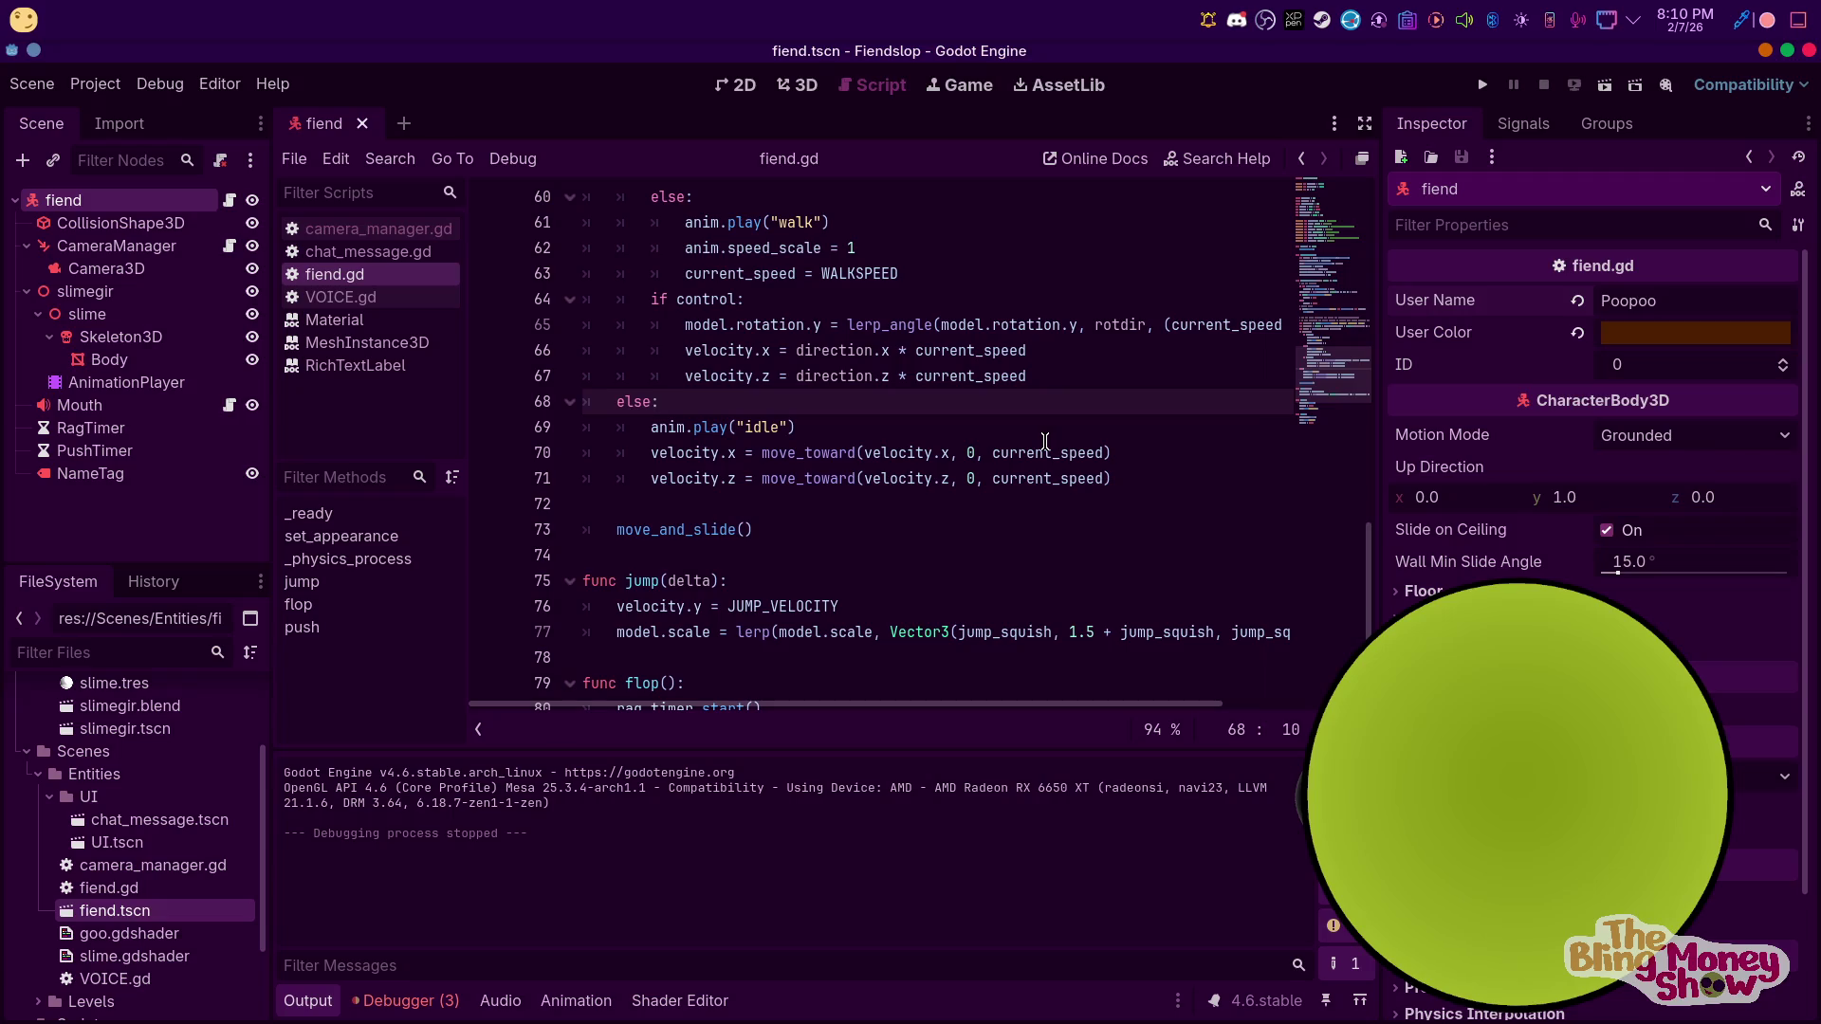
Add a MultiplayerSynchronizer child under the fiend root, found by searching 'multip'
scroll(1046, 439, "down", 1)
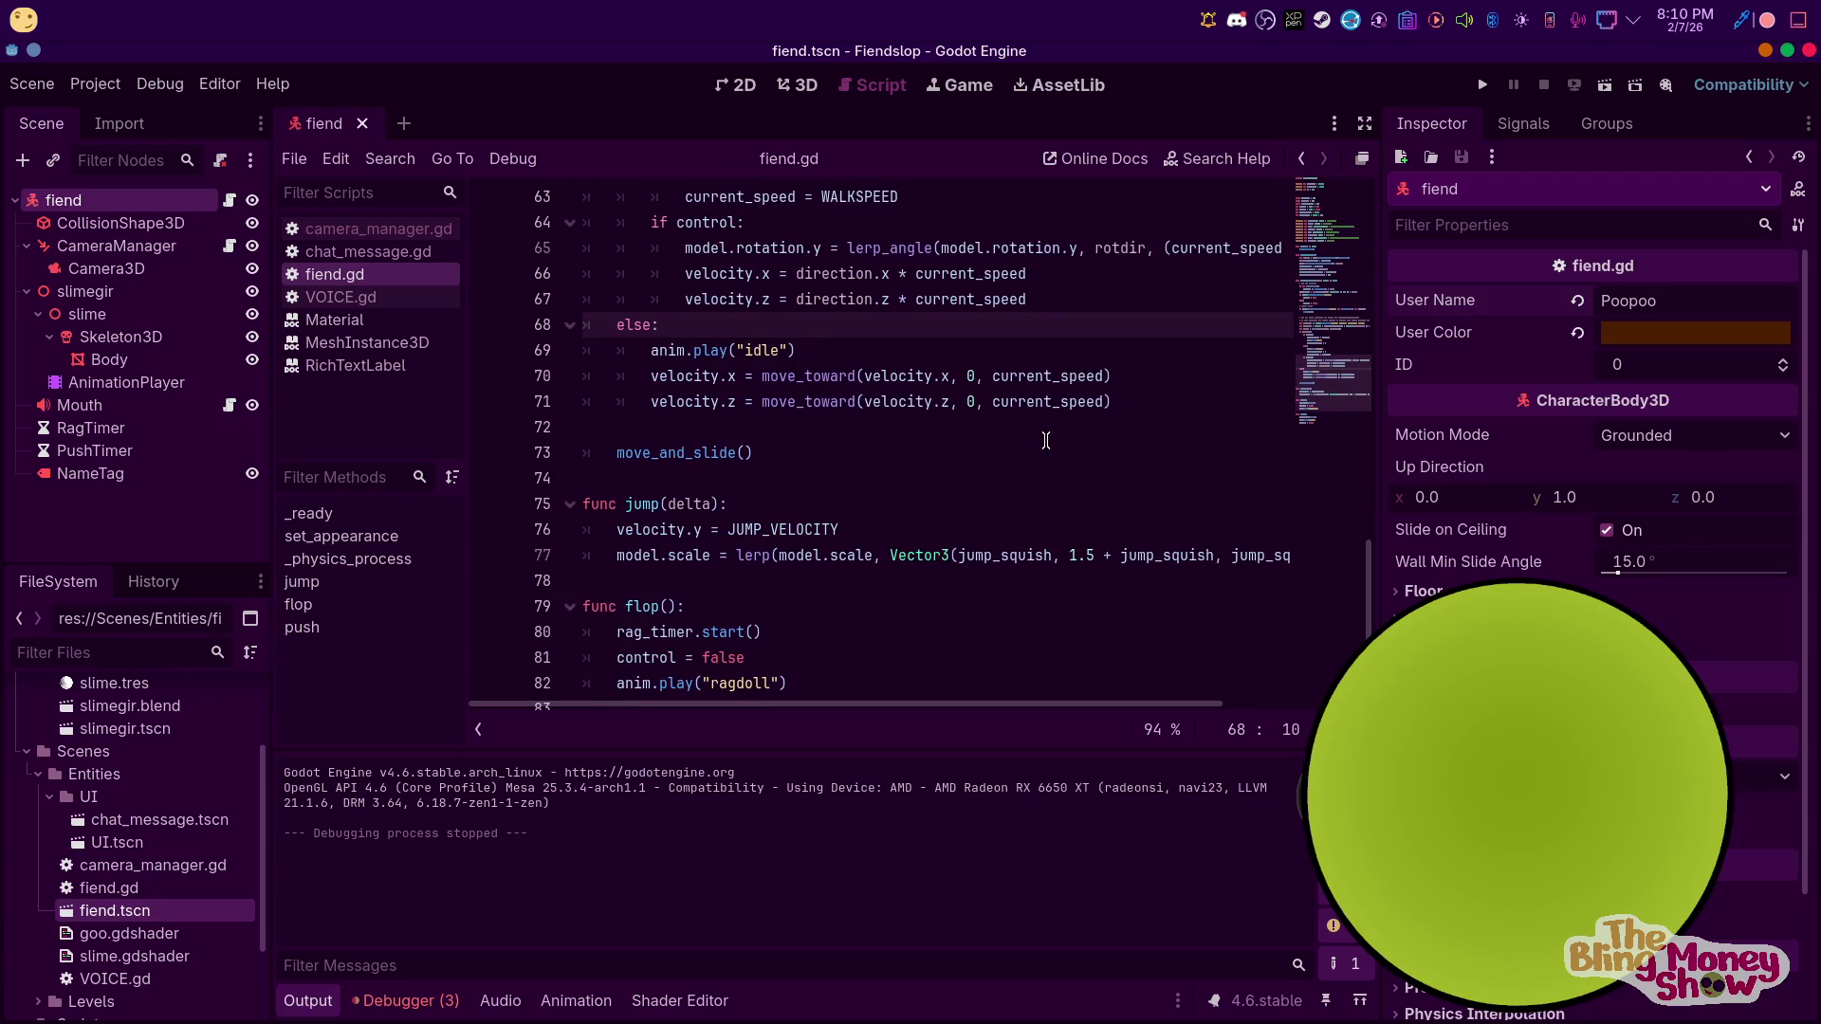
scroll(1046, 439, "down", 1)
scroll(1046, 439, "down", 1)
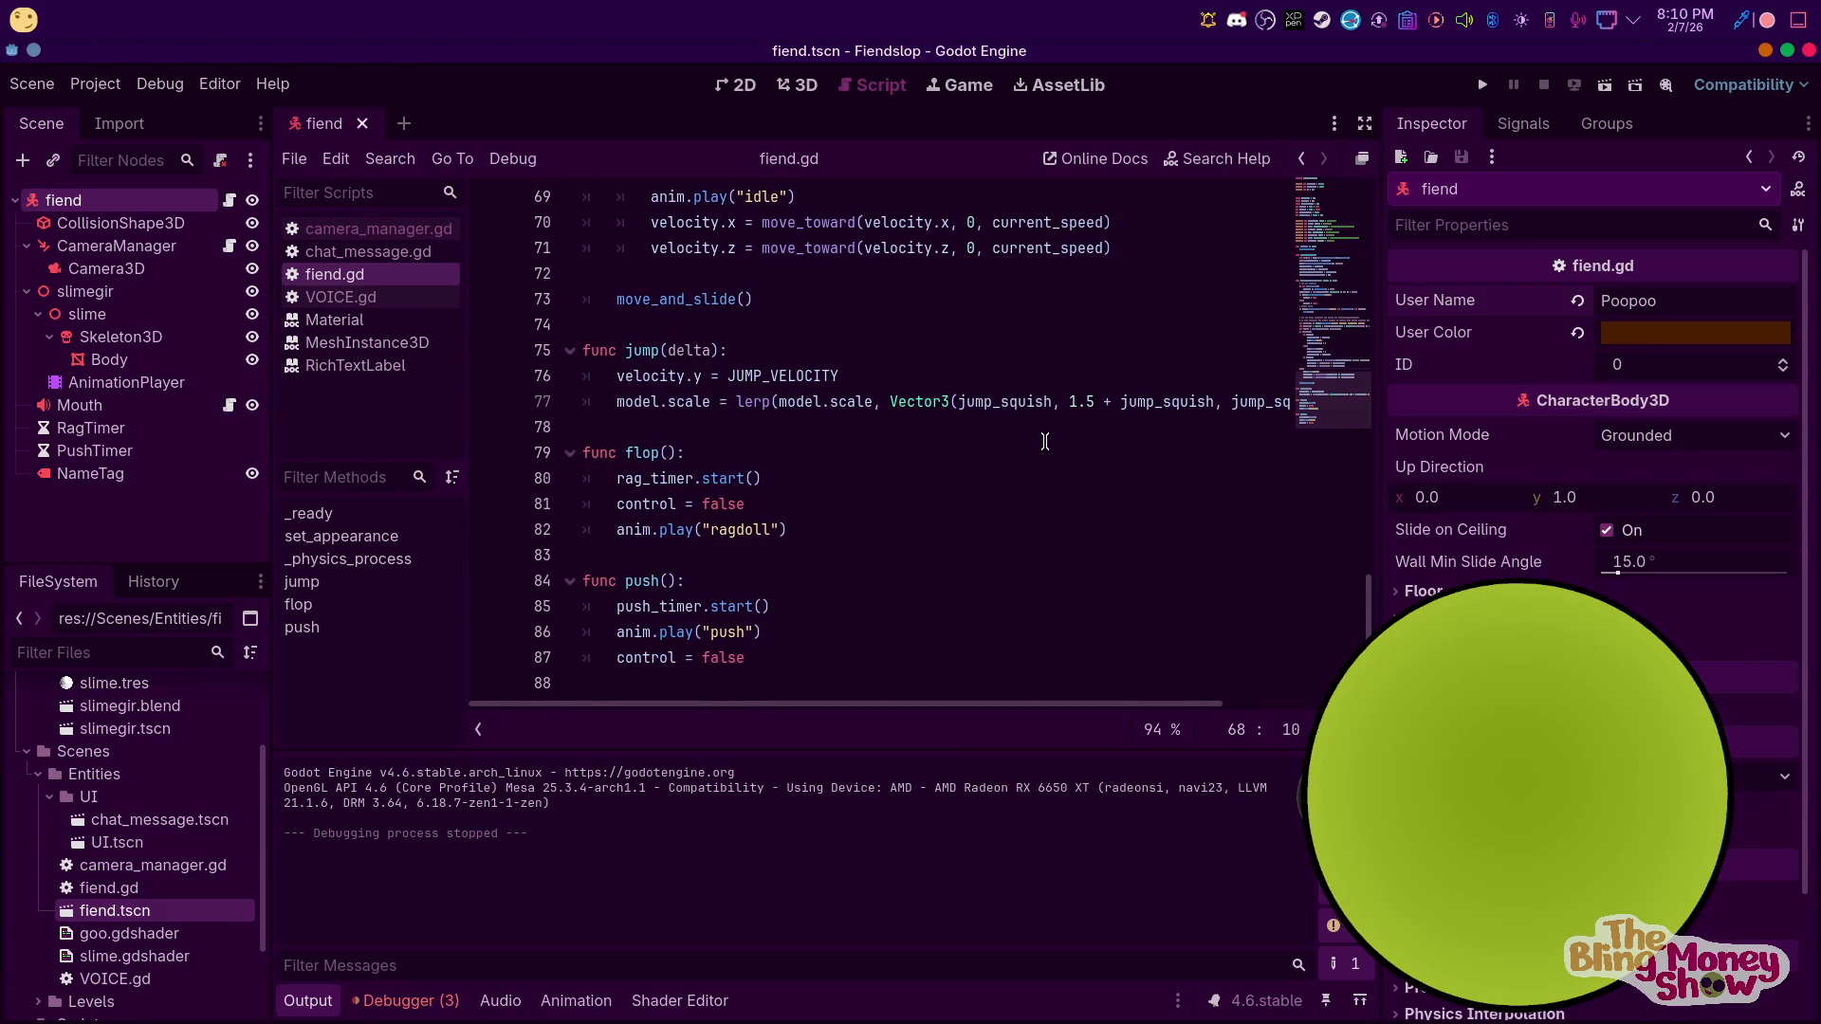
scroll(1044, 441, "up", 1)
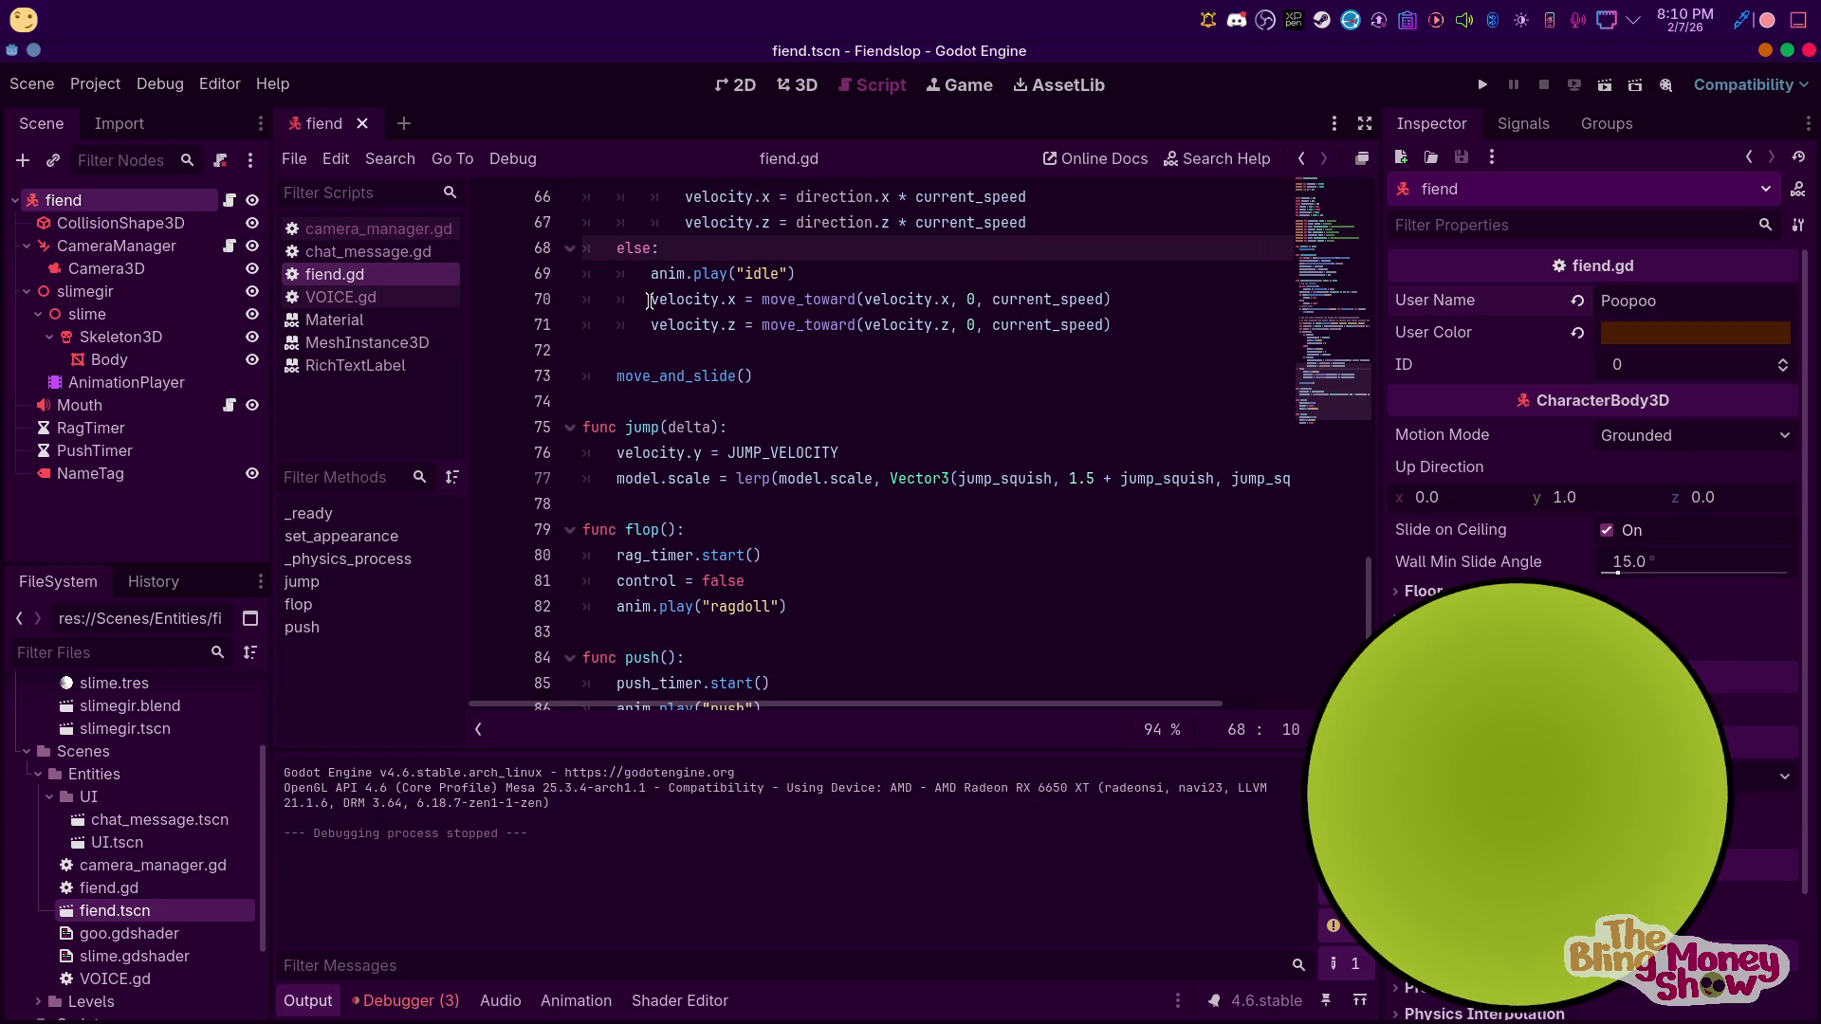
scroll(648, 300, "up", 2)
scroll(771, 329, "down", 3)
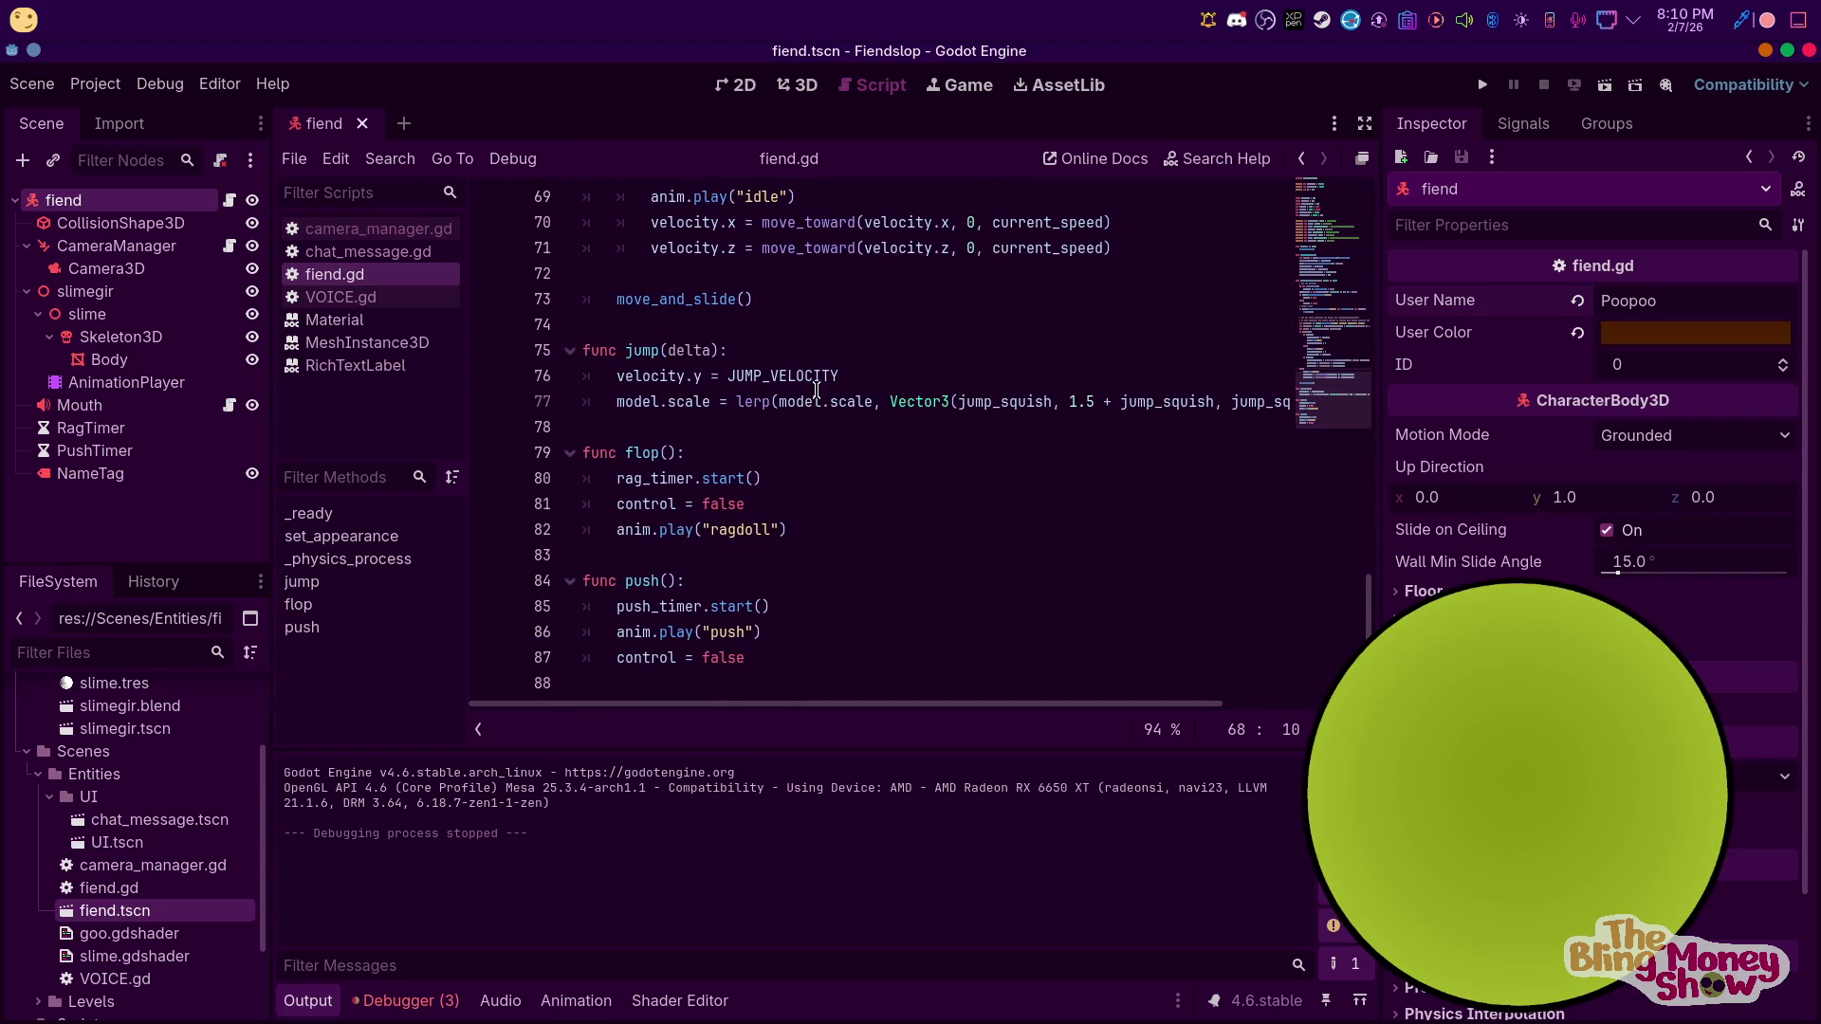
scroll(816, 389, "up", 3)
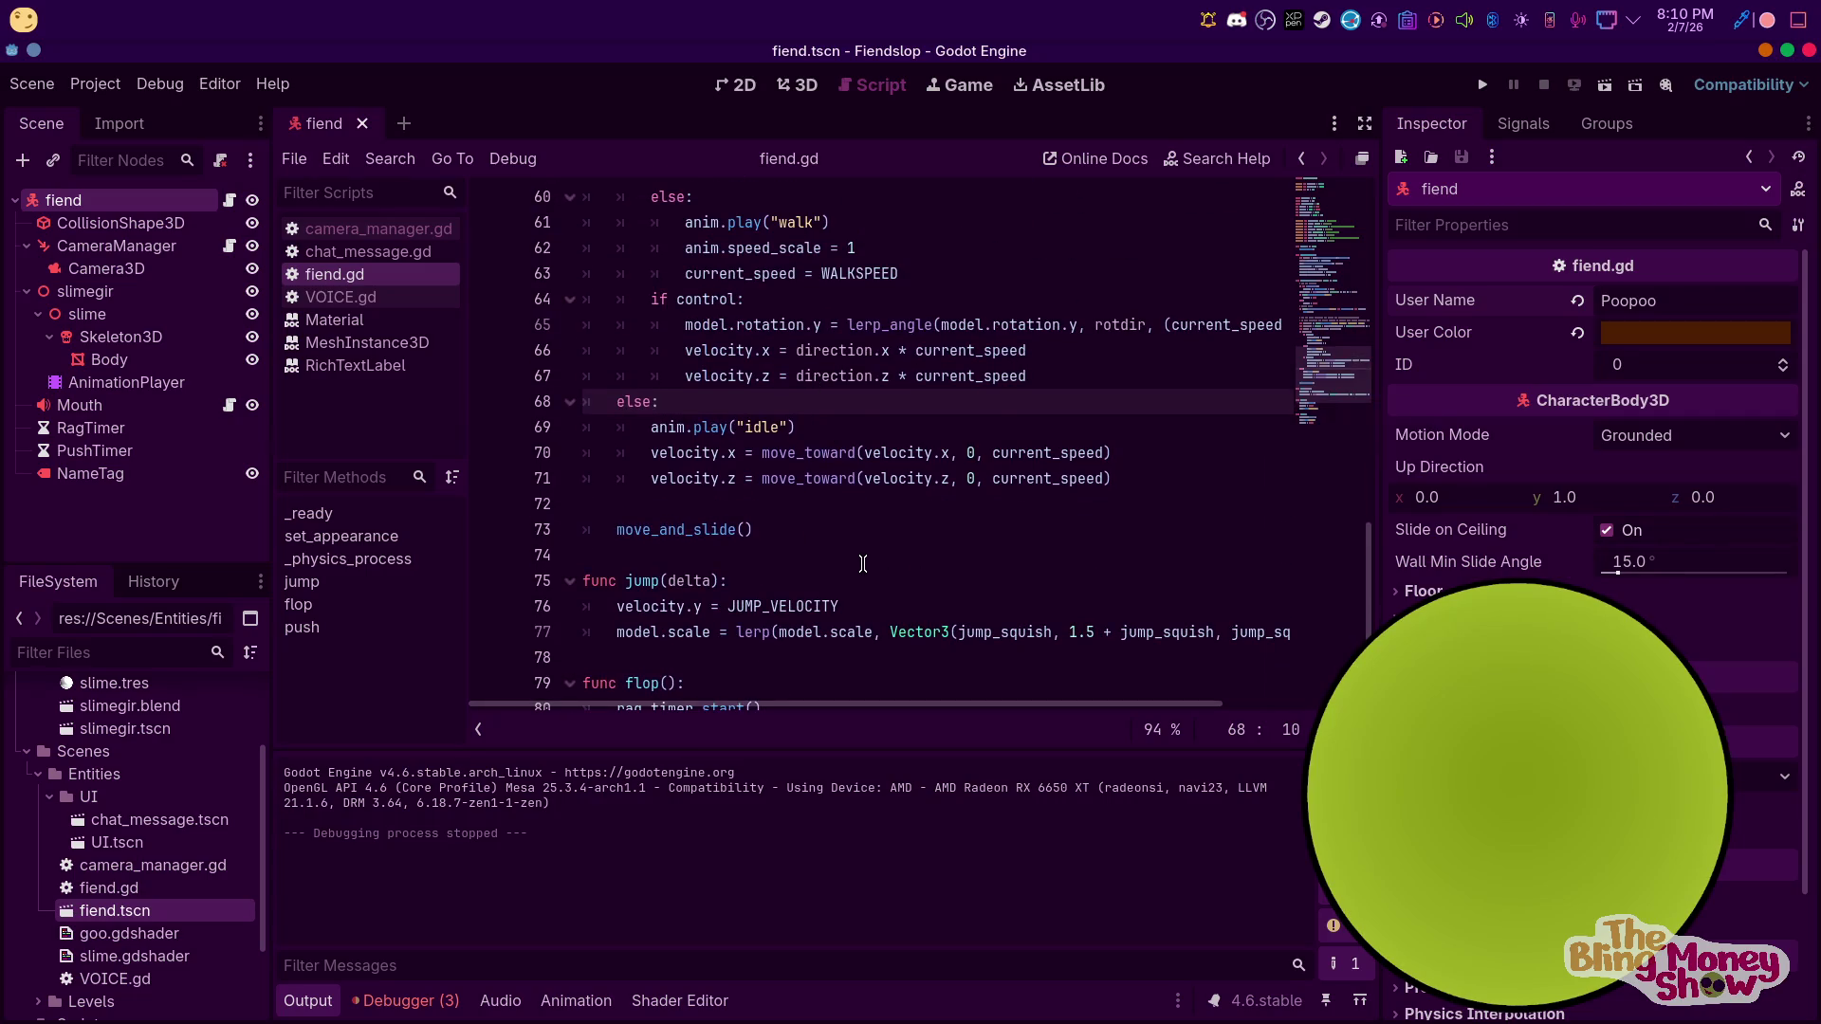
scroll(776, 528, "up", 5)
scroll(771, 521, "down", 3)
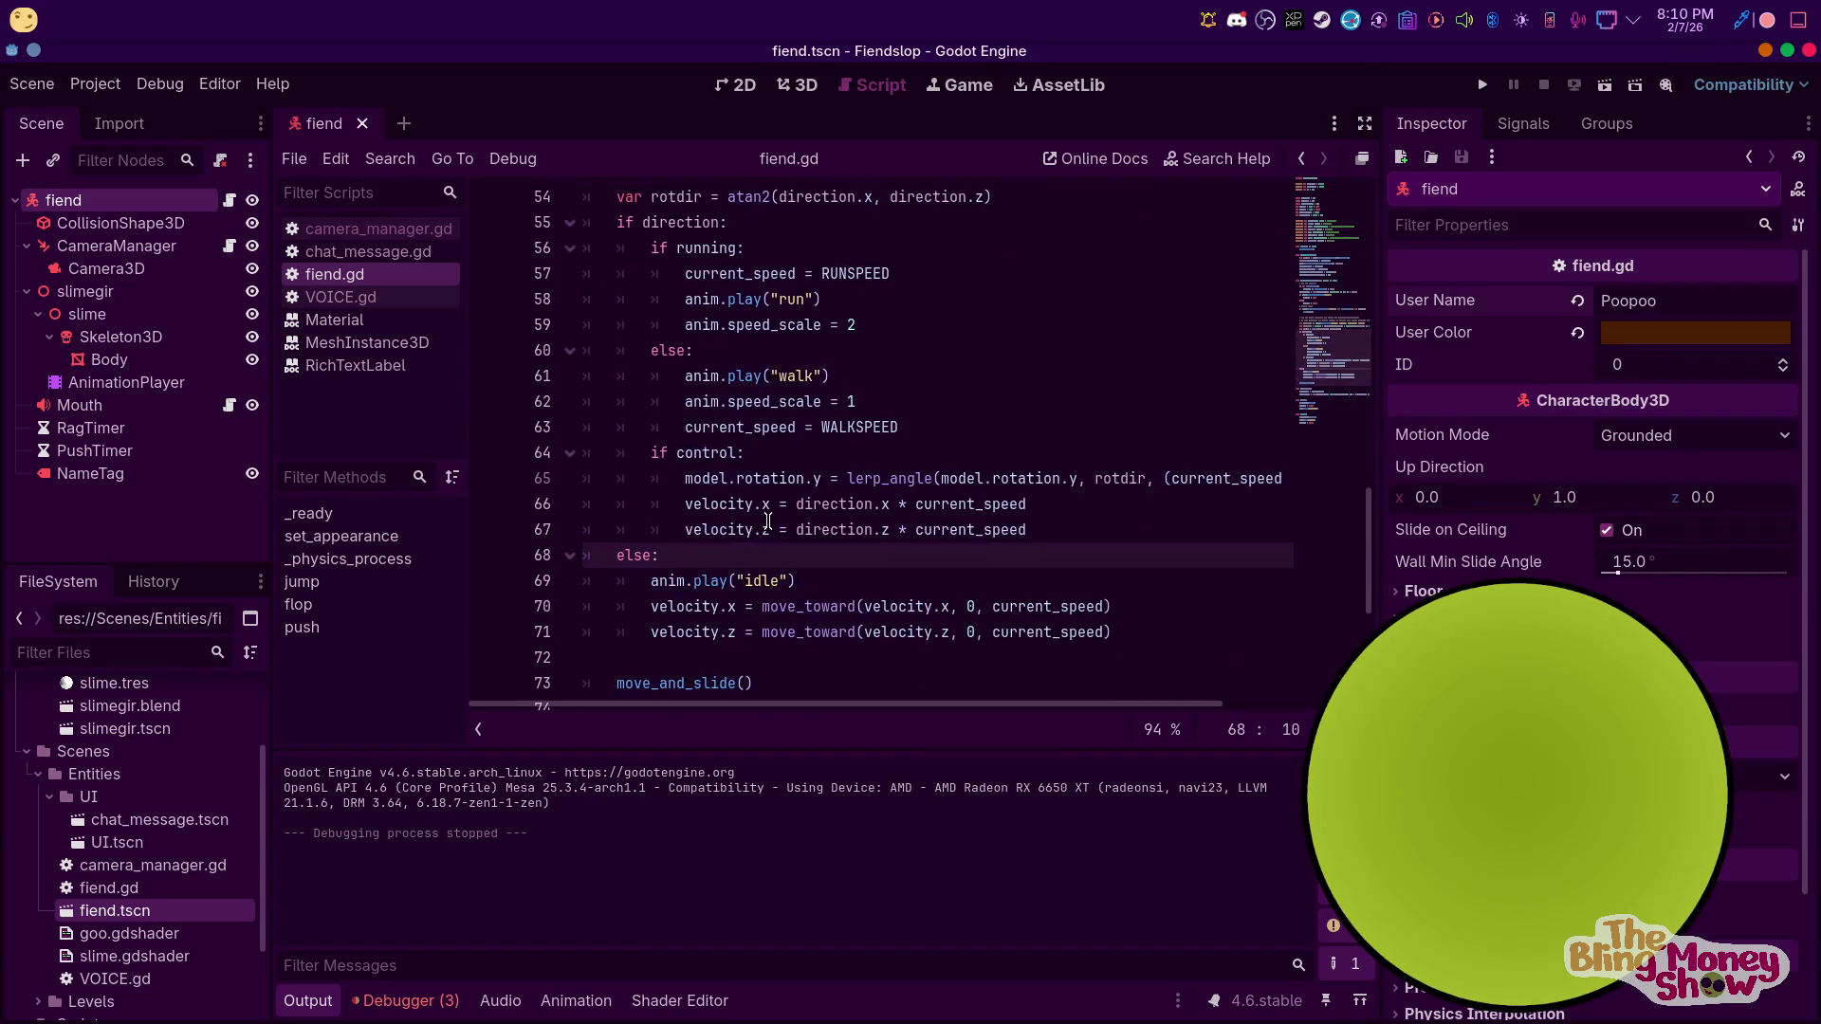
scroll(787, 490, "up", 8)
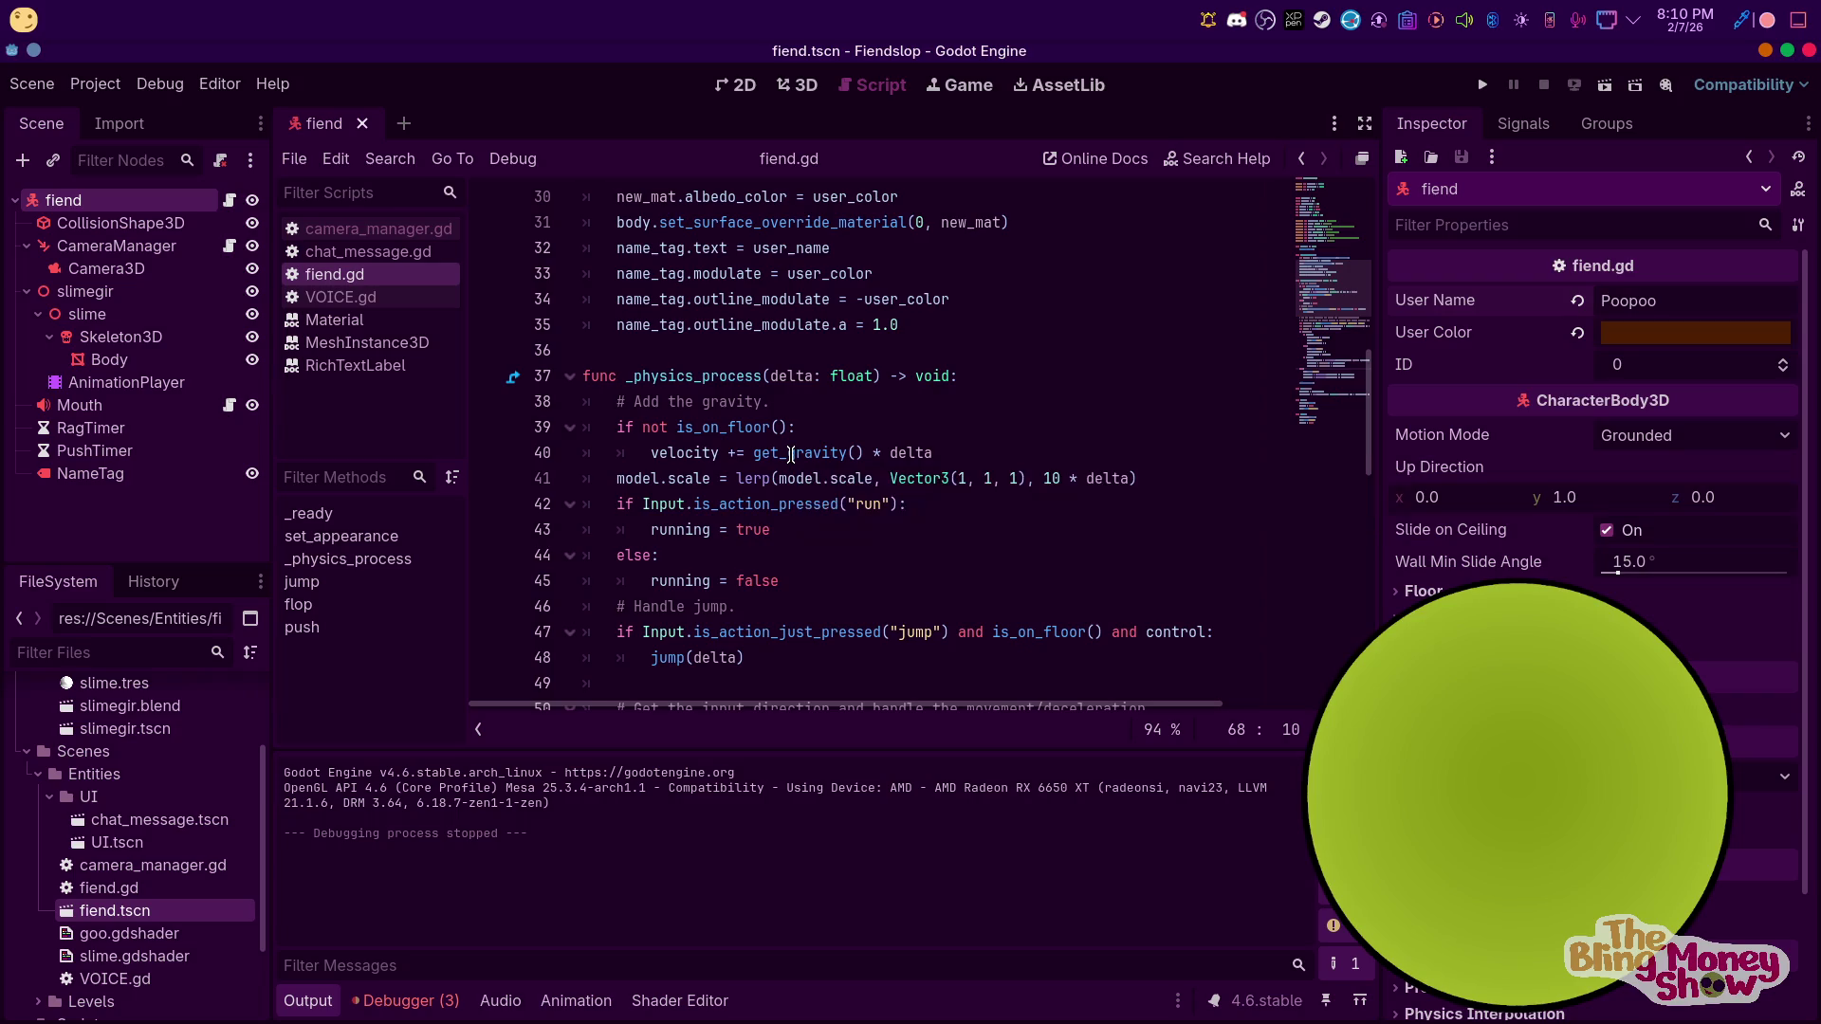
right_click(58, 201)
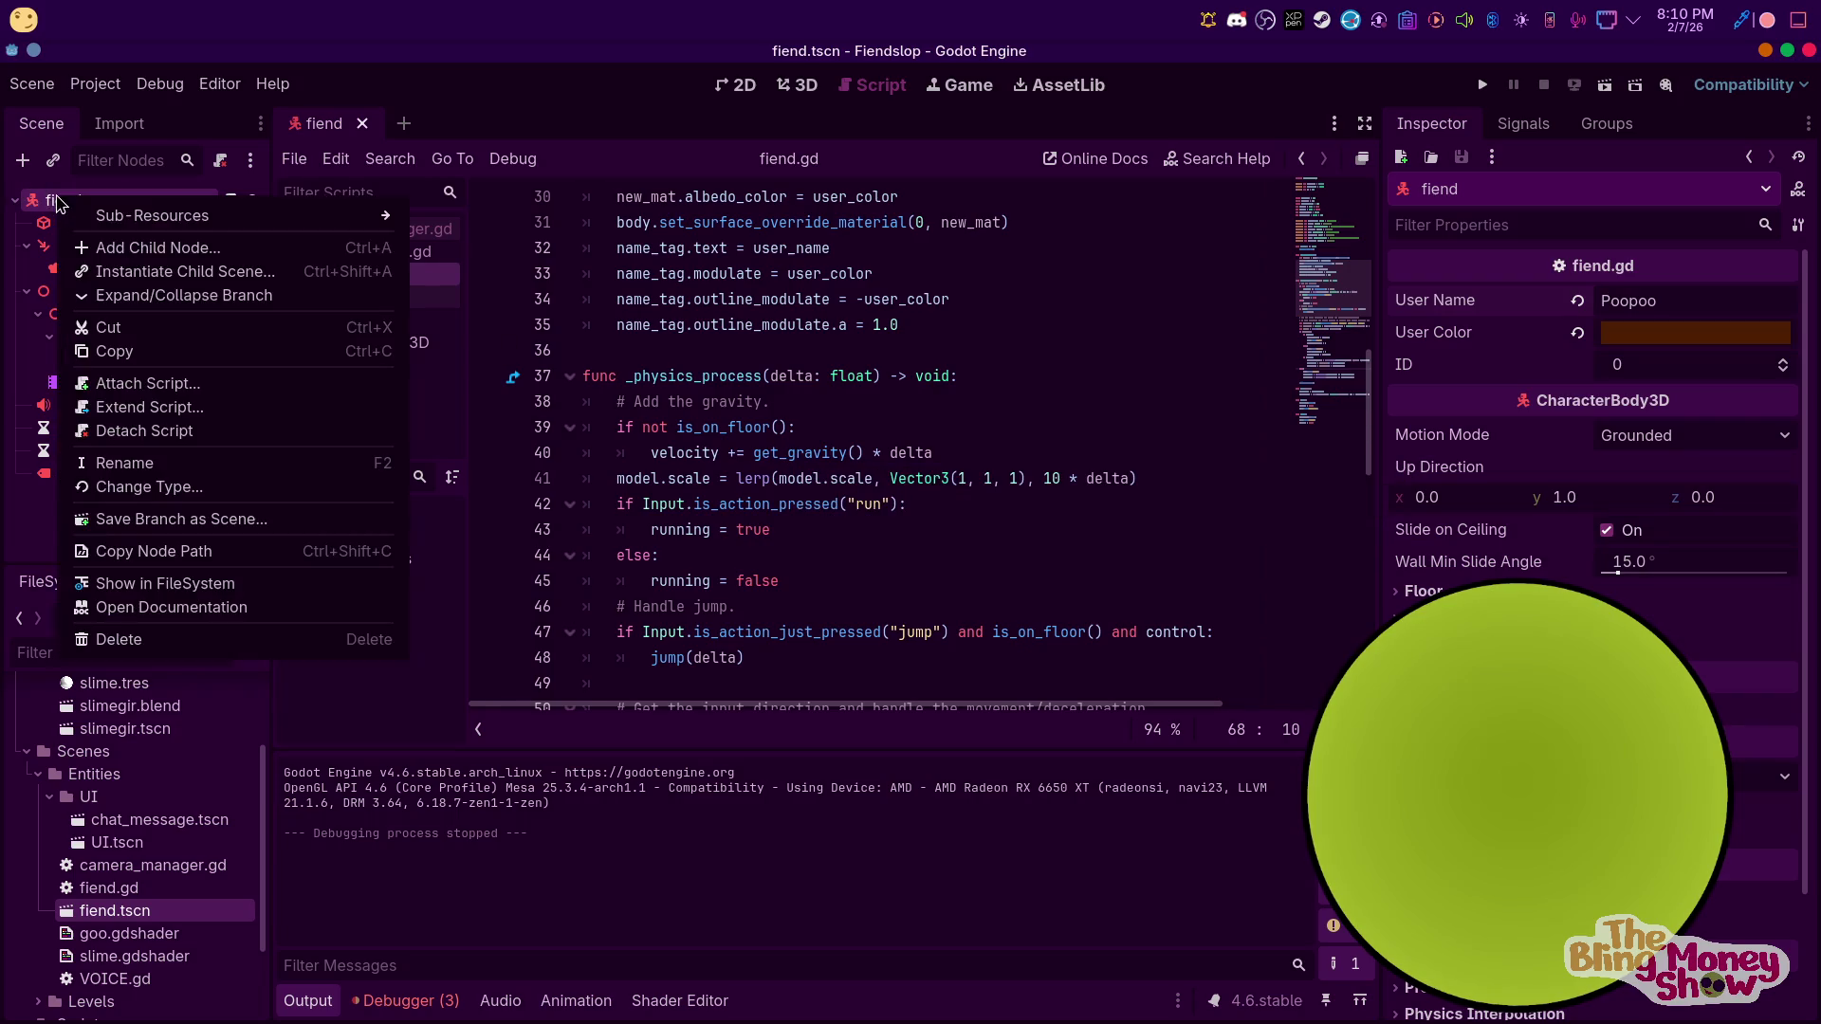
left_click(143, 248)
type("multipl")
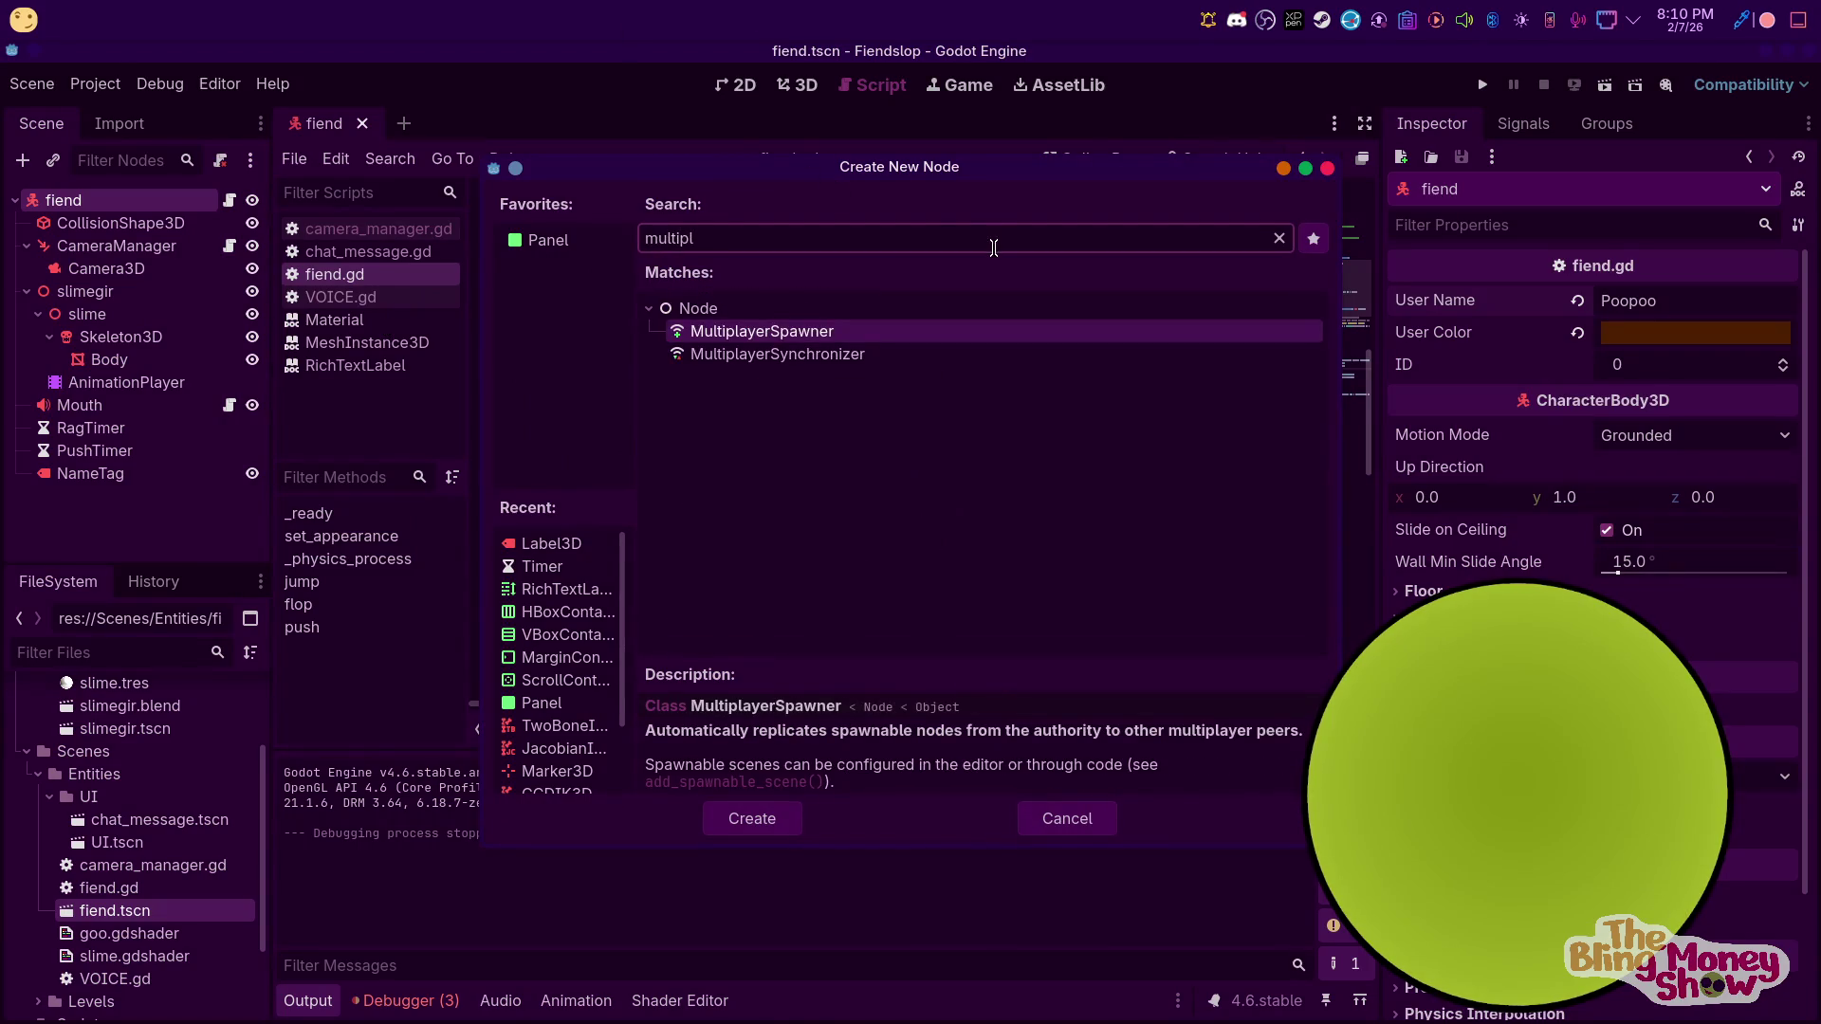
left_click(827, 355)
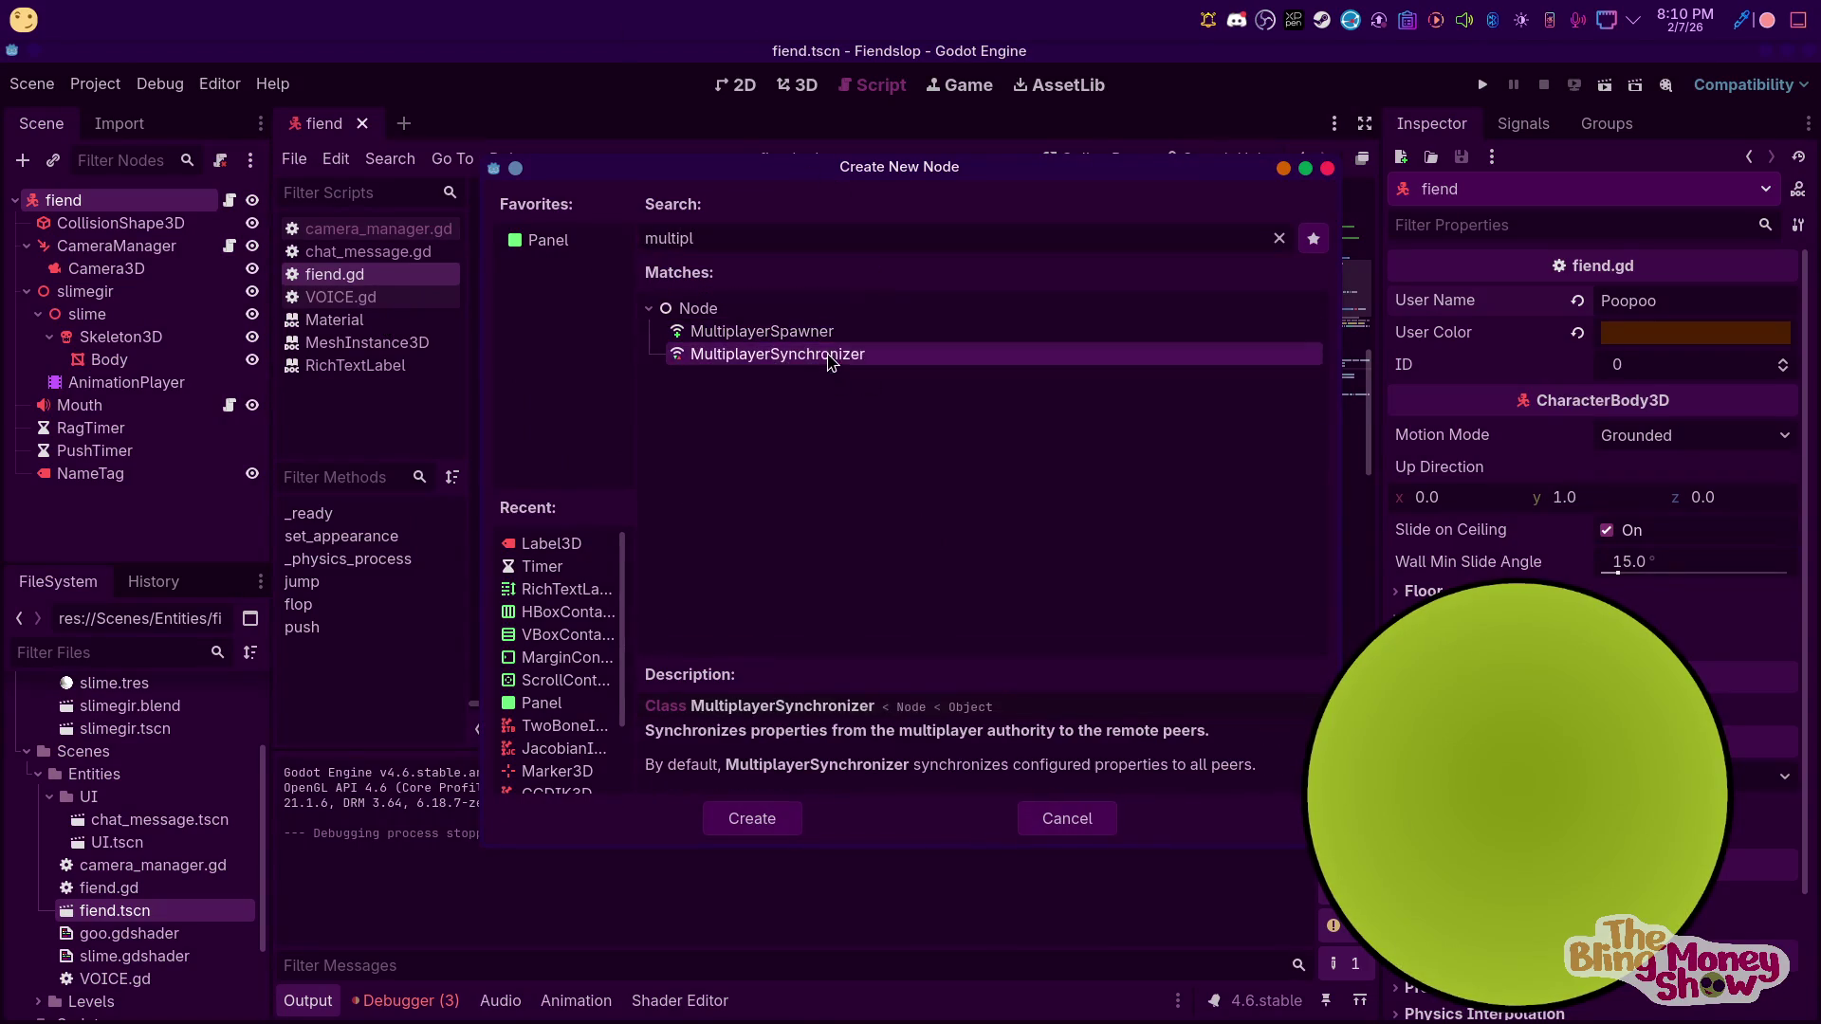
left_click(749, 818)
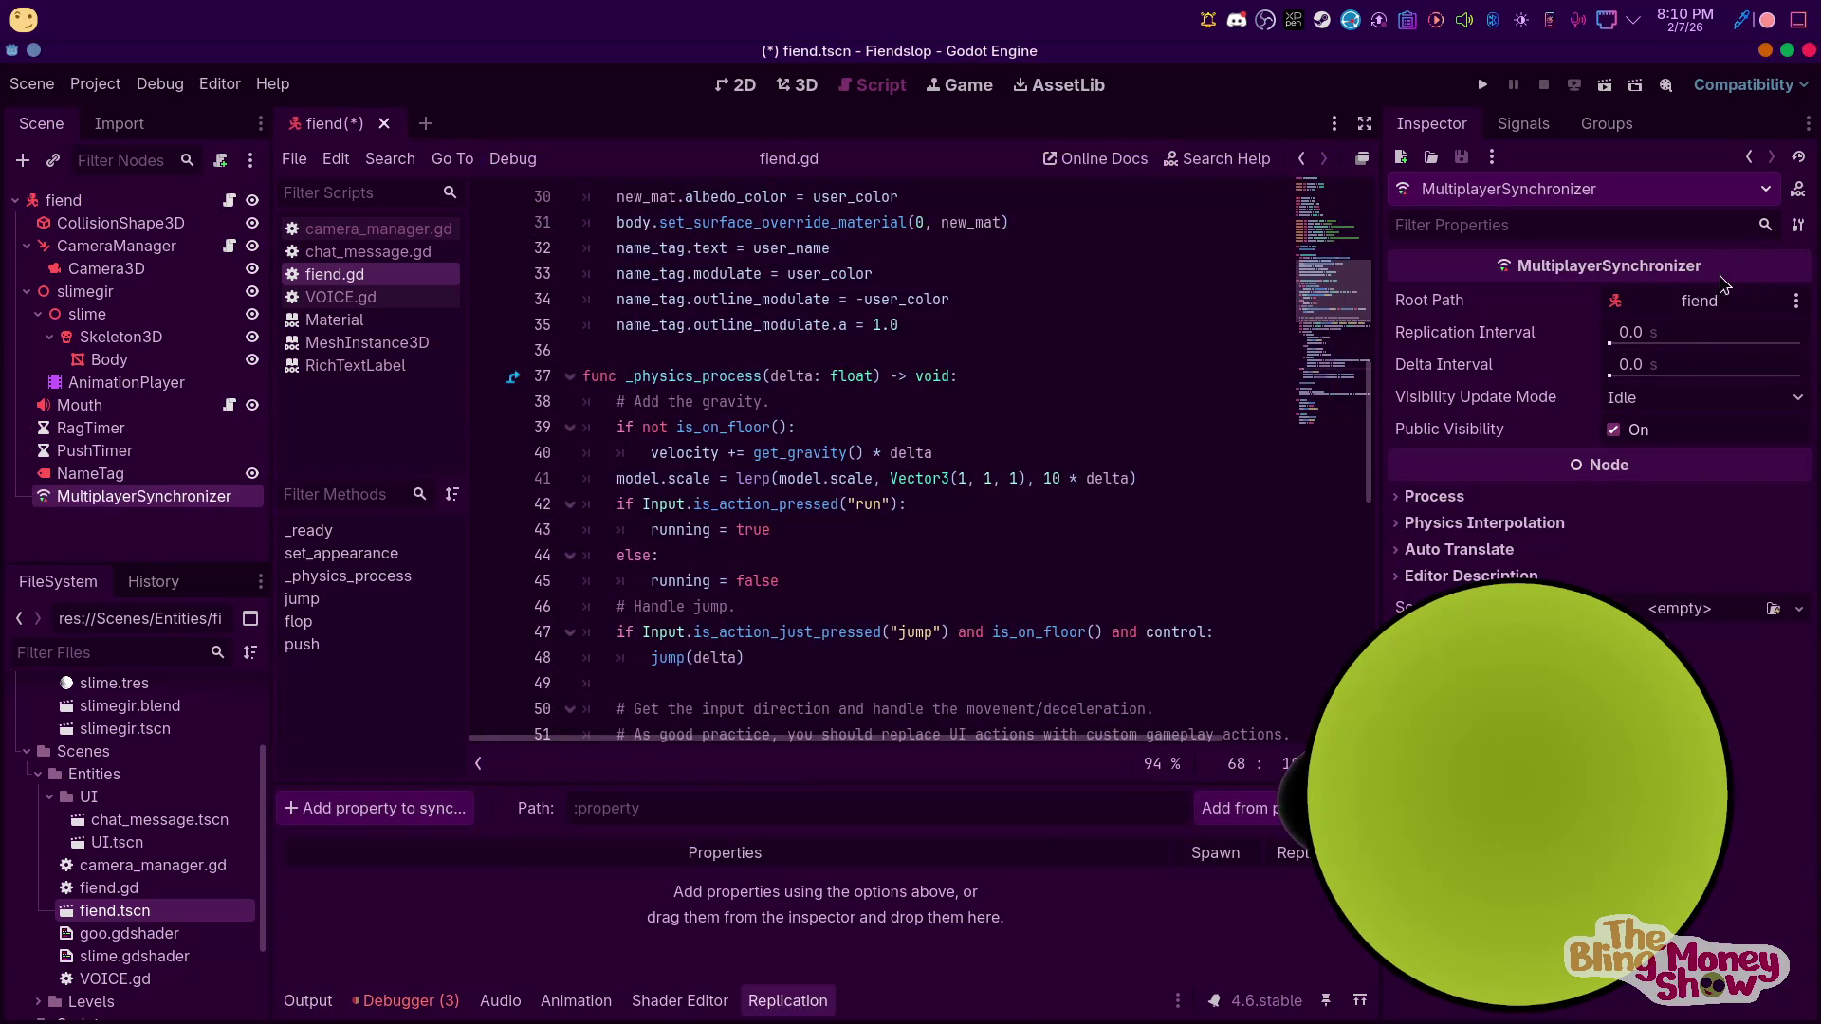
Add fiend:position to the synchronizer's replicated properties
left_click(1257, 813)
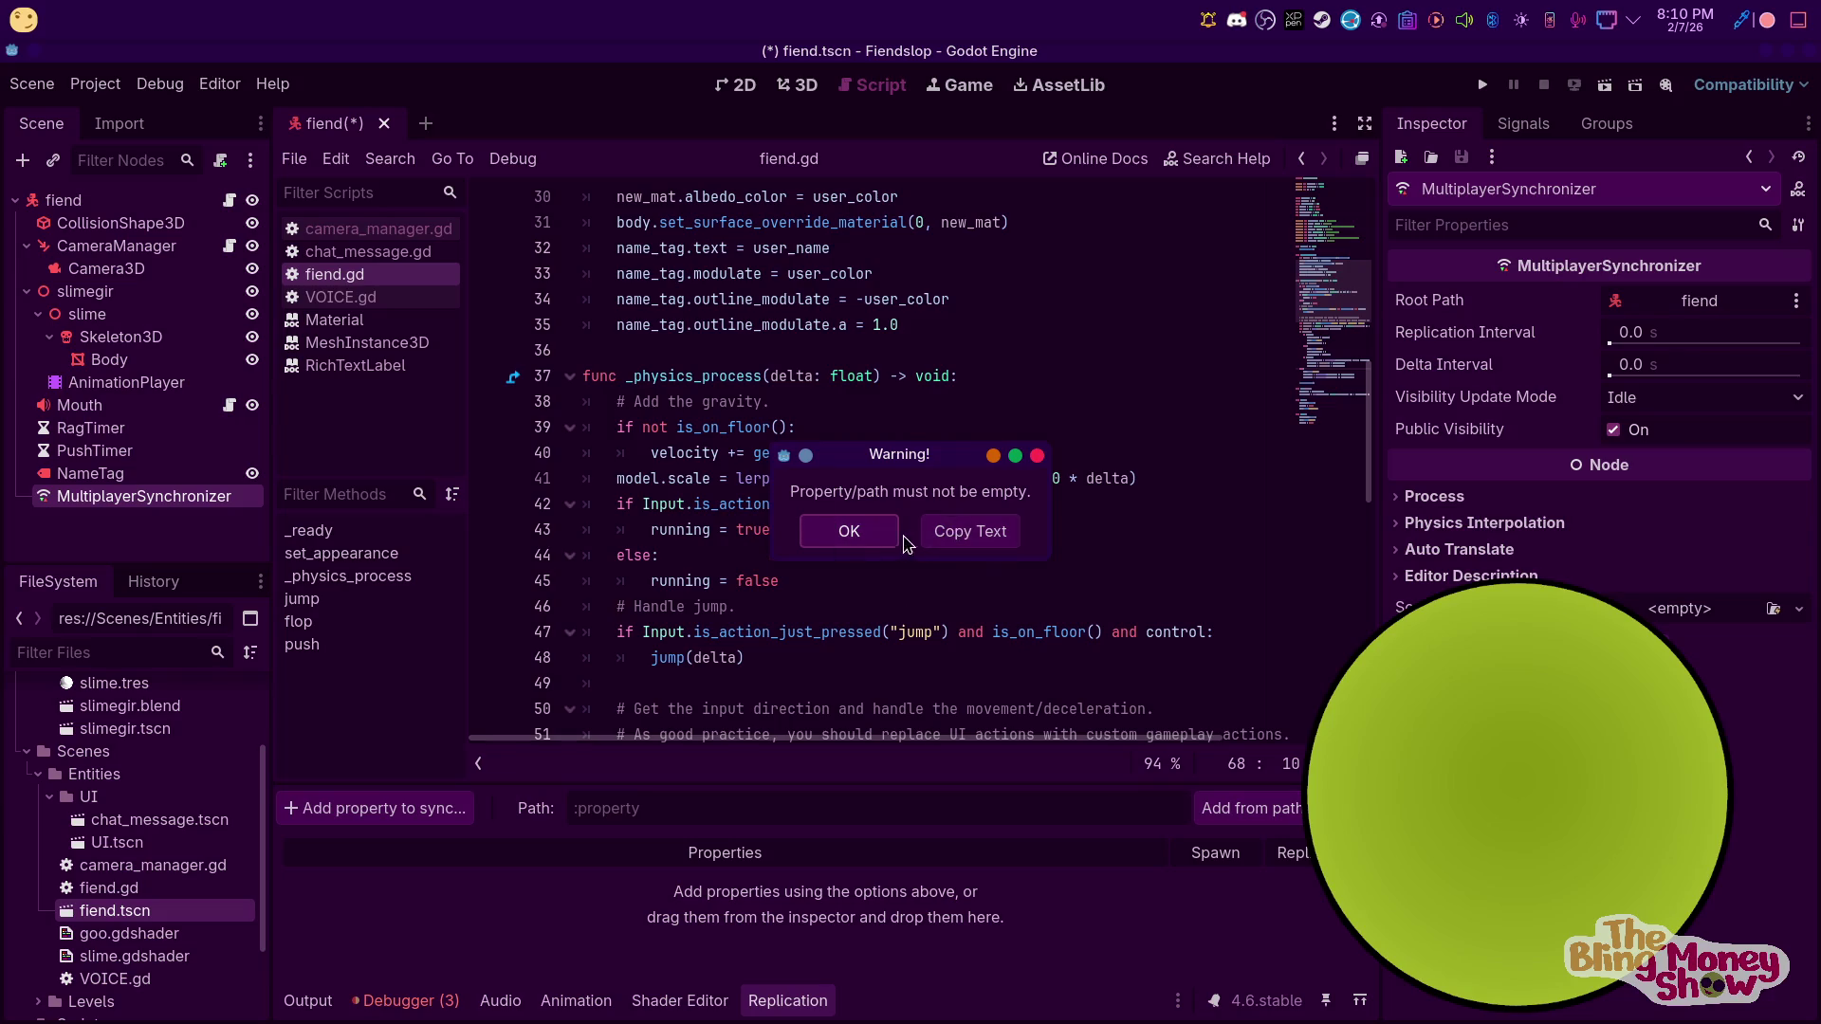
left_click(847, 531)
left_click(435, 821)
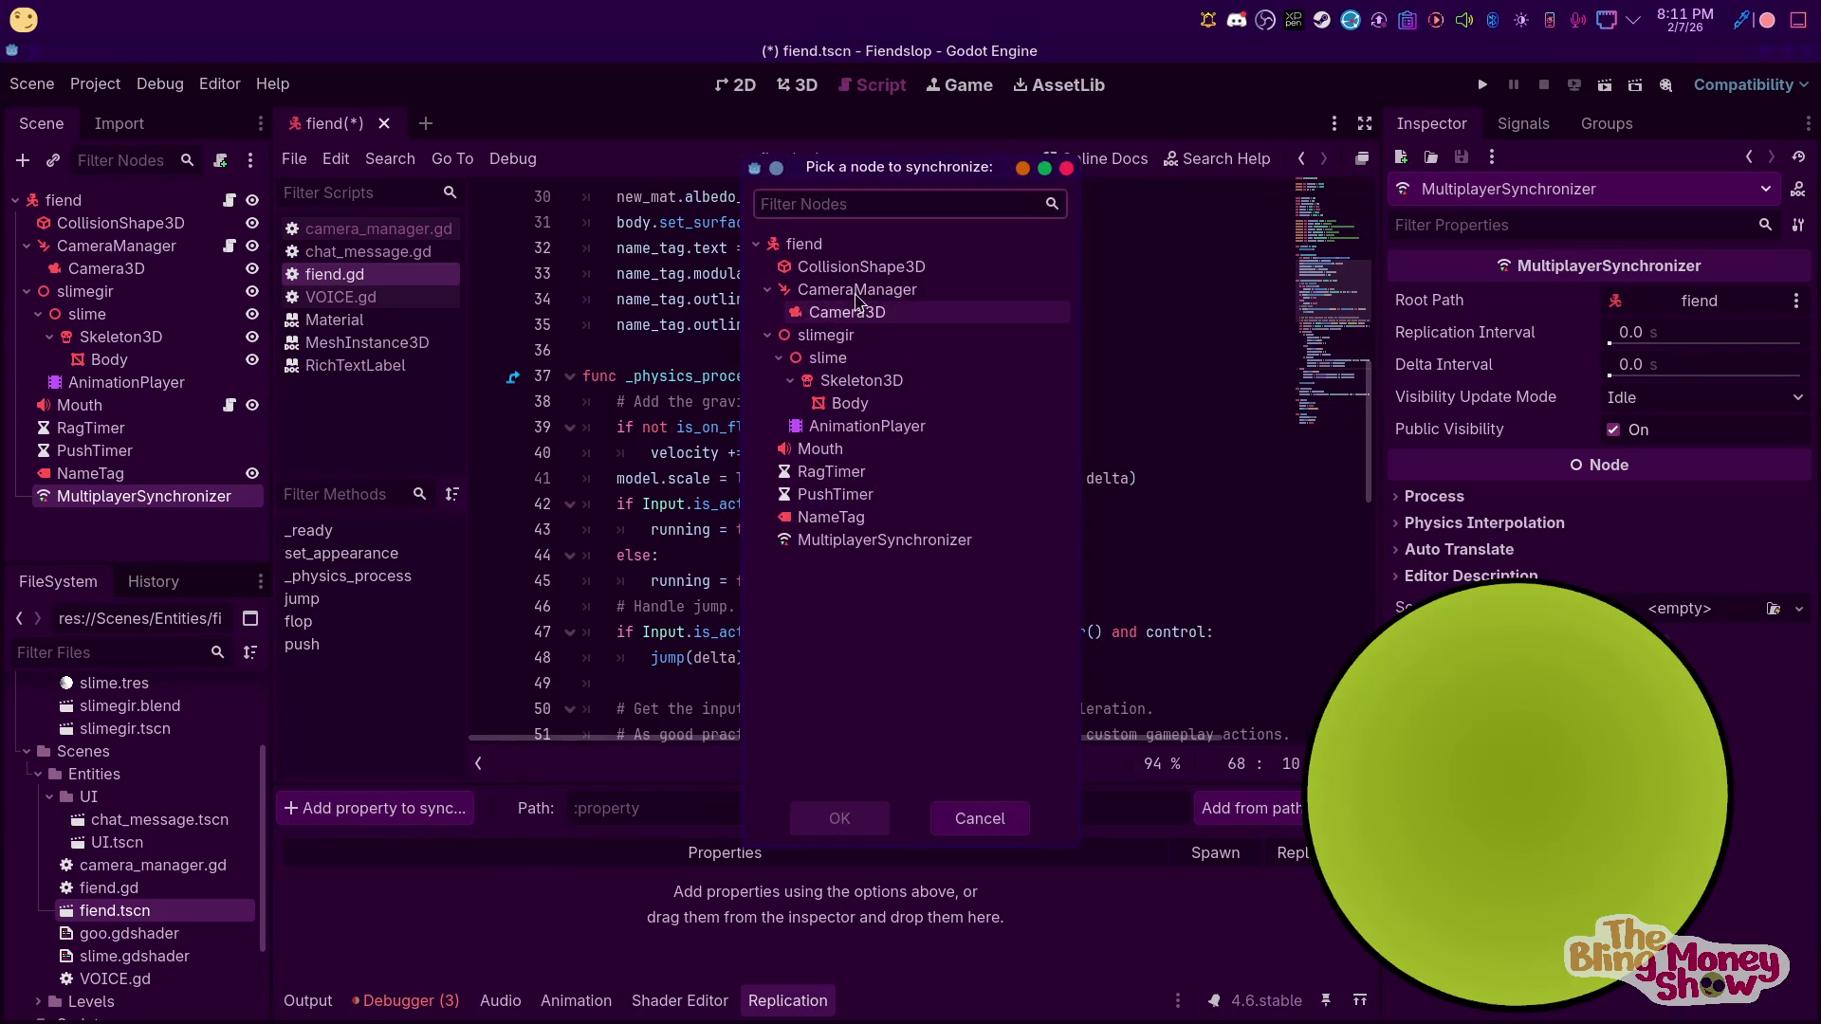
left_click(839, 818)
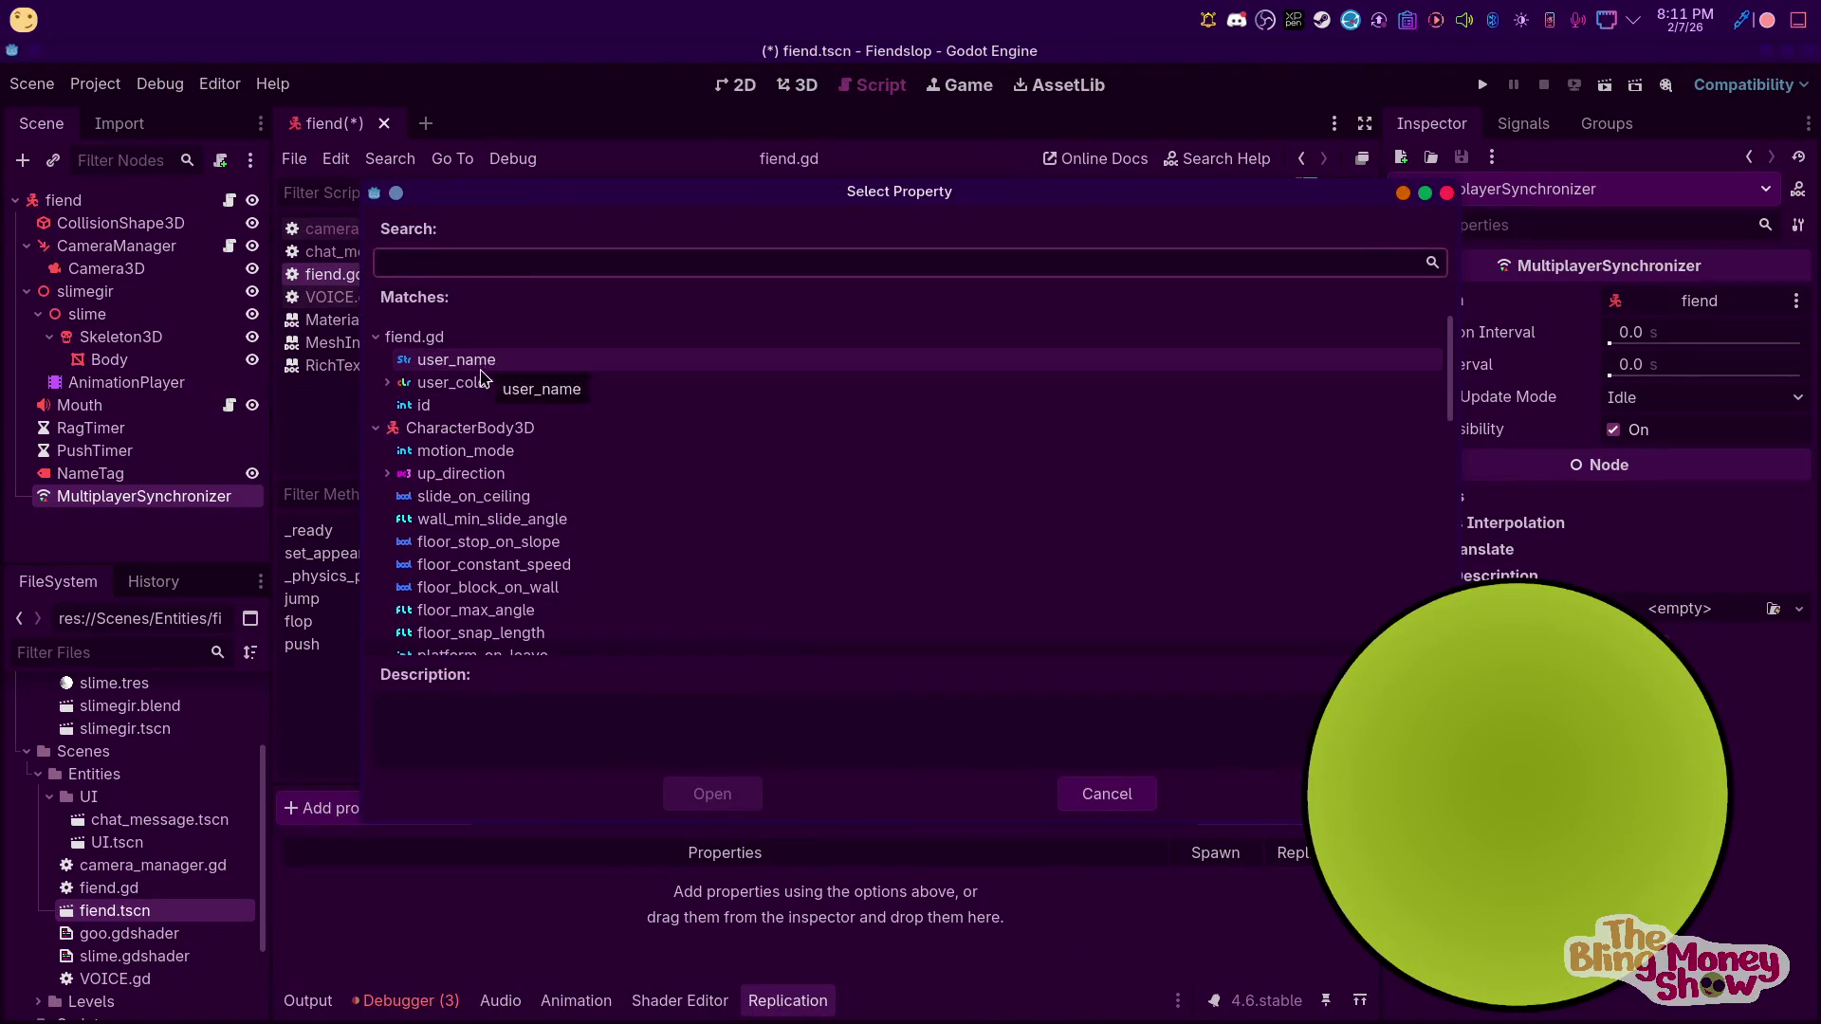
scroll(537, 520, "down", 1)
scroll(537, 519, "down", 5)
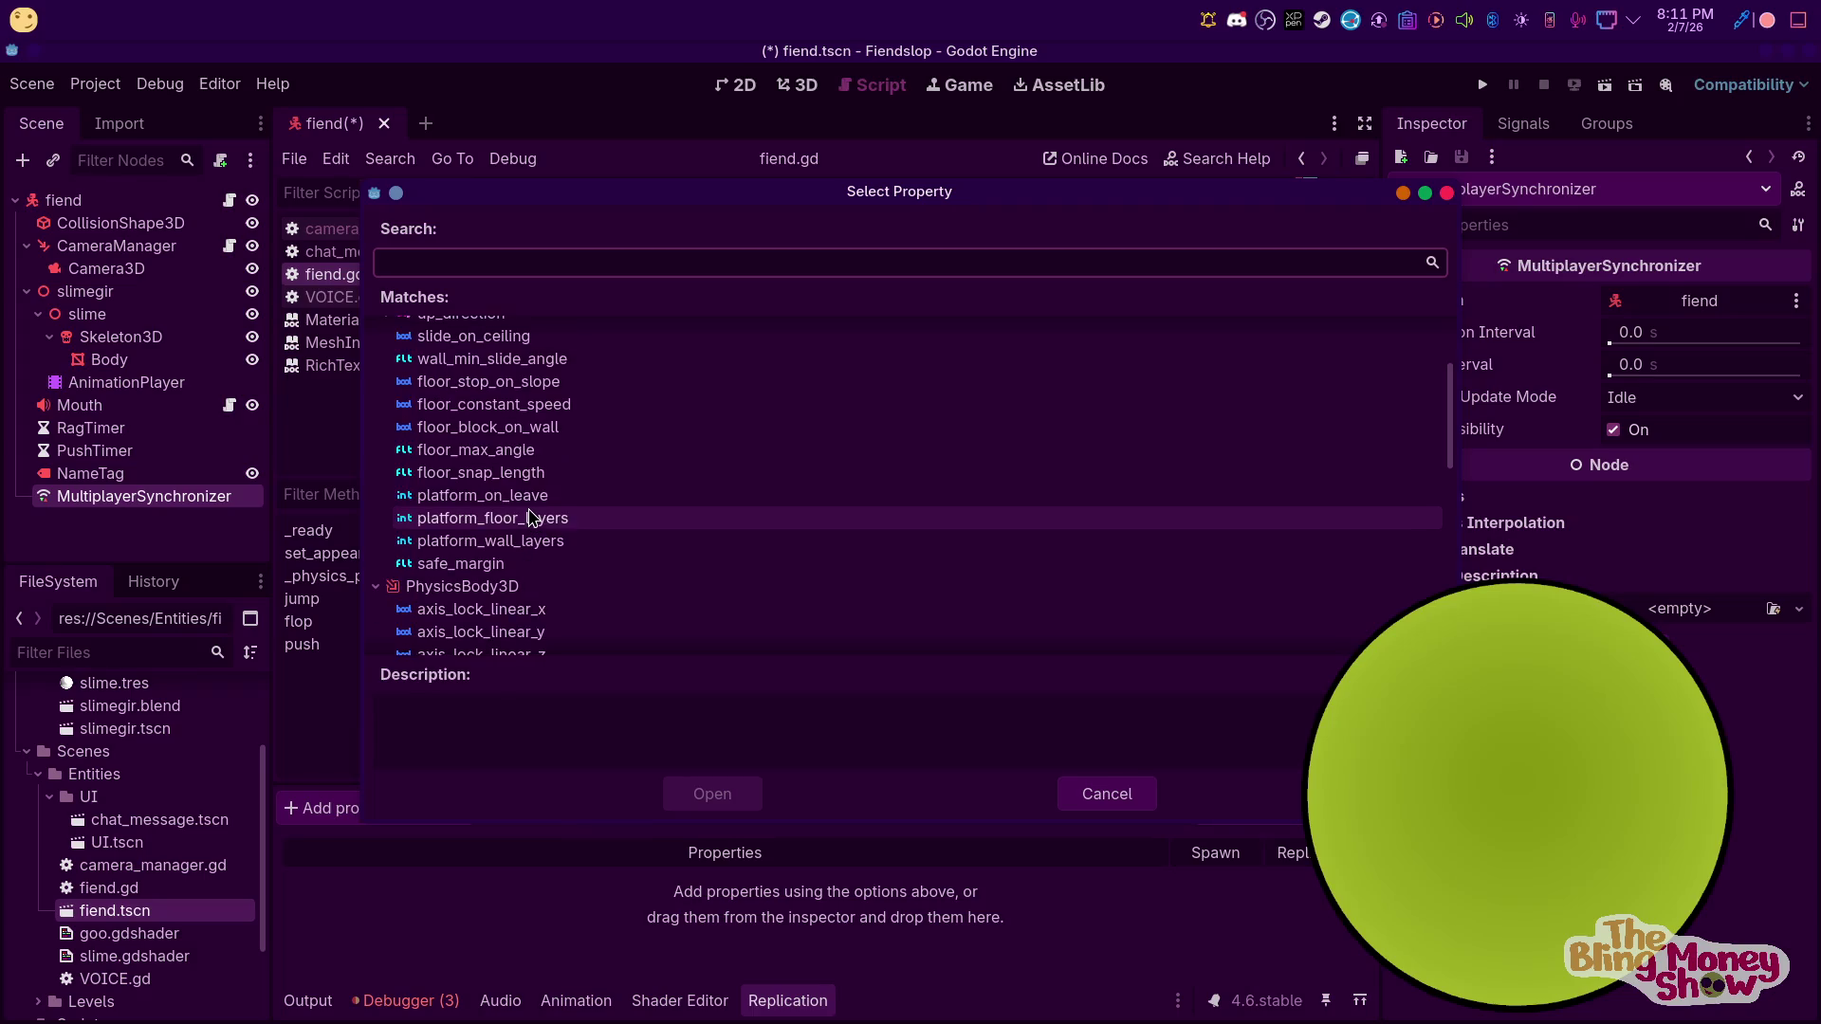
scroll(572, 522, "down", 5)
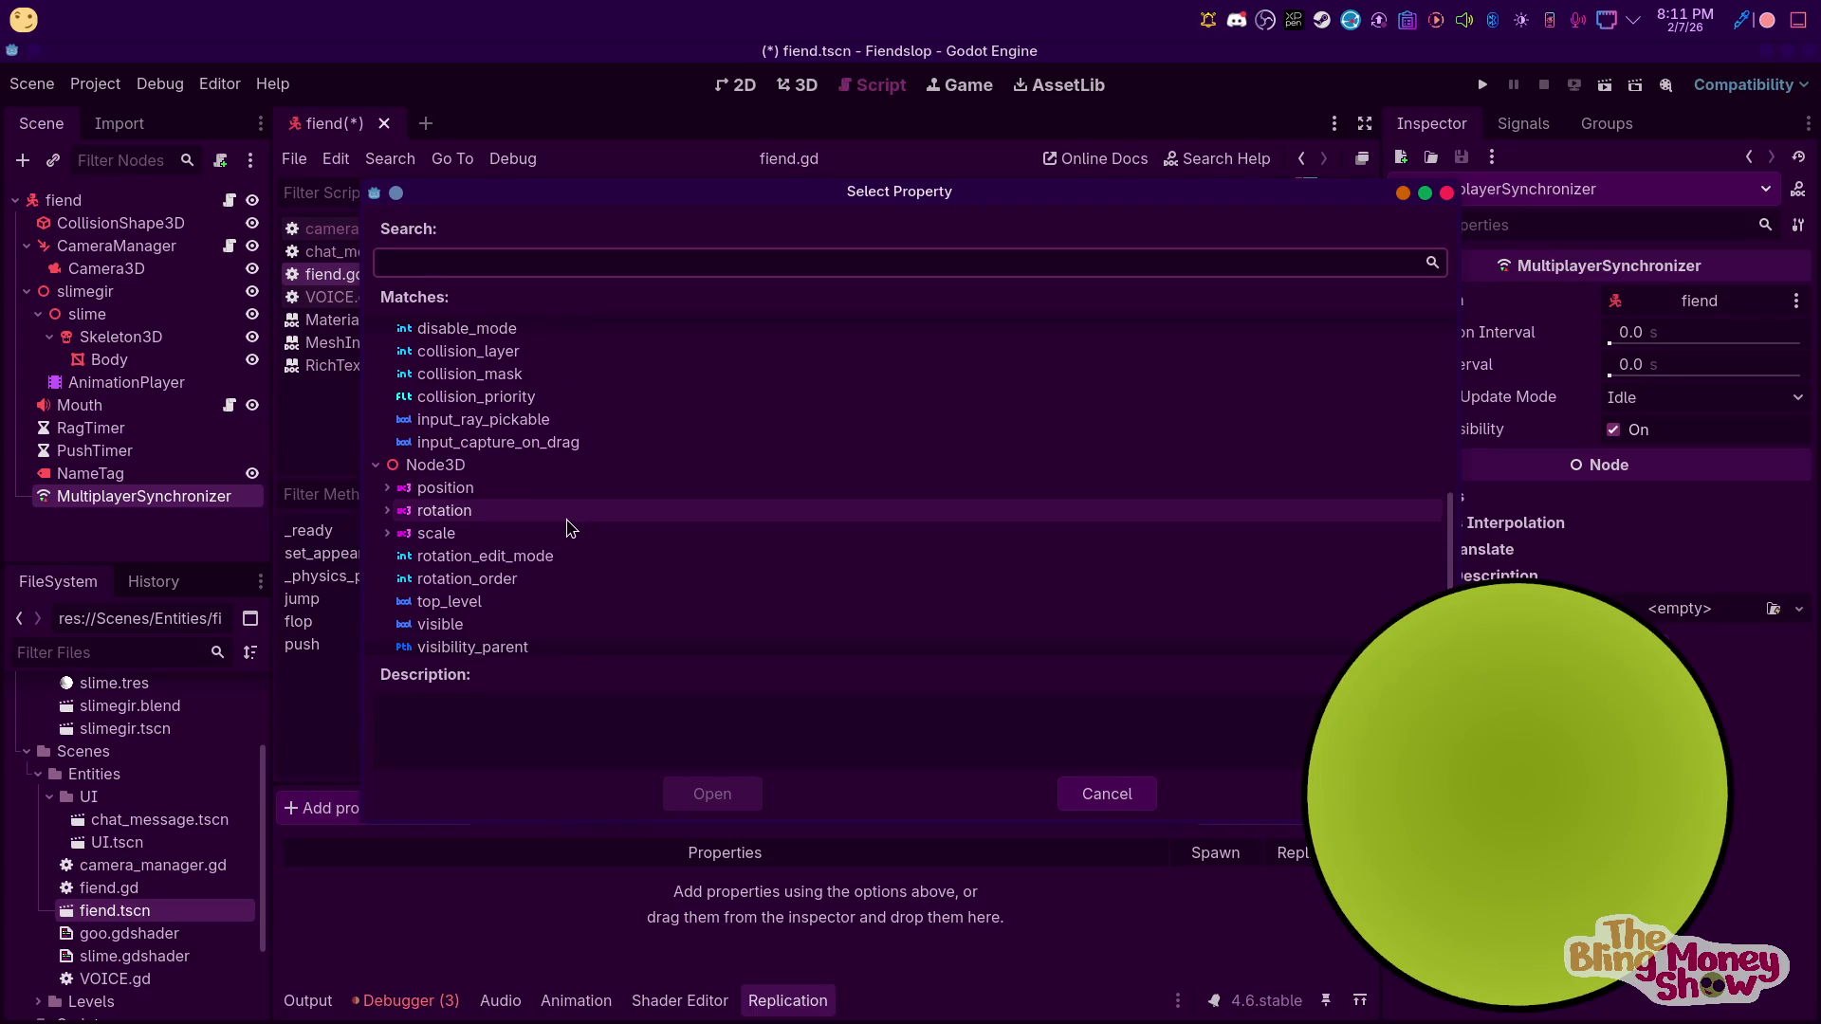
left_click(489, 489)
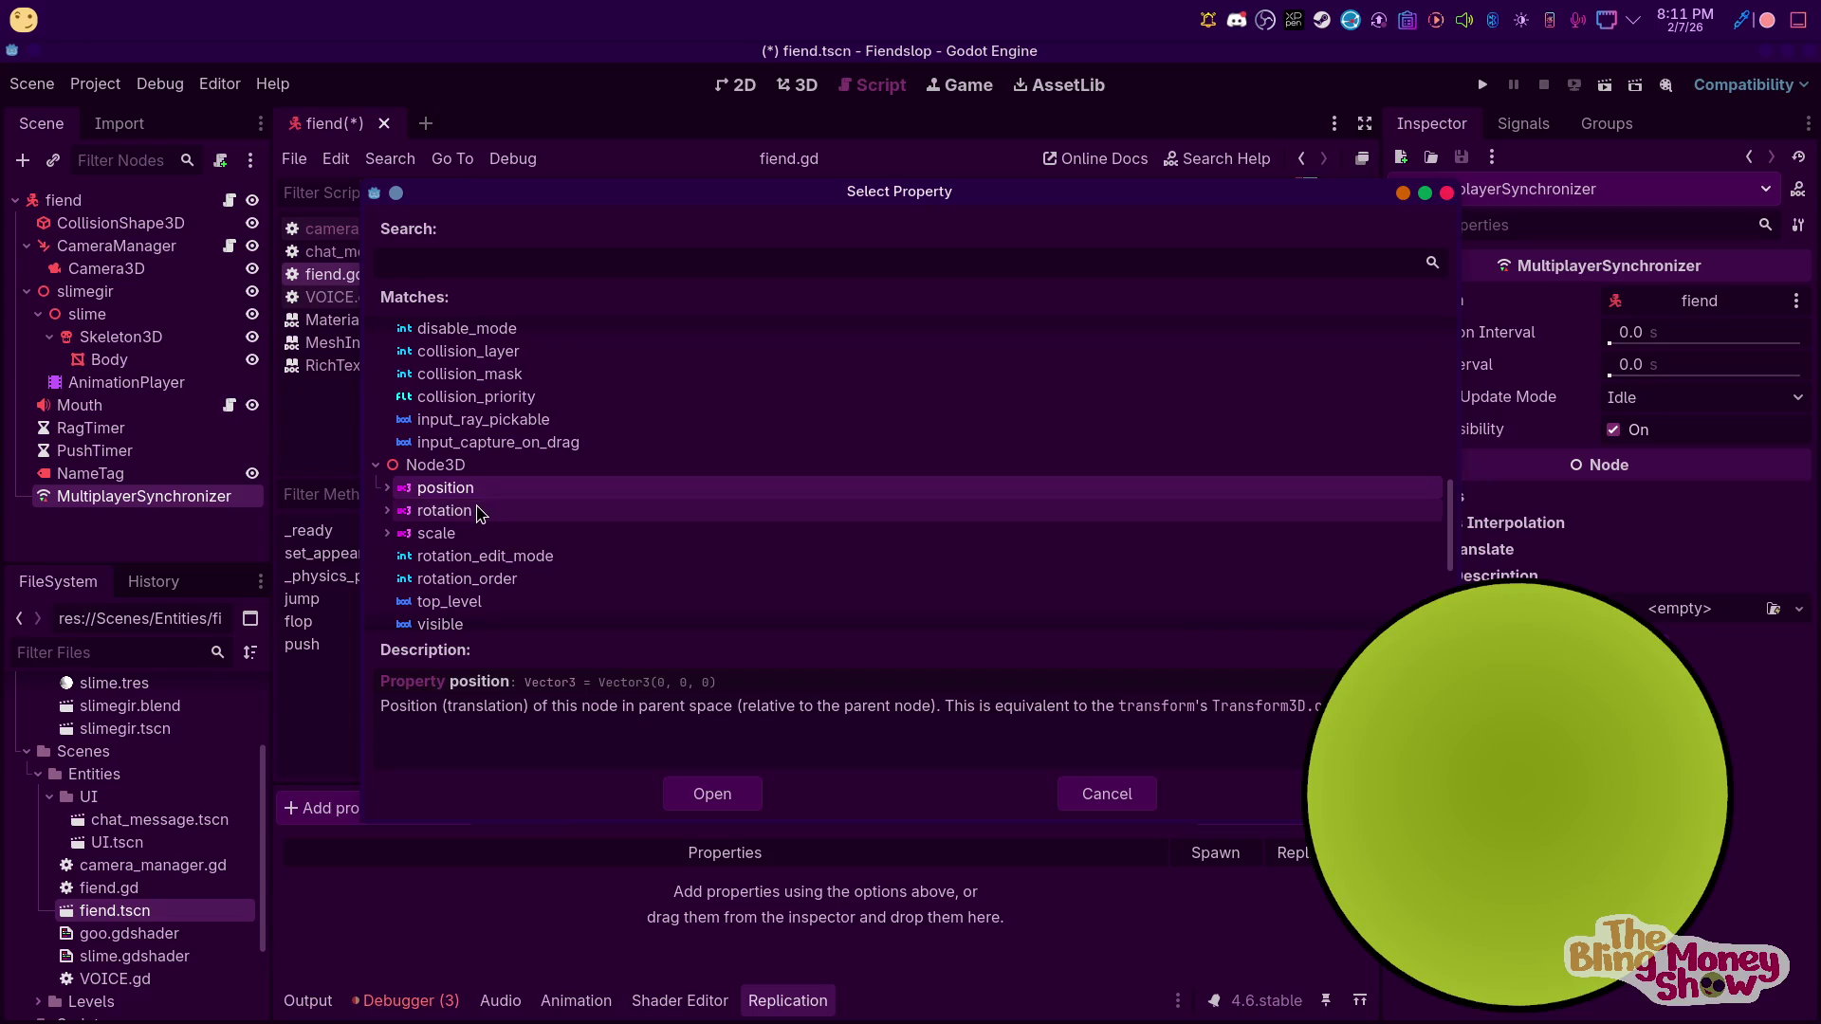
left_click(479, 512)
left_click(459, 490)
left_click(464, 510)
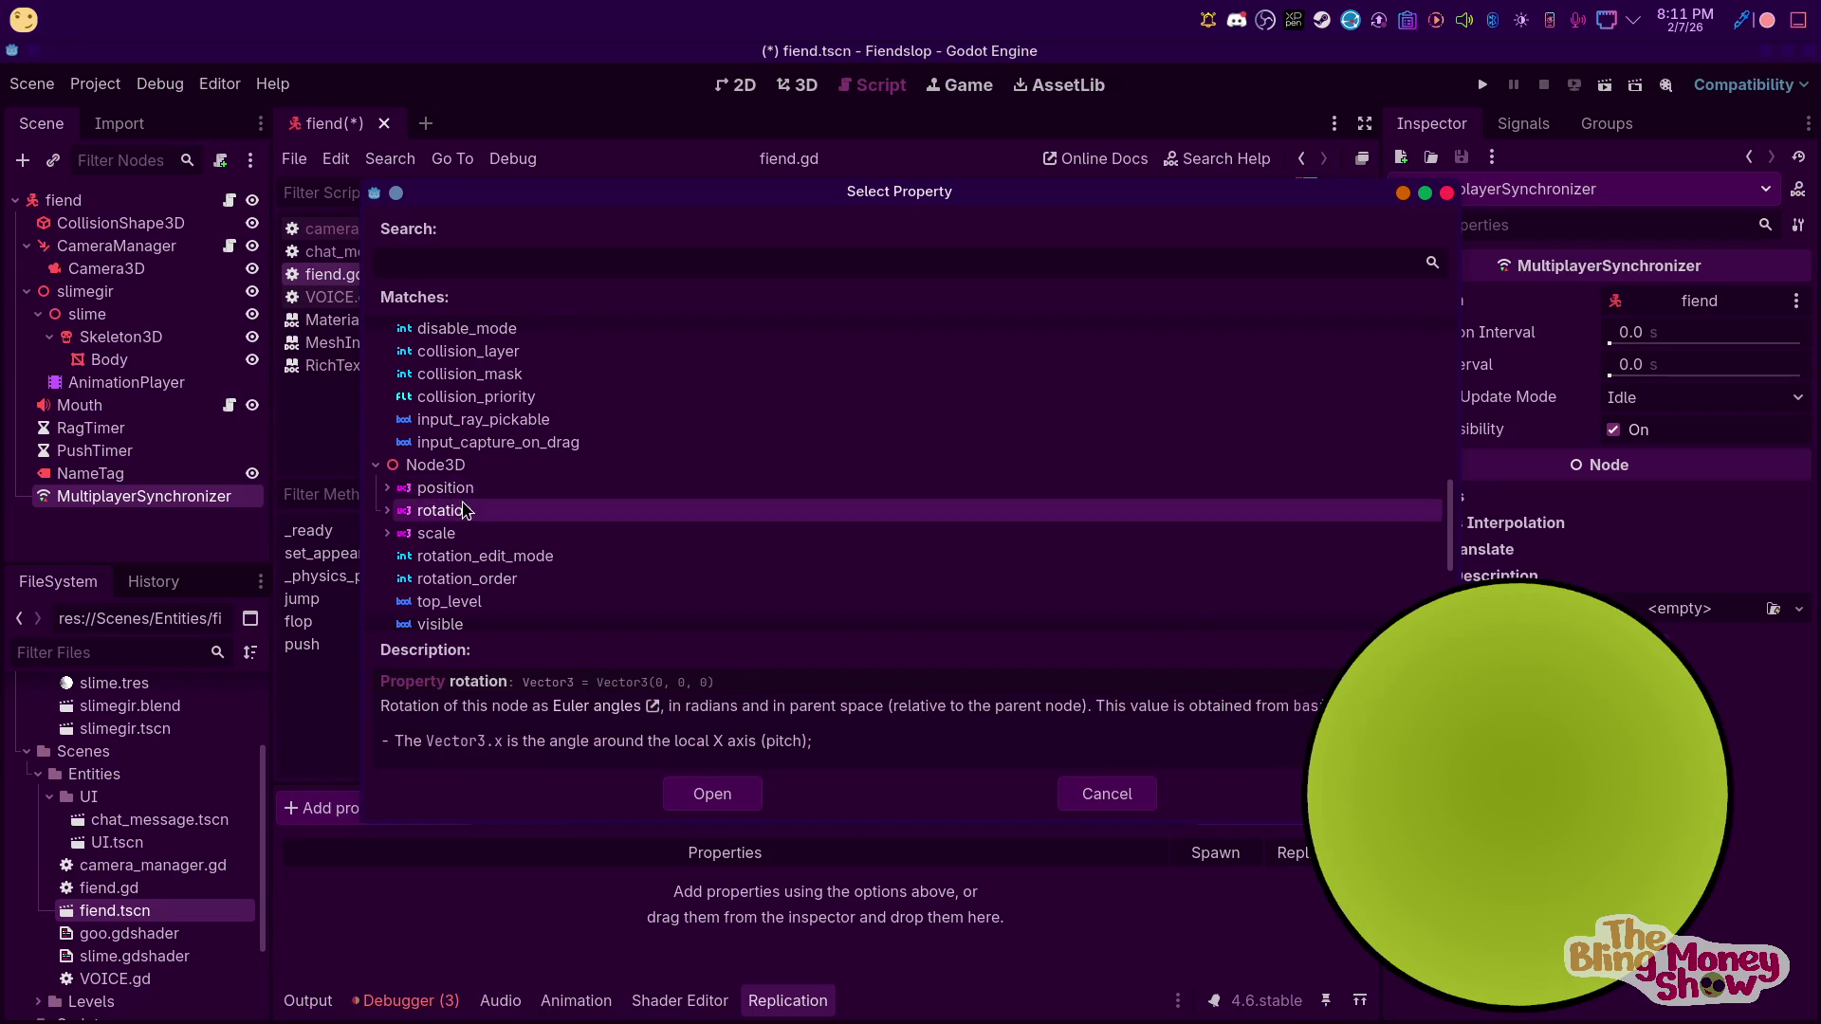
left_click(461, 491)
left_click(712, 795)
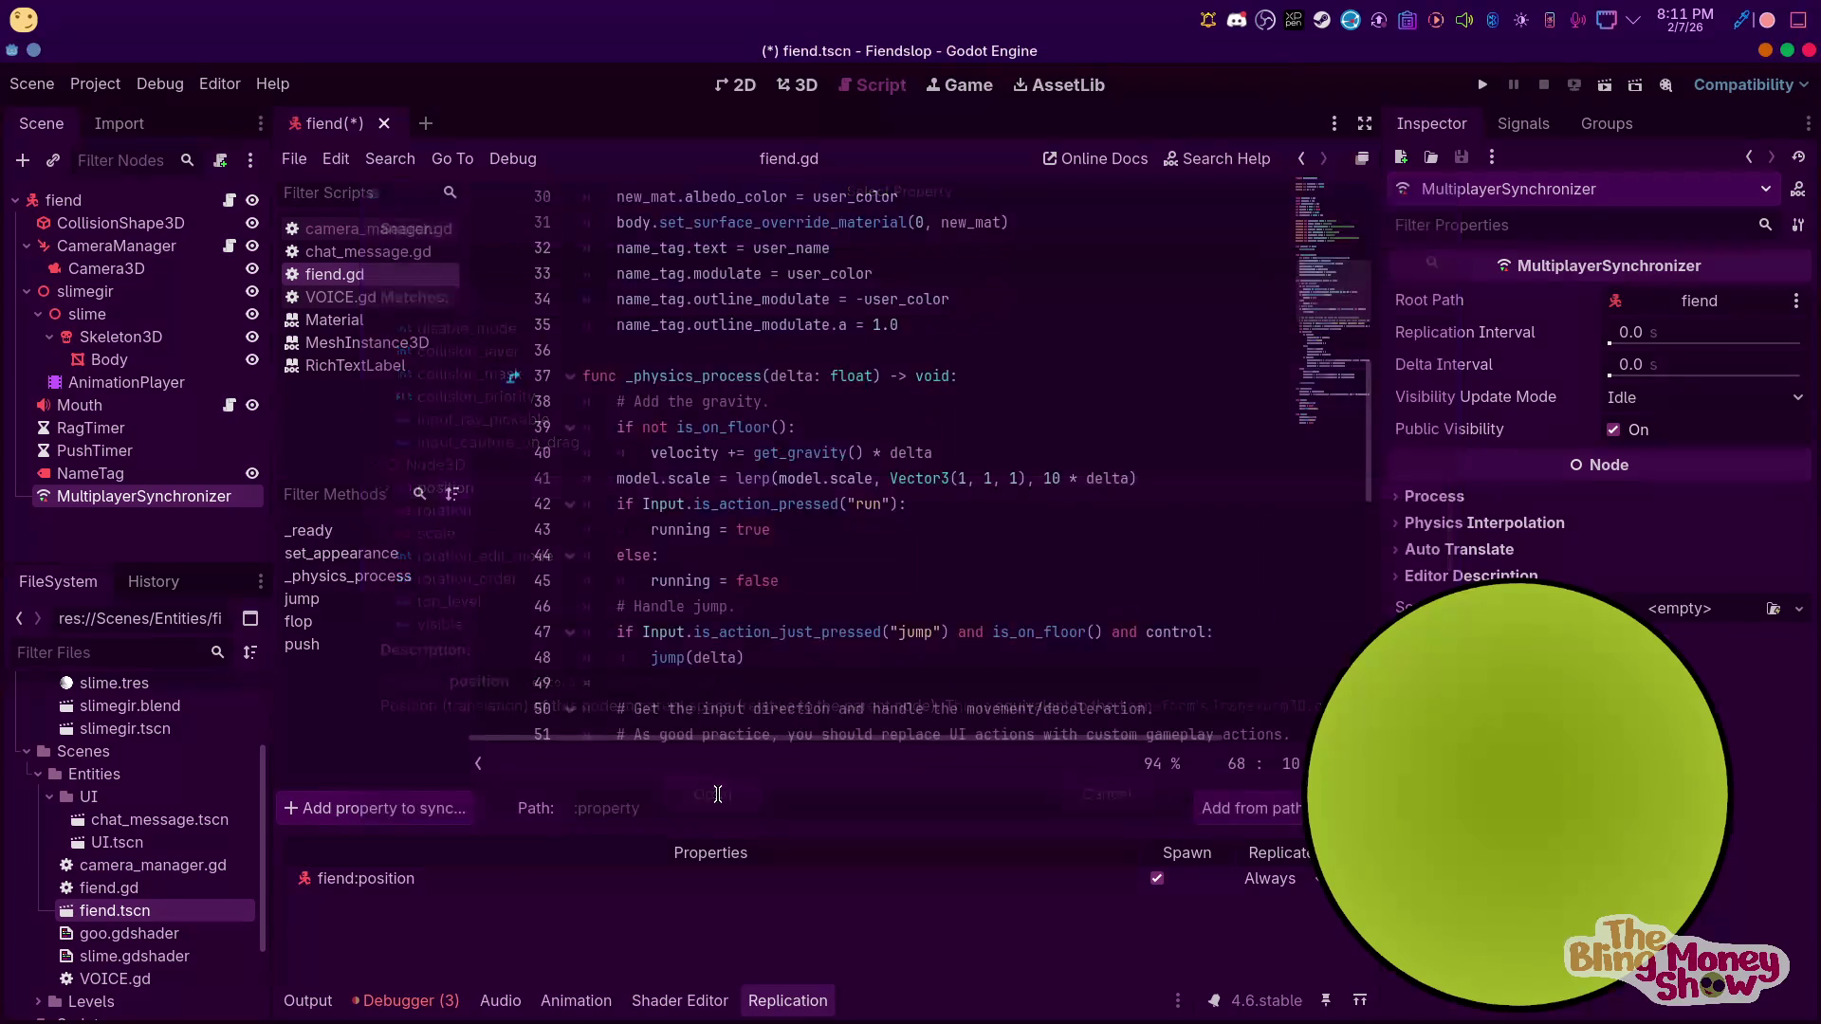
Add fiend:rotation to the replicated properties
left_click(350, 811)
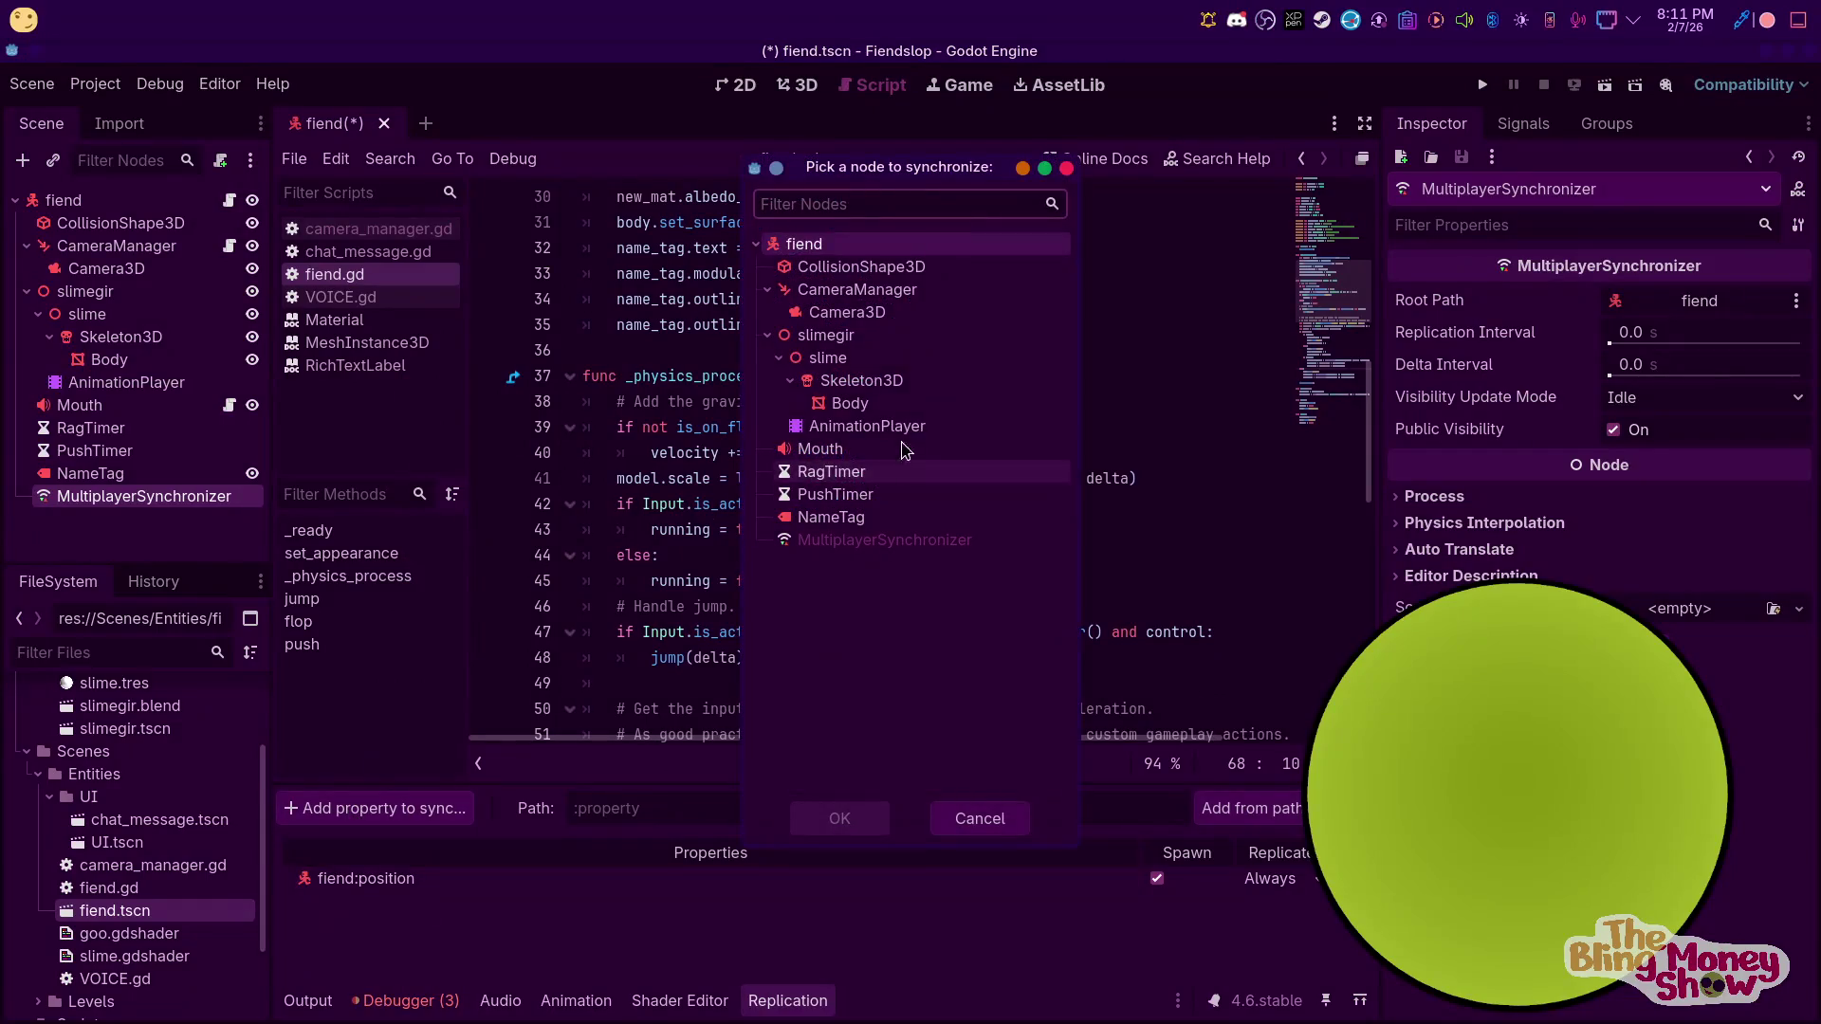
double_click(826, 248)
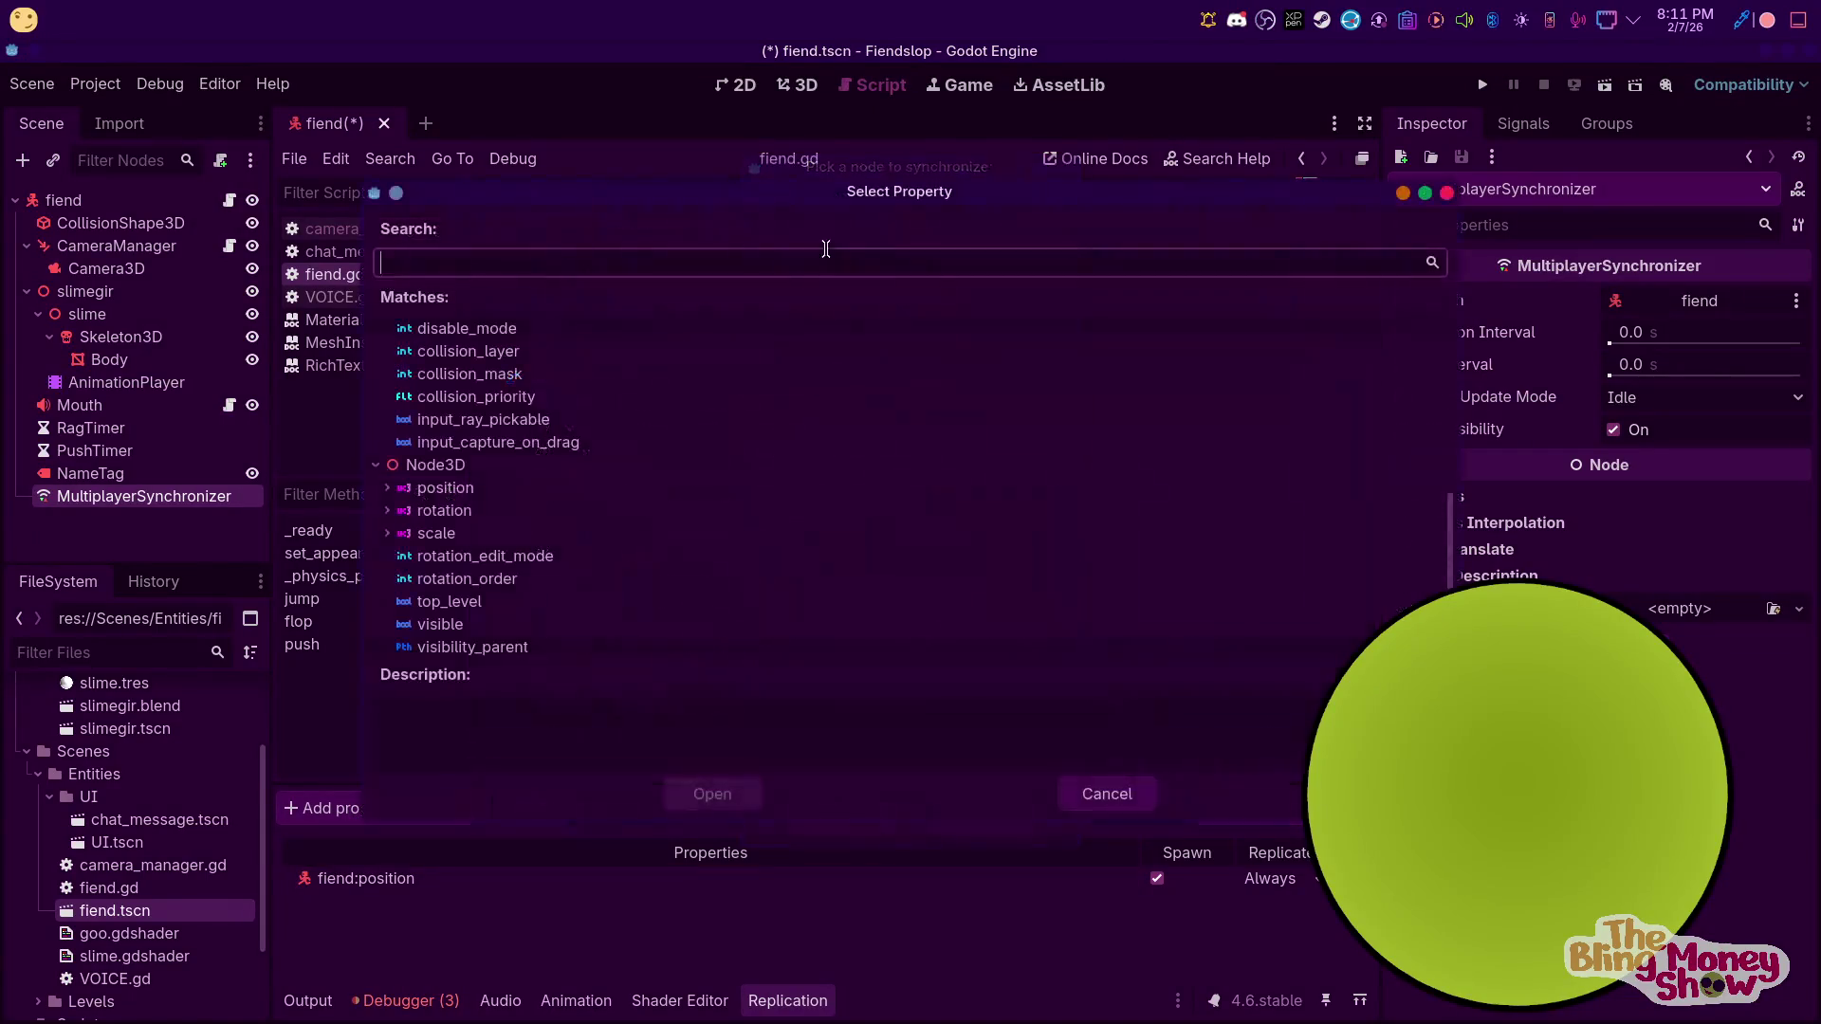
left_click(464, 512)
left_click(713, 806)
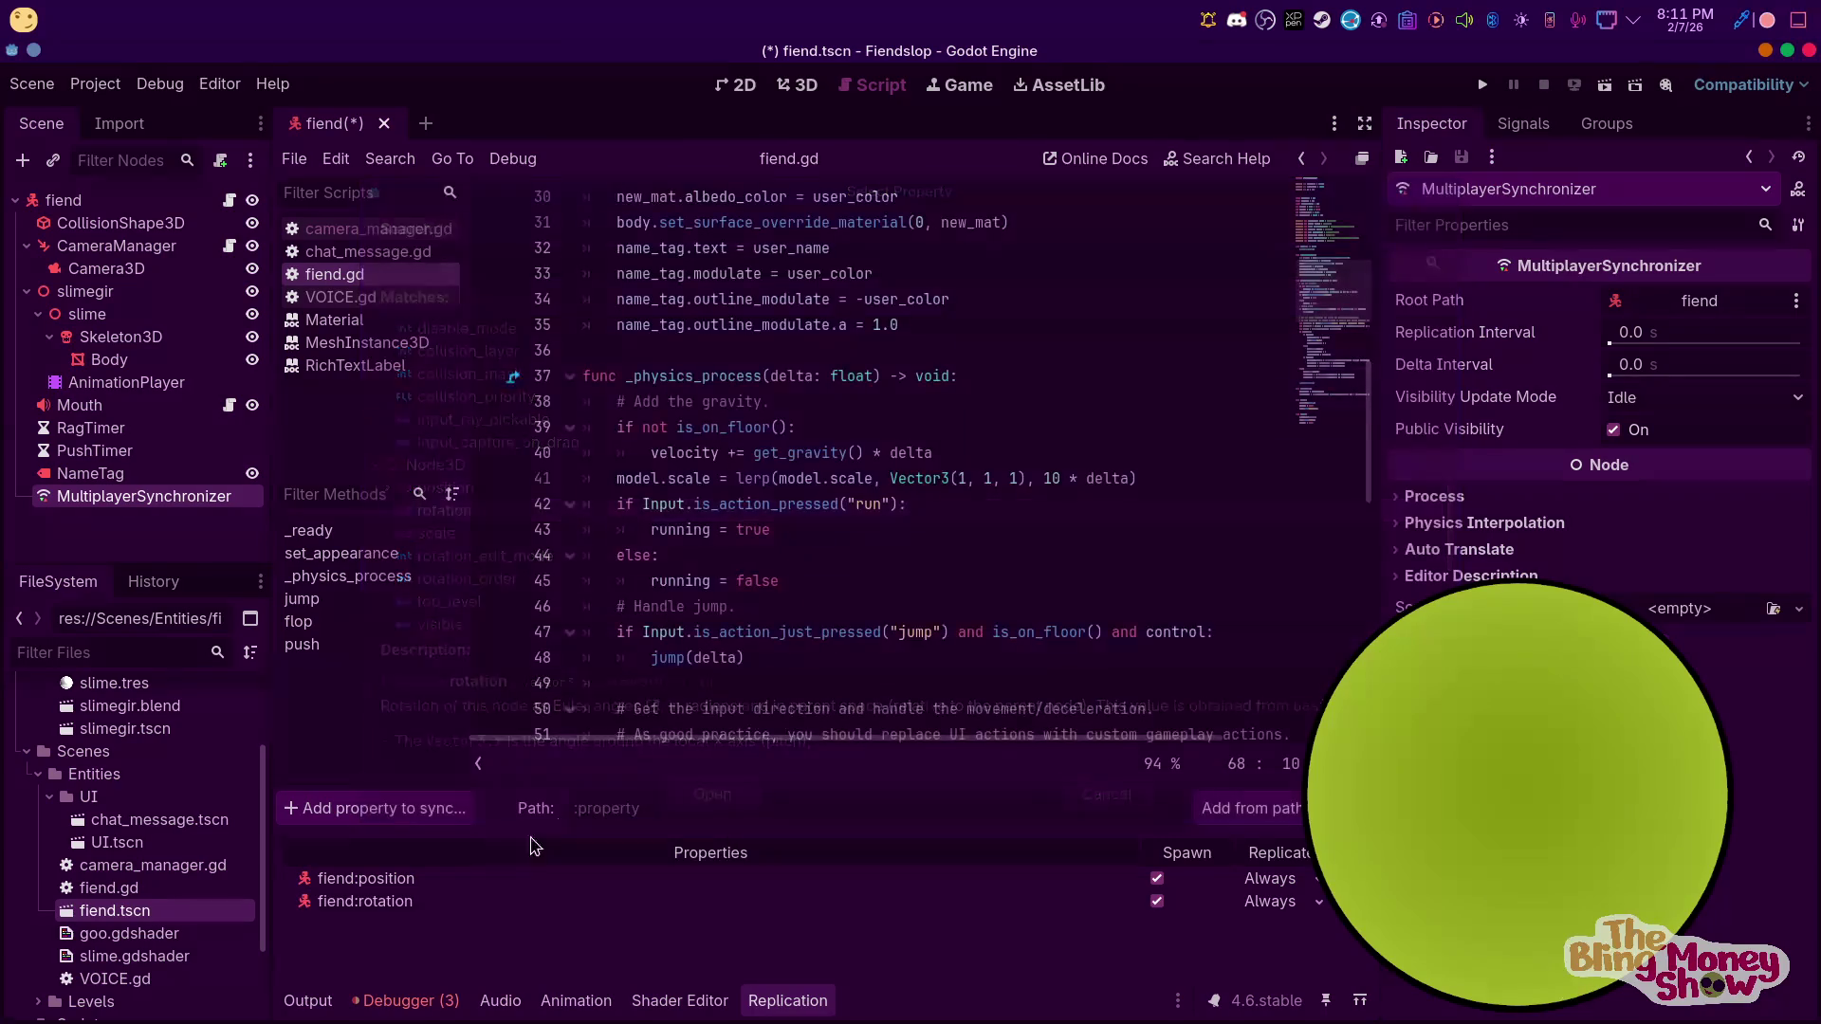
Sync slimegir's rotation and scale properties
left_click(370, 811)
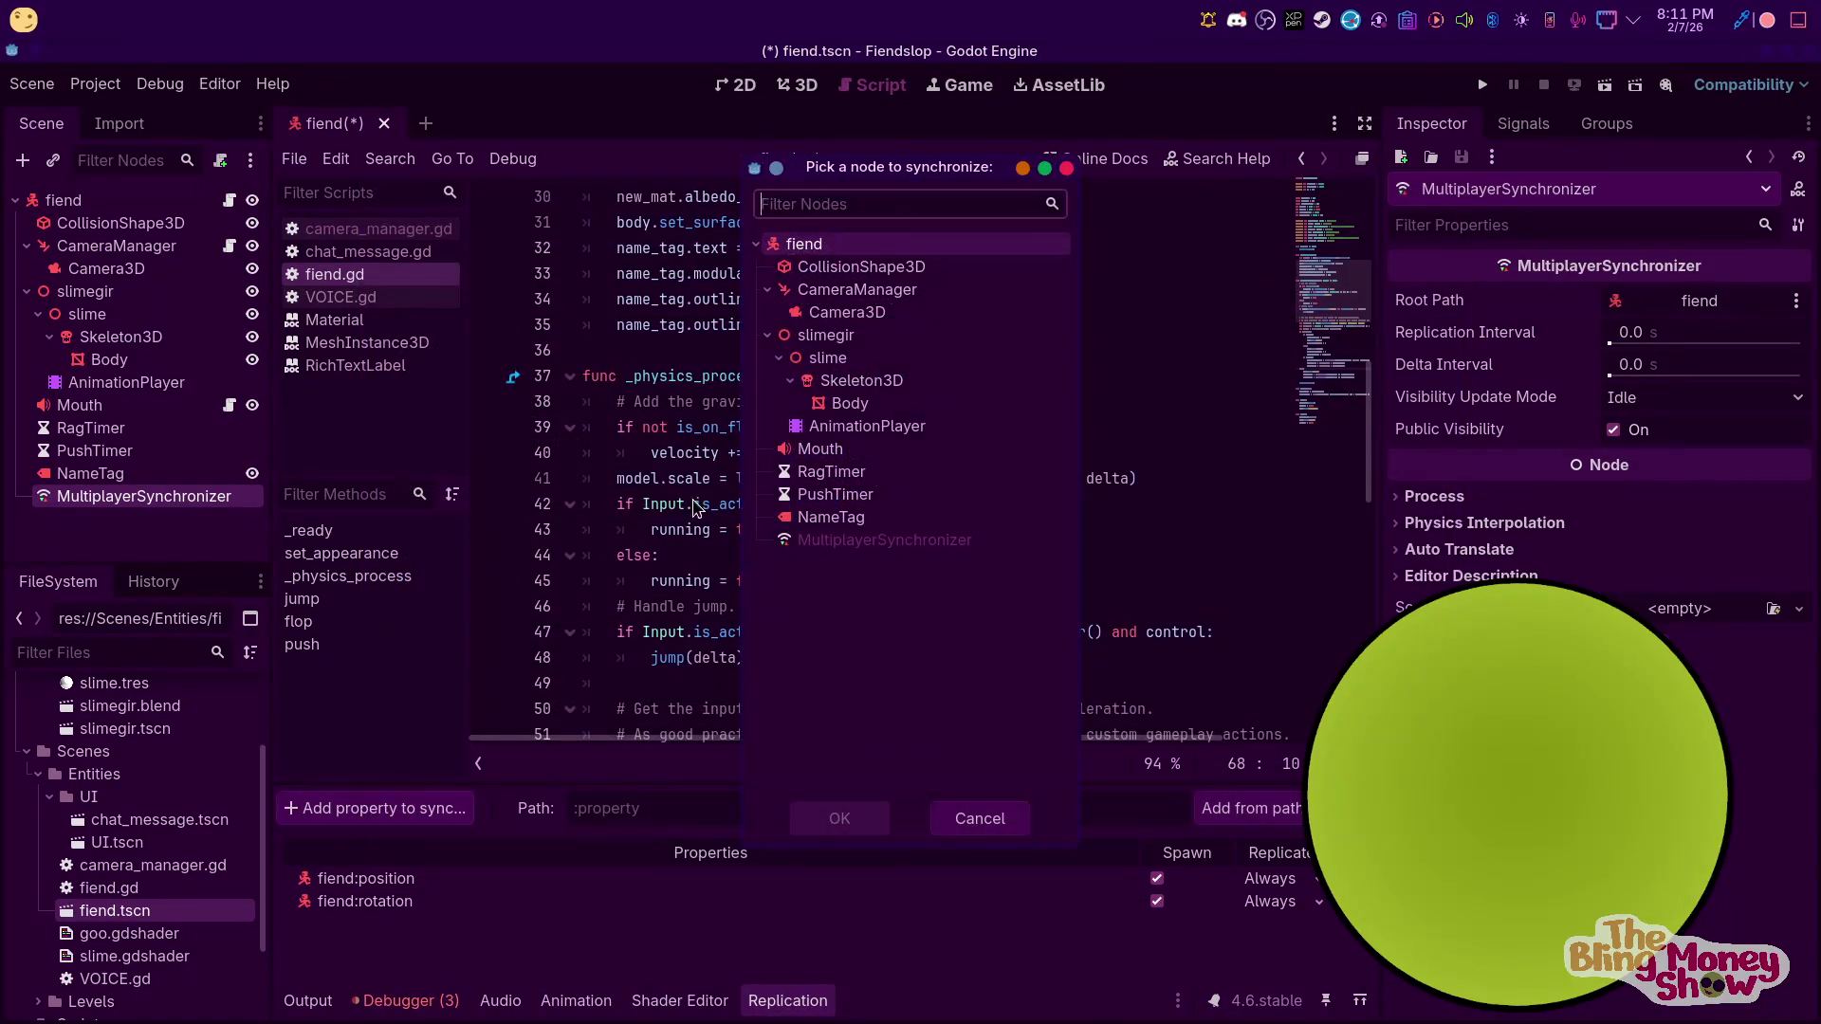
left_click(857, 340)
left_click(844, 820)
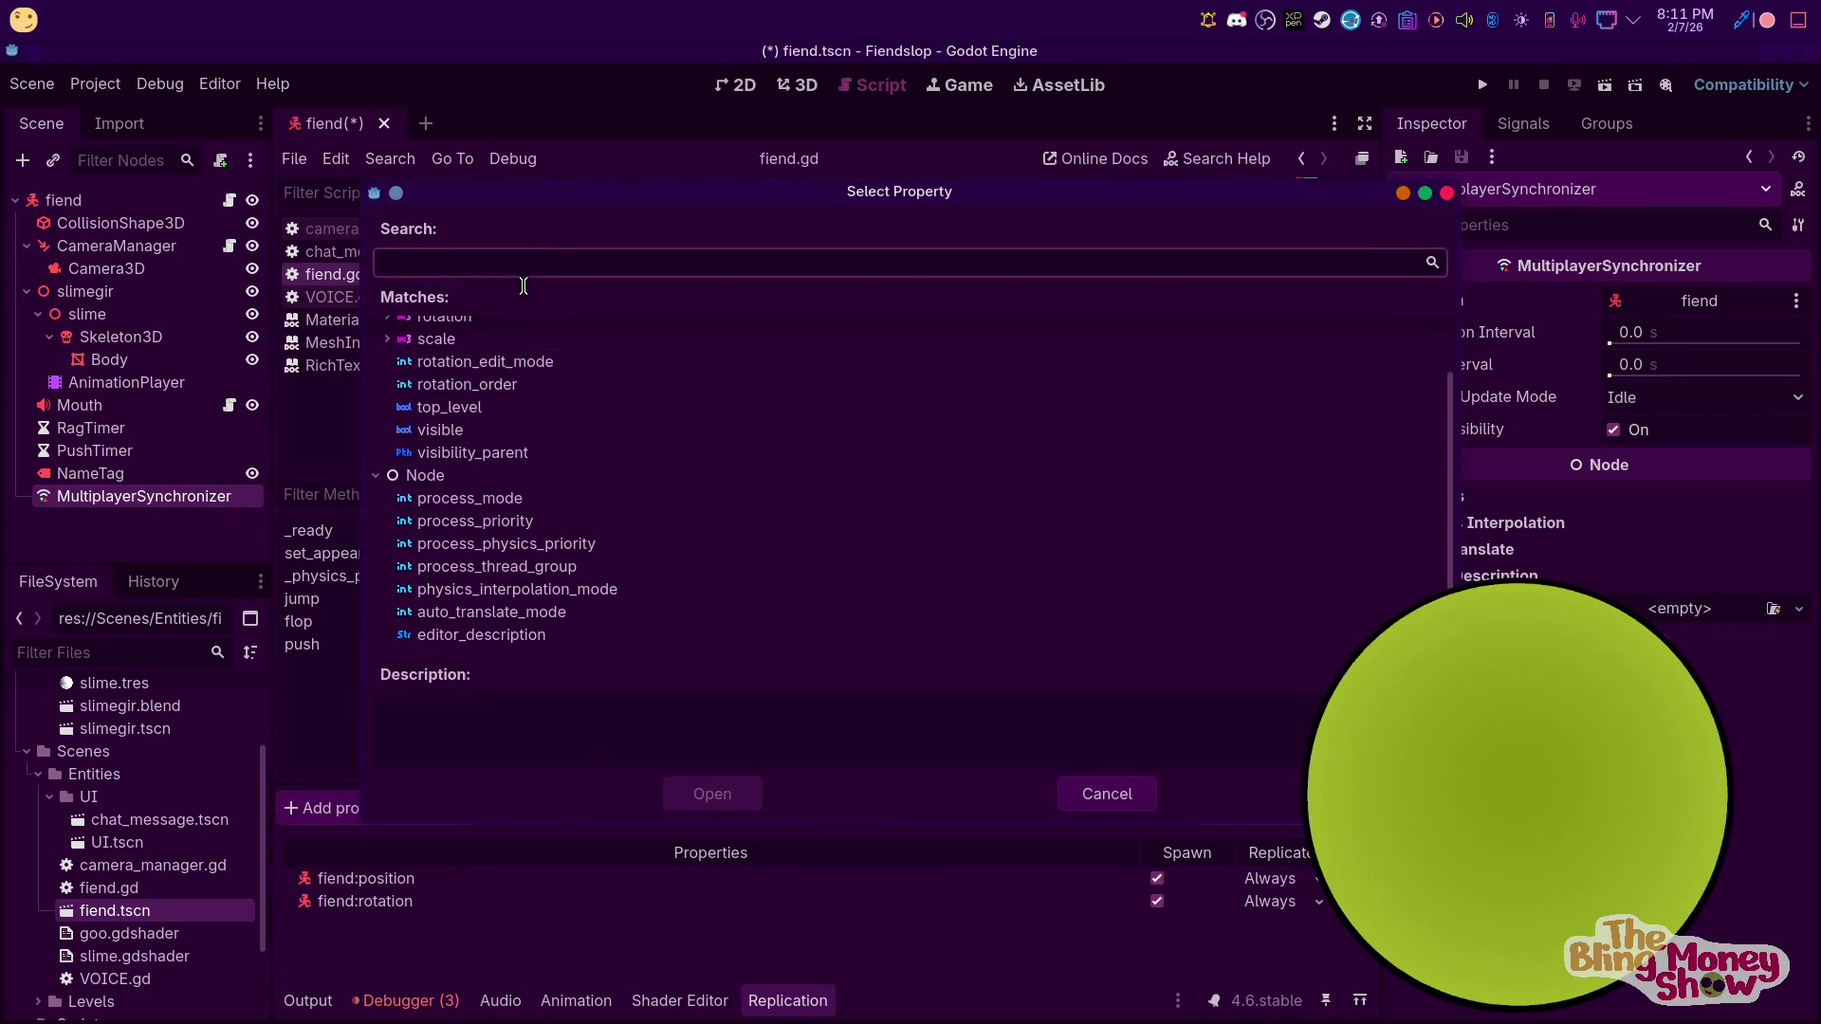
left_click(449, 384)
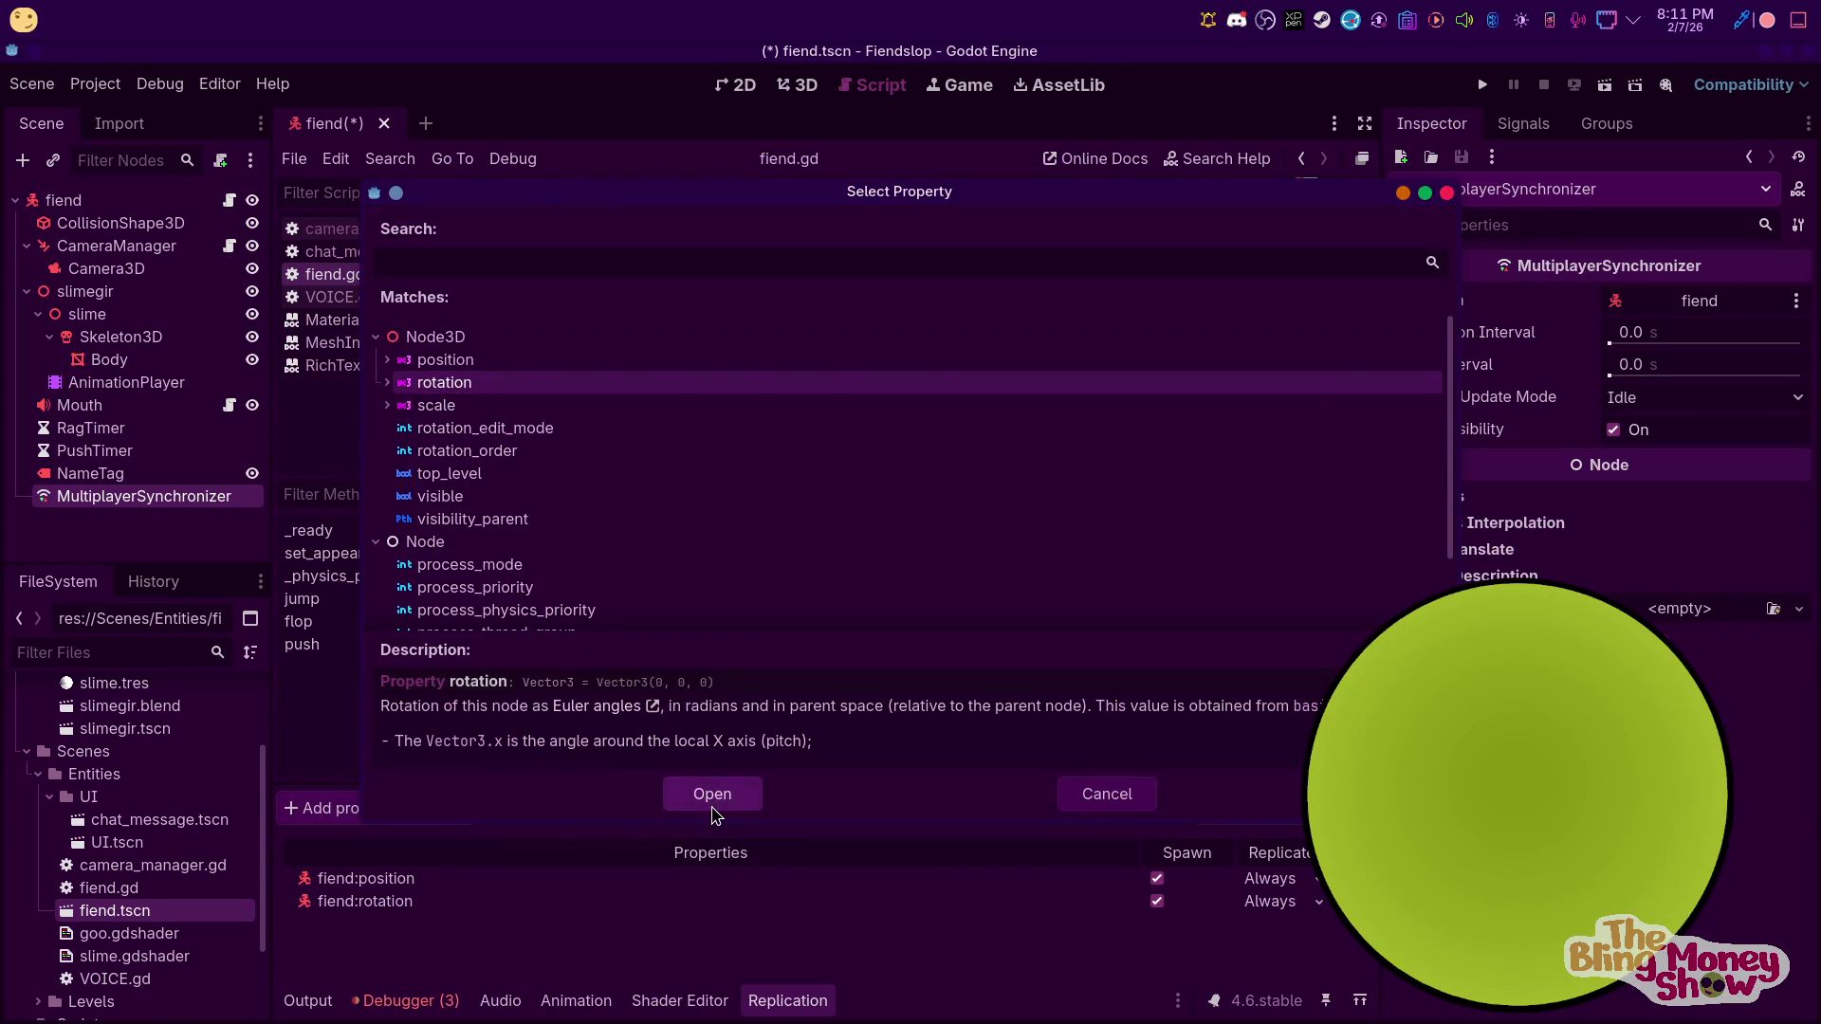
left_click(712, 795)
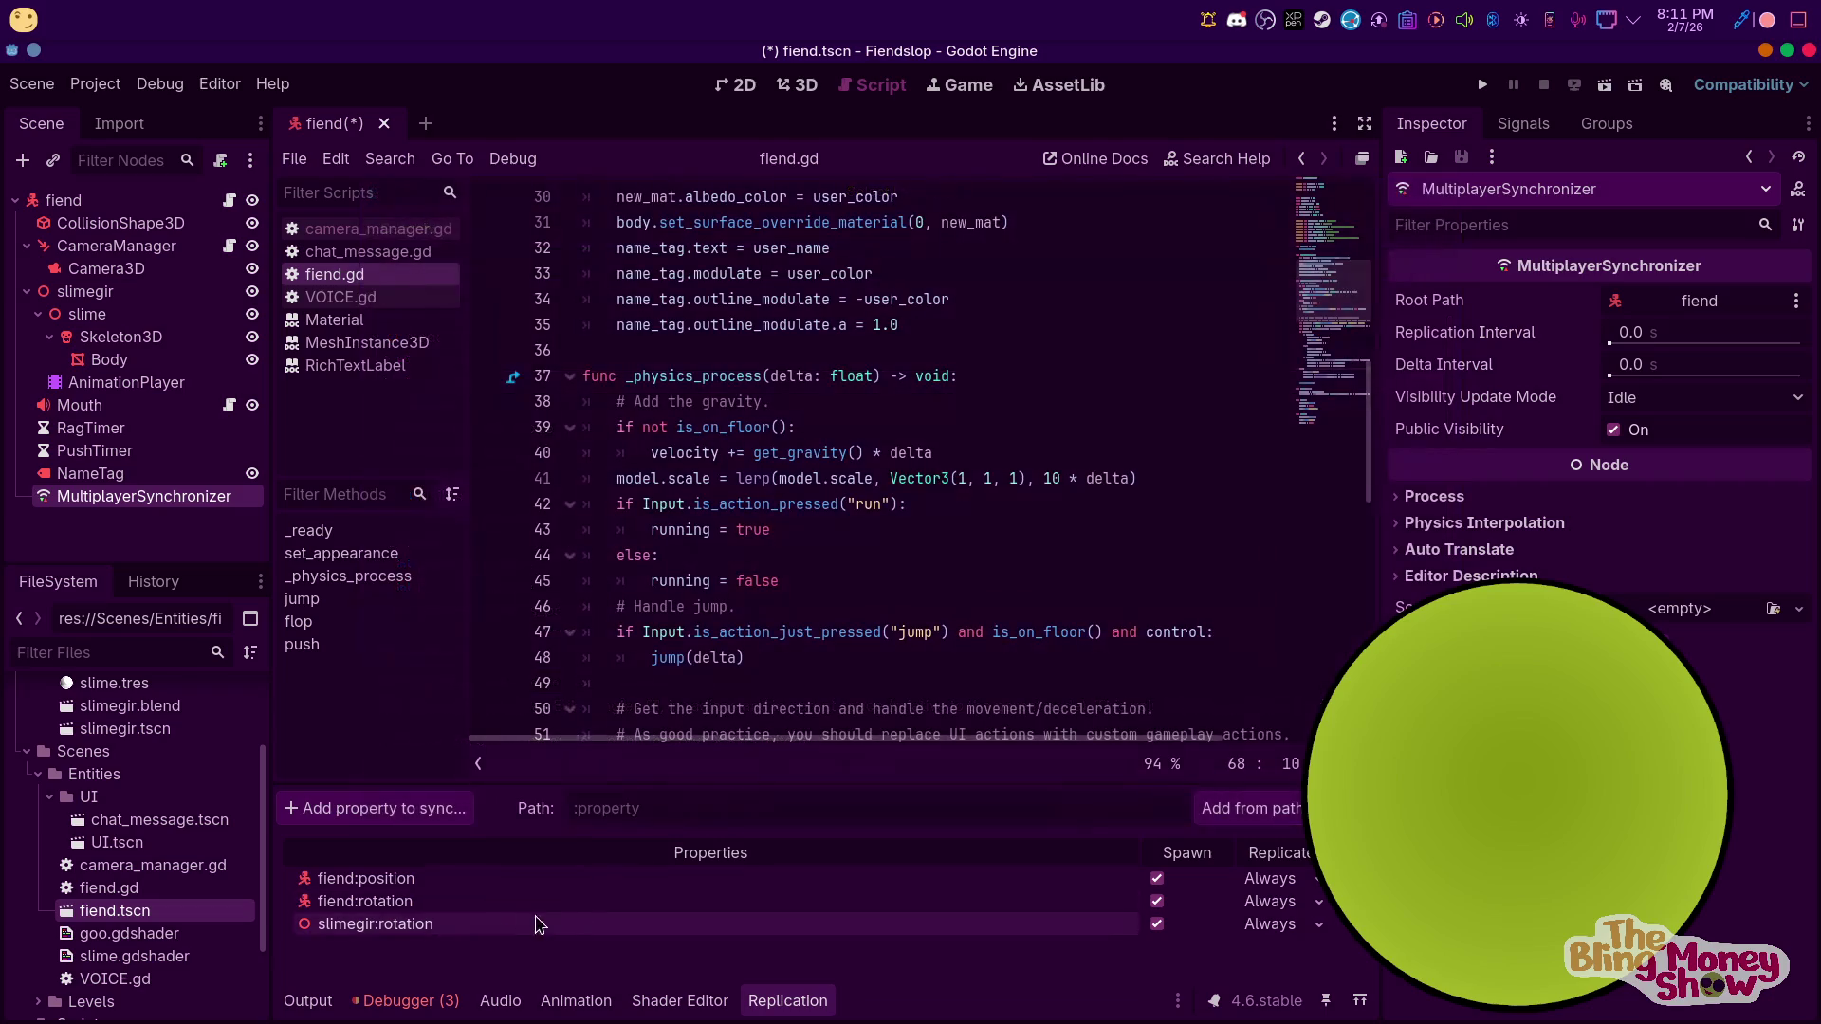
left_click(358, 805)
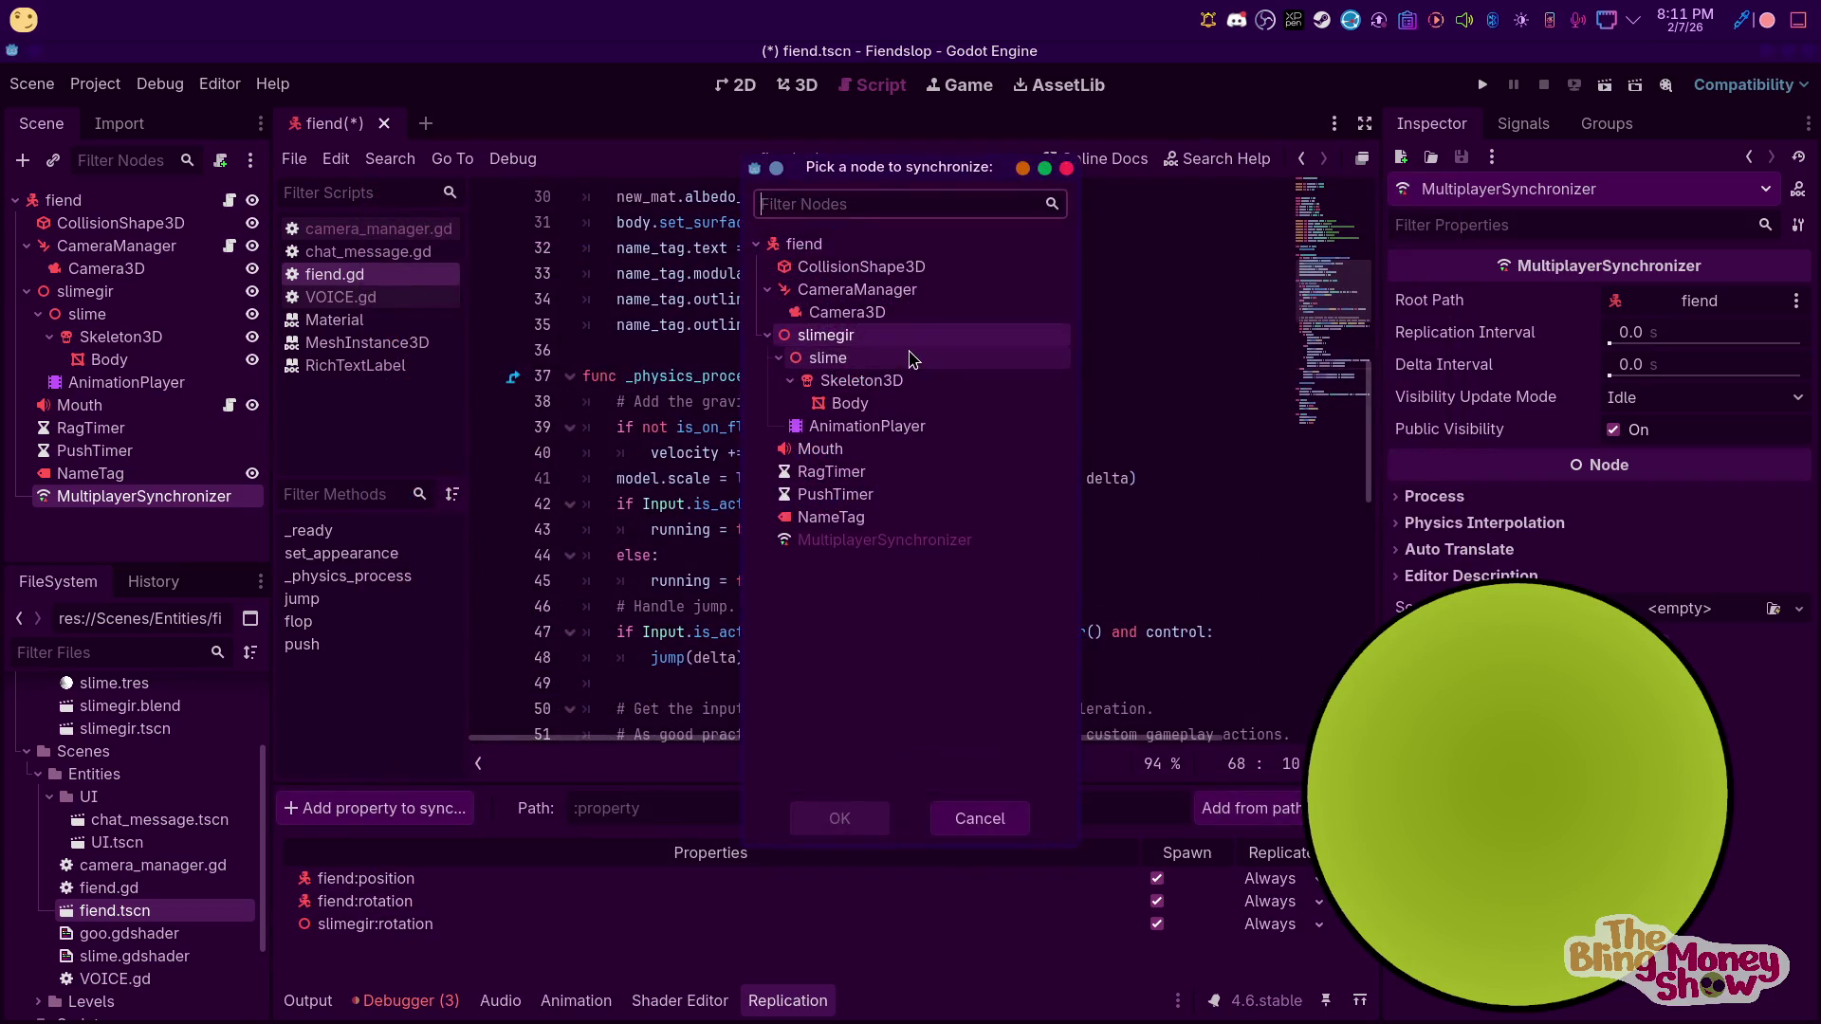
left_click(825, 337)
left_click(834, 818)
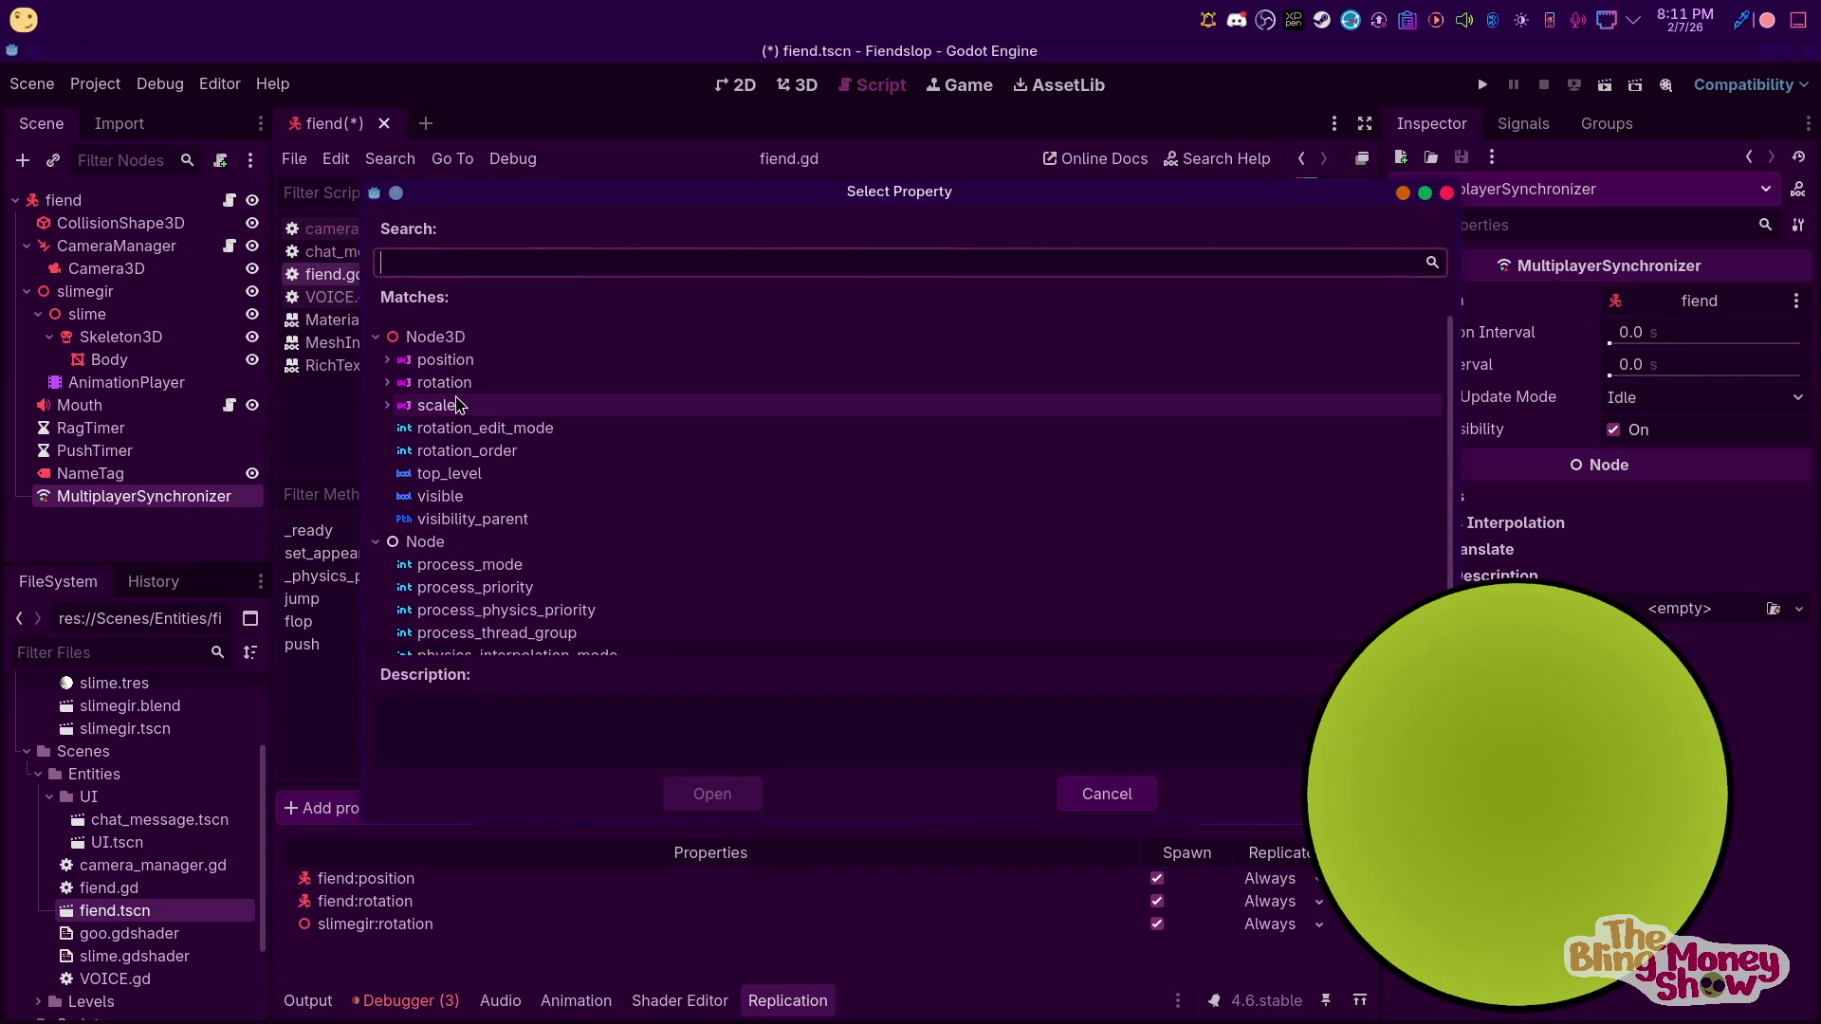
left_click(438, 406)
left_click(712, 795)
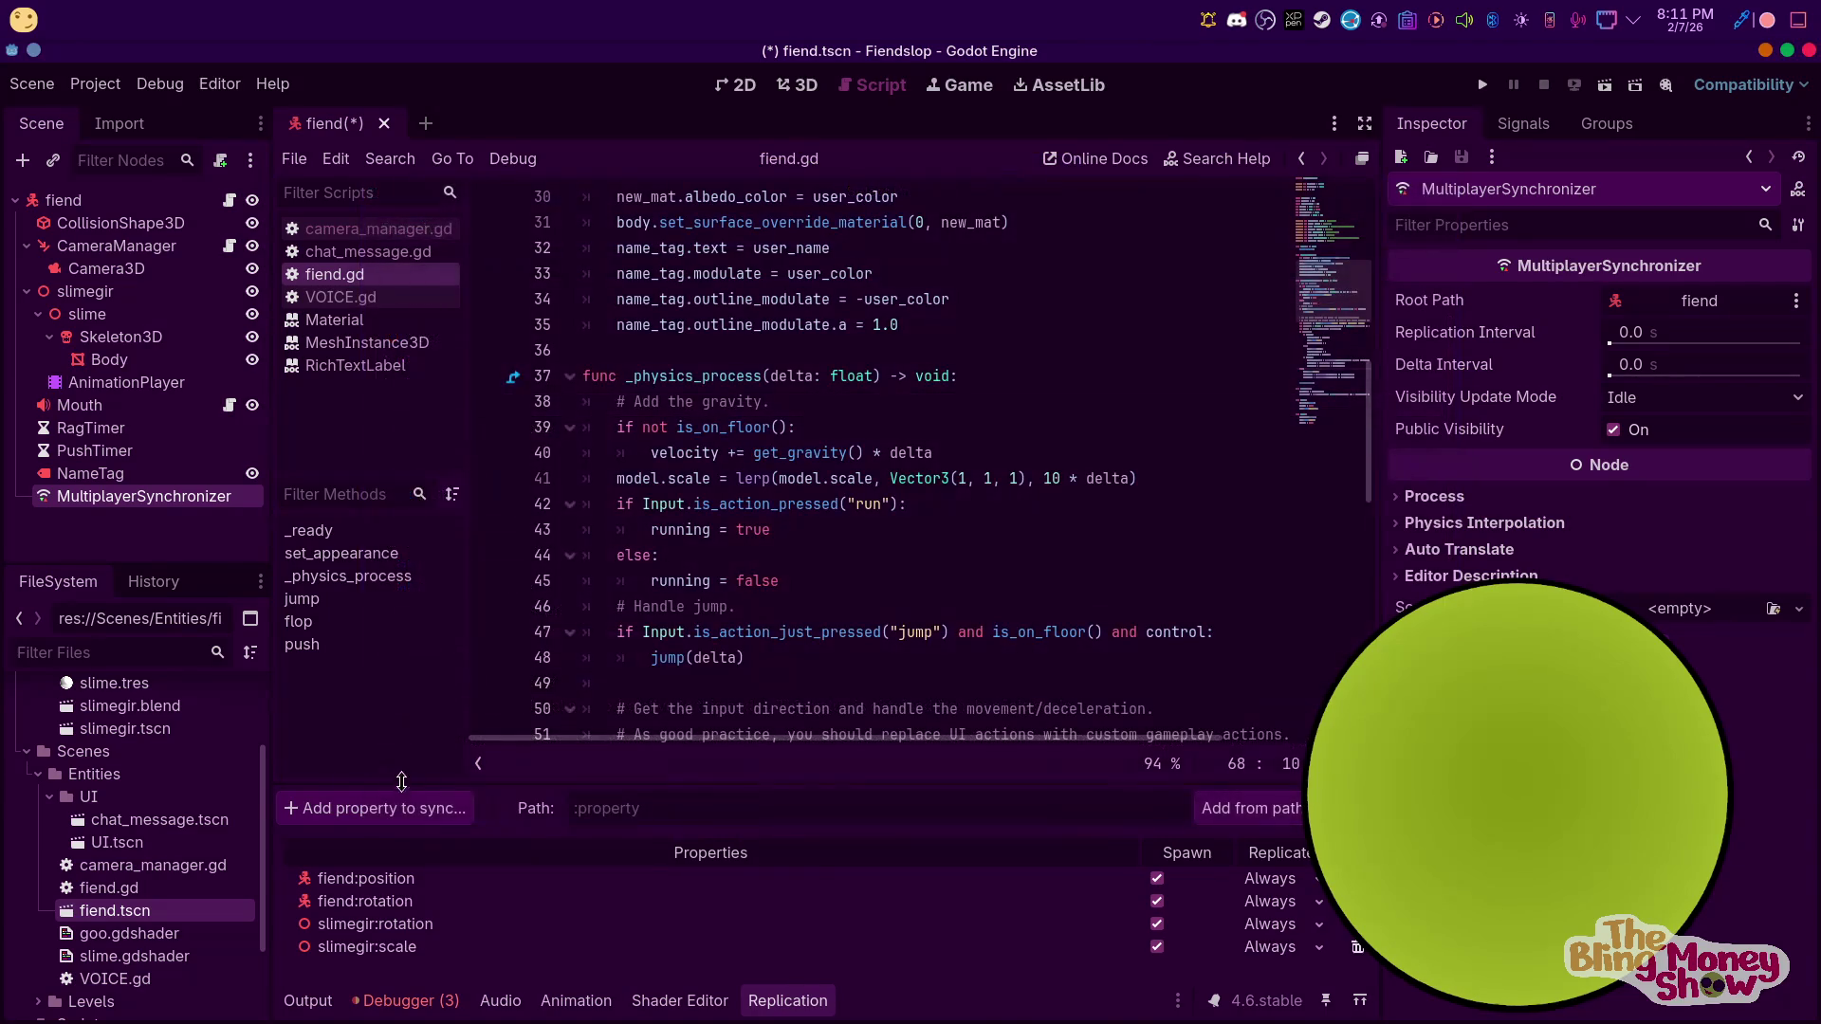
left_click(375, 808)
left_click(901, 435)
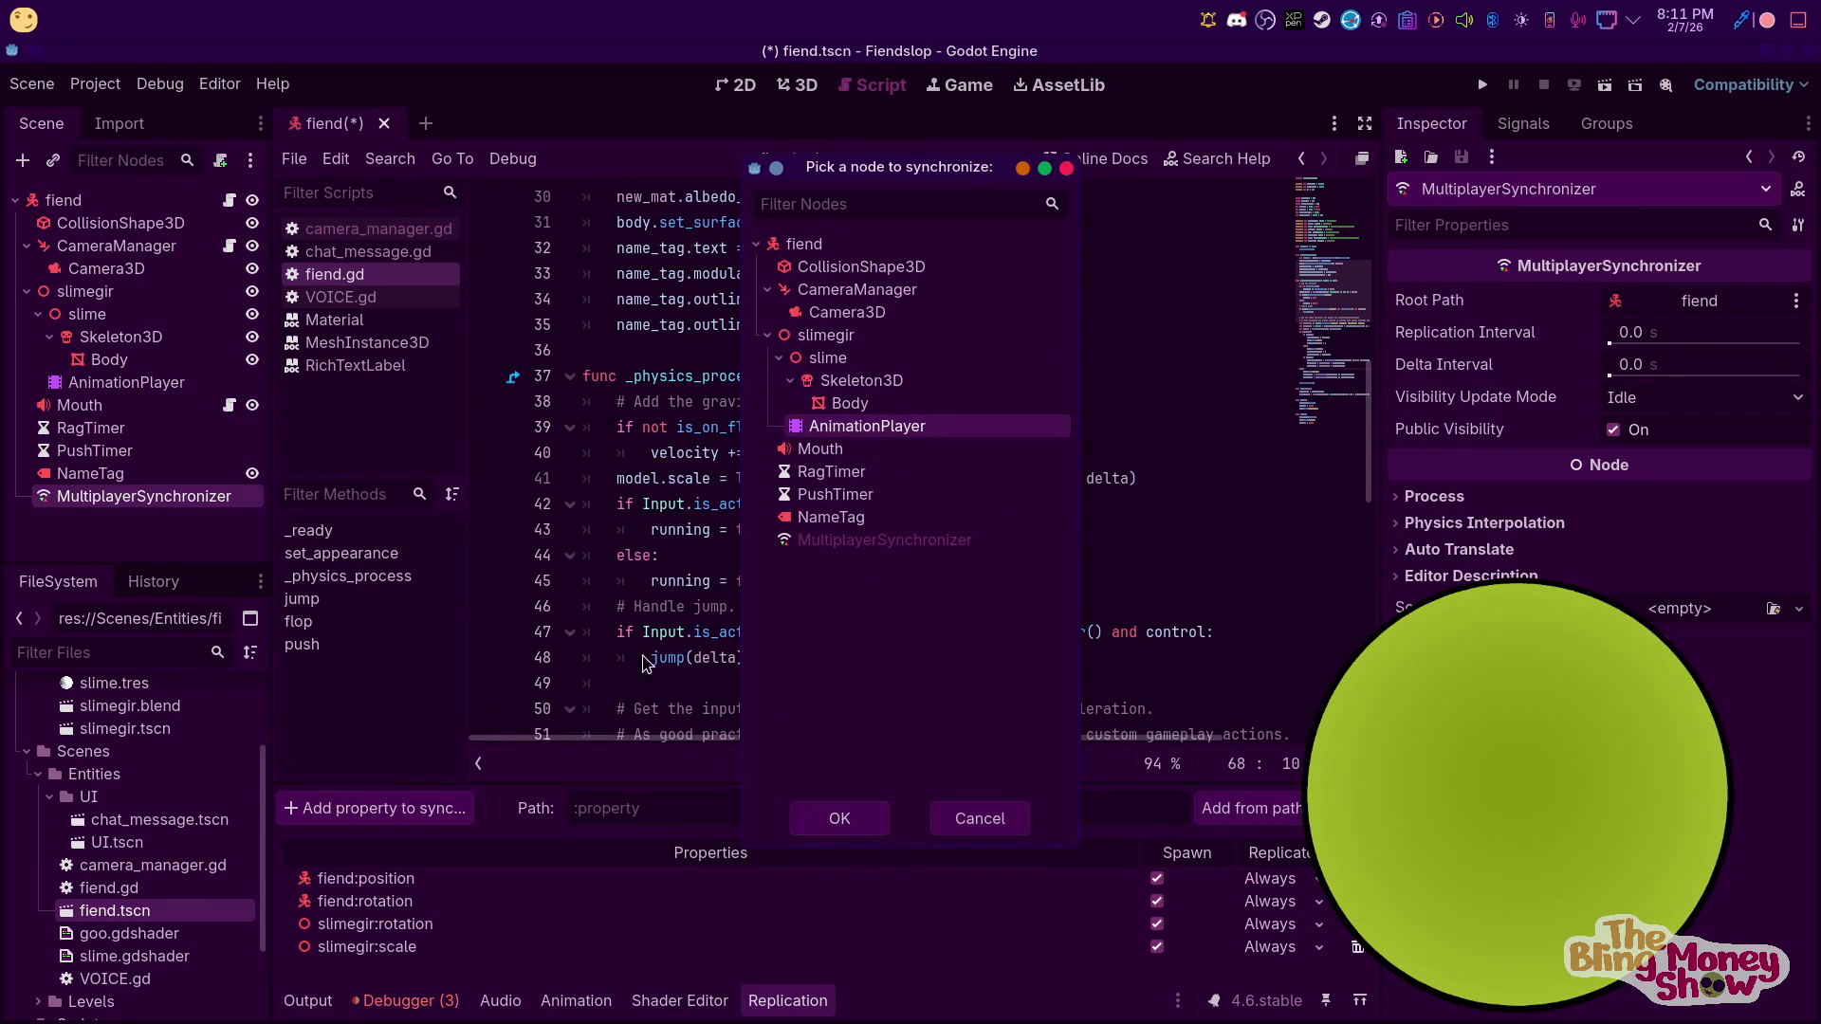
Sync AnimationPlayer:current_animation, replicating On Change
double_click(865, 426)
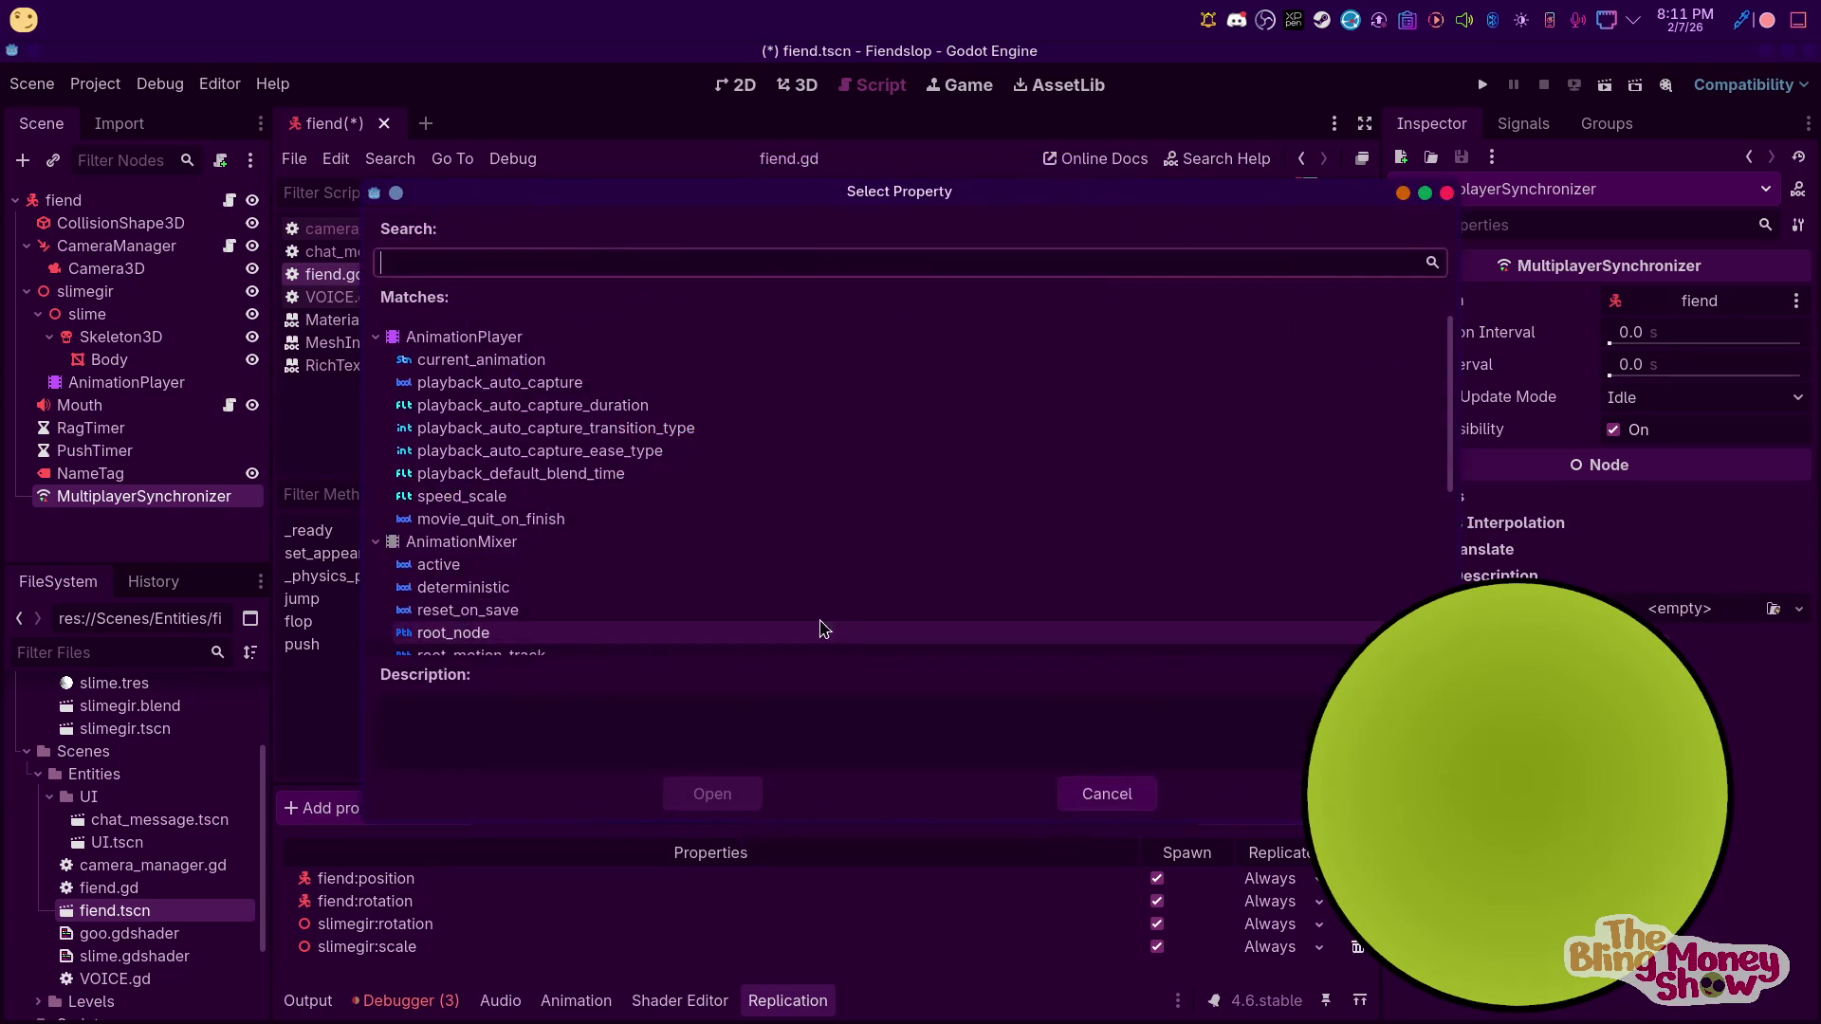
left_click(498, 361)
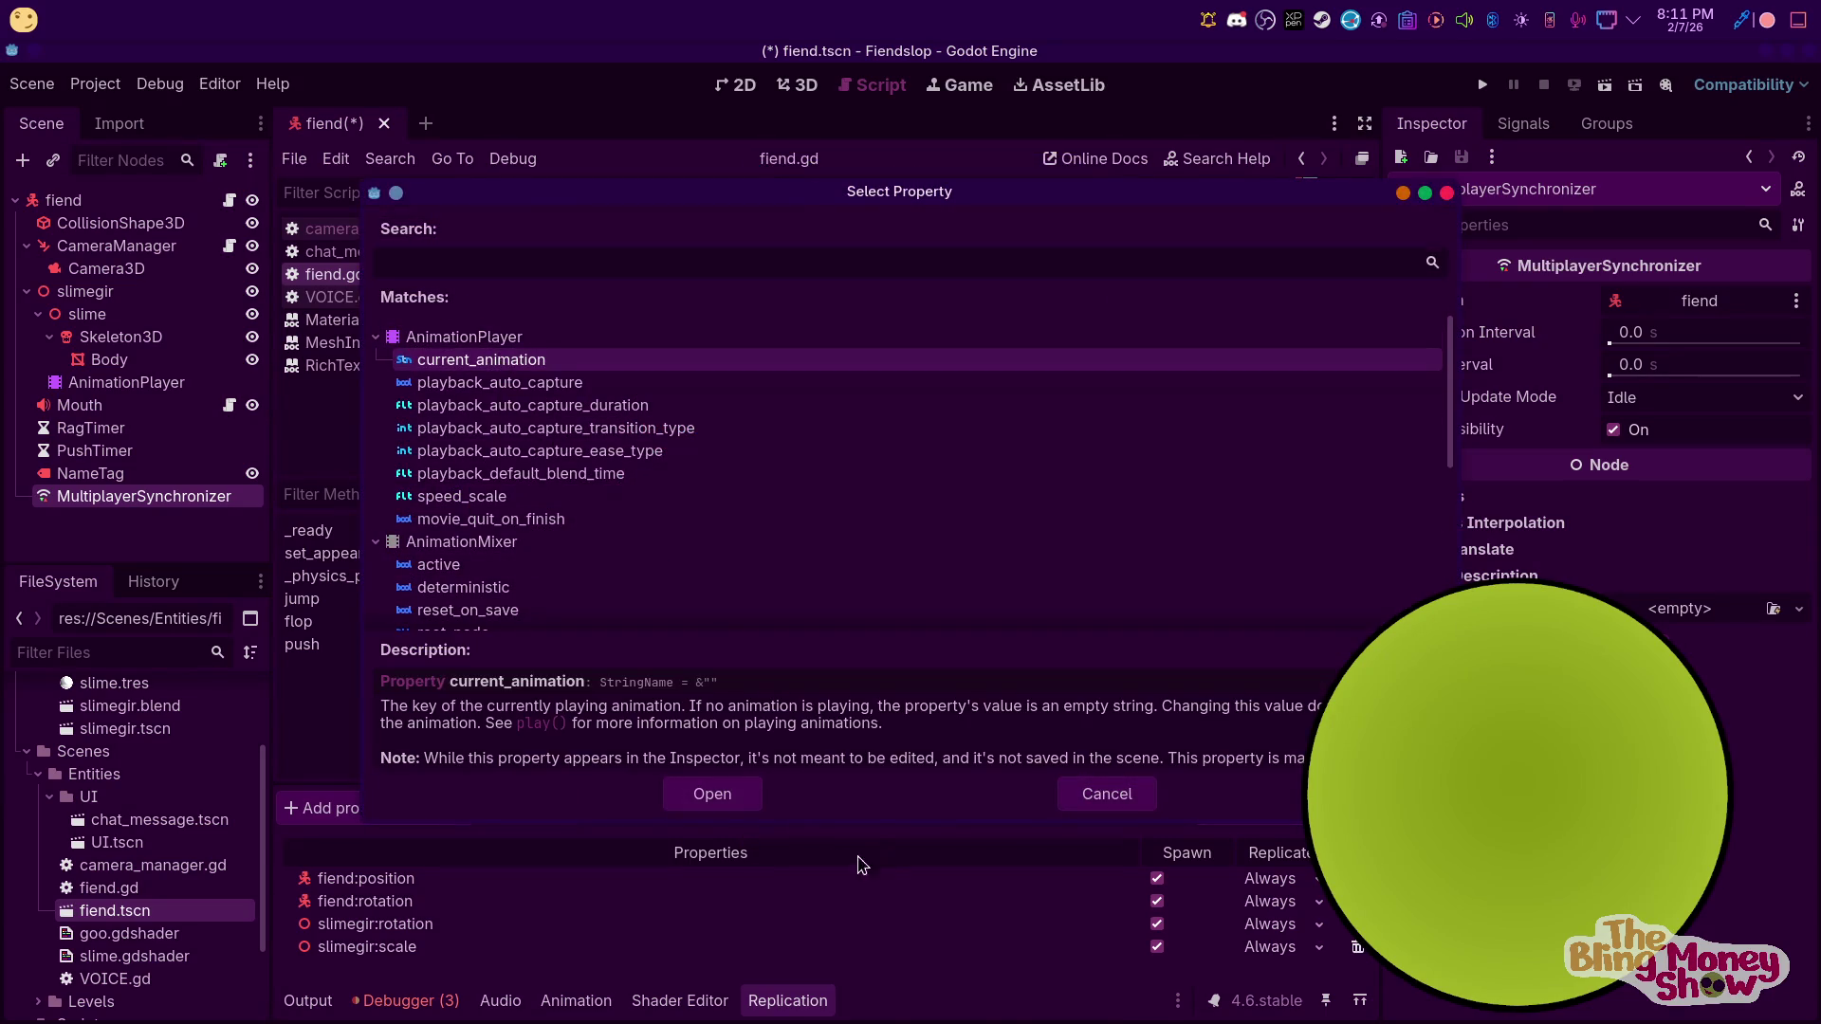
left_click(740, 794)
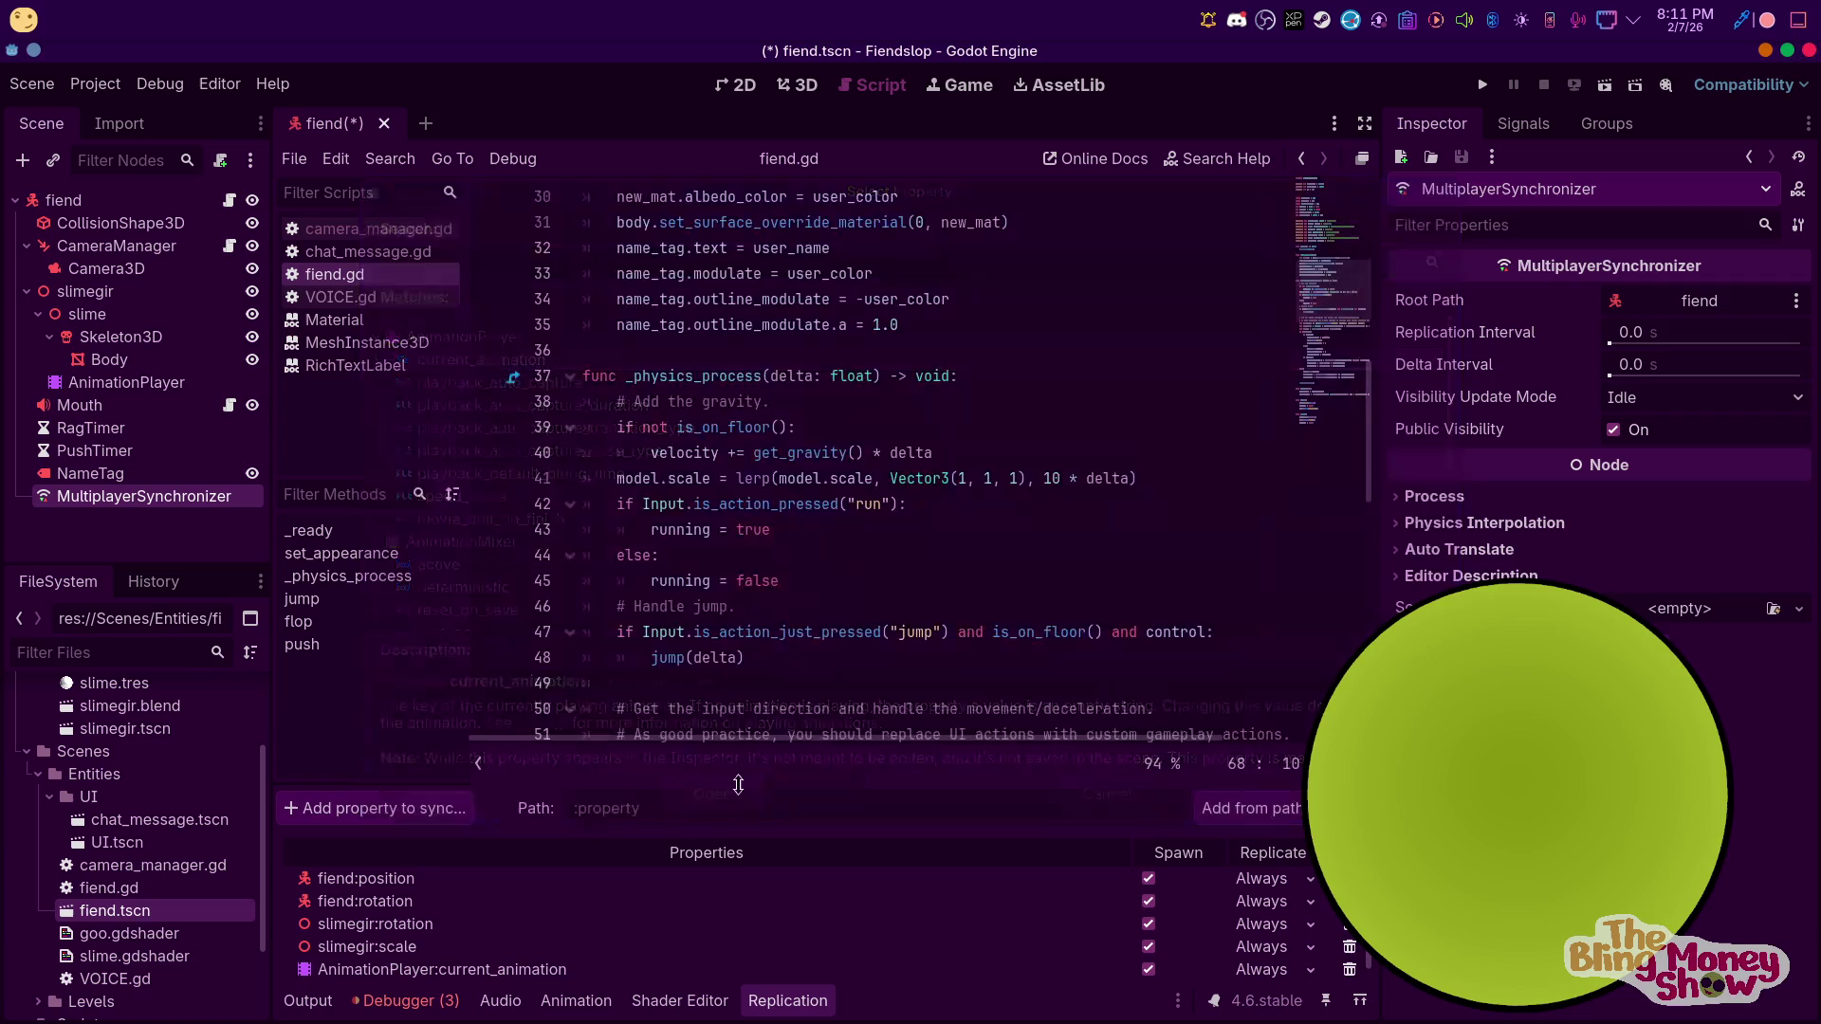
left_click(1272, 969)
left_click(1290, 1003)
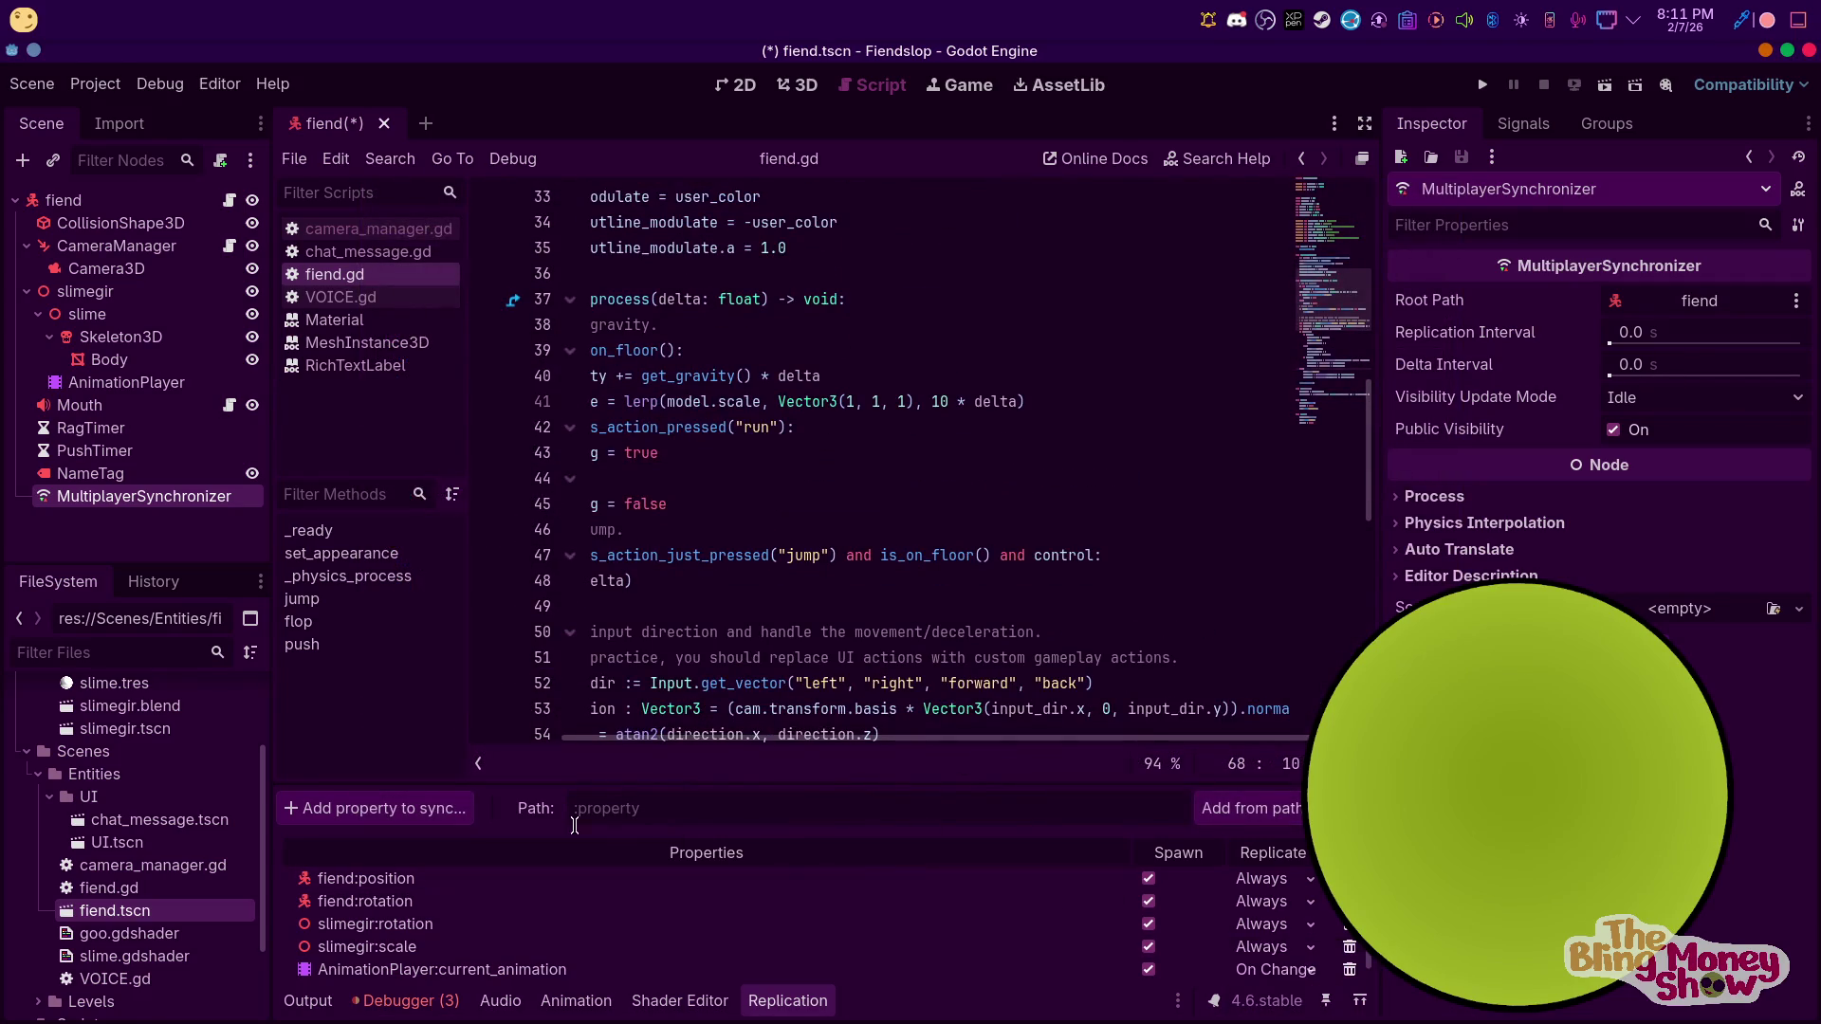
Sync AnimationPlayer:speed_scale, replicating On Change
left_click(356, 796)
left_click(906, 418)
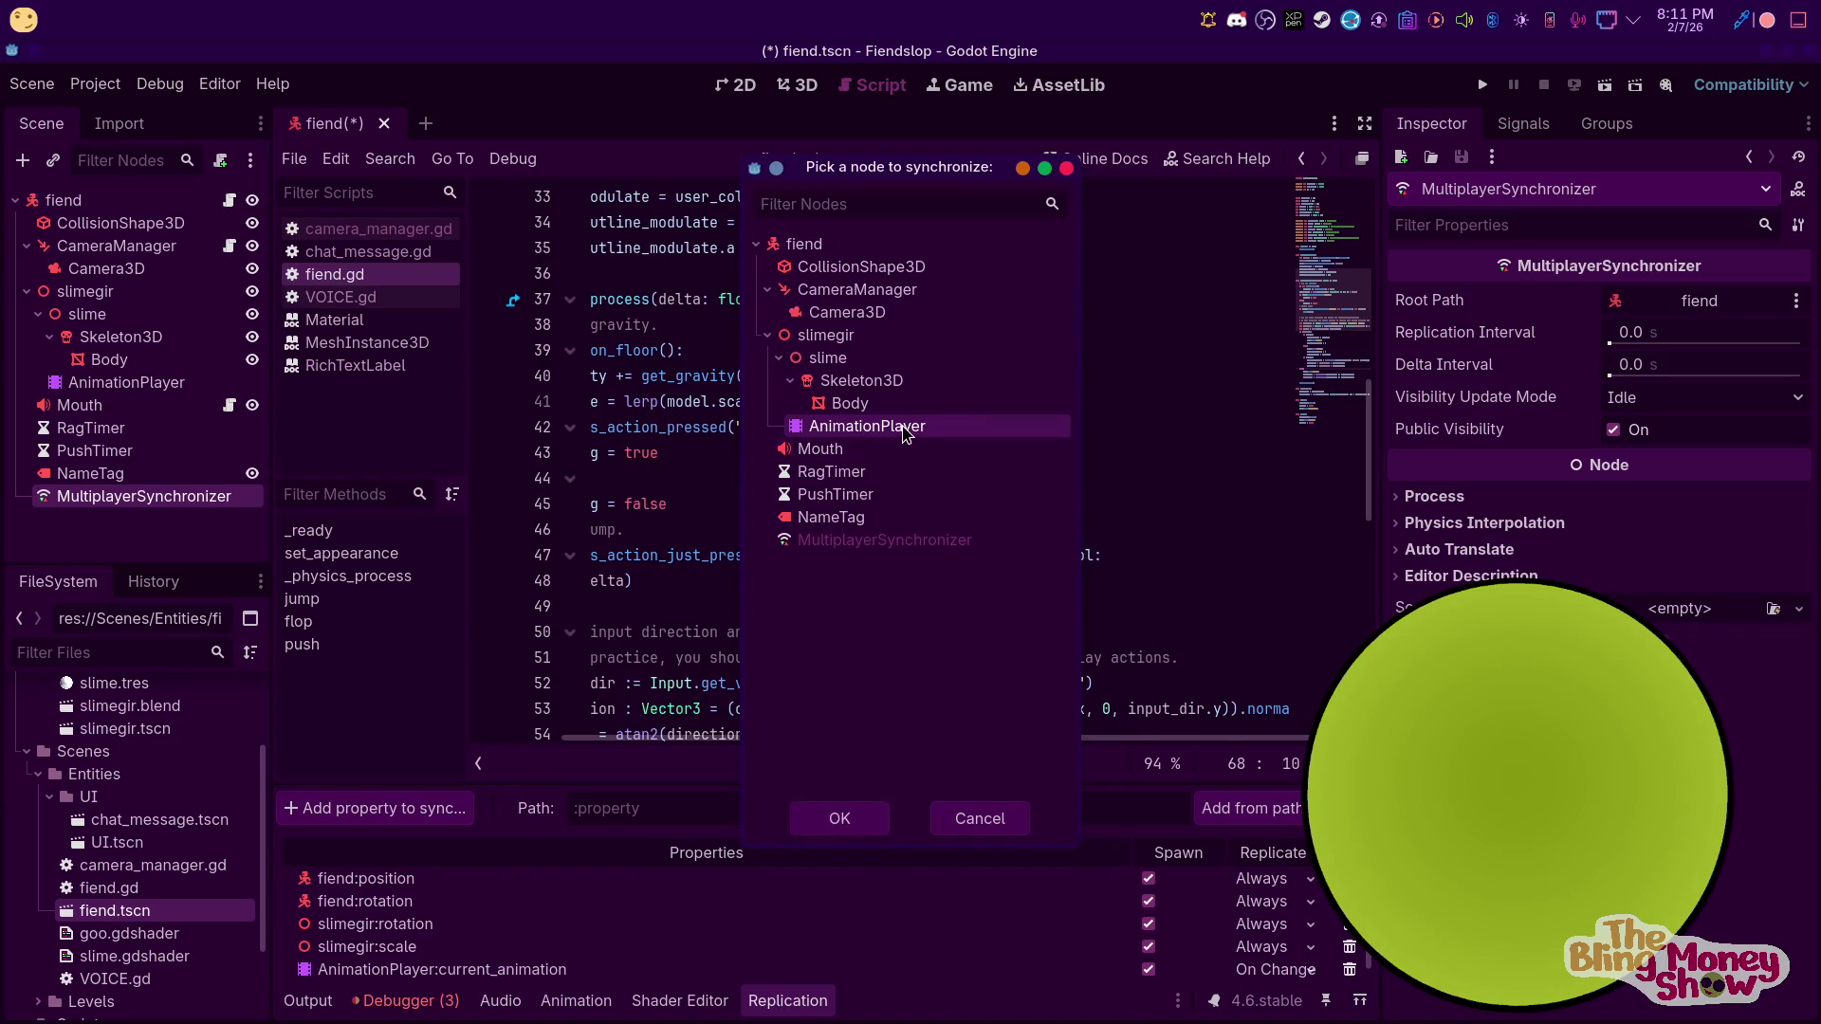
left_click(834, 818)
left_click(533, 495)
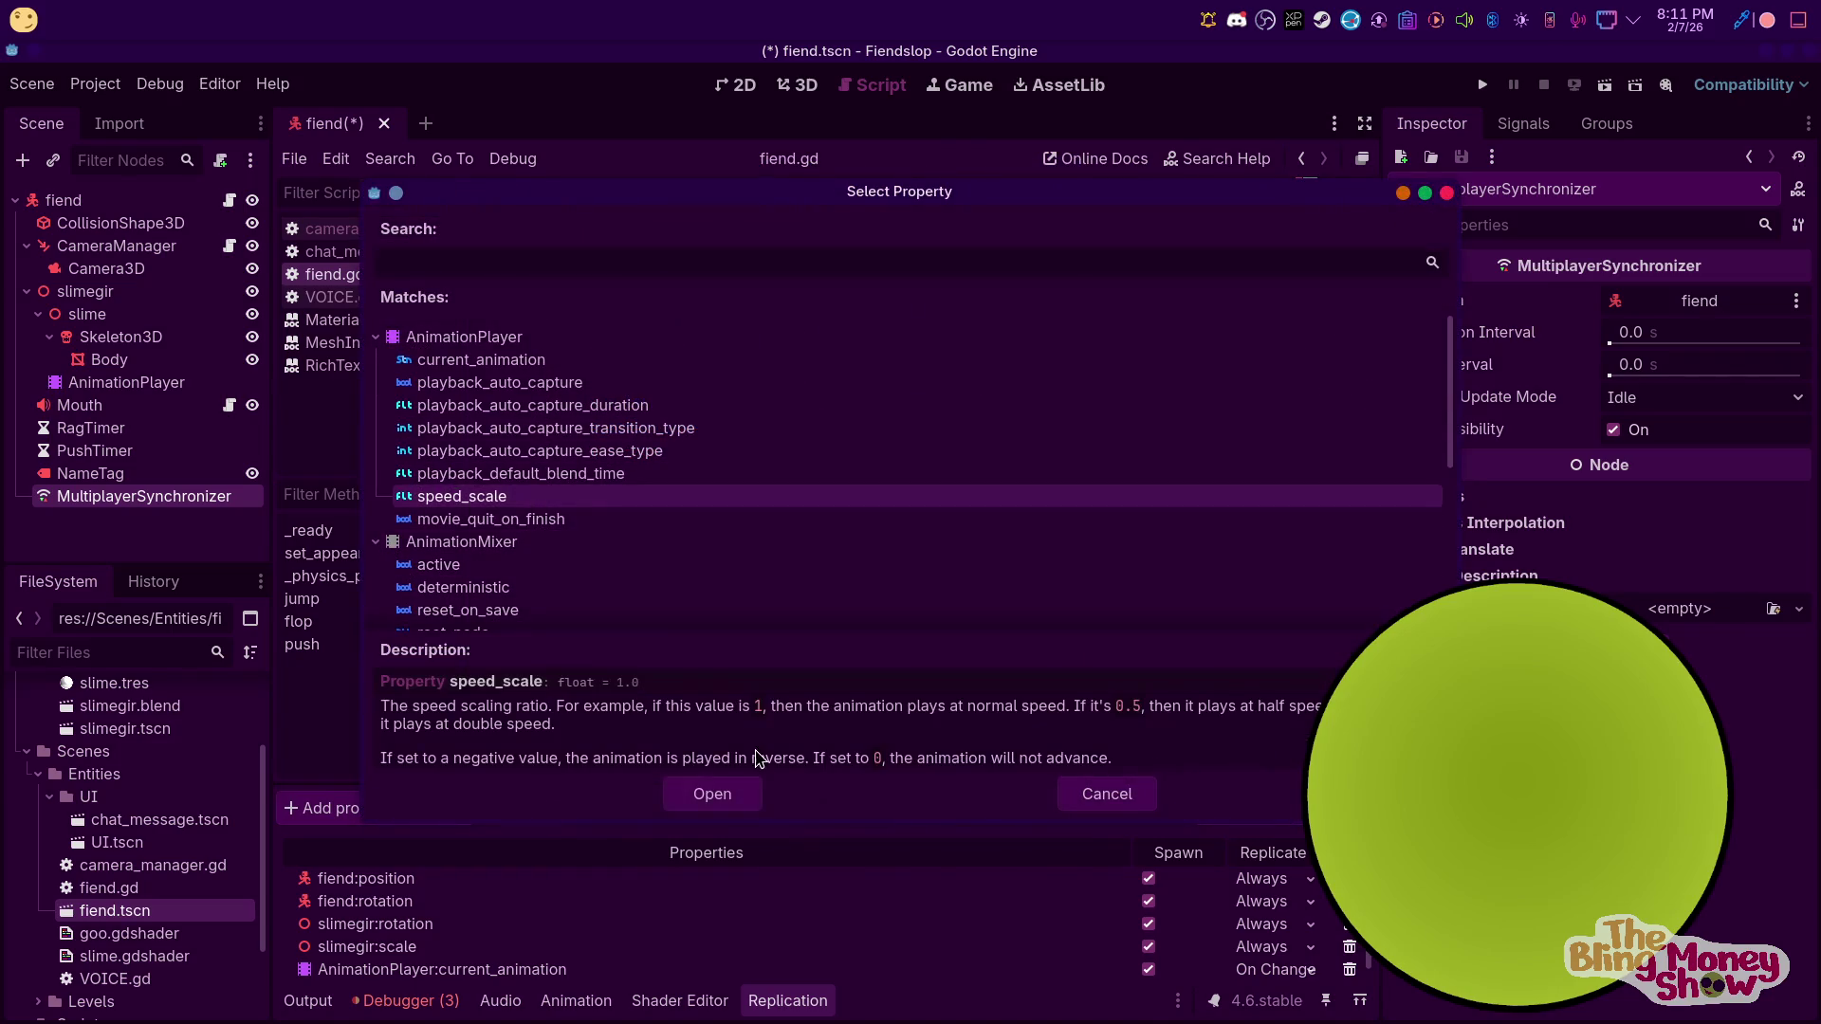
left_click(716, 794)
left_click(1288, 959)
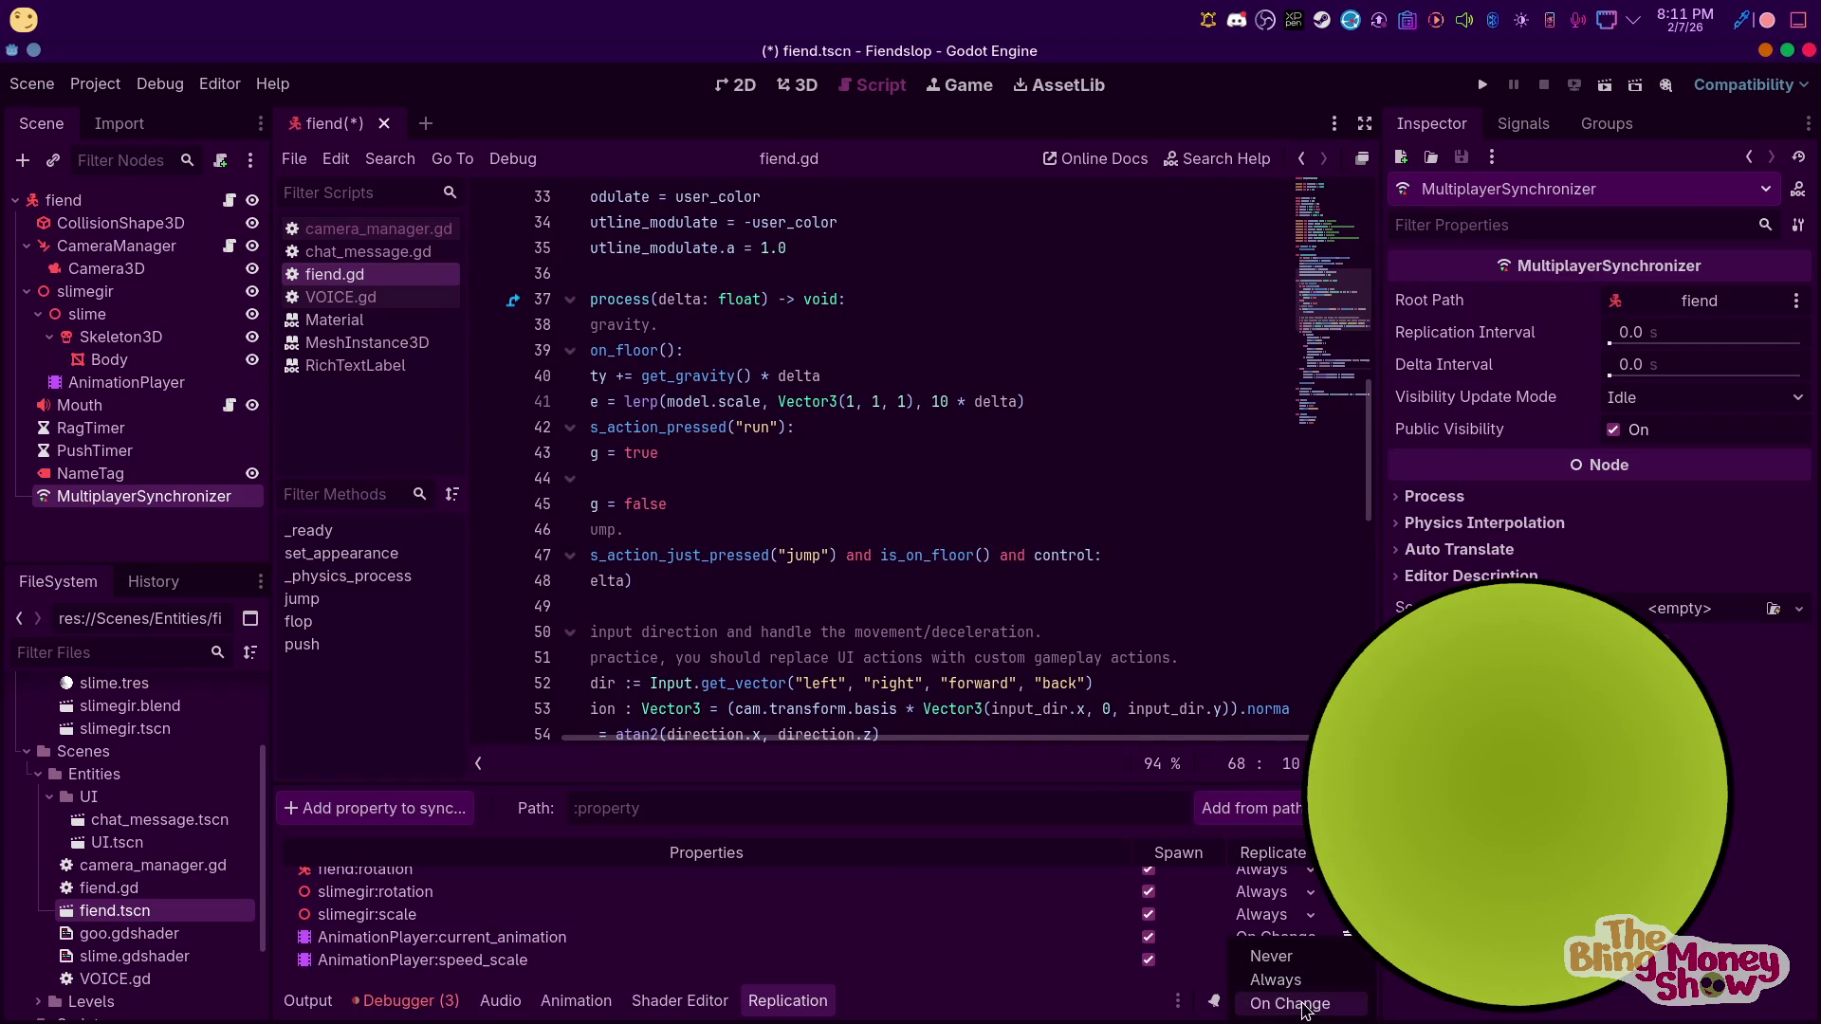
left_click(1291, 1004)
left_click(375, 808)
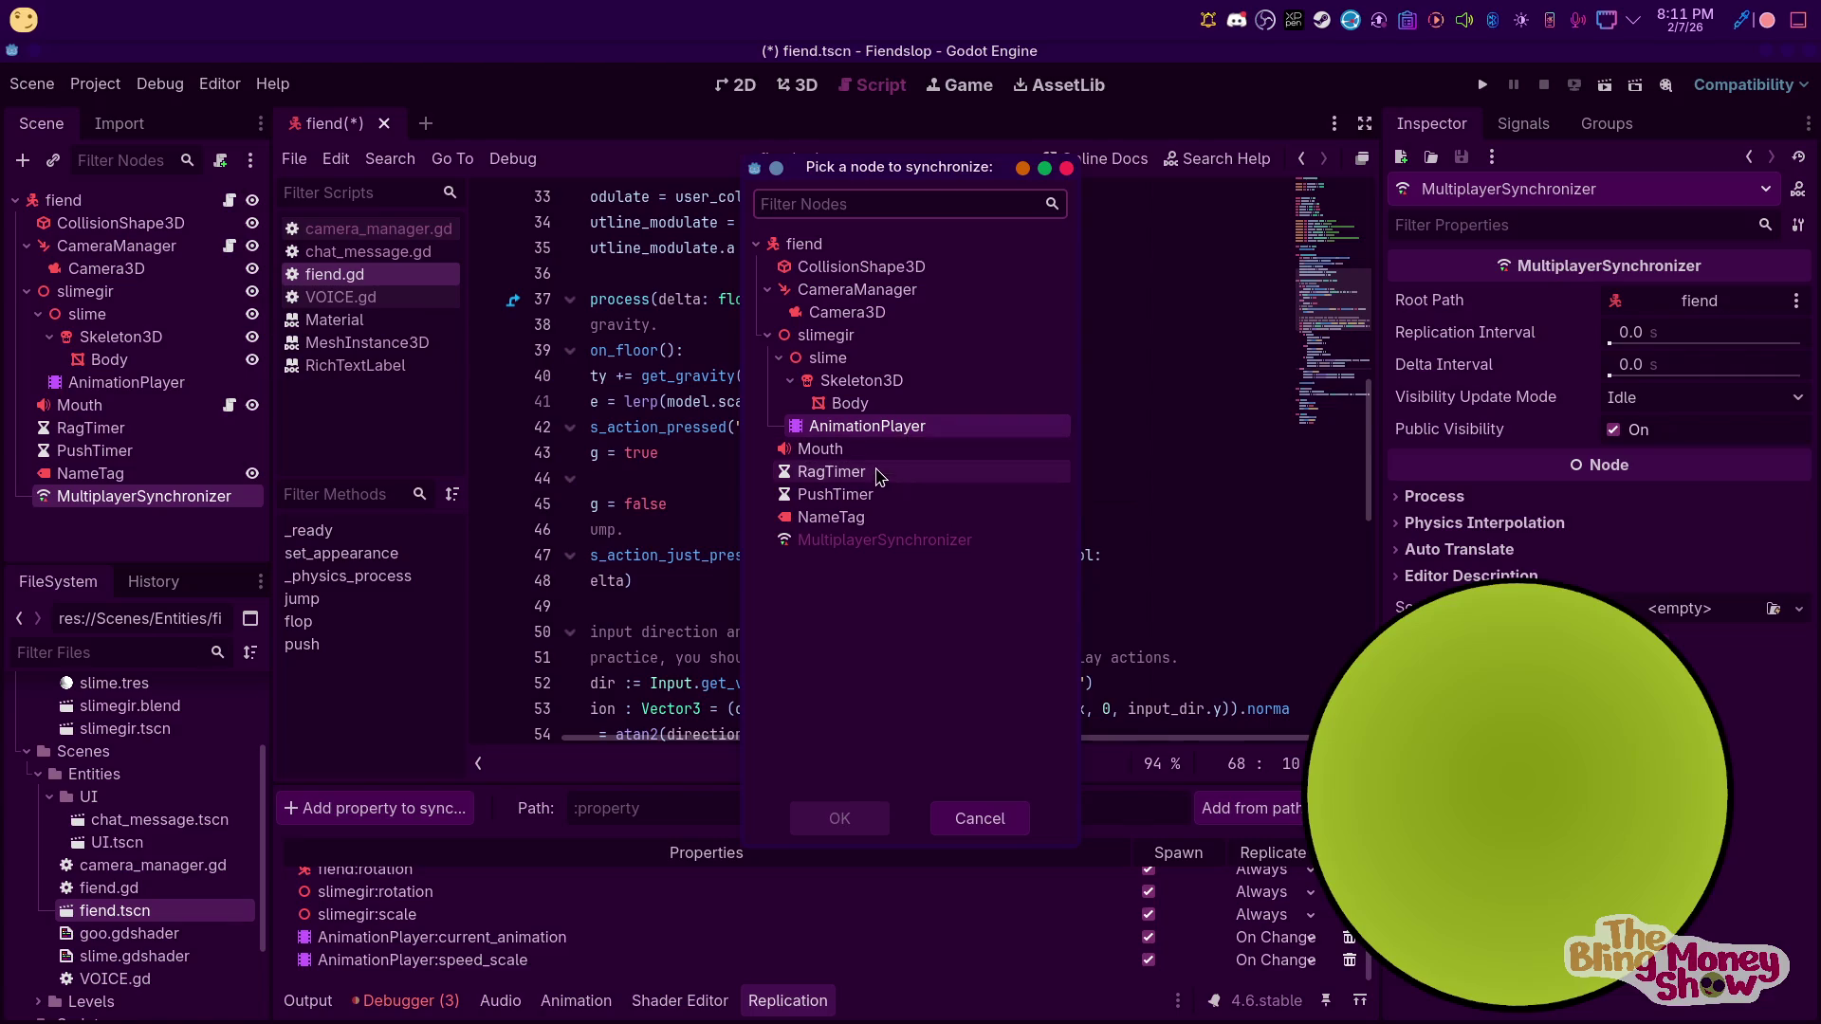
Browse the Mouth AudioStreamPlayer3D properties, then cancel without adding any
left_click(808, 449)
left_click(839, 818)
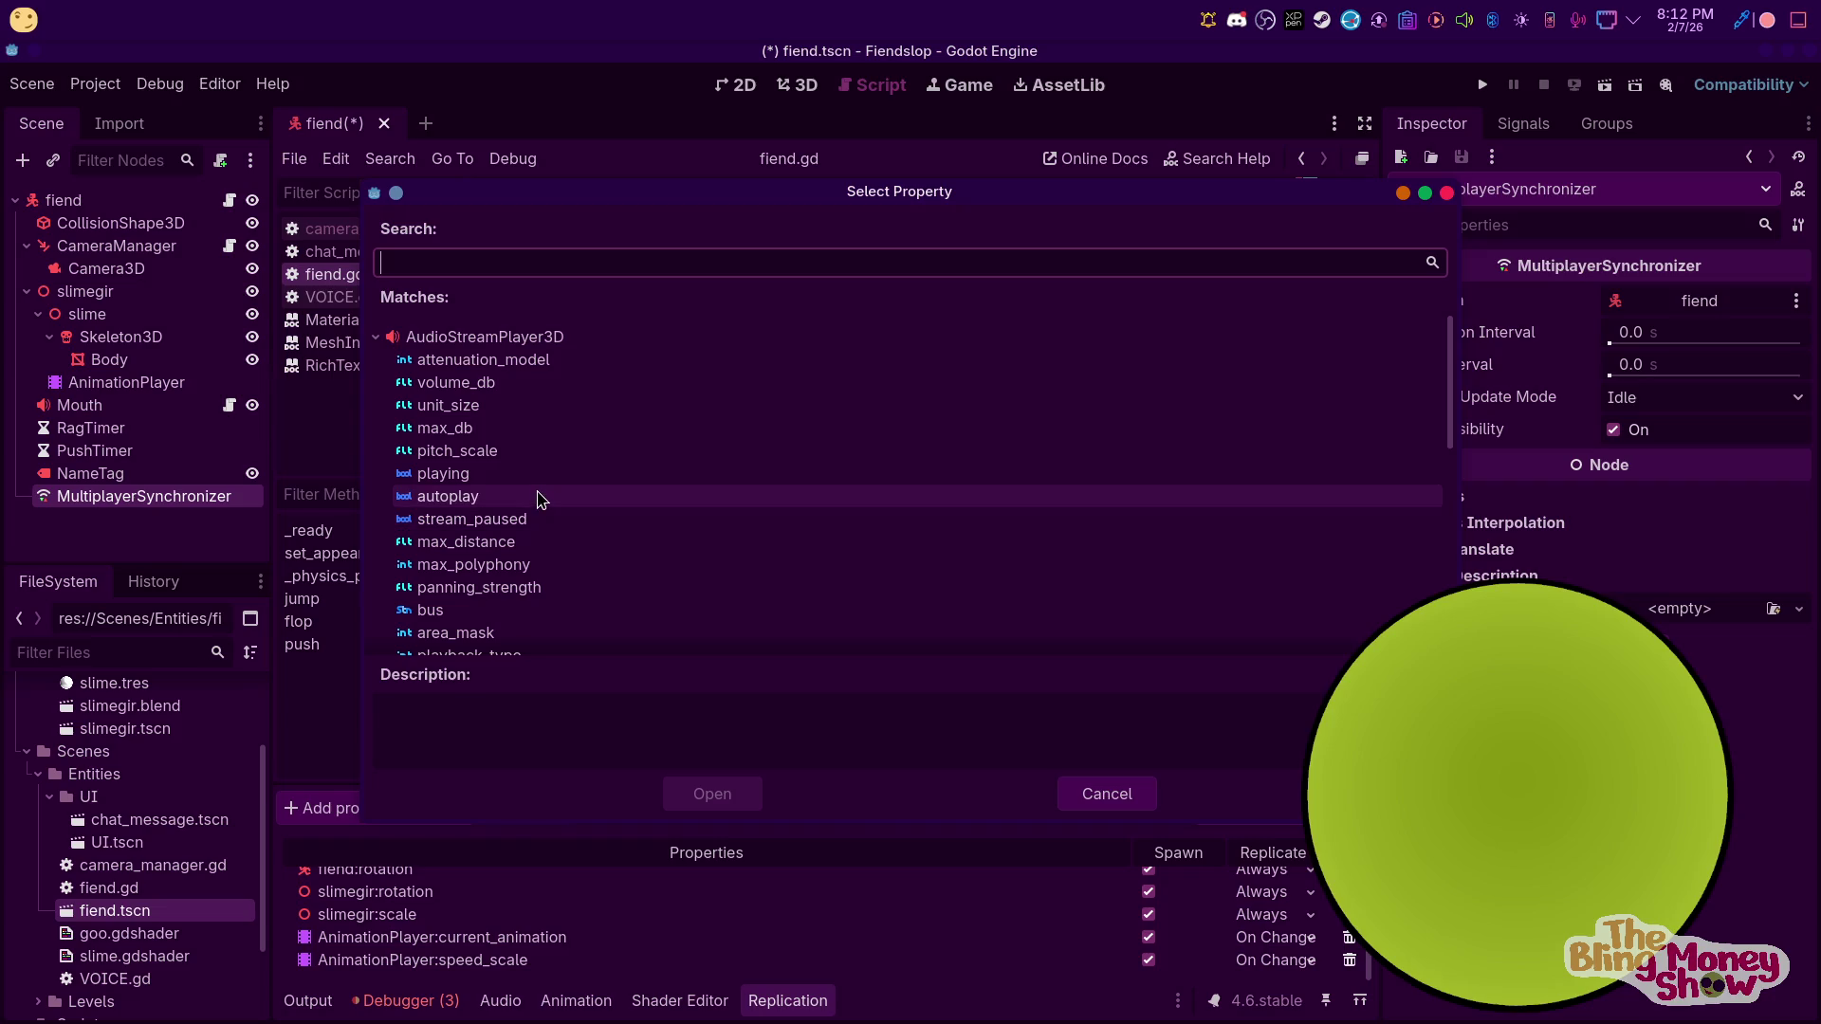
scroll(542, 510, "down", 2)
scroll(543, 510, "up", 2)
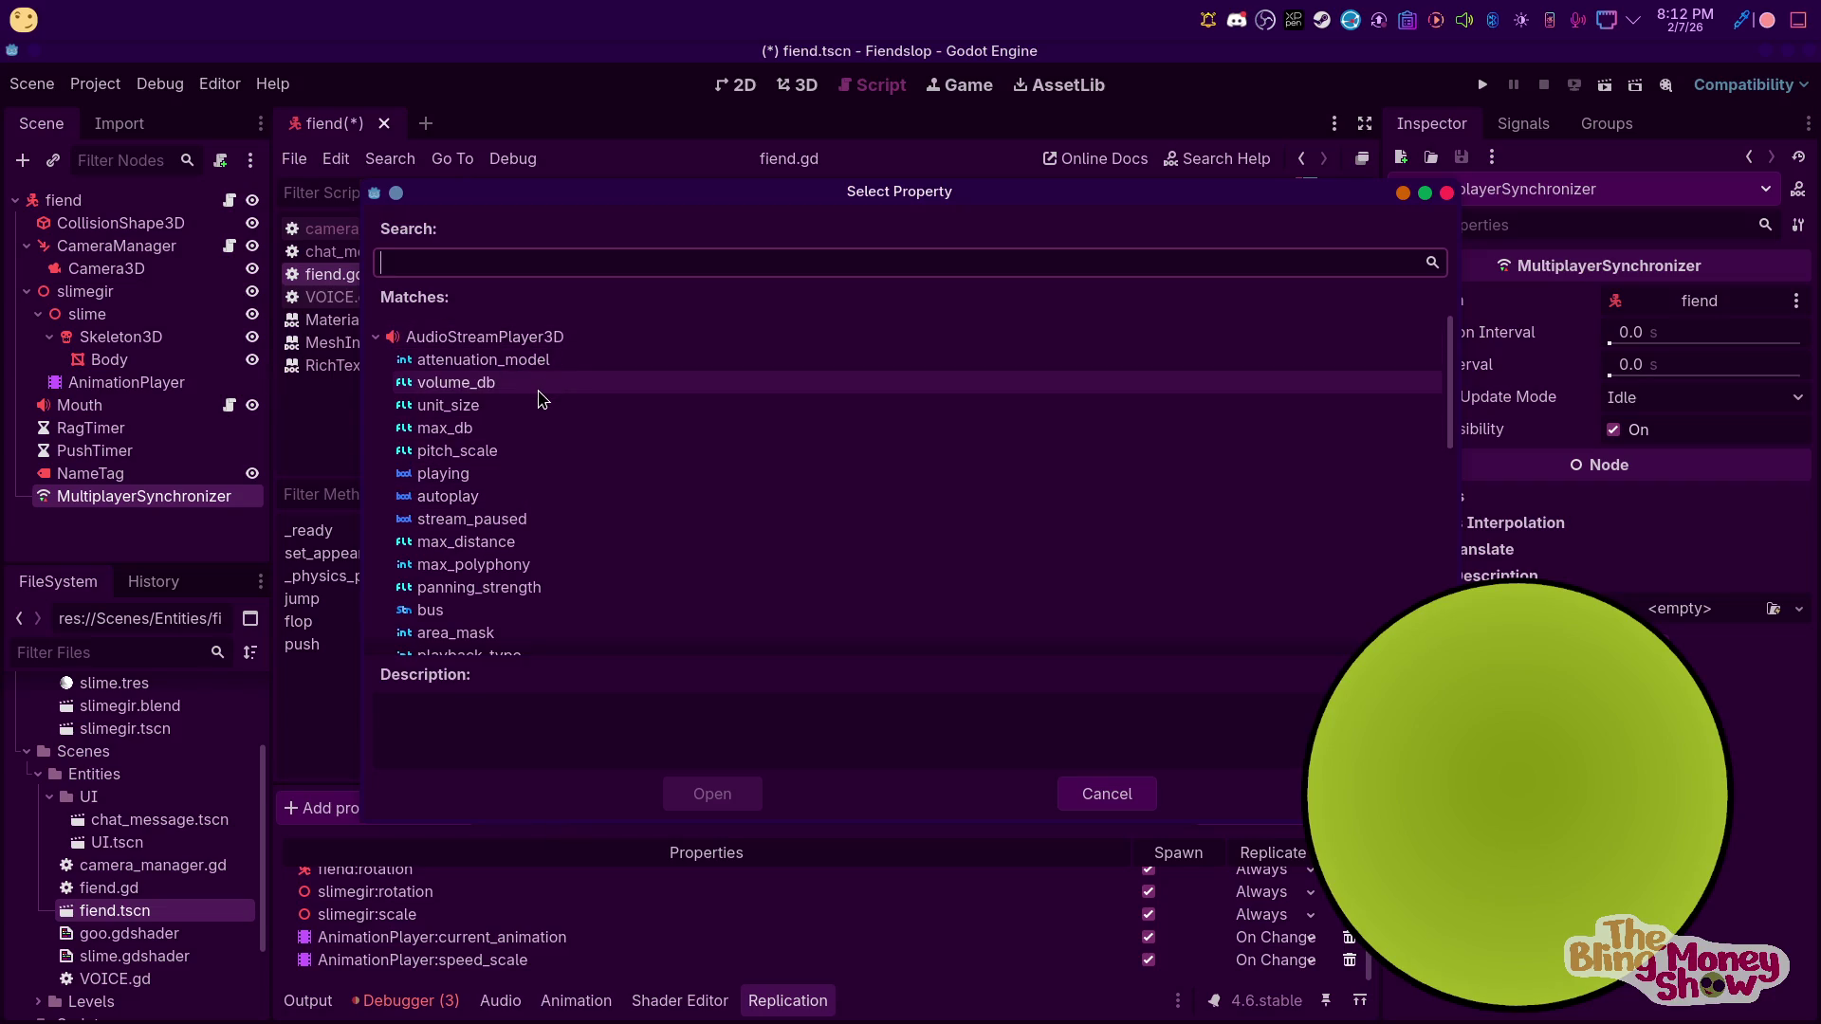
scroll(520, 465, "down", 2)
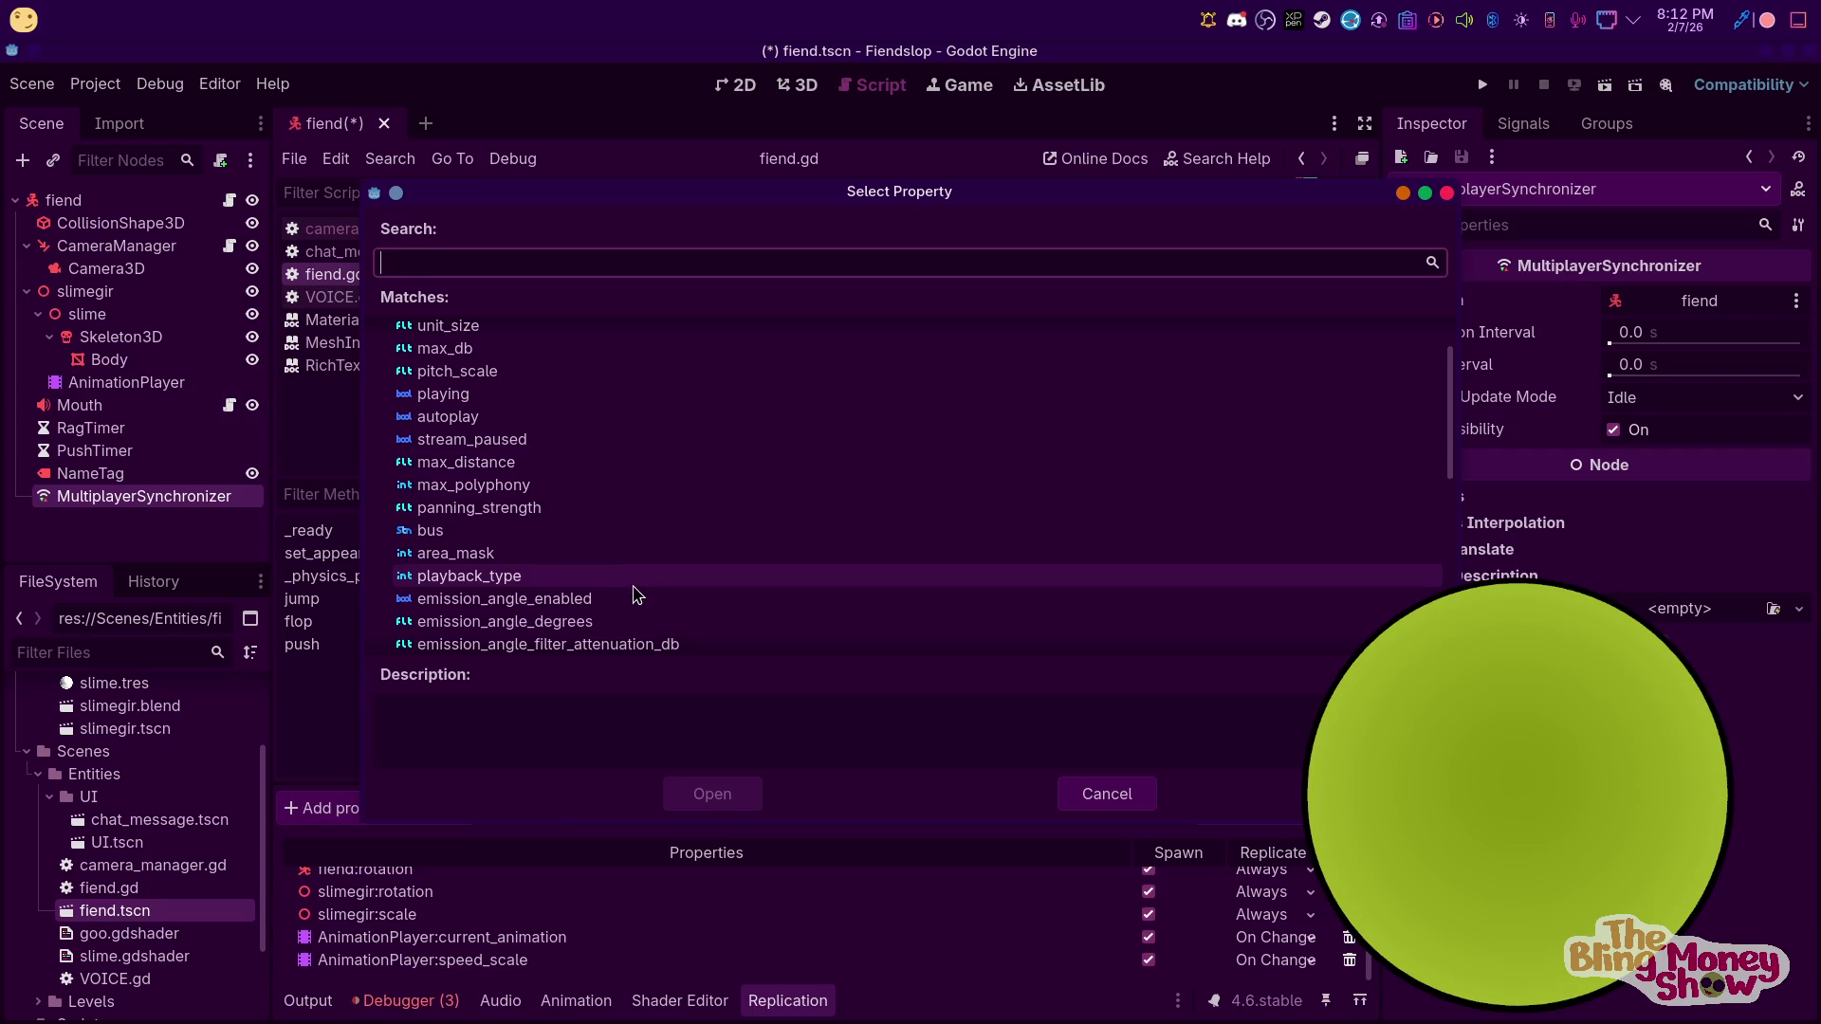
scroll(587, 588, "down", 4)
scroll(602, 588, "down", 6)
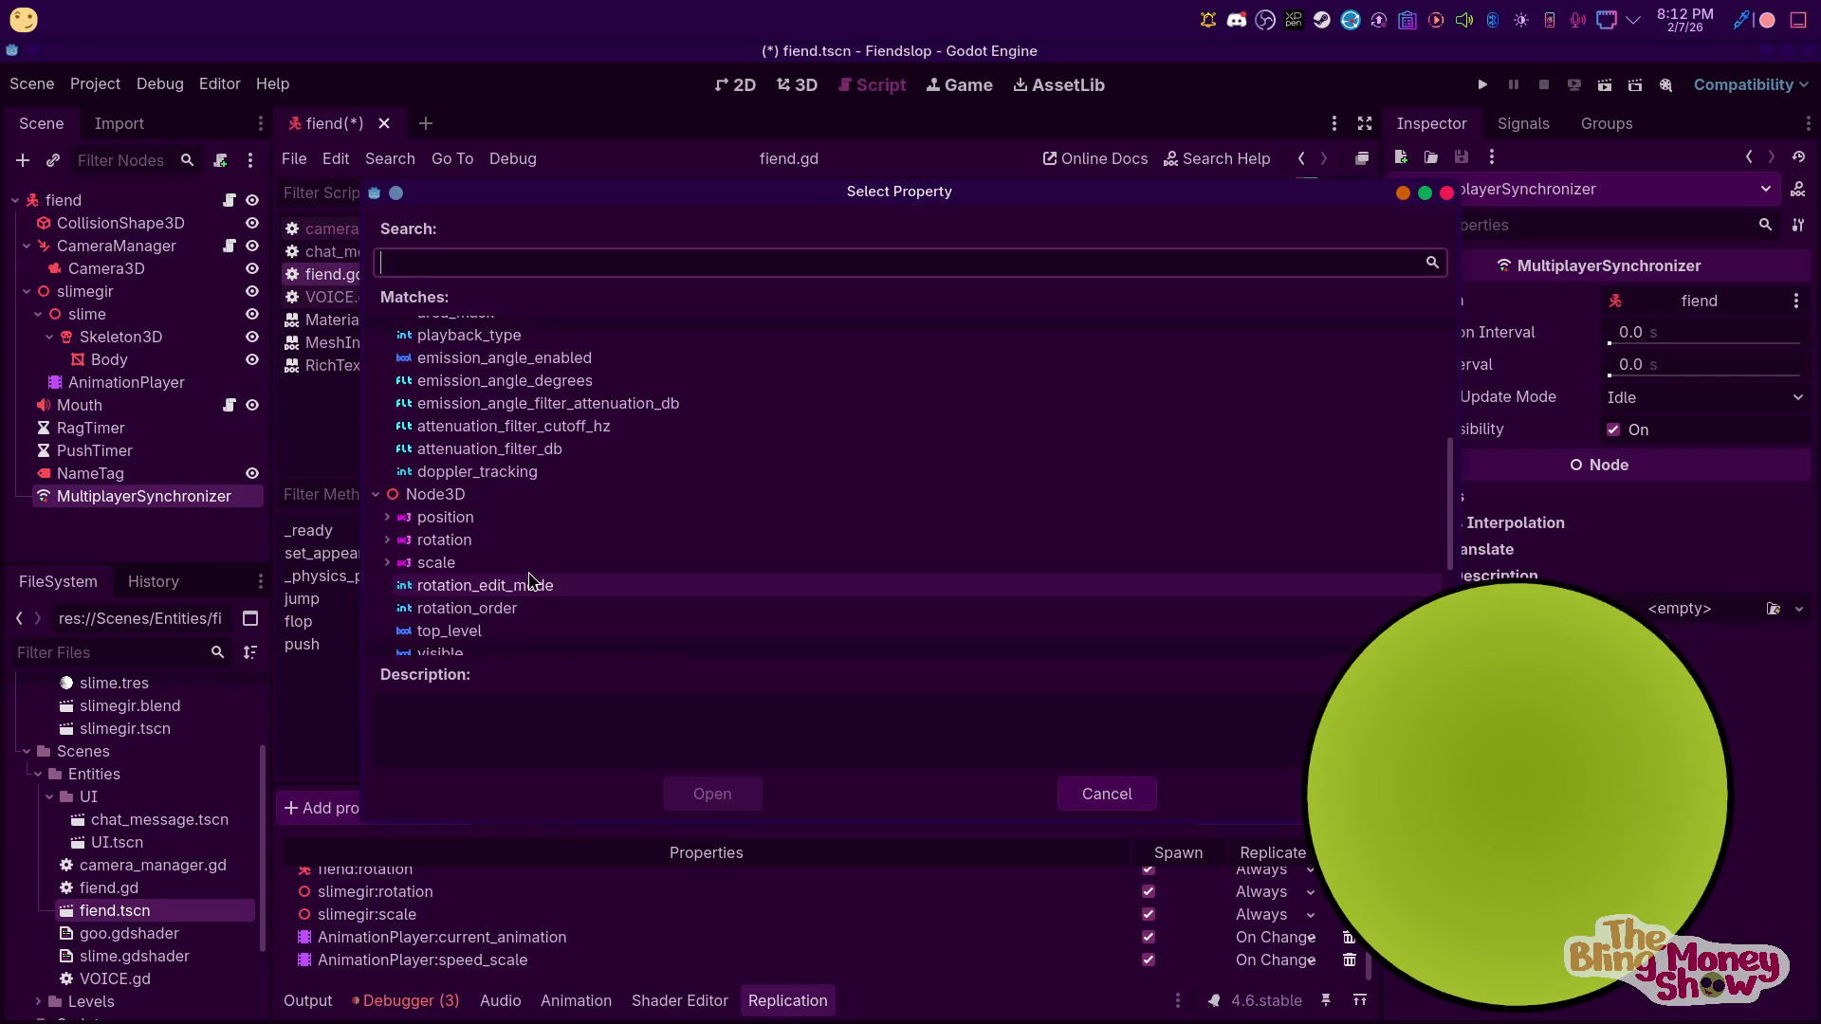
scroll(556, 550, "up", 3)
scroll(535, 522, "up", 4)
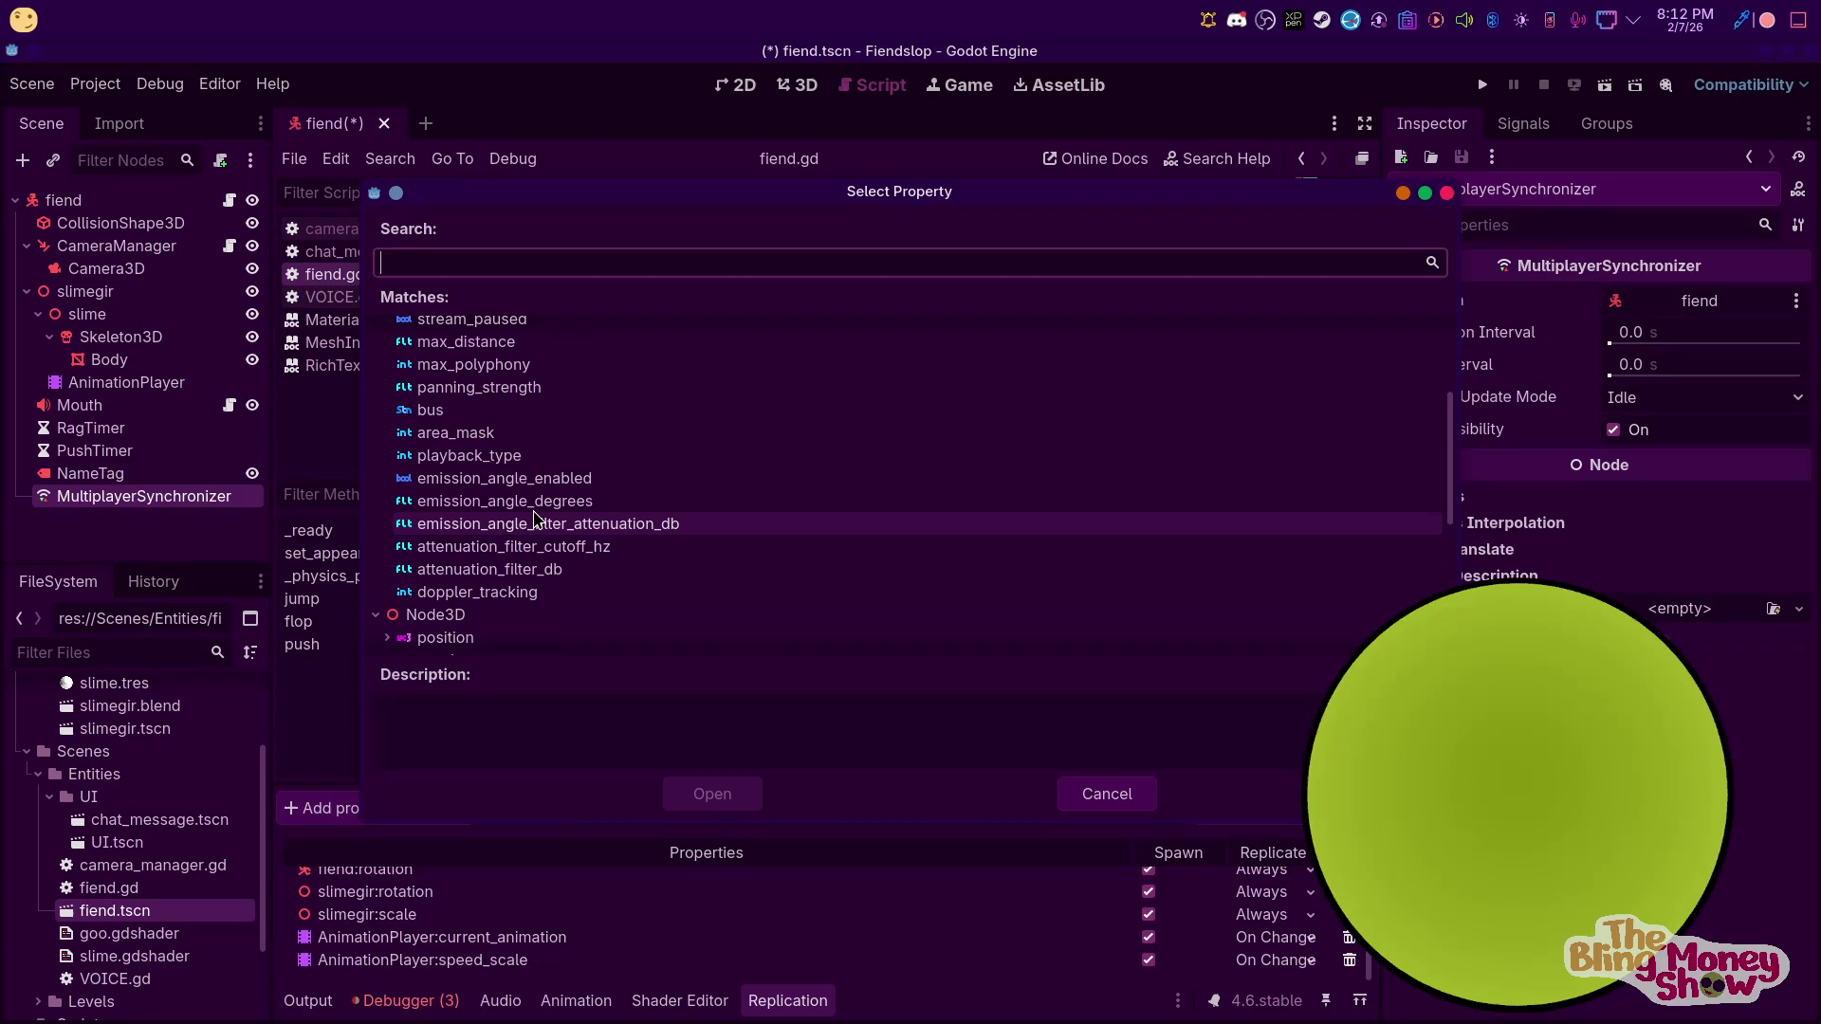
scroll(519, 408, "up", 3)
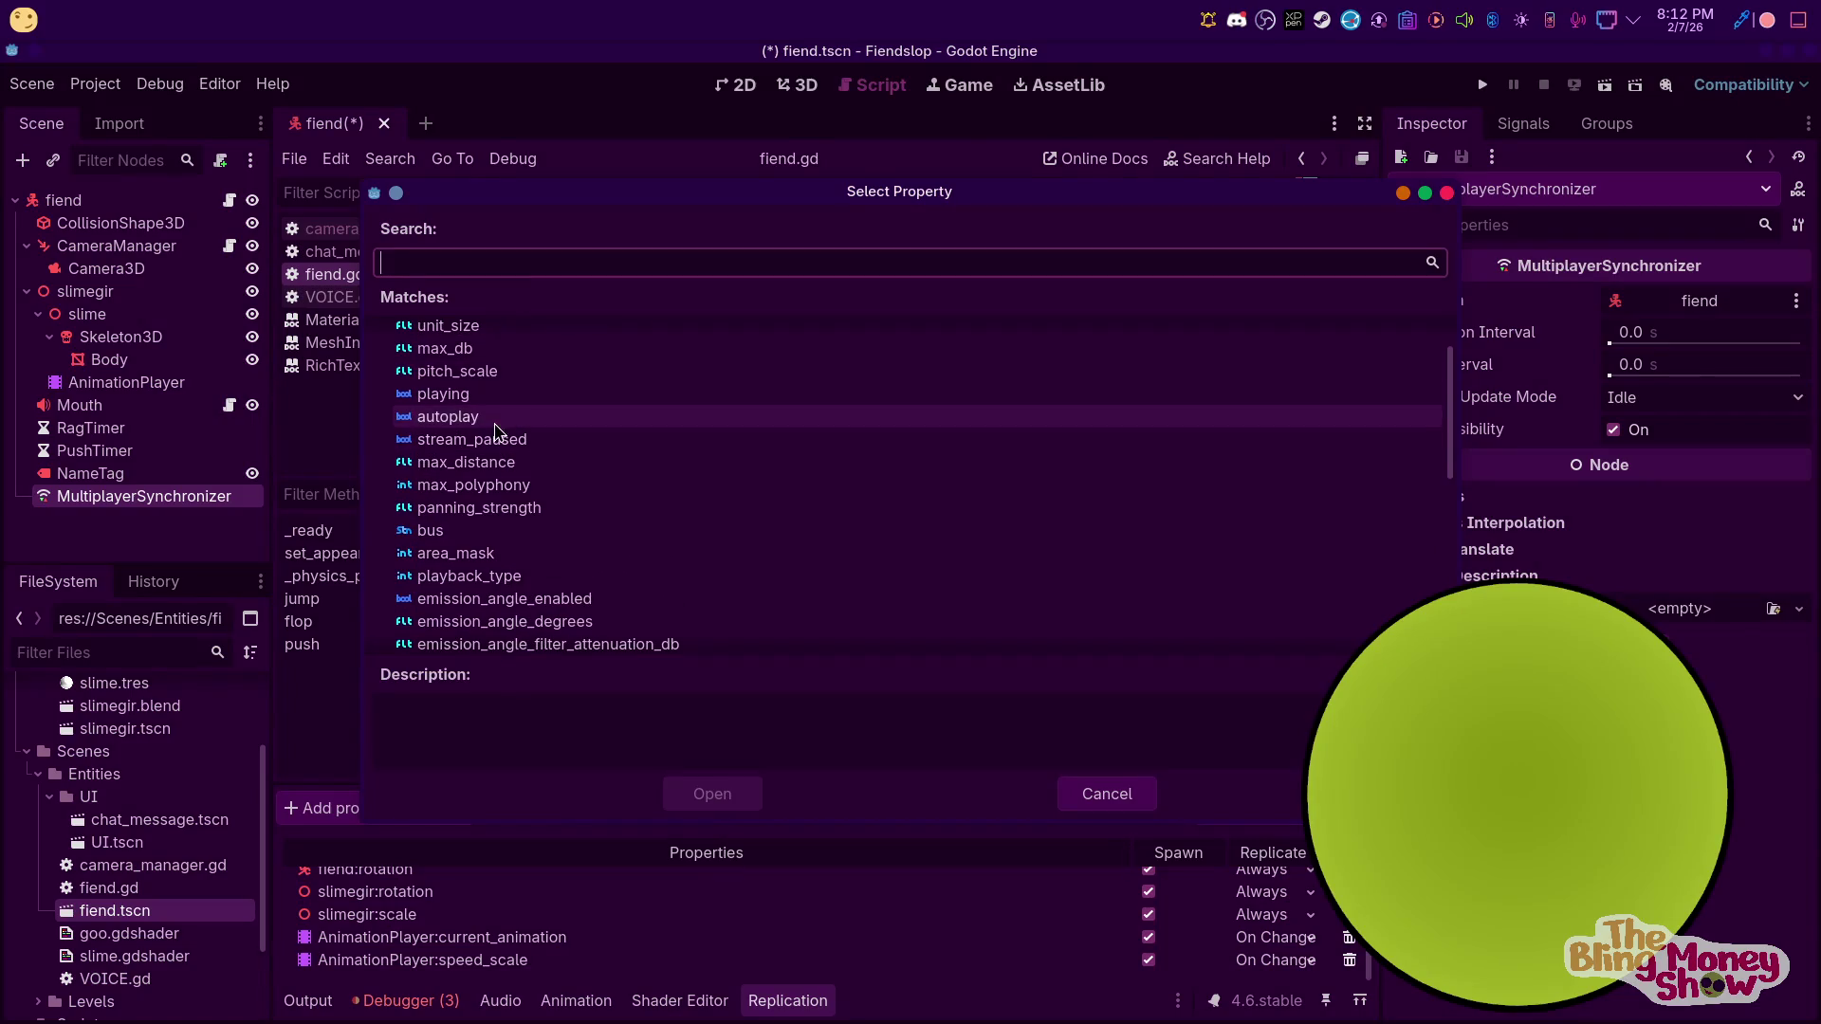
scroll(521, 413, "up", 2)
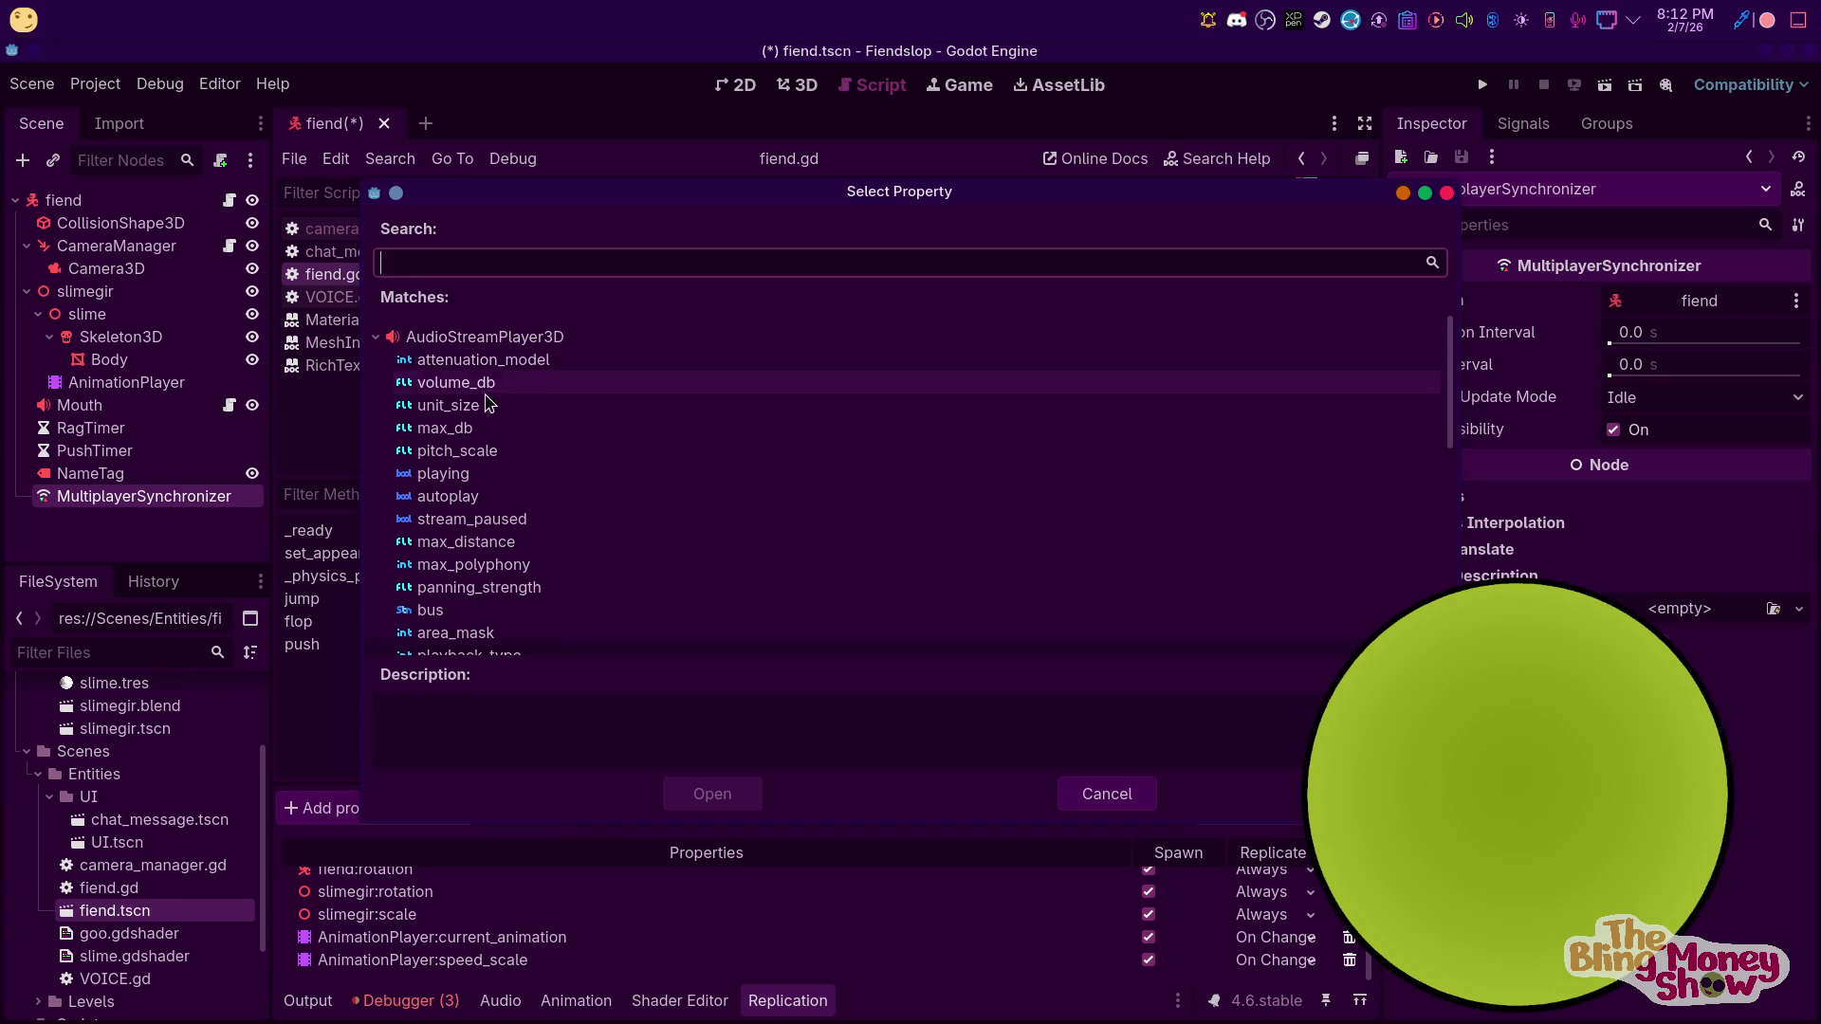
scroll(479, 408, "down", 2)
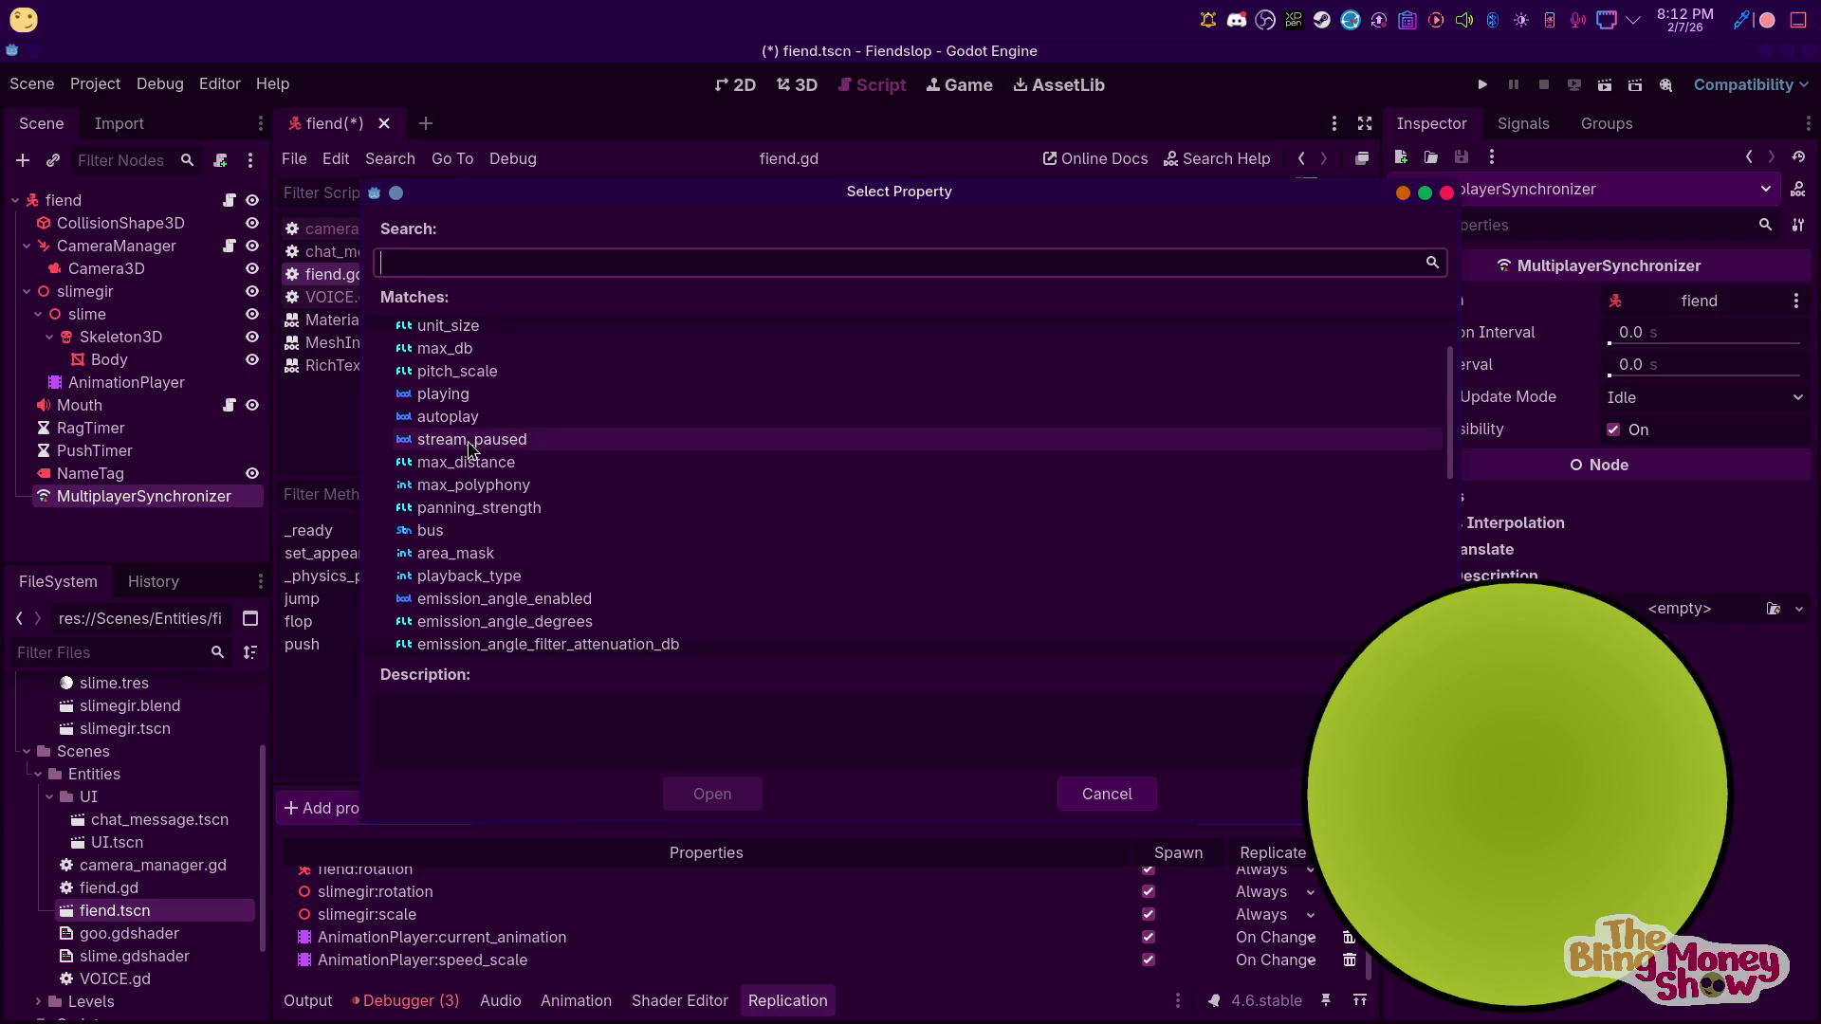
scroll(536, 569, "down", 2)
scroll(536, 569, "down", 2)
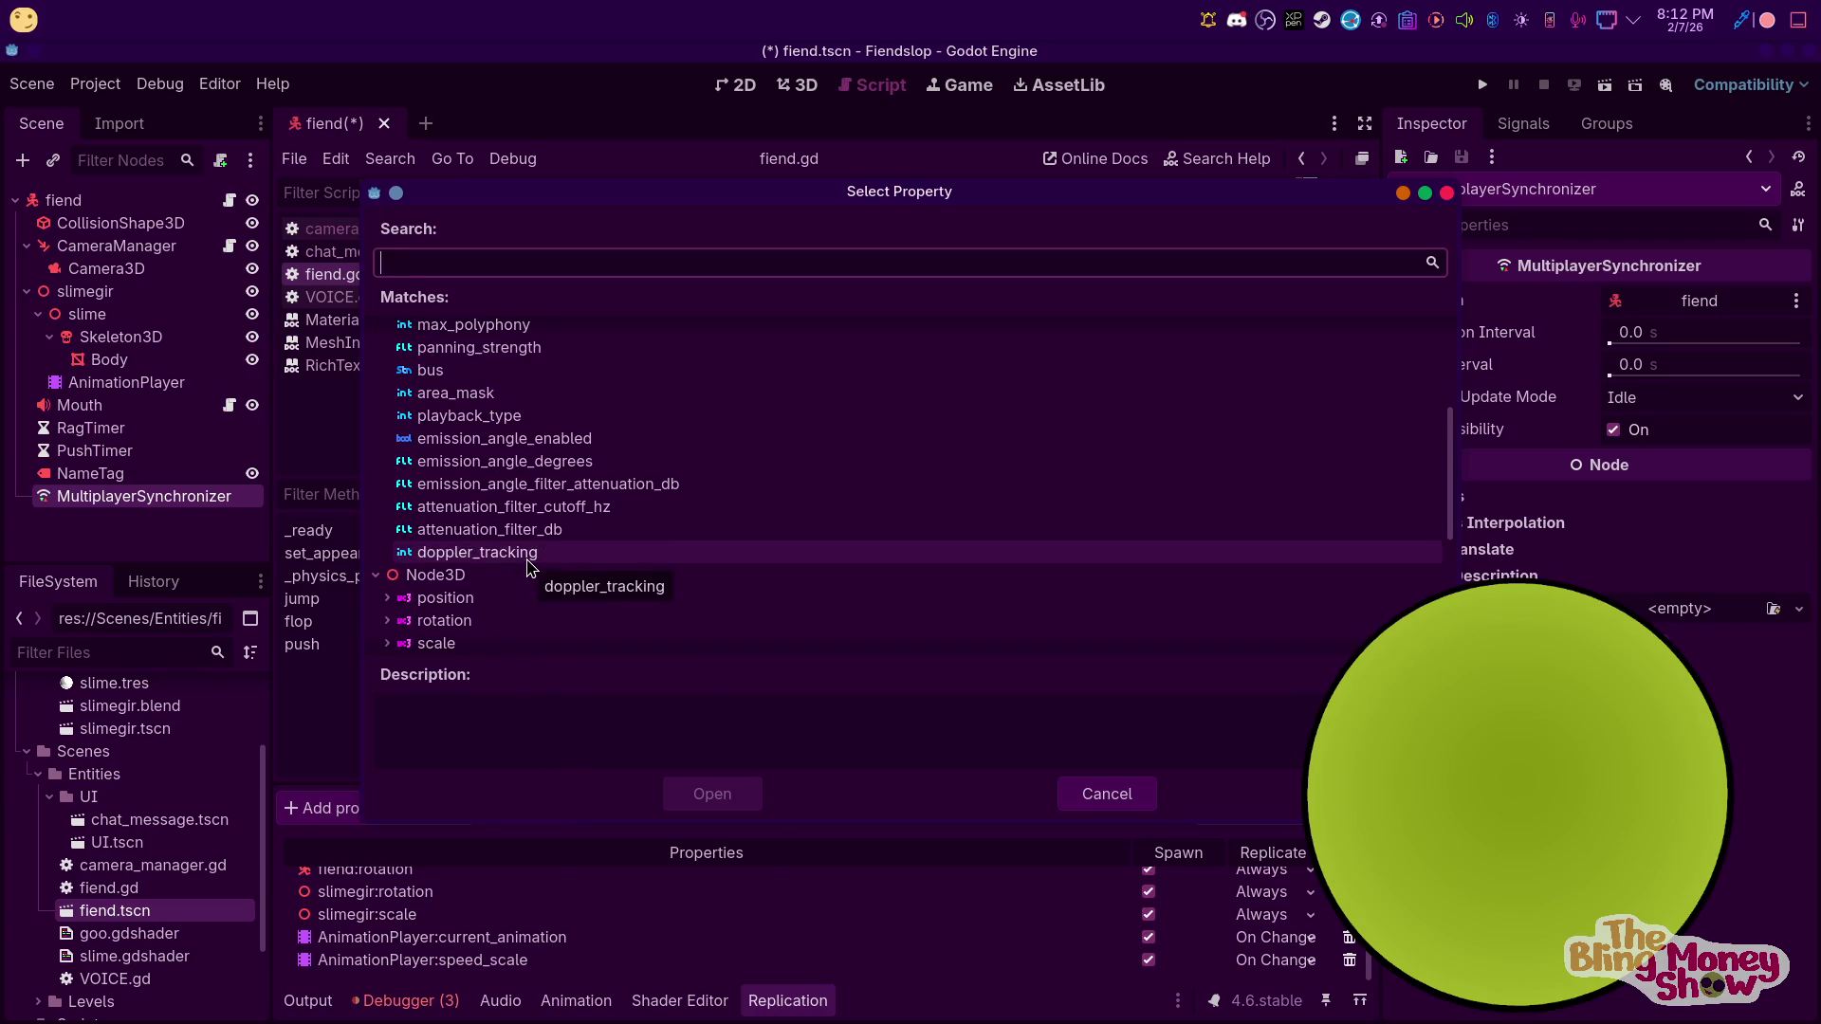
scroll(531, 567, "down", 3)
scroll(493, 521, "down", 1)
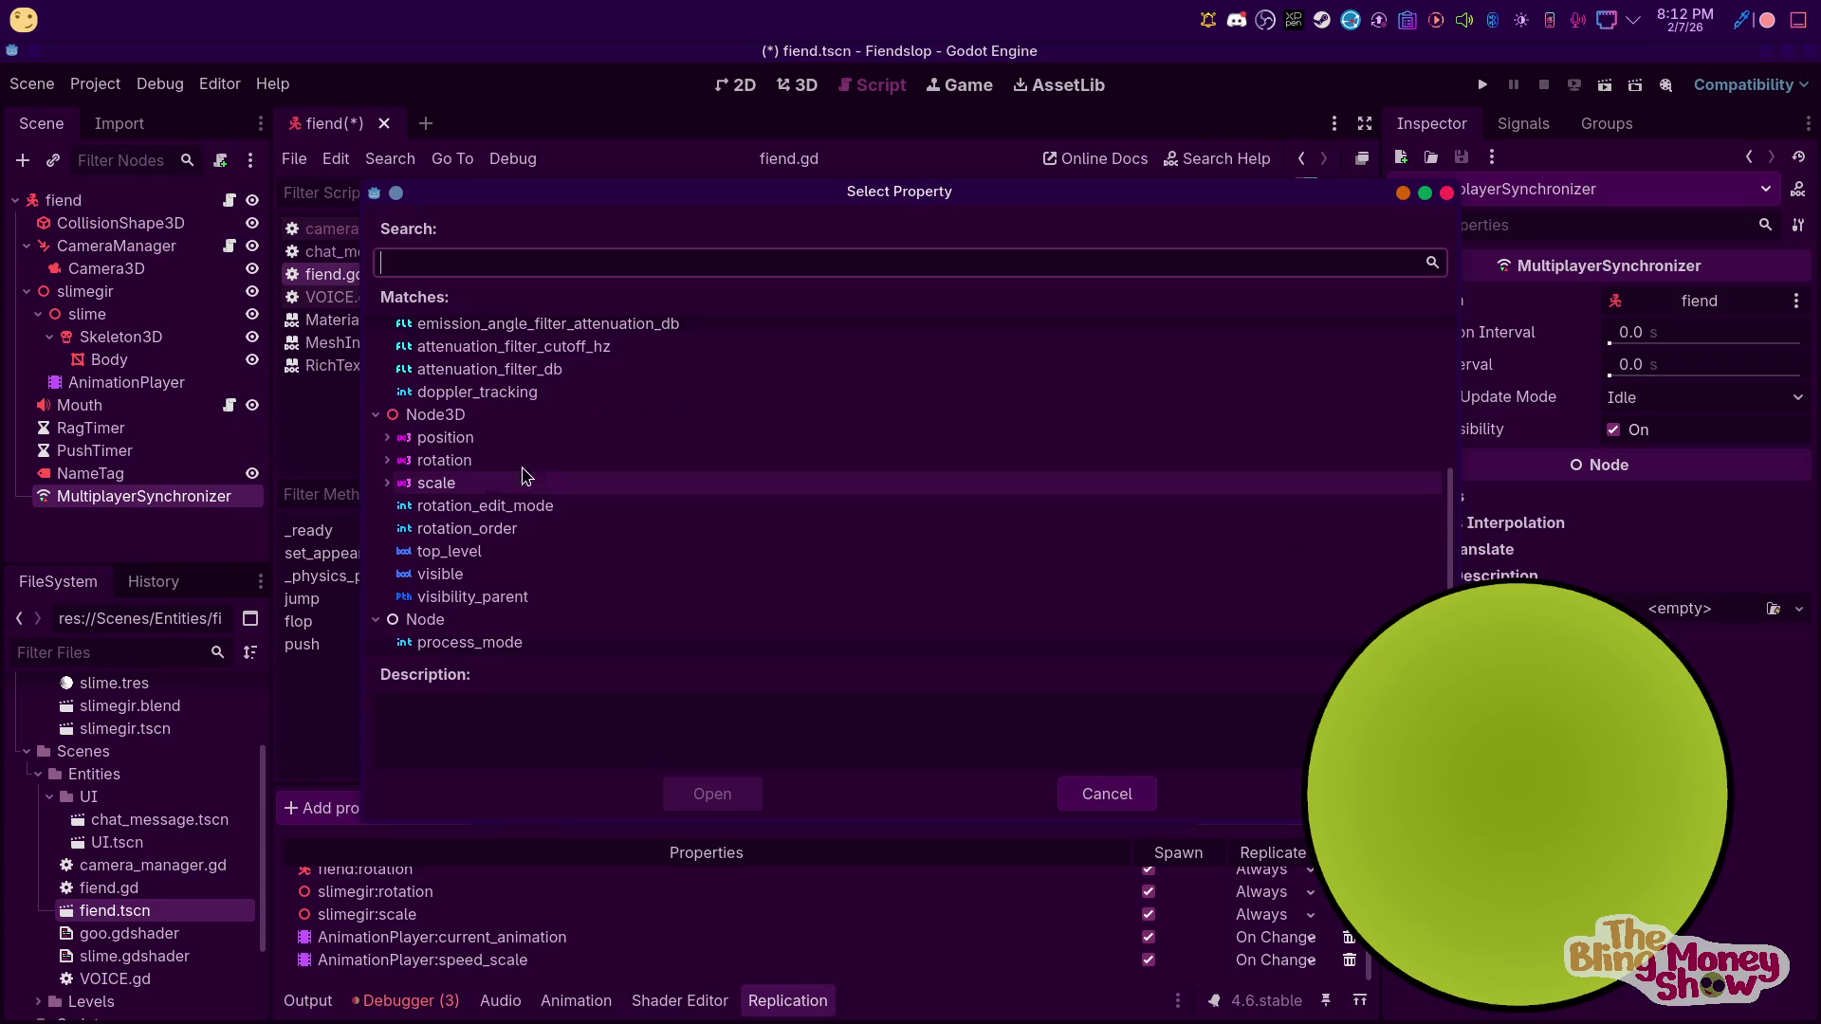
scroll(521, 537, "down", 1)
scroll(531, 512, "up", 5)
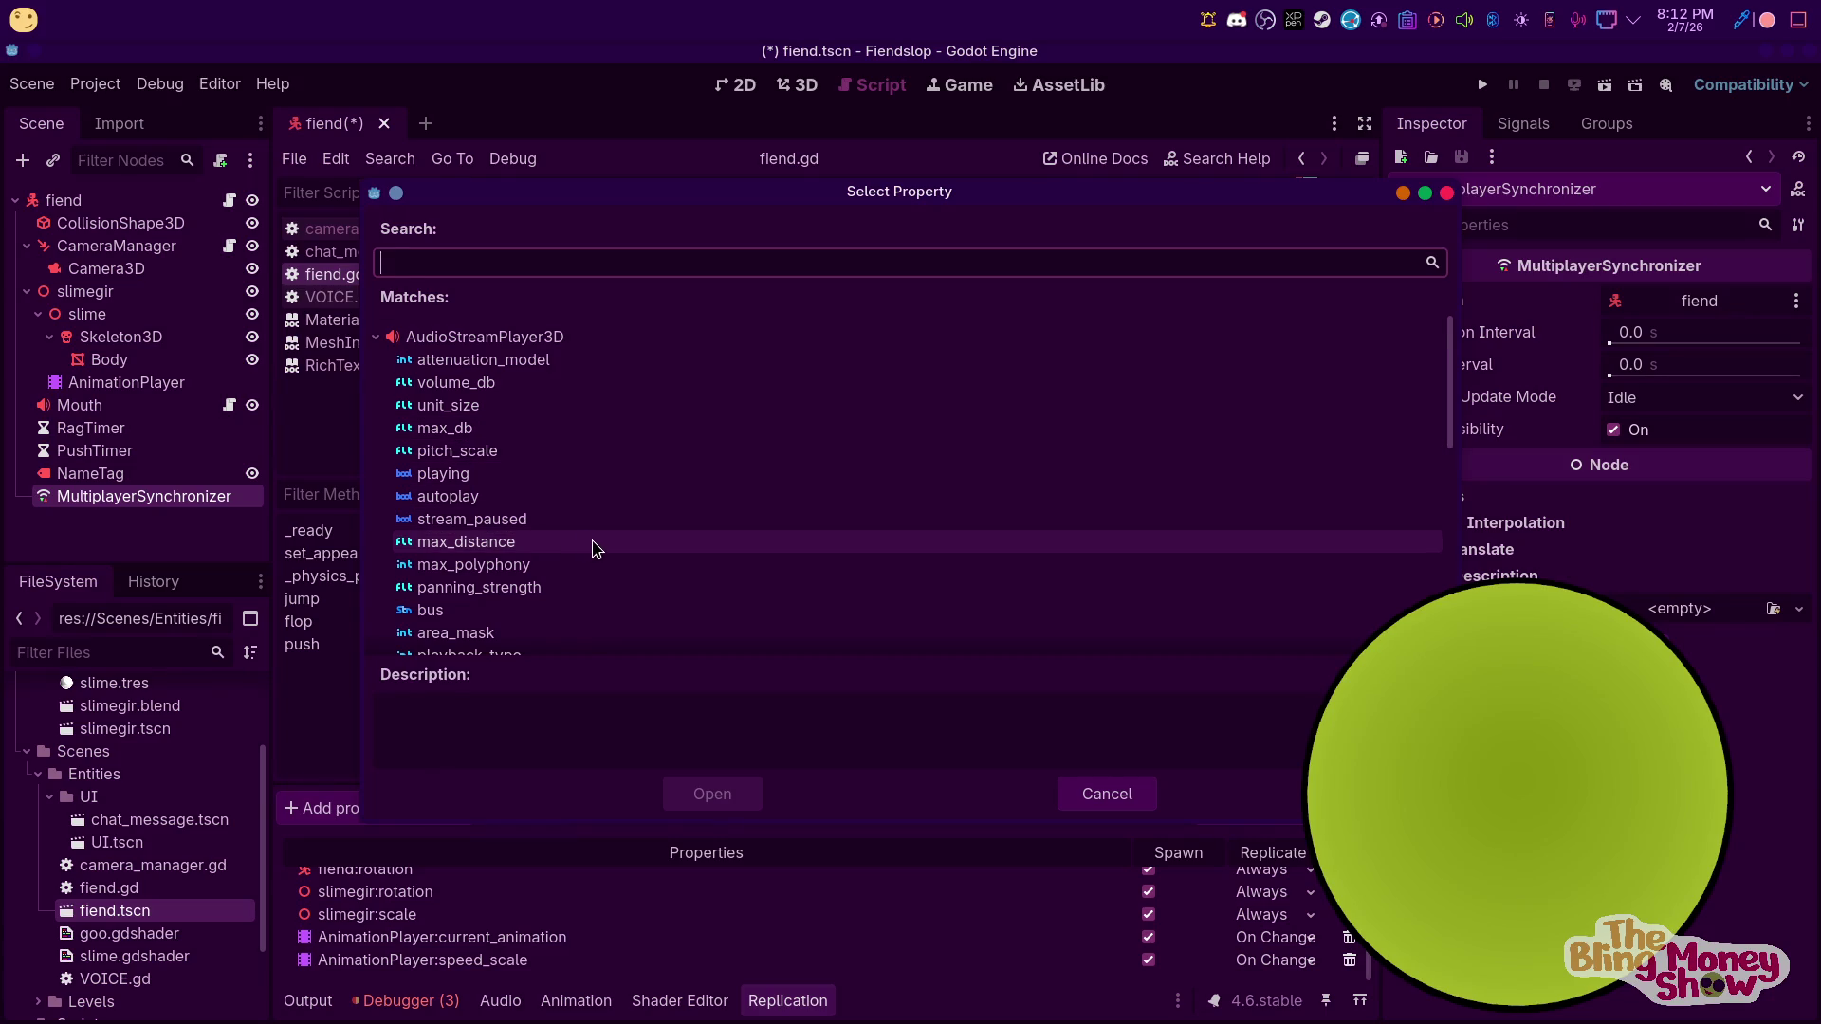
scroll(545, 531, "down", 2)
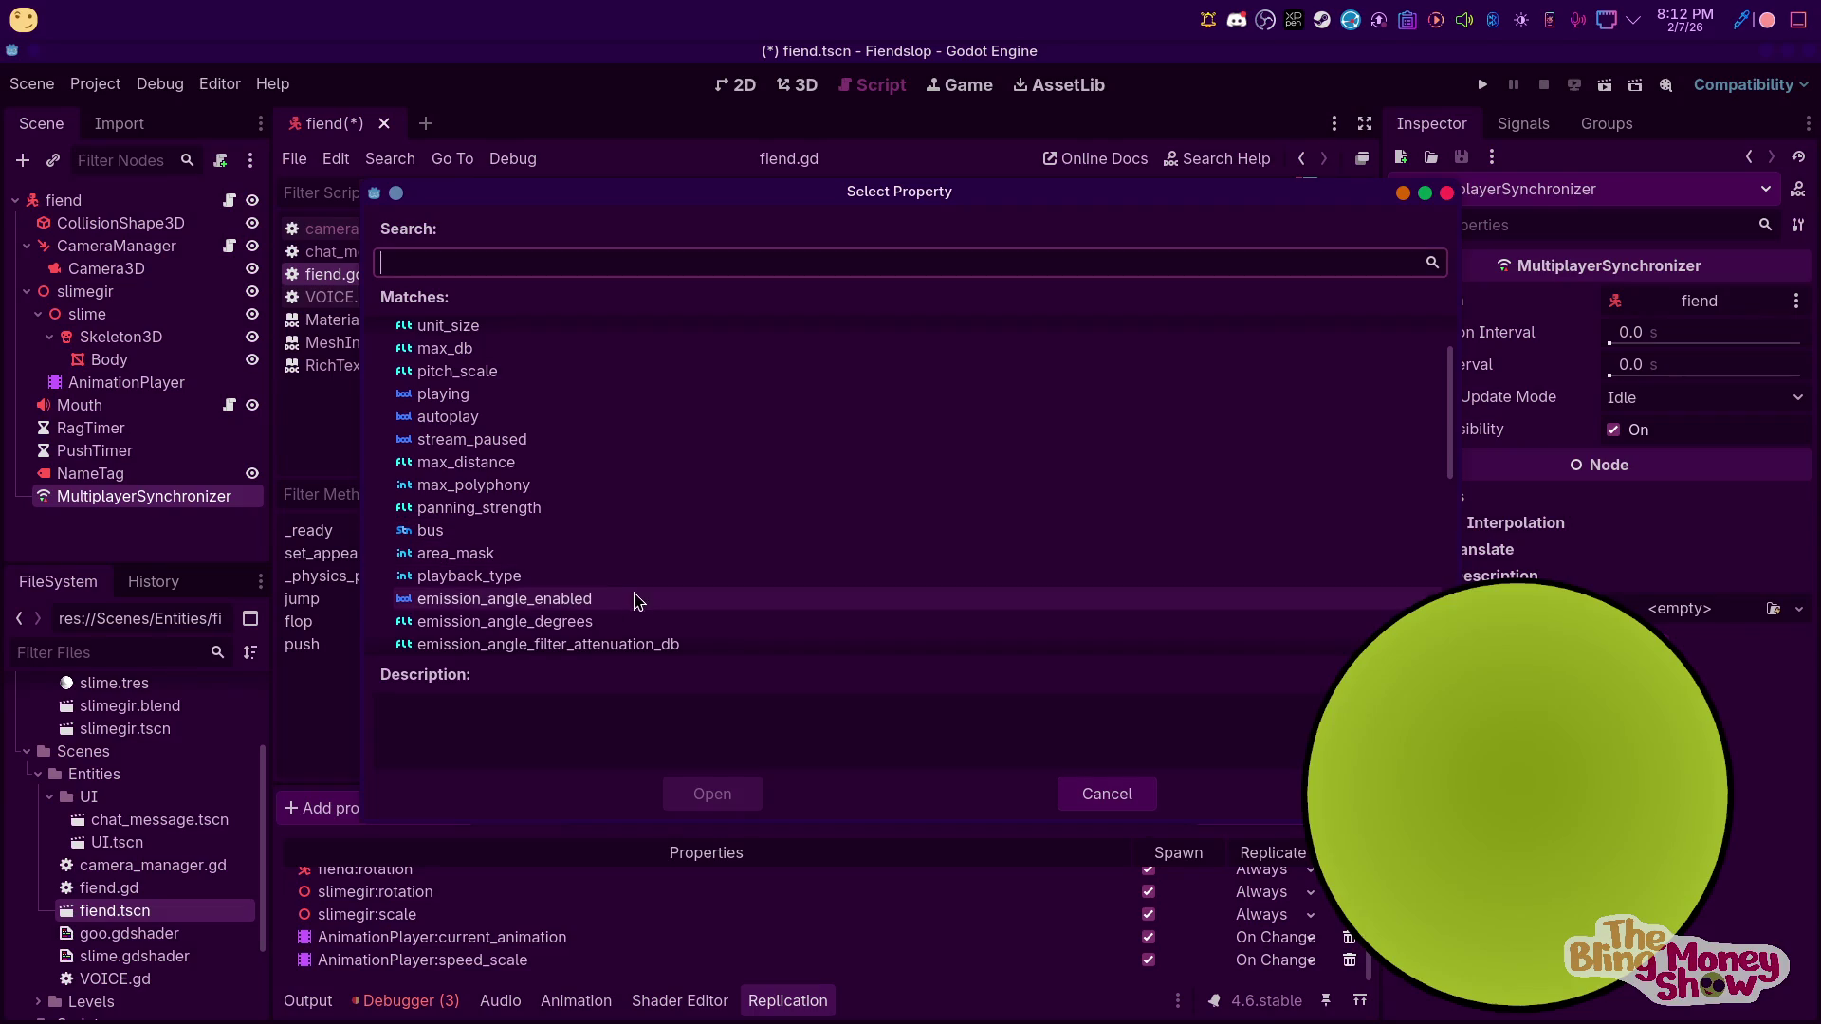
scroll(553, 529, "down", 1)
scroll(560, 533, "down", 2)
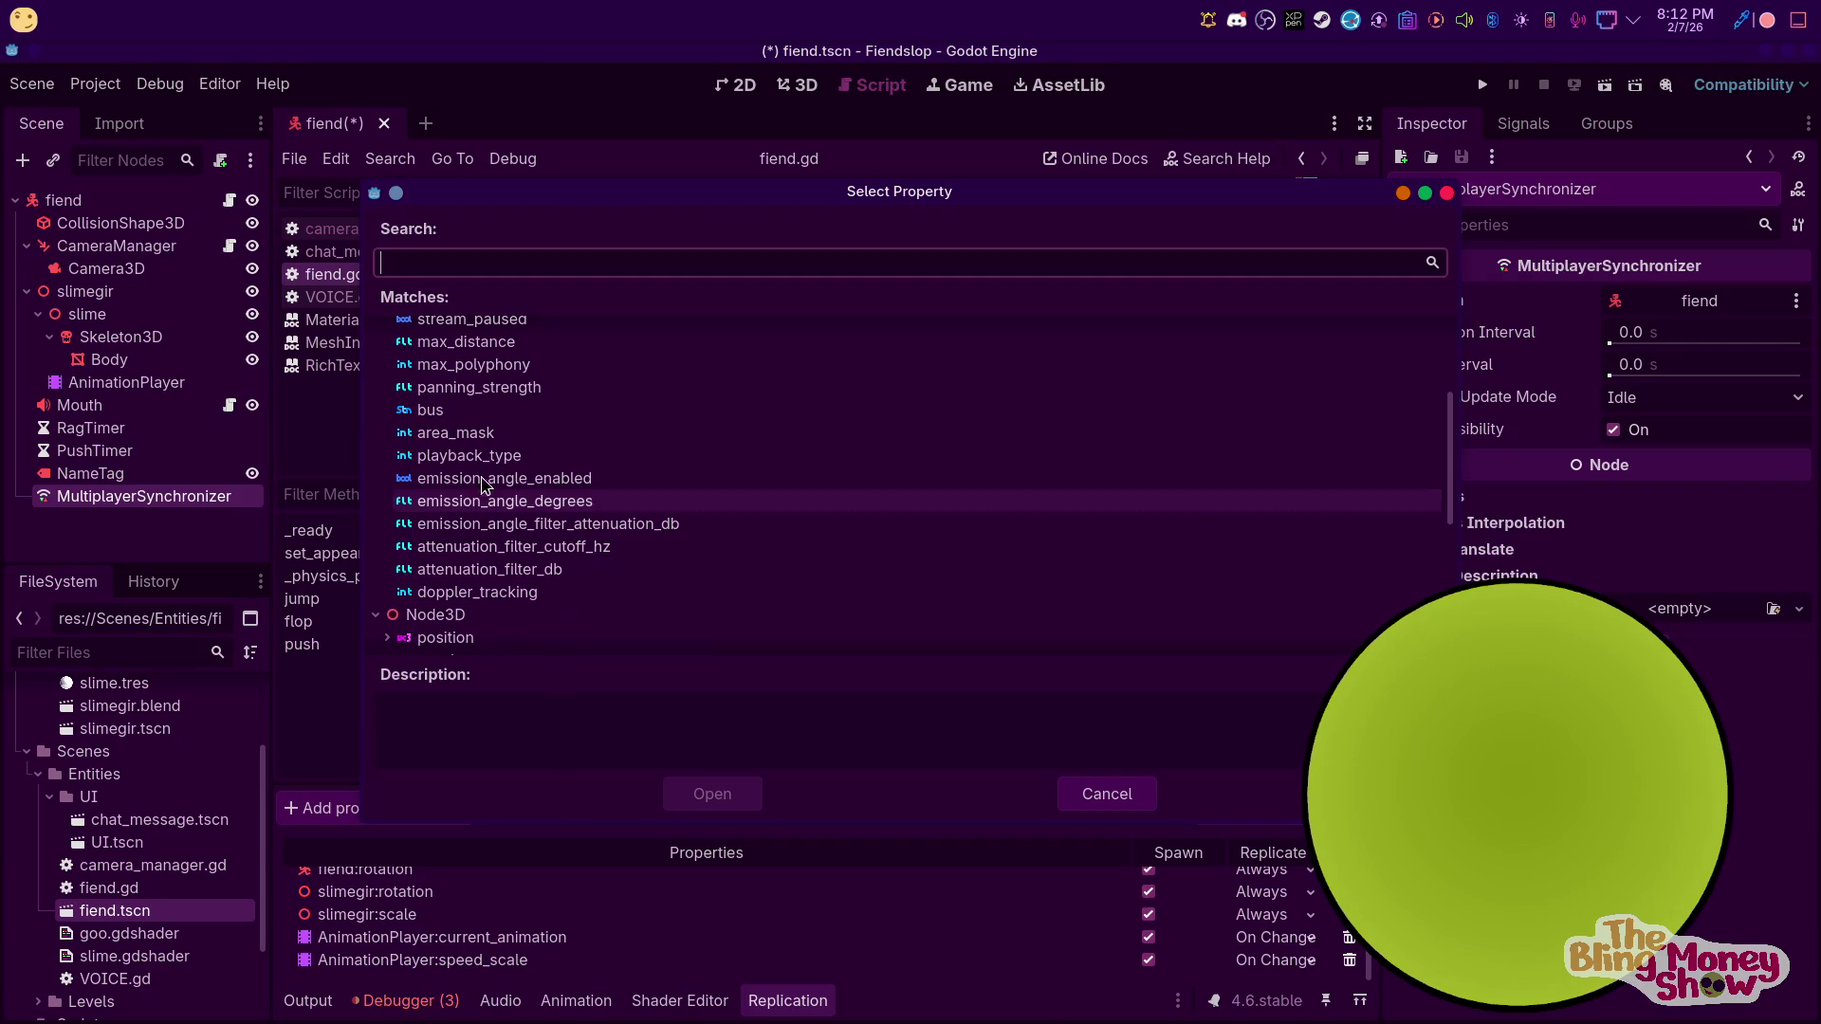
scroll(512, 368, "up", 2)
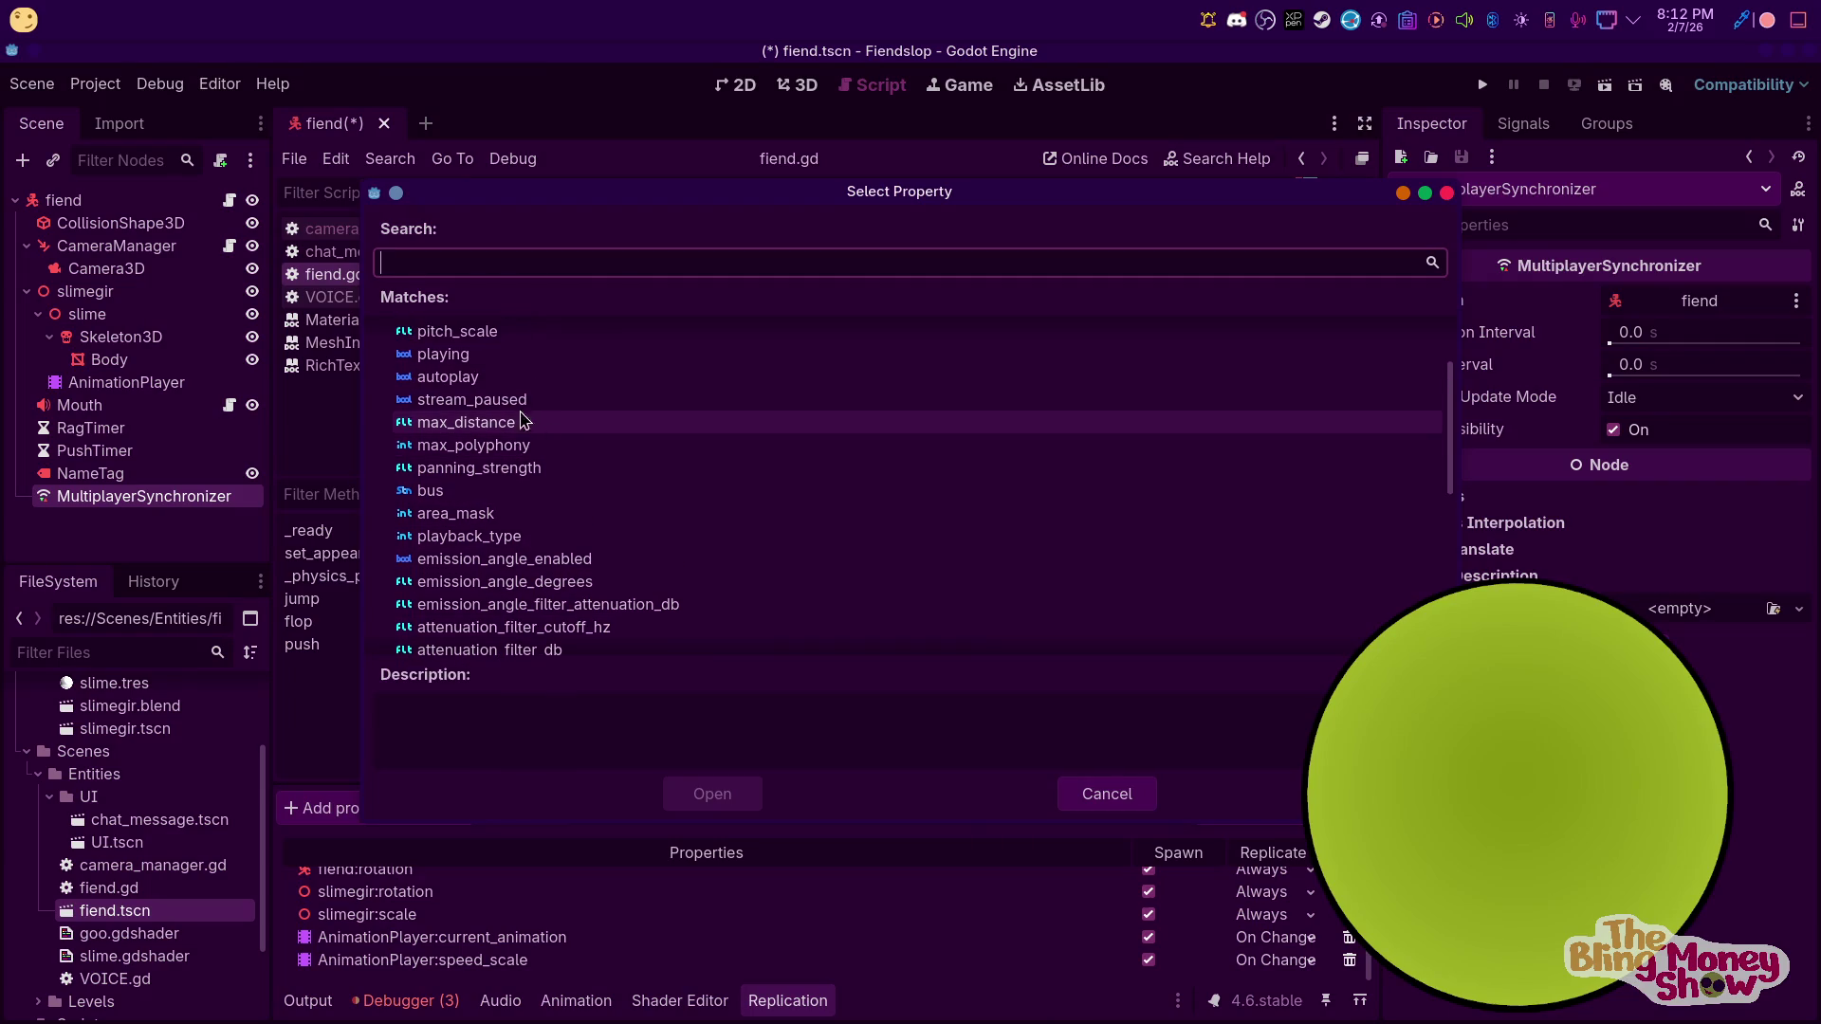
scroll(491, 384, "up", 2)
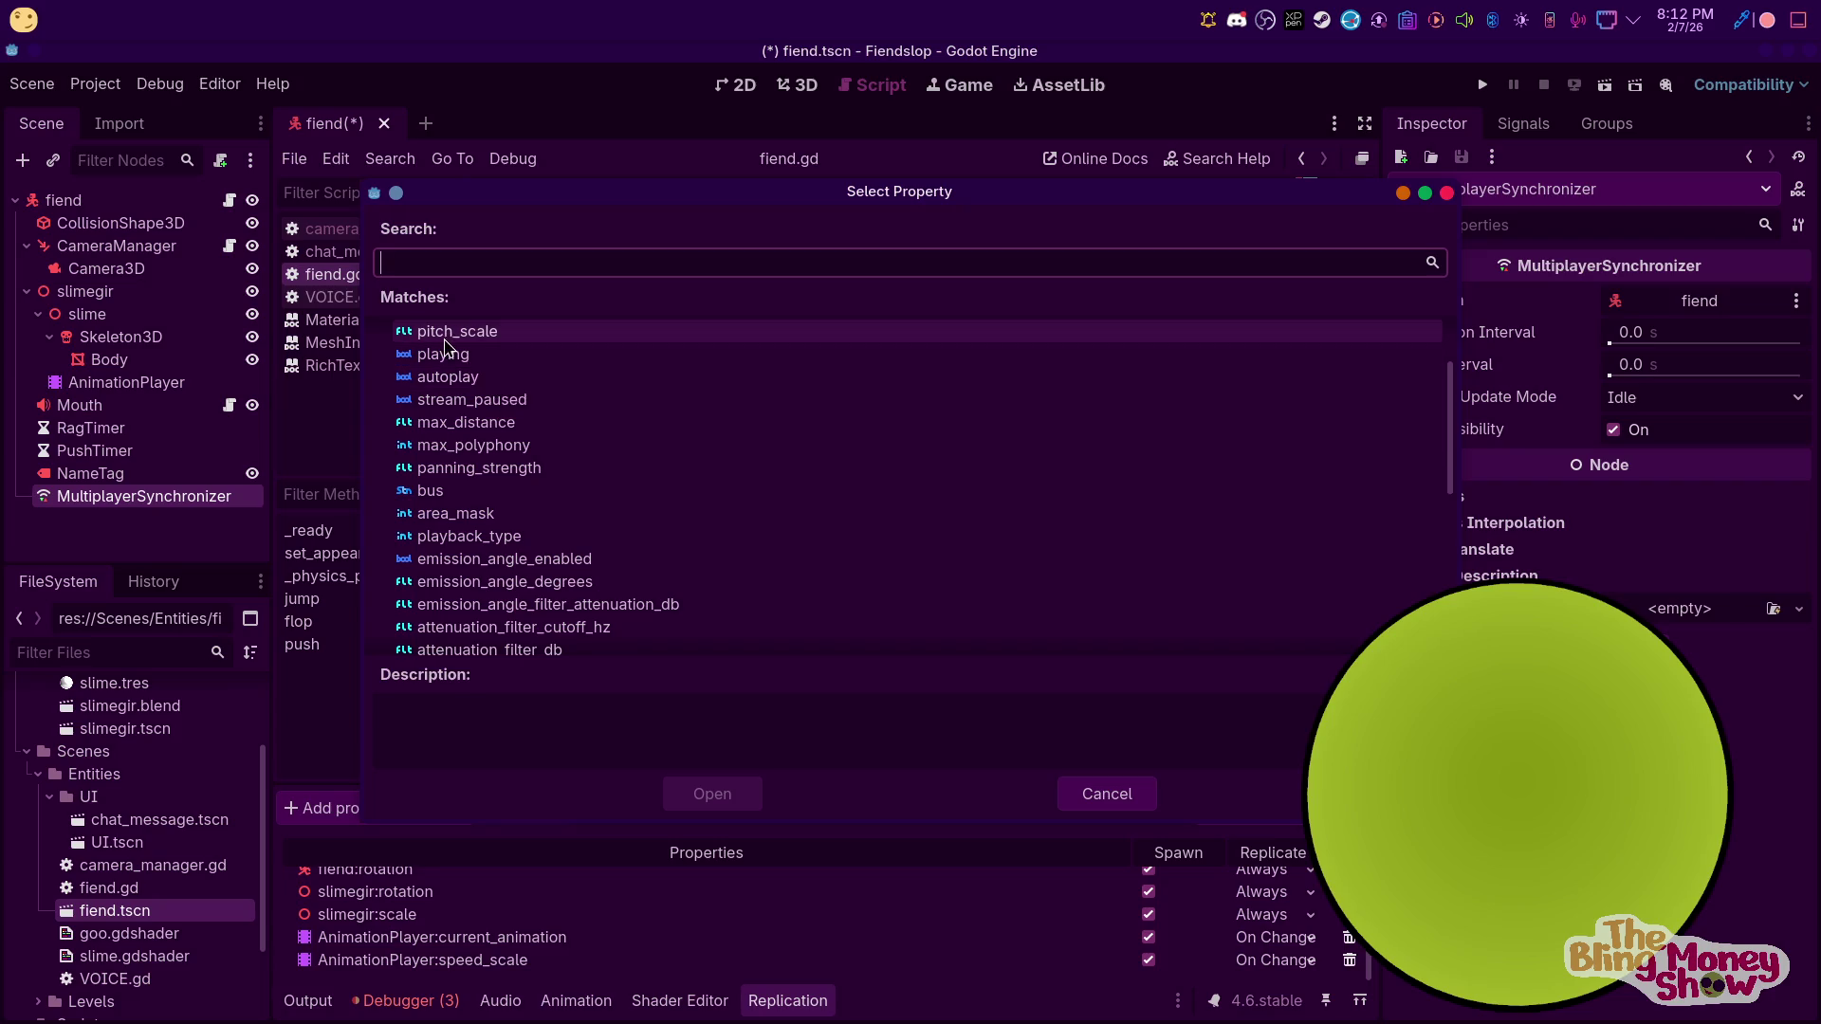
scroll(517, 424, "up", 1)
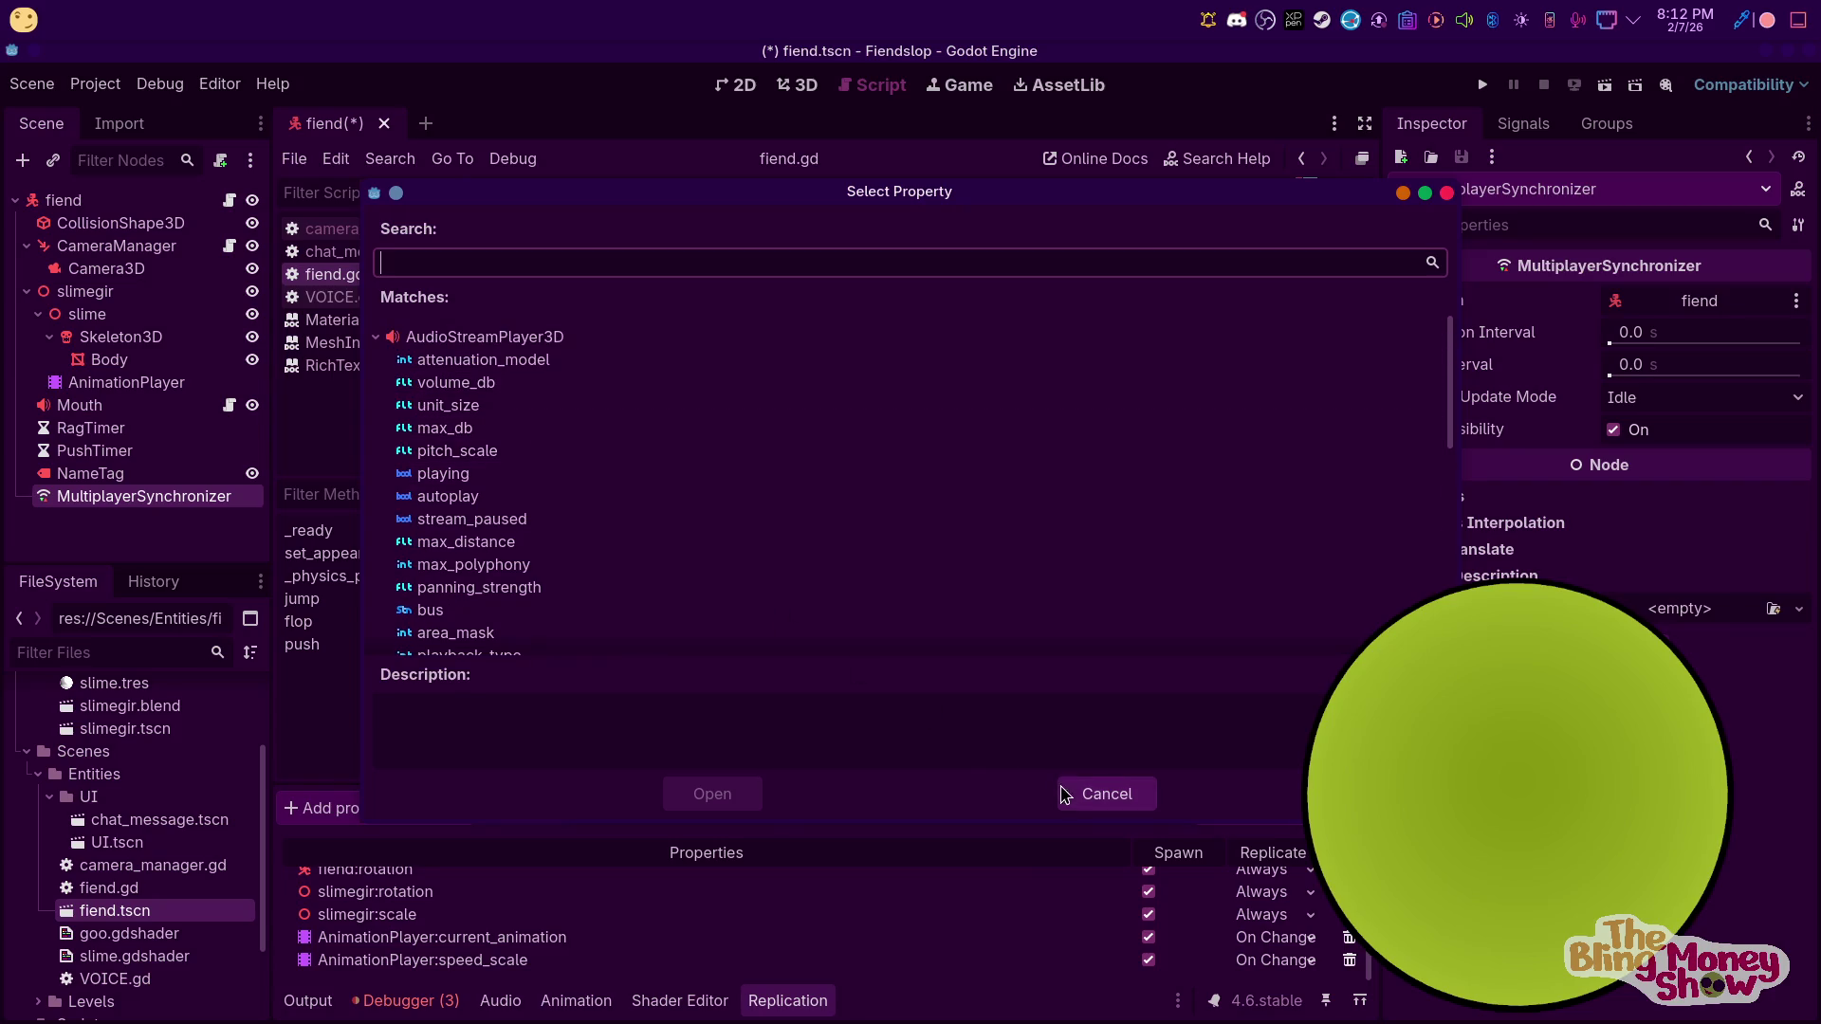
left_click(1067, 794)
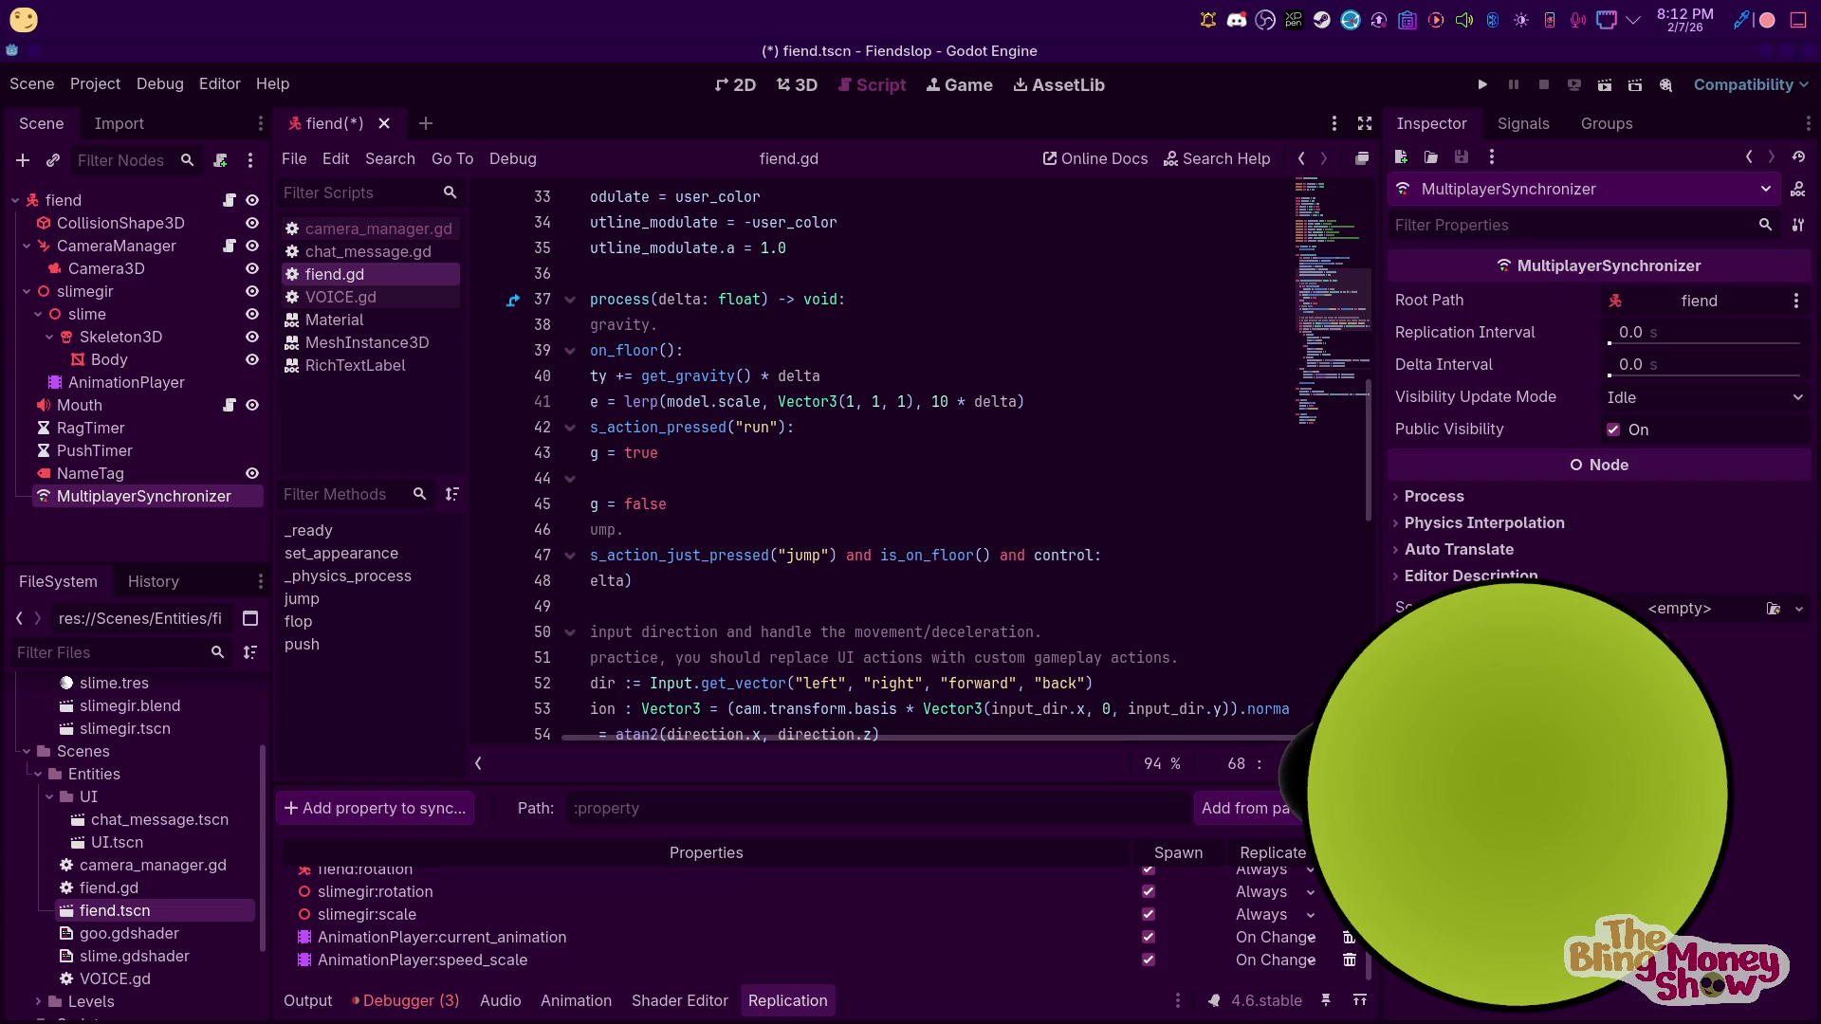
Reopen the node picker from Add property to sync to choose another node
key("Print")
key("Escape")
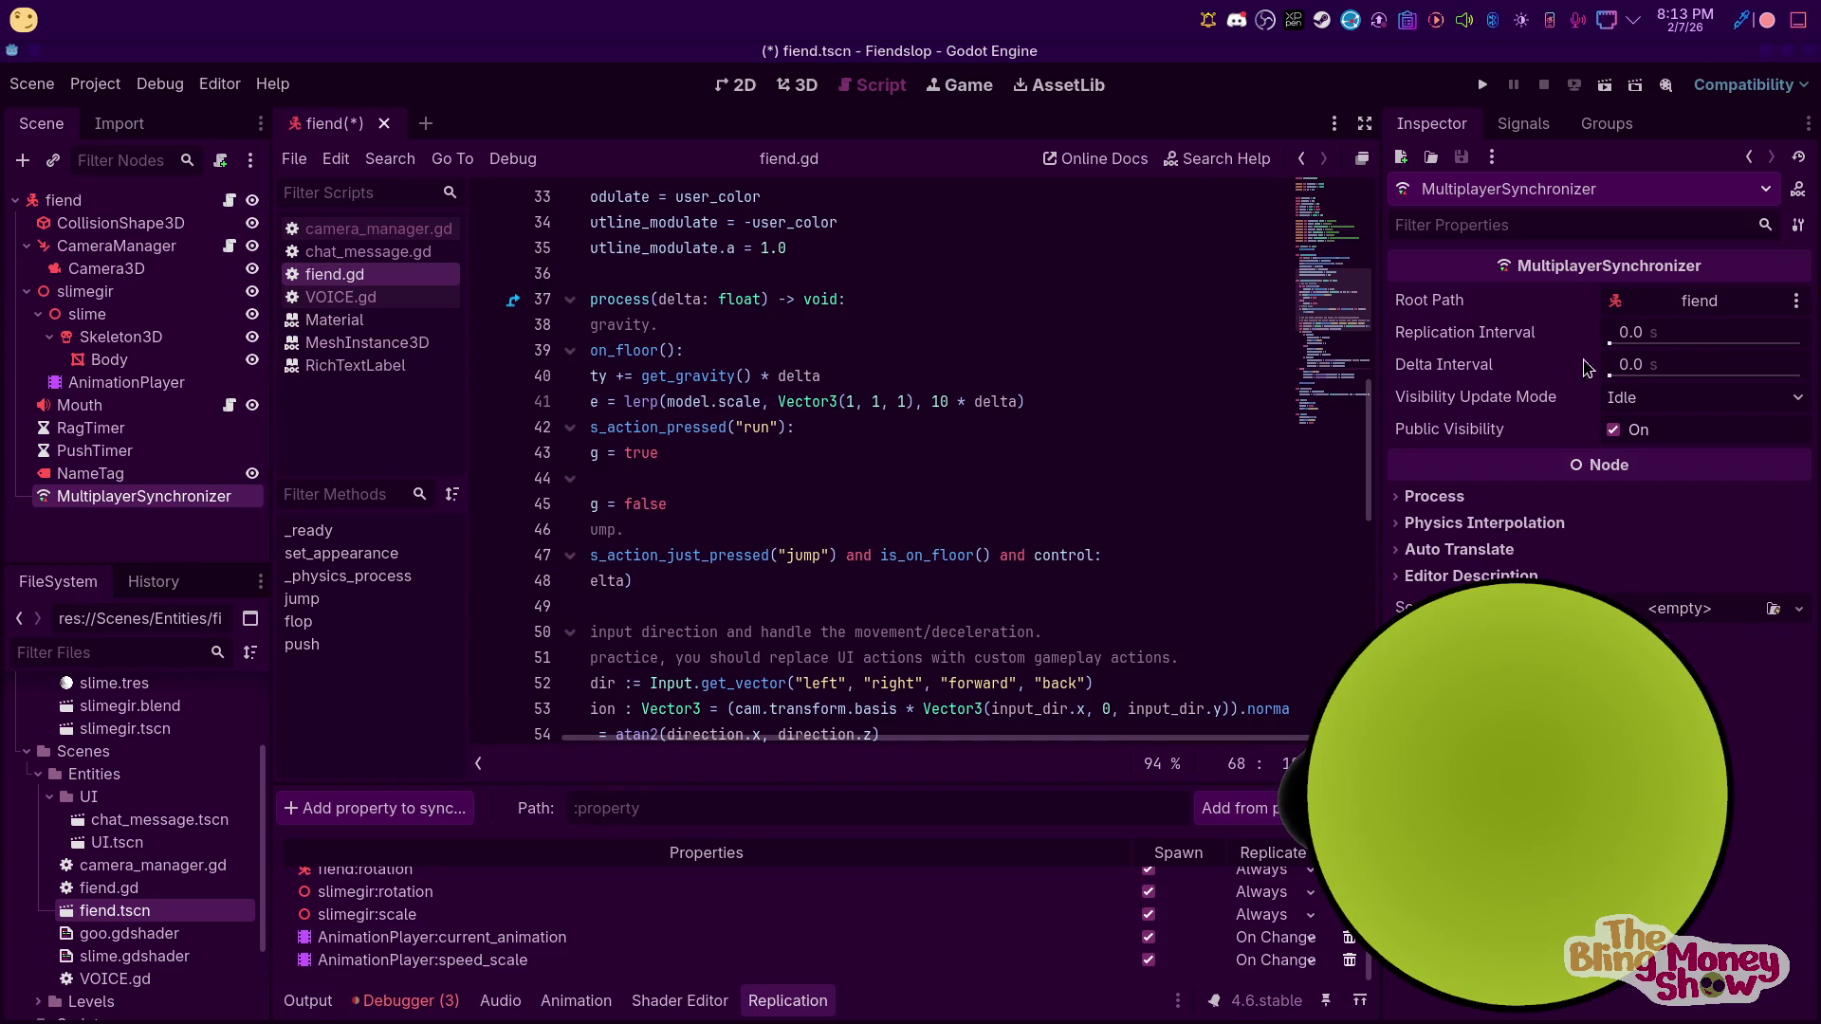
scroll(417, 881, "up", 1)
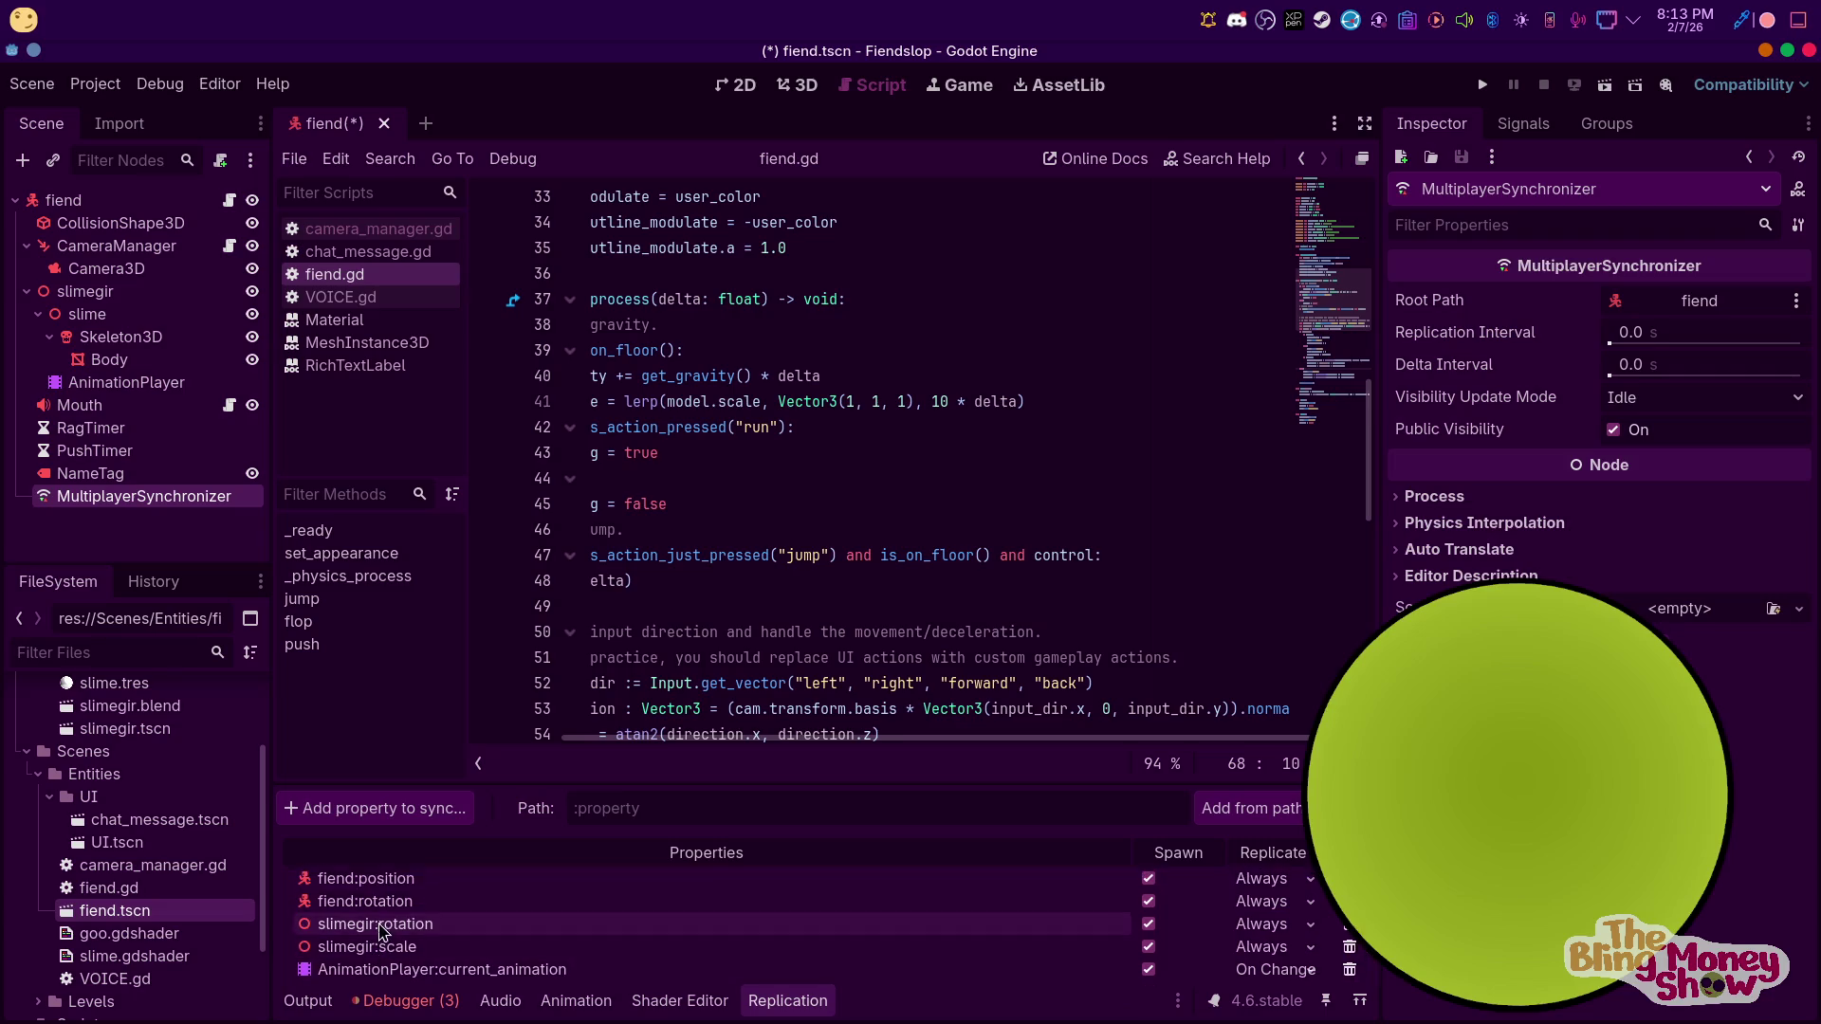
scroll(415, 868, "down", 1)
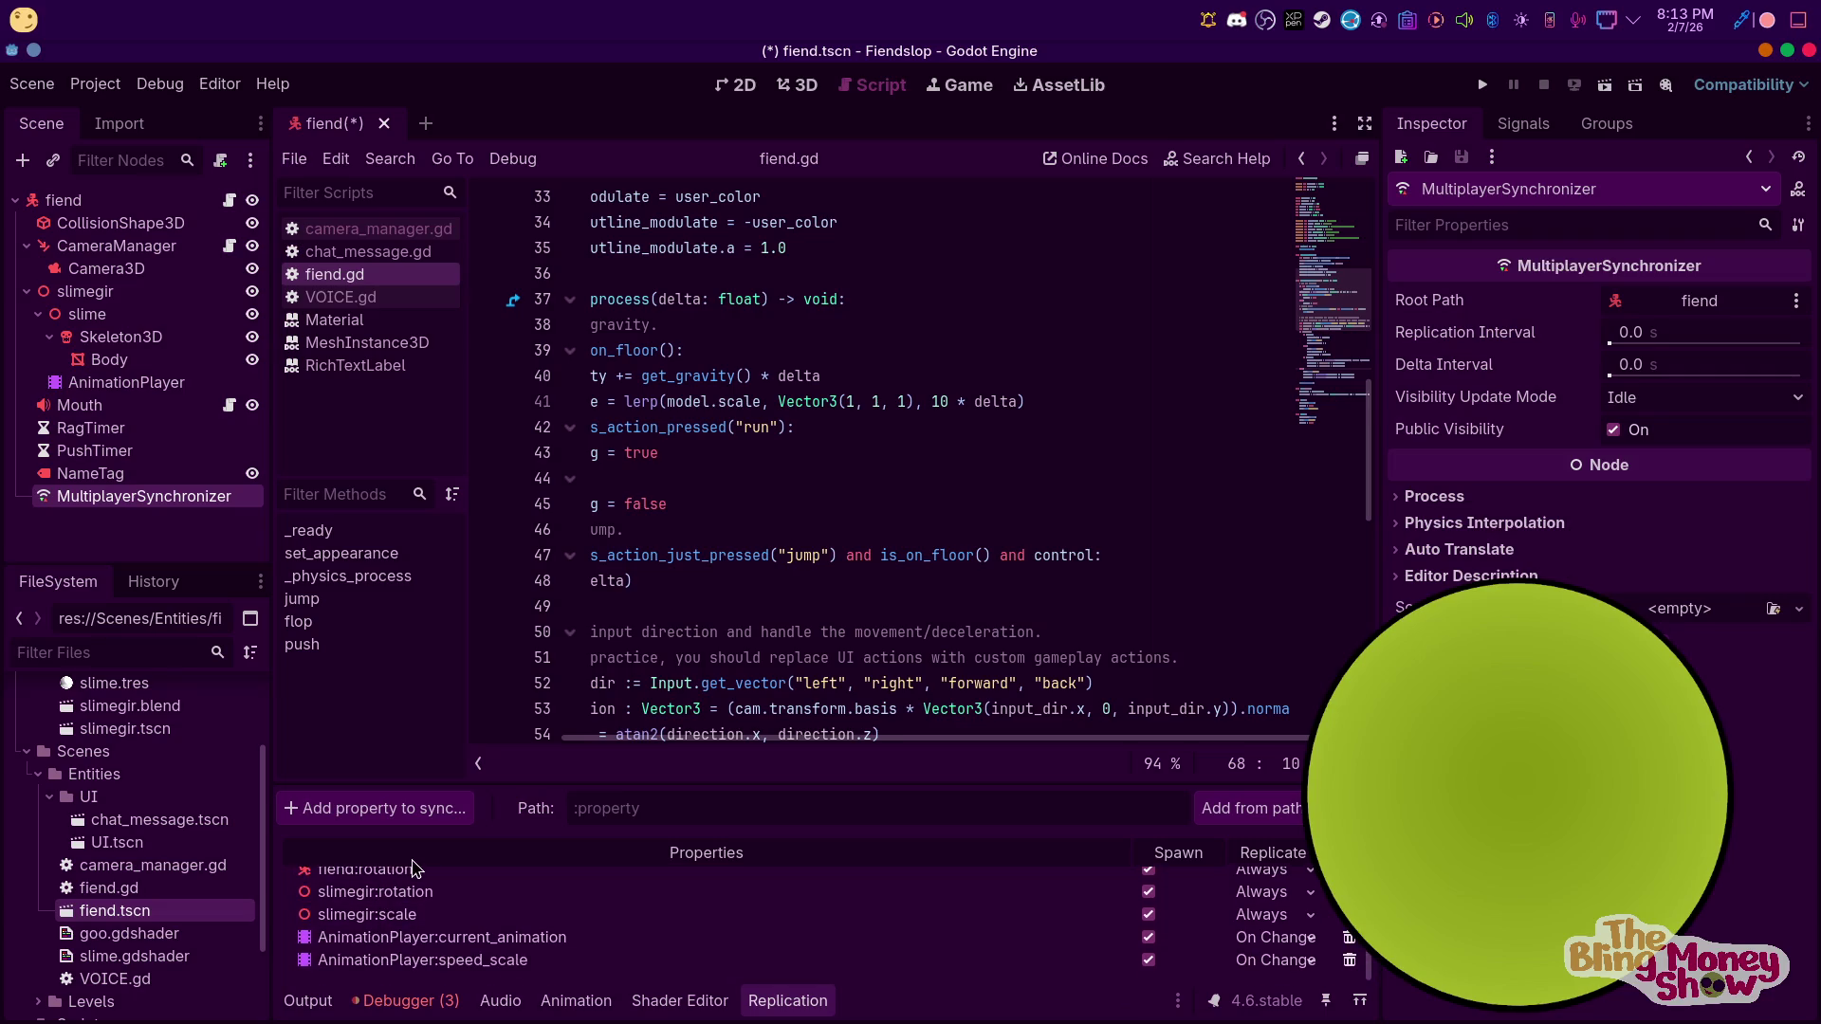
left_click(360, 815)
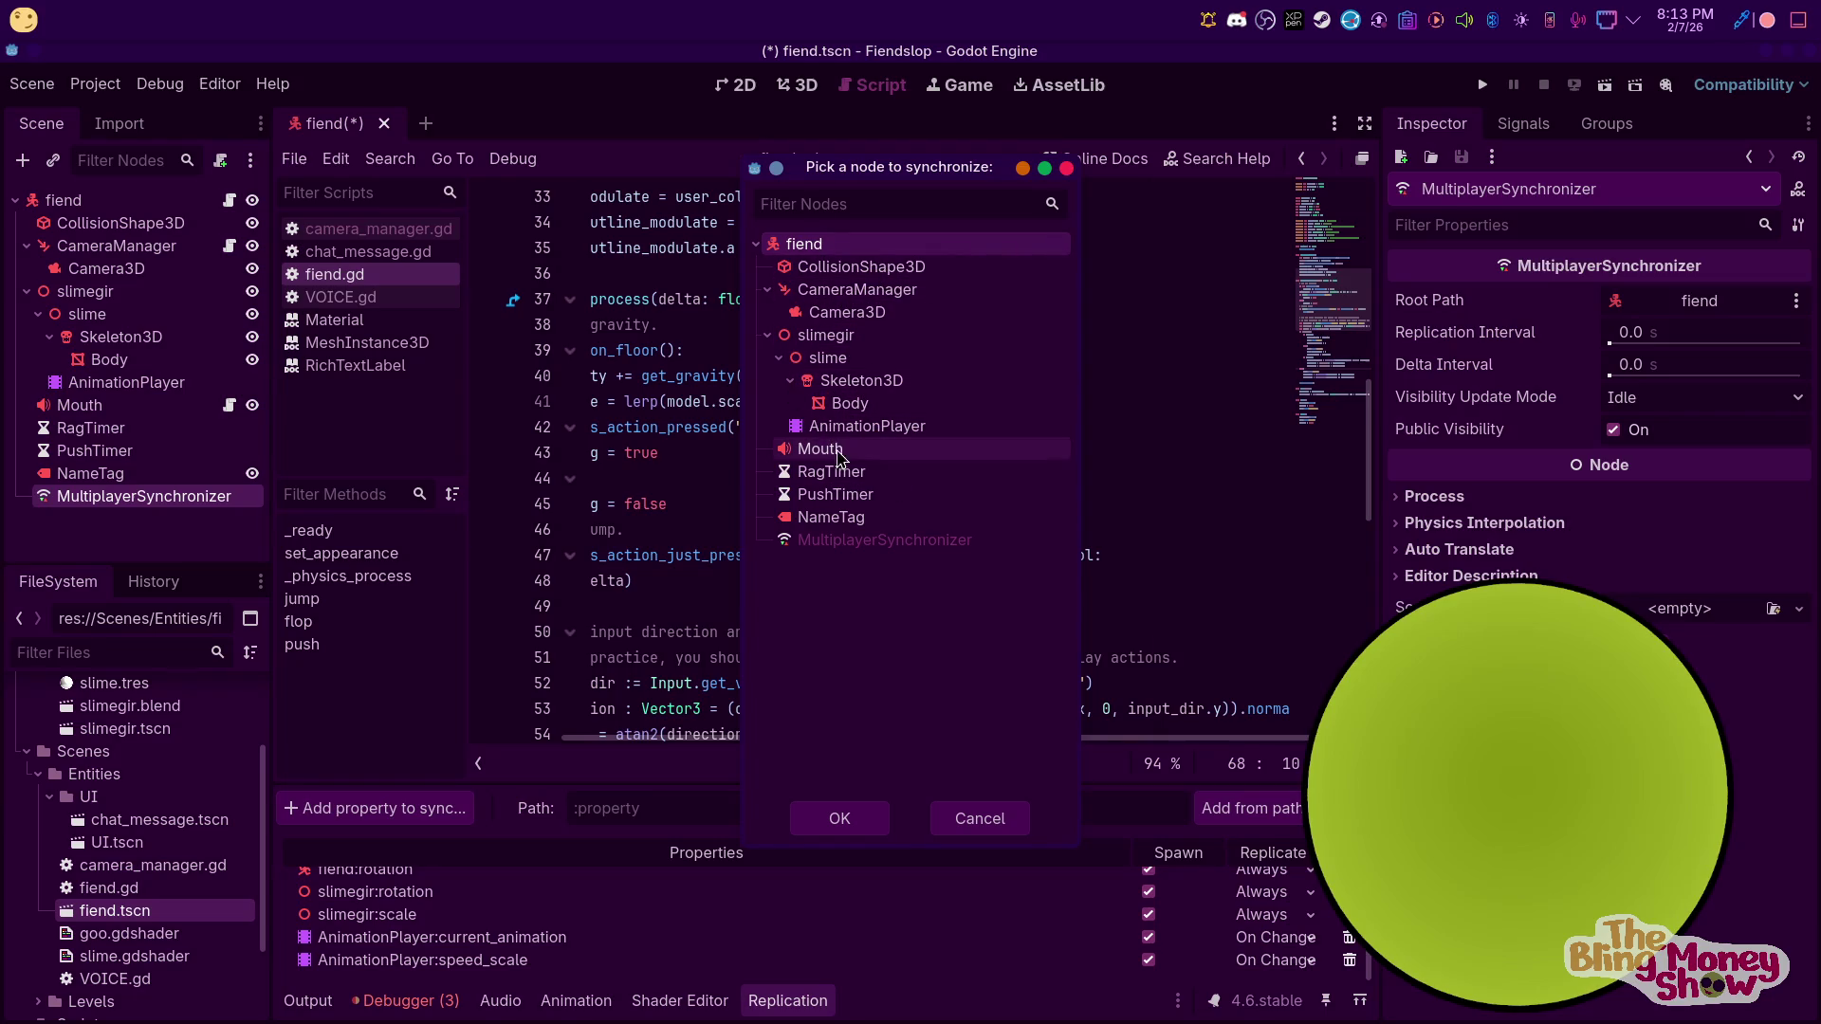
Sync NameTag:text, replicating On Change
left_click(825, 523)
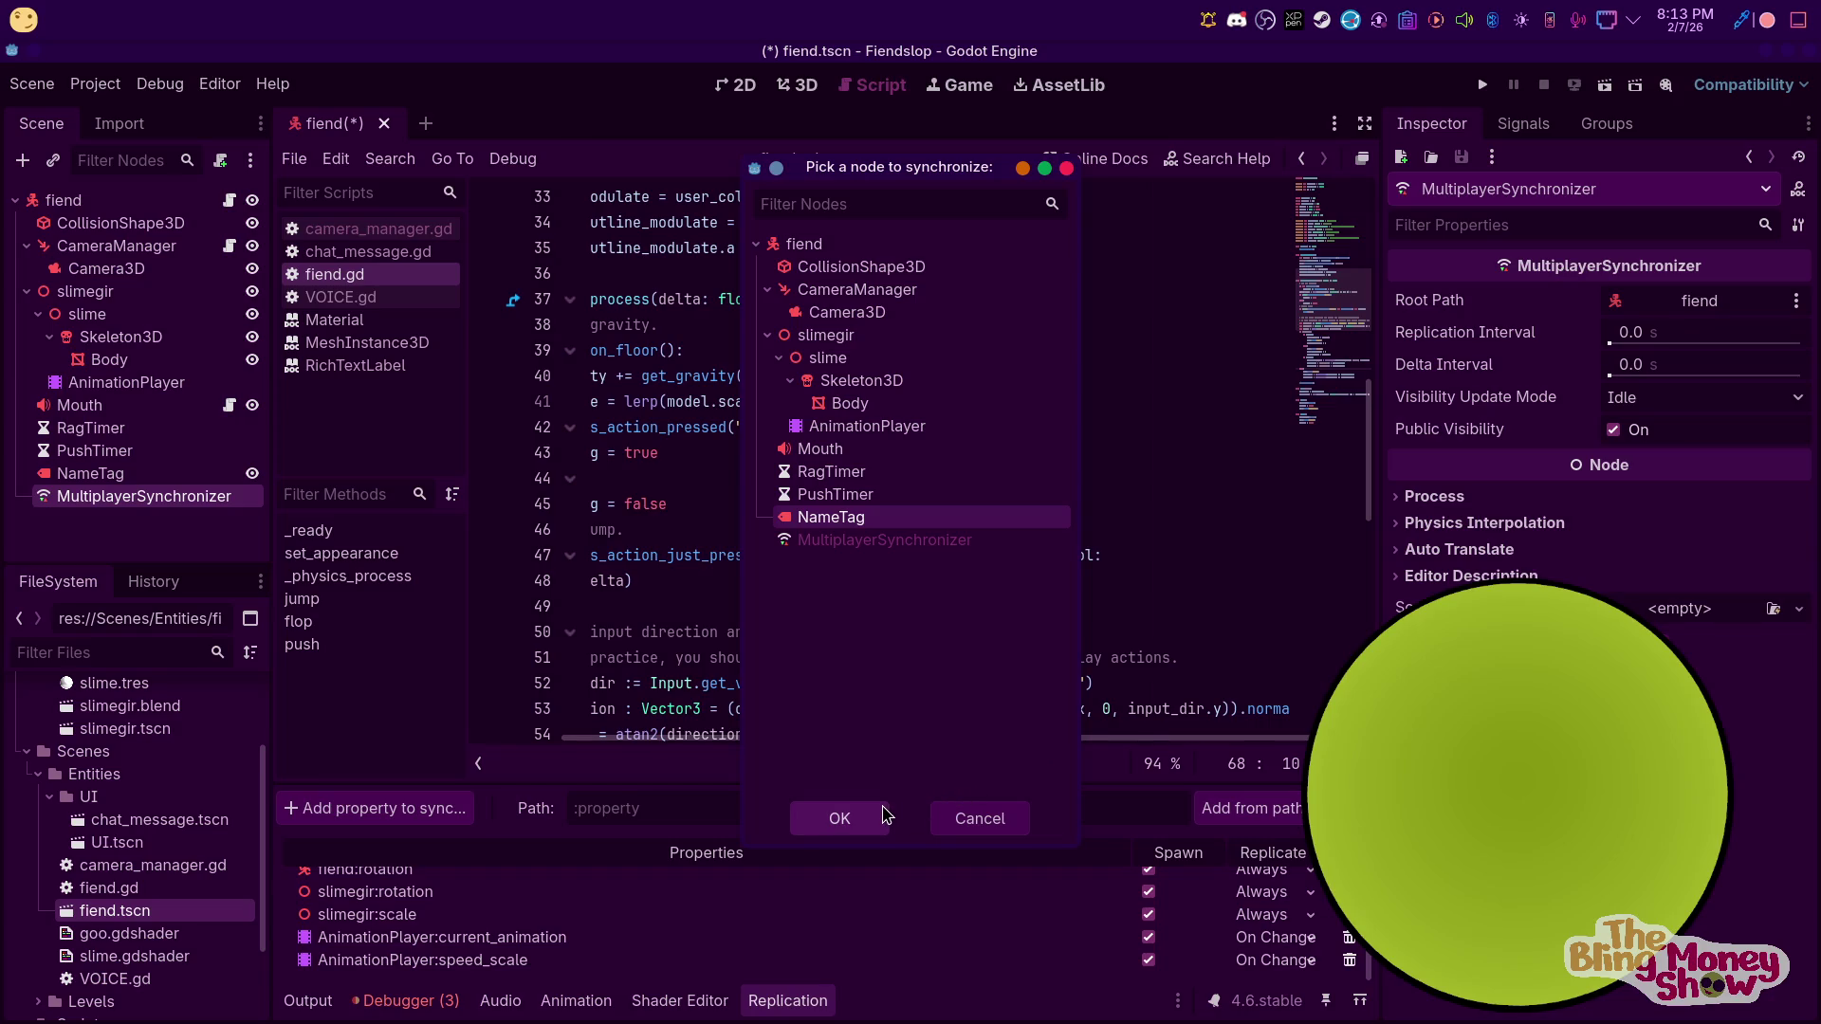
left_click(846, 827)
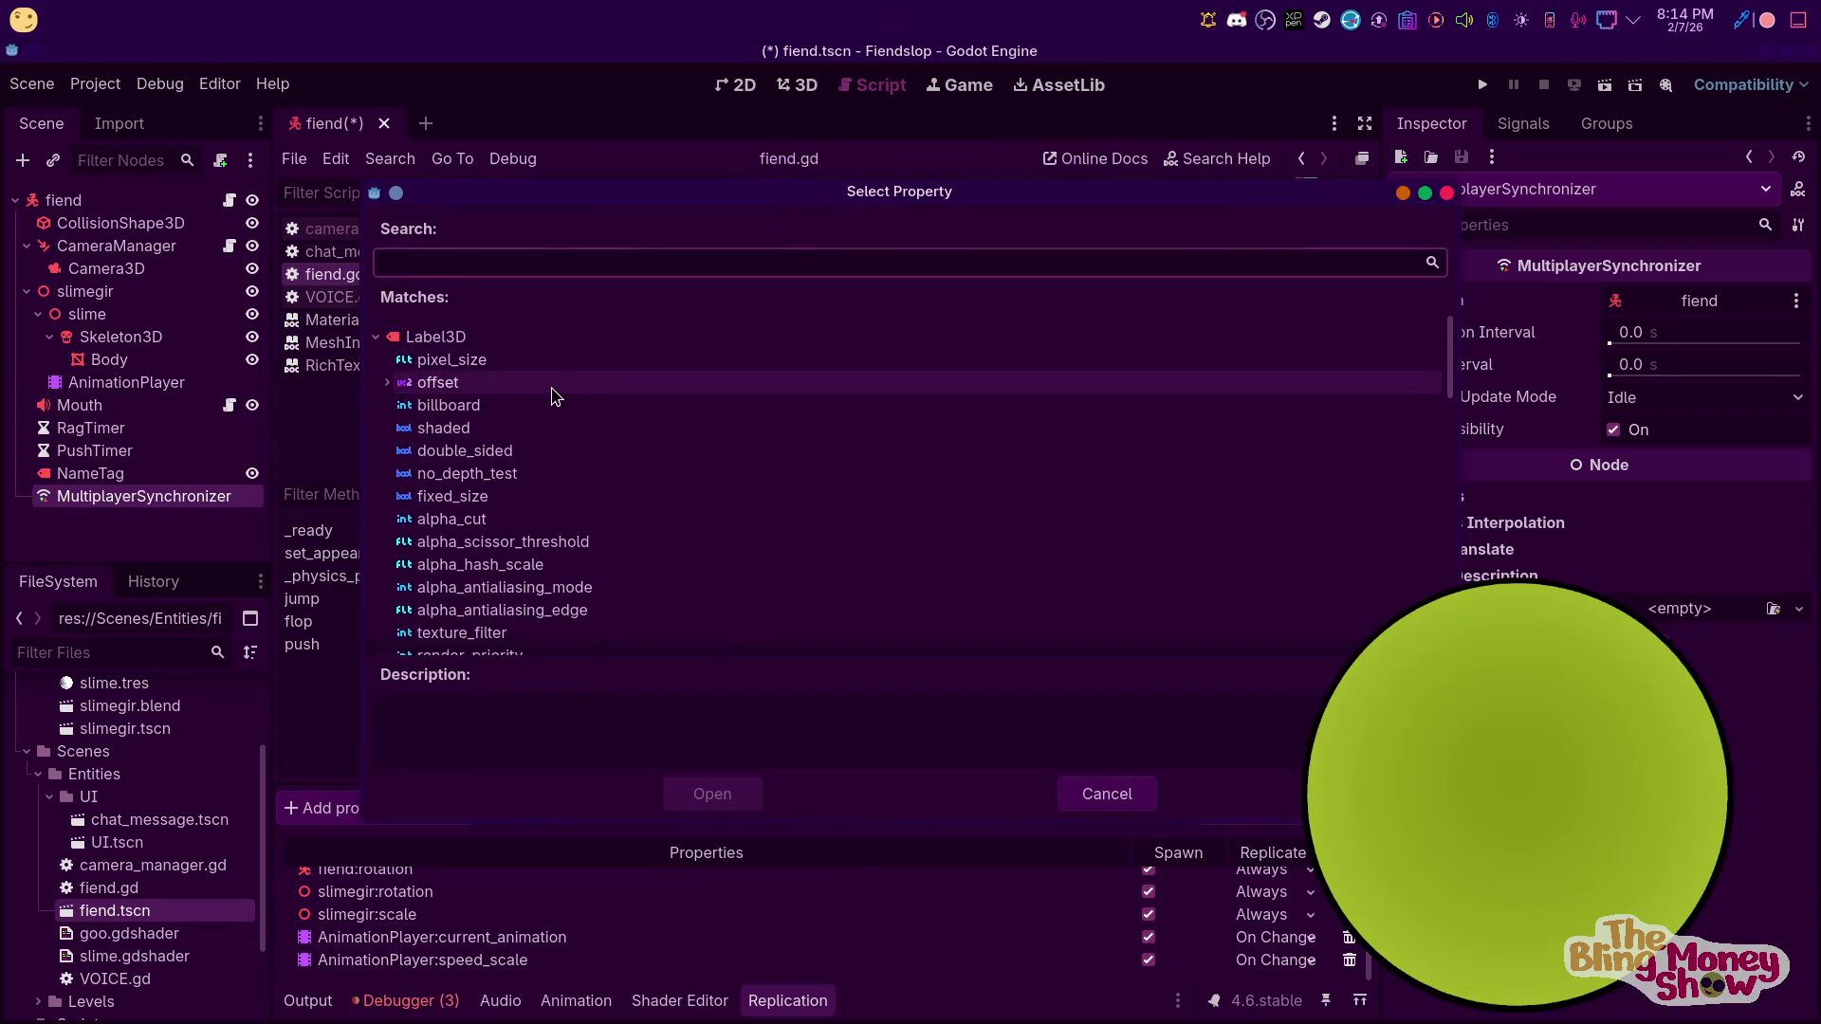
scroll(517, 493, "down", 3)
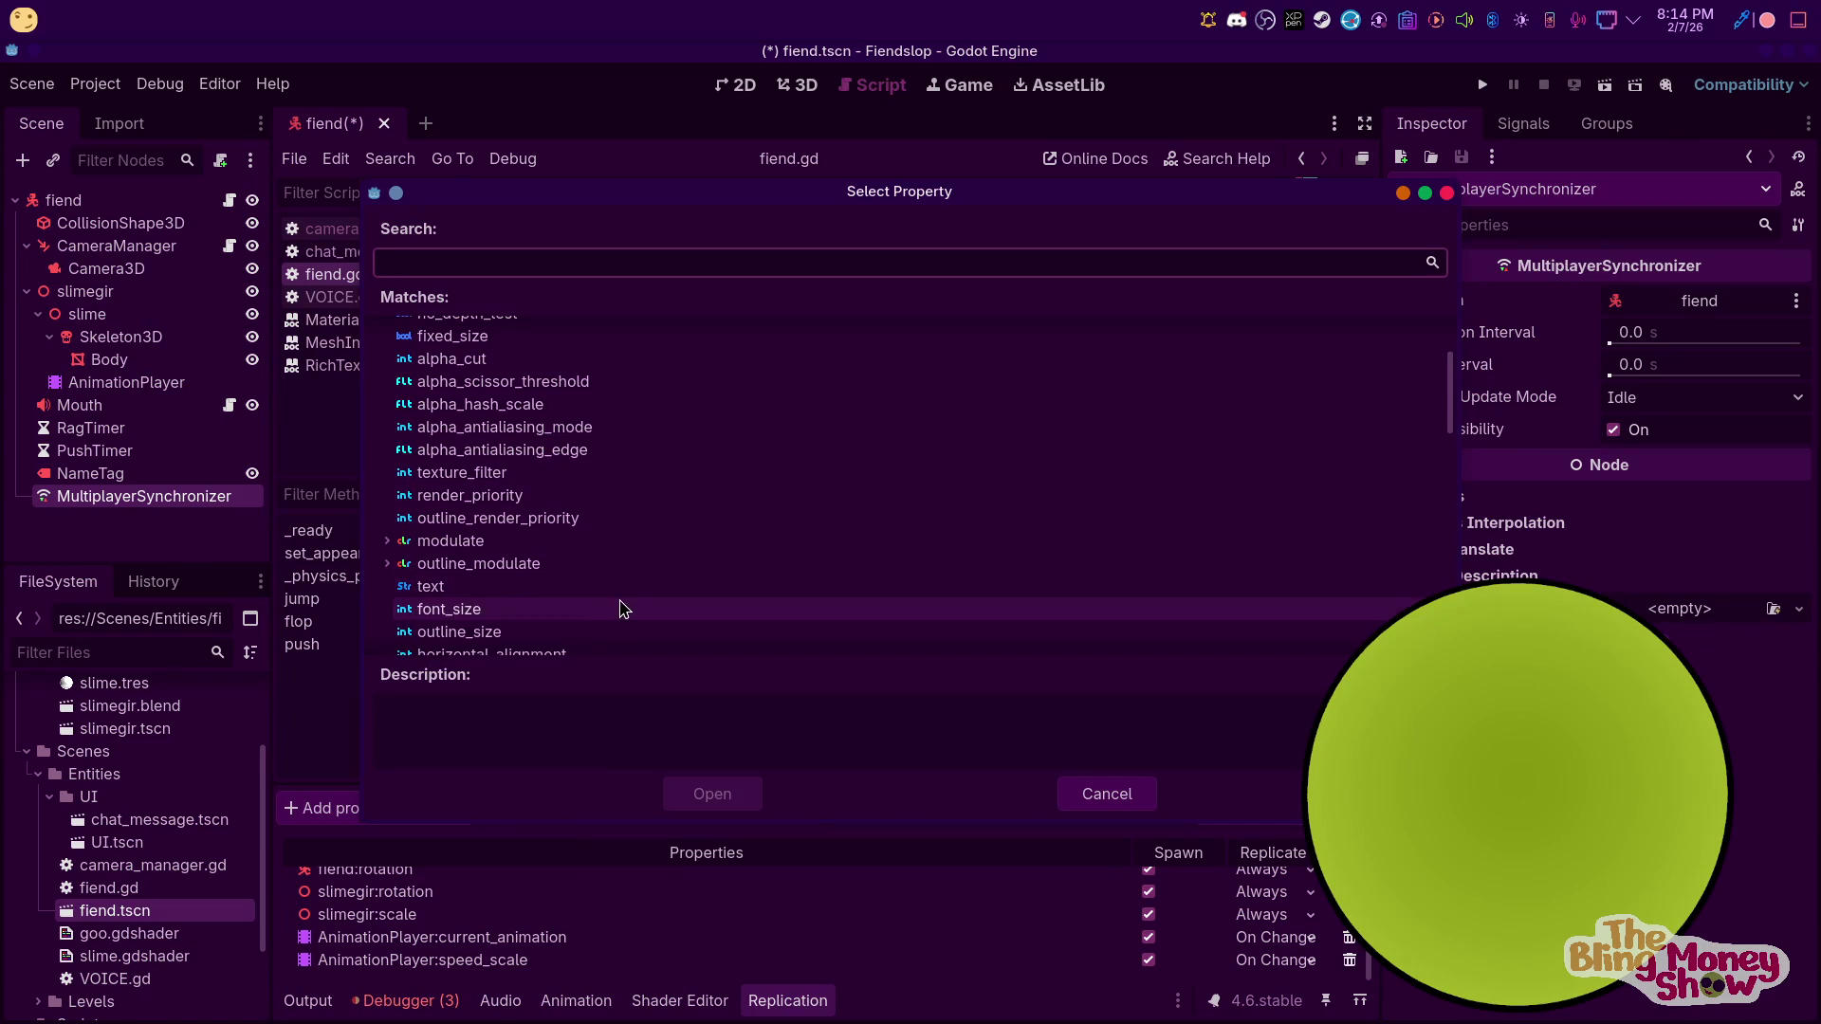
left_click(478, 588)
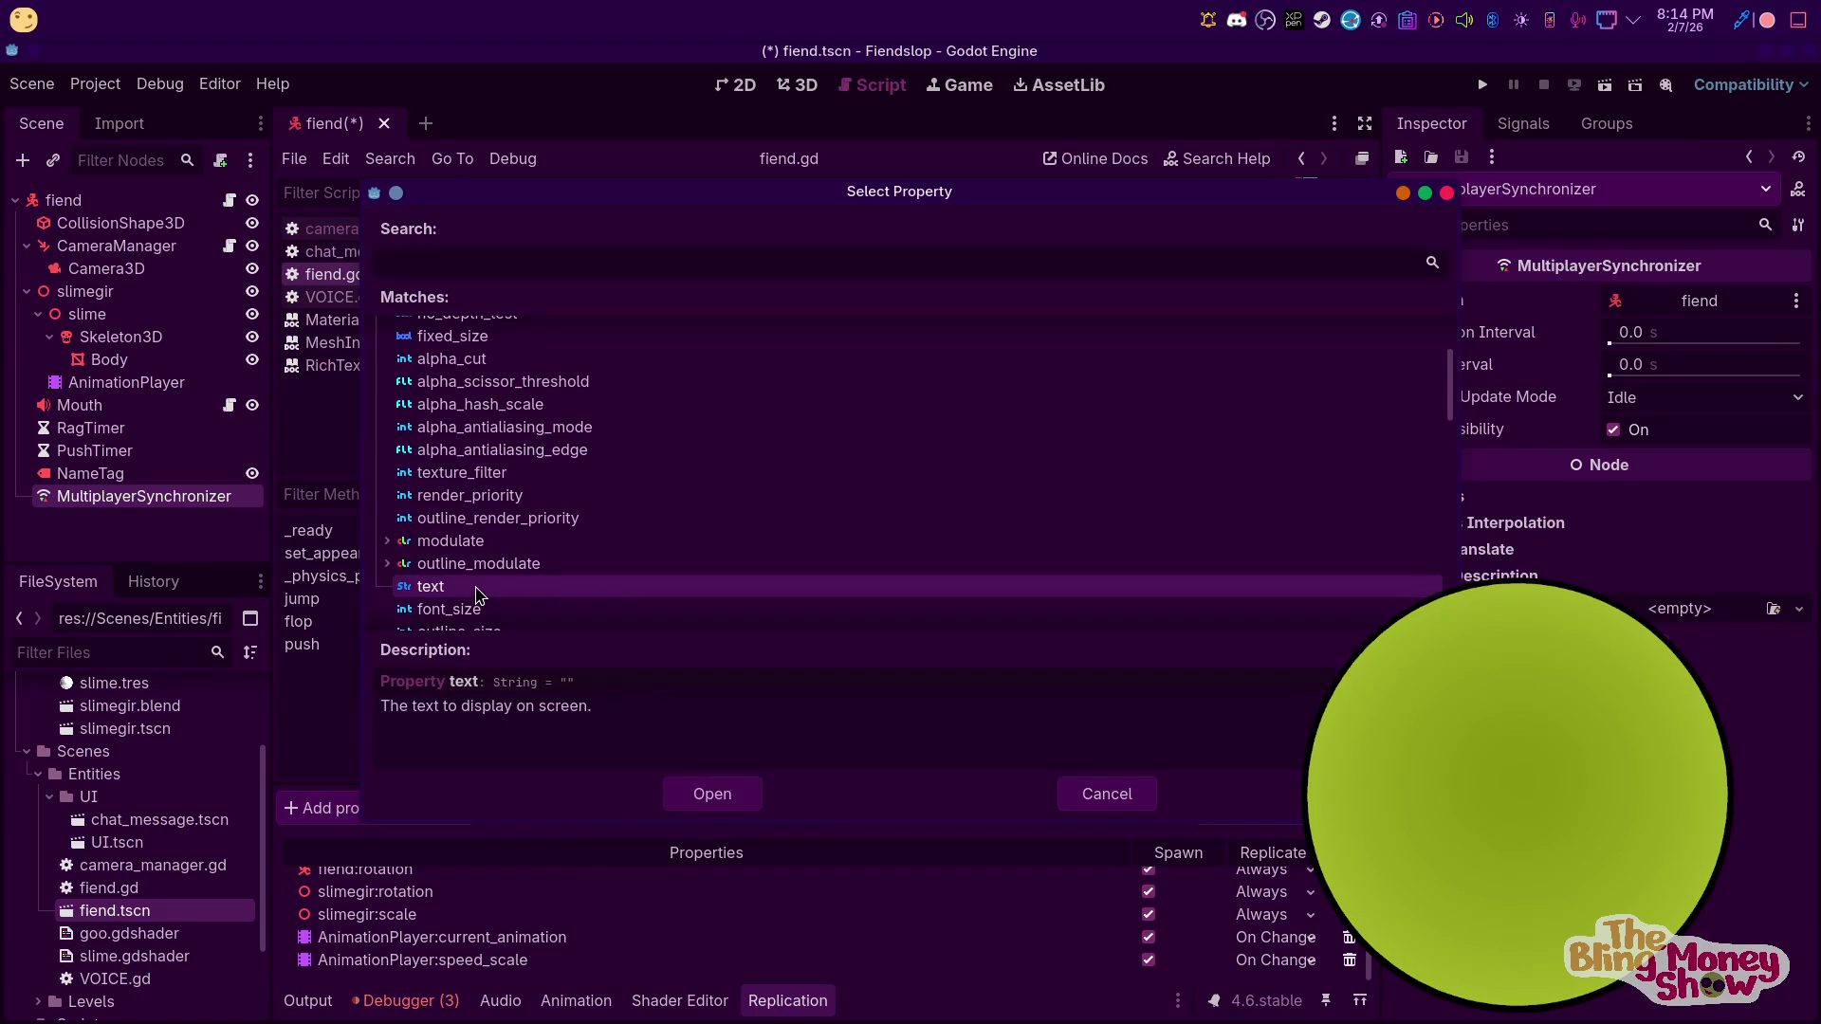
left_click(730, 792)
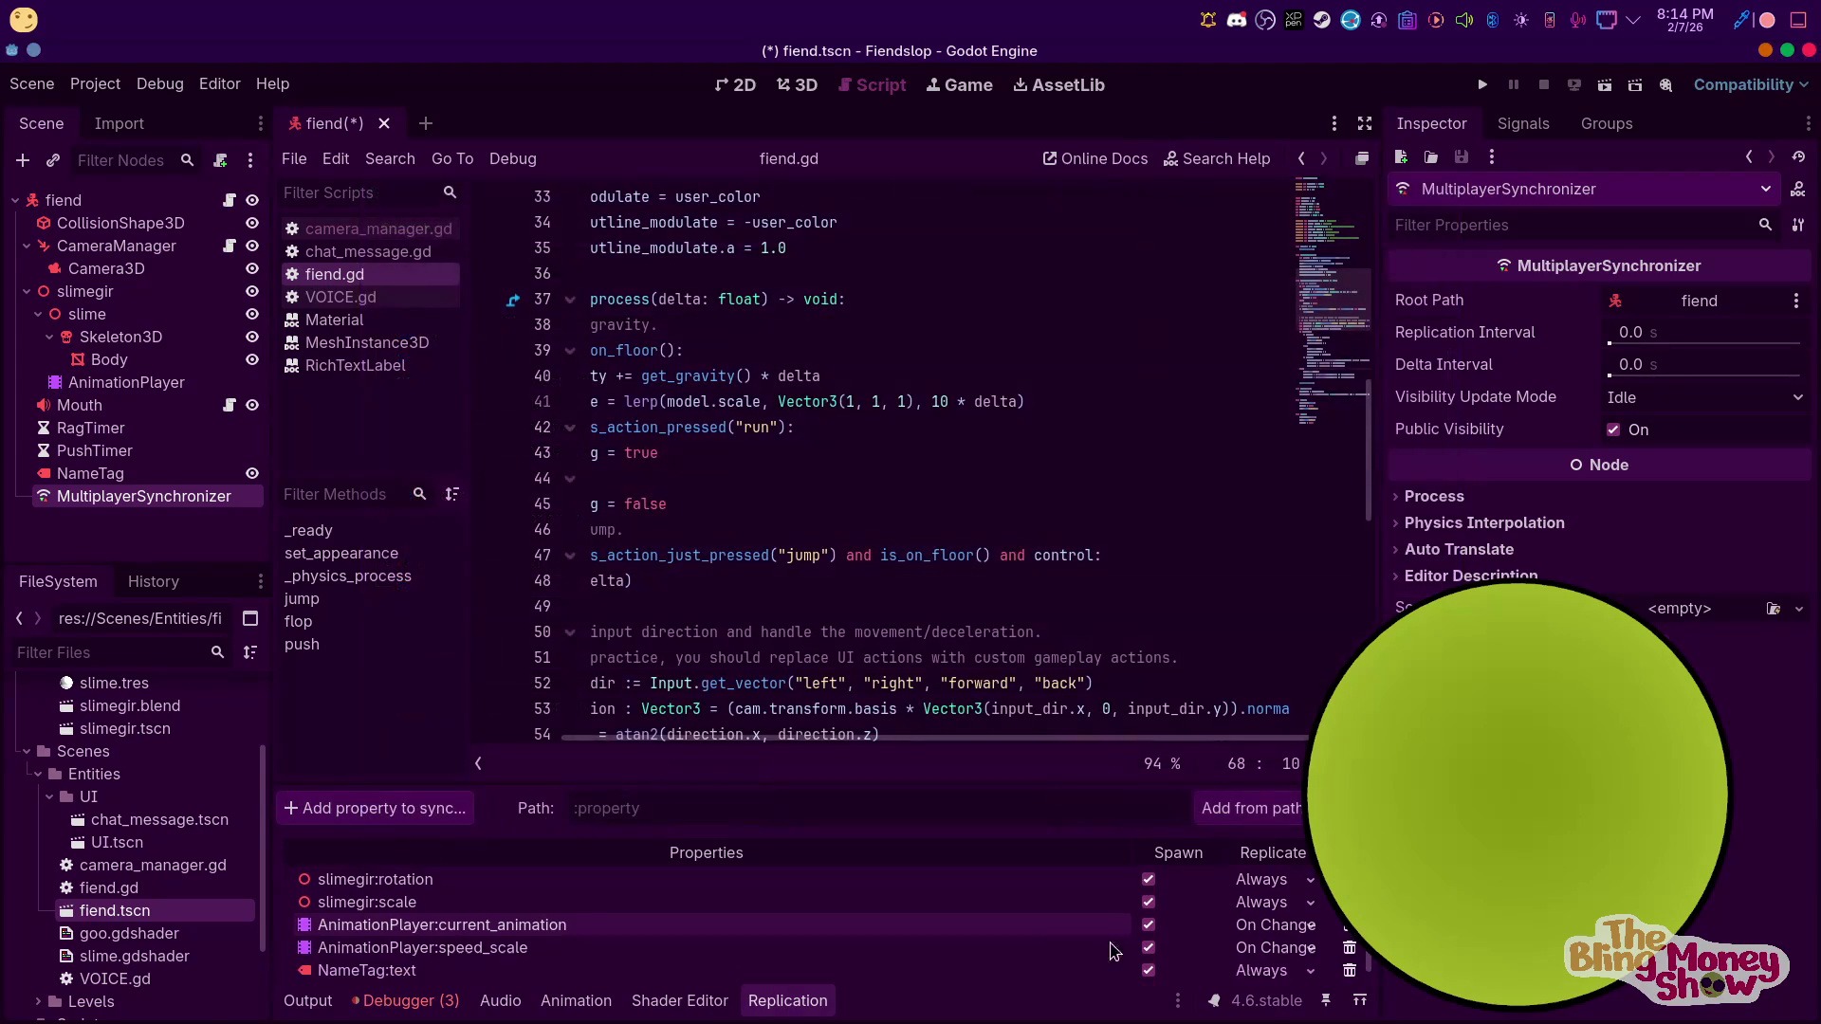
left_click(1297, 964)
left_click(1306, 1004)
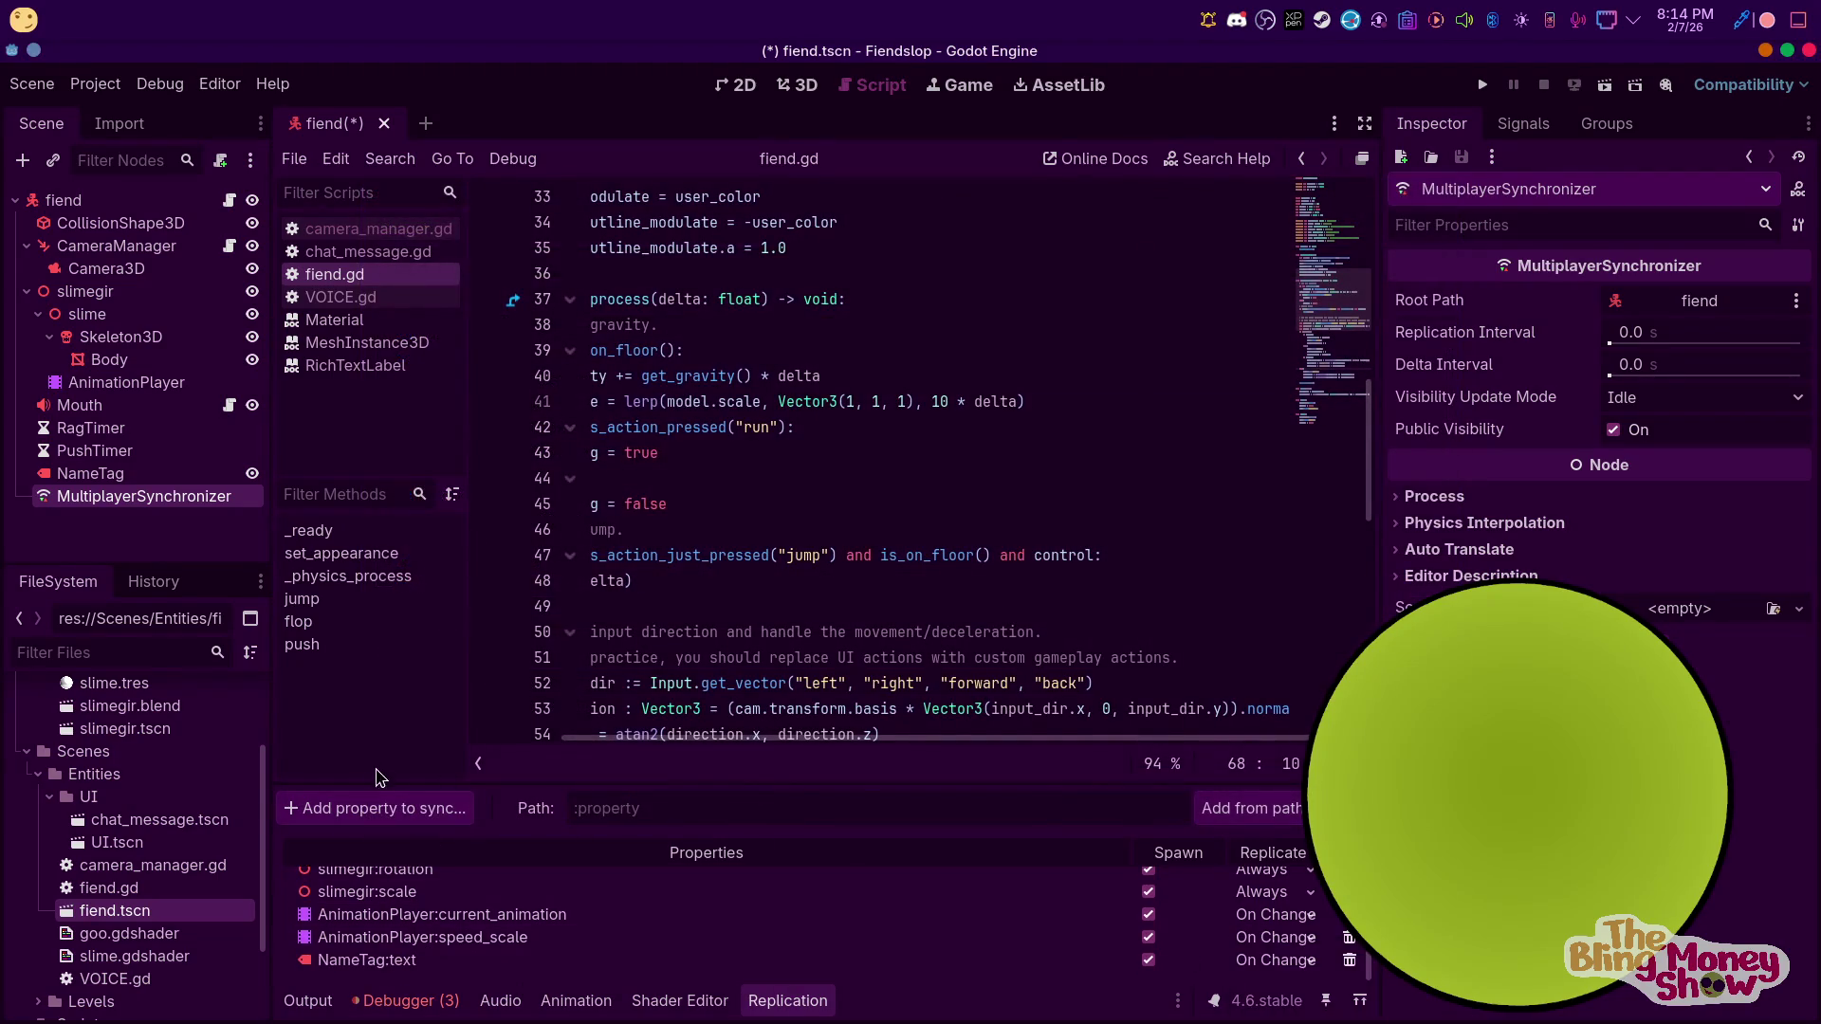
left_click(325, 807)
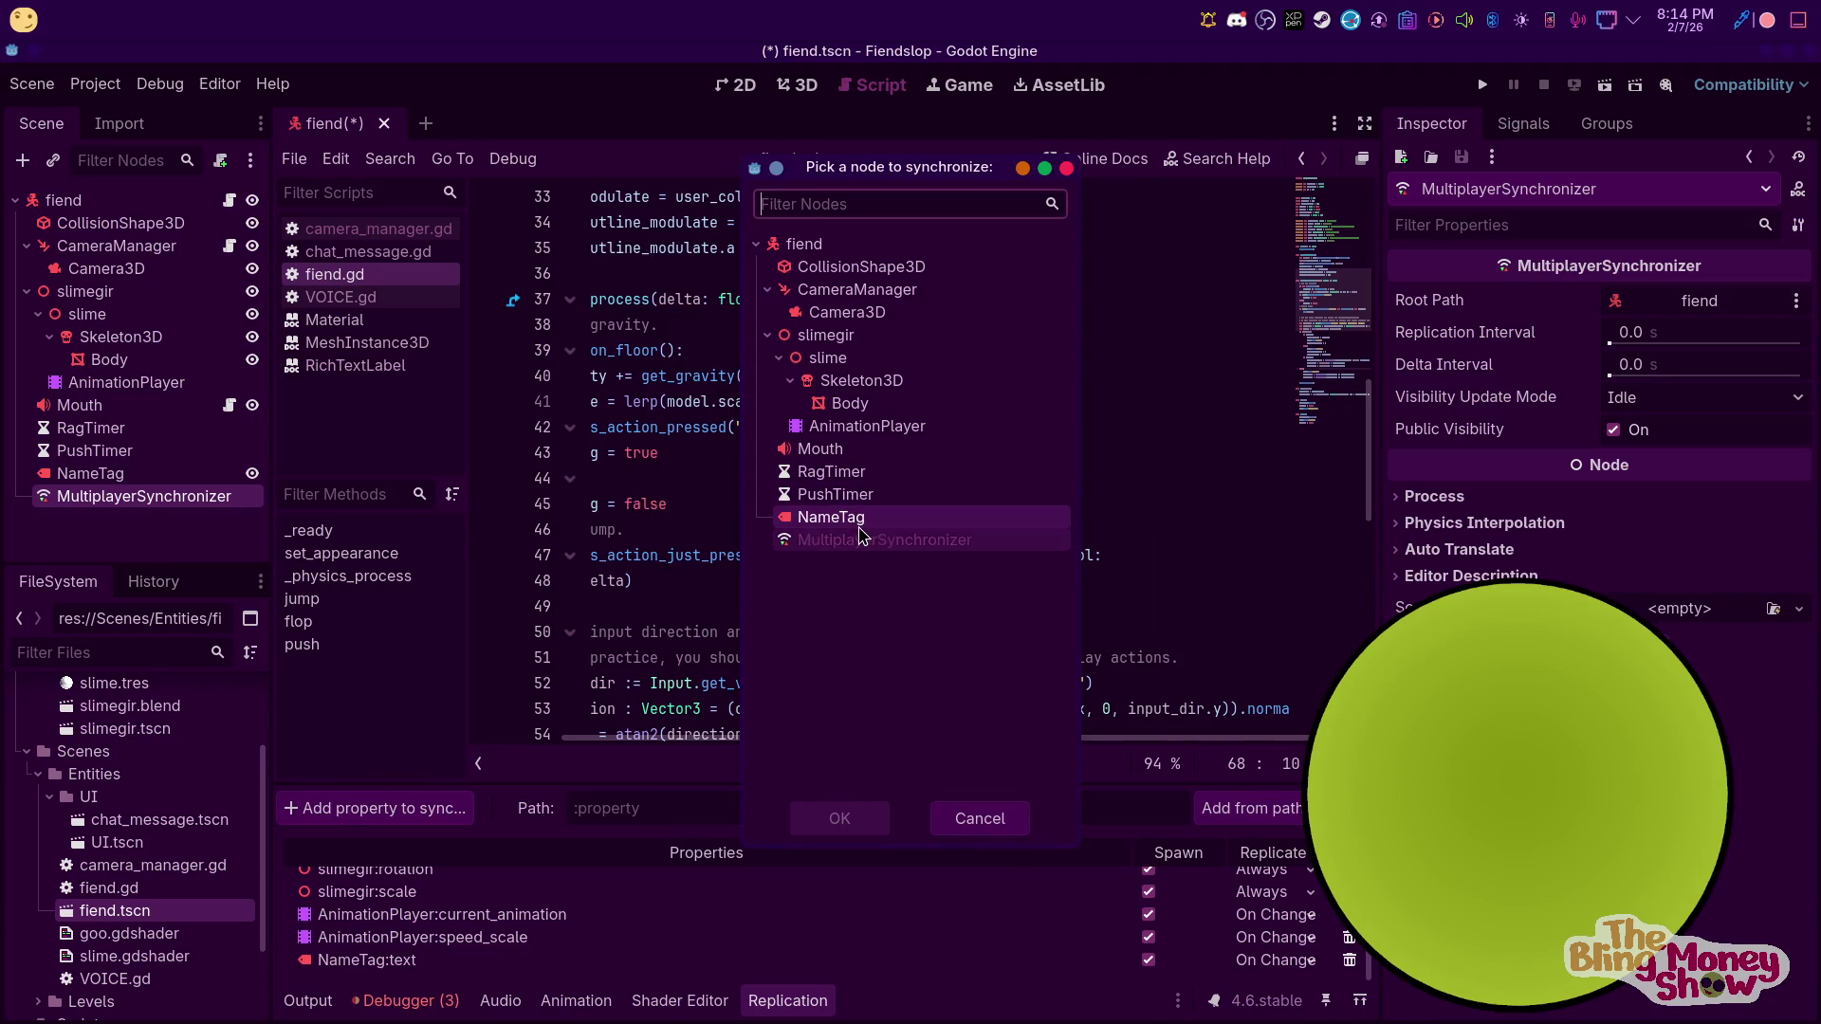
Add NameTag:modulate to the synced properties
left_click(835, 517)
left_click(839, 818)
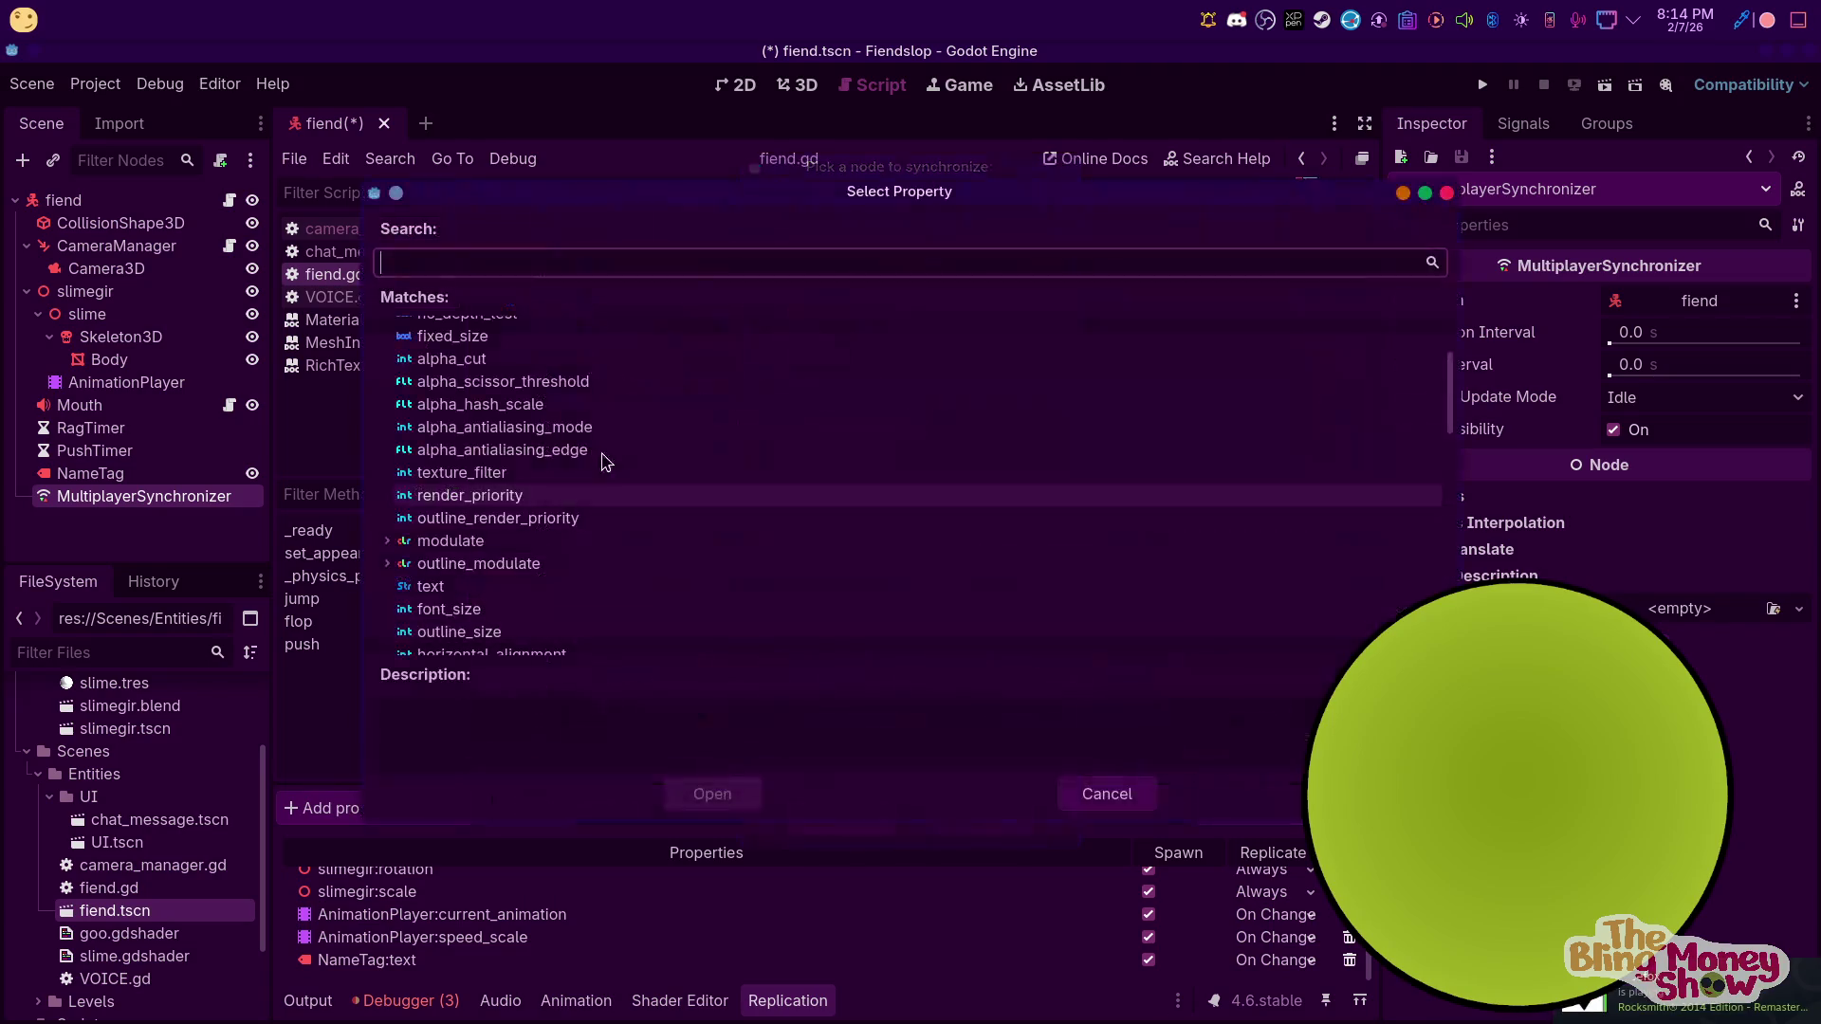
scroll(502, 537, "down", 3)
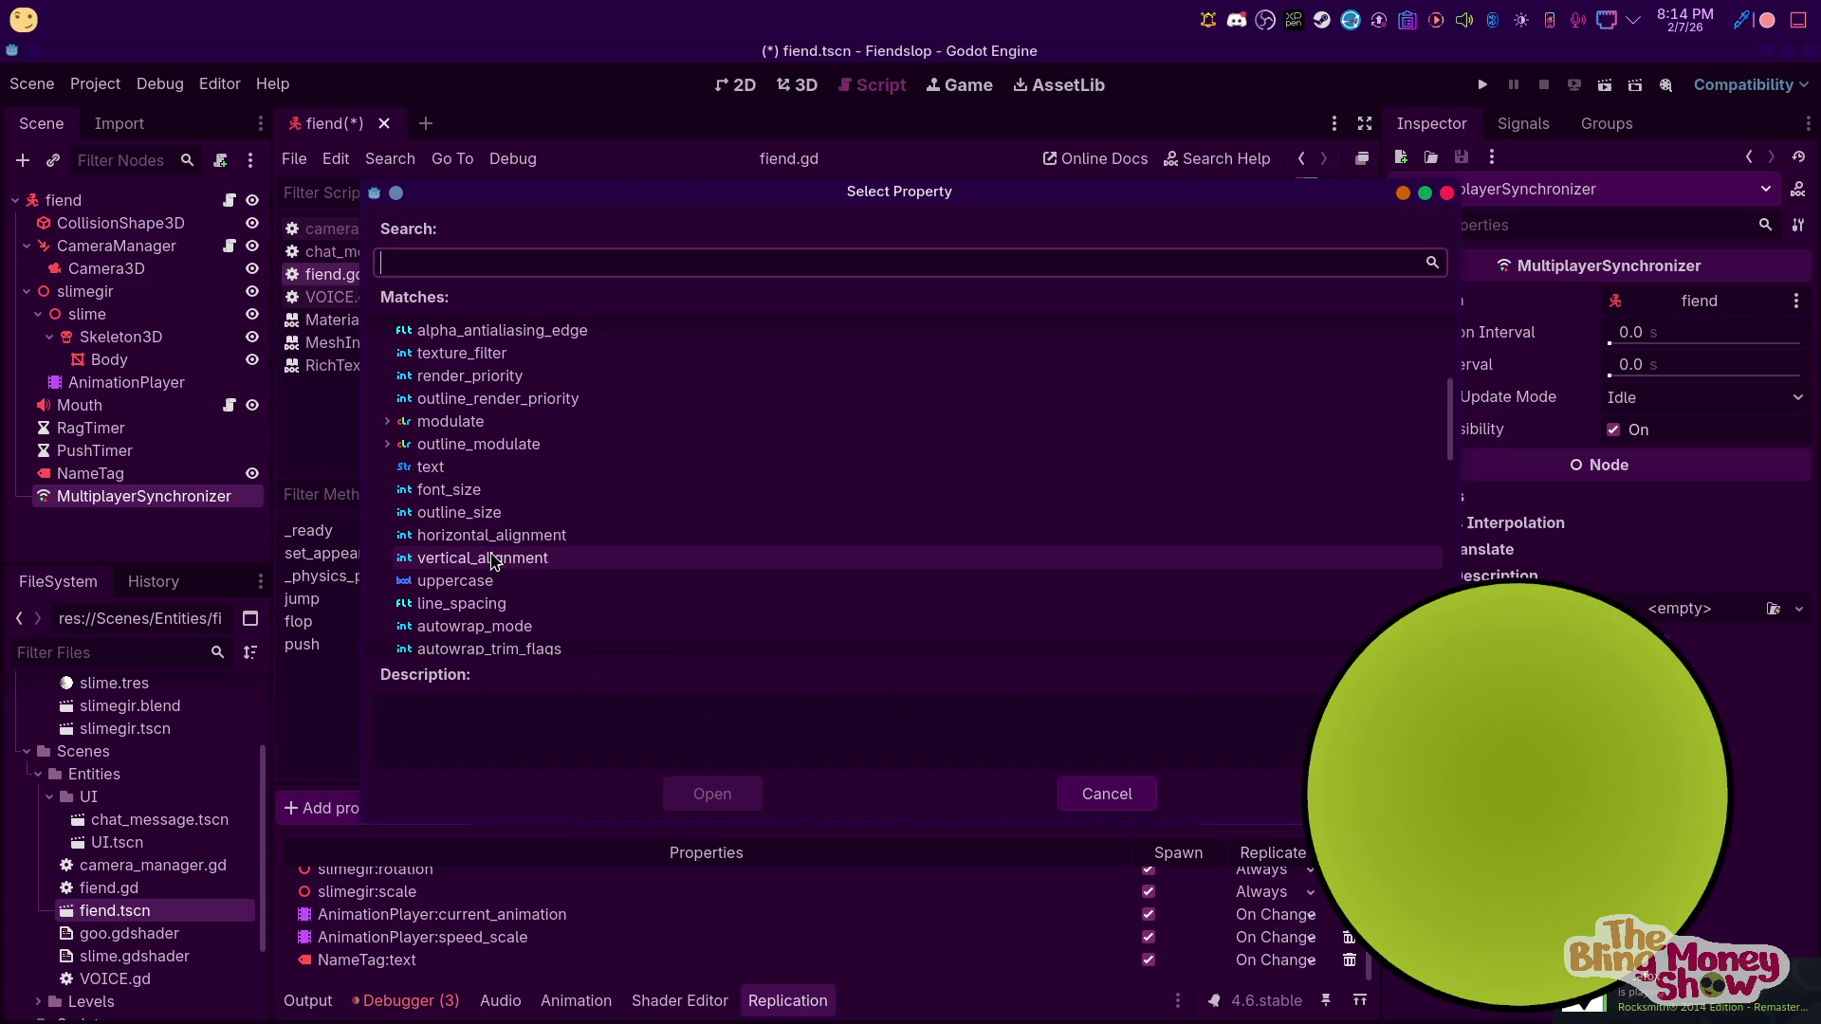
left_click(492, 467)
left_click(458, 423)
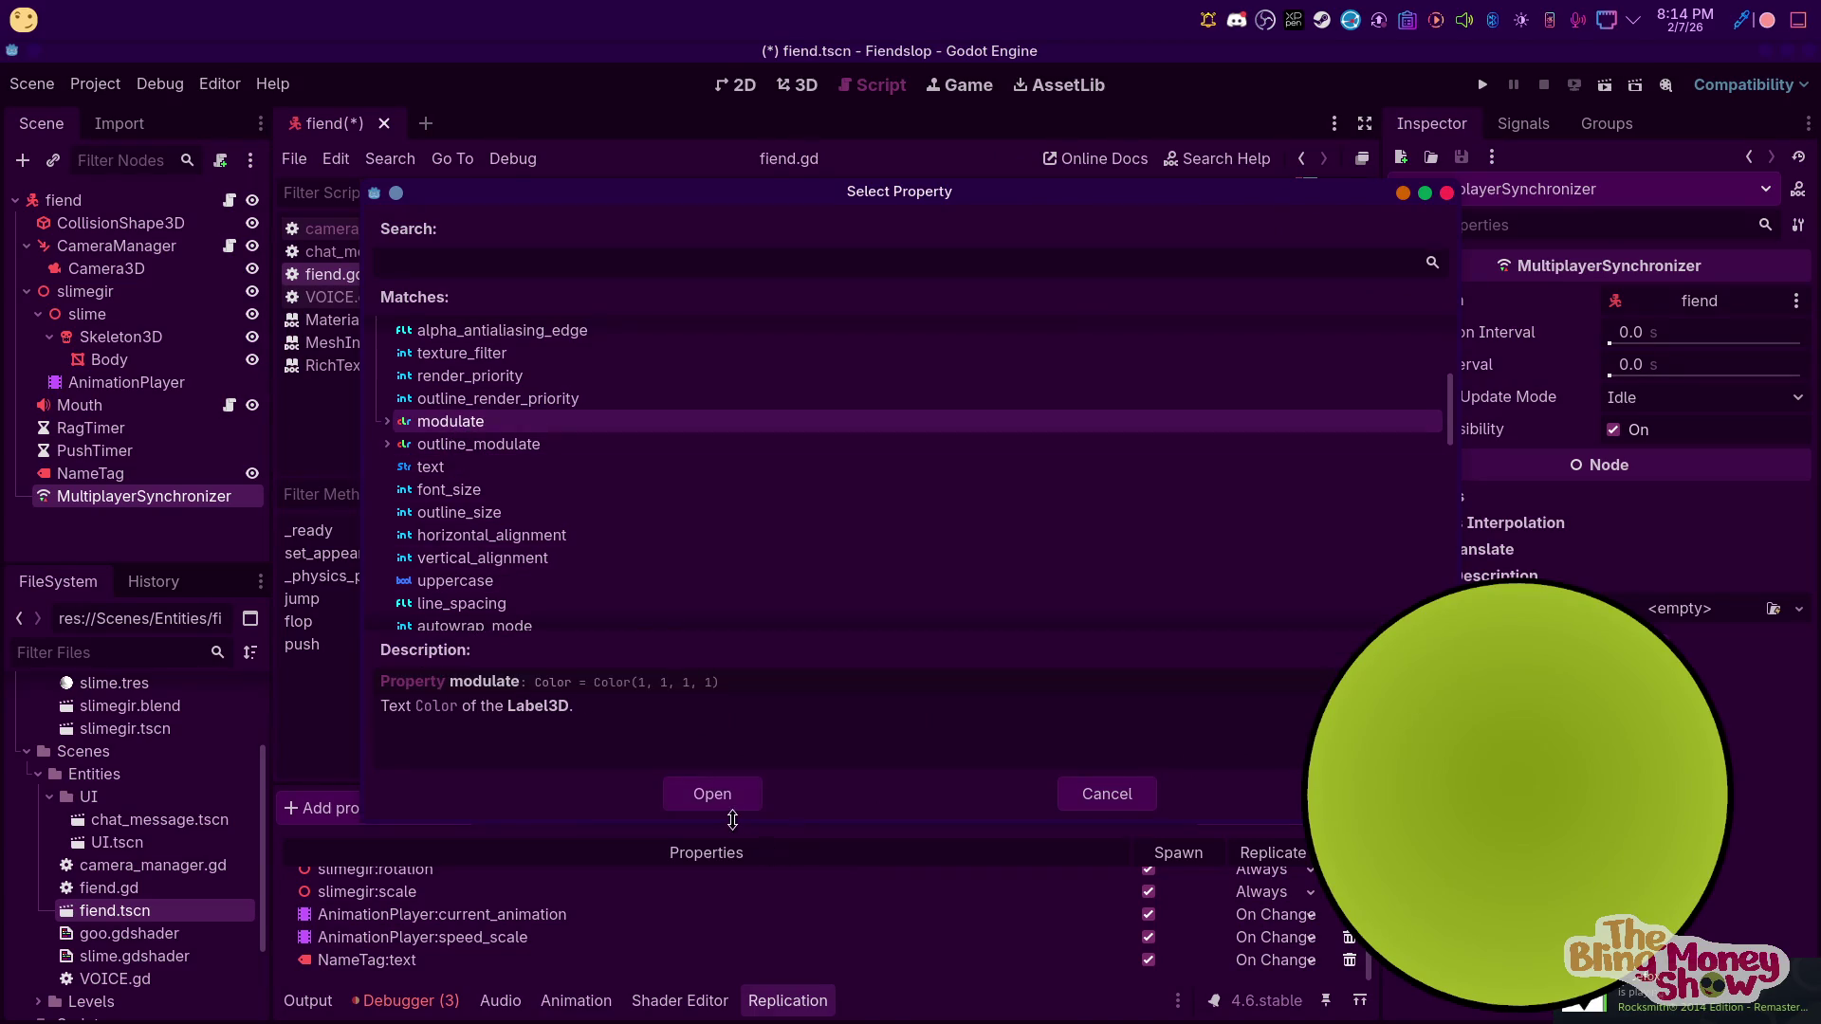
left_click(676, 797)
Add NameTag:outline_modulate and set both modulate and outline_modulate to On Change
left_click(374, 807)
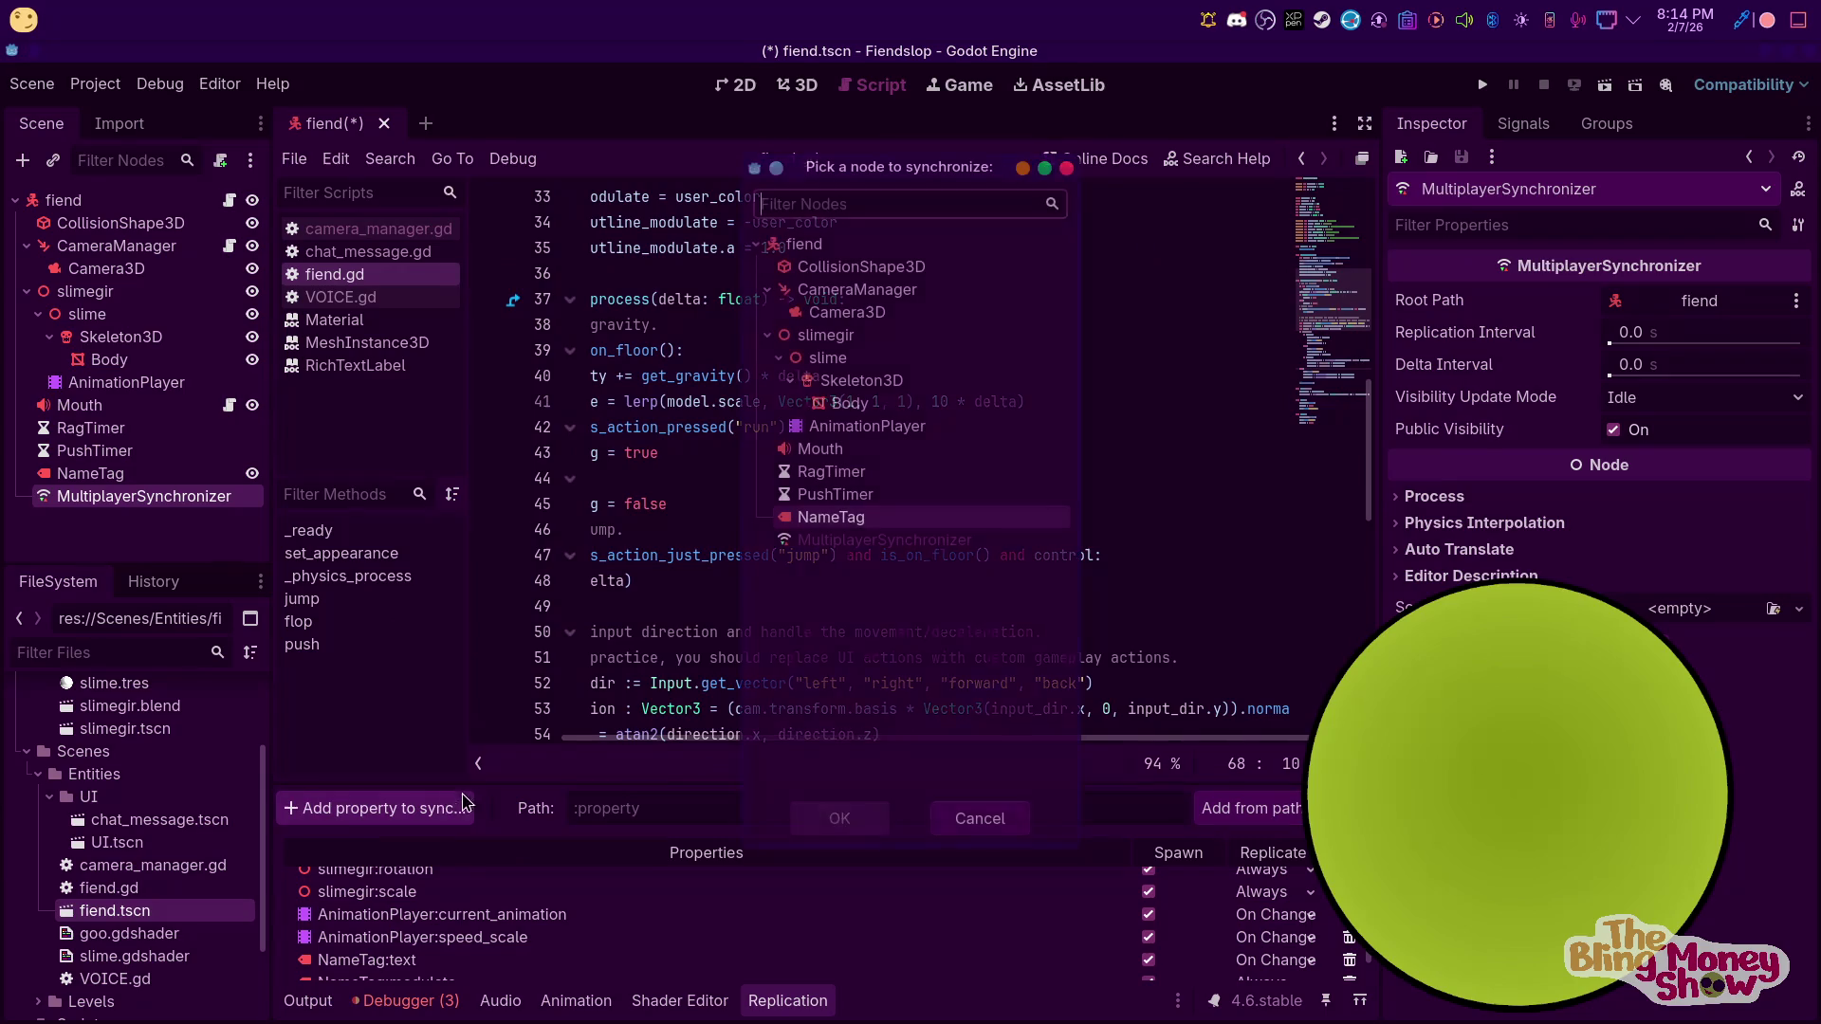
left_click(832, 519)
double_click(832, 519)
left_click(479, 444)
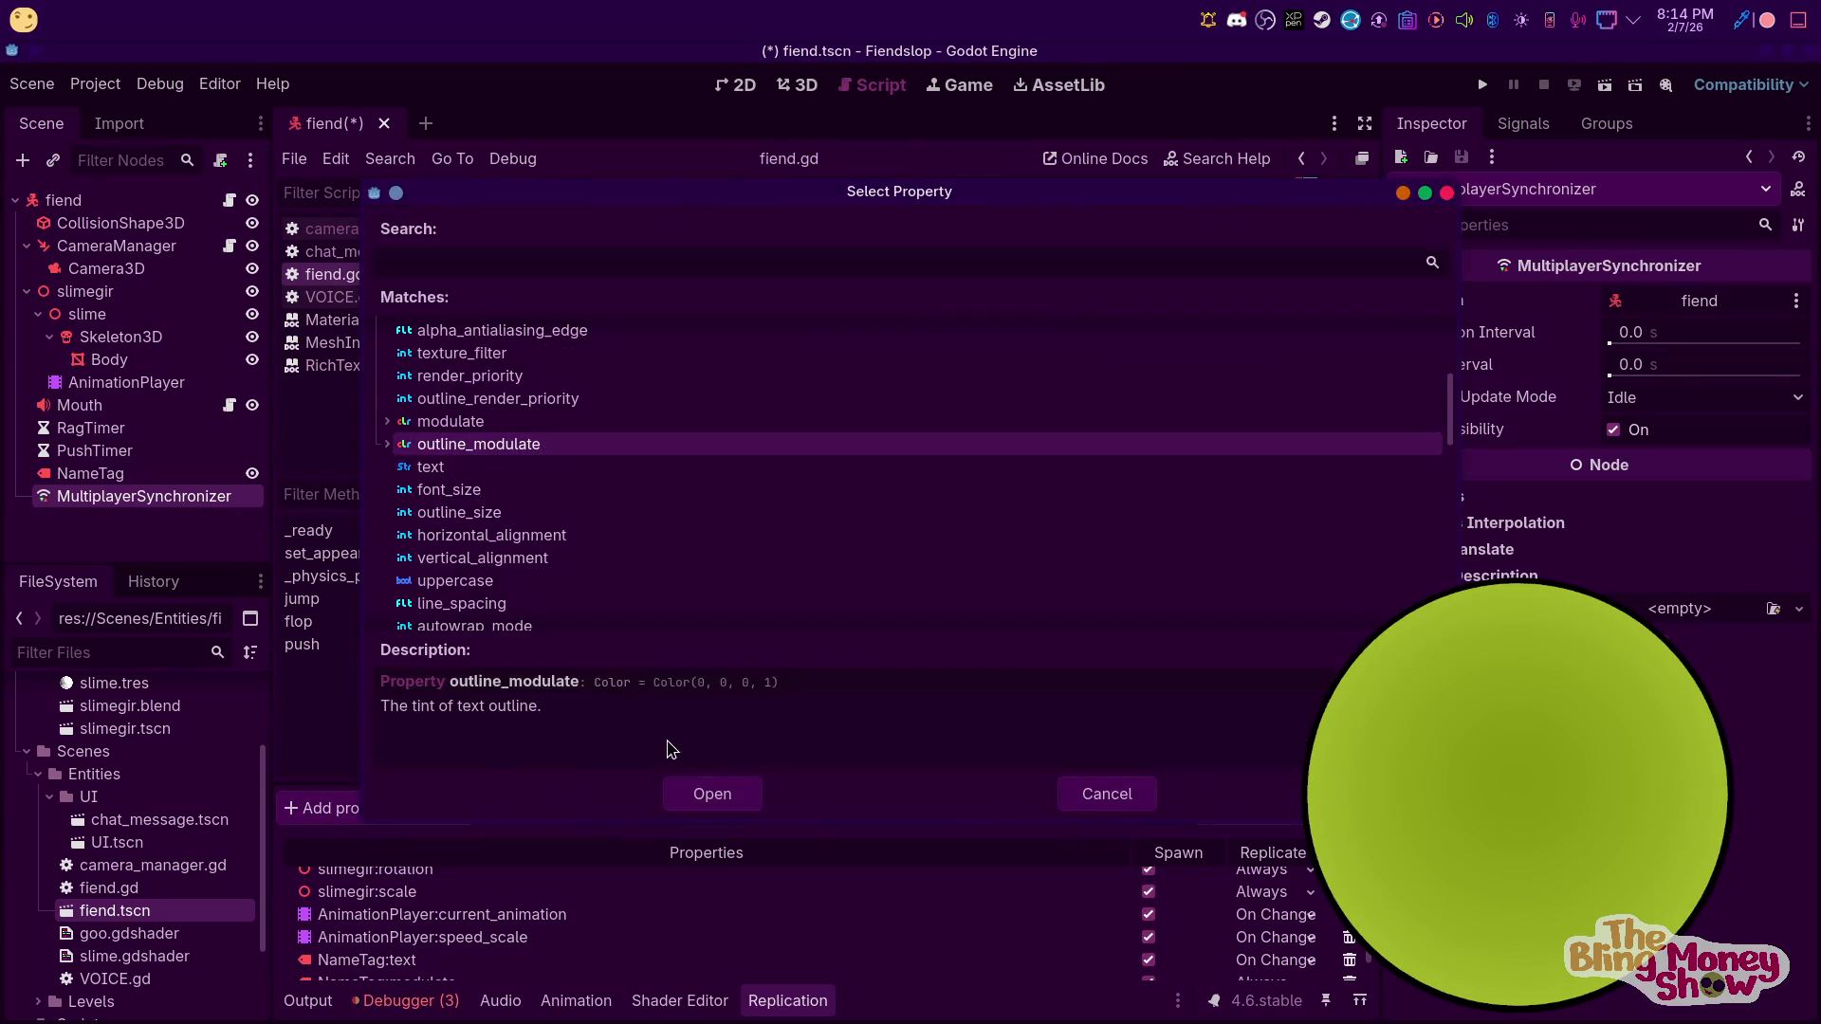
scroll(1268, 971, "down", 1)
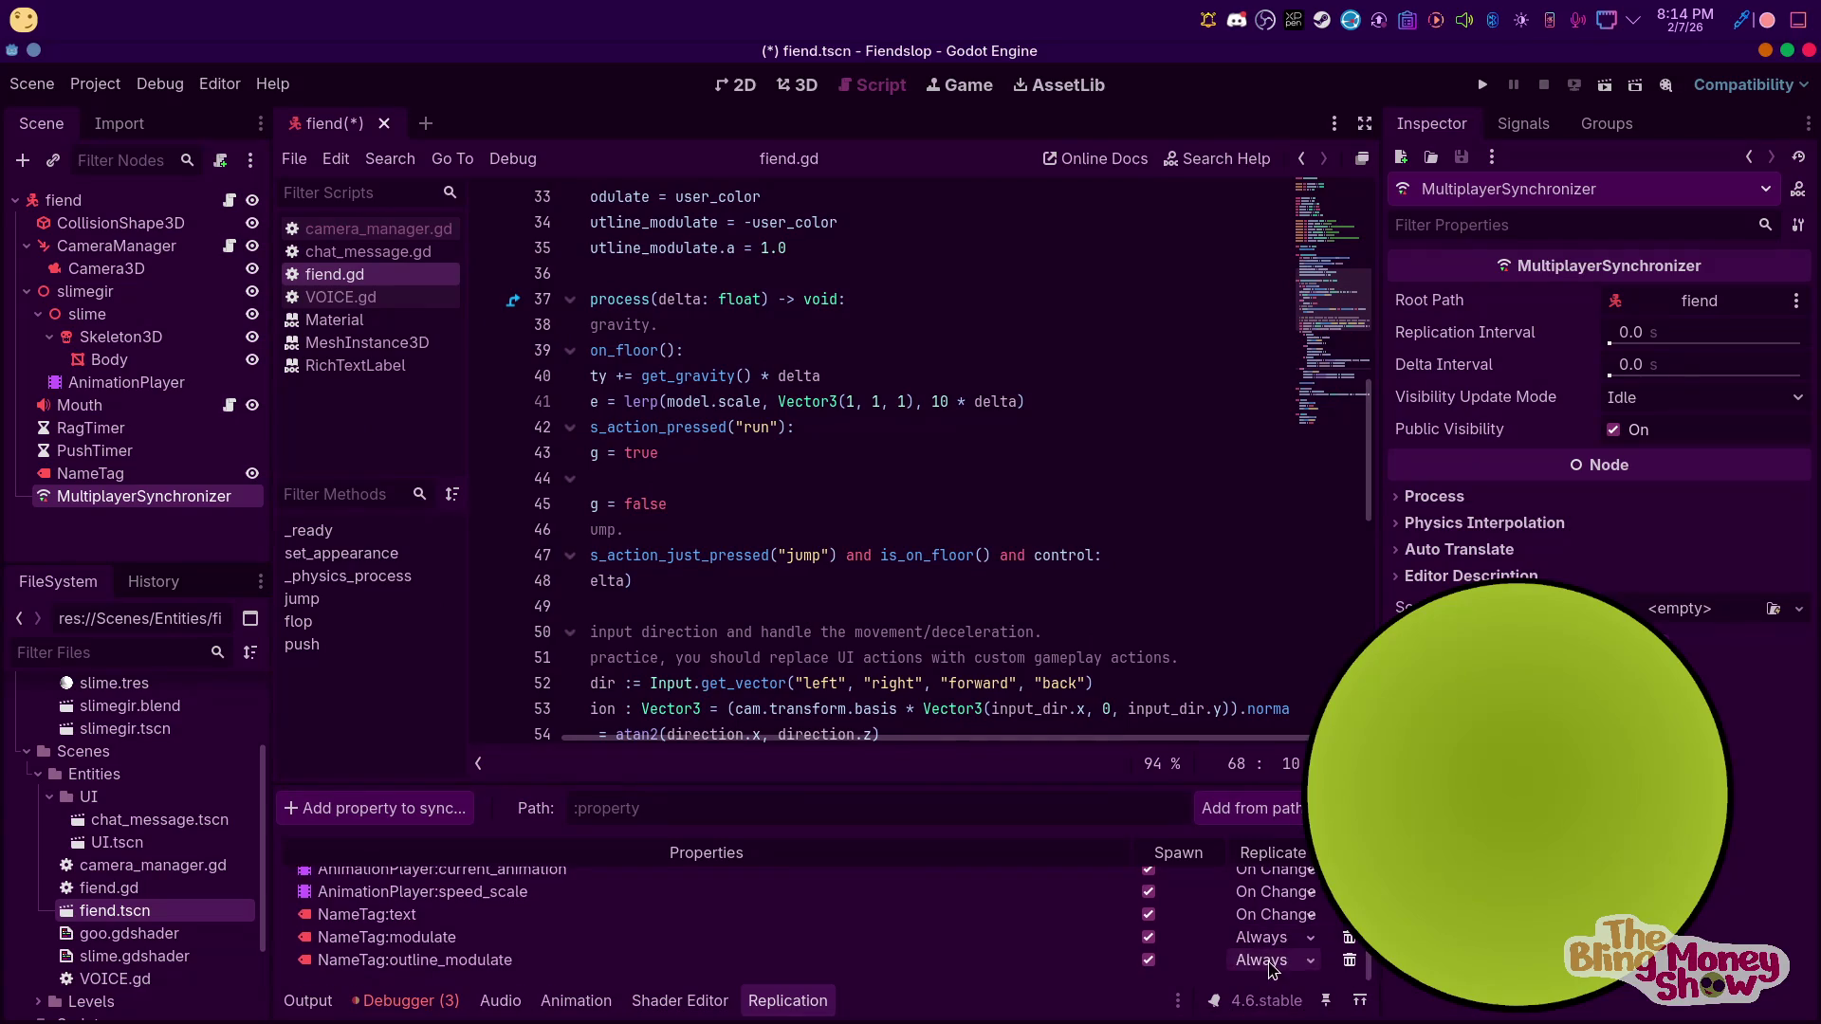
left_click(1264, 937)
left_click(1270, 1005)
left_click(1263, 959)
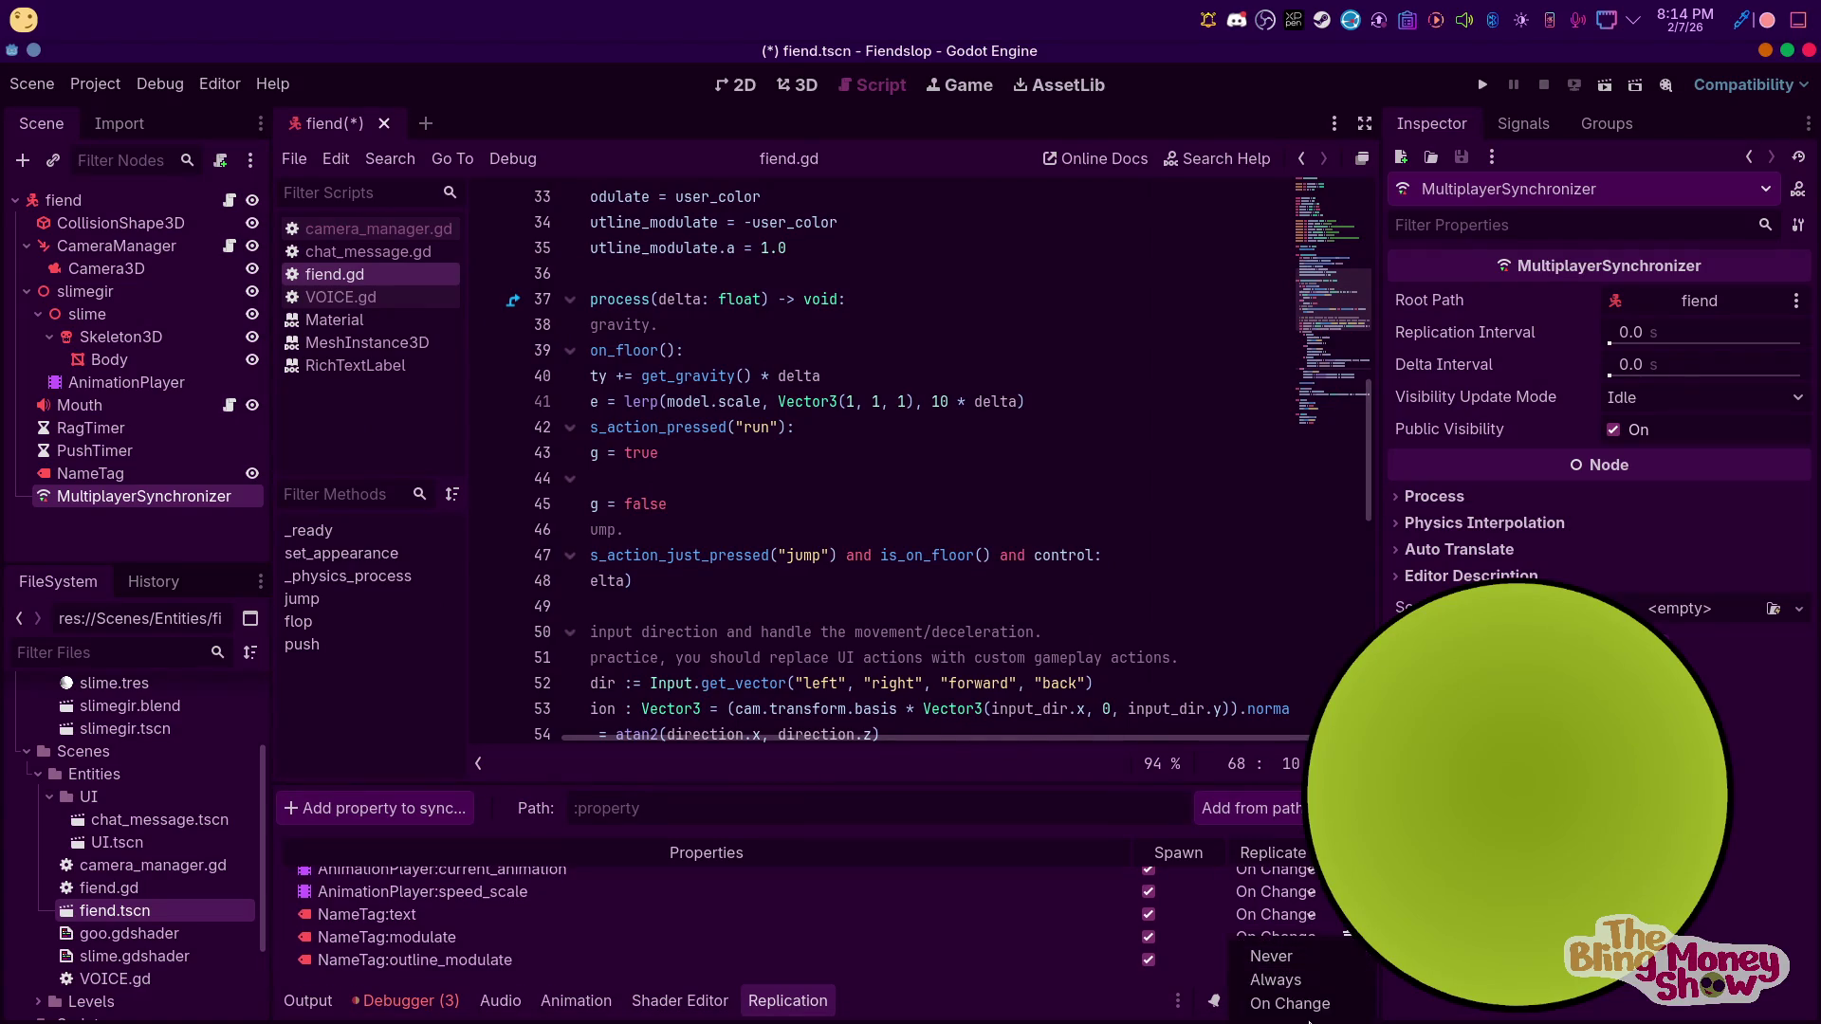
left_click(1271, 1005)
left_click(399, 807)
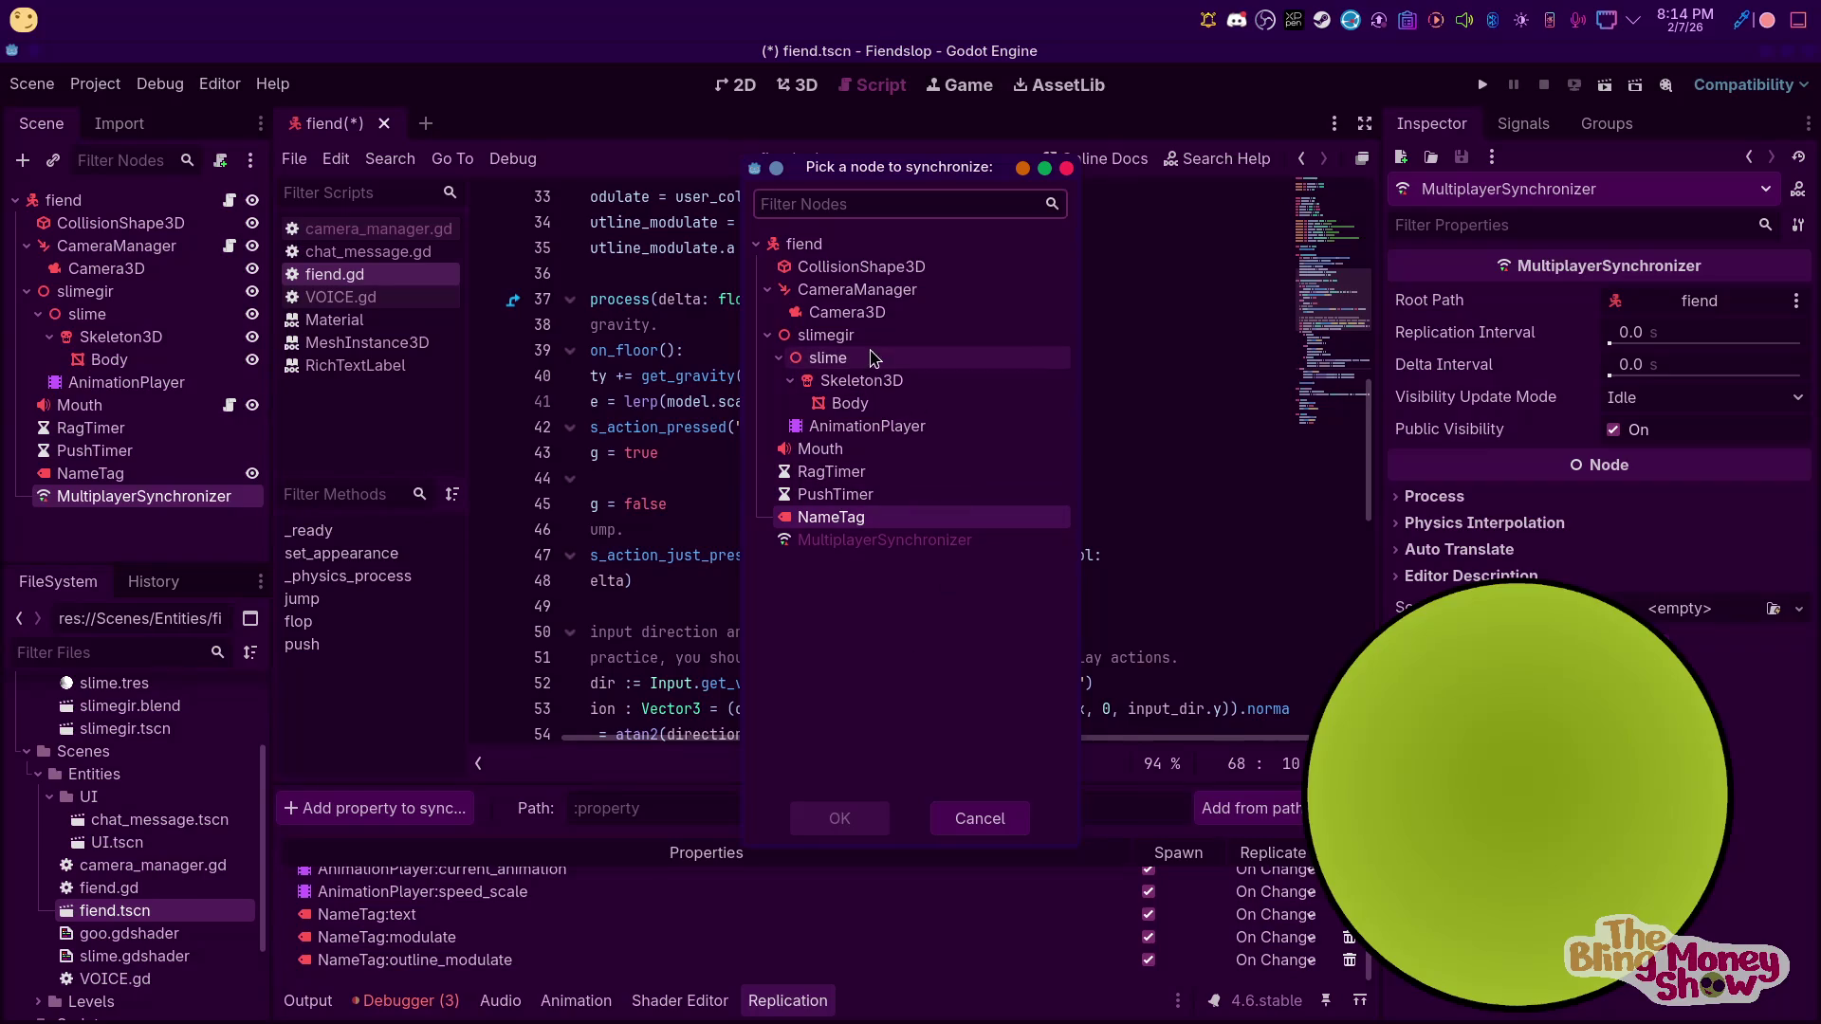
Sync Body:blend_shapes/TalkMAX, replicating On Change
left_click(847, 403)
left_click(839, 818)
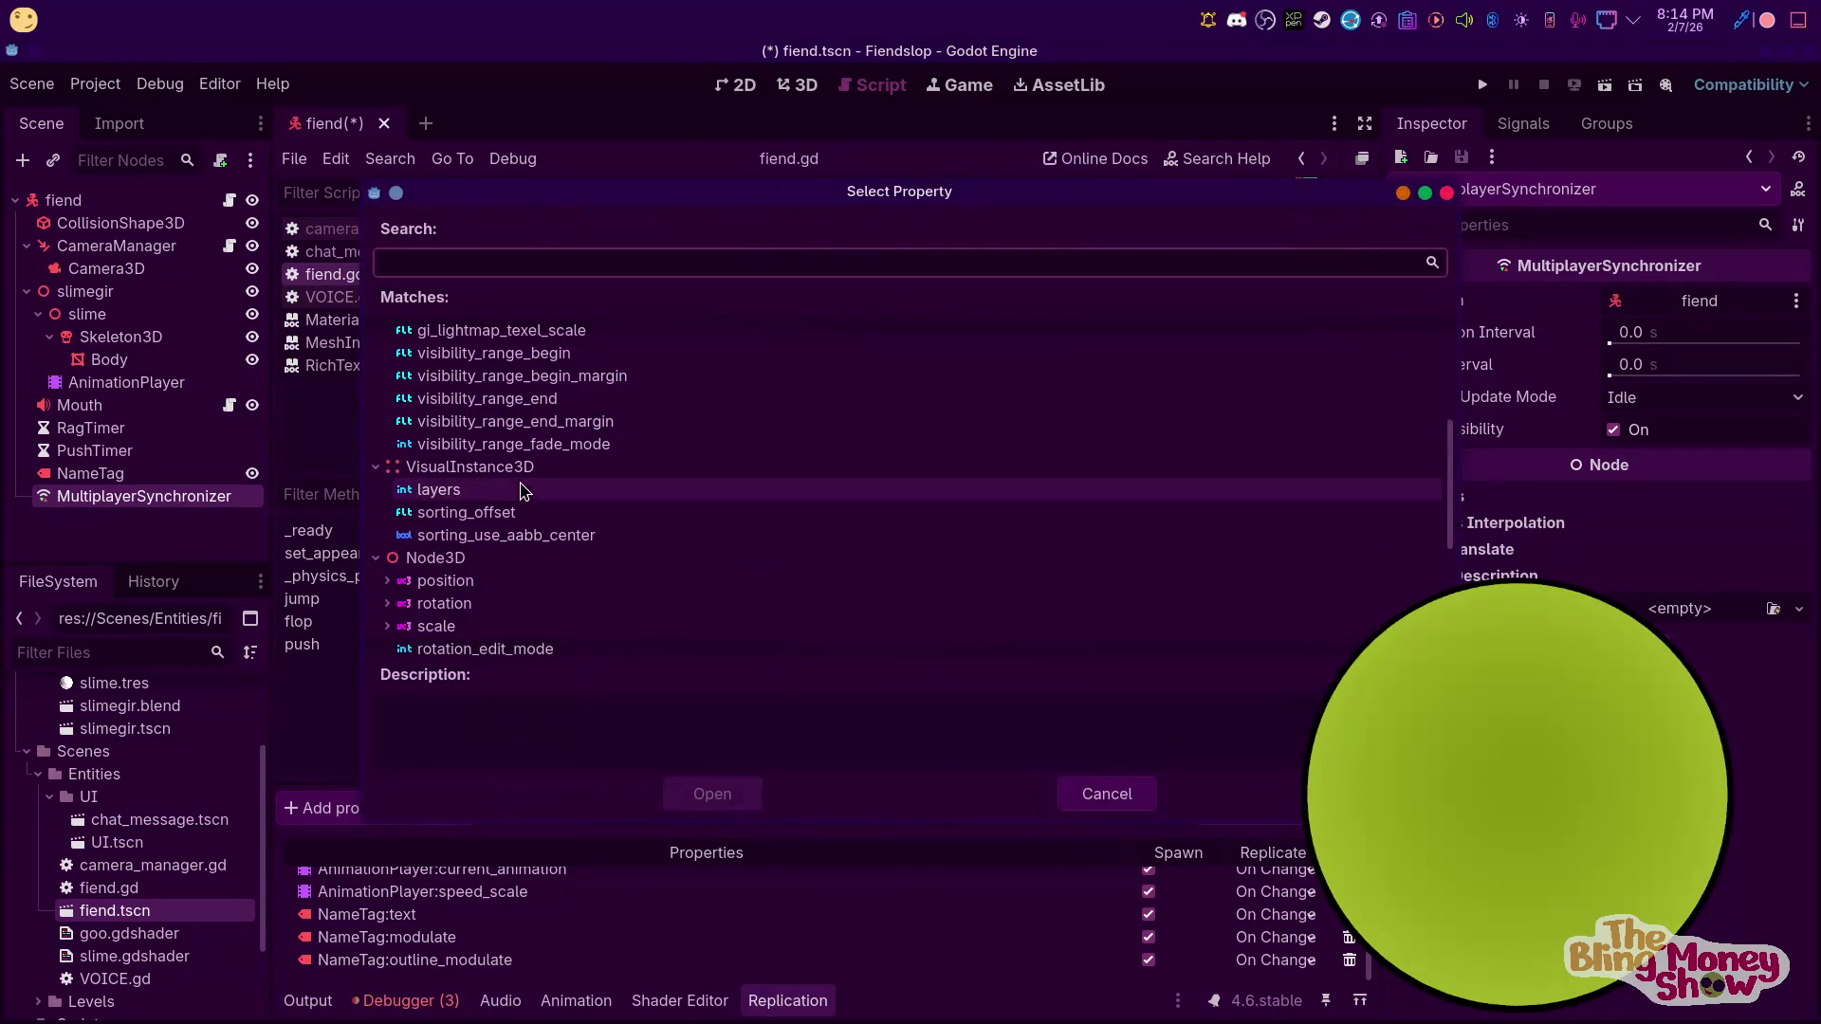
scroll(525, 526, "up", 5)
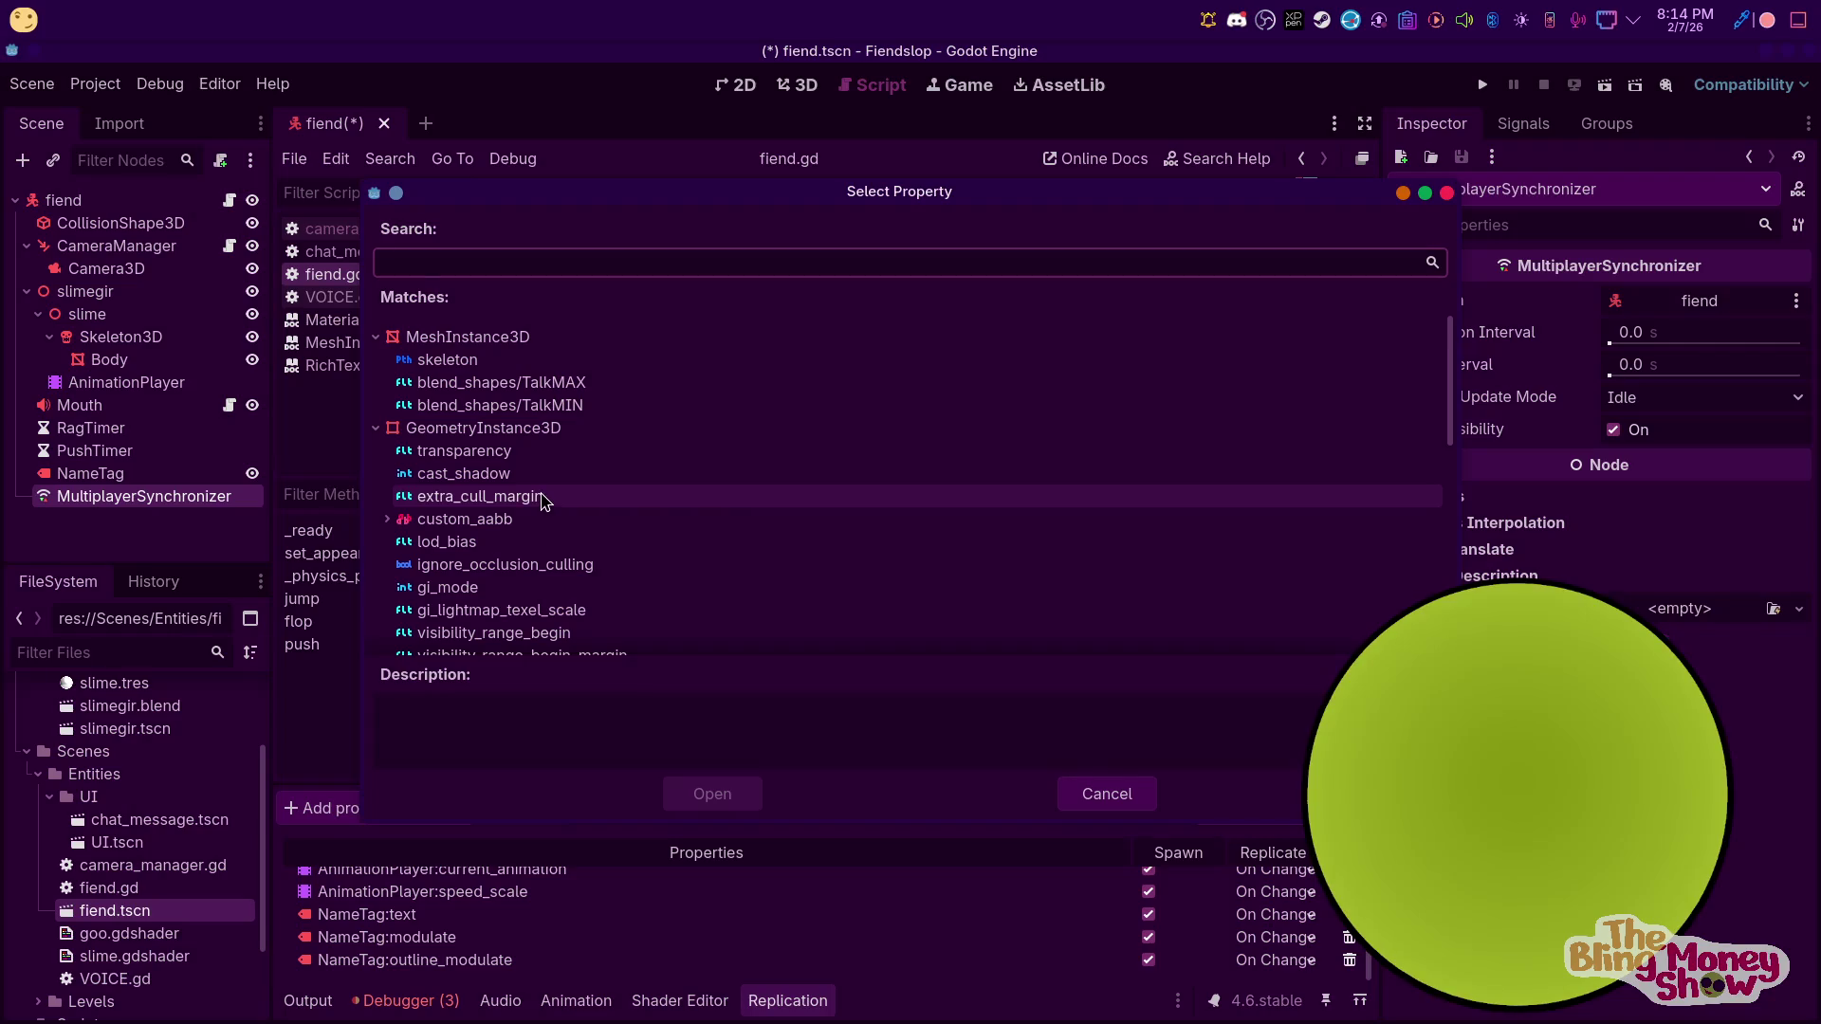
scroll(555, 472, "down", 3)
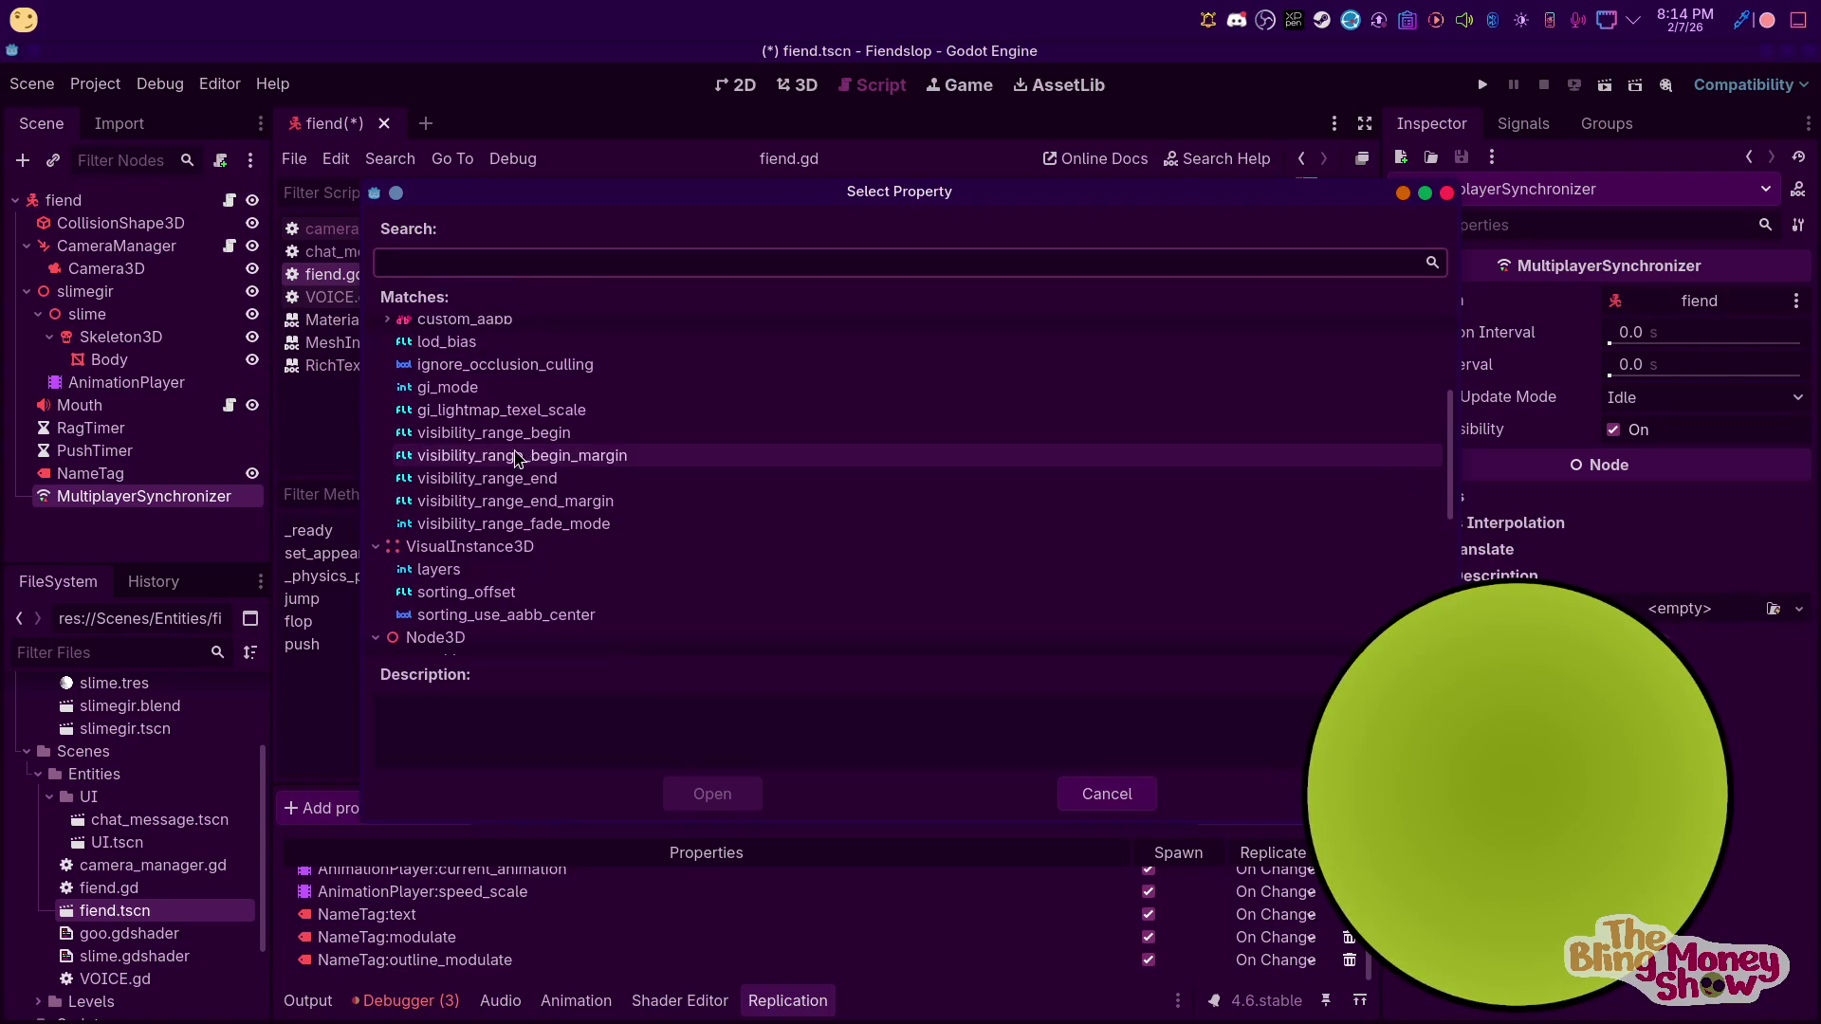
scroll(528, 528, "up", 4)
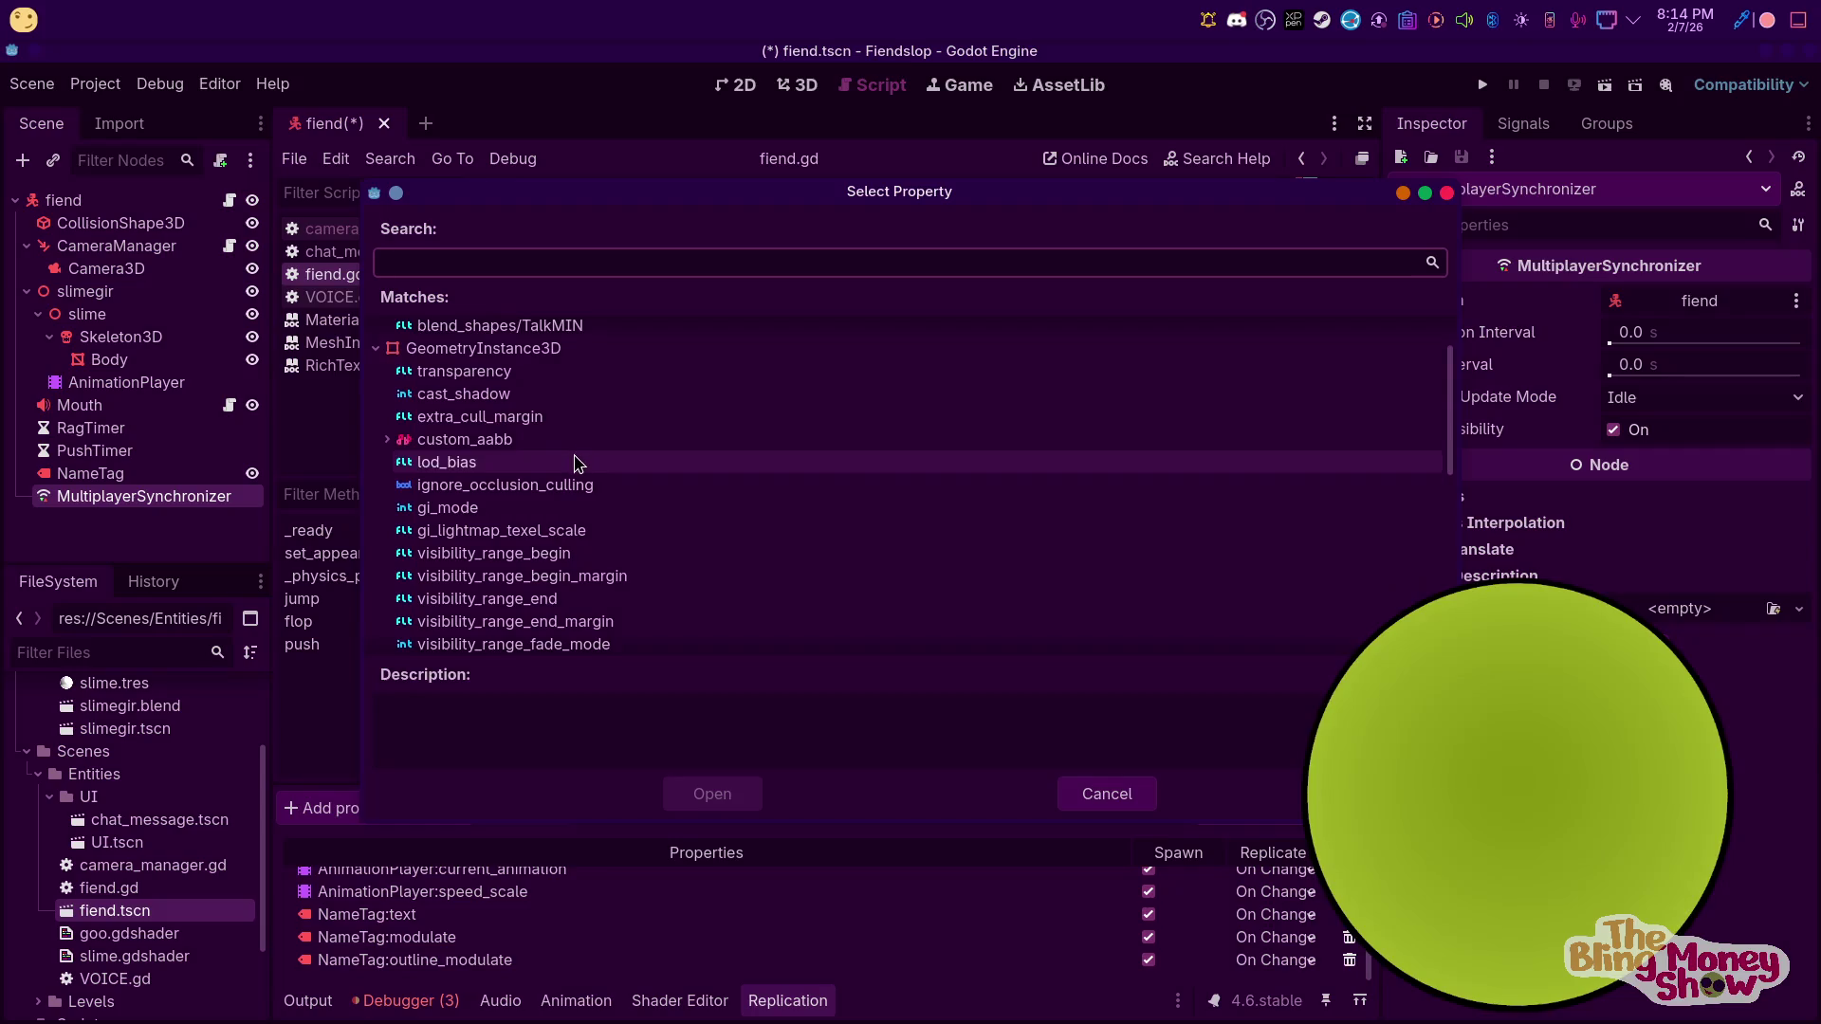
left_click(564, 384)
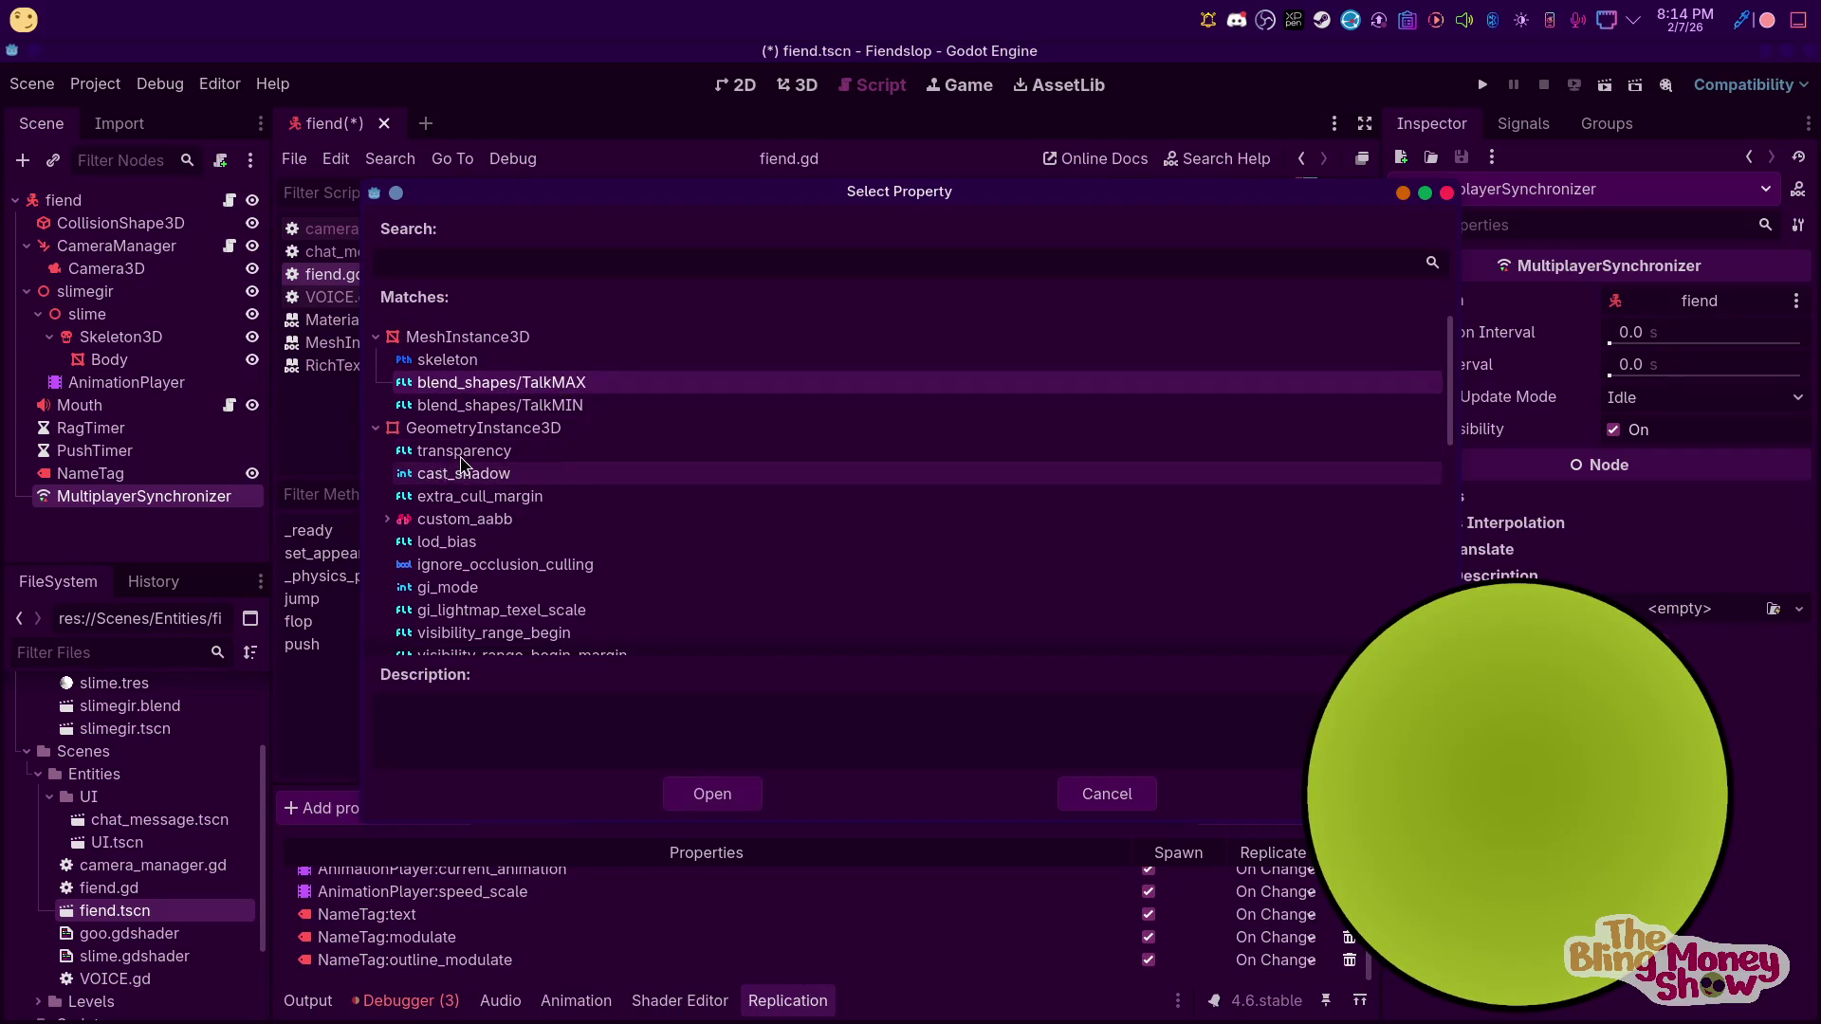
left_click(718, 797)
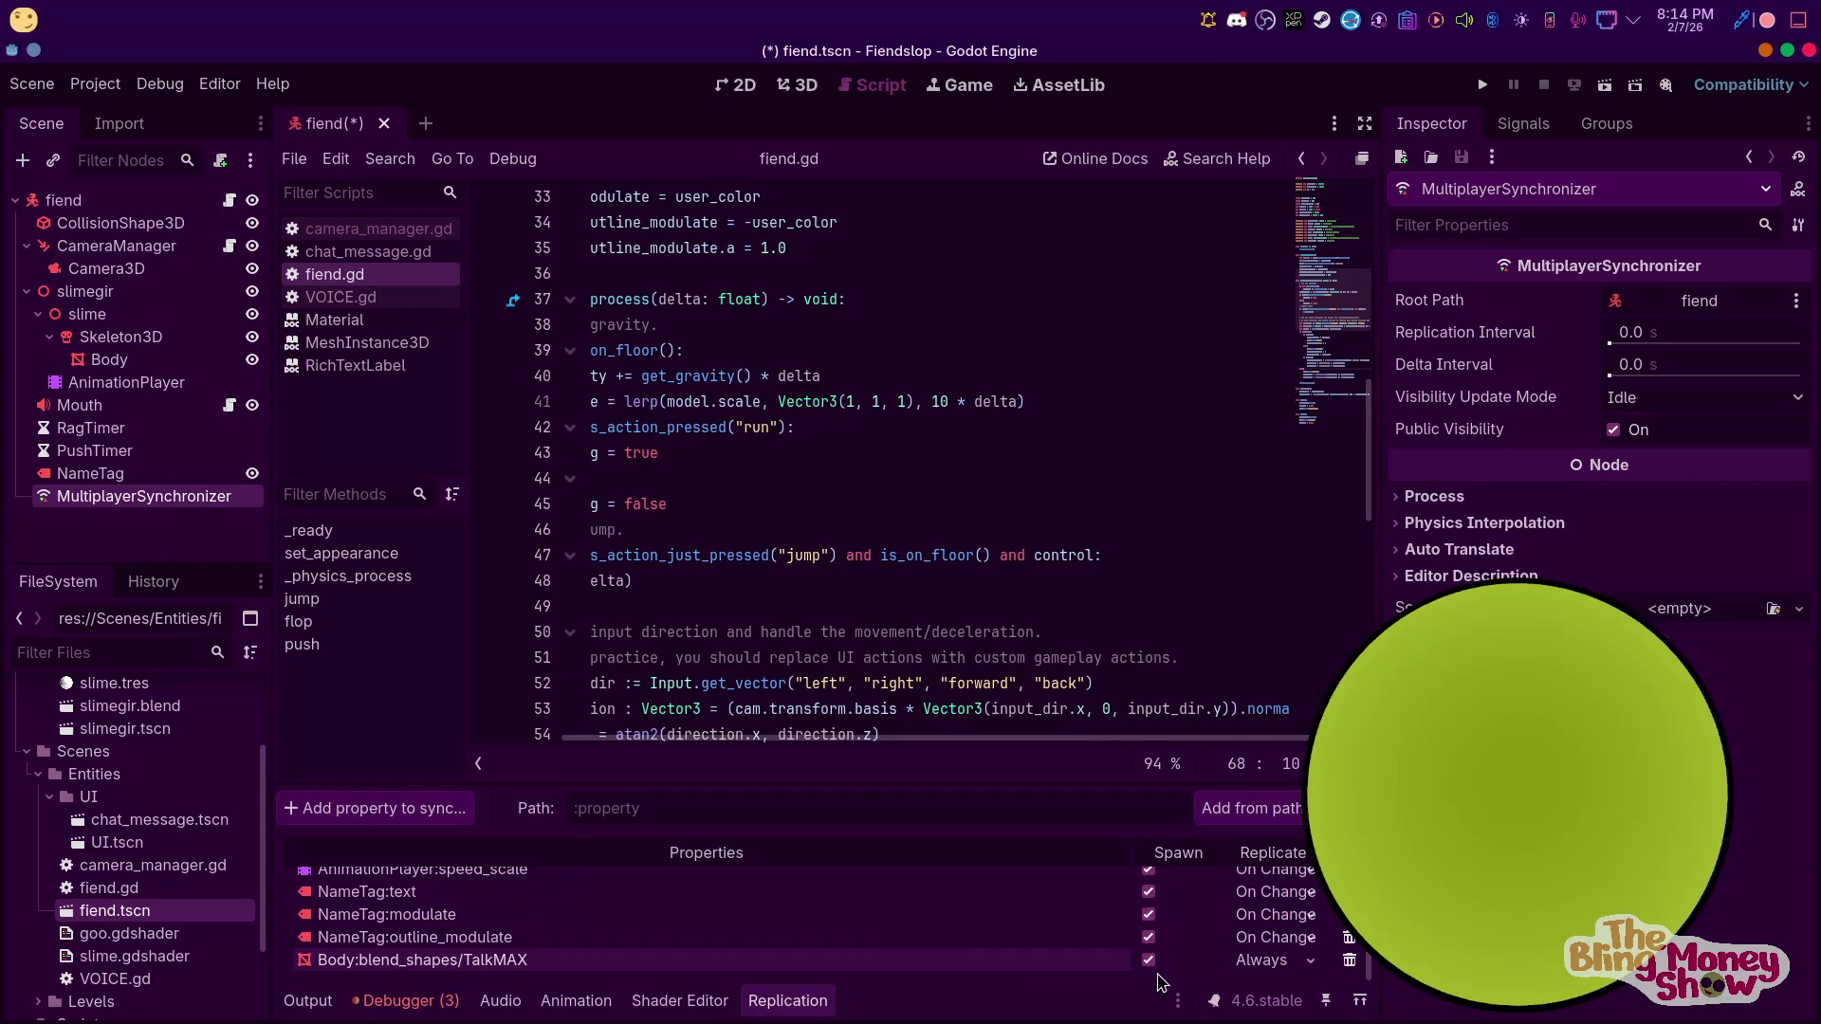
left_click(1276, 959)
left_click(1284, 1007)
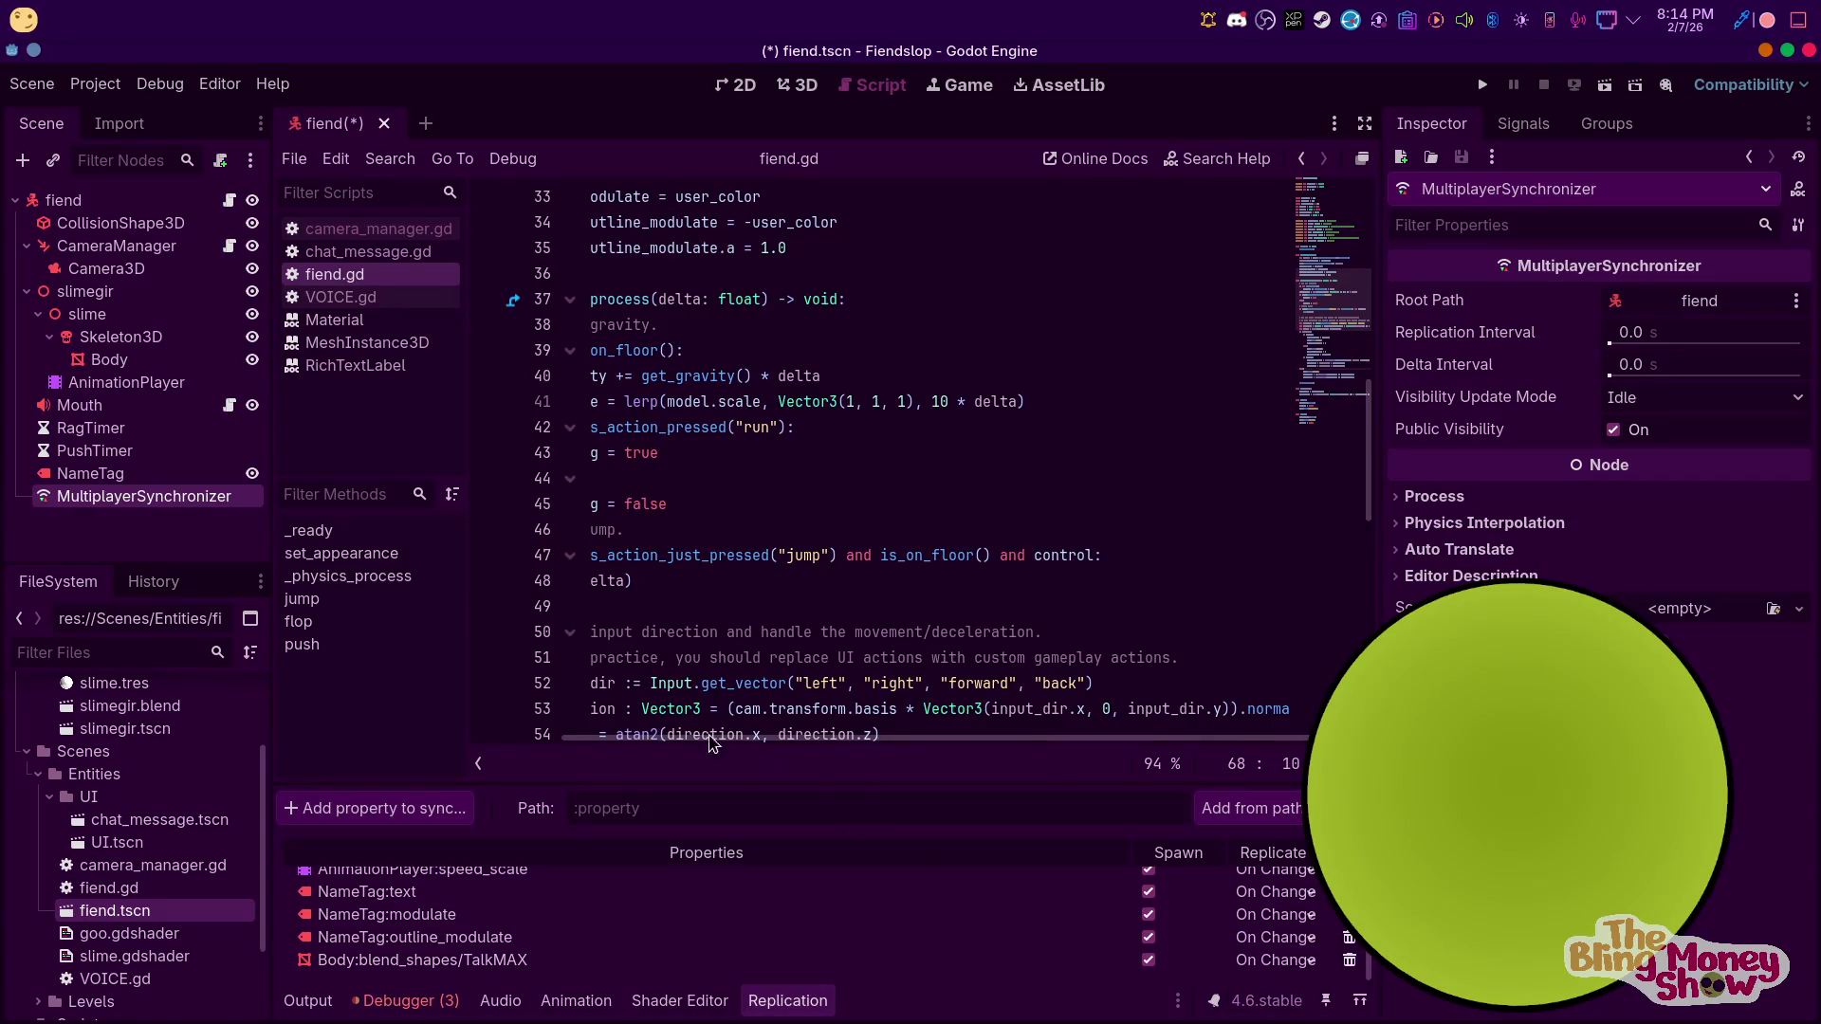
Sync Body:blend_shapes/TalkMIN, replicating On Change
left_click(429, 809)
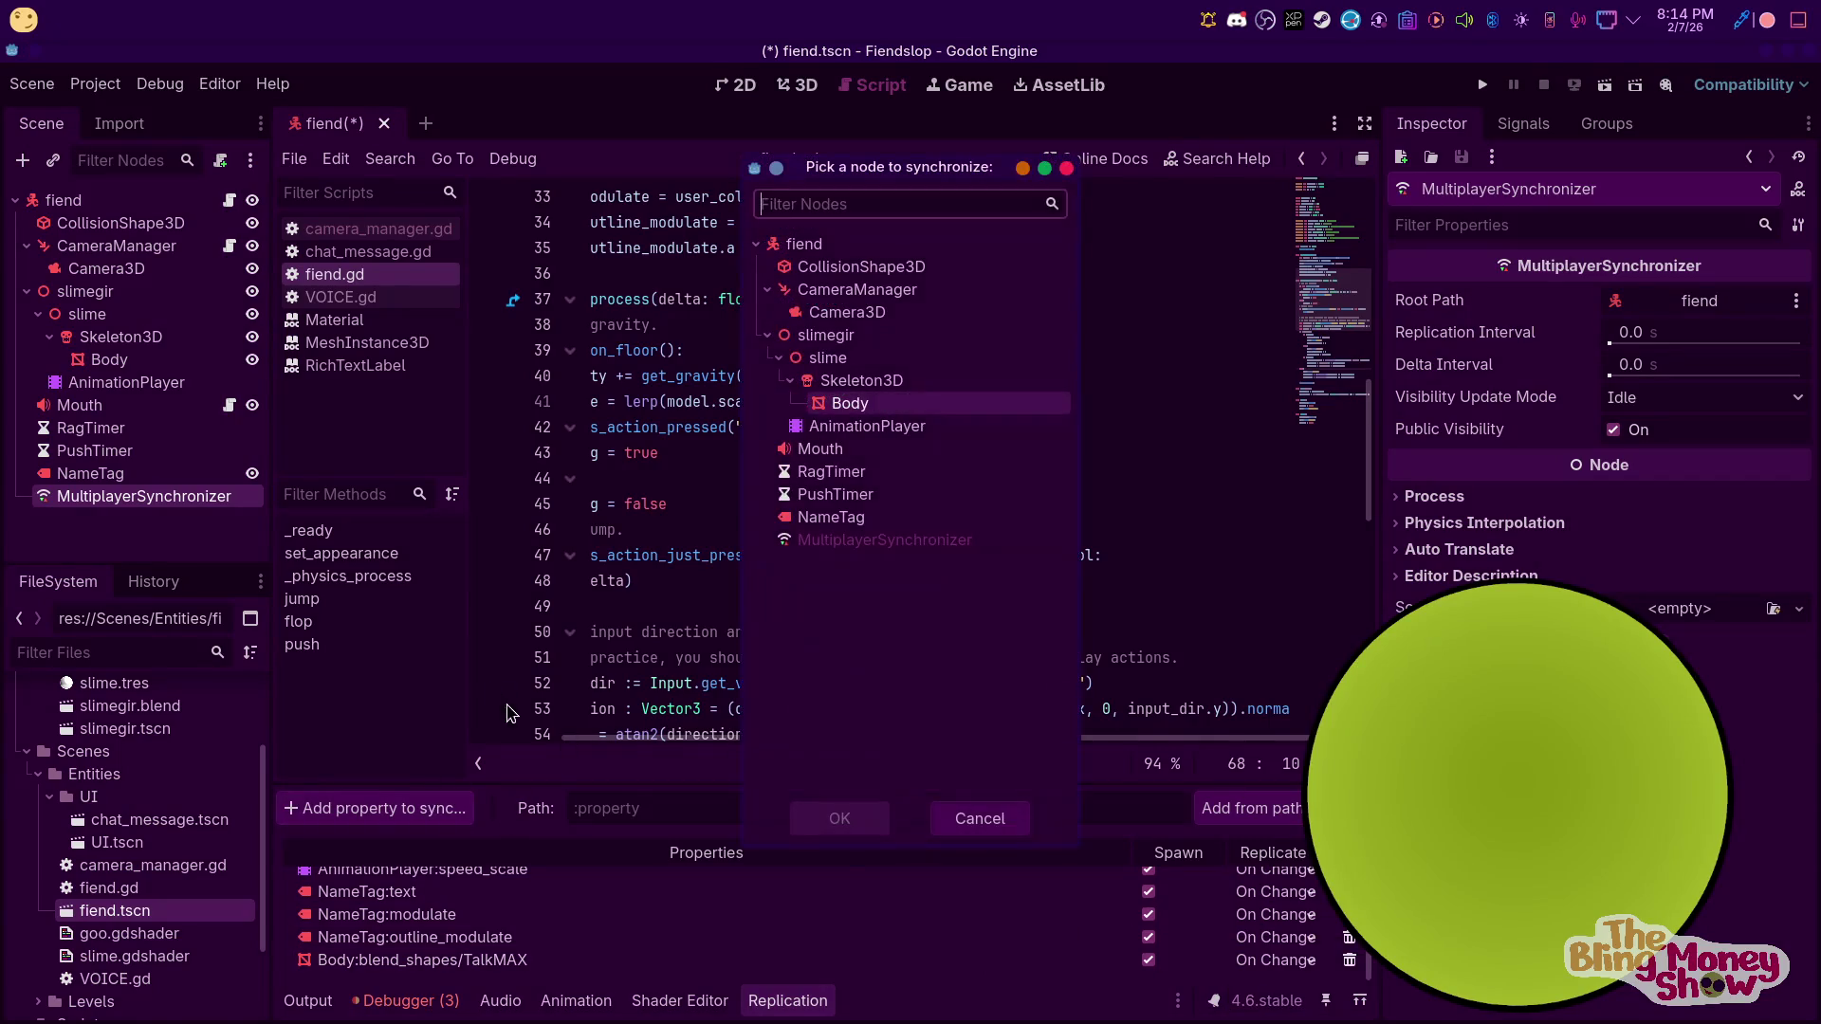
double_click(850, 403)
left_click(489, 408)
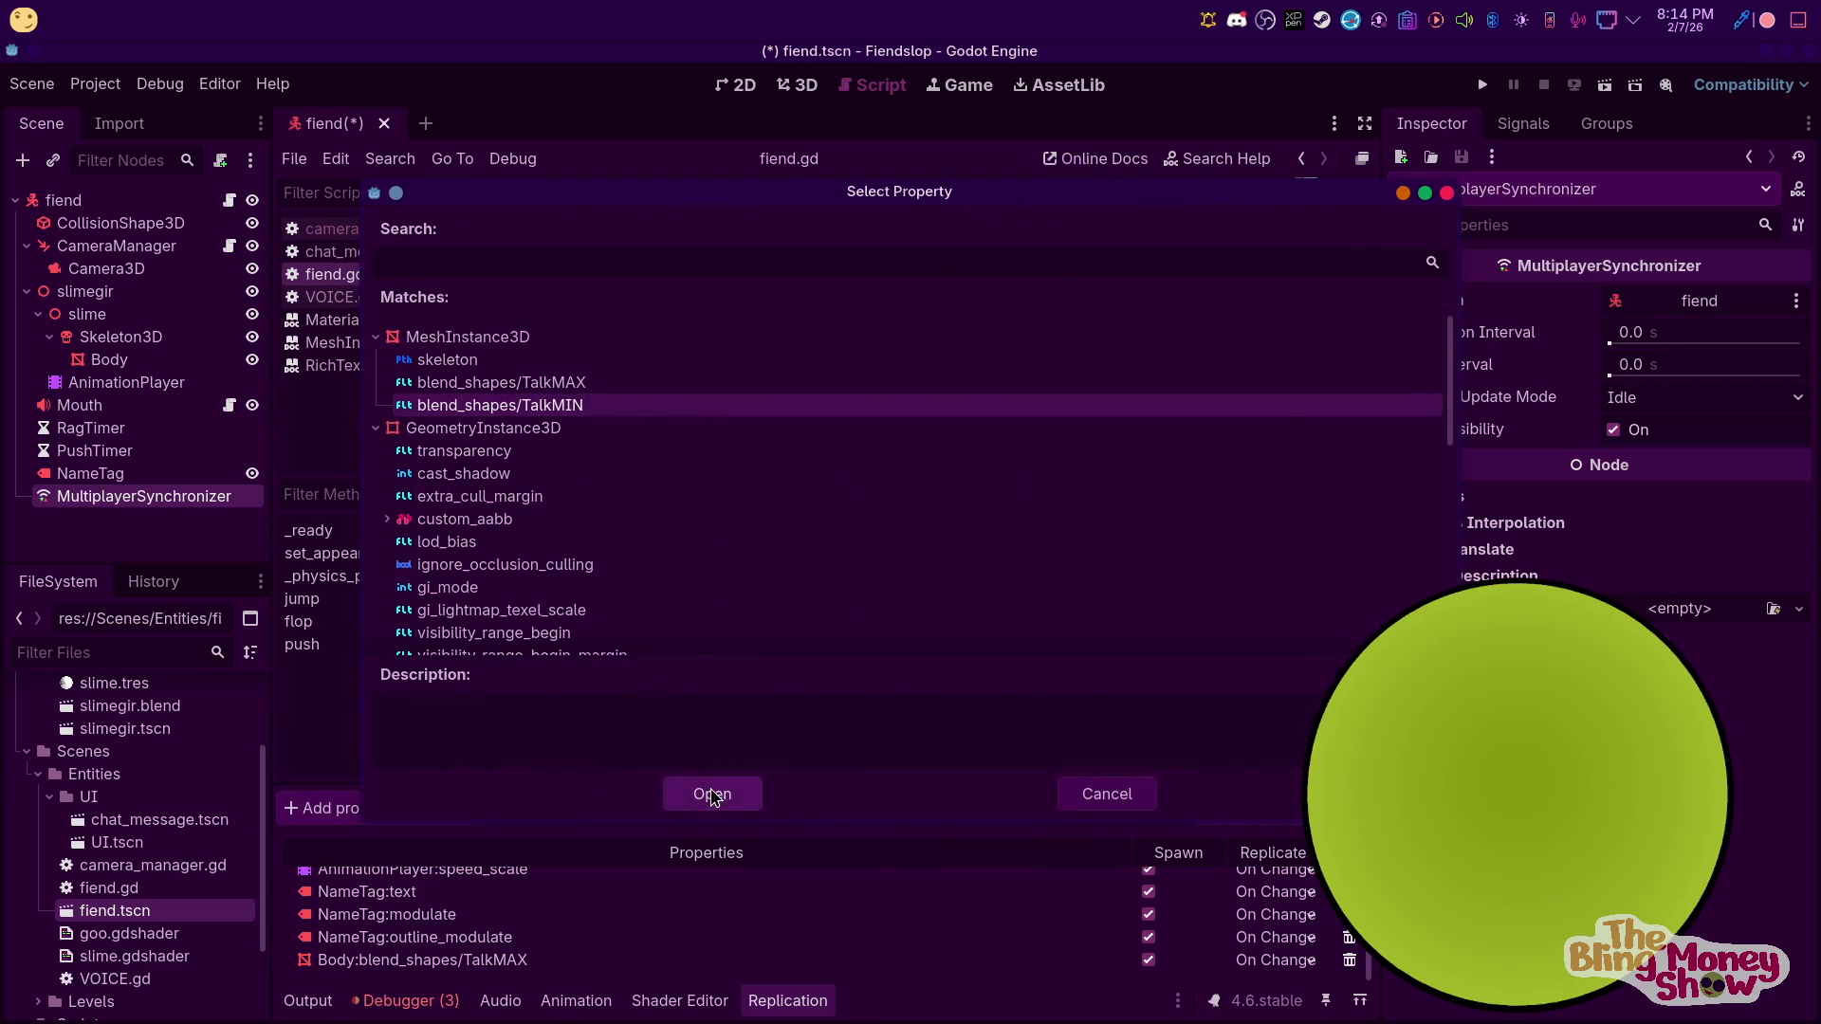
left_click(712, 794)
left_click(1252, 962)
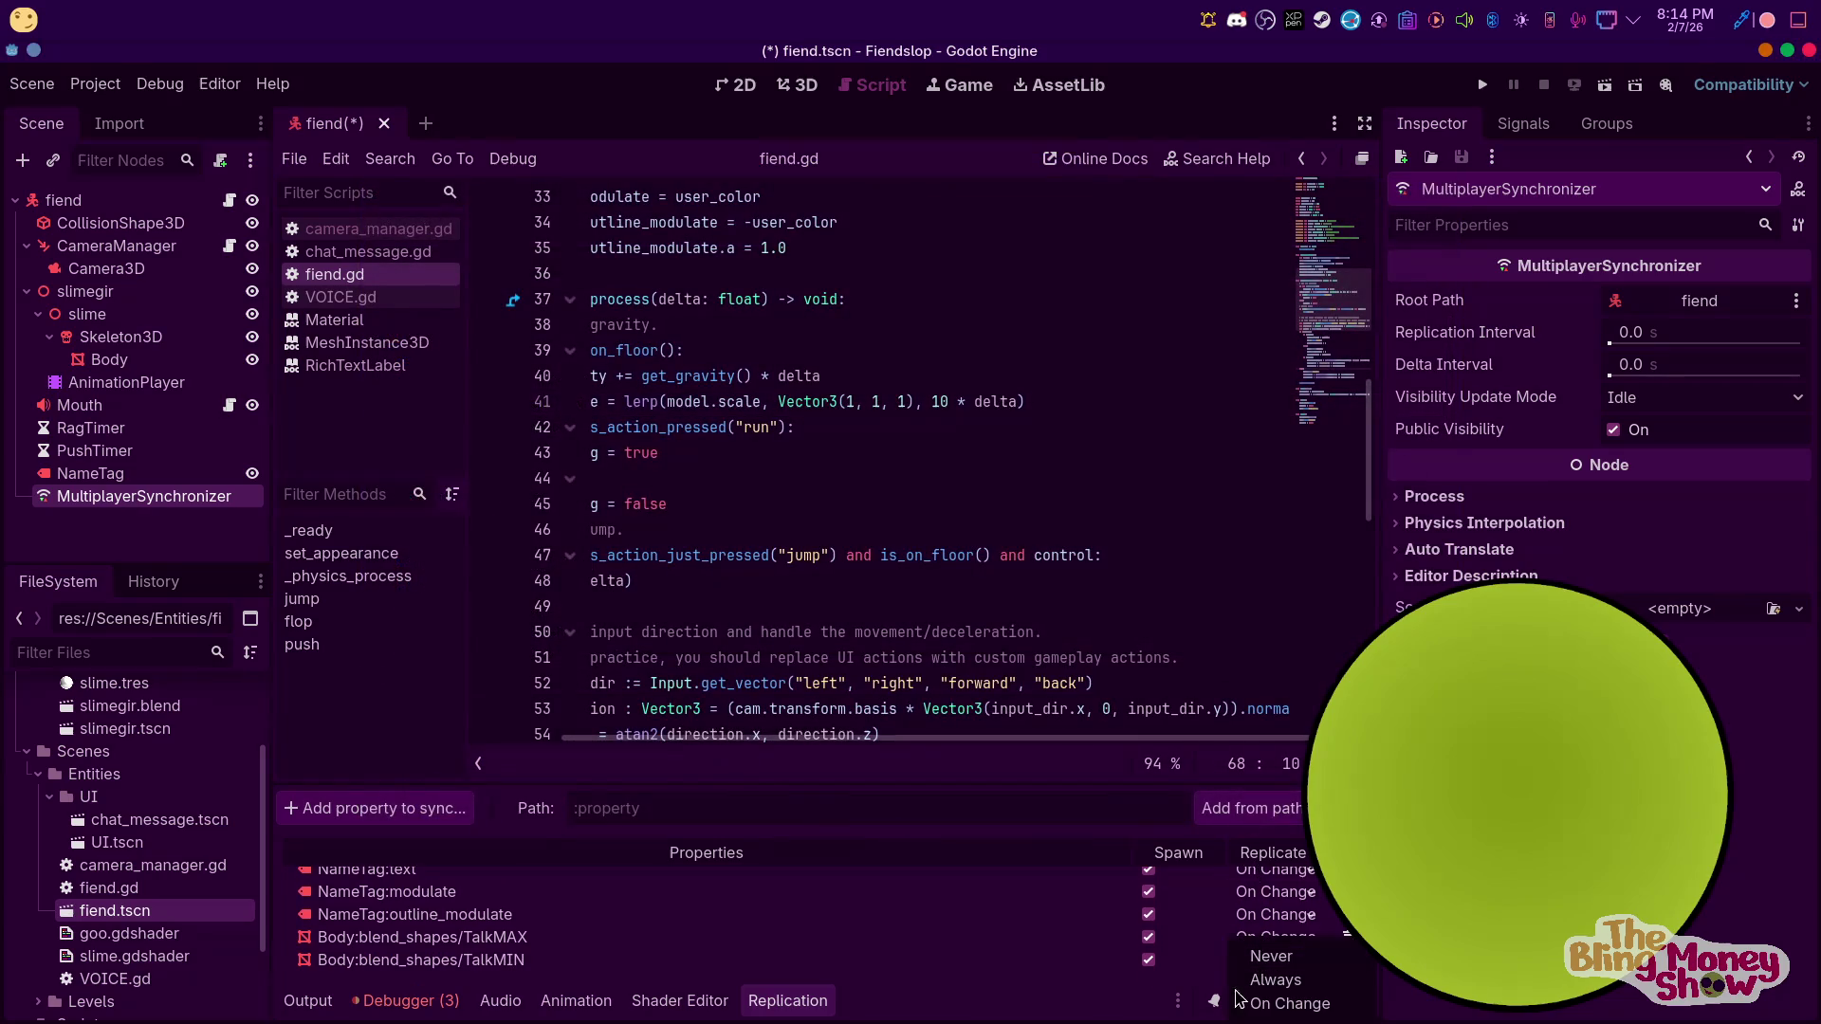
left_click(1289, 1004)
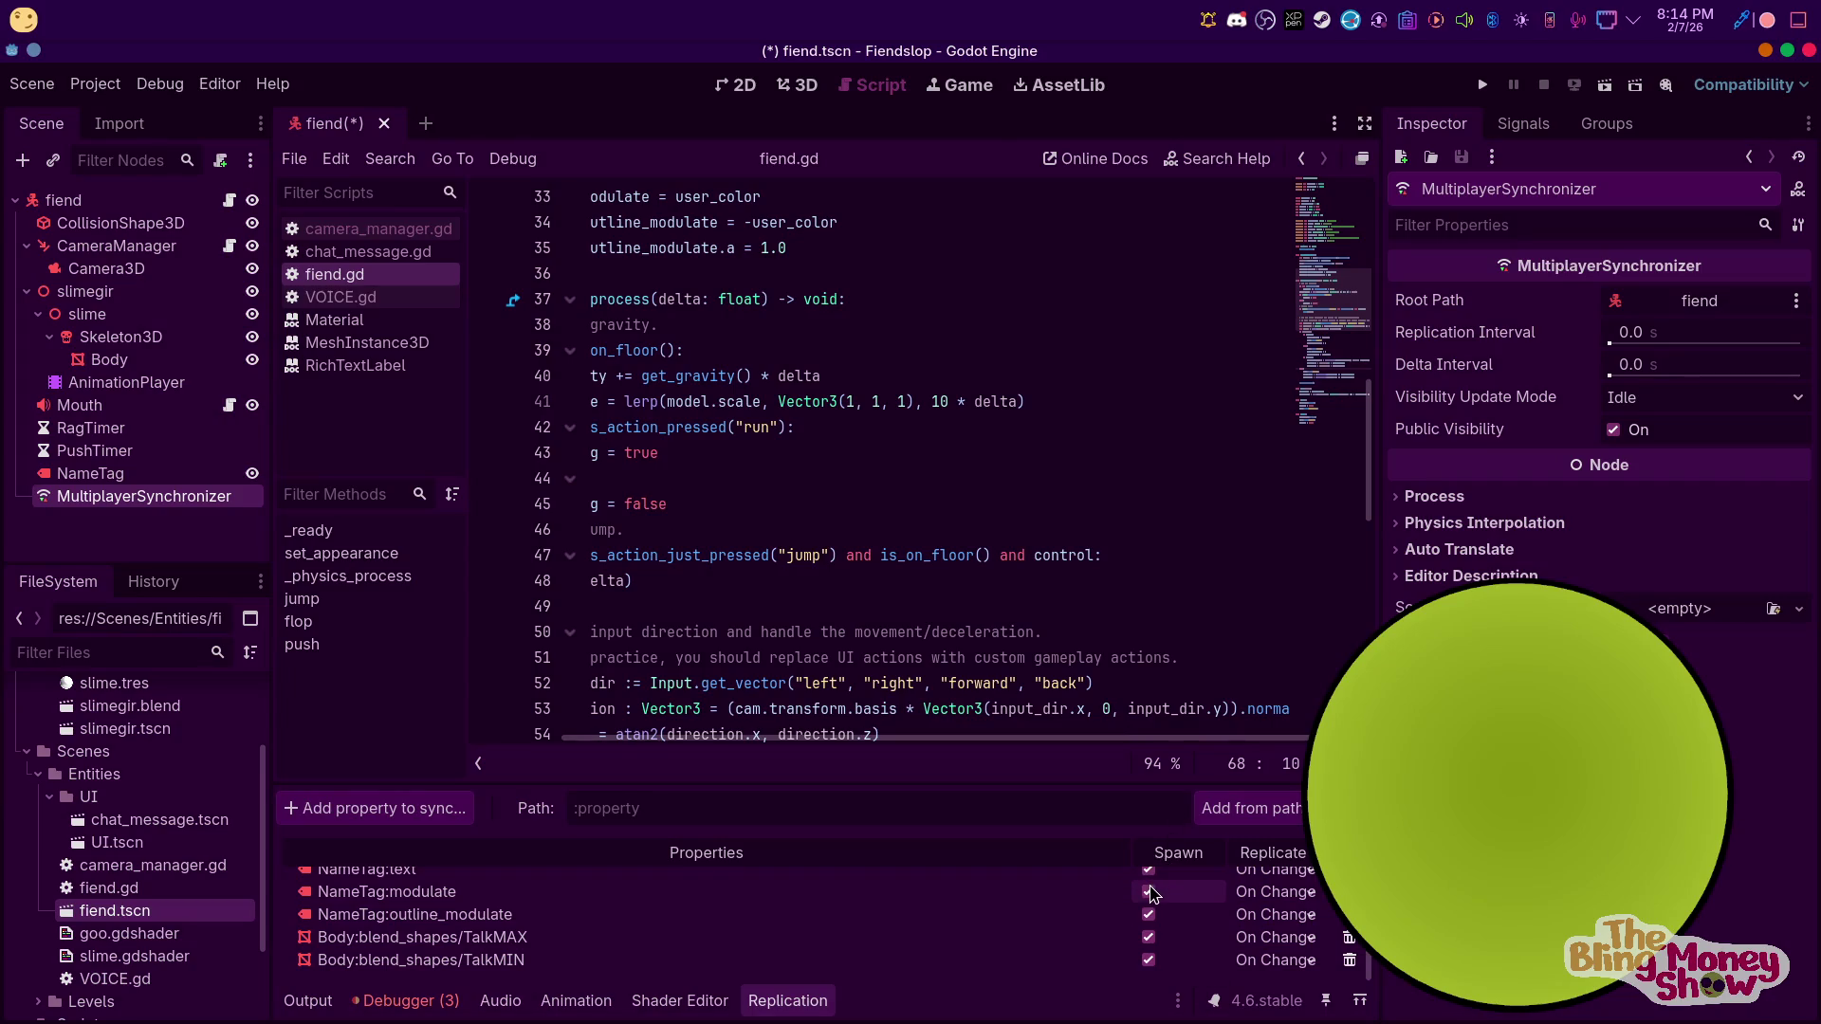
Choose Body instead of NameTag as the node whose properties to sync
left_click(369, 808)
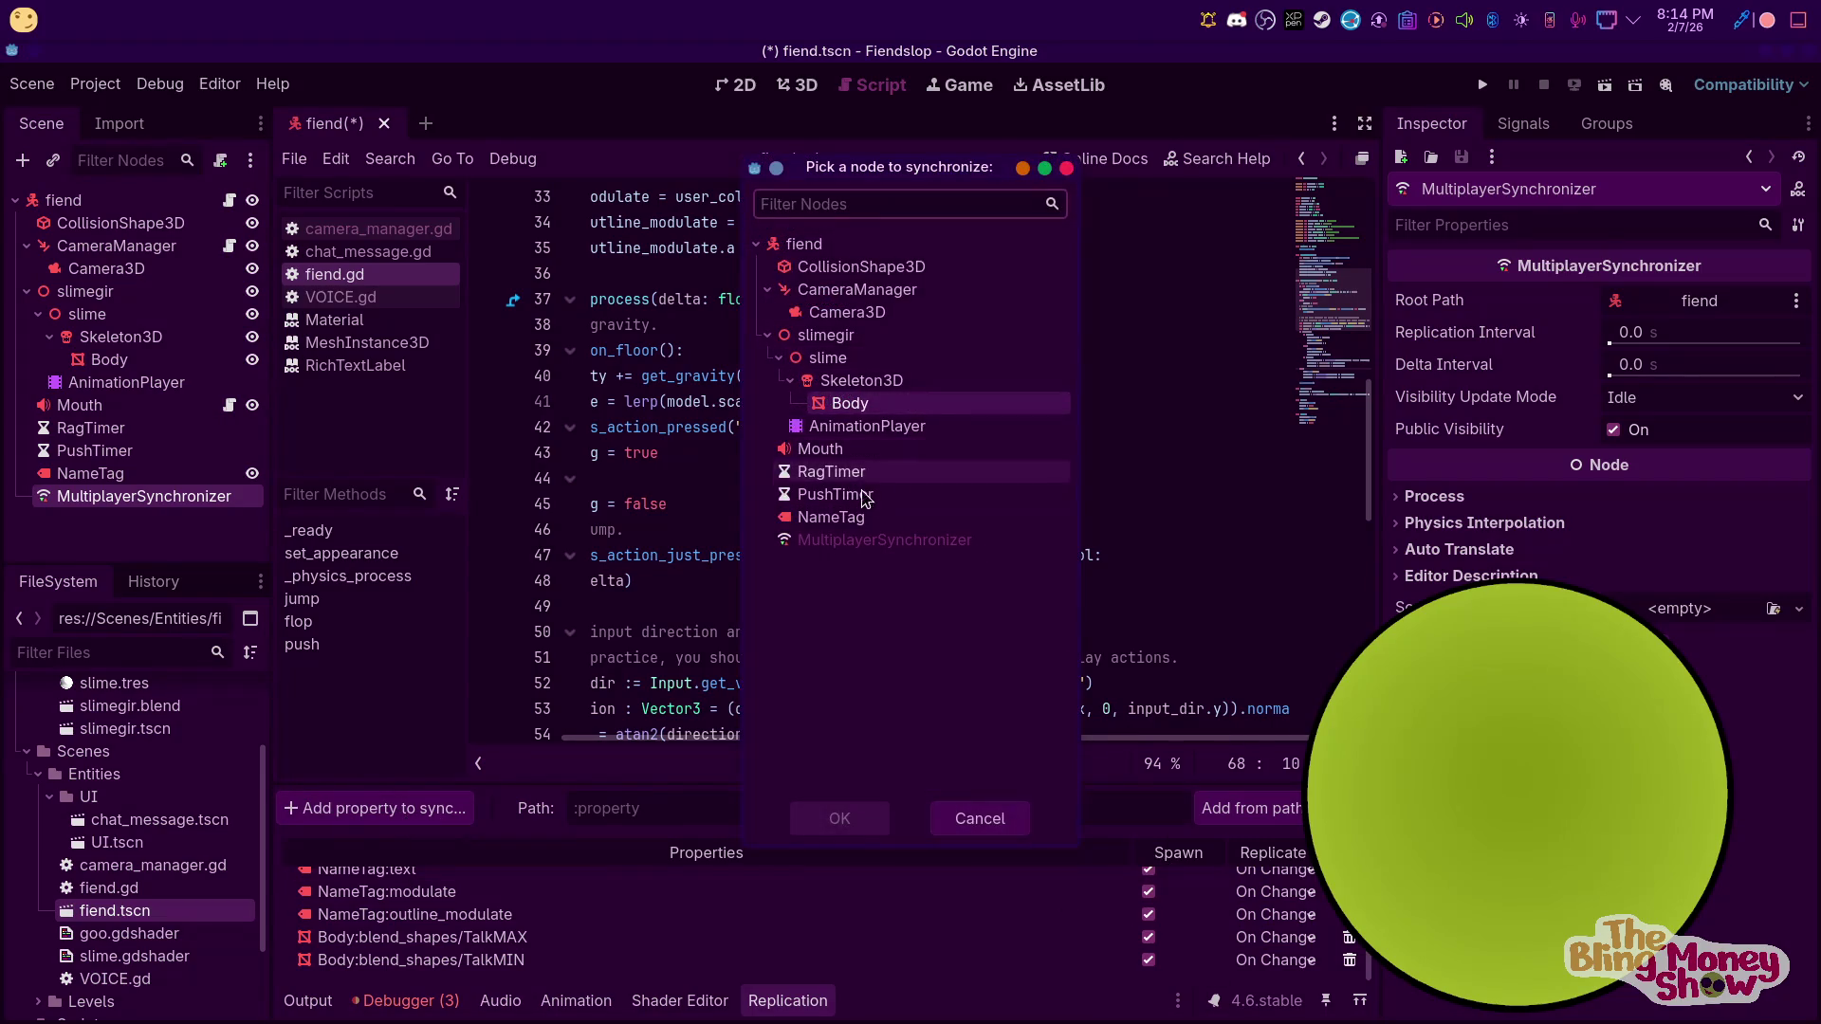
left_click(836, 519)
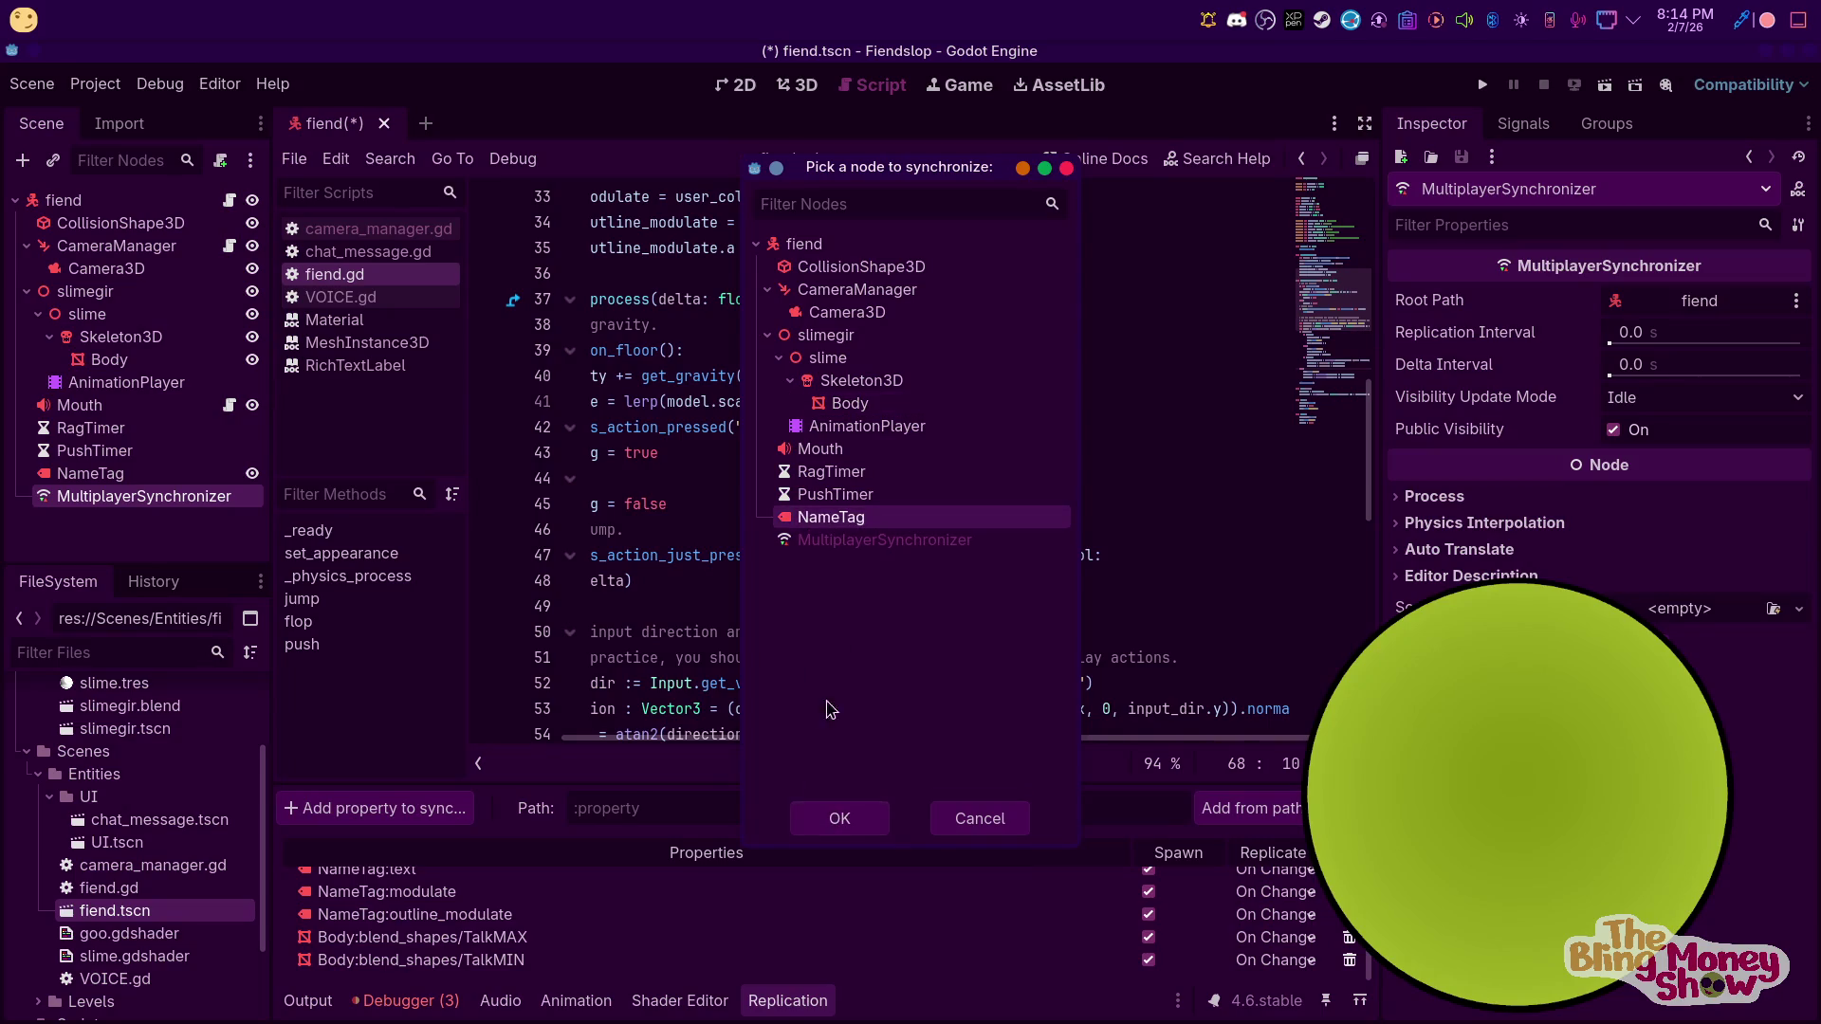
left_click(850, 403)
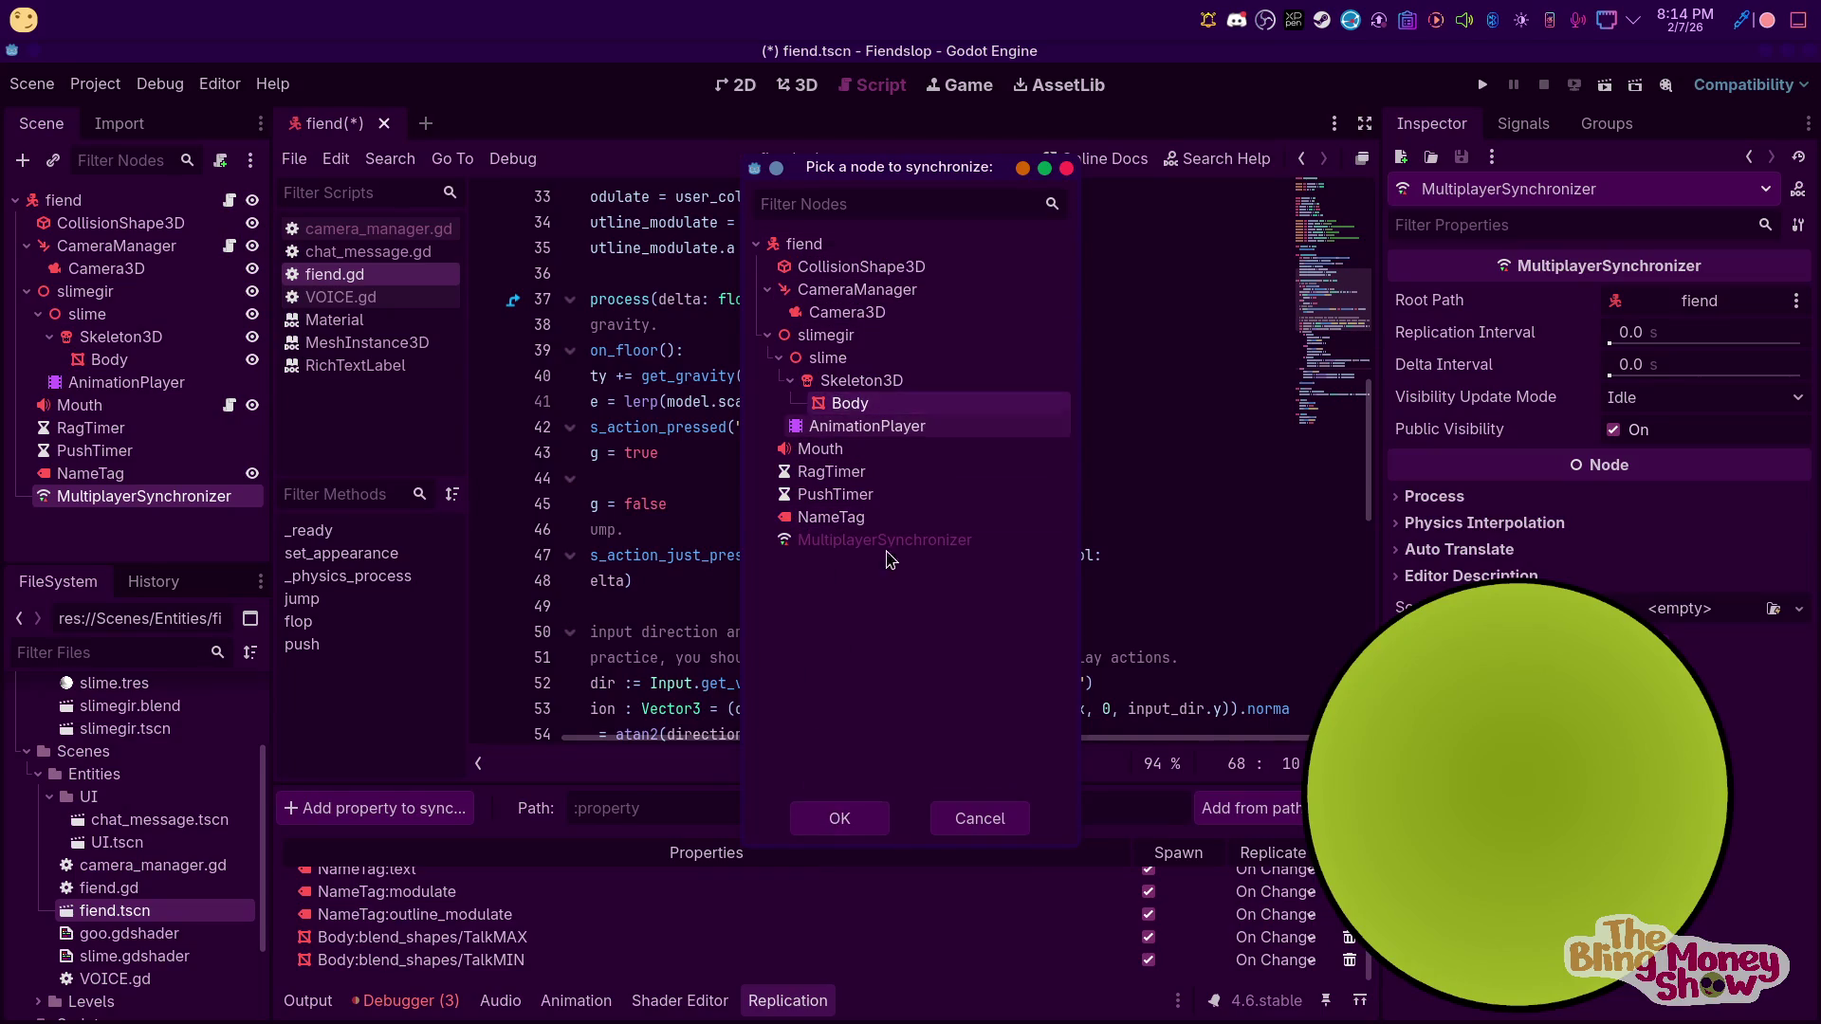
left_click(836, 817)
Scroll through Body's property list looking for something to synchronize
scroll(550, 512, "down", 2)
scroll(550, 512, "up", 2)
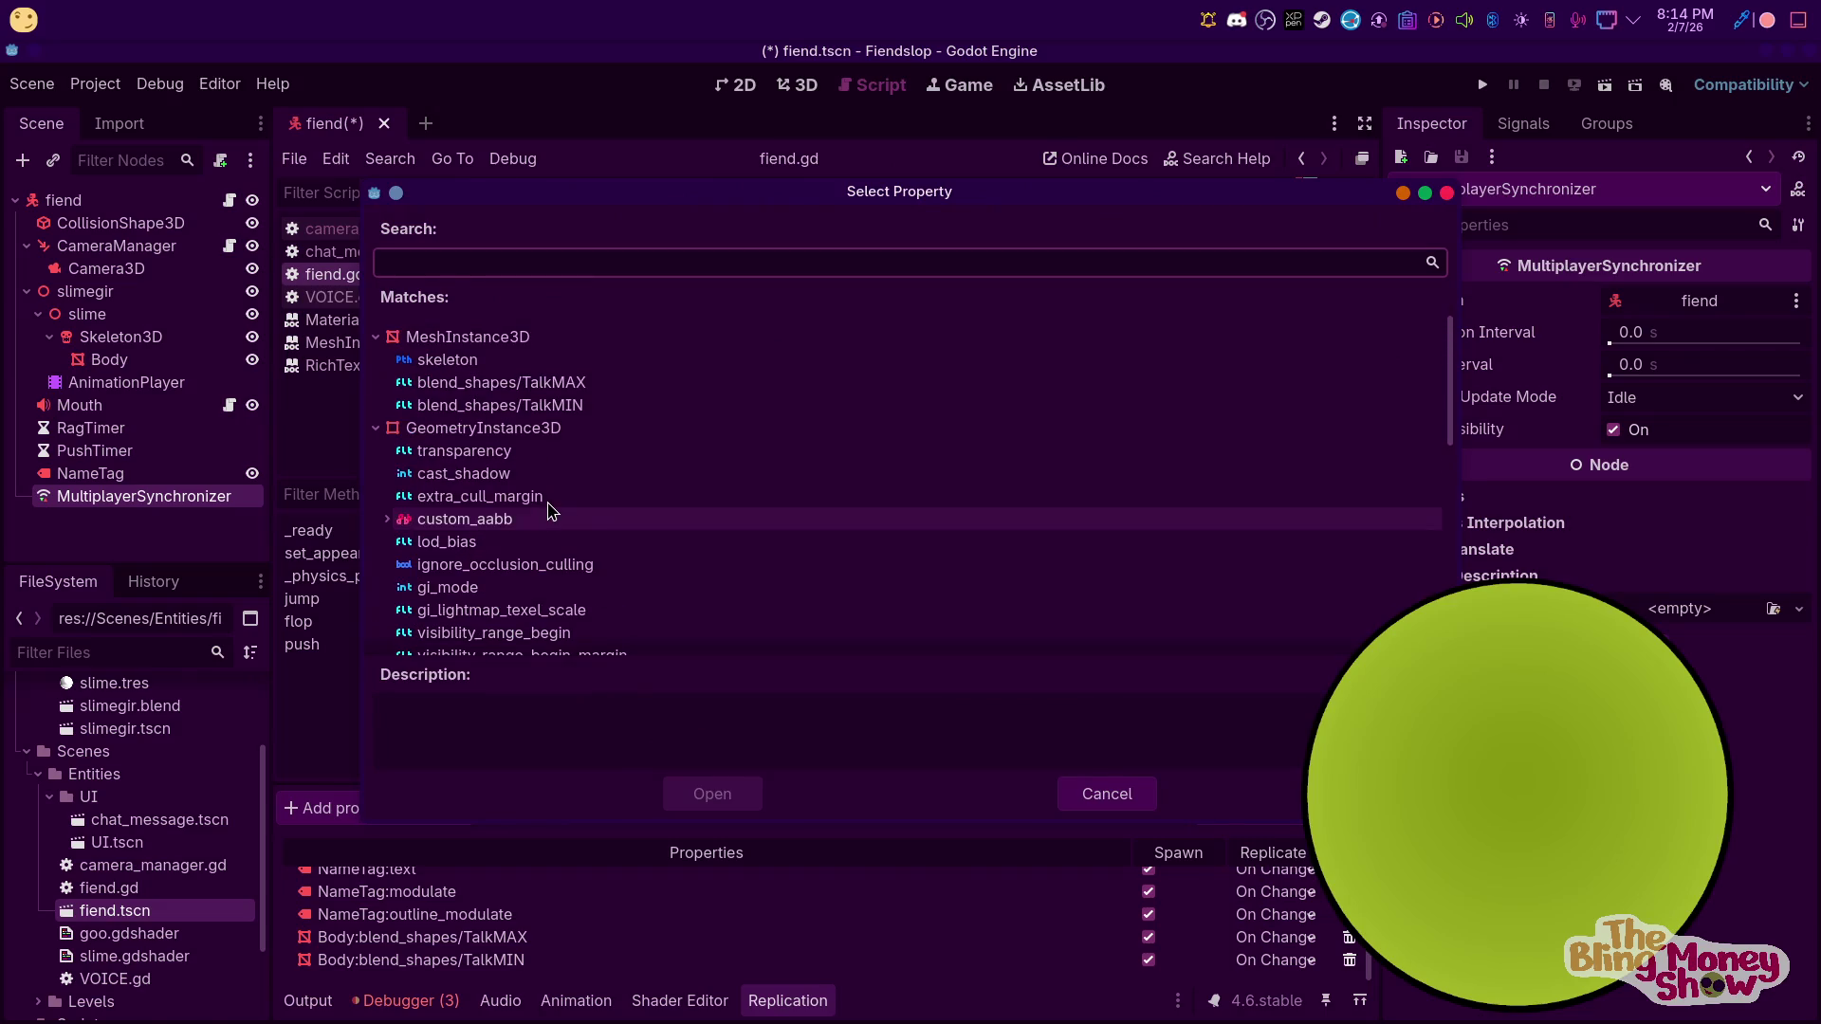
scroll(606, 493, "down", 8)
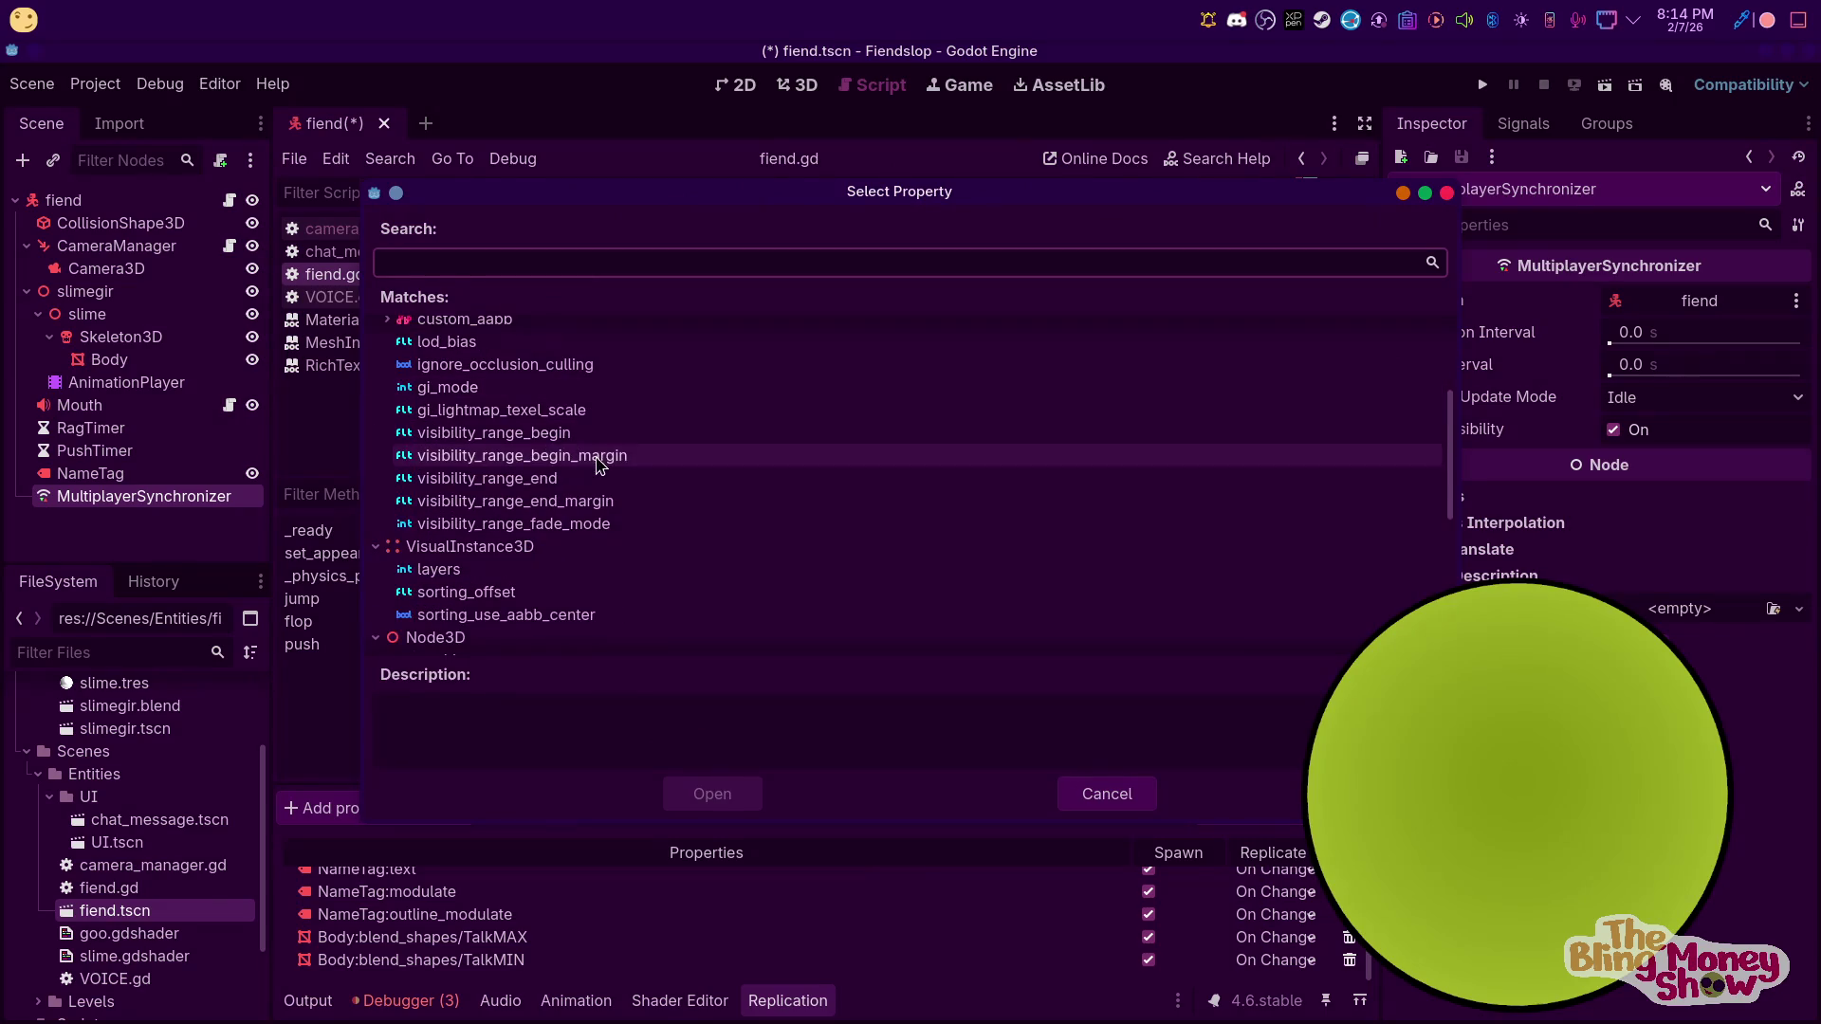
scroll(635, 522, "down", 3)
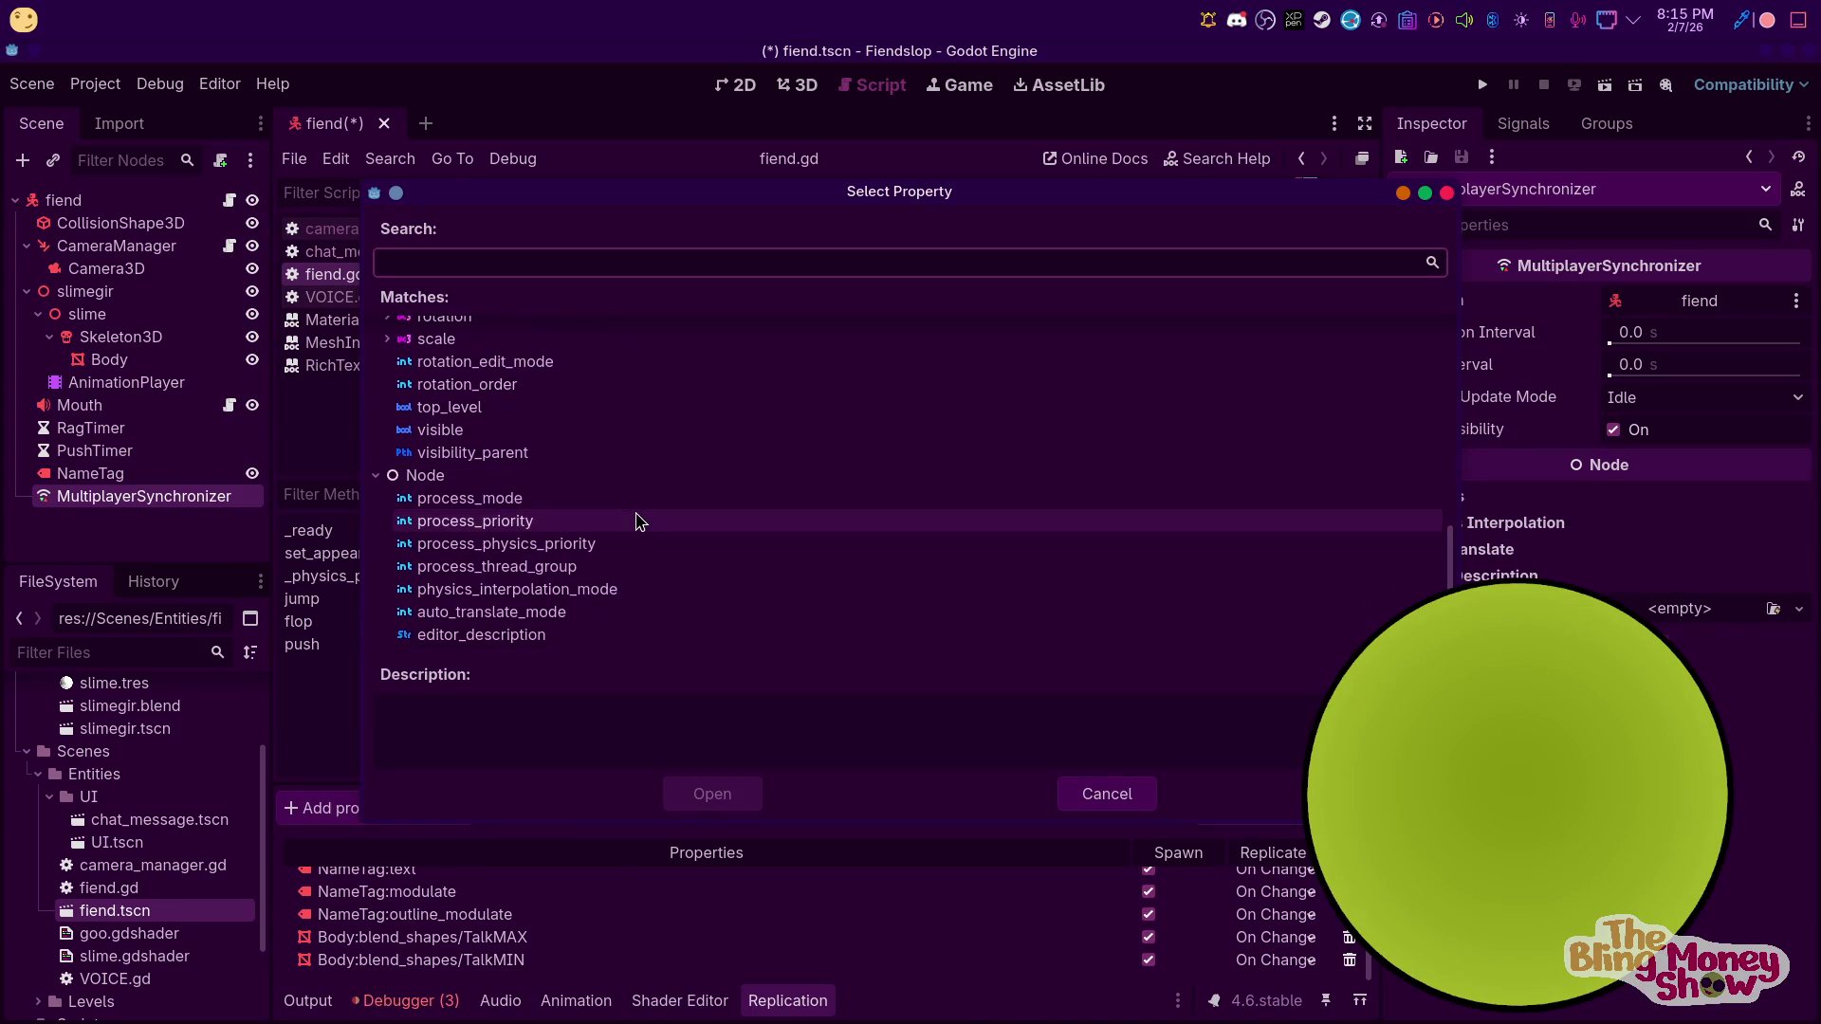
scroll(630, 512, "up", 5)
scroll(606, 520, "up", 6)
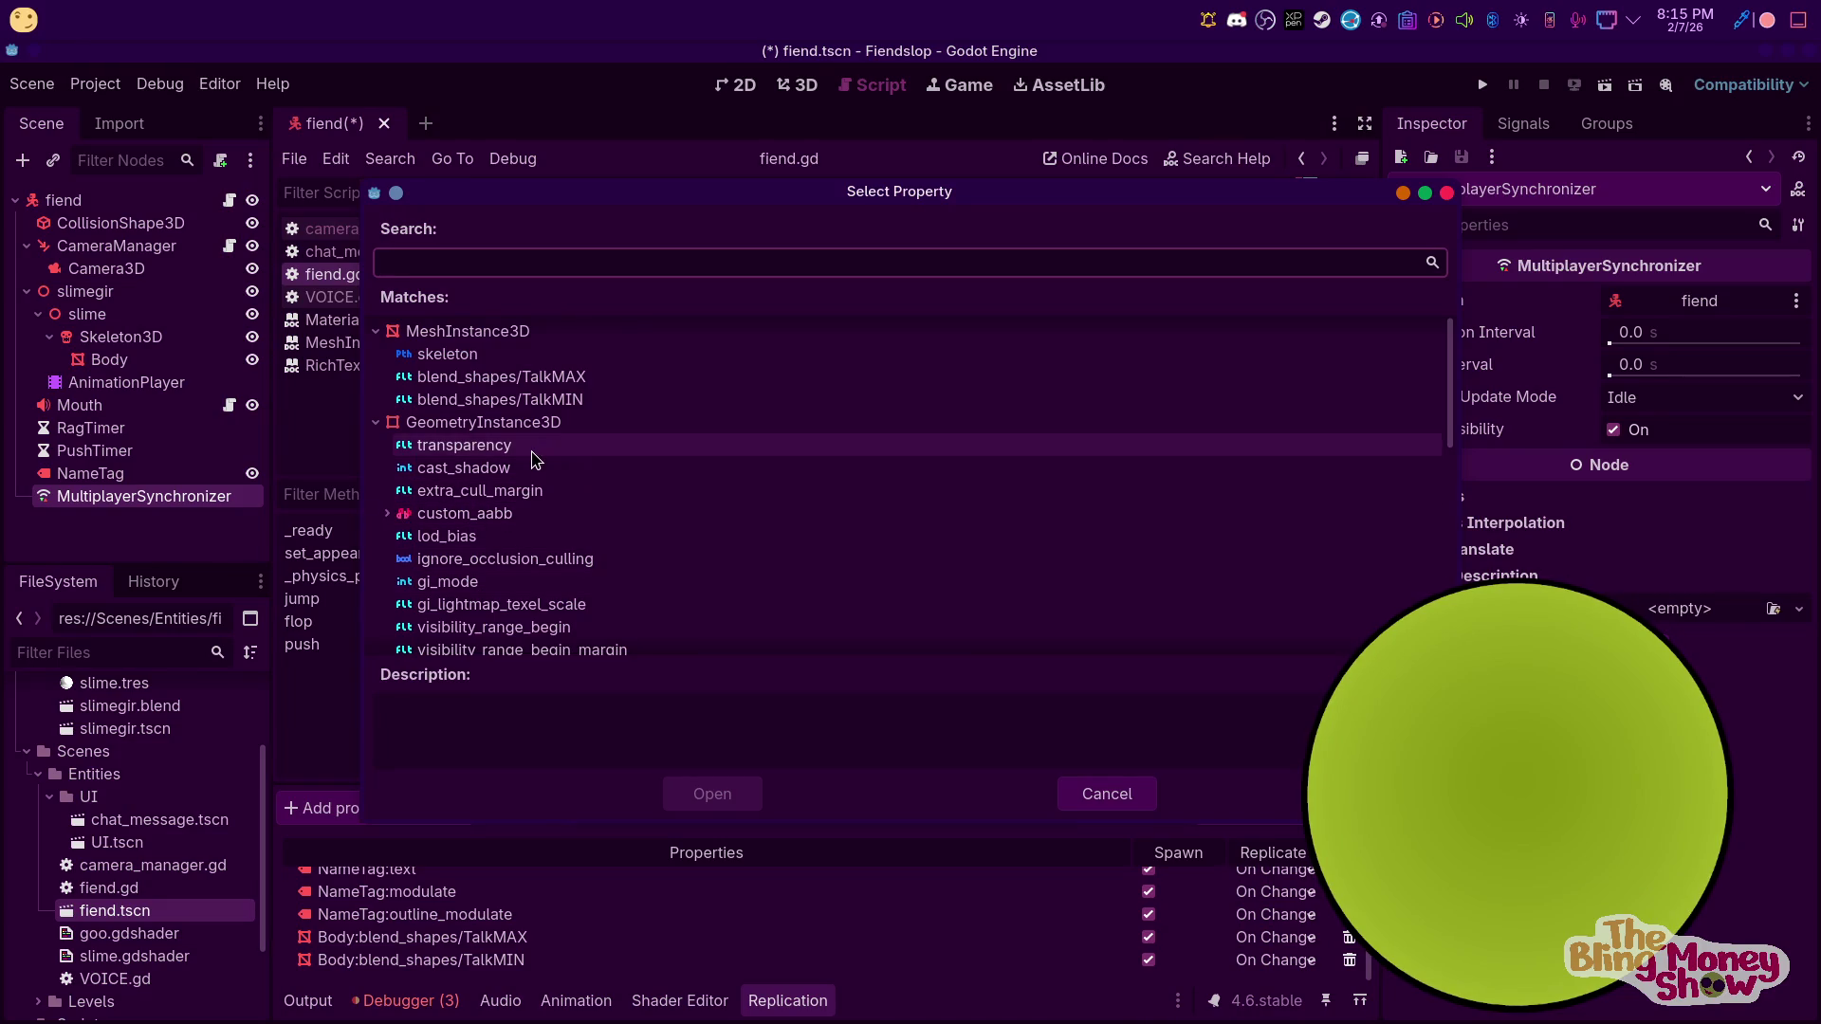
scroll(531, 460, "up", 1)
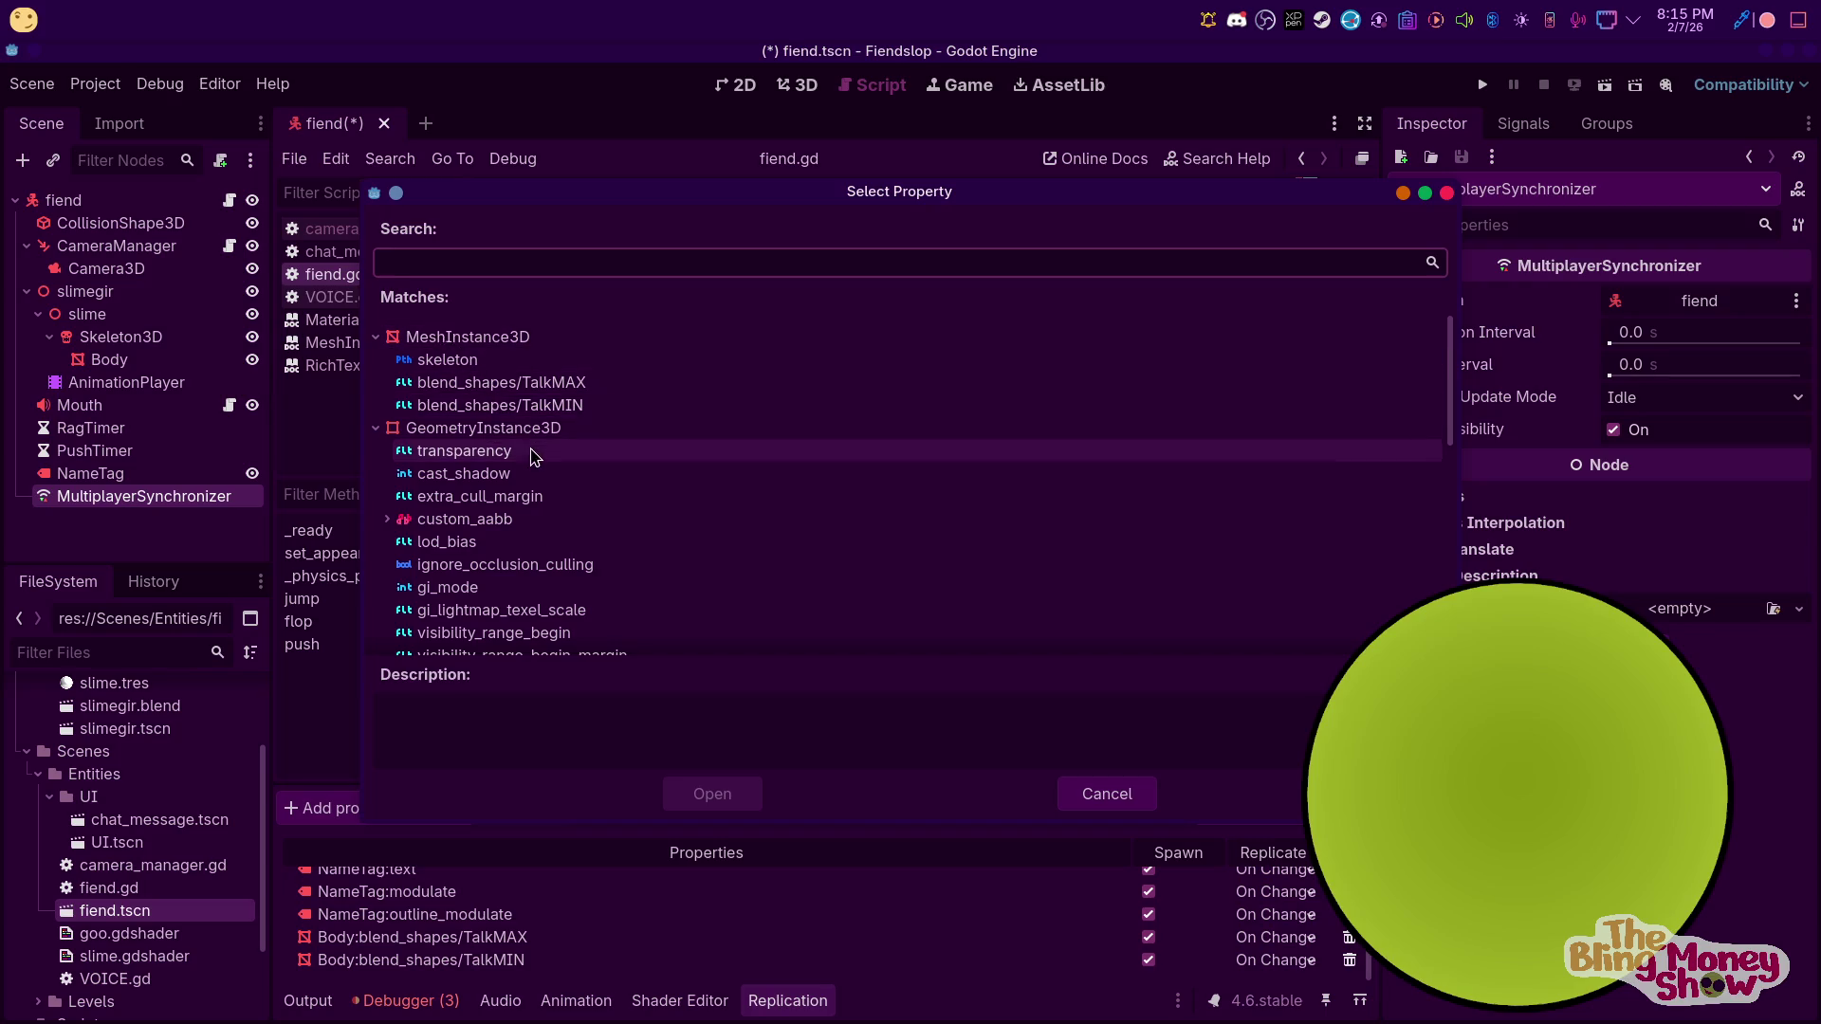
scroll(569, 474, "down", 6)
scroll(590, 507, "down", 5)
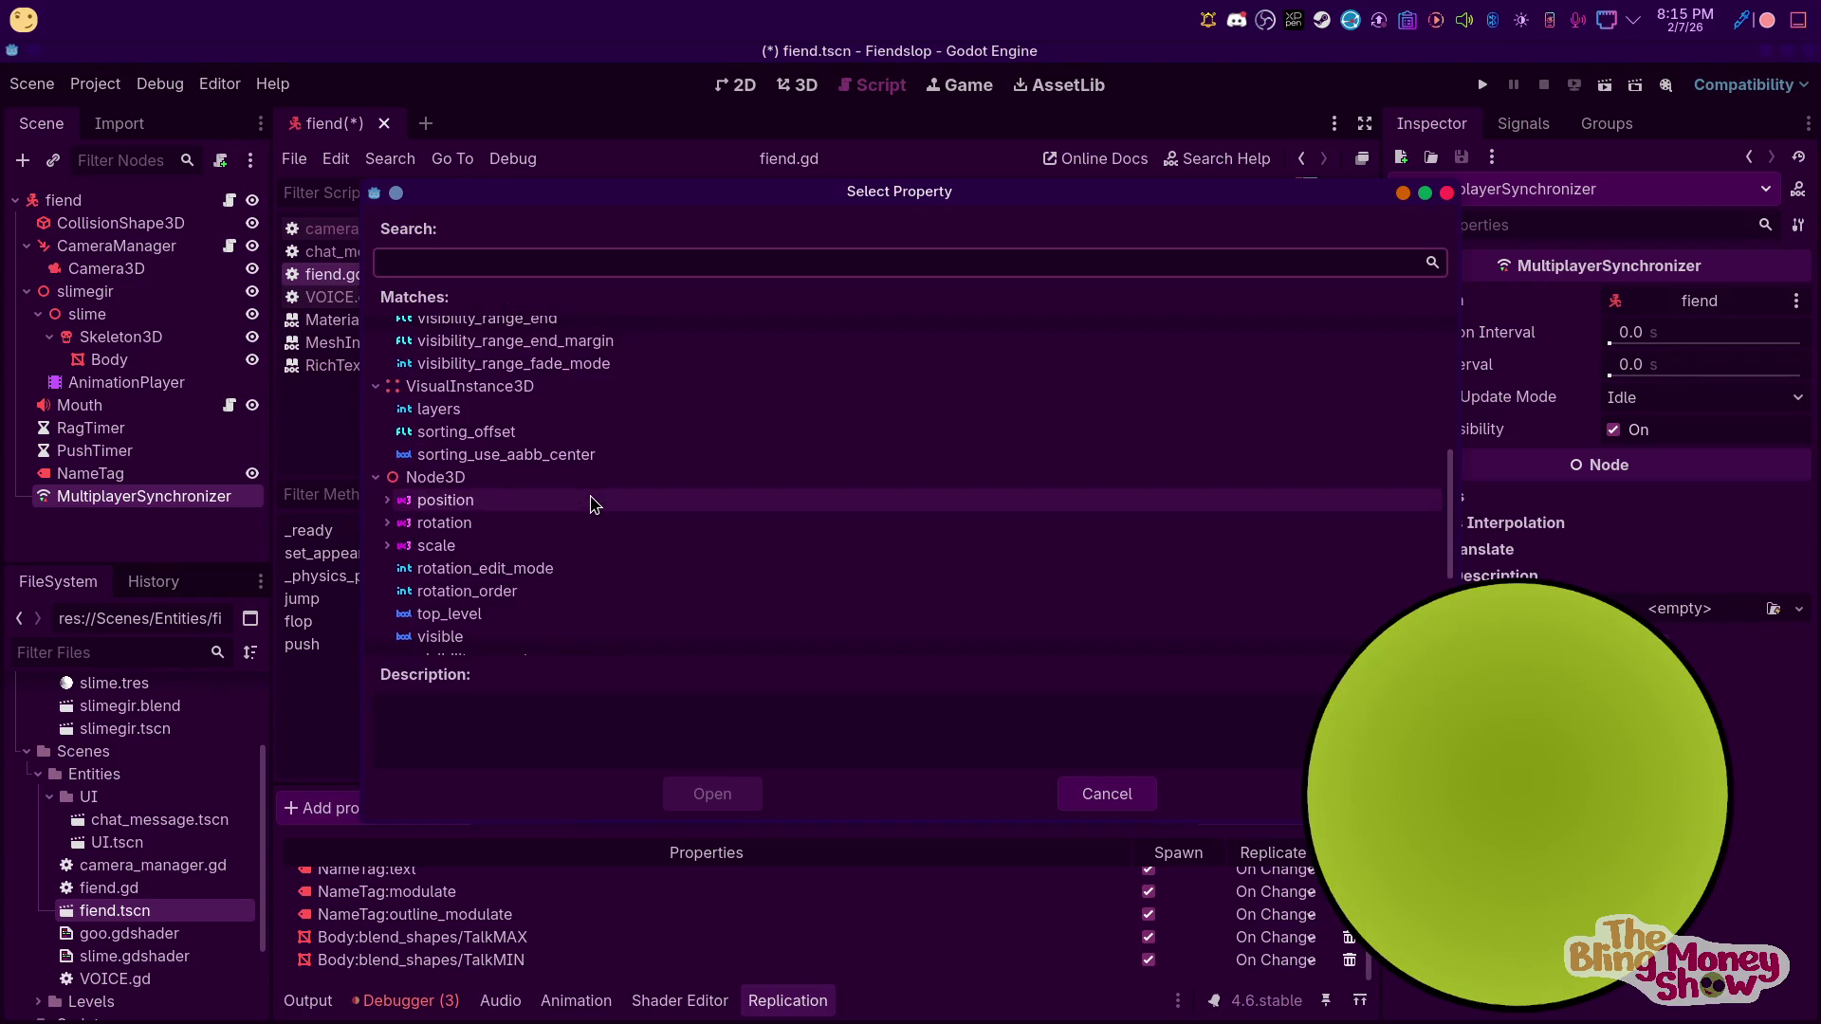
scroll(578, 520, "down", 1)
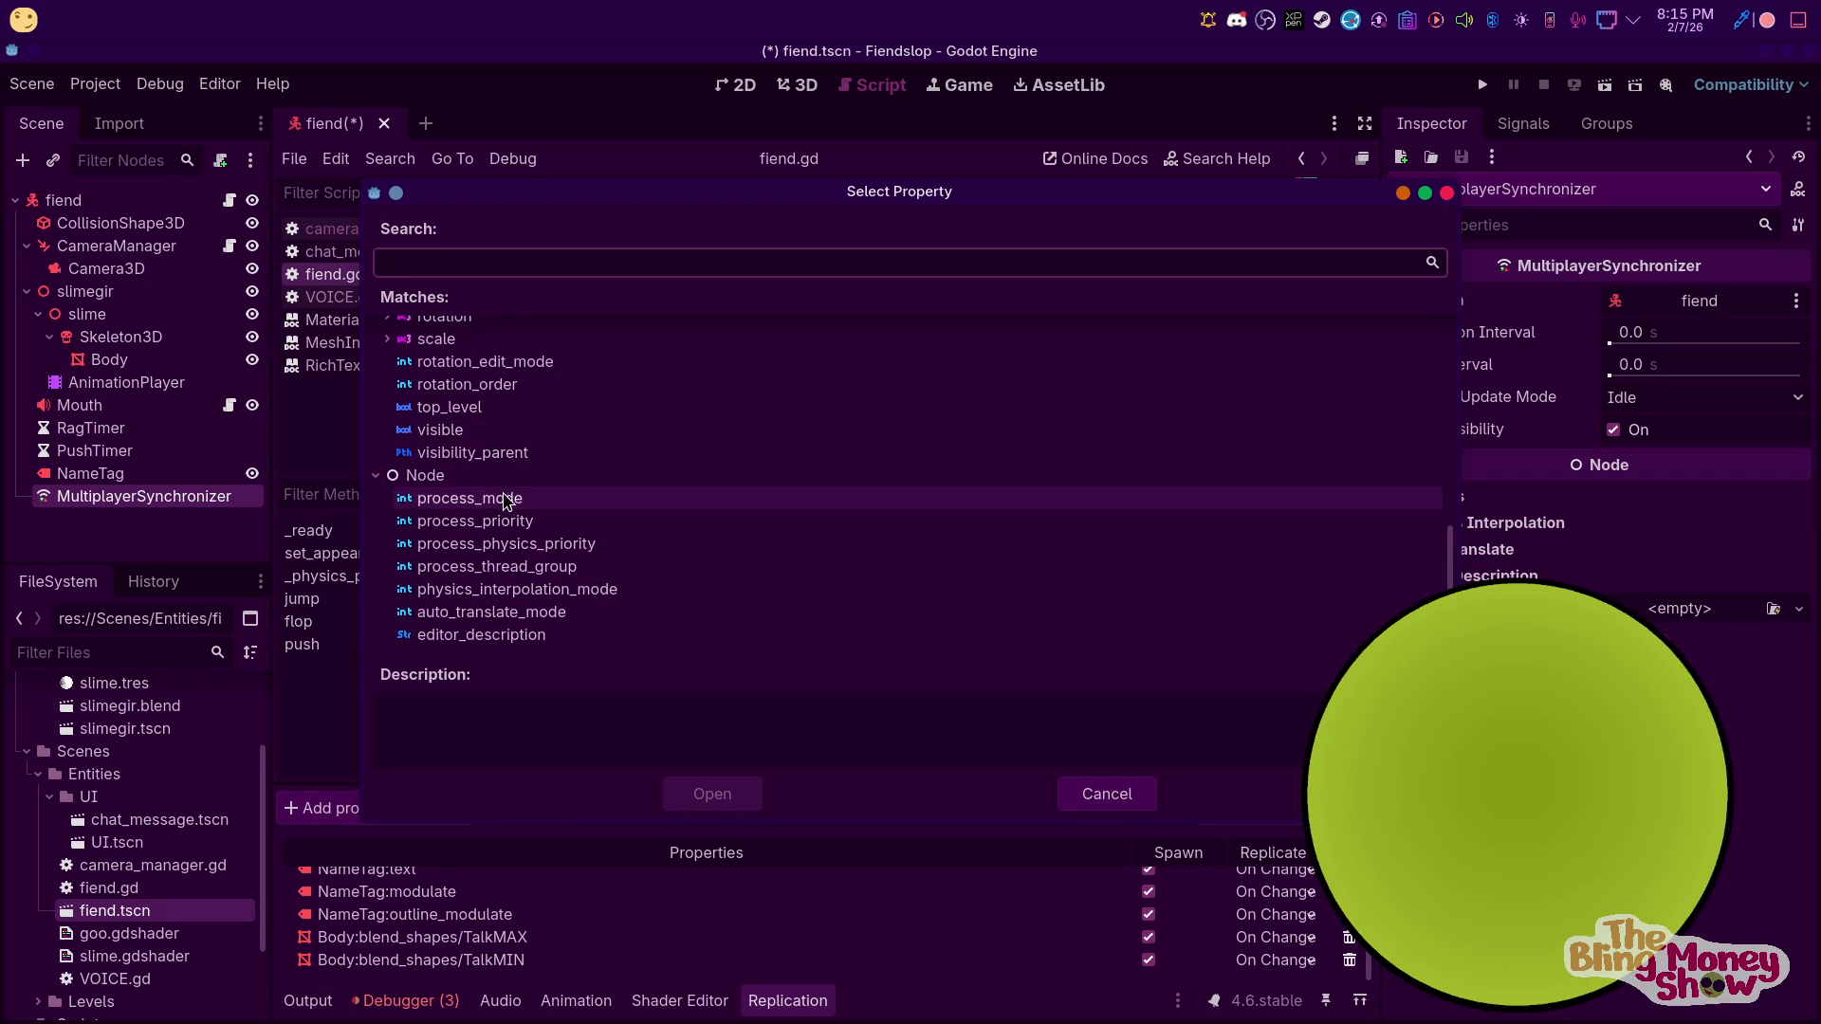
scroll(426, 446, "up", 4)
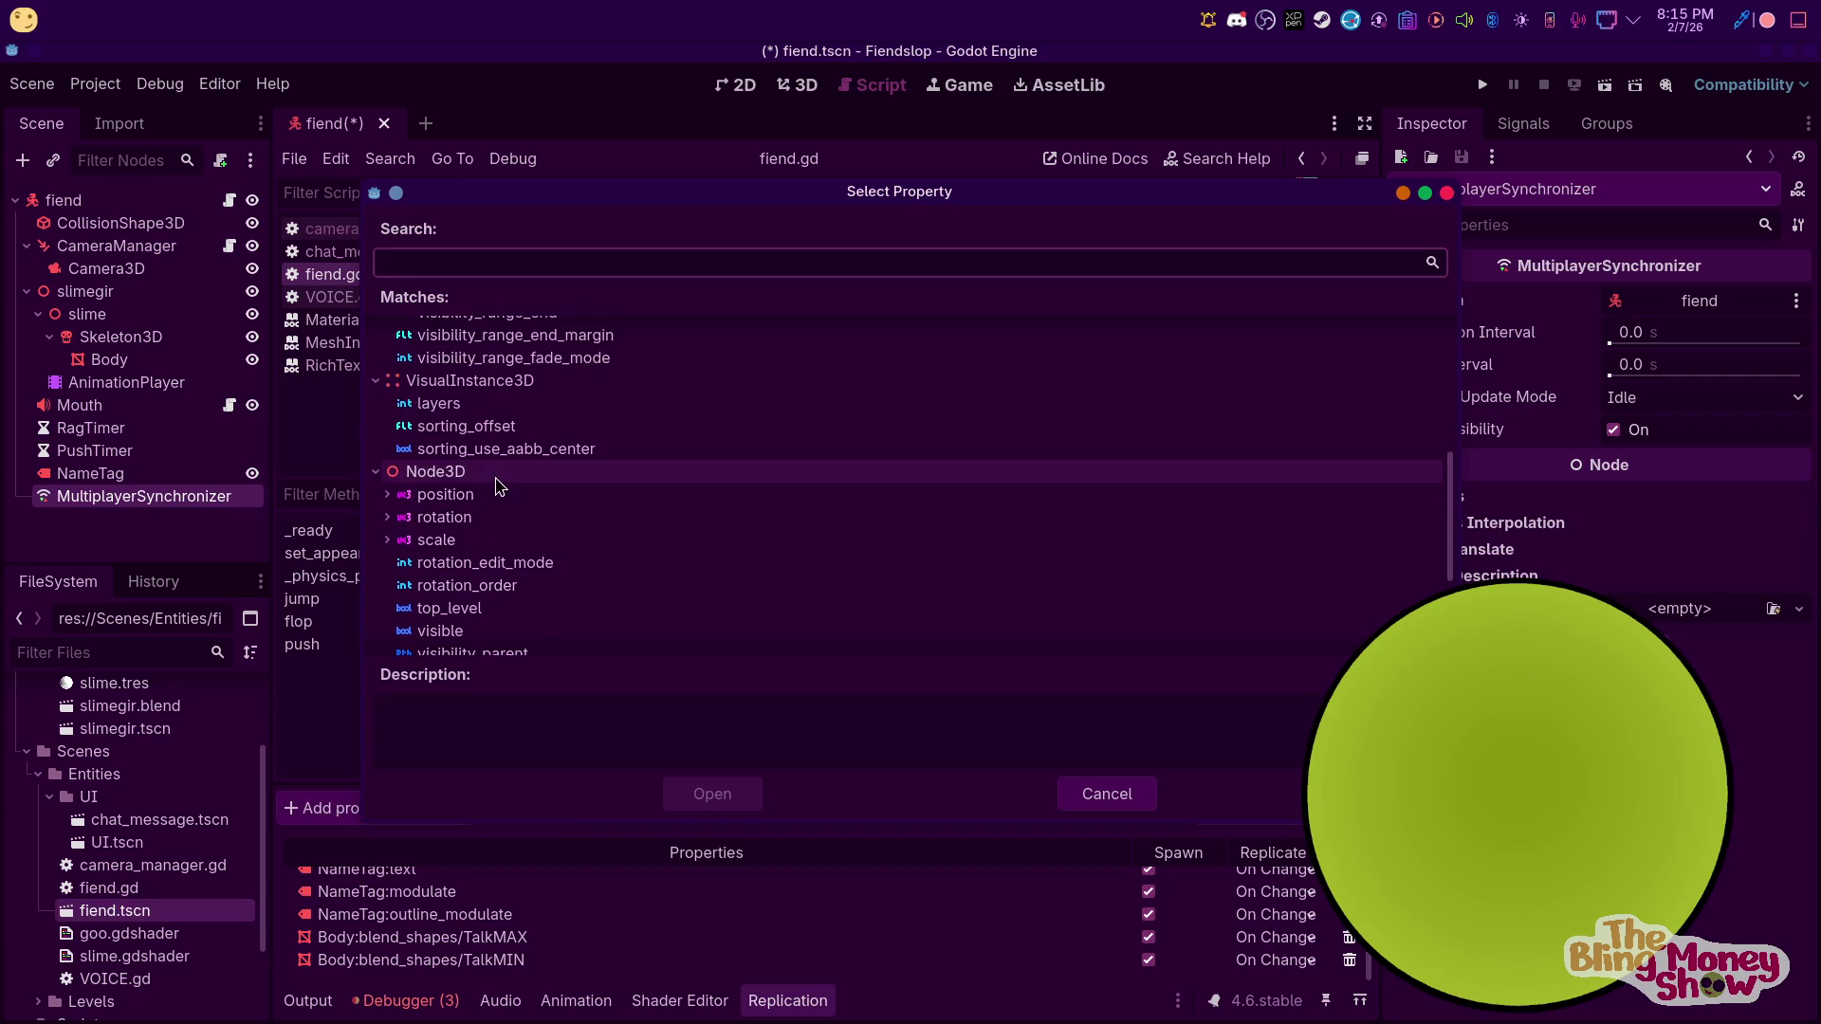
scroll(494, 482, "up", 4)
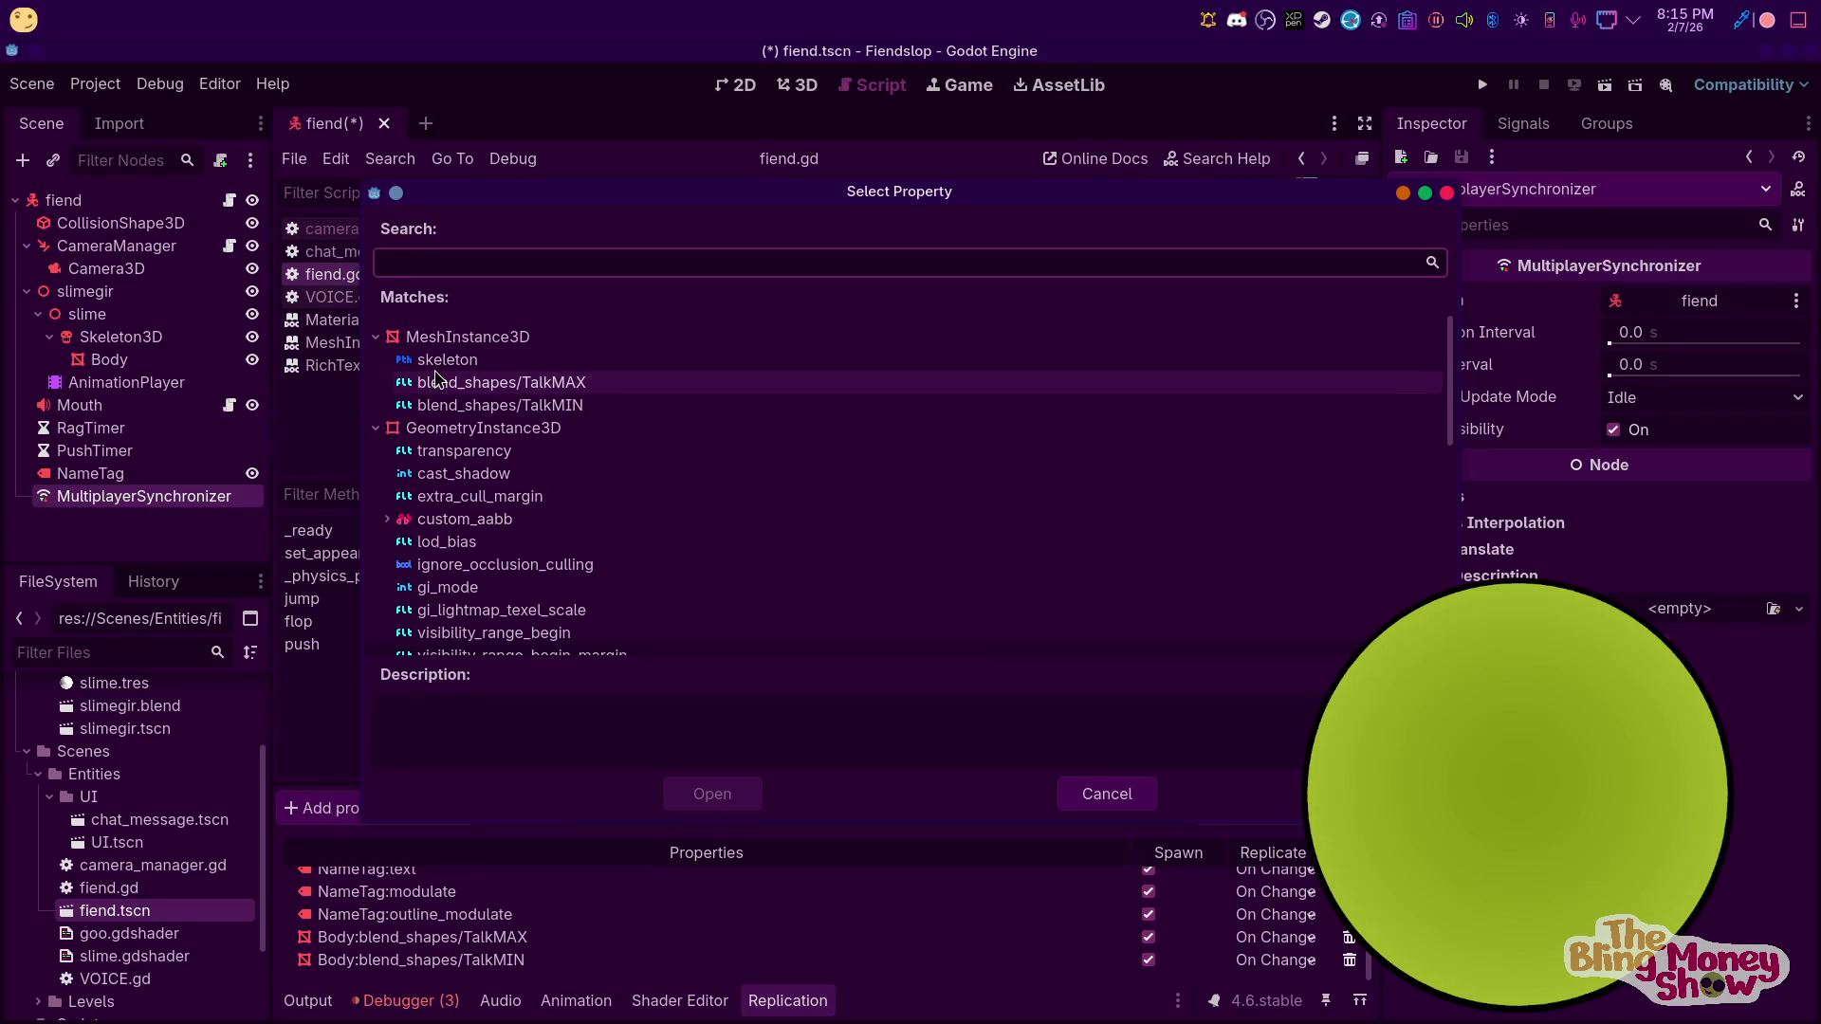
scroll(524, 484, "down", 4)
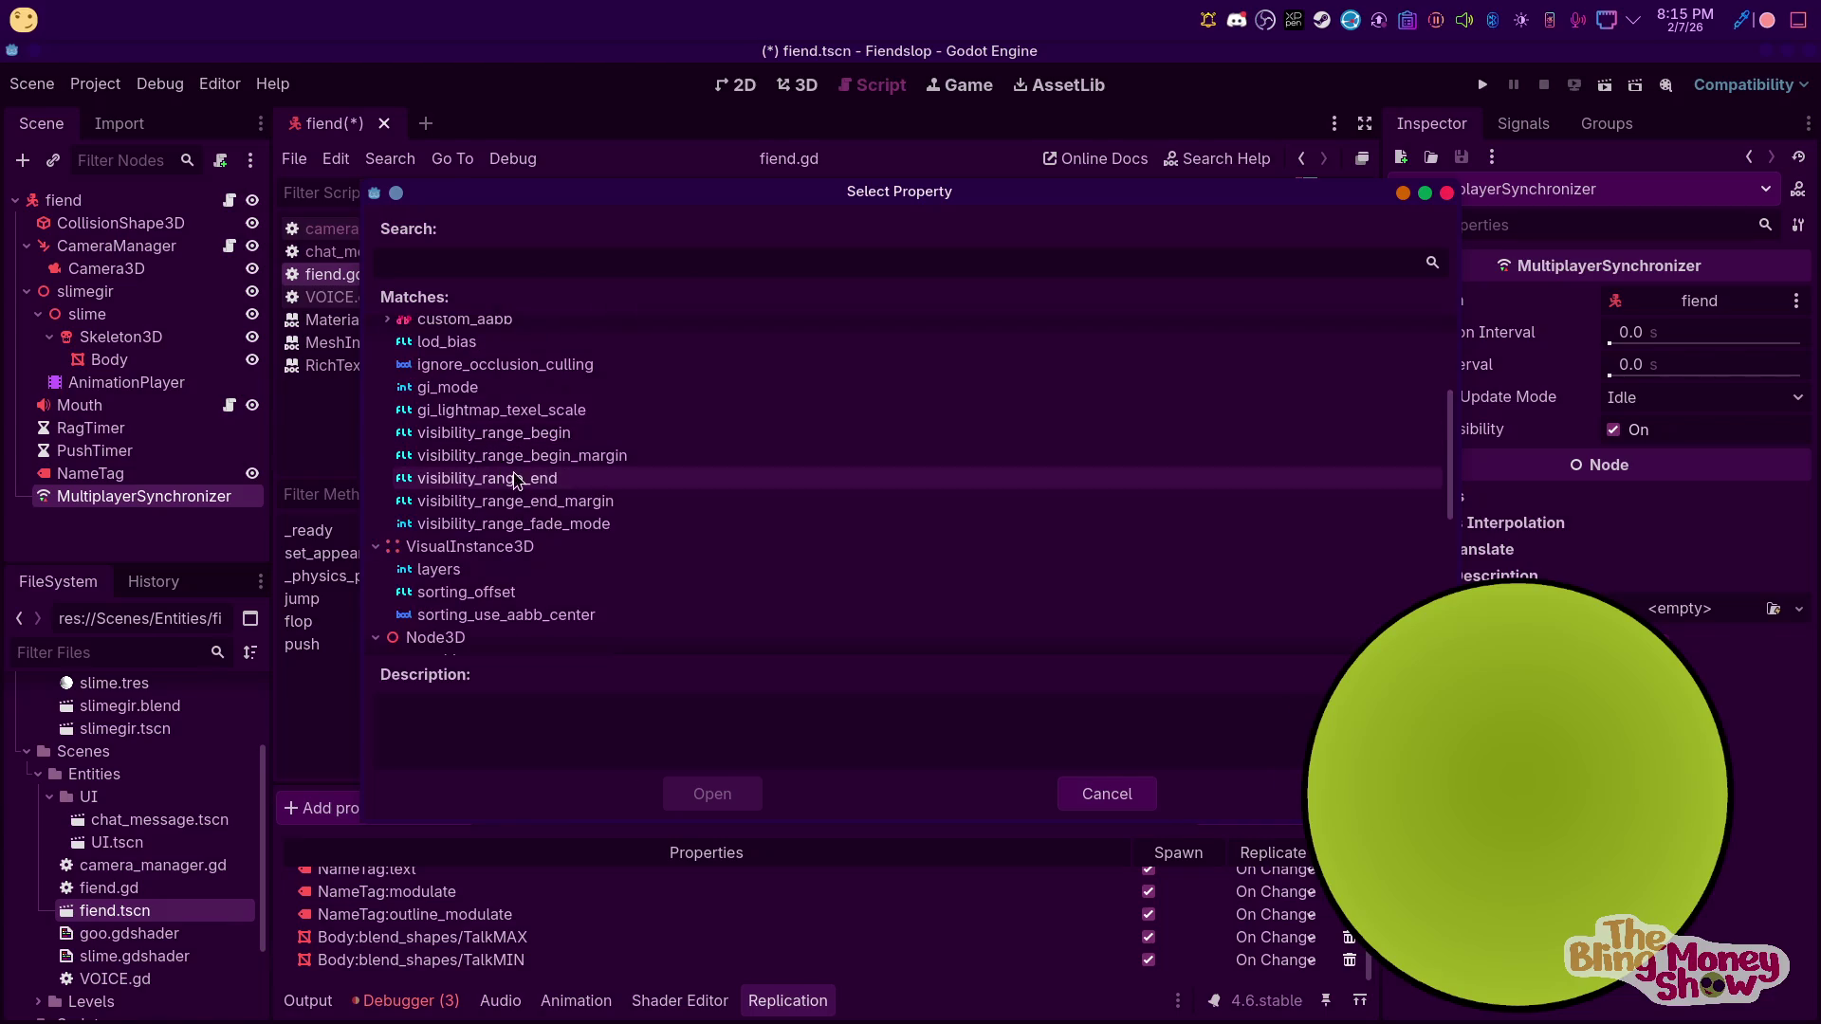
scroll(524, 484, "down", 1)
scroll(550, 493, "down", 1)
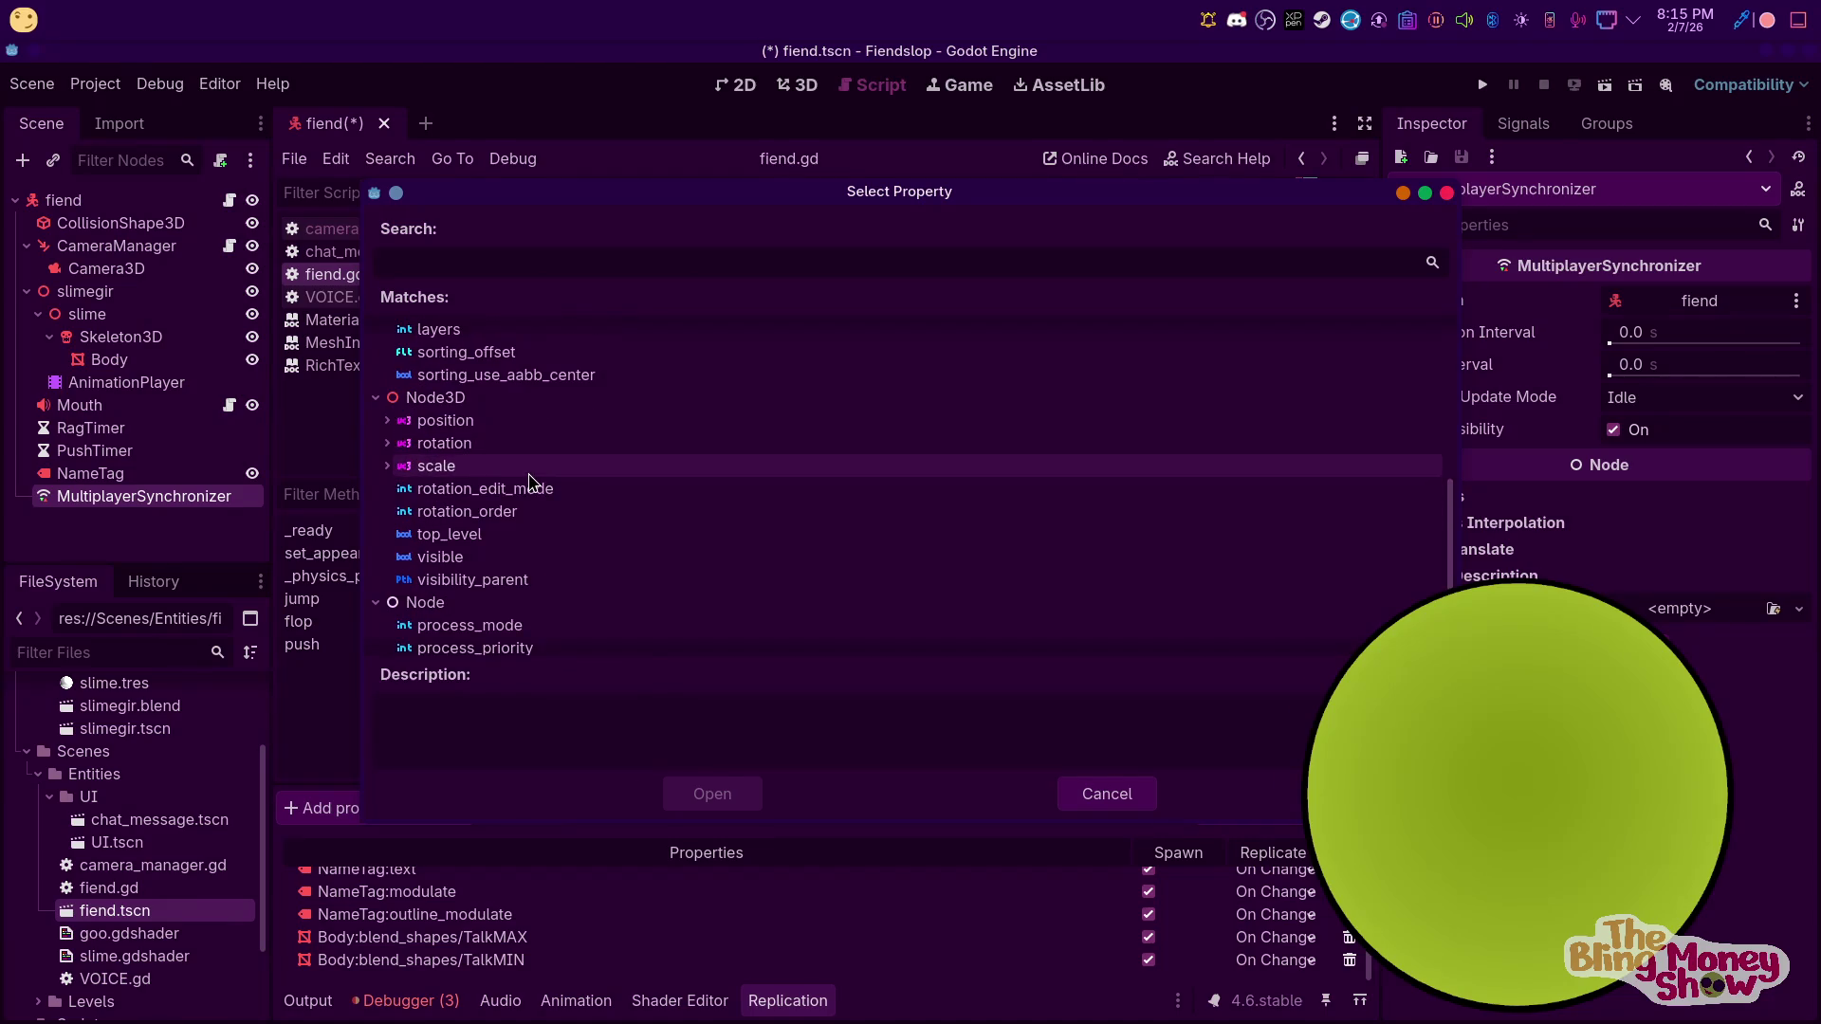
scroll(569, 474, "down", 2)
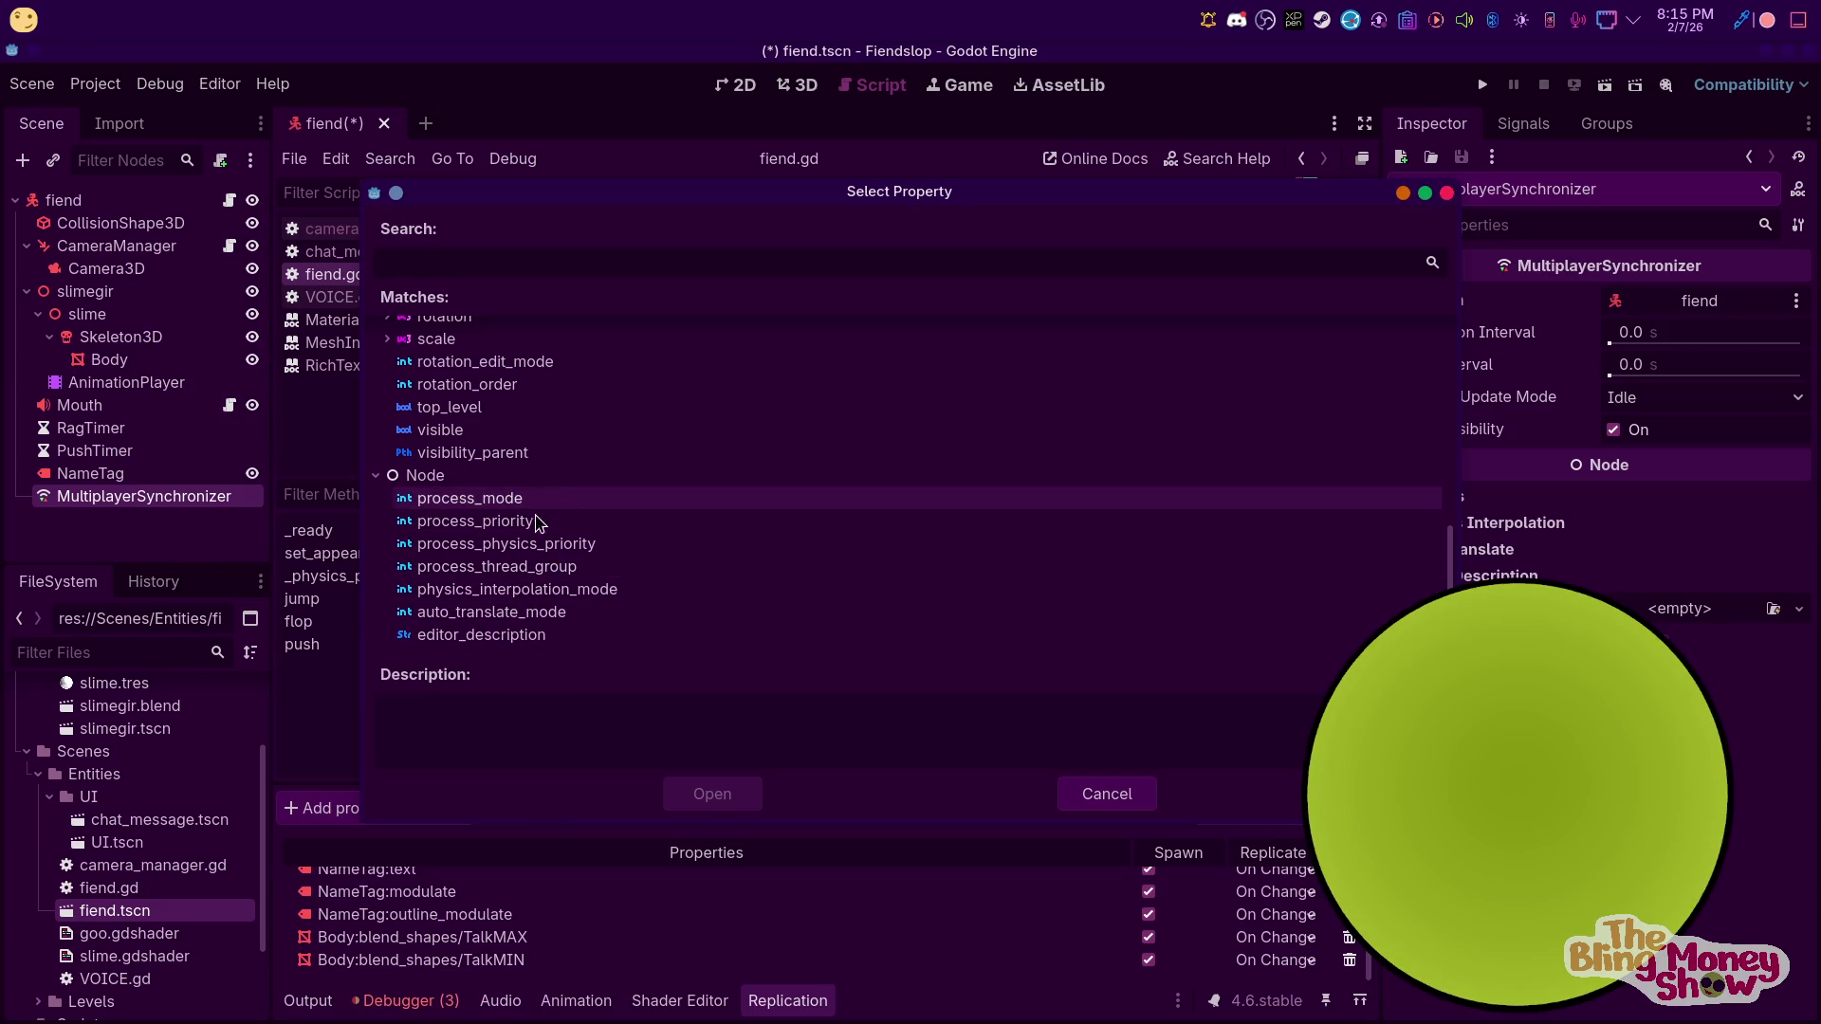
scroll(507, 502, "up", 3)
scroll(503, 479, "up", 5)
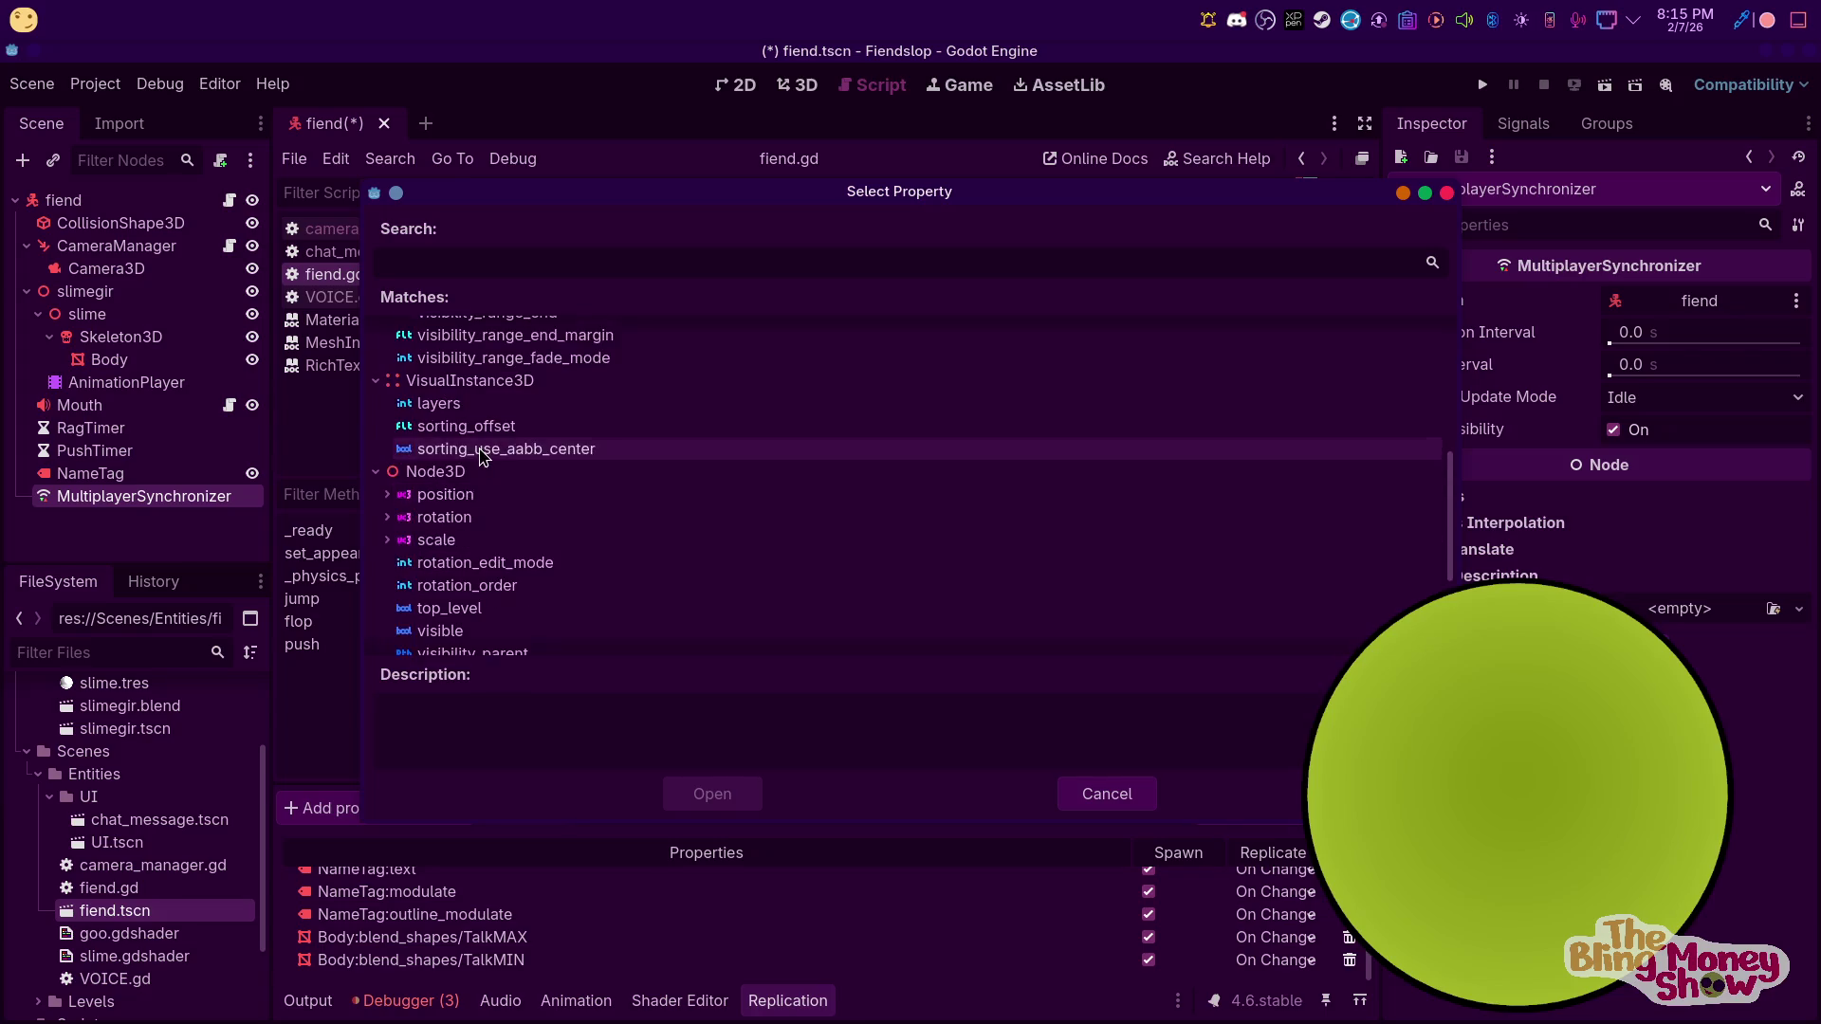
scroll(517, 469, "up", 2)
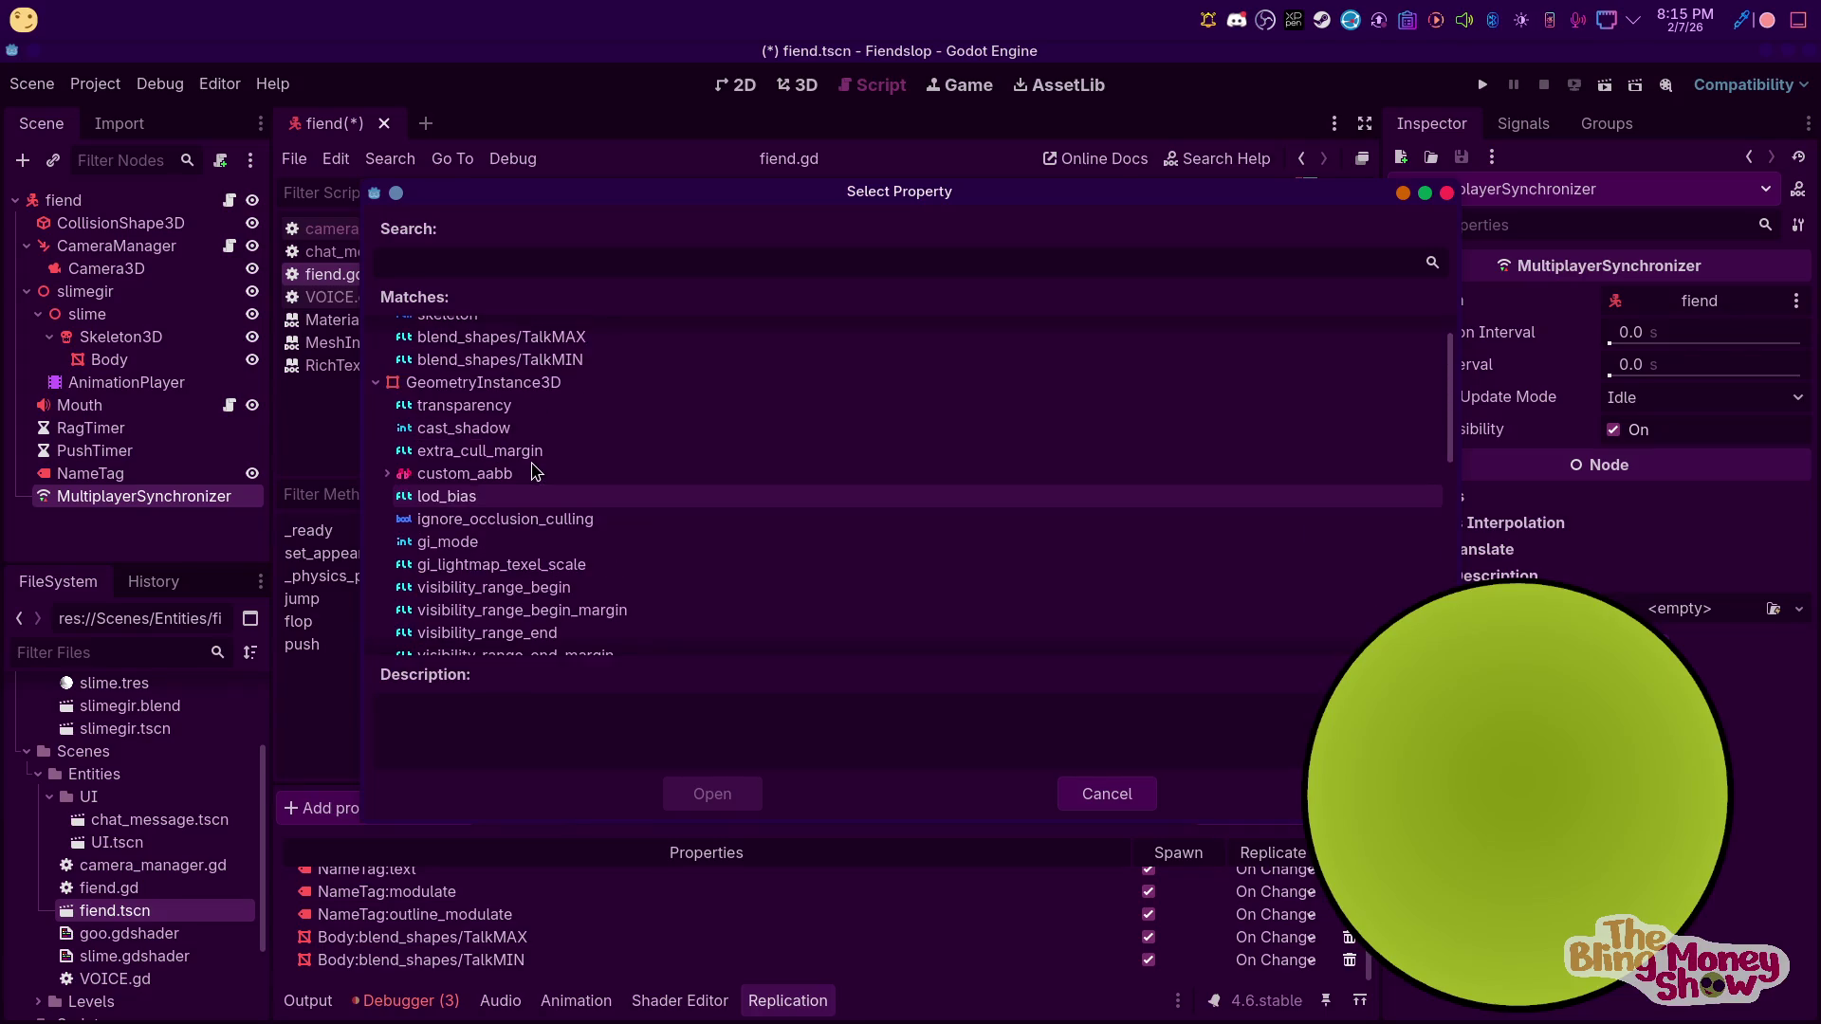
Expand and collapse custom_aabb, cancel without adding anything, and reopen the node picker
left_click(388, 521)
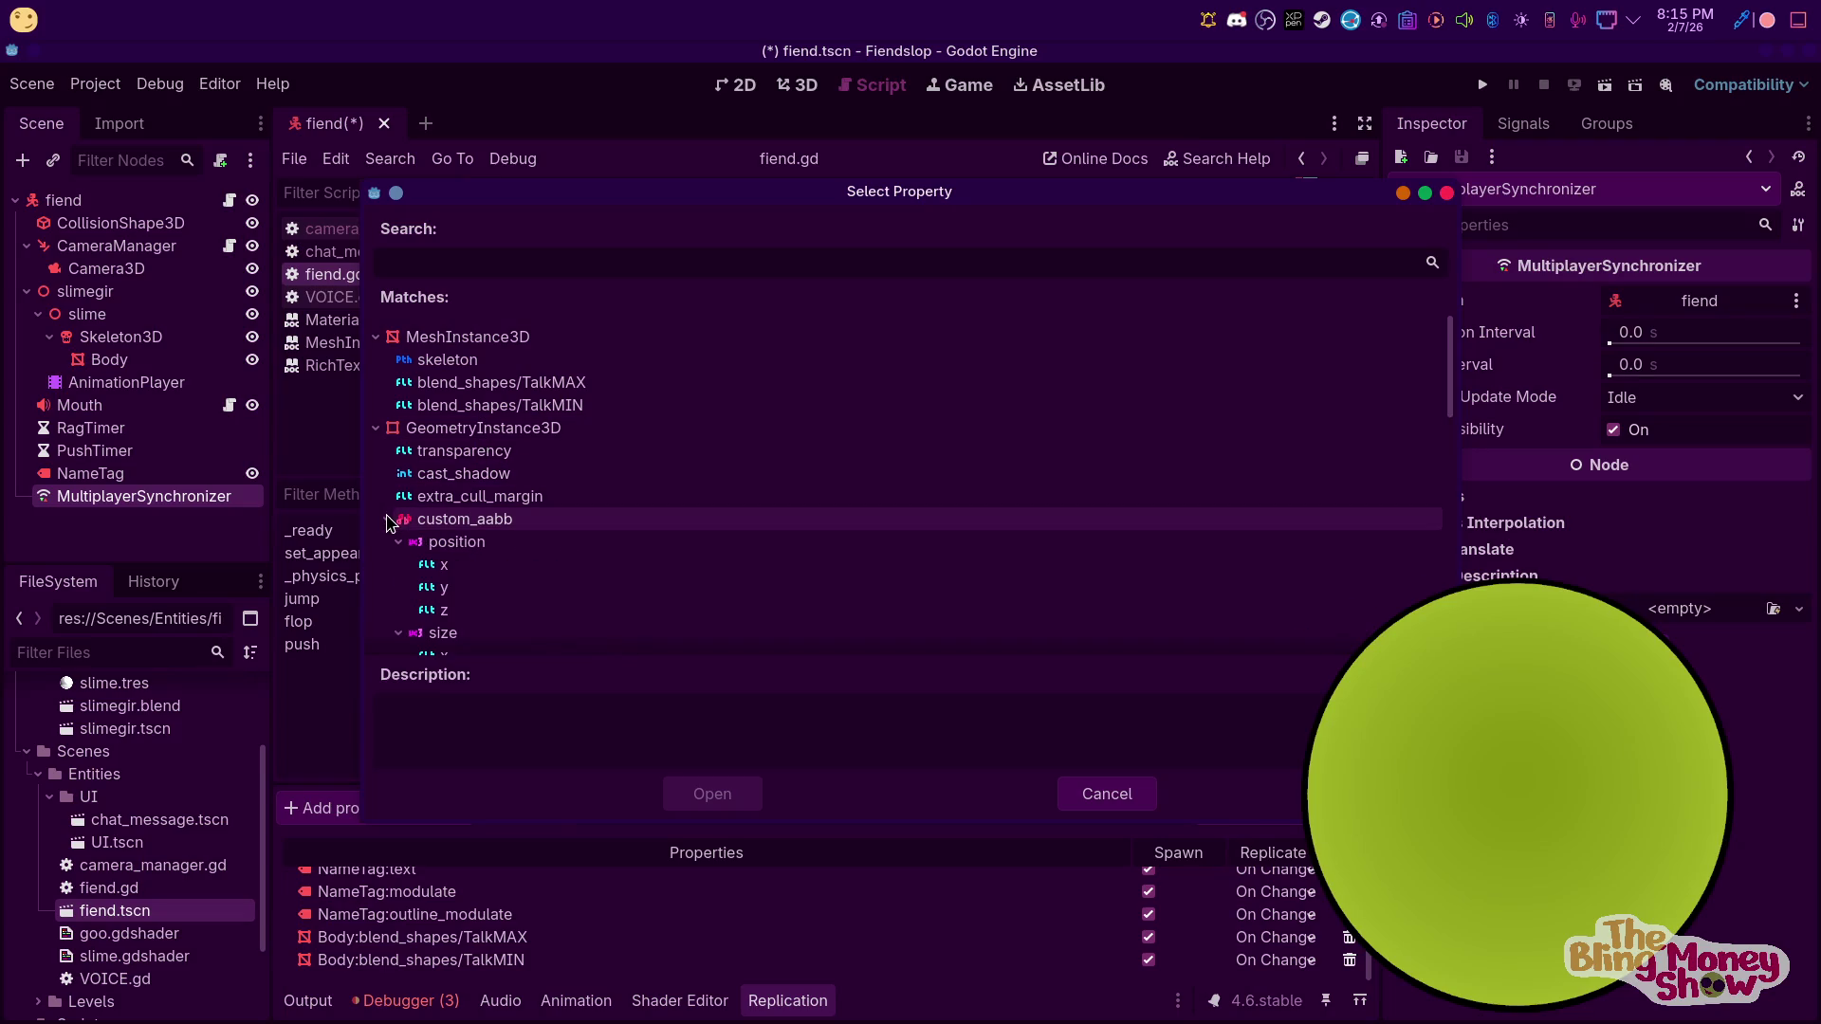
left_click(388, 520)
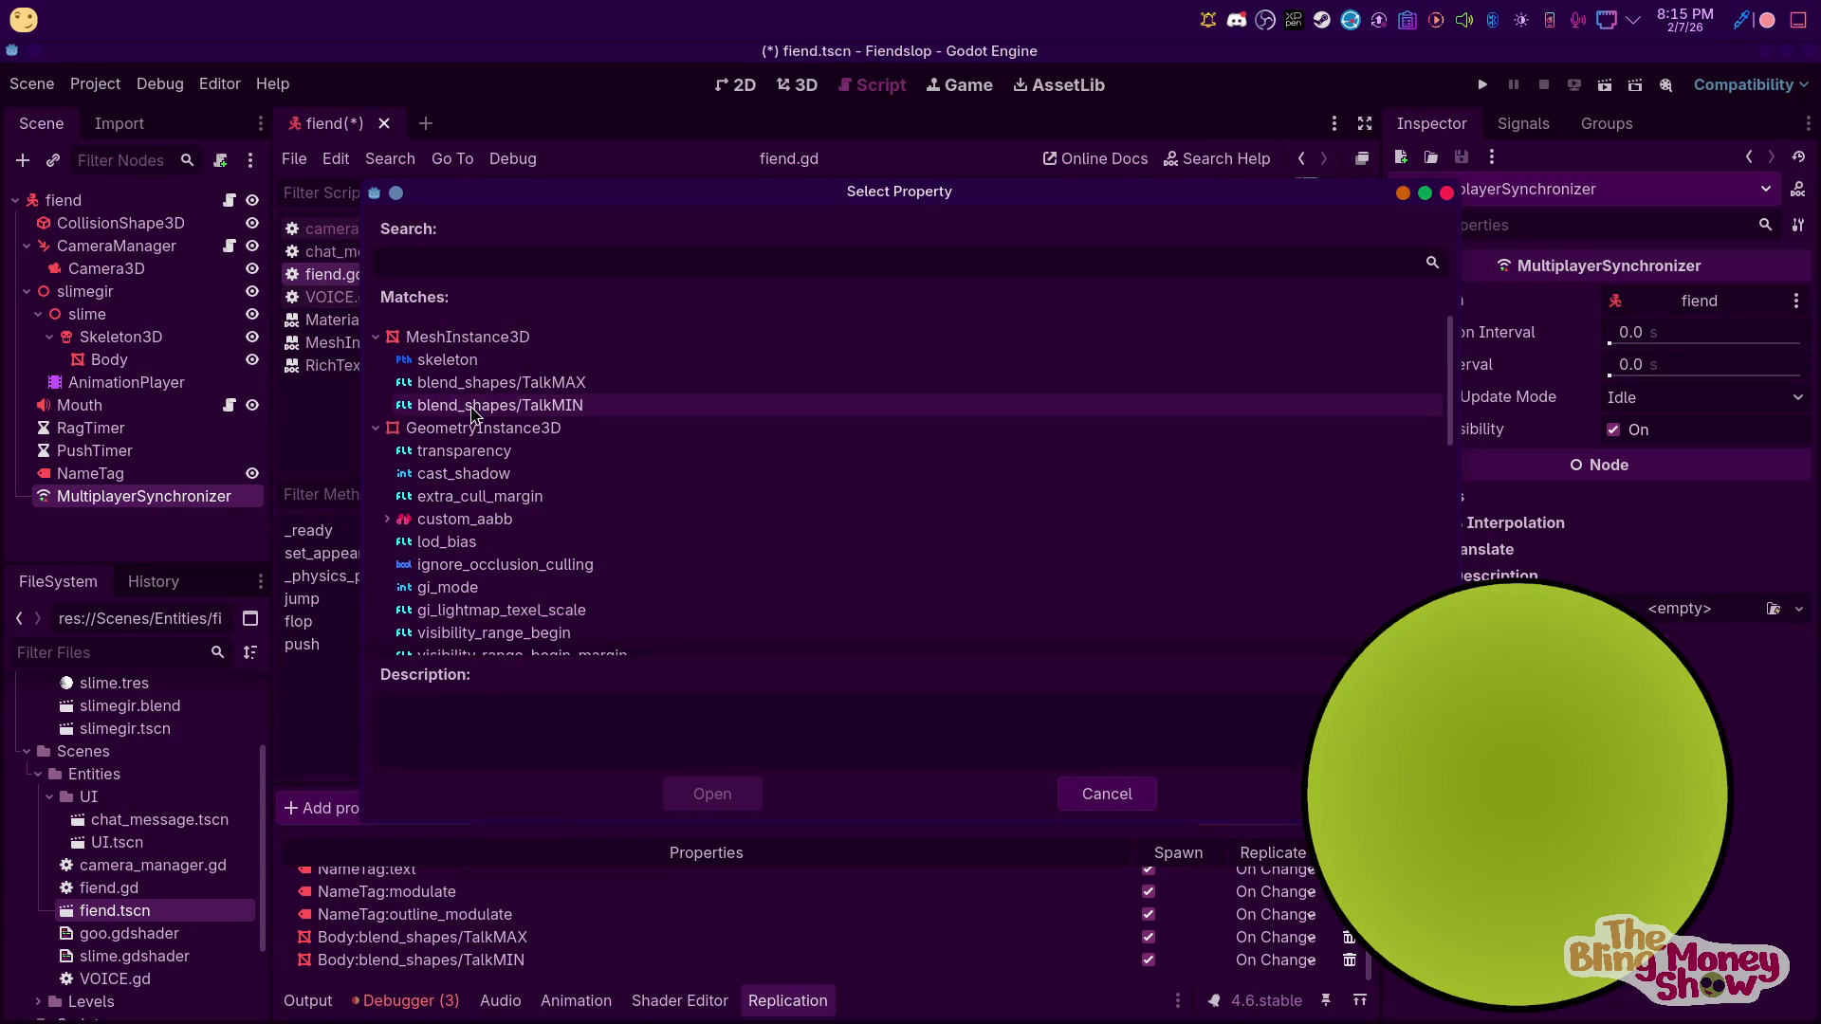
left_click(1091, 798)
left_click(429, 817)
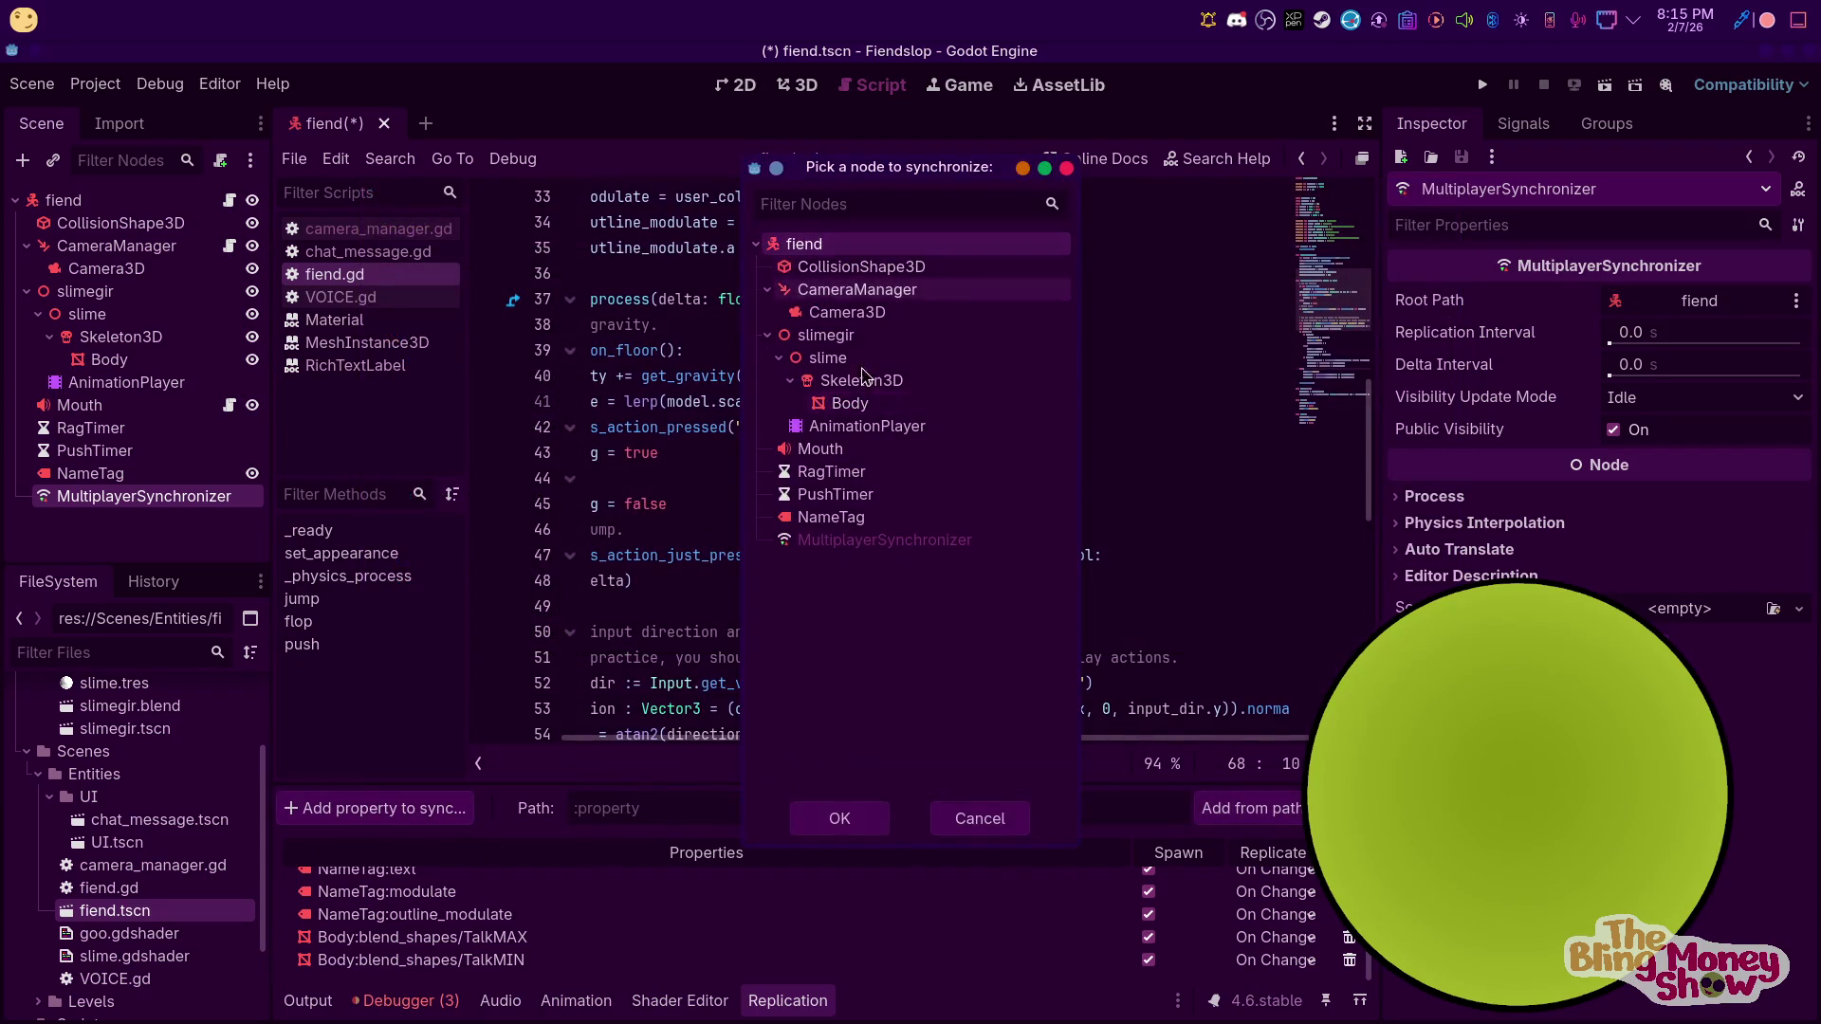
left_click(841, 819)
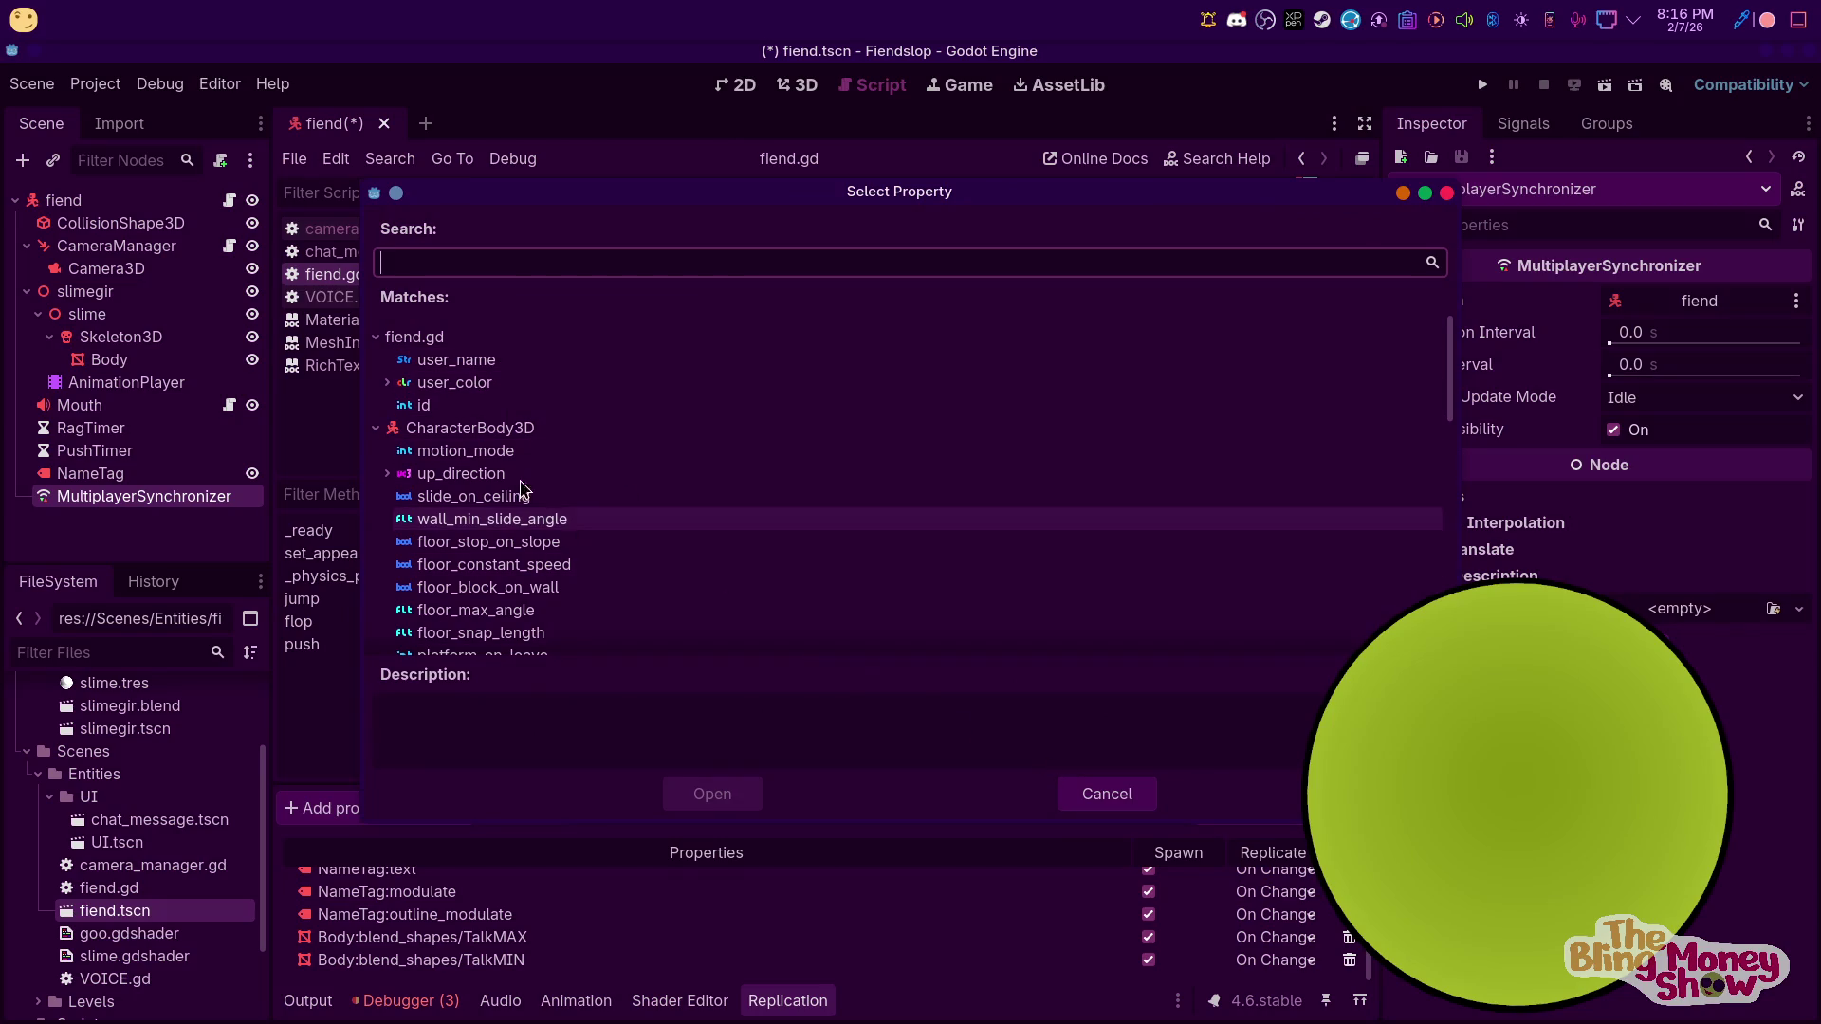
left_click(1099, 793)
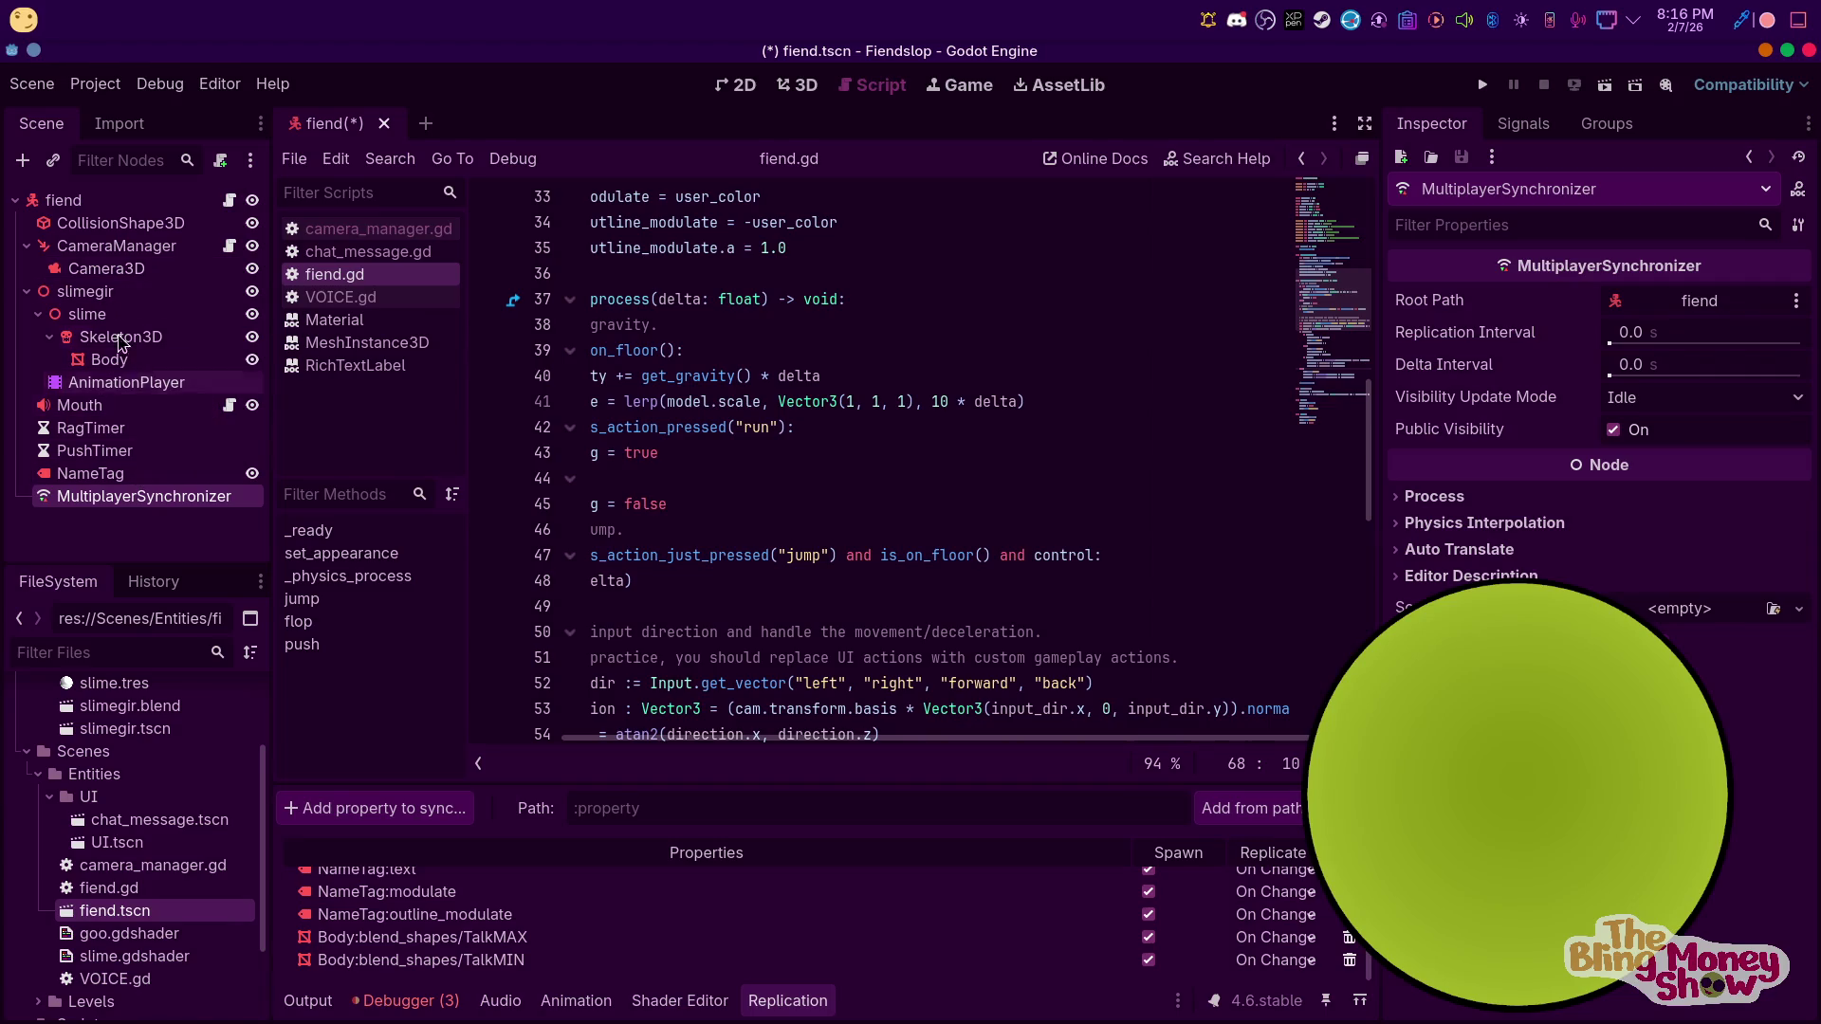
right_click(94, 201)
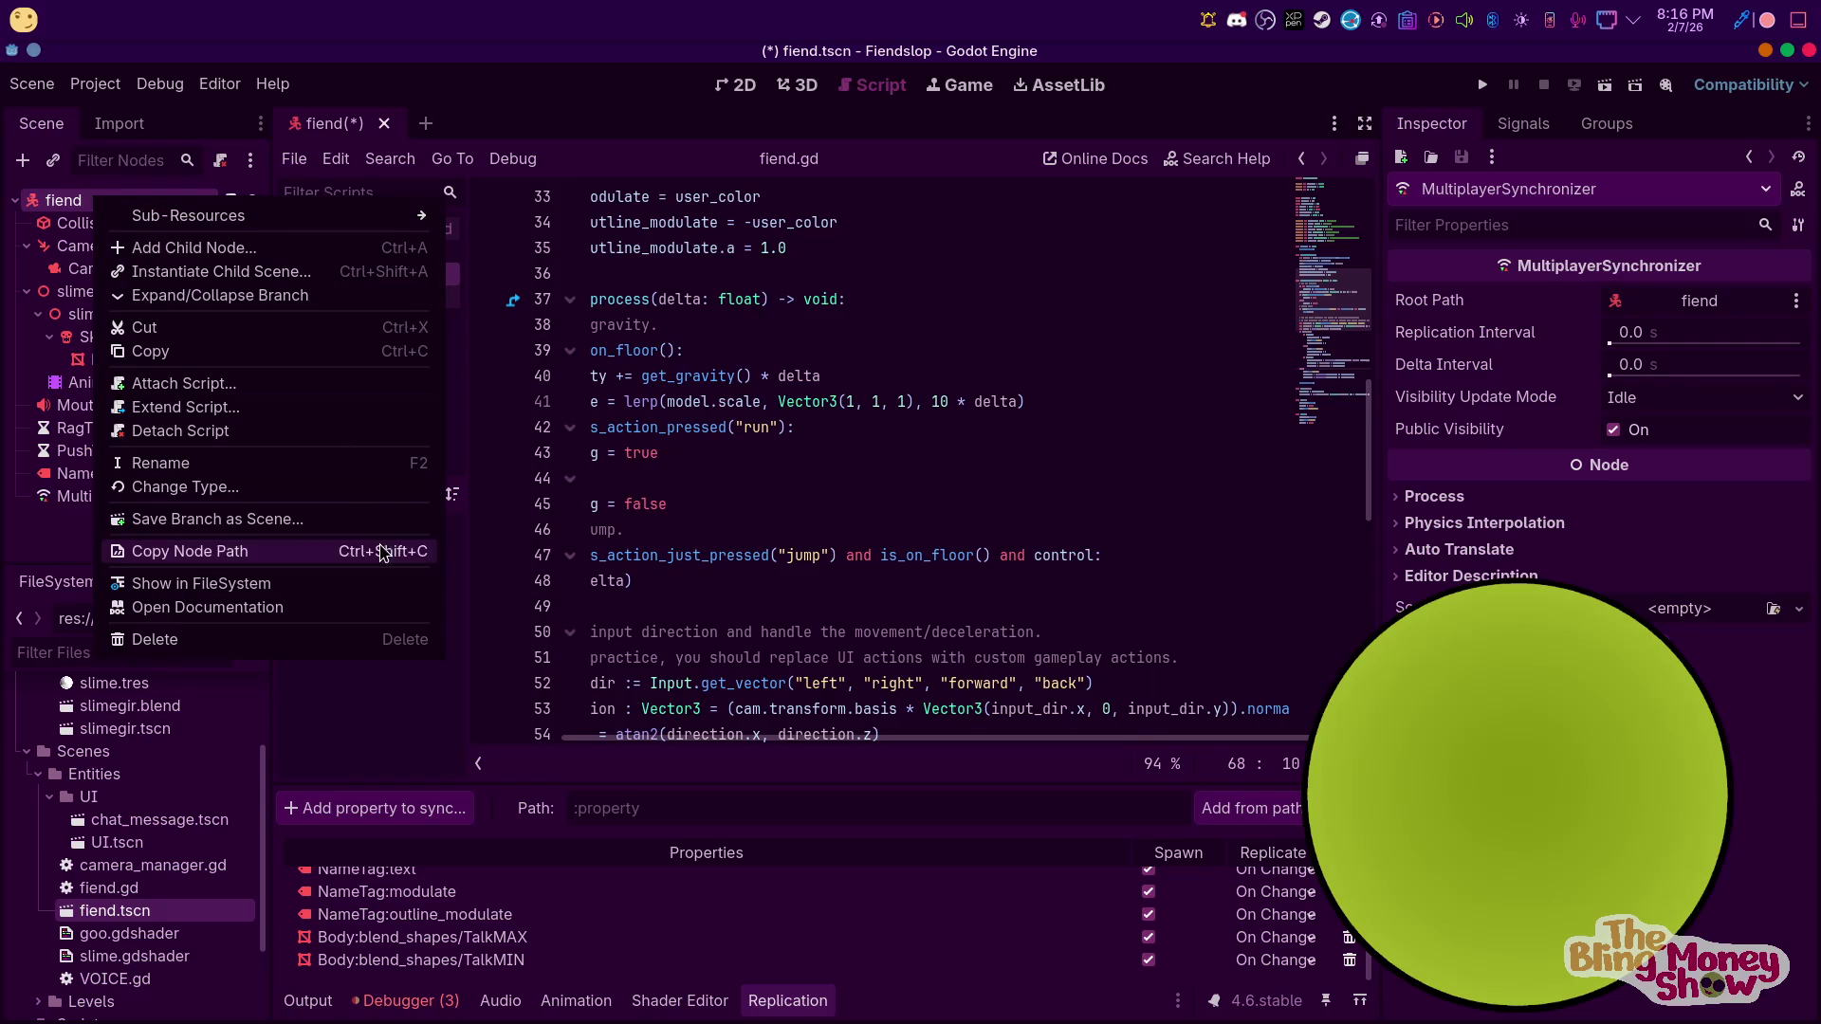
left_click(6, 417)
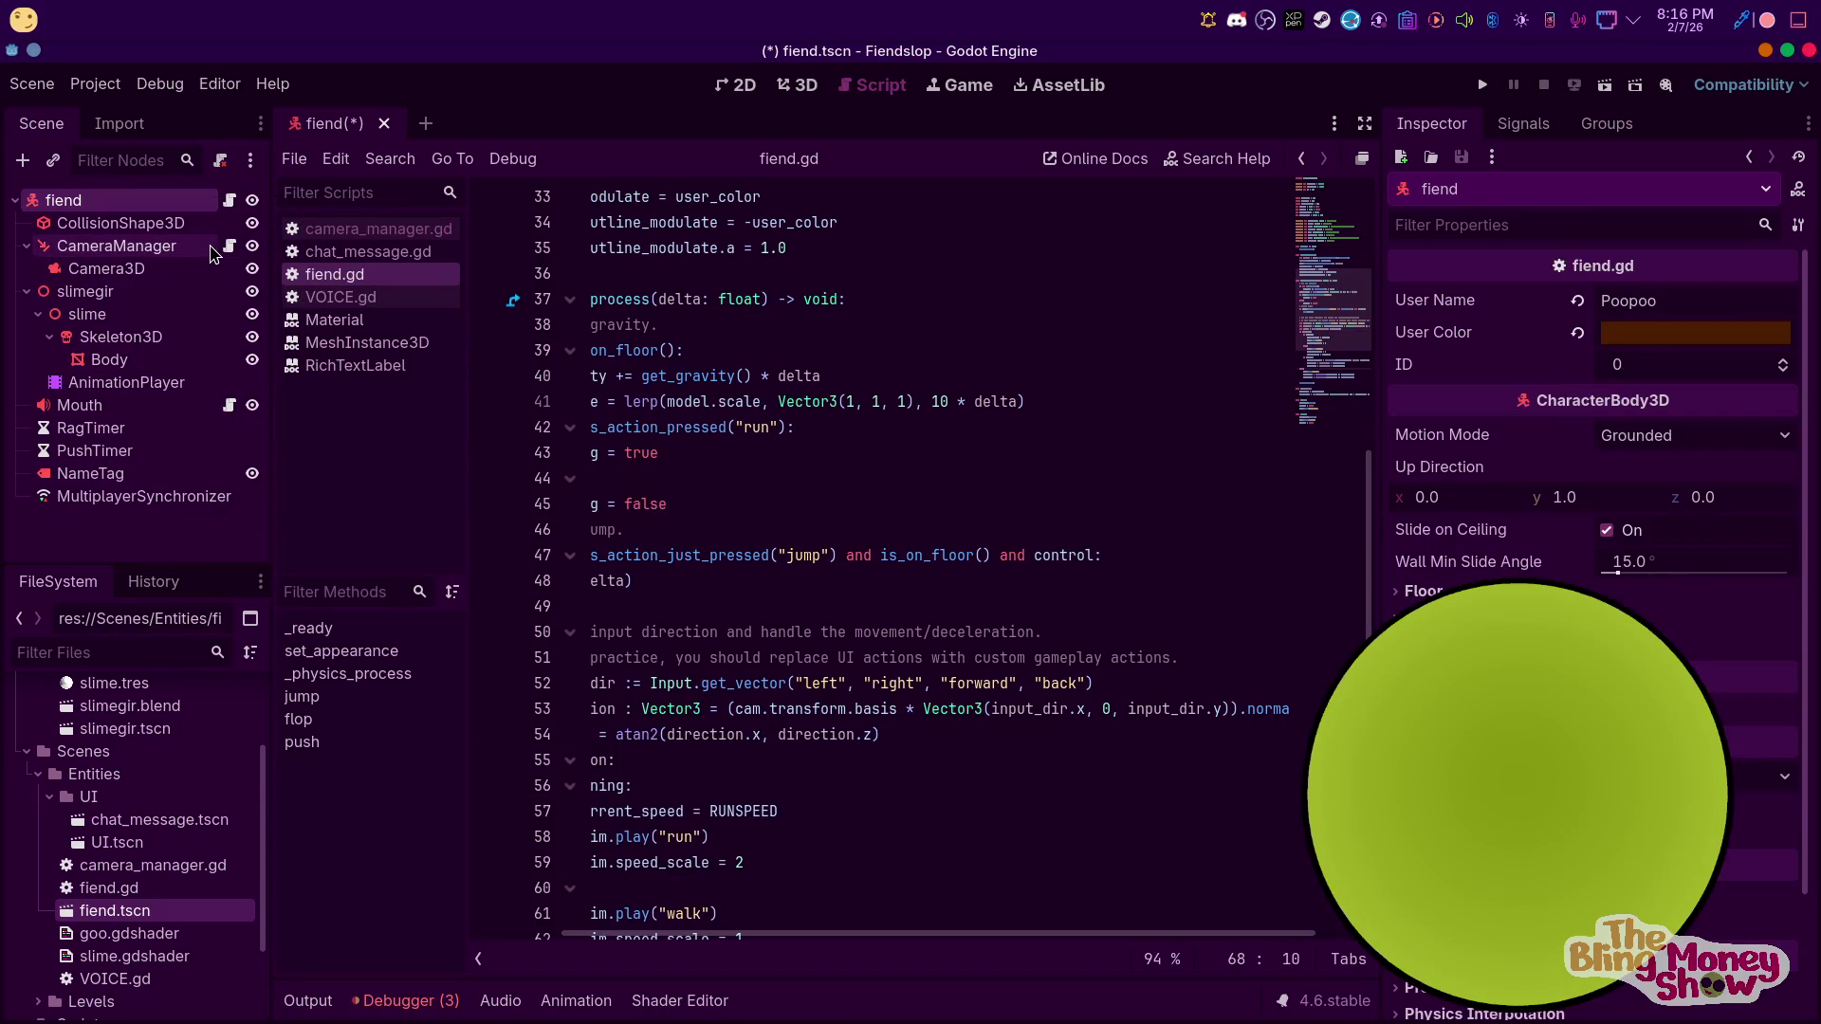
scroll(766, 924, "down", 9)
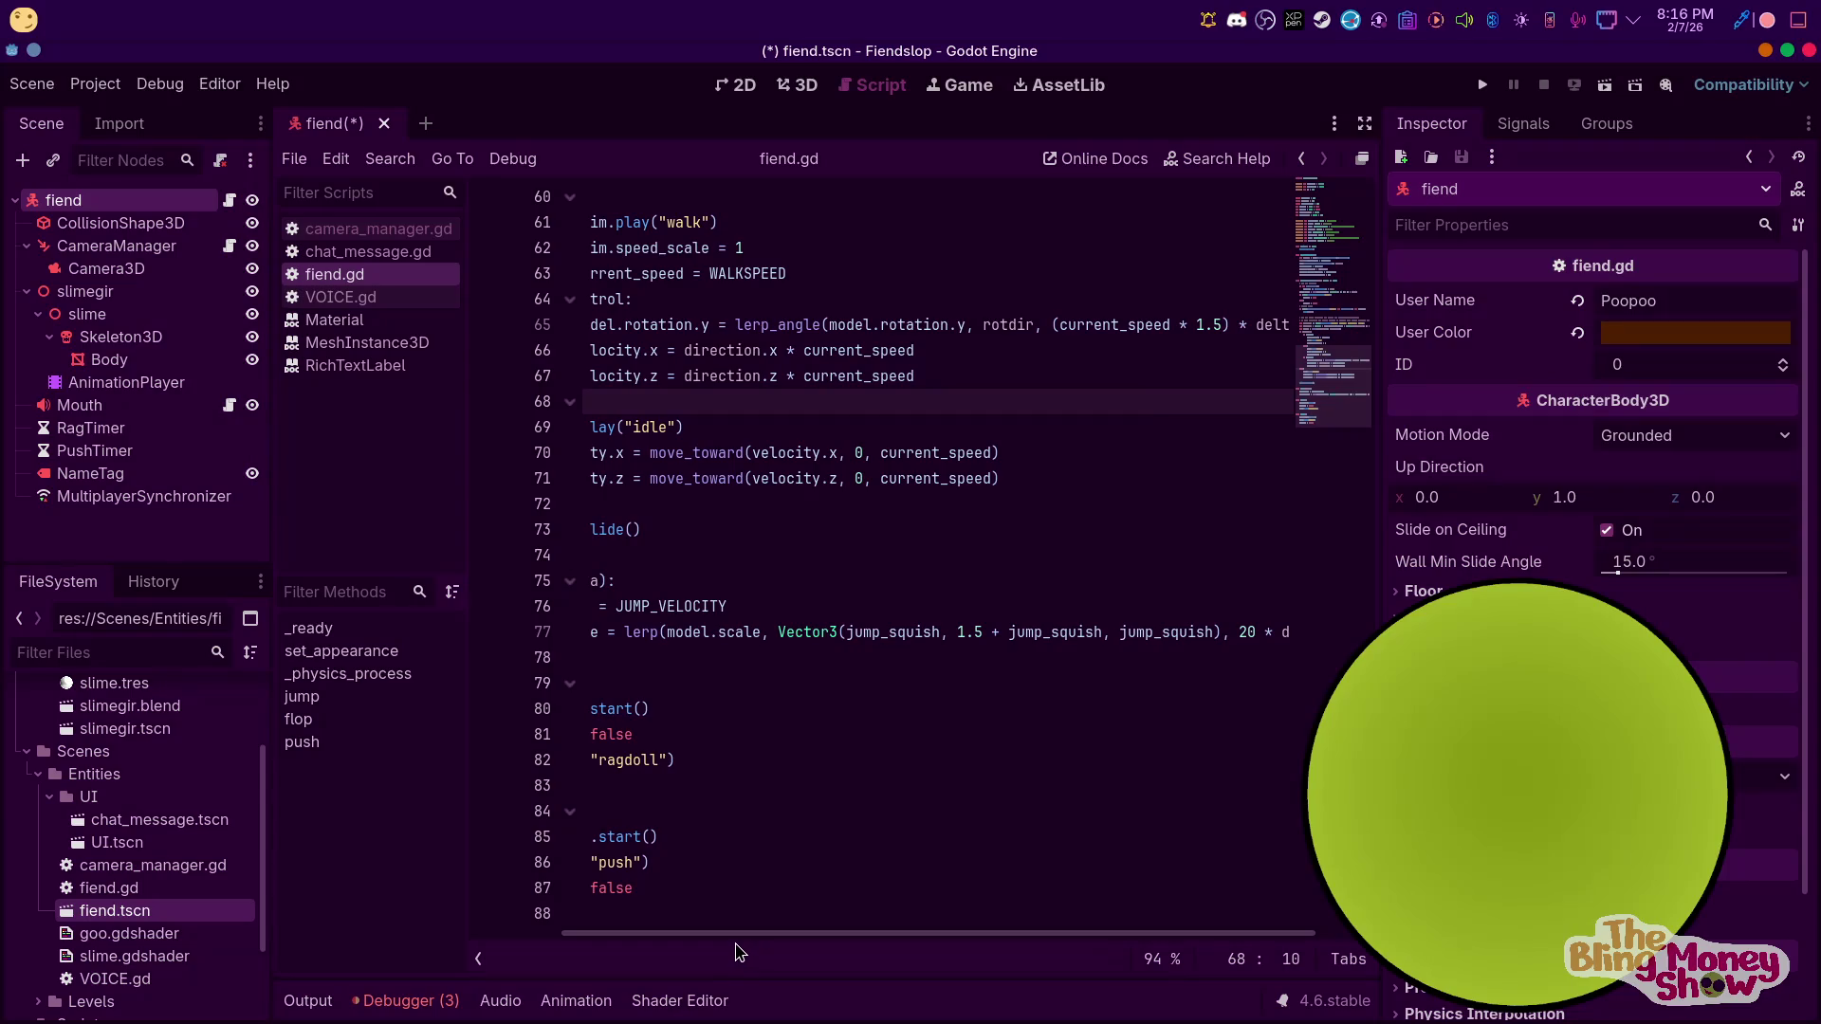
left_click_drag(718, 941, 626, 941)
scroll(689, 640, "up", 14)
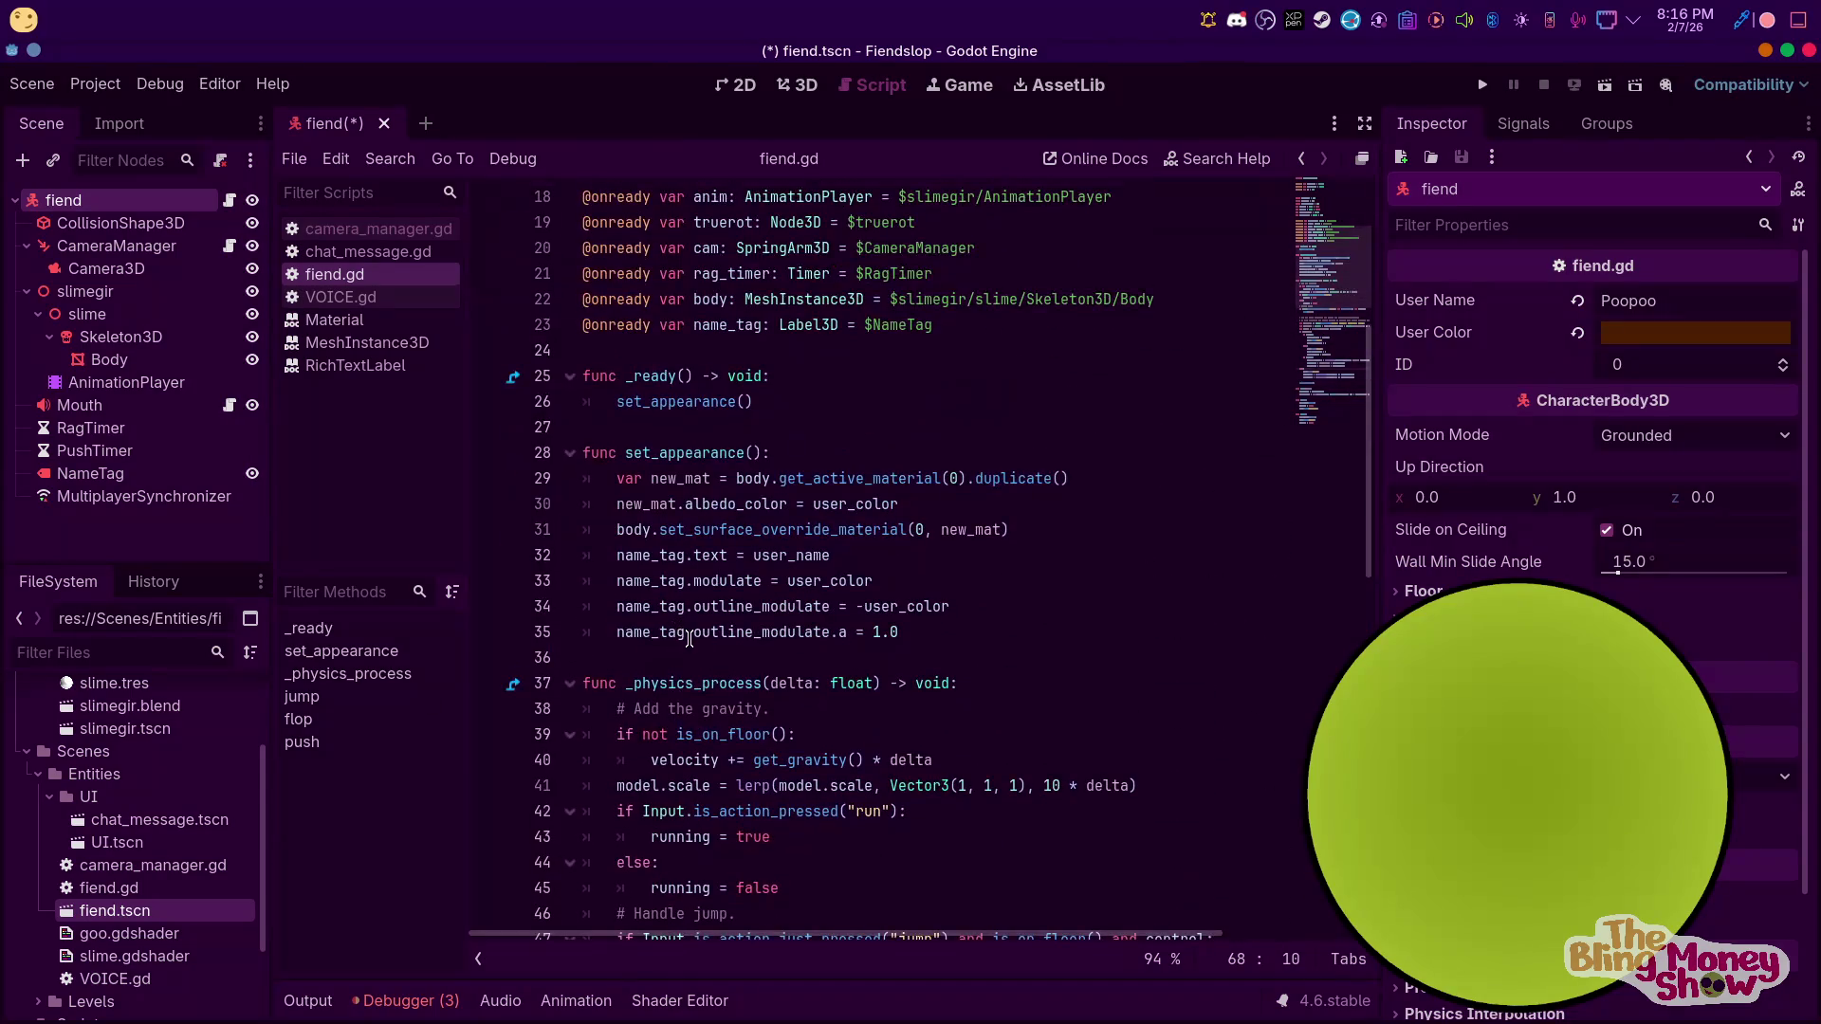
scroll(705, 655, "up", 2)
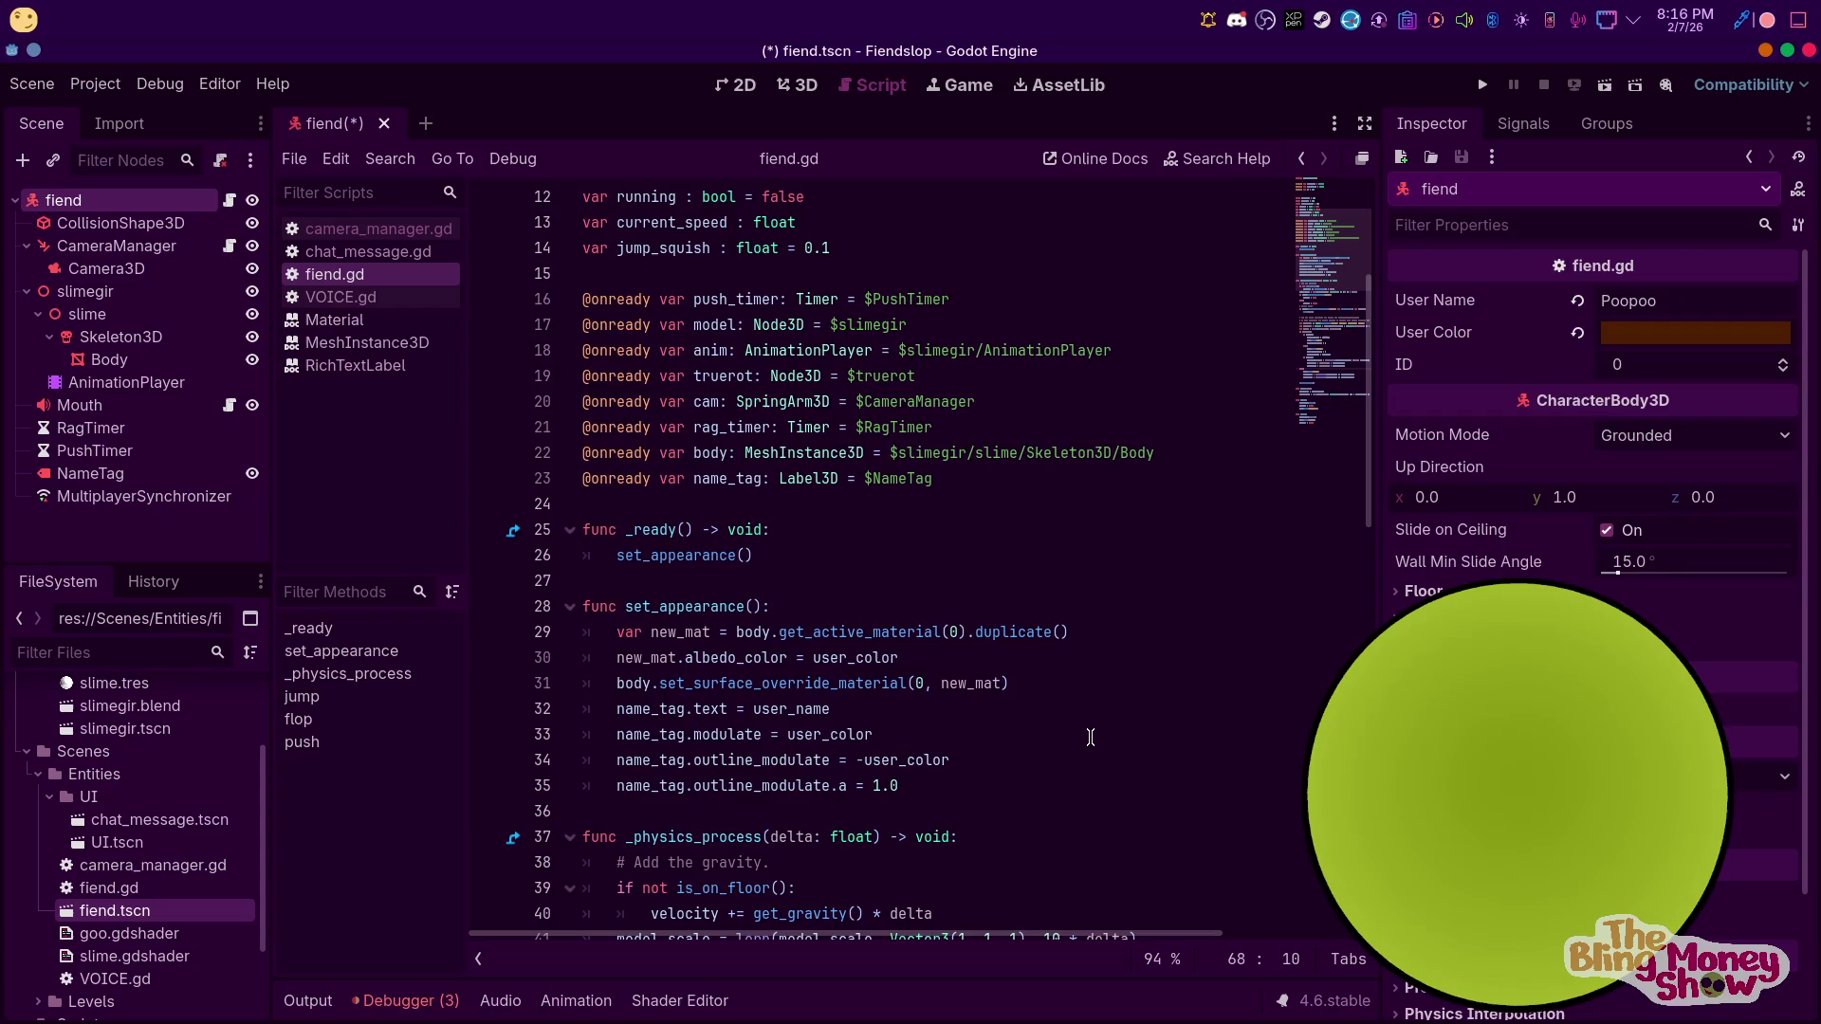
left_click(784, 607)
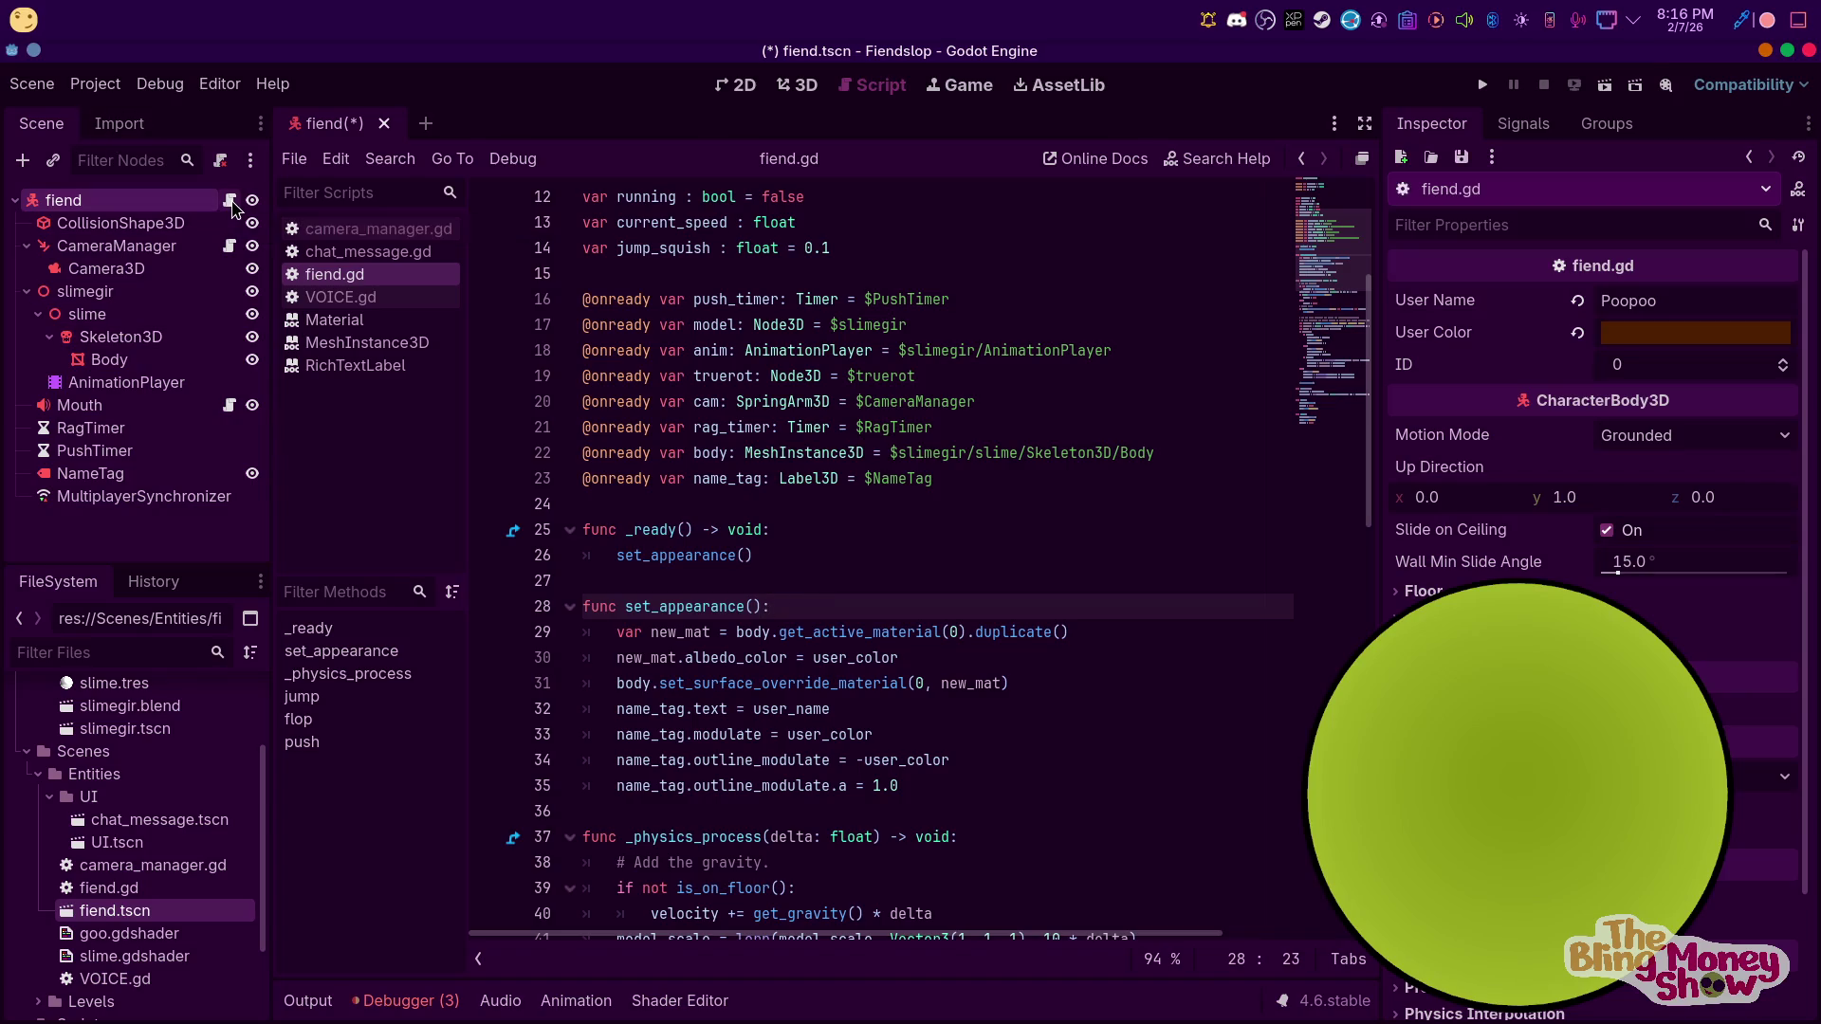
left_click(228, 498)
left_click(388, 811)
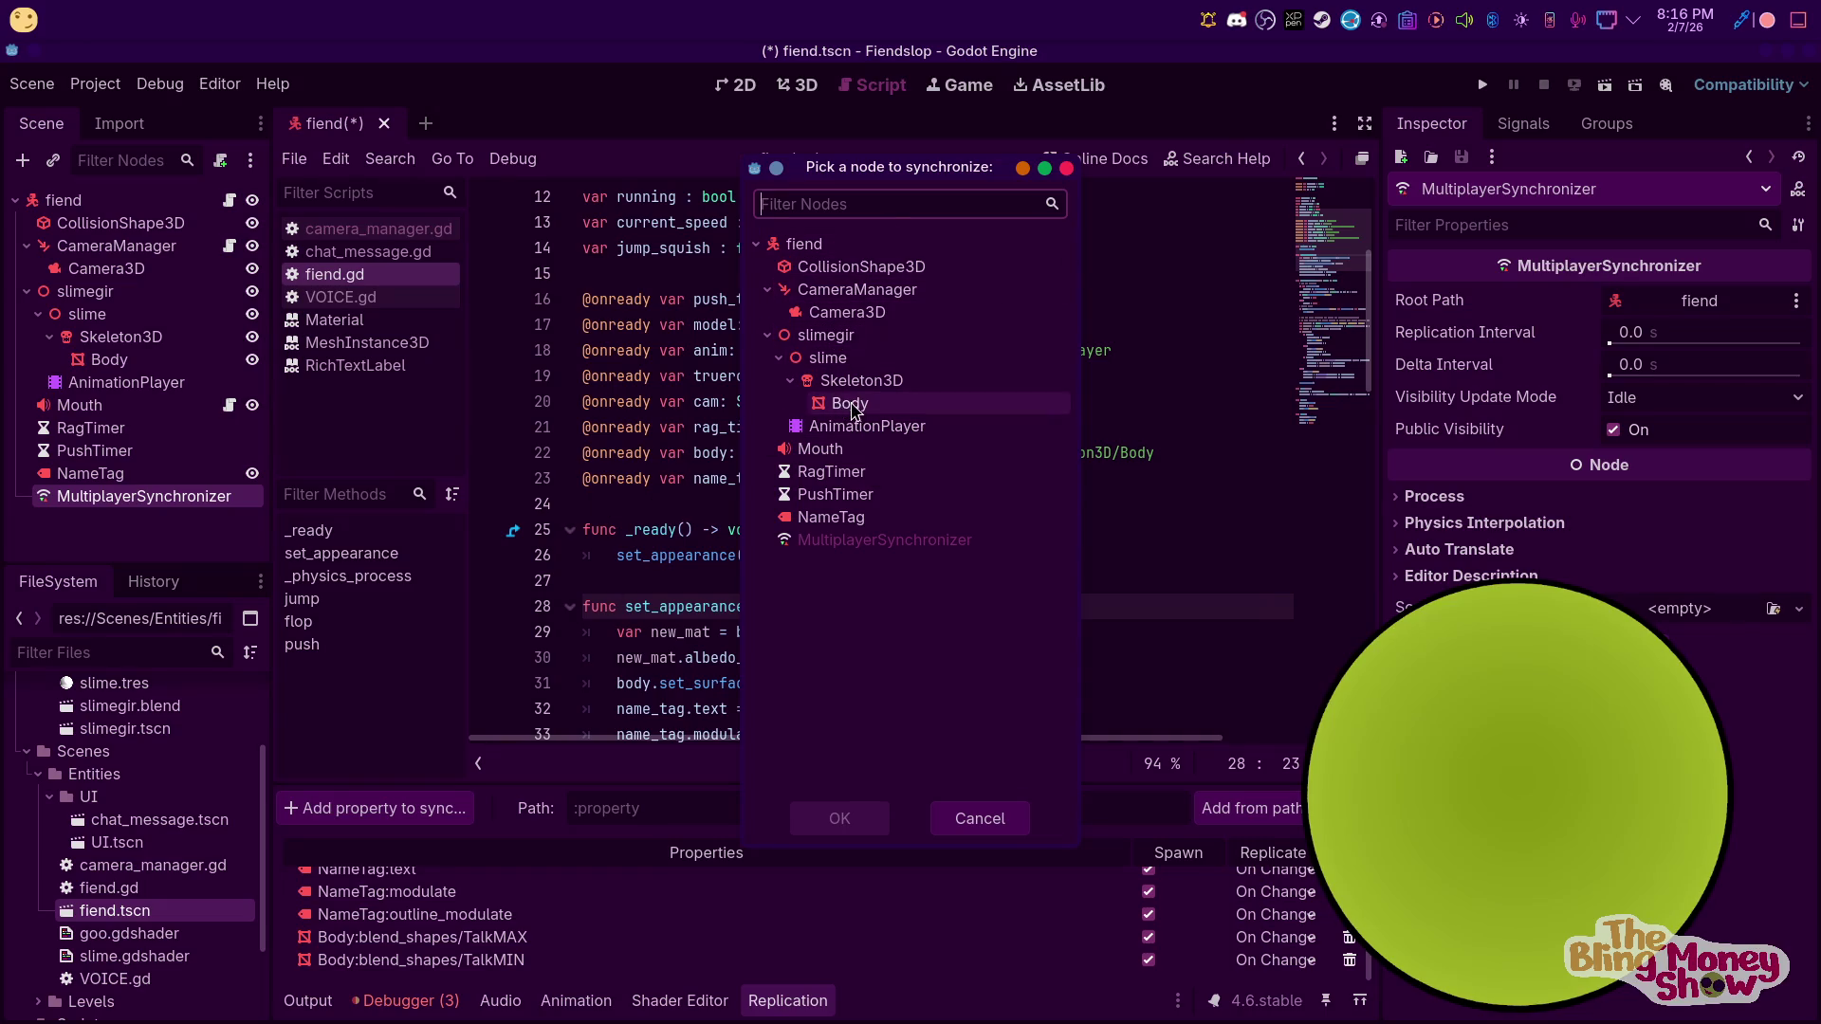
Add fiend:user_color to the synced properties with Replicate set to On Change
left_click(811, 248)
left_click(801, 821)
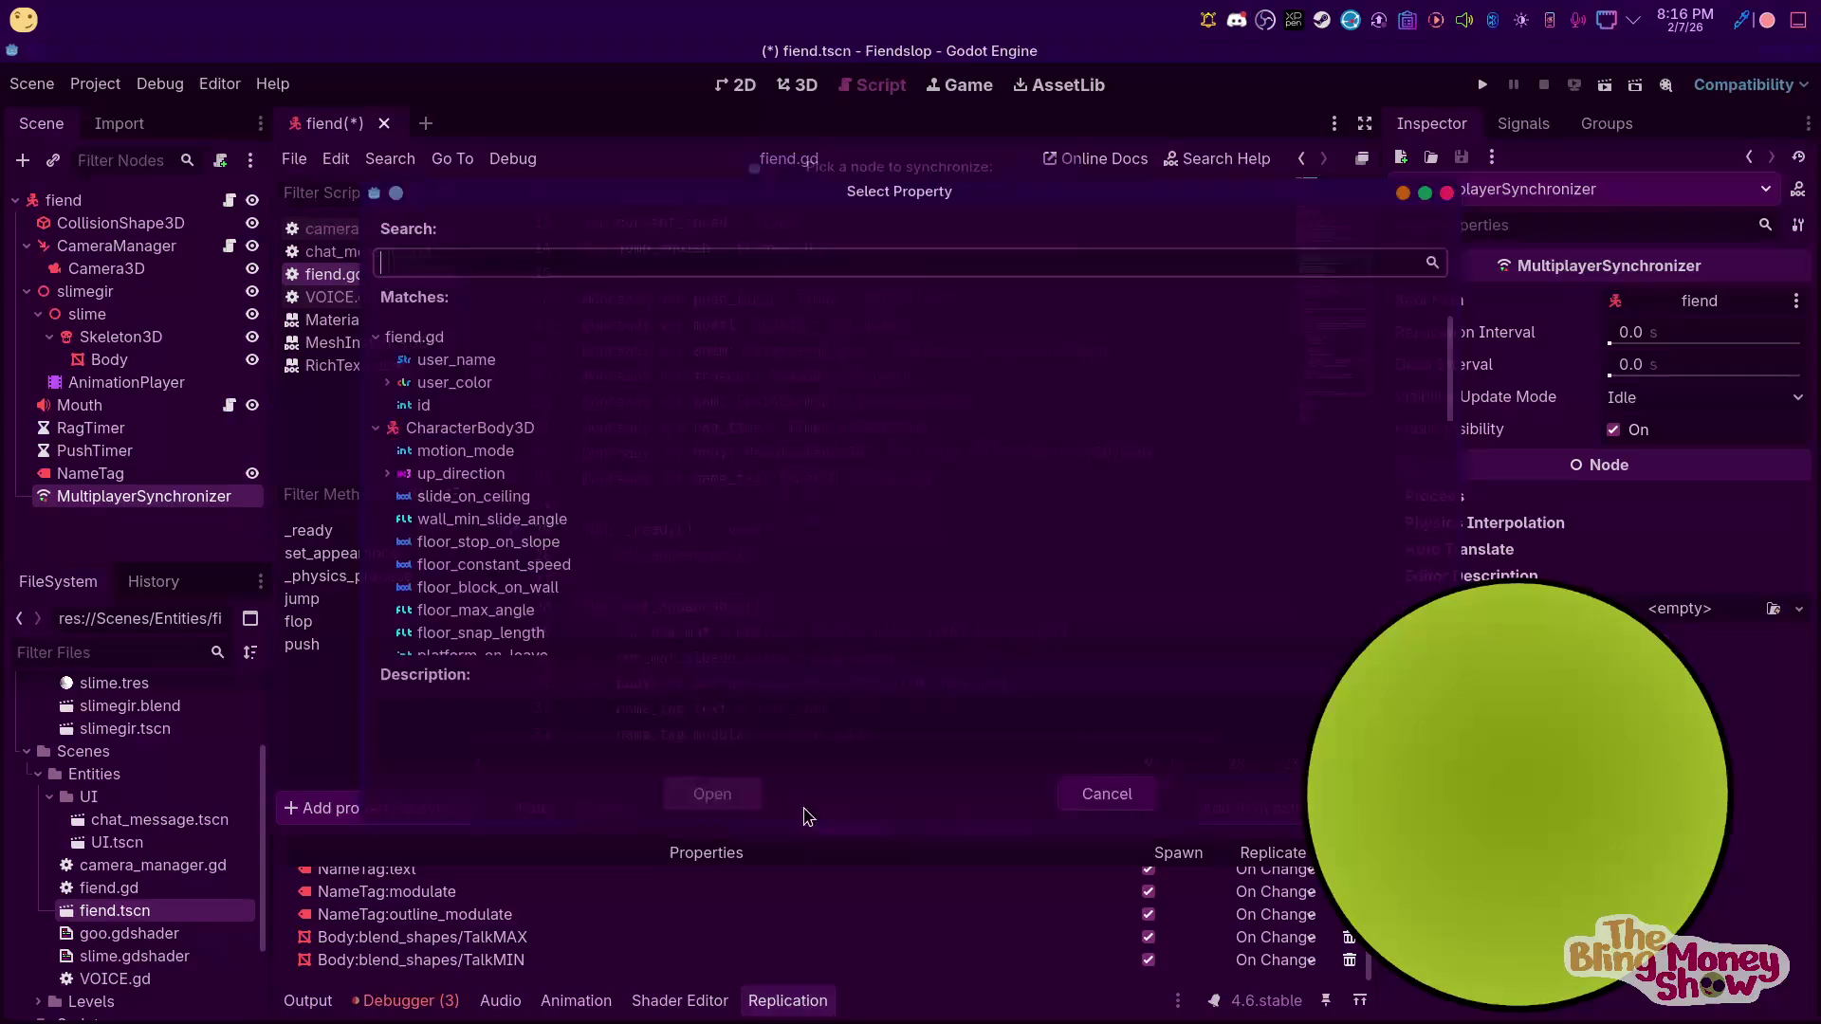
left_click(464, 382)
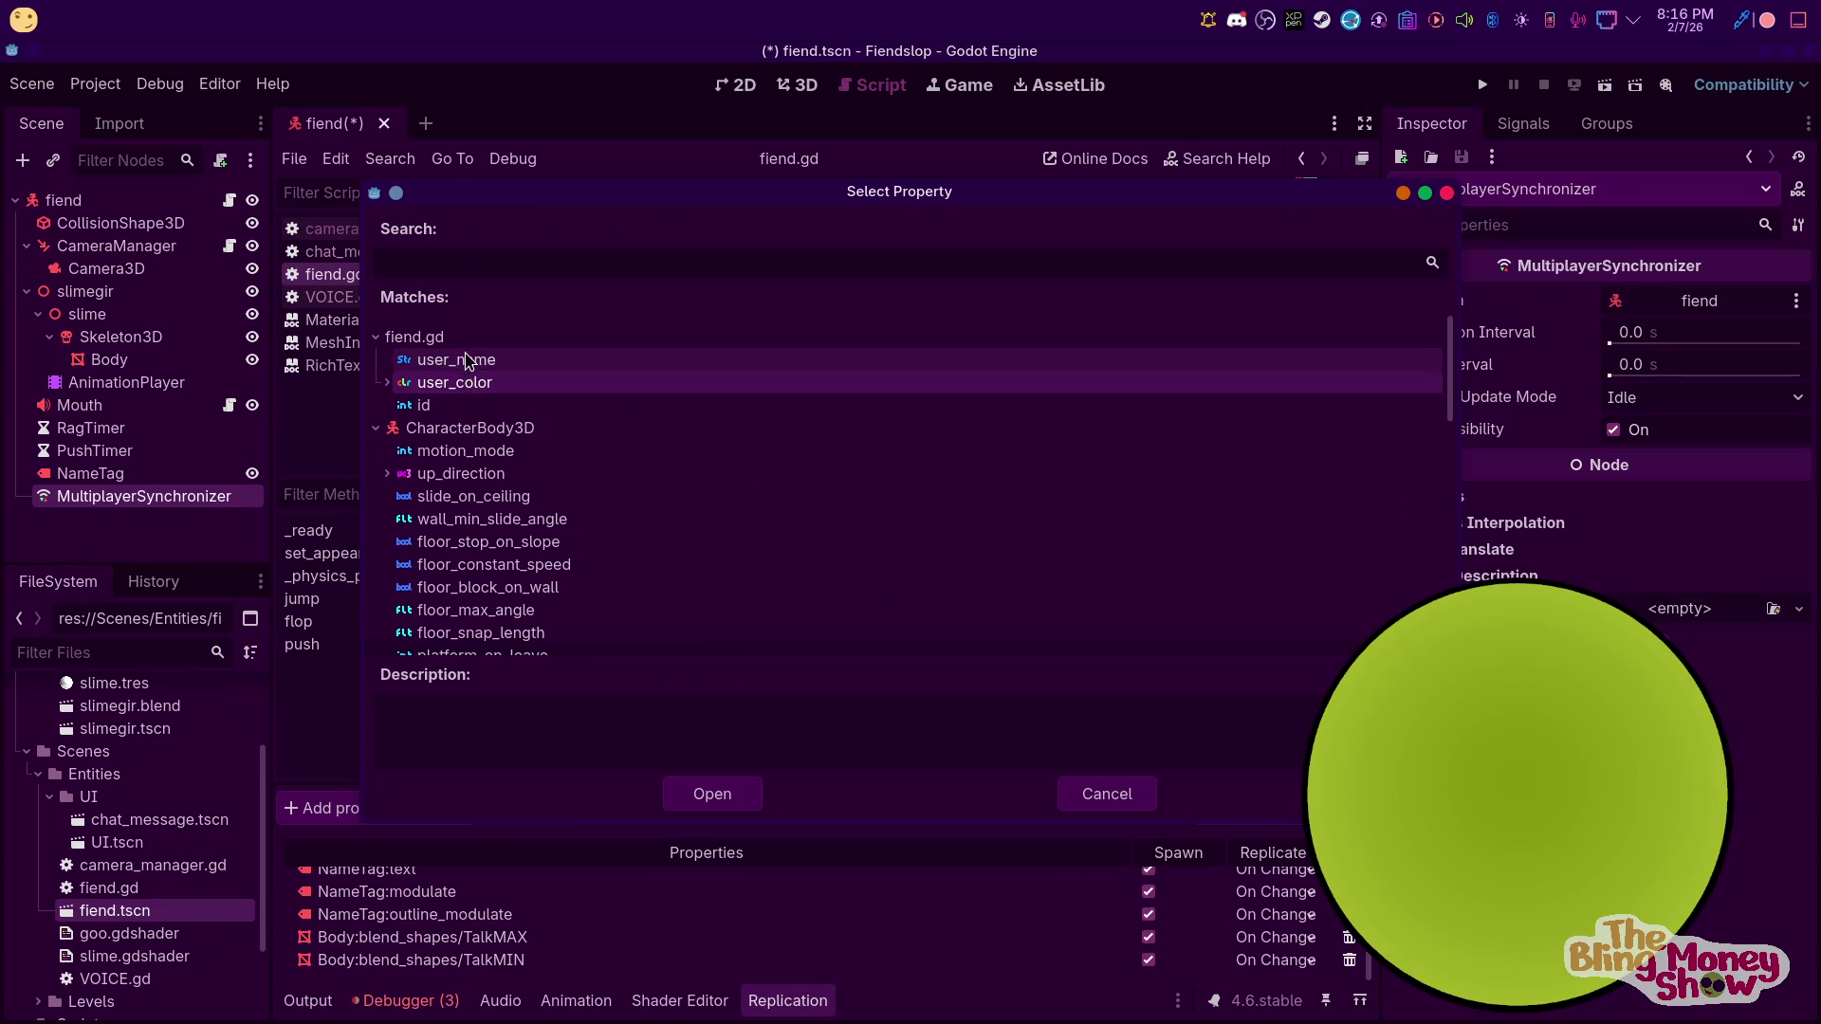
left_click(707, 799)
left_click(1280, 960)
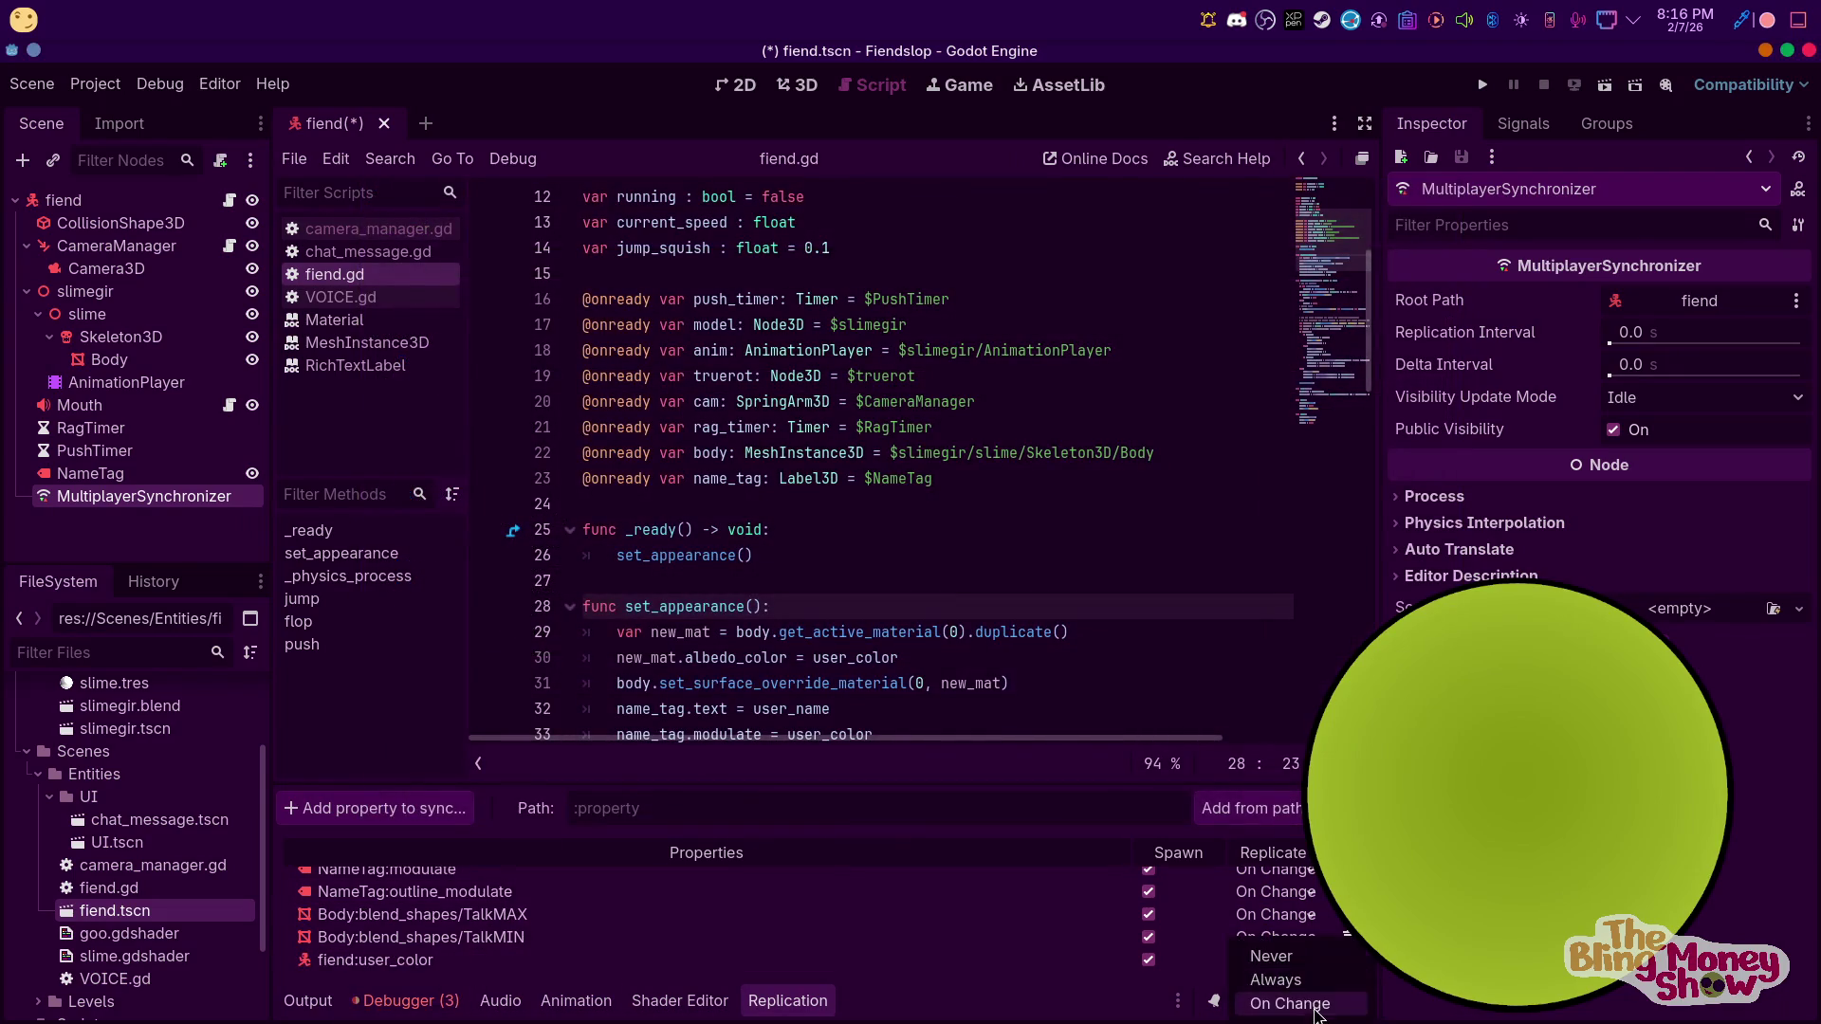
left_click(1314, 1007)
Add fiend:user_name as On Change, then delete that row and confirm the removal
left_click(417, 808)
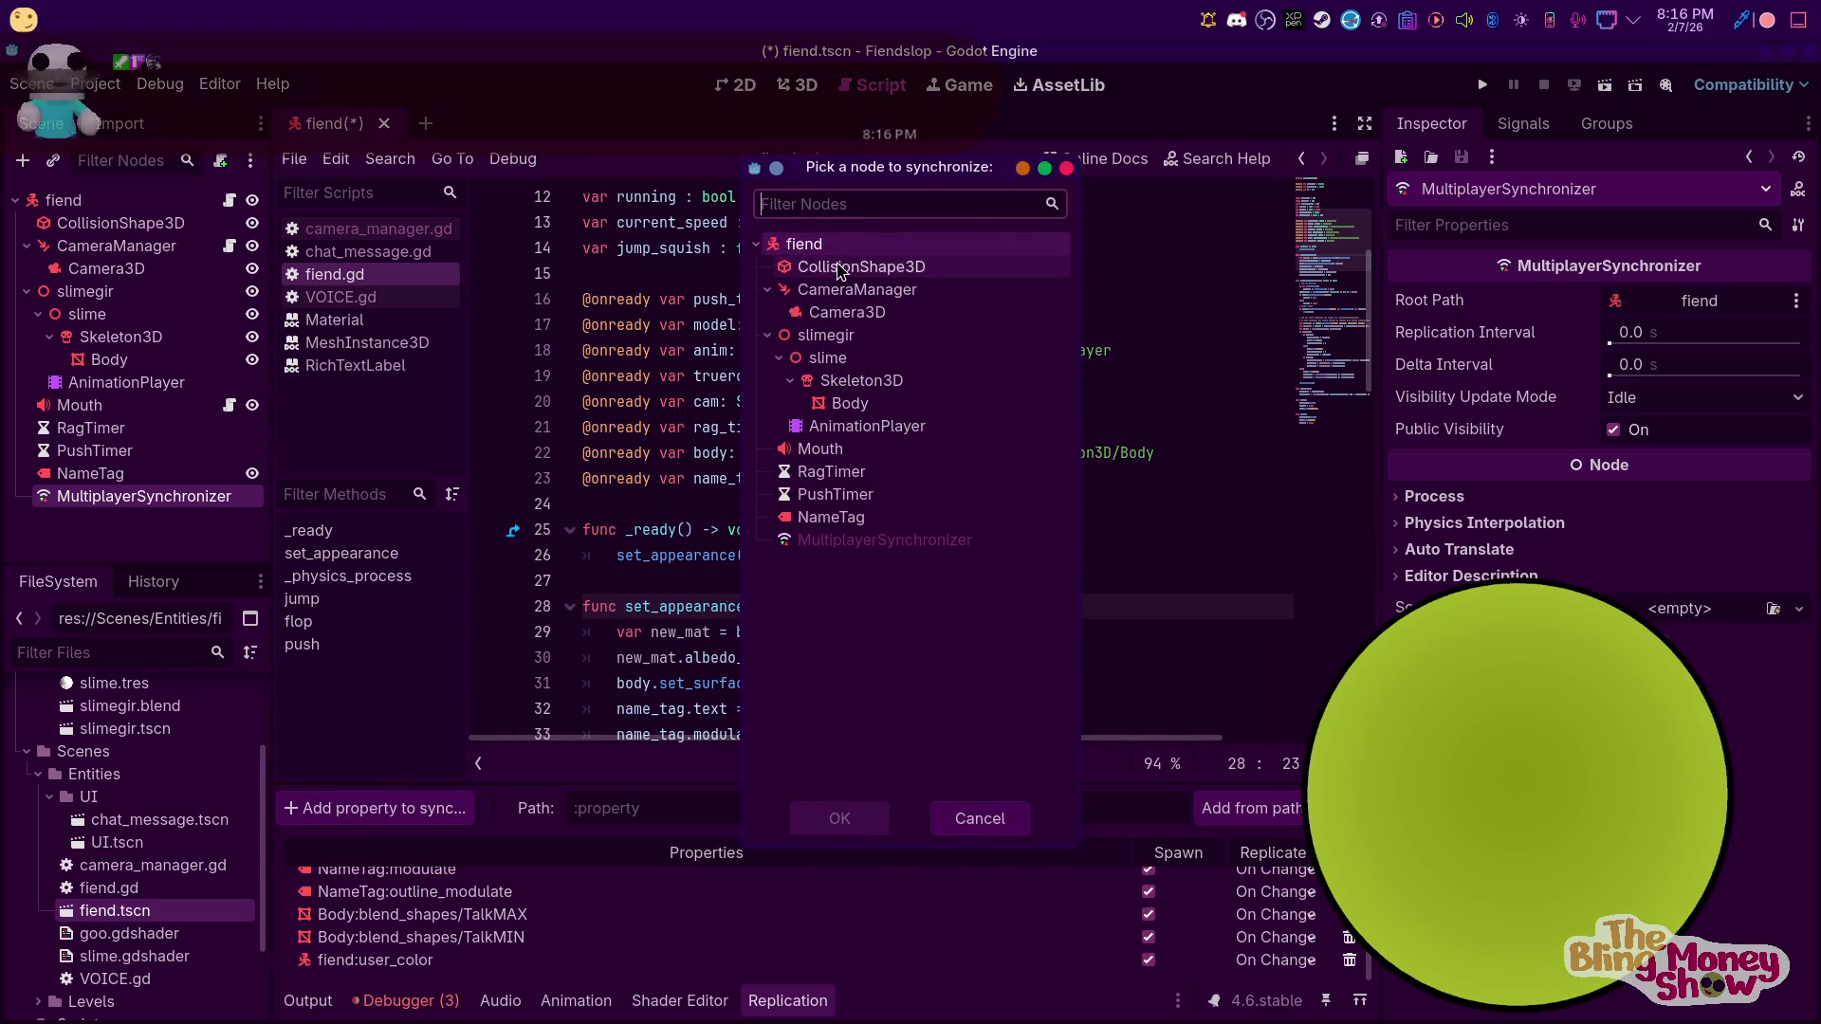
left_click(839, 818)
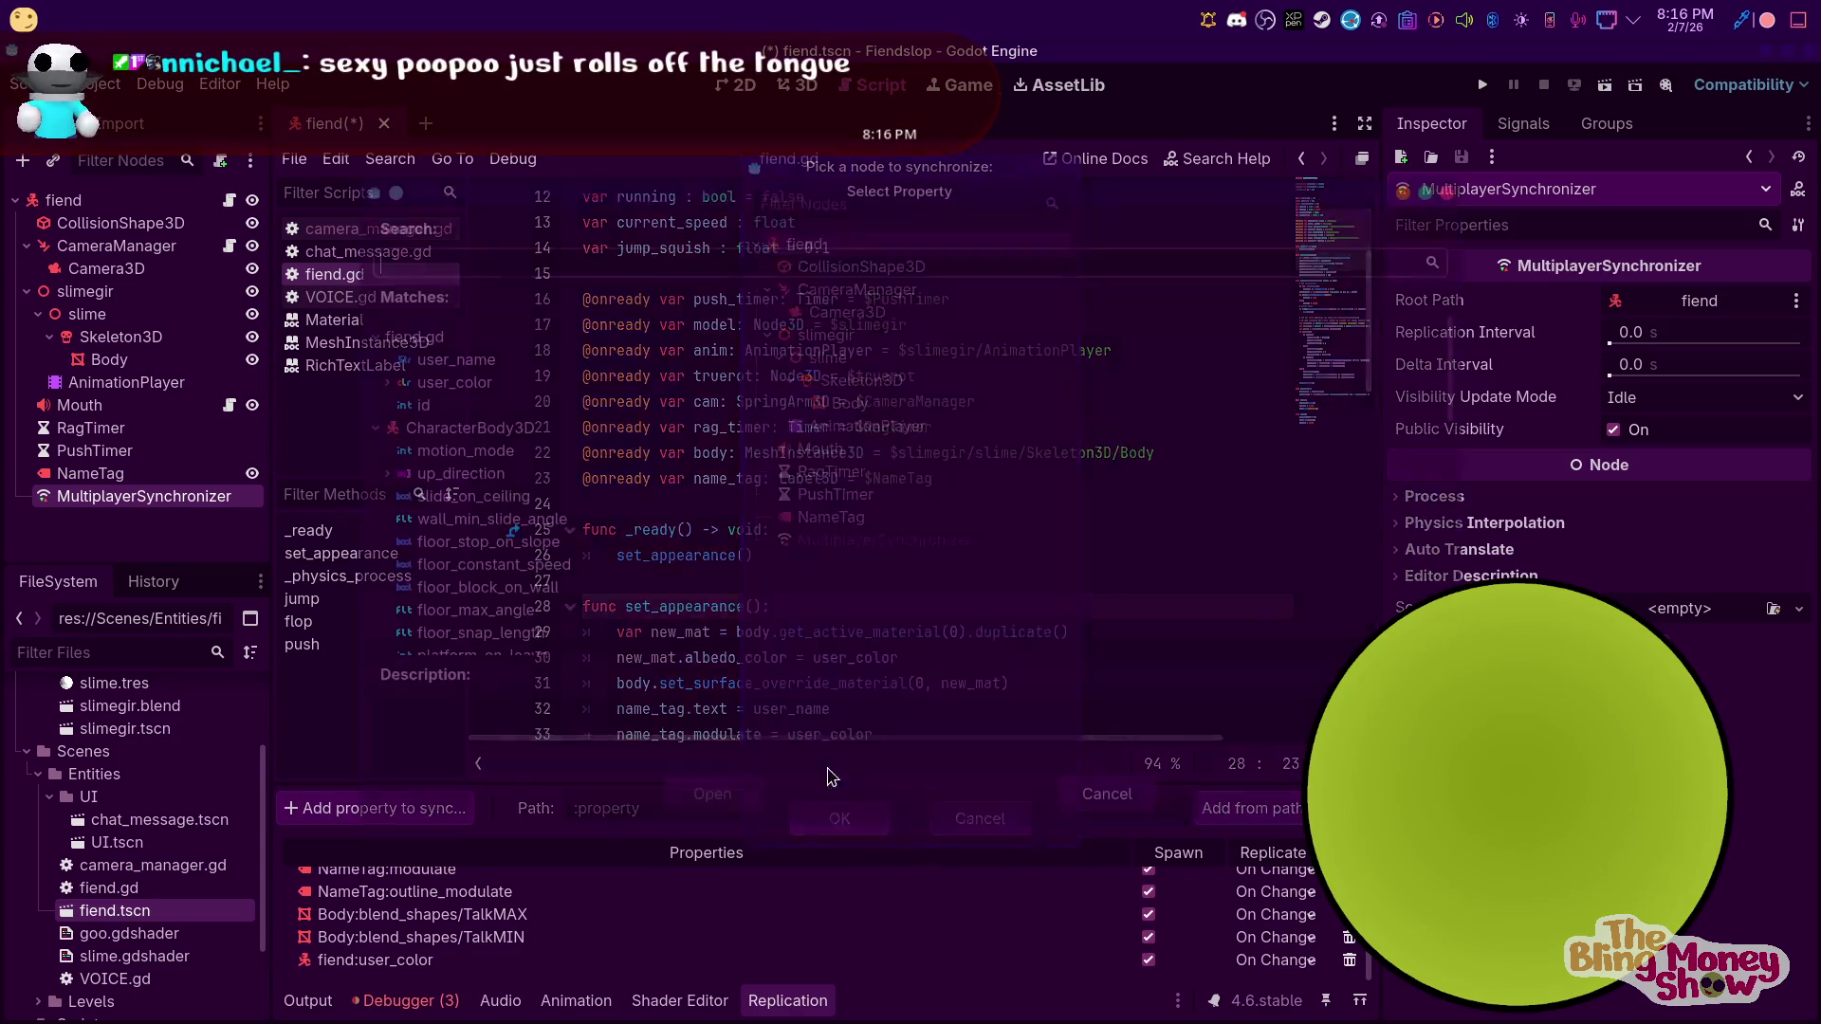
left_click(449, 365)
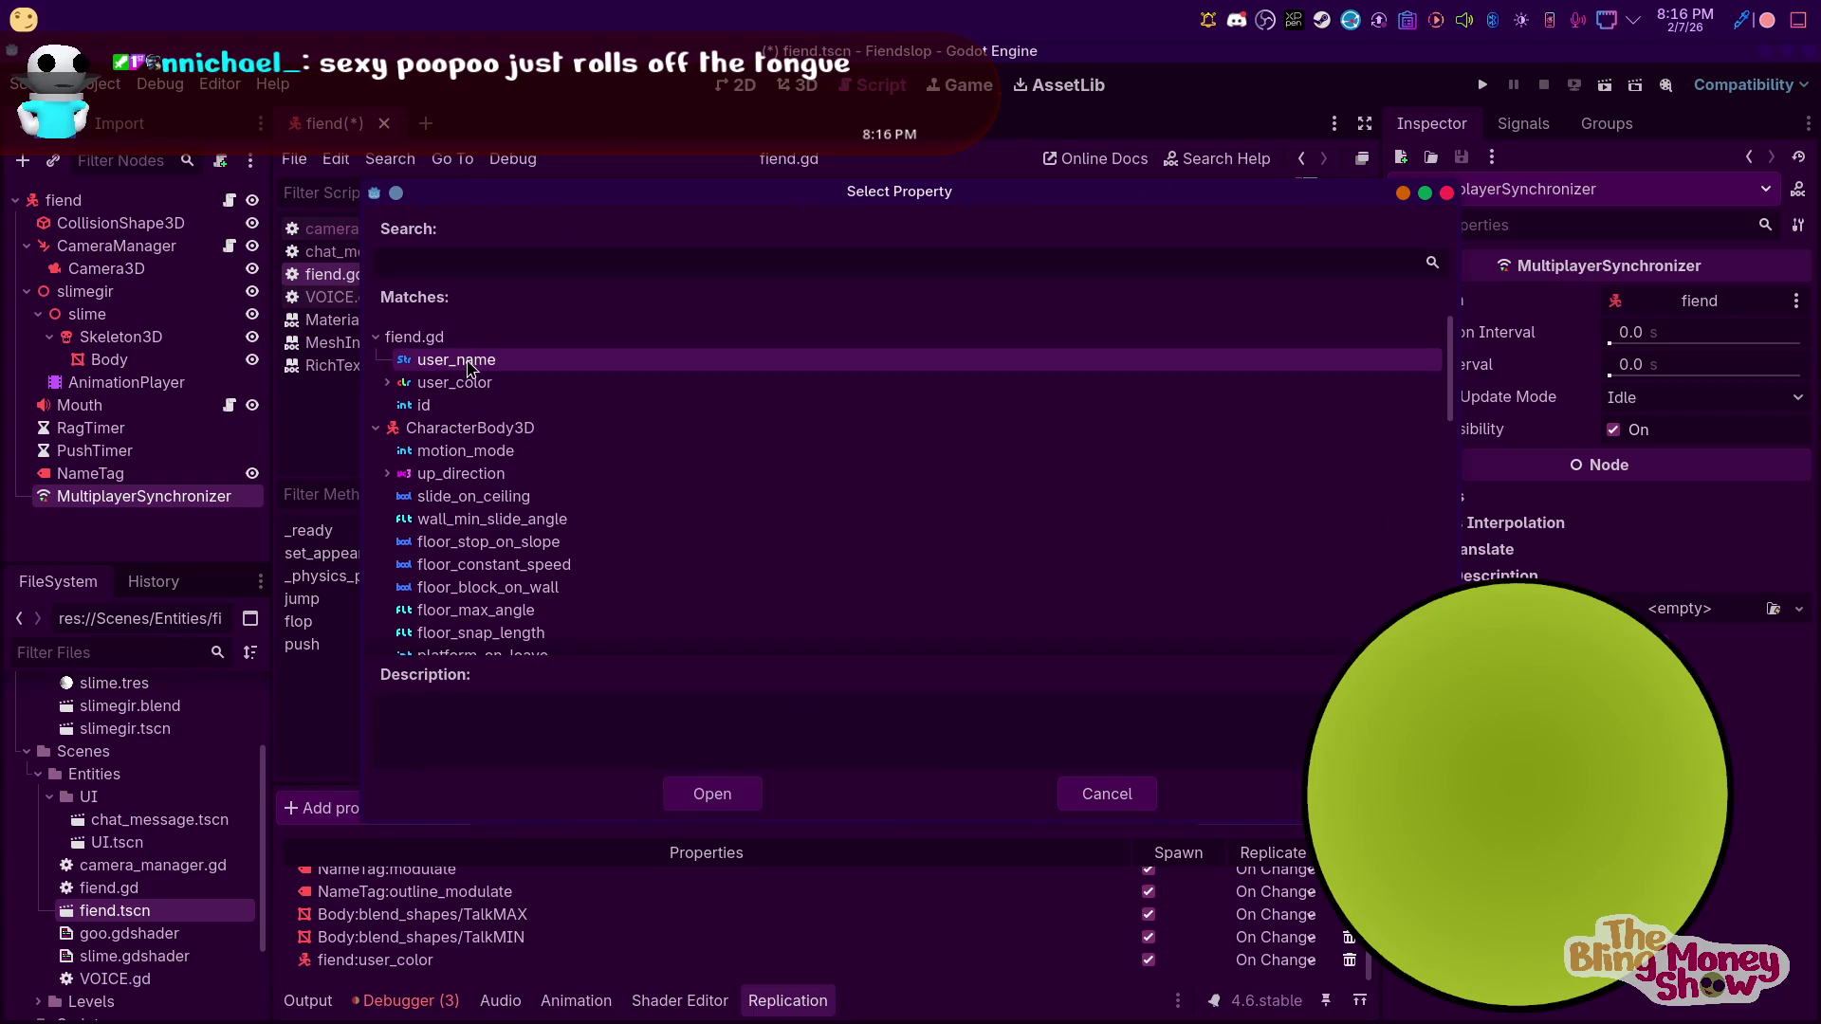
left_click(737, 806)
left_click(1275, 960)
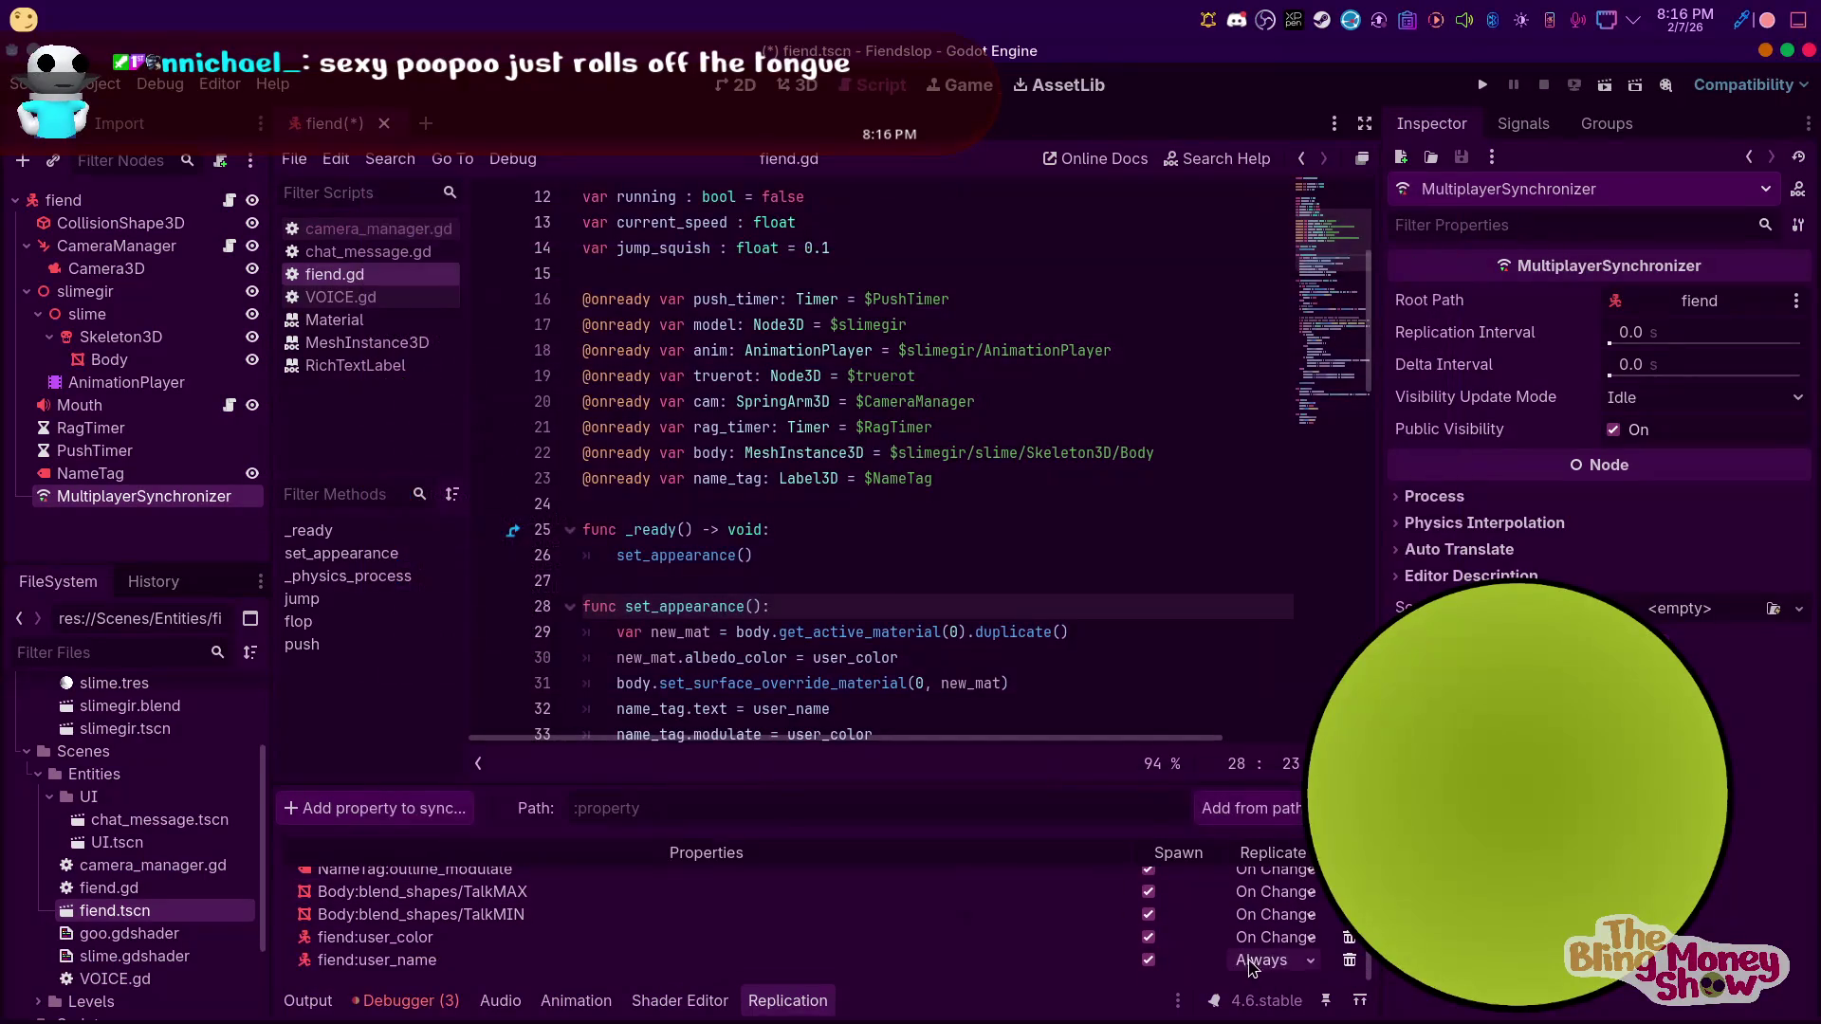
left_click(1294, 1010)
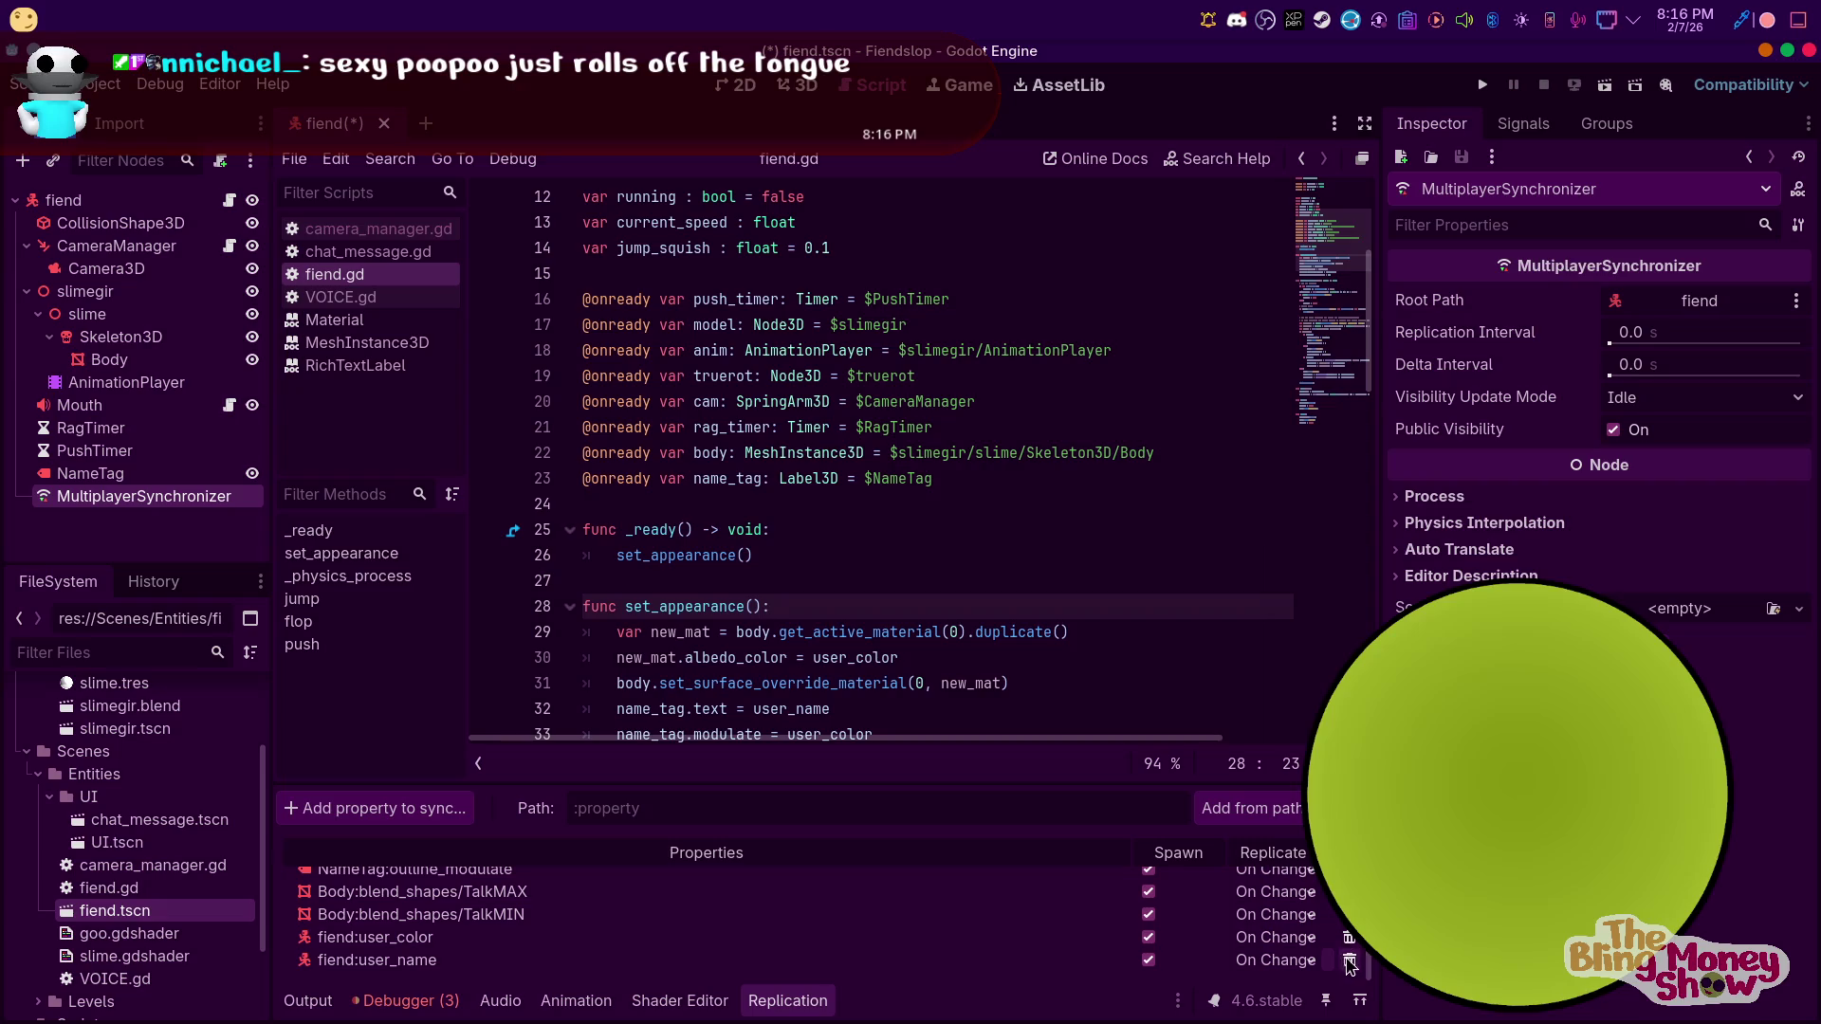
left_click(1347, 948)
left_click(882, 541)
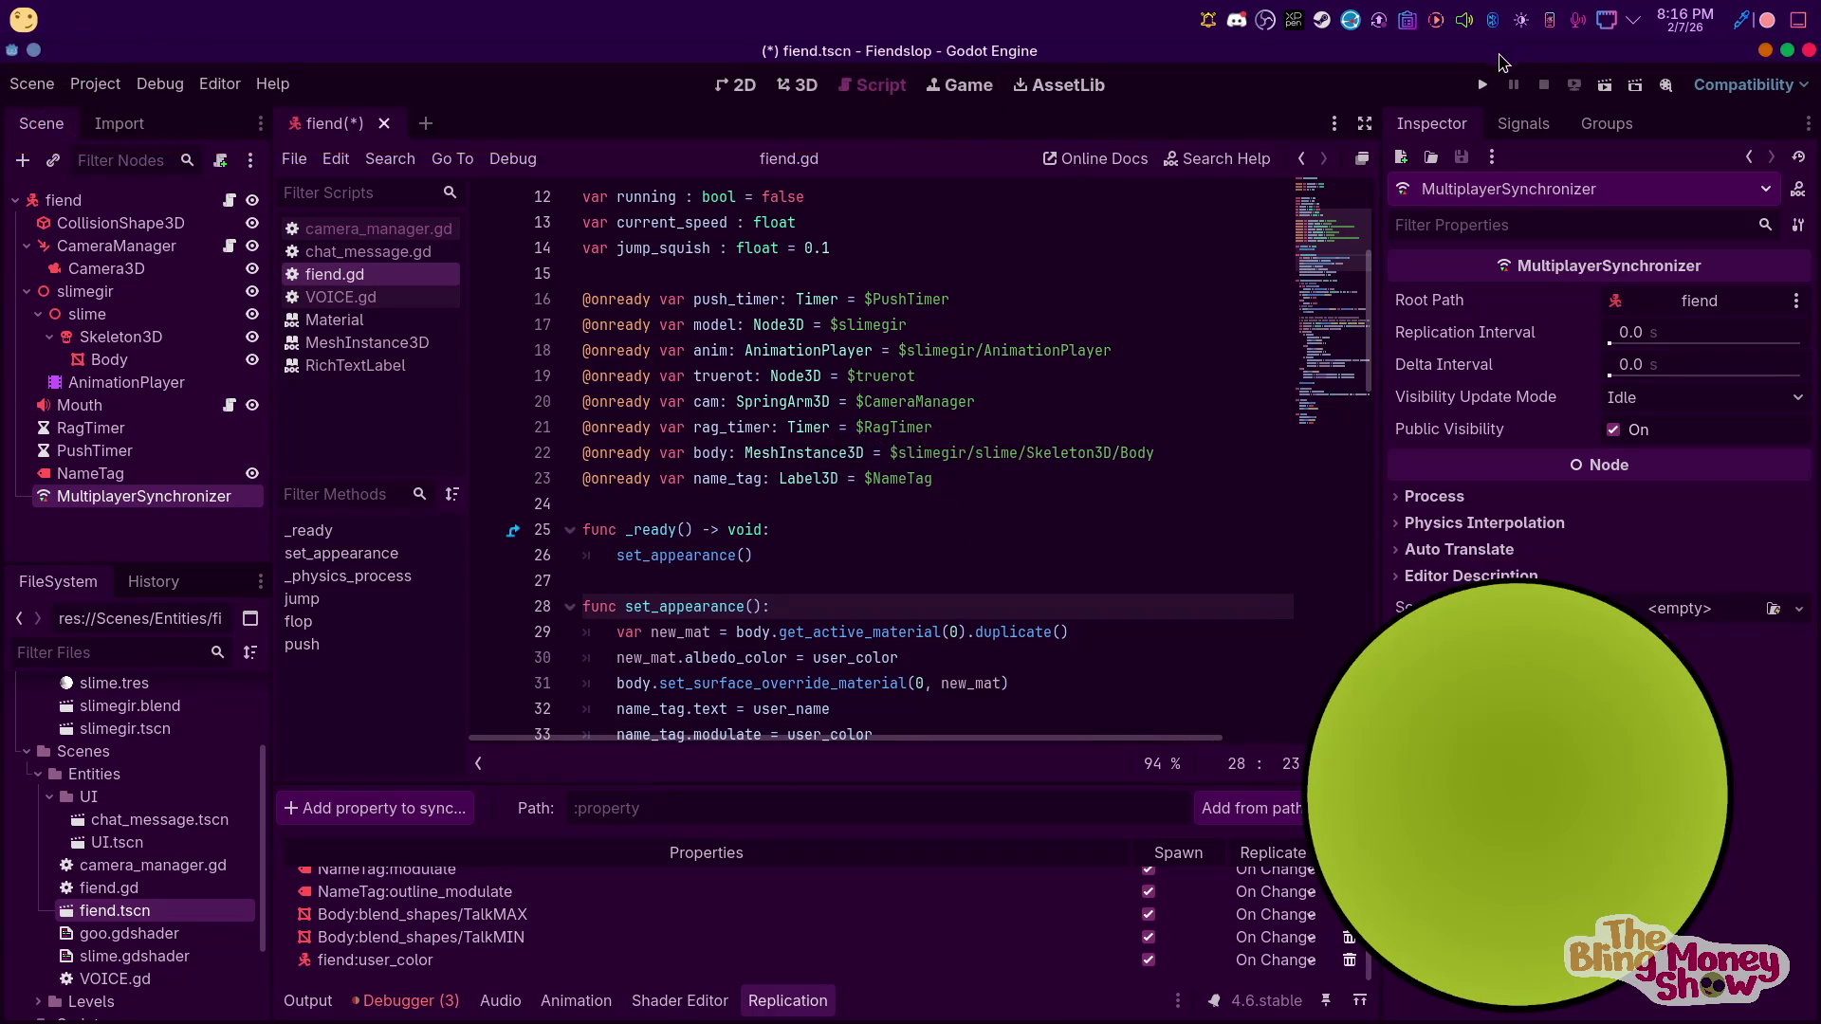
Save the fiend scene and run Fiendslop with F5, then stop it with F8
key("F5")
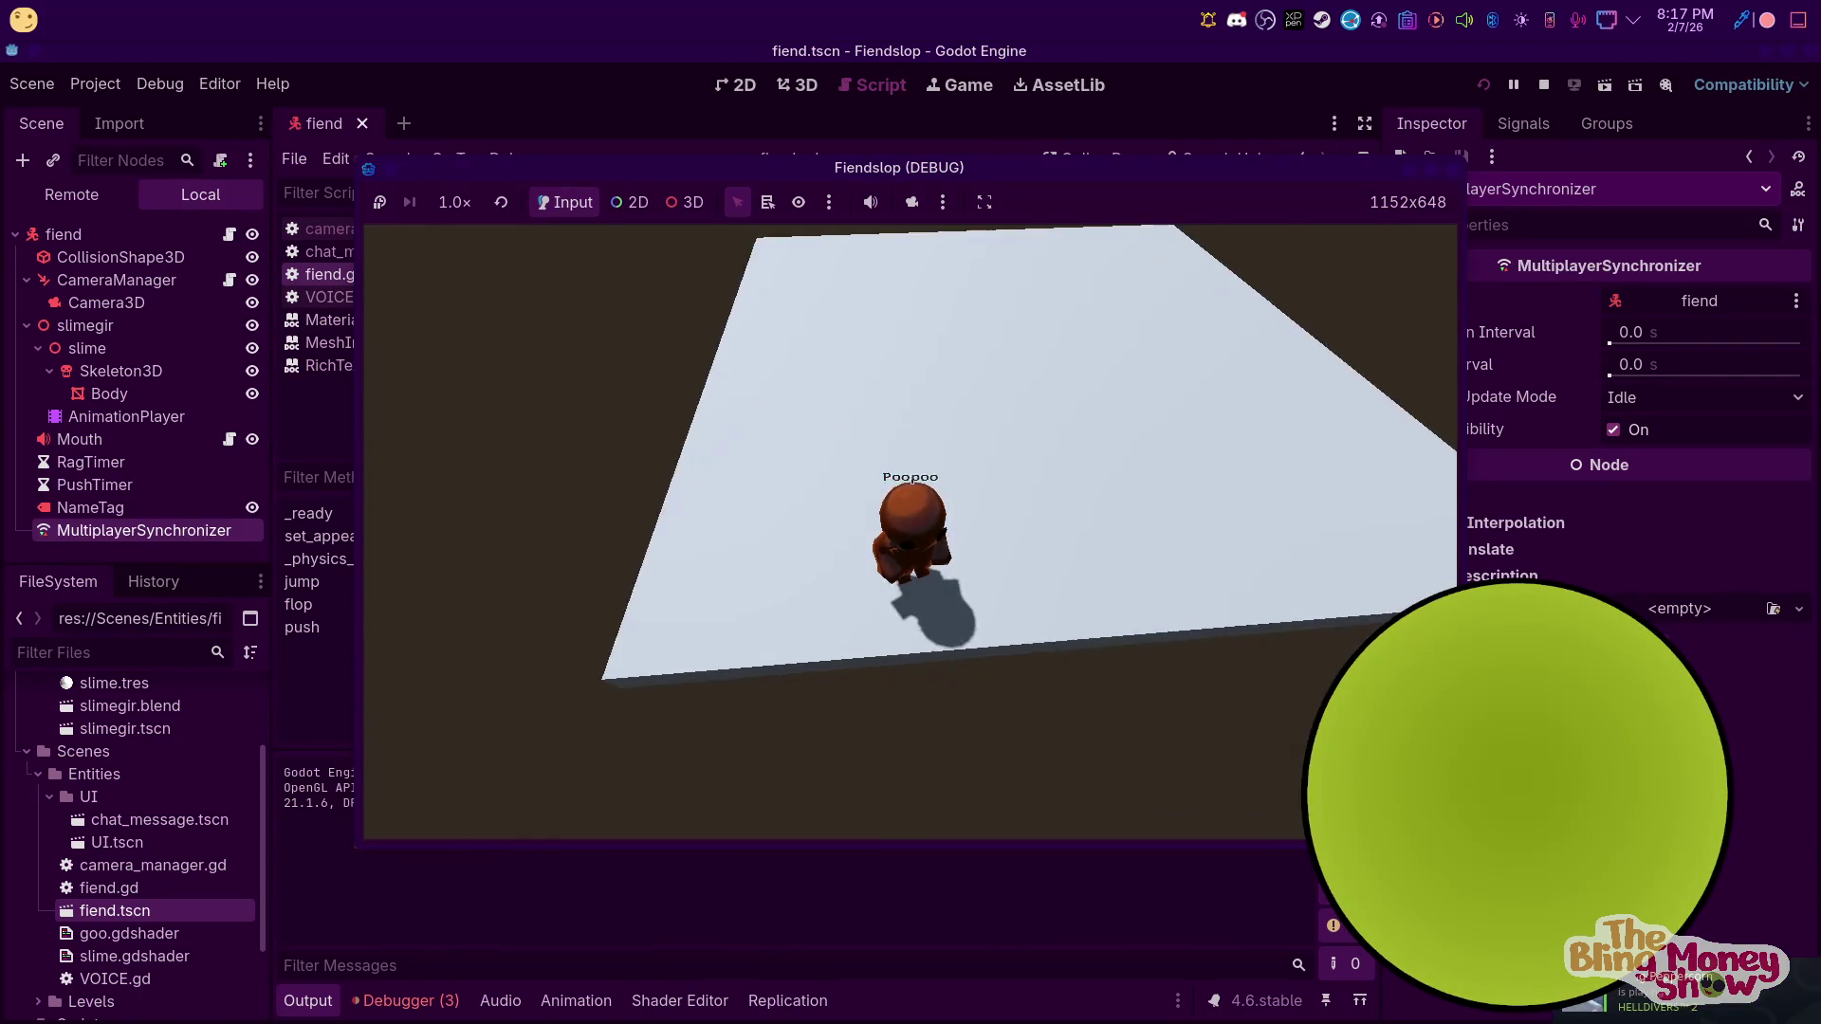
key("F8")
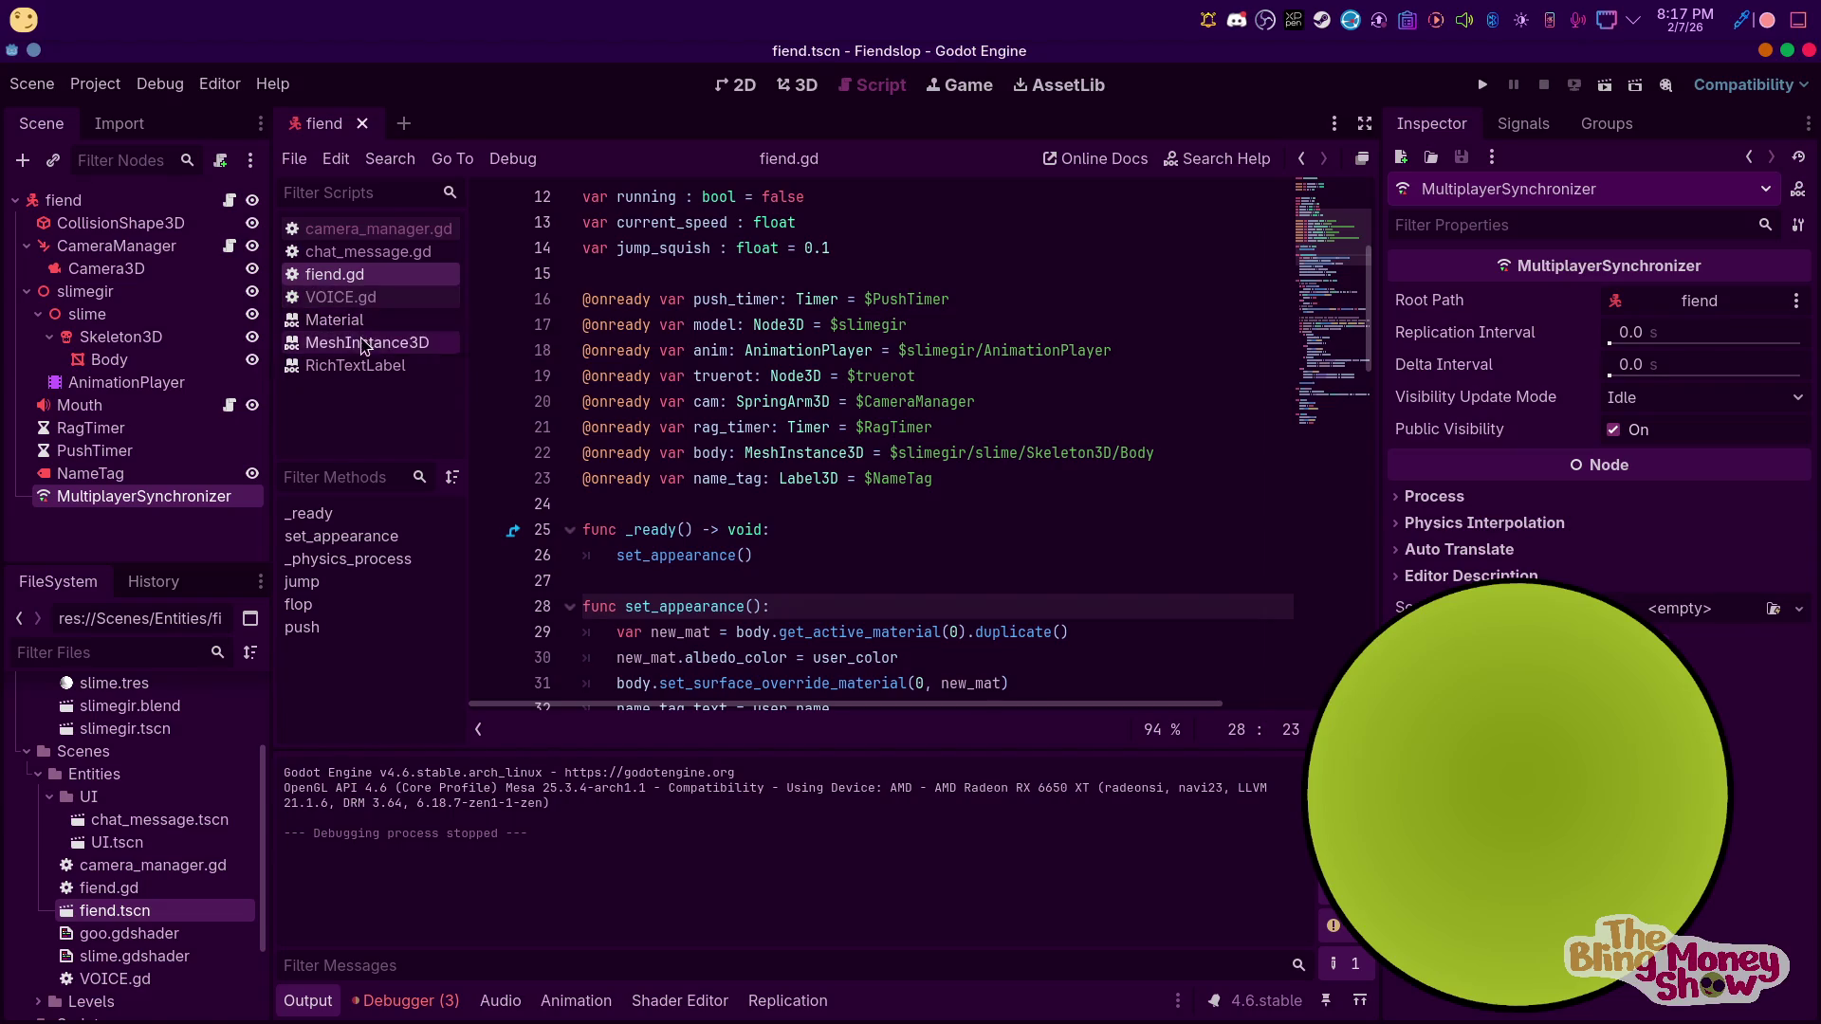
Look through the open docs and scripts, settling on camera_manager.gd
left_click(372, 370)
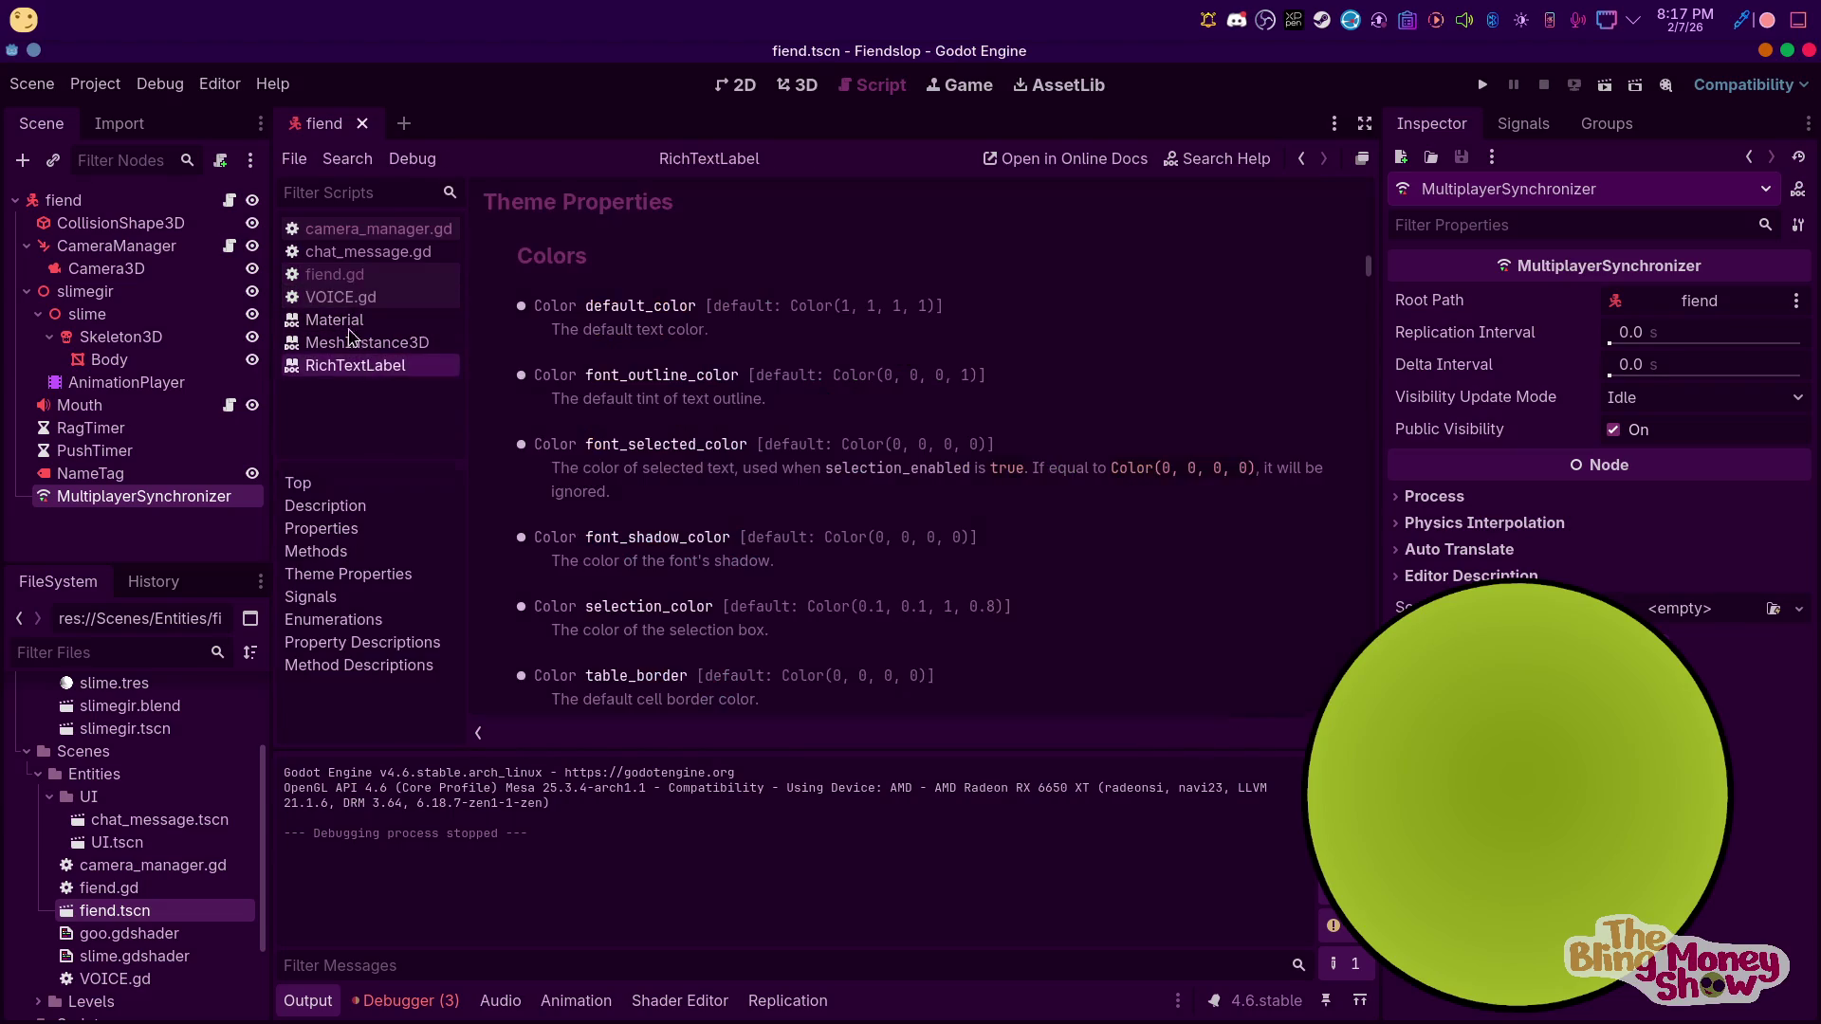
left_click(355, 342)
left_click(353, 321)
left_click(361, 236)
left_click(333, 274)
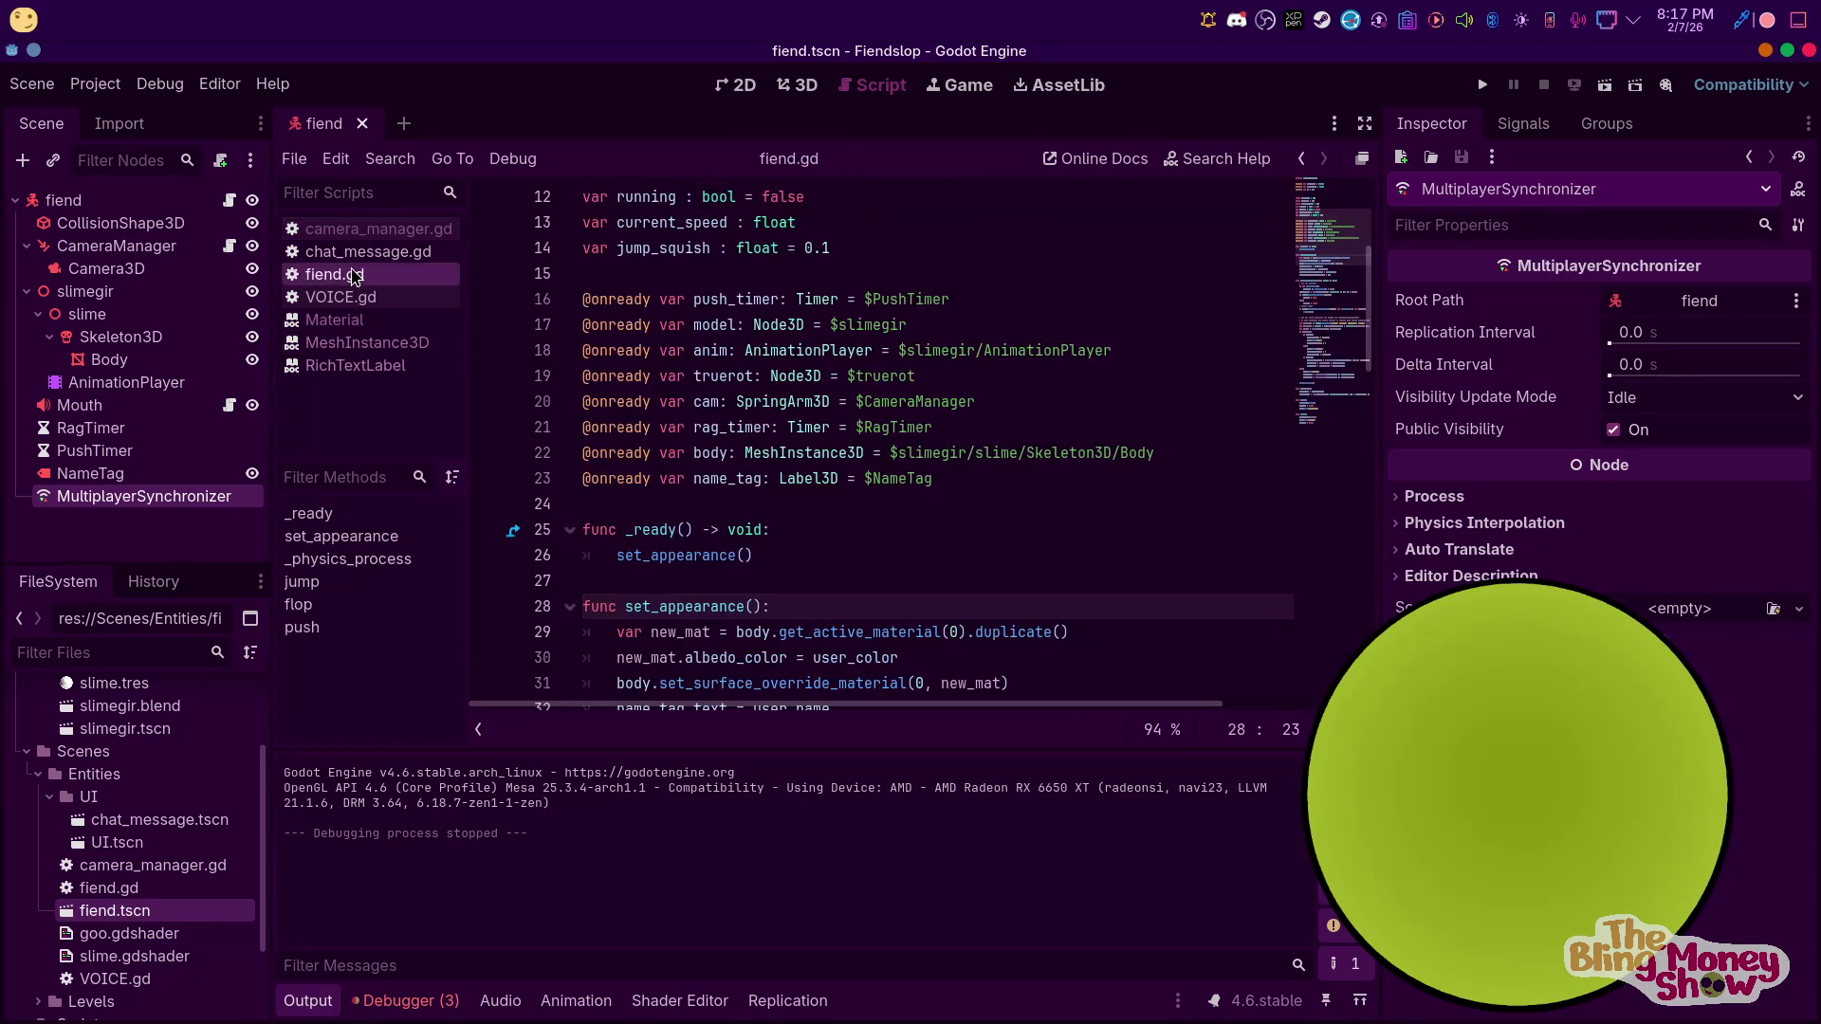
scroll(891, 499, "down", 3)
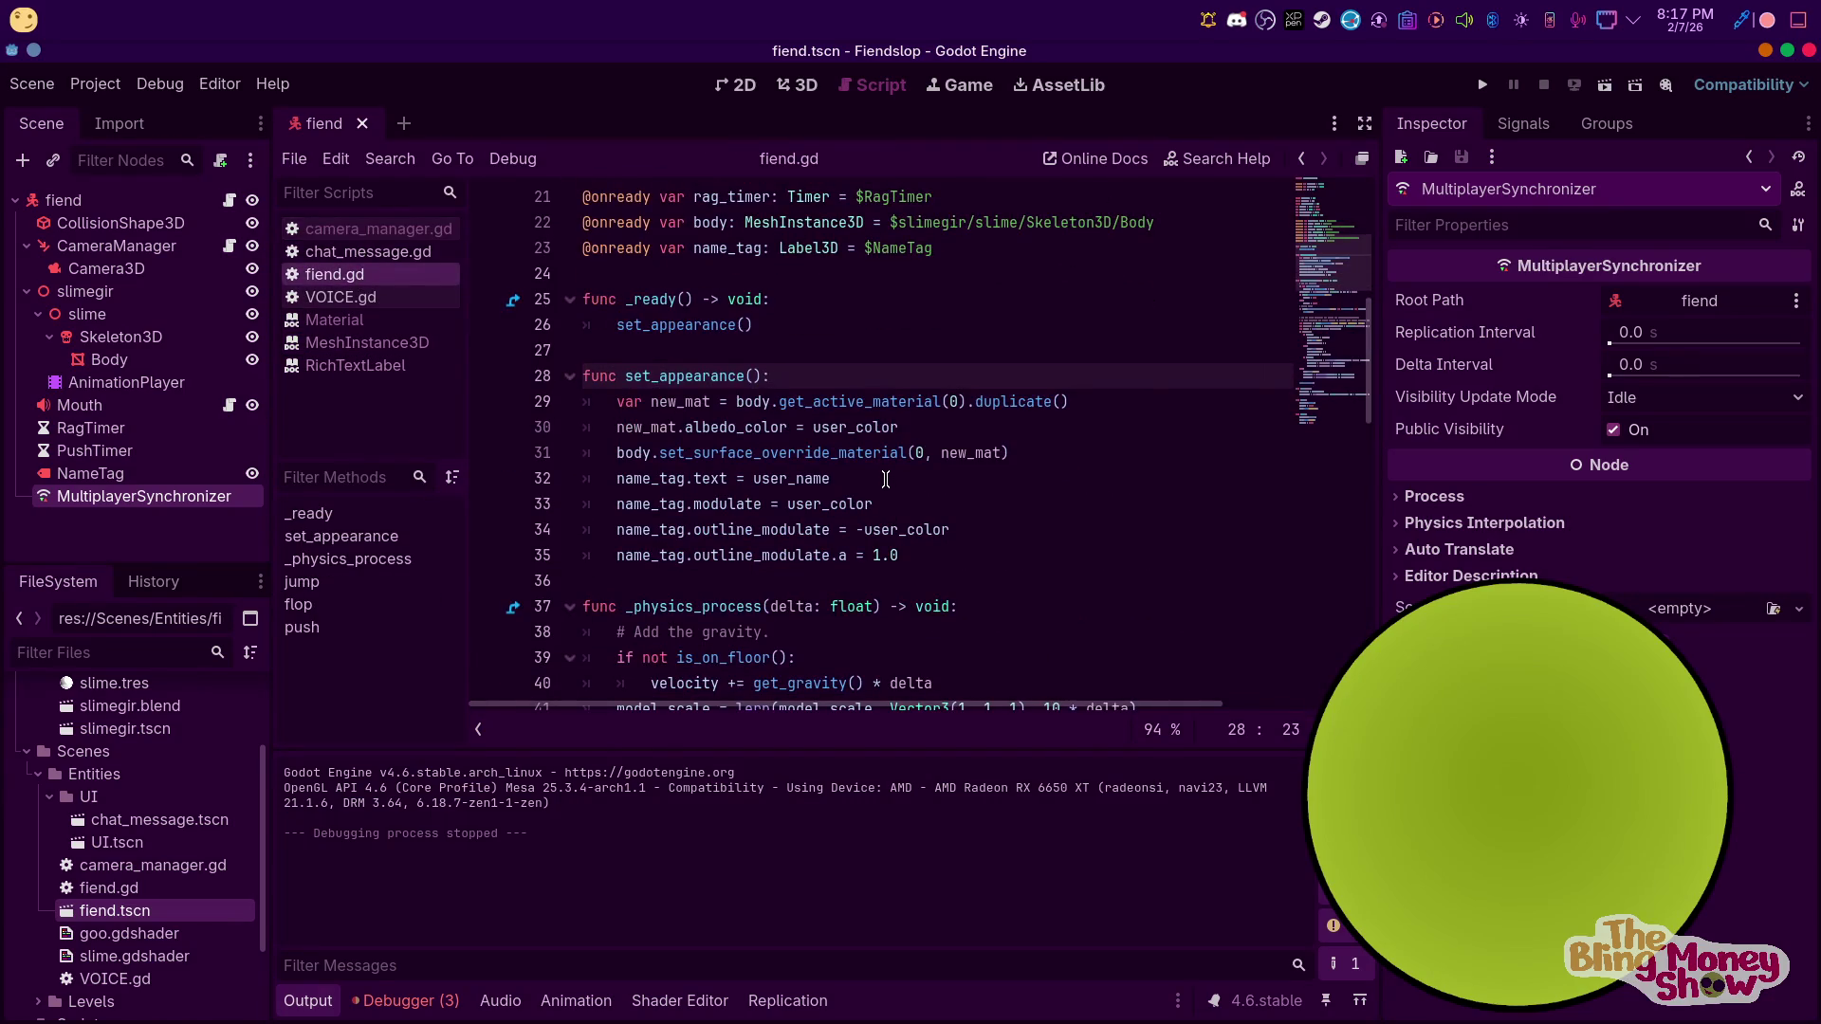
left_click(353, 251)
left_click(325, 235)
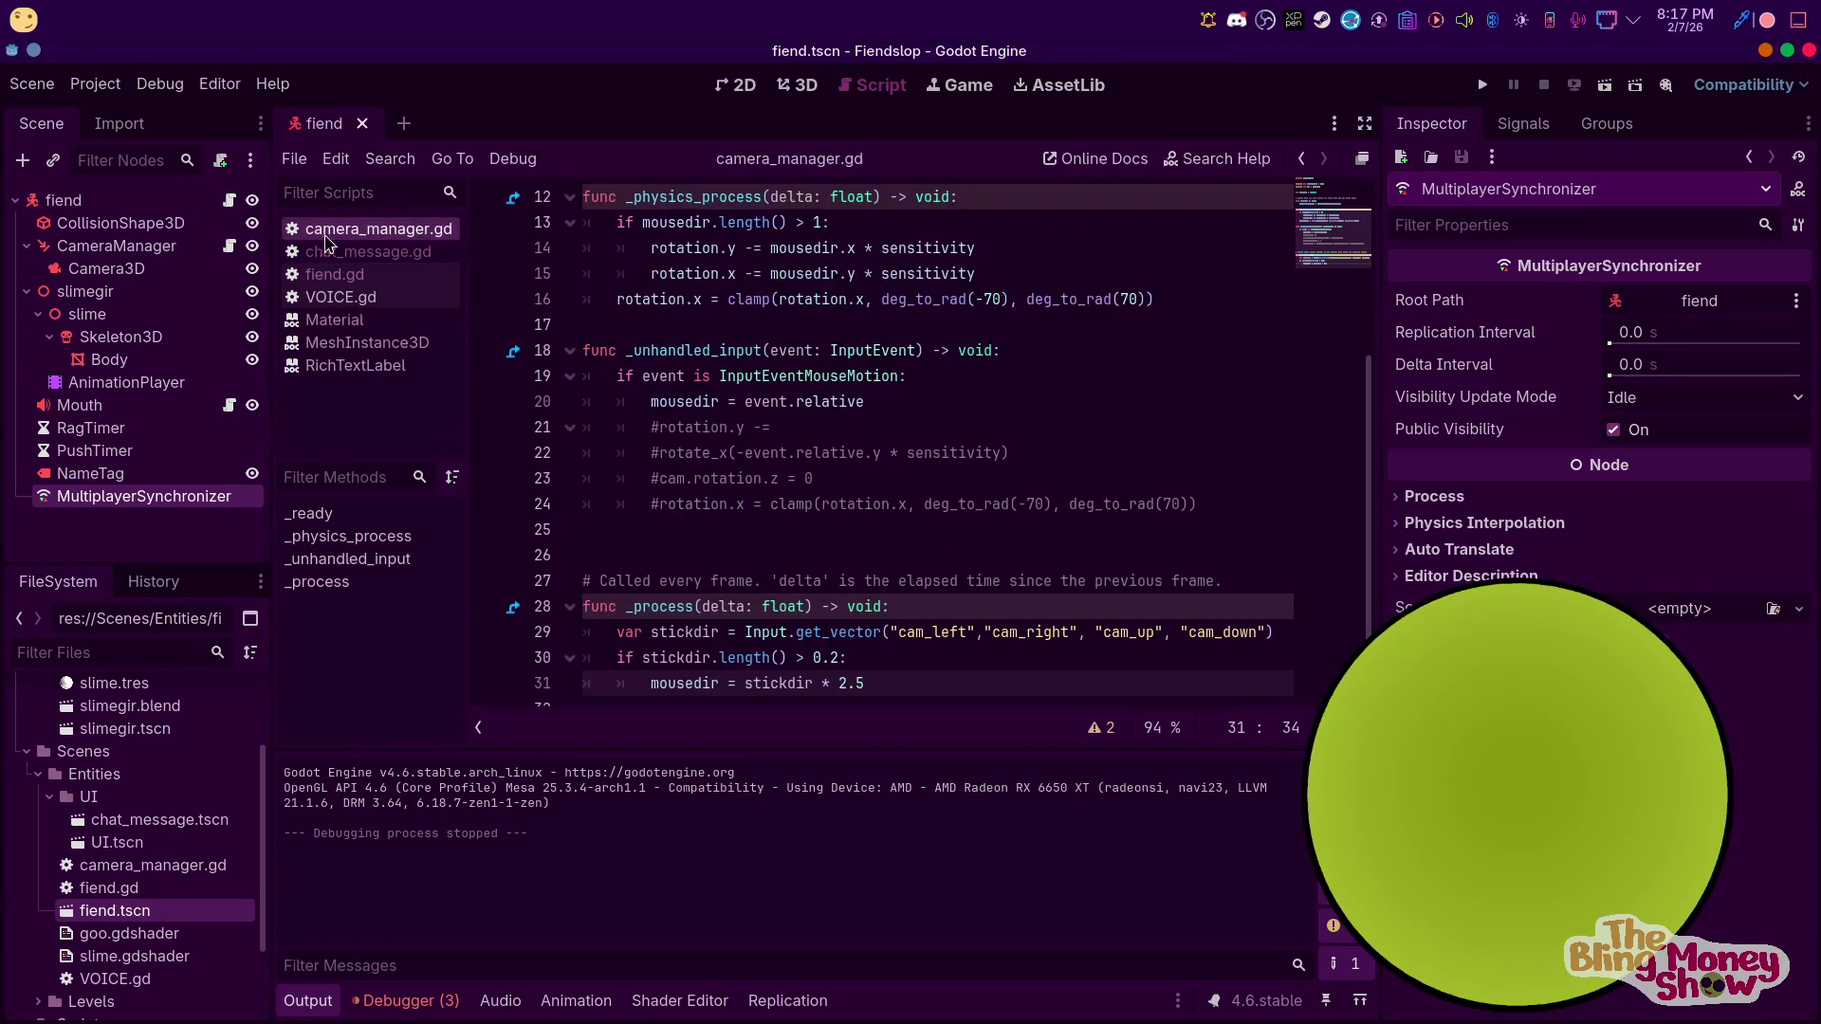
scroll(892, 559, "down", 1)
Change the line 30 stick threshold from 0.2 to 0.3 and run the game
left_click(837, 641)
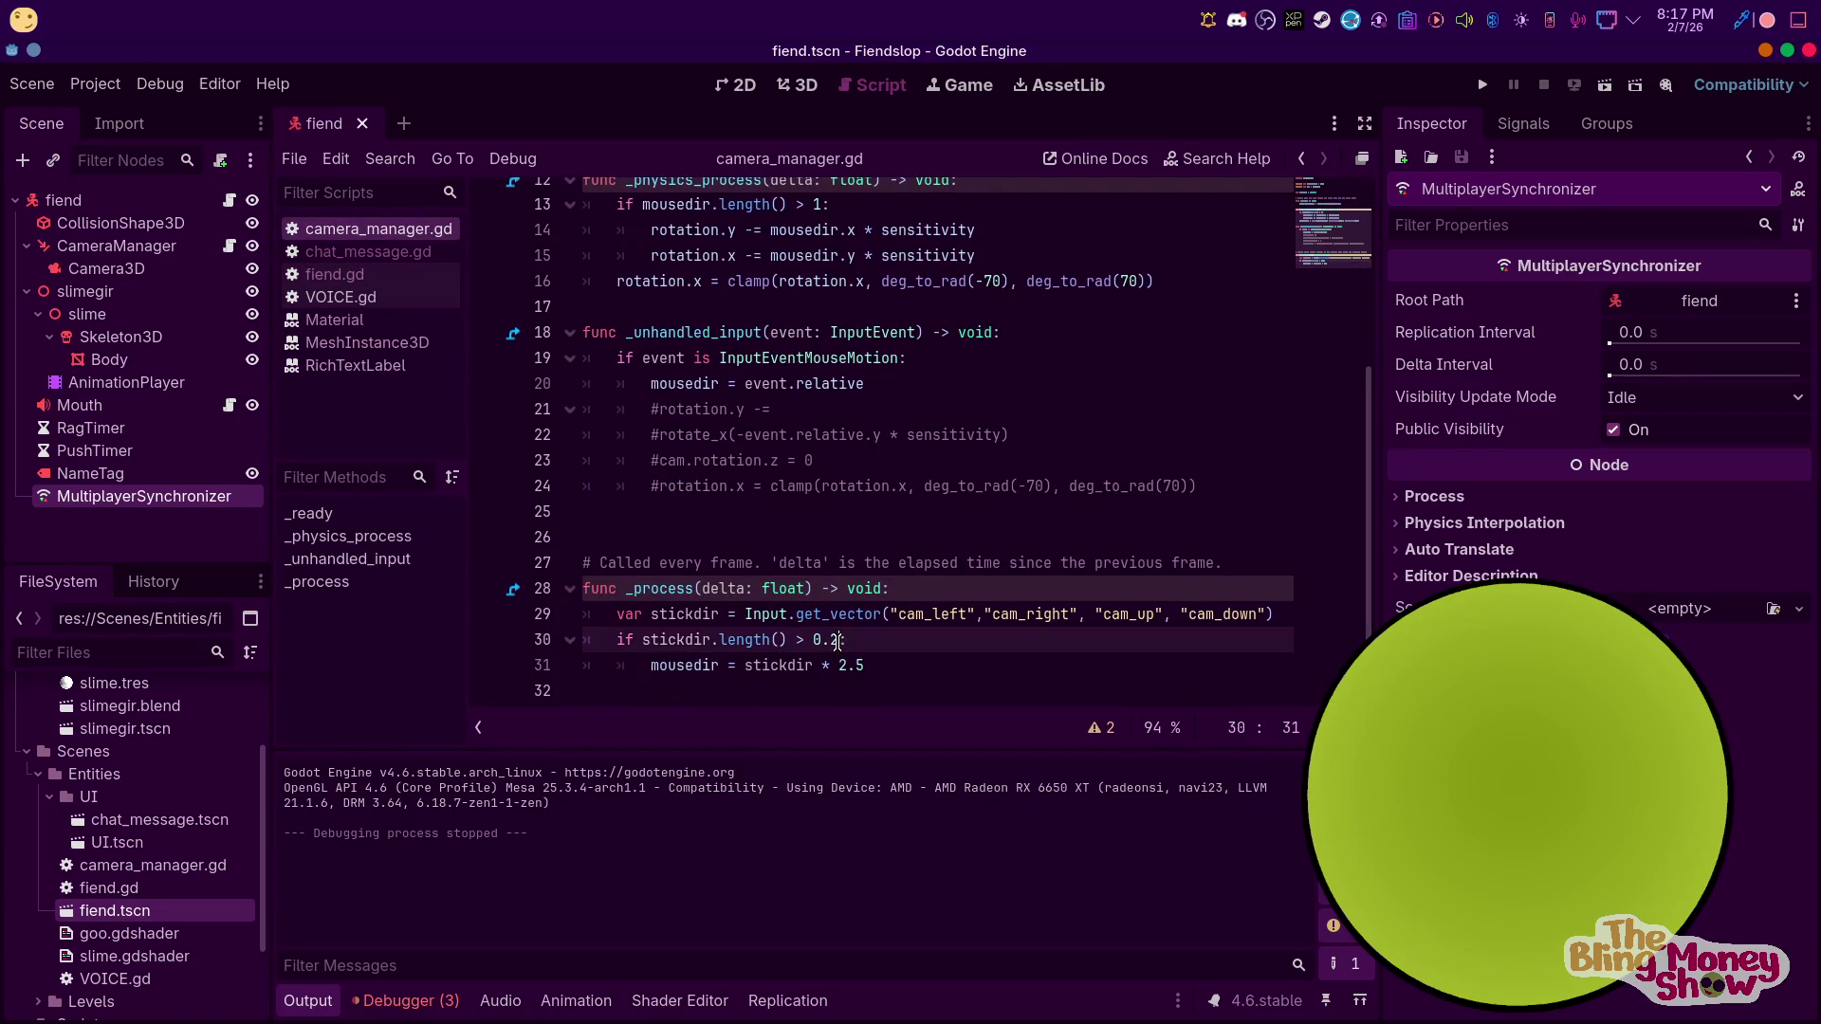
left_click(831, 641)
key("Delete")
type("3")
key("F5")
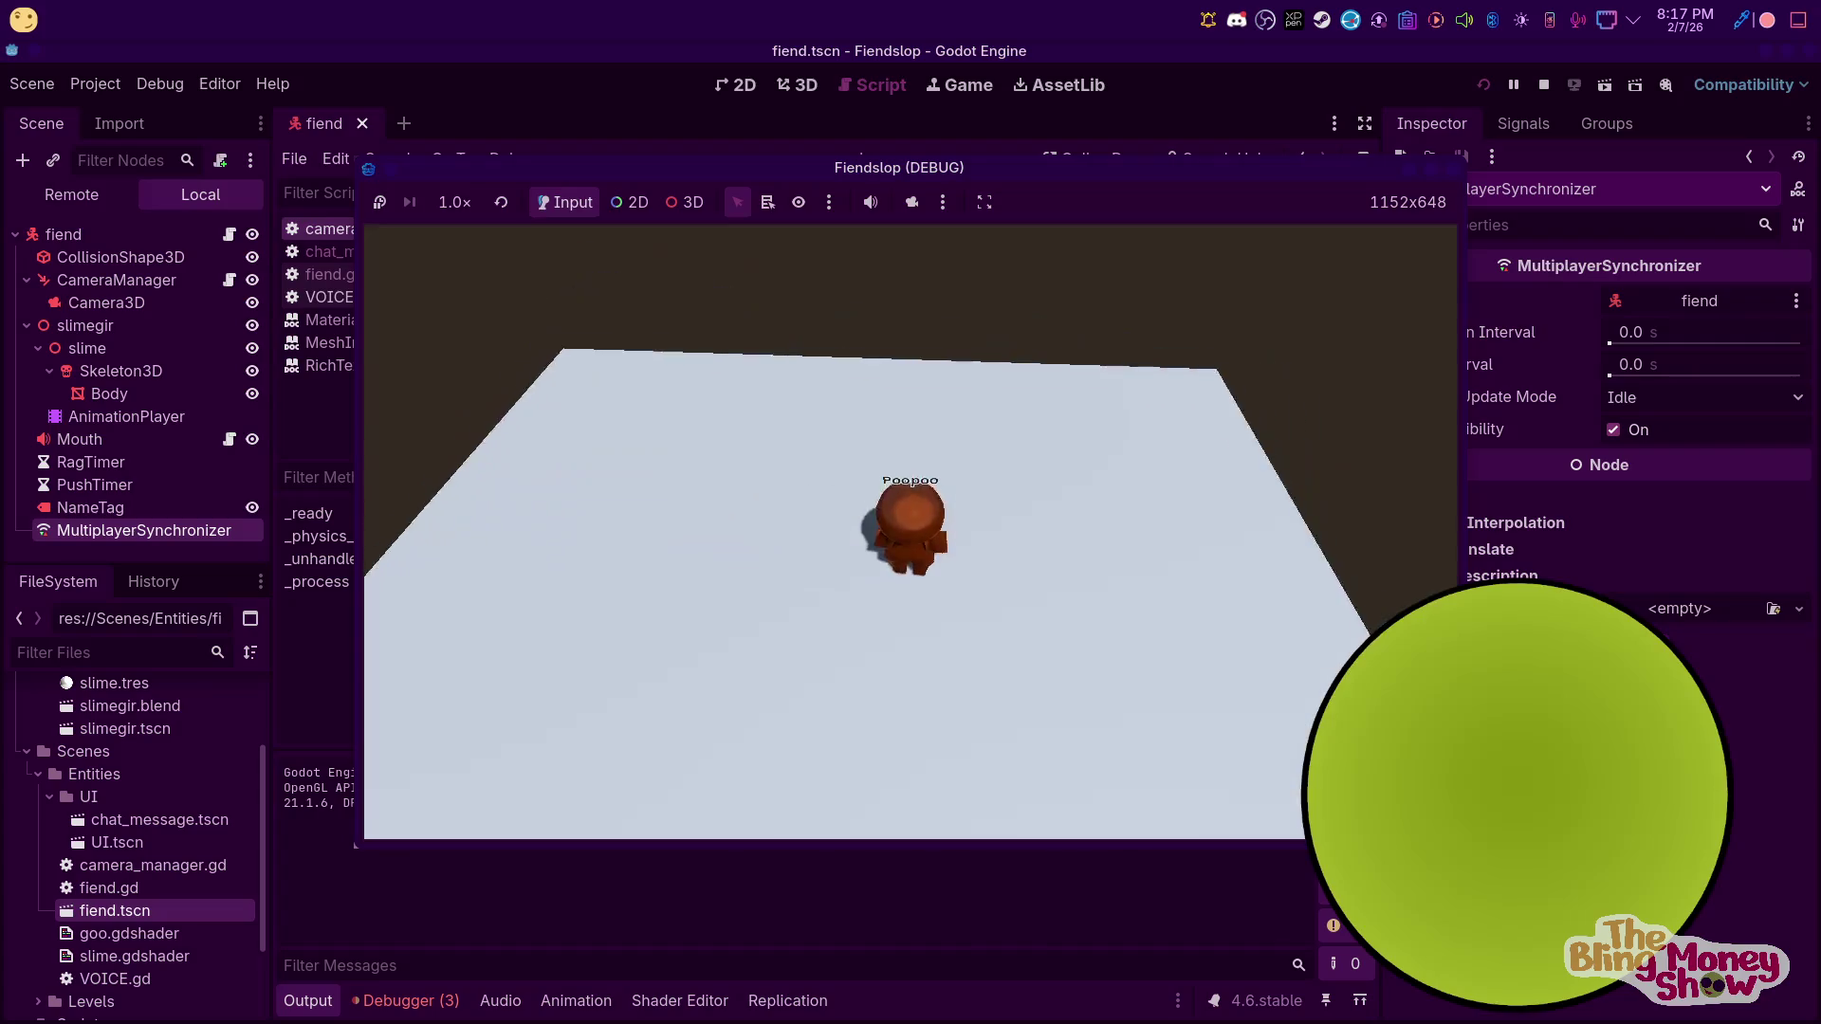
Stop the game and insert .normalized() after stickdir on line 30
key("F8")
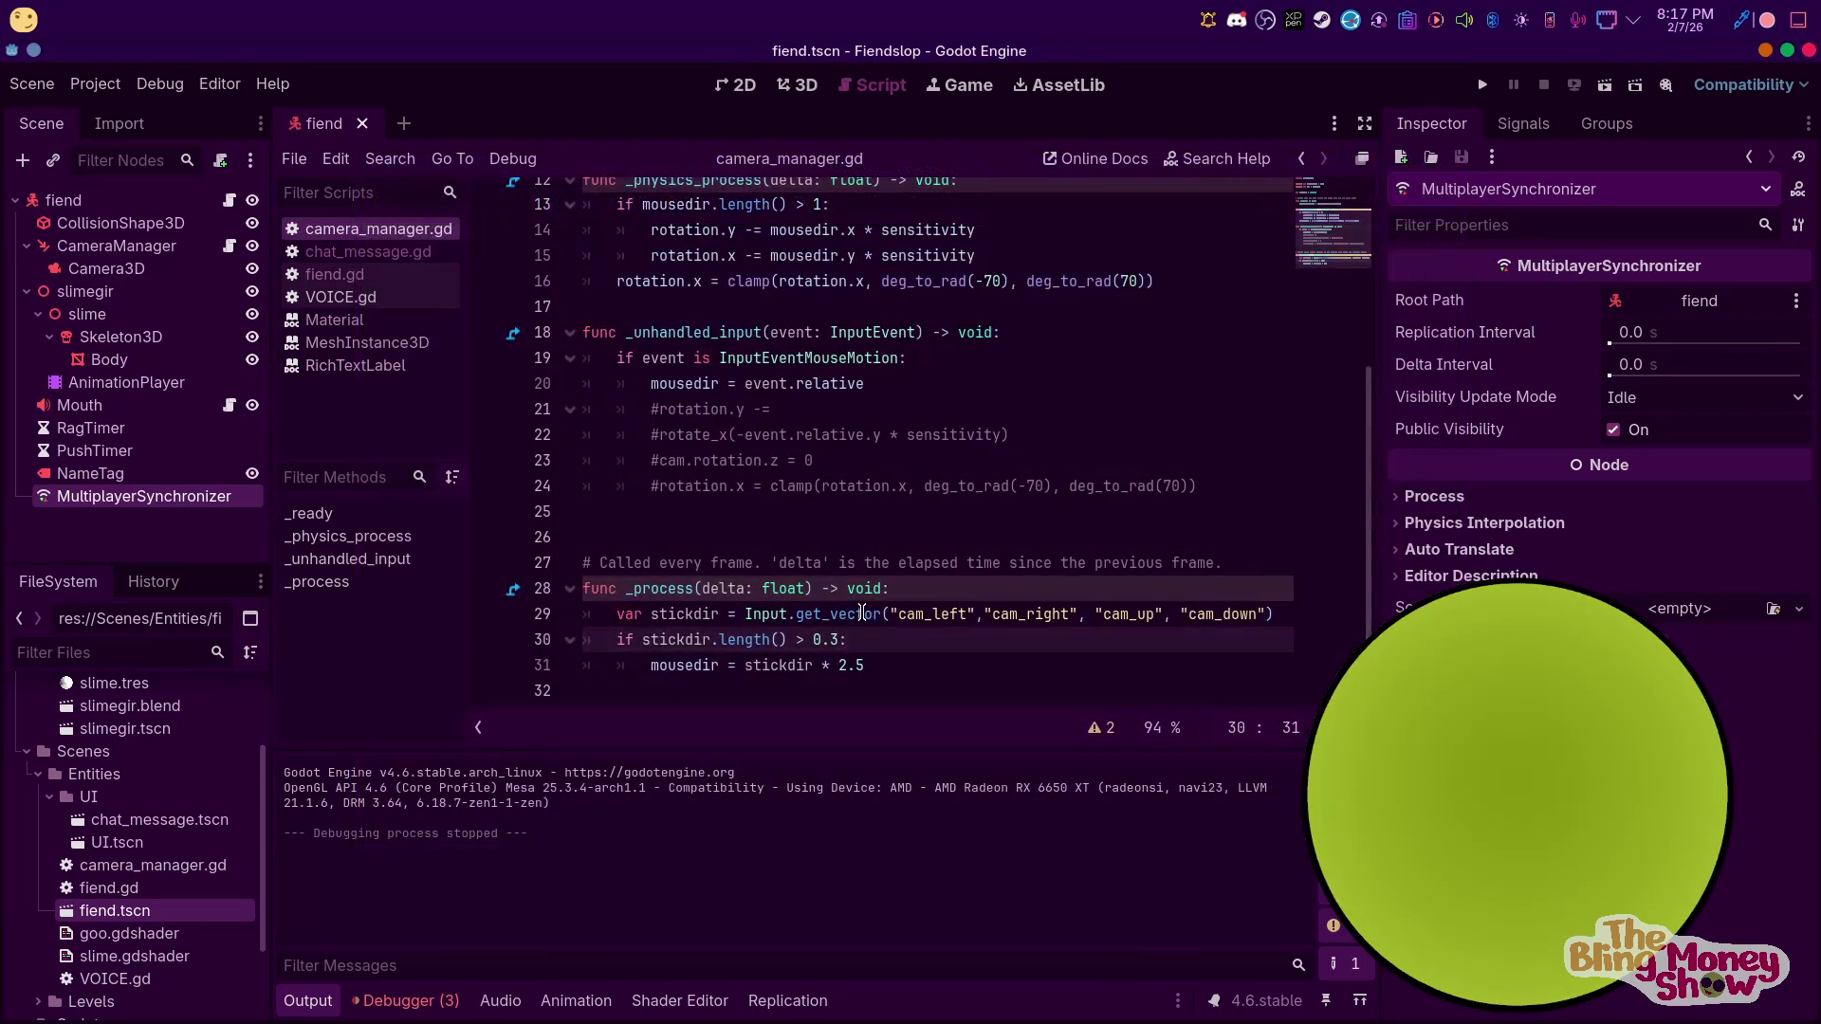
left_click(713, 640)
type(".normal")
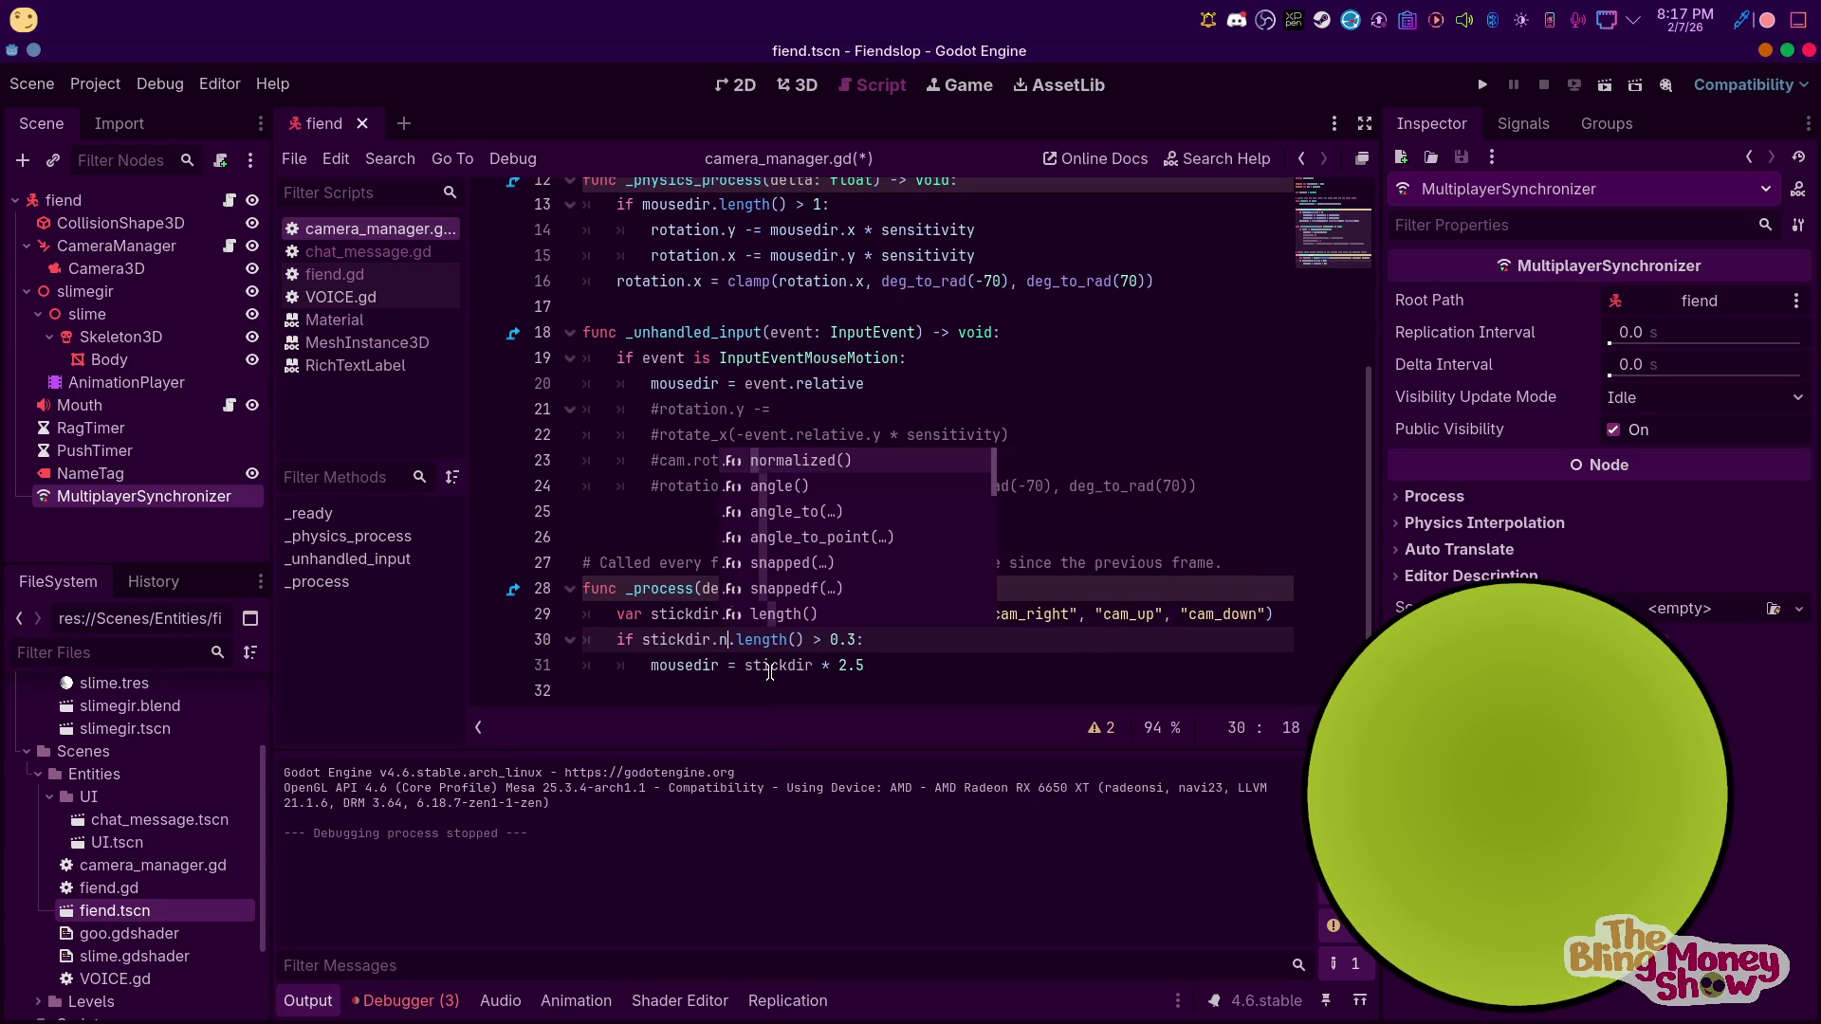
key("Return")
Set the line 30 threshold back to 0.2 and run the project
key("ctrl+Right")
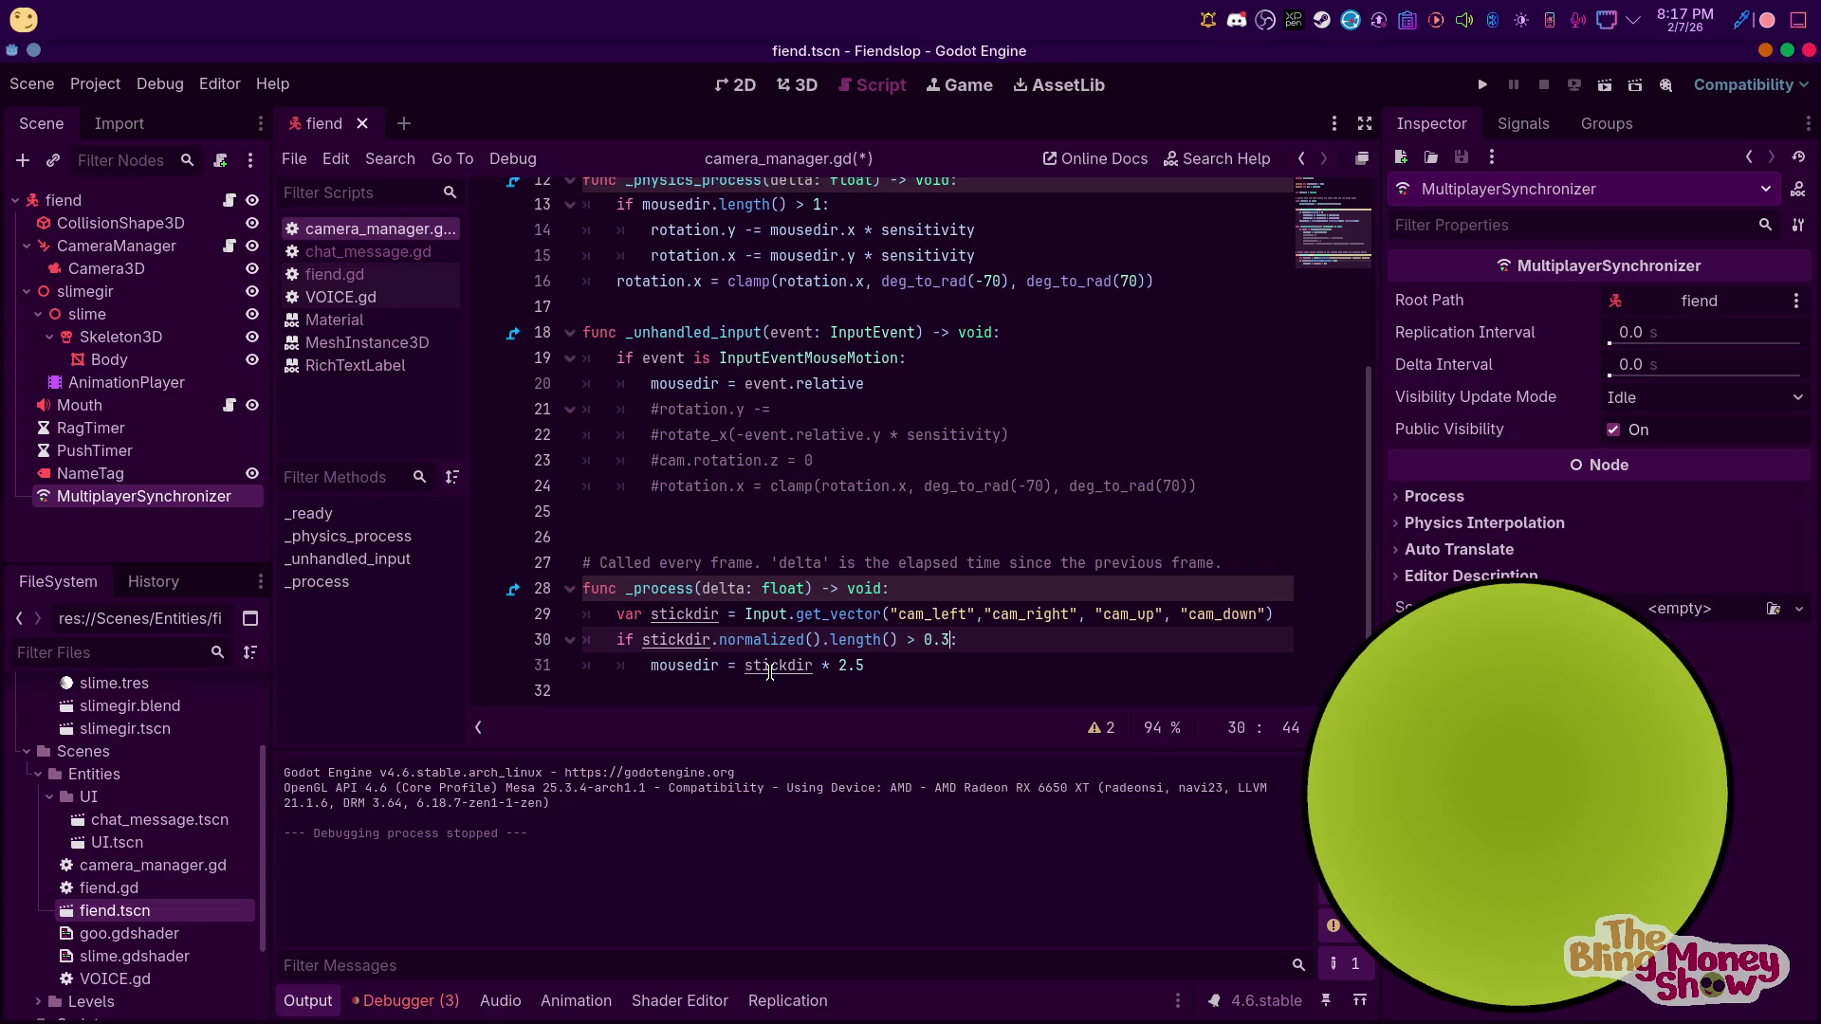
key("BackSpace")
type("2")
left_click(1485, 88)
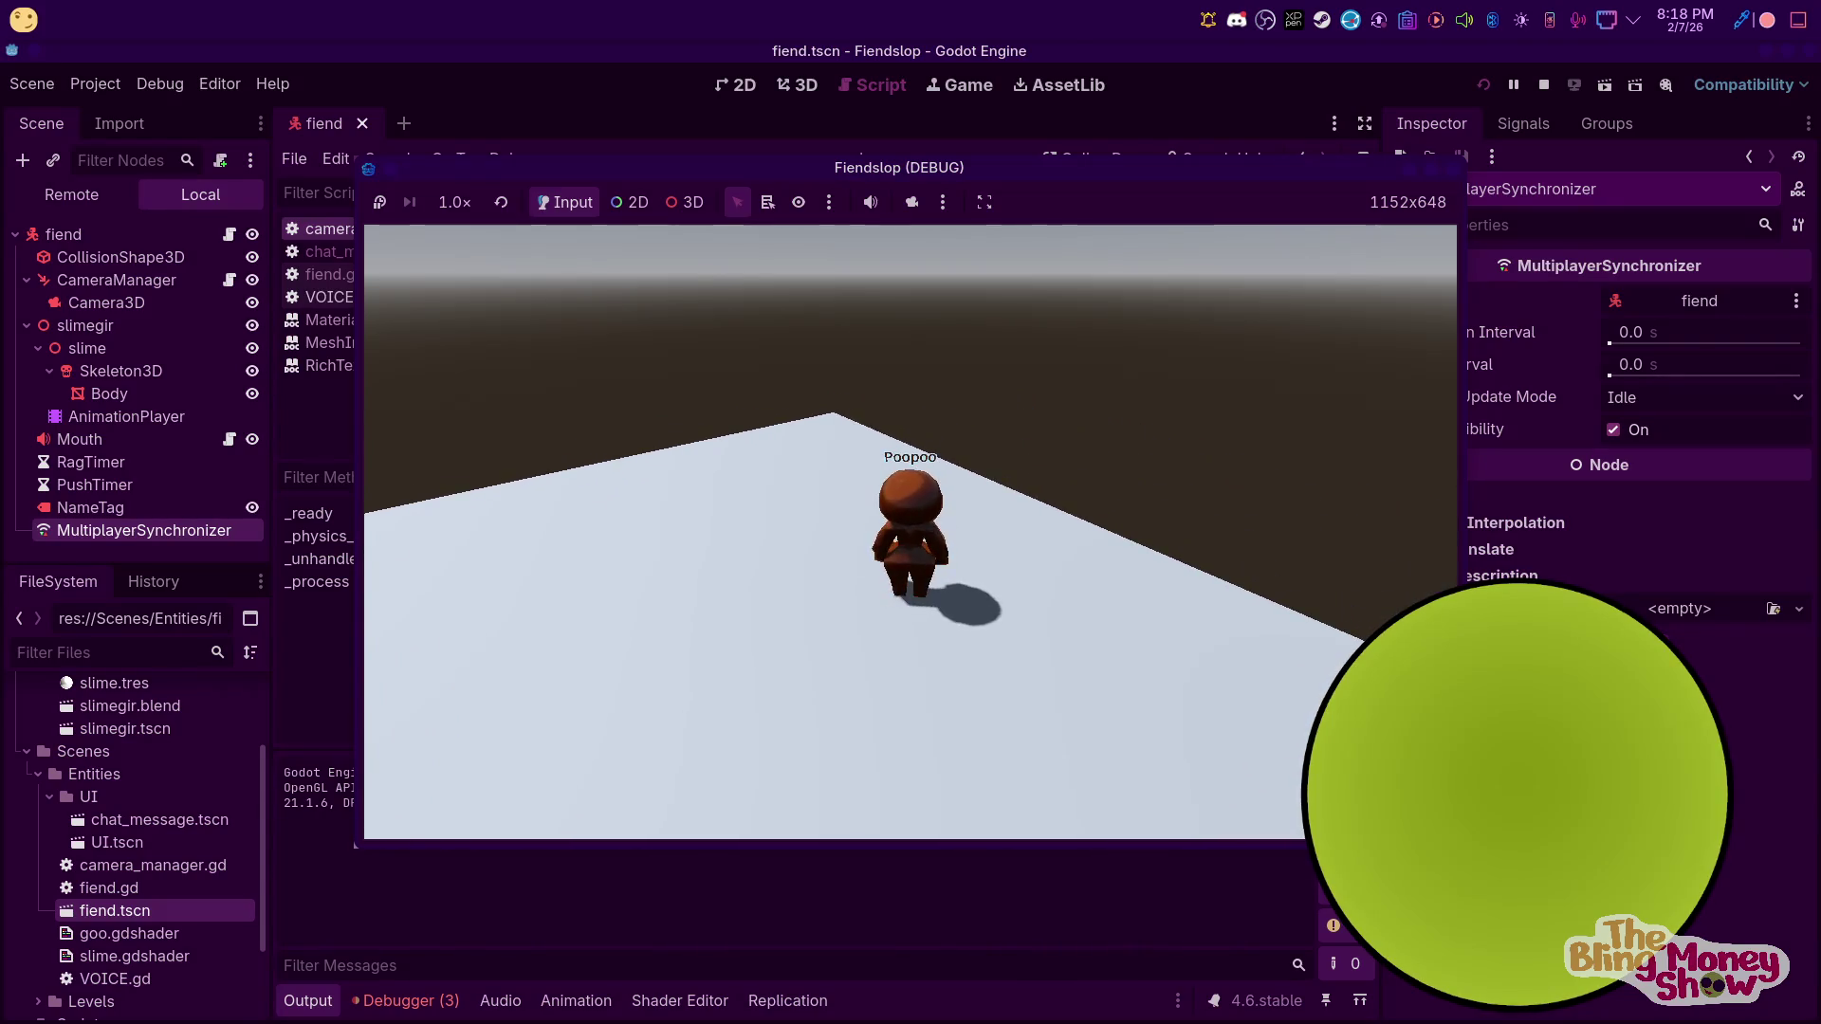
Stop the game, switch to YouTube playing Kinky's 'Cornman', and expand its description
key("F8")
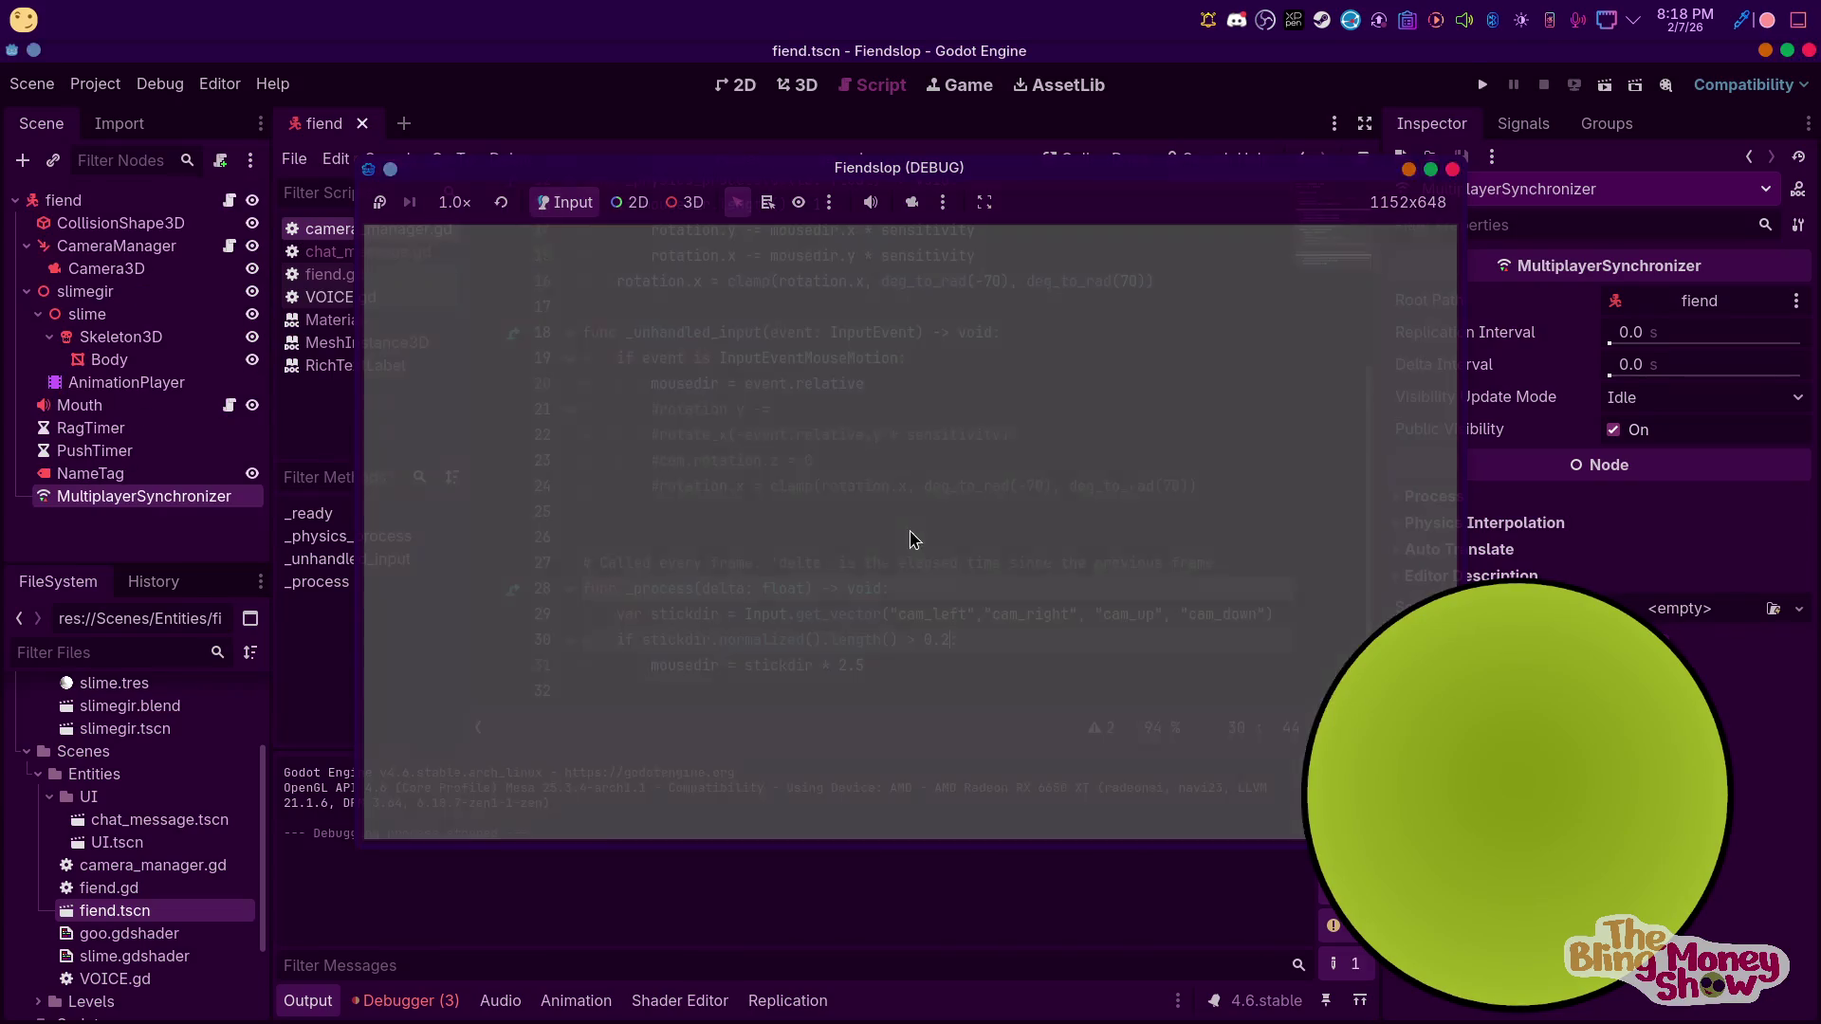
key("alt+Tab")
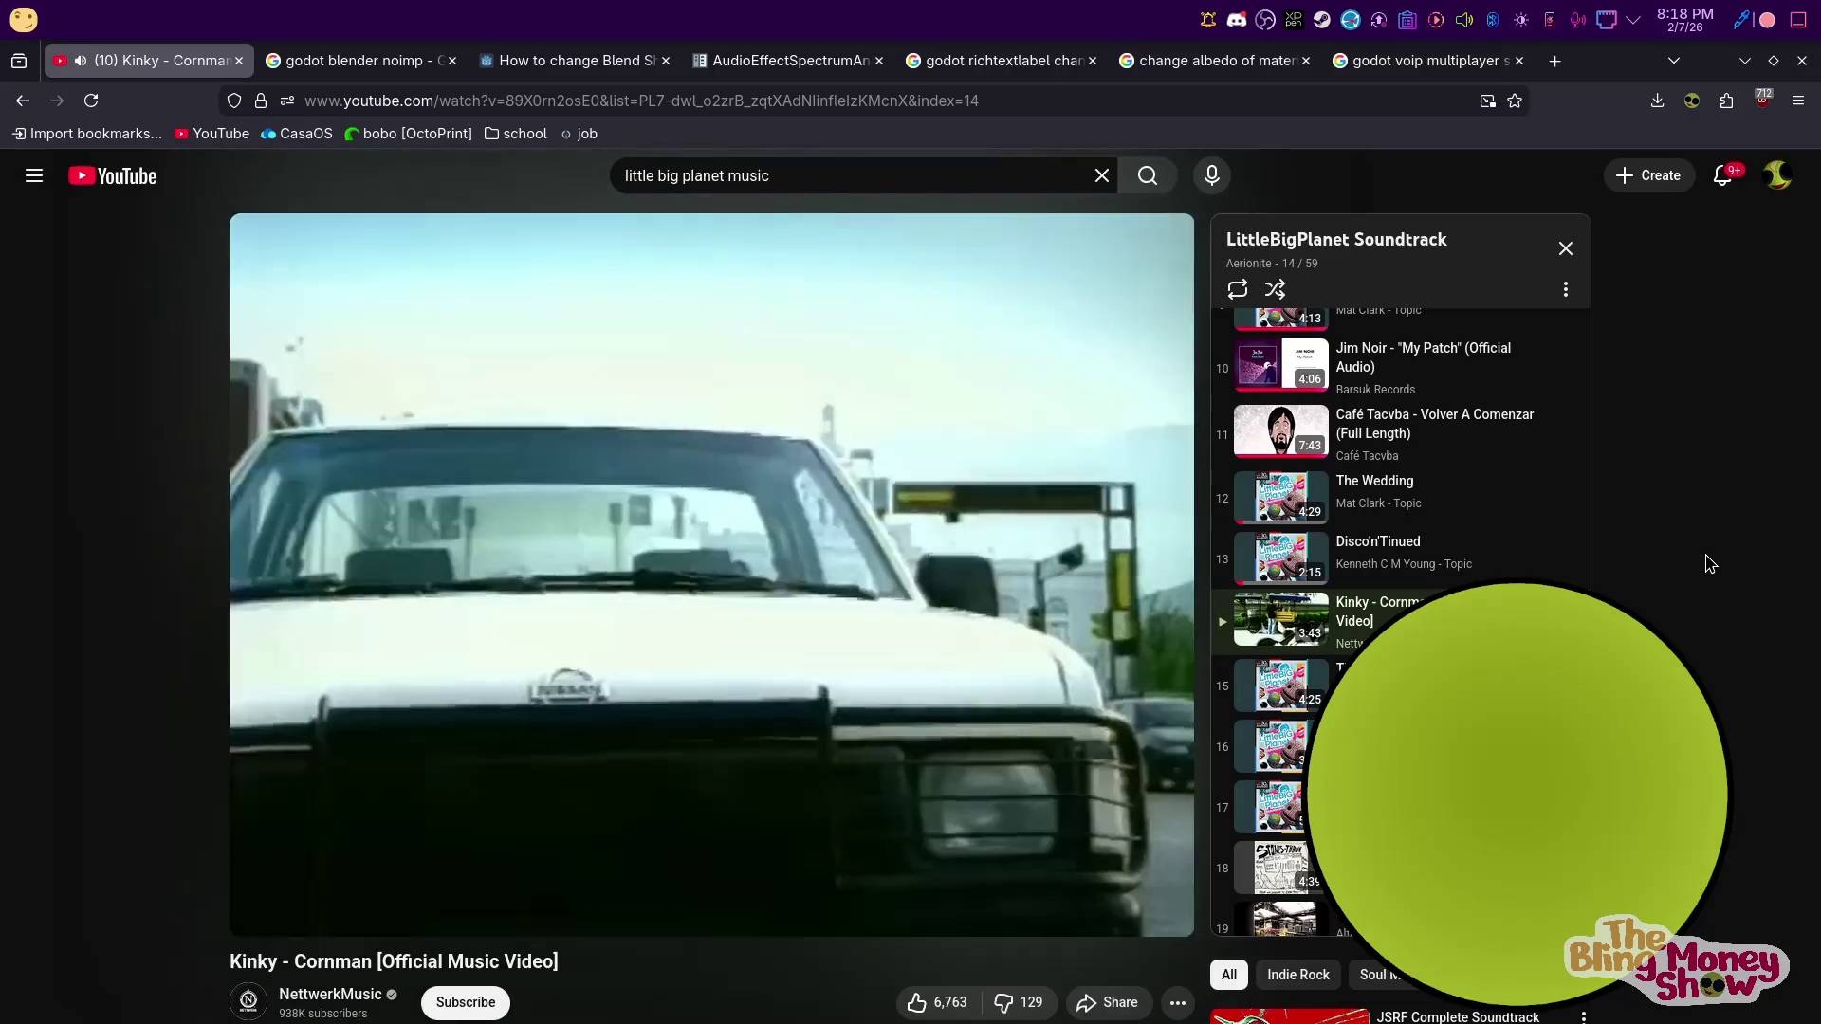
scroll(1709, 564, "down", 3)
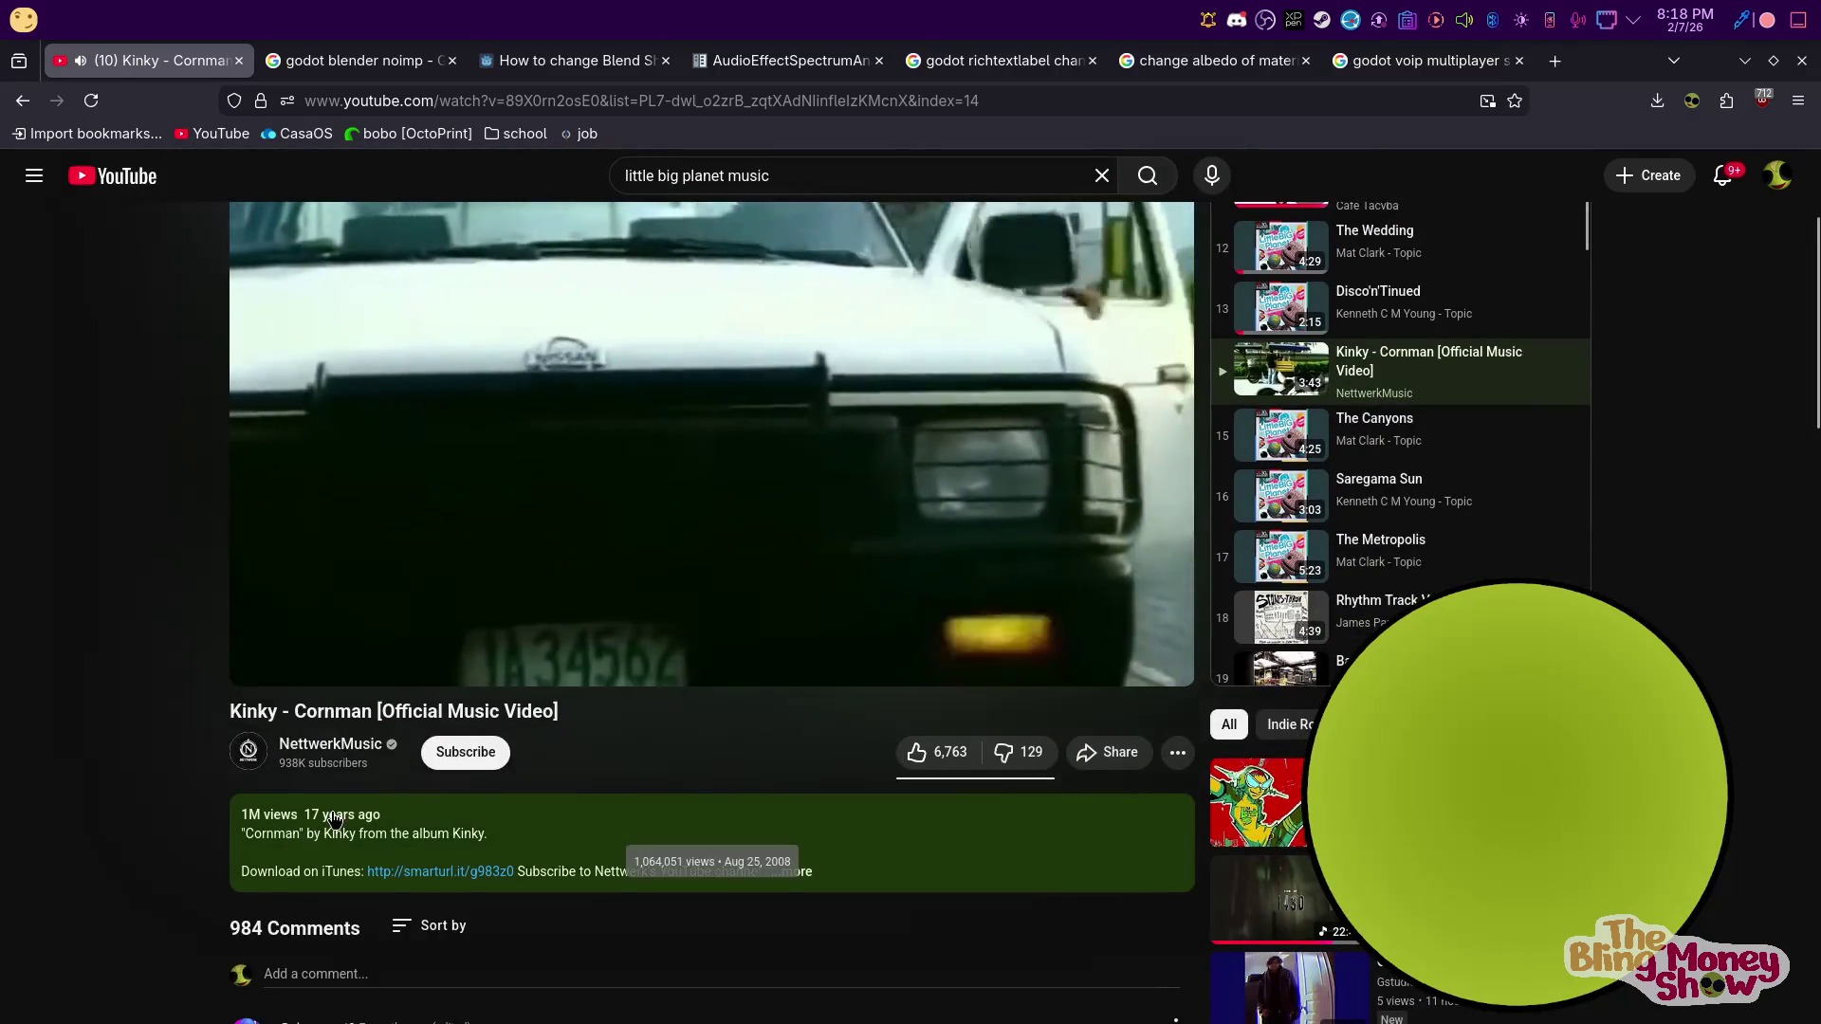
left_click(332, 813)
scroll(455, 825, "up", 3)
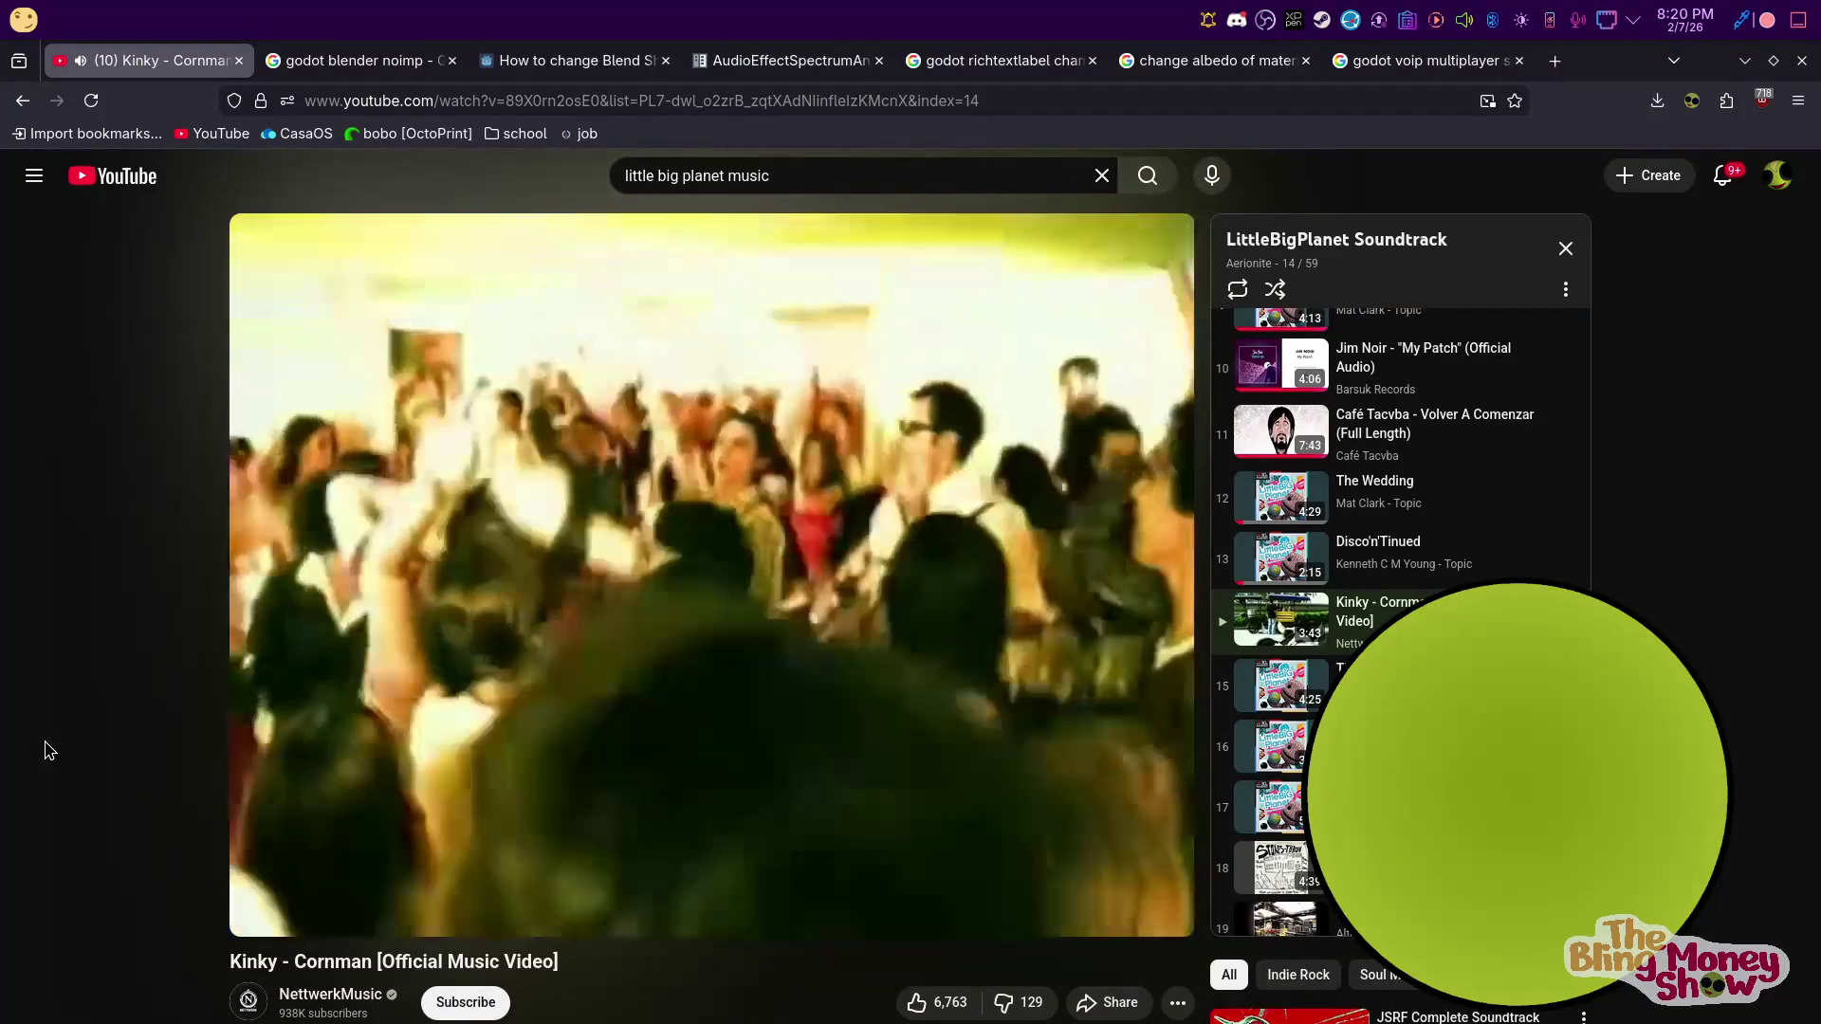
scroll(43, 756, "down", 2)
scroll(42, 759, "up", 2)
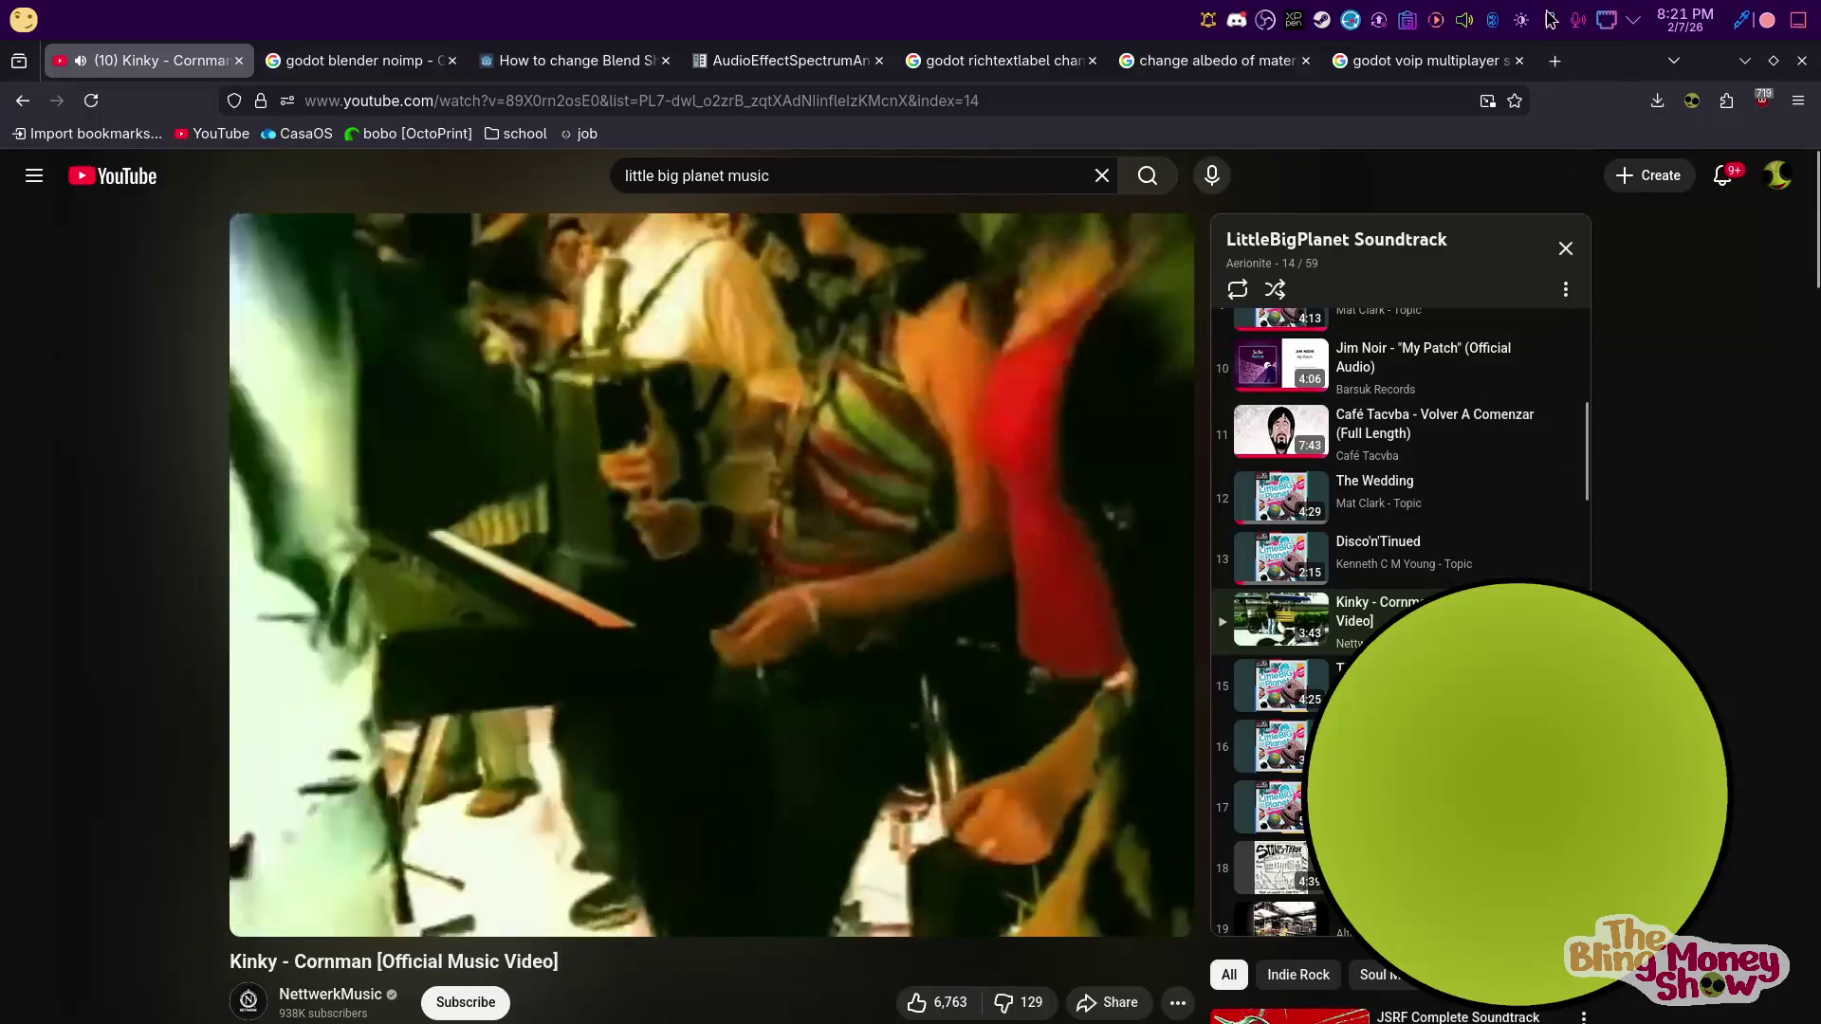
Glance at camera_manager.gd in Godot, then bring the YouTube browser back and maximize it
key("alt+Tab")
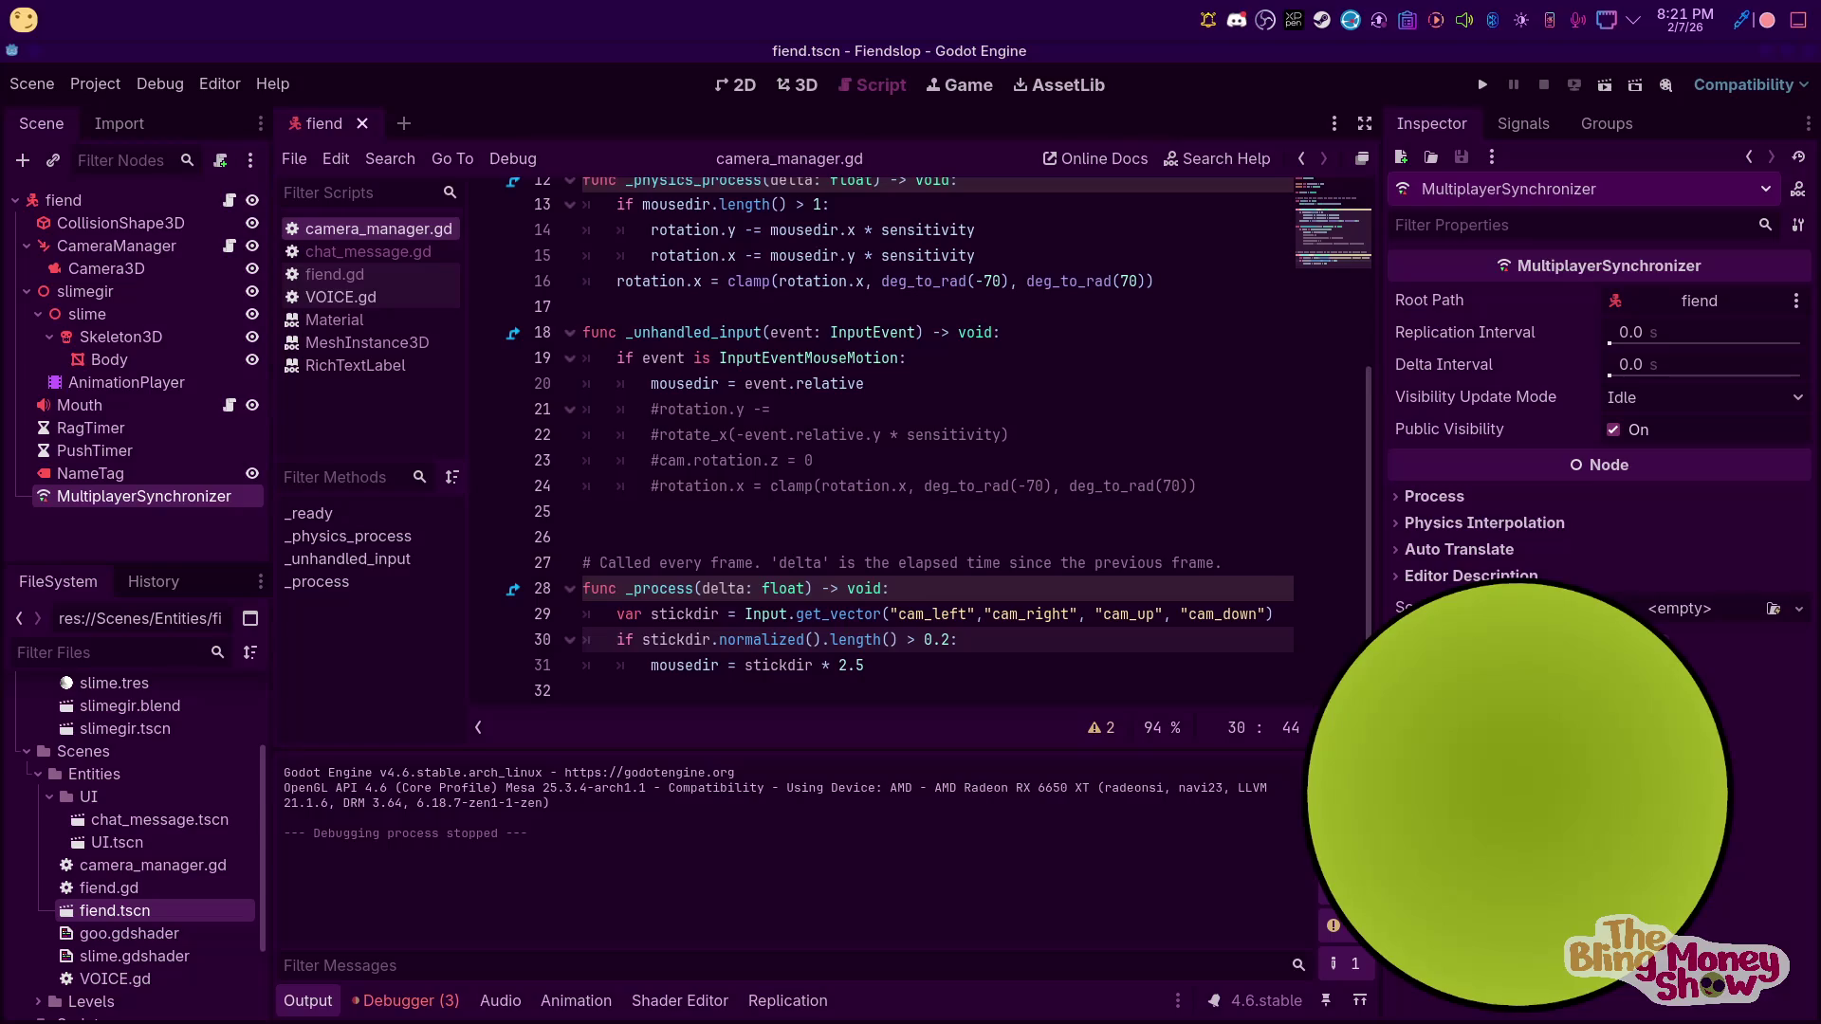
key("alt+Tab")
left_click_drag(1422, 57, 1707, 61)
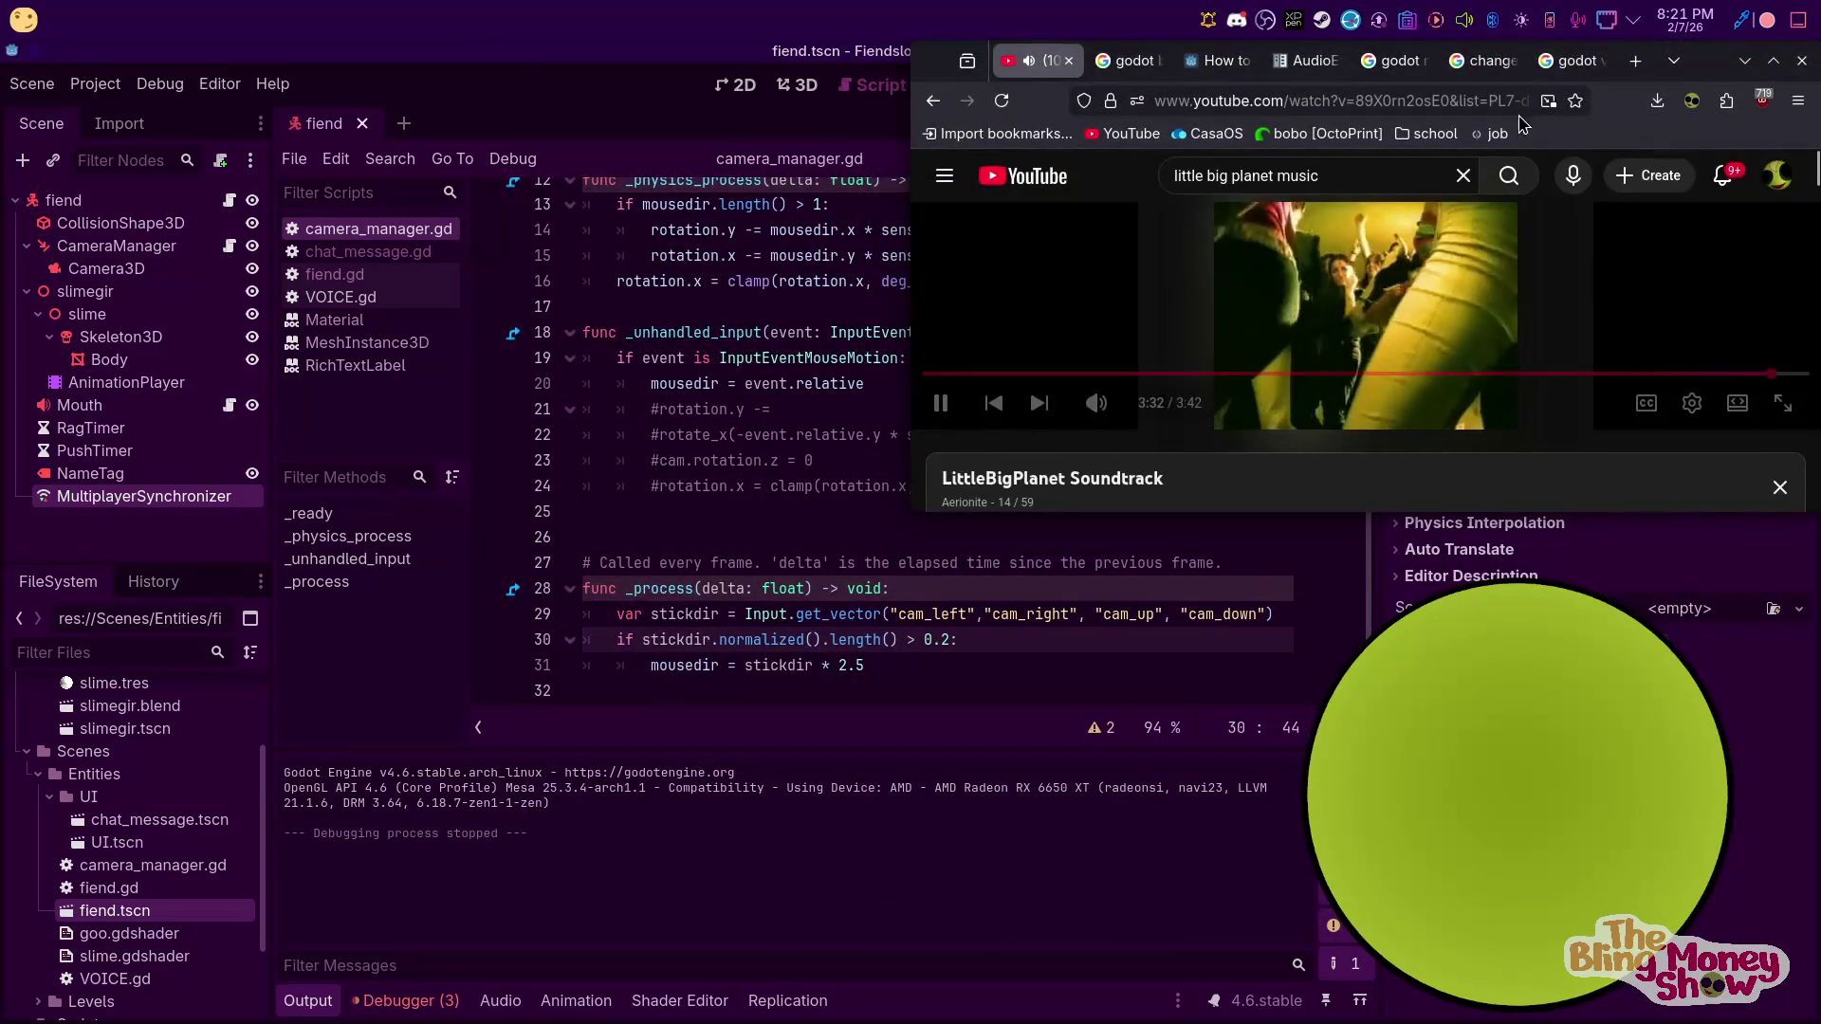
double_click(1706, 61)
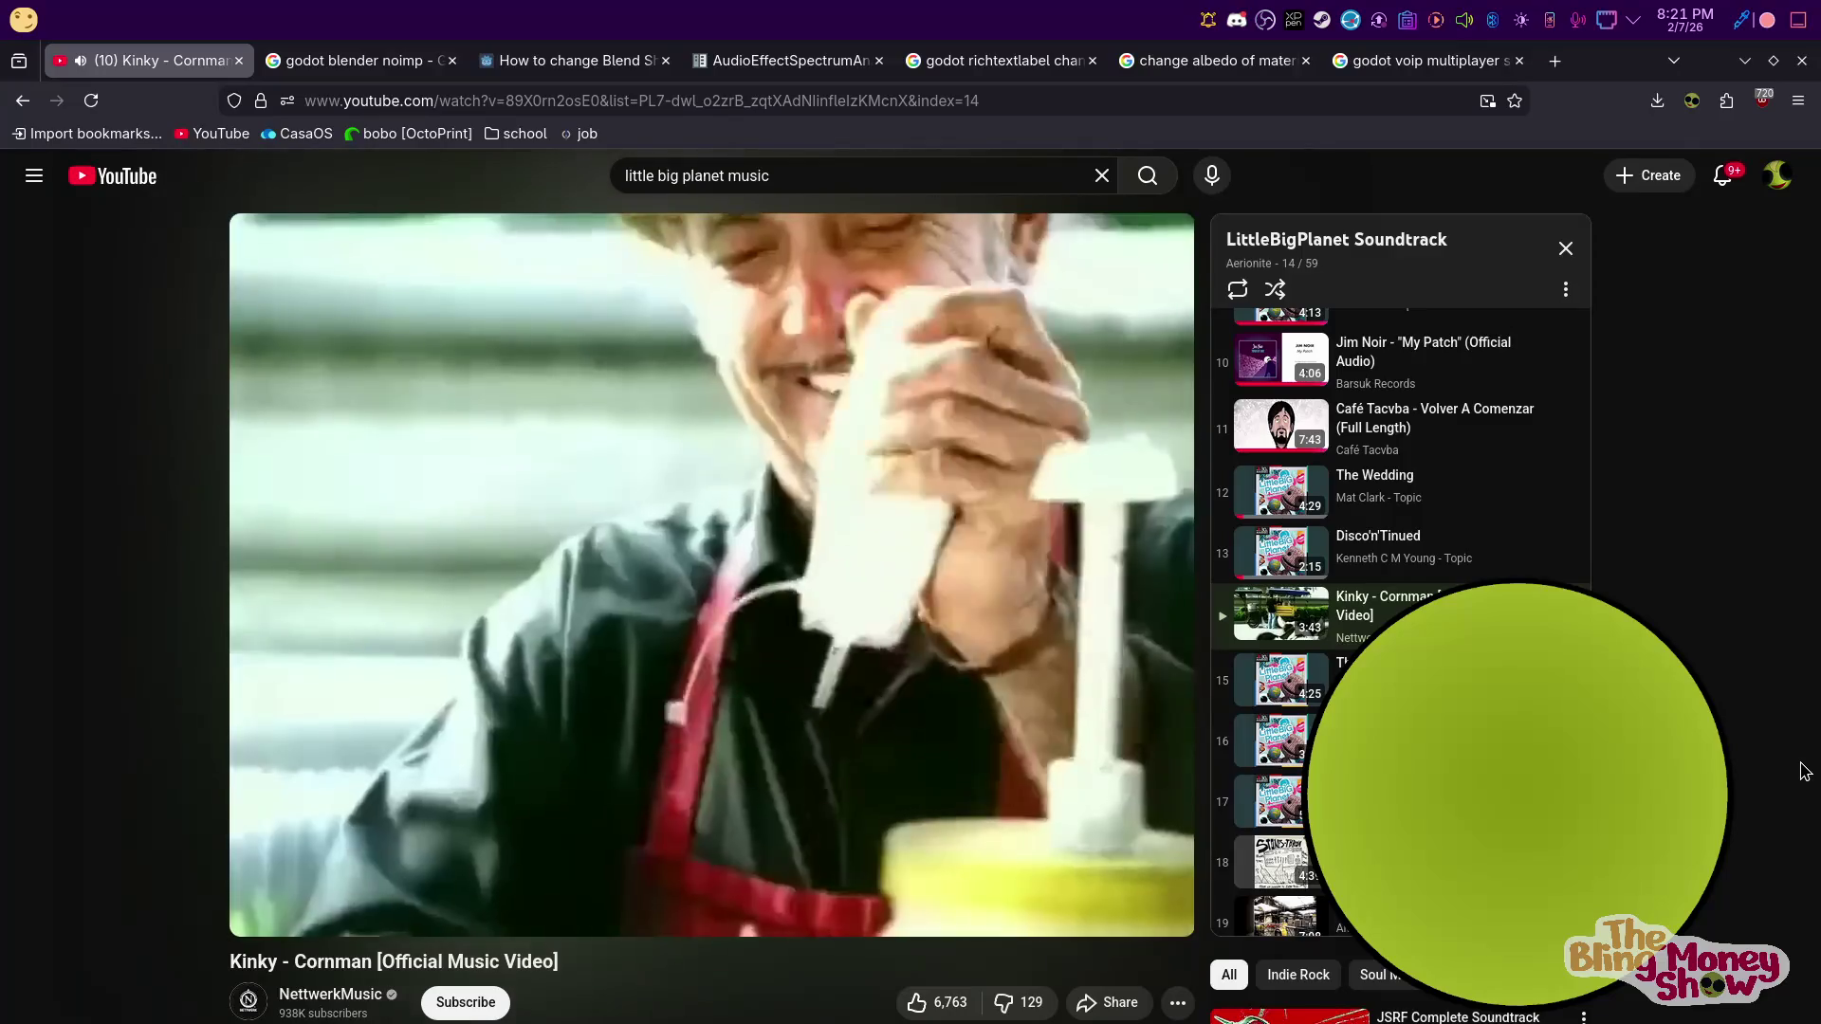
Open and dismiss the YouTube page's context menu, then return to the Godot editor
right_click(1799, 764)
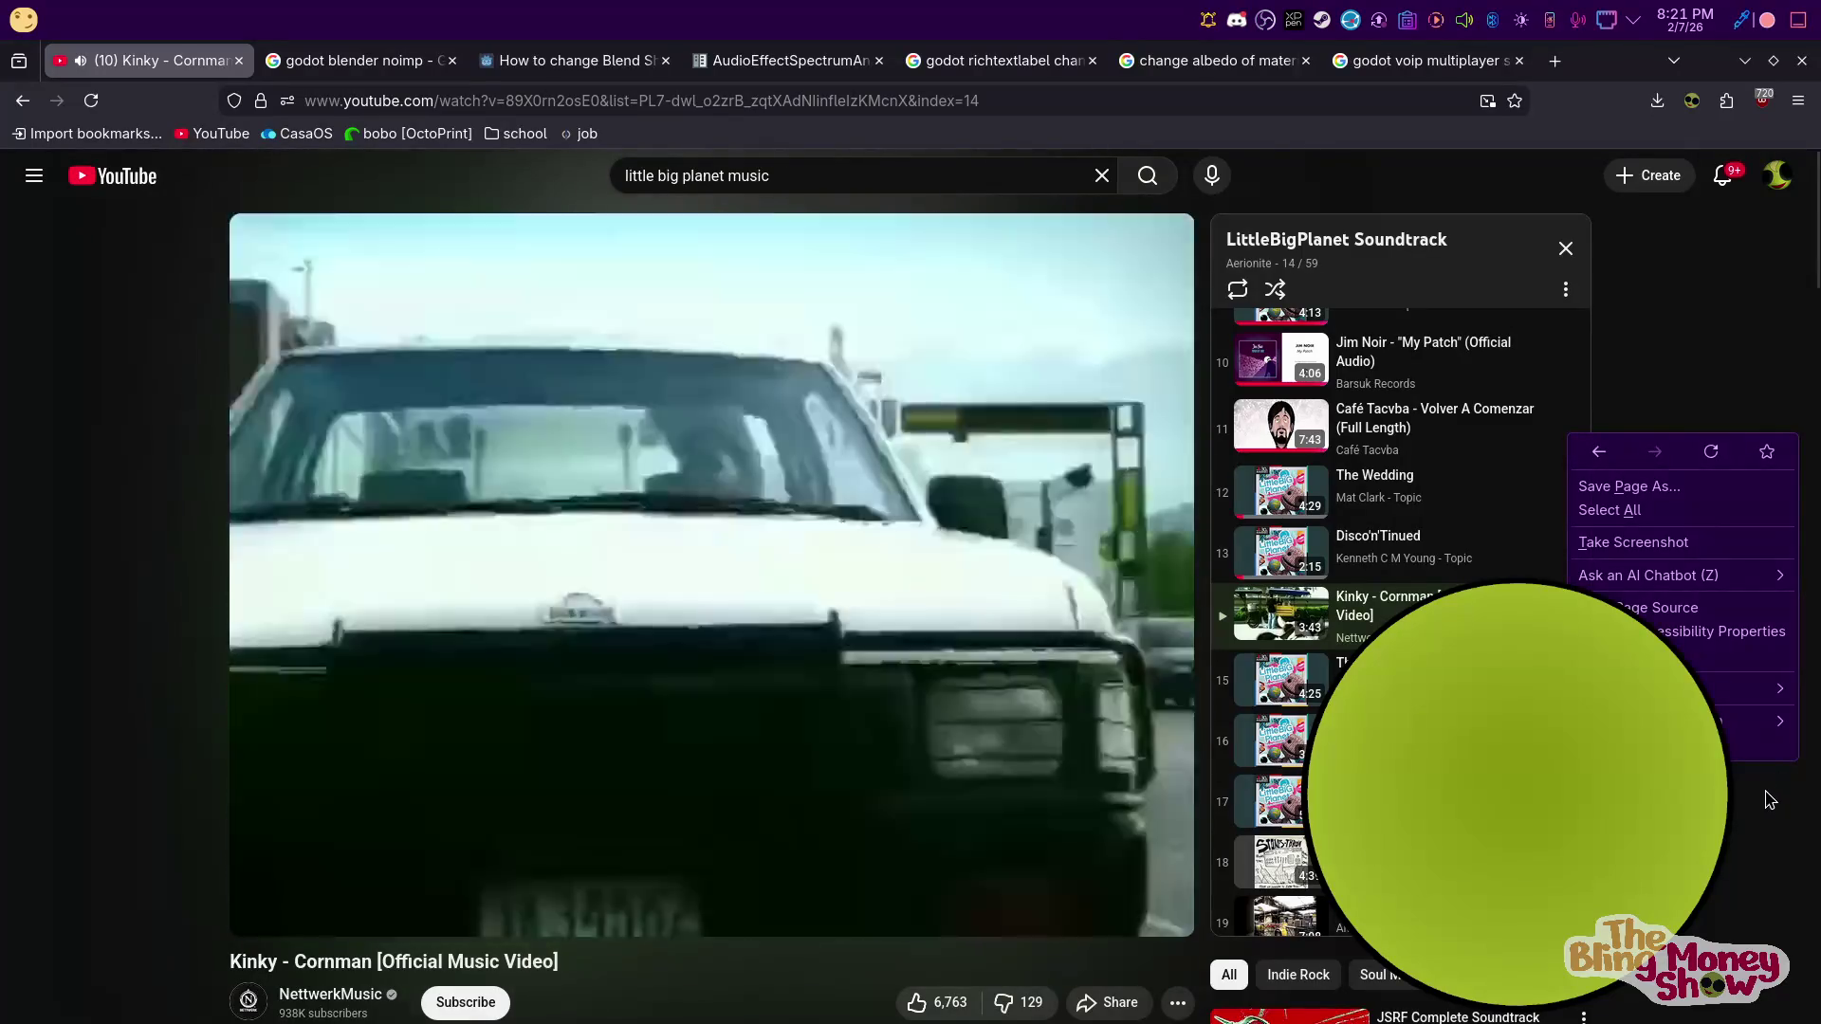
left_click(1744, 882)
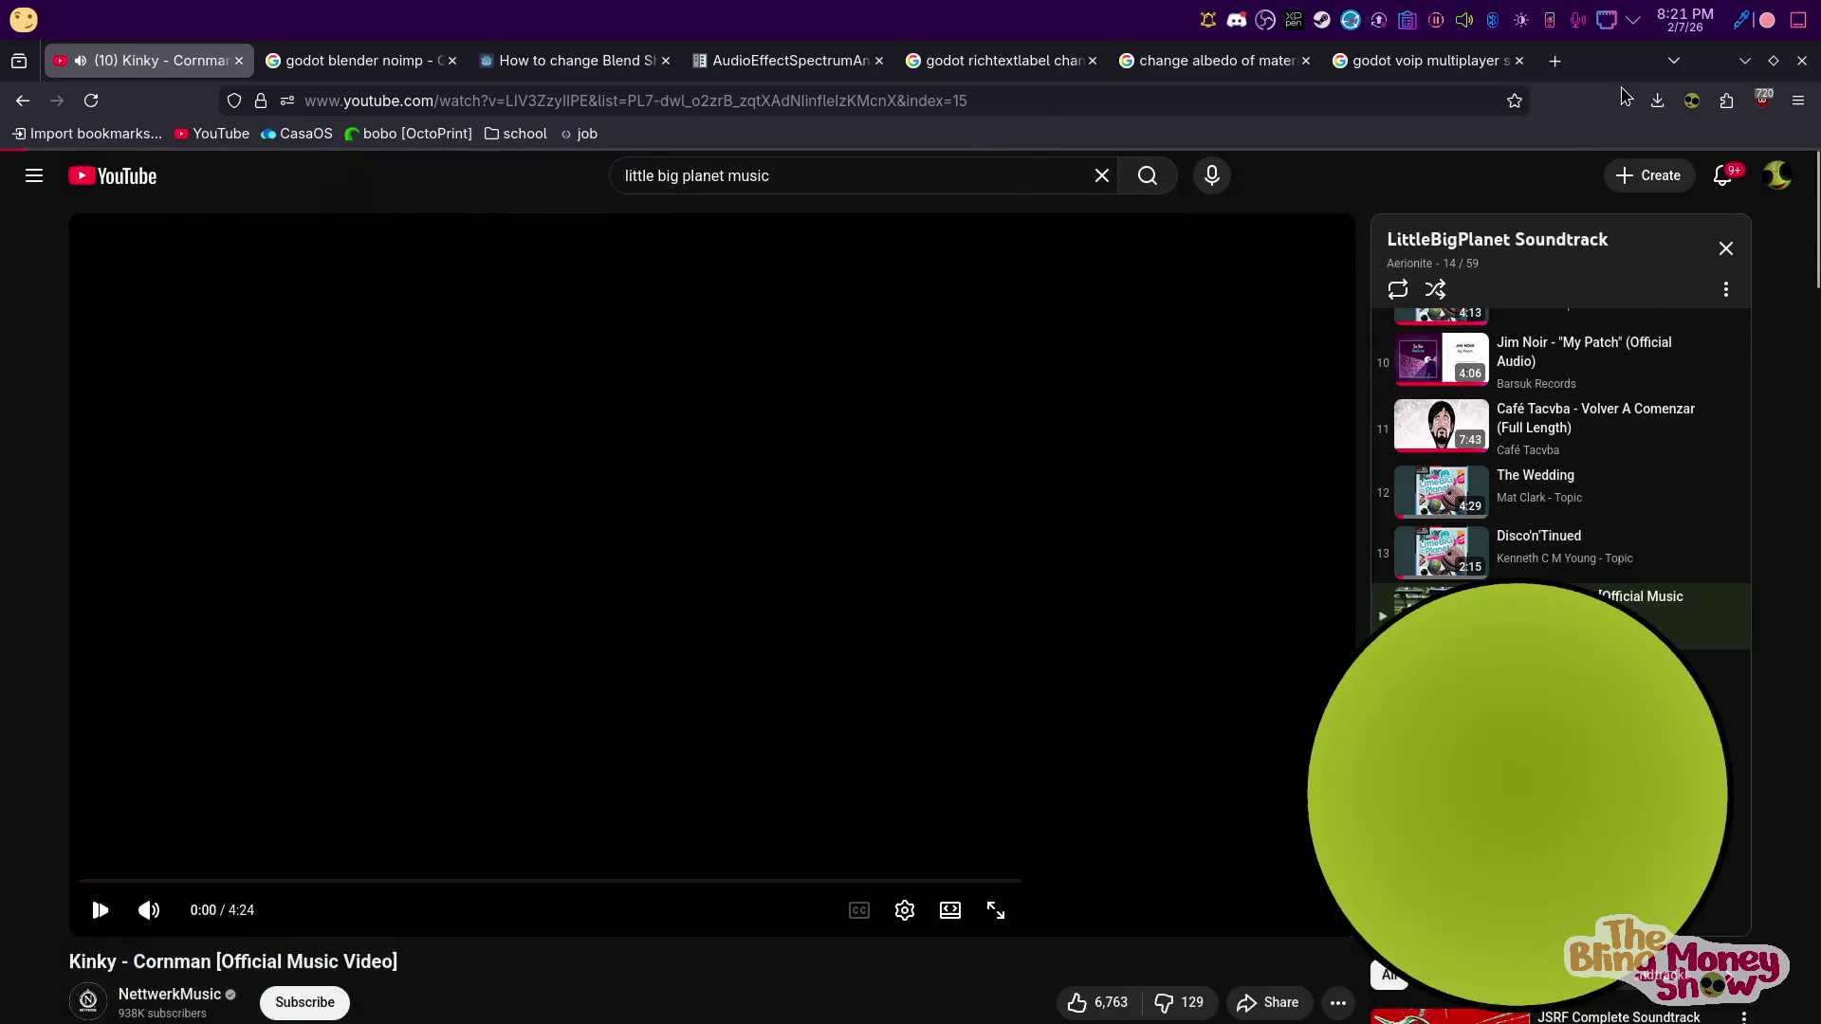
key("alt+Tab")
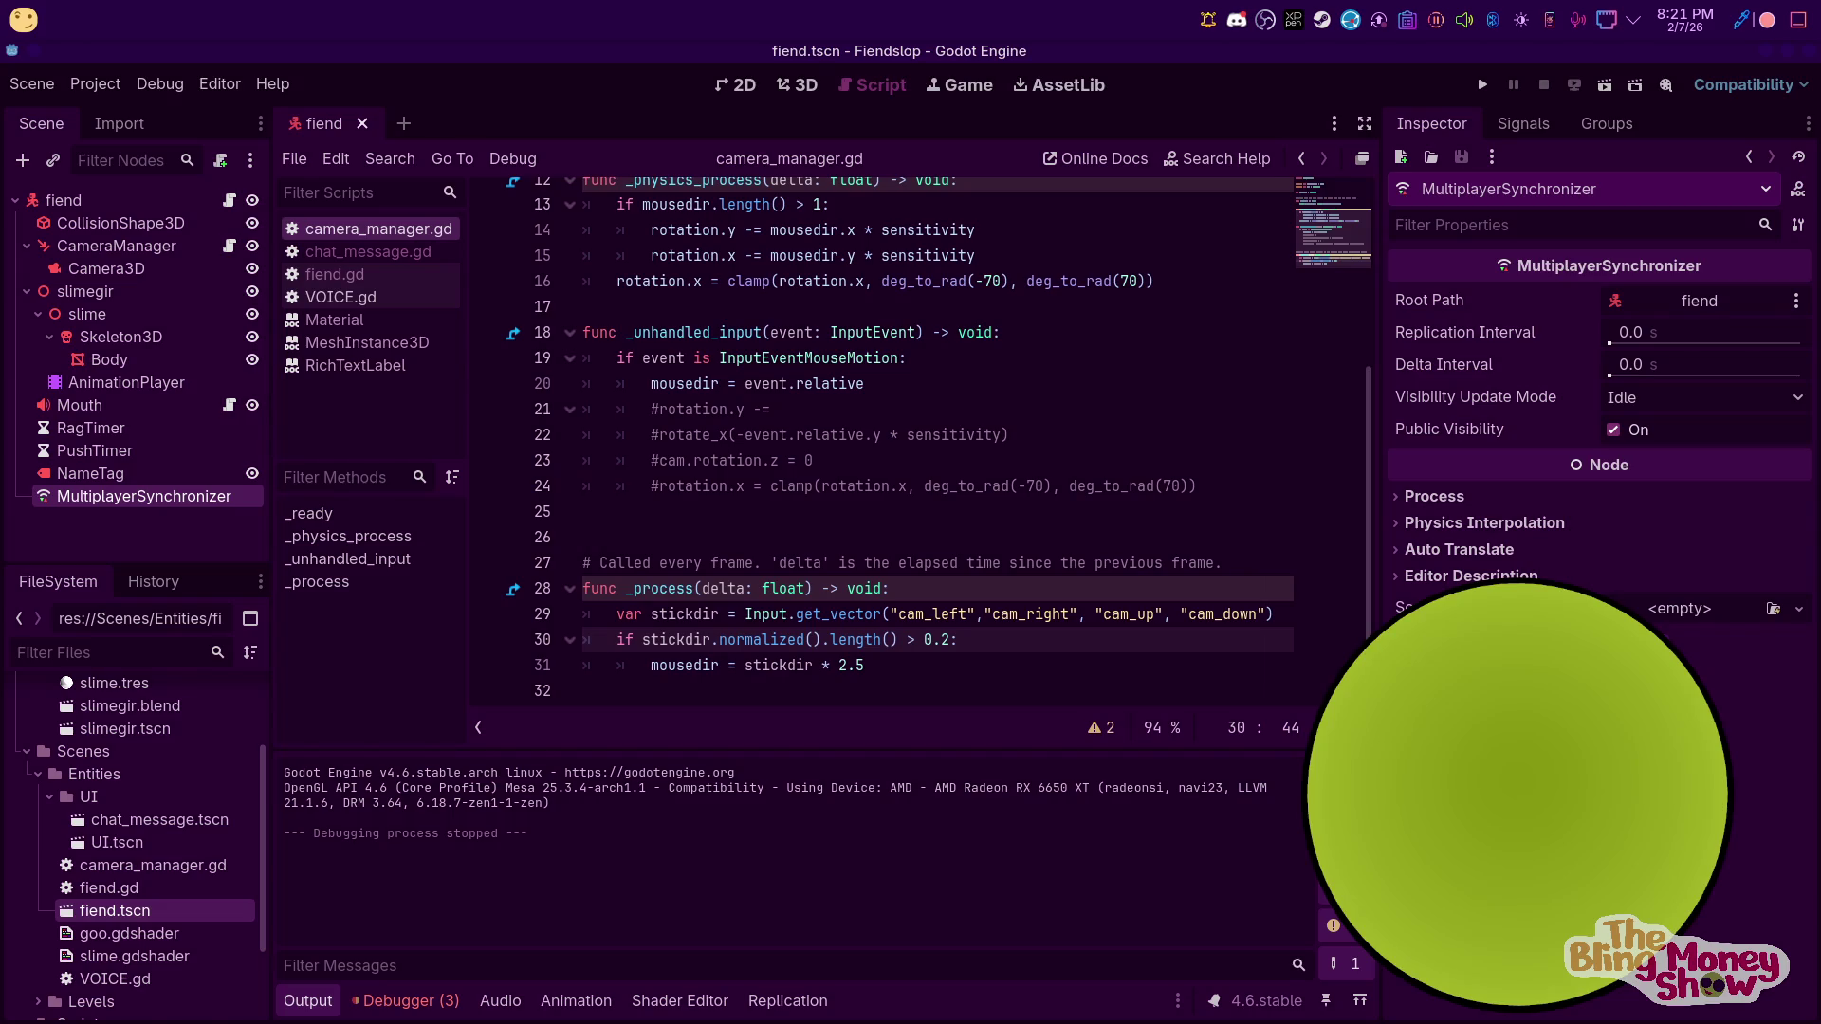
Test-run Fiendslop with the line 30 threshold at 0.5, then stop it with F8
mouse_move(664, 1022)
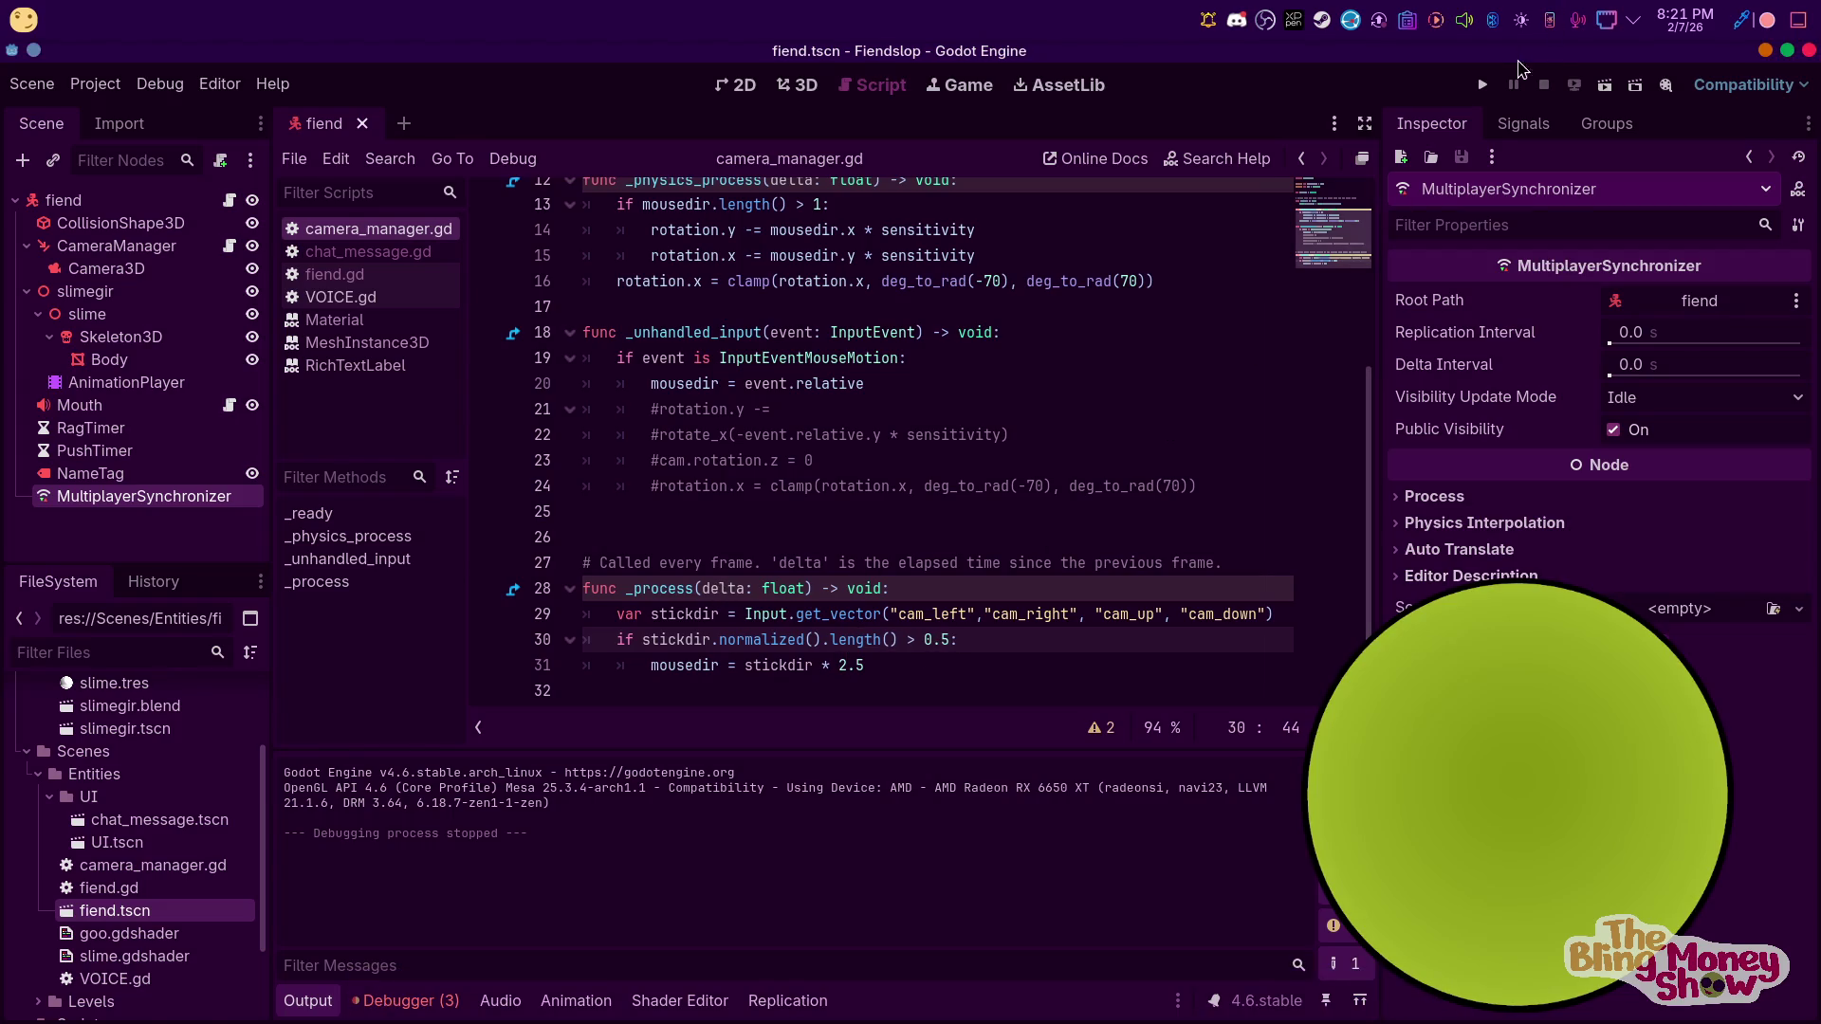
left_click(1485, 83)
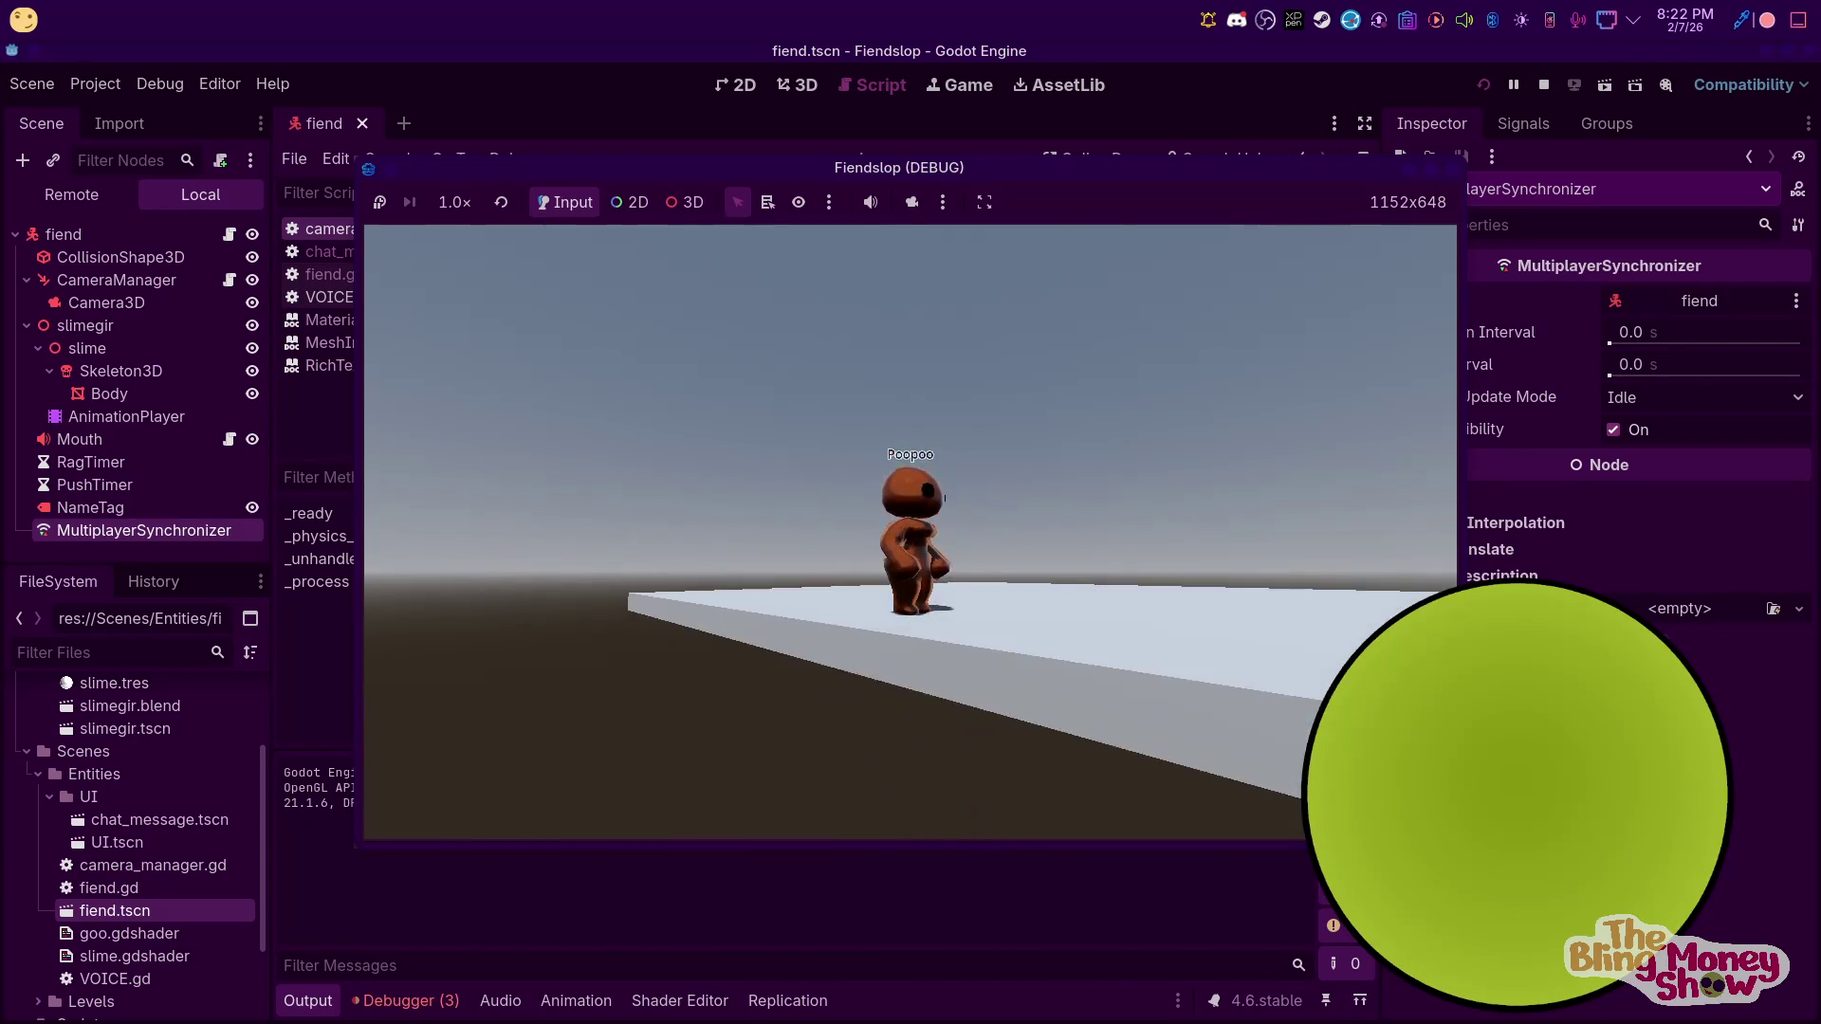
key("F8")
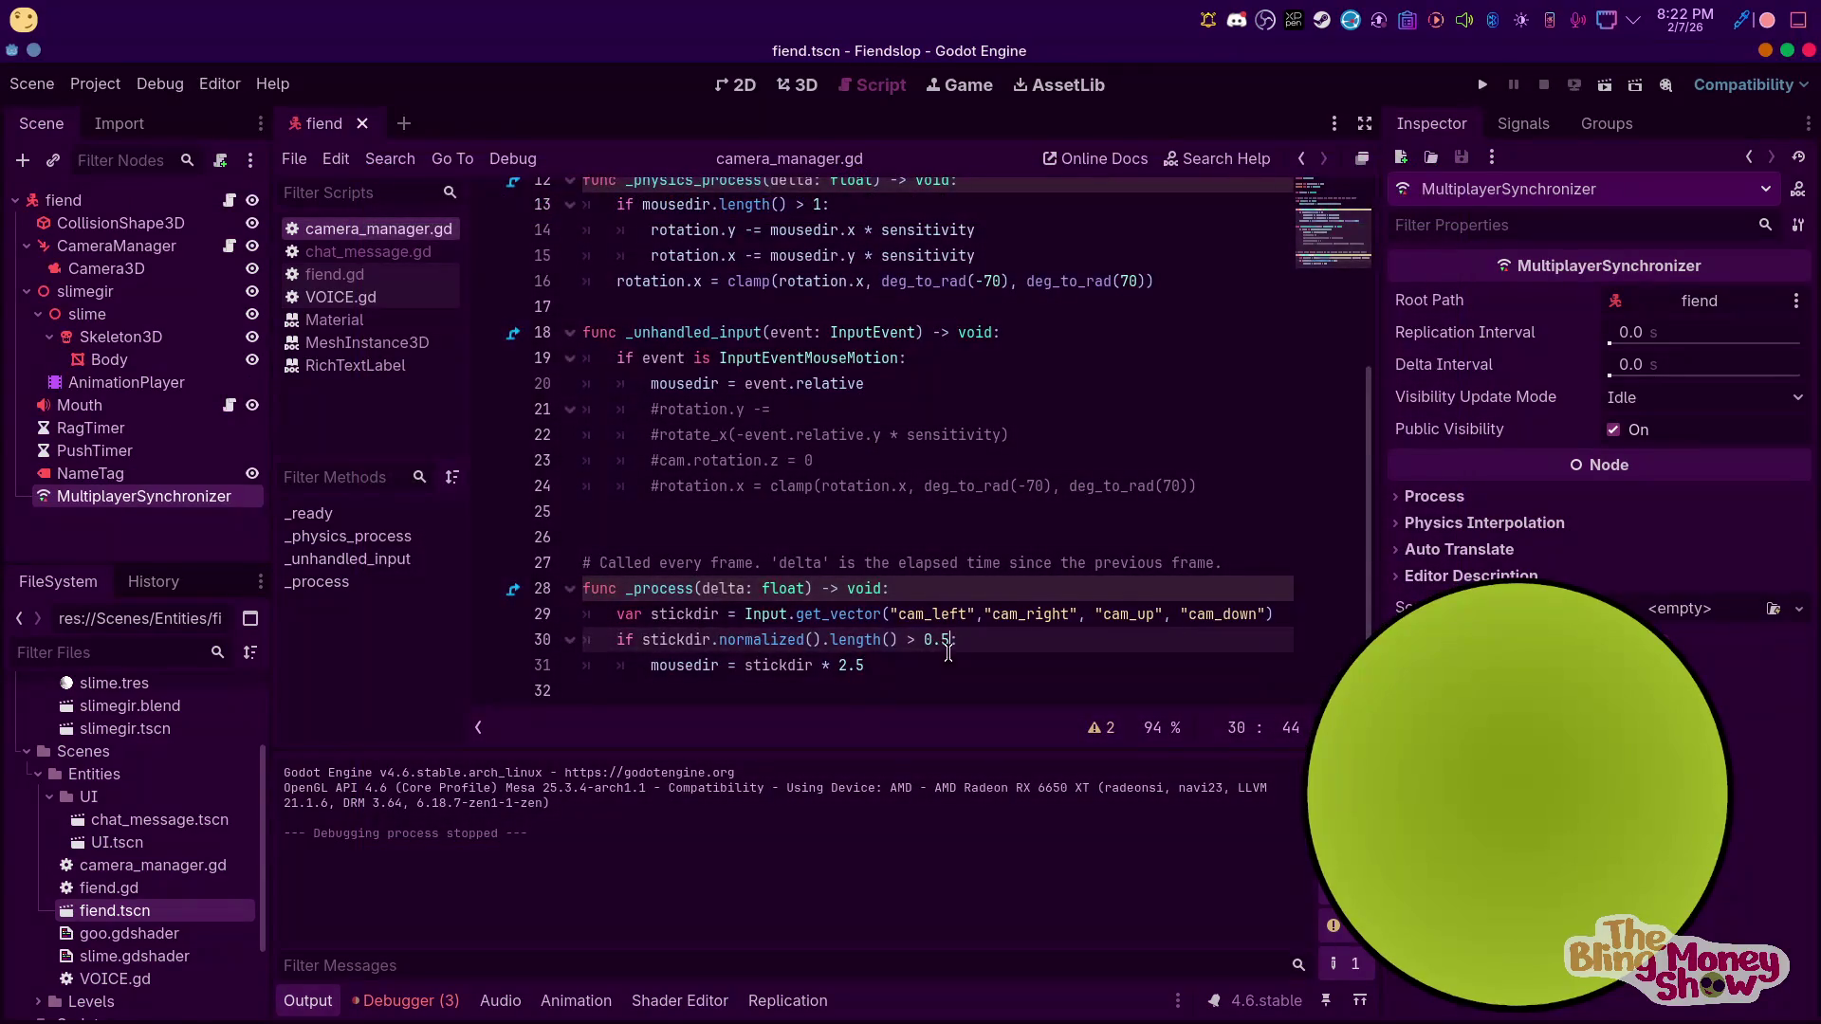
Lighten the fiend root node's User Color to light grey in the colour picker
left_click(94, 201)
left_click(1697, 333)
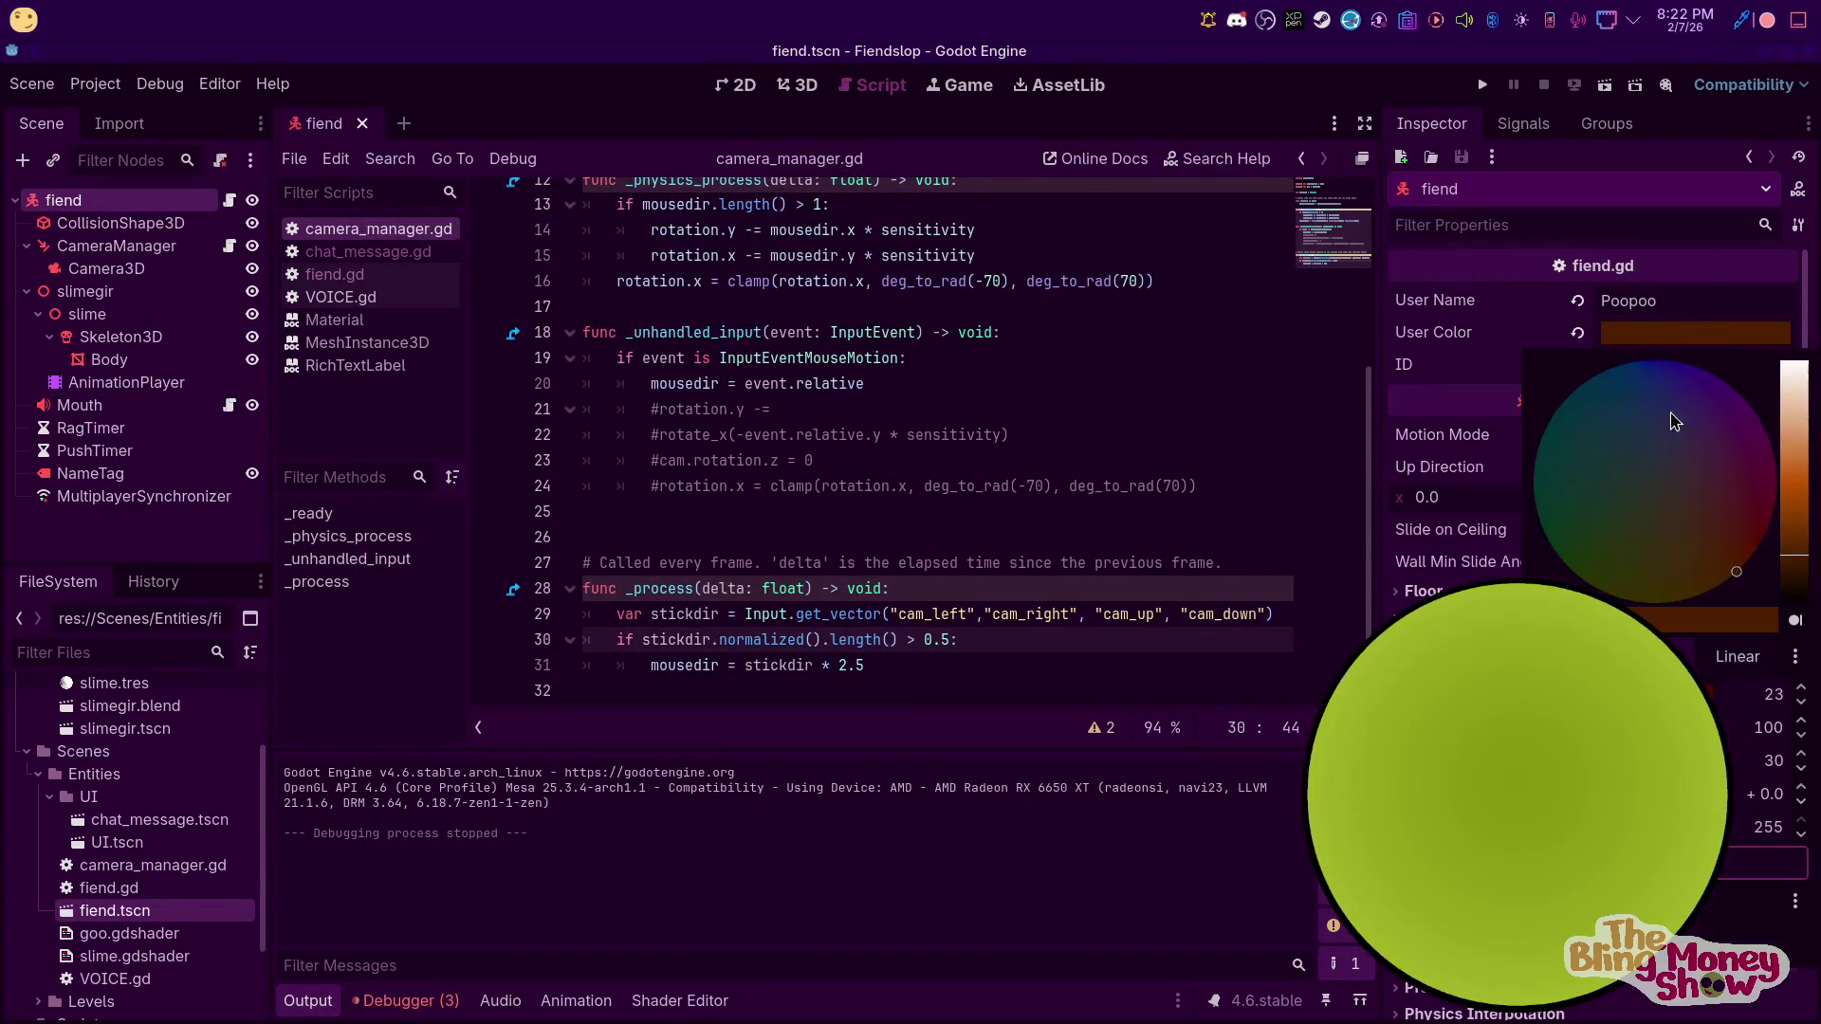
mouse_move(1799, 496)
left_mouse_down()
mouse_move(1799, 408)
mouse_move(1799, 464)
left_mouse_up()
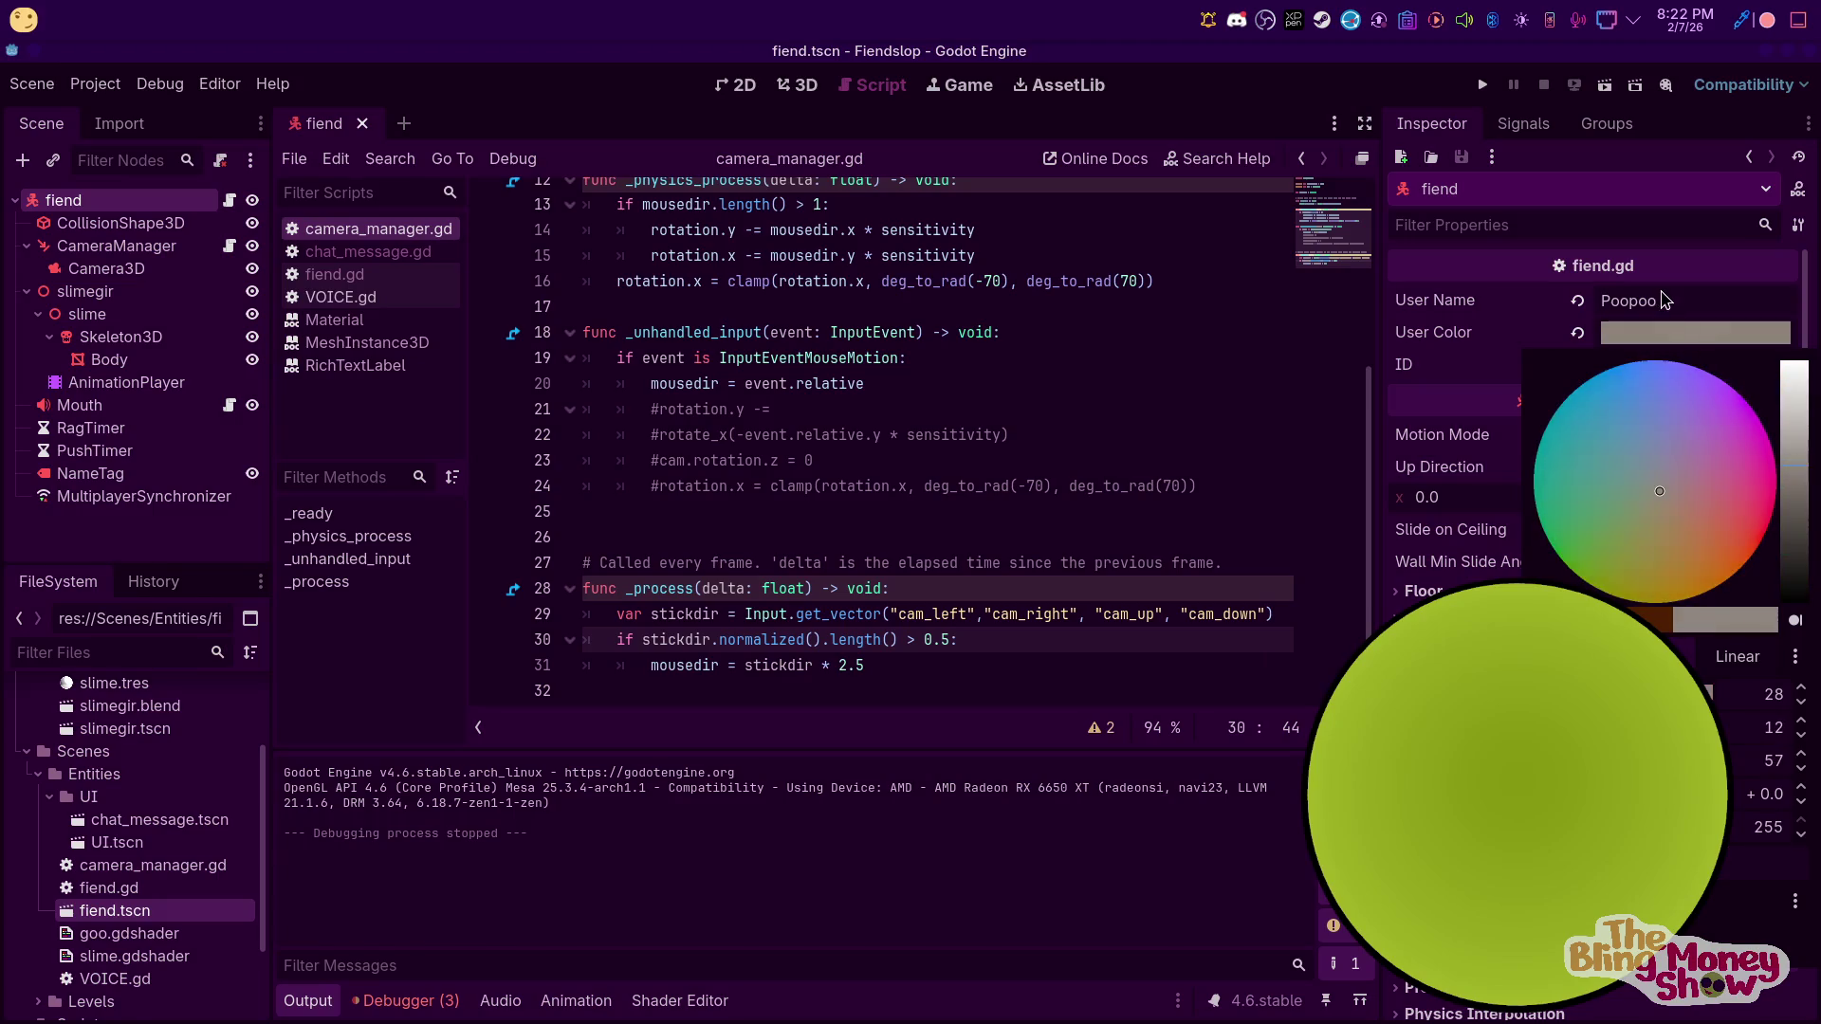
left_click(1677, 301)
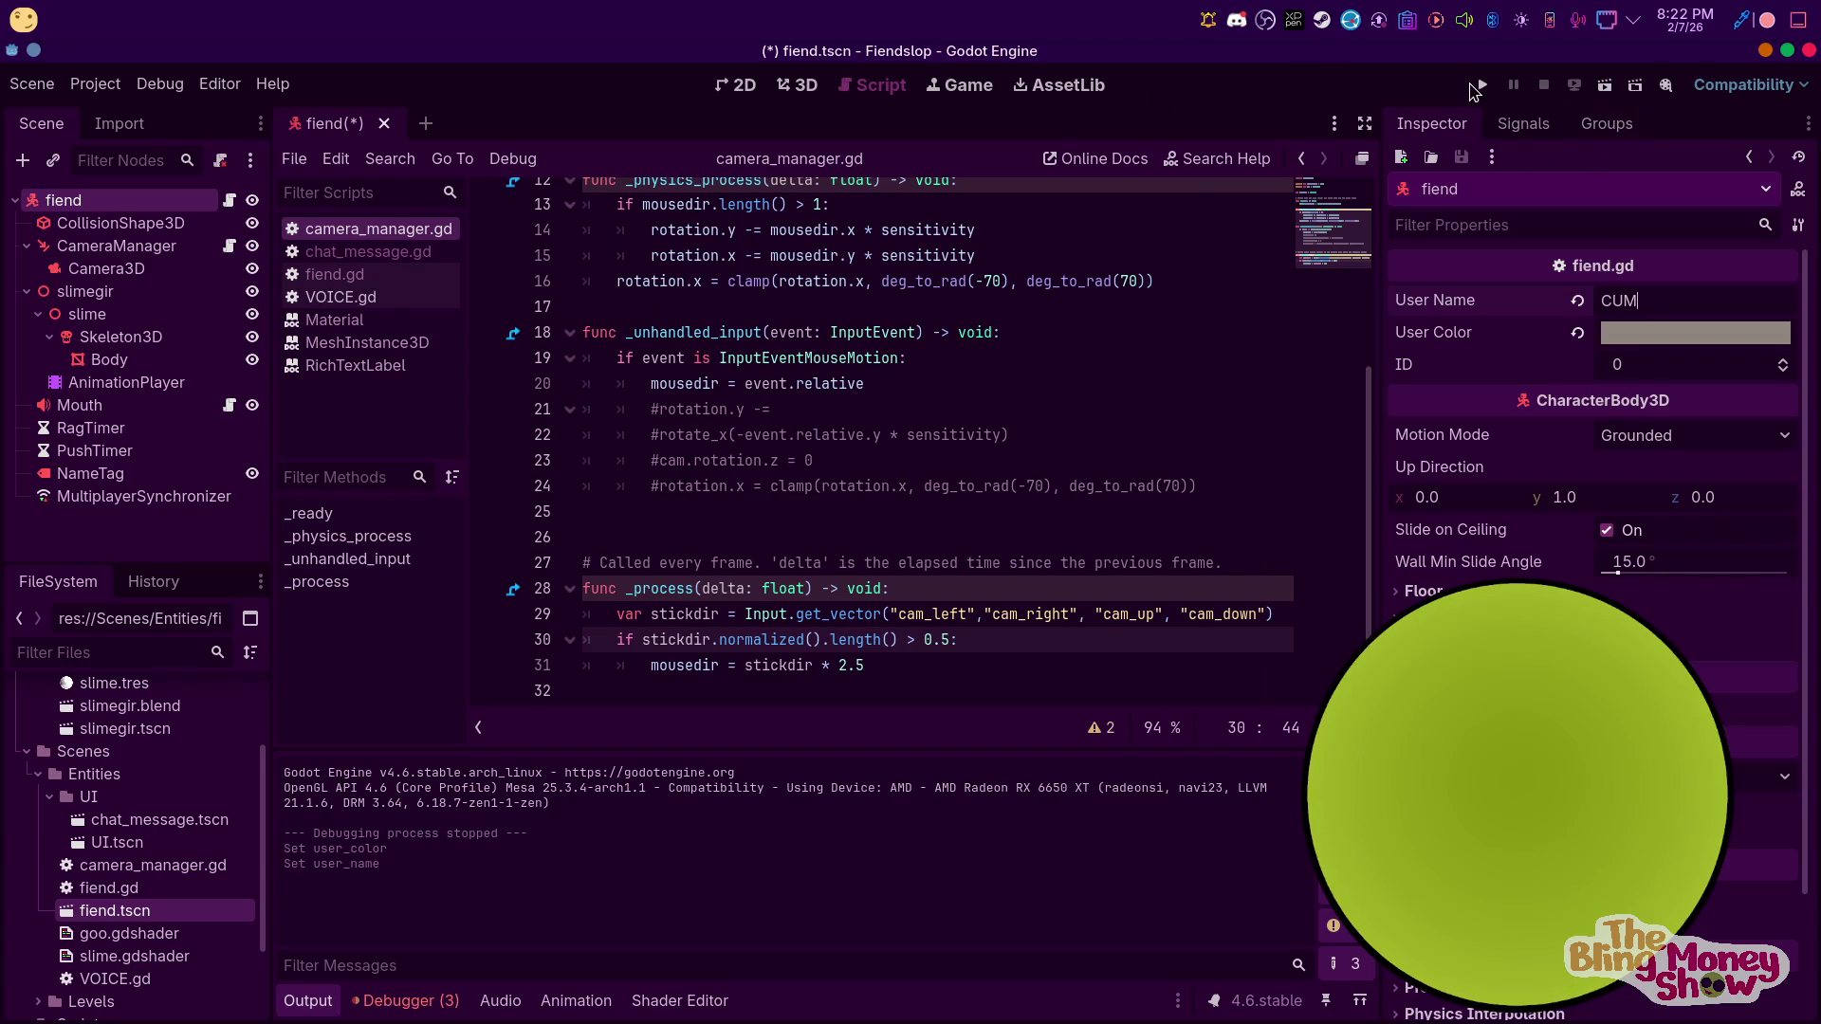
Test-run the game, stop it, and place the caret near the top of camera_manager.gd
left_click(1477, 85)
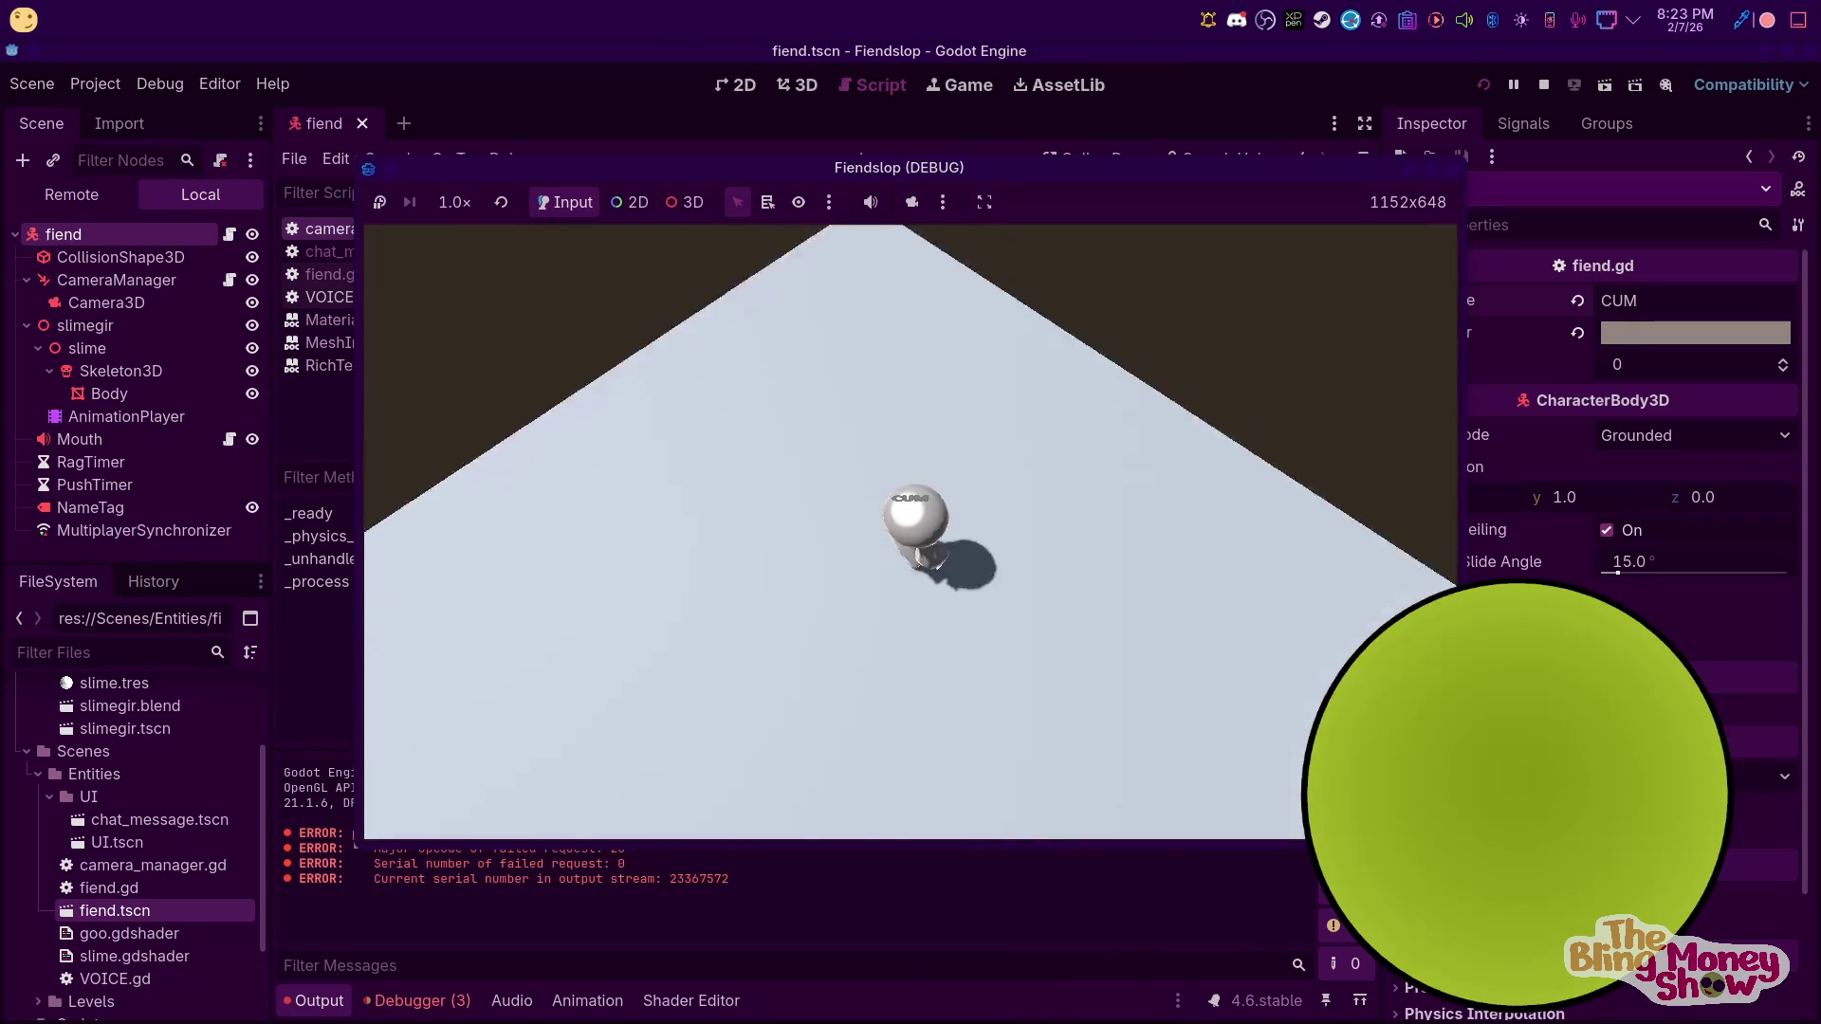
key("F8")
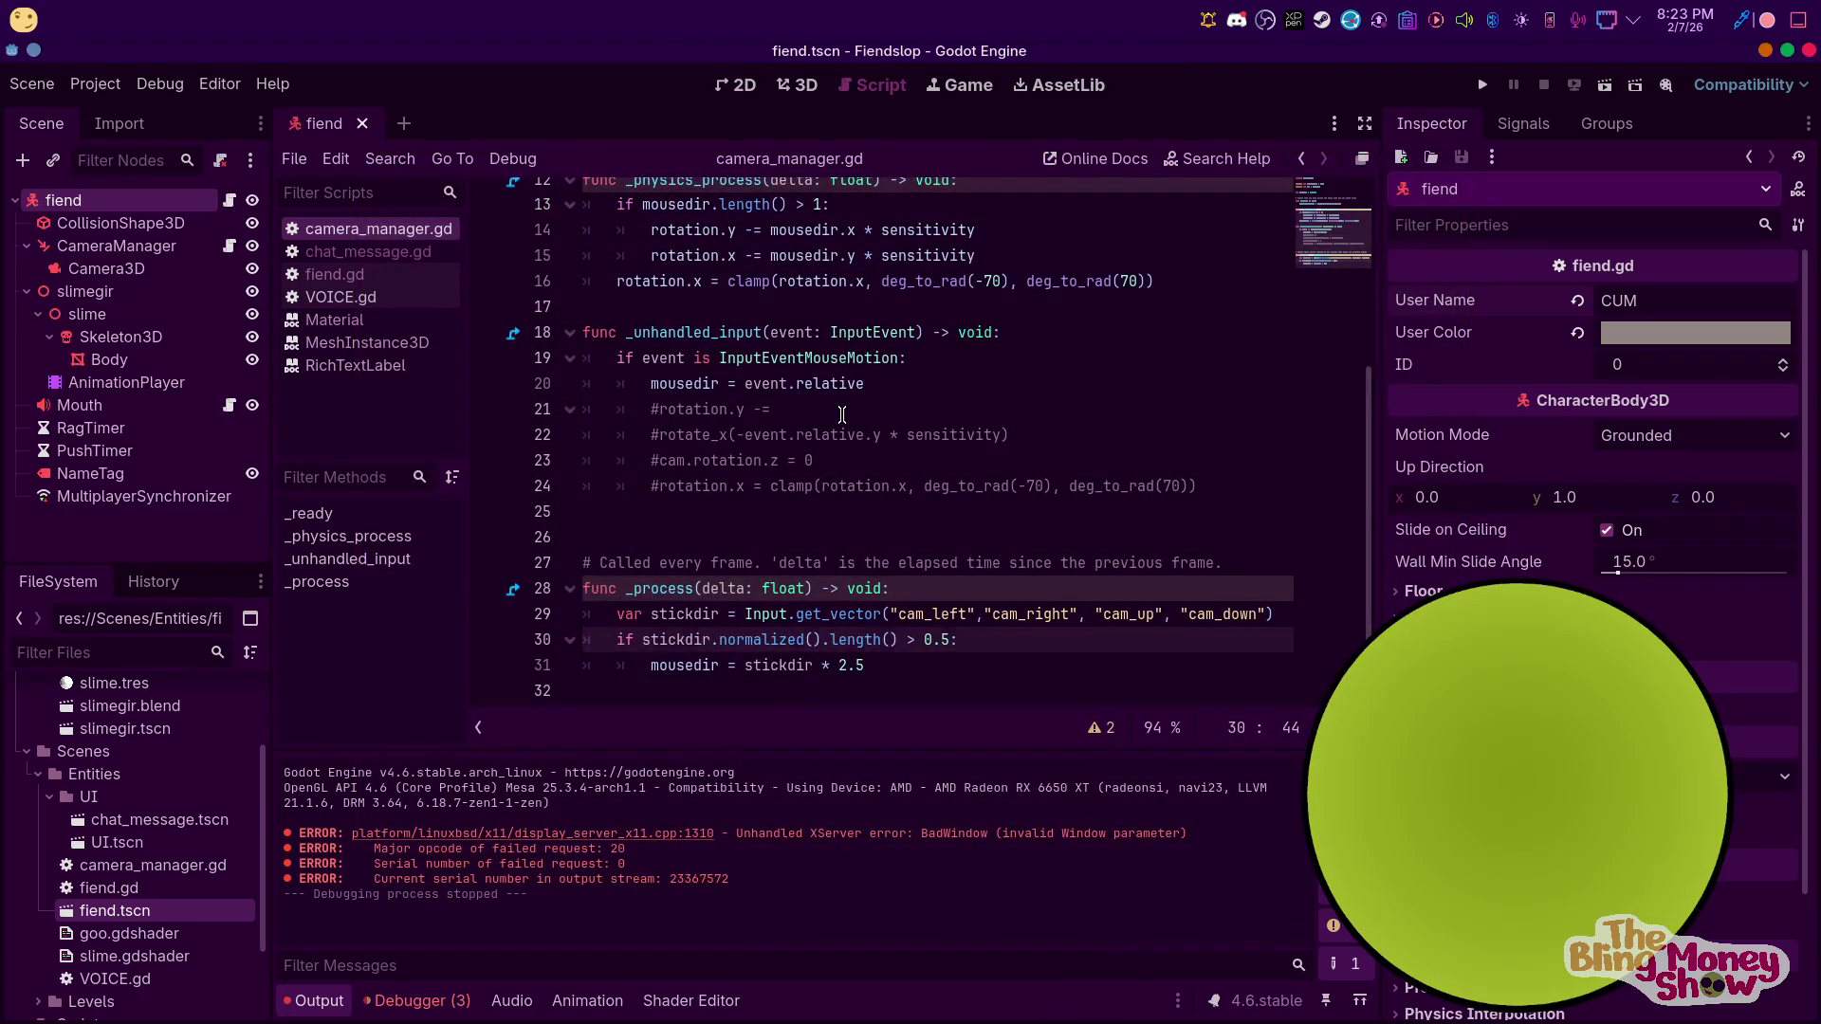
left_click(842, 415)
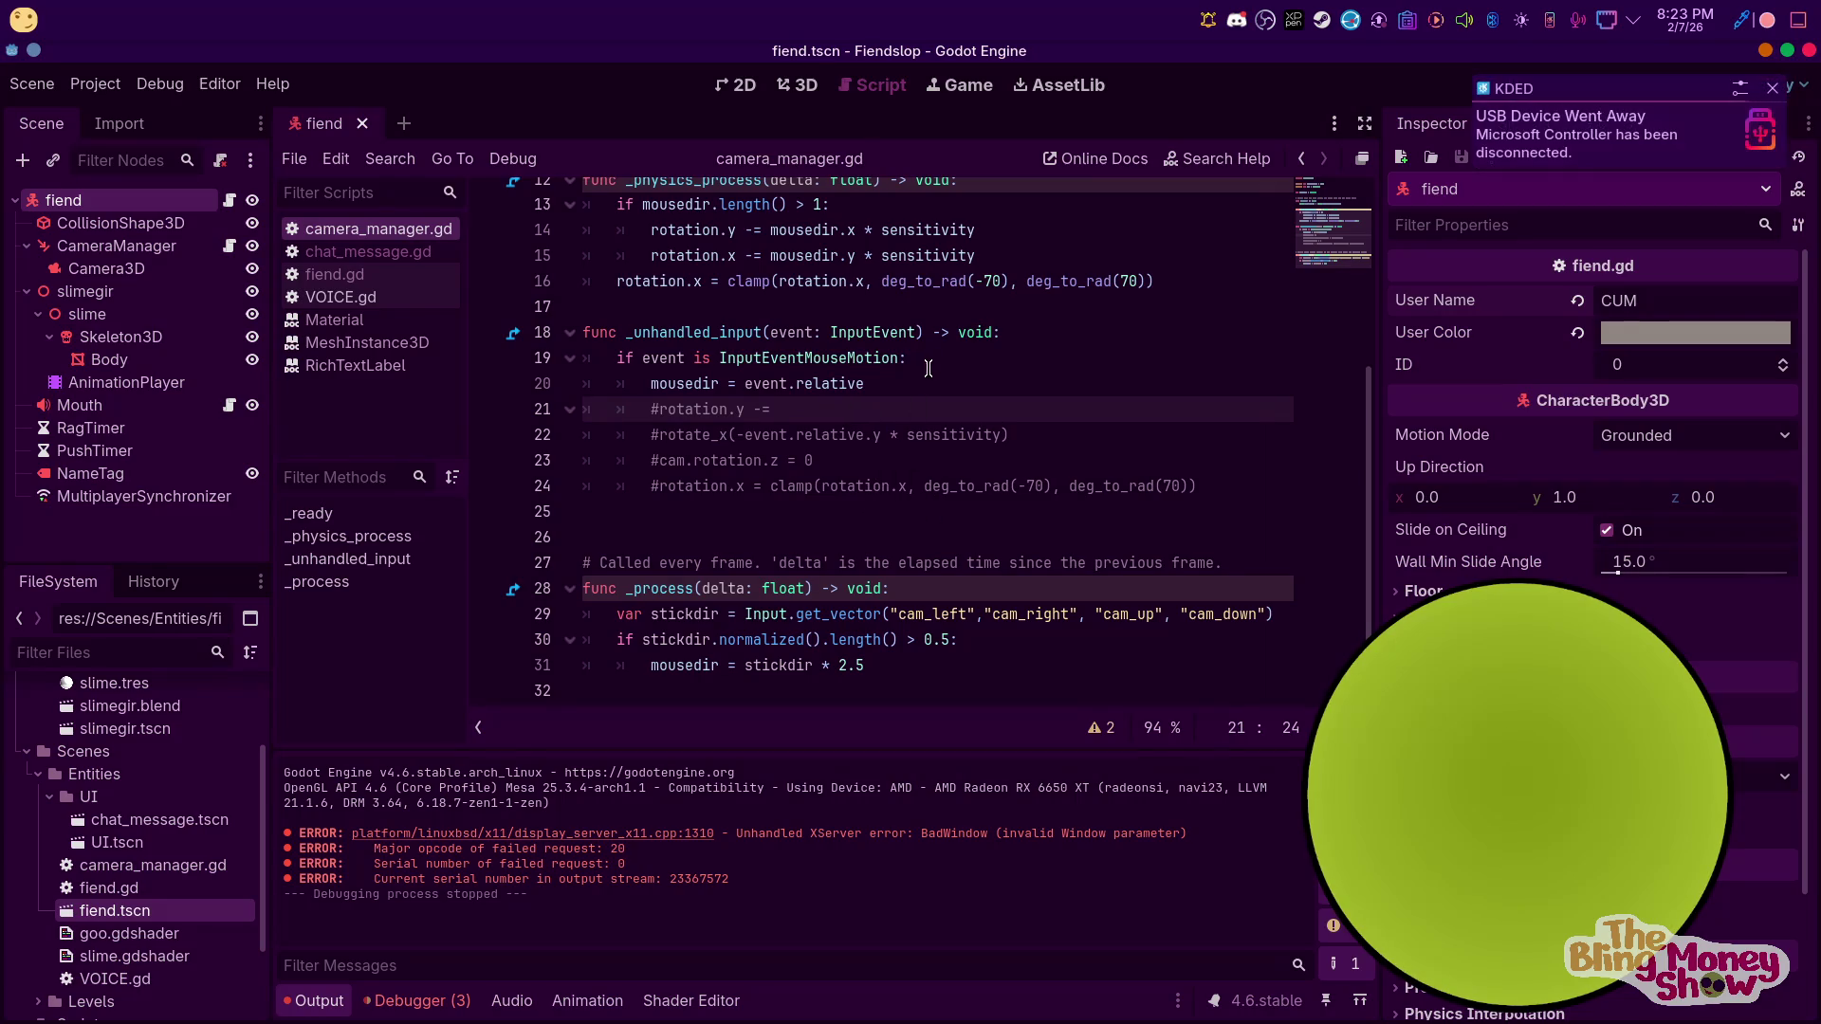
scroll(948, 388, "up", 4)
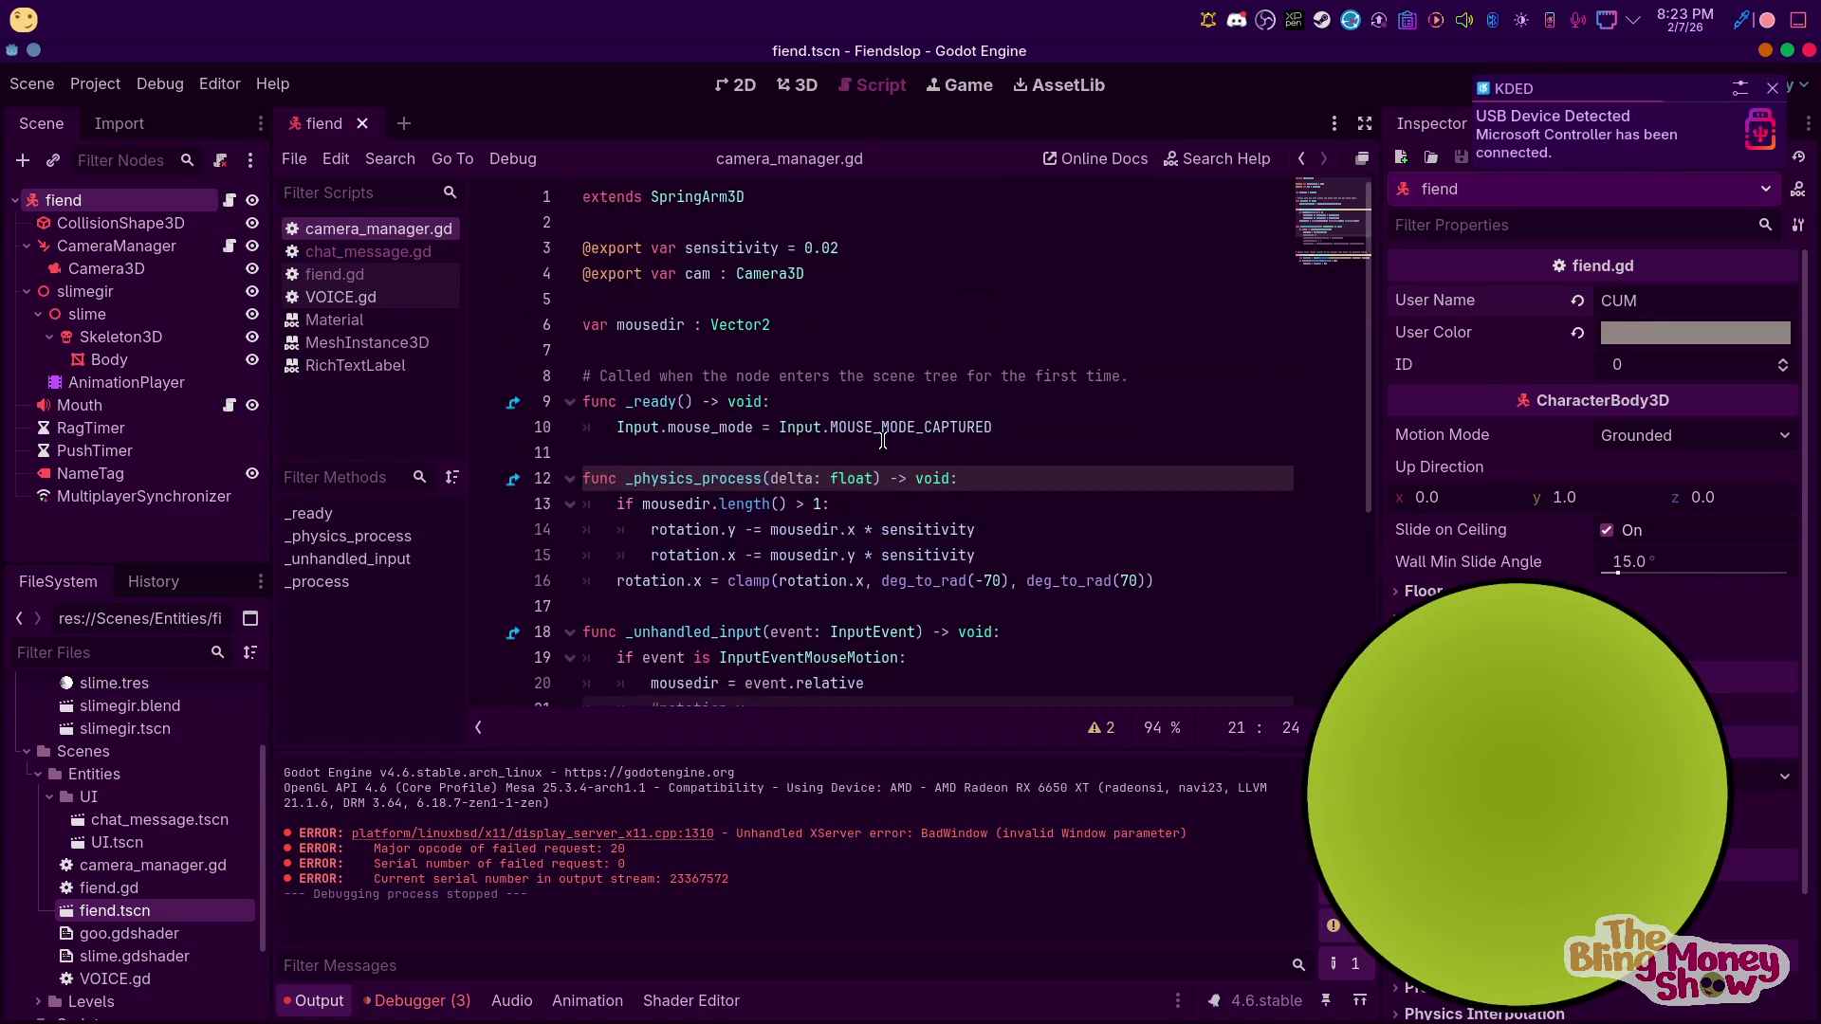
left_click(857, 358)
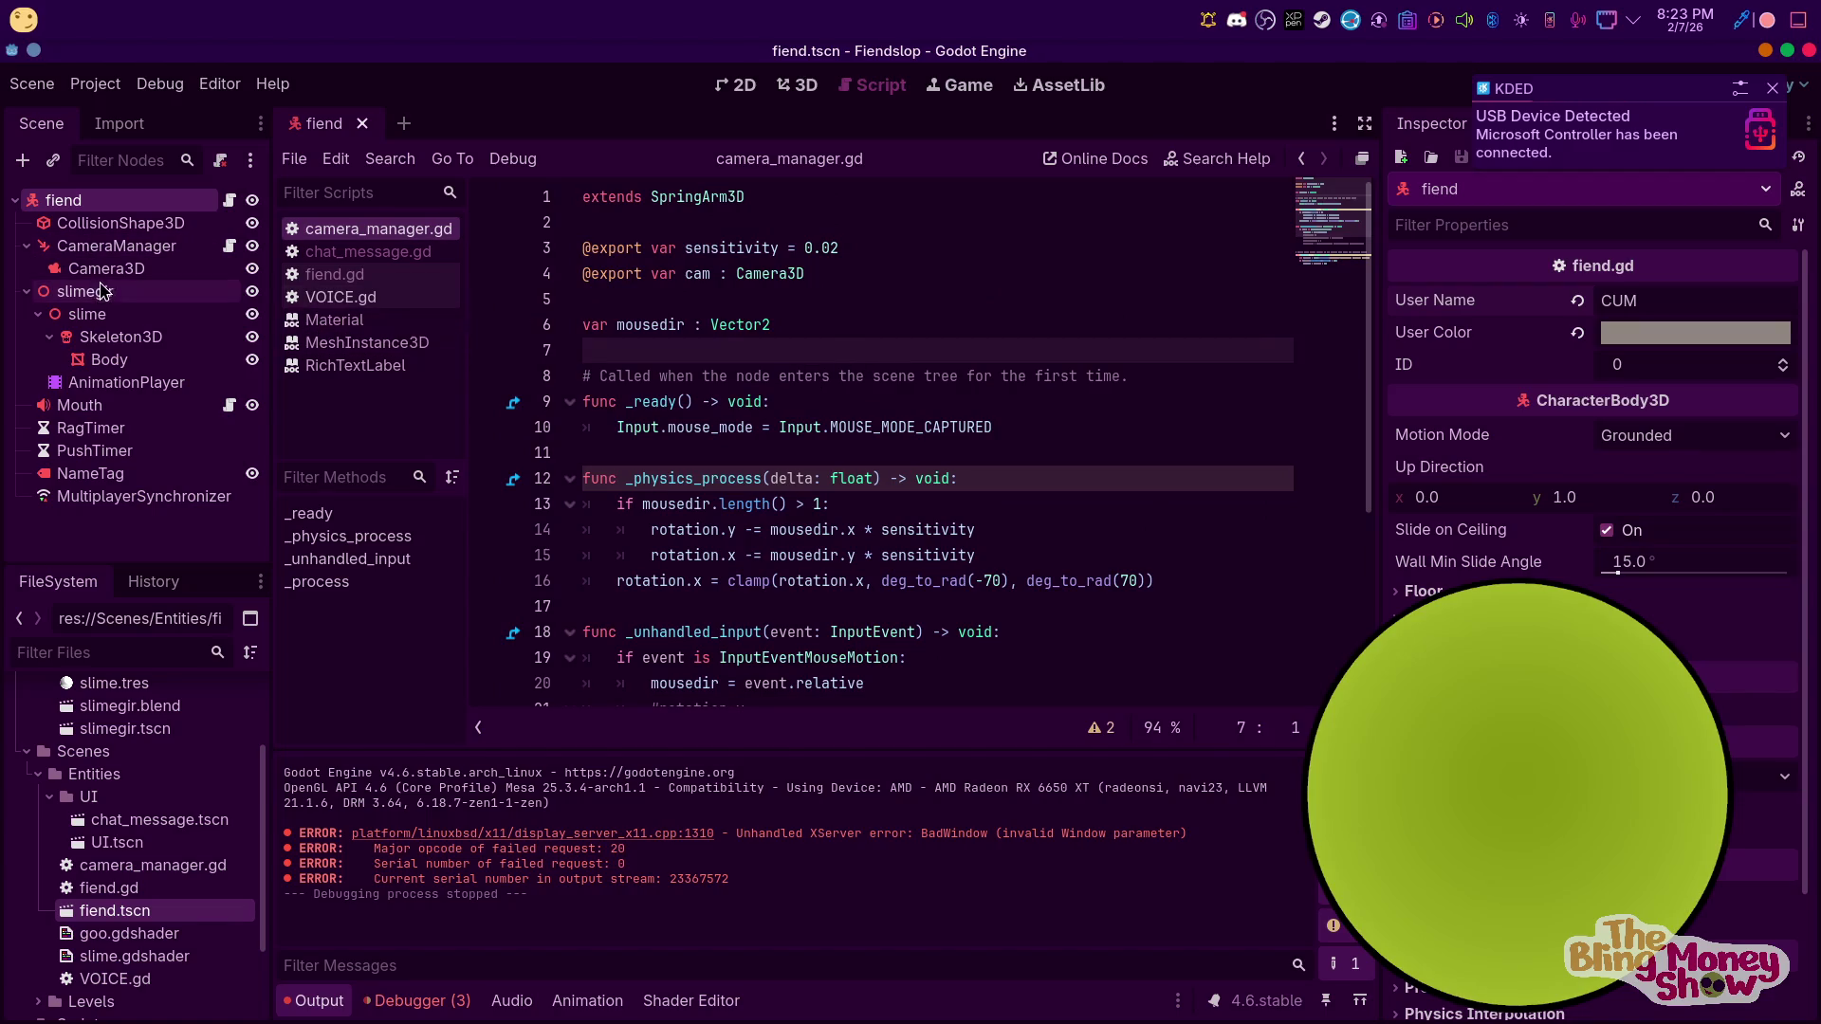
Add a JacobianIK3D child node under Skeleton3D, found by searching 'ik'
left_click(796, 85)
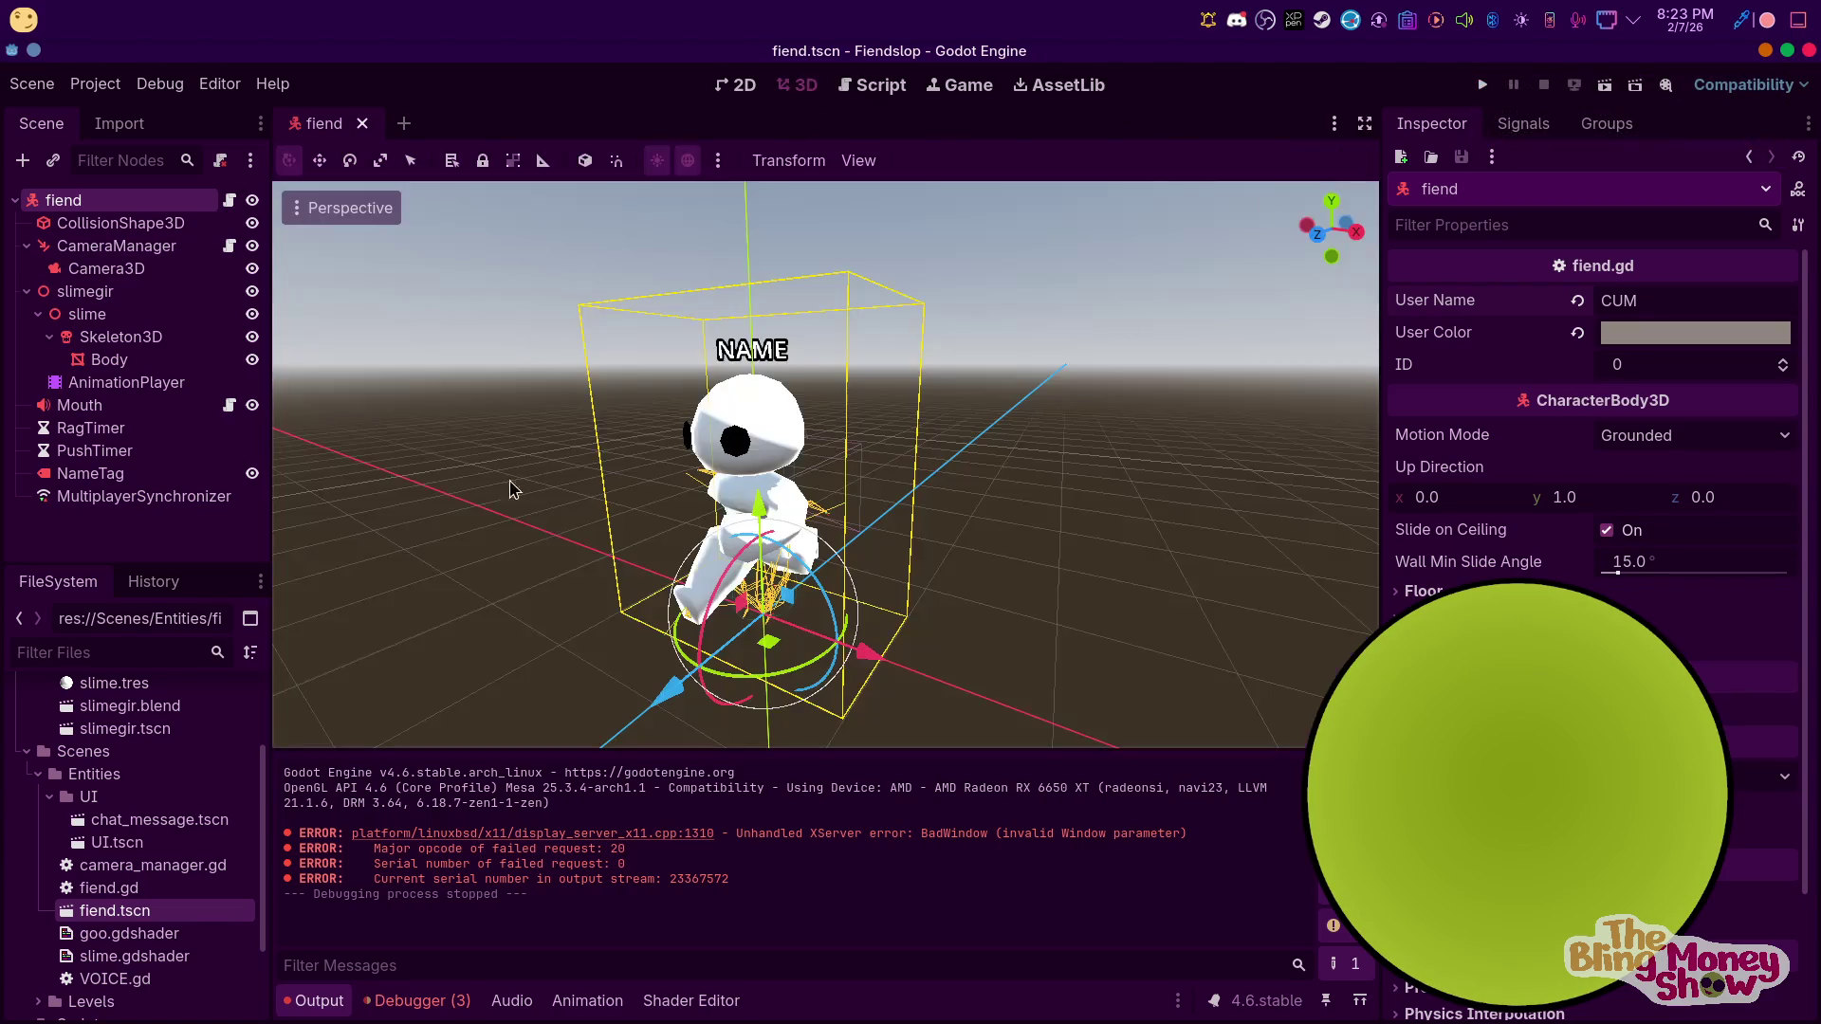
left_click(97, 314)
left_click(120, 337)
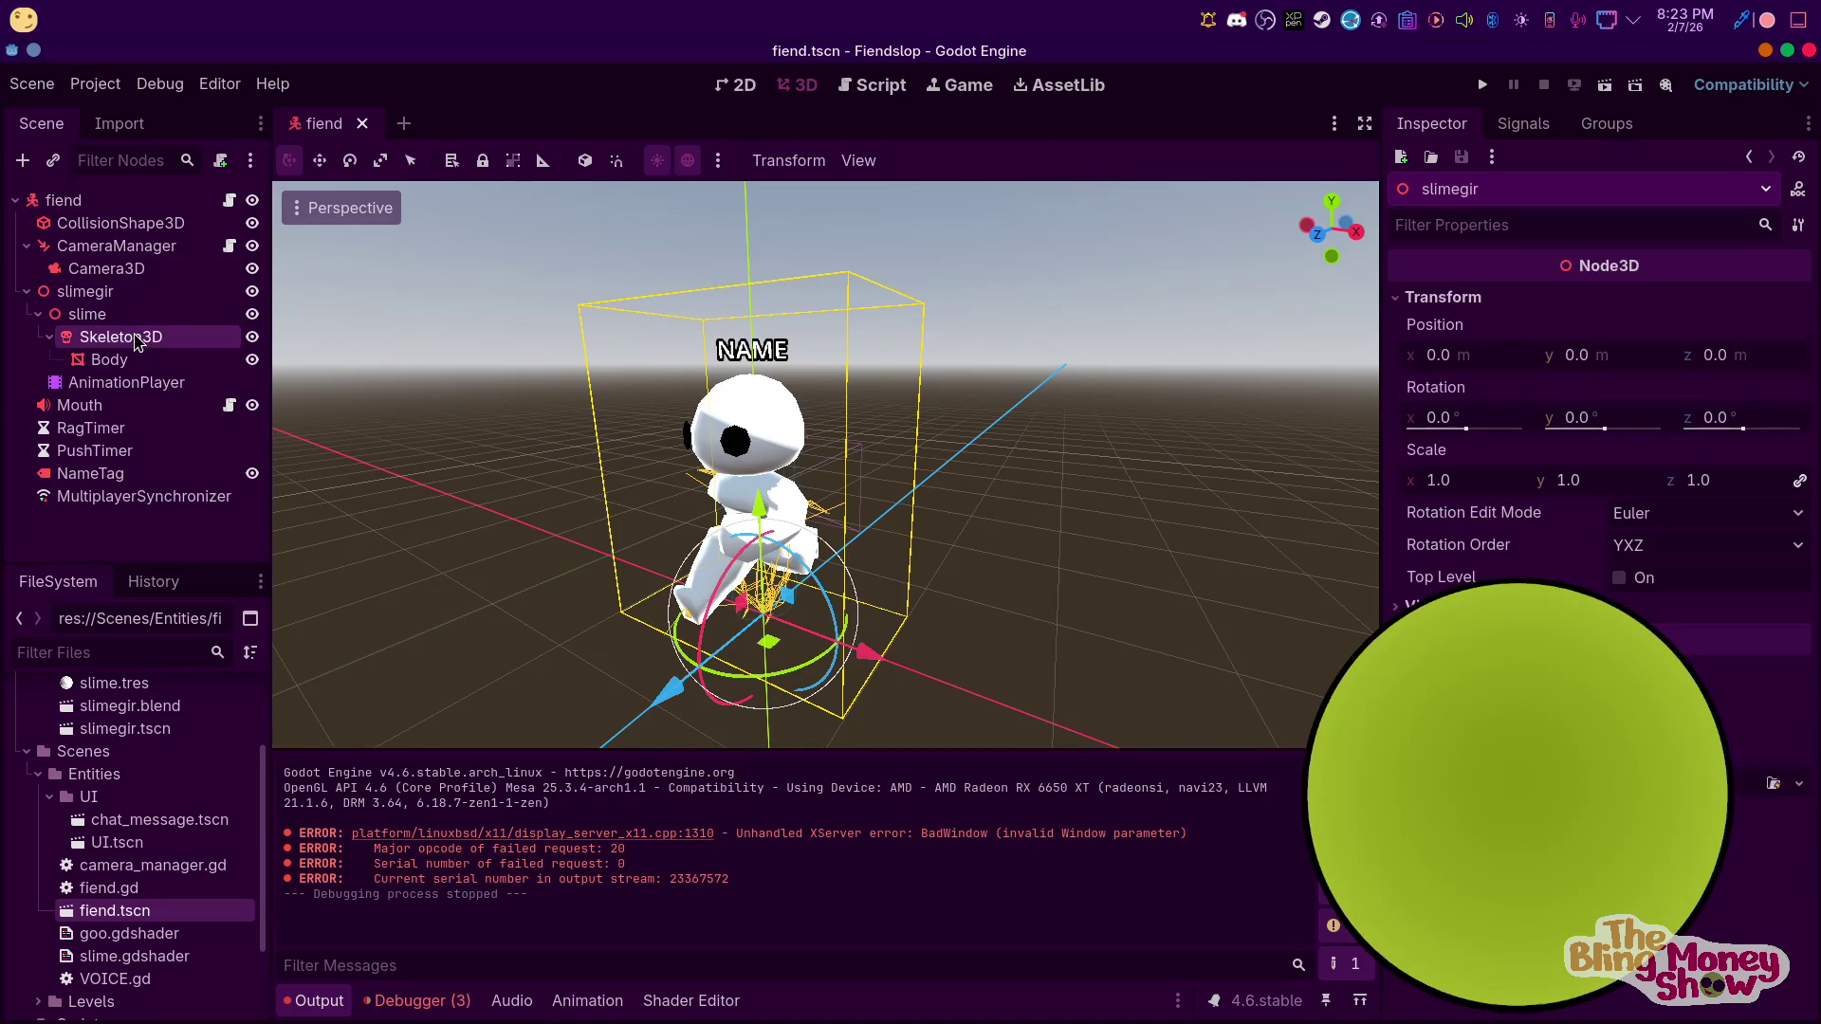
right_click(137, 340)
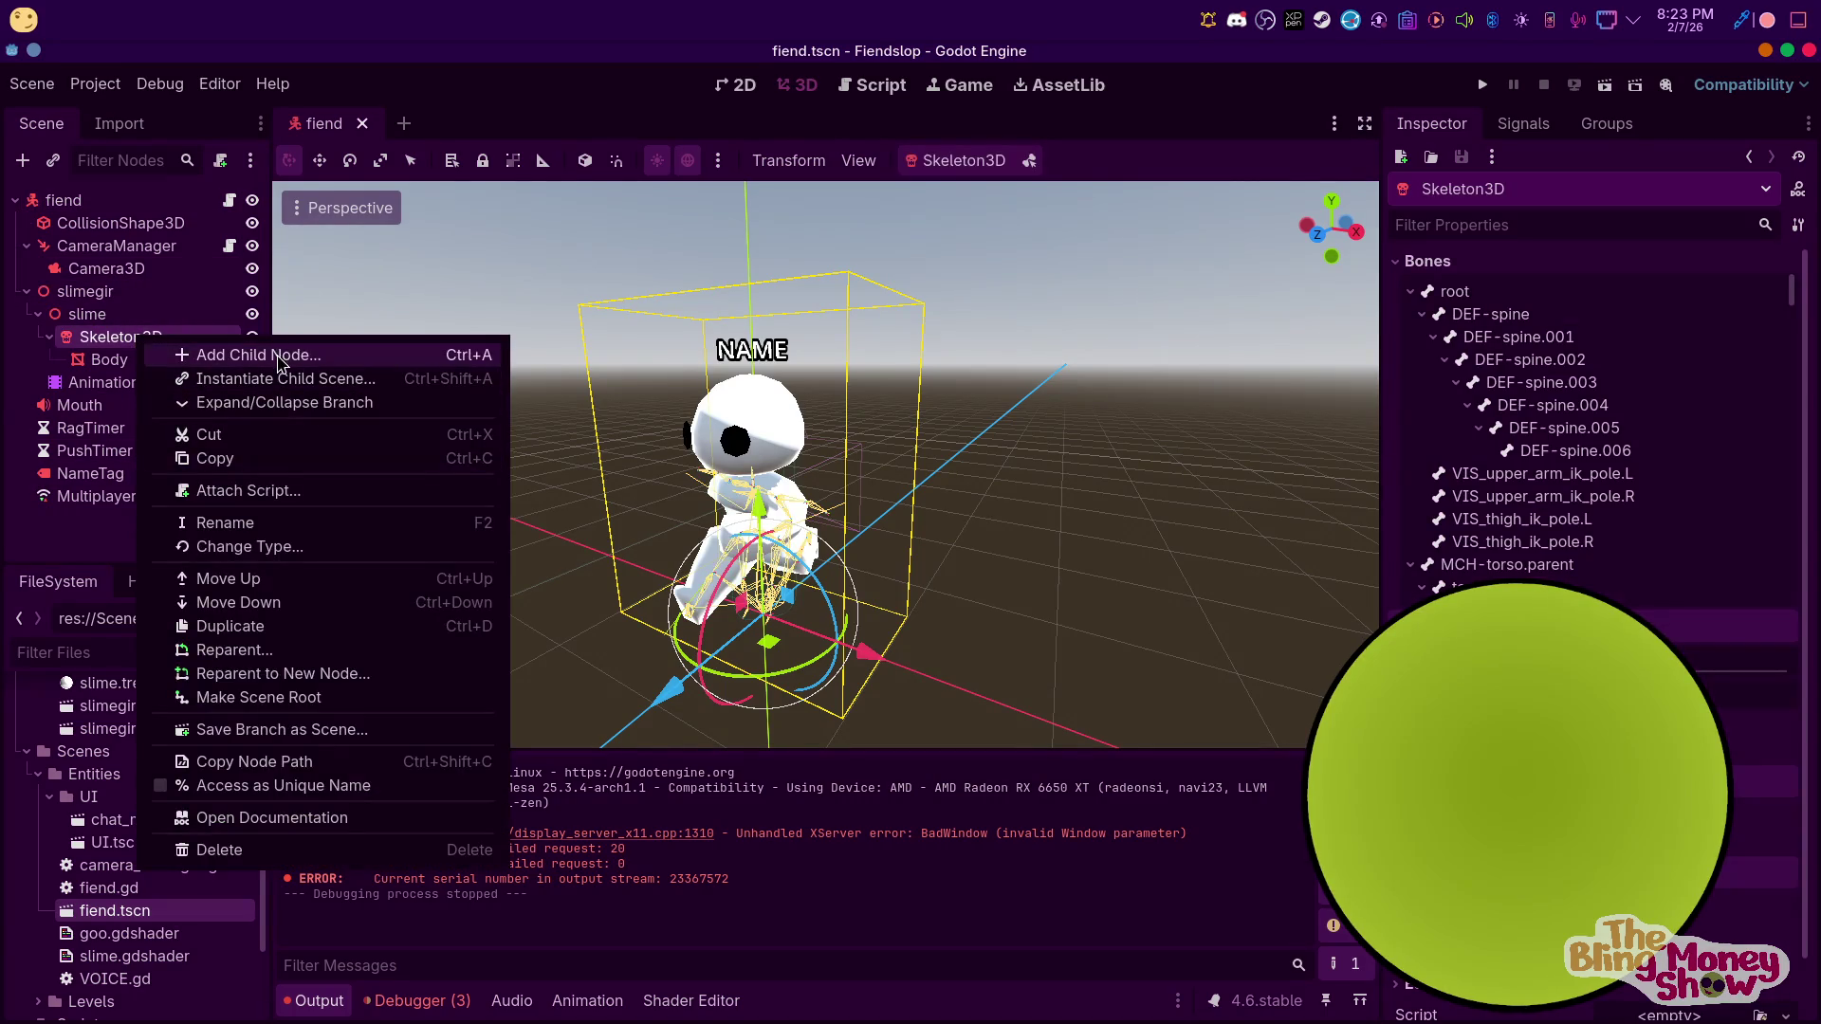
left_click(282, 355)
type("multipl")
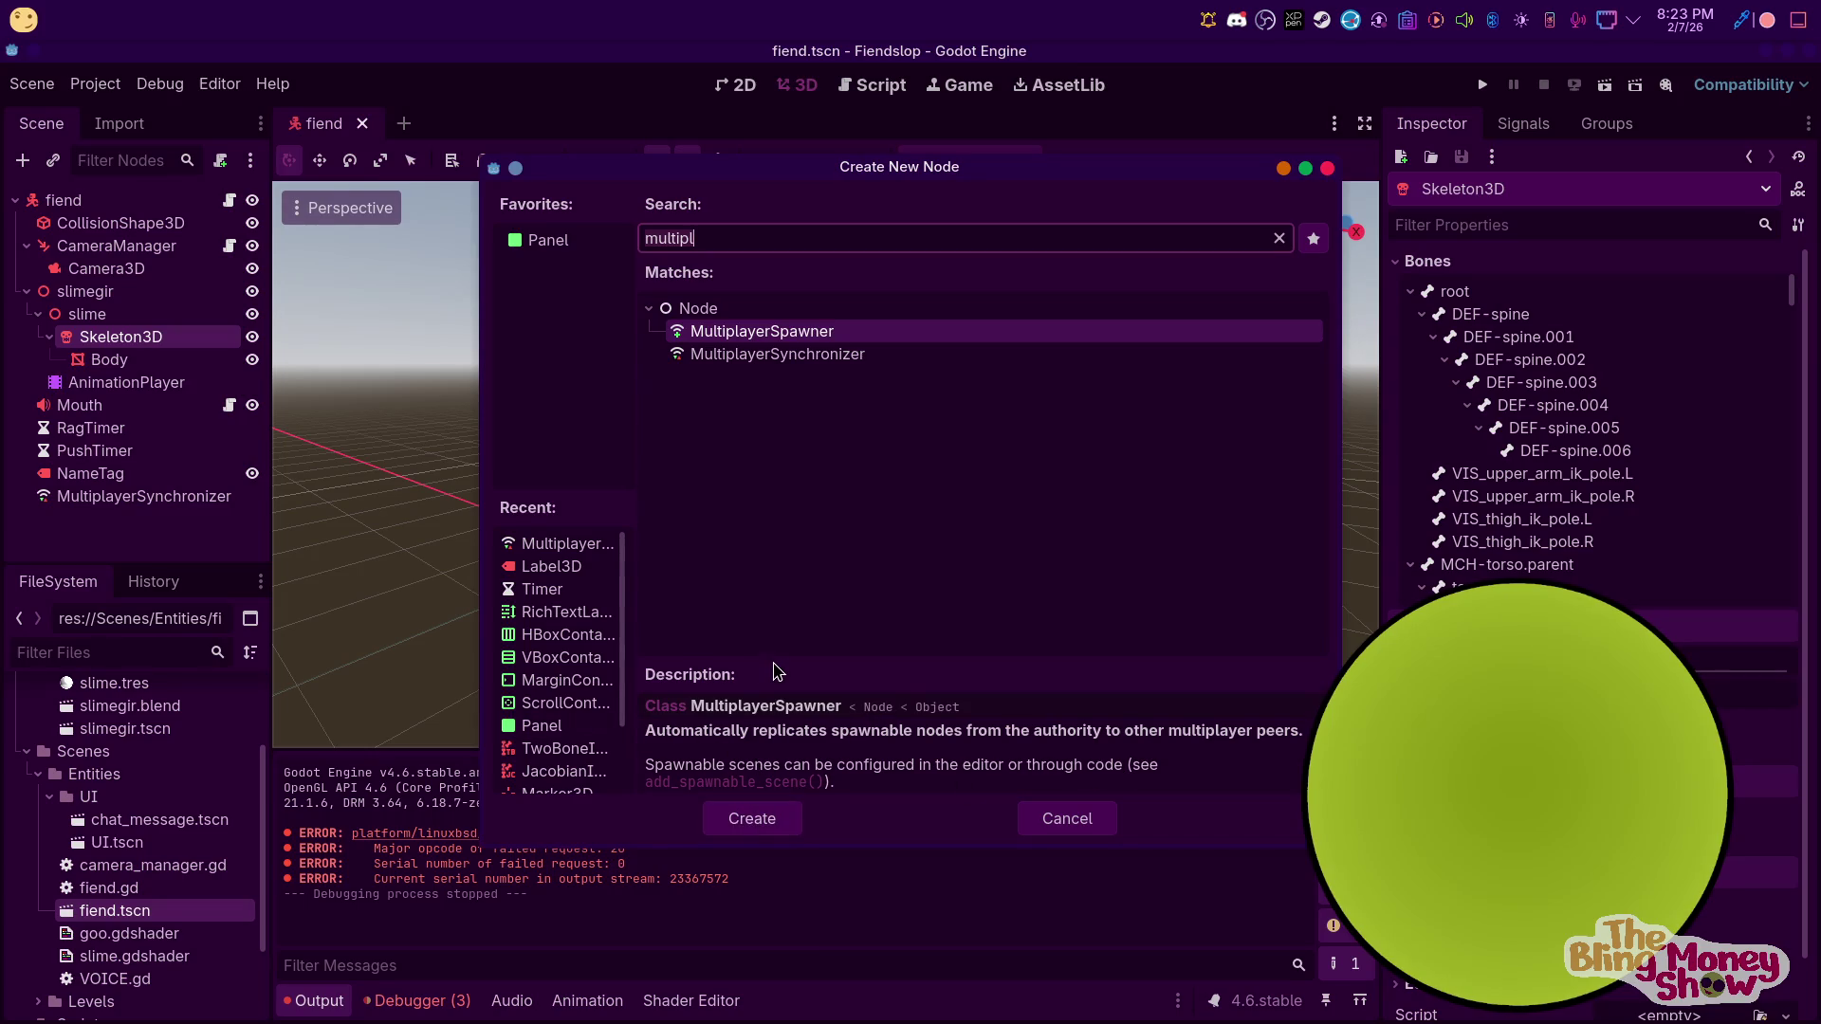
key("ctrl+a")
type("ik")
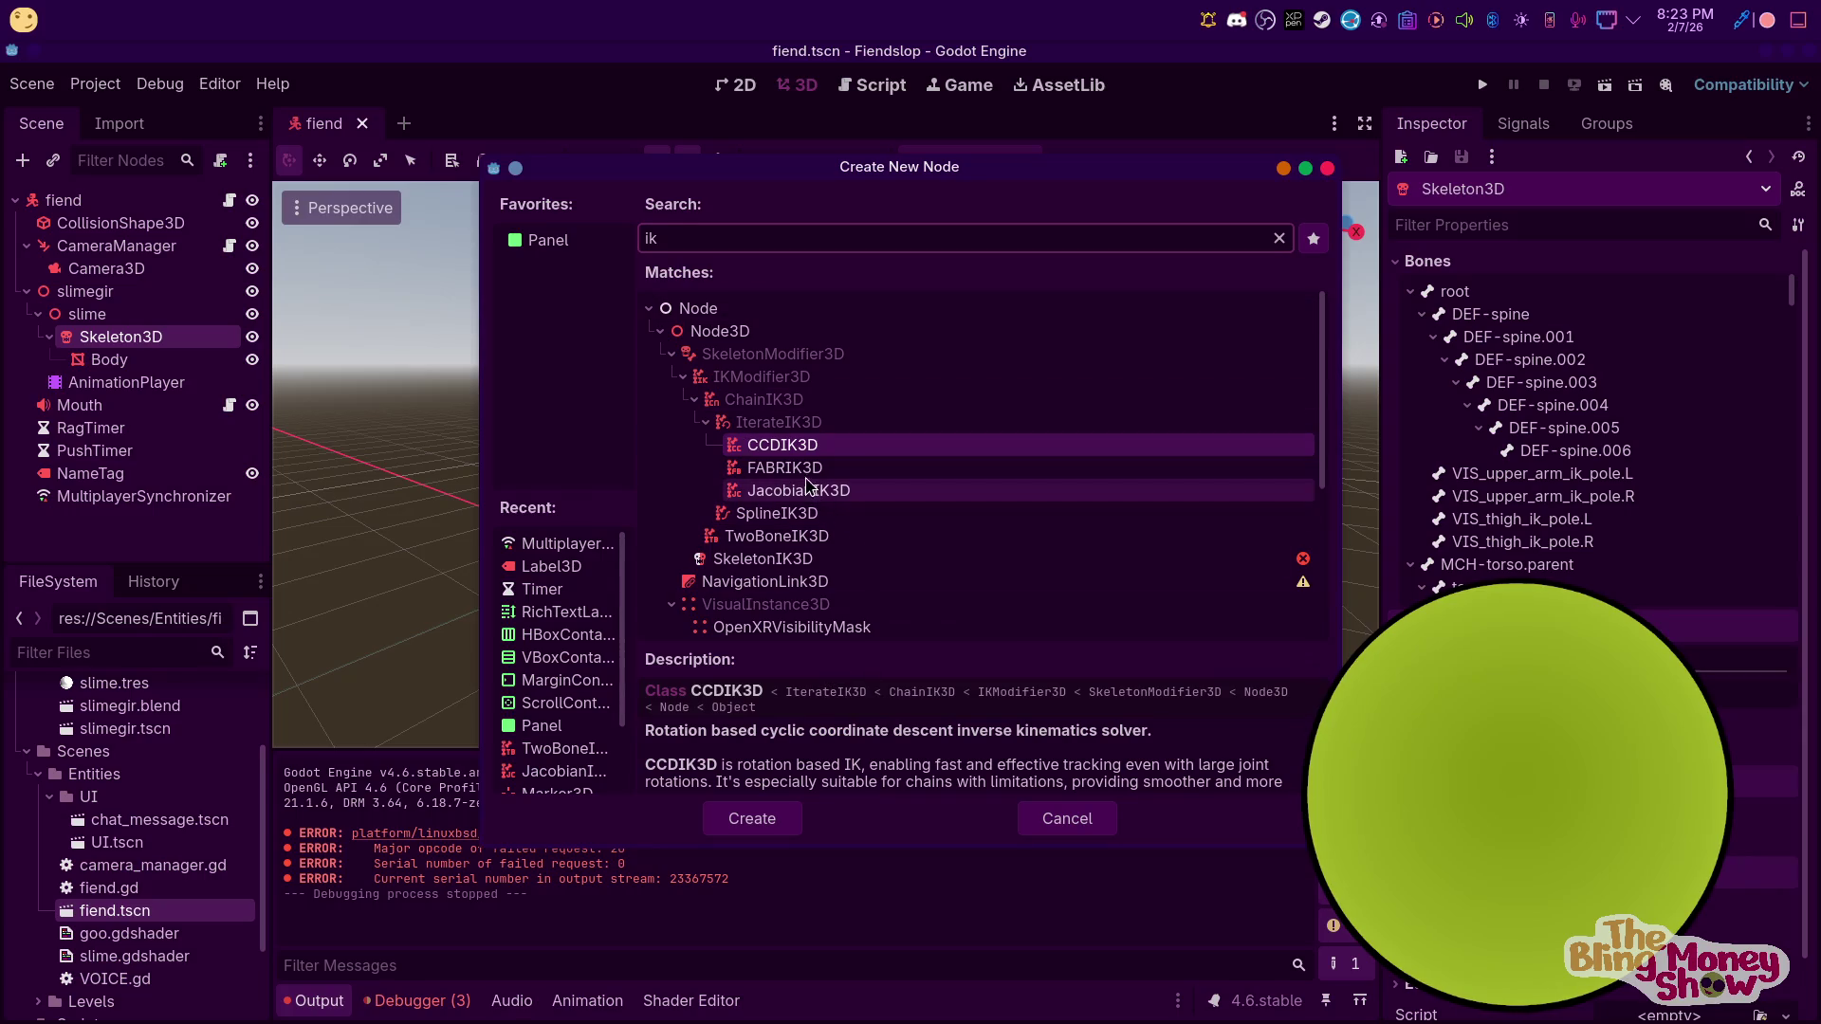
left_click(801, 469)
left_click(808, 446)
left_click(823, 467)
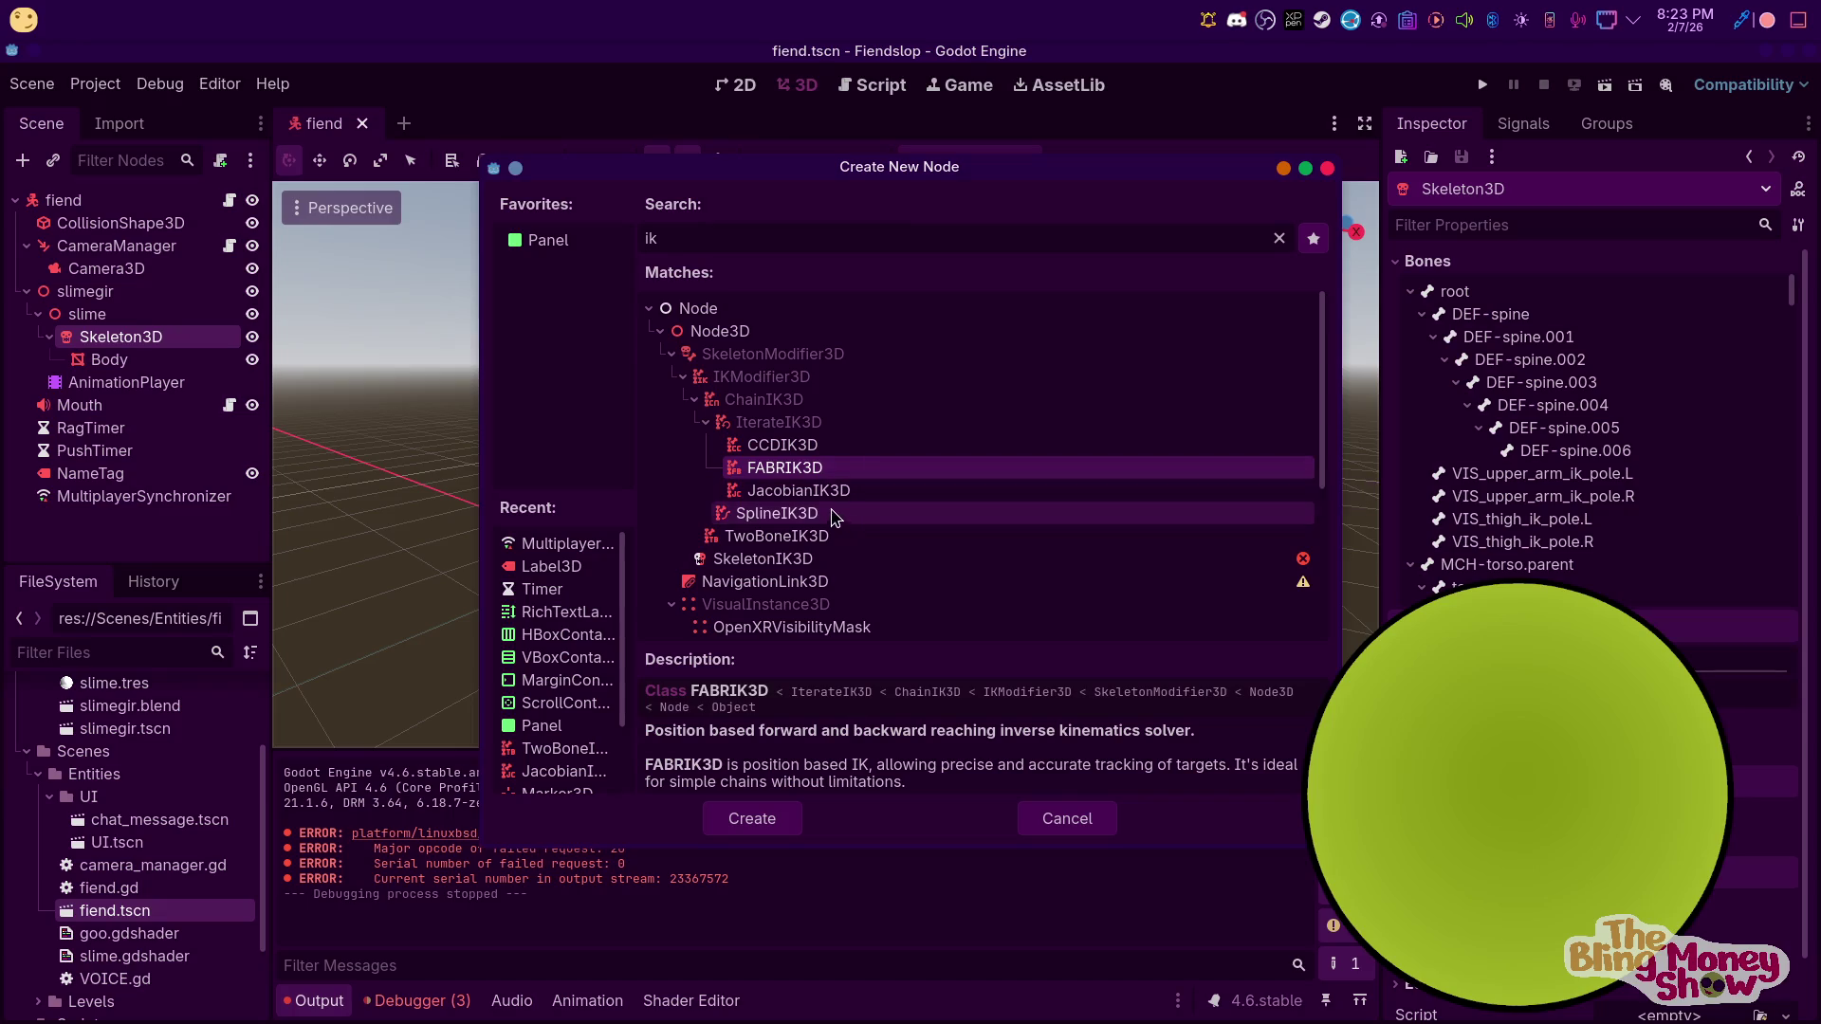
left_click(813, 494)
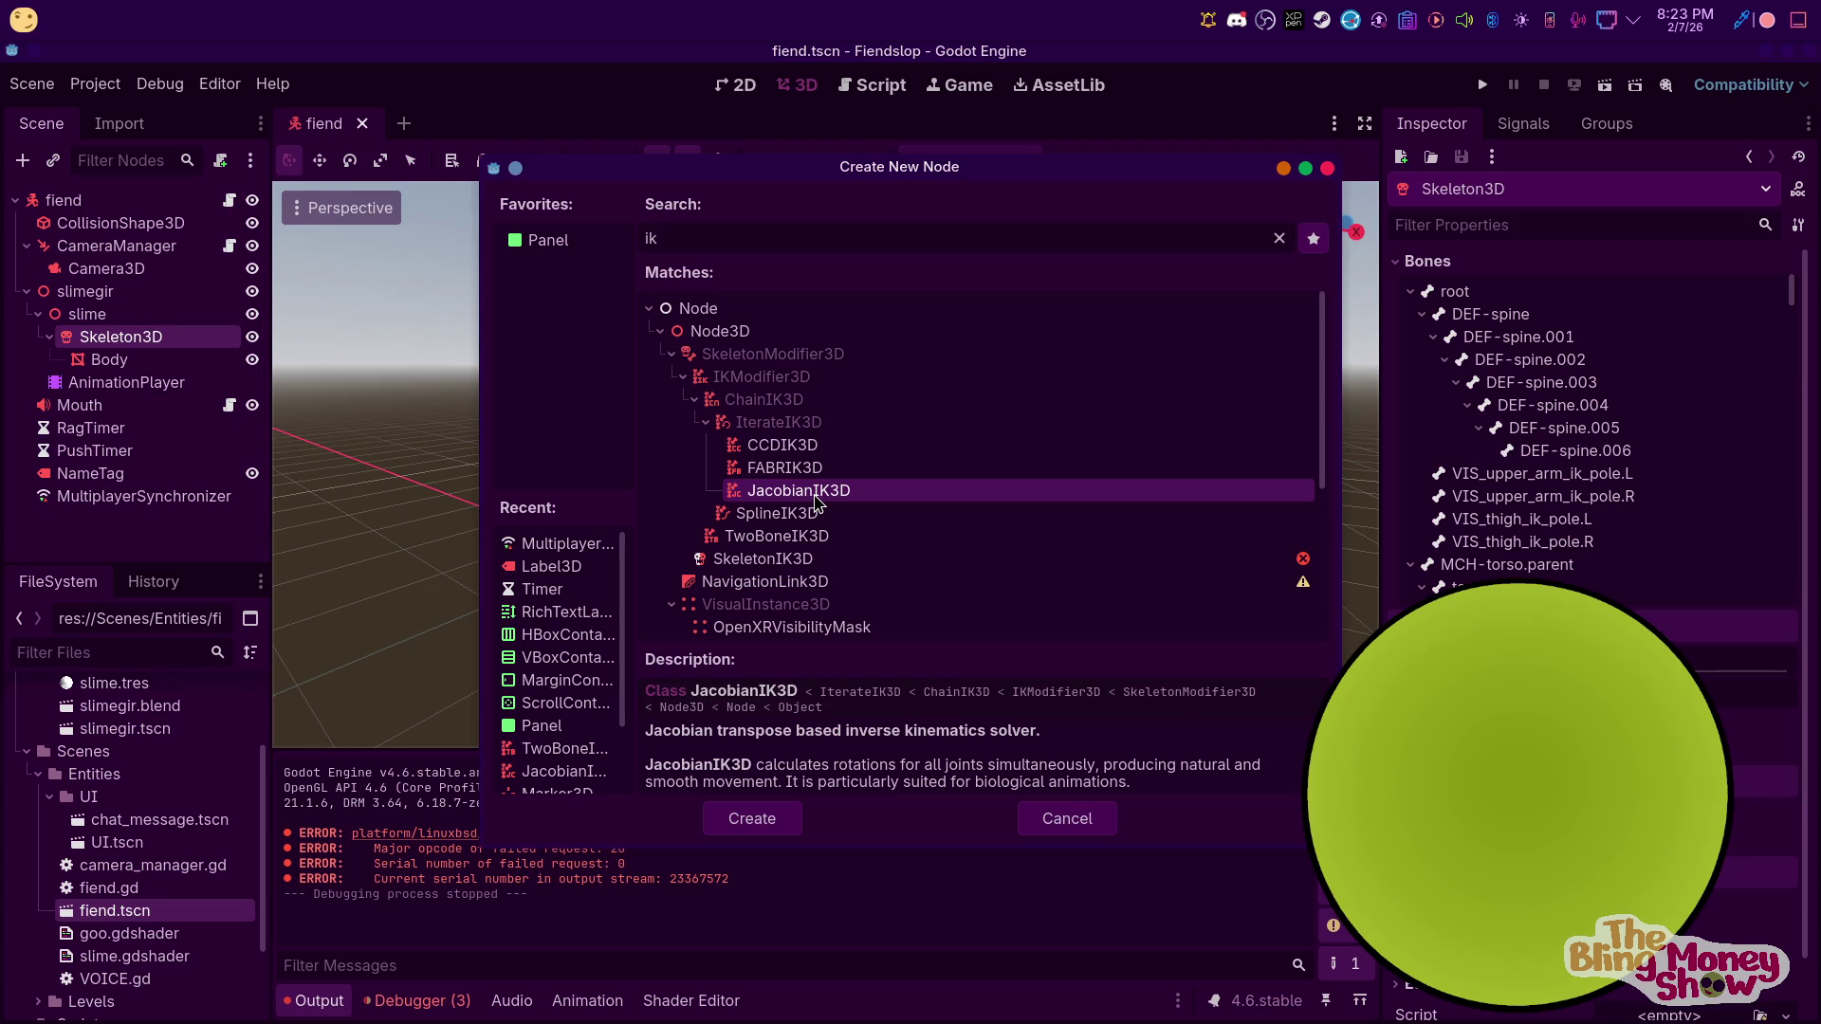
left_click(753, 824)
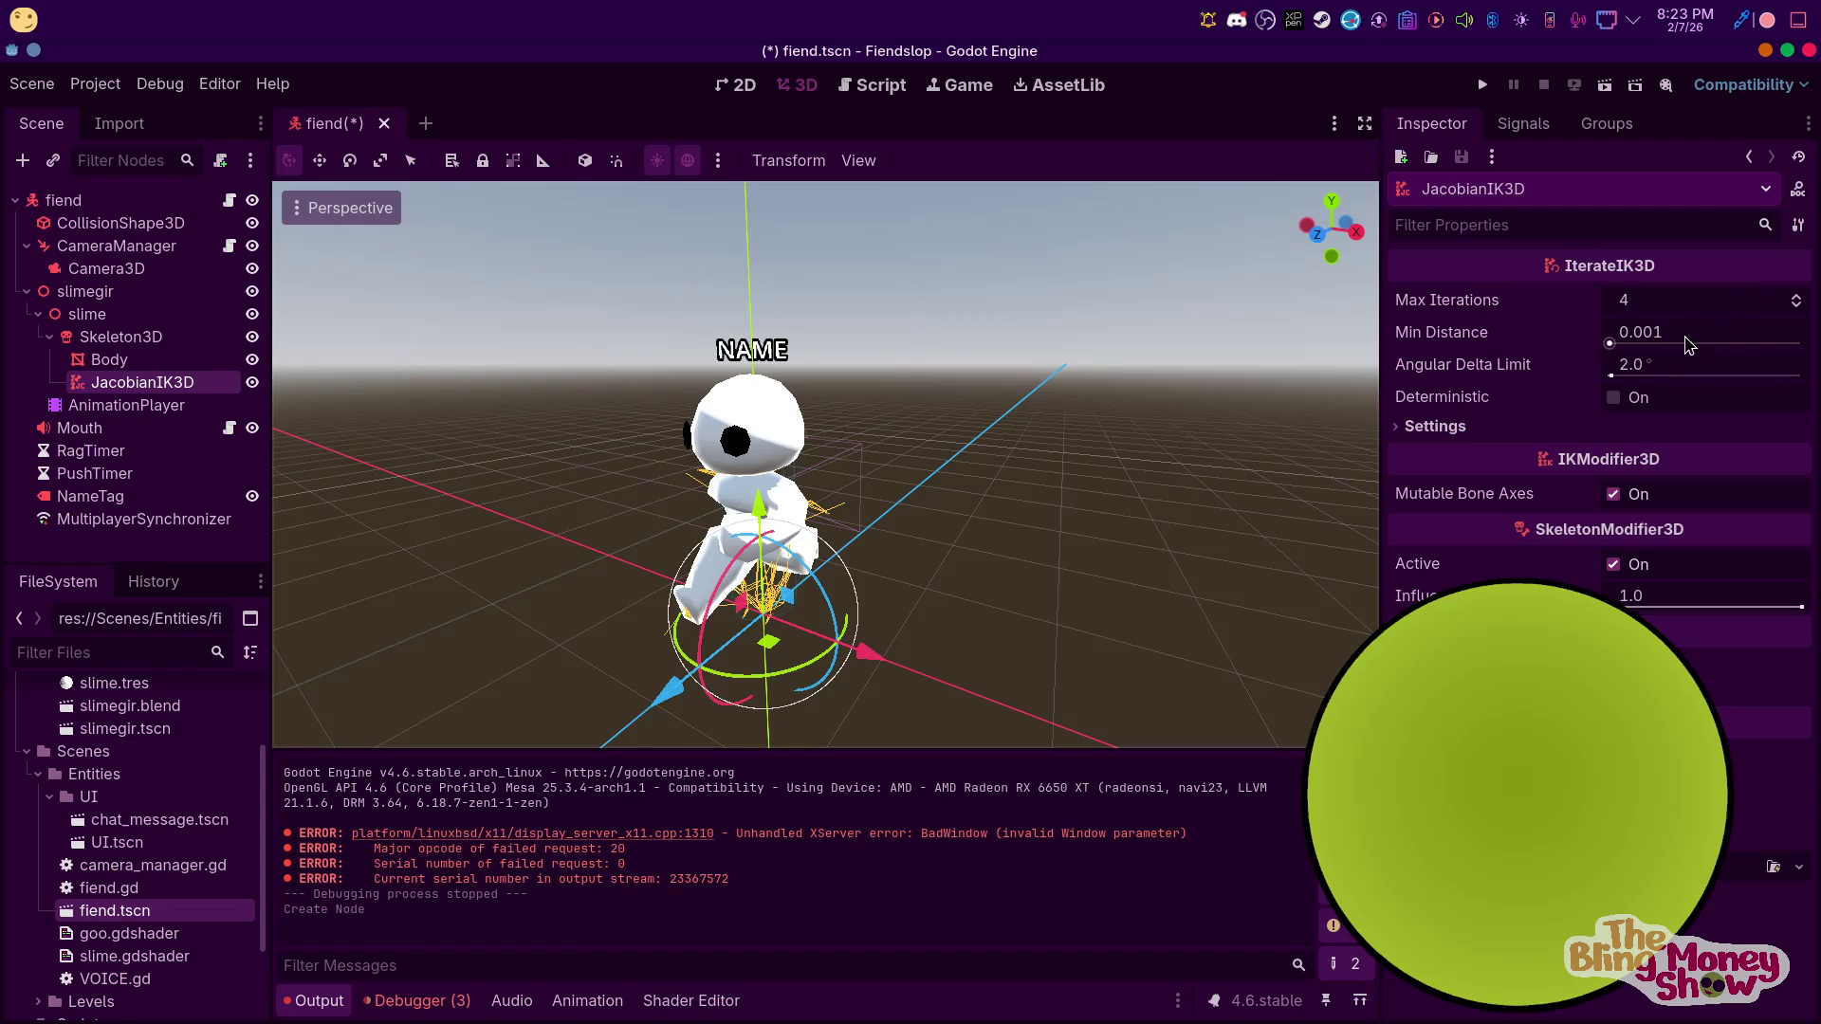
Add one IK chain setting with root bone DEF-spine and end bone DEF-spine.006
left_click(1435, 426)
left_click(1628, 465)
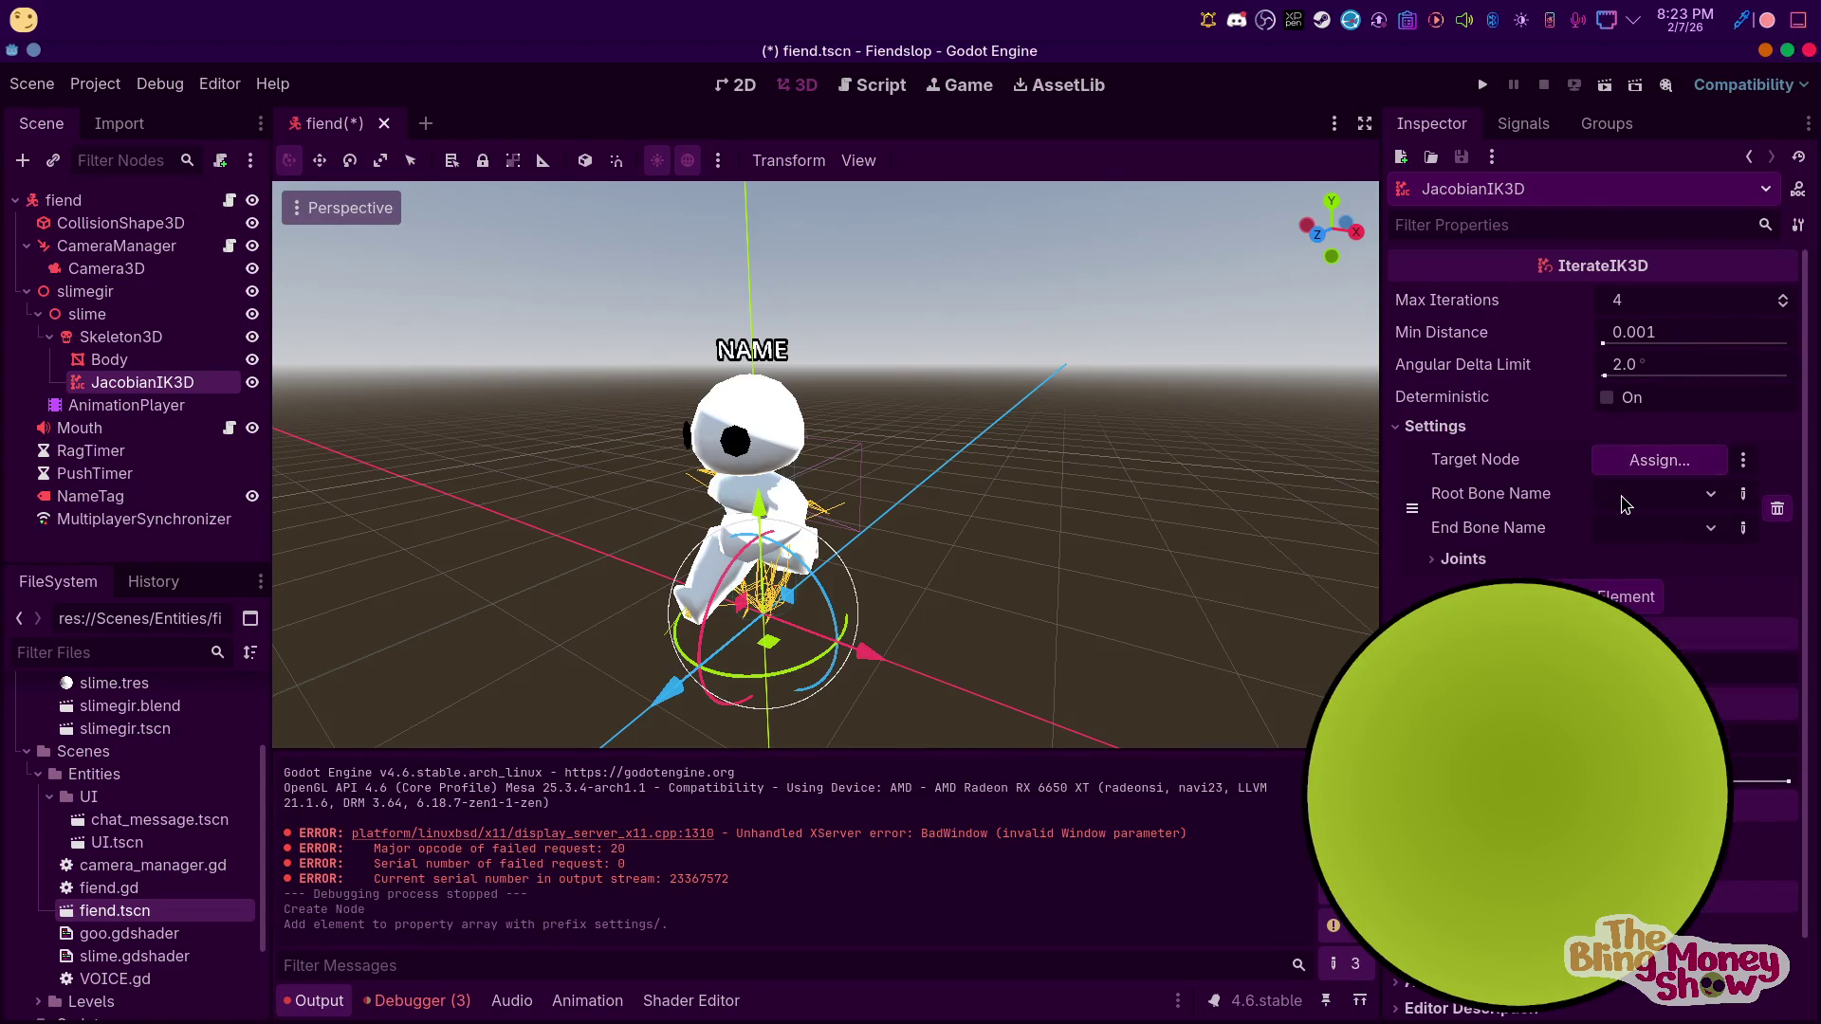
left_click(1623, 494)
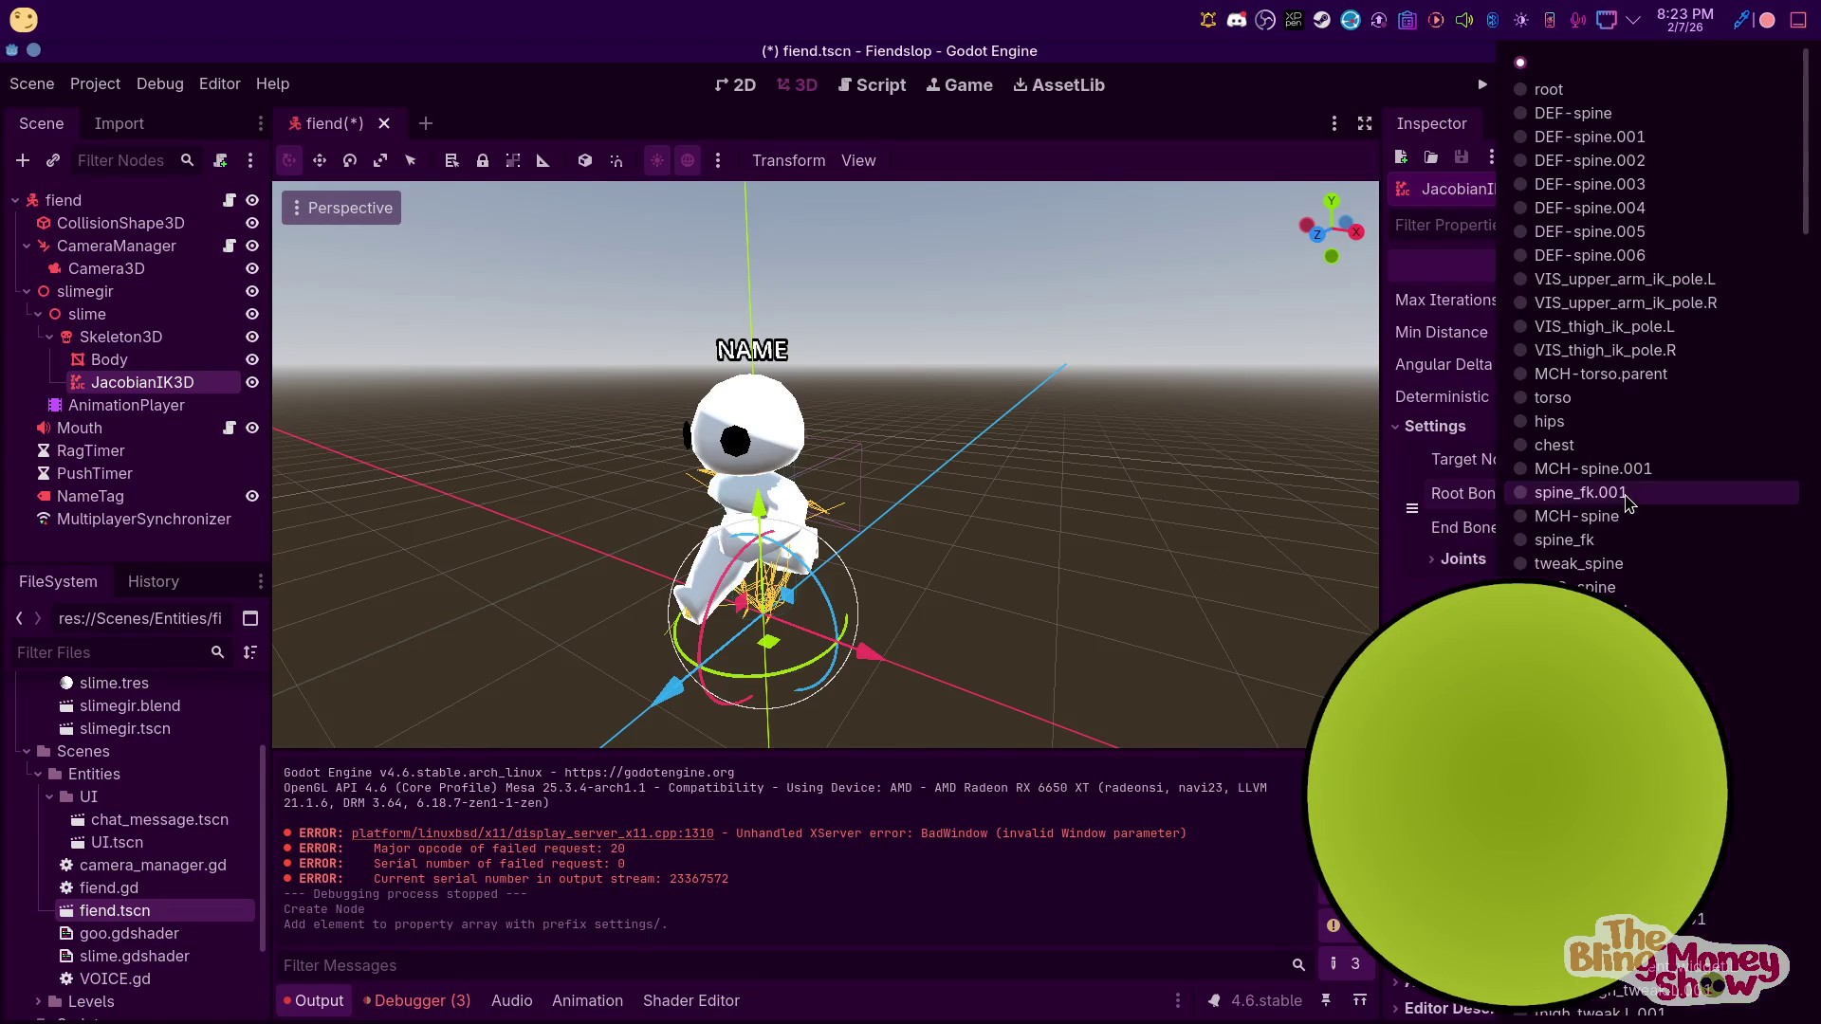
left_click(1609, 116)
left_click(1650, 494)
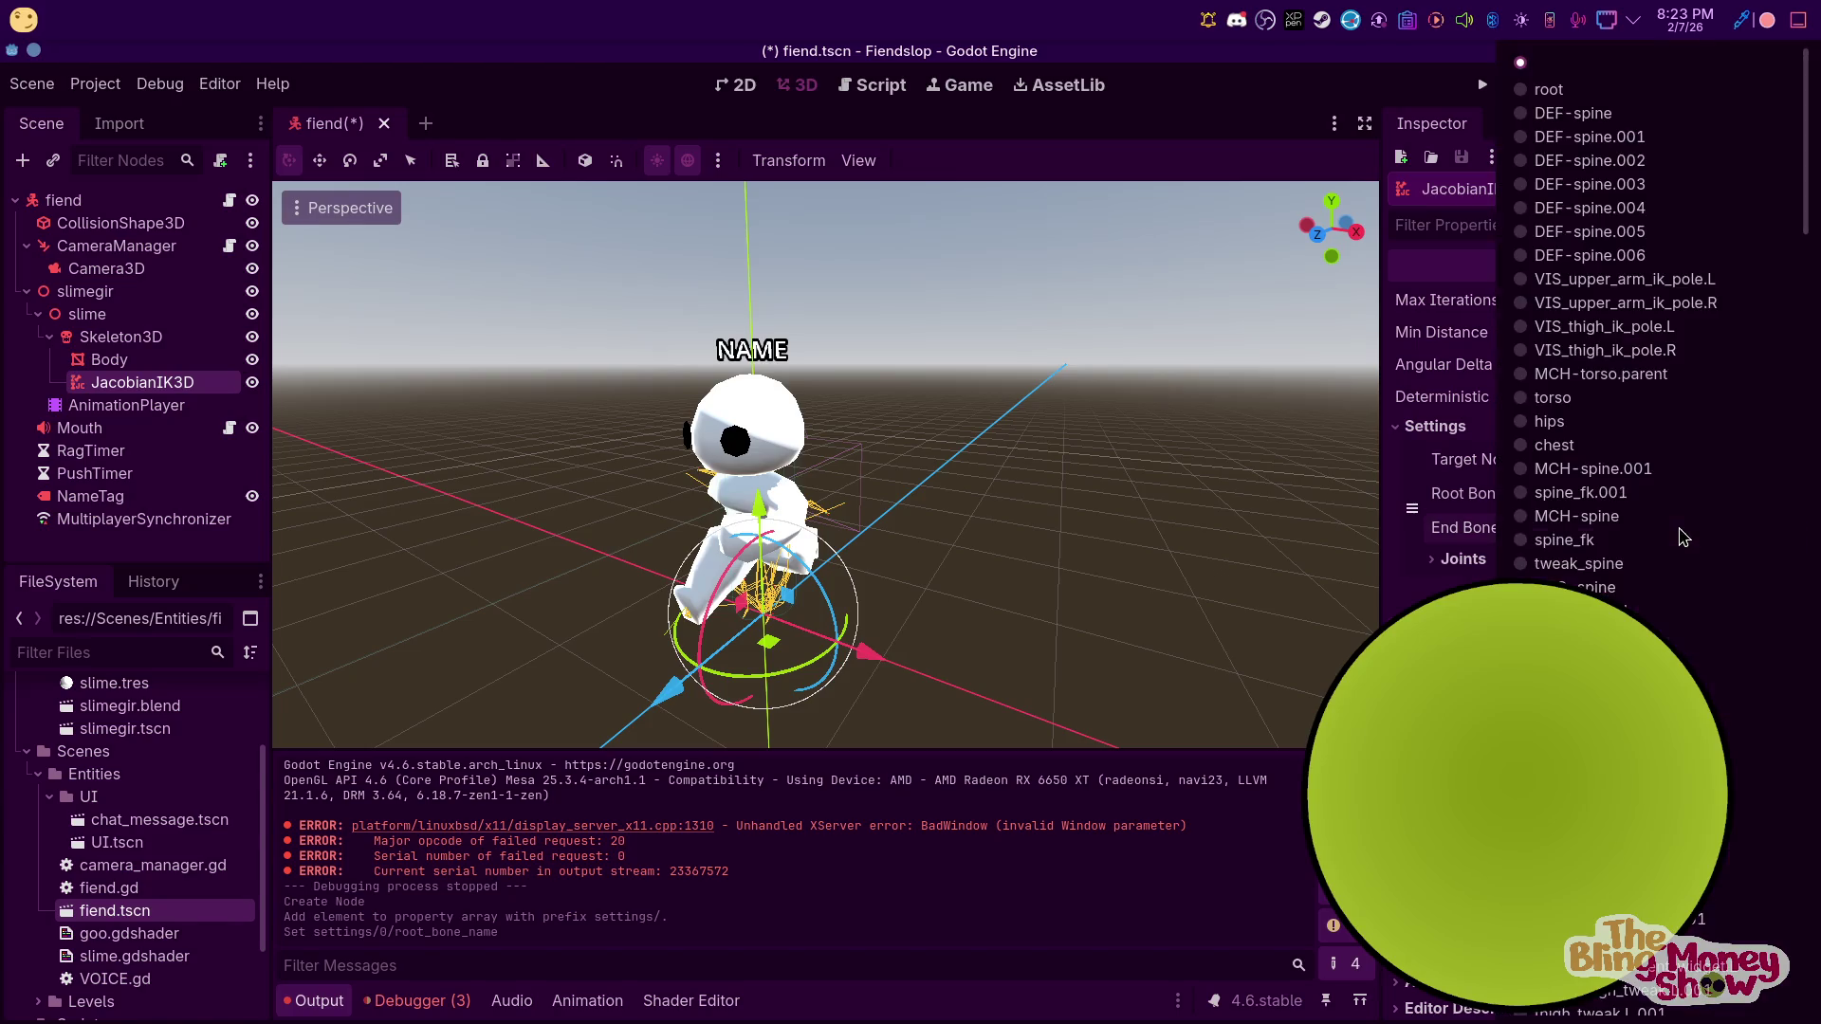
left_click(1612, 256)
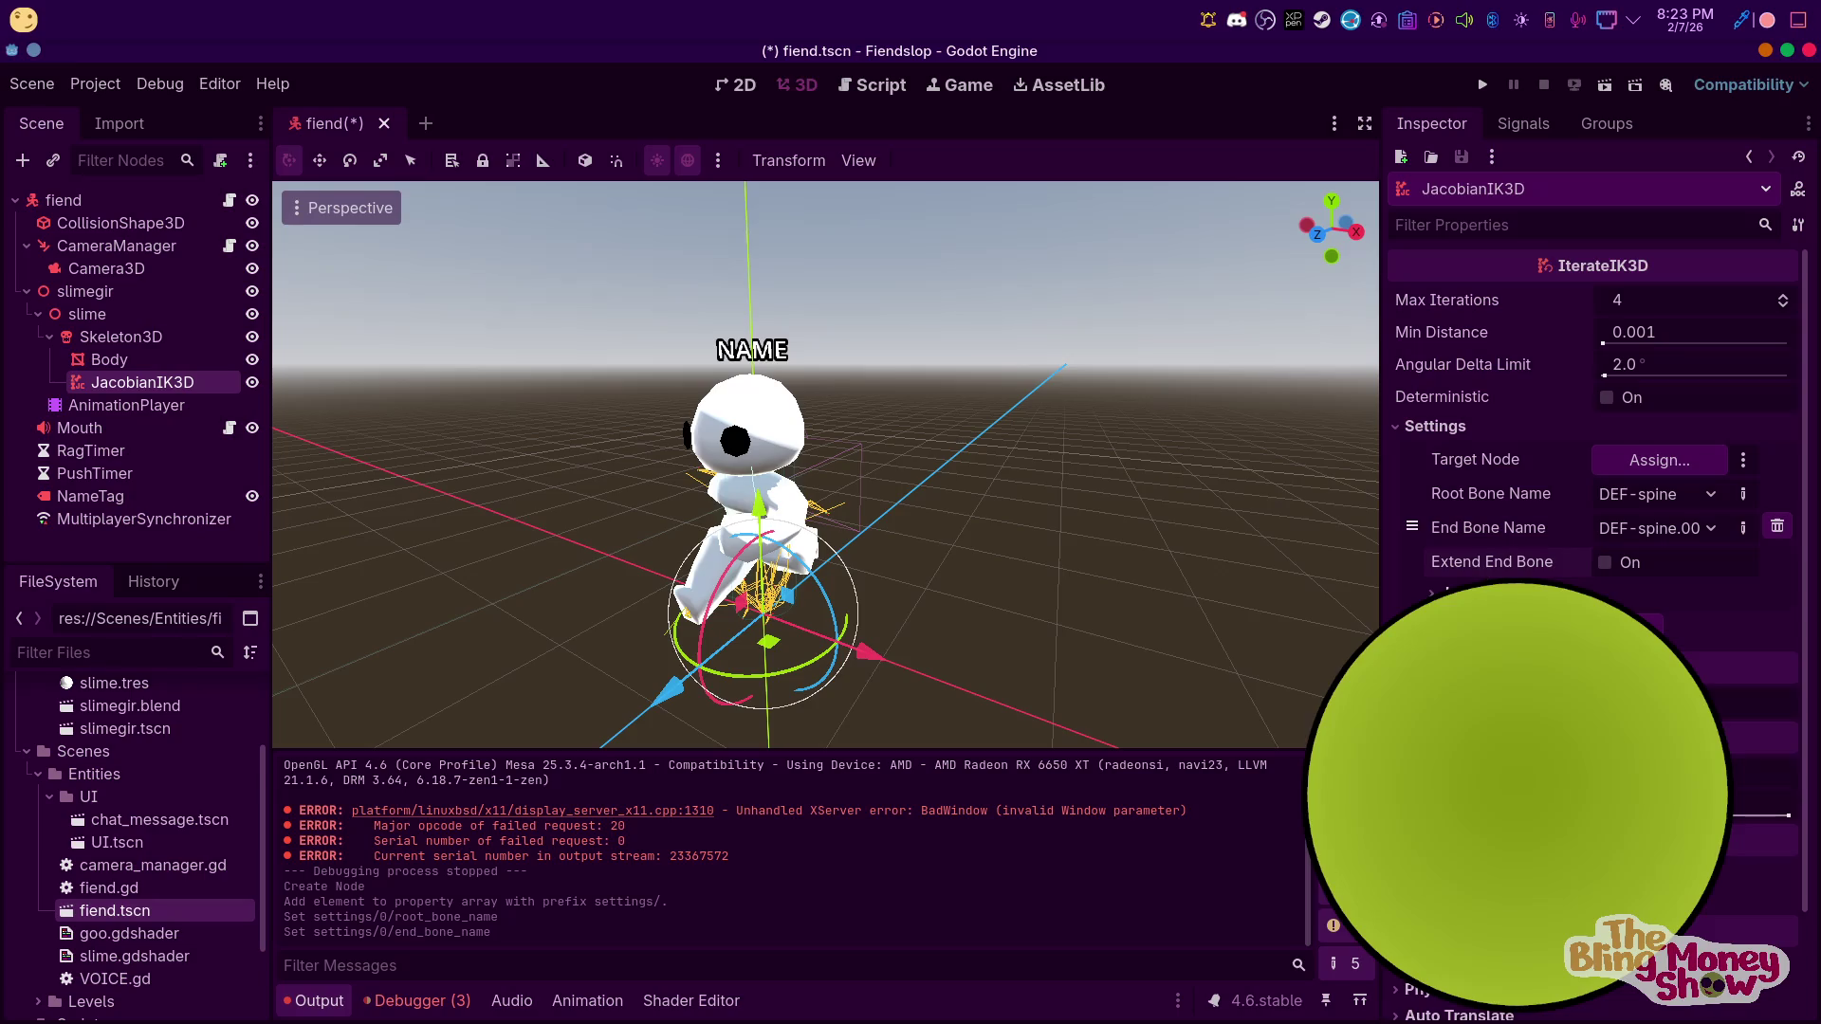
left_click(1479, 592)
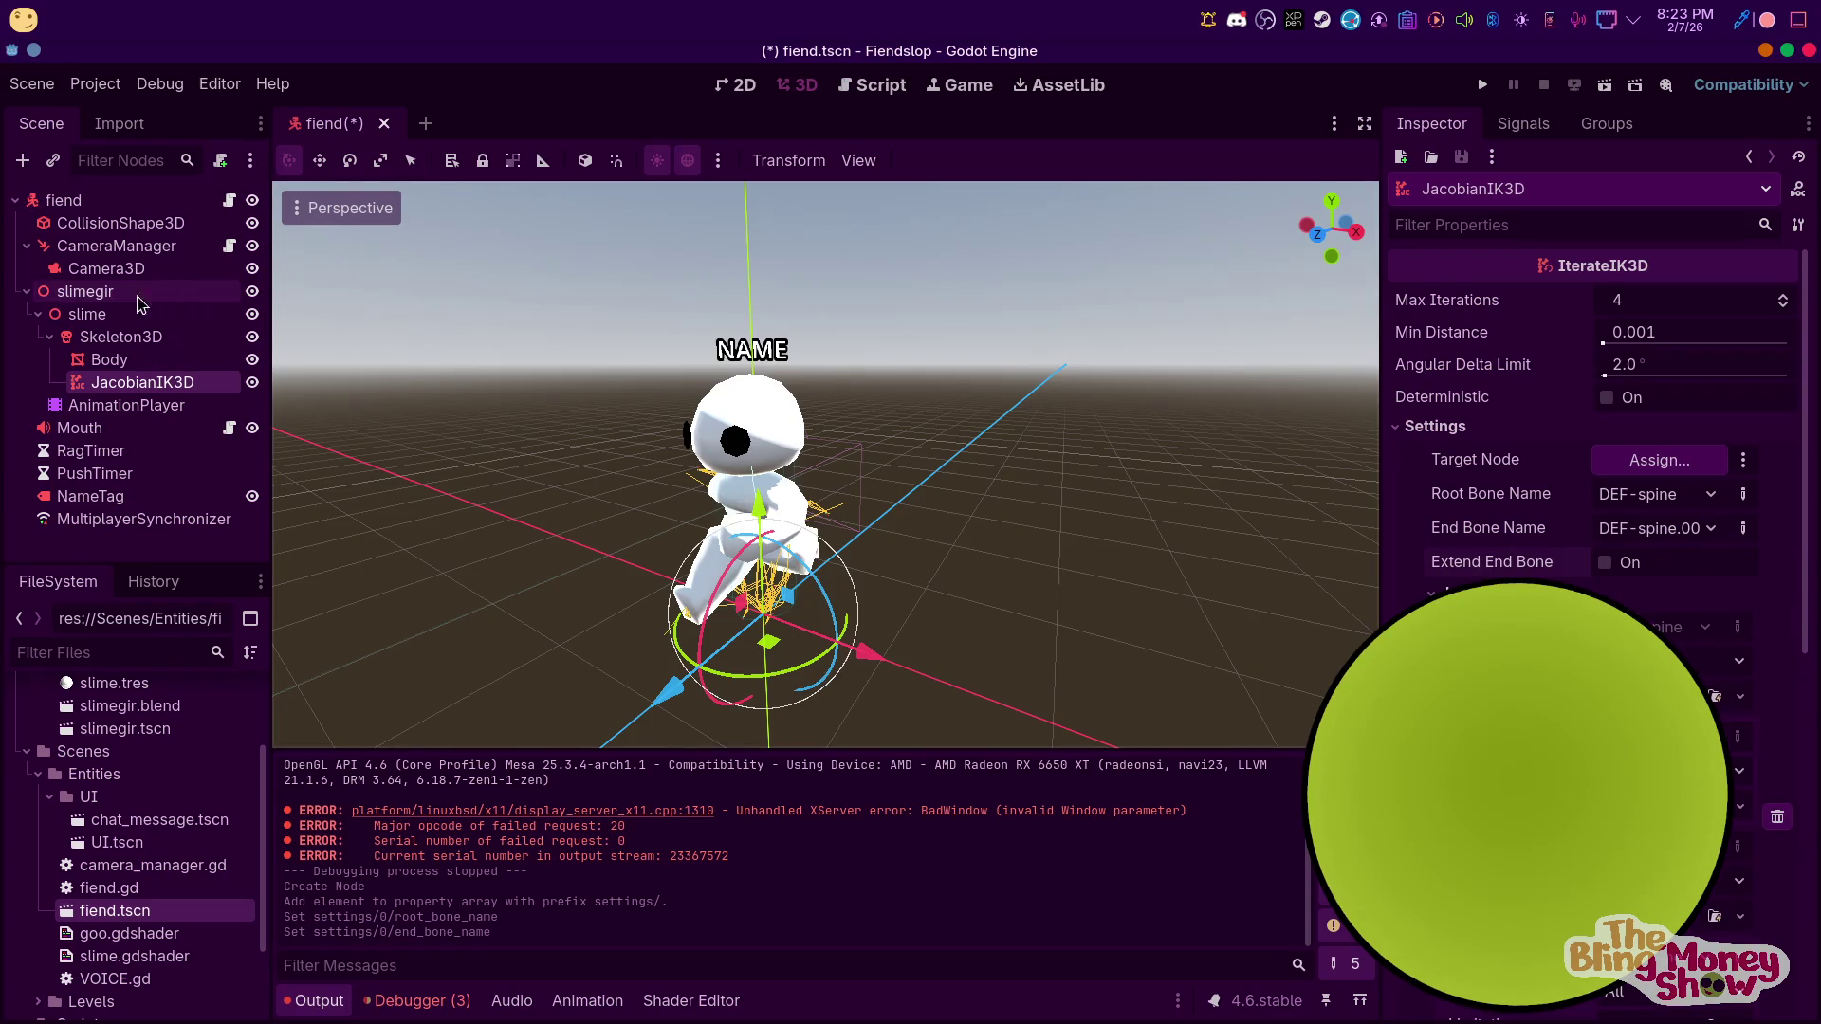
left_click(121, 338)
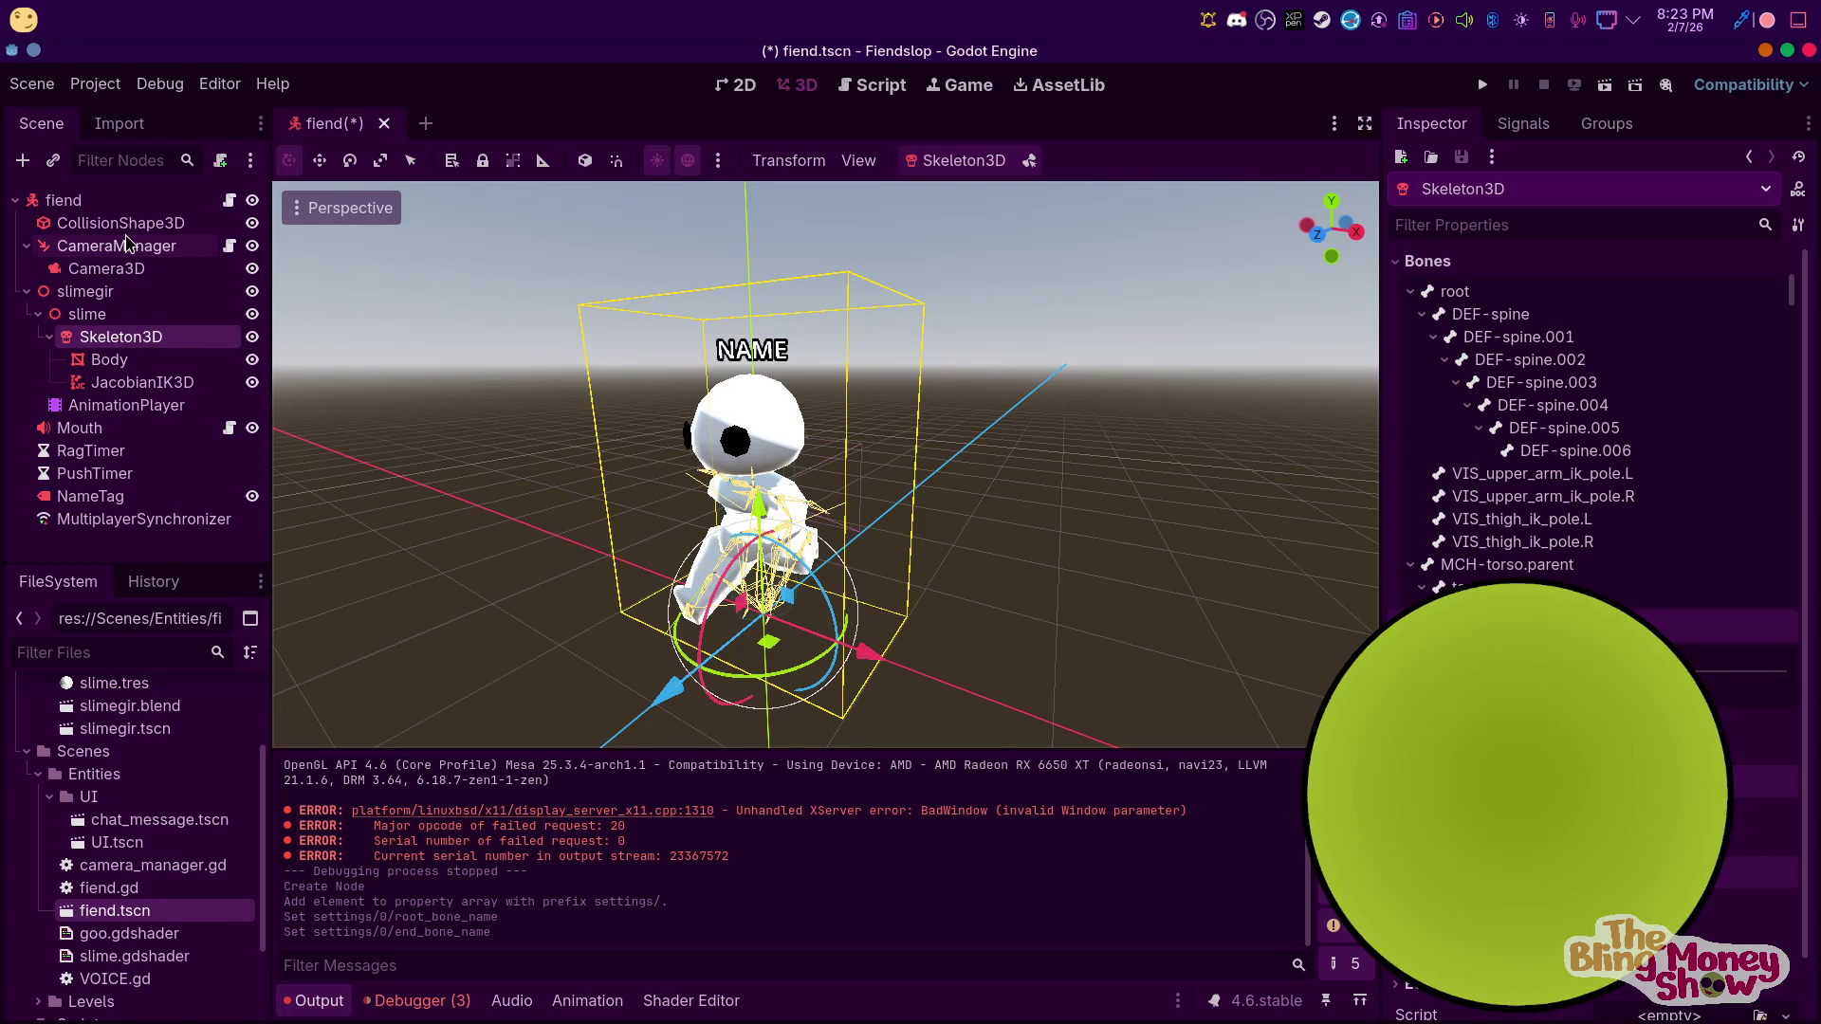
Add a Node3D child under fiend and name it 'iktarget'
right_click(80, 206)
left_click(143, 253)
type("Ik")
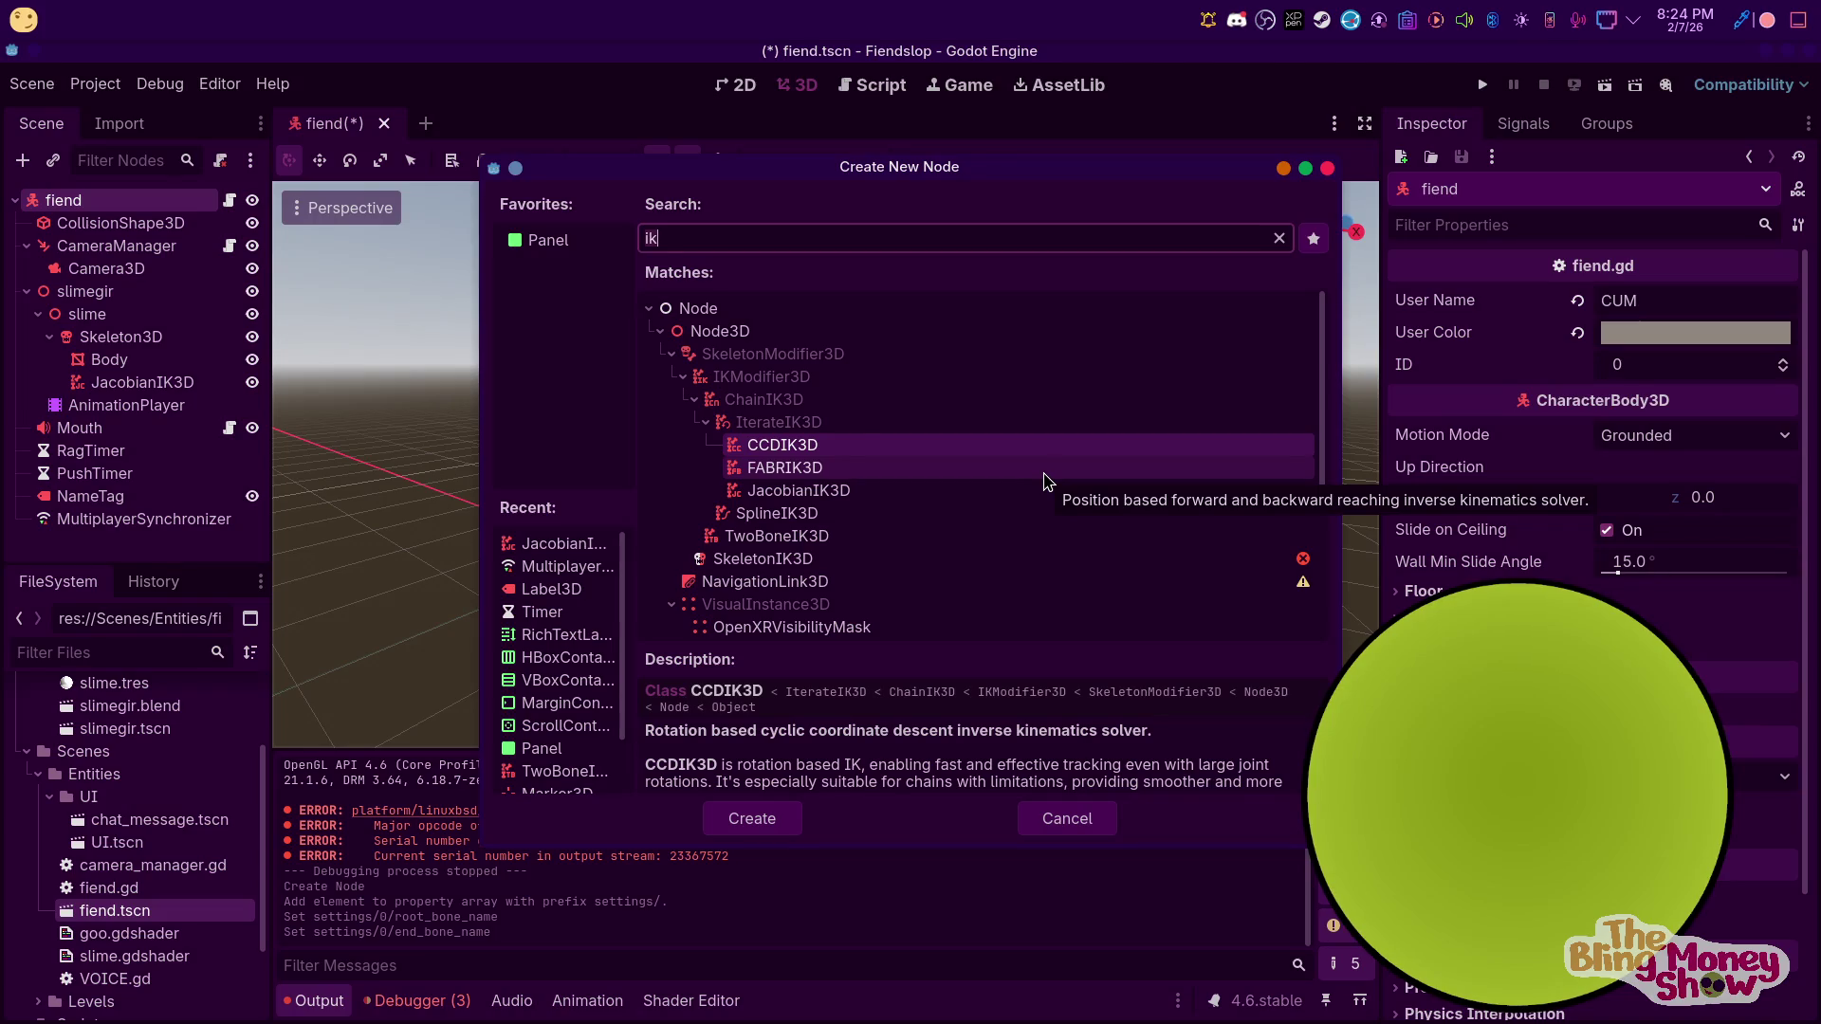
key("BackSpace")
key("BackSpace")
type("nof")
key("BackSpace")
type("dr")
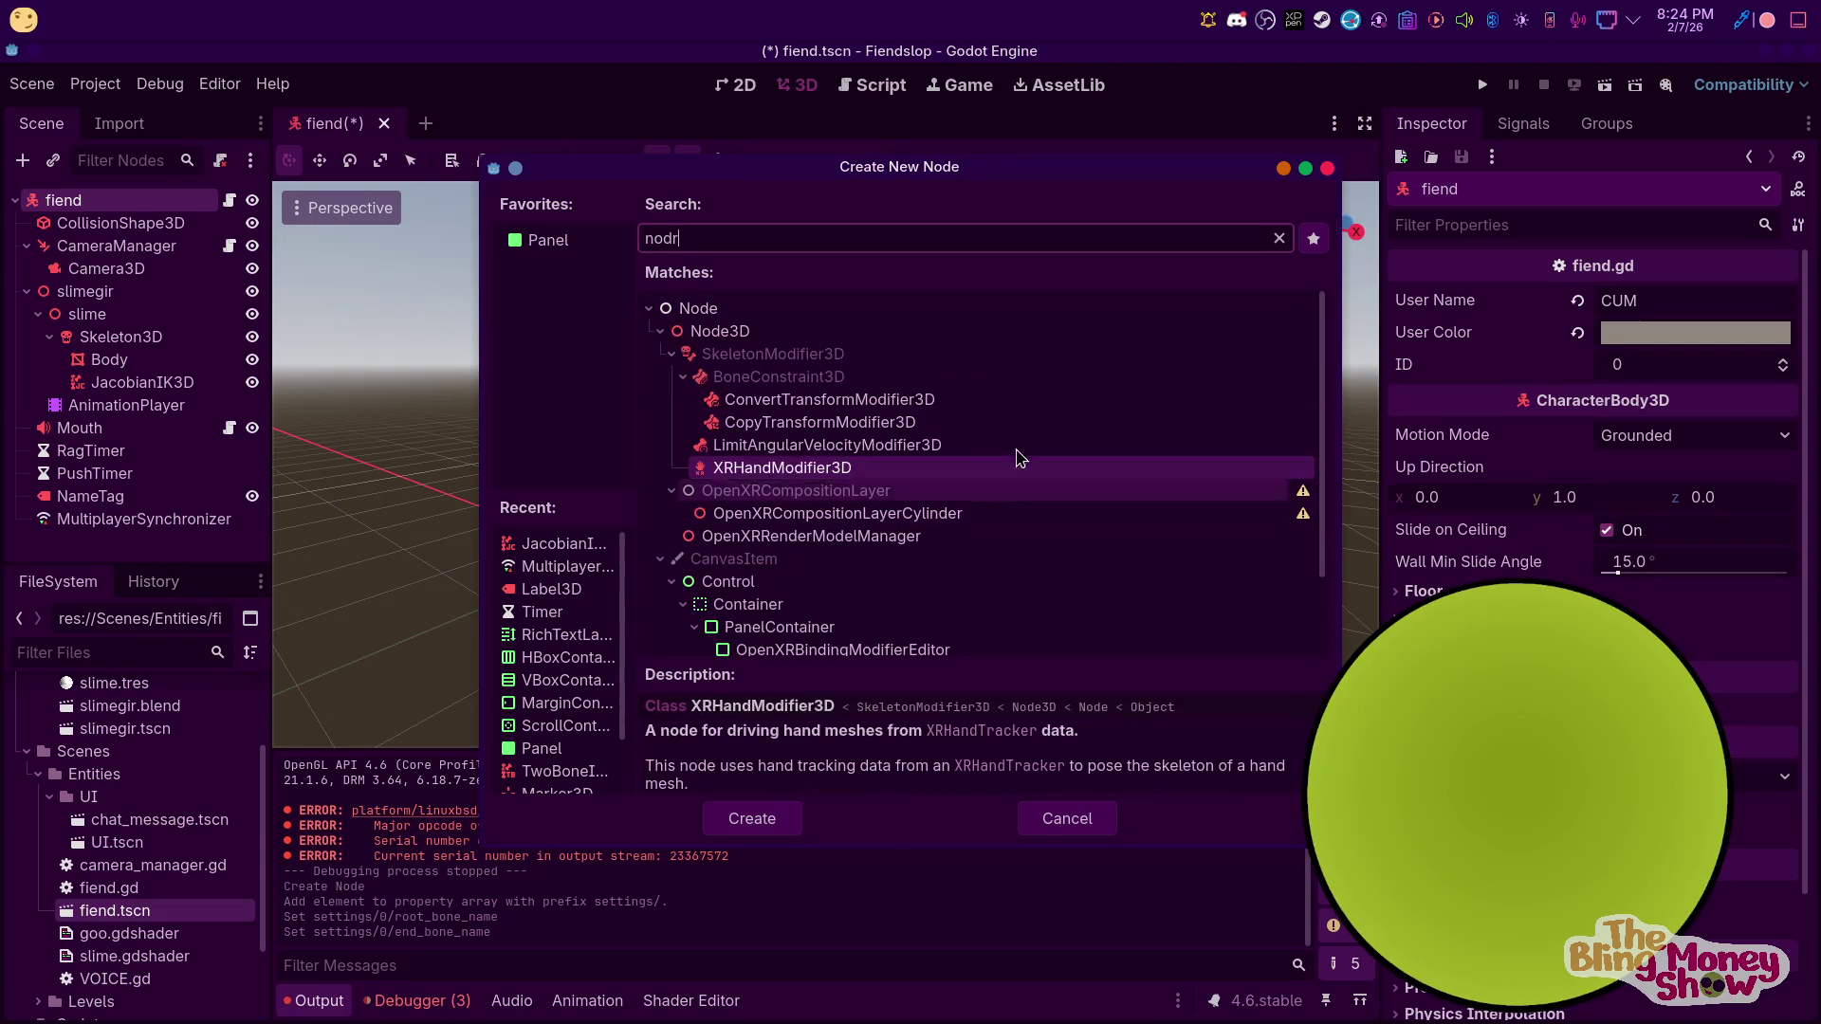
left_click(762, 331)
left_click(752, 819)
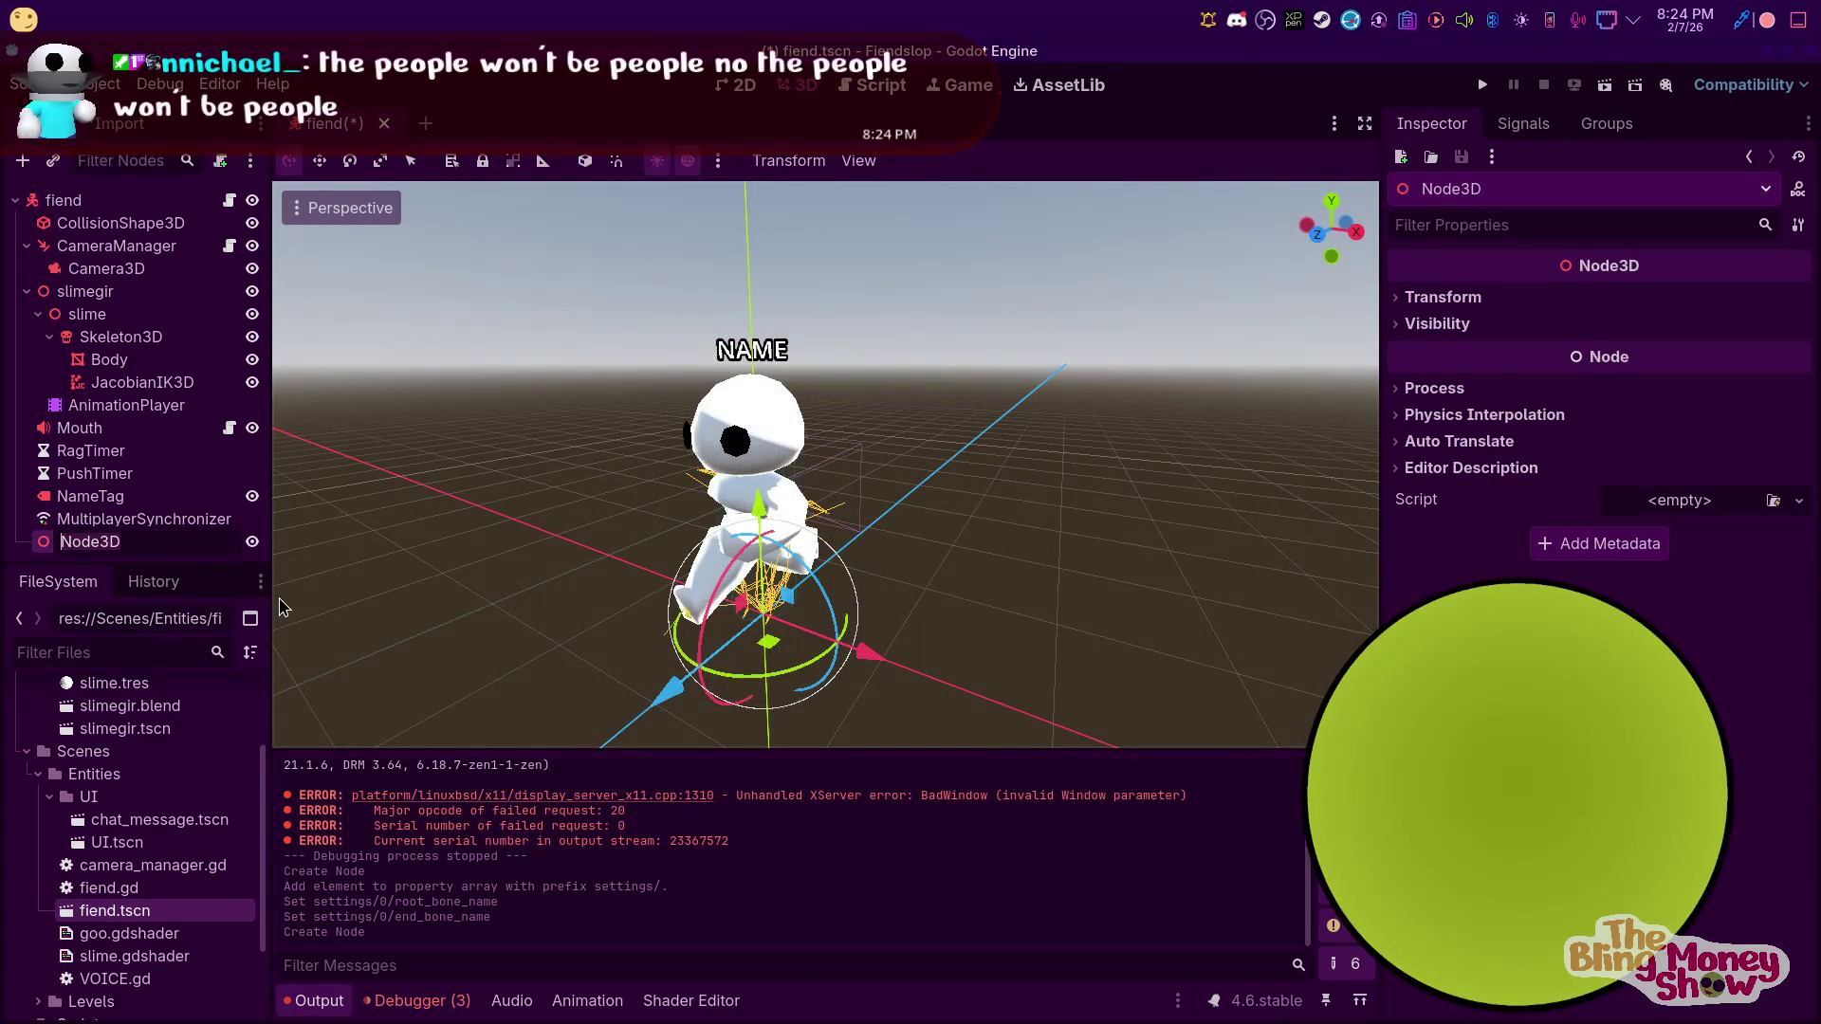
type("S")
type("iktarget")
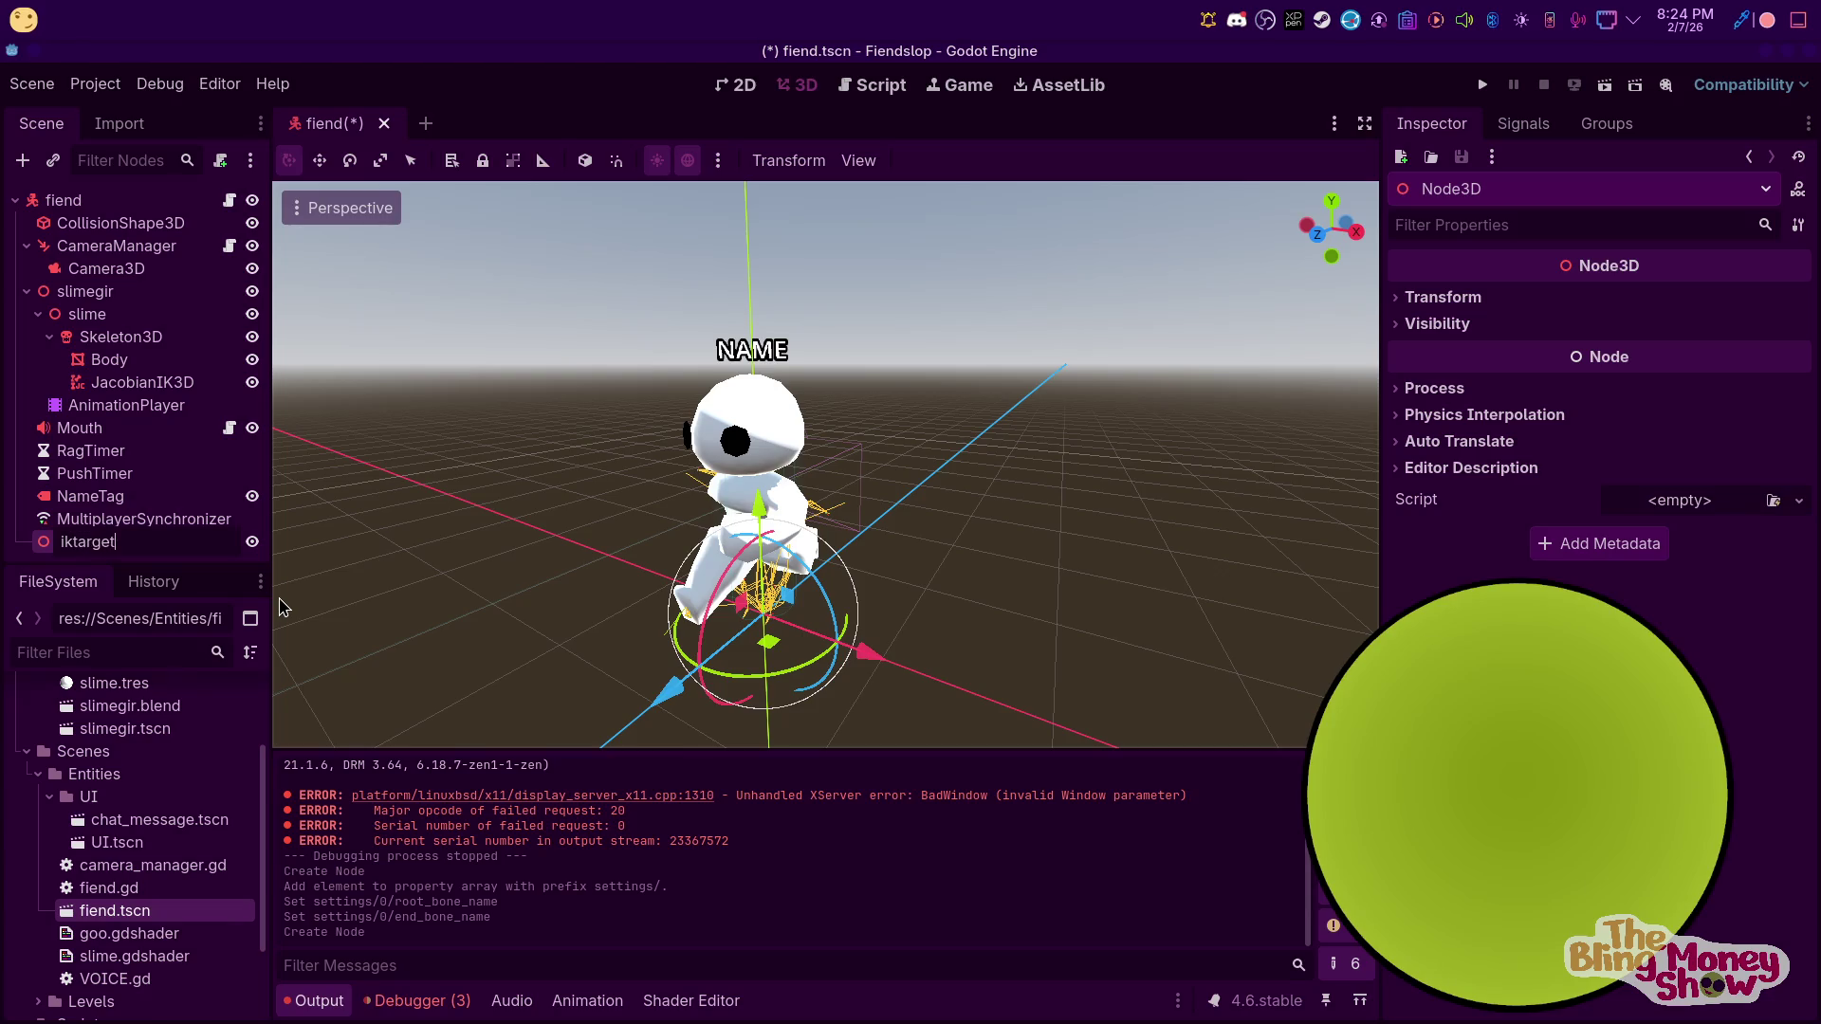
key("Return")
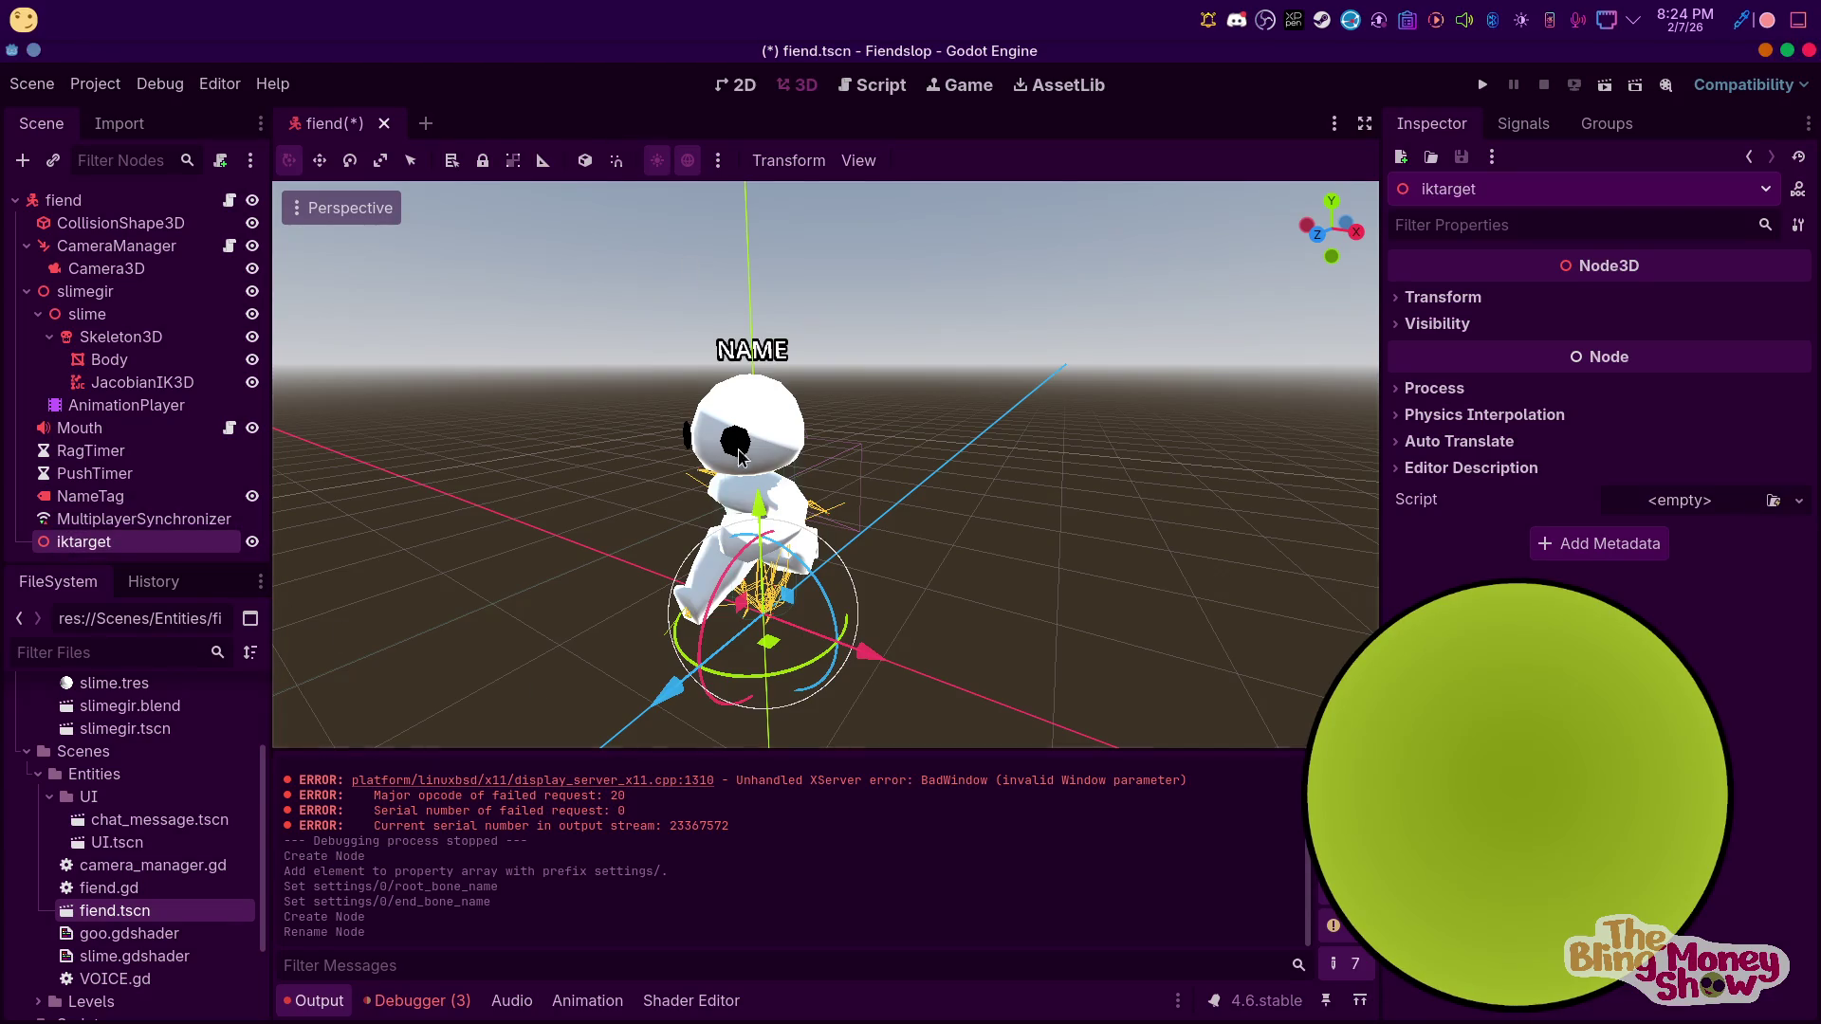
Raise iktarget 1.3 units to head height, then open JacobianIK3D's Target Node picker
key("KP_3")
mouse_move(841, 545)
left_mouse_down()
mouse_move(850, 277)
mouse_move(842, 347)
left_mouse_up()
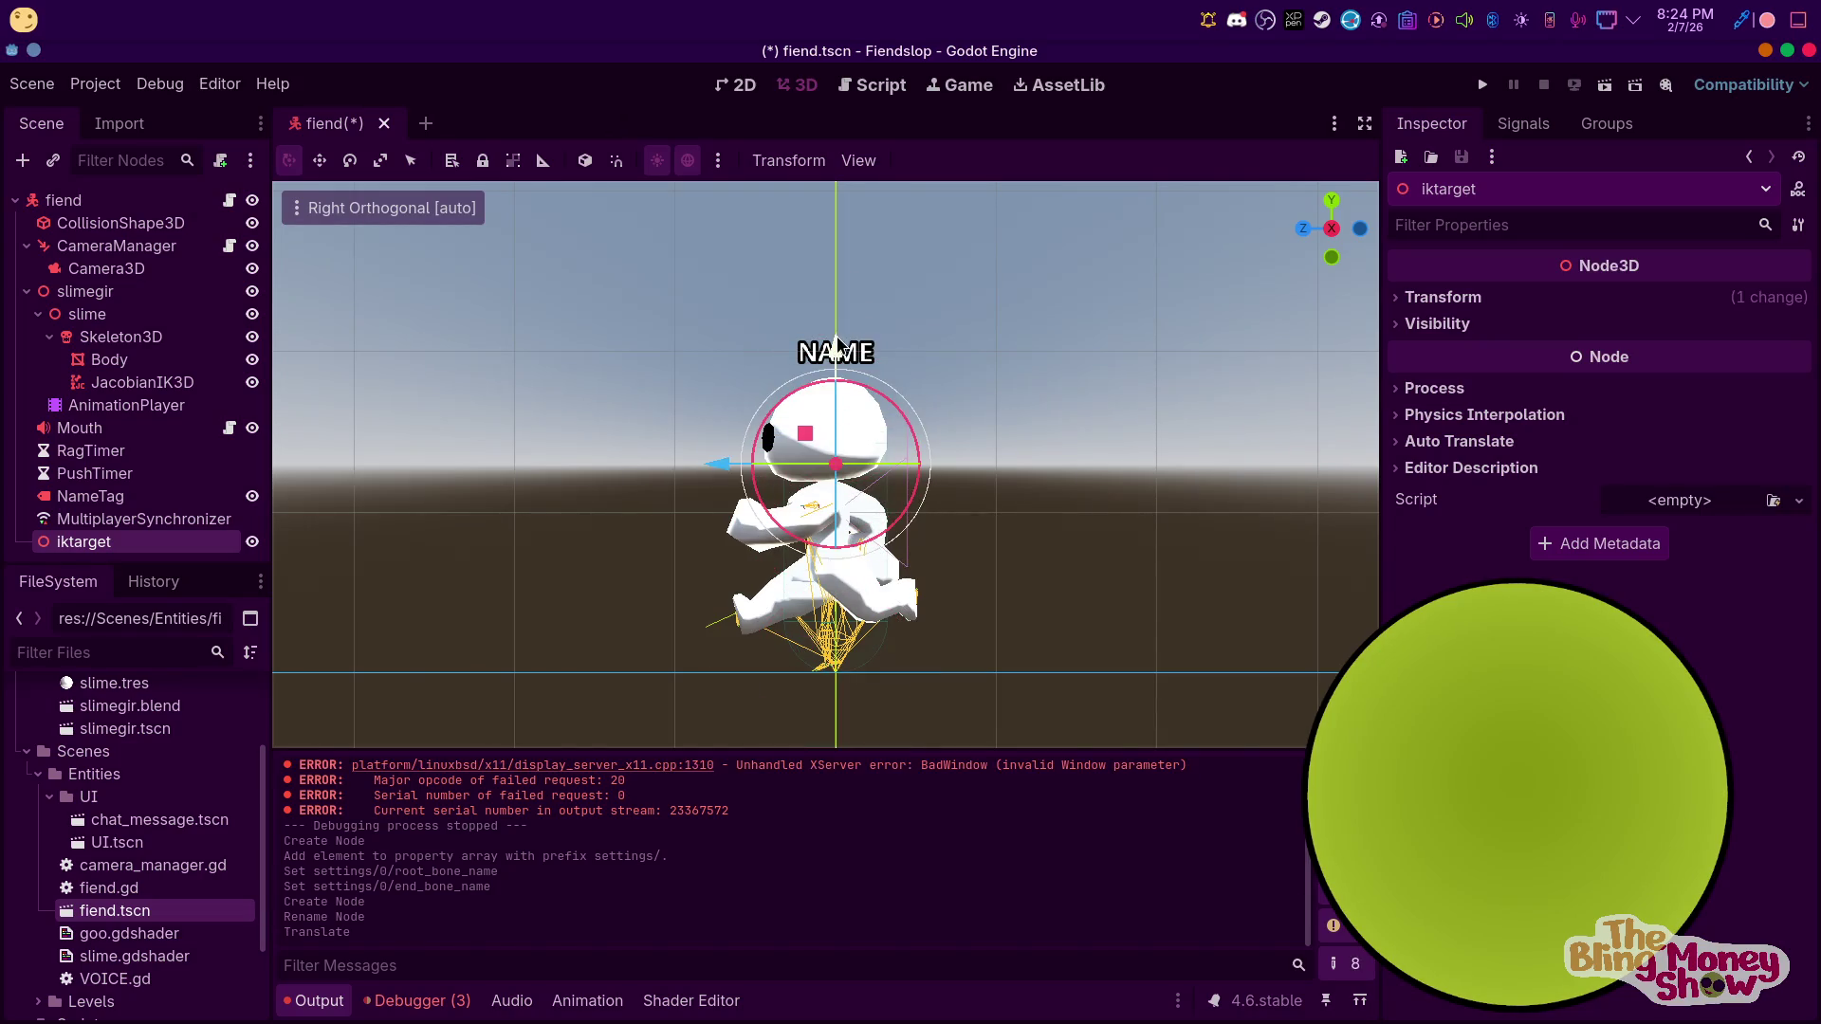
left_click(59, 201)
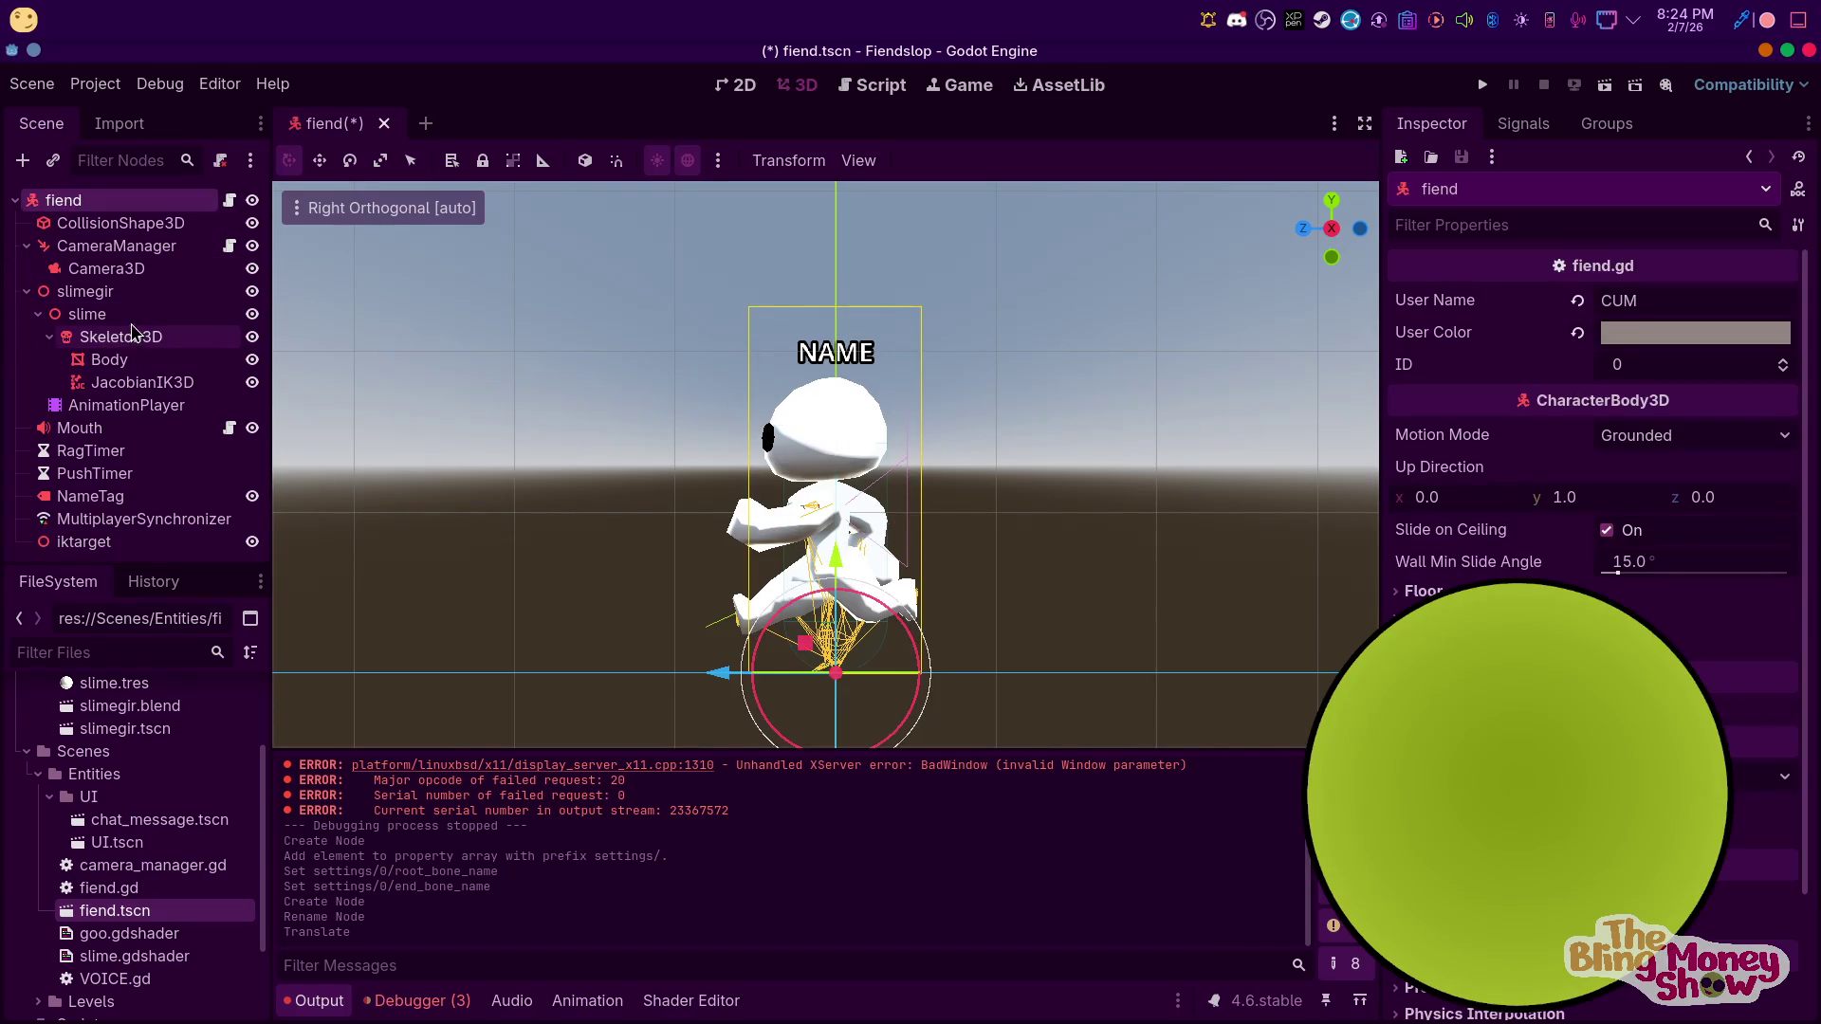
left_click(142, 382)
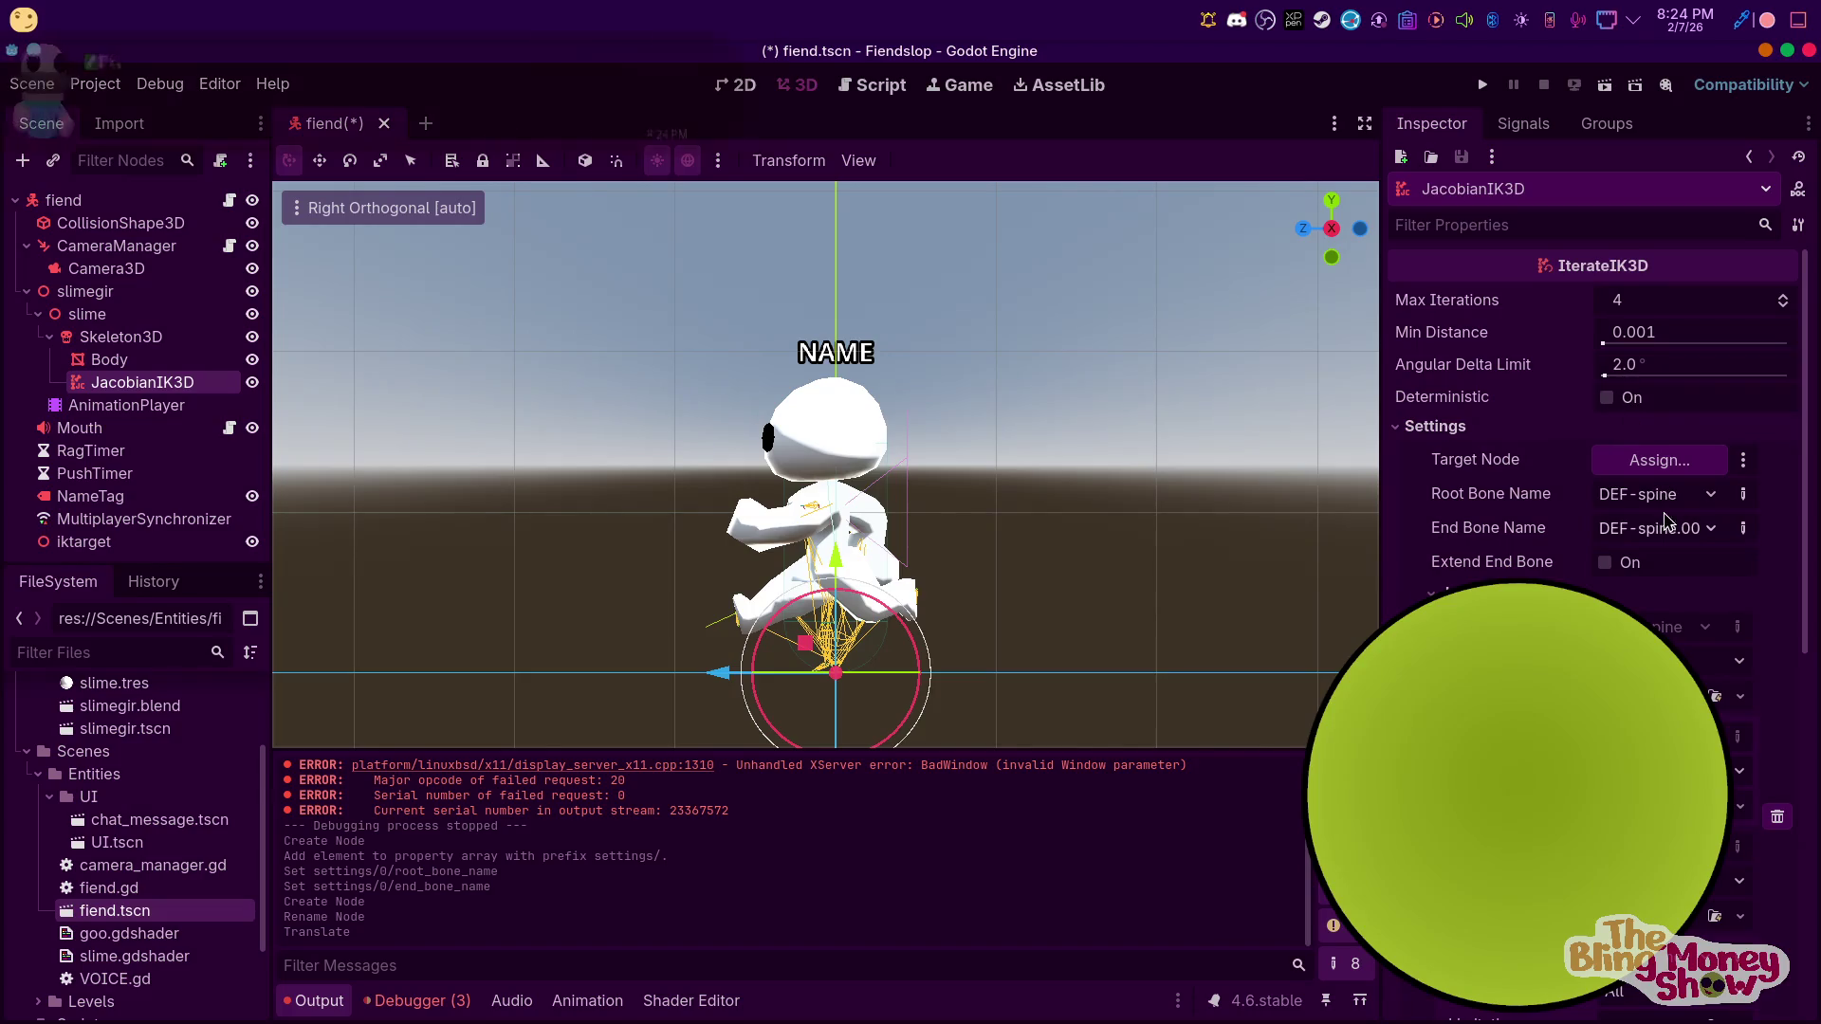
scroll(1676, 518, "down", 3)
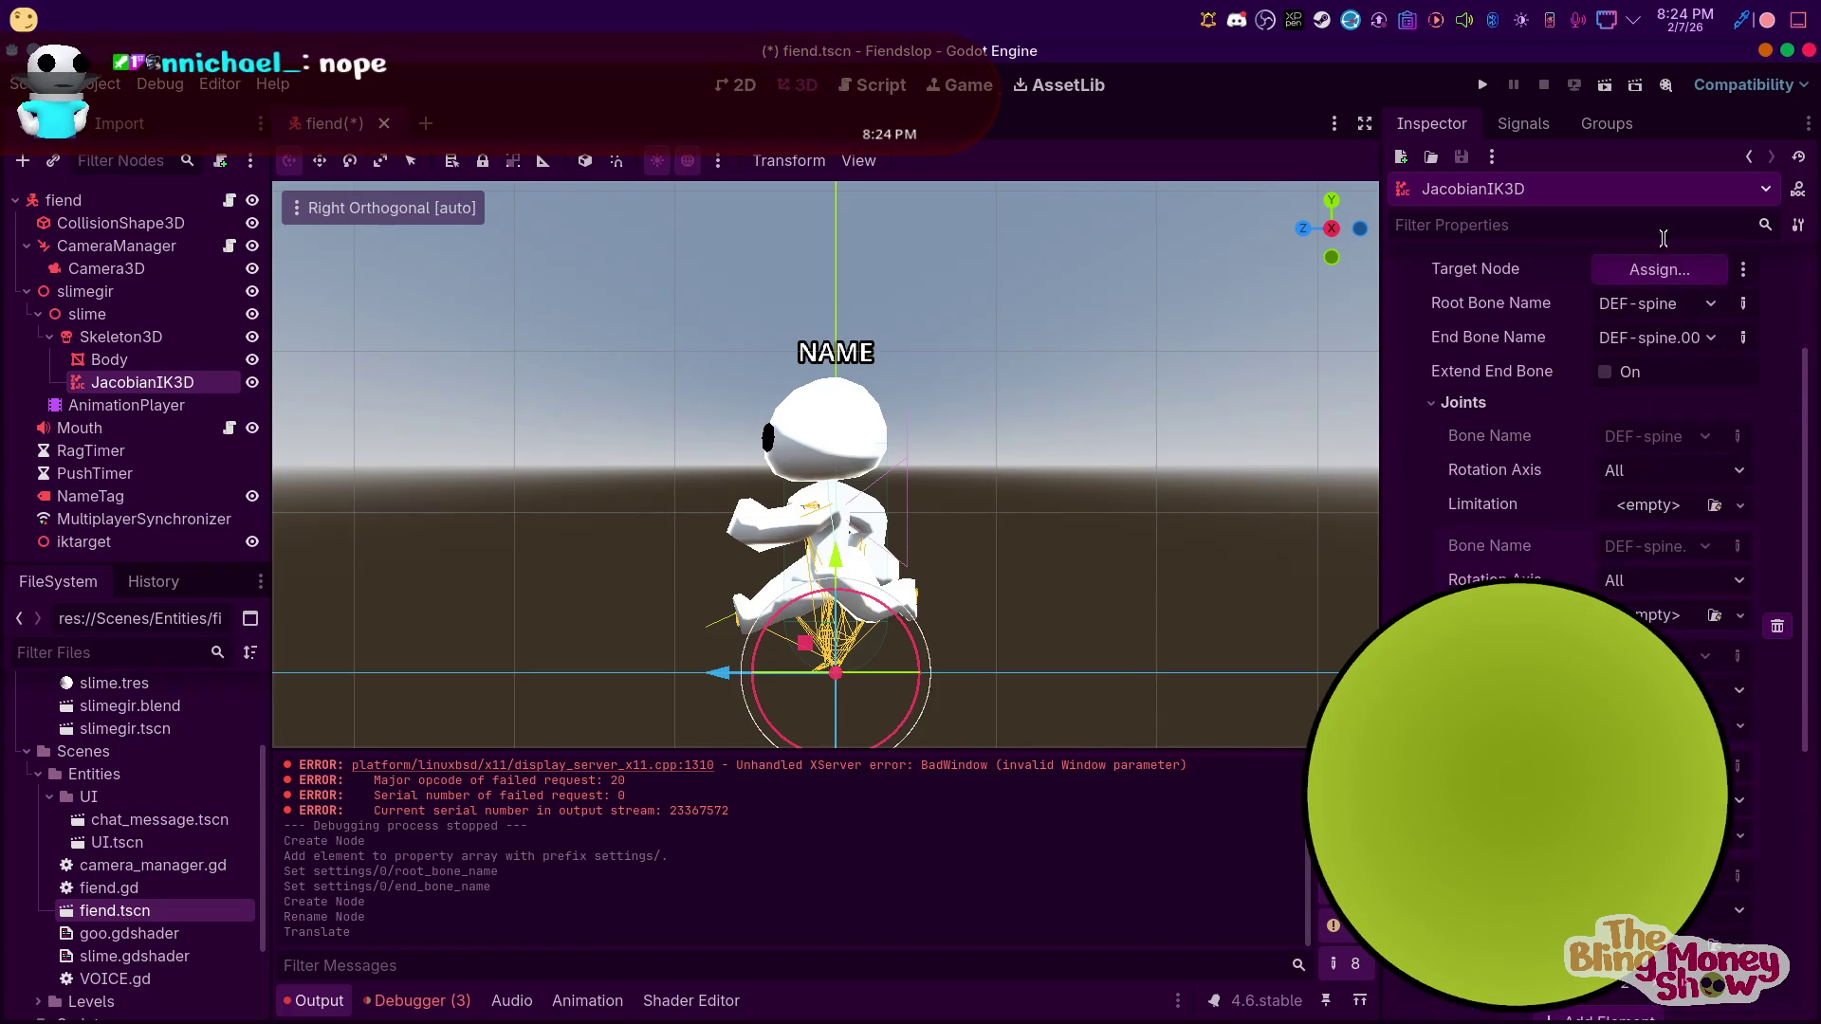
left_click(1660, 270)
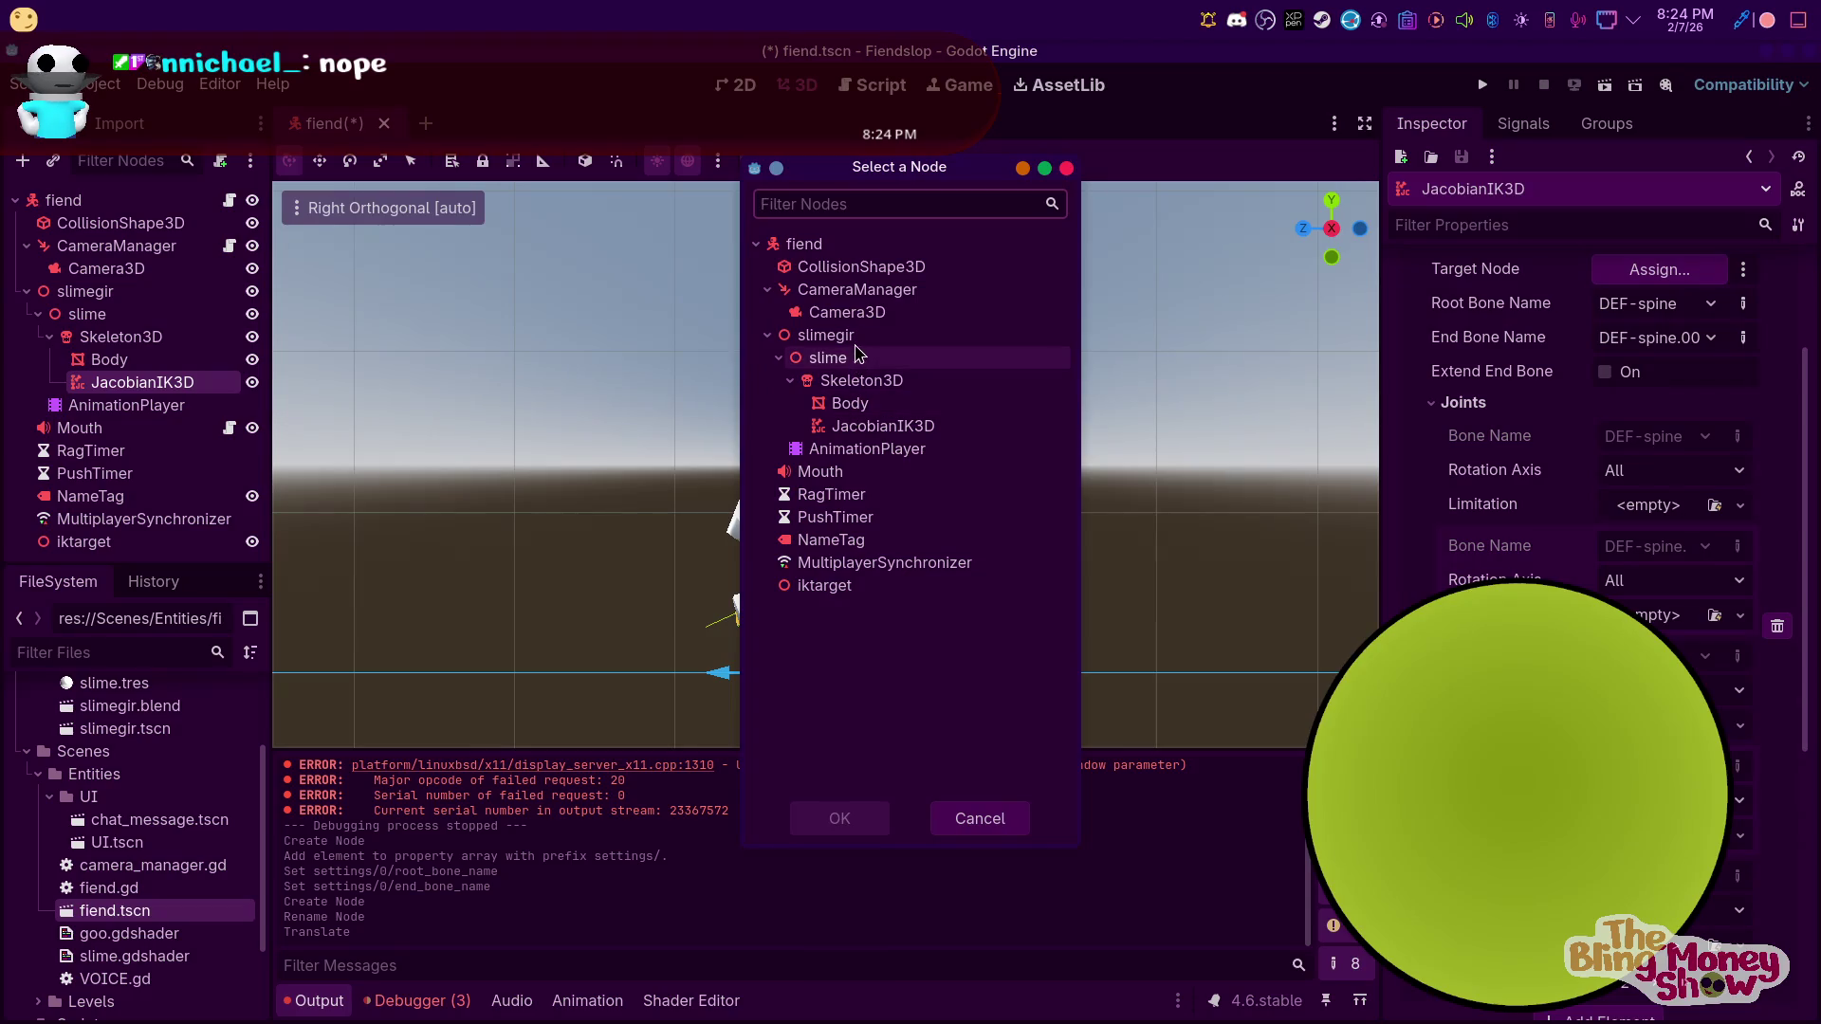
Assign iktarget as the JacobianIK3D target node and test-move iktarget, undoing the last move
left_click(858, 586)
left_click(838, 821)
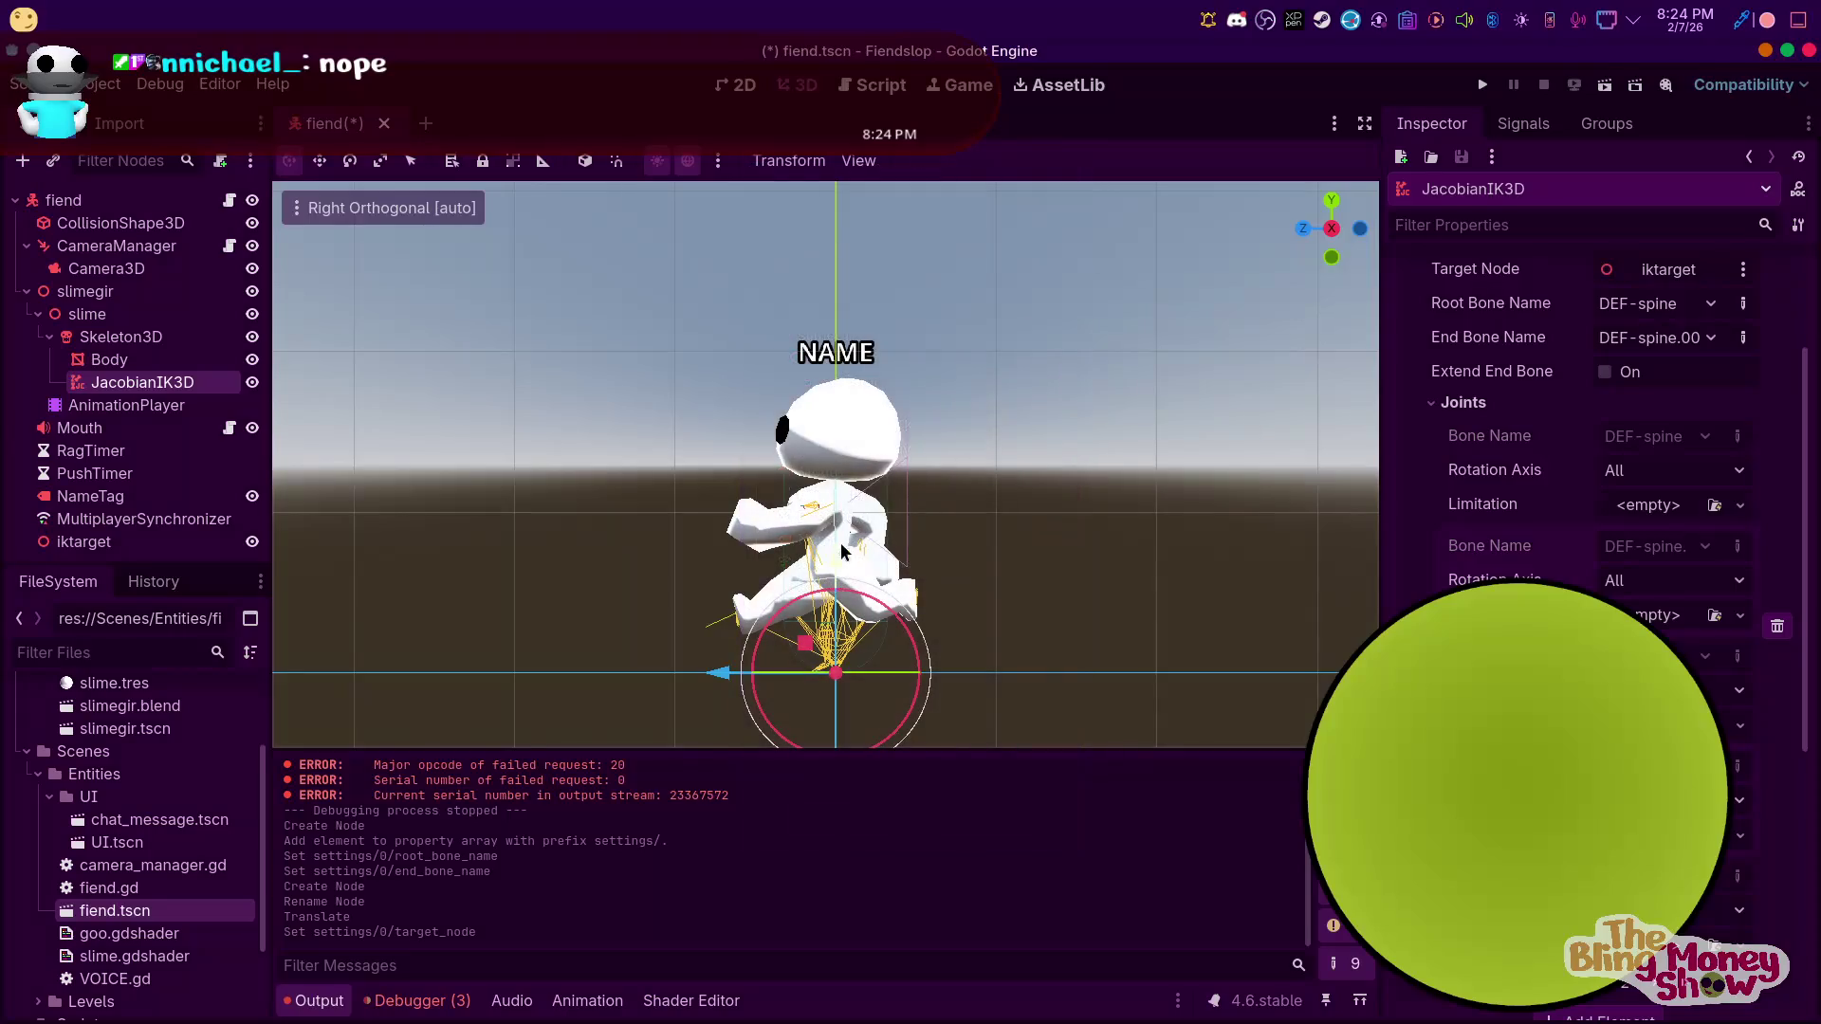
left_click(88, 542)
mouse_move(735, 477)
left_mouse_down()
mouse_move(948, 479)
mouse_move(504, 430)
mouse_move(849, 503)
mouse_move(603, 474)
mouse_move(730, 479)
mouse_move(633, 479)
mouse_move(772, 505)
mouse_move(678, 479)
mouse_move(816, 483)
mouse_move(648, 493)
mouse_move(957, 394)
mouse_move(860, 515)
left_mouse_up()
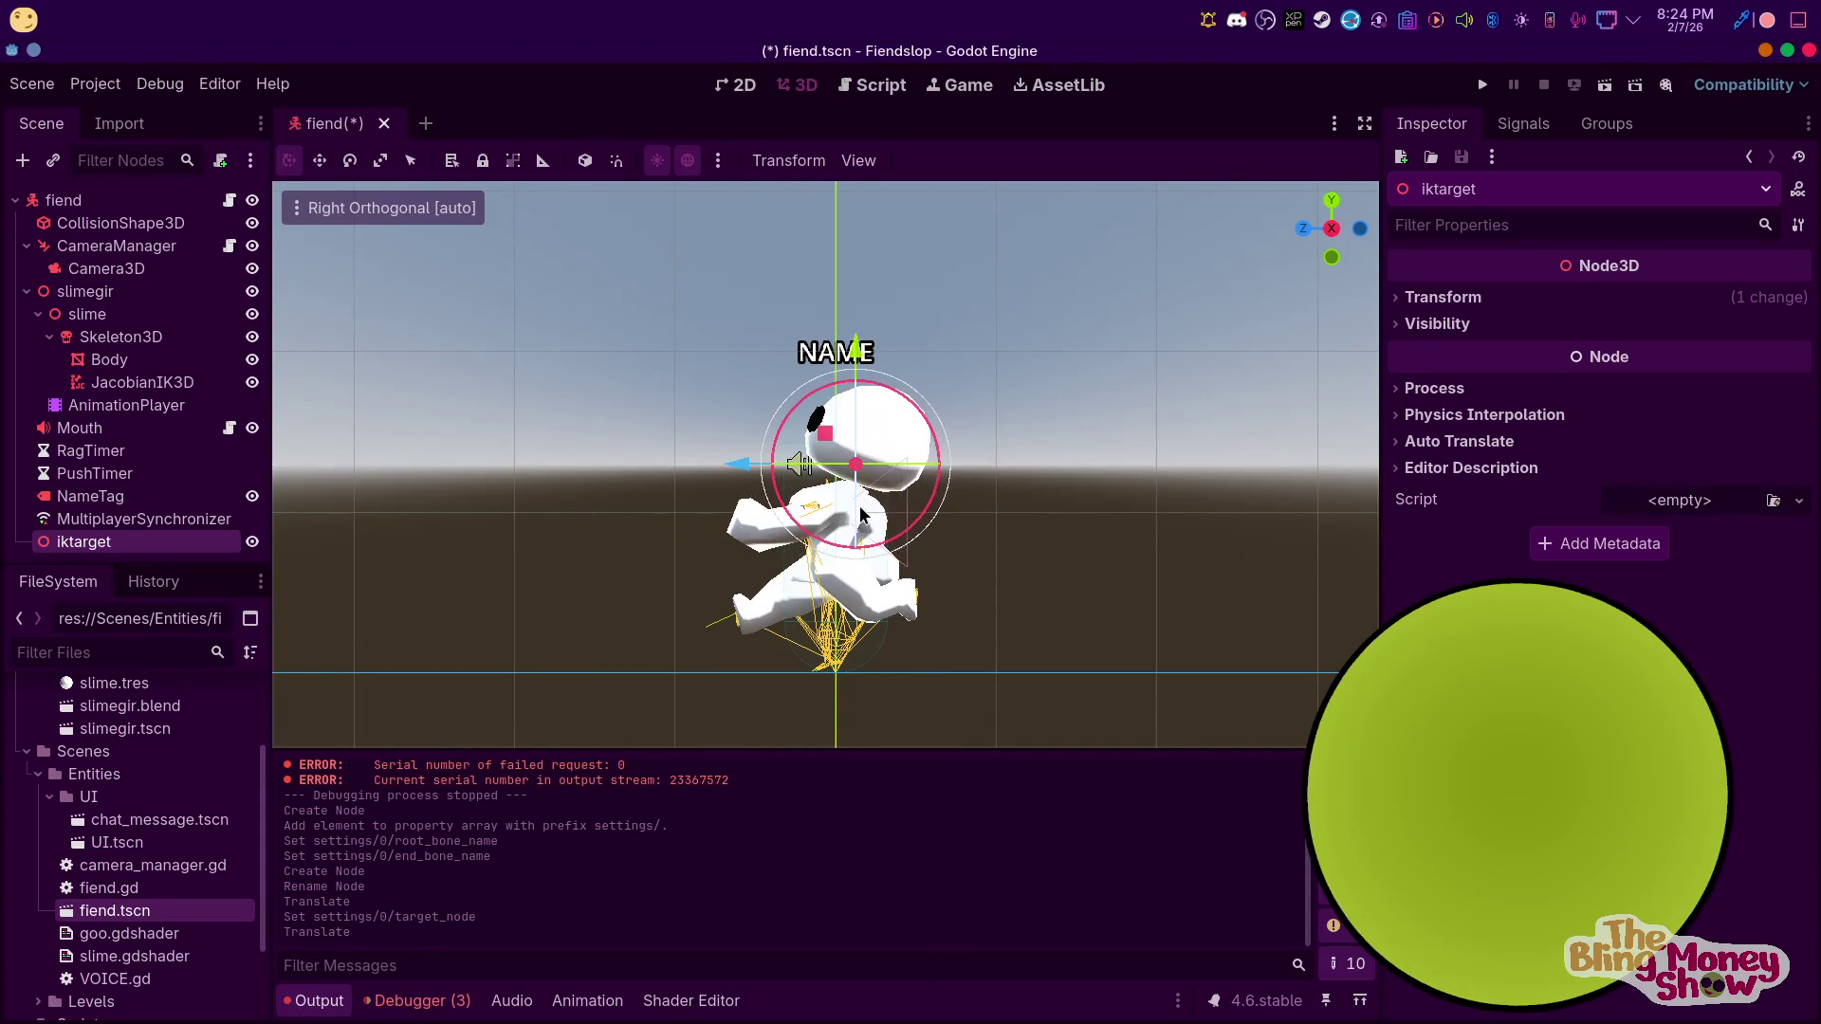
mouse_move(833, 436)
left_mouse_down()
mouse_move(811, 507)
mouse_move(793, 394)
mouse_move(787, 546)
mouse_move(844, 607)
mouse_move(930, 649)
mouse_move(882, 424)
mouse_move(798, 537)
mouse_move(808, 432)
mouse_move(804, 463)
mouse_move(755, 480)
mouse_move(718, 426)
mouse_move(851, 453)
left_mouse_up()
mouse_move(629, 447)
left_mouse_down()
mouse_move(1008, 447)
mouse_move(520, 540)
left_mouse_up()
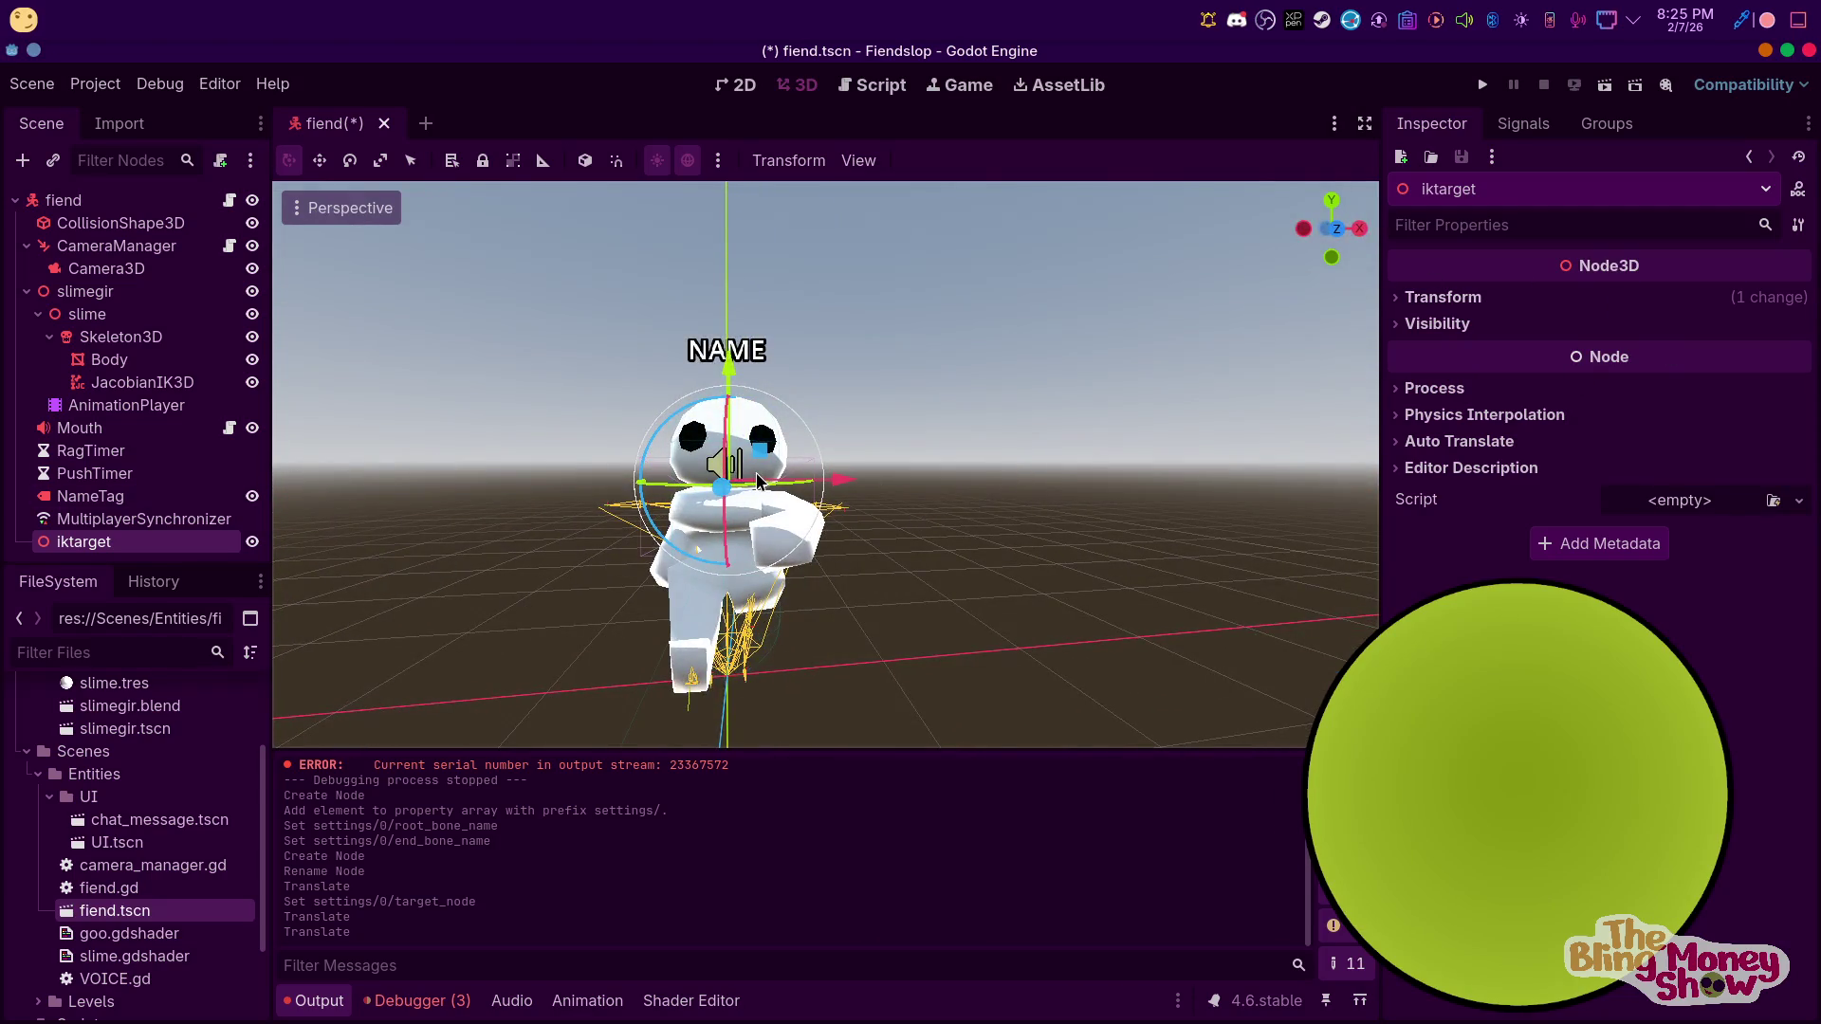
key("ctrl+z")
Toggle extend end bone on and back off, then enable Deterministic on the JacobianIK3D
left_click(137, 383)
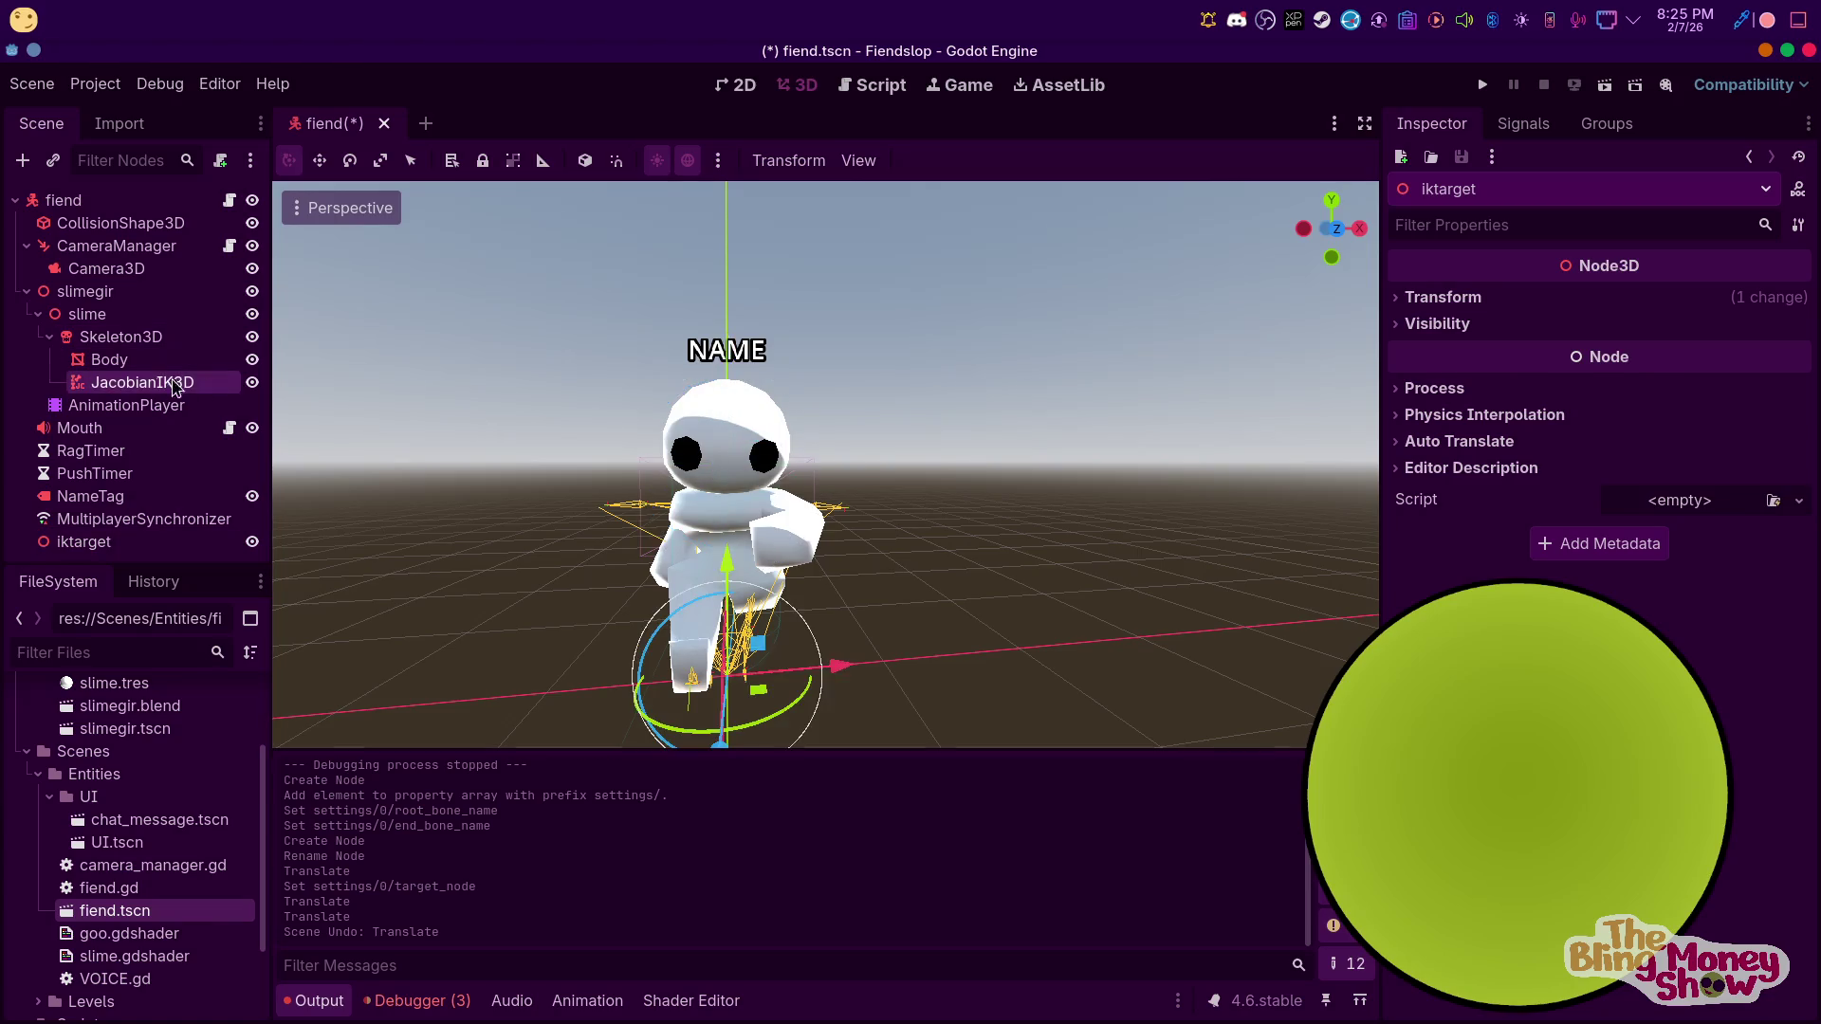
left_click(1604, 372)
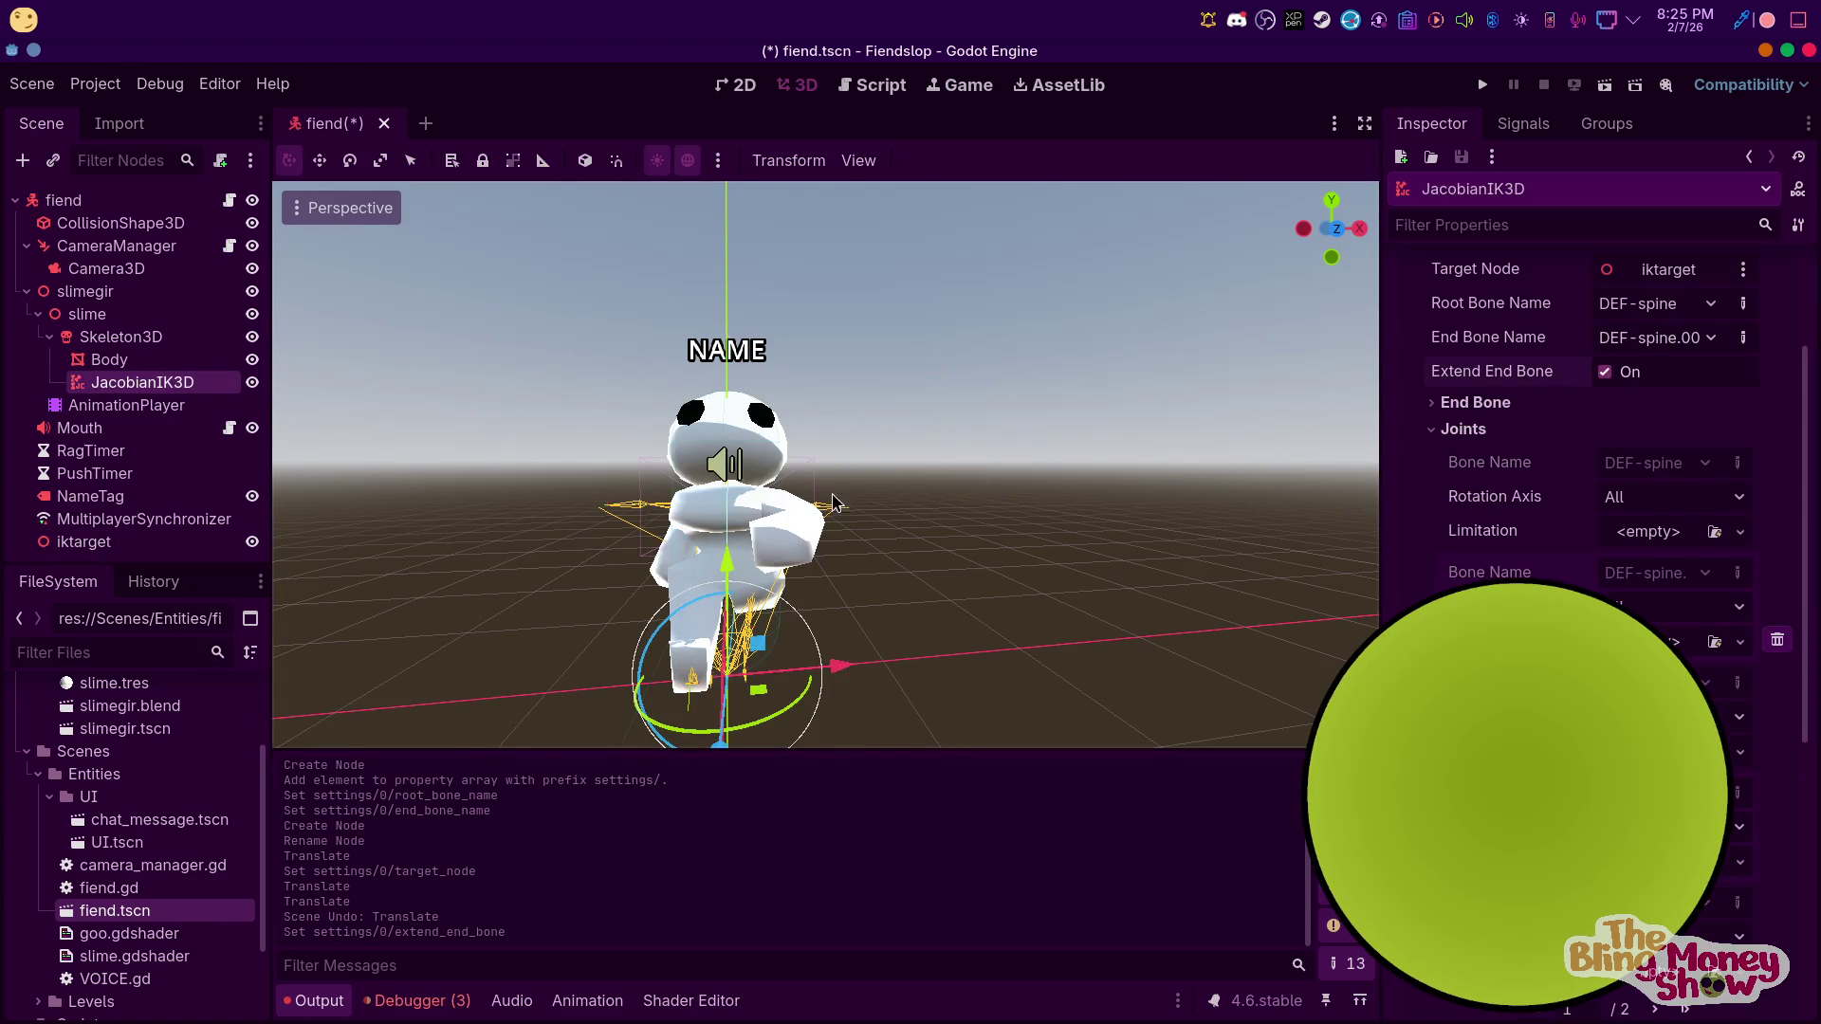
left_click(1604, 371)
scroll(1593, 455, "down", 2)
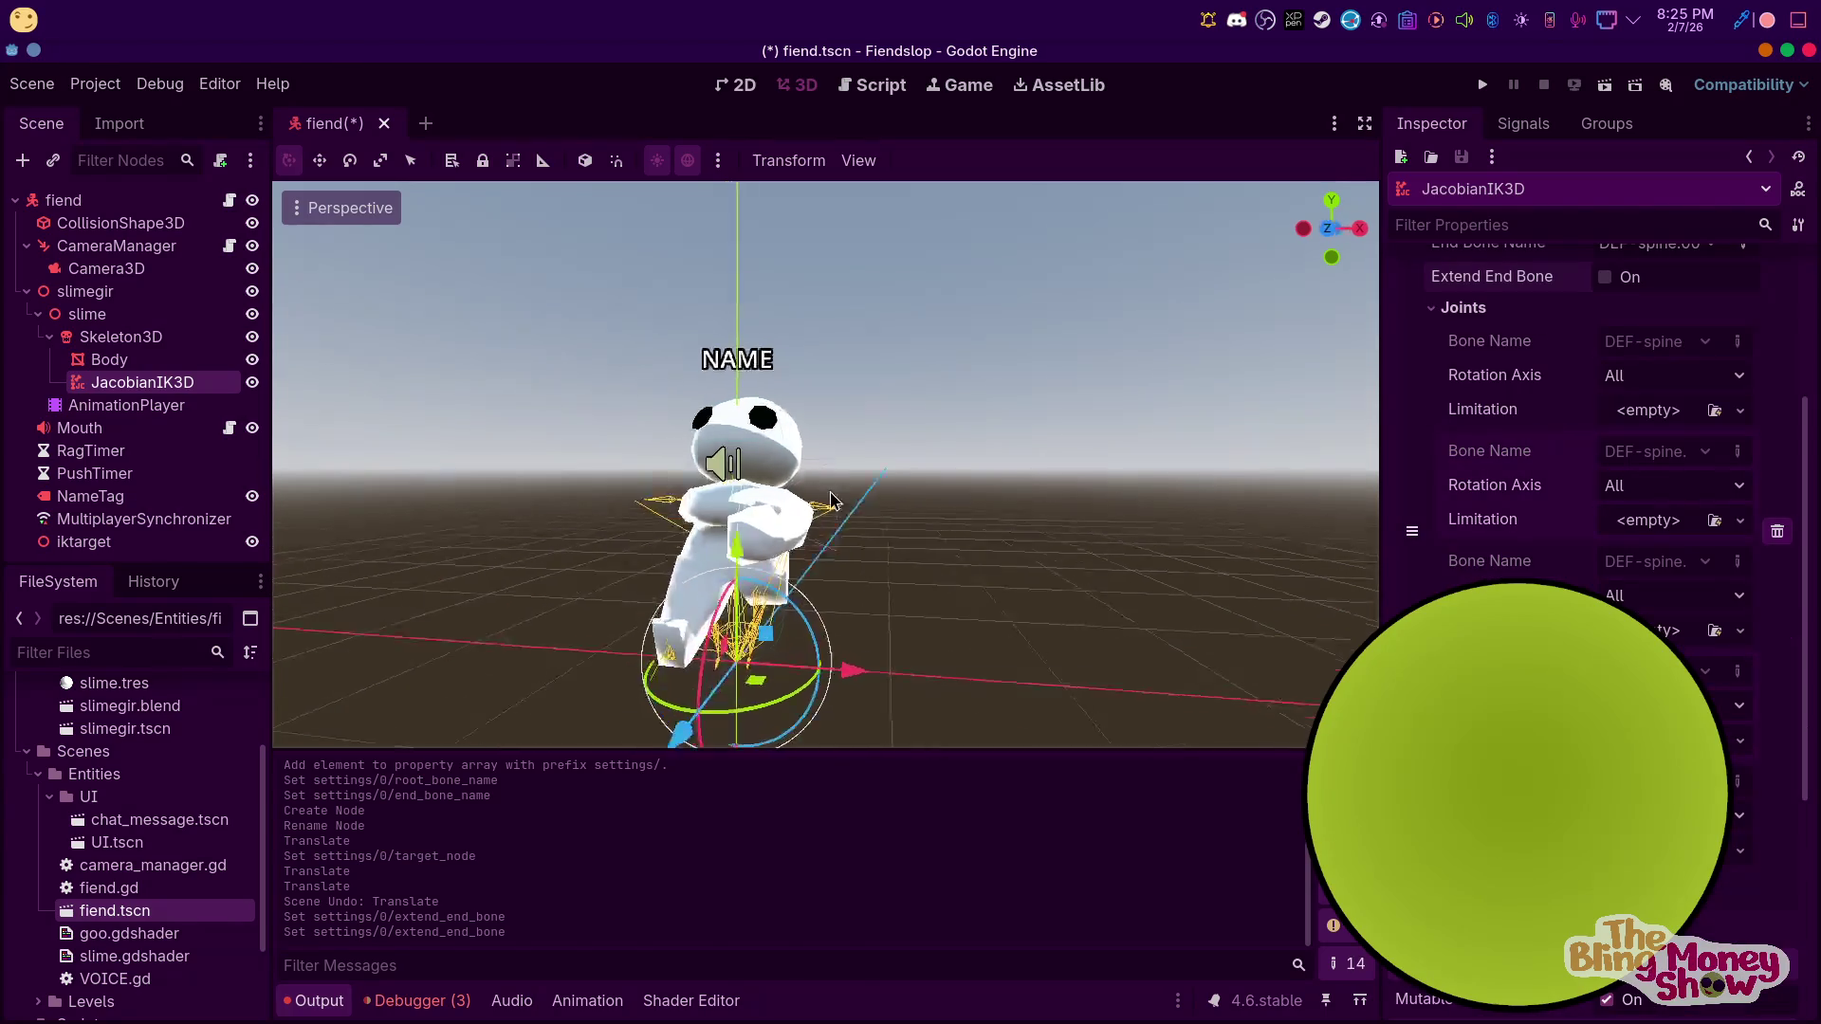
left_click_drag(831, 500, 684, 484)
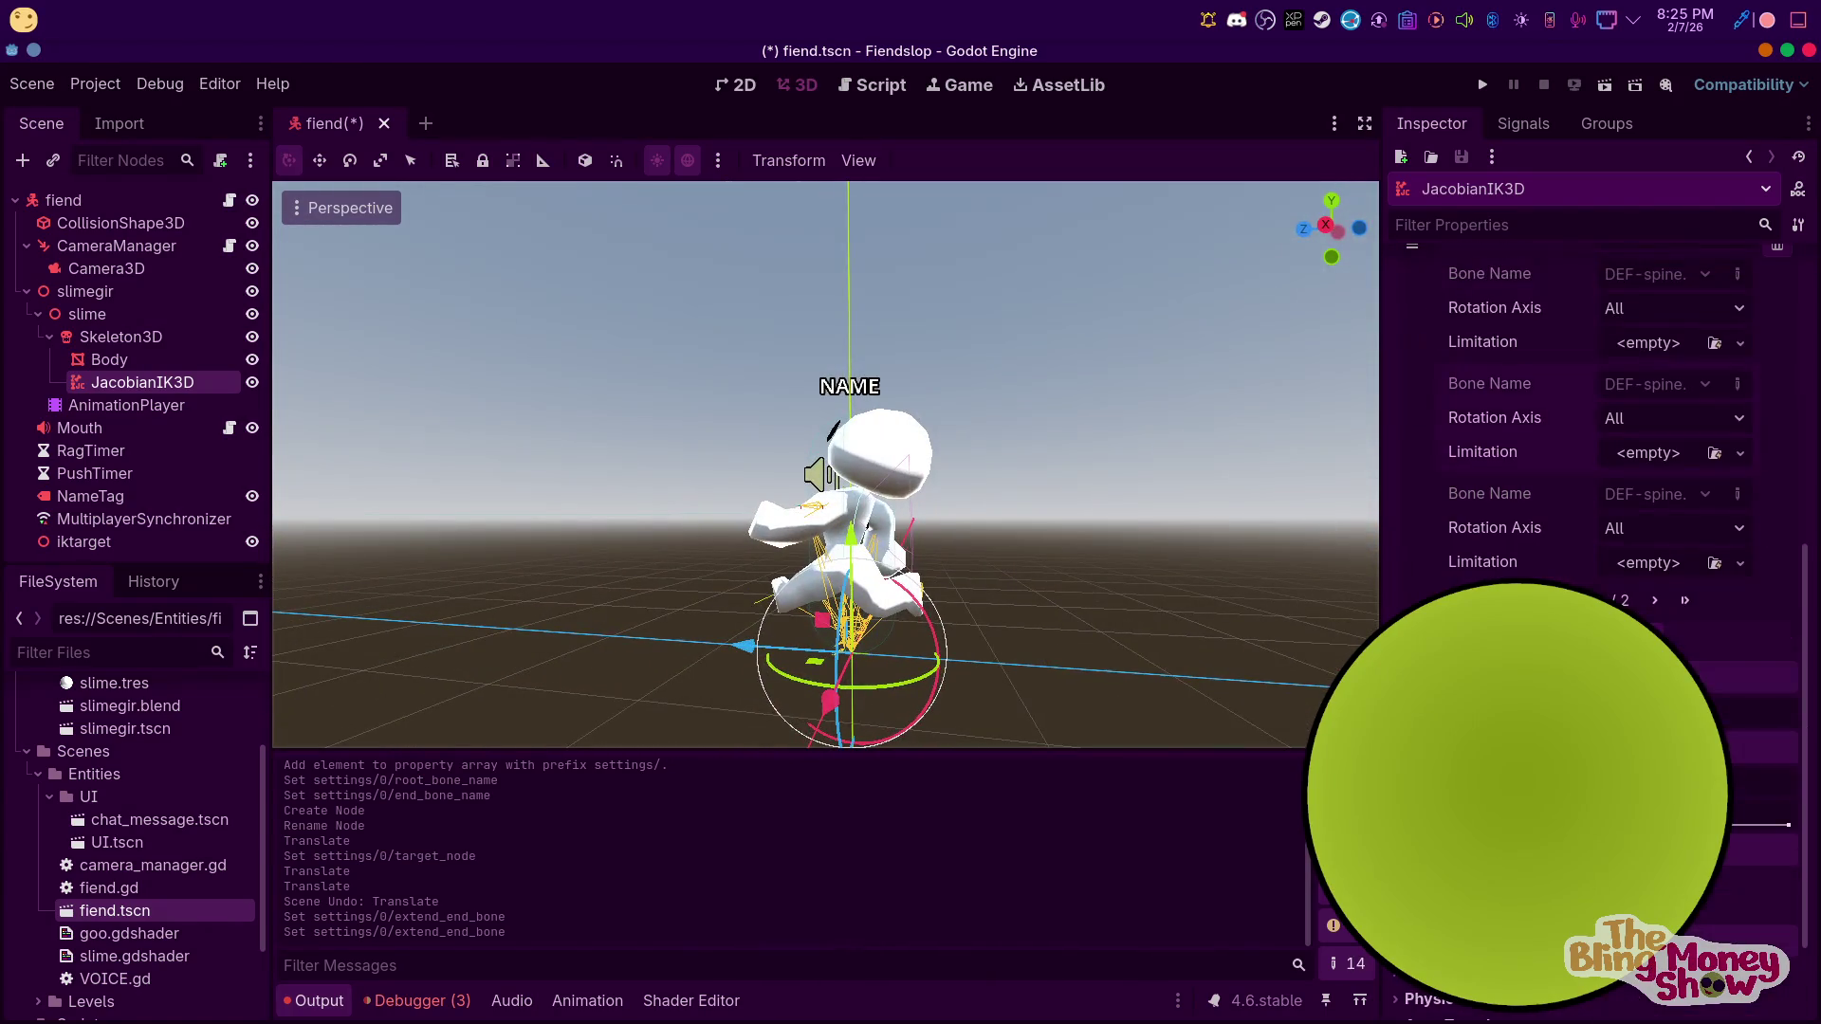
scroll(1662, 583, "up", 5)
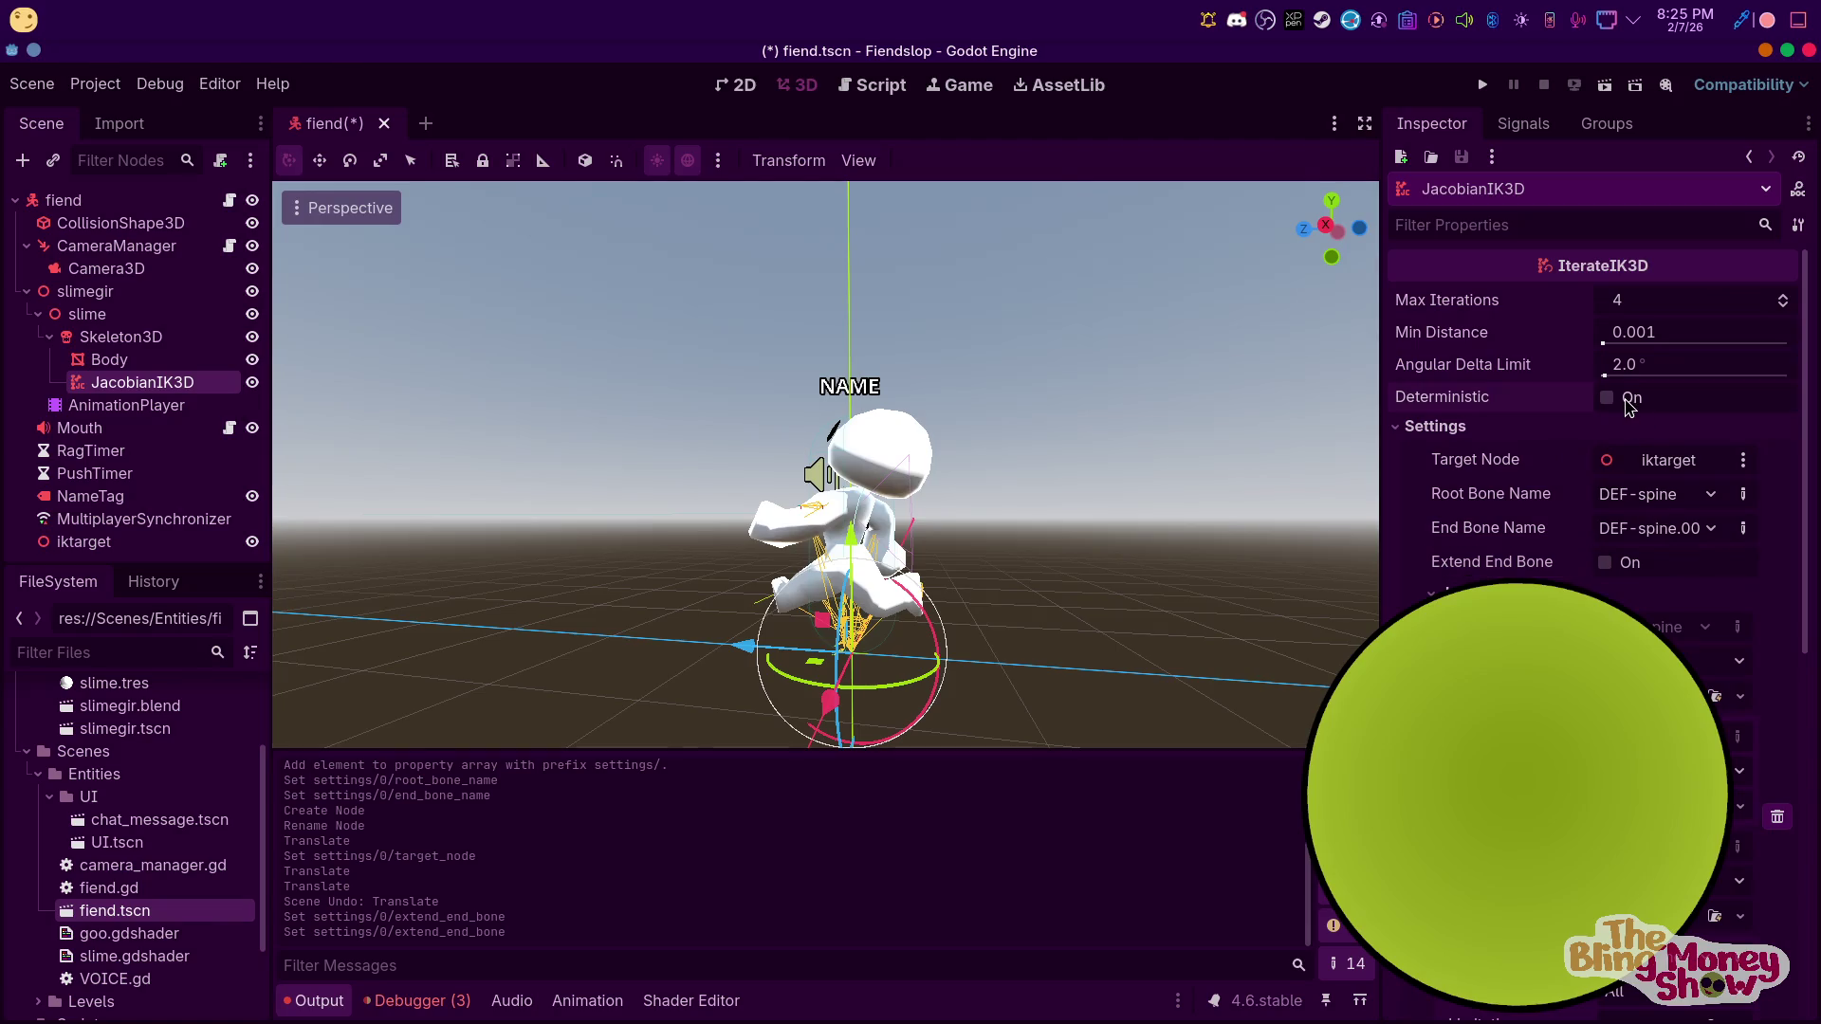
left_click(1607, 397)
Test the aim by moving iktarget along Z in right orthogonal view, undo, and save fiend.tscn
left_click(107, 341)
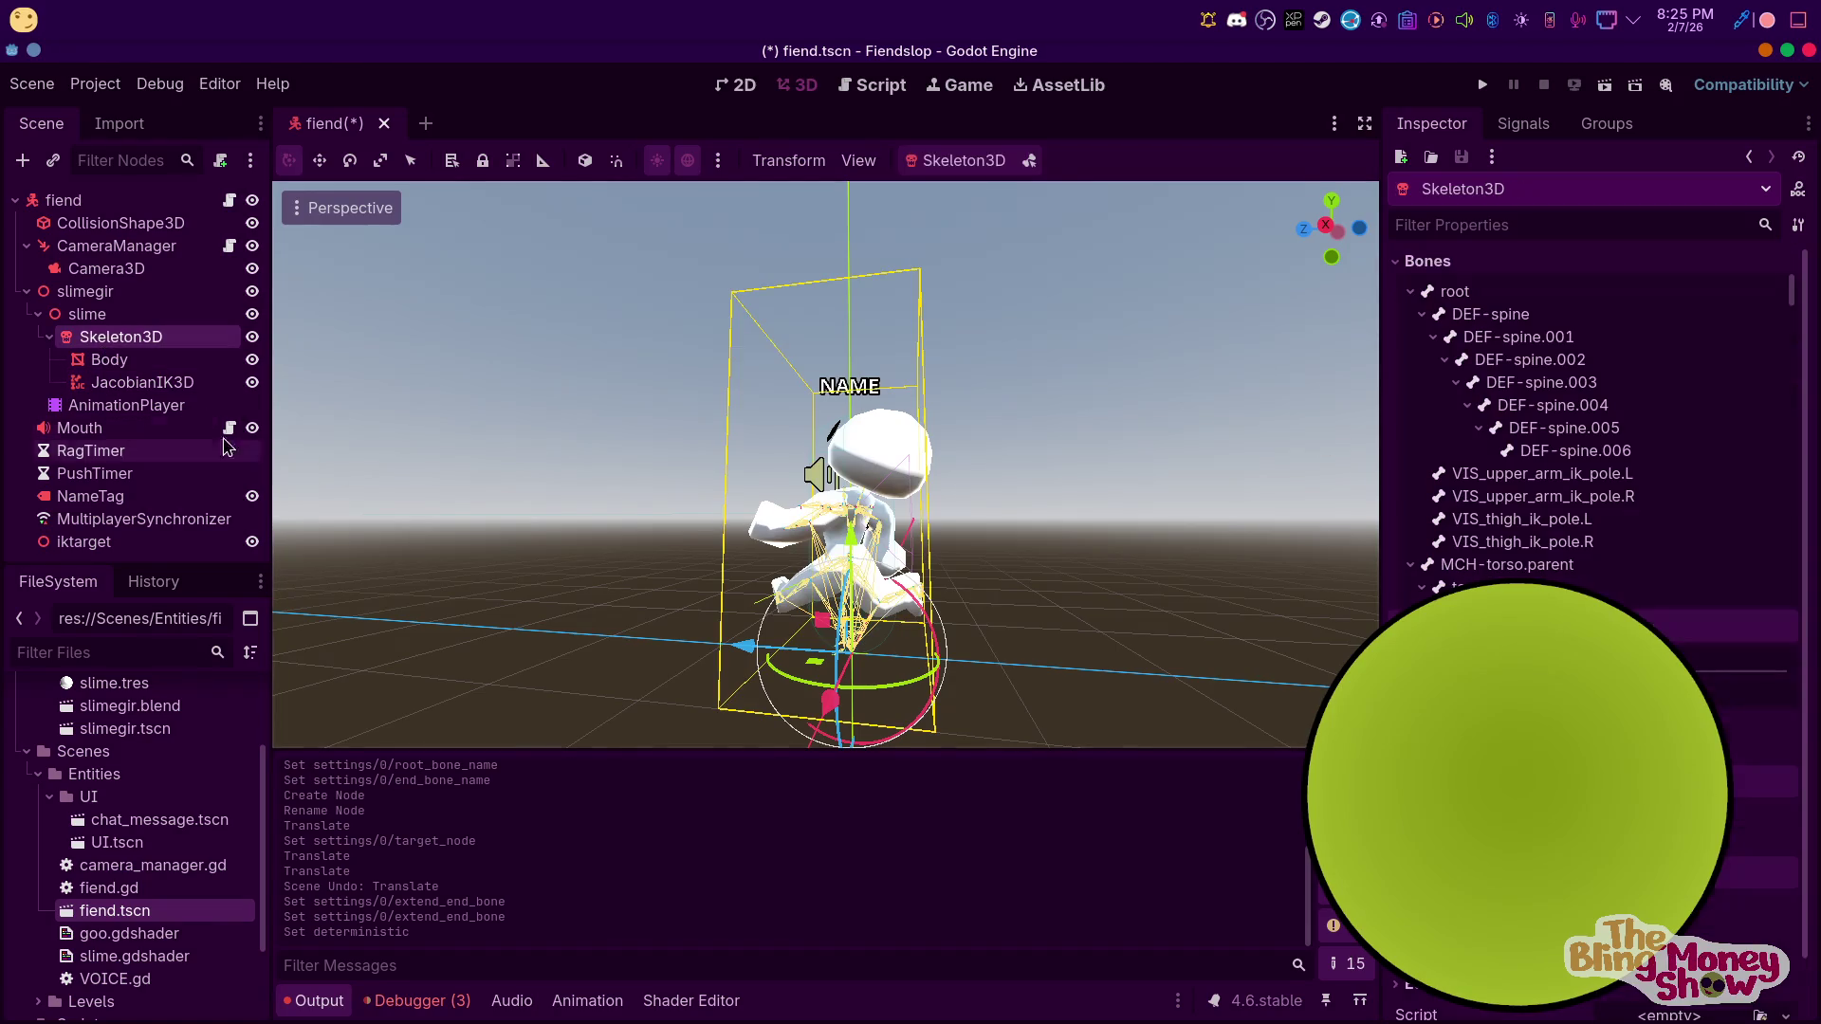
key("KP_3")
left_click(124, 360)
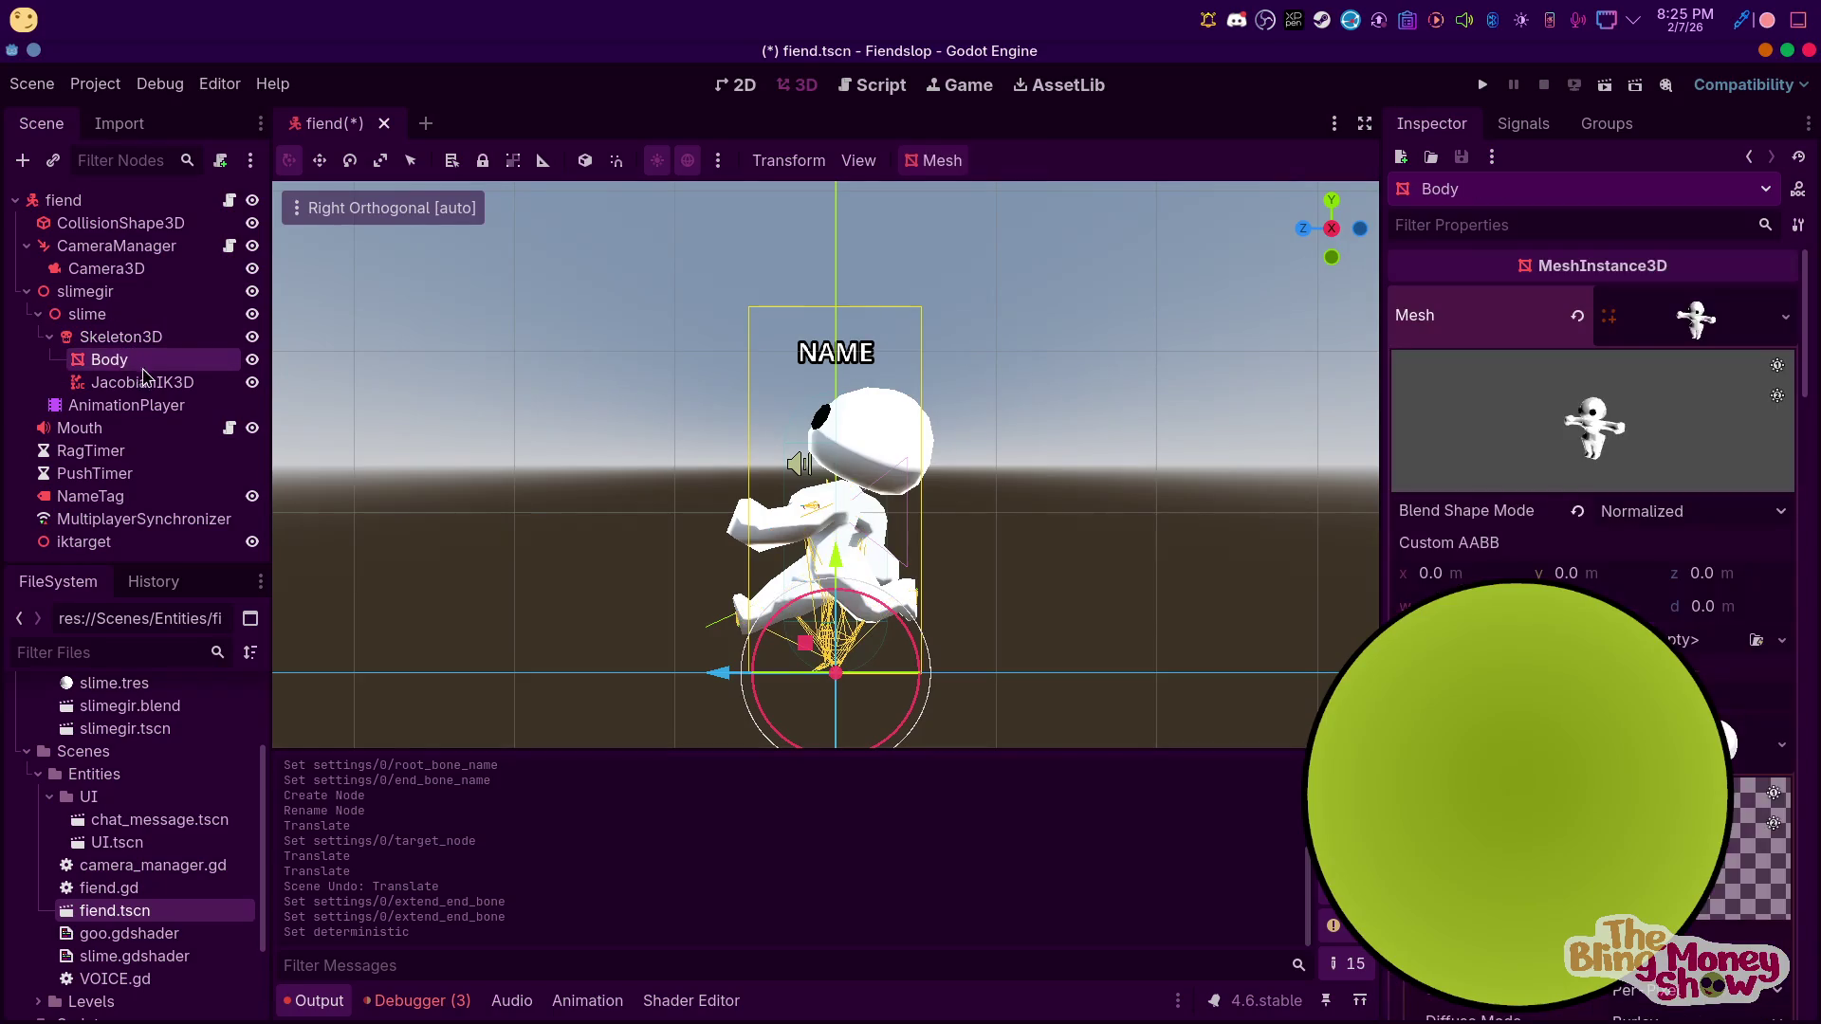
left_click(153, 381)
left_click(128, 547)
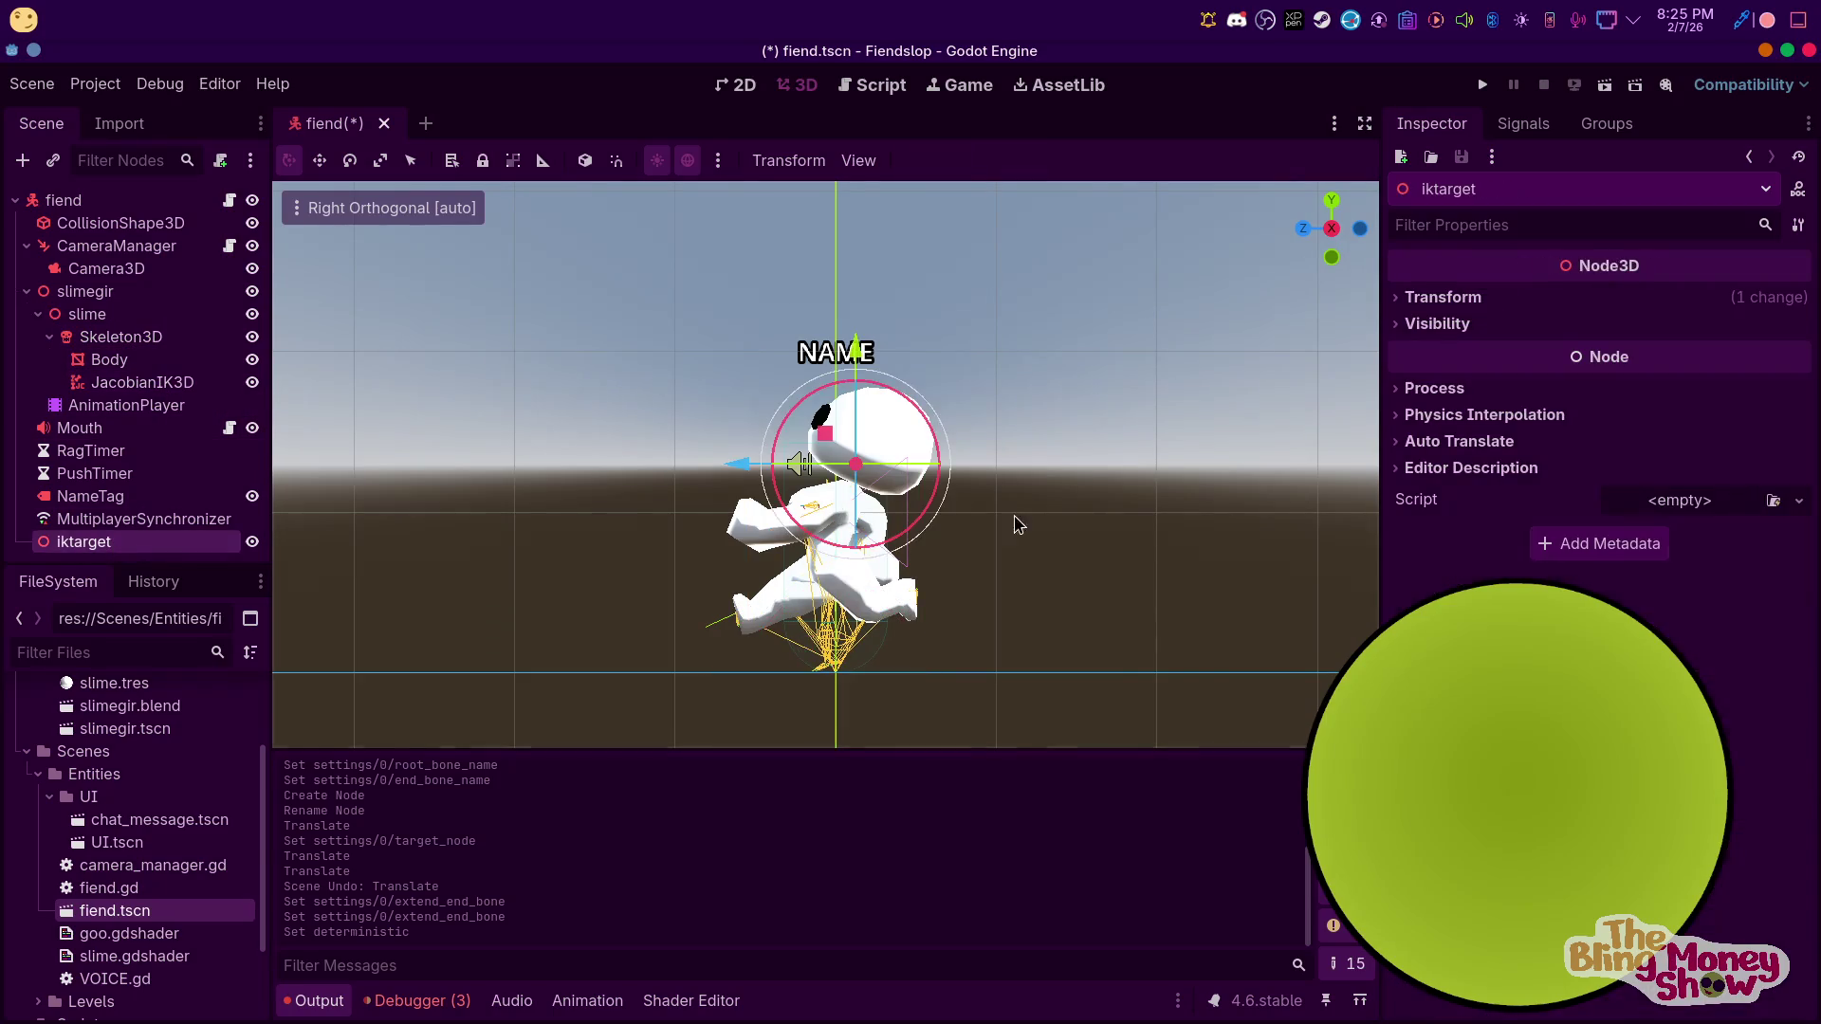
mouse_move(721, 474)
left_mouse_down()
mouse_move(613, 481)
mouse_move(806, 476)
mouse_move(607, 481)
mouse_move(797, 477)
mouse_move(789, 457)
mouse_move(859, 498)
left_mouse_up()
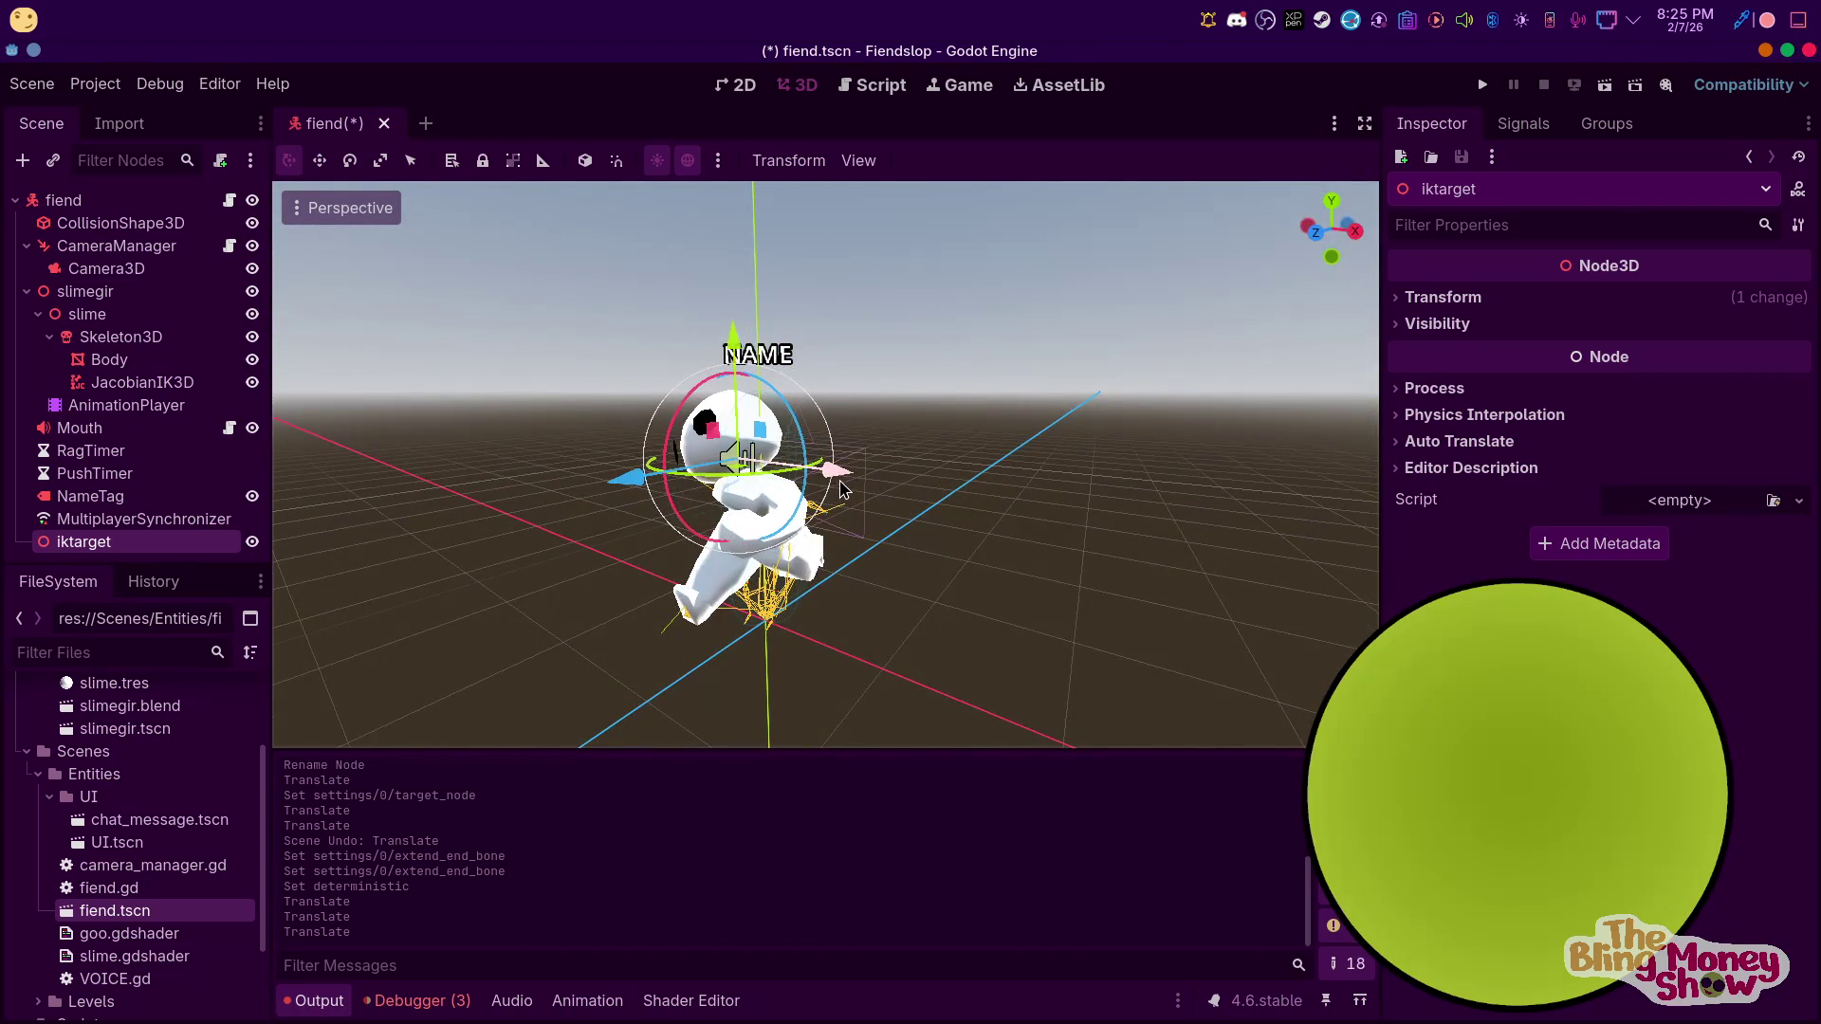
key("ctrl+z")
key("ctrl+z")
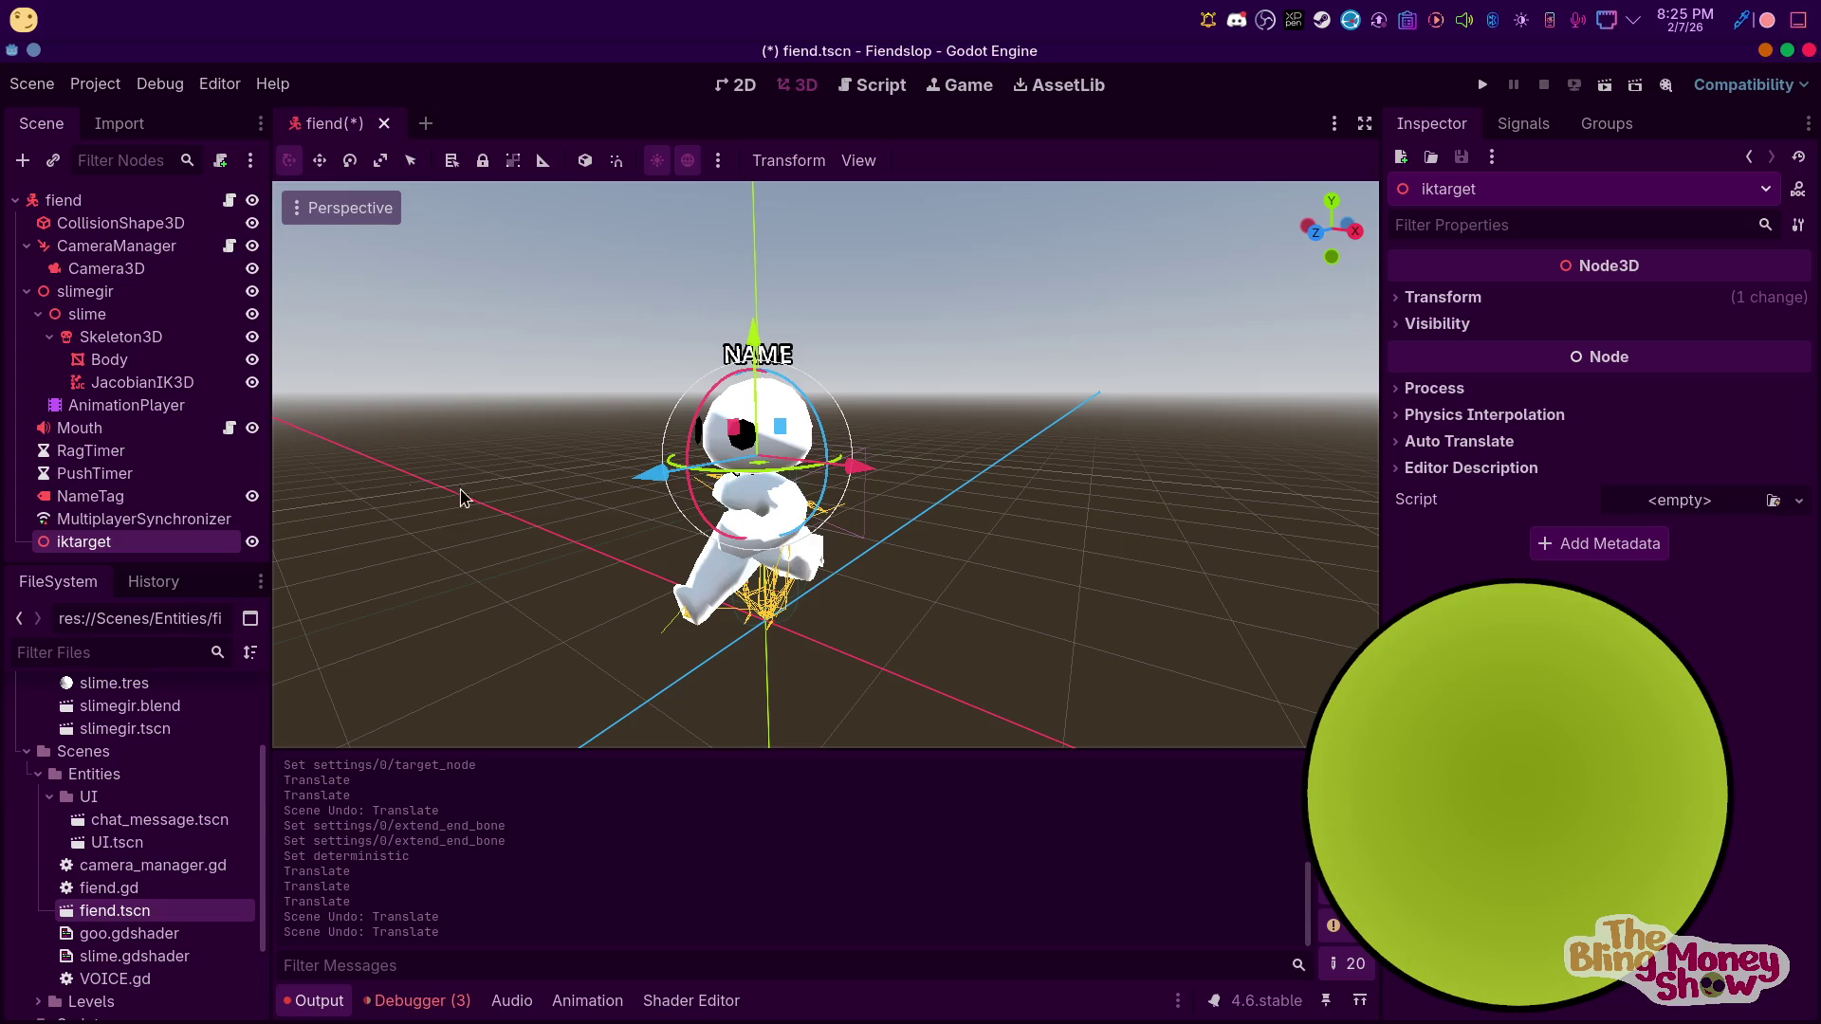
key("ctrl+s")
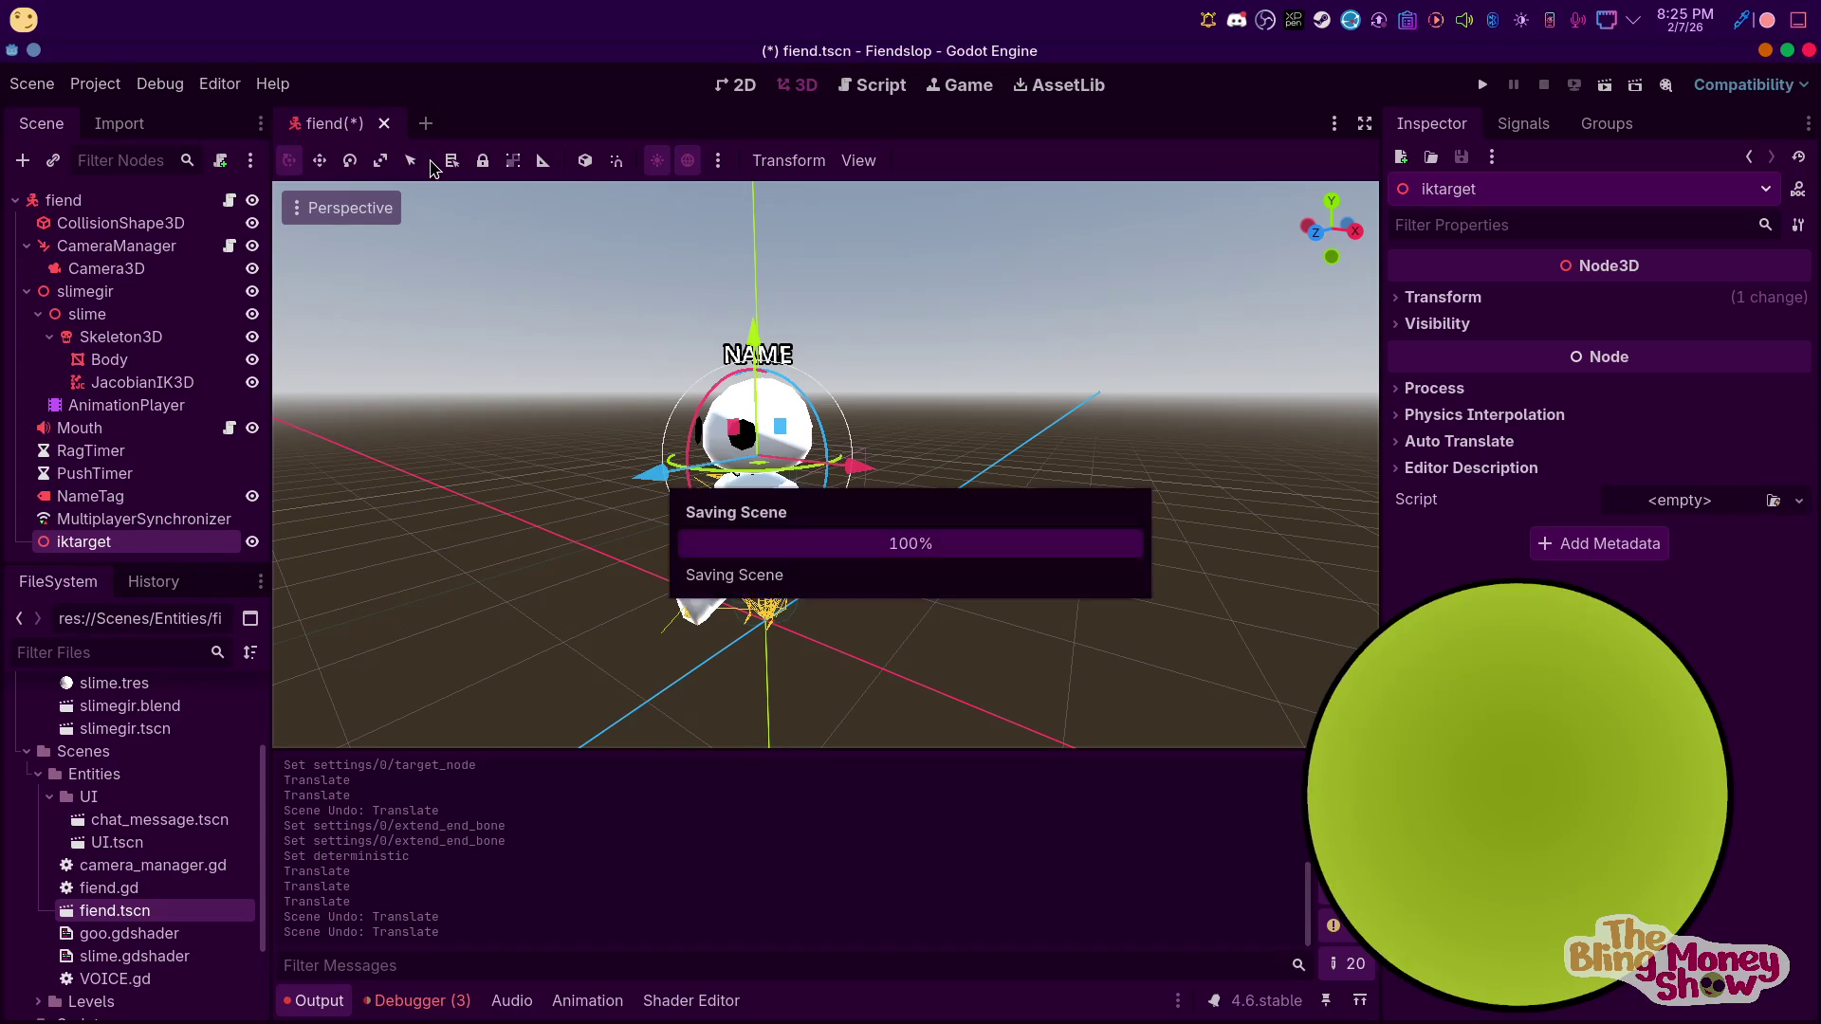
left_click(872, 85)
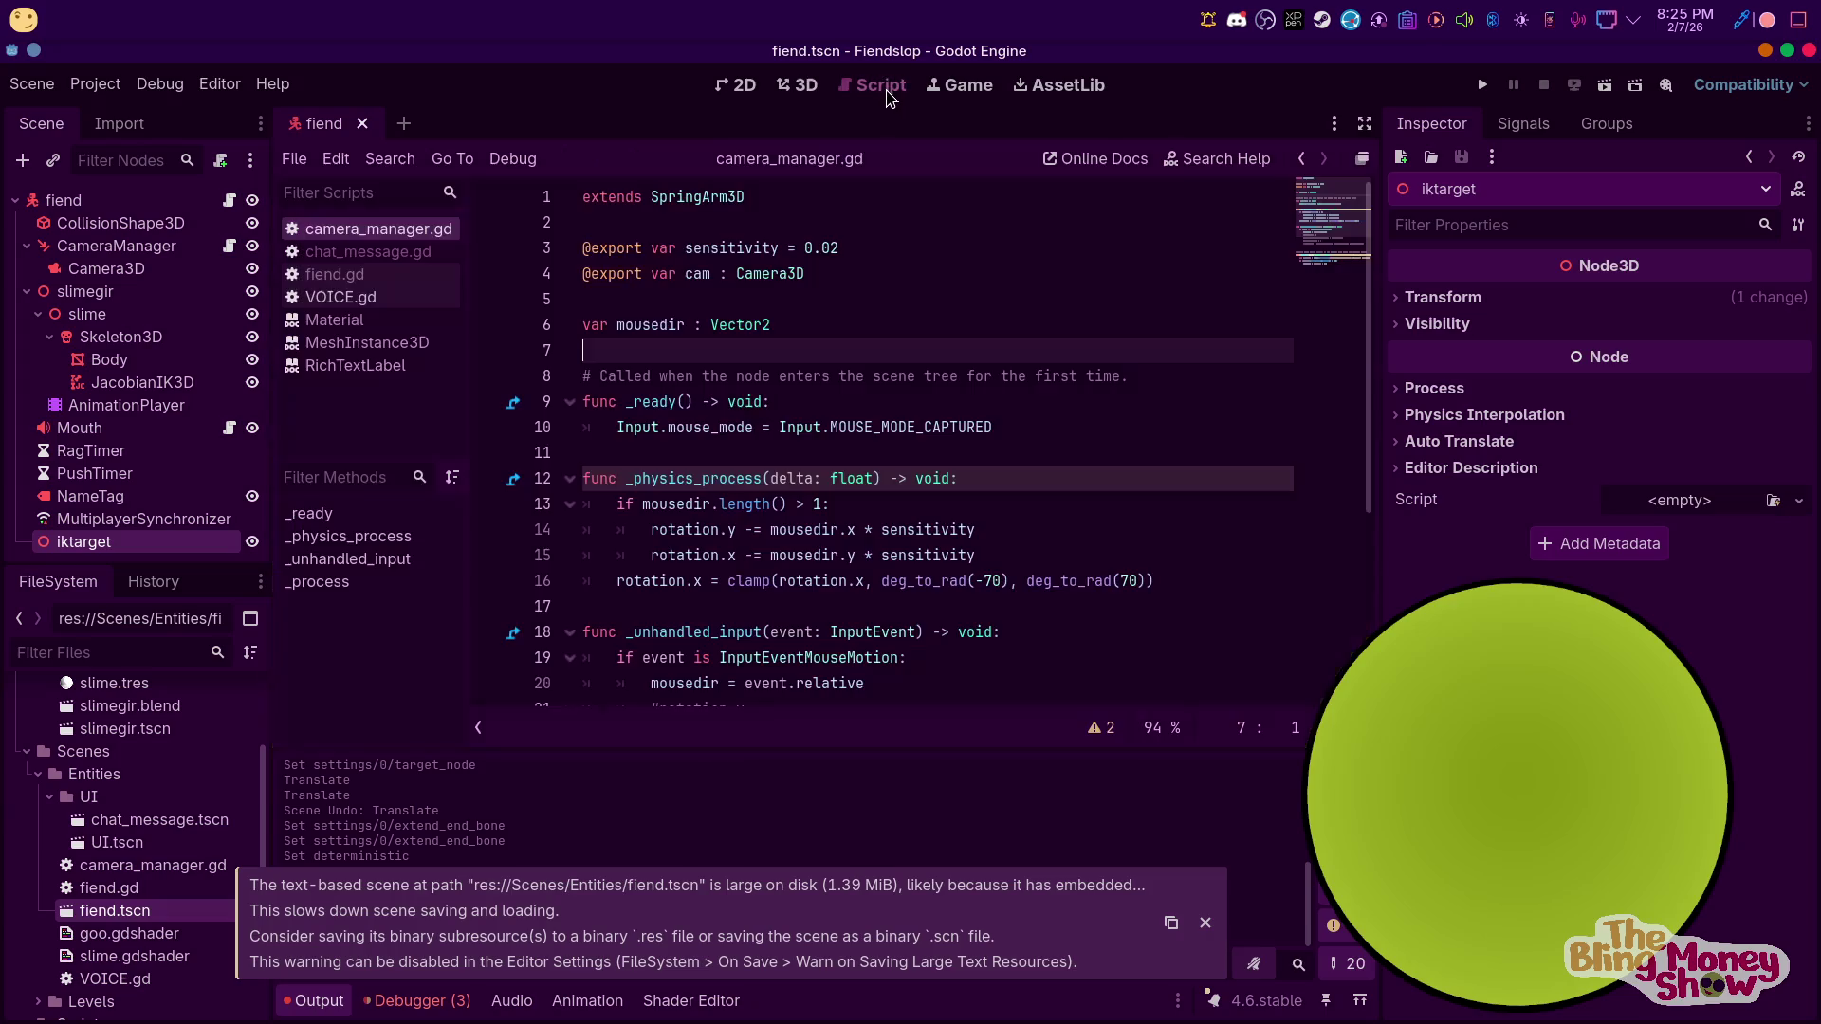
scroll(701, 384, "down", 1)
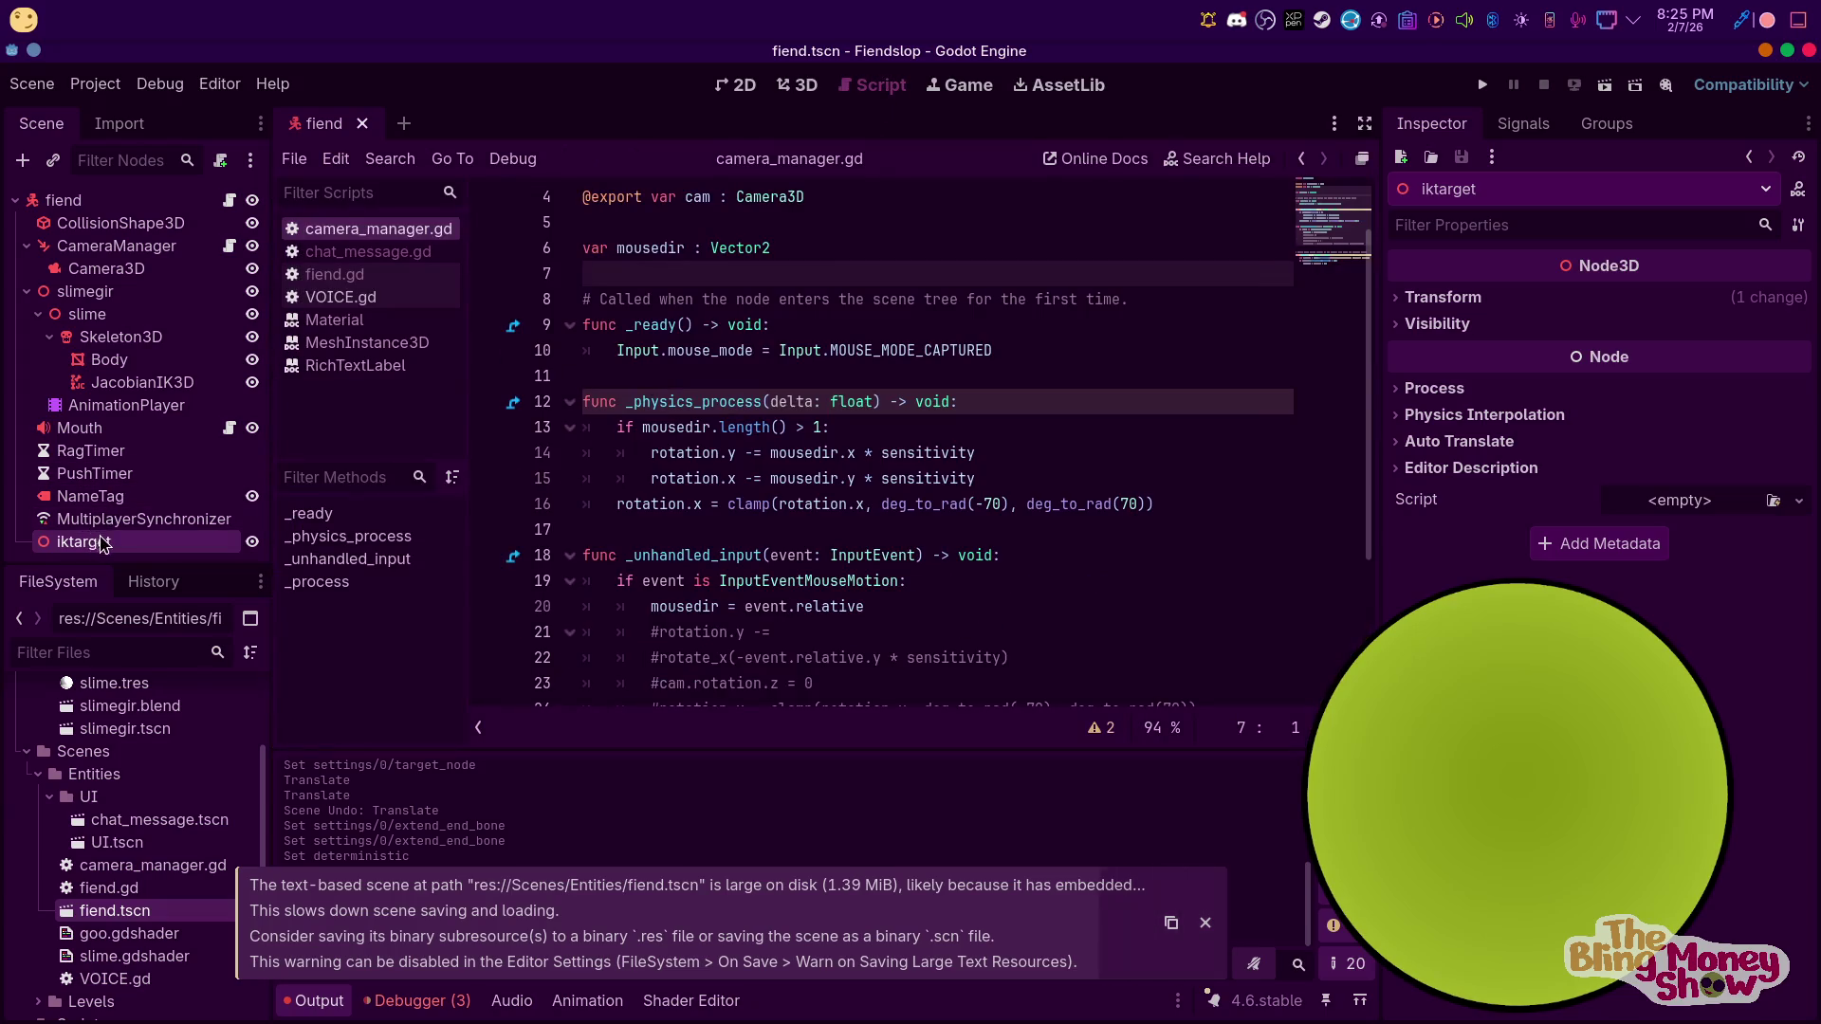
left_click_drag(84, 541, 607, 224)
scroll(748, 318, "up", 1)
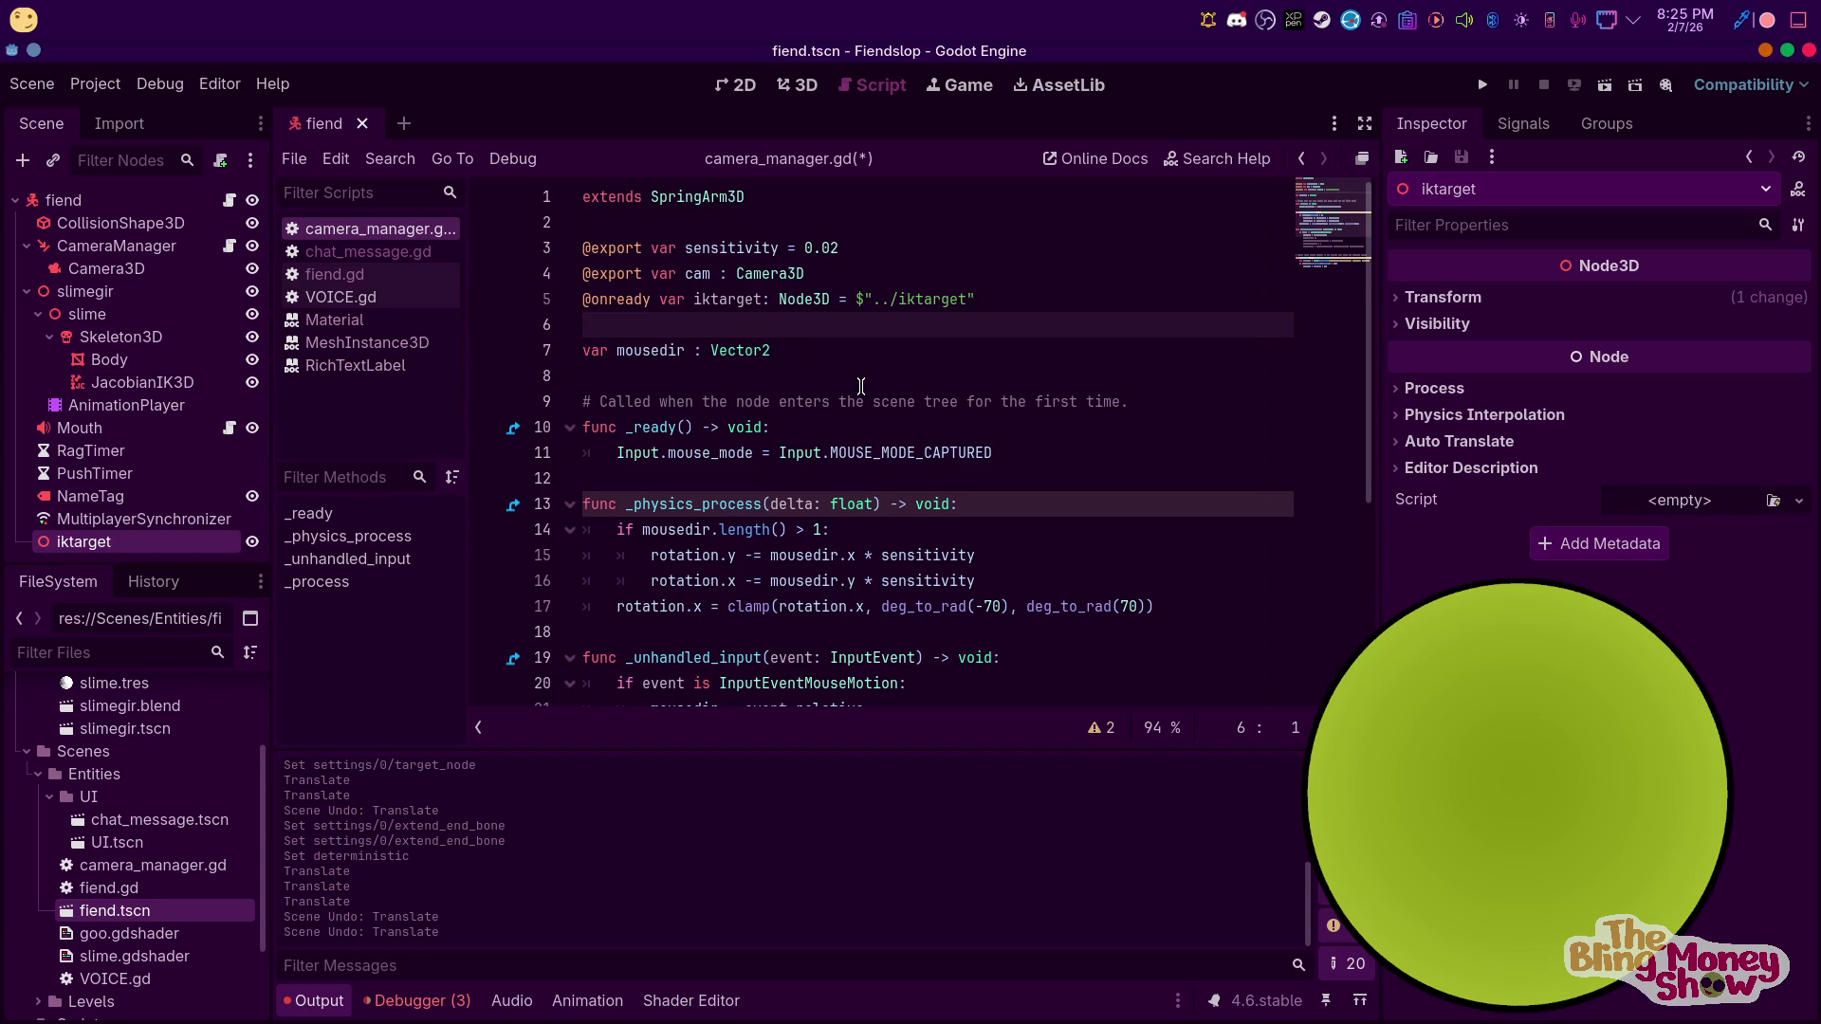
scroll(662, 427, "down", 4)
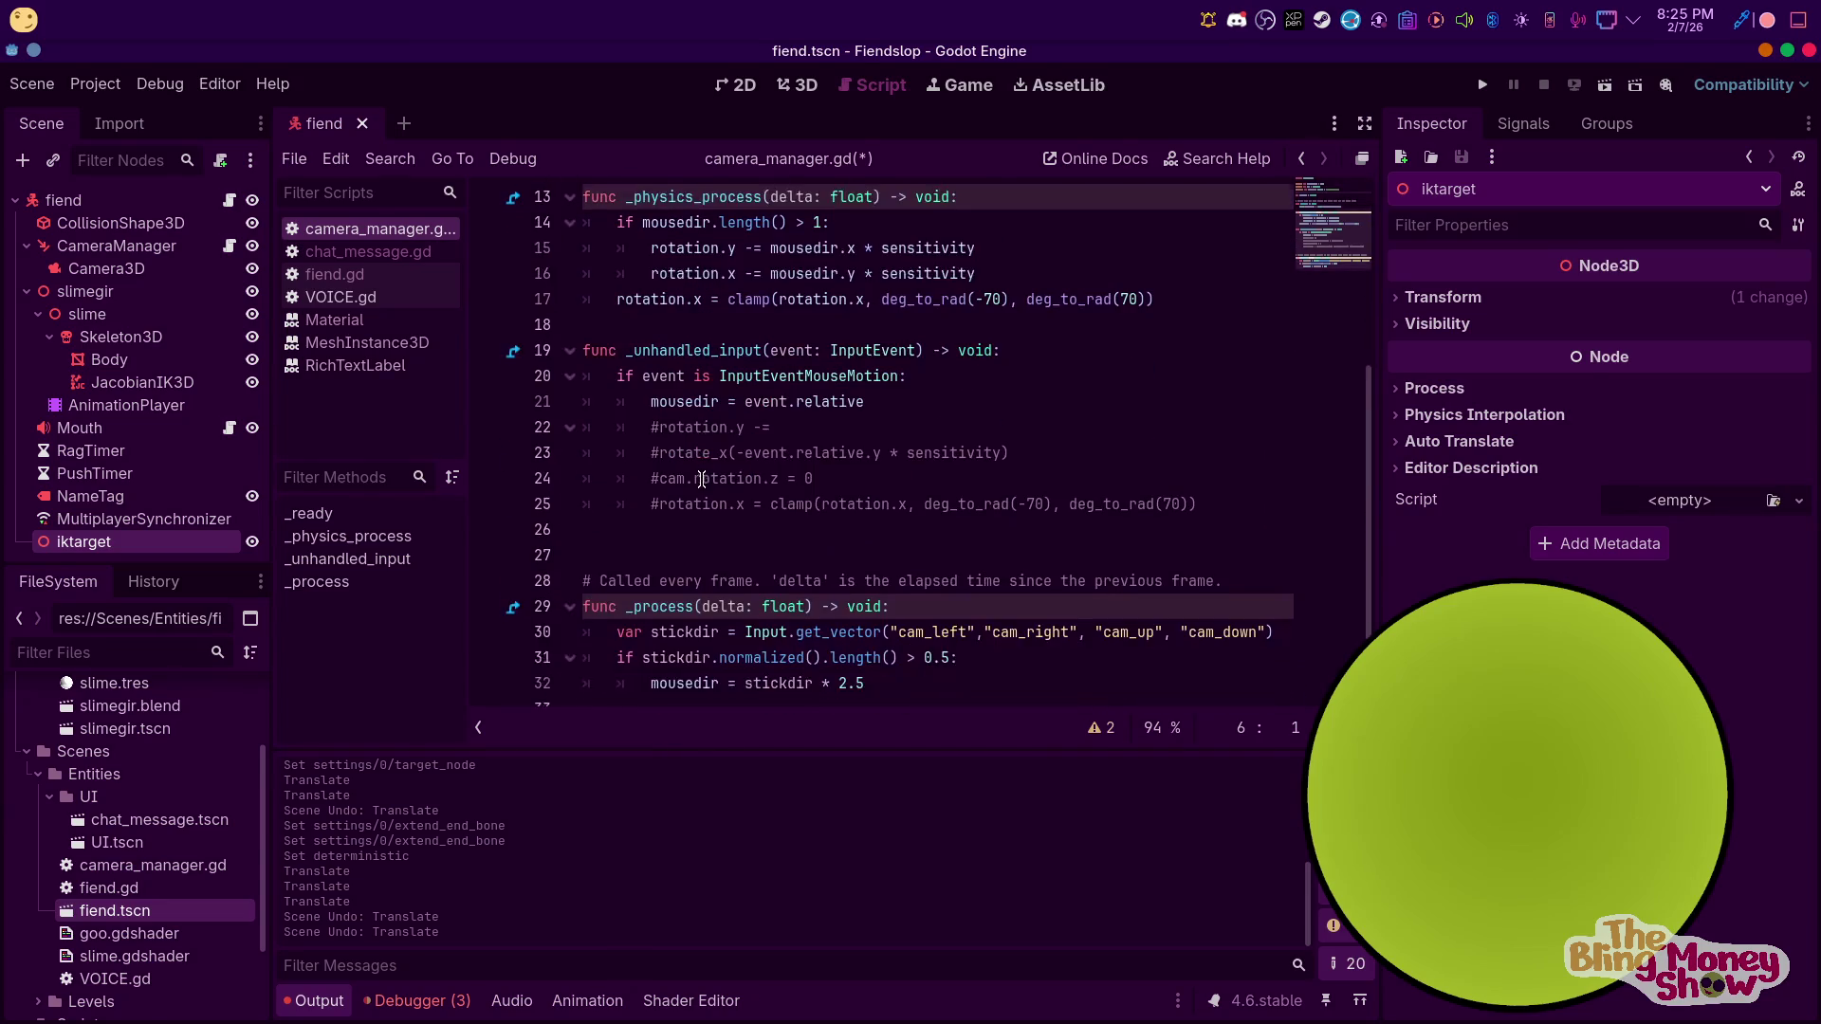
left_click(917, 652)
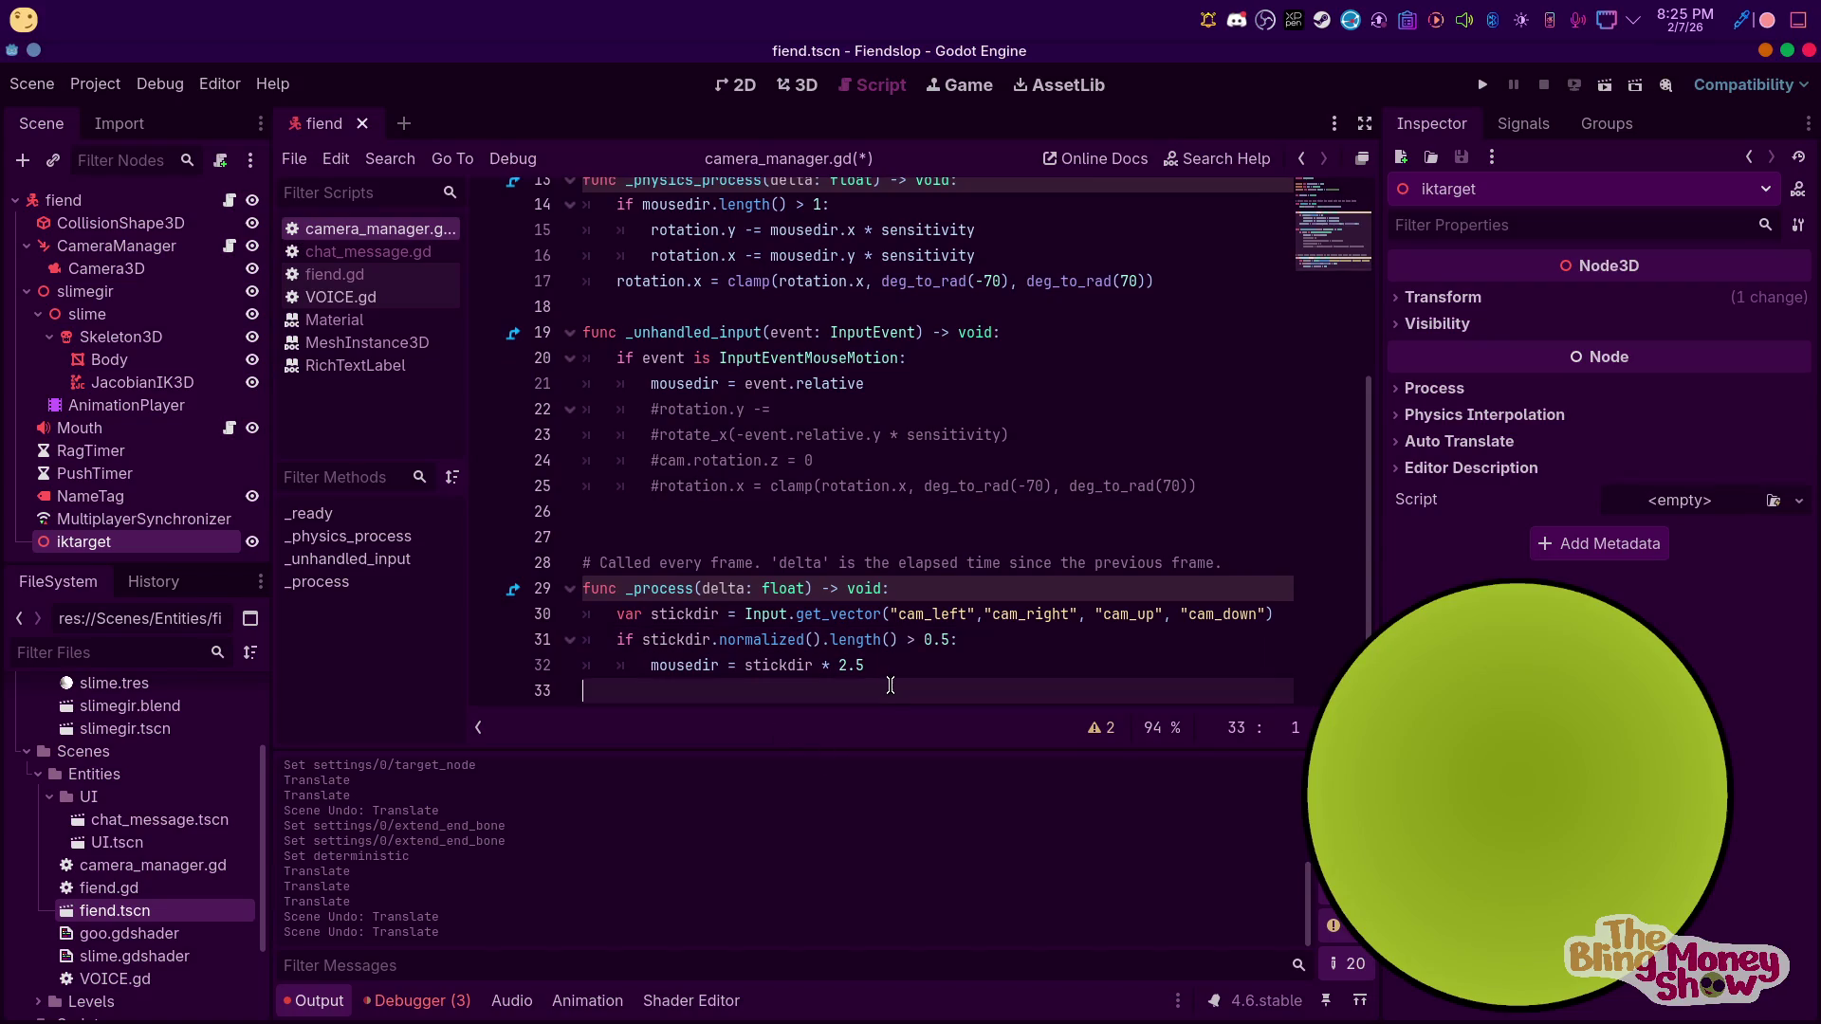
left_click(890, 669)
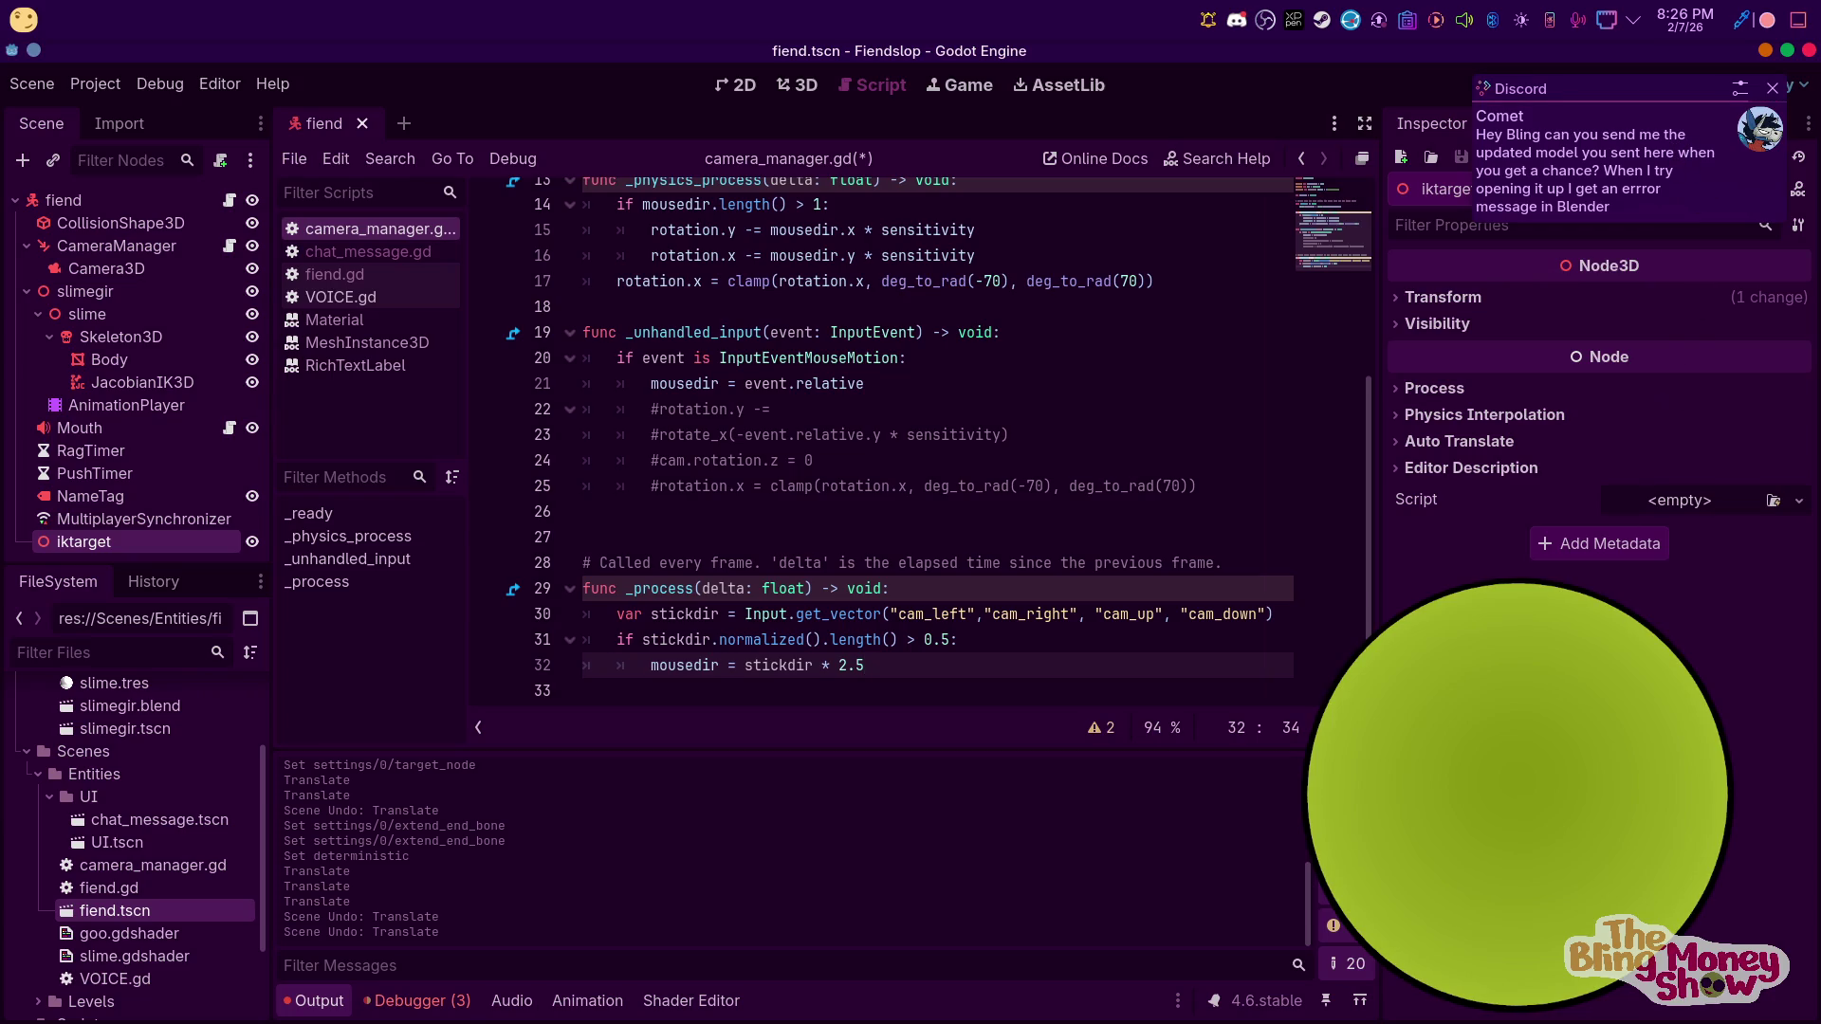
Dismiss the Discord chat notification and turn off desktop notifications
left_click(1771, 88)
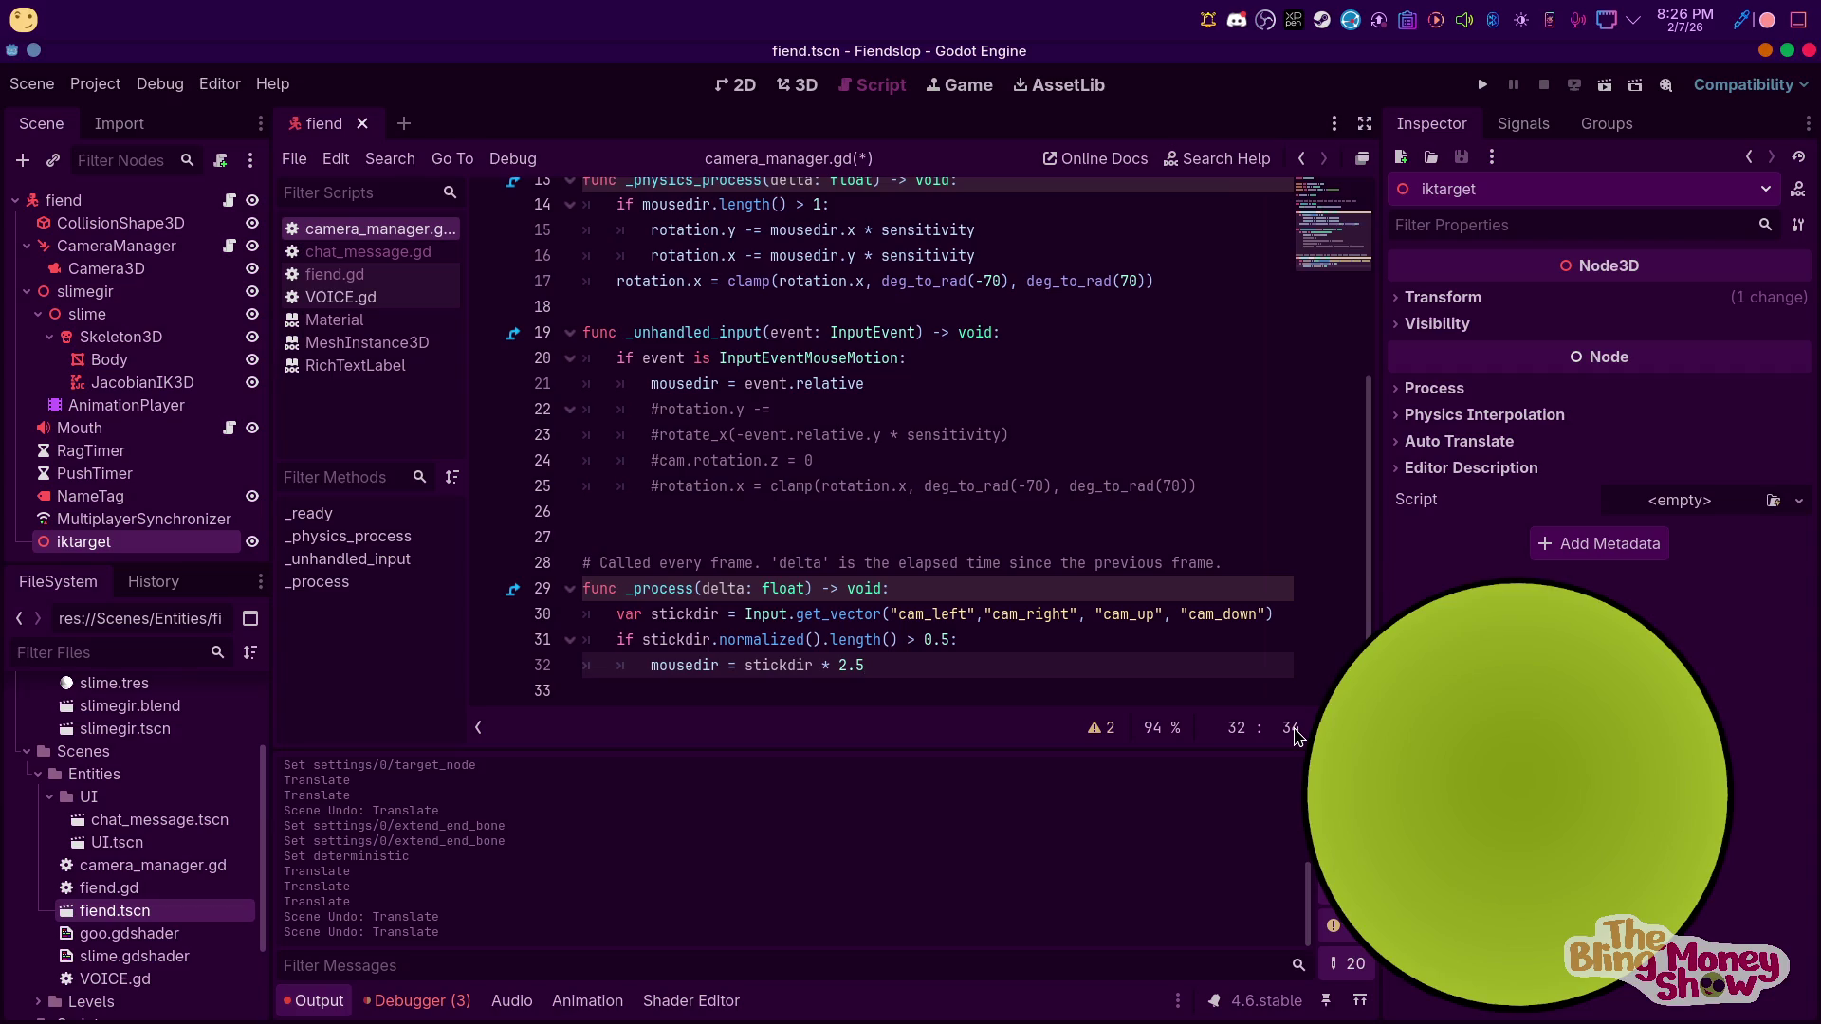
middle_click(1203, 17)
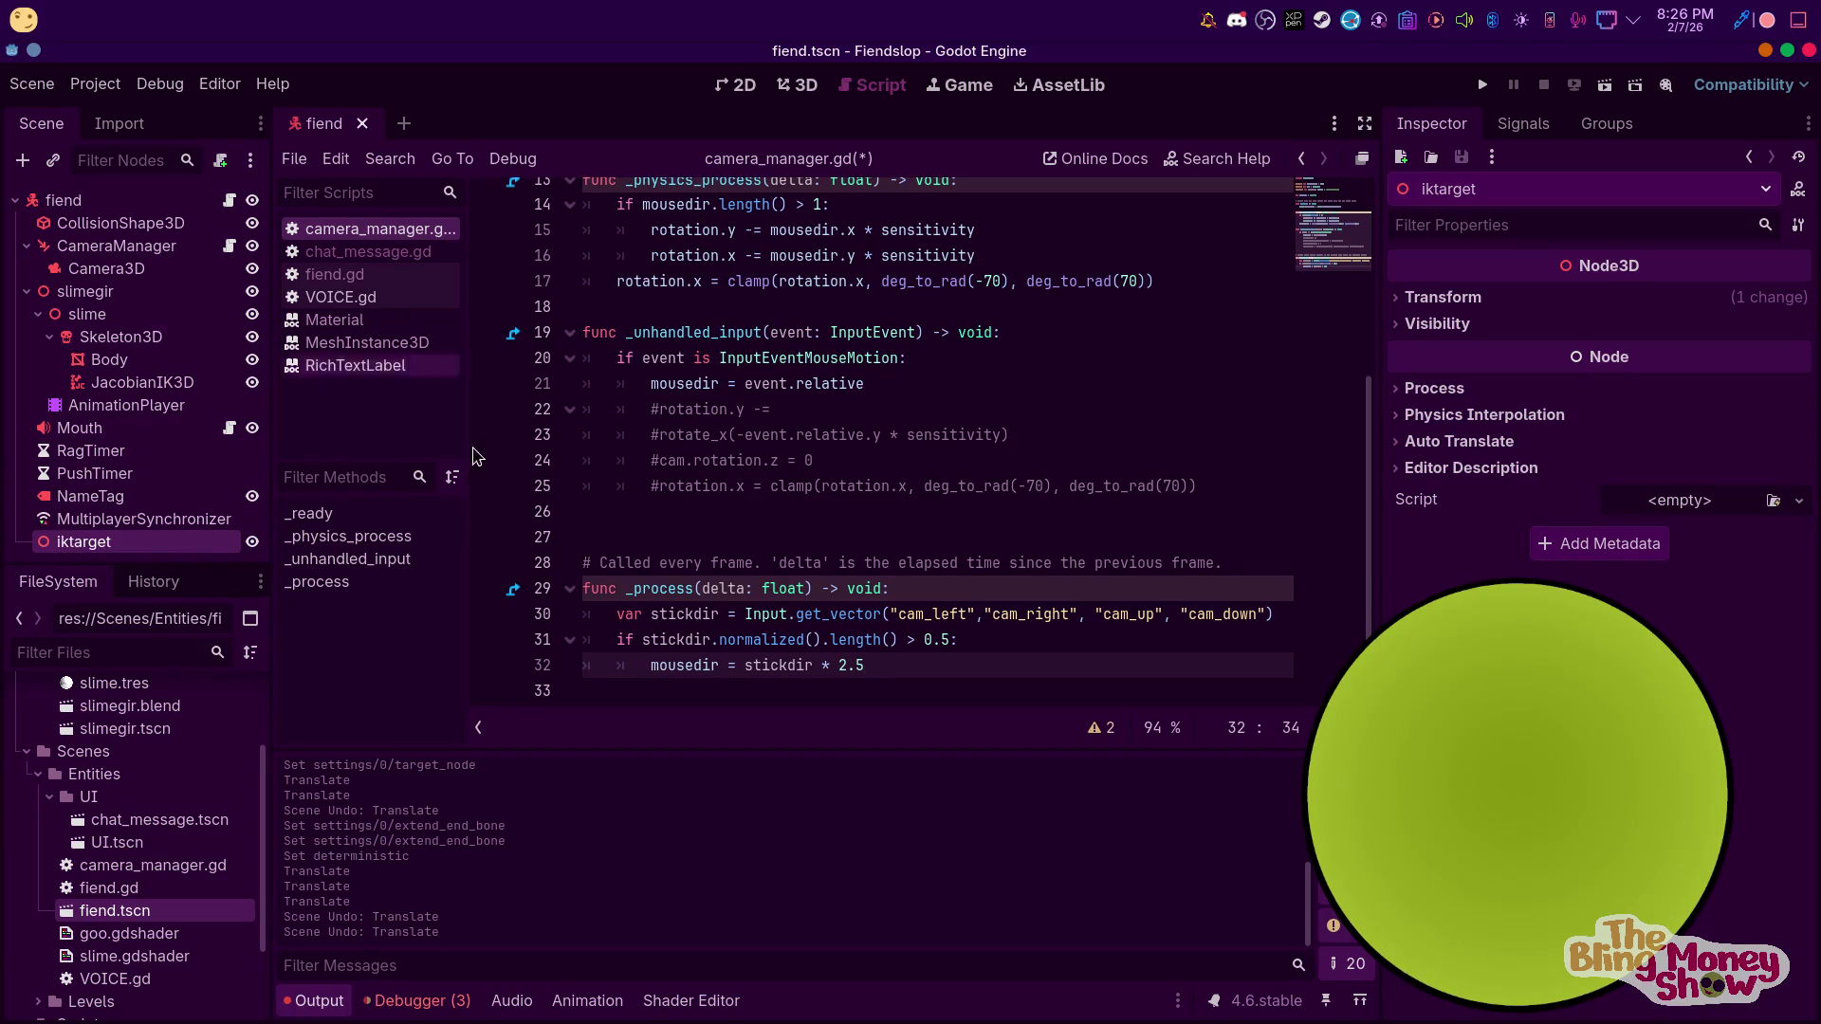
scroll(965, 566, "up", 1)
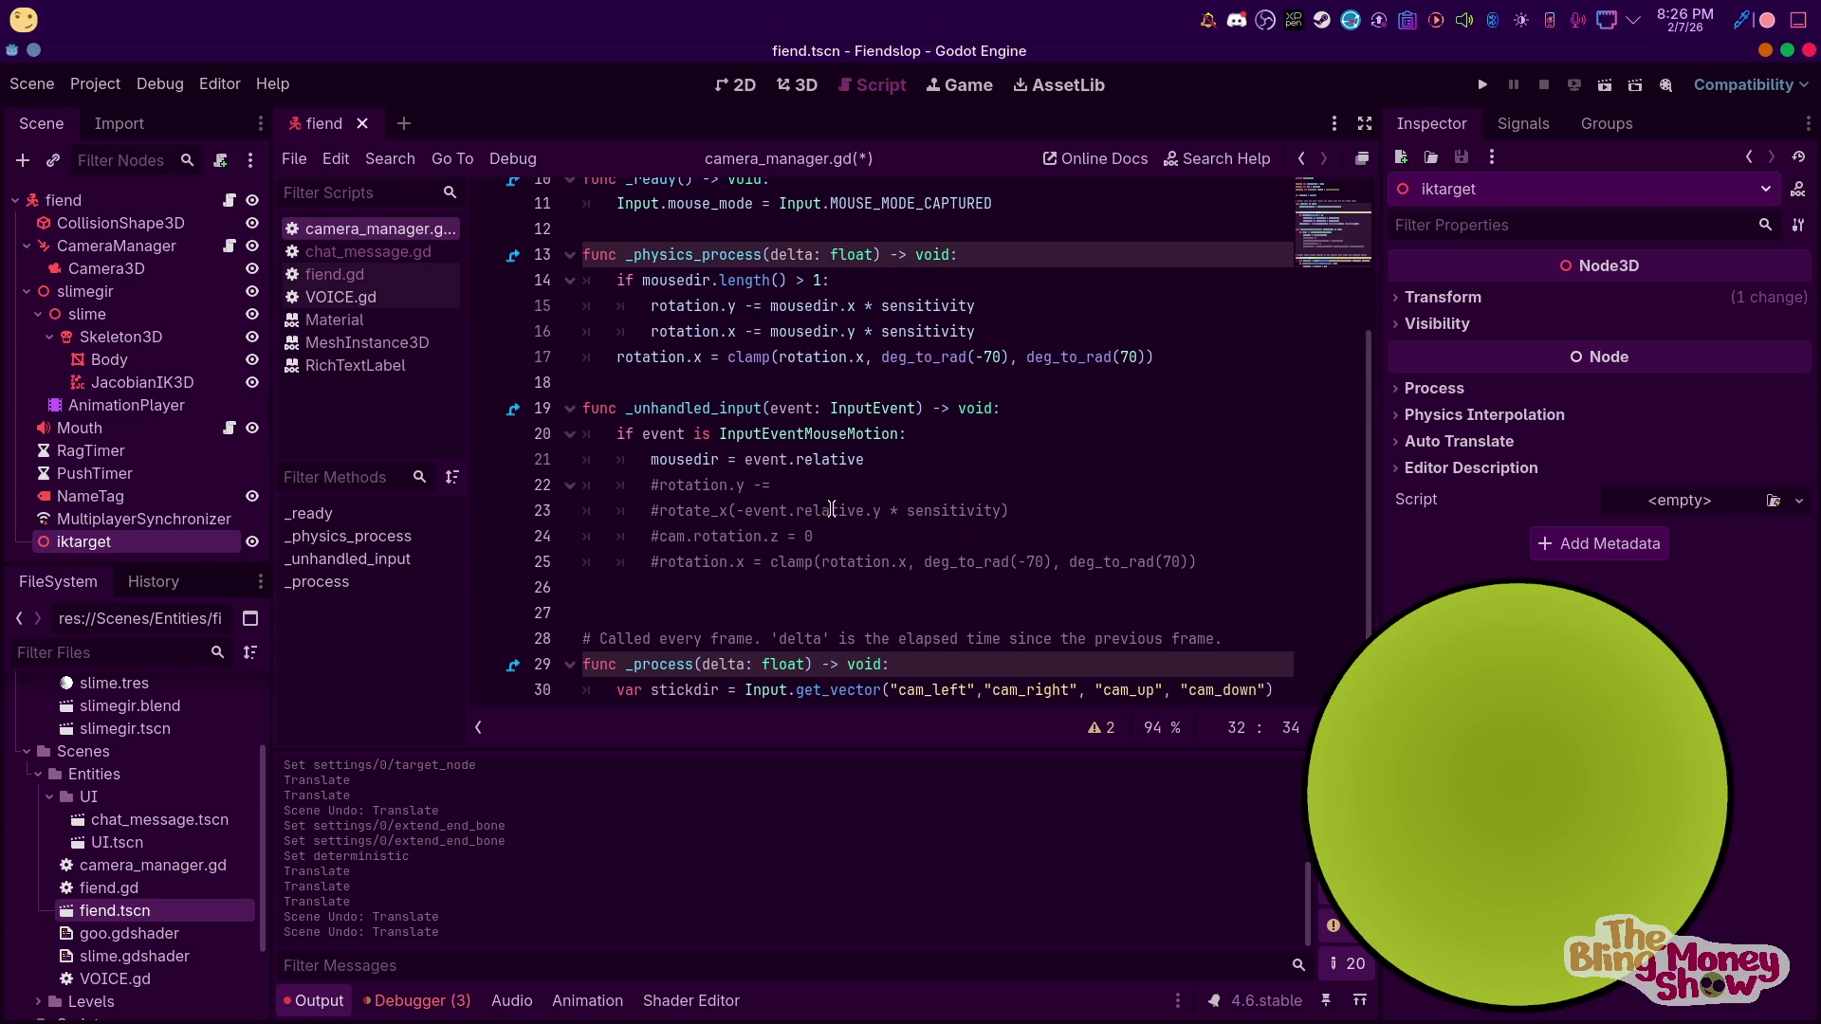
scroll(920, 356, "up", 2)
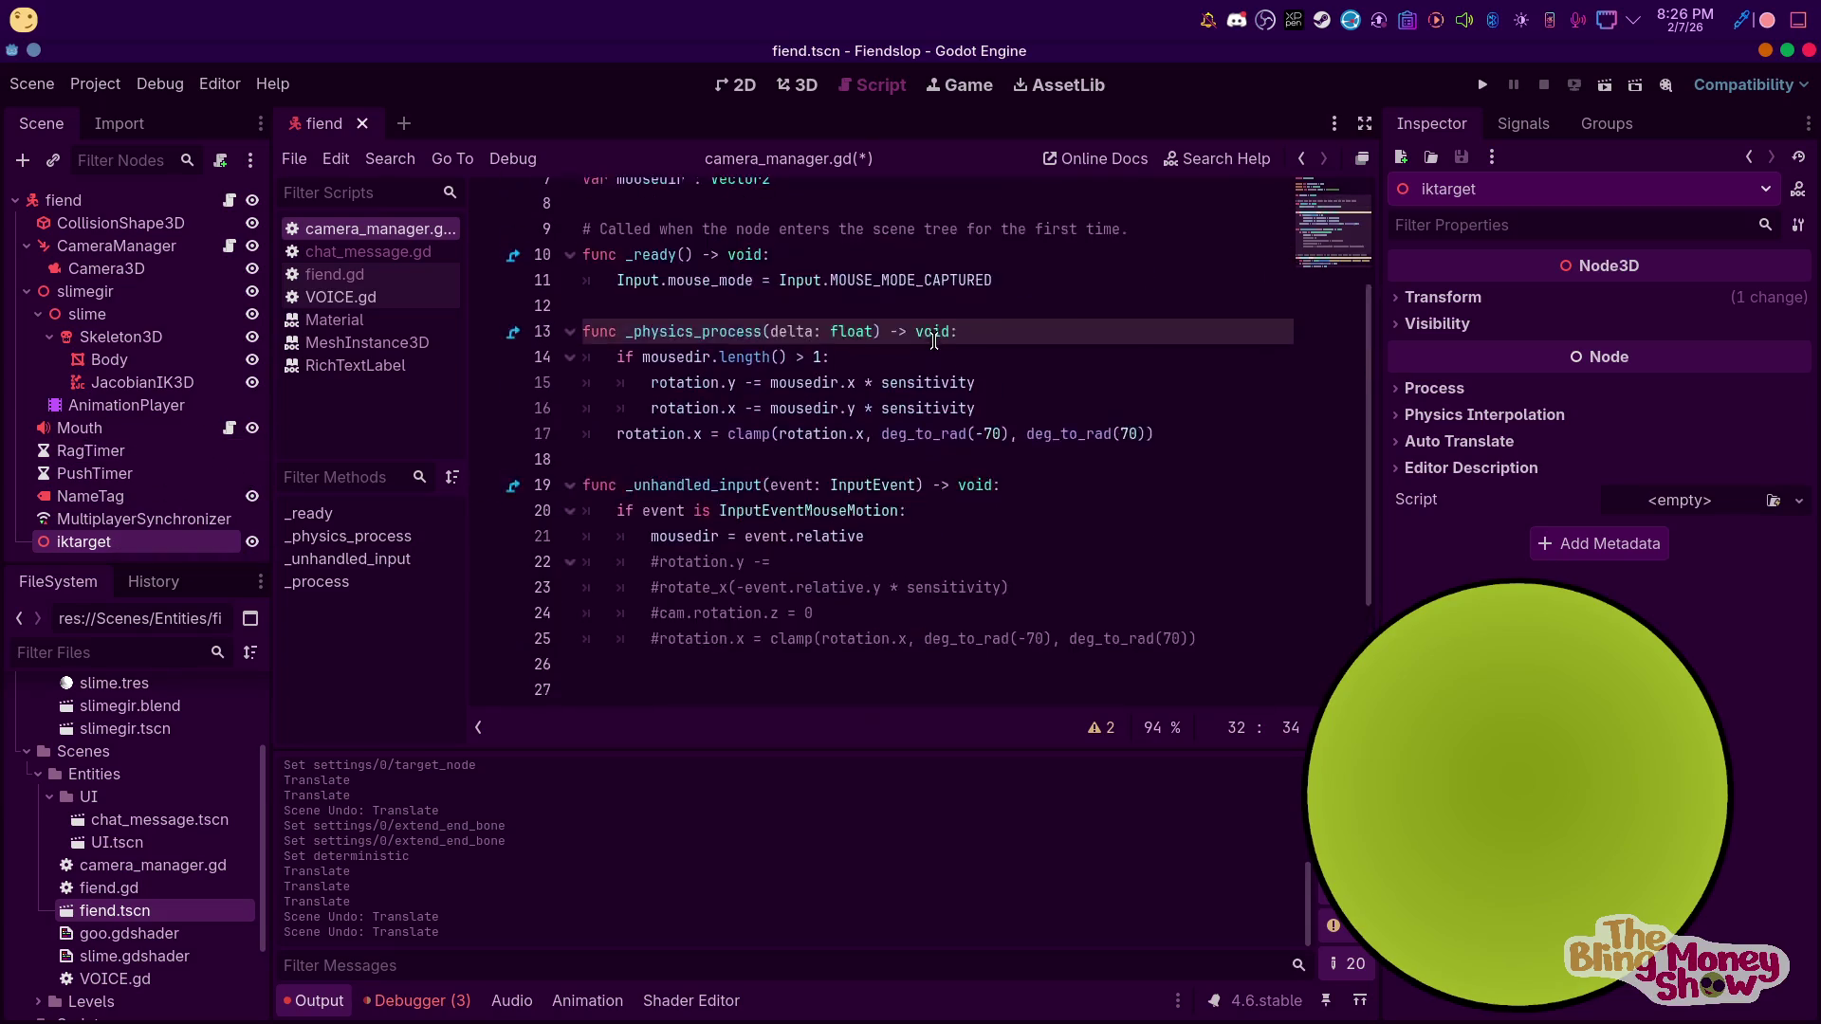
scroll(953, 424, "up", 1)
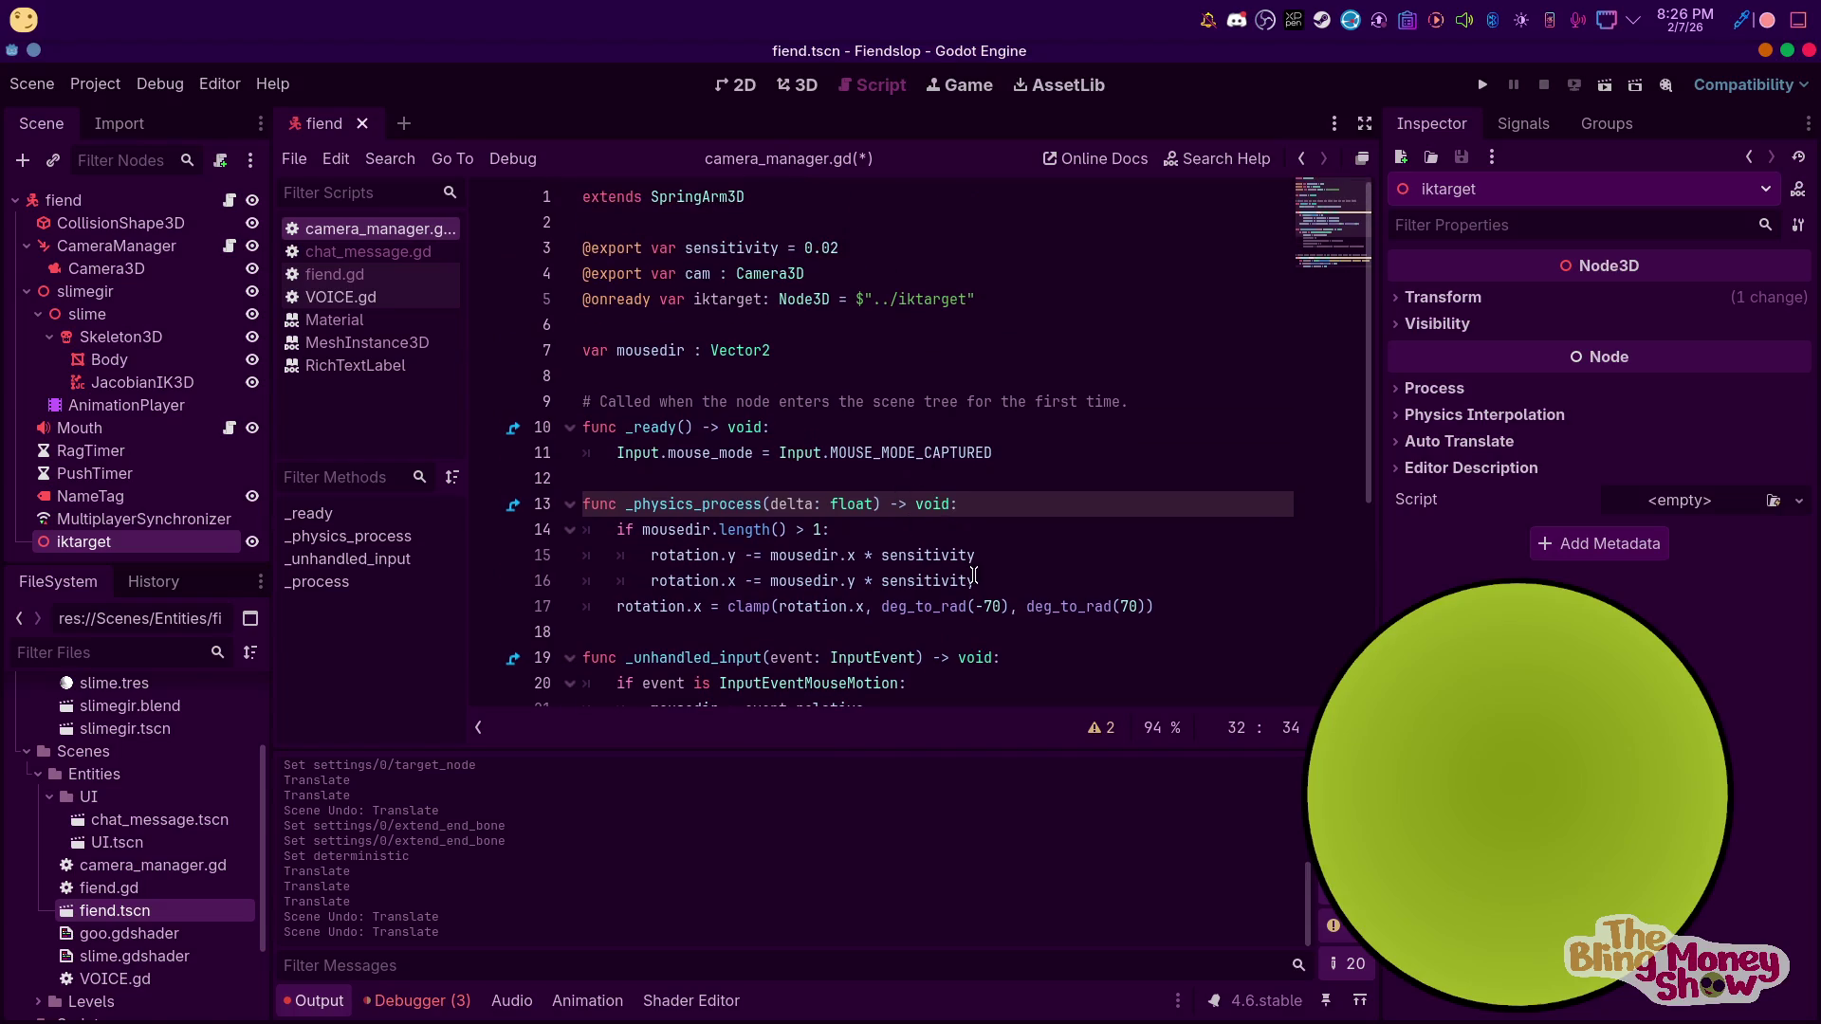
Start a new _physics_process line 'iktarget.global_position.x = lerp(' using autocomplete
scroll(664, 436, "down", 1)
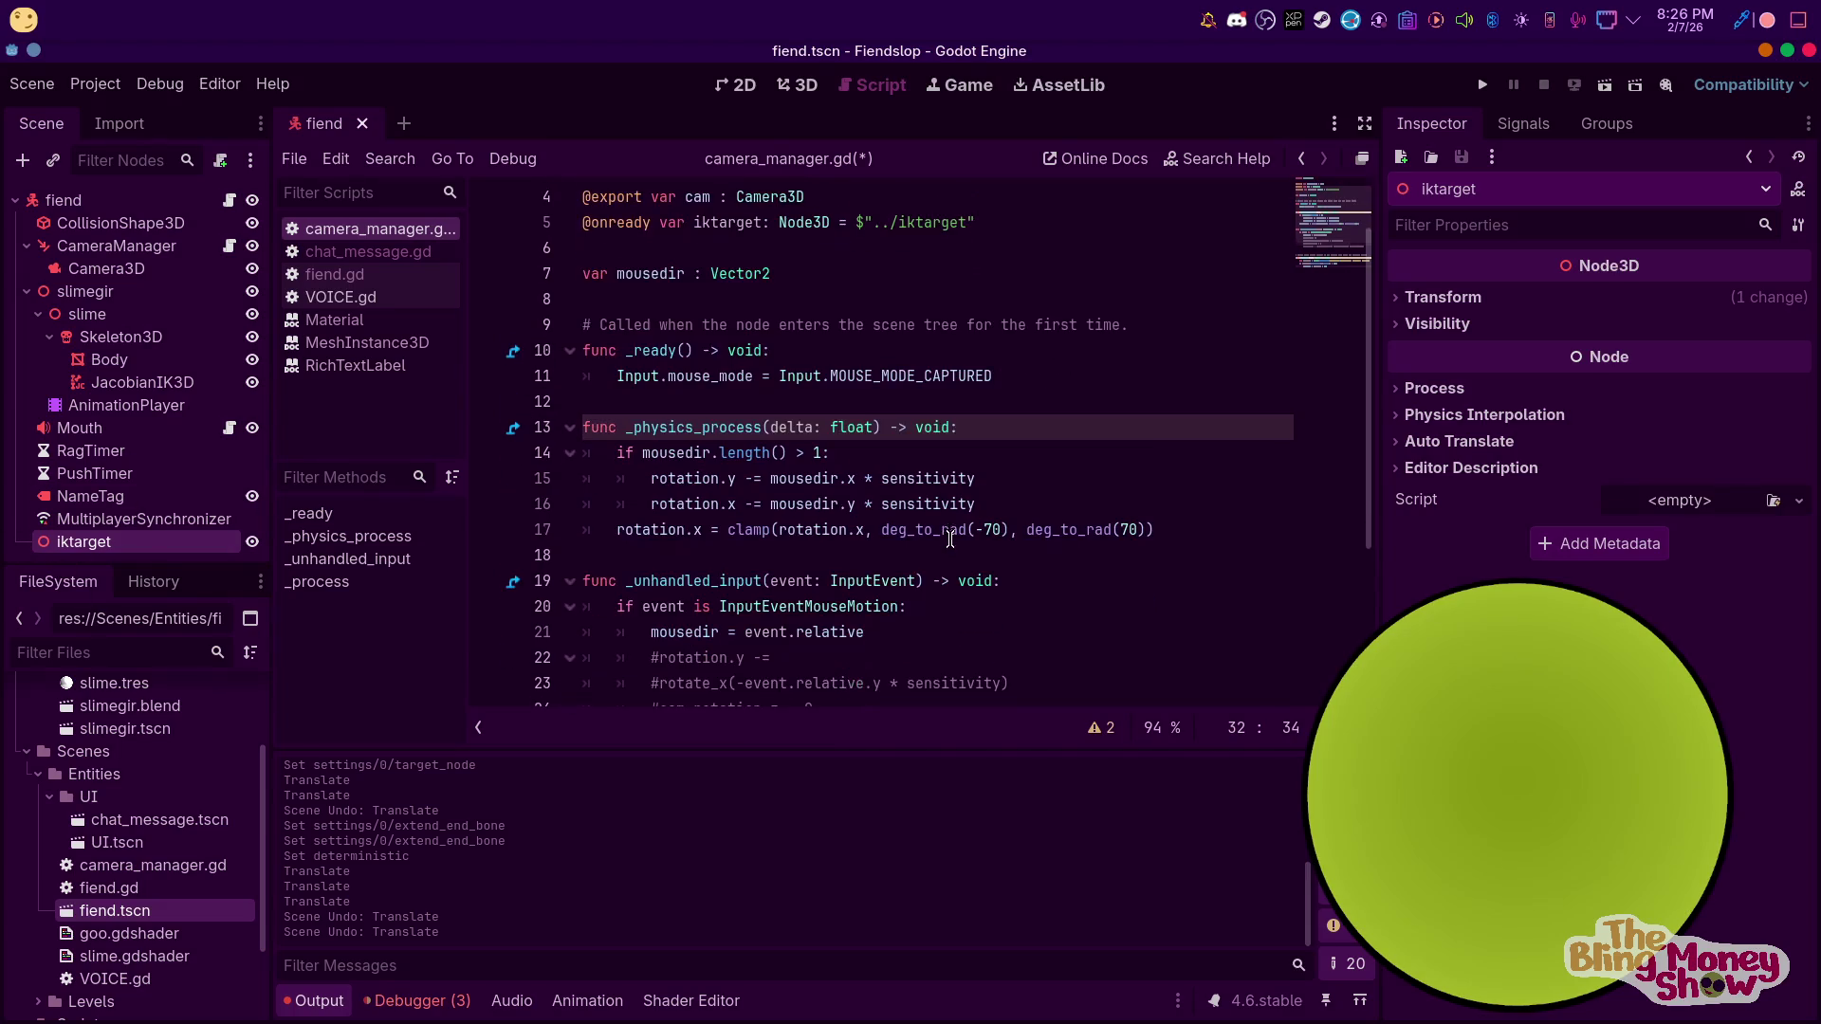
left_click(1012, 424)
key("Return")
type("i")
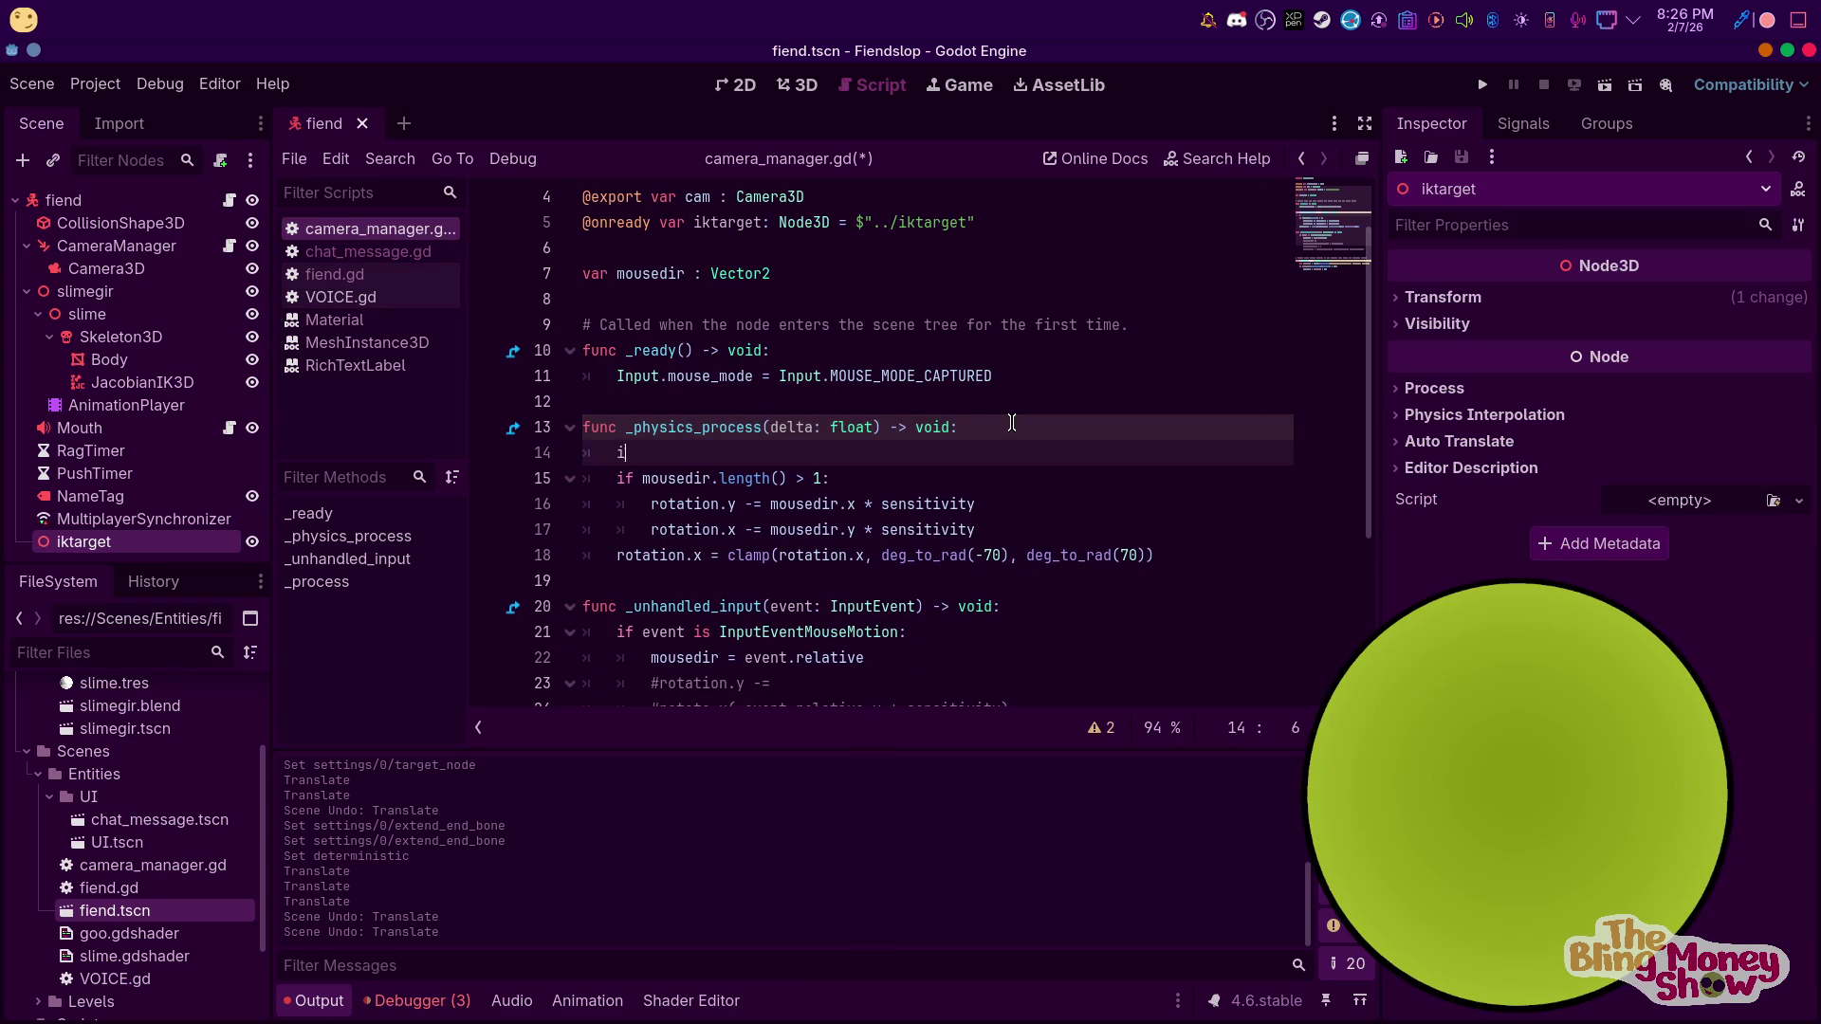
type("k")
key("Return")
type("gl")
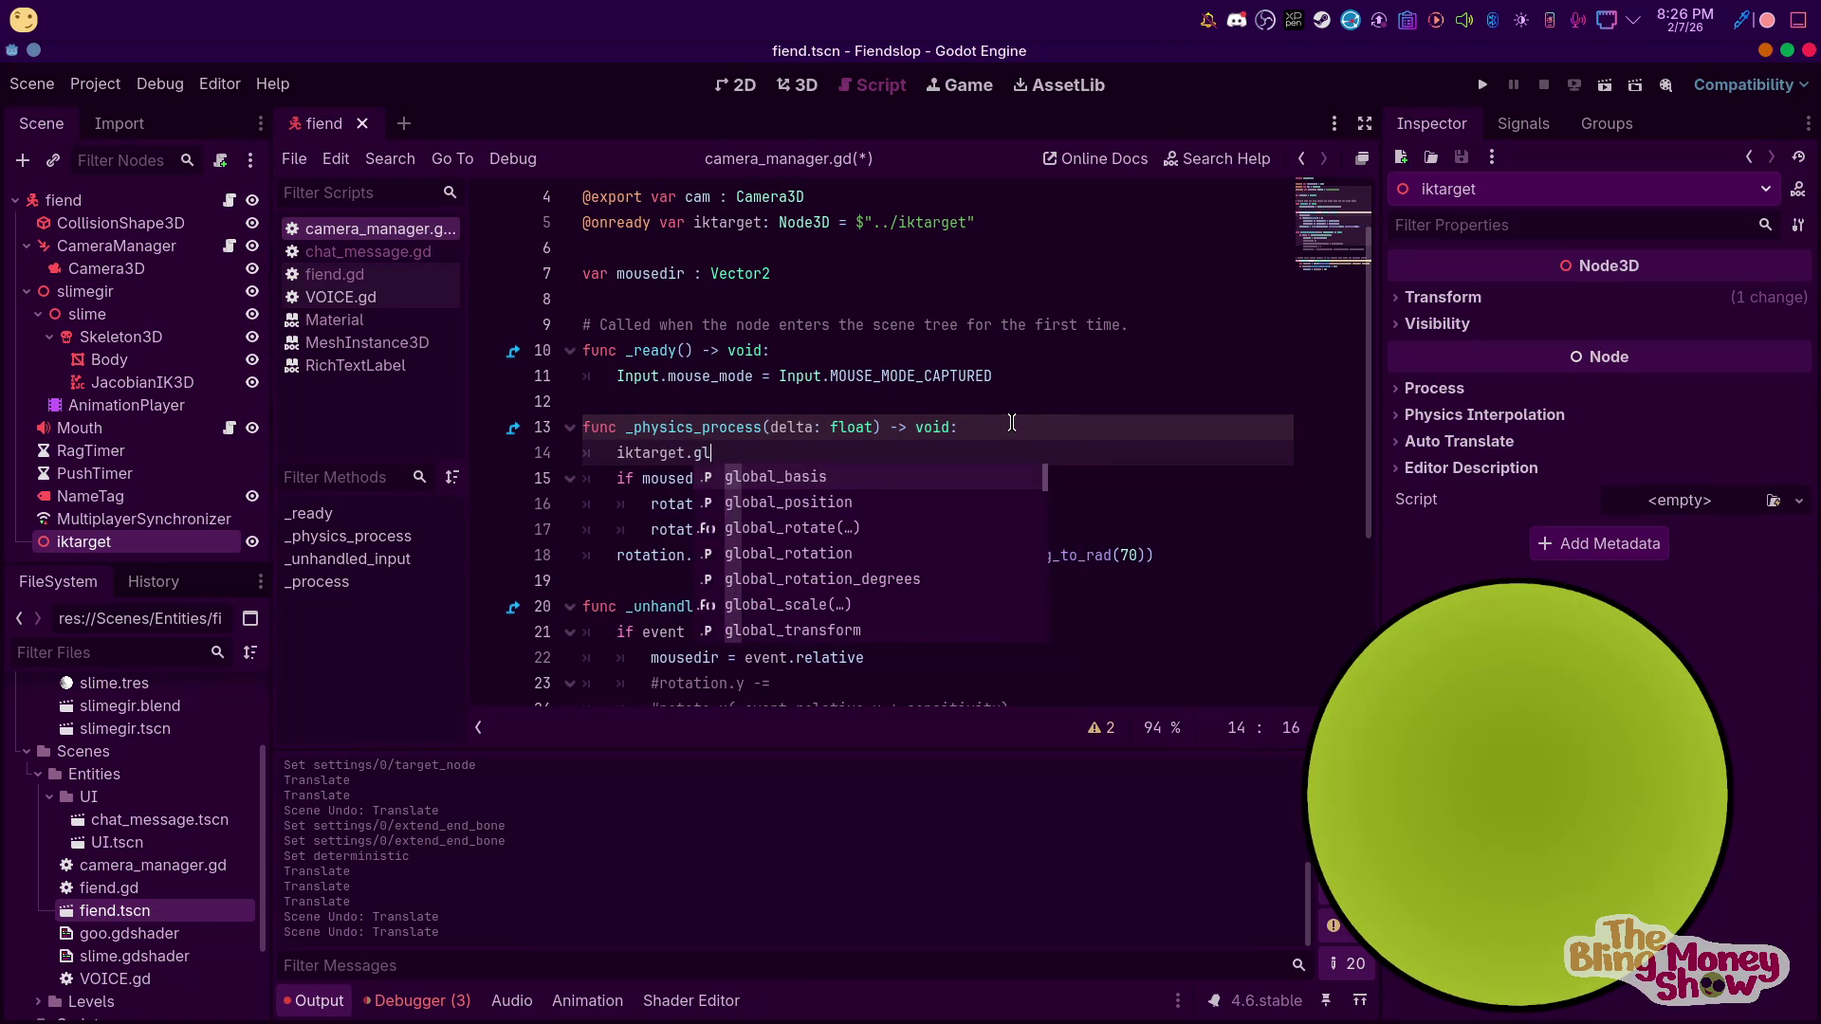
key("Escape")
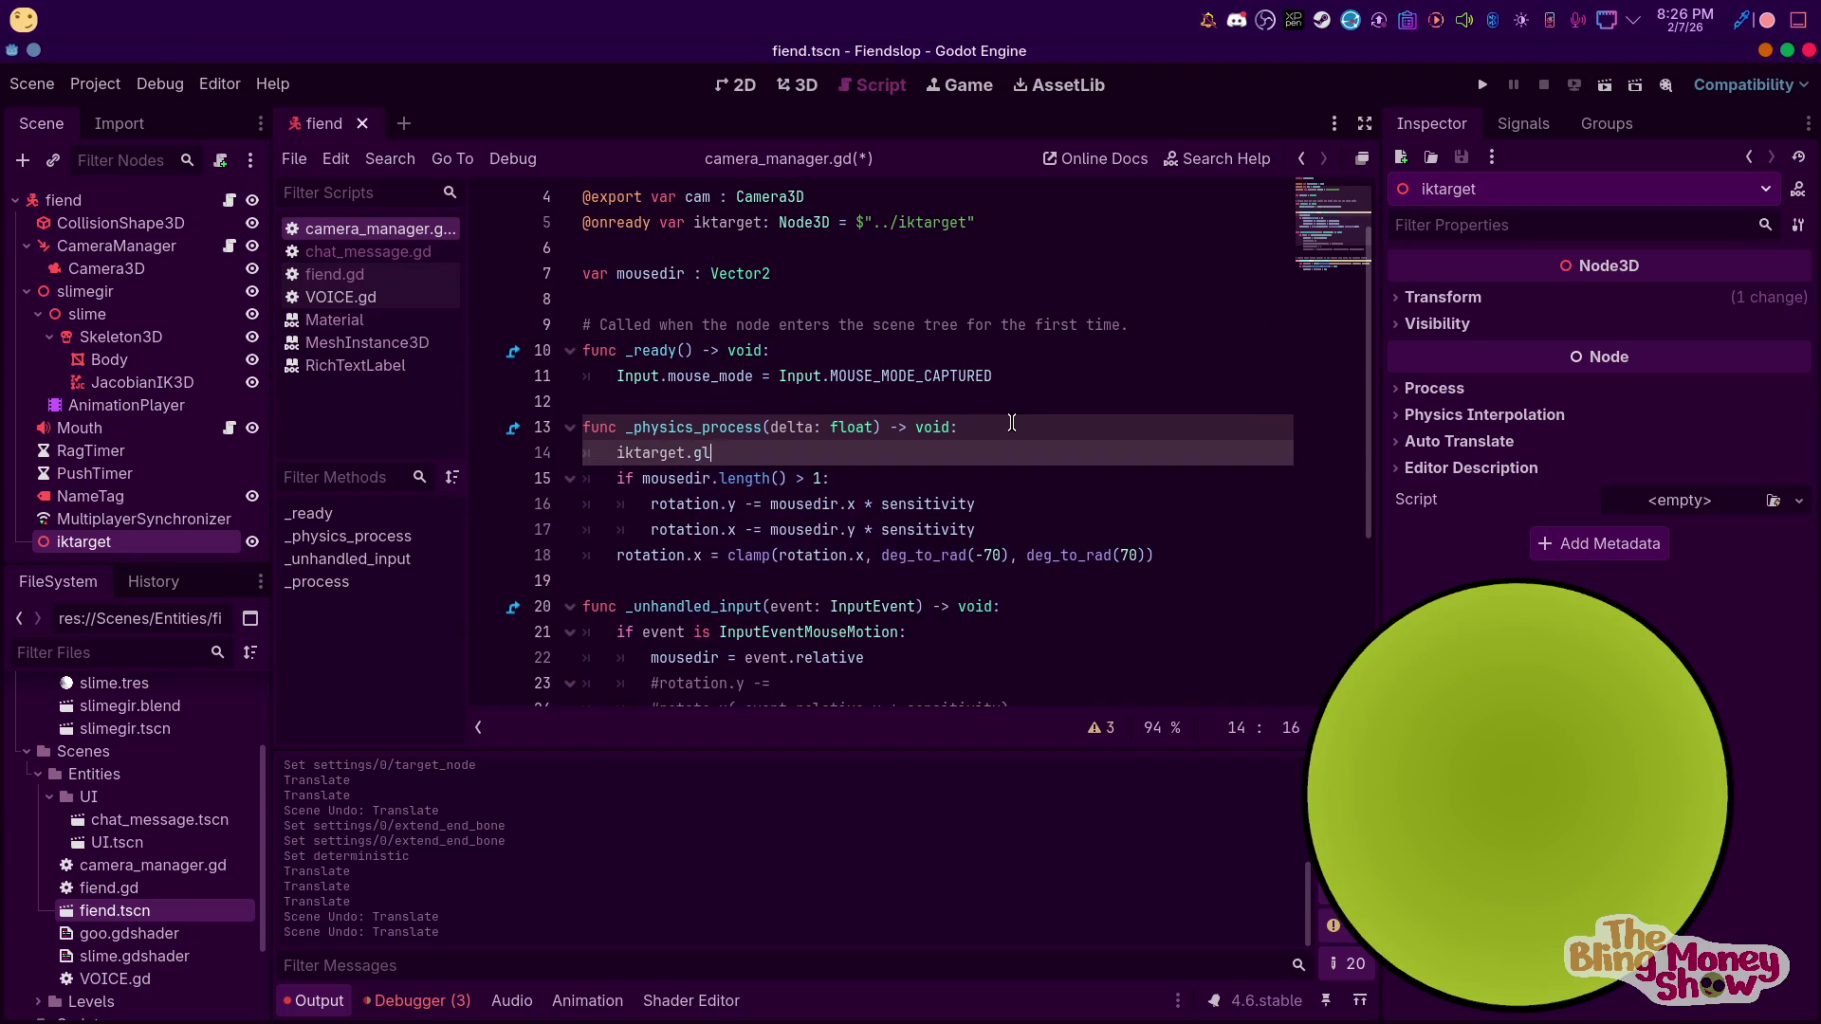
type("o")
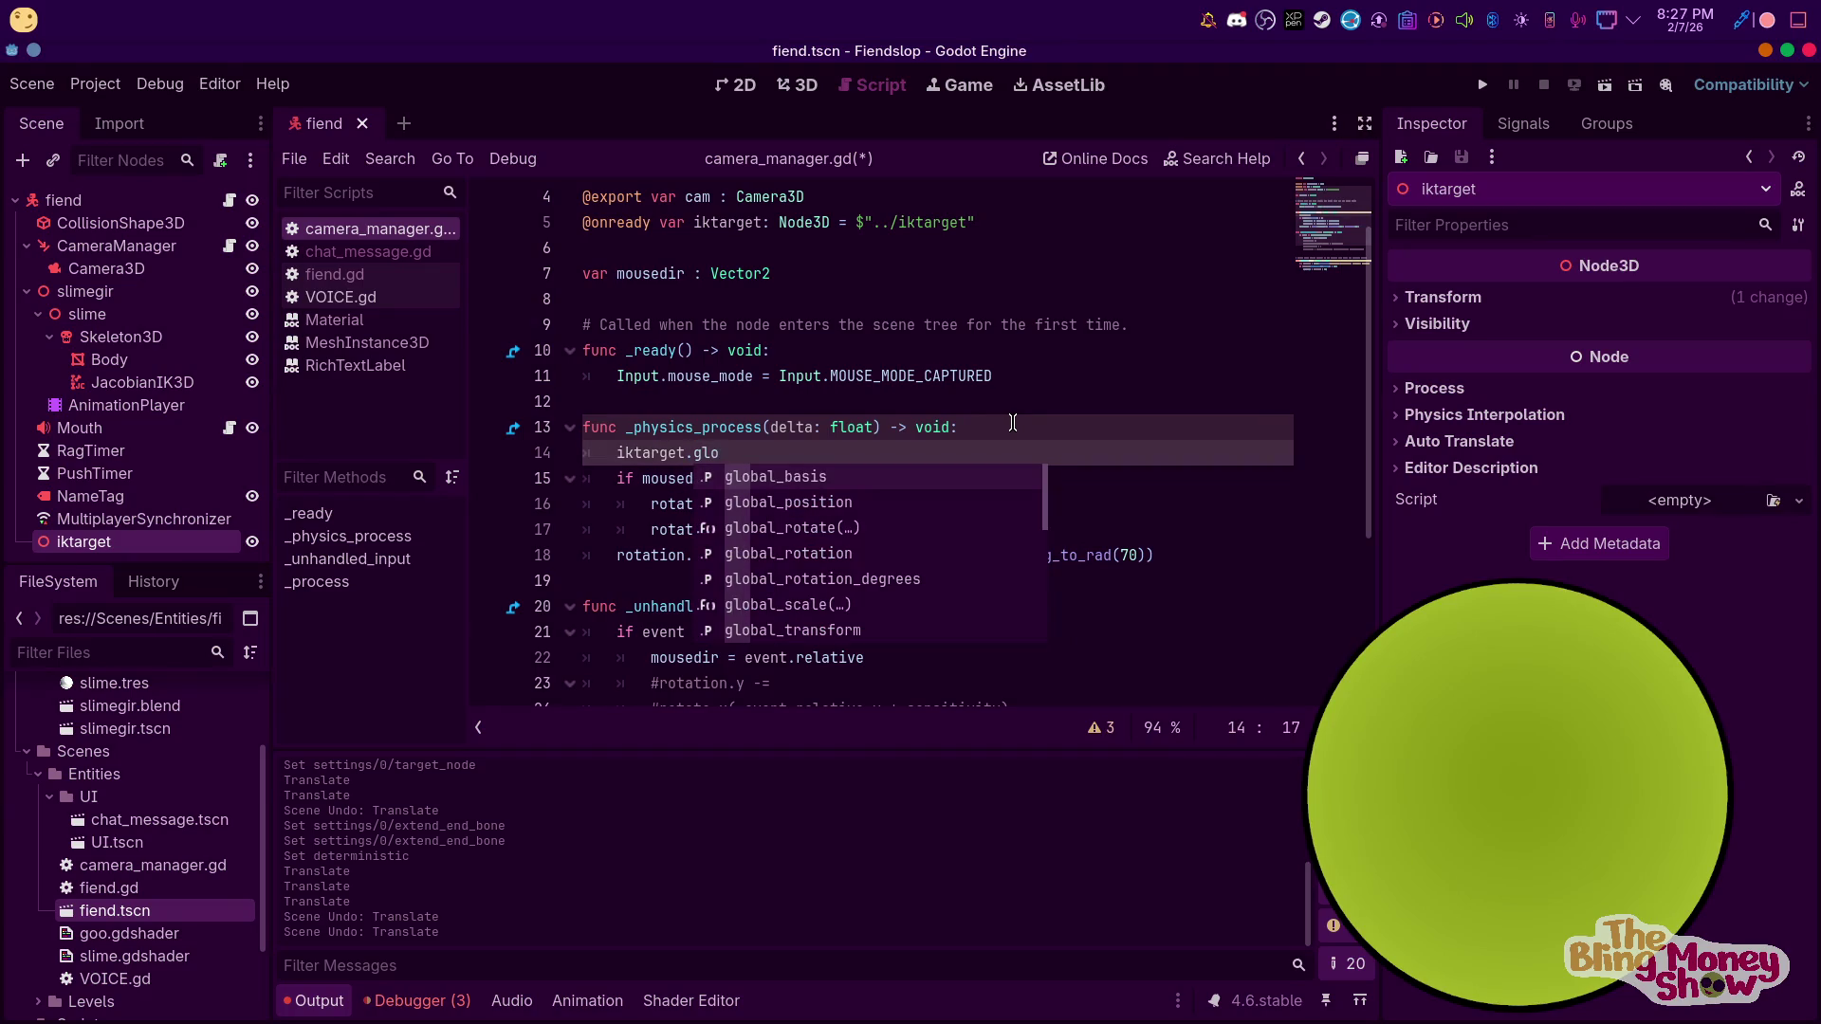
key("Down")
key("Return")
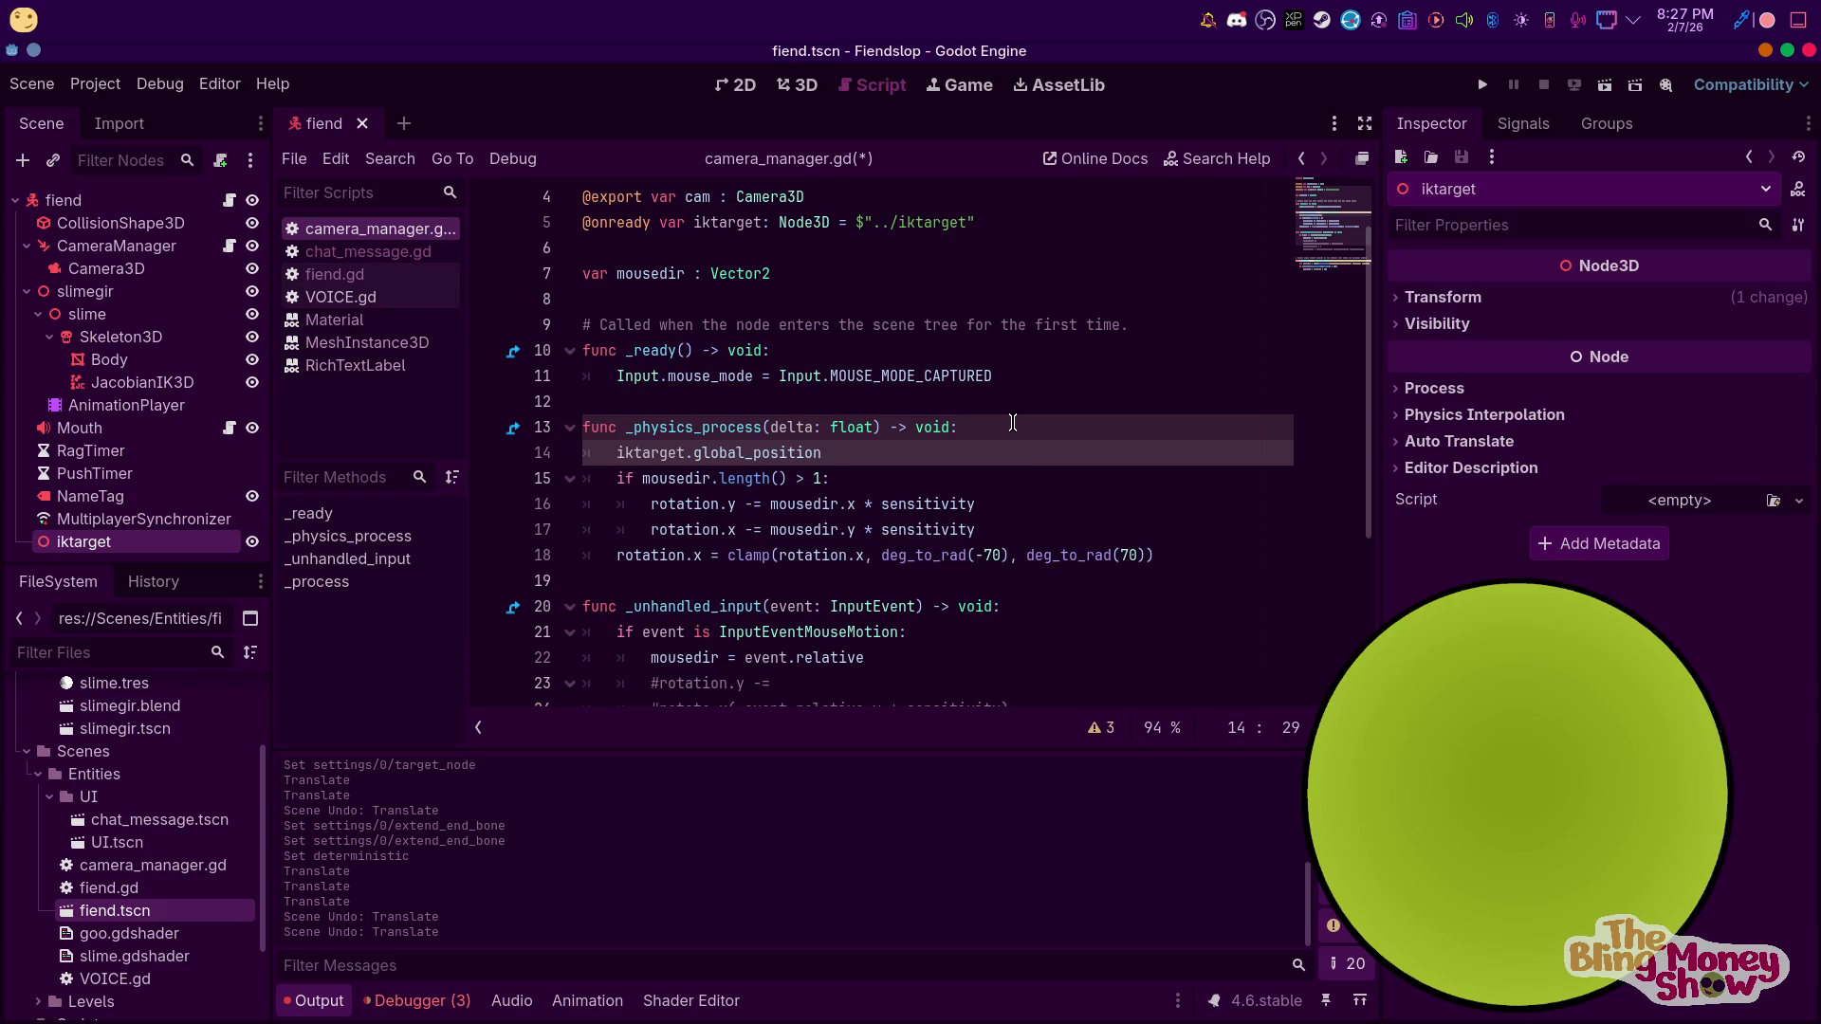
type(".x = lerp(")
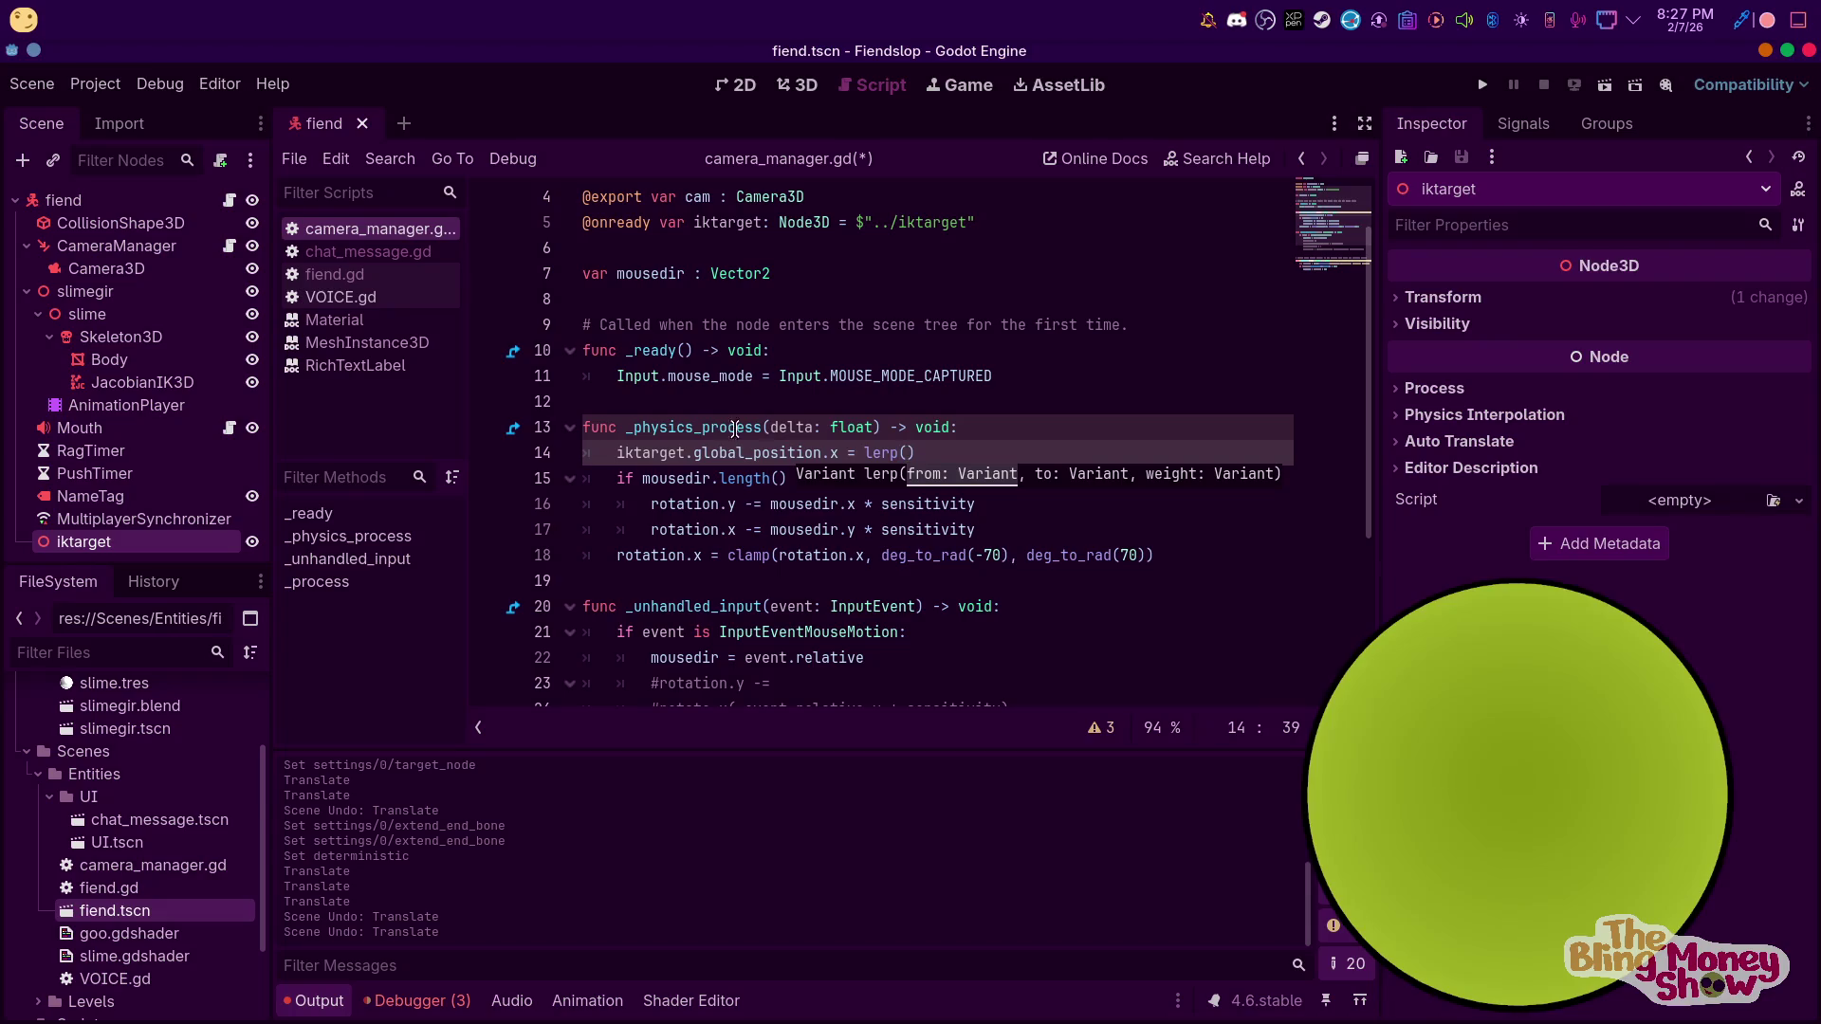
Fill the lerp arguments: iktarget.global_position.x, global_position.x, and 3 * delta
left_click(594, 451)
key("ctrl+c")
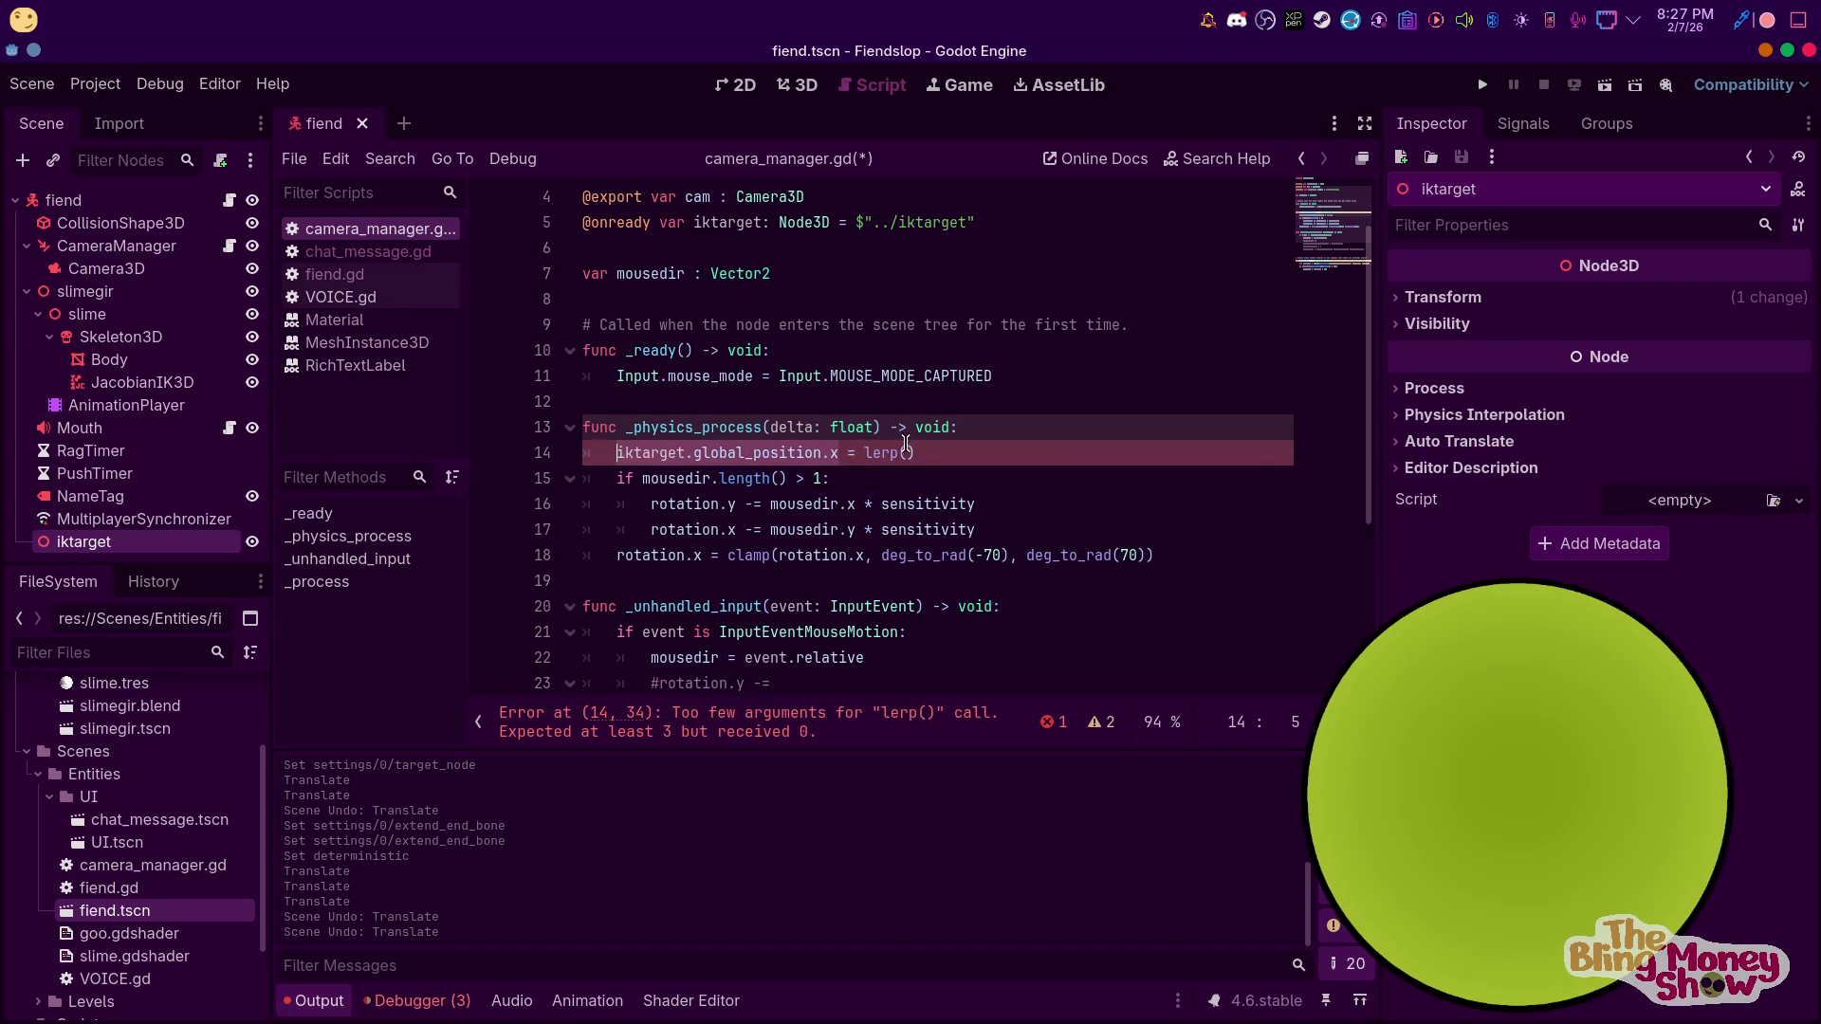
left_click(907, 452)
key("ctrl+v")
type(", ")
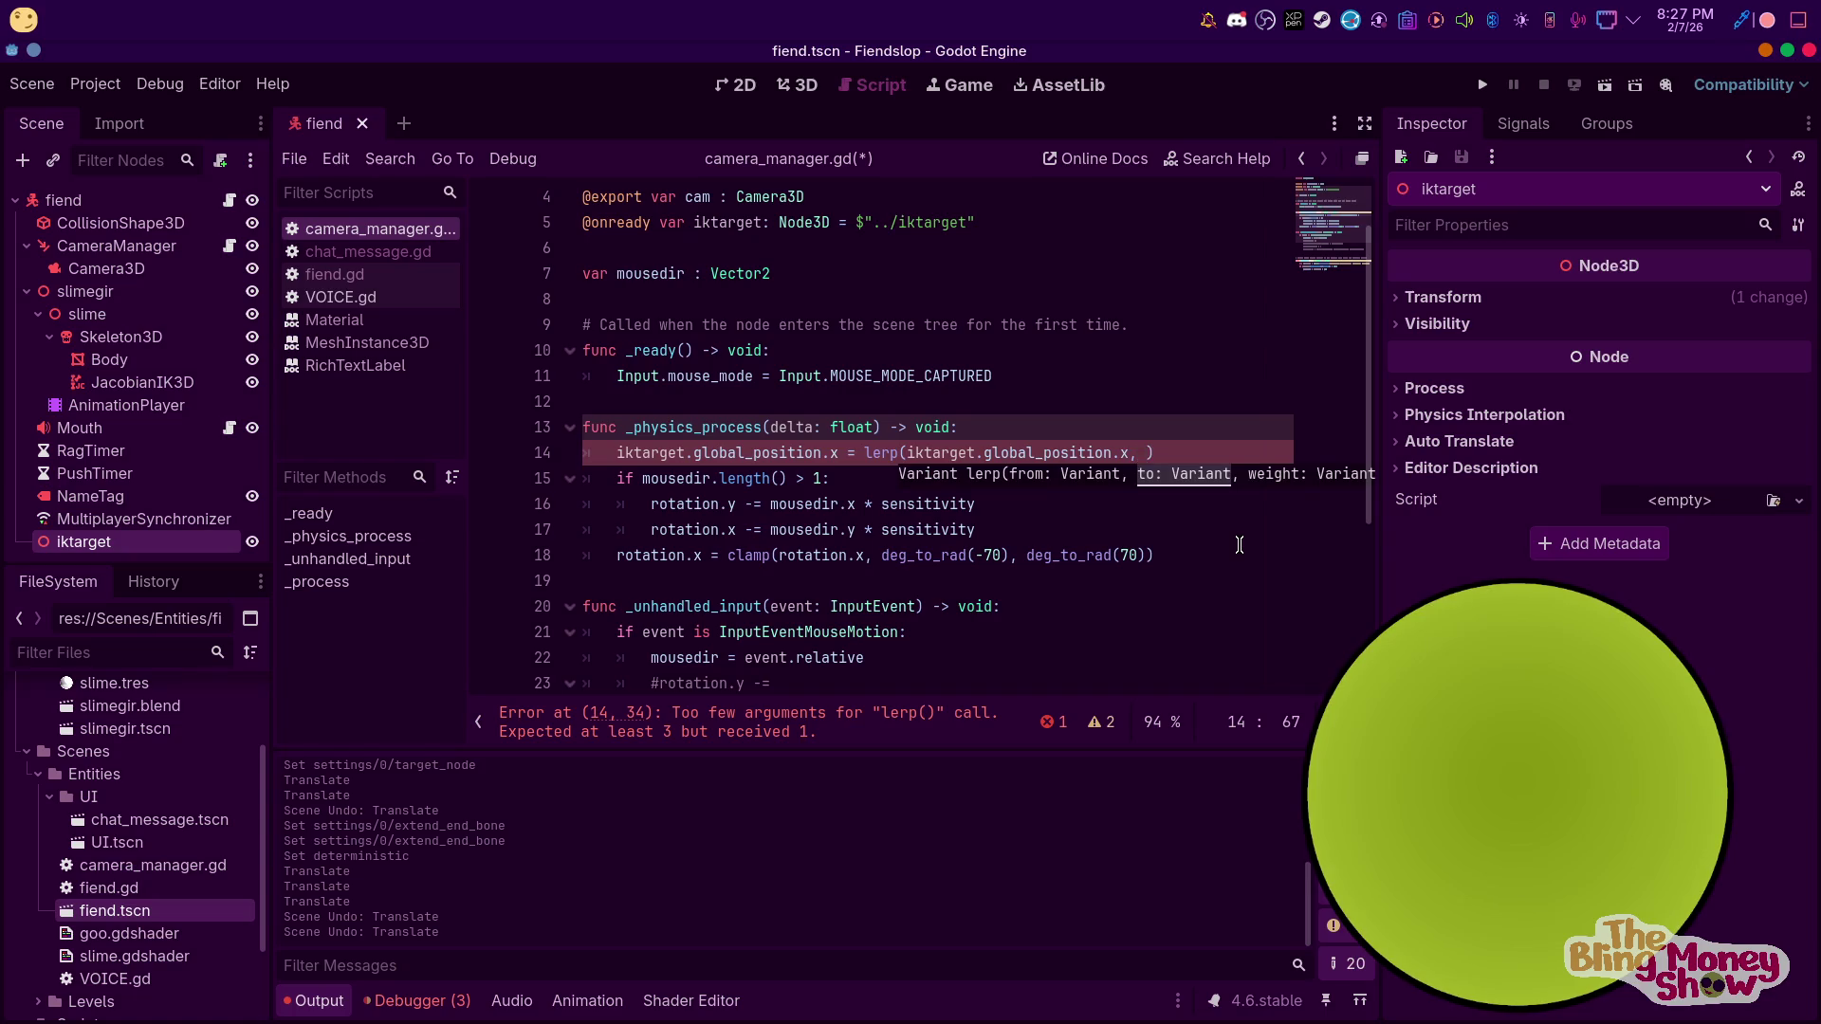
type("global_position.")
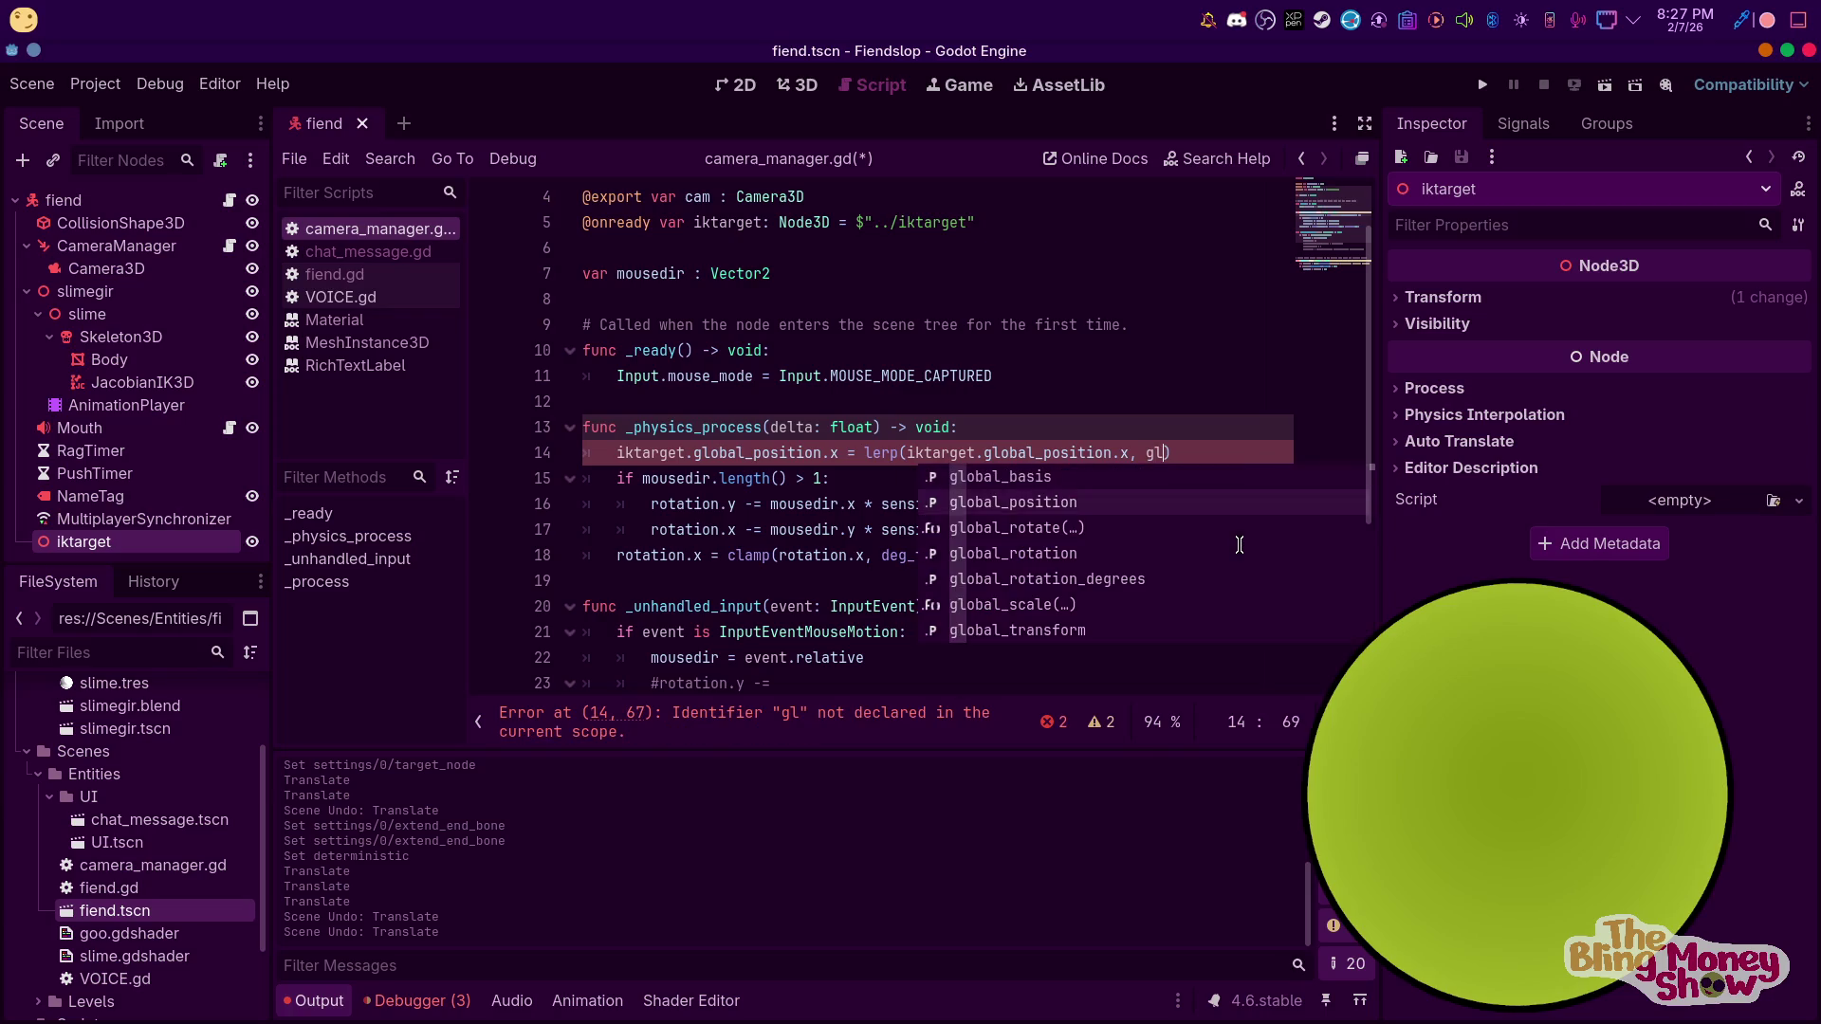
type("x,")
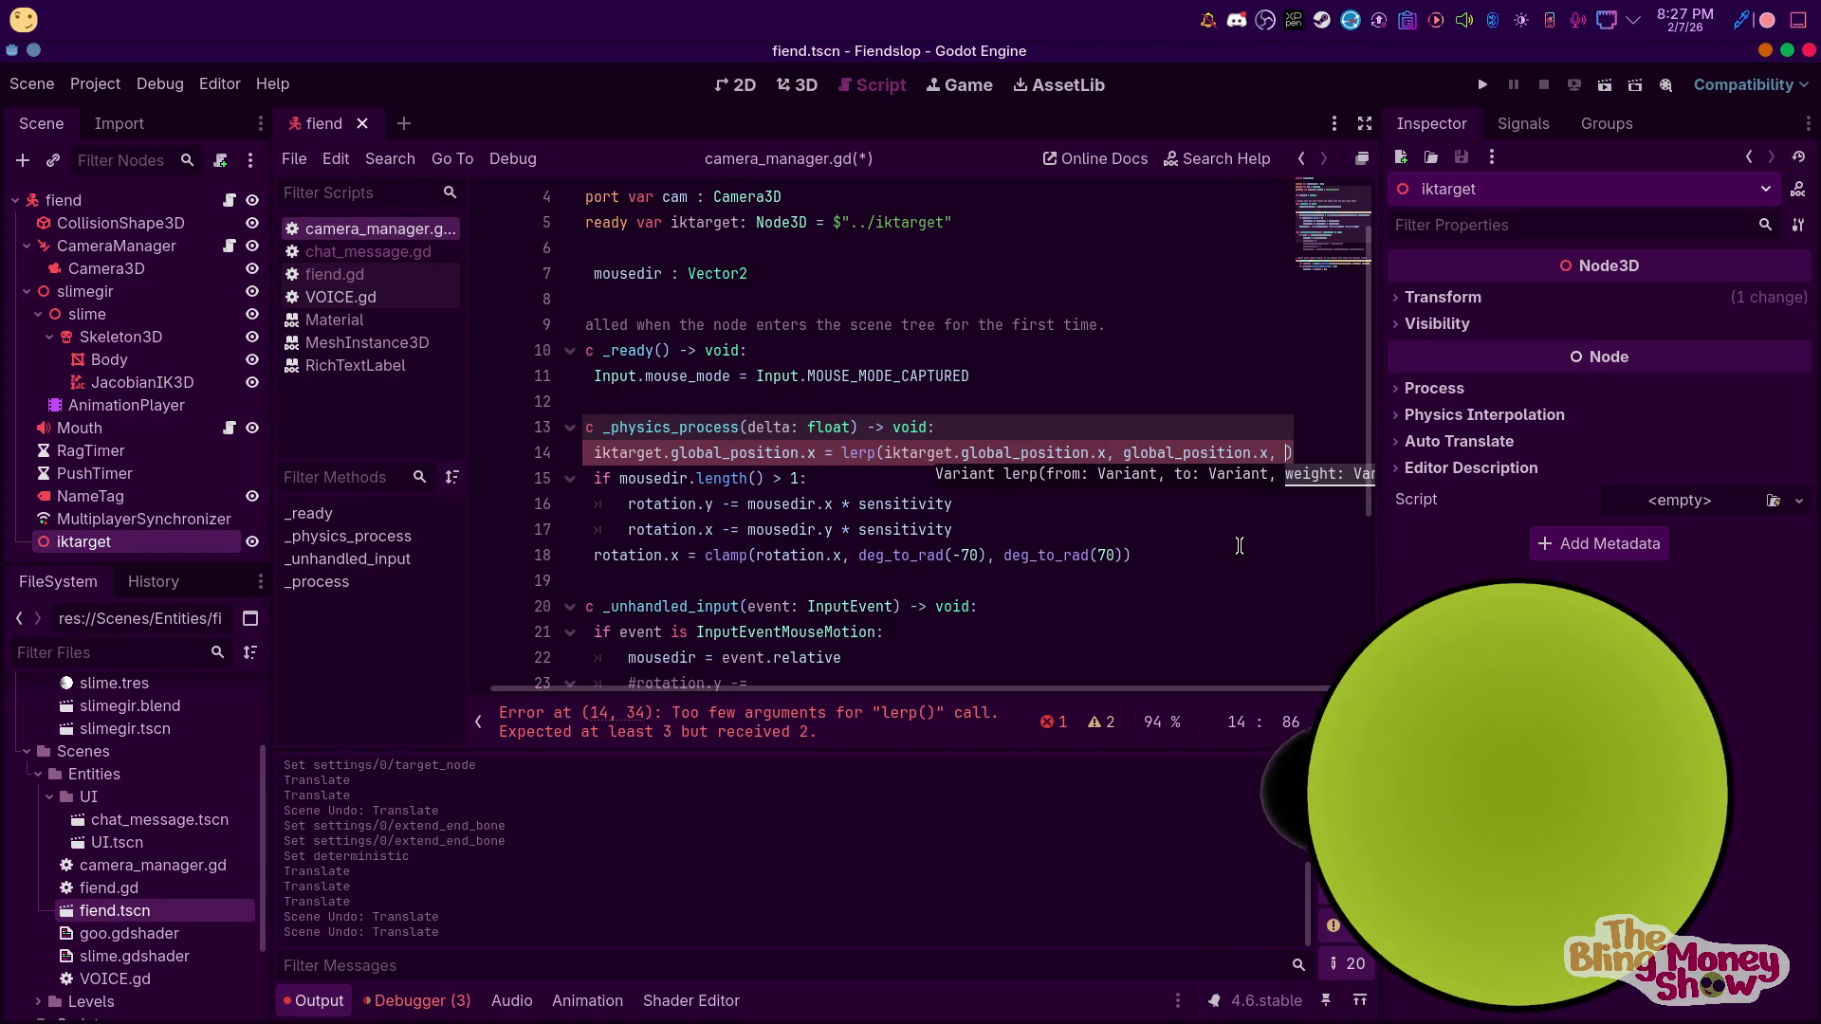
type("3")
key("Up")
type("8")
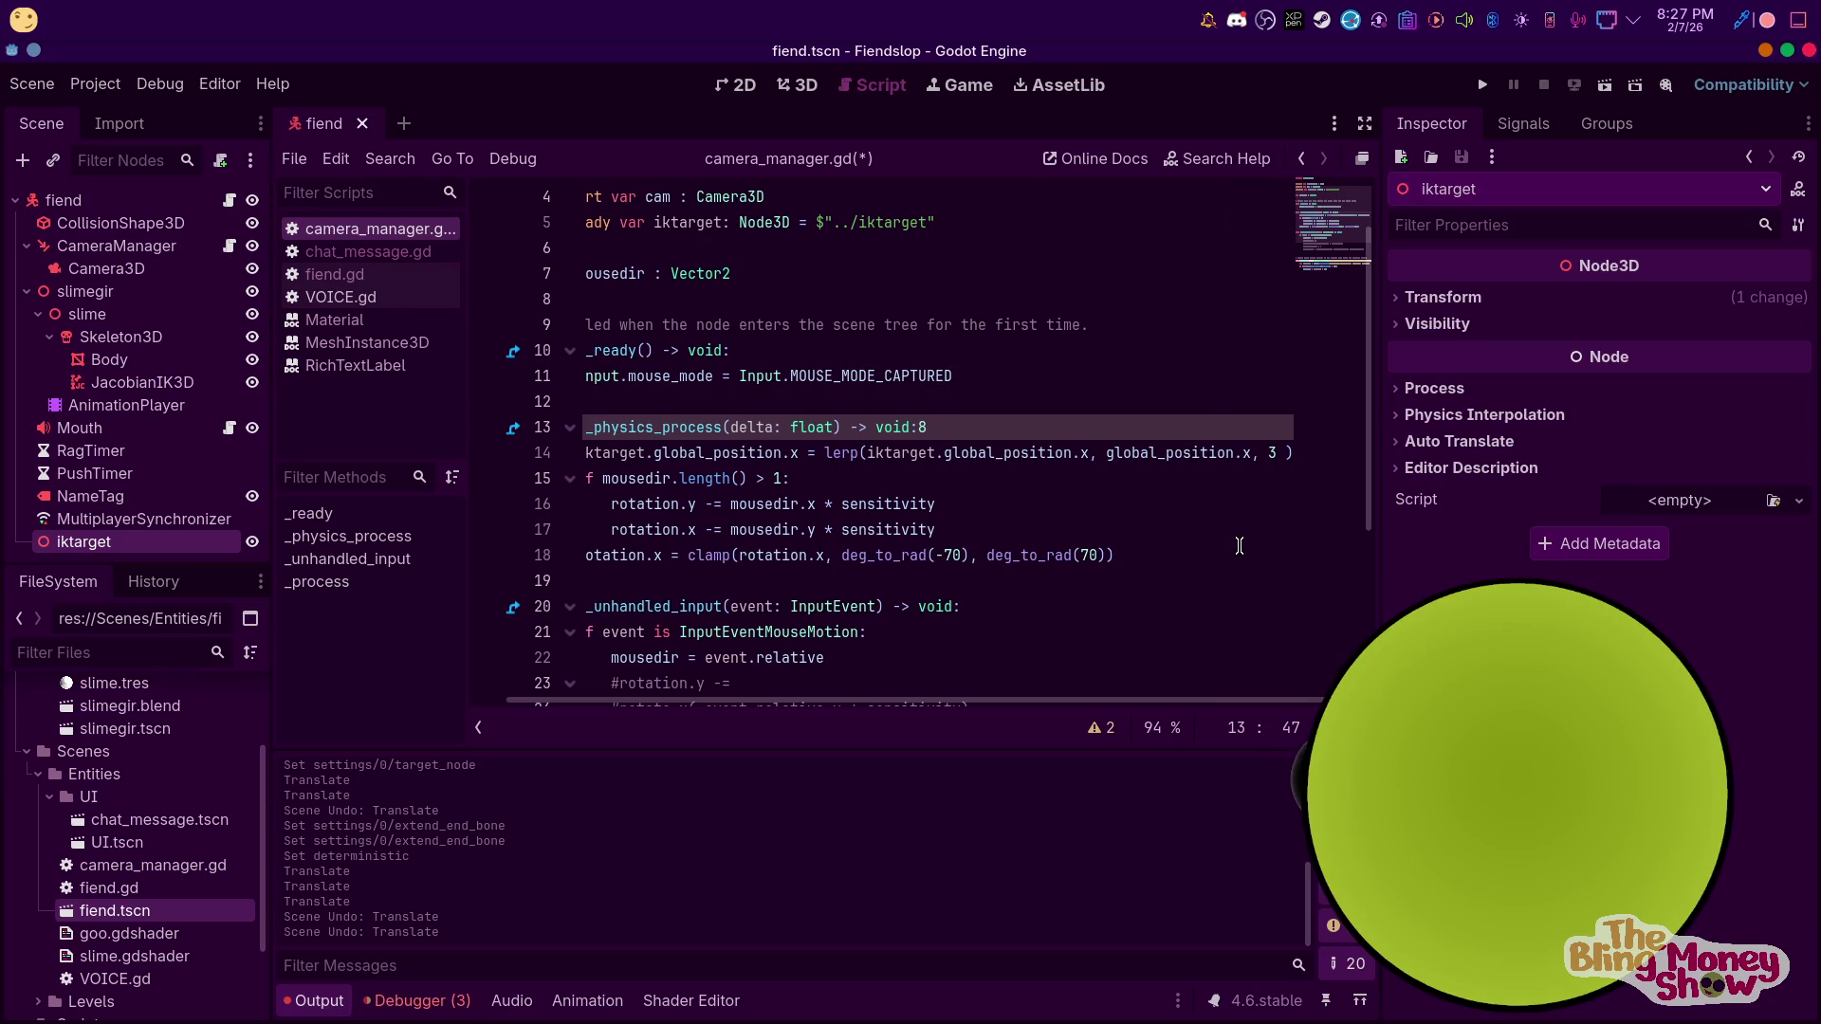
key("BackSpace")
scroll(1239, 546, "down", 1)
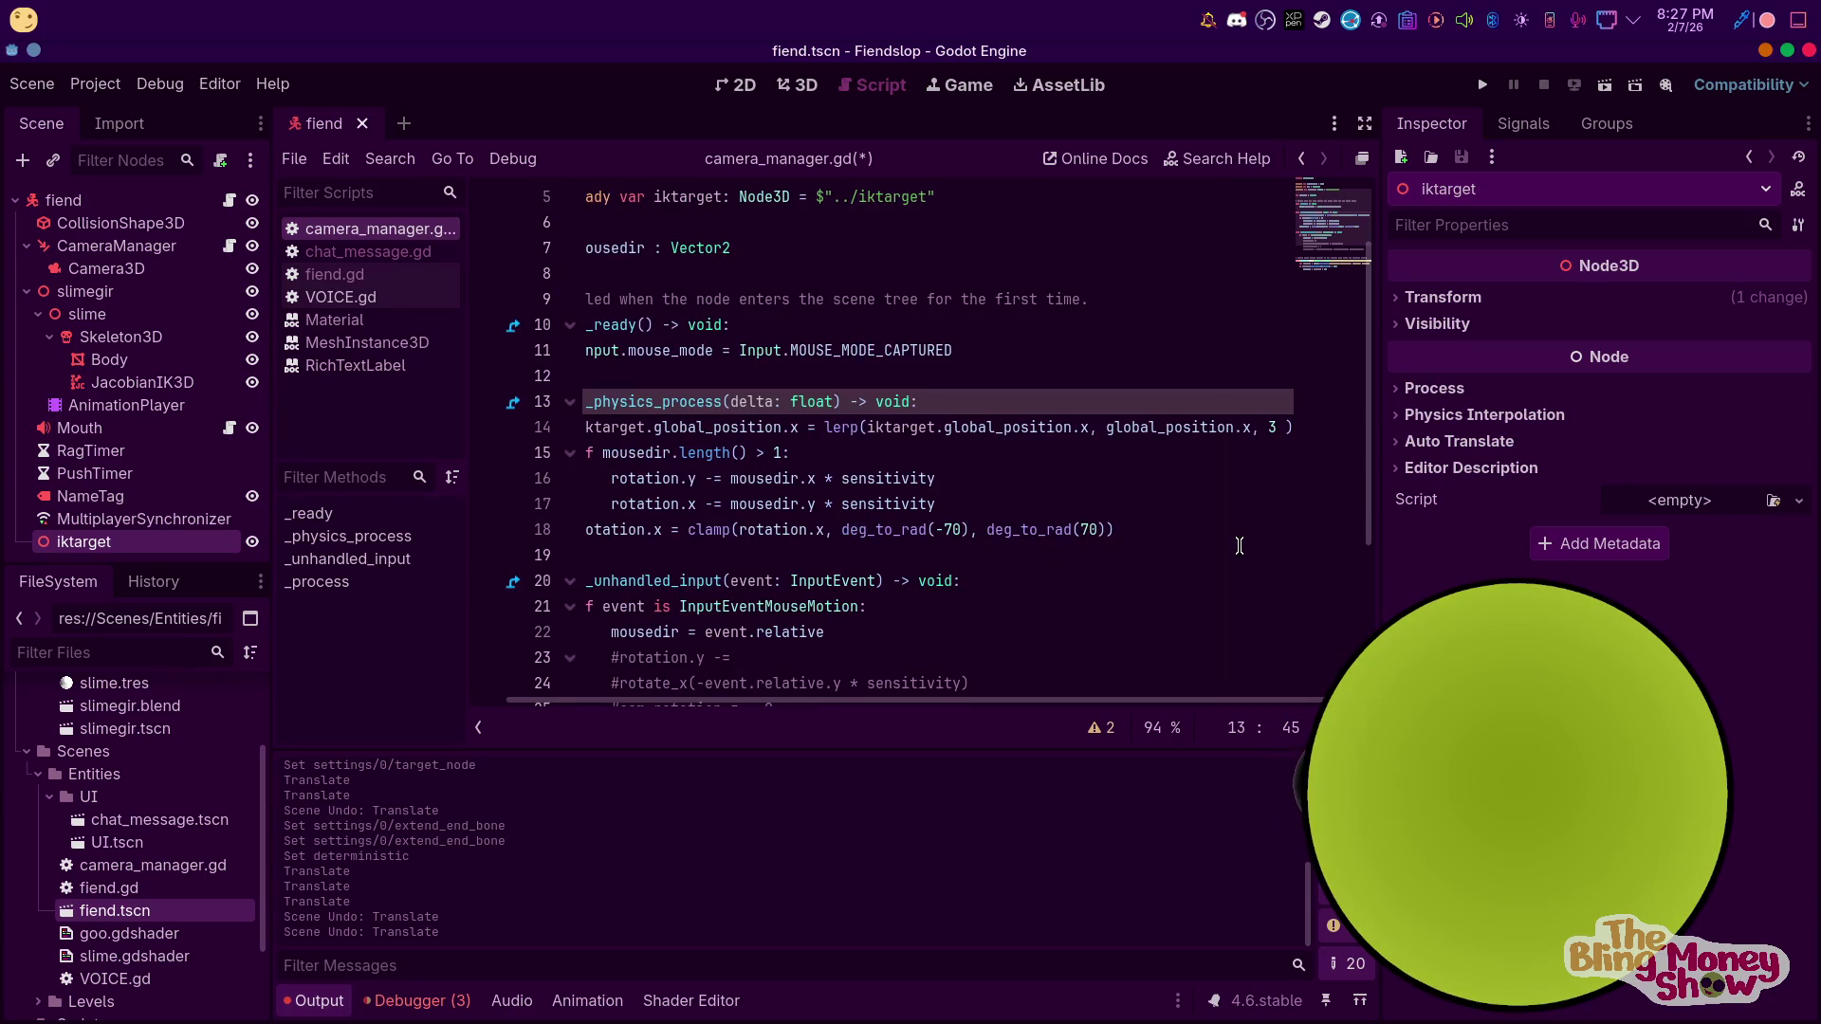
left_click(1289, 426)
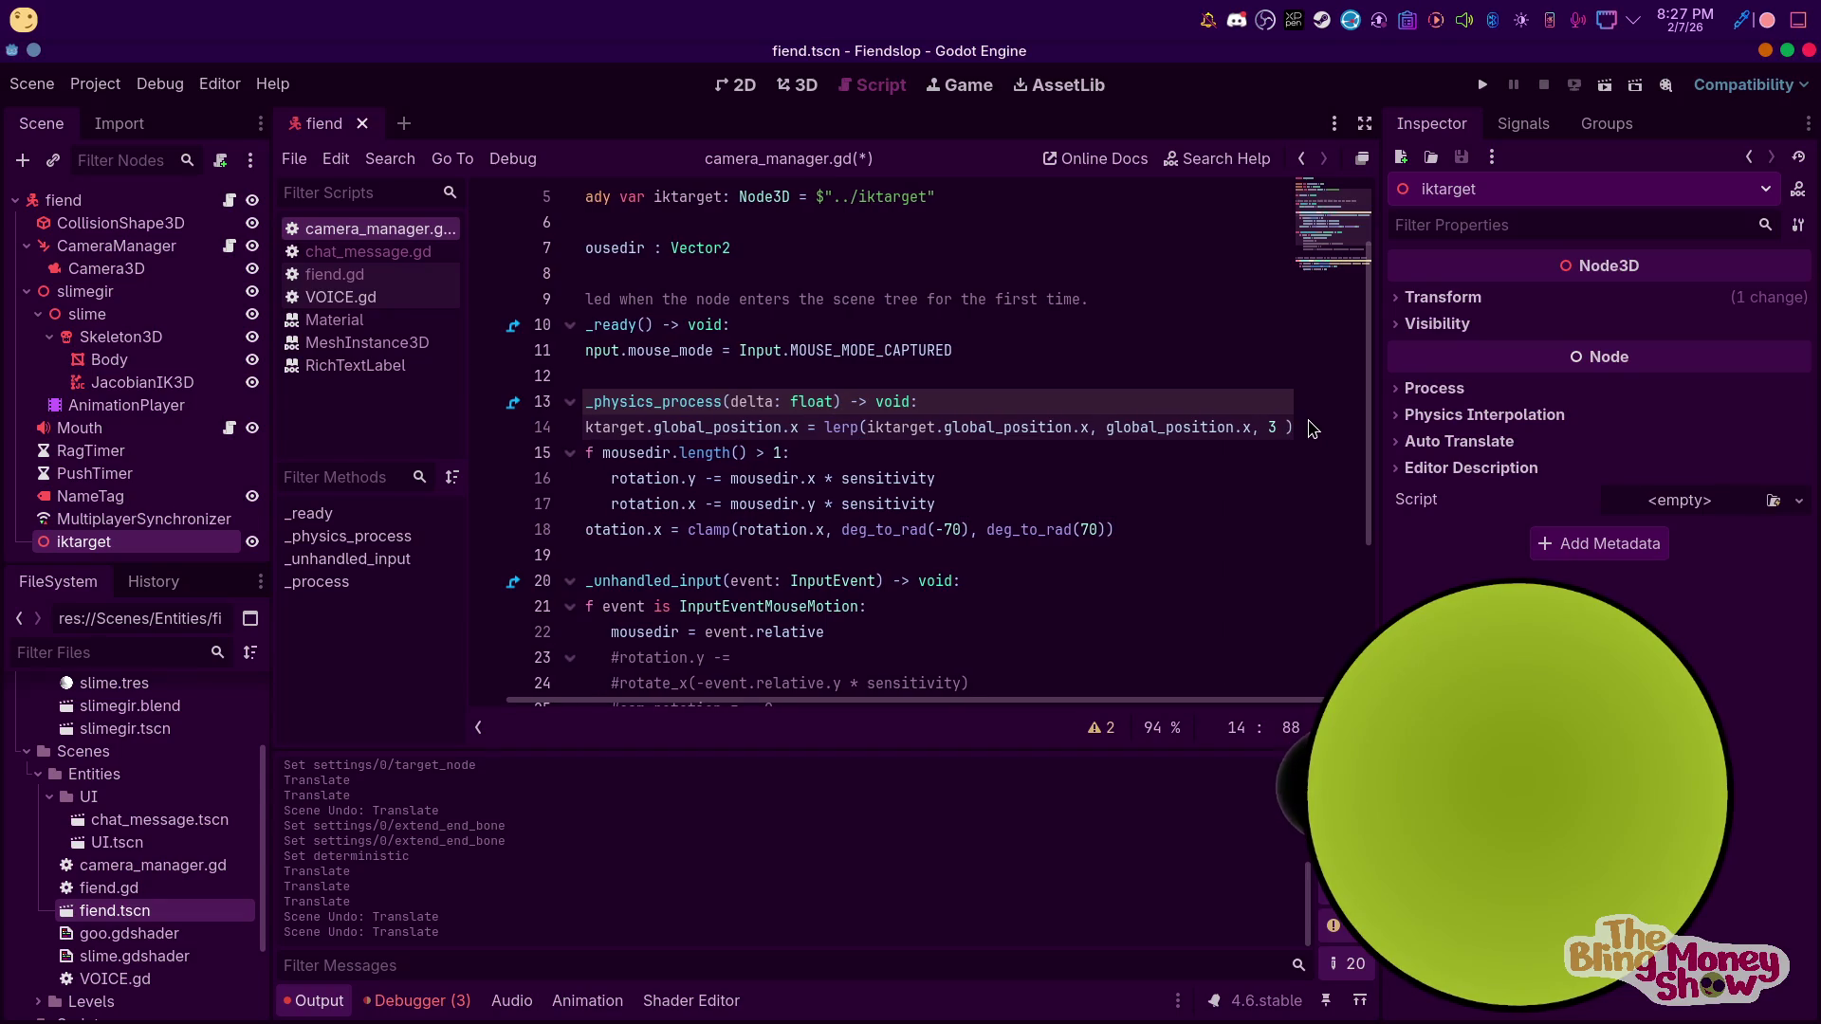
type("* delf")
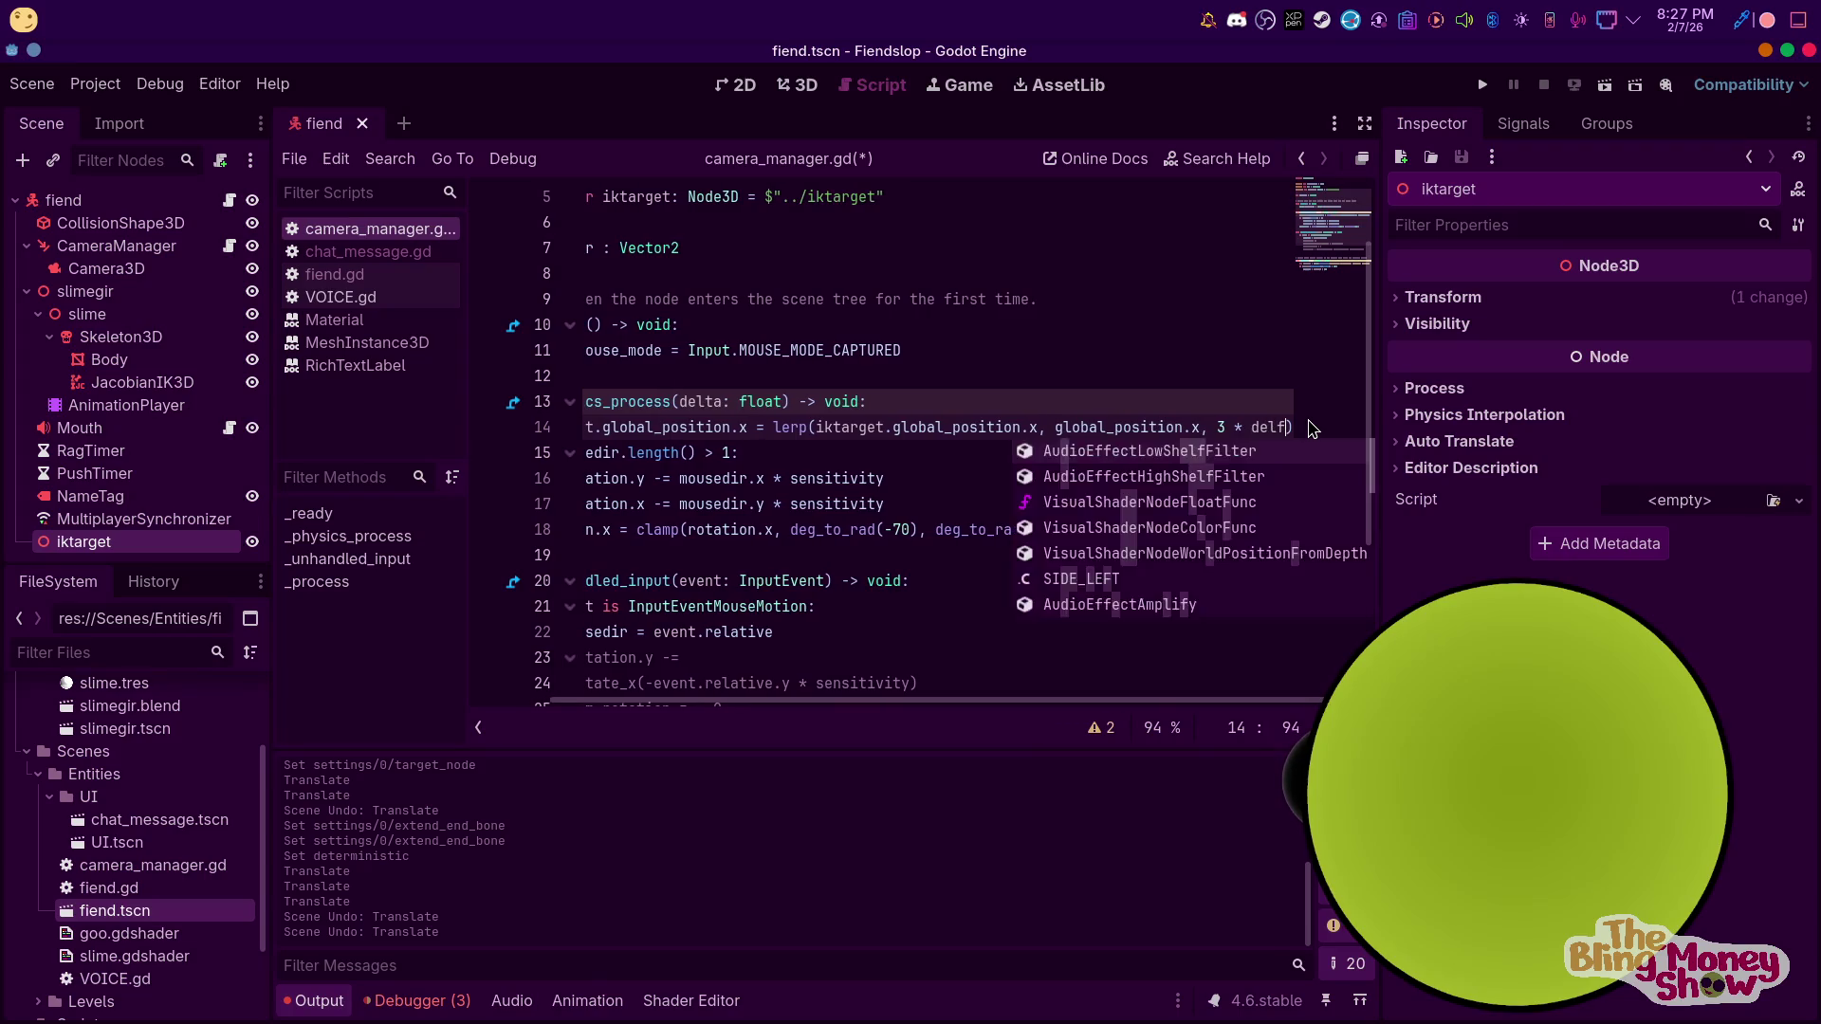
key("BackSpace")
type("ta")
left_click(1245, 402)
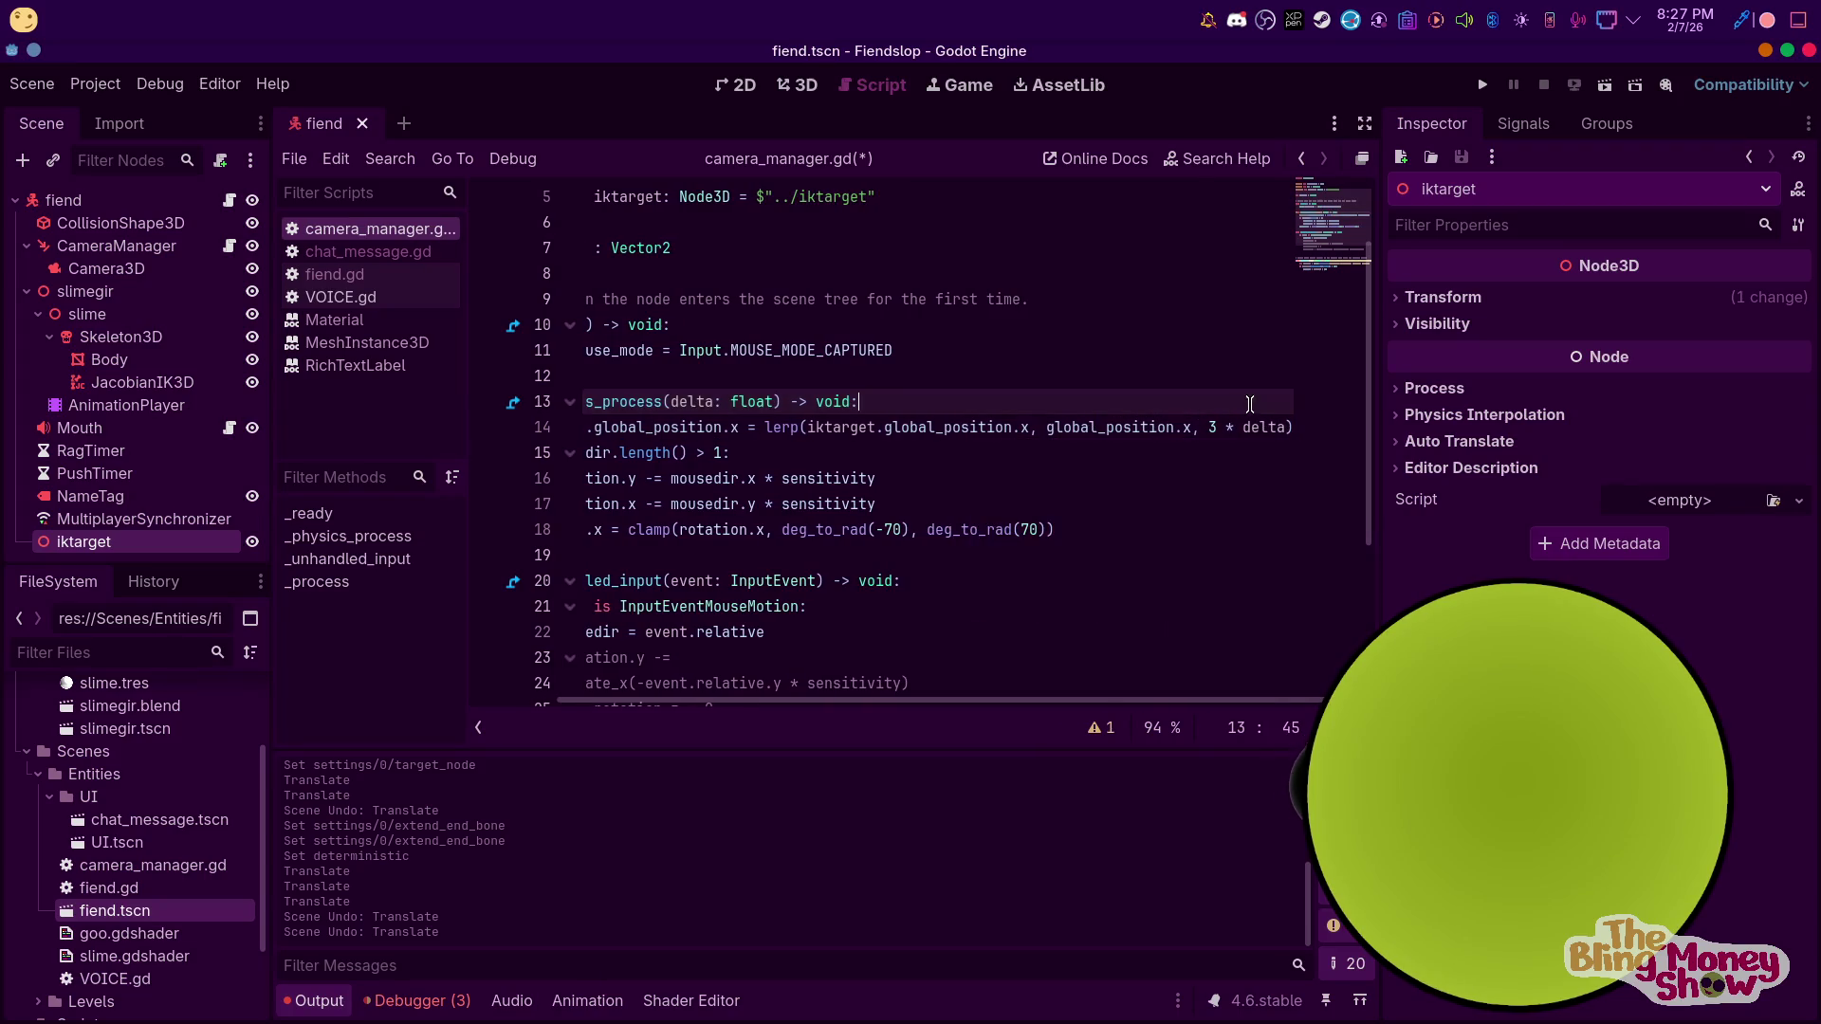
left_click_drag(1029, 702, 915, 702)
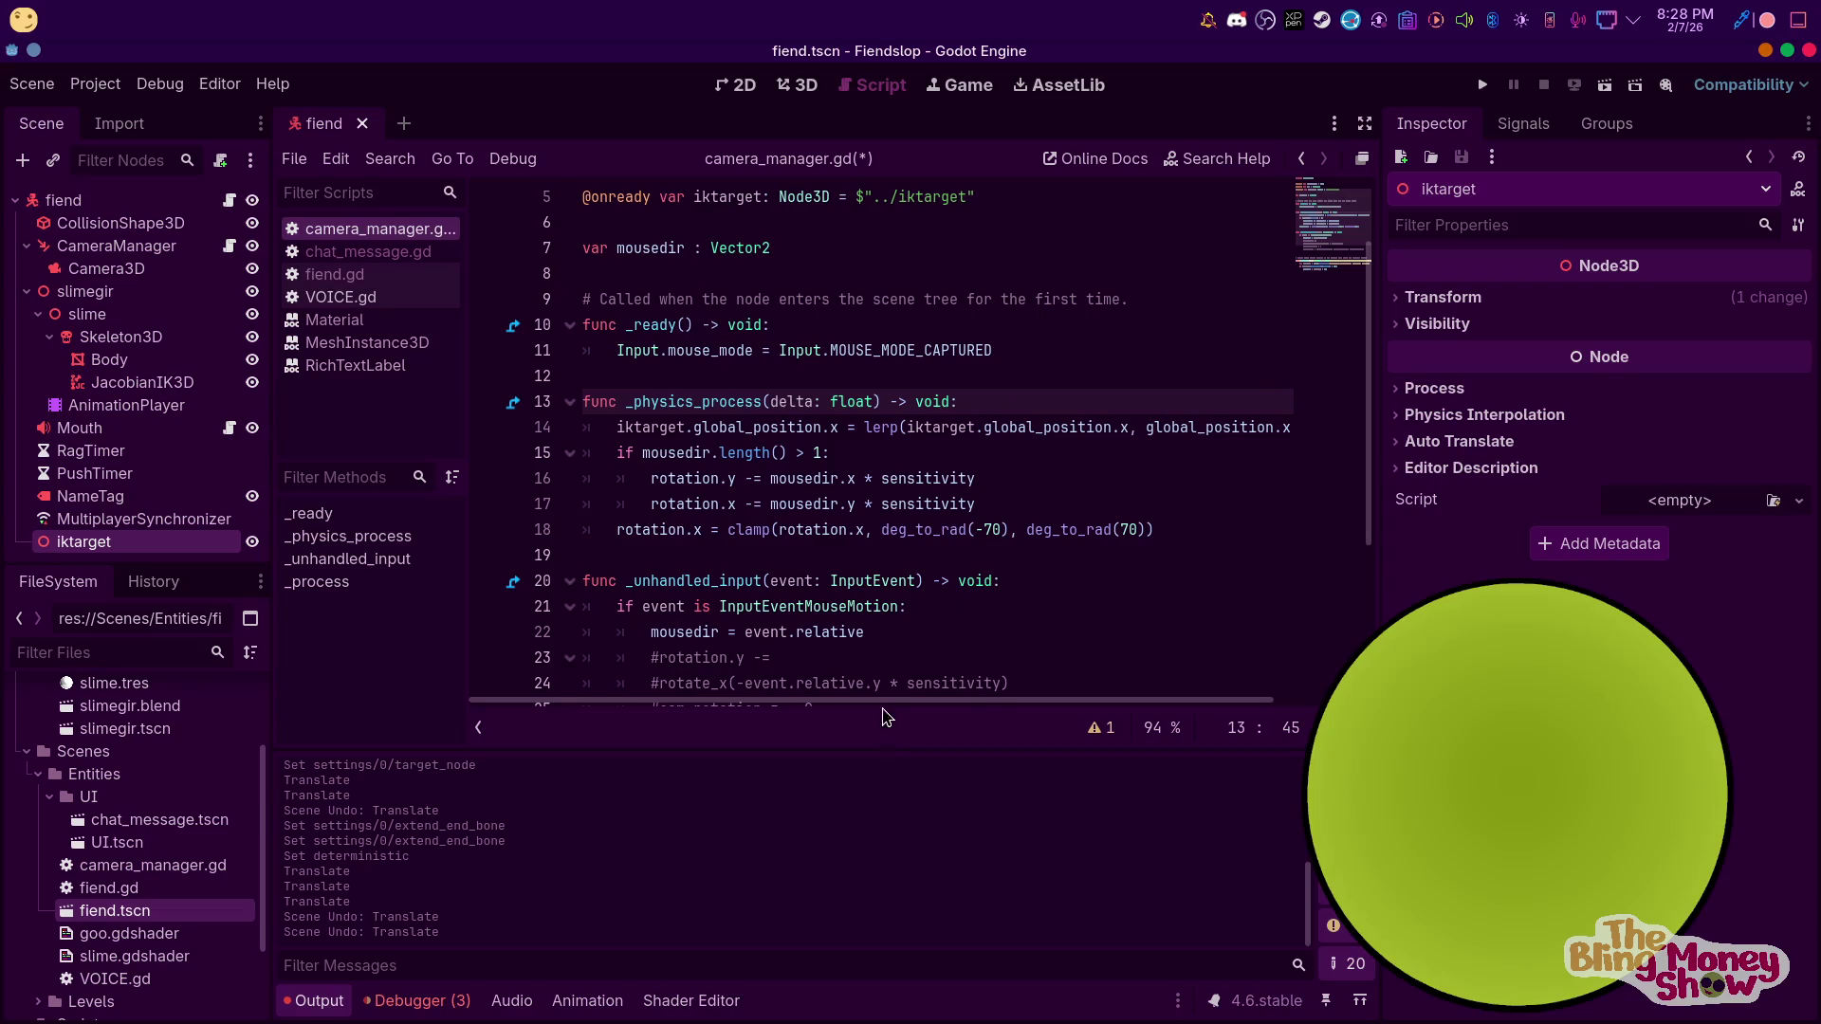
Duplicate the x lerp line 14 as a new line 15
left_click_drag(889, 700, 1098, 685)
scroll(1302, 418, "down", 1)
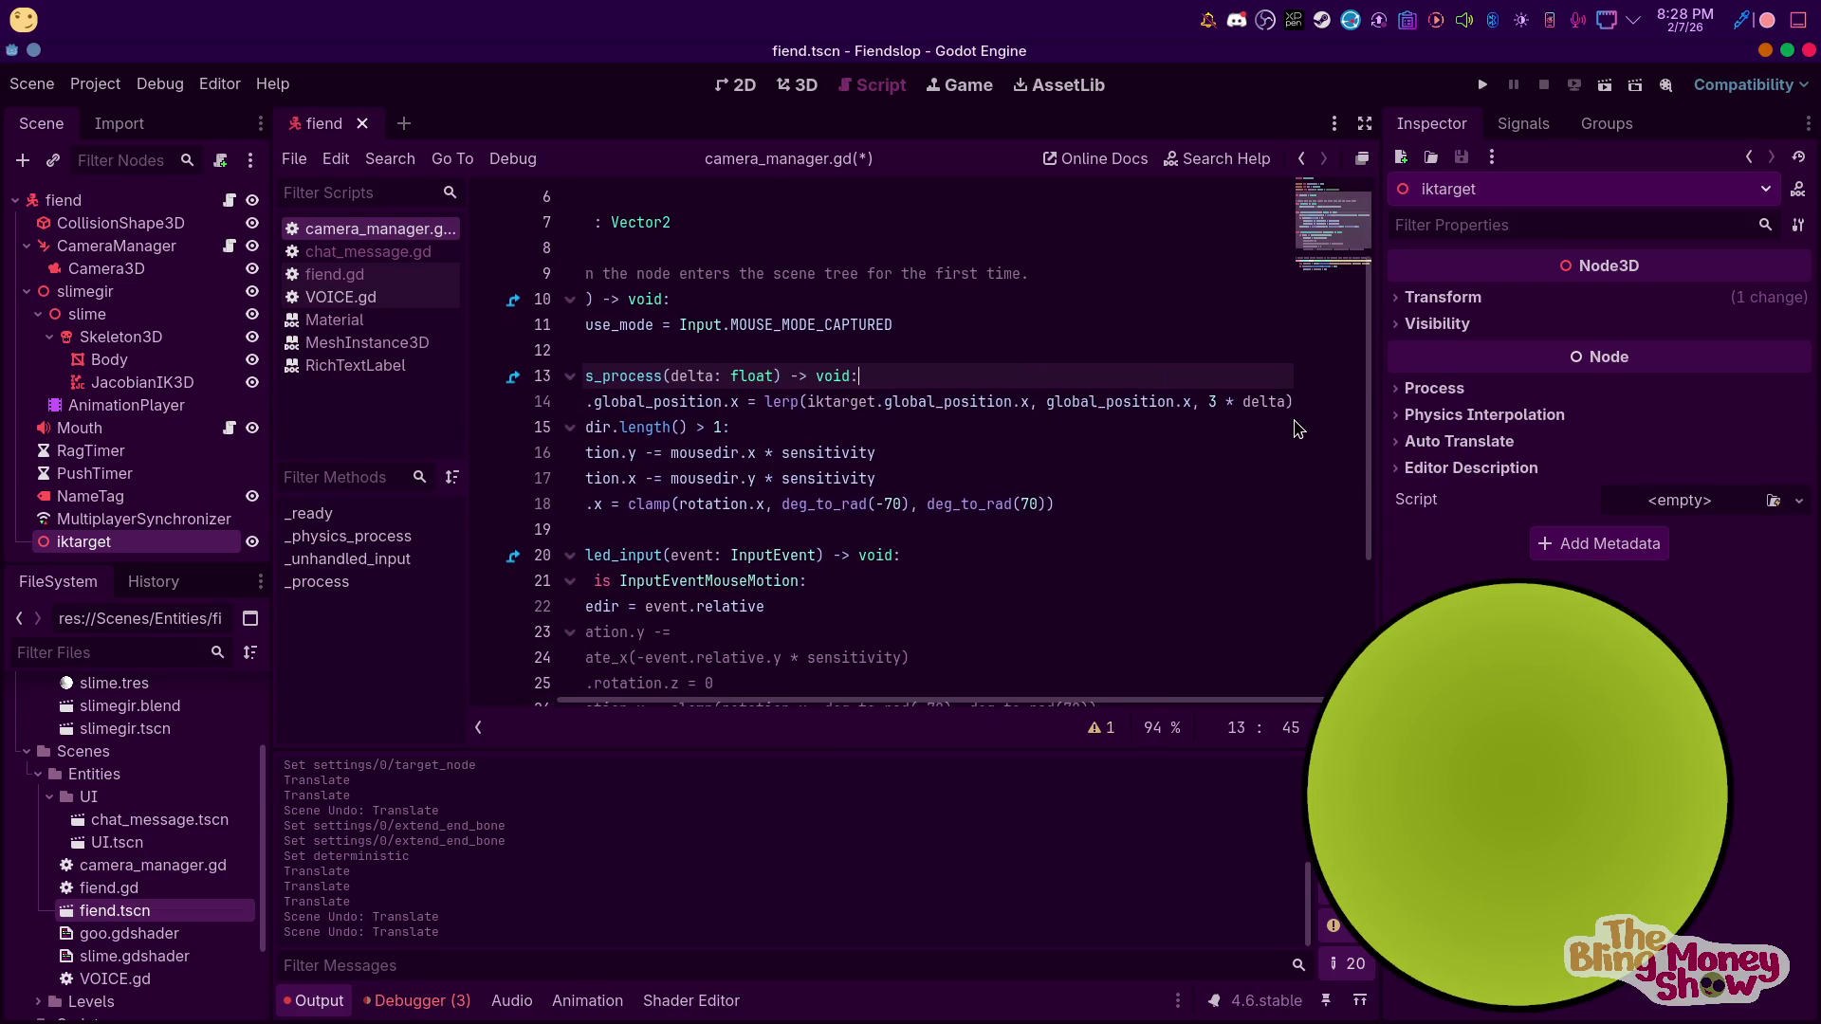
key("Down")
key("Down")
key("Home")
key("Home")
key("Up")
key("End")
key("shift+Home")
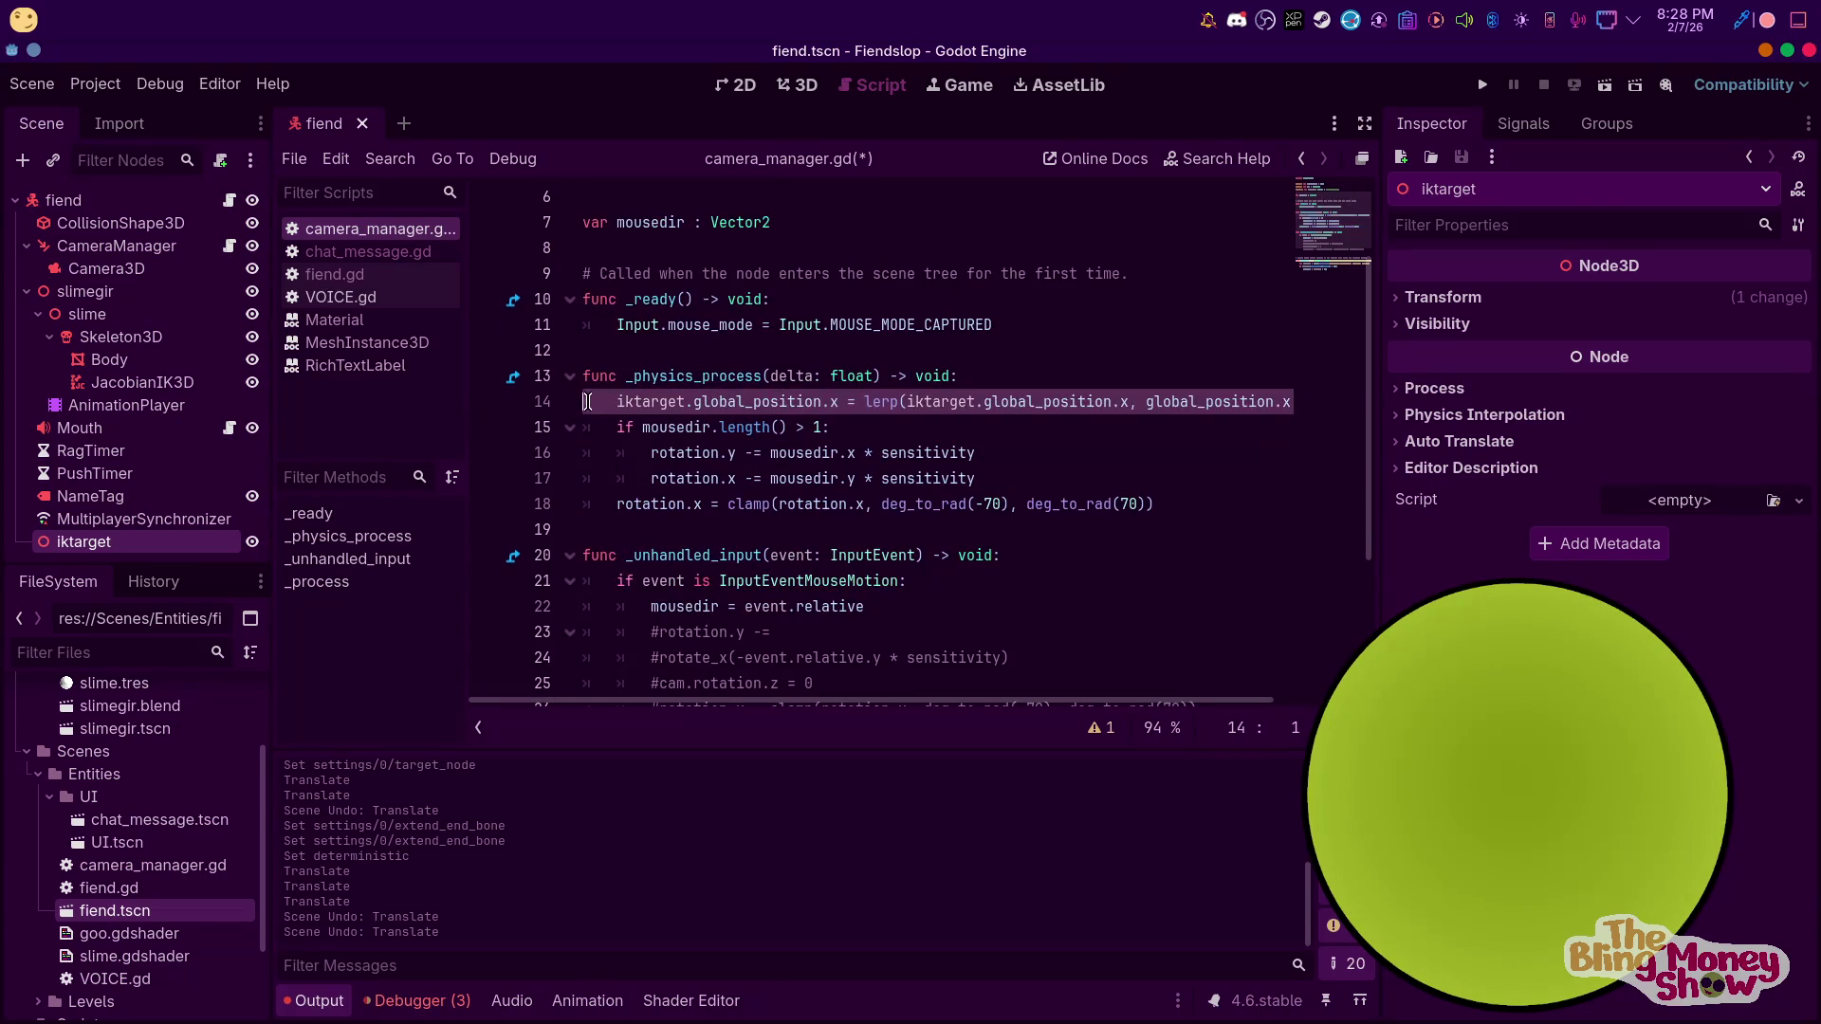
key("ctrl+c")
key("Down")
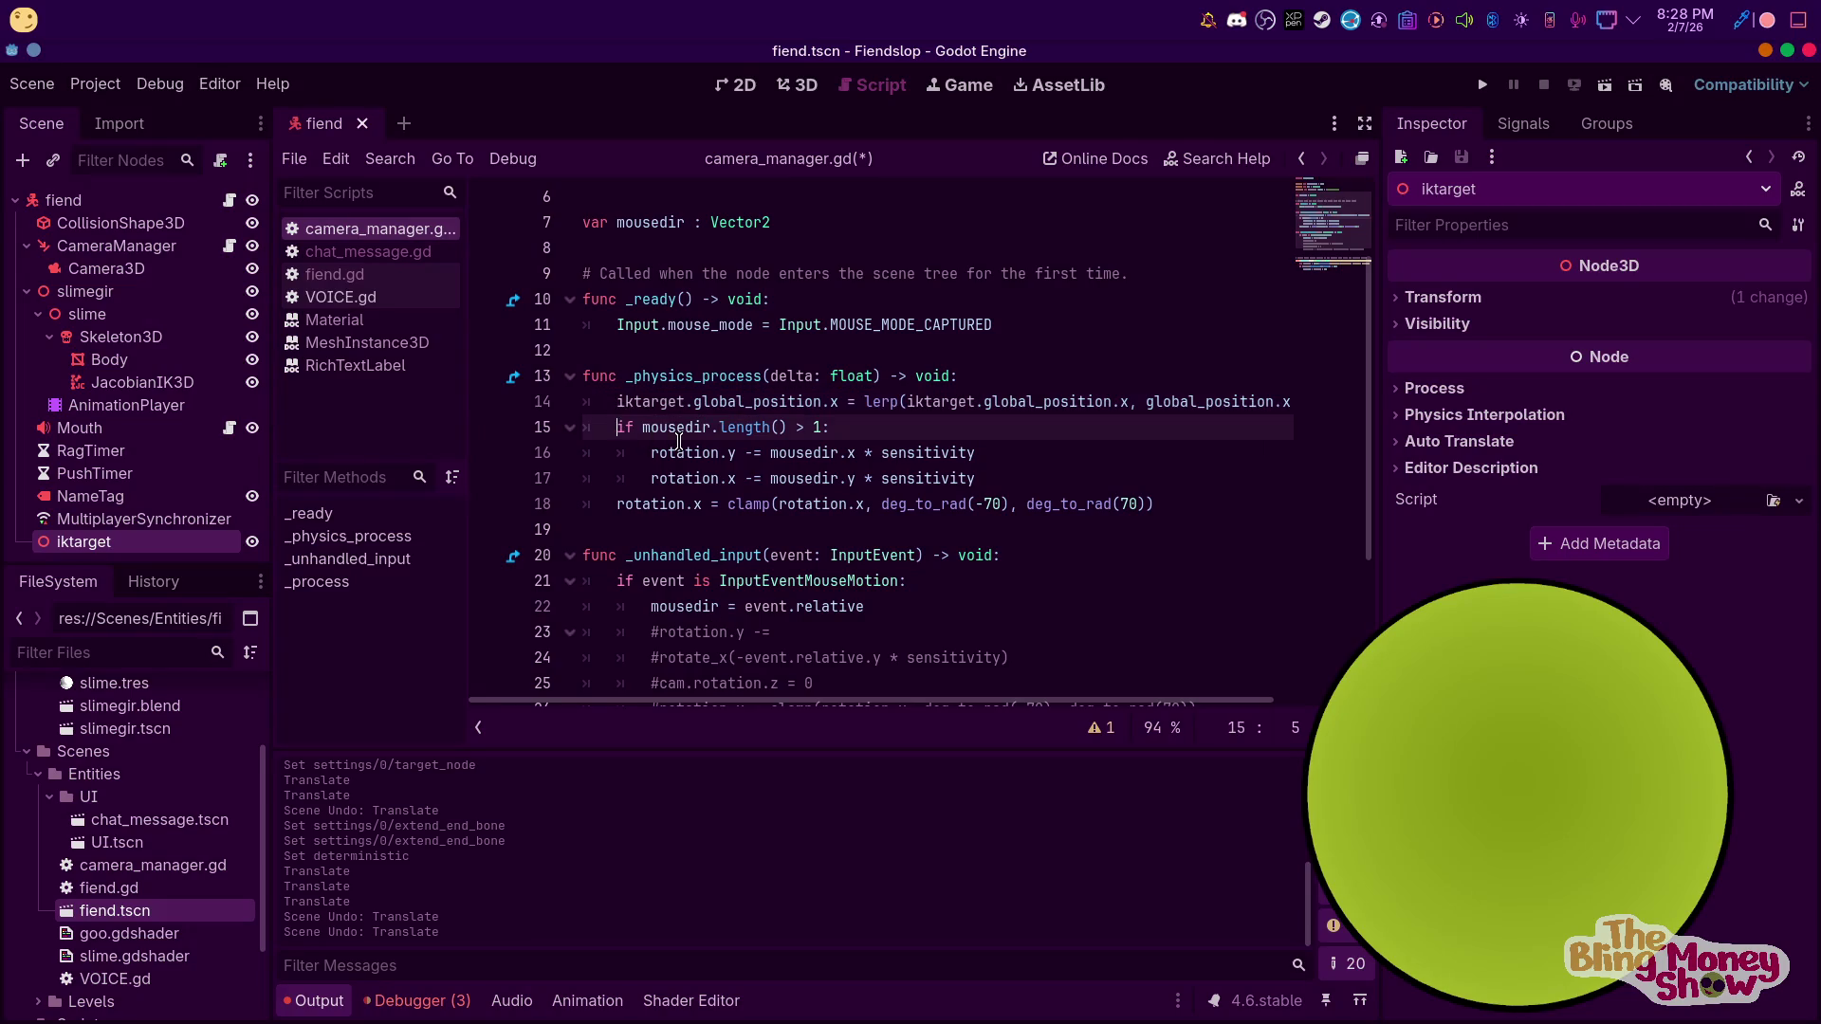
key("Home")
key("Return")
key("Up")
key("ctrl+v")
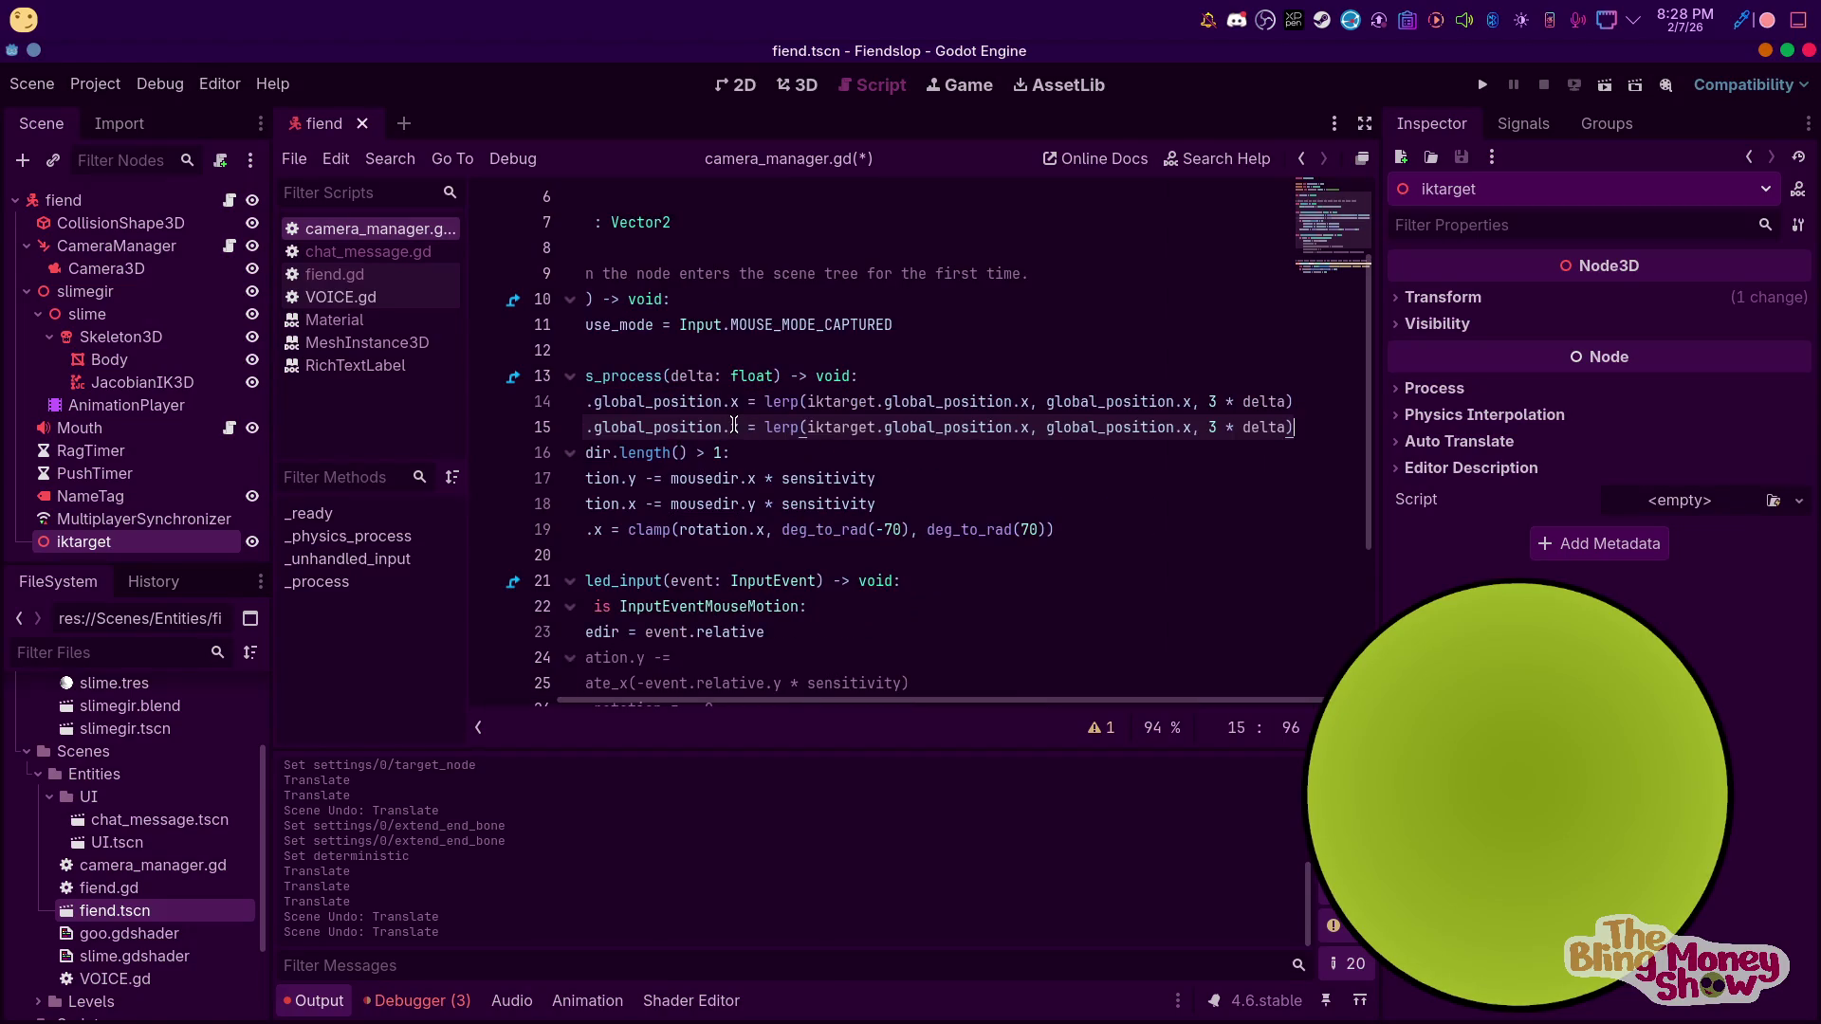
Replace all three x components on line 15 with z
double_click(734, 427)
type("z")
double_click(1024, 427)
type("z")
double_click(1187, 426)
type("z")
left_click(989, 377)
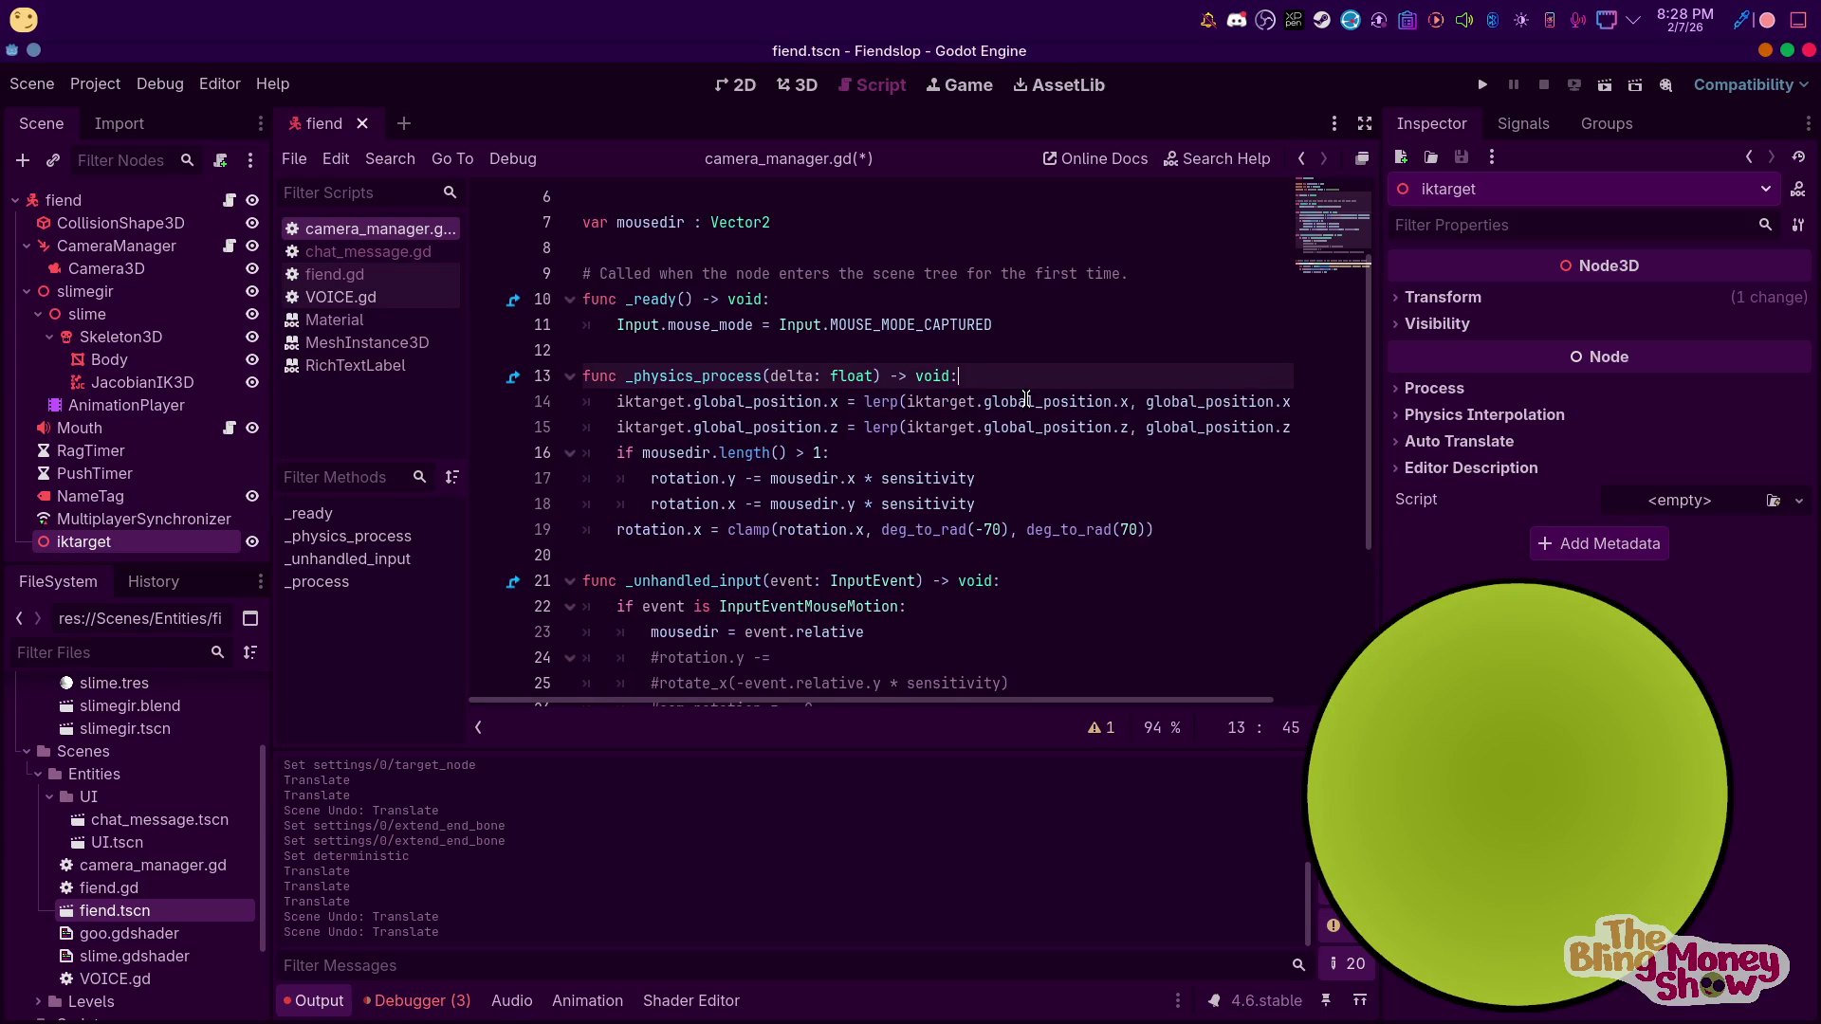
Begin an iktarget.global_position assignment at the top of _physics_process, then erase it
key("Return")
type("i")
key("Return")
type("iktarget.")
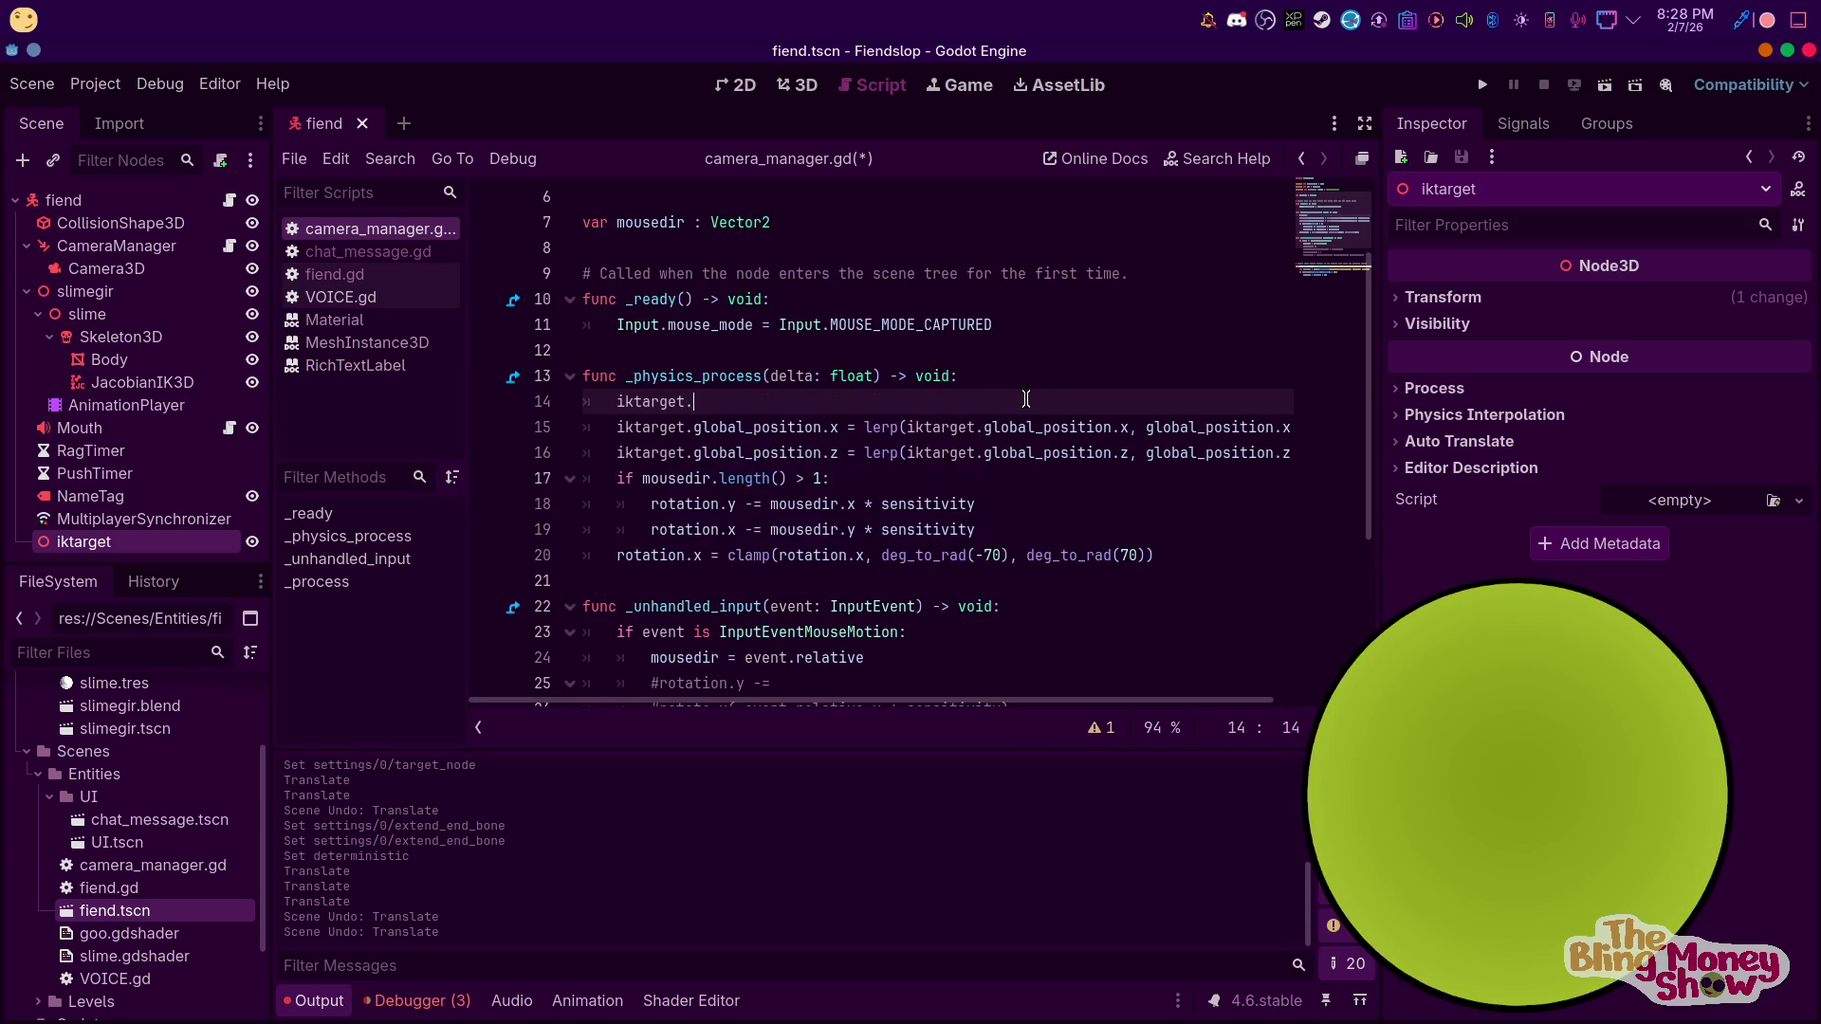
type("s")
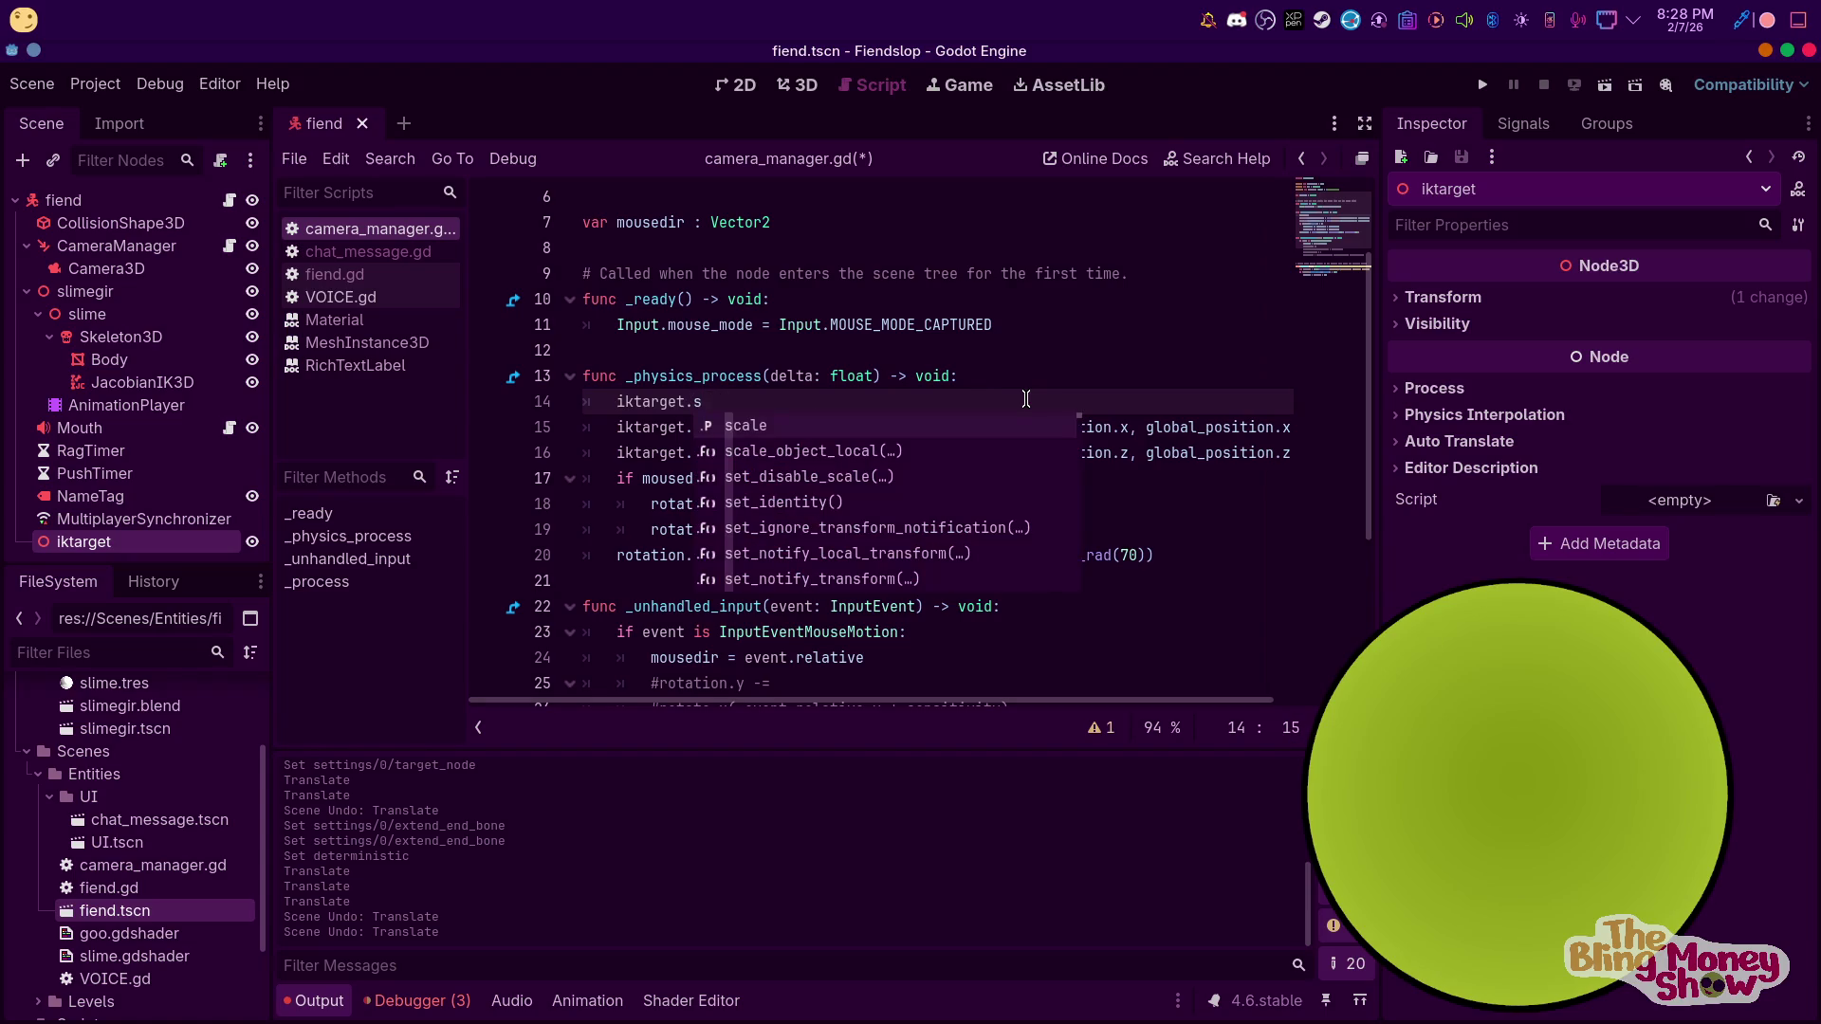
key("BackSpace")
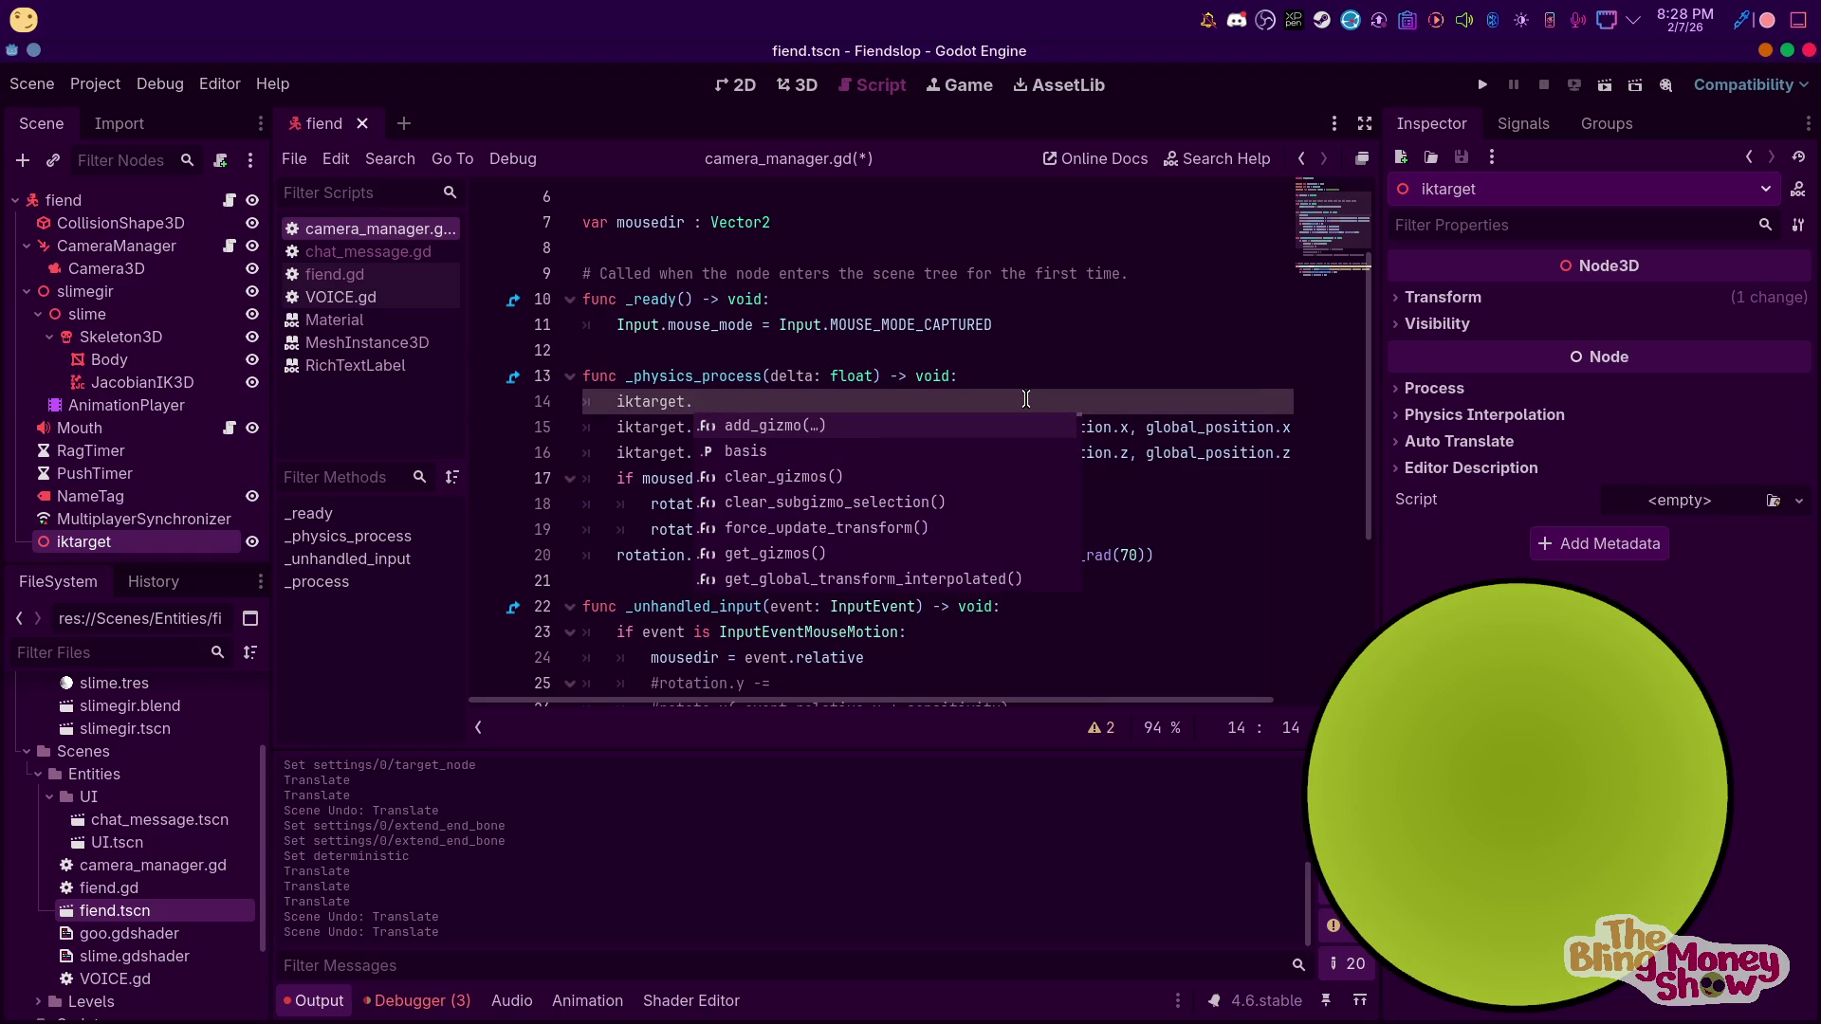
type("gl")
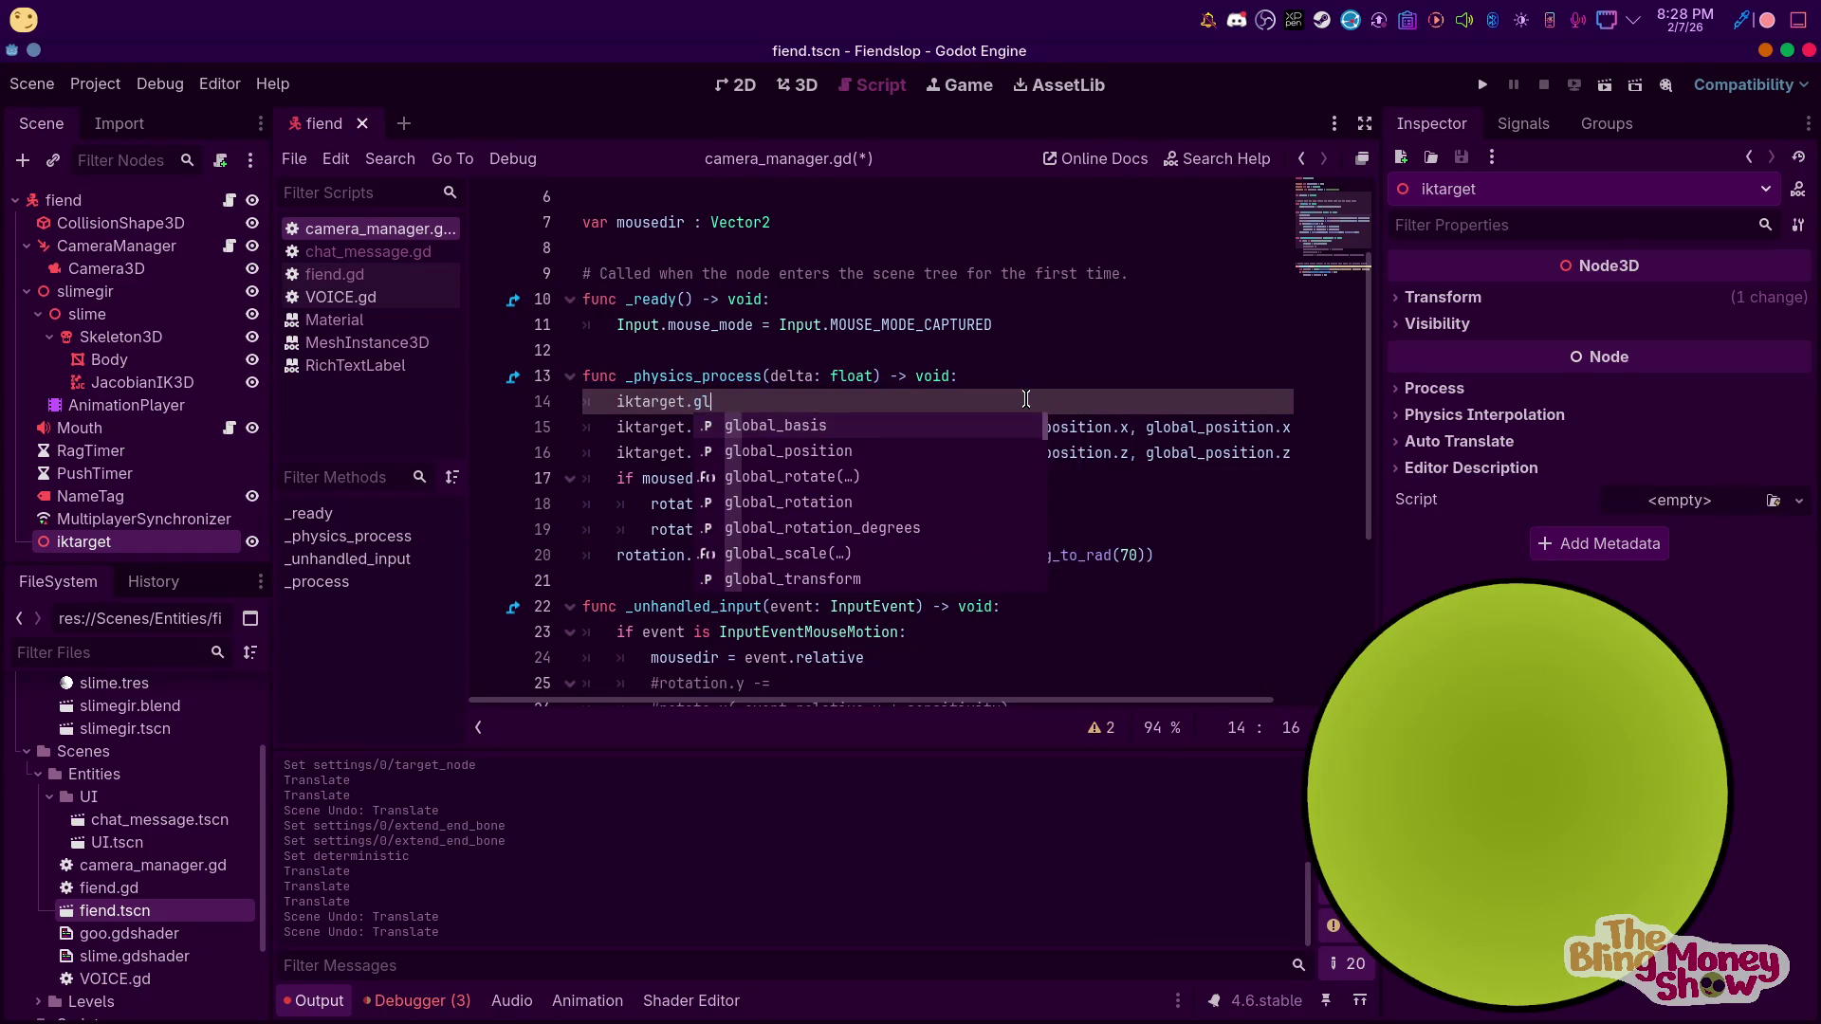
key("Down")
key("Return")
type("=")
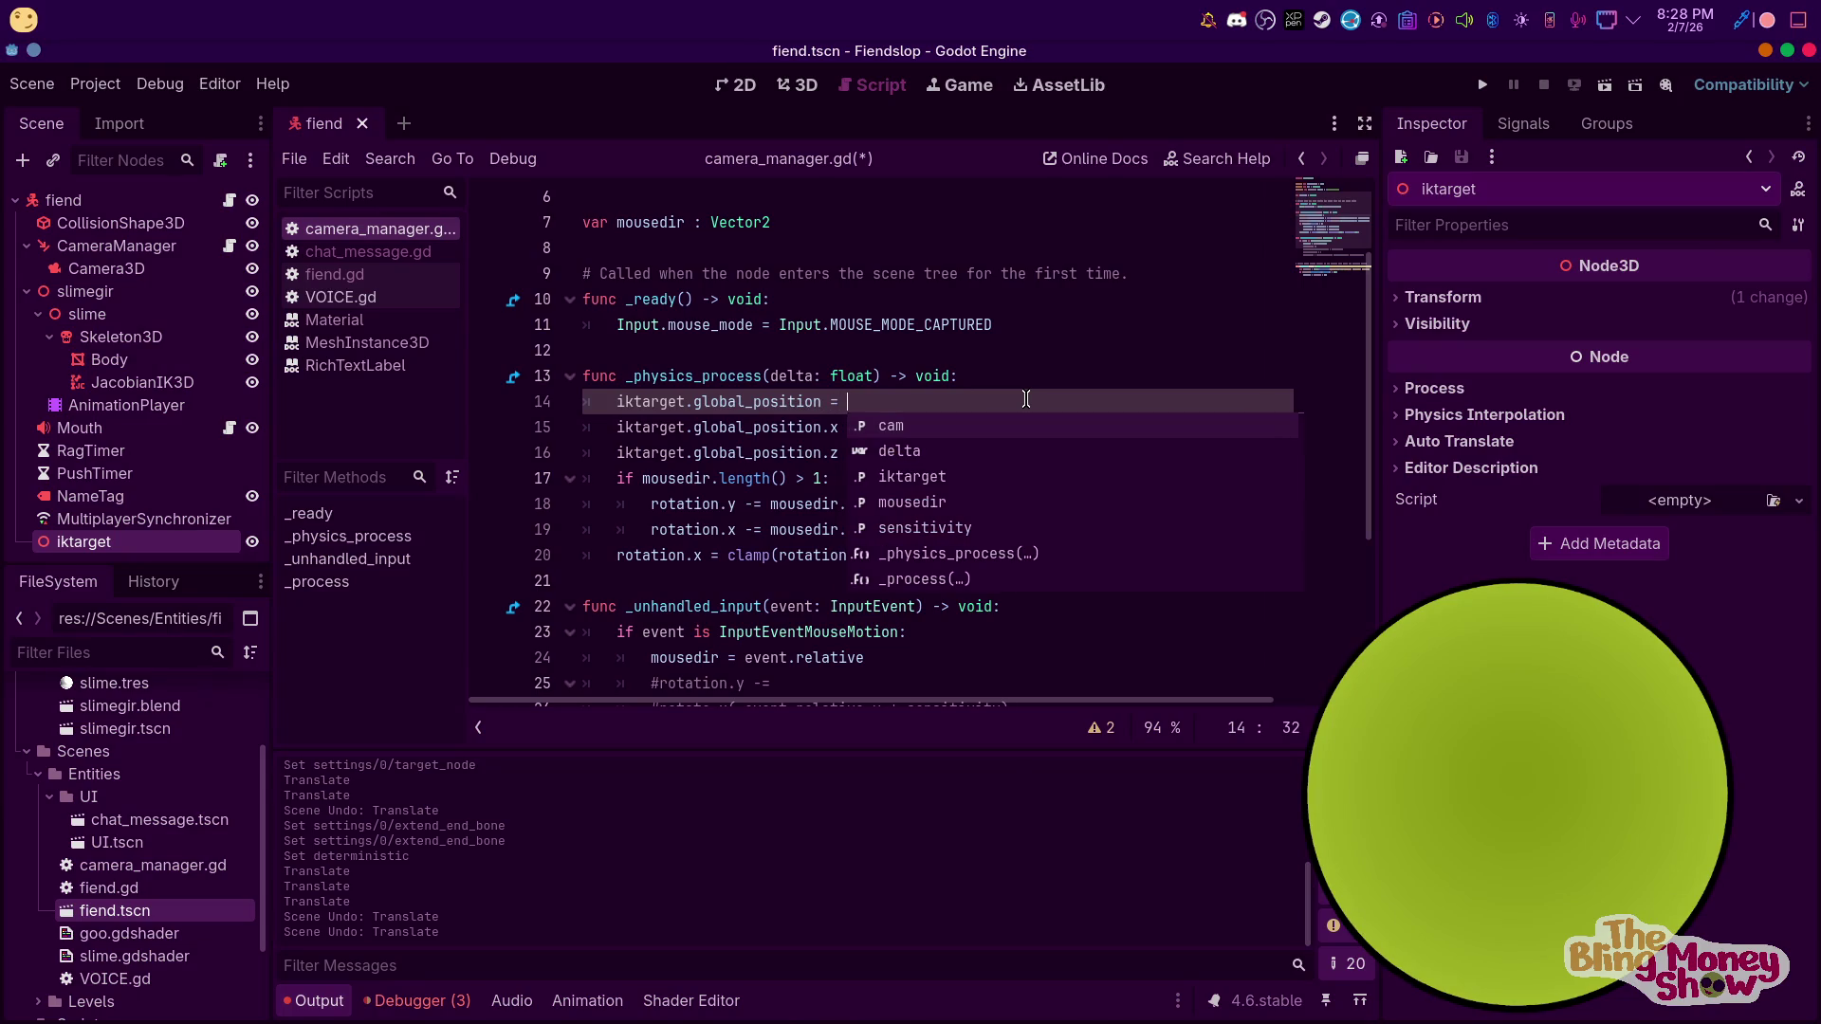
key("ctrl+BackSpace")
key("ctrl+BackSpace")
key("ctrl+BackSpace")
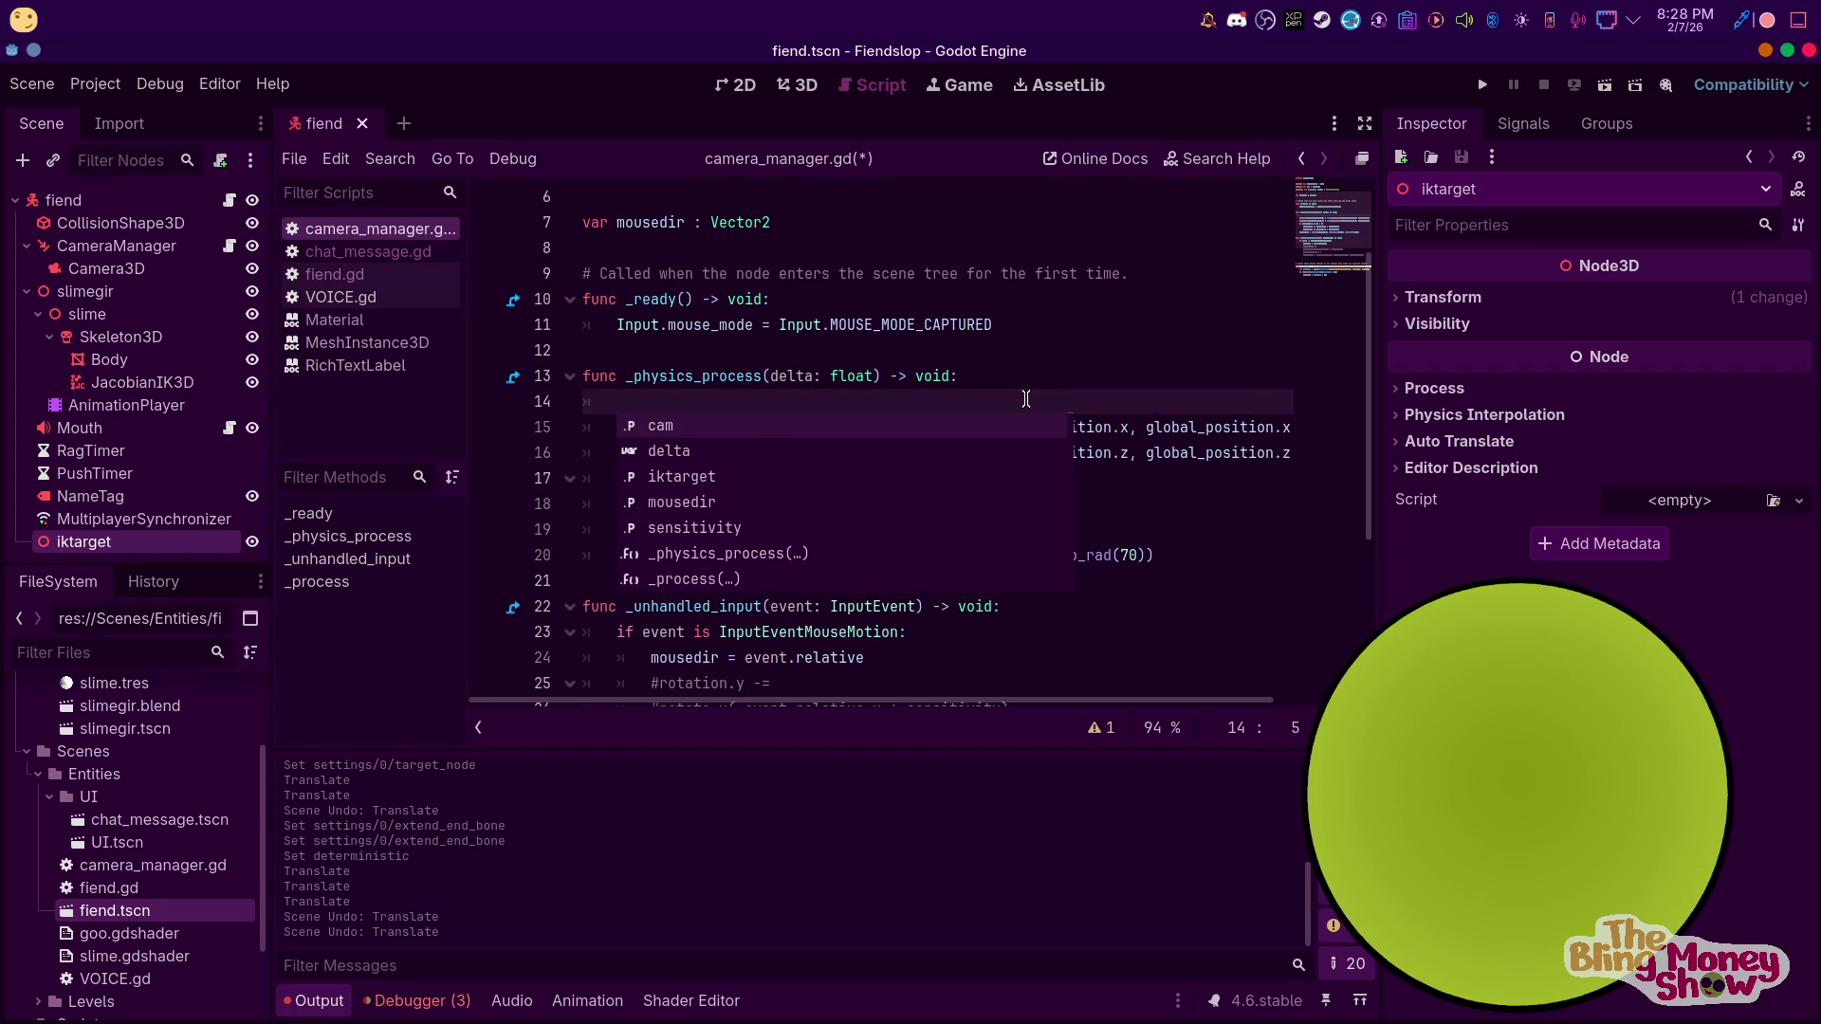
Write 'var old_pos = global_position' as the first physics process line
type("var ")
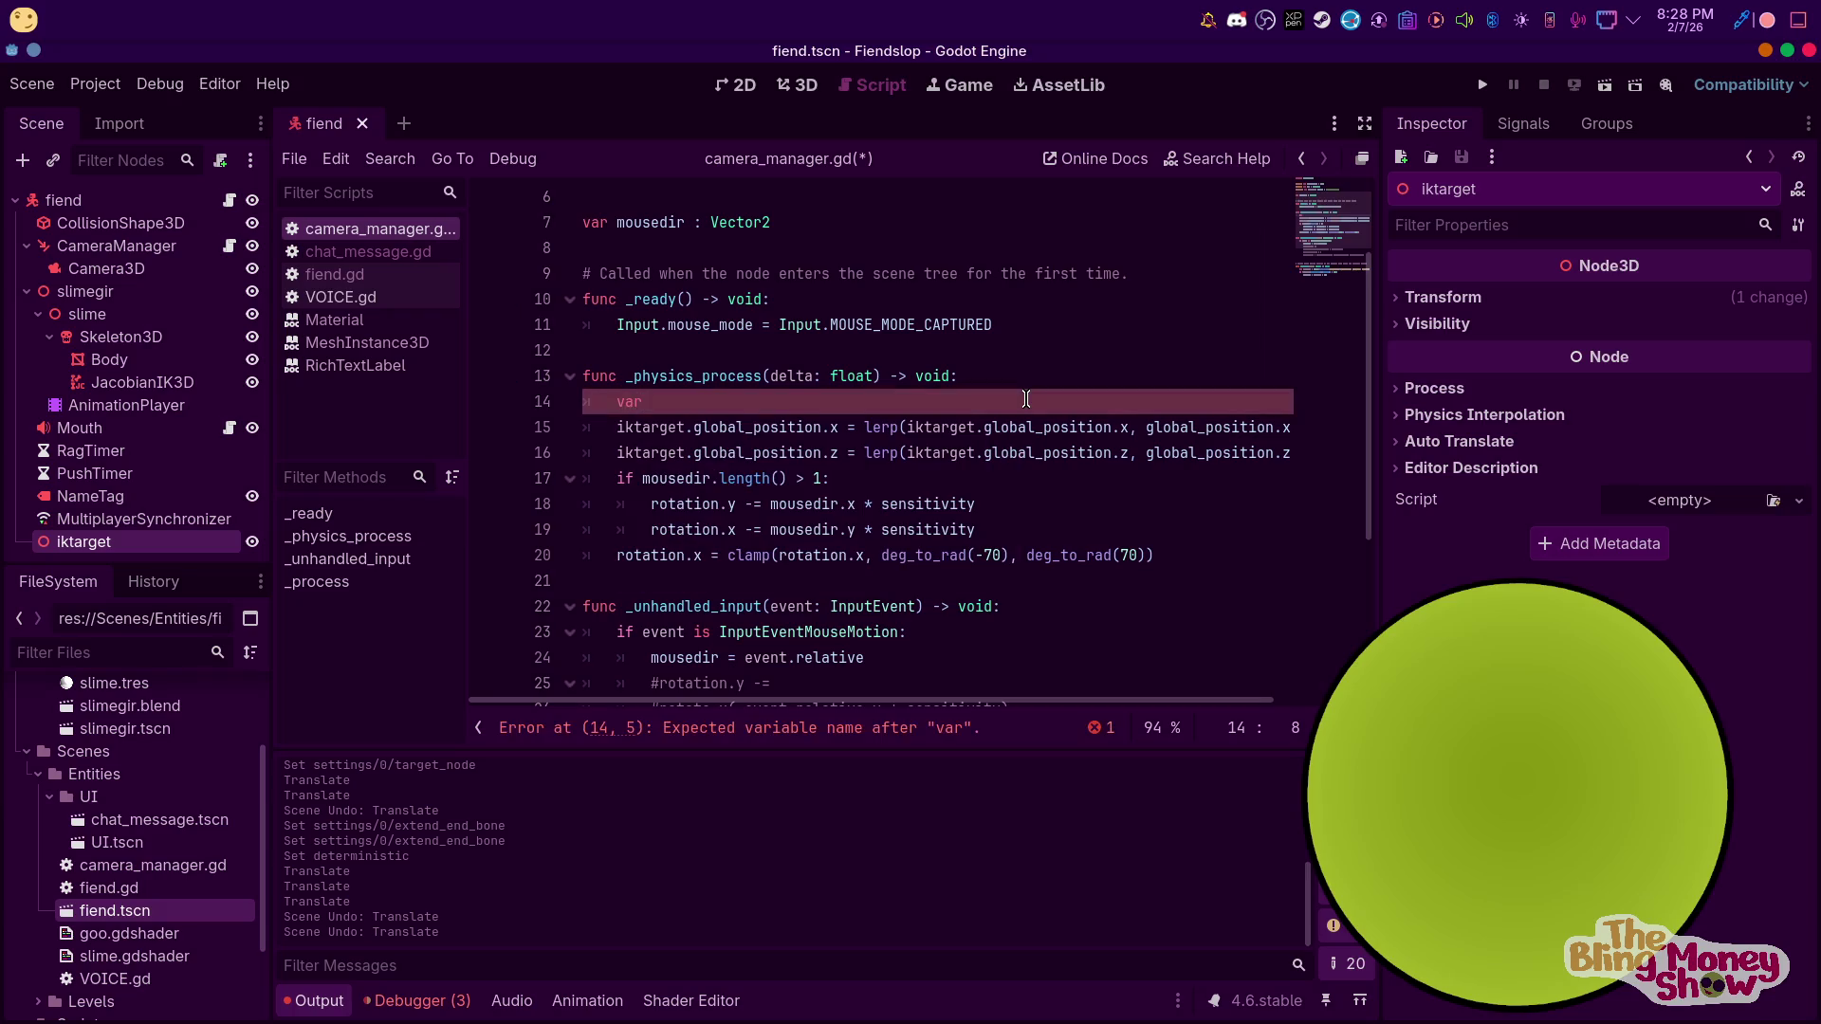
type("old_pos")
type(" = gl")
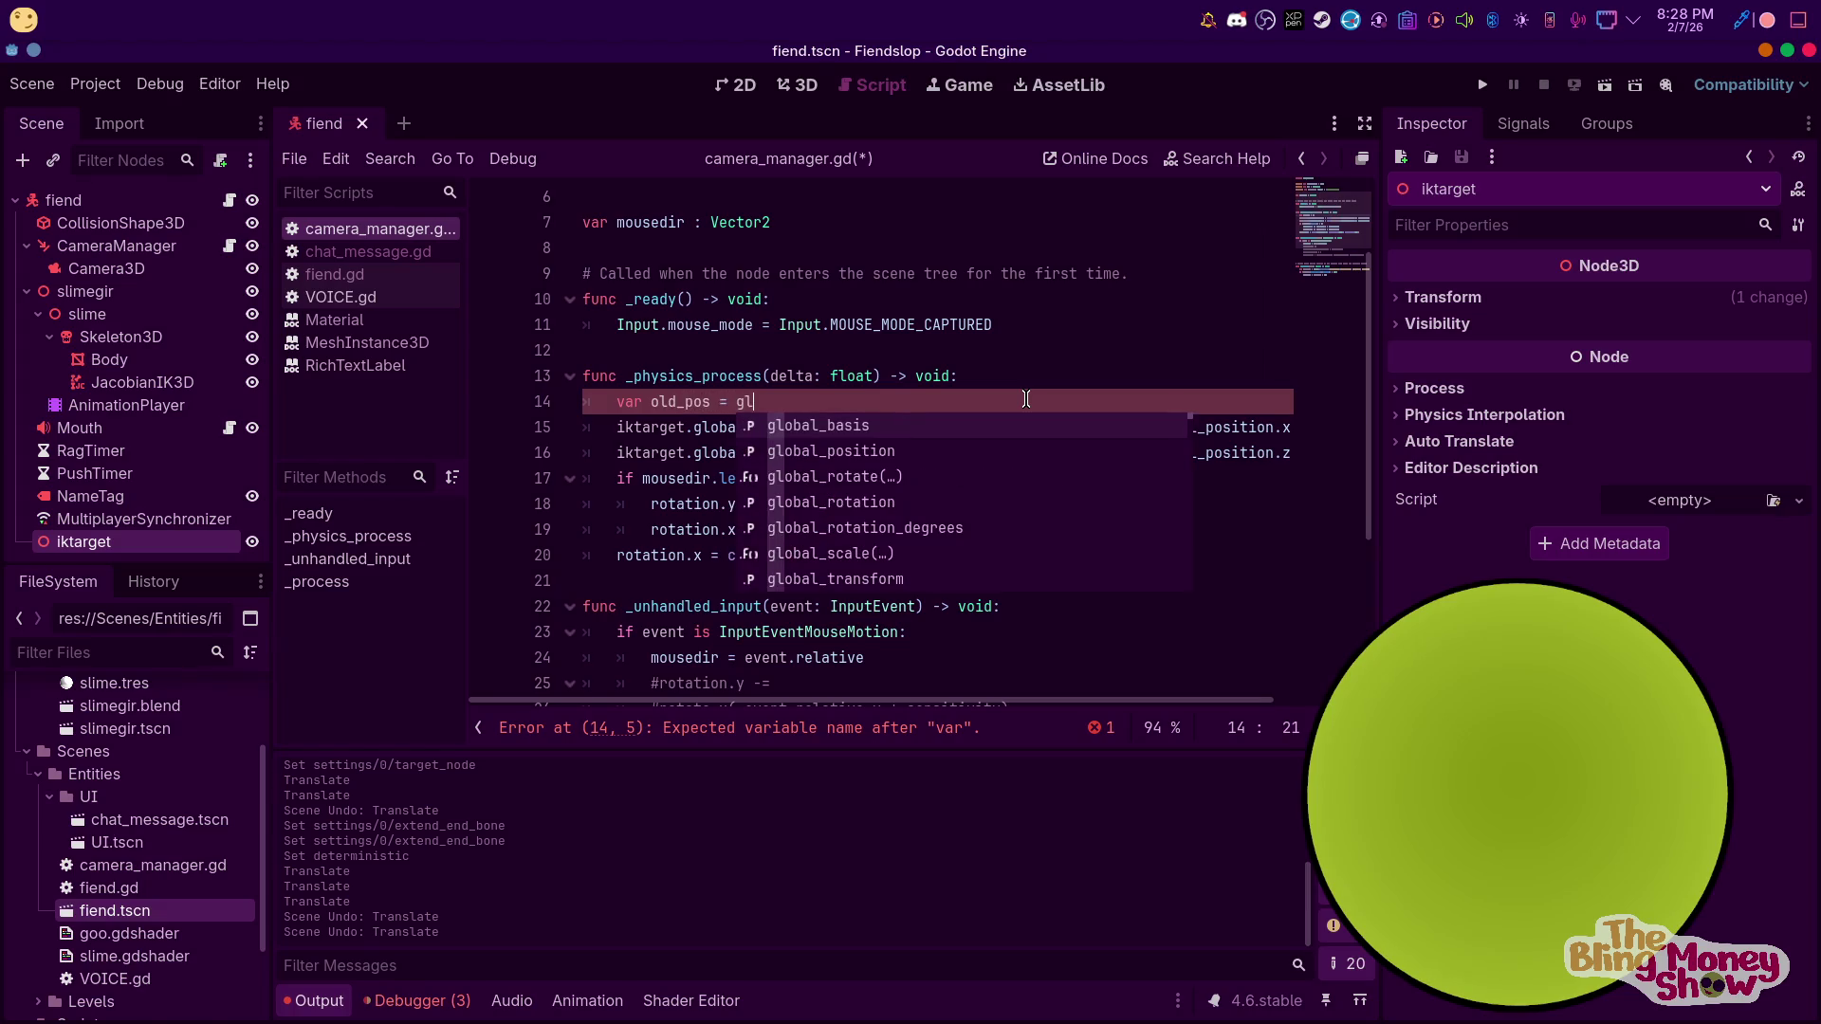
key("Down")
key("Return")
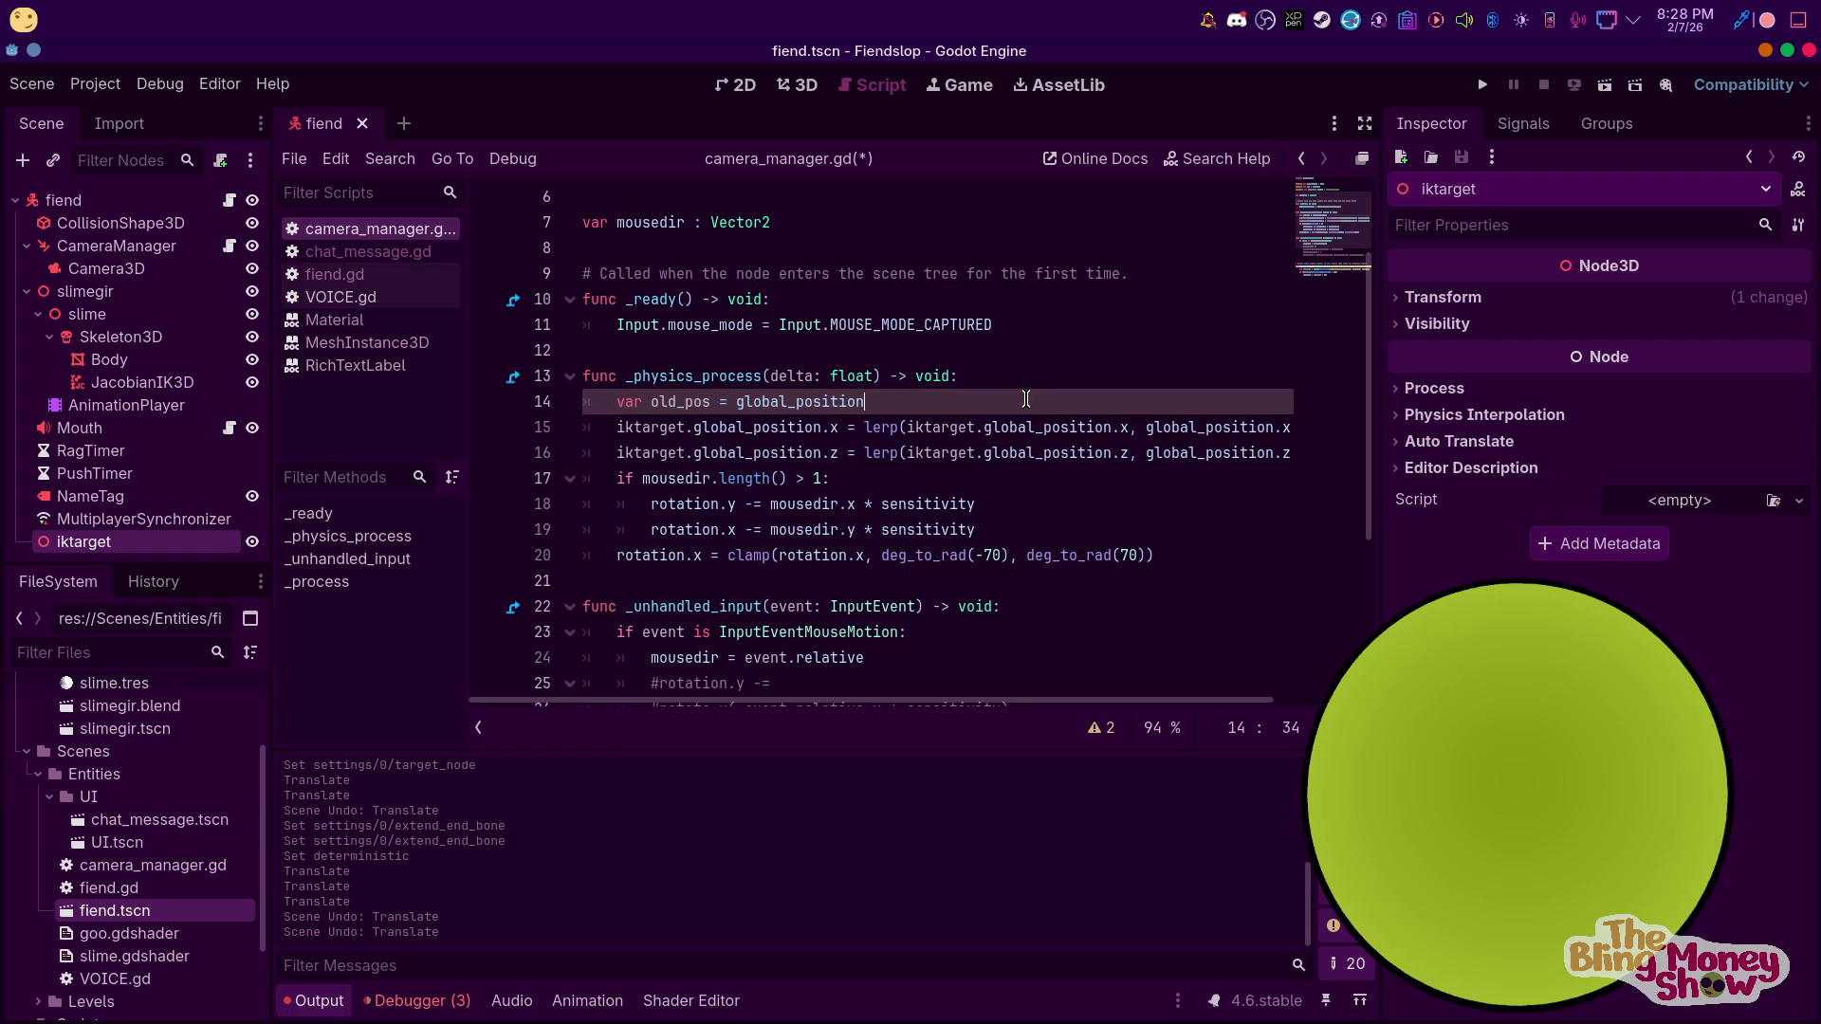
left_click(1055, 365)
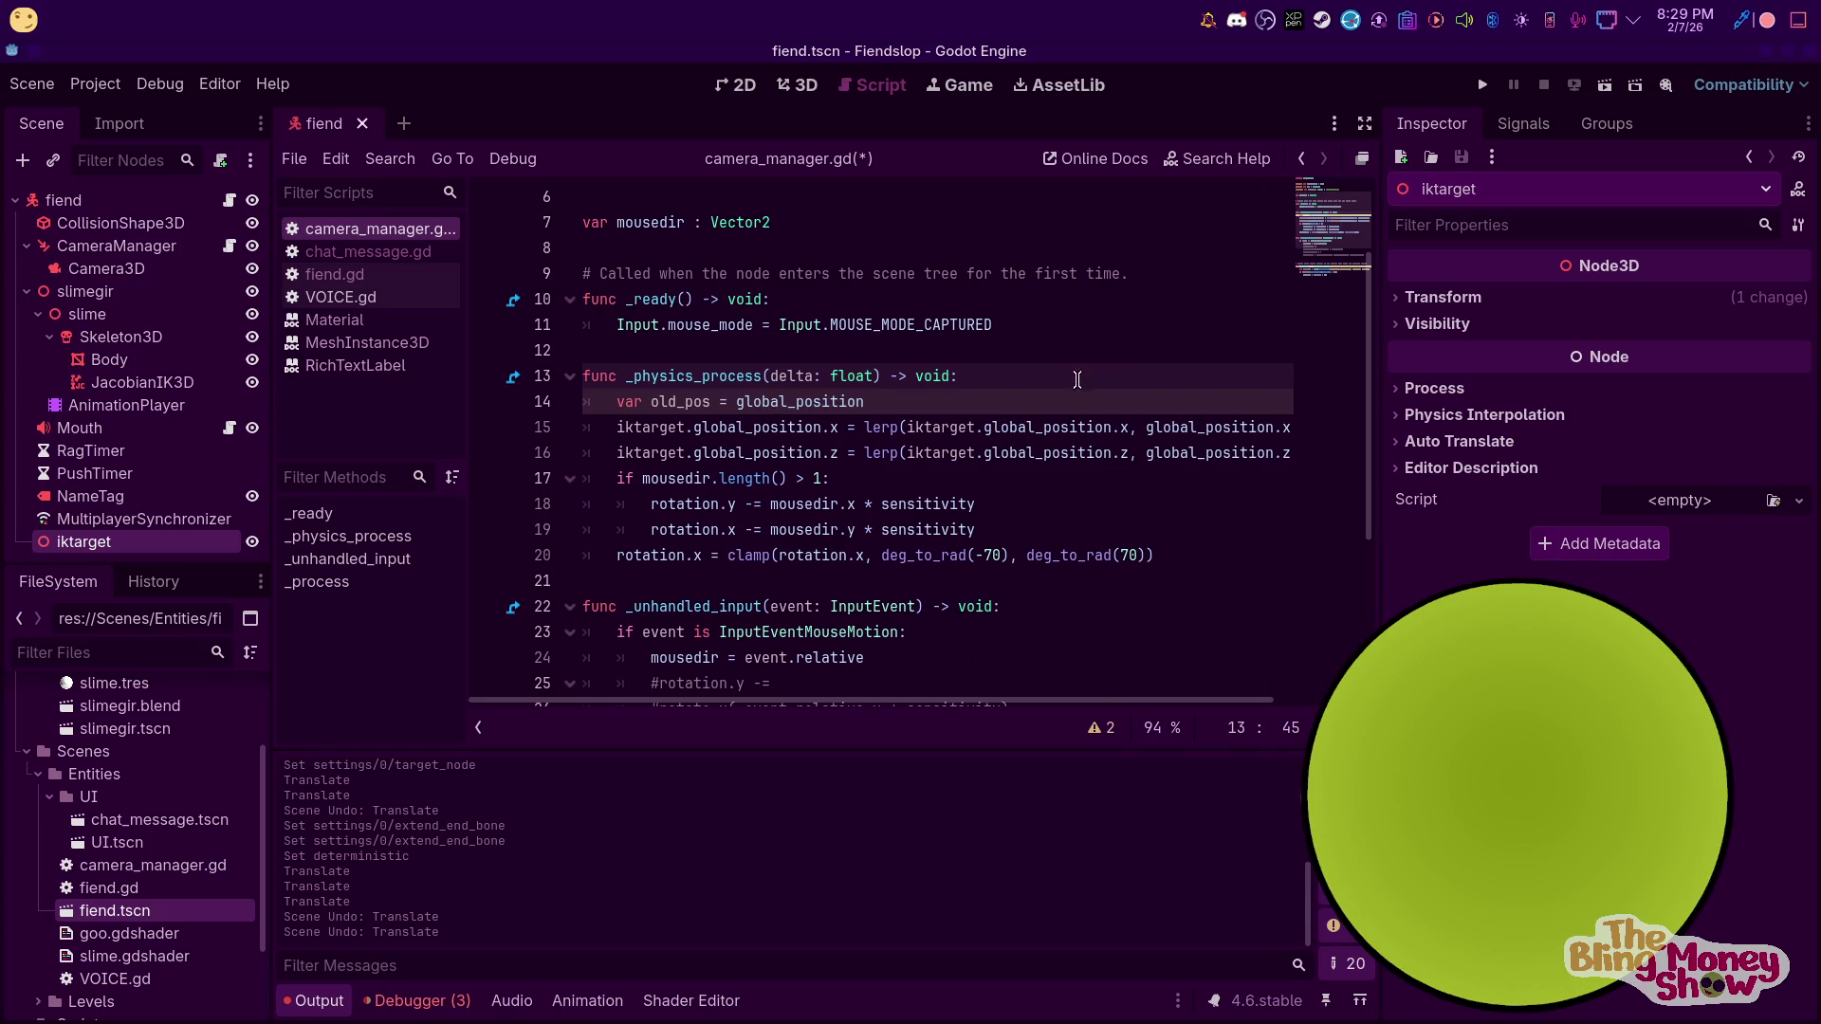
Type a frames increment line in _physics_process and begin an 'if frames' line beneath it
key("Return")
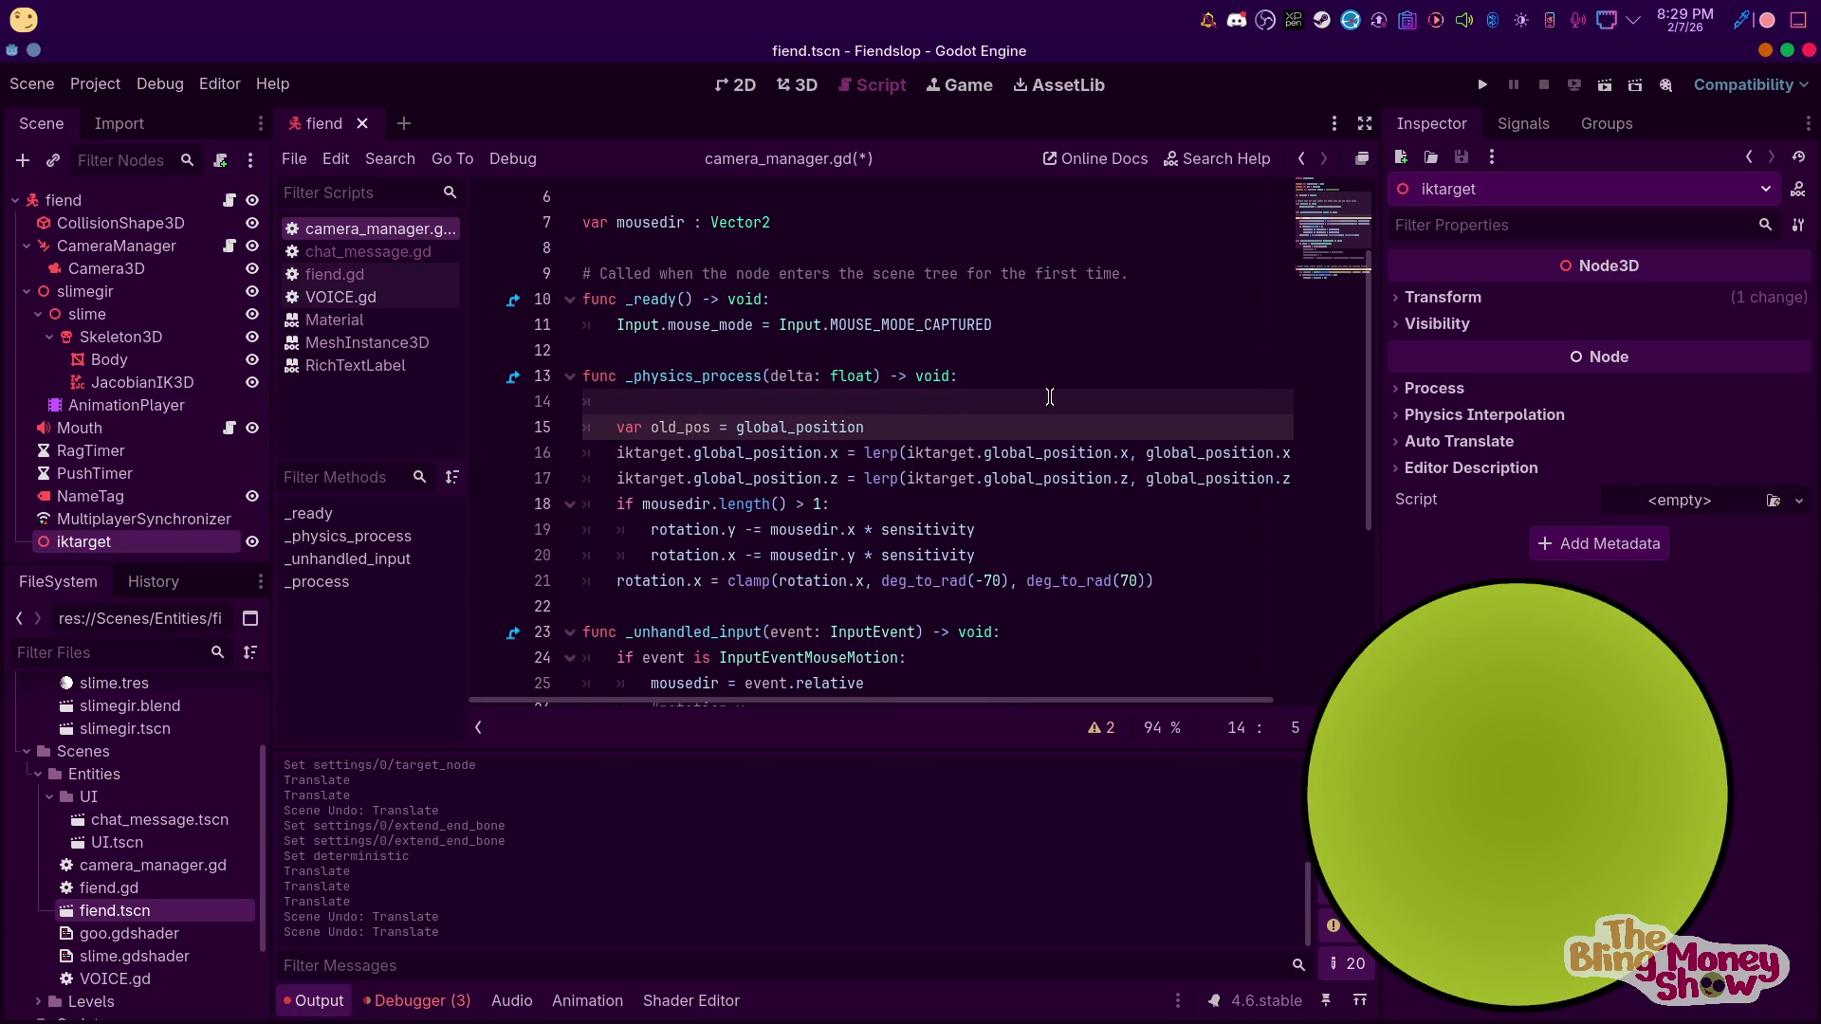
type("var frames += 1")
key("Return")
type("if fram")
key("Up")
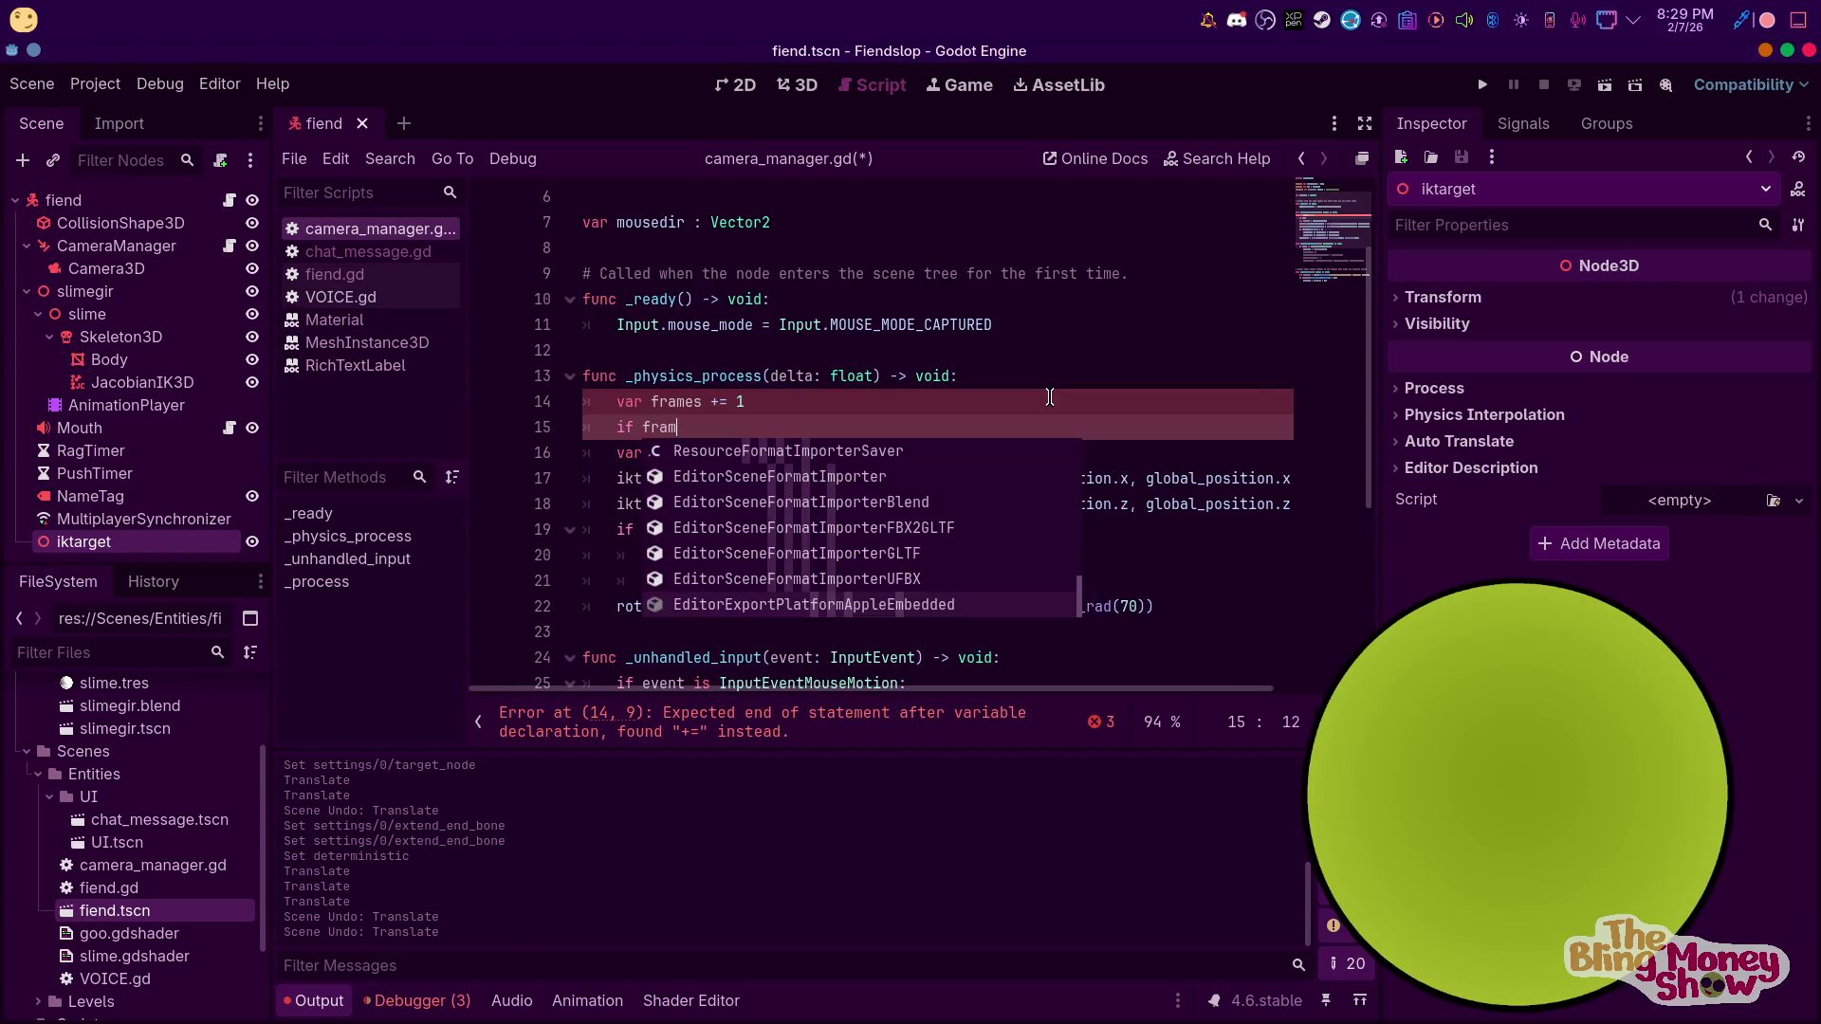
Drop var from the increment line and declare 'var frames : int' on line 8
mouse_move(706, 401)
left_mouse_down()
mouse_move(599, 401)
mouse_move(702, 394)
left_mouse_up()
key("BackSpace")
scroll(669, 227, "up", 2)
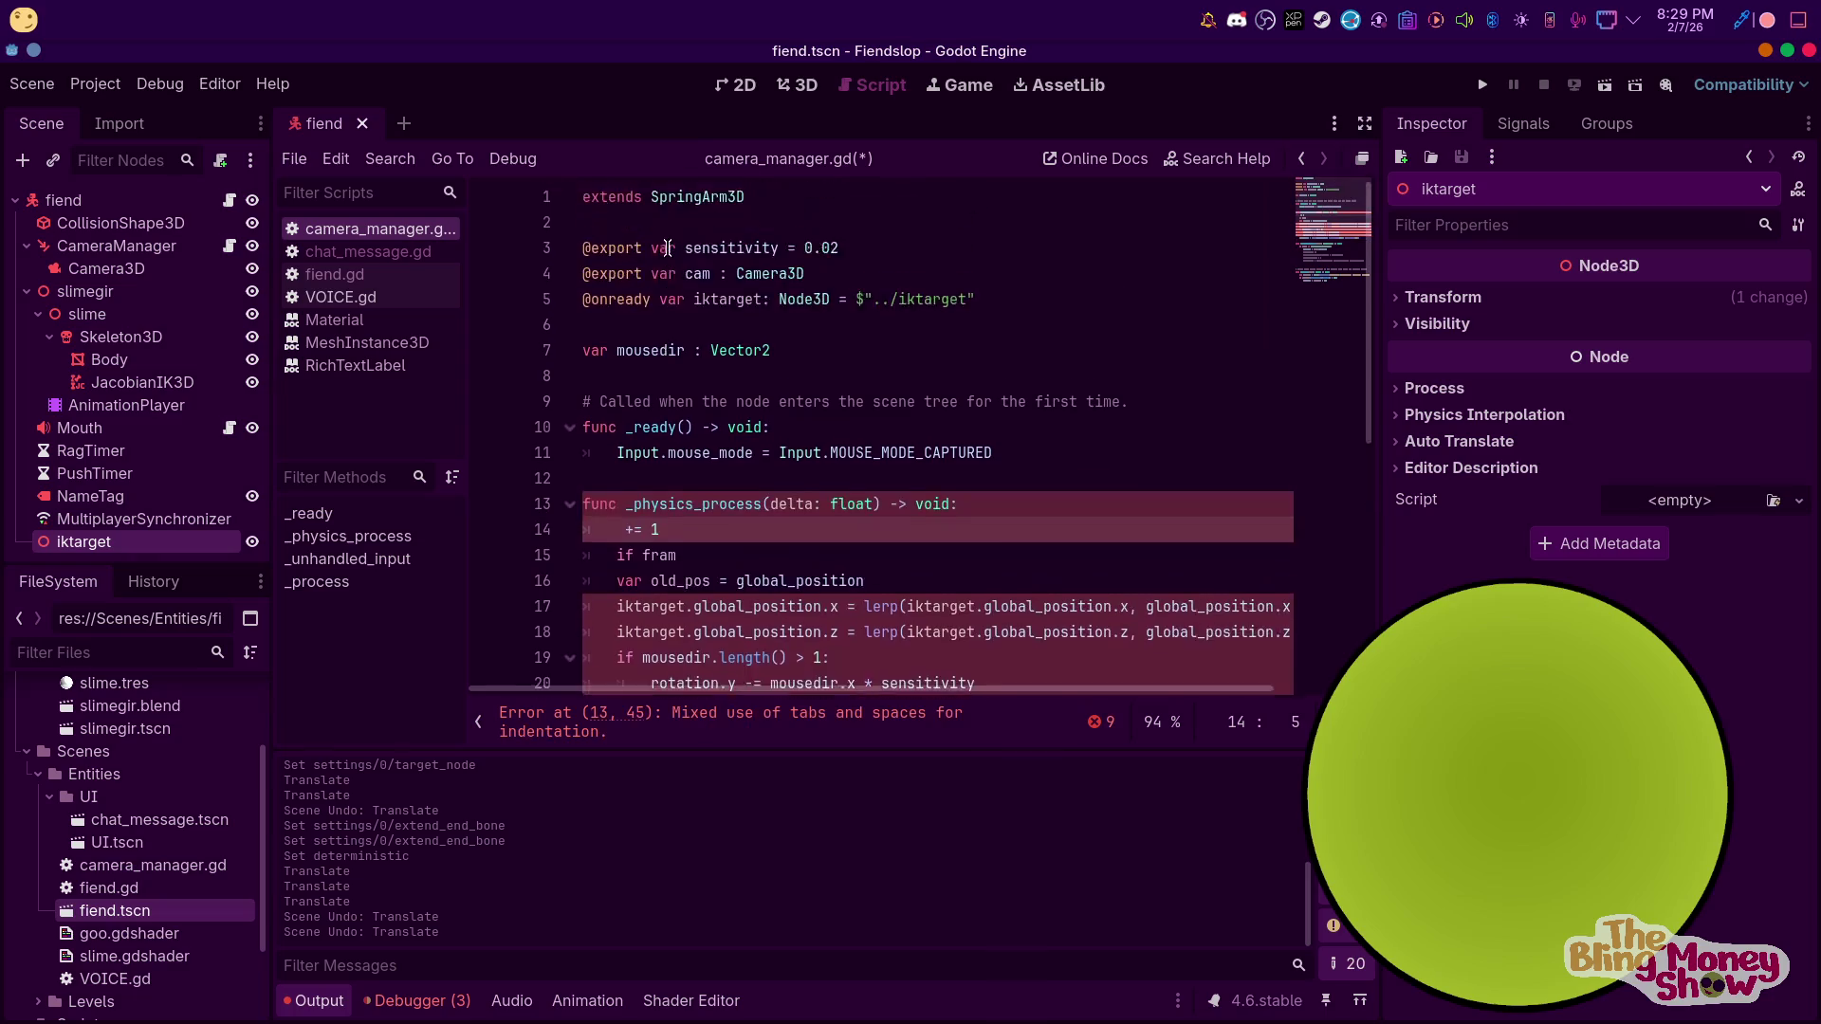
scroll(668, 329, "down", 1)
left_click(668, 298)
type("var frames :")
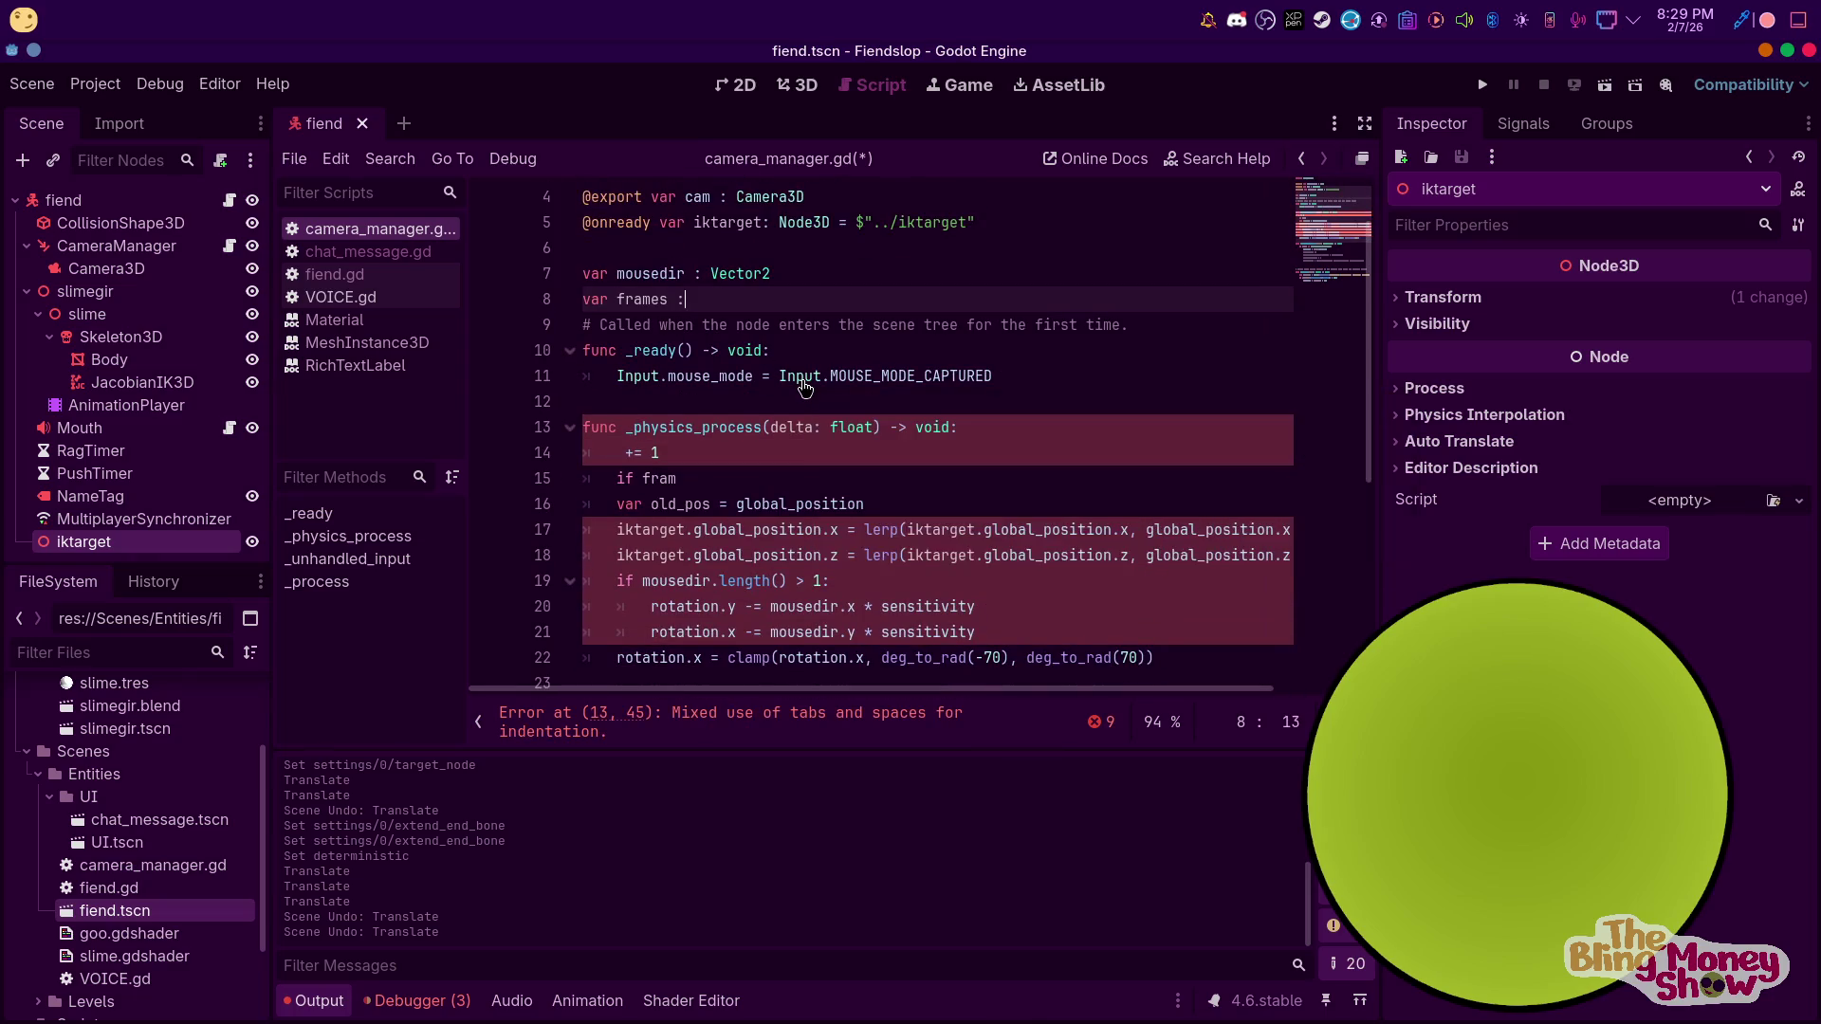
type(" int")
Tidy the line to read 'frames += 1' and finish typing 'if frames' on line 15
left_click(626, 453)
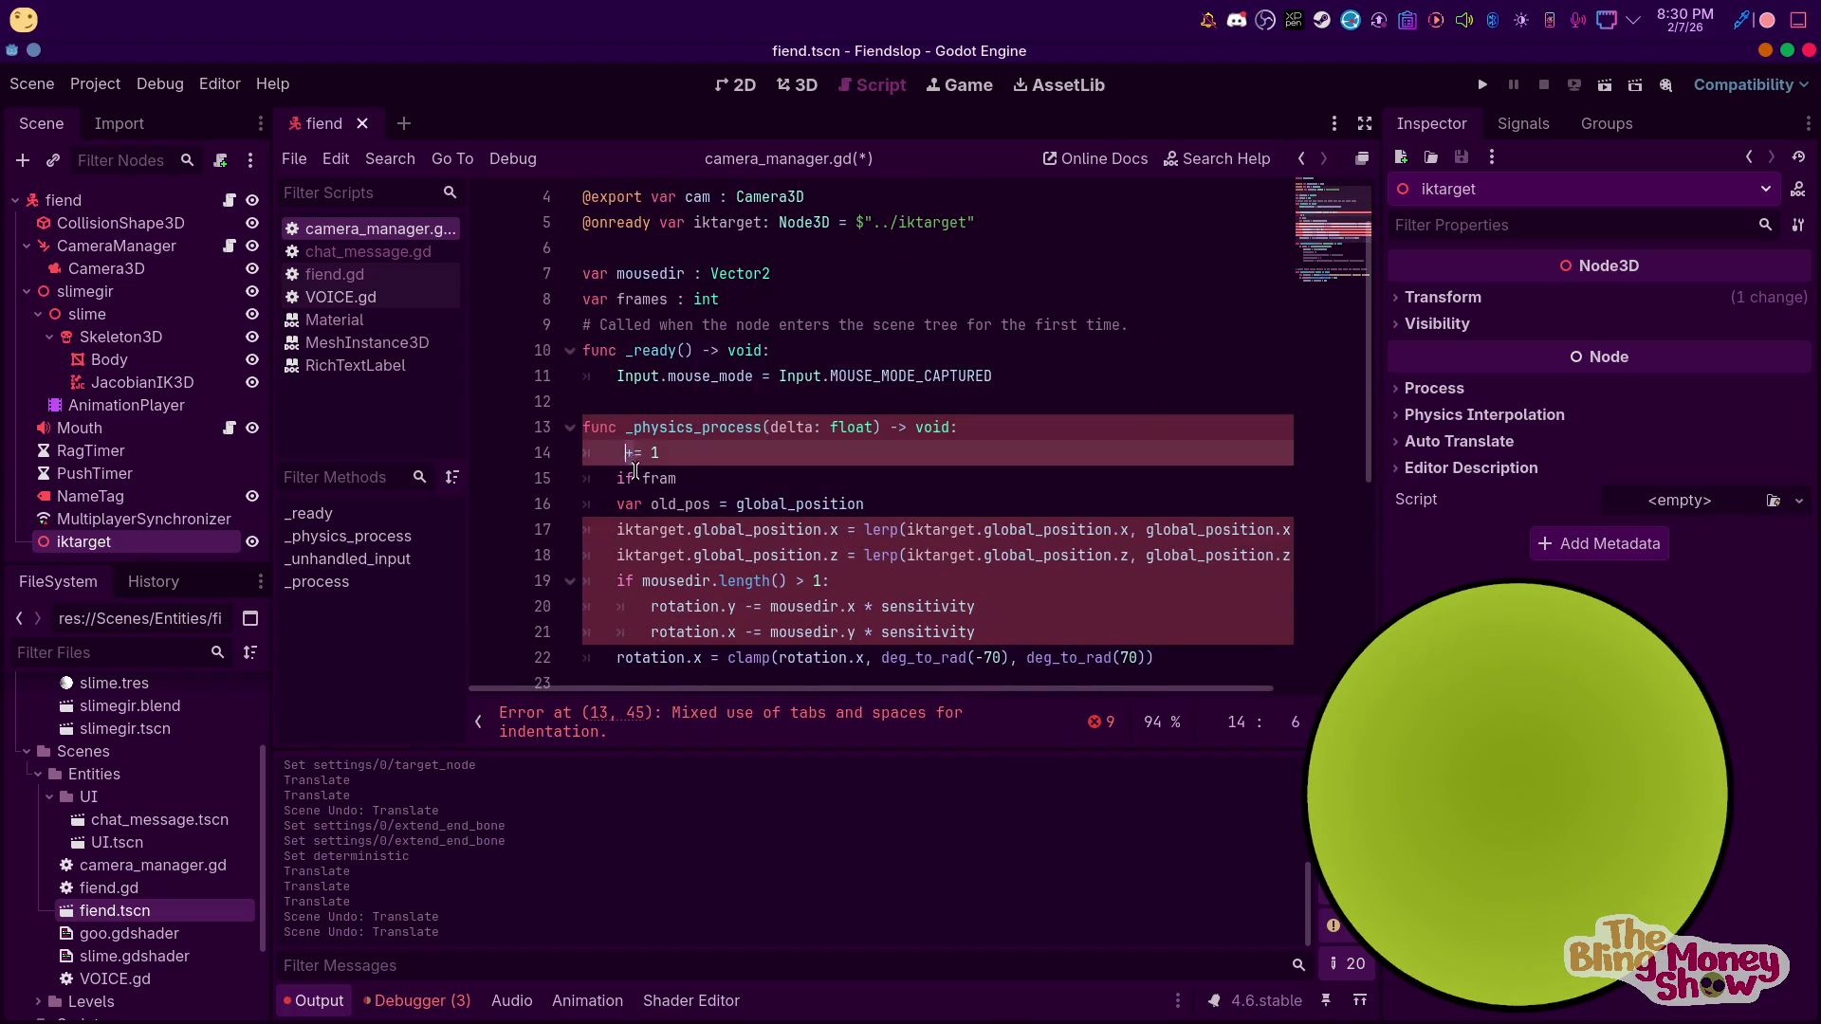
type("frames")
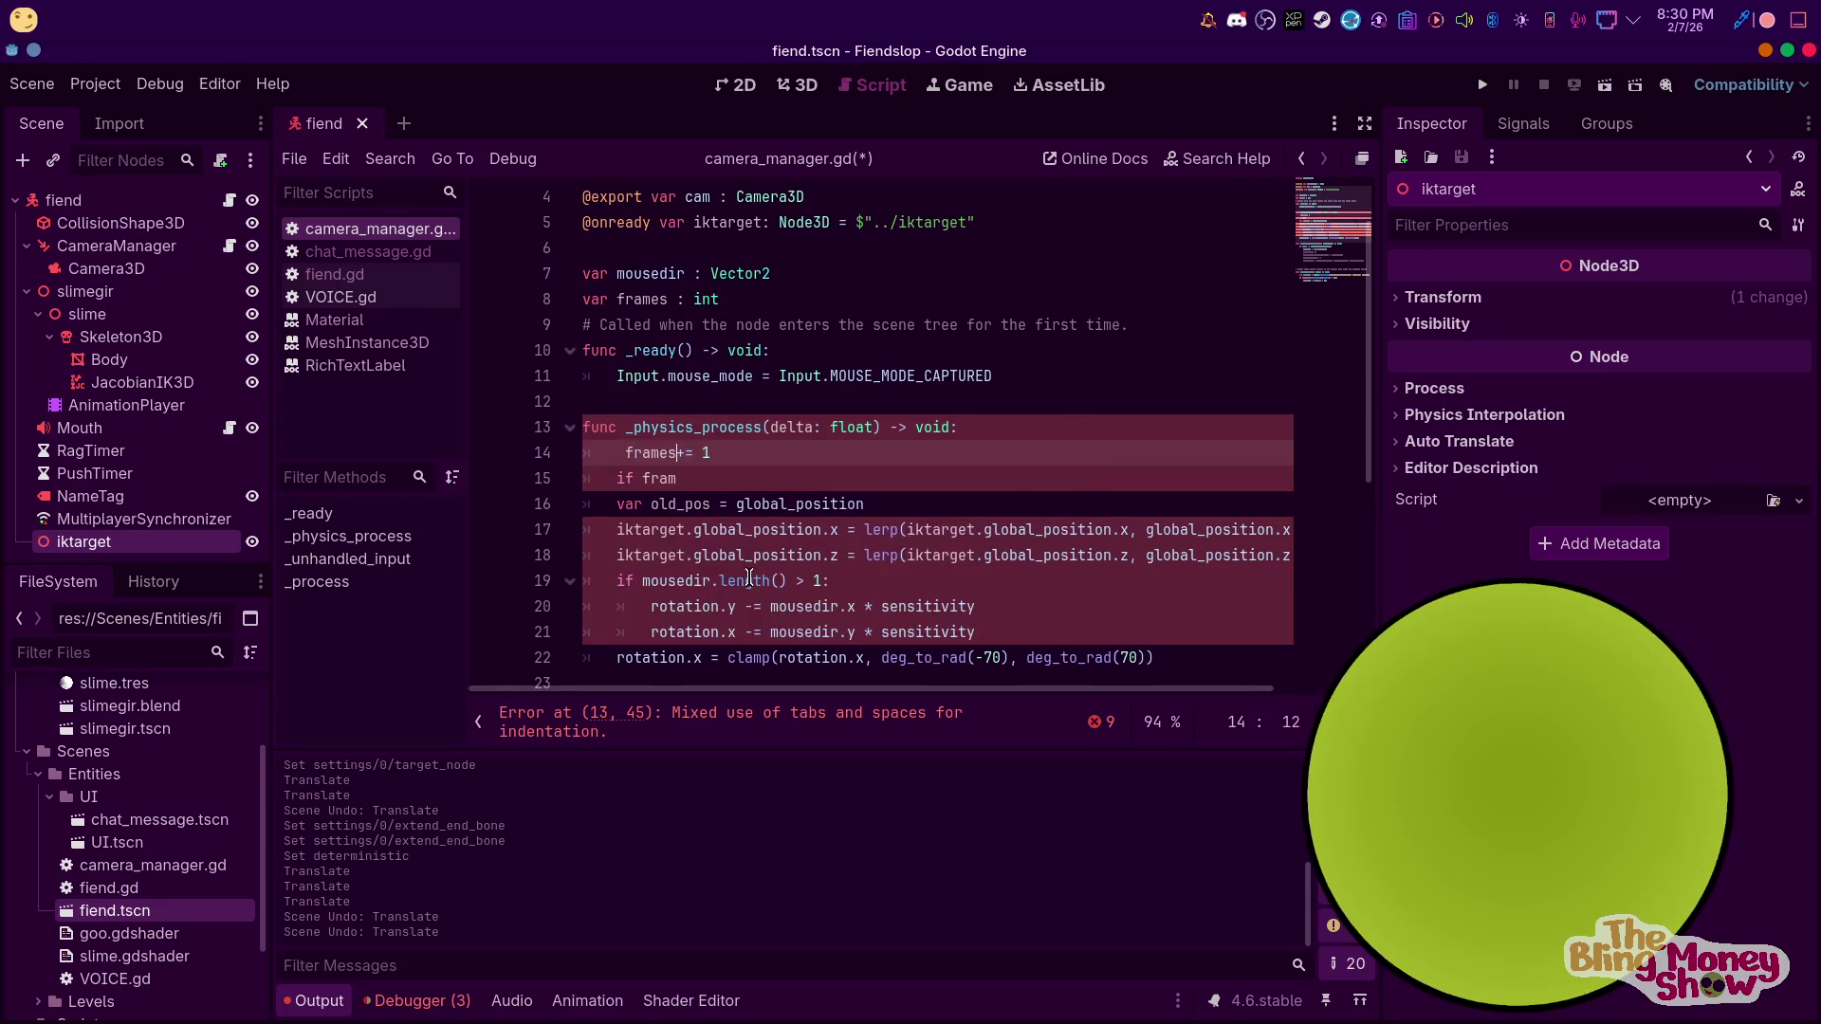
left_click(617, 454)
key("Delete")
left_click(712, 479)
type("es")
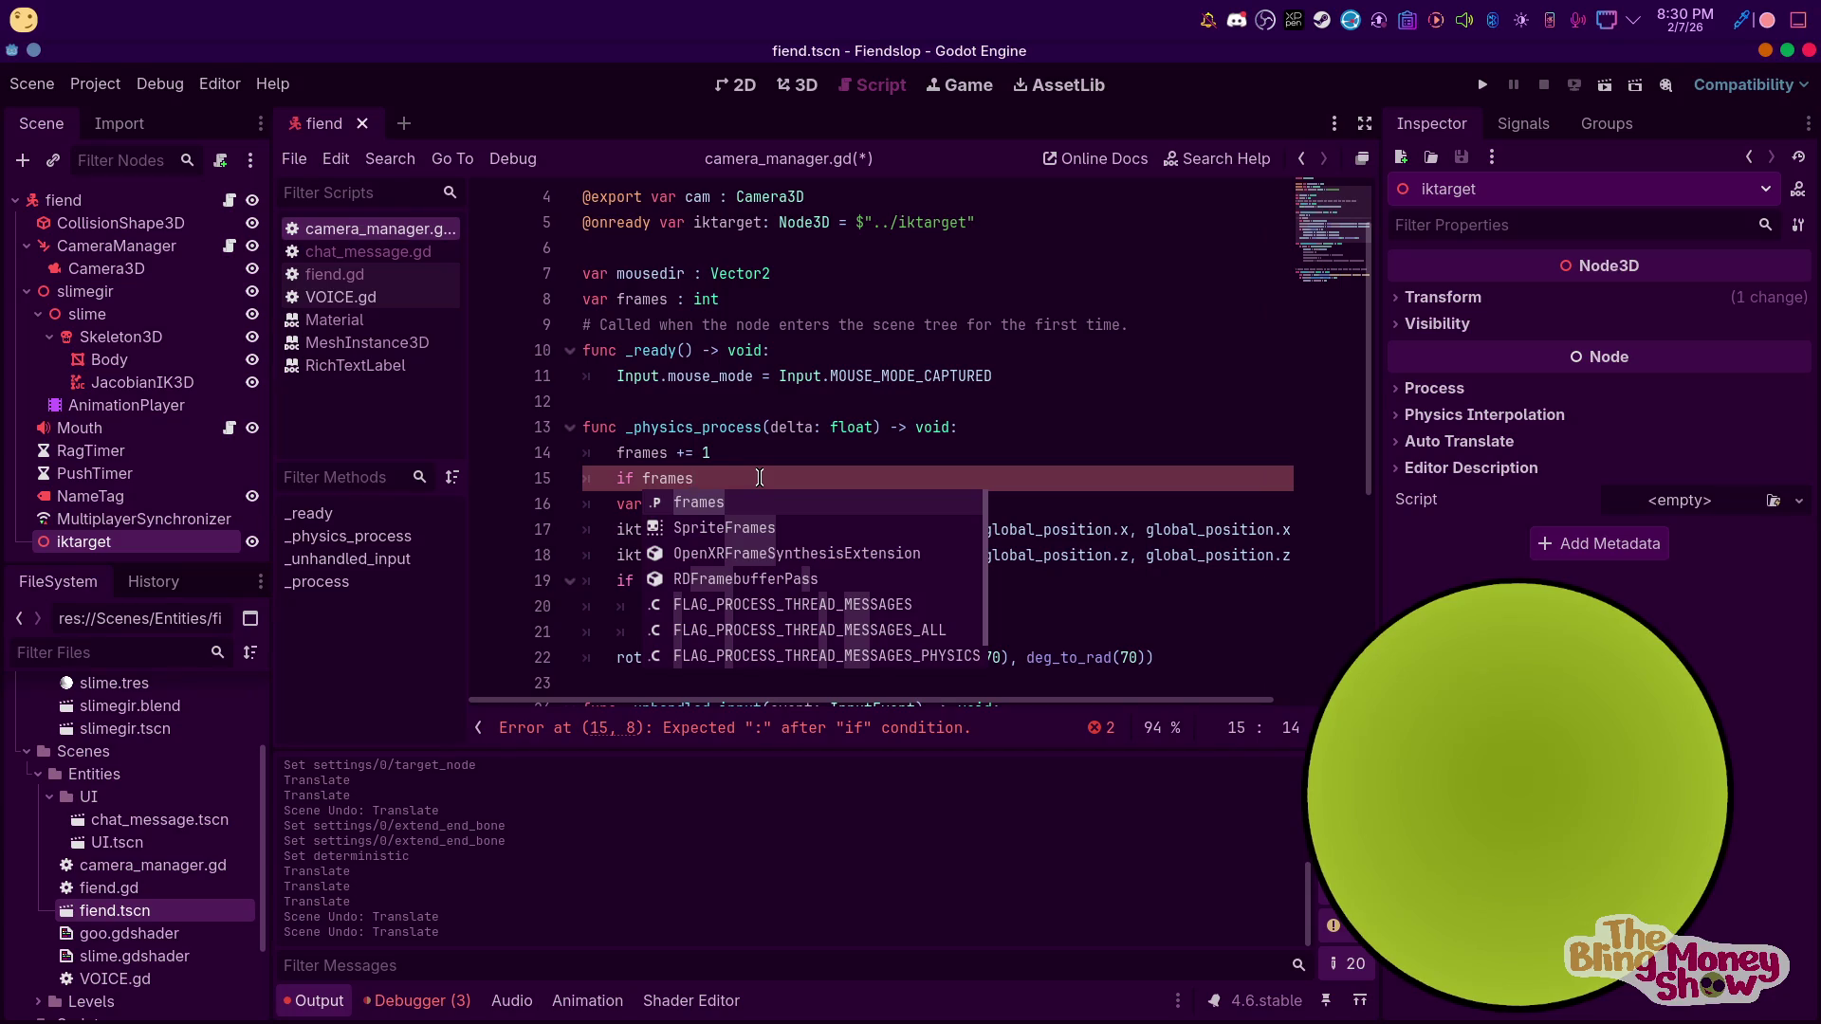
Complete the condition as 'if frames % 10 == 0:' and indent the old_pos line under it
type("%")
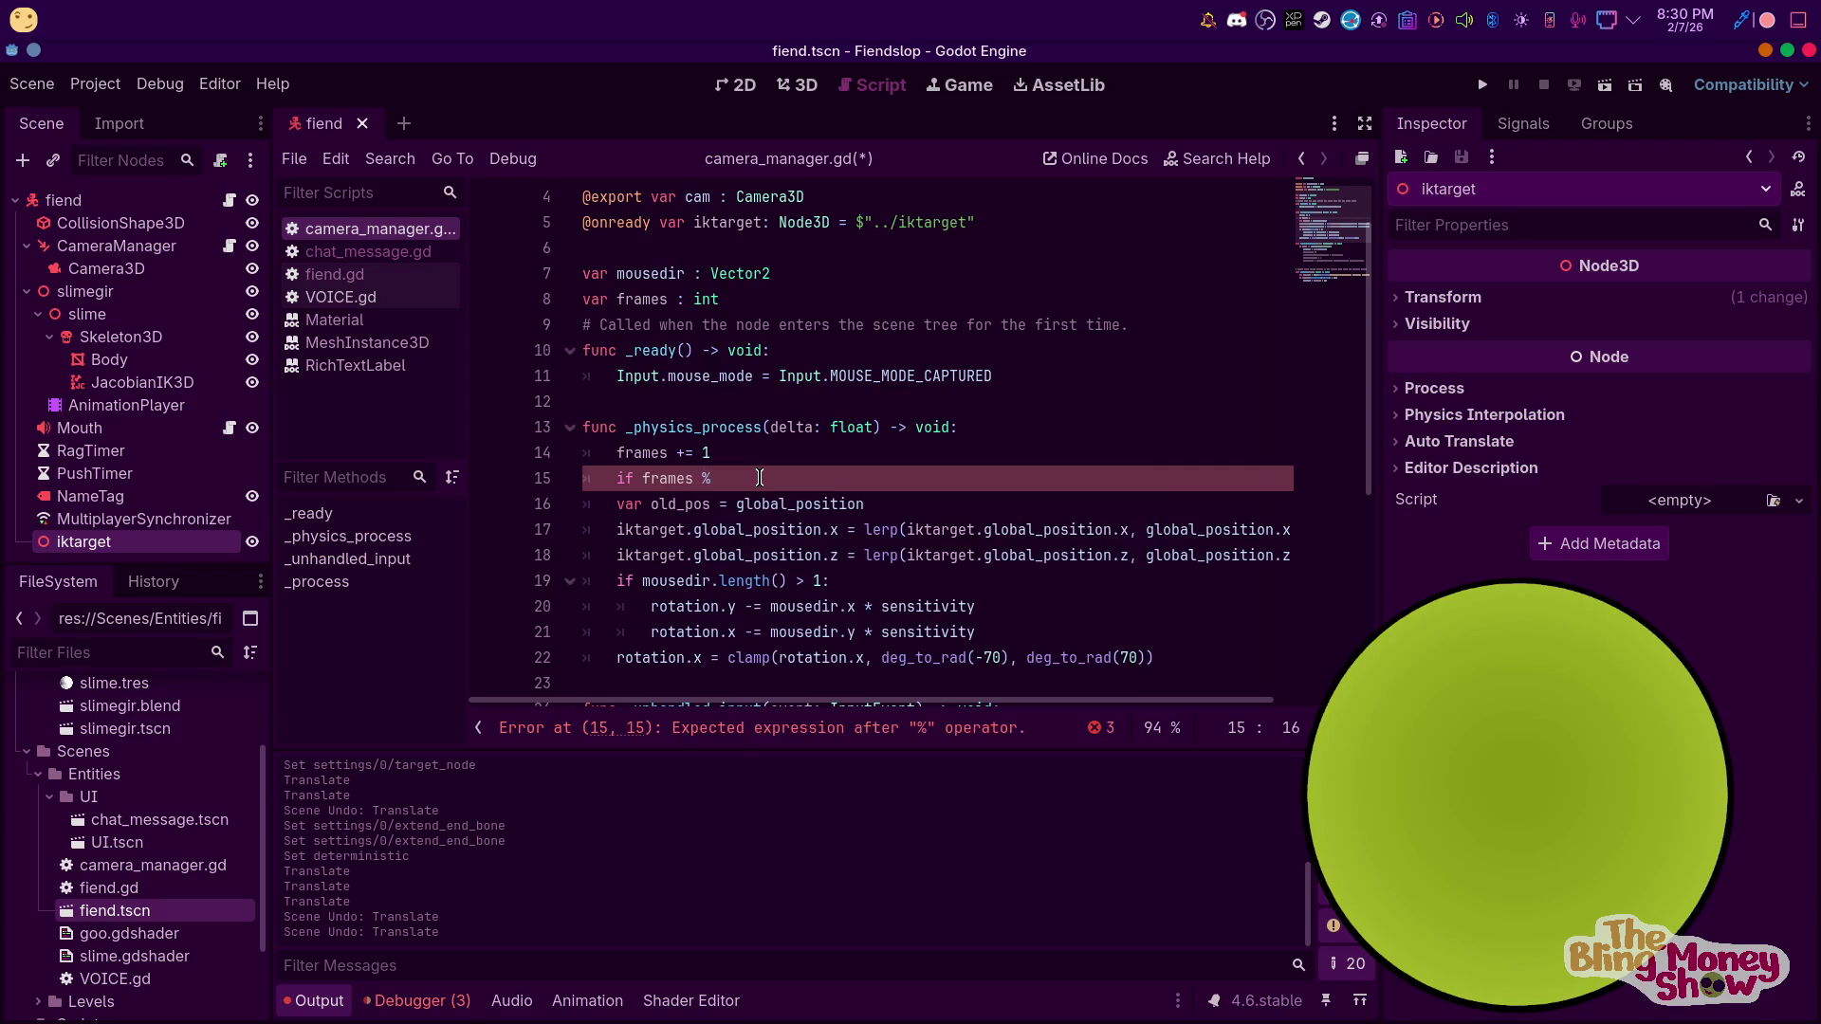
type(" 10")
type(" =")
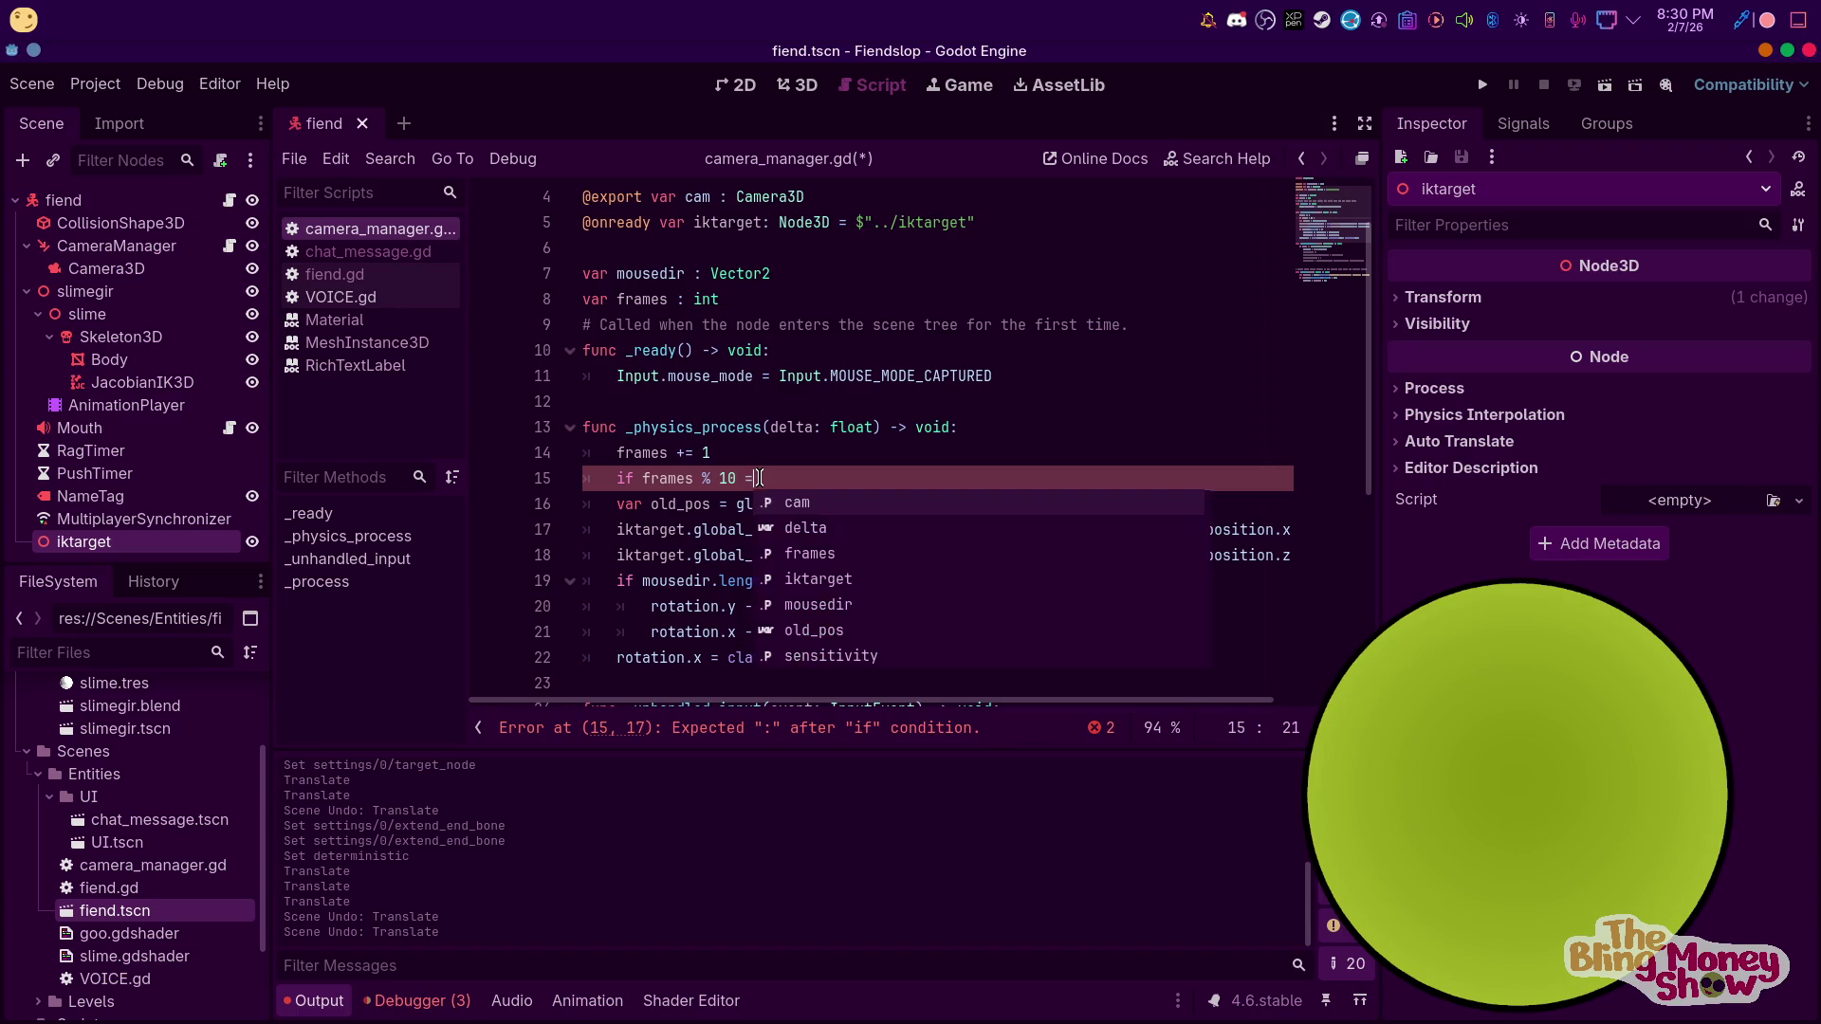
type("= 0:")
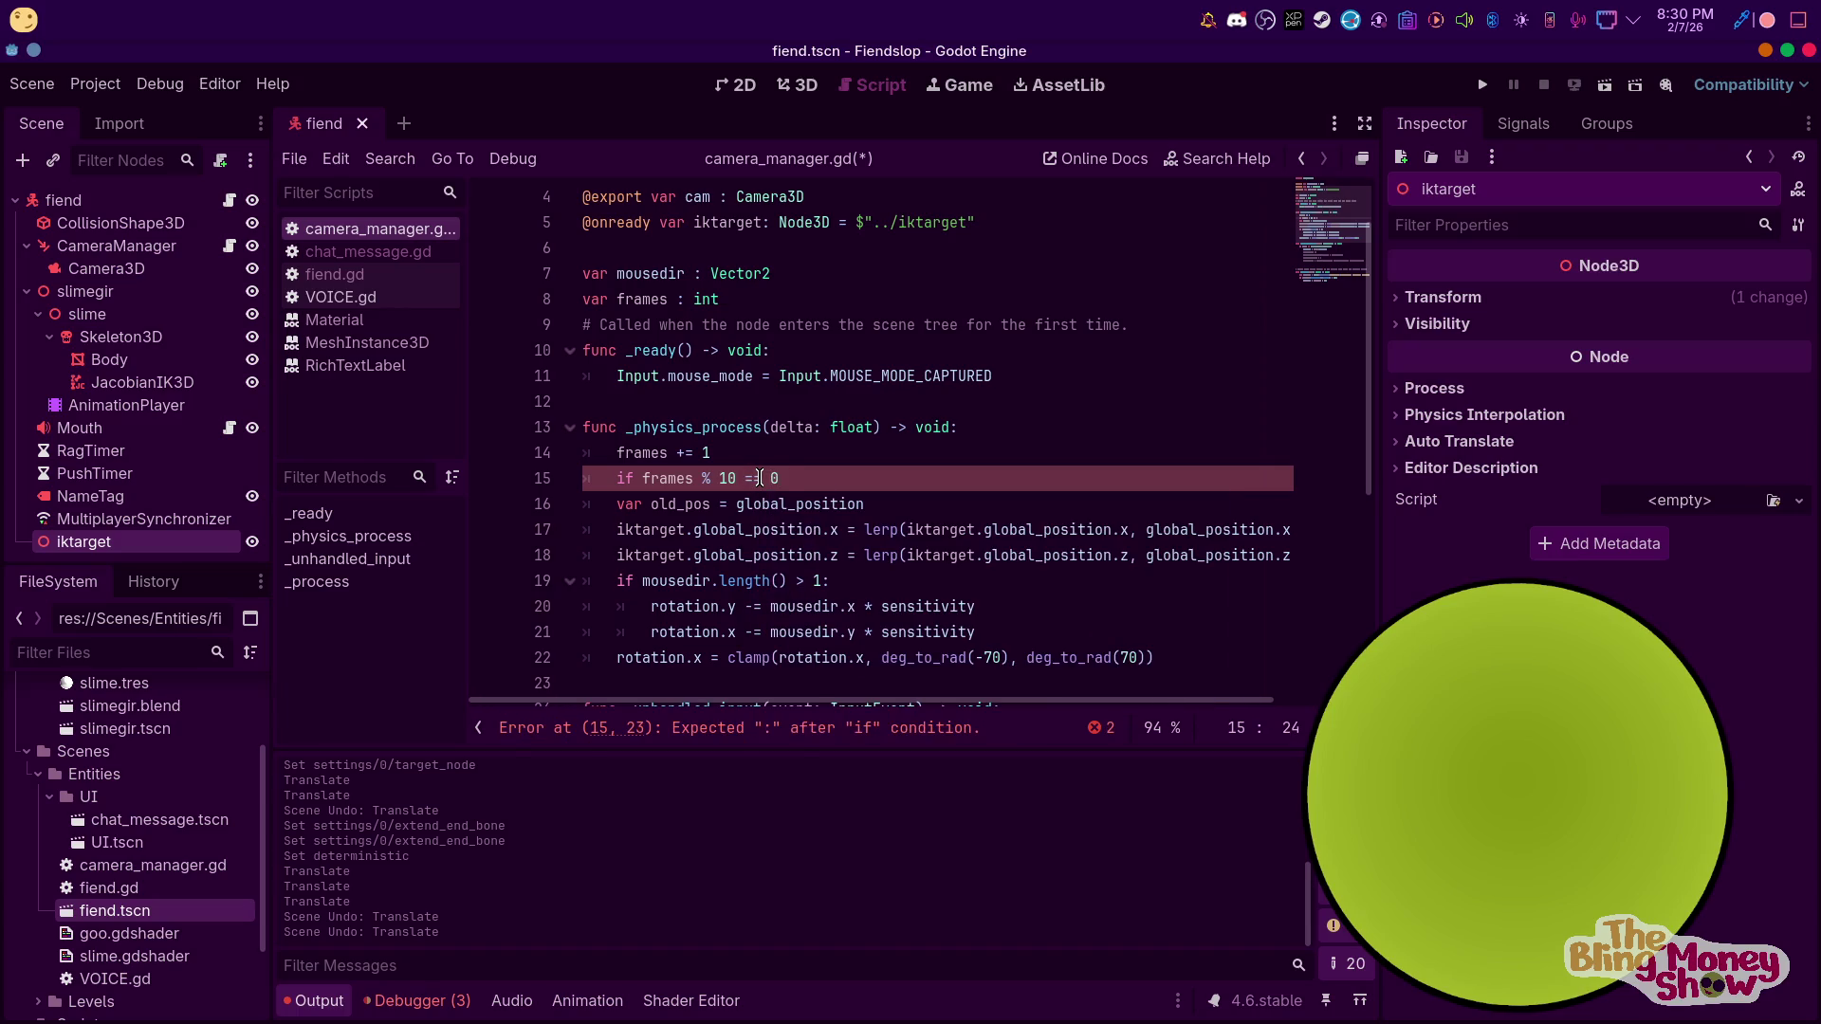
key("Return")
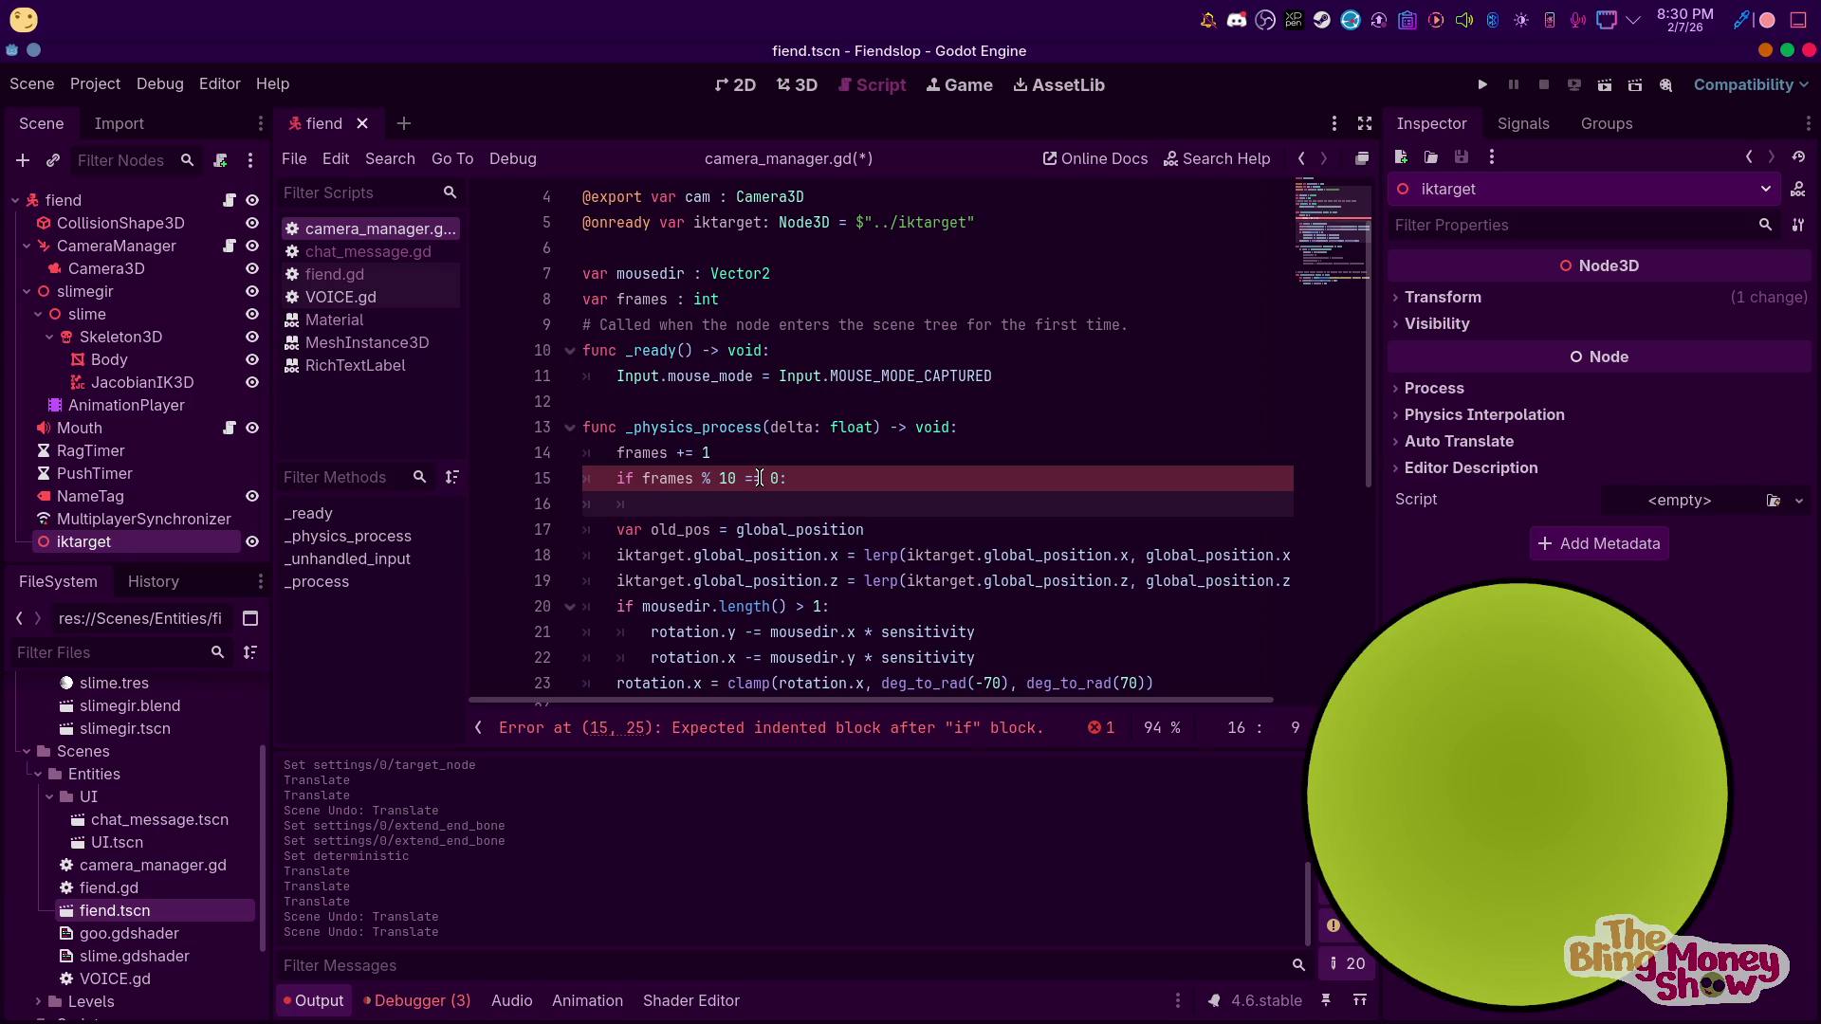
key("Down")
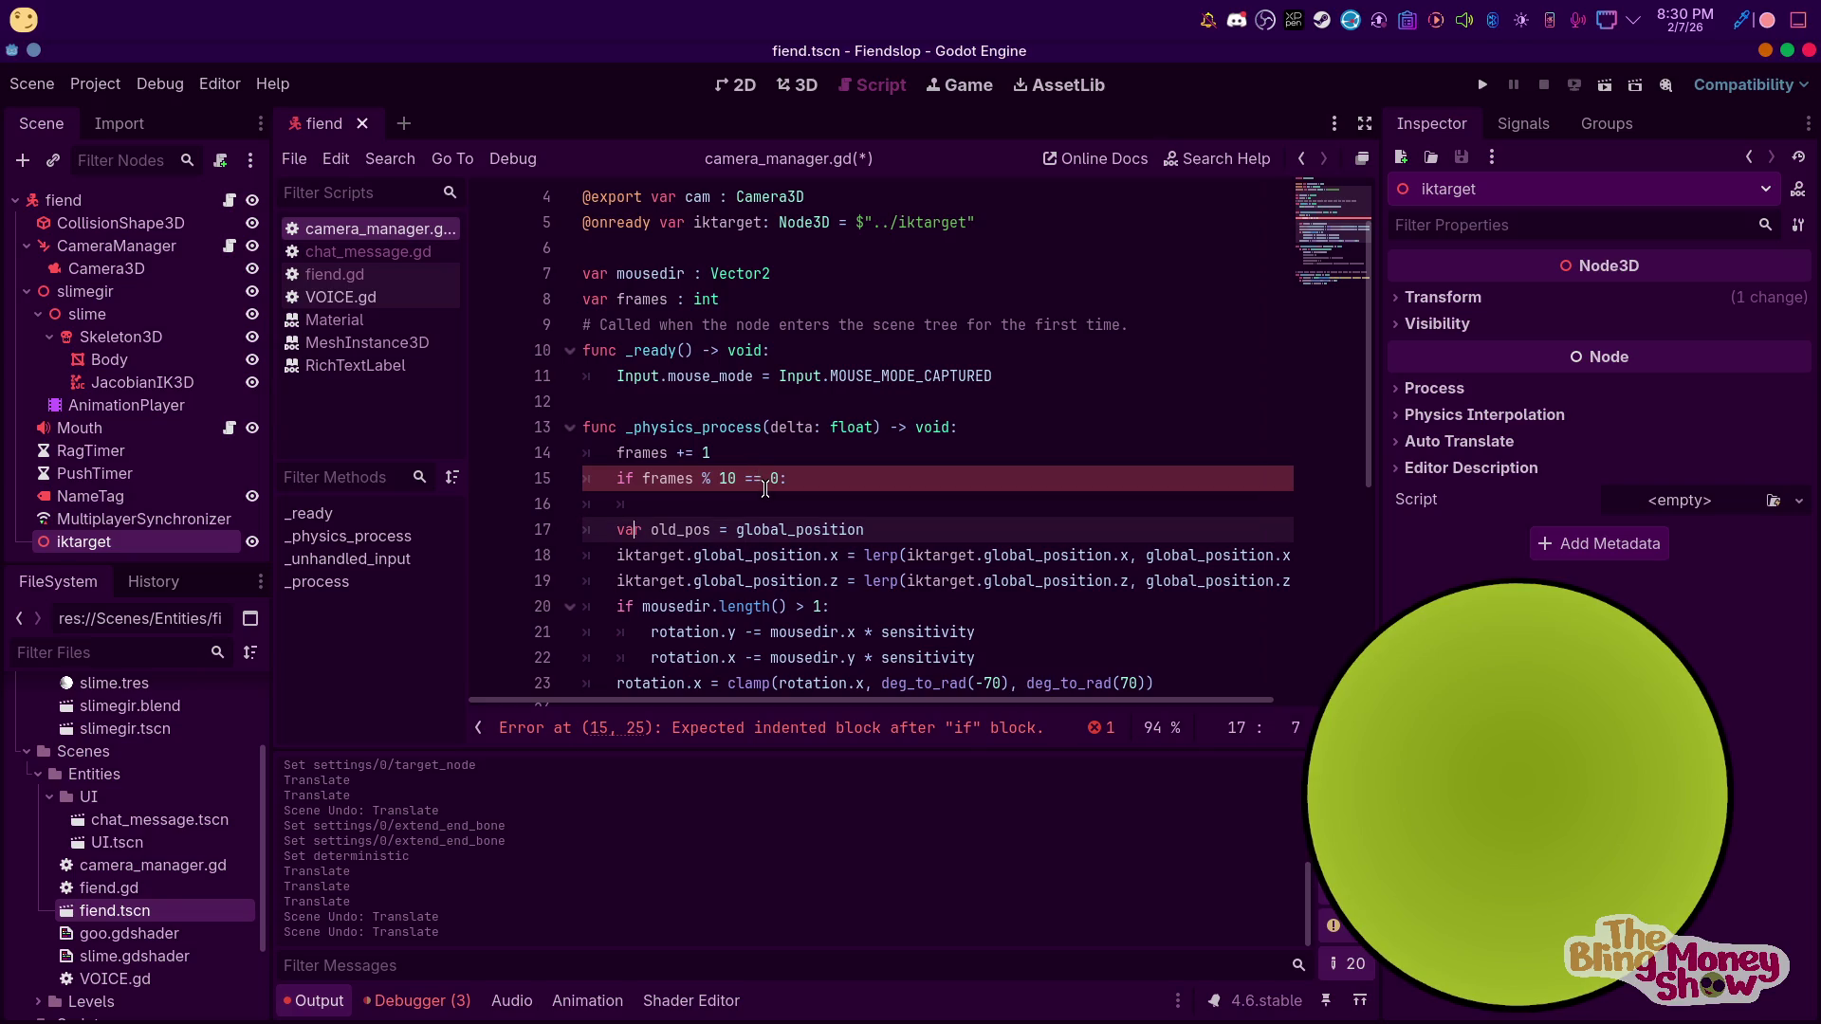
key("BackSpace")
key("BackSpace")
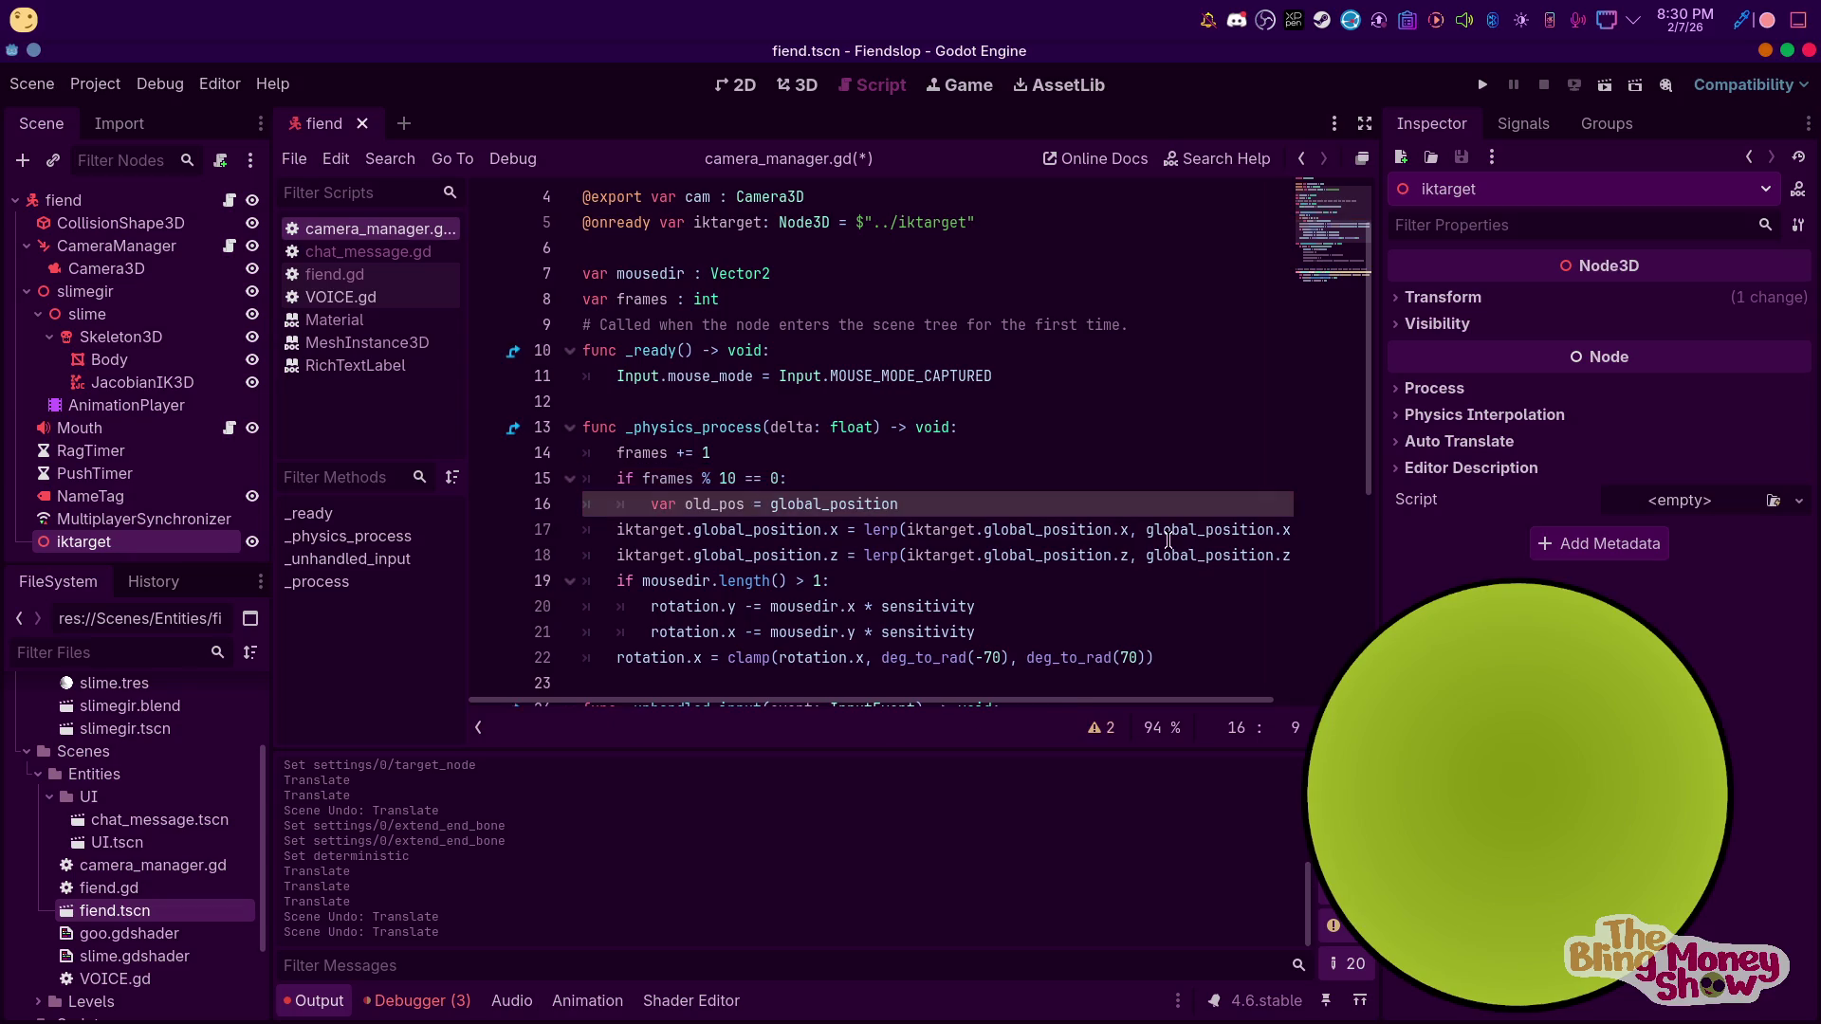
left_click(1041, 509)
key("Return")
Add a trial 'iktarget.global_position = old_pos' line inside the check
type("ik")
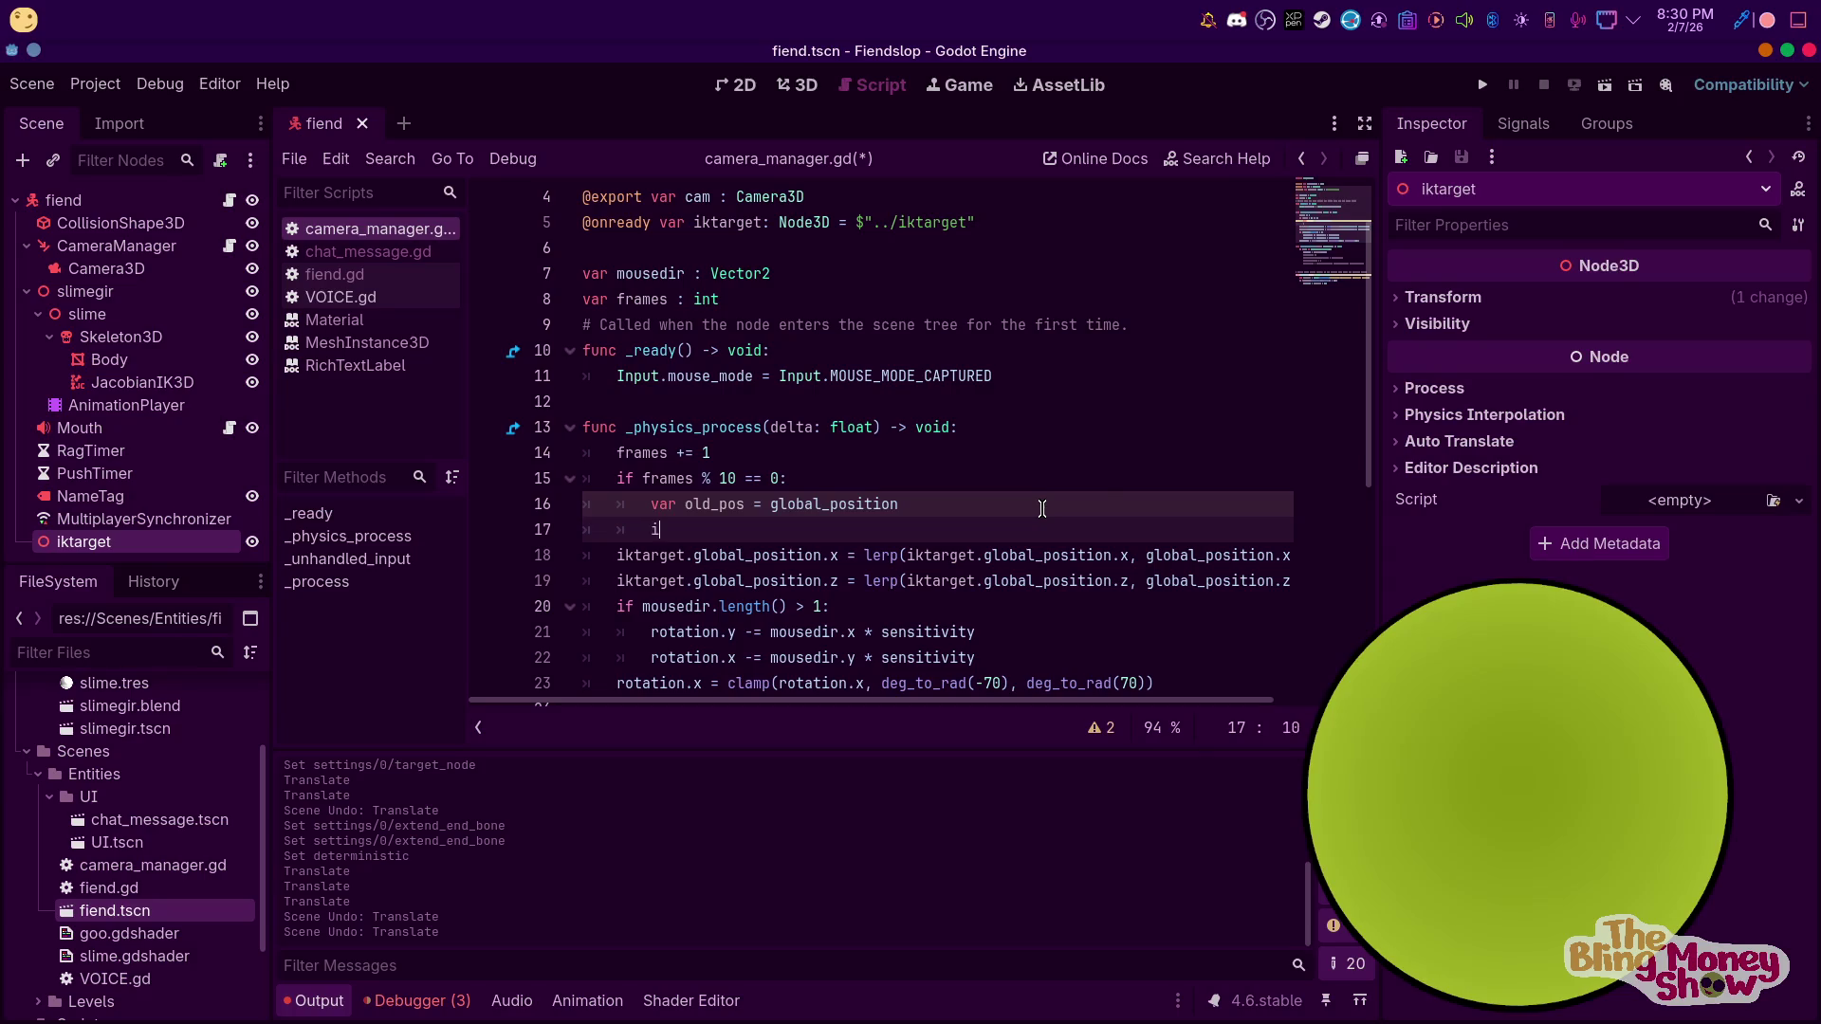
key("BackSpace")
type("ik")
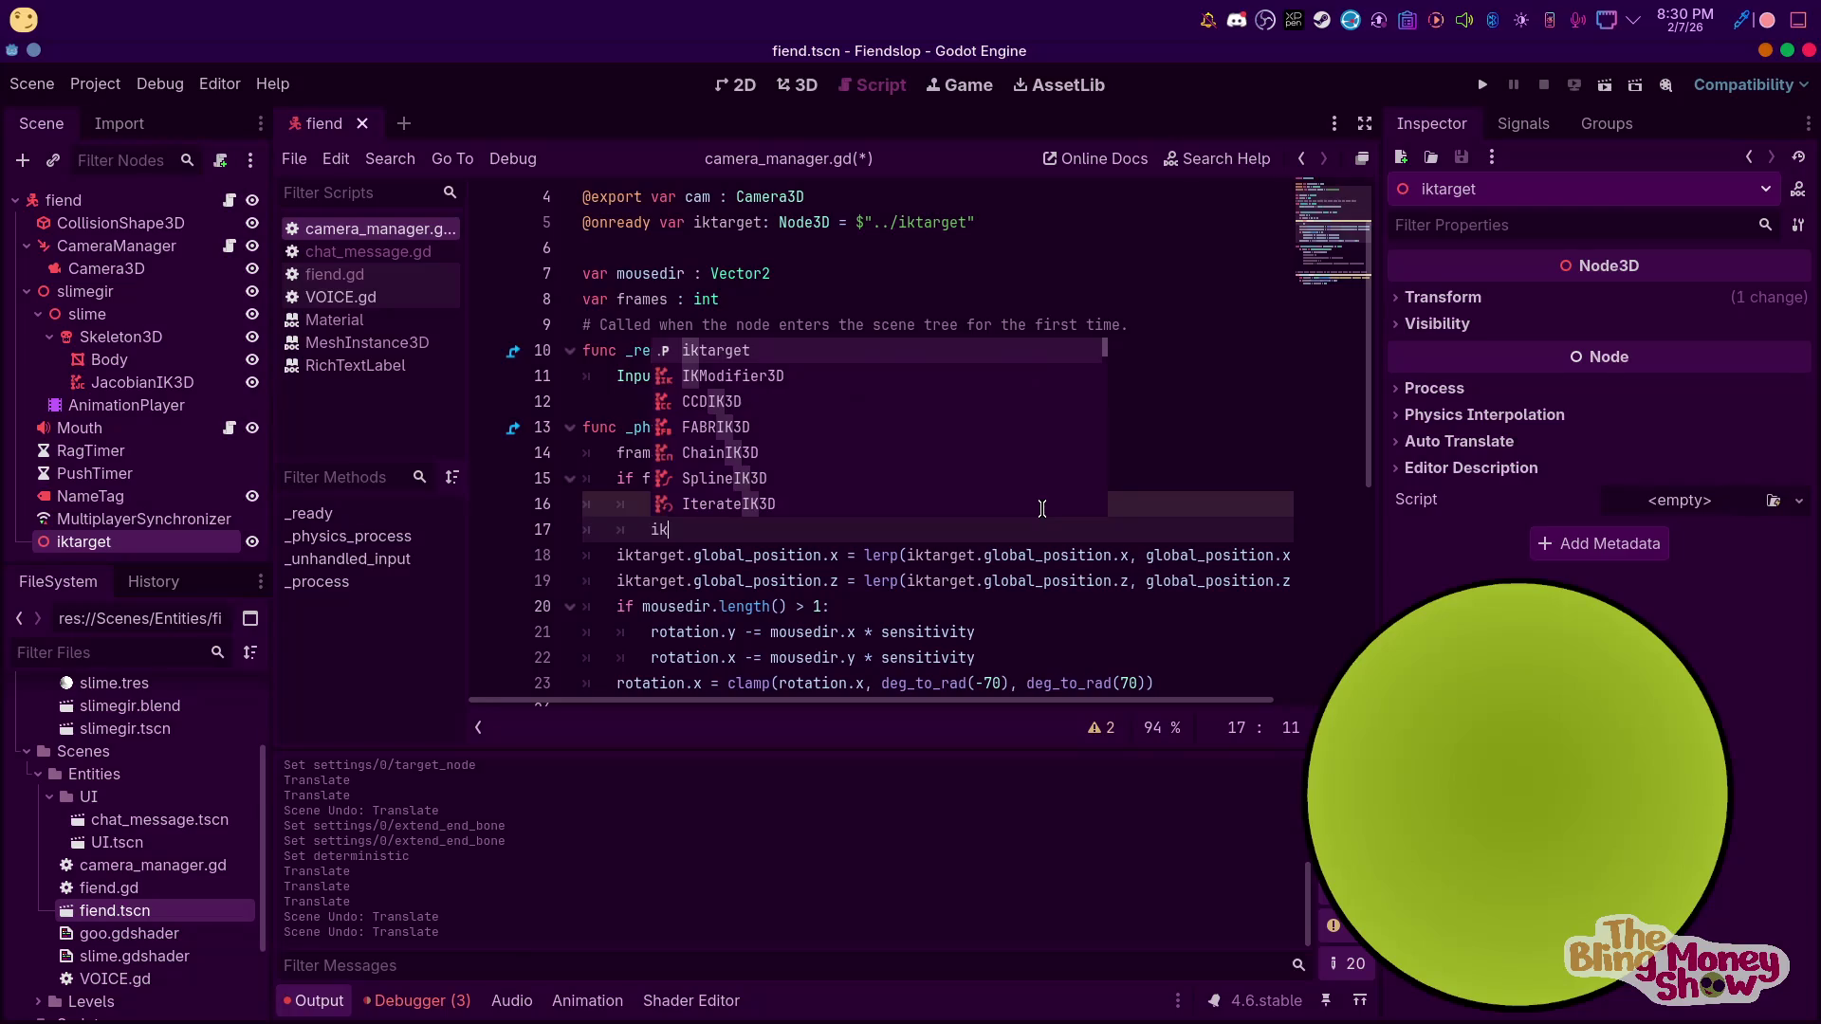
type("target.gl")
key("Down")
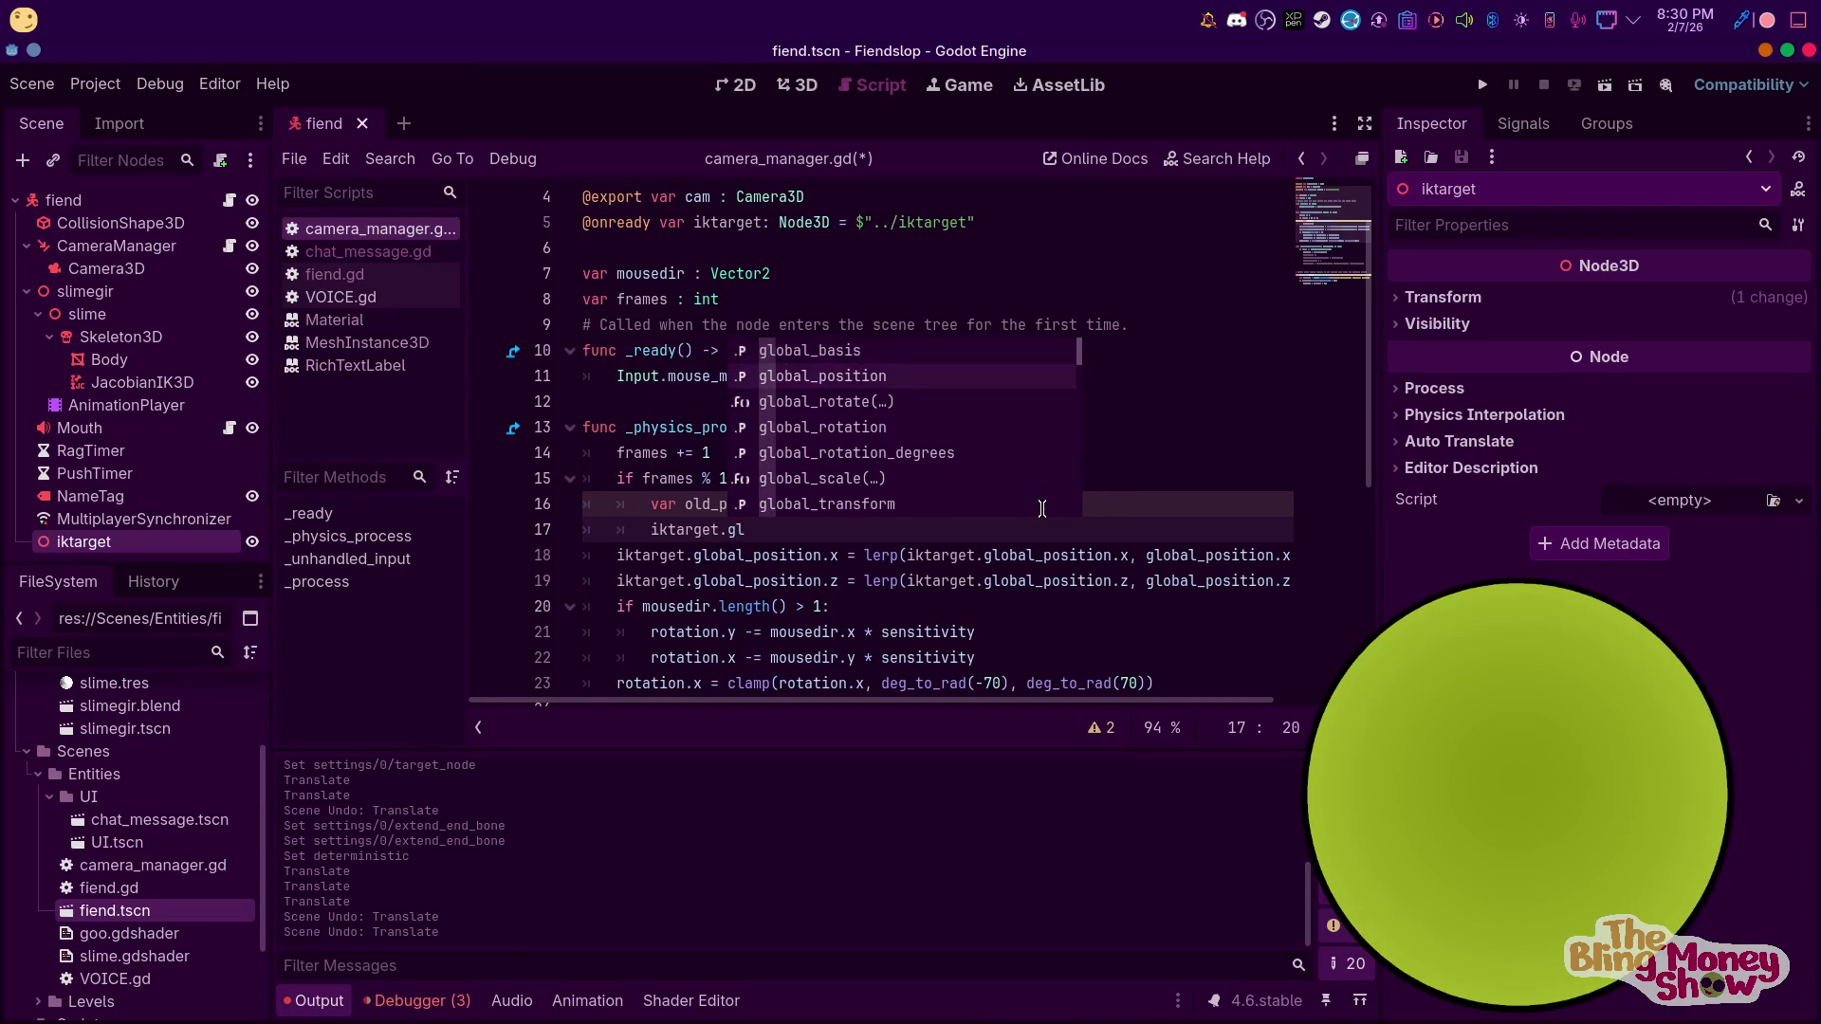
key("Return")
type("= ")
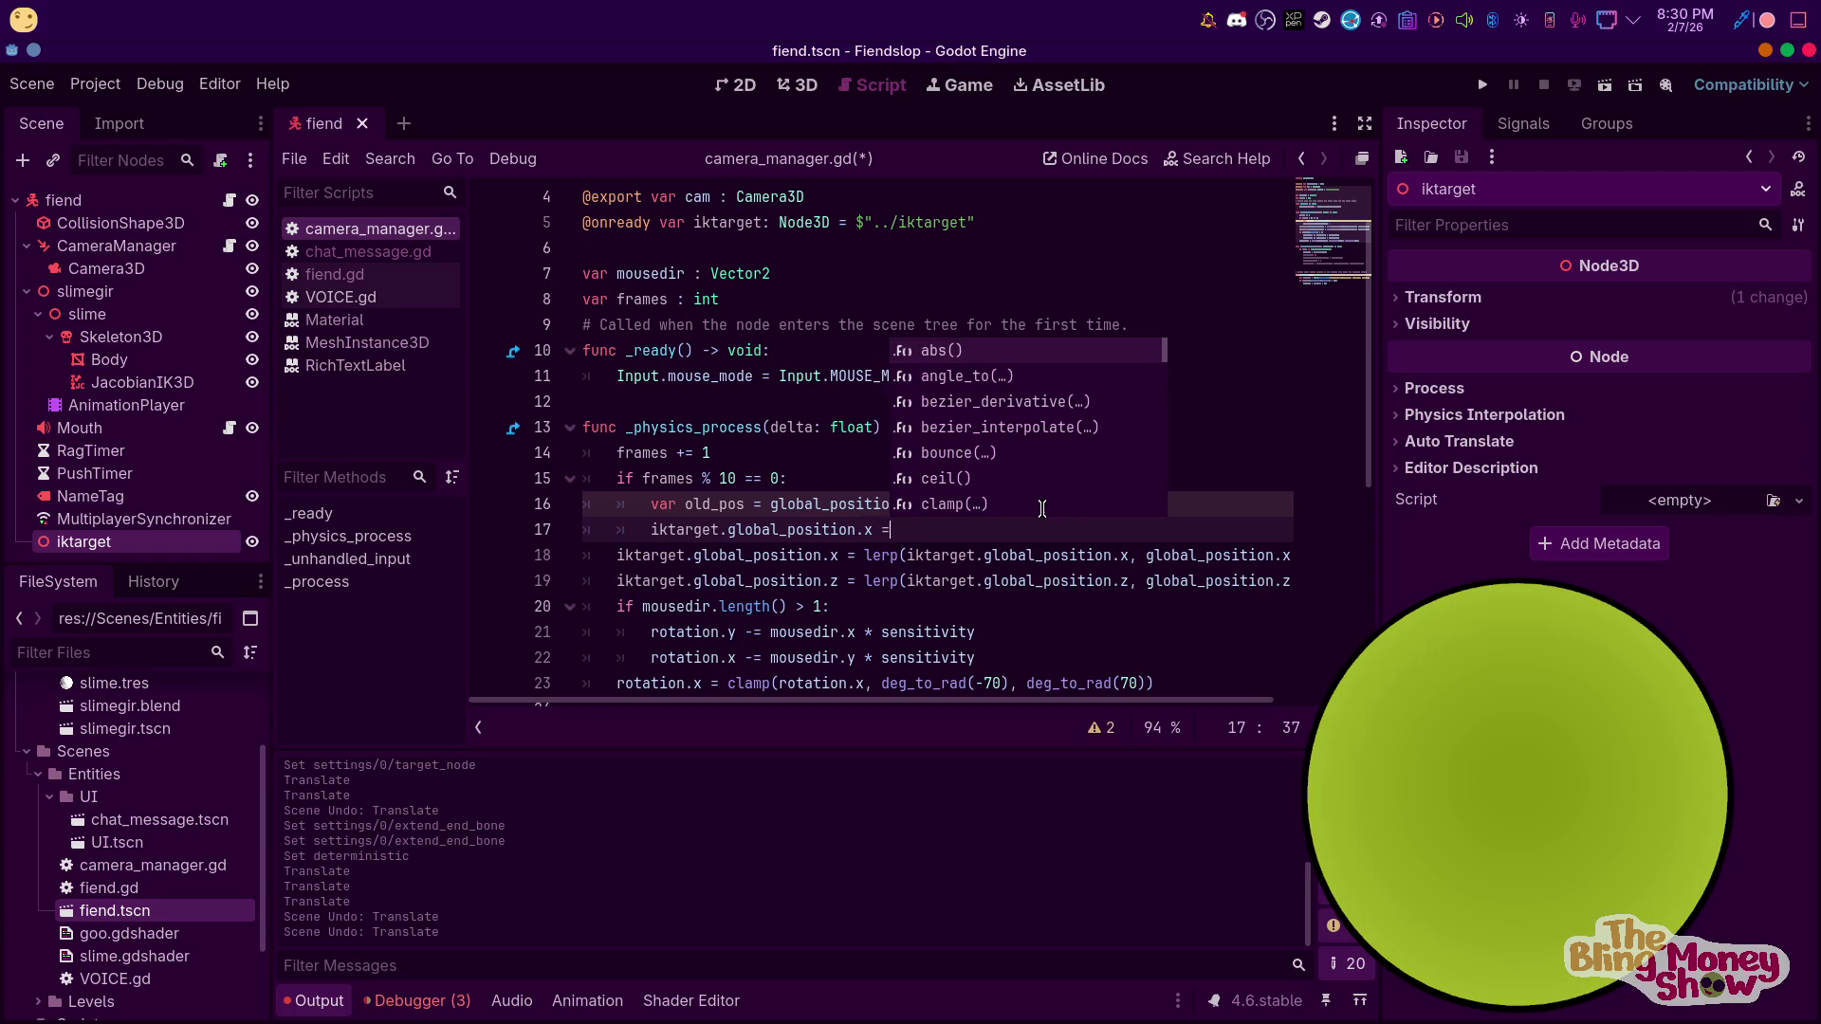
type("o")
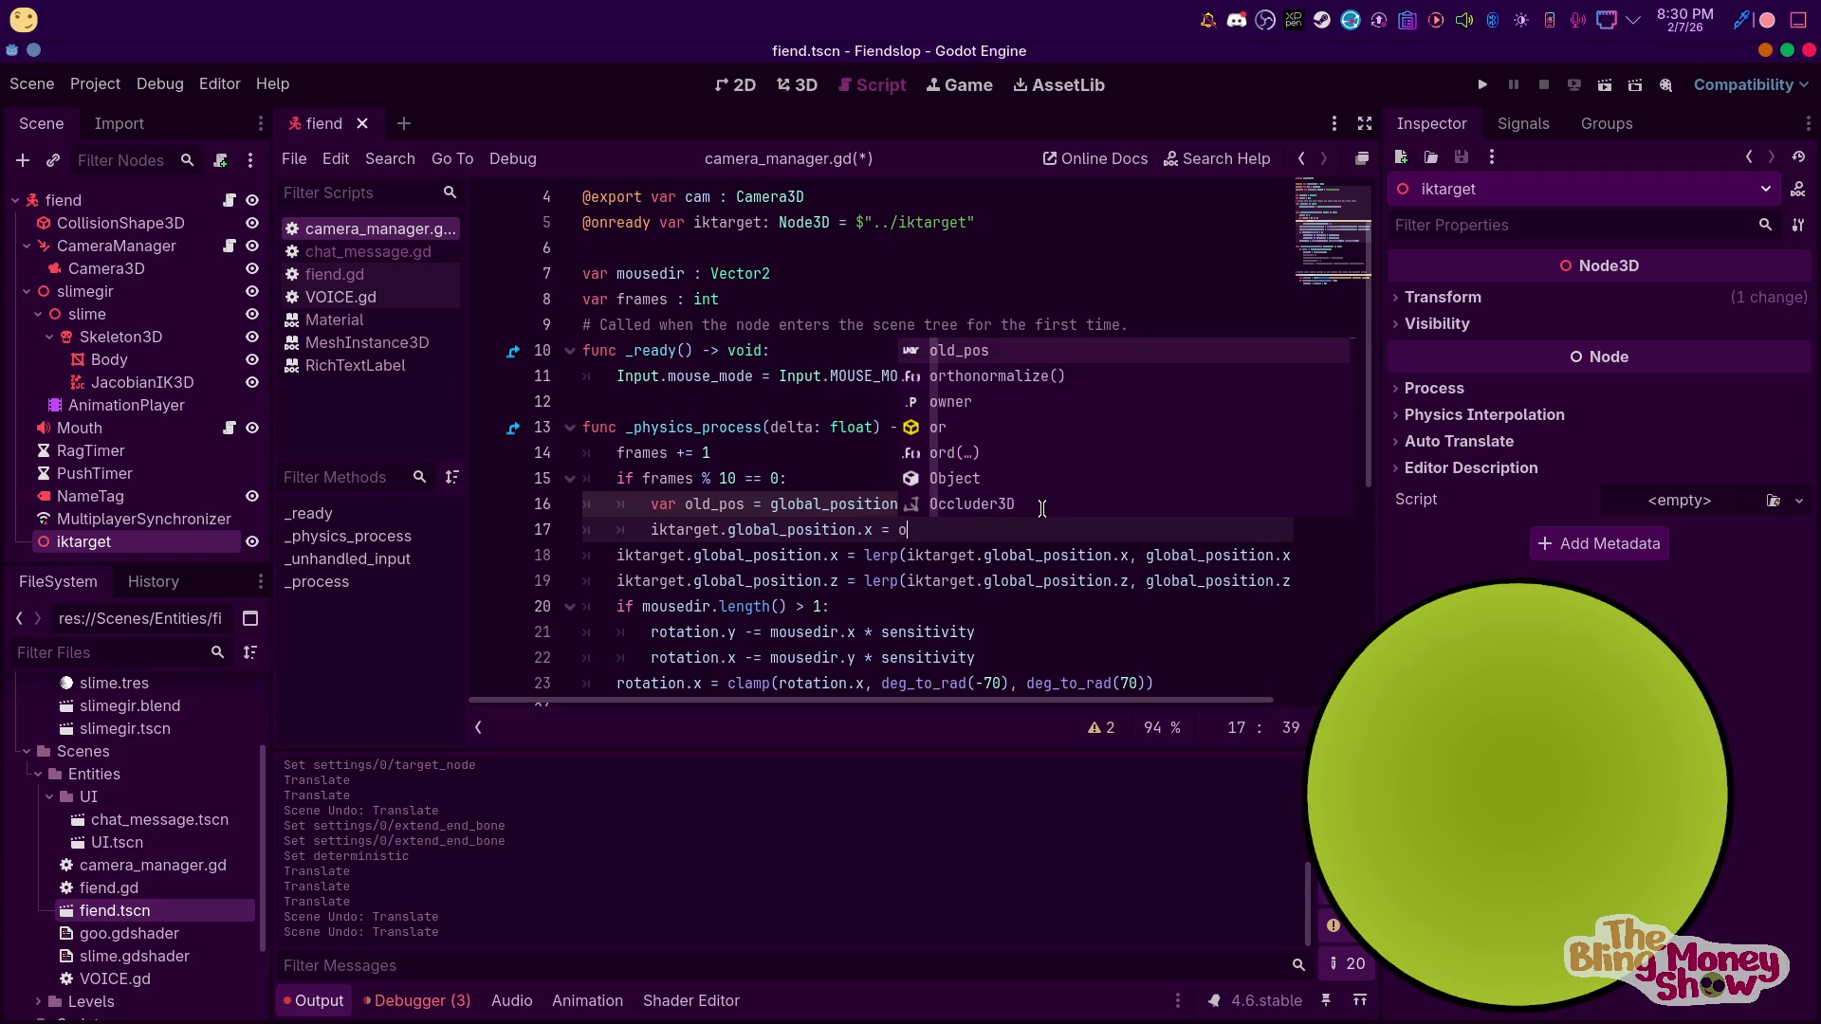
key("Return")
key("BackSpace")
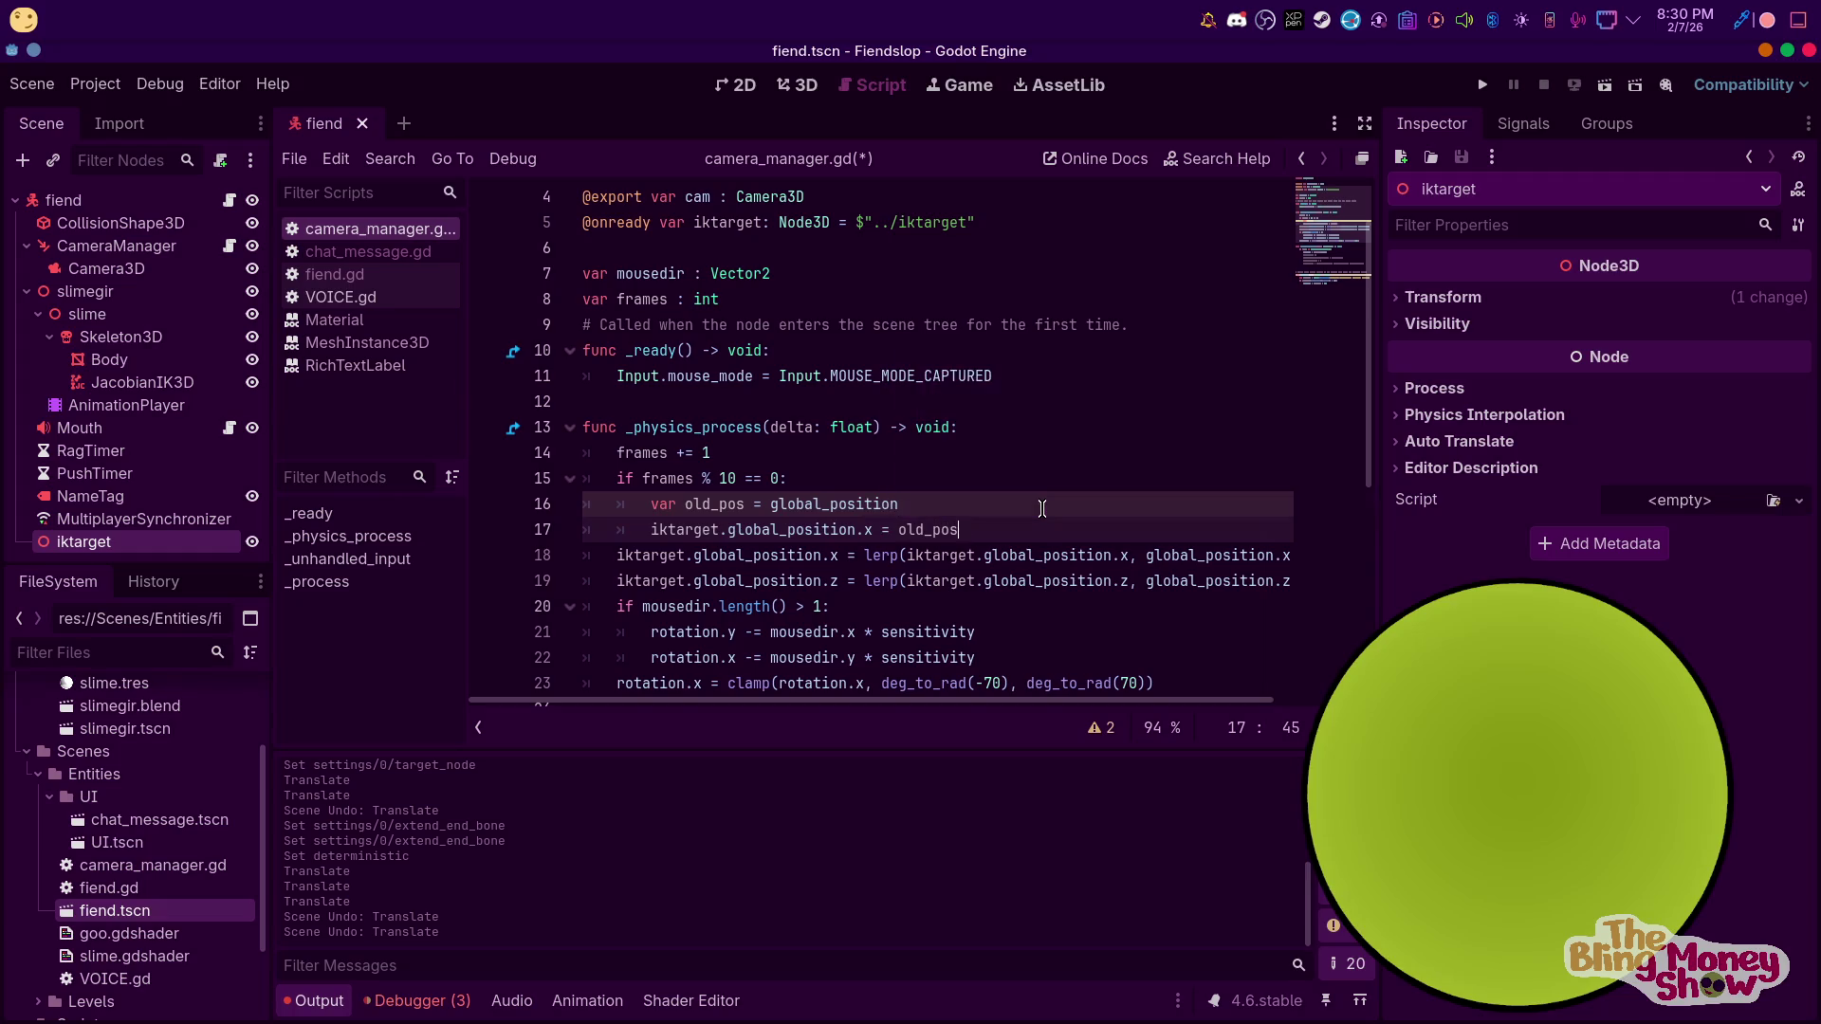
key("Return")
Delete the trial iktarget assignment and the leftover blank line
type("i")
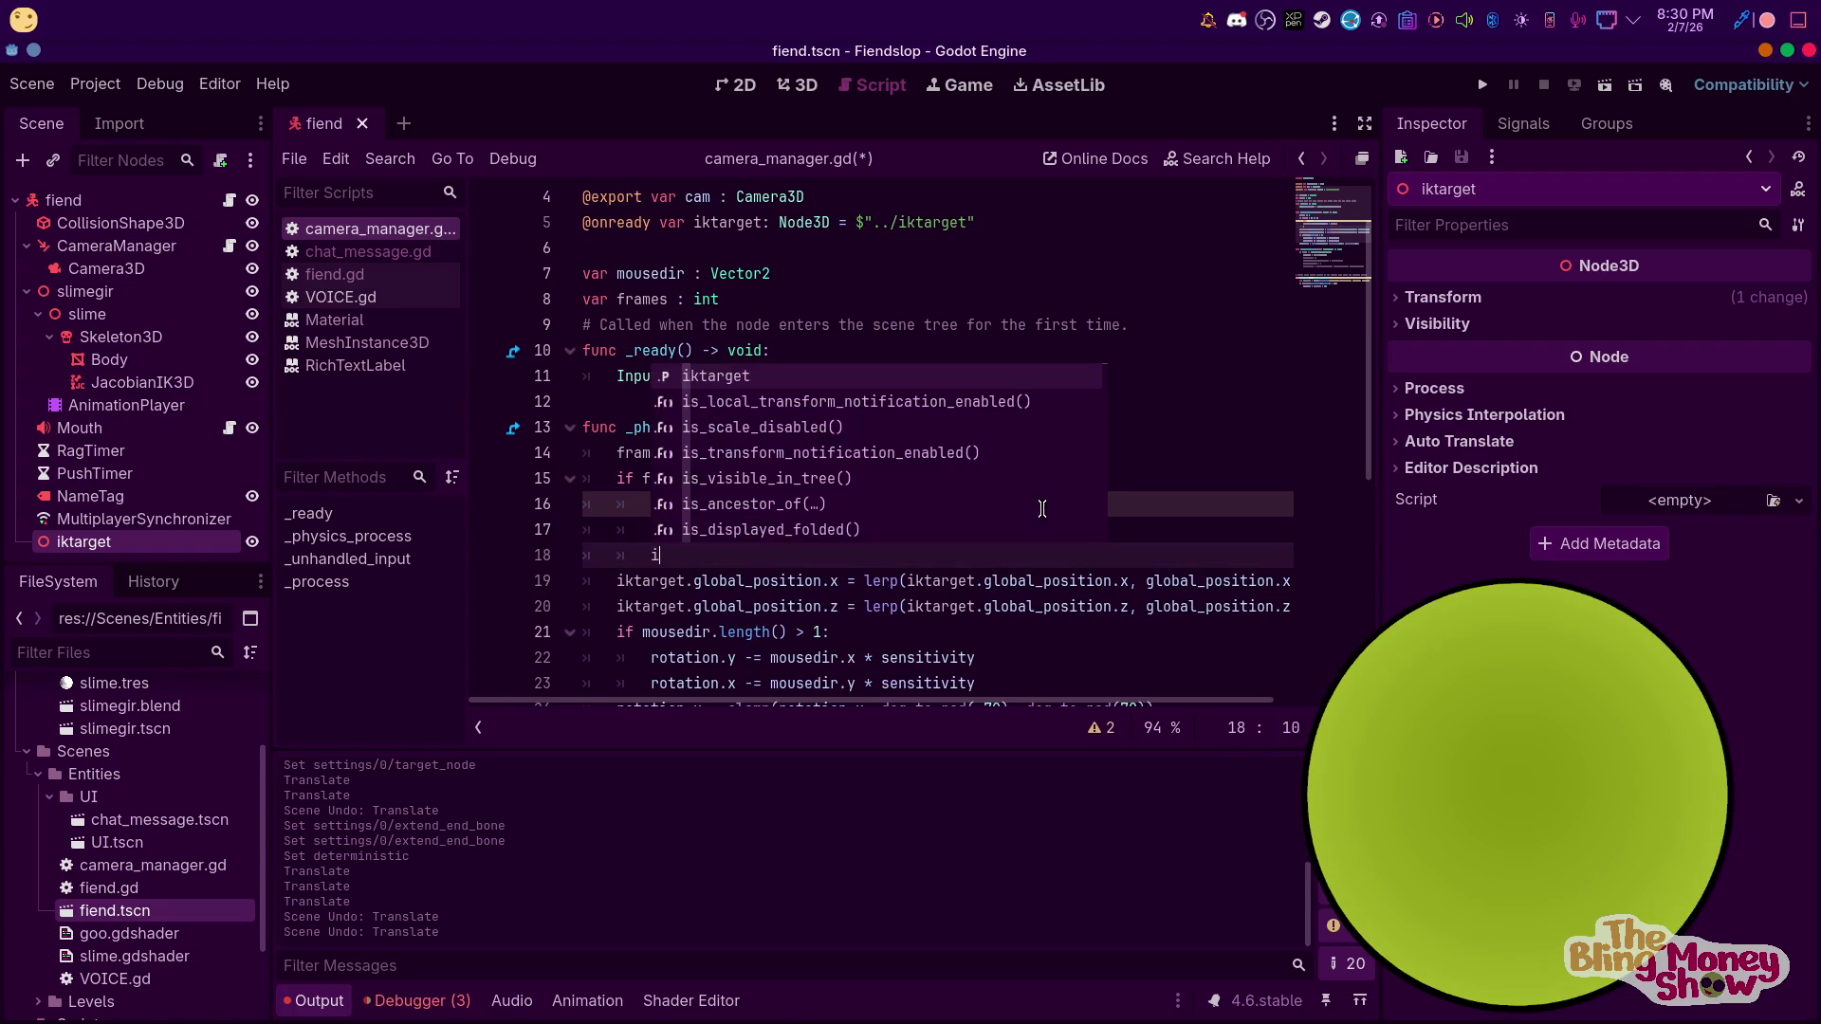
key("BackSpace")
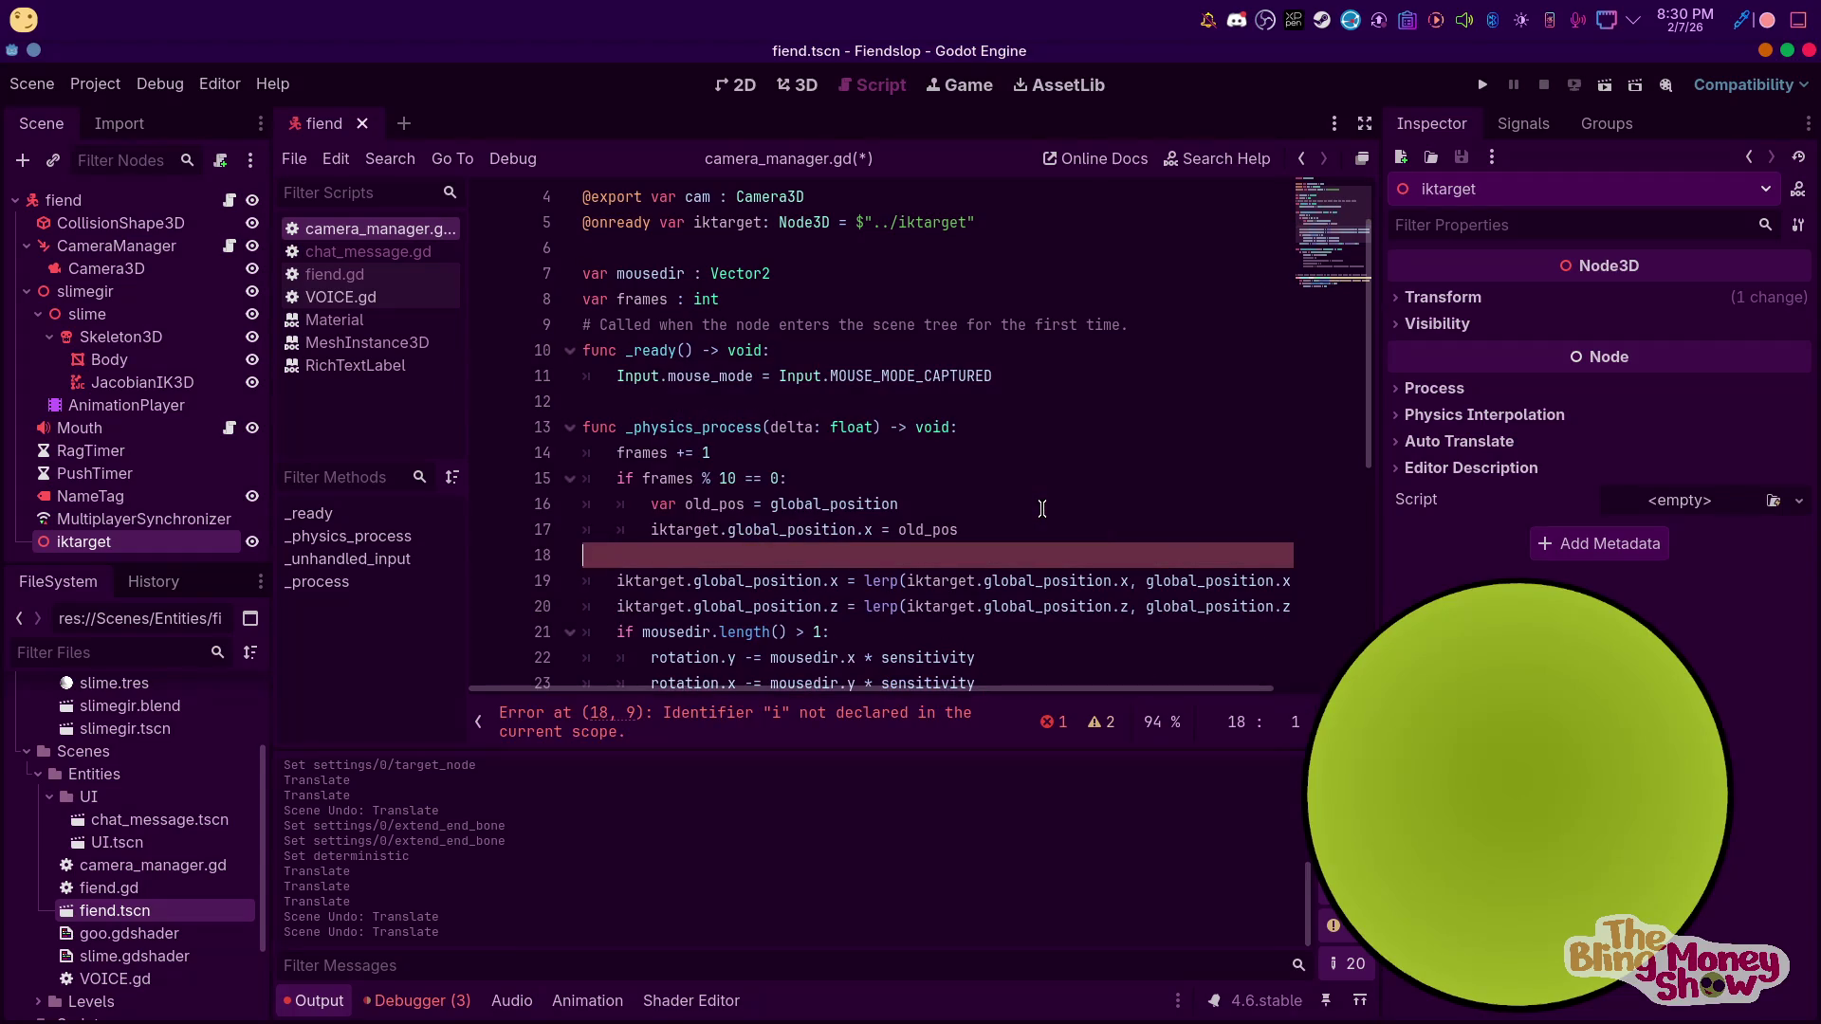
key("BackSpace")
key("BackSpace")
key("ctrl+BackSpace")
key("ctrl+BackSpace")
key("ctrl+BackSpace")
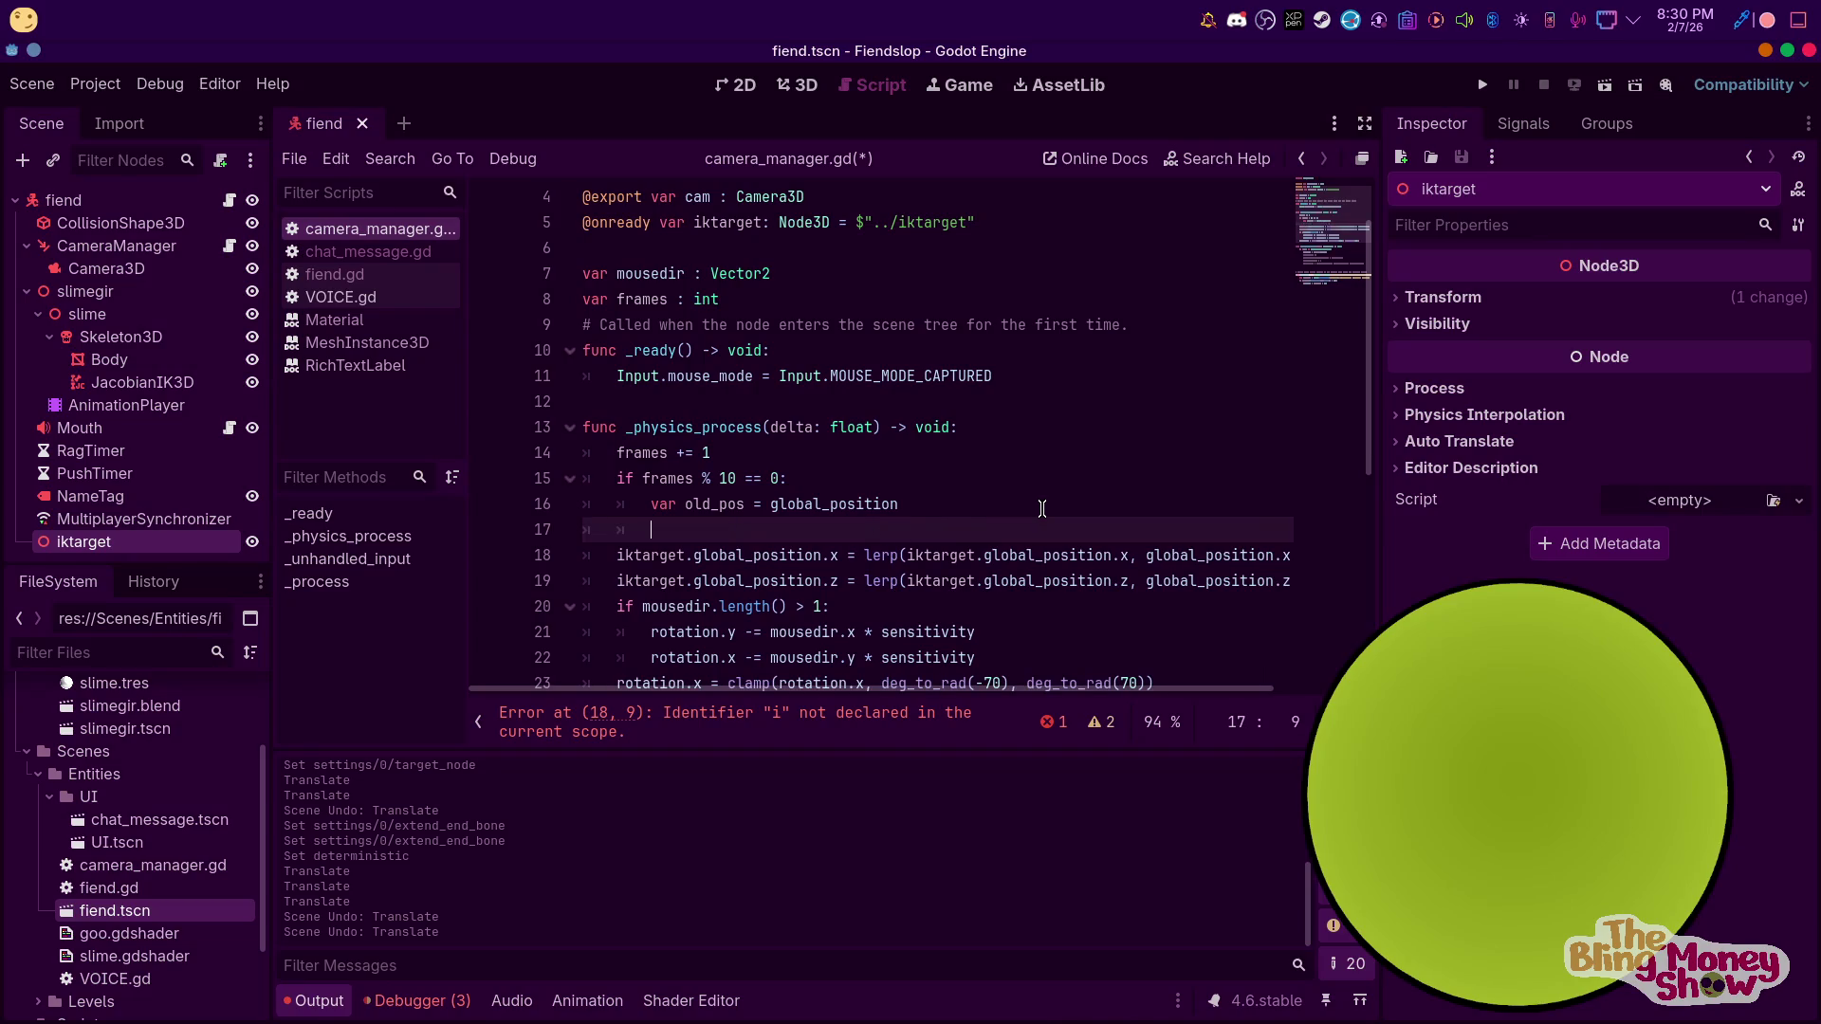
key("BackSpace")
key("BackSpace")
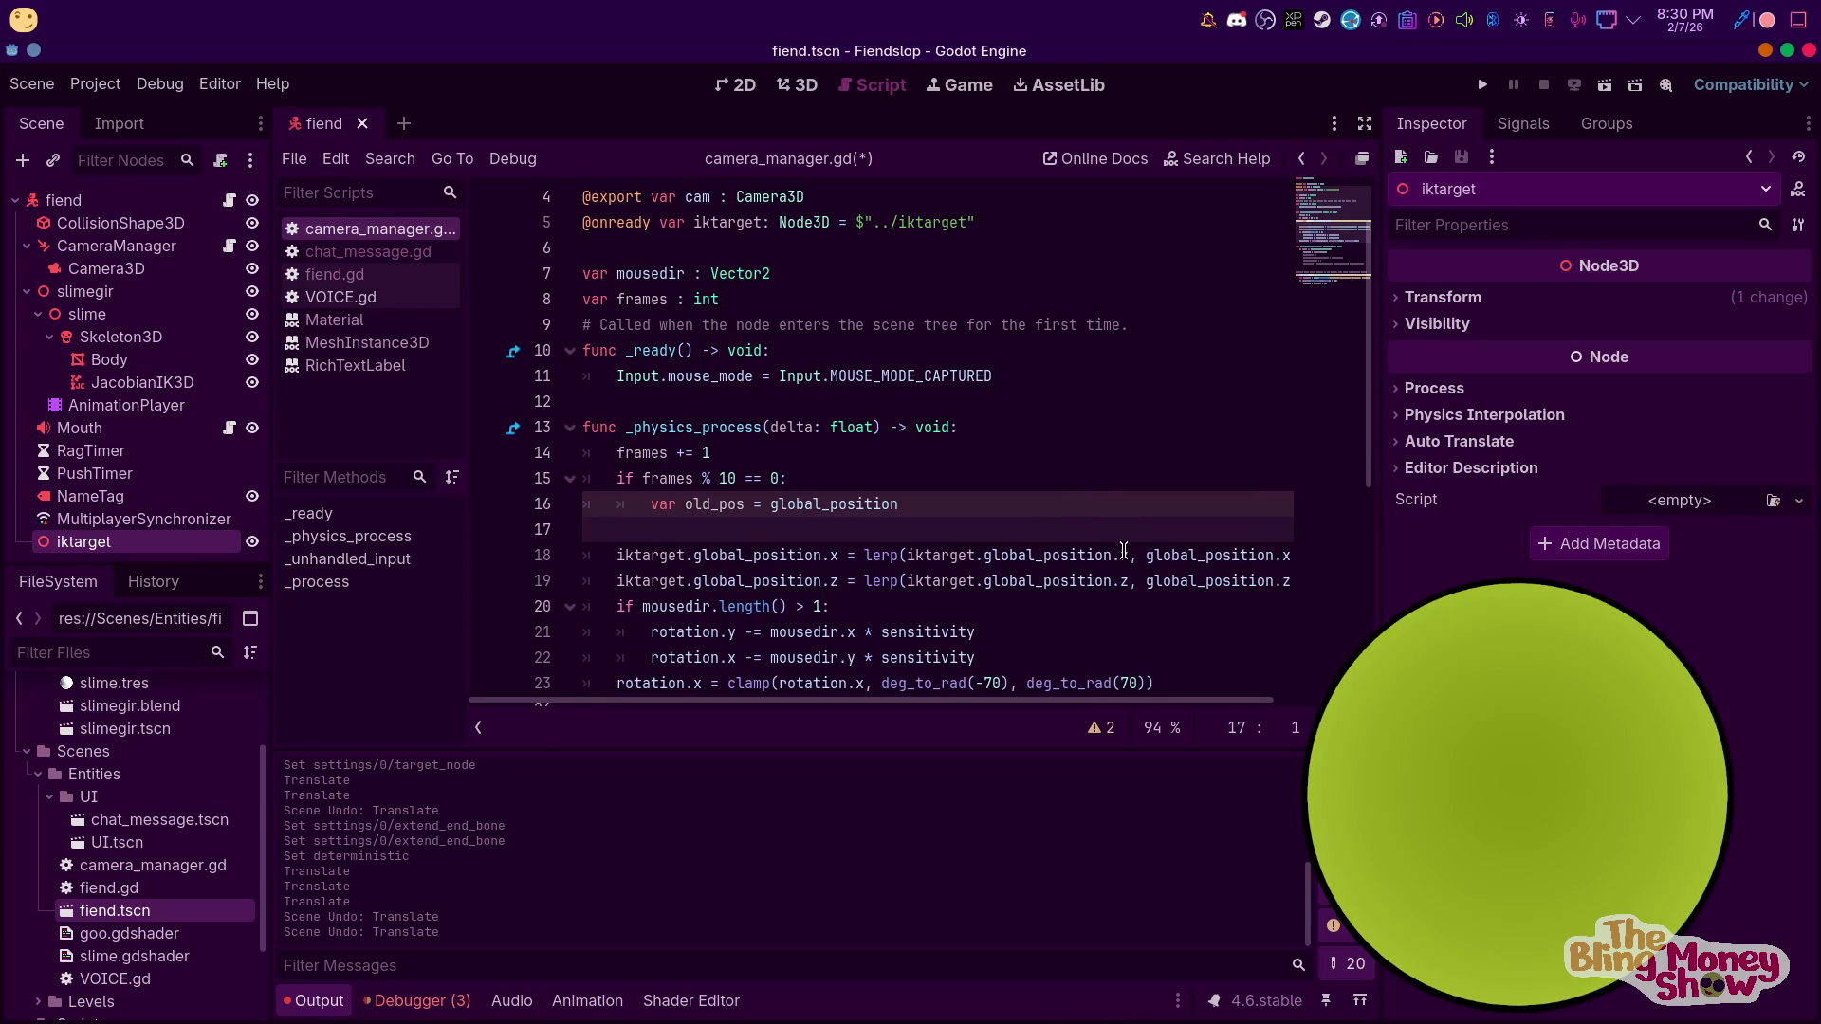
left_click(1109, 554)
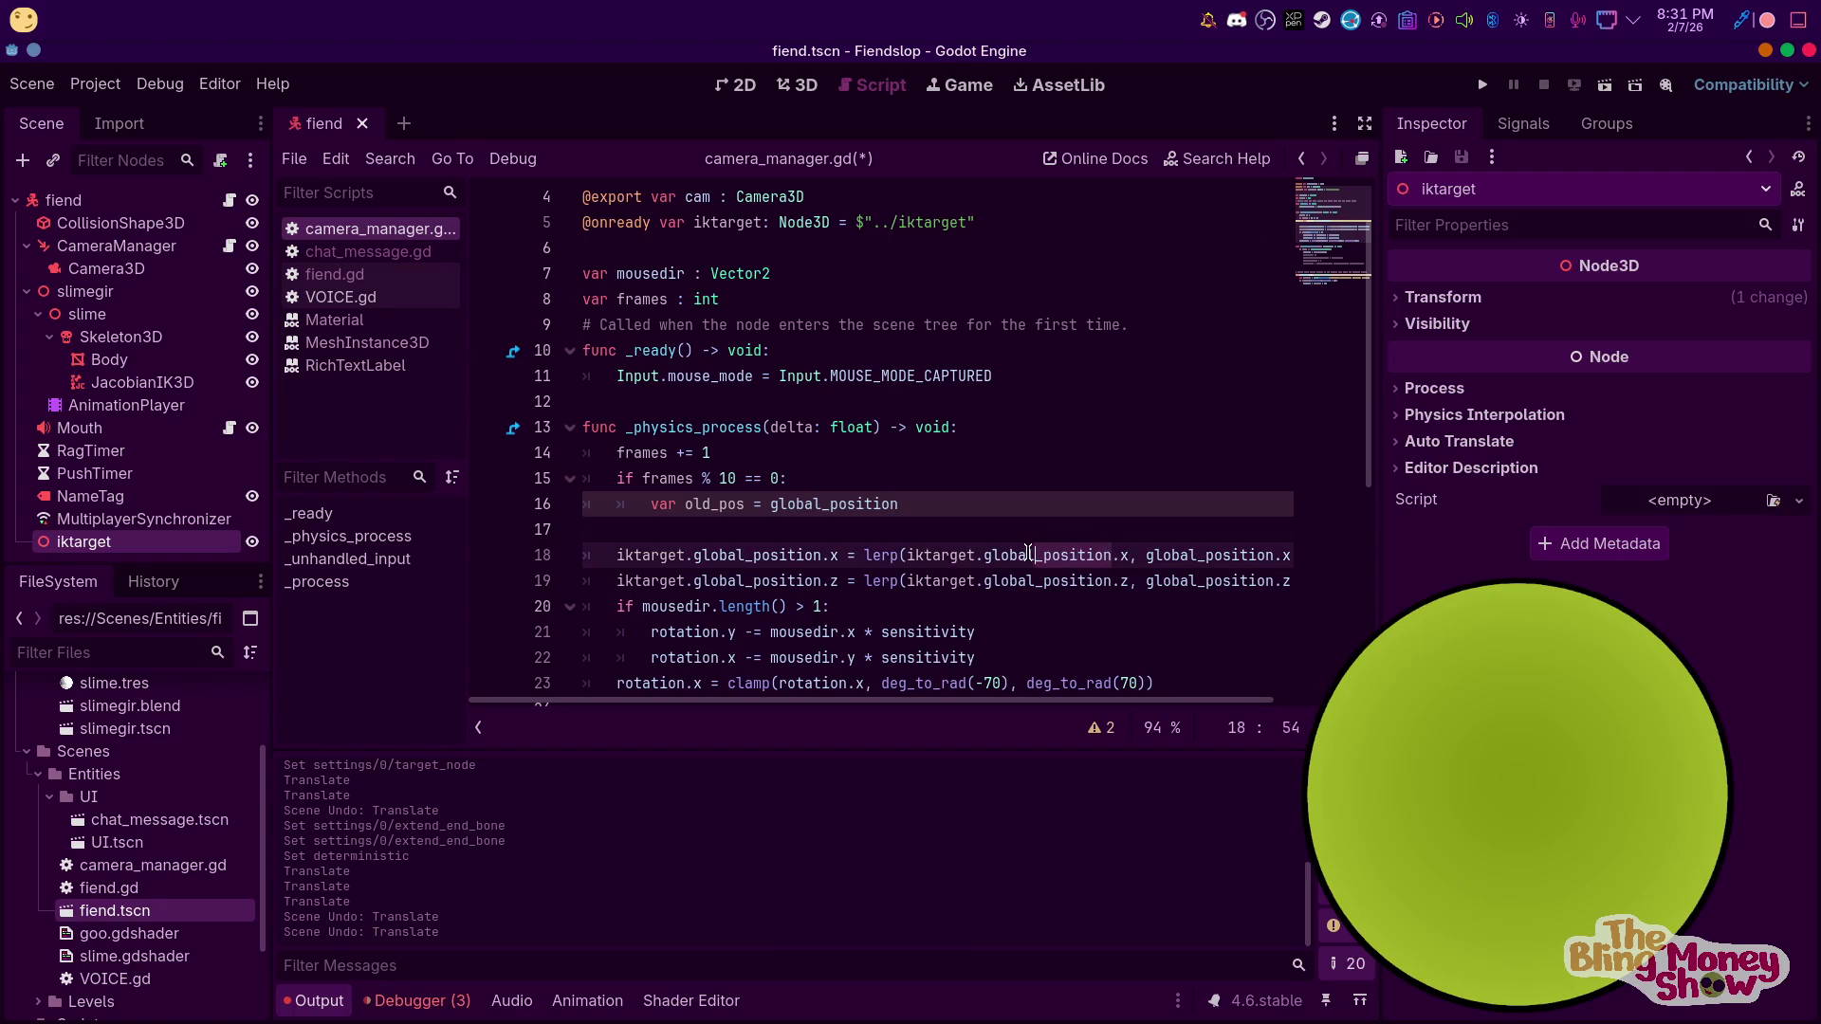
Replace iktarget.global_position with old_pos as the x lerp's start value
key("shift+Home")
key("shift+Up")
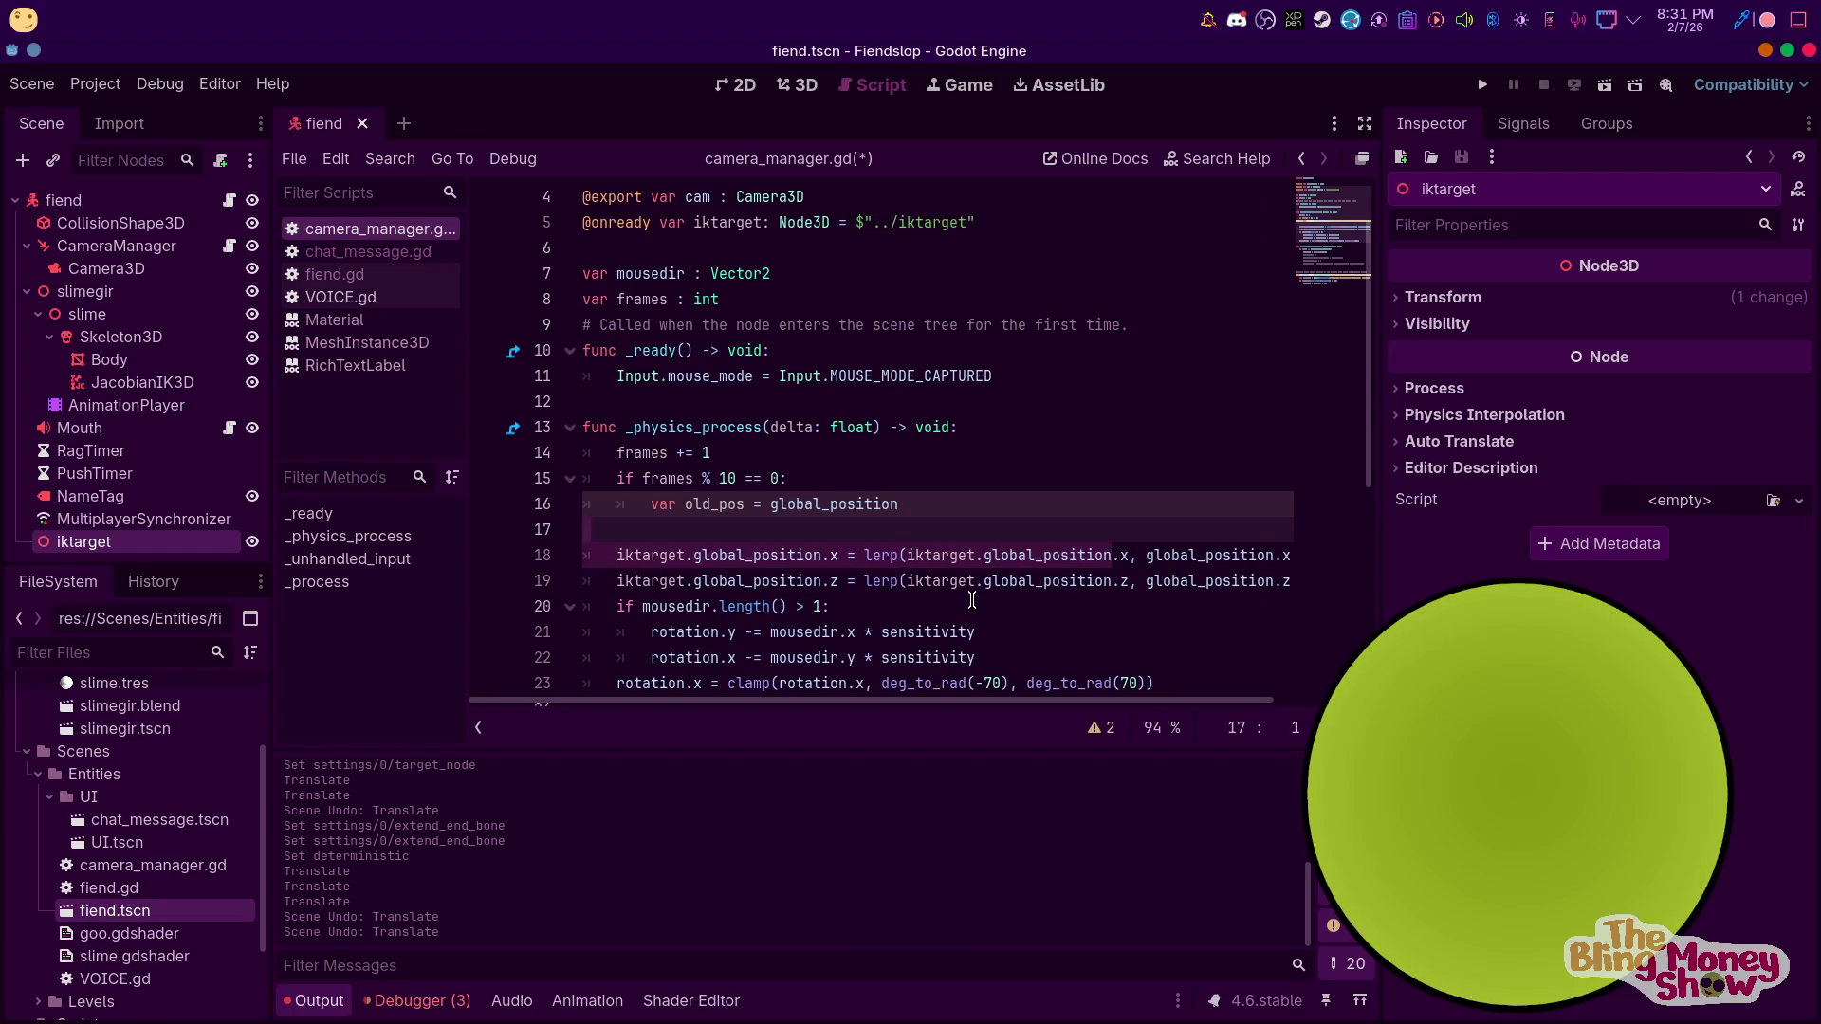
key("Down")
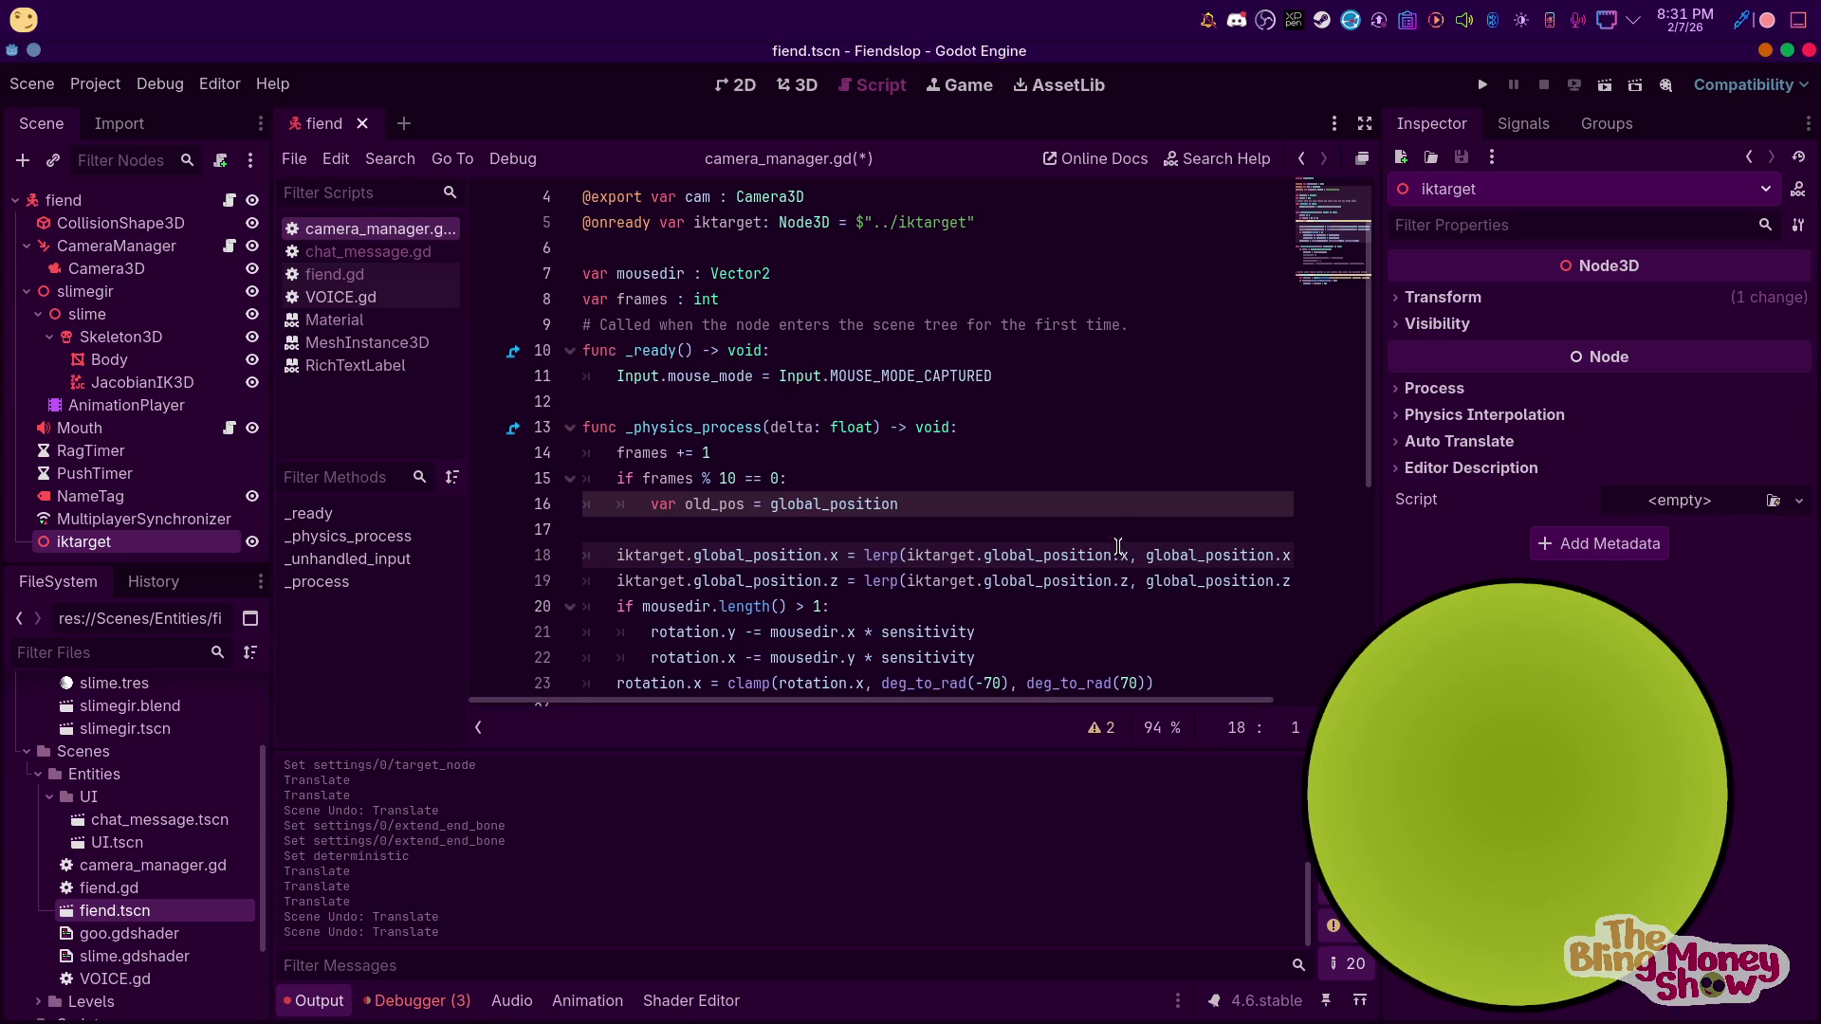
left_click_drag(1111, 554, 907, 555)
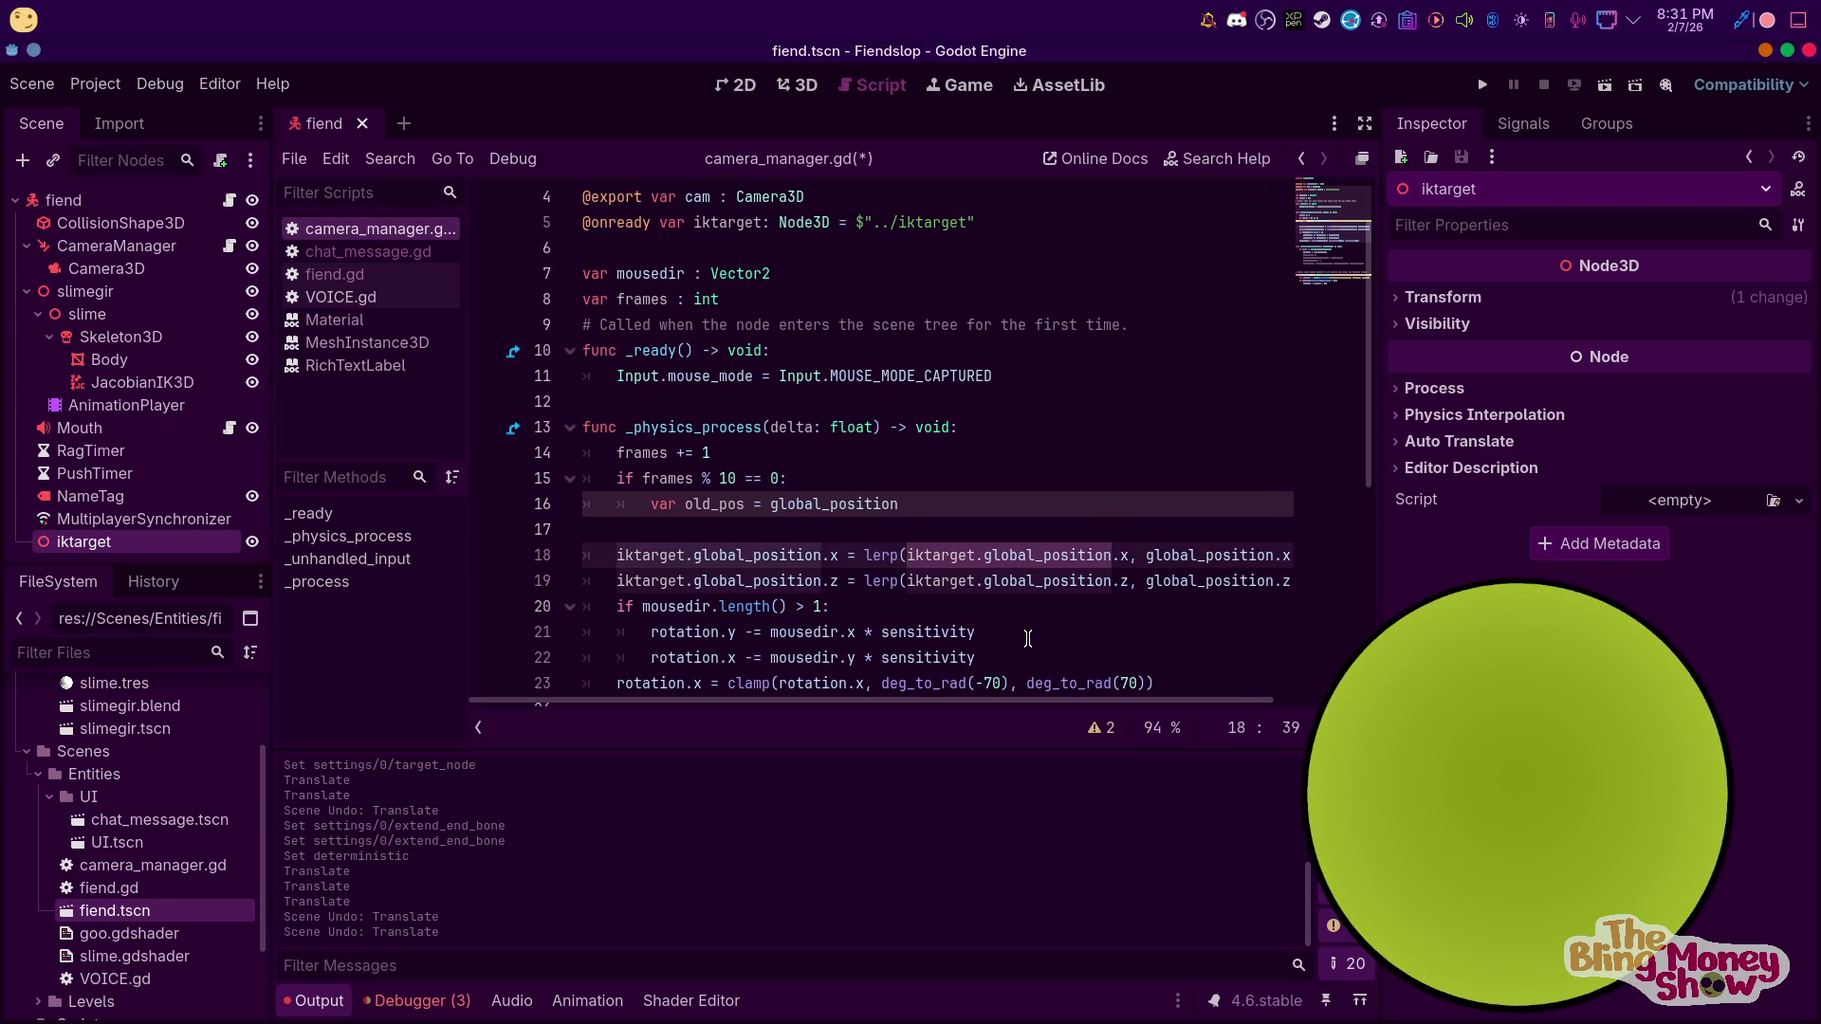
type("old")
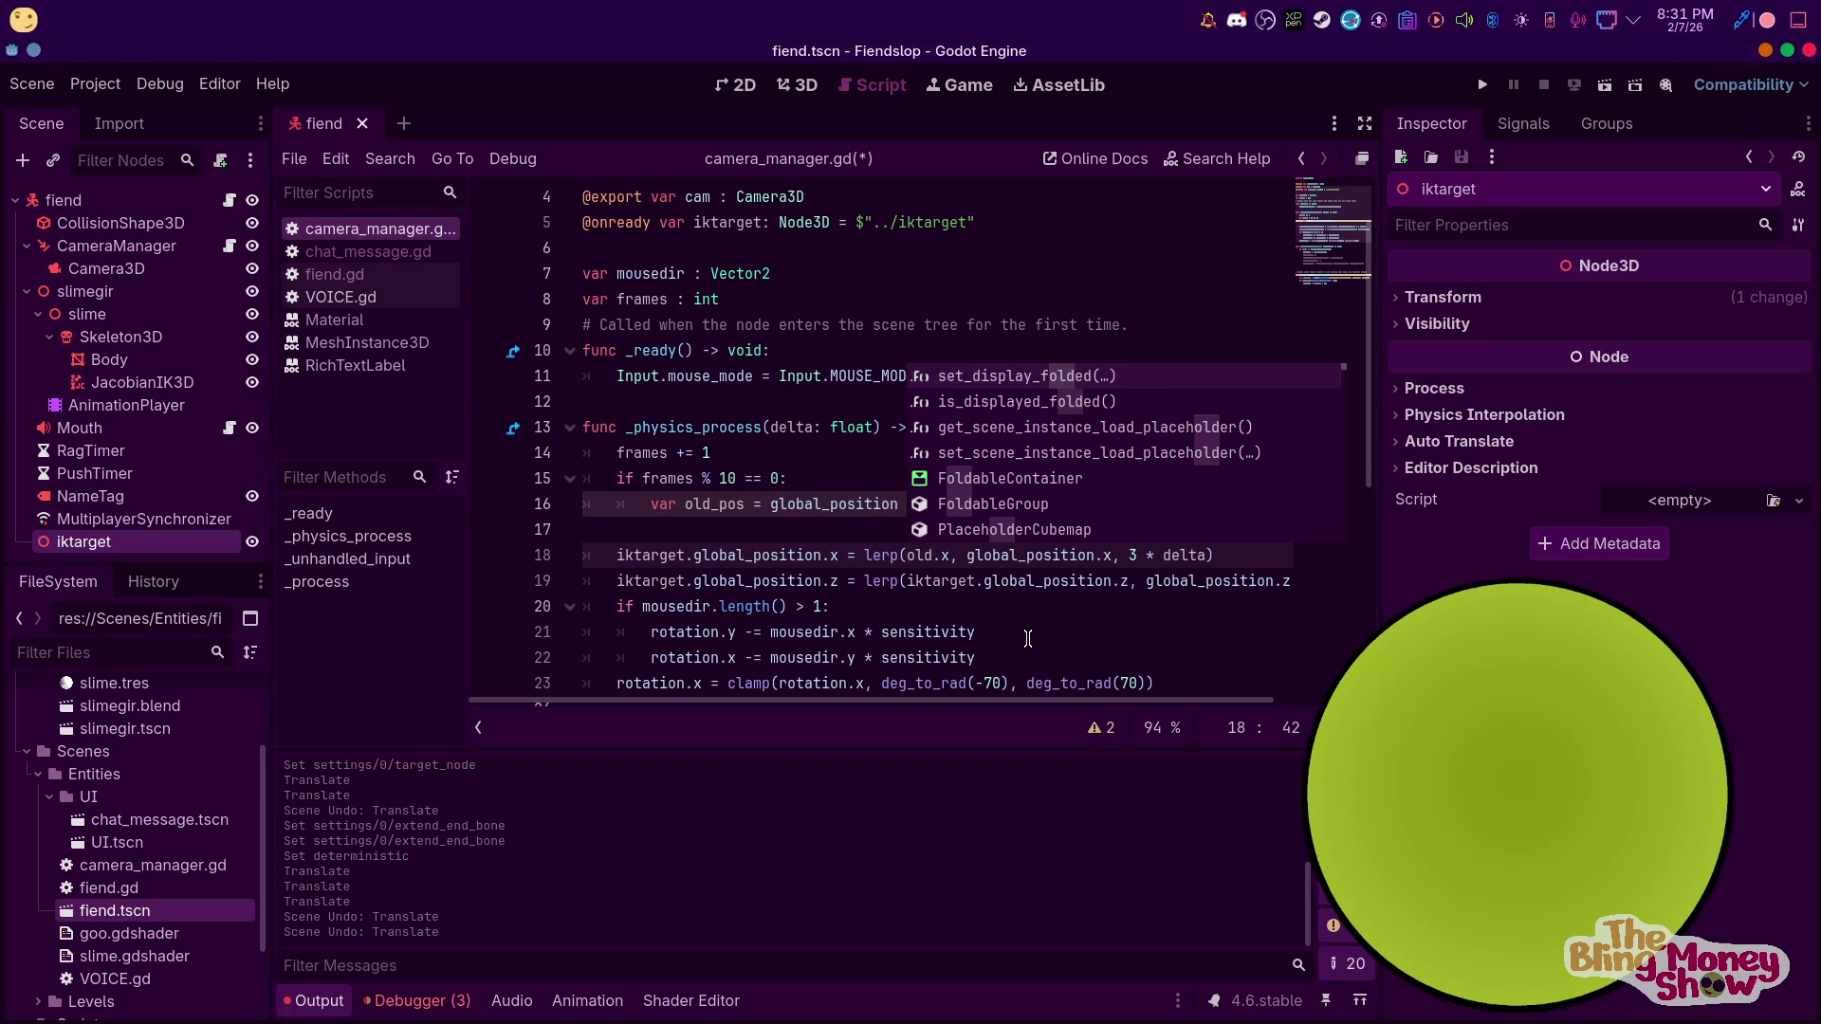
type("_pos")
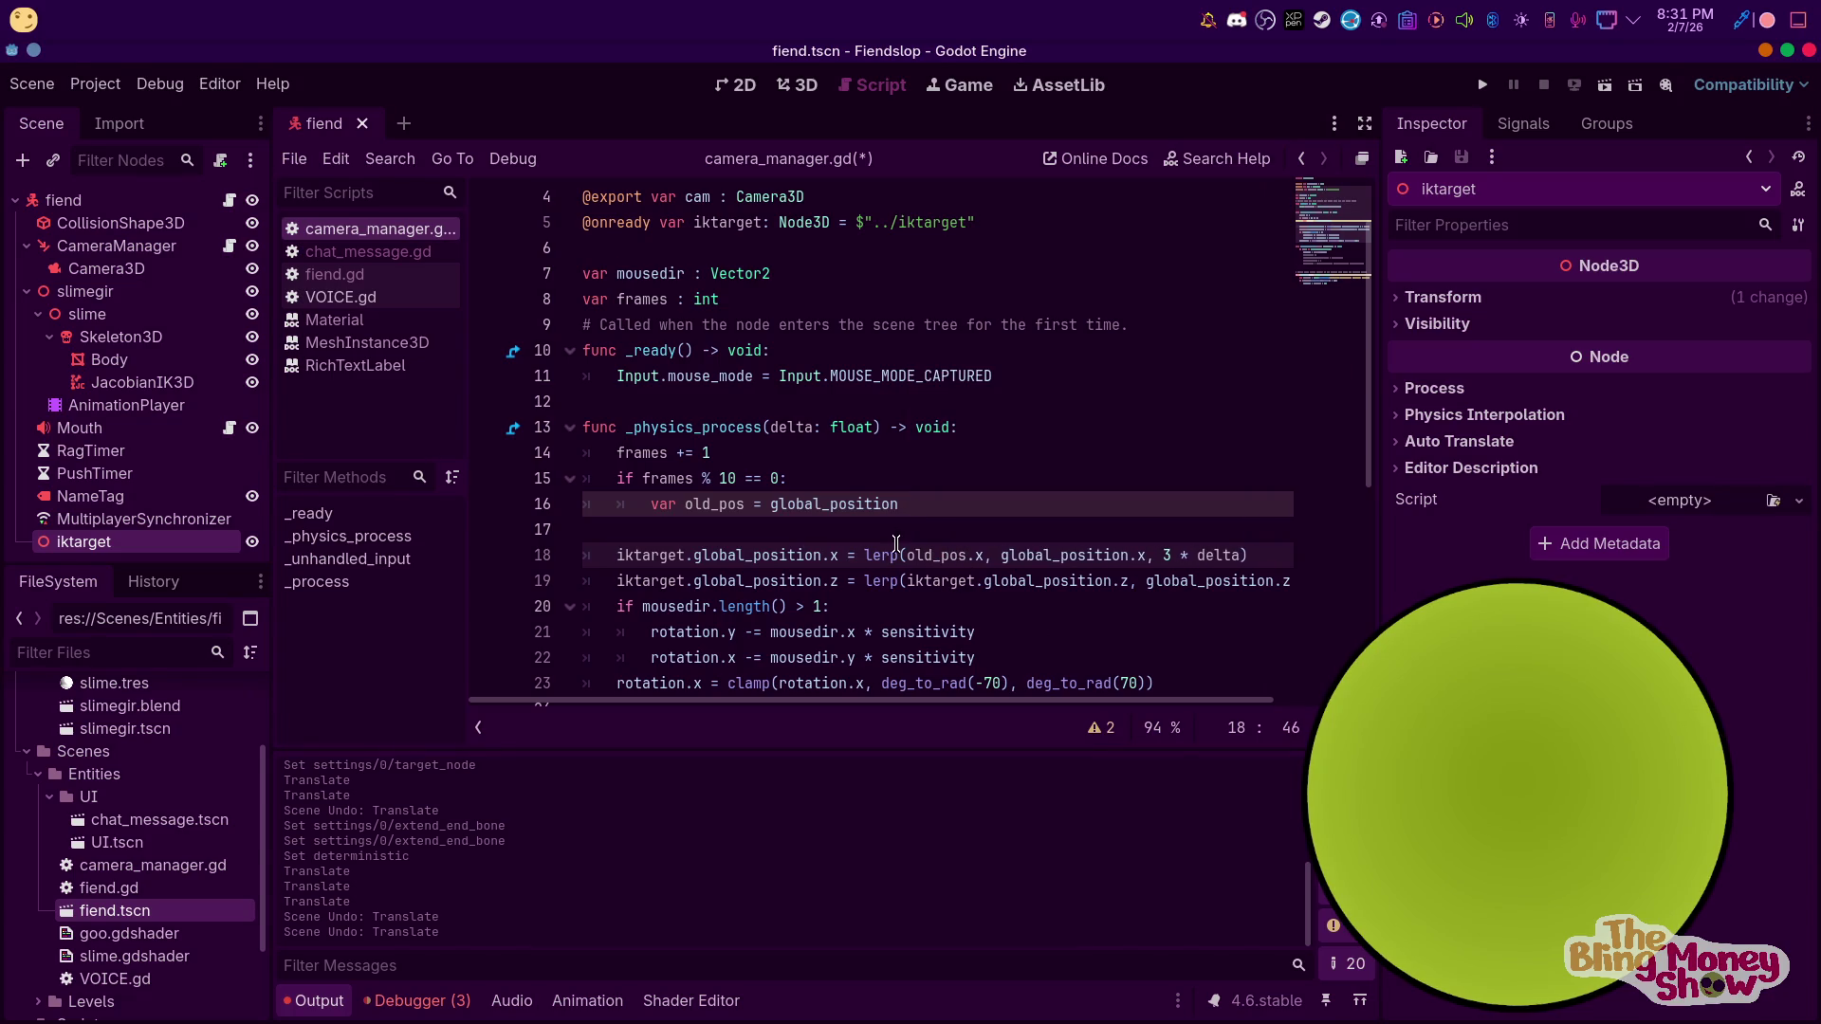
Declare 'var old_pos : Vector3' below frames += 1 and drop var from line 17
left_click(675, 504)
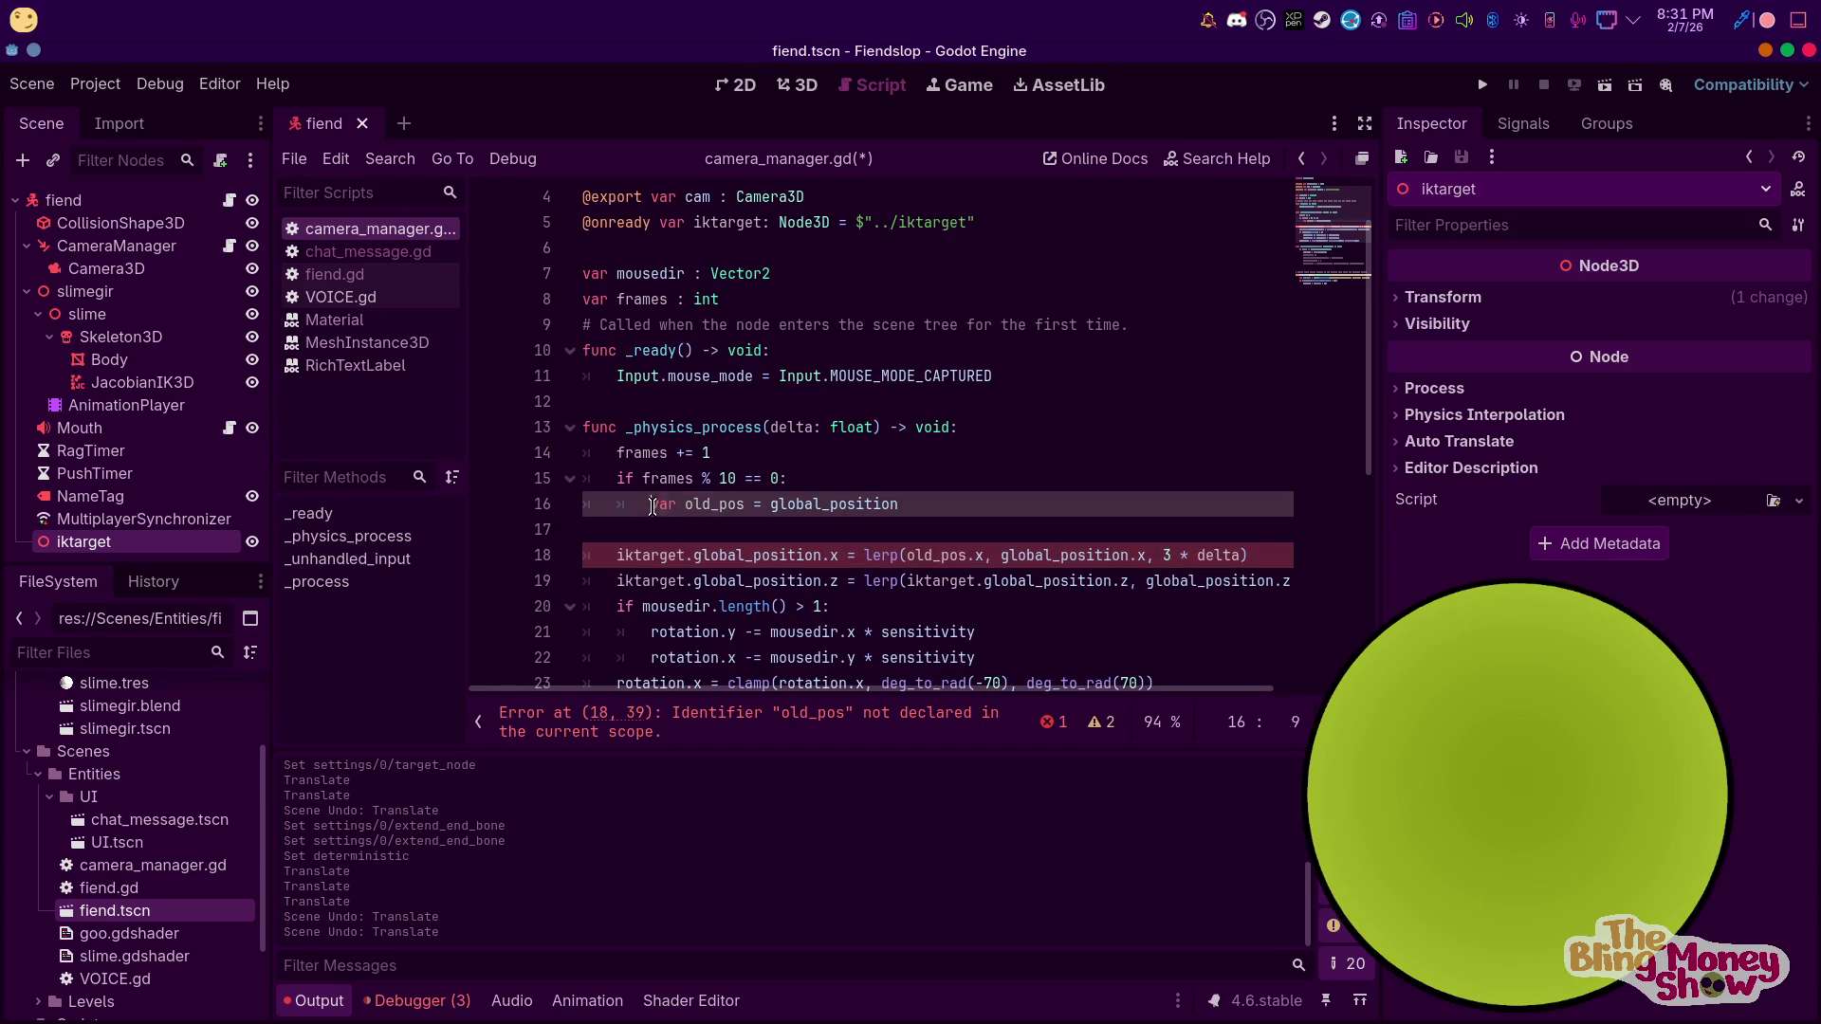
left_click_drag(651, 506, 748, 505)
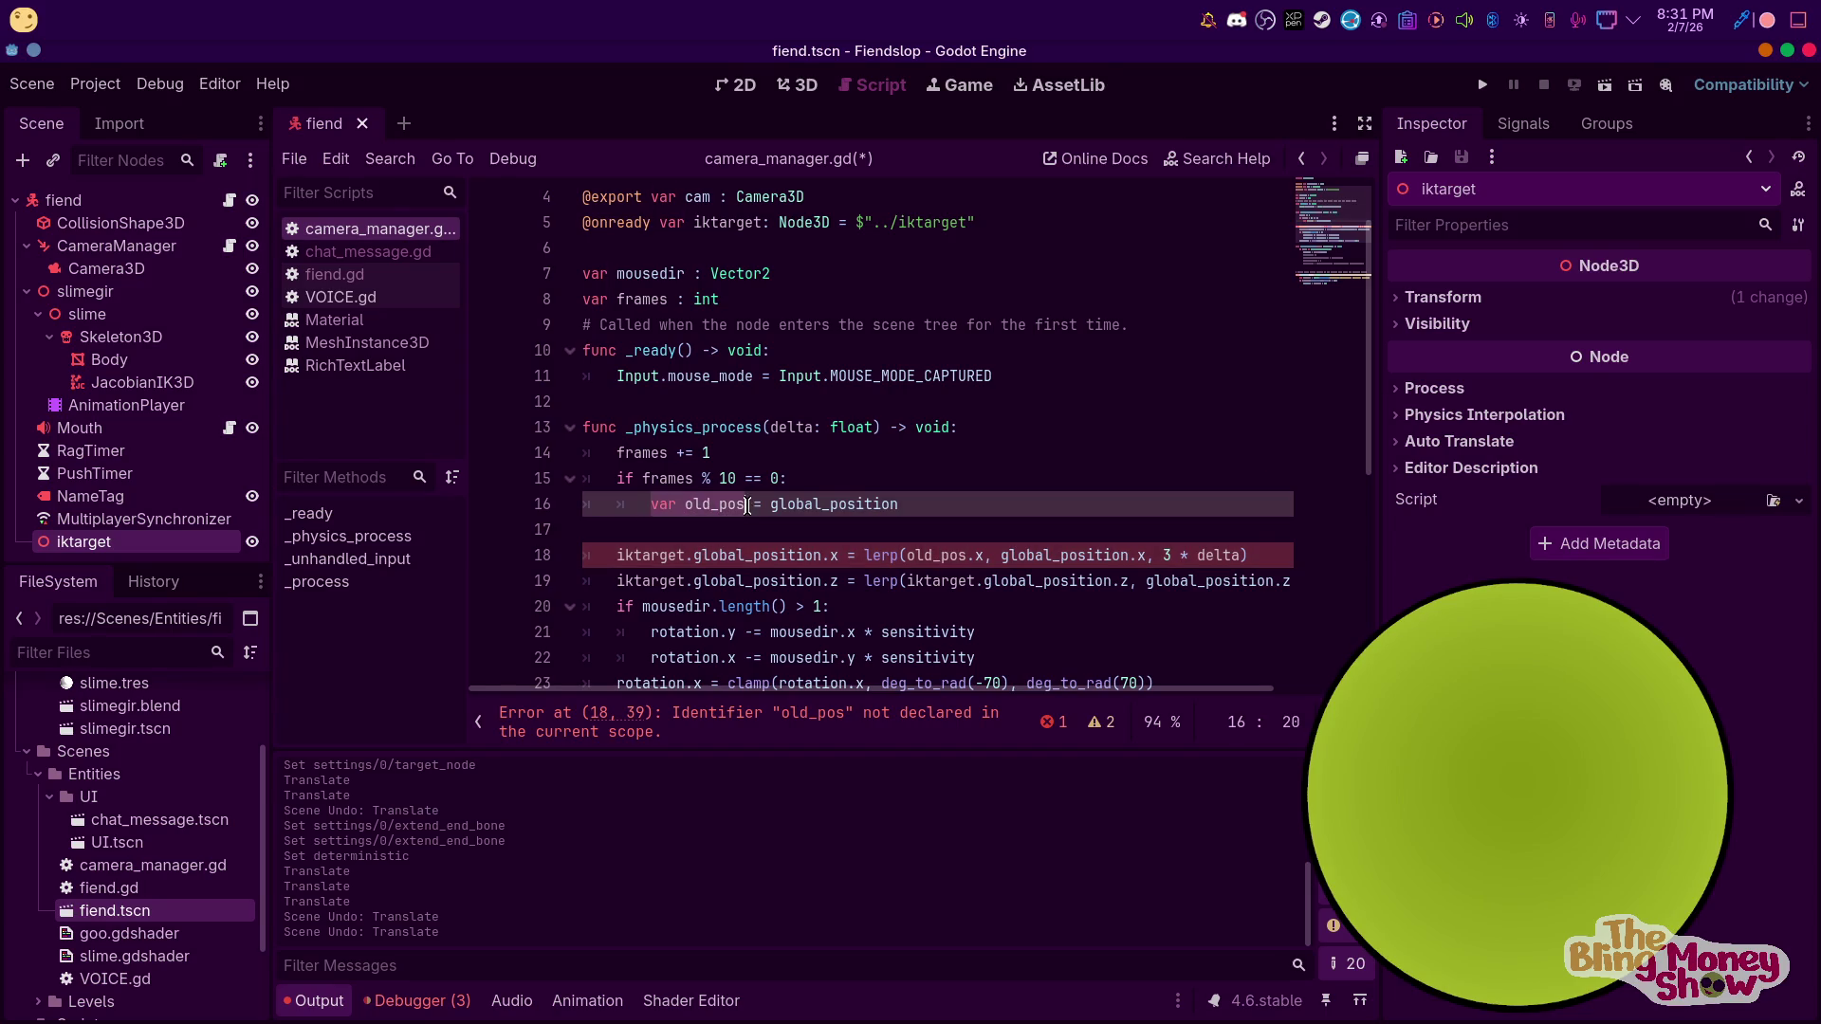
left_click(771, 456)
key("Return")
type("var old_pos :")
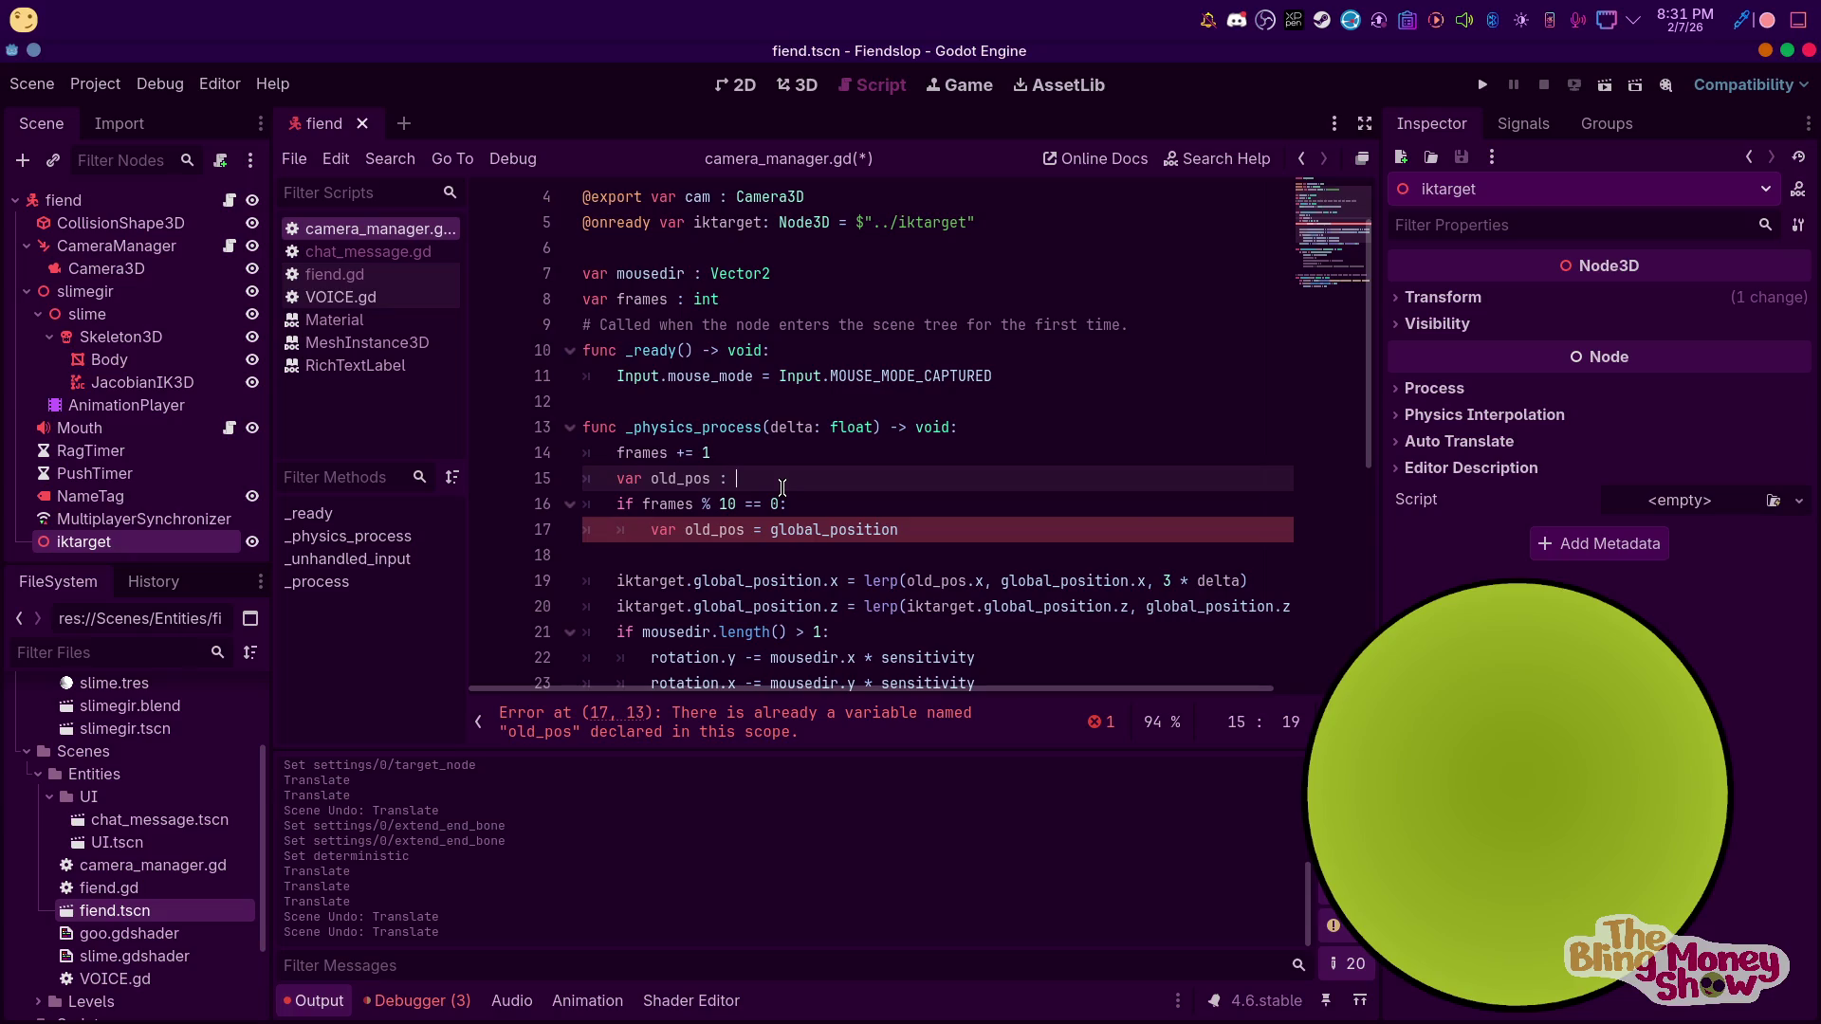
type("ve")
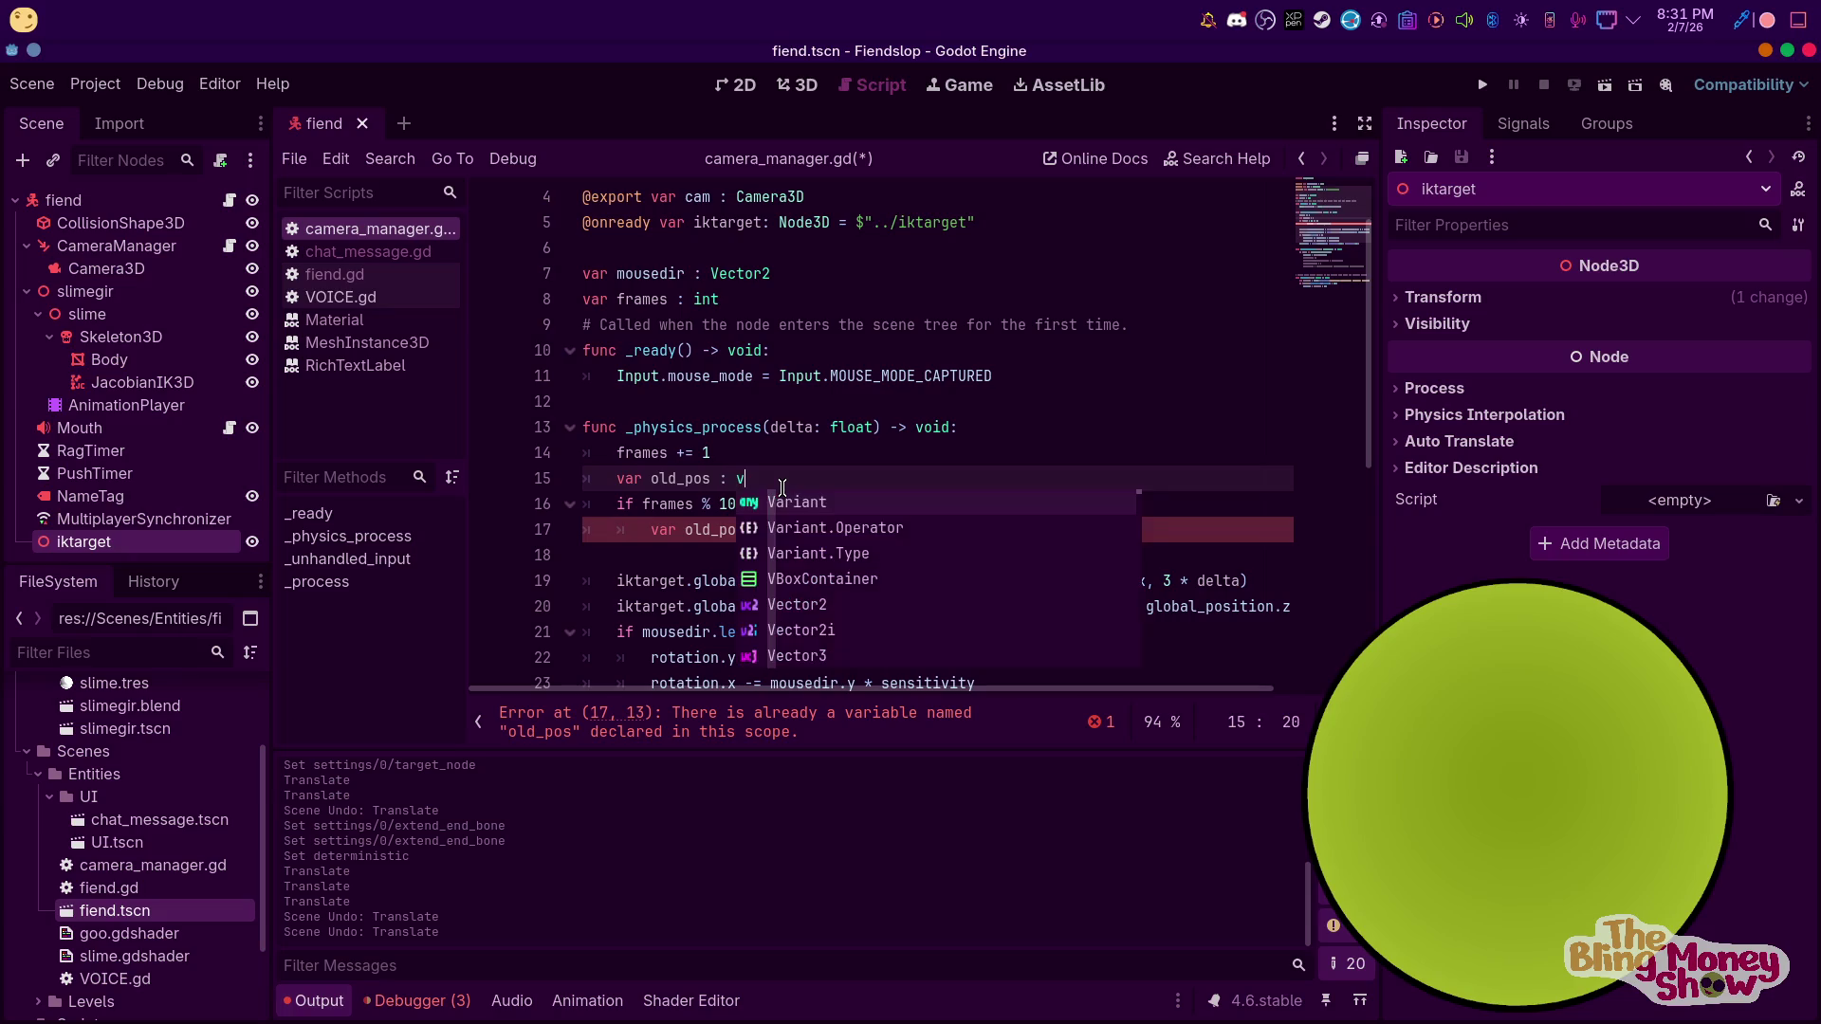
left_click(824, 555)
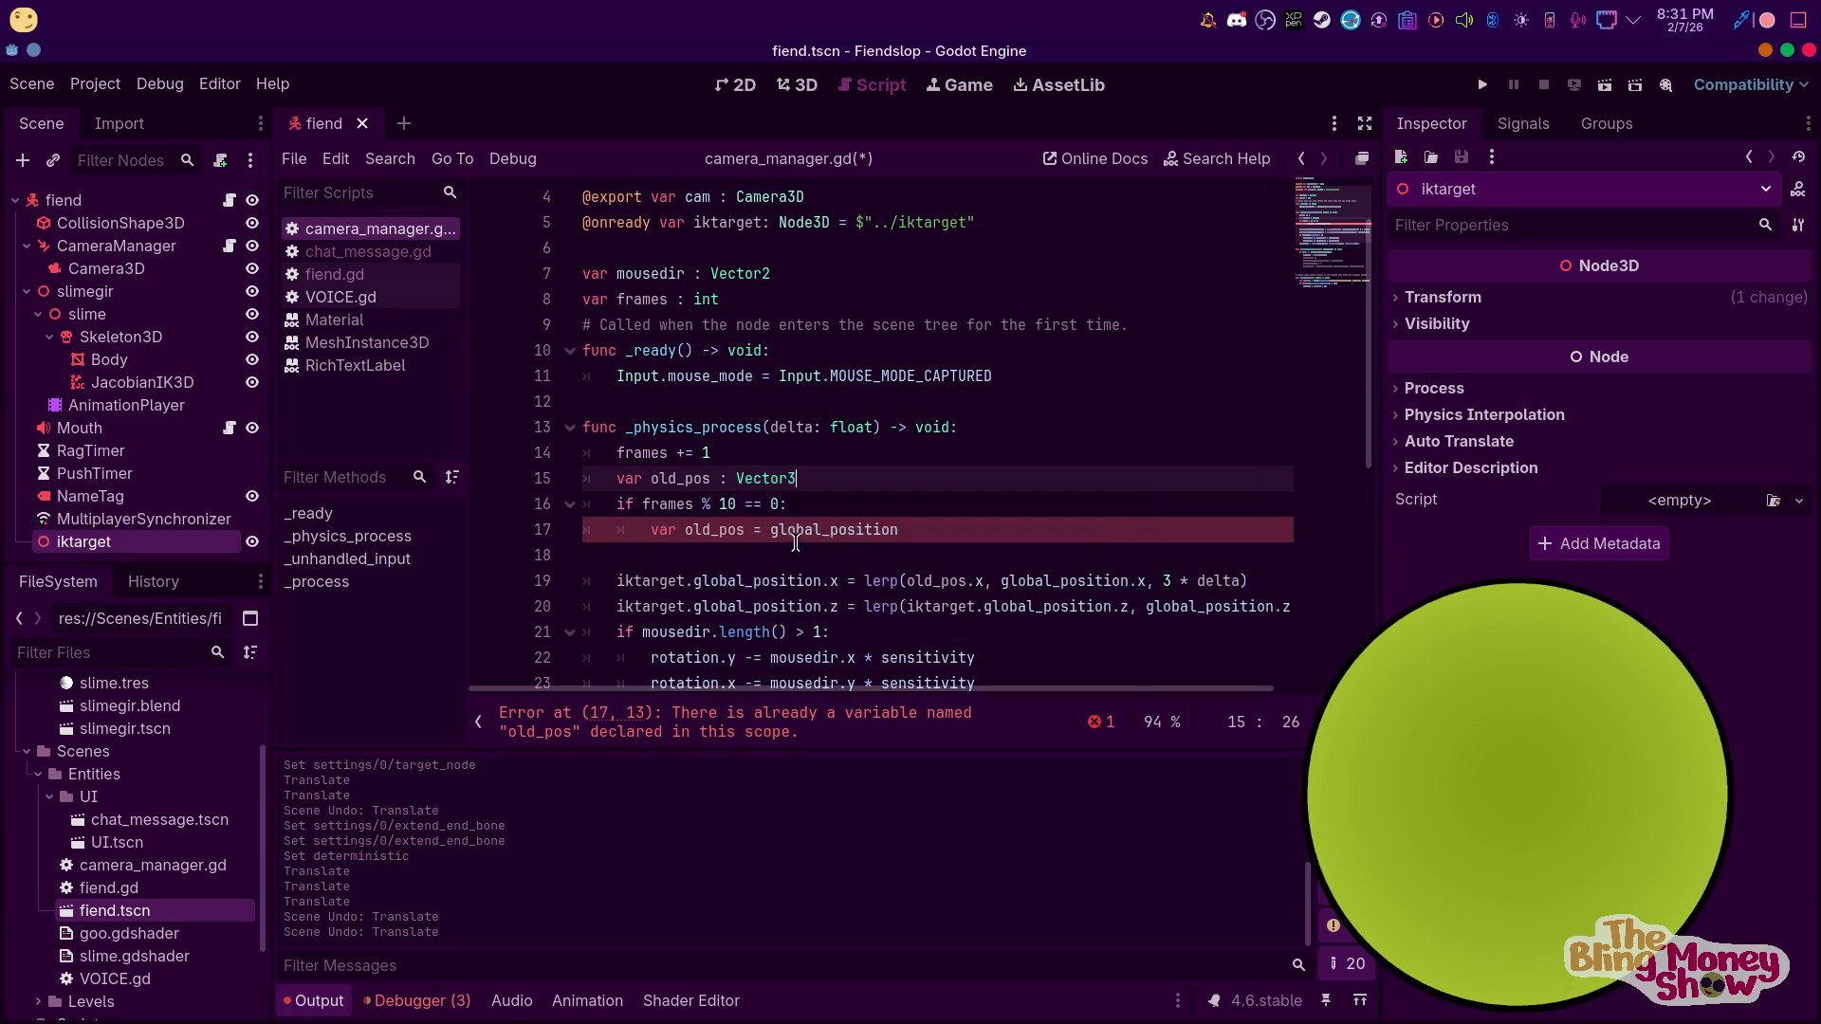
left_click(687, 531)
key("BackSpace")
key("BackSpace")
key("BackSpace")
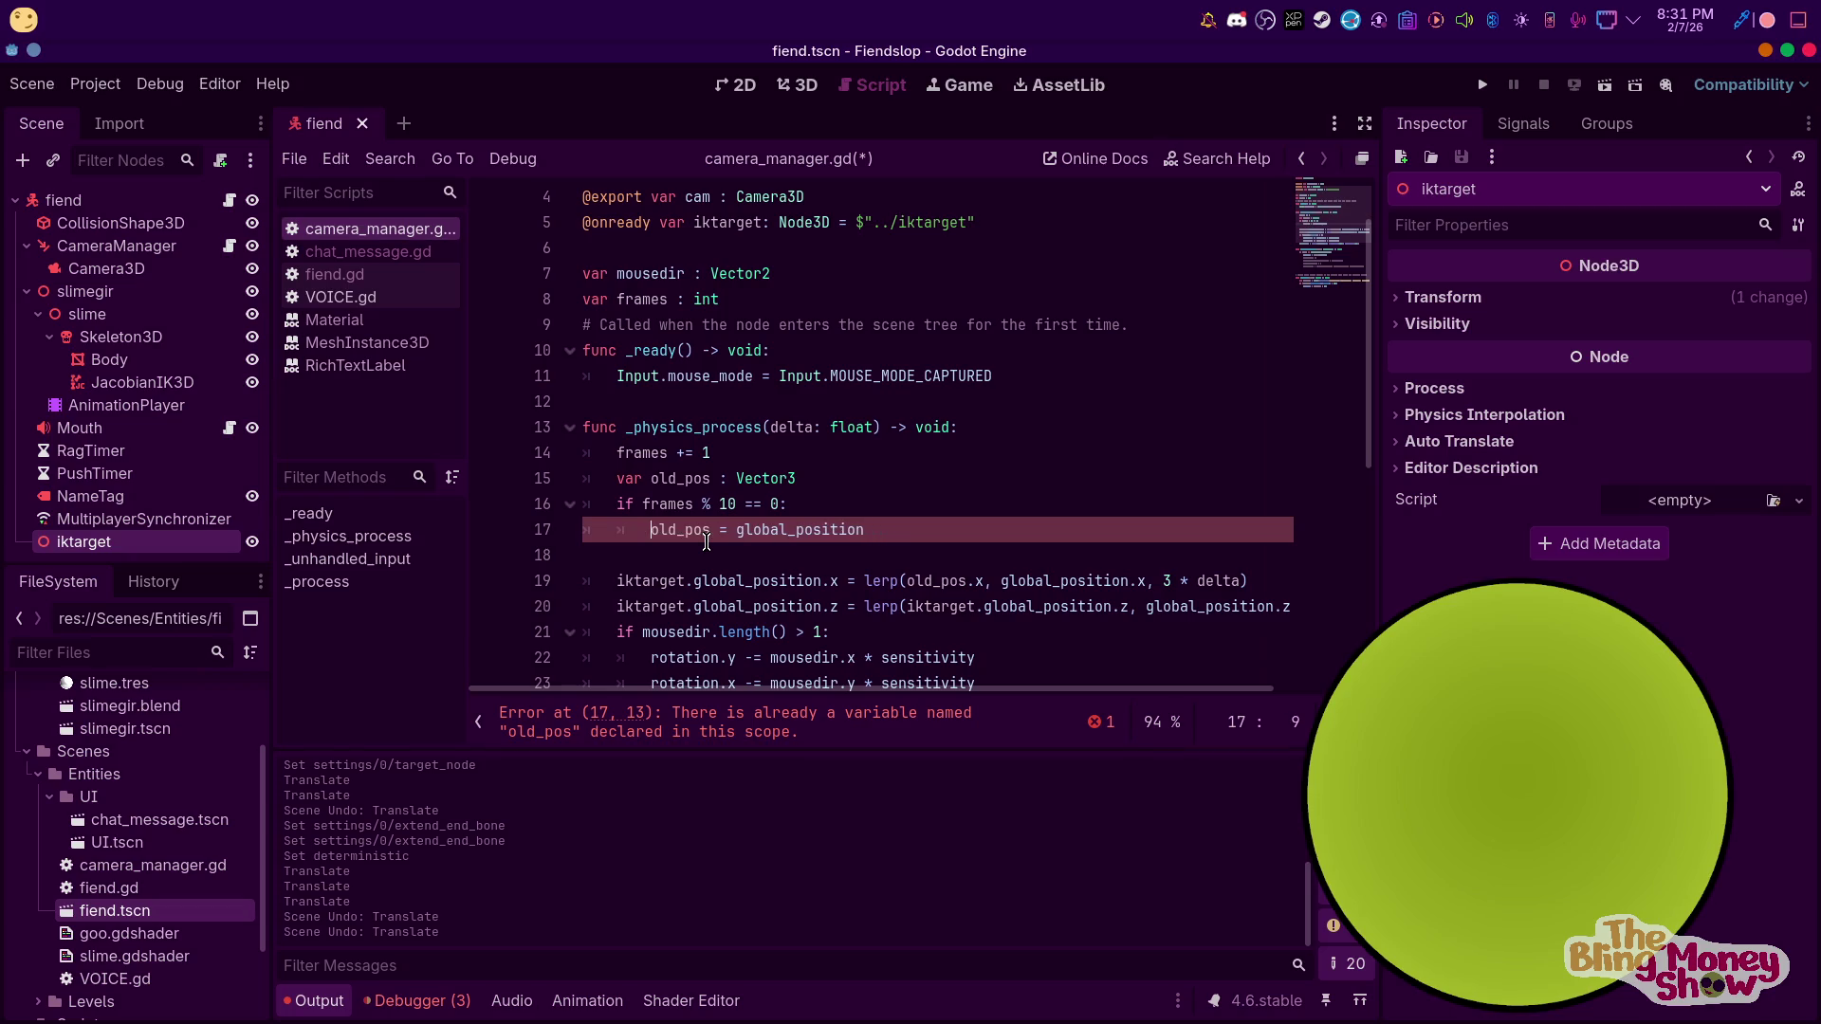
Make the z lerp on line 20 start from old_pos.z
left_click(987, 582)
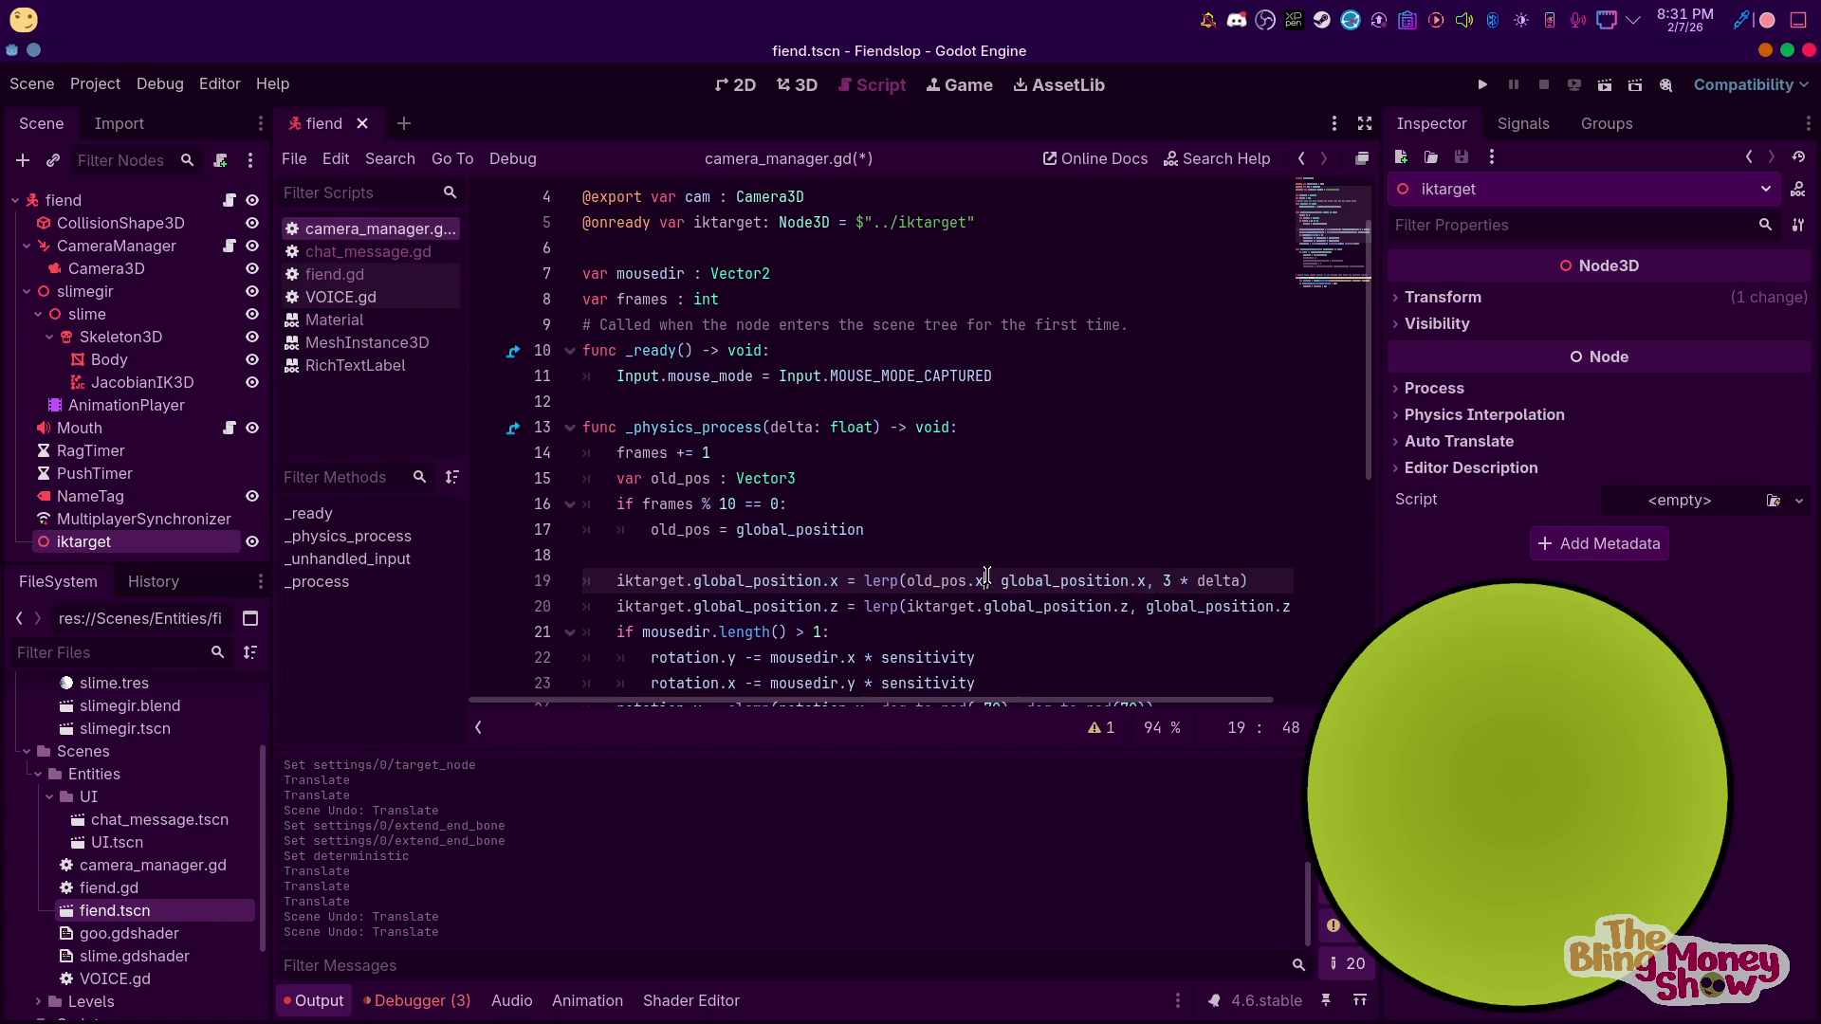
left_click_drag(940, 575, 903, 573)
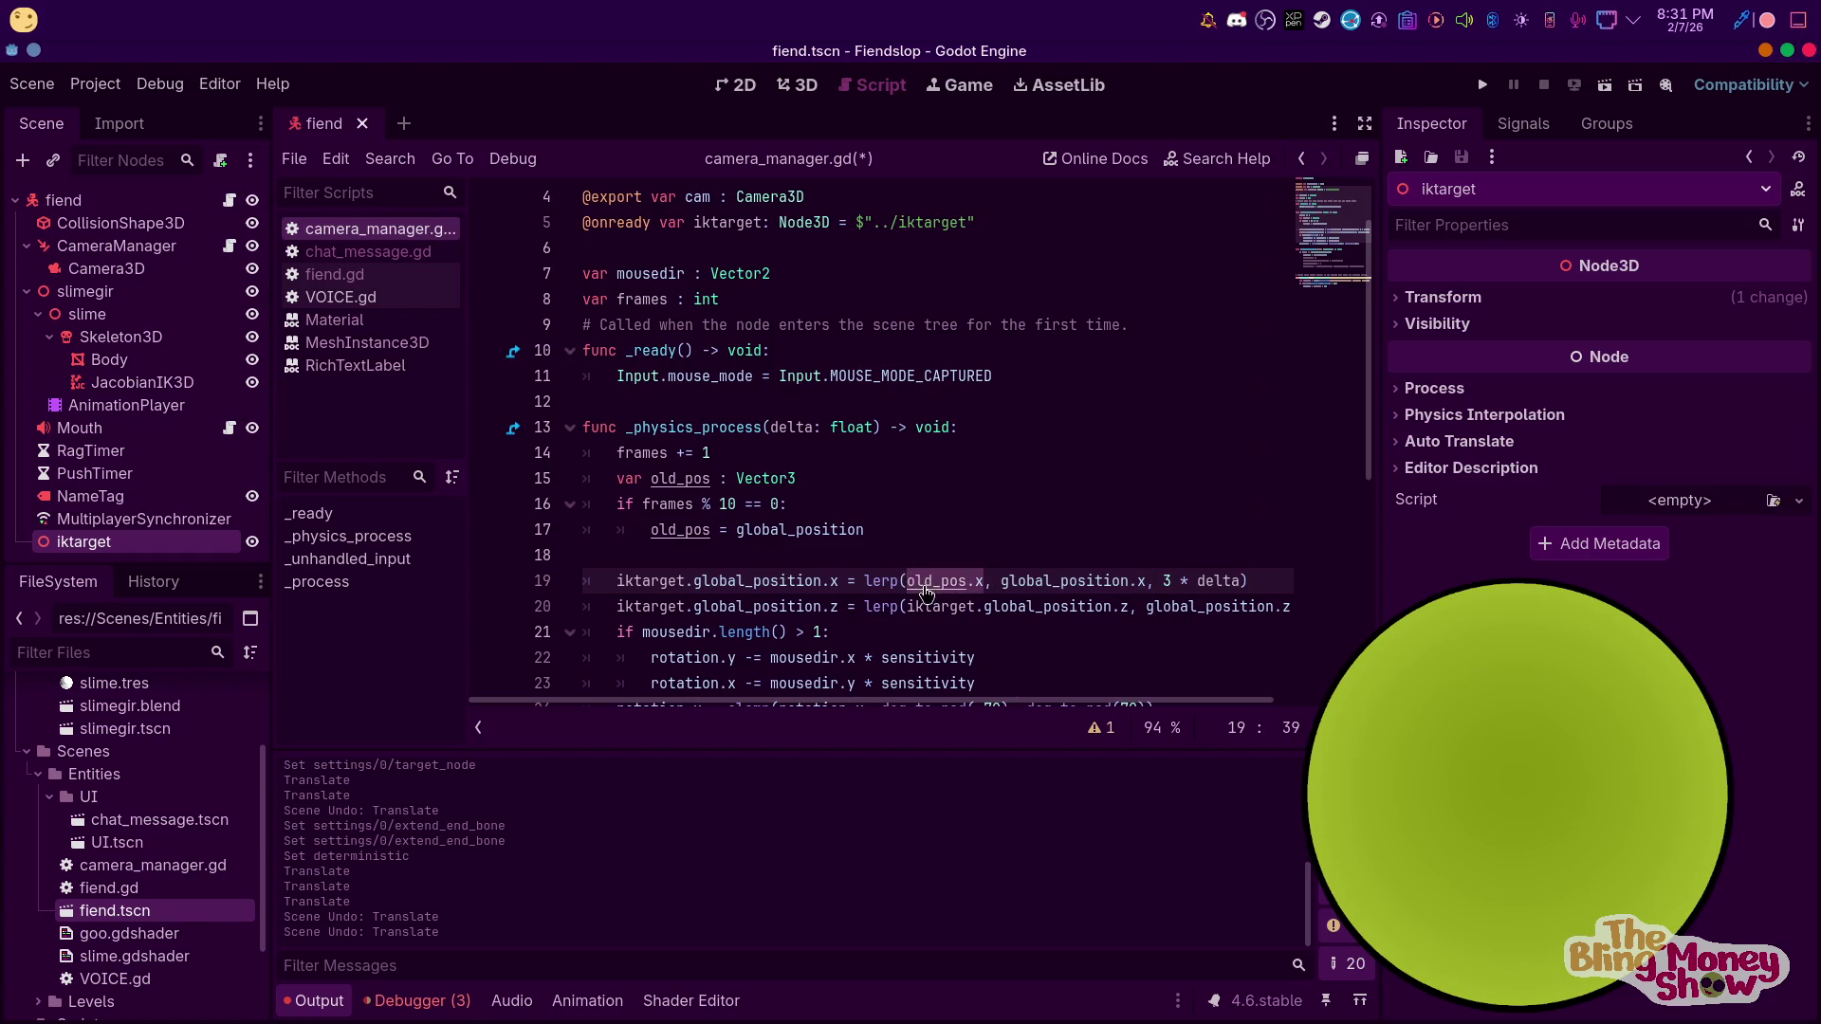
key("ctrl+c")
left_click_drag(1123, 605, 907, 607)
key("ctrl+v")
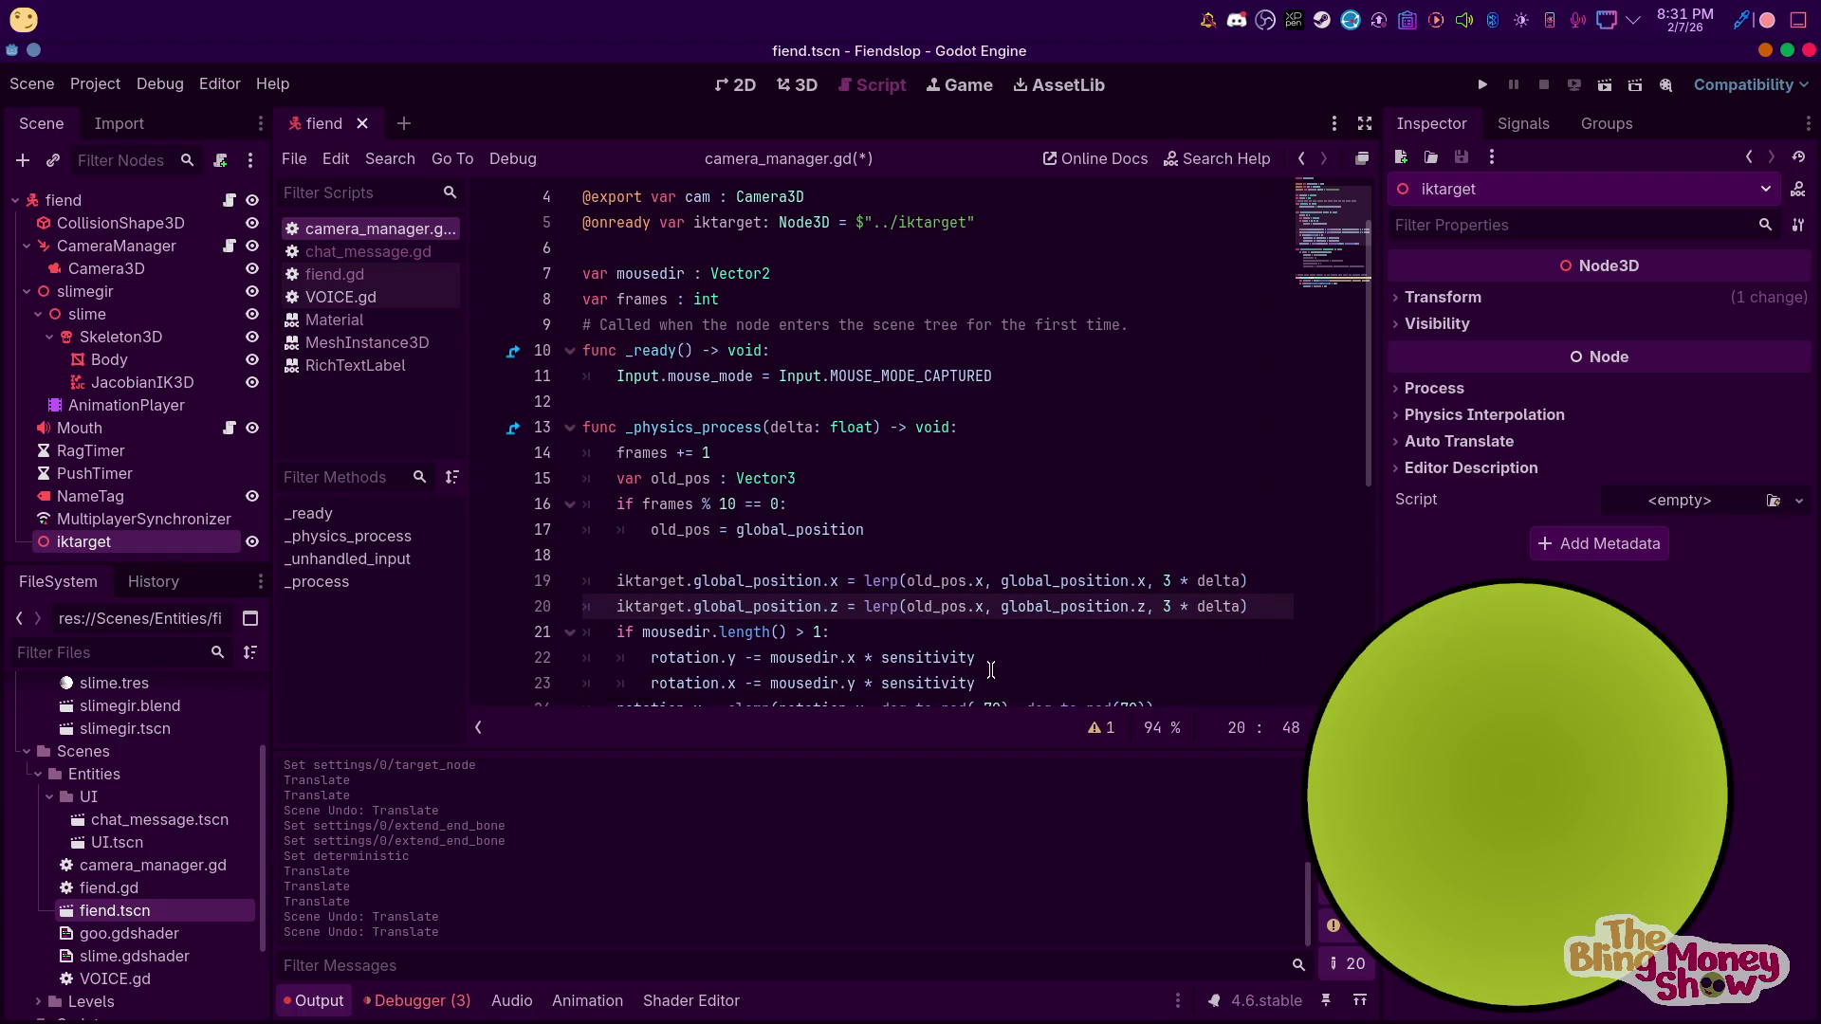
double_click(977, 606)
type("z")
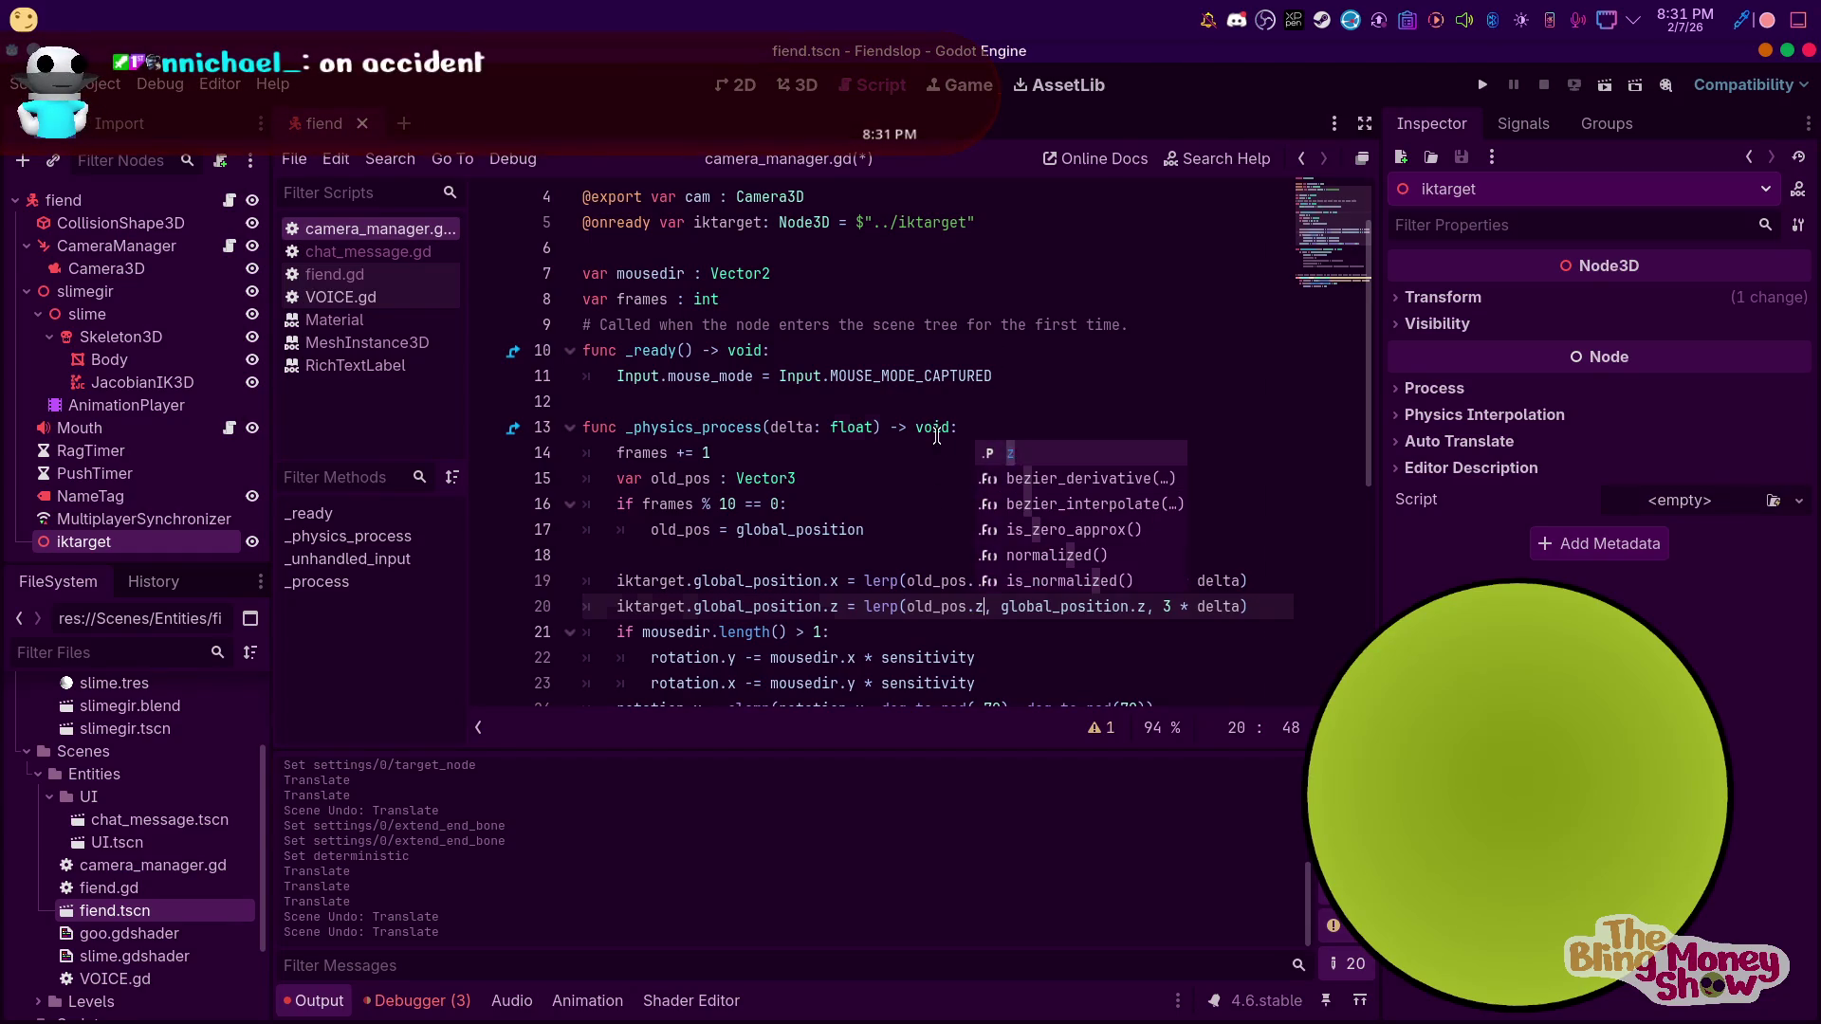
left_click(937, 432)
Run the game to test the camera, then stop it with F8
left_click(1485, 85)
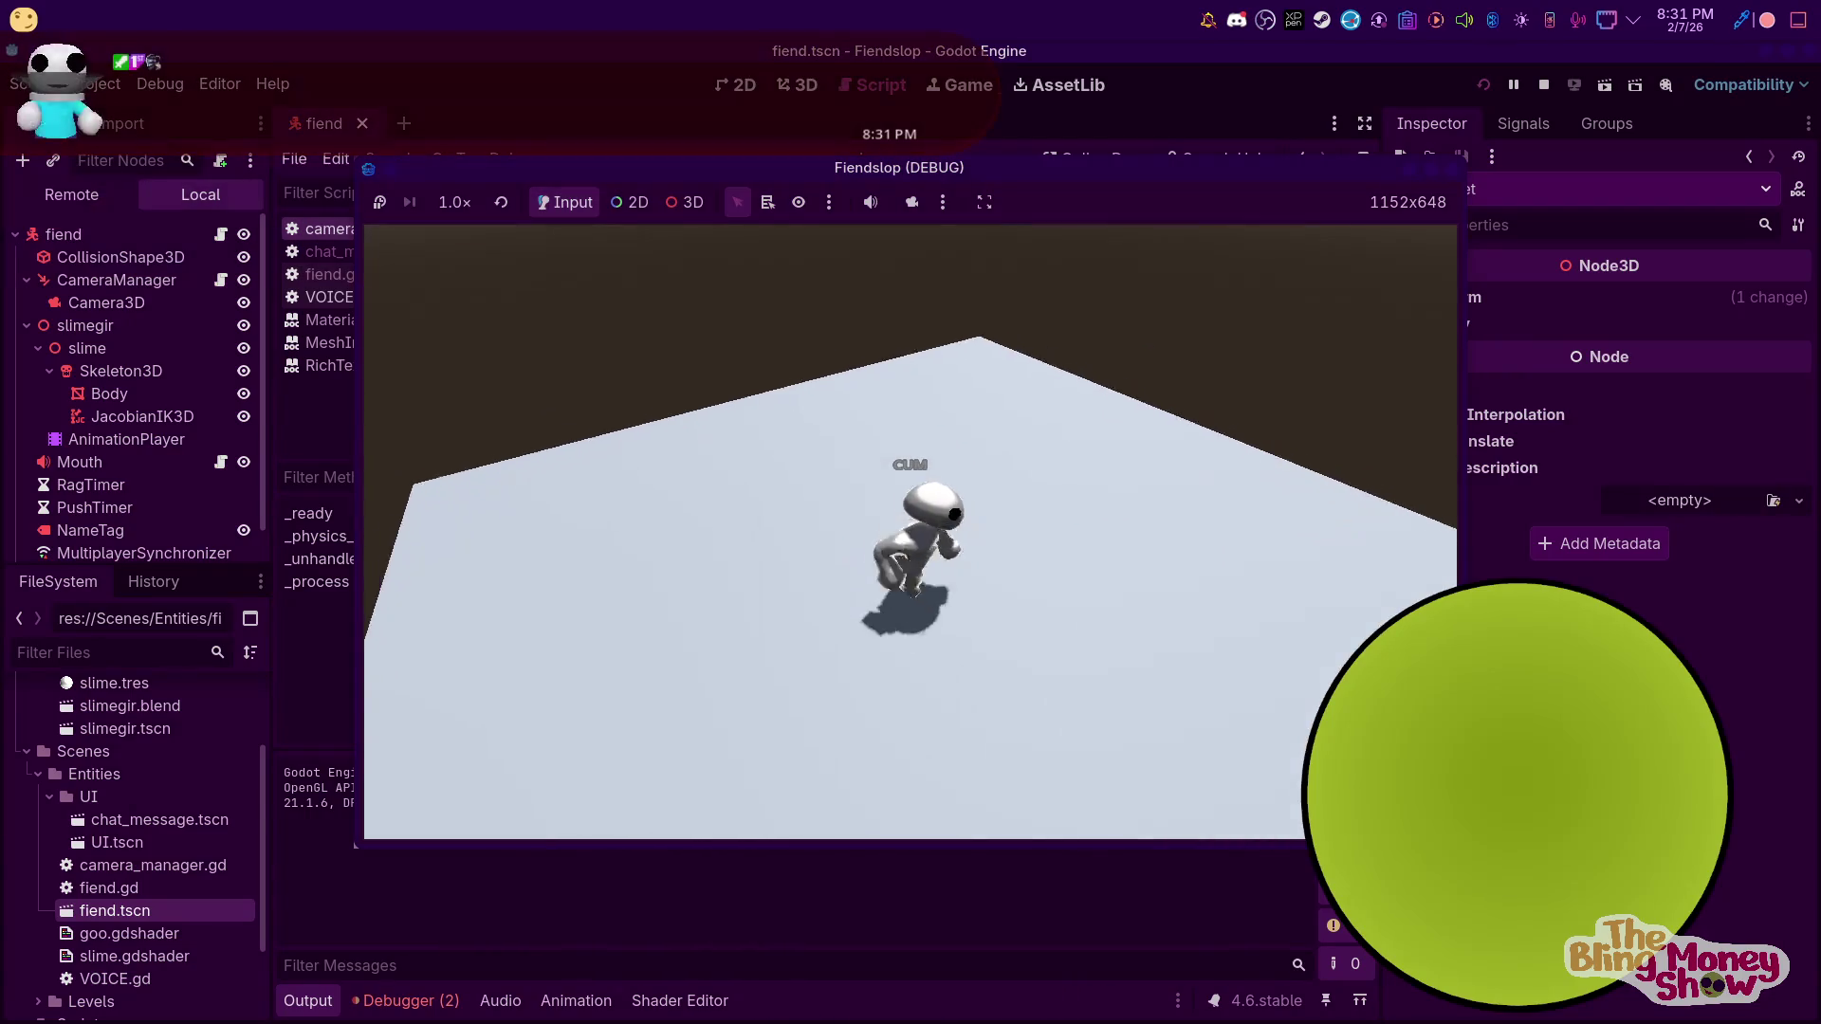
key("F8")
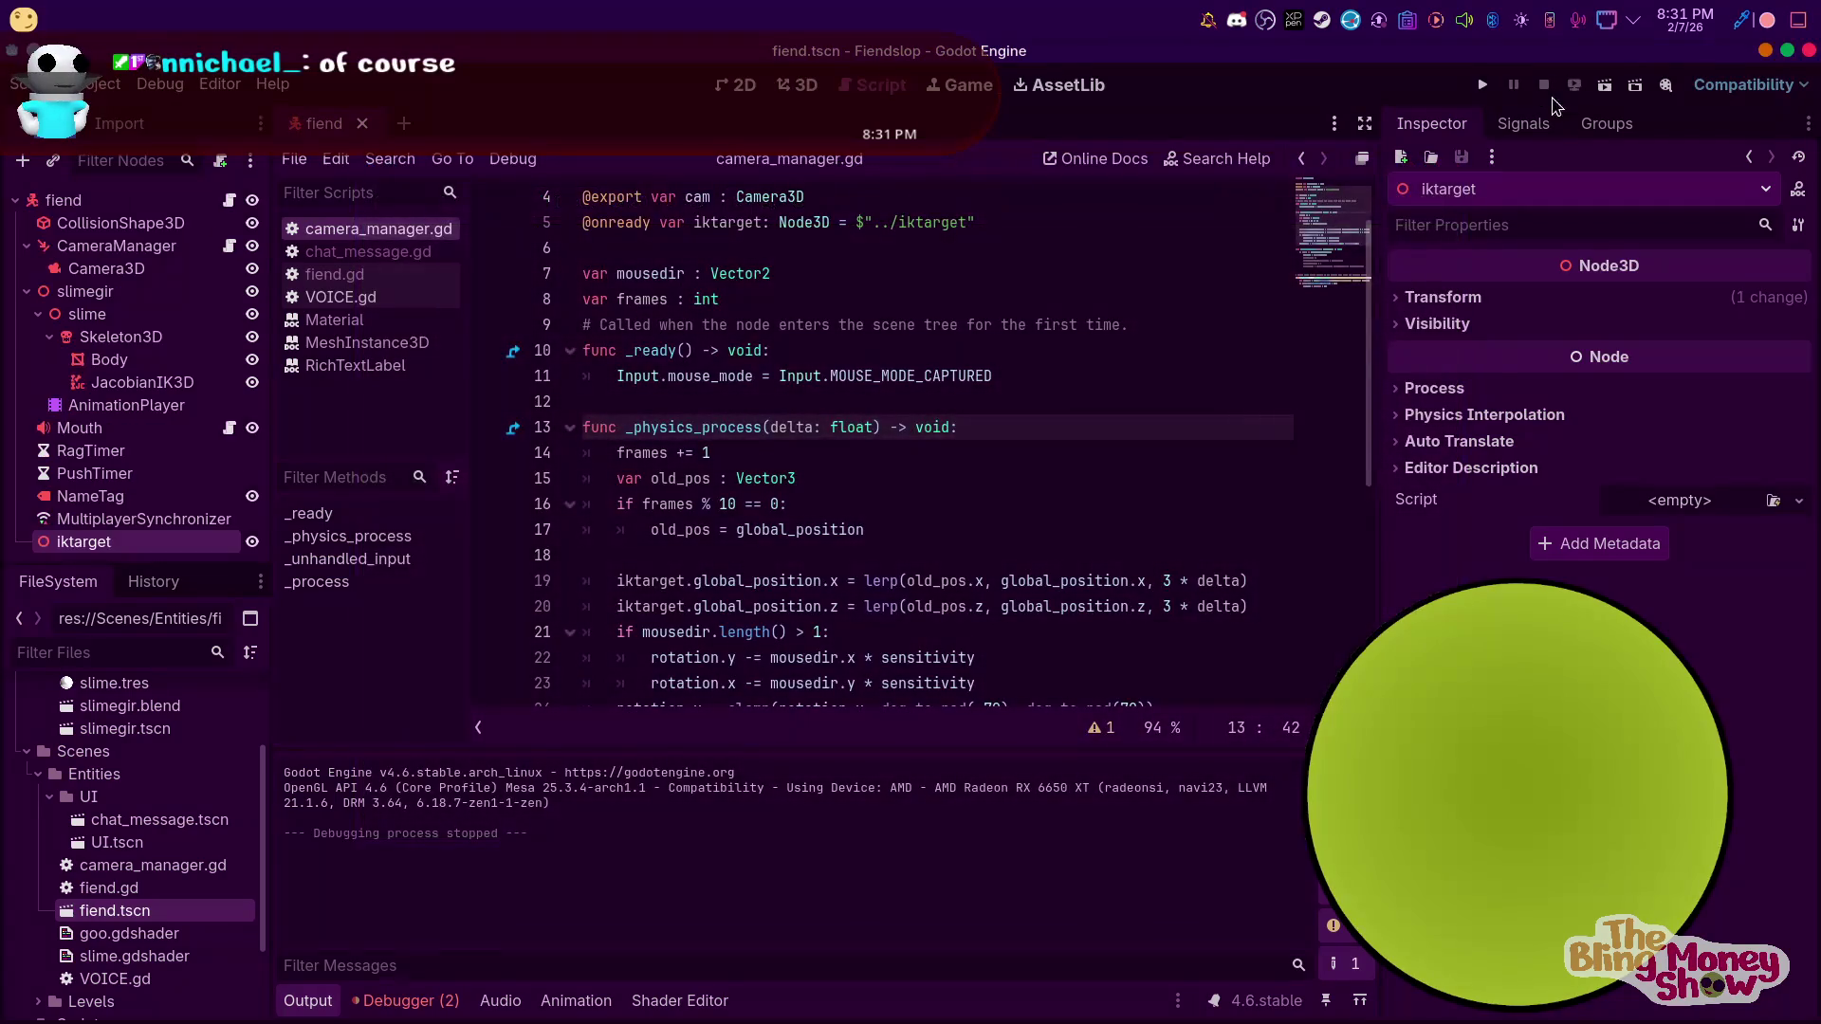
scroll(1133, 607, "down", 1)
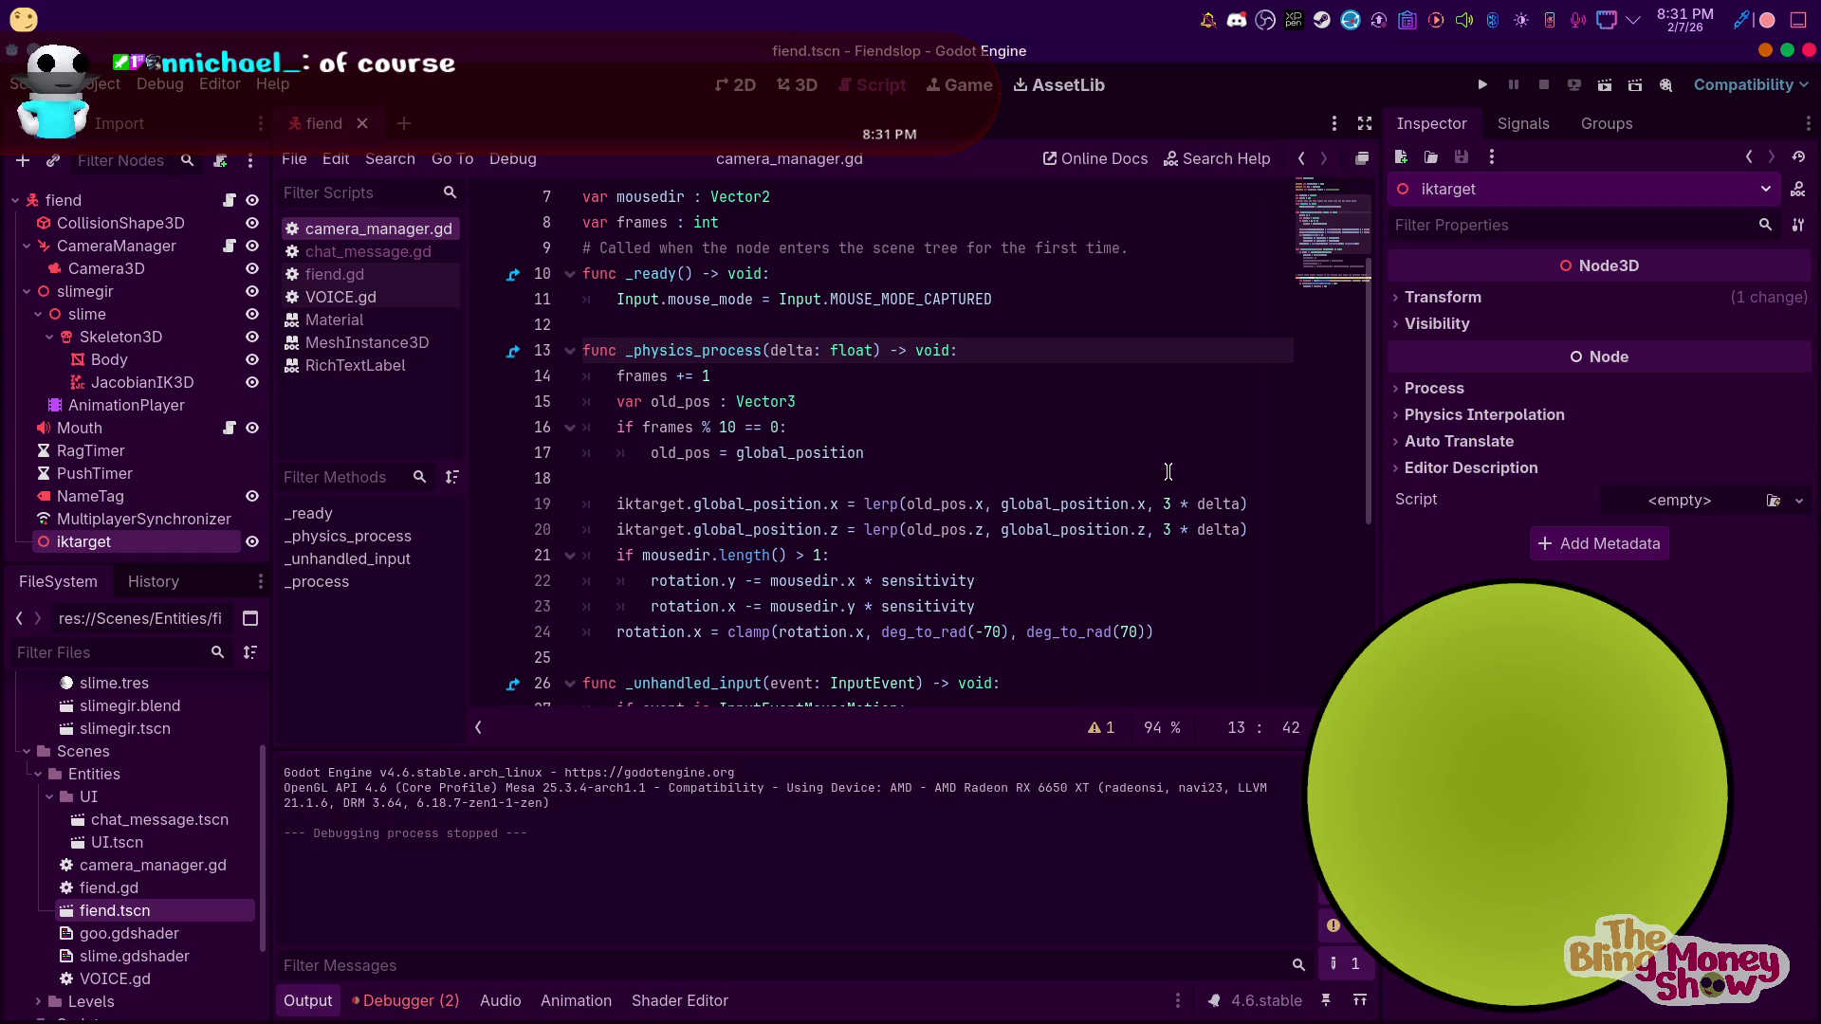
Delete the frame counter, old_pos check and lerp lines 14–20
mouse_move(1255, 526)
left_mouse_down()
mouse_move(664, 447)
mouse_move(616, 376)
left_mouse_up()
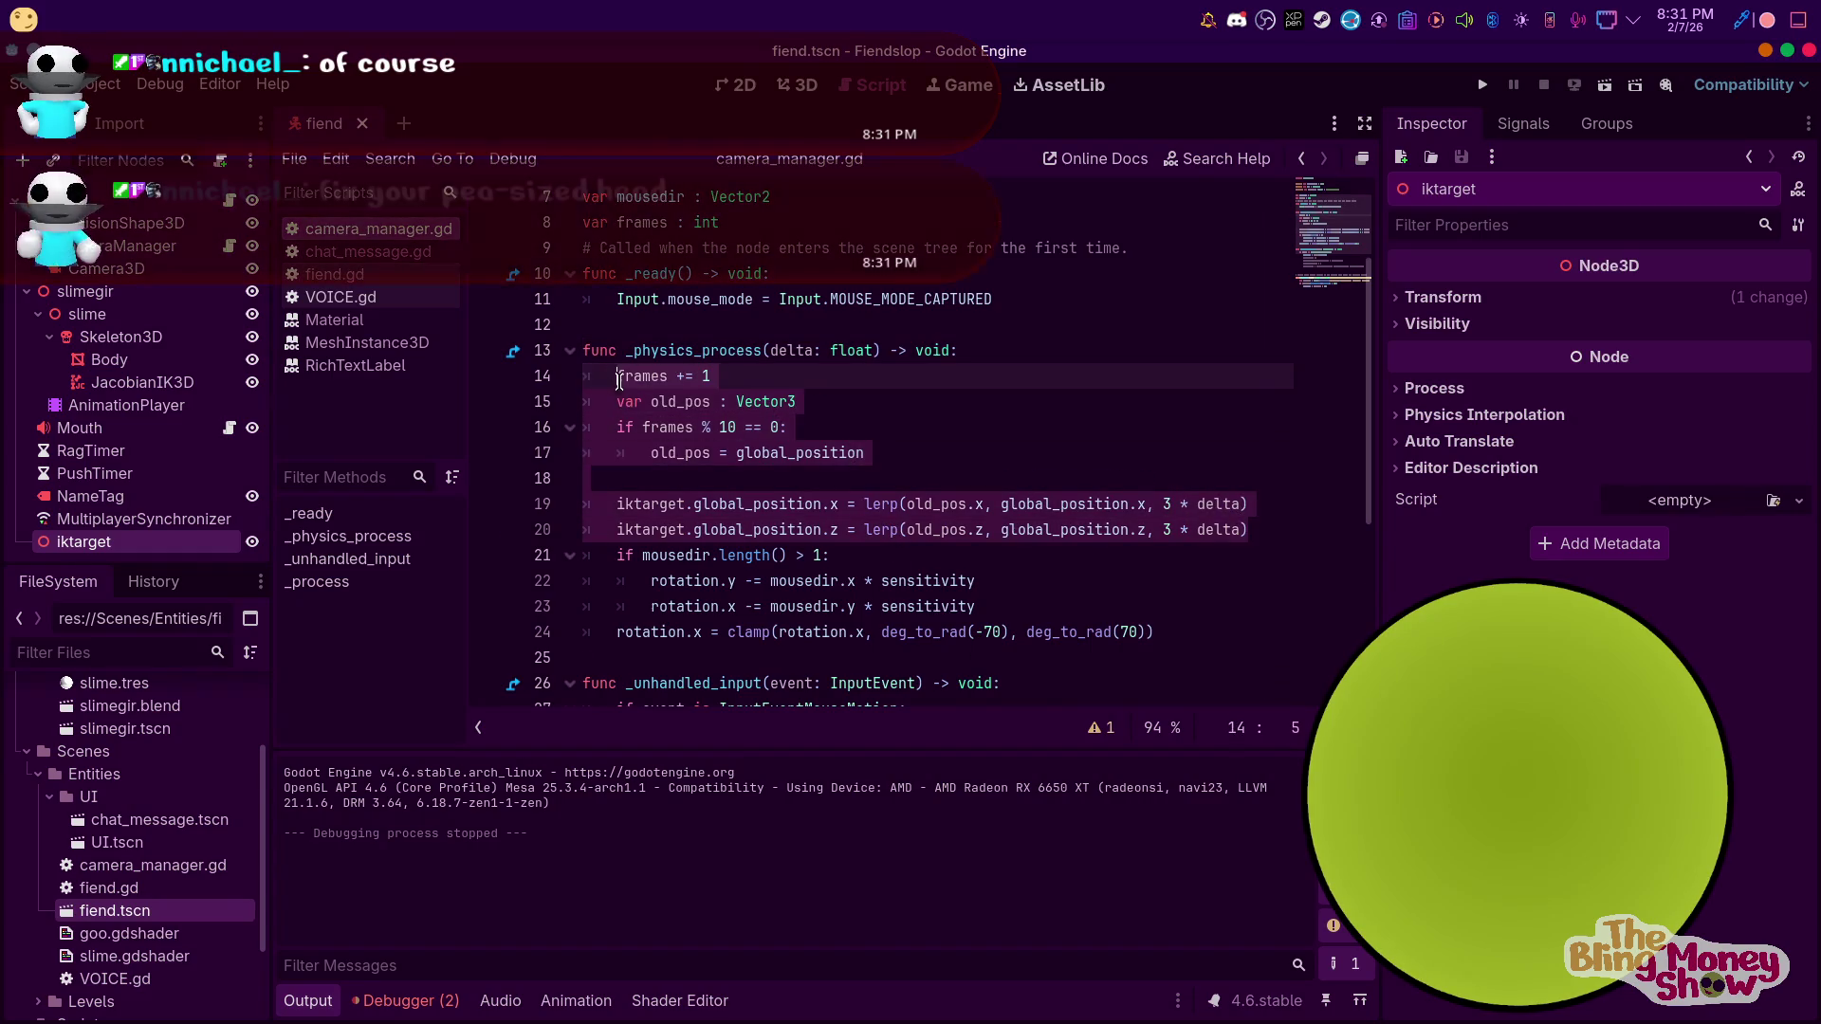
key("BackSpace")
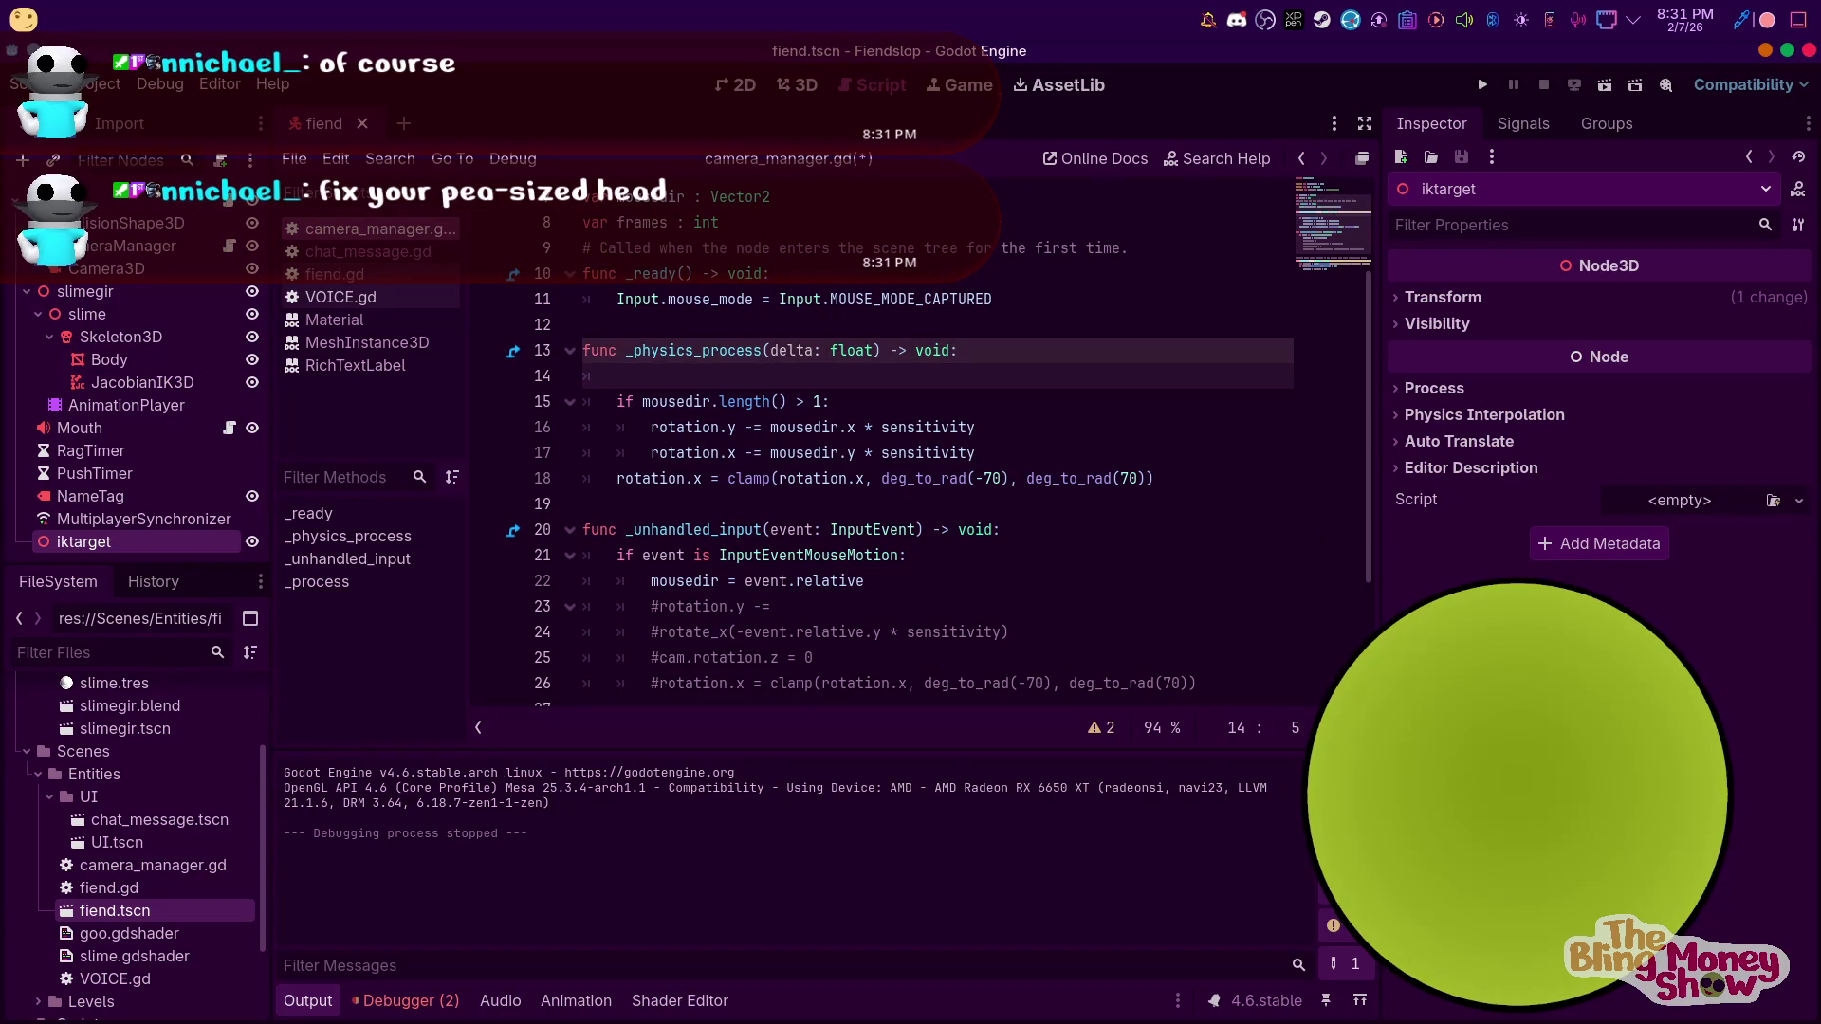
left_click(1005, 427)
left_click(943, 387)
Begin a direct 'iktarget.position.x = self…' assignment on line 14
type("iktarget")
type(".po")
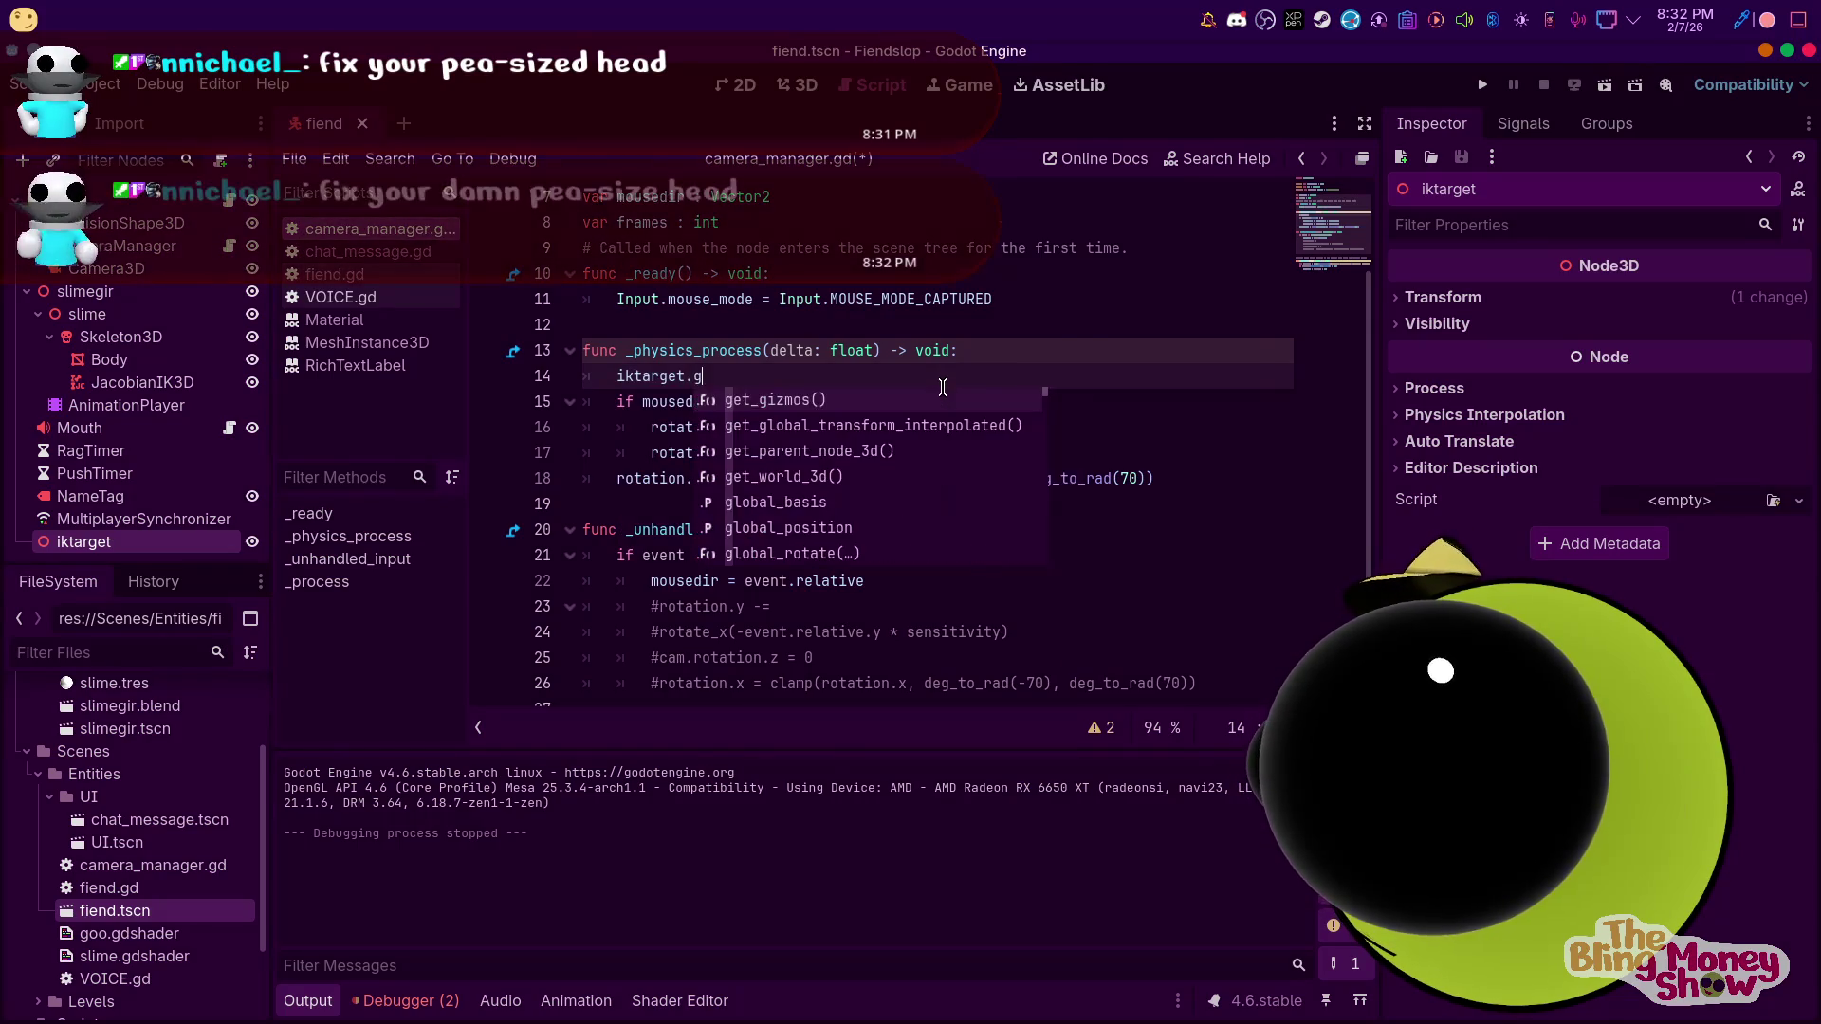
key("Return")
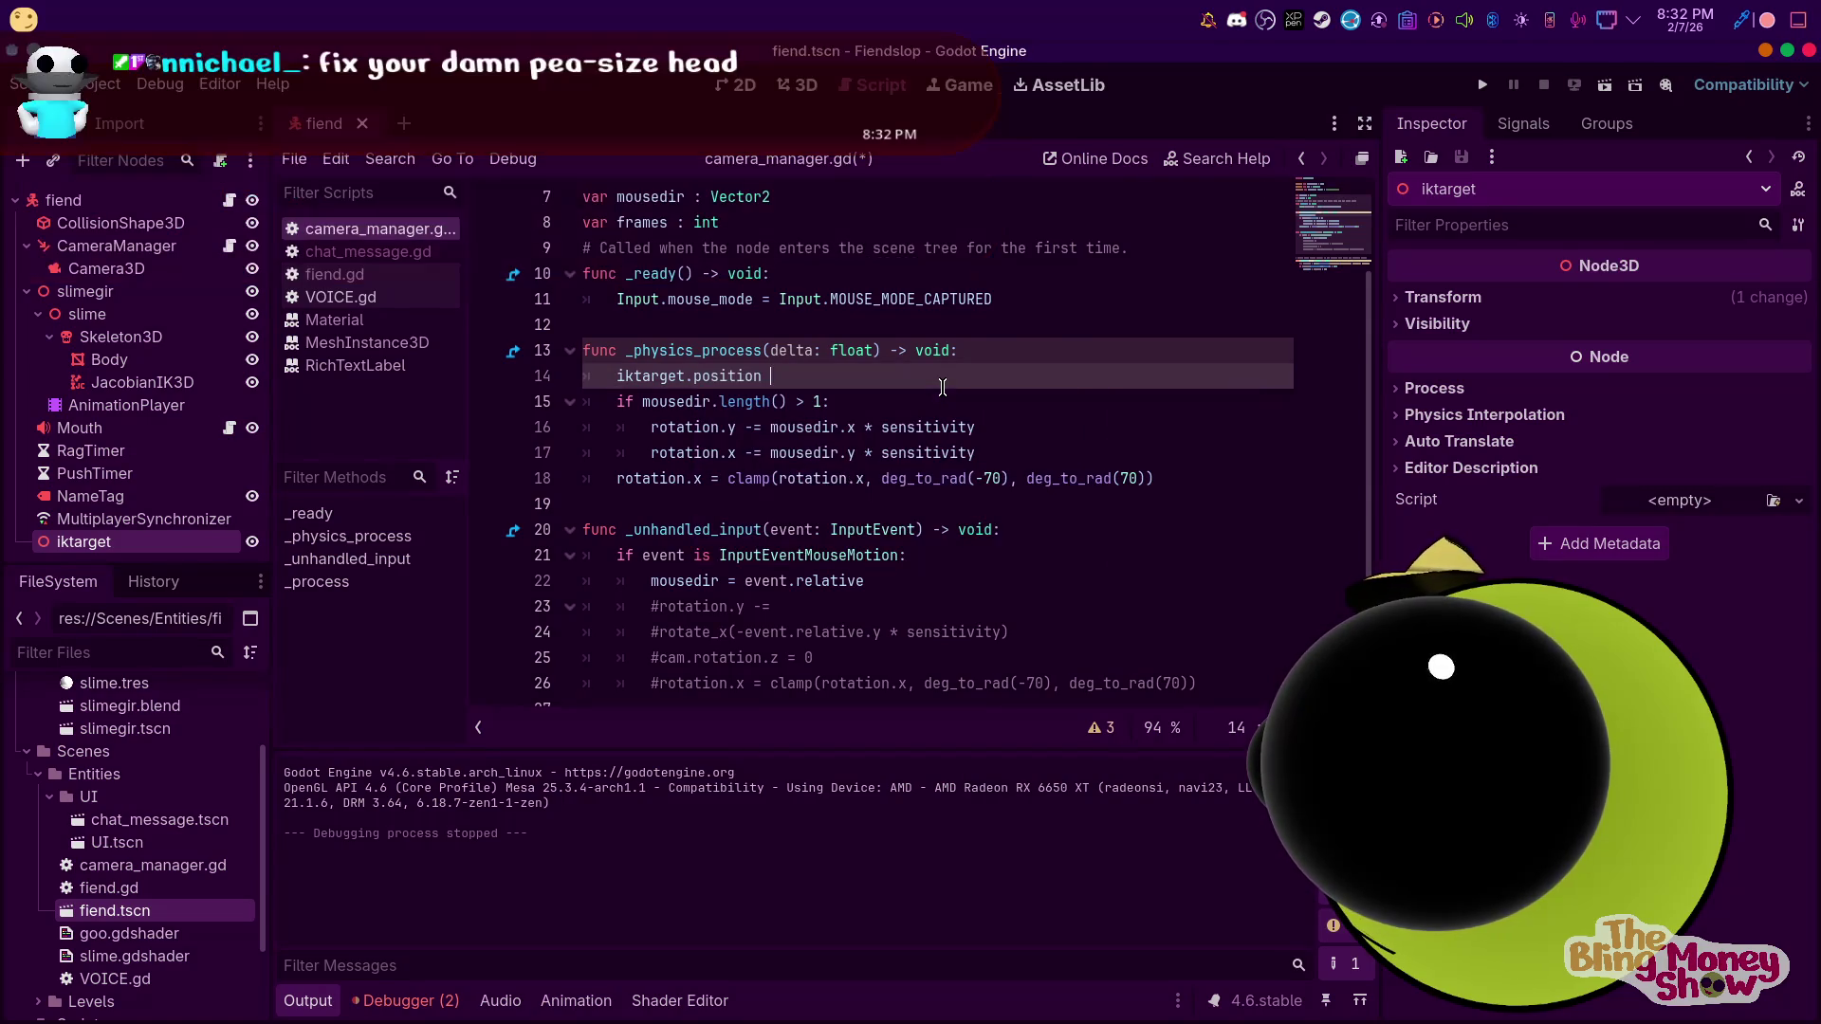
type("=")
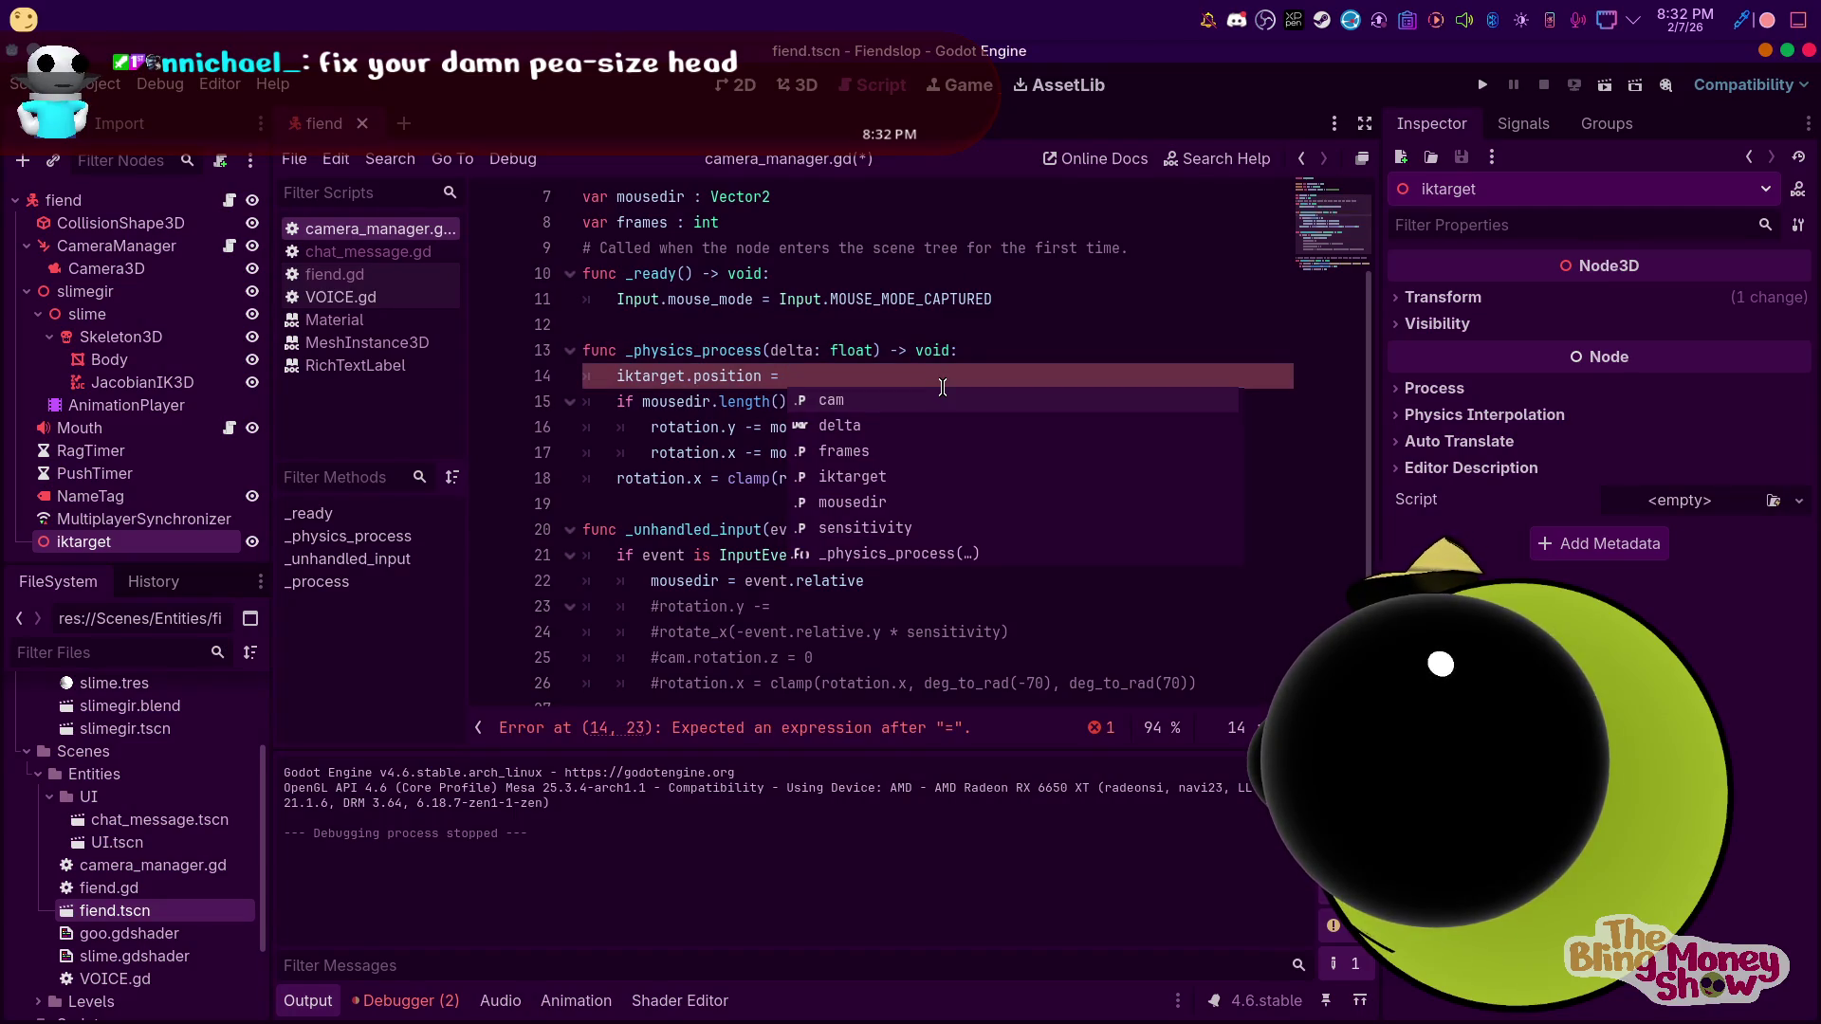
type("sl")
key("BackSpace")
key("BackSpace")
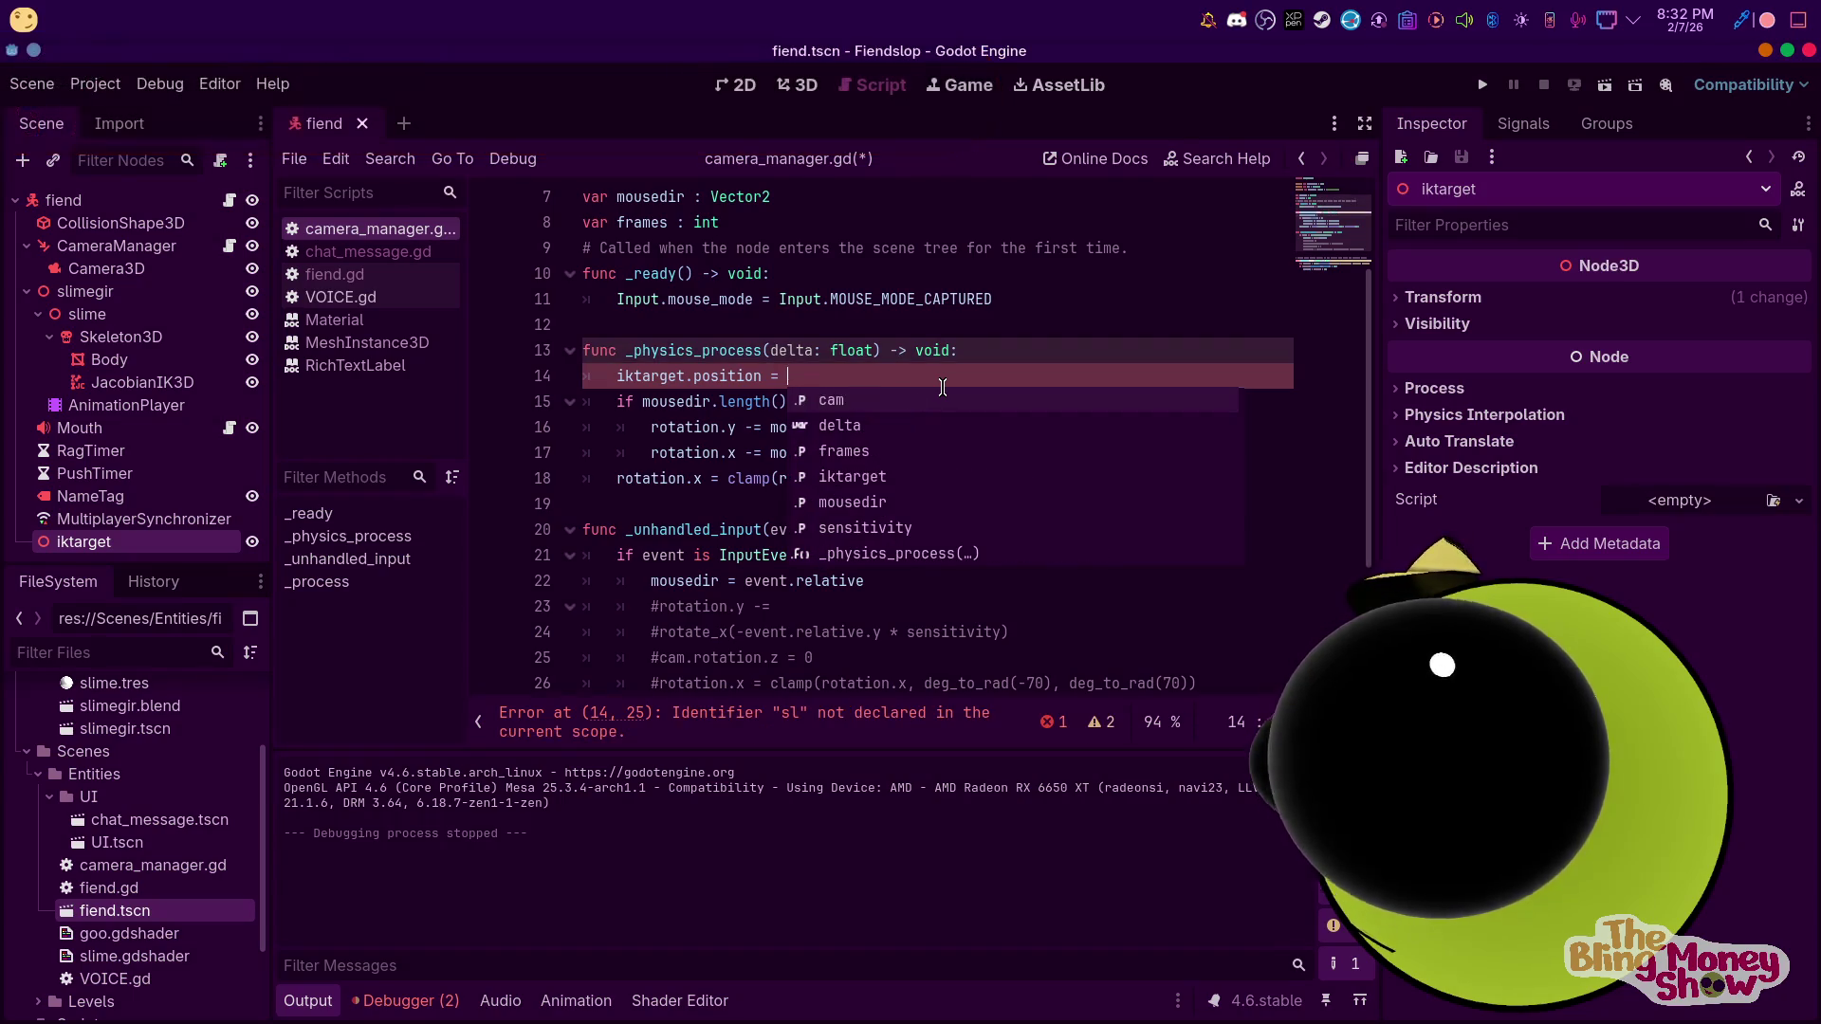
key("BackSpace")
key("BackSpace")
key("BackSpace")
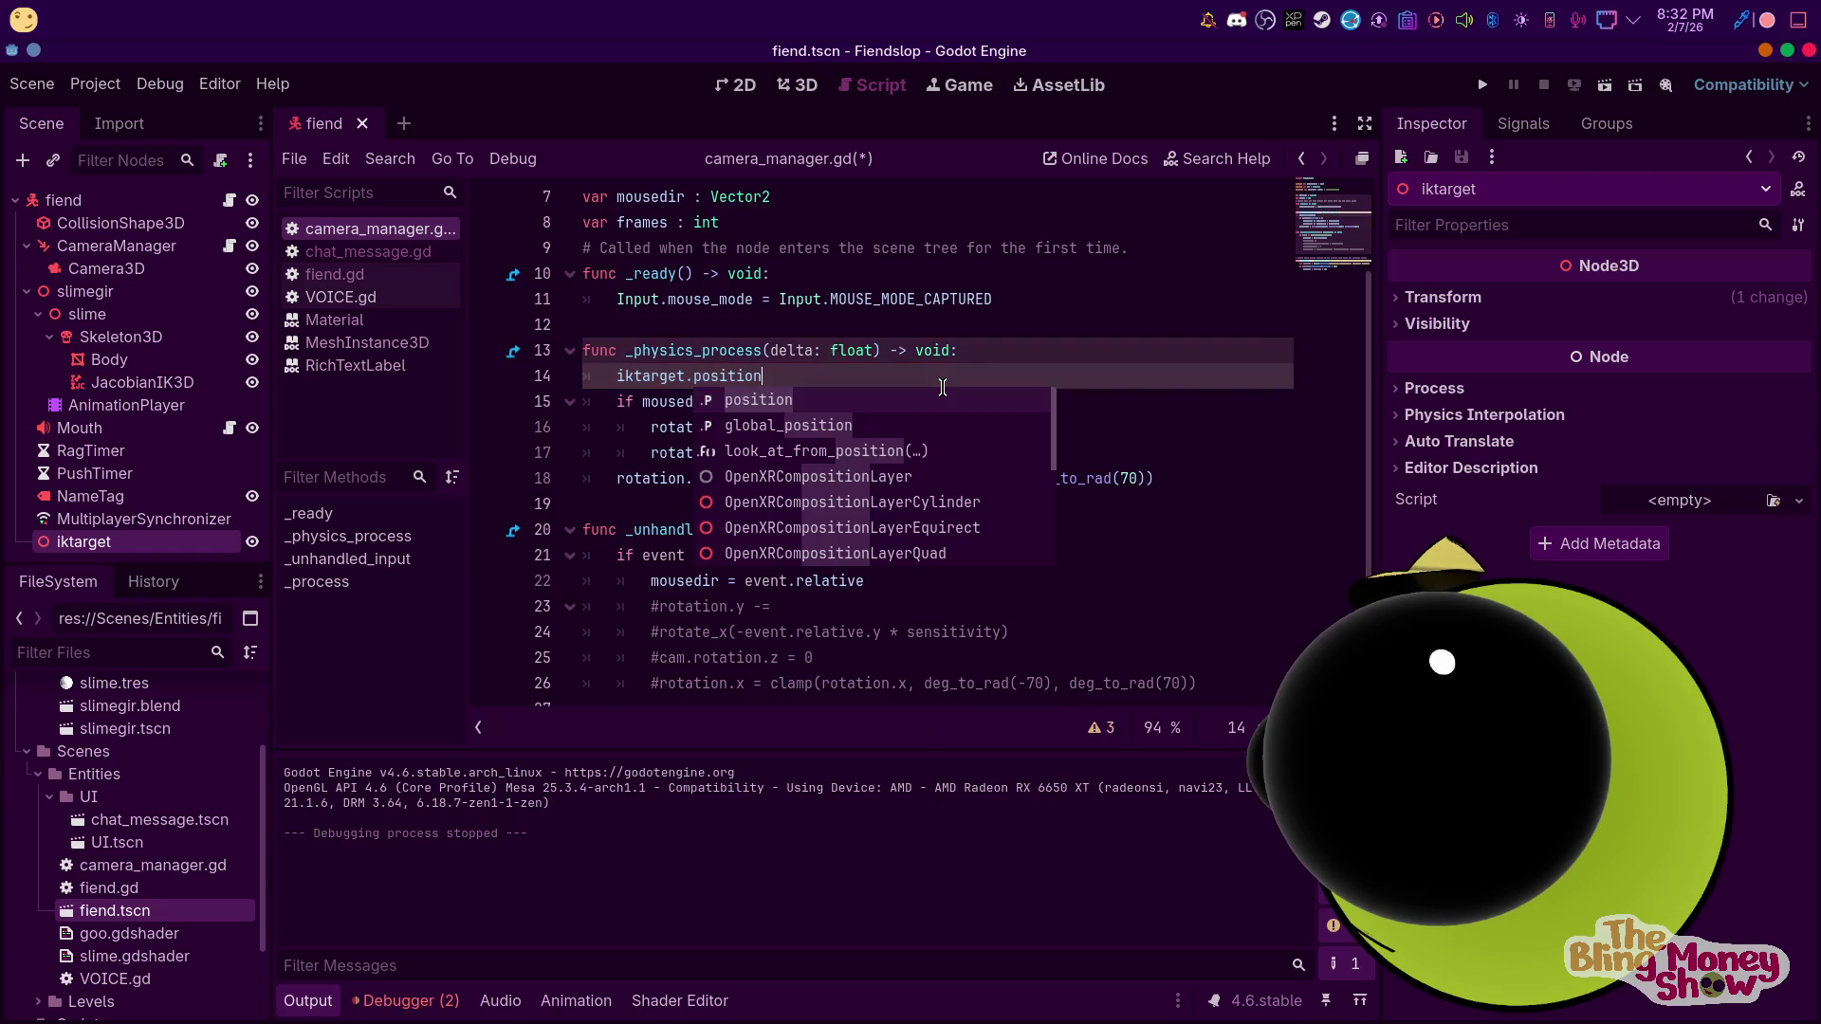
type(".x = sel")
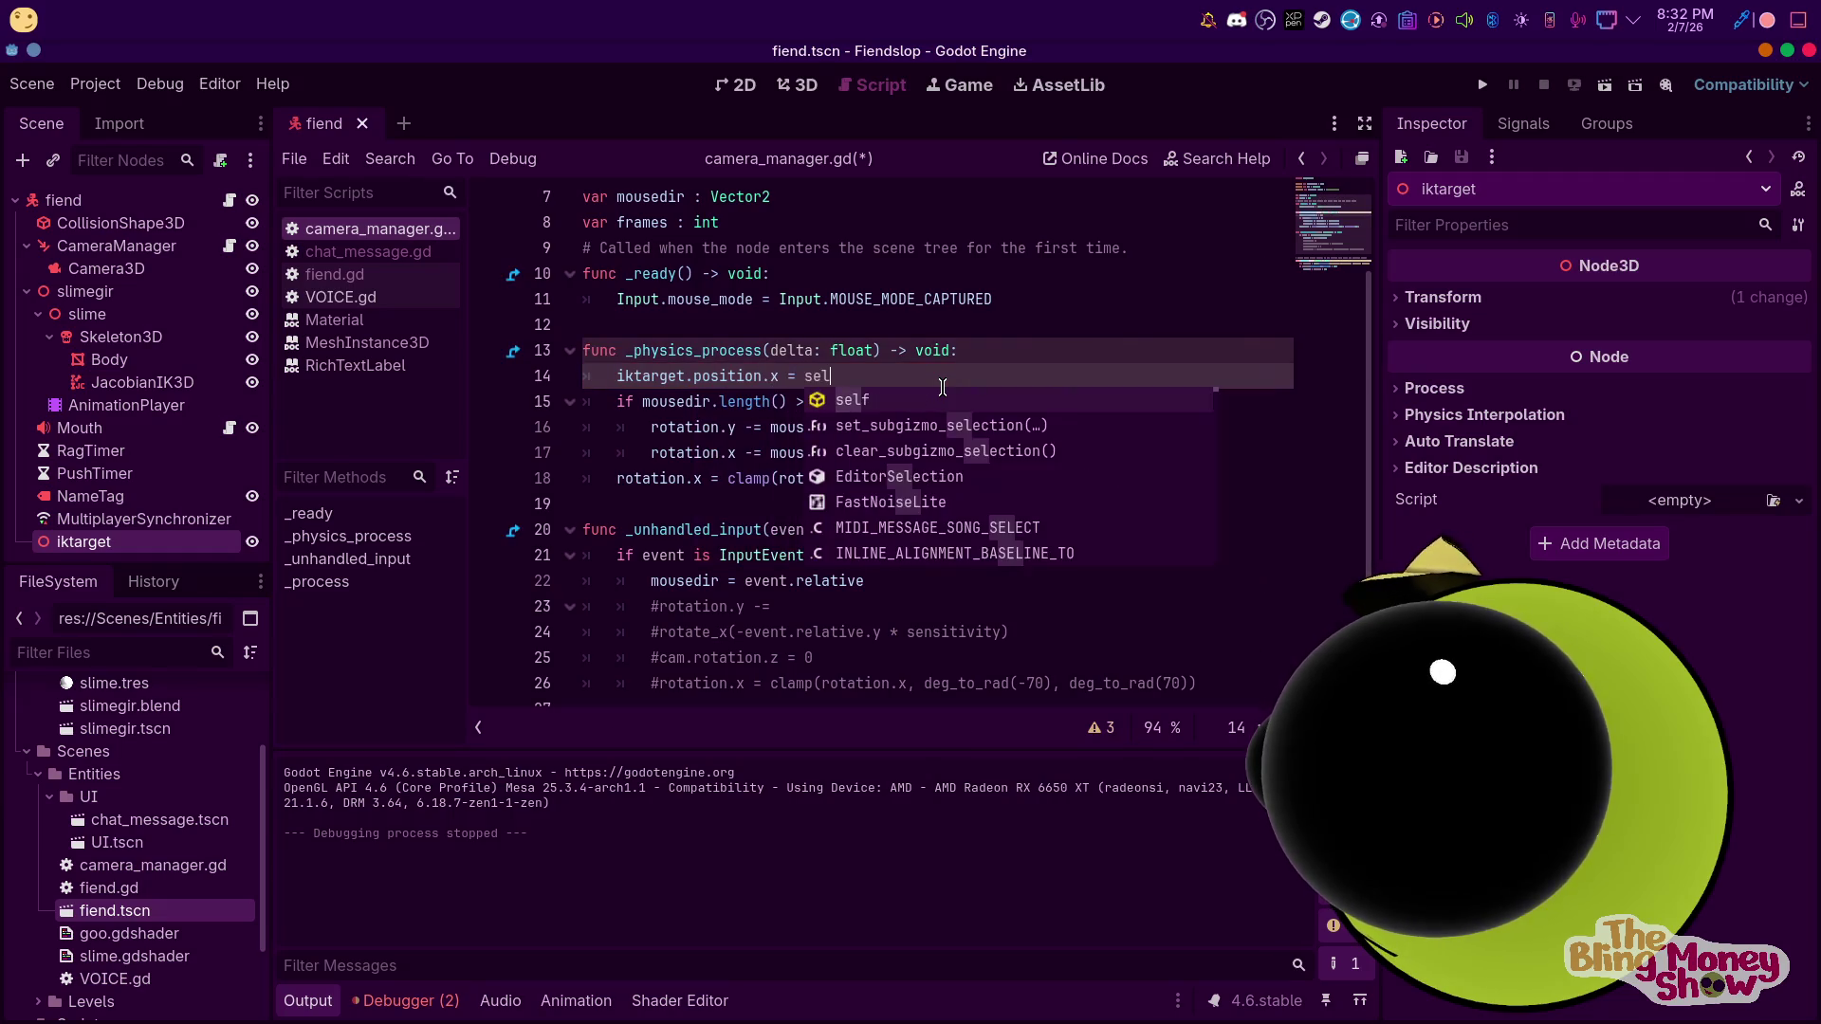
Rework line 14 to assign from global_position.x instead
key("Escape")
key("BackSpace")
key("BackSpace")
type("gl")
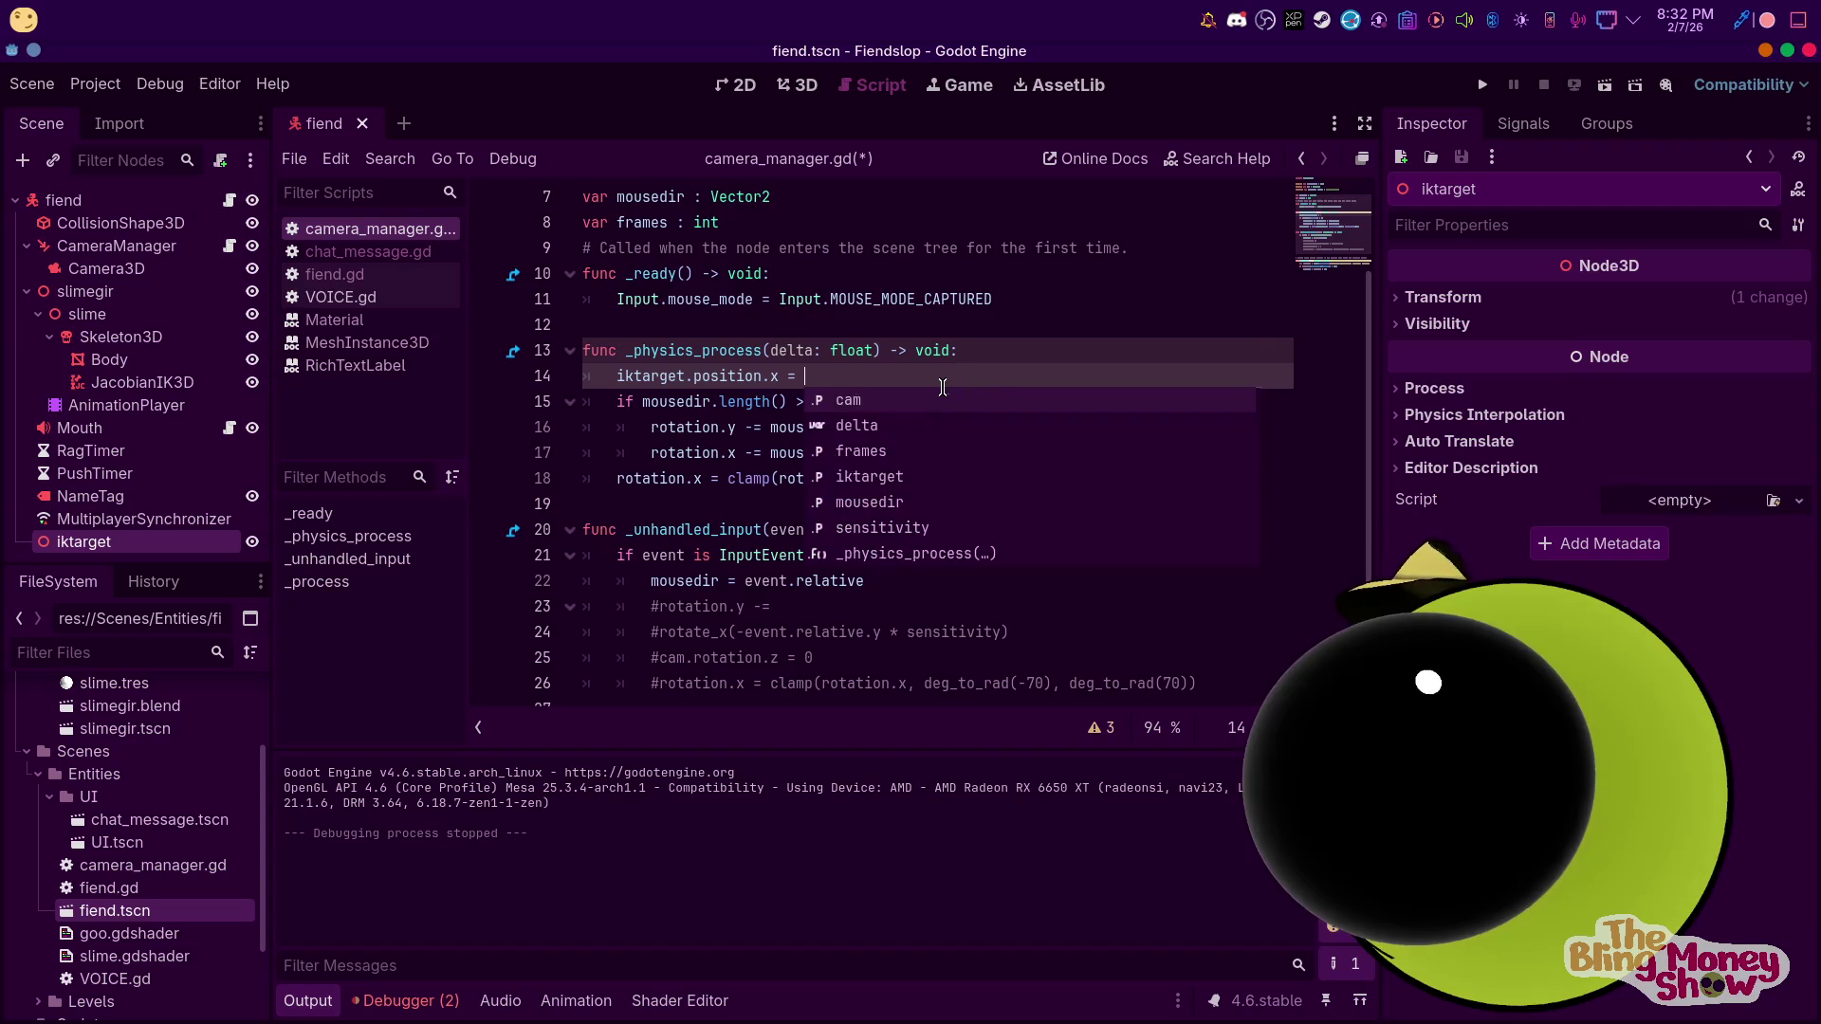
key("Down")
key("Return")
type("x")
key("Left")
key("Left")
key("Left")
type("g")
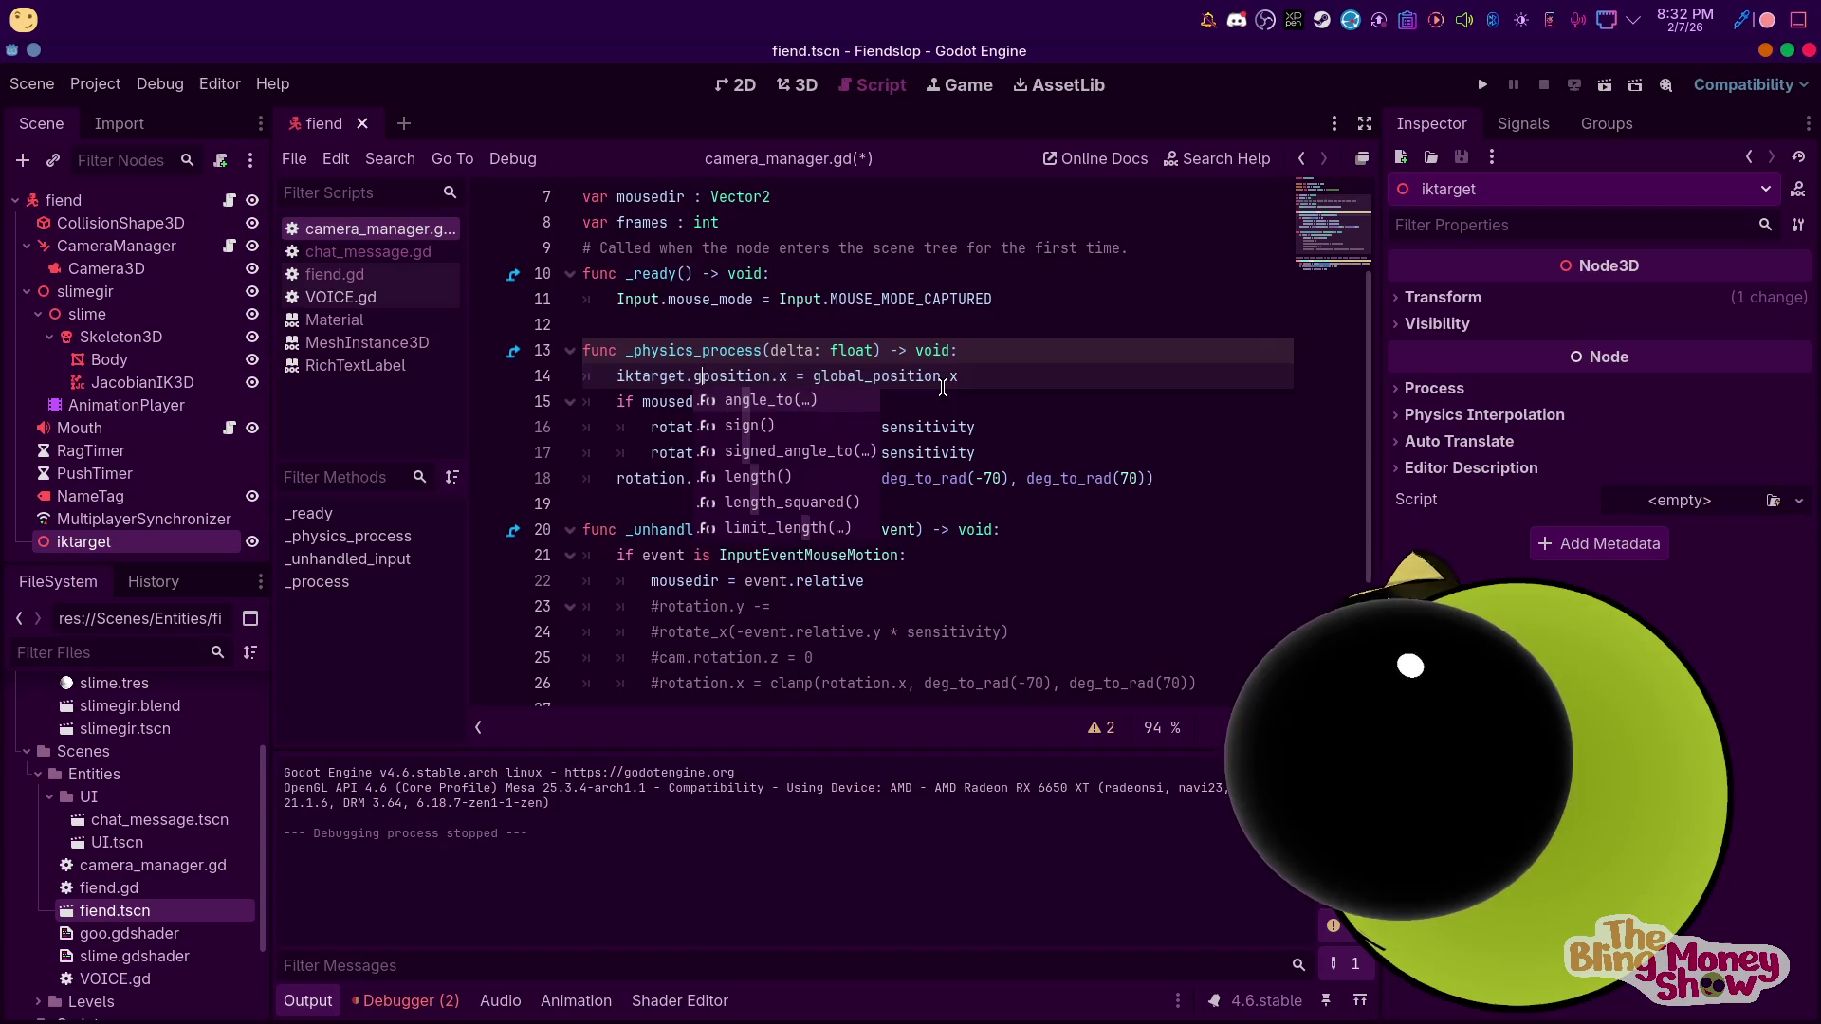
type("lobal_")
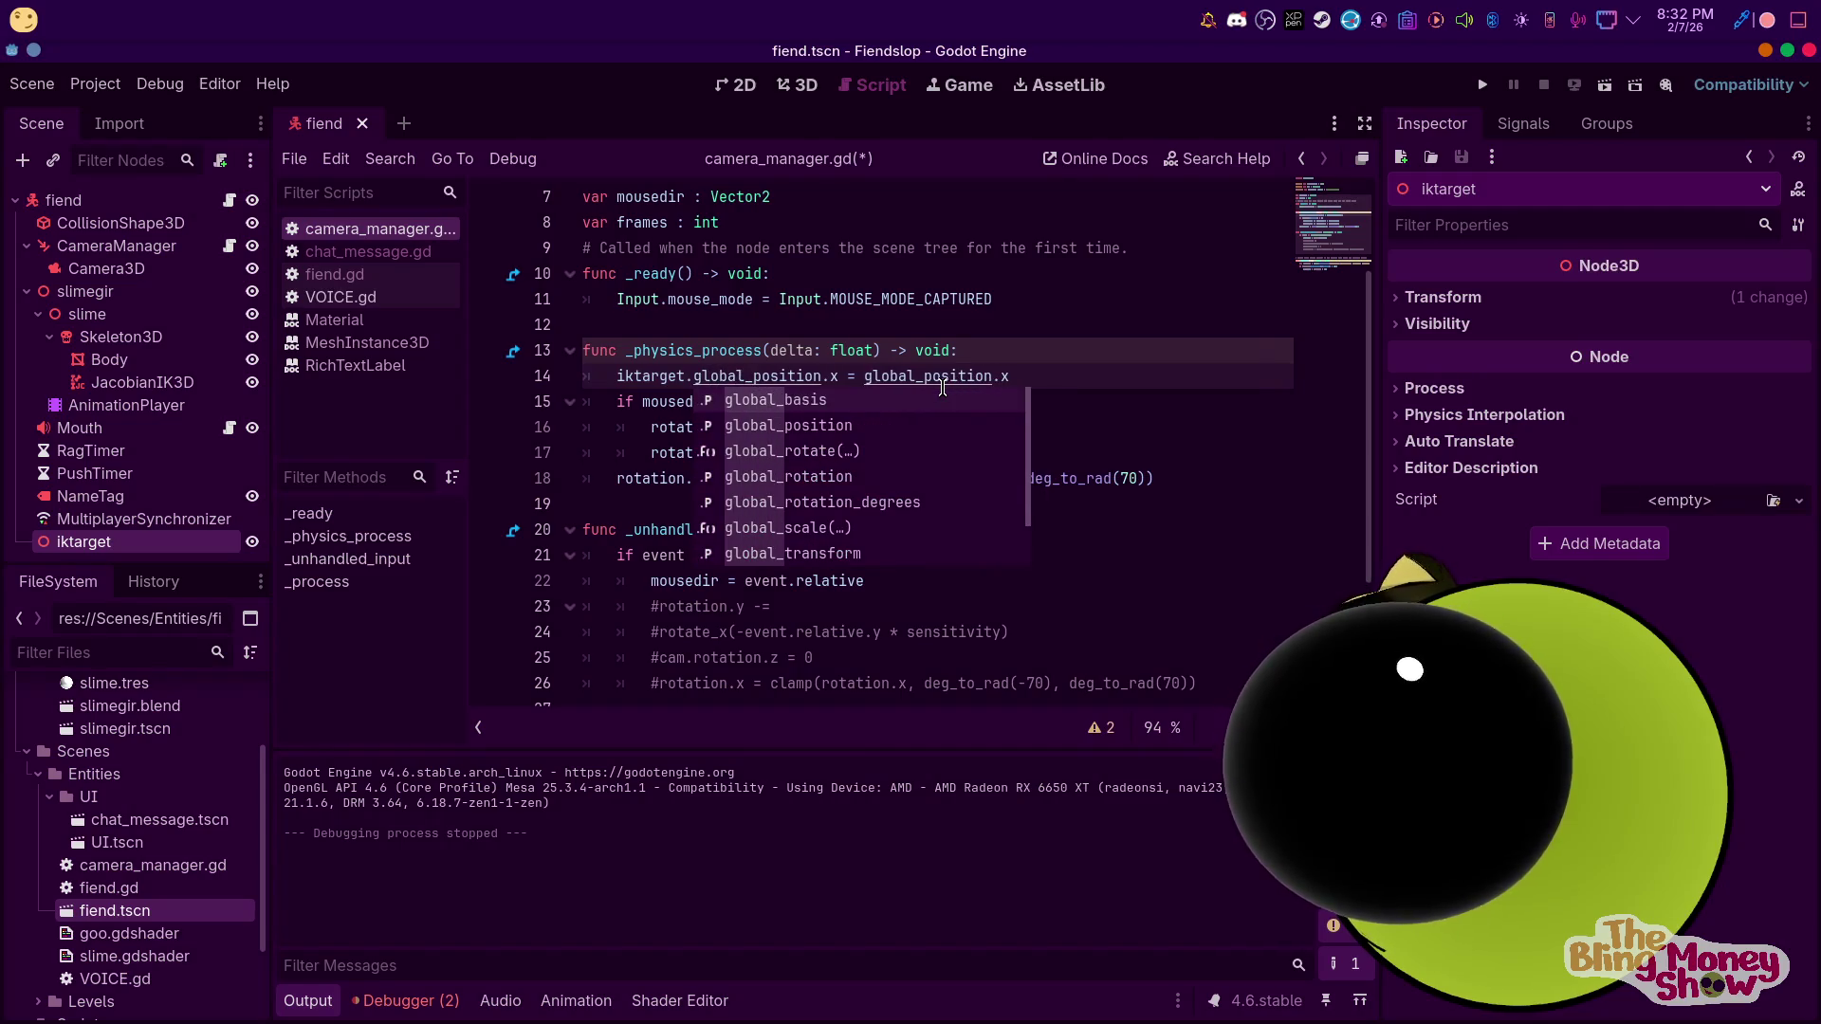
key("End")
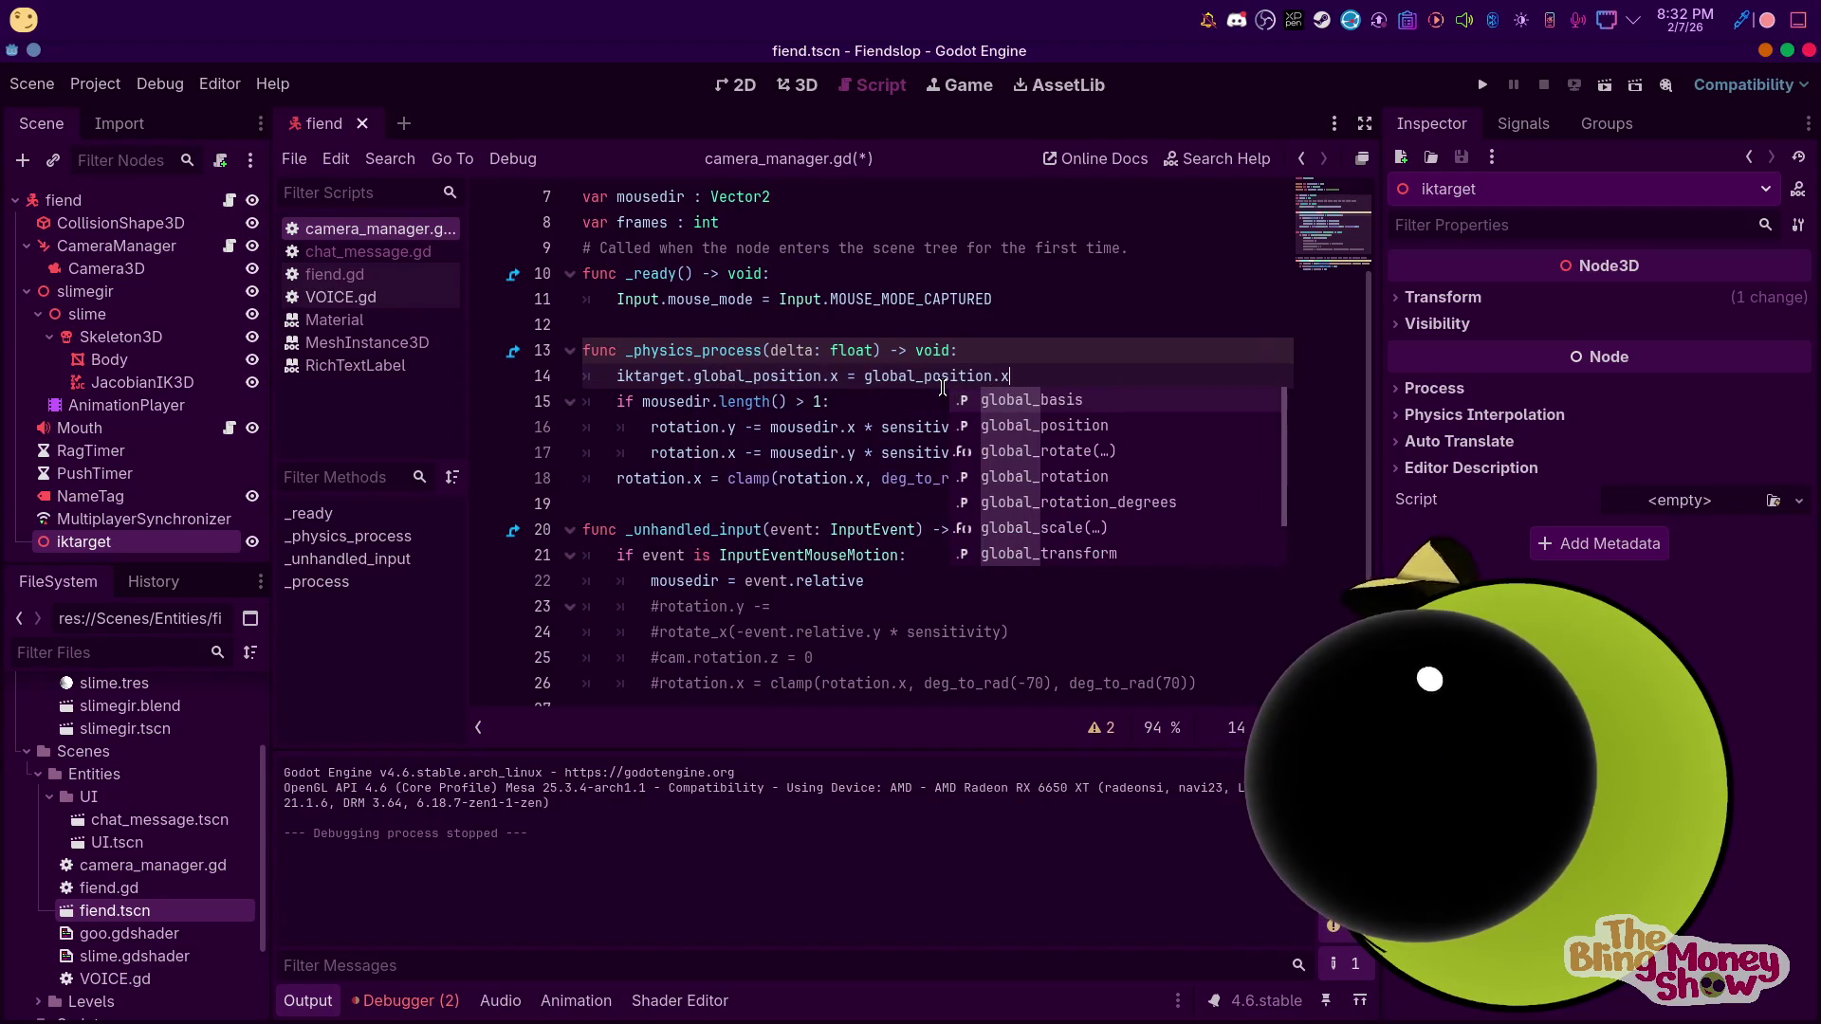
Undo the direct assignment to restore the frame counter and lerp lines
key("ctrl+z")
key("BackSpace")
key("BackSpace")
key("BackSpace")
type("self")
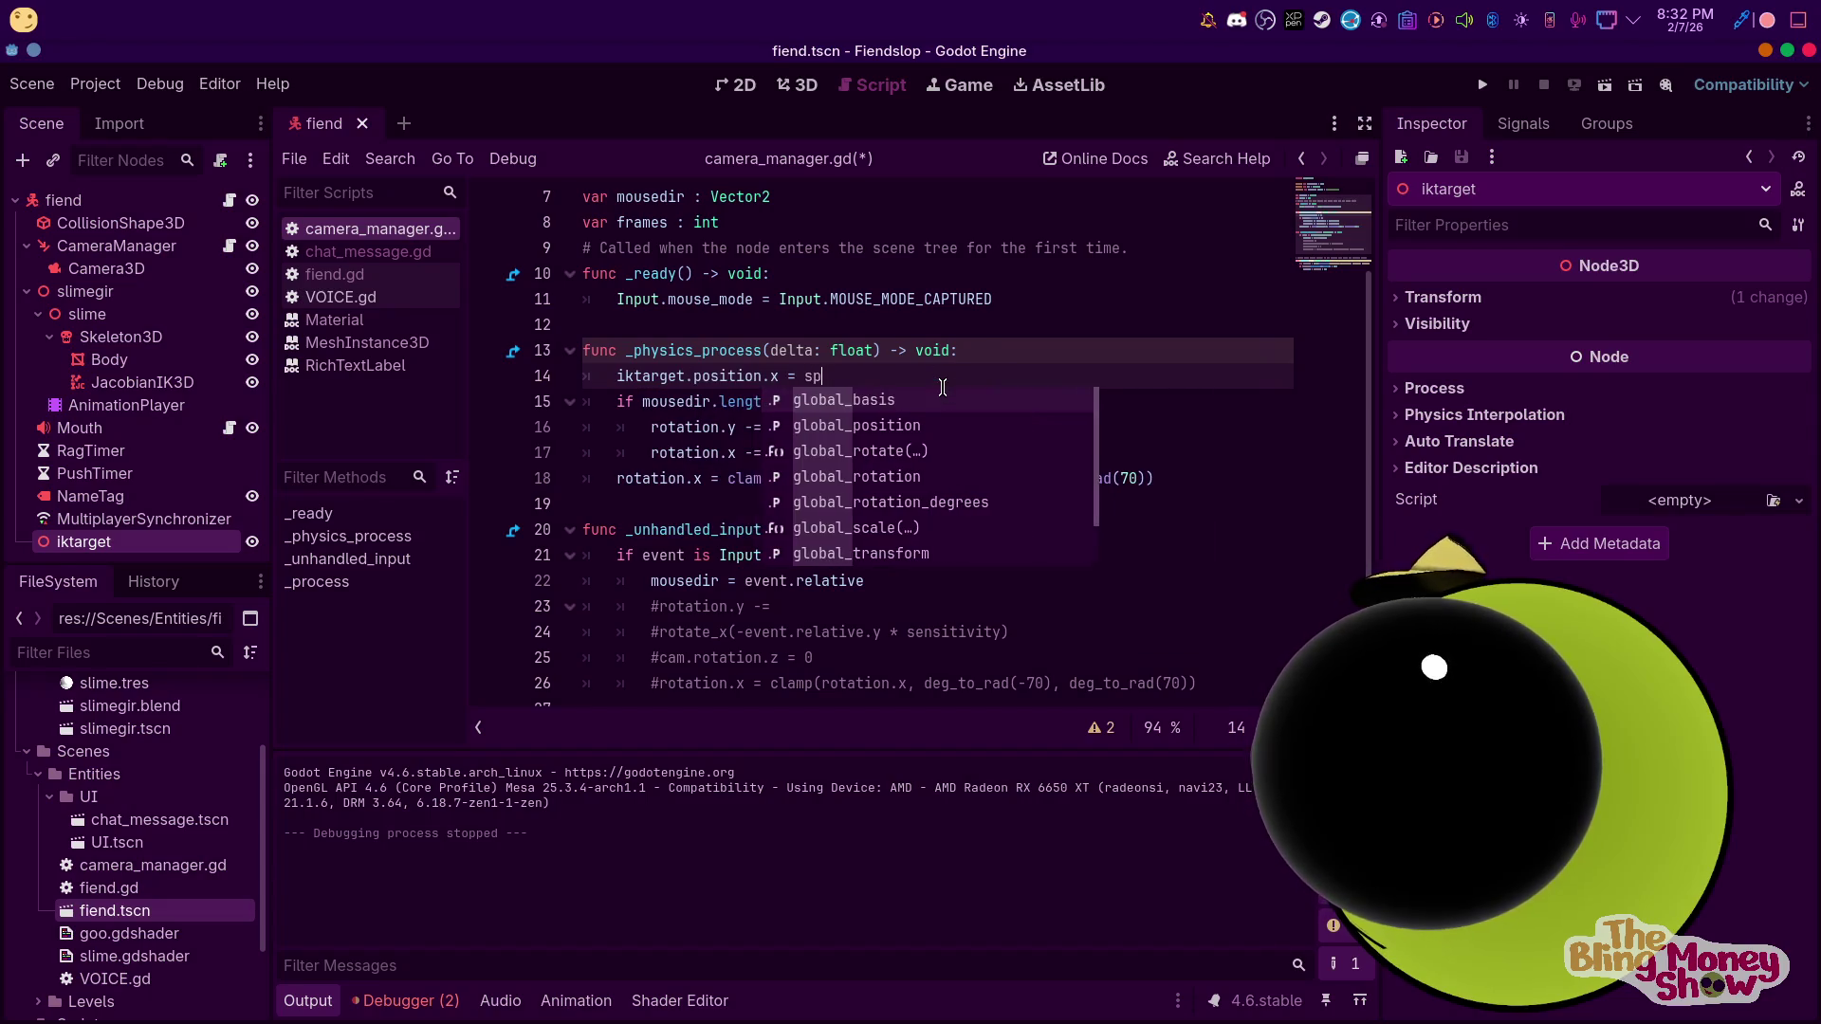
key("BackSpace")
key("BackSpace")
key("BackSpace")
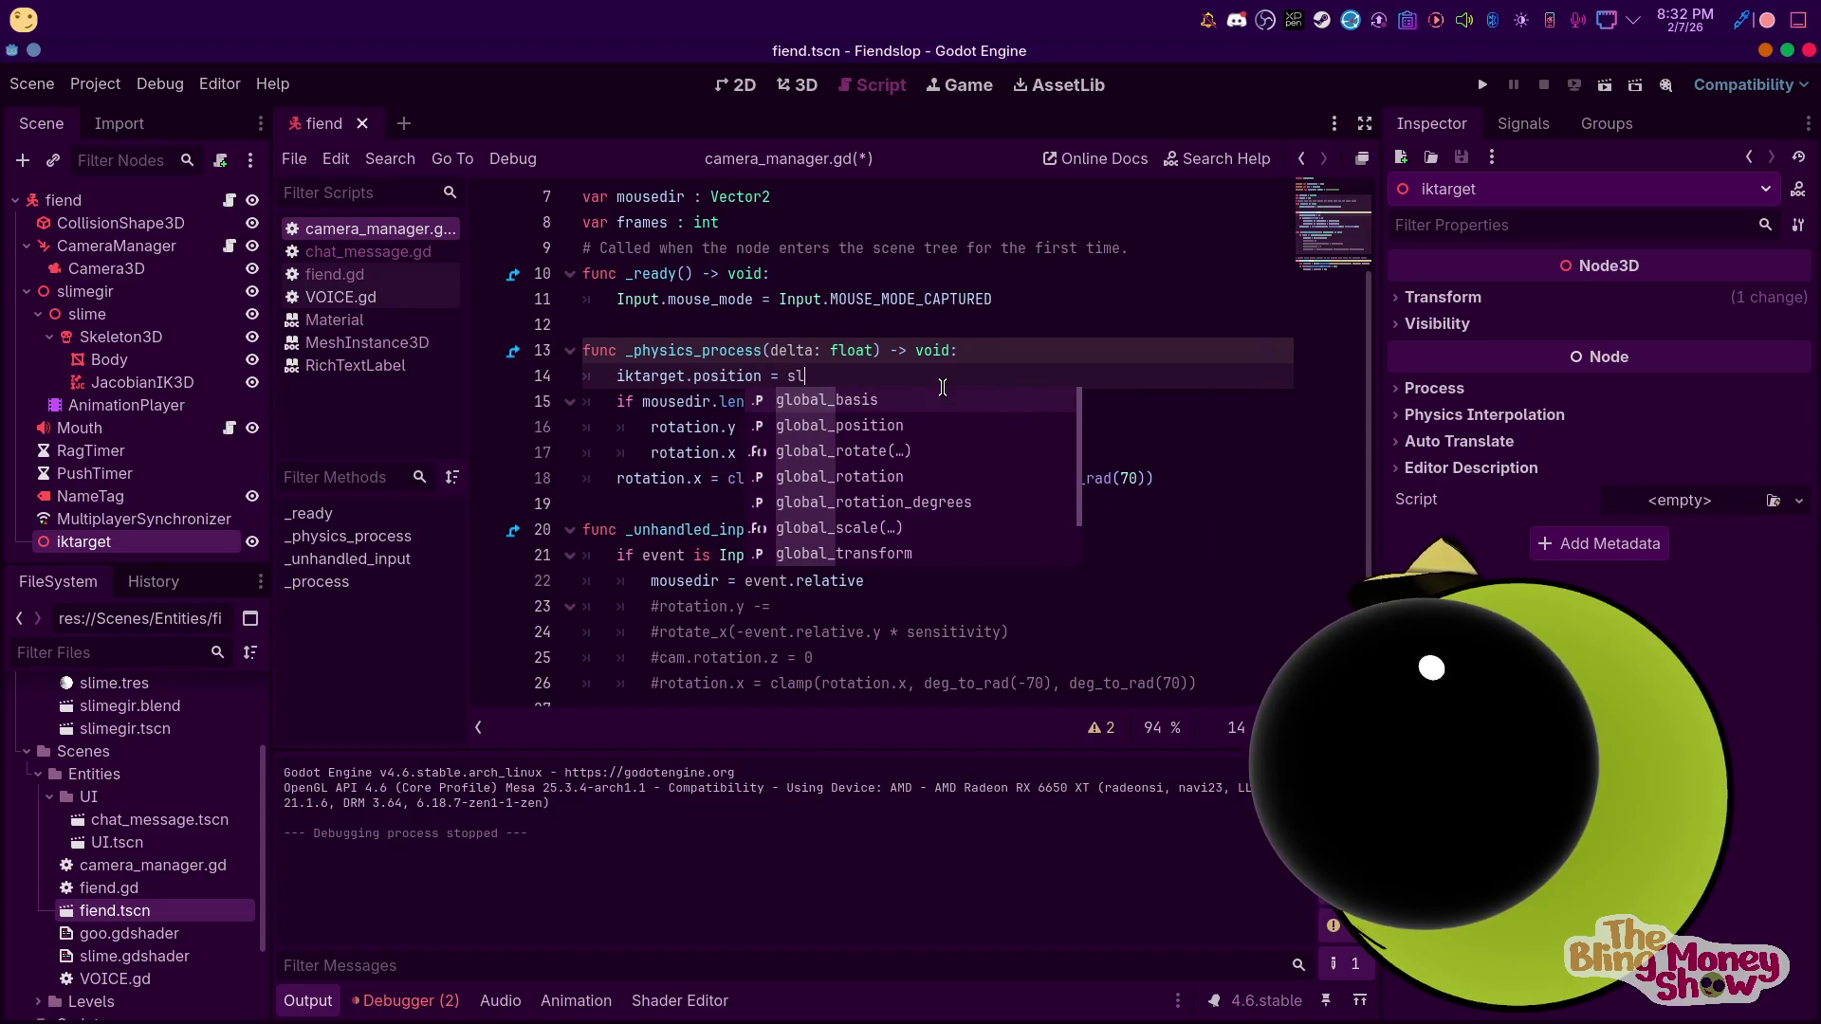
key("ctrl+z")
key("ctrl+z")
key("ctrl+z")
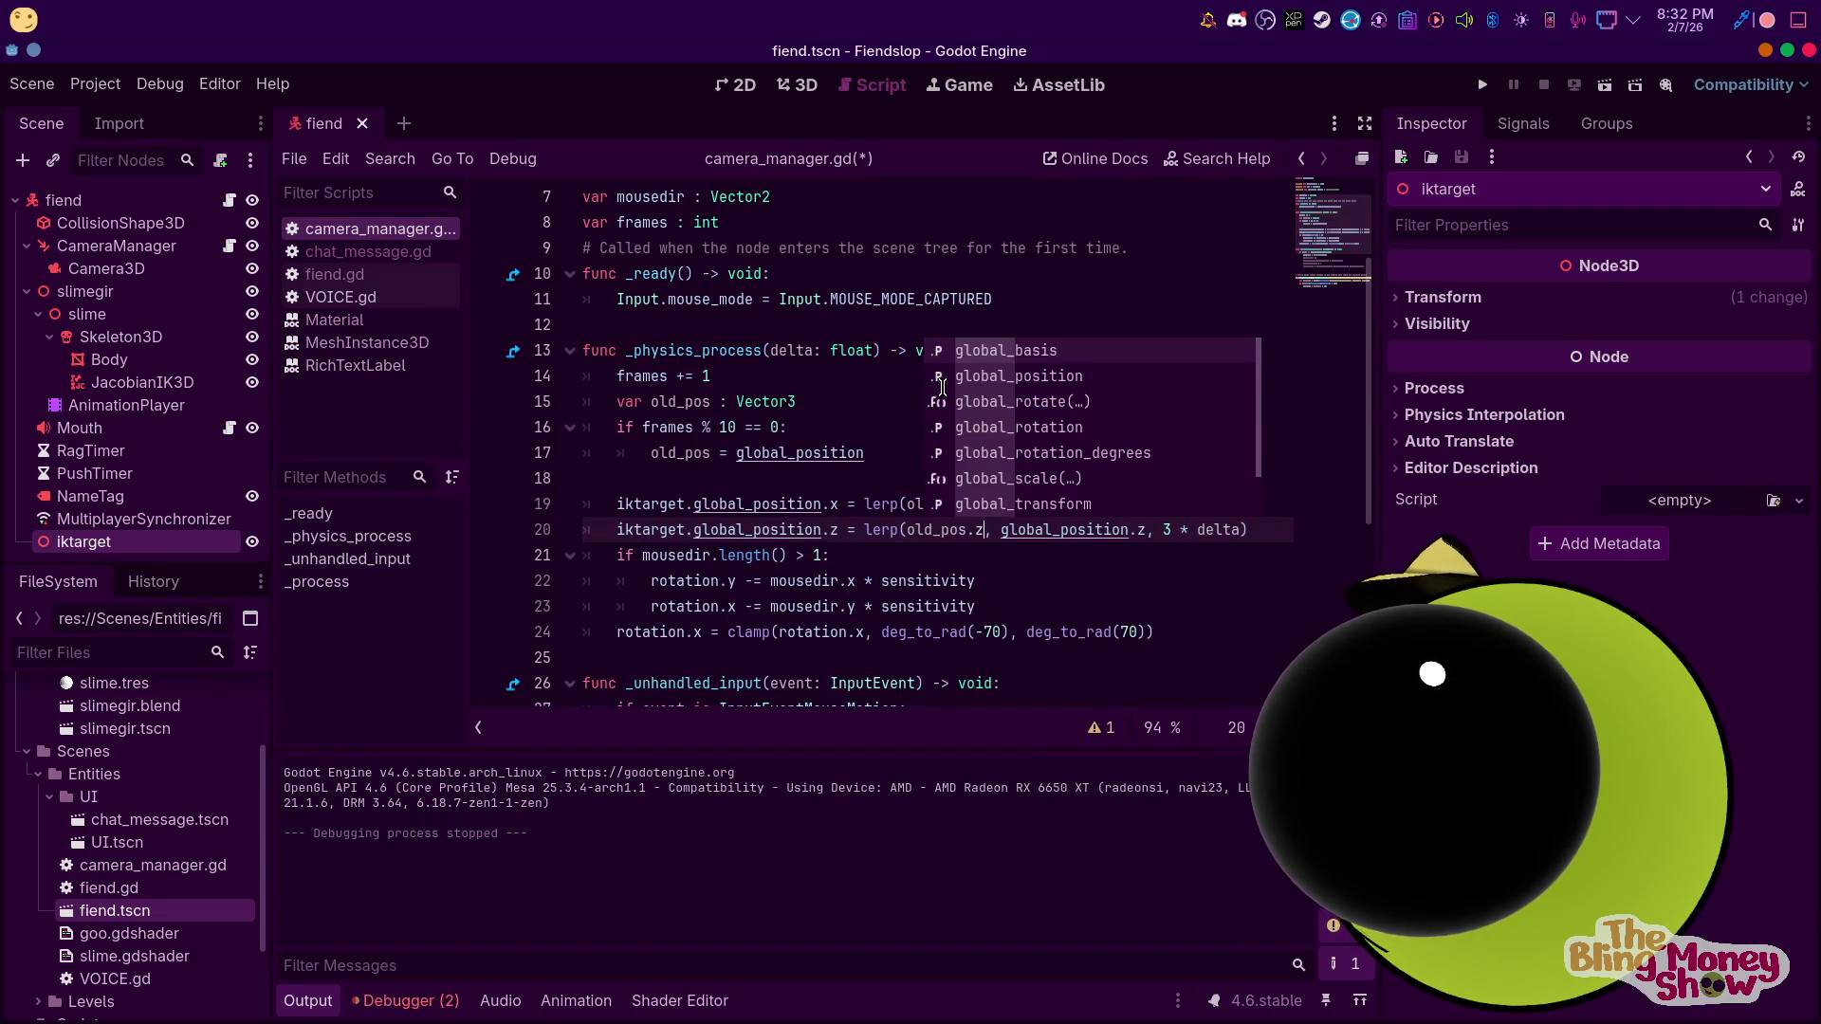
Step through undo and redo back to the original lerp line
key("ctrl+z")
key("ctrl+shift+z")
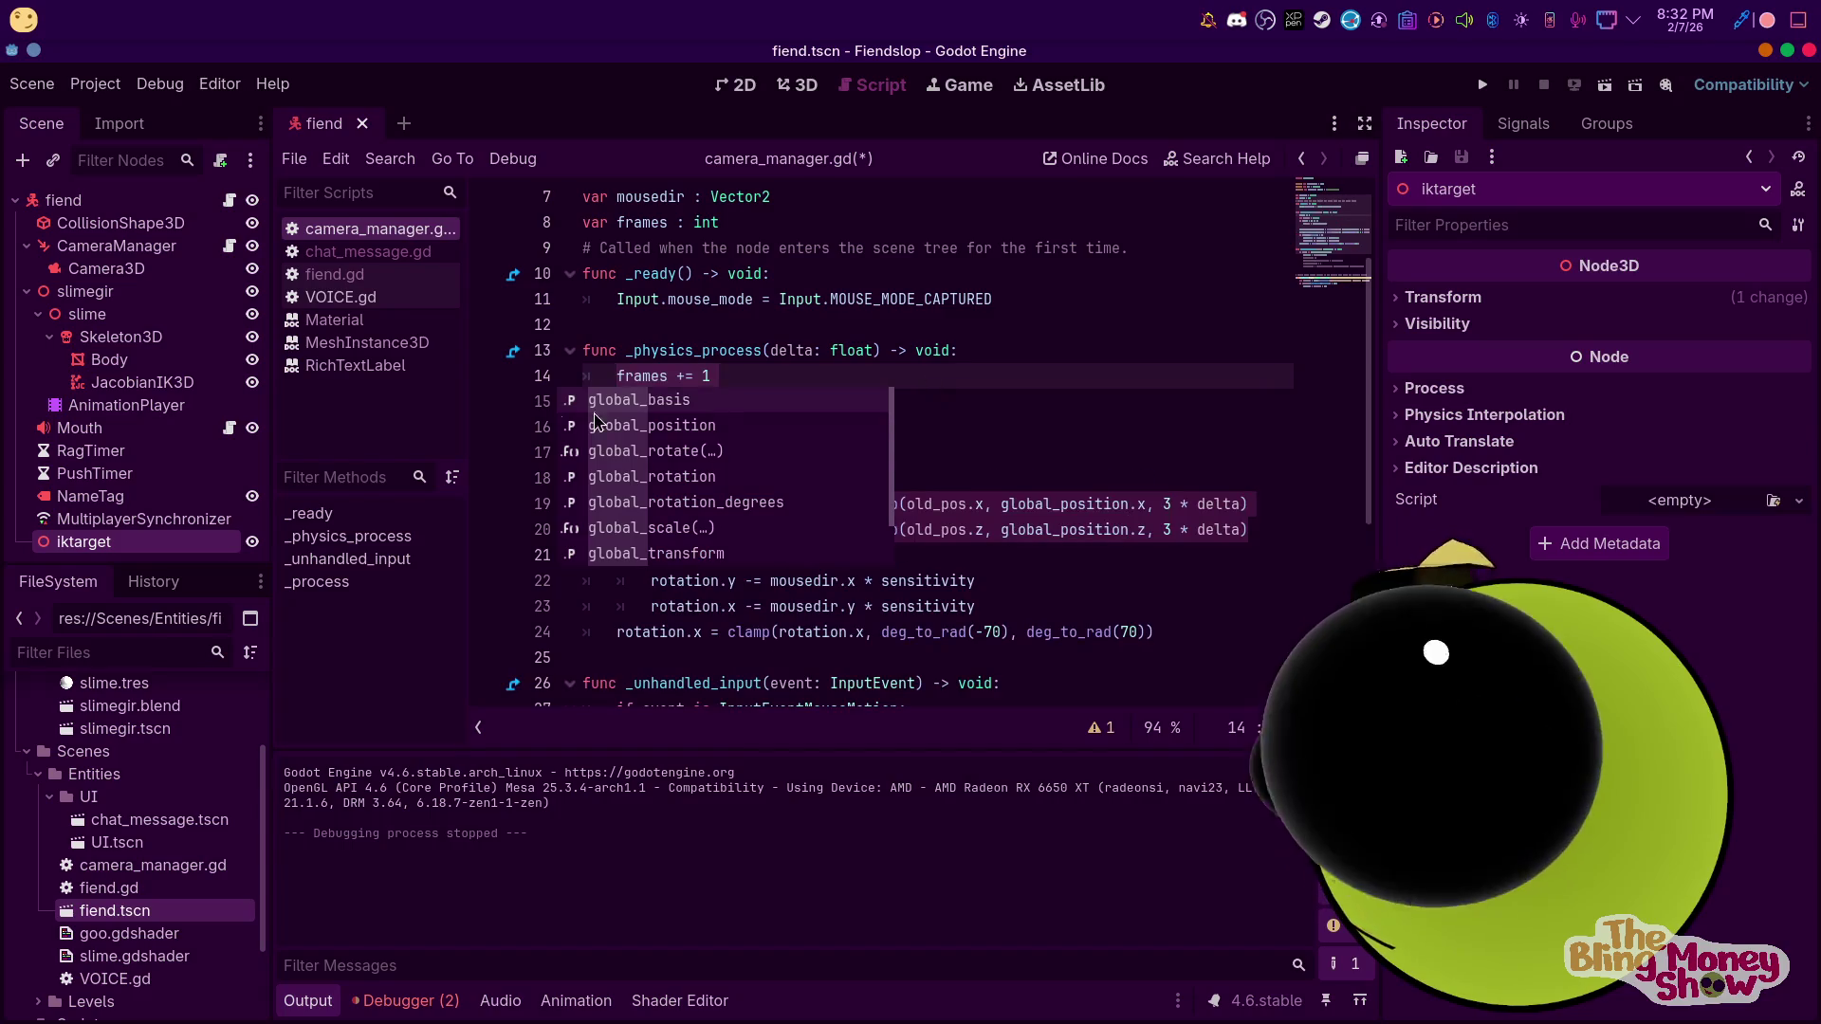
key("ctrl+z")
key("ctrl+z")
key("ctrl+z")
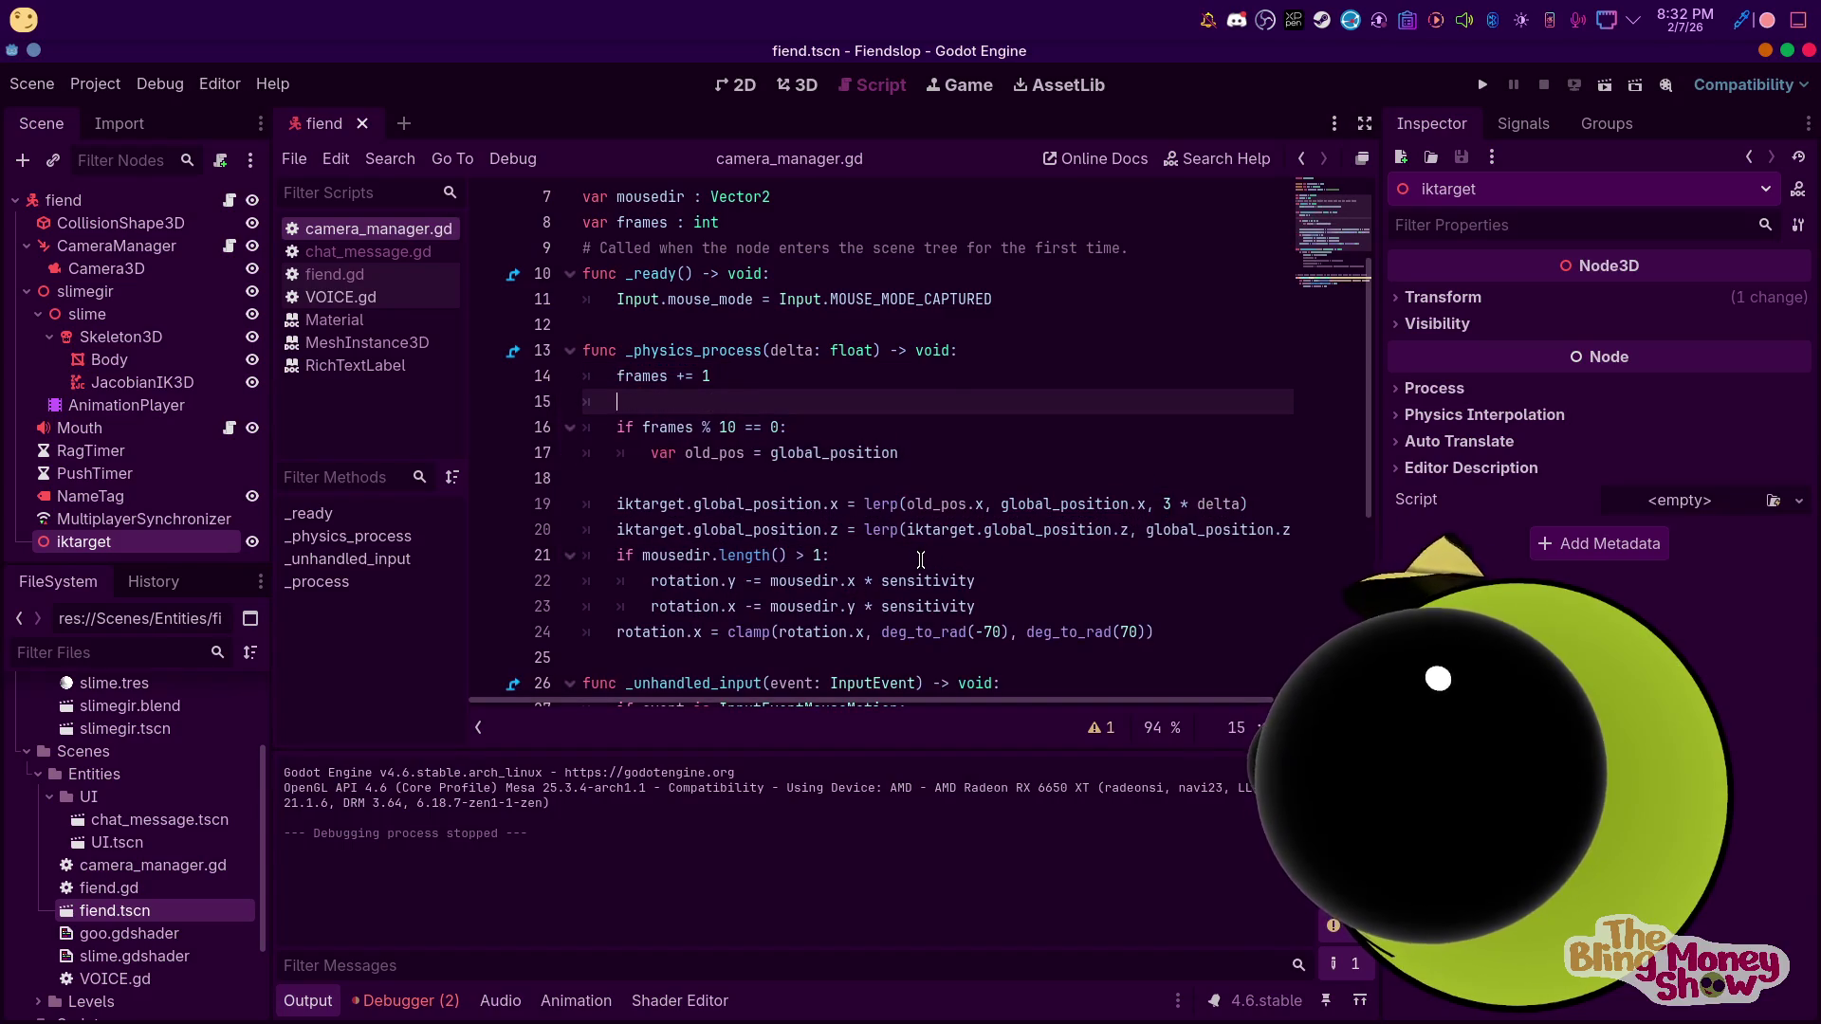
key("ctrl+z")
key("ctrl+z")
Replace lines 14–16 with 'iktarget.global_position = global_position - velocity.x'
mouse_move(1003, 417)
left_mouse_down()
mouse_move(901, 427)
mouse_move(606, 352)
mouse_move(611, 376)
left_mouse_up()
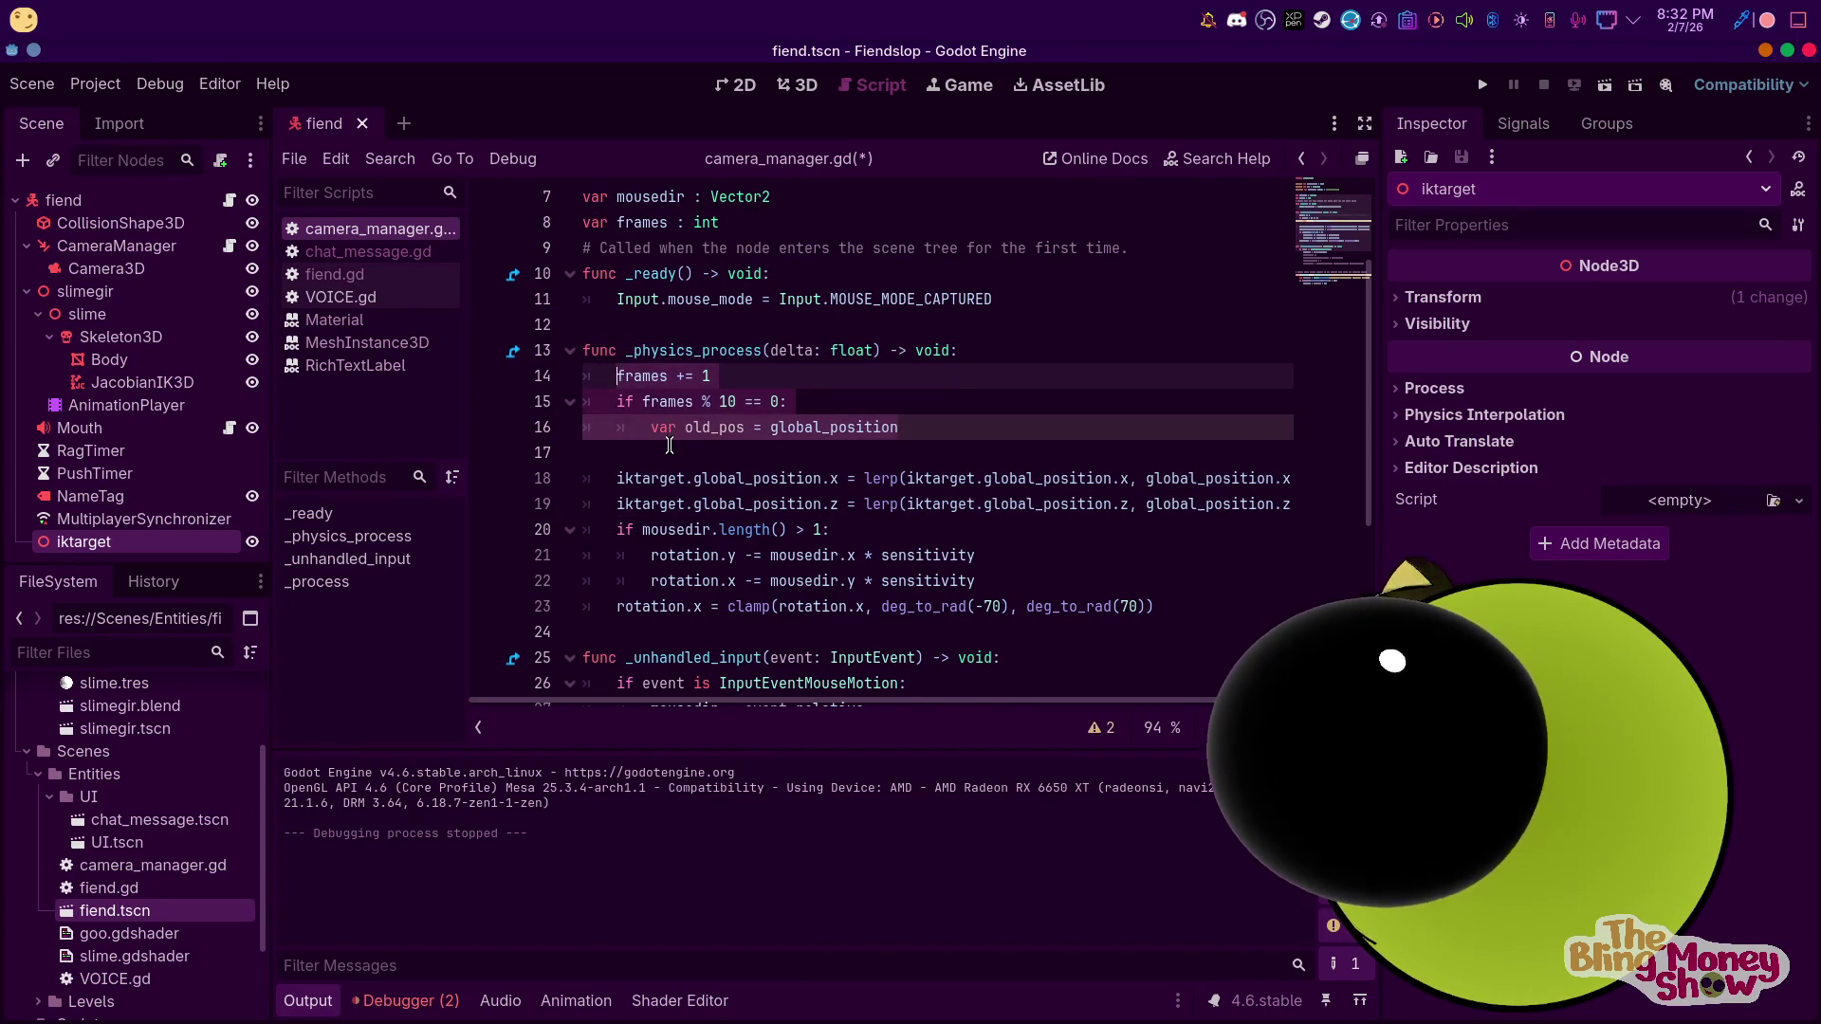
type("iktarget.global_position =")
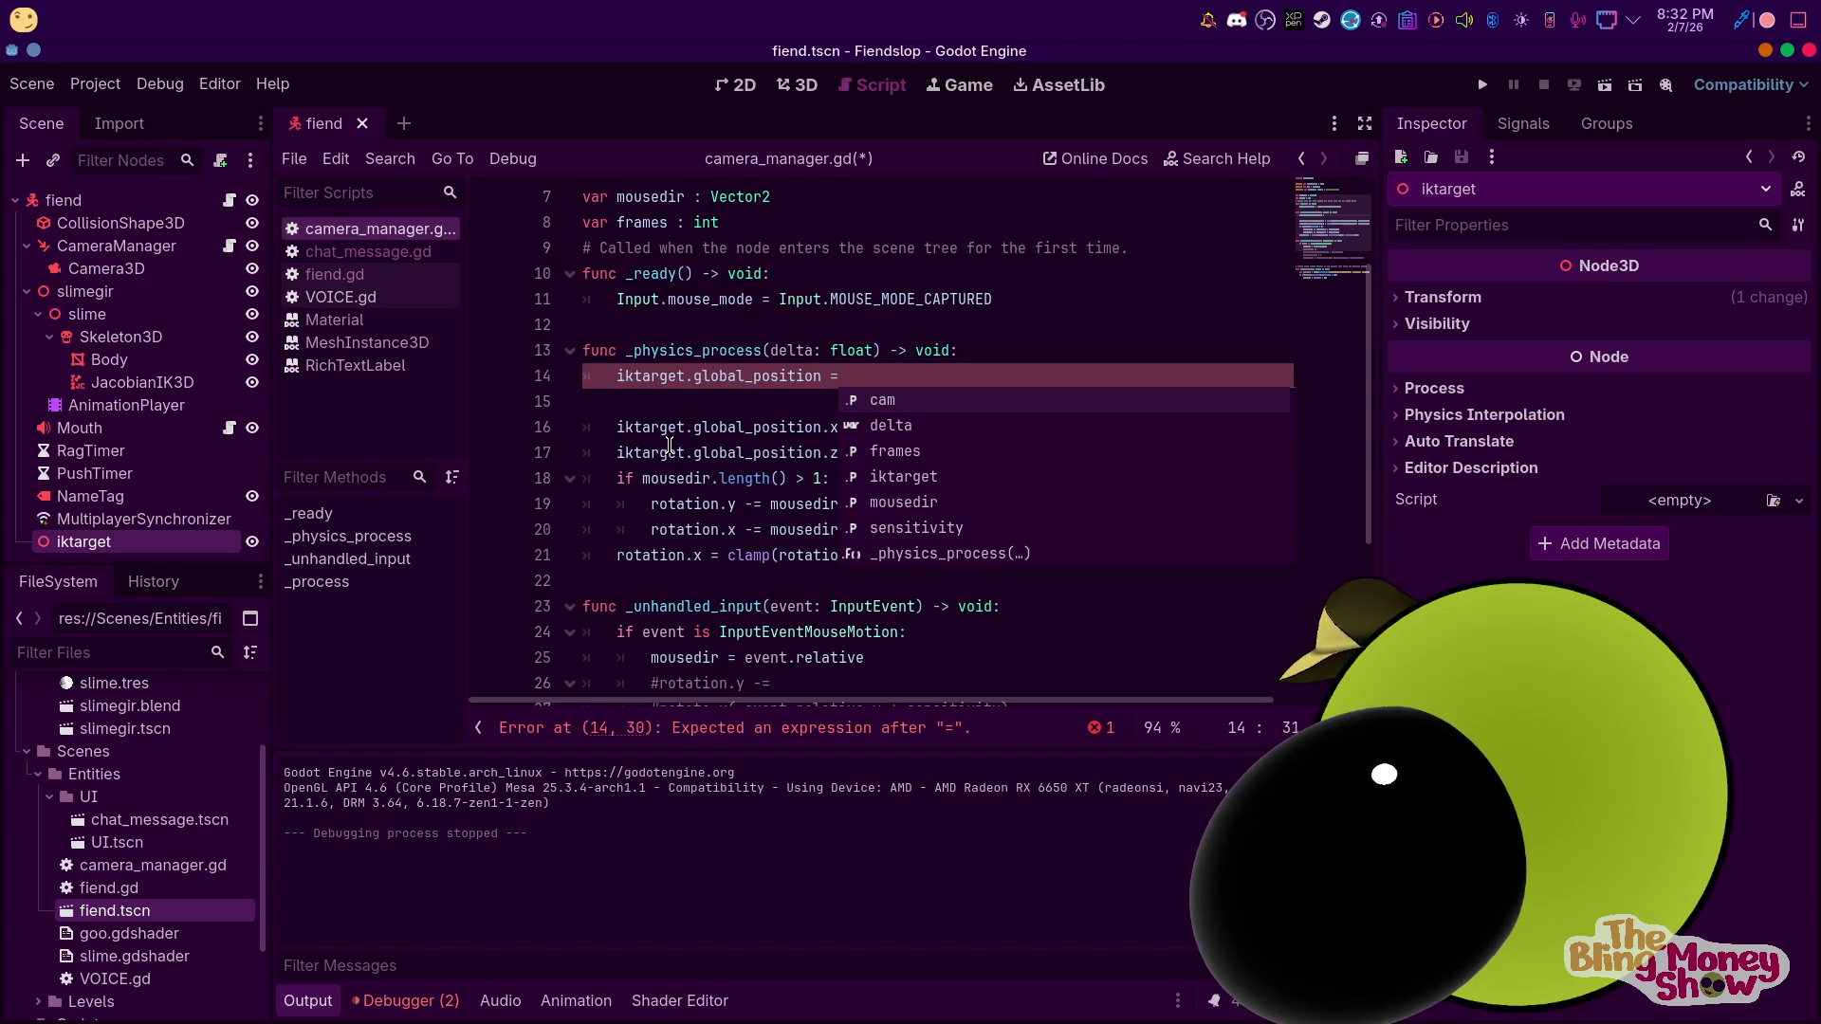
type(" gl")
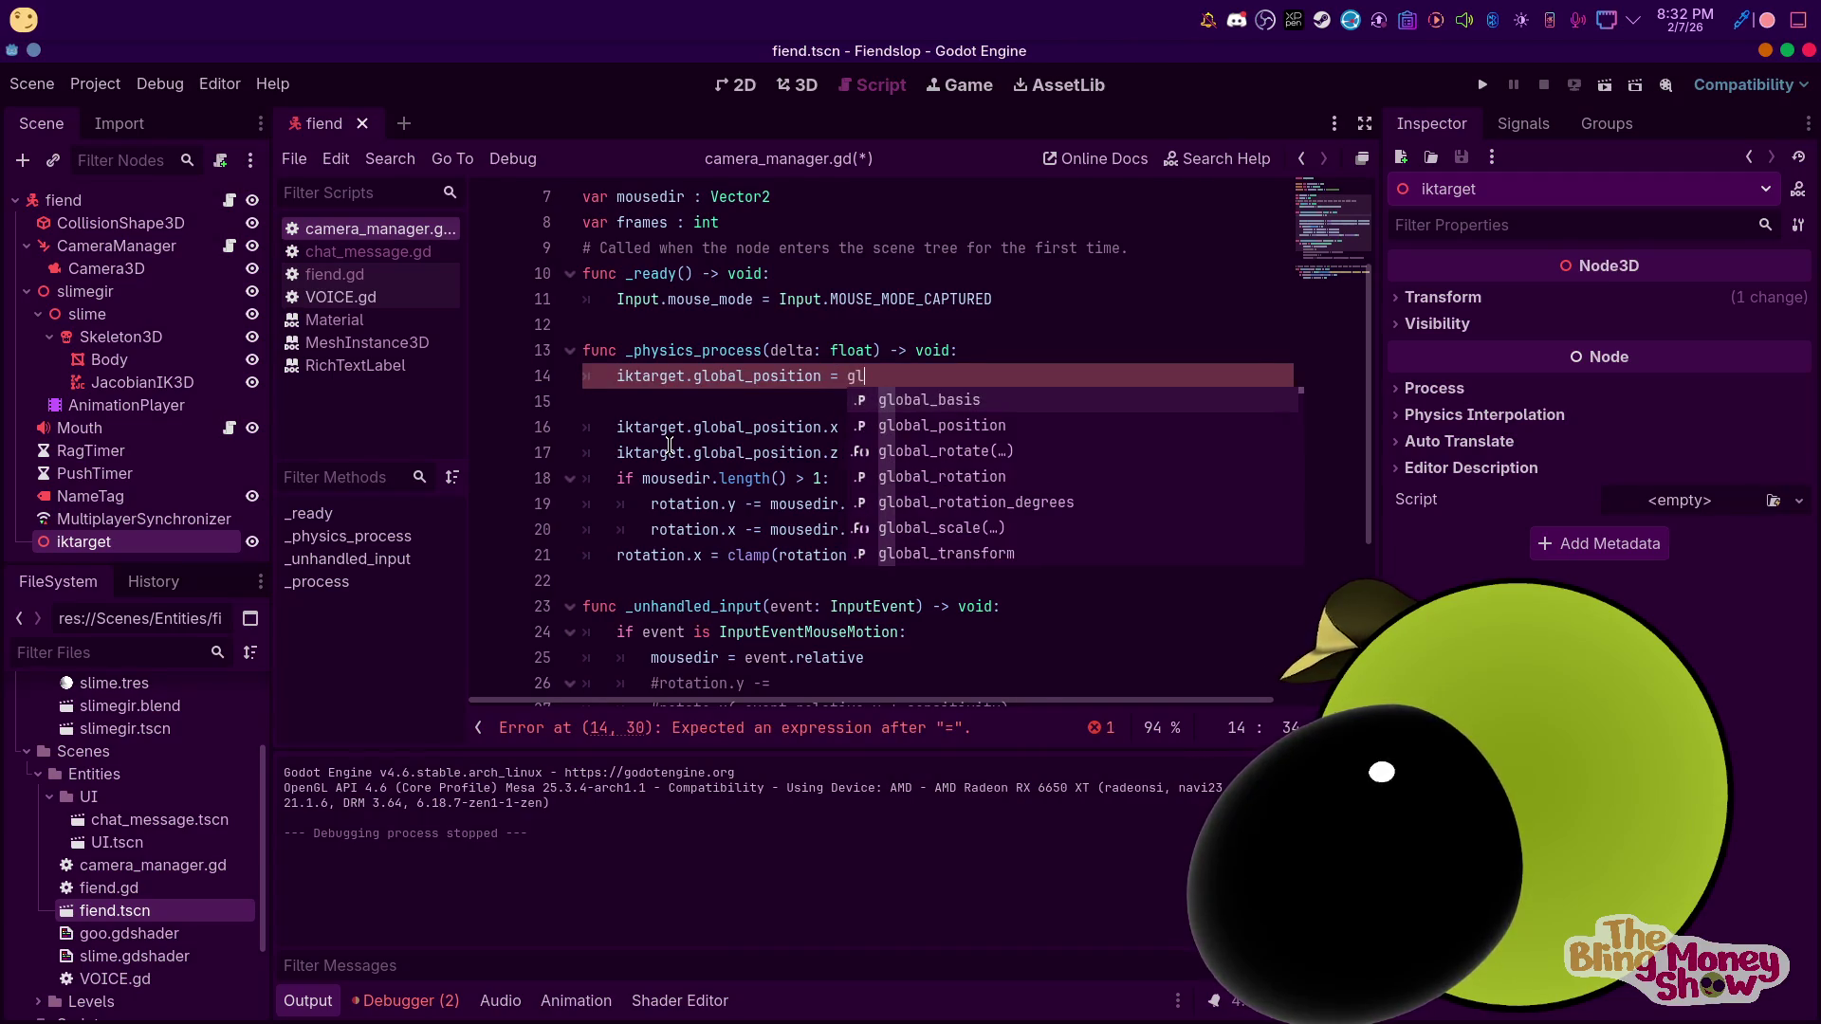
key("Down")
key("Return")
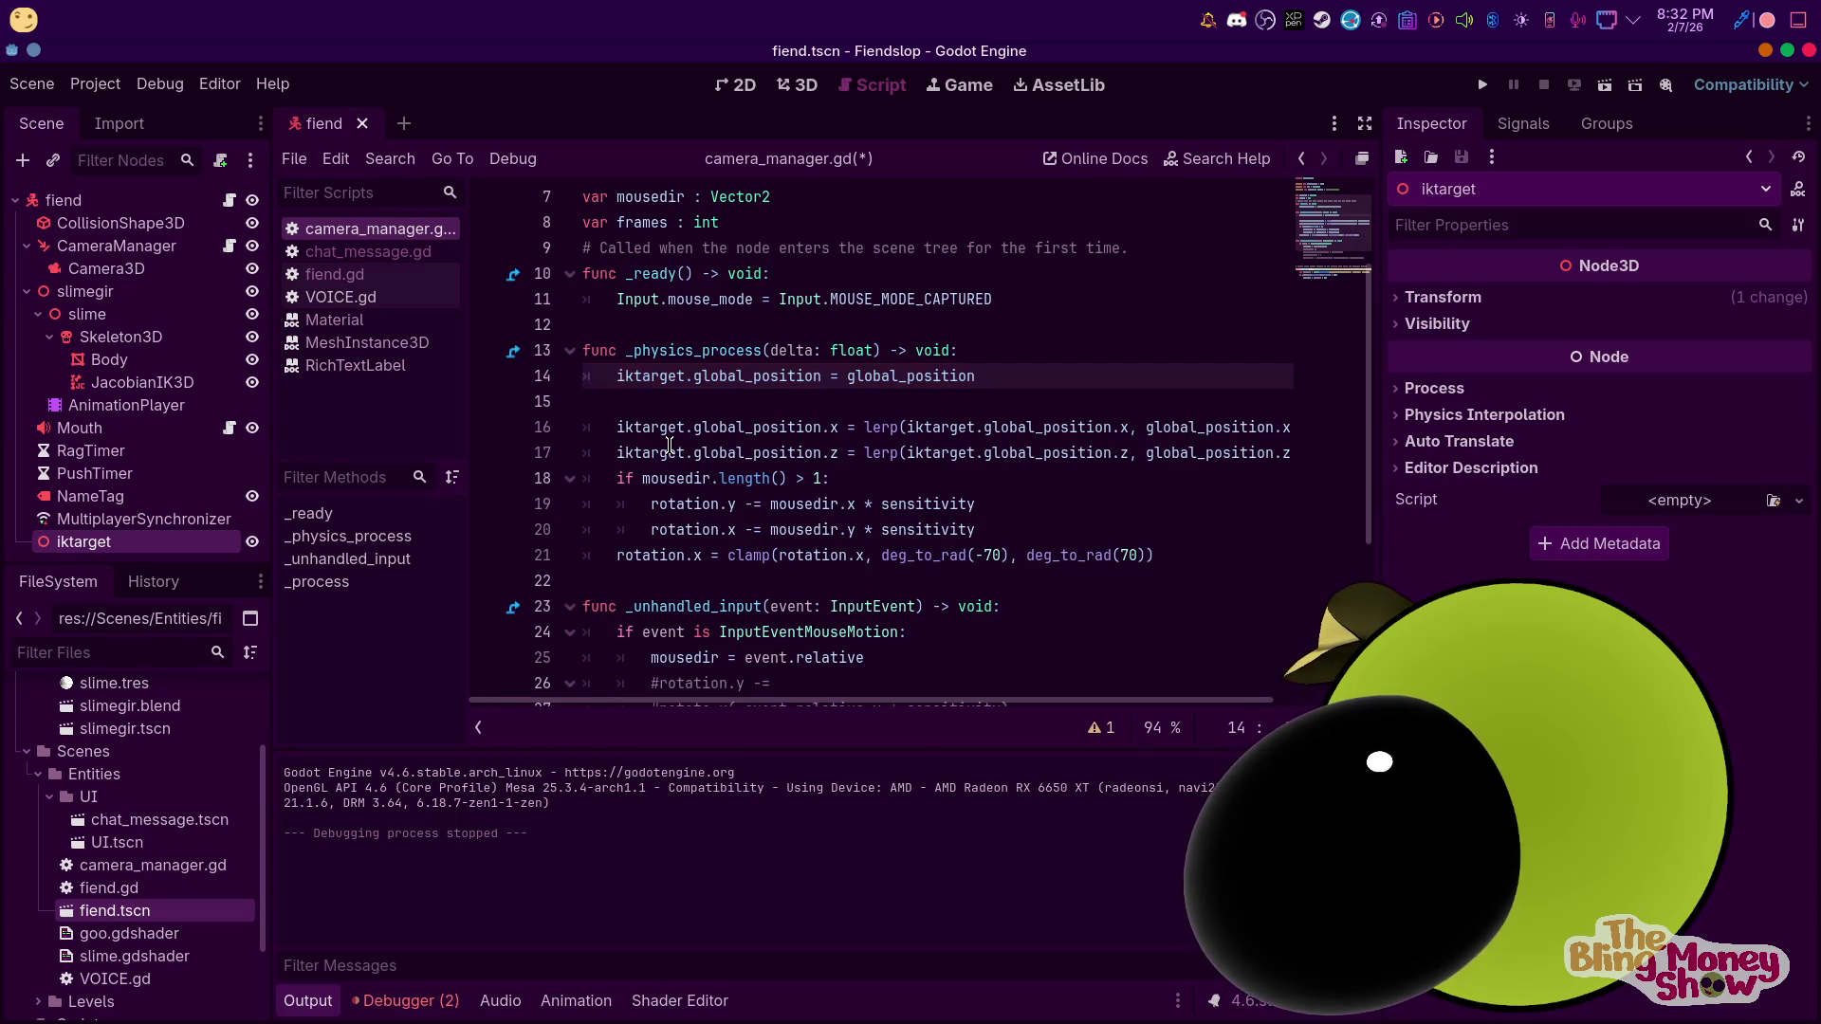
type(" - ")
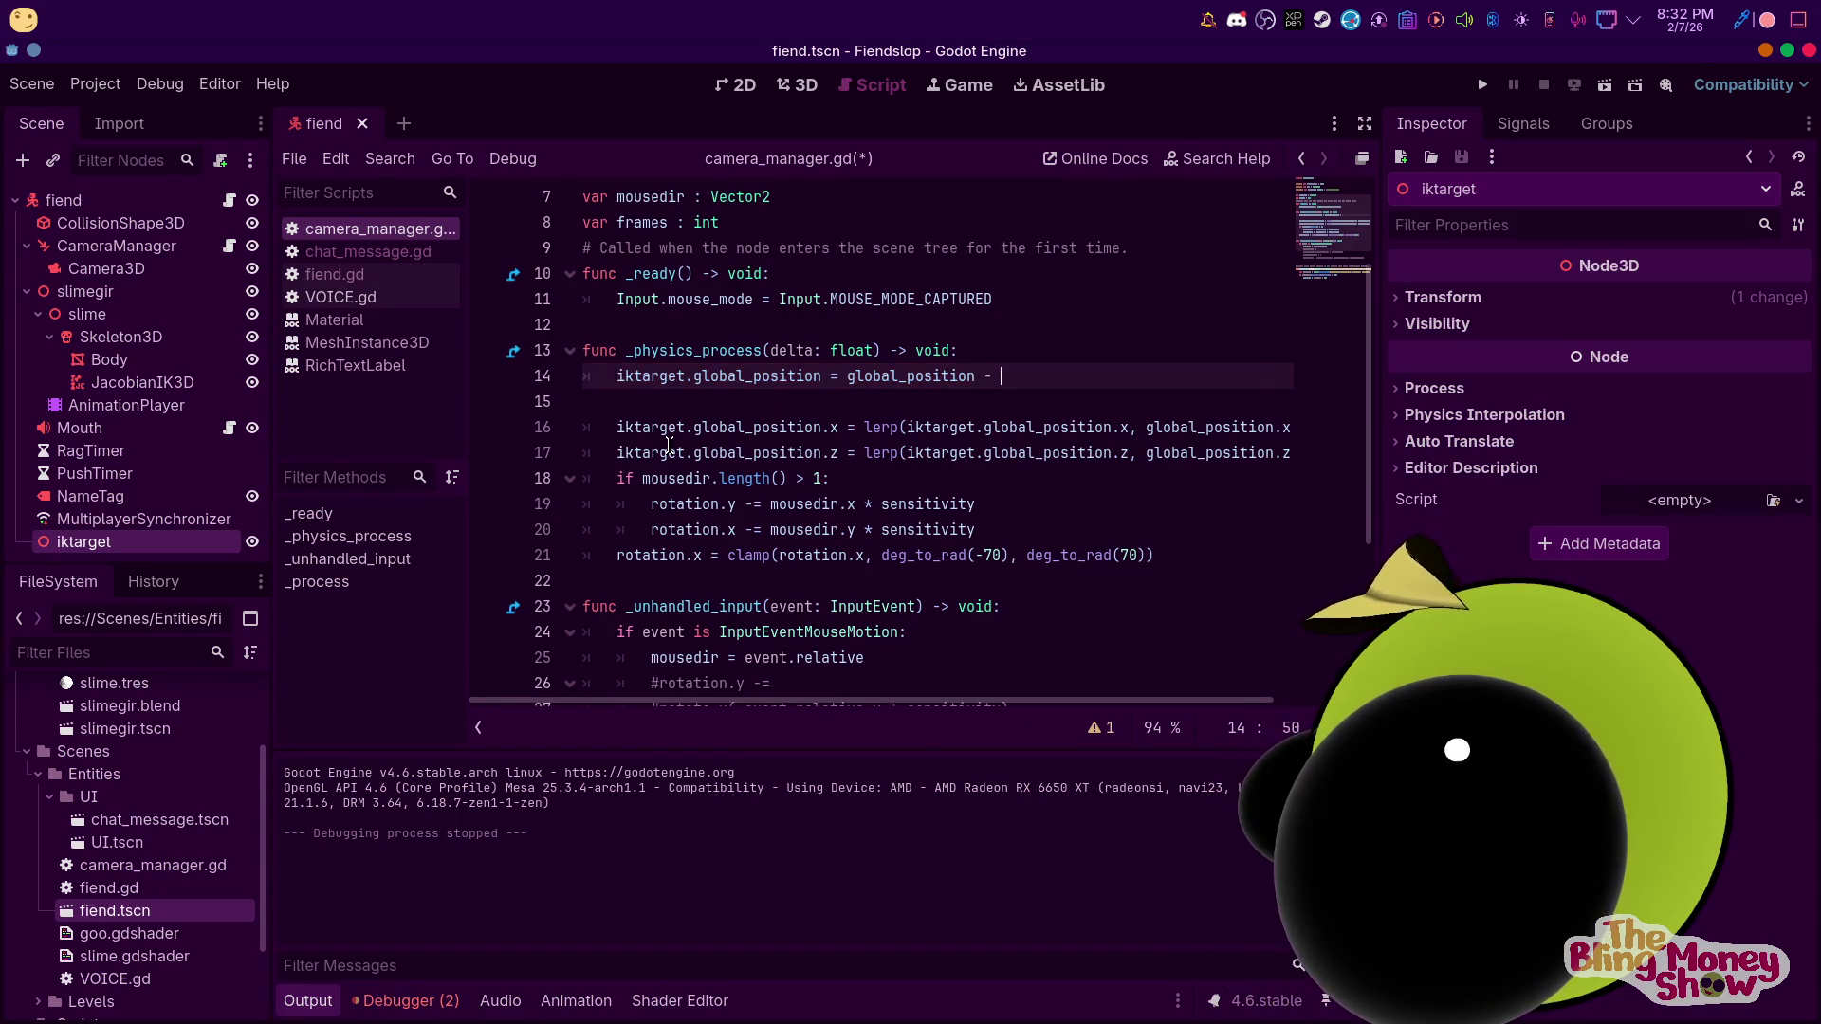
type("ve")
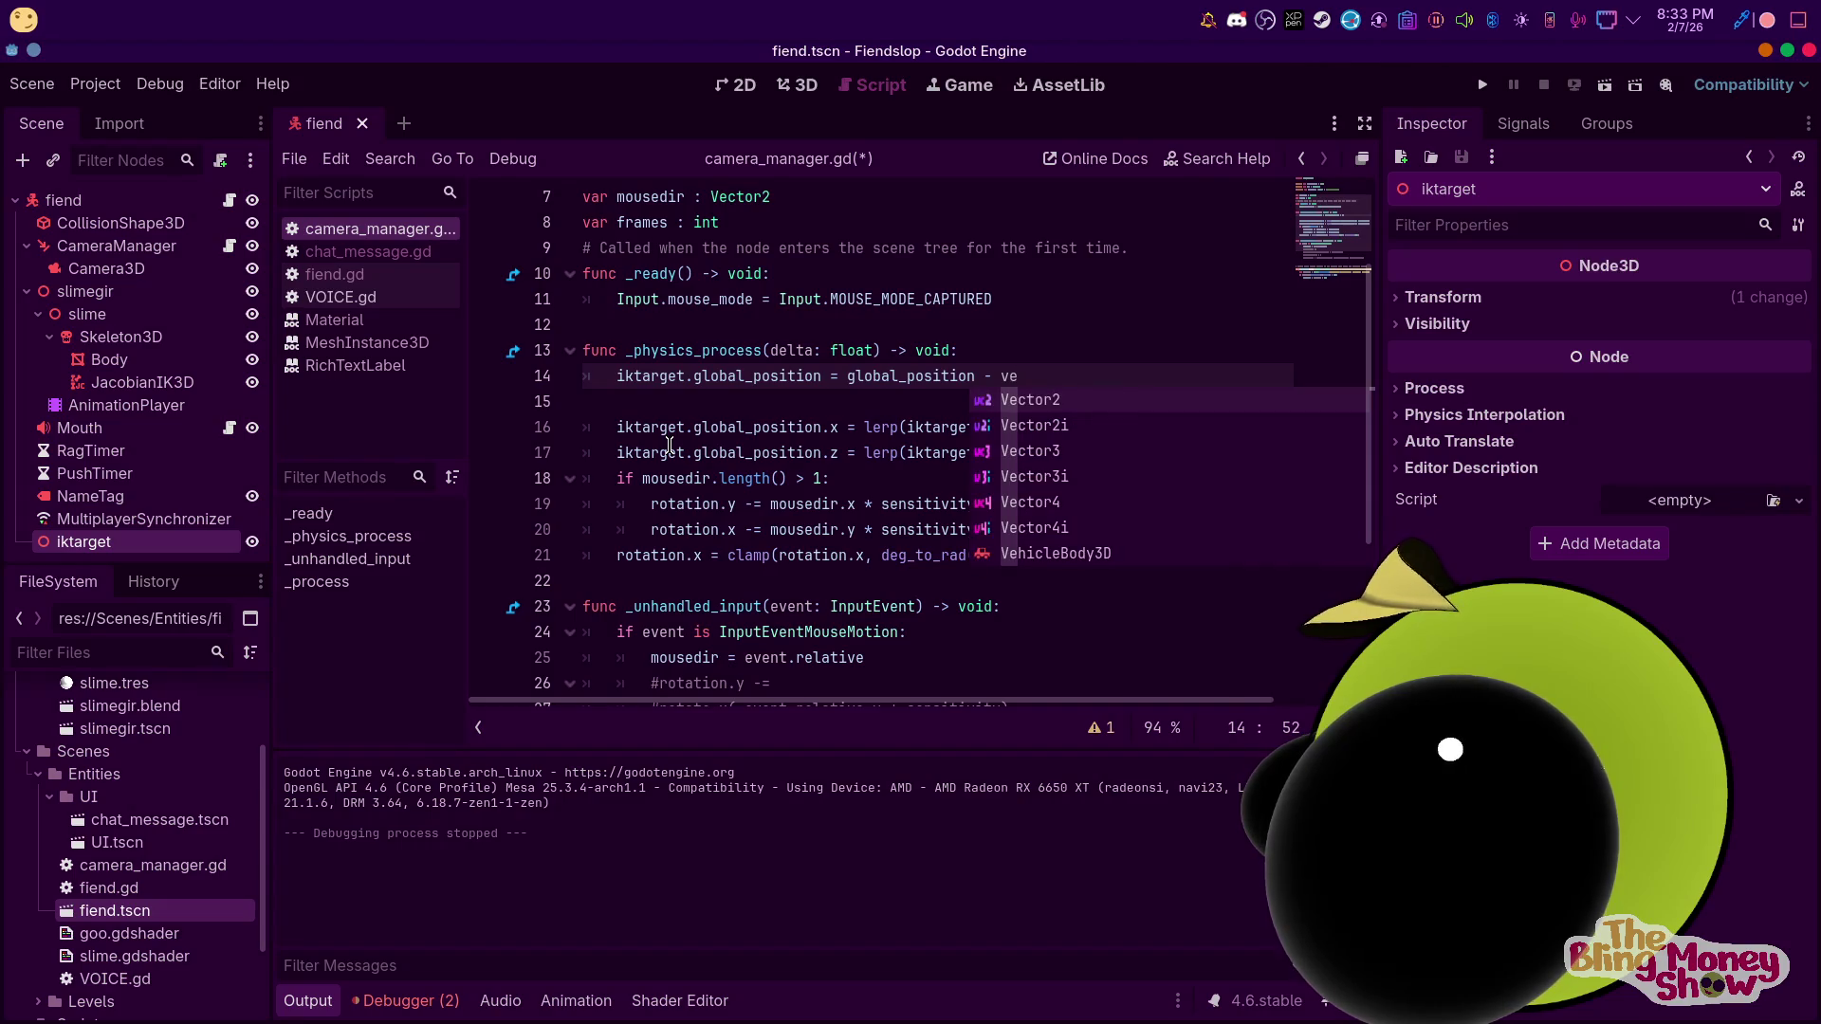
type("l")
key("BackSpace")
key("BackSpace")
key("BackSpace")
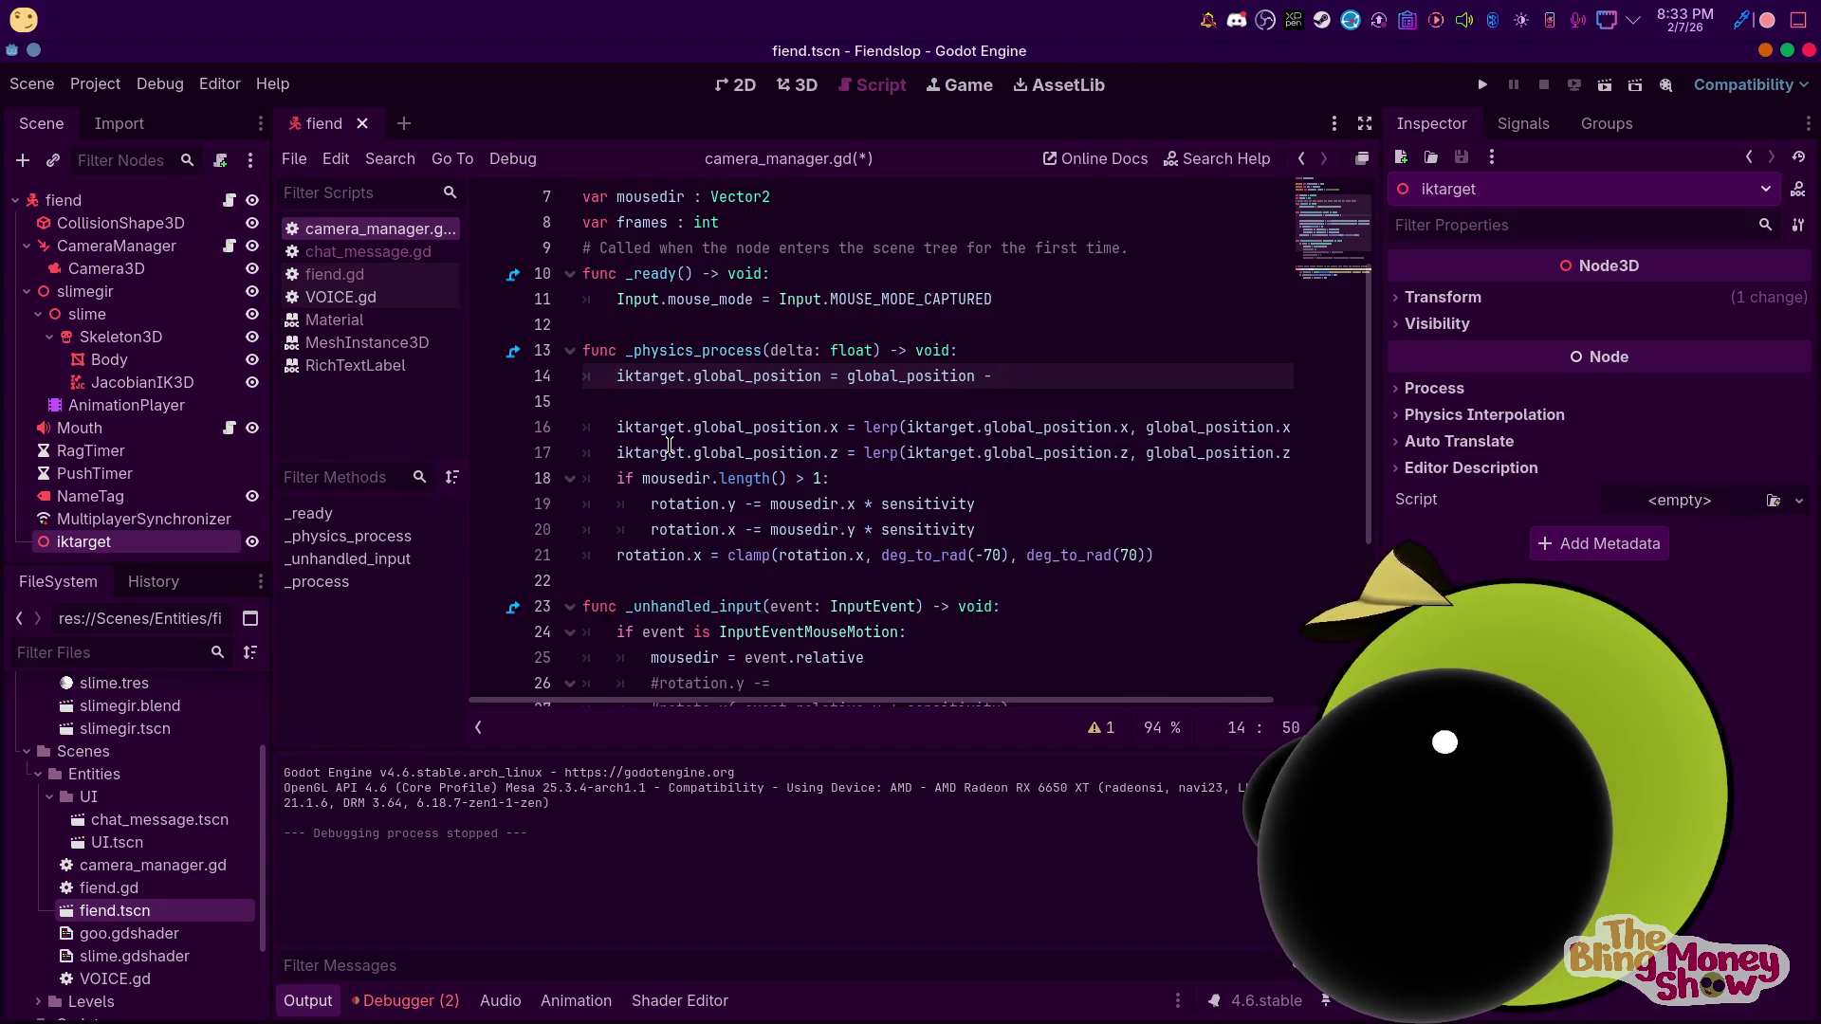
type("vel")
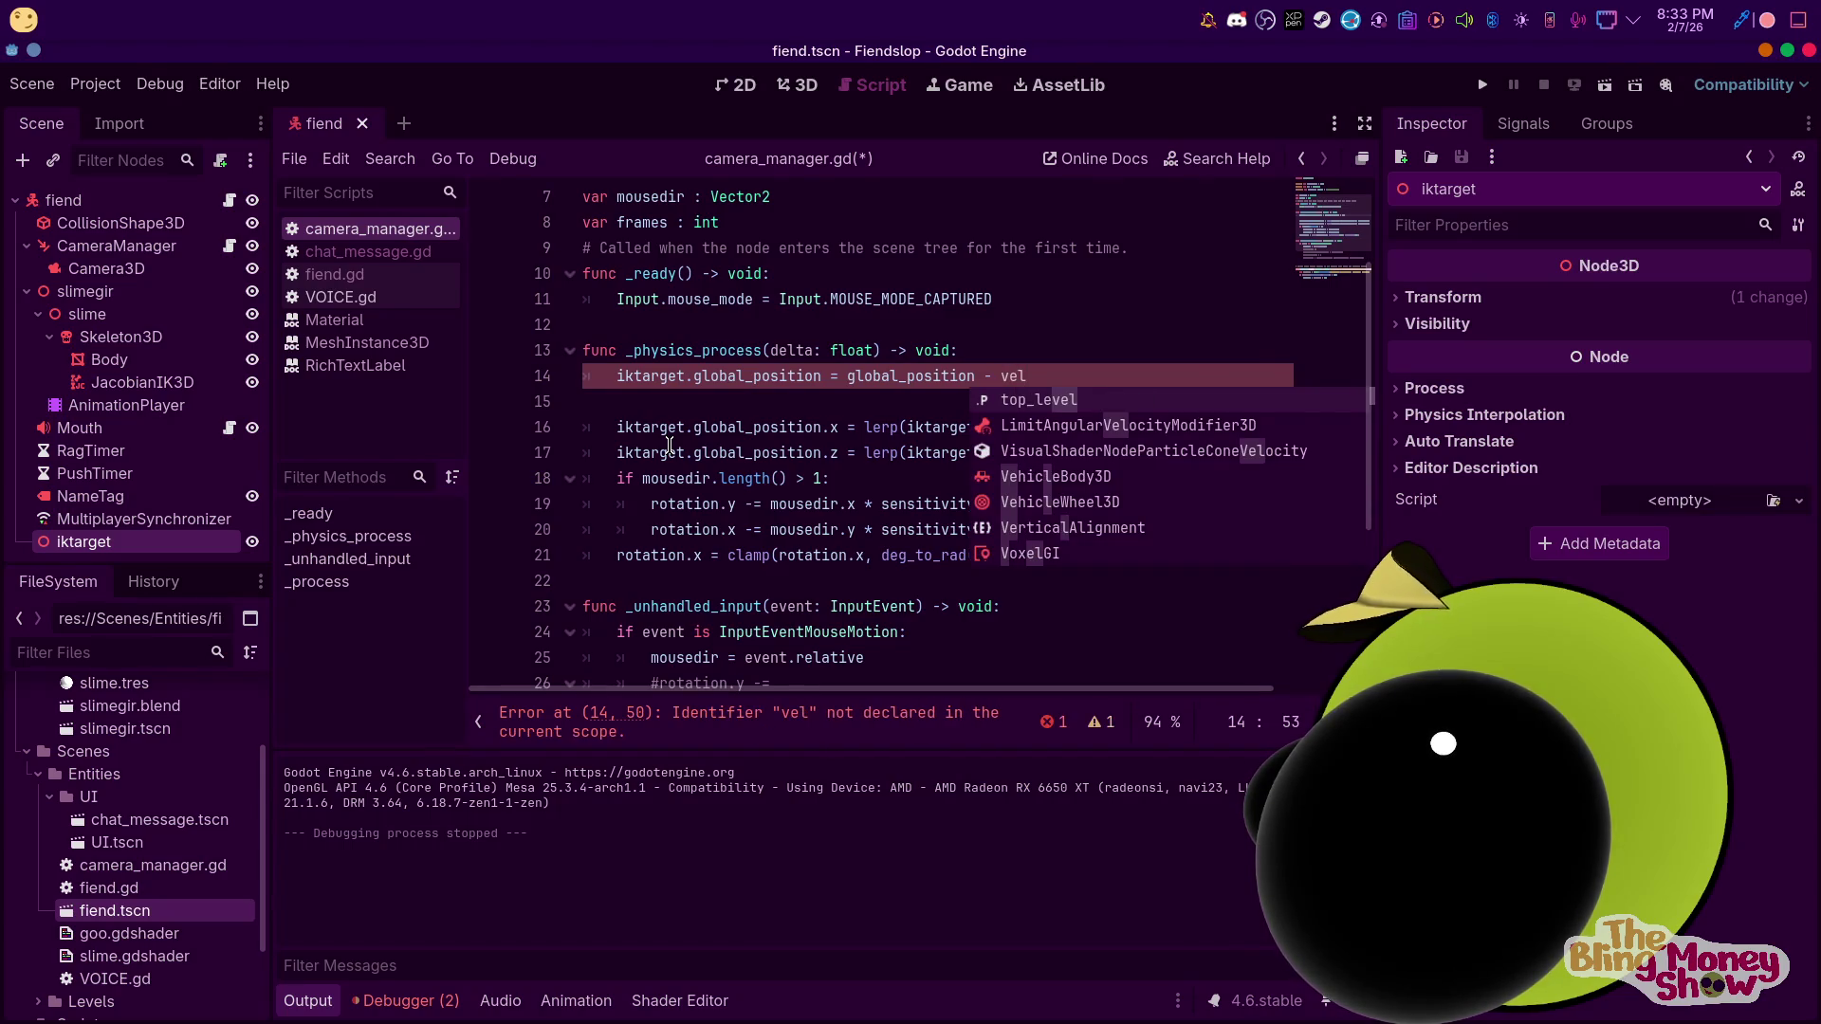
type("ocity.x")
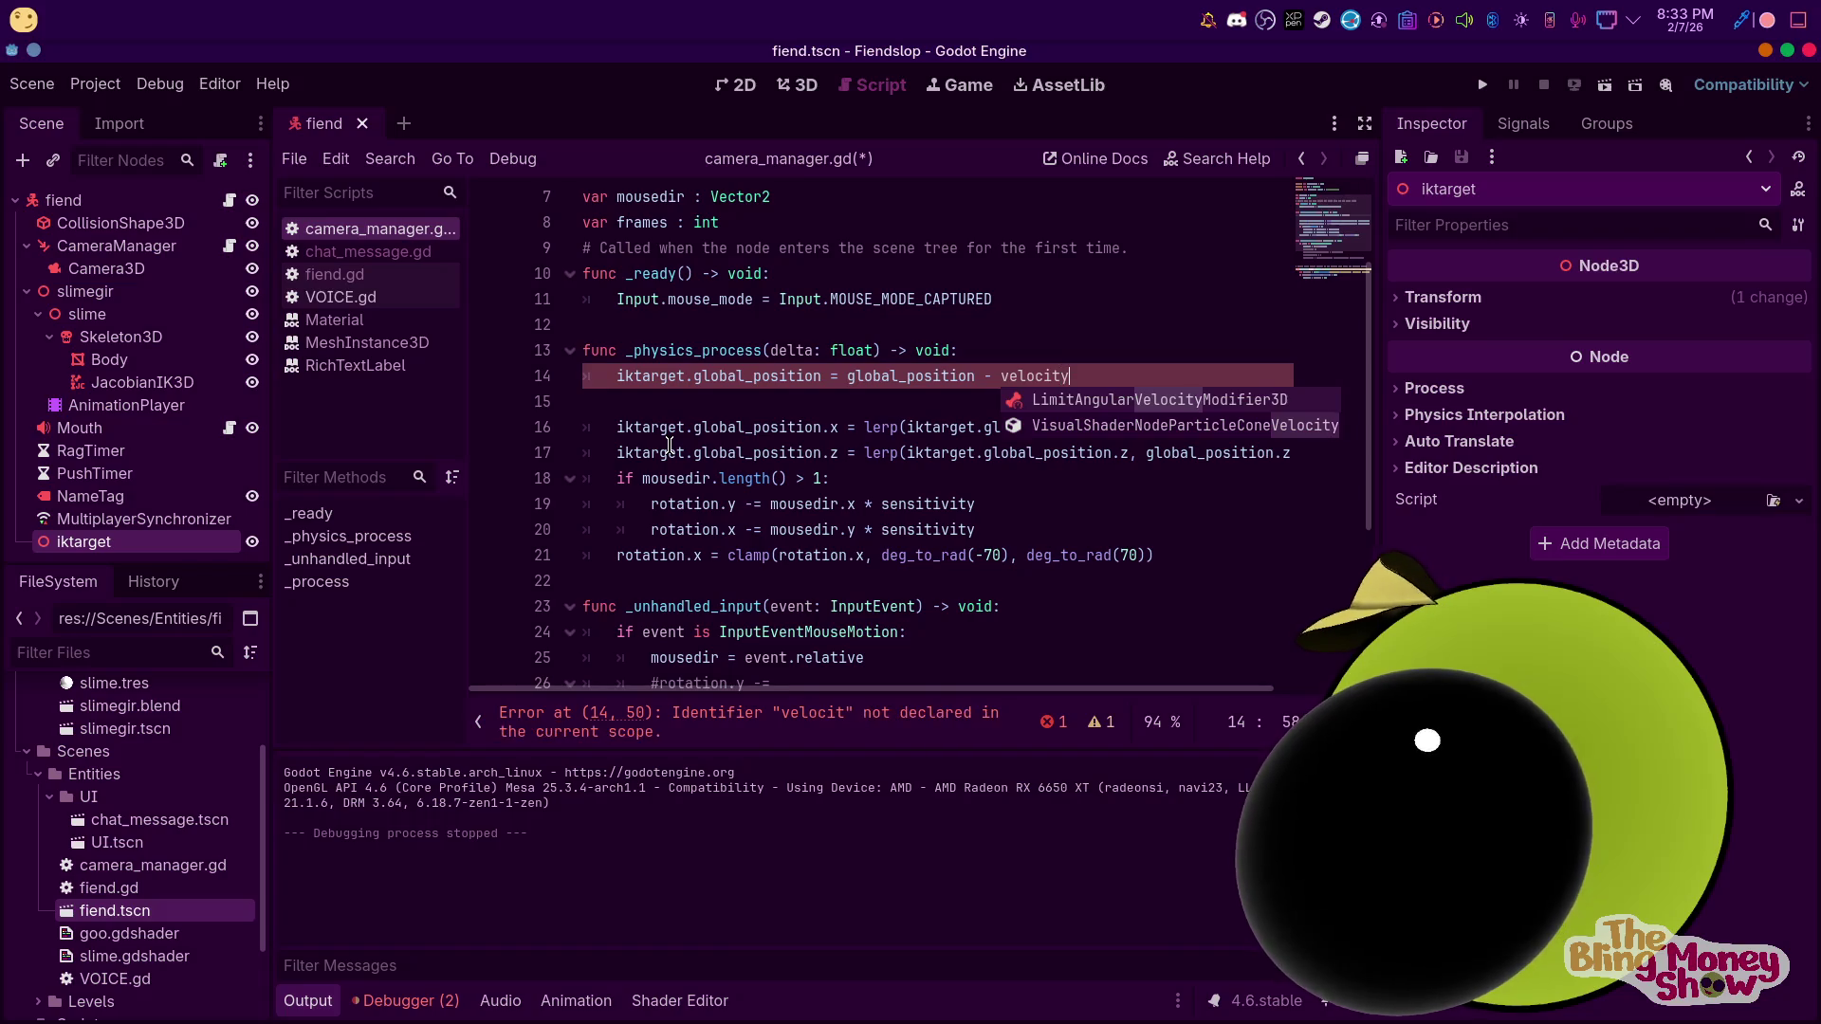
key("Escape")
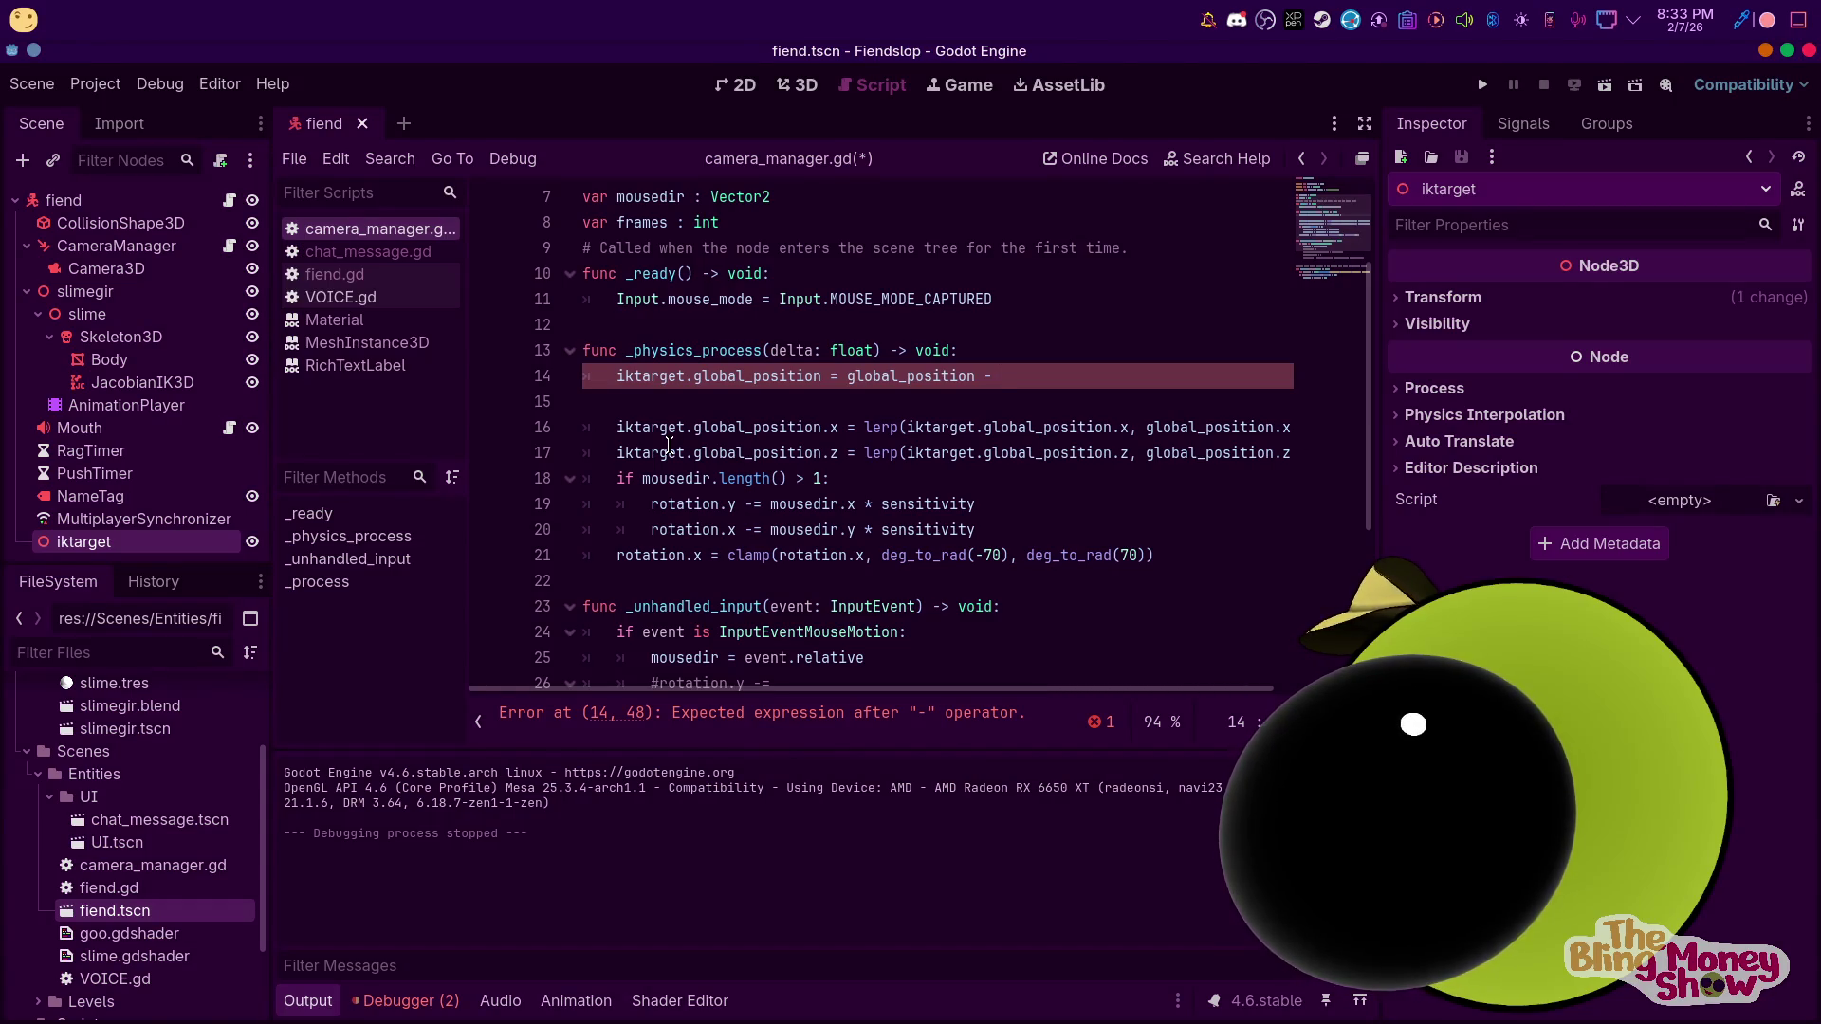
Remove the iktarget positioning lines 14–17 from _physics_process
scroll(669, 445, "up", 2)
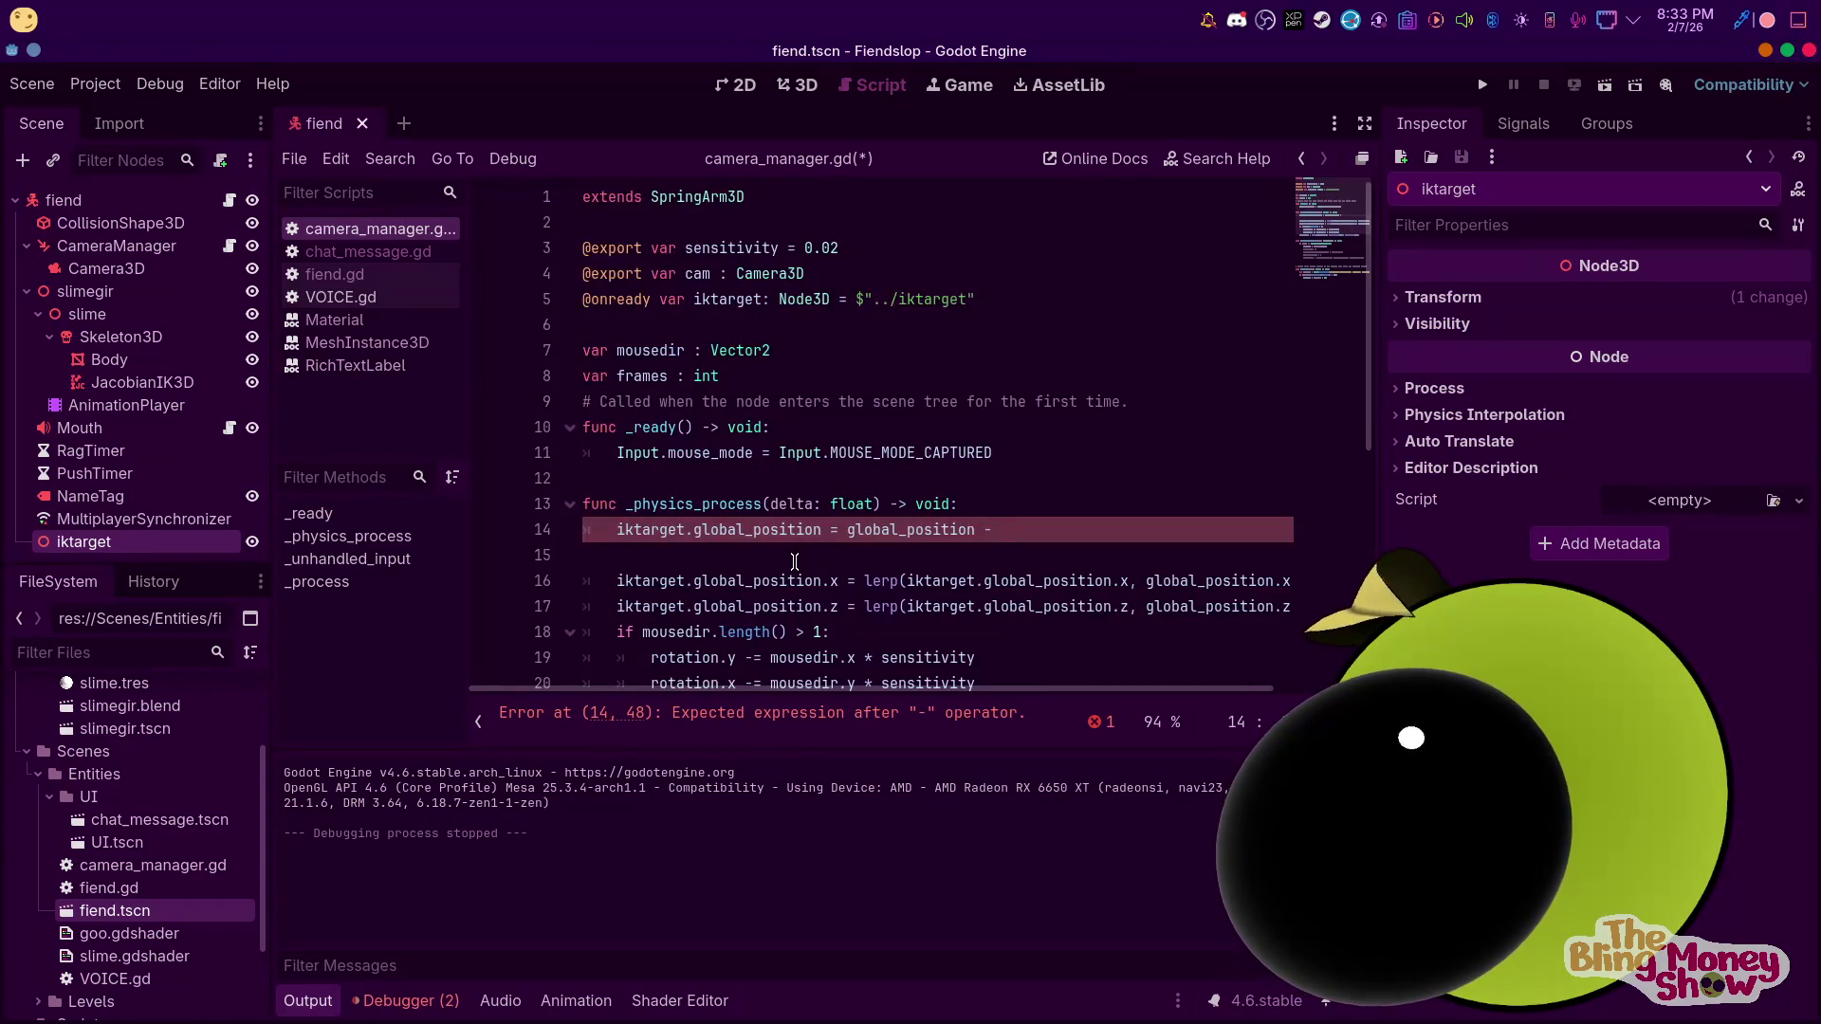
scroll(831, 456, "down", 2)
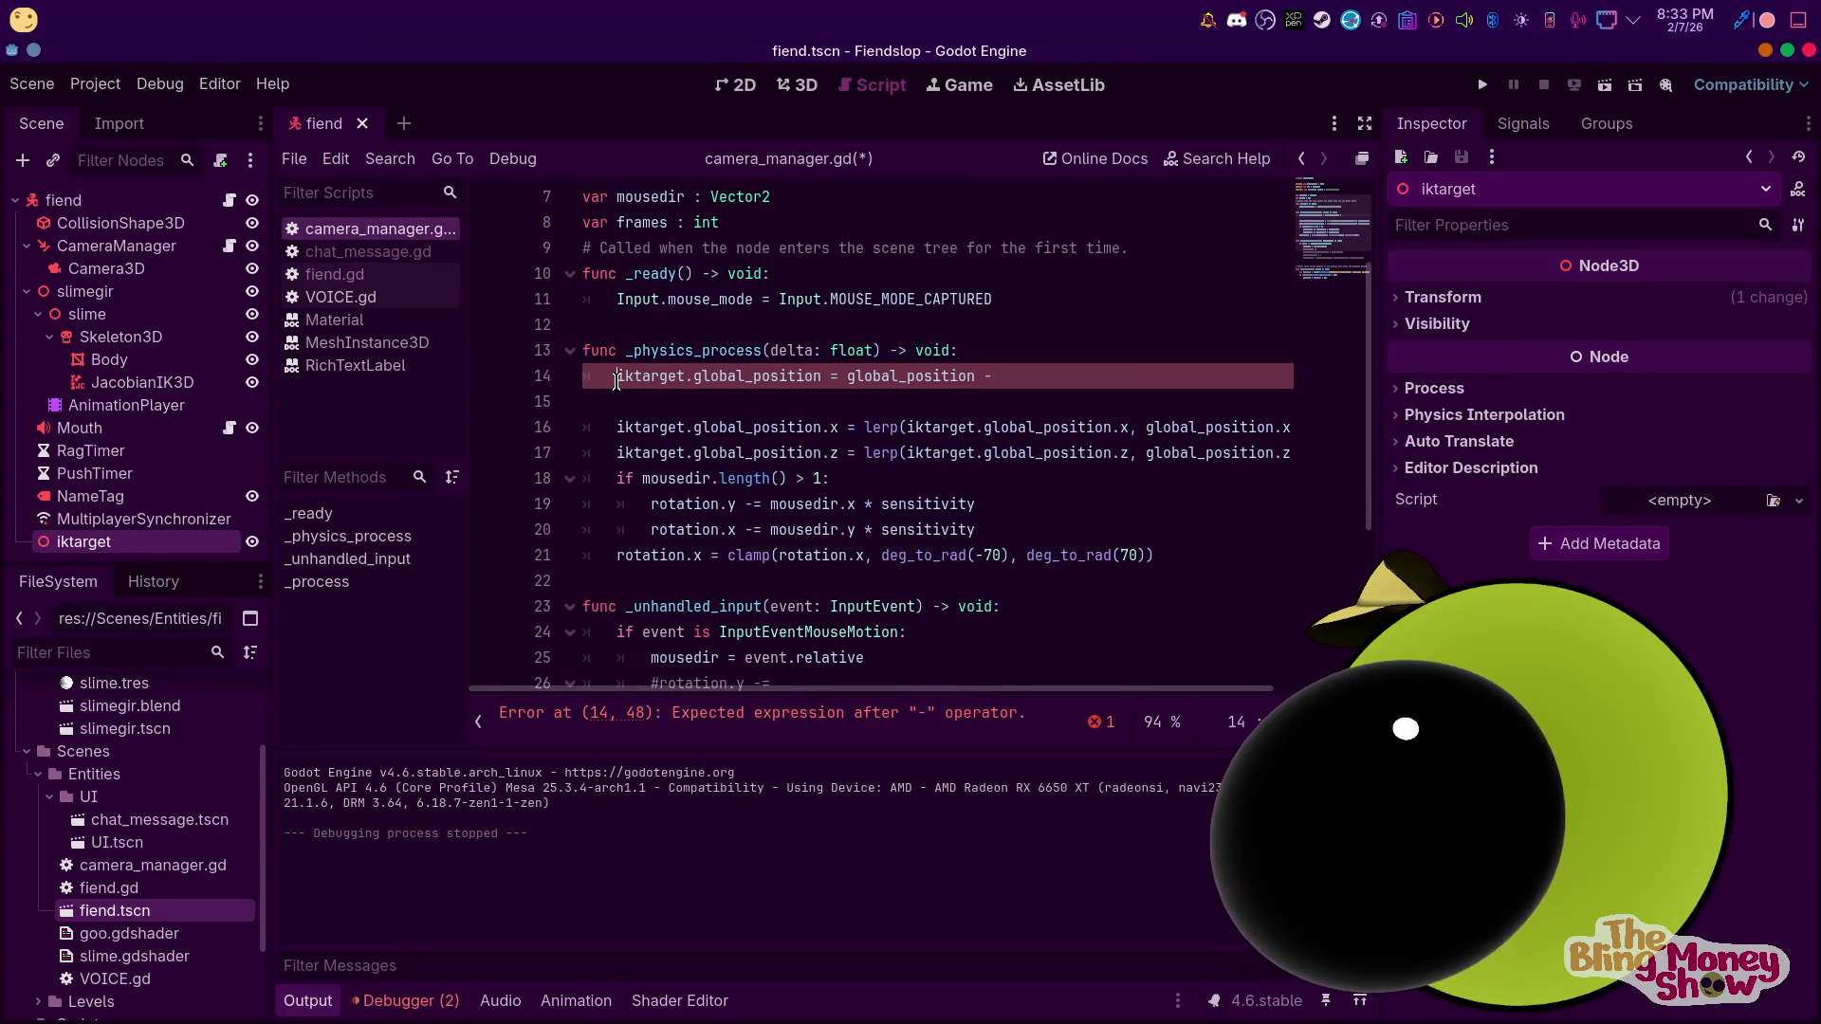
mouse_move(612, 375)
left_mouse_down()
mouse_move(1328, 434)
mouse_move(1362, 453)
left_mouse_up()
key("BackSpace")
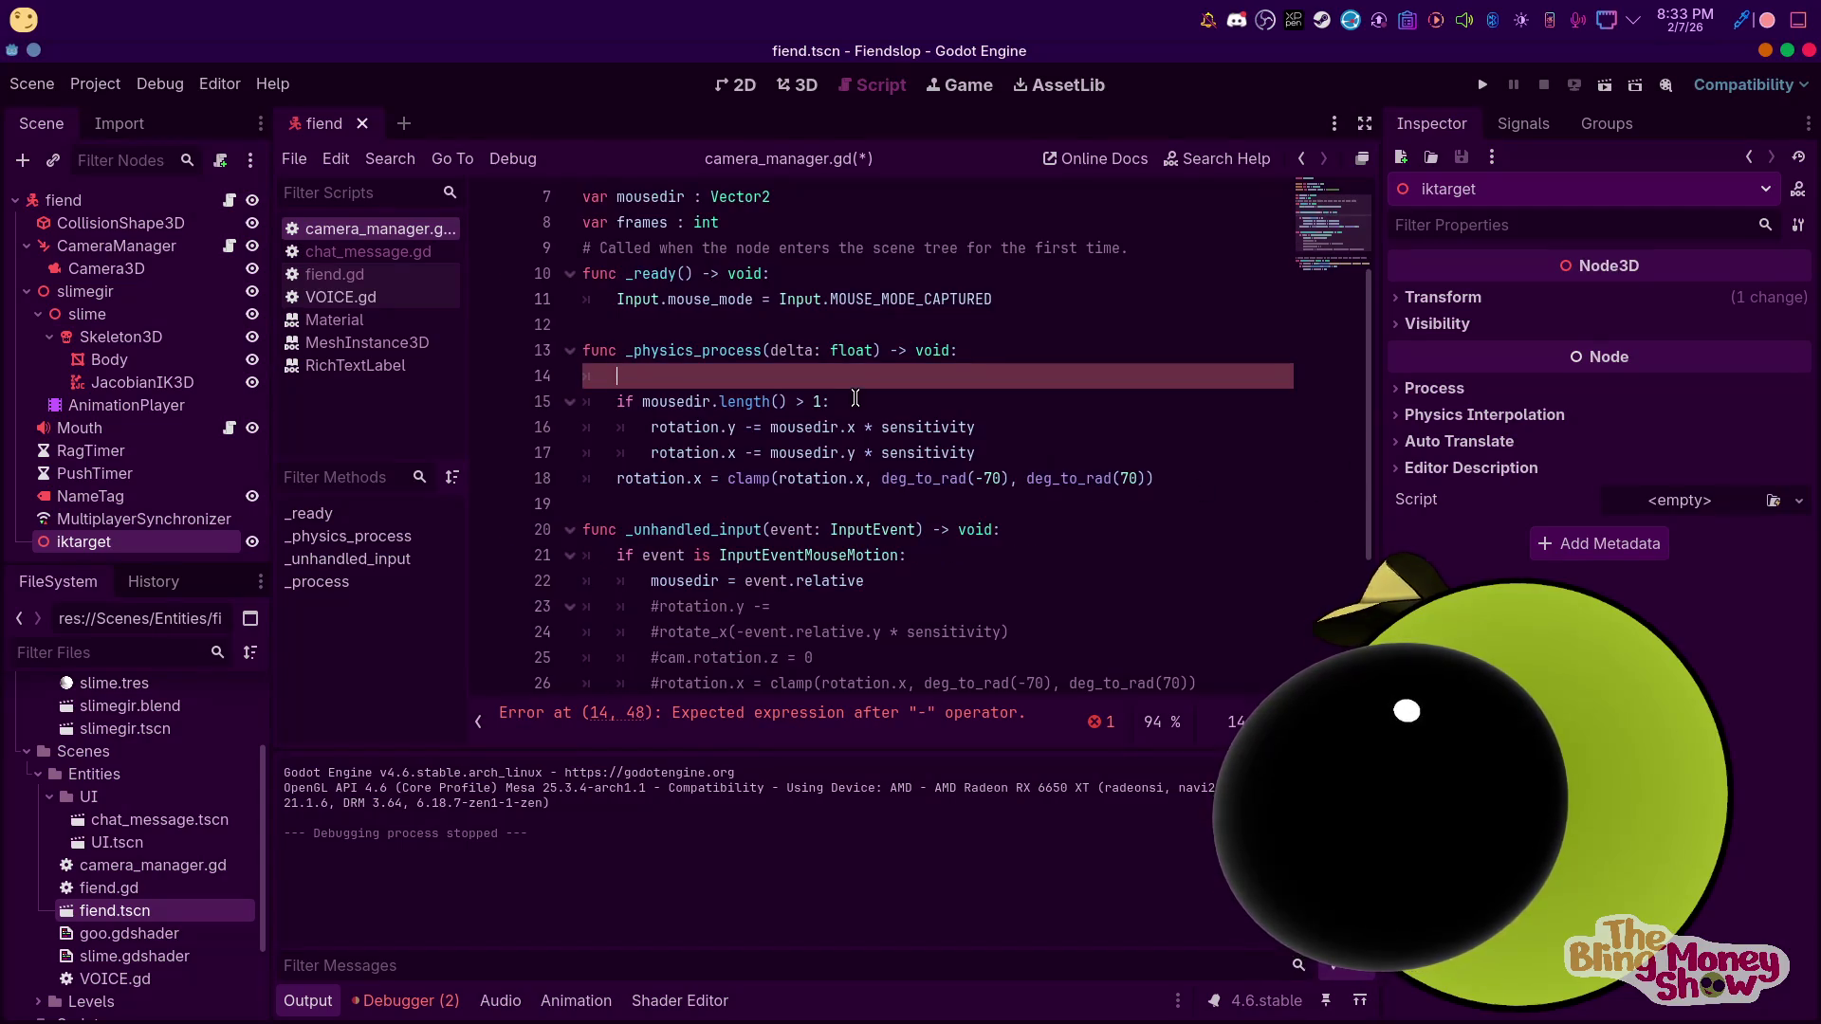
Paste the iktarget follow code into fiend.gd's _physics_process
mouse_move(1006, 312)
left_mouse_down()
mouse_move(586, 300)
mouse_move(592, 274)
left_mouse_up()
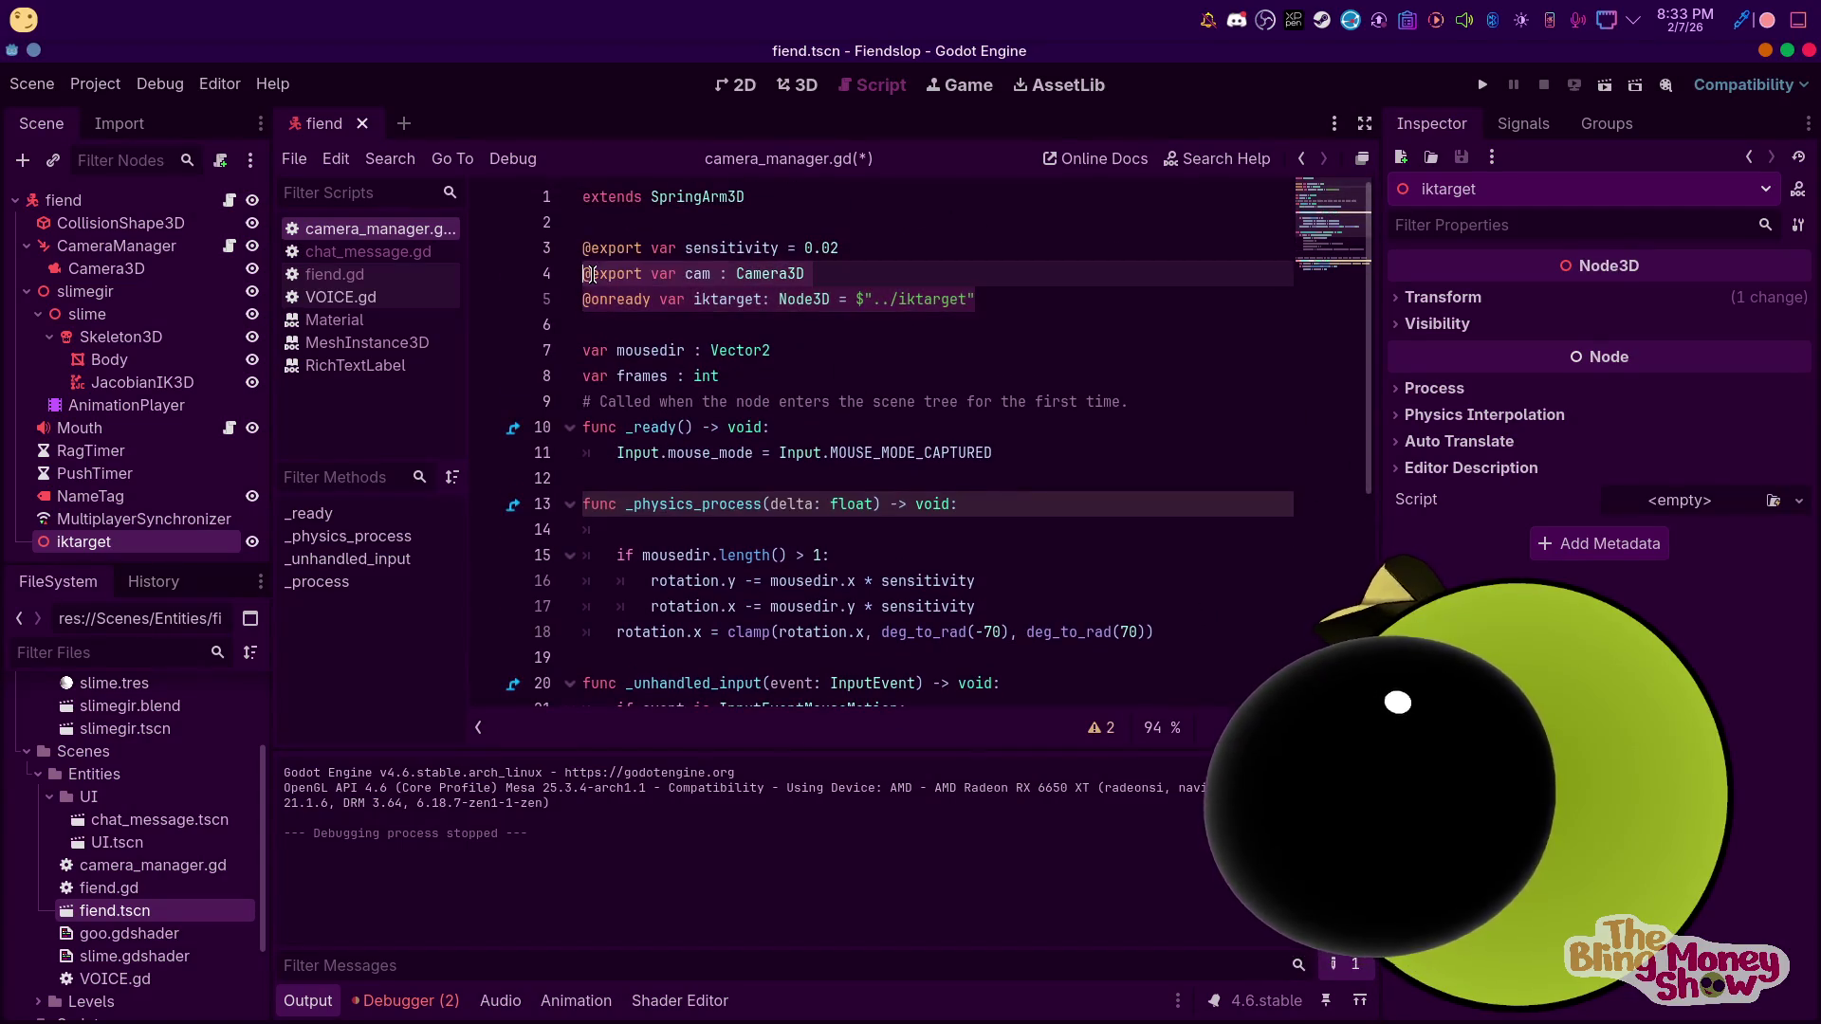
key("BackSpace")
key("ctrl+z")
left_click_drag(1141, 301, 486, 286)
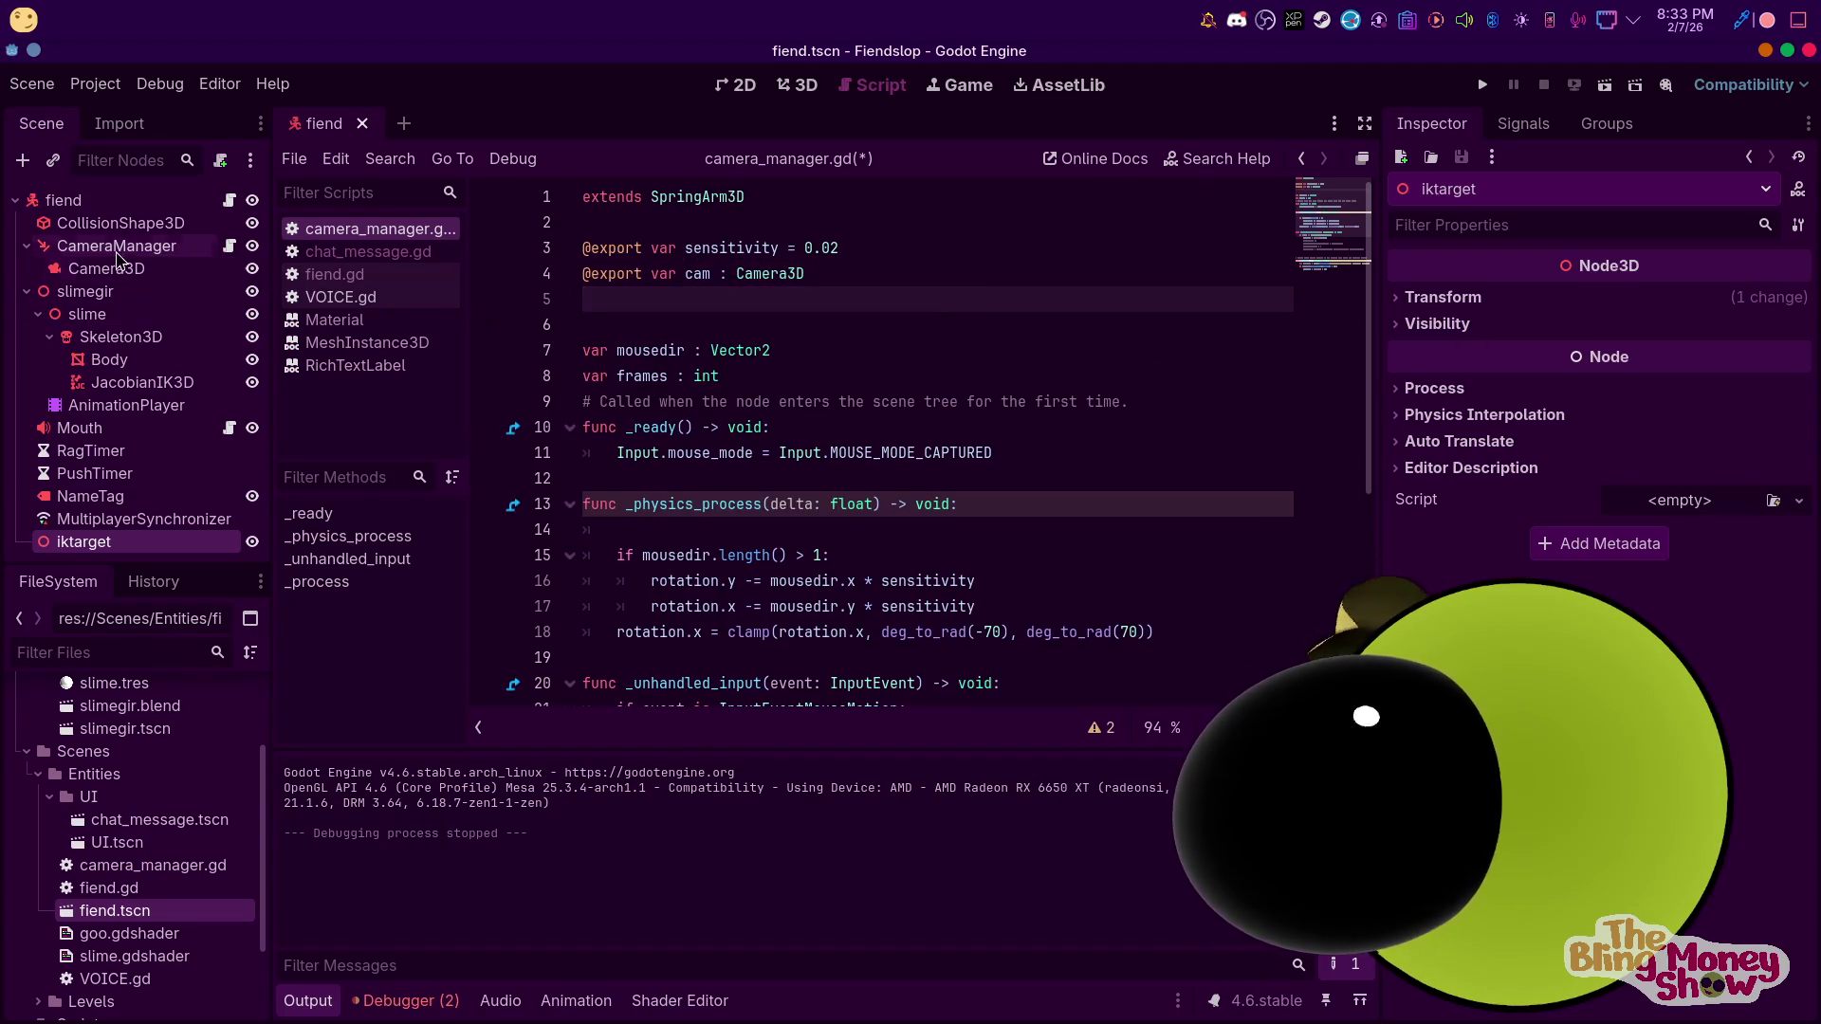
left_click(231, 201)
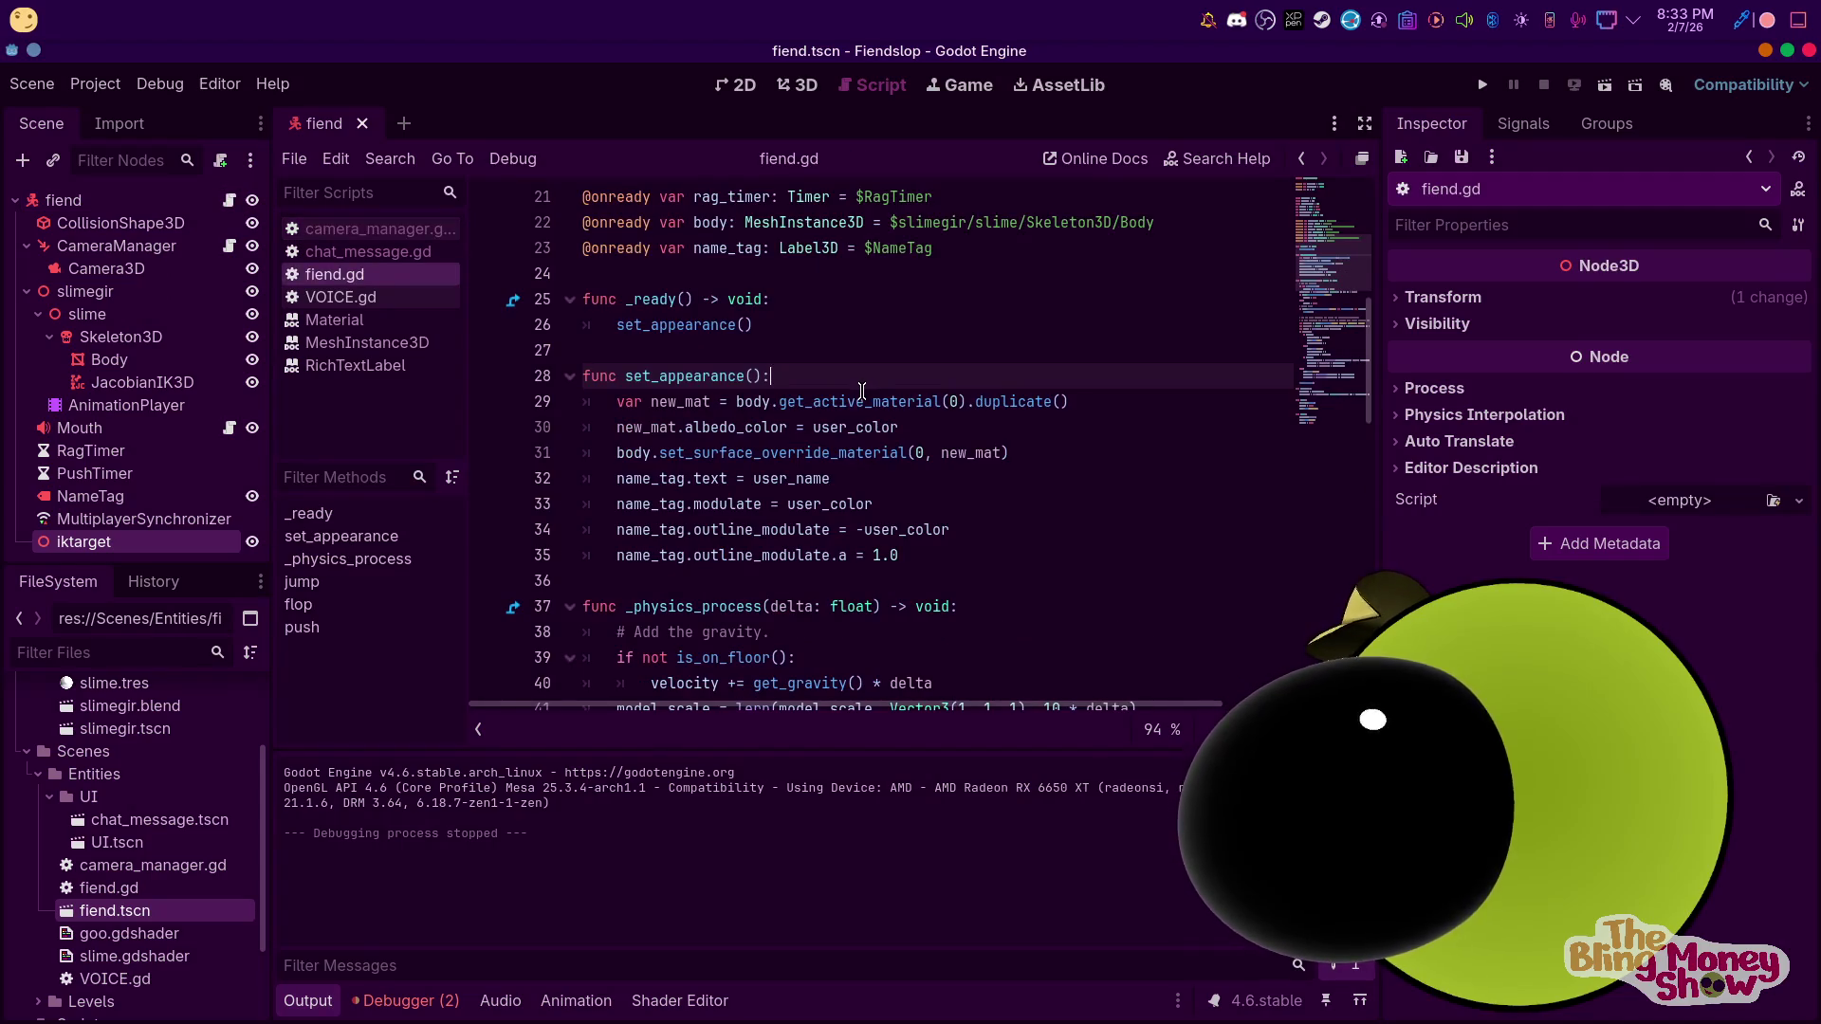
scroll(862, 391, "down", 3)
left_click(1017, 378)
key("ctrl+v")
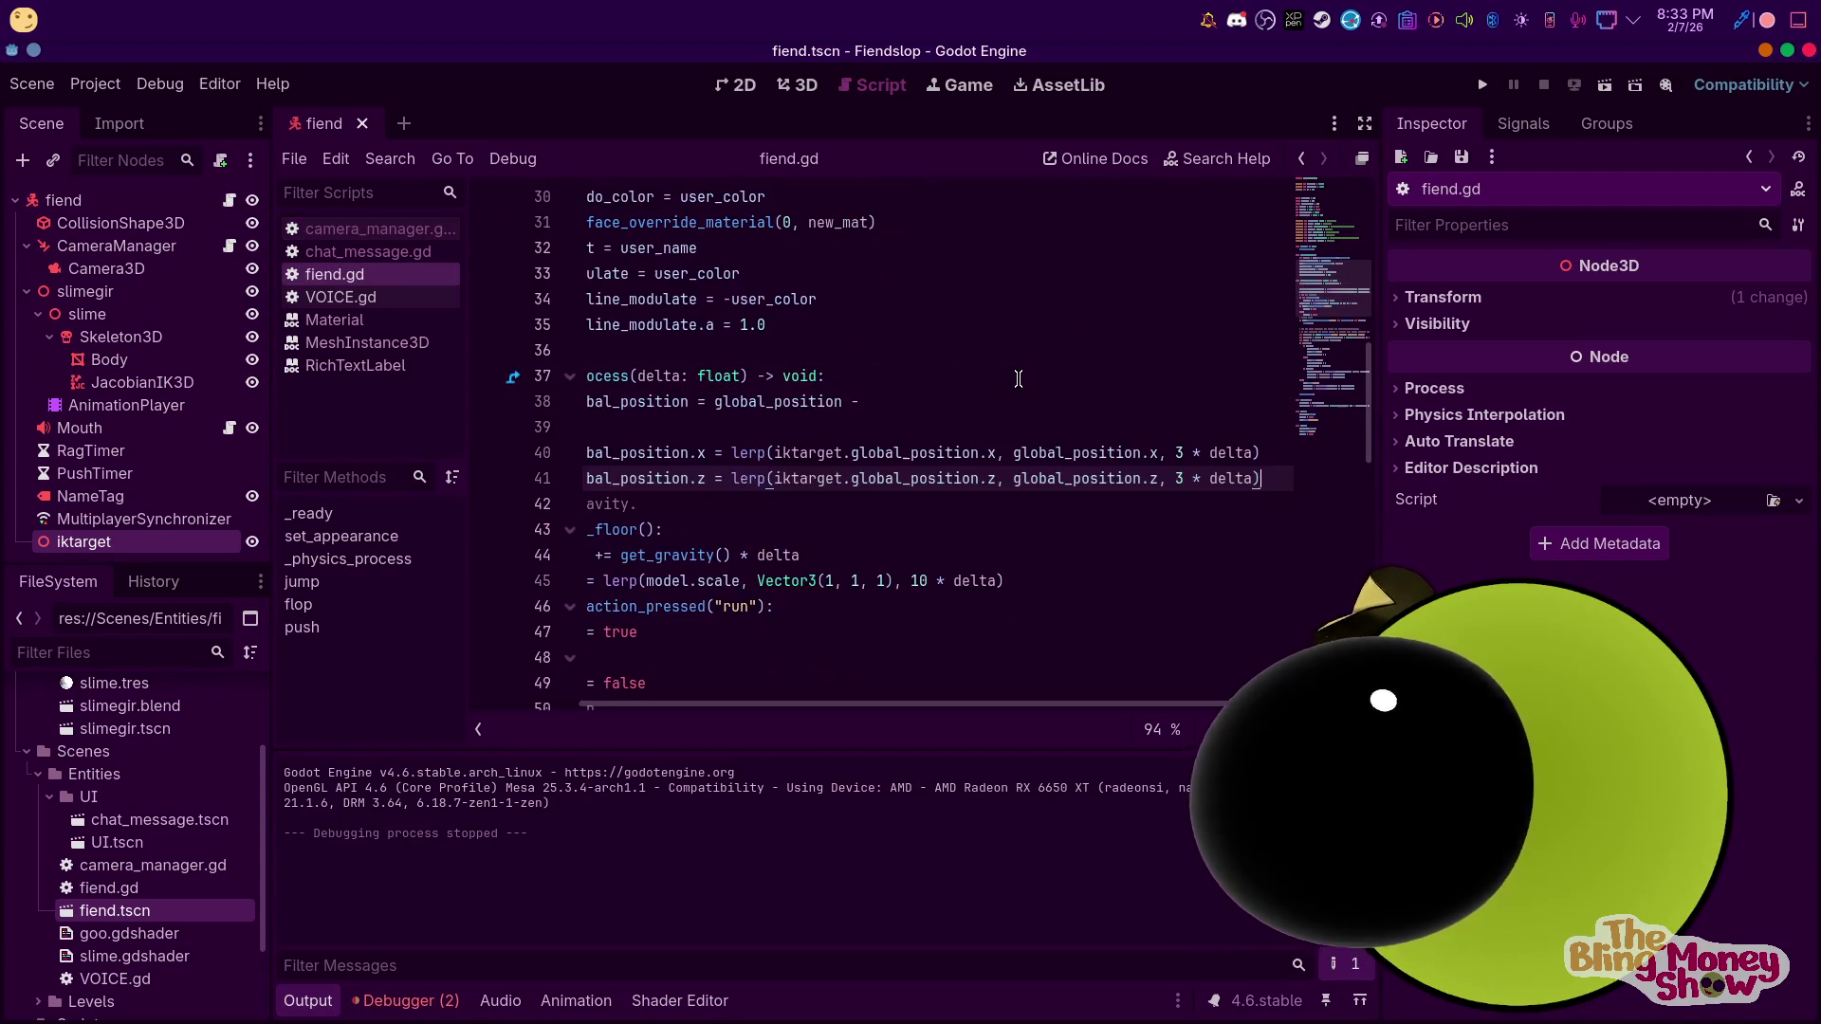
scroll(890, 692, "left", 3)
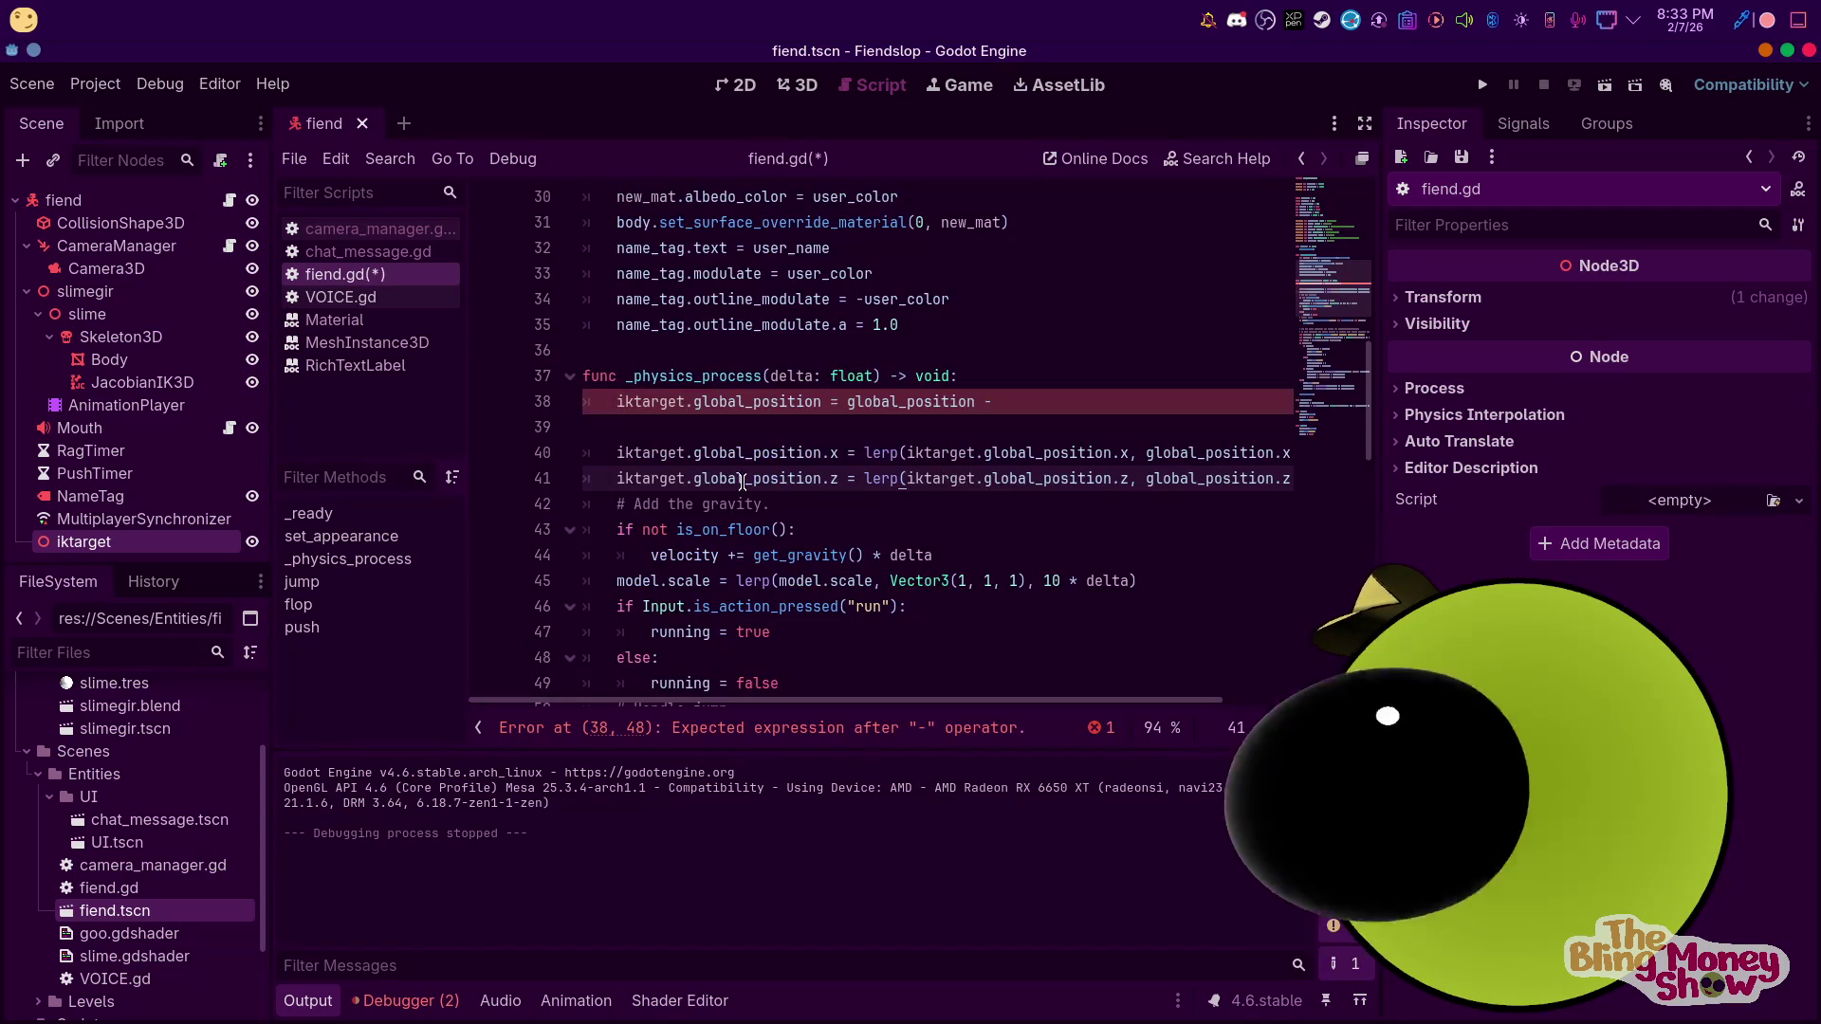
scroll(705, 376, "up", 5)
left_click(1081, 401)
left_click(1038, 423)
key("Return")
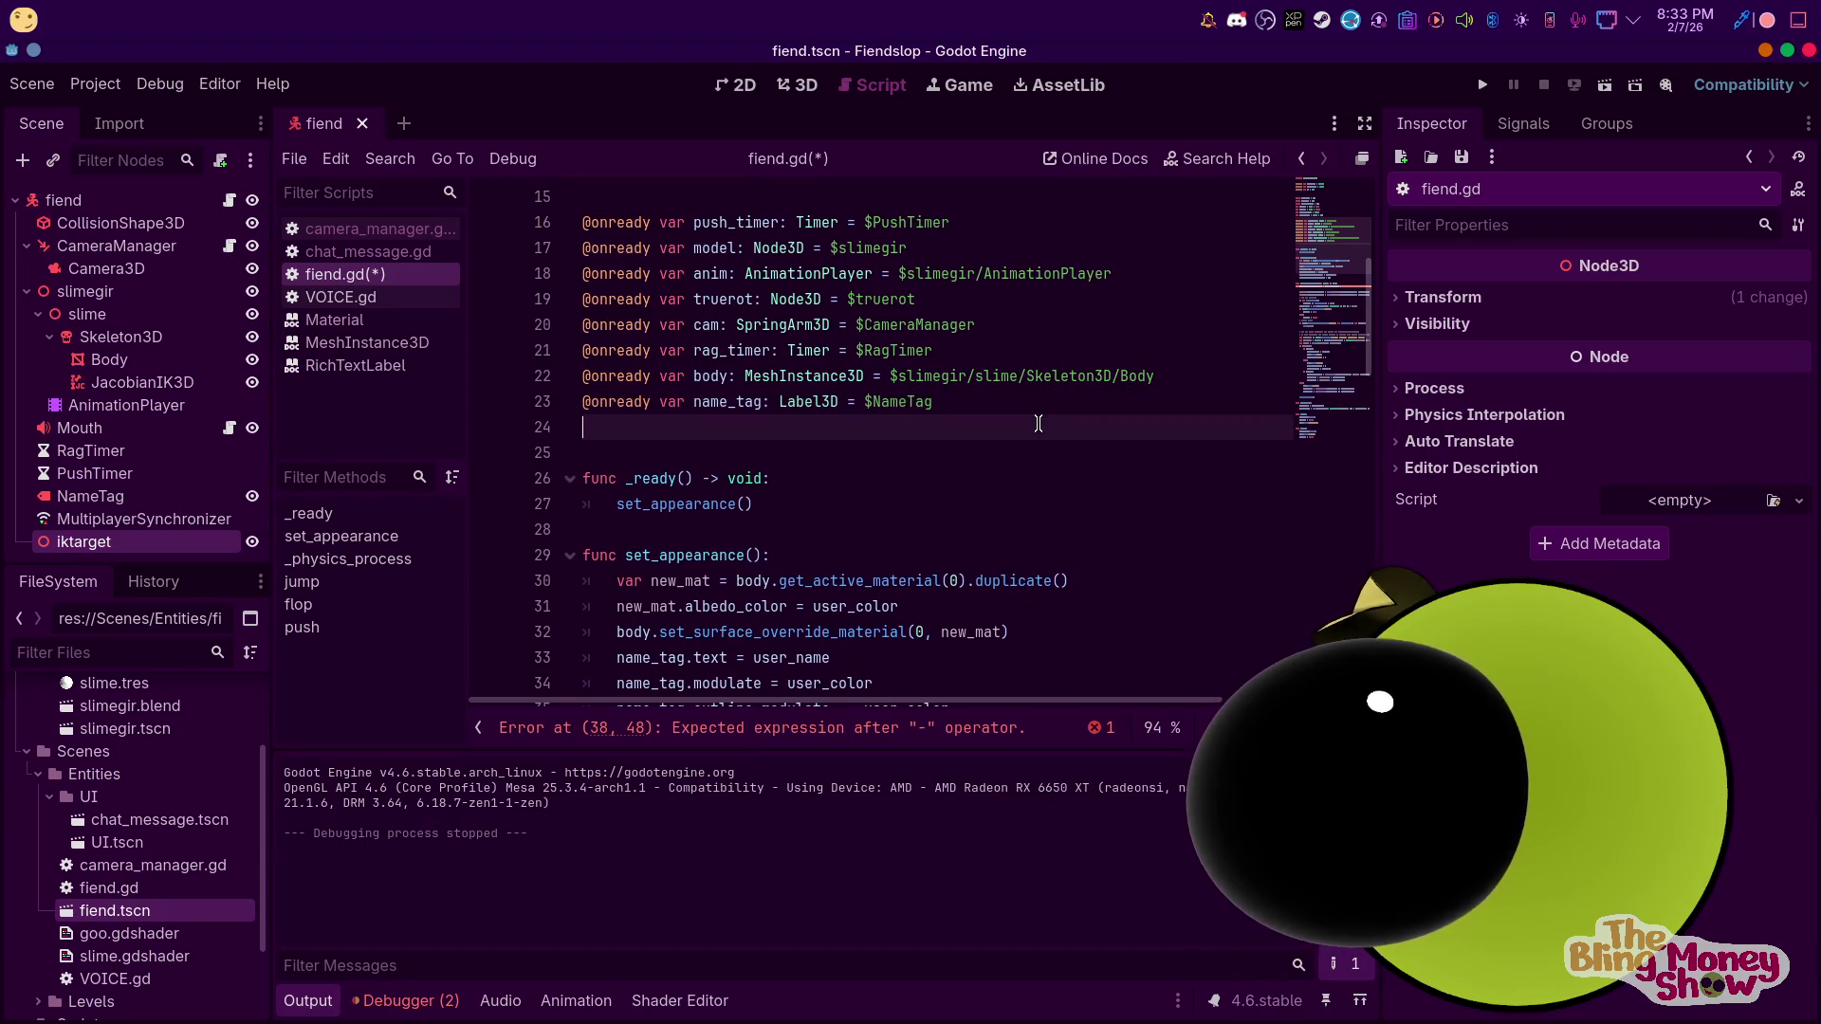
mouse_move(84, 542)
left_mouse_down()
mouse_move(238, 548)
mouse_move(663, 427)
left_mouse_up()
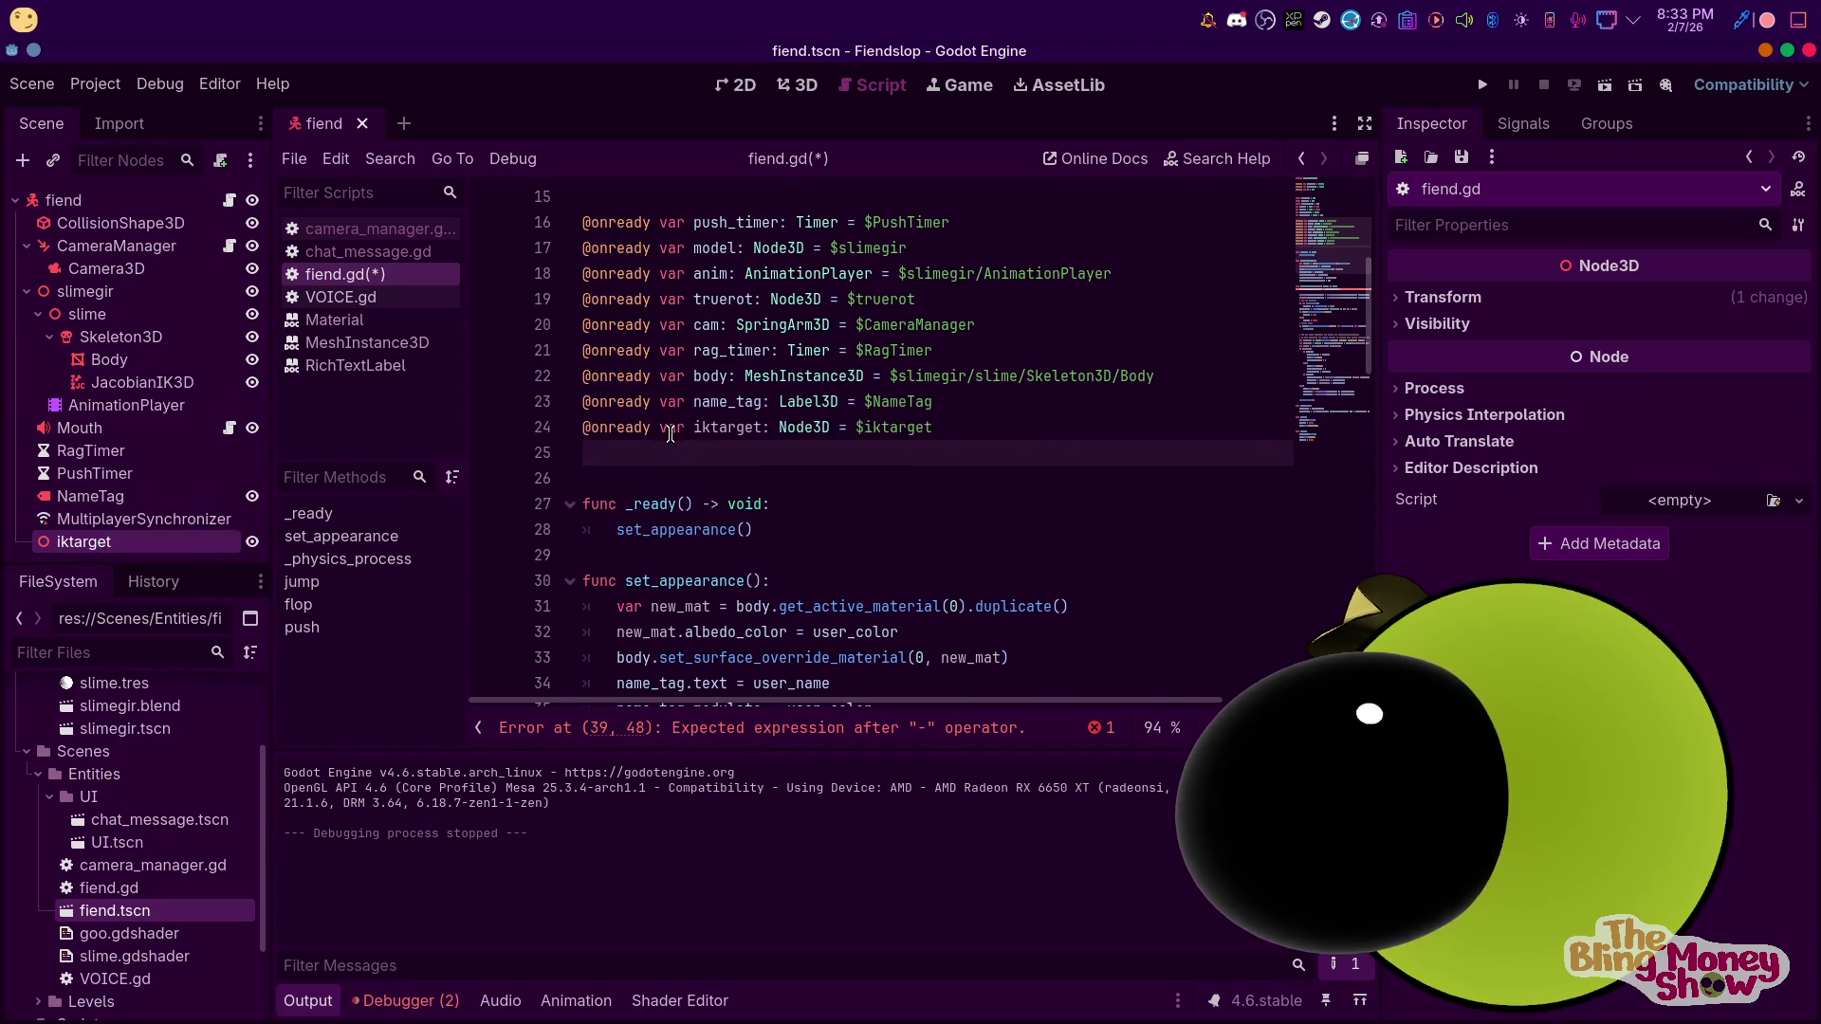
Complete the line as 'global_position - velocity' and run the game with F5
scroll(831, 502, "down", 5)
left_click(1051, 452)
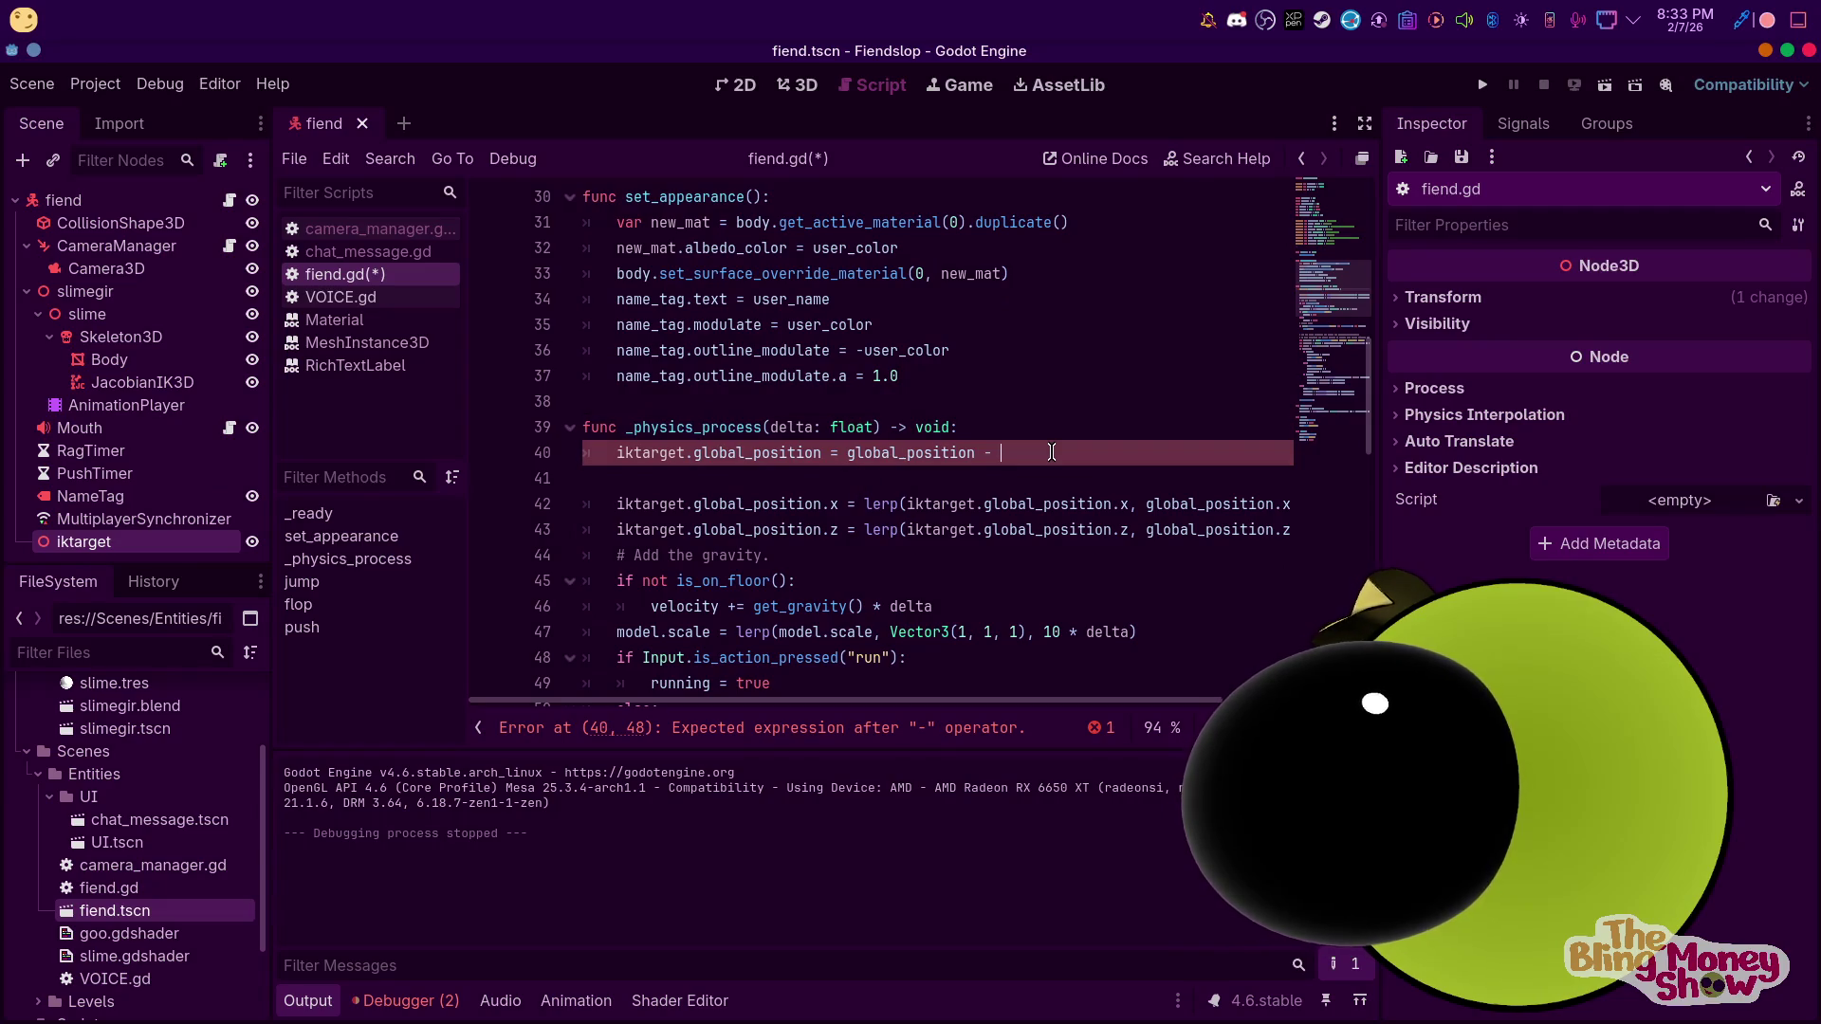
type("velocity")
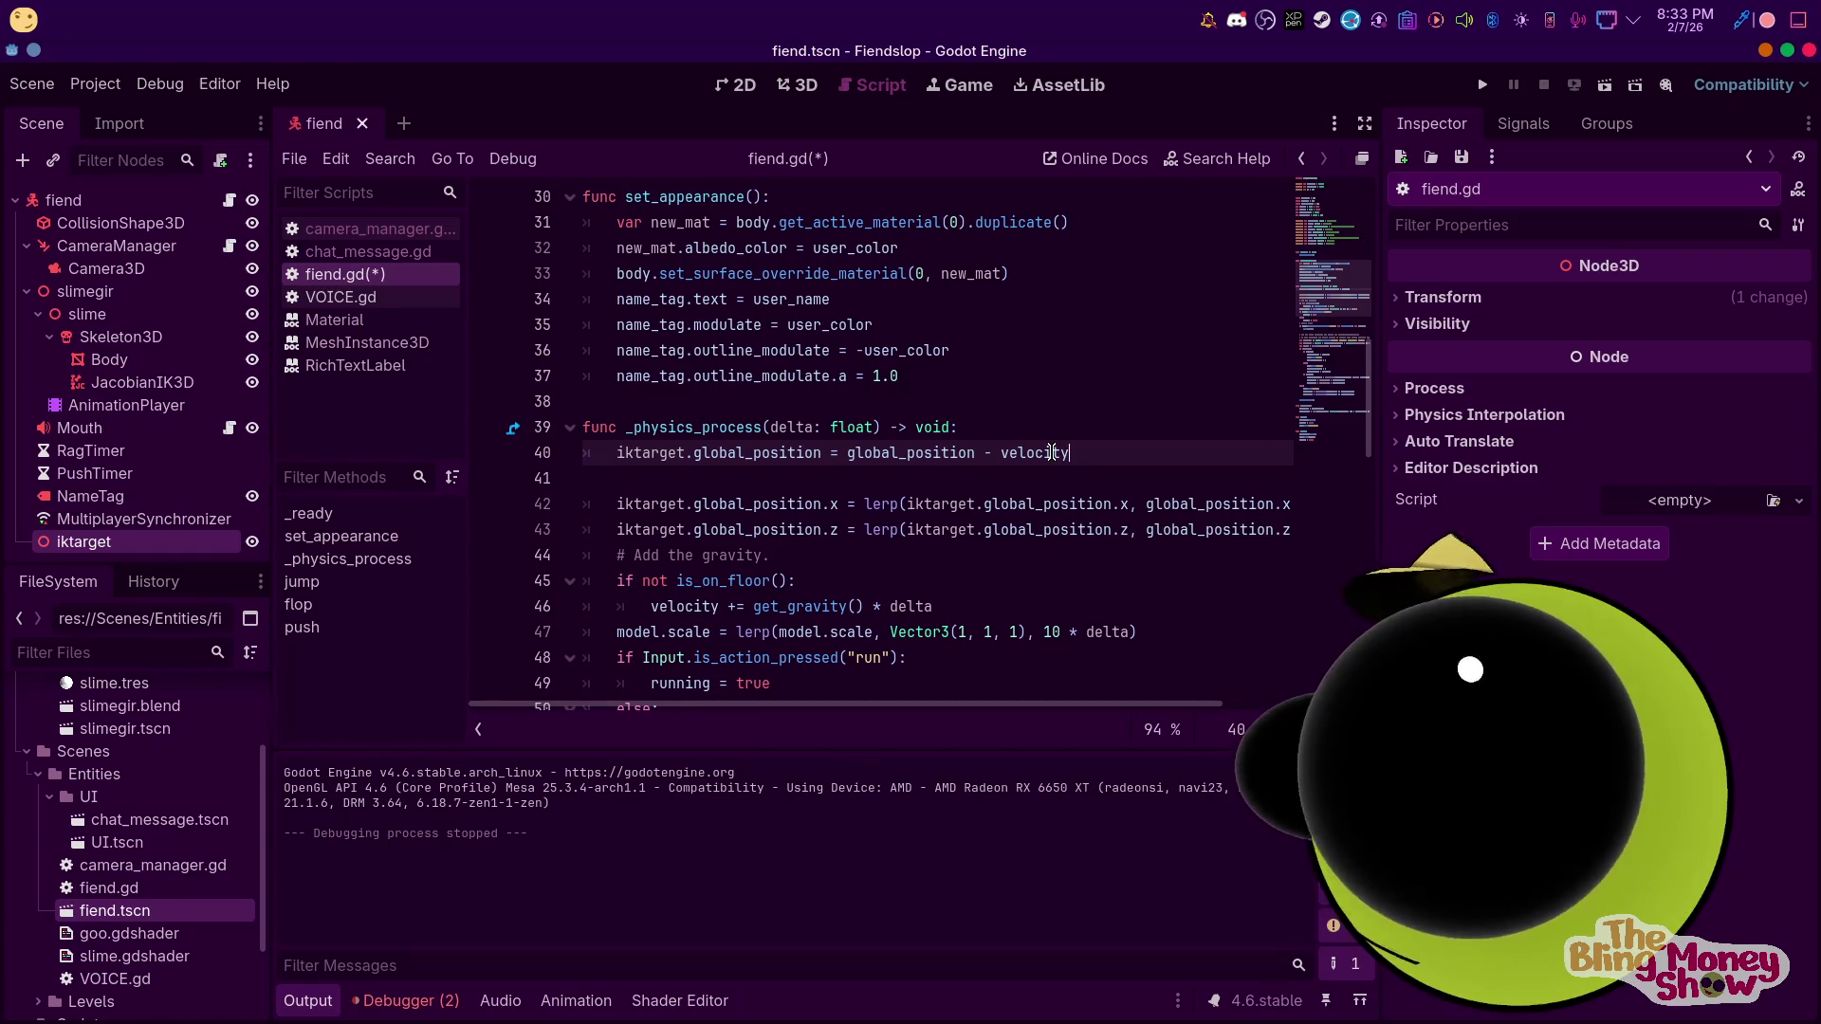
key("F5")
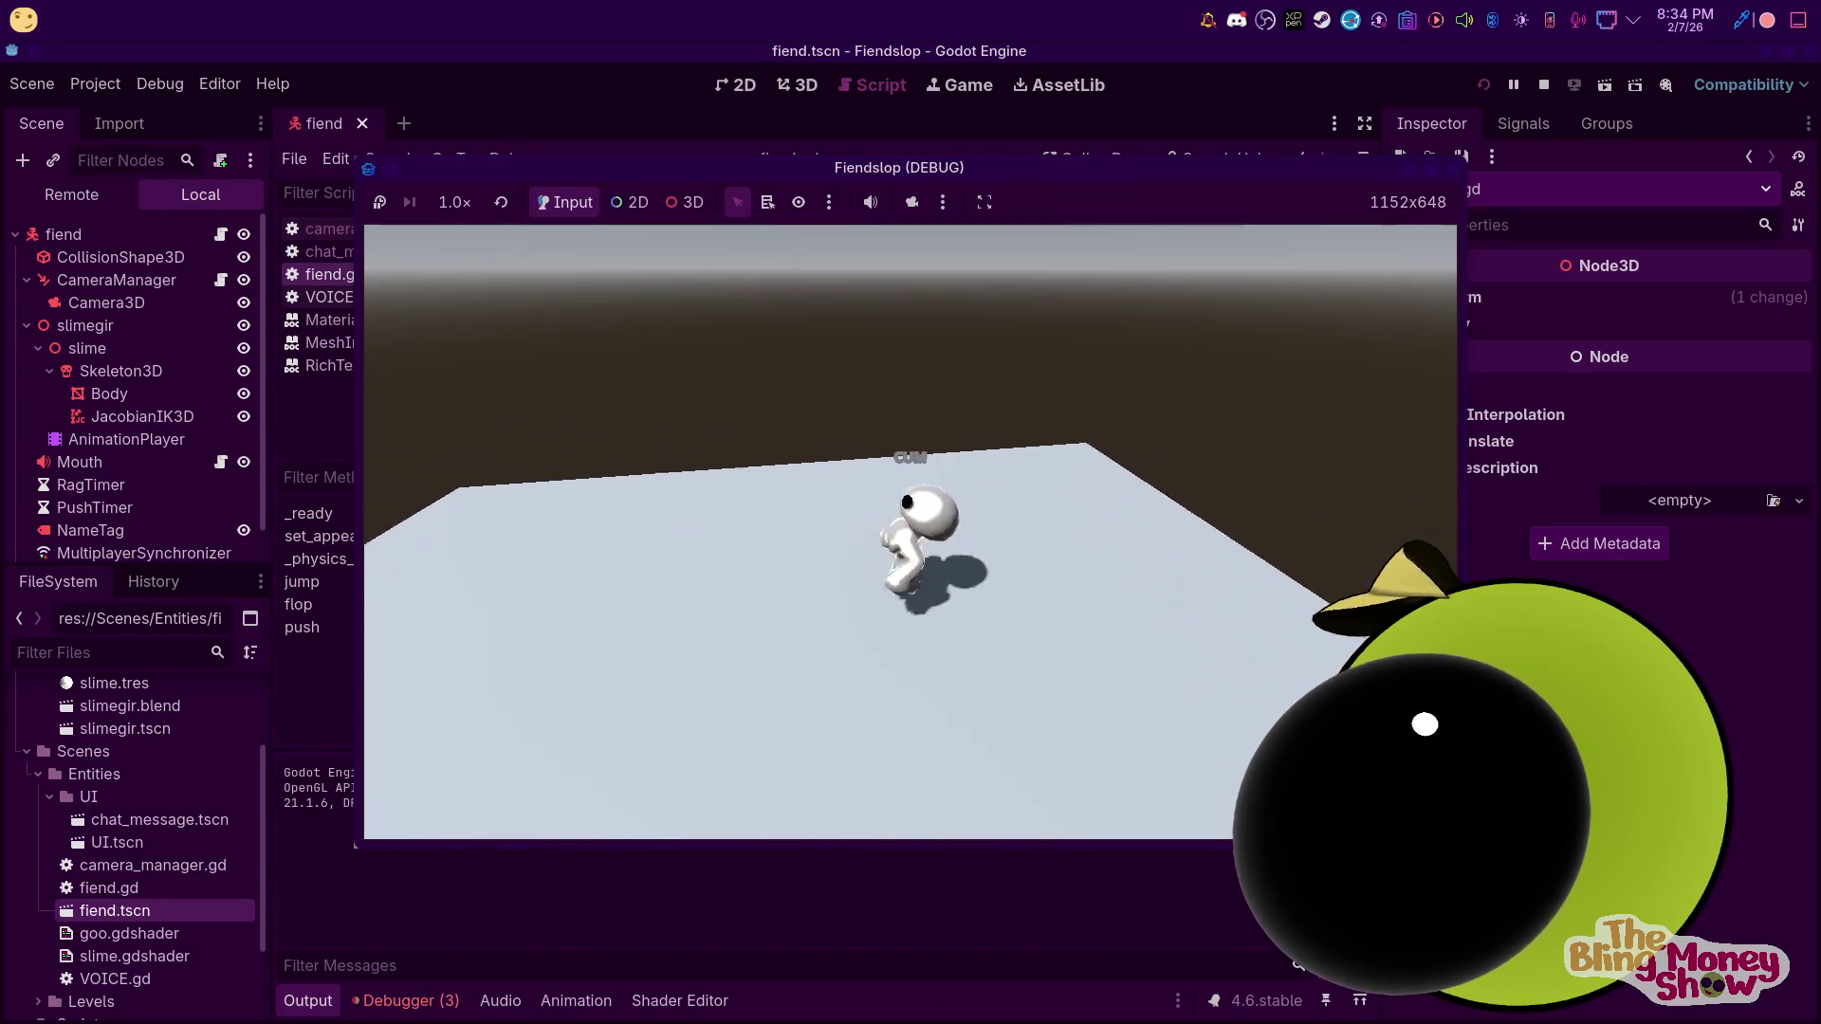
Stop the game and delete the old iktarget assignment line from _physics_process
key("F8")
left_click(1098, 470)
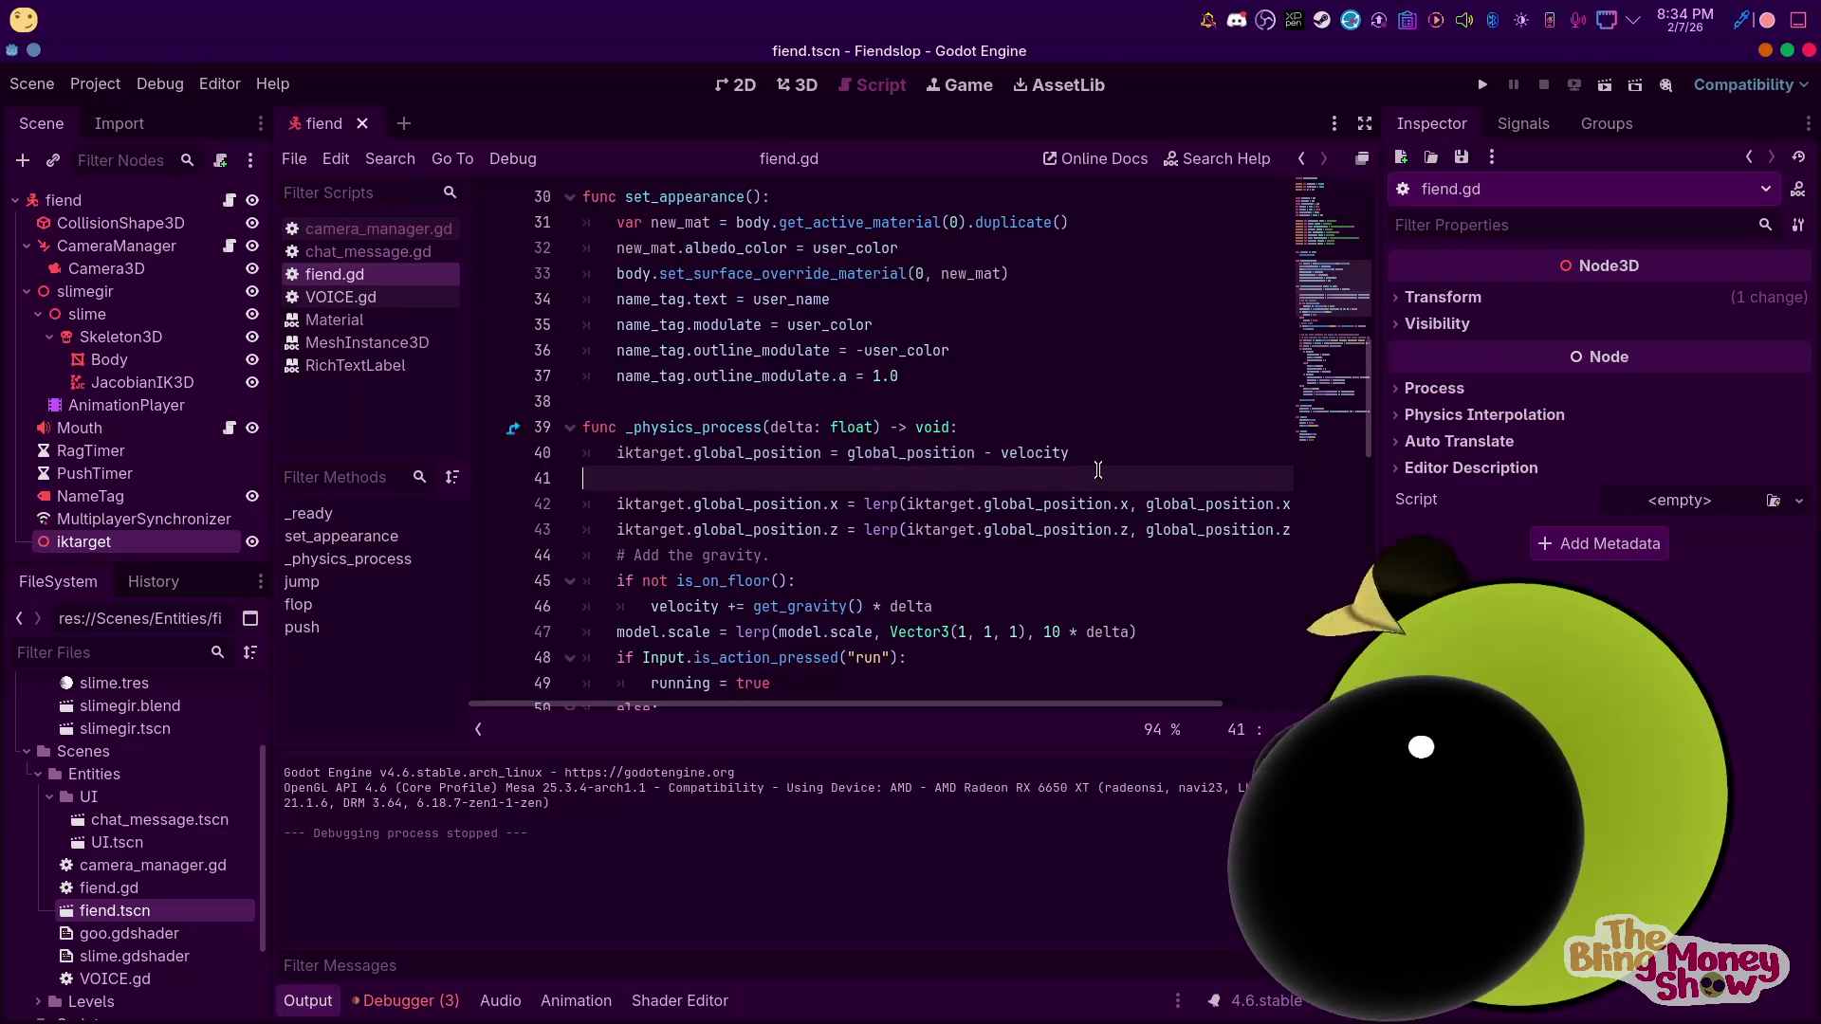
left_click(856, 442)
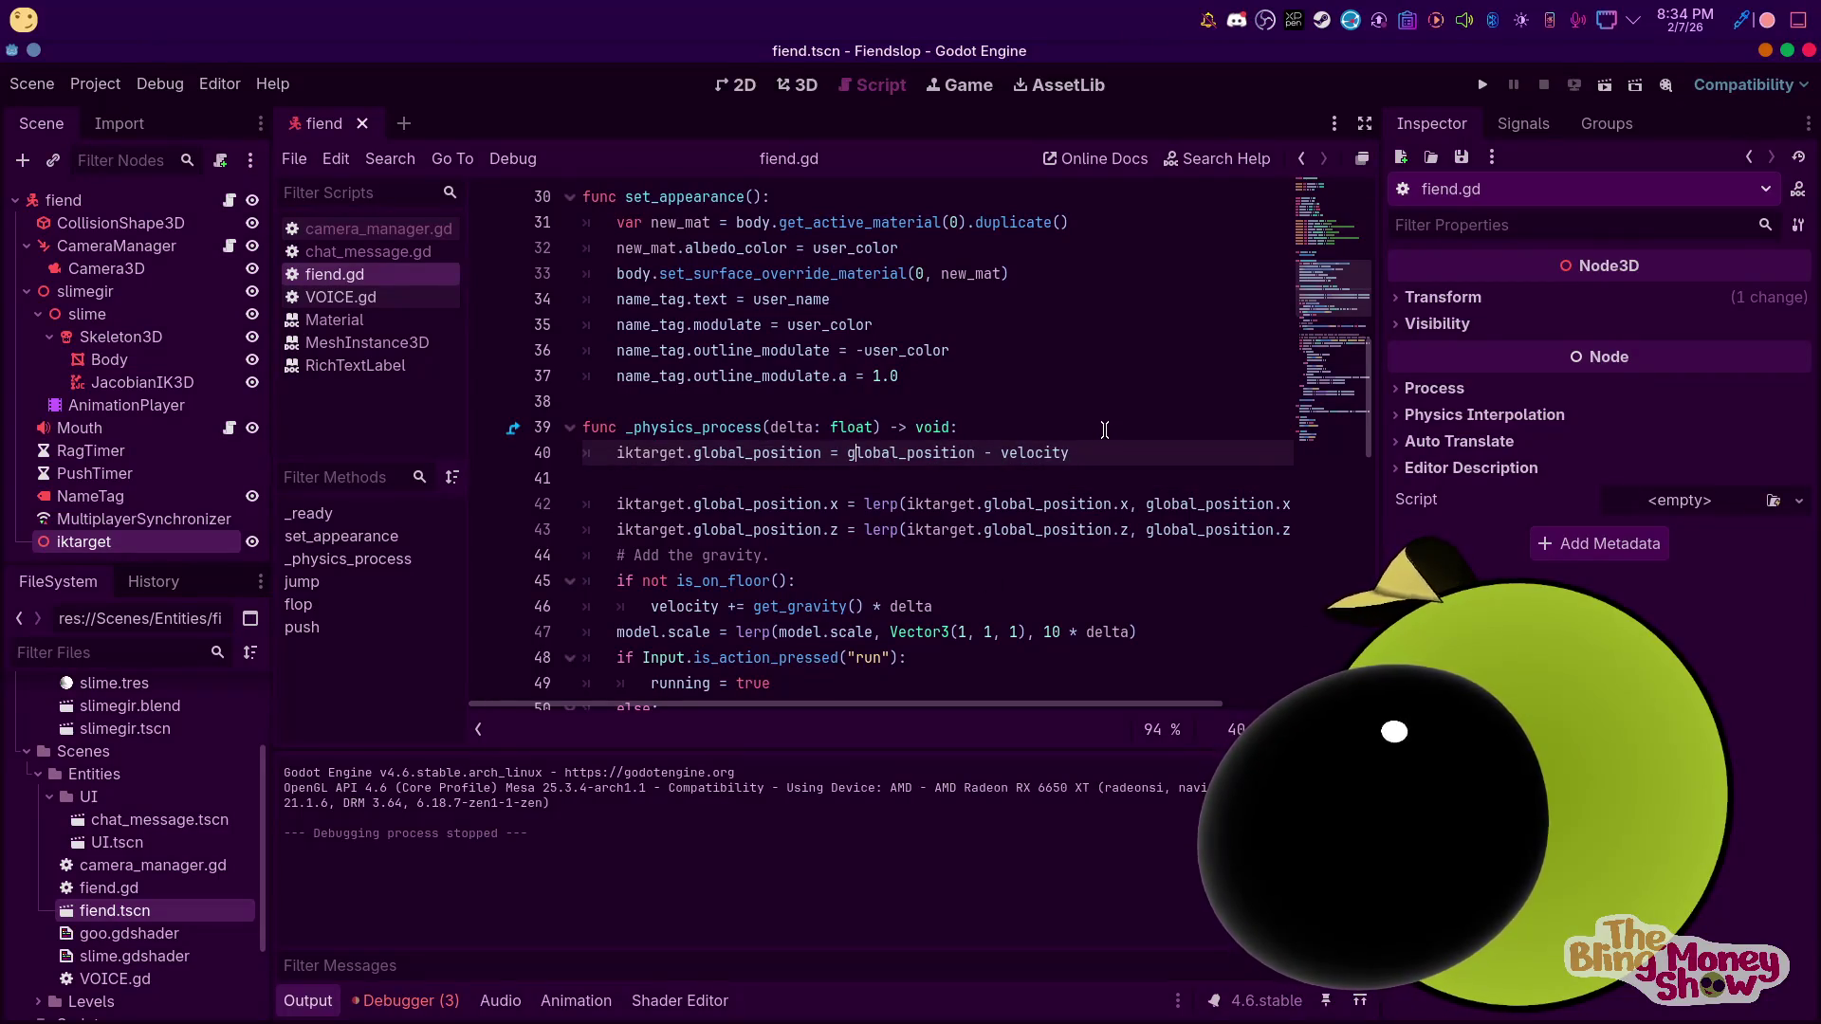
triple_click(974, 455)
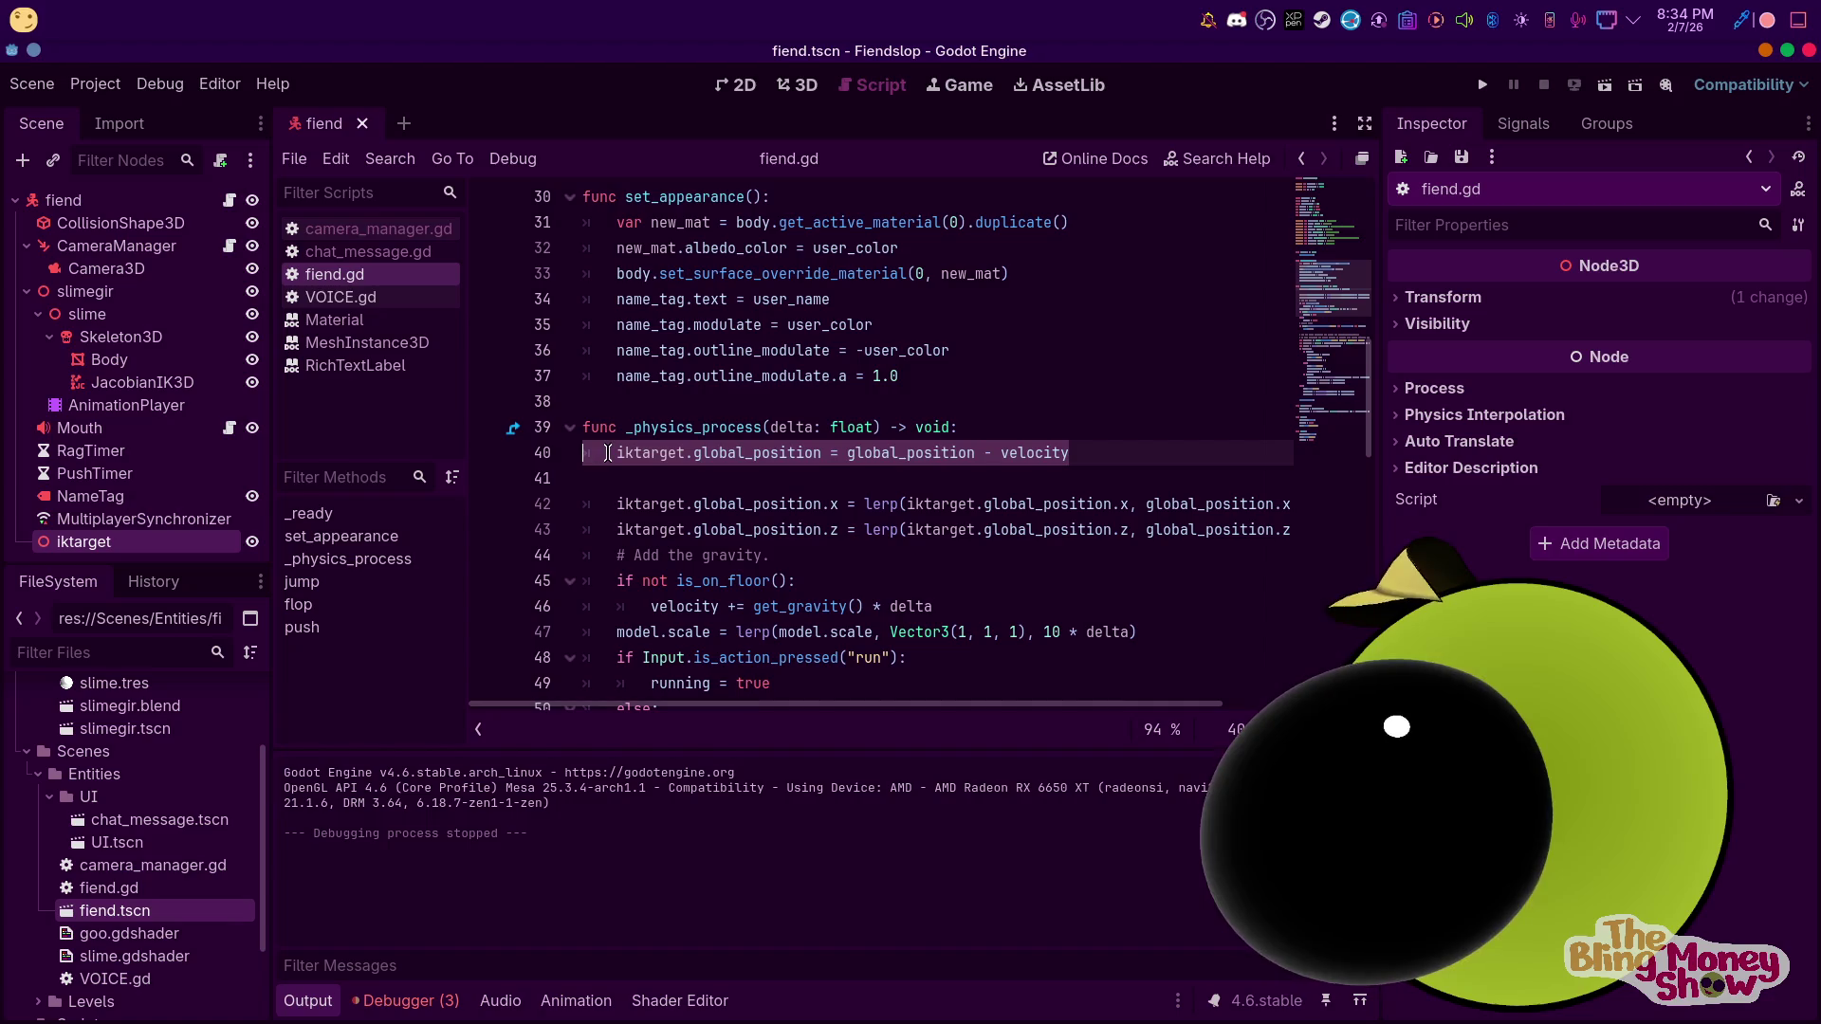
key("BackSpace")
key("Delete")
key("Delete")
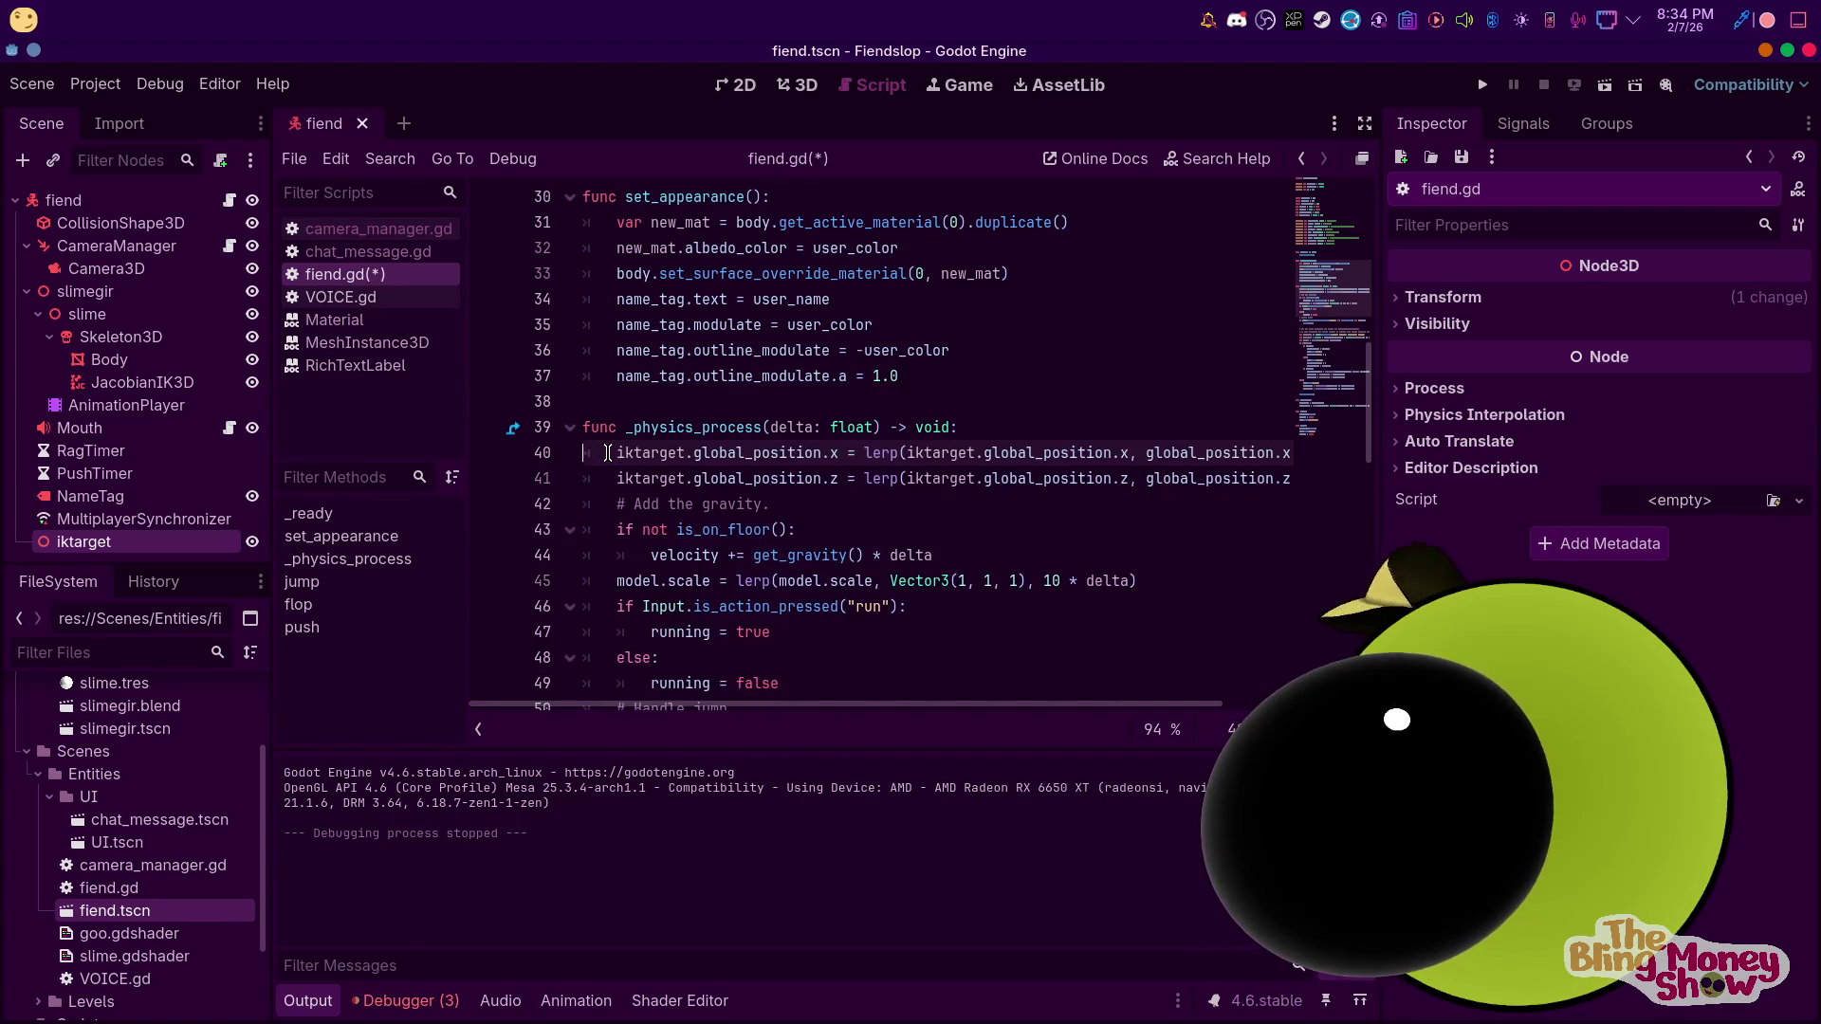
mouse_move(1090, 704)
left_mouse_down()
mouse_move(1230, 704)
mouse_move(1015, 677)
left_mouse_up()
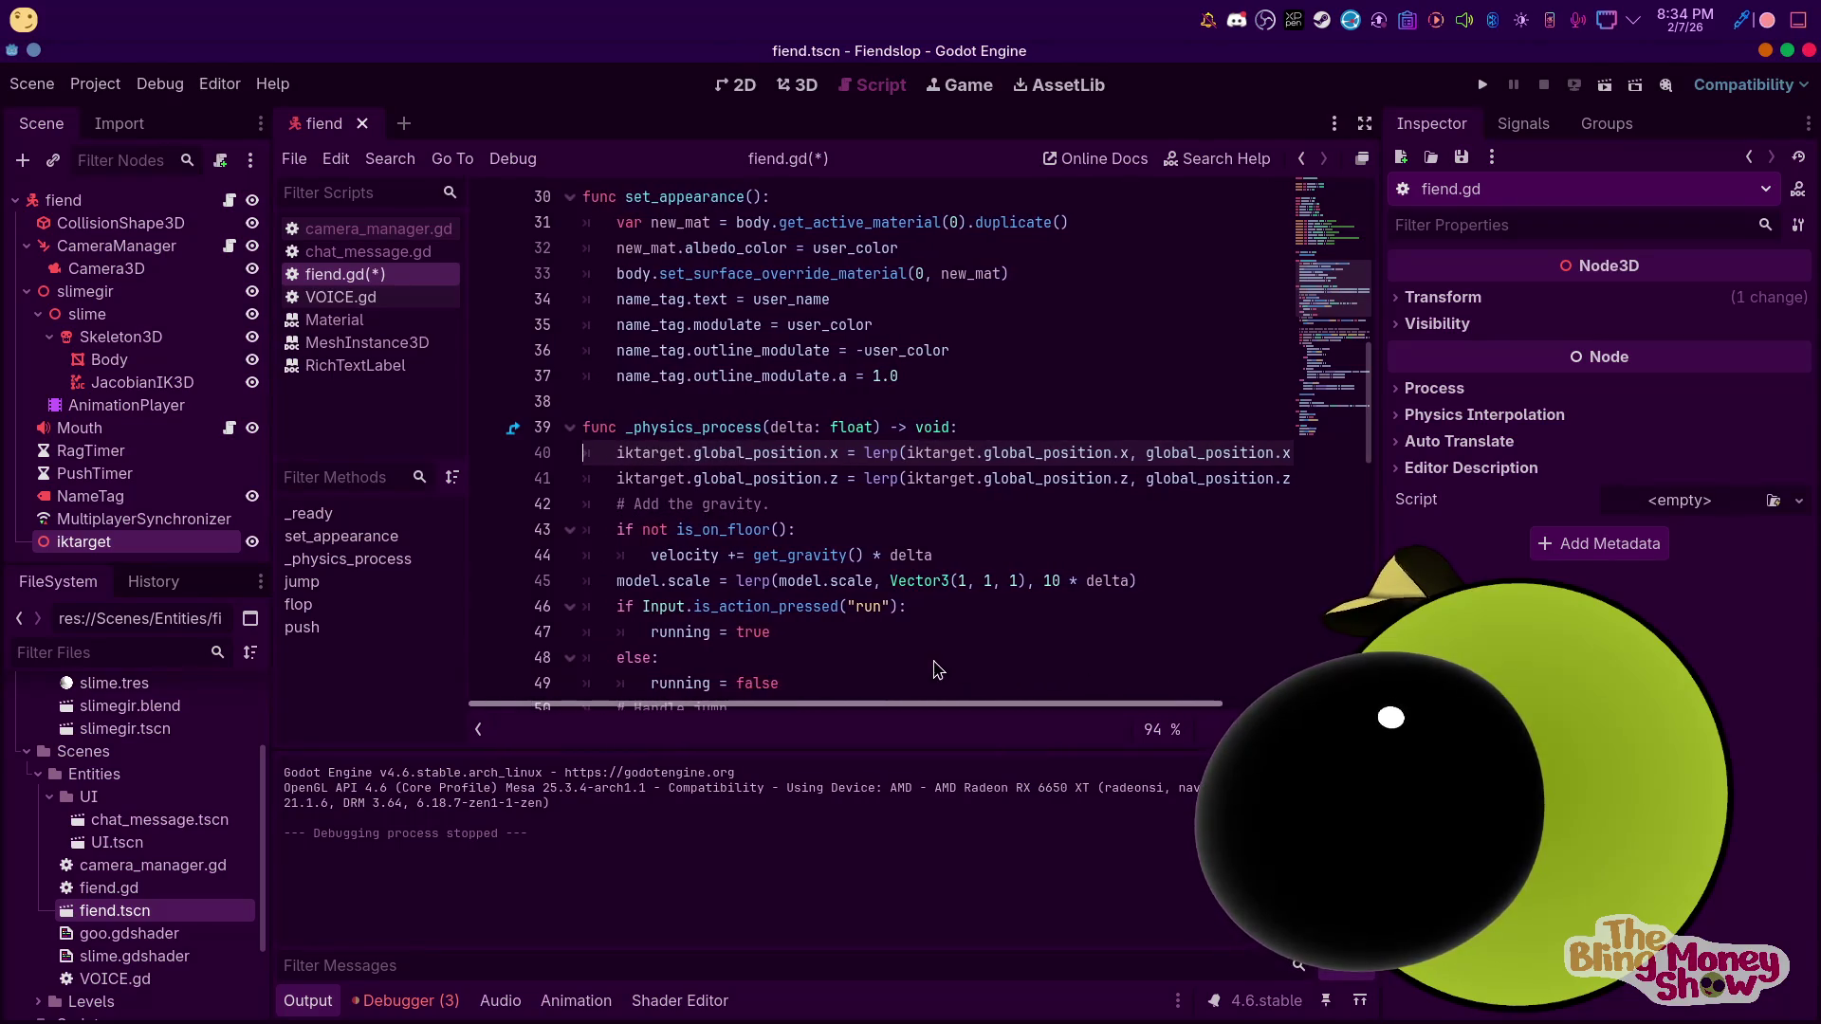
Write line 40 as iktarget.global_position.x = global_position.x - velocity.x
left_click(1027, 432)
key("Return")
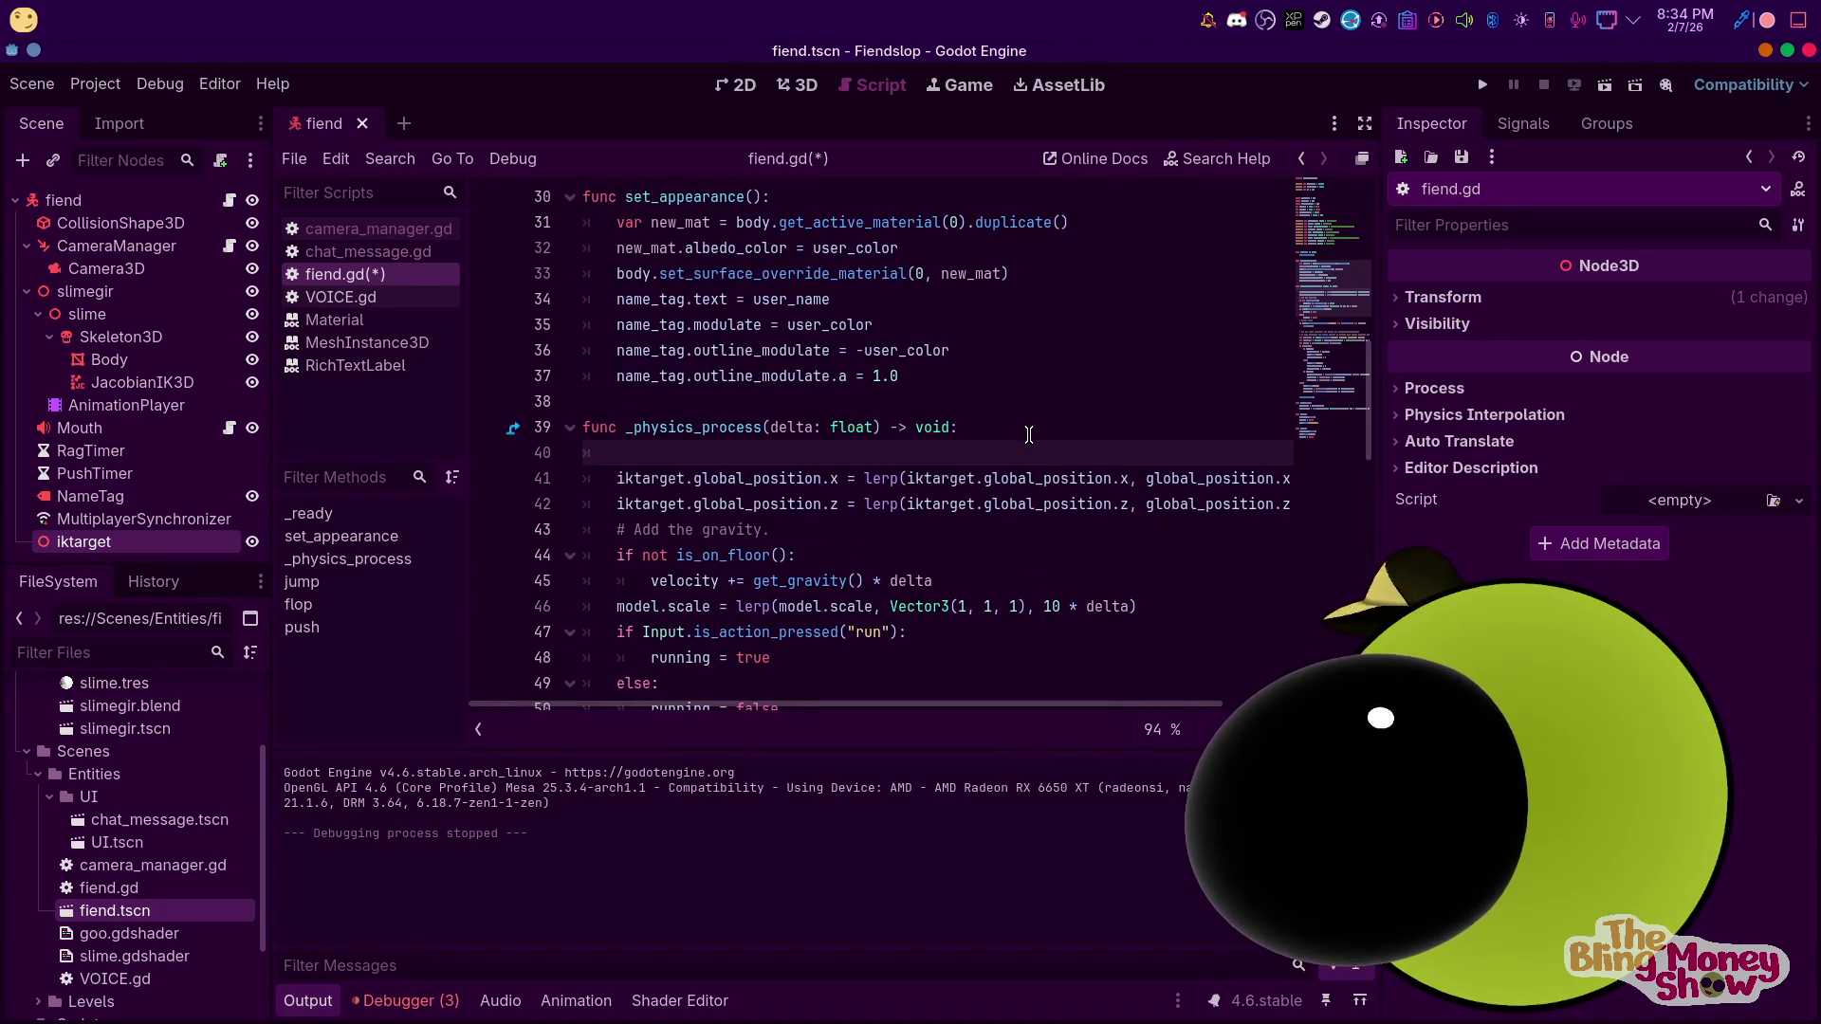
type("iktarget.gl")
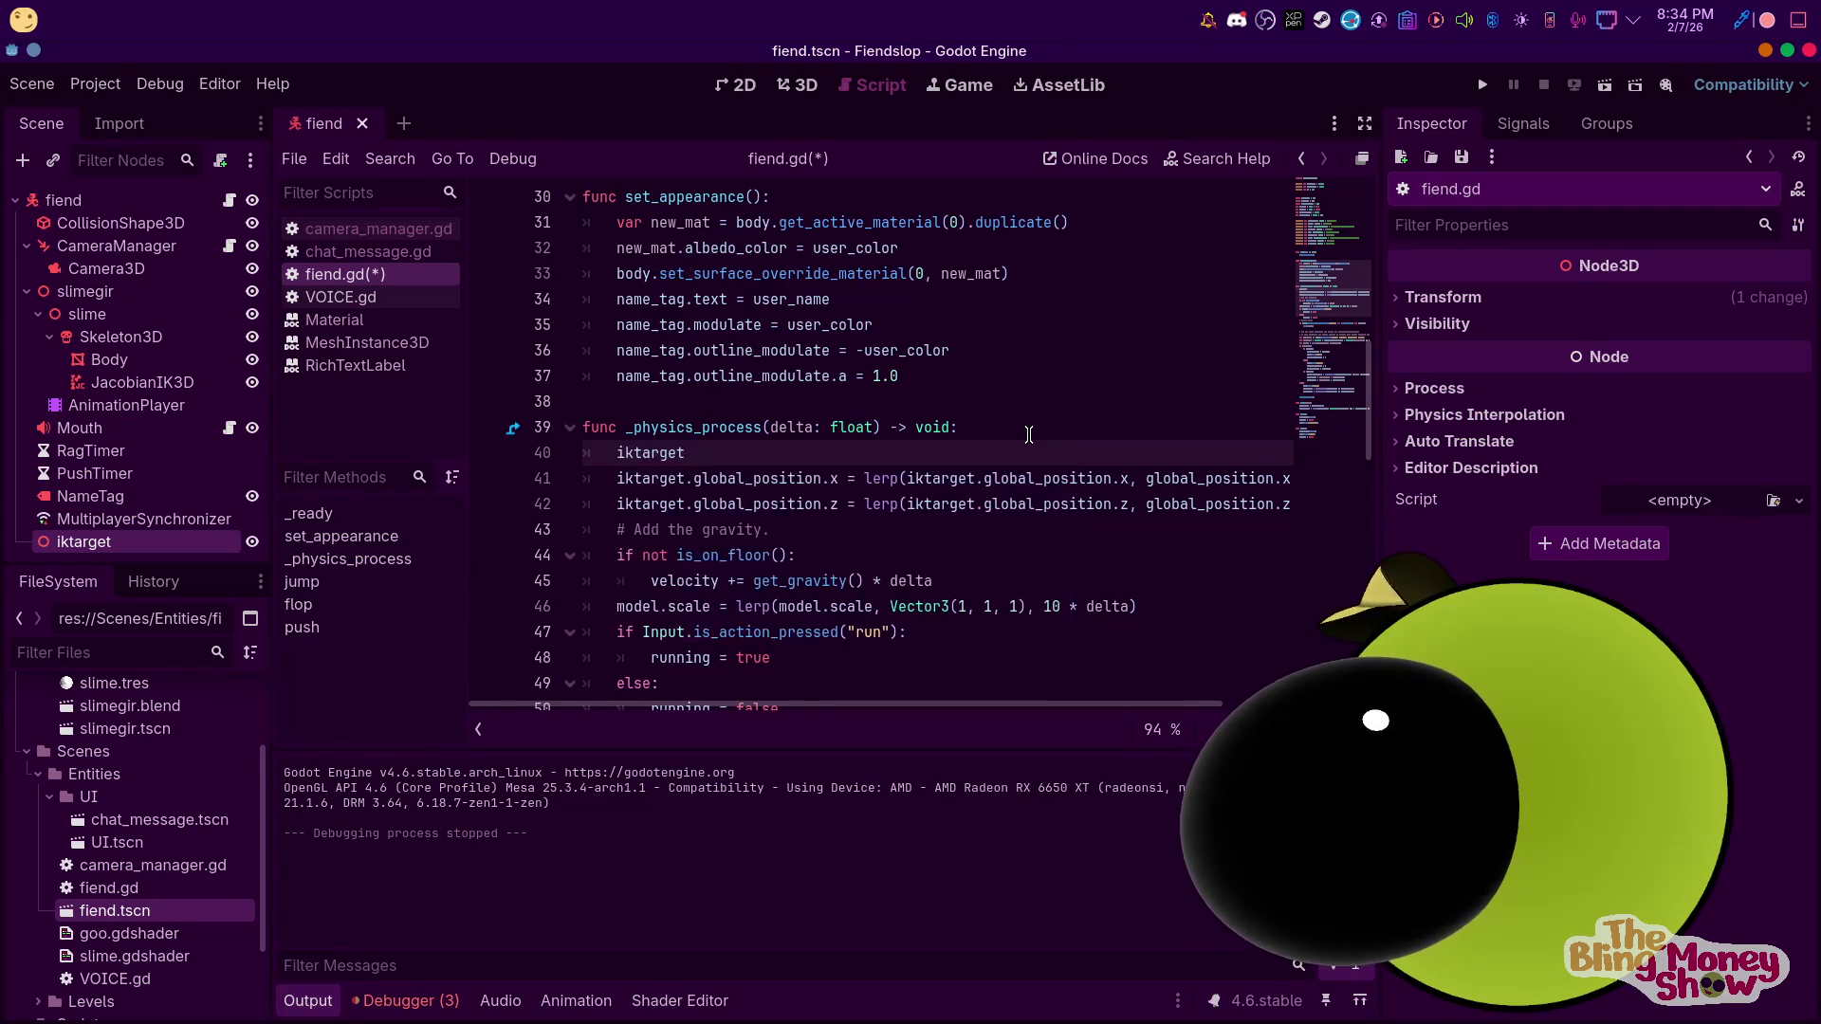
key("Down")
key("Return")
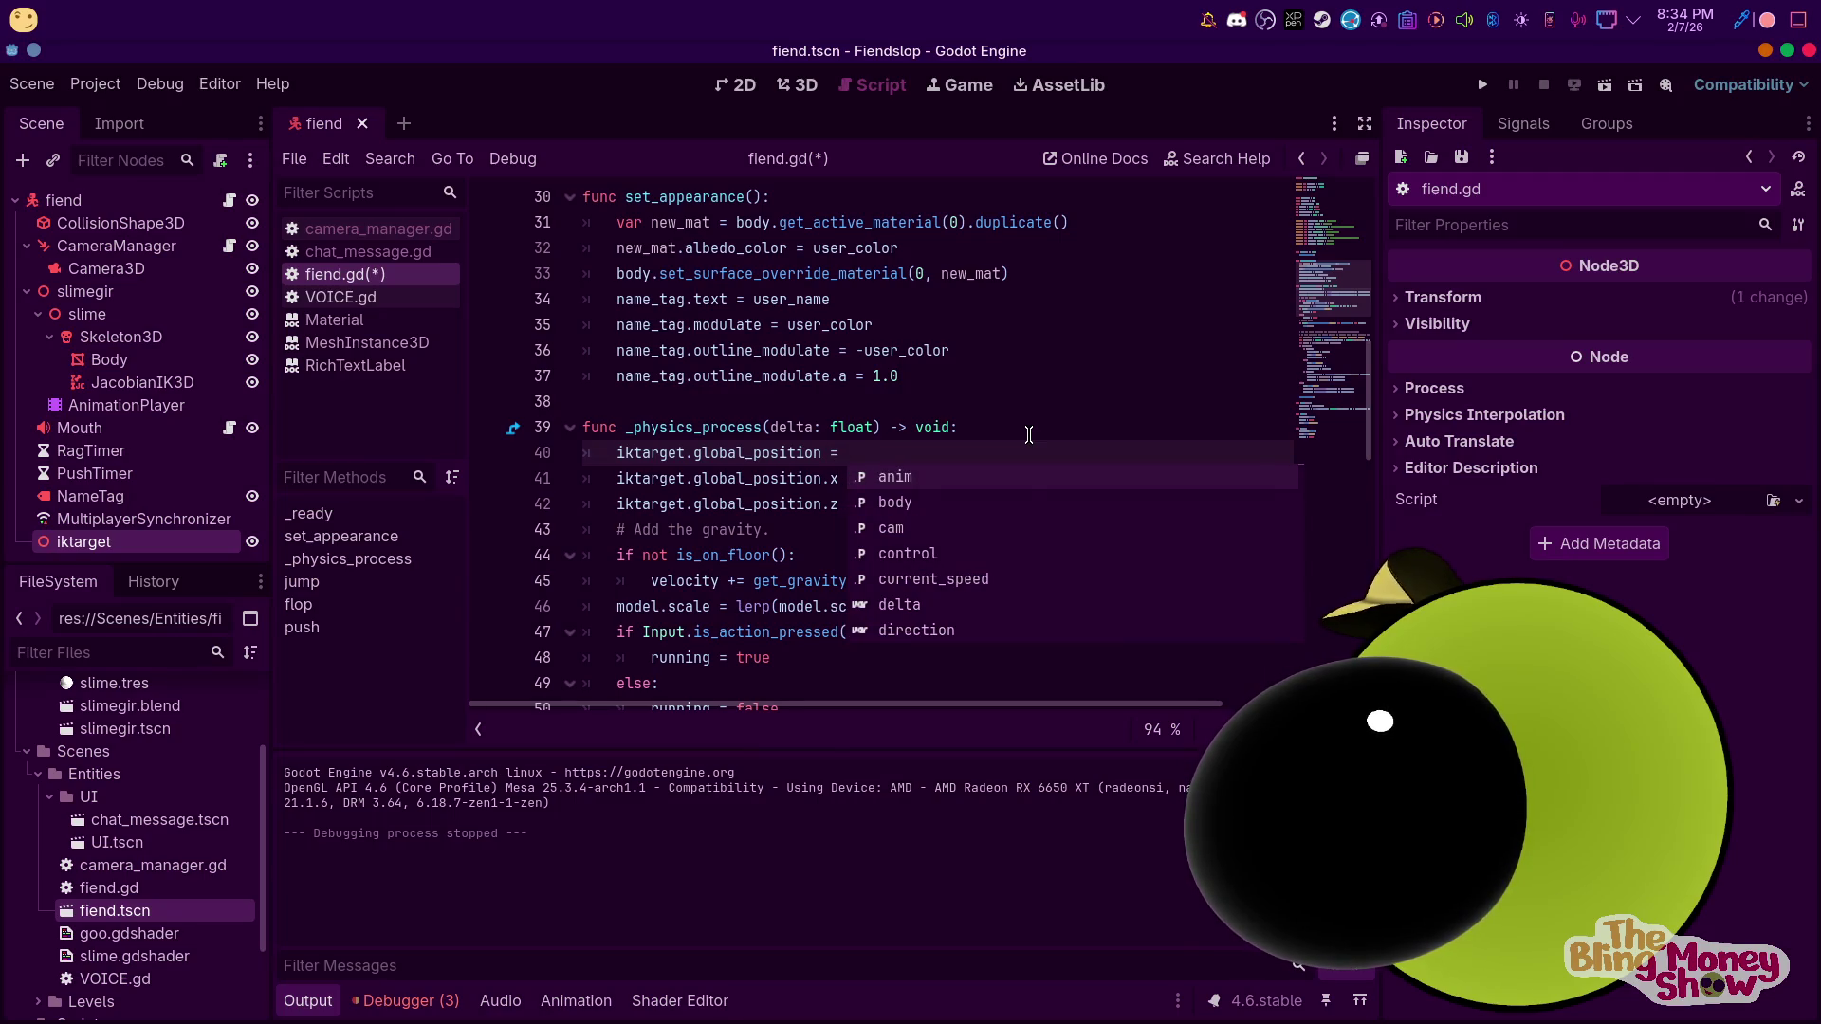
type("gl")
key("Down")
key("Return")
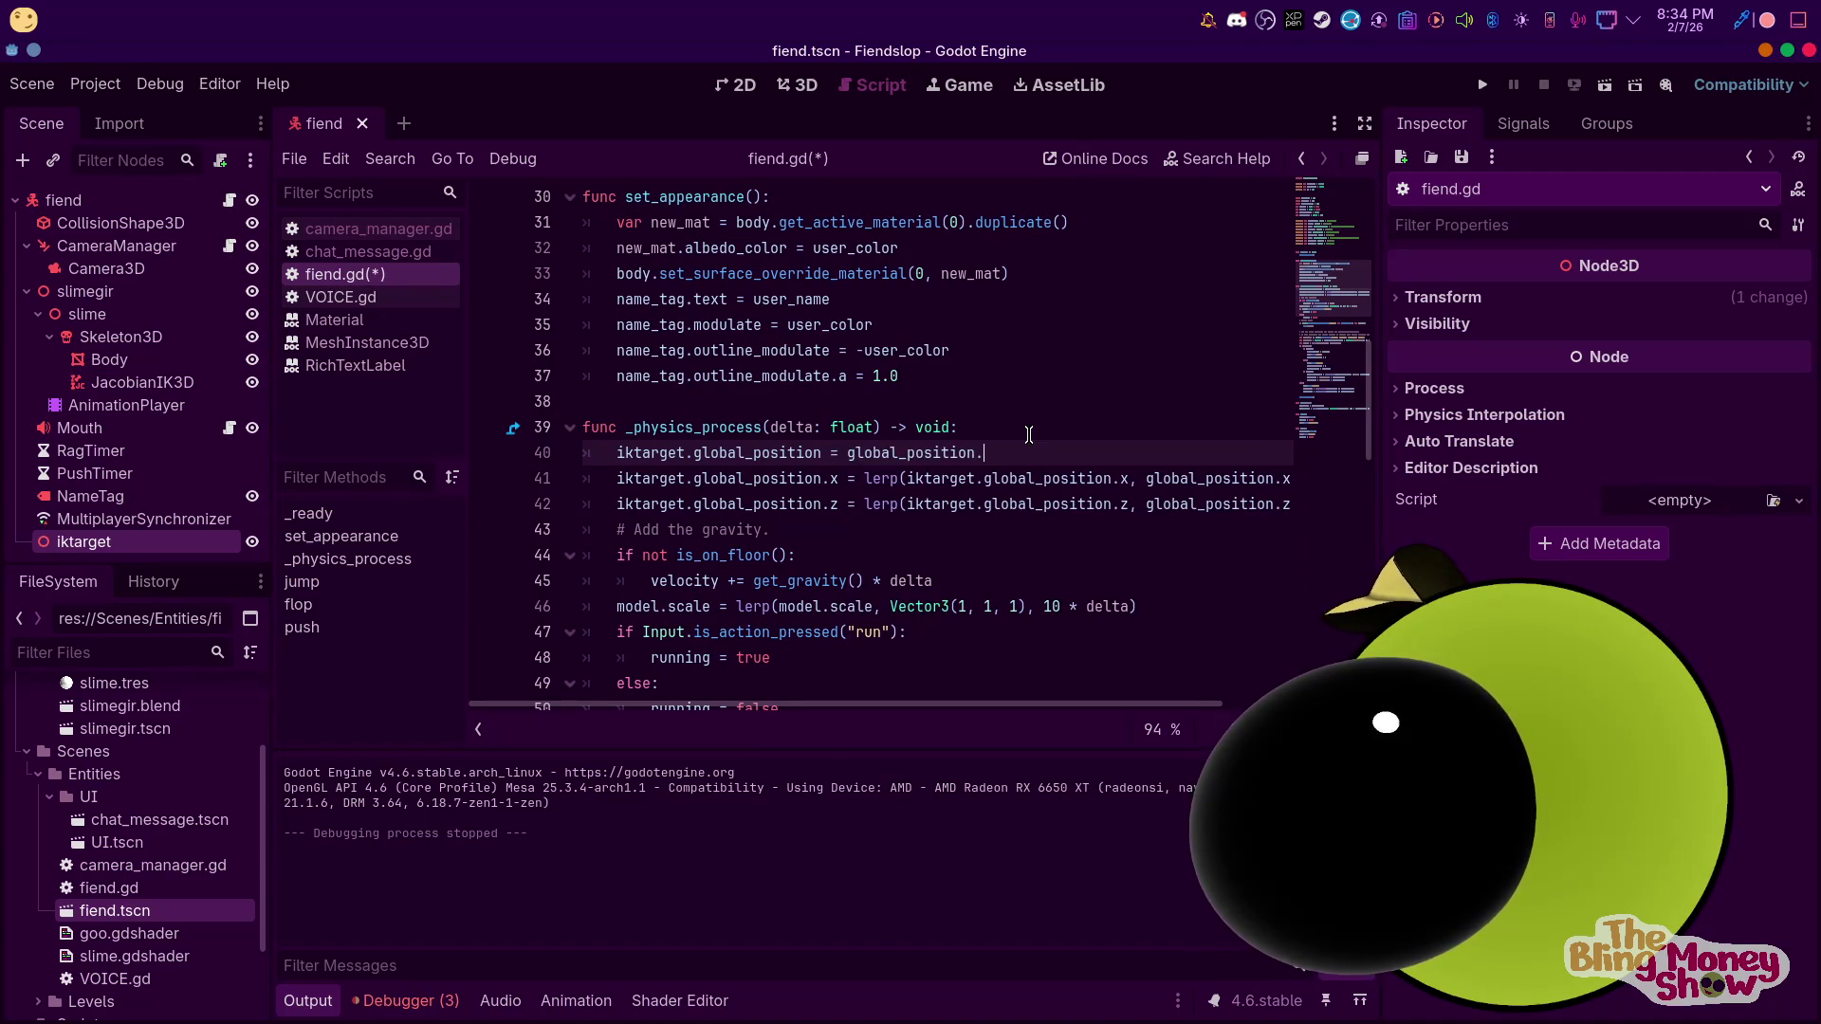
type("x")
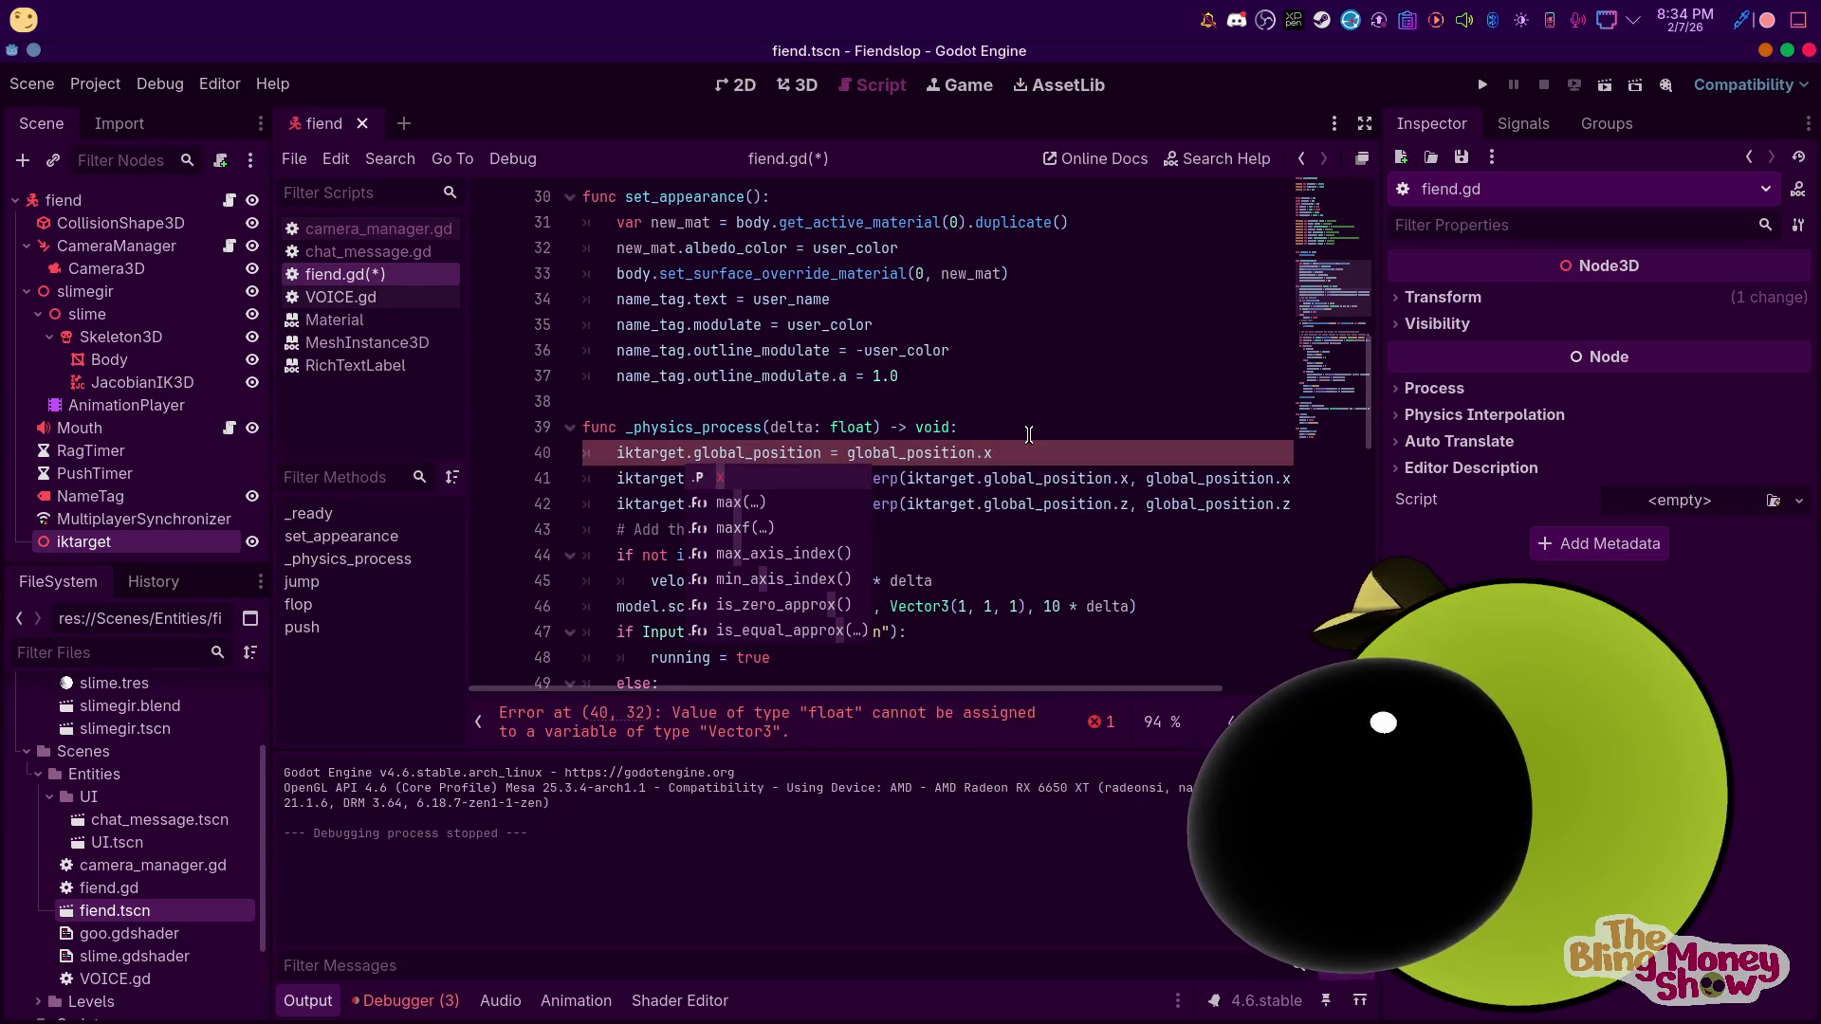
key("Escape")
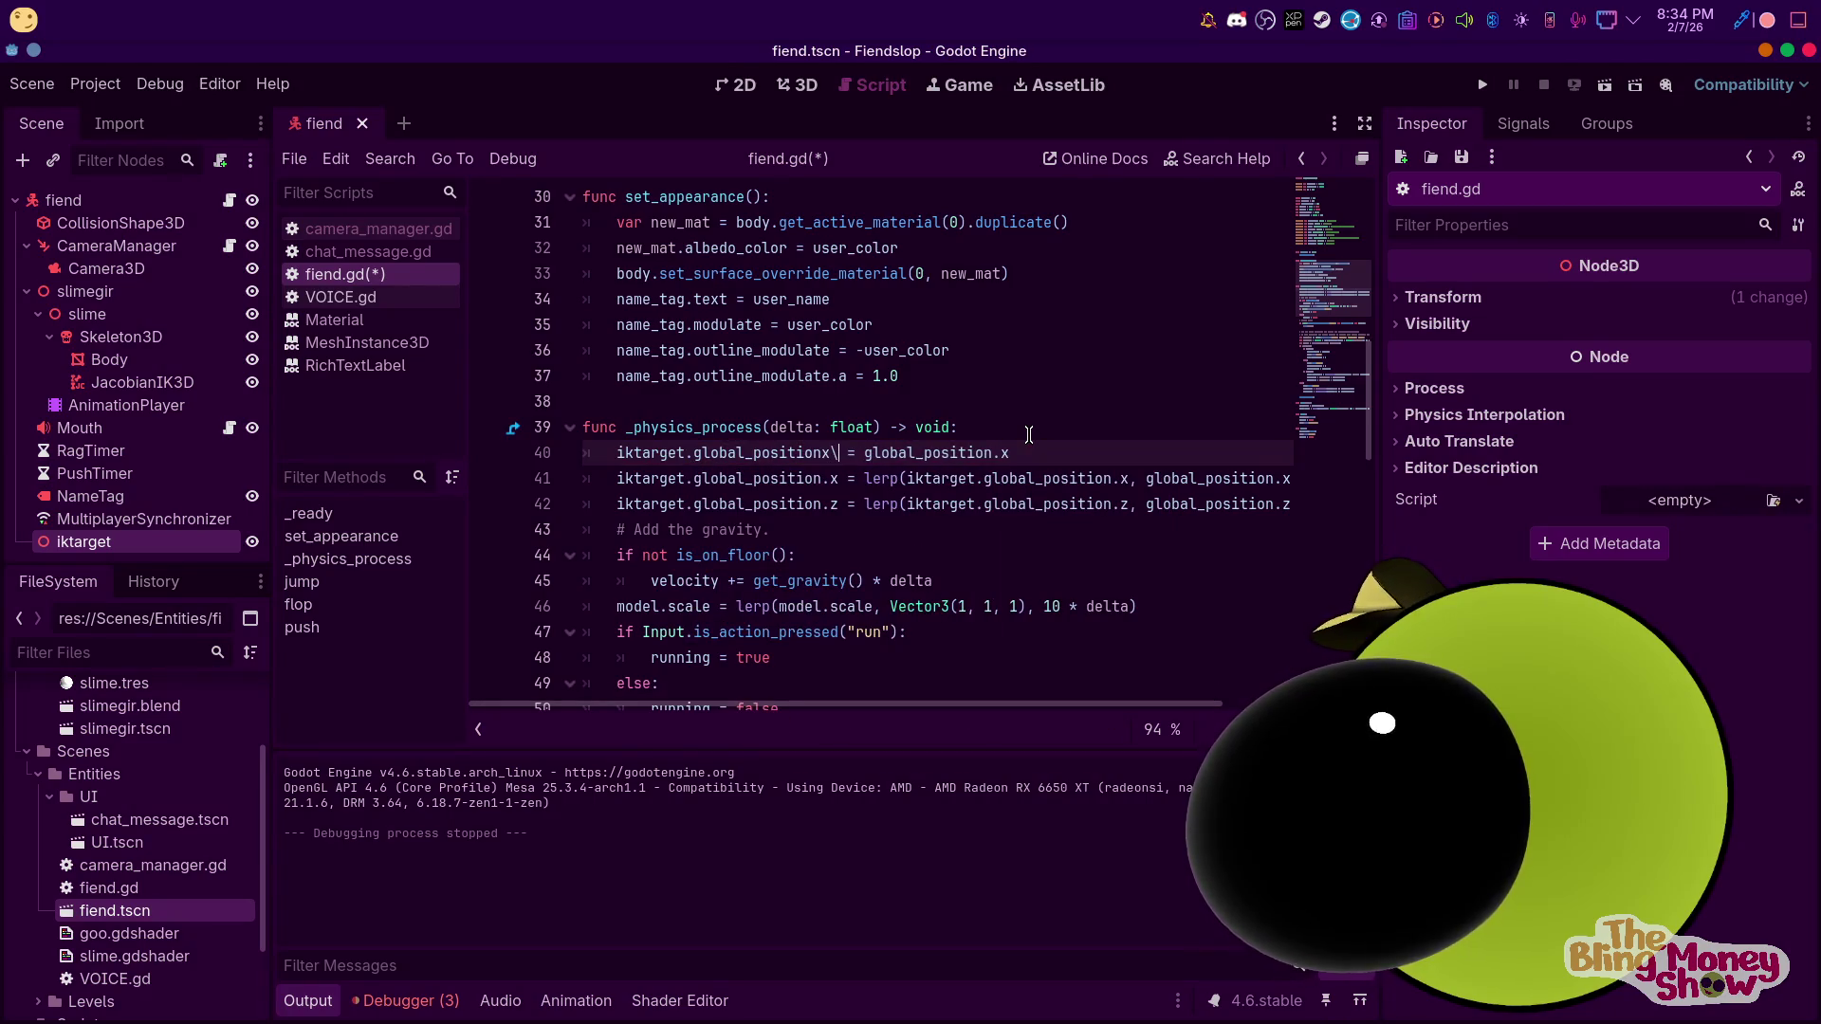
type("x")
key("End")
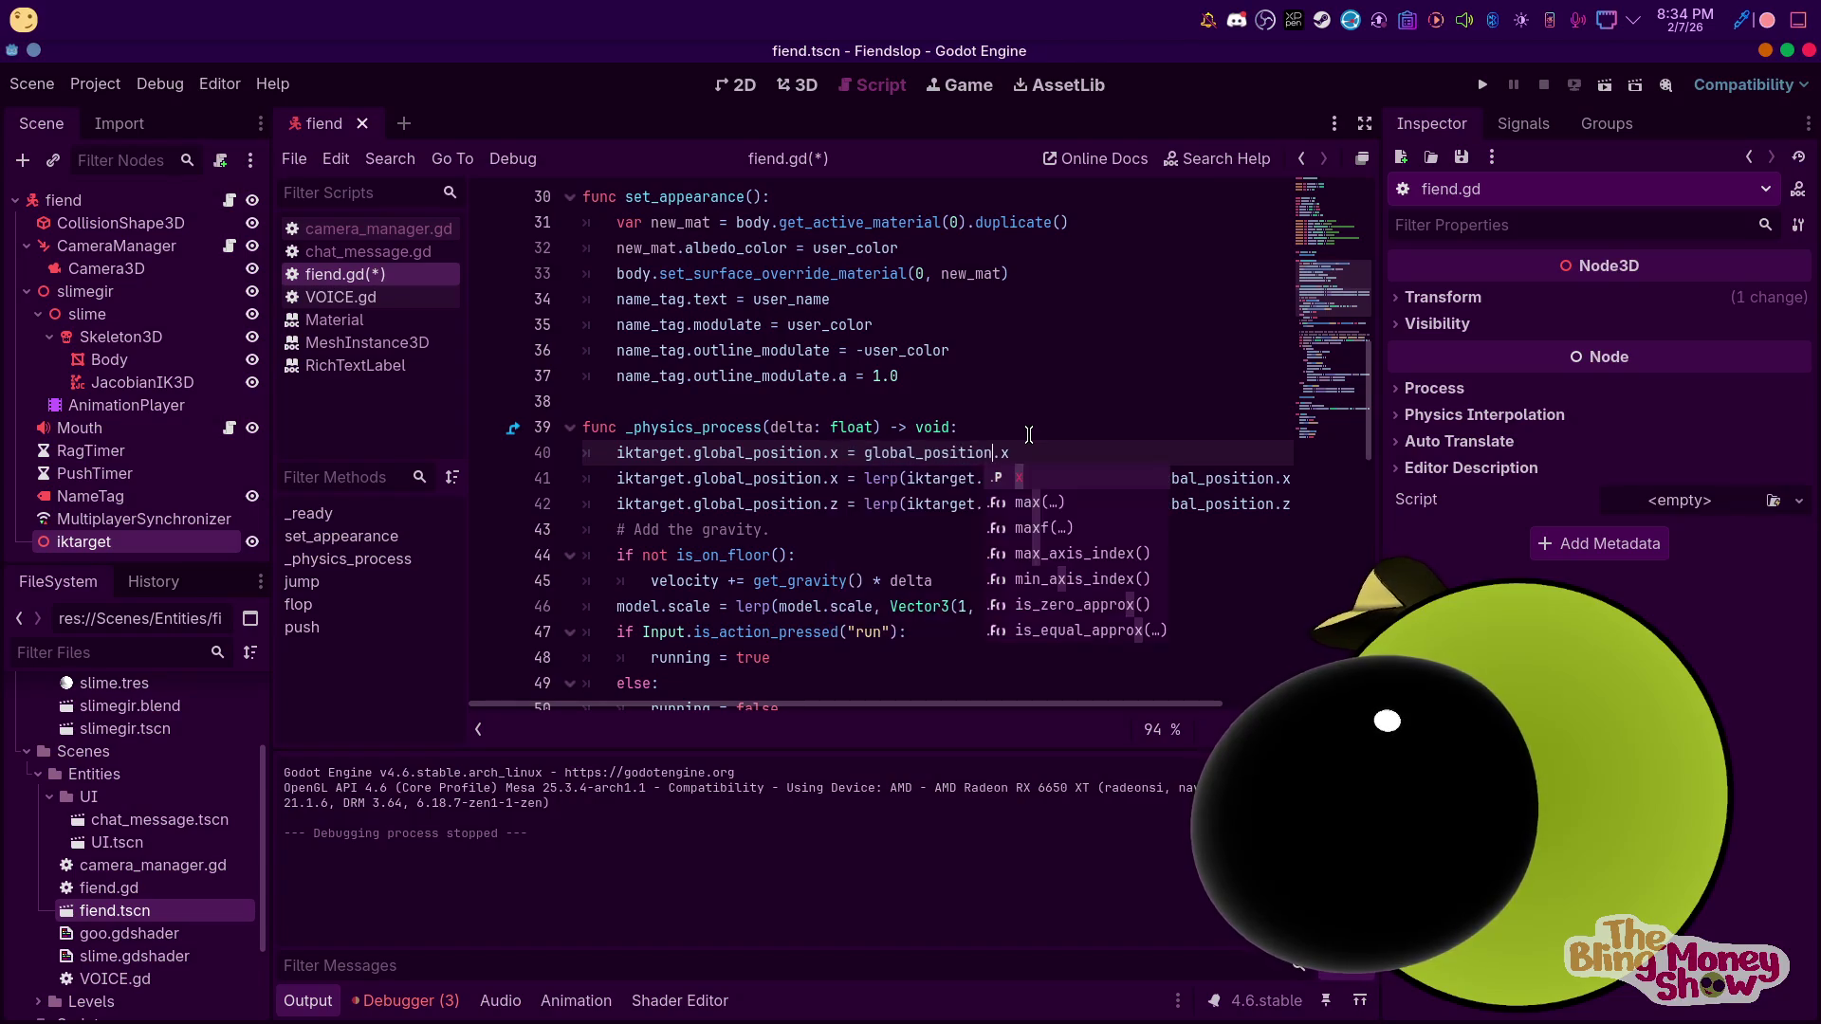
type(" 0")
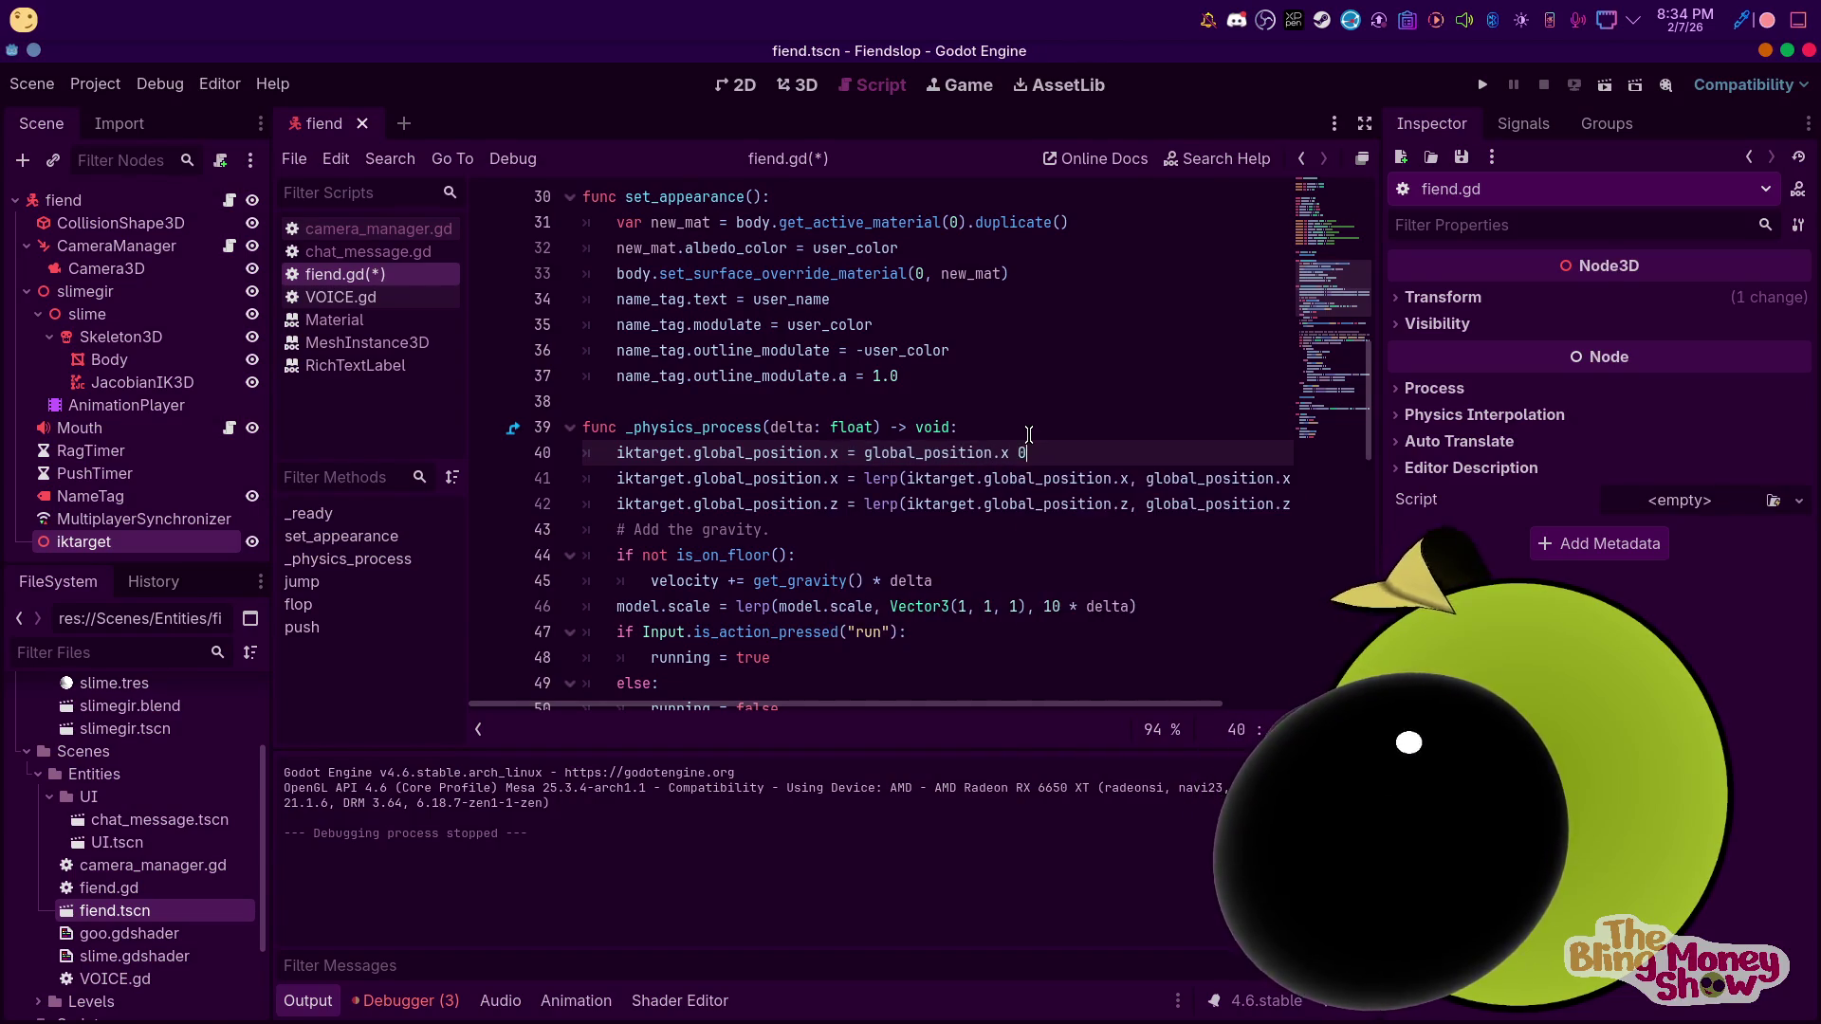
key("Return")
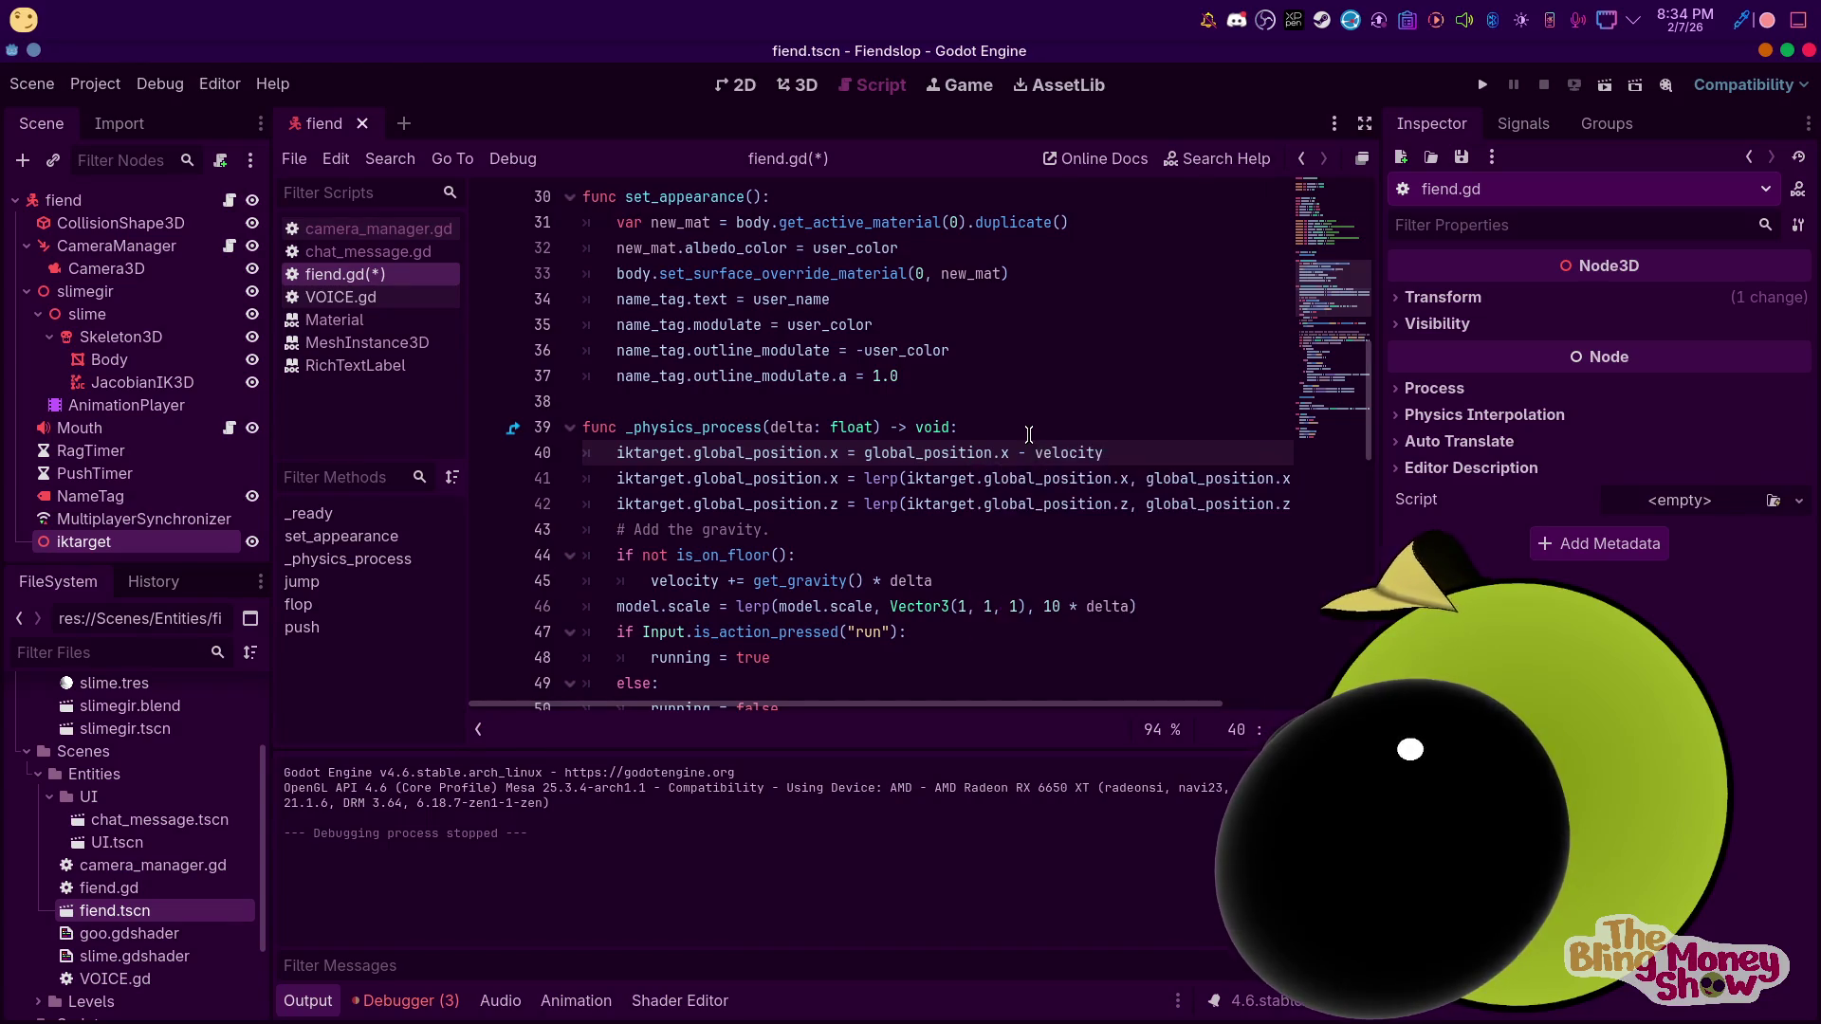
key("Escape")
key("shift+Home")
key("ctrl+c")
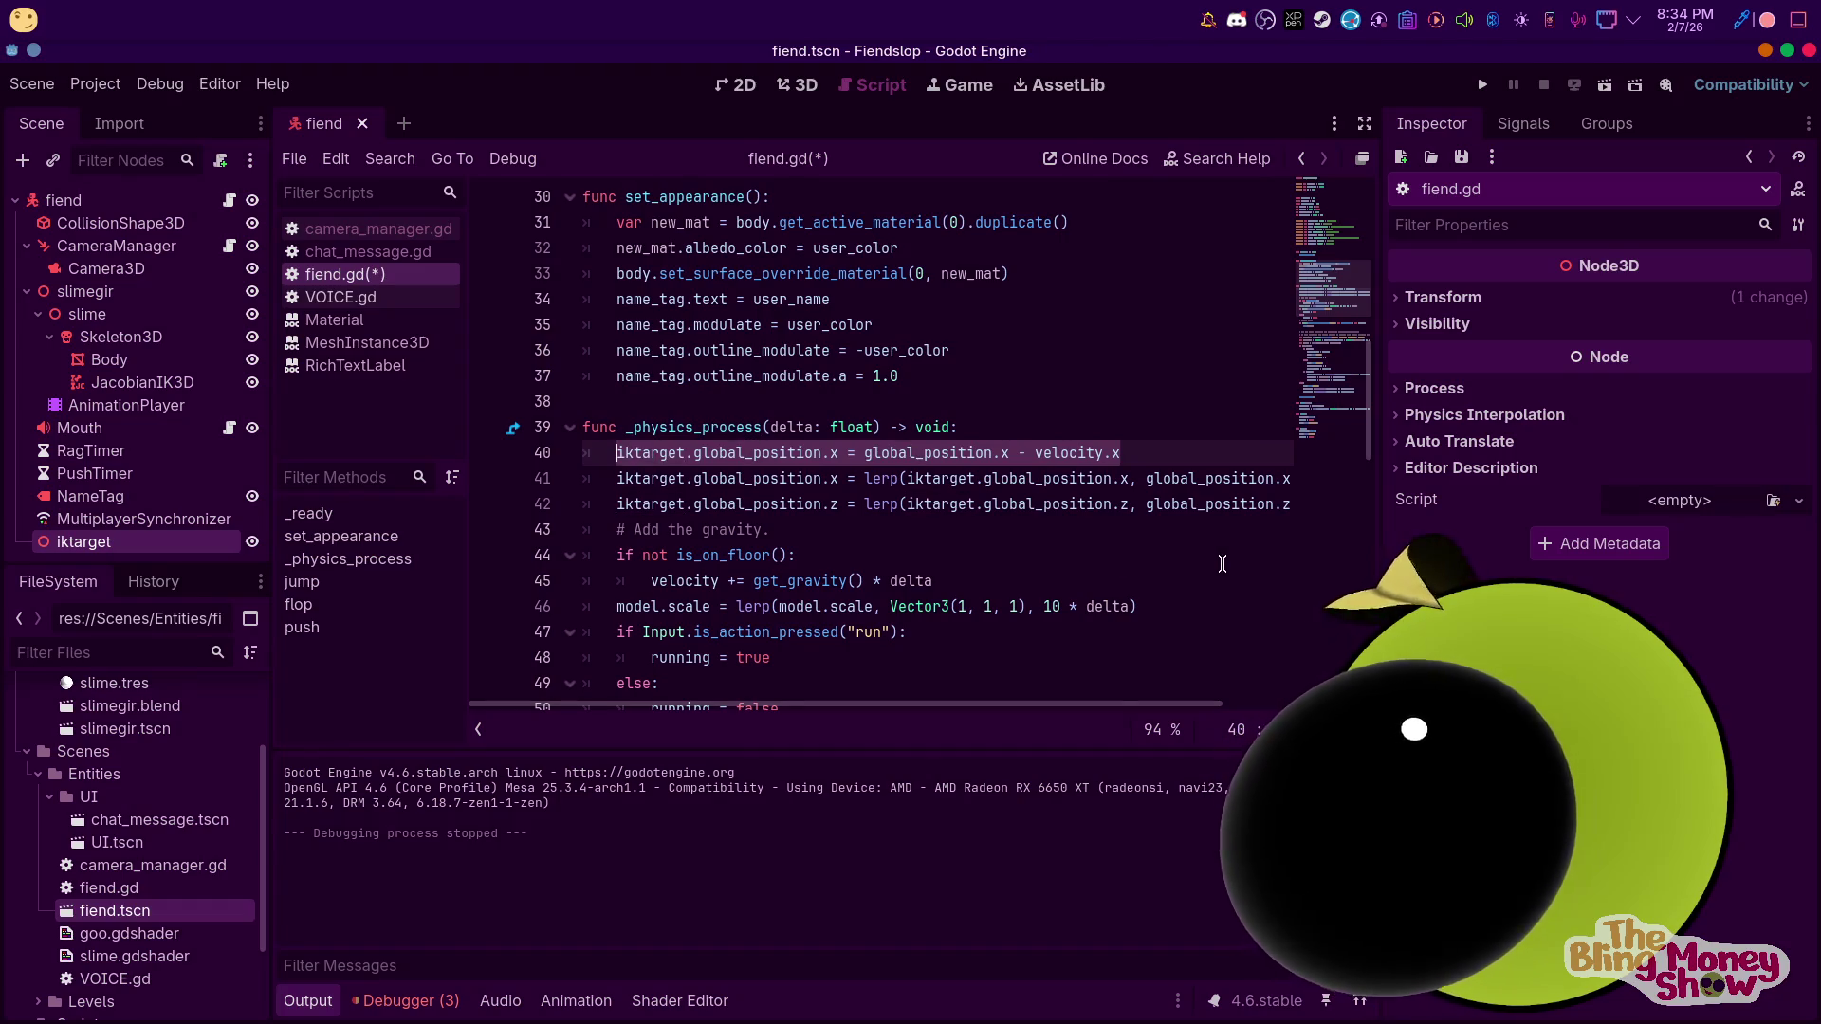
Duplicate line 40 as a z version, swapping each x for z, and run the game
left_click(1123, 446)
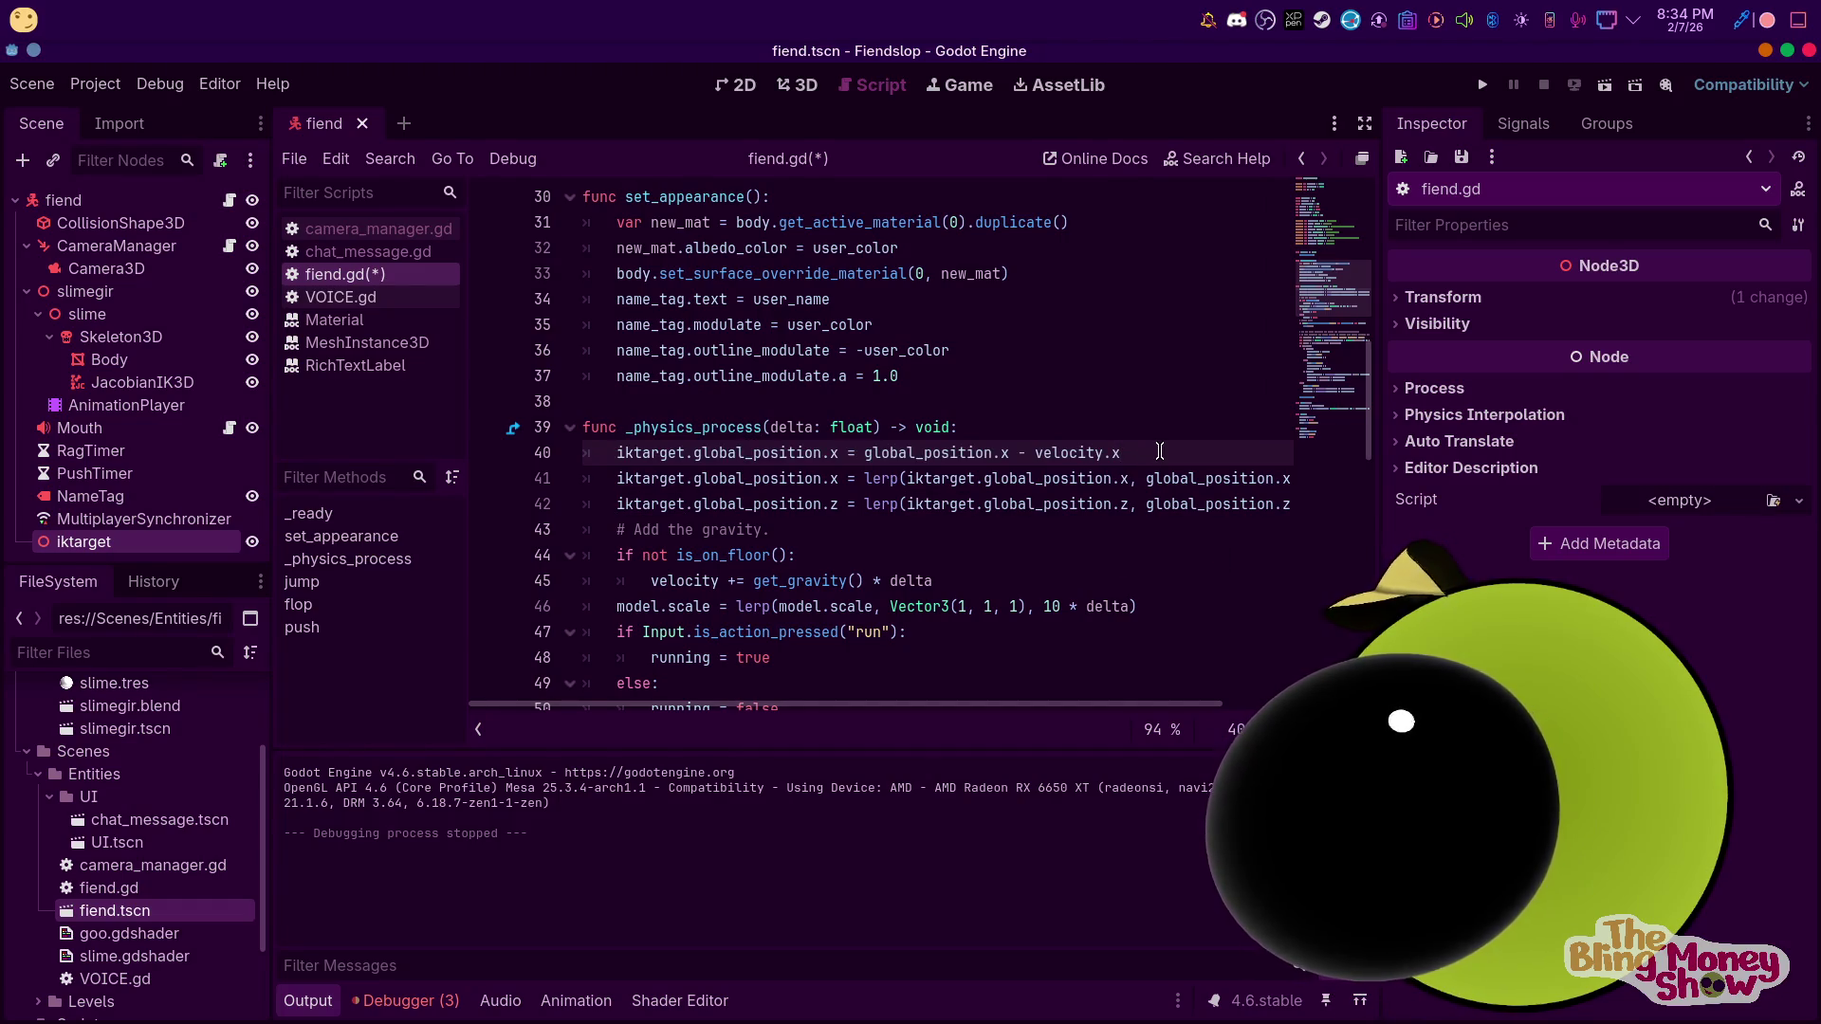
key("Return")
key("ctrl+v")
double_click(835, 478)
type("z")
double_click(1004, 478)
type("z")
double_click(1115, 478)
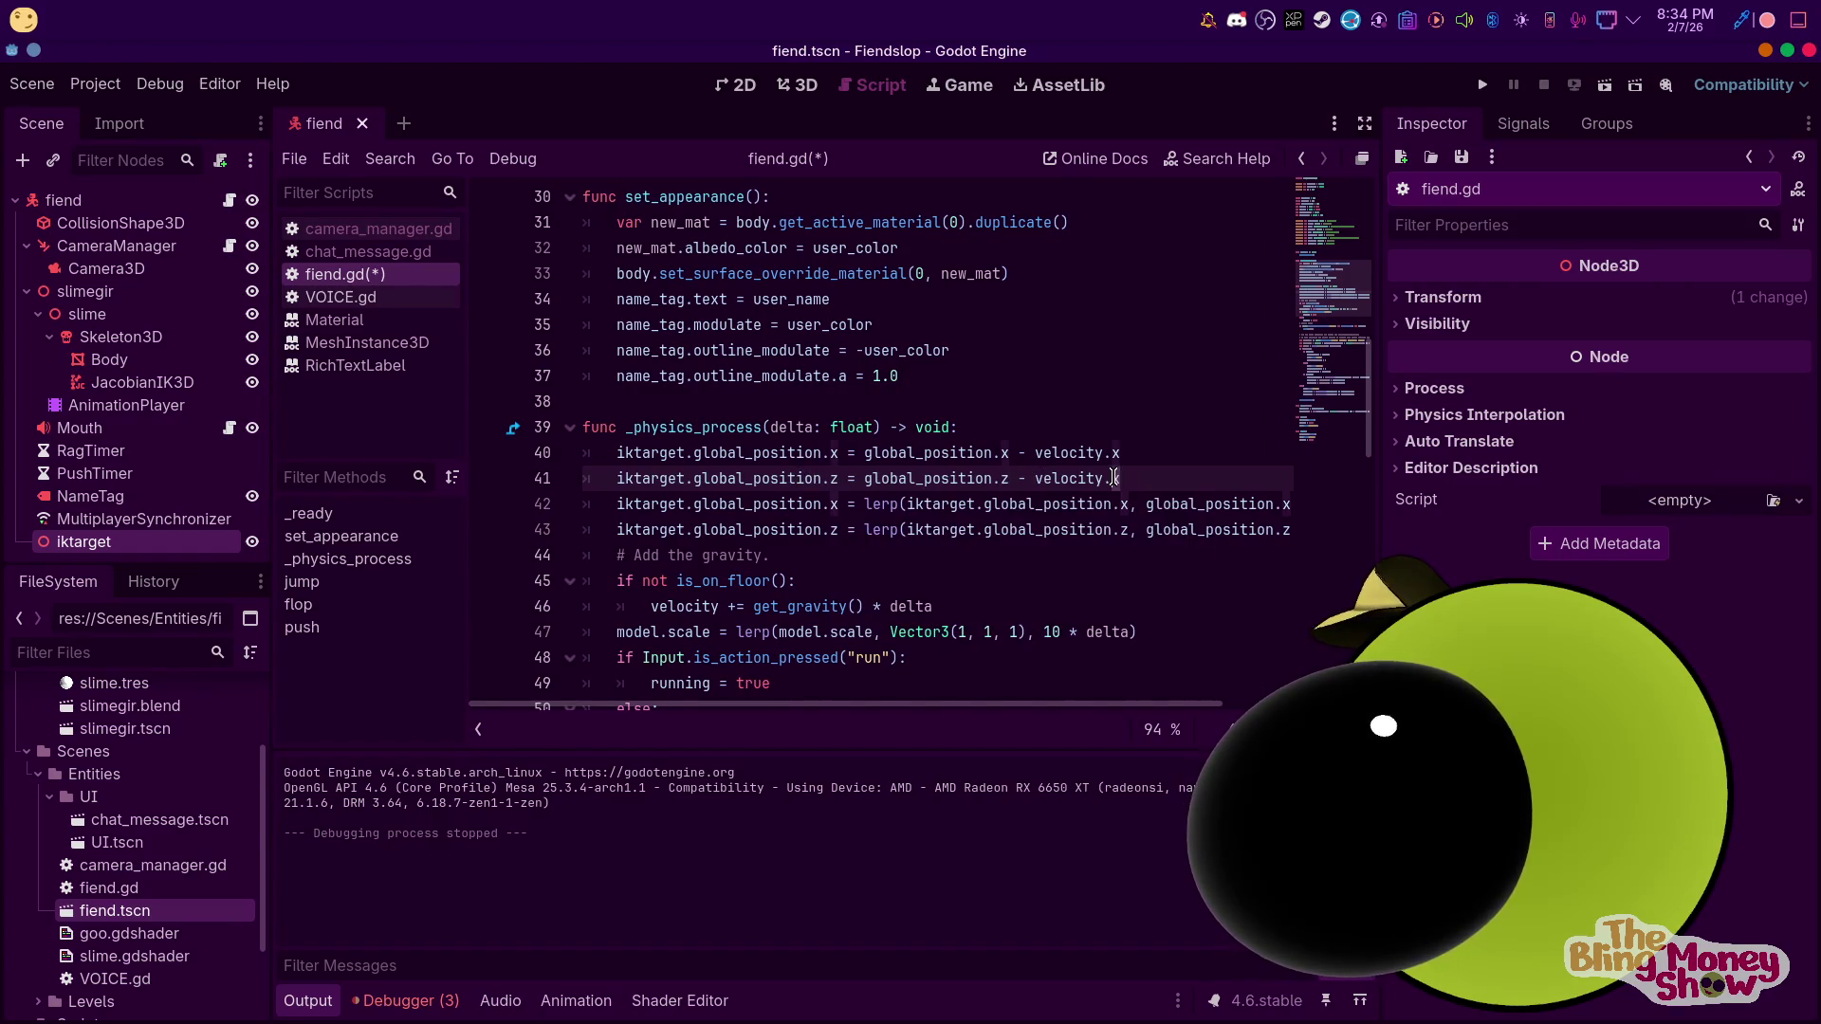
type("z")
left_click(1485, 85)
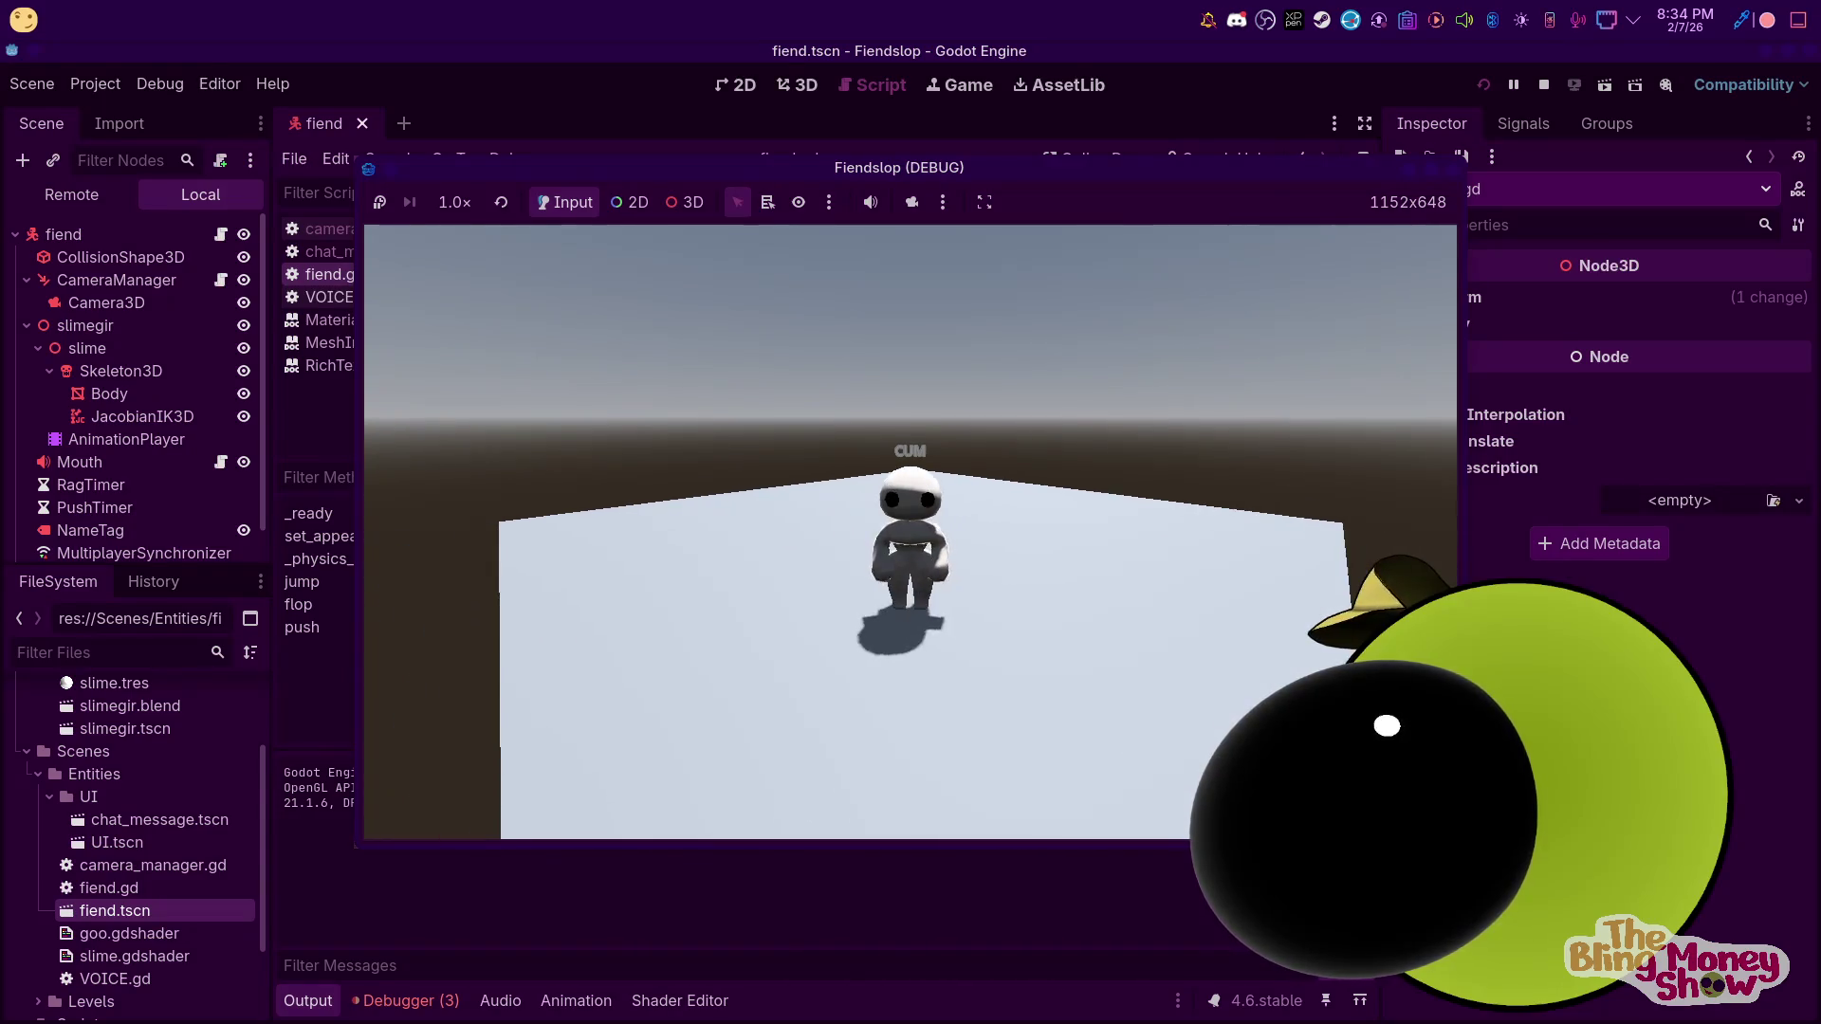
Stop the game and append /5 to the velocity offset on lines 40 and 41
key("F8")
left_click(1158, 453)
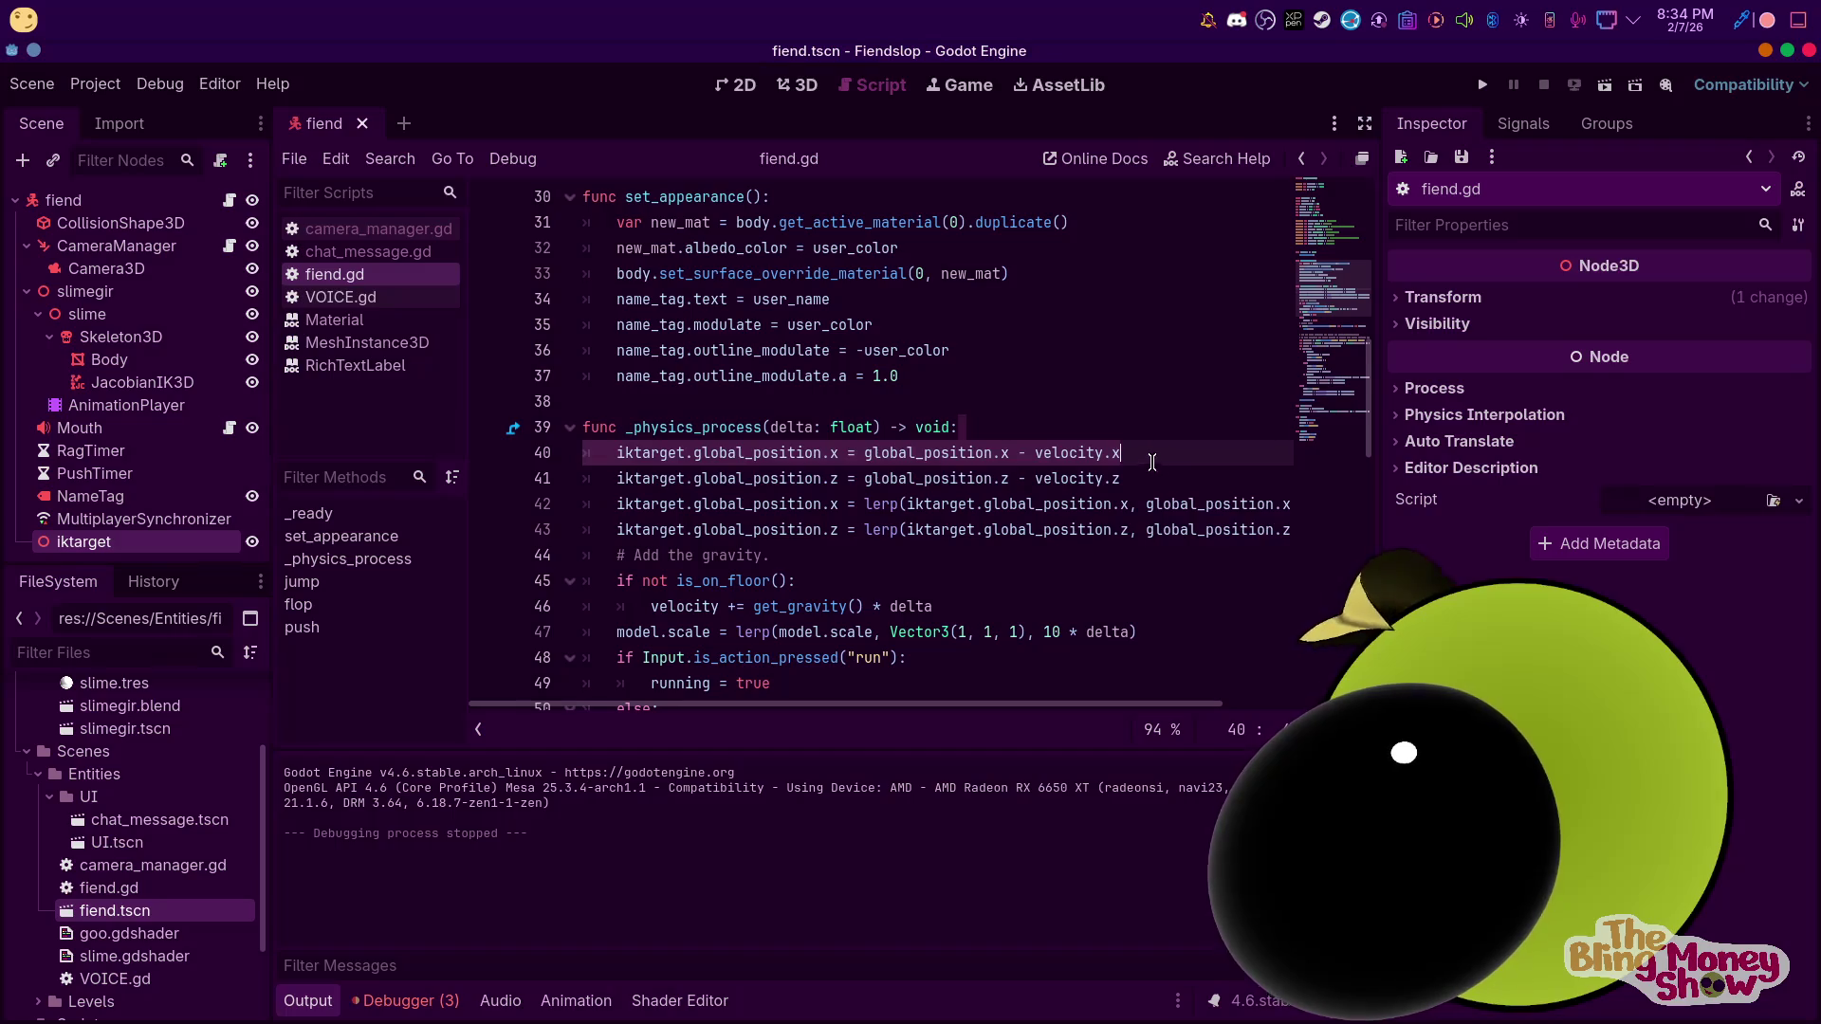
type("/")
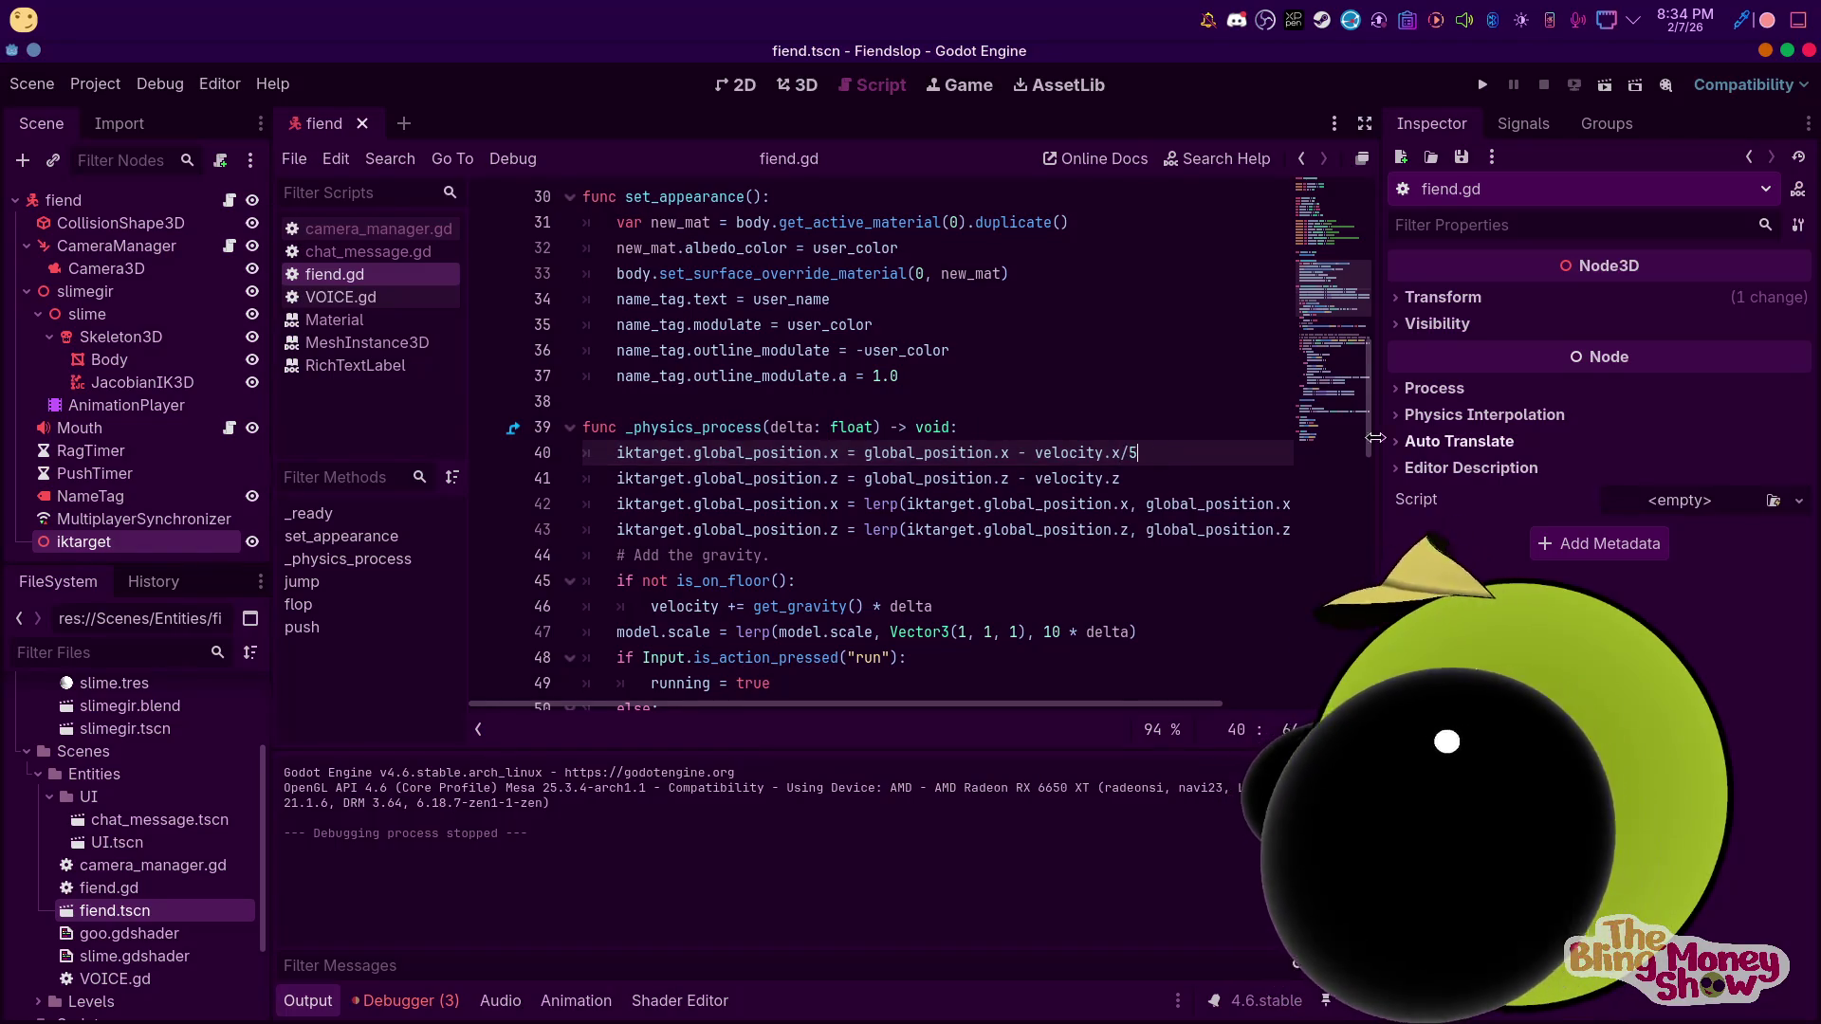
type("5")
left_click(1230, 479)
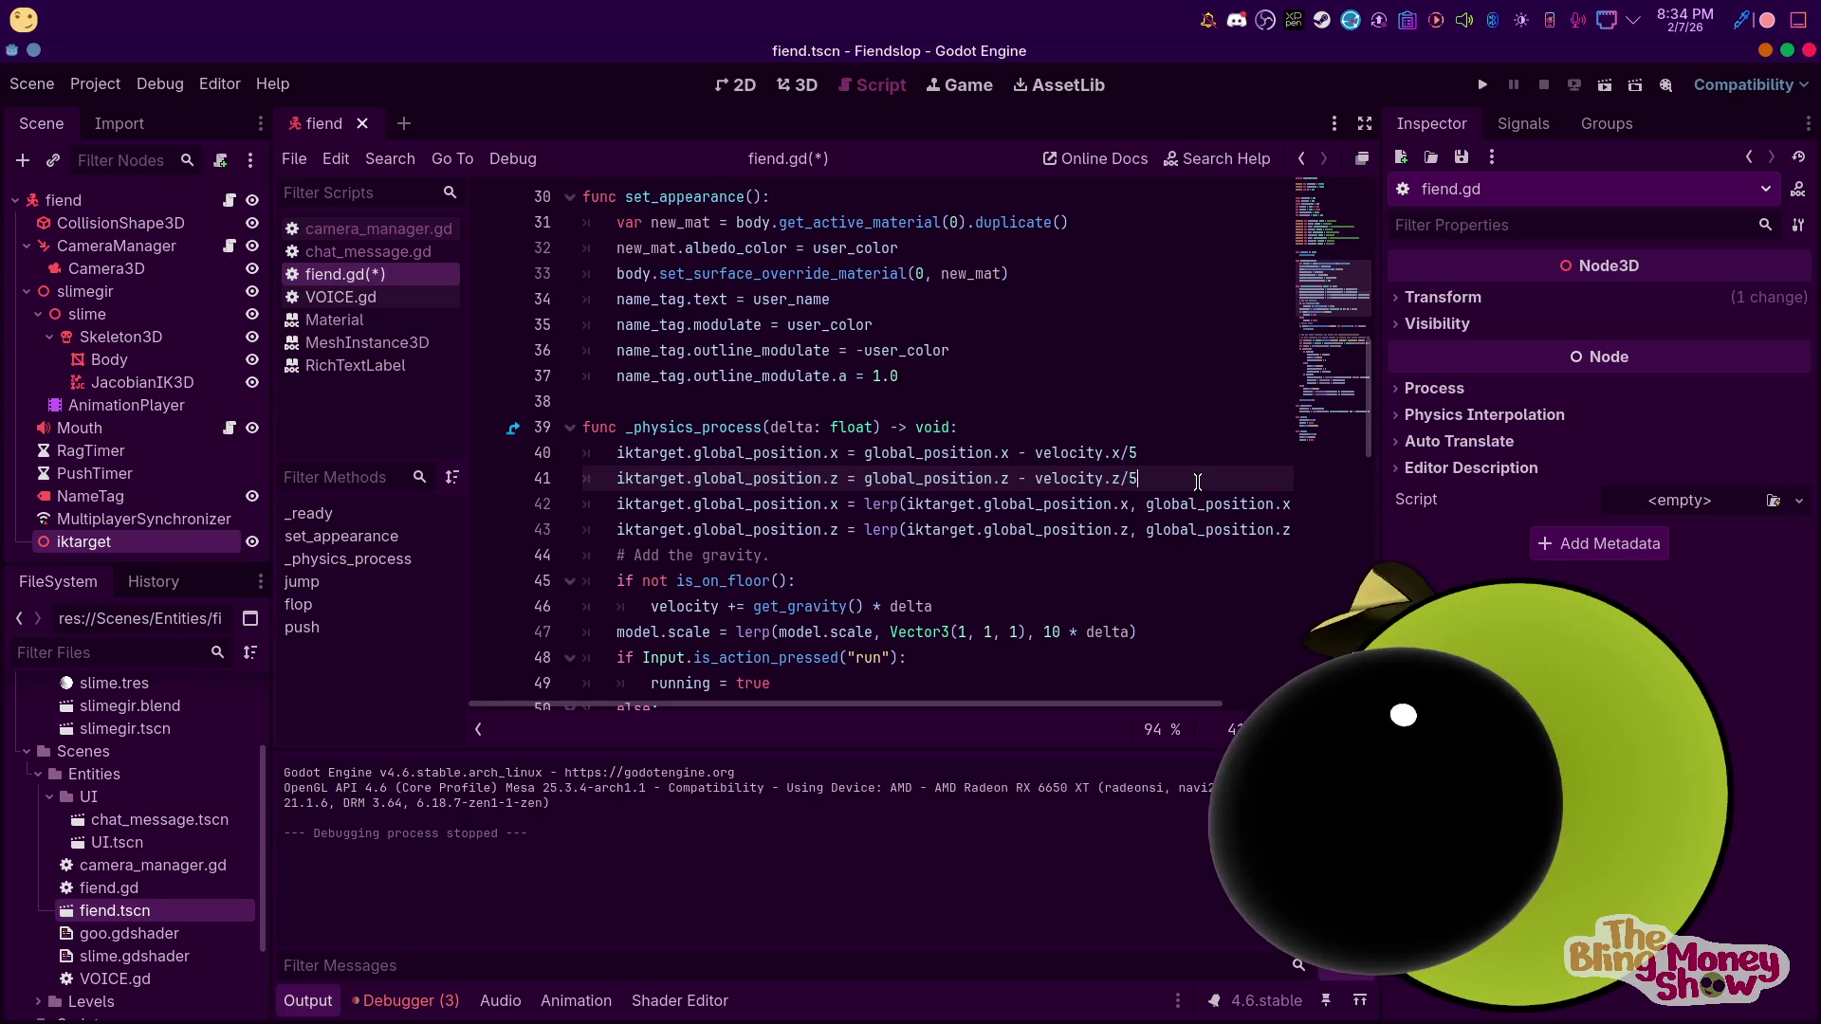
Test-run the game, walk the character with D, then stop it
left_click(1480, 87)
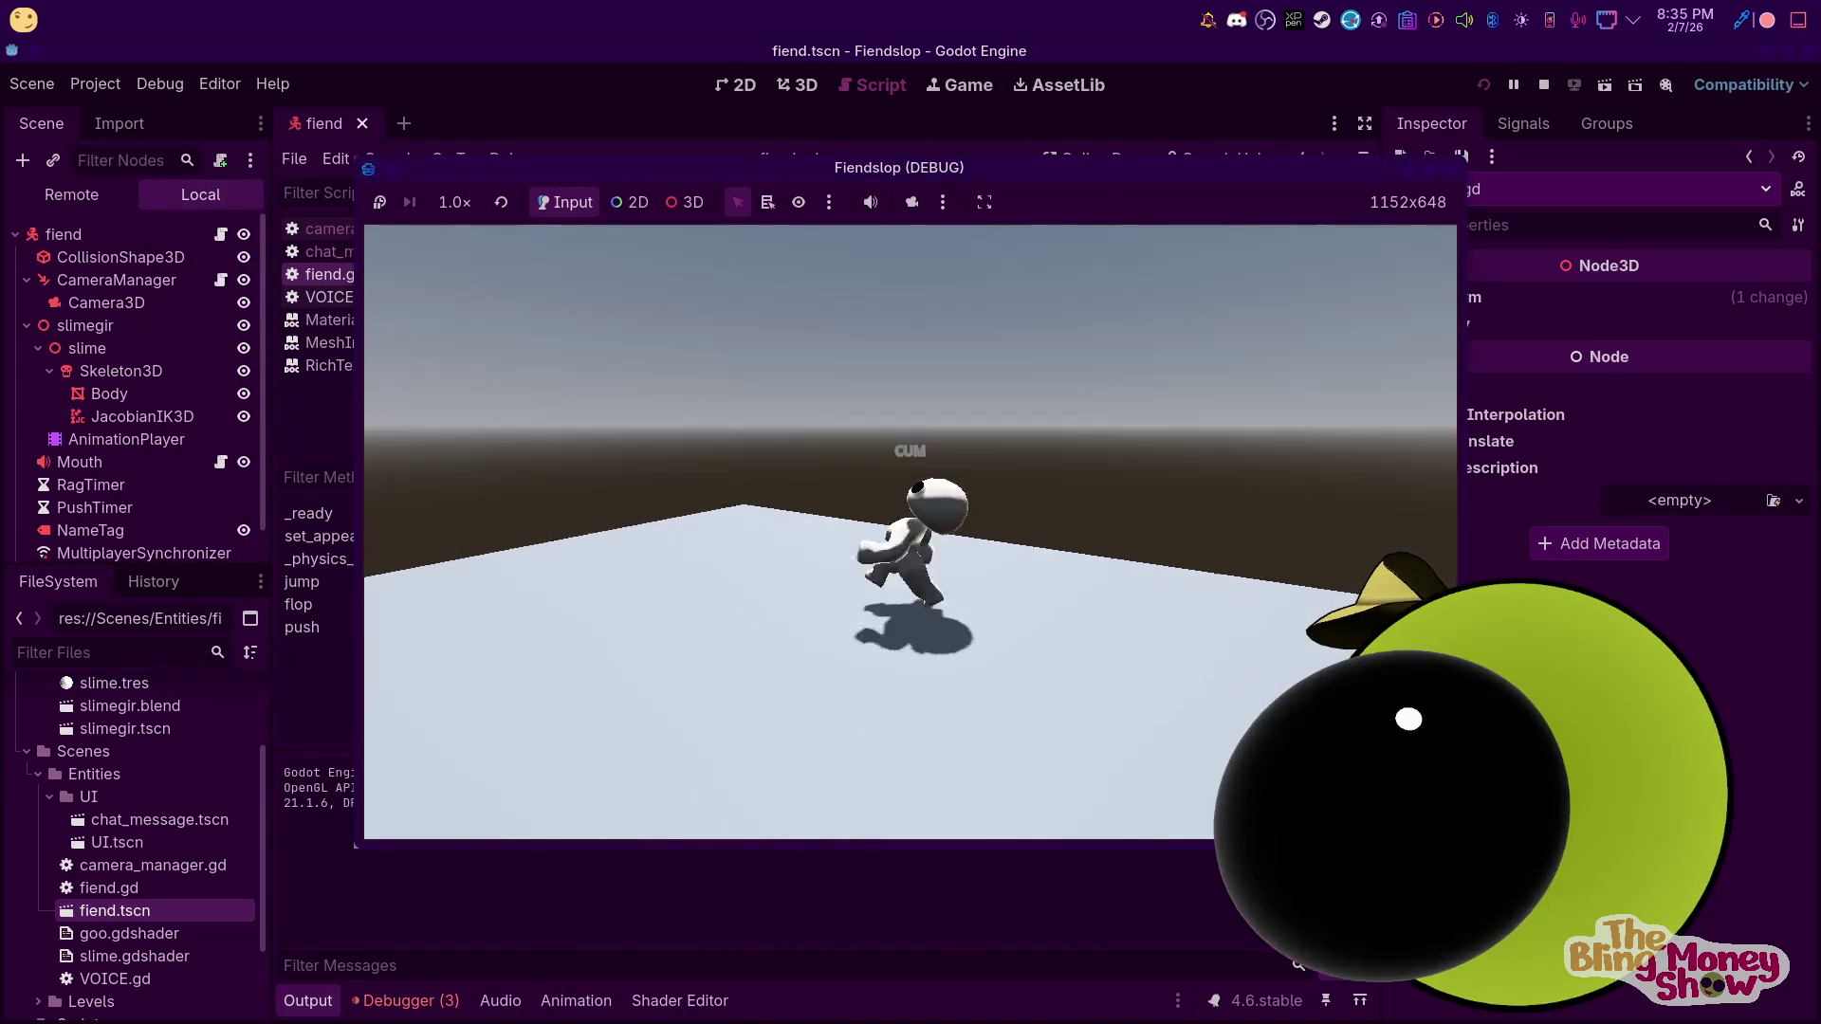
key("d")
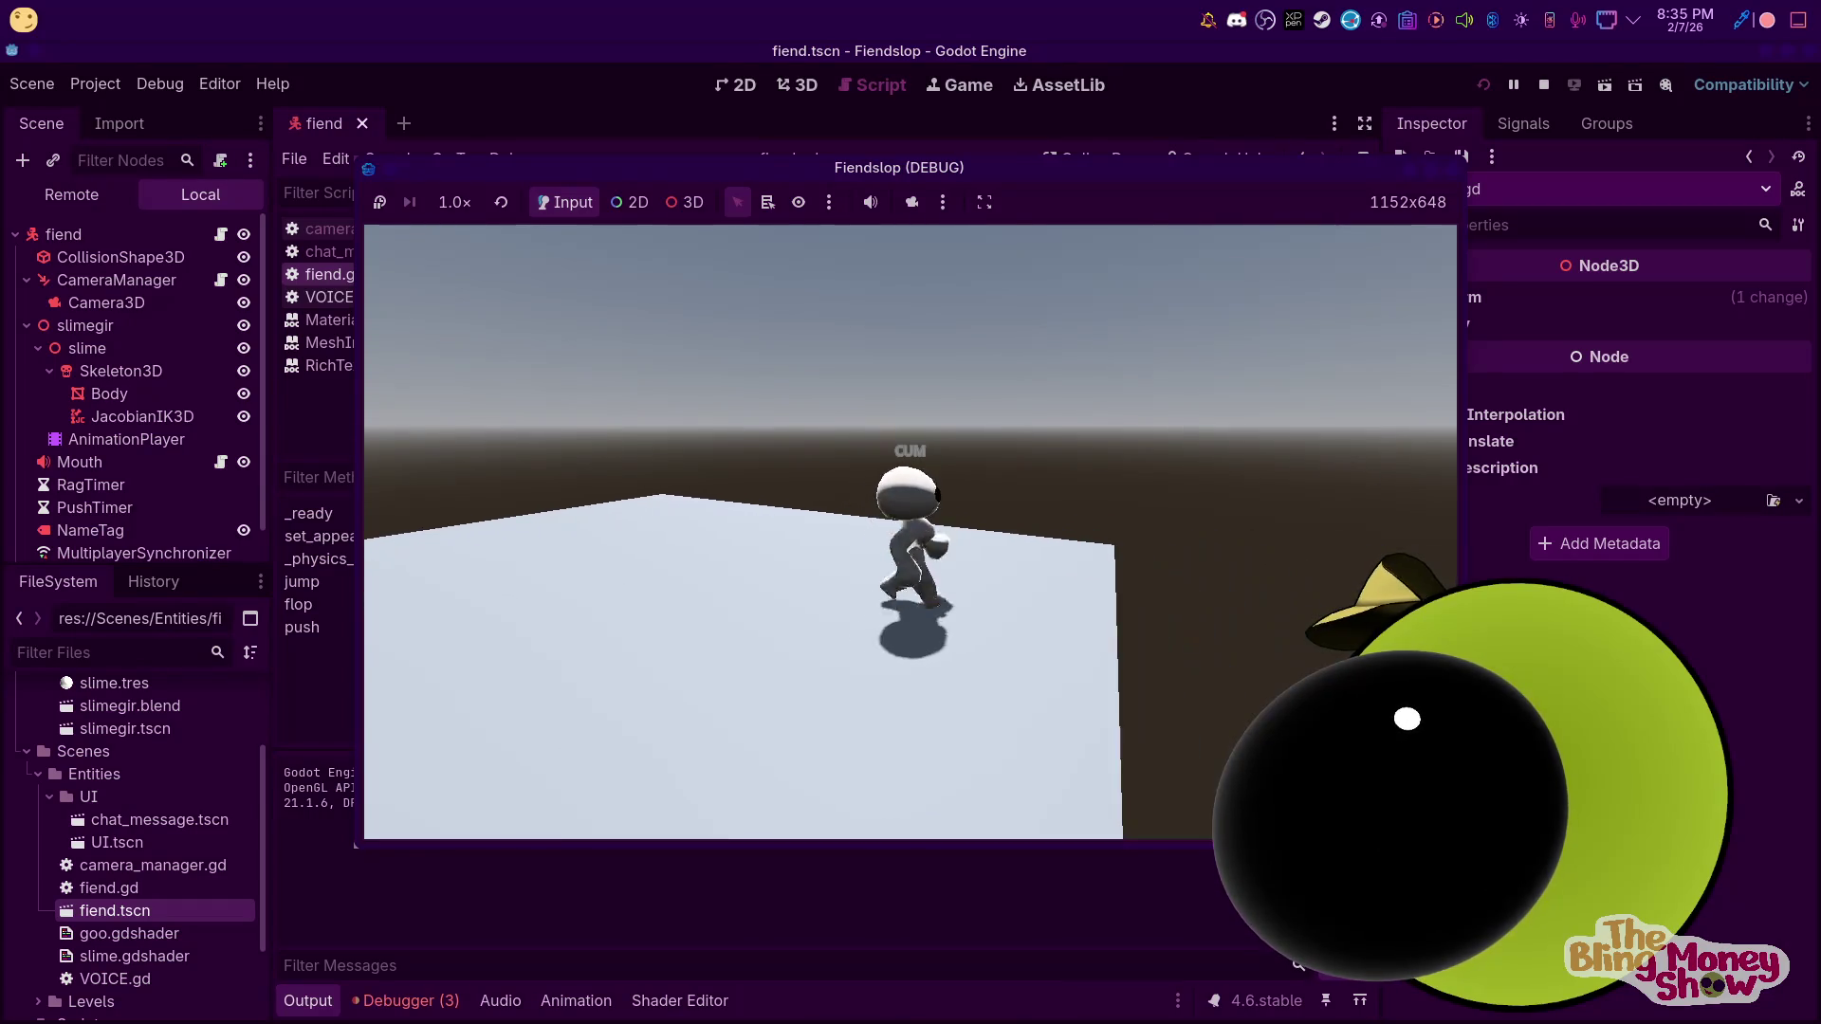
key("F8")
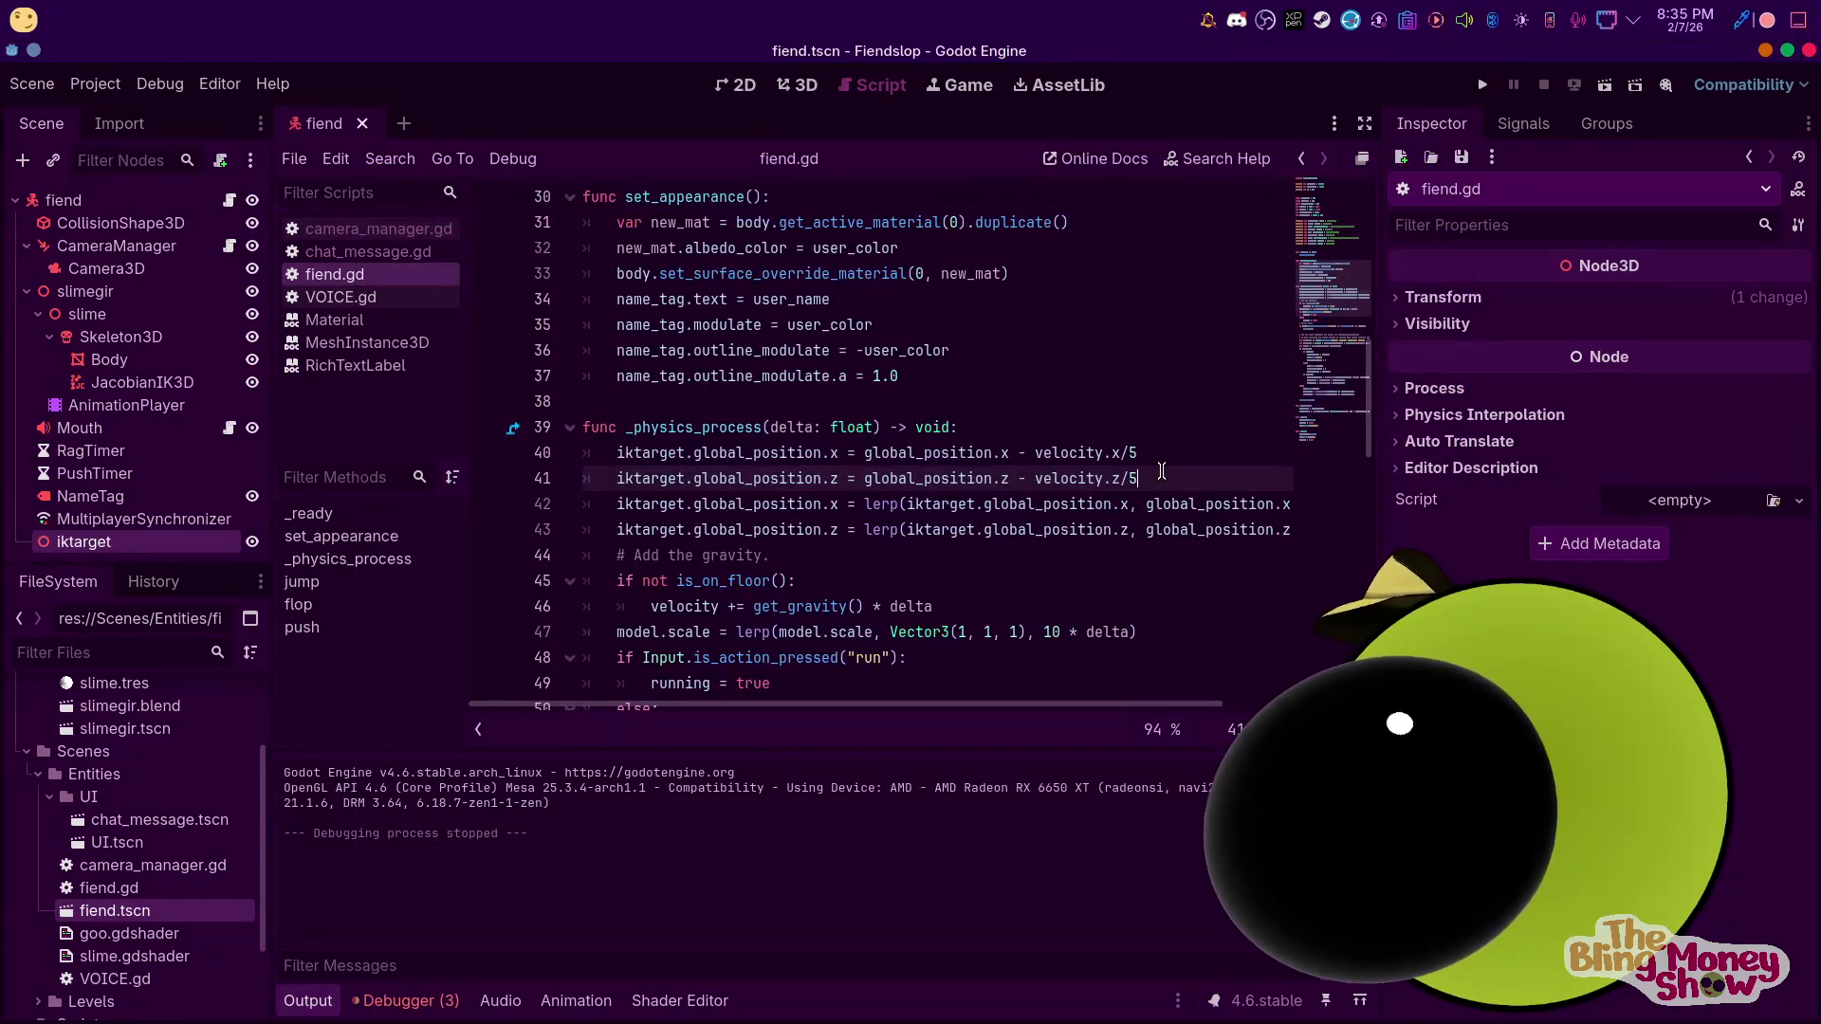
left_click(113, 361)
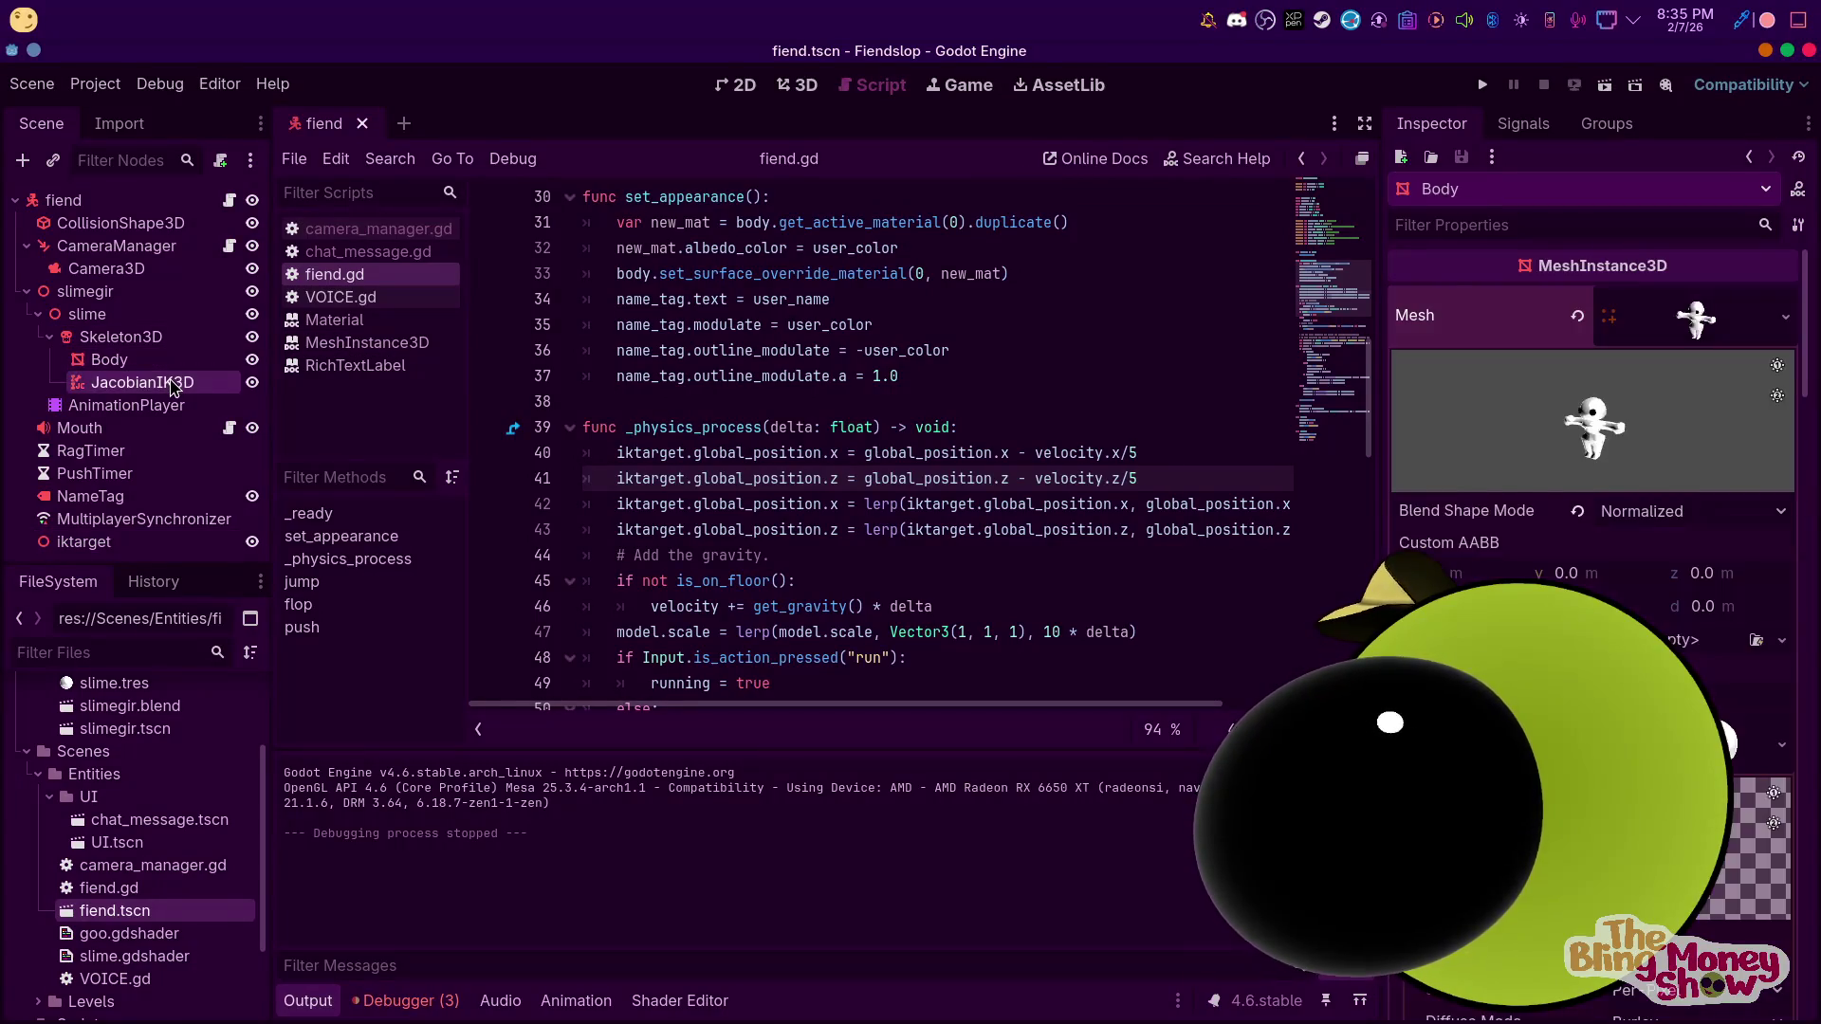
Uncheck Deterministic on the JacobianIK3D node, then test-run and stop the game
left_click(140, 379)
left_click(1627, 400)
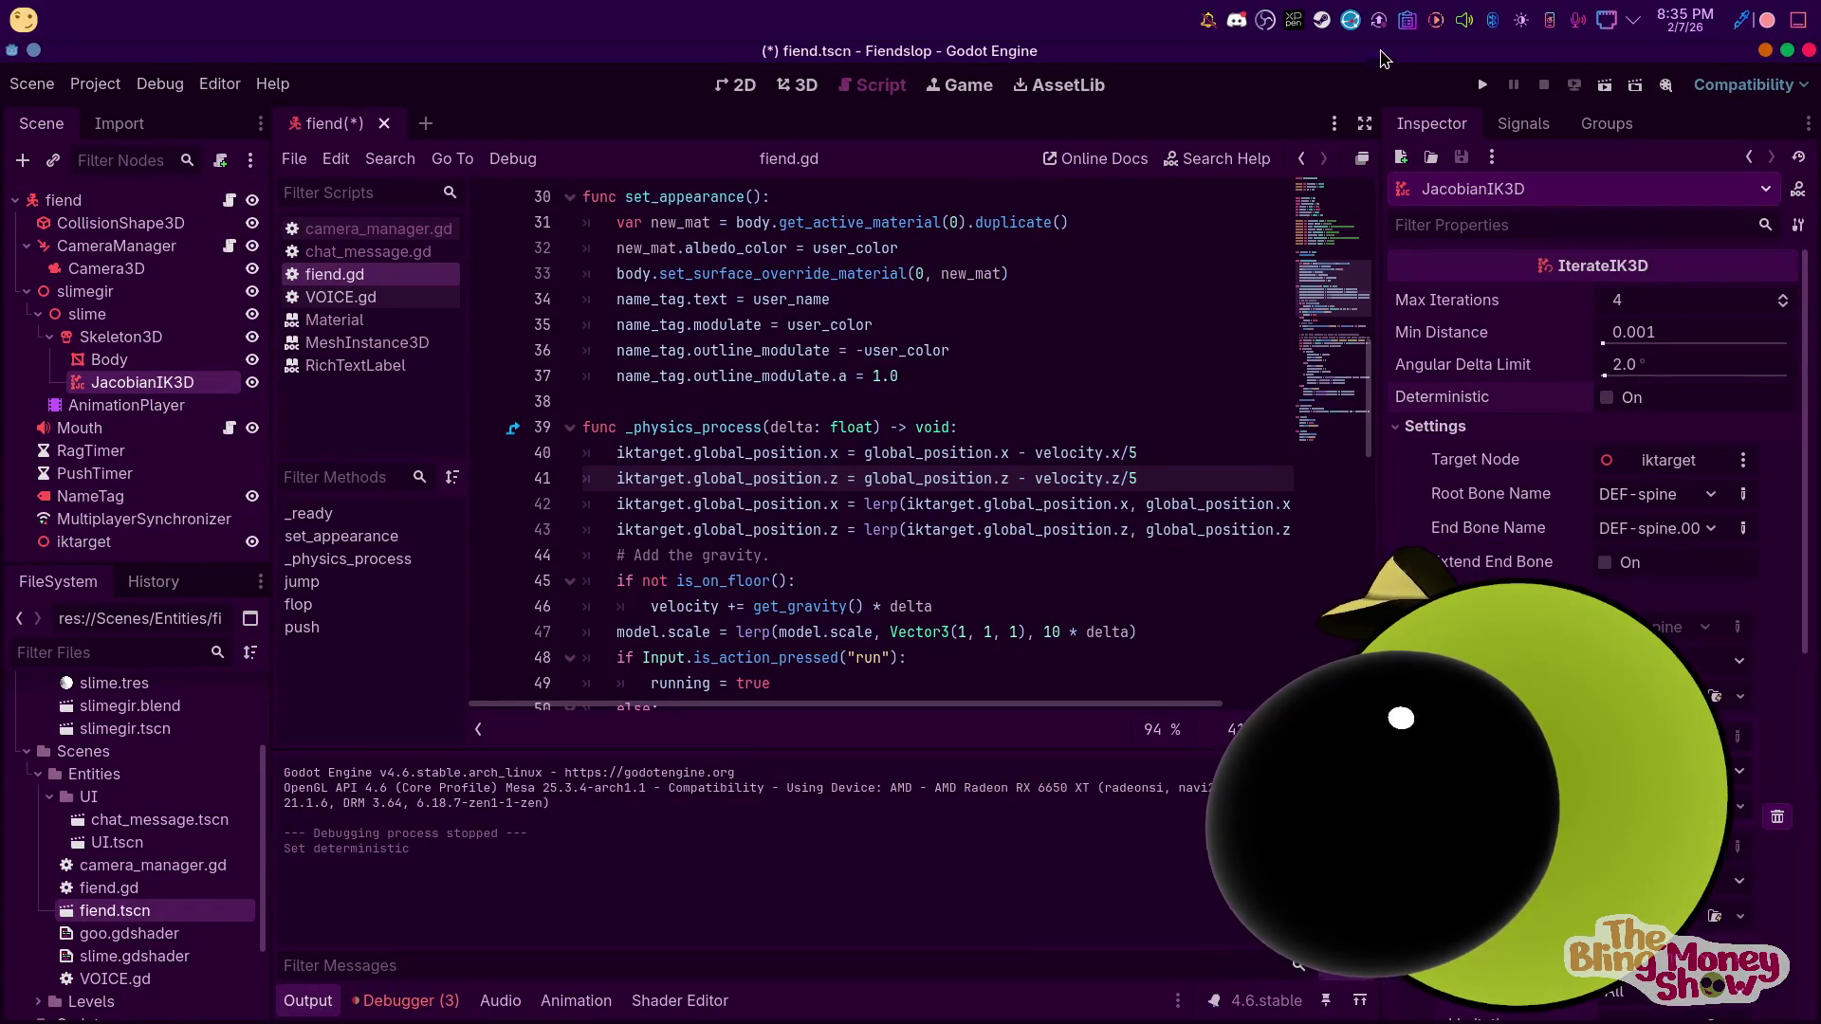
left_click(1482, 86)
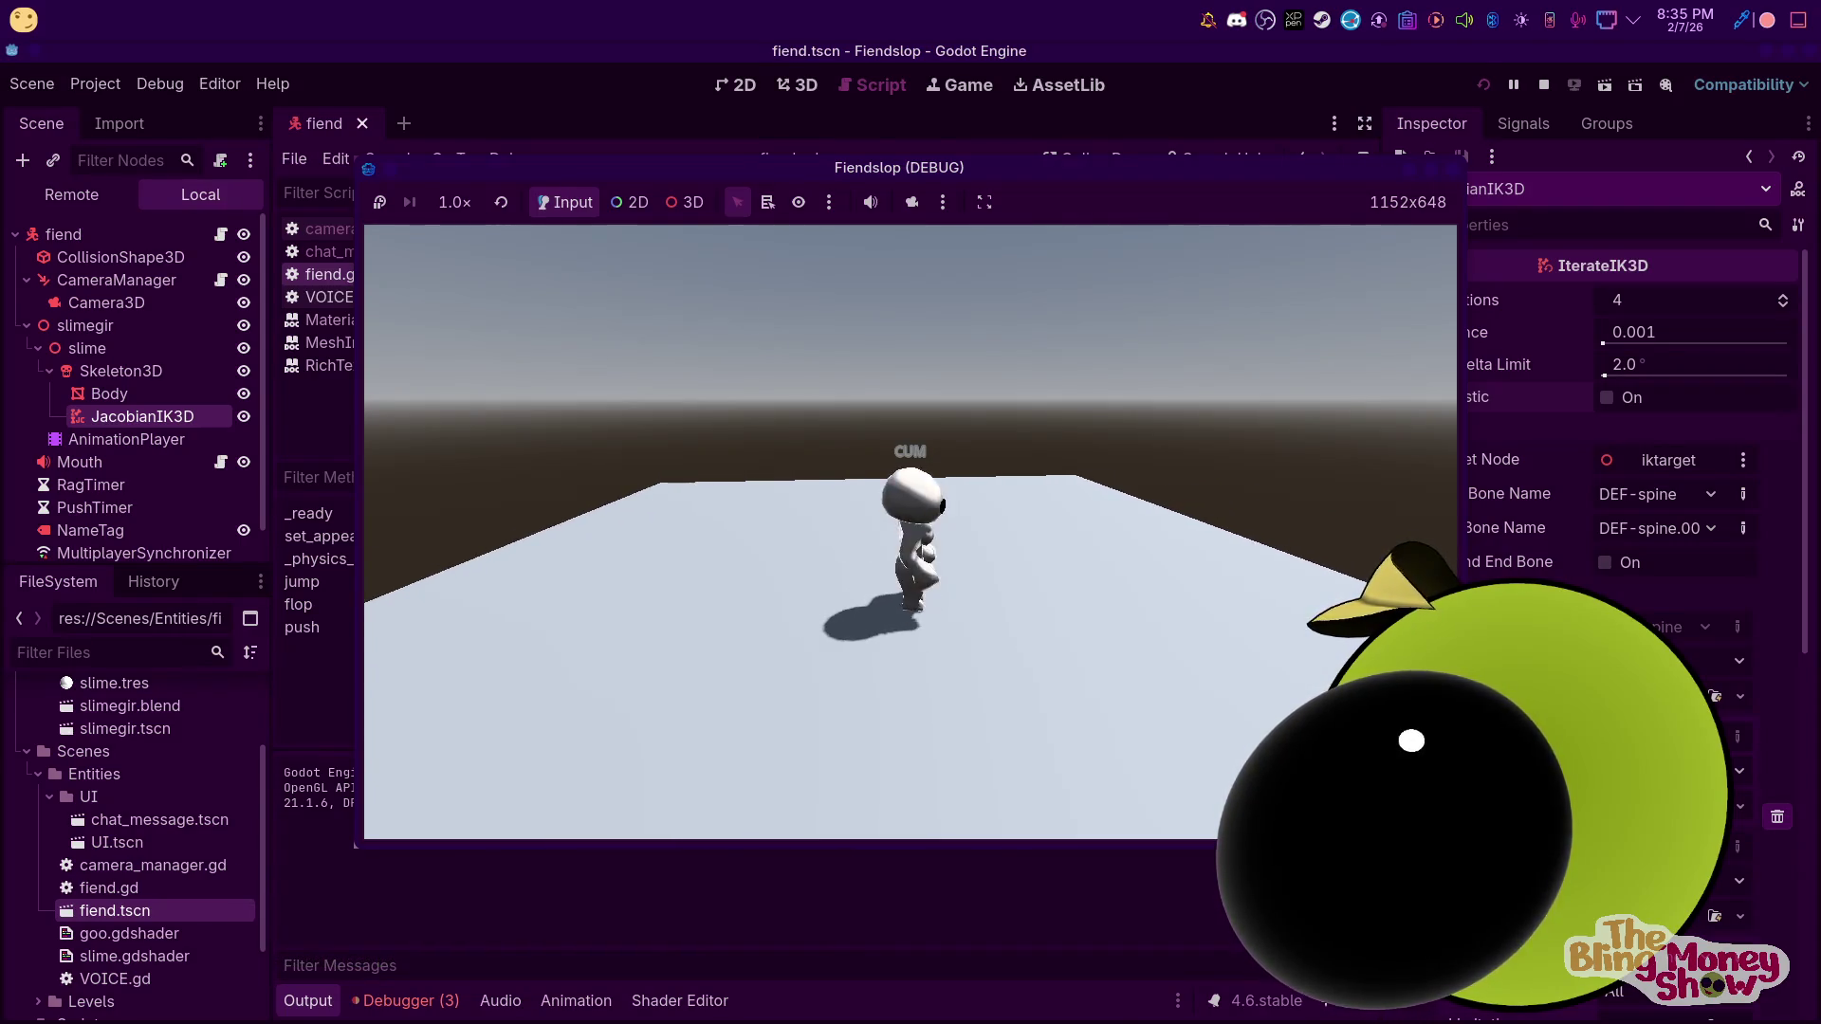
key("F8")
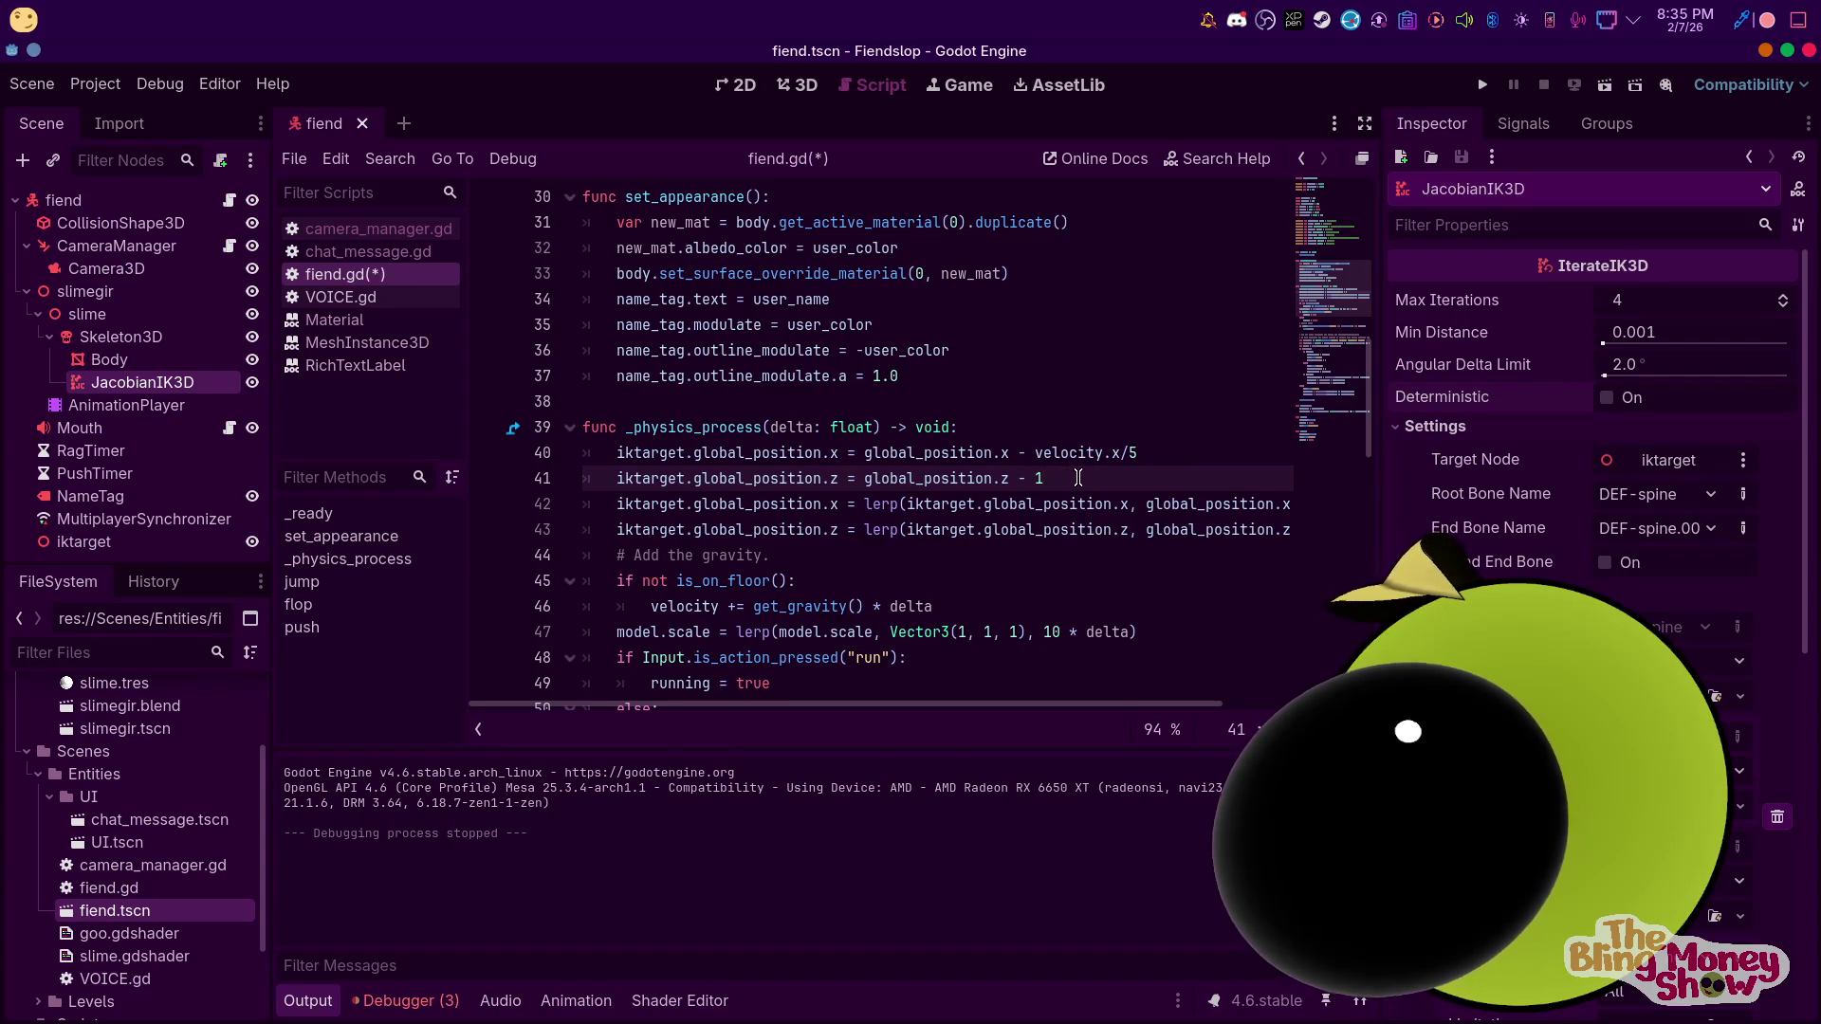
Select the iktarget lines at the top of _physics_process in fiend.gd
left_click_drag(1072, 476, 628, 438)
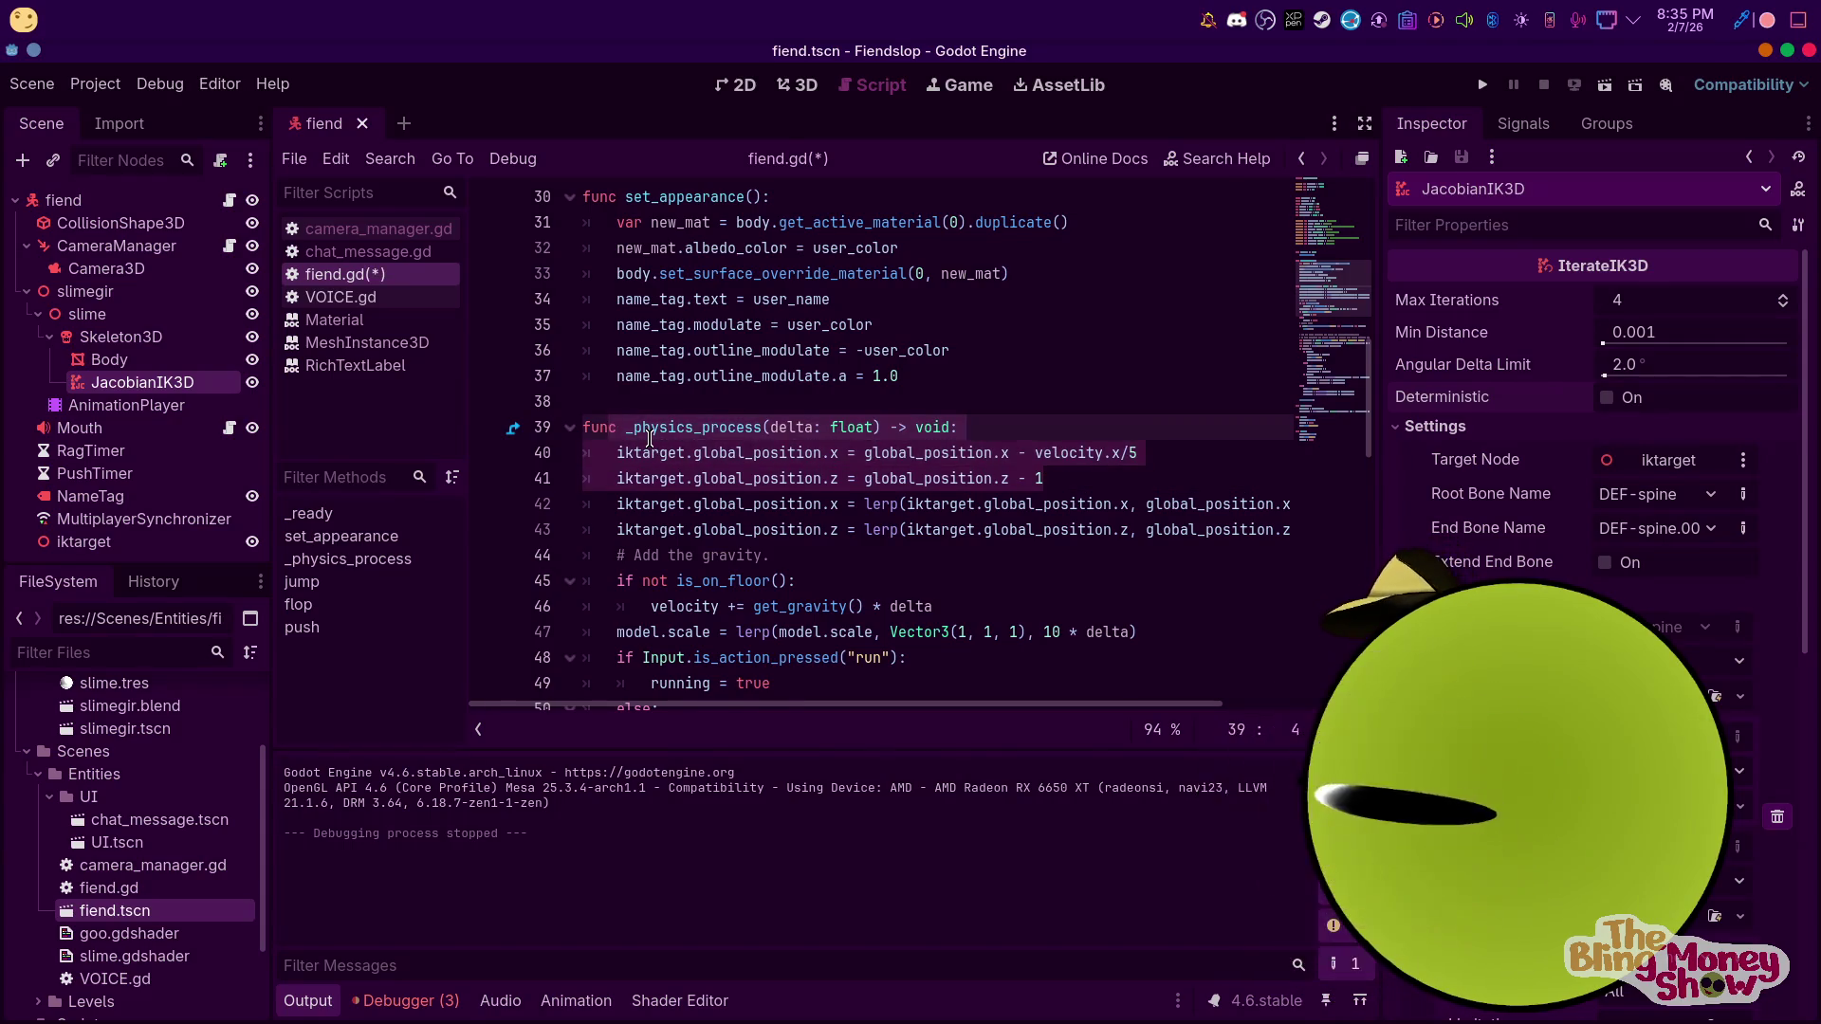
left_click(1175, 350)
left_click(780, 478)
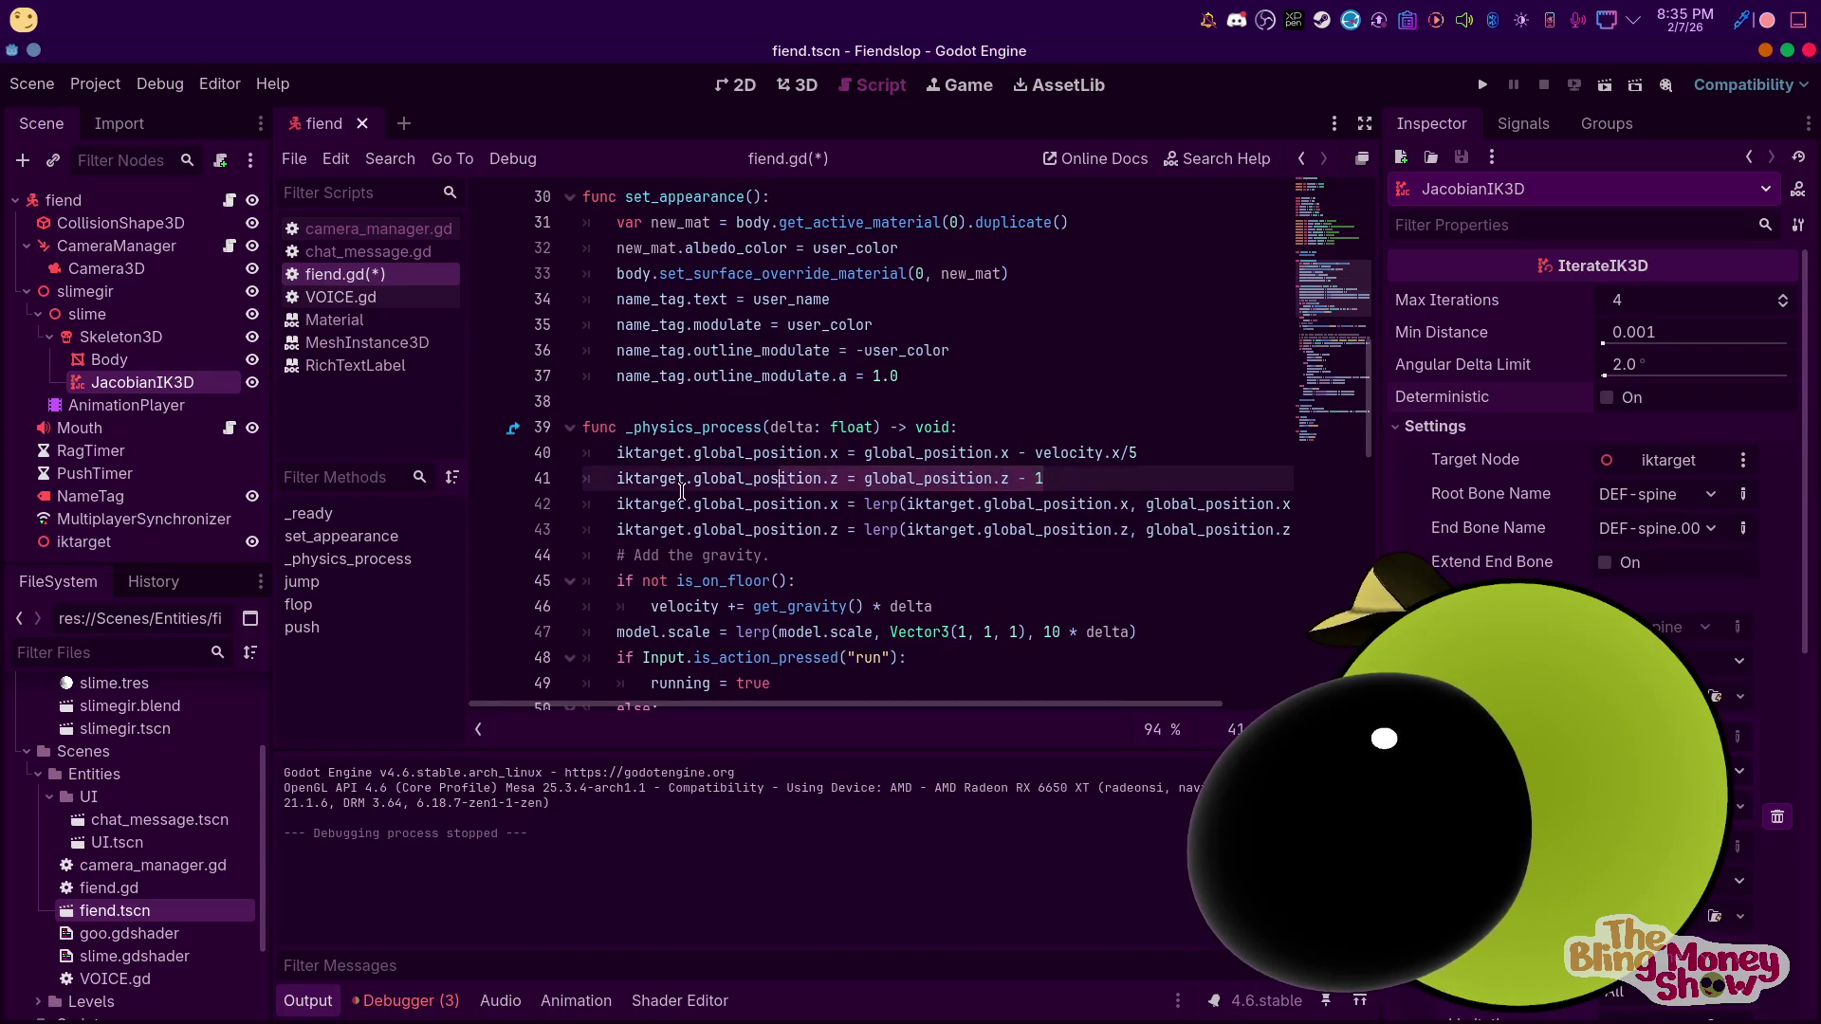
left_click_drag(618, 480, 617, 462)
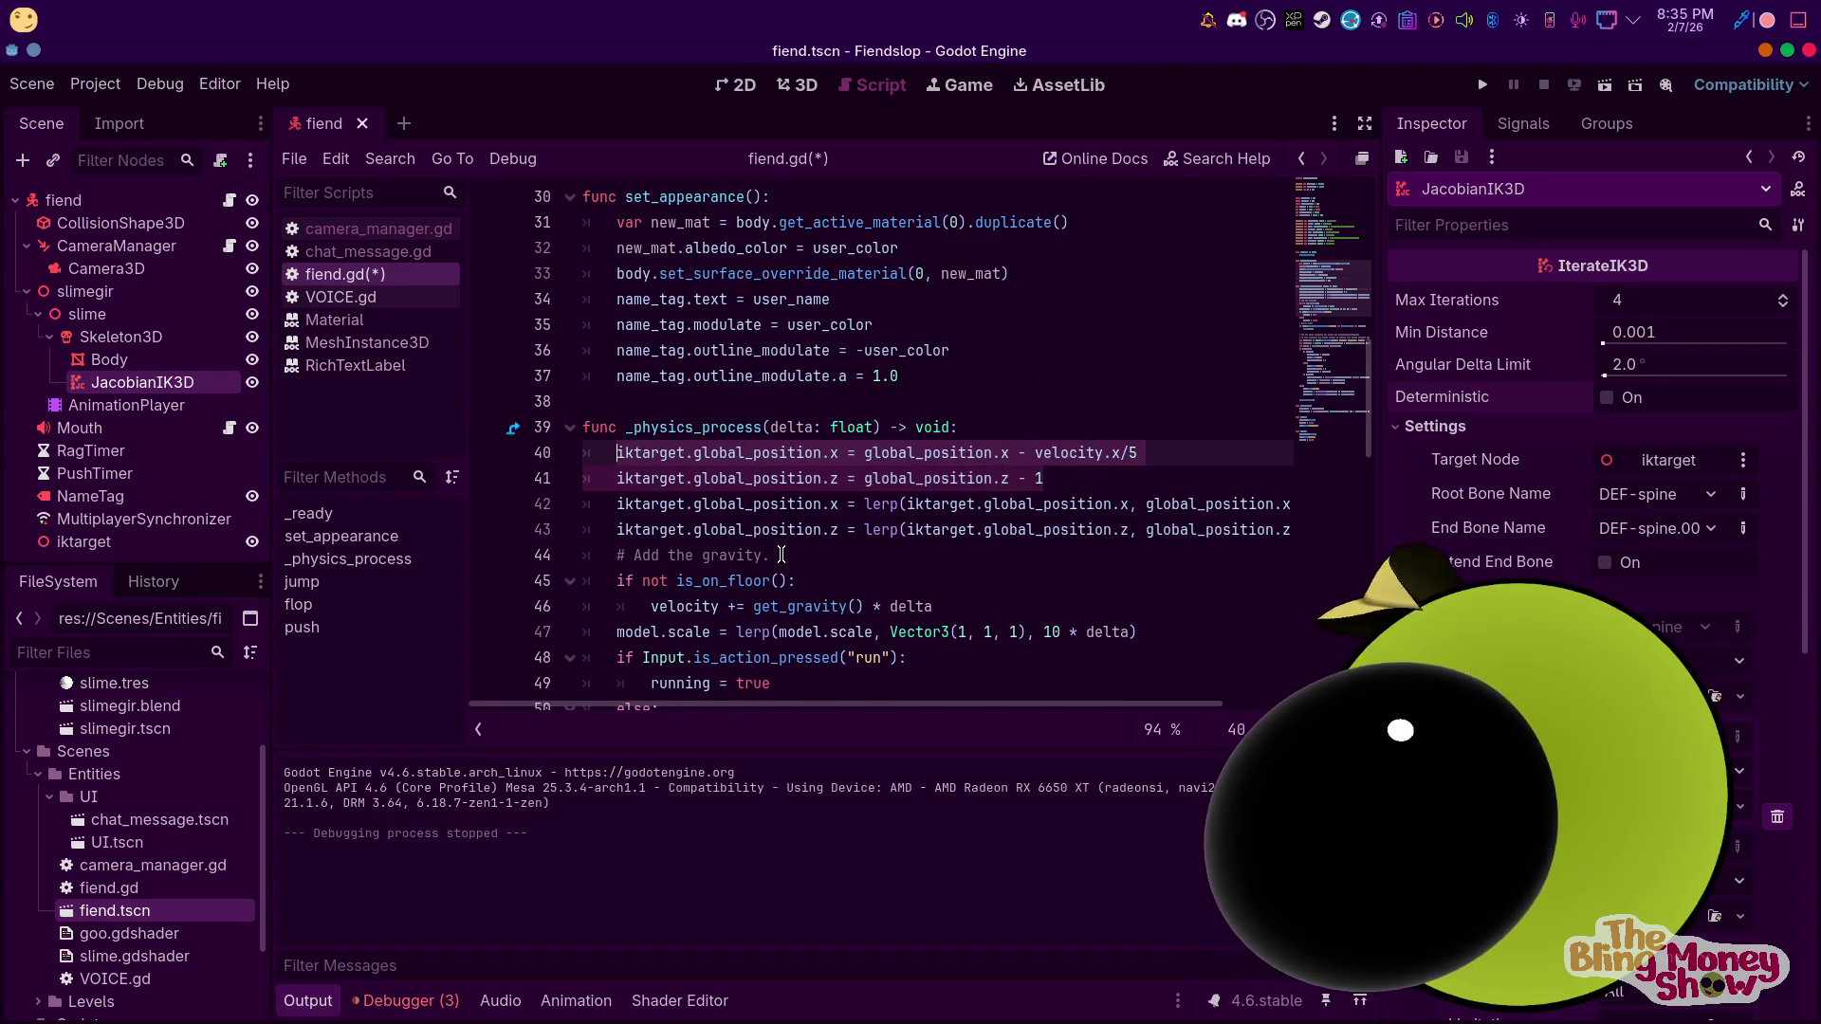
Review the iktarget node's physics interpolation, process and transform settings, leaving interpolation on Inherit
left_click(83, 541)
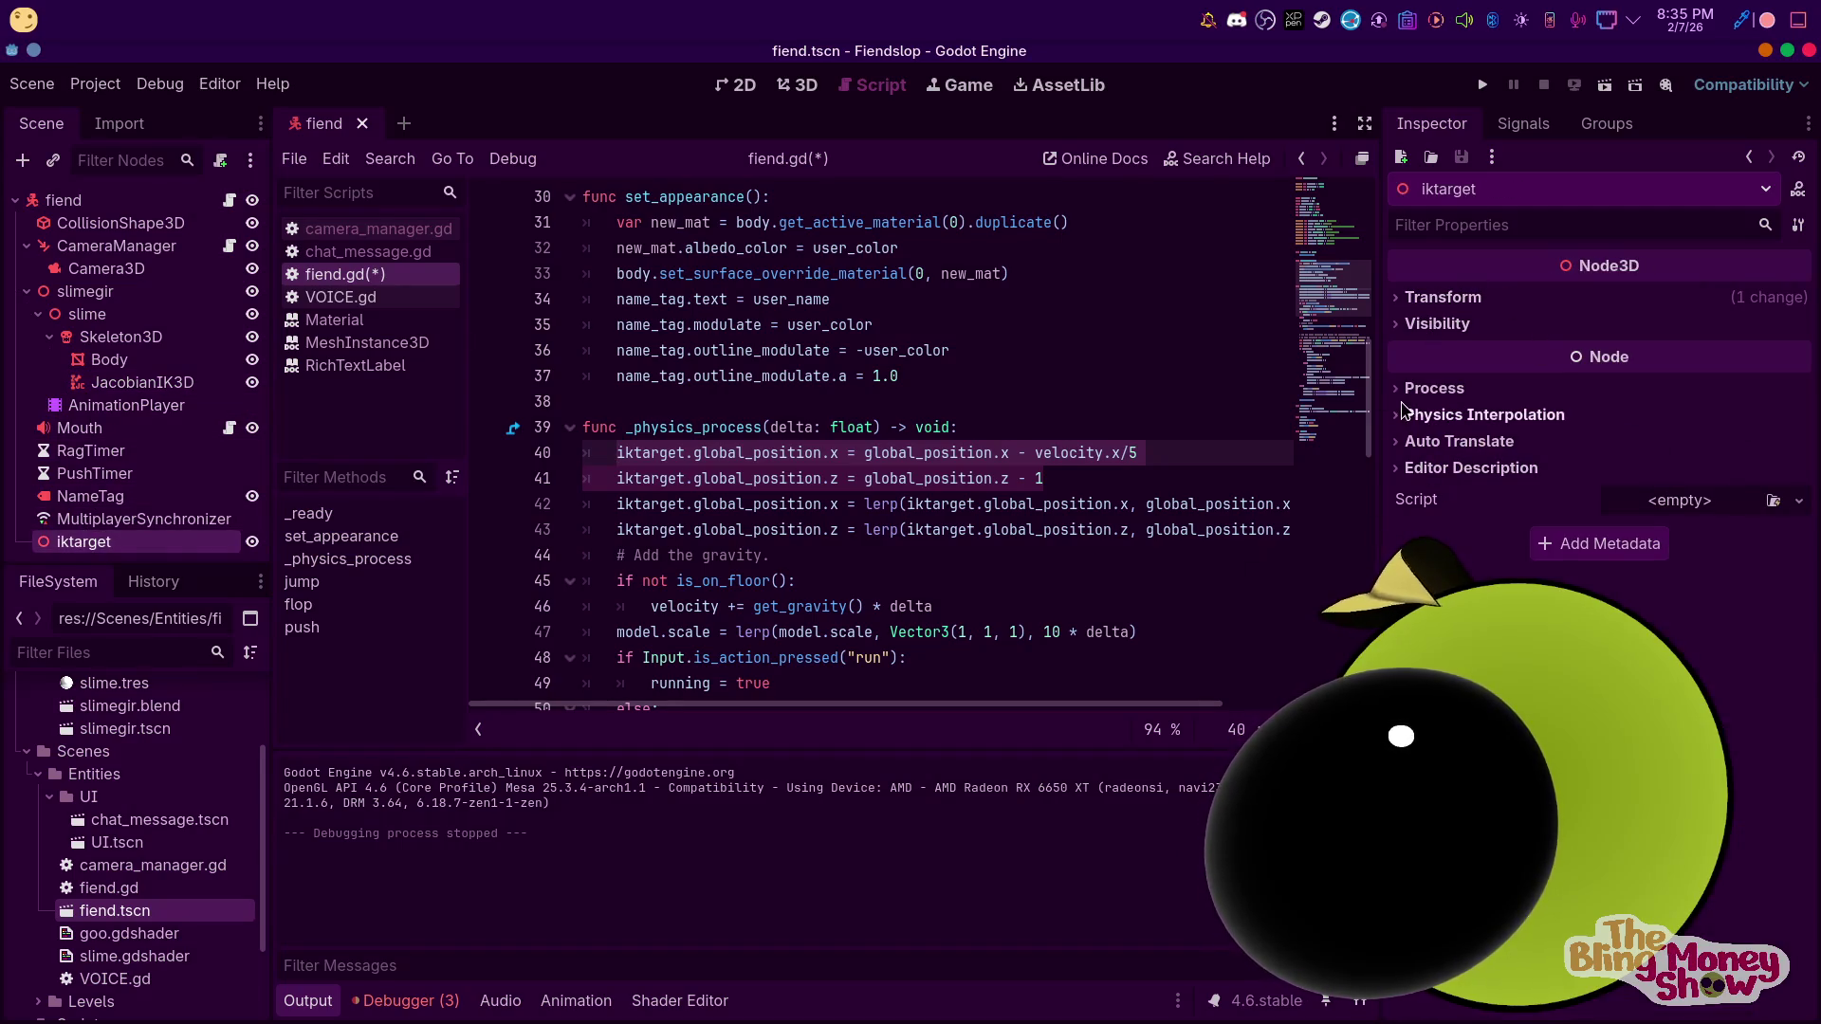
left_click(1413, 414)
left_click(1641, 443)
left_click(1631, 462)
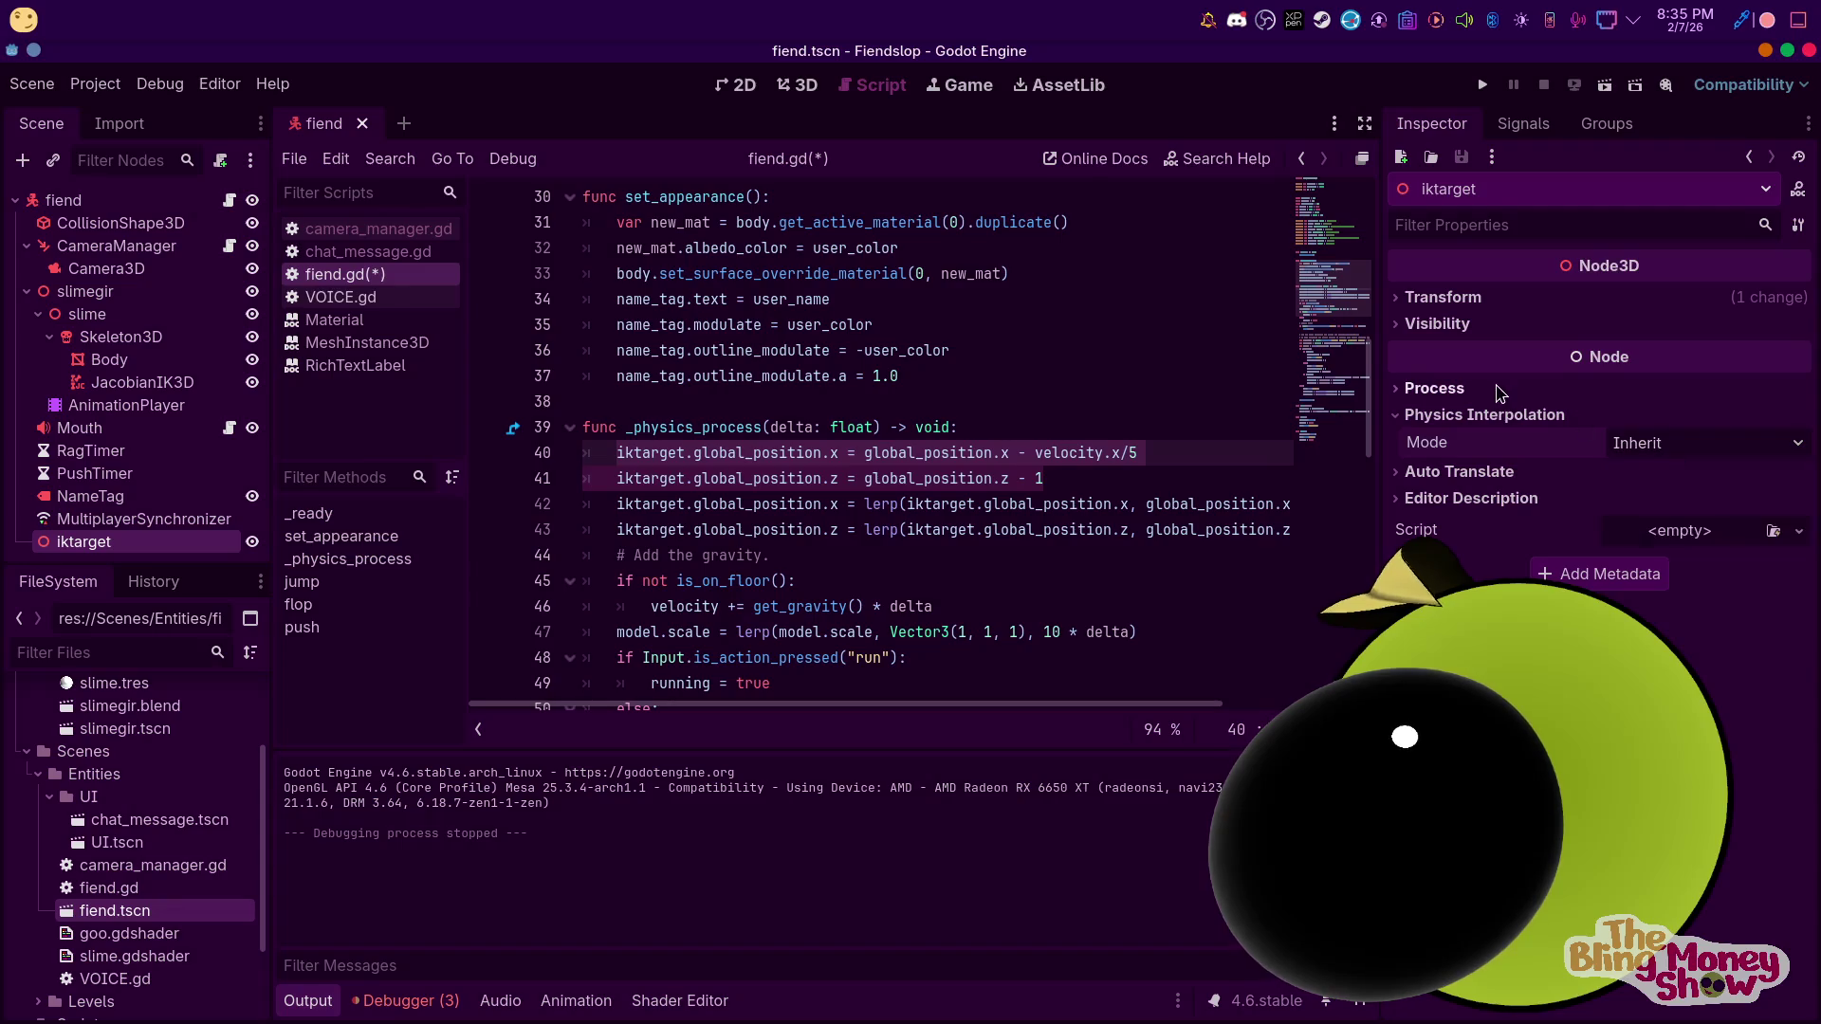
left_click(1486, 391)
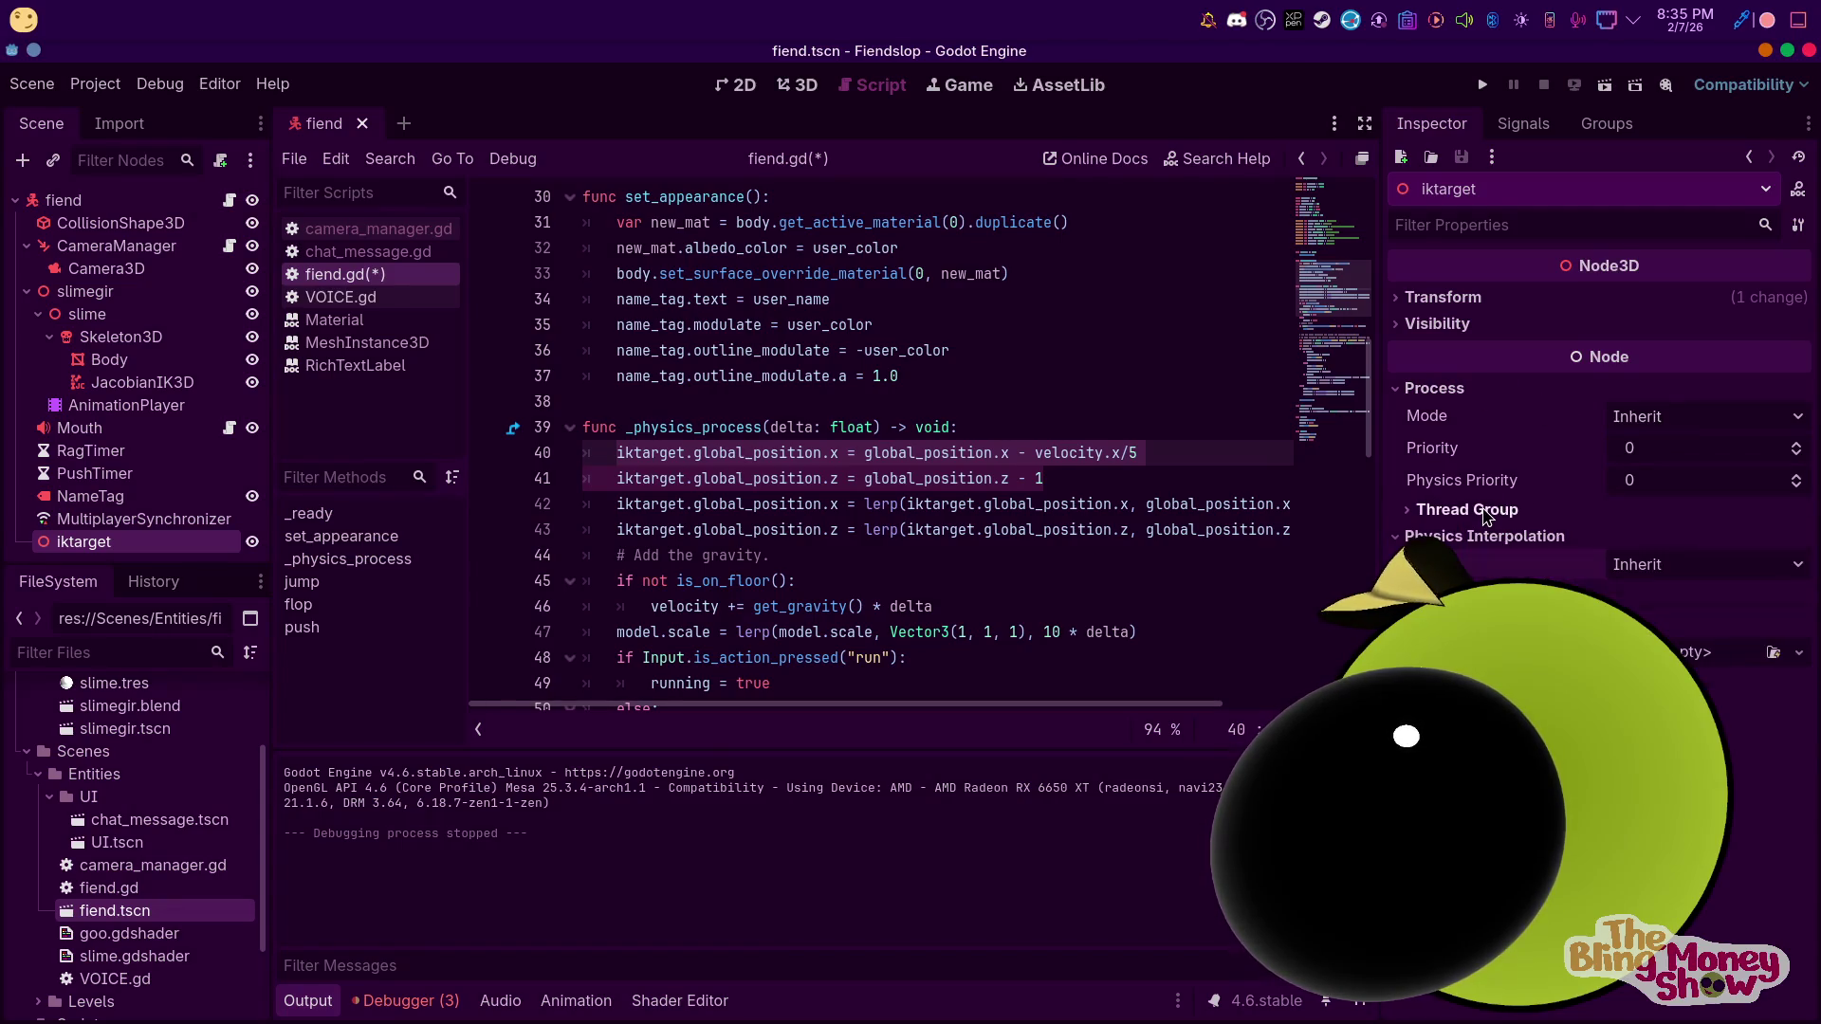
left_click(1436, 300)
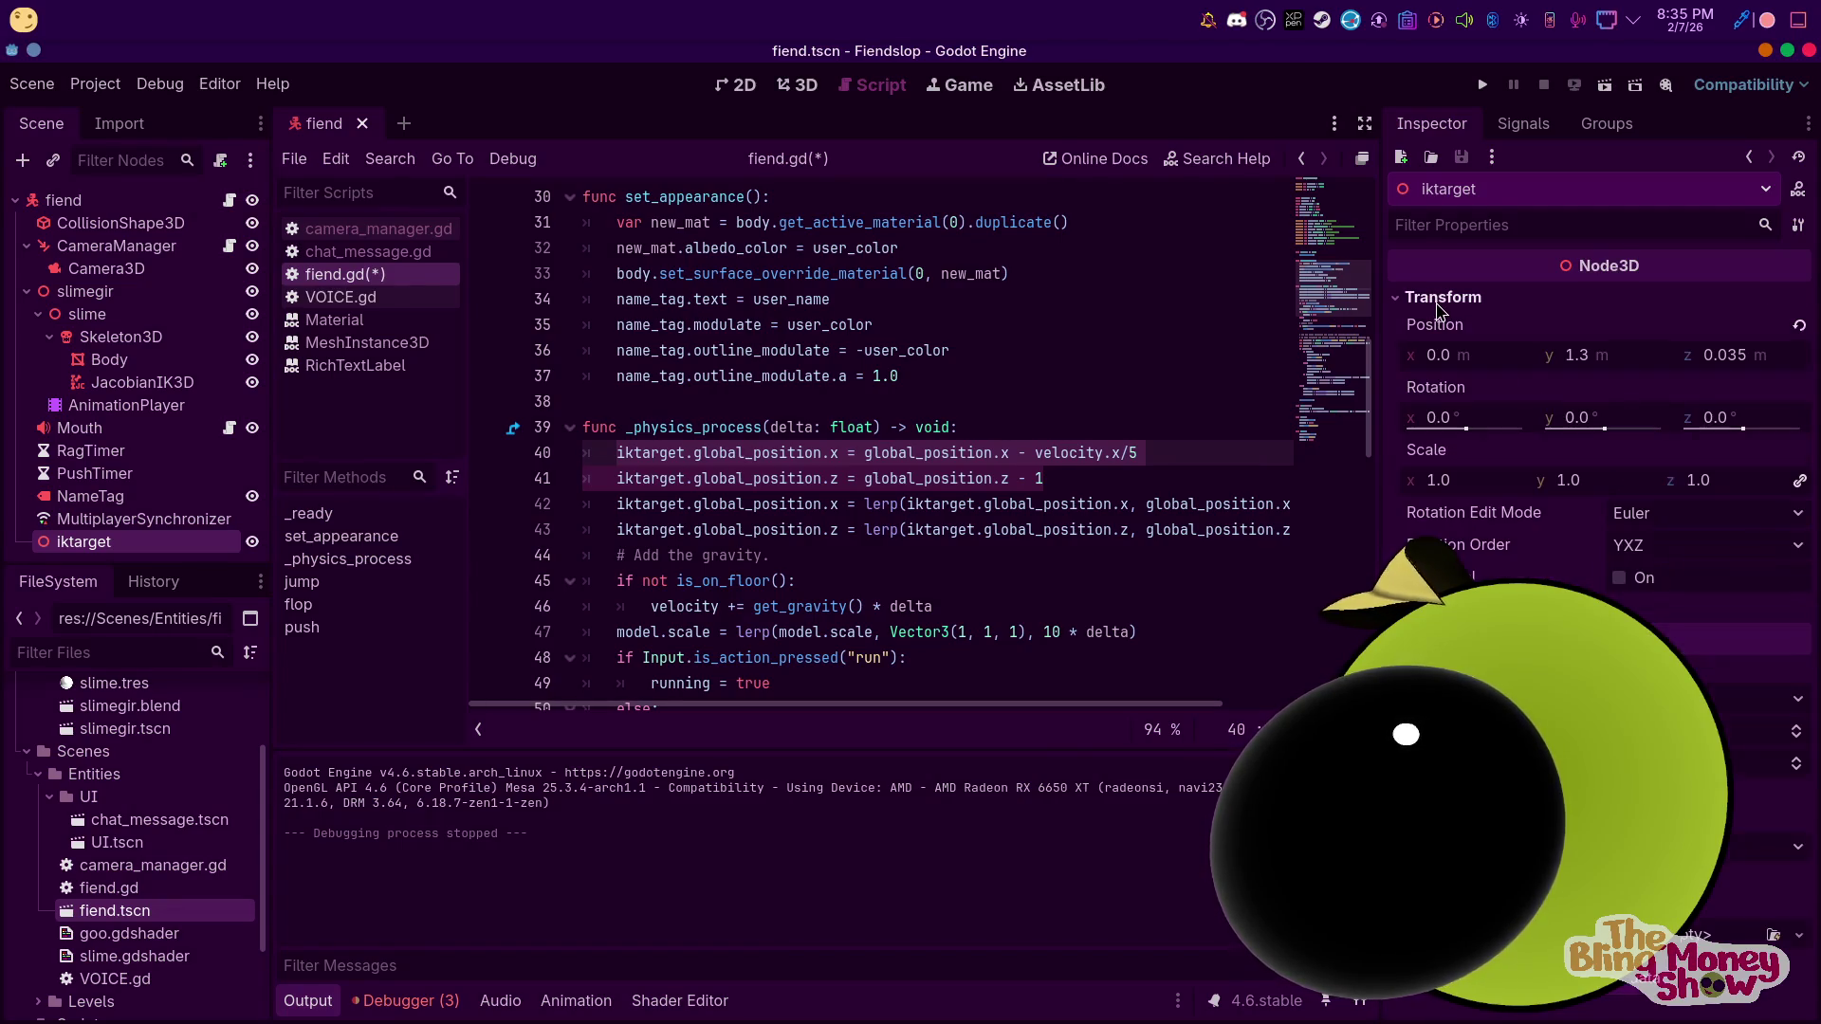
left_click(1413, 300)
Delete the four iktarget position lines, then select JacobianIK3D and delete it
left_click(1018, 510)
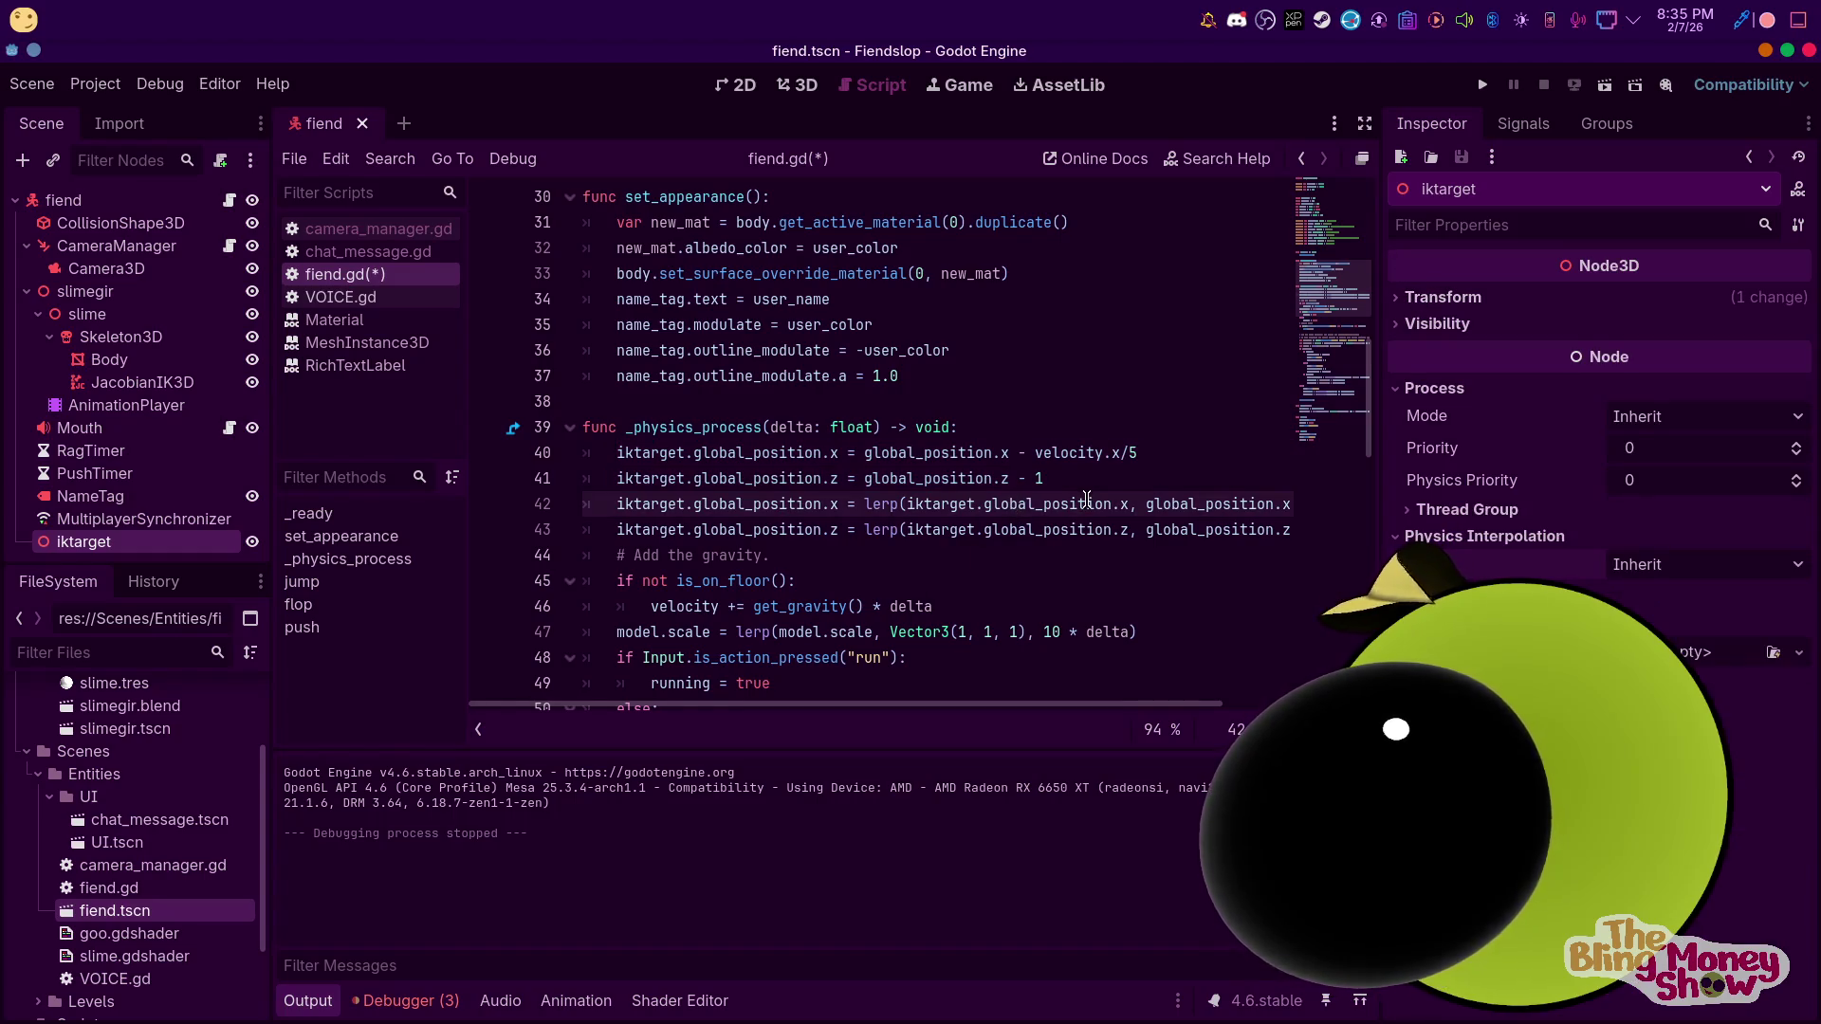
left_click_drag(1060, 478, 621, 456)
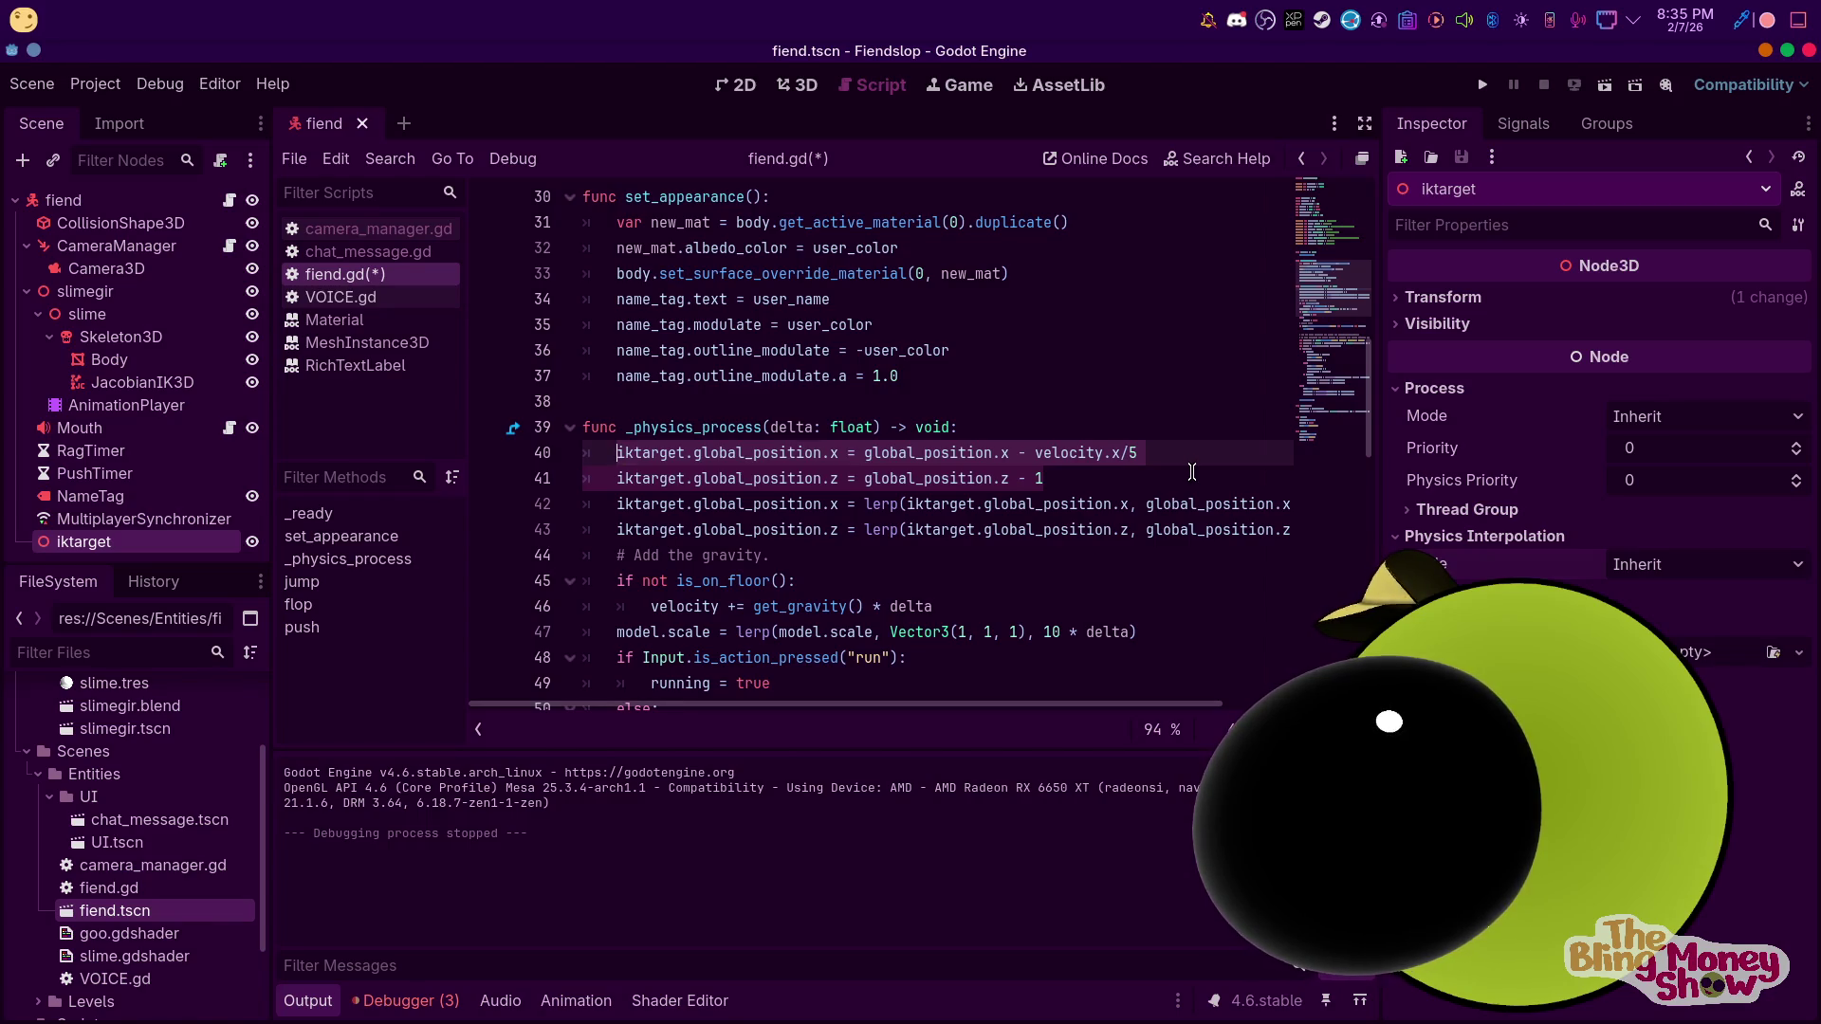
key("Delete")
key("ctrl+Delete")
key("ctrl+Delete")
key("ctrl+Delete")
key("ctrl+Delete")
key("ctrl+Delete")
key("ctrl+Delete")
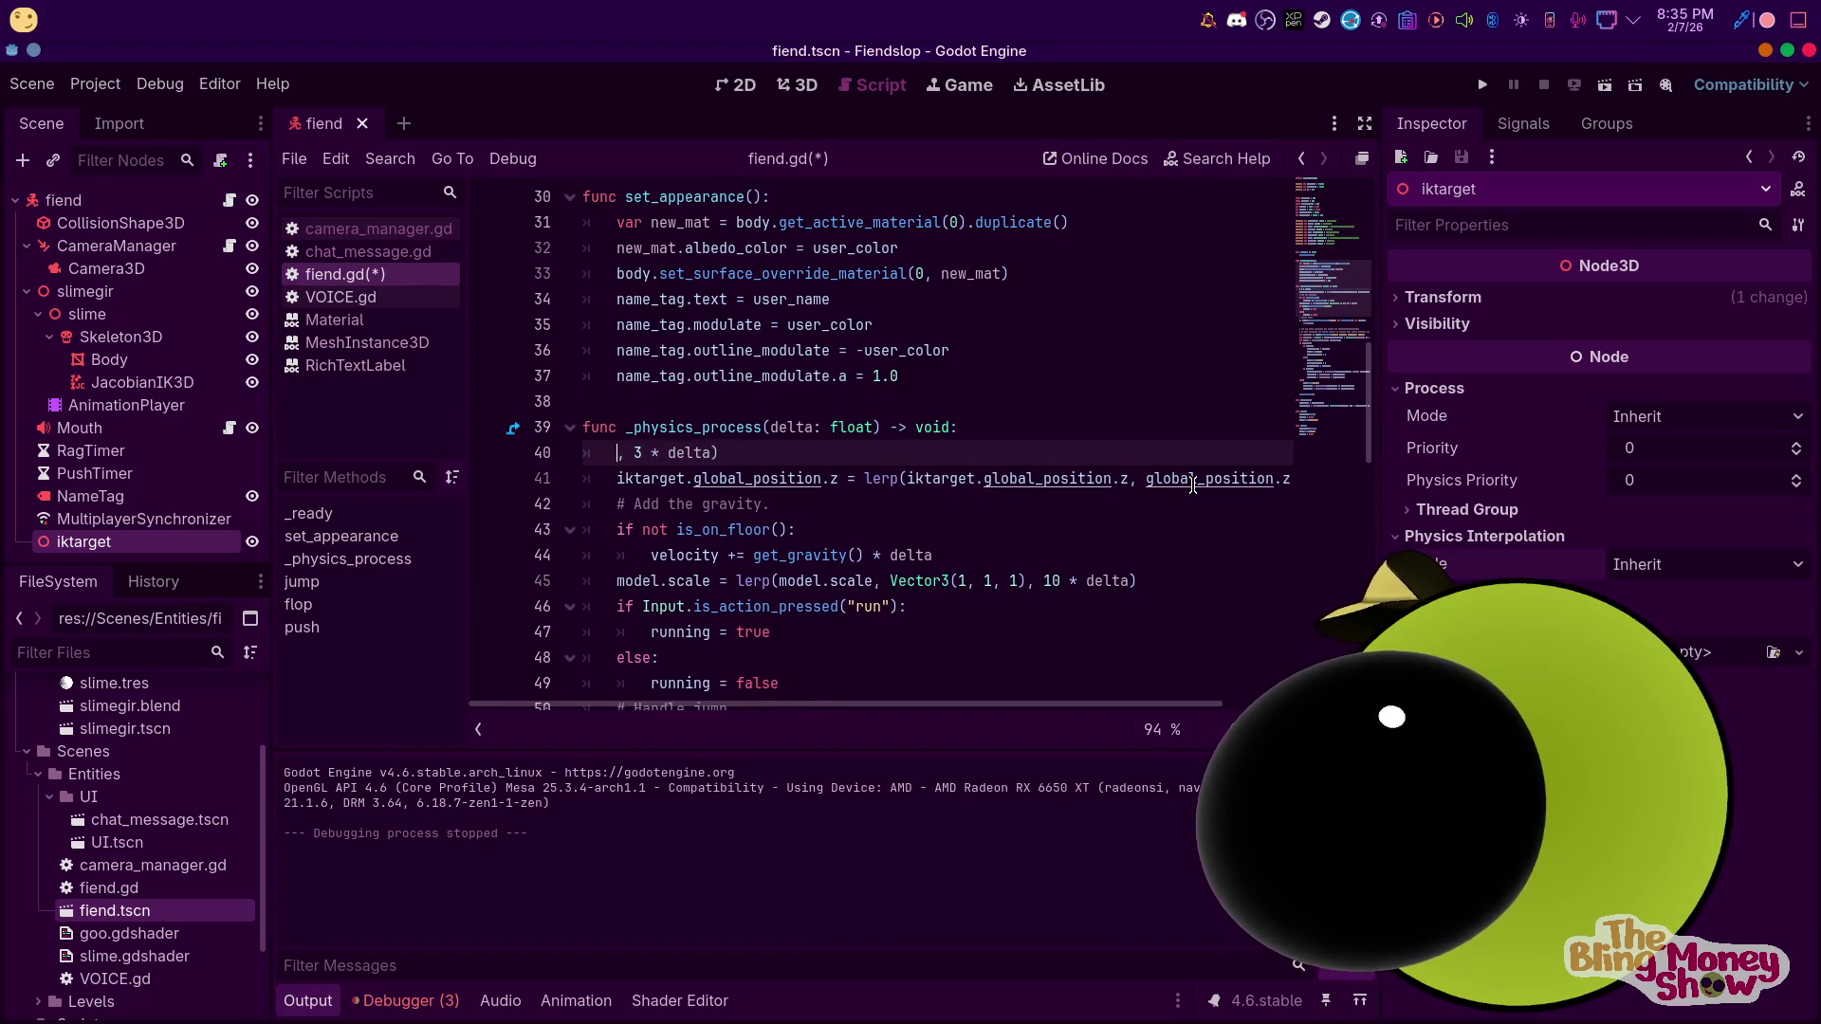
key("Delete")
key("ctrl+Delete")
key("ctrl+Delete")
key("ctrl+Delete")
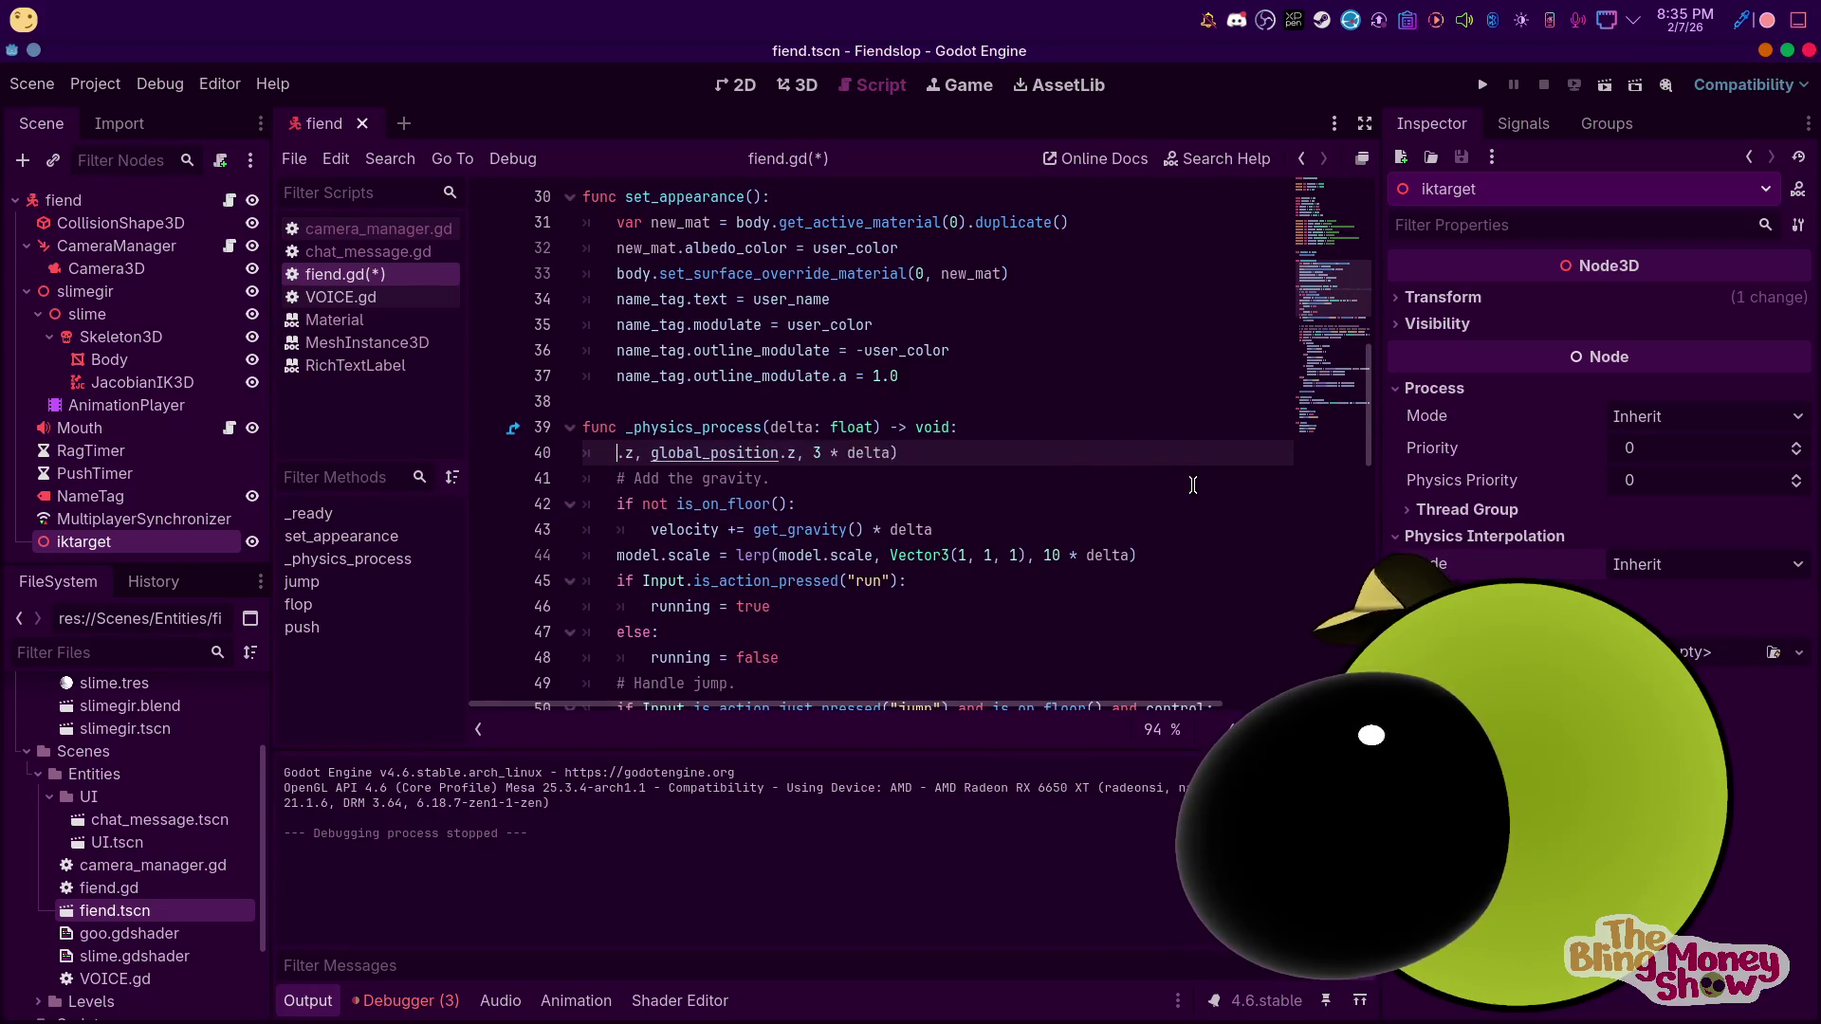
key("Delete")
key("Delete")
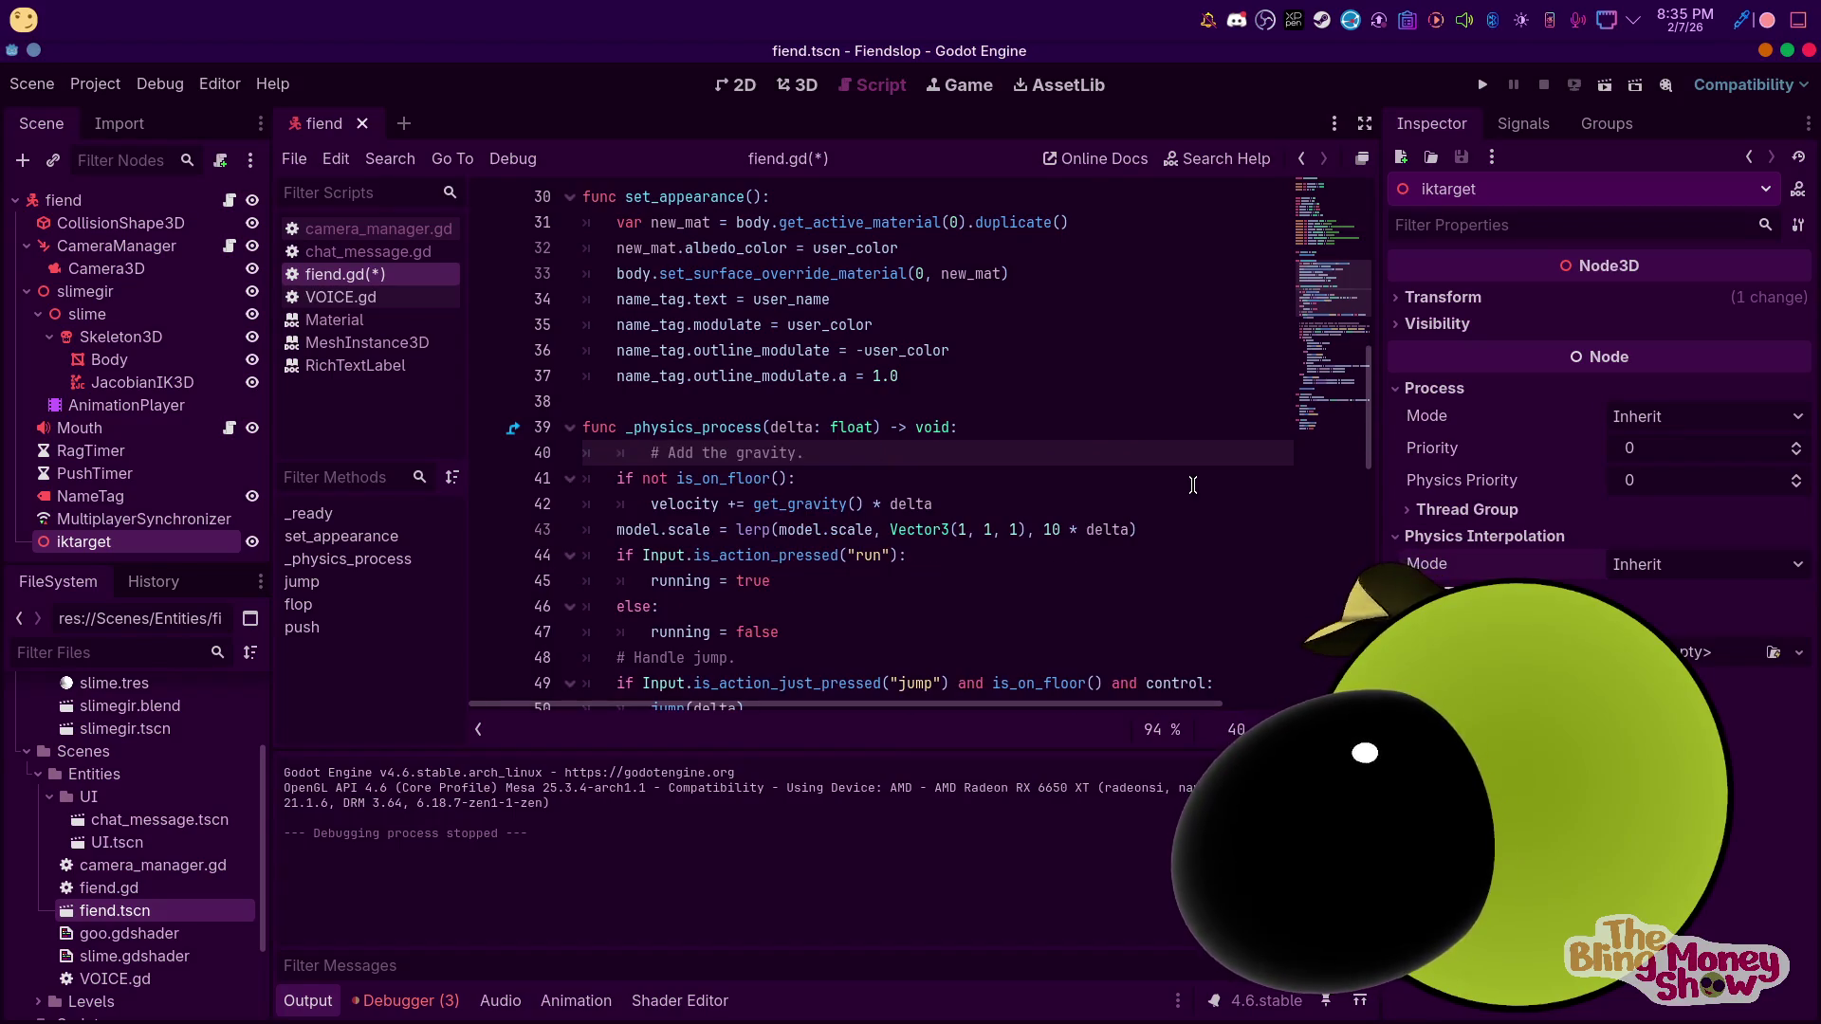
key("ctrl+z")
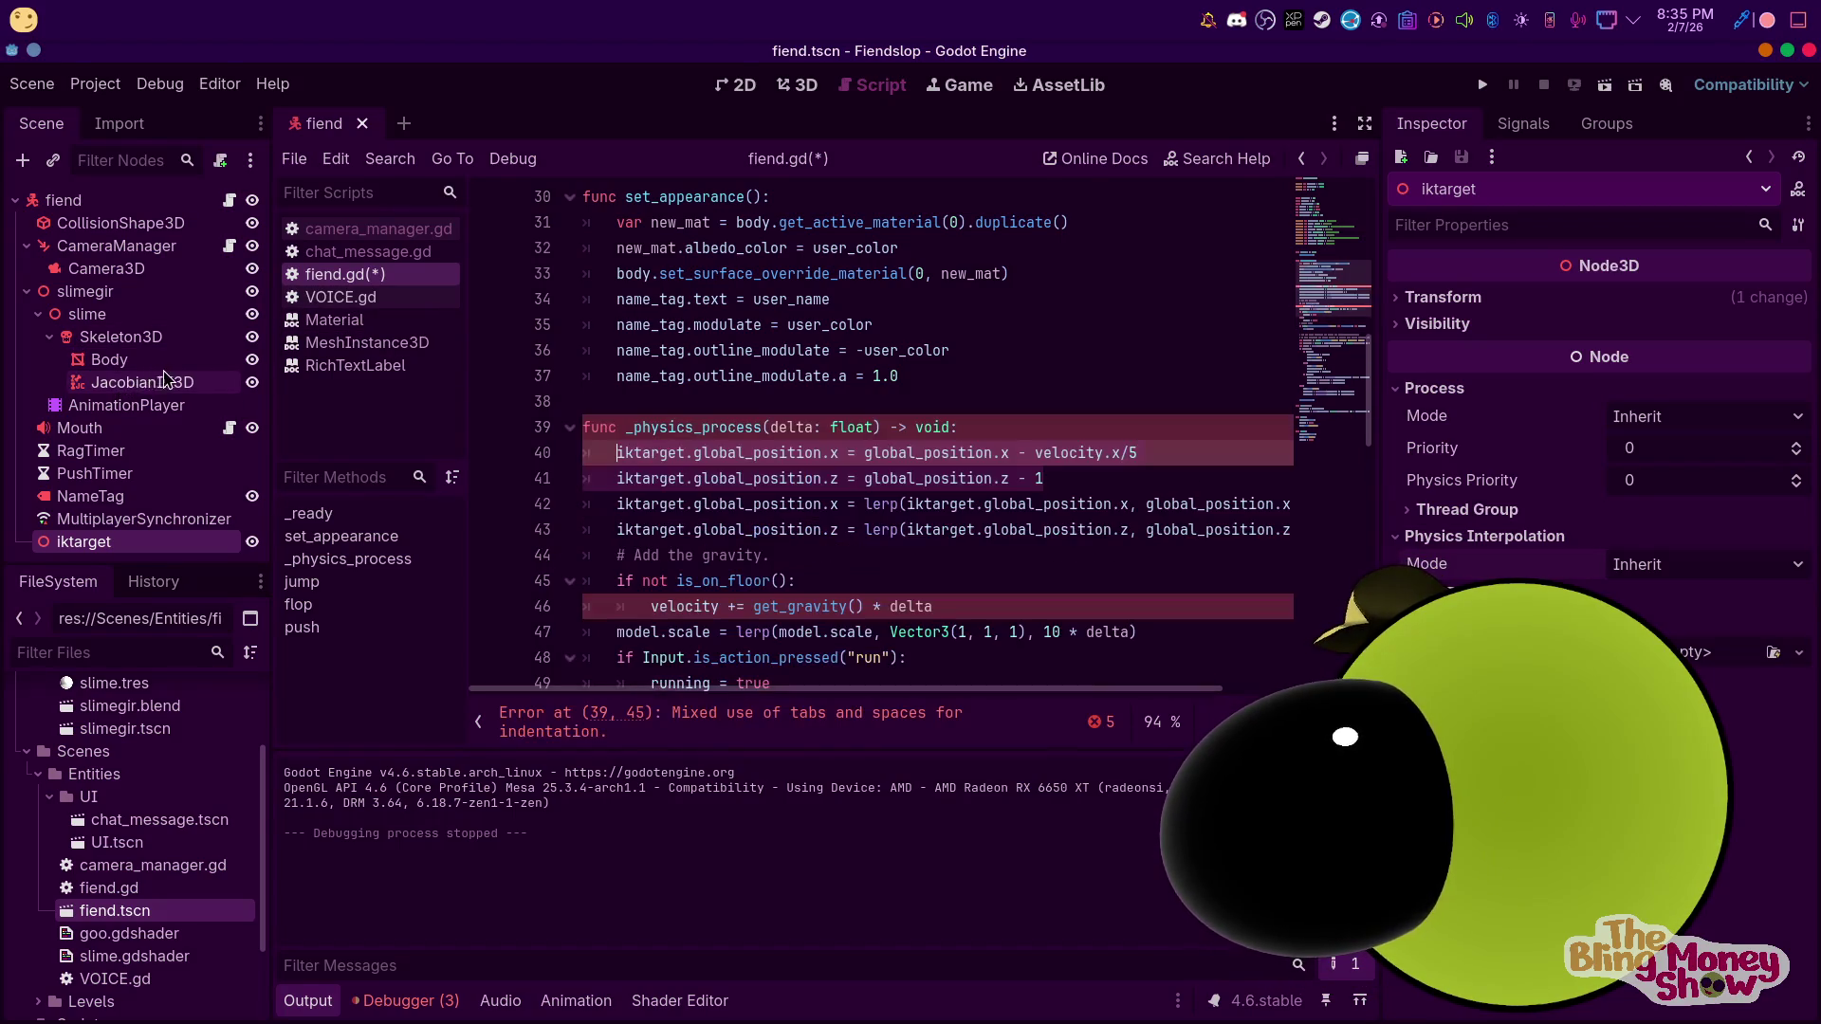
left_click(630, 494)
mouse_move(610, 452)
left_mouse_down()
mouse_move(1289, 529)
mouse_move(1314, 377)
left_mouse_up()
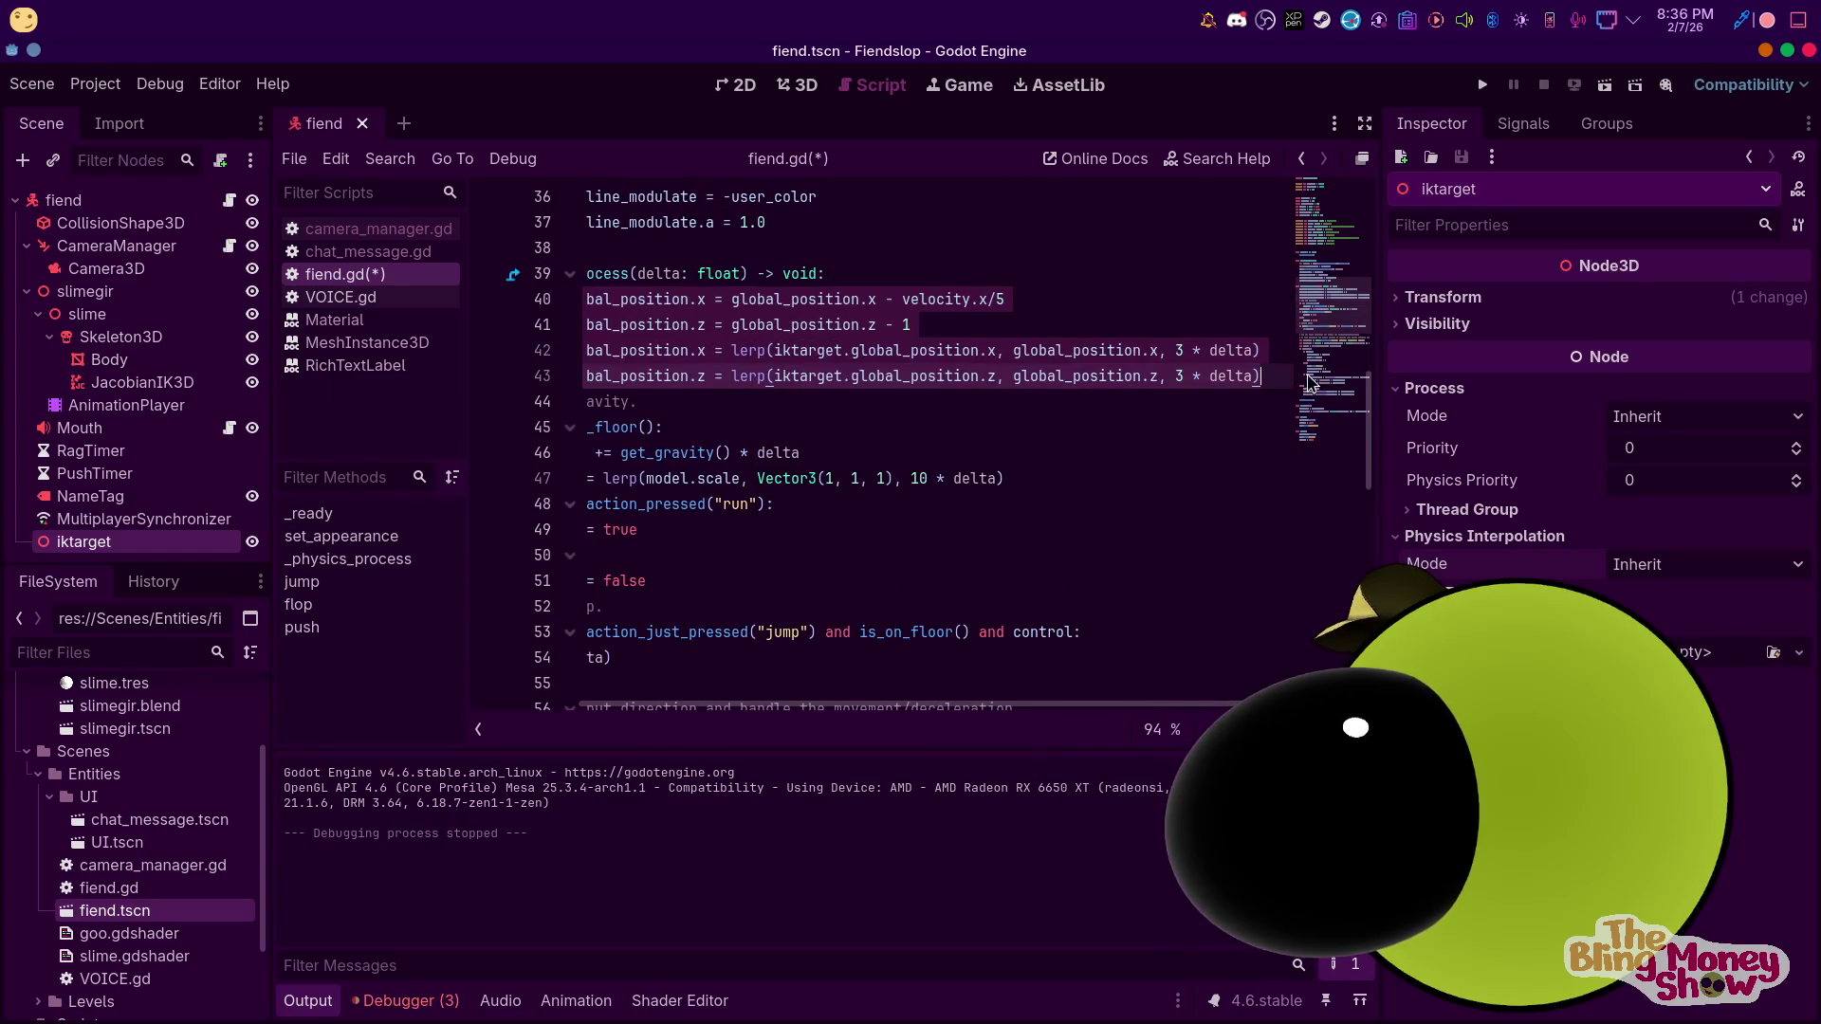
key("Delete")
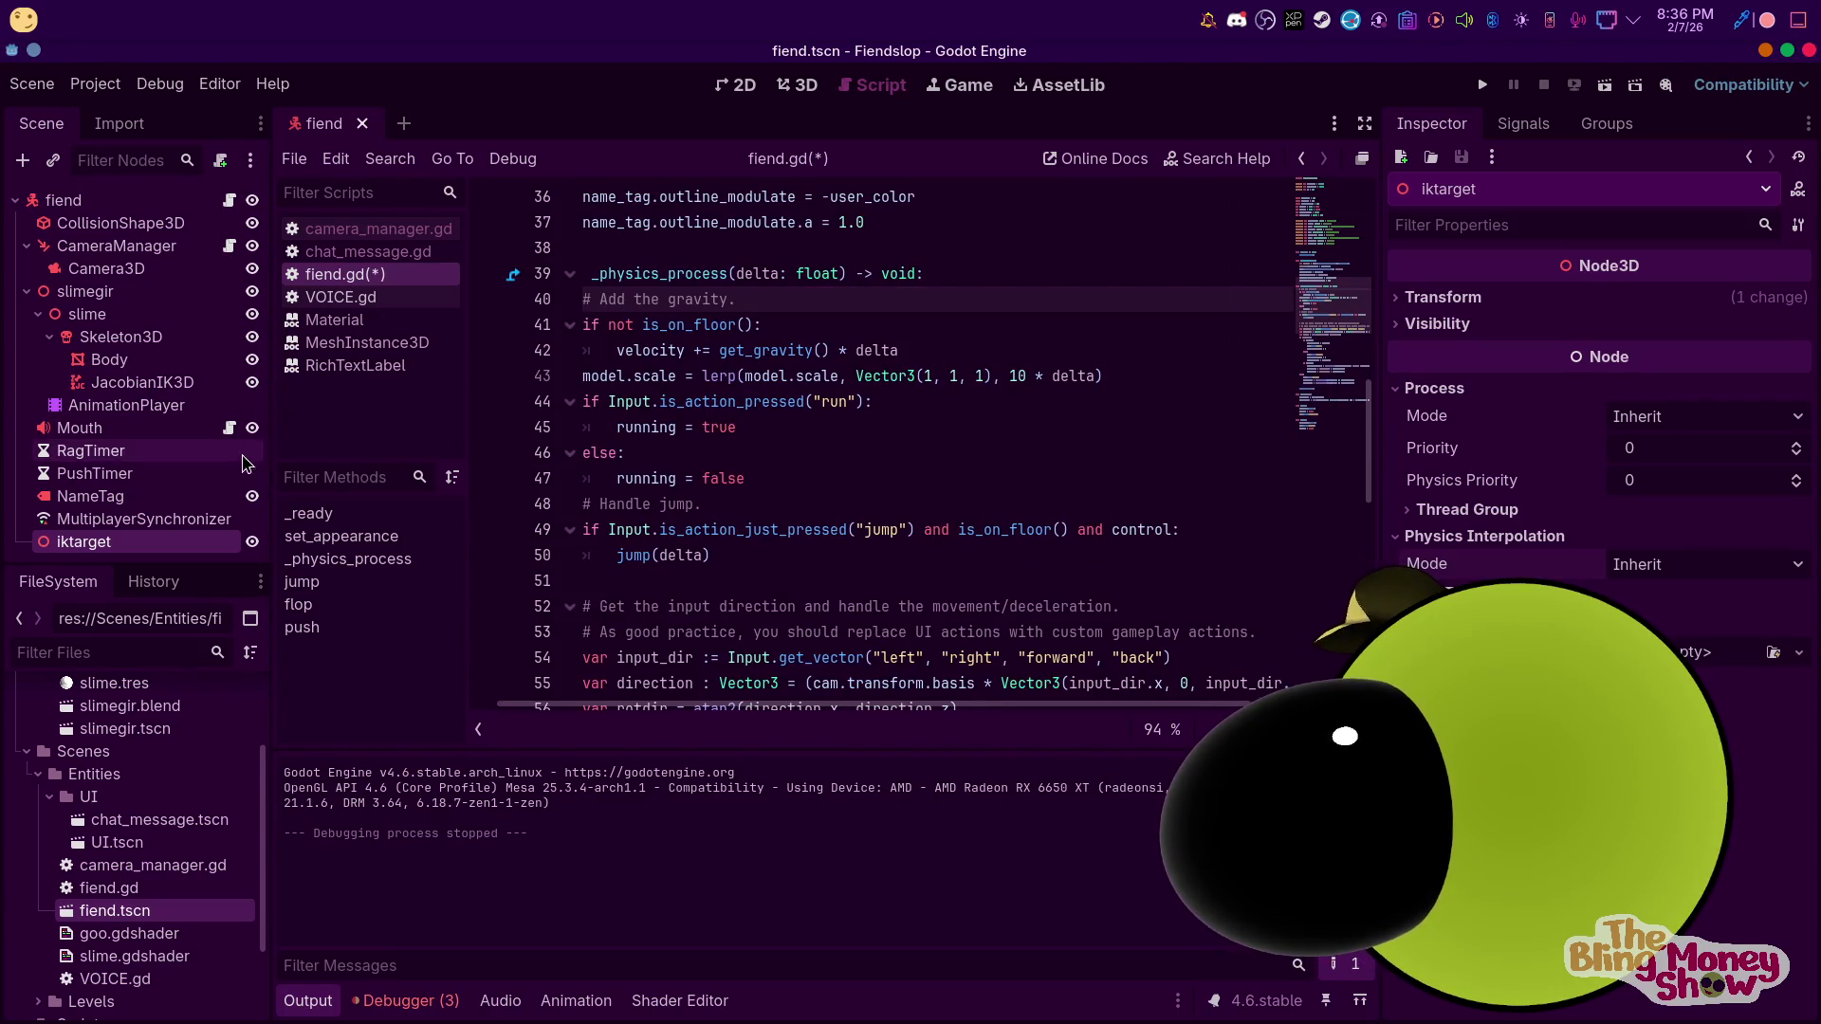
left_click(130, 383)
key("Delete")
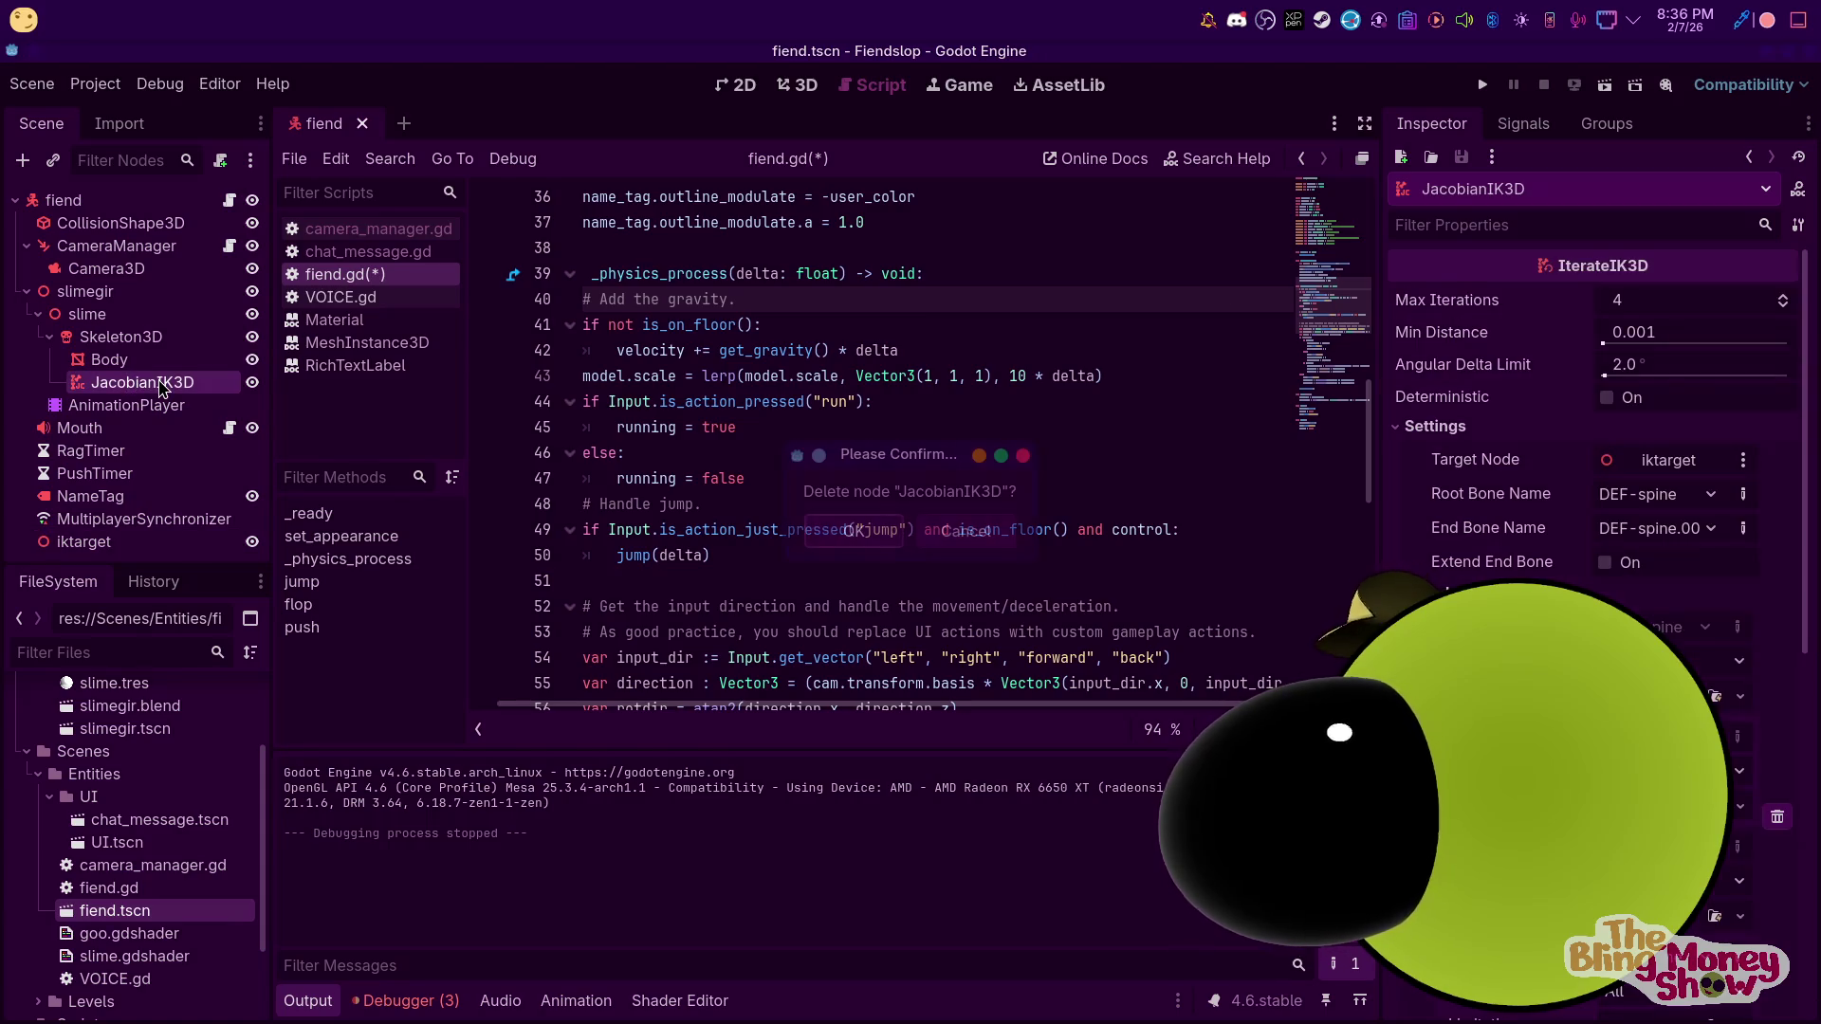
Confirm removing JacobianIK3D and begin adding a child node under Skeleton3D
left_click(882, 541)
left_click(121, 337)
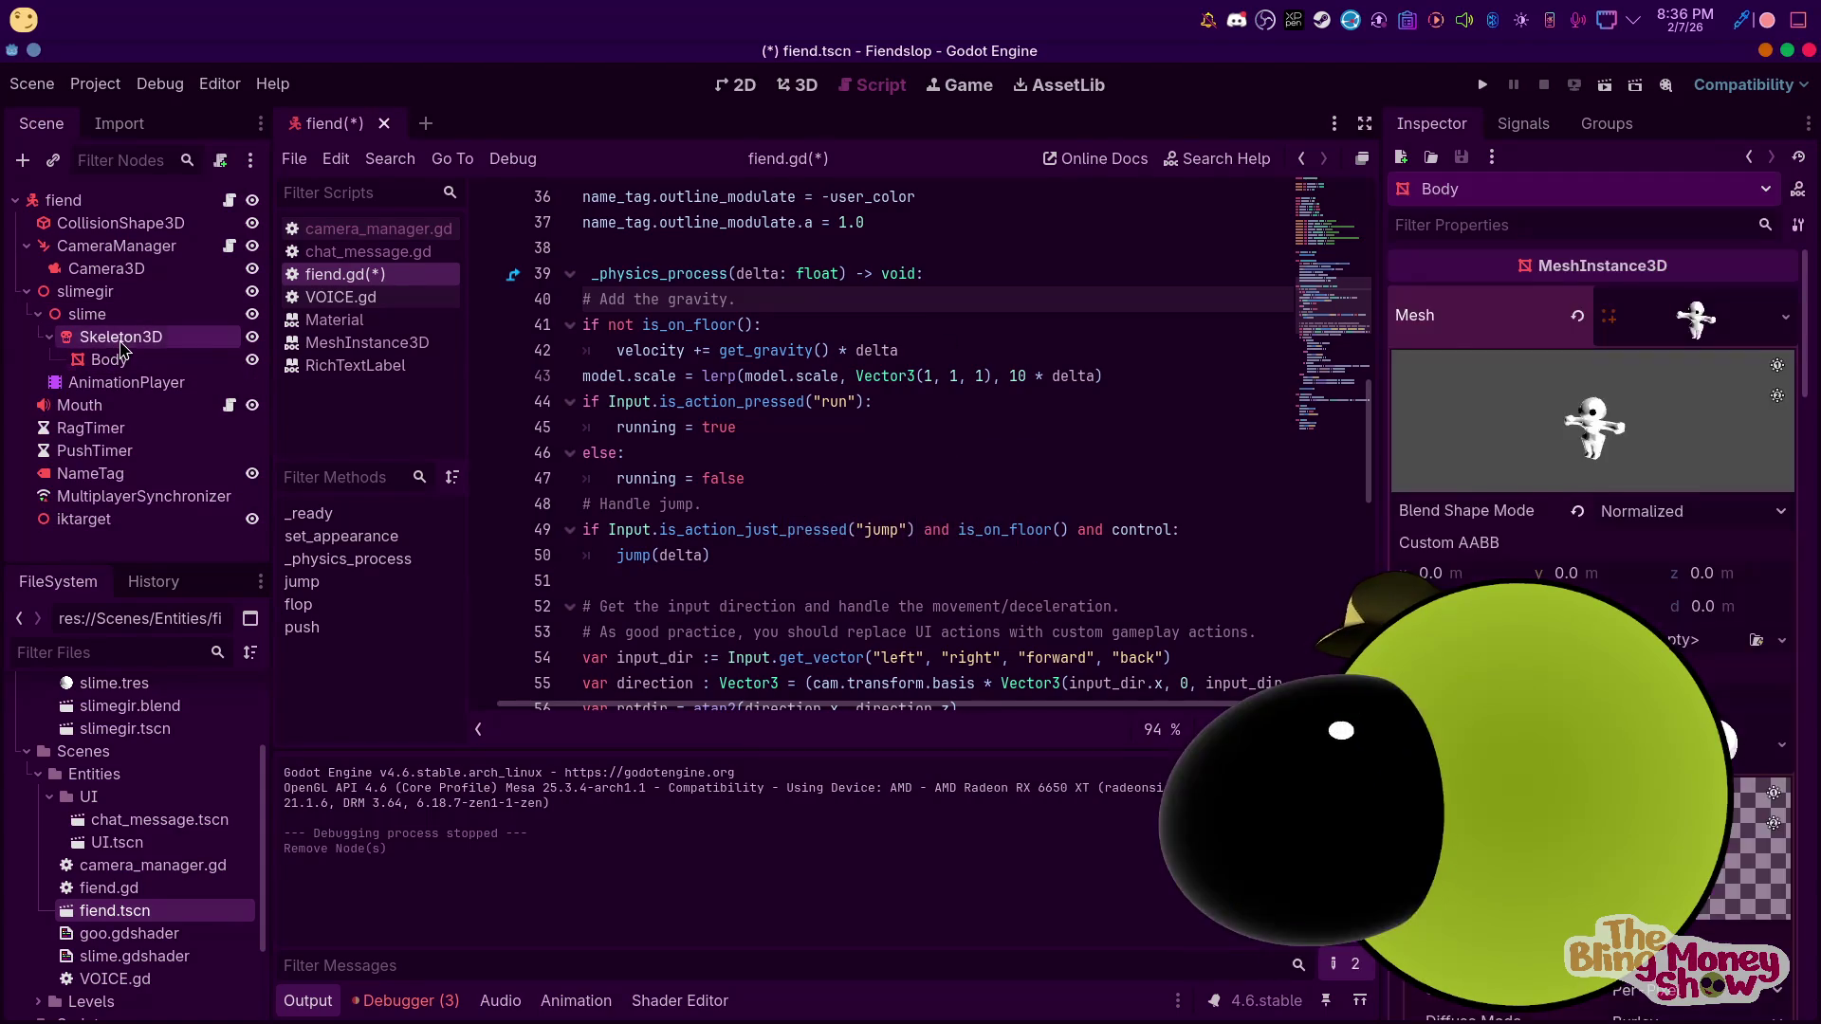
right_click(125, 345)
left_click(207, 364)
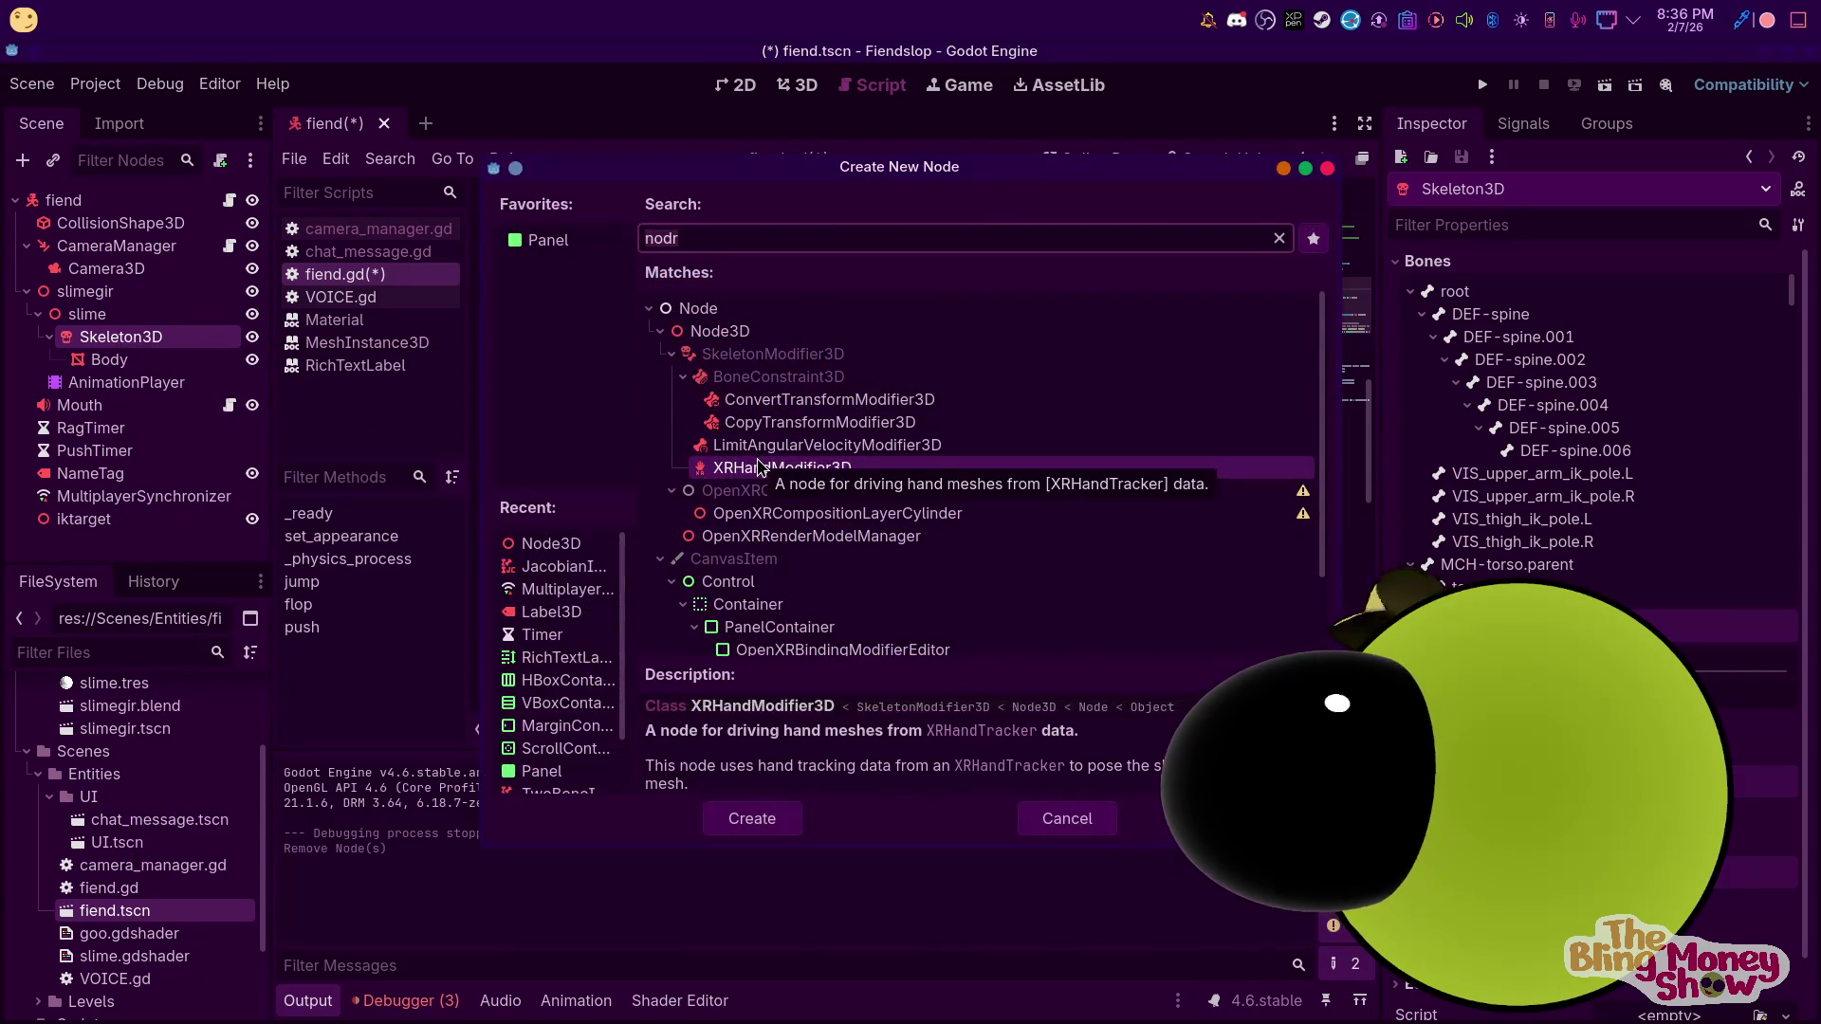
Find SpringBoneSimulator3D under SkeletonModifier3D in the node list and create it
type("jig")
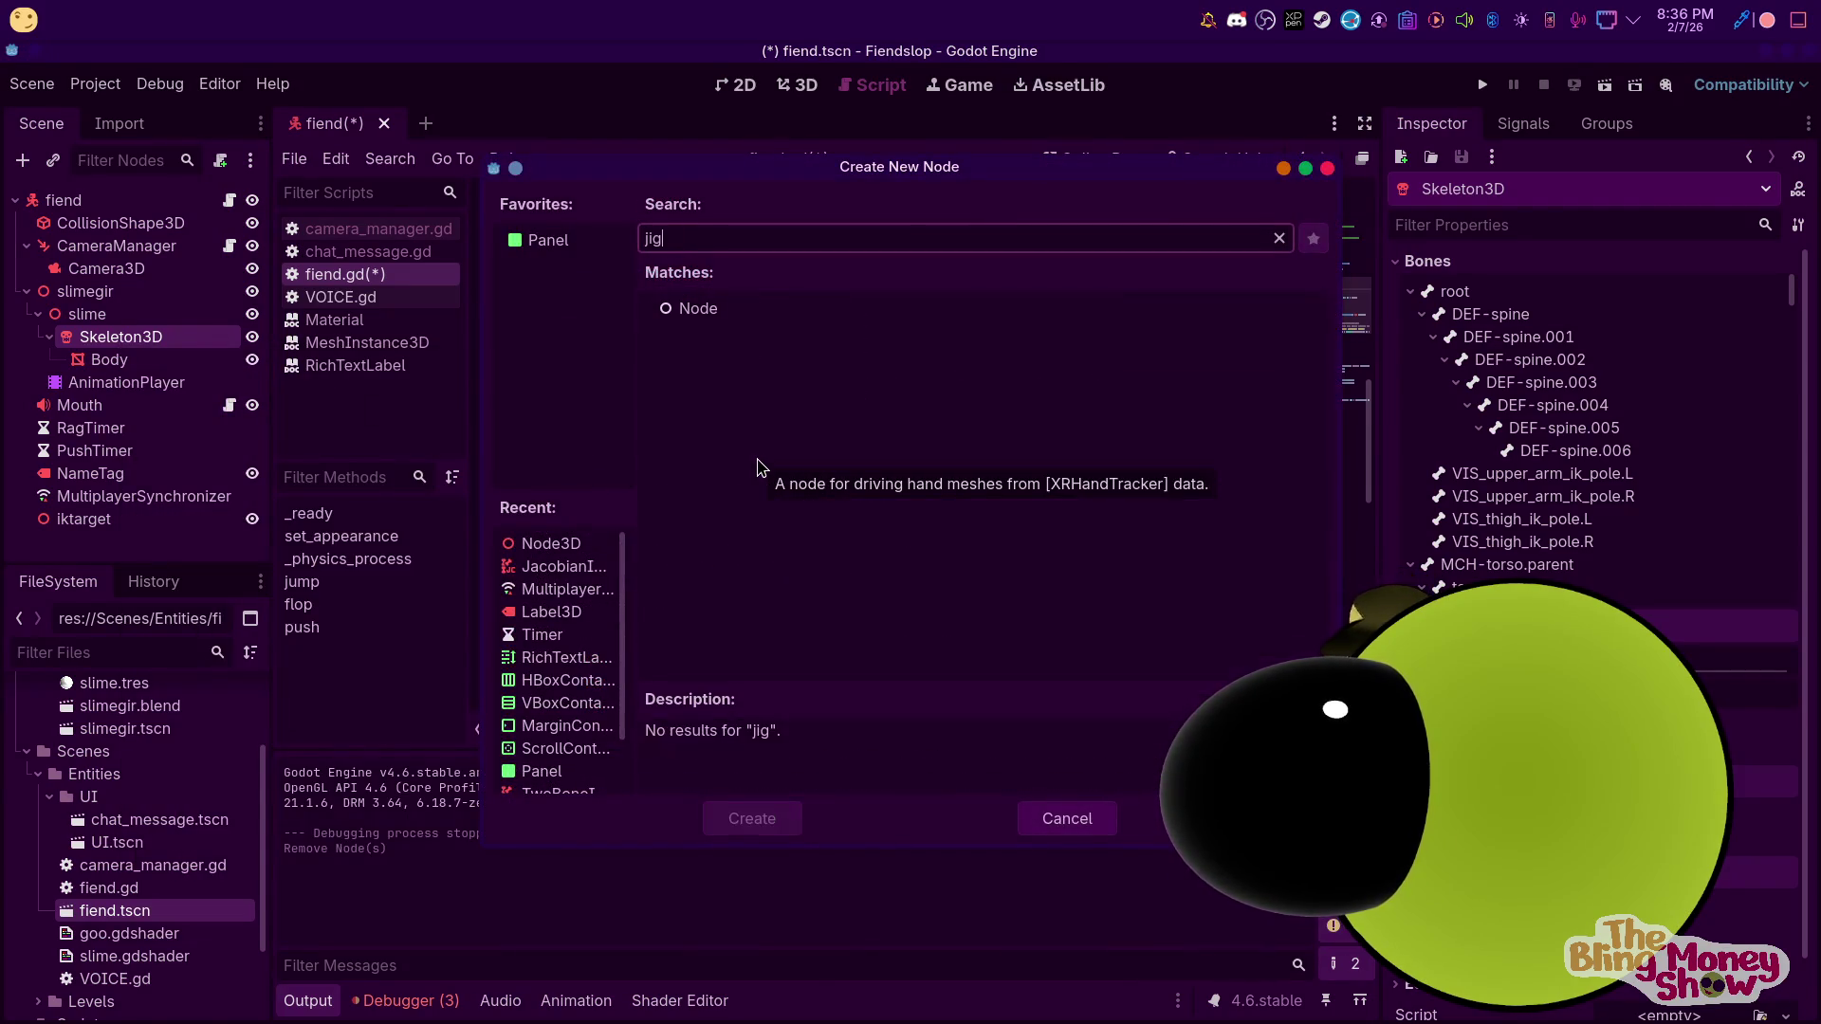
key("BackSpace")
key("BackSpace")
key("BackSpace")
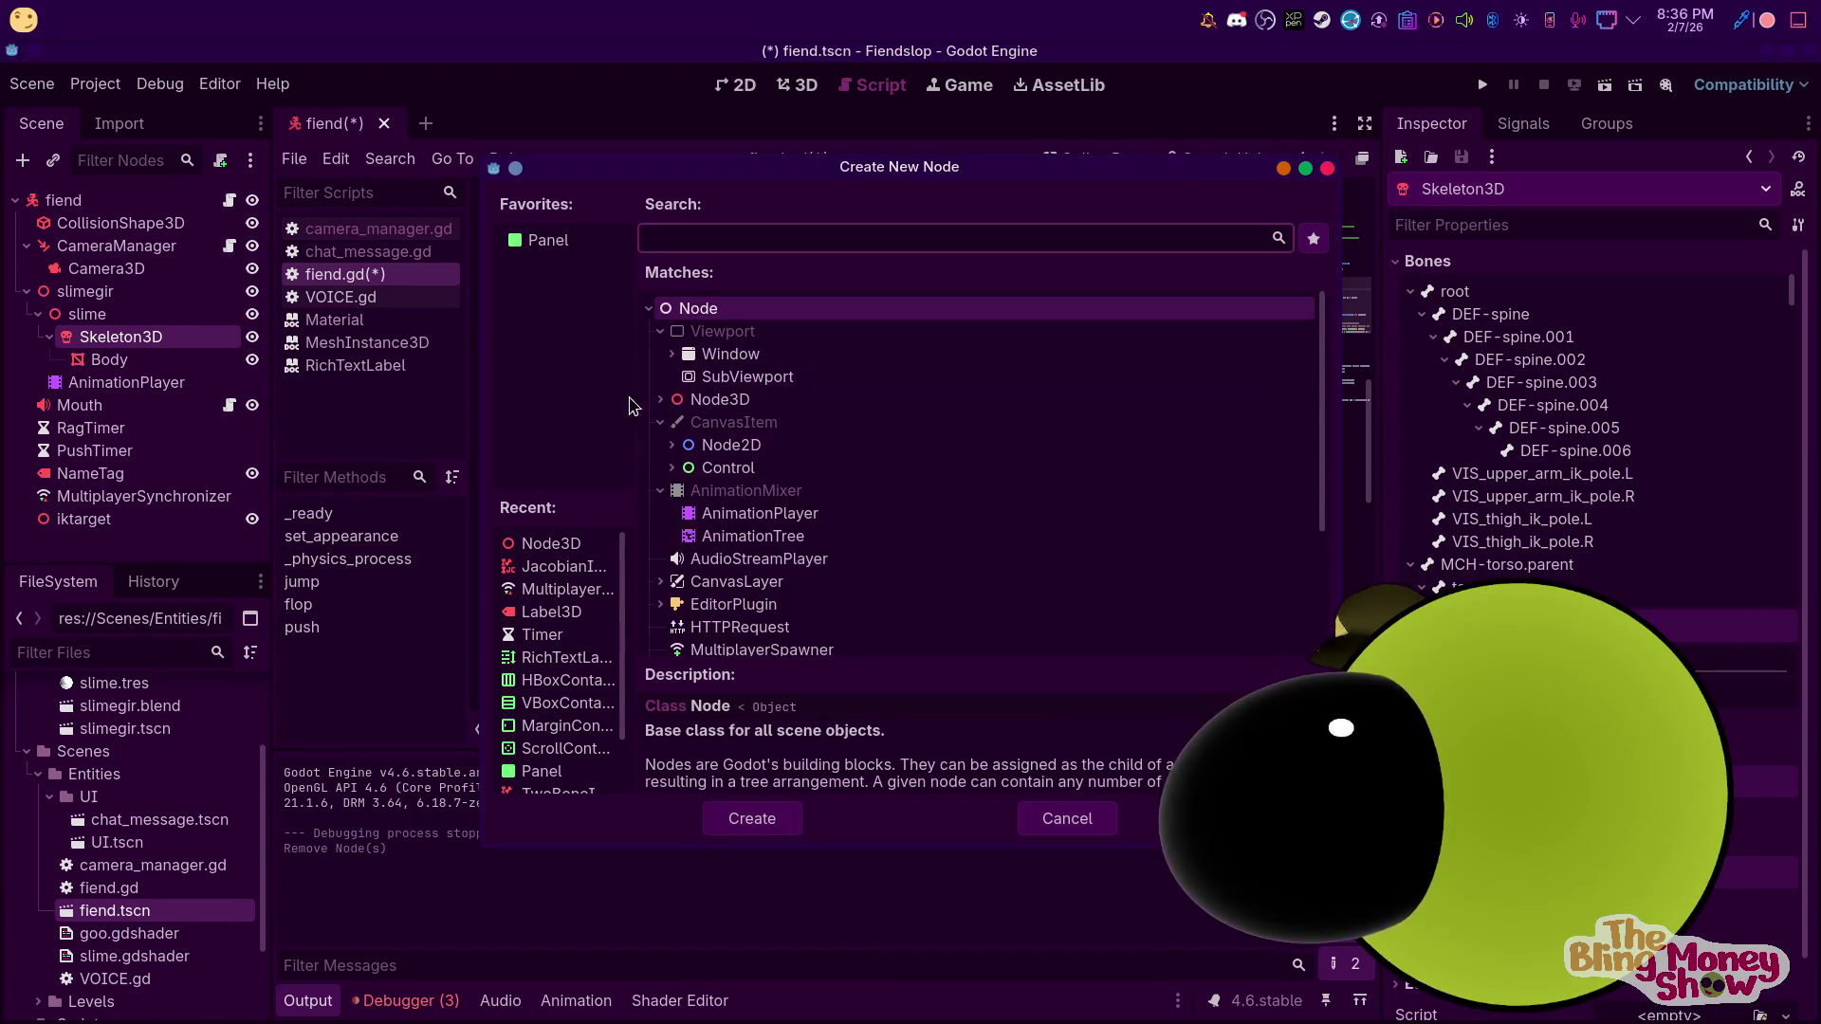
left_click(661, 399)
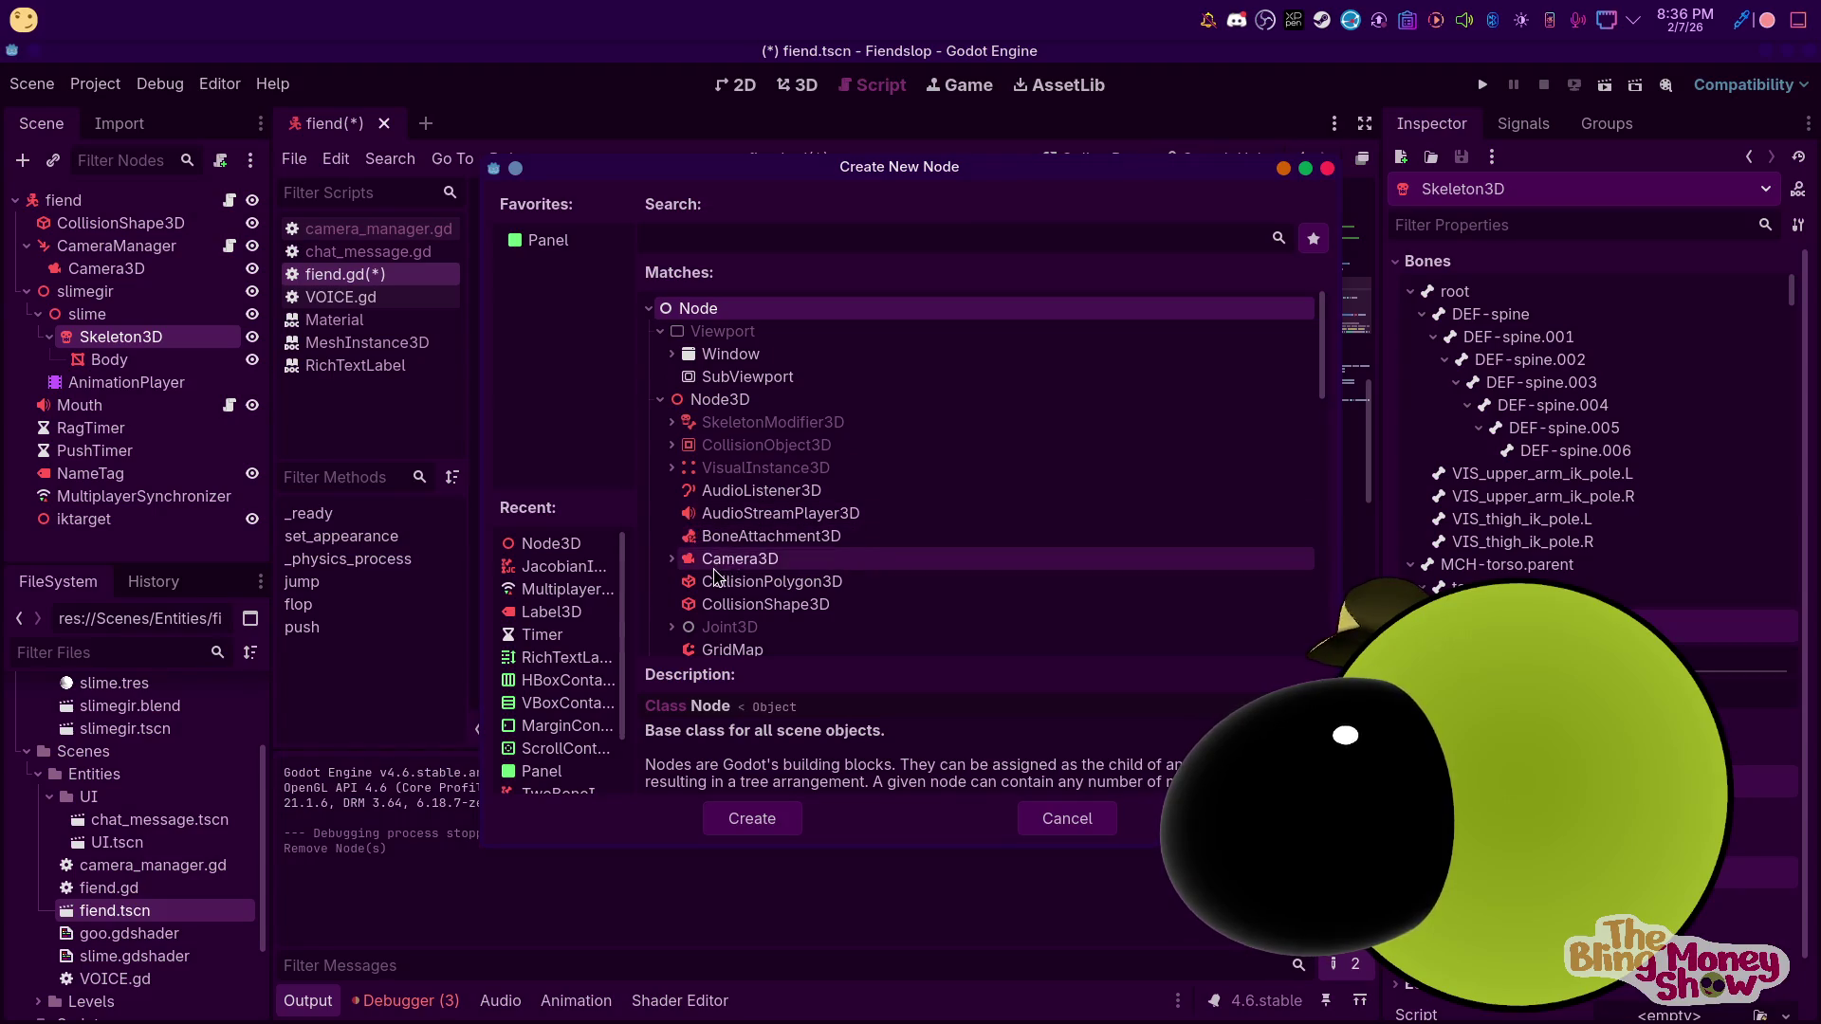
scroll(707, 555, "down", 3)
scroll(663, 456, "down", 2)
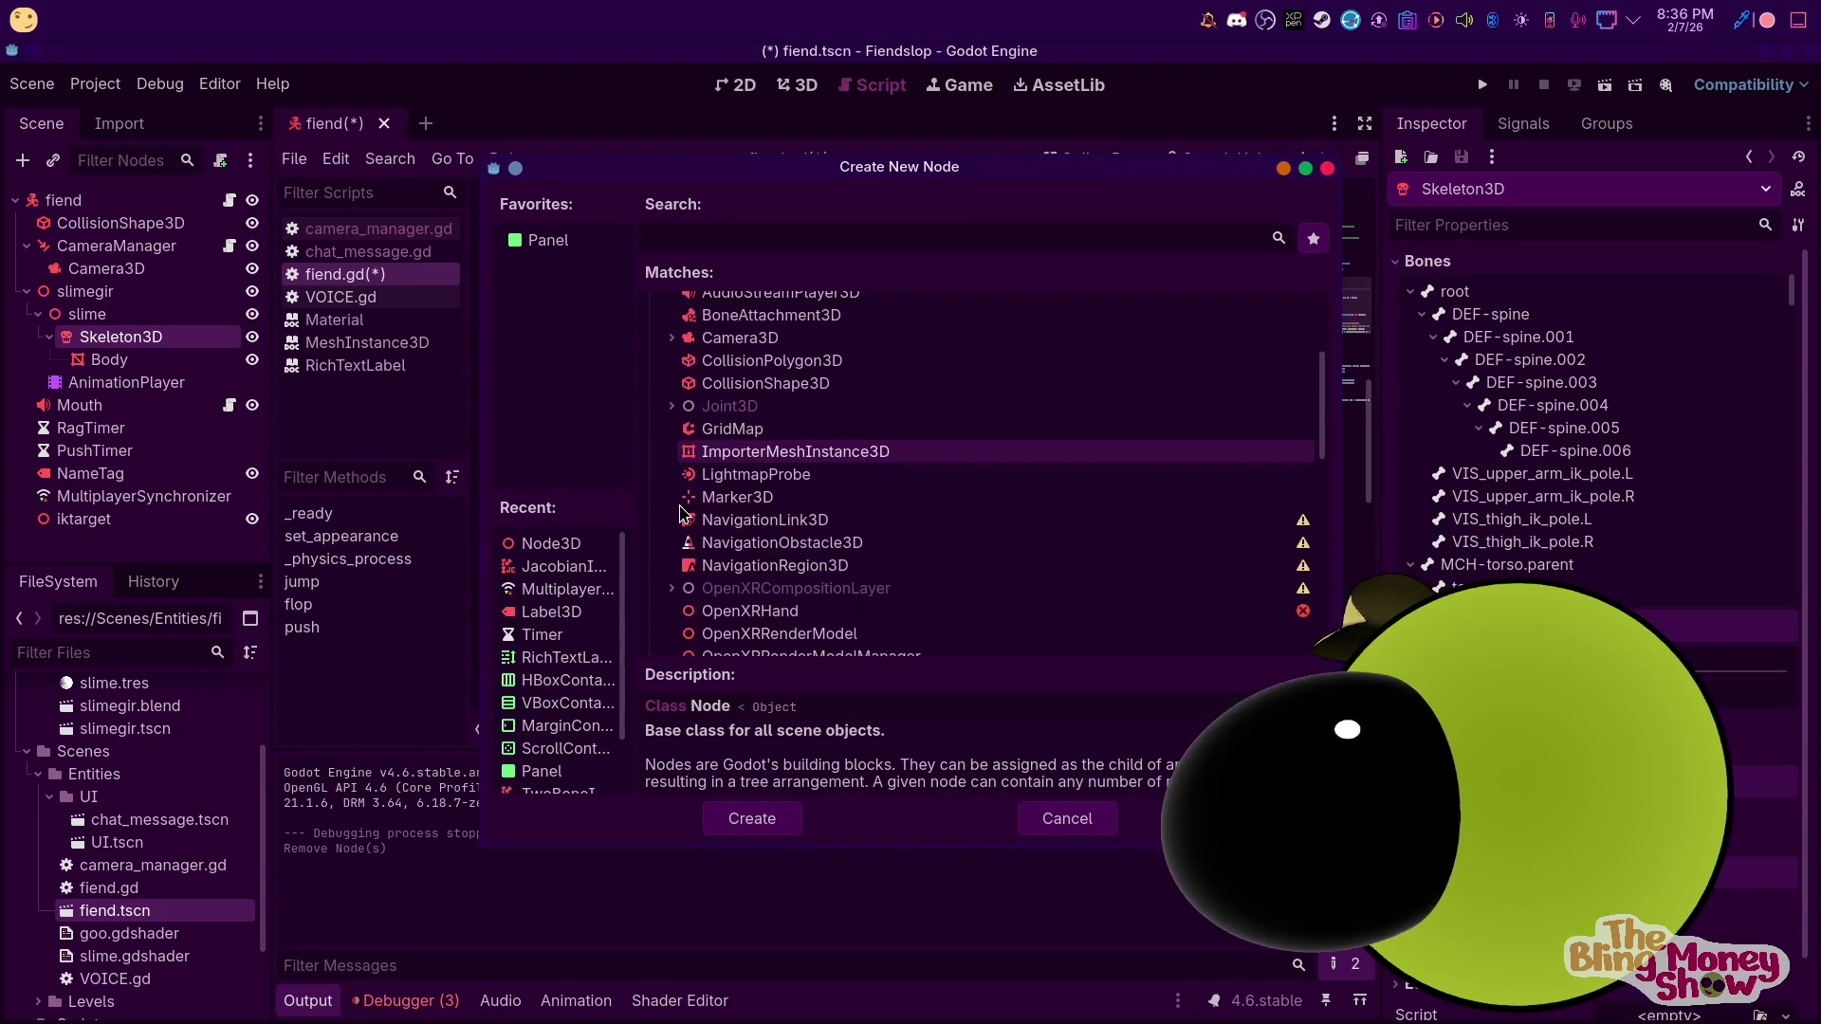
left_click(676, 410)
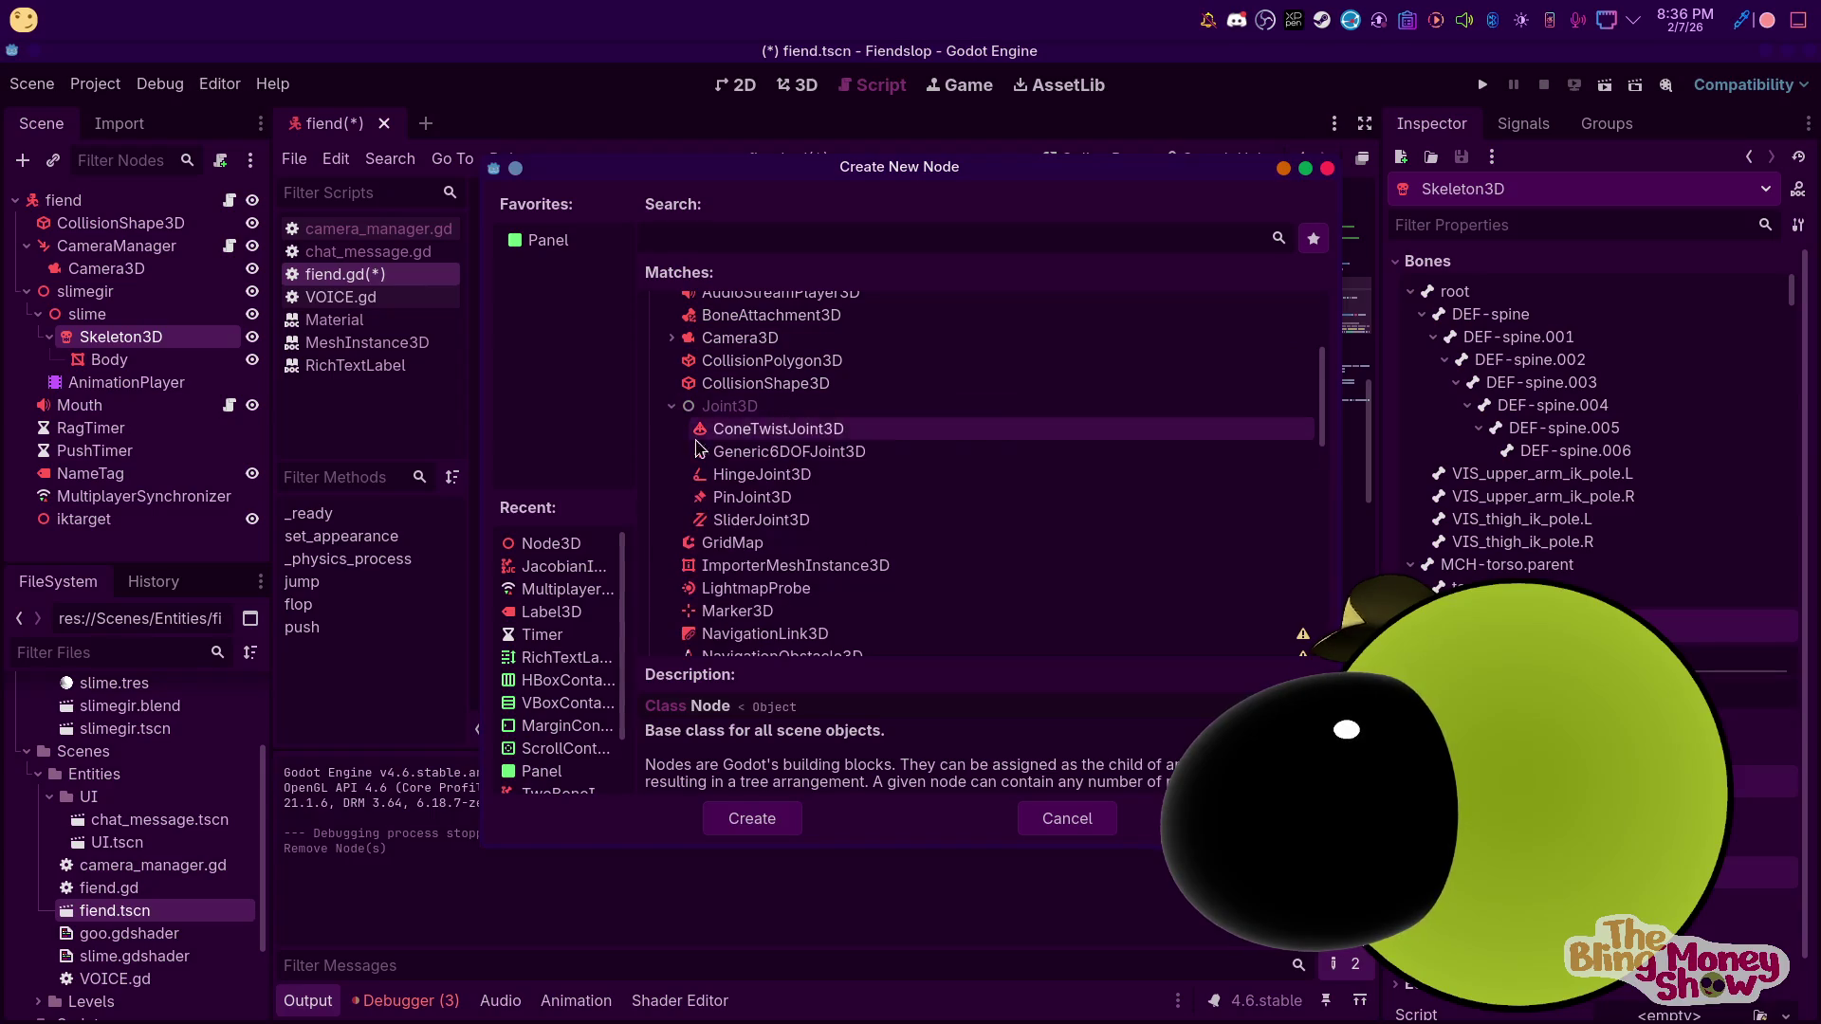
scroll(663, 522, "down", 4)
scroll(664, 522, "down", 7)
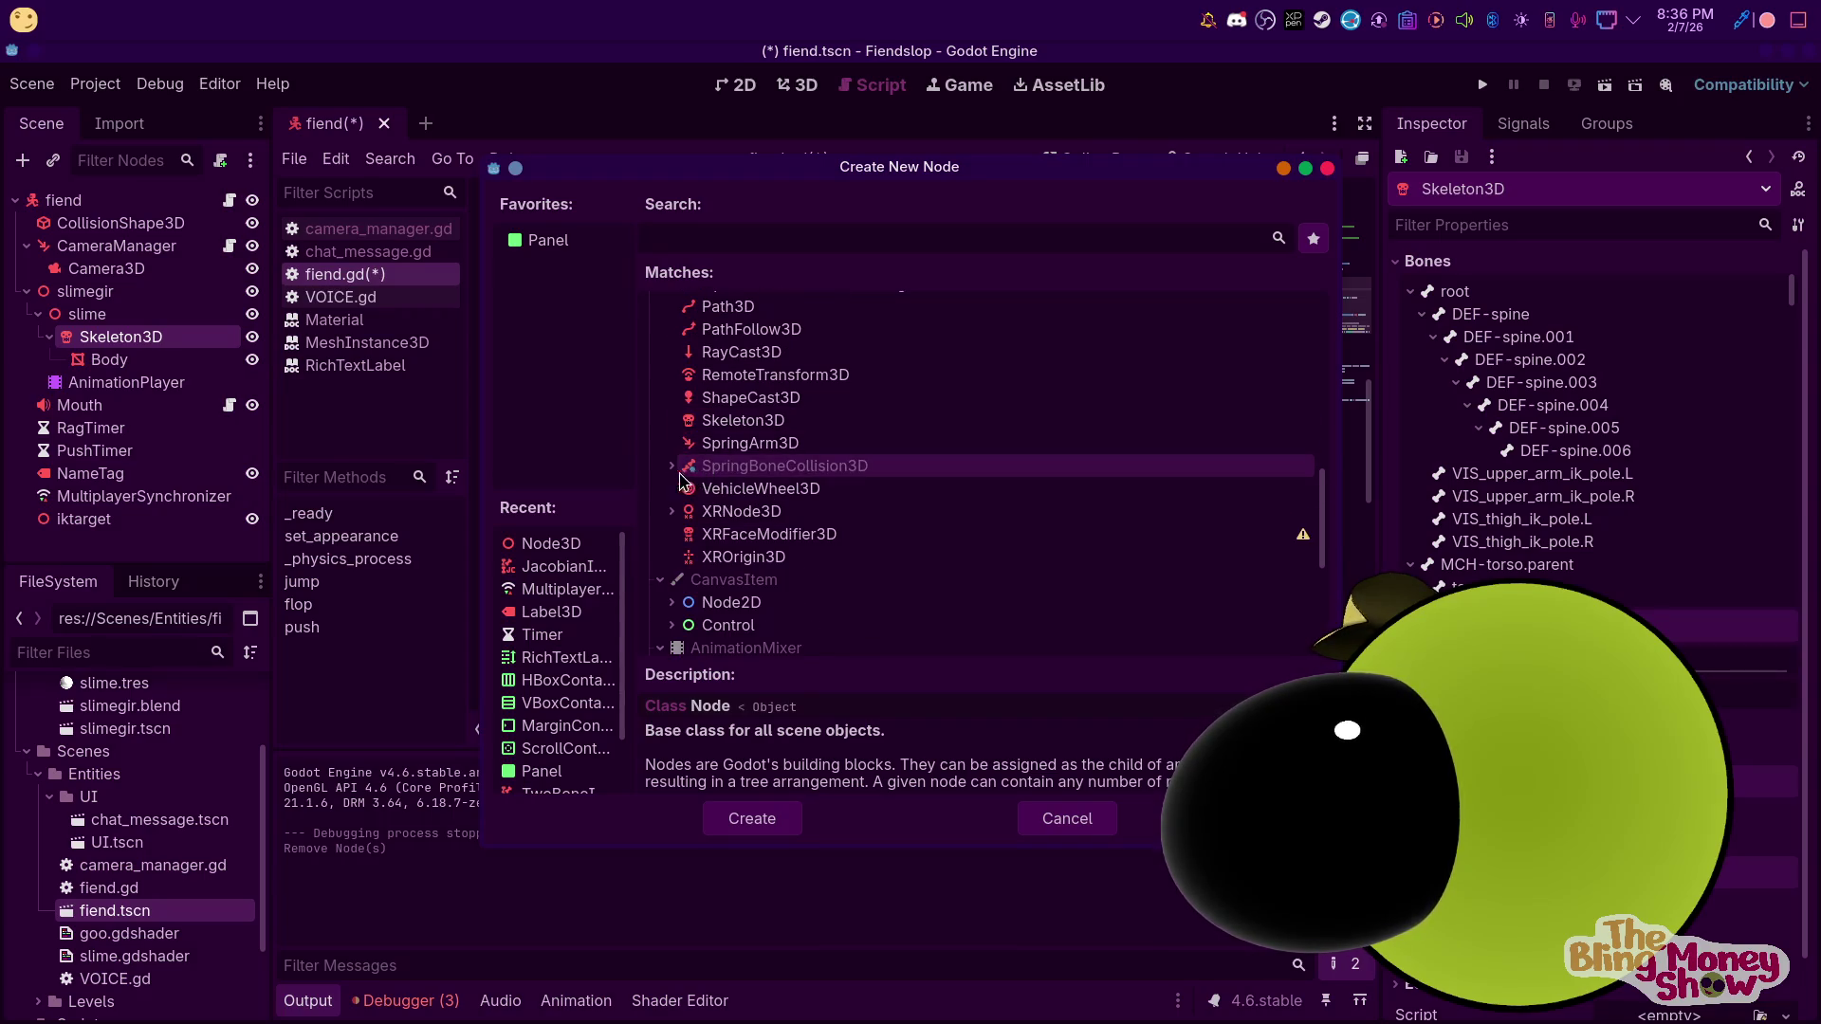
scroll(682, 450, "up", 4)
scroll(678, 446, "up", 14)
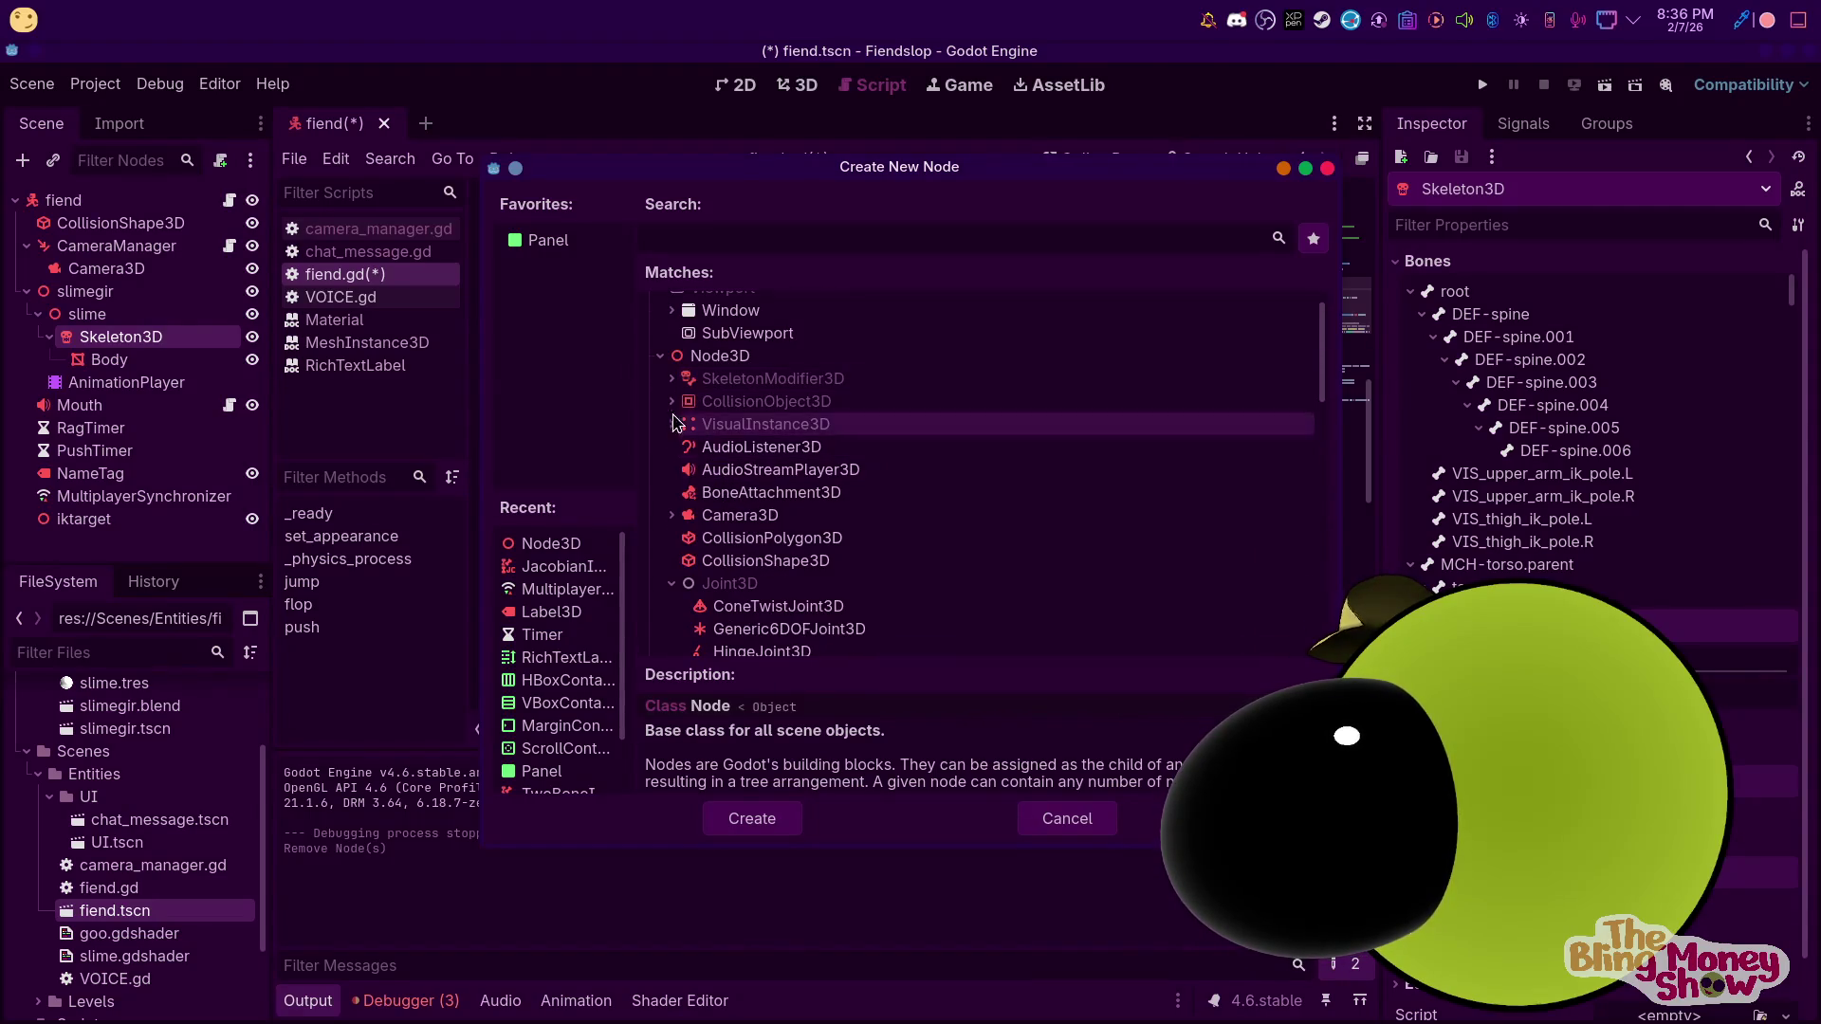
left_click(671, 378)
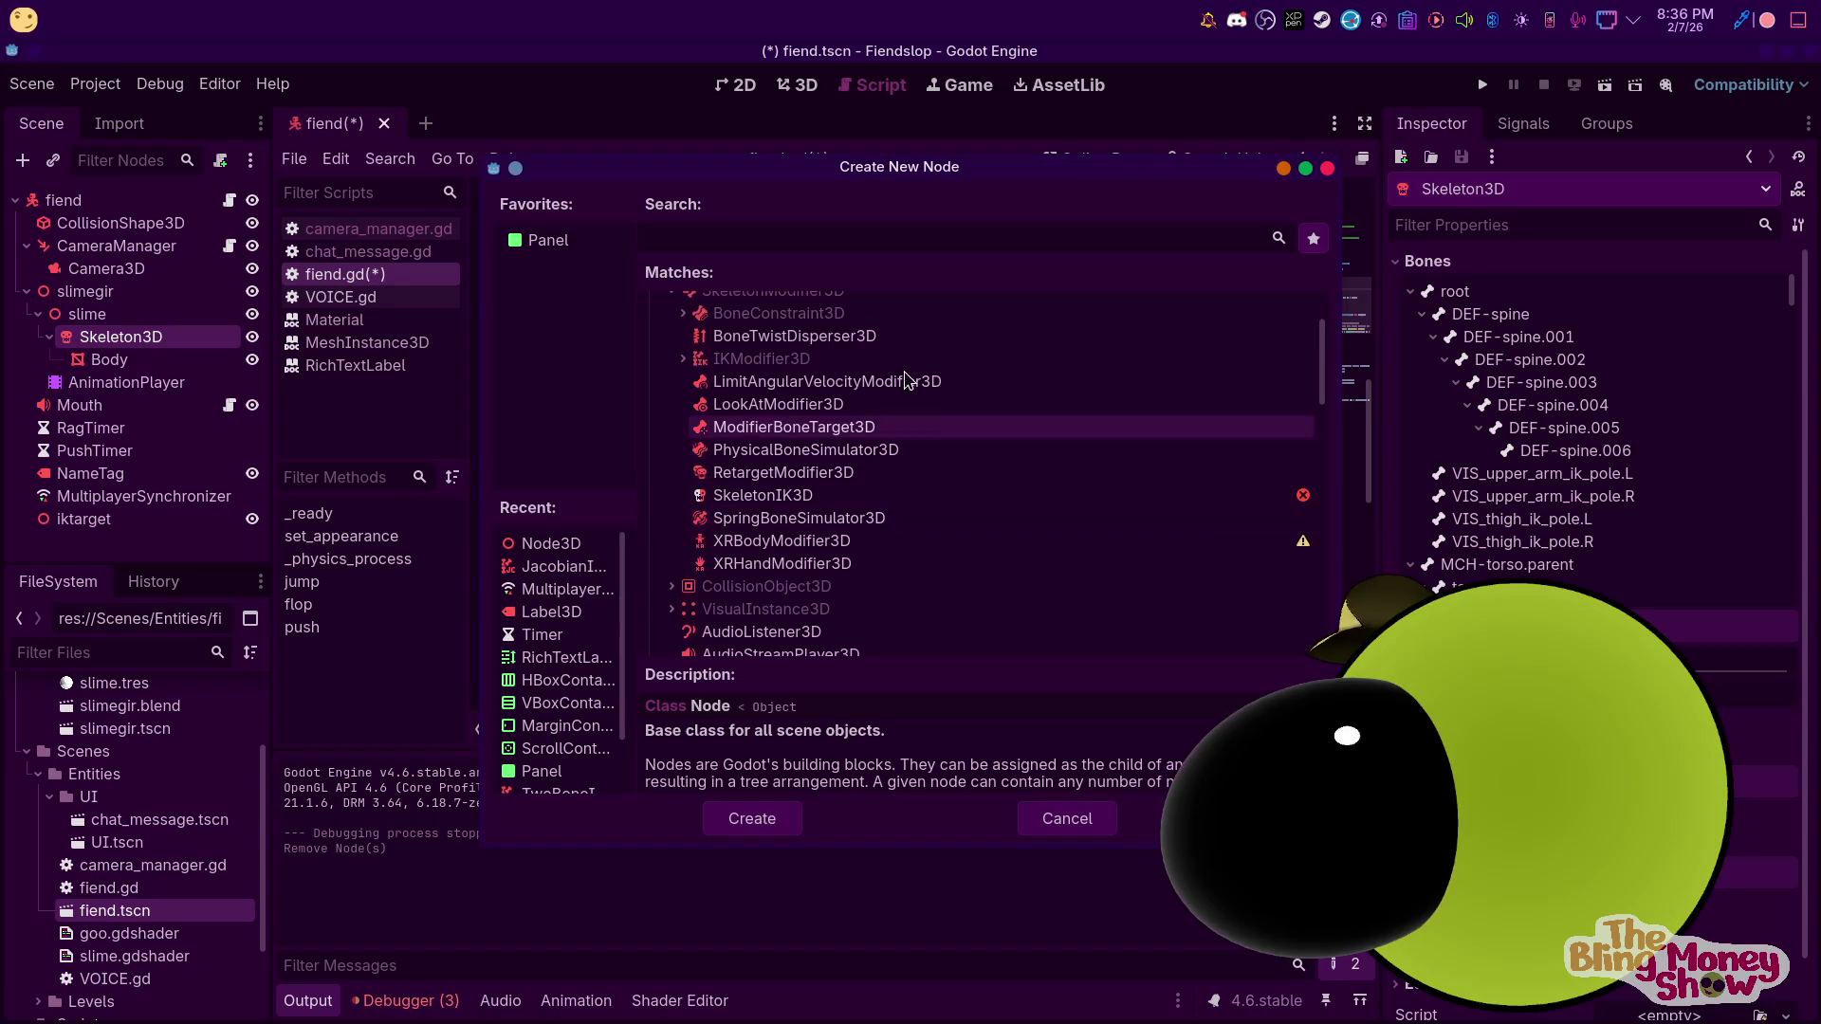
scroll(901, 512, "down", 2)
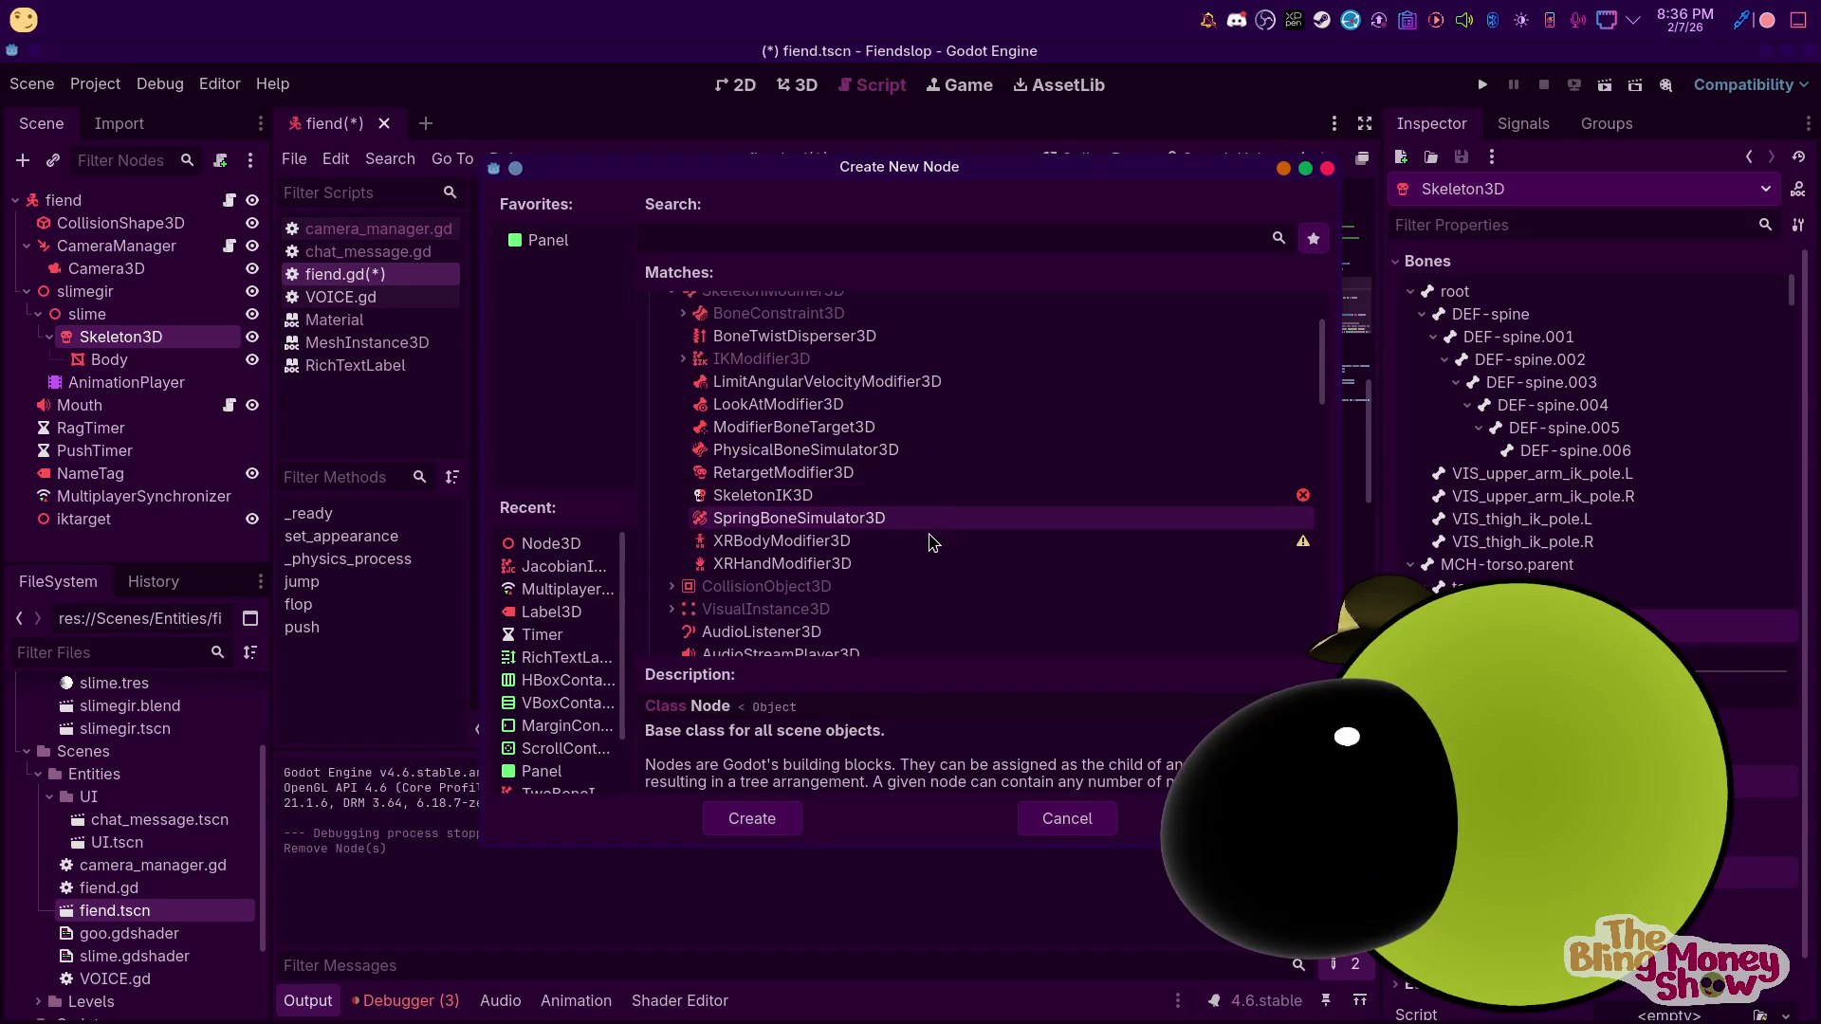
left_click(867, 519)
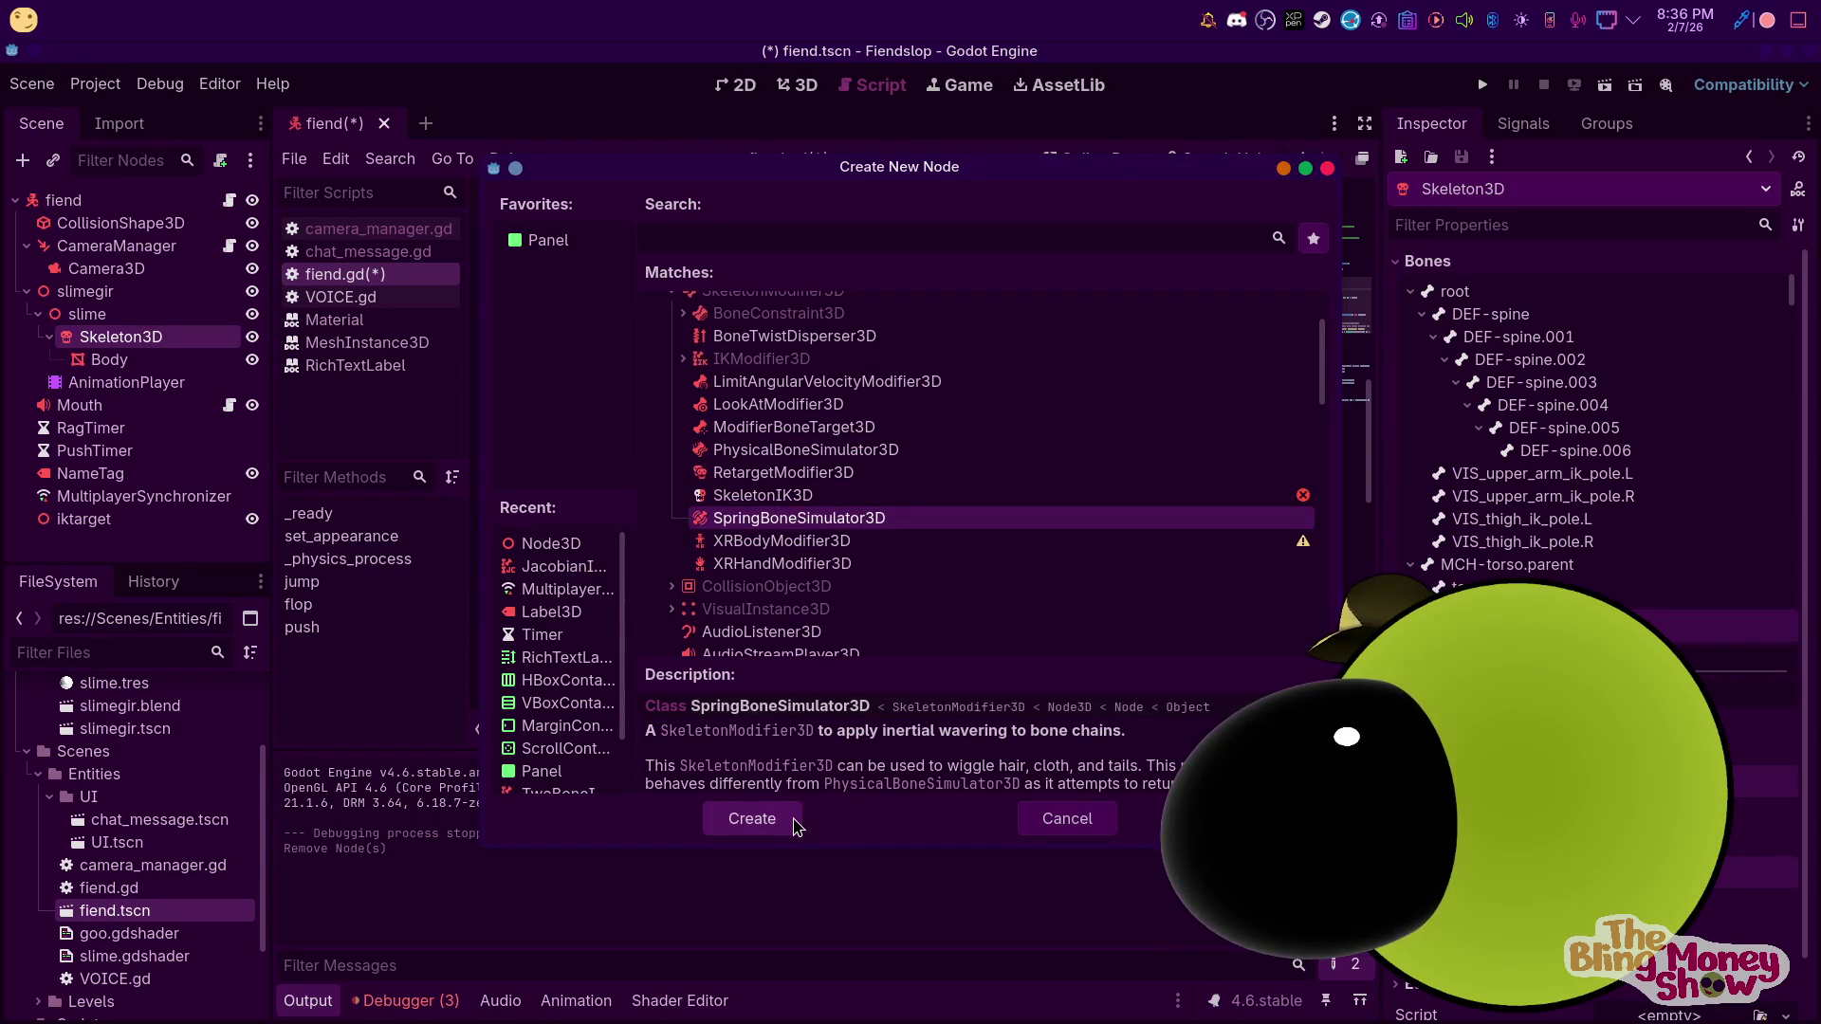
left_click(795, 823)
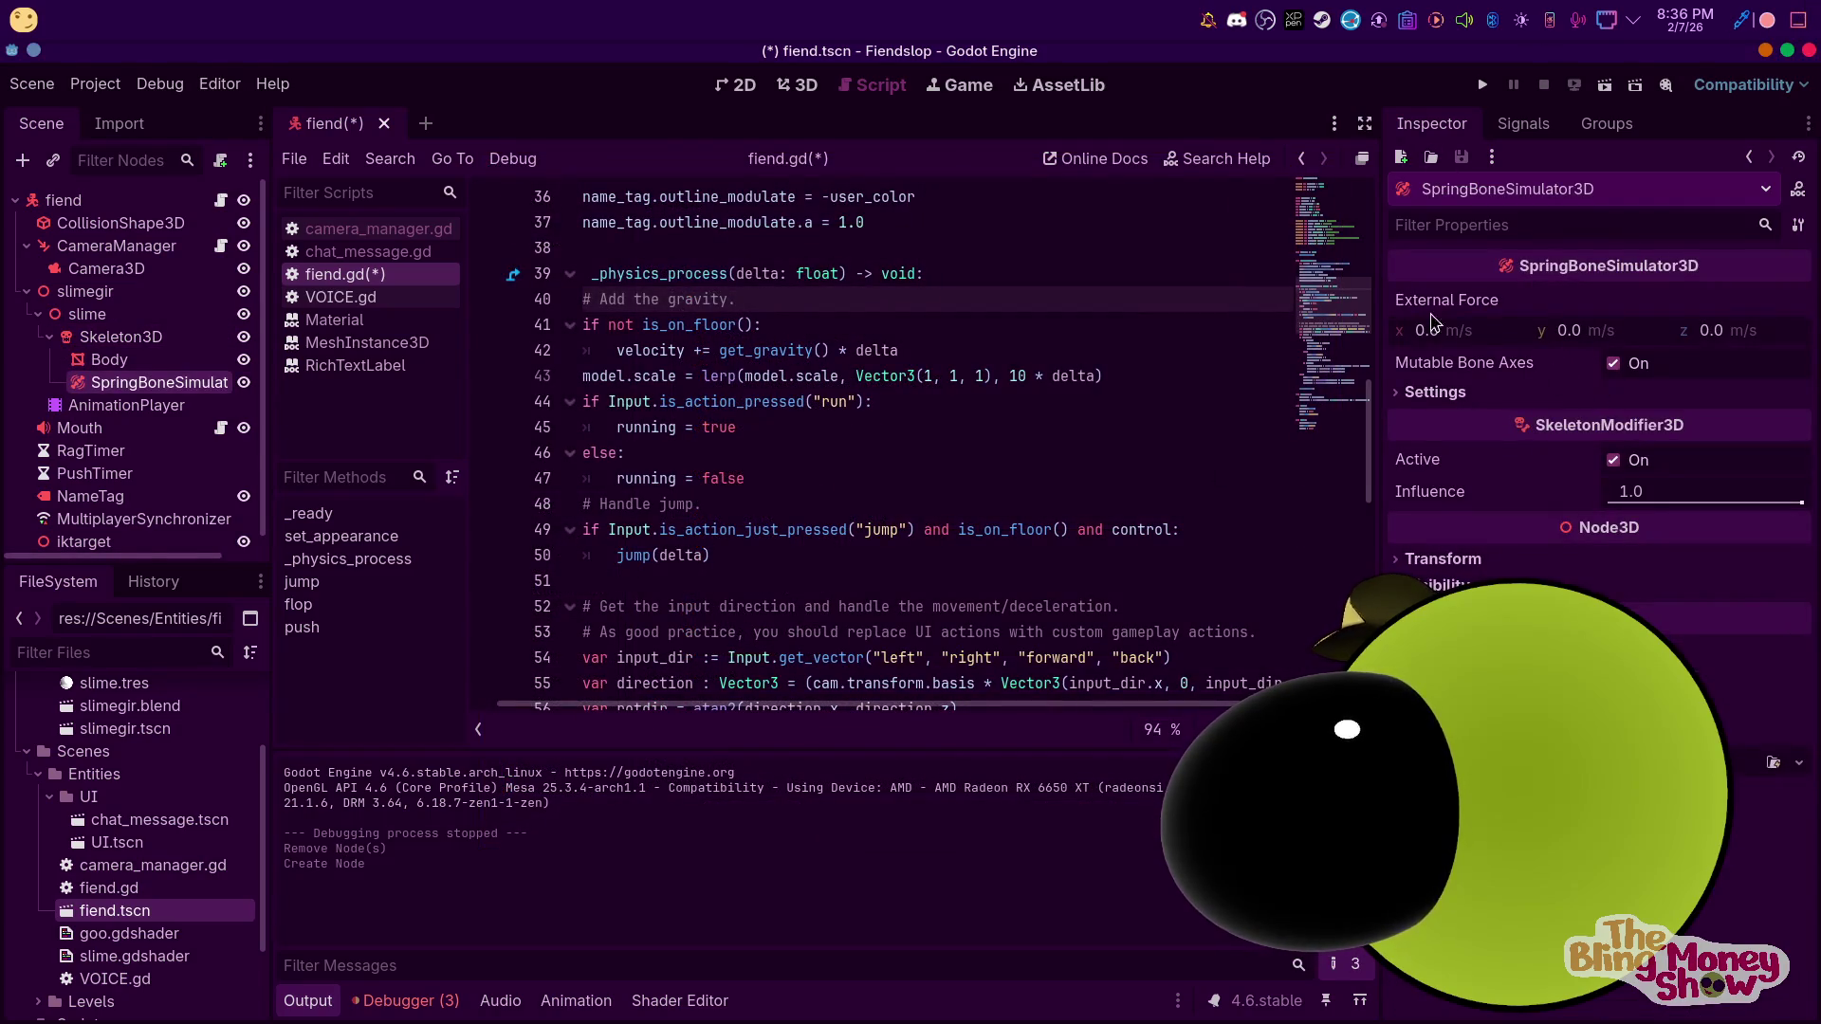
left_click(796, 84)
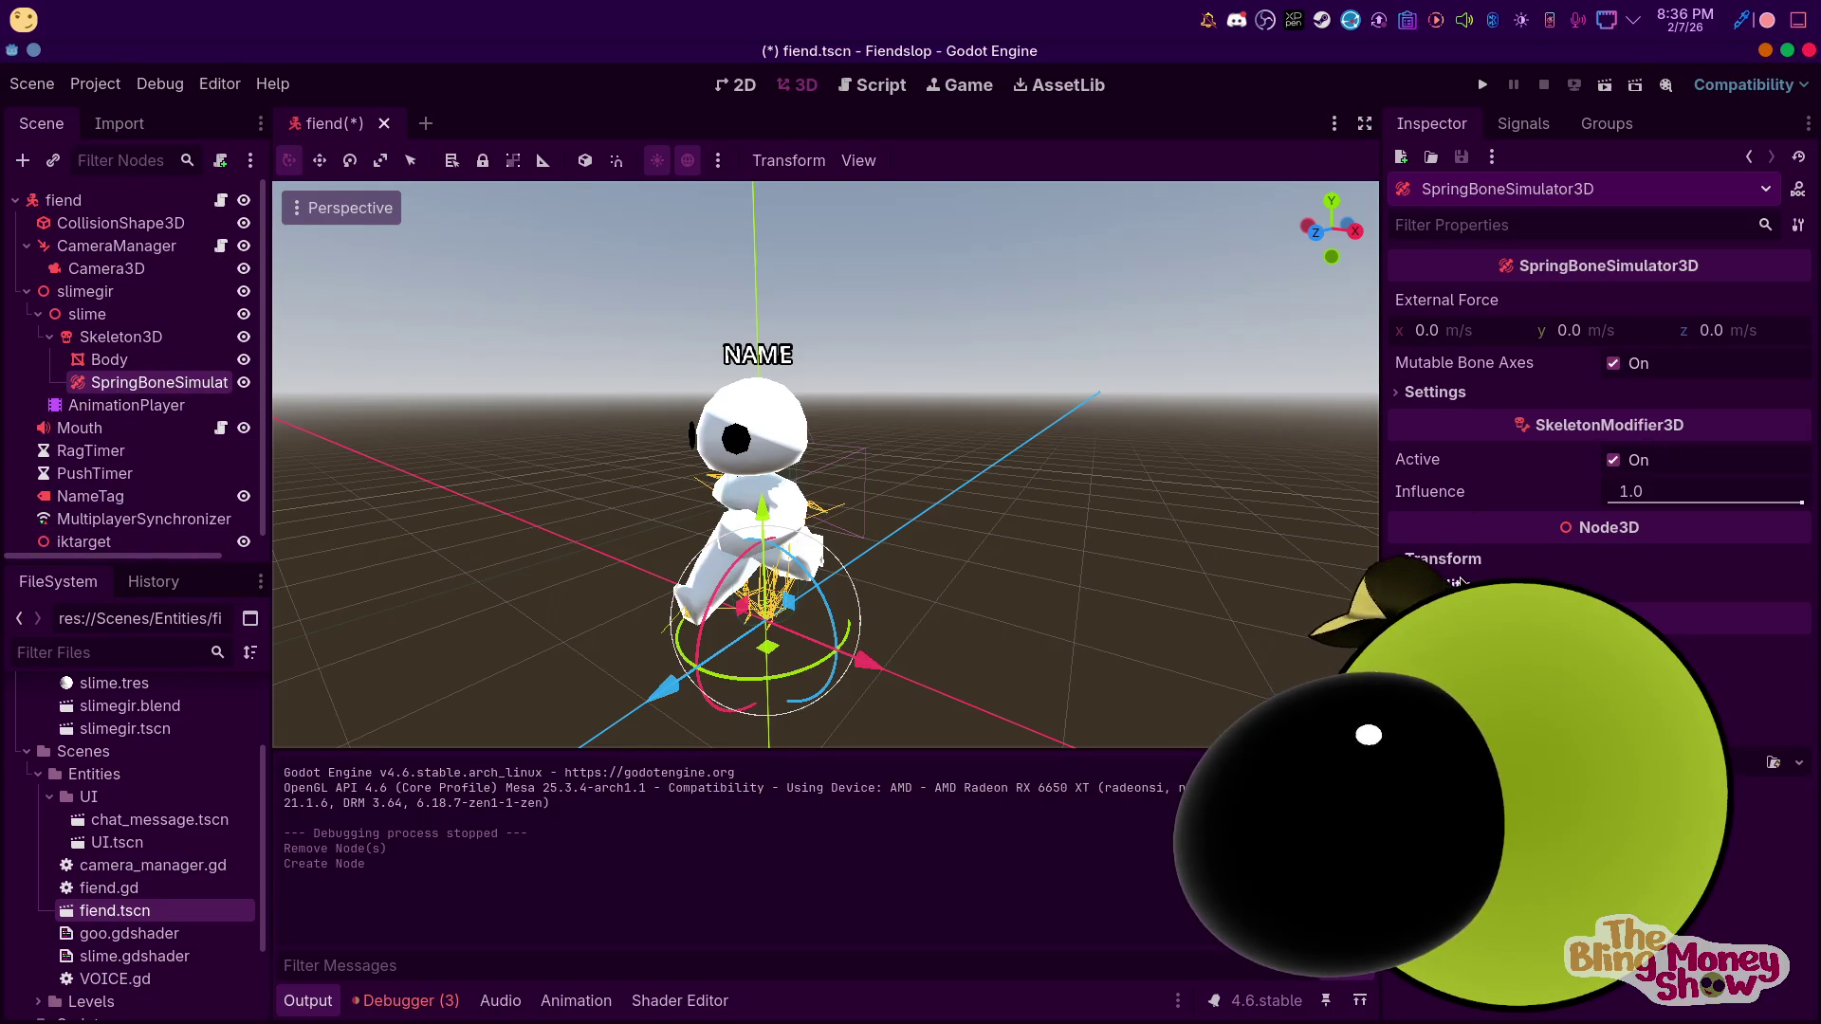
Add one spring bone settings entry with DEF-spine root and end bones, then run the game
left_click(1432, 392)
left_click(1638, 423)
left_click(1638, 425)
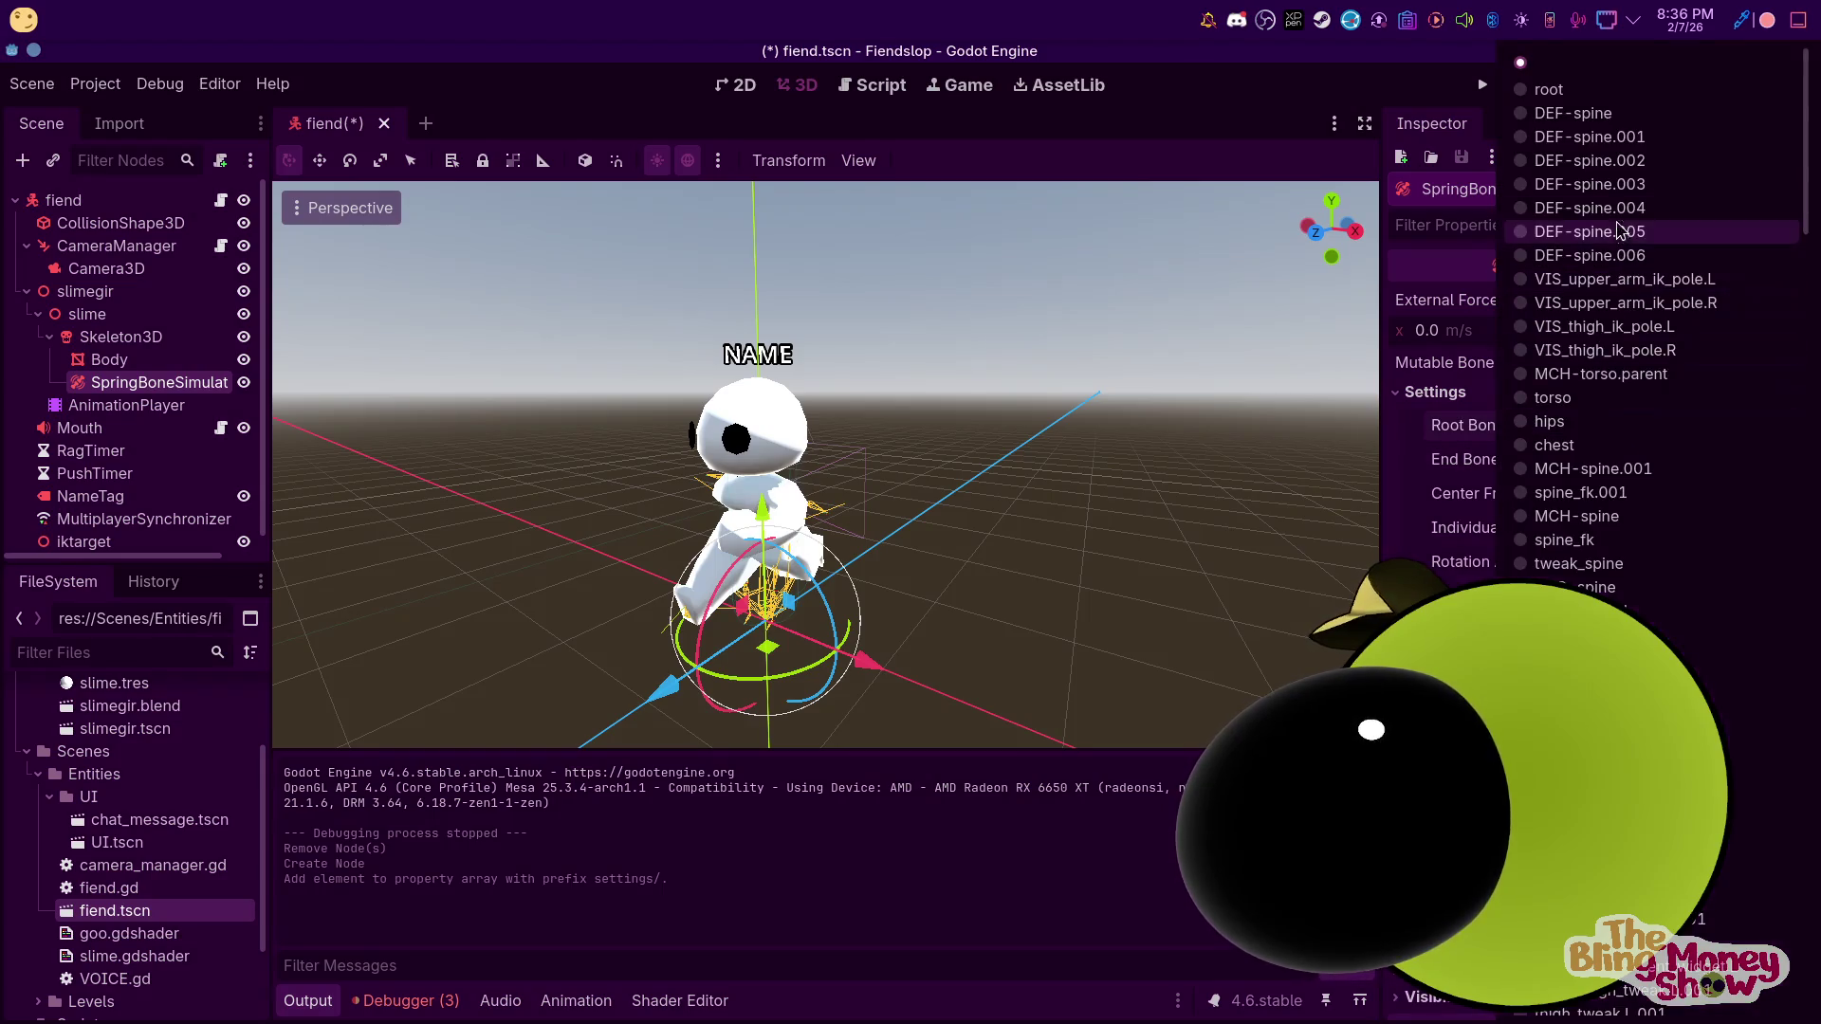
left_click(1627, 139)
left_click(1648, 479)
left_click(1659, 235)
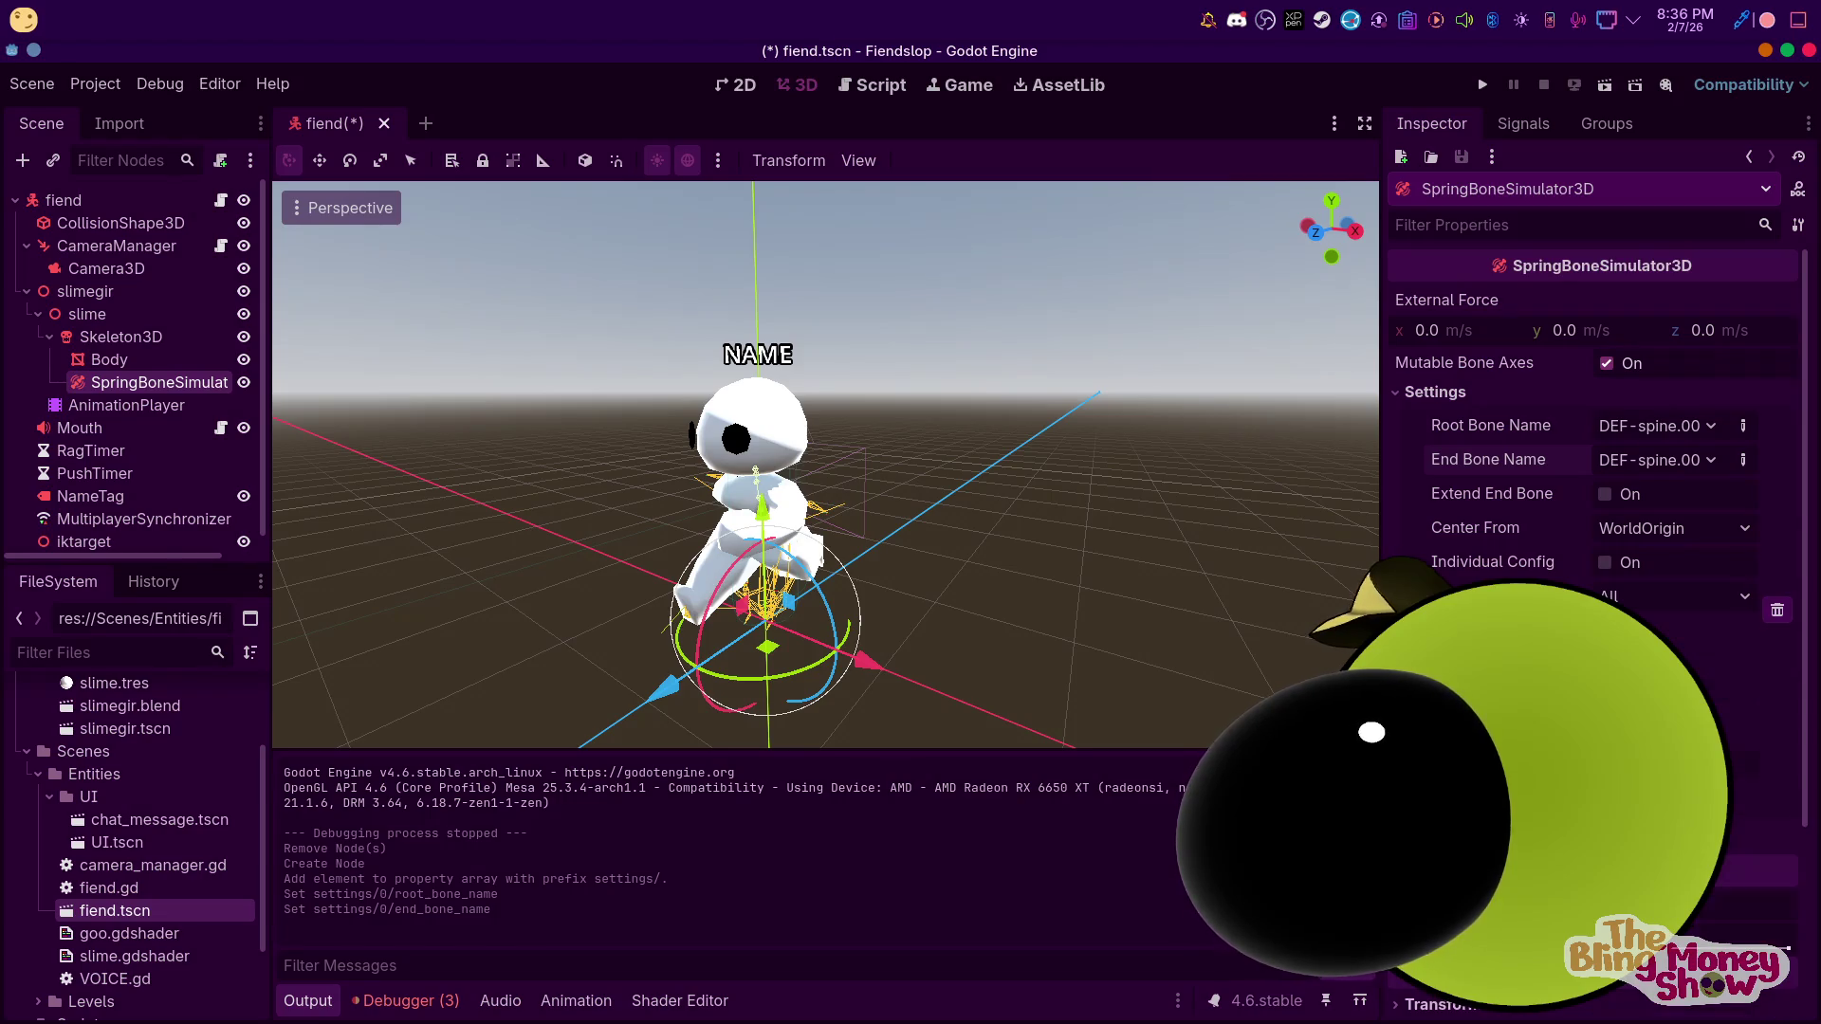
left_click(1482, 84)
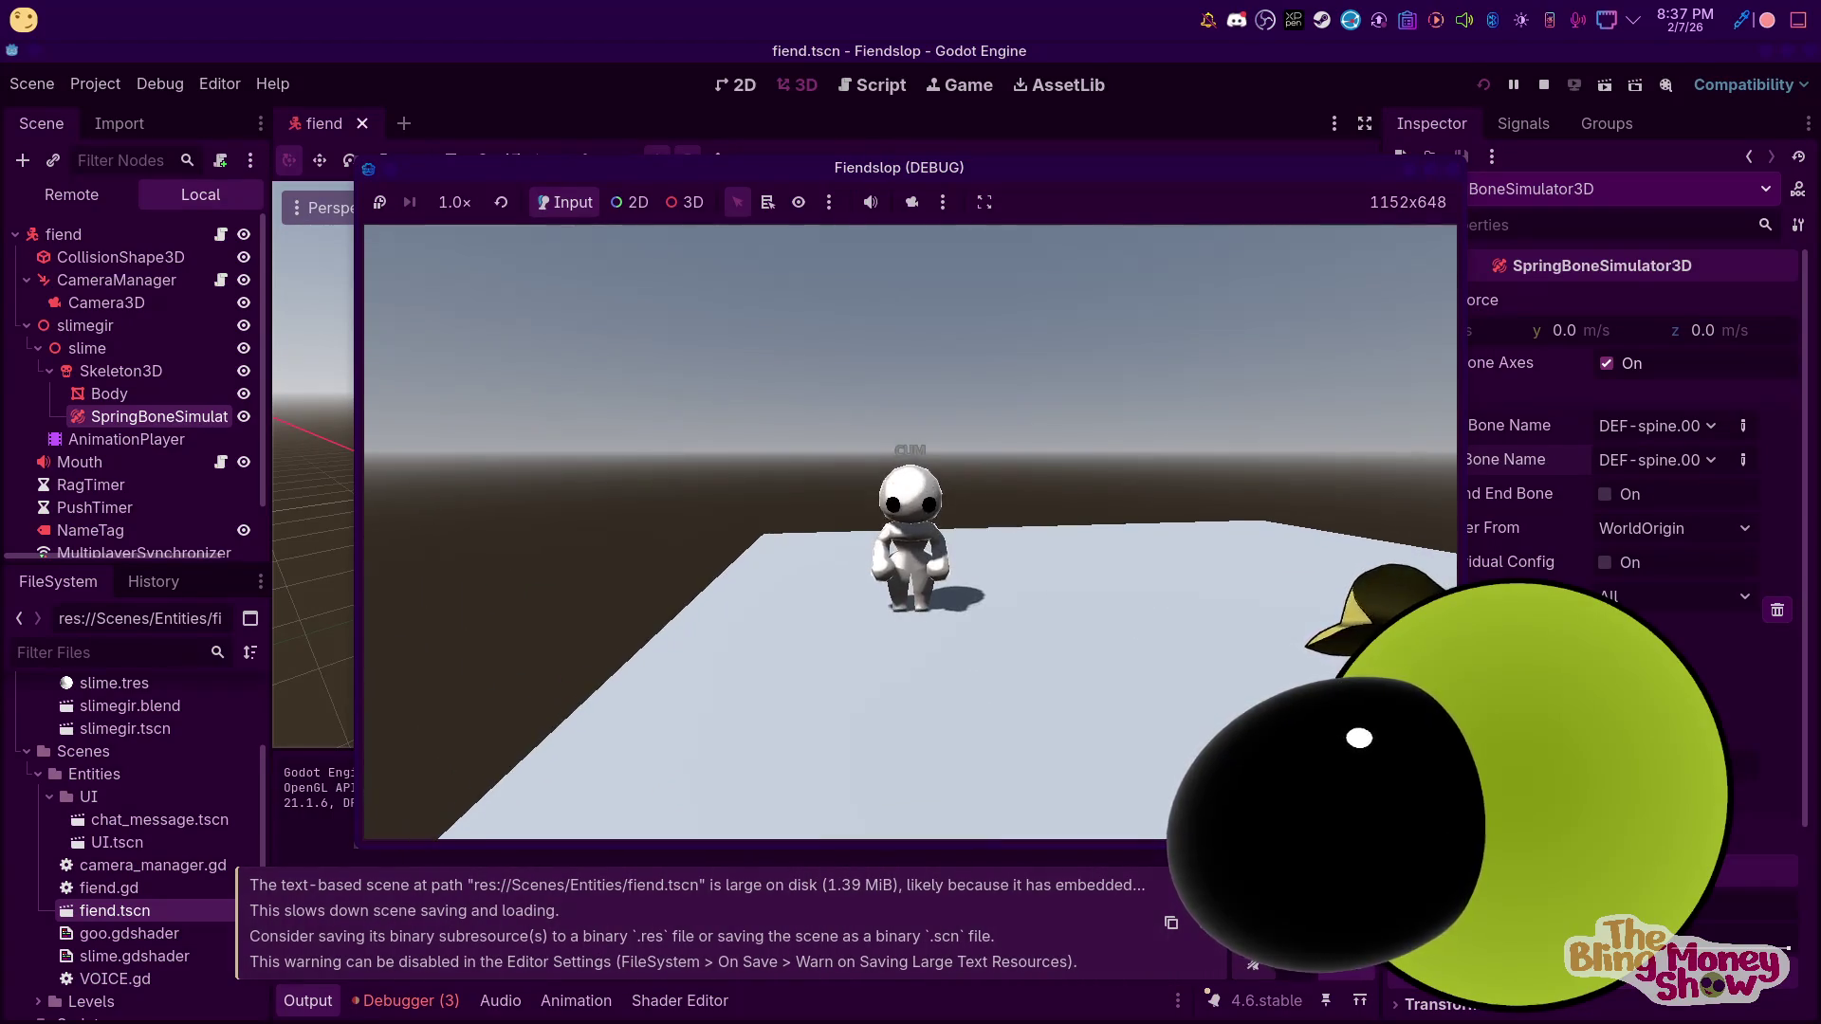
Stop the game and browse the bone list to pick a new end bone
key("F8")
left_click(1704, 460)
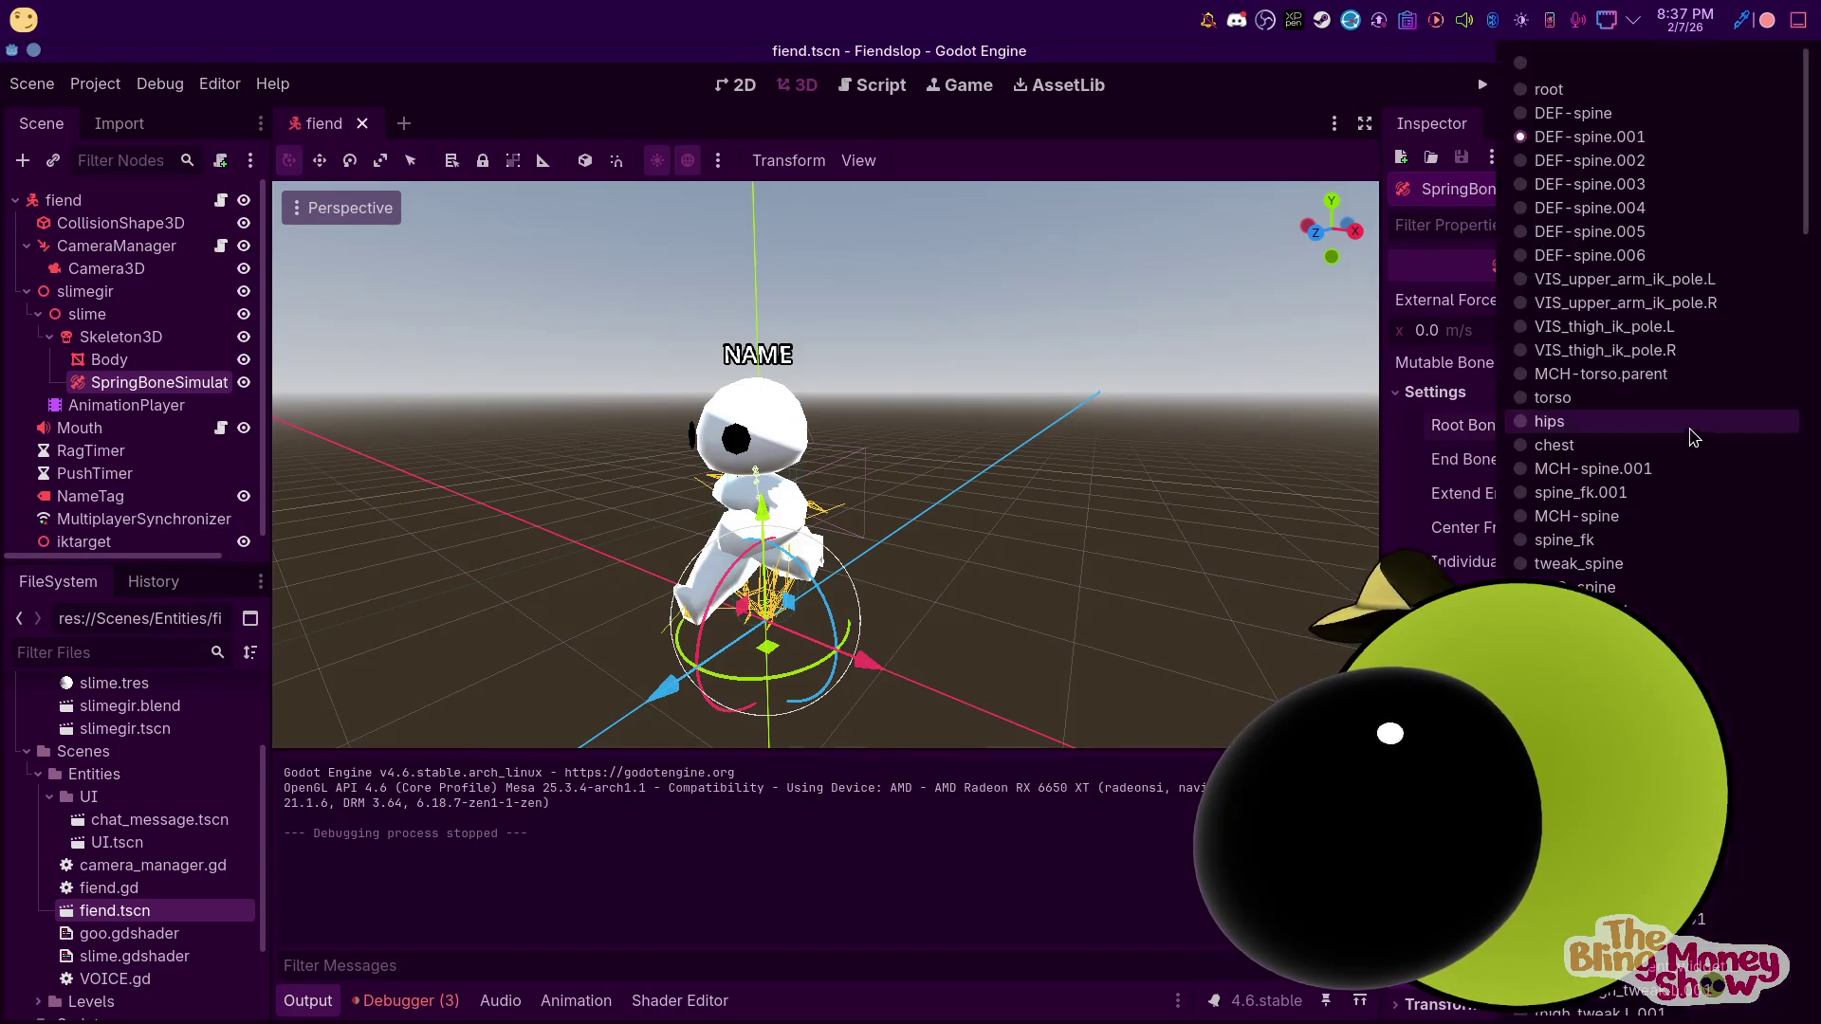
scroll(1698, 569, "down", 5)
scroll(1698, 655, "down", 10)
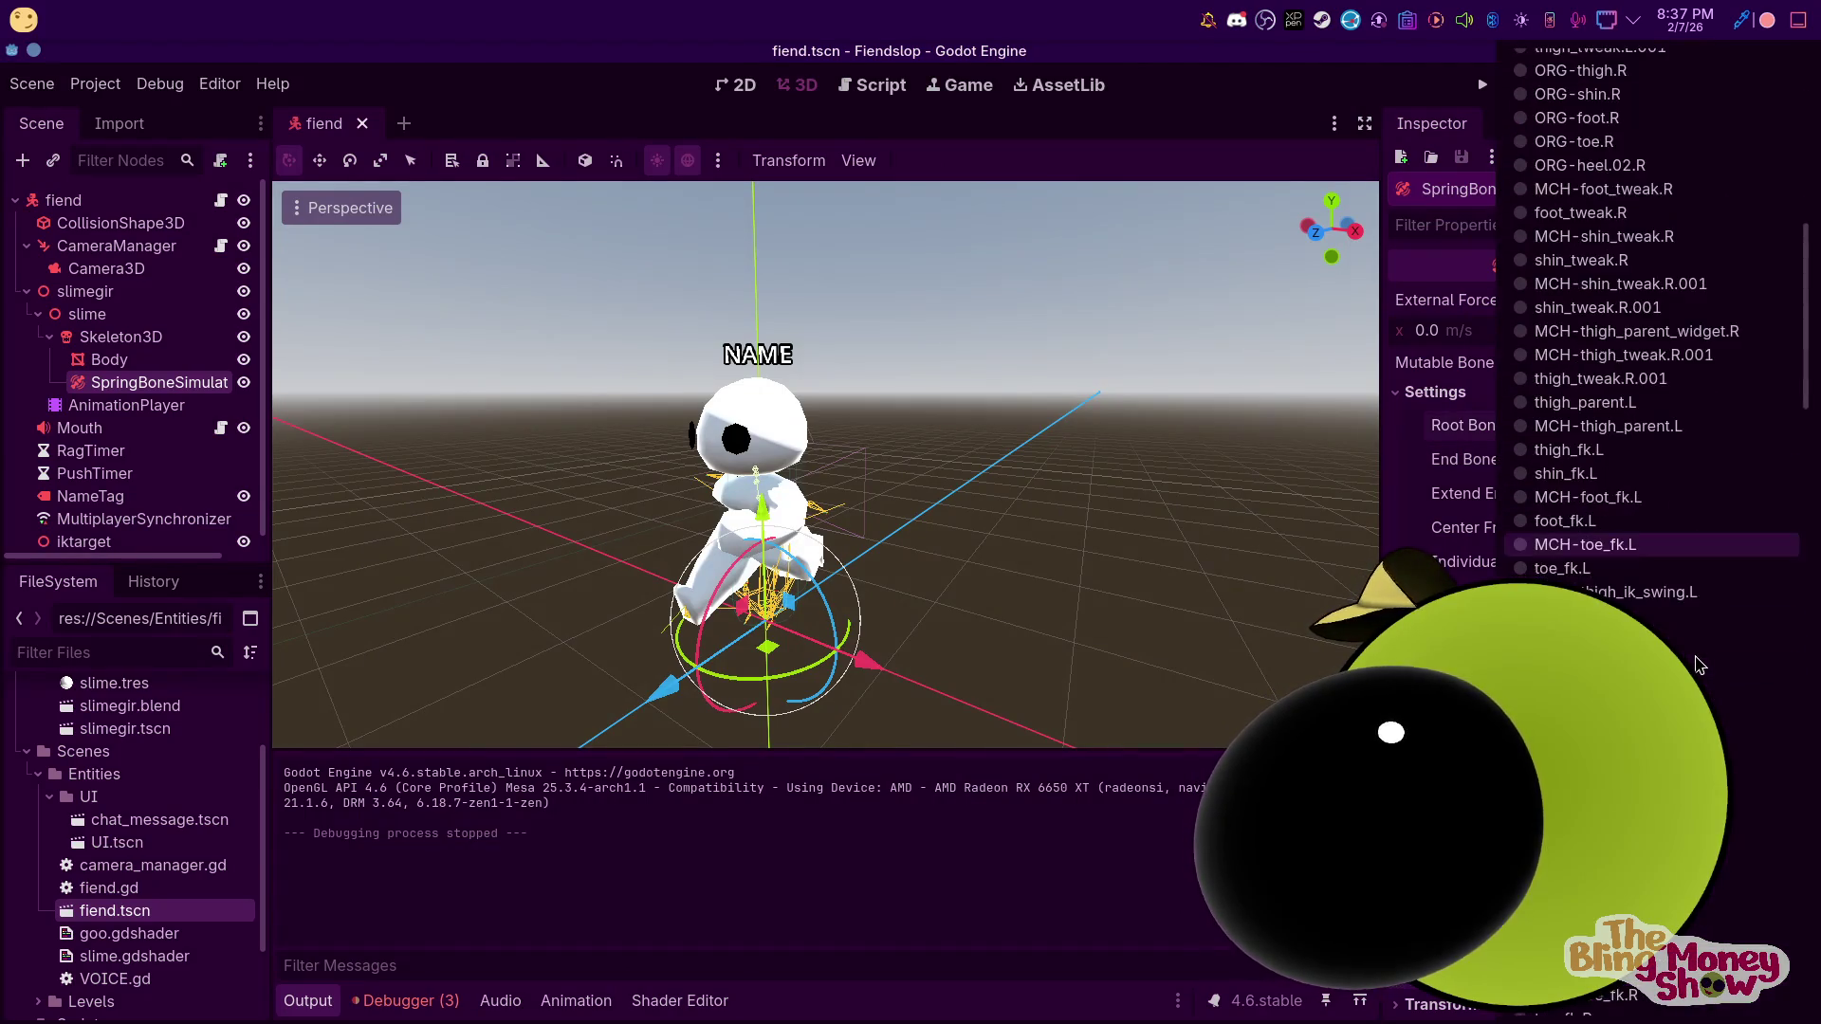
scroll(1697, 664, "down", 5)
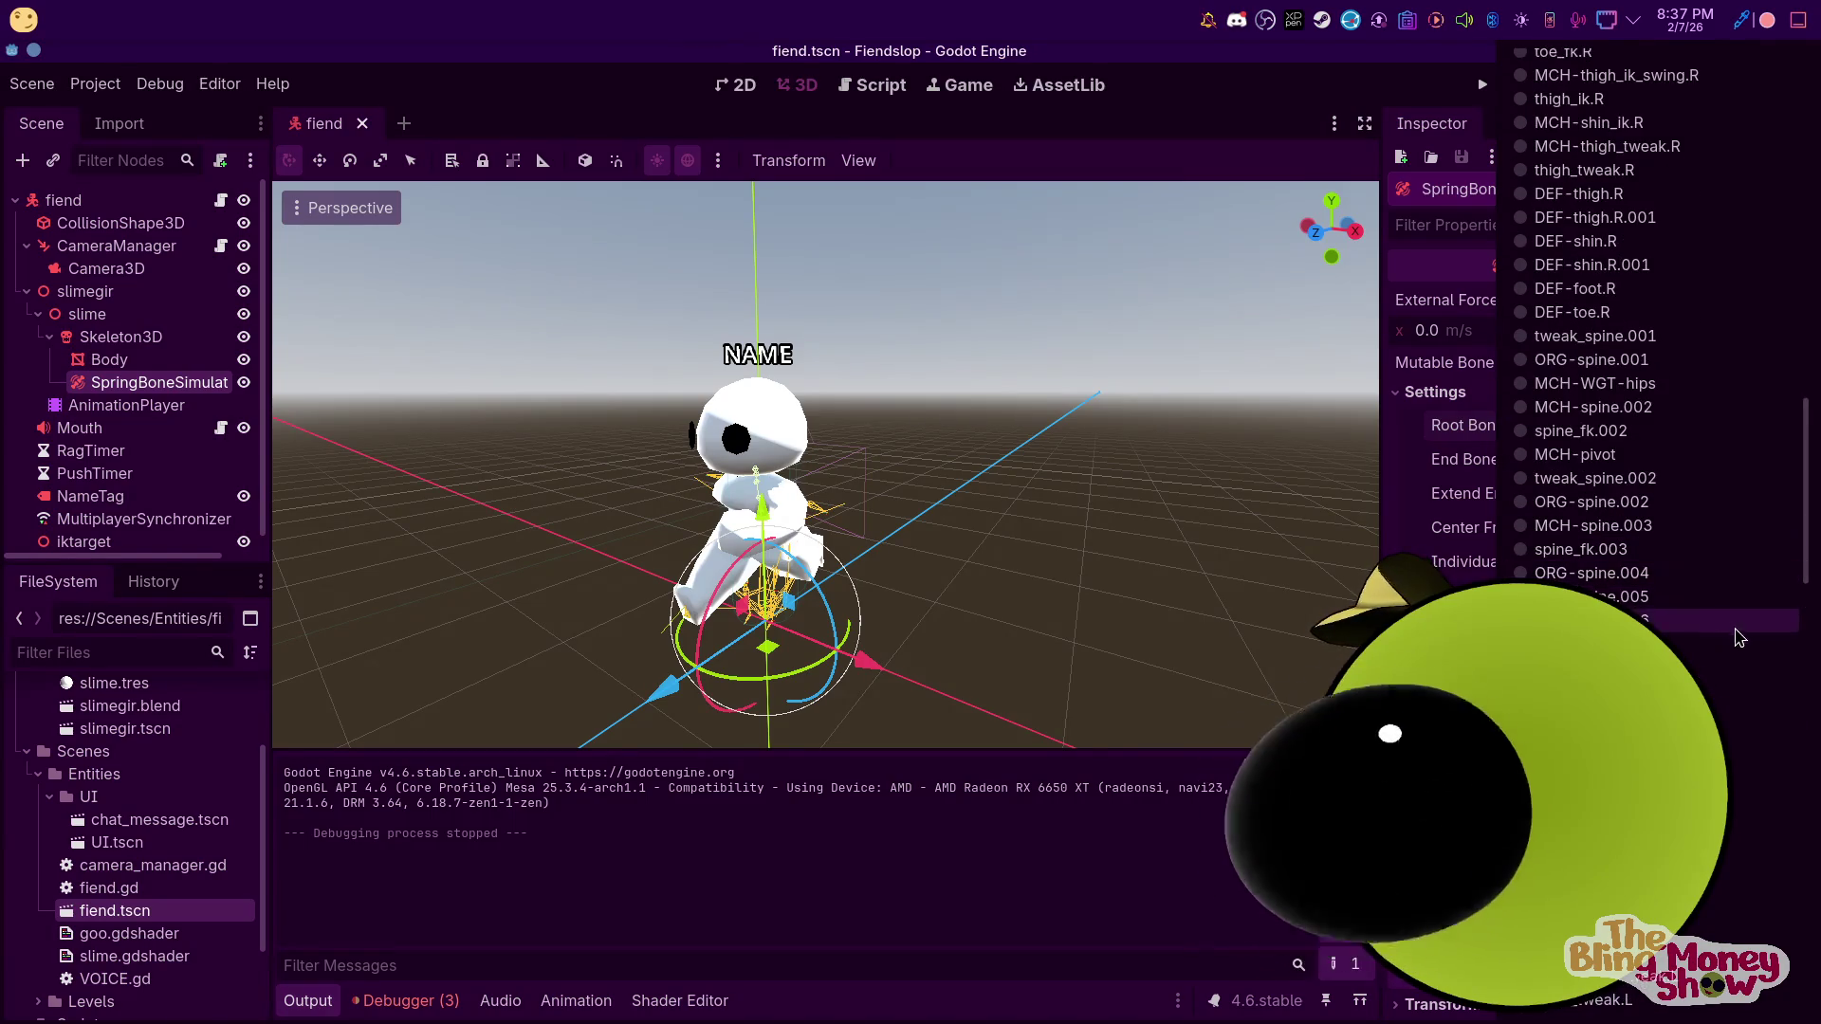
scroll(1702, 654, "down", 5)
scroll(1697, 645, "down", 15)
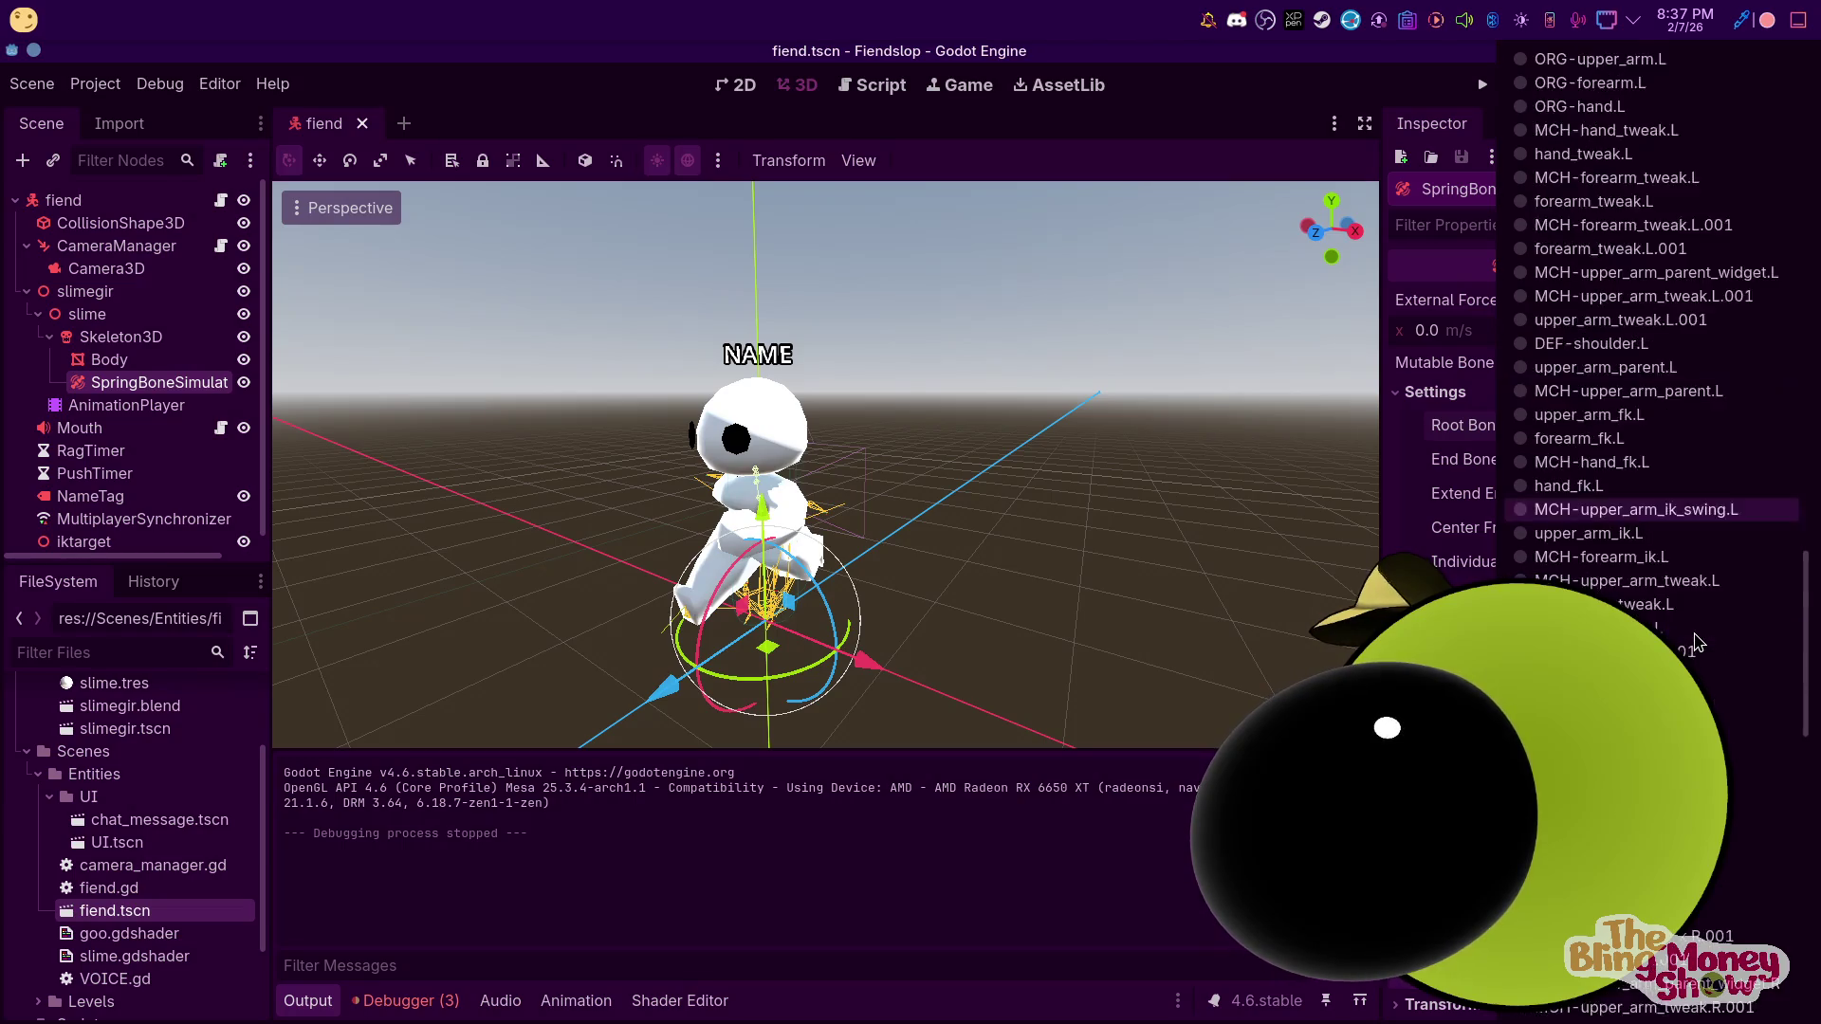
scroll(1723, 651, "down", 15)
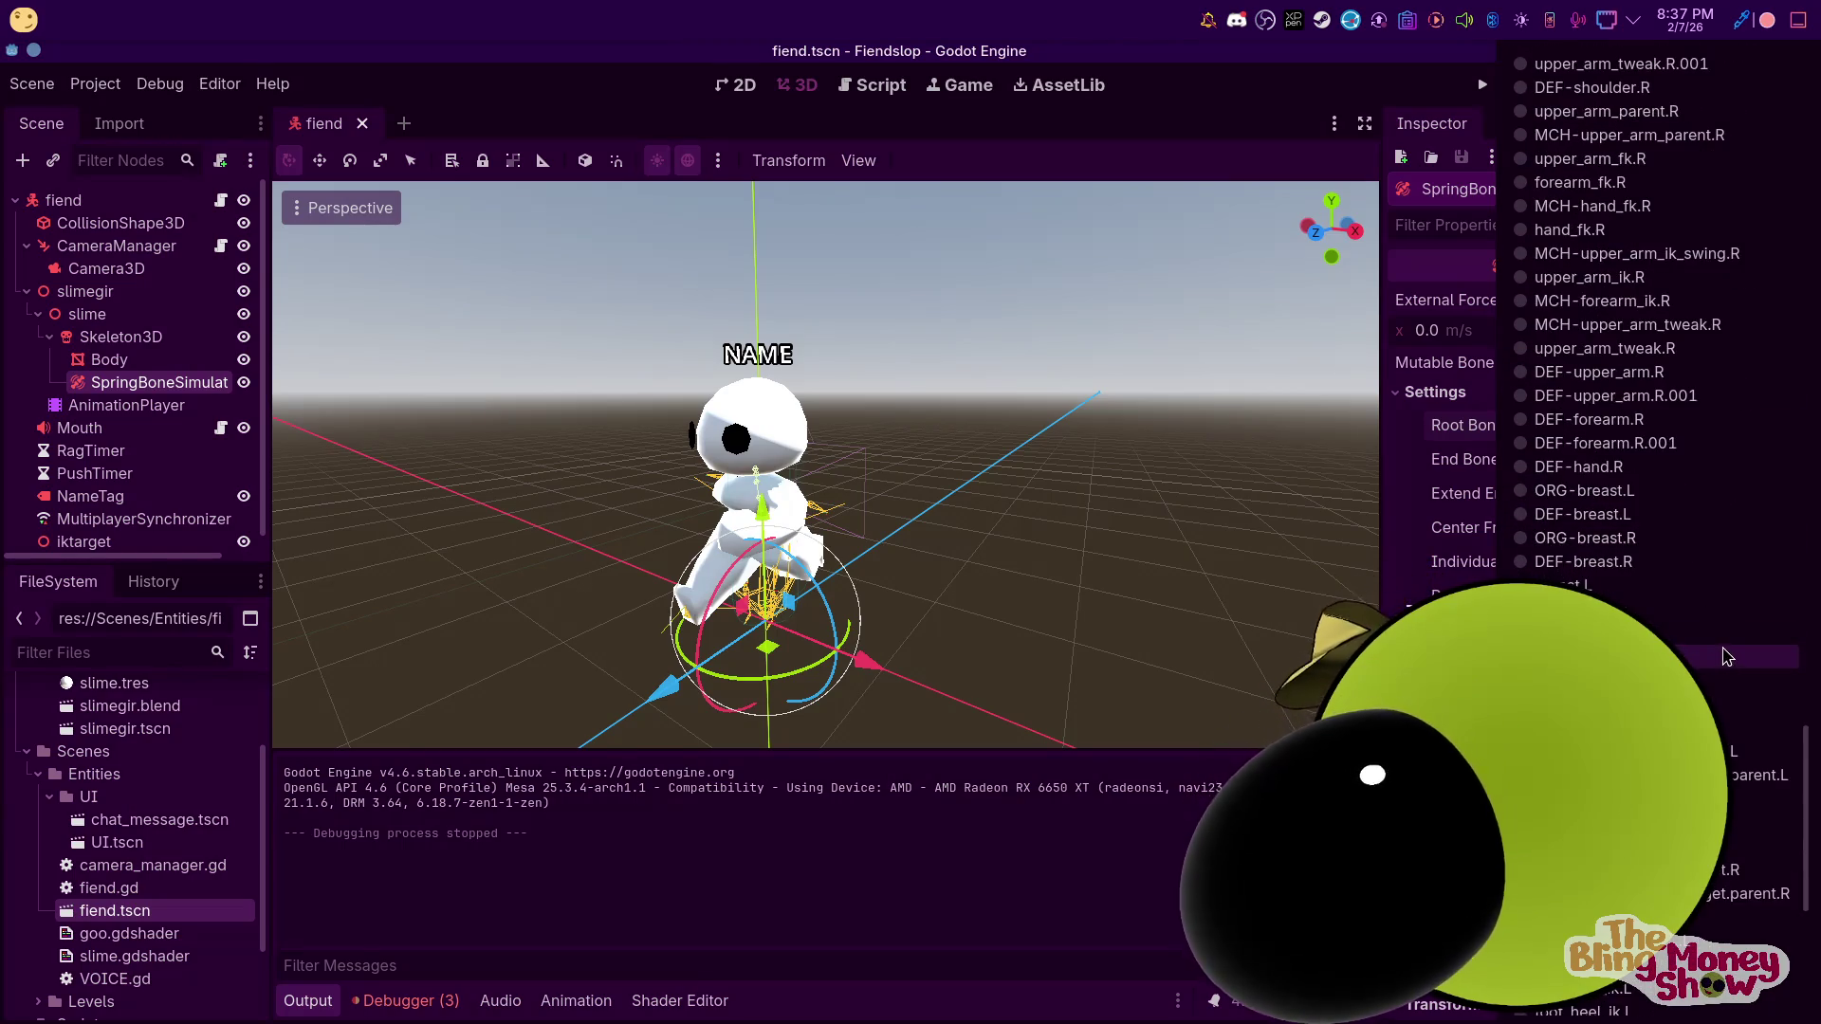
scroll(1754, 670, "down", 2)
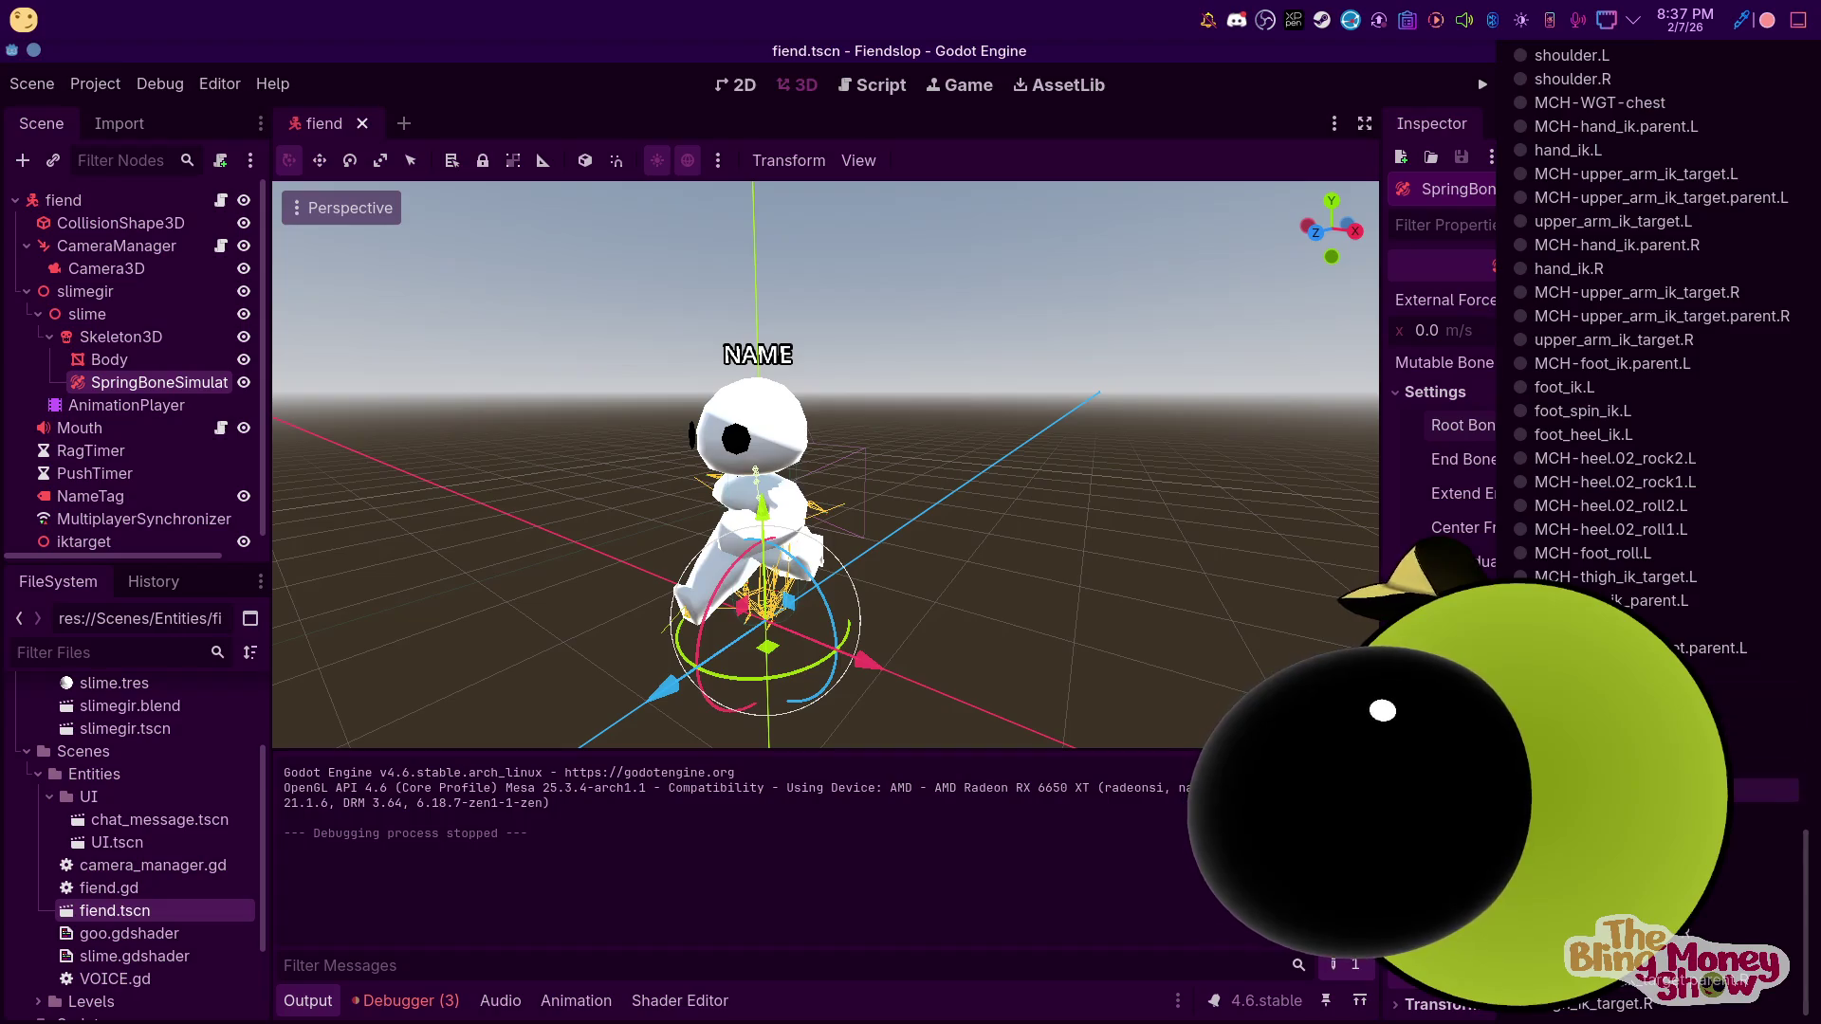
scroll(1755, 664, "up", 5)
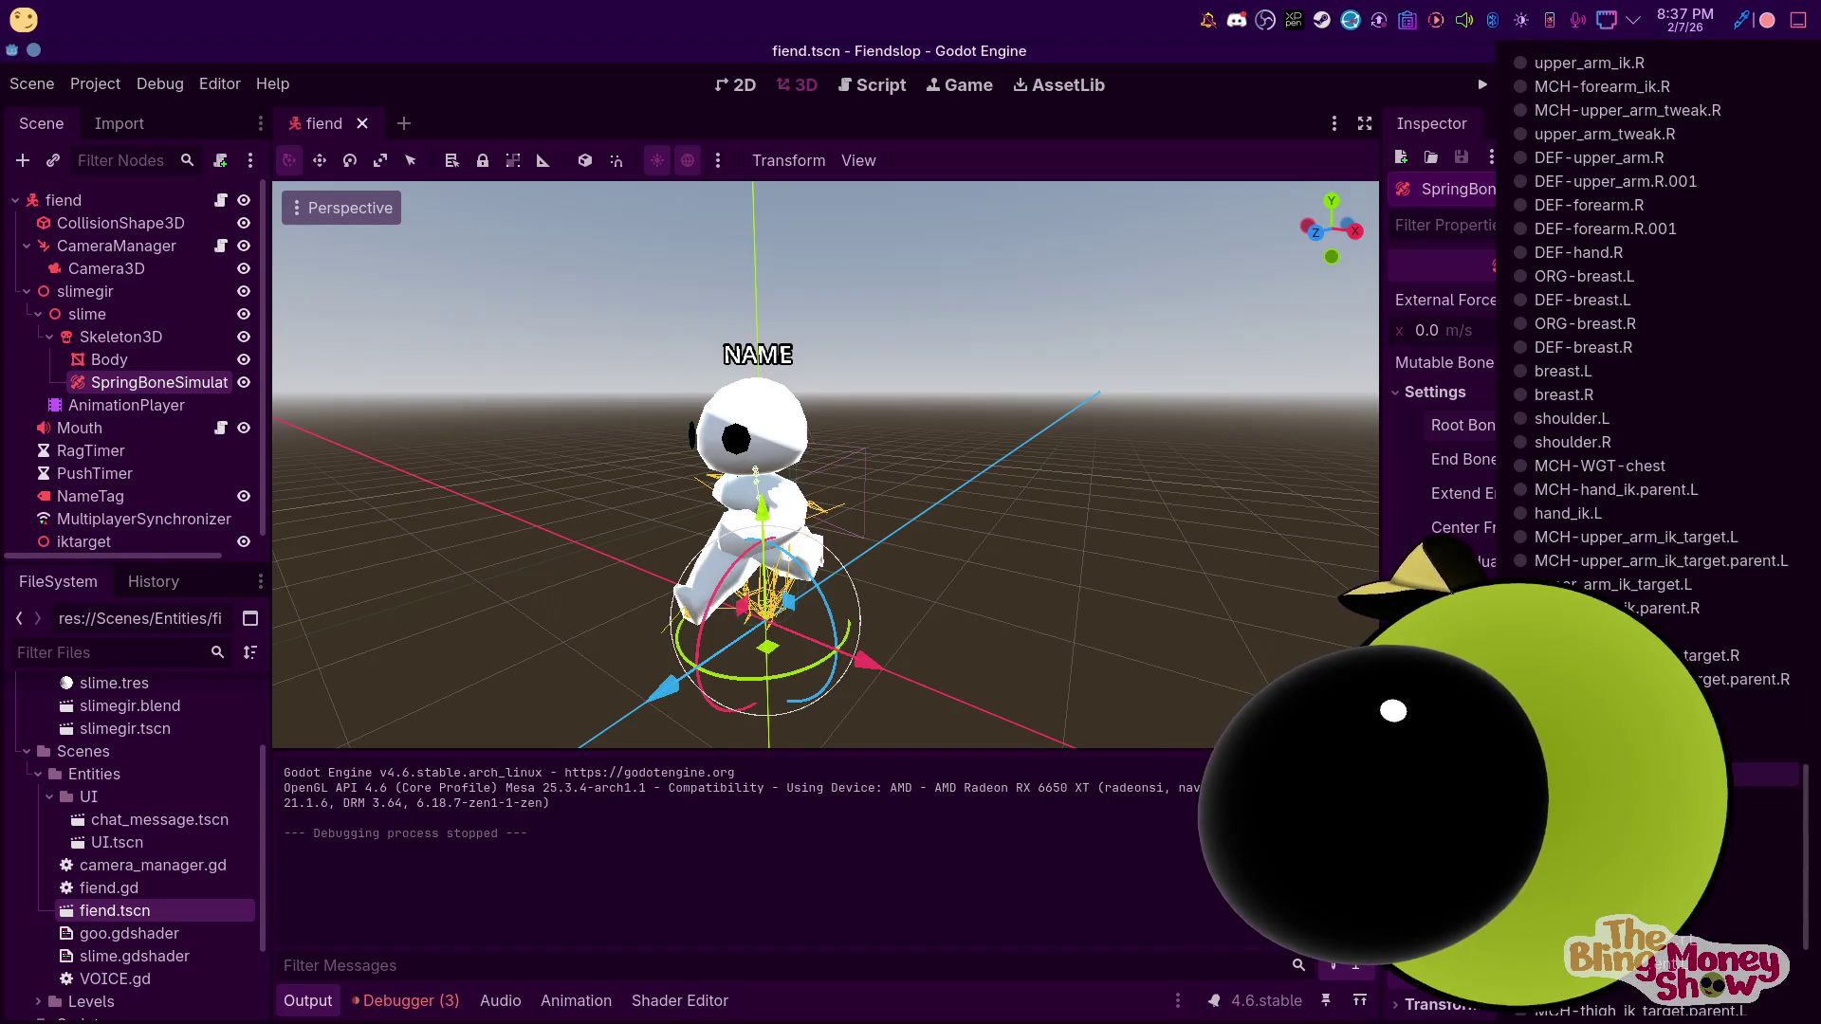
scroll(1650, 379, "up", 10)
scroll(1650, 380, "up", 10)
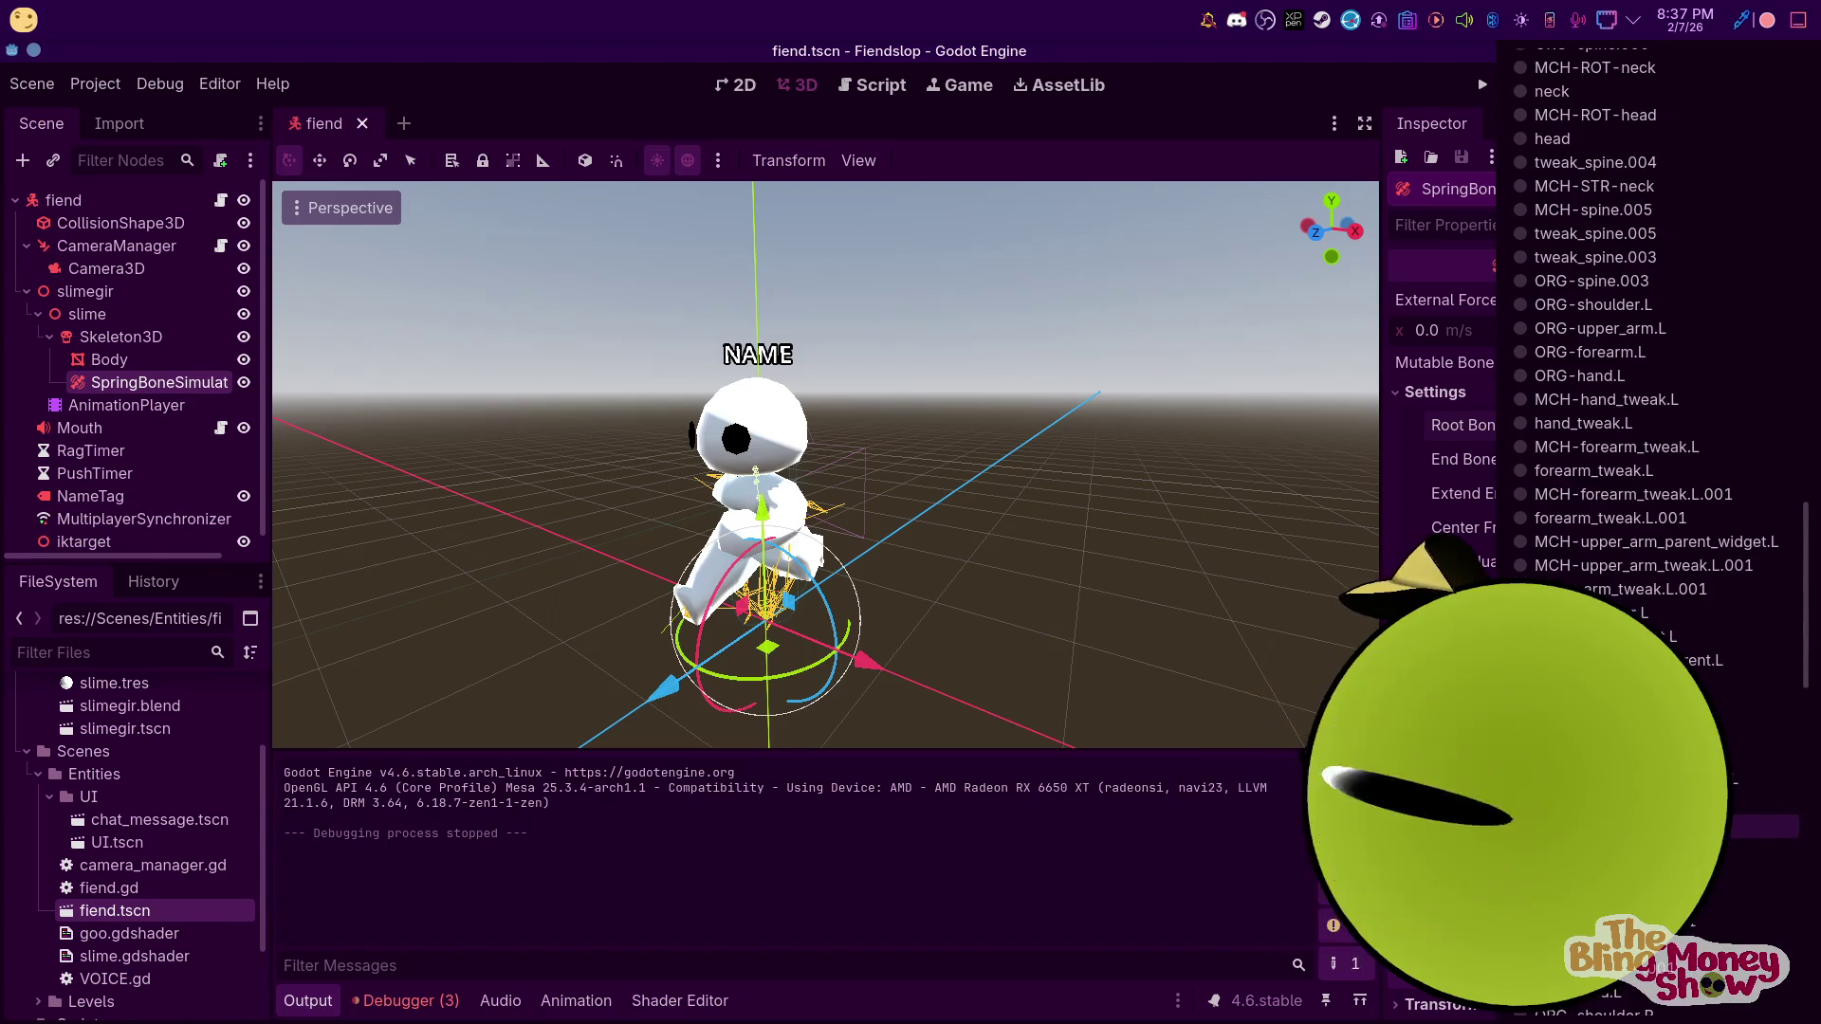
scroll(1650, 380, "up", 5)
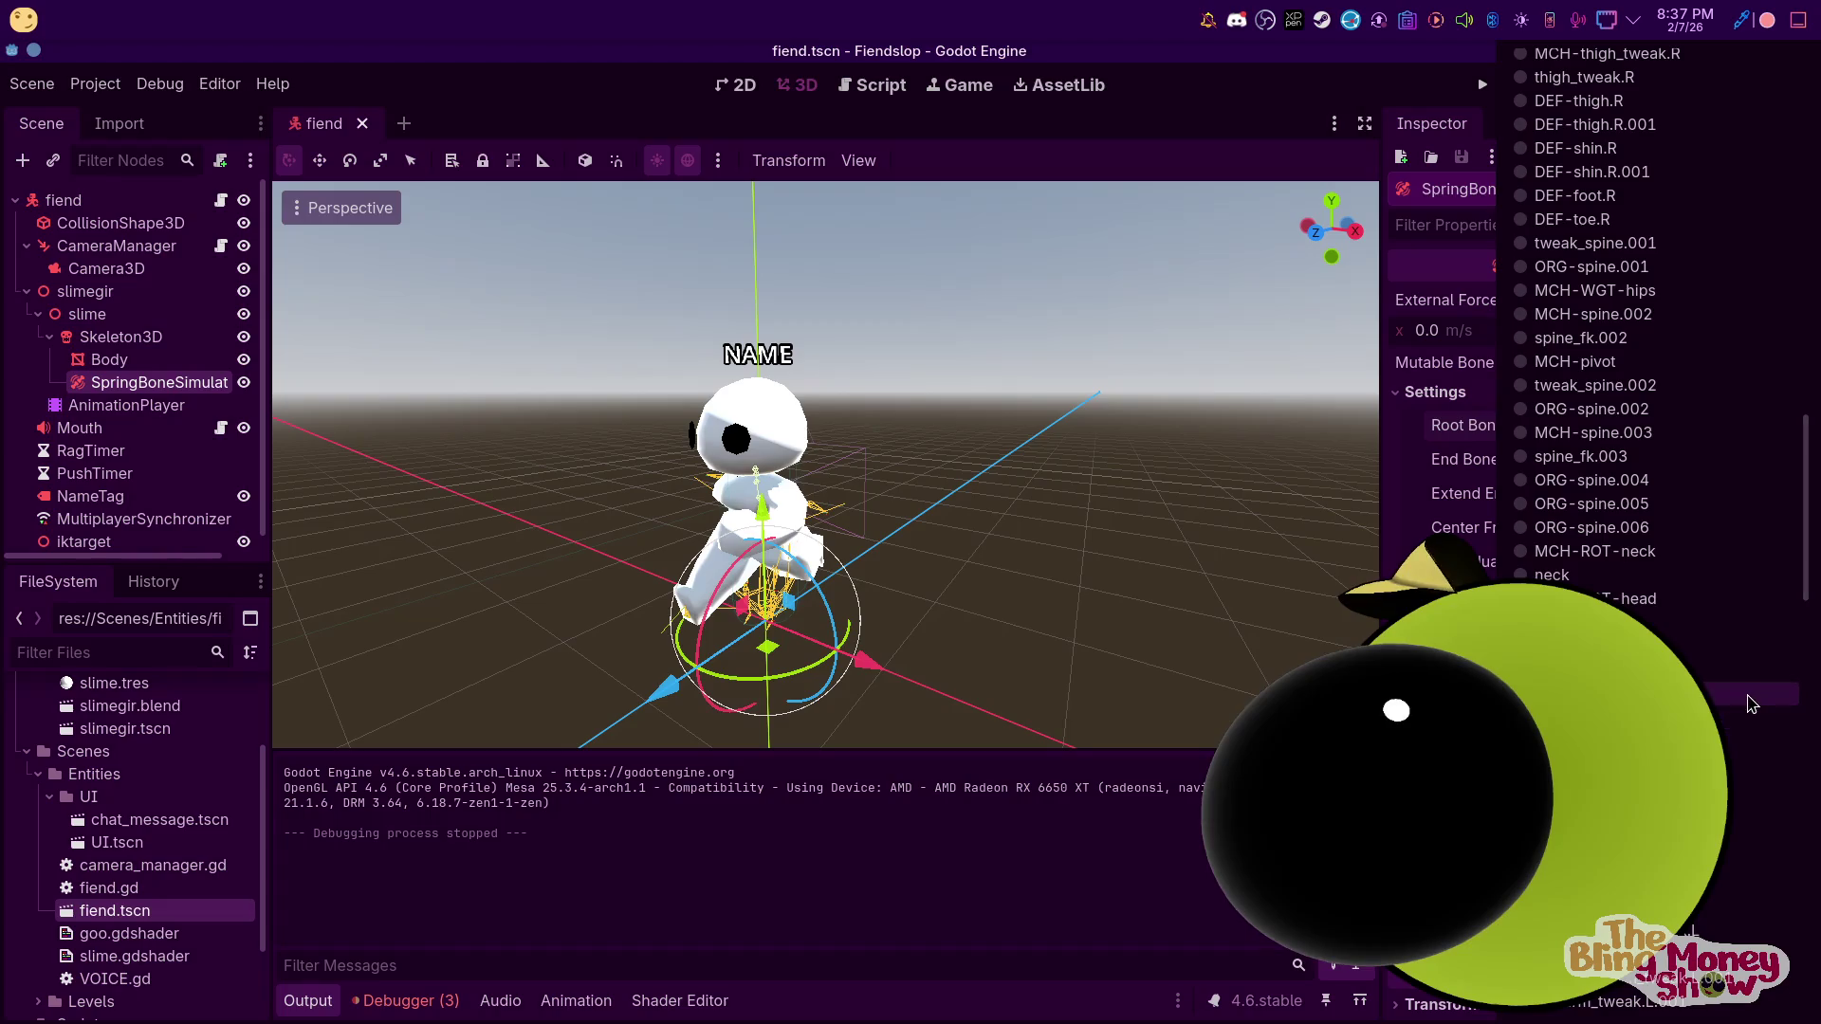
scroll(1704, 664, "up", 15)
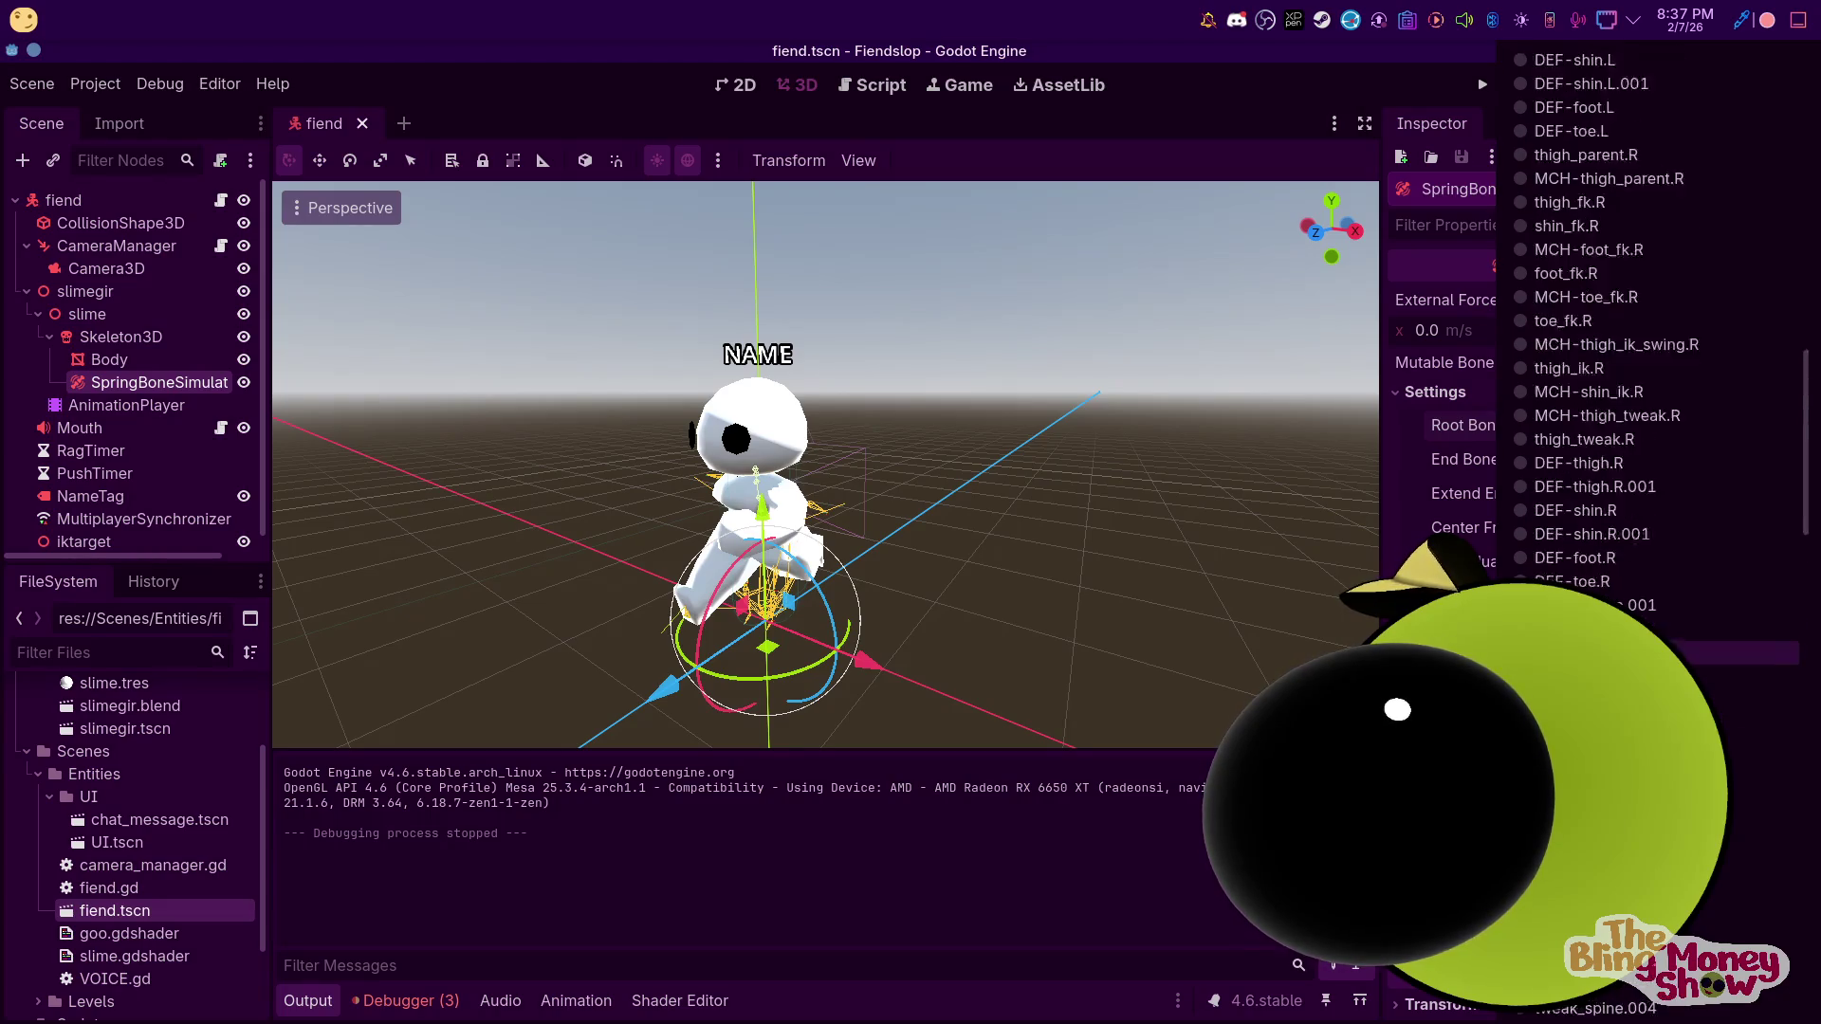
scroll(1704, 666, "up", 5)
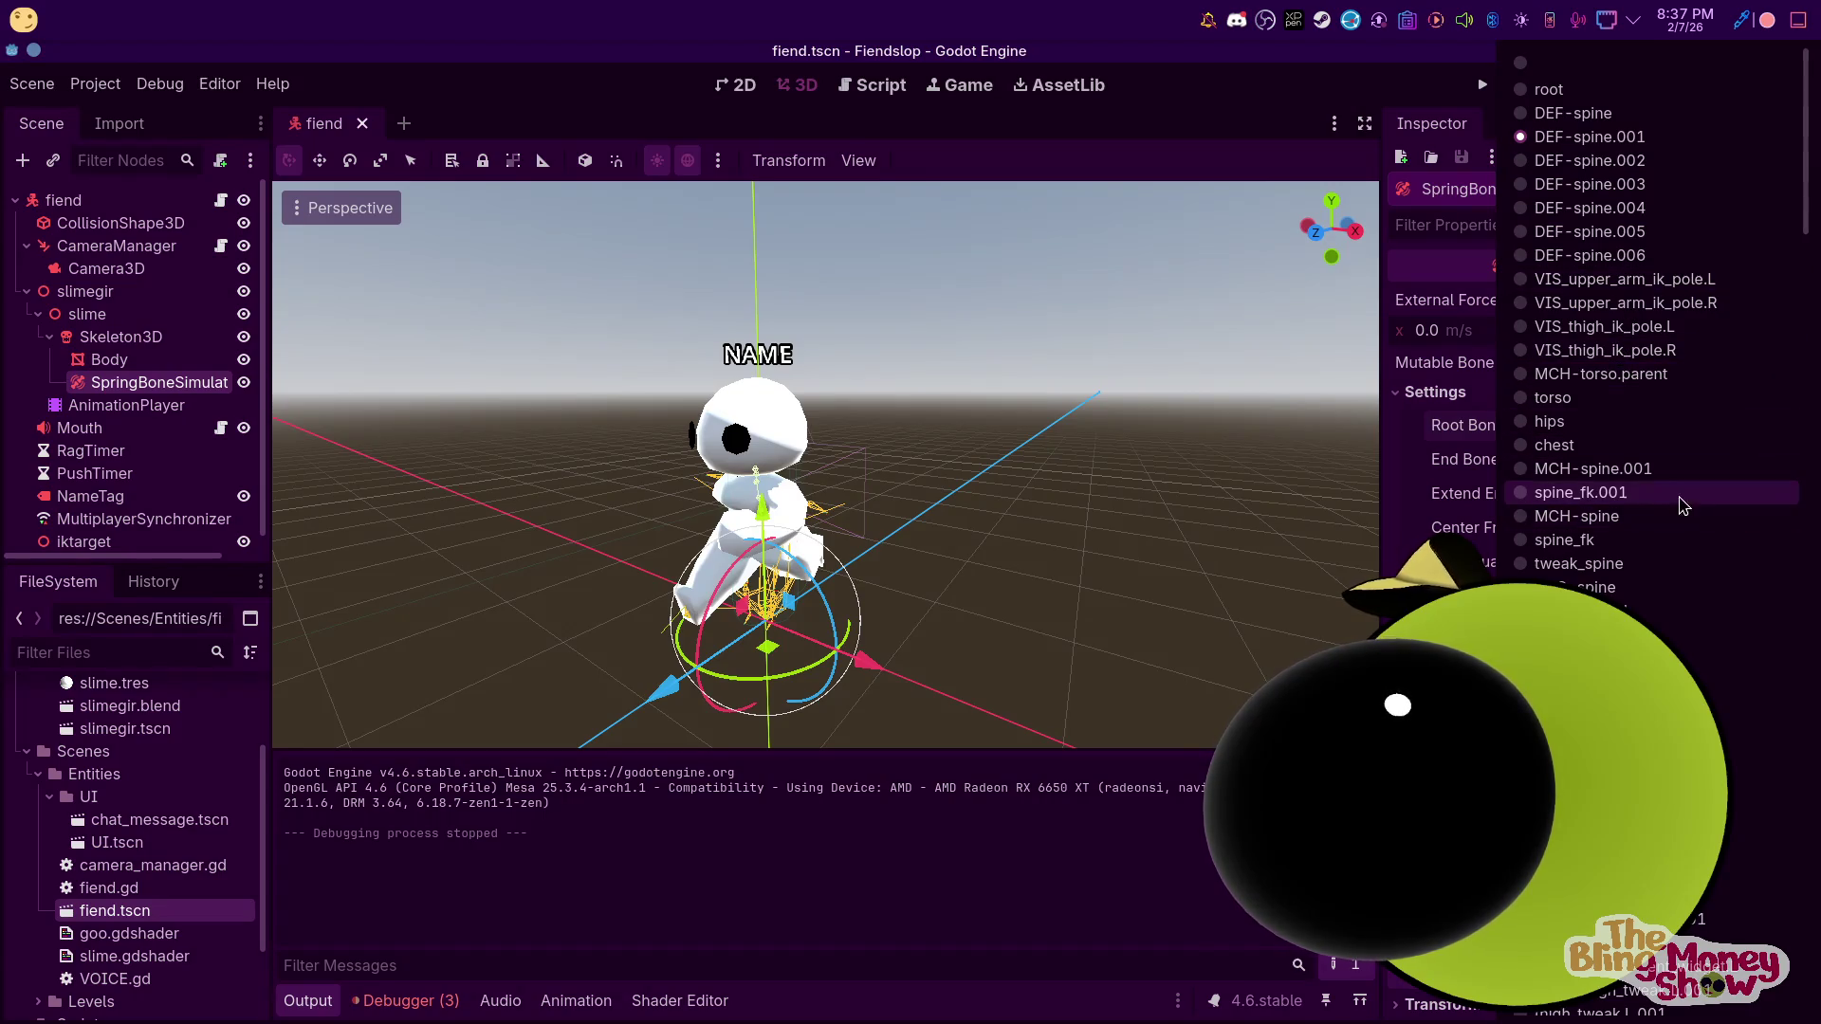
scroll(1669, 501, "down", 3)
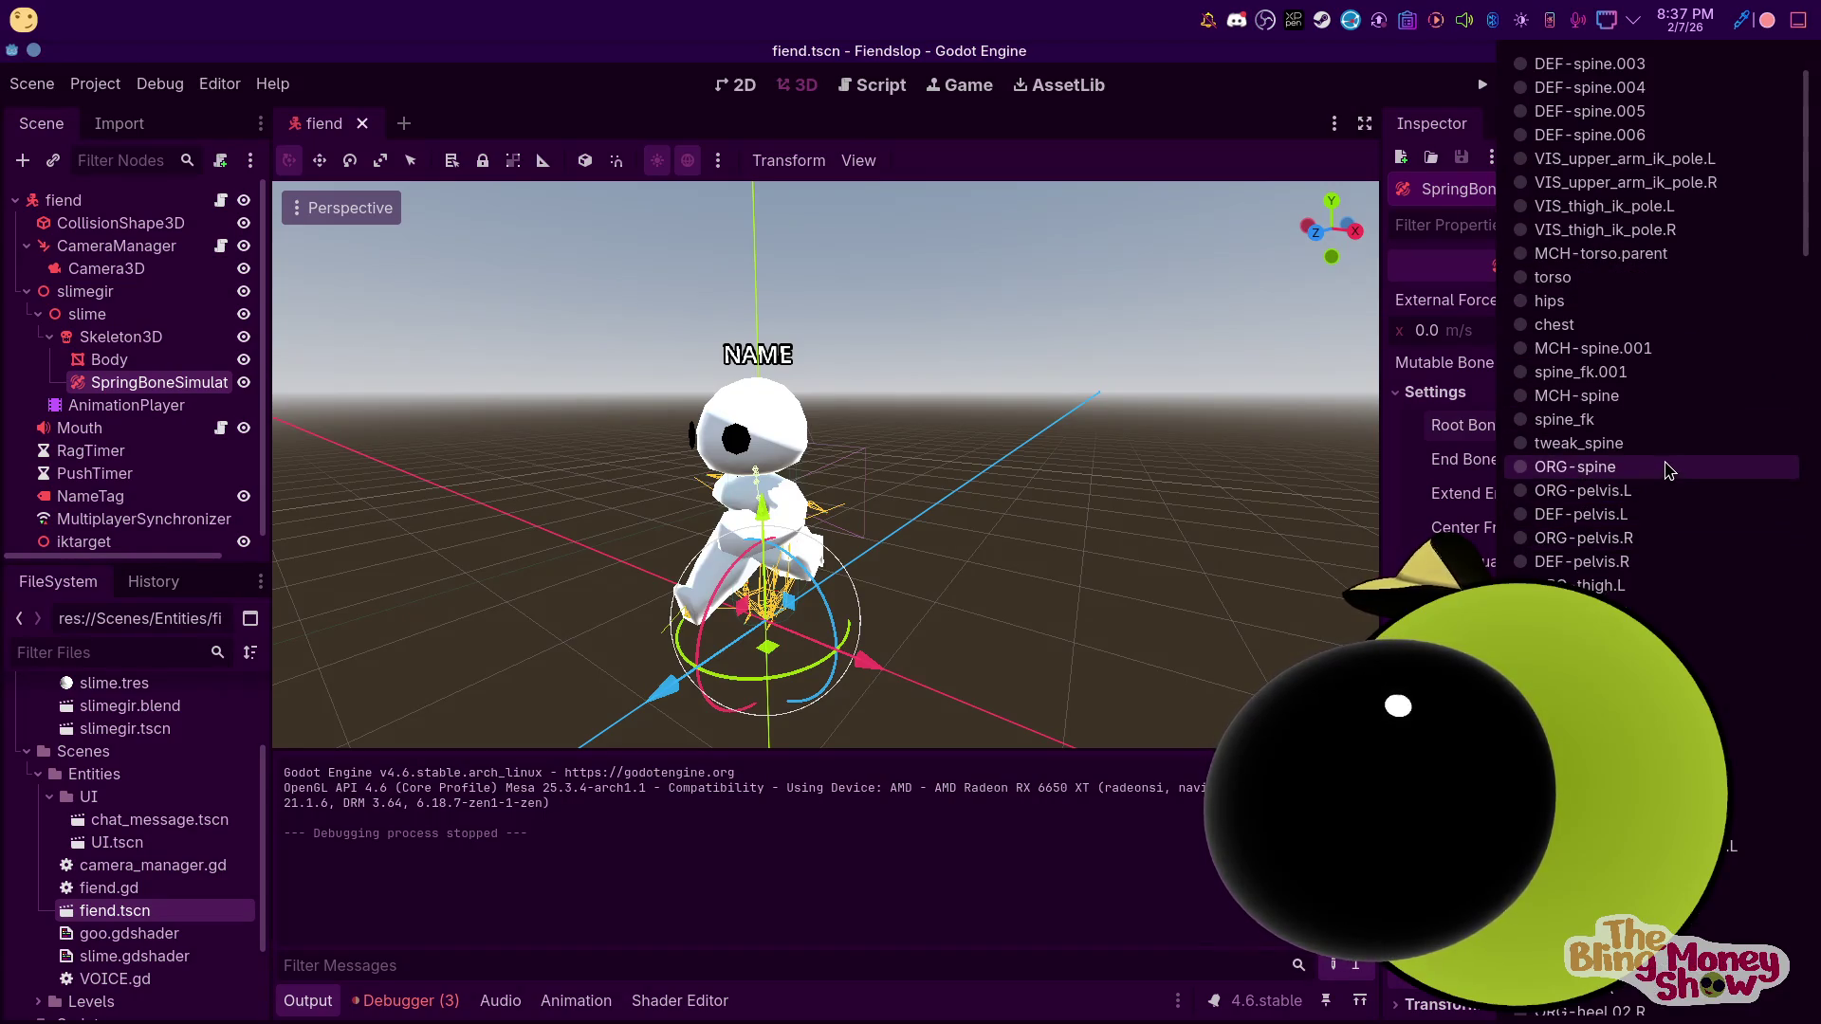
scroll(1671, 569, "down", 7)
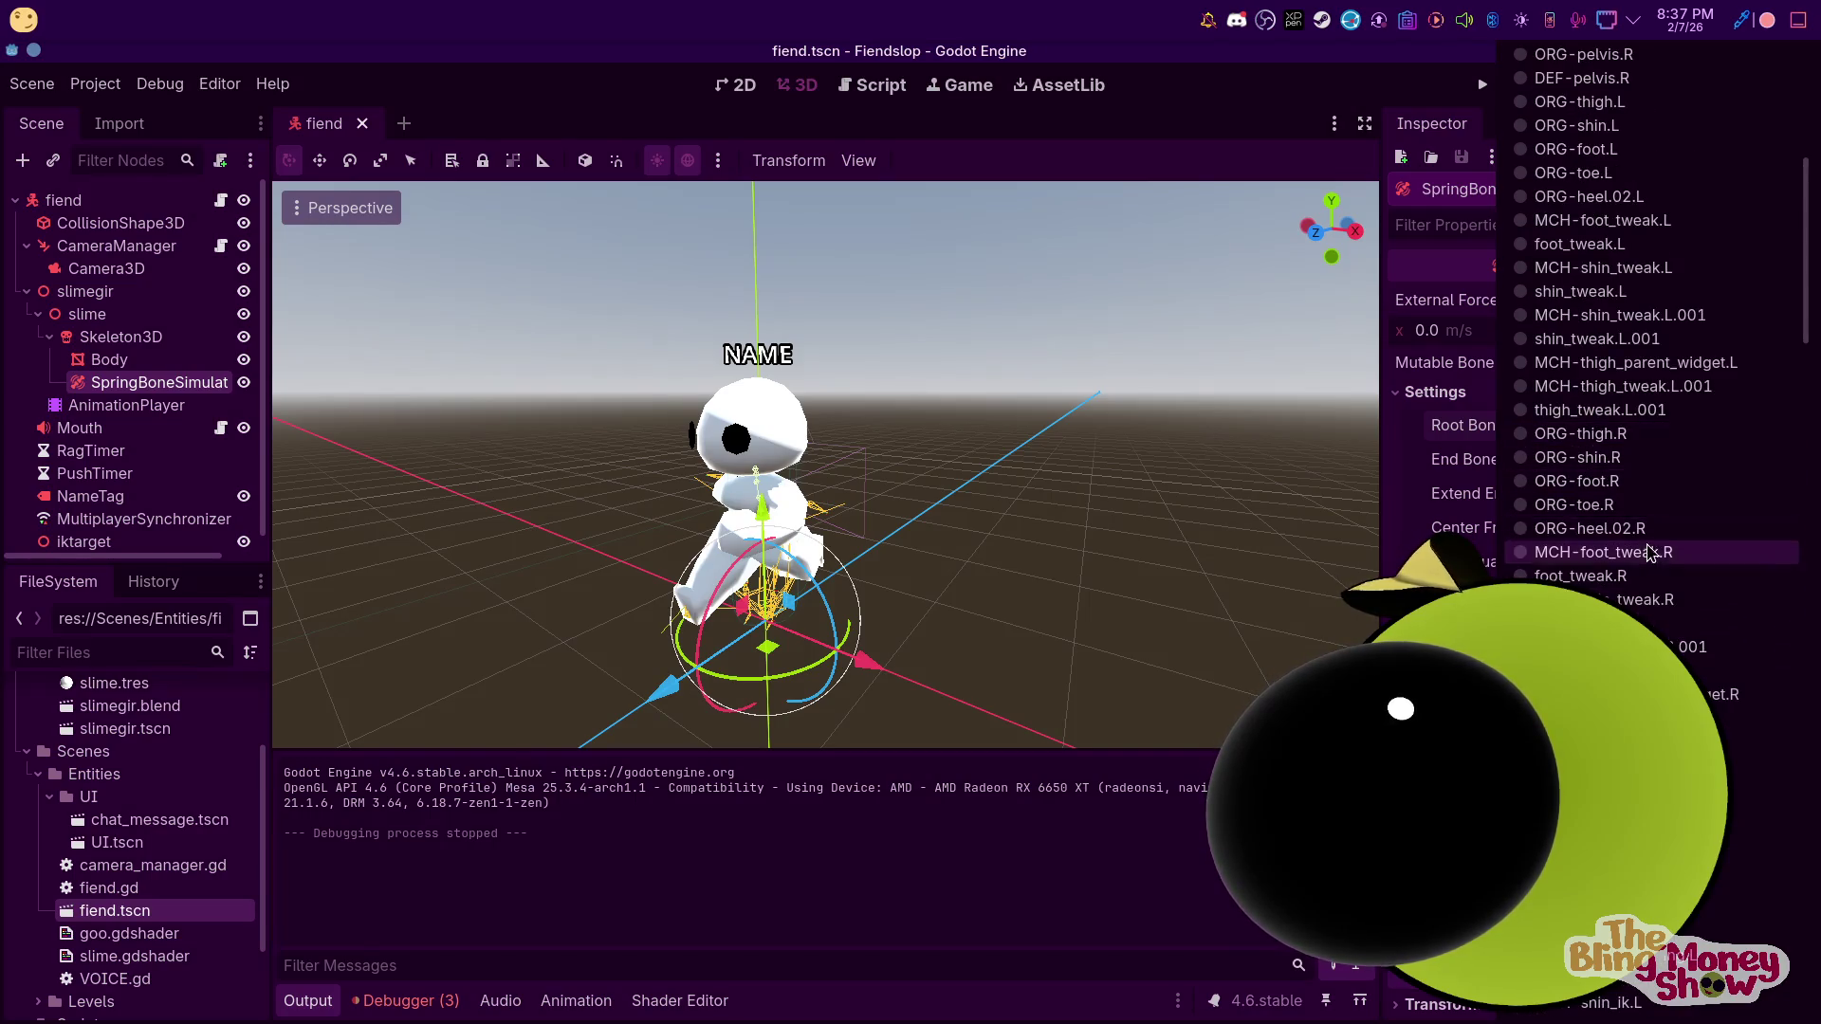
scroll(1671, 645, "down", 9)
scroll(1671, 658, "down", 9)
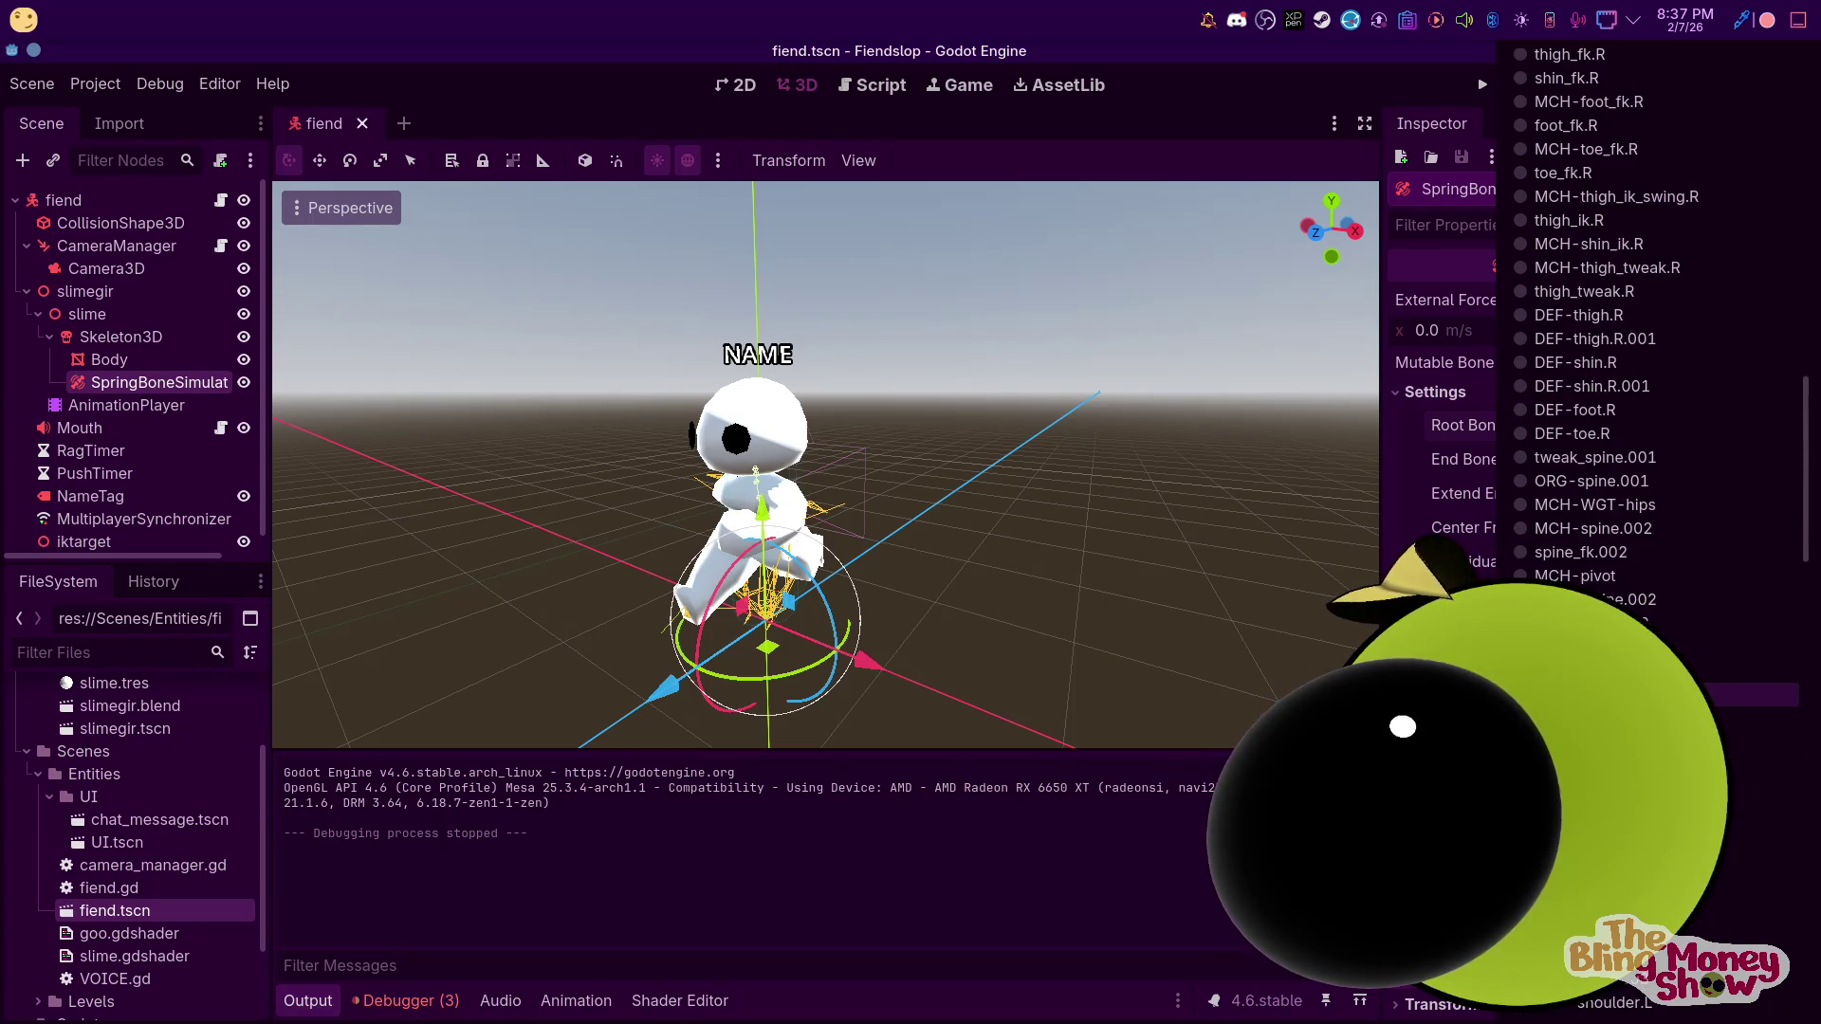
left_click(1670, 695)
Set the end bone to an ORG-spine bone, then save and run the game
left_click(1711, 460)
scroll(1669, 730, "down", 10)
scroll(1666, 542, "up", 10)
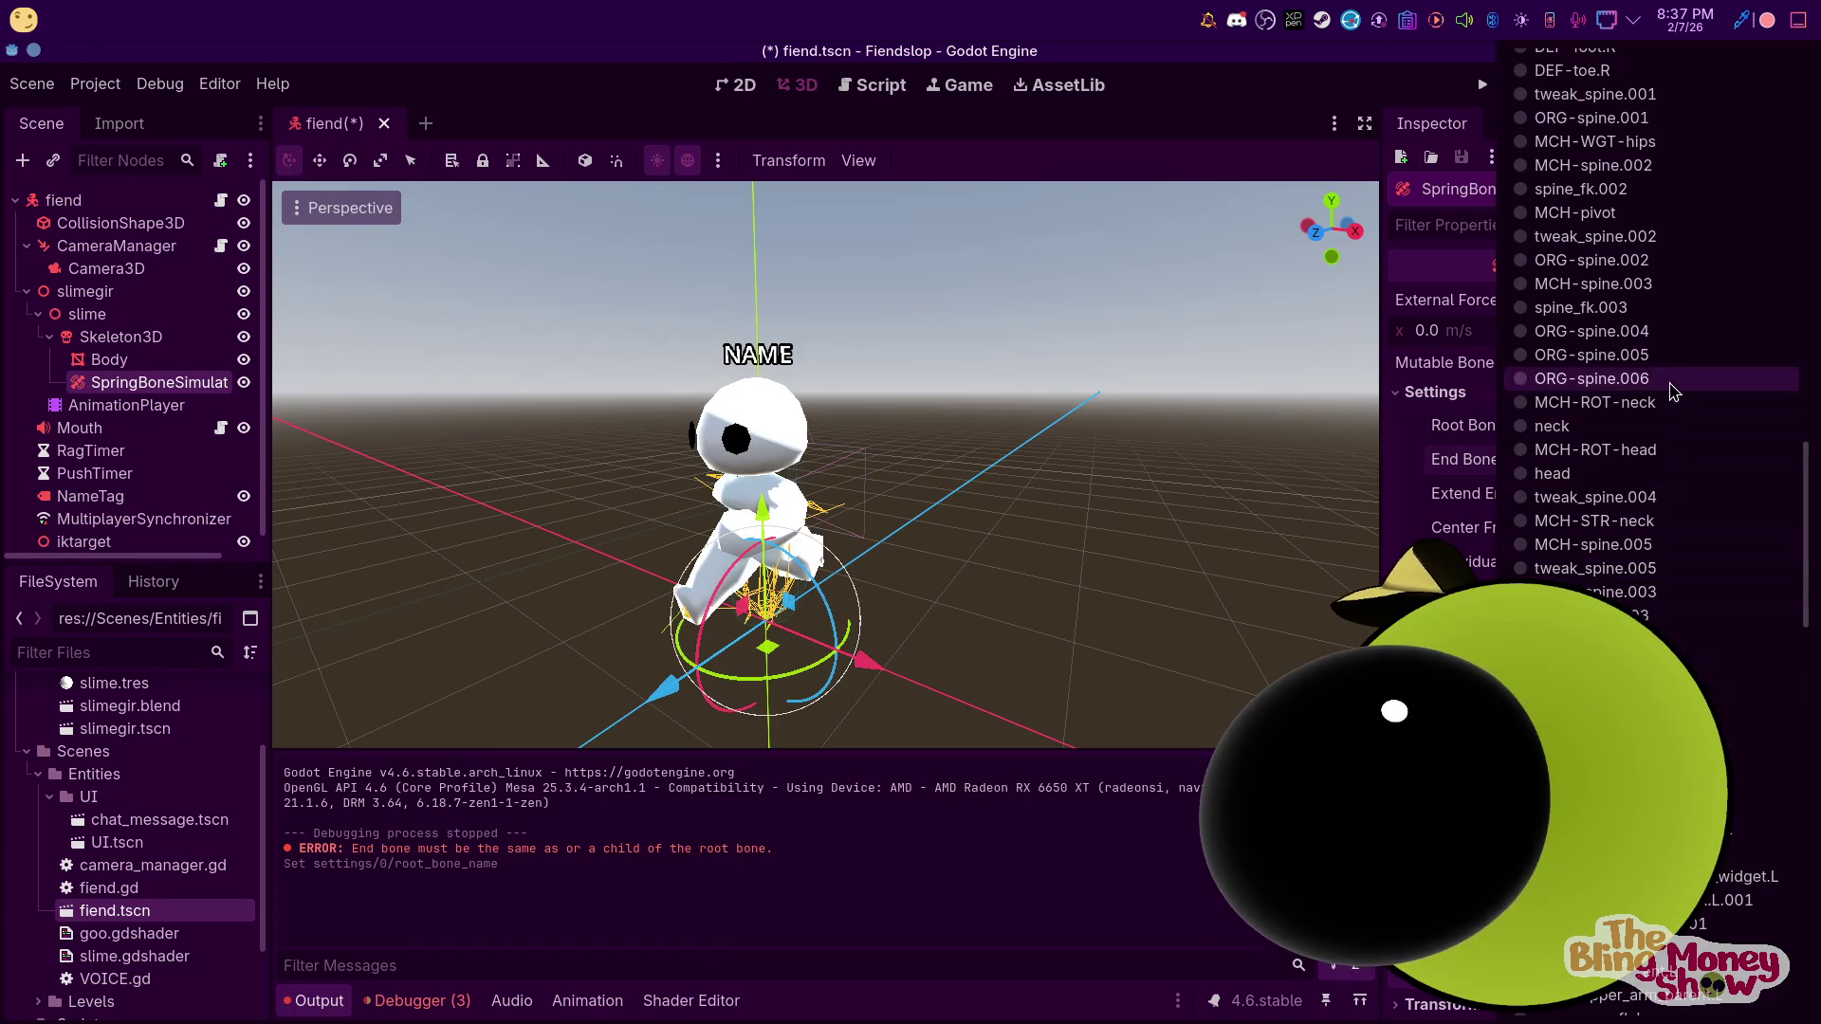
left_click(1669, 388)
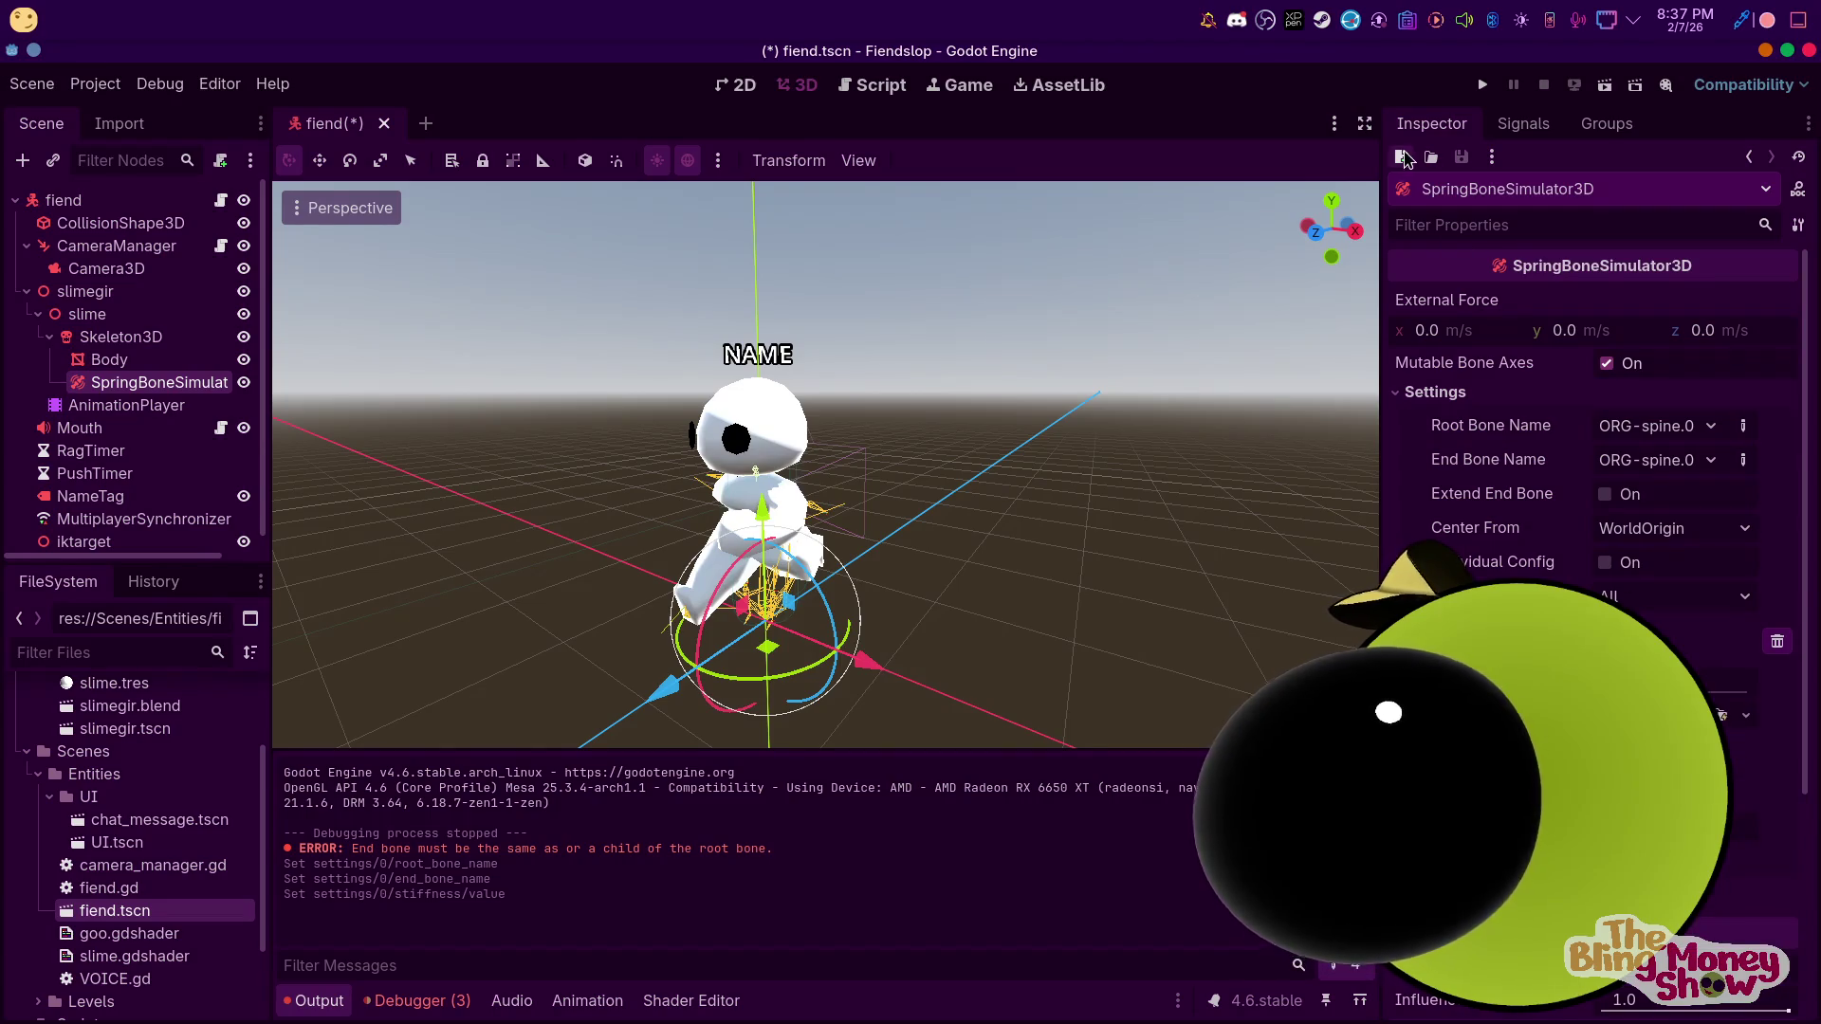
left_click(1484, 85)
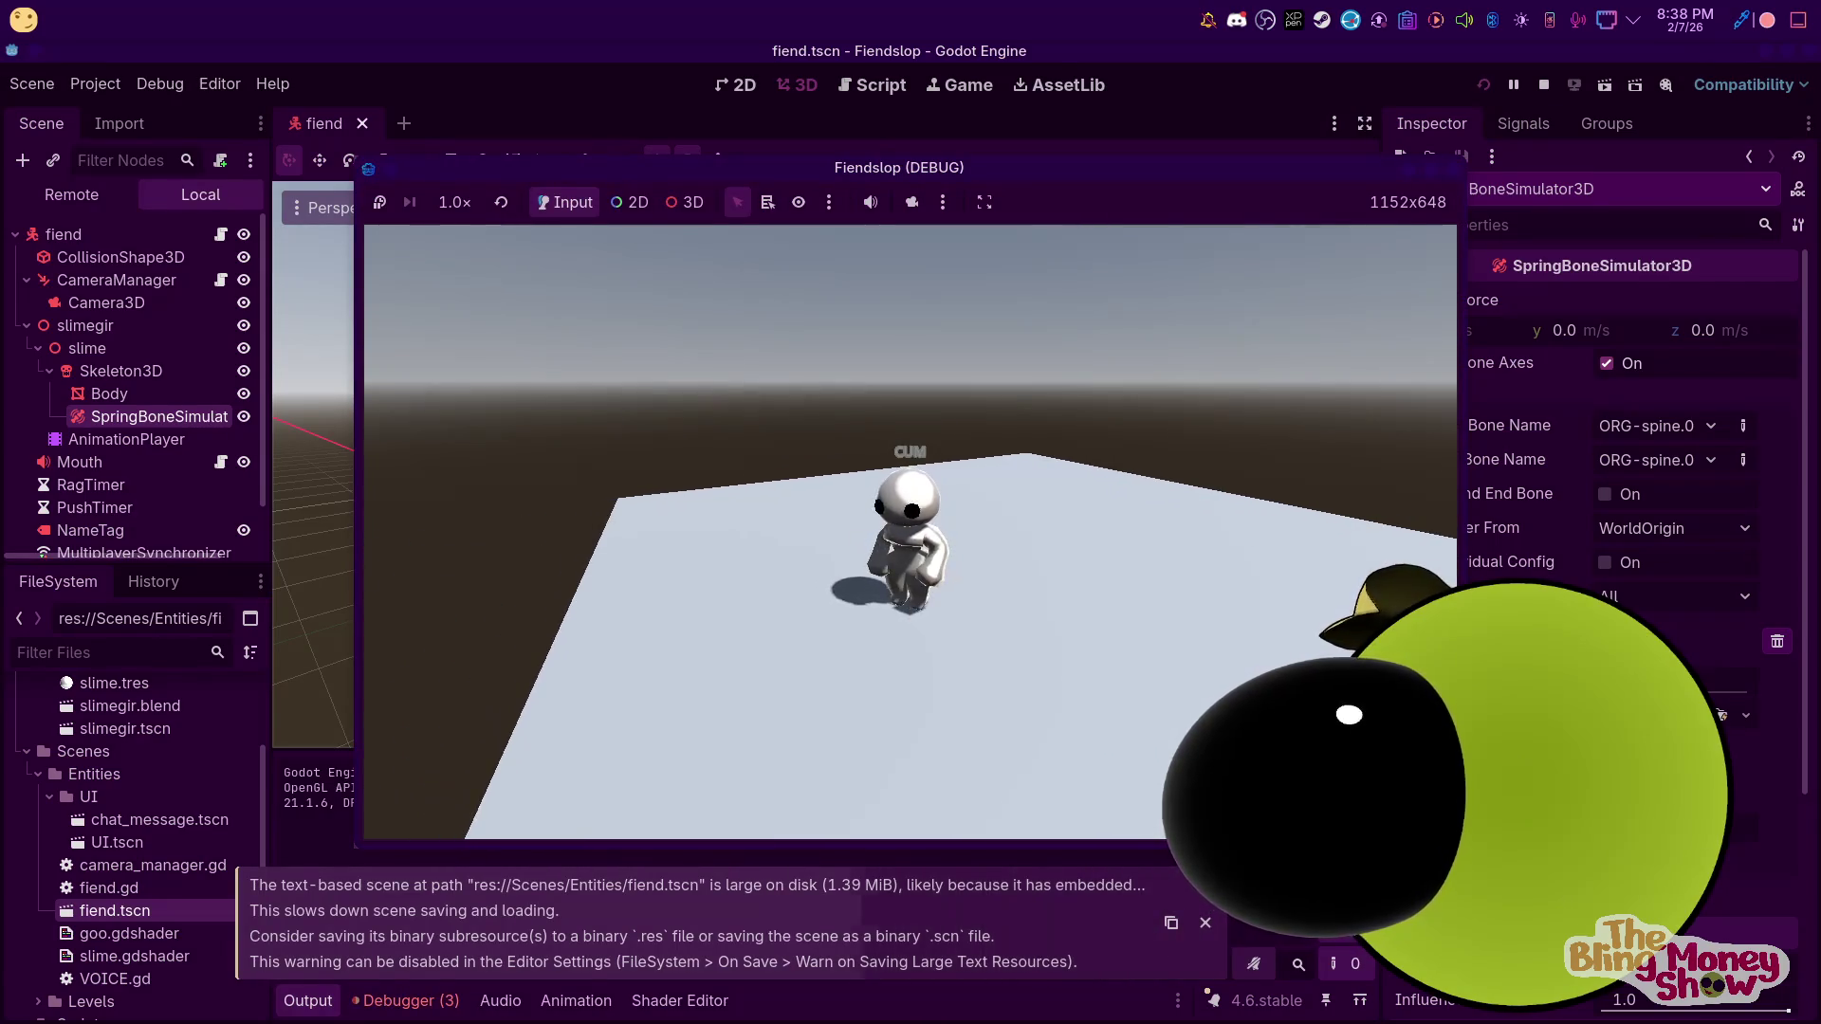
Set the spring chain's end bone to DEF-spine.006, then run and stop the game
key("F8")
left_click(1646, 427)
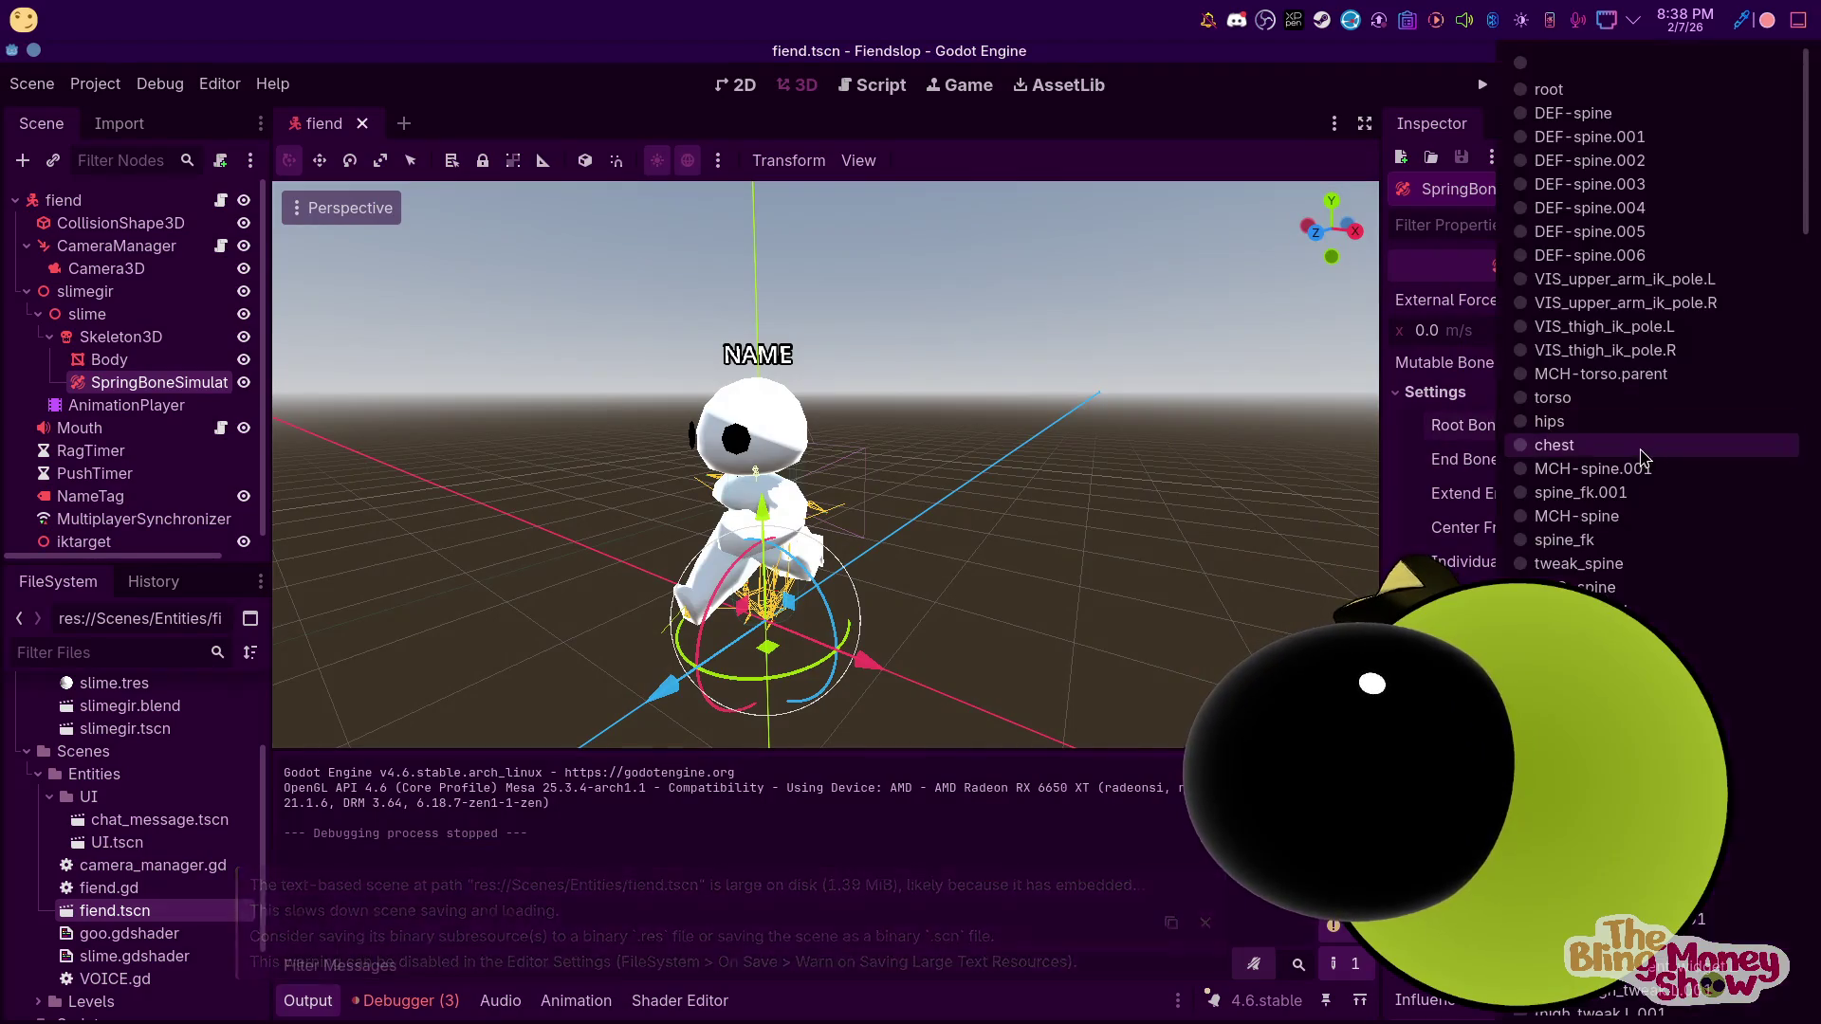
key("Escape")
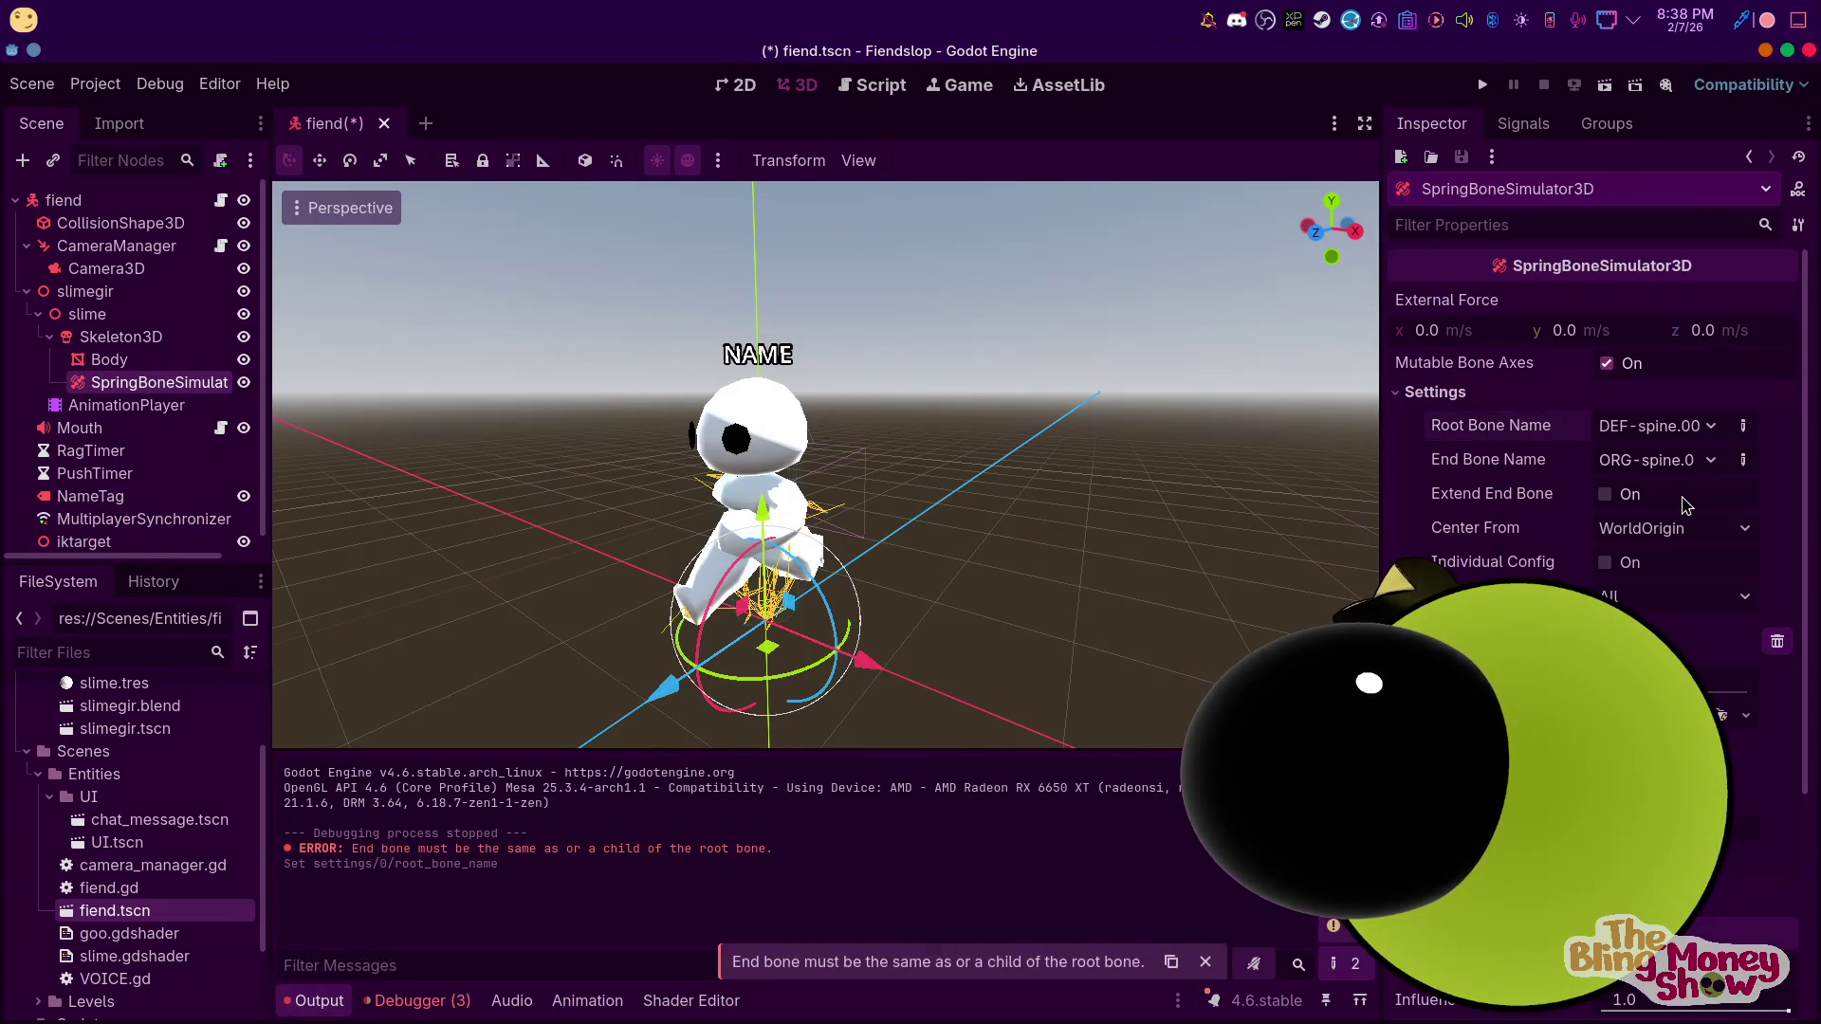
left_click(1679, 462)
left_click(1632, 255)
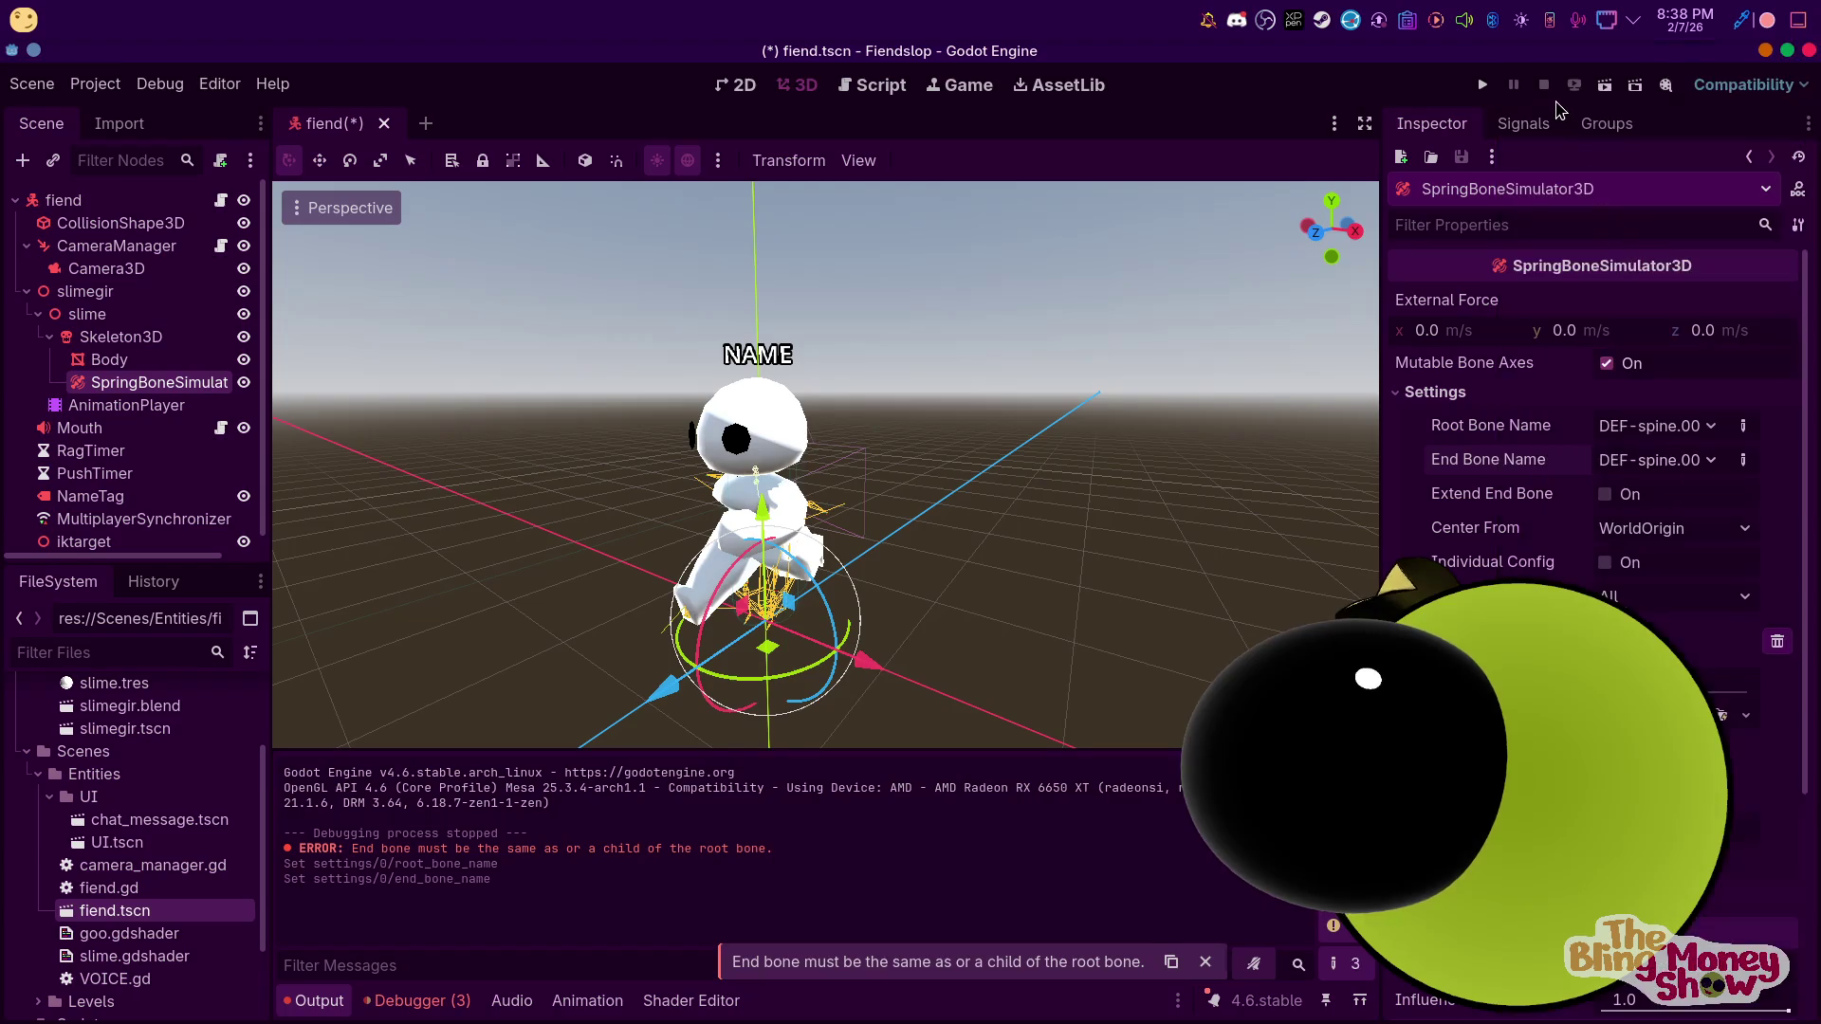
left_click(1482, 84)
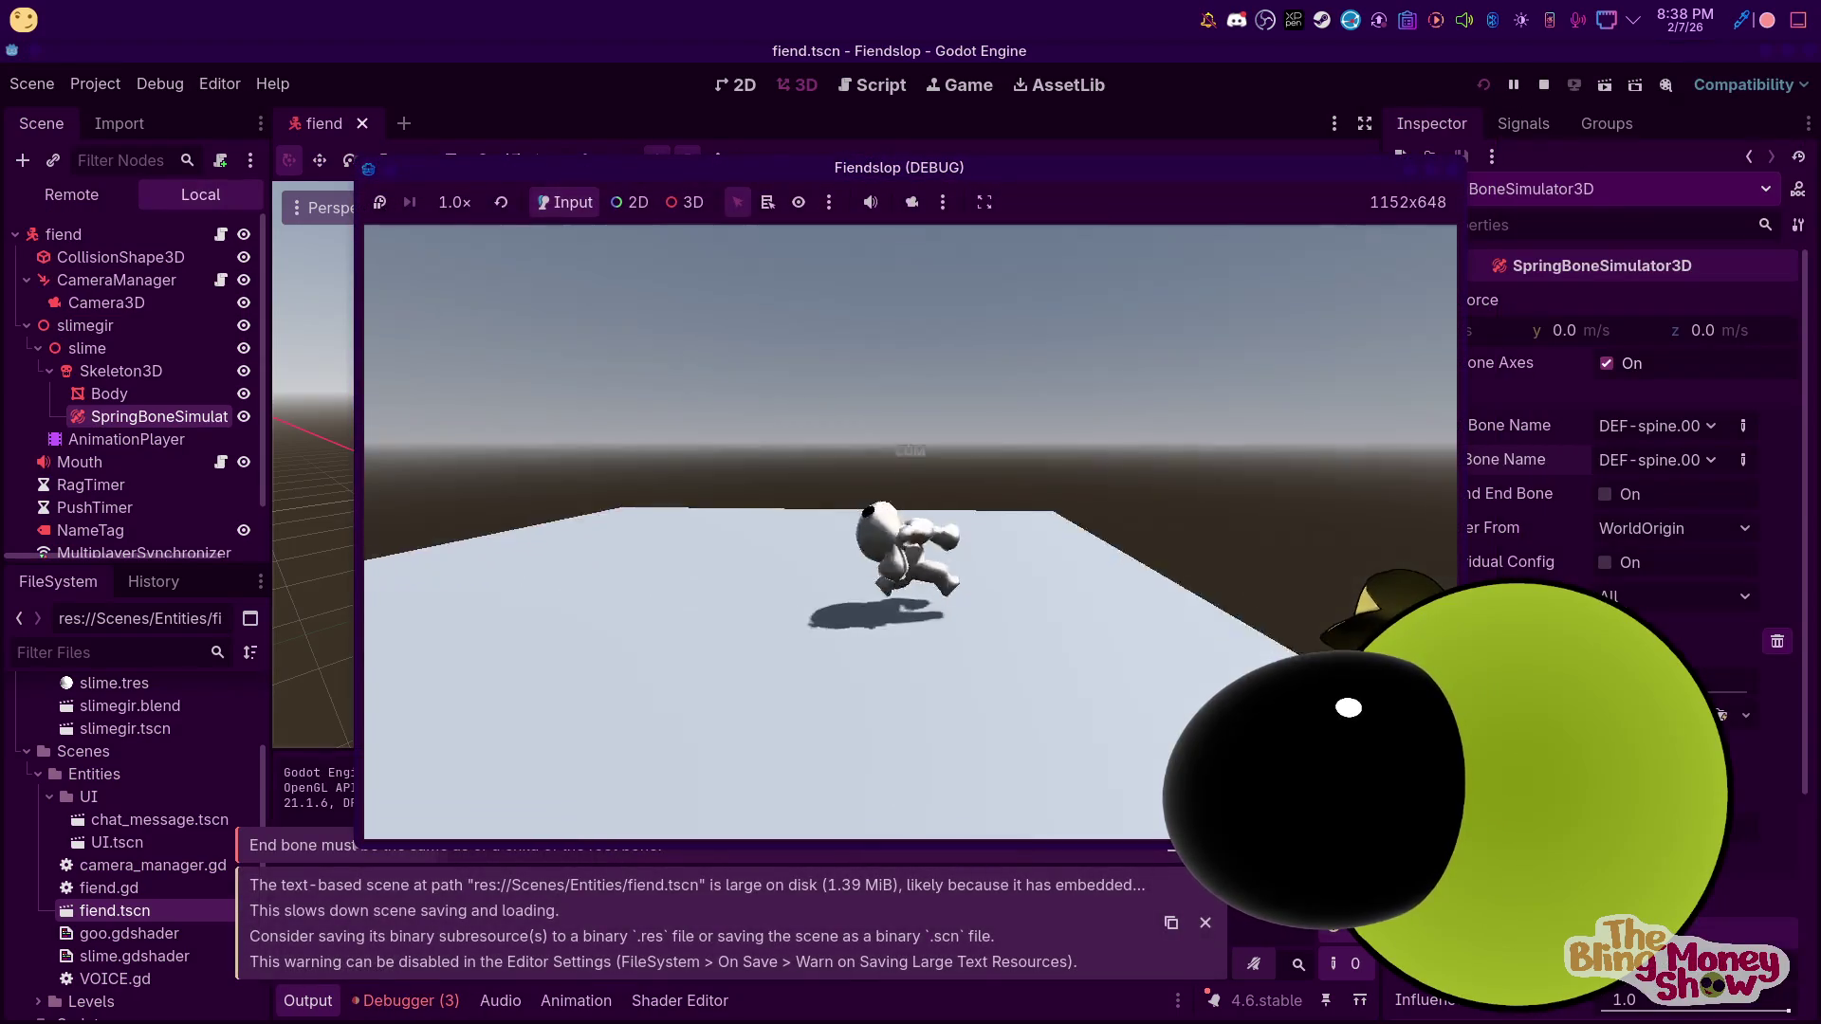
key("F8")
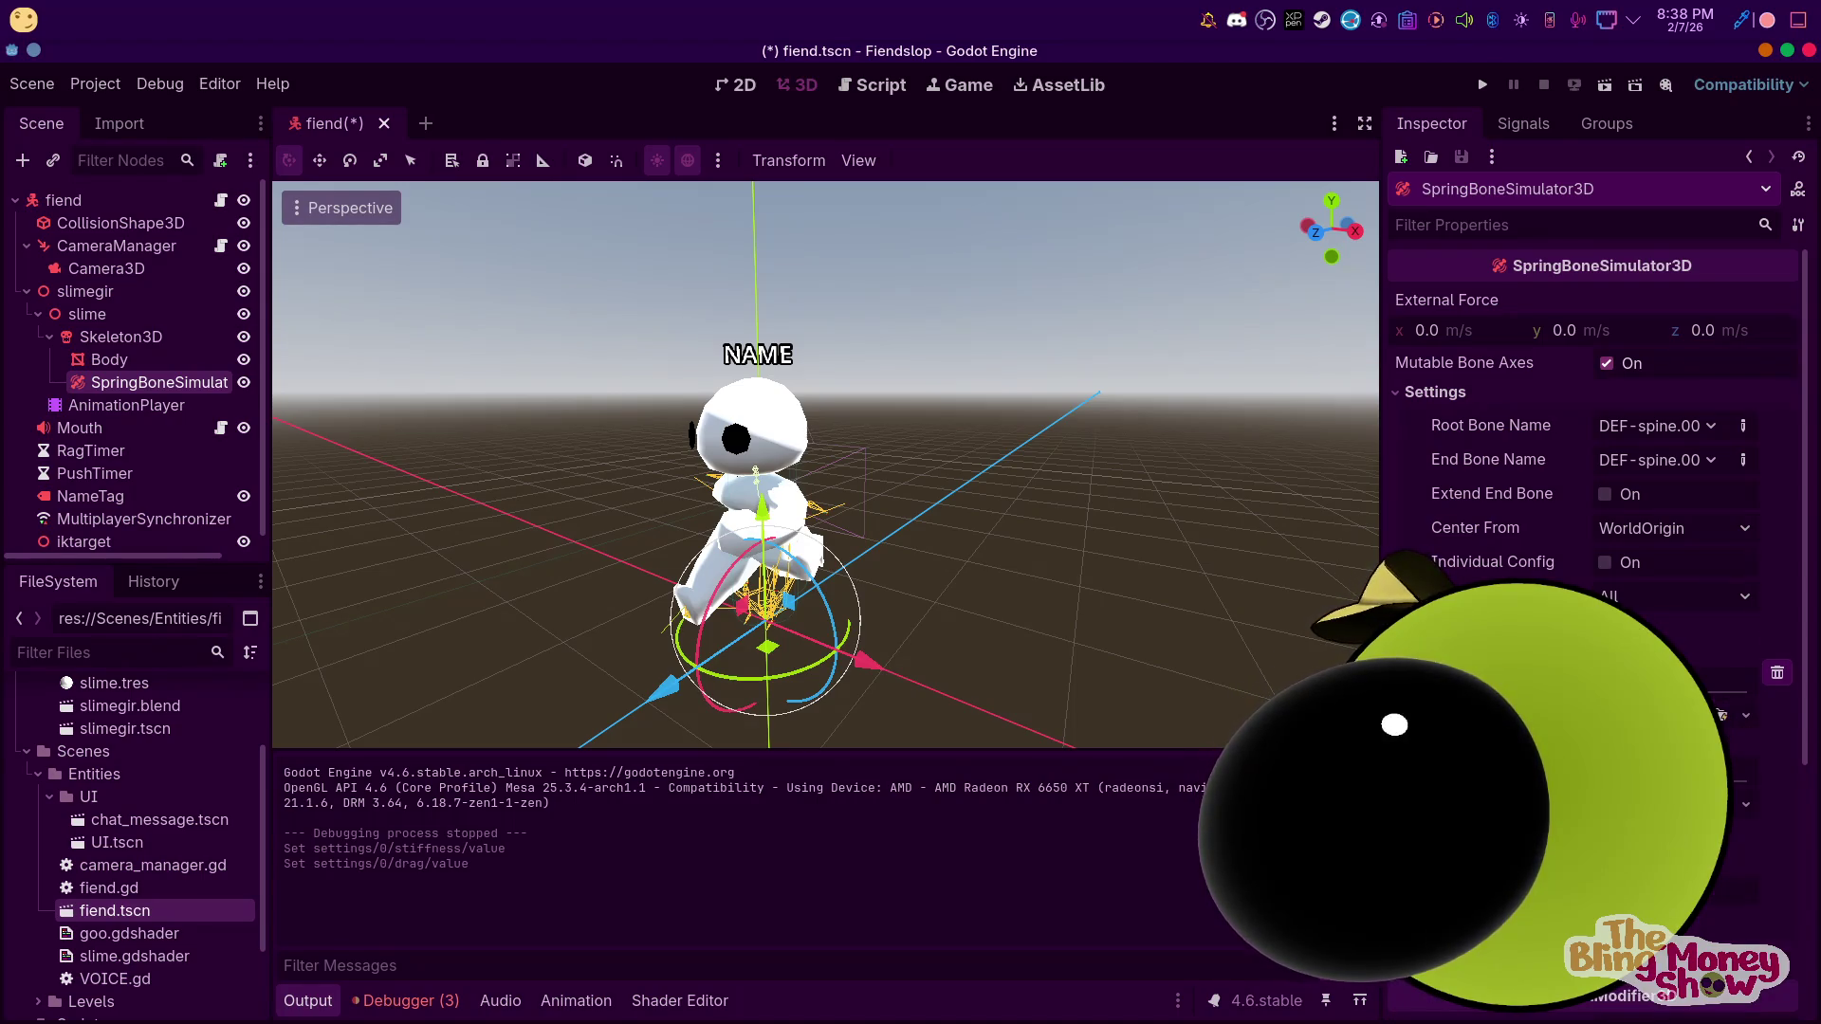
Set the spring bones' stiffness to 1.0 and playtest the game
scroll(1593, 474, "down", 3)
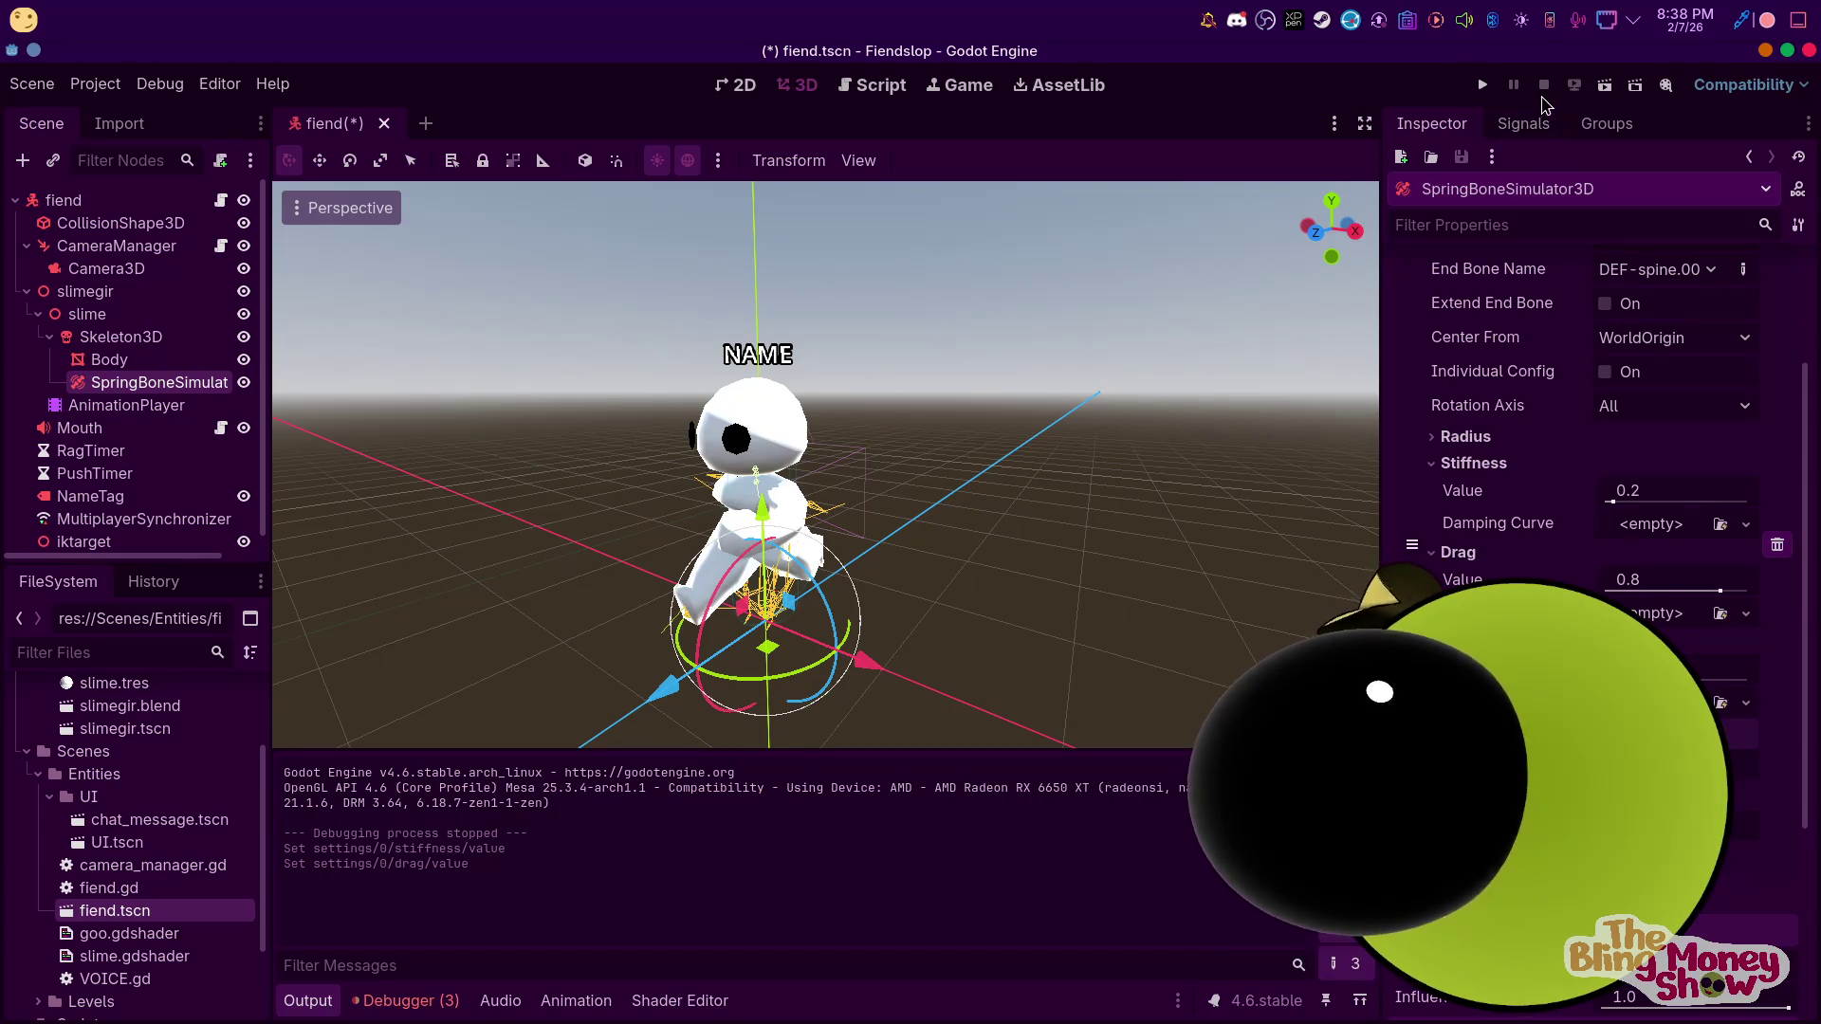
left_click(1482, 85)
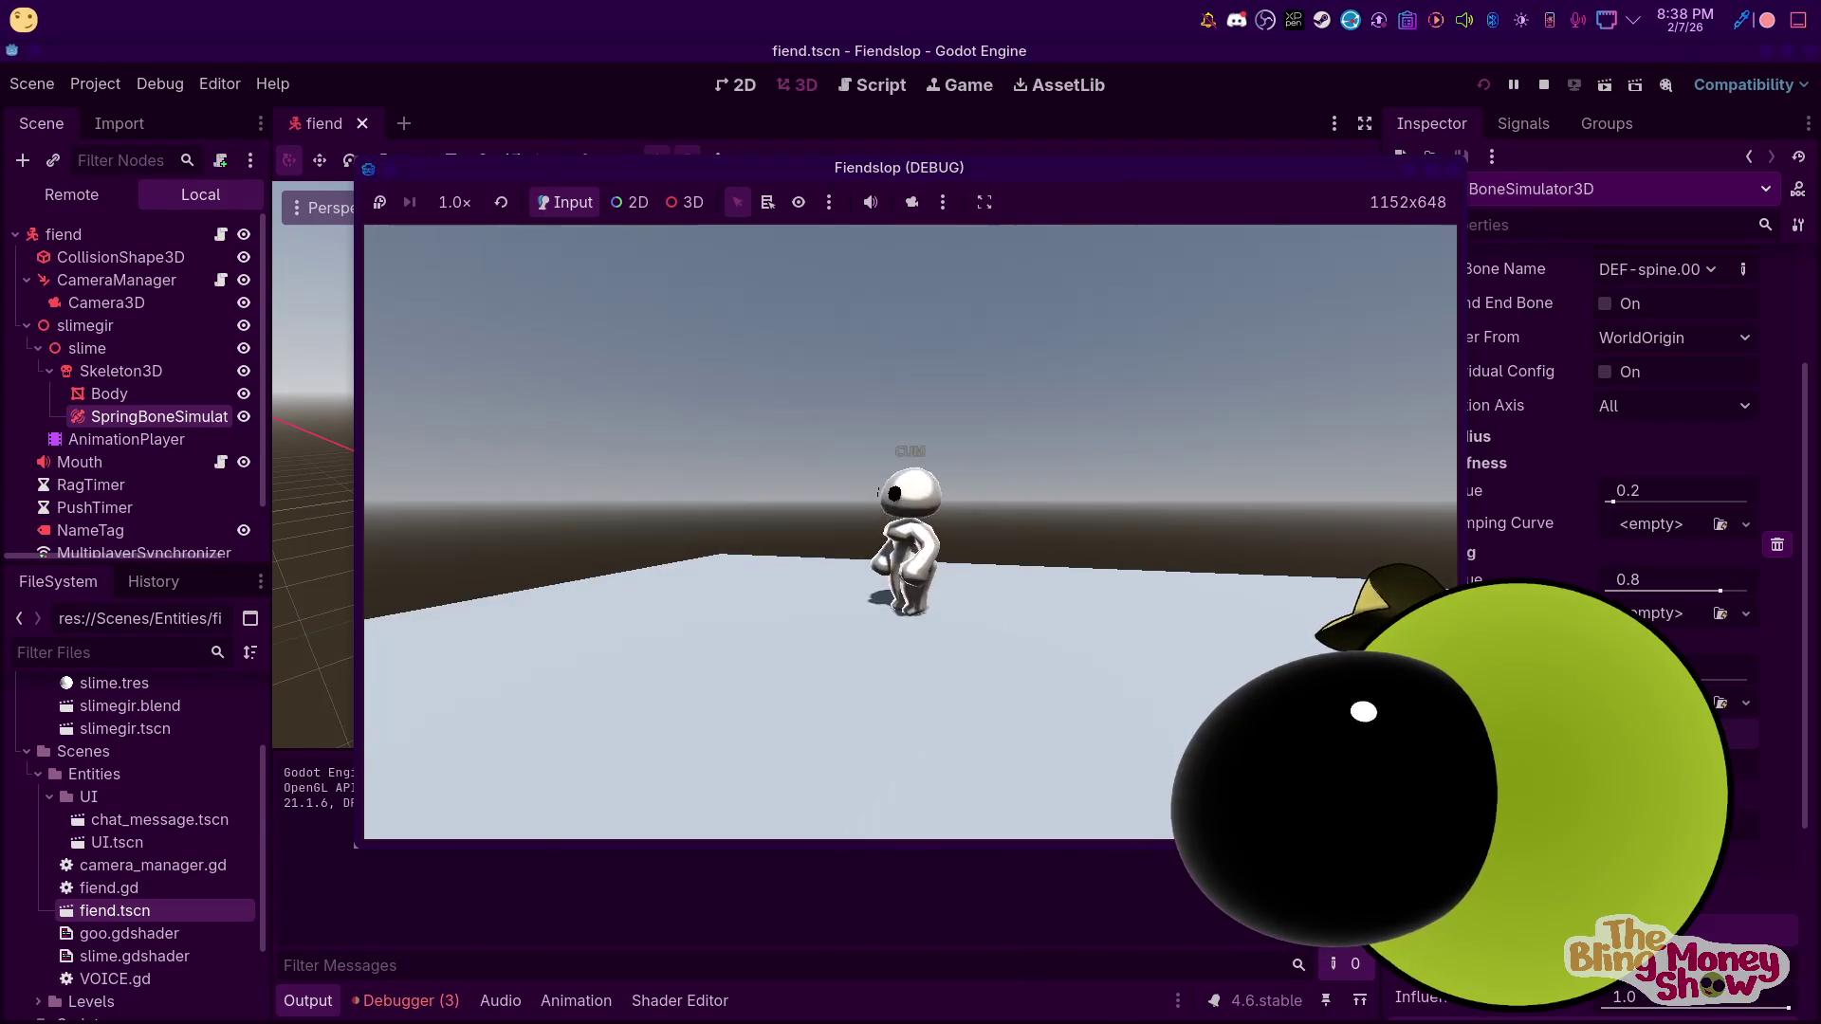
key("F8")
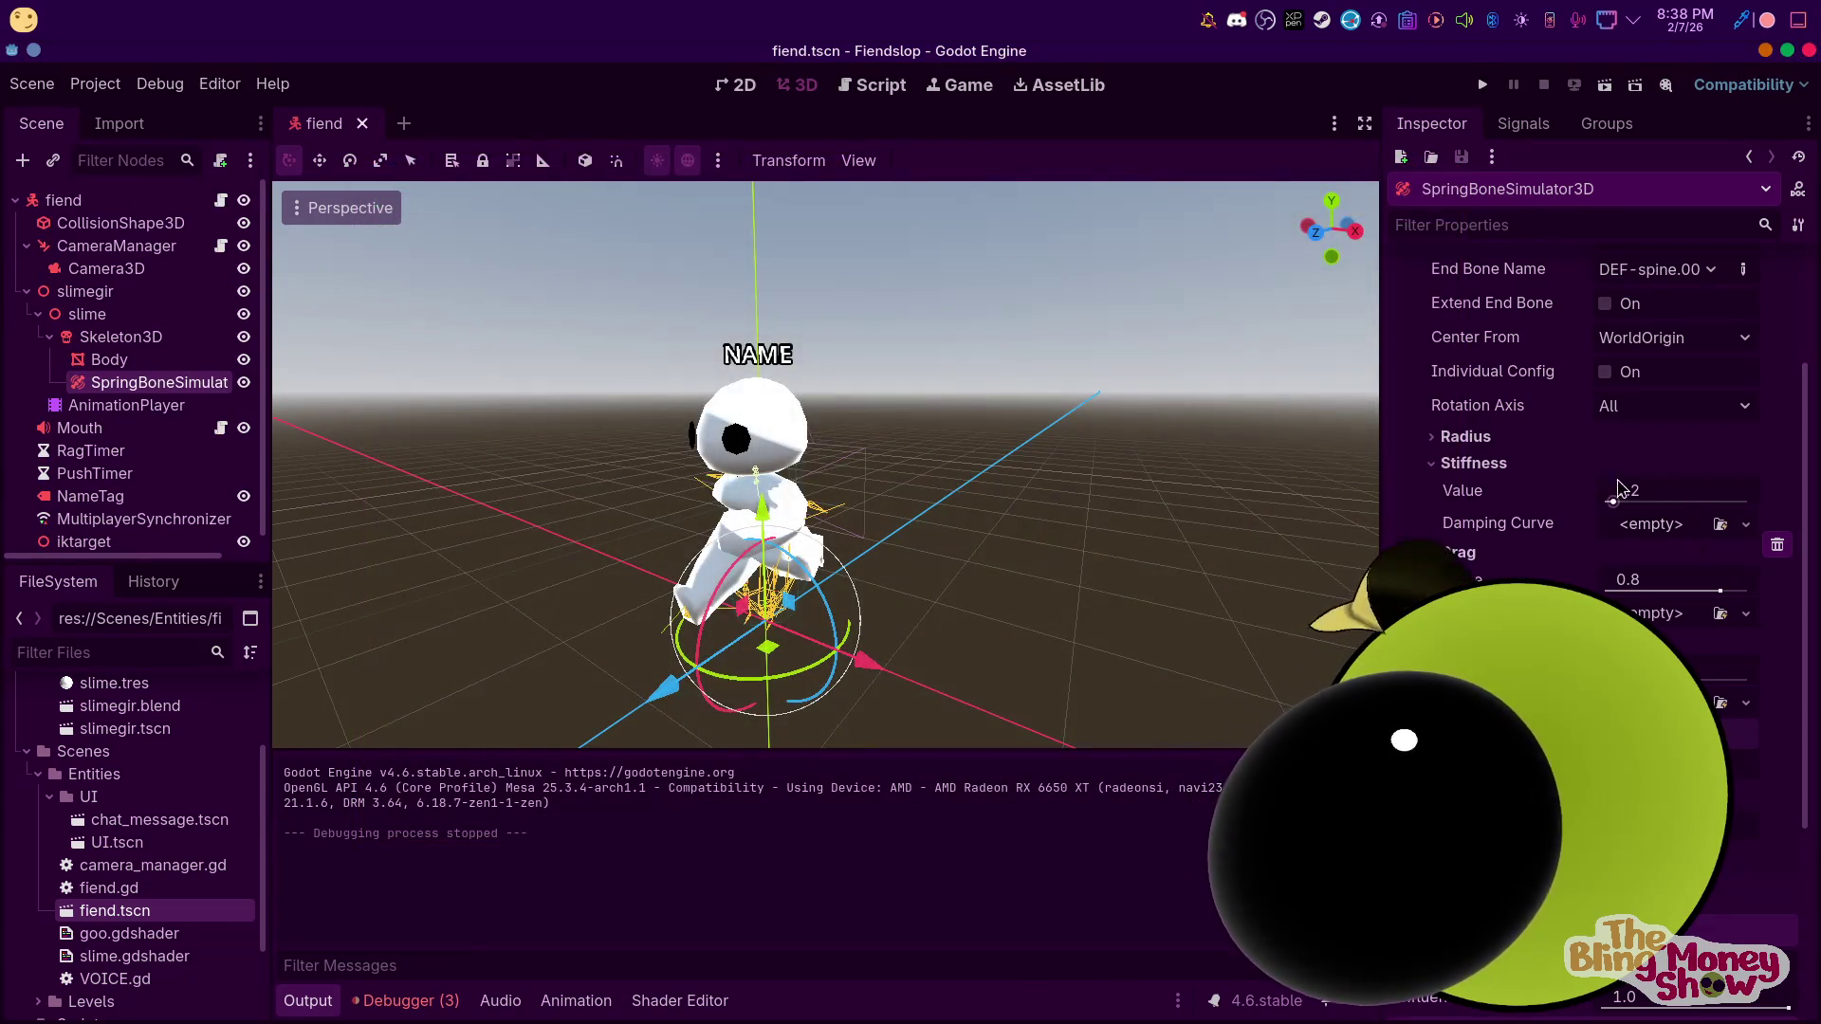
left_click(1624, 497)
type("1")
key("Return")
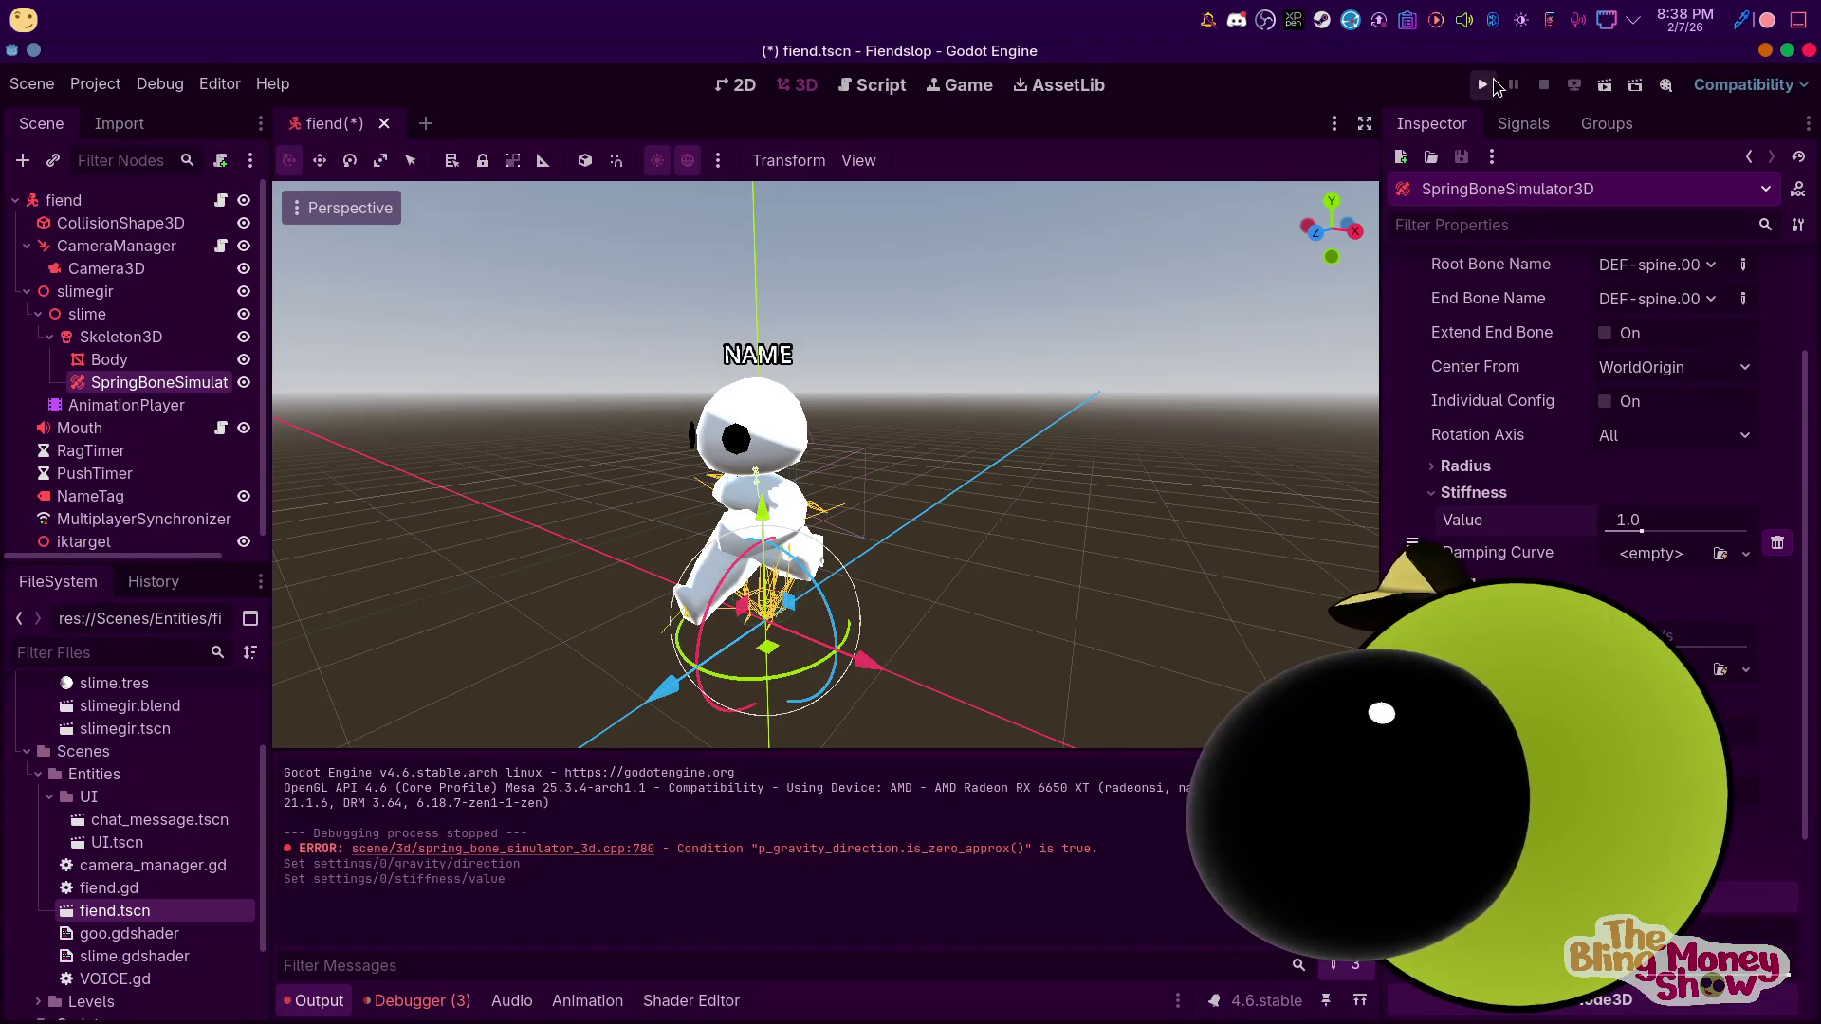
left_click(1493, 83)
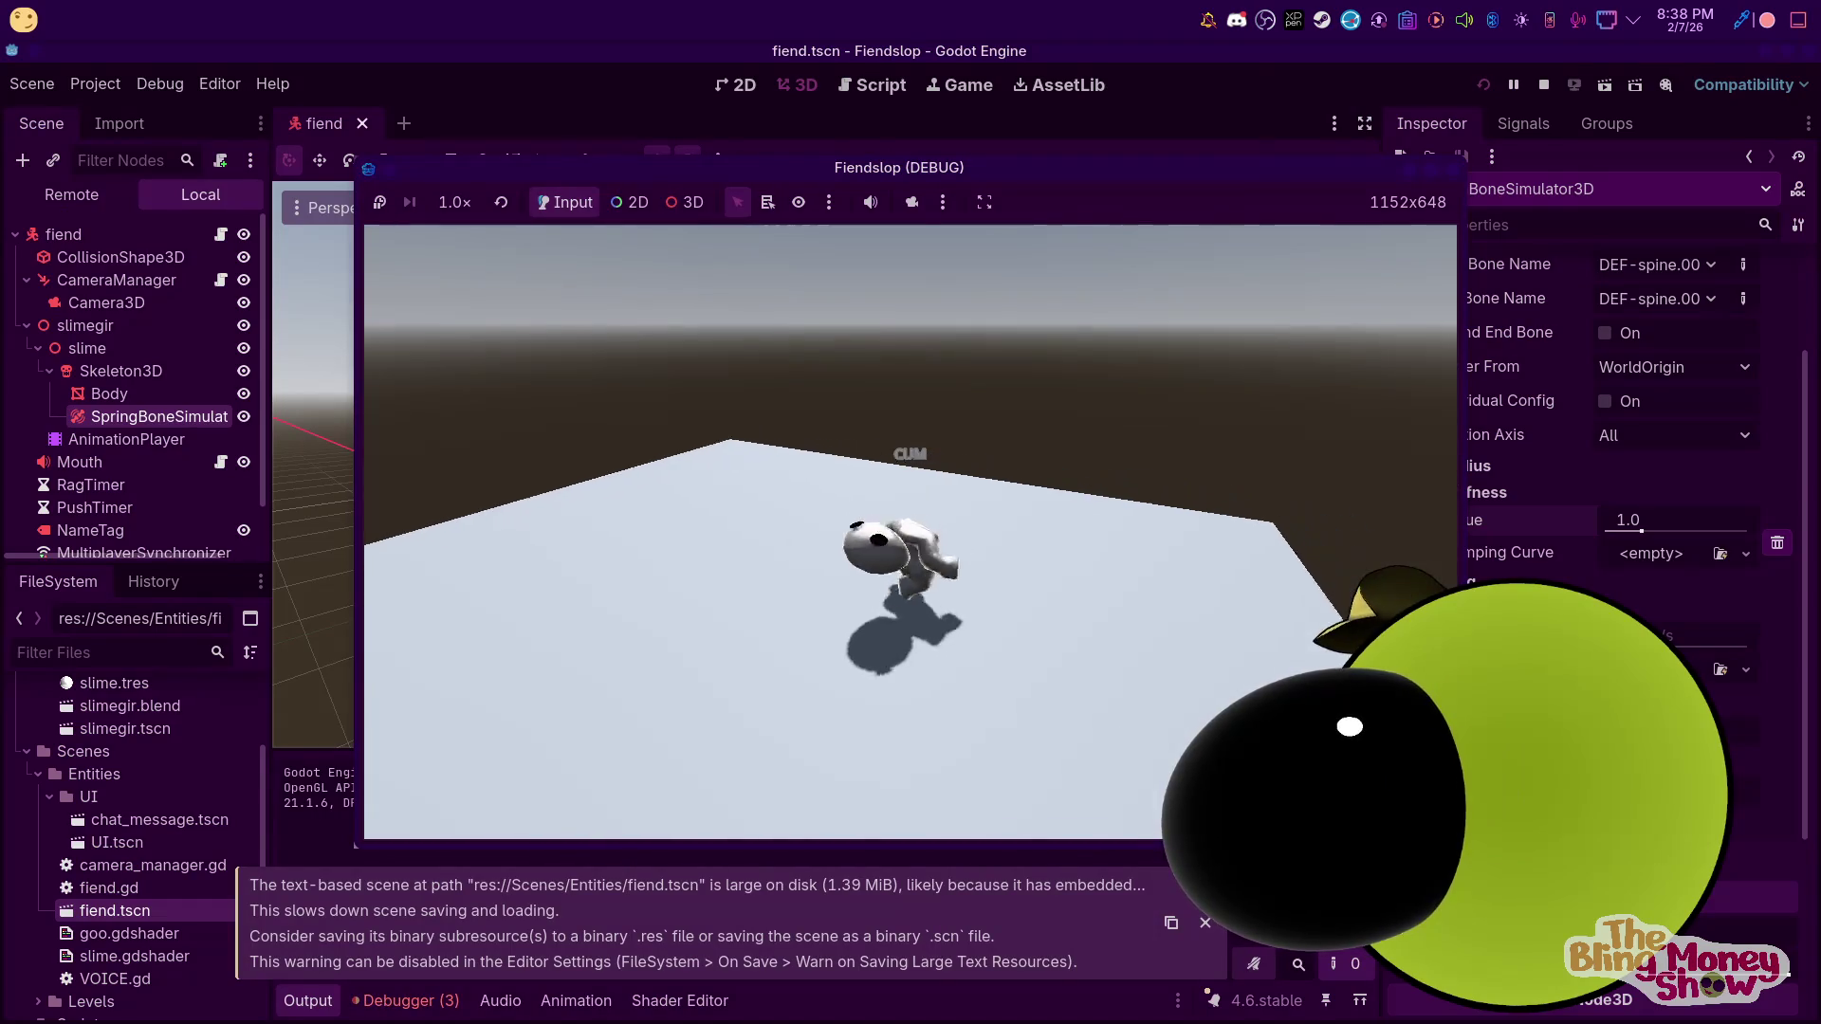
key("F8")
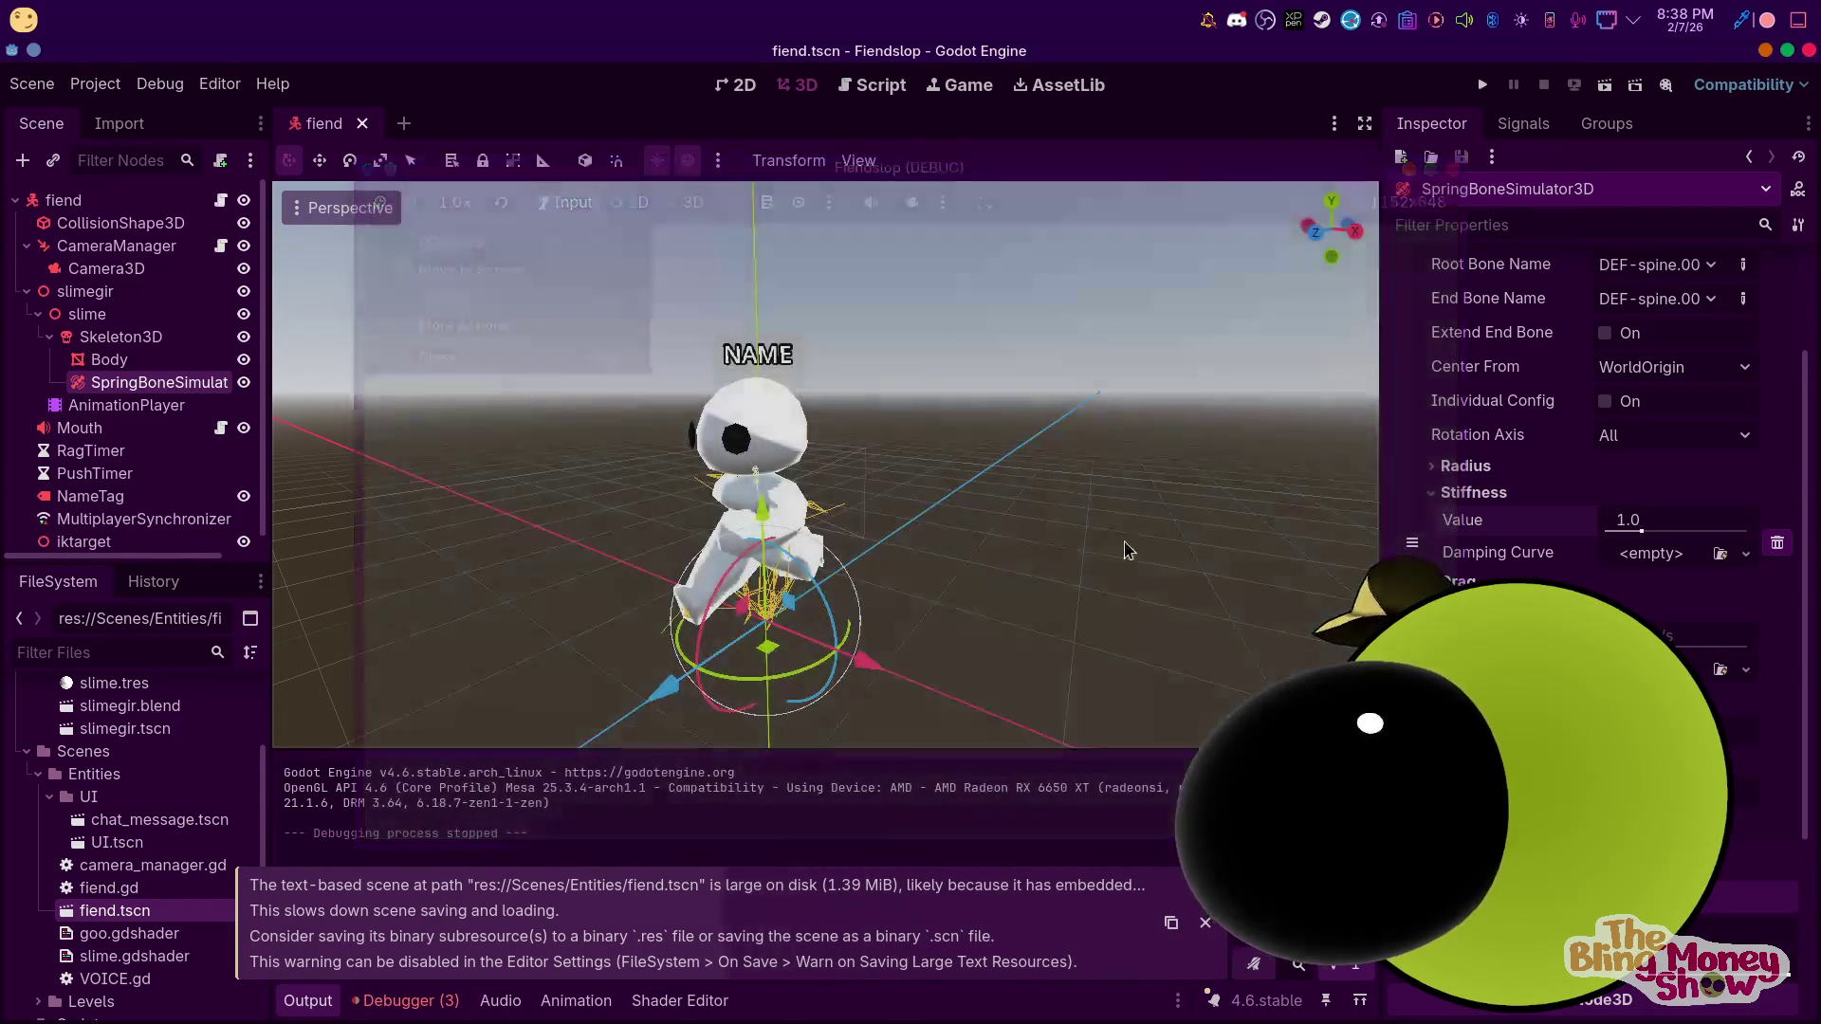
Raise the spring bone stiffness to 5.0 and playtest it
type("55")
key("Return")
key("F5")
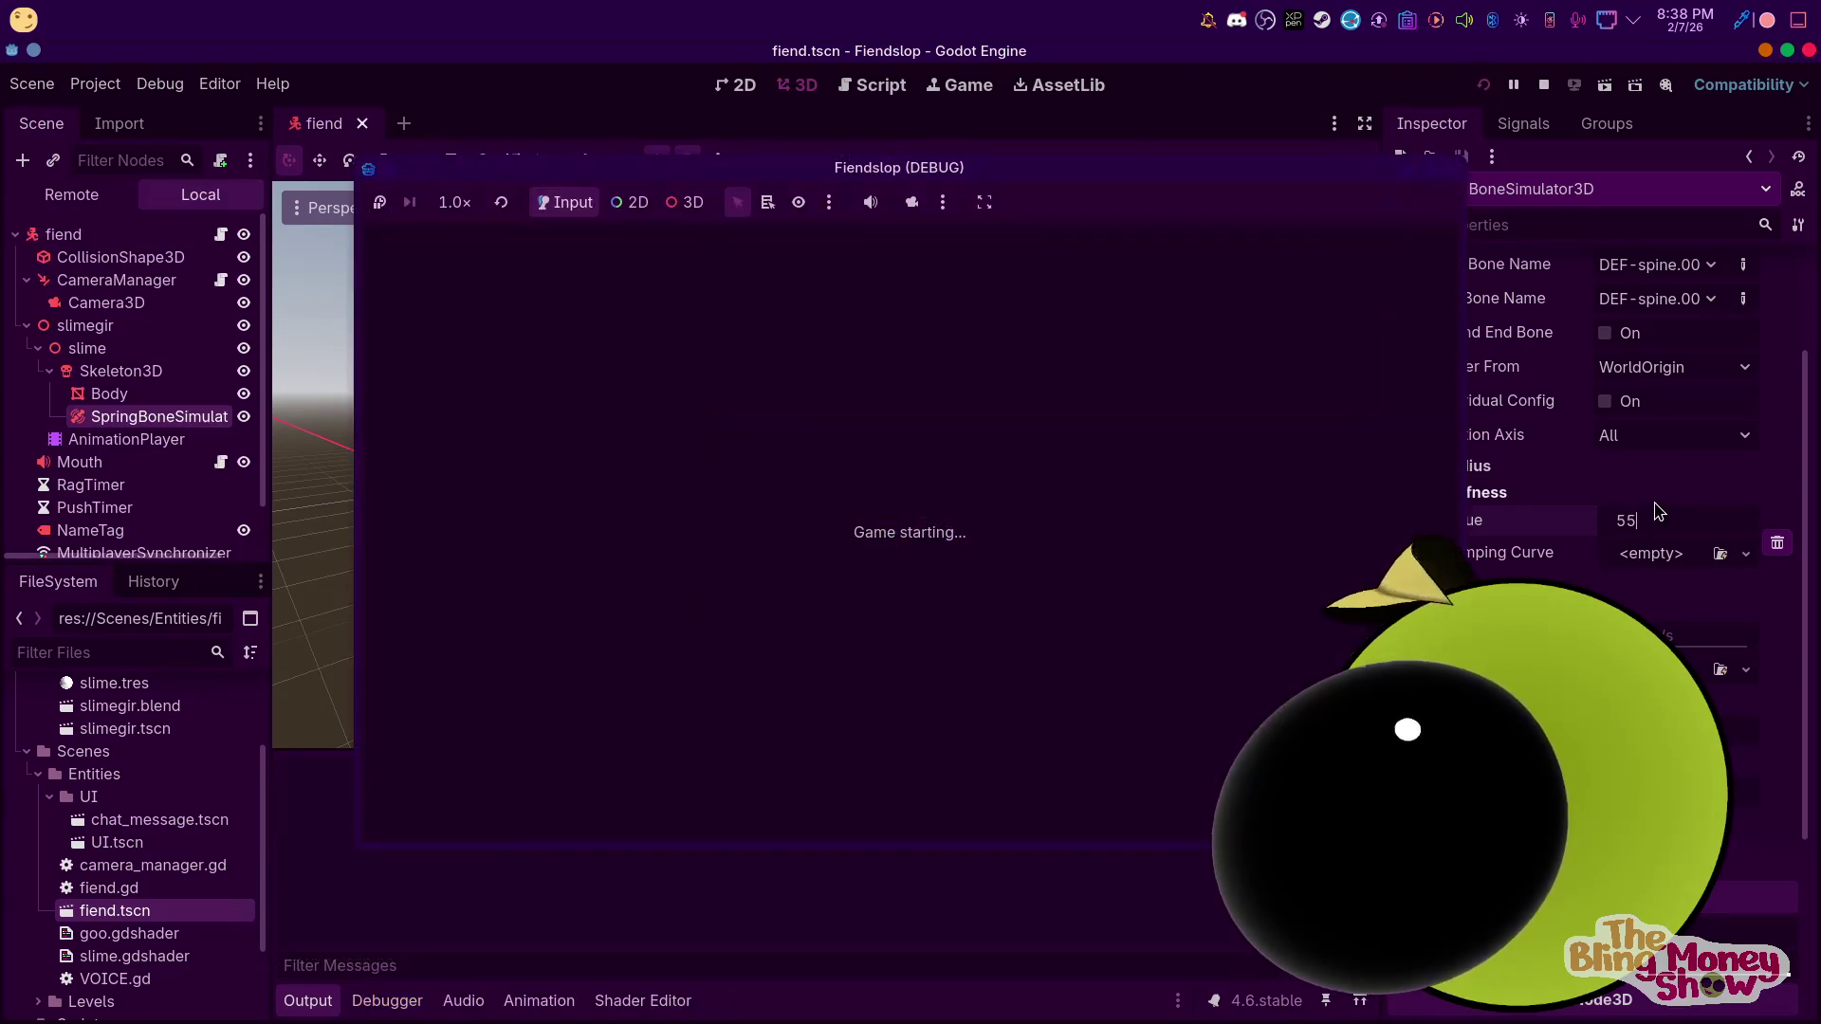
key("F8")
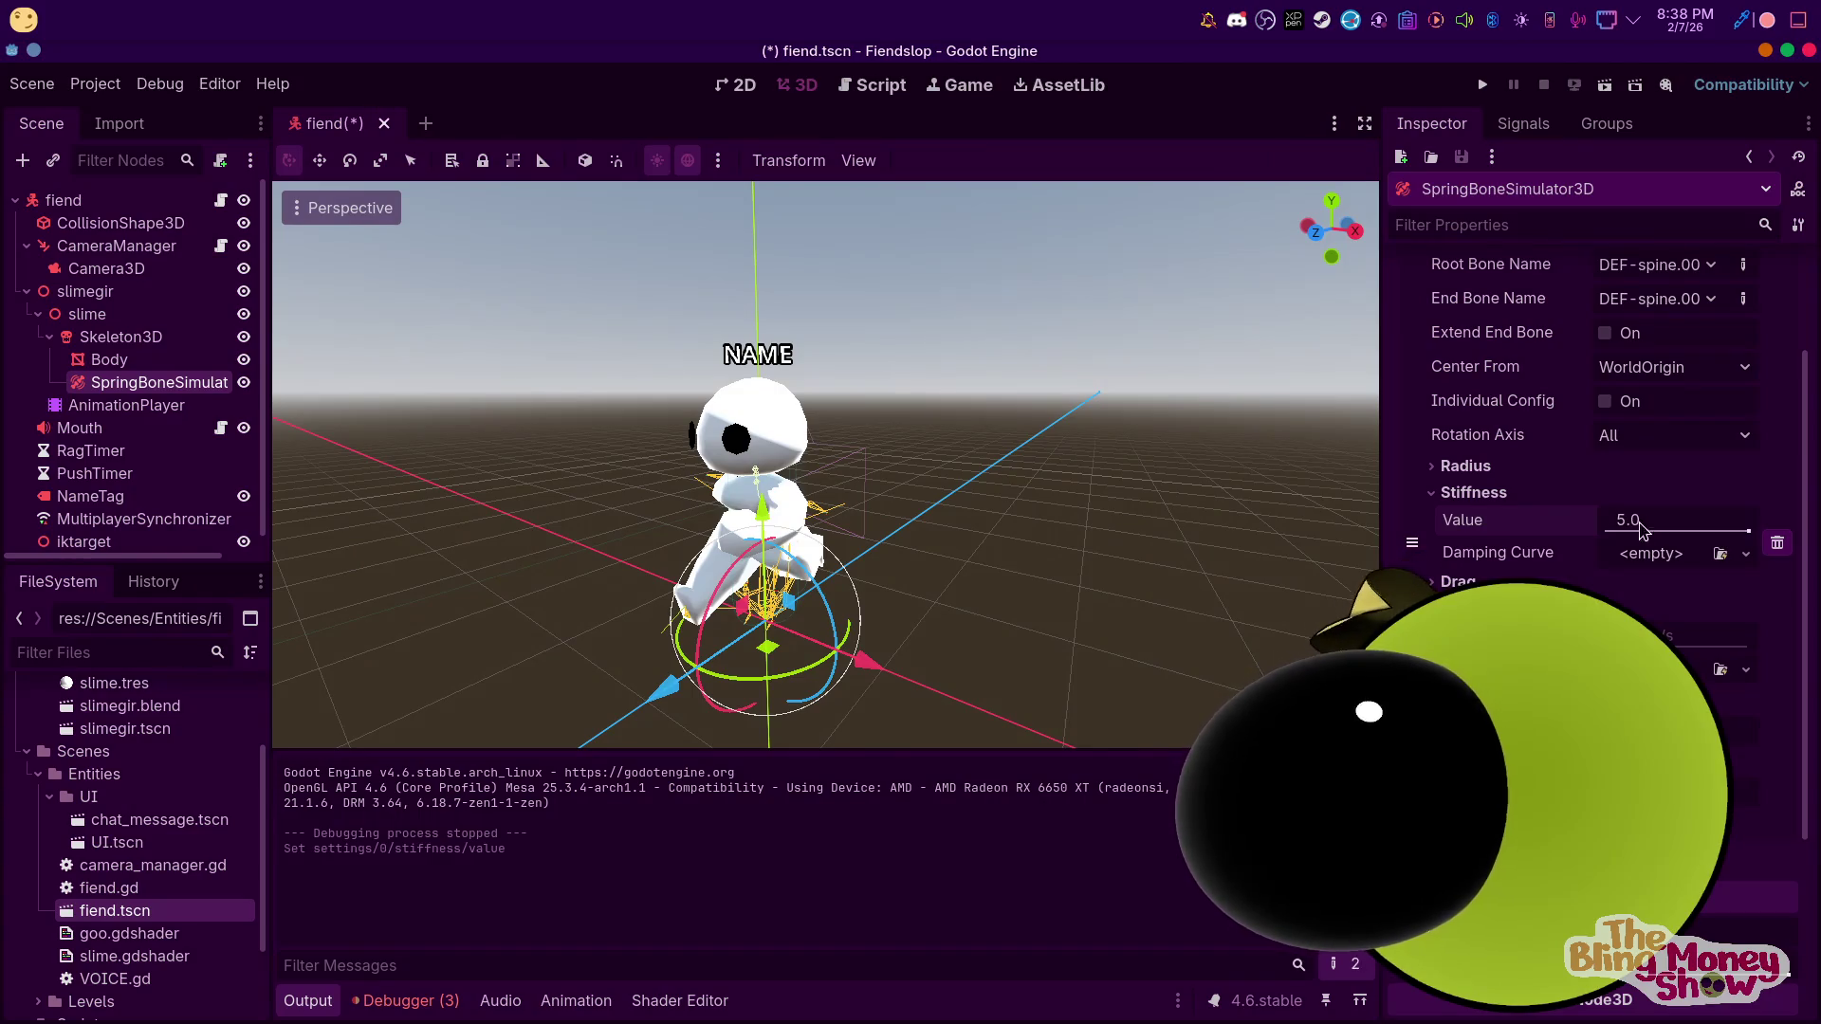
left_click(1483, 83)
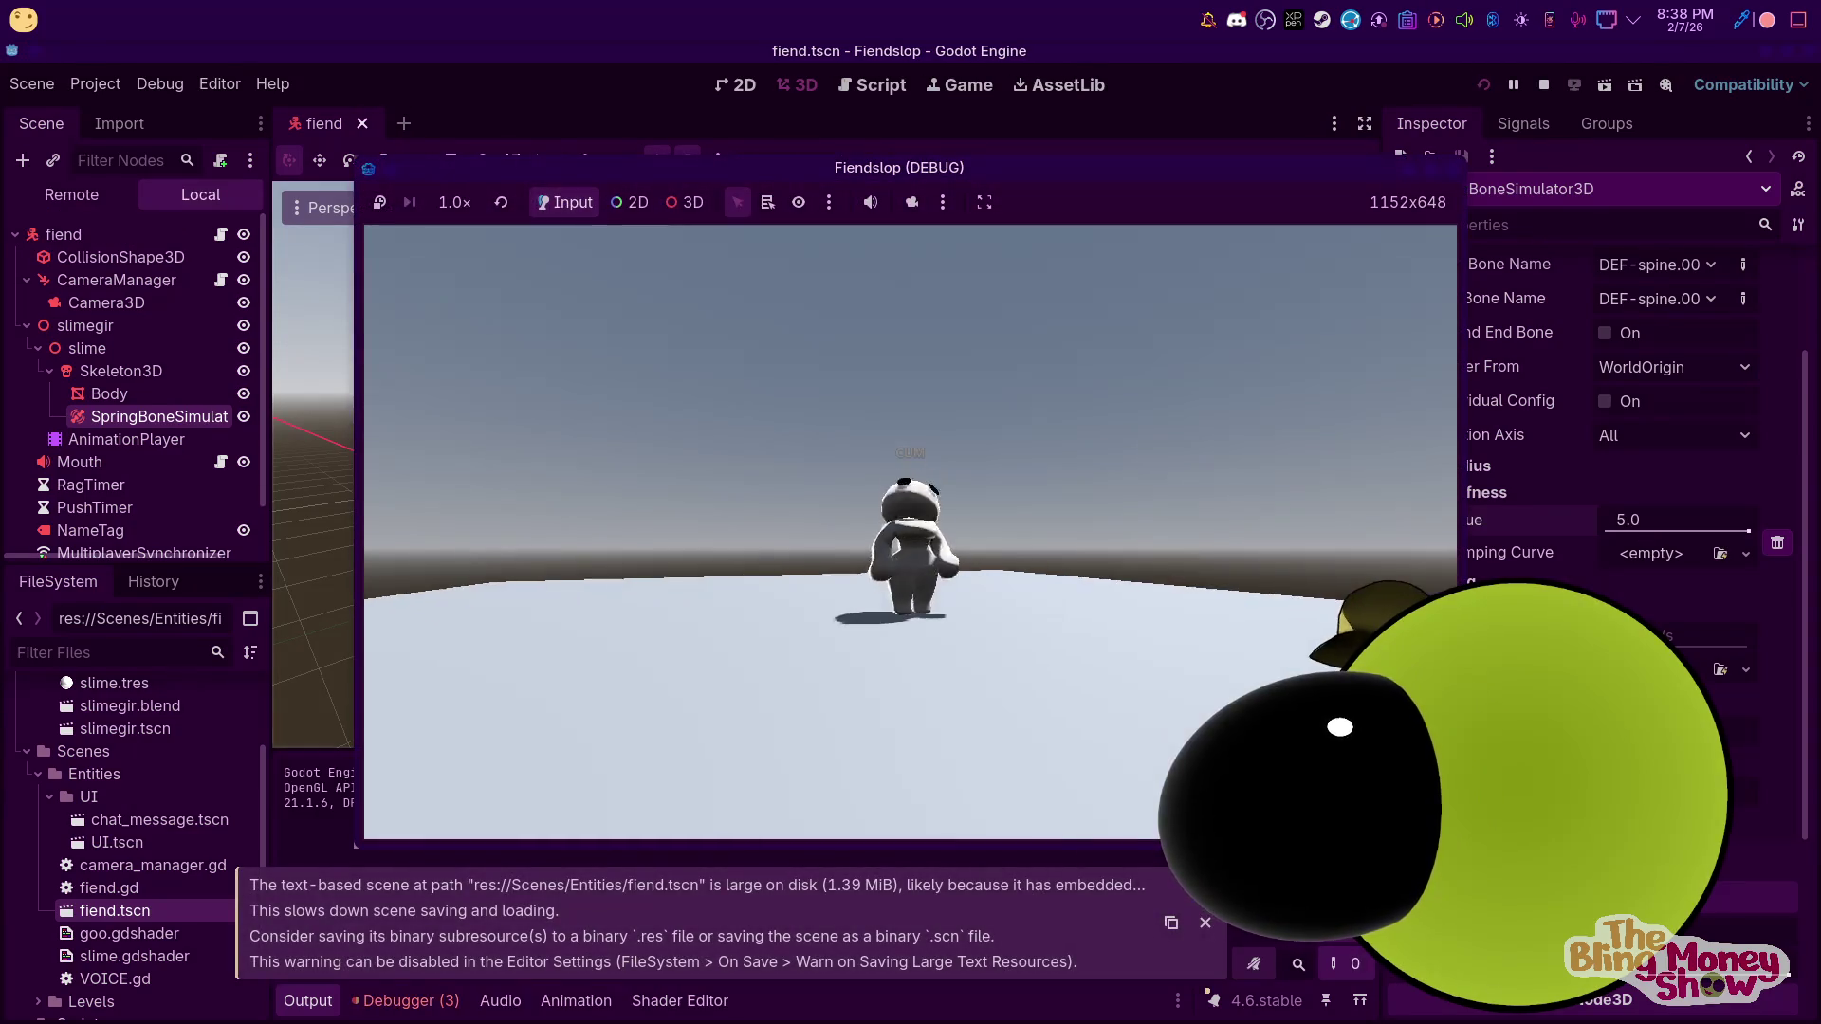
key("F8")
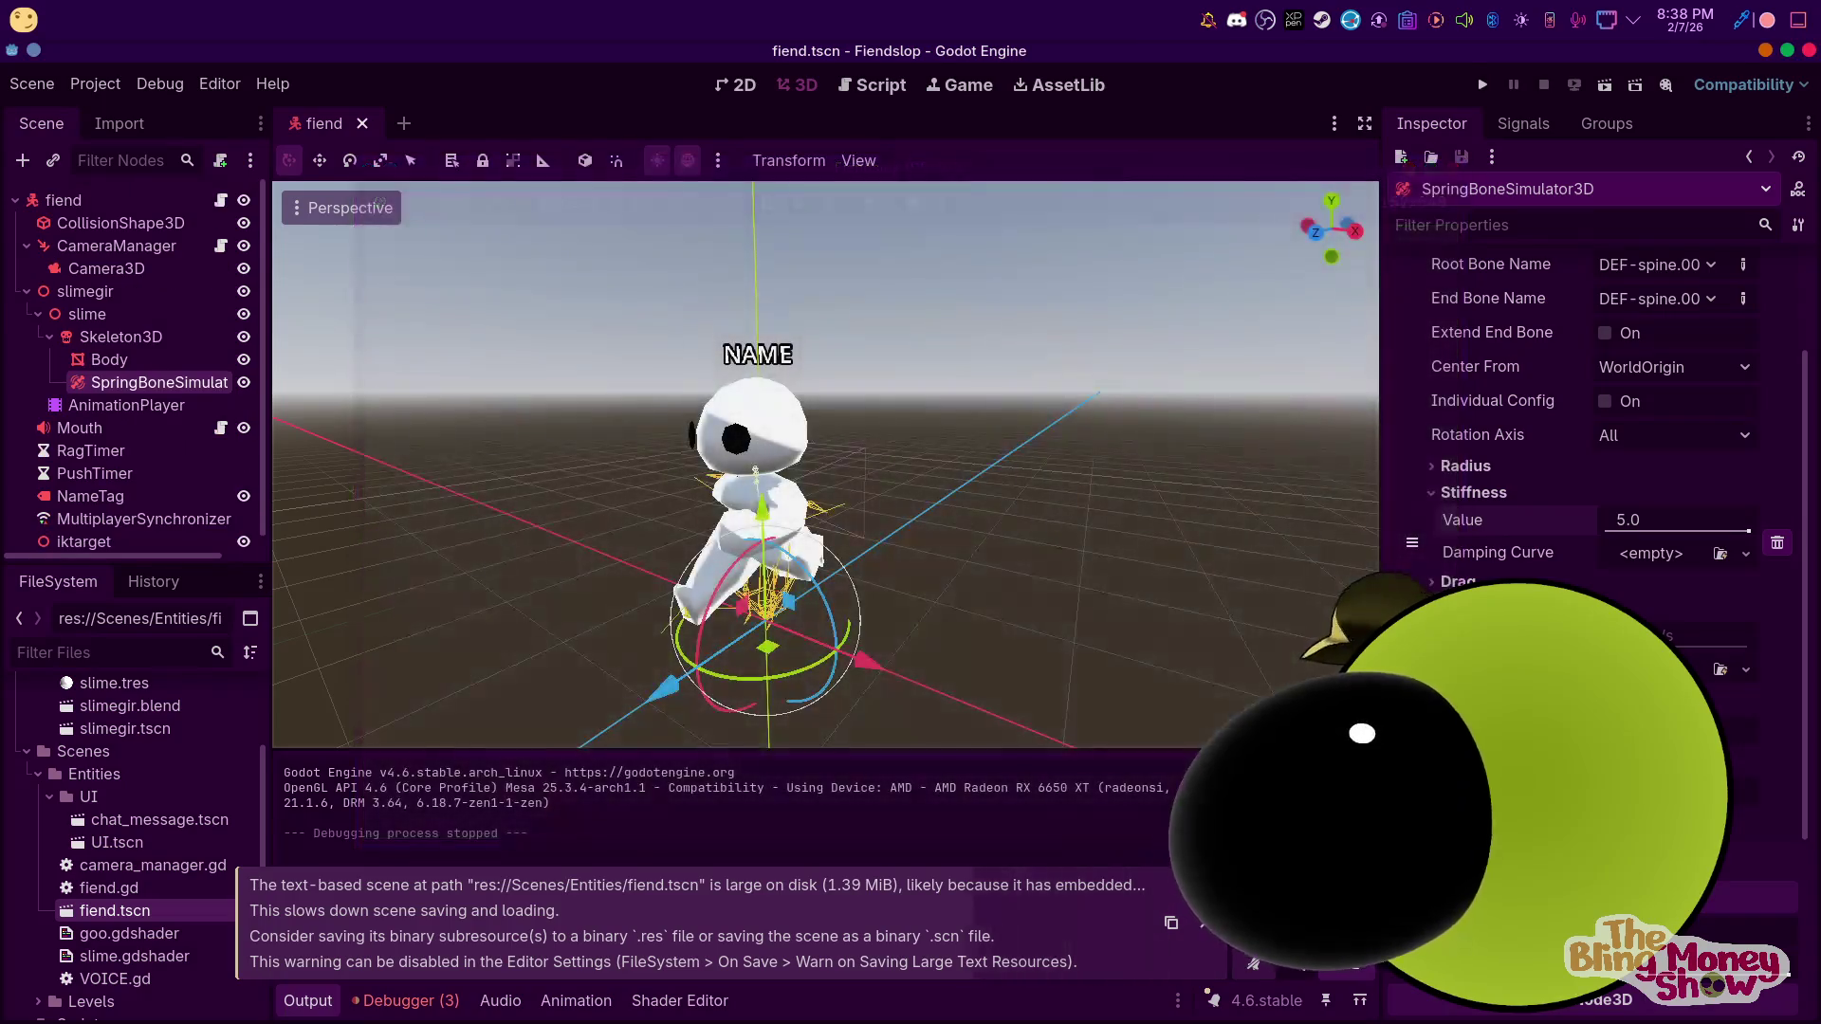
Adjust the spring bones' drag, return stiffness to 1.0, and playtest each change
left_click(1464, 579)
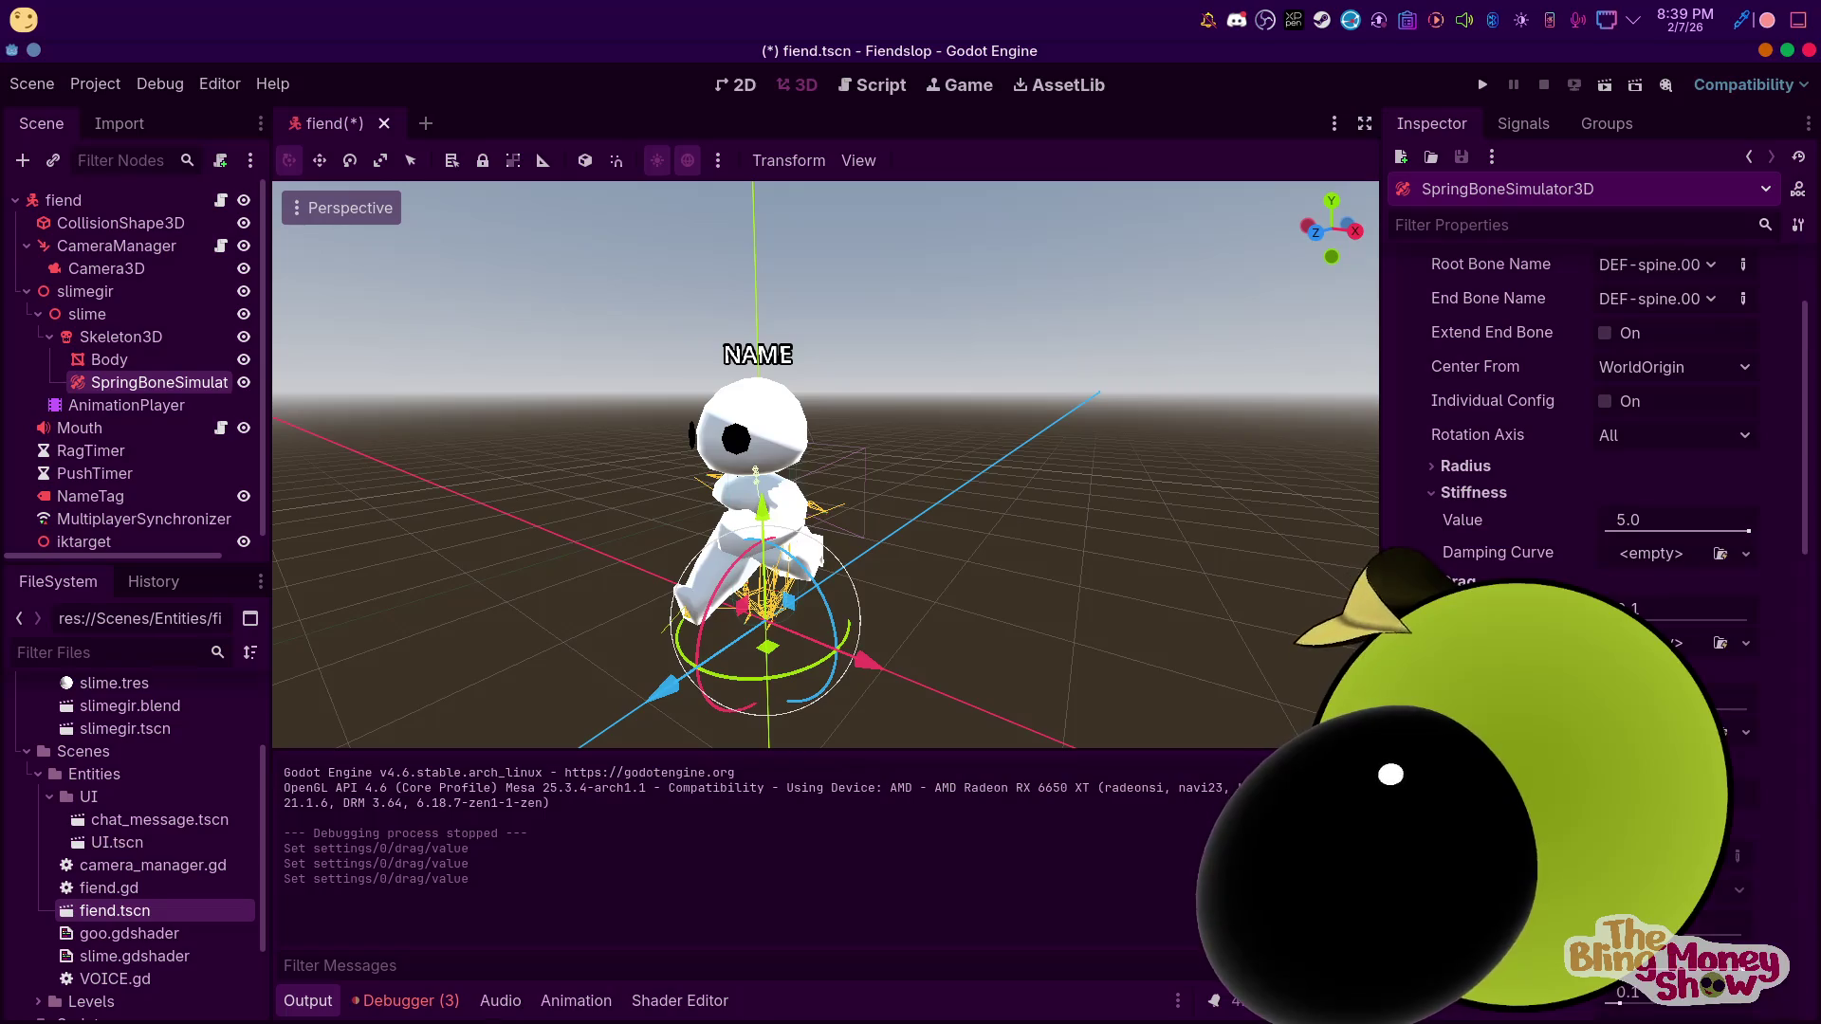
left_click(1476, 90)
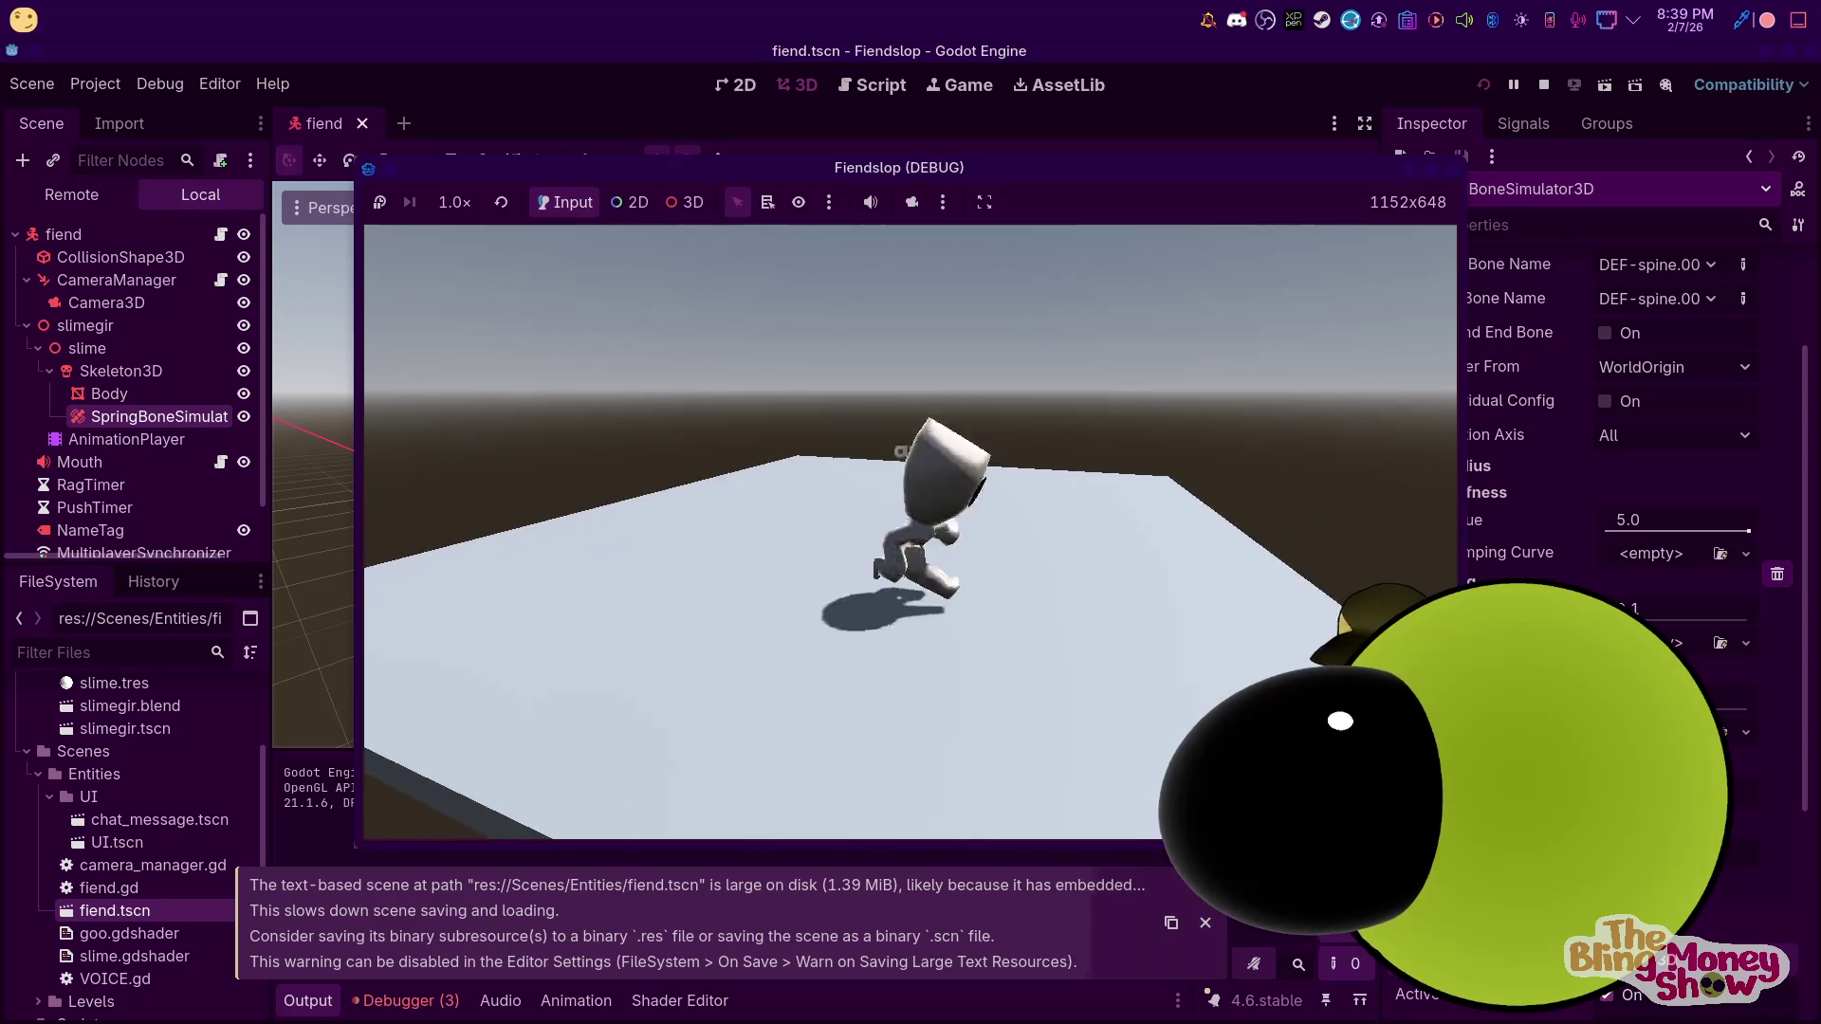
key("F8")
type("1")
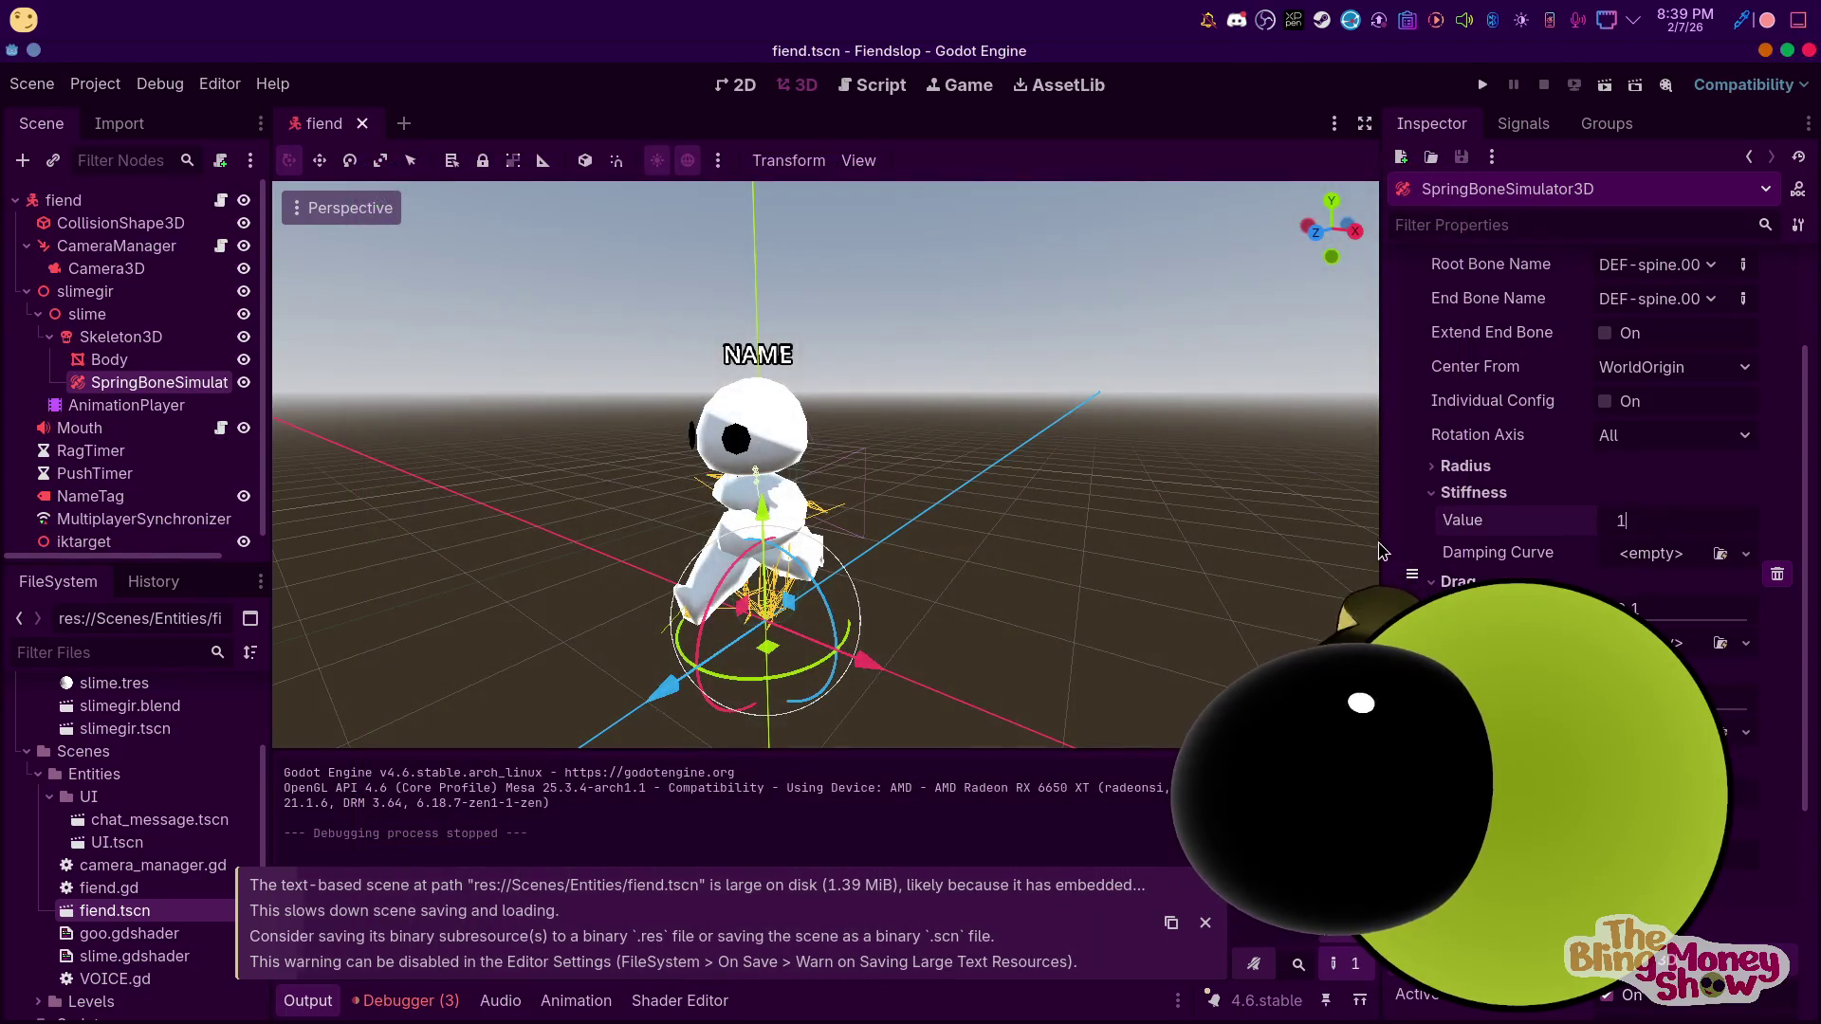
key("Return")
left_click(1478, 88)
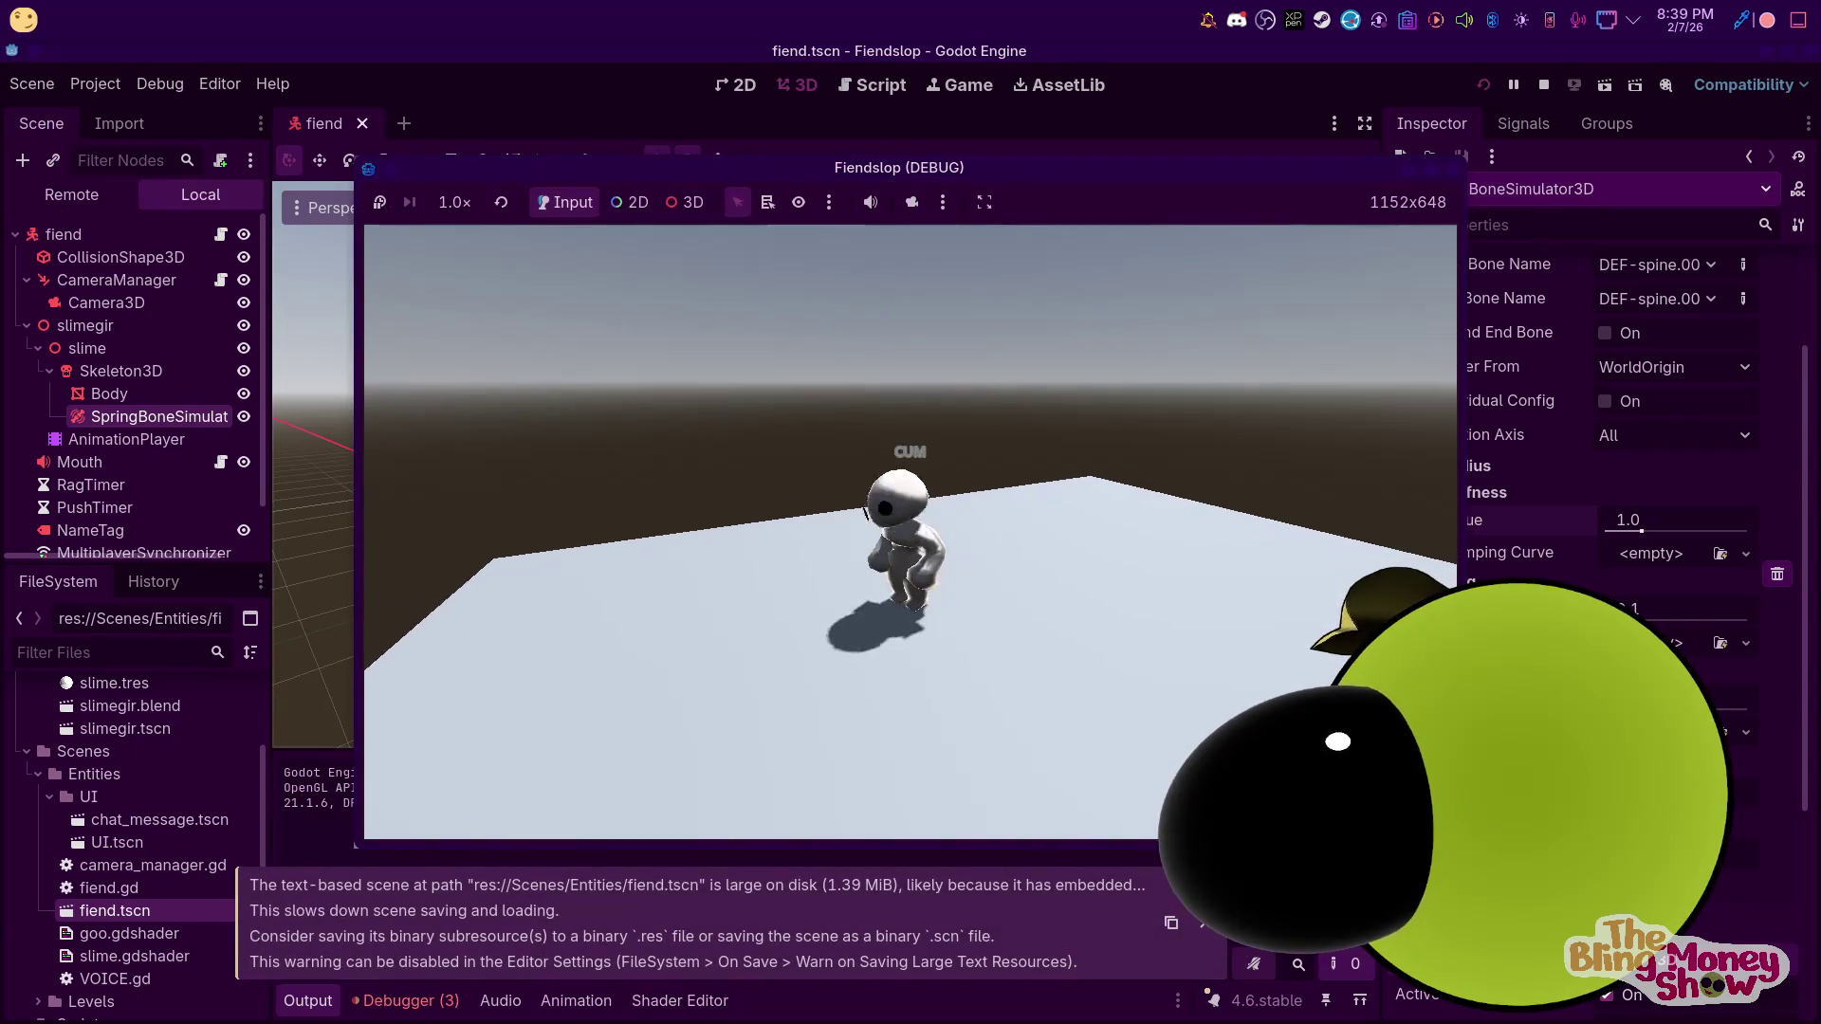
key("F8")
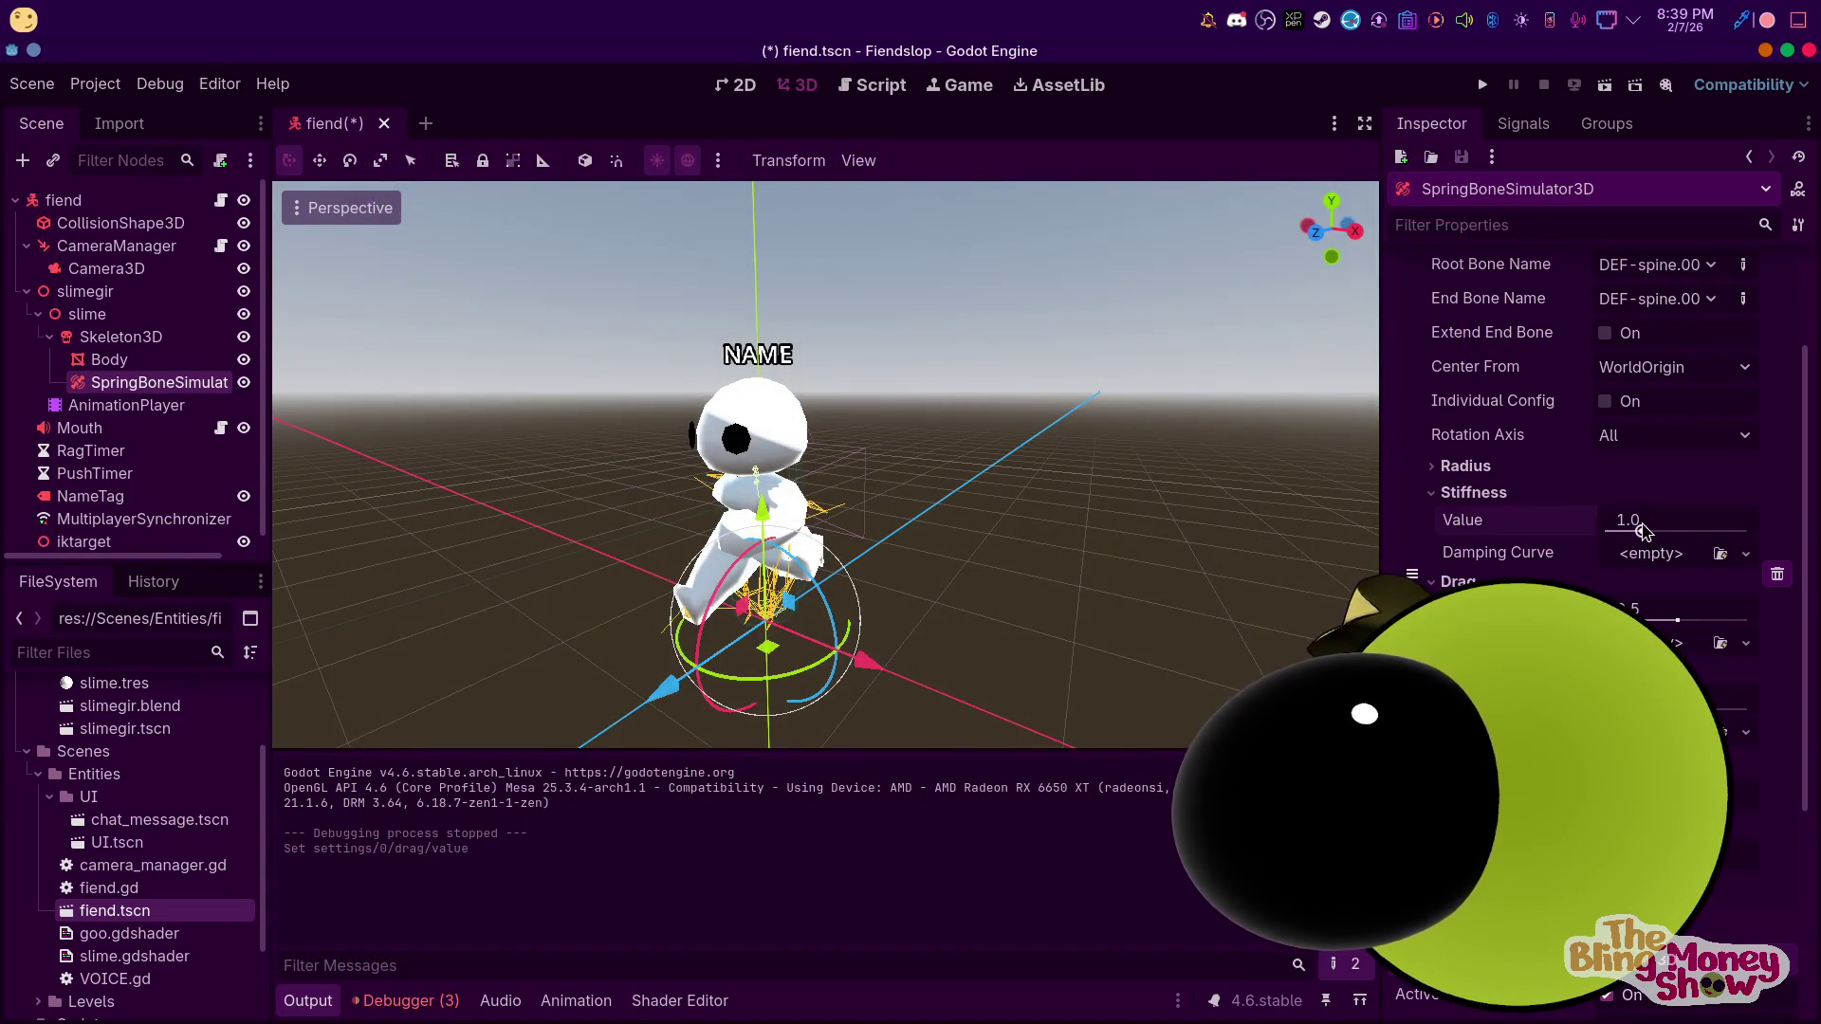
Expand the Radius settings to reveal the 0.02 m radius and toggle Extend End Bone
left_click(1487, 466)
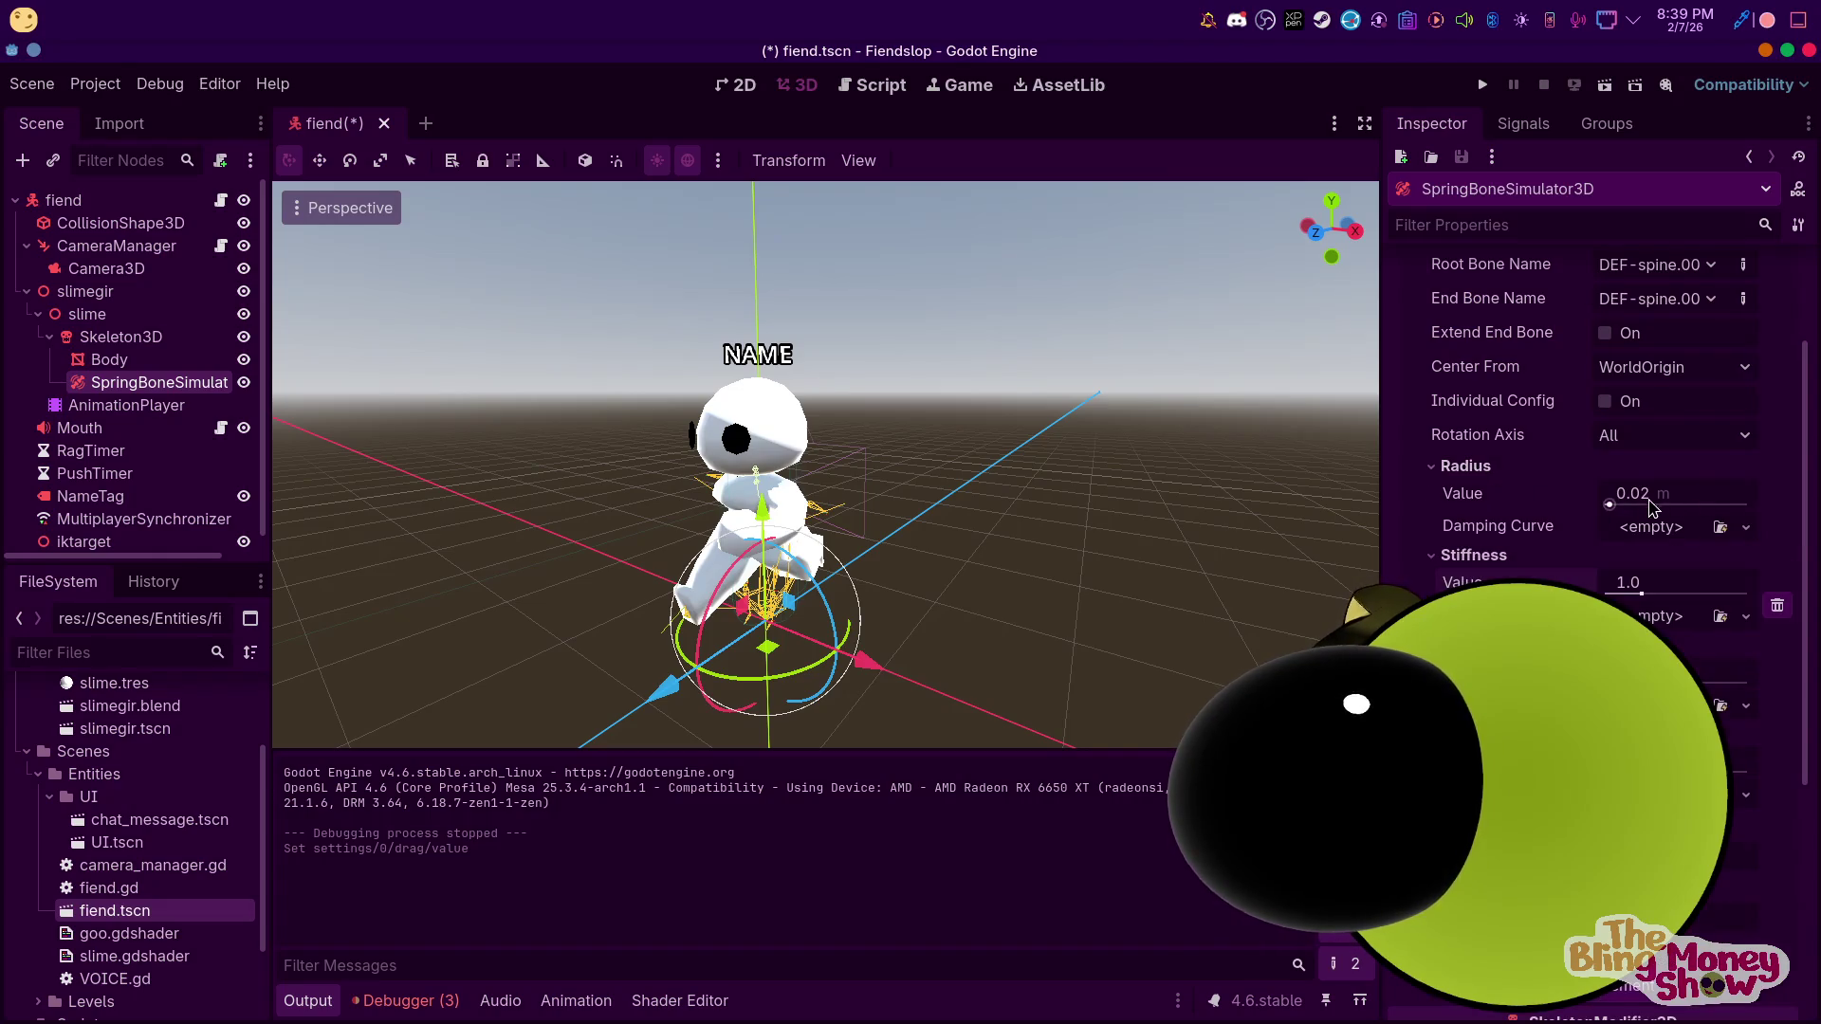
scroll(1654, 535, "up", 2)
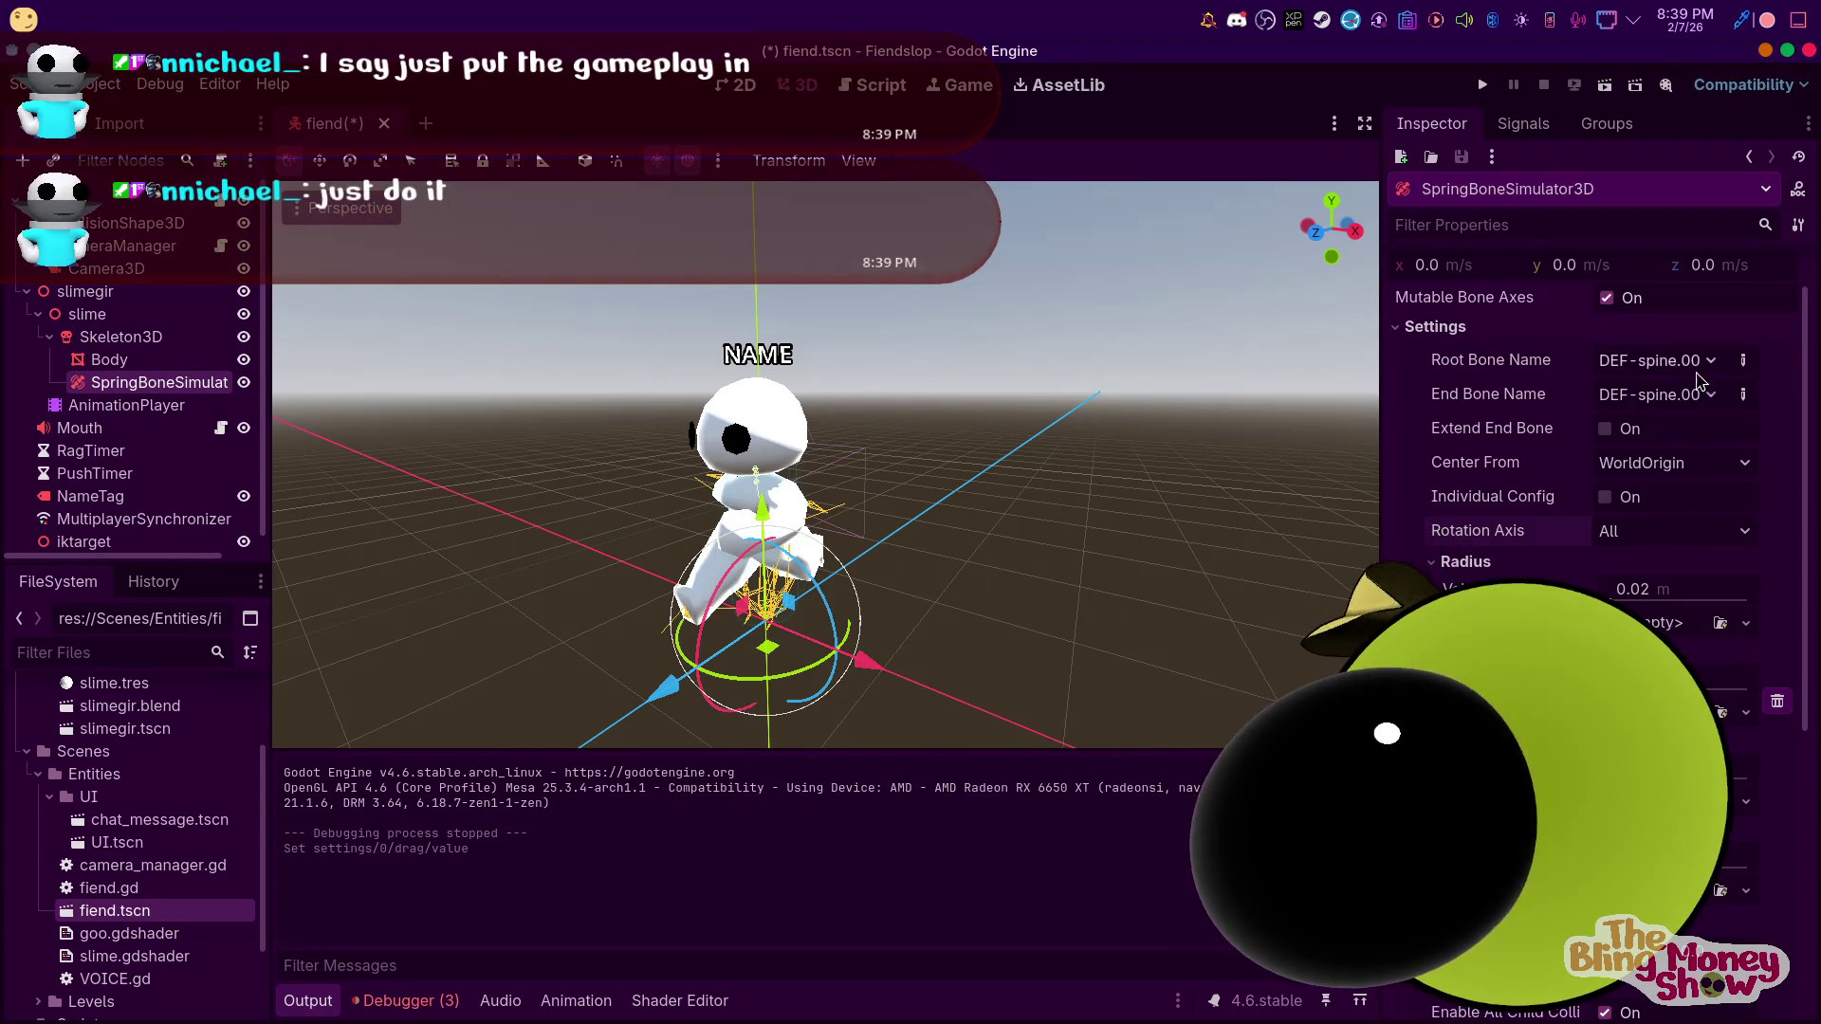
scroll(1611, 453, "down", 1)
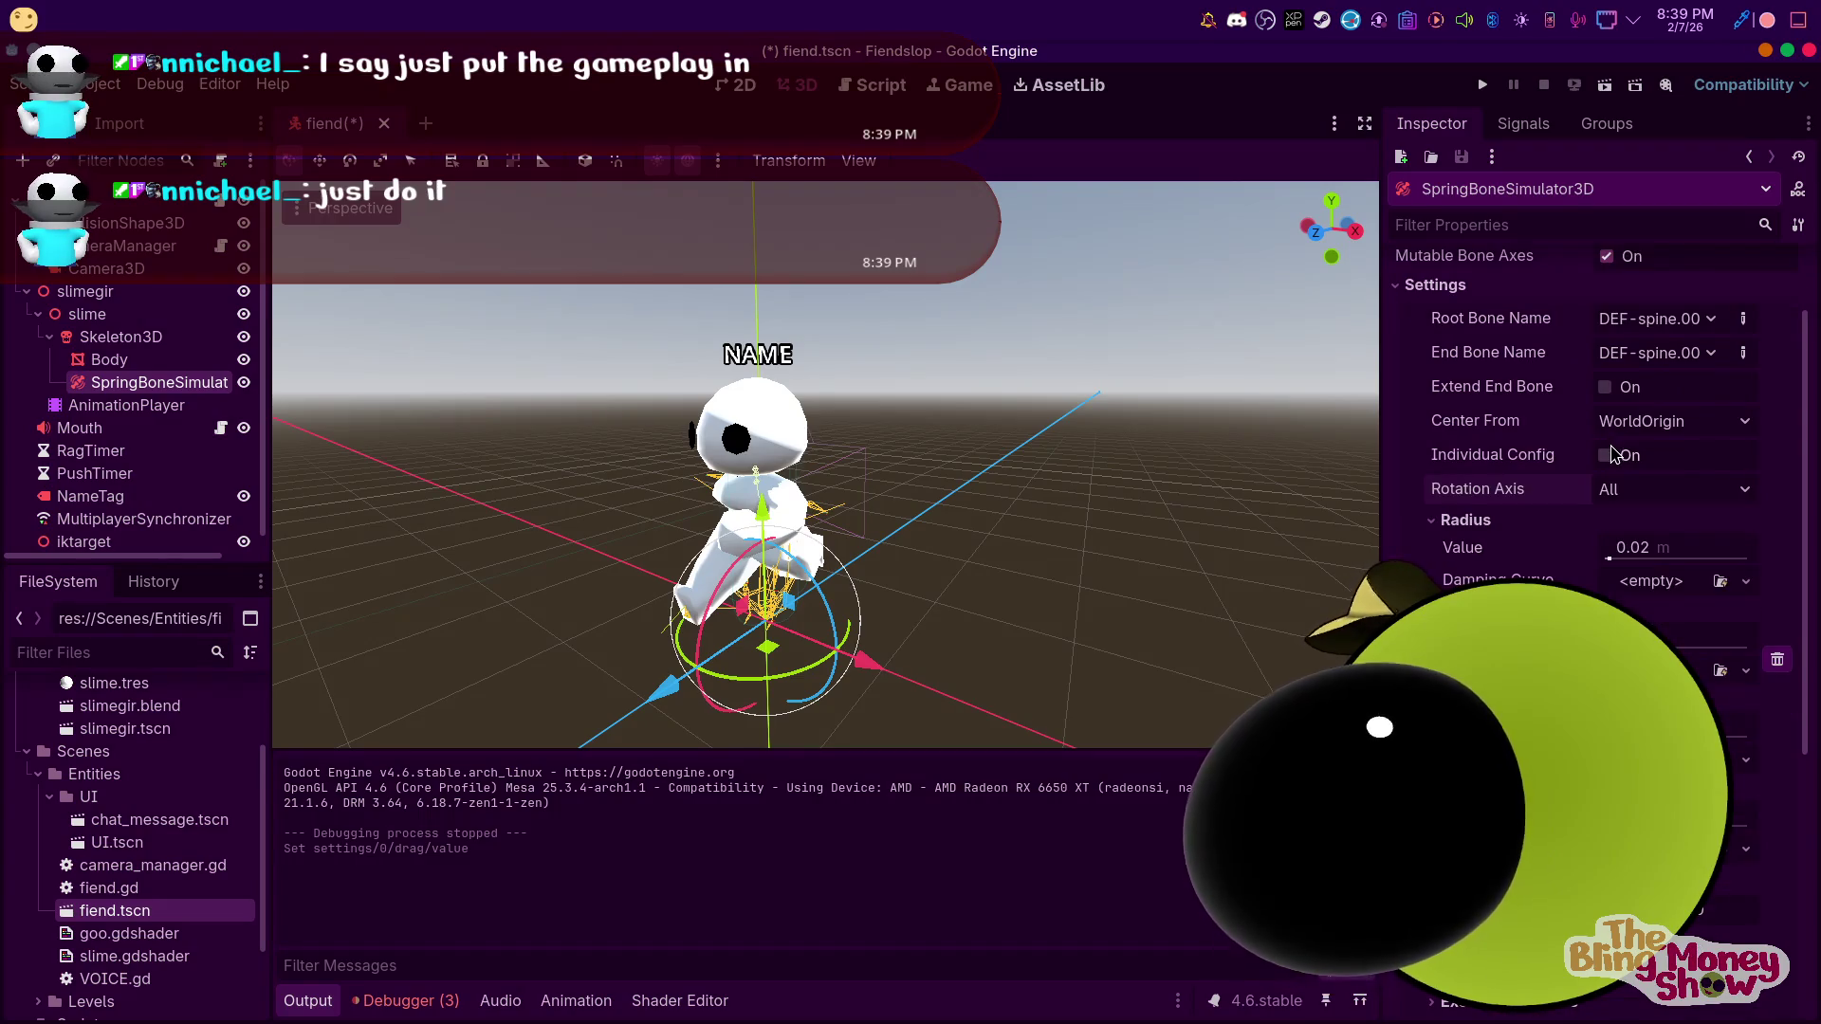
left_click(1606, 387)
Leave Extend End Bone off and centre the spring bones from Node, using fiend
left_click(1605, 387)
left_click(1605, 388)
left_click(1605, 388)
left_click(1683, 513)
left_click(1678, 432)
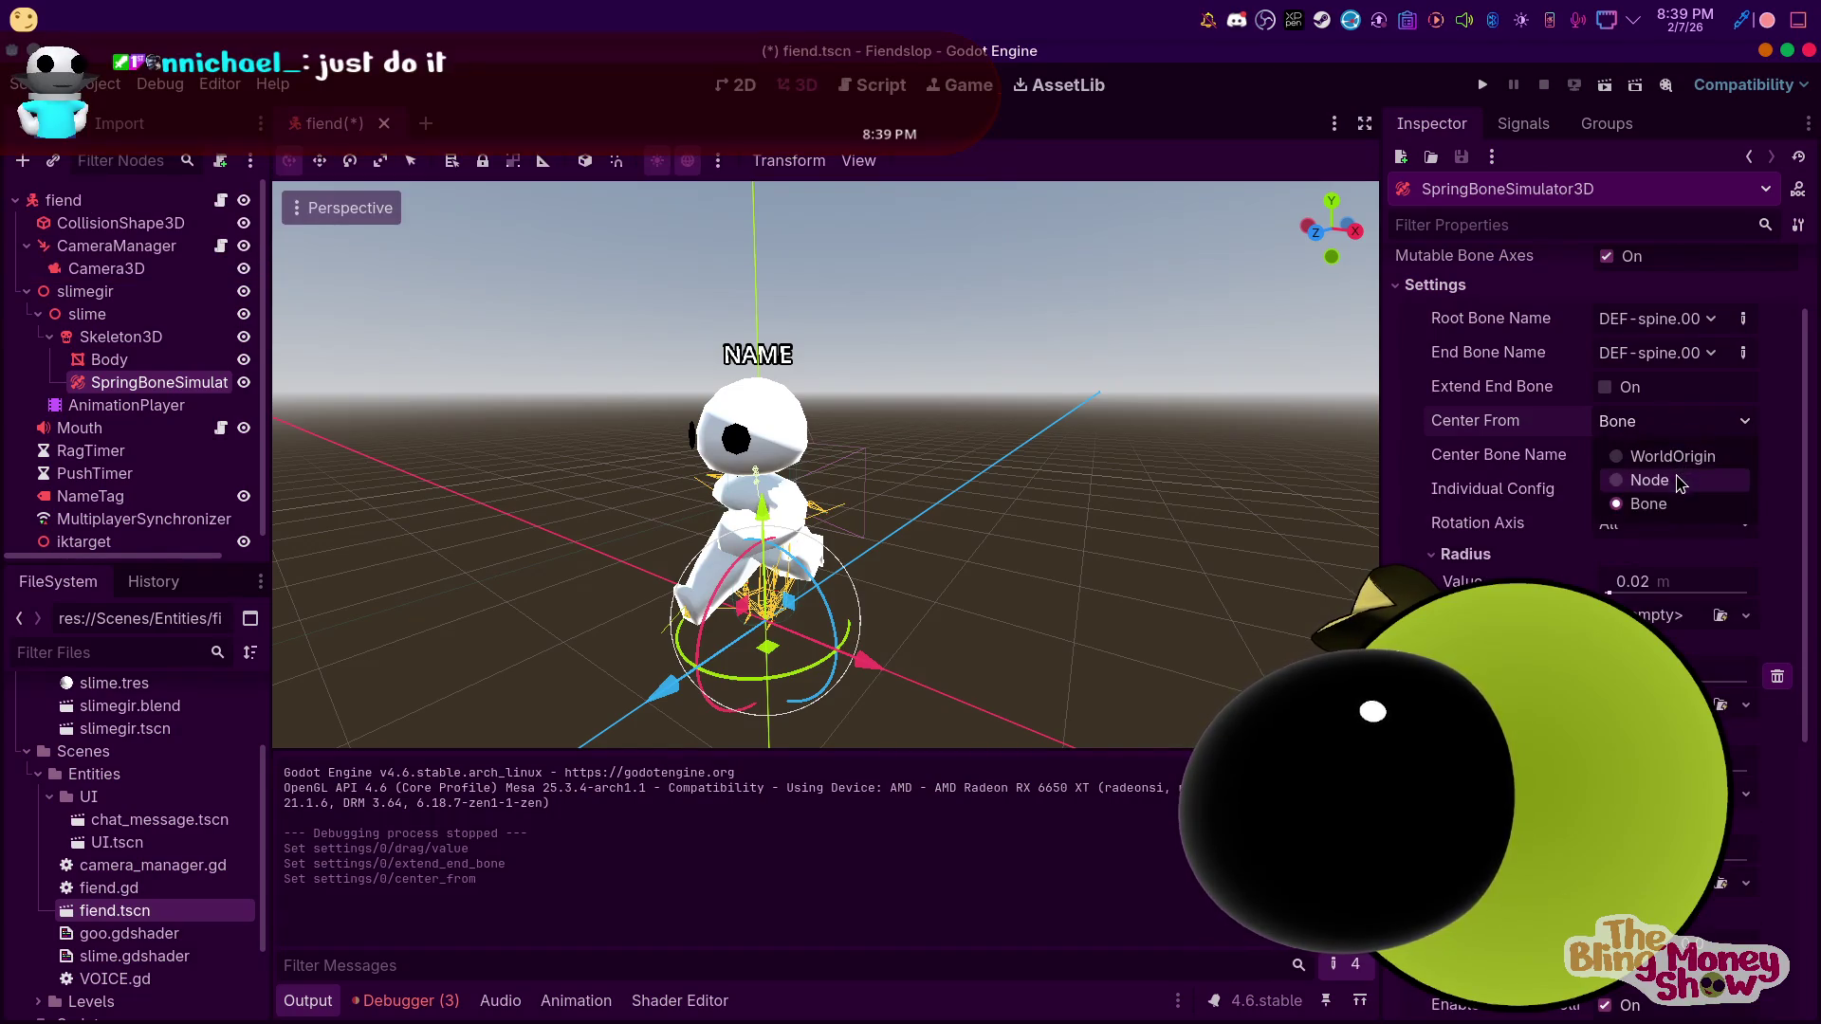
left_click(1659, 456)
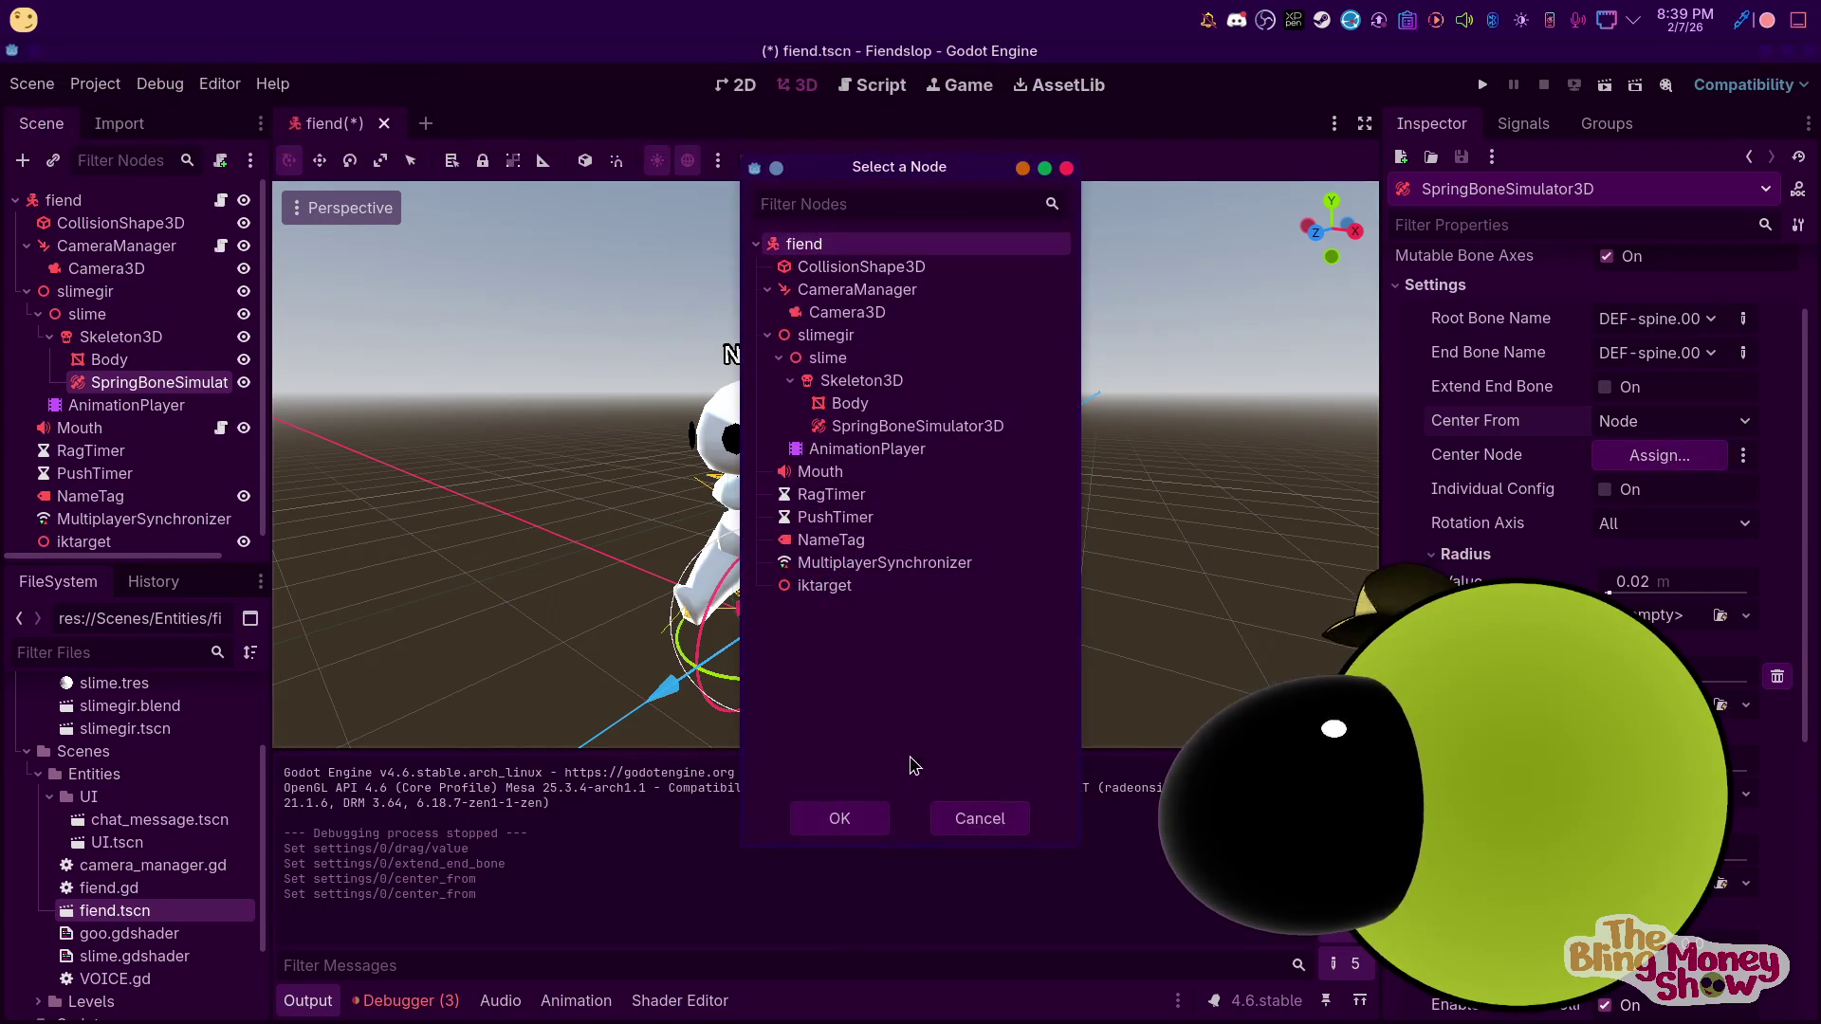
left_click(839, 818)
Playtest the character with the fiend-centred spring bones, then stop the game
key("F5")
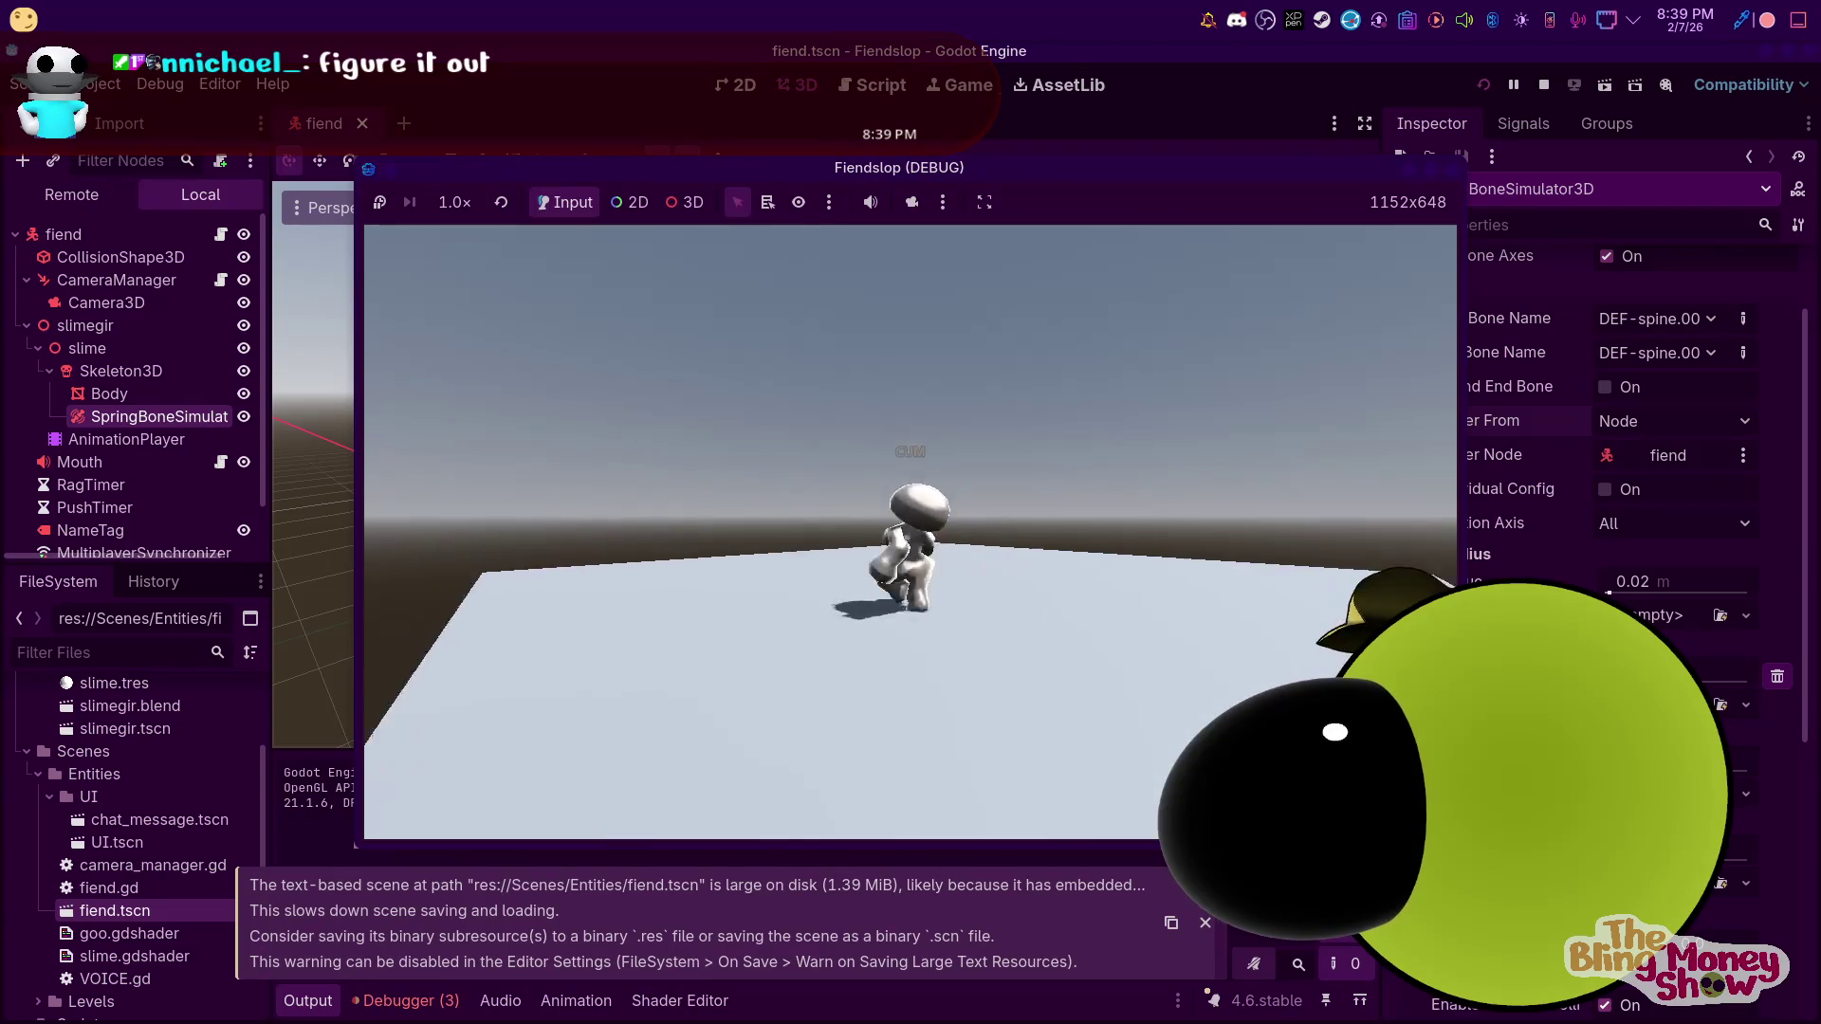
key("space")
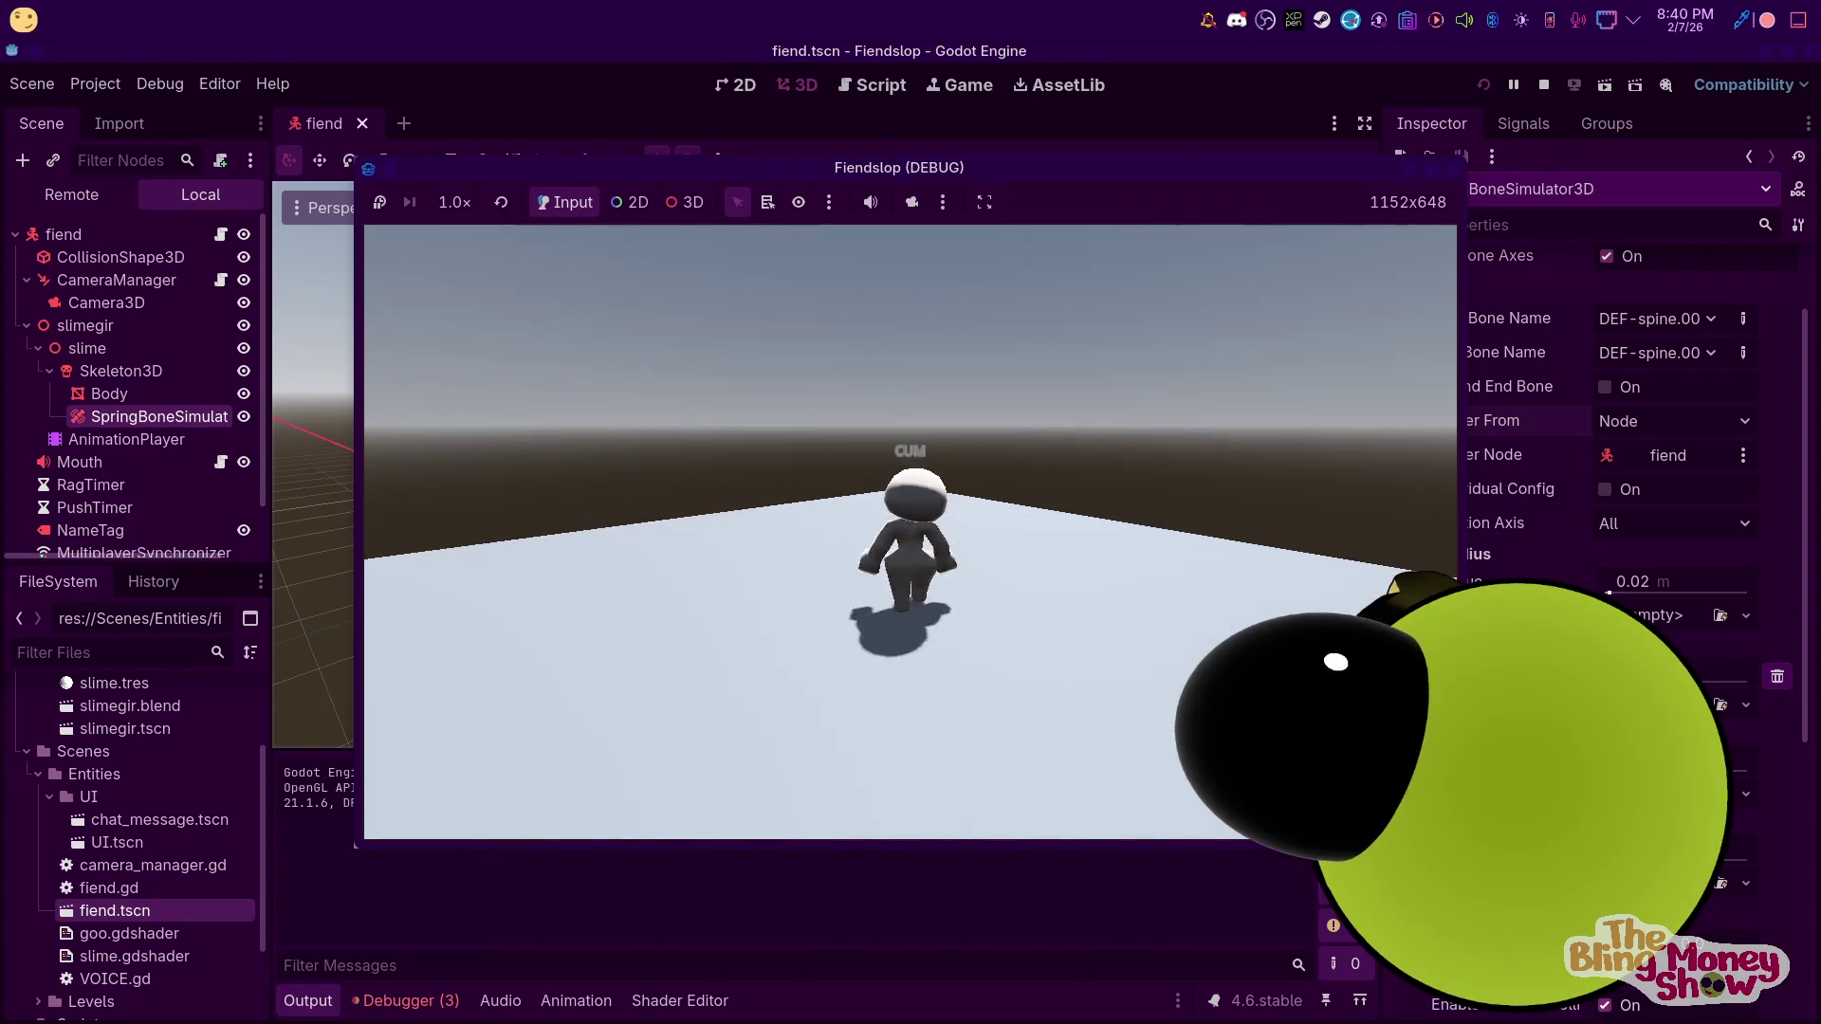
key("F8")
left_click(1697, 347)
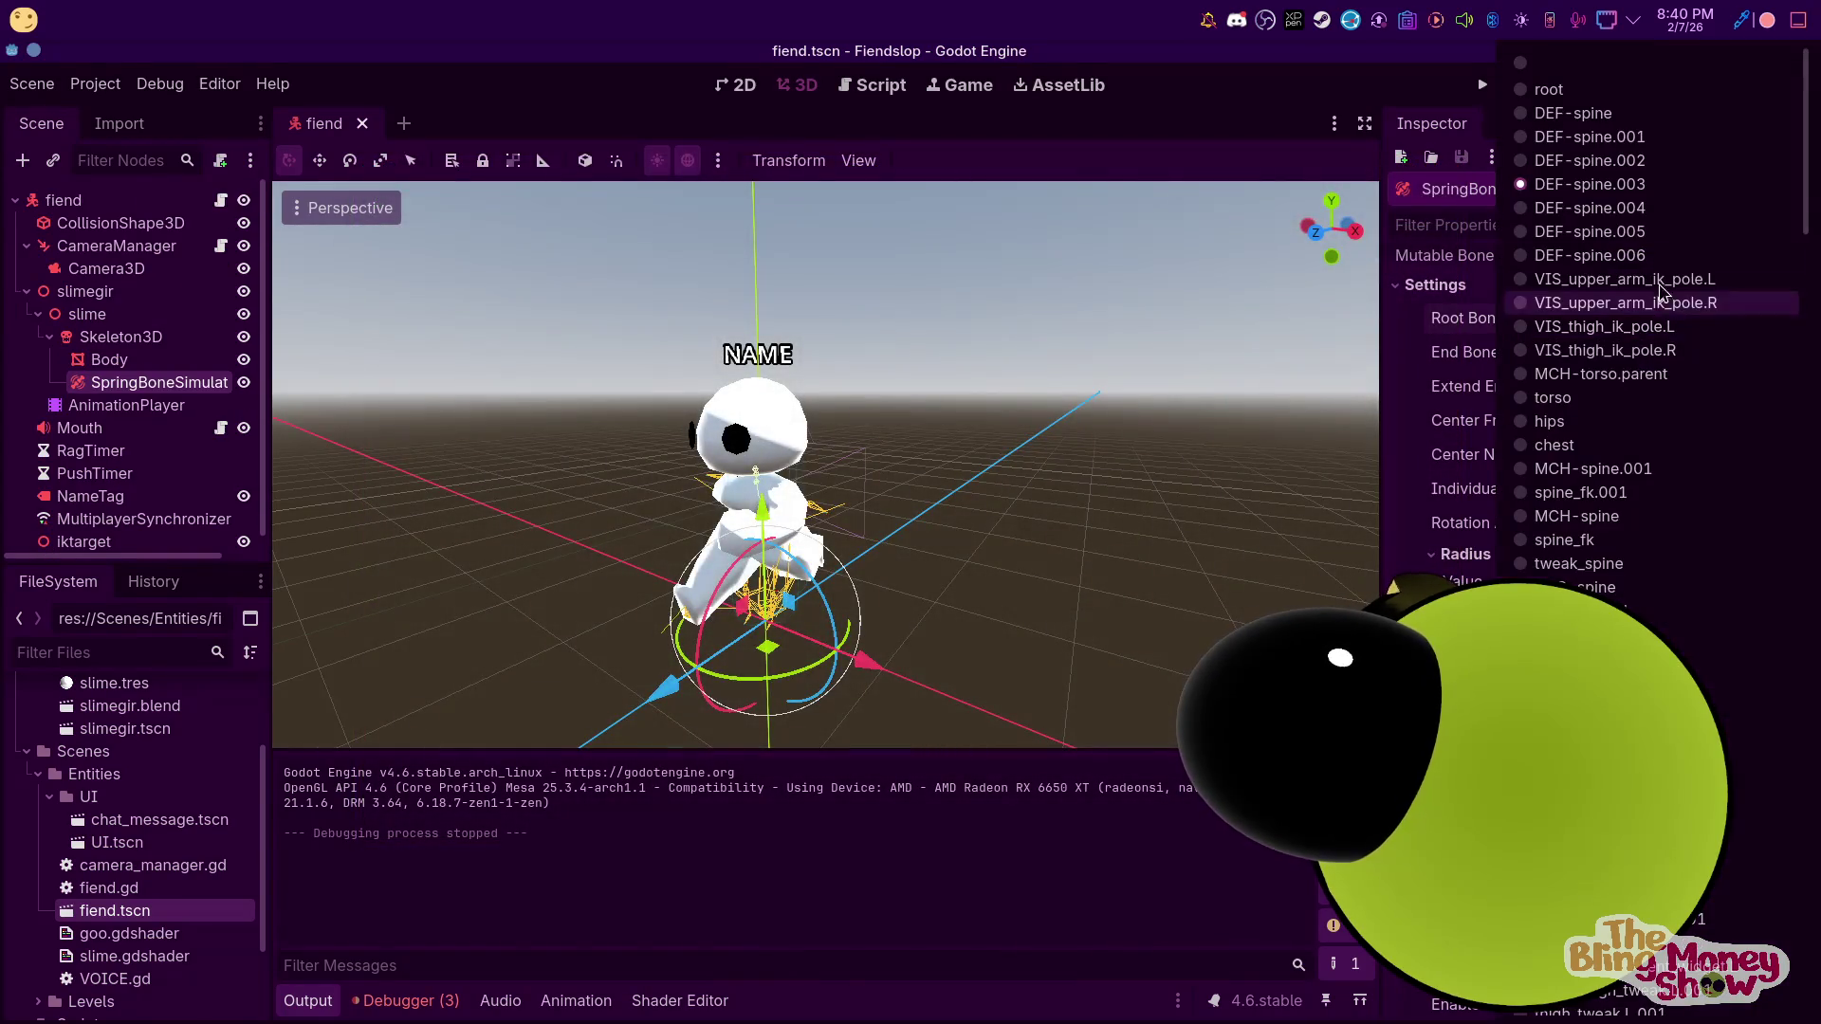
Switch to a different end bone and playtest walking the character
left_click(1633, 142)
left_click(1485, 86)
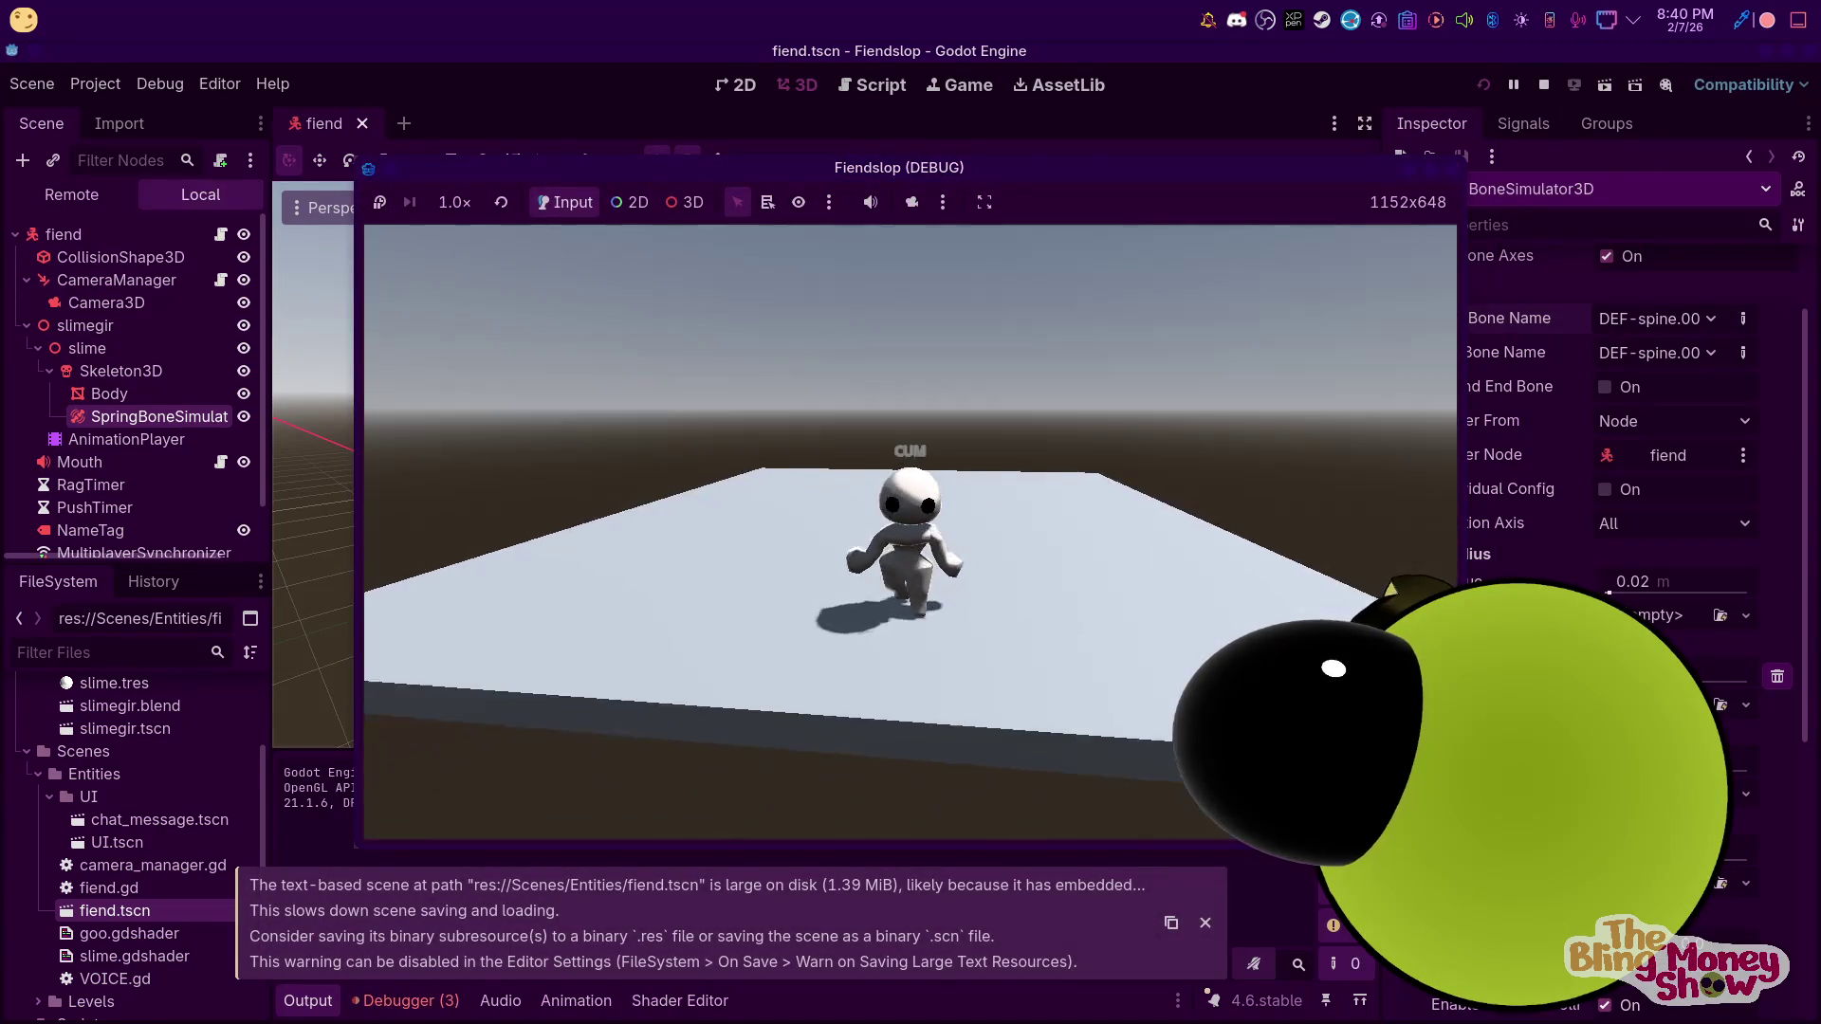
key("w")
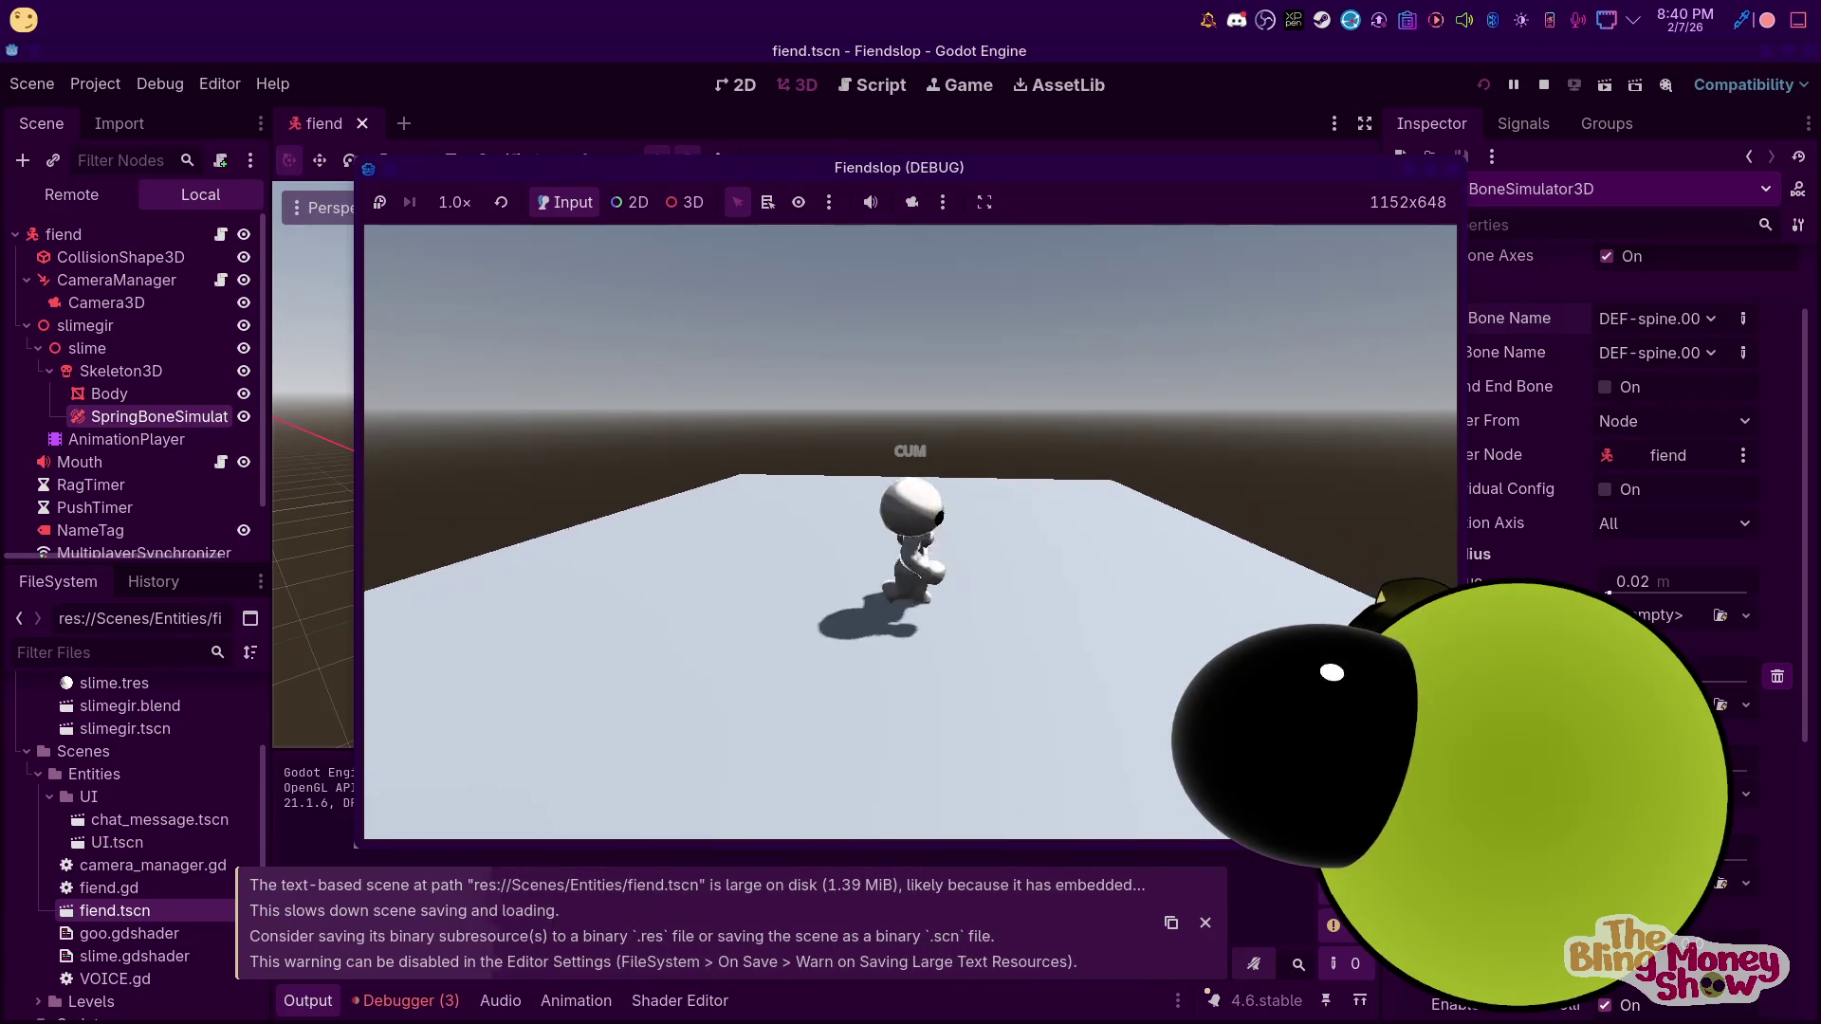
key("F8")
Try DEF-spine.004 as the root bone and playtest it
left_click(1695, 333)
left_click(1593, 208)
left_click(1666, 328)
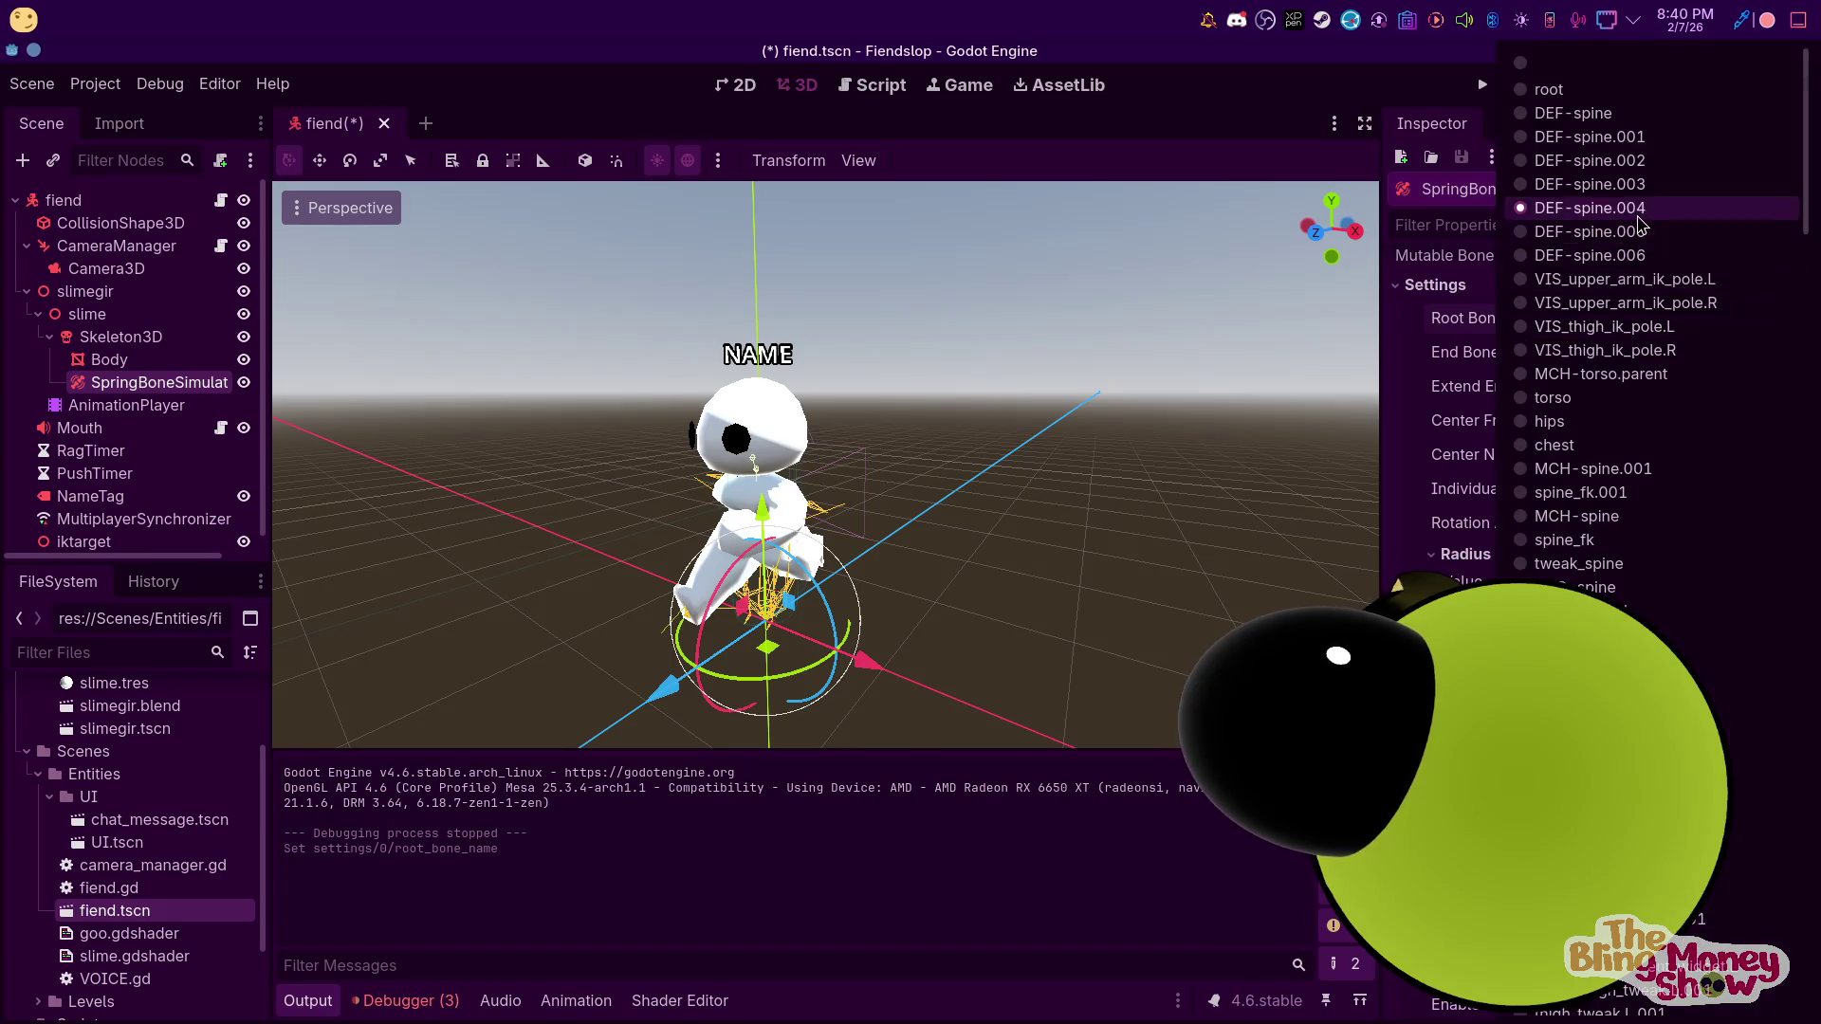
left_click(1634, 218)
left_click(1494, 88)
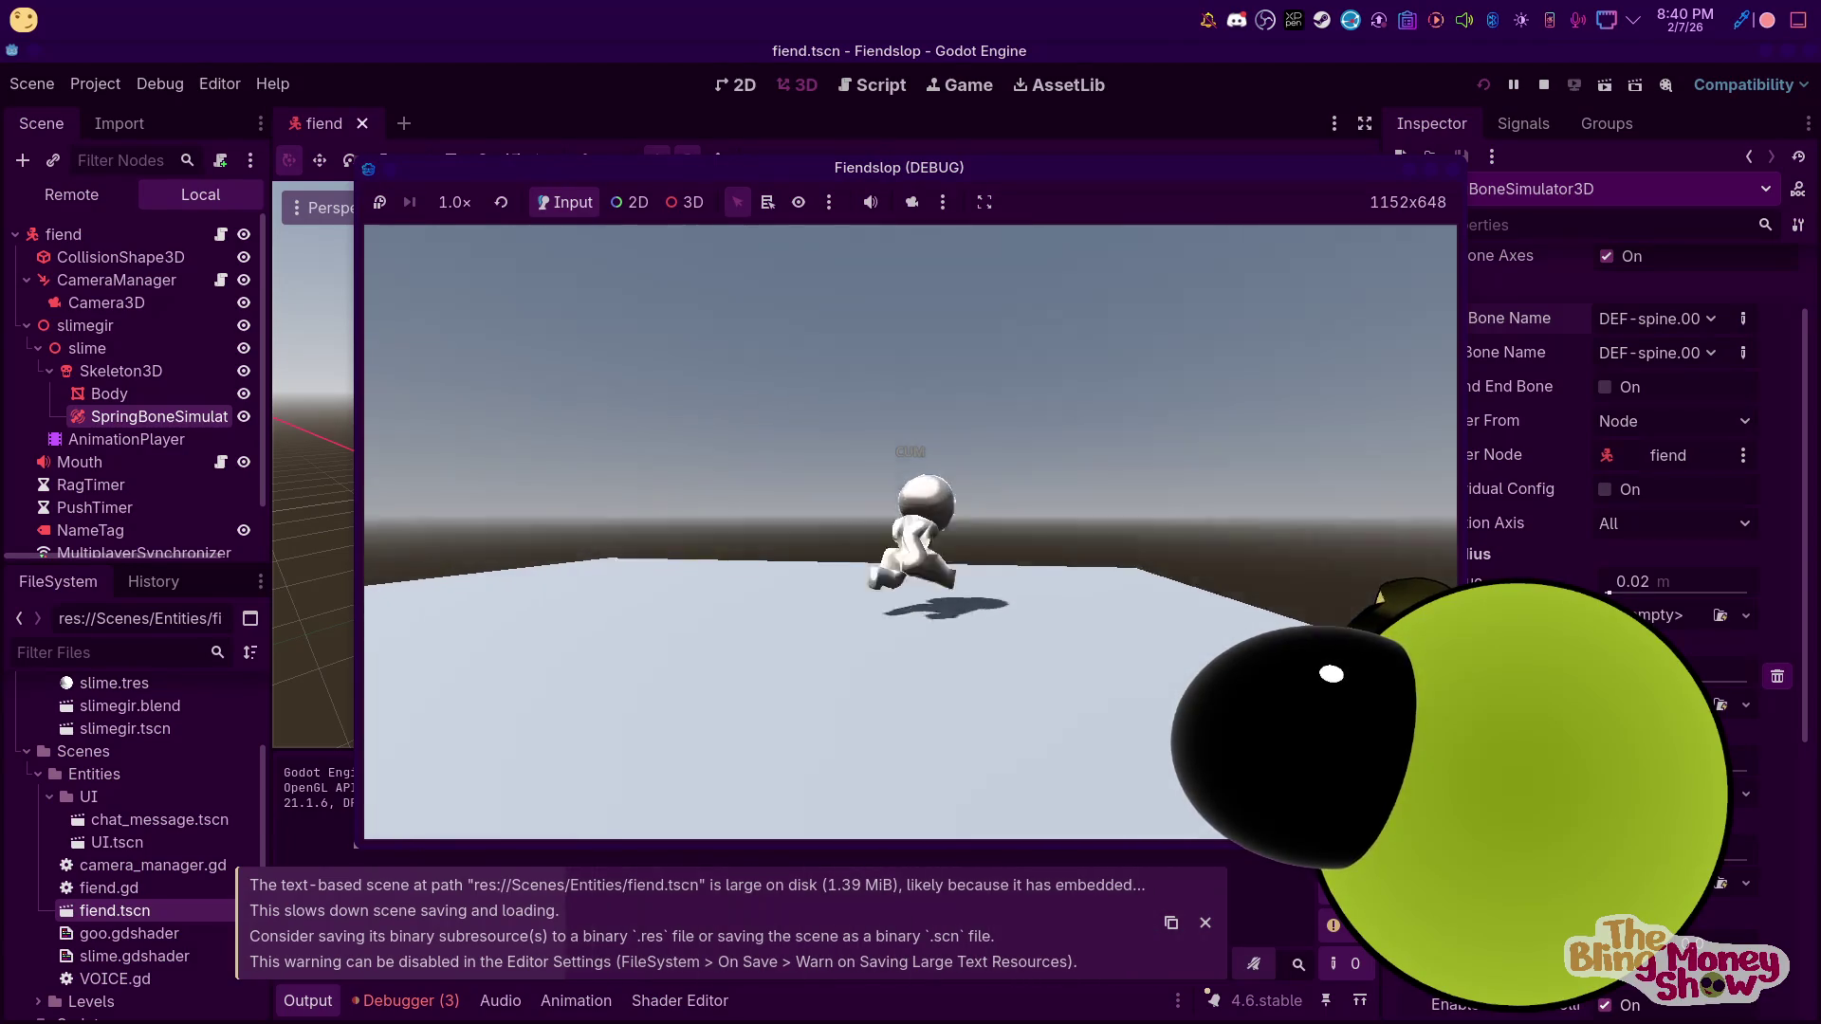
key("F8")
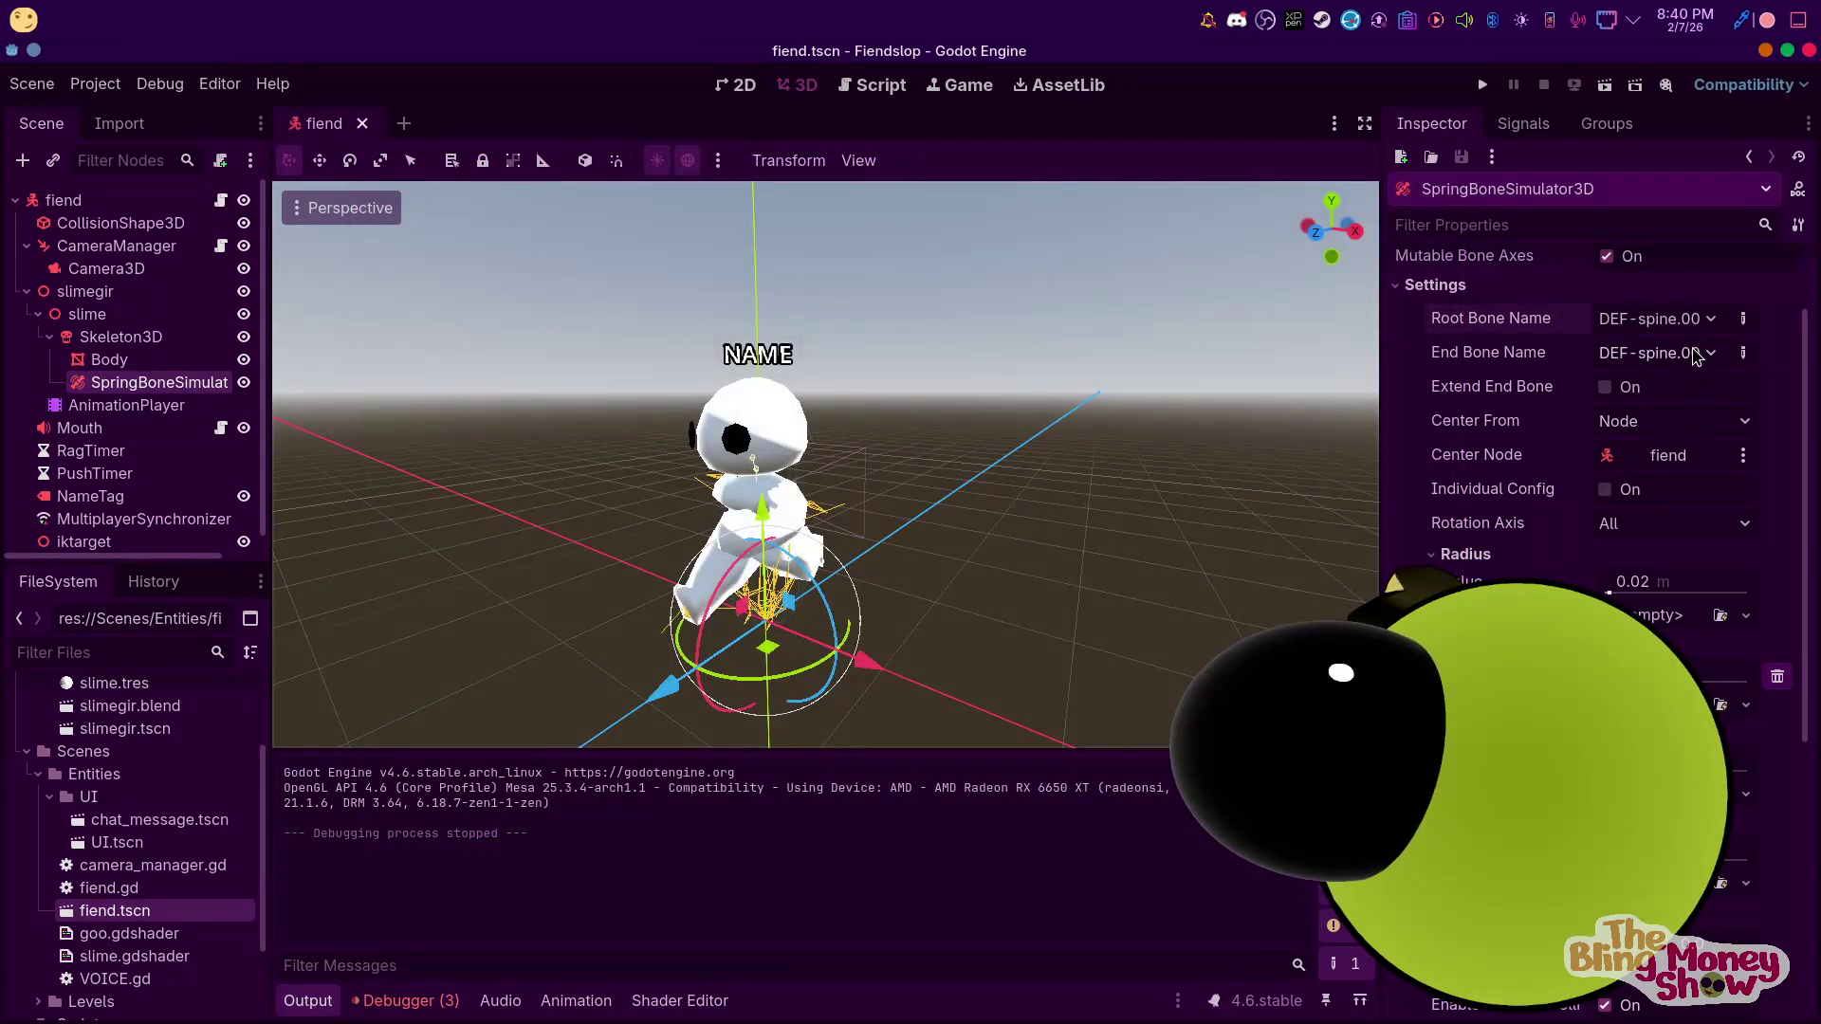
Try another root bone, then settle on DEF-spine and run the game
left_click(1669, 319)
left_click(1631, 191)
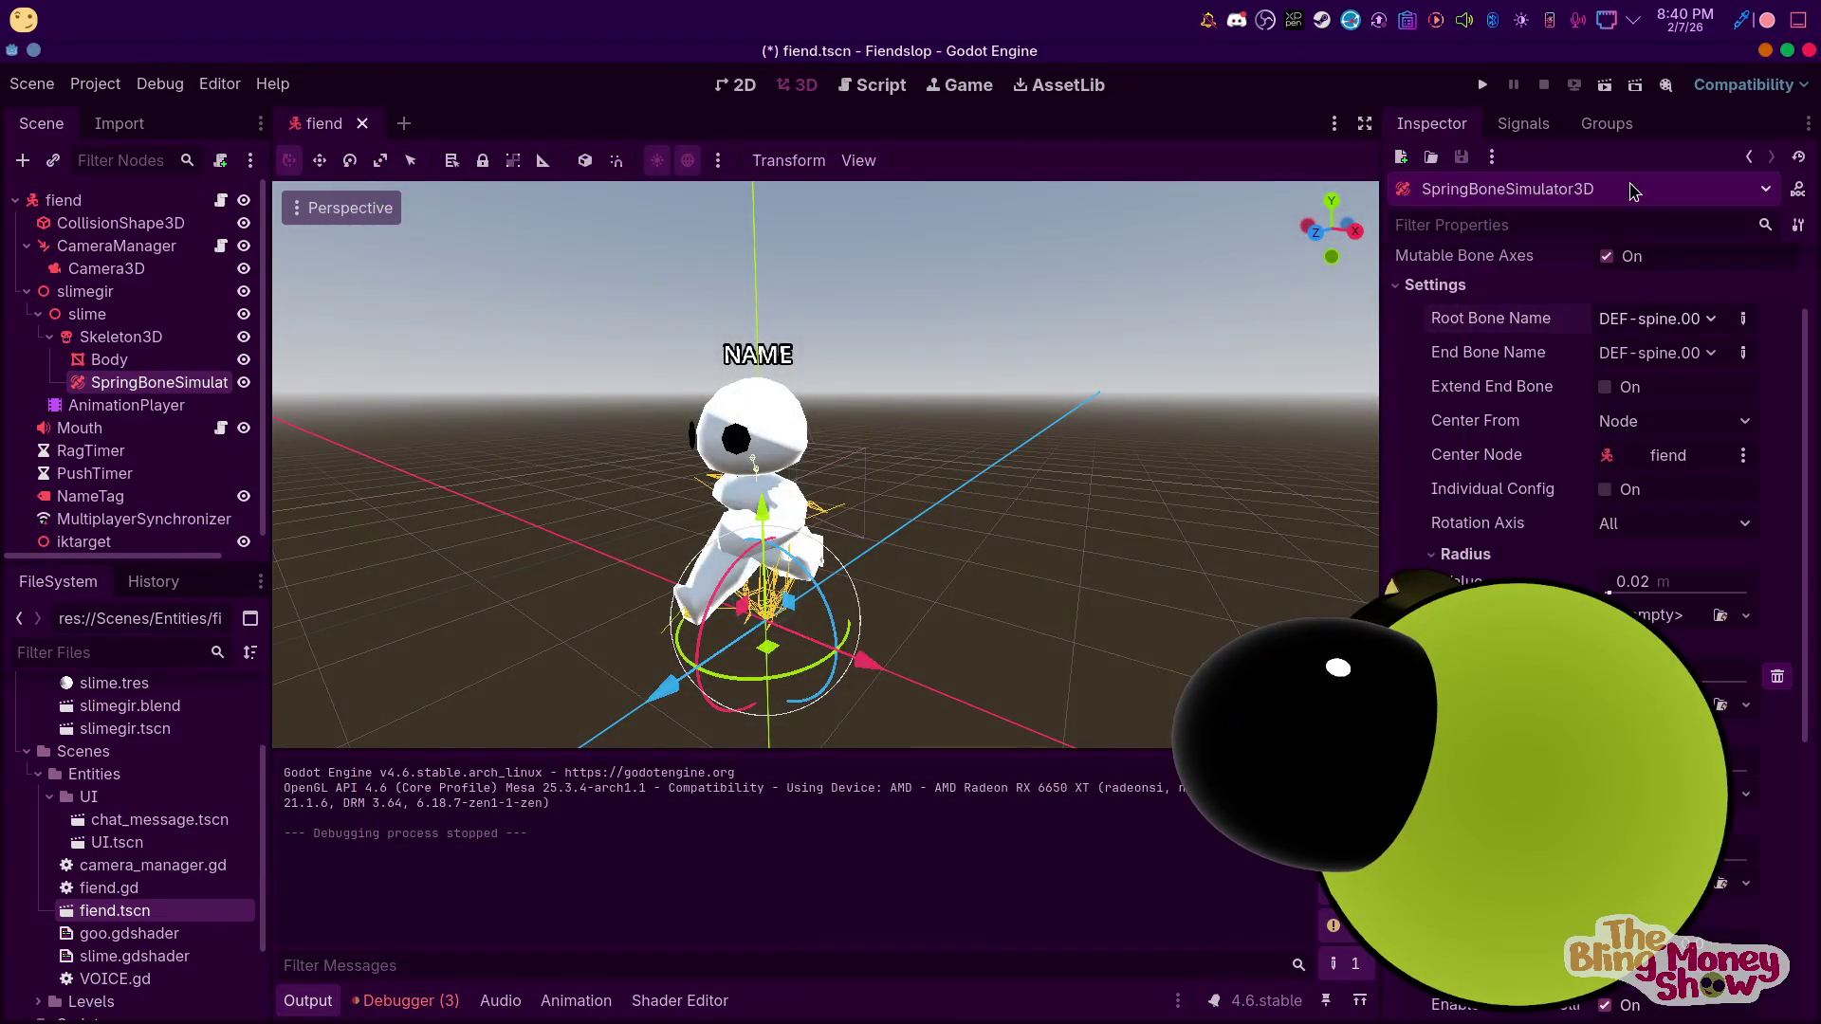
scroll(1658, 327, "down", 1)
left_click(1658, 321)
left_click(1625, 114)
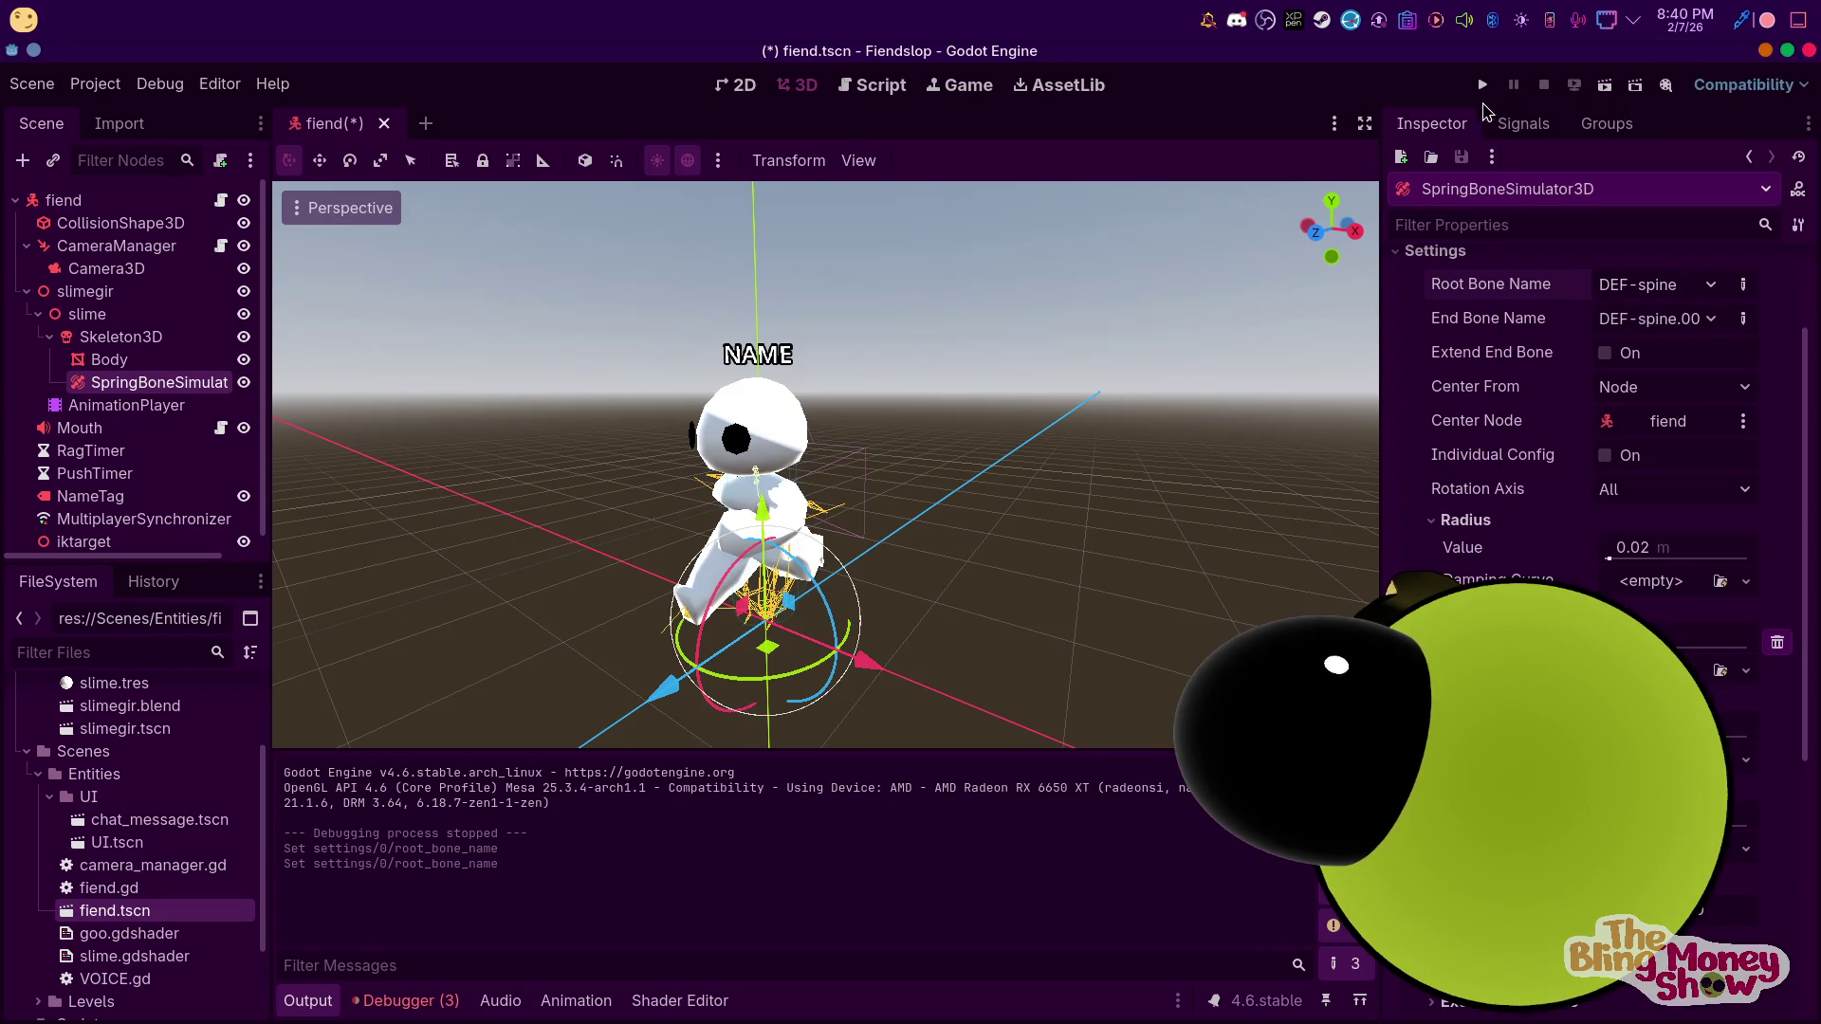
left_click(1482, 85)
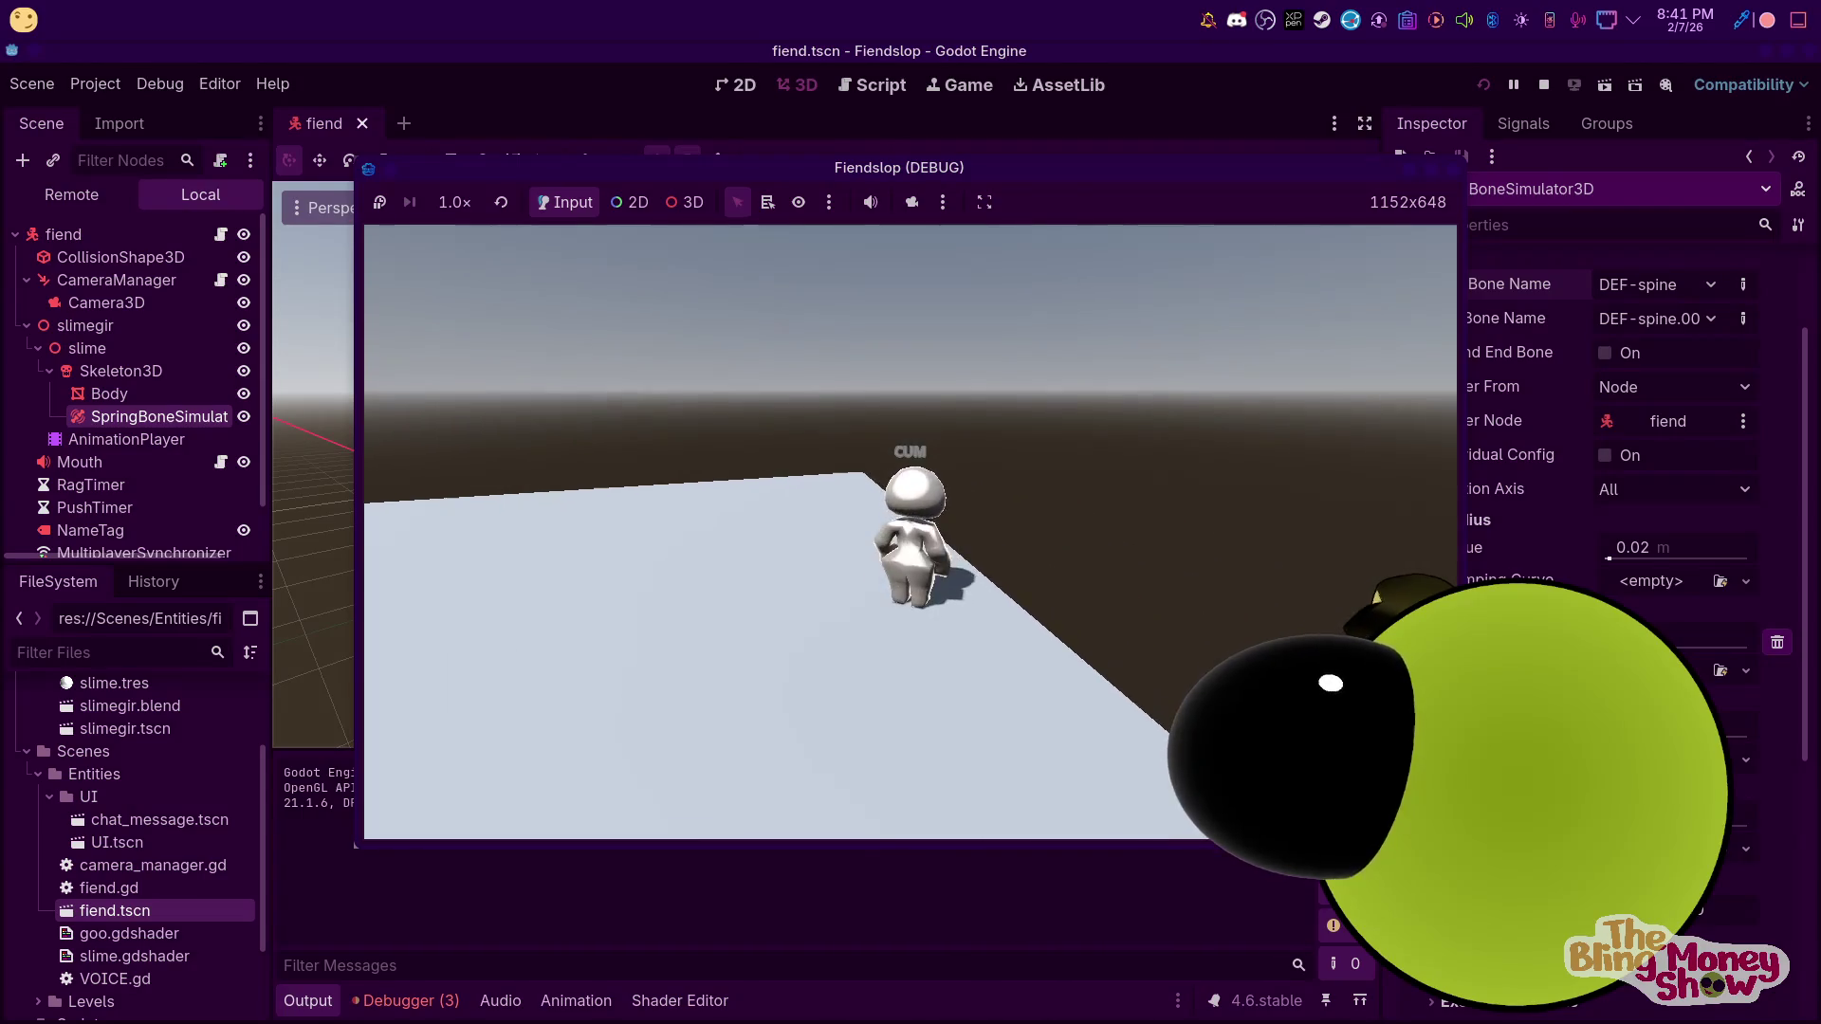
Stop the running game after testing the DEF-spine spring chain
key("F8")
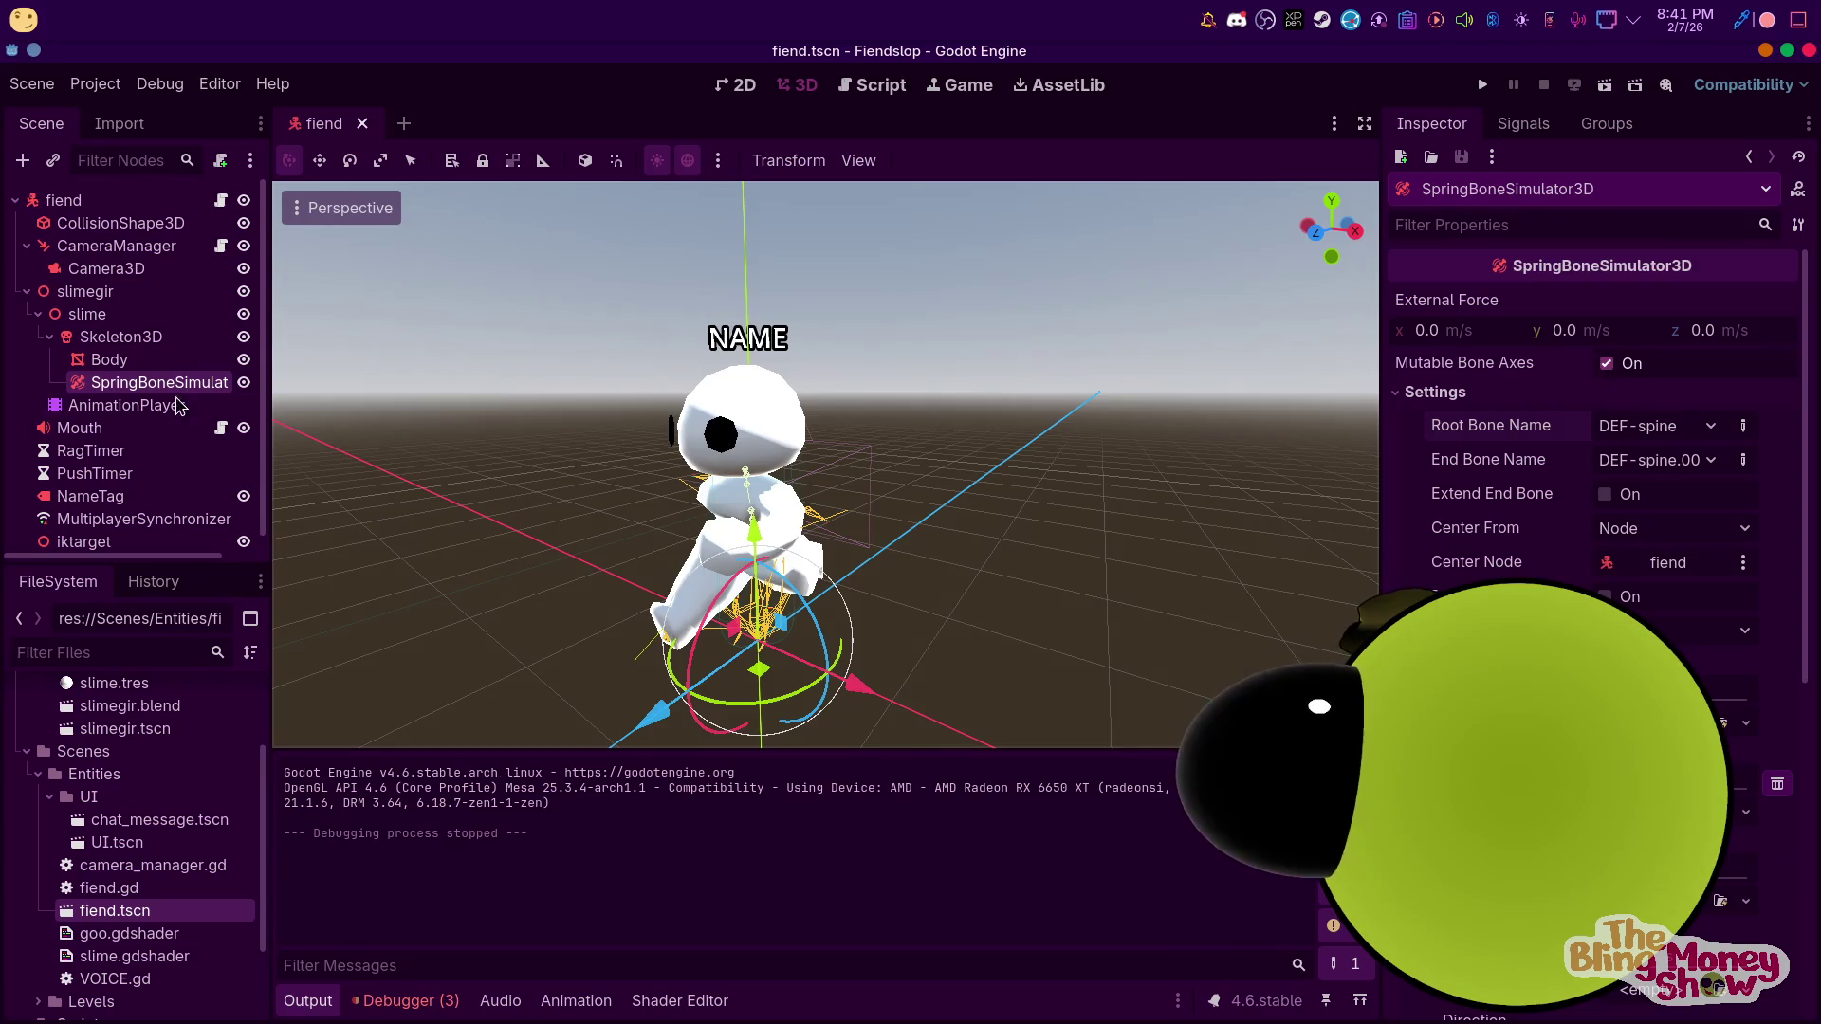
Delete the SpringBoneSimulator3D node, leaving Body as Skeleton3D's only child
right_click(149, 384)
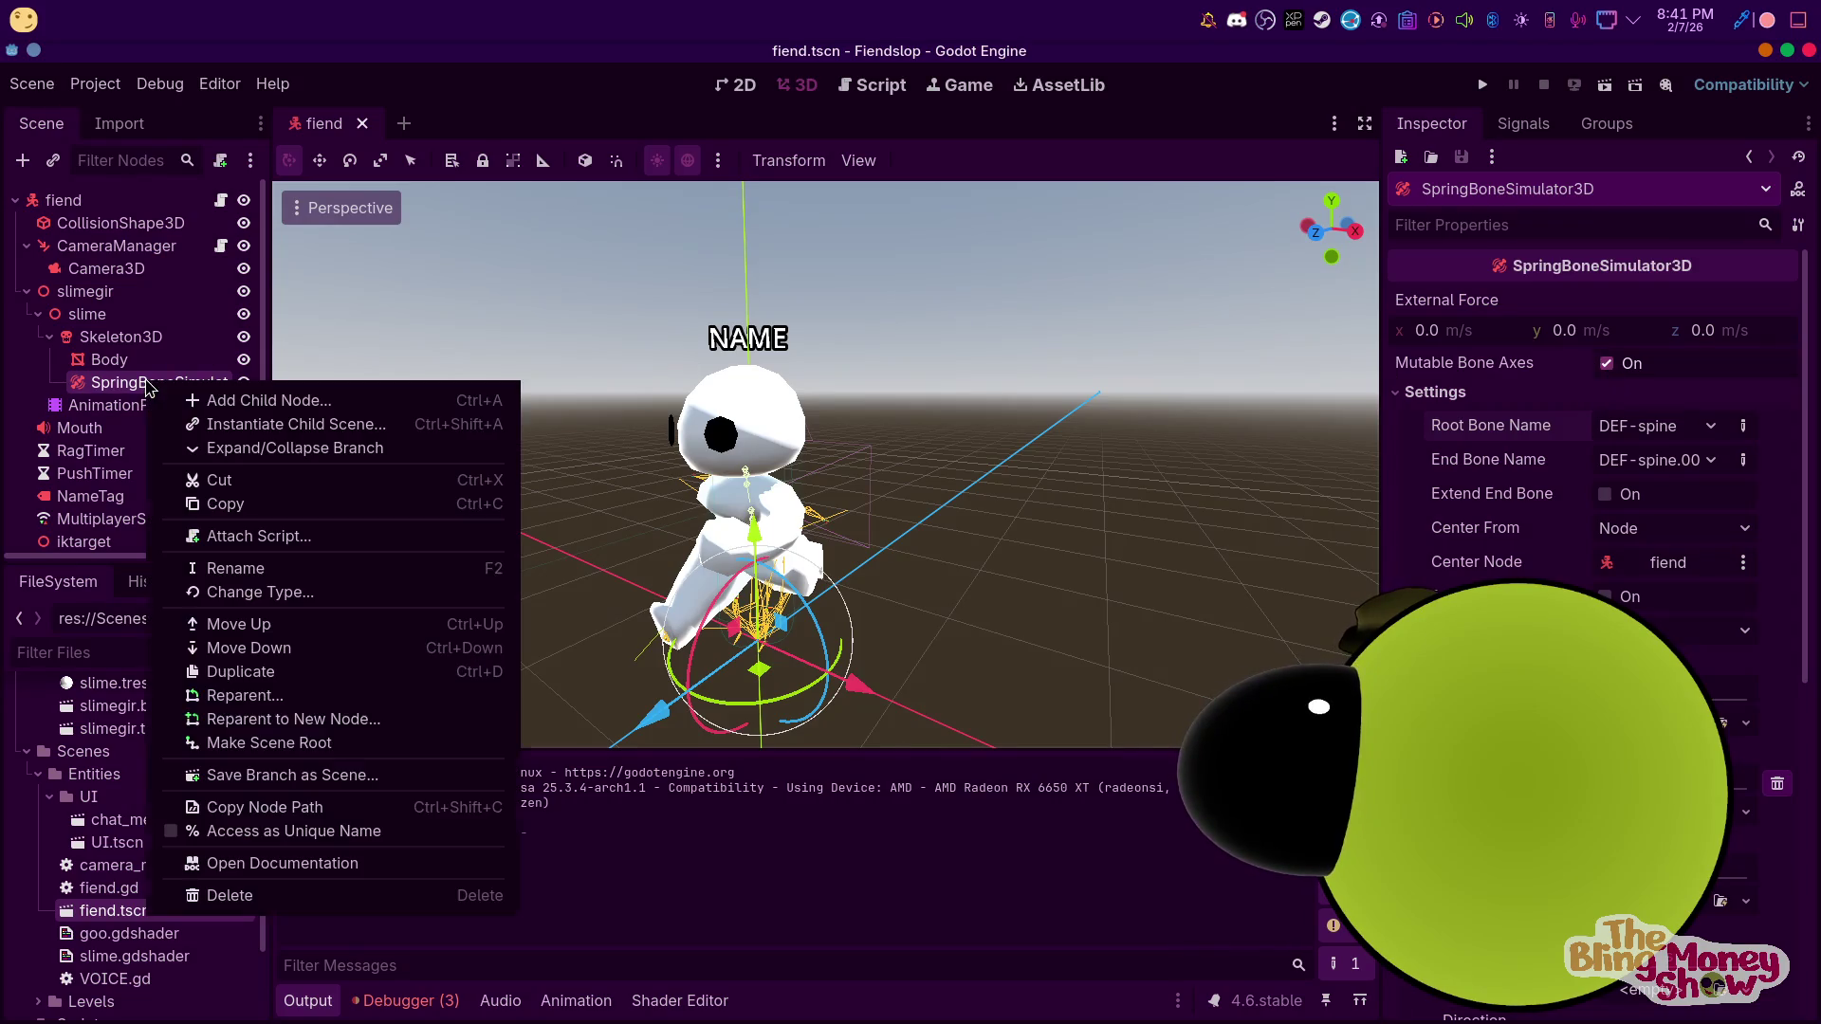
left_click(244, 897)
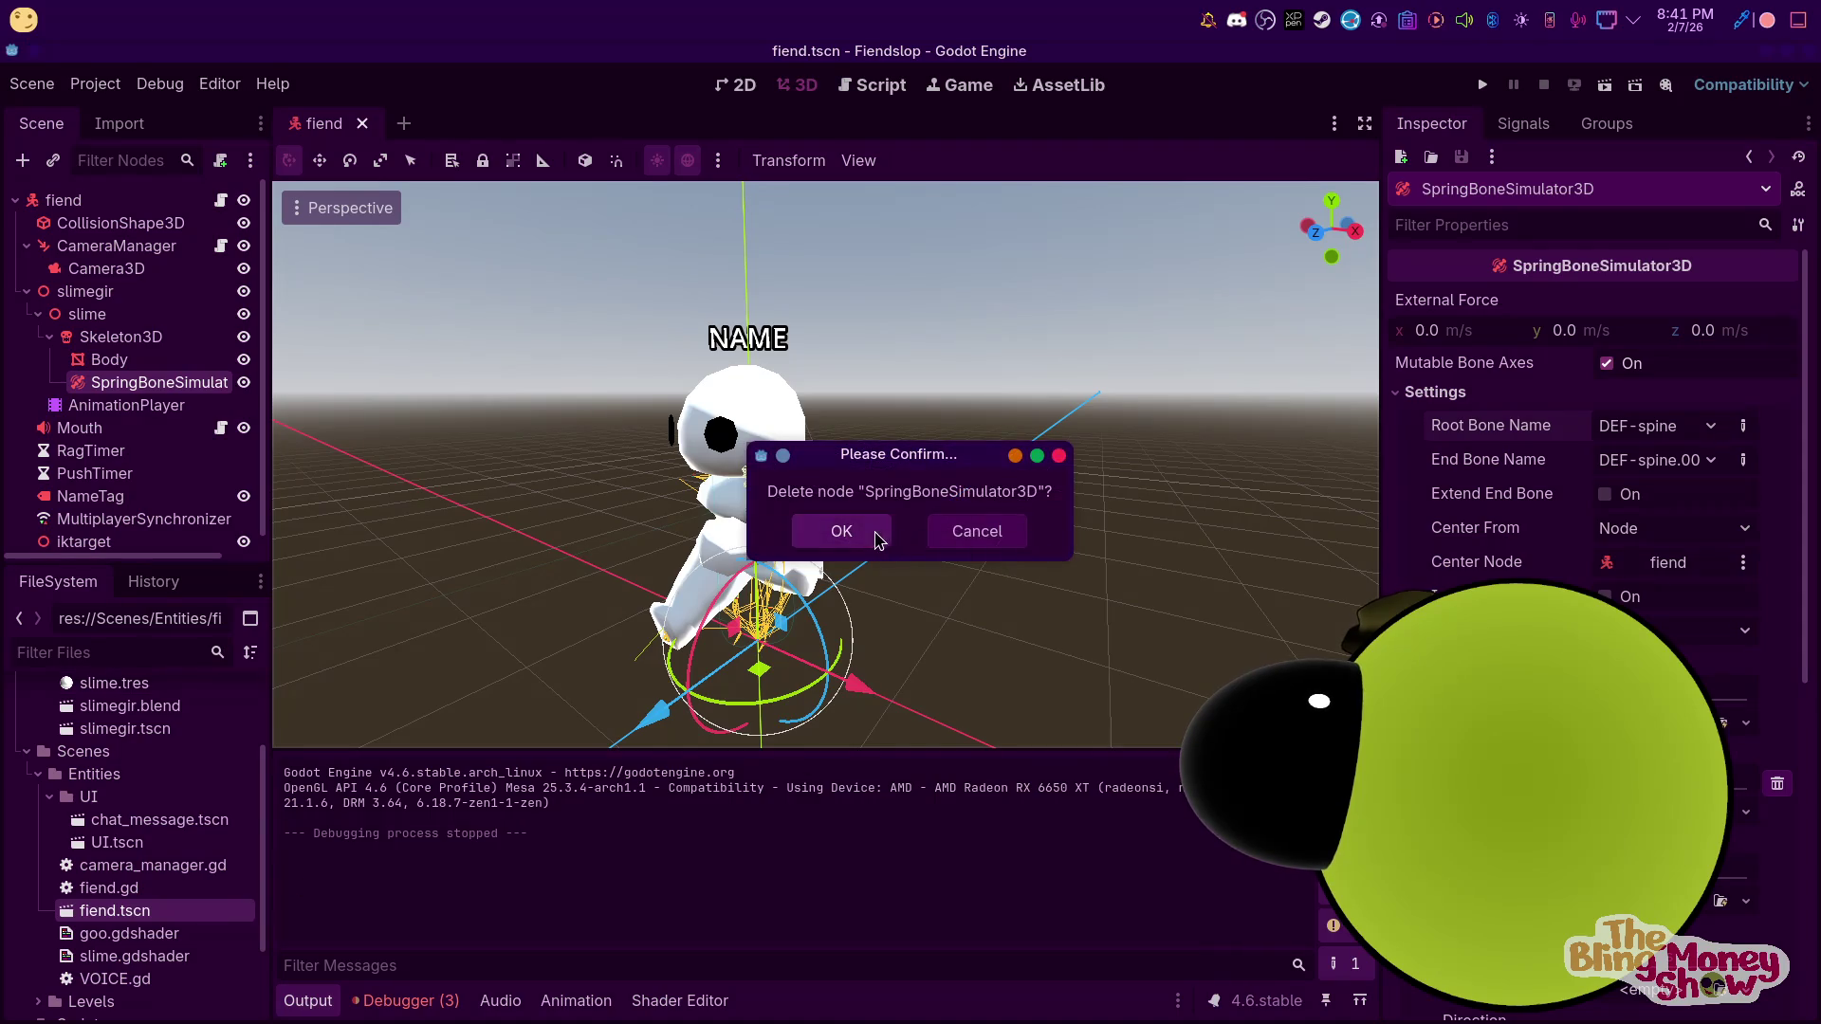
left_click(841, 531)
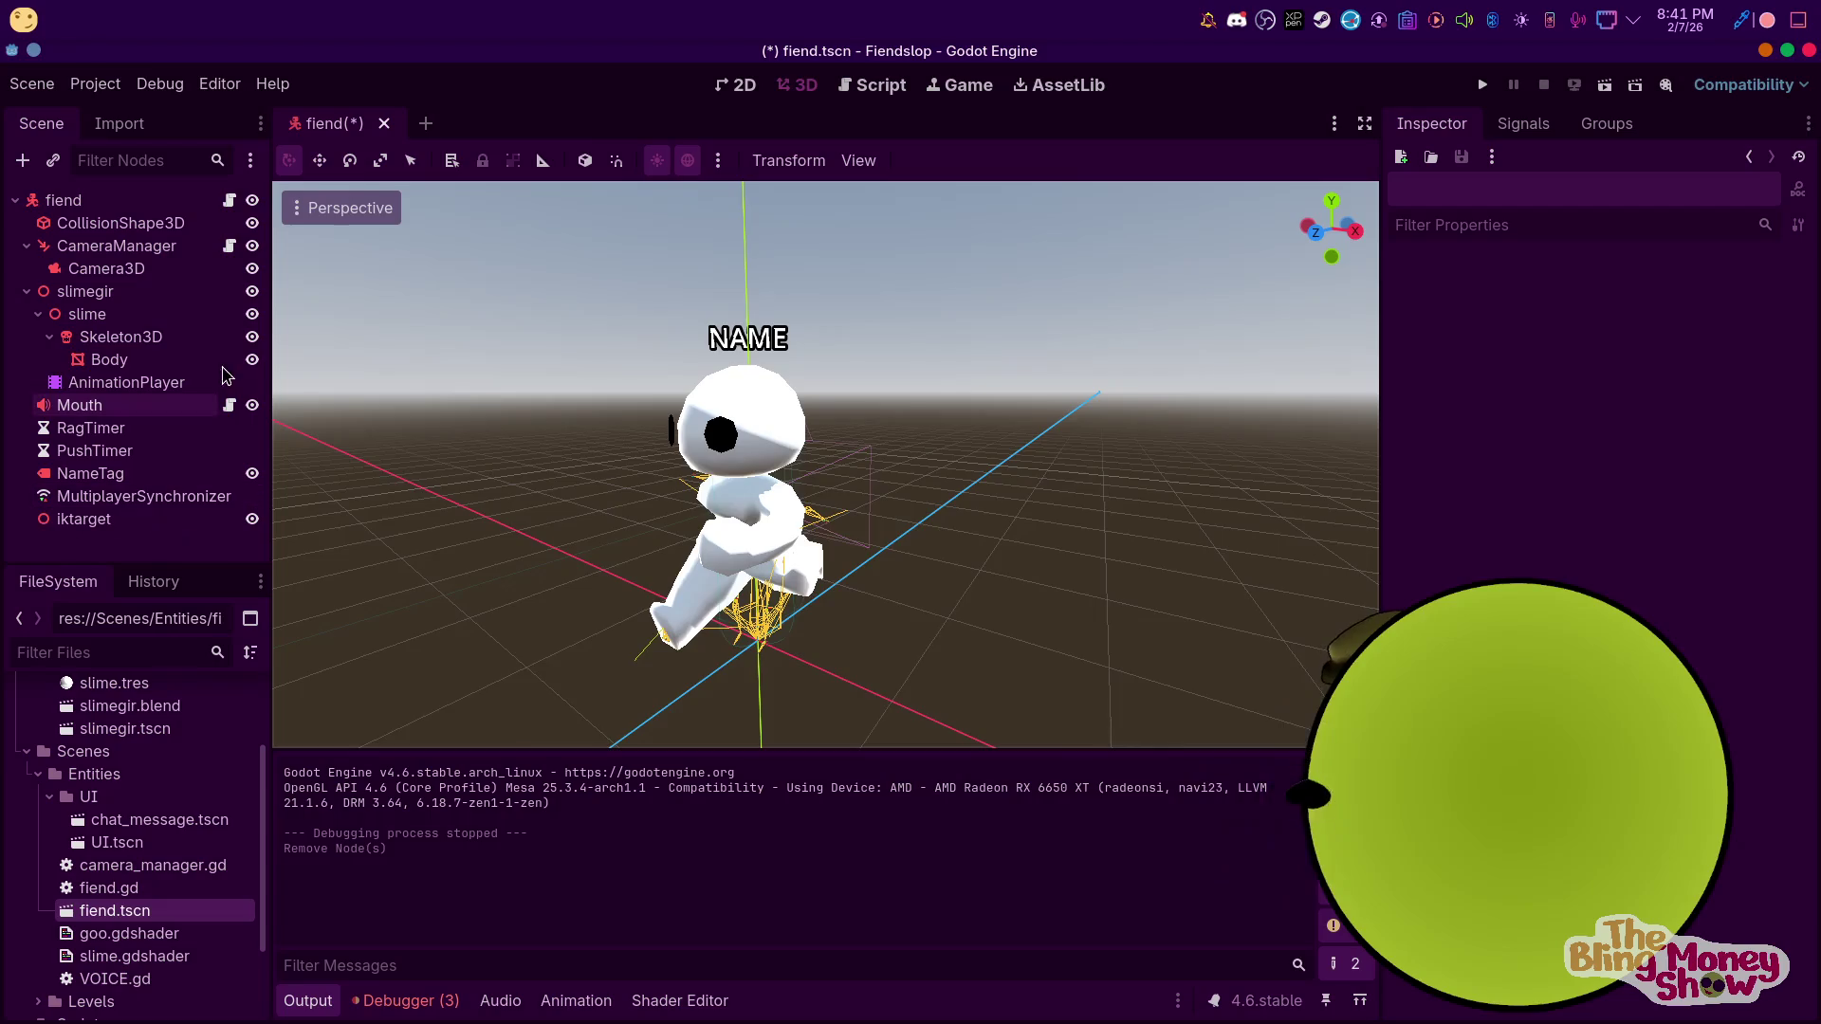
scroll(655, 520, "down", 5)
scroll(703, 537, "up", 4)
mouse_move(703, 536)
left_mouse_down()
mouse_move(1053, 487)
mouse_move(901, 476)
left_mouse_up()
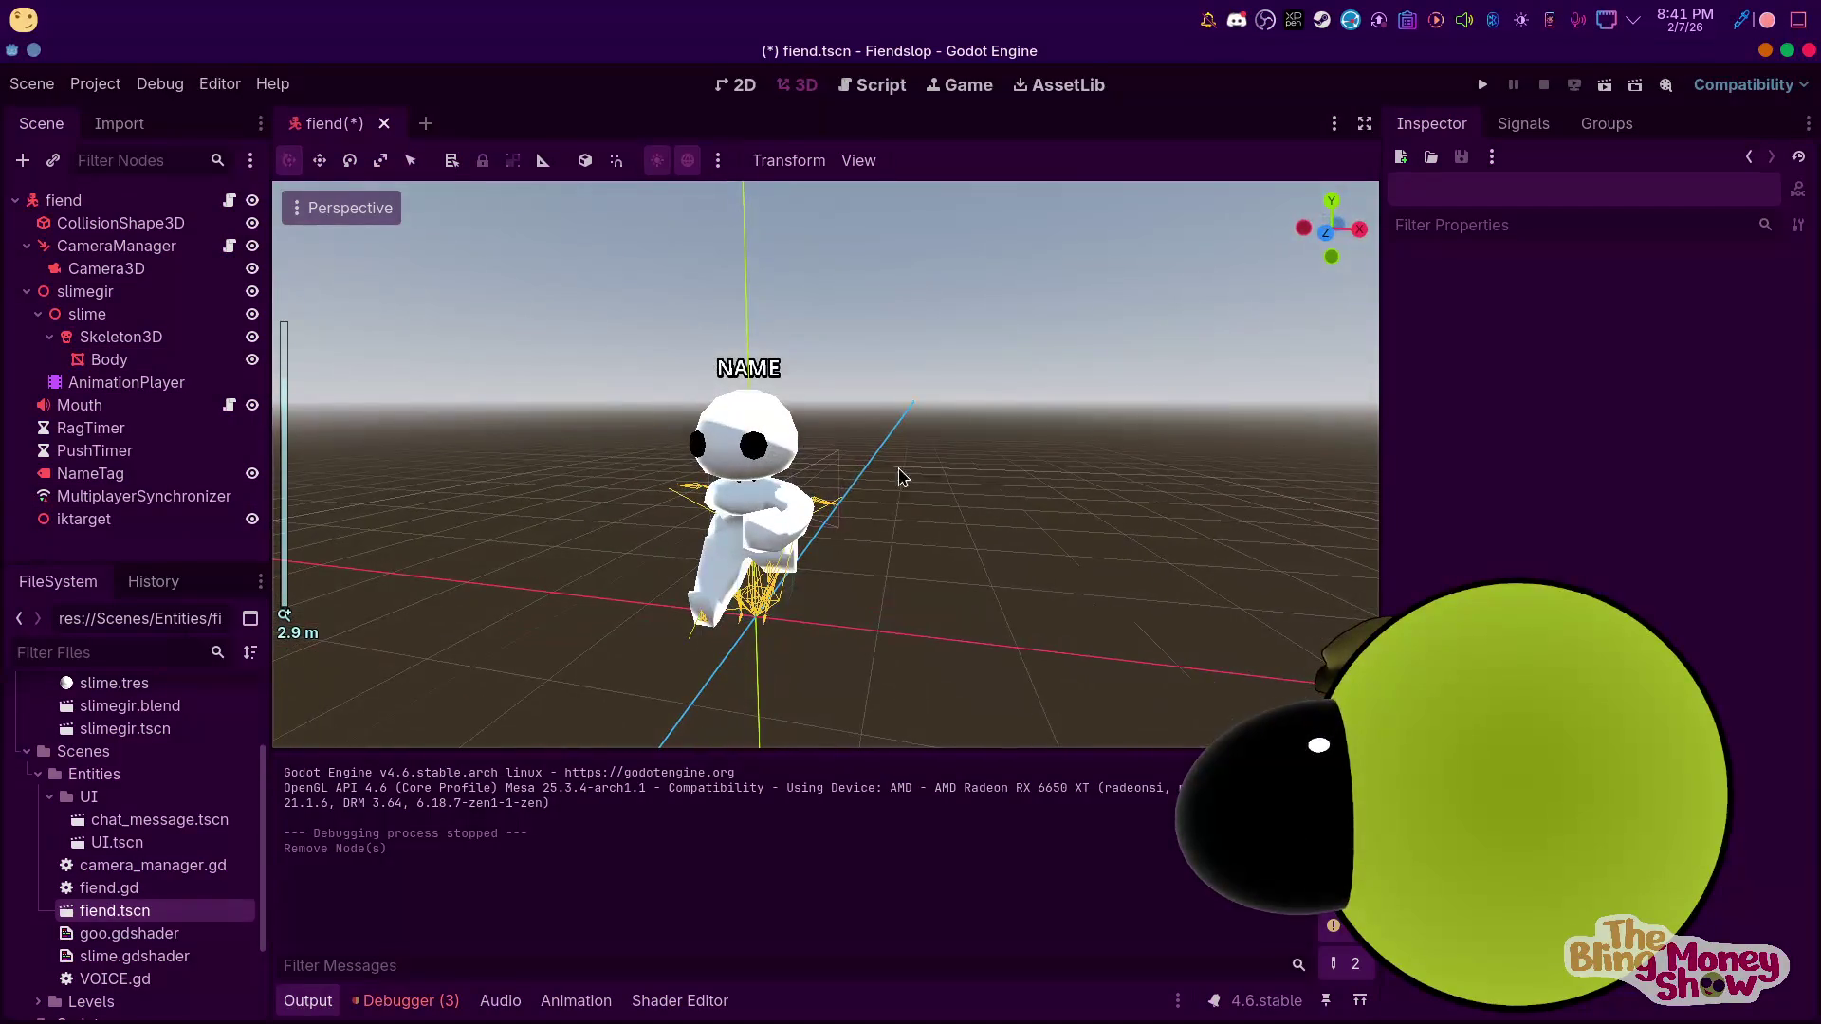
Give the fiend root node an orange User Color
left_click(115, 205)
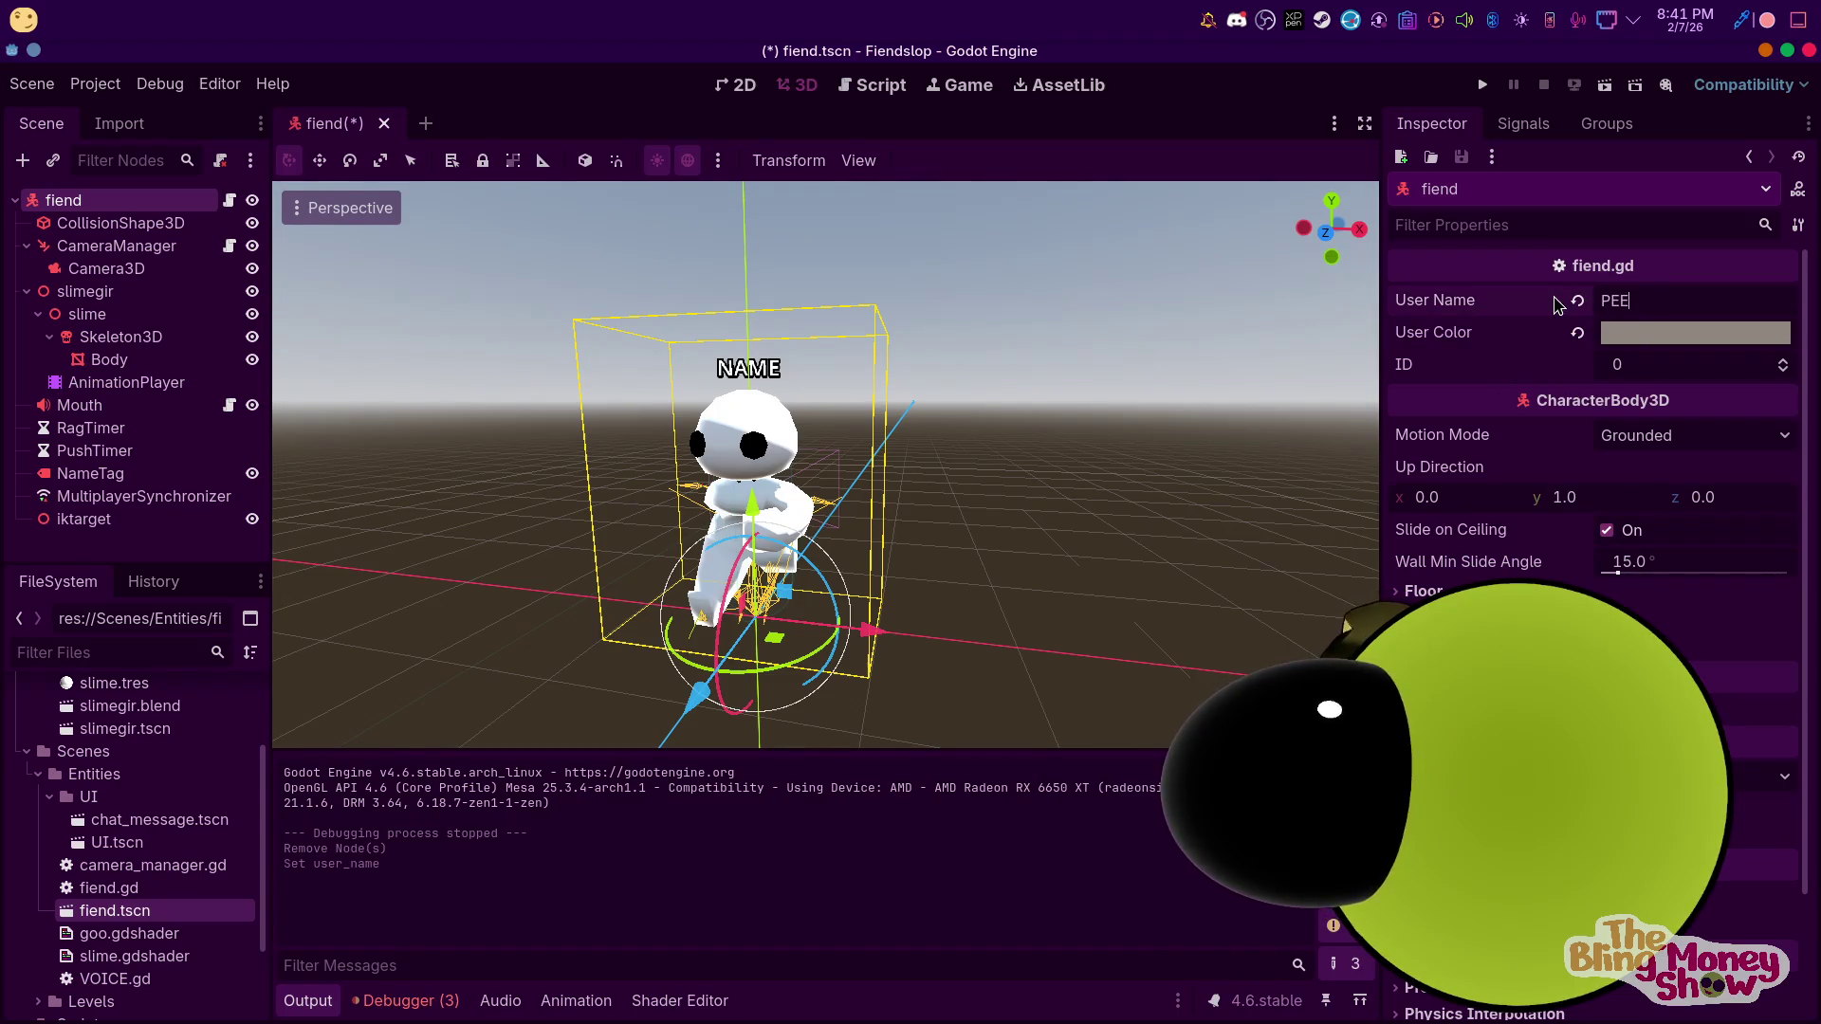
left_click(1693, 331)
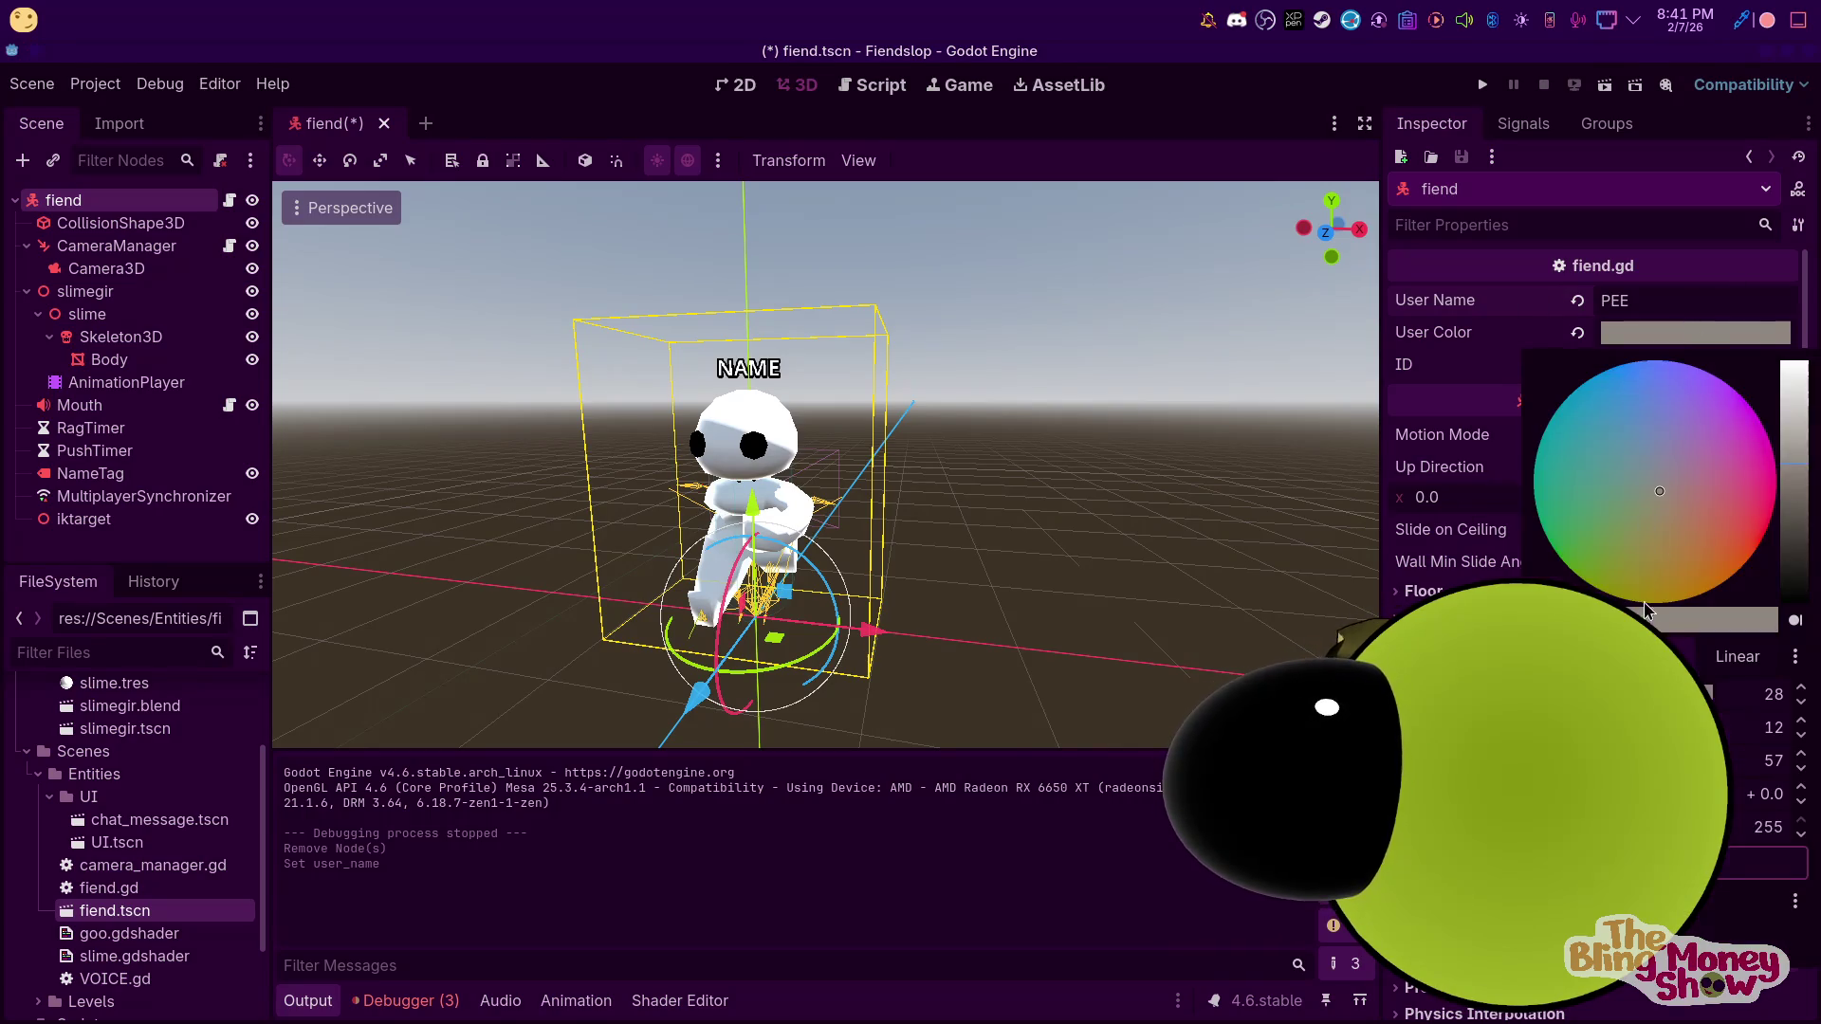
mouse_move(1802, 477)
left_mouse_down()
mouse_move(1803, 531)
mouse_move(1803, 474)
left_mouse_up()
left_click(1484, 85)
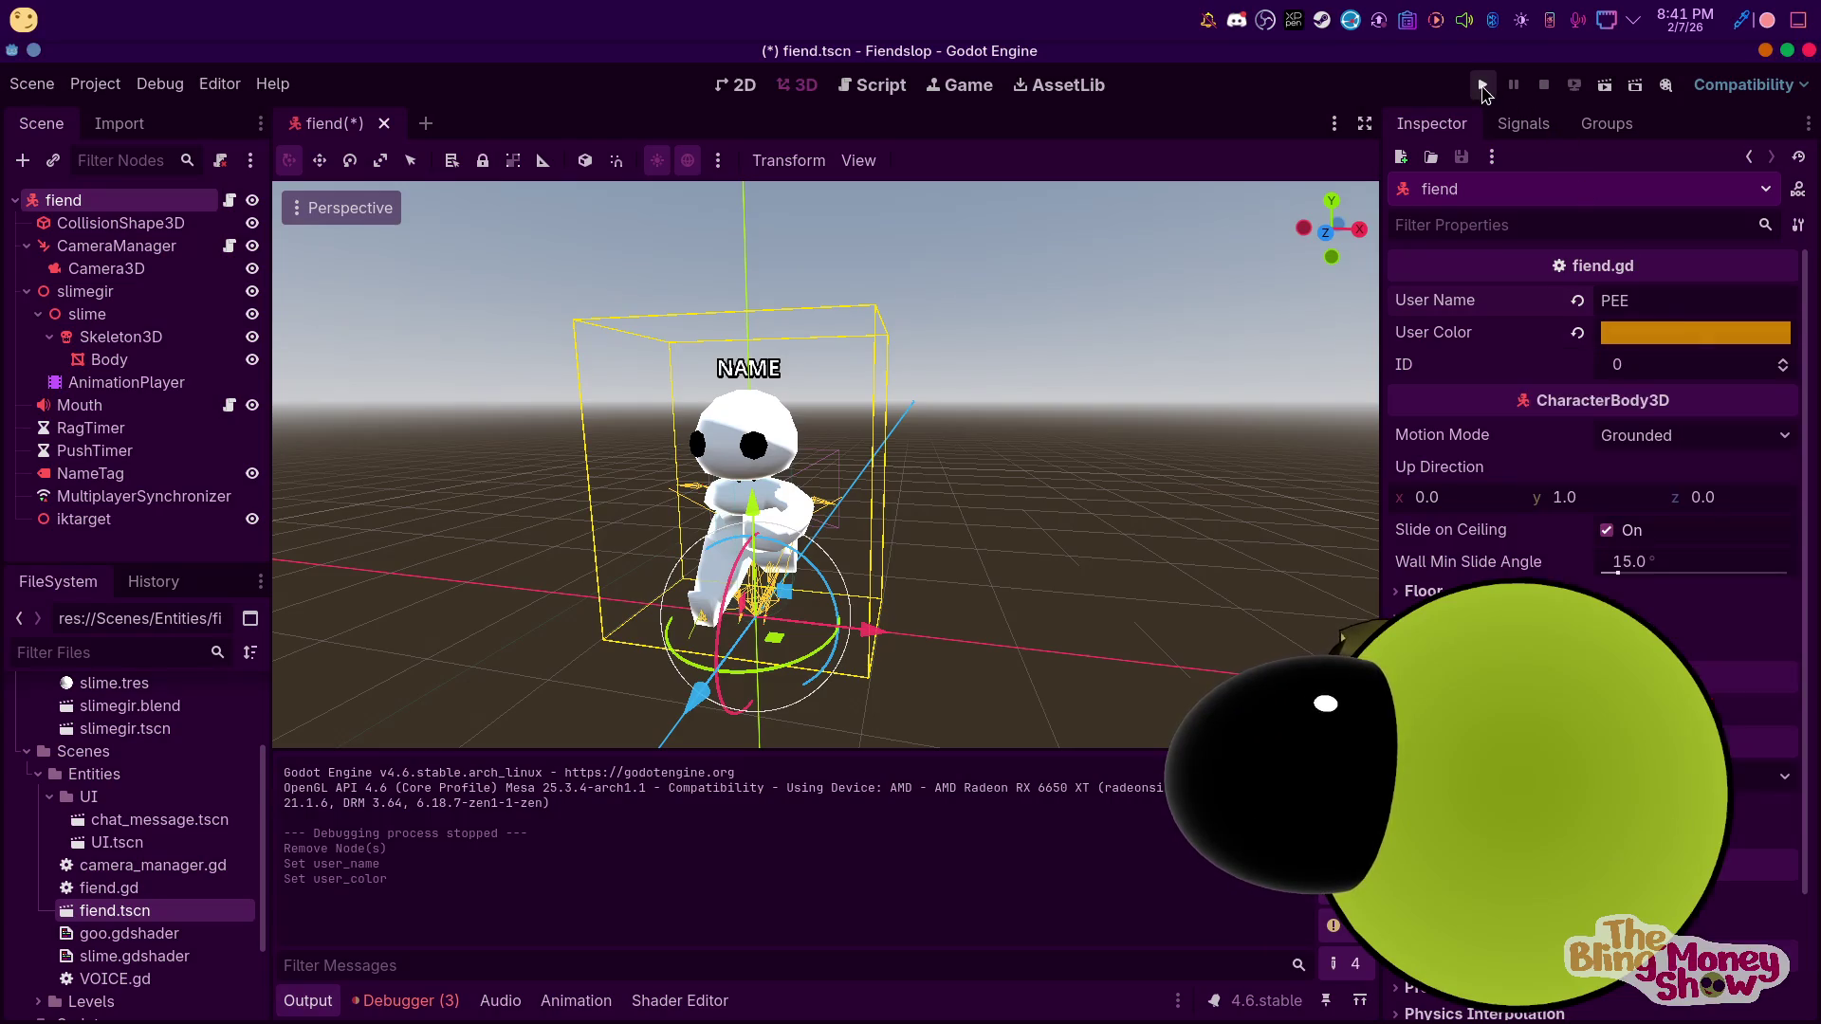
Playtest the orange fiend by walking it around, then stop the game
left_click(1482, 85)
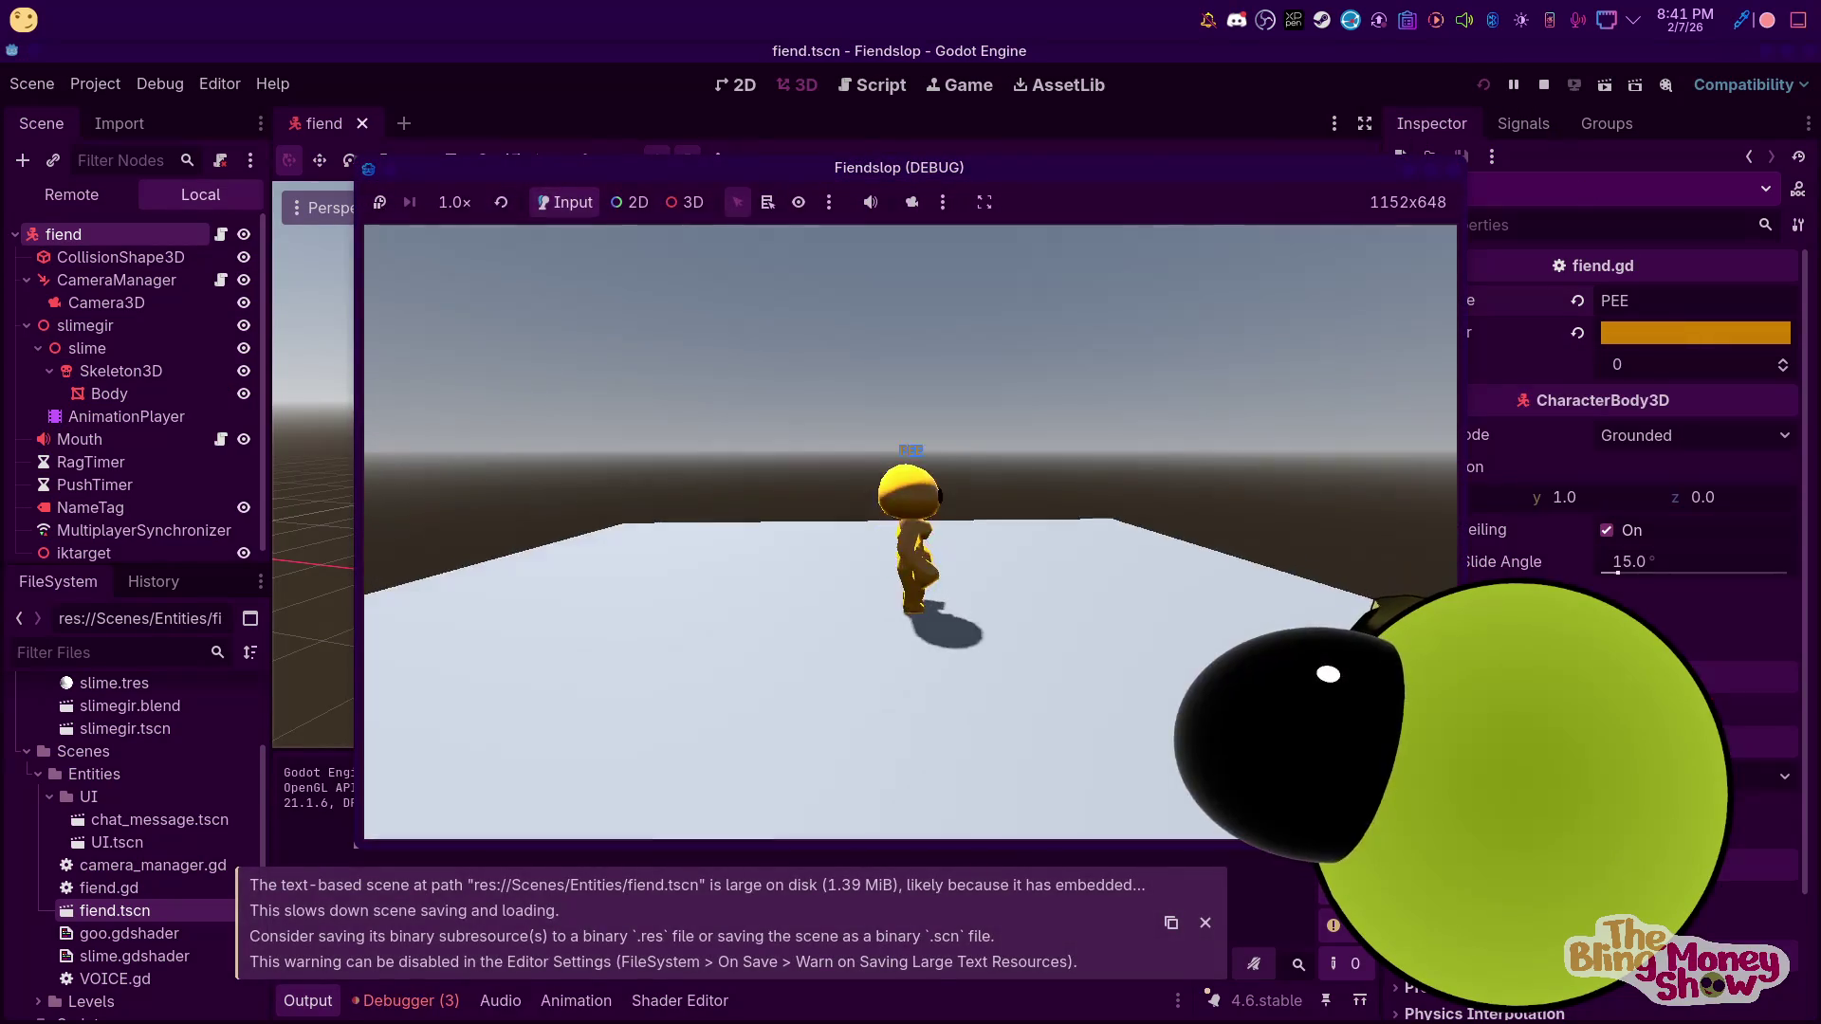
key("w")
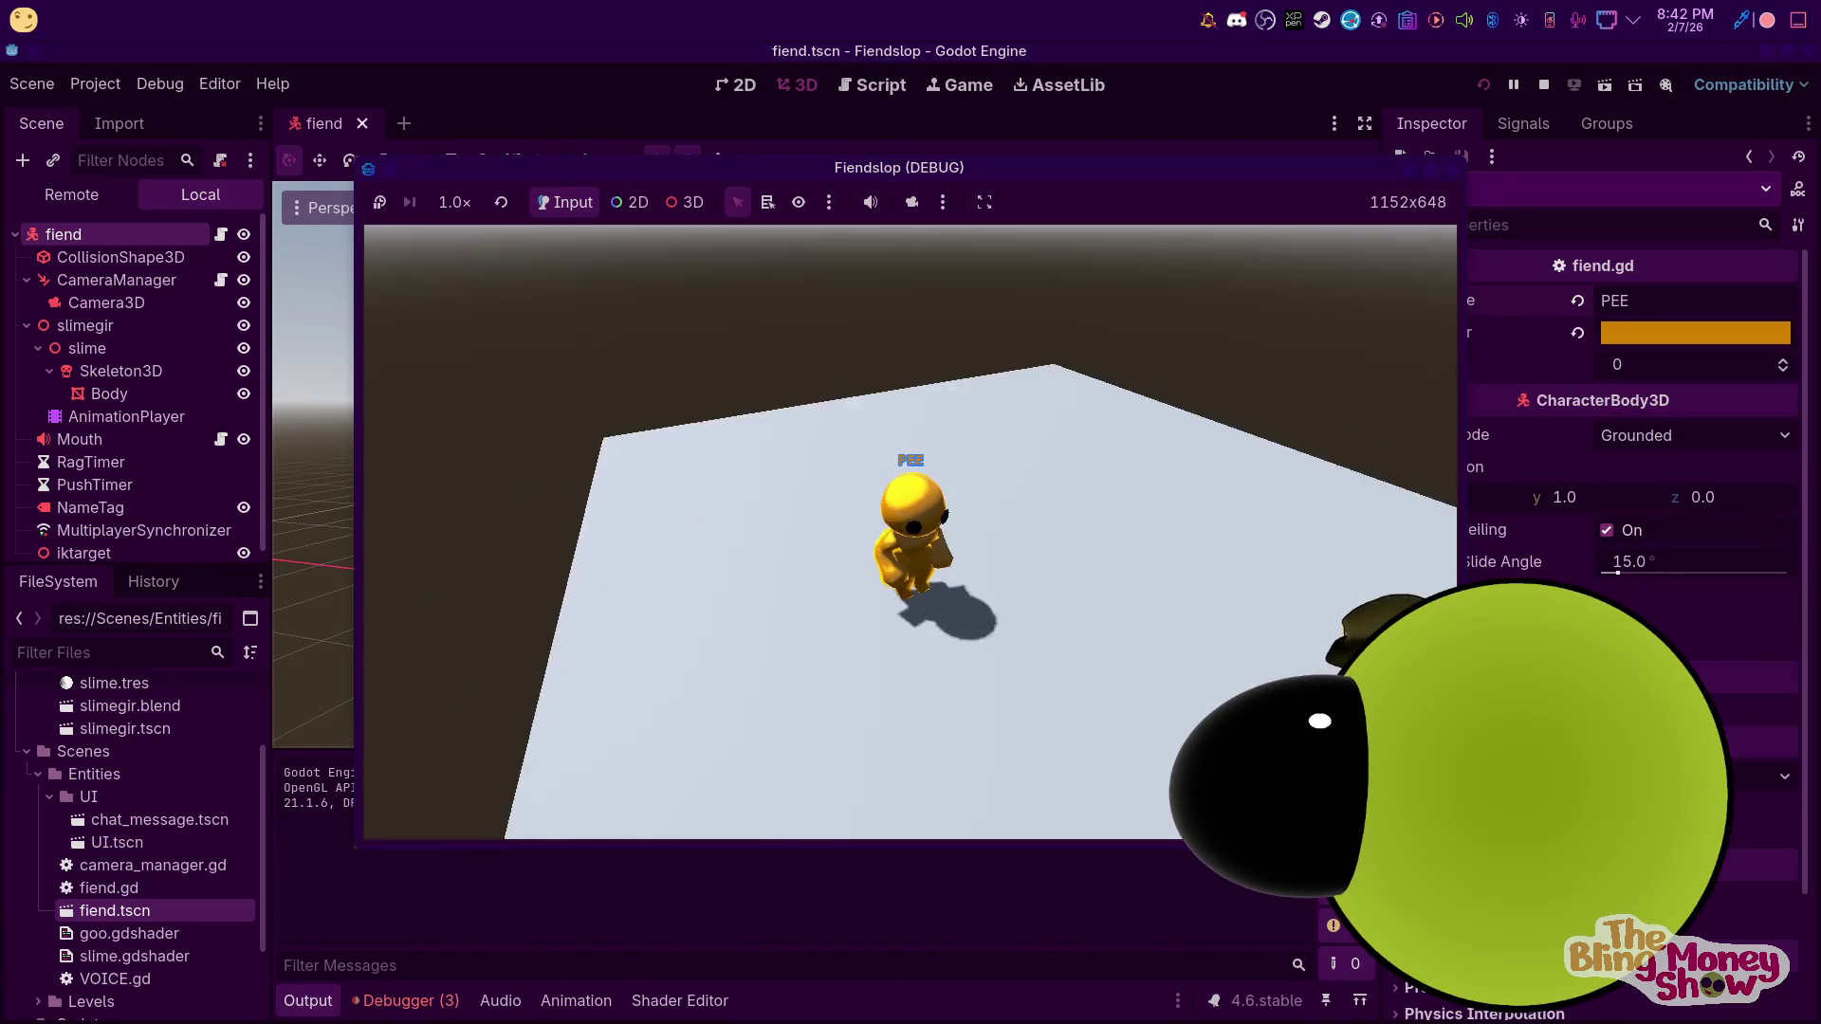
key("F8")
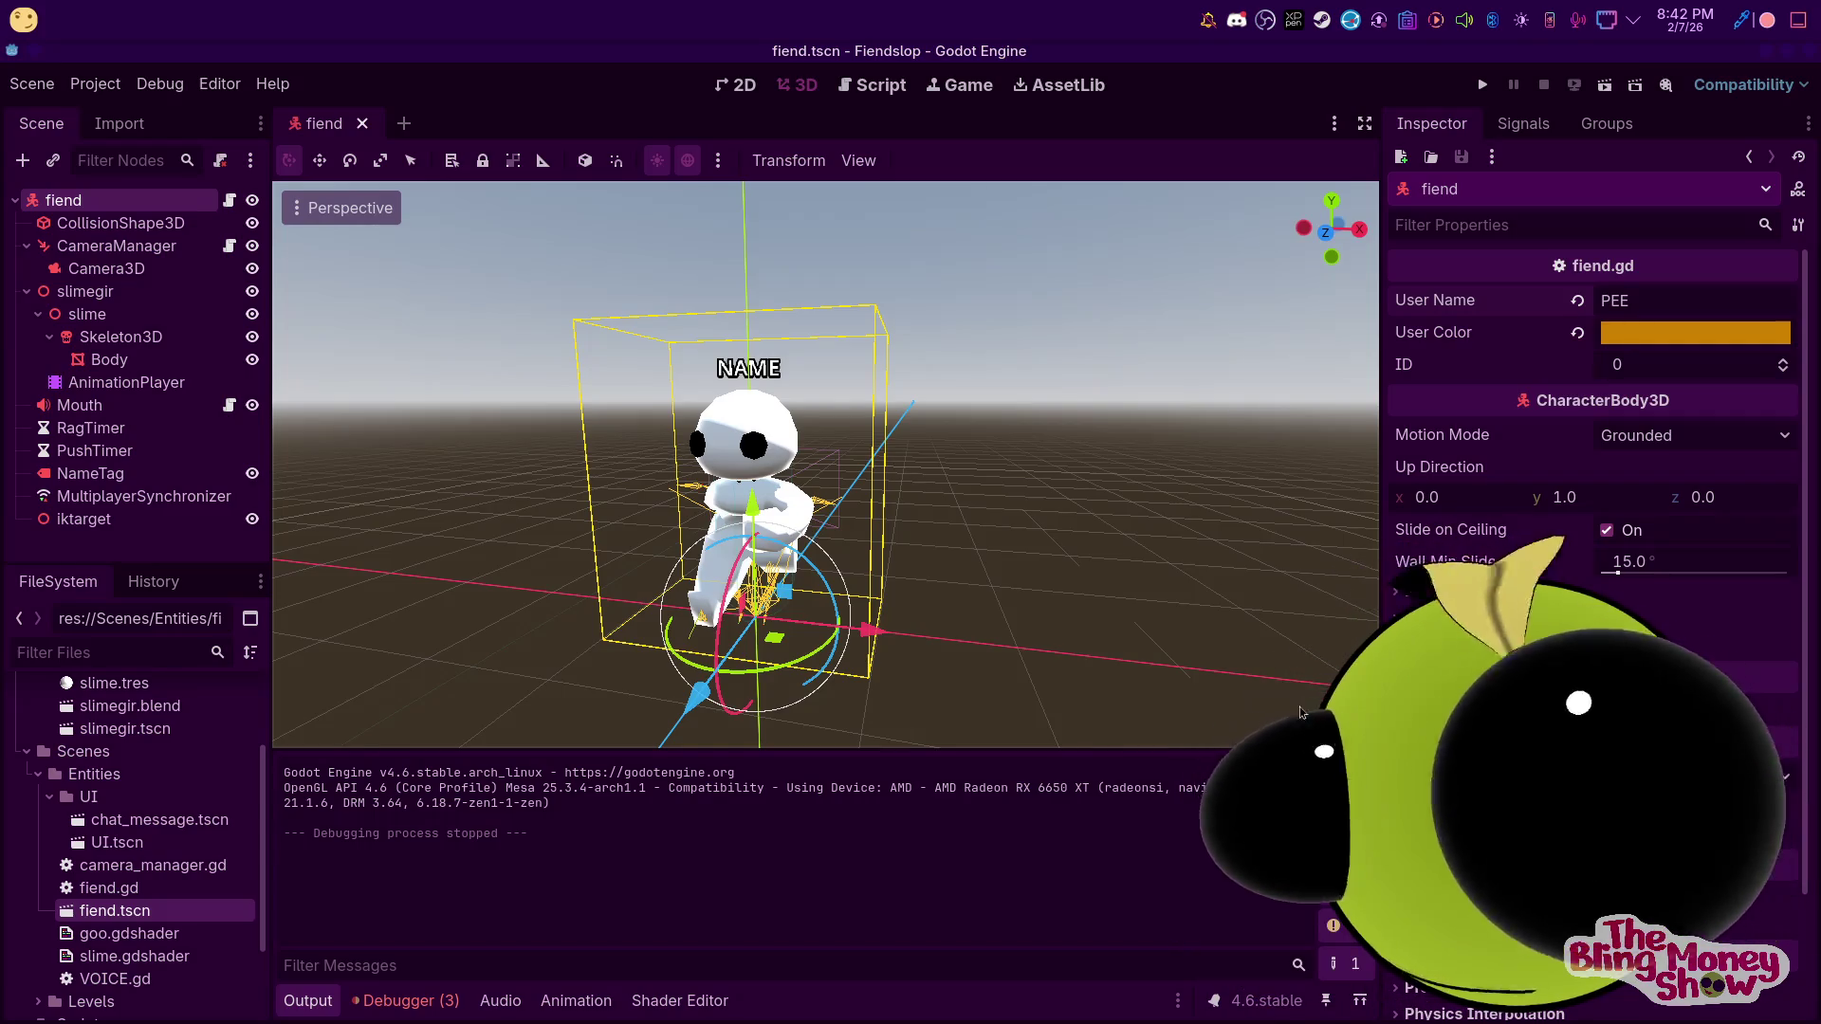
left_click(54, 560)
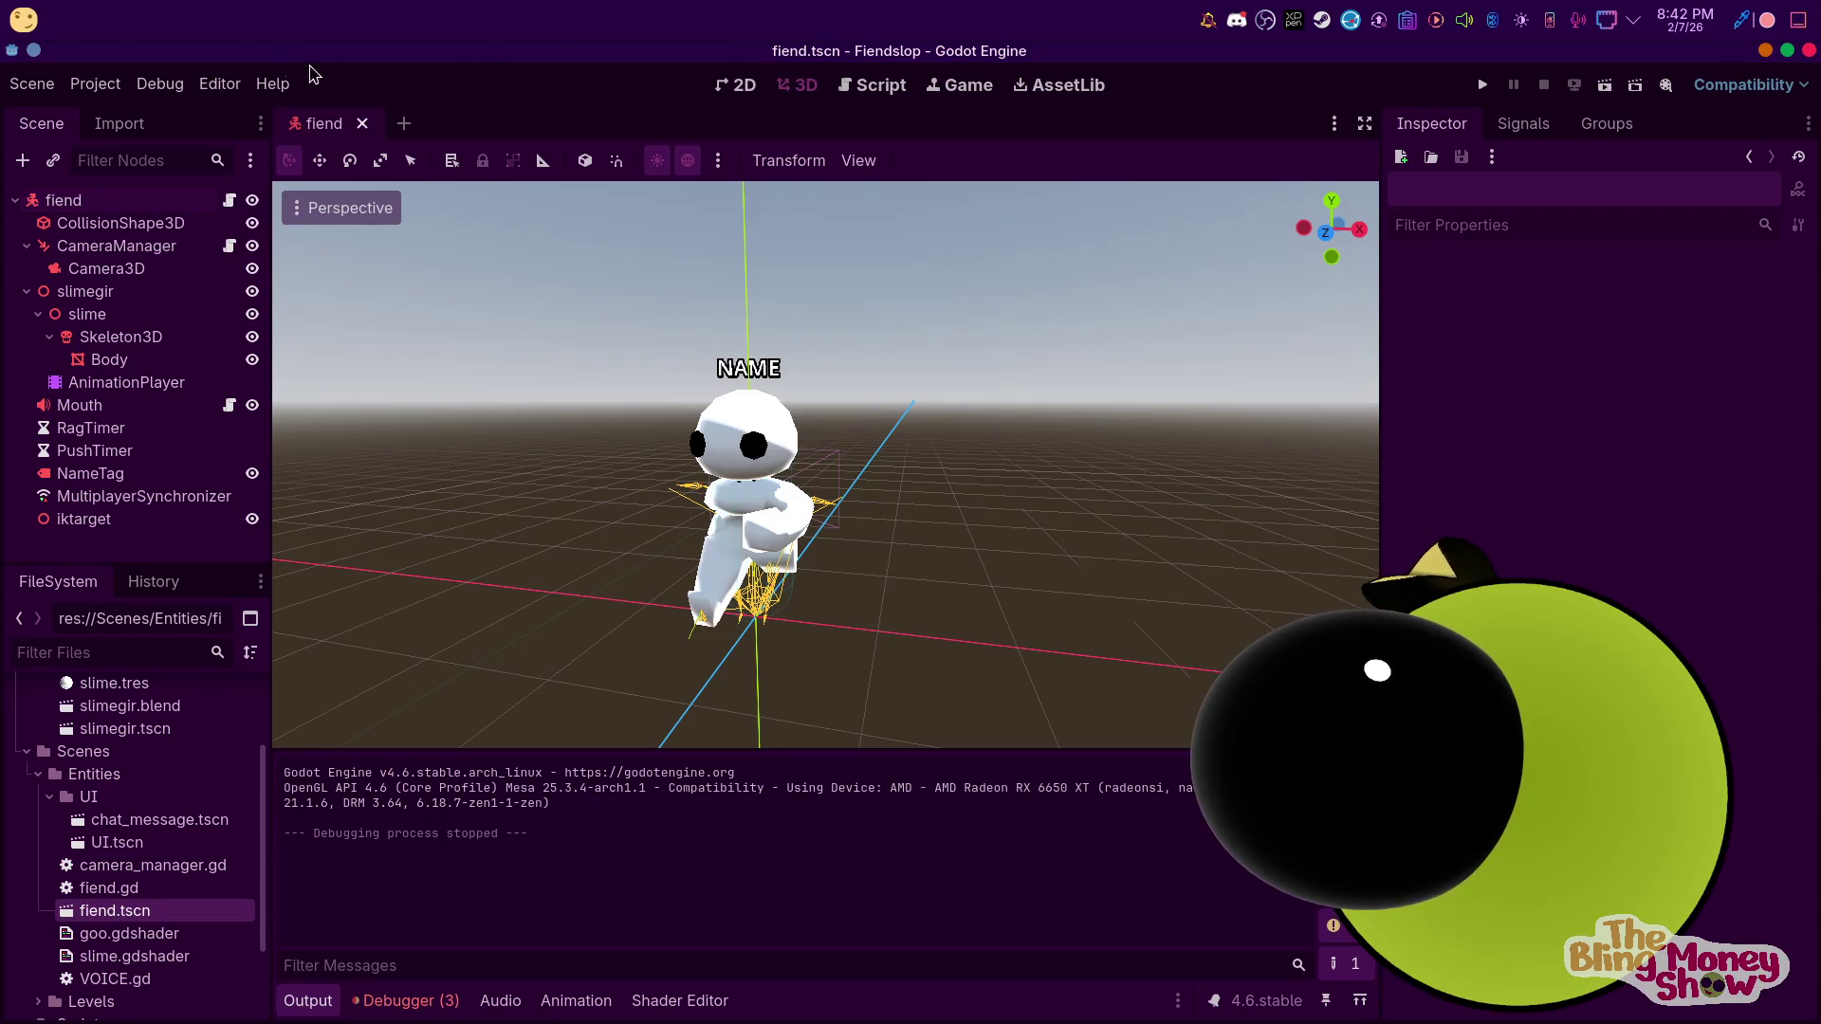
Create a new 3D scene and add a CollisionShape3D child to its root
scroll(93, 950, "up", 3)
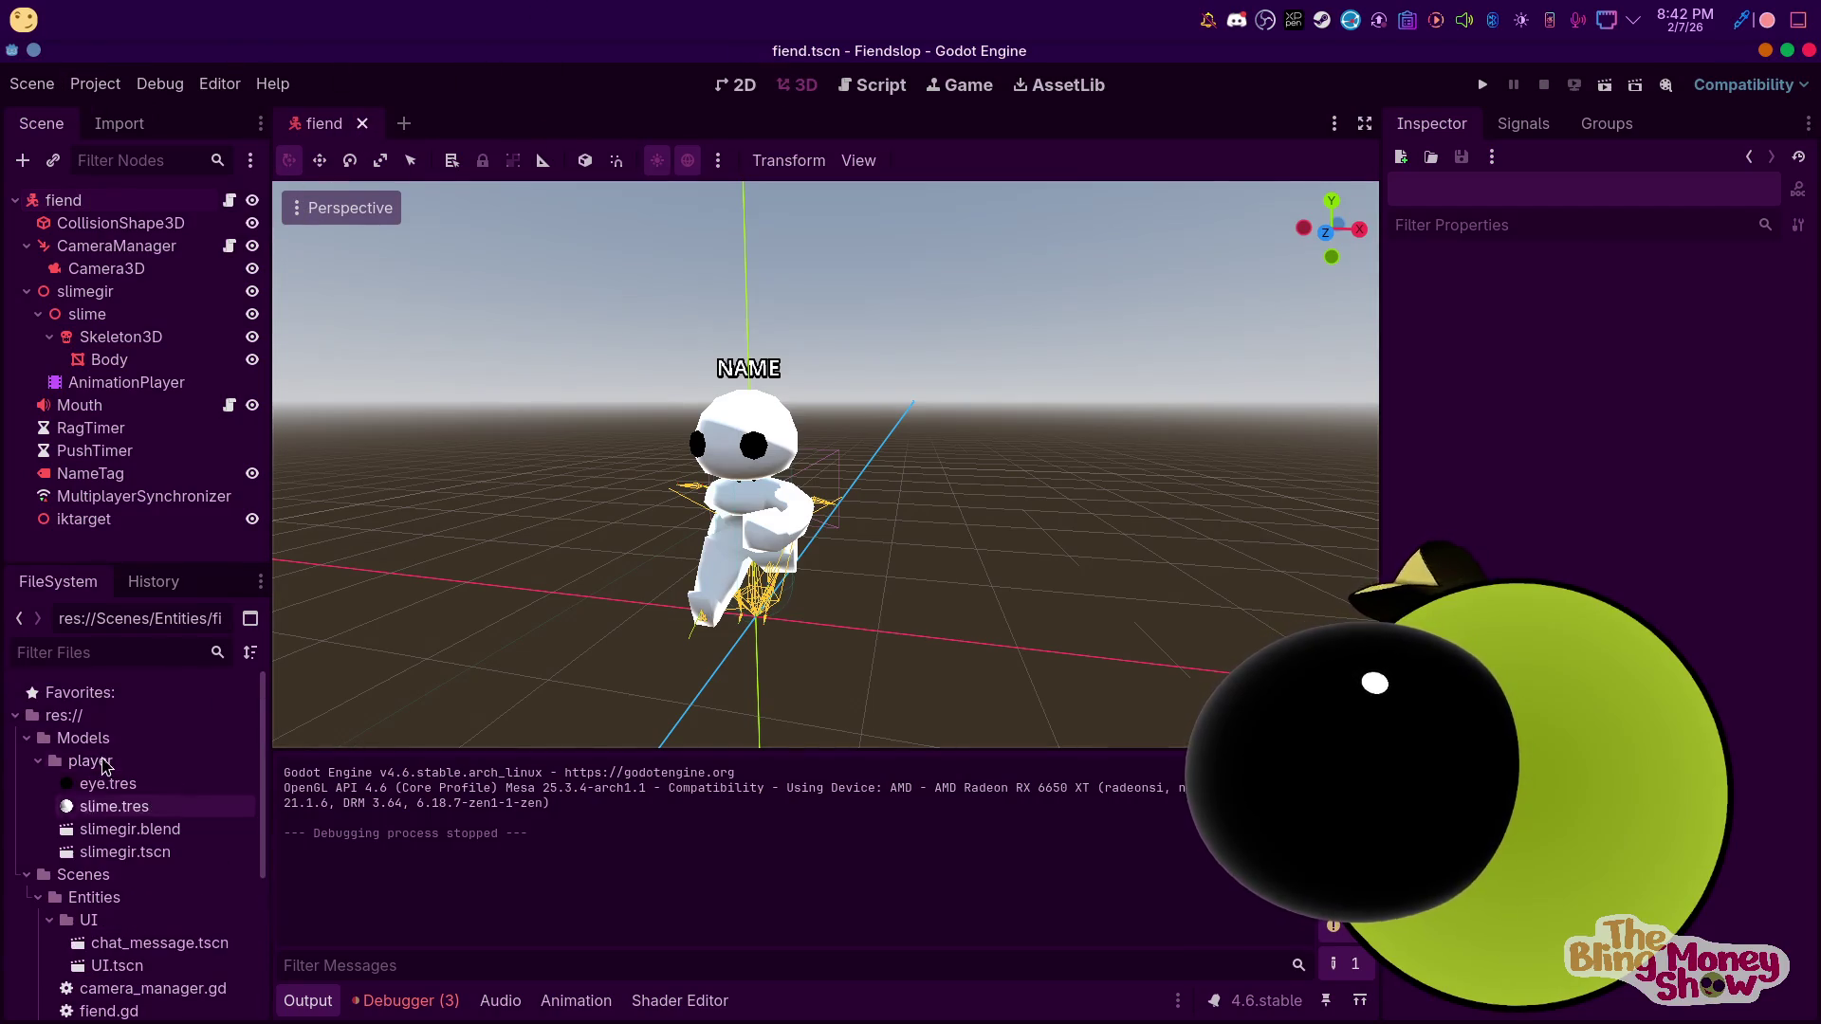
scroll(142, 943, "down", 5)
scroll(143, 939, "up", 3)
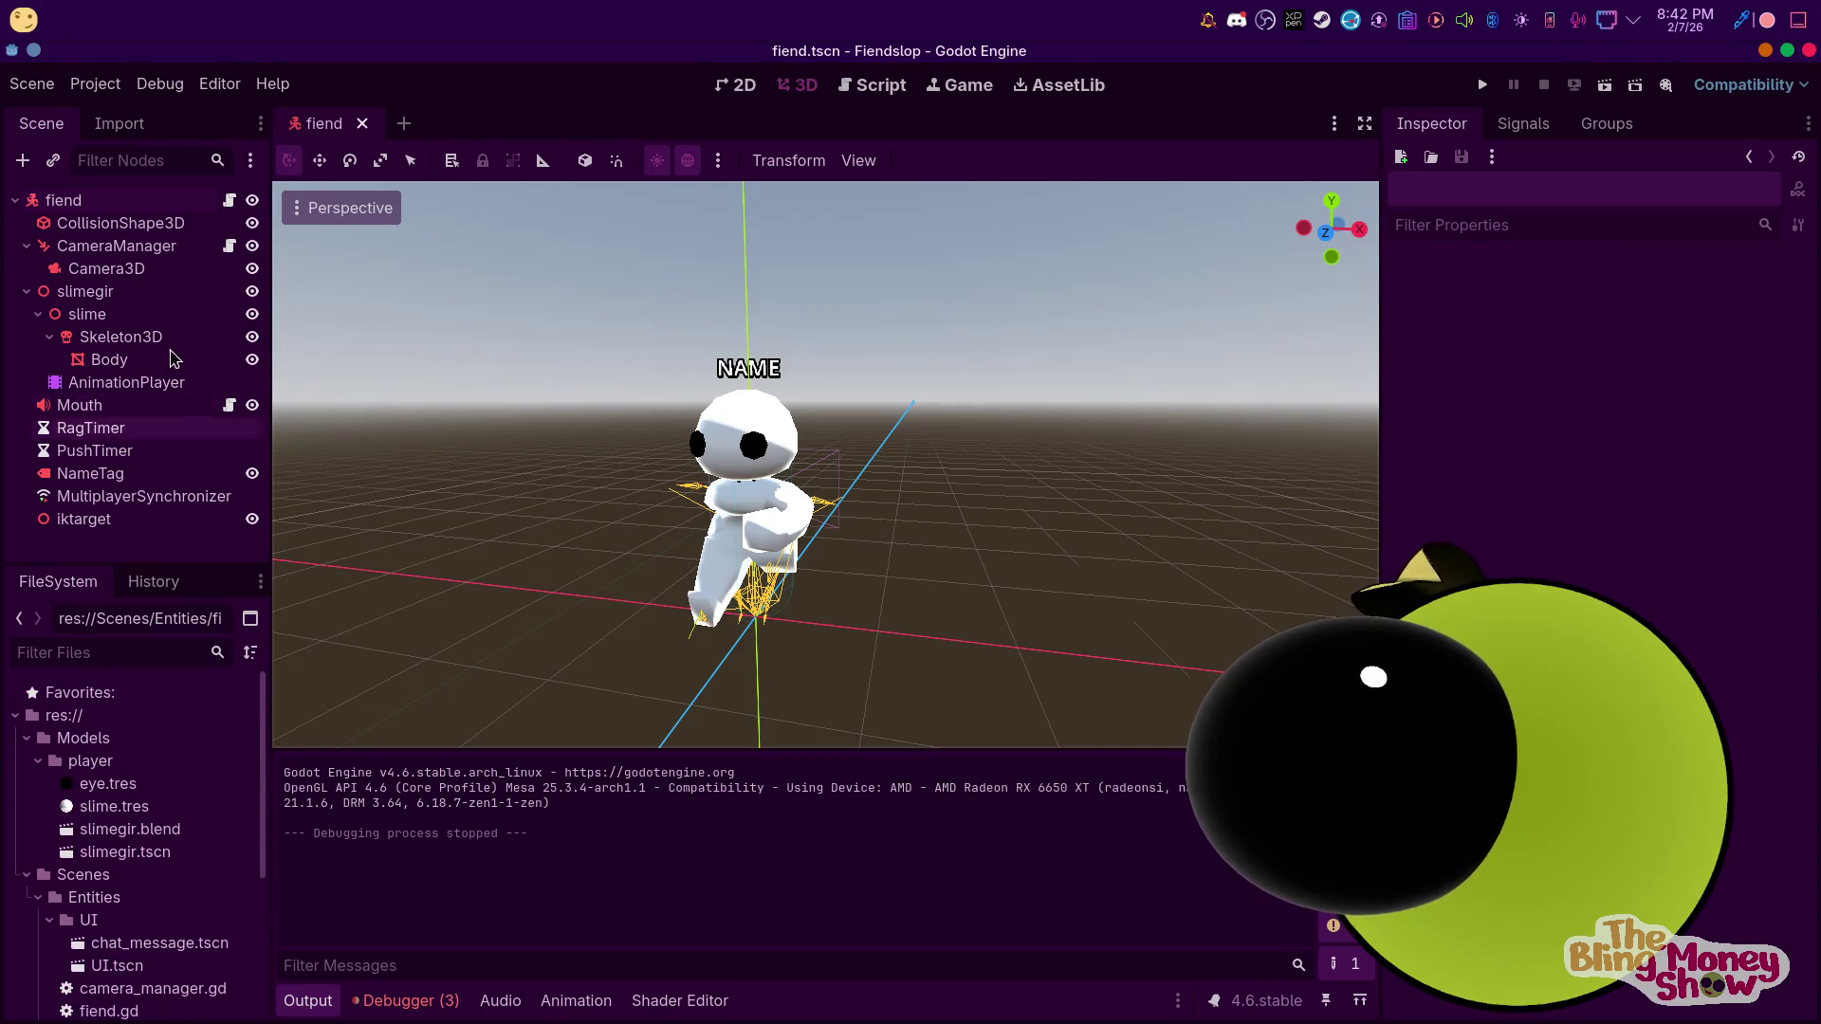
left_click(402, 125)
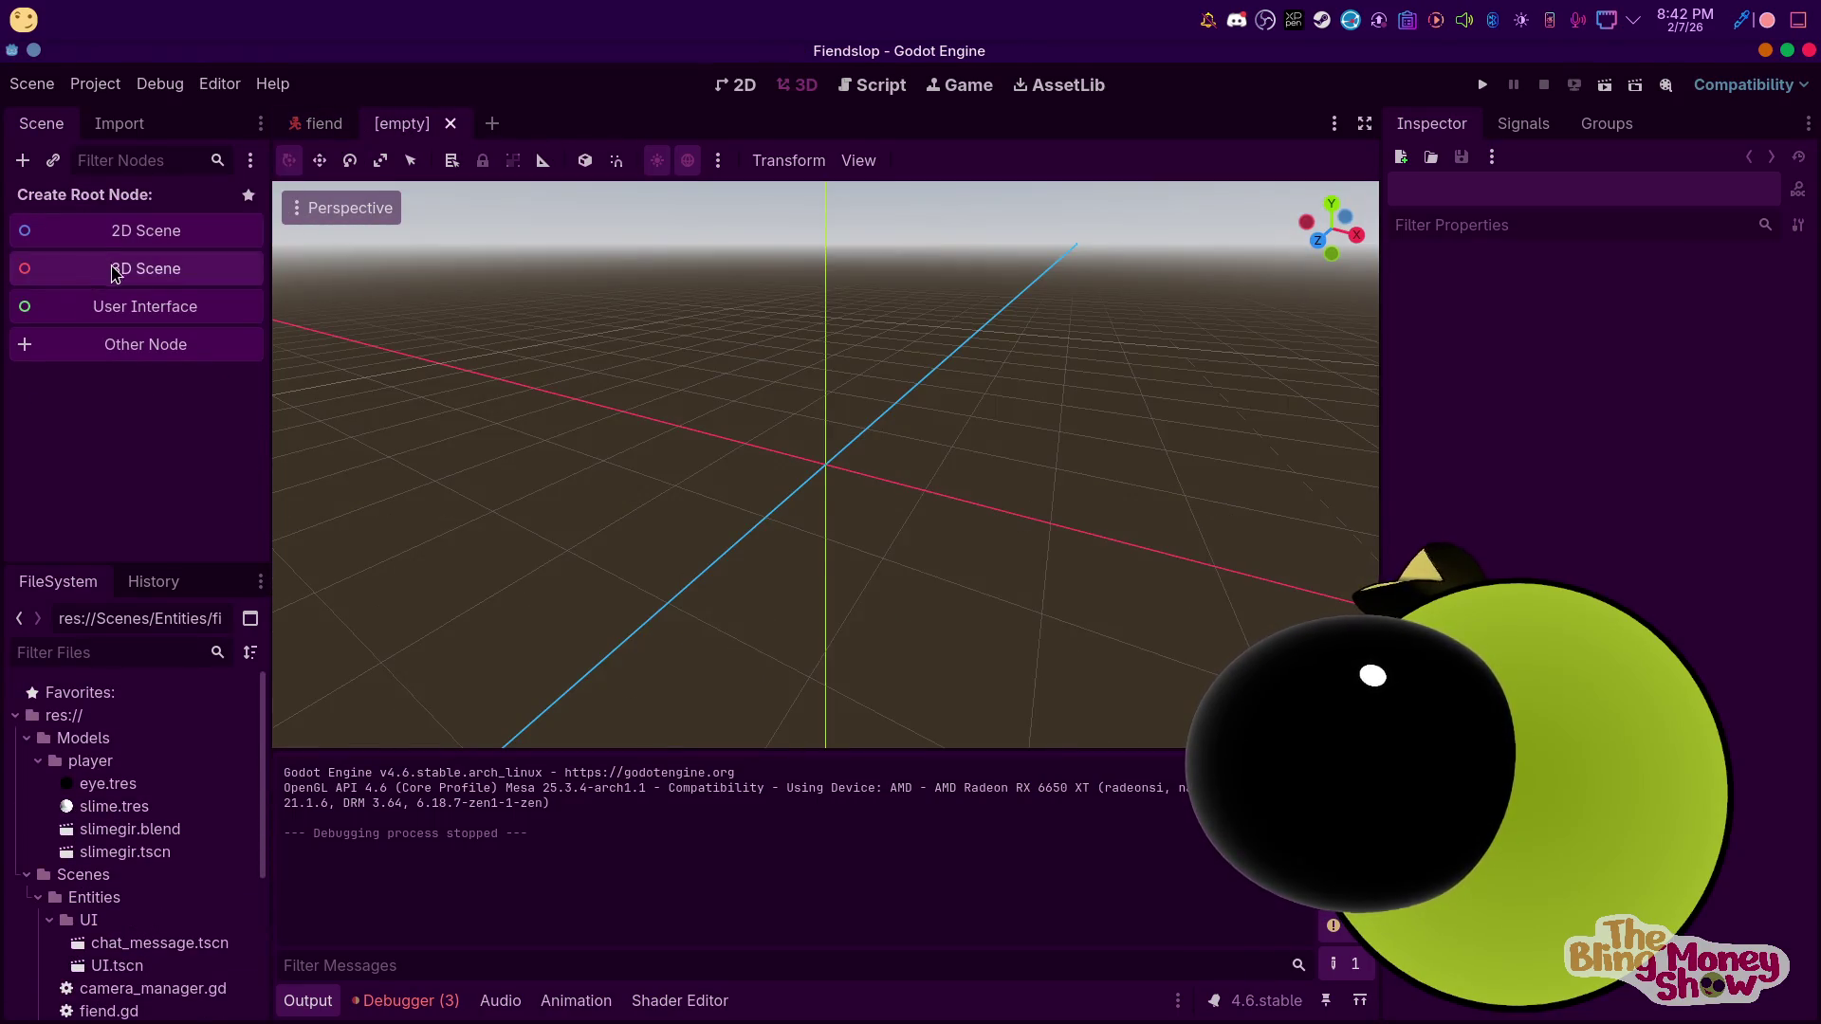
left_click(115, 271)
right_click(85, 202)
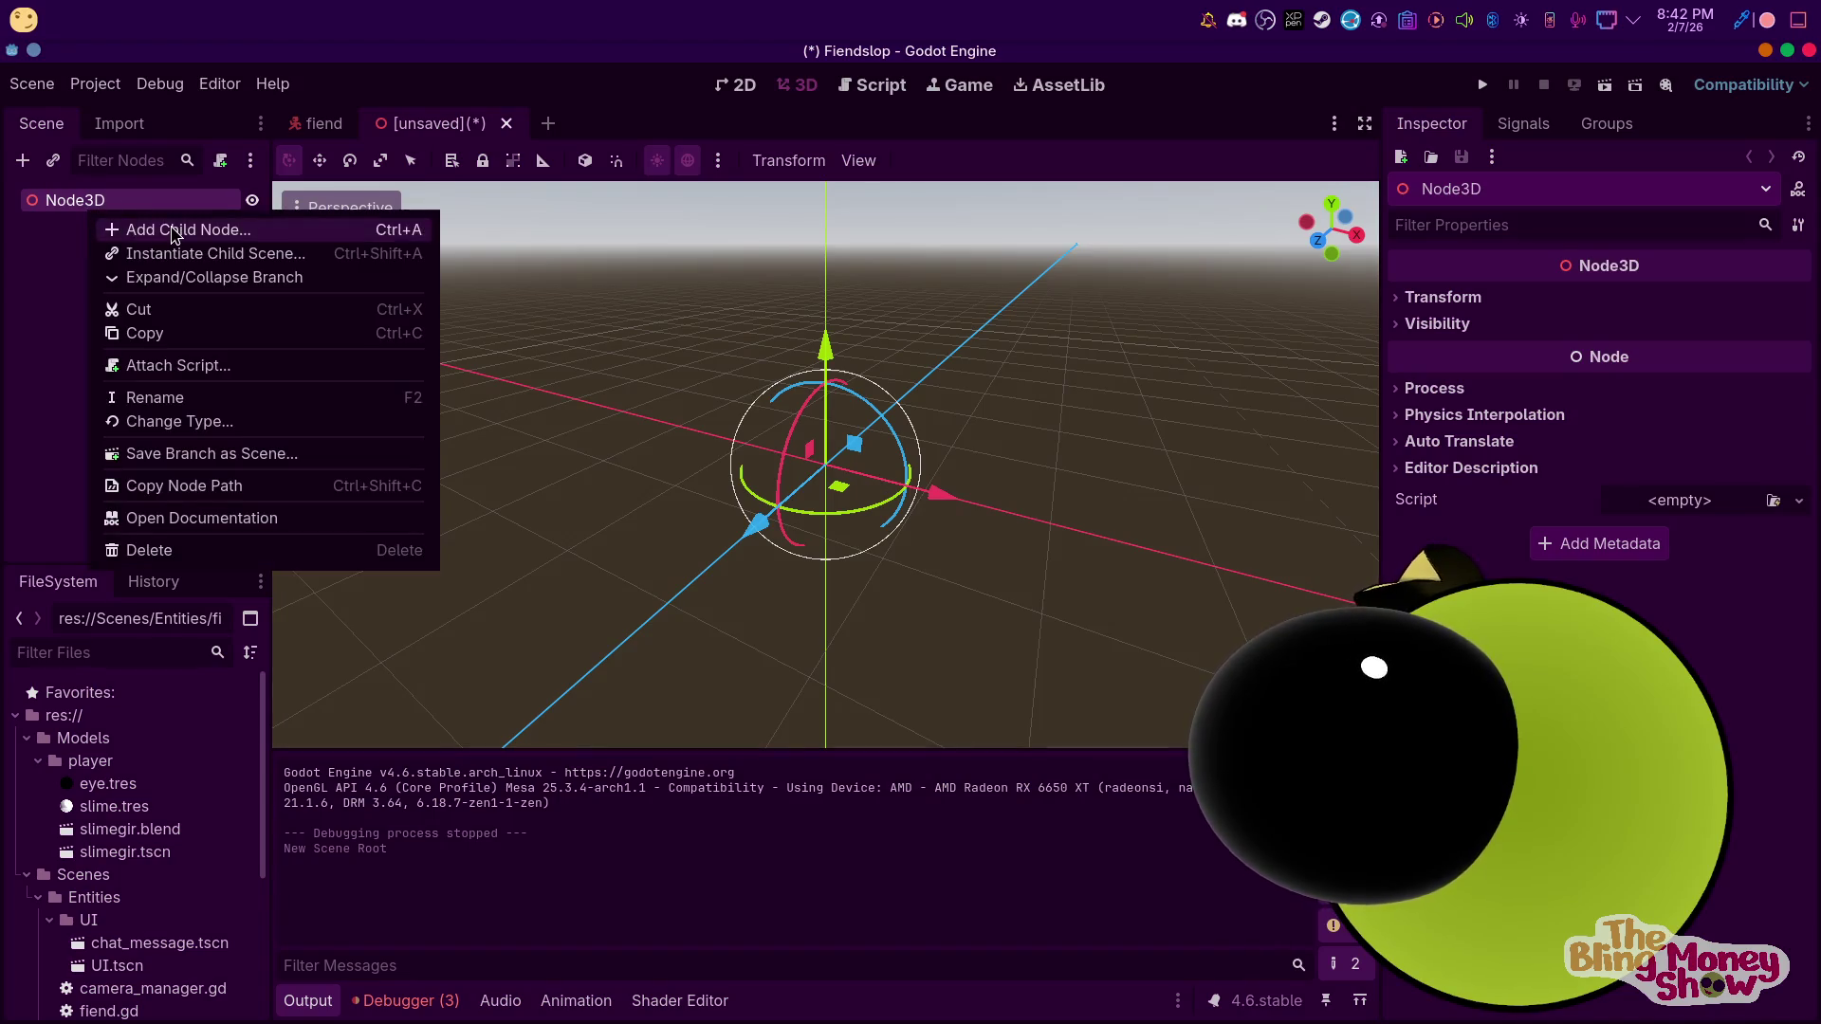
left_click(142, 228)
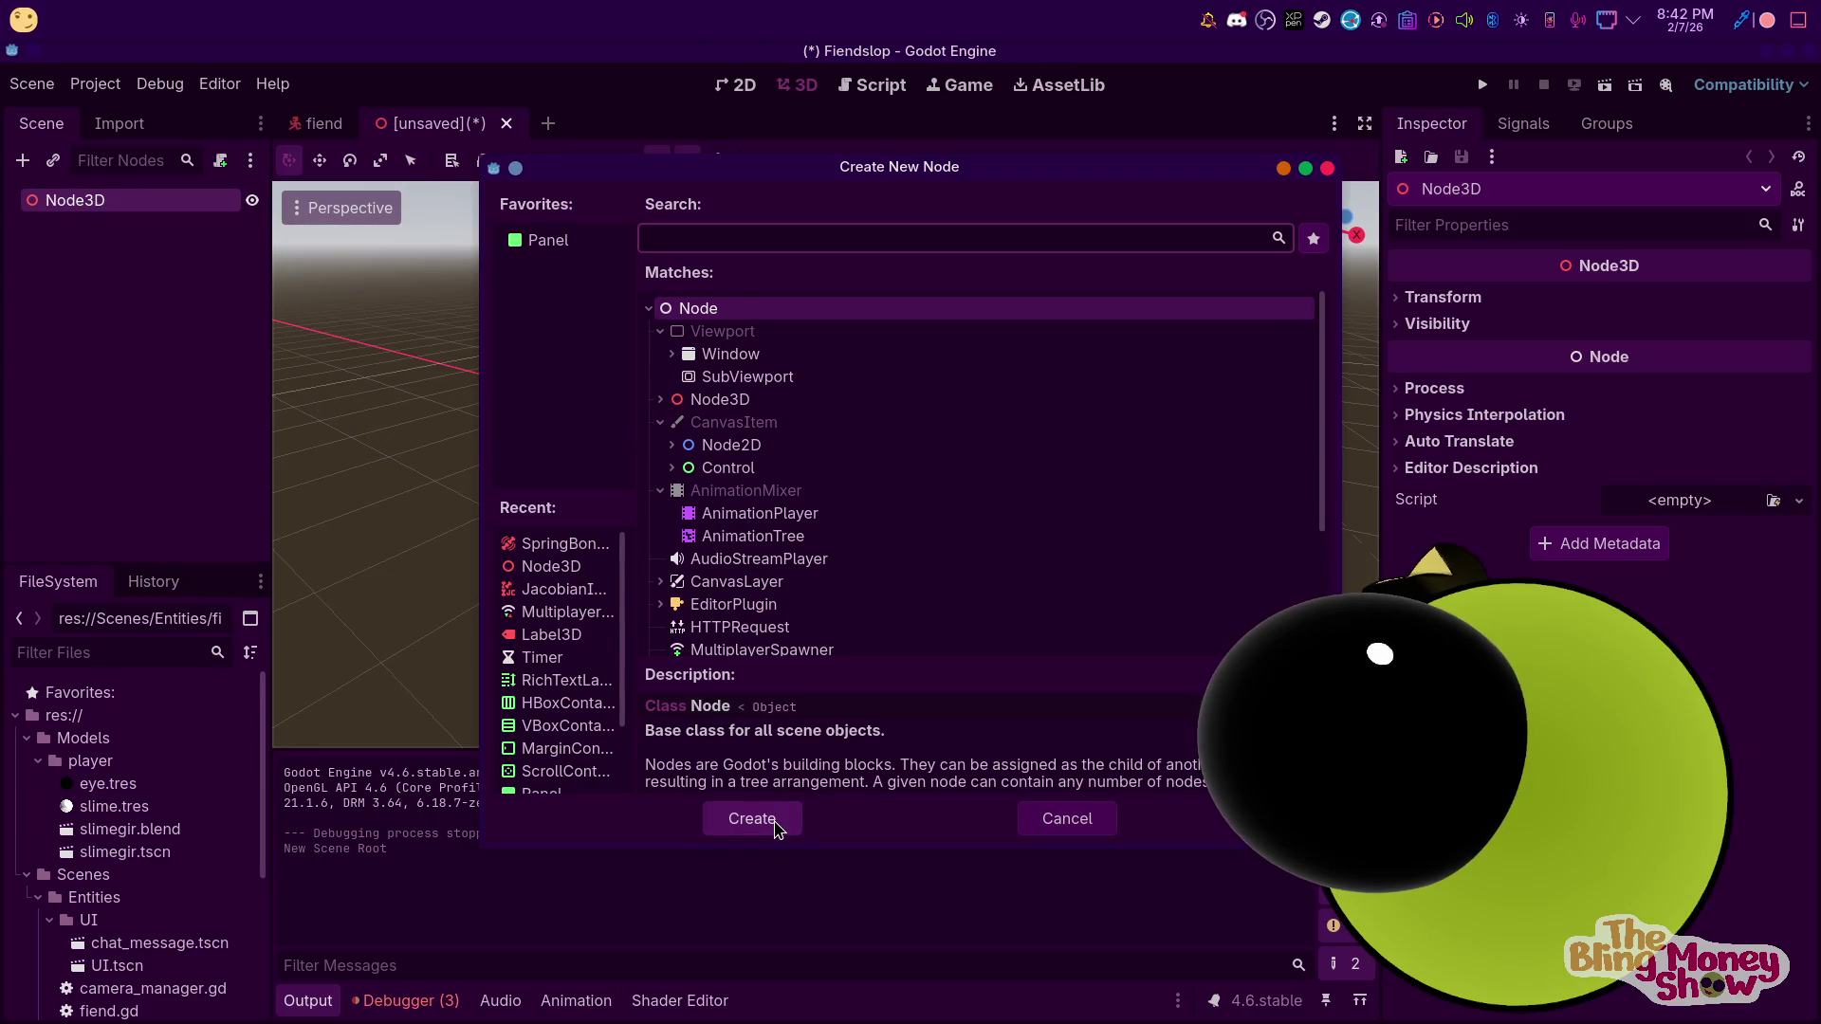
type("colli")
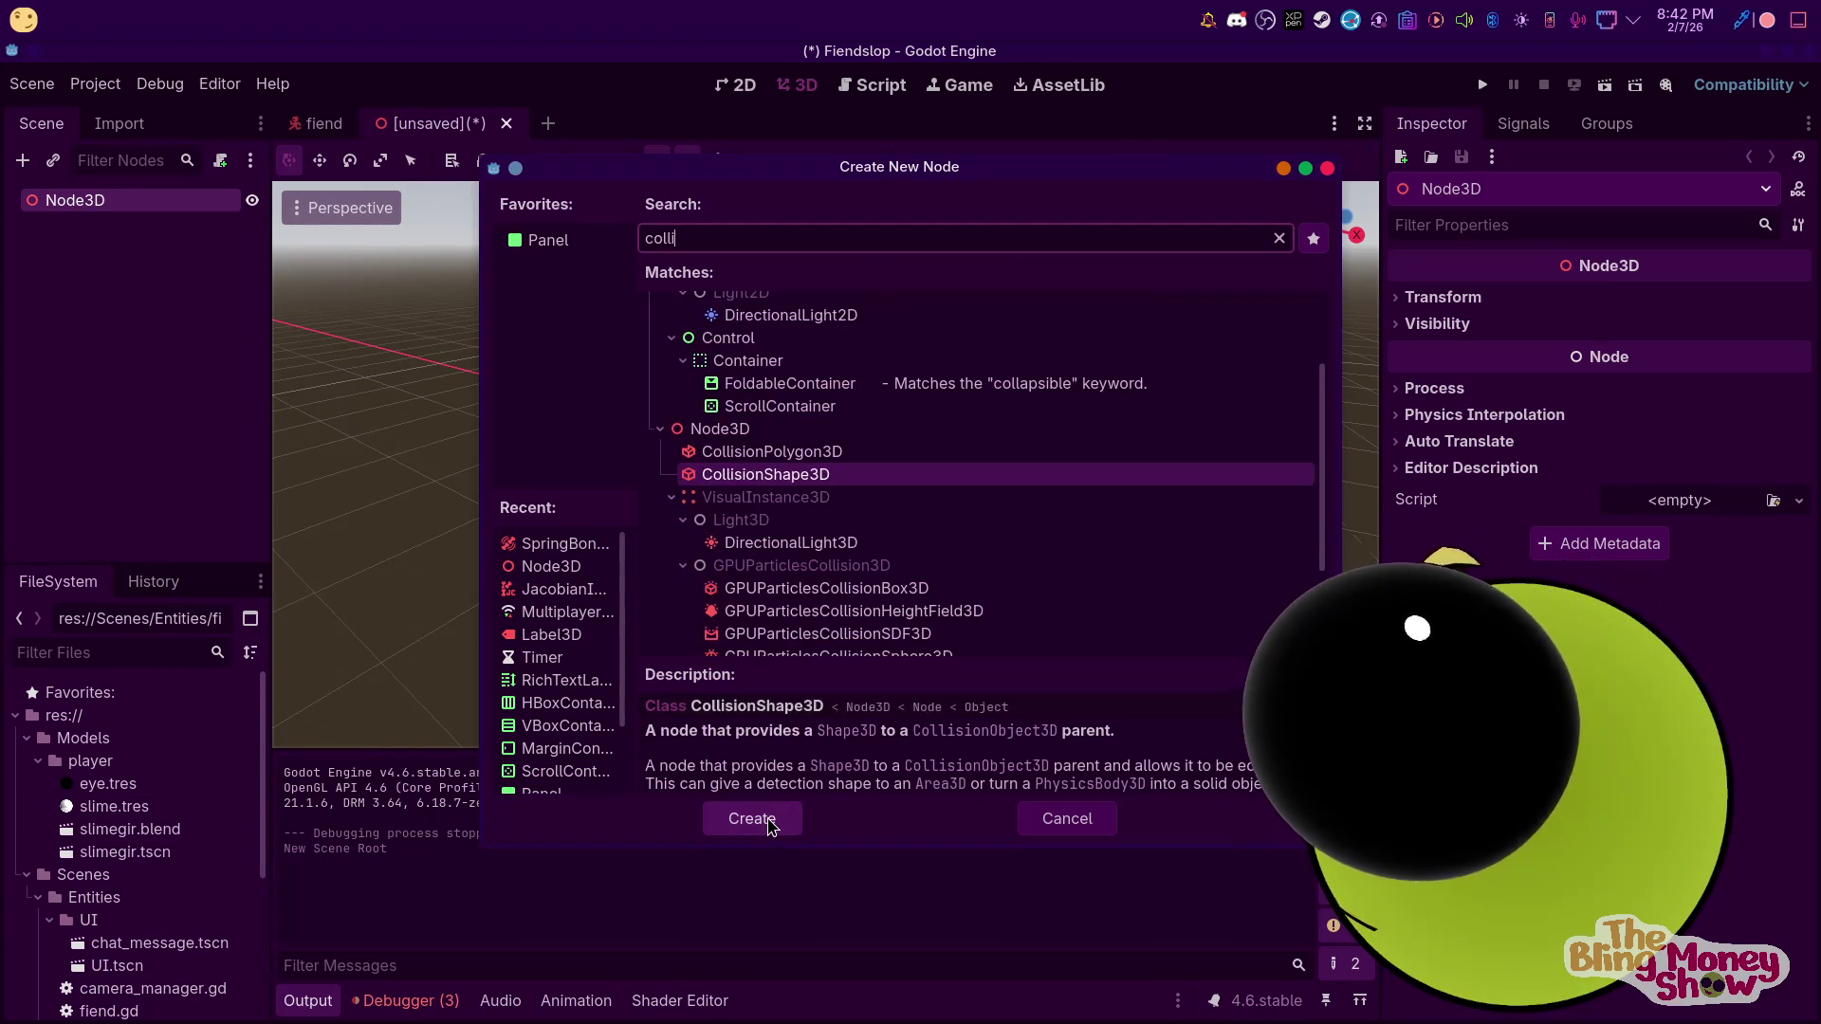
double_click(809, 471)
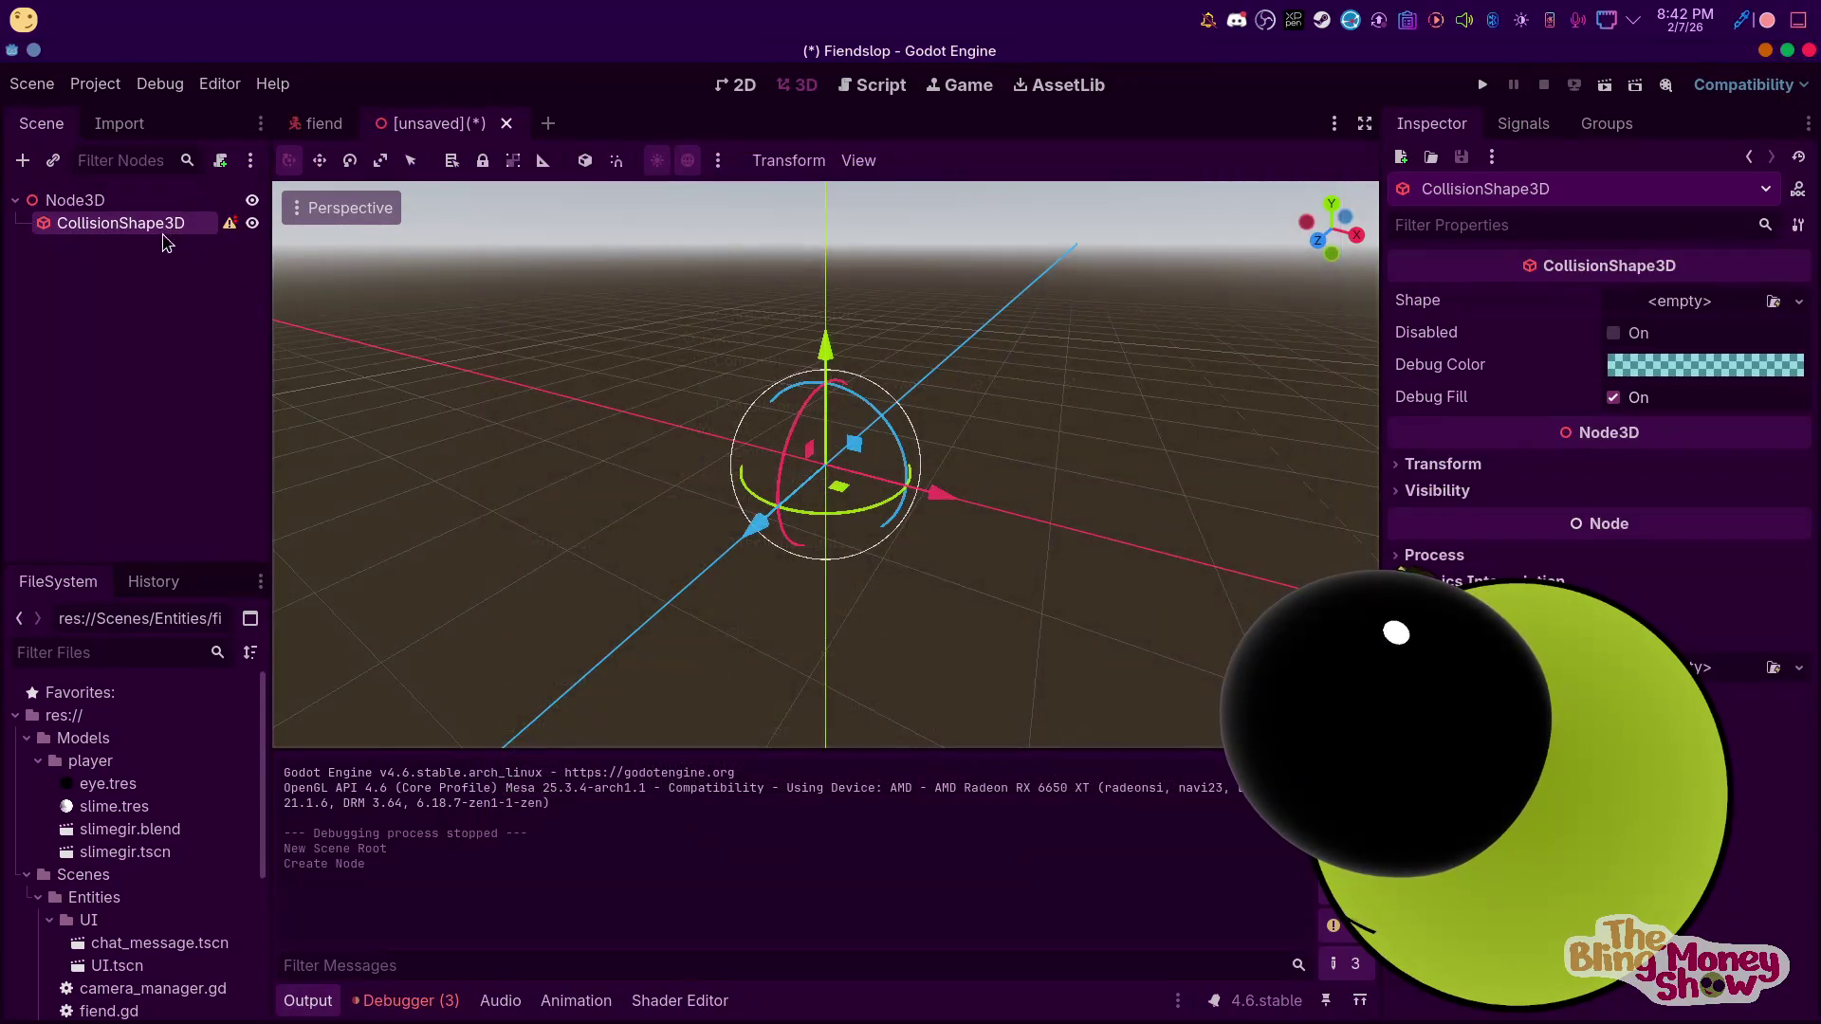
Give the CollisionShape3D a SphereShape3D and view it from the front
right_click(131, 230)
key("Escape")
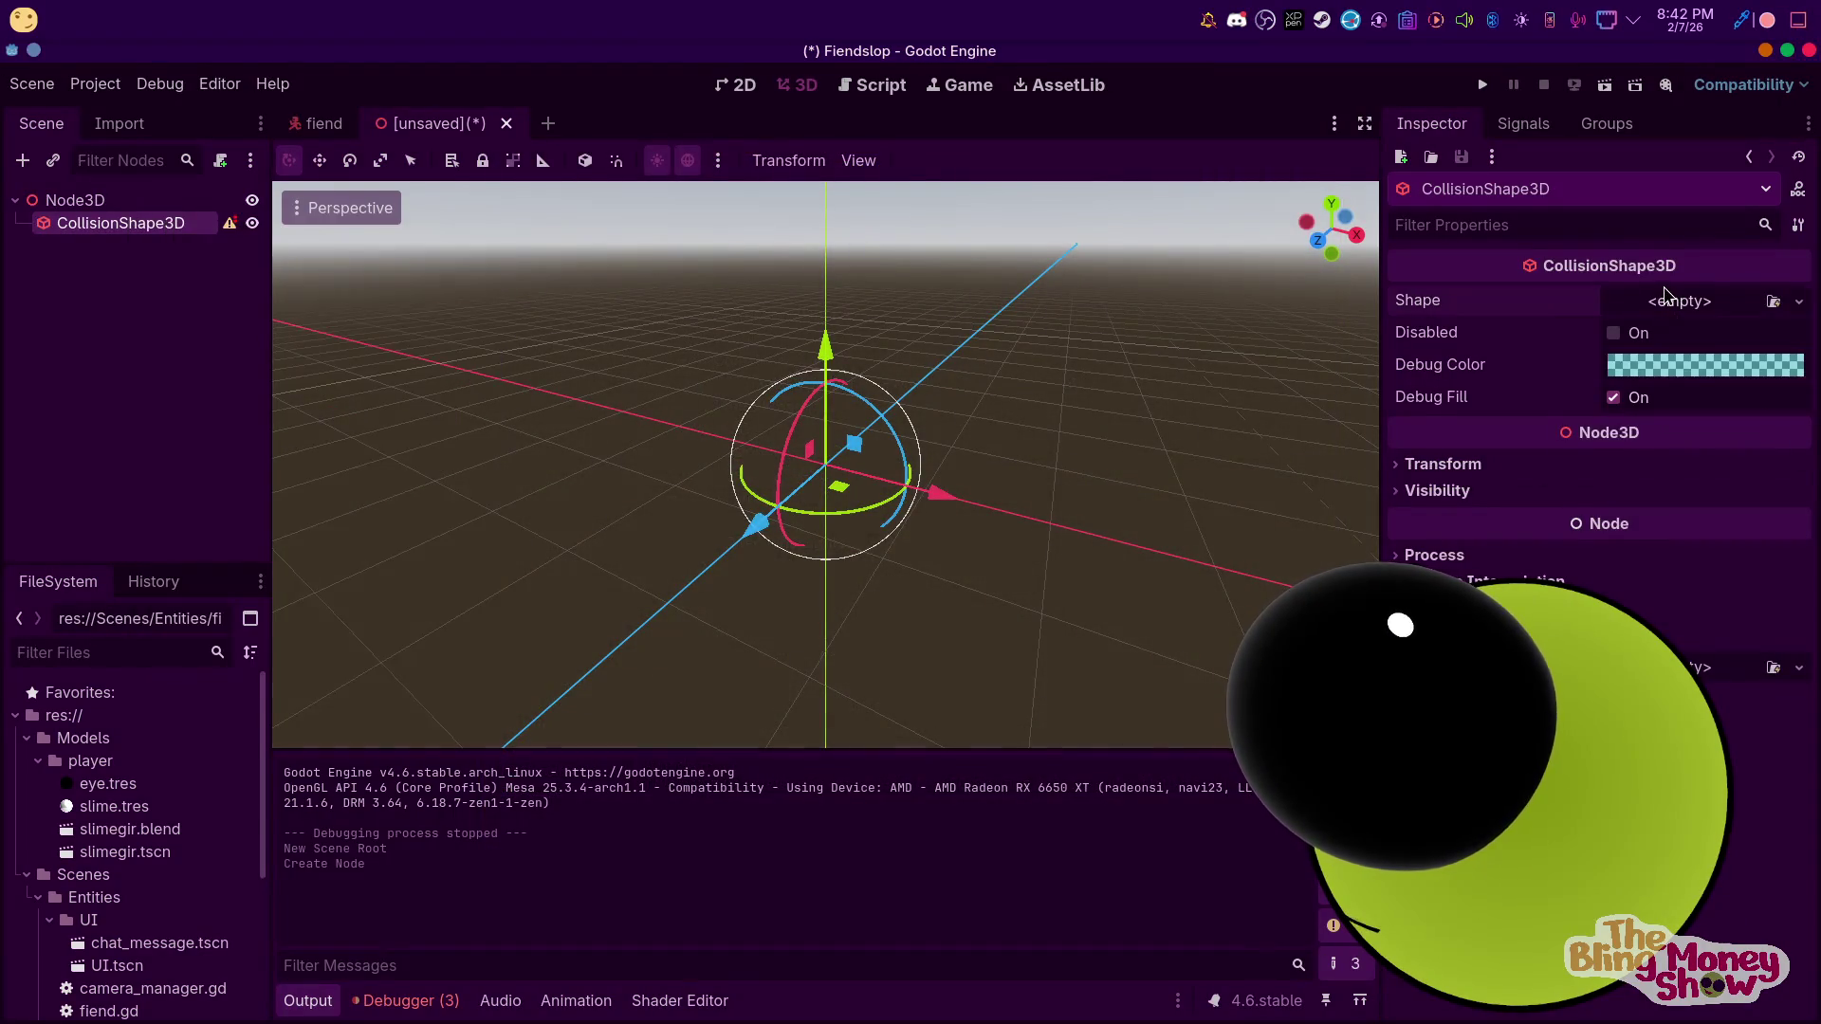
left_click(1654, 303)
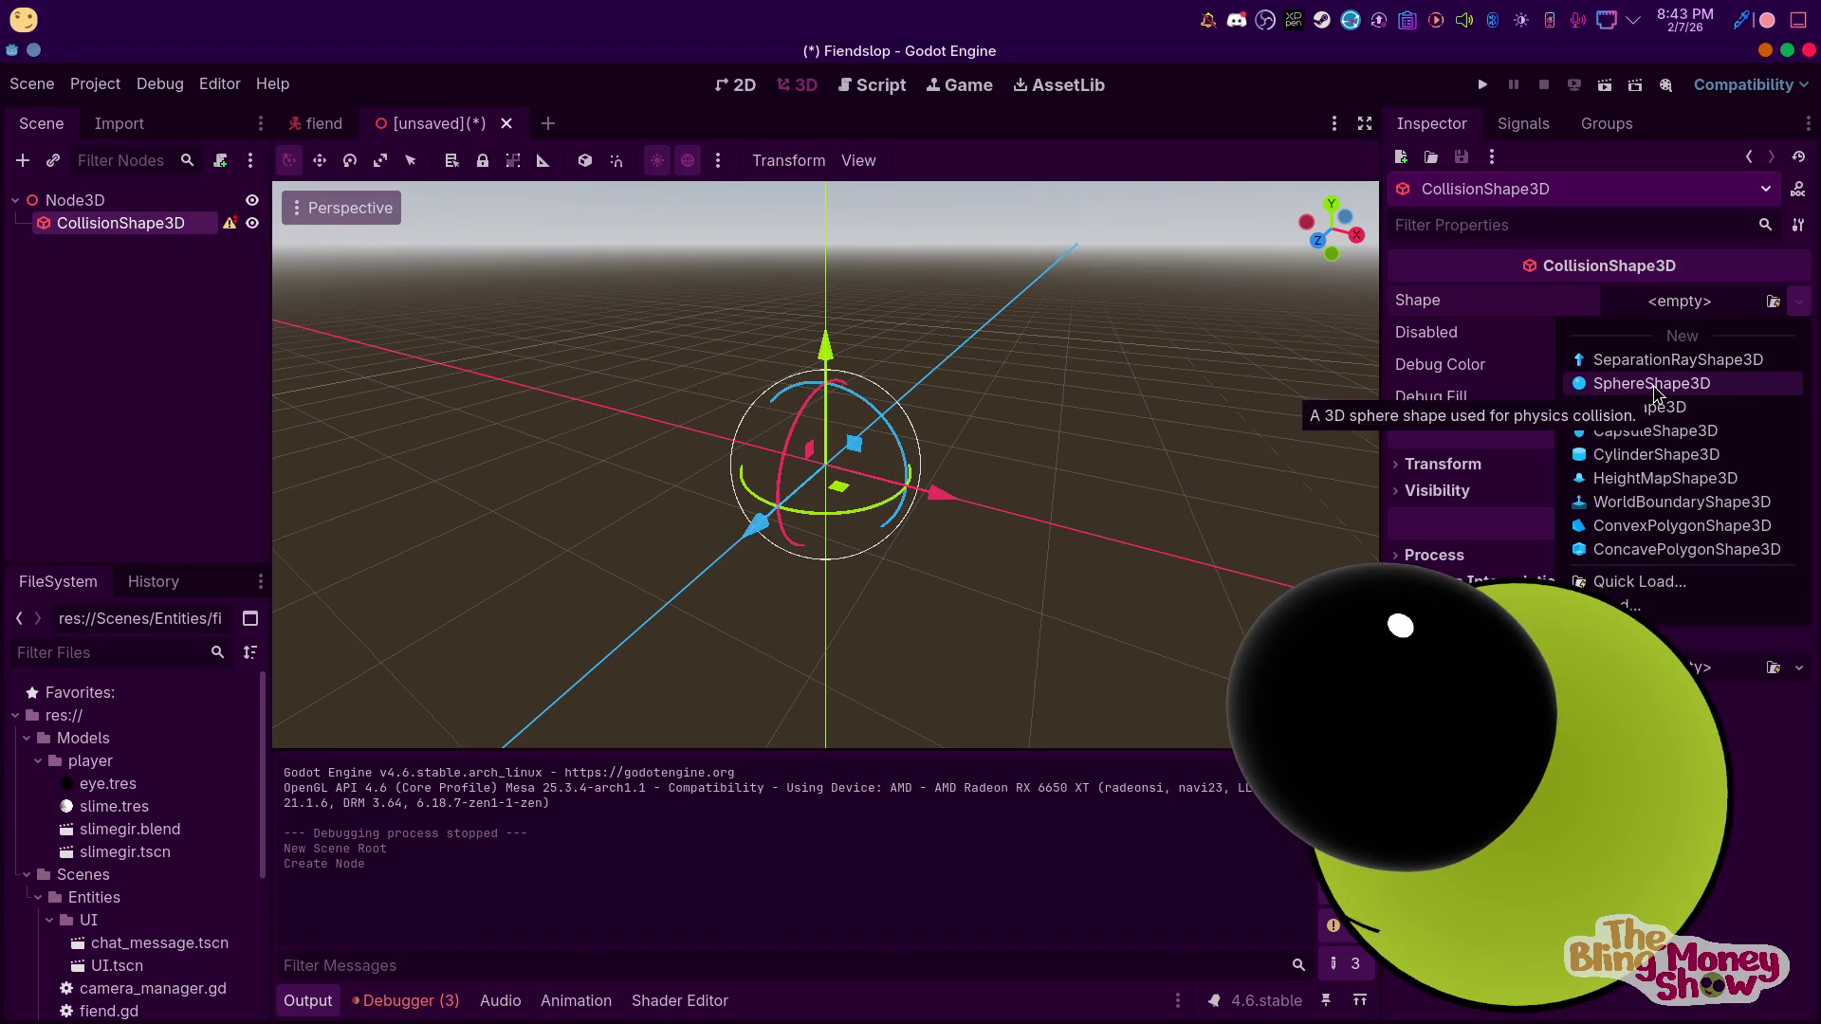
left_click(1655, 381)
mouse_move(837, 363)
left_mouse_down()
mouse_move(834, 190)
mouse_move(836, 276)
left_mouse_up()
key("KP_1")
scroll(874, 444, "down", 2)
scroll(942, 358, "down", 3)
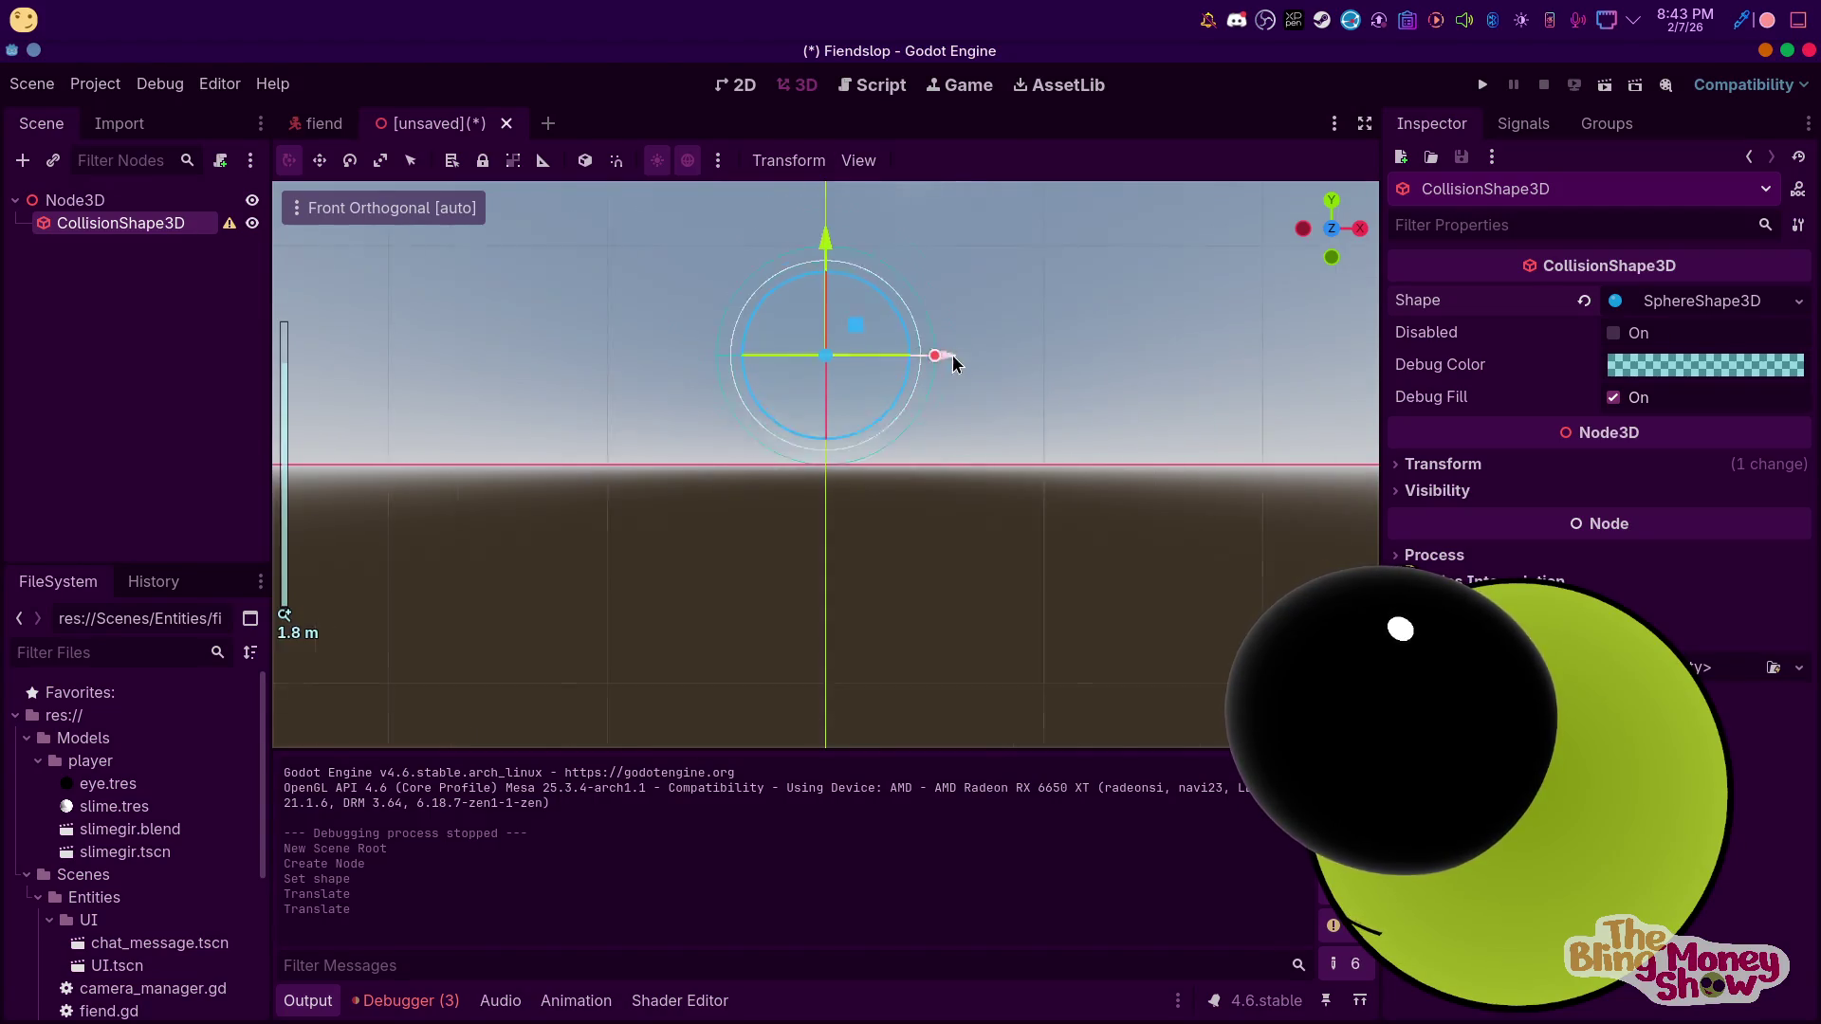
Rename the scene's root node to PointBall
left_click(95, 200)
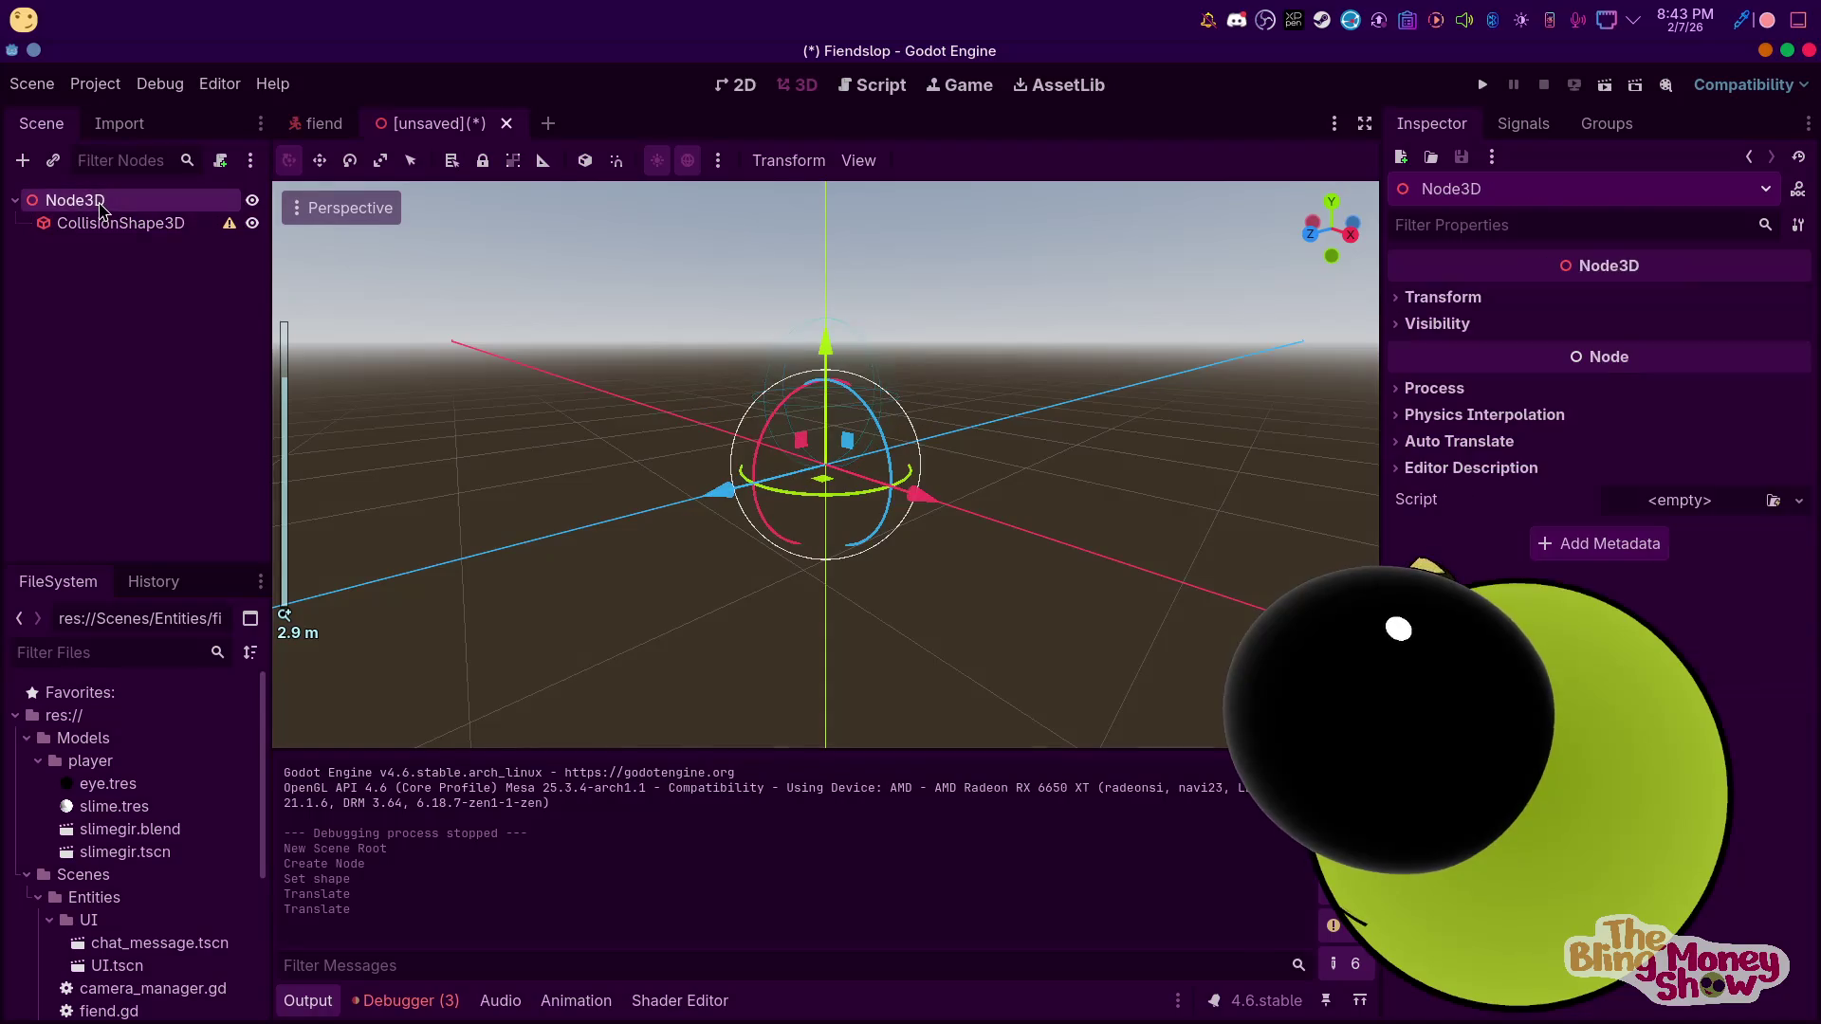
right_click(96, 201)
left_click(217, 387)
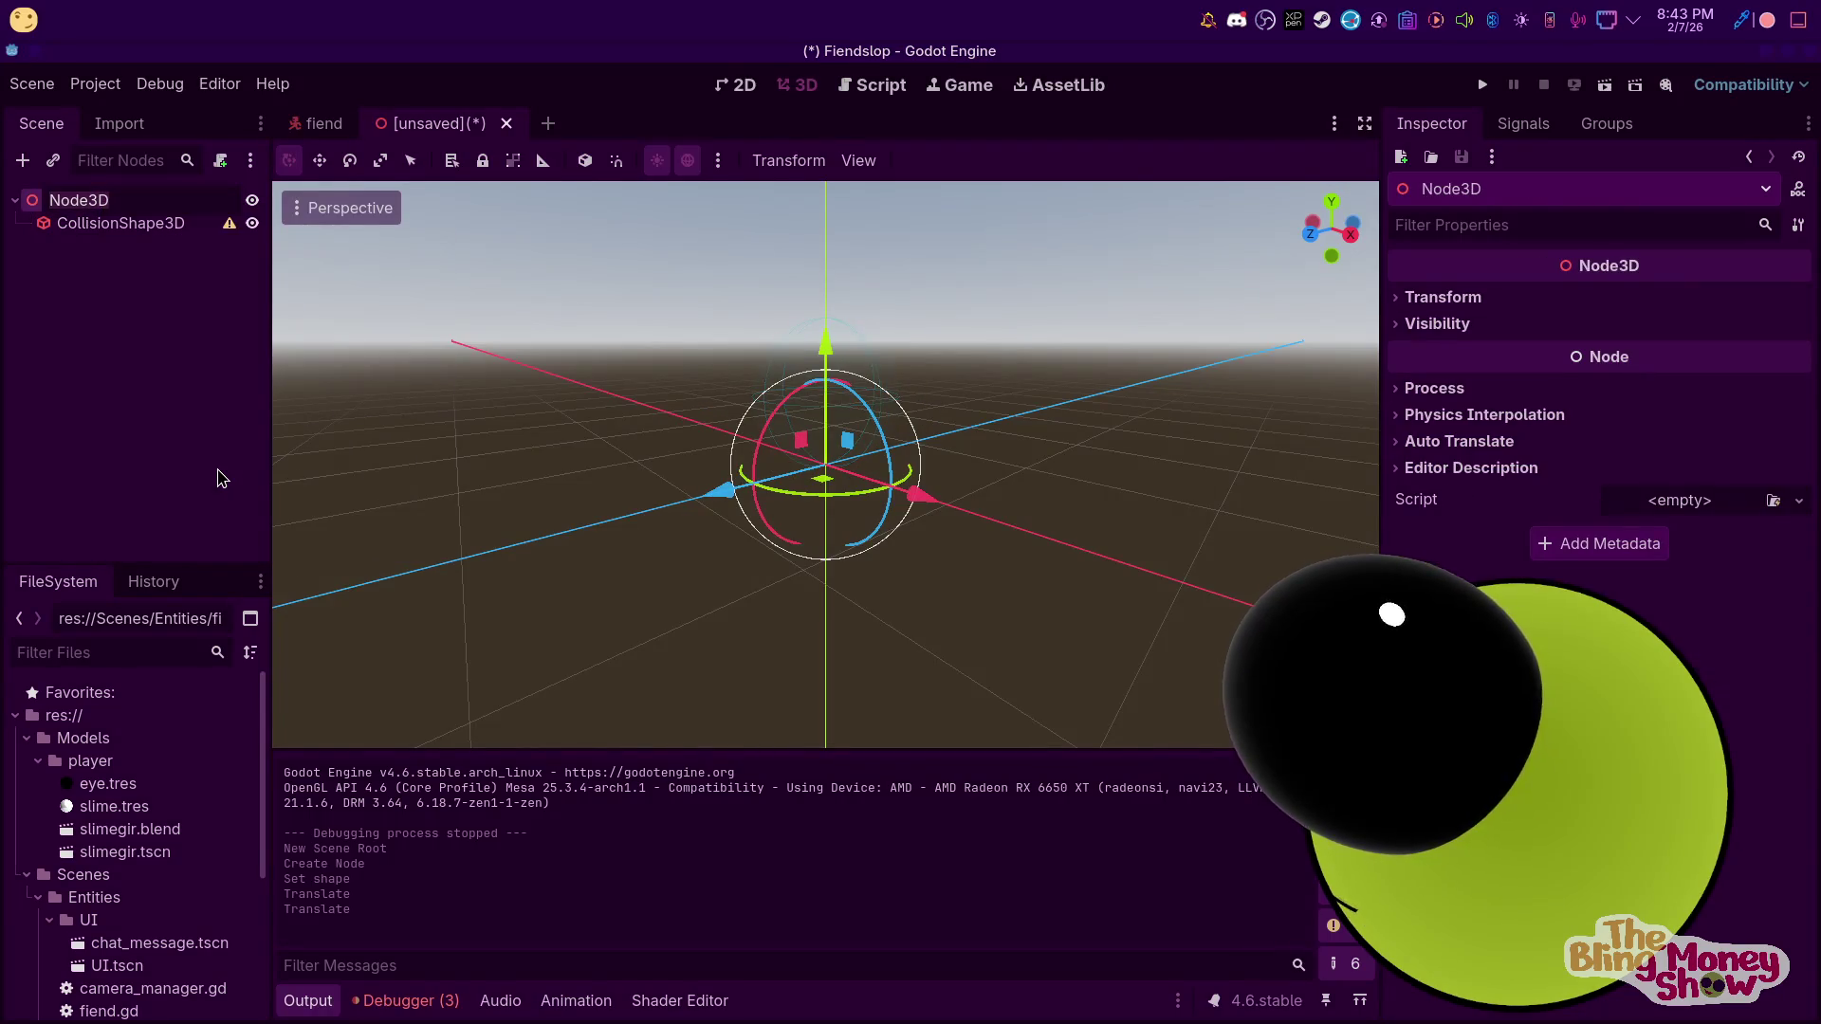
type("PointBV")
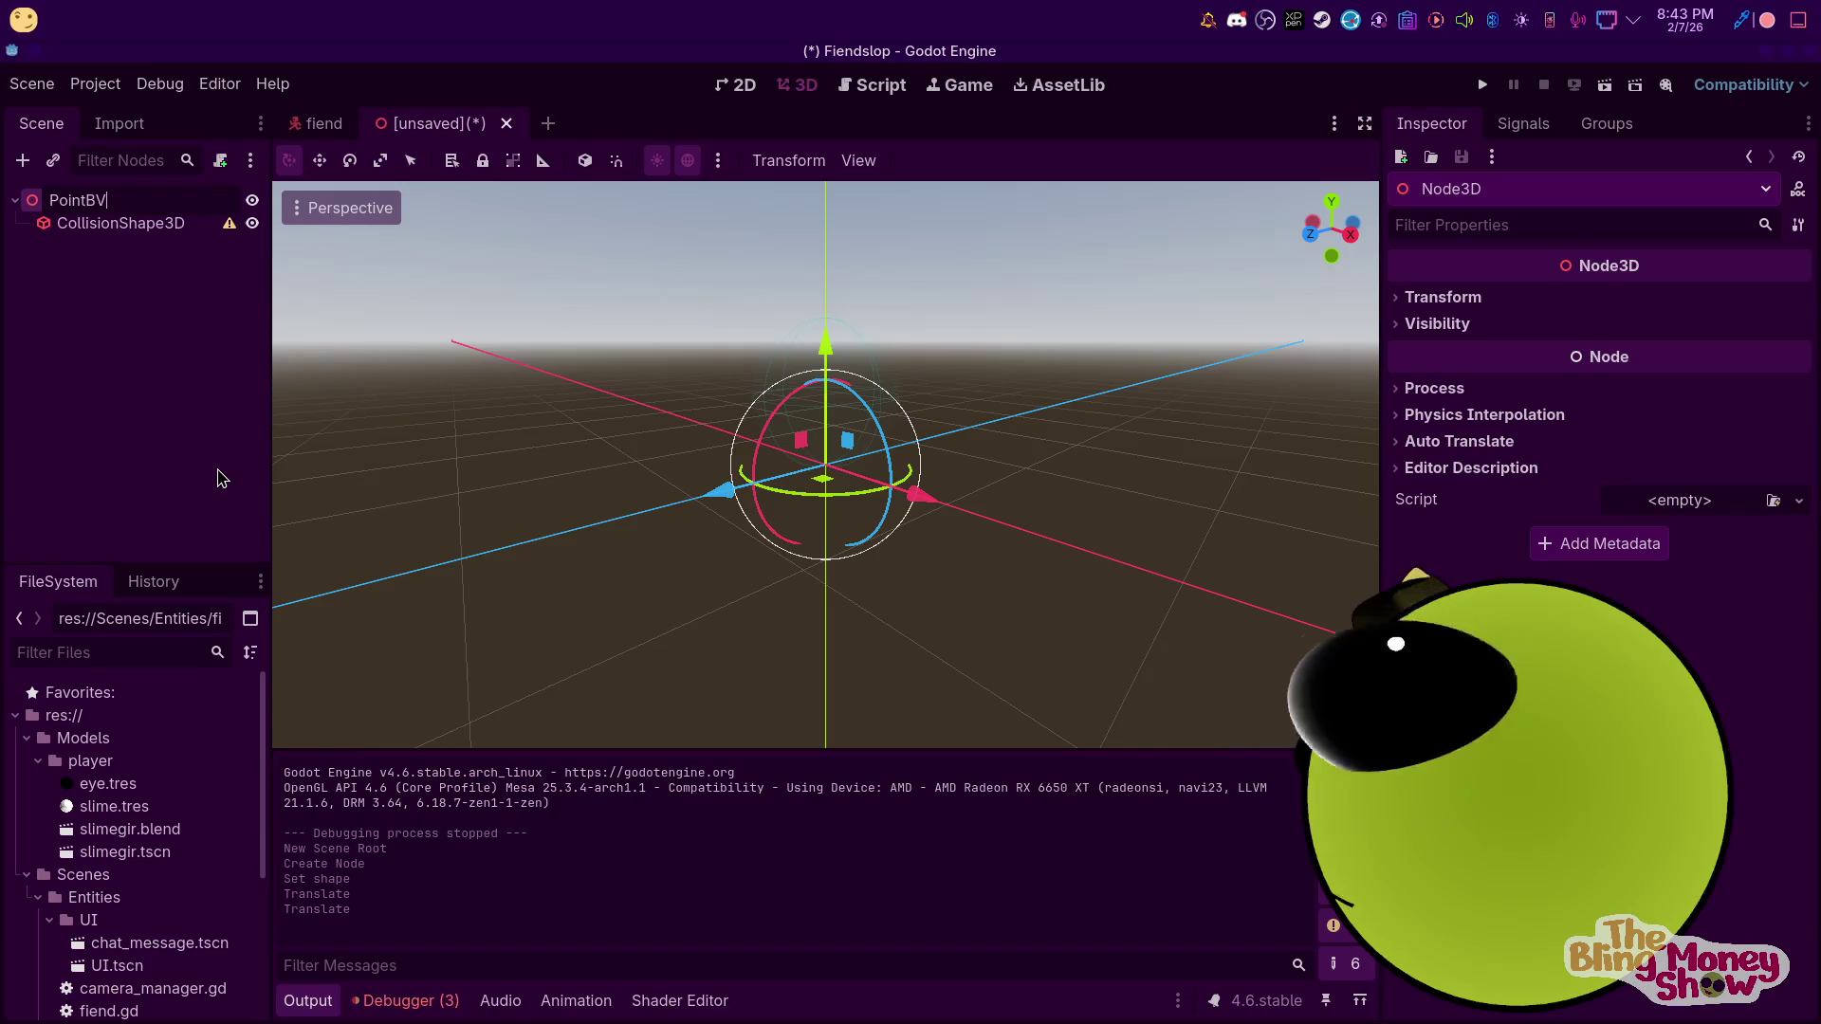
type("all")
key("Return")
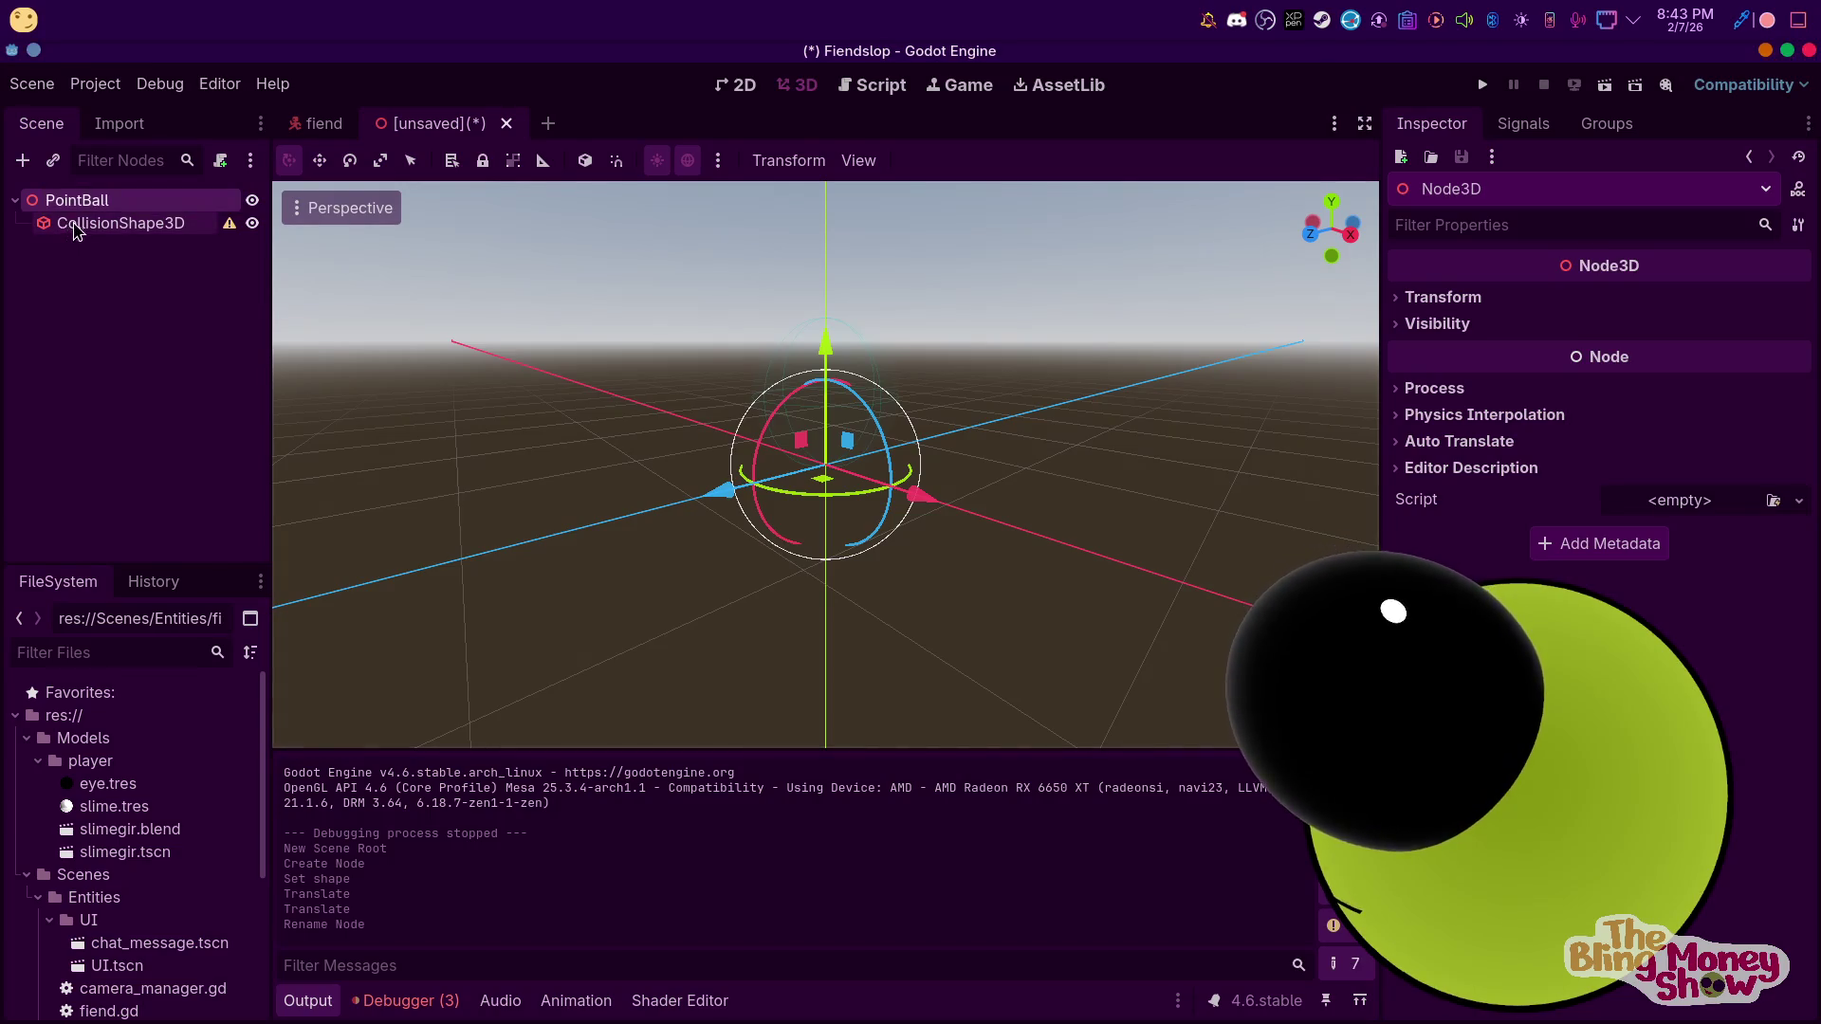
right_click(76, 226)
left_click(313, 267)
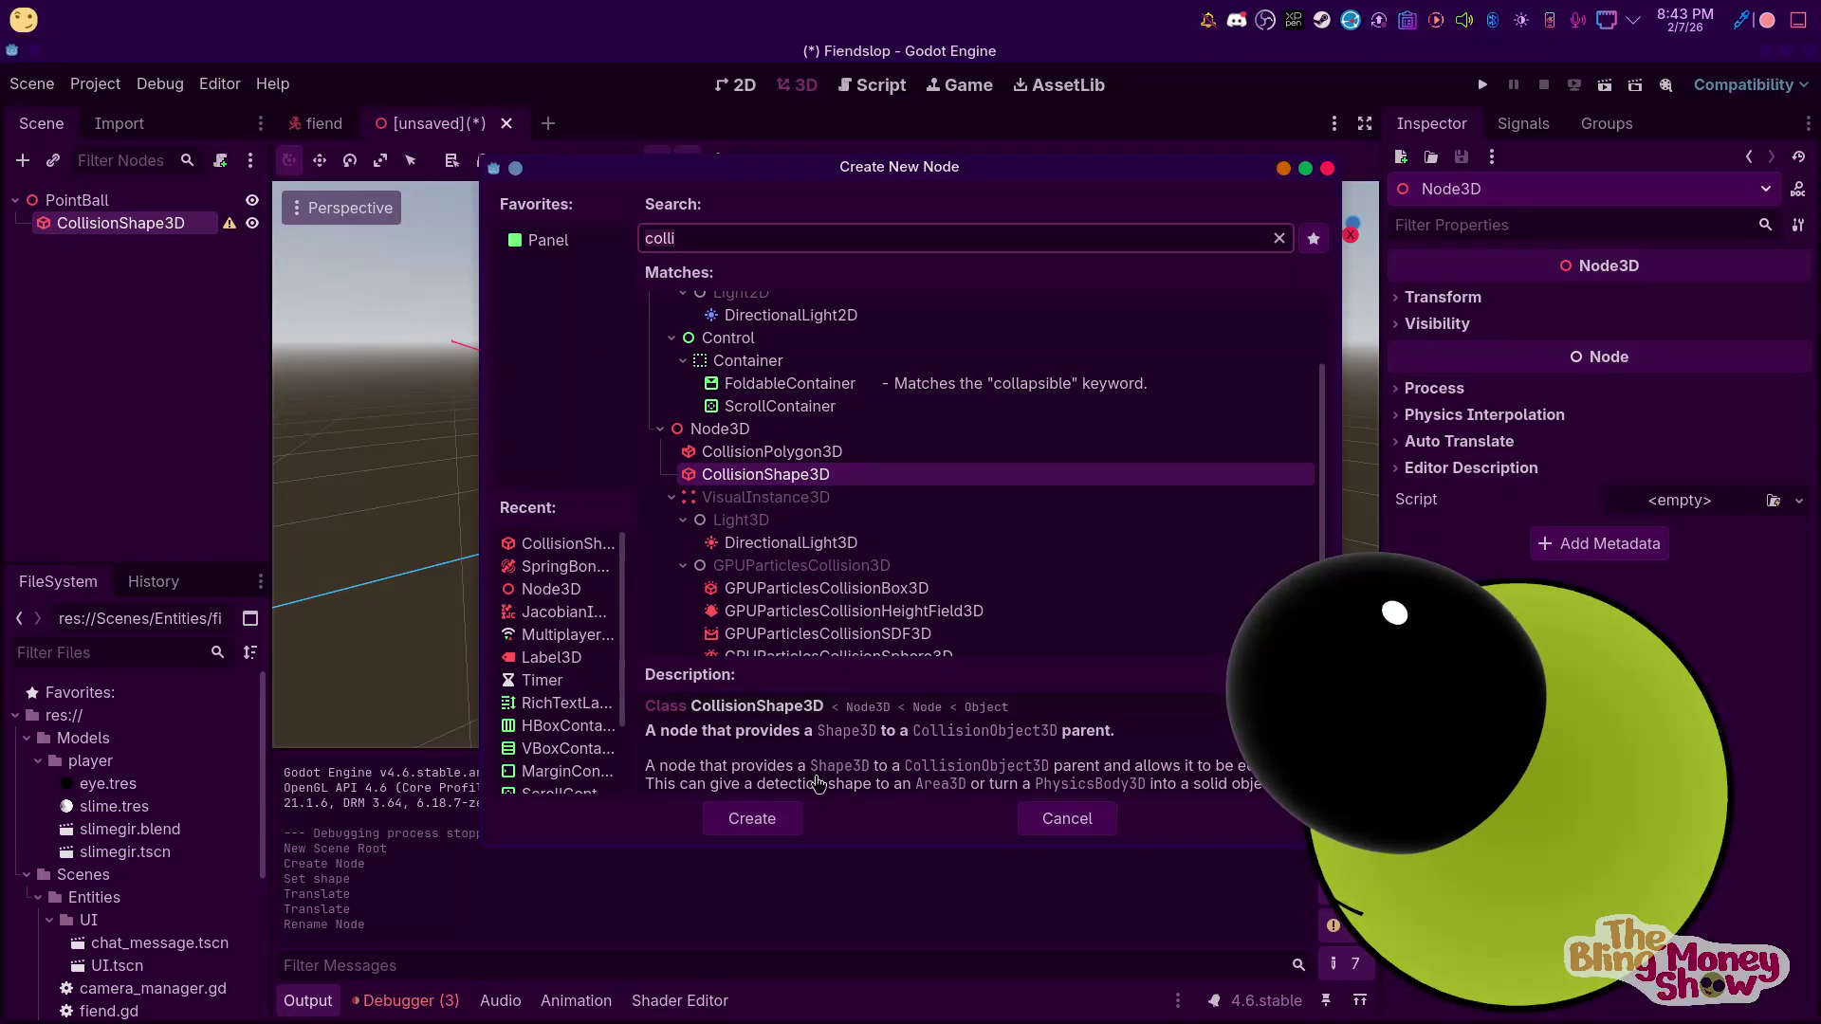
left_click(1052, 820)
left_click(118, 223)
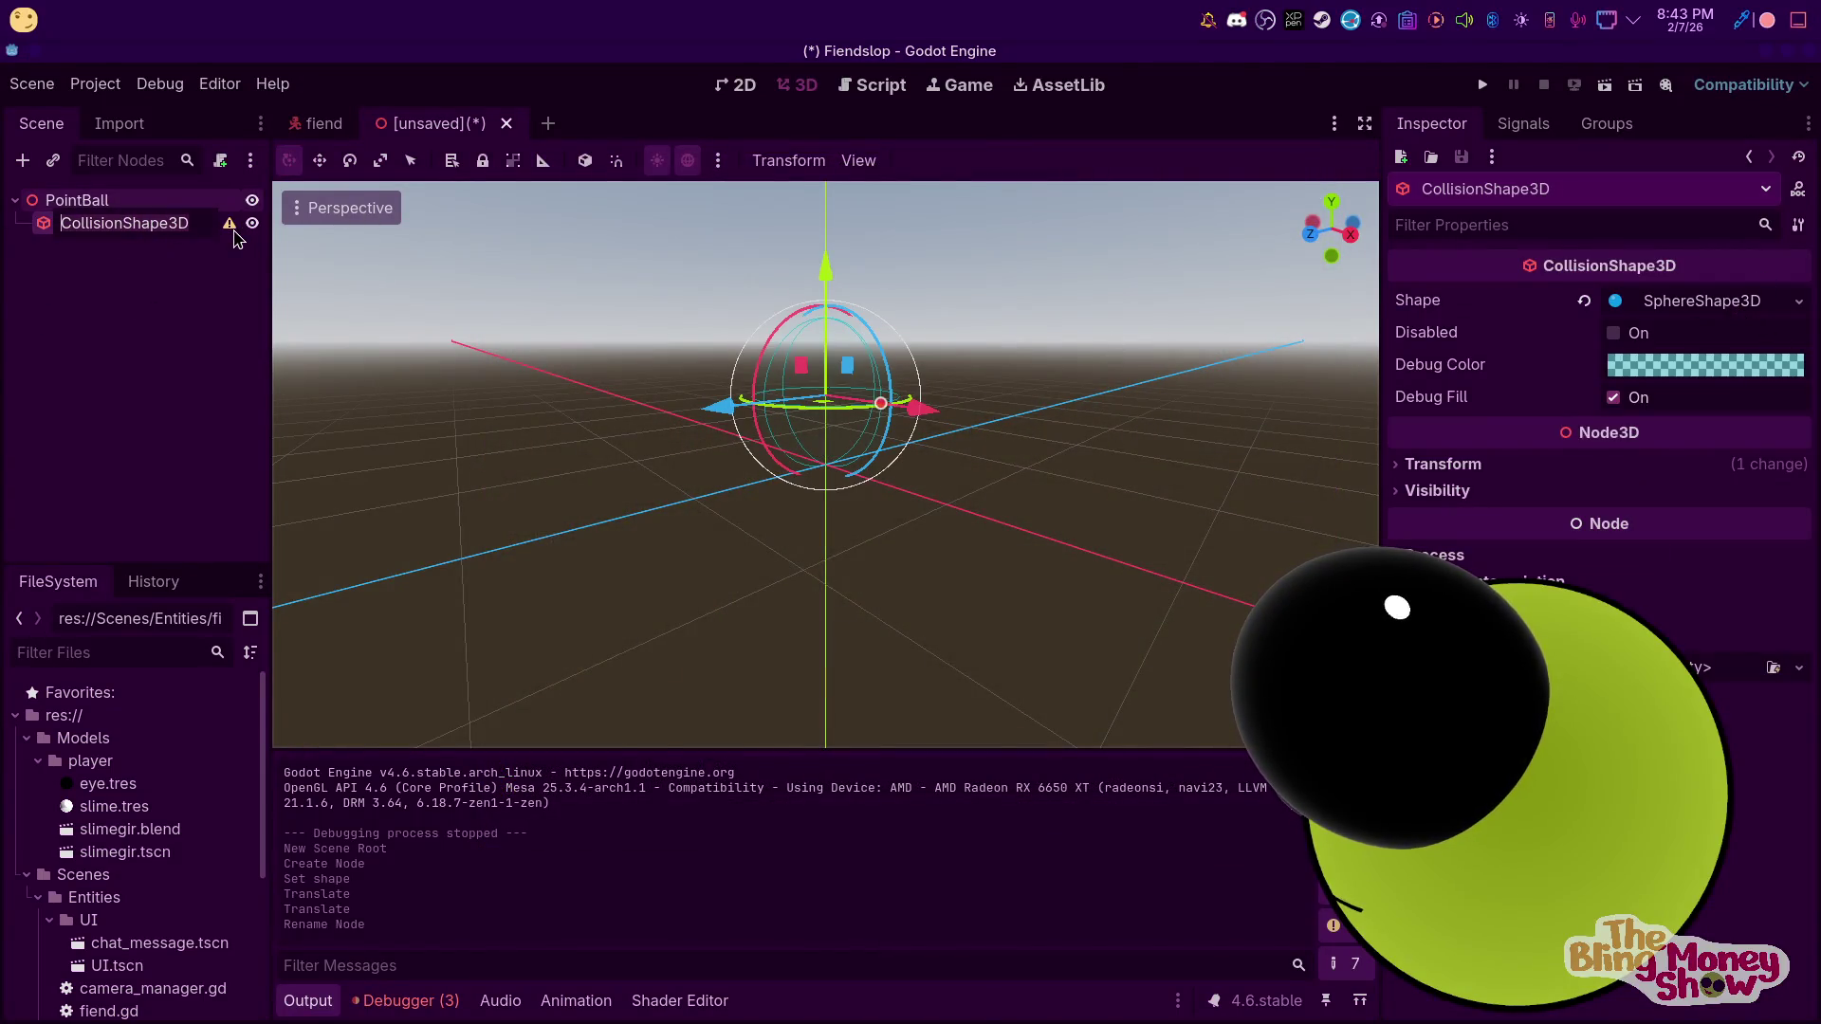
right_click(157, 205)
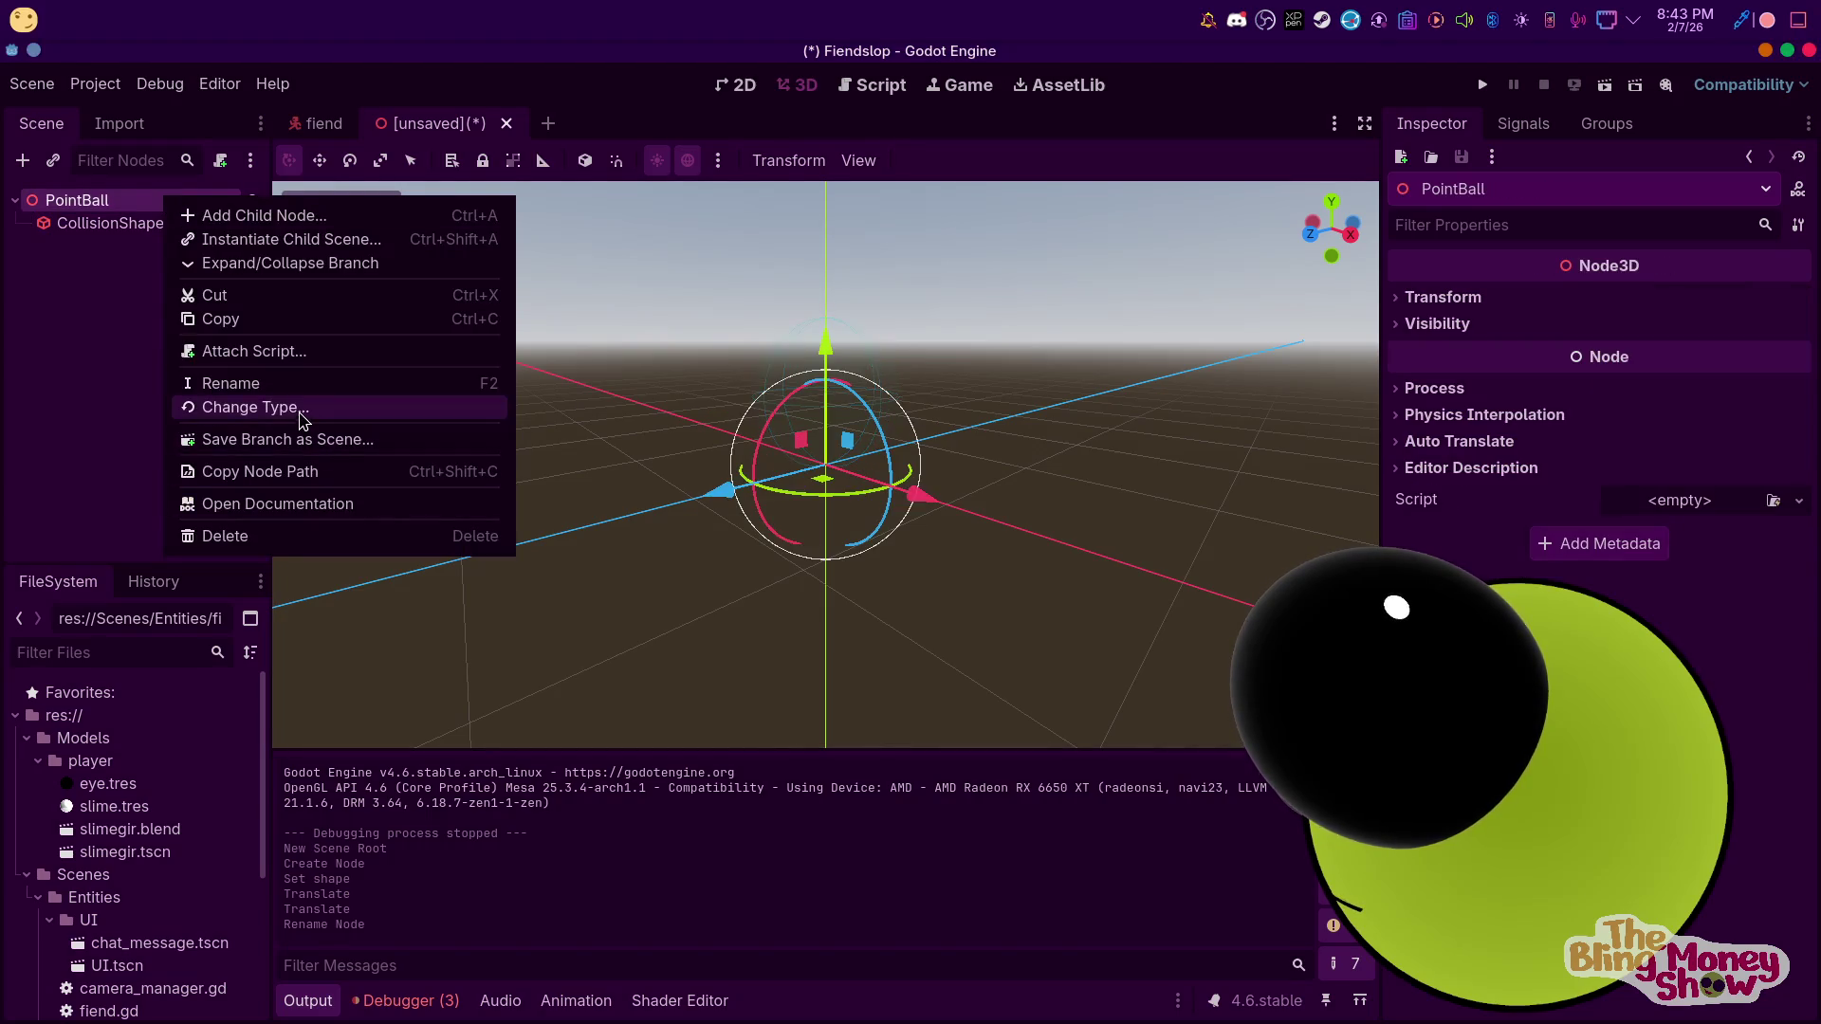
Change PointBall's node type to StaticBody3D
left_click(299, 412)
type("stat")
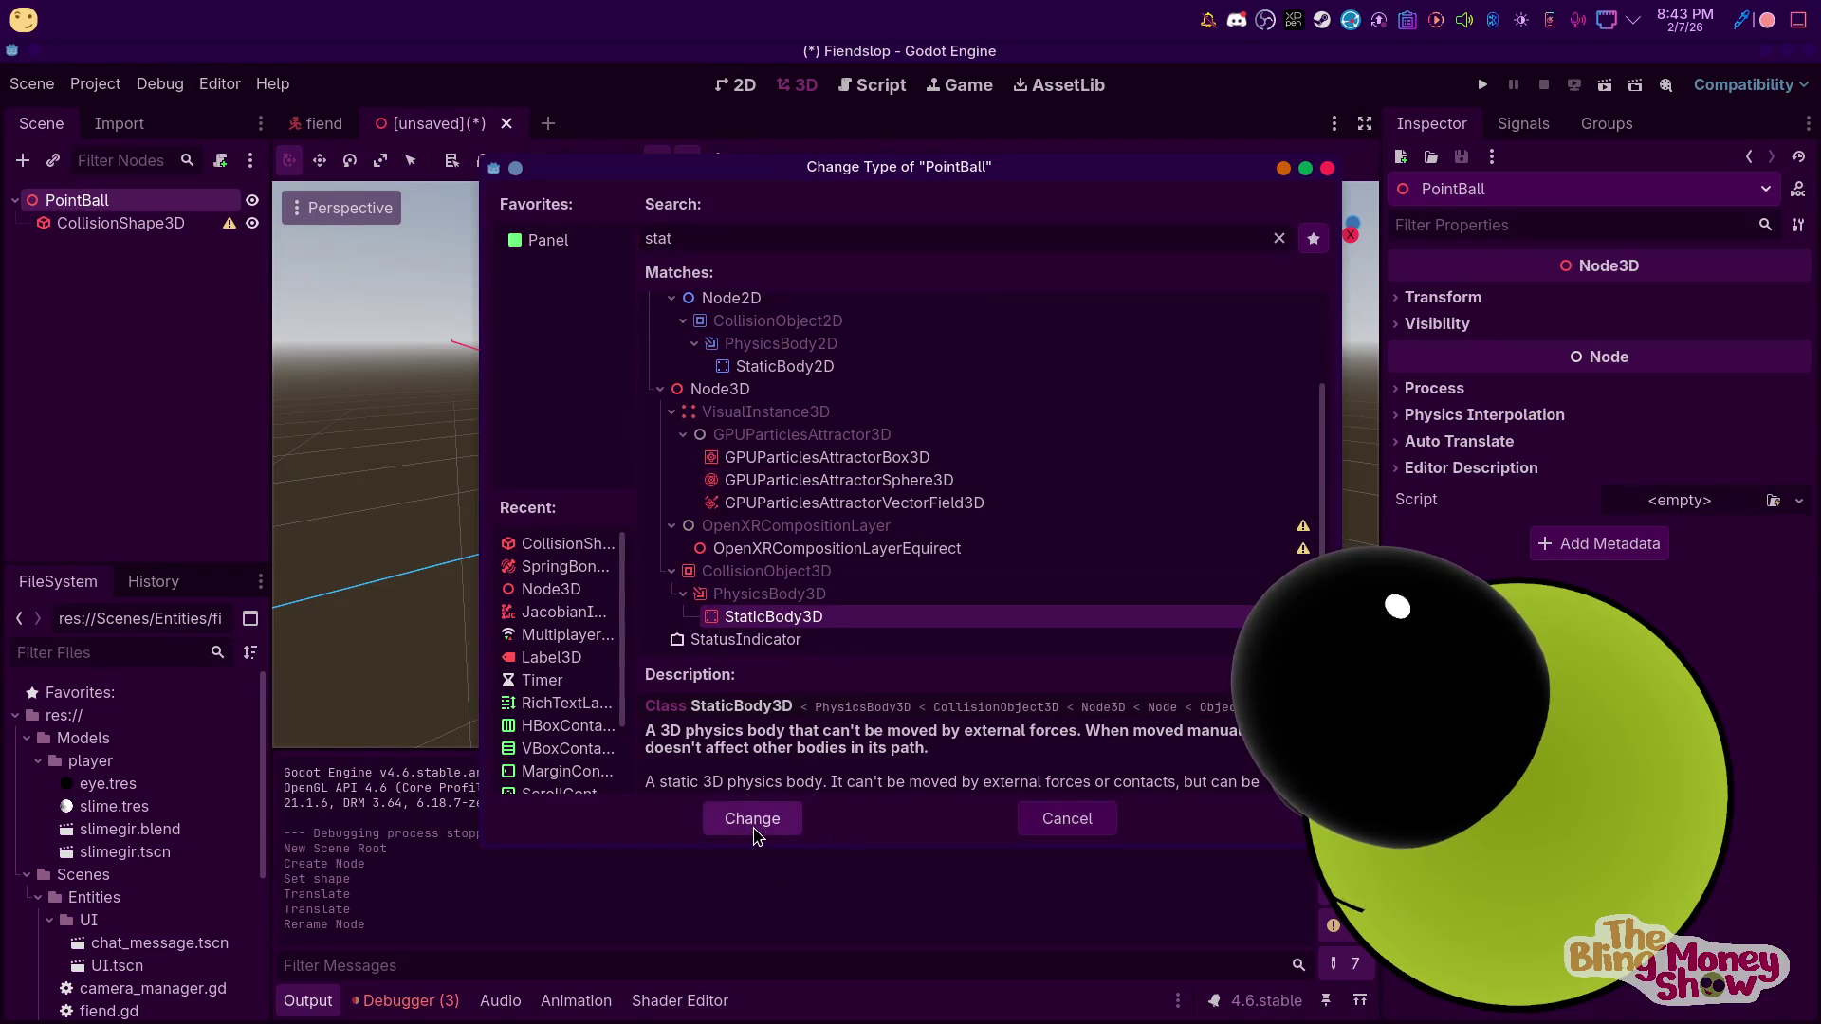
left_click(752, 821)
right_click(92, 230)
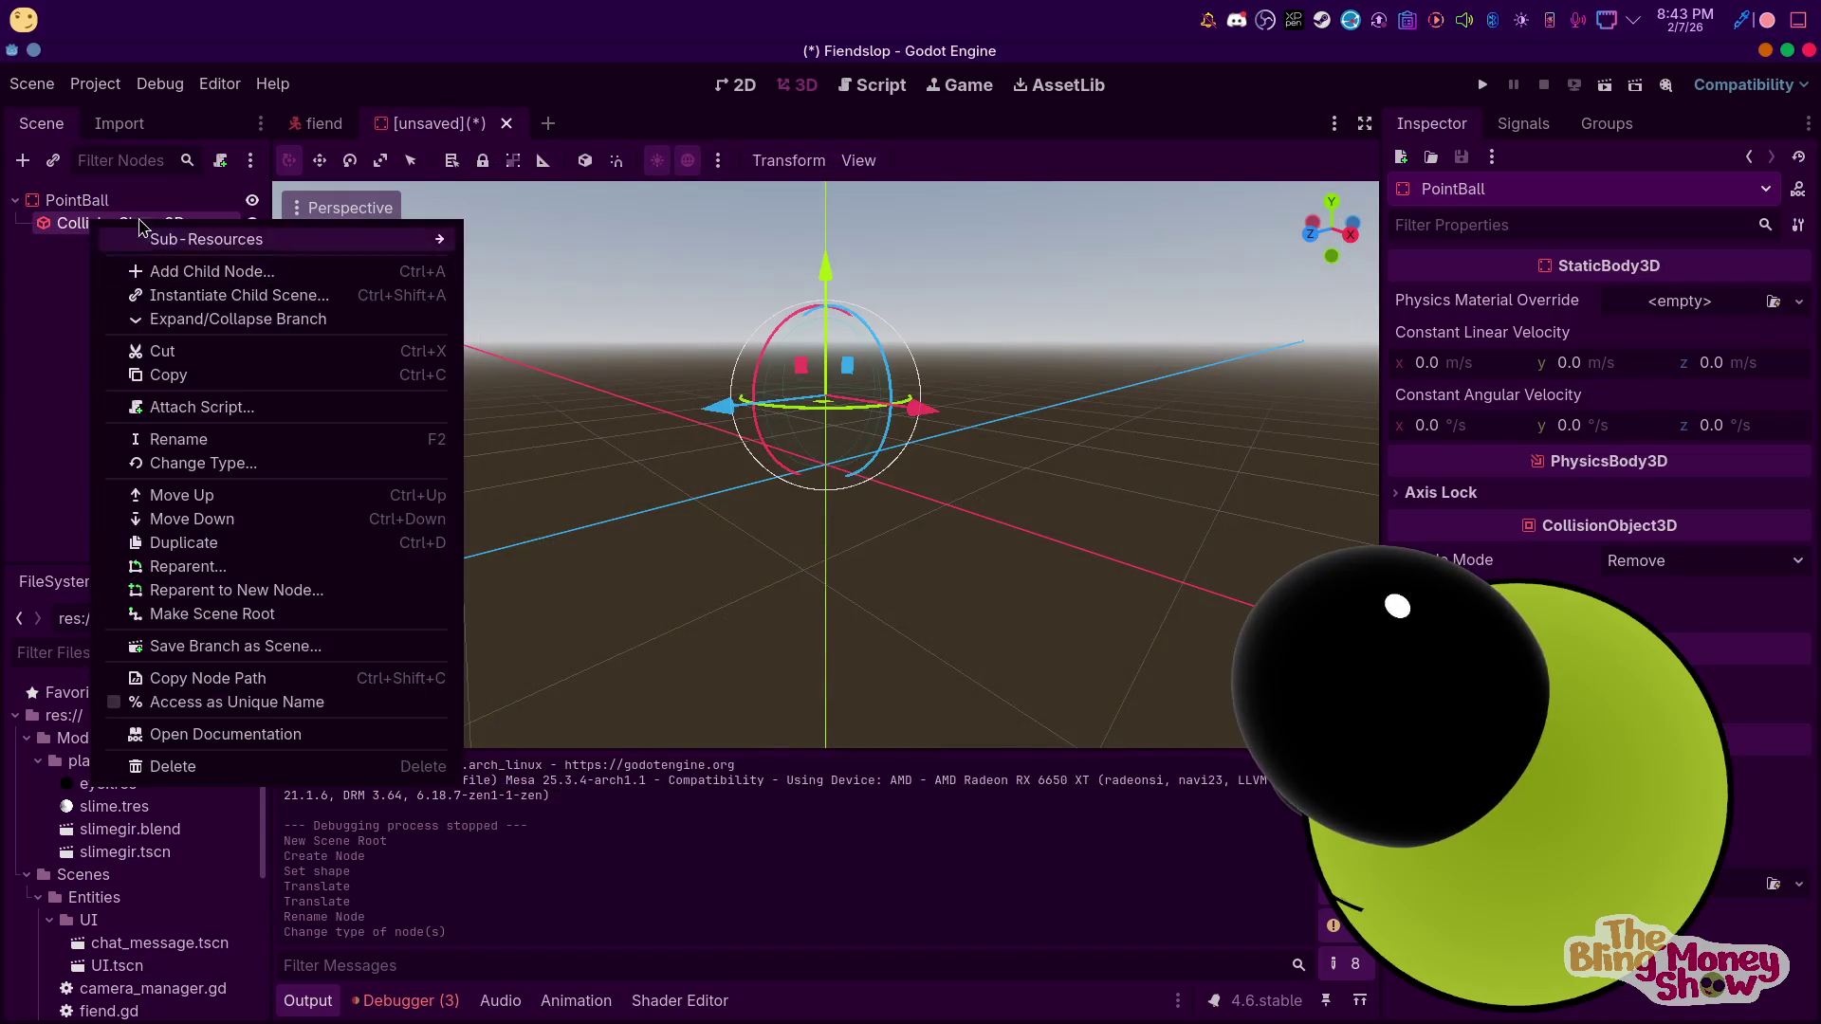
right_click(120, 223)
key("Escape")
Add a MeshInstance3D child under PointBall
key("ctrl+a")
type("mesh")
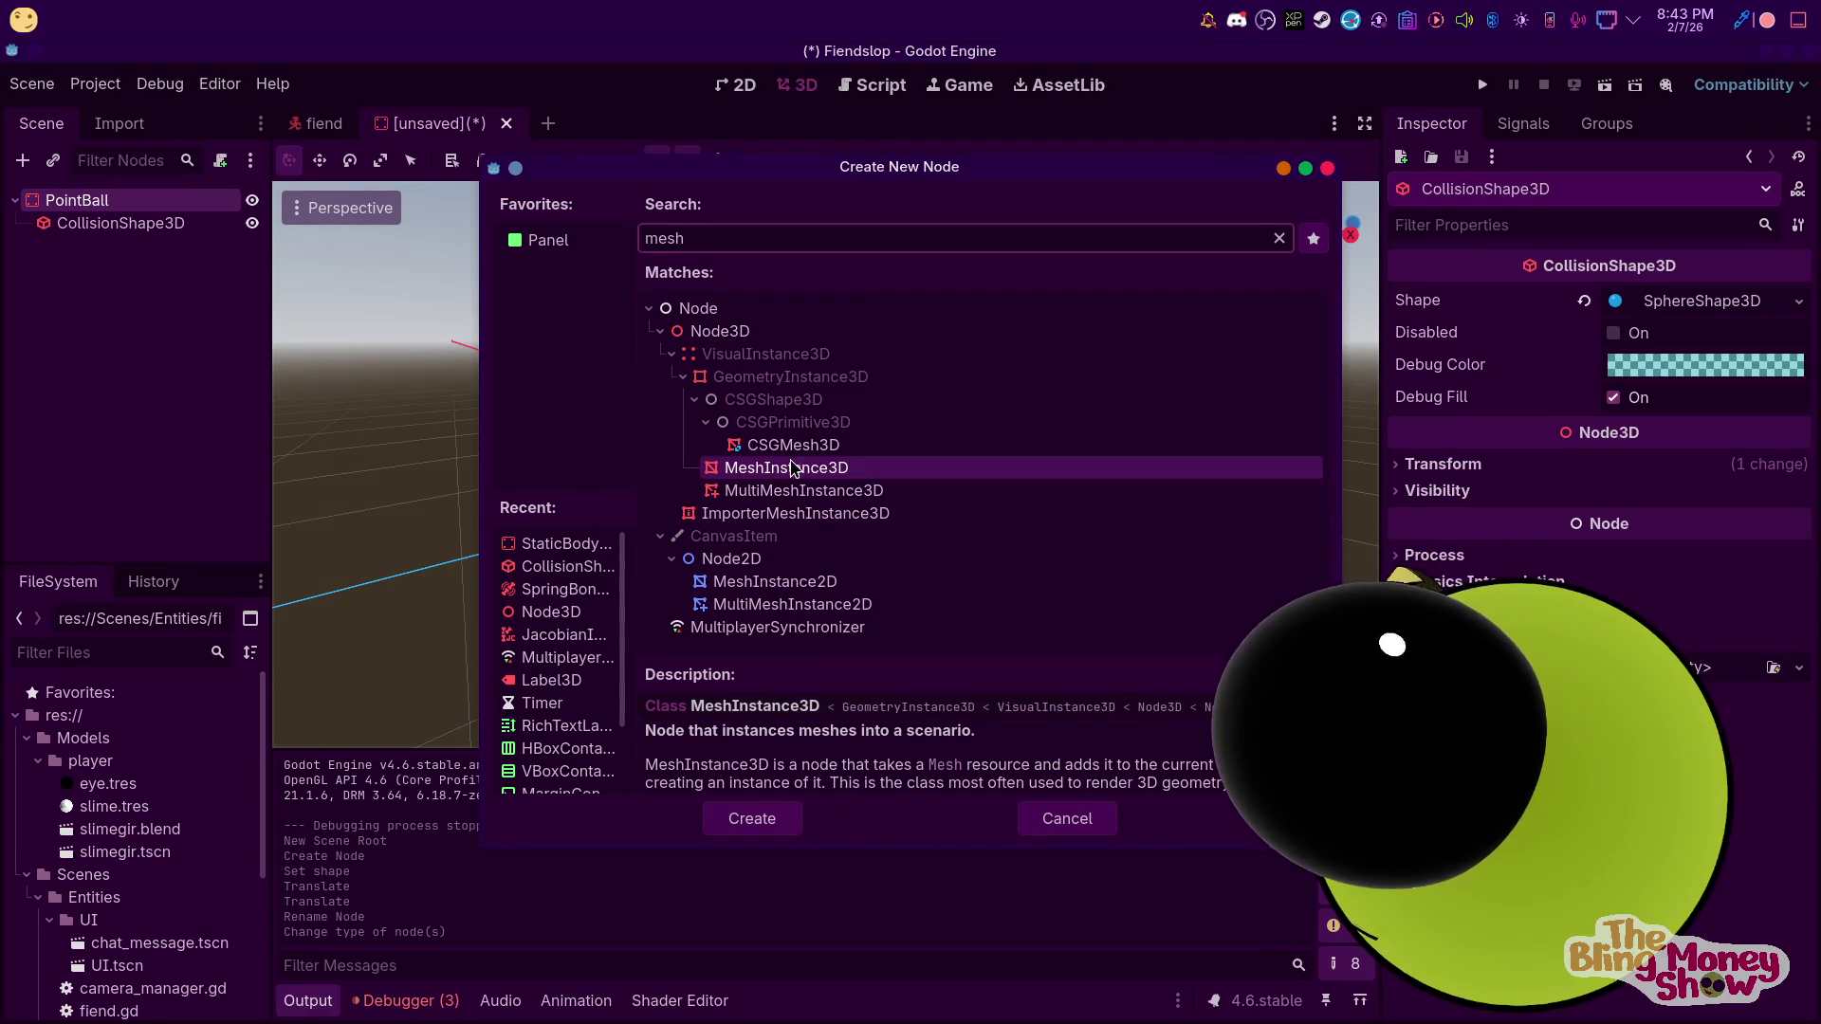
left_click(795, 446)
left_click(796, 469)
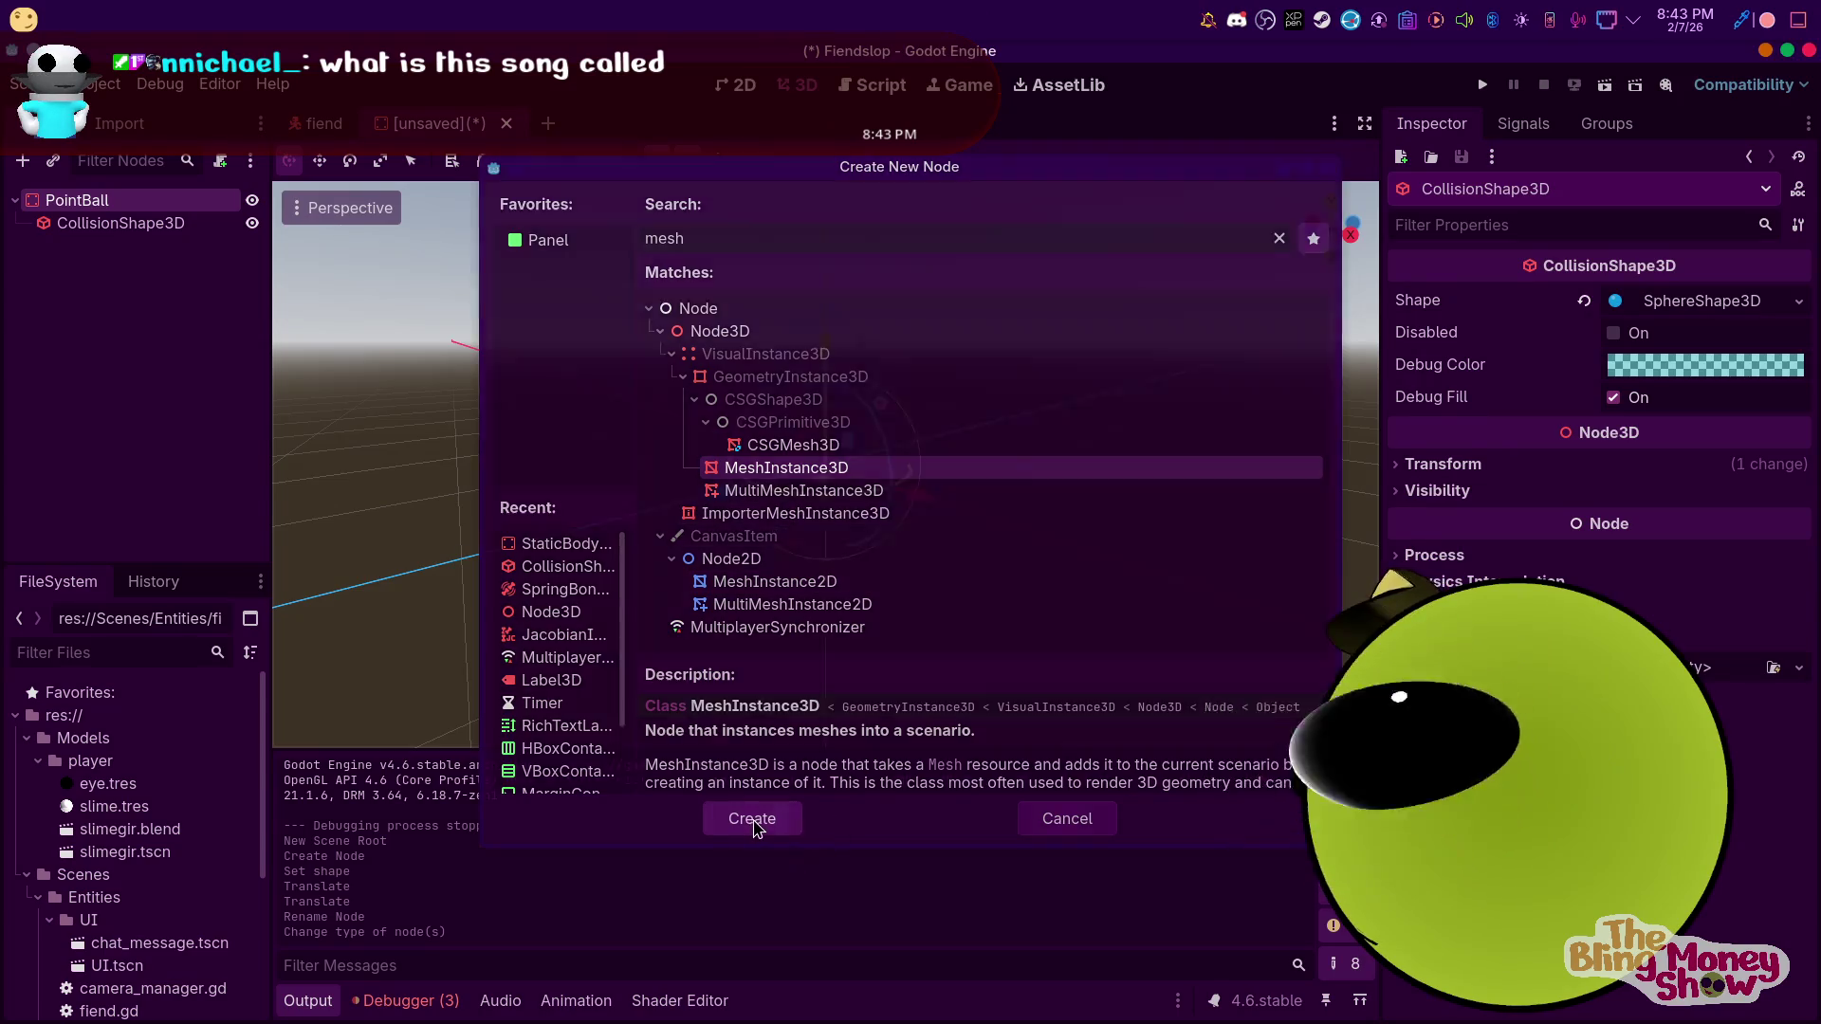
left_click(752, 817)
left_click(1663, 303)
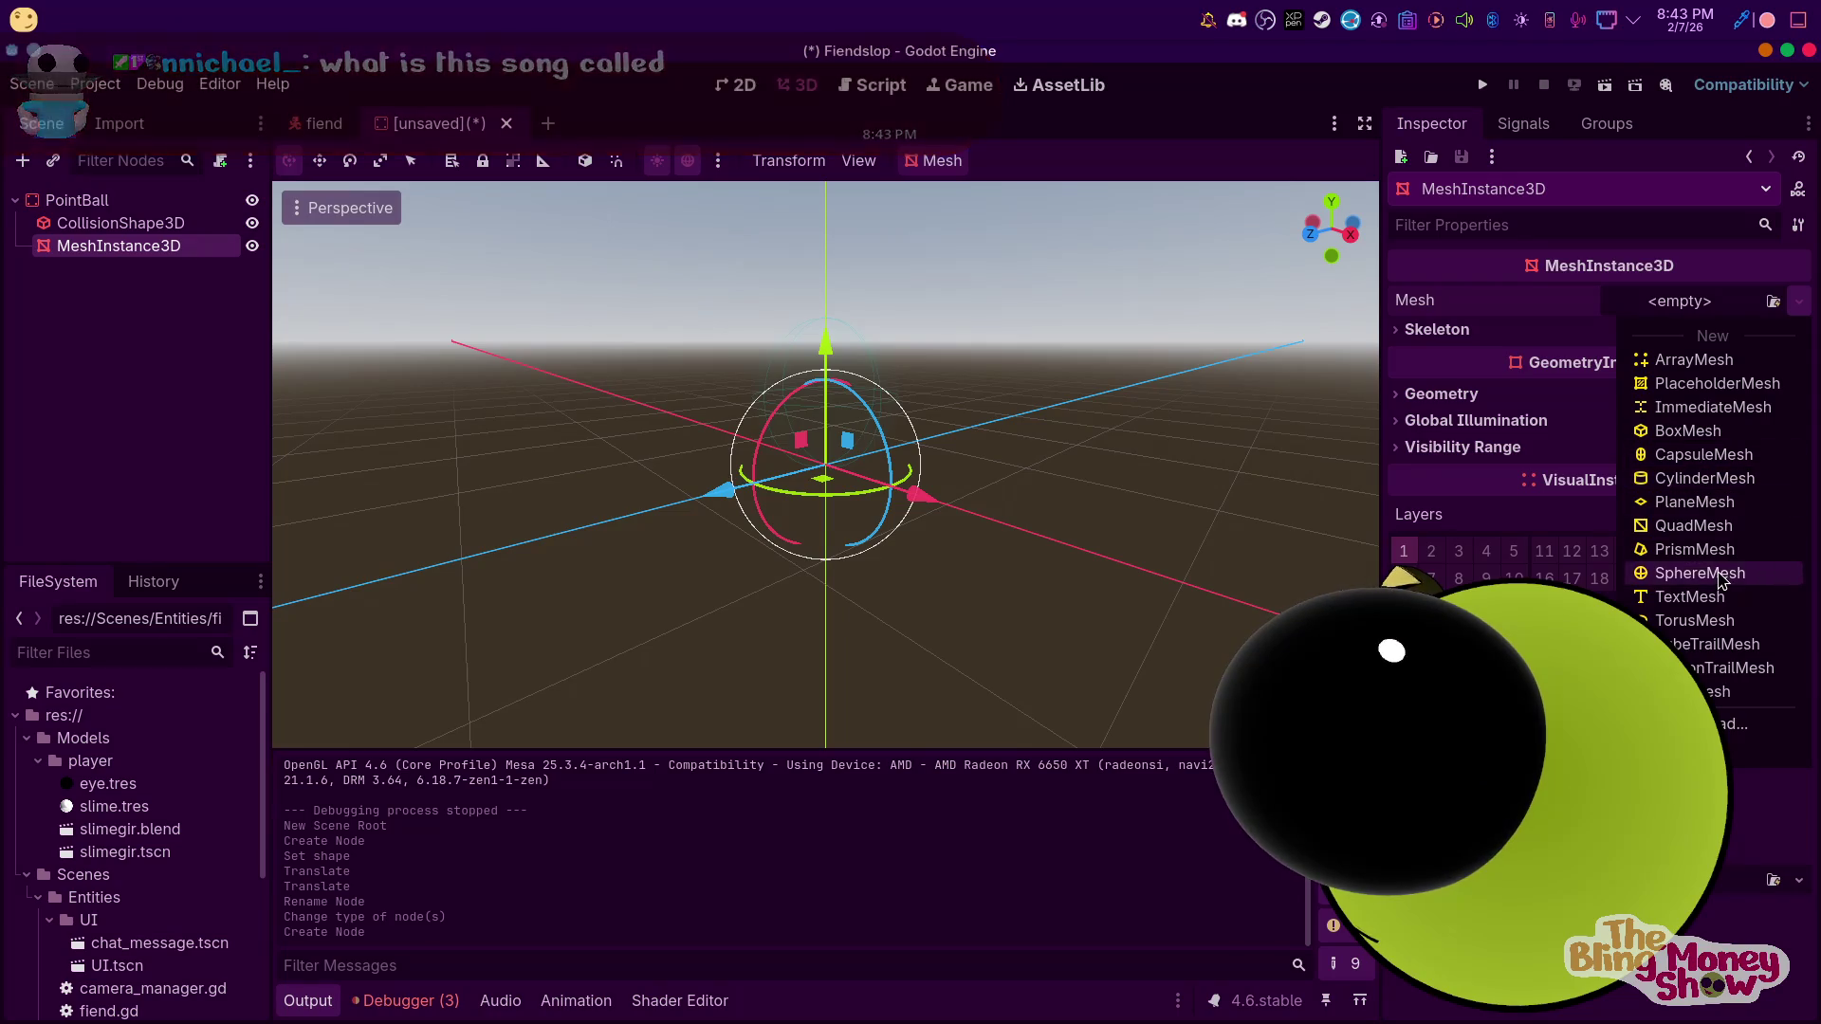
Assign a new SphereMesh to the MeshInstance3D and expand its settings
left_click(1699, 573)
mouse_move(821, 289)
left_mouse_down()
mouse_move(823, 248)
mouse_move(835, 280)
left_mouse_up()
scroll(851, 406, "up", 3)
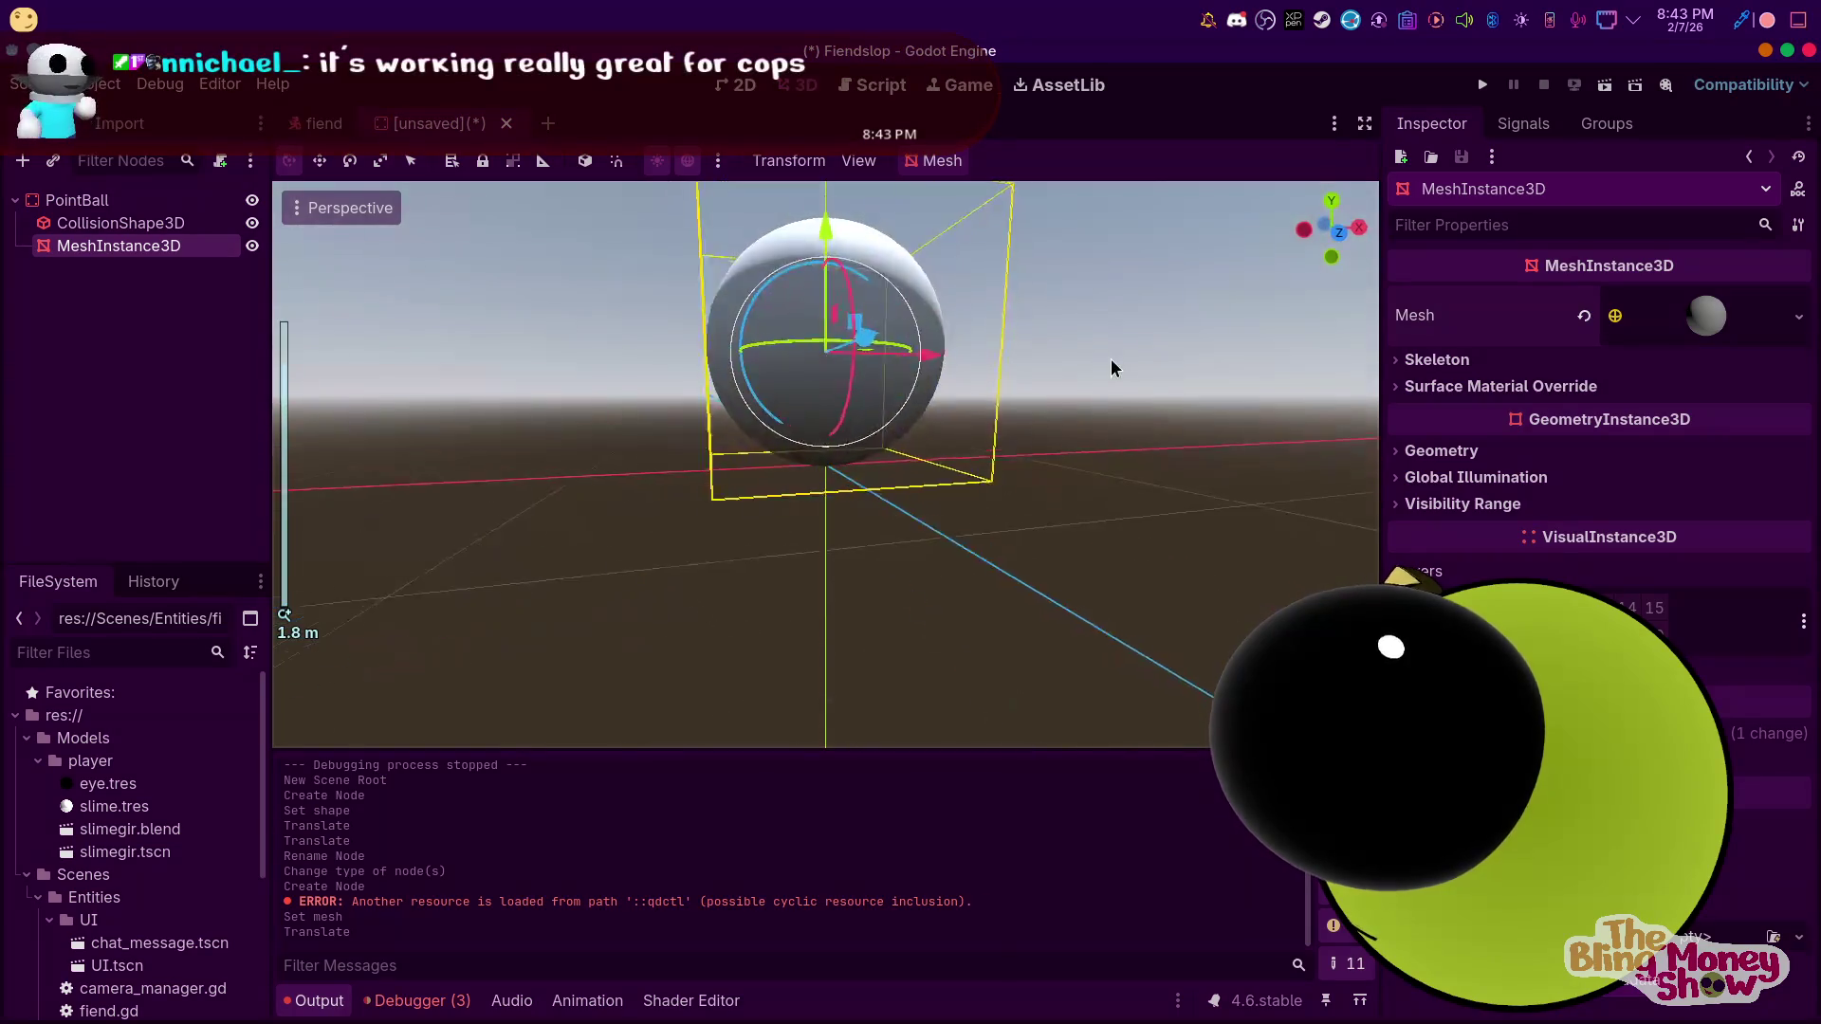
scroll(1028, 394, "up", 4)
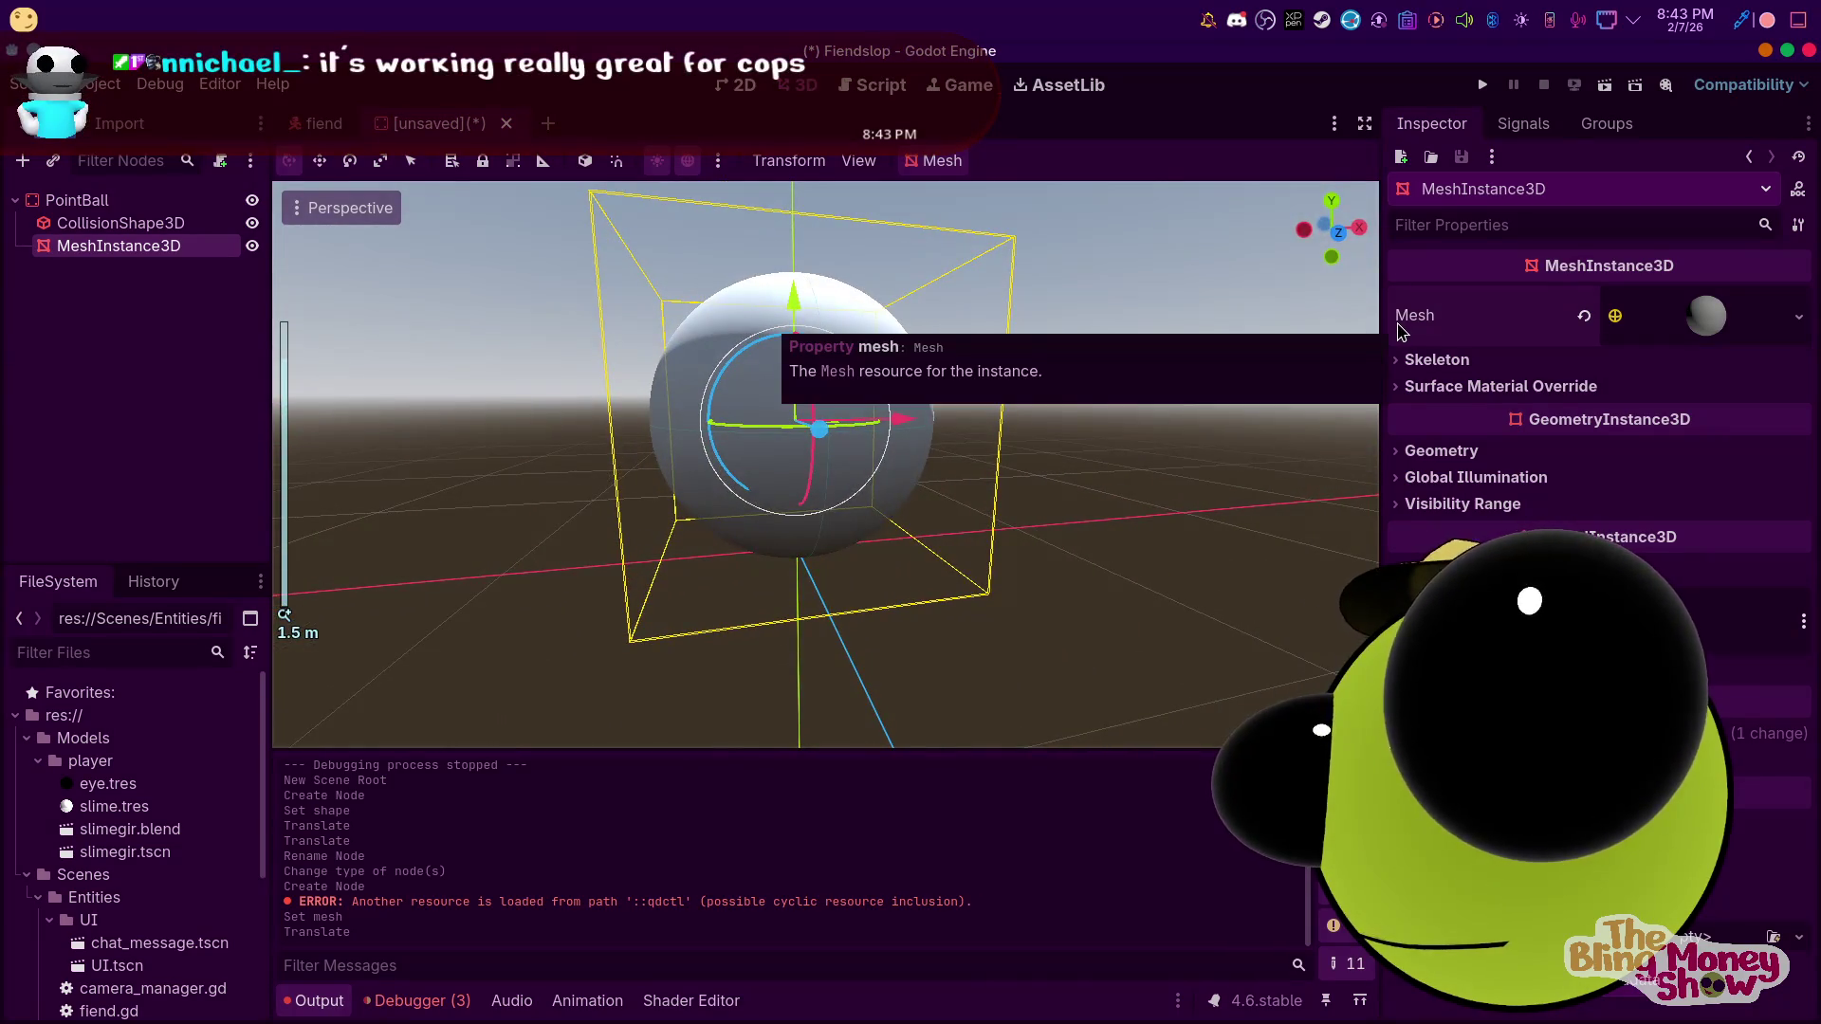
left_click(1702, 316)
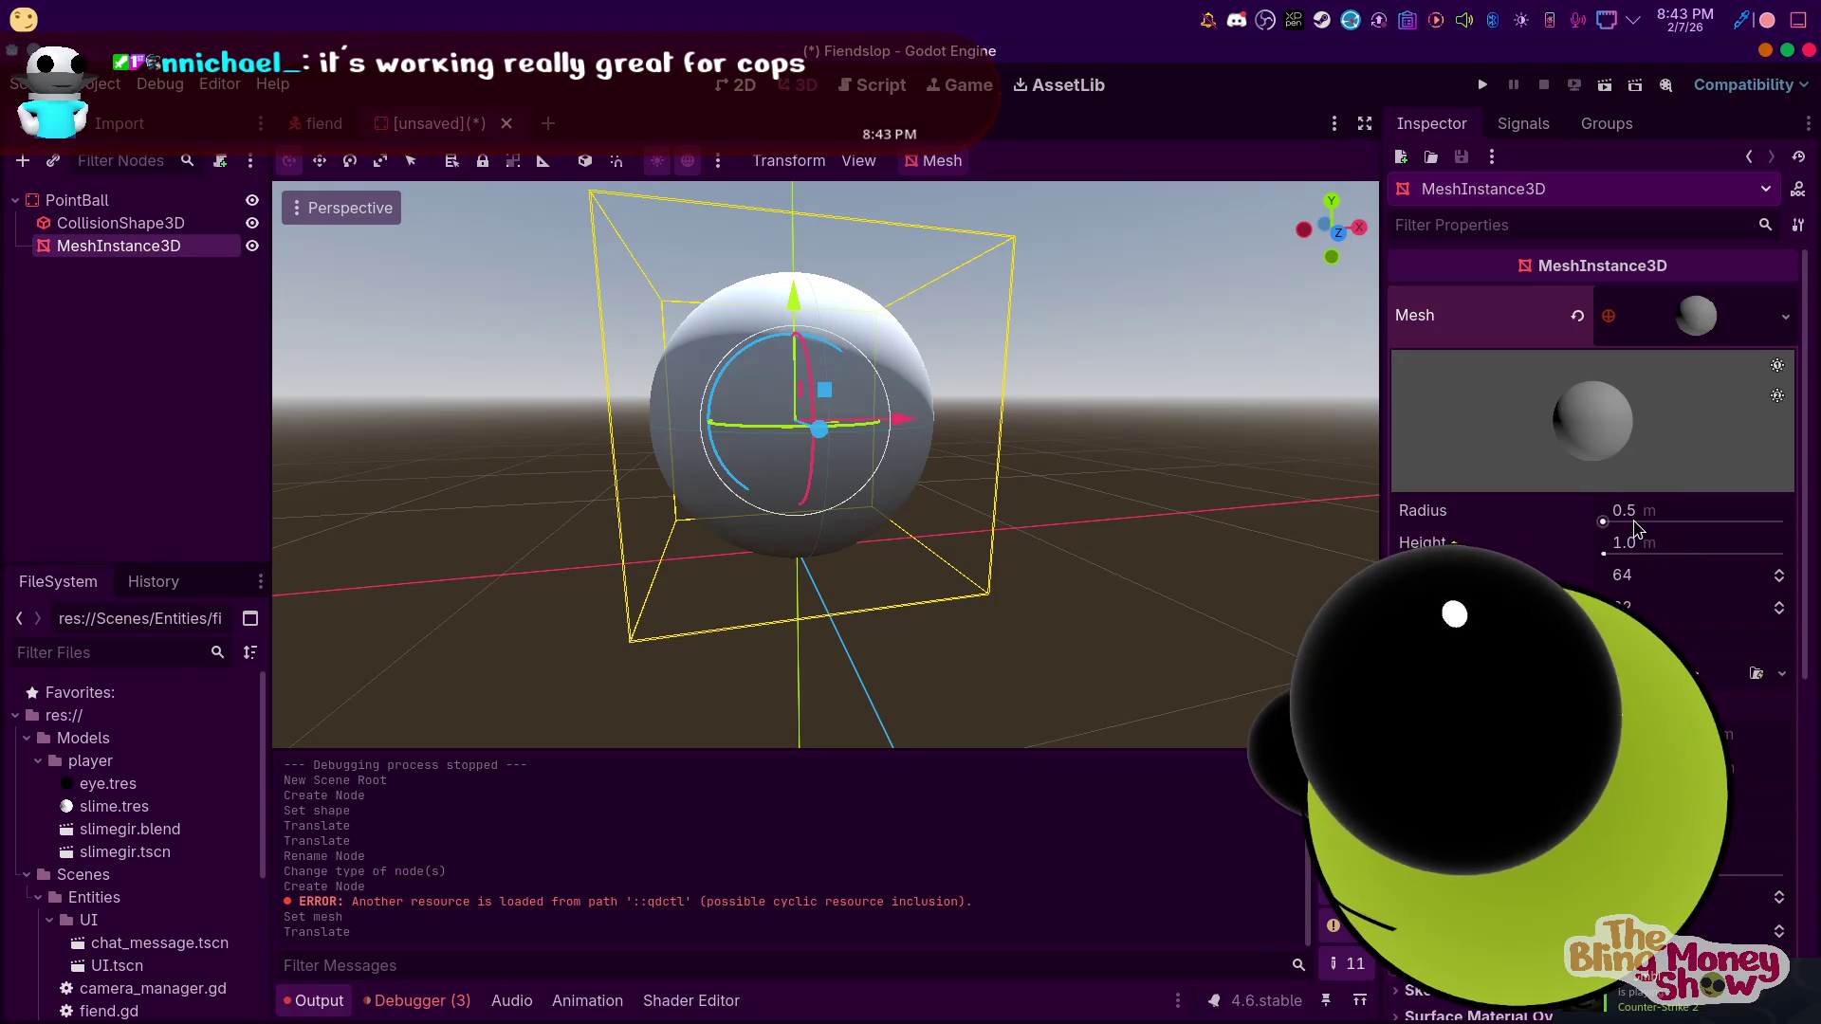
Set the sphere mesh radius to 0.25 m and height to 0.5 m
scroll(1633, 517, "down", 2)
left_click_drag(1603, 427, 1619, 439)
key("ctrl+z")
left_click(1669, 409)
type("0.25")
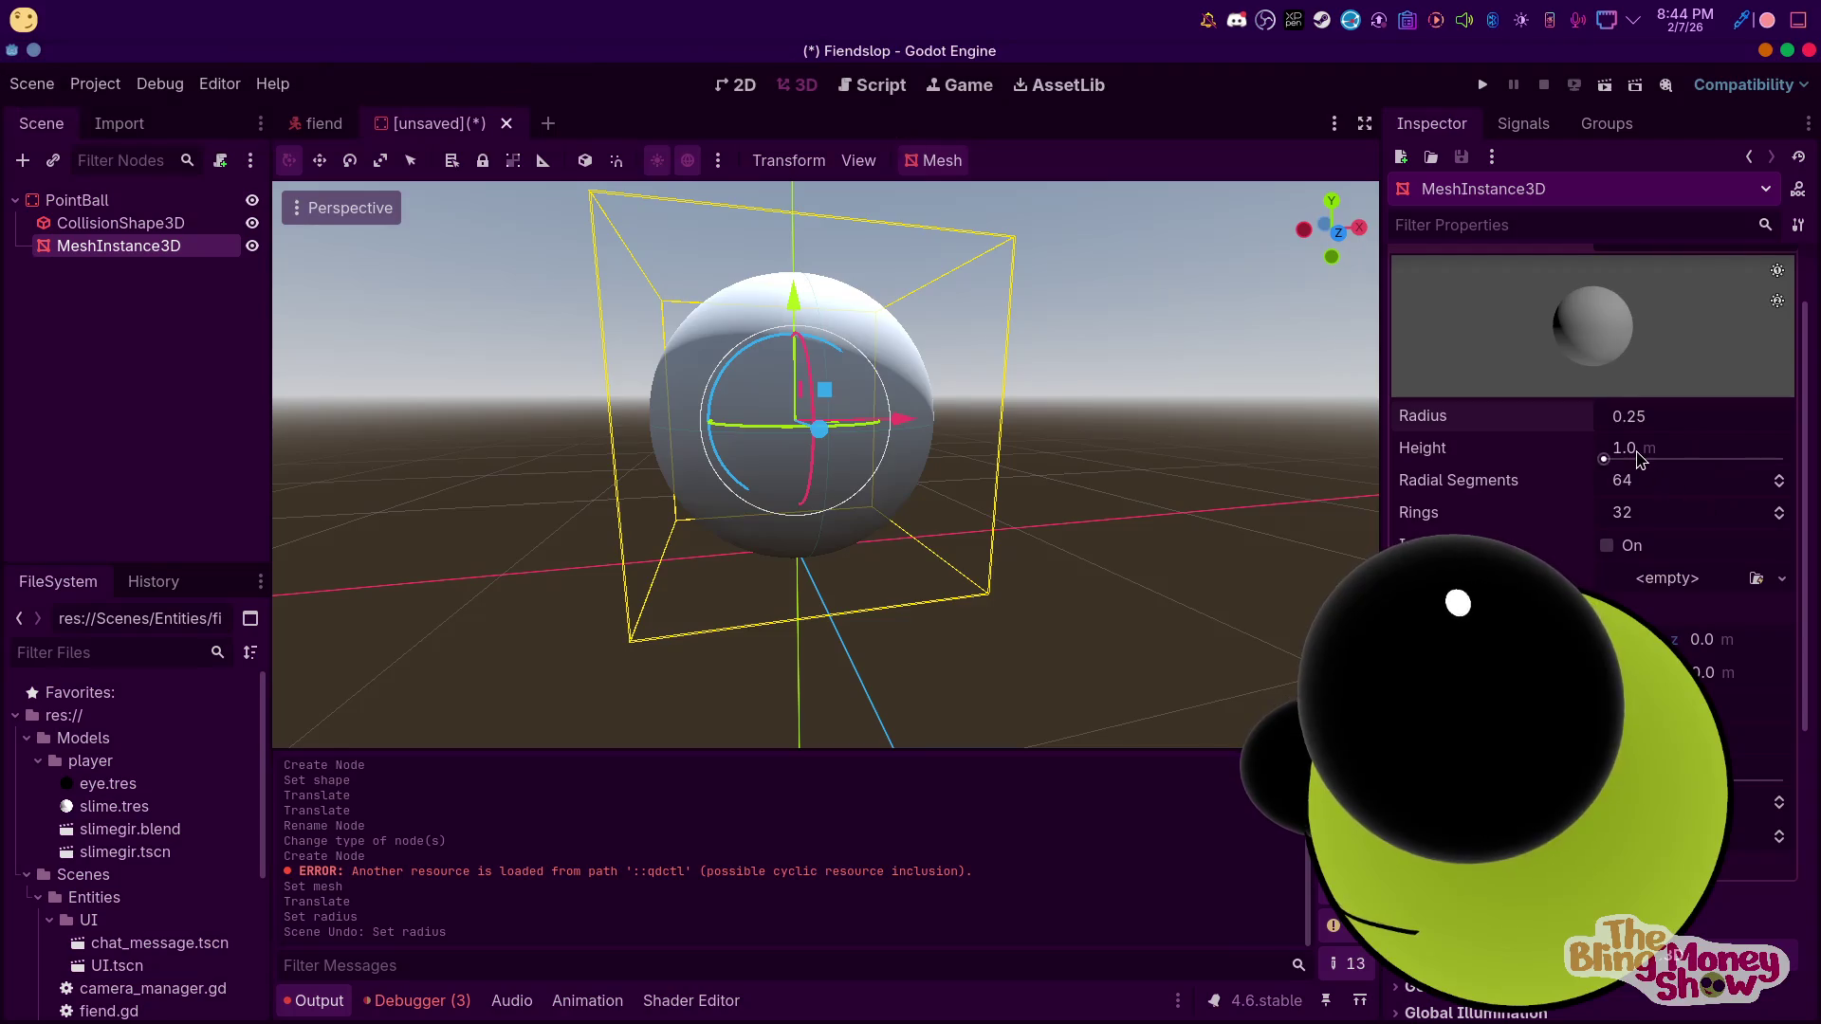
left_click(1690, 452)
type("0.3")
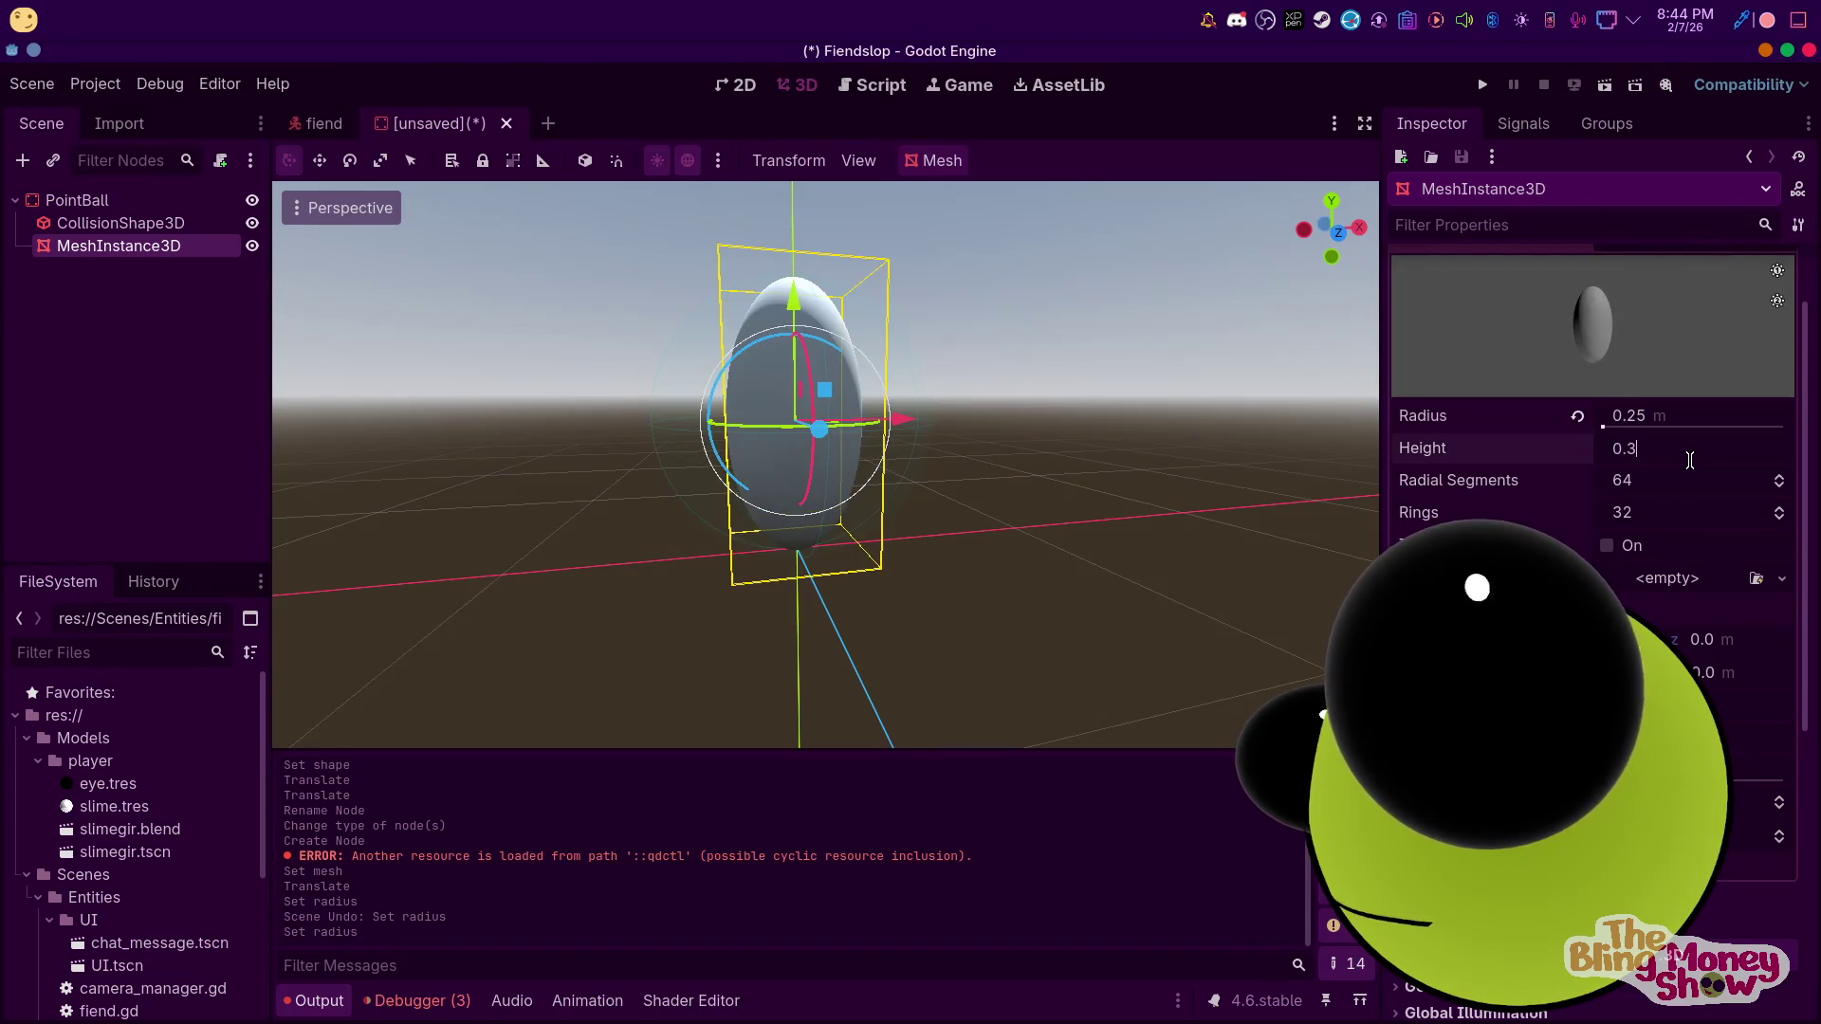
key("Return")
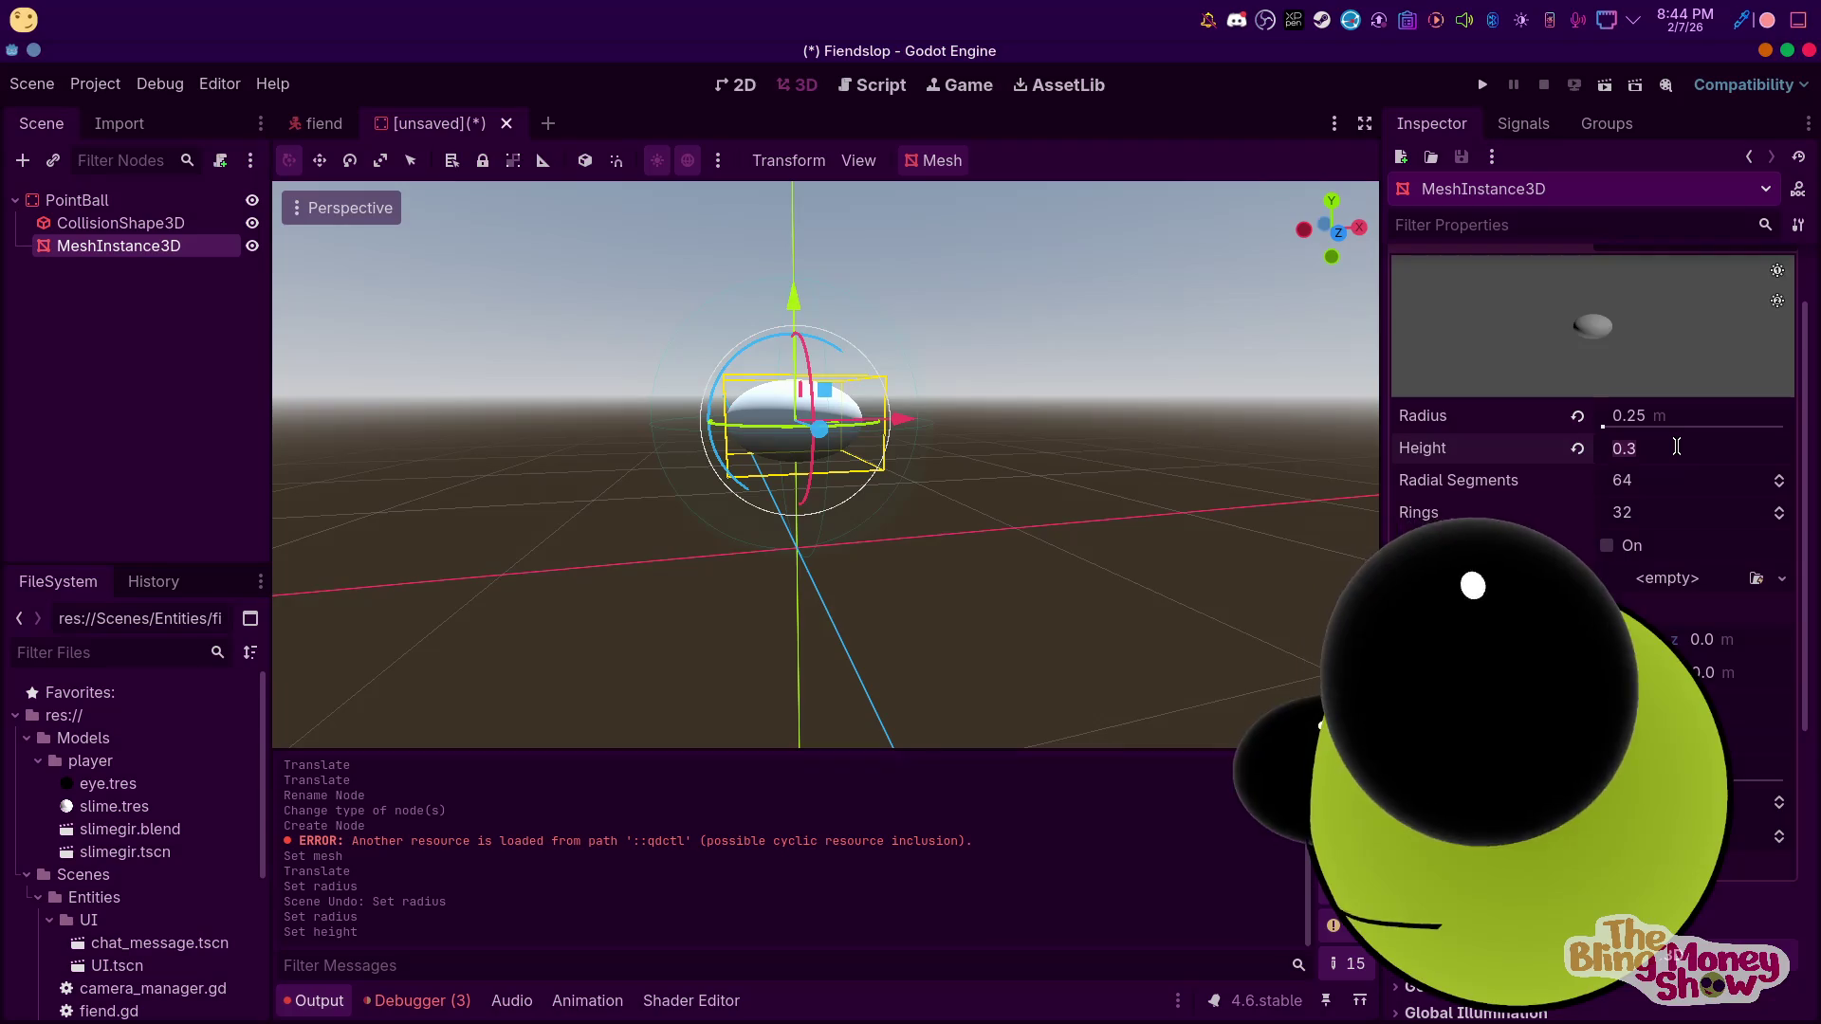
key("BackSpace")
type("5")
key("Return")
left_click_drag(944, 621, 613, 434)
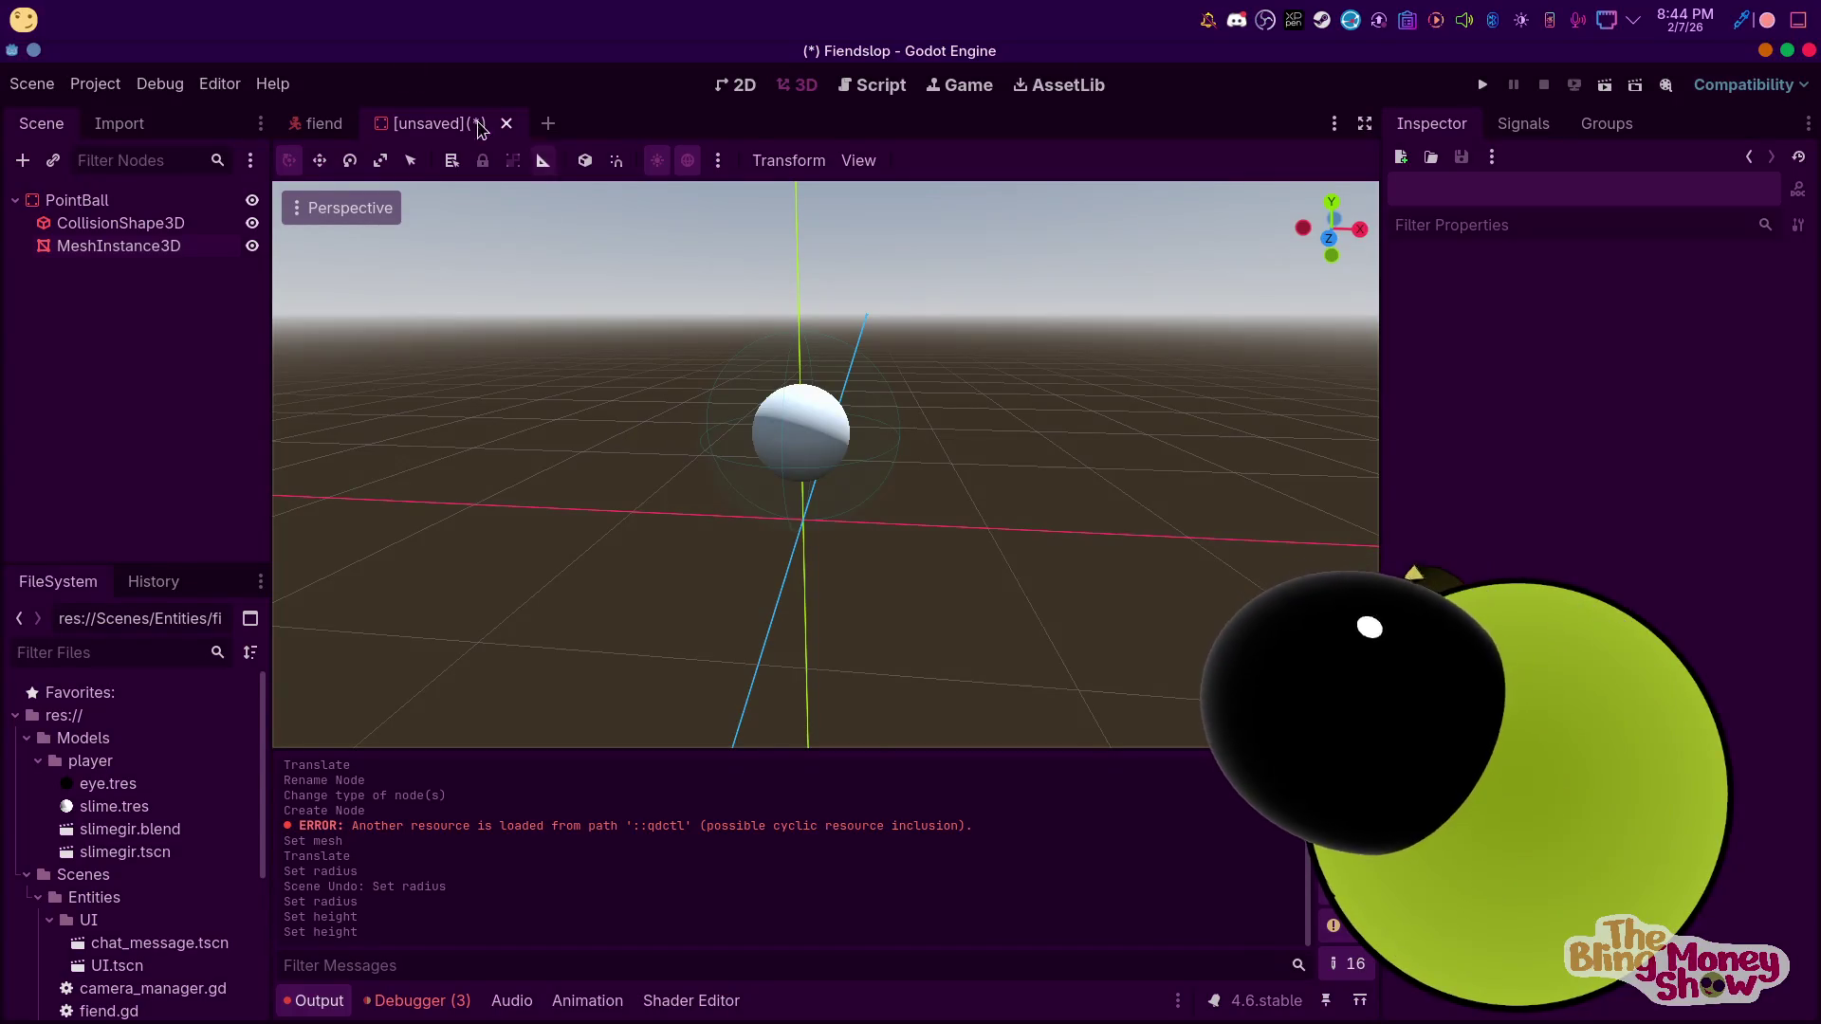
left_click(121, 223)
Create a Game folder under Scenes/Entities and save the scene there as point_ball.tscn
left_click(99, 205)
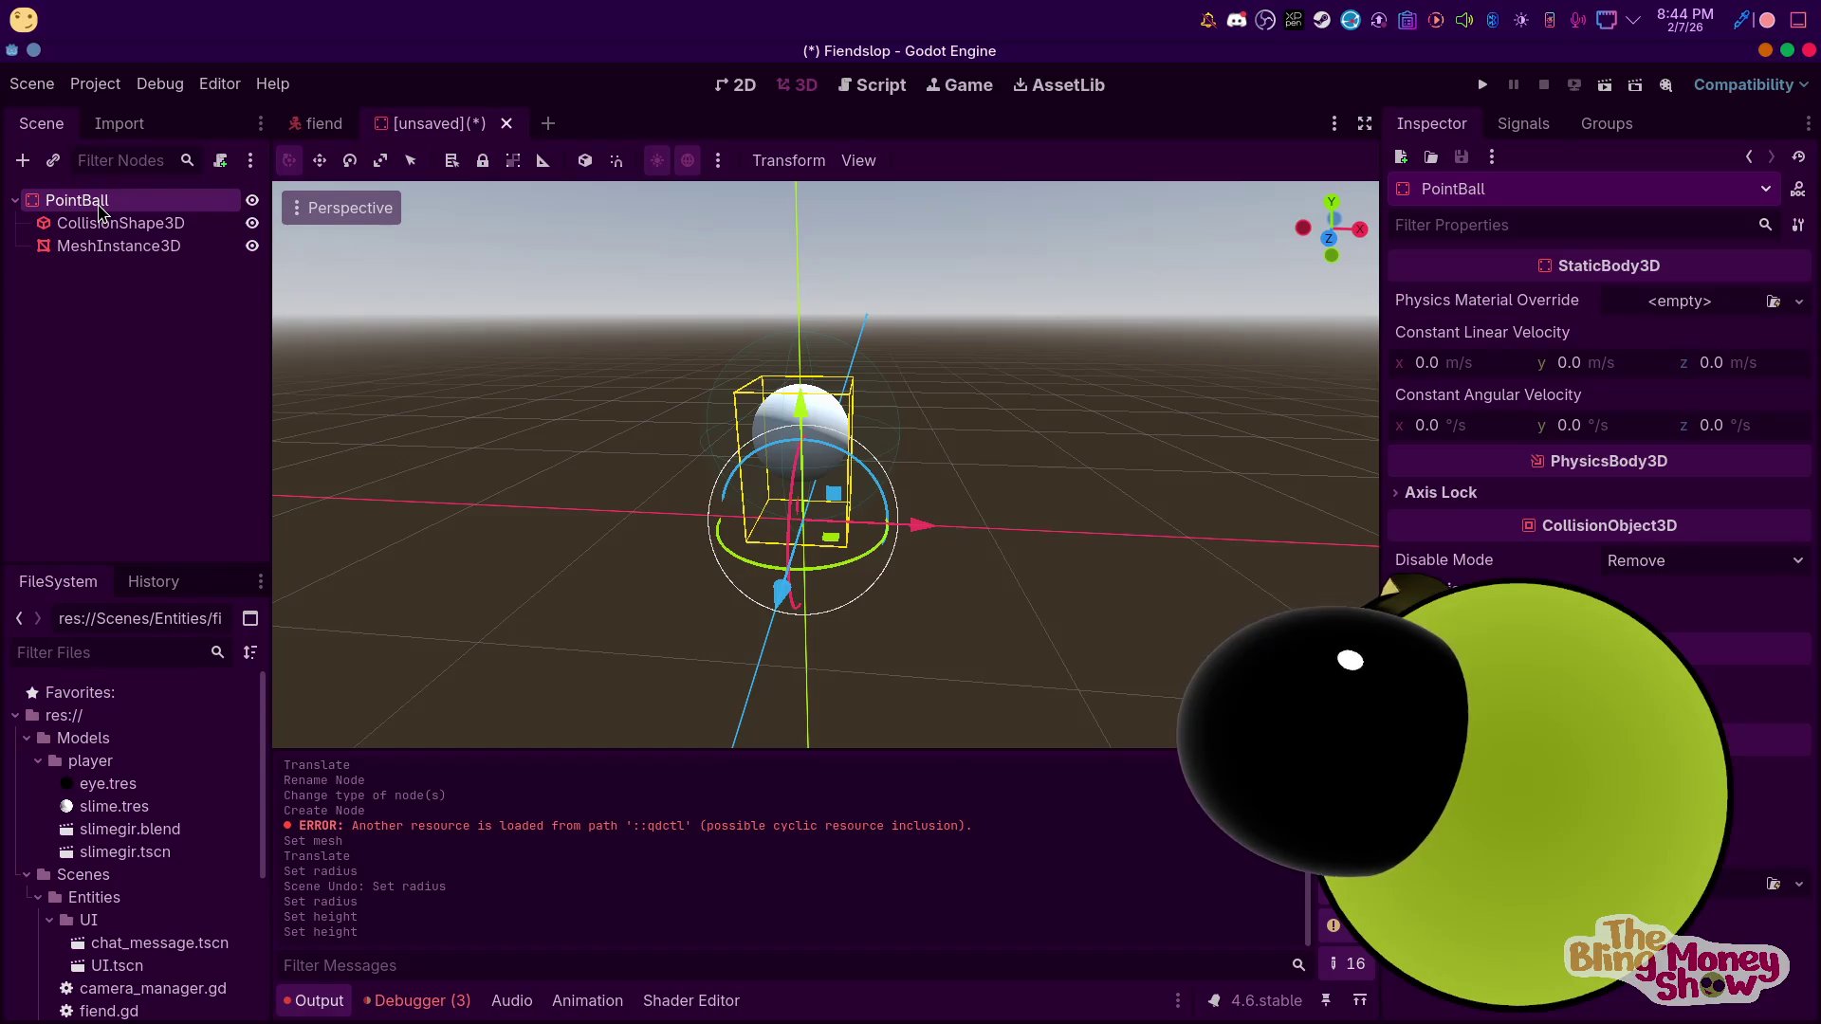
left_click(121, 222)
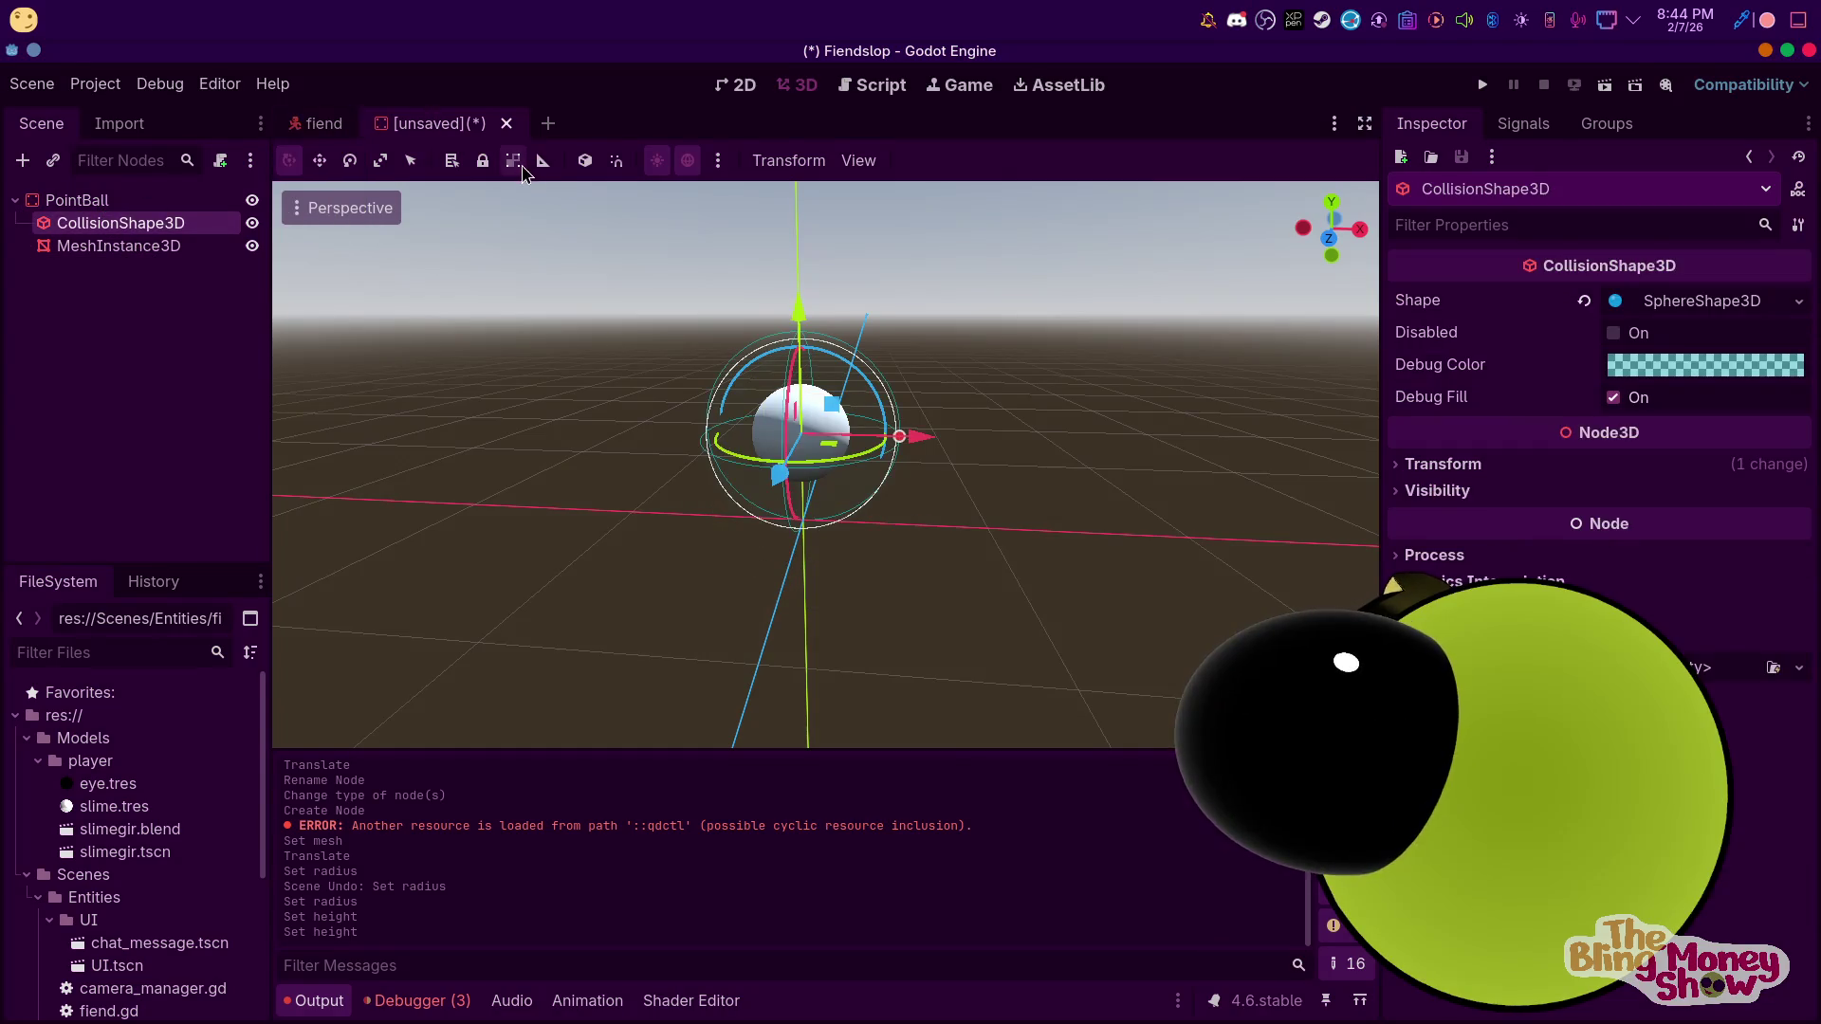
key("ctrl+s")
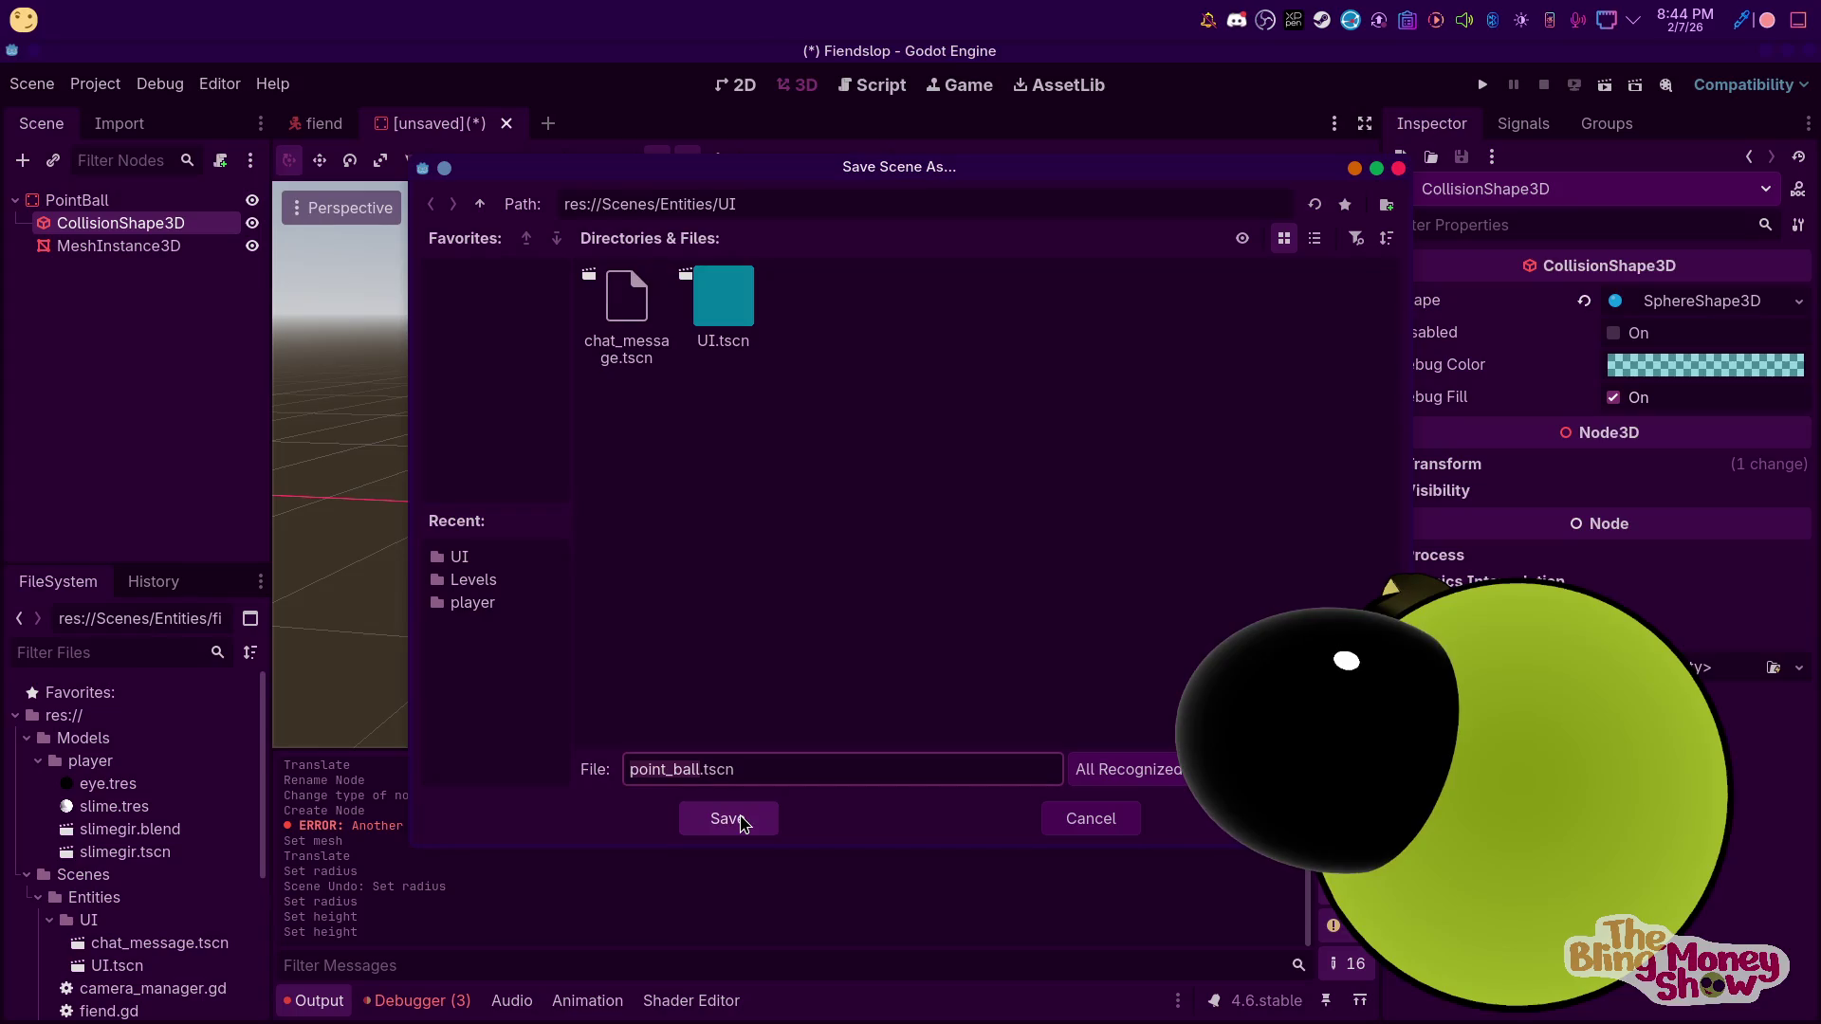
left_click(480, 204)
right_click(886, 451)
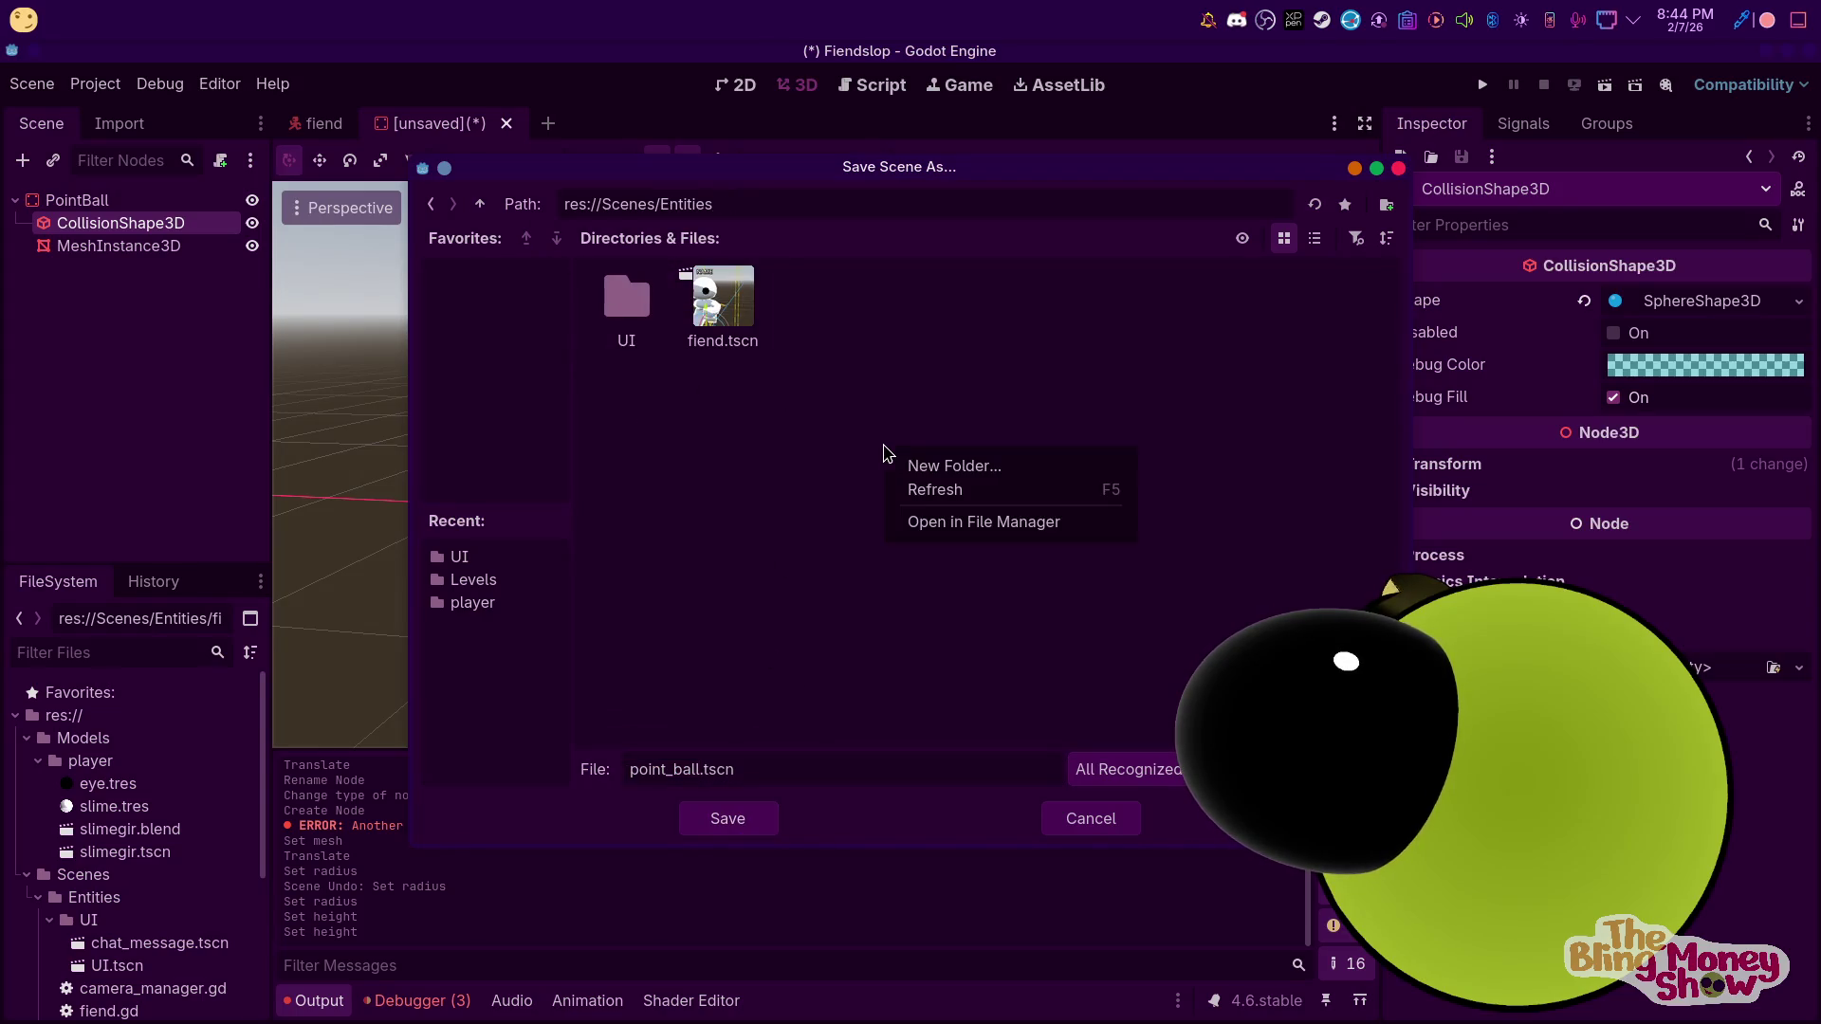
left_click(992, 466)
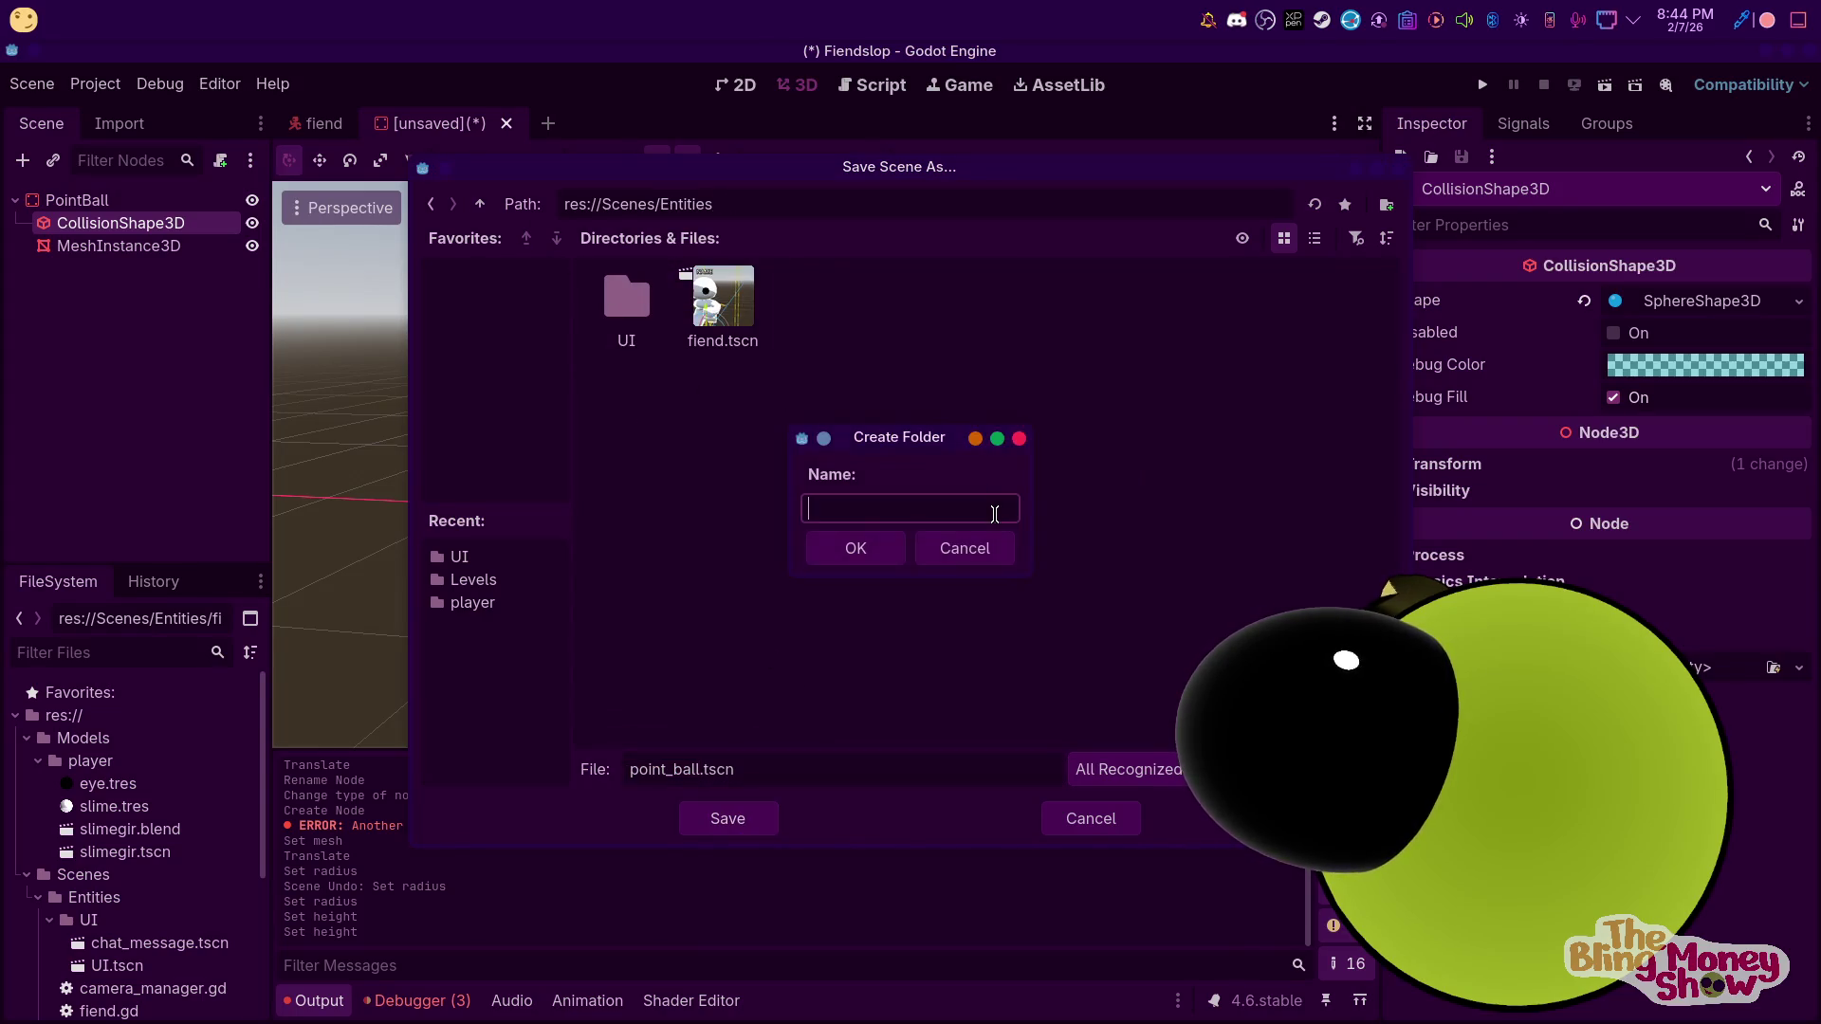
type("Game")
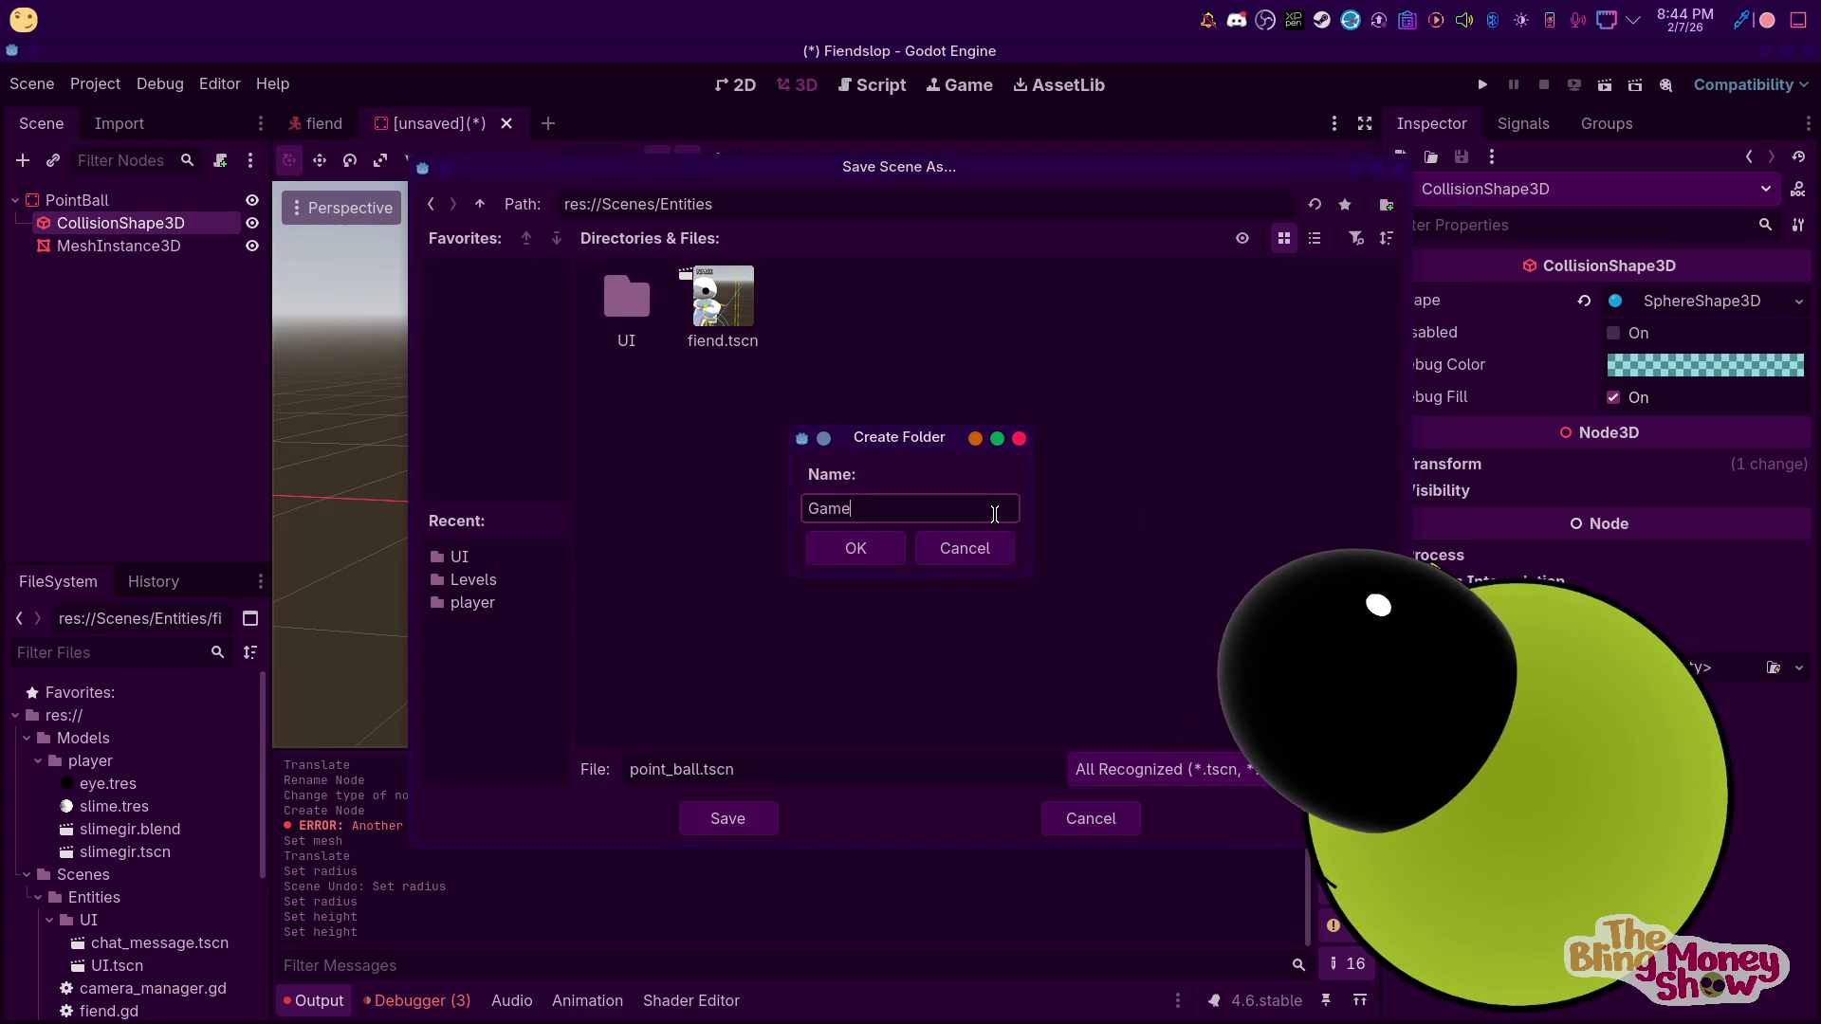
key("Return")
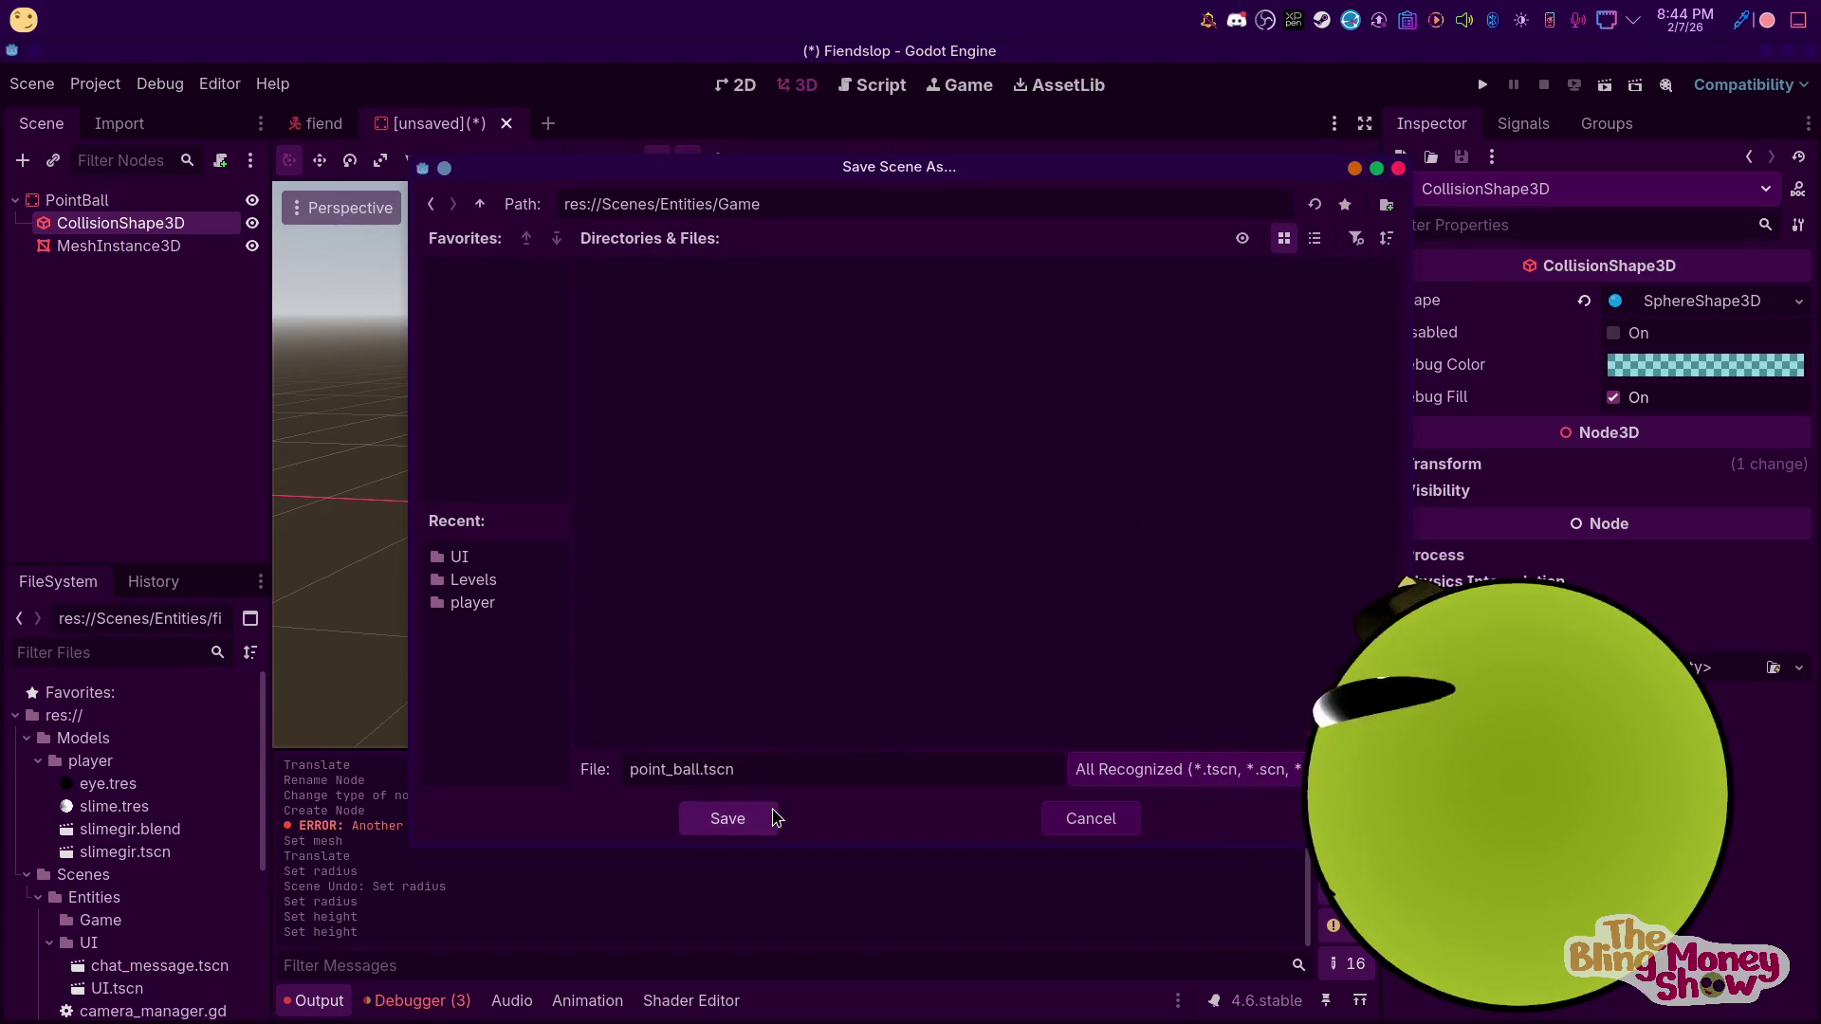
left_click(739, 825)
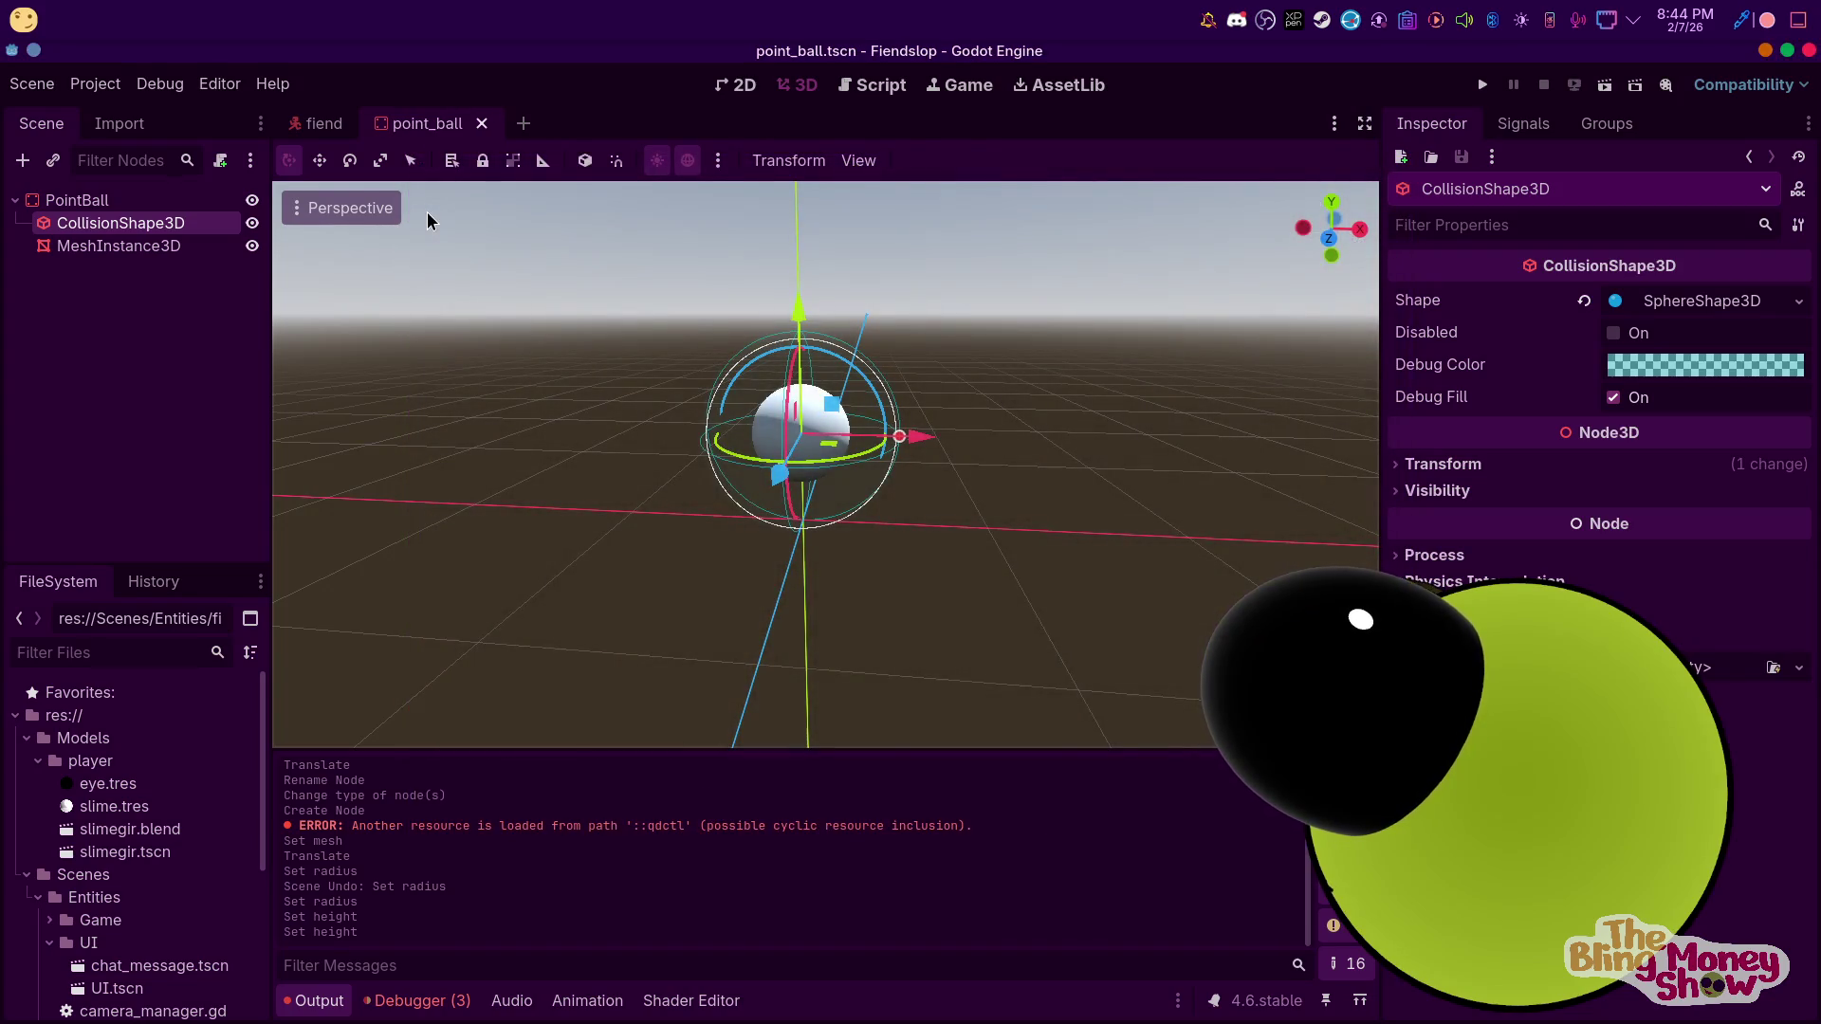
right_click(80, 204)
Attach a new point_ball.gd script to the PointBall root node
left_click(220, 160)
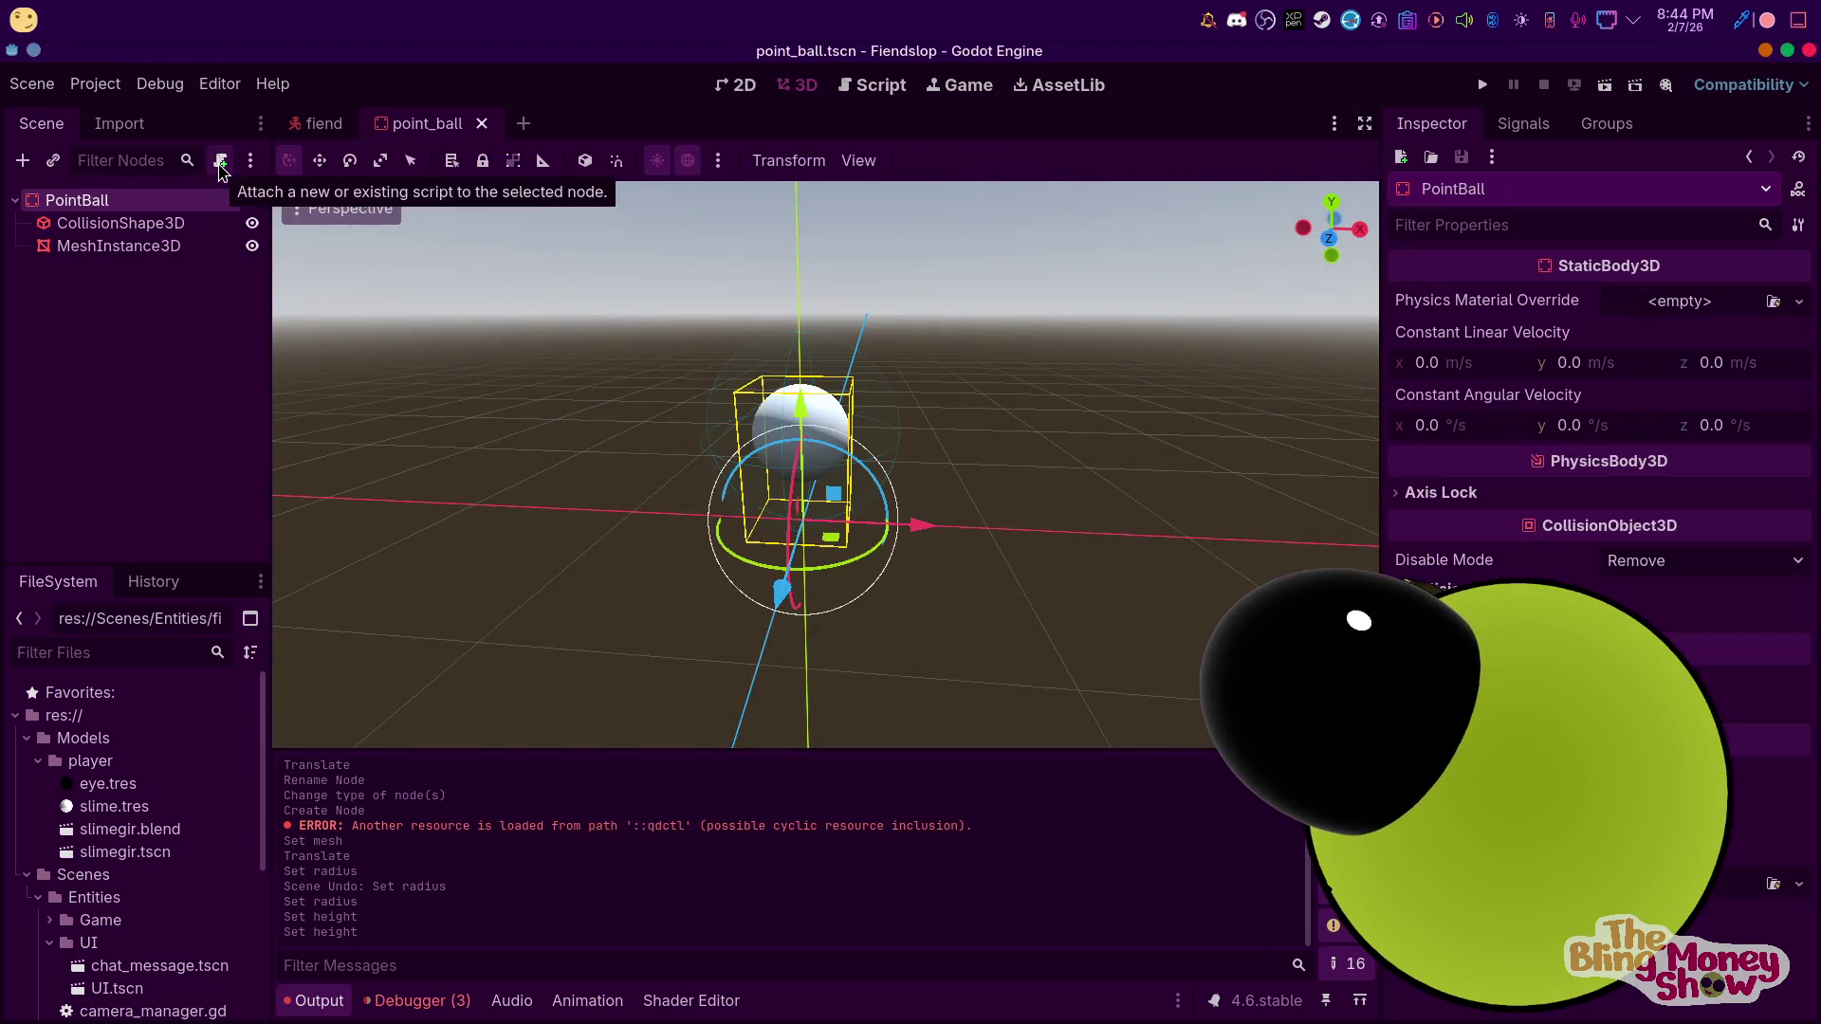
left_click(220, 160)
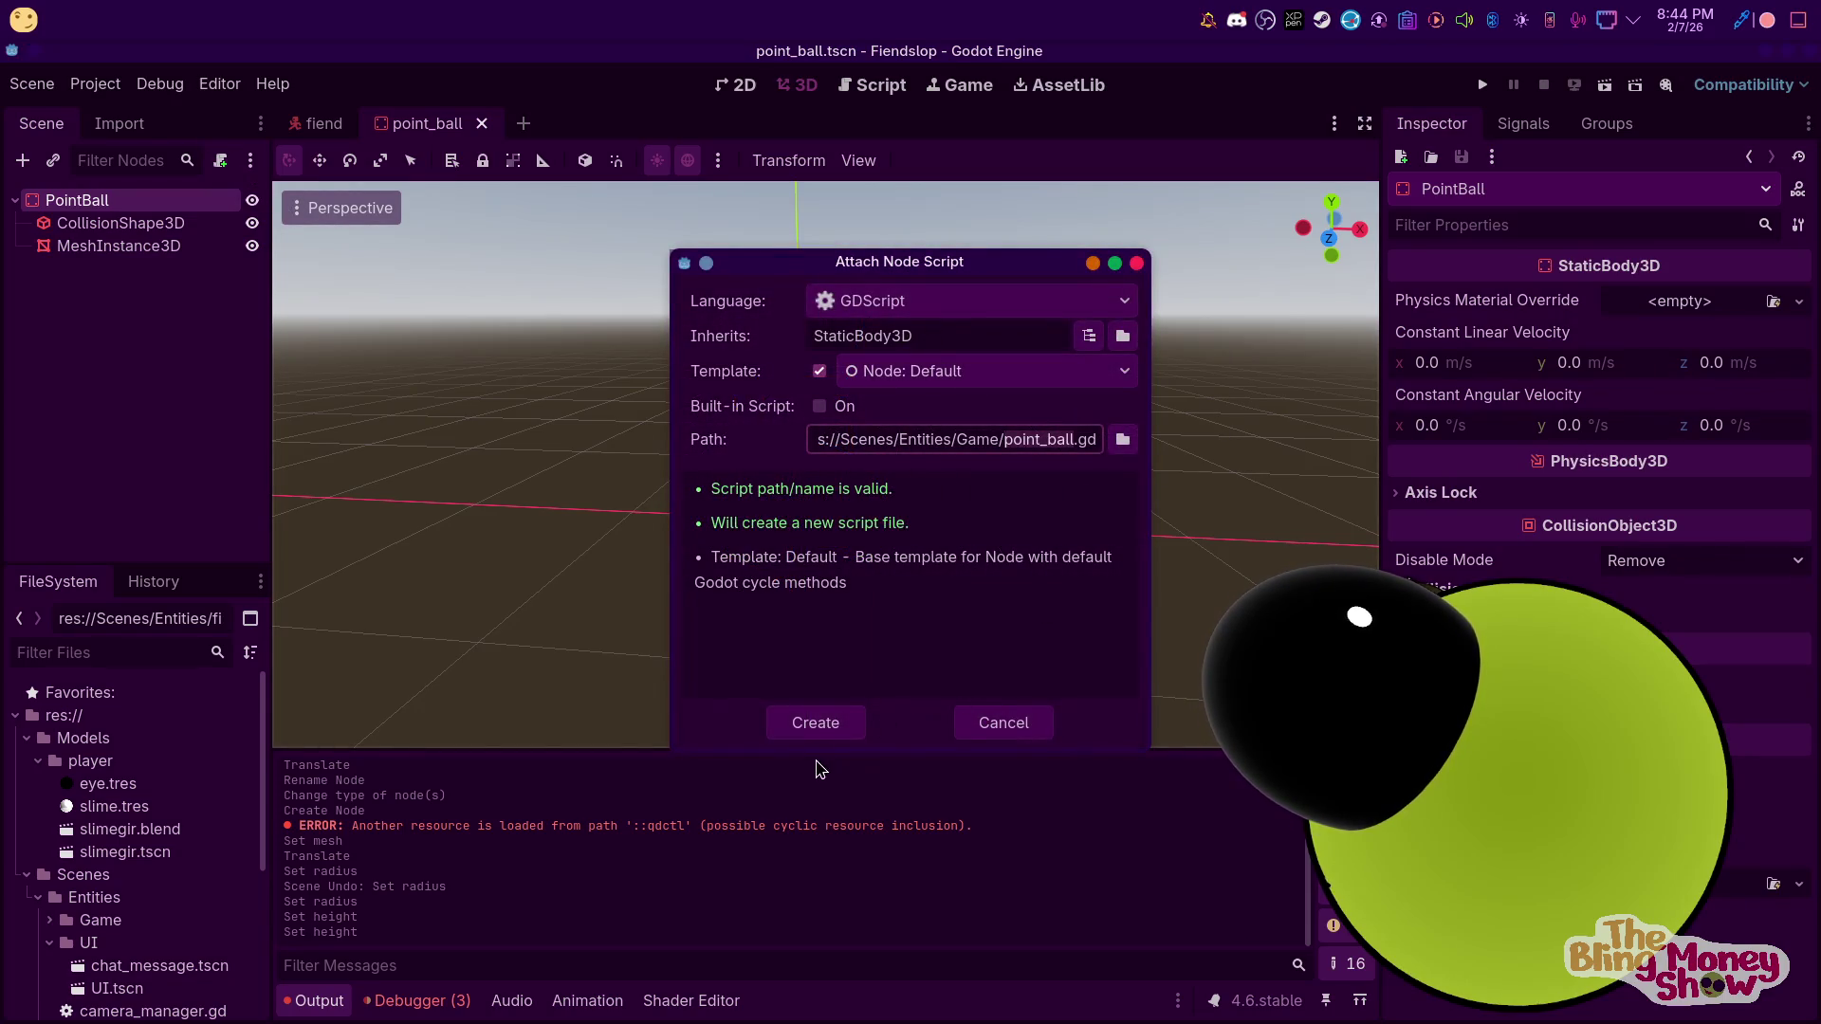
left_click(814, 724)
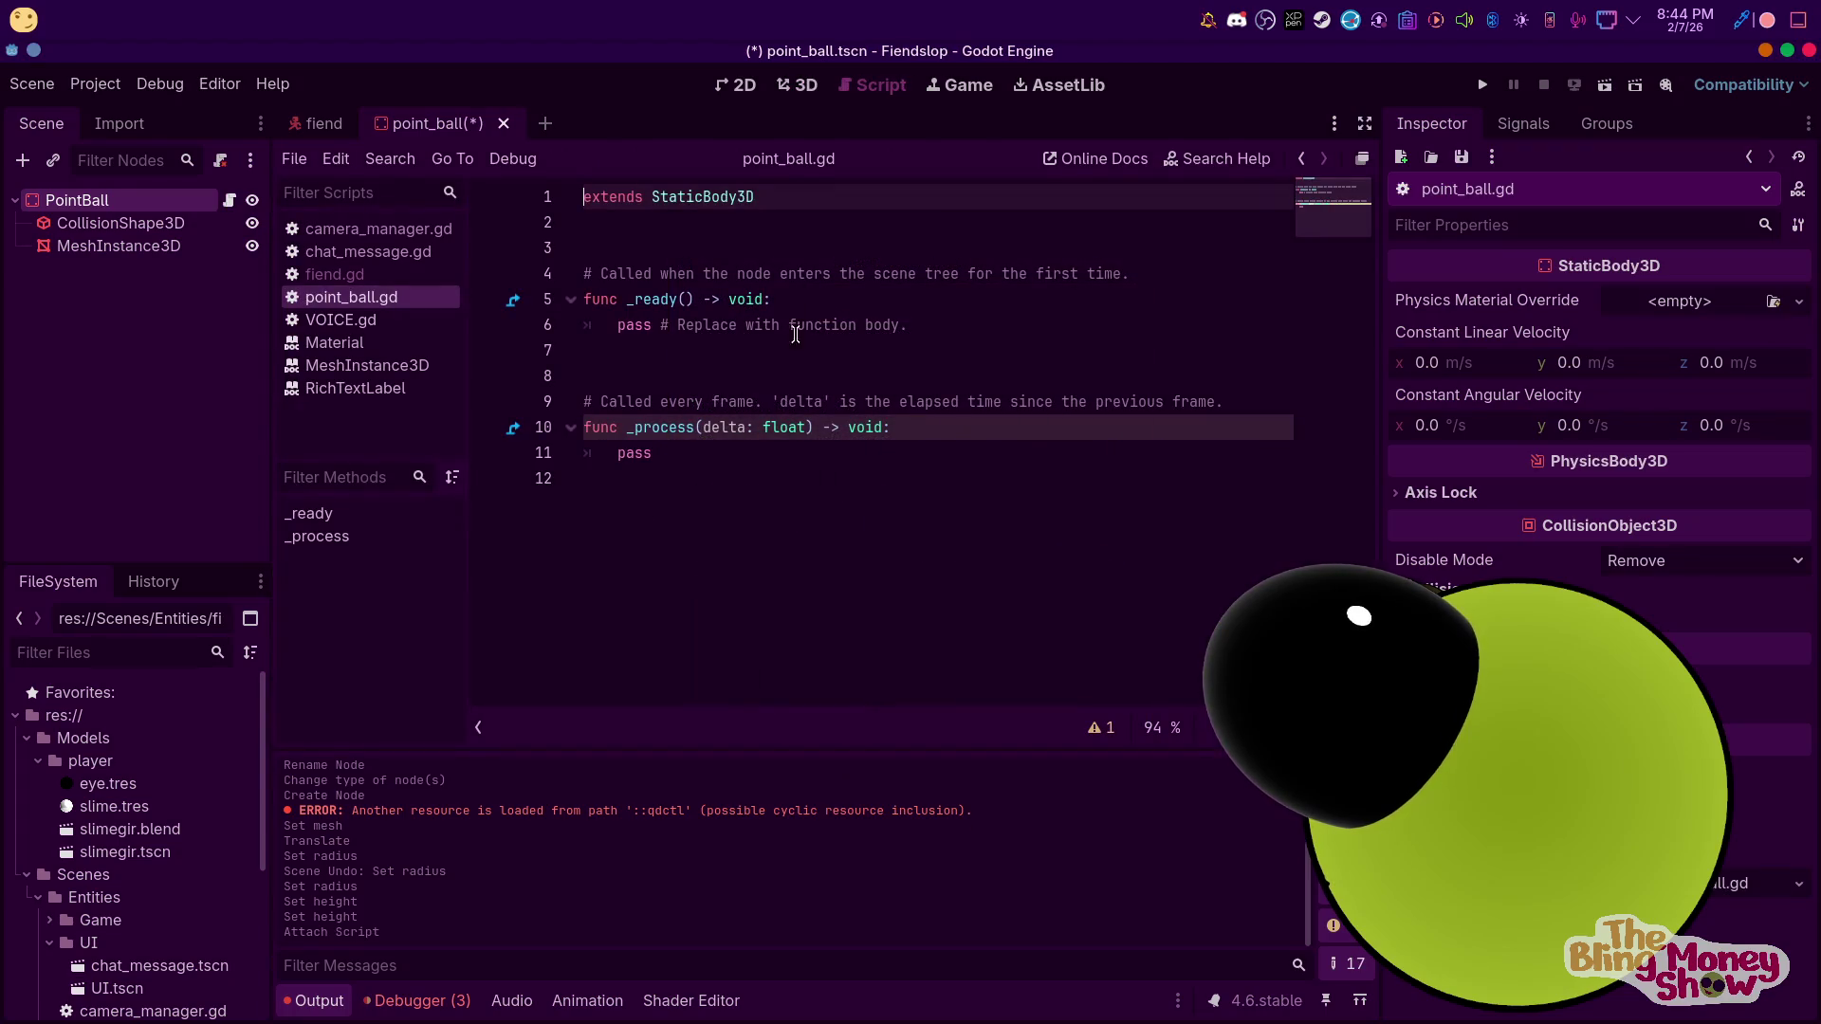
Add an exported int variable value = 10 below the extends line
left_click(730, 270)
key("Up")
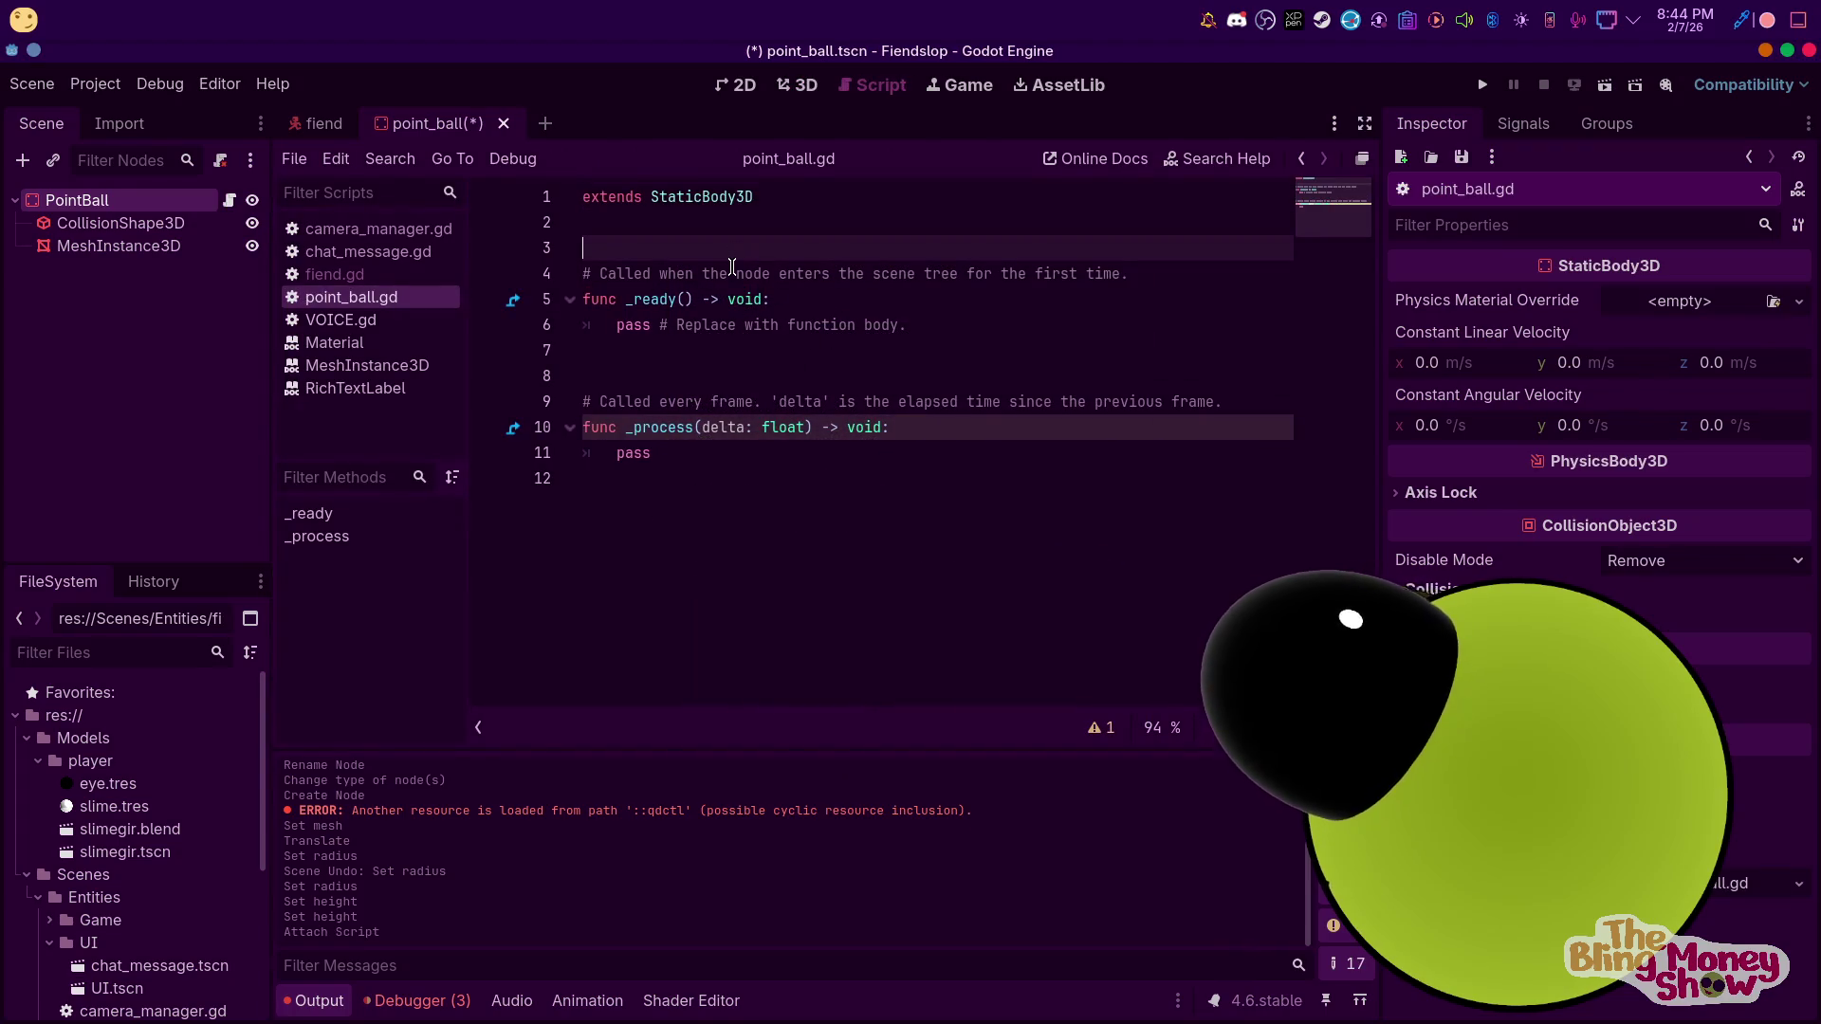
key("Return")
key("Up")
type("export var value : ")
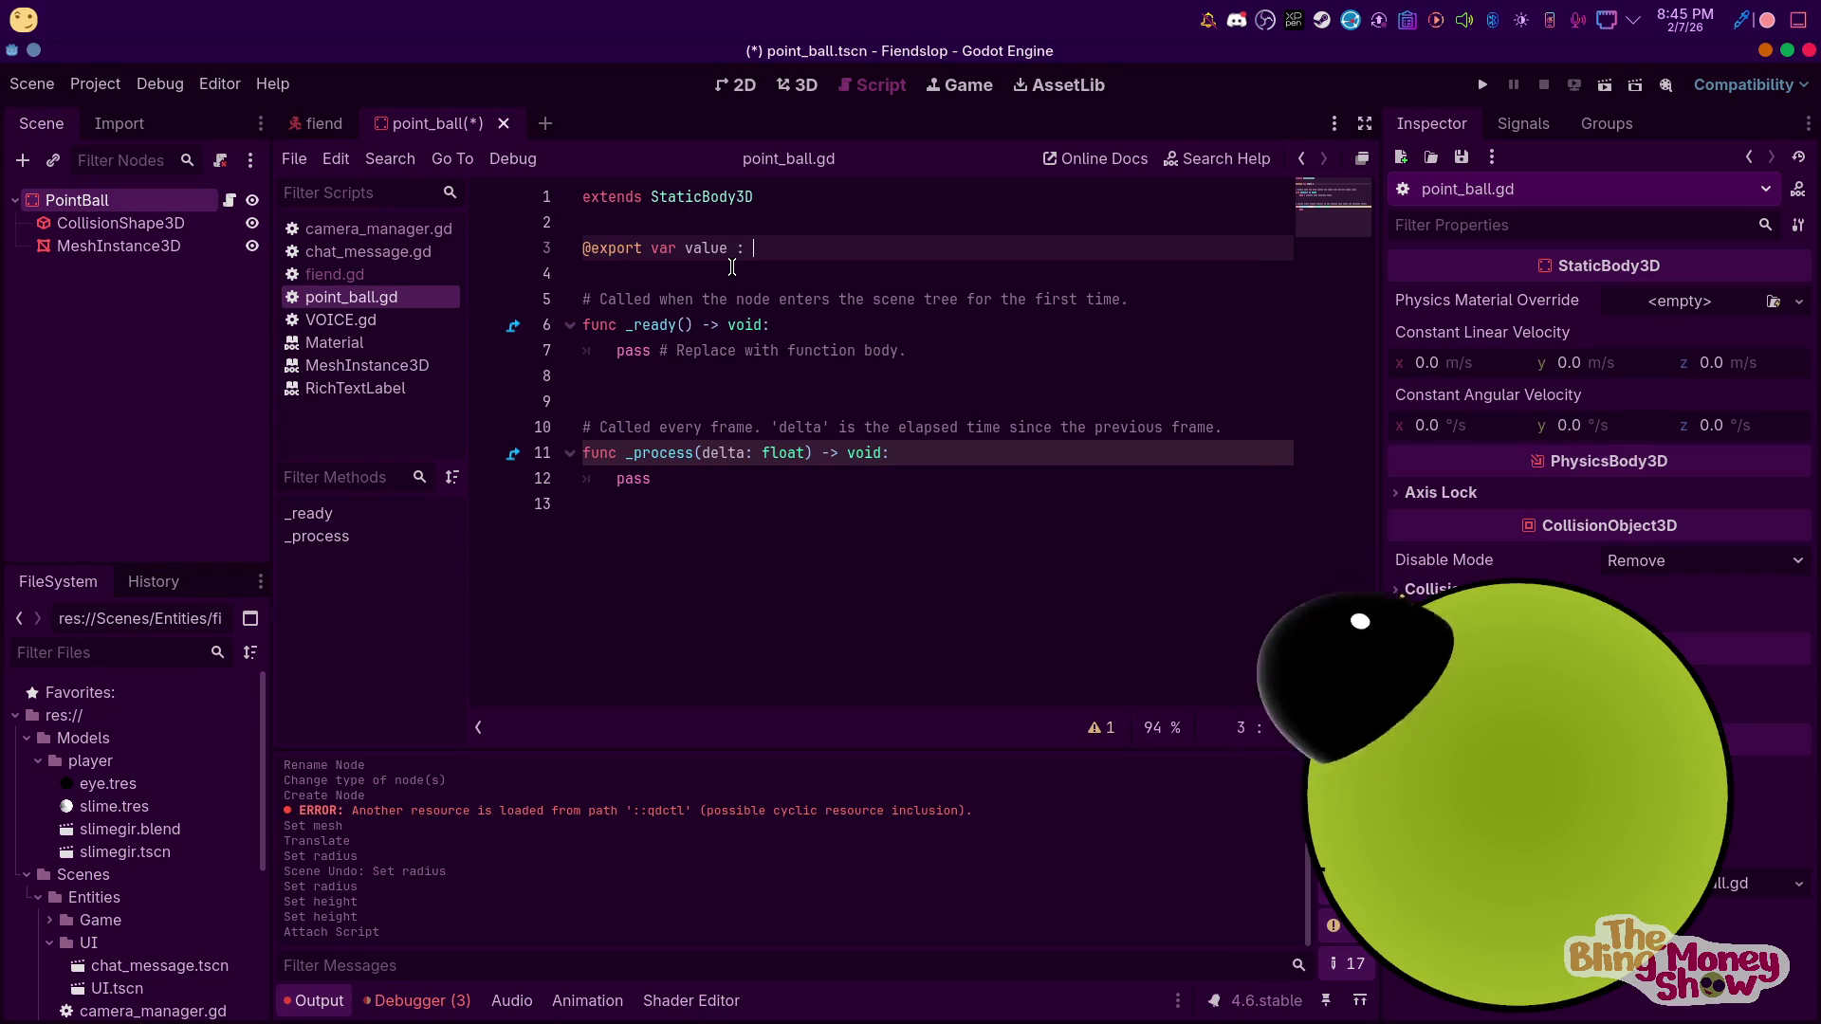
type("int = ")
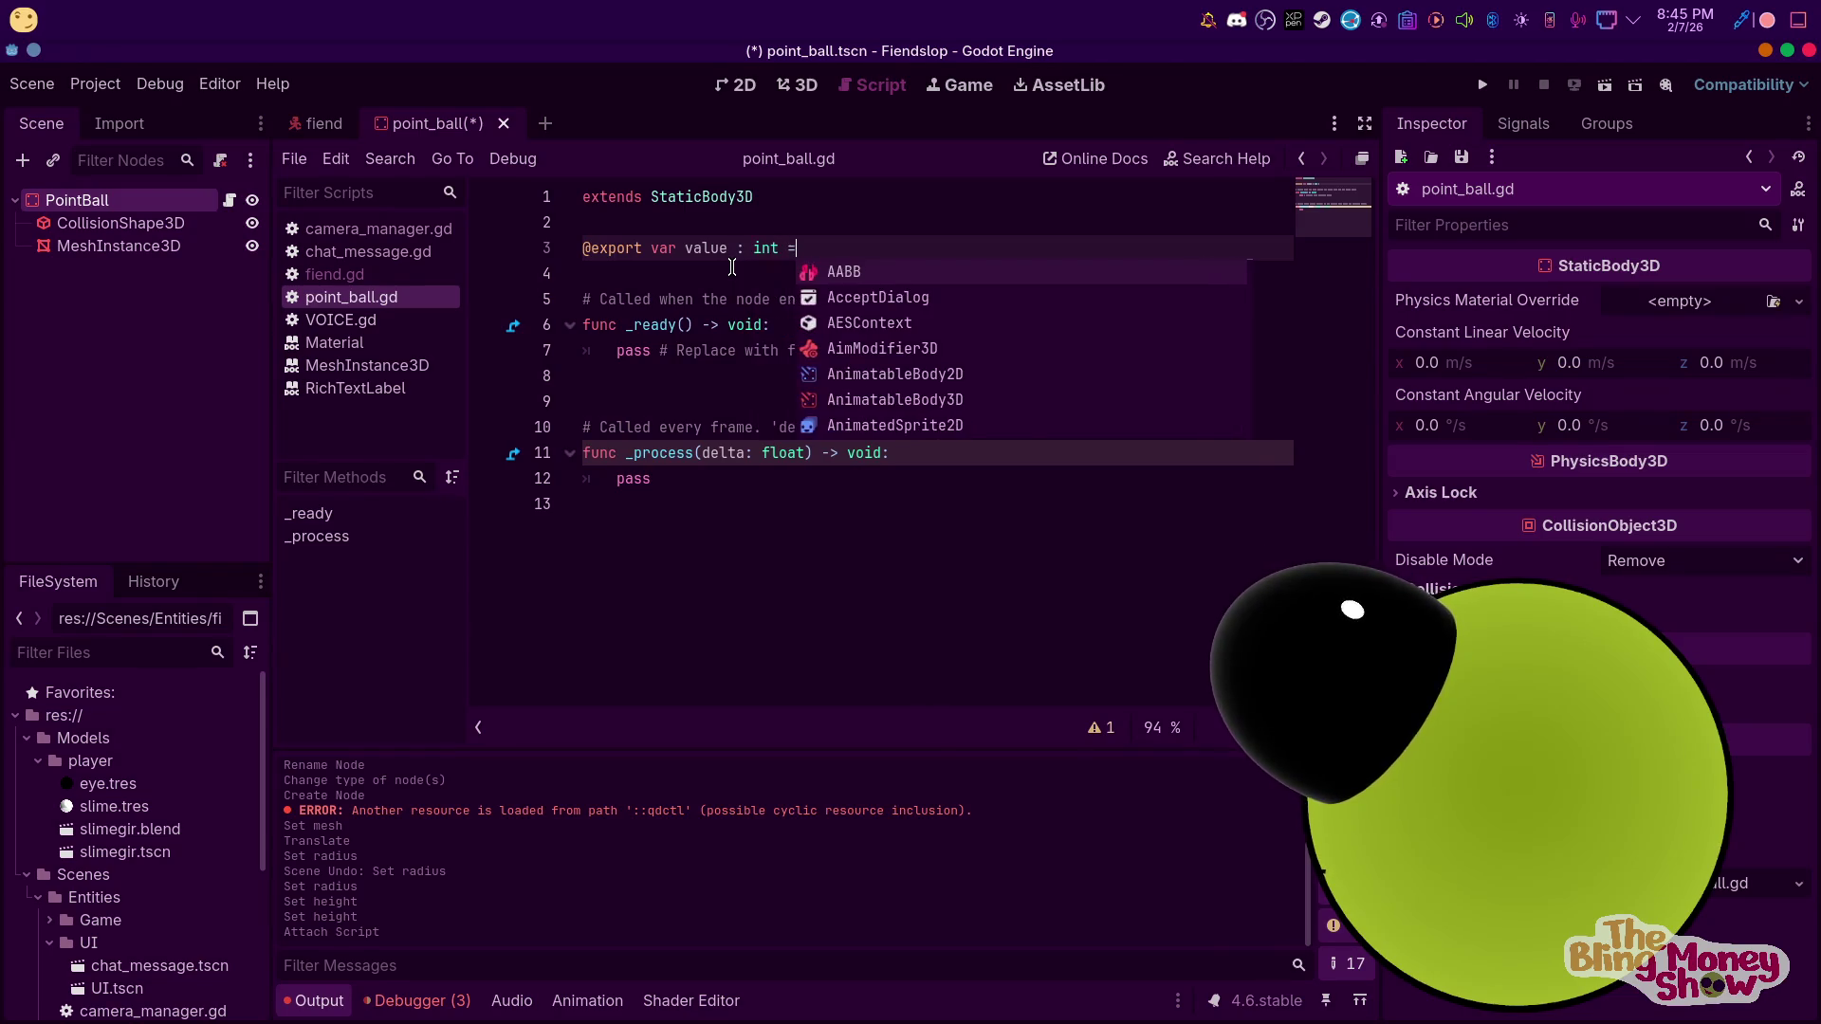
type("10")
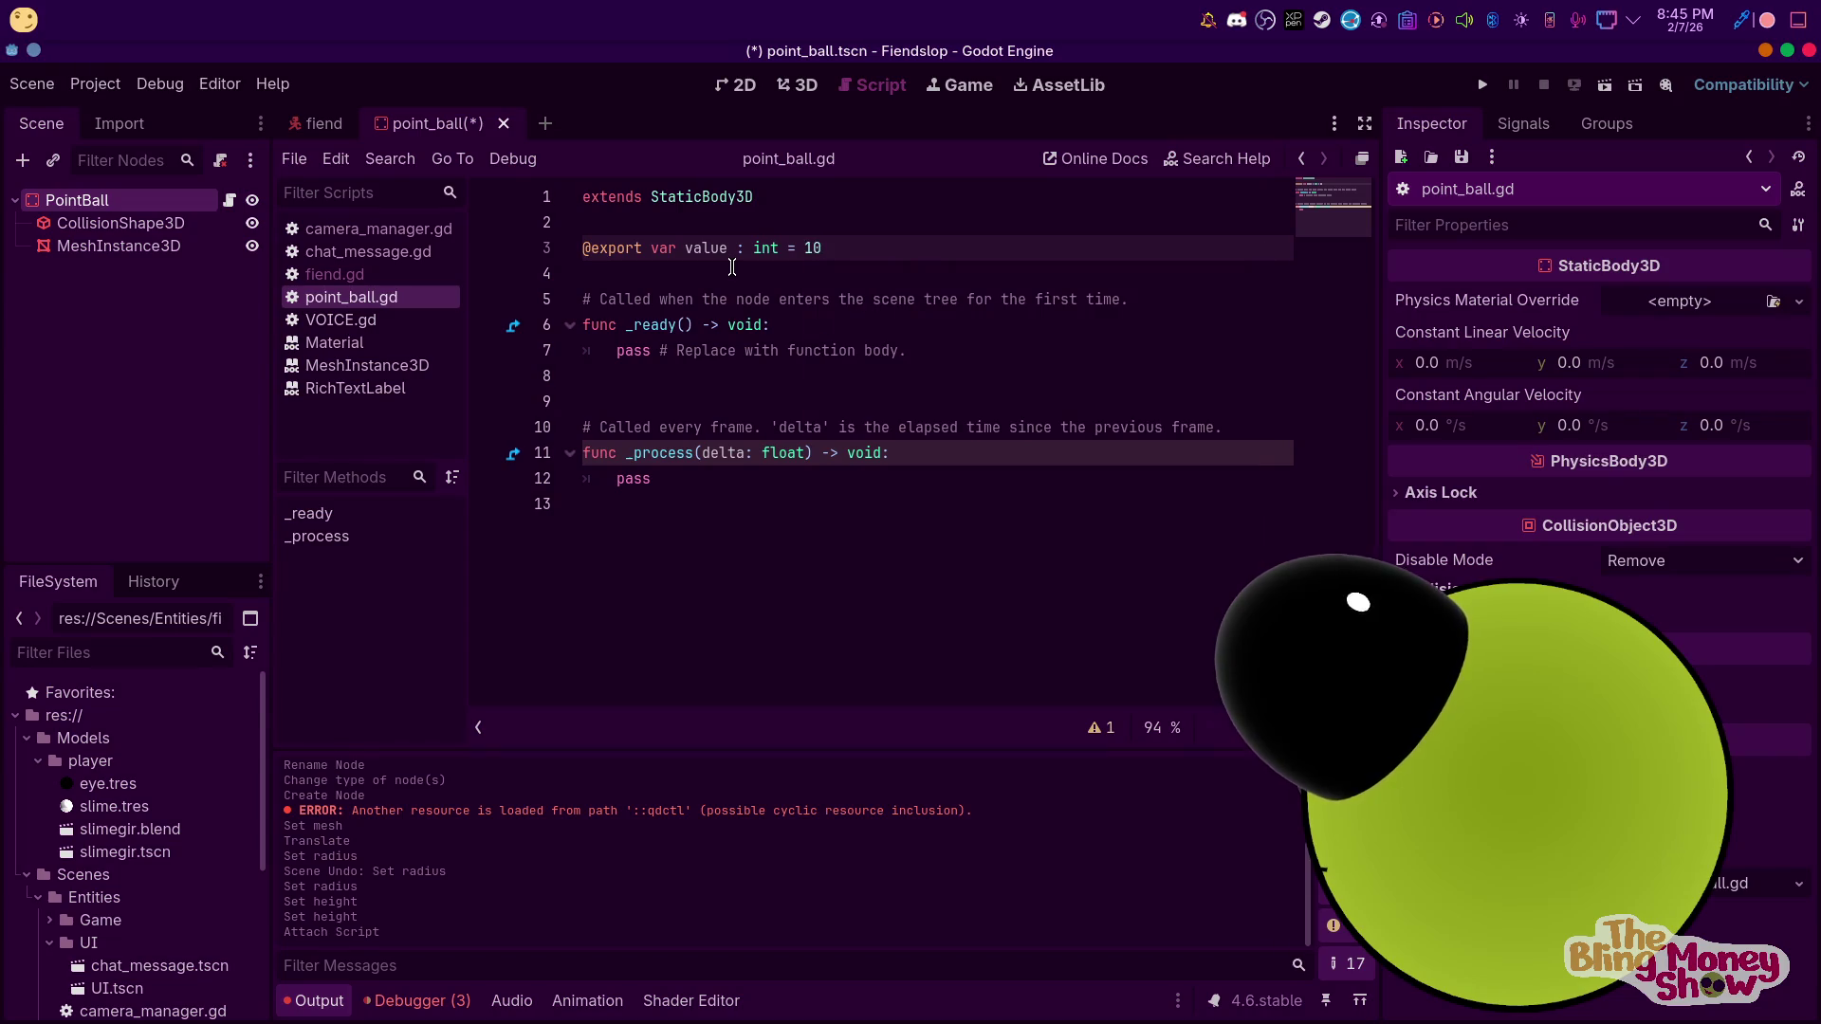
Delete the default _ready and _process functions from the script
left_click(721, 358)
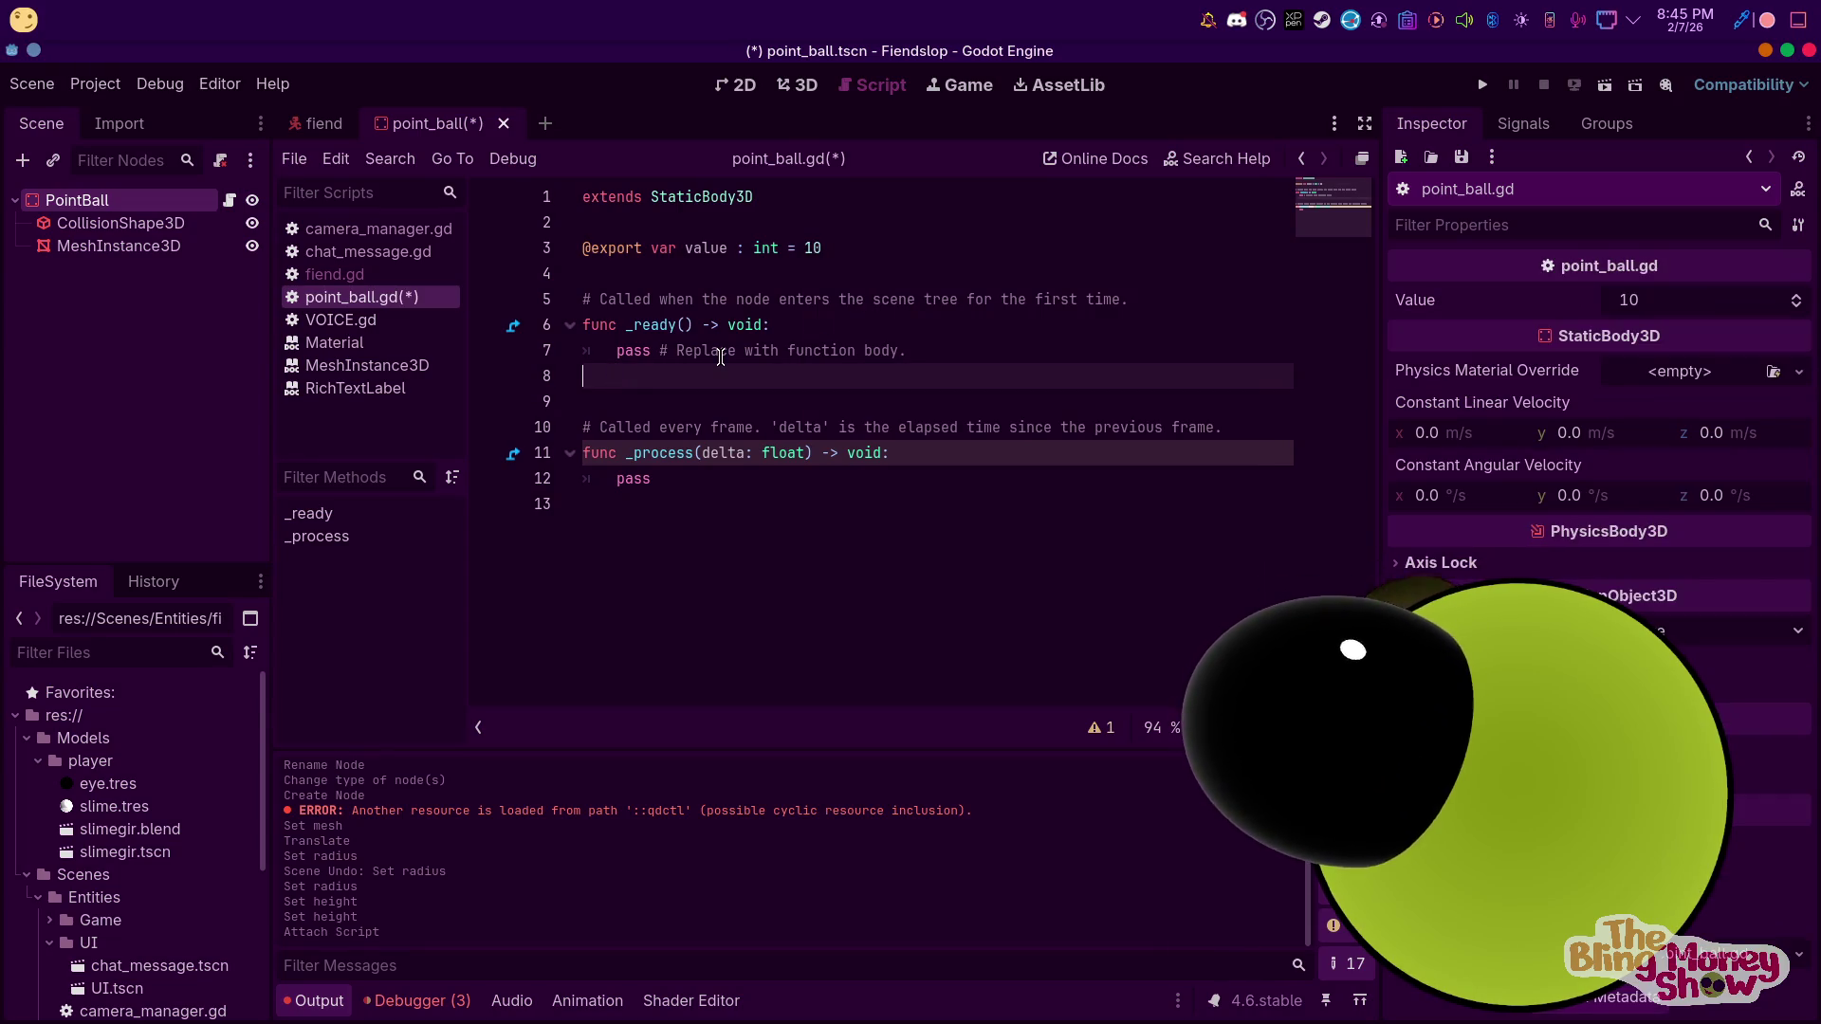
left_click(765, 324)
left_click_drag(824, 525, 570, 300)
key("BackSpace")
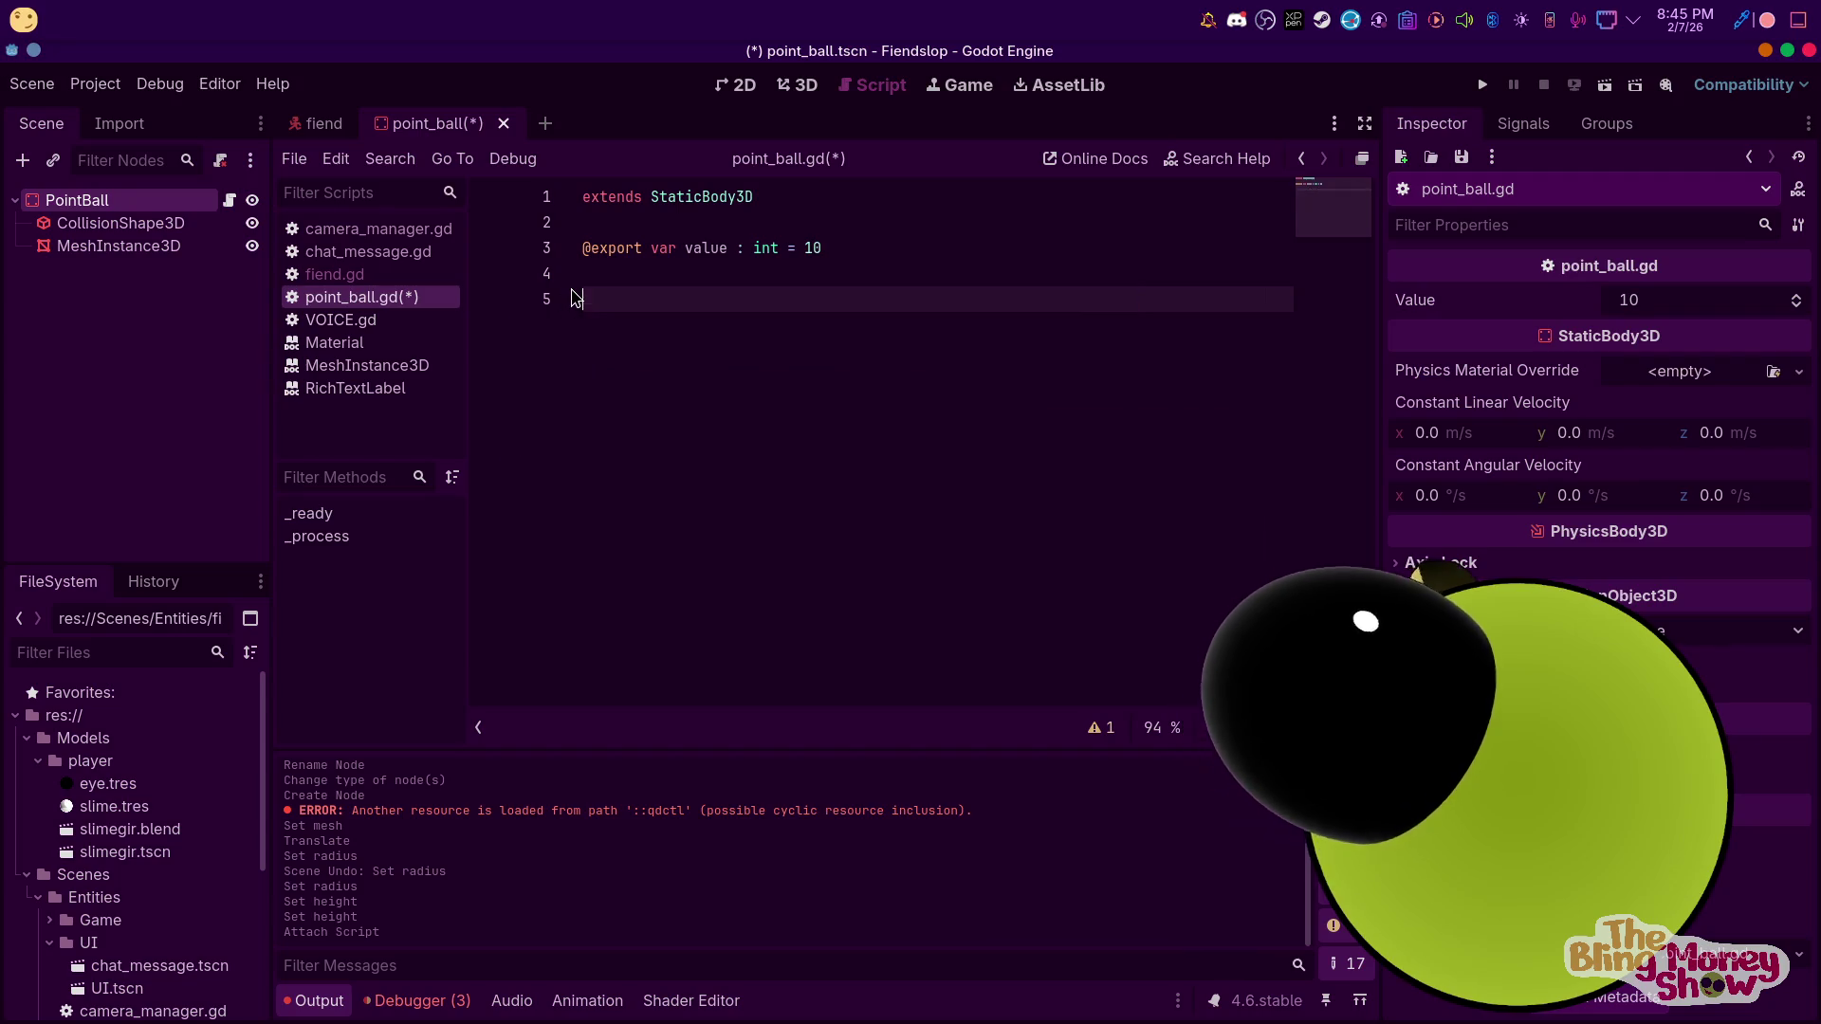
Declare class_name PointBall on a new line above extends
left_click(150, 321)
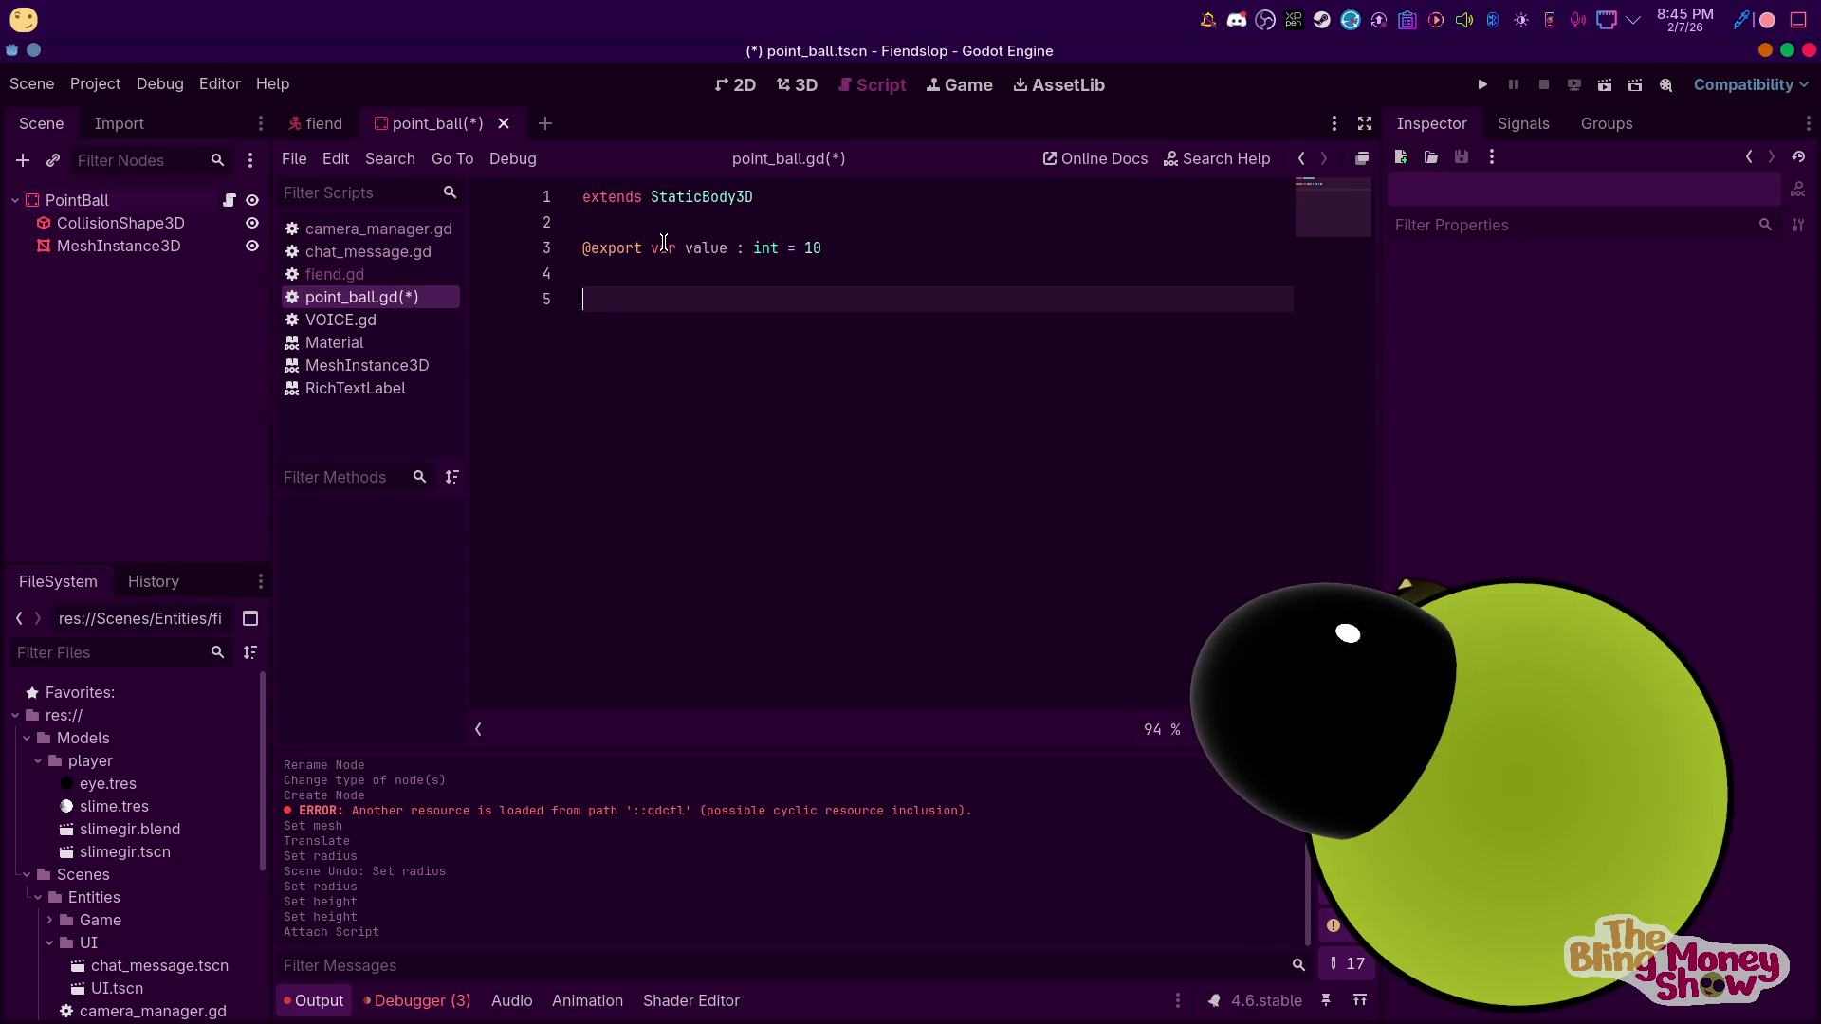
key("Up")
key("Up")
key("Up")
key("Return")
key("Up")
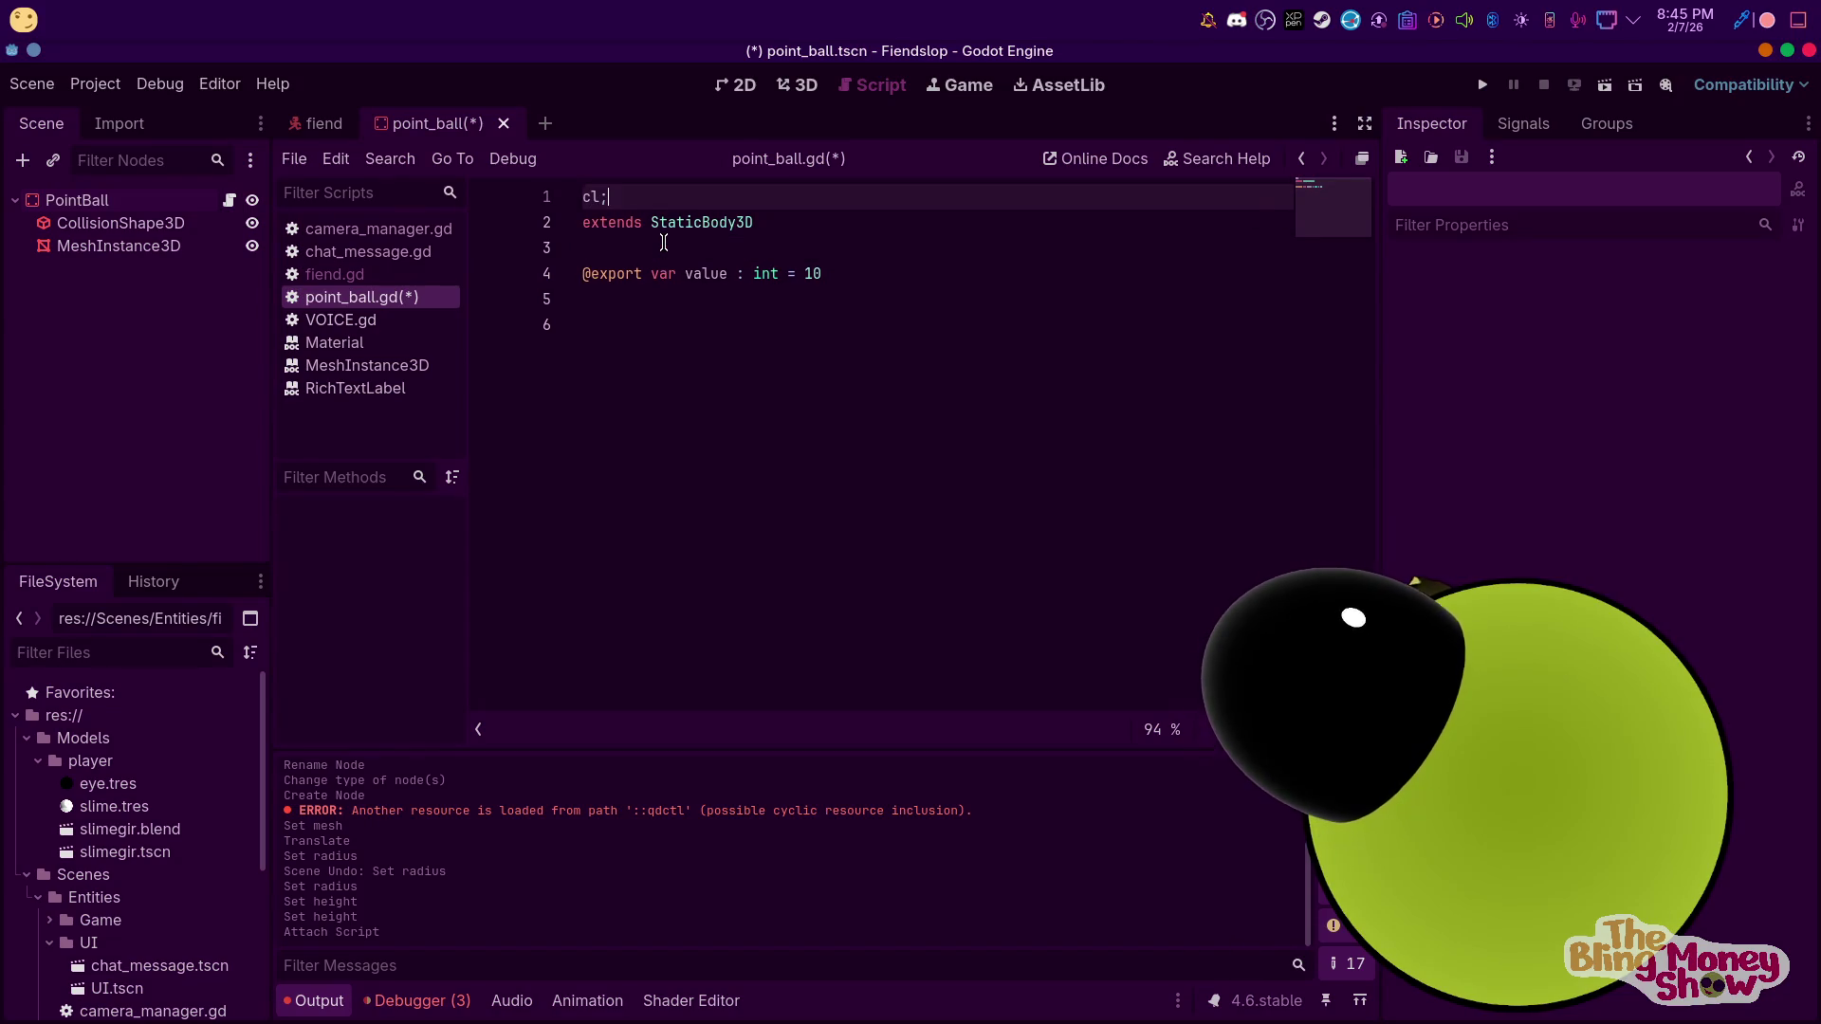
type("name PointBall")
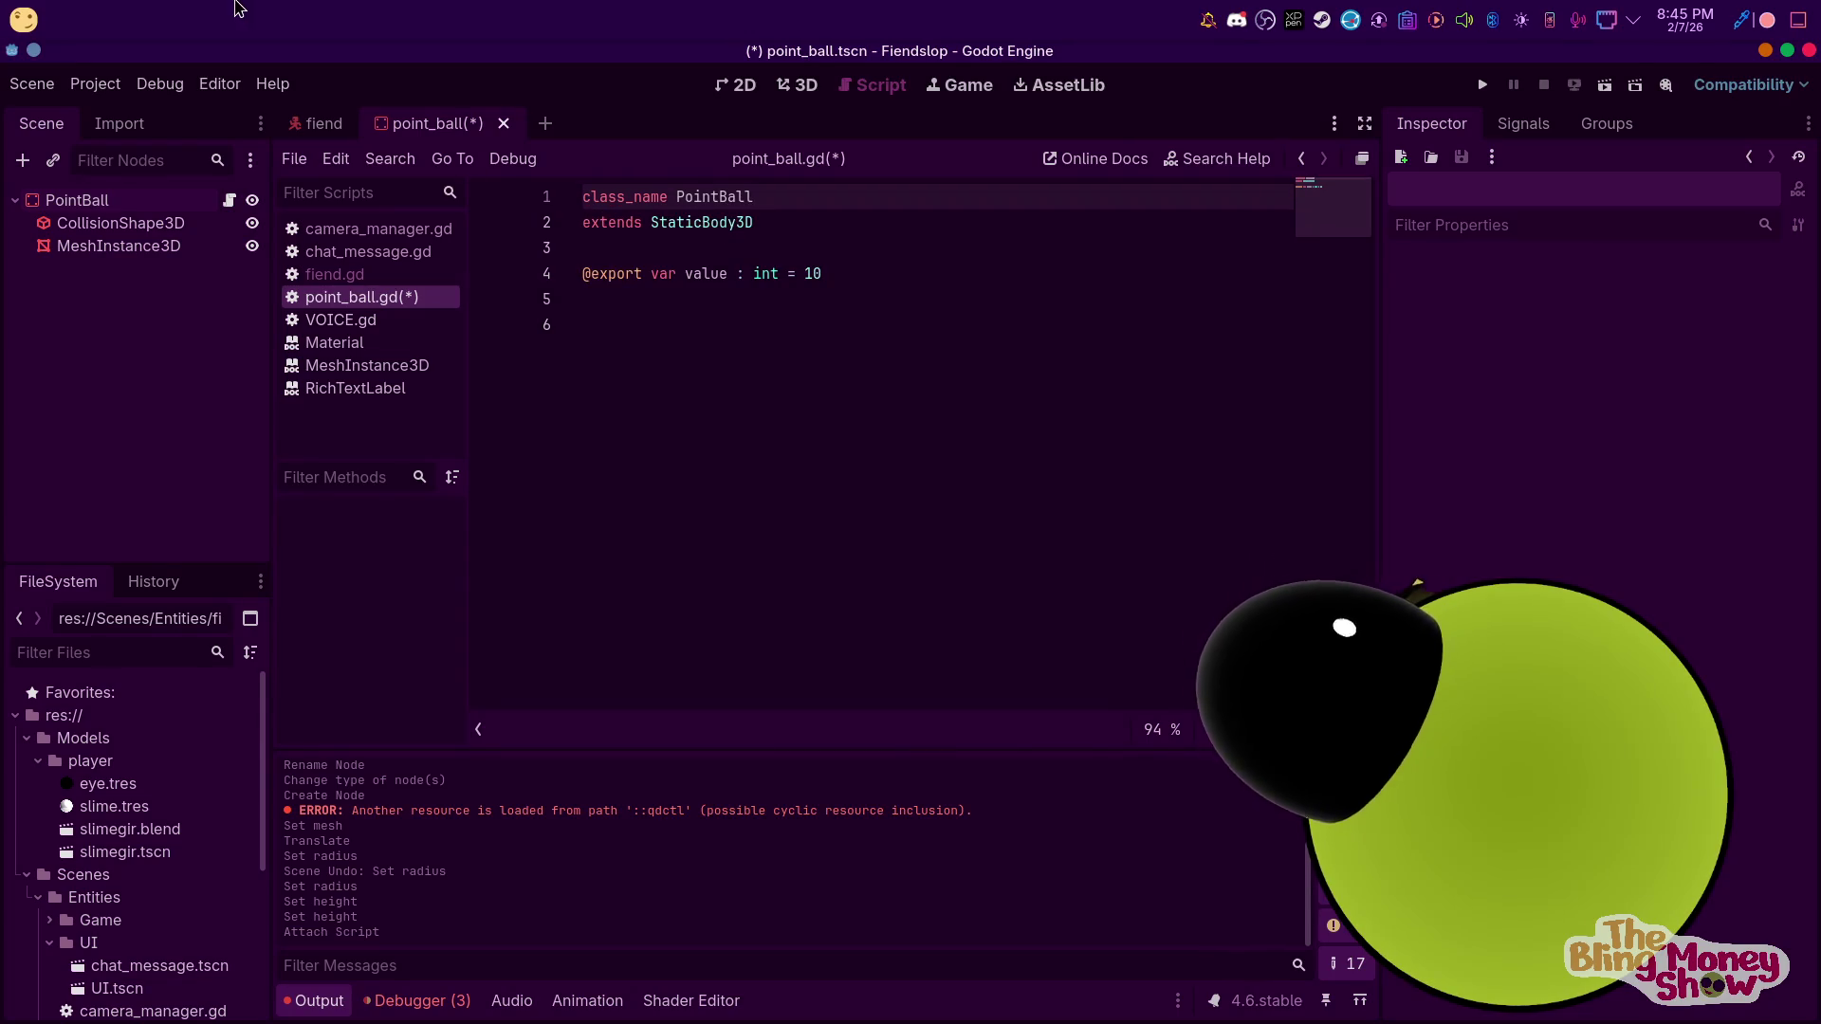
Remove the trailing empty line and save point_ball.gd
left_click(870, 495)
key("BackSpace")
key("ctrl+s")
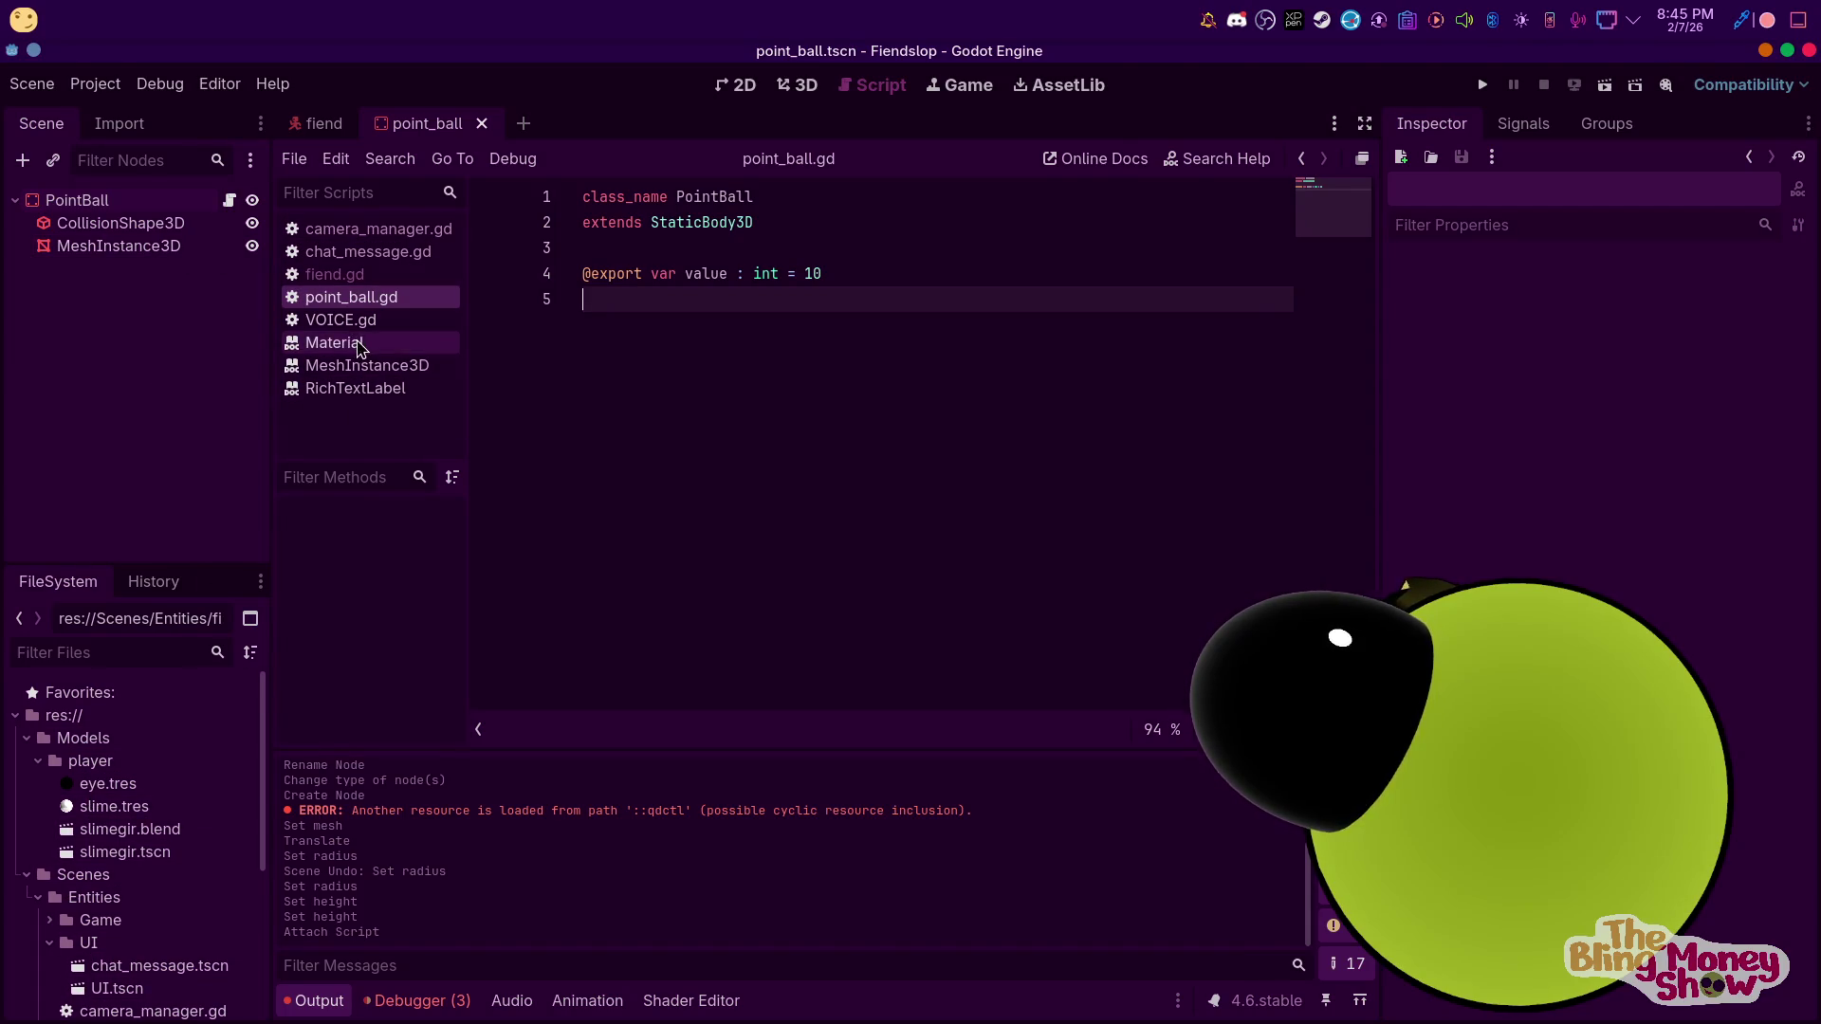
left_click(319, 124)
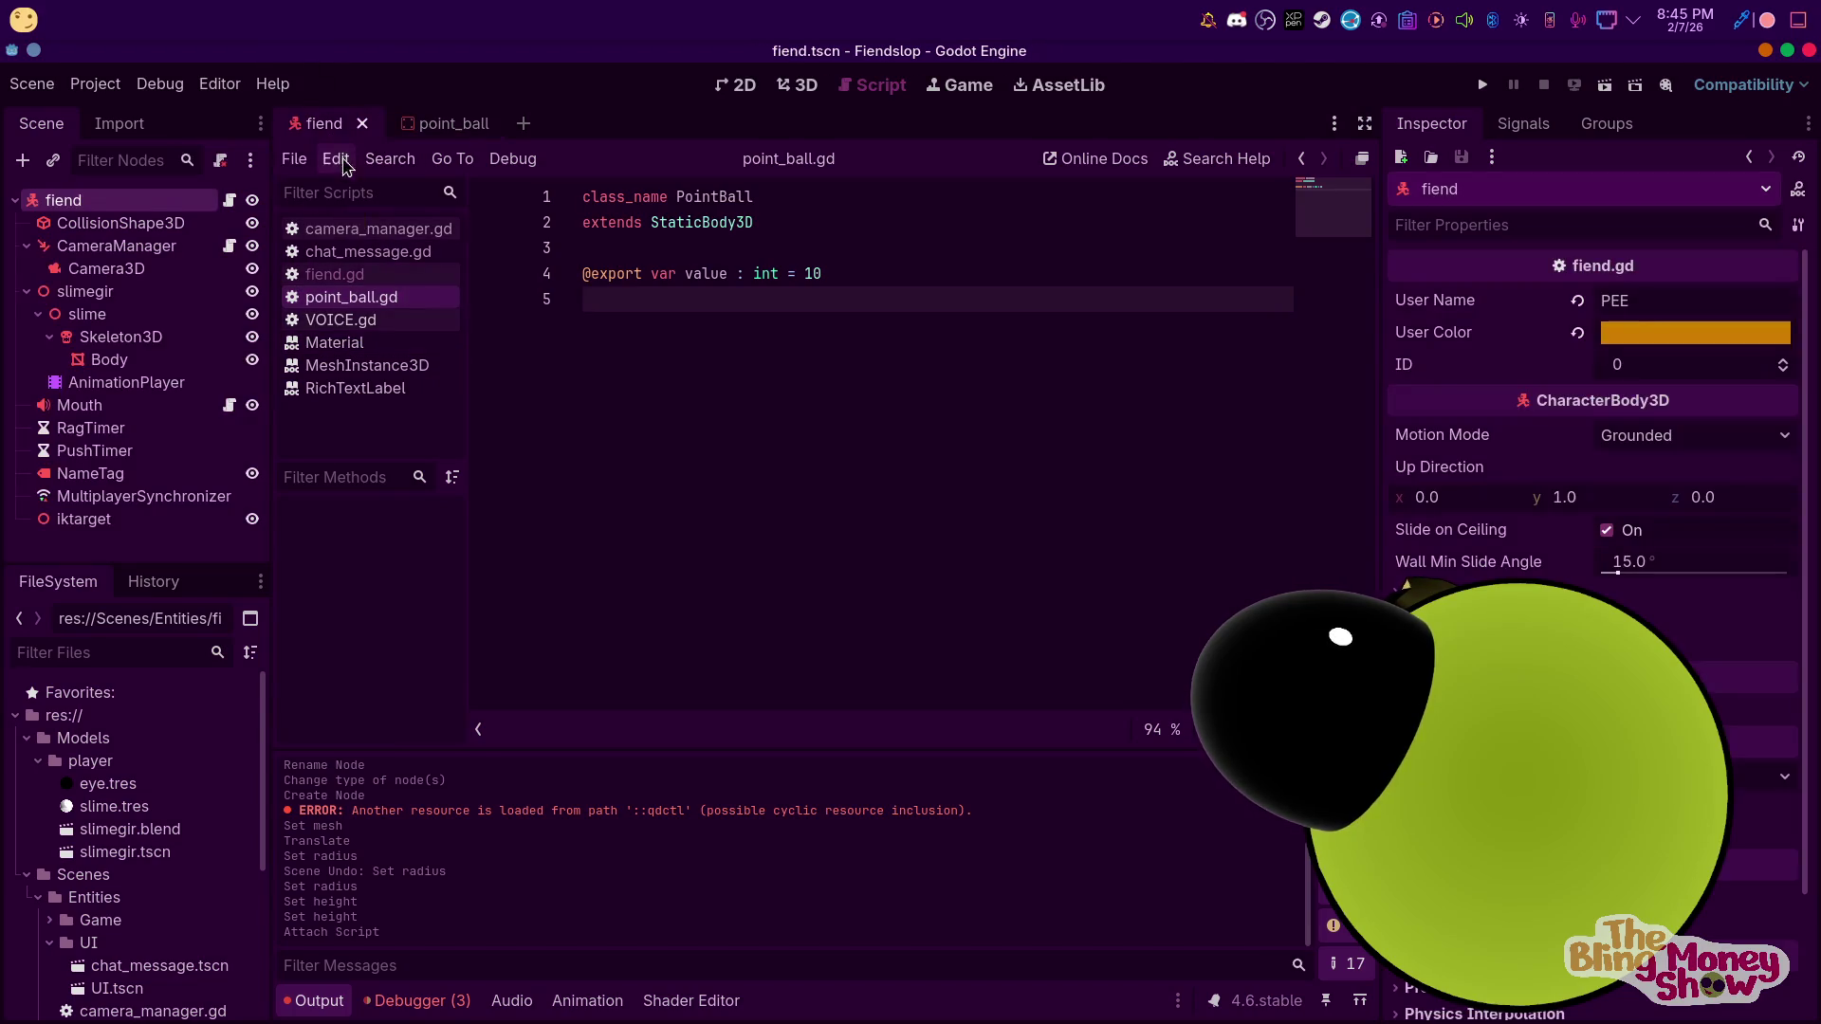
Open fiend.gd and insert a blank first line above extends
left_click(230, 200)
scroll(774, 321, "up", 3)
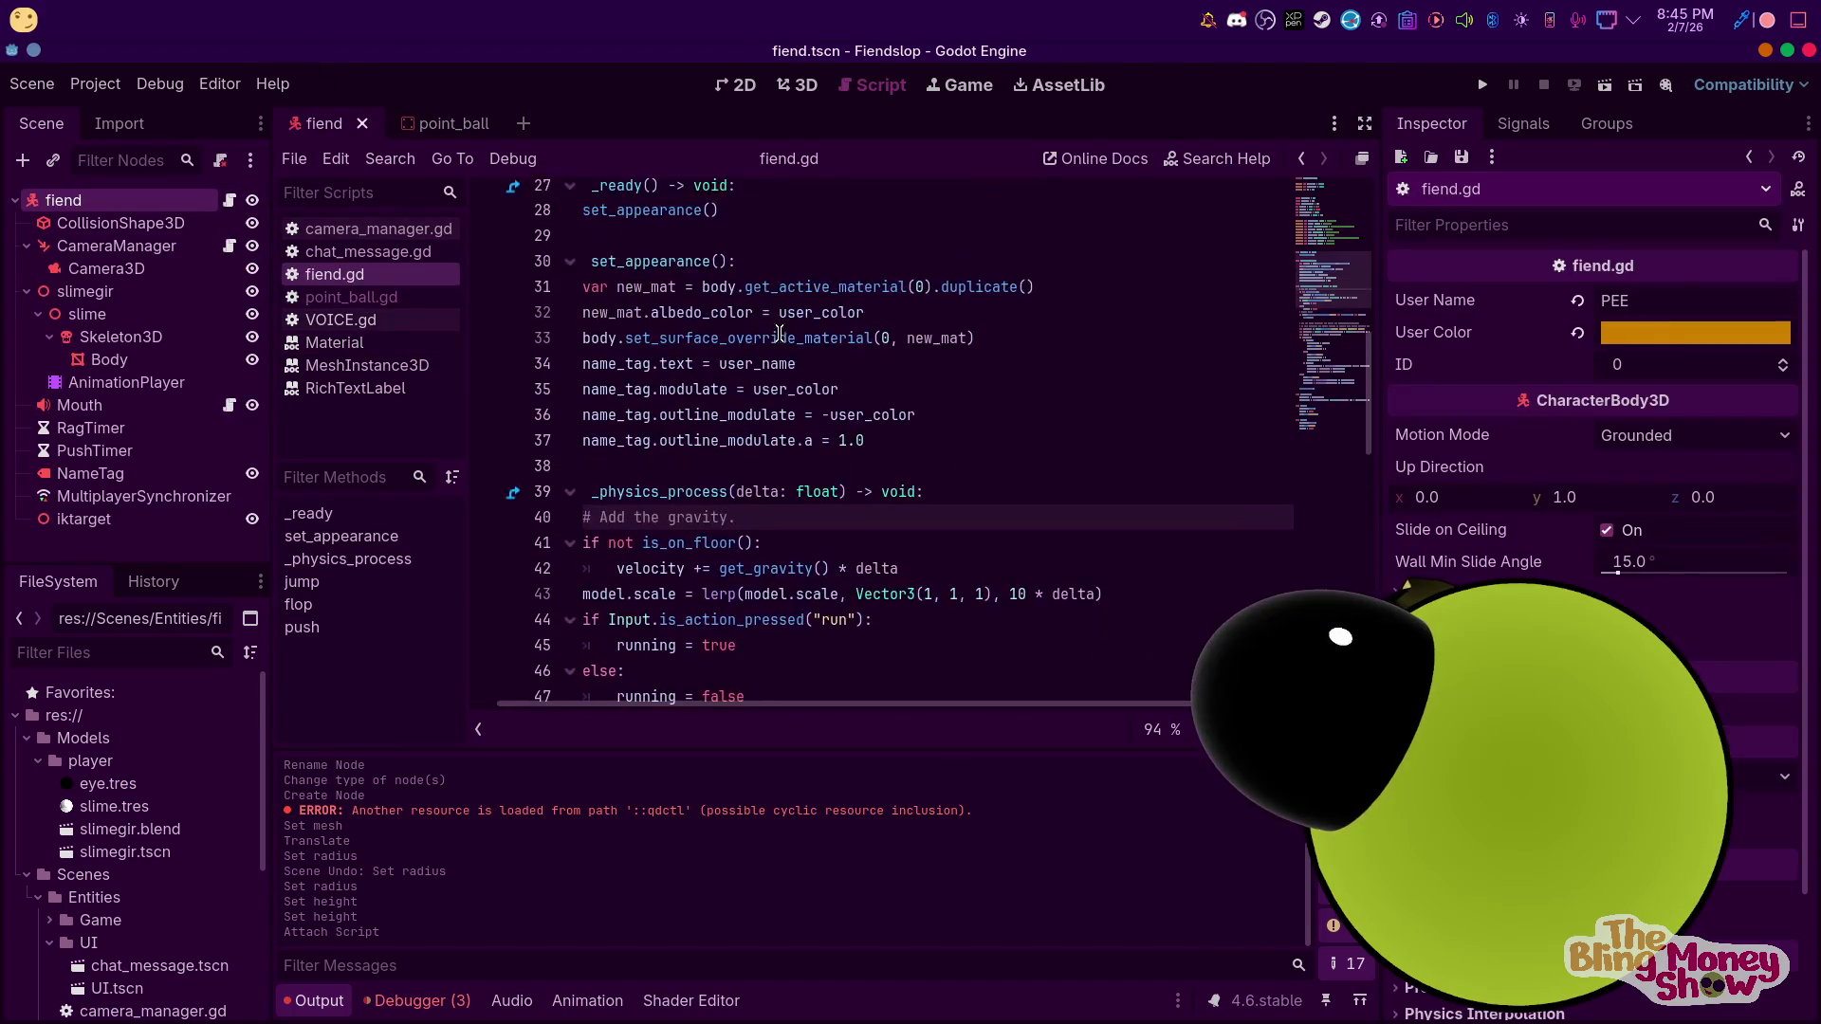
scroll(774, 321, "up", 9)
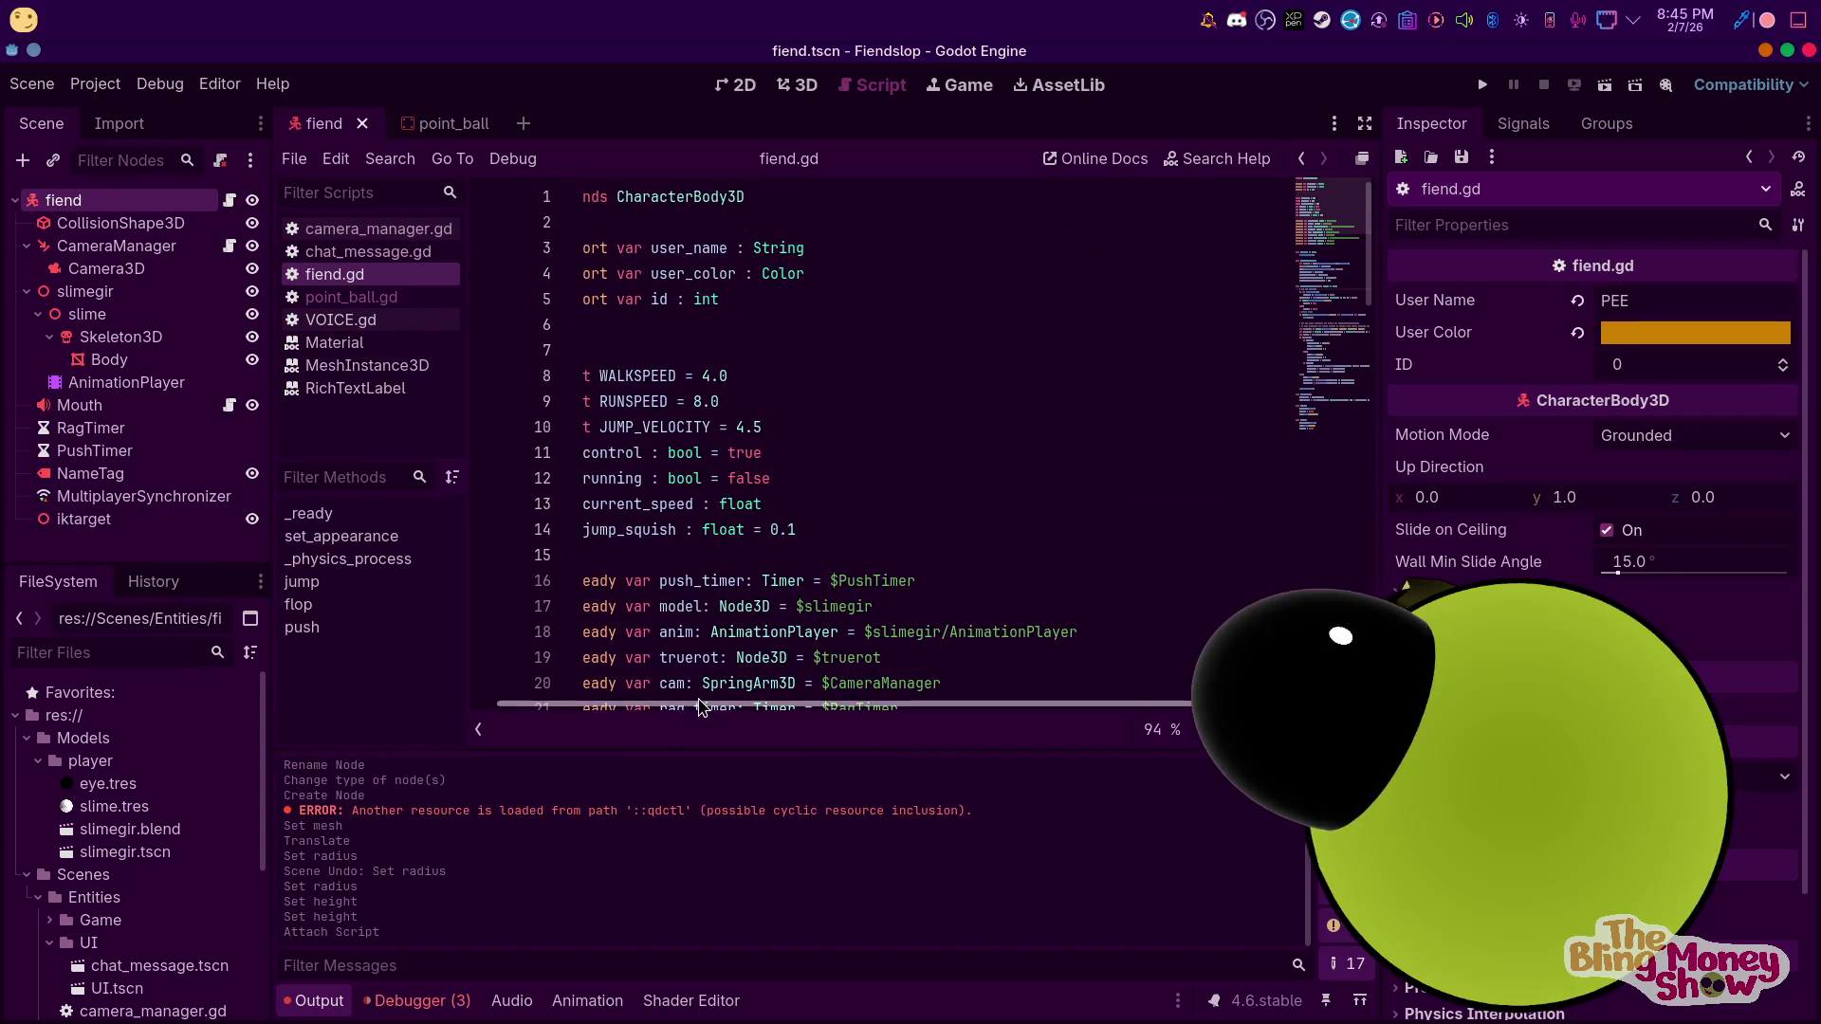
scroll(686, 706, "left", 2)
left_click(781, 320)
left_click(802, 198)
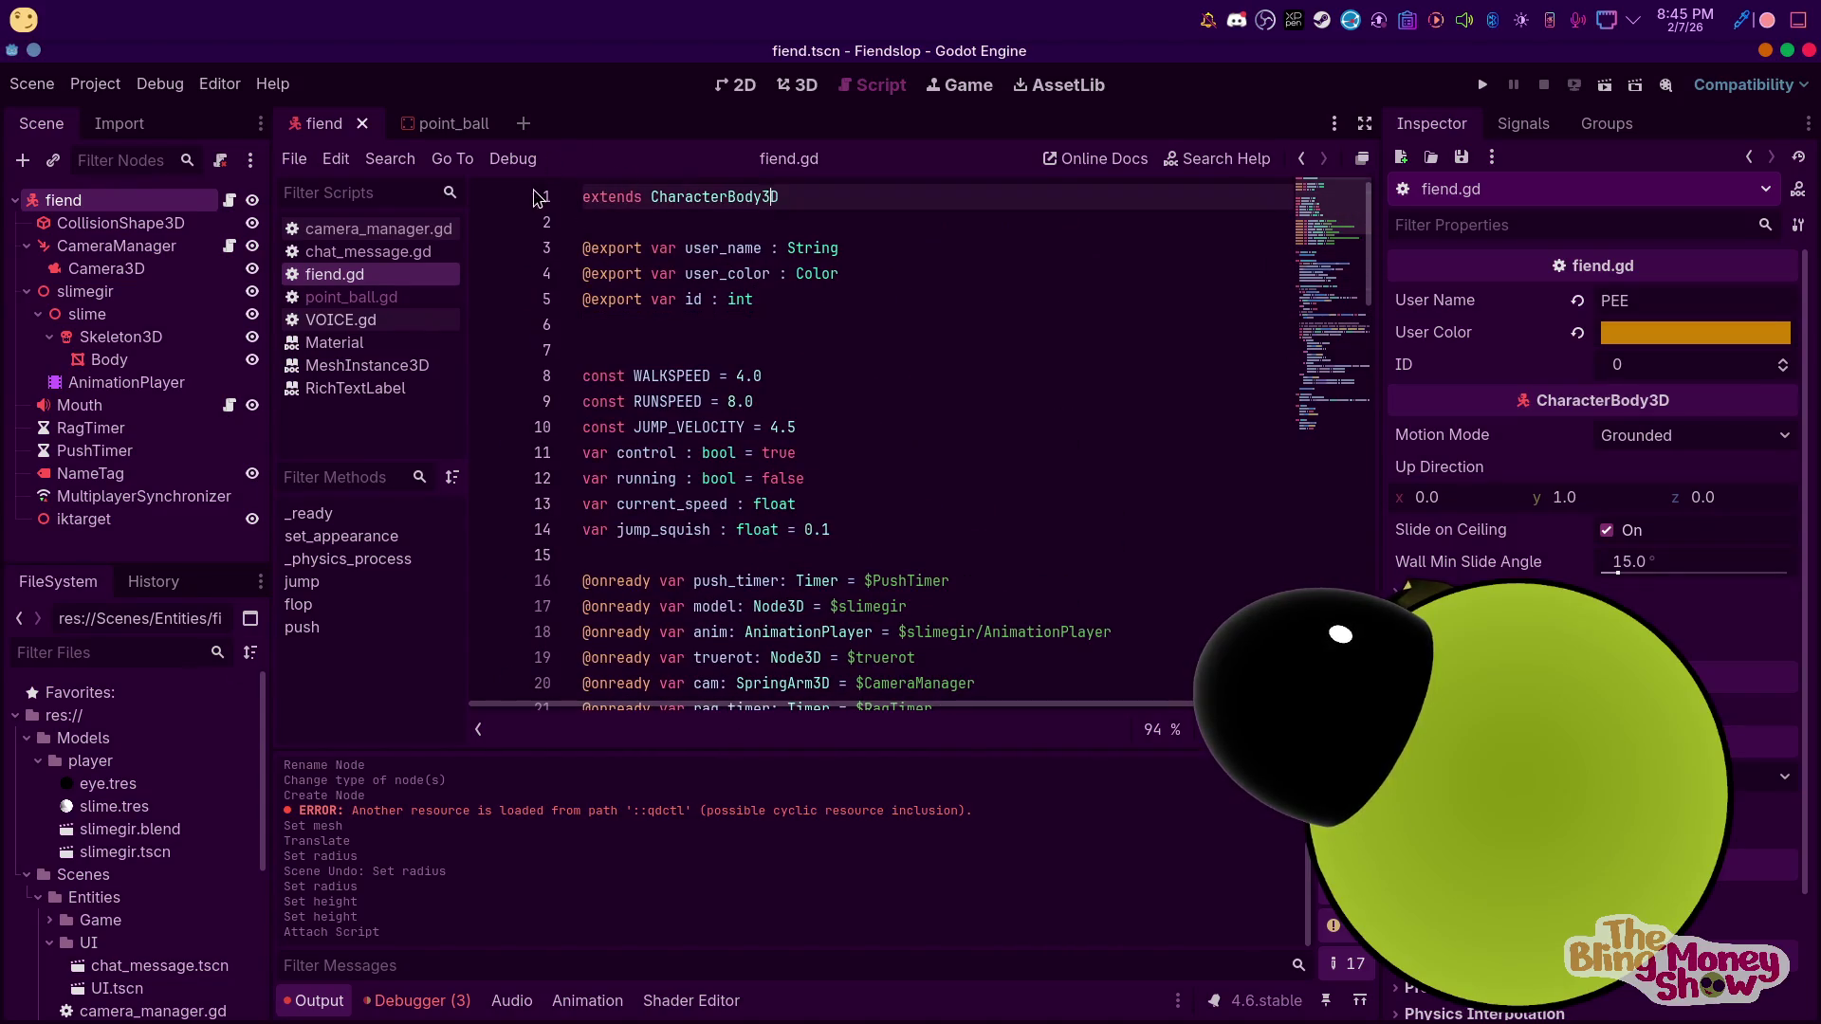
key("Return")
key("Up")
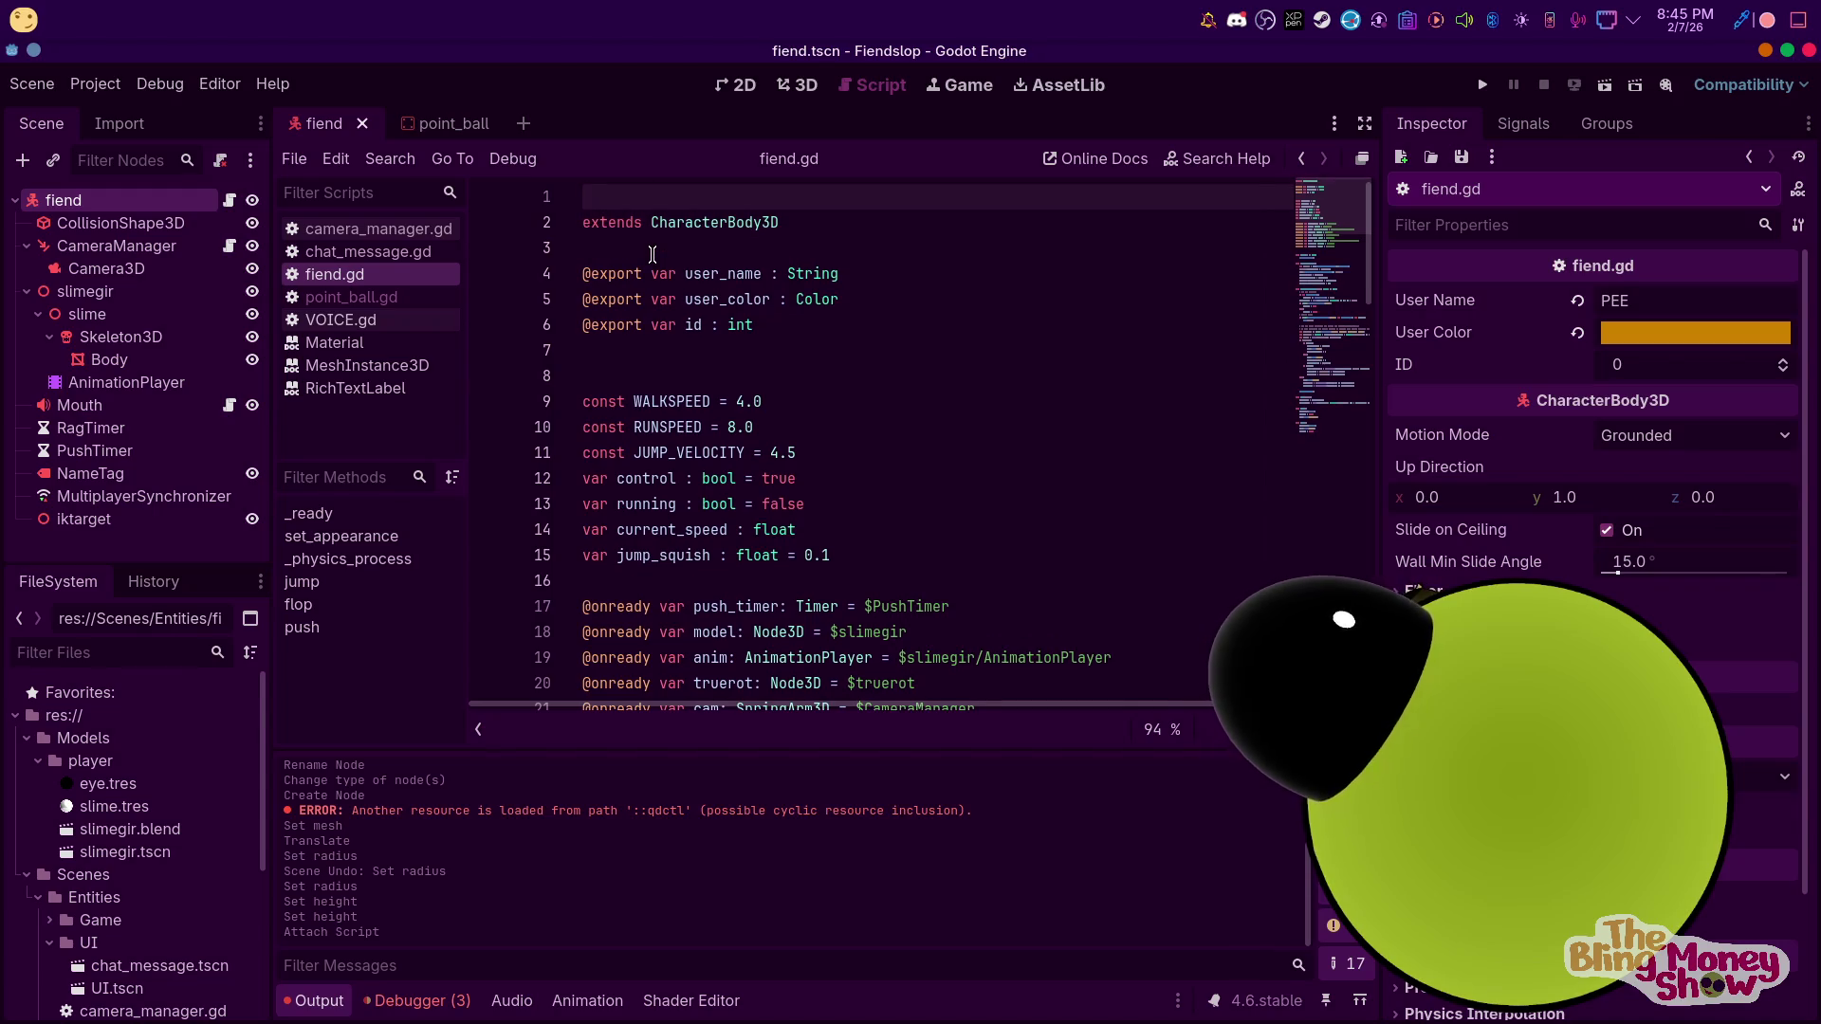
Declare class_name player at the top of fiend.gd and save it
type("la")
key("Down")
key("Down")
key("Down")
key("Return")
key("ctrl+z")
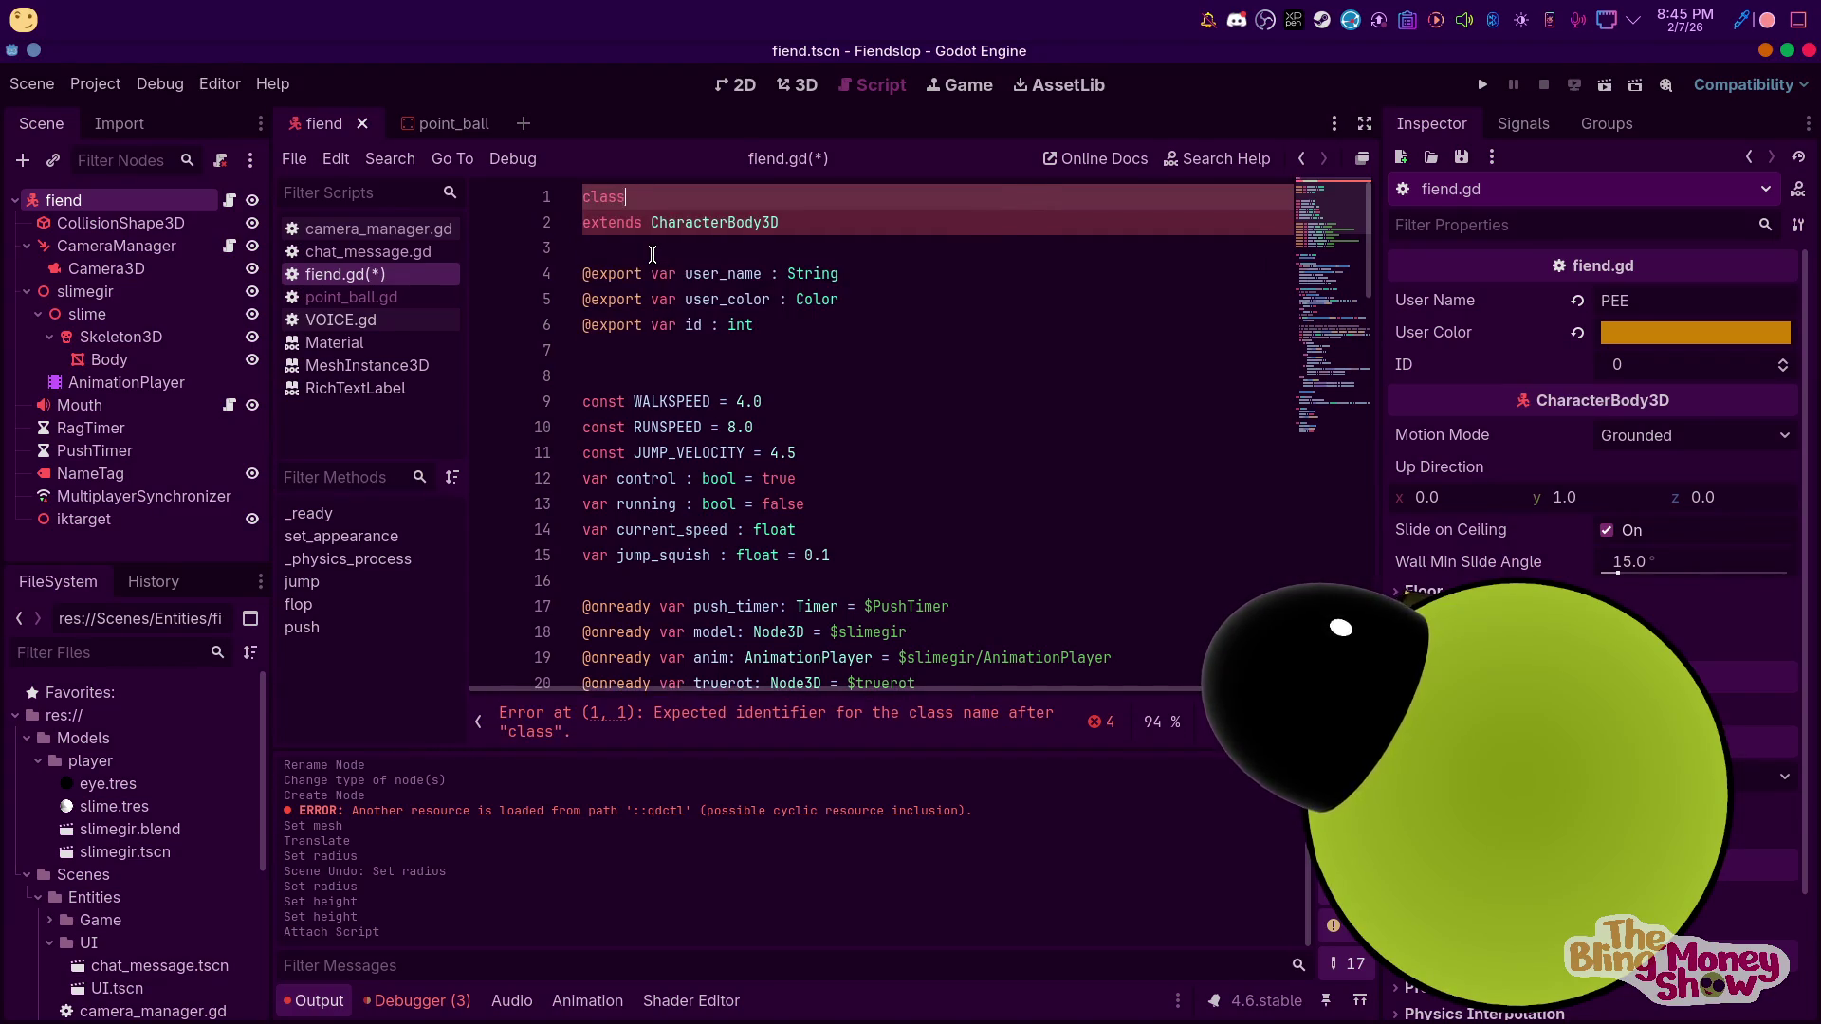
key("BackSpace")
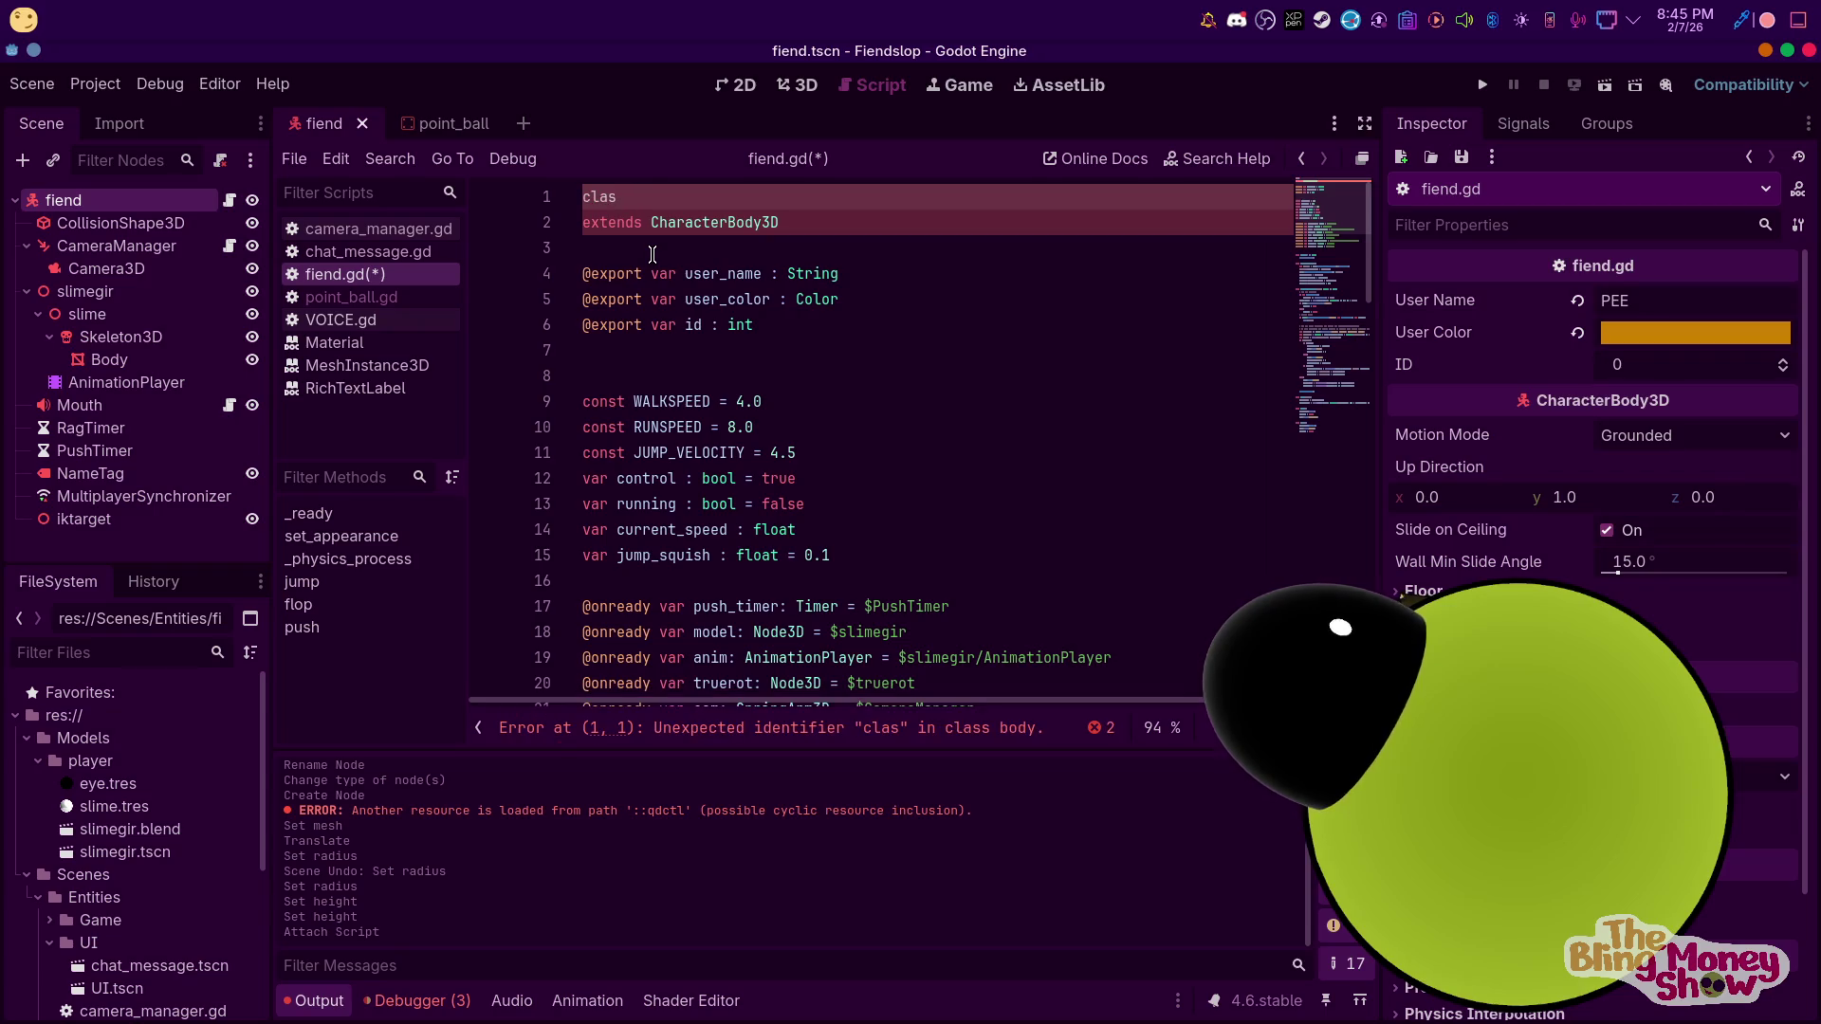
type("_")
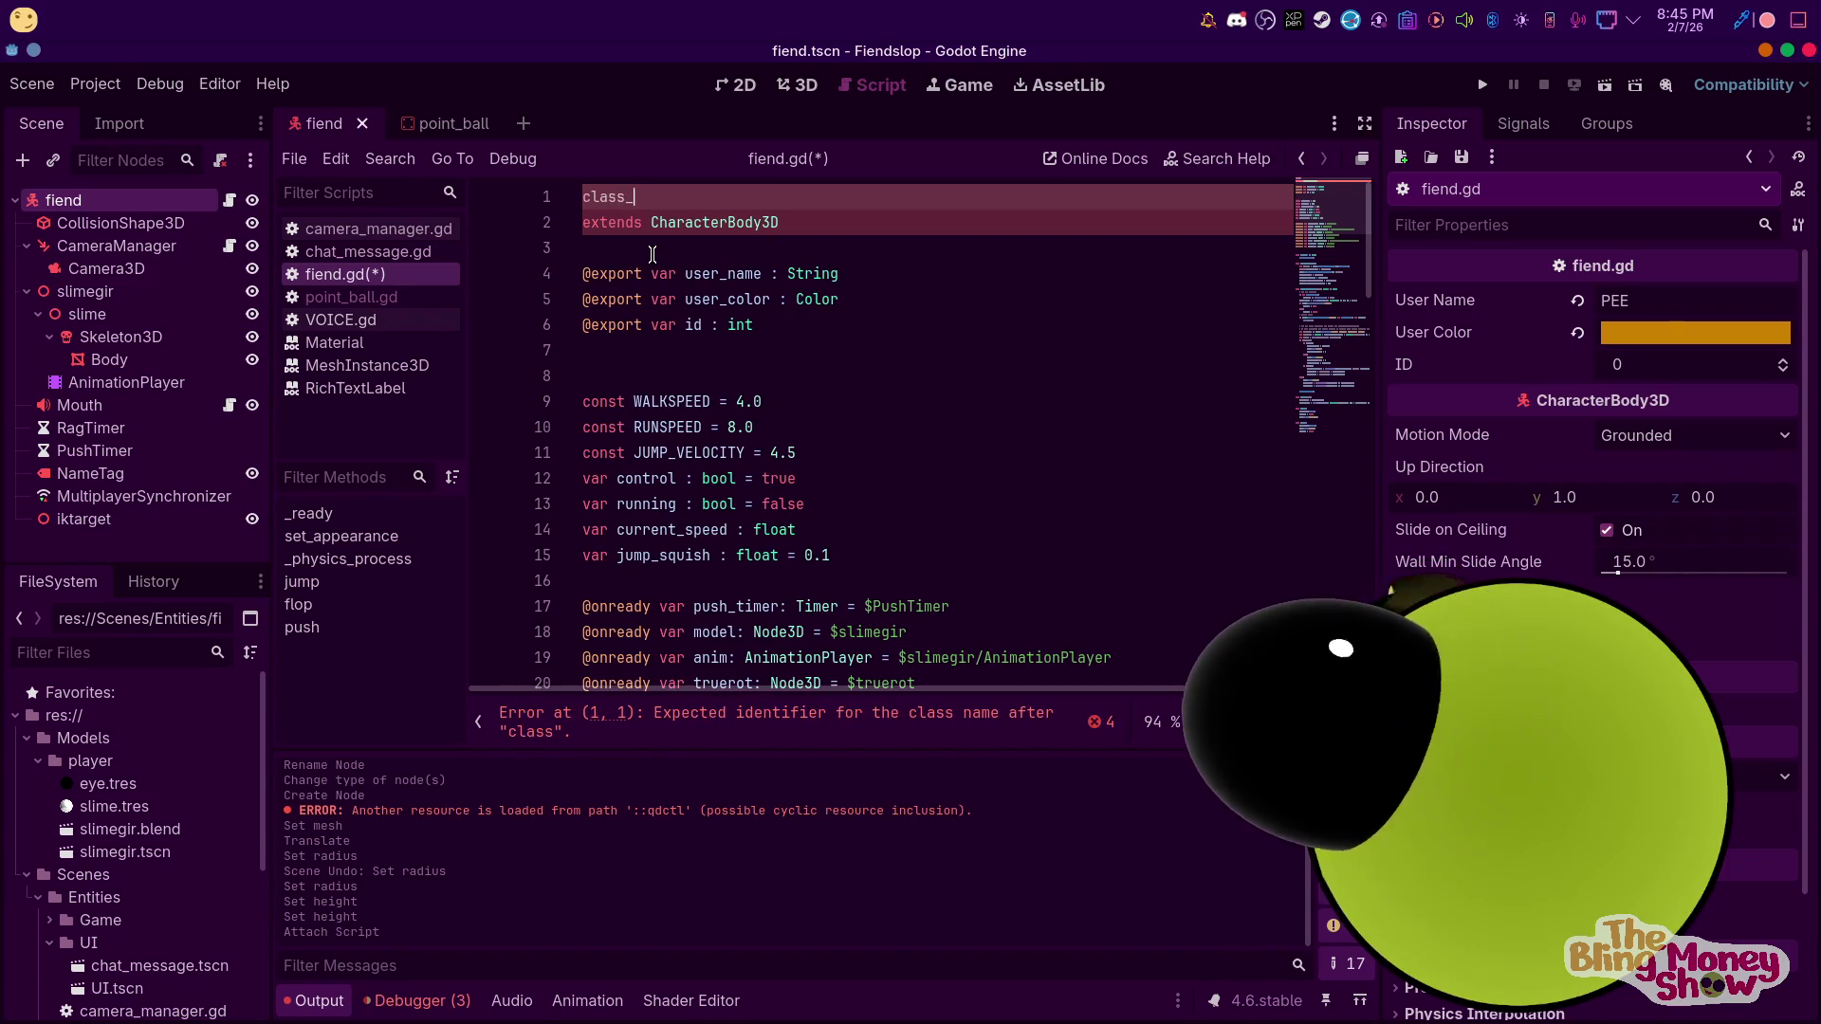
type("name ")
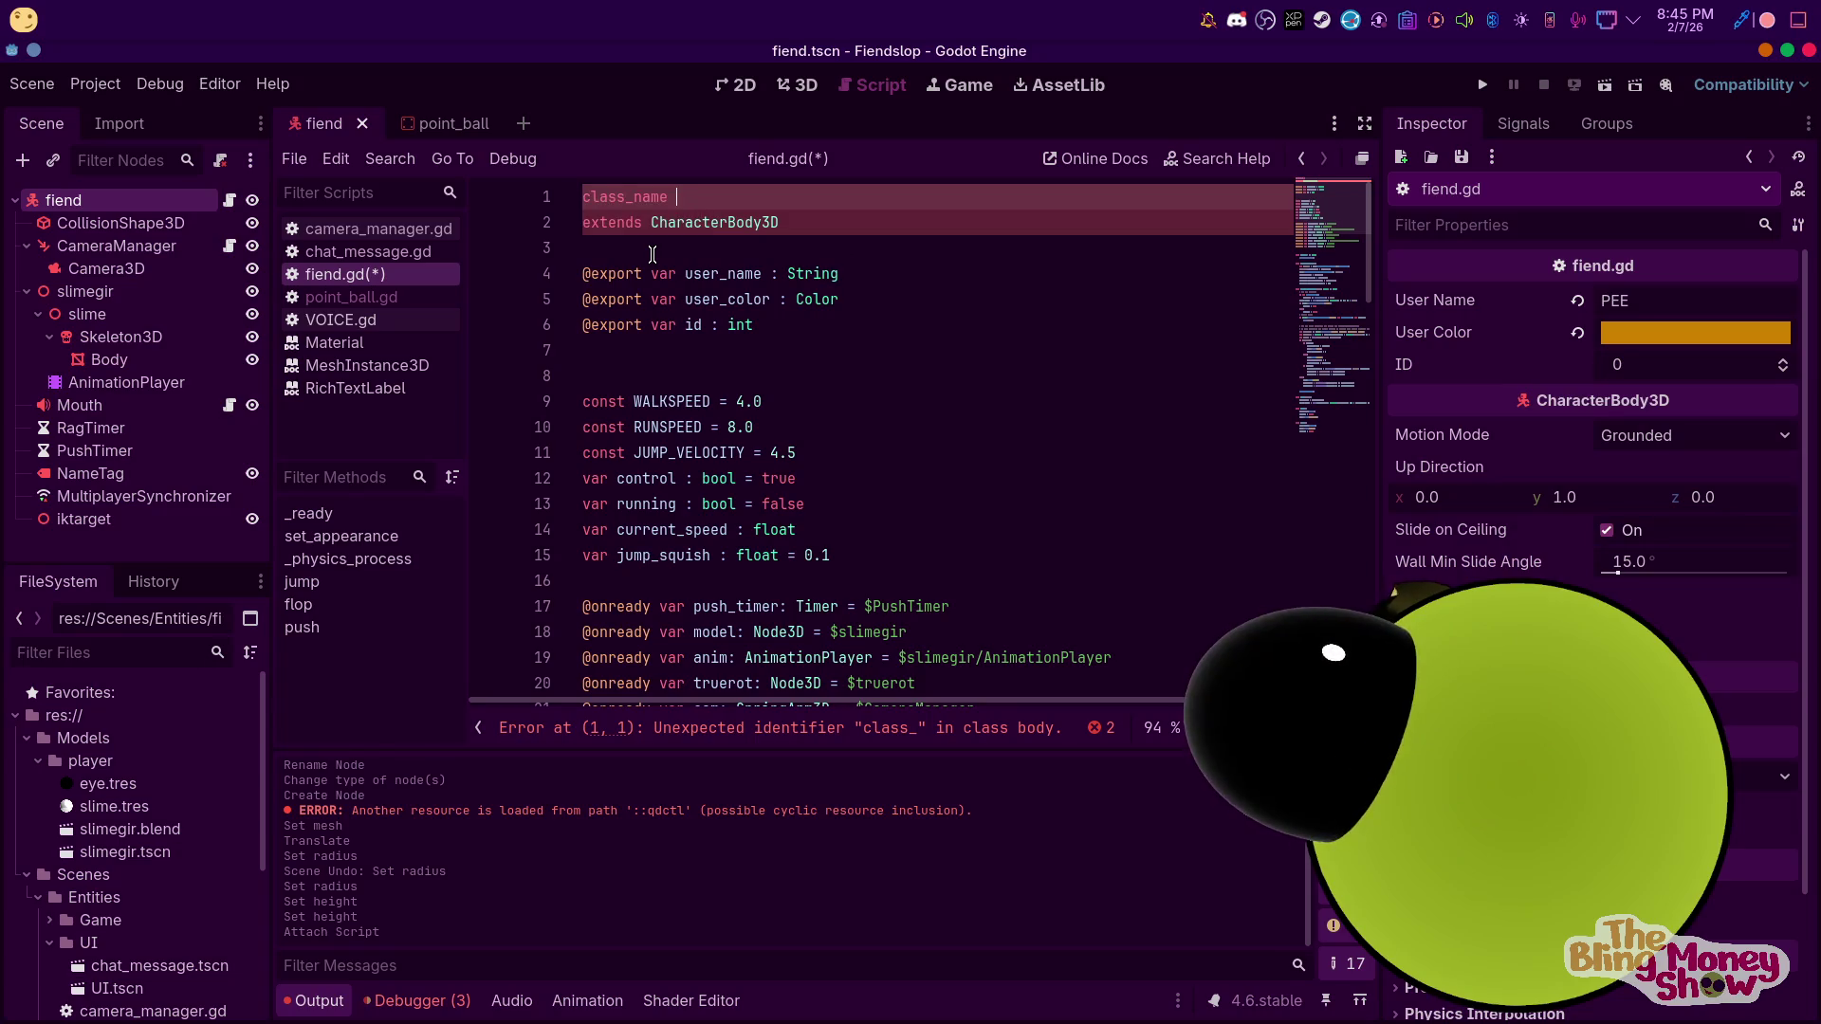
type("player")
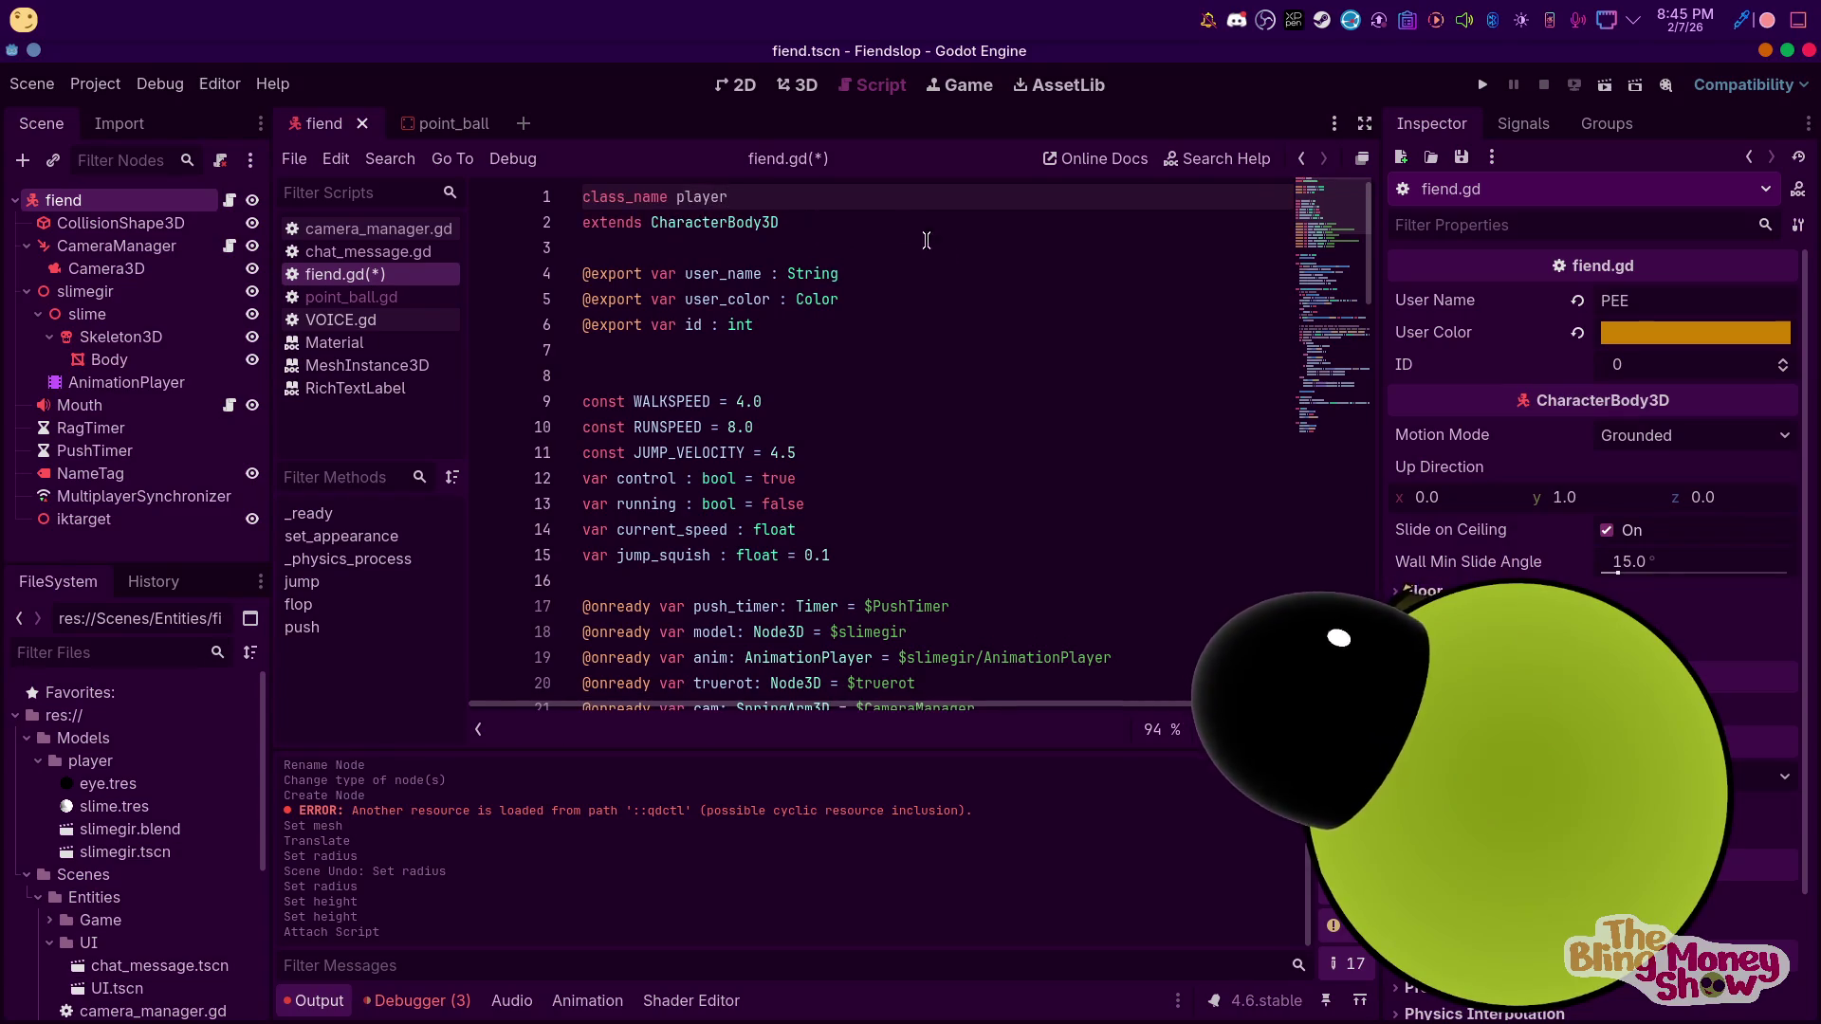
left_click(1032, 323)
key("ctrl+s")
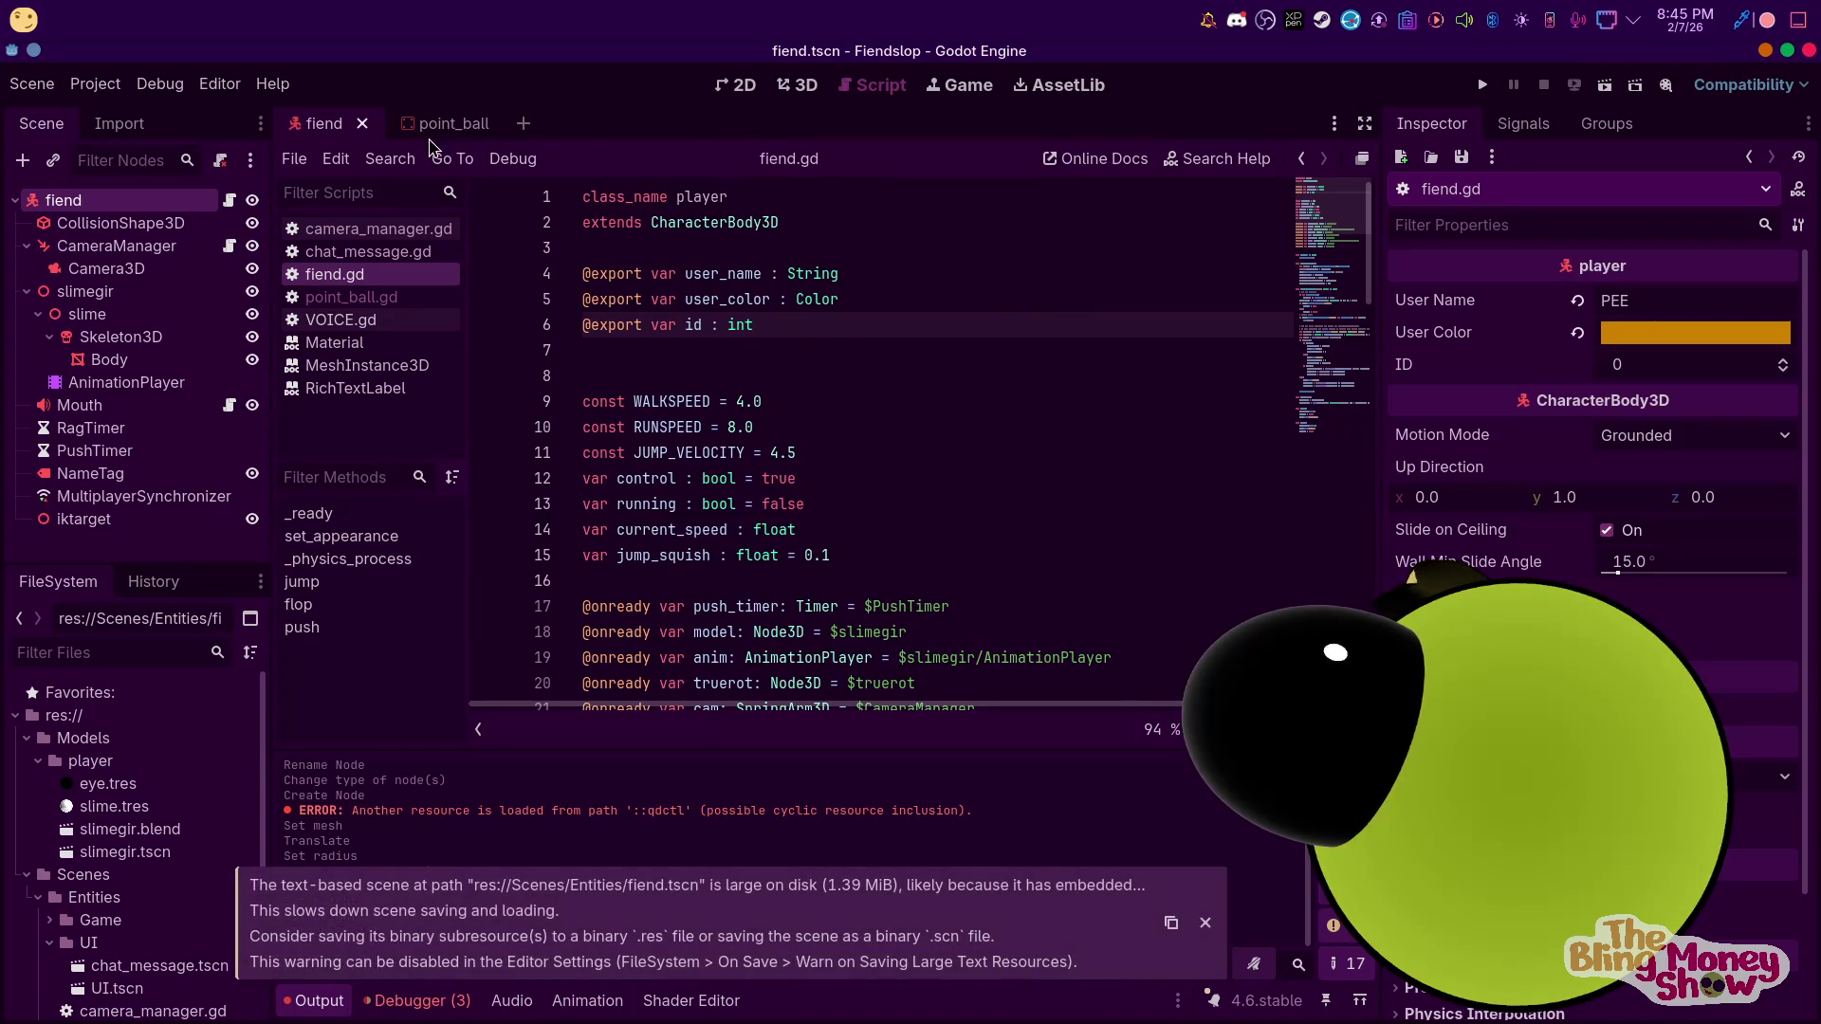
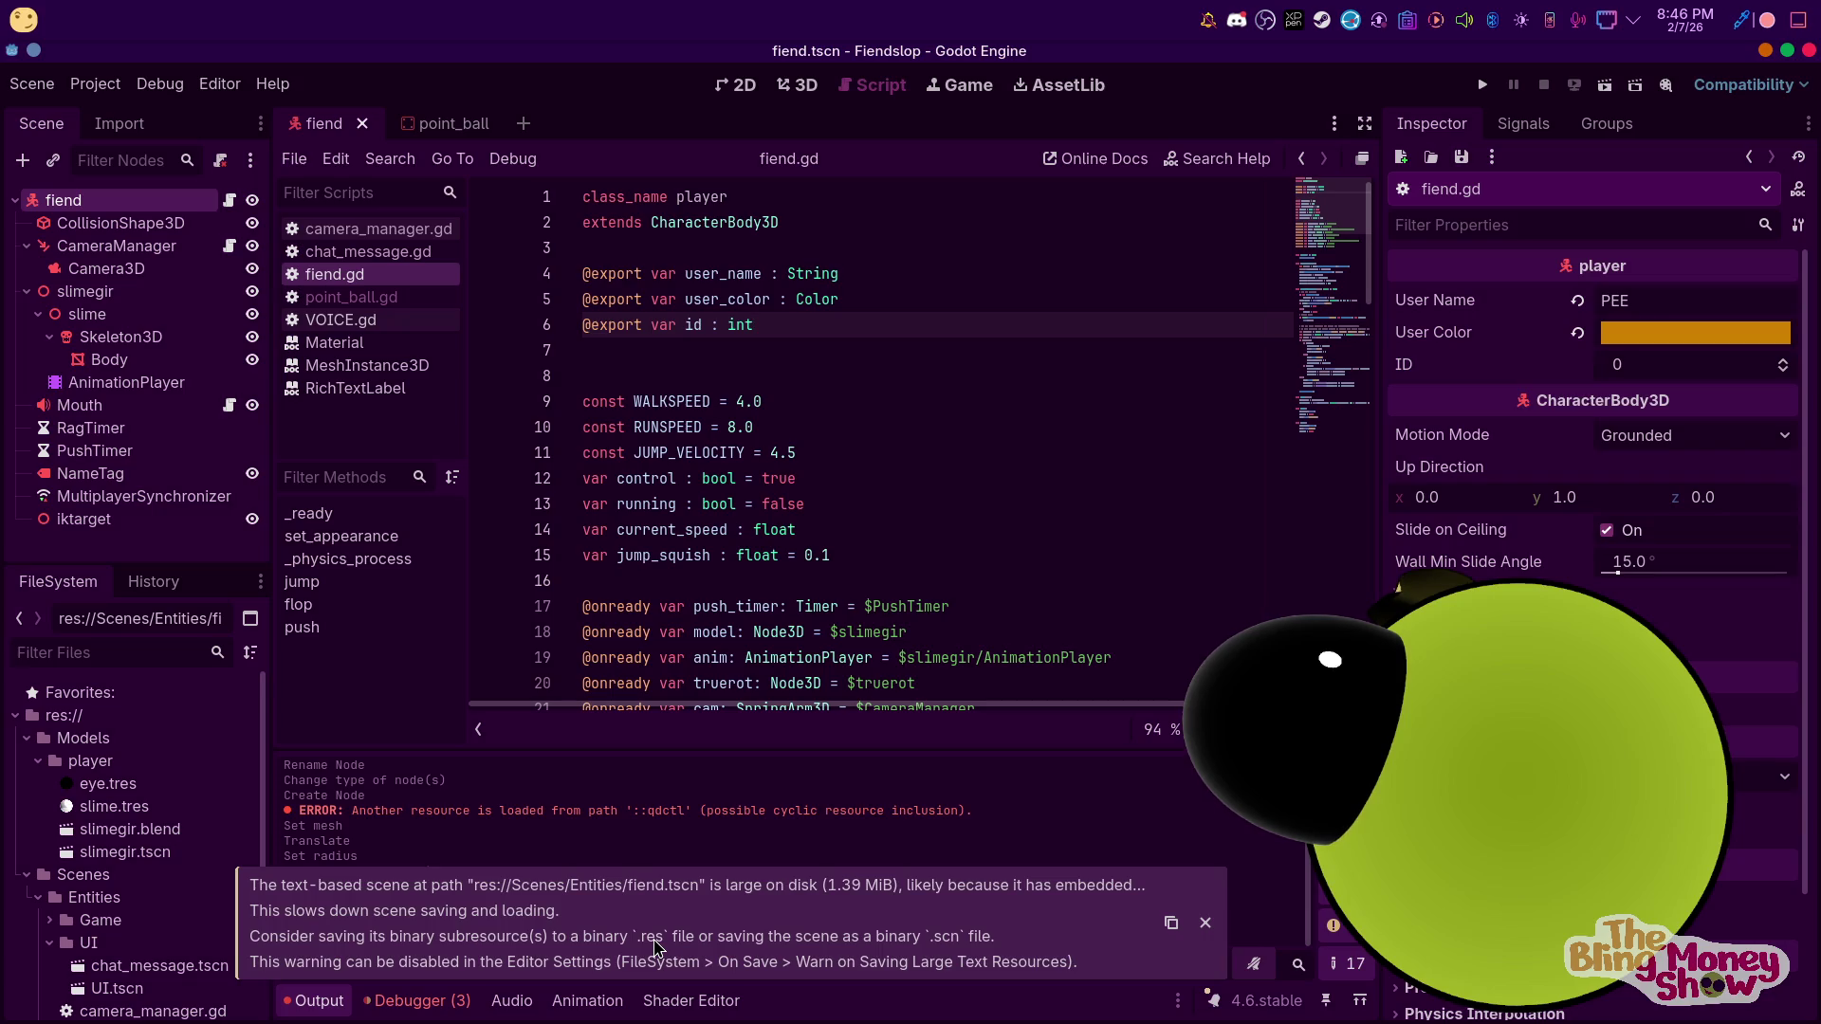
Dismiss the warning that fiend.tscn is large on disk while working in fiend.gd
left_click(662, 555)
left_click(1205, 924)
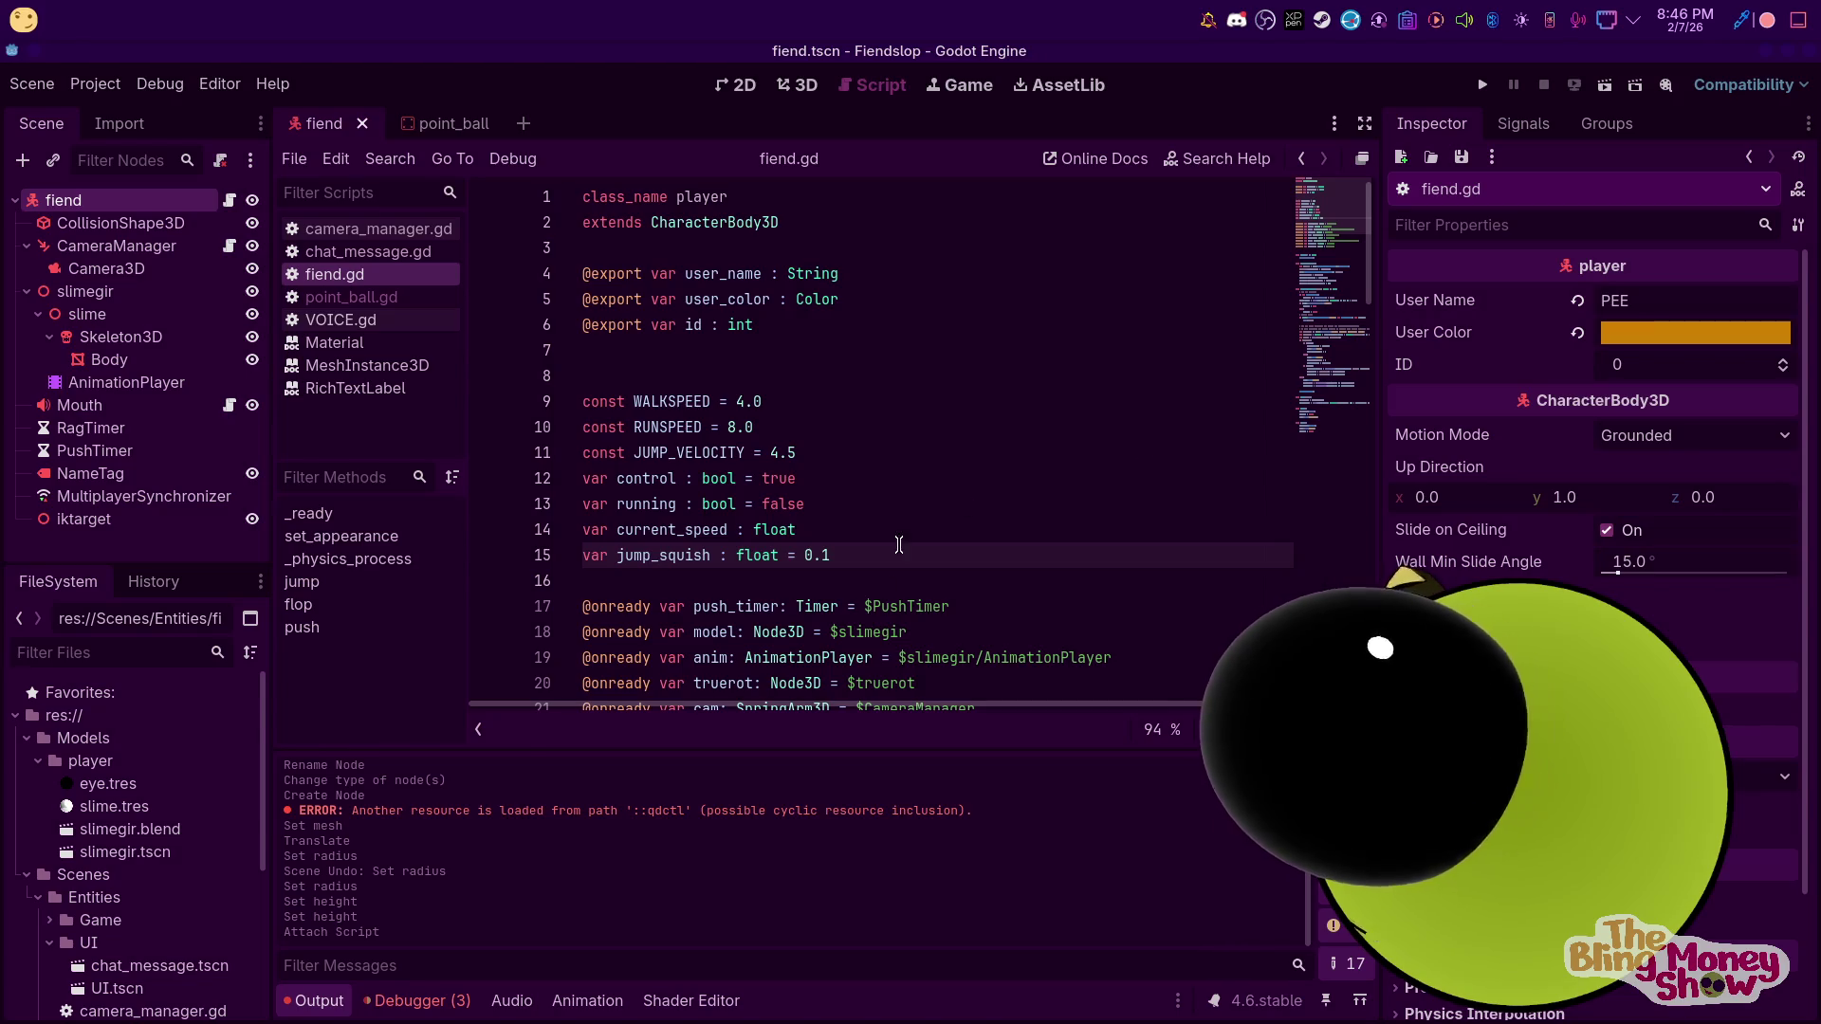
left_click(895, 589)
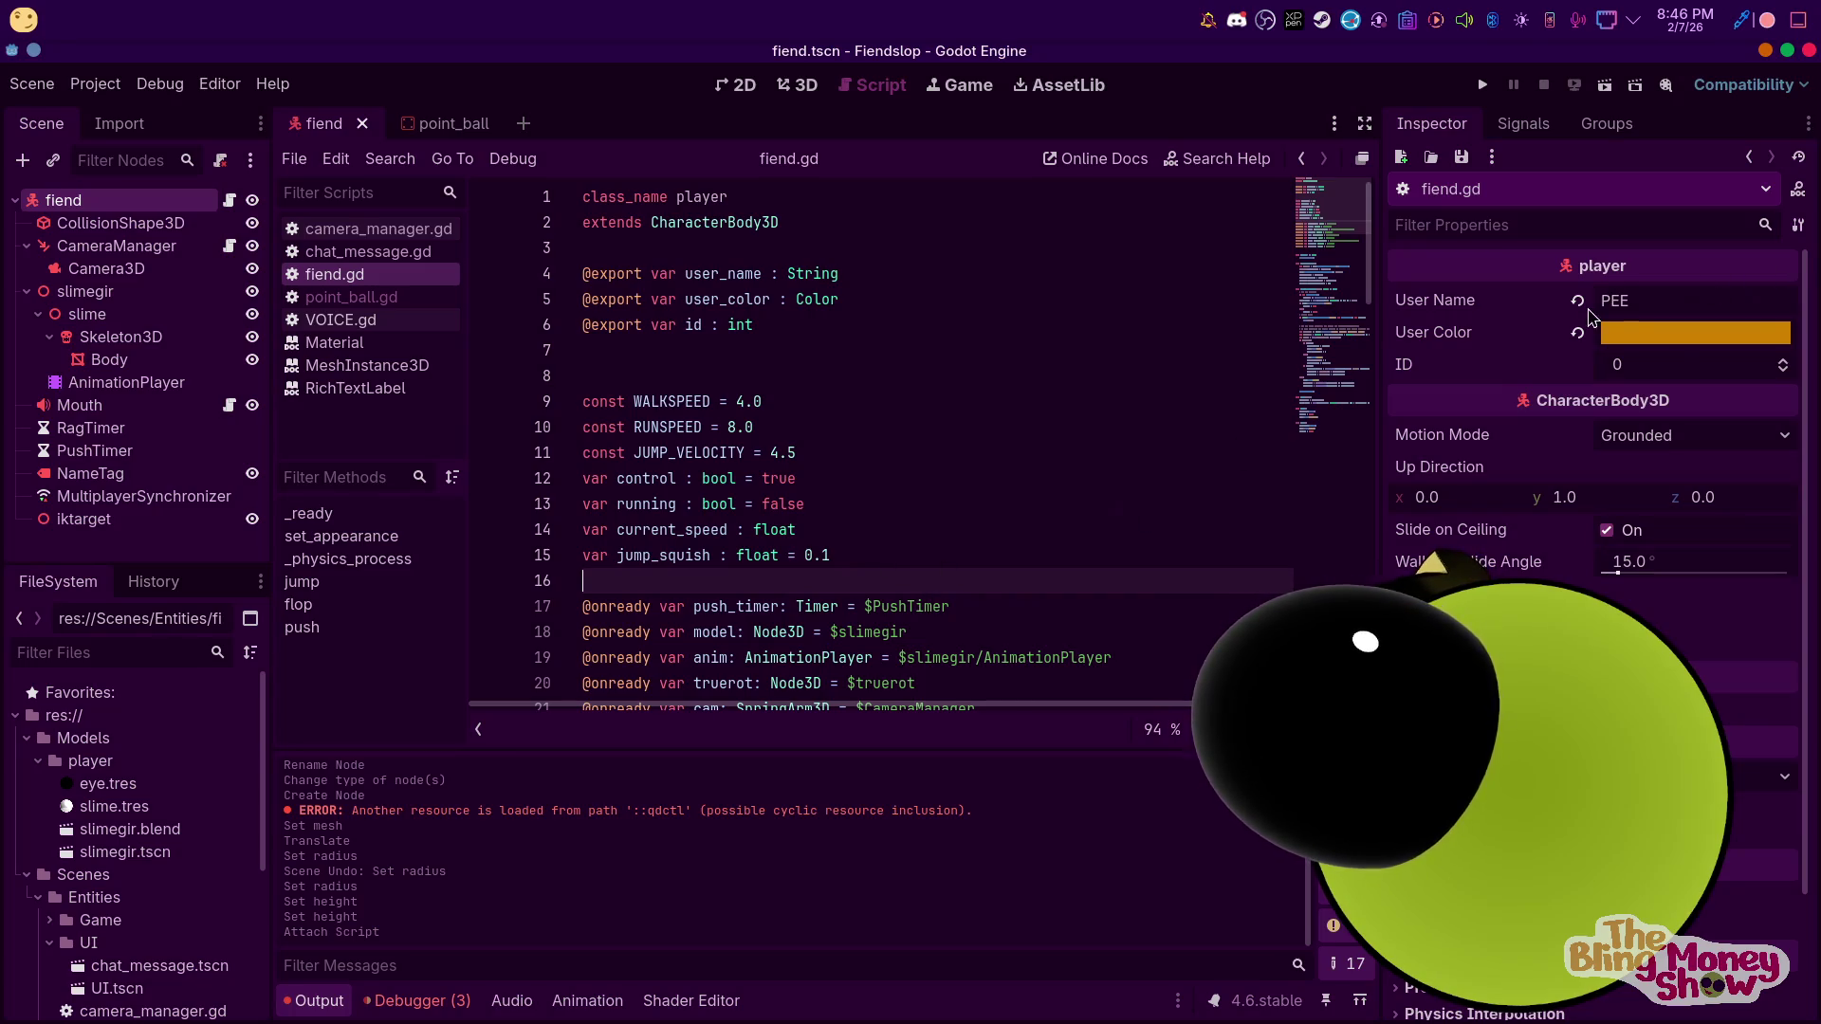
left_click(118, 540)
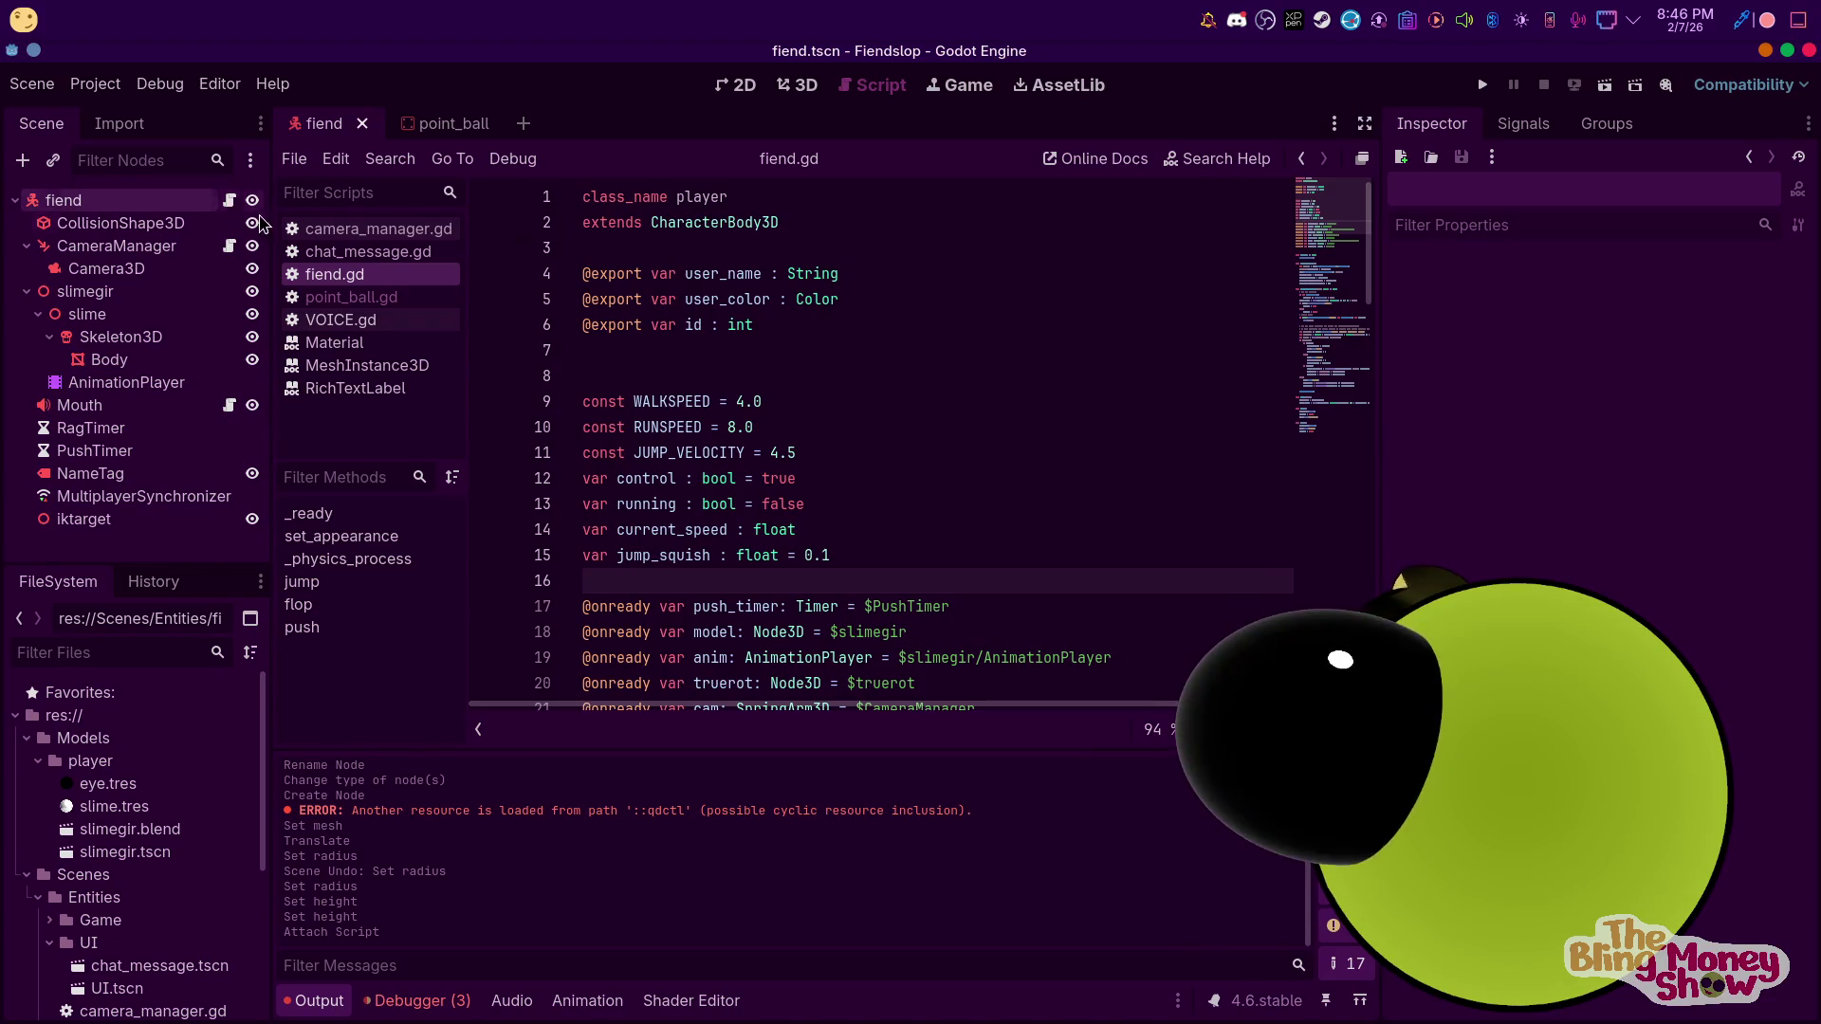
Delete the extra blank line below the exported variables and save fiend.gd
left_click(743, 361)
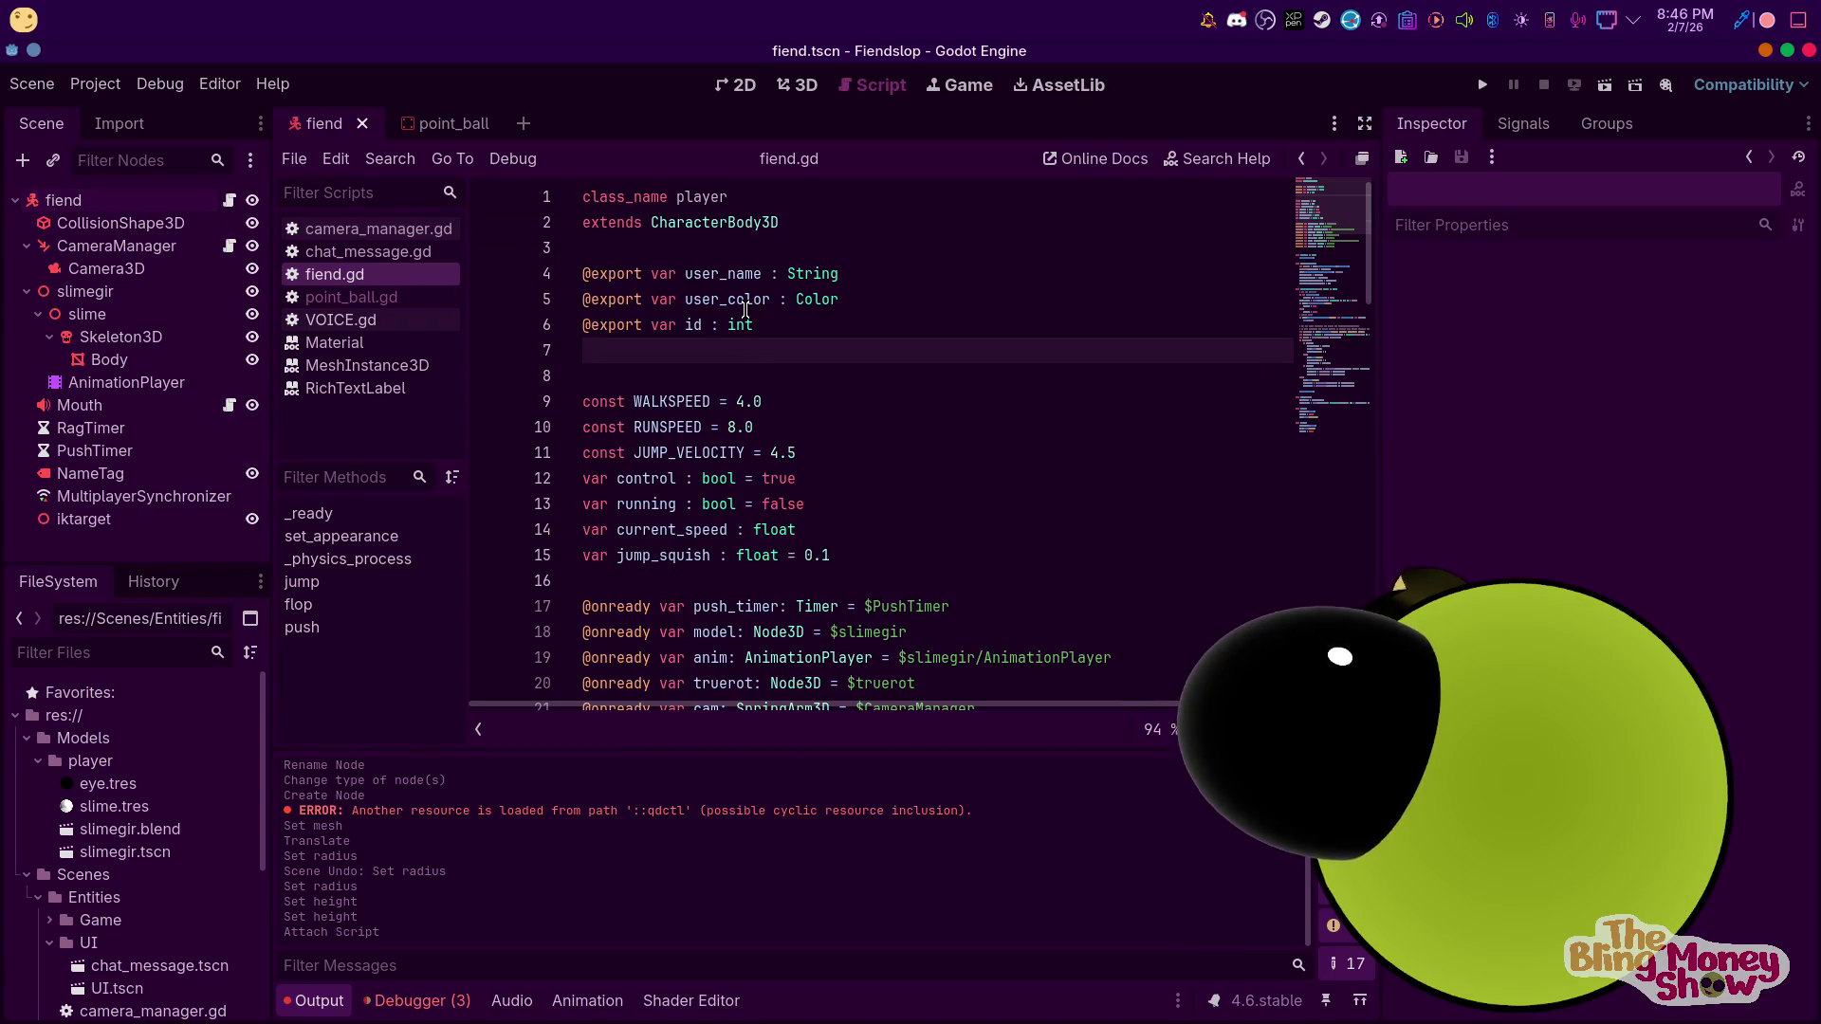
key("Return")
type("@export")
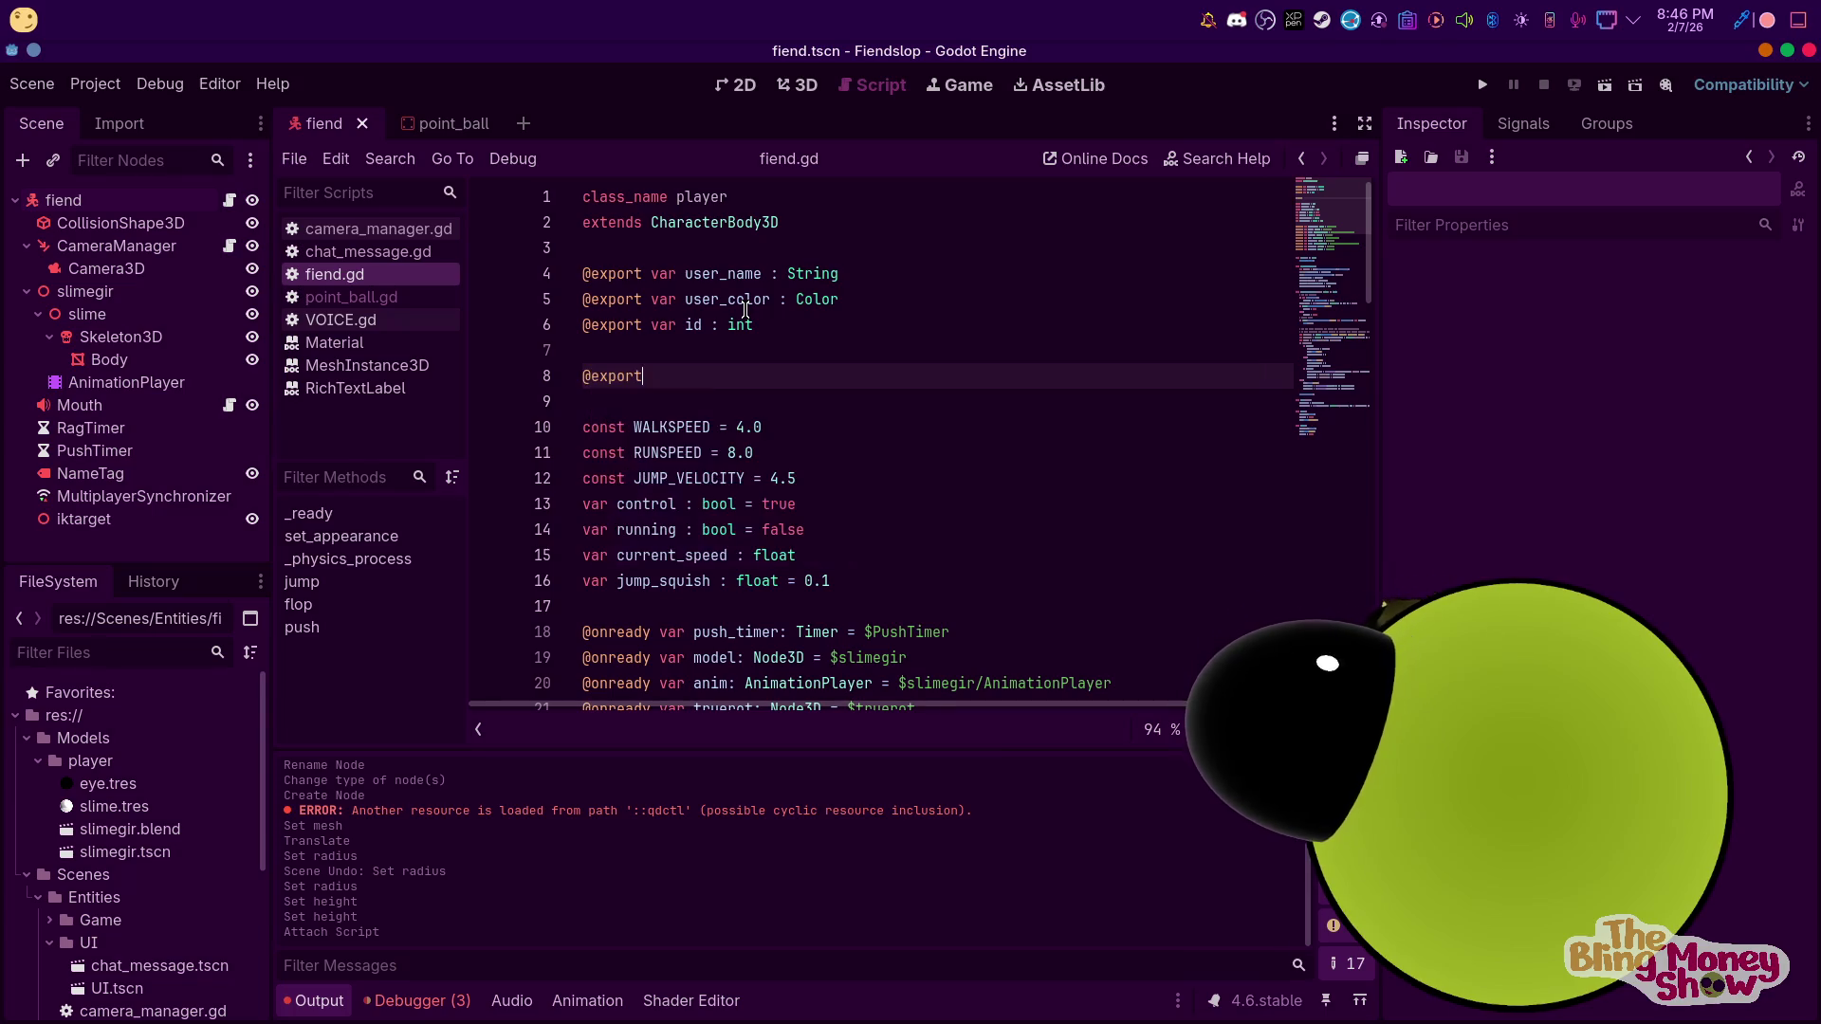
type(" var")
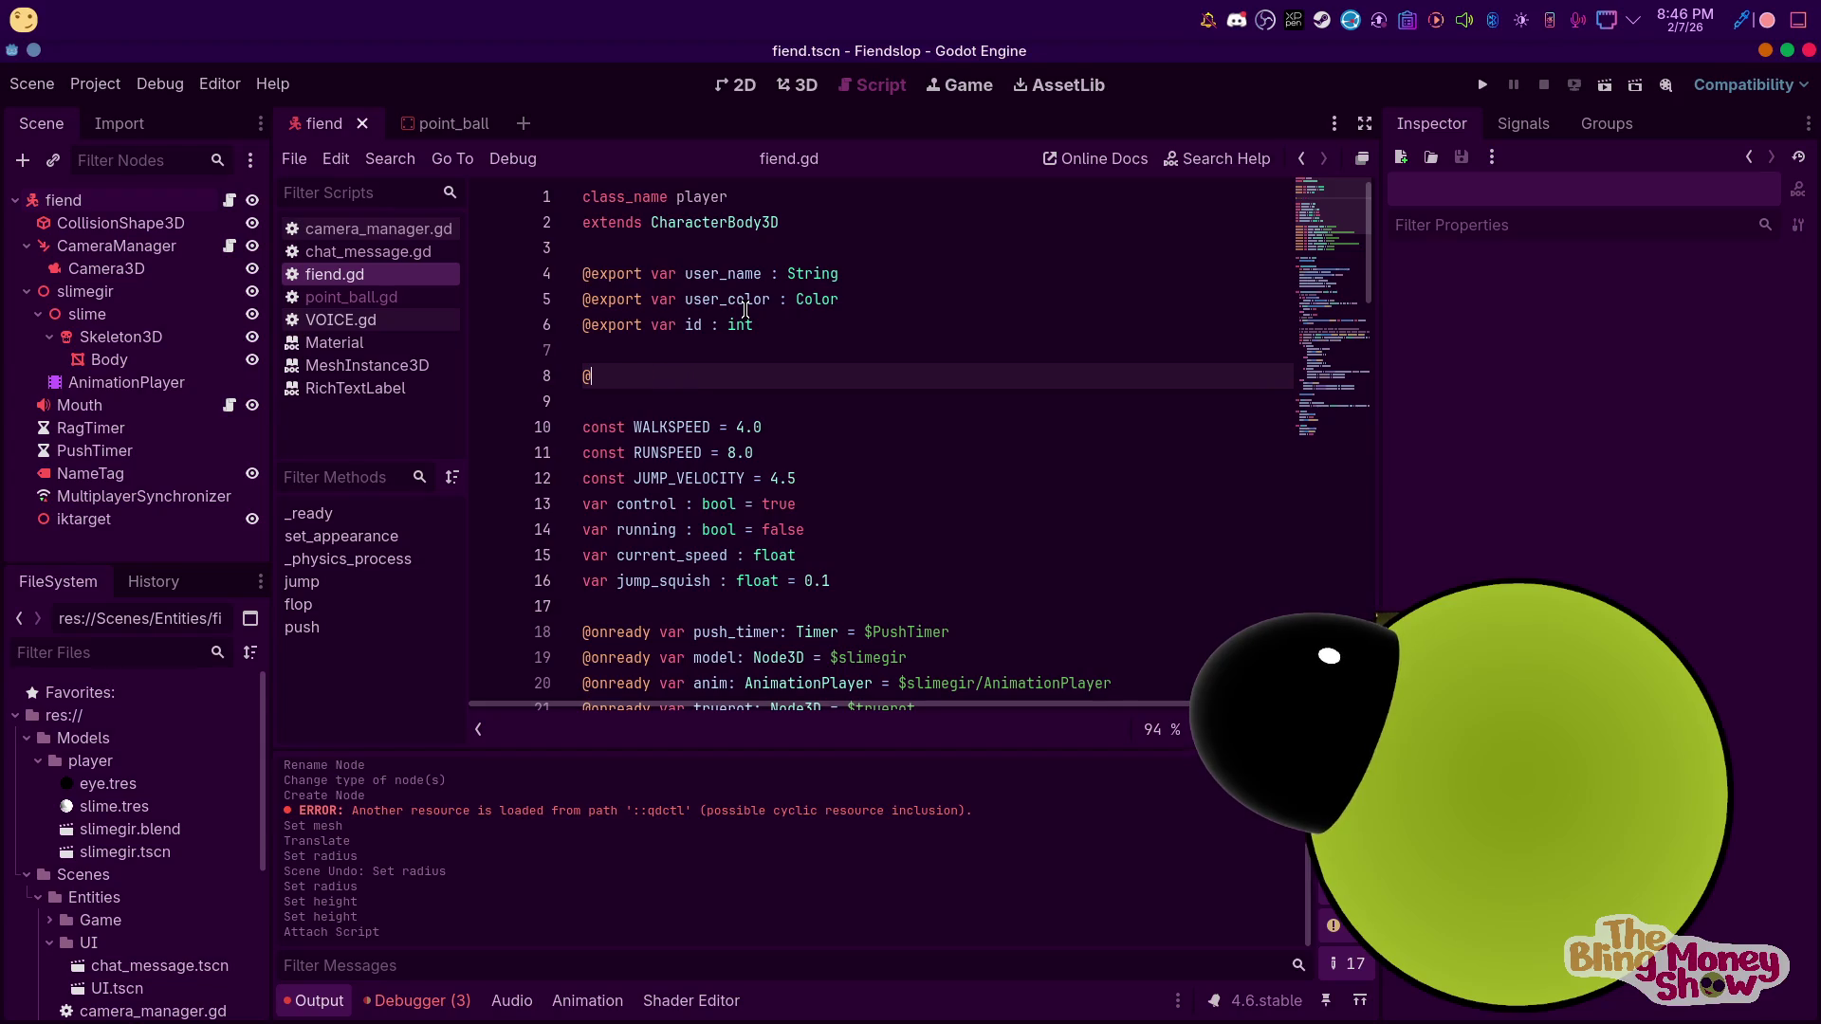
key("BackSpace")
key("BackSpace")
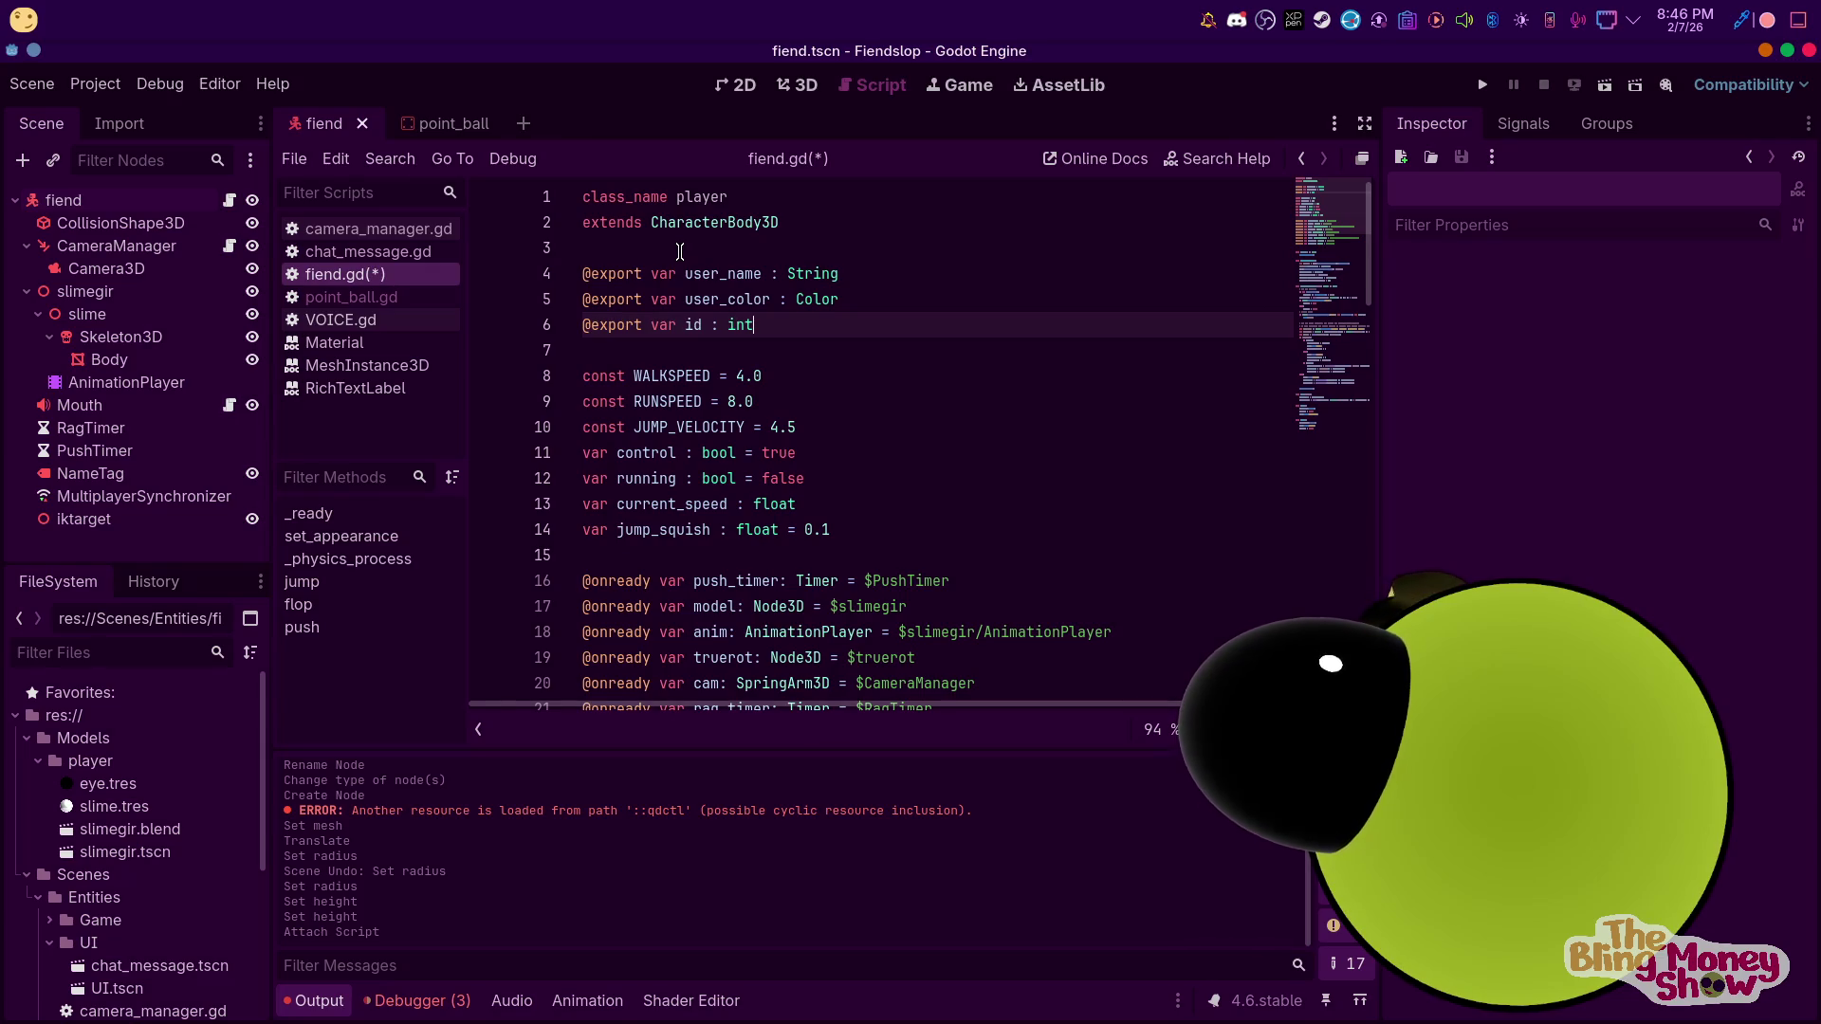
scroll(680, 251, "down", 11)
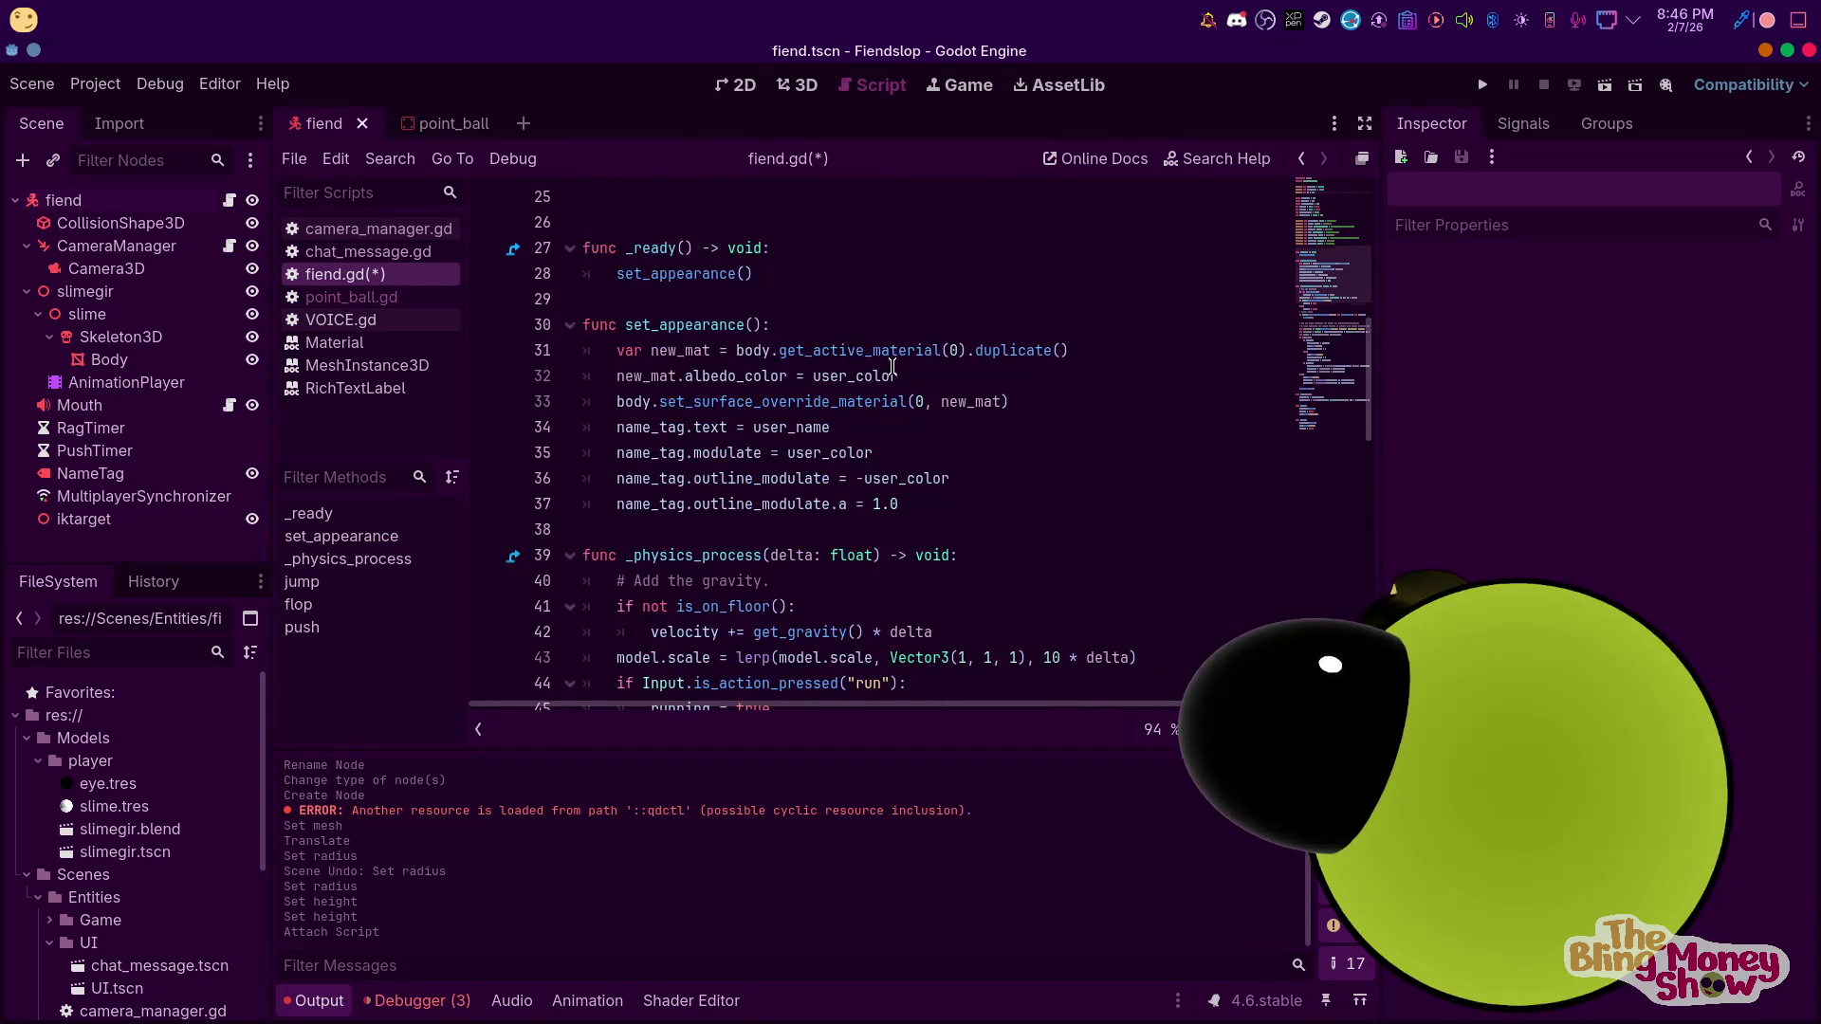
scroll(833, 342, "down", 12)
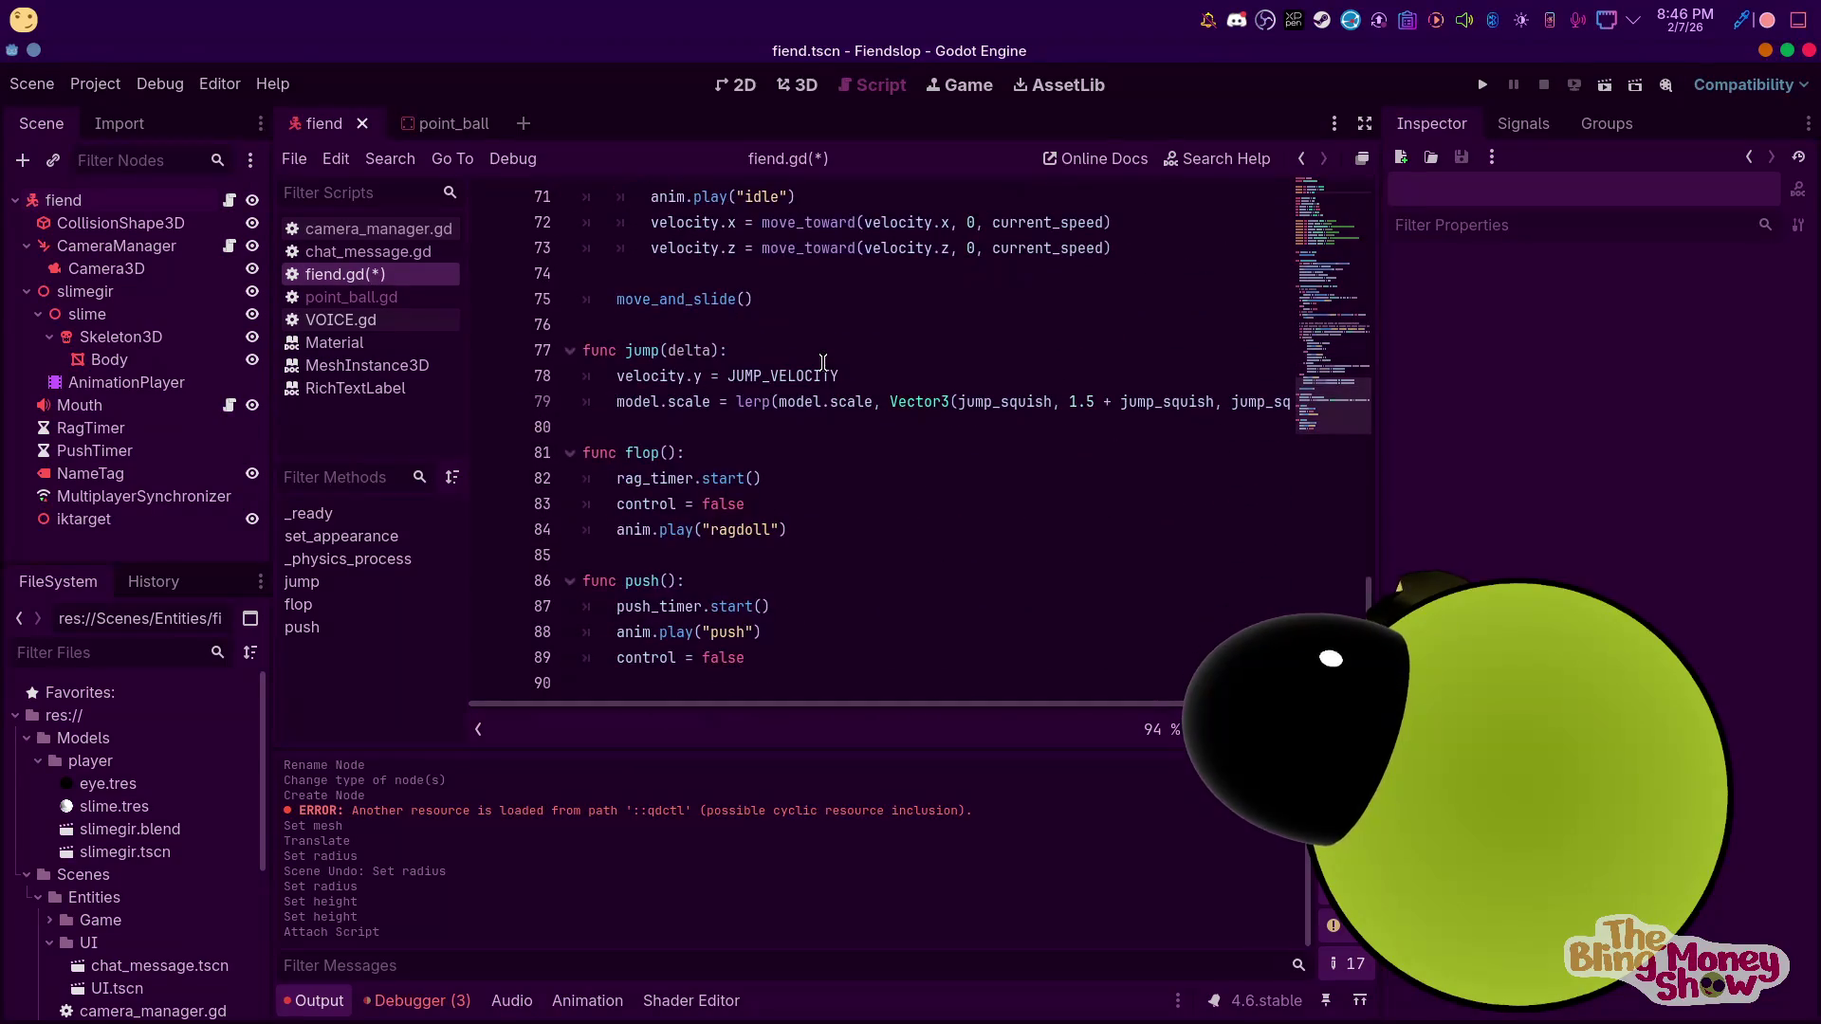
key("ctrl+s")
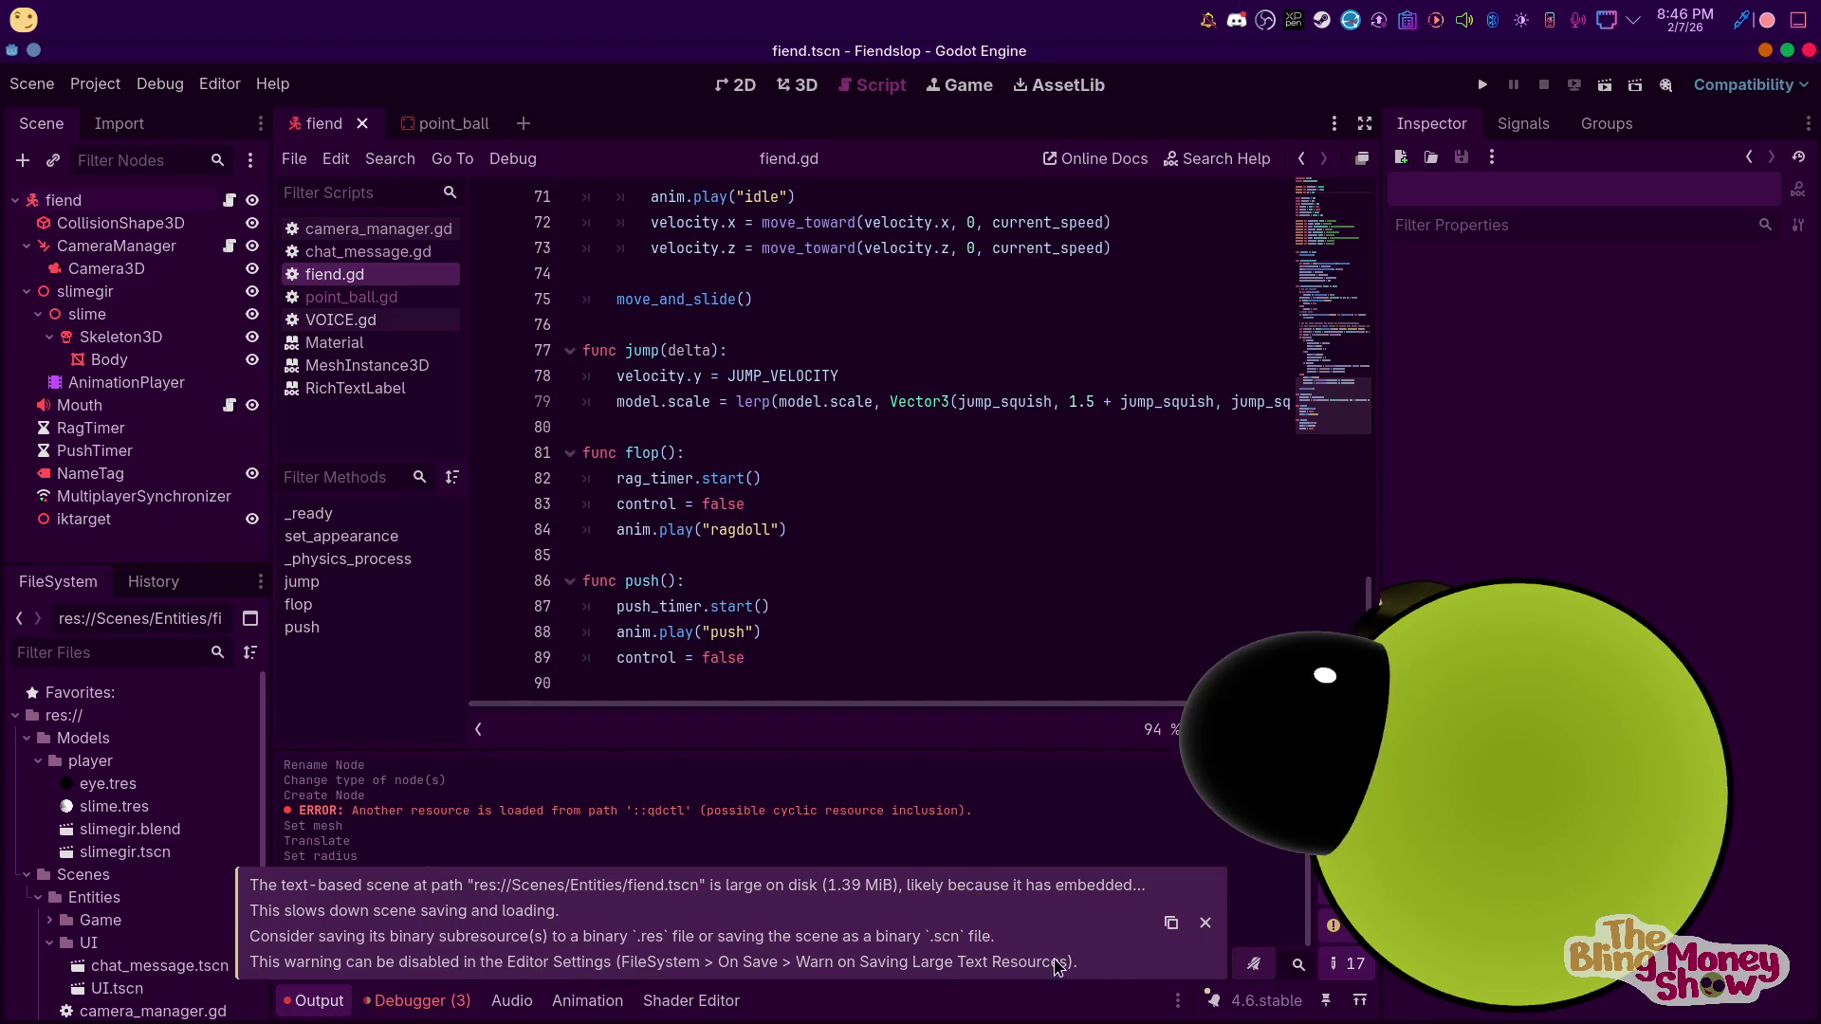
Show the debugger panel, look up 'warn' settings in Project Settings, and save the scene
left_click(402, 1003)
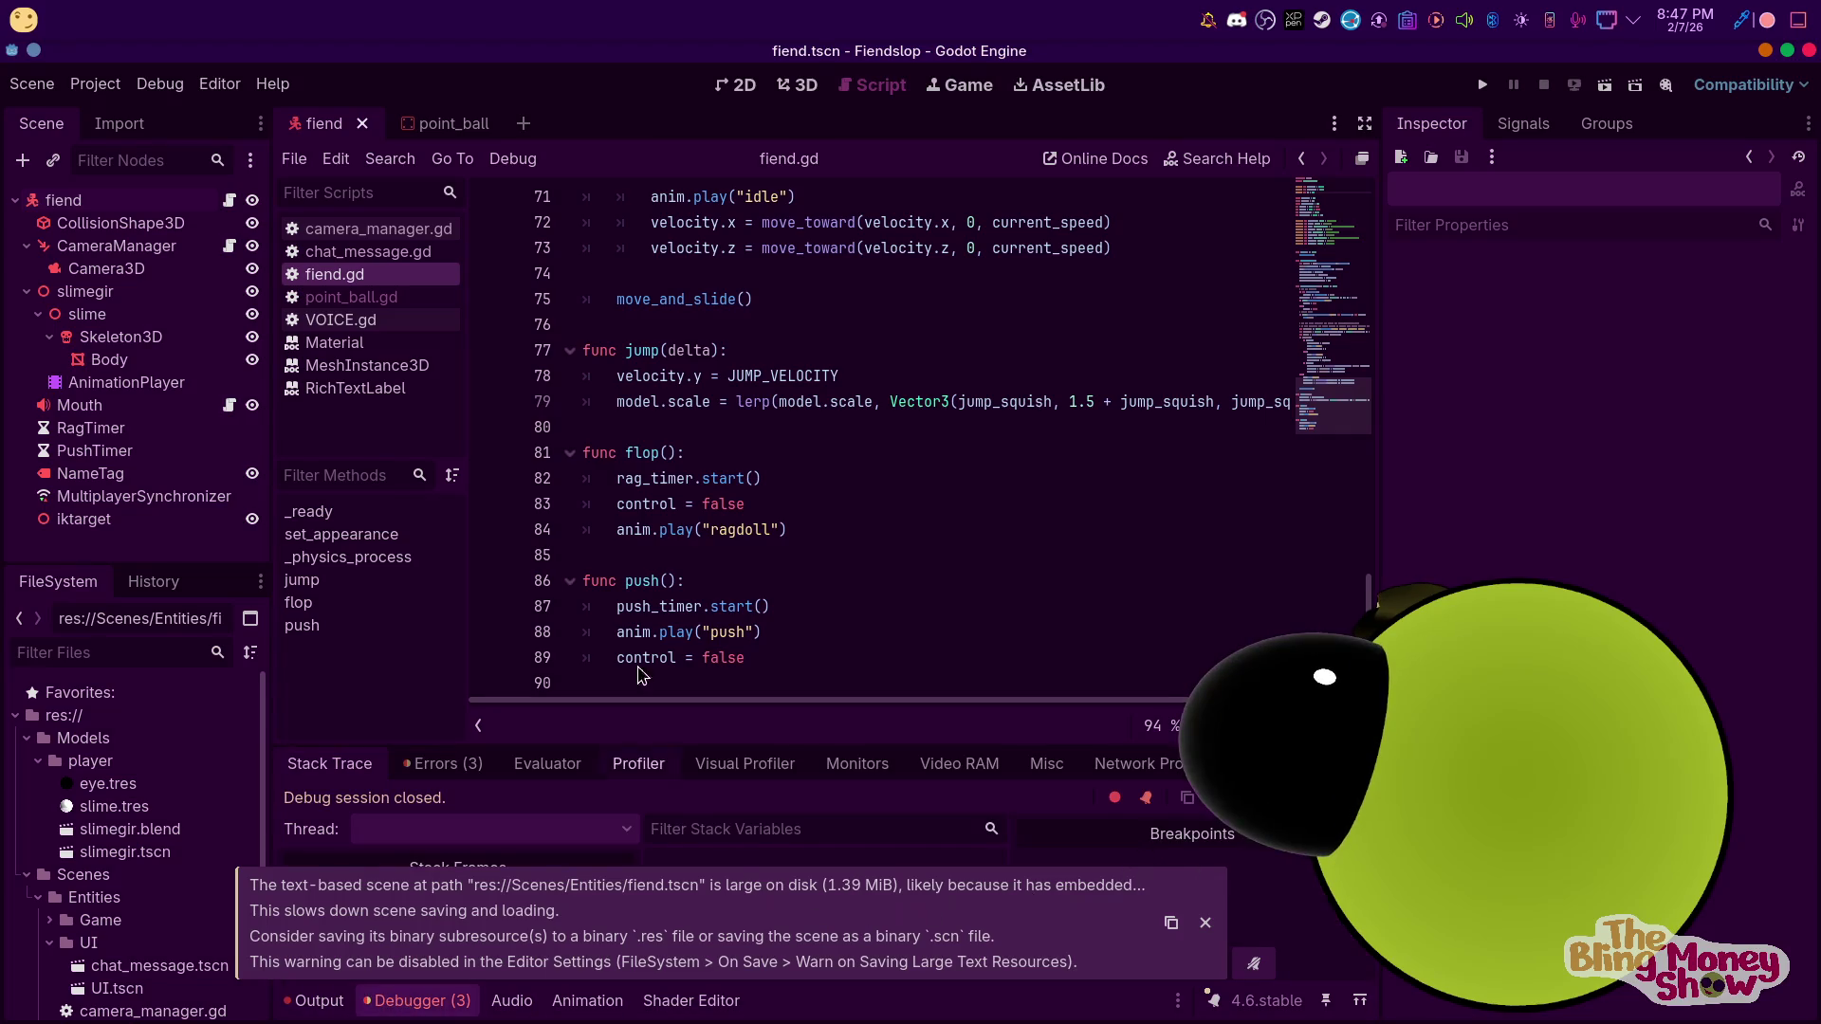
left_click(95, 83)
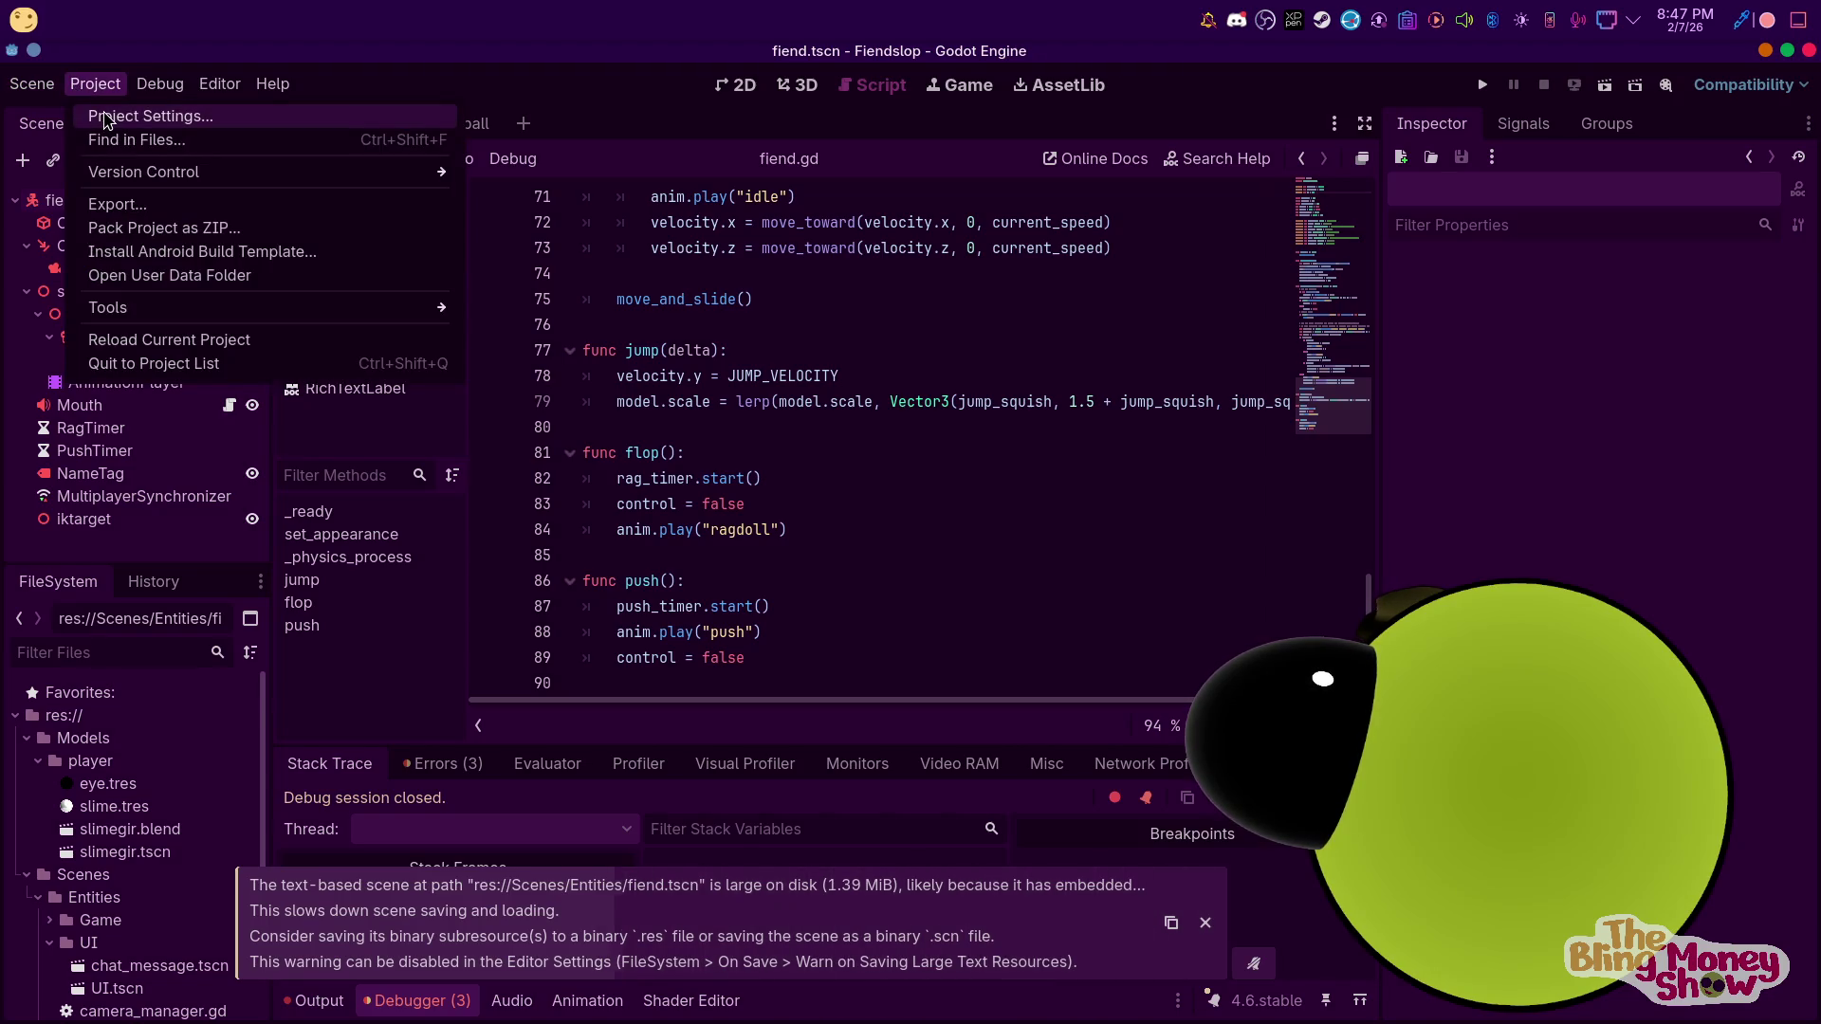
left_click(104, 117)
type("wa")
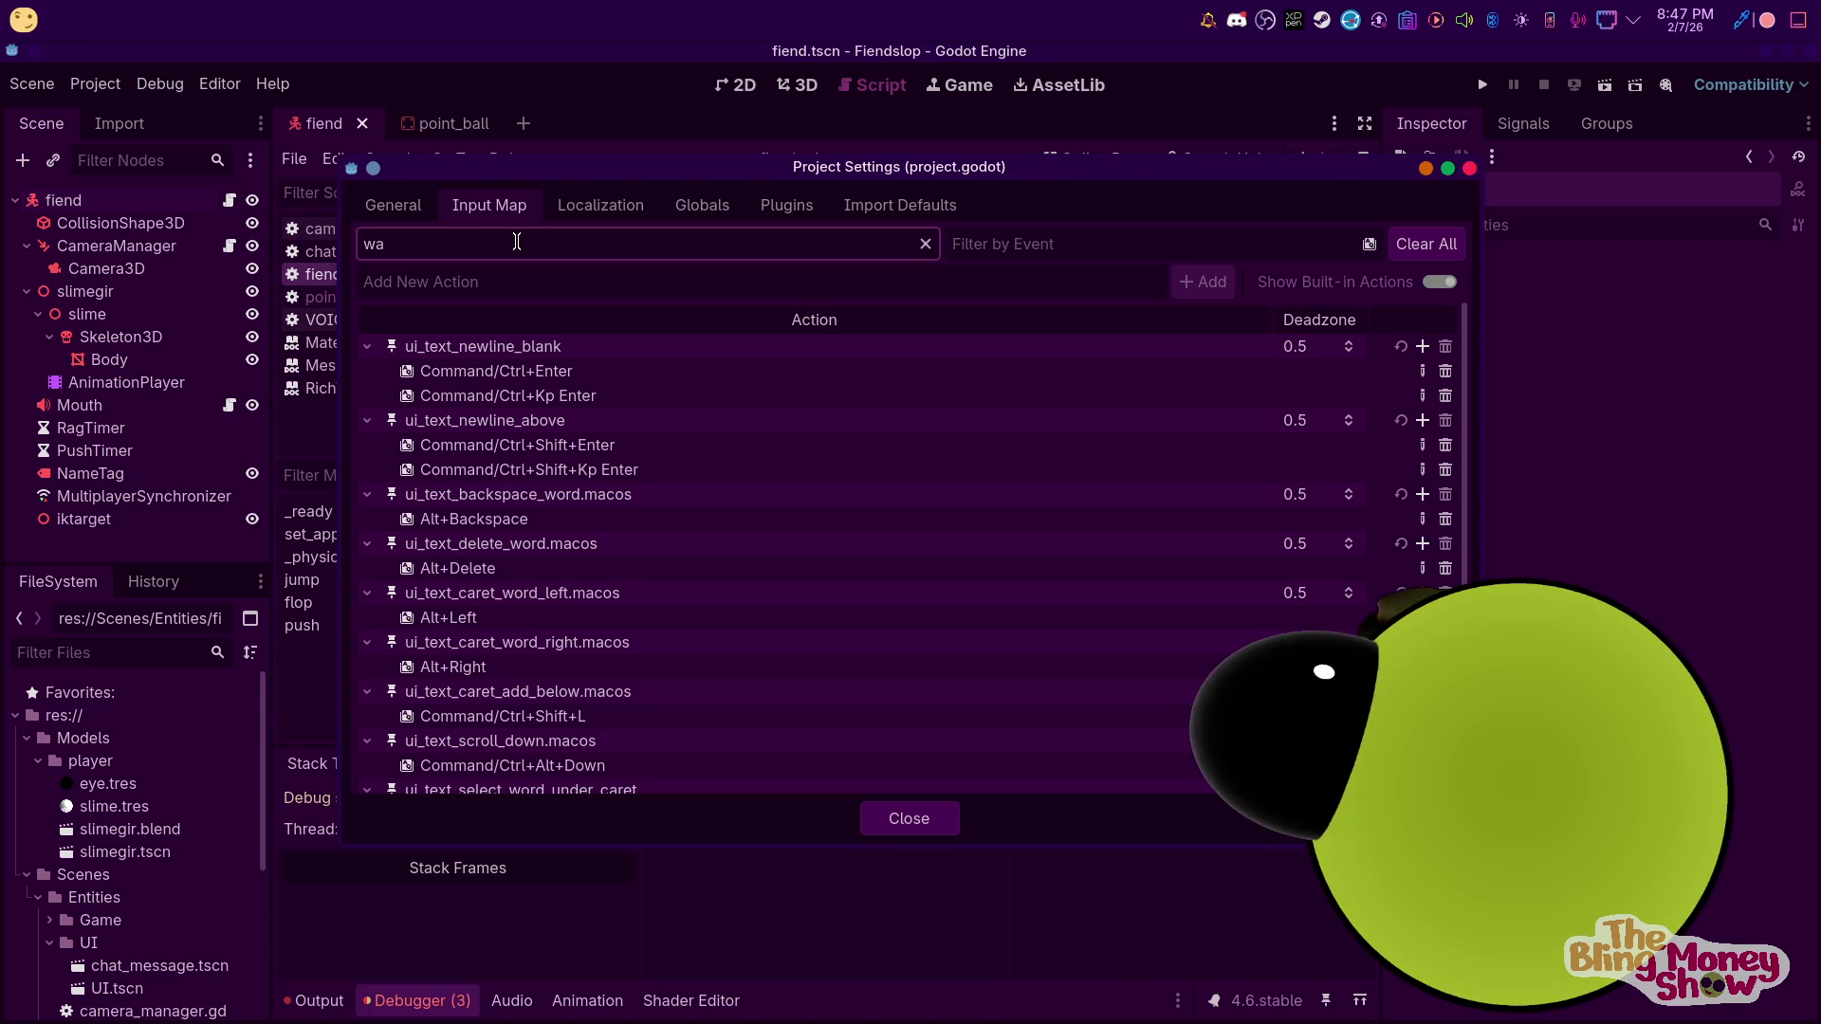
left_click(419, 210)
left_click(469, 244)
type("warn")
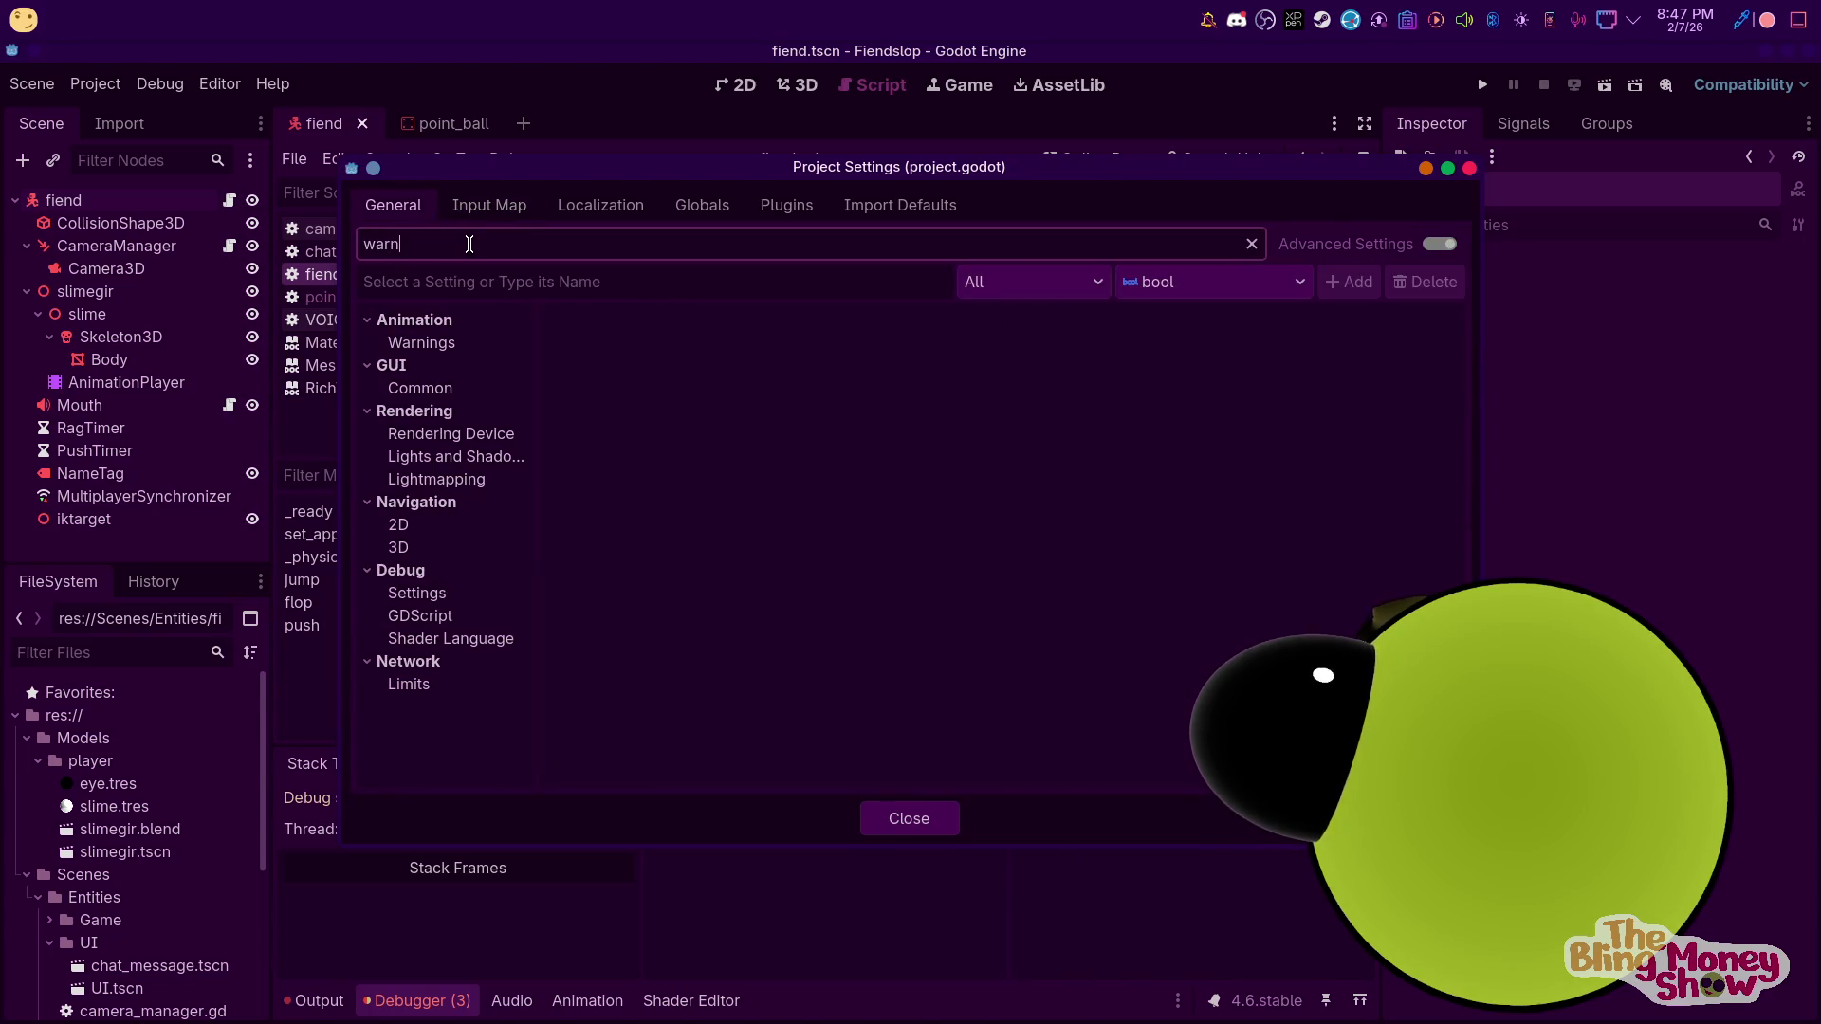
left_click(421, 343)
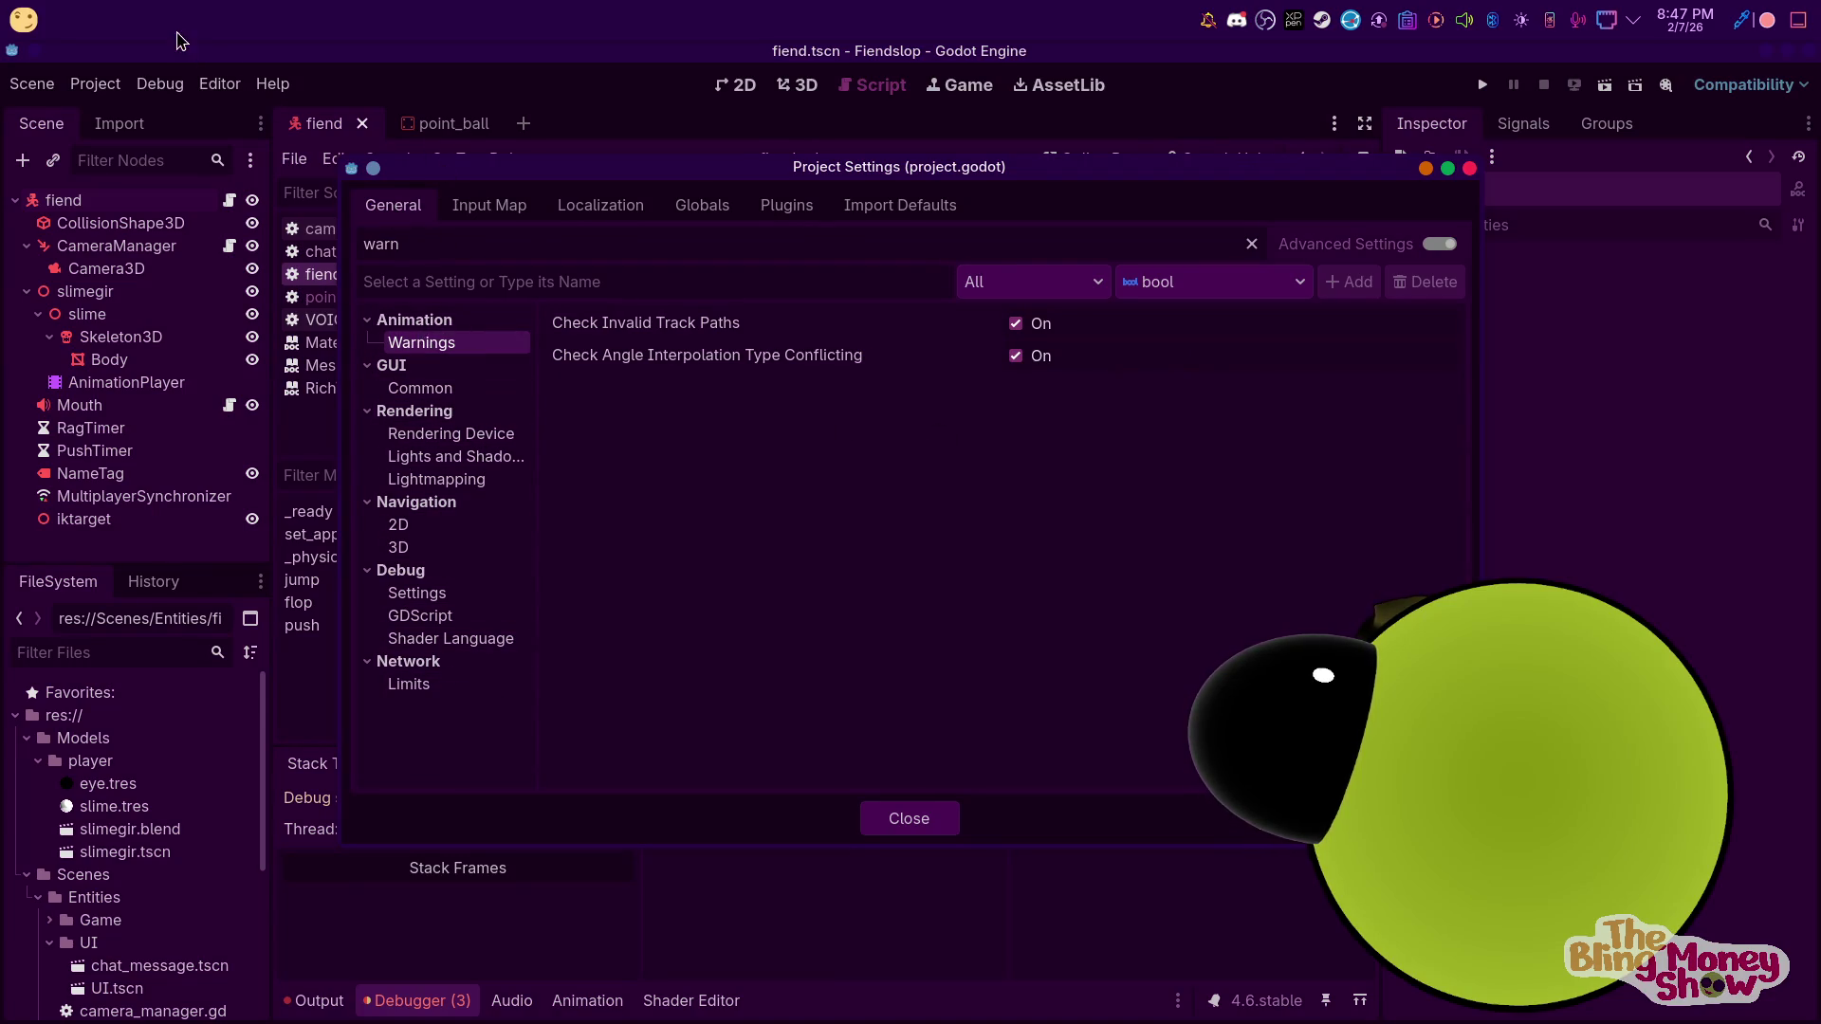
left_click(1469, 170)
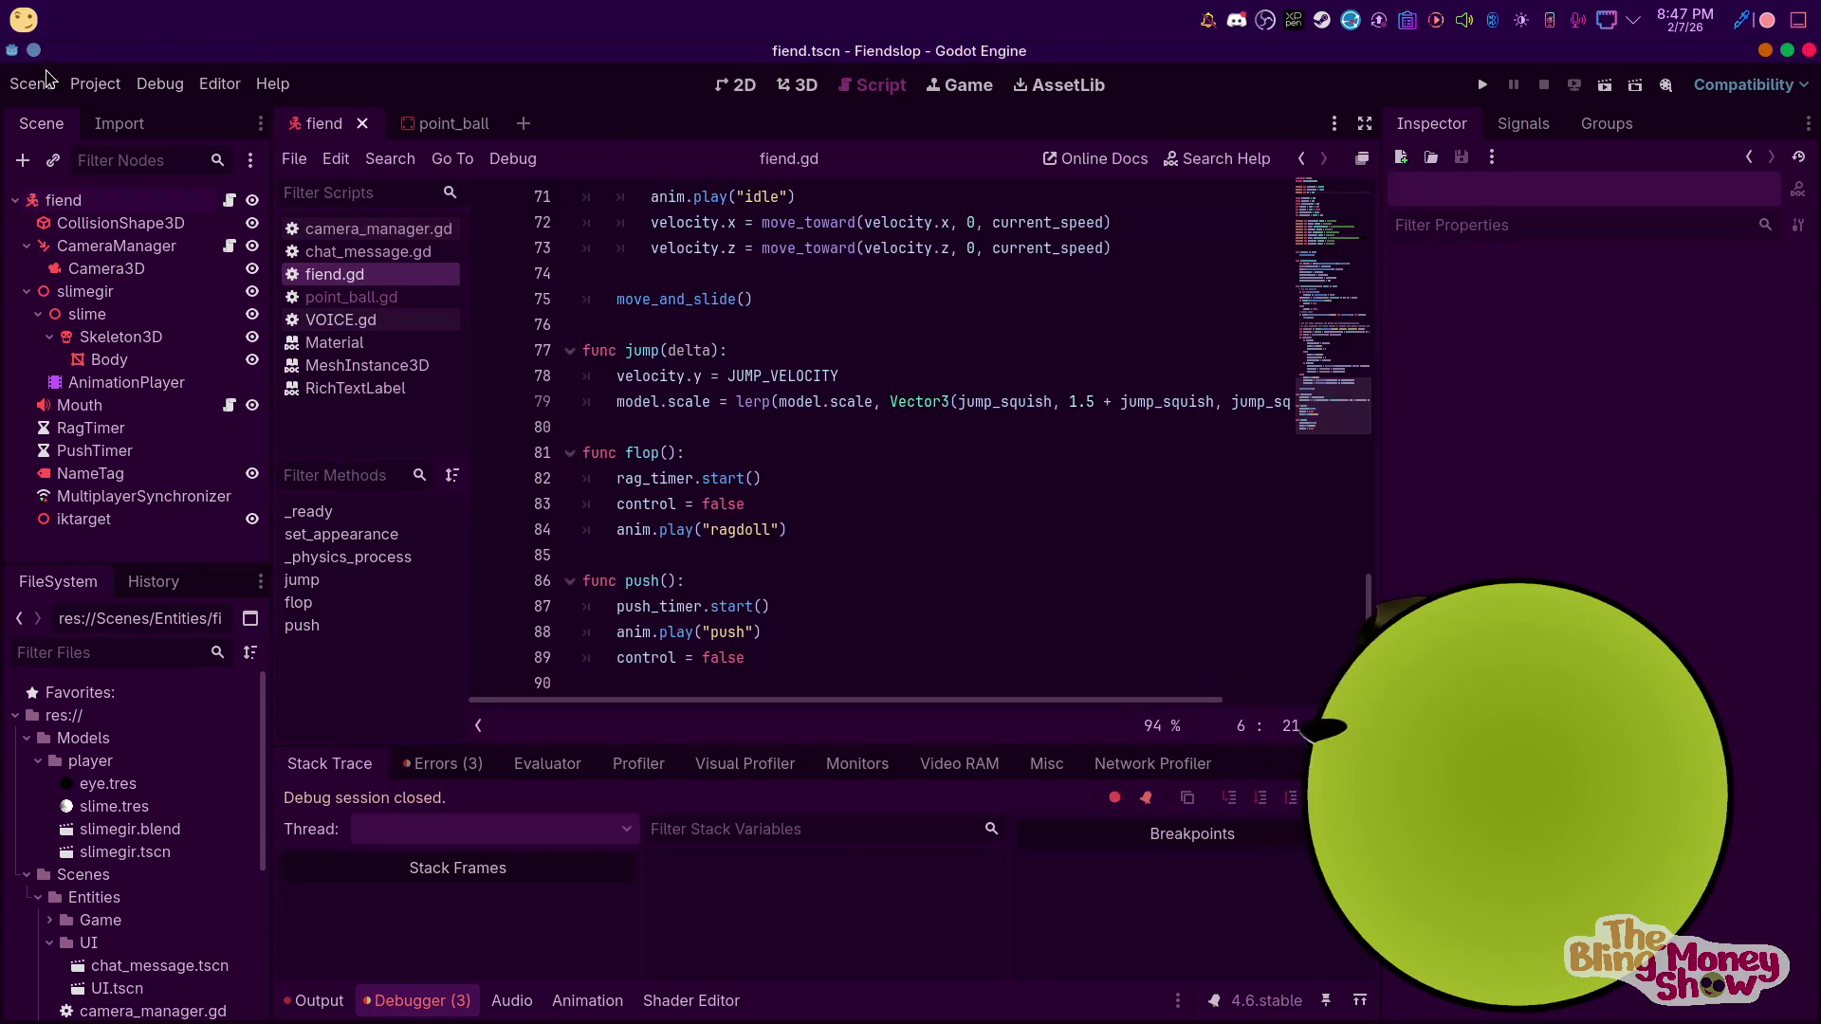
key("ctrl+s")
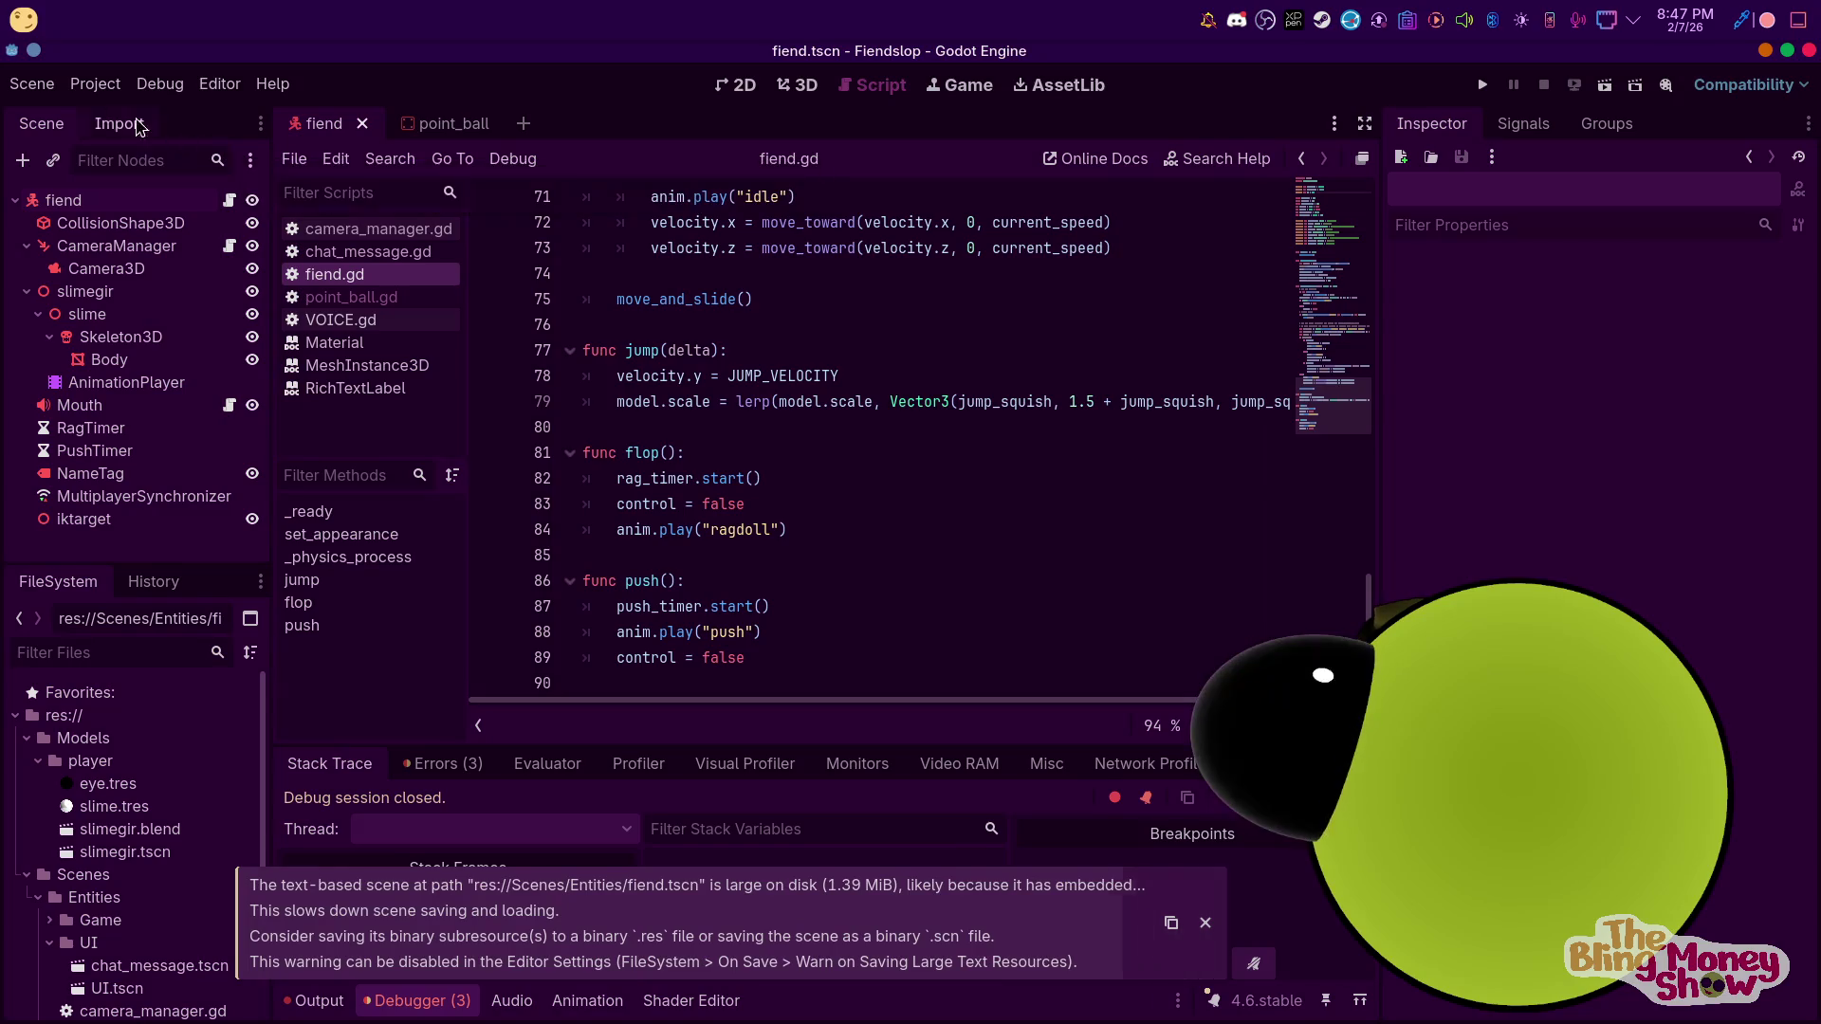
Review the FileSystem On Save options in Editor Settings, then switch to the point_ball scene
left_click(207, 86)
left_click(220, 115)
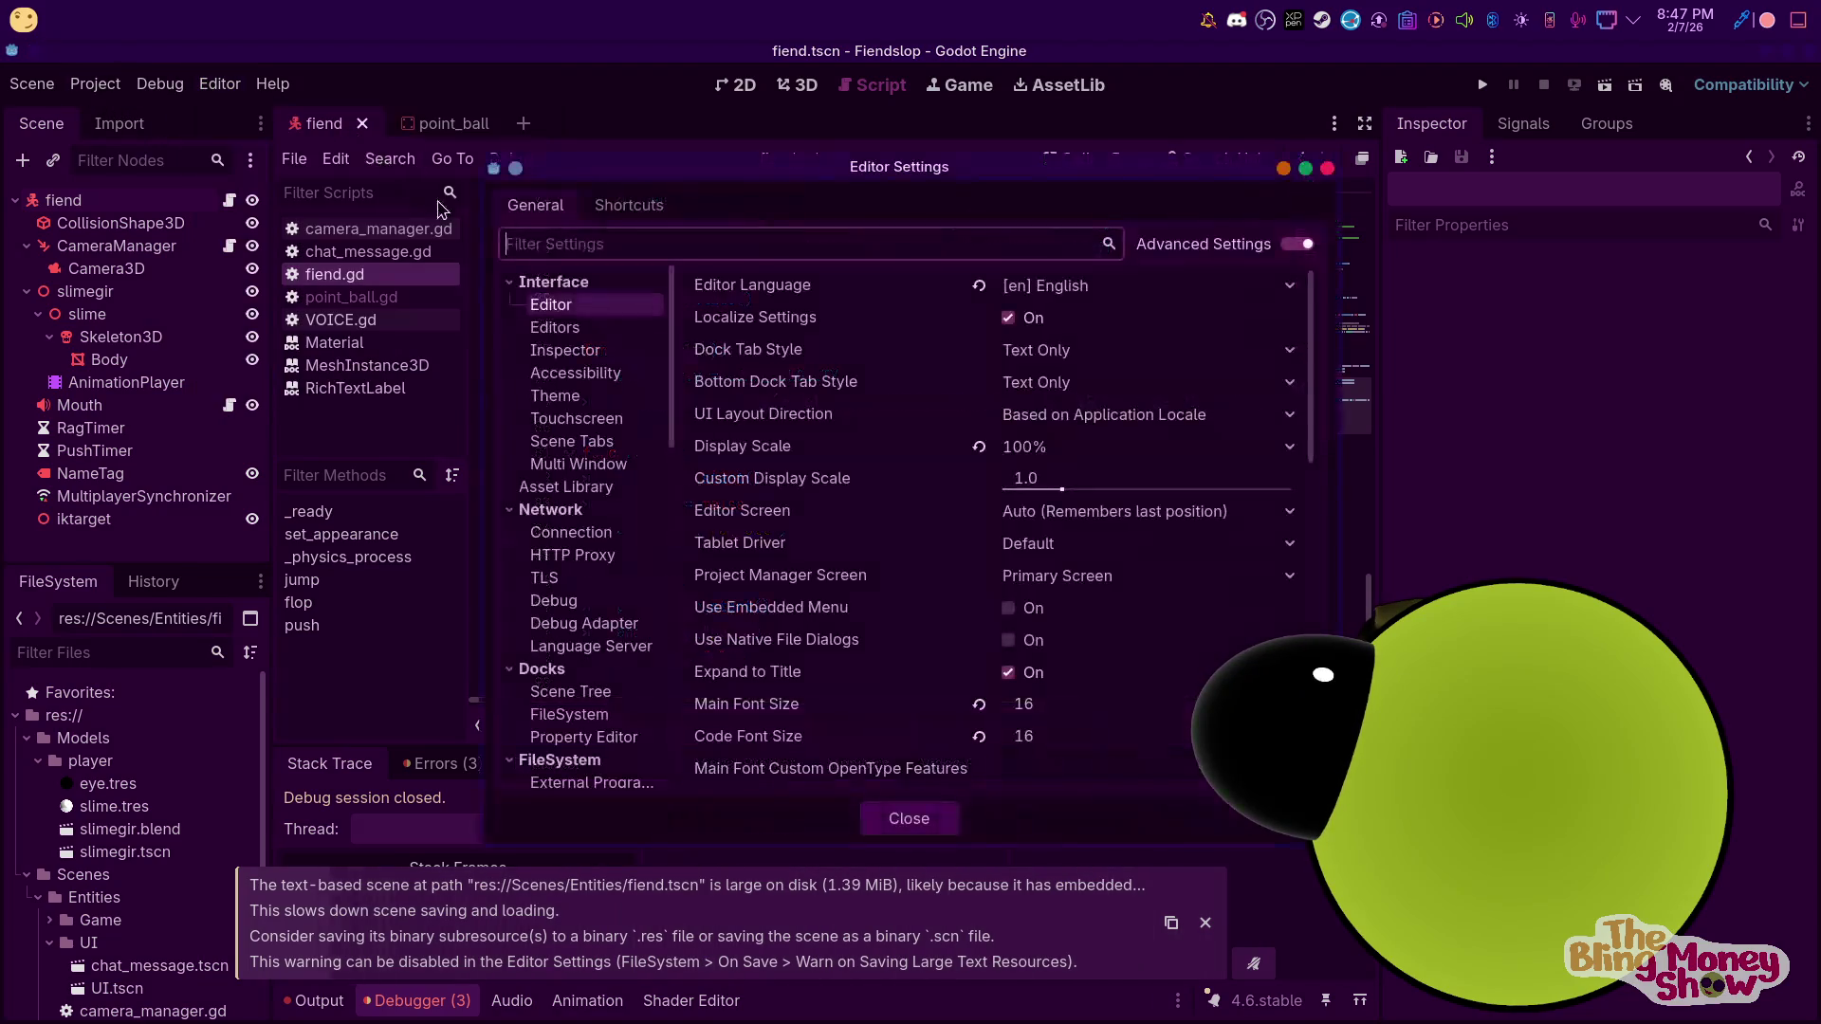
type("sav")
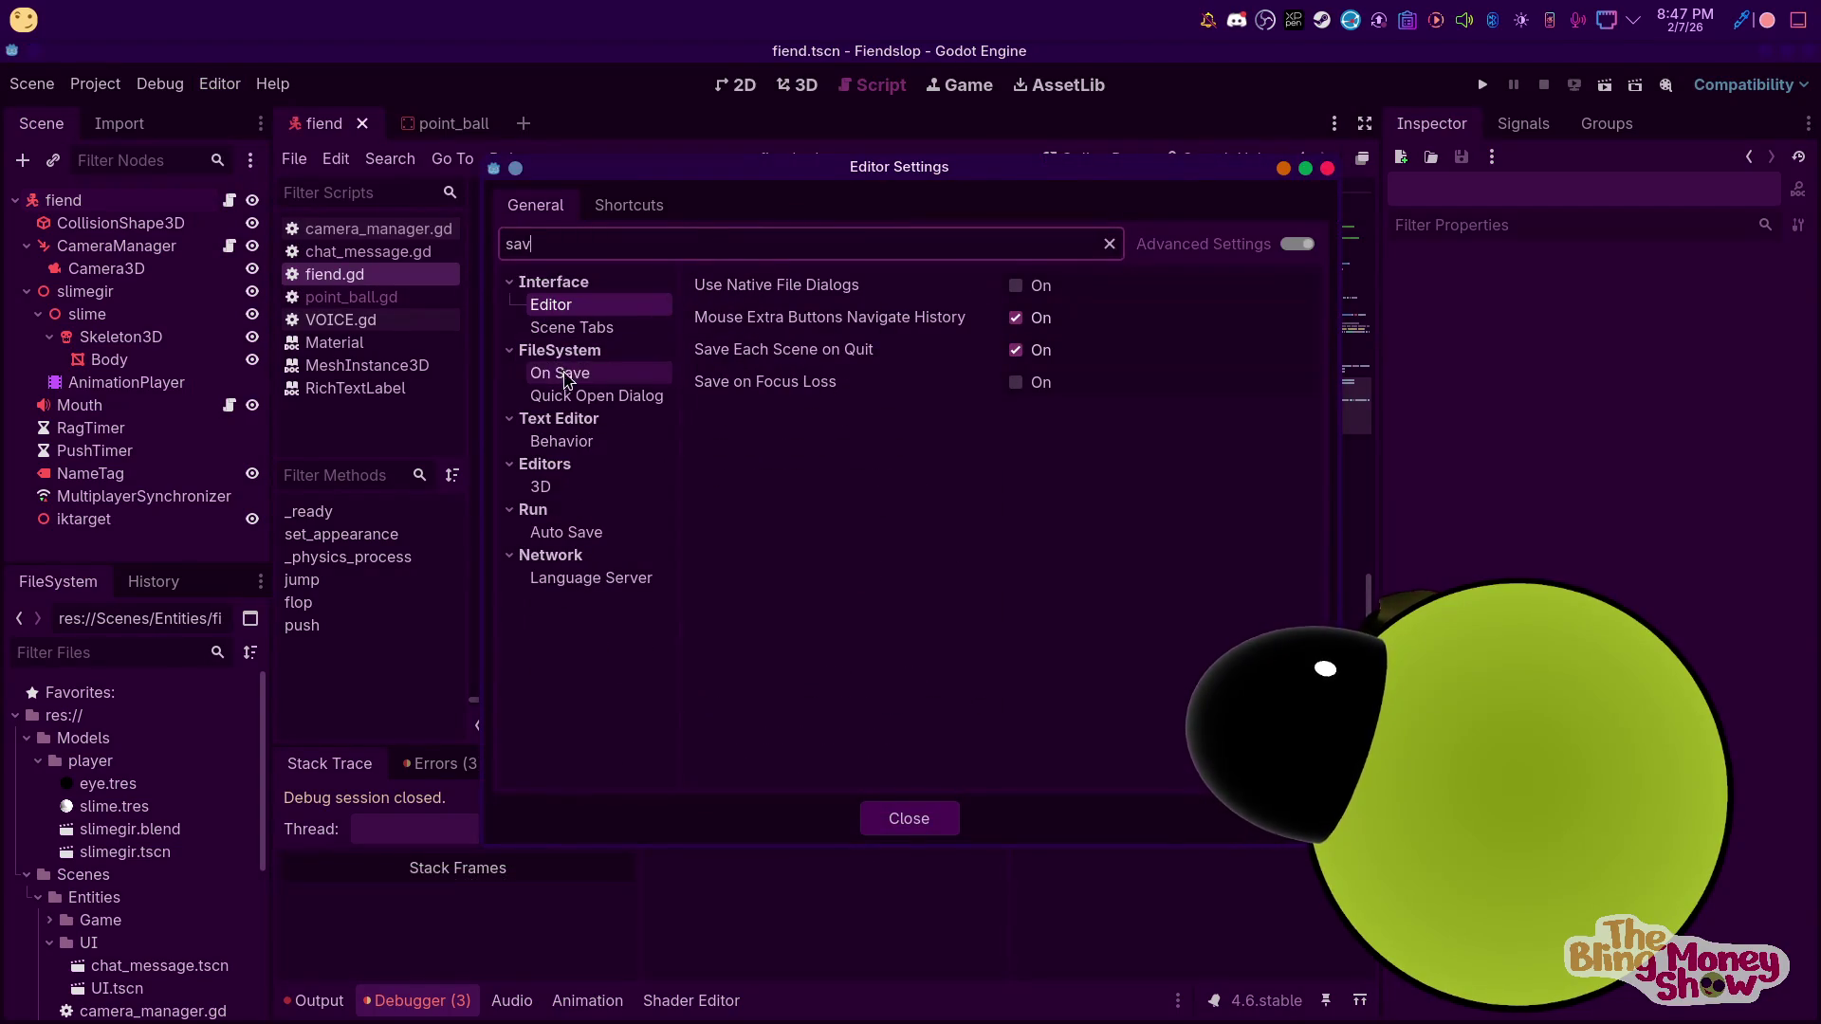
left_click(595, 380)
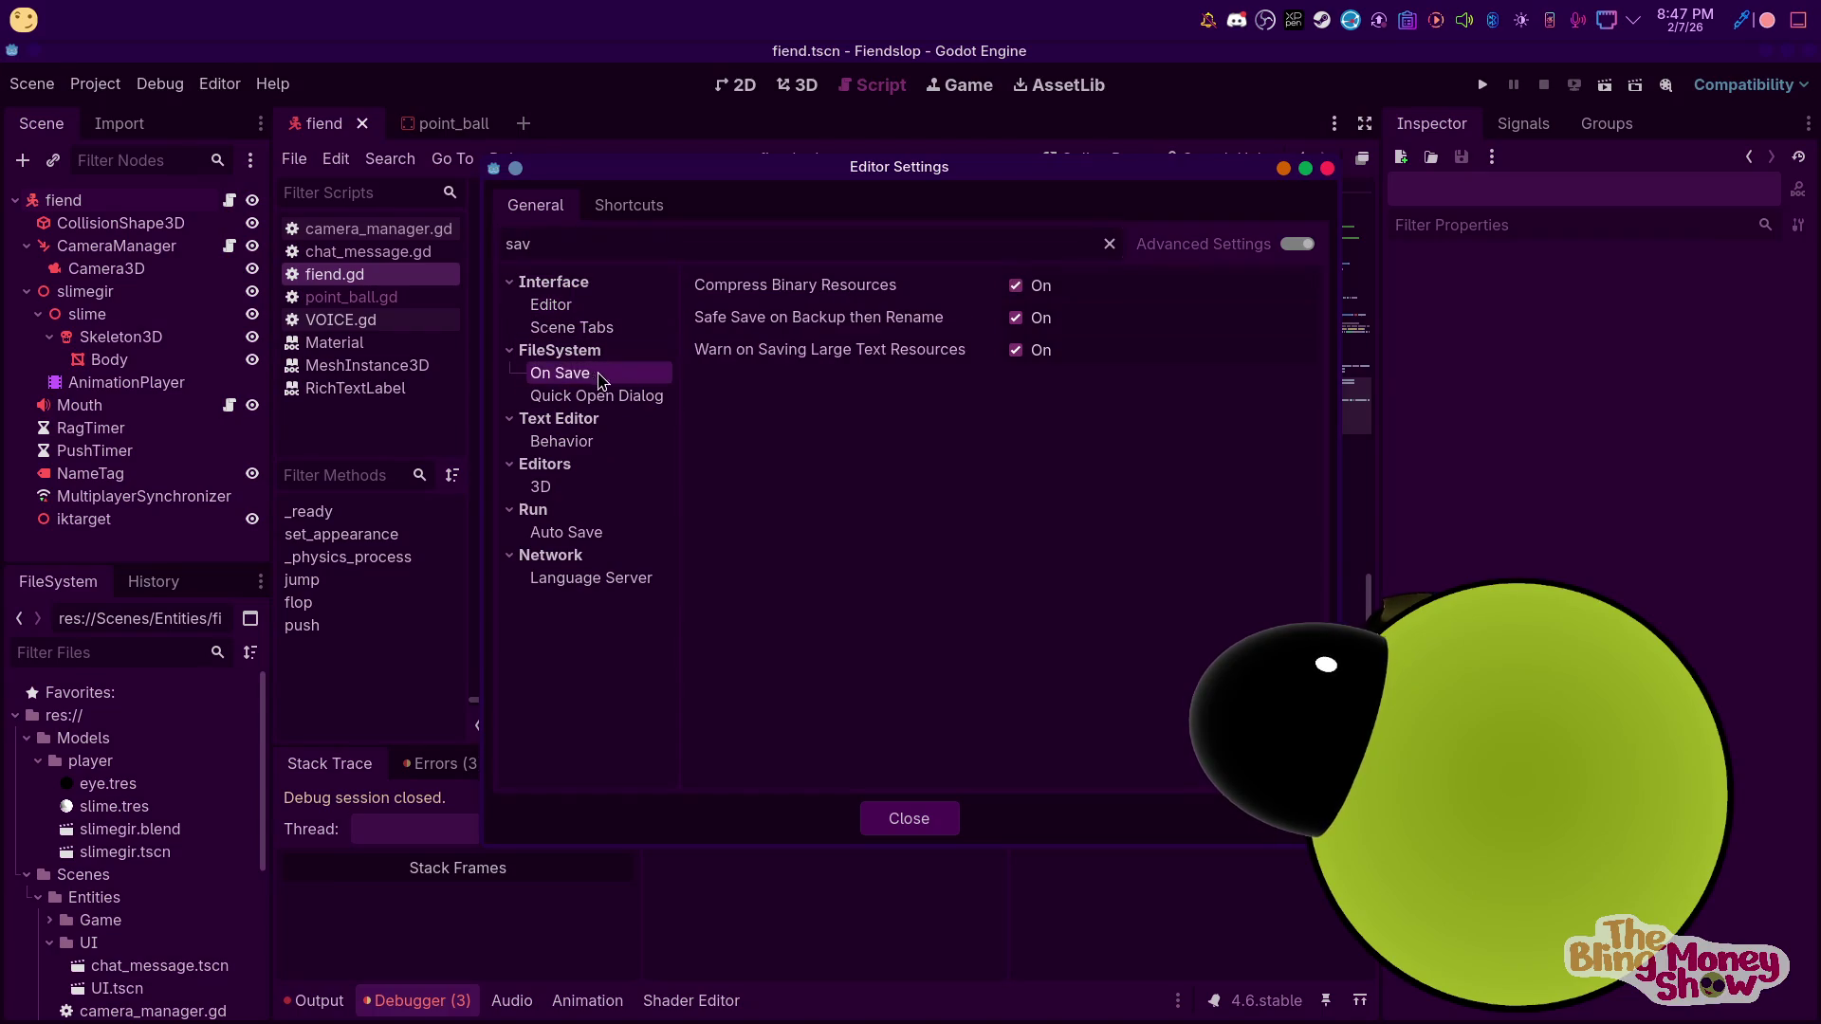
left_click(884, 816)
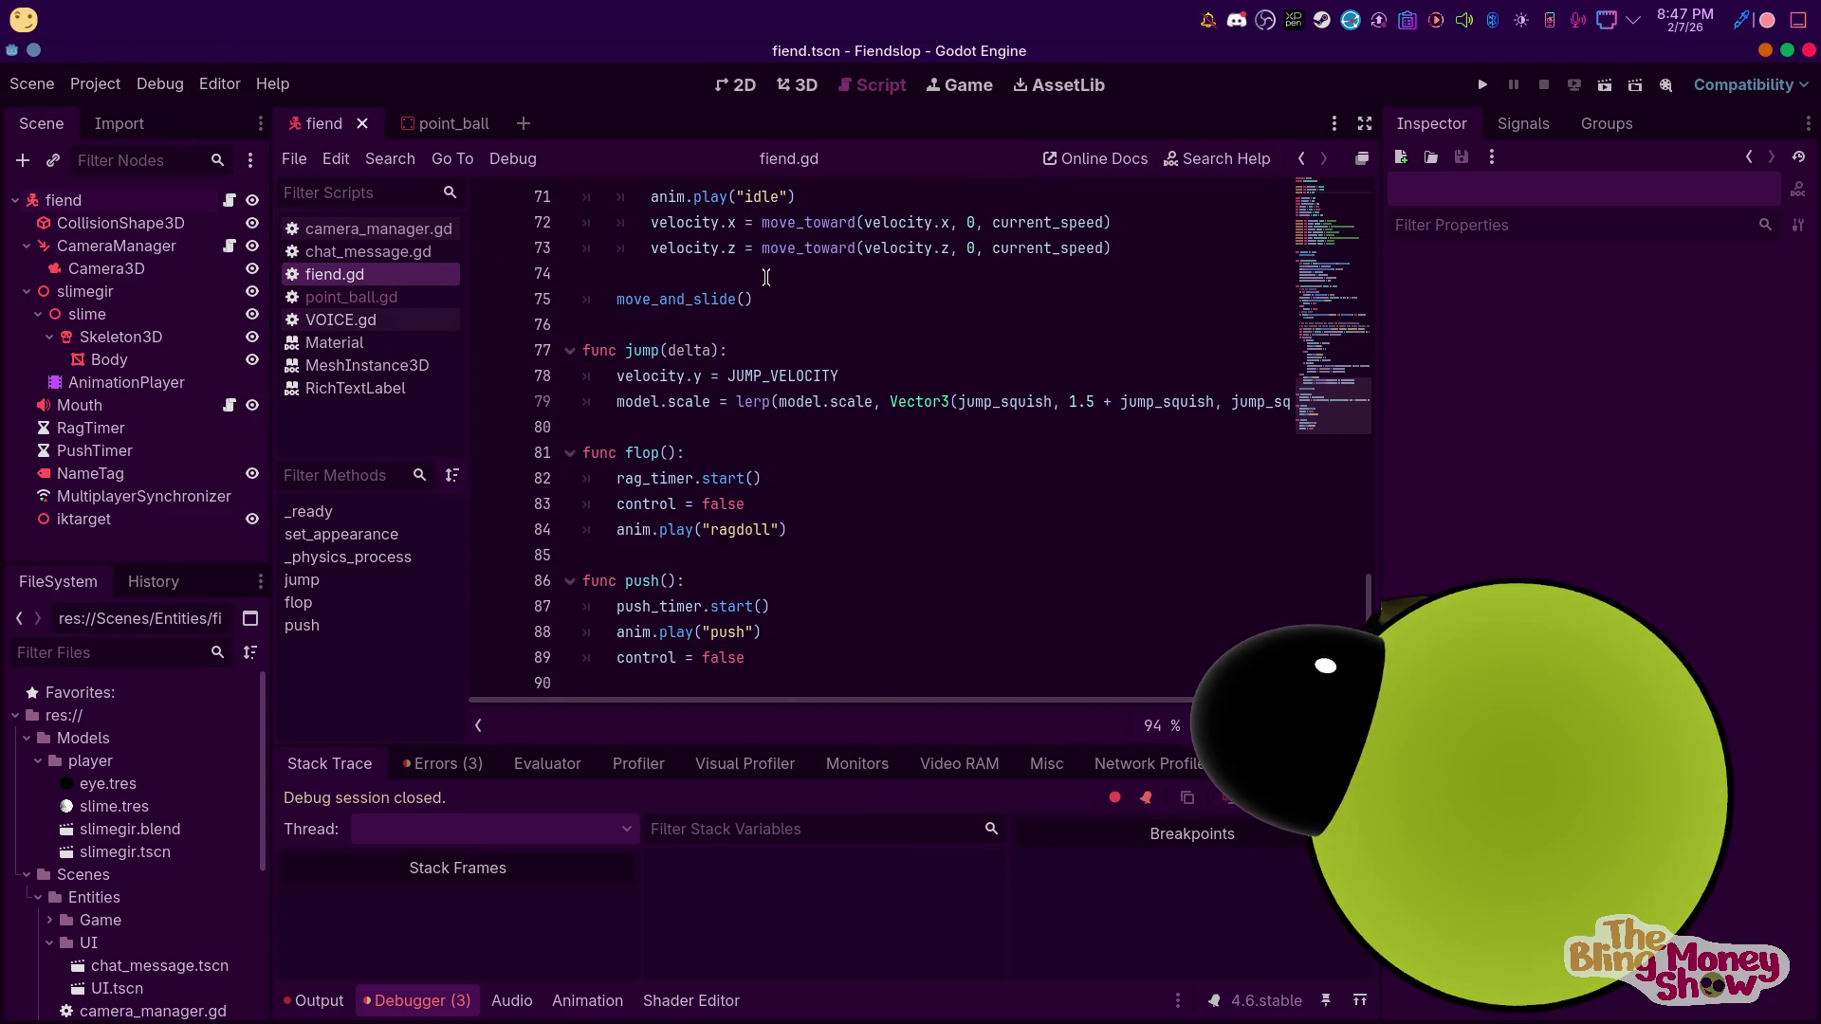
left_click(446, 124)
left_click(94, 200)
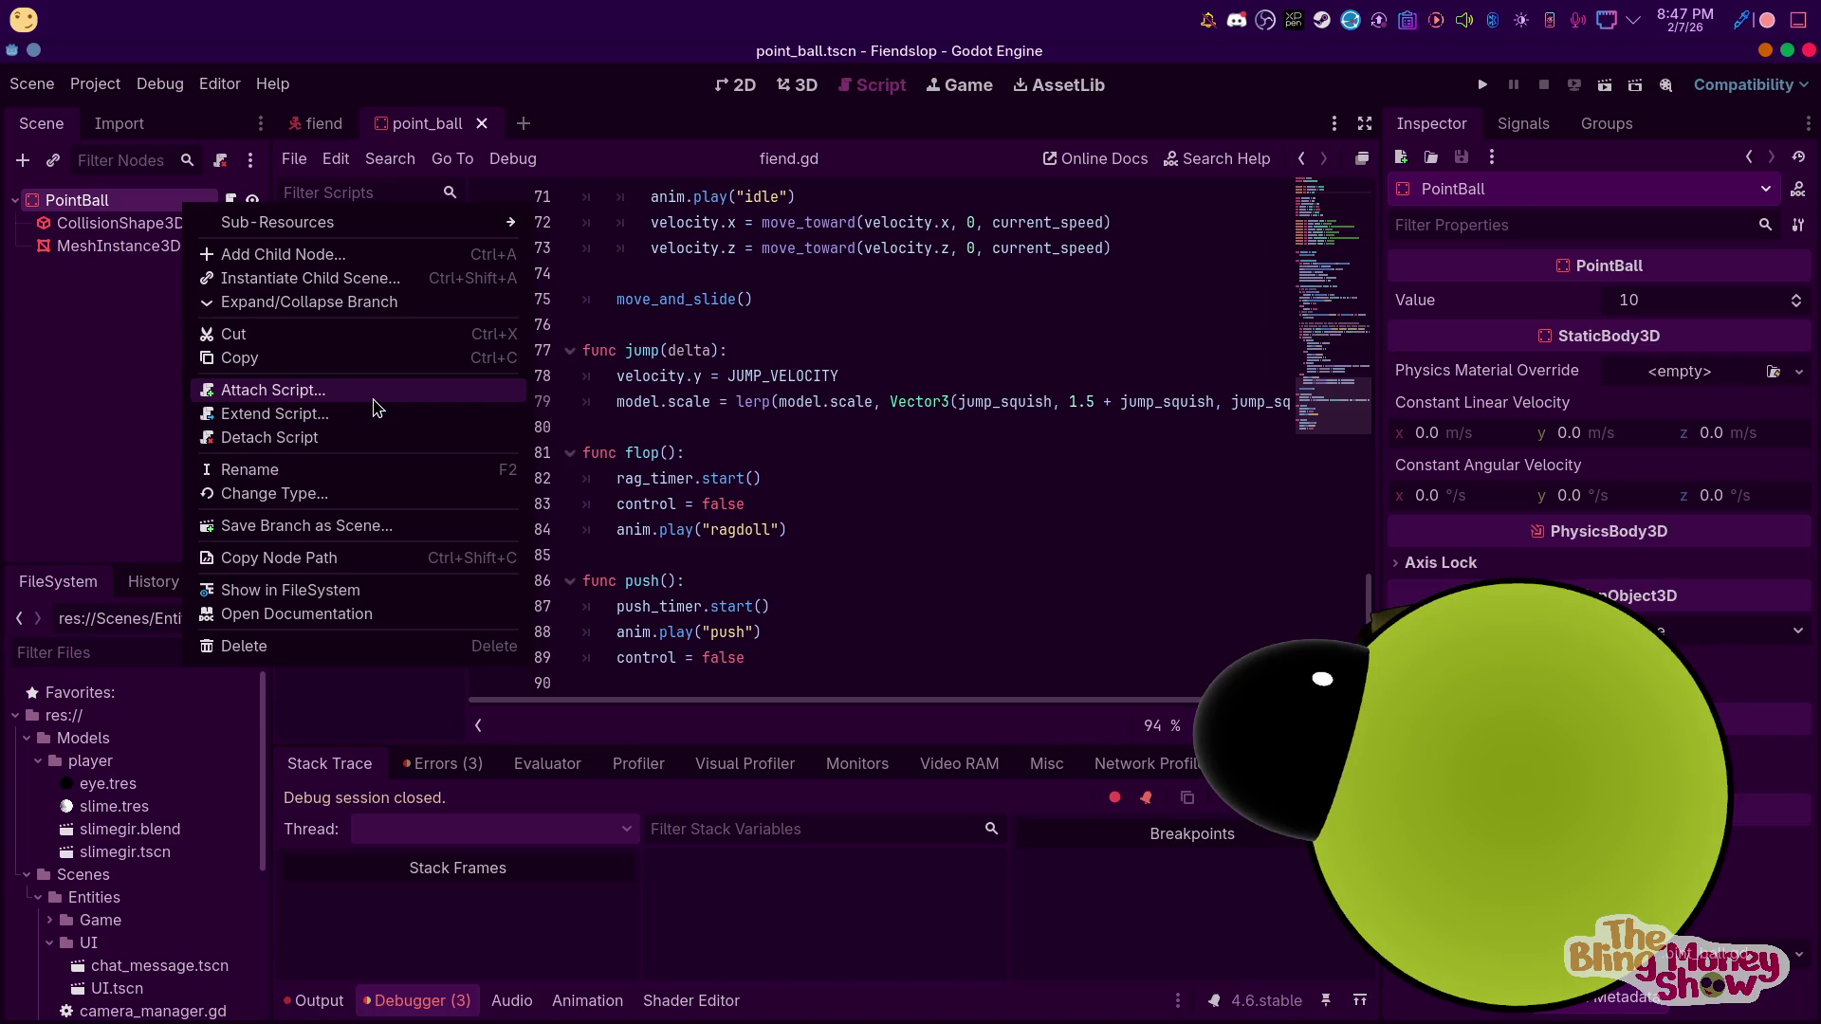
Add an empty 'func collect():' function to point_ball.gd
left_click(113, 410)
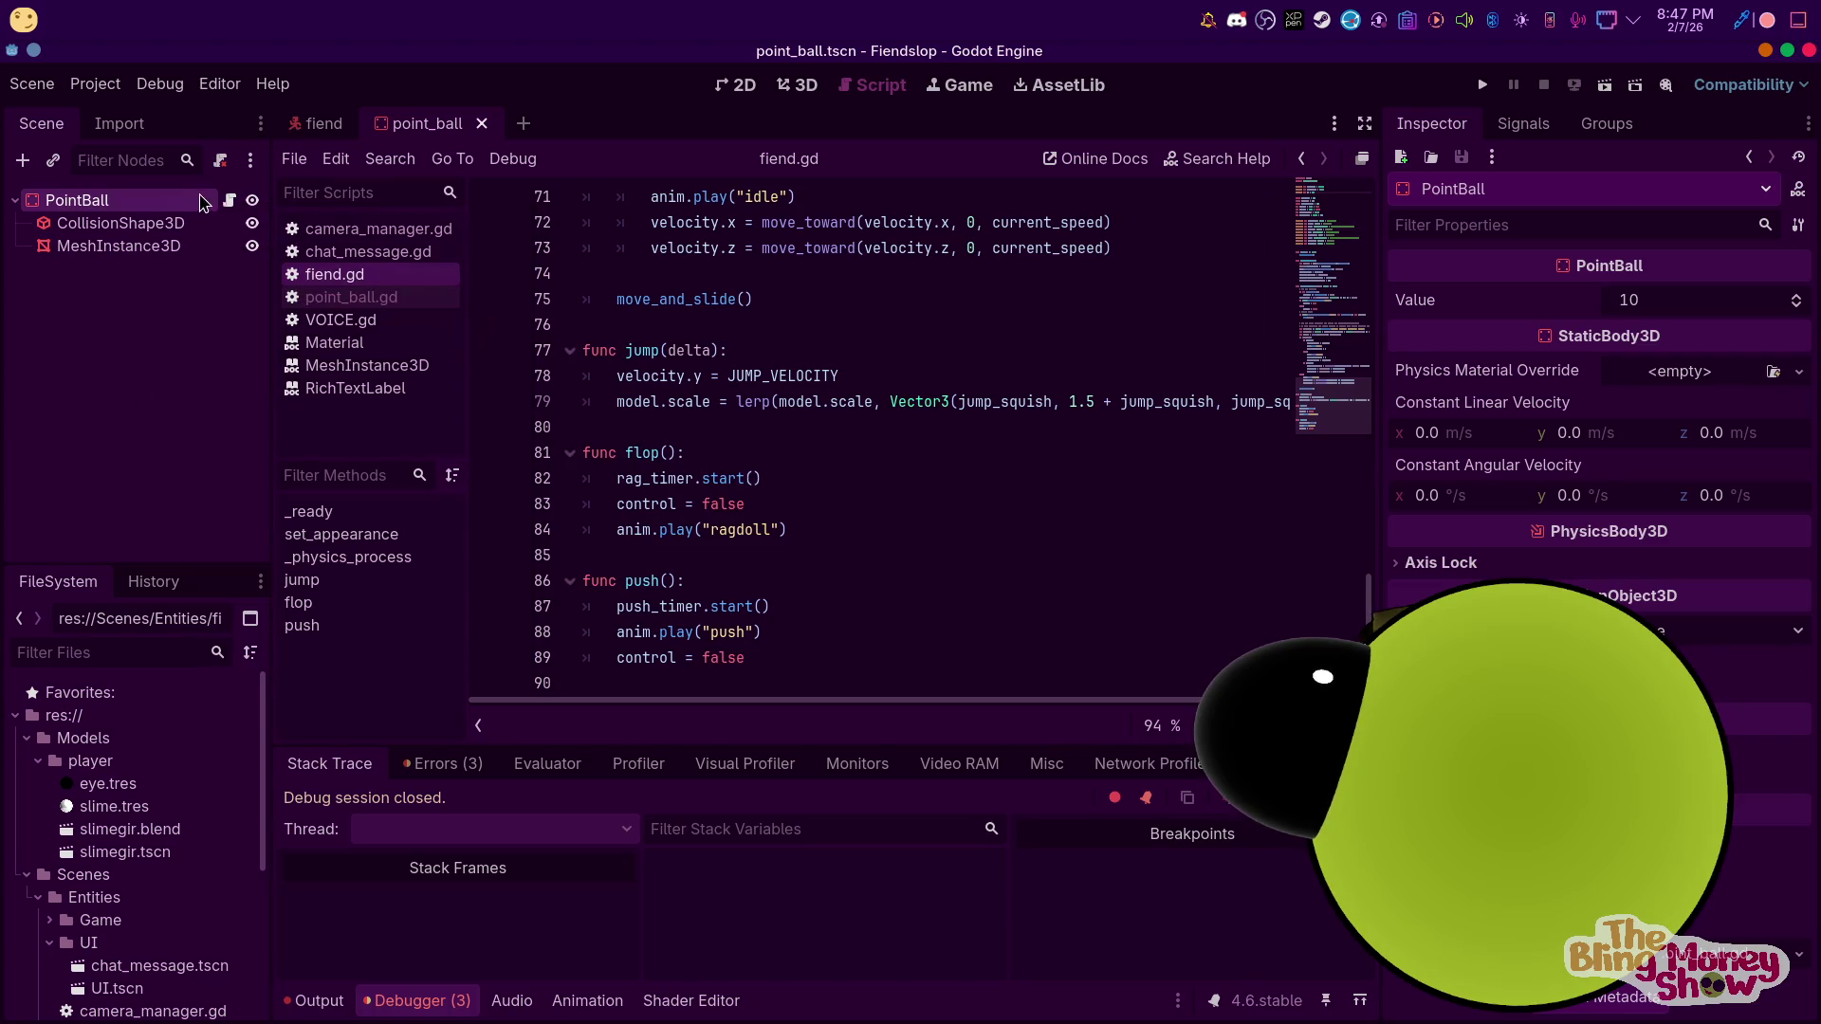
left_click(229, 201)
key("Return")
type("func collect()")
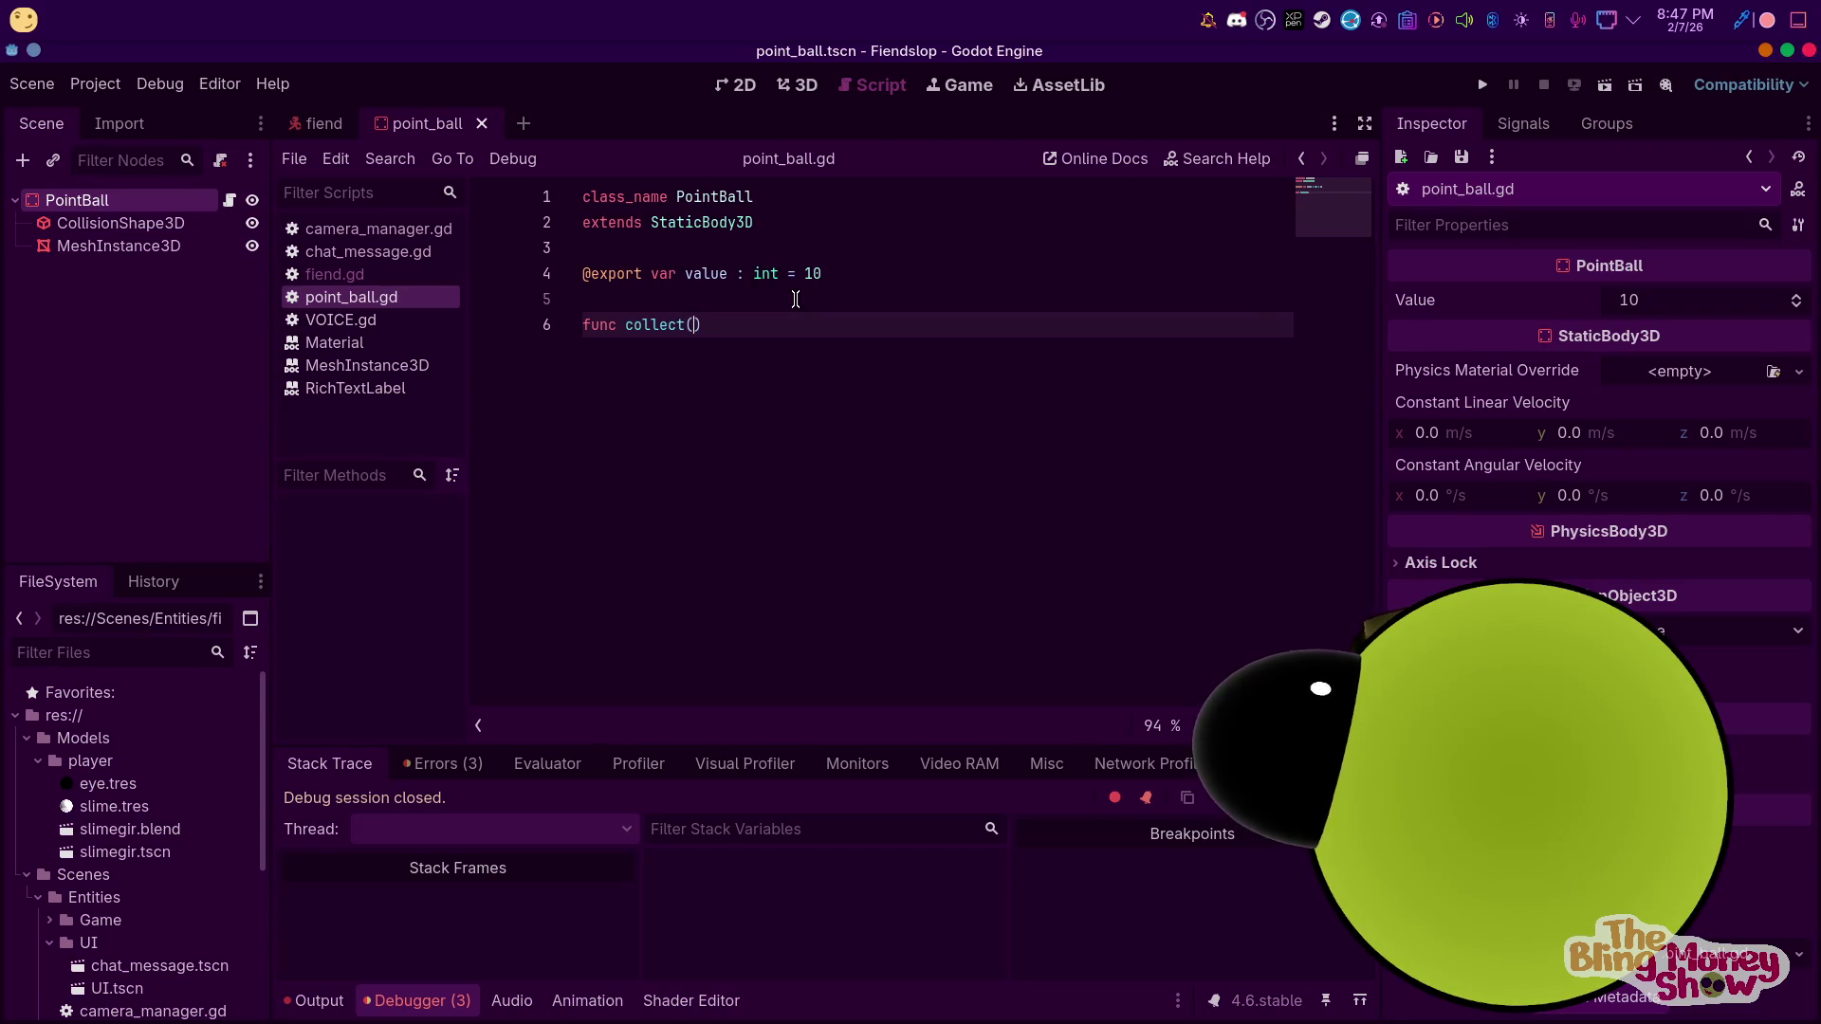
type(":")
key("Return")
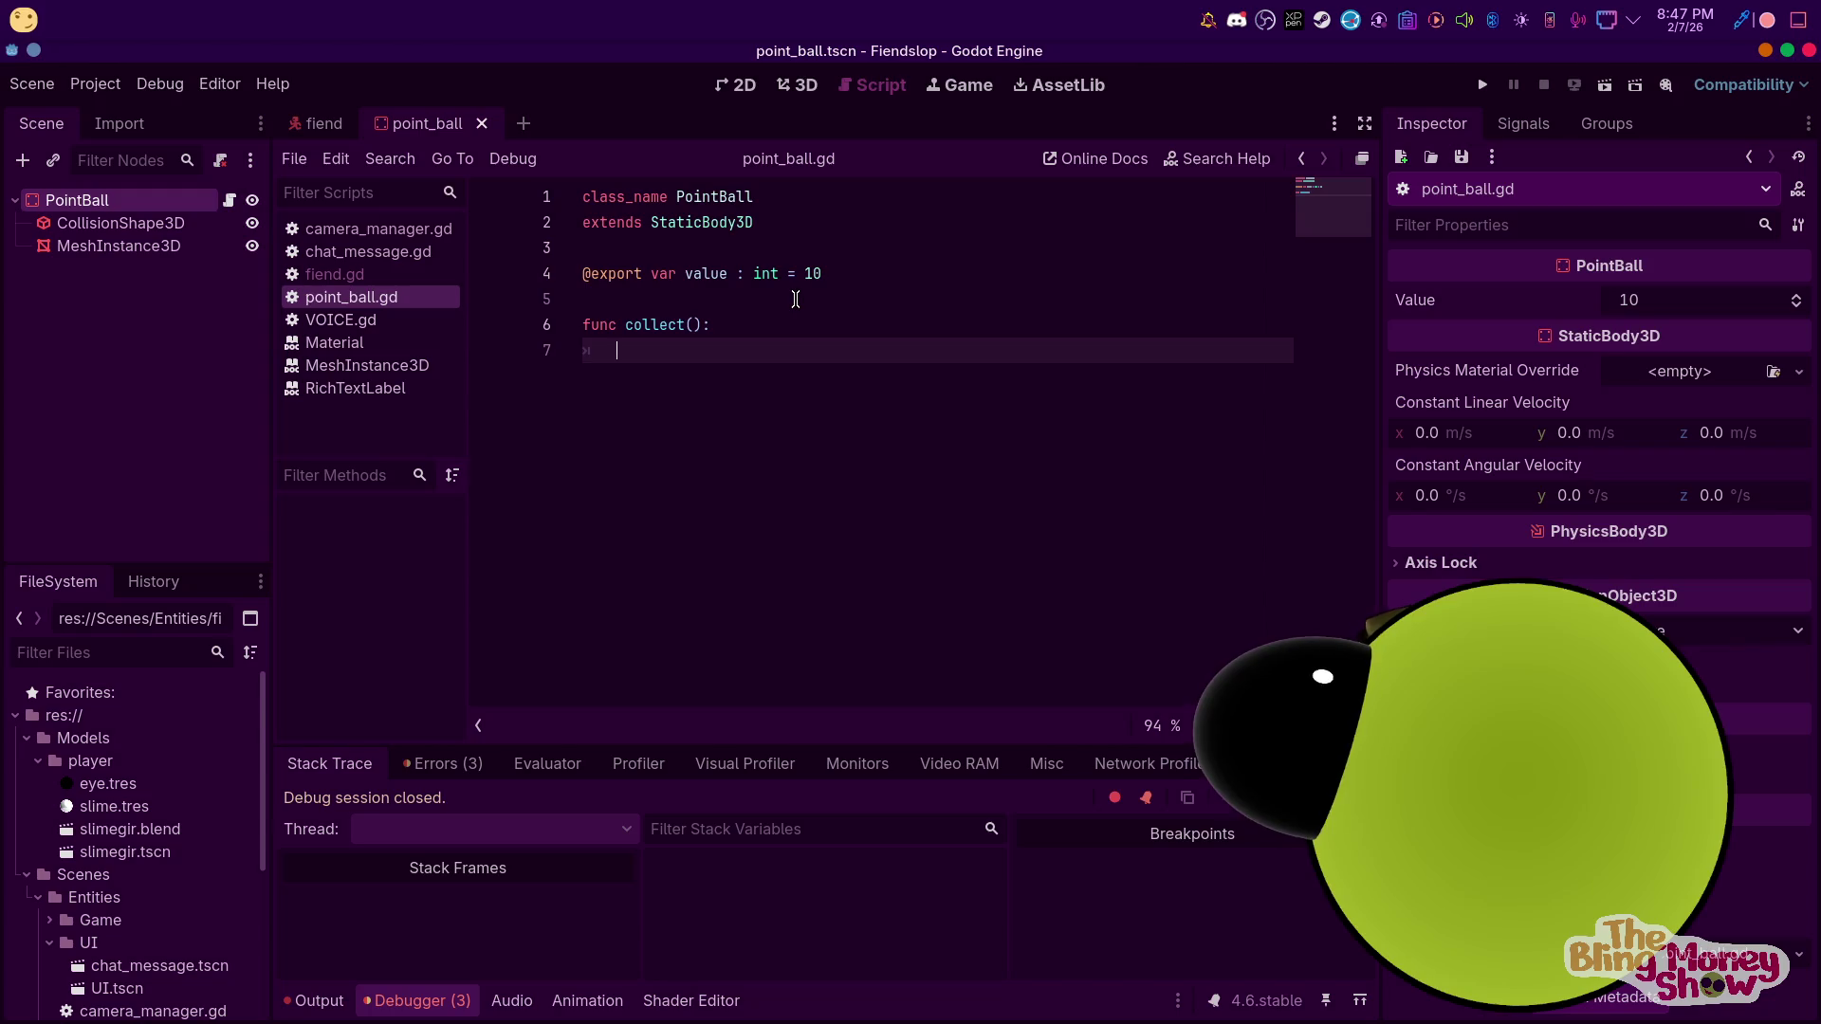
type("pass")
Declare 'var available : bool = true' above the collect function
left_click(795, 299)
type("v")
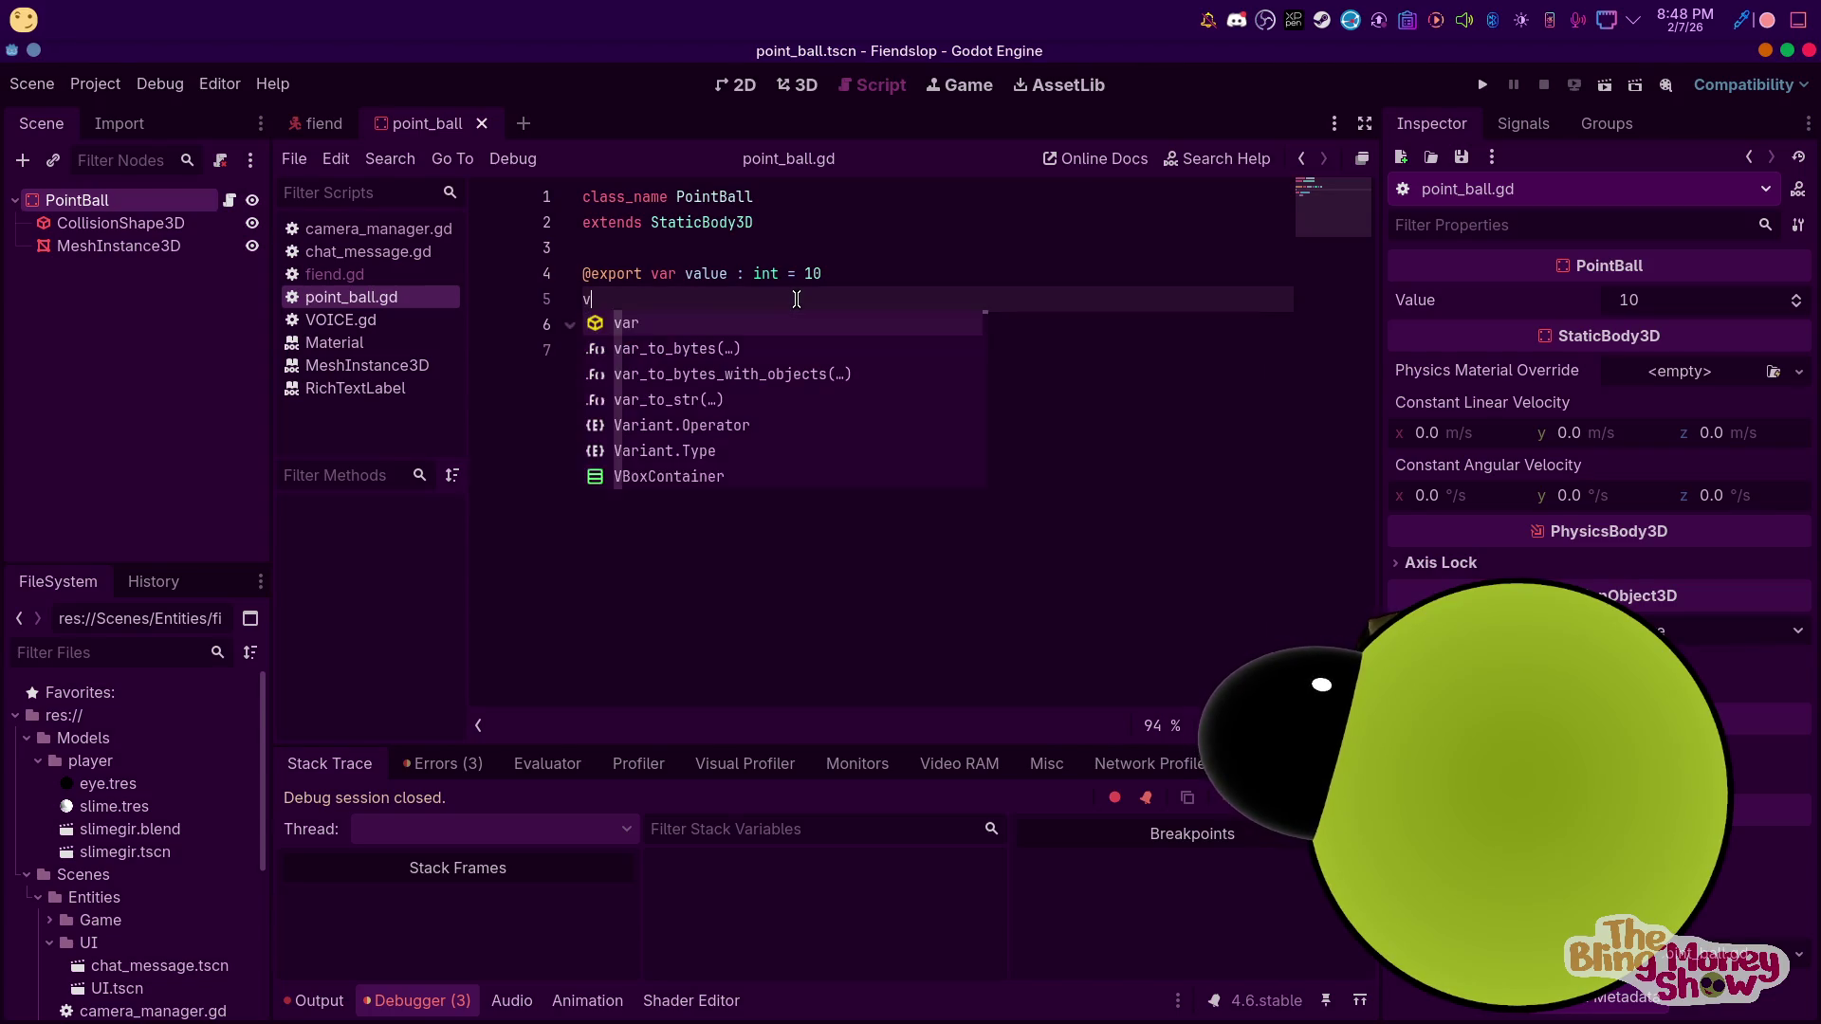
type("ar co")
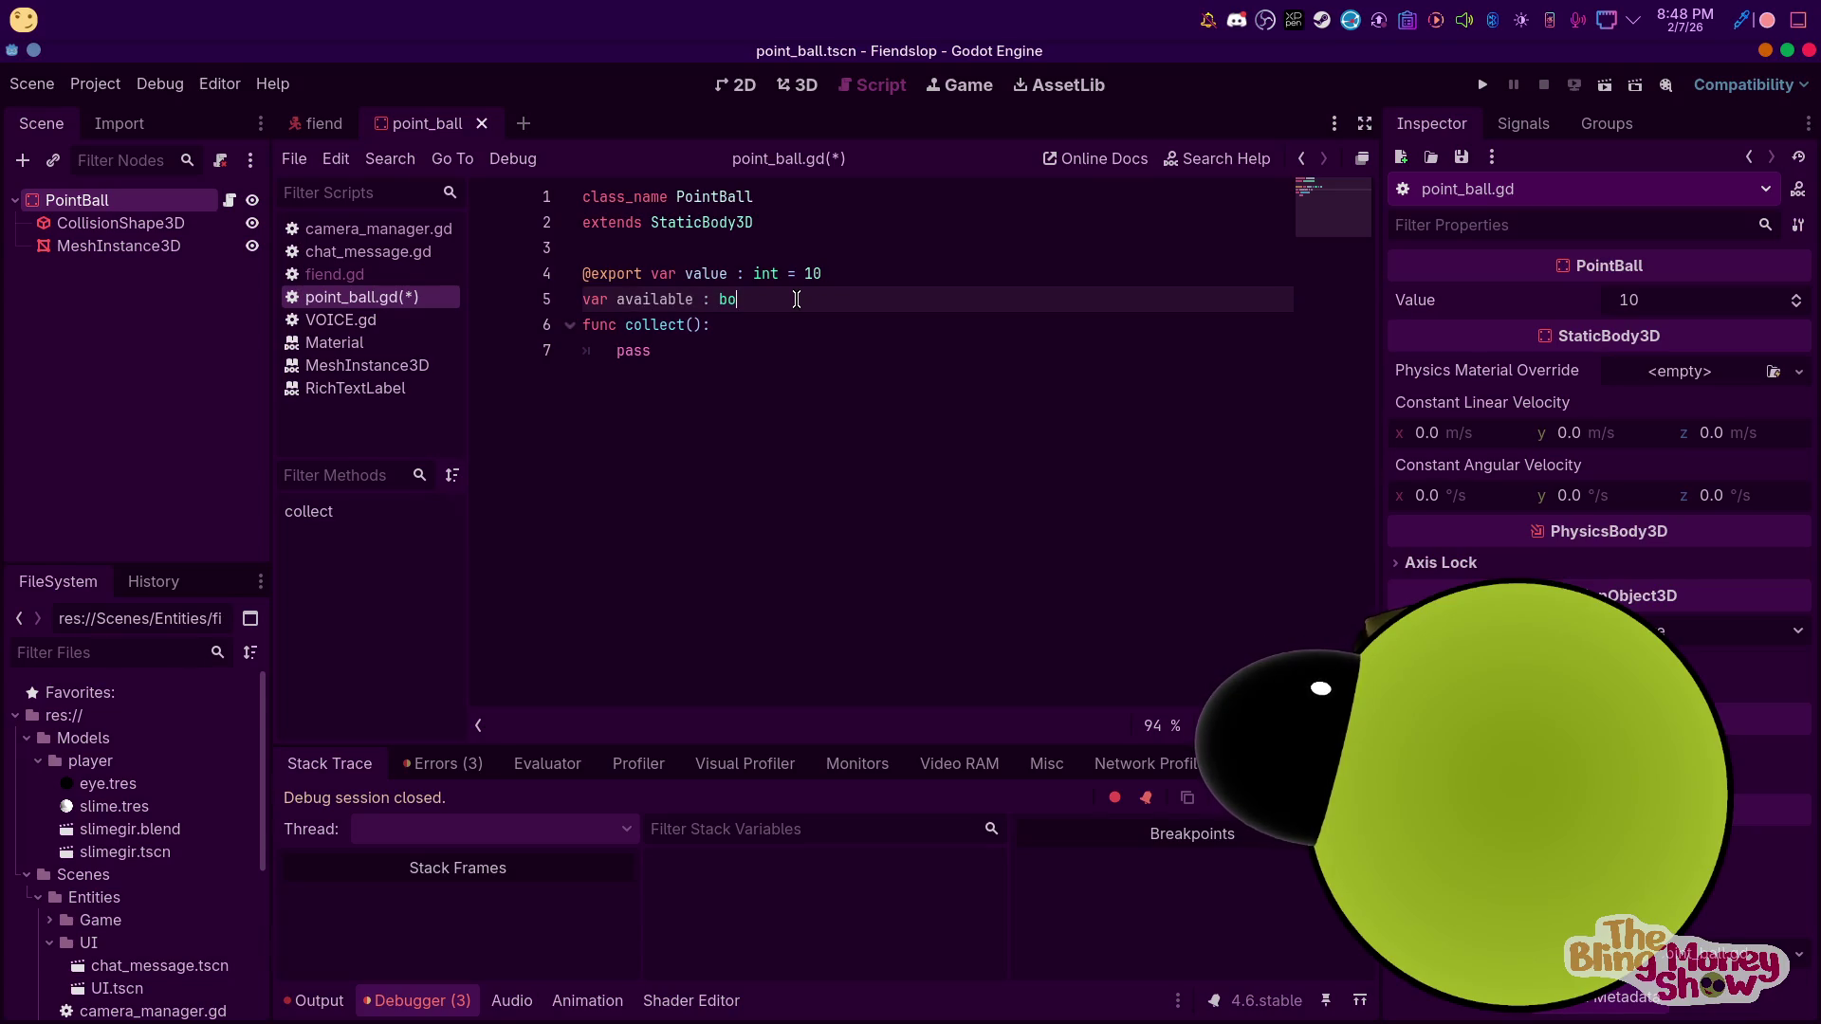
type("true")
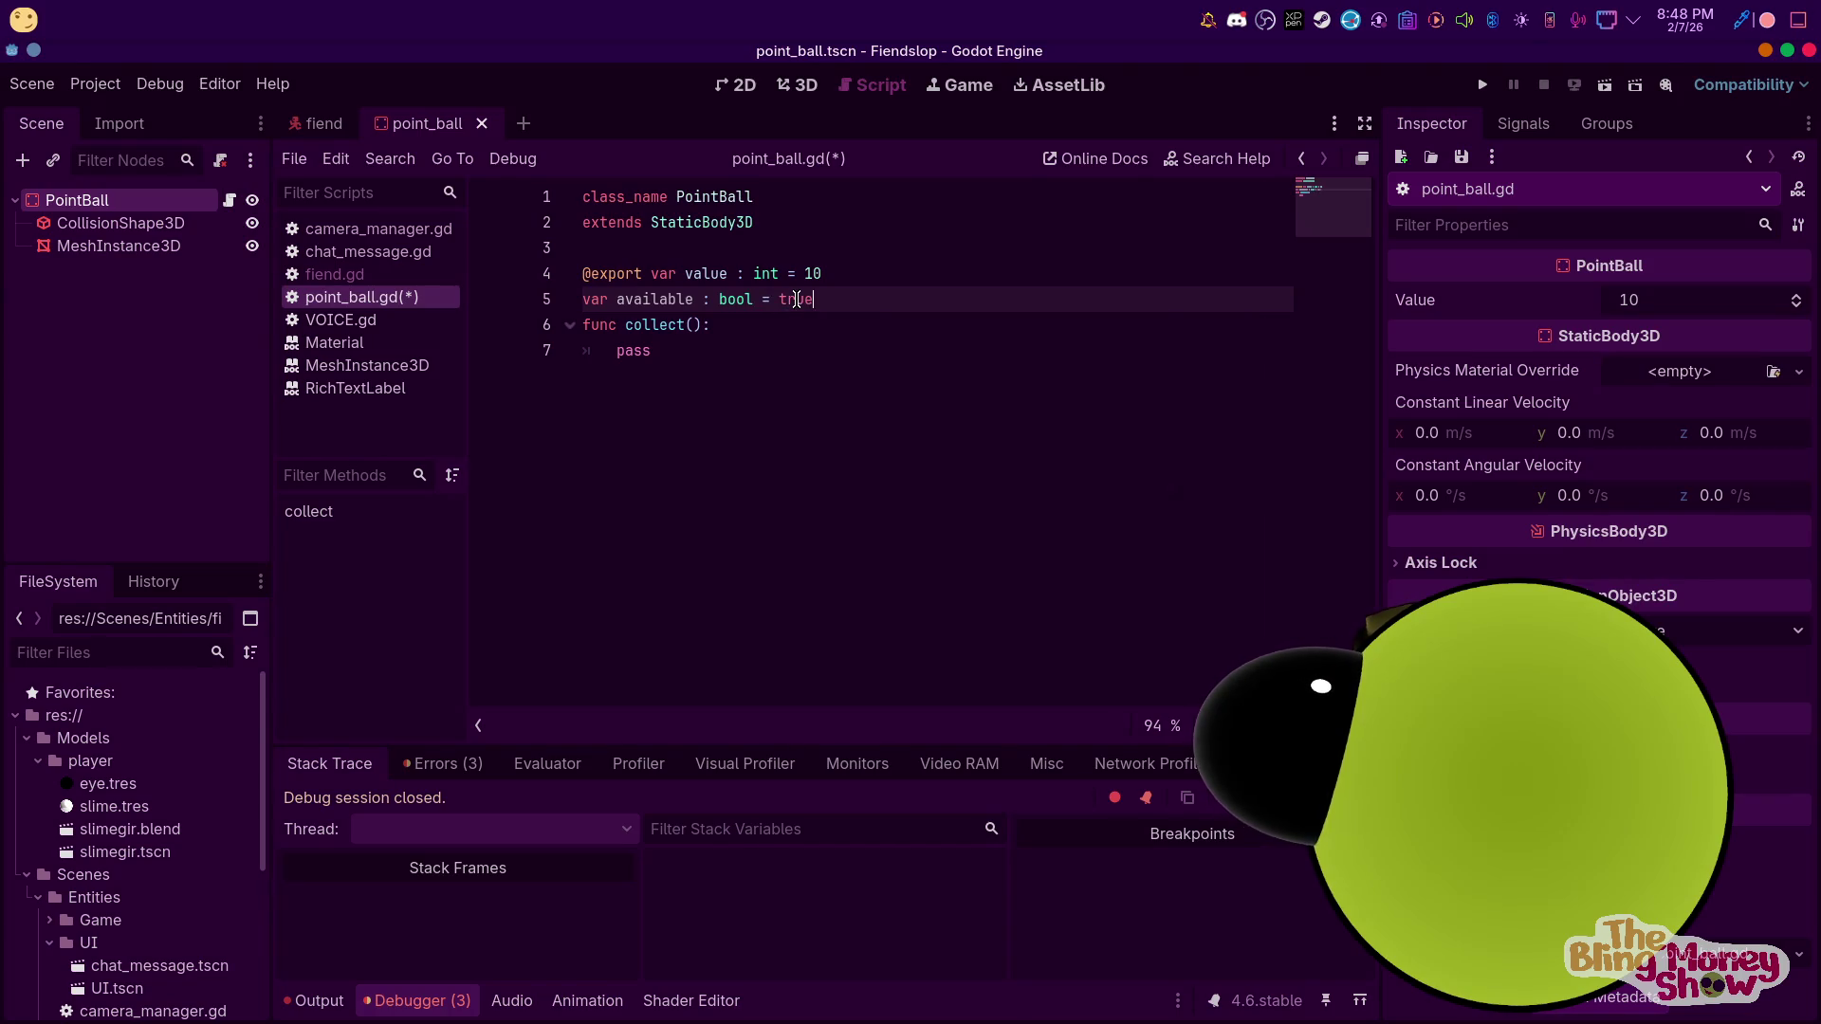
key("Return")
double_click(620, 373)
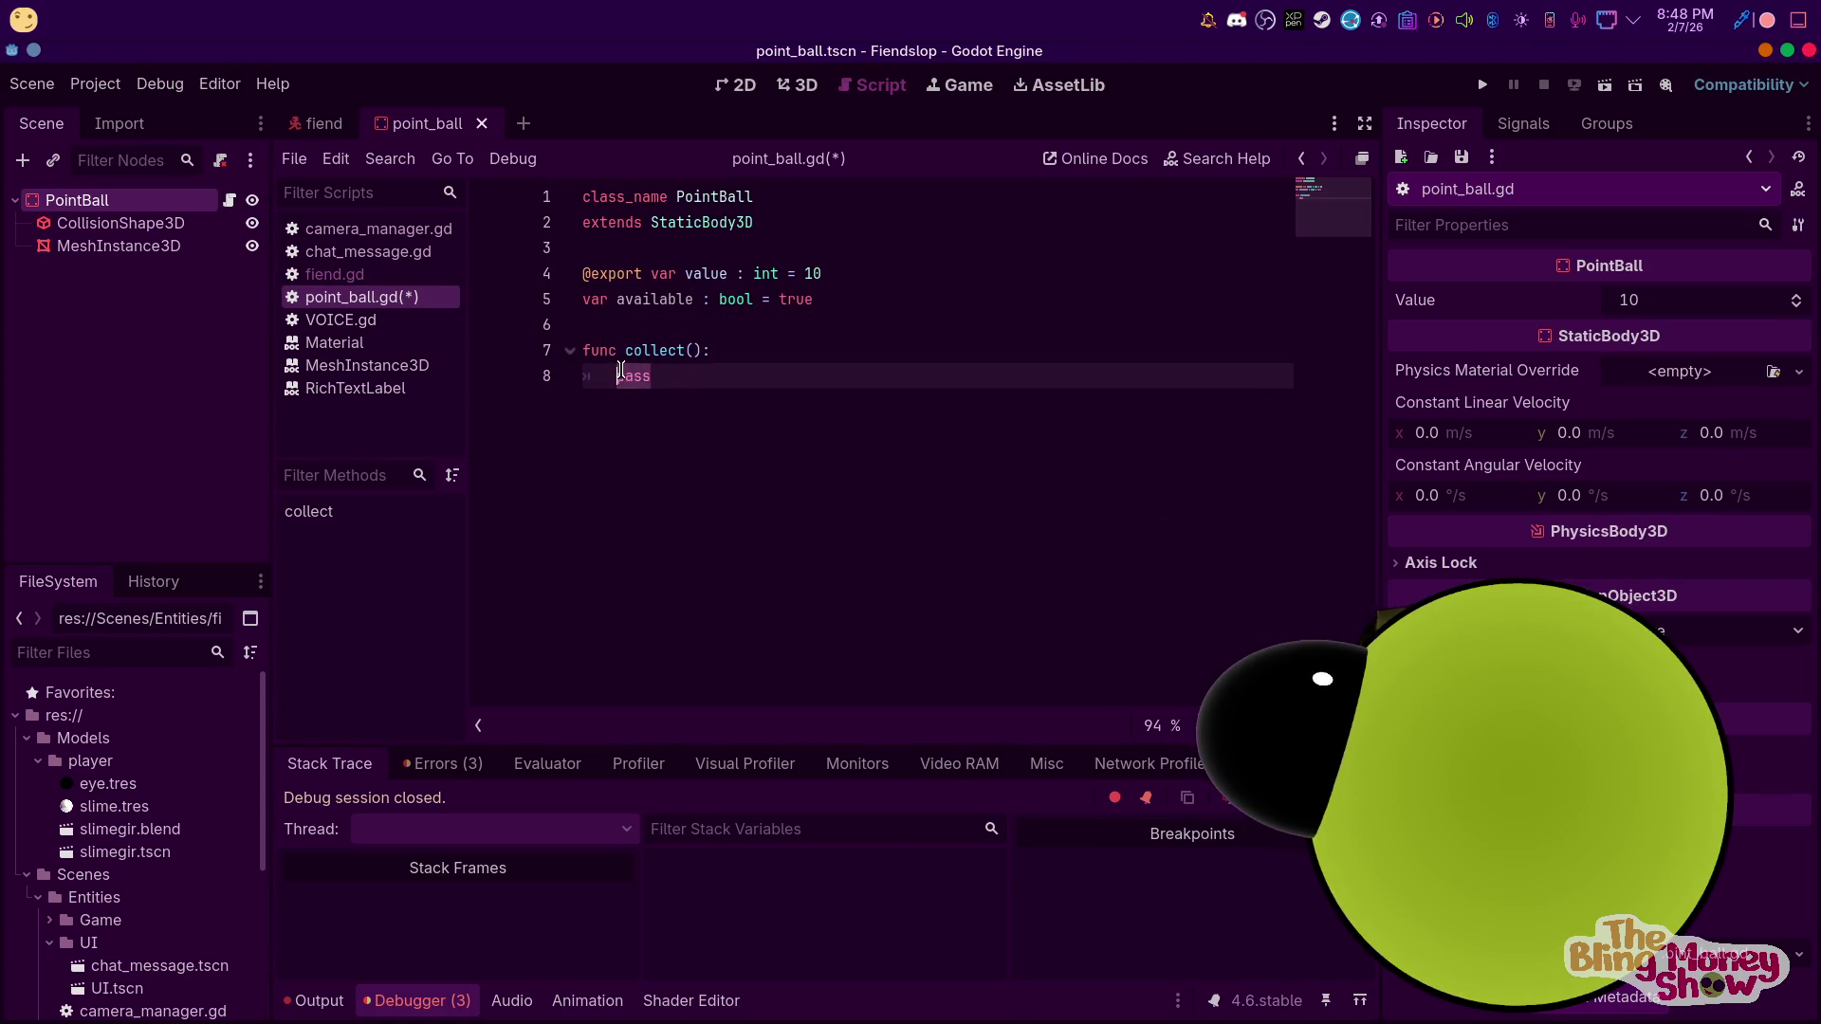
Add an AudioStreamPlayer3D child under PointBall and rename it to Sound
right_click(87, 201)
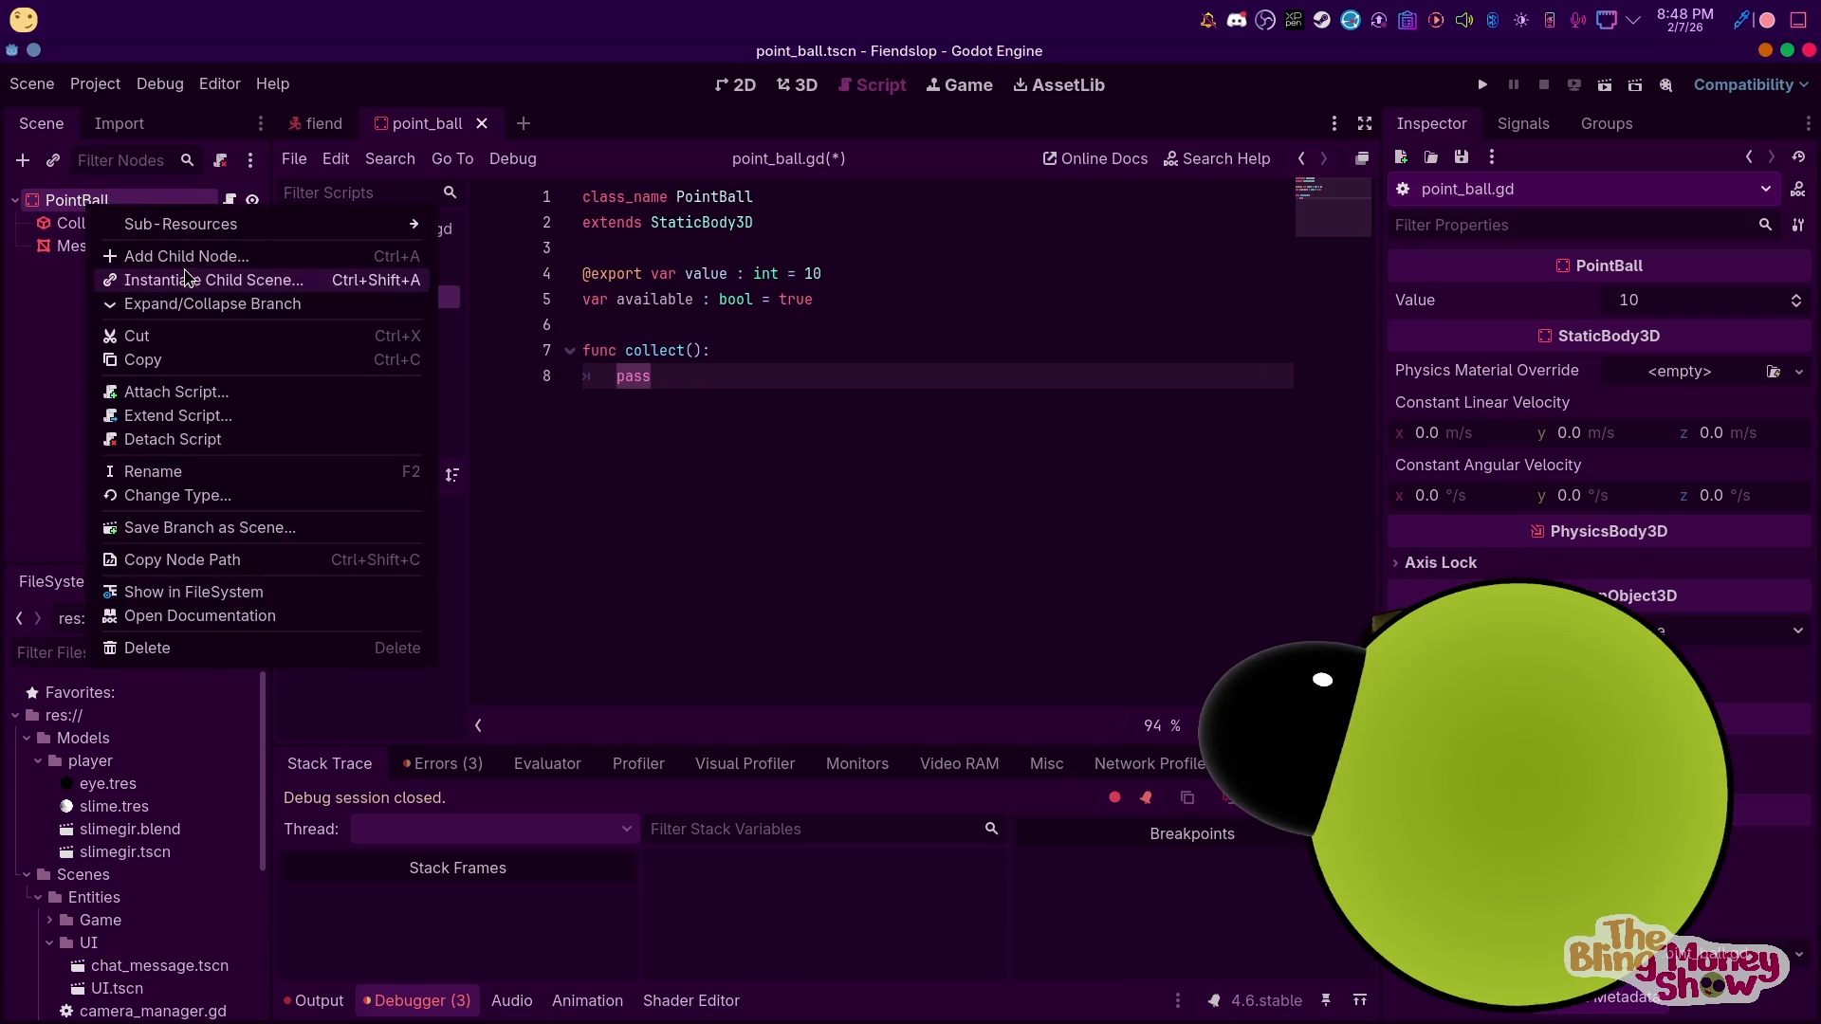
left_click(142, 252)
type("a")
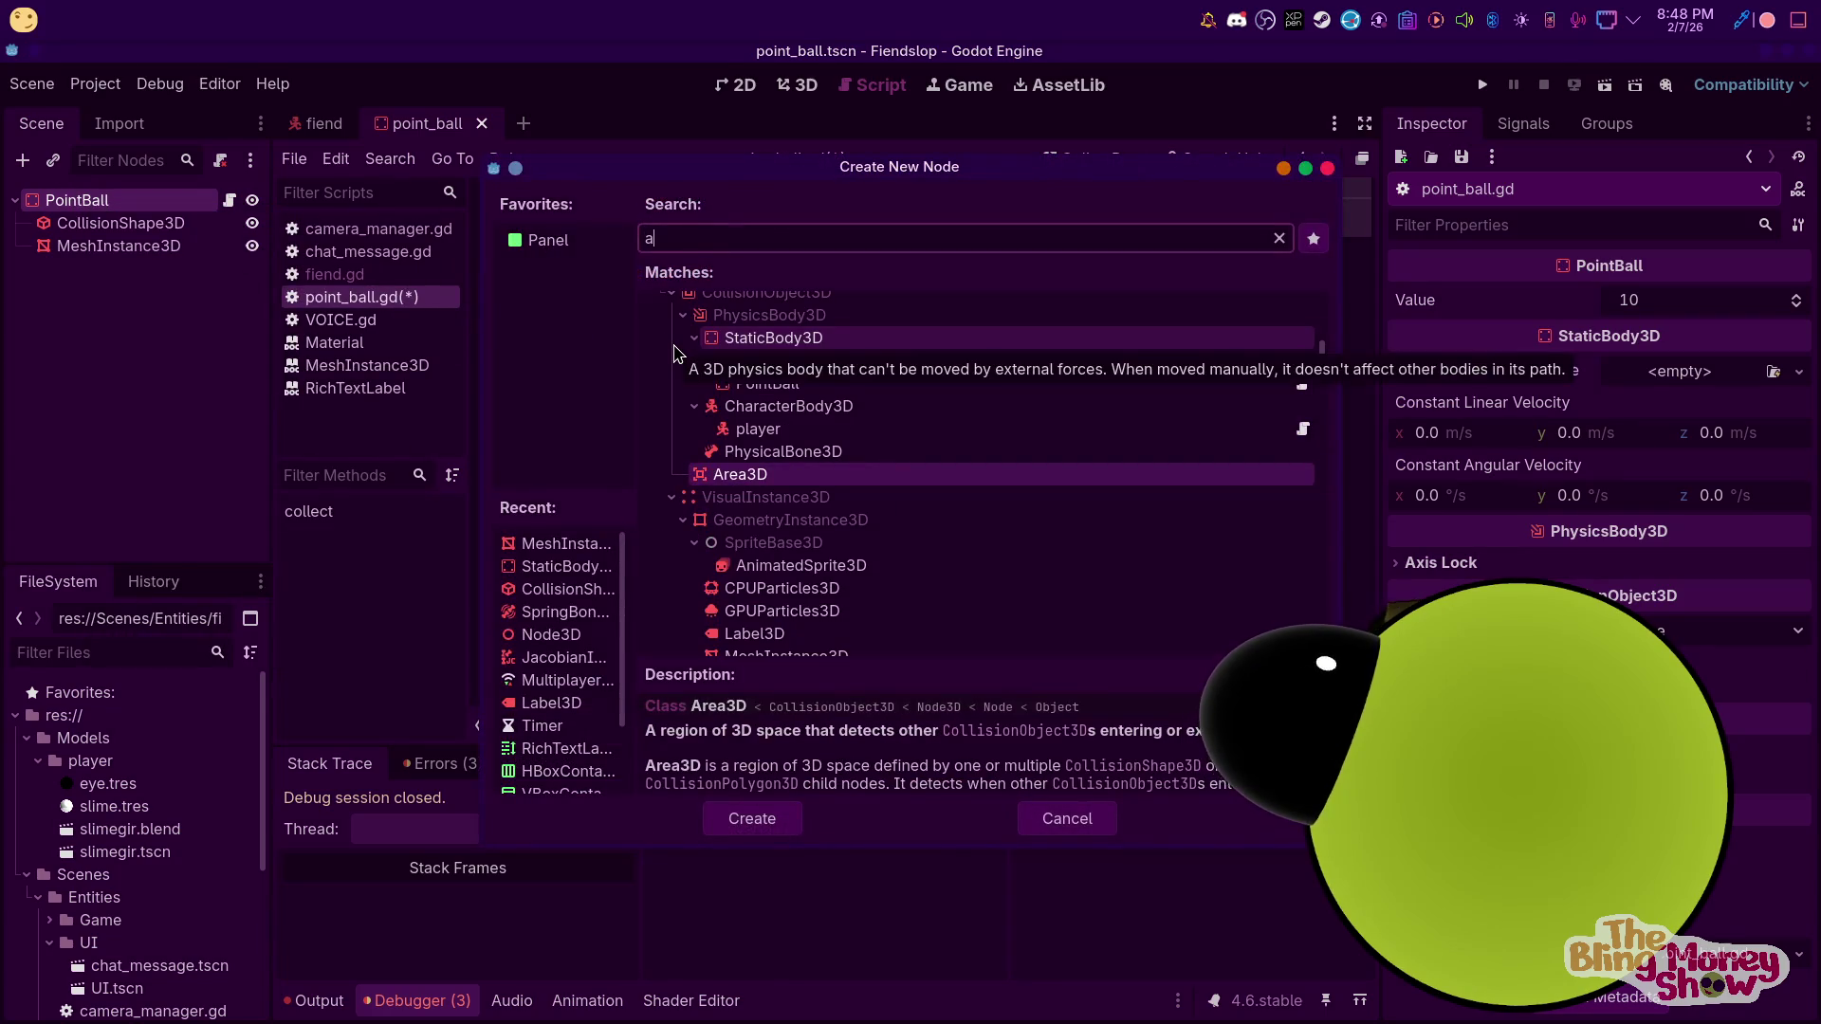
type("udi")
left_click(973, 470)
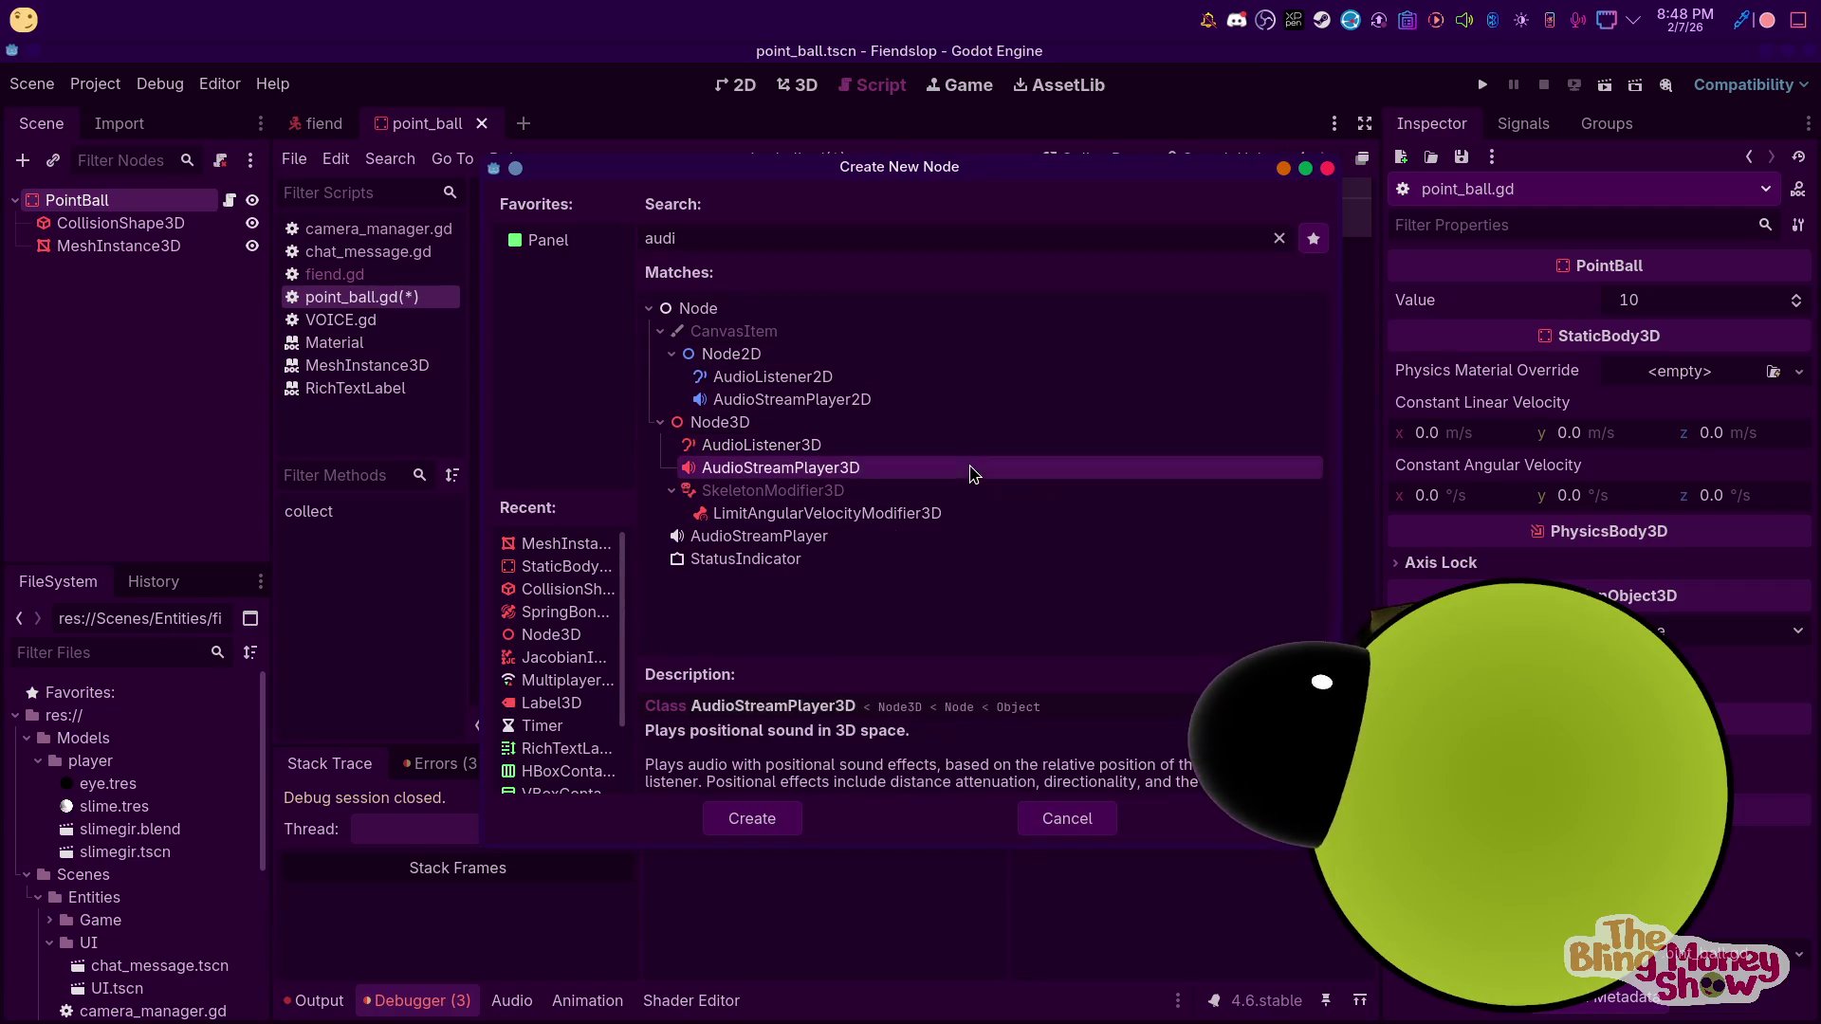
left_click(793, 830)
right_click(107, 268)
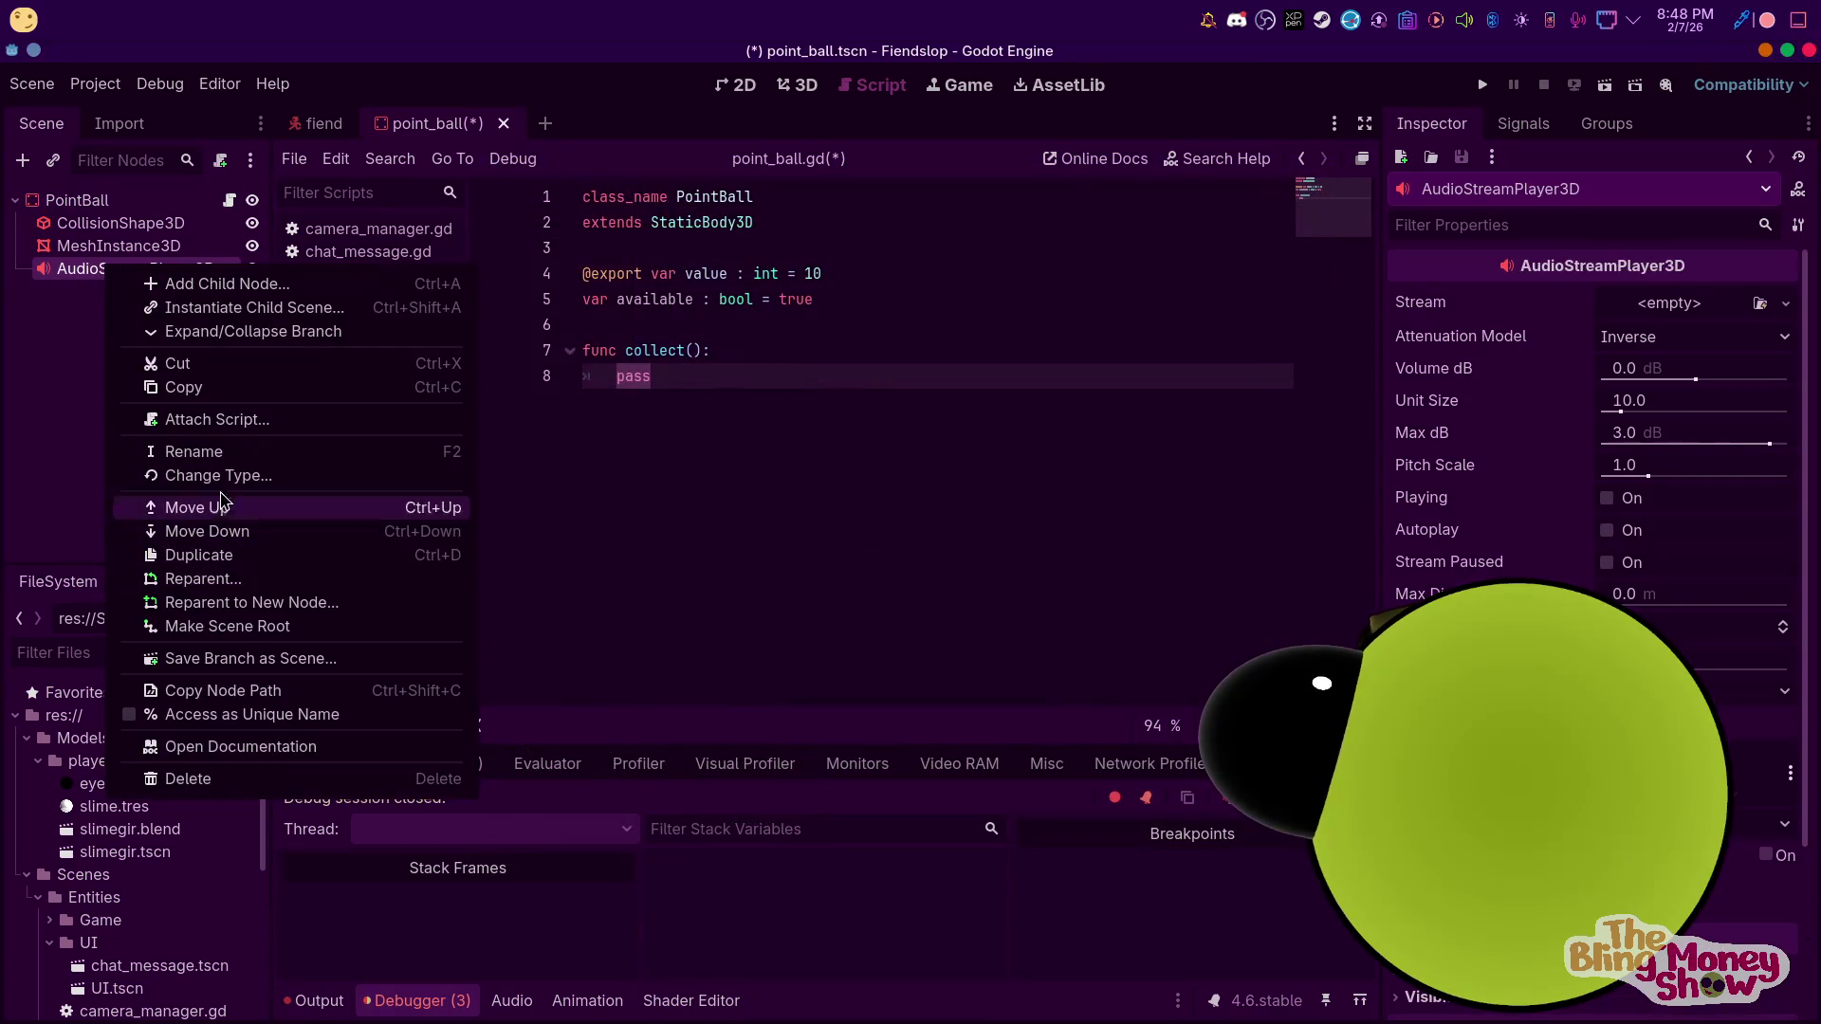
left_click(207, 453)
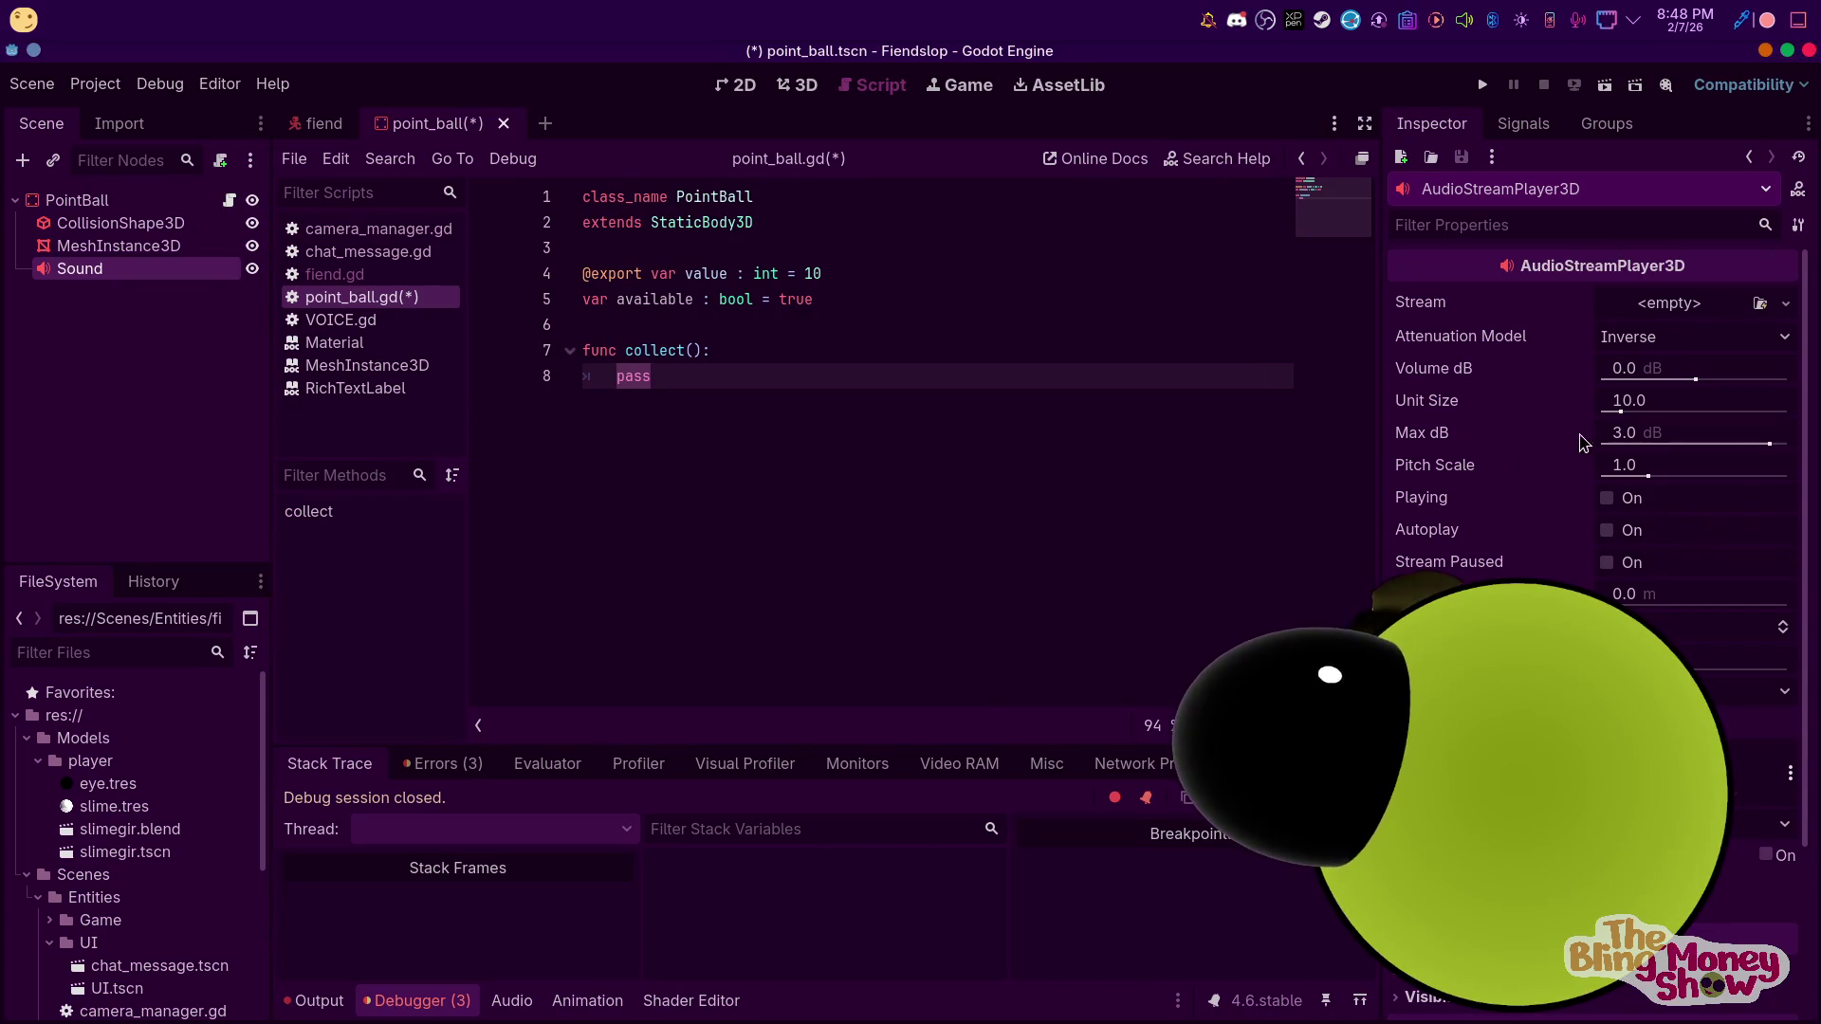
Open Dolphin on the Sounds folder and browse its contents
mouse_move(691, 994)
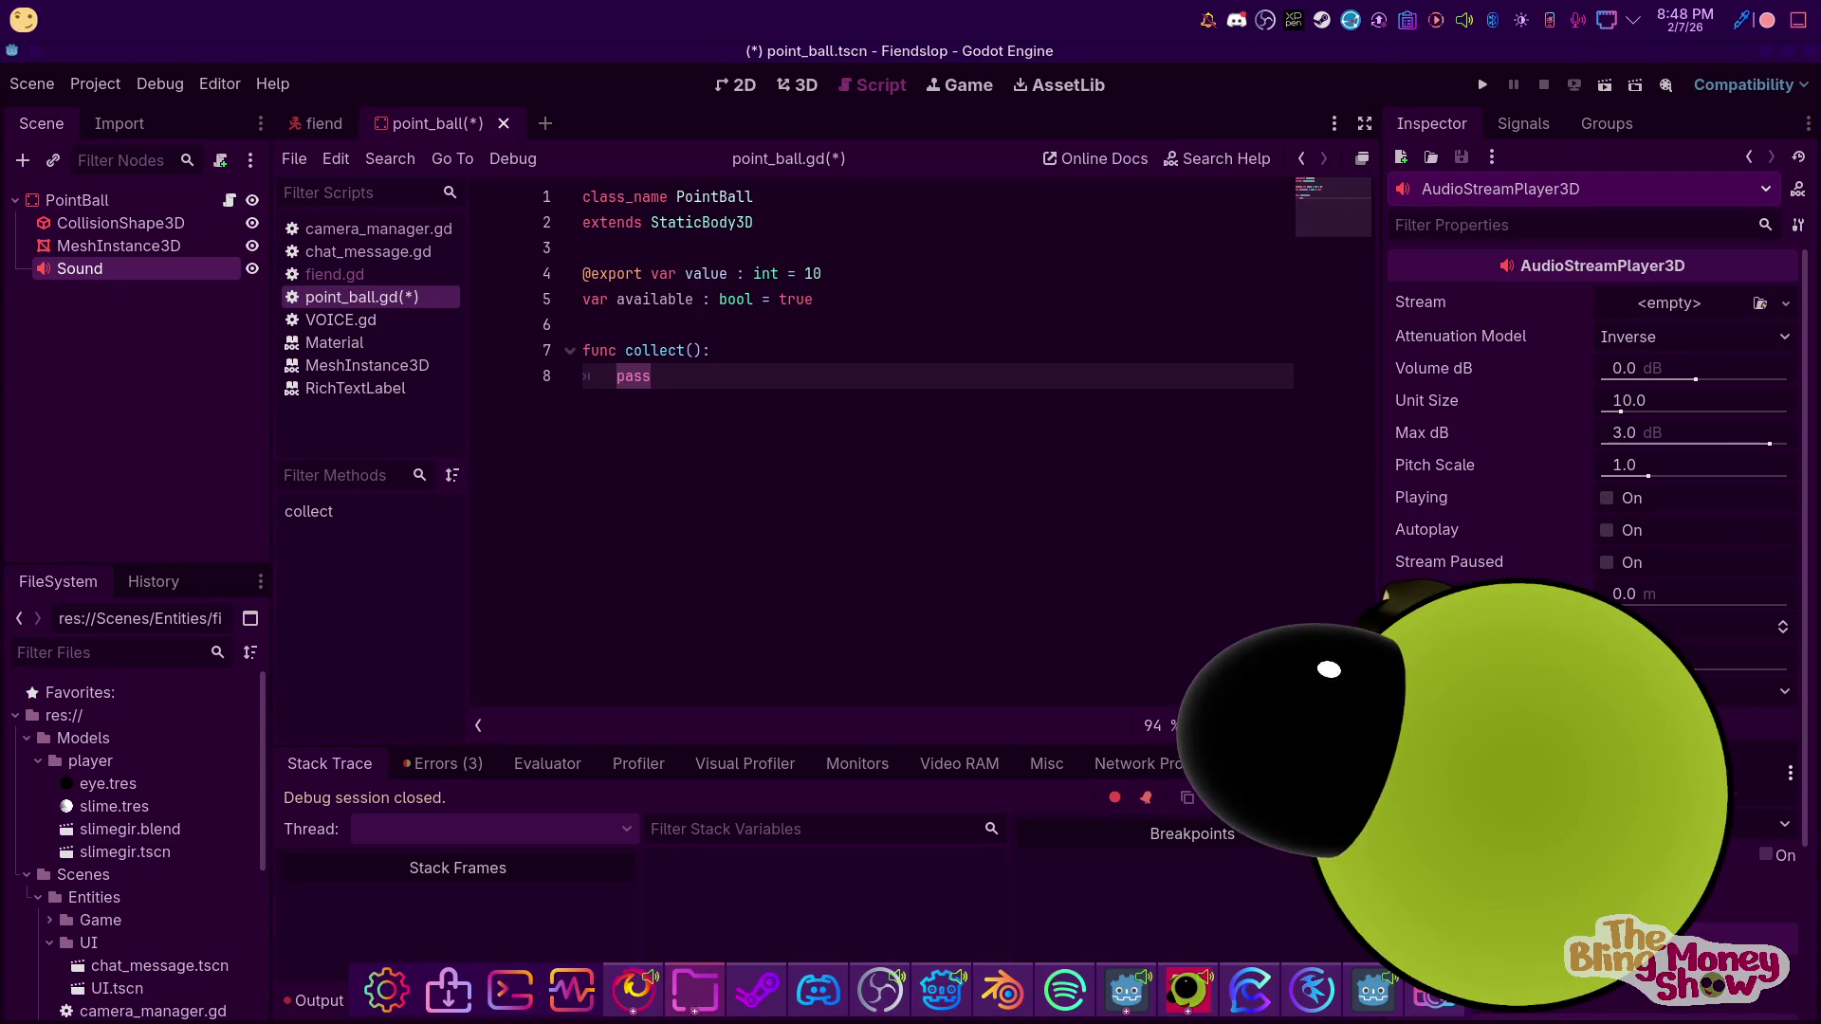
left_click(692, 990)
scroll(1005, 474, "down", 3)
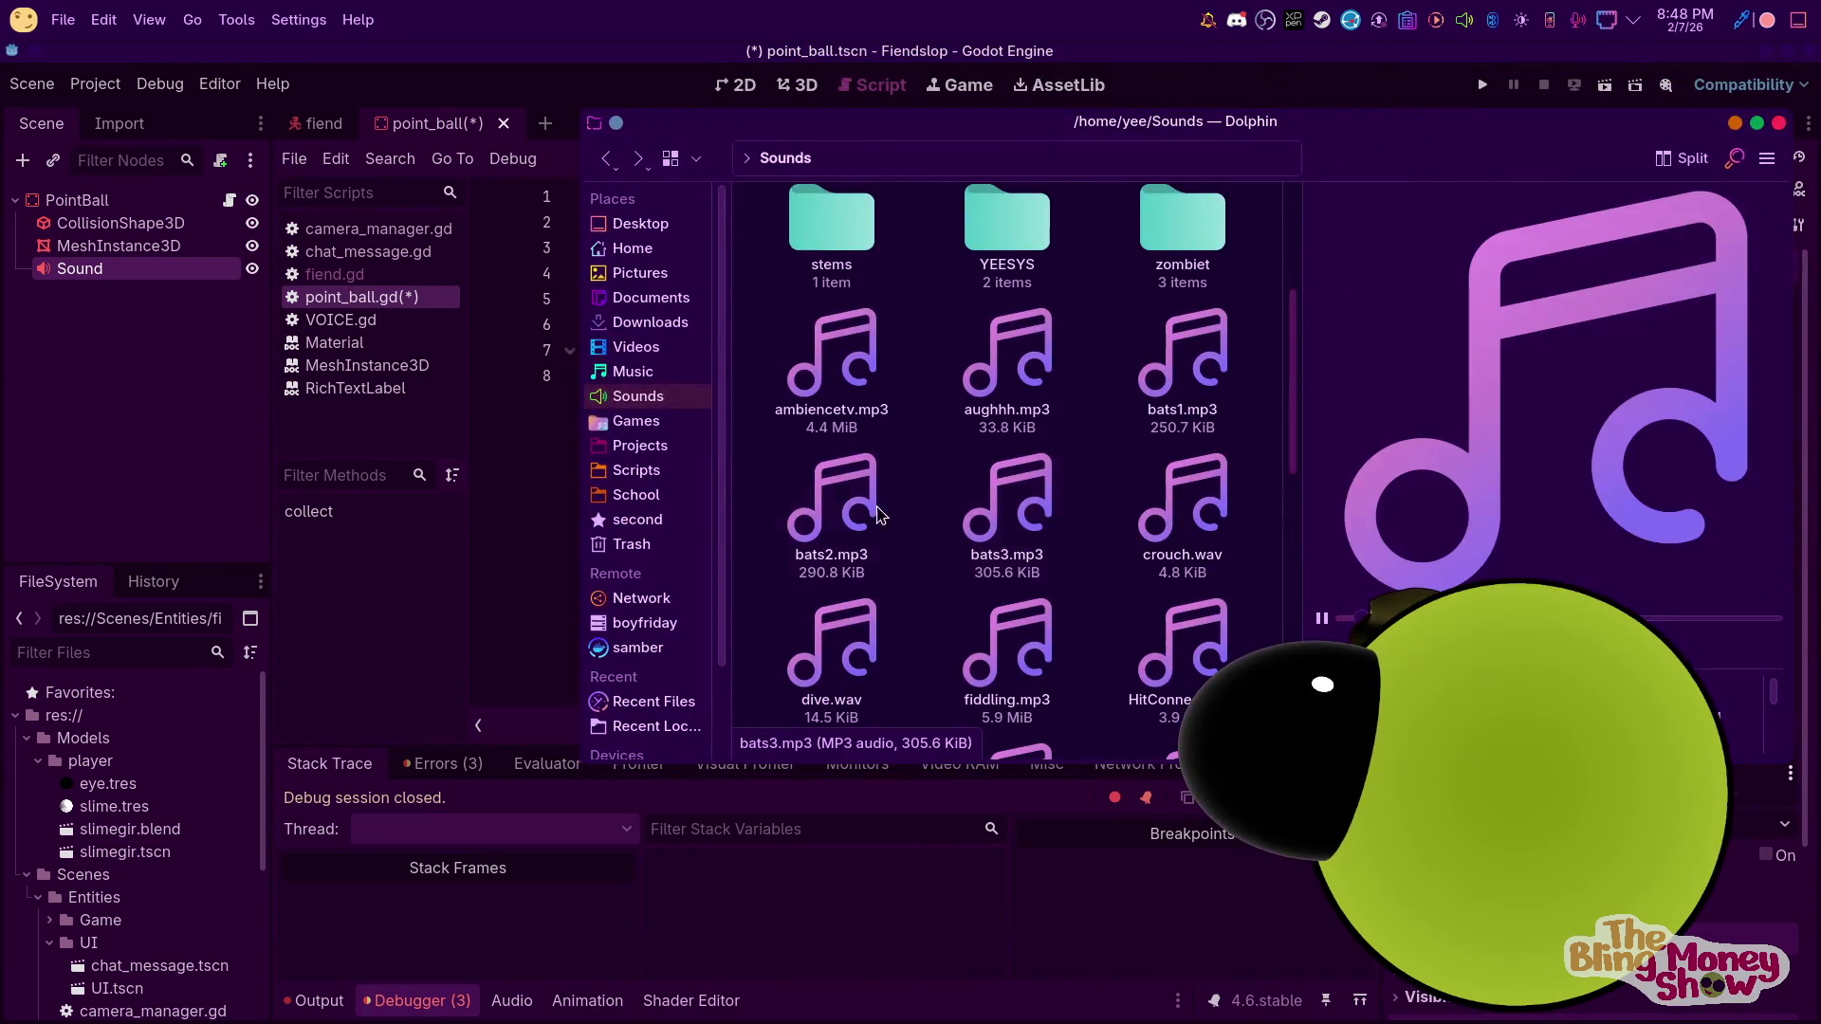
scroll(930, 517, "down", 3)
scroll(910, 517, "down", 3)
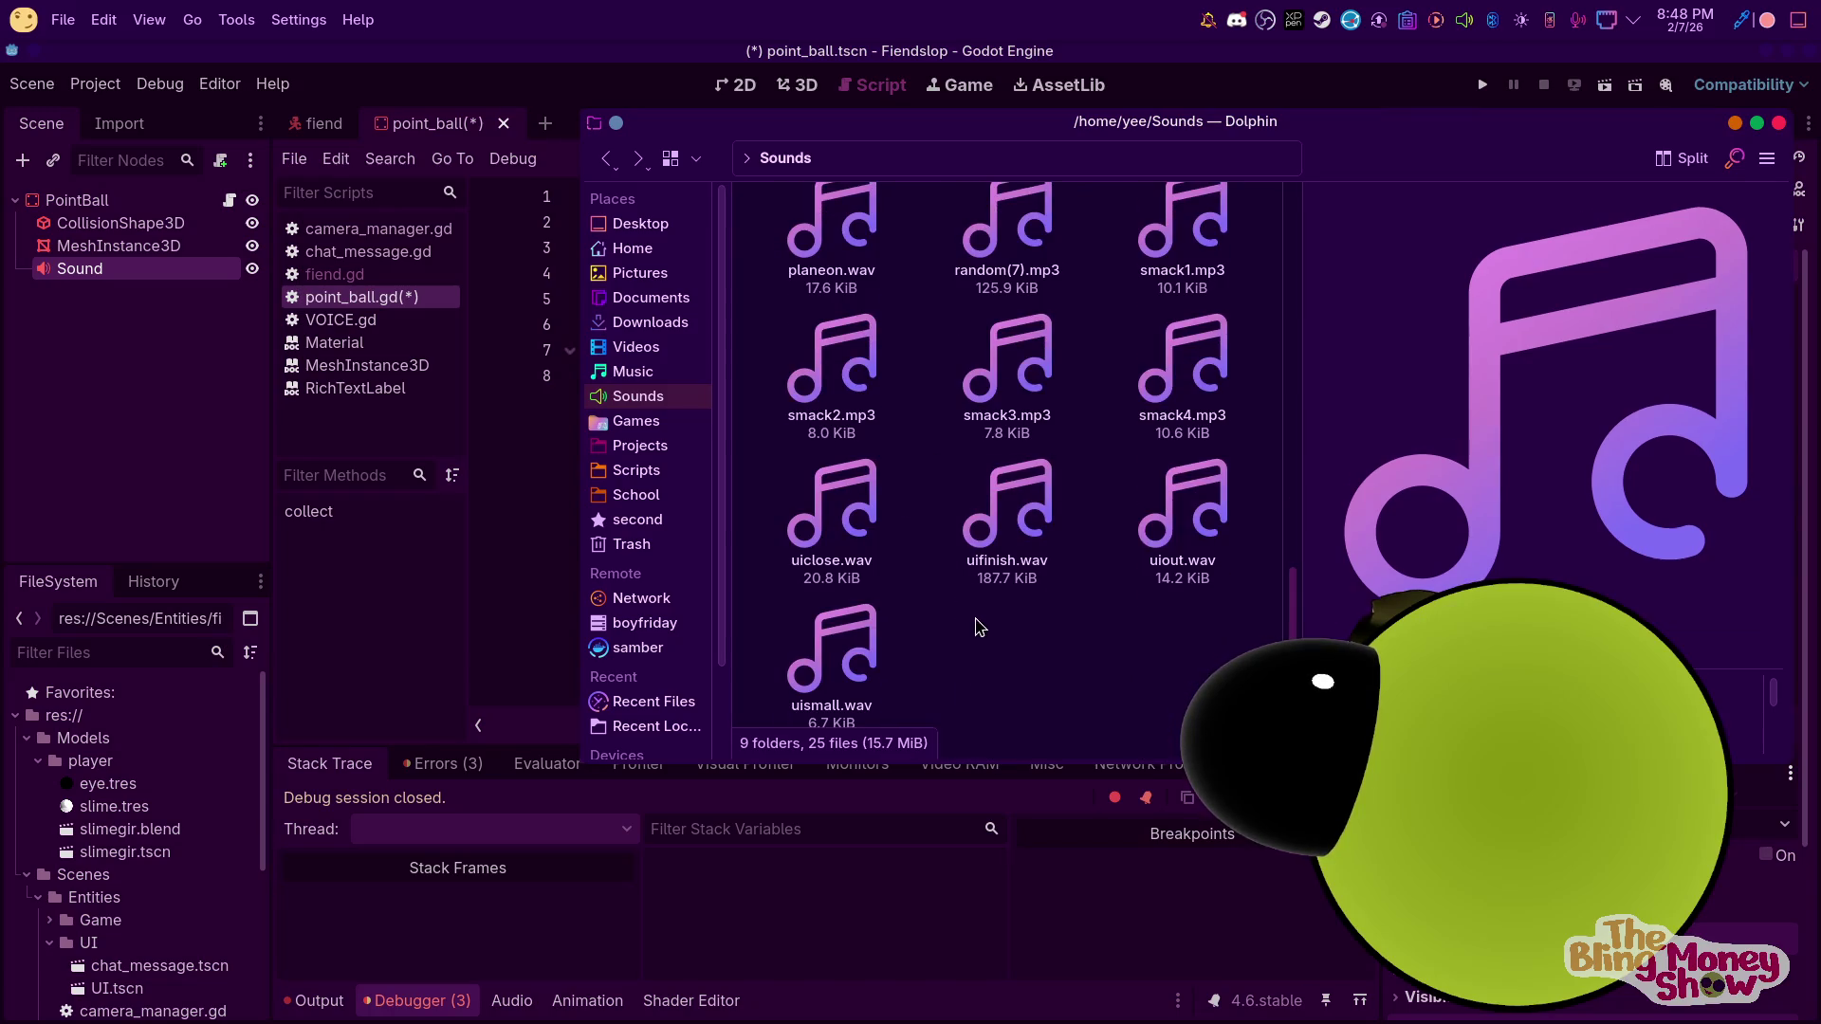
scroll(932, 675, "up", 10)
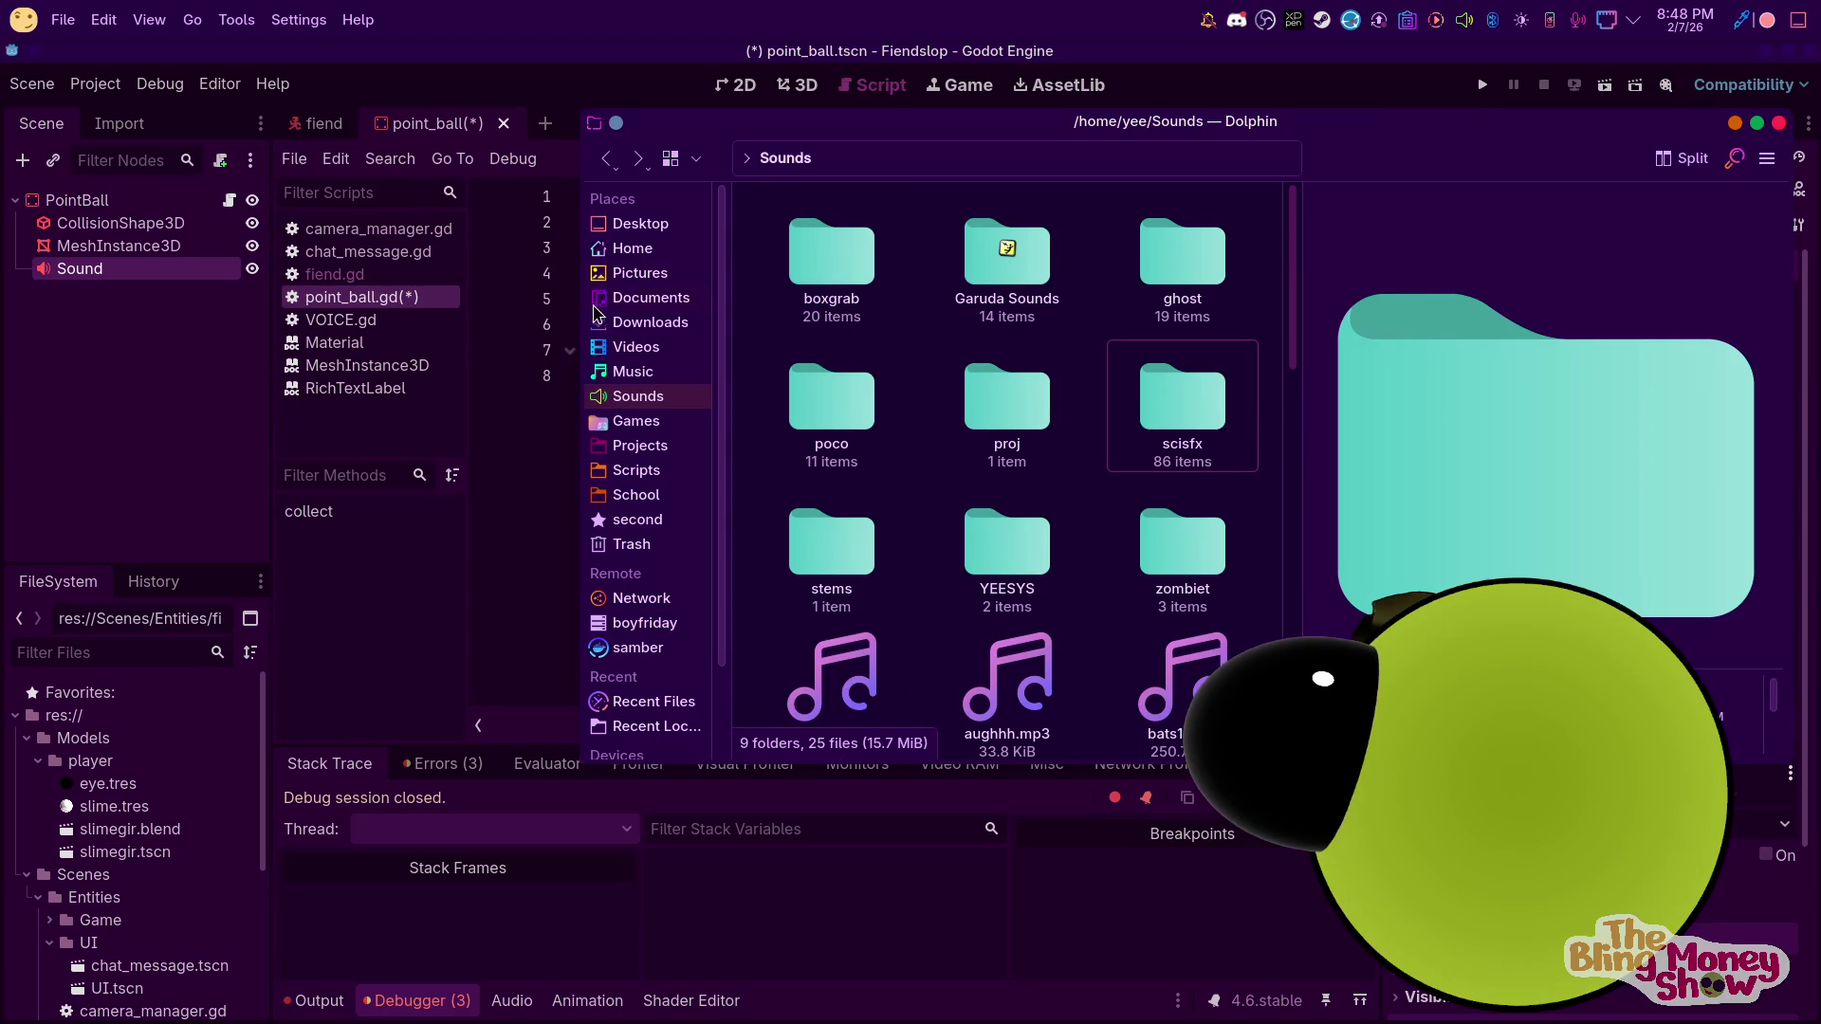
Switch to the Downloads folder and scroll through its sound files
left_click(621, 325)
scroll(1013, 299, "down", 6)
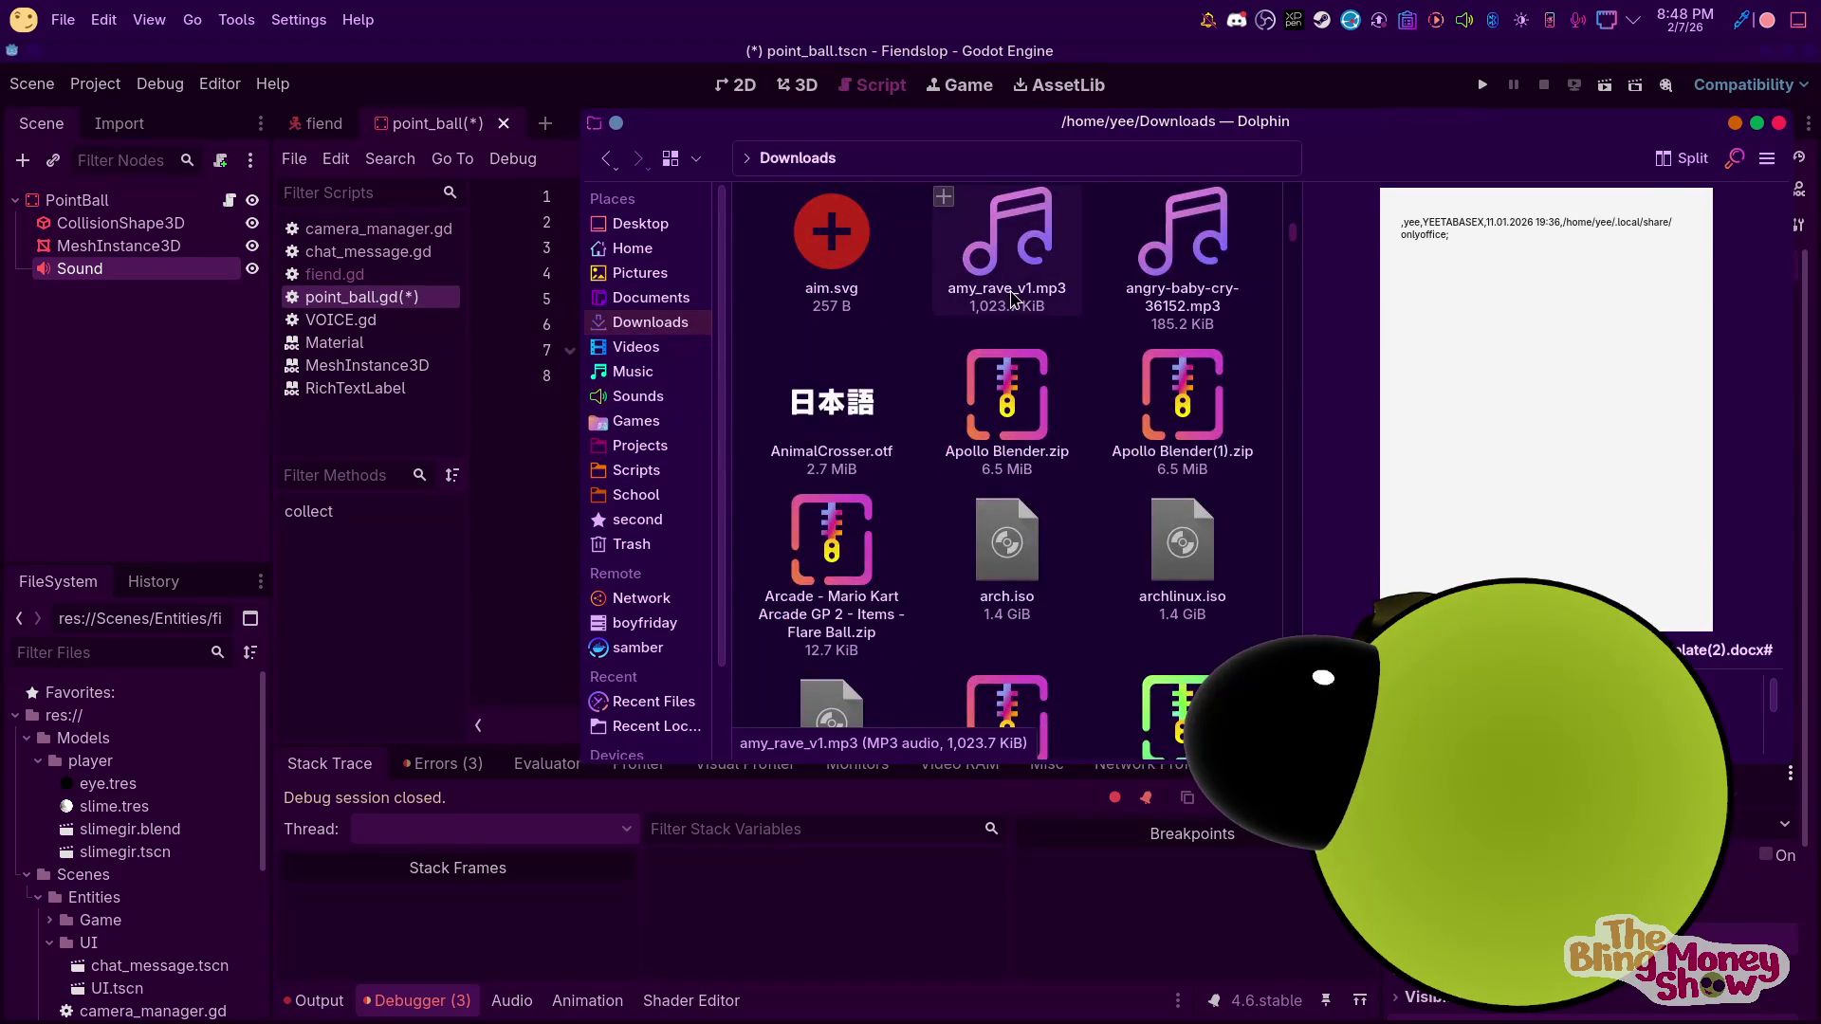
scroll(1012, 299, "down", 15)
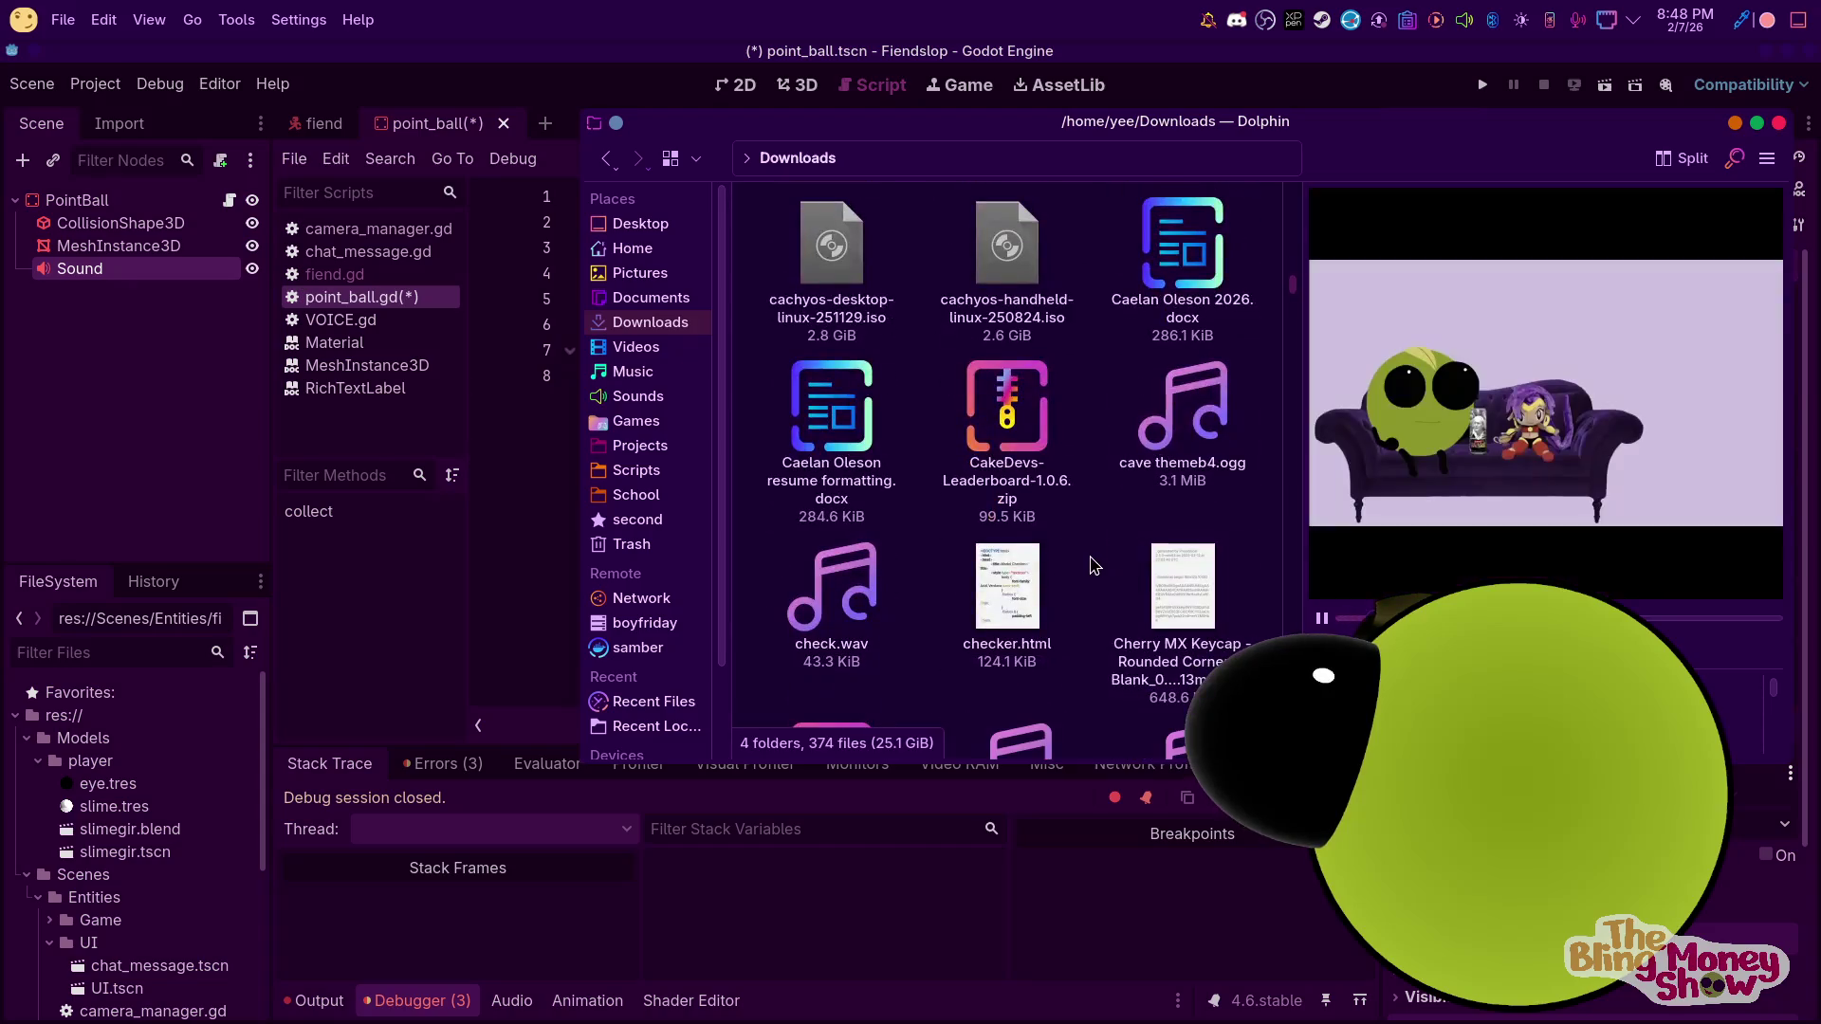
scroll(1022, 455, "down", 5)
scroll(1022, 456, "up", 2)
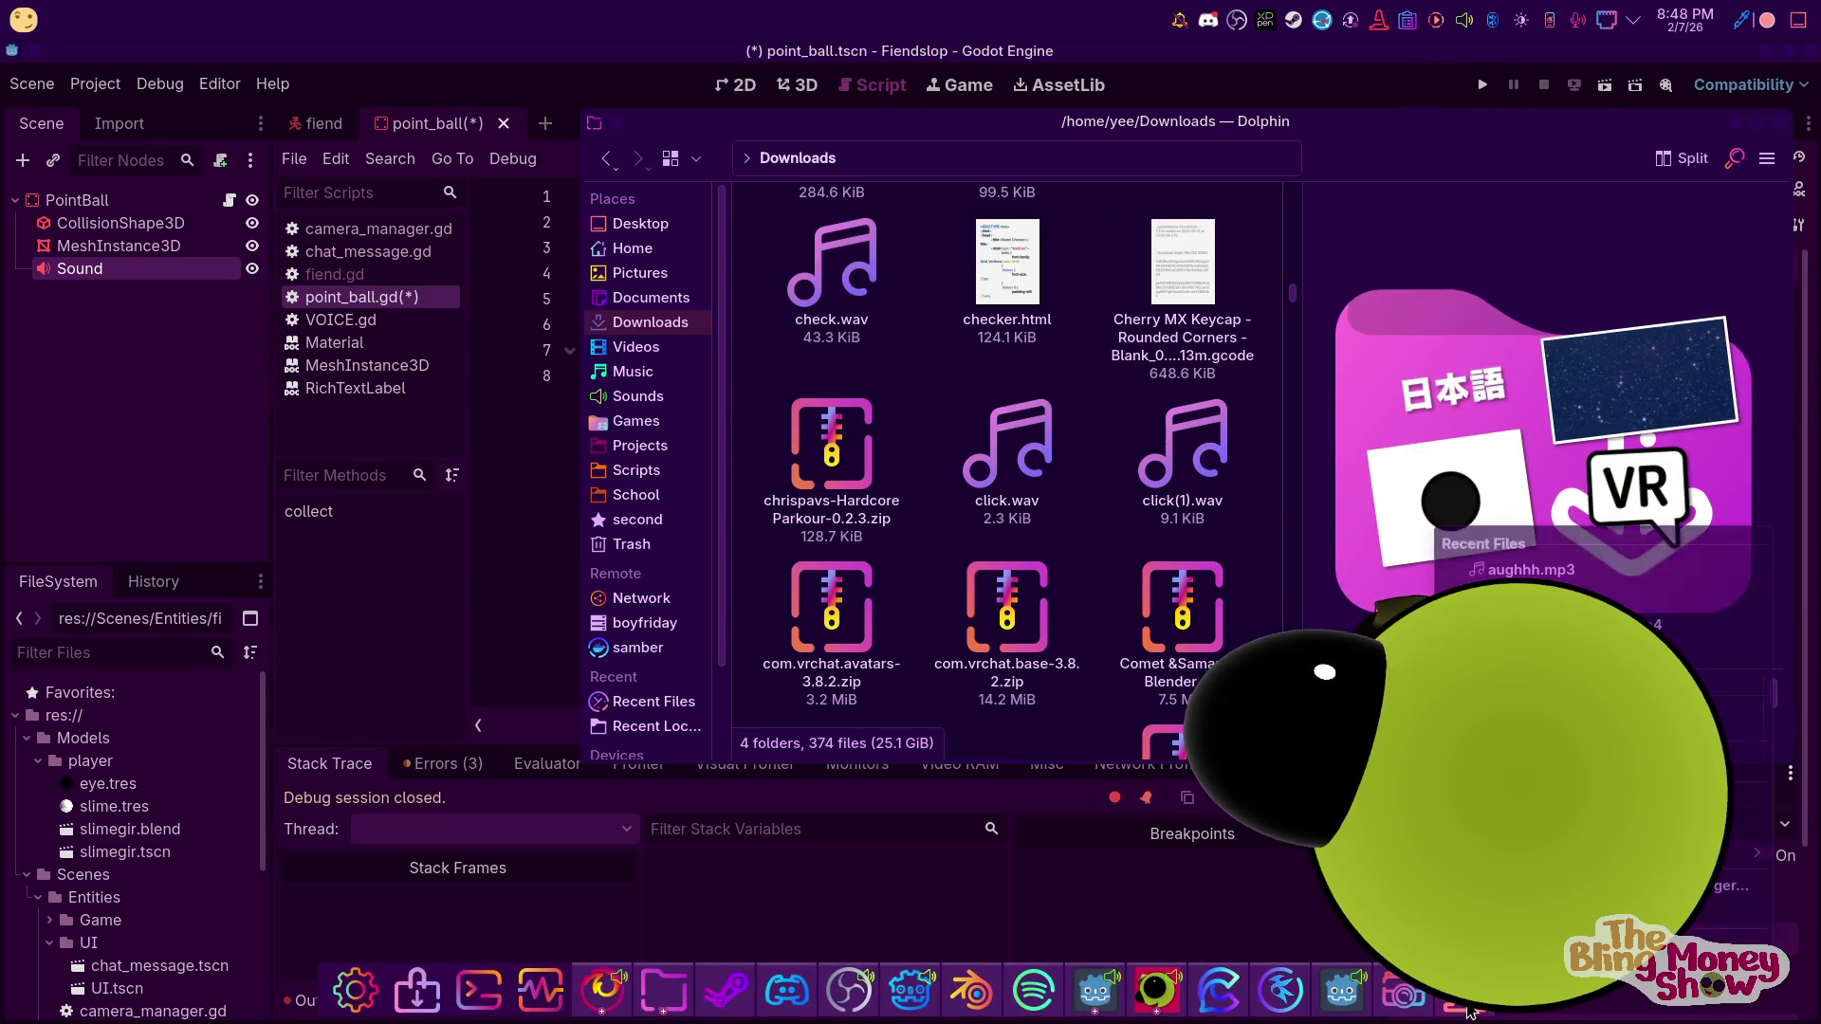
scroll(1052, 474, "down", 1)
scroll(1052, 474, "down", 3)
scroll(1103, 543, "down", 1)
scroll(1103, 543, "down", 1)
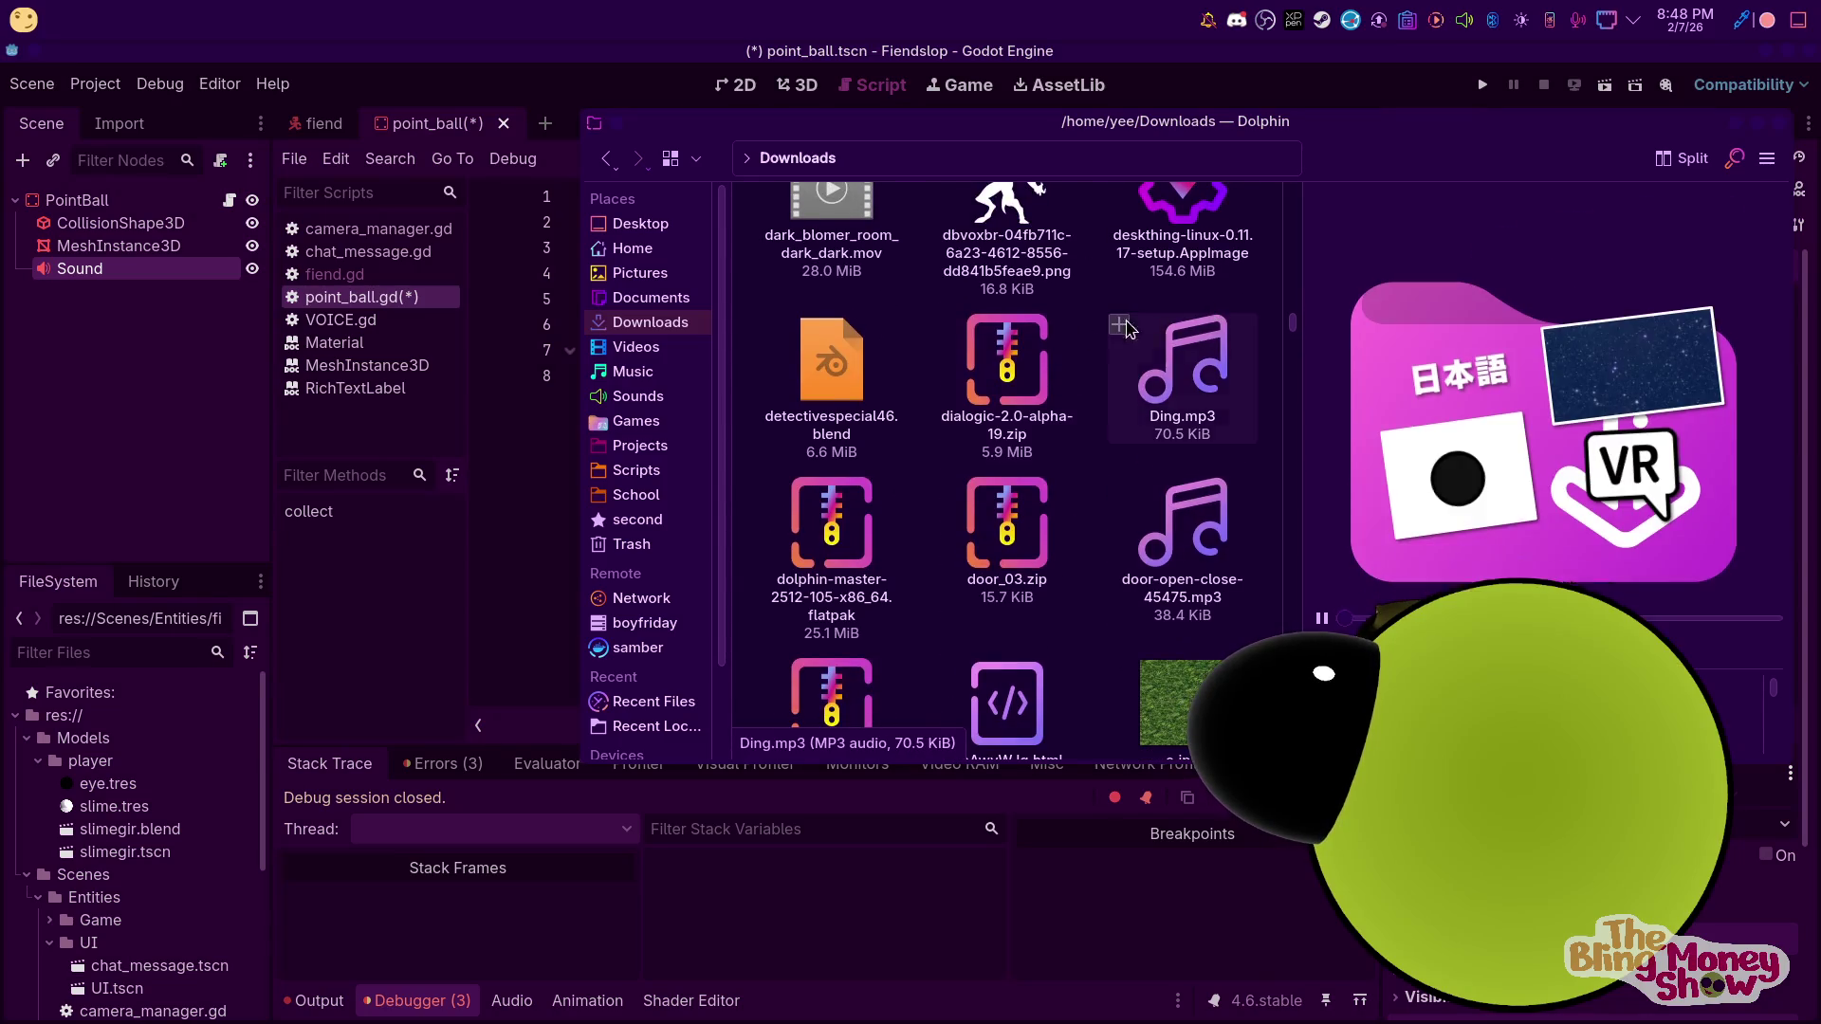
scroll(1165, 327, "down", 8)
scroll(1090, 569, "down", 10)
scroll(1088, 538, "down", 8)
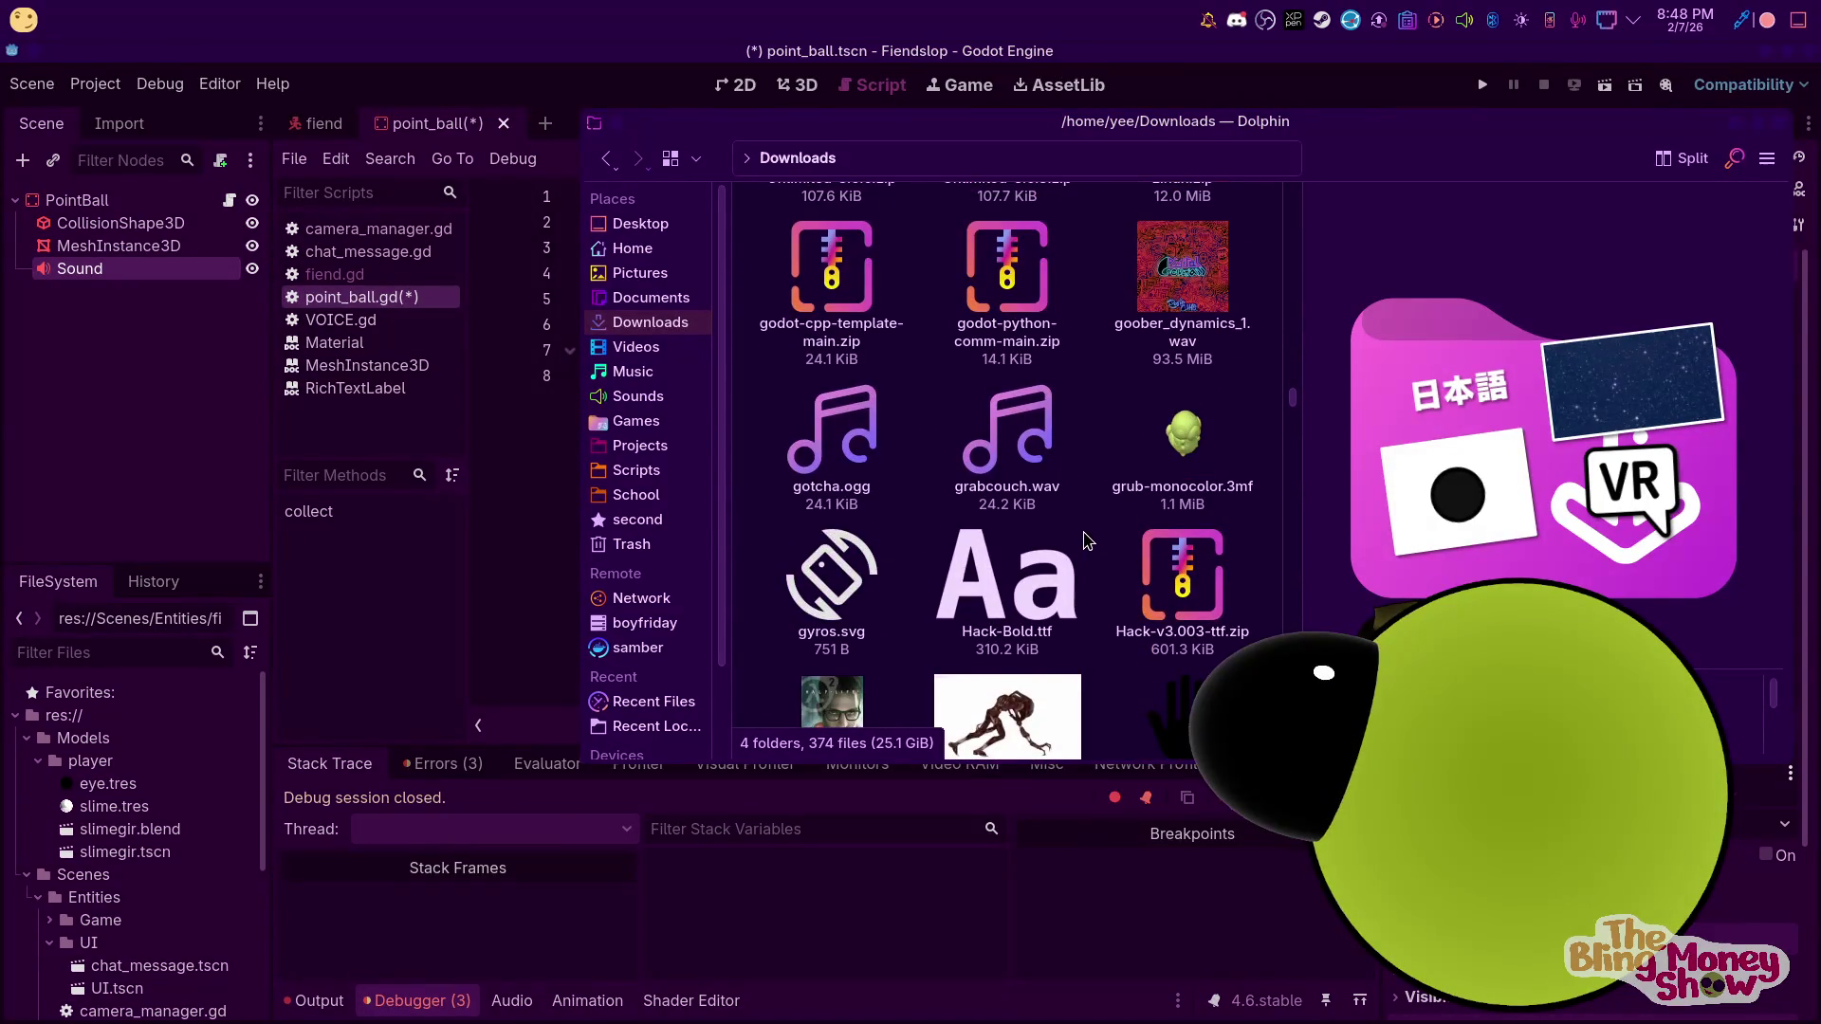
scroll(1087, 540, "up", 3)
scroll(1086, 540, "down", 6)
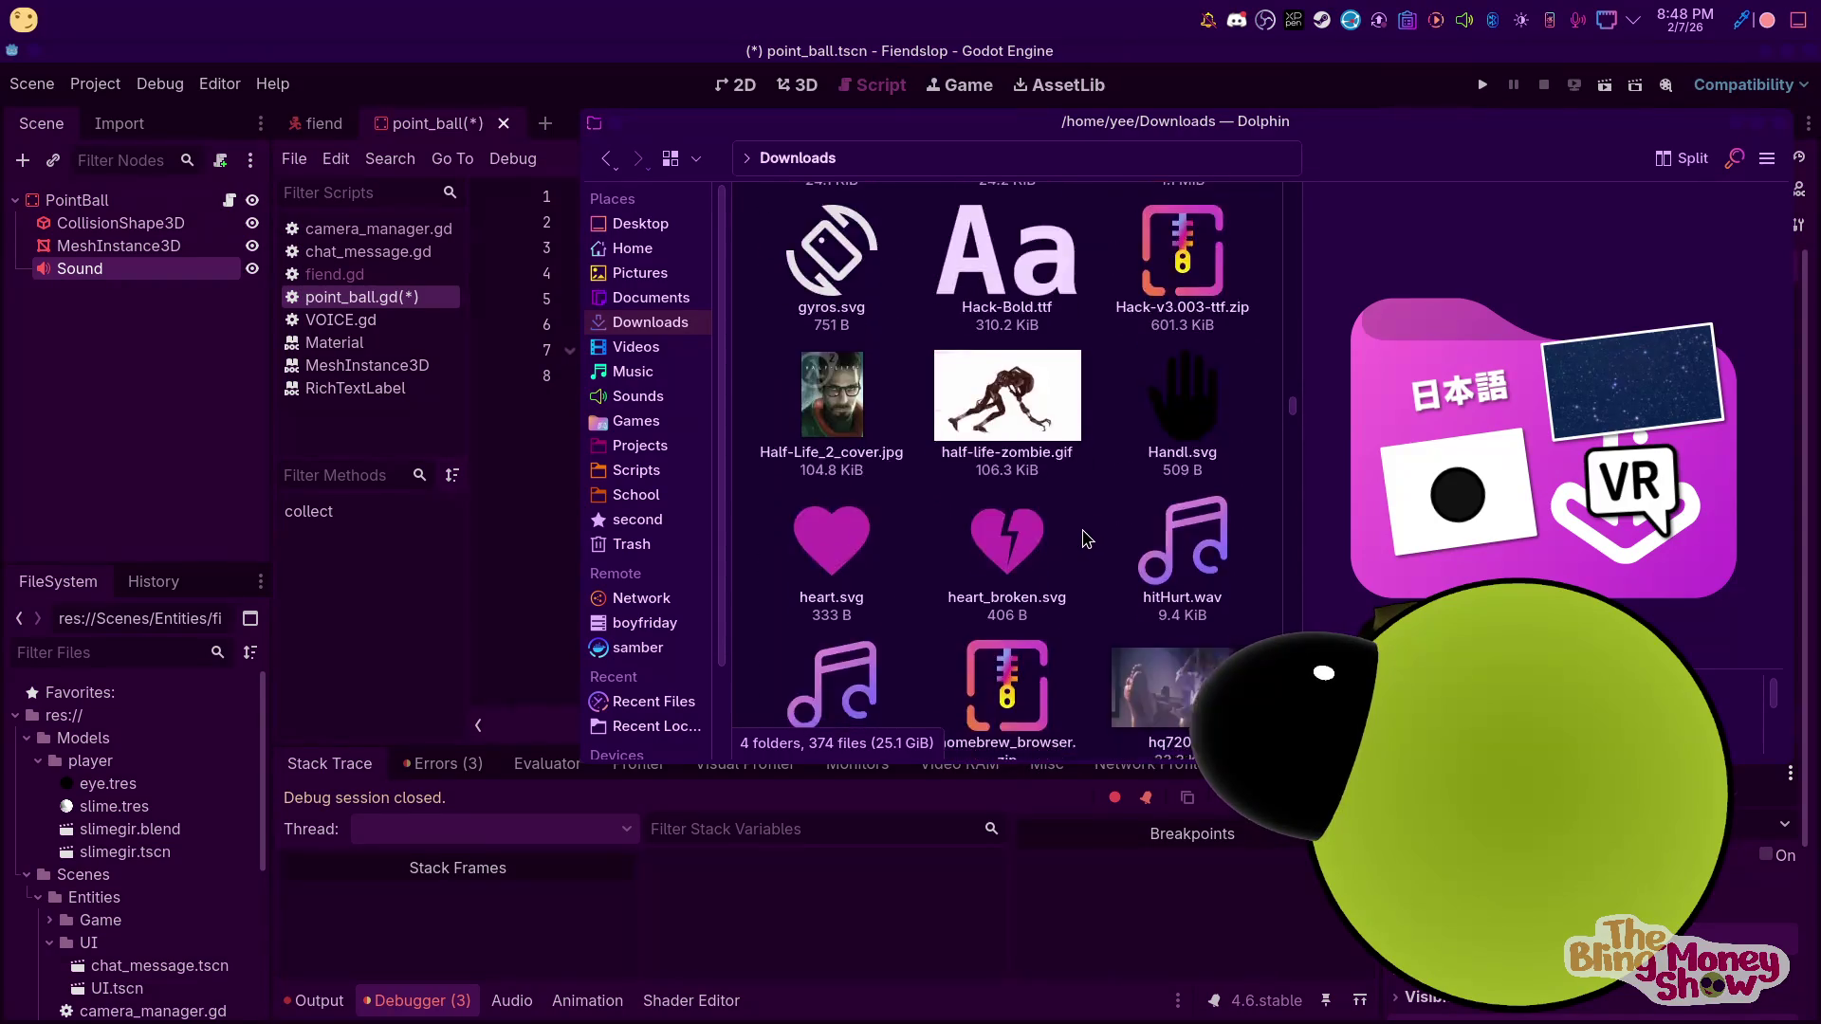
scroll(1087, 538, "down", 3)
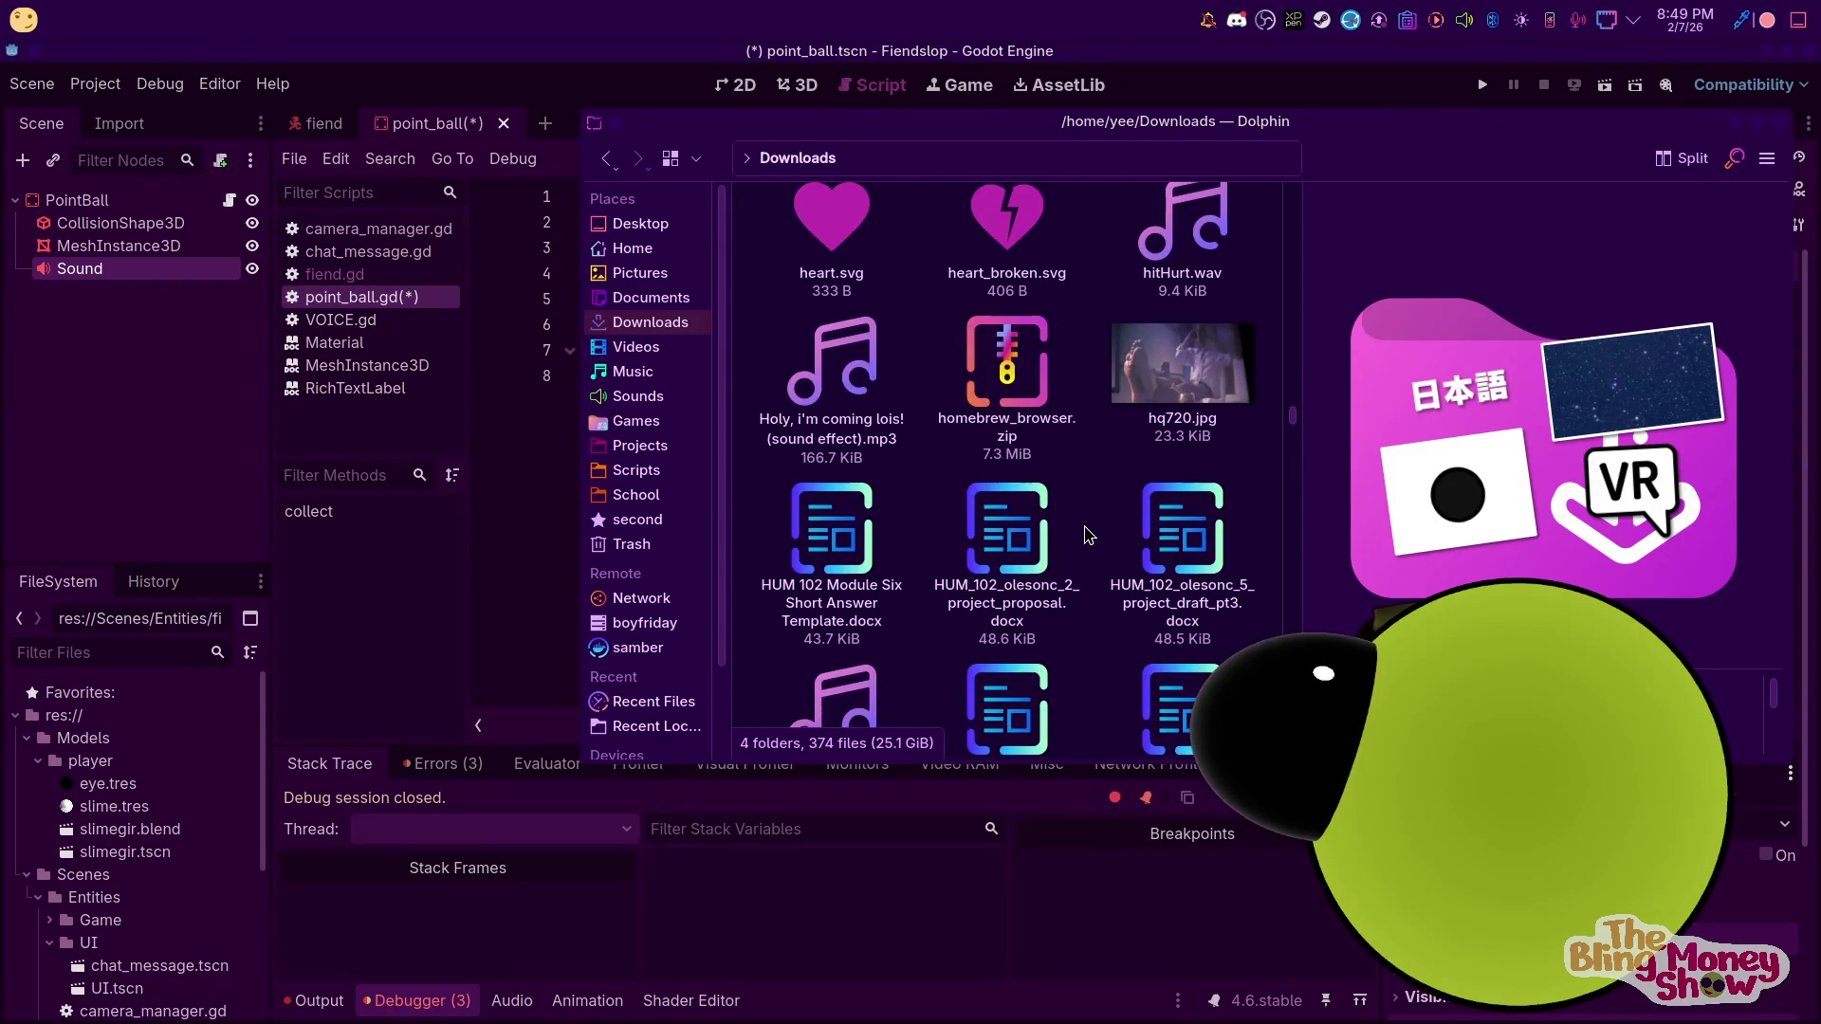
scroll(1089, 536, "down", 10)
scroll(1098, 520, "up", 2)
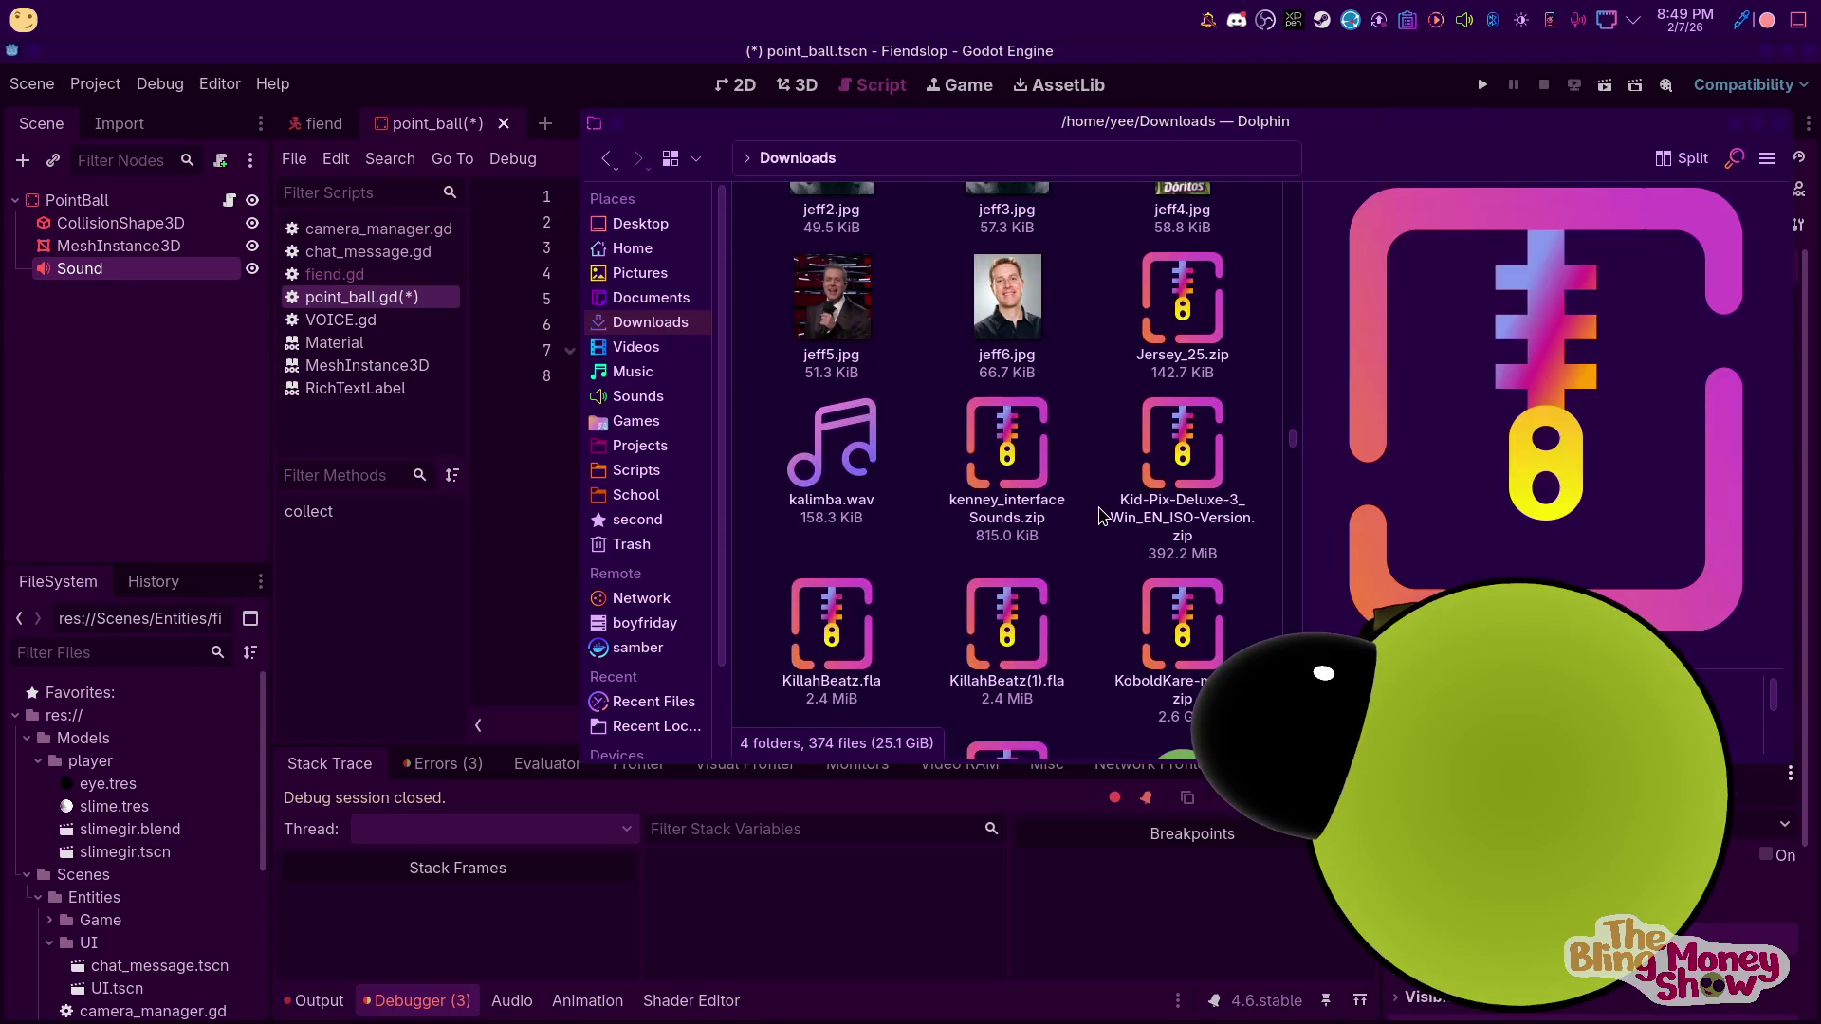
scroll(1098, 517, "down", 10)
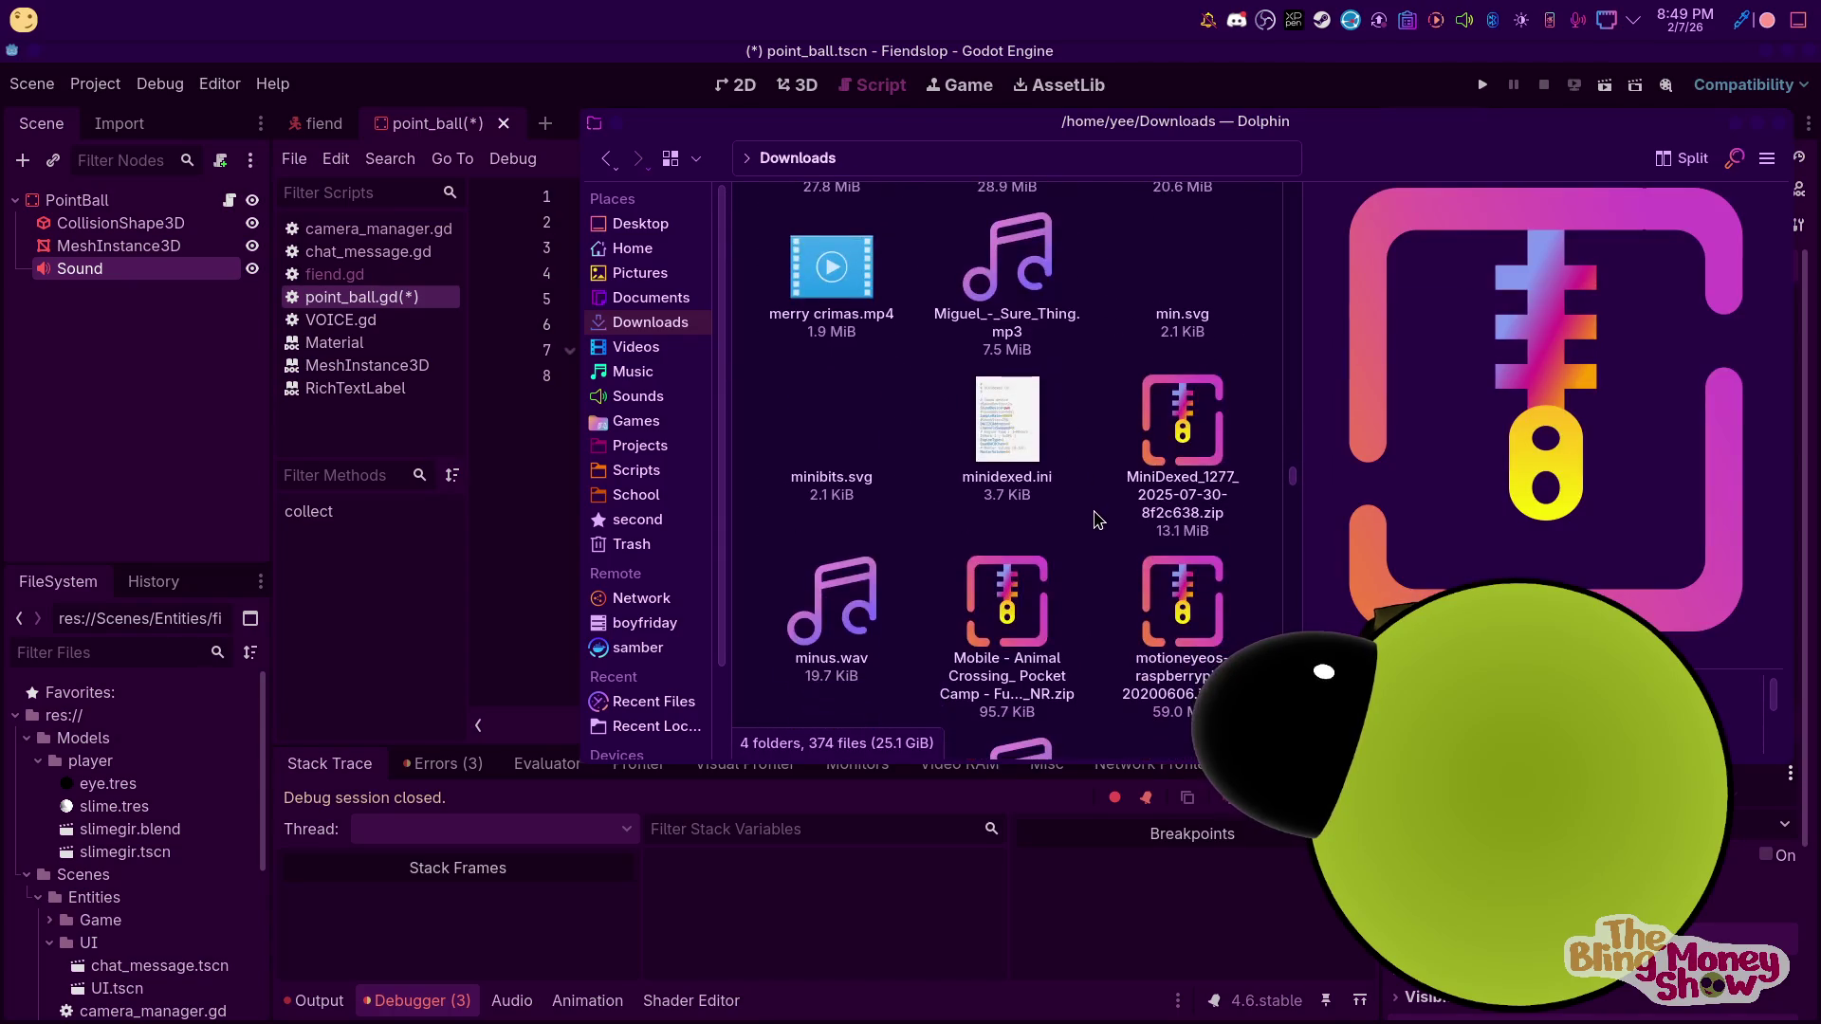
scroll(1097, 519, "down", 1)
scroll(1098, 520, "down", 2)
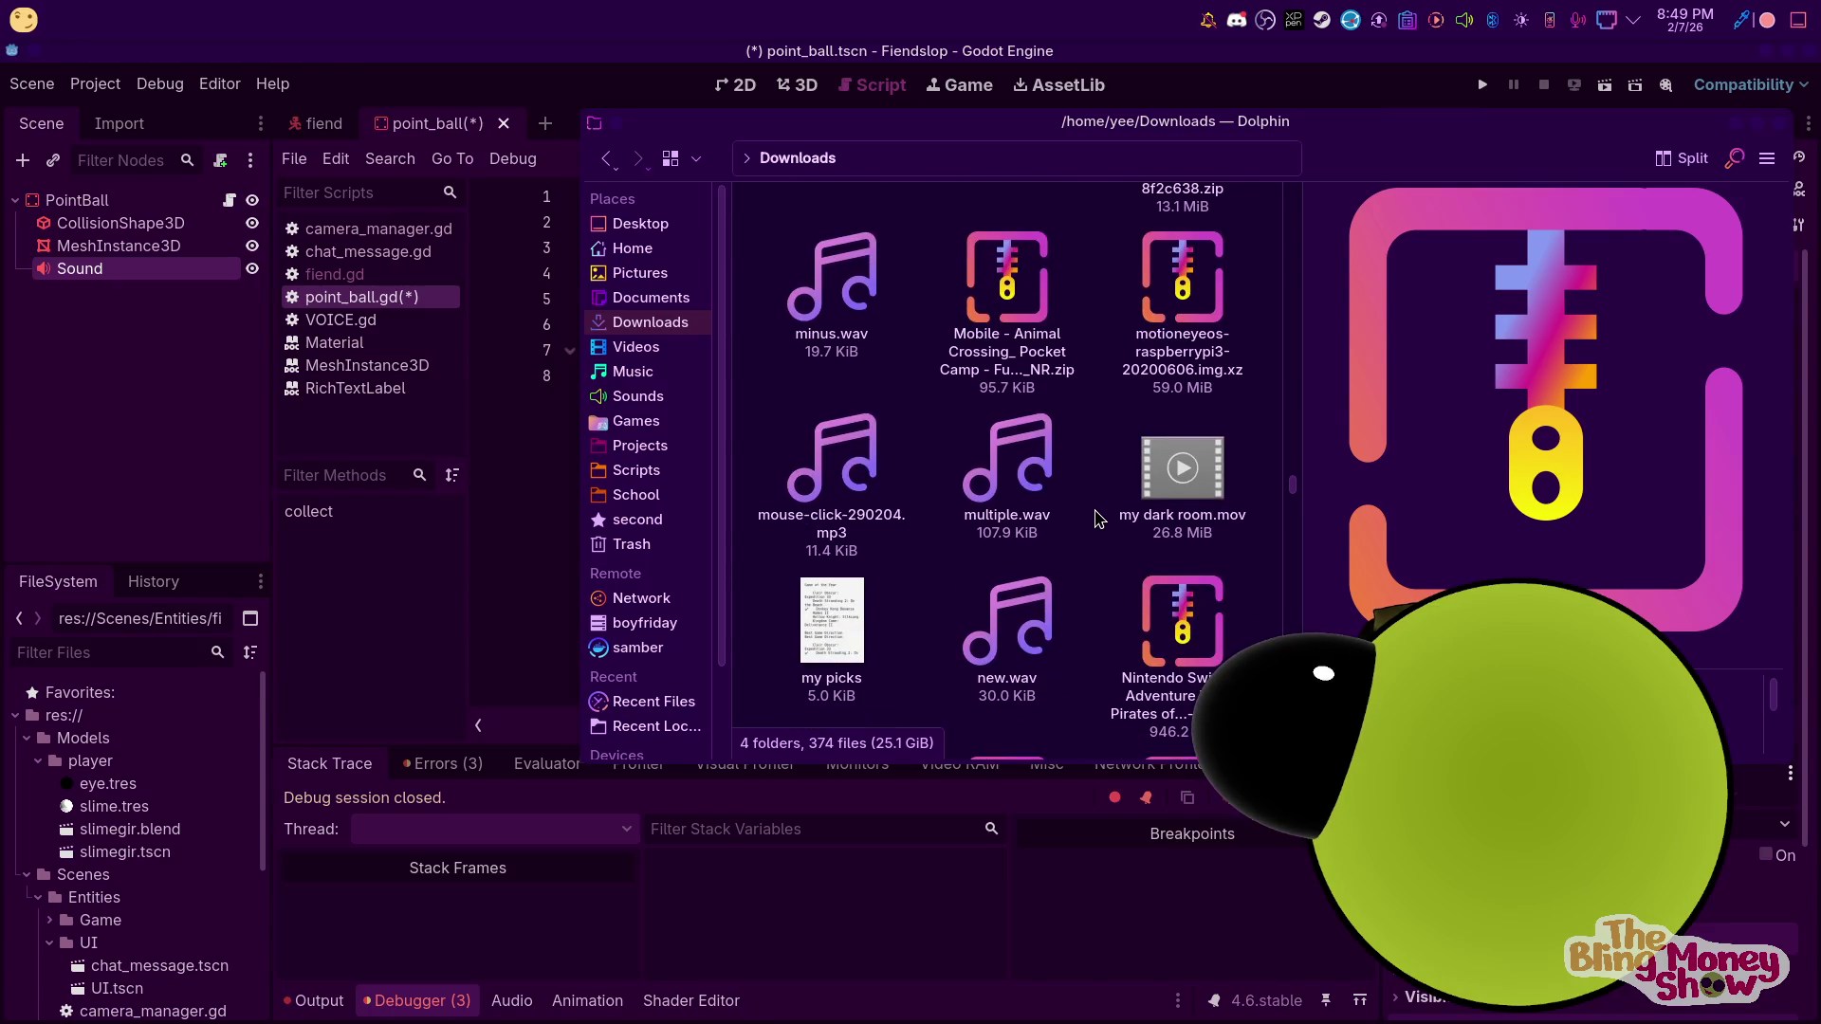
scroll(1098, 519, "down", 3)
Preview a wav file, then scroll further until plus.wav is visible
left_click(1058, 446)
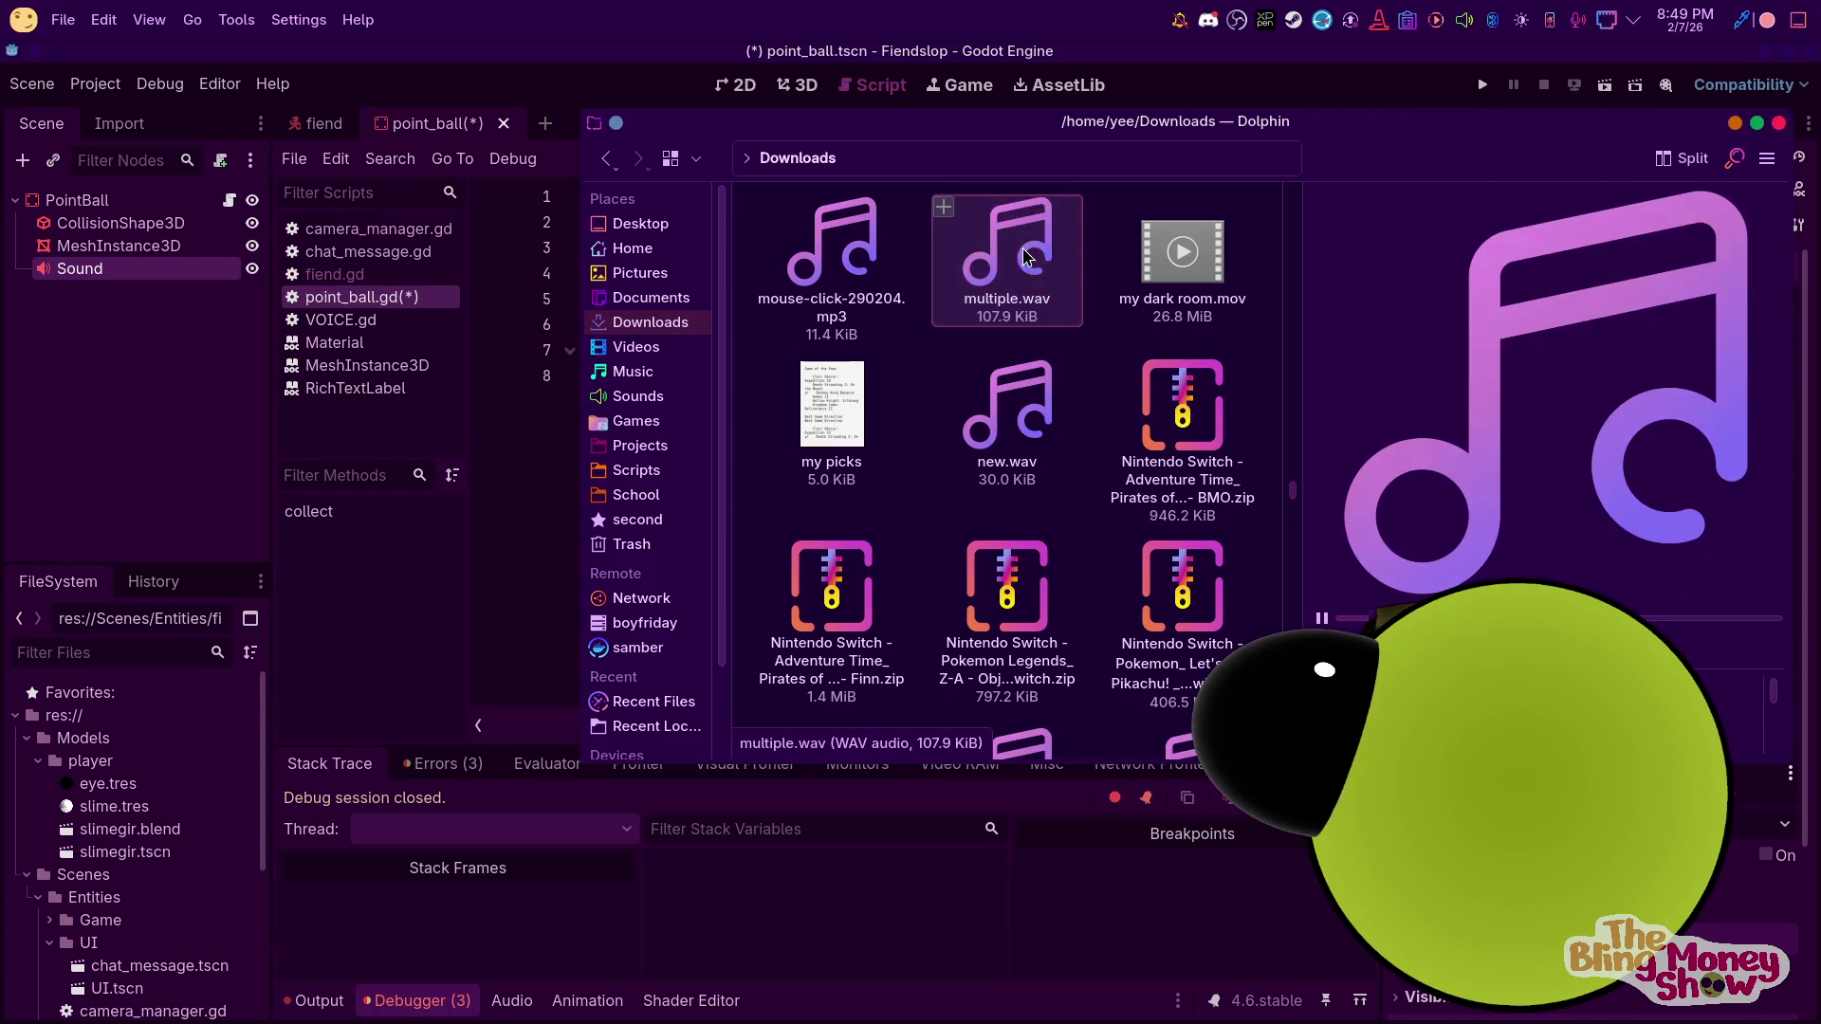
mouse_move(1465, 991)
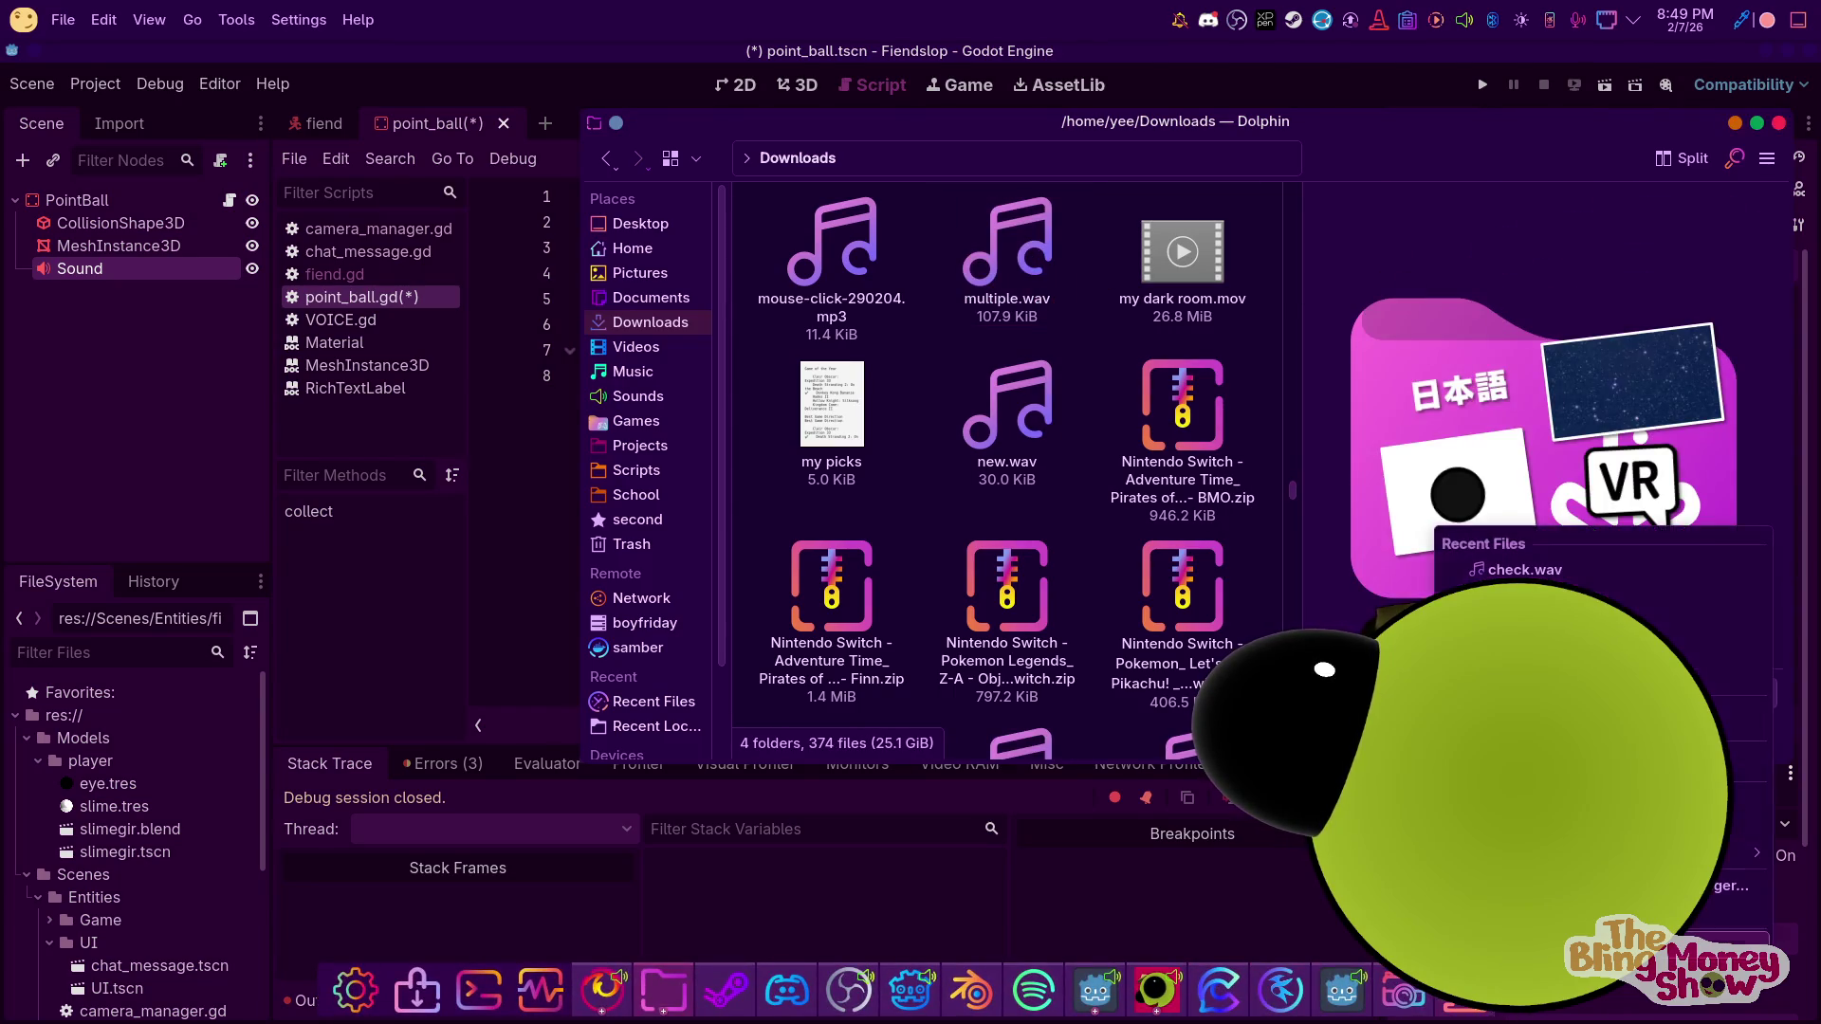
scroll(1119, 451, "down", 5)
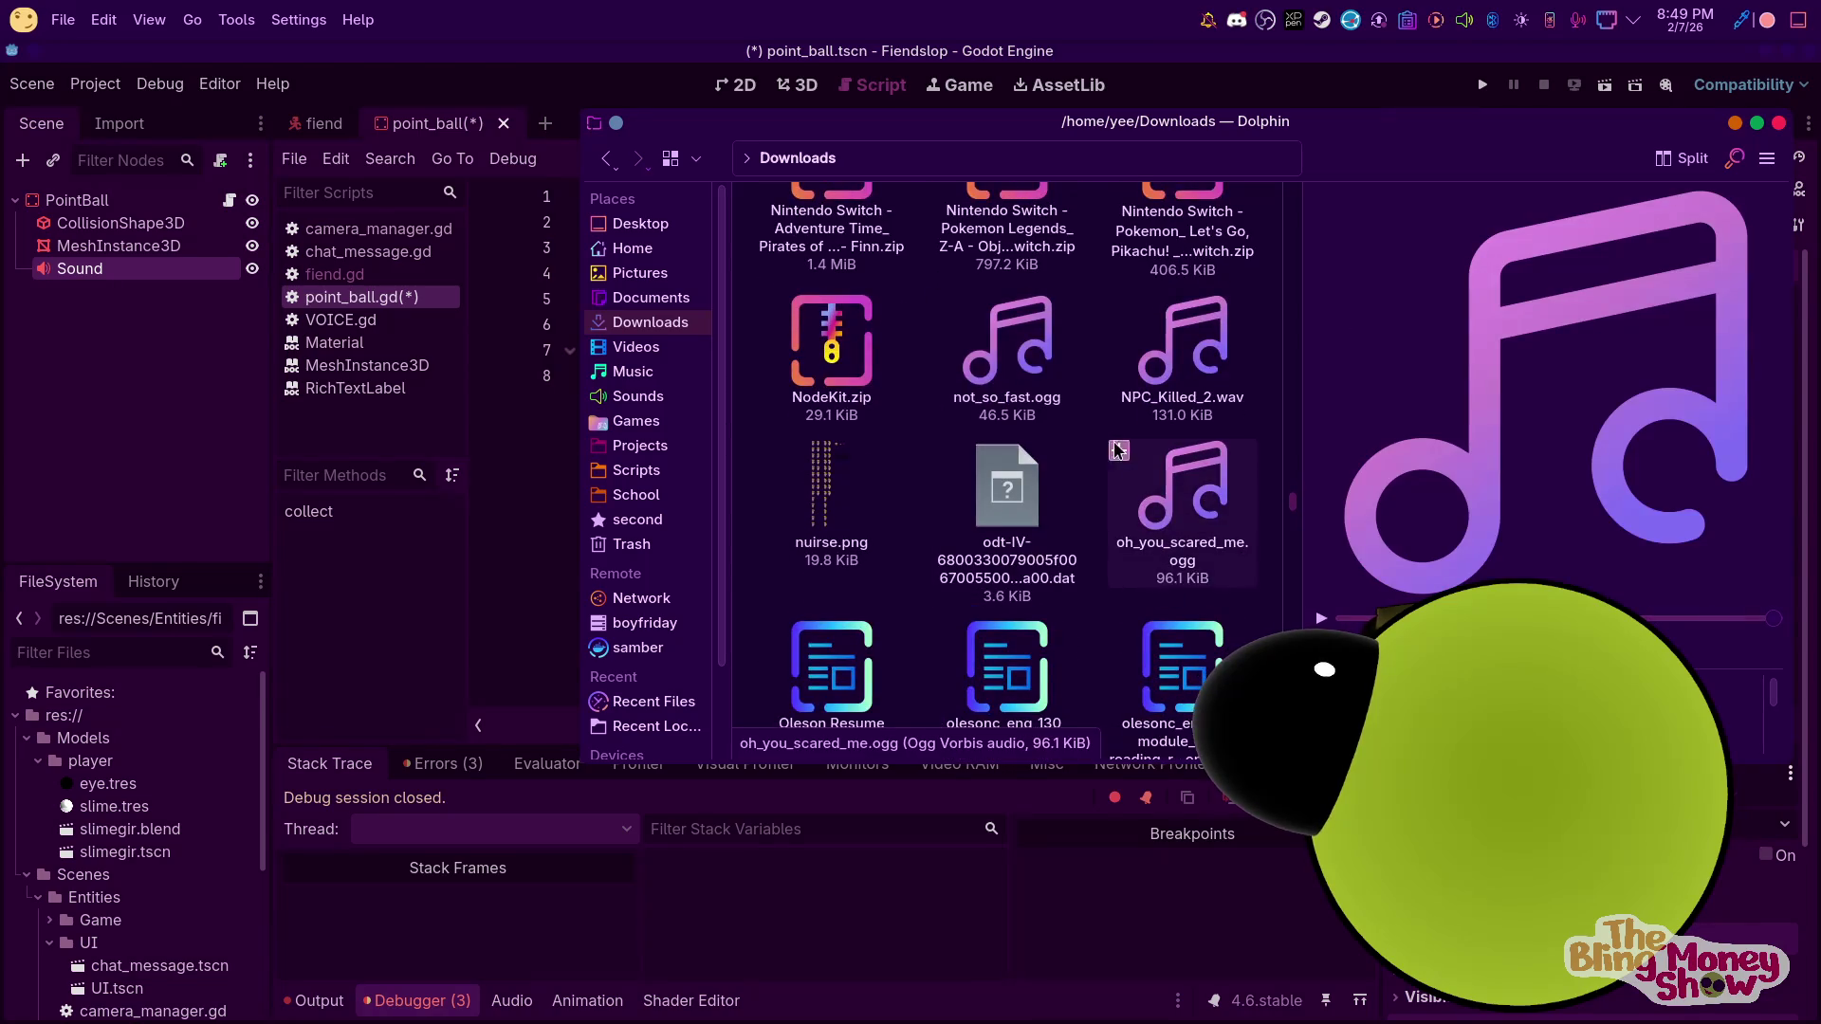
scroll(1086, 441, "down", 6)
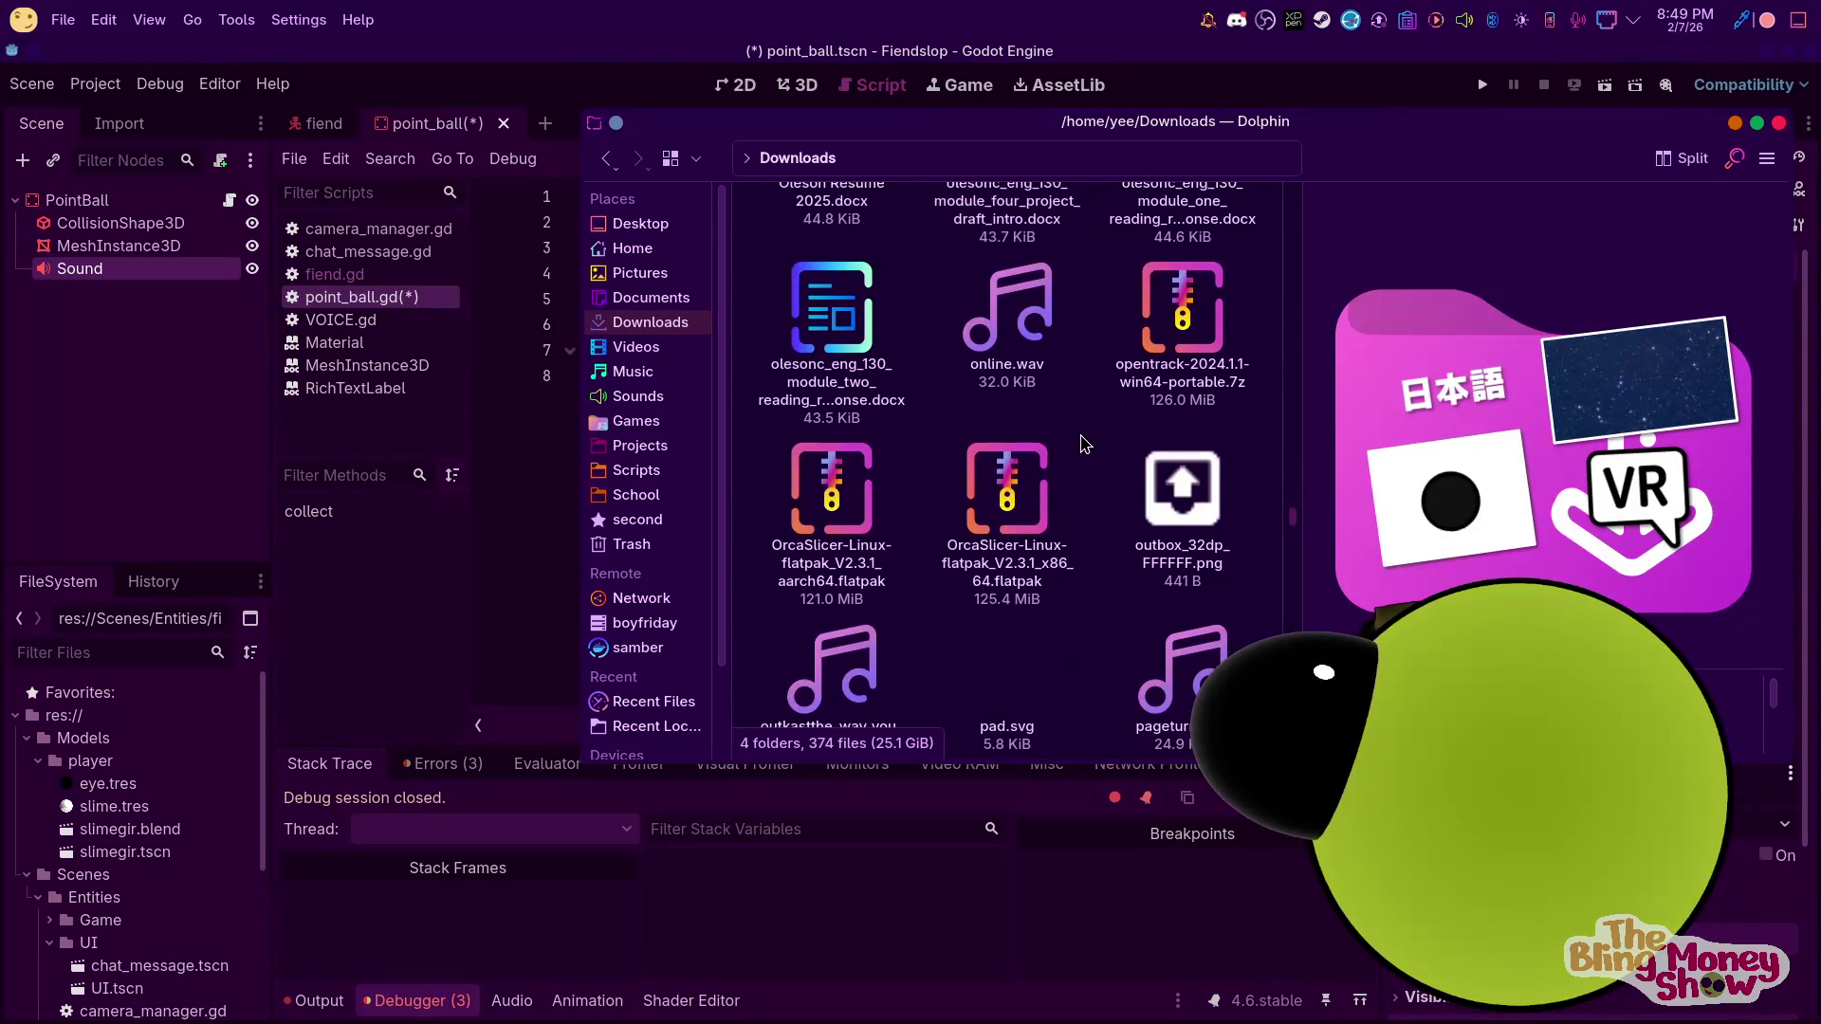
scroll(1084, 443, "down", 4)
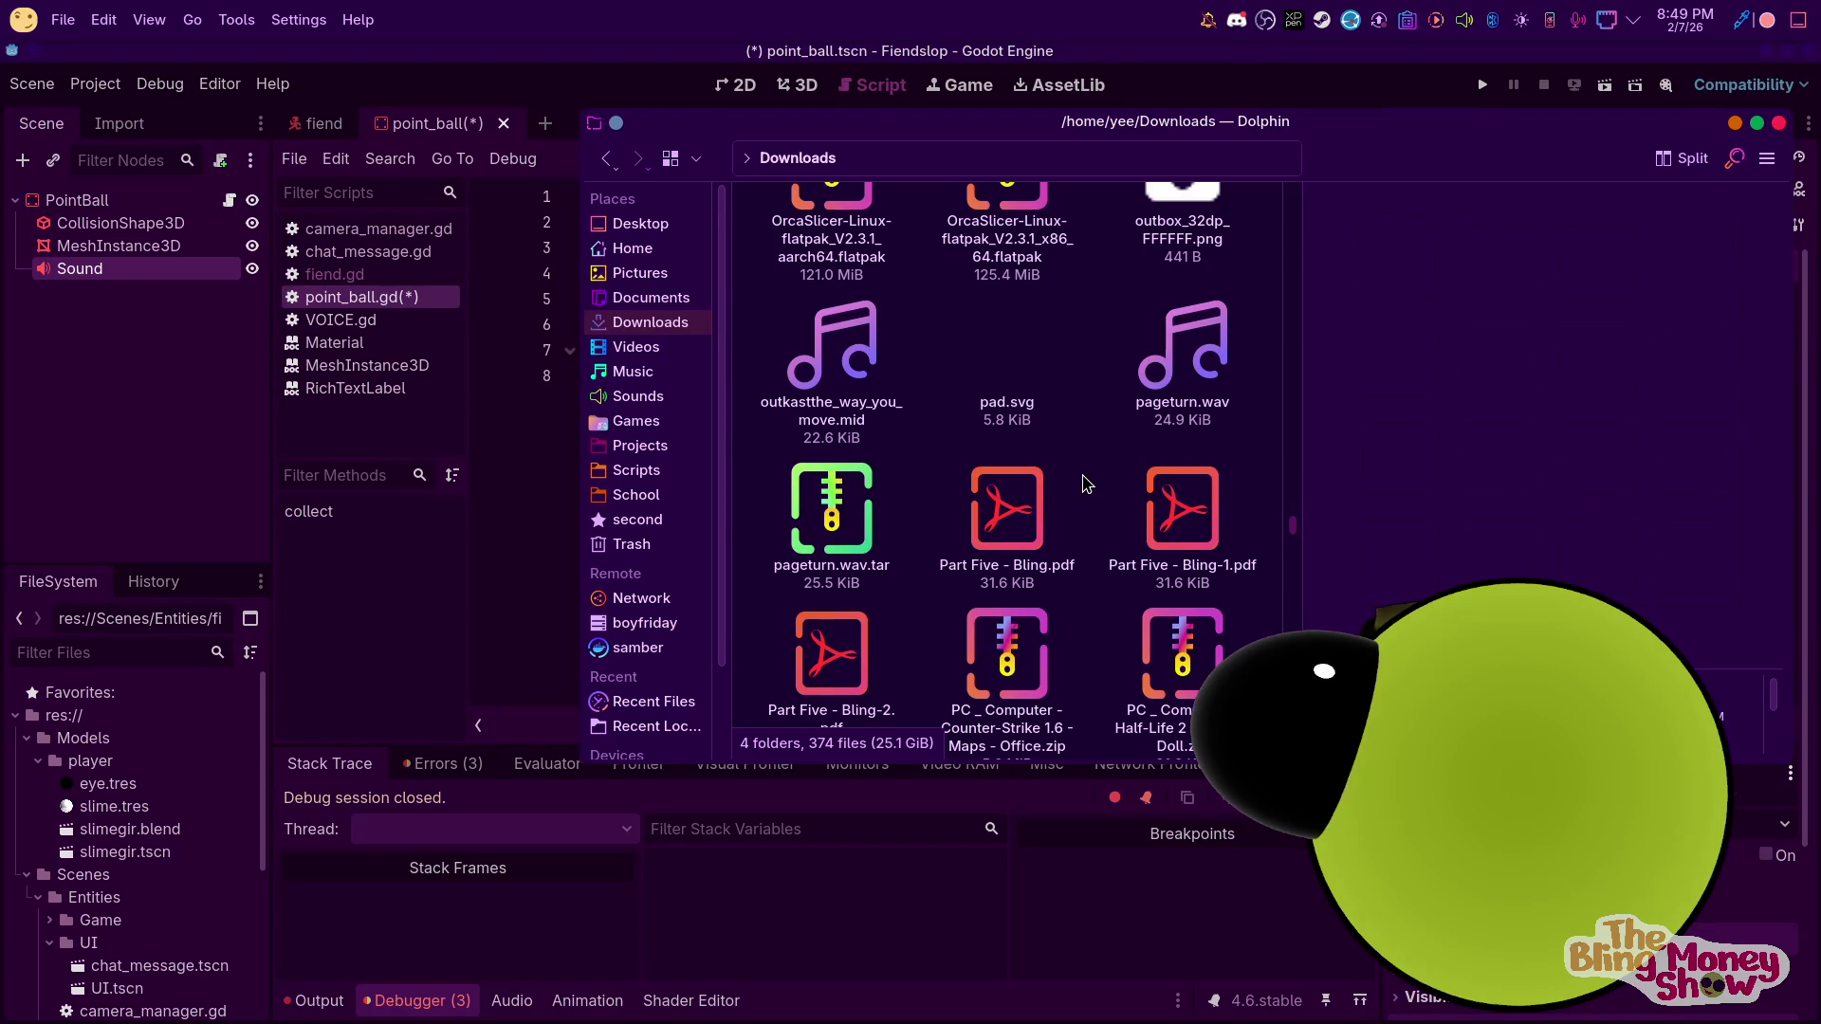
scroll(1085, 484, "down", 10)
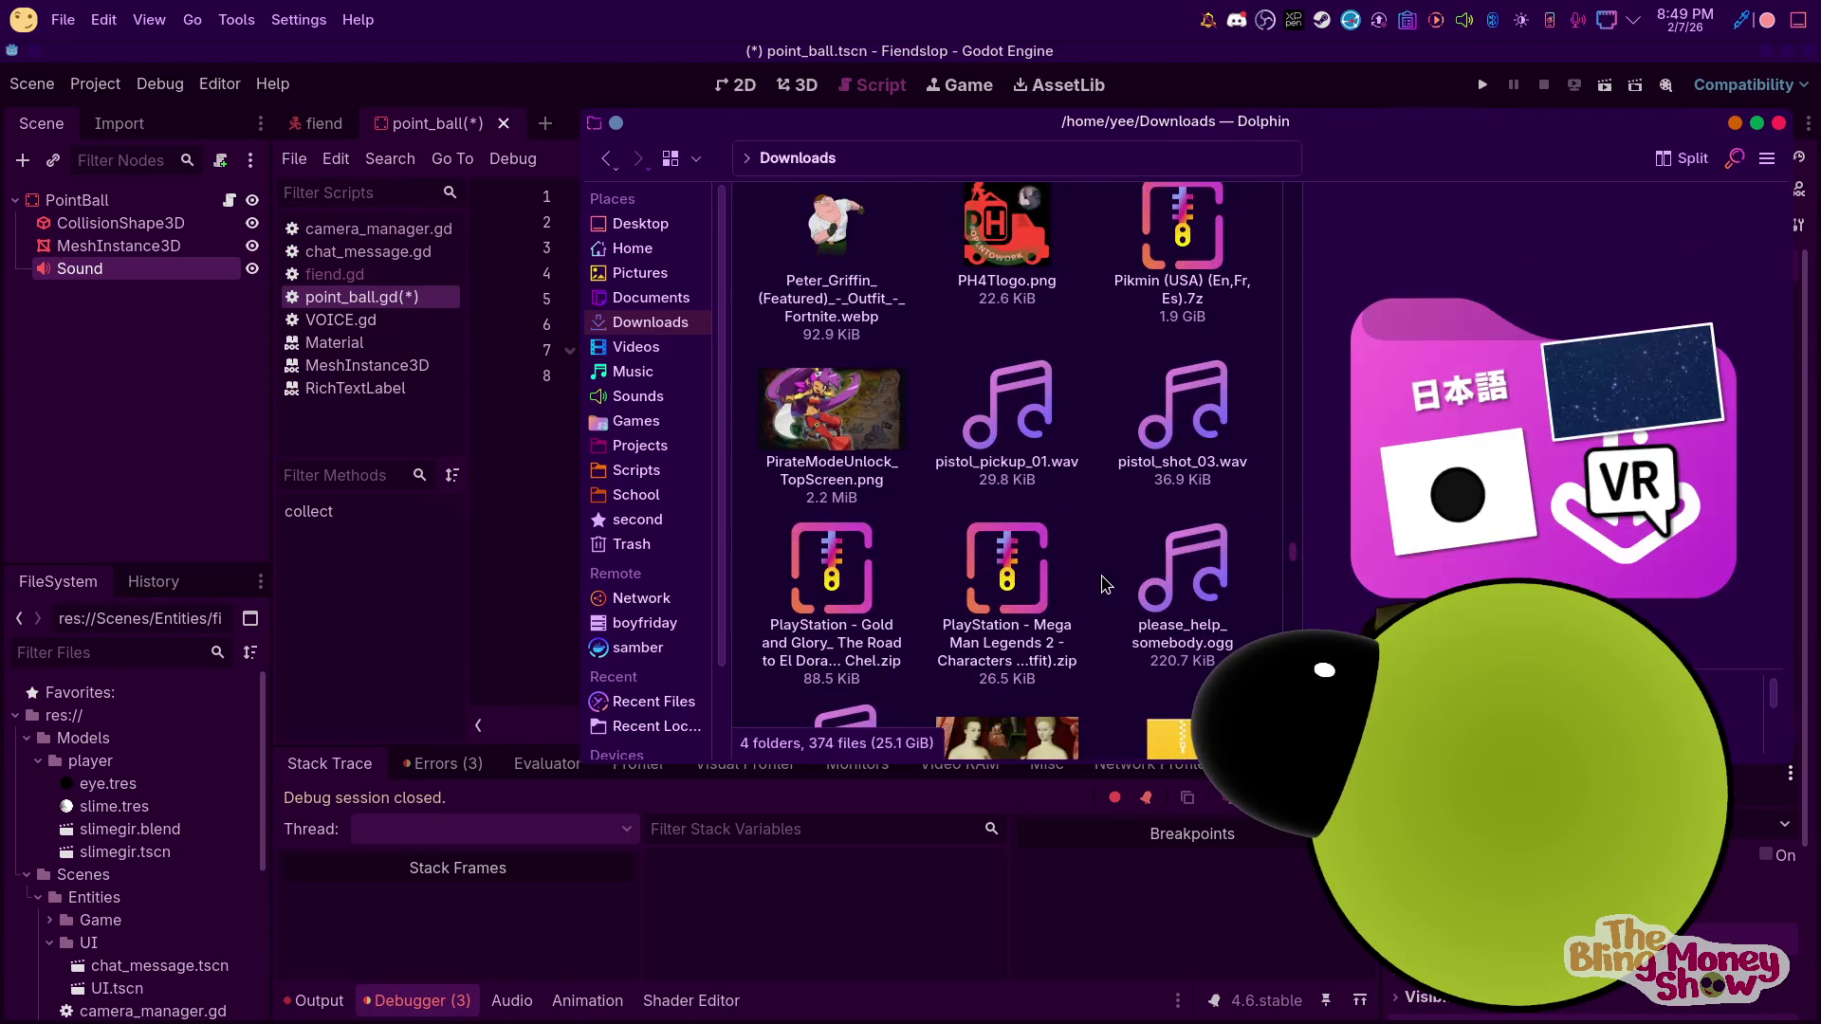
scroll(1106, 584, "down", 1)
scroll(1105, 584, "down", 2)
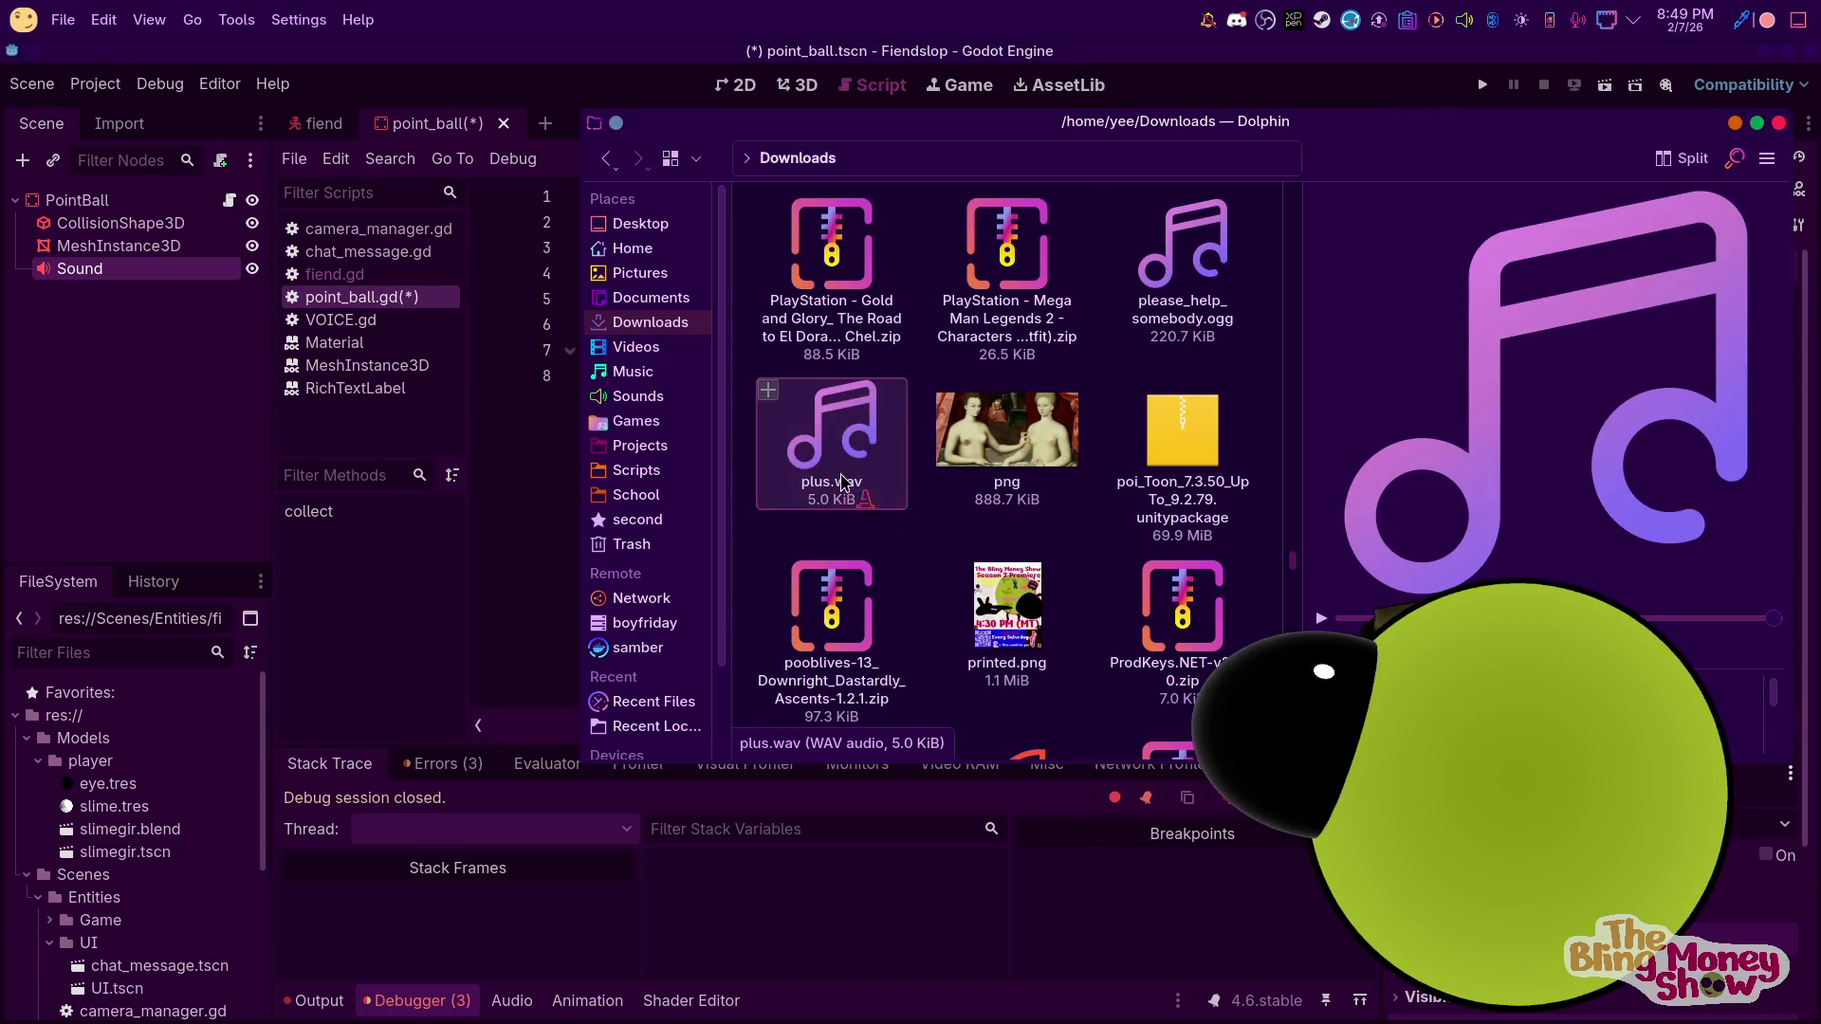
mouse_move(1417, 1019)
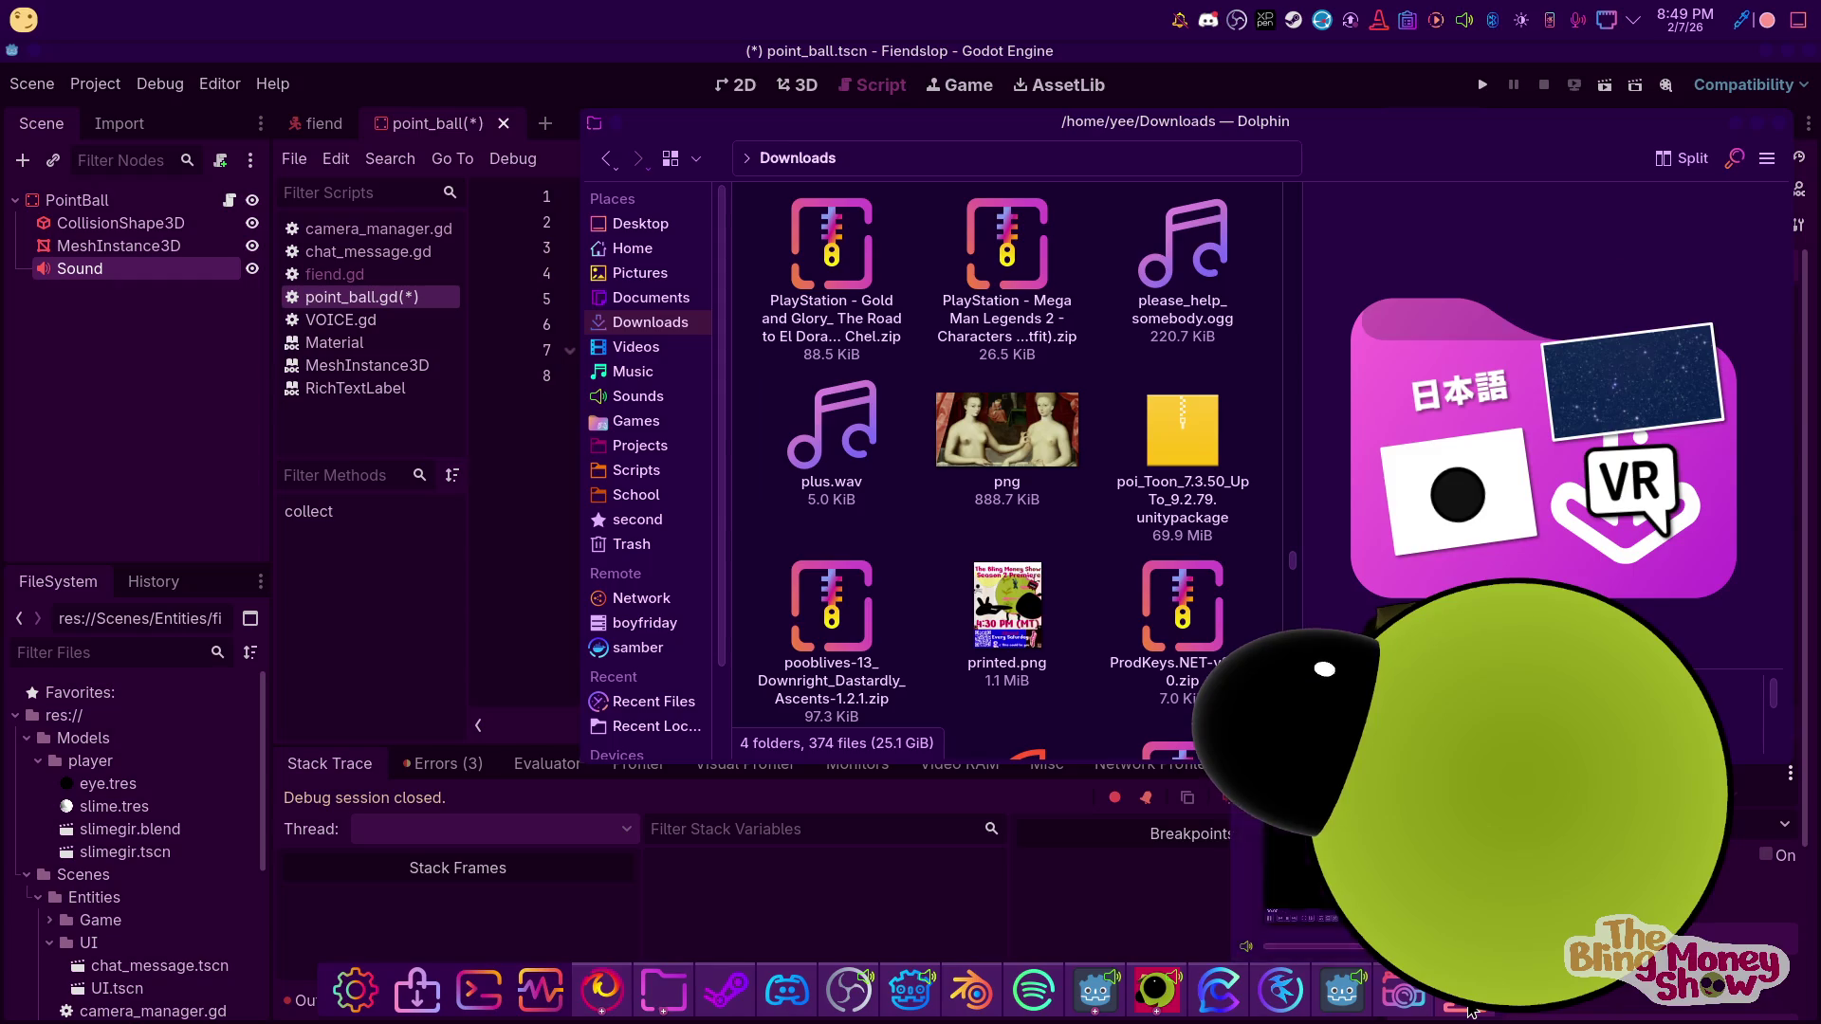
Import plus.wav from Downloads into the Godot project and move it into res://Sounds
mouse_move(831, 437)
left_mouse_down()
mouse_move(181, 830)
mouse_move(90, 920)
mouse_move(132, 871)
mouse_move(86, 736)
left_mouse_up()
scroll(142, 806, "down", 4)
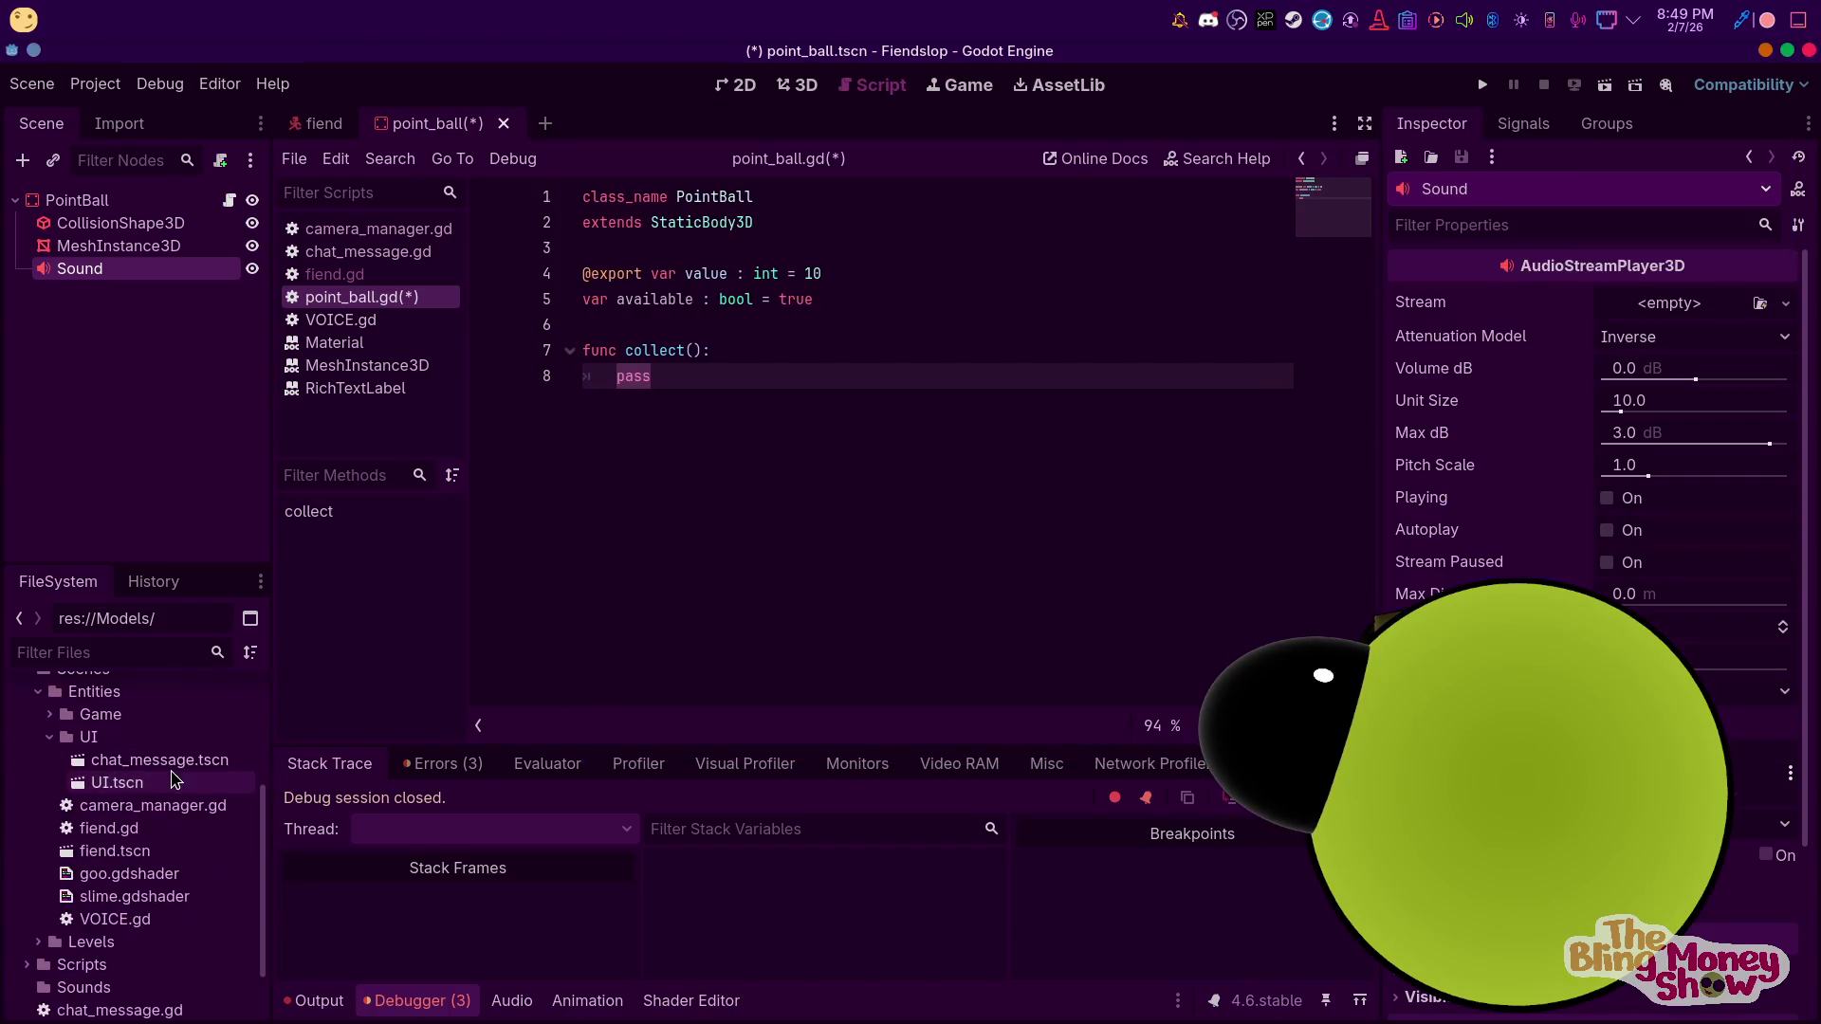
scroll(172, 789, "down", 1)
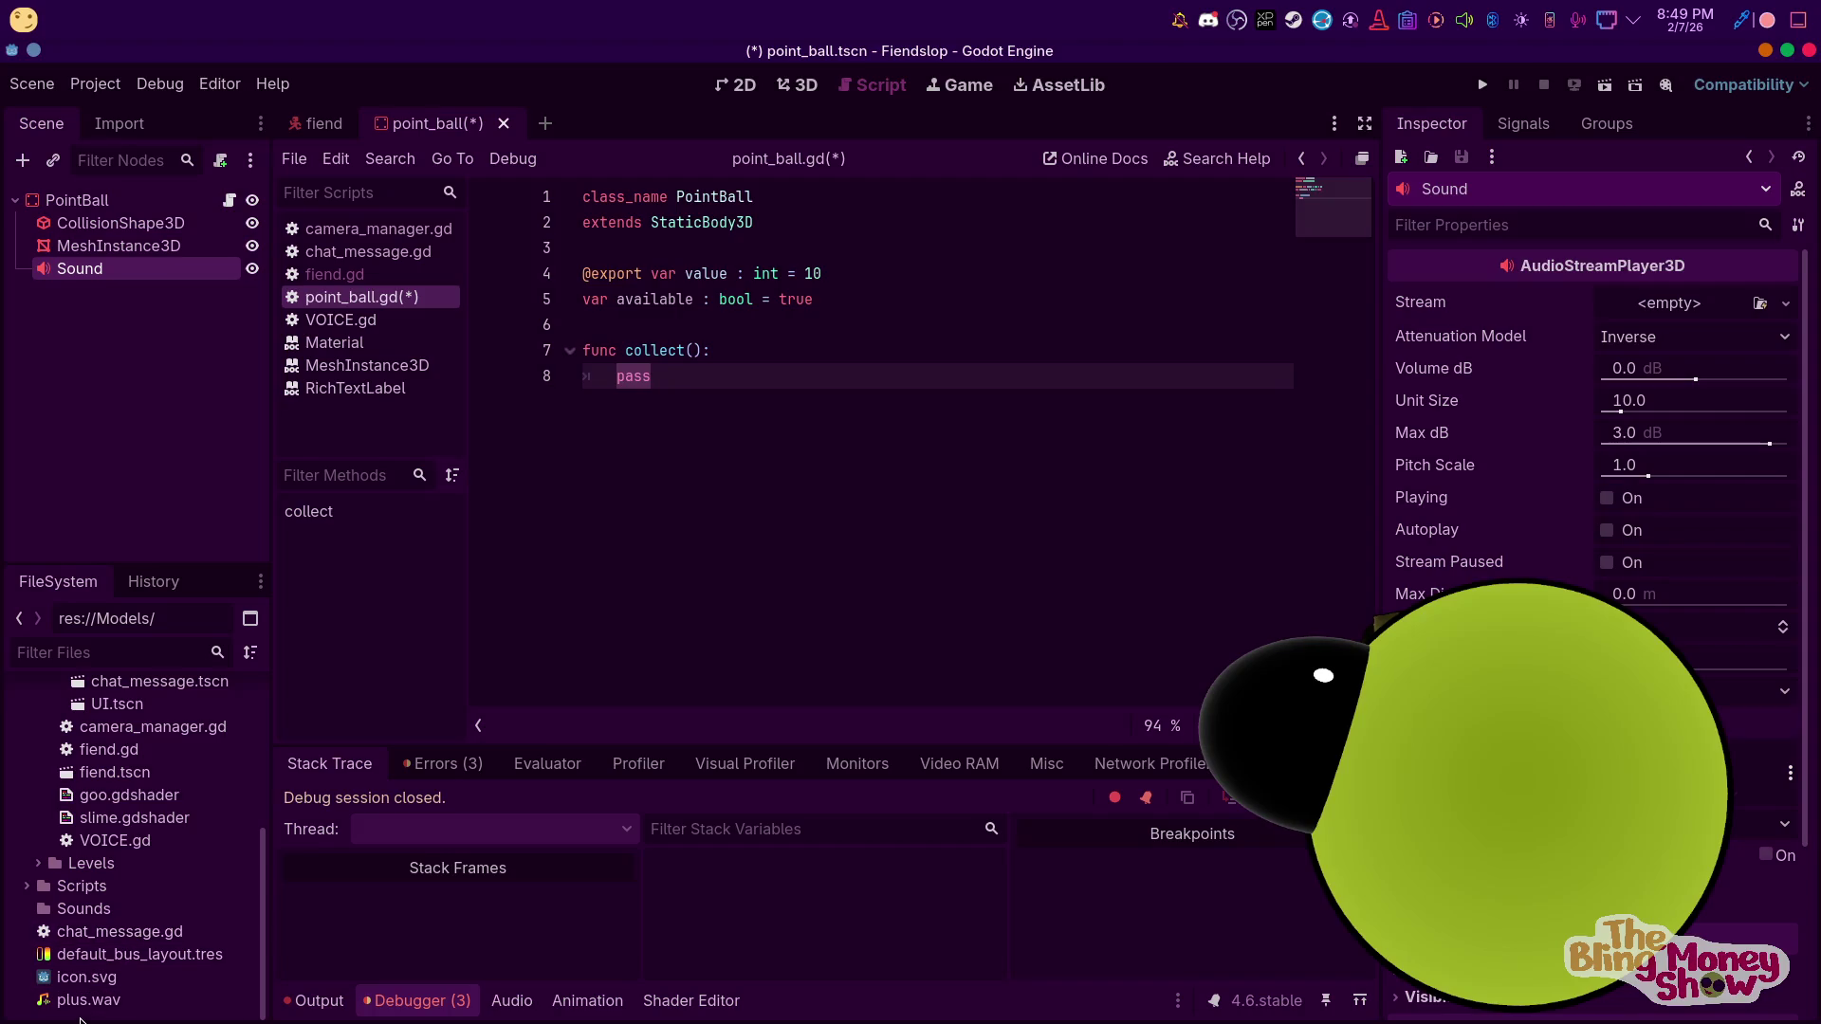
left_click_drag(112, 910, 121, 923)
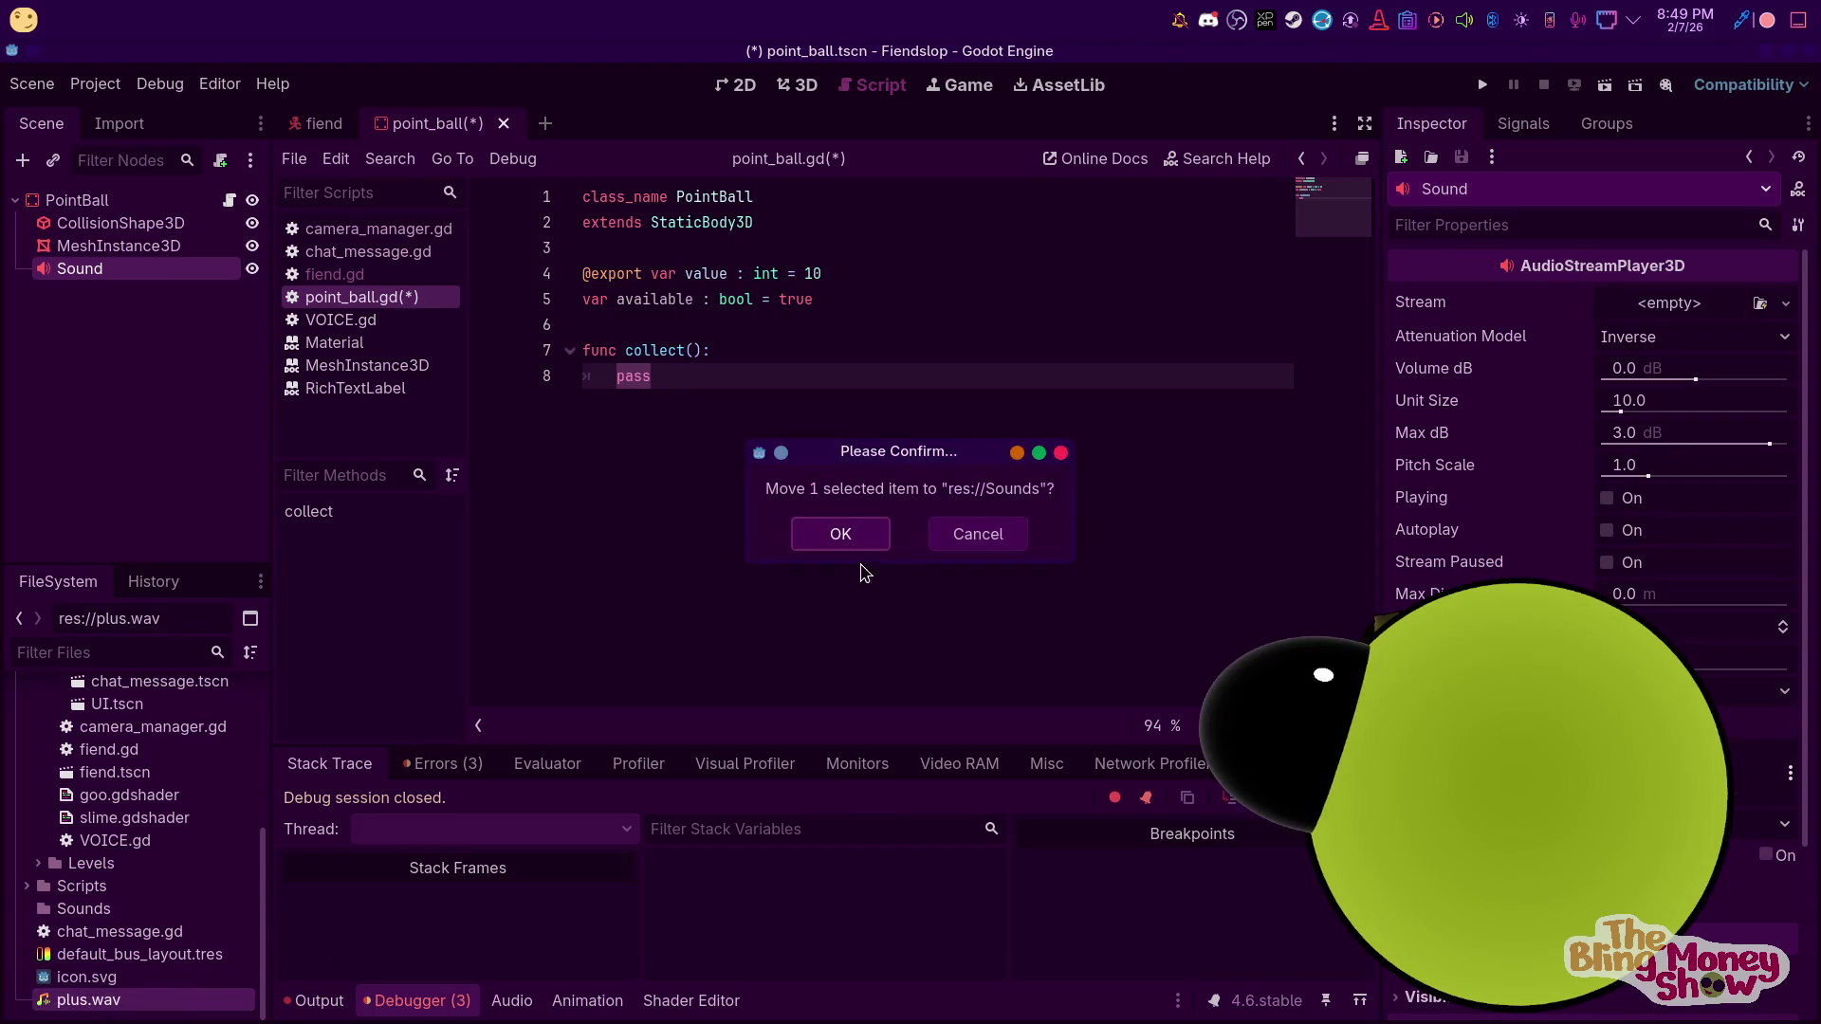
left_click(840, 534)
Bring the Dolphin Downloads folder back up over the Godot editor
mouse_move(960, 1020)
left_click(661, 987)
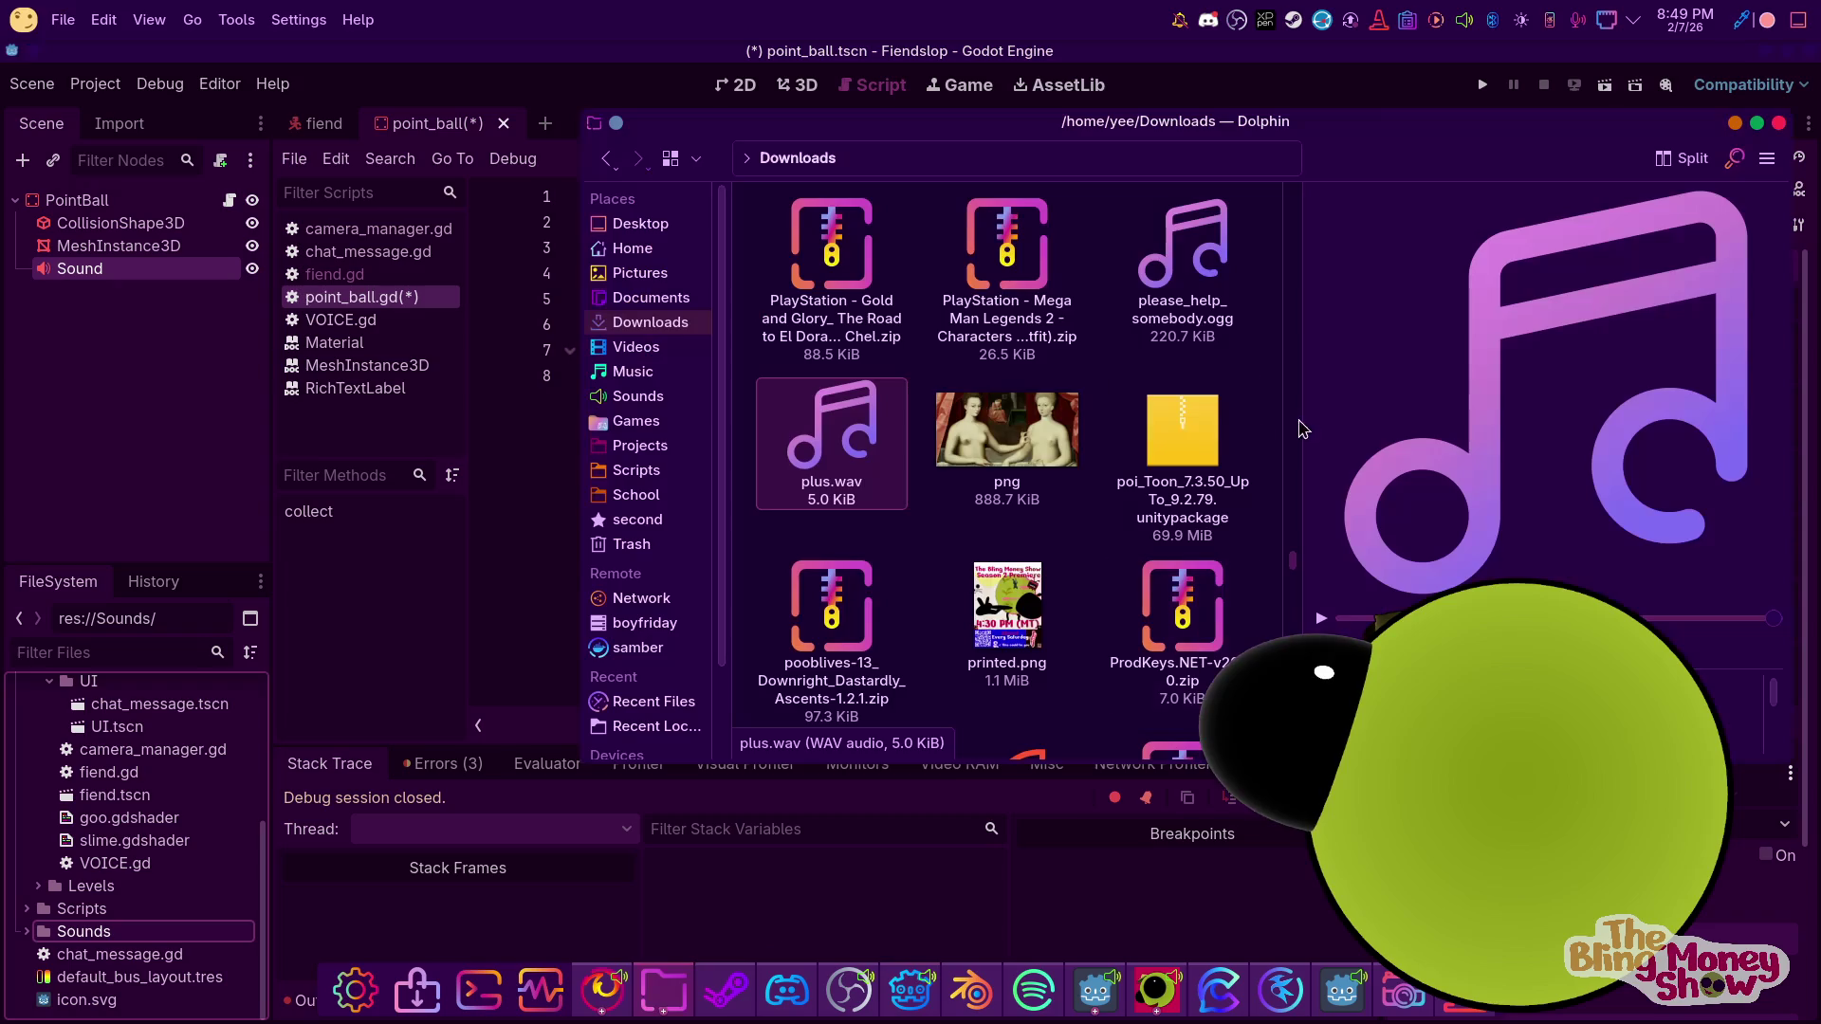
scroll(1043, 569, "down", 3)
Select random(5).wav in Downloads to preview it
scroll(1092, 621, "down", 3)
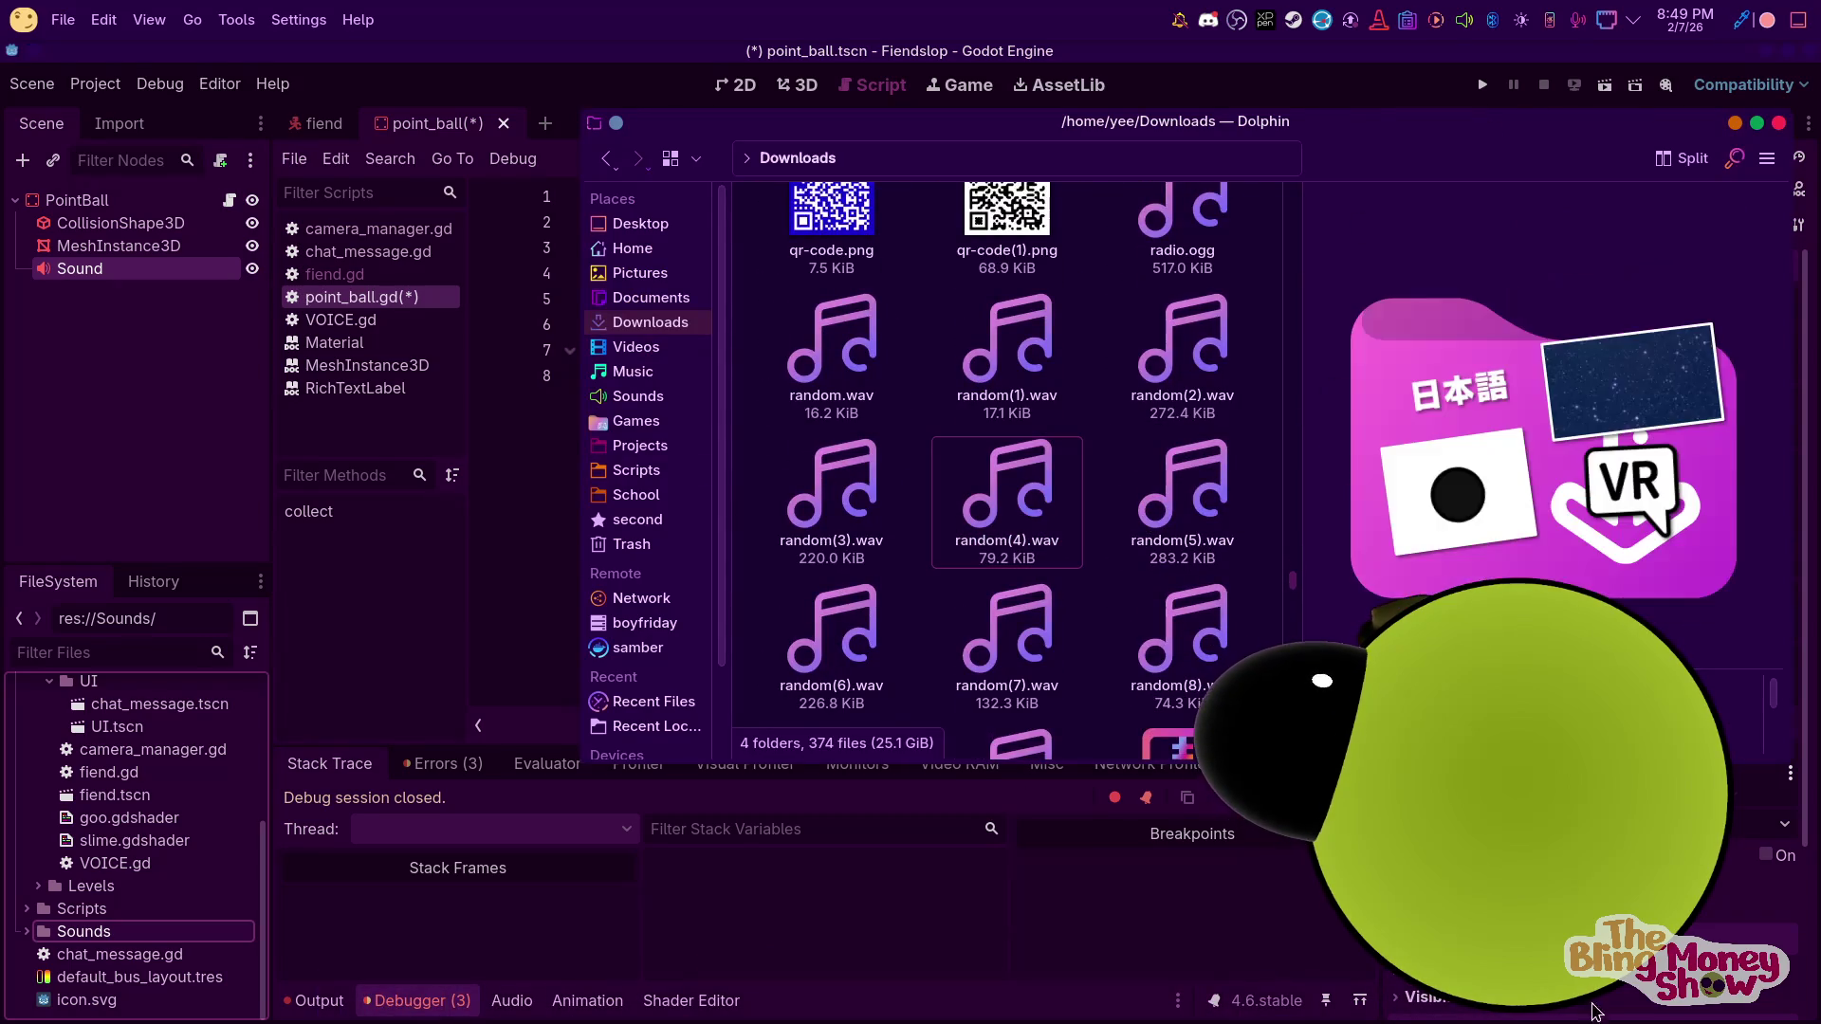
mouse_move(1005, 1020)
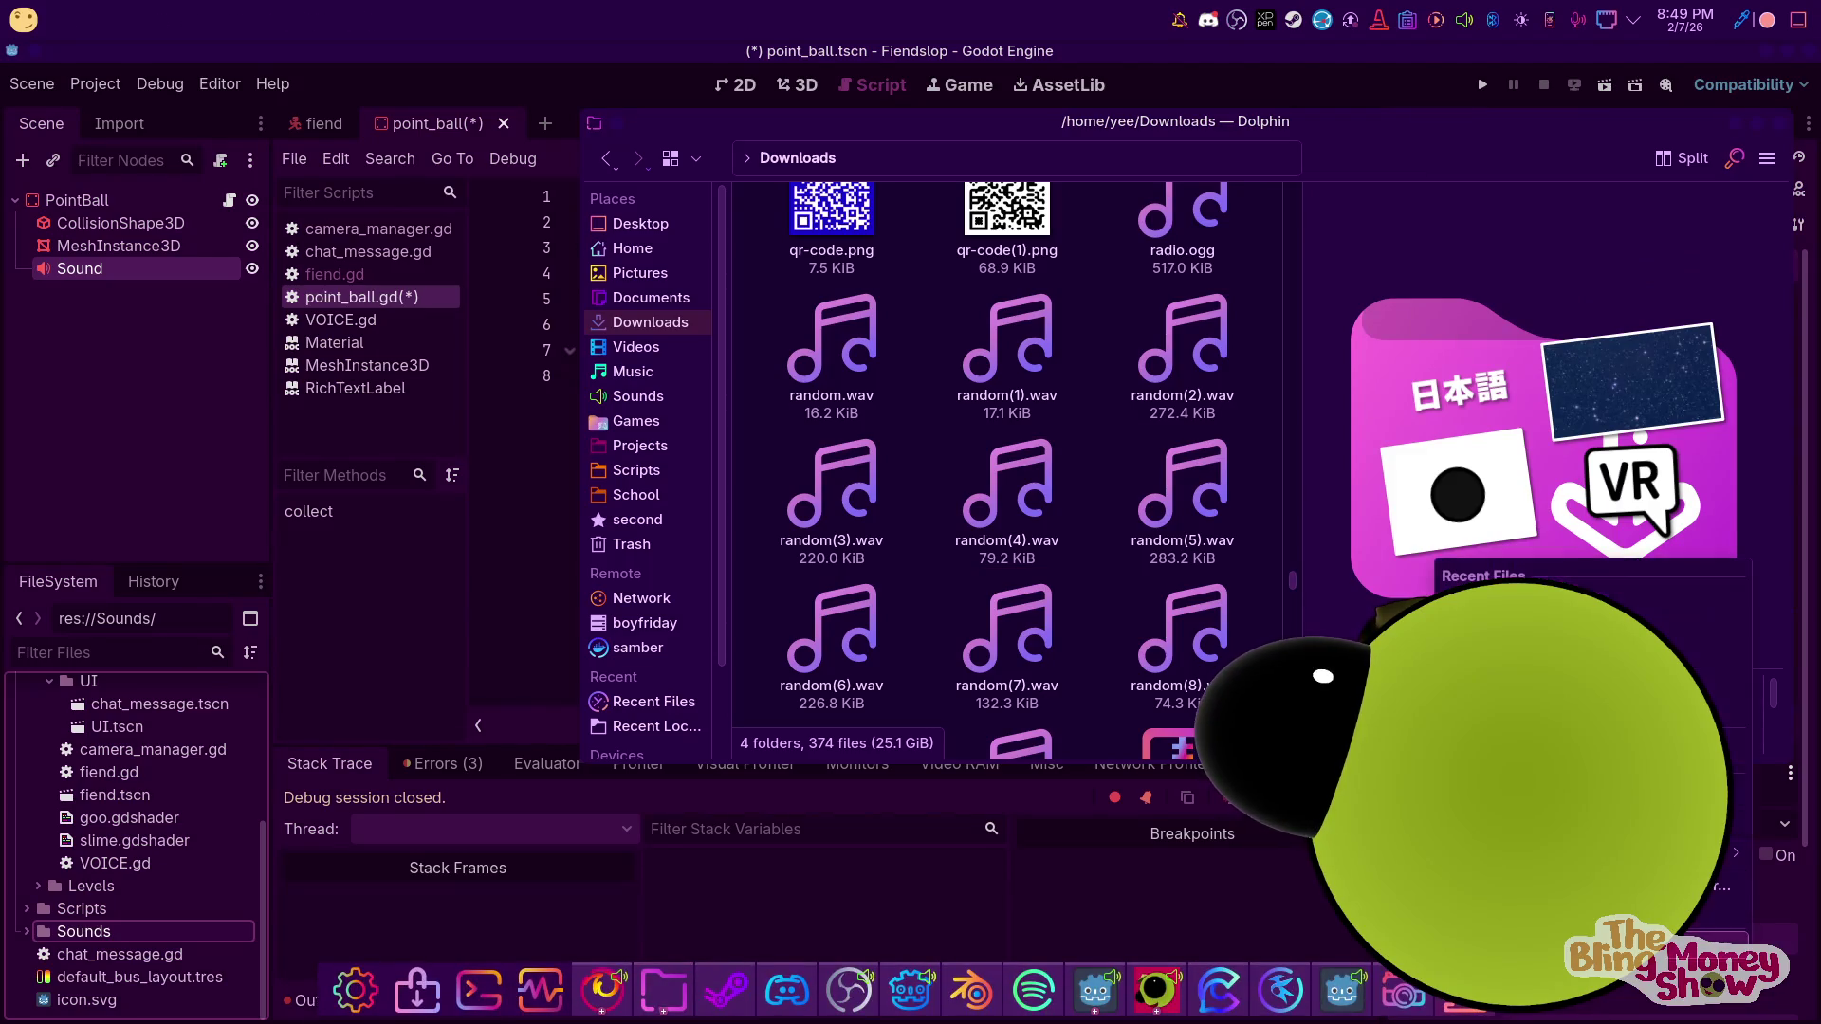
mouse_move(832, 635)
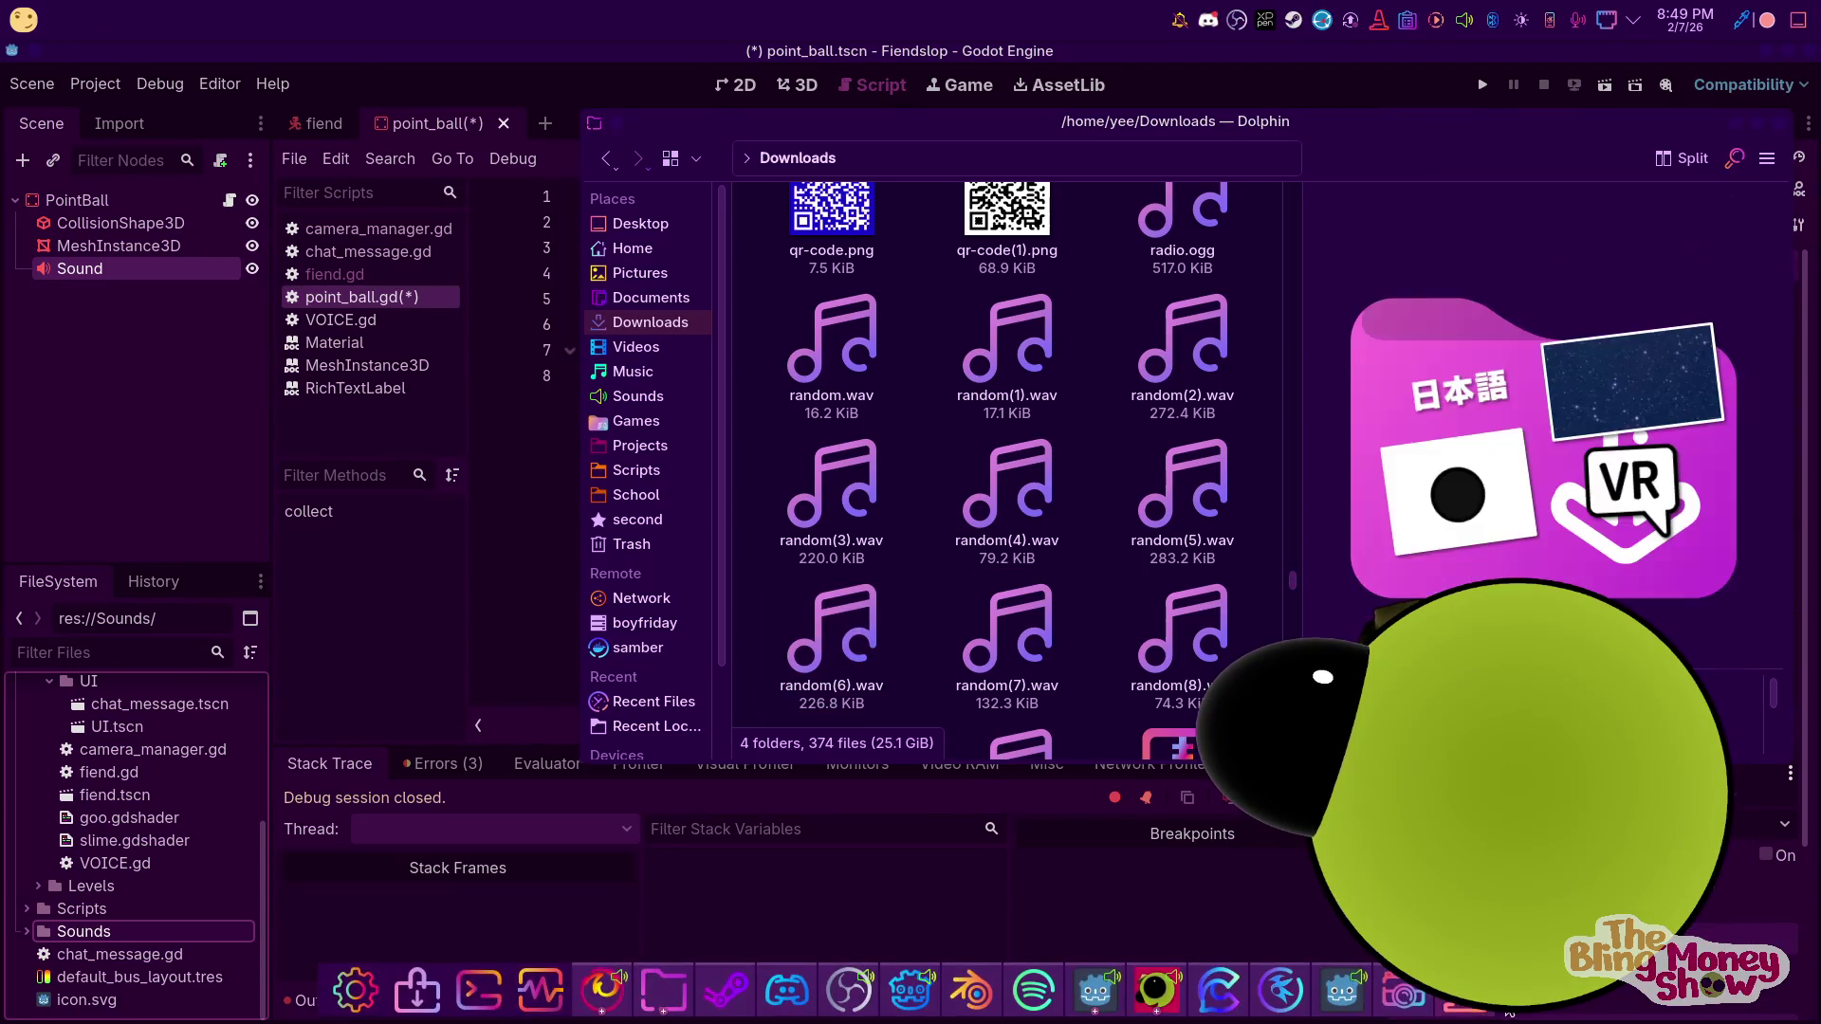
left_click(1203, 534)
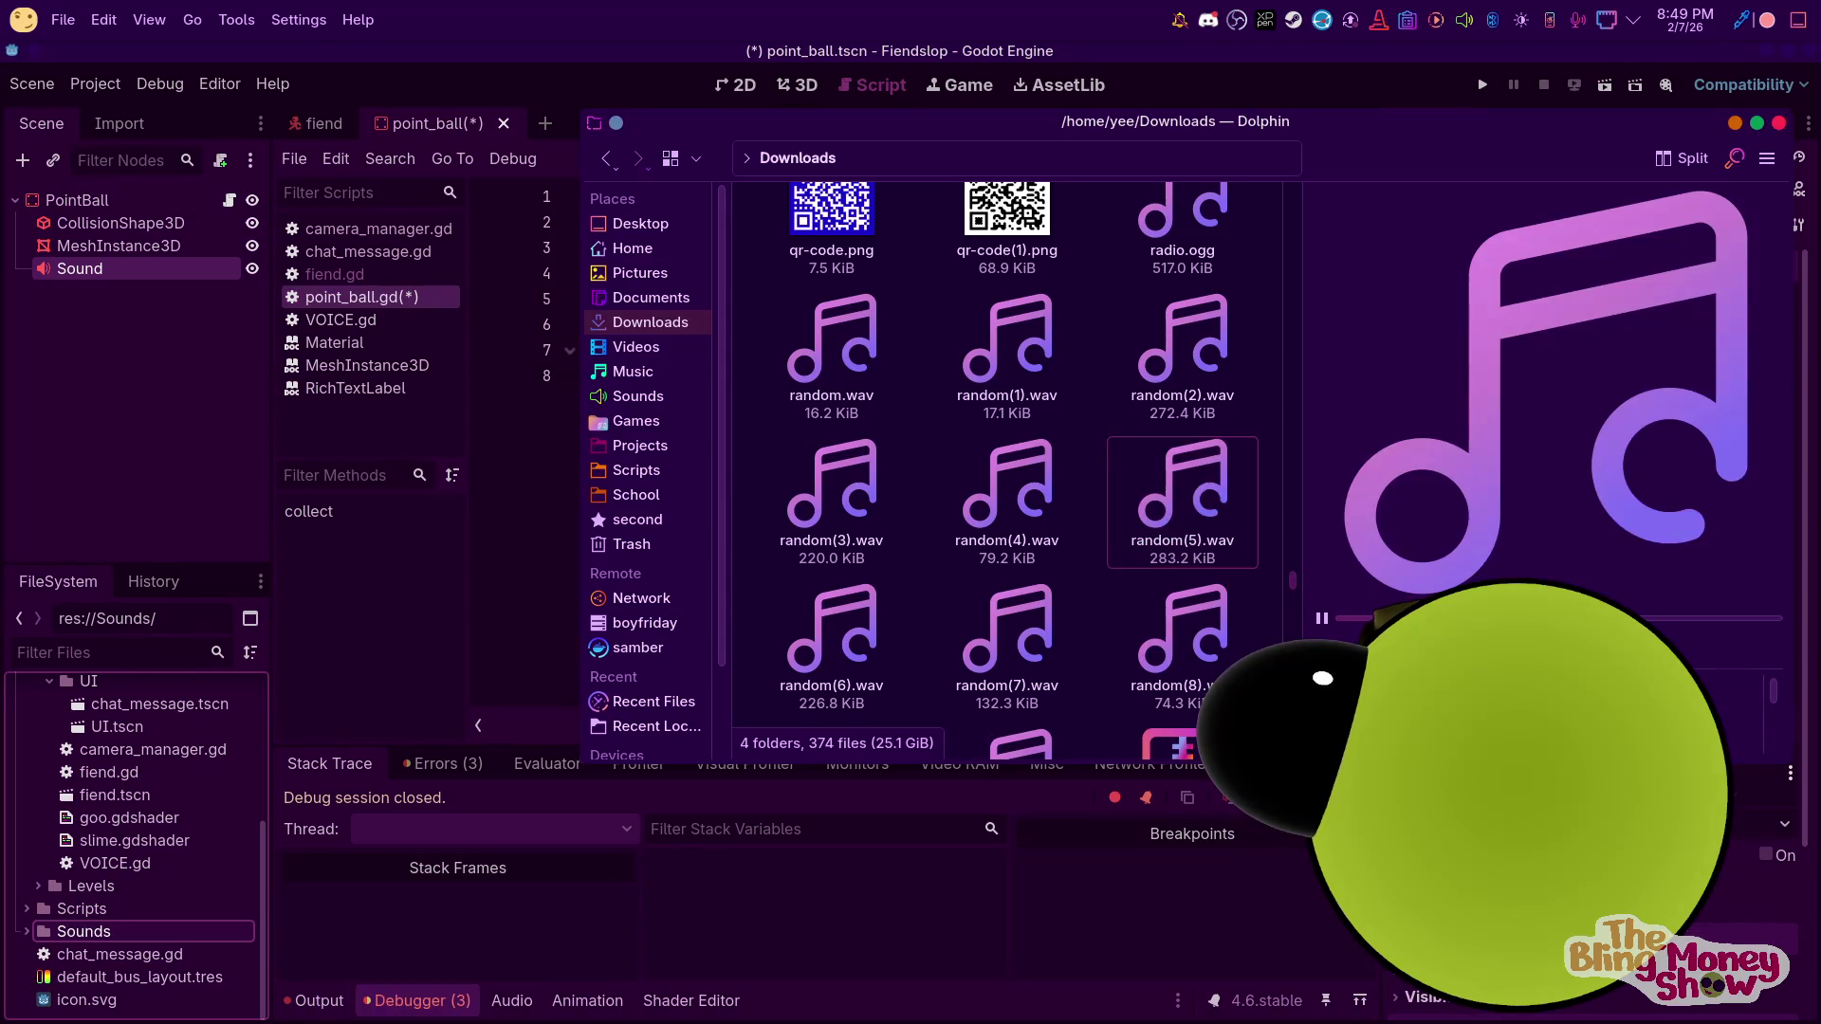
mouse_move(1434, 1013)
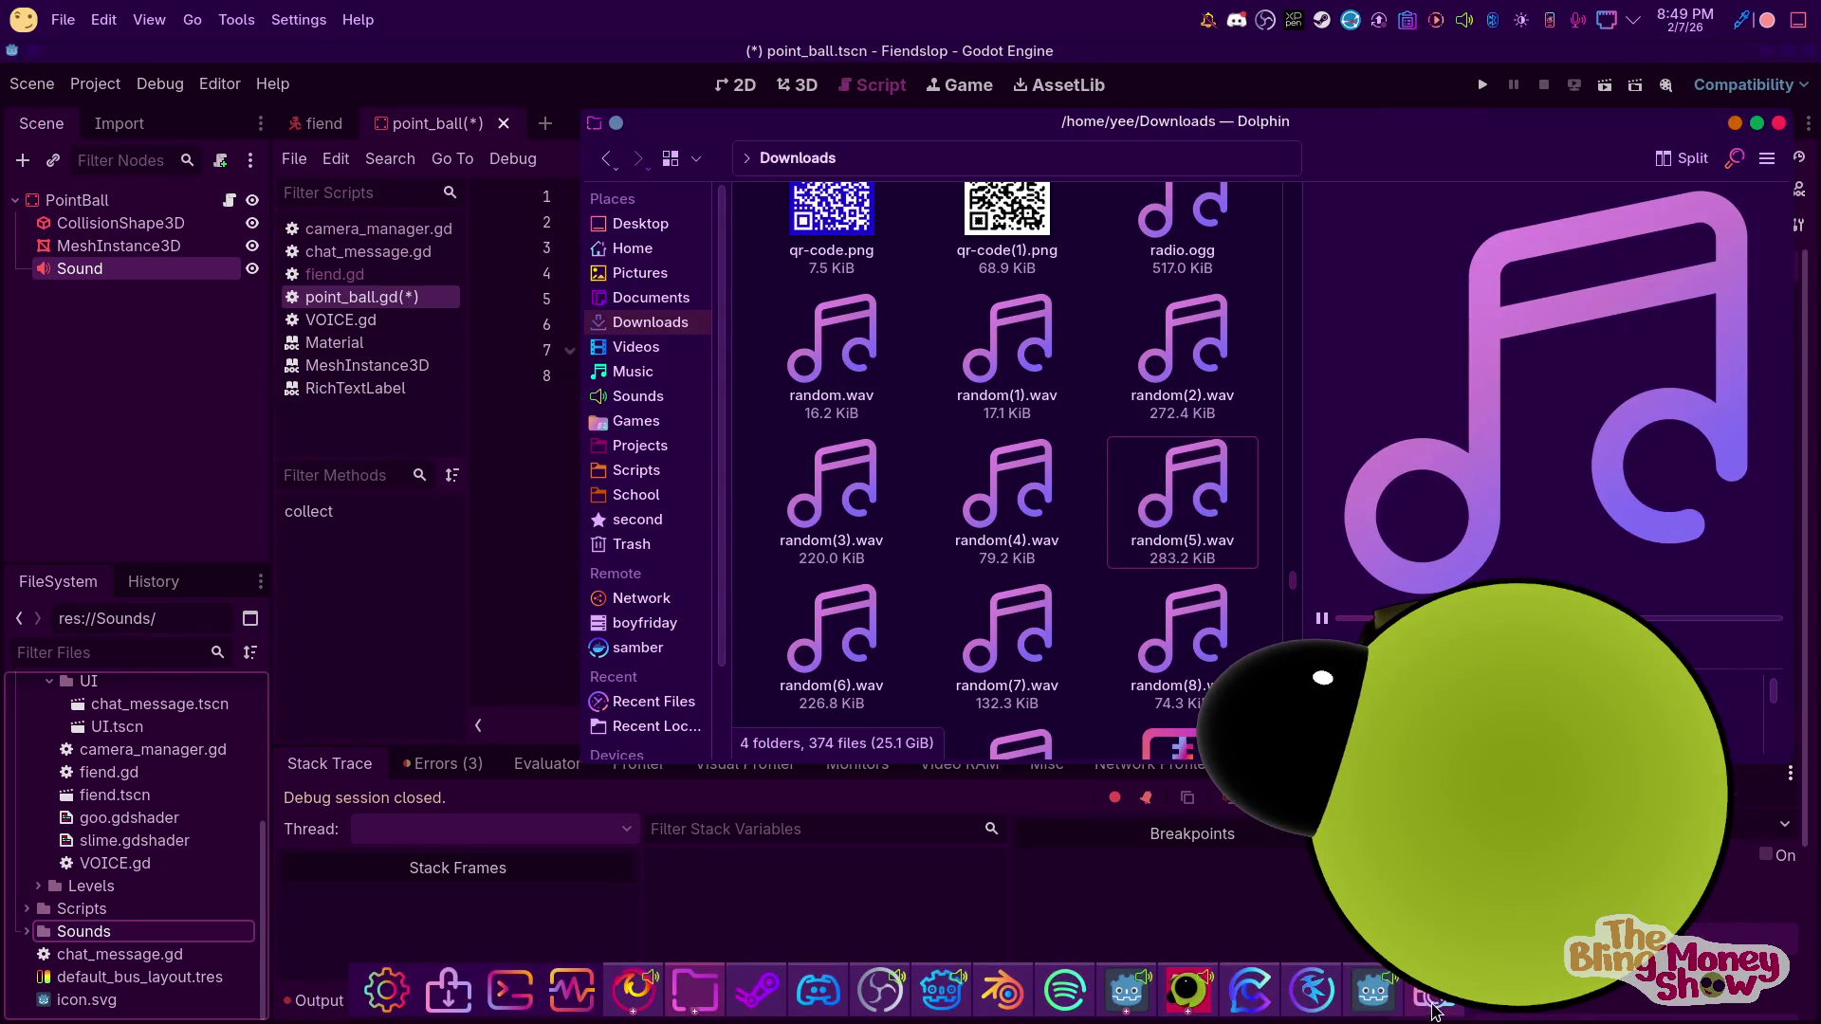
right_click(1202, 498)
key("Escape")
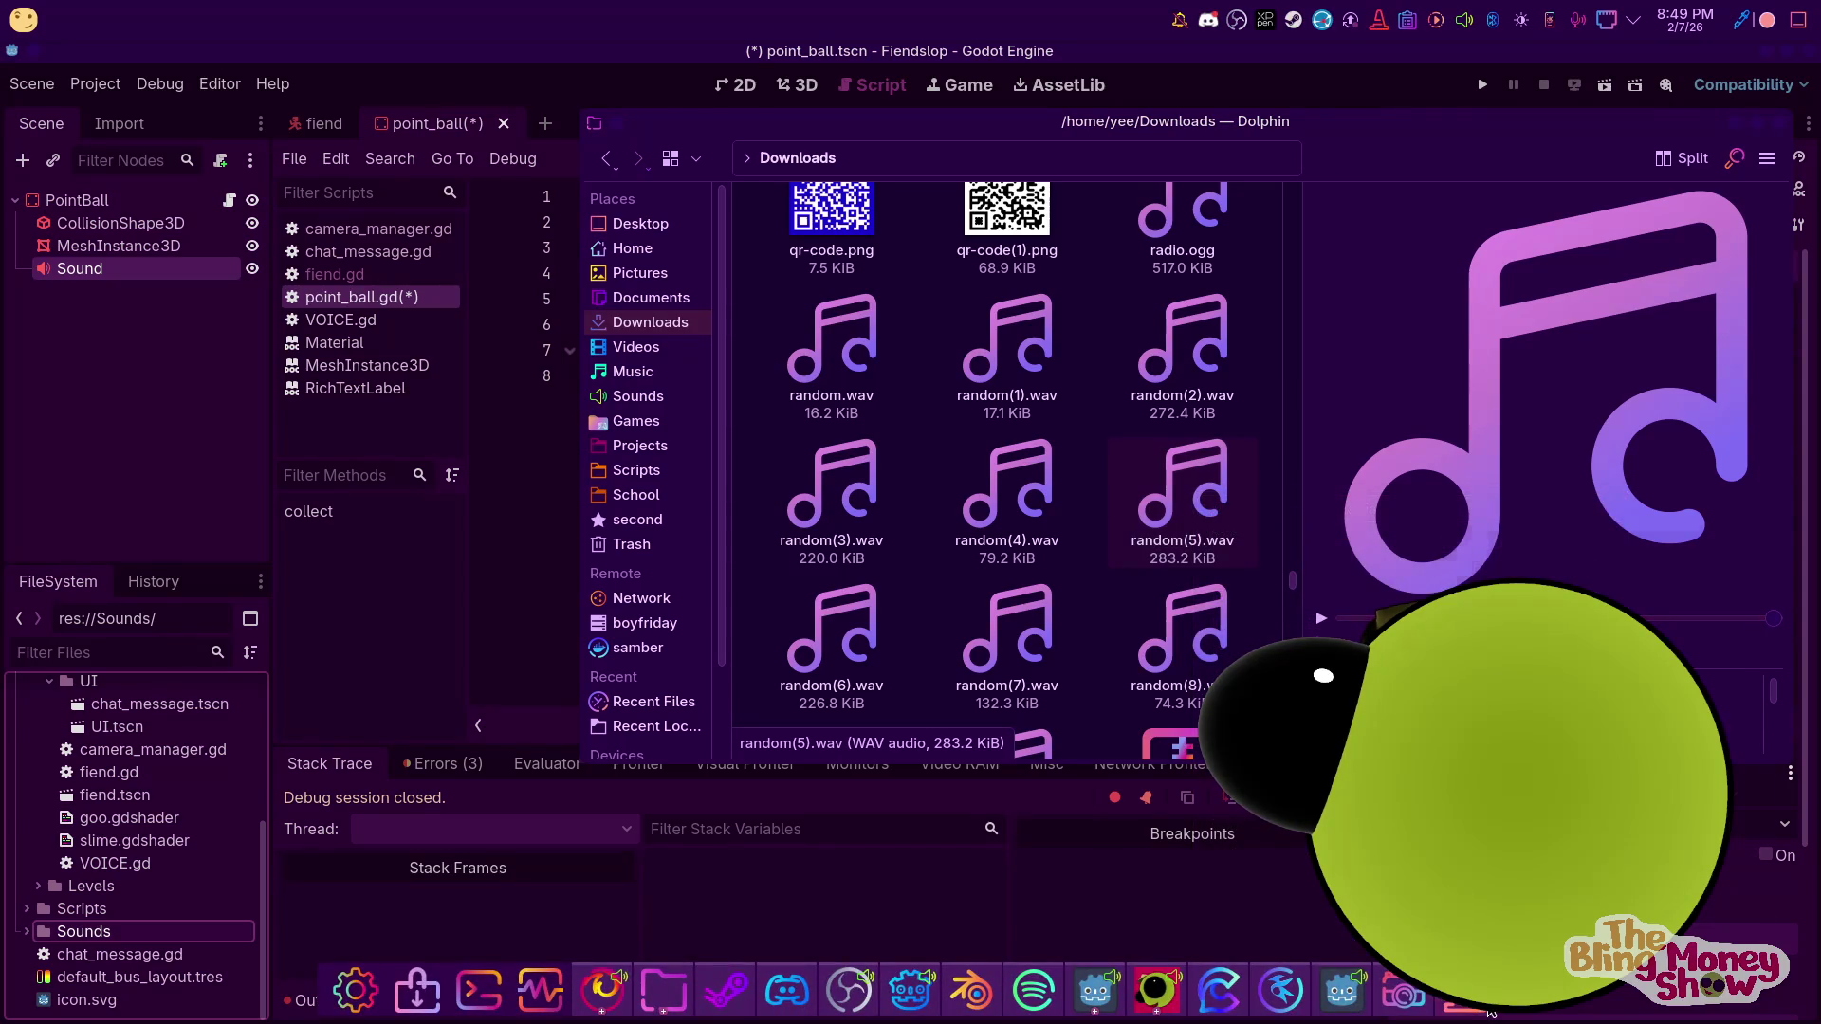
Browse recent downloads and select thump-bang-38432.mp3 for preview
scroll(868, 569, "down", 3)
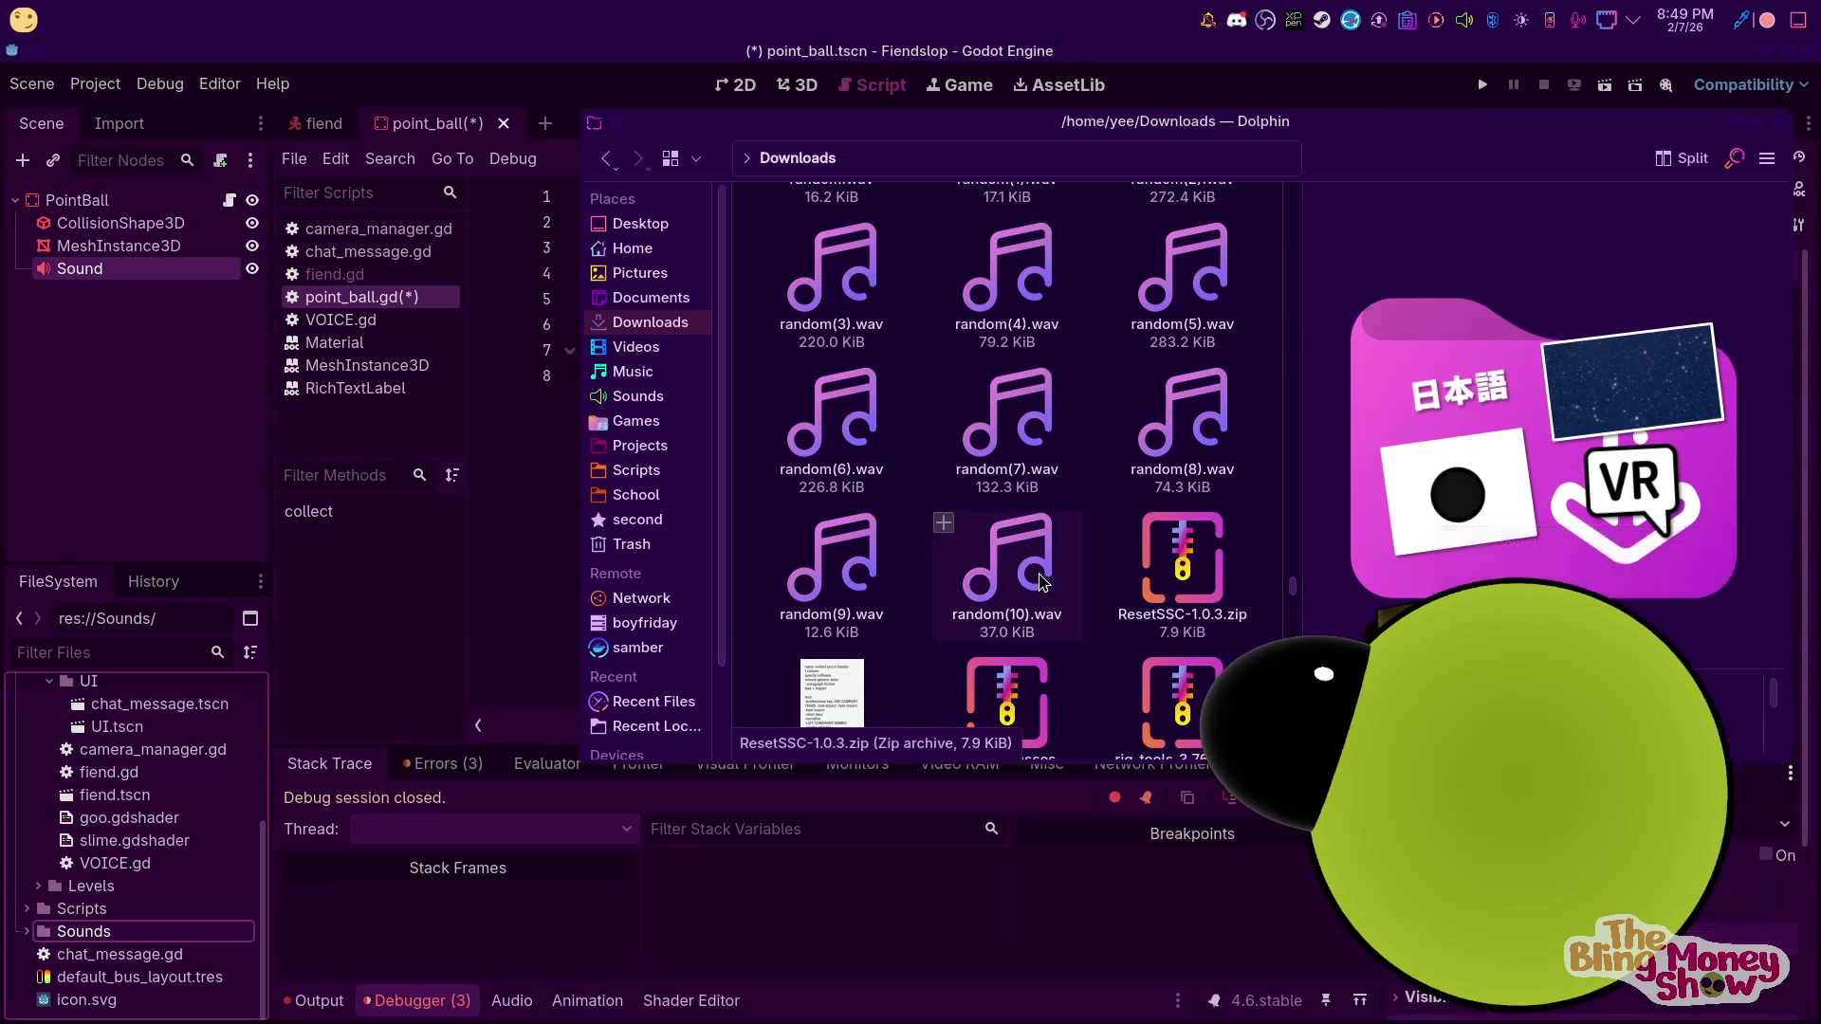
right_click(1465, 990)
scroll(834, 436, "up", 4)
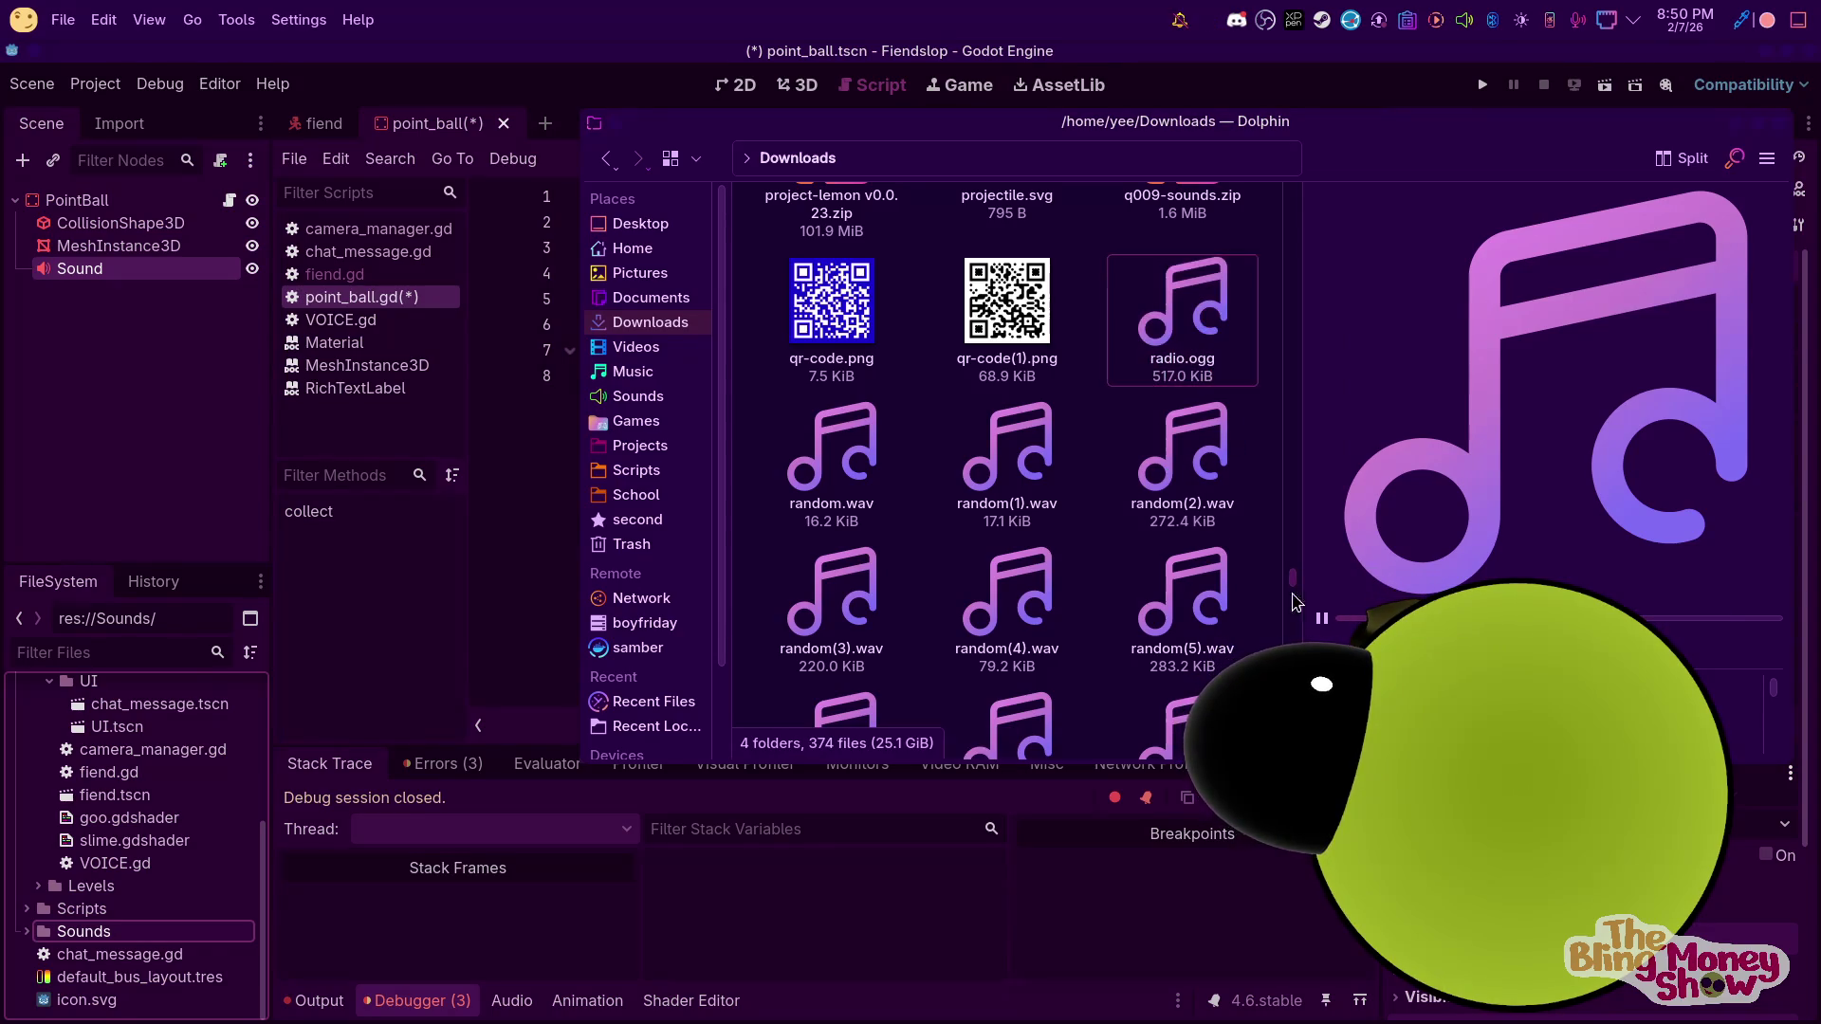
mouse_move(1470, 1012)
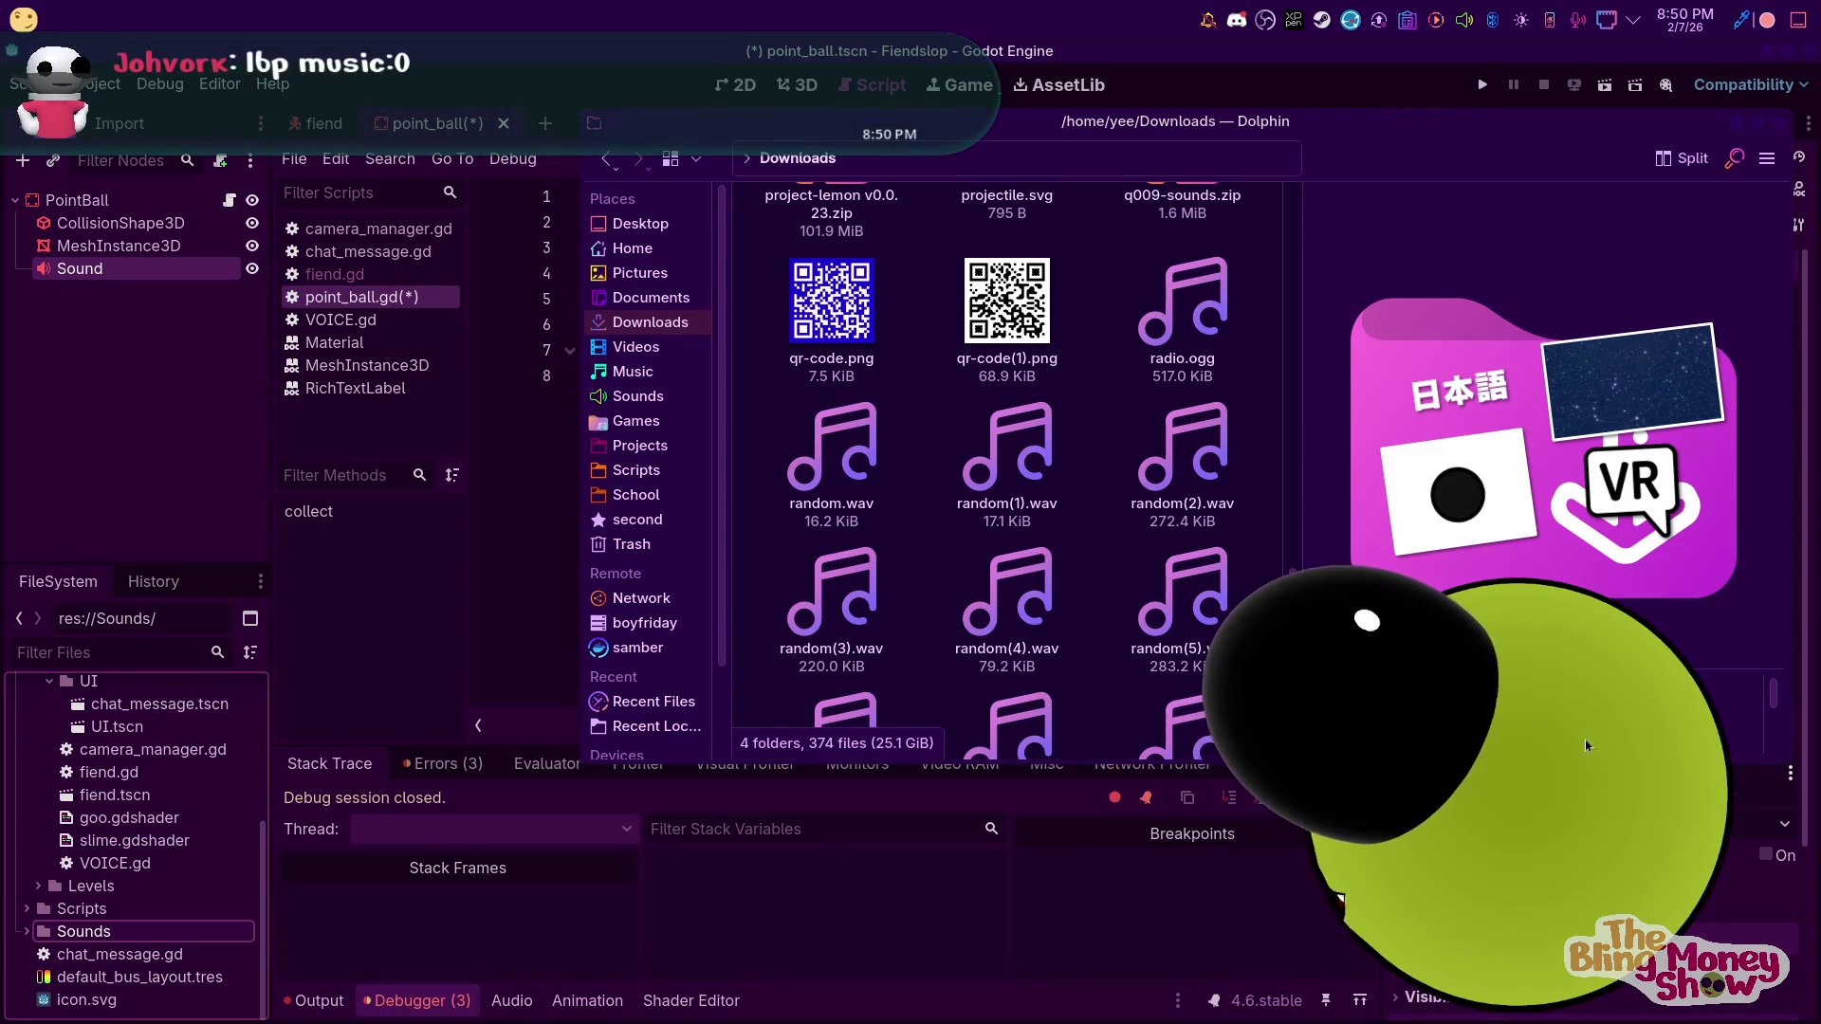
scroll(785, 403, "down", 6)
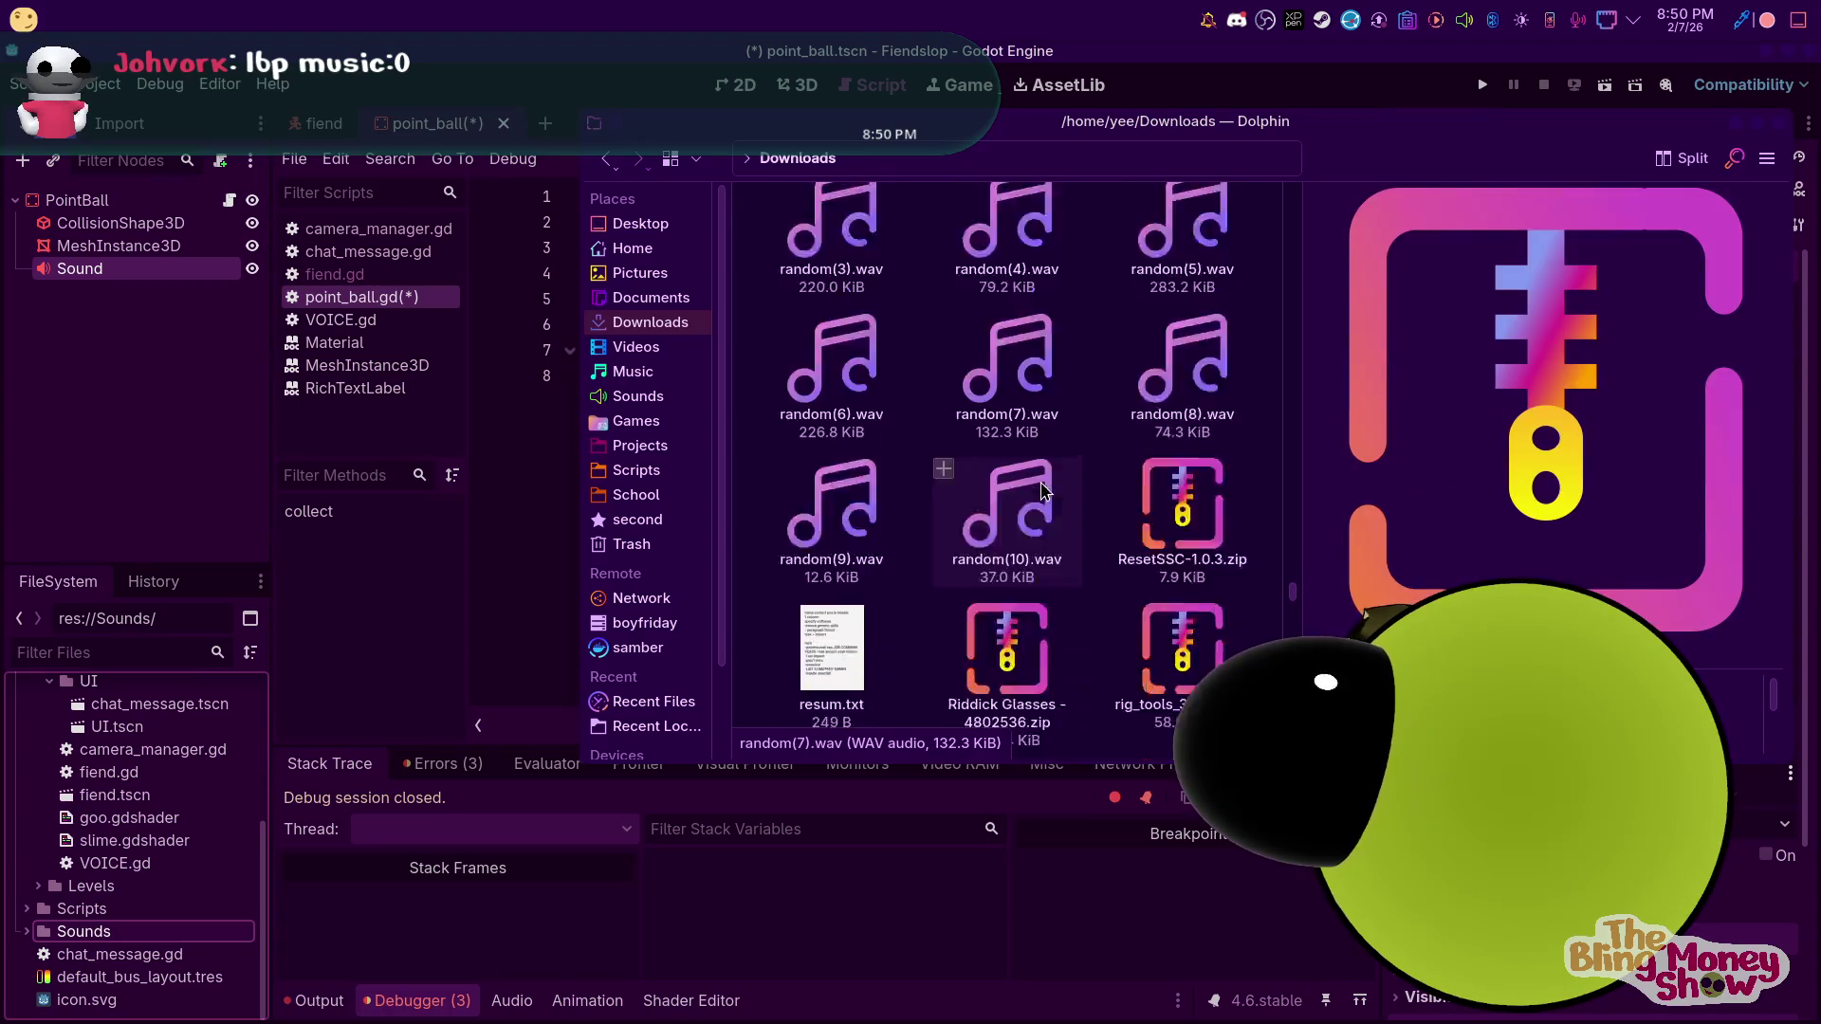
scroll(785, 403, "down", 3)
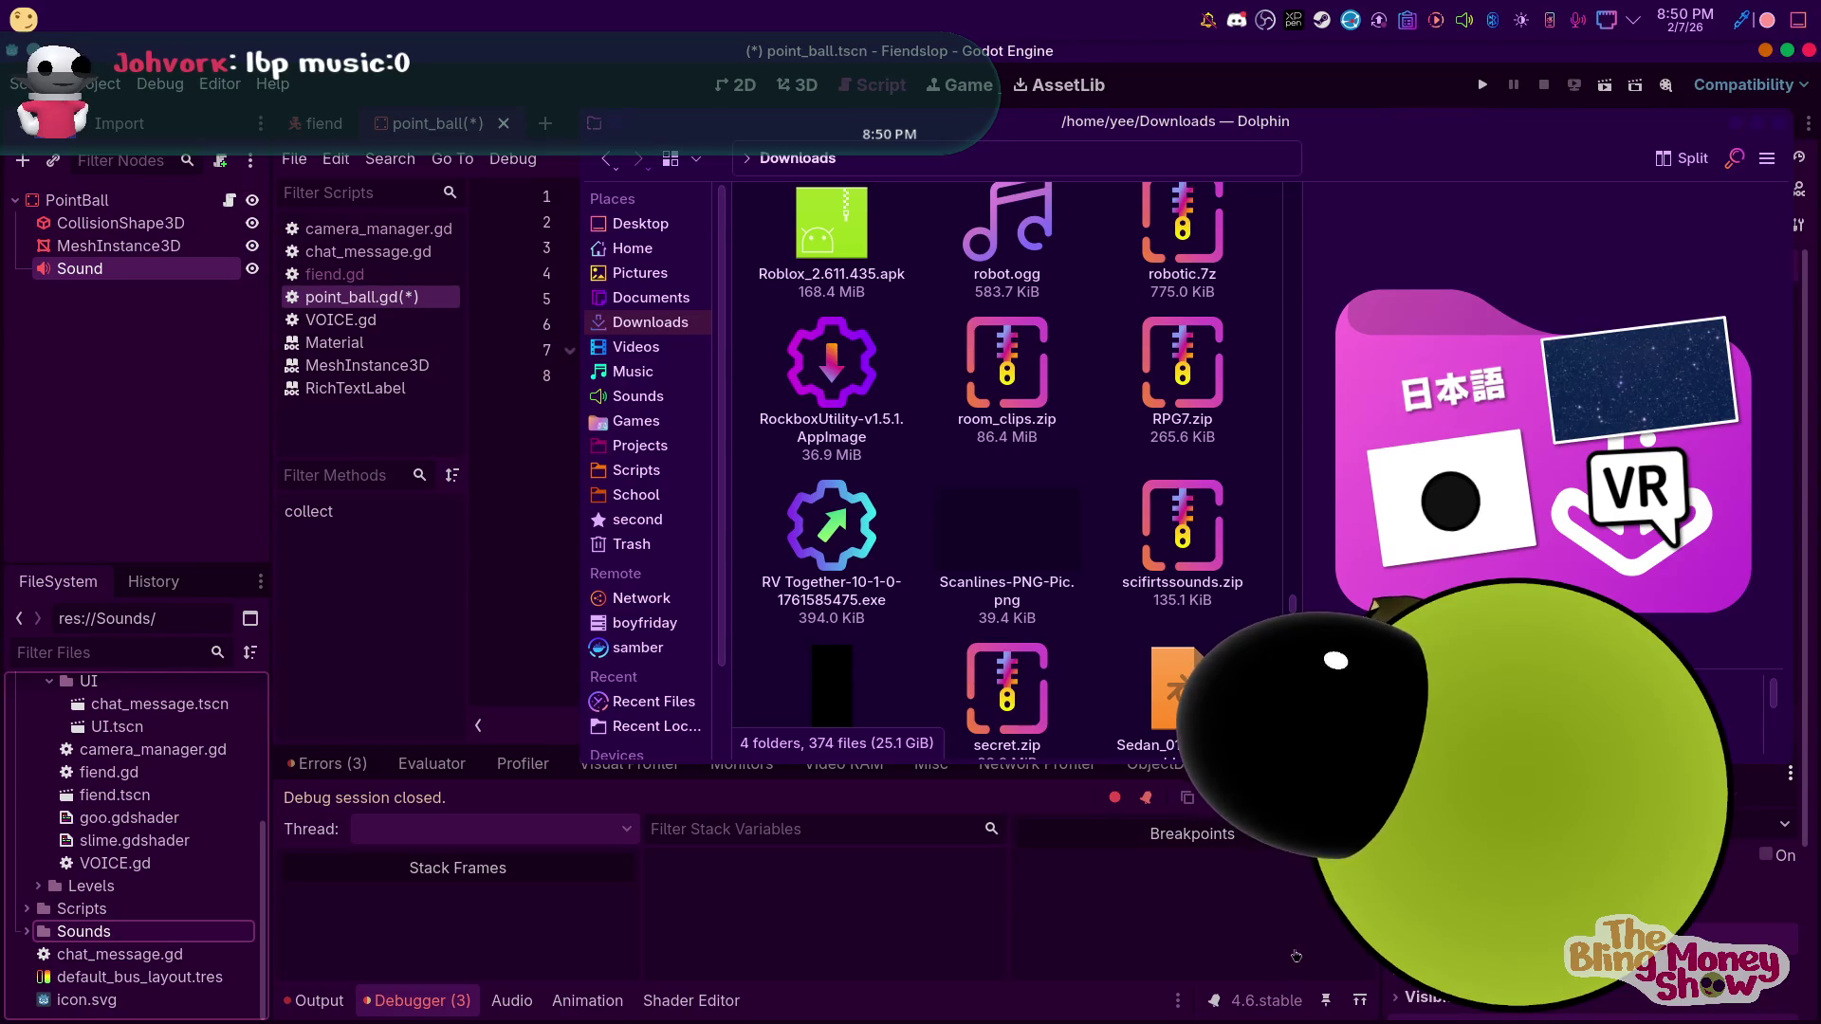
scroll(907, 445, "down", 3)
scroll(908, 445, "up", 2)
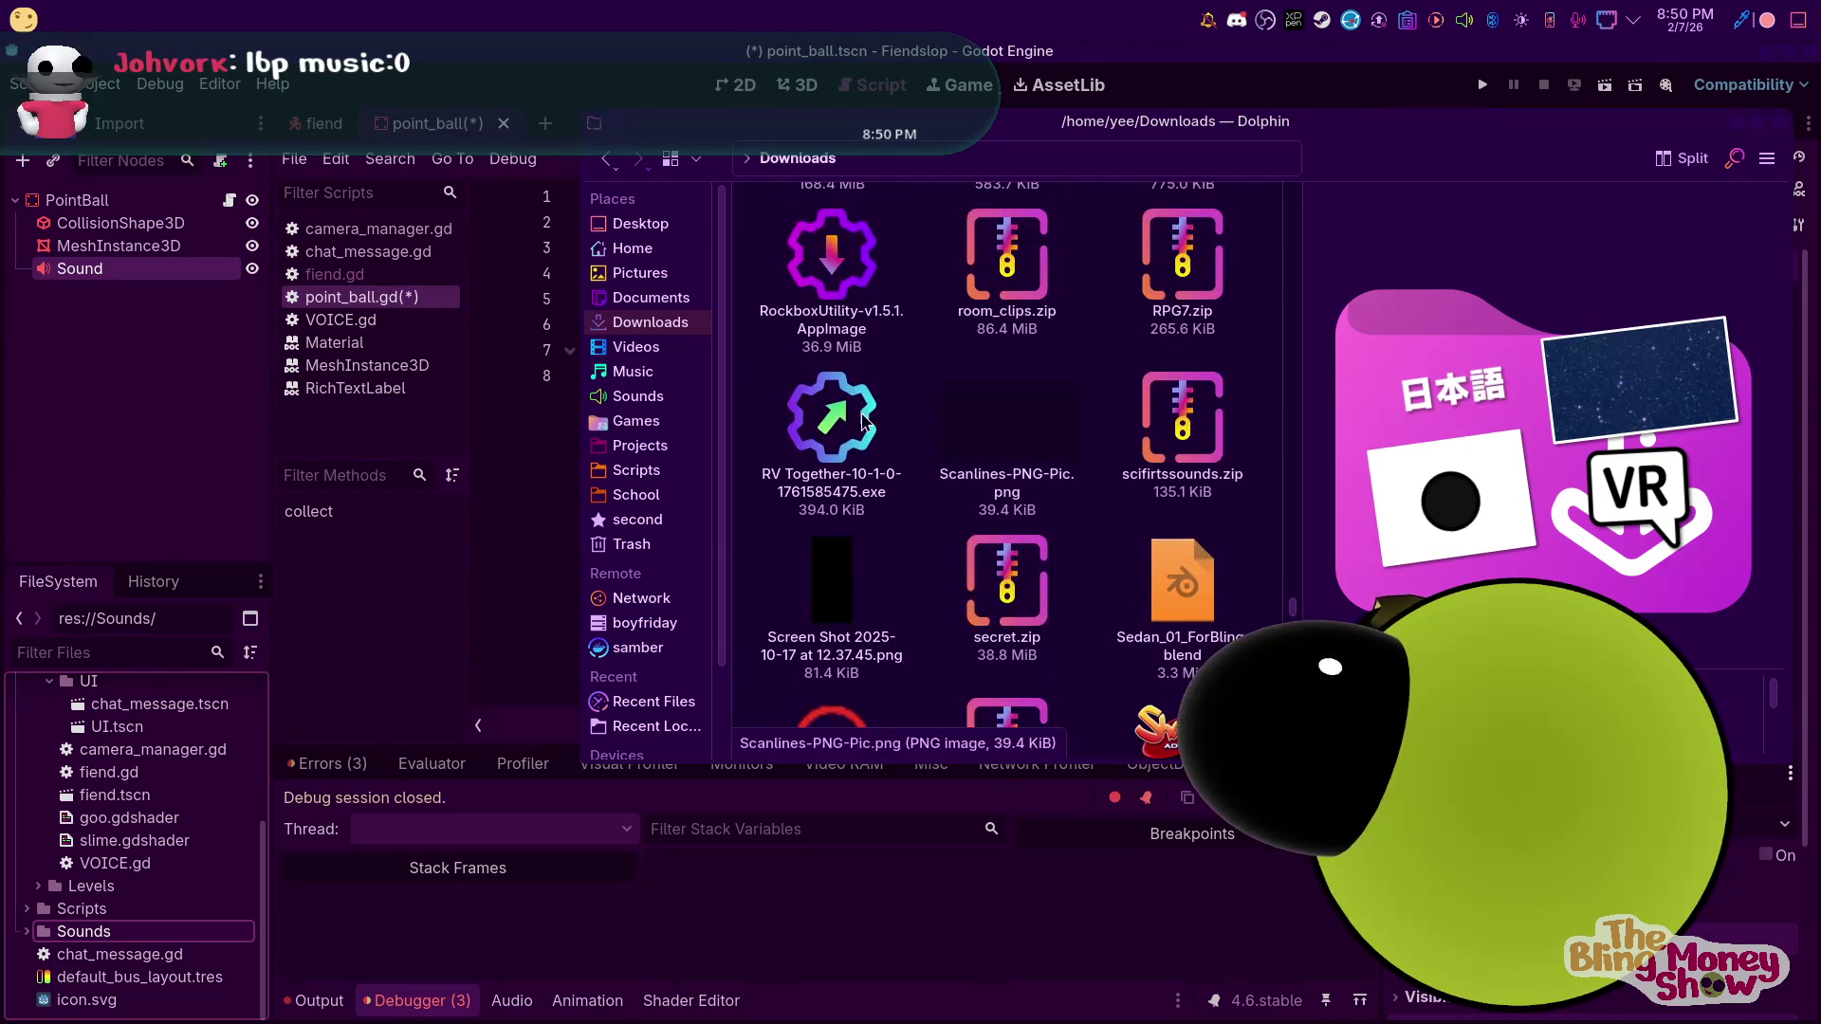
scroll(1044, 408, "up", 3)
scroll(1048, 417, "down", 9)
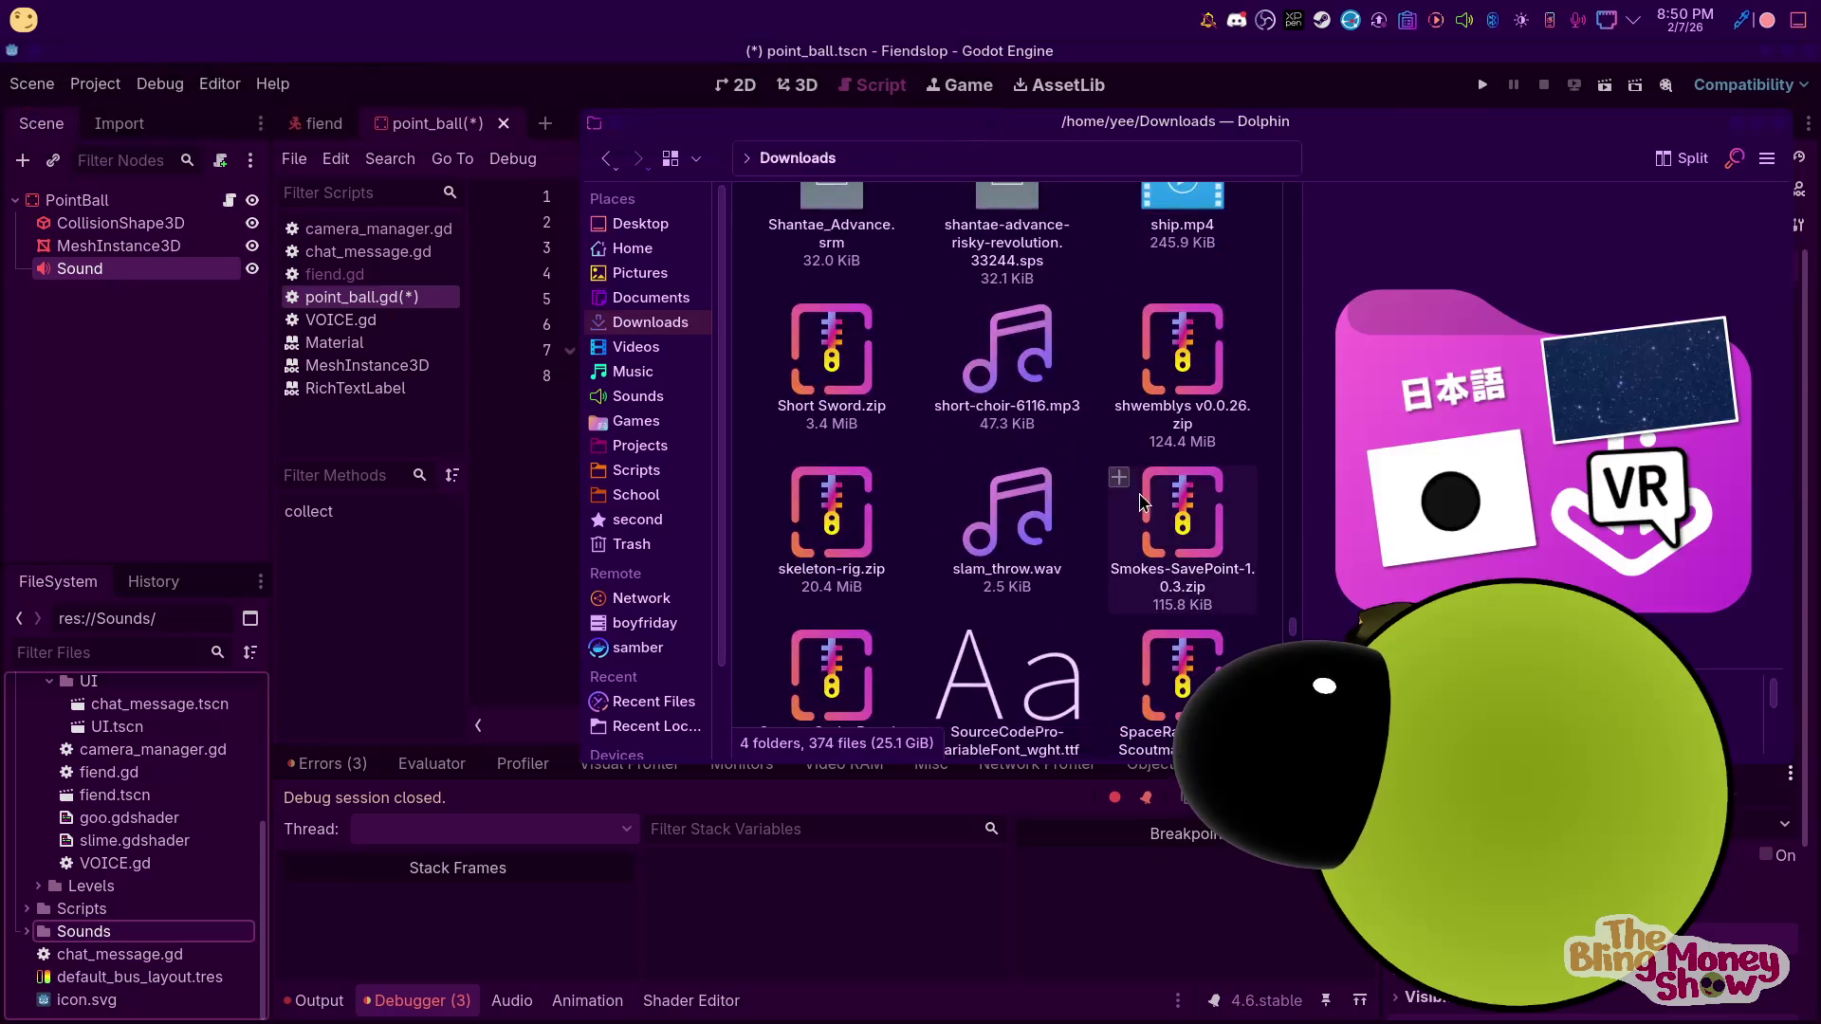
scroll(1047, 422, "down", 5)
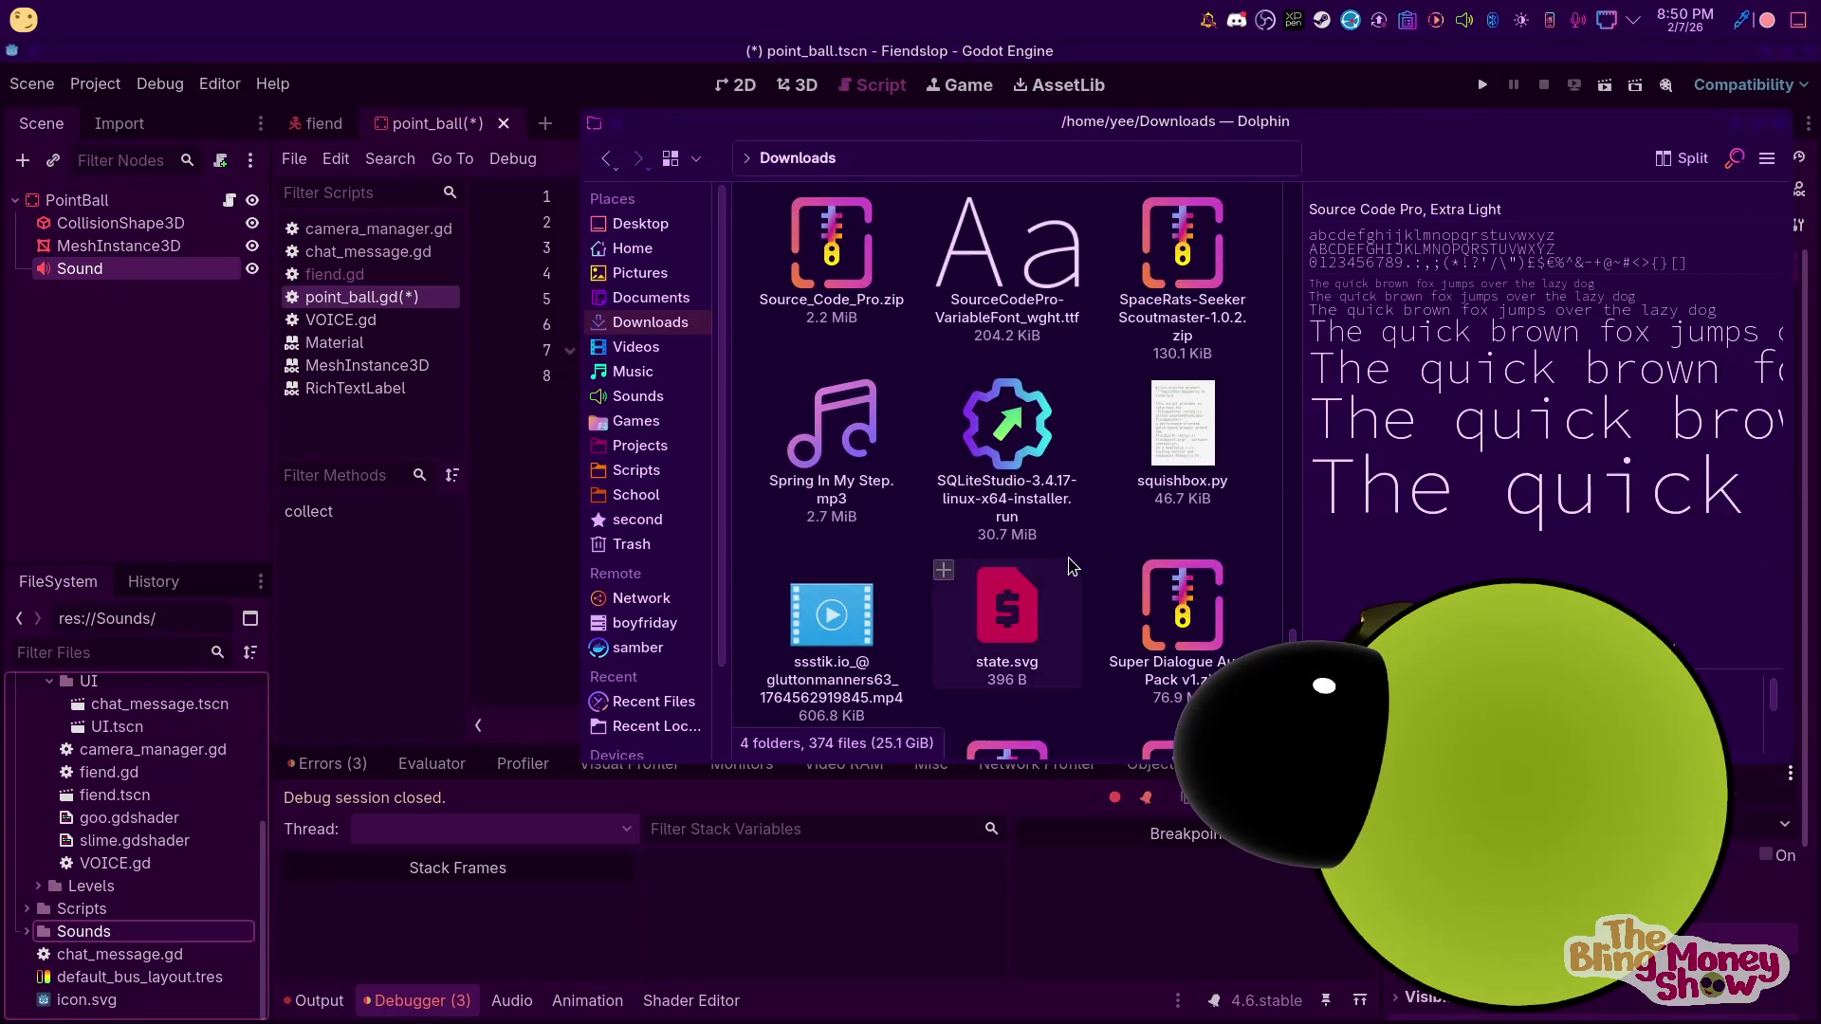
scroll(1100, 545, "down", 9)
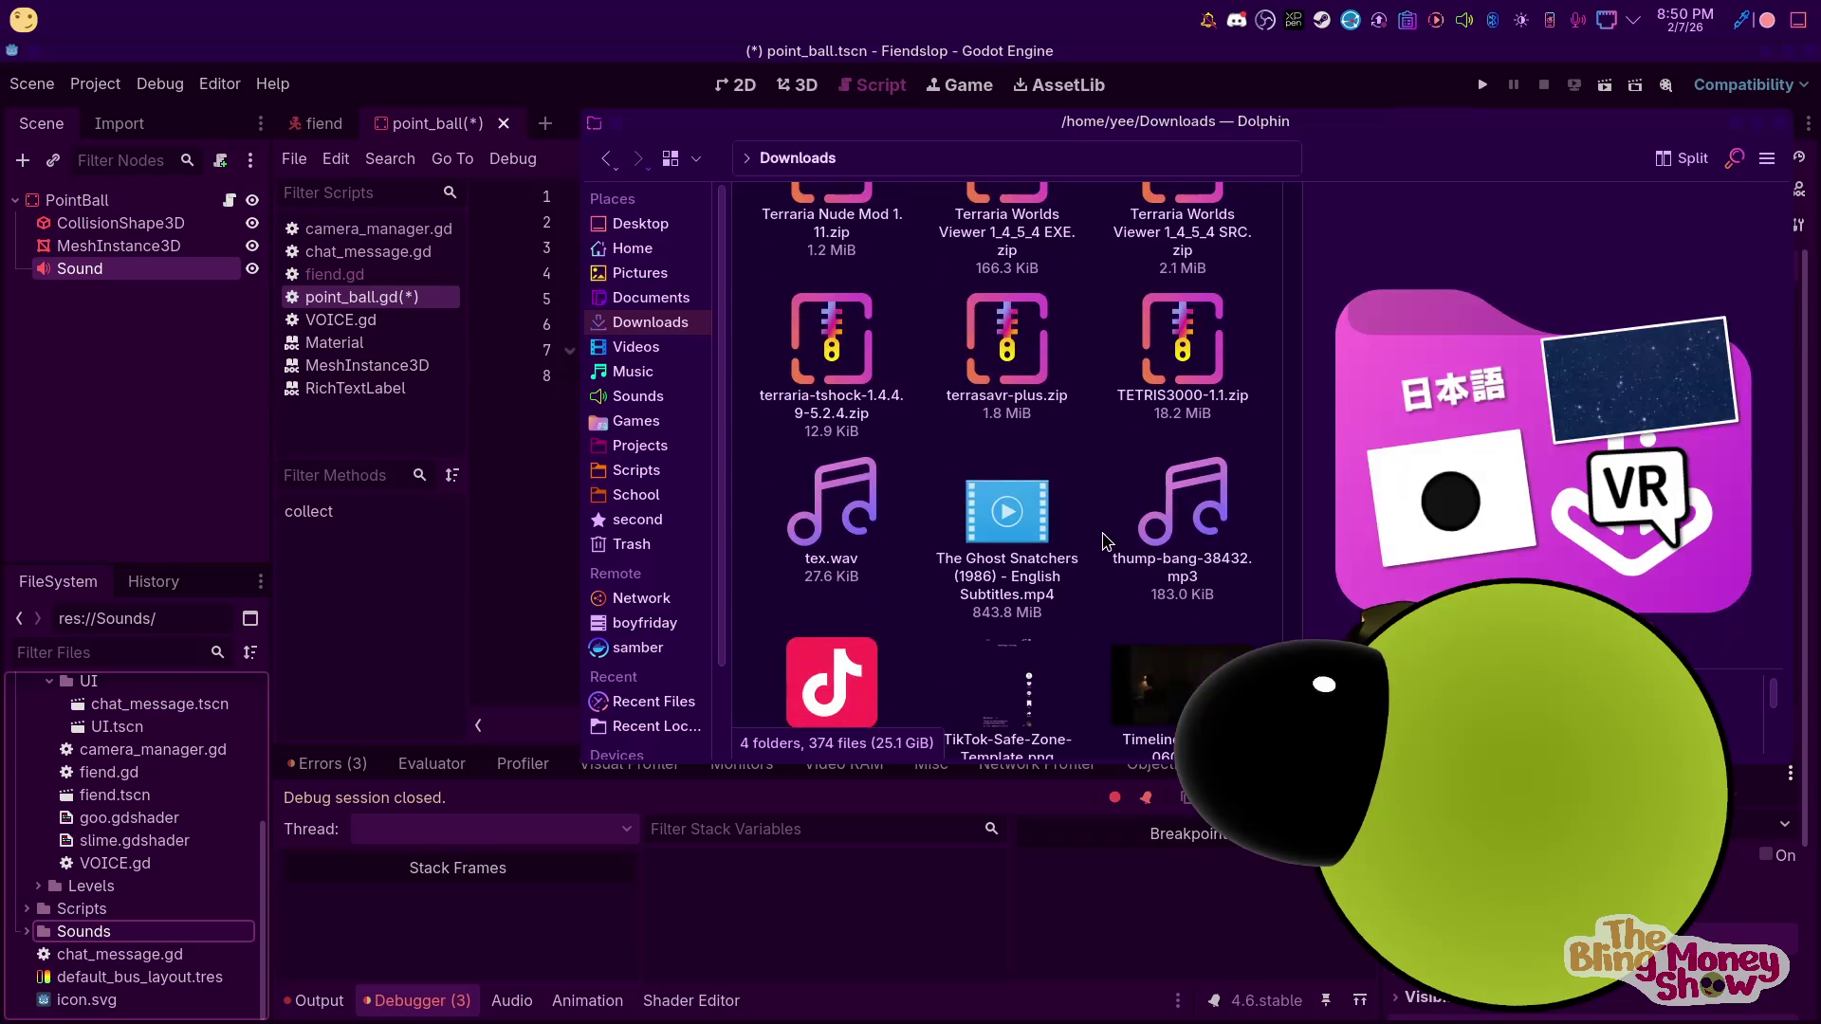
scroll(1095, 402, "down", 2)
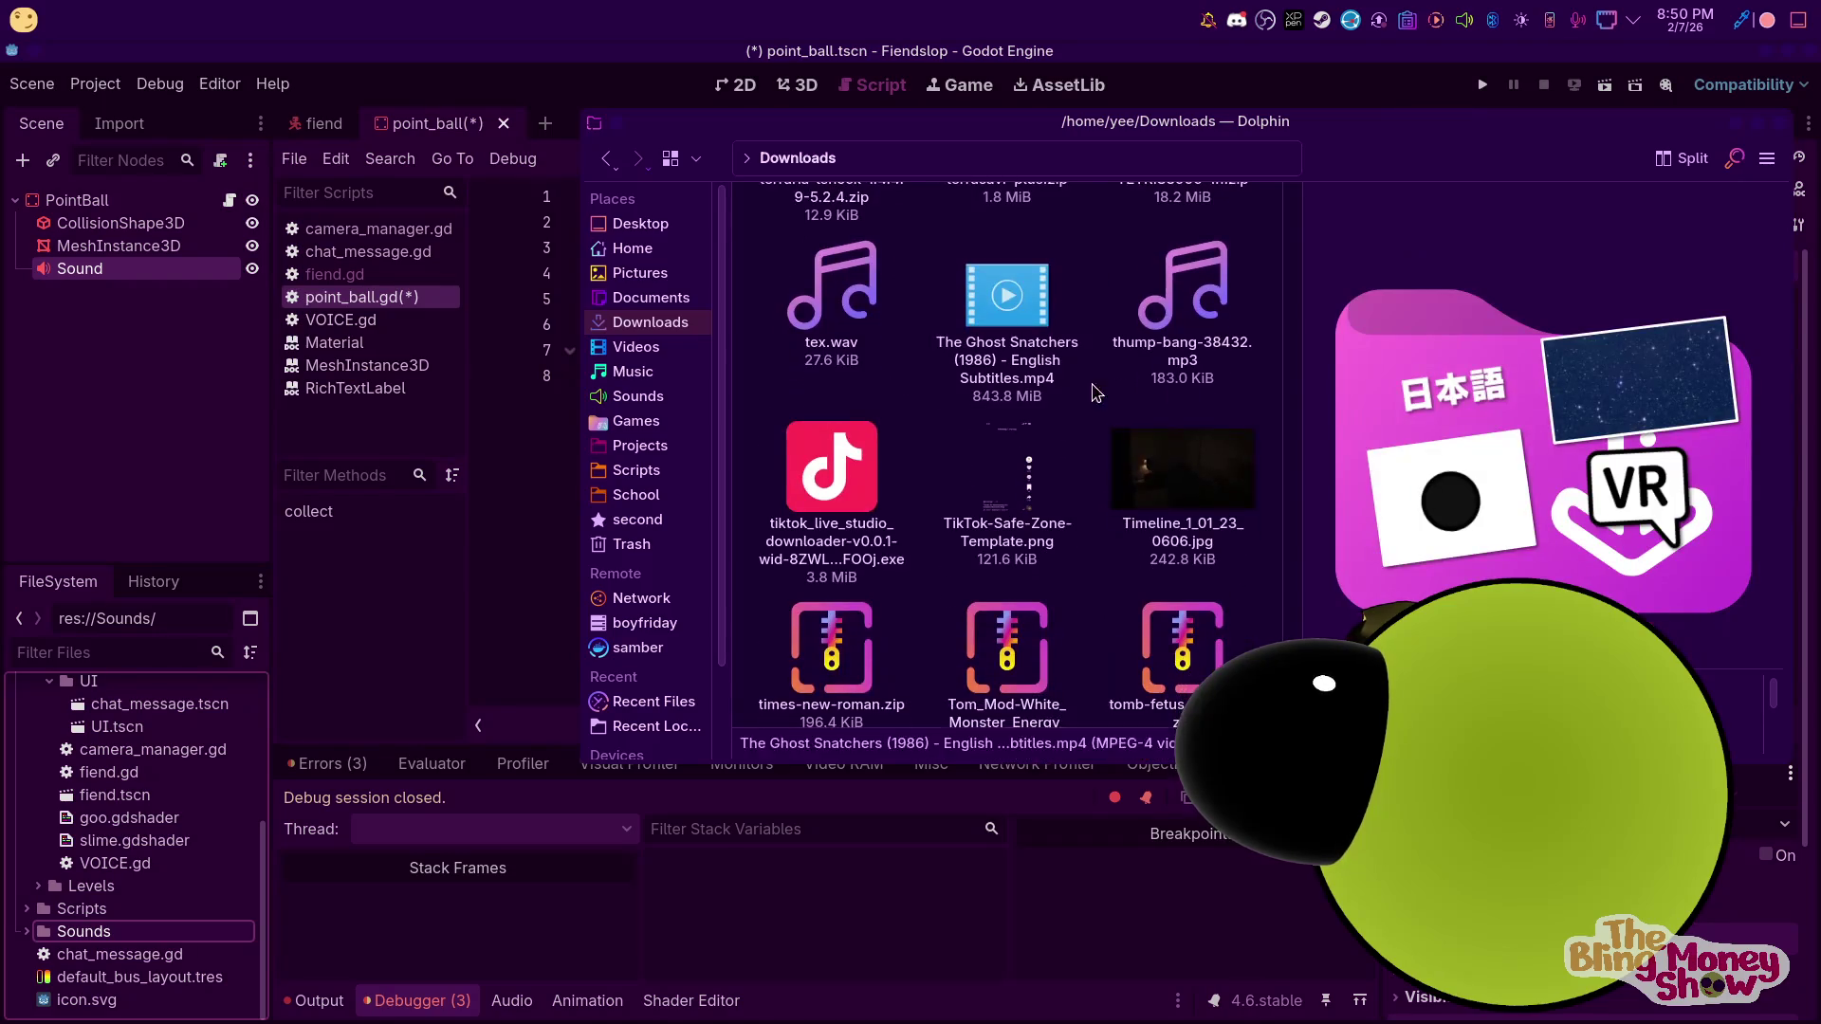
right_click(1157, 296)
key("Escape")
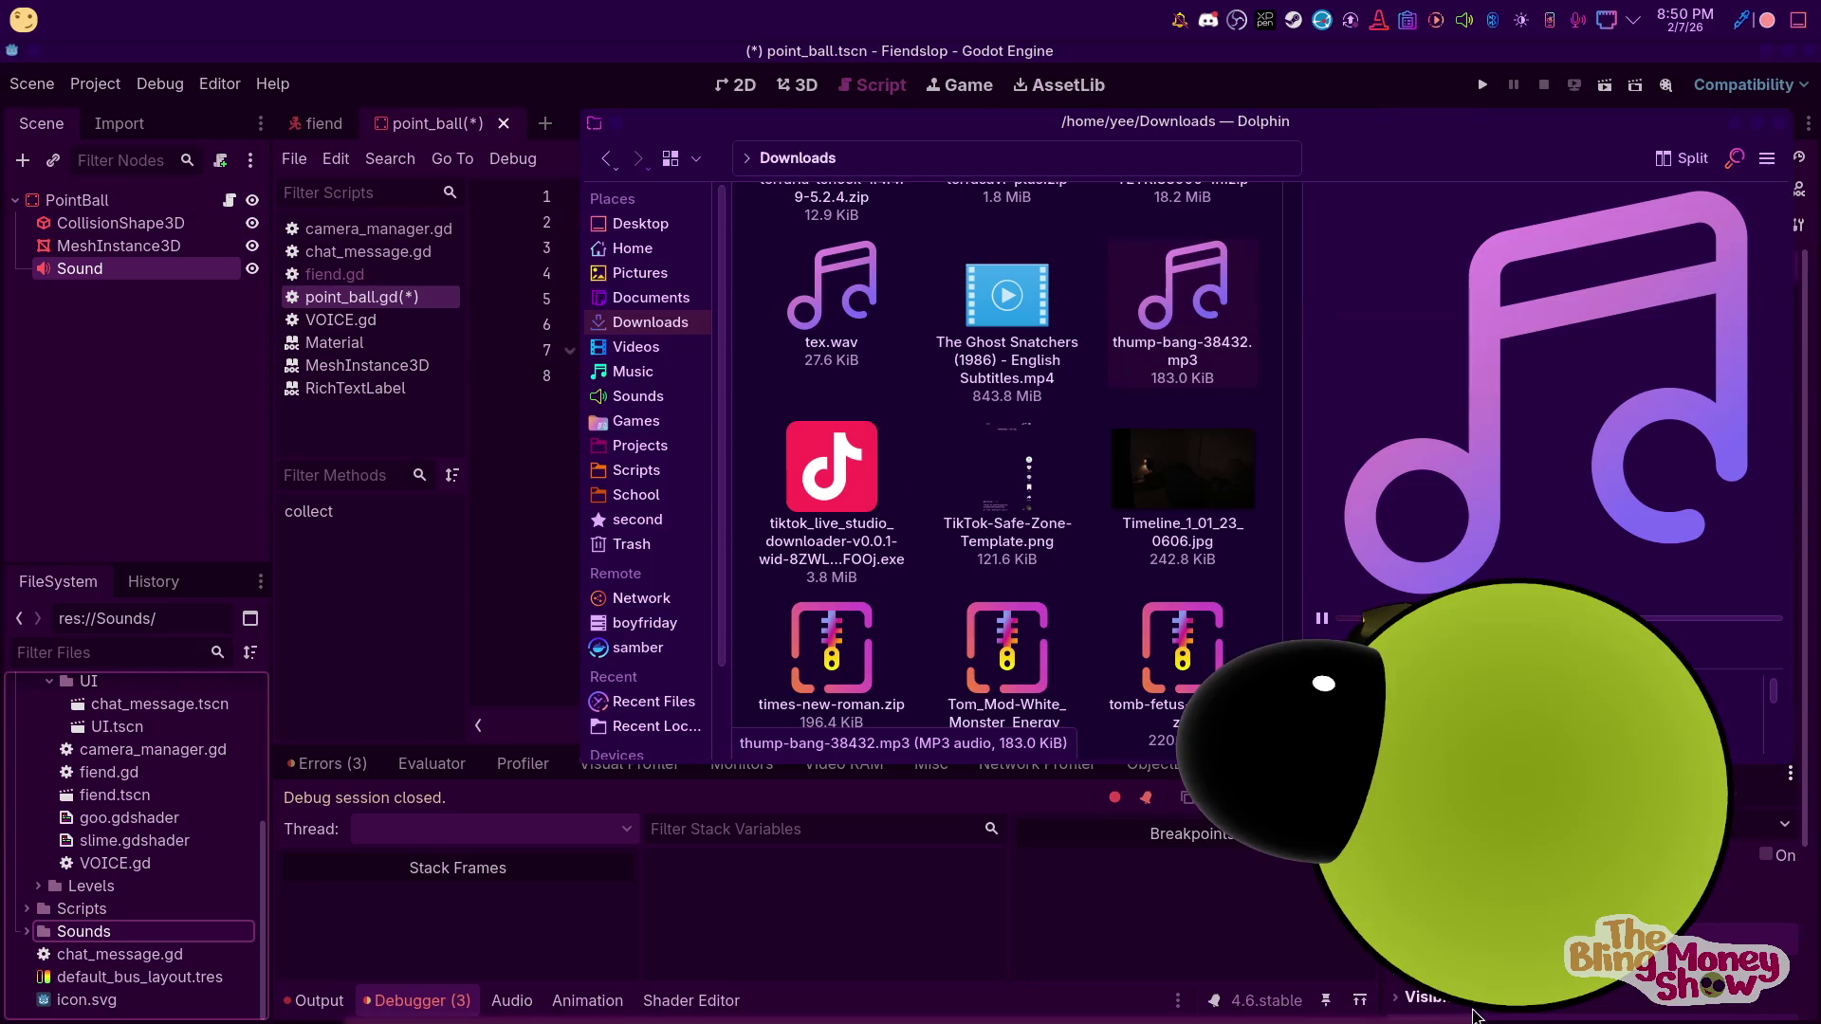
Play the wrong.mp3 preview, then close the Dolphin window
mouse_move(1182, 1022)
scroll(1183, 690, "down", 3)
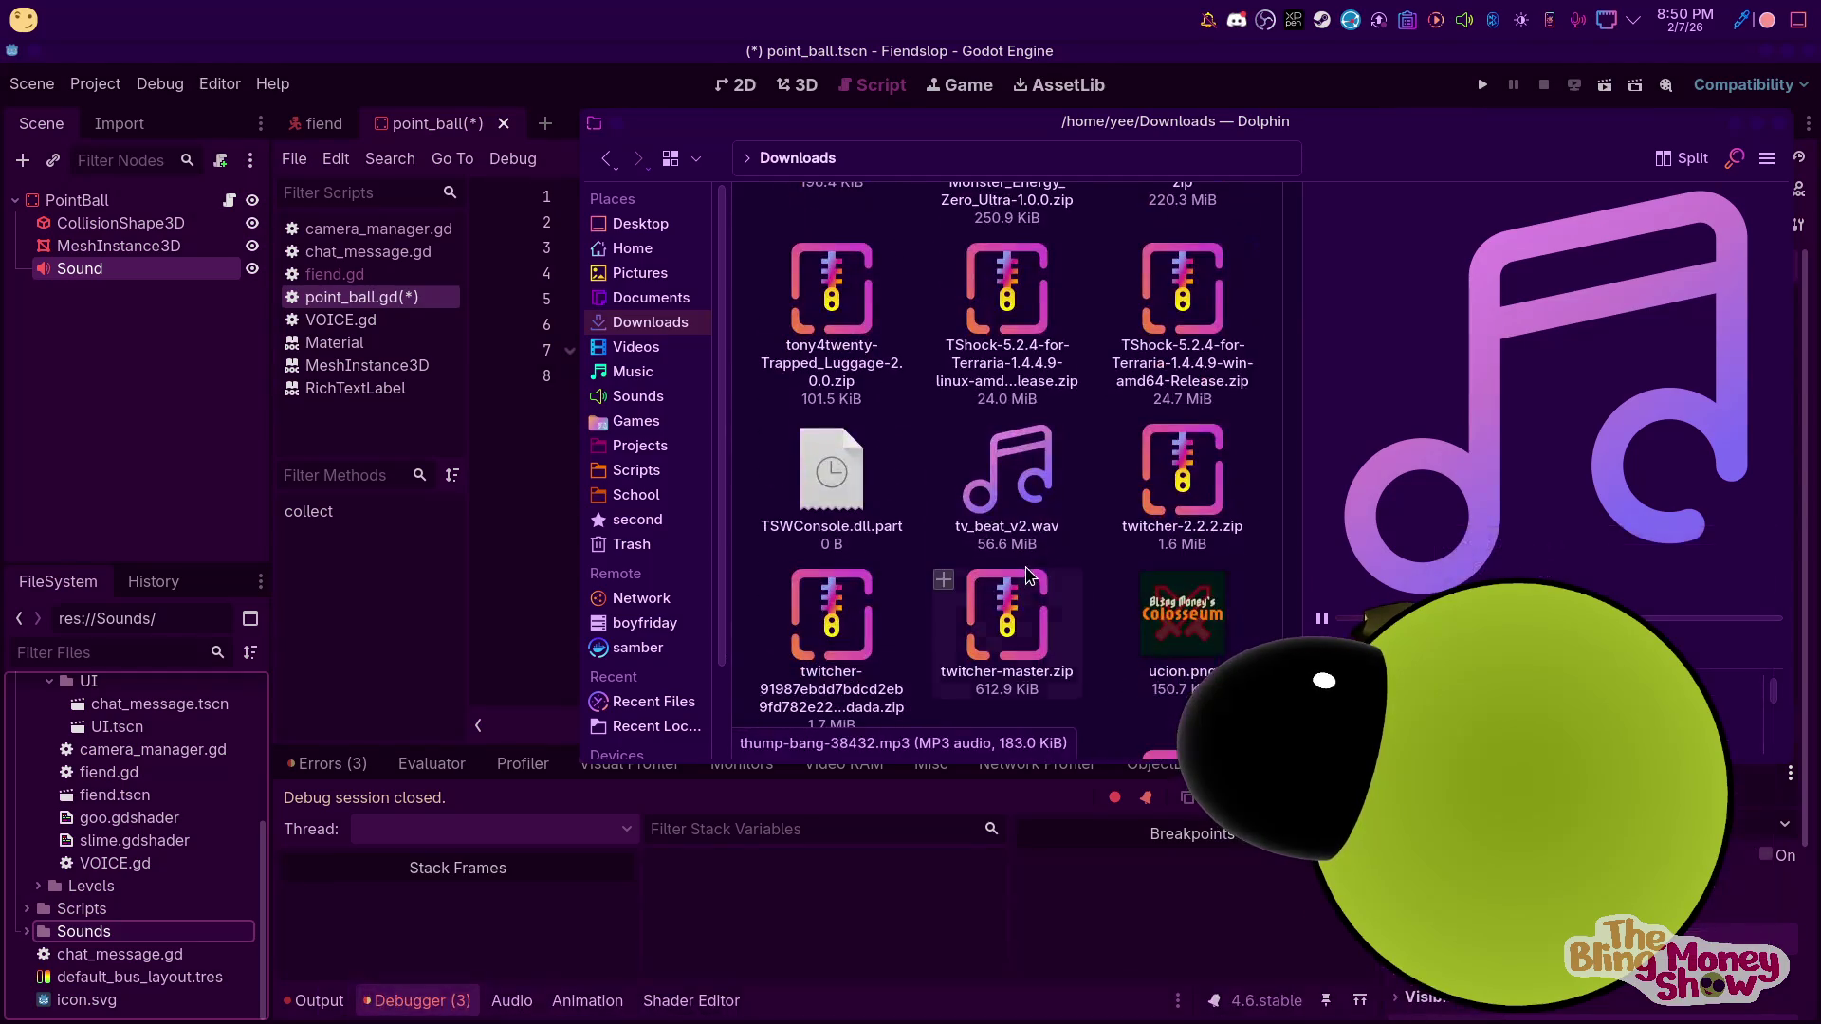
scroll(1161, 526, "down", 5)
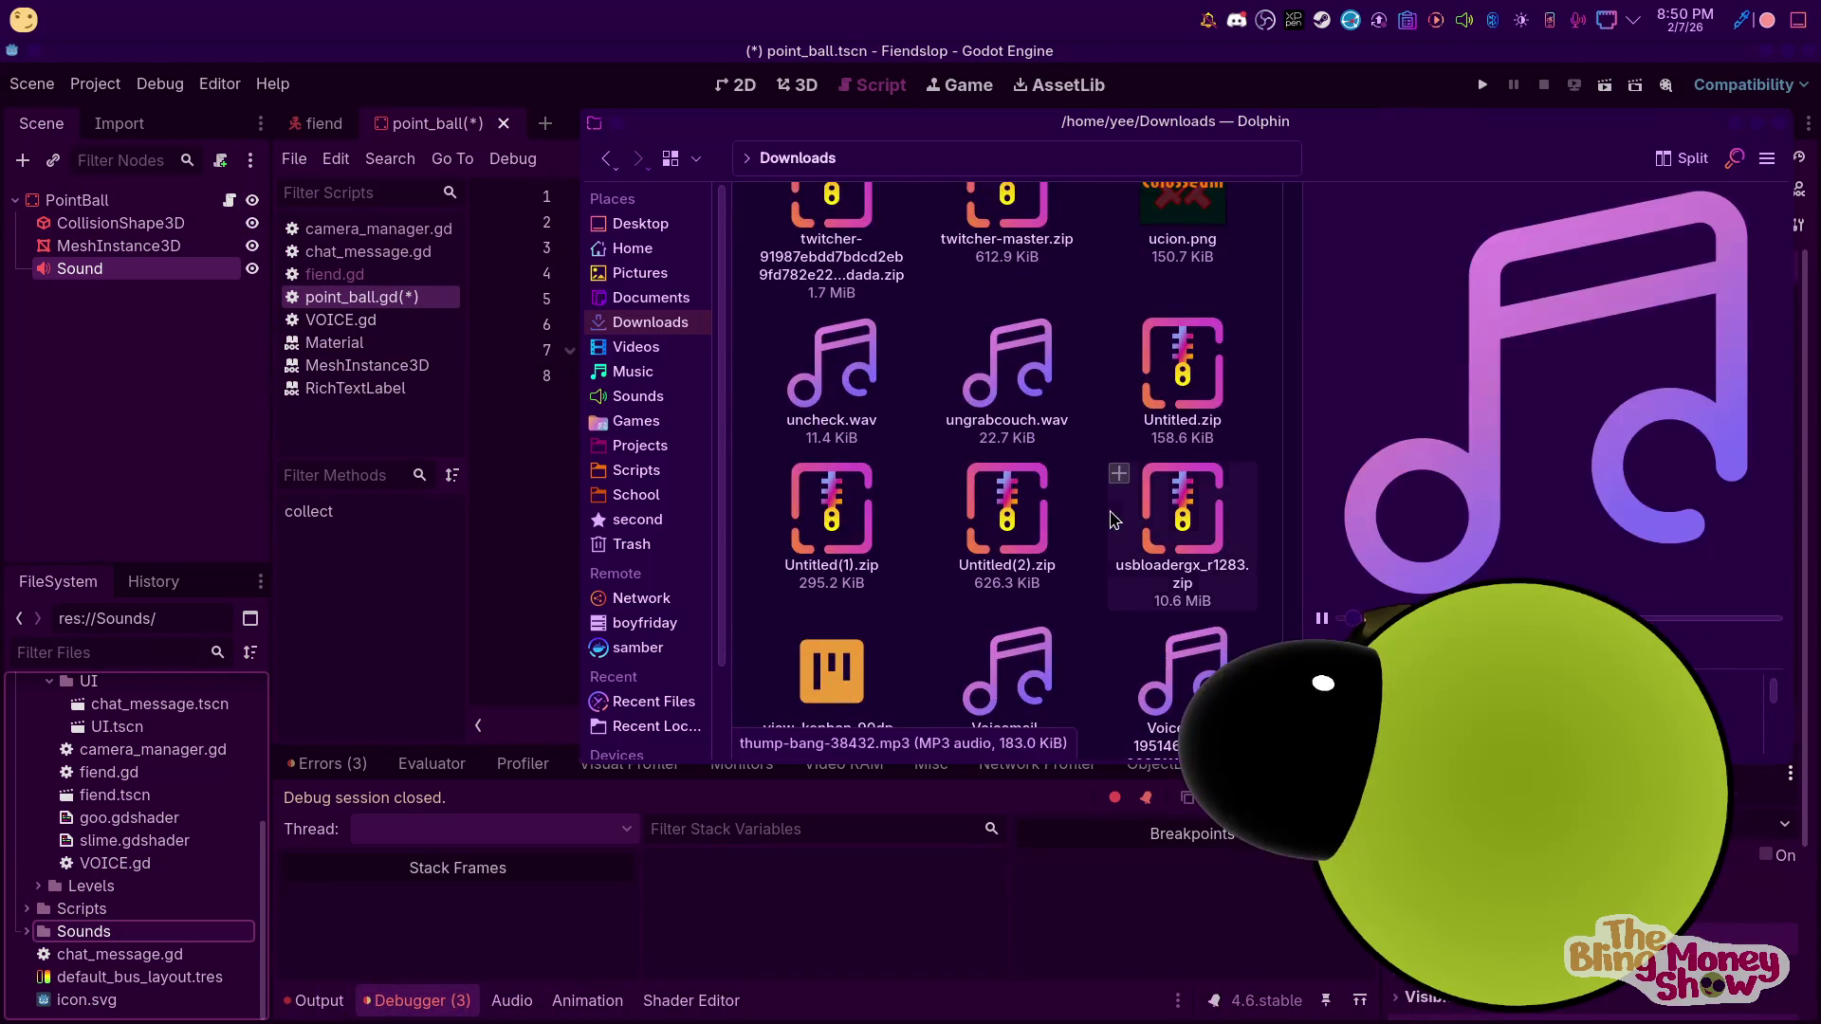
scroll(1166, 531, "down", 1)
scroll(1272, 533, "down", 3)
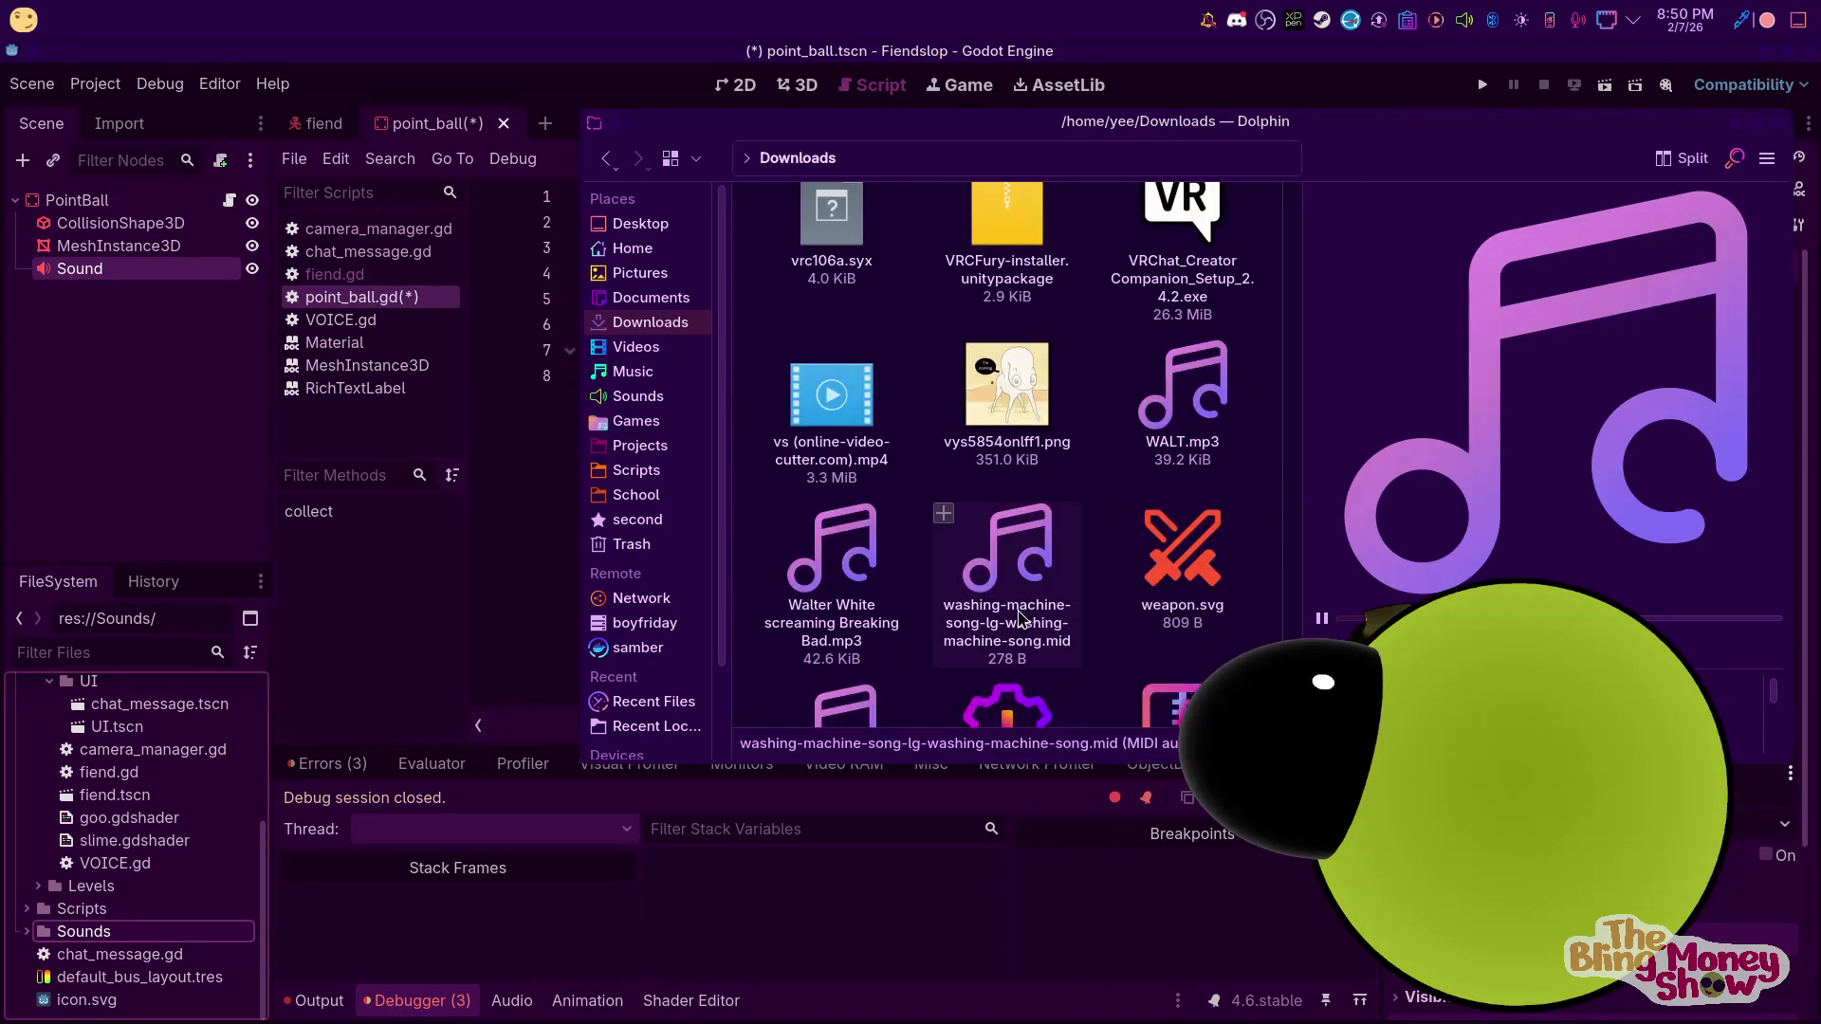
scroll(1165, 528, "down", 3)
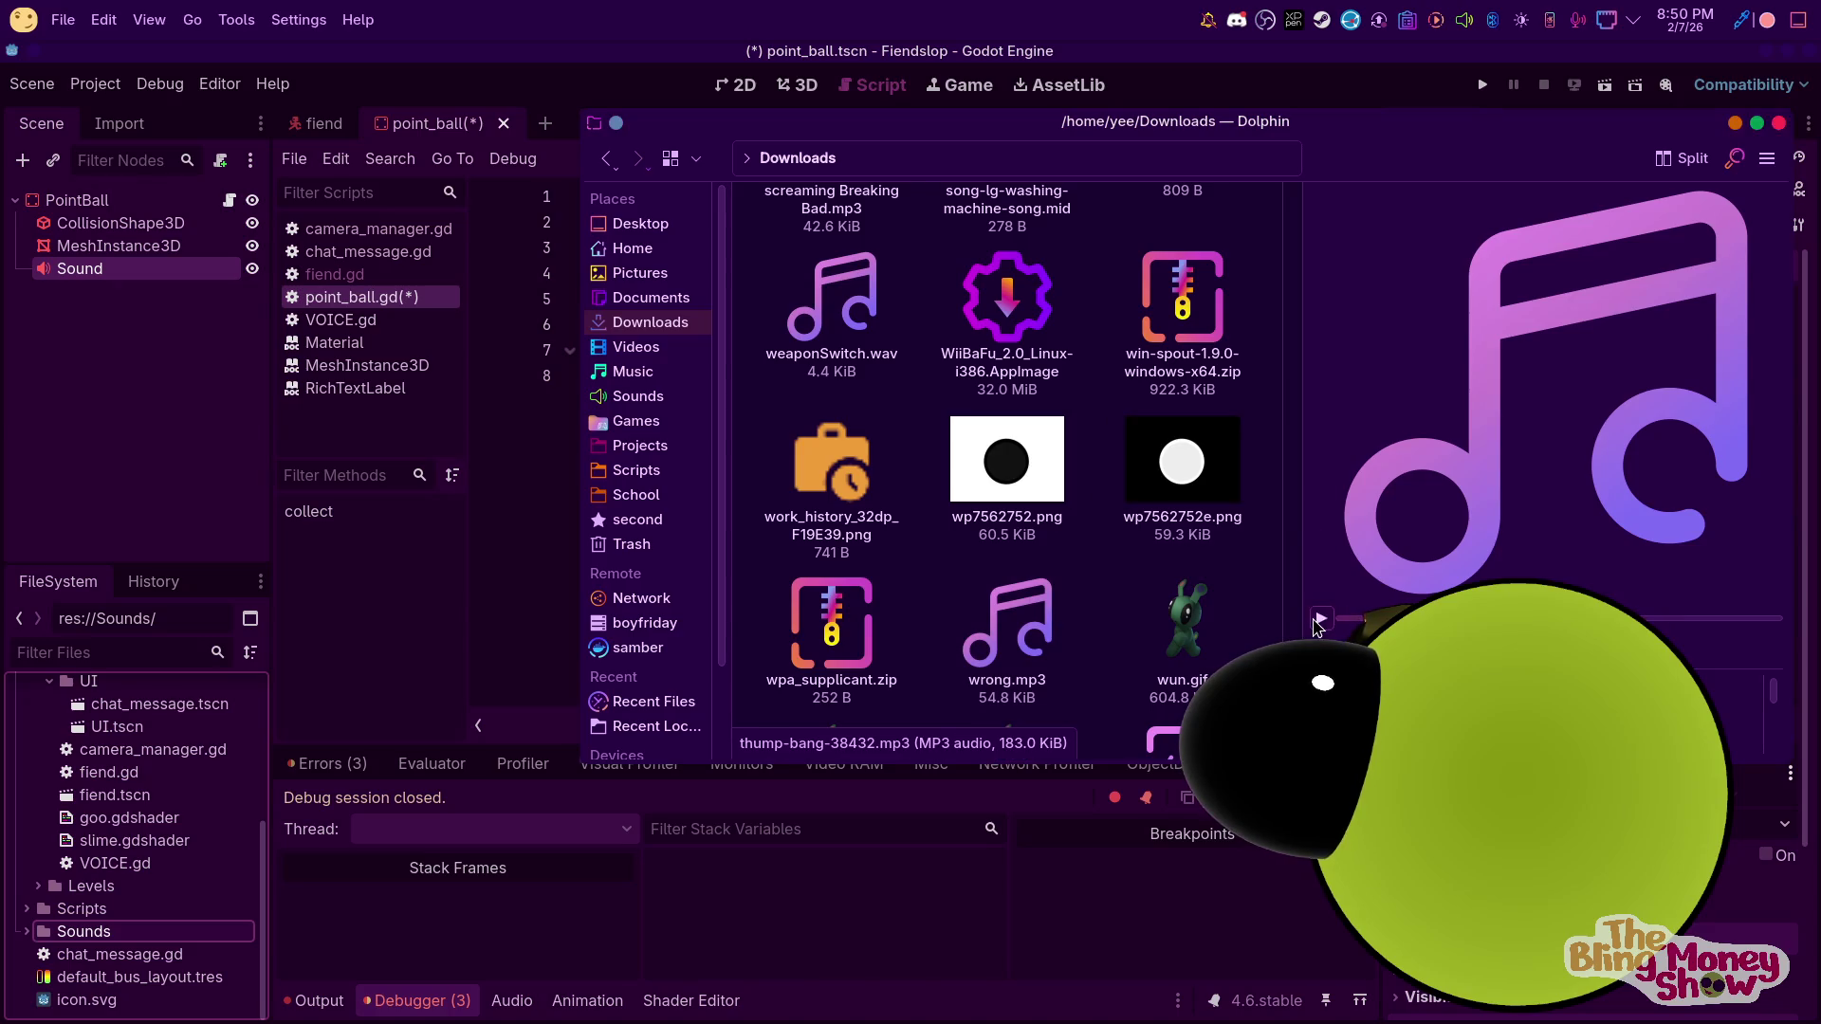
right_click(1010, 628)
left_click(1091, 163)
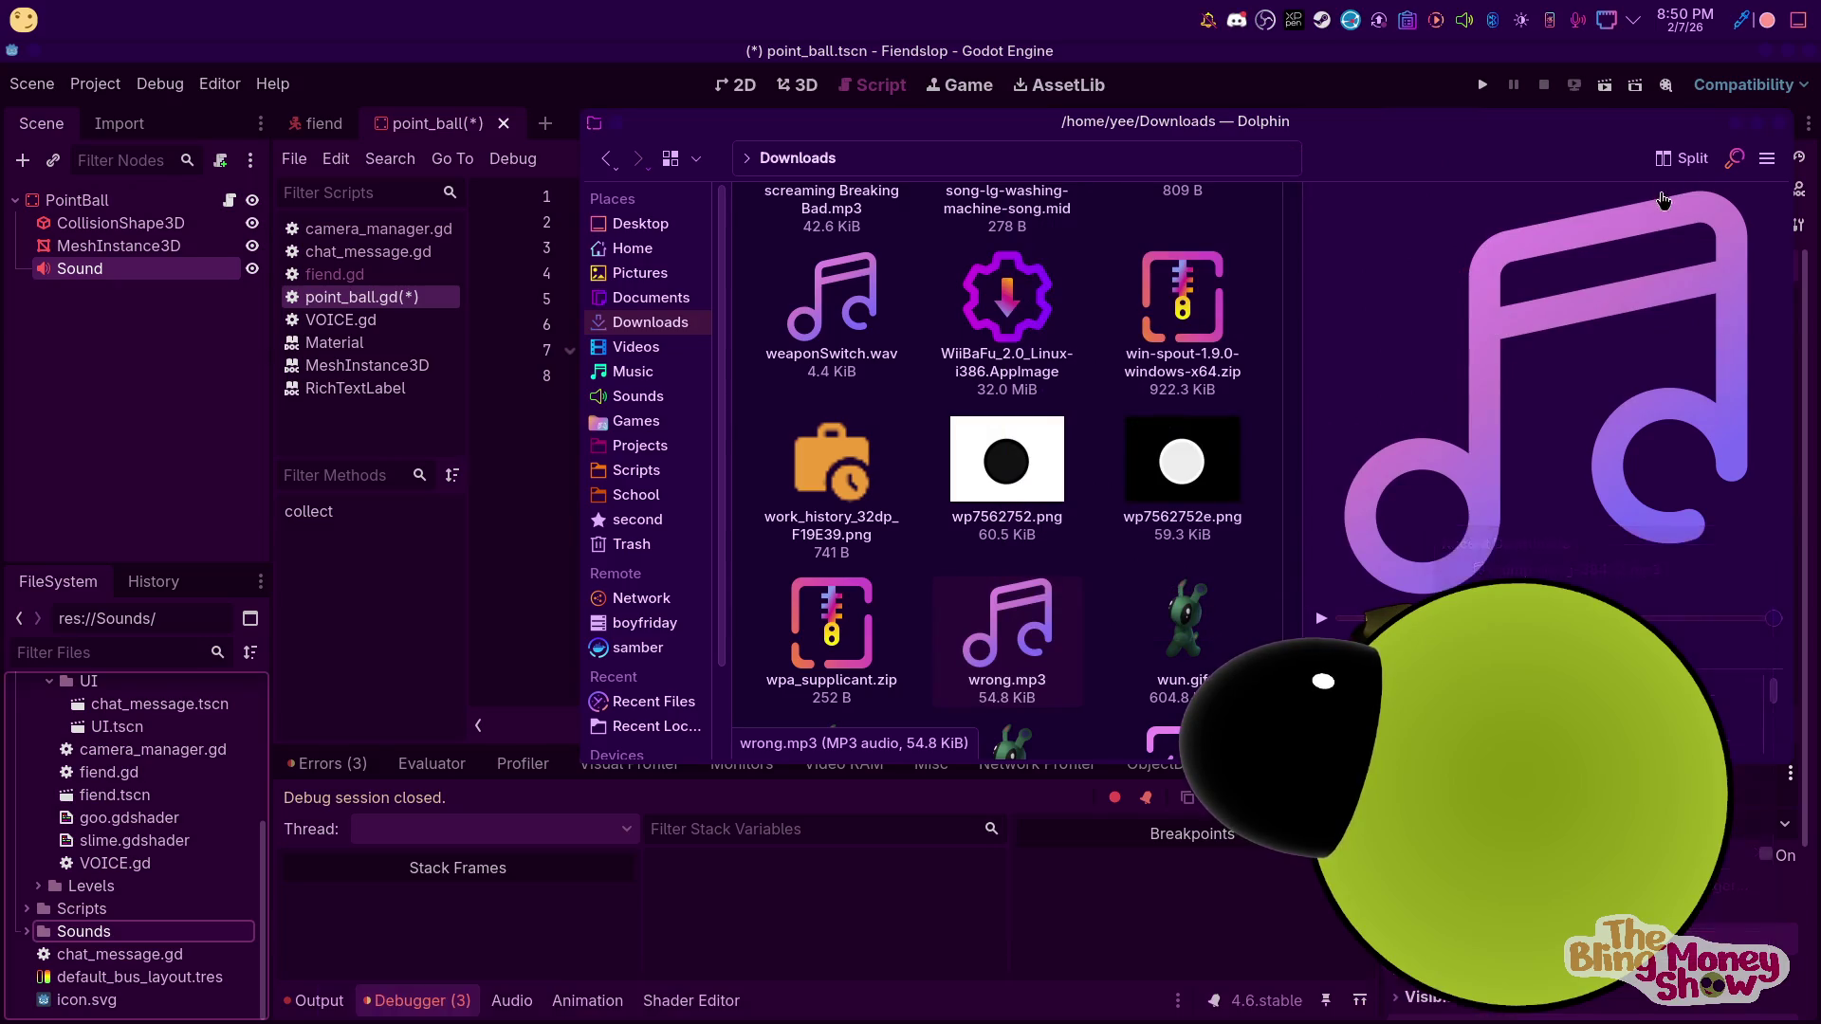
left_click(1769, 124)
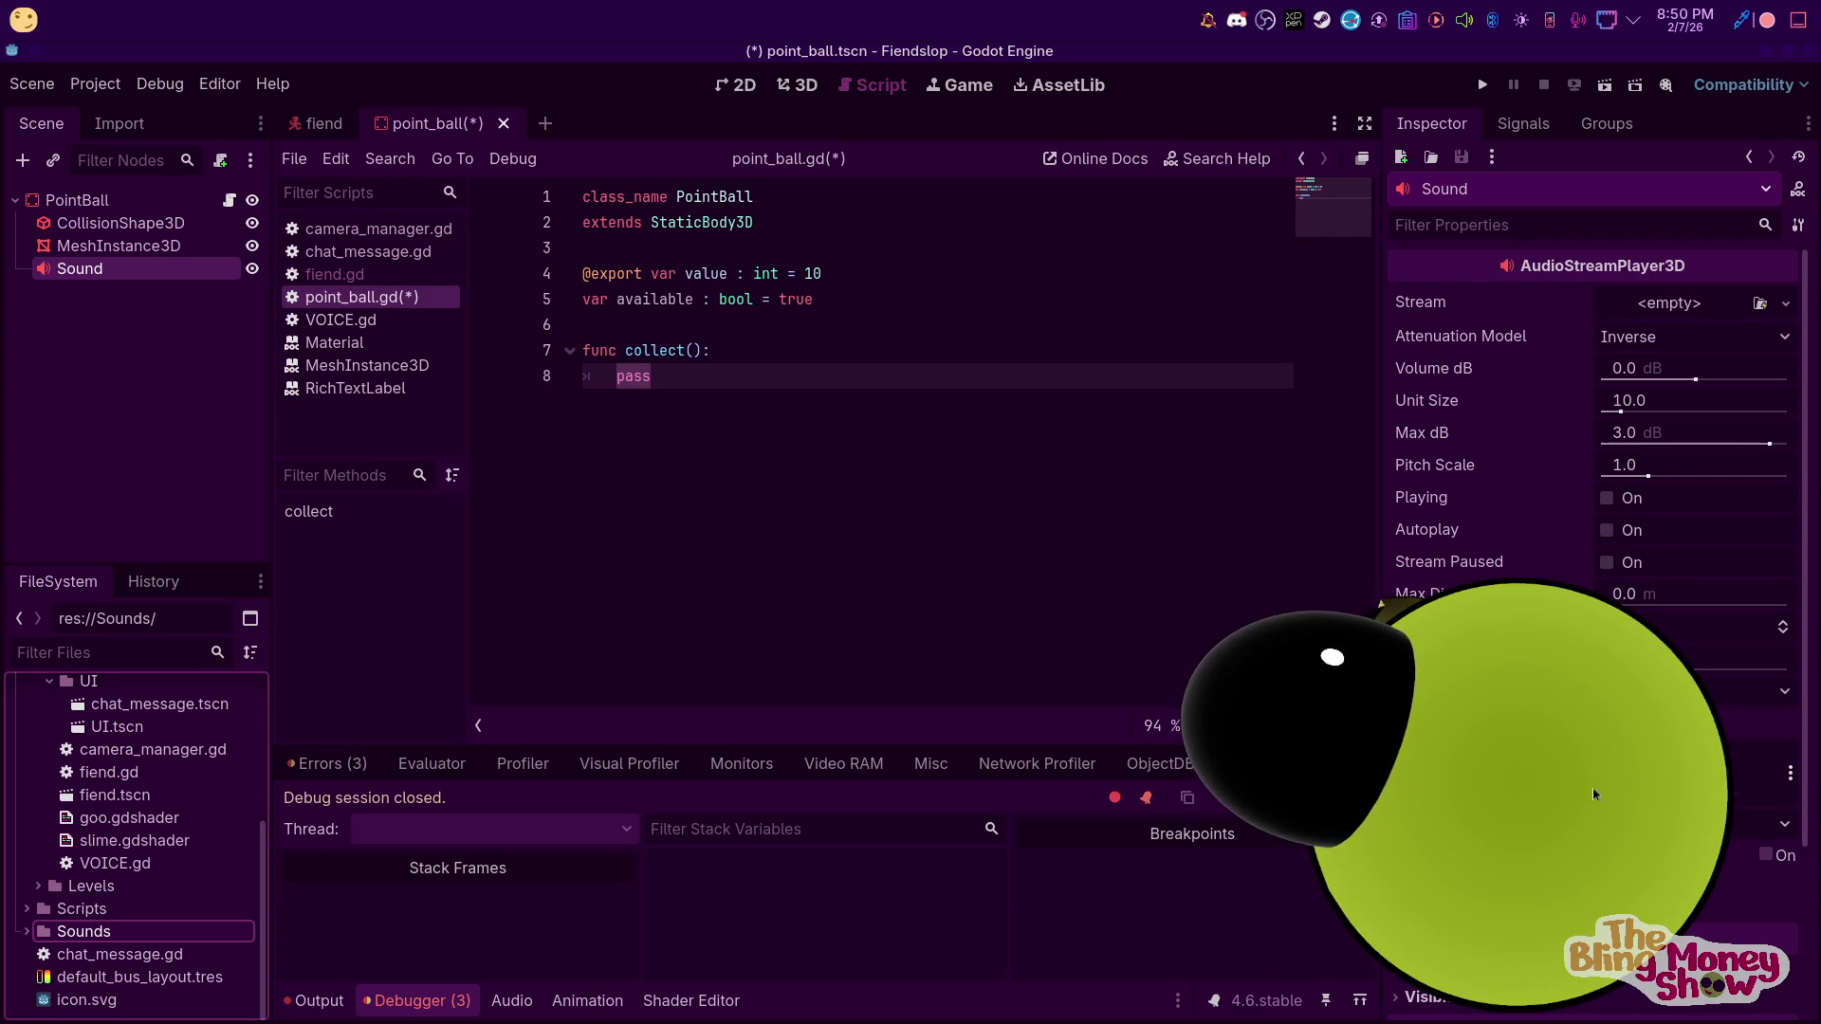
Open the jsfxr 8-bit sound maker site in the browser
key("alt+Tab")
type("bi")
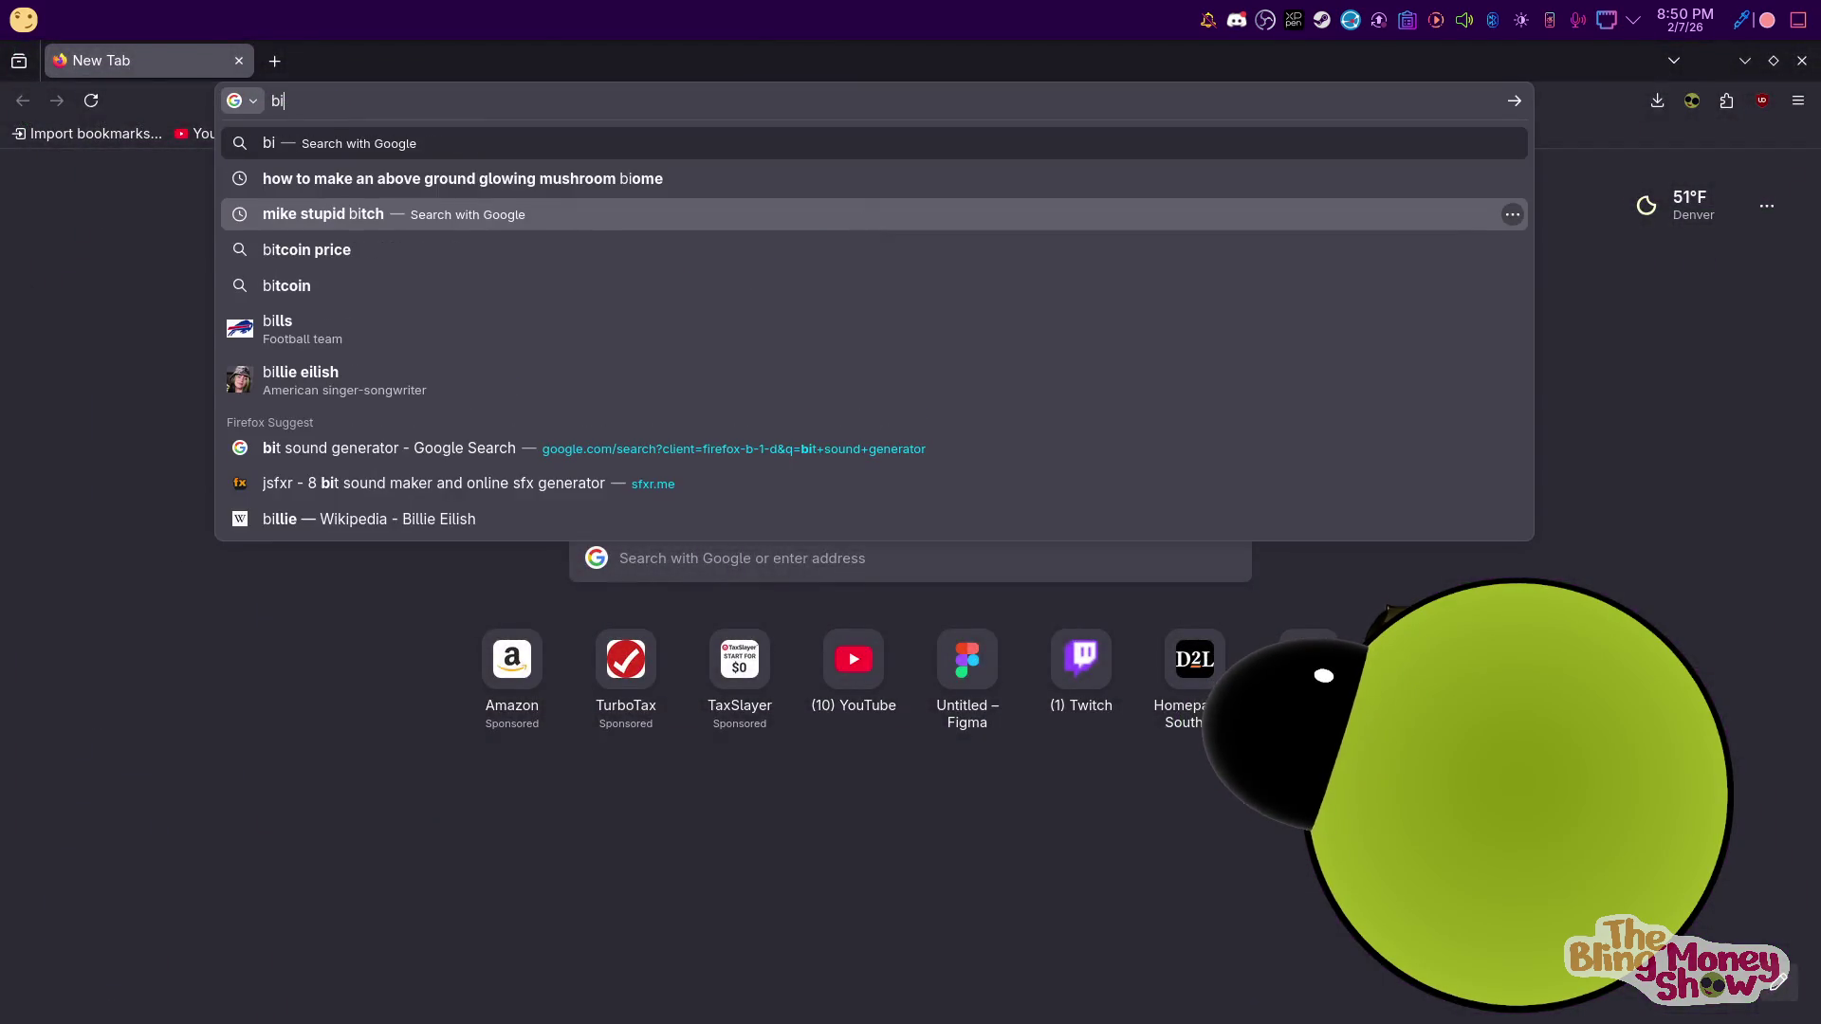
type("t")
left_click(553, 418)
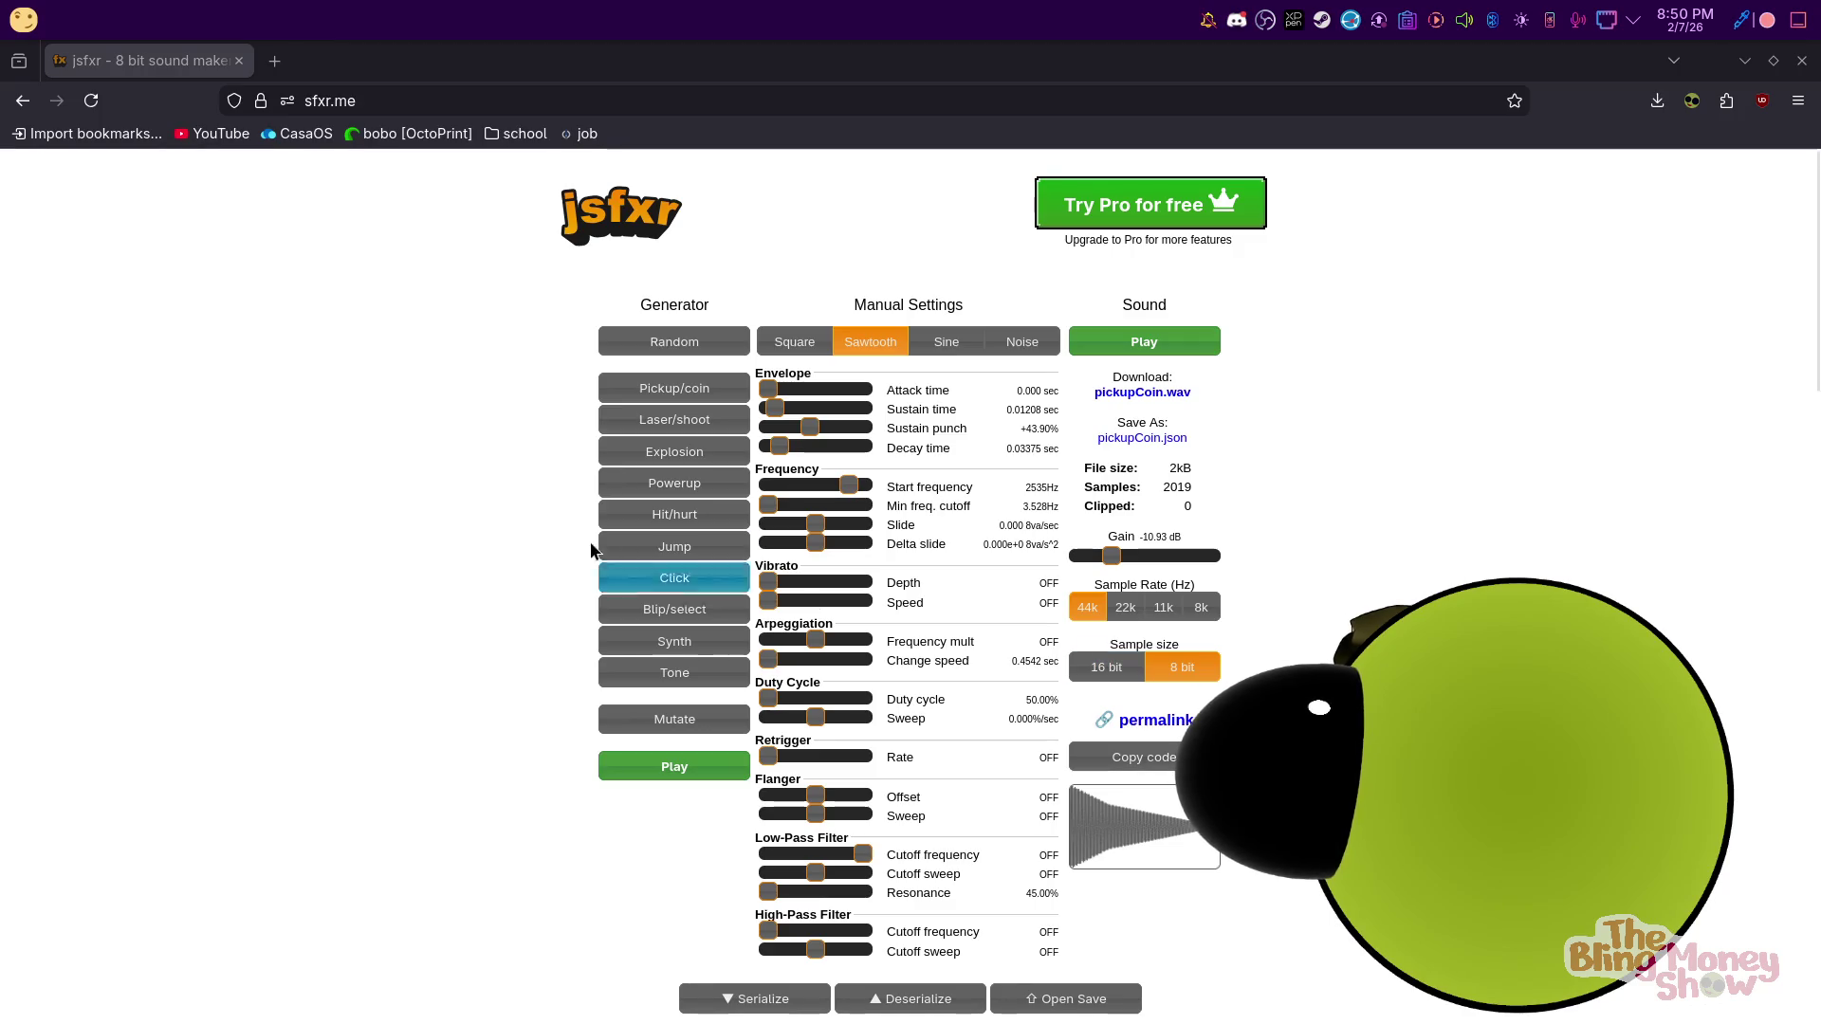
Generate a series of random sound effects in jsfxr
left_click(639, 347)
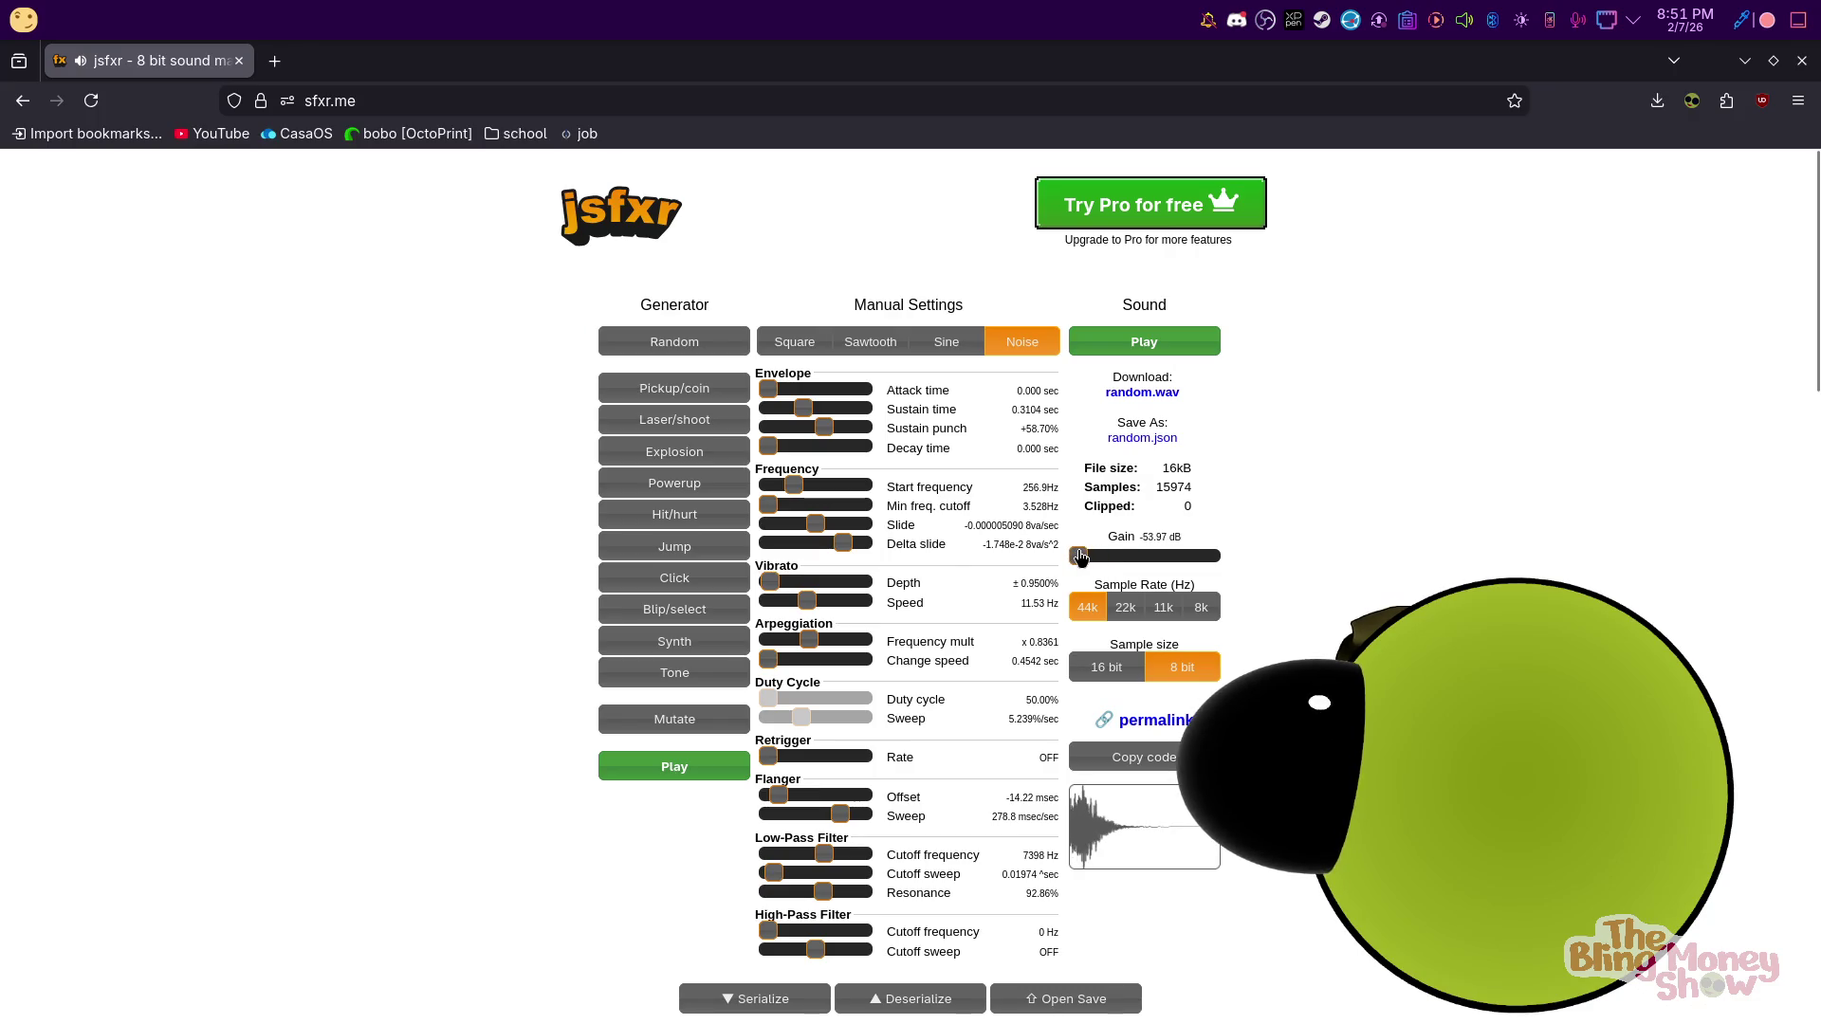
left_click(663, 329)
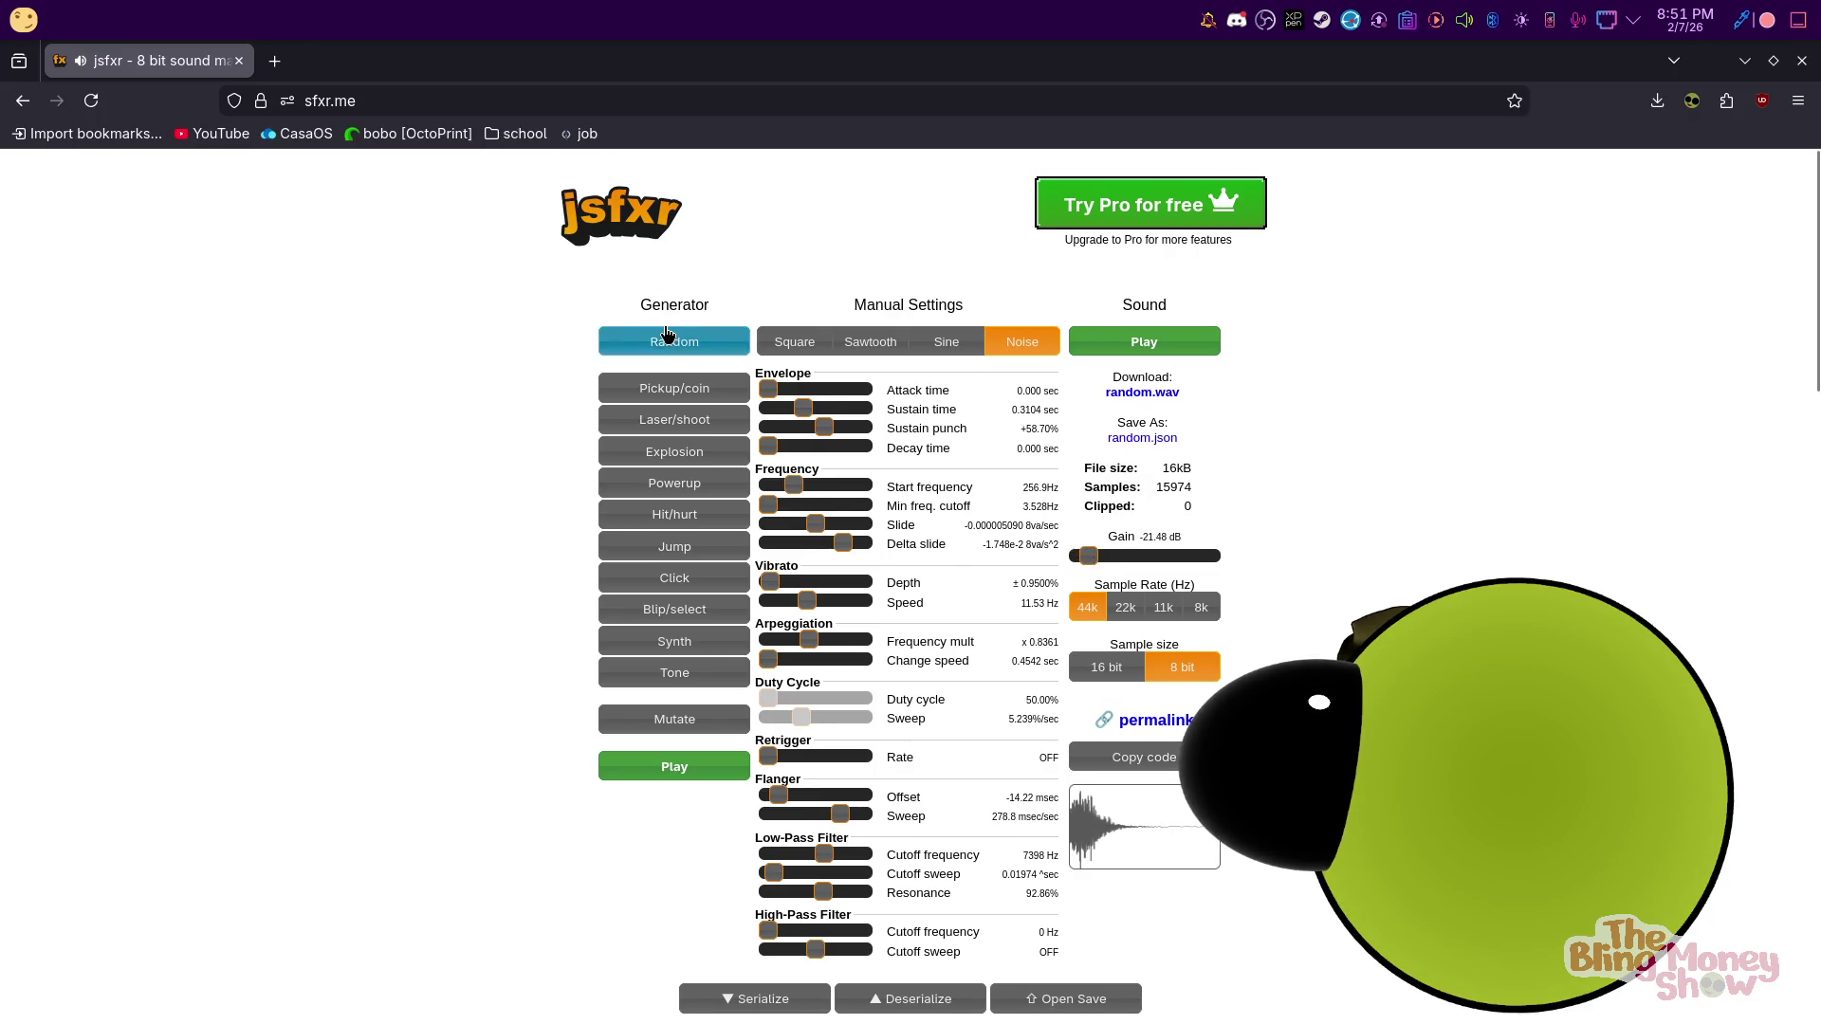
left_click(664, 330)
left_click(666, 333)
left_click(667, 333)
left_click(668, 334)
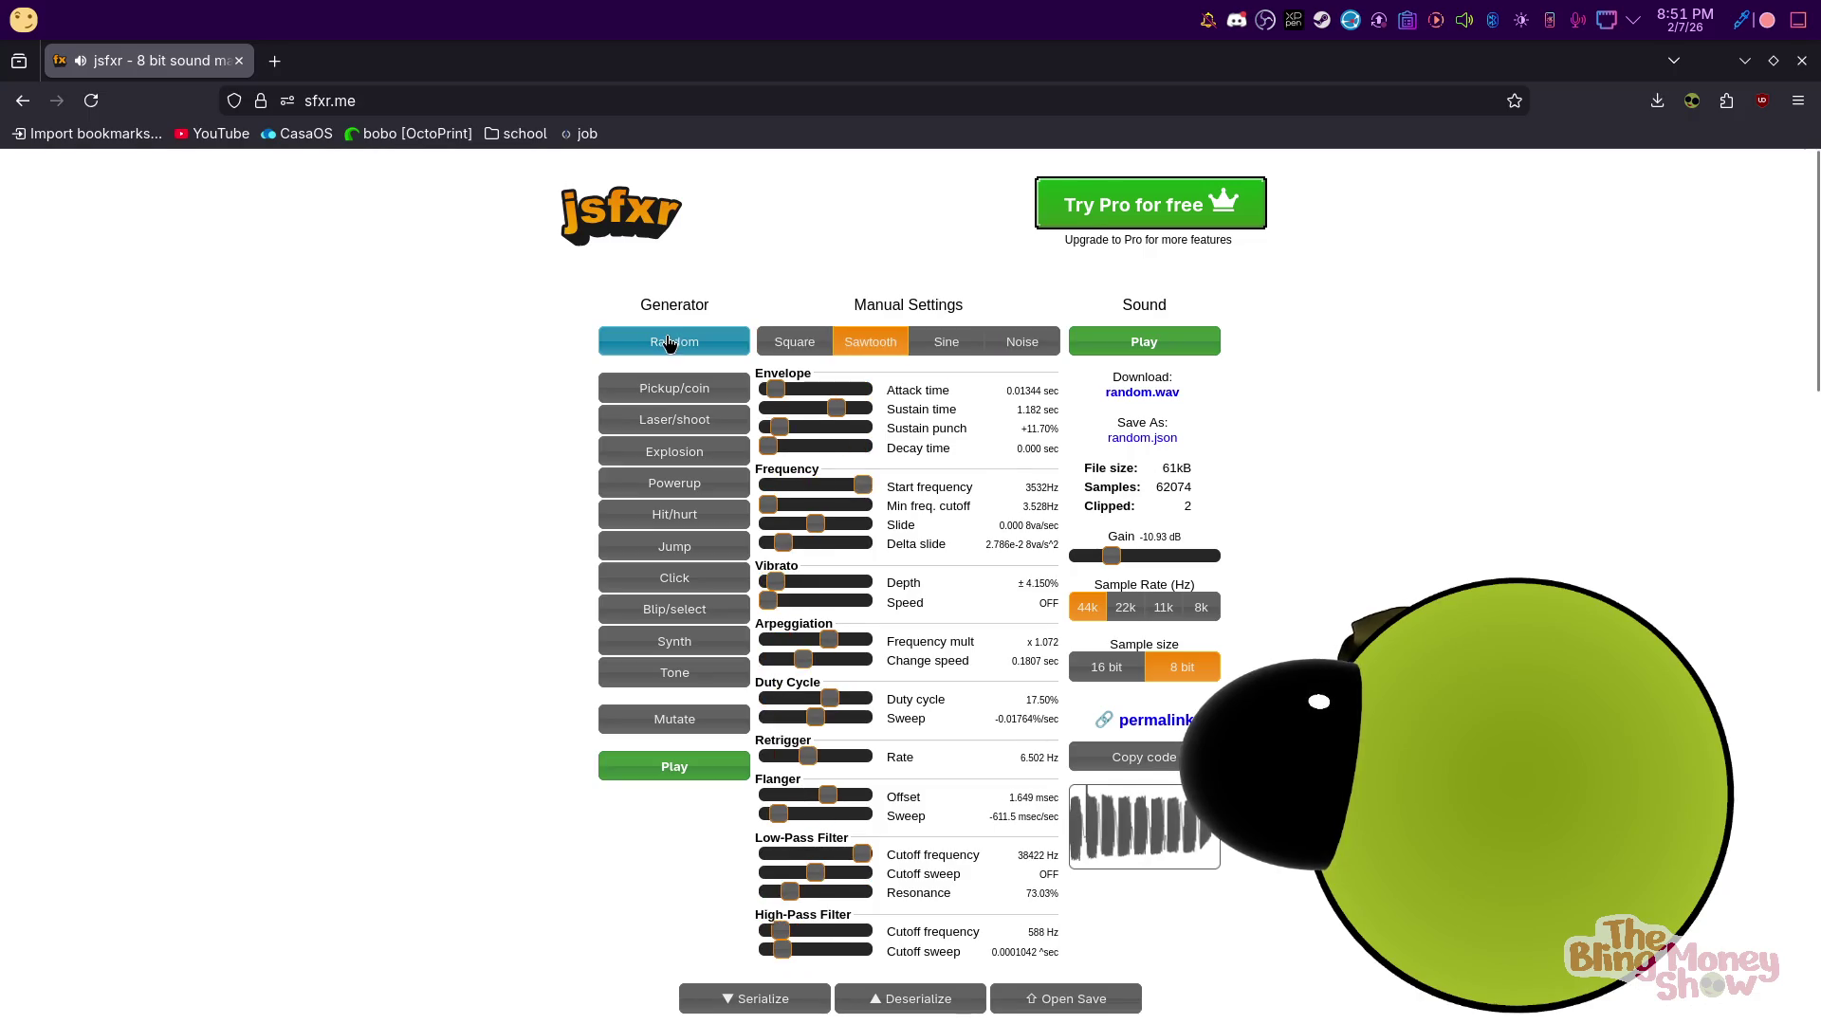
left_click(668, 342)
left_click(671, 346)
left_click(675, 352)
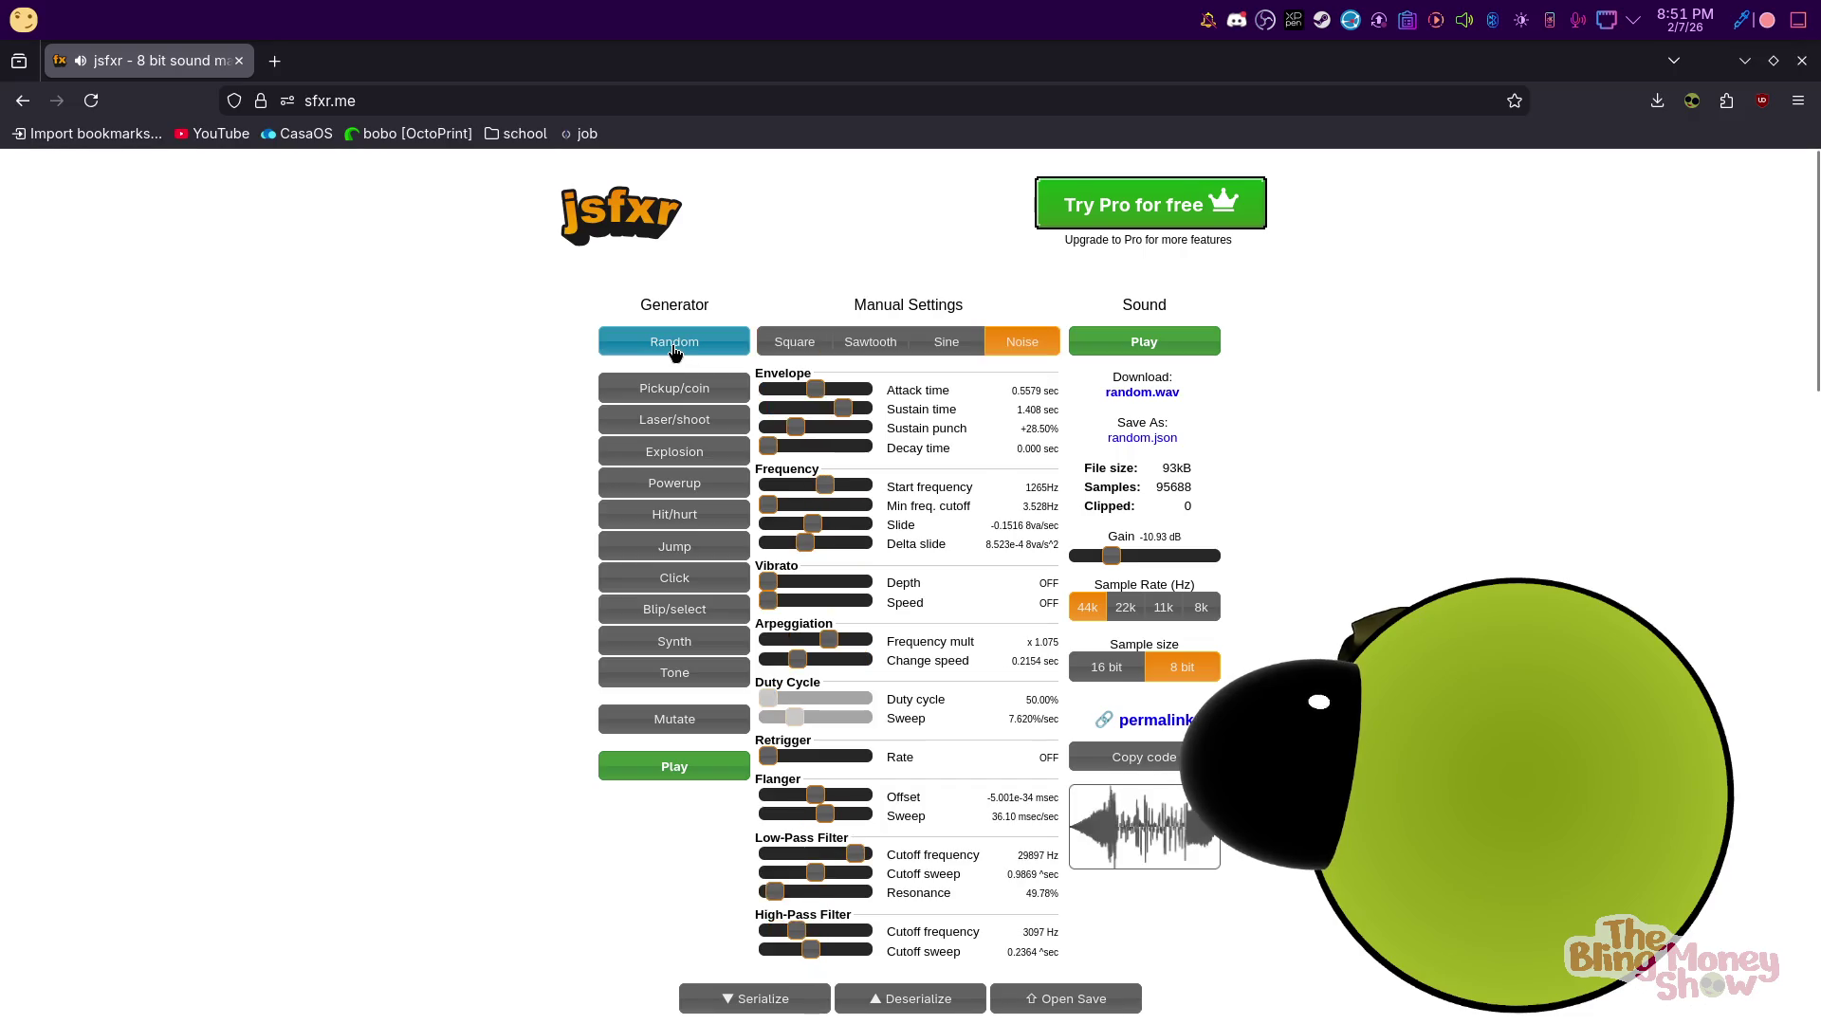
left_click(673, 351)
left_click(672, 351)
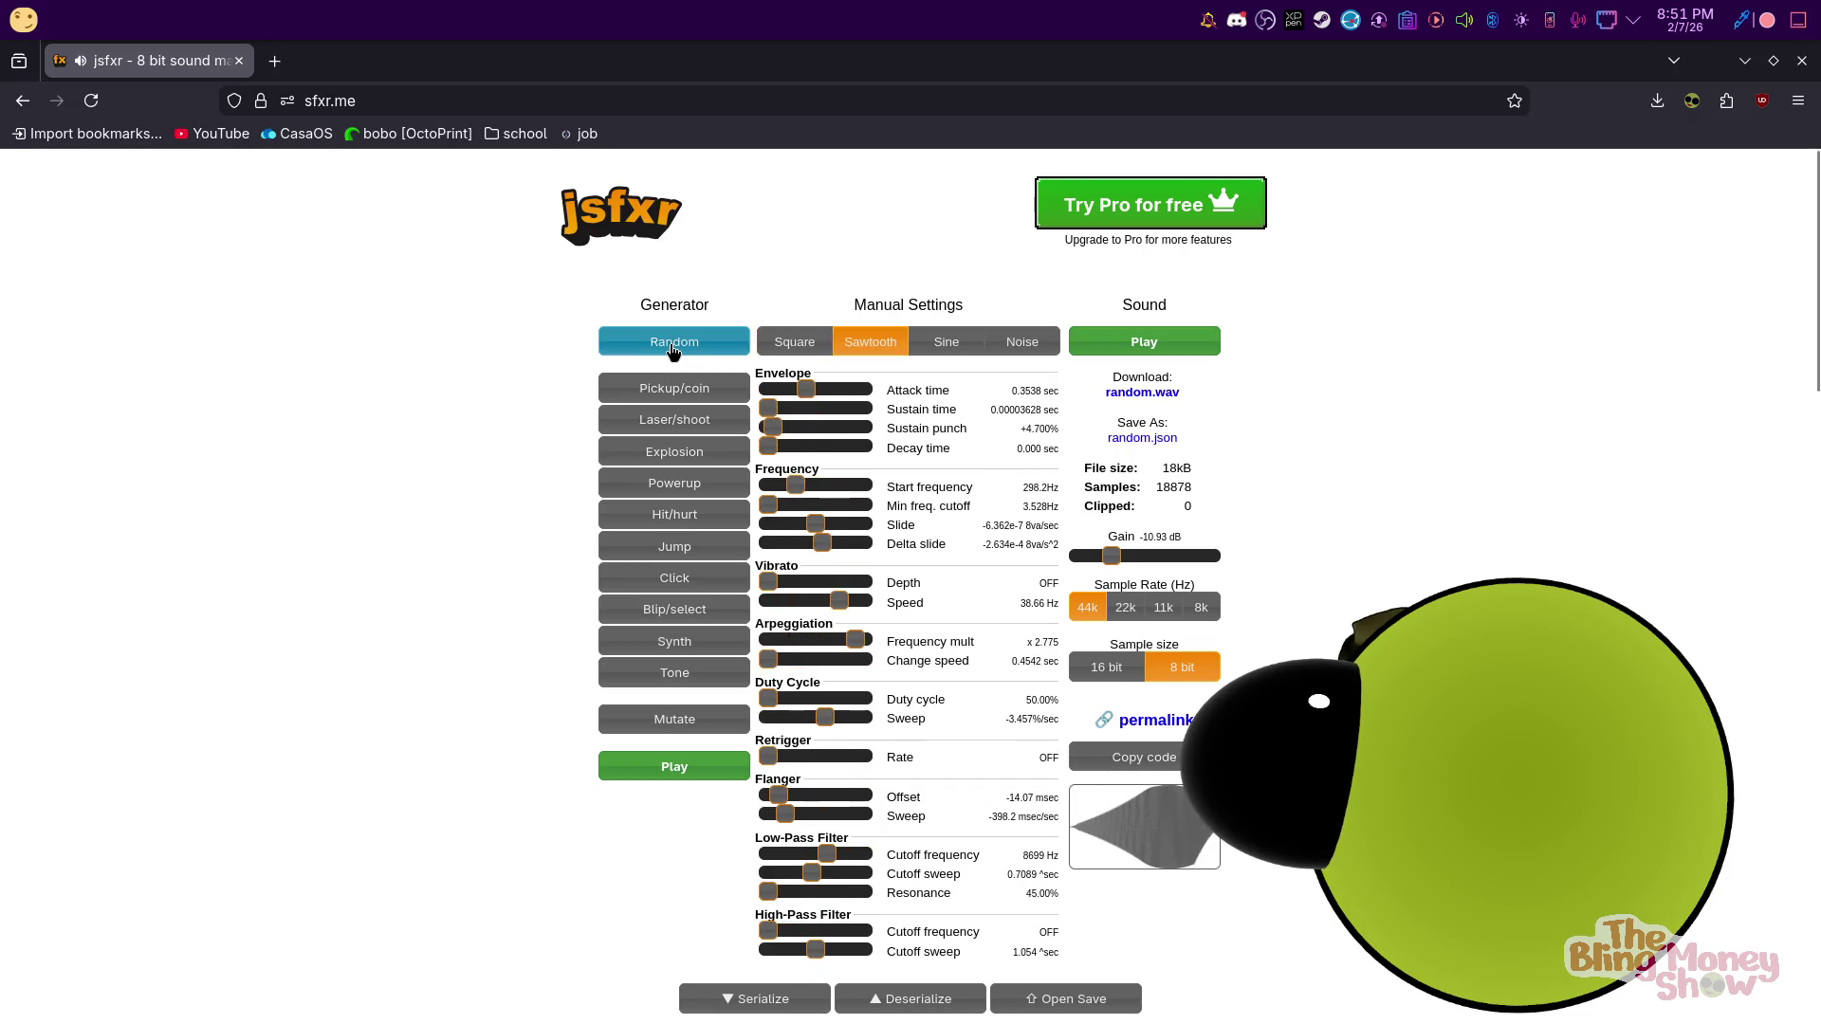
Play the current random sound and download it as random.wav
left_click(1124, 347)
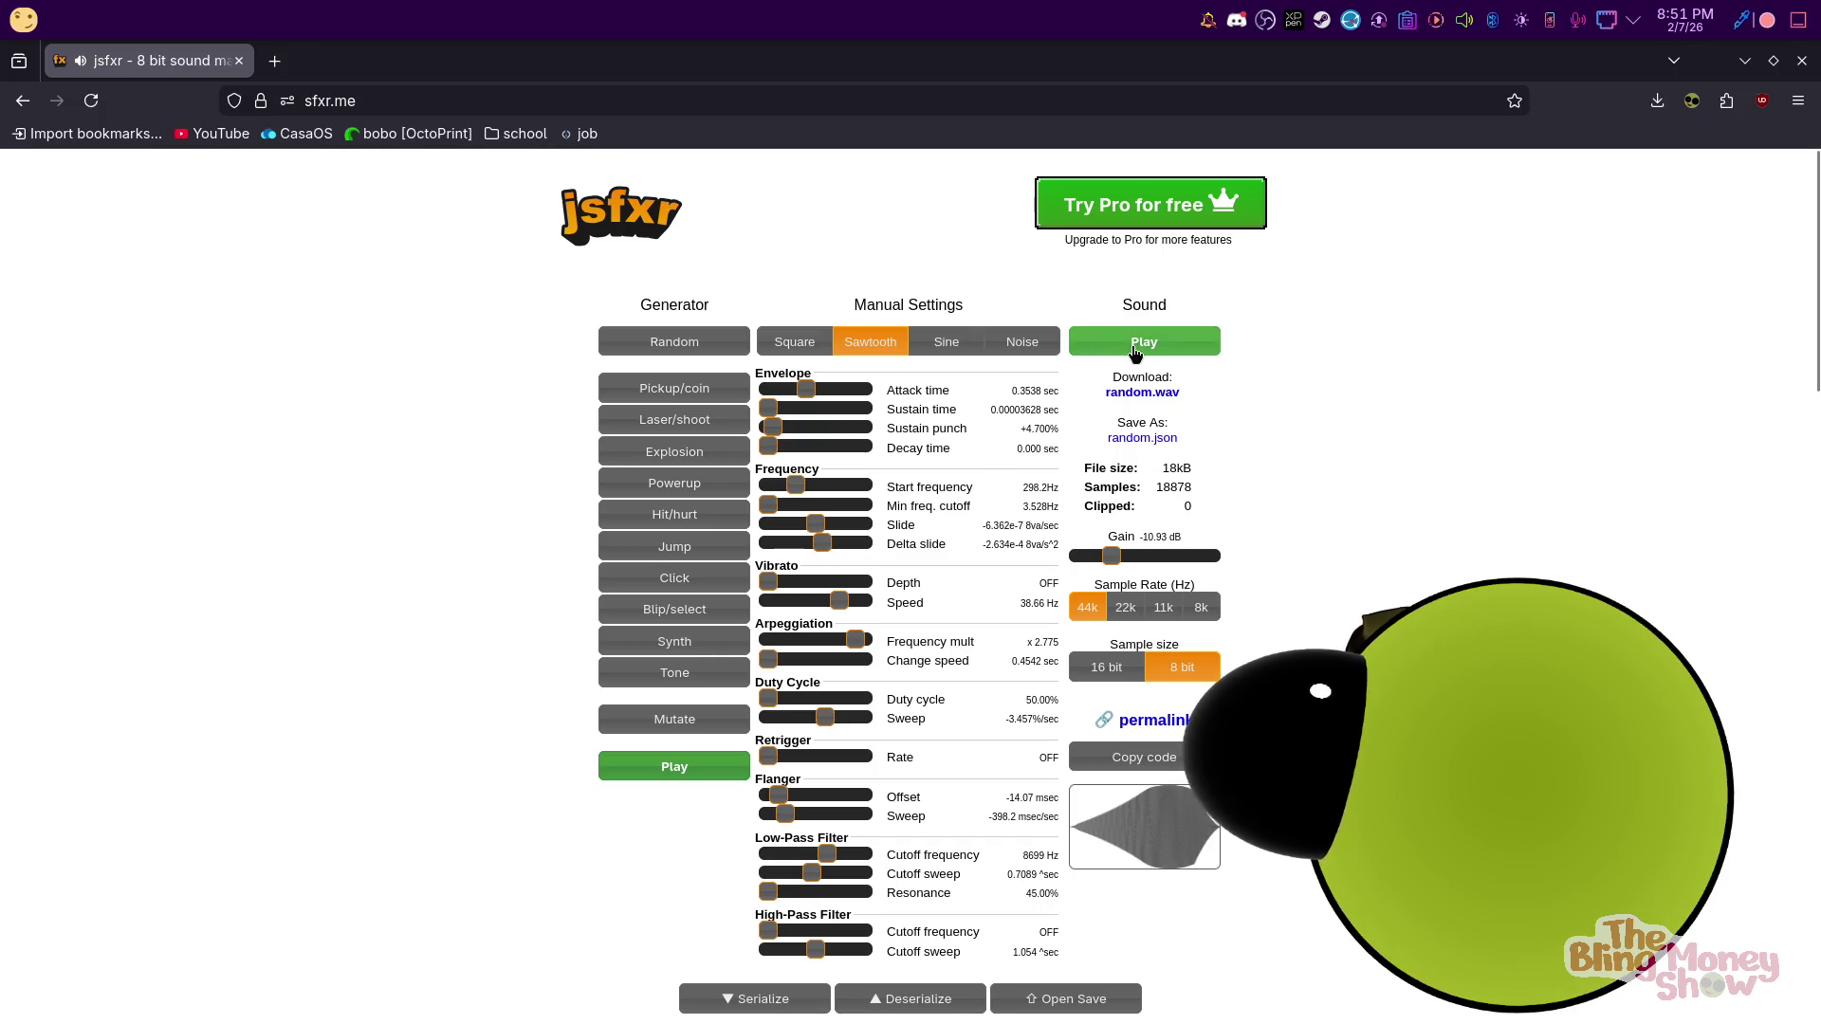
scroll(899, 594, "down", 5)
scroll(899, 593, "up", 5)
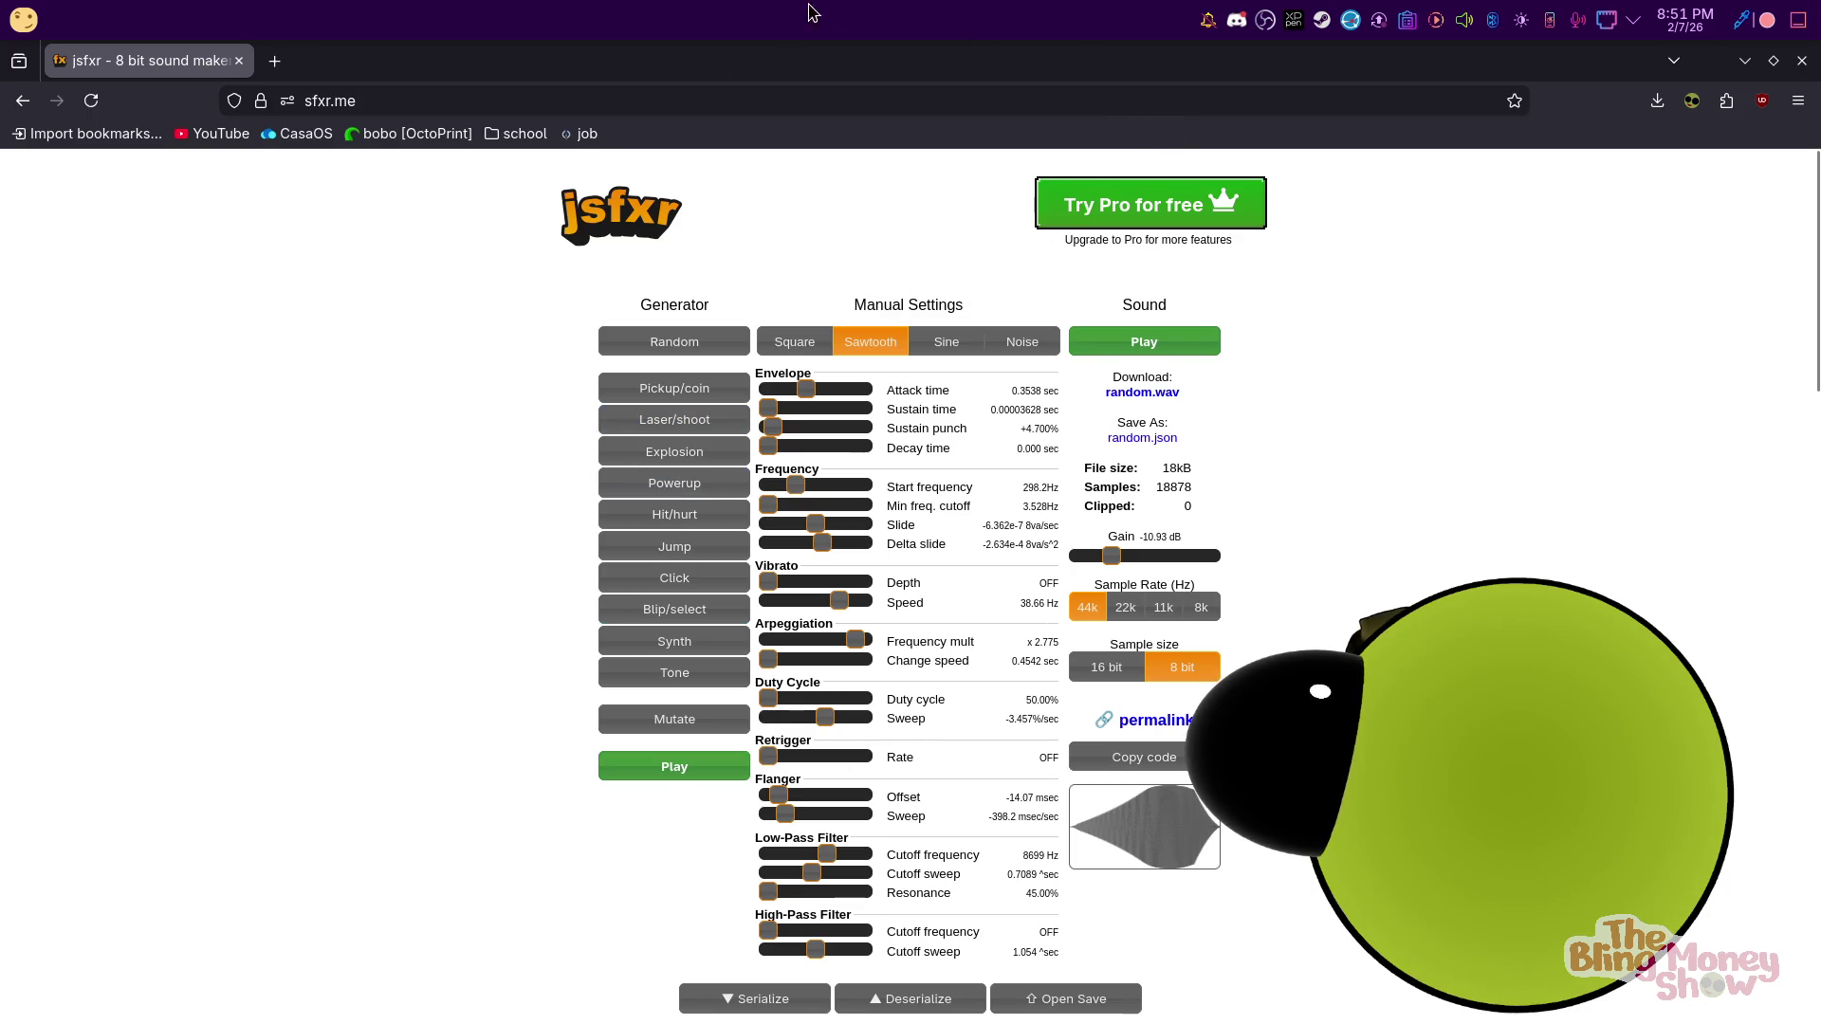
scroll(576, 847, "down", 3)
scroll(945, 815, "down", 3)
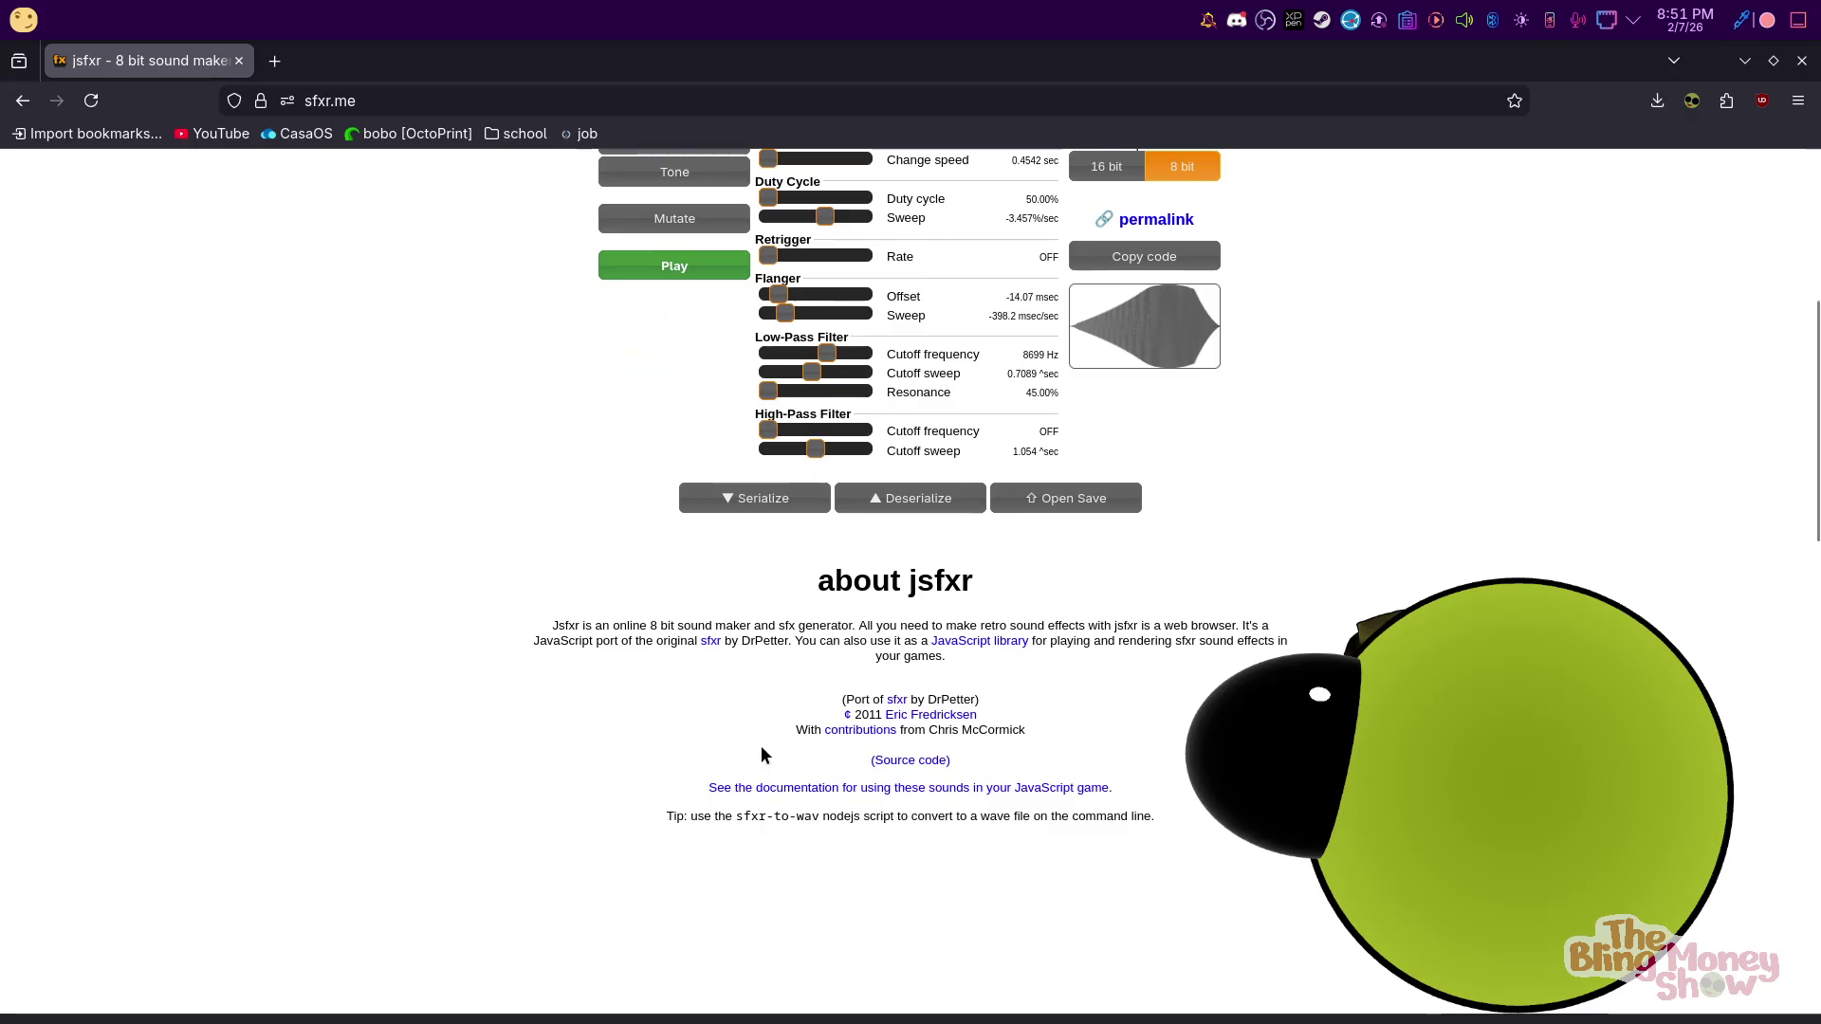
scroll(926, 537, "up", 6)
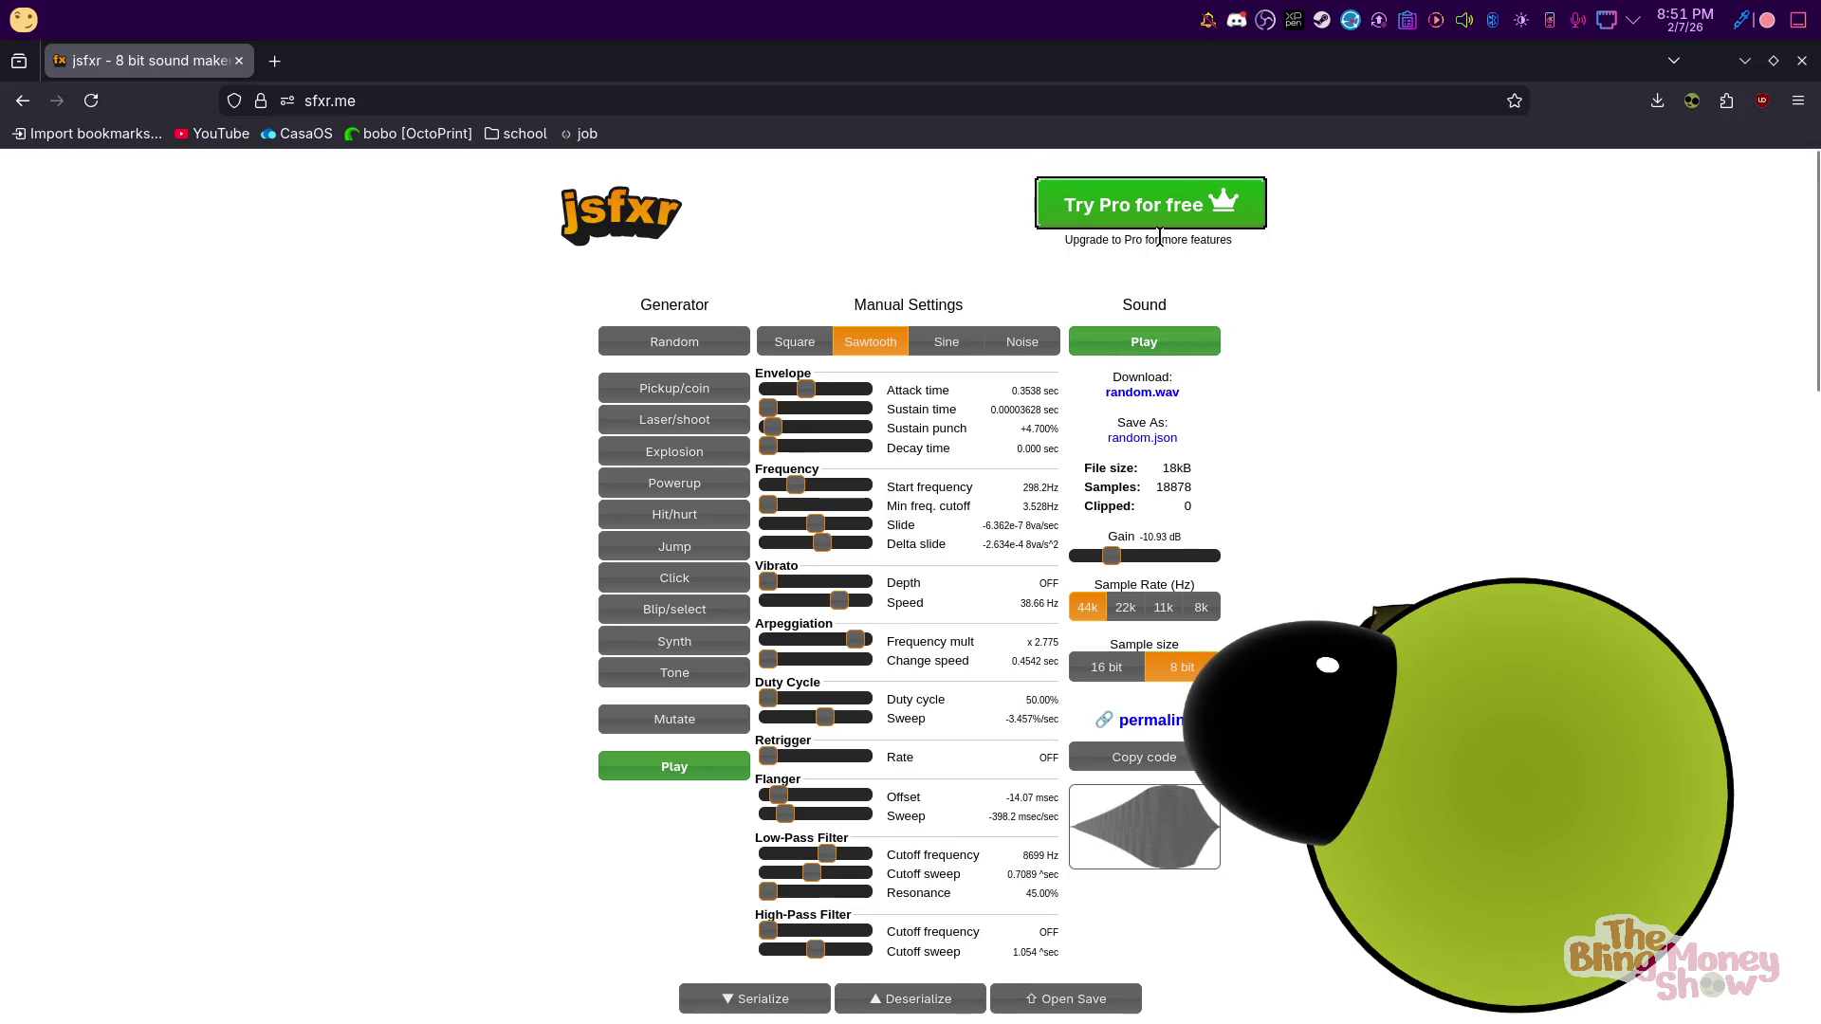
left_click(1142, 391)
key("Escape")
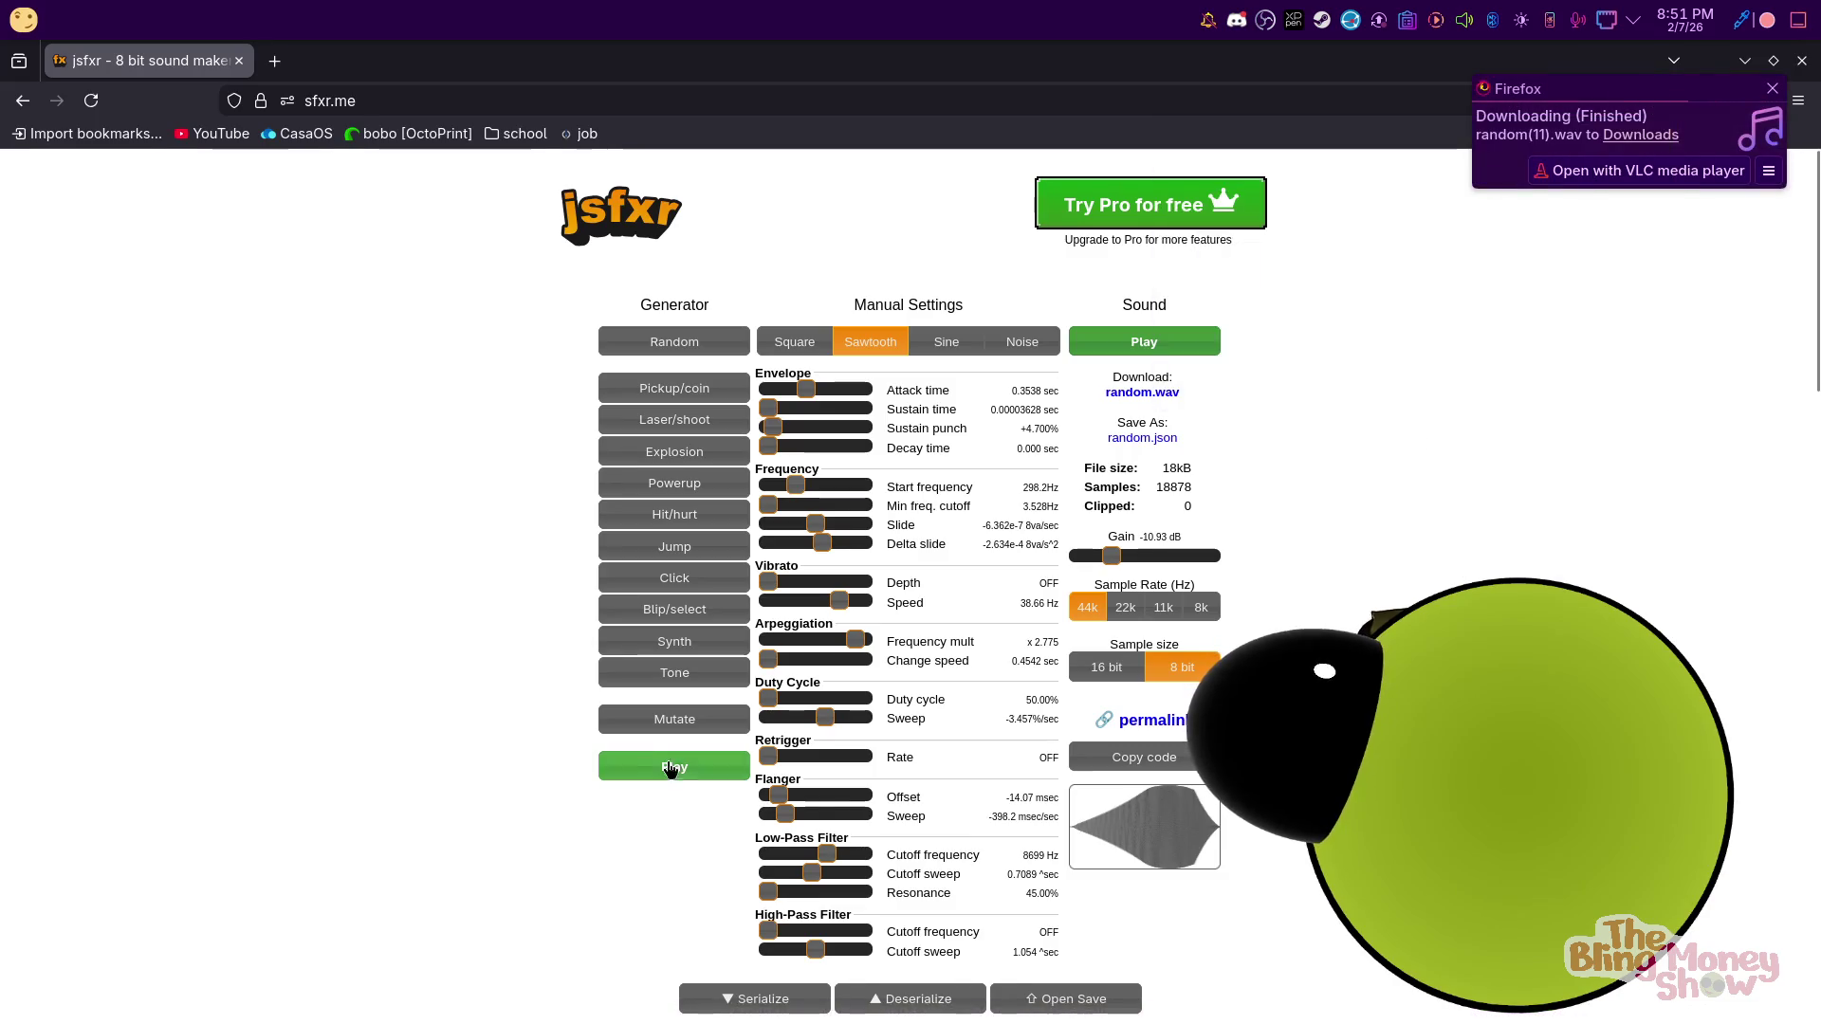
Cycle through jump sound variations, ending on a square-wave jump starting at 850.6 Hz
left_click(671, 345)
left_click(671, 346)
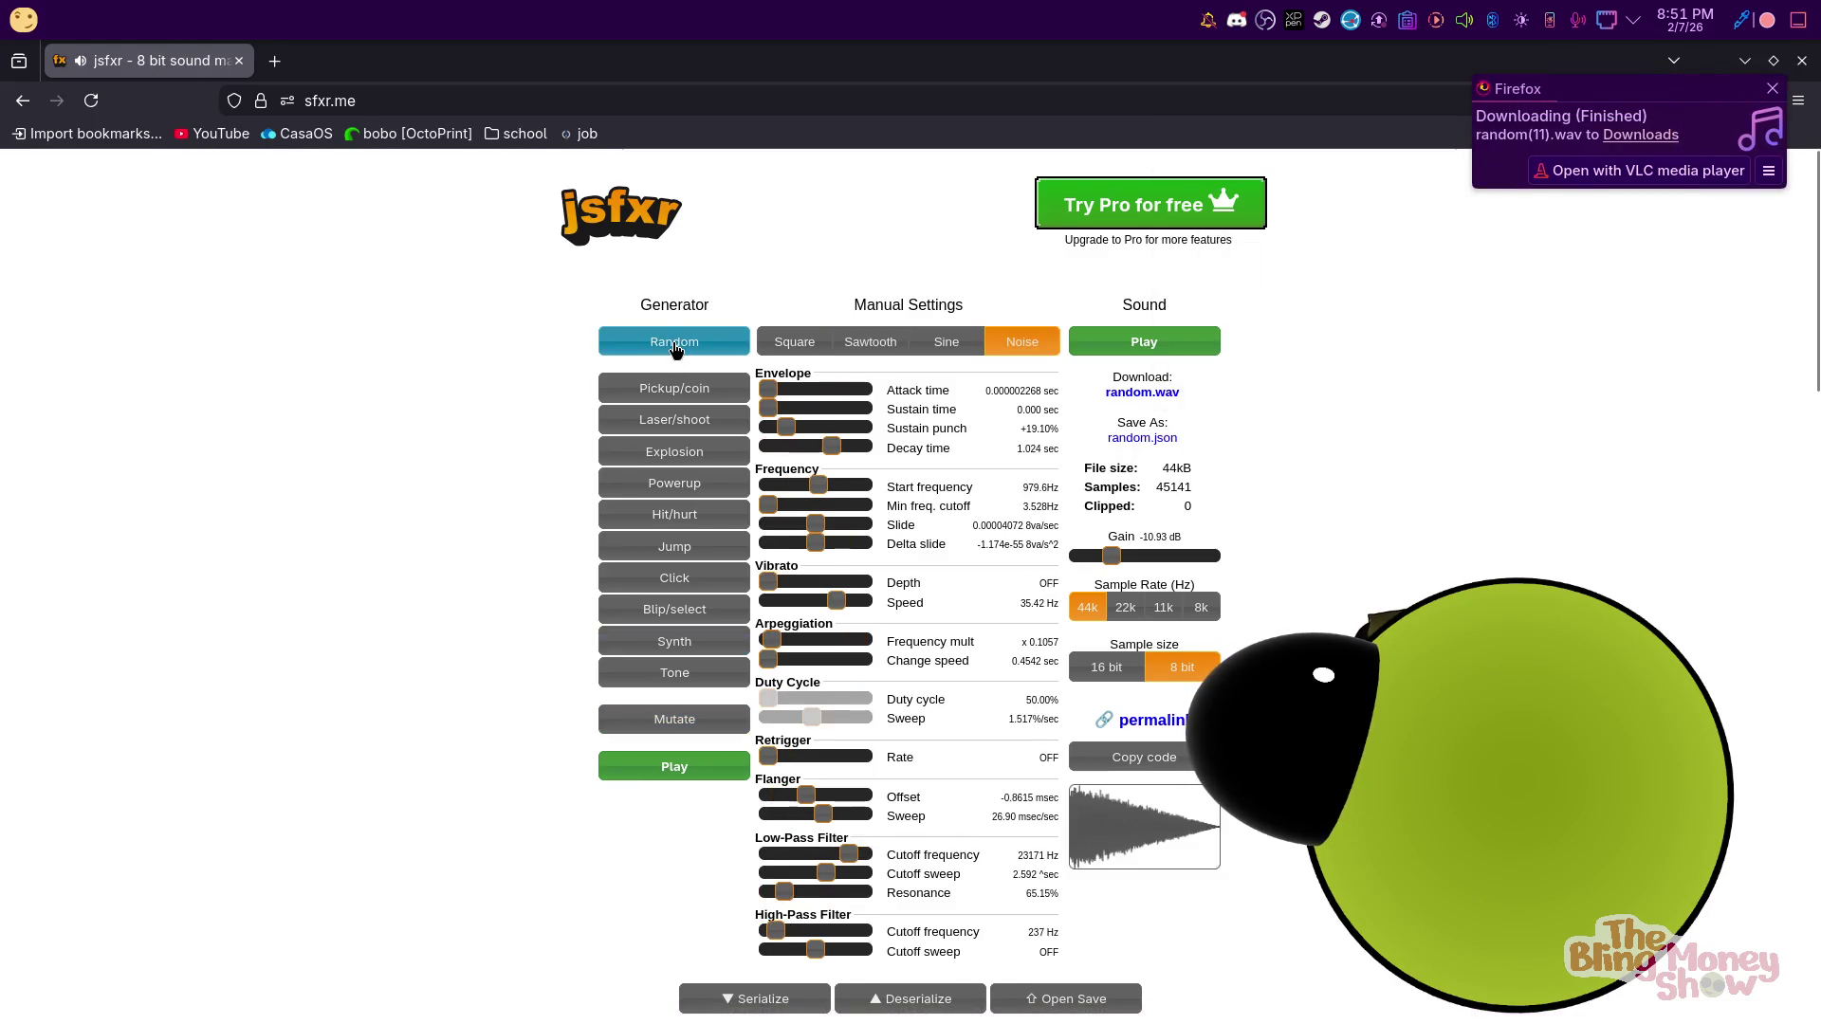
left_click(690, 554)
left_click(689, 557)
left_click(688, 559)
left_click(687, 561)
left_click(686, 561)
left_click(682, 561)
left_click(680, 559)
left_click(680, 559)
left_click(680, 560)
left_click(680, 560)
left_click(680, 560)
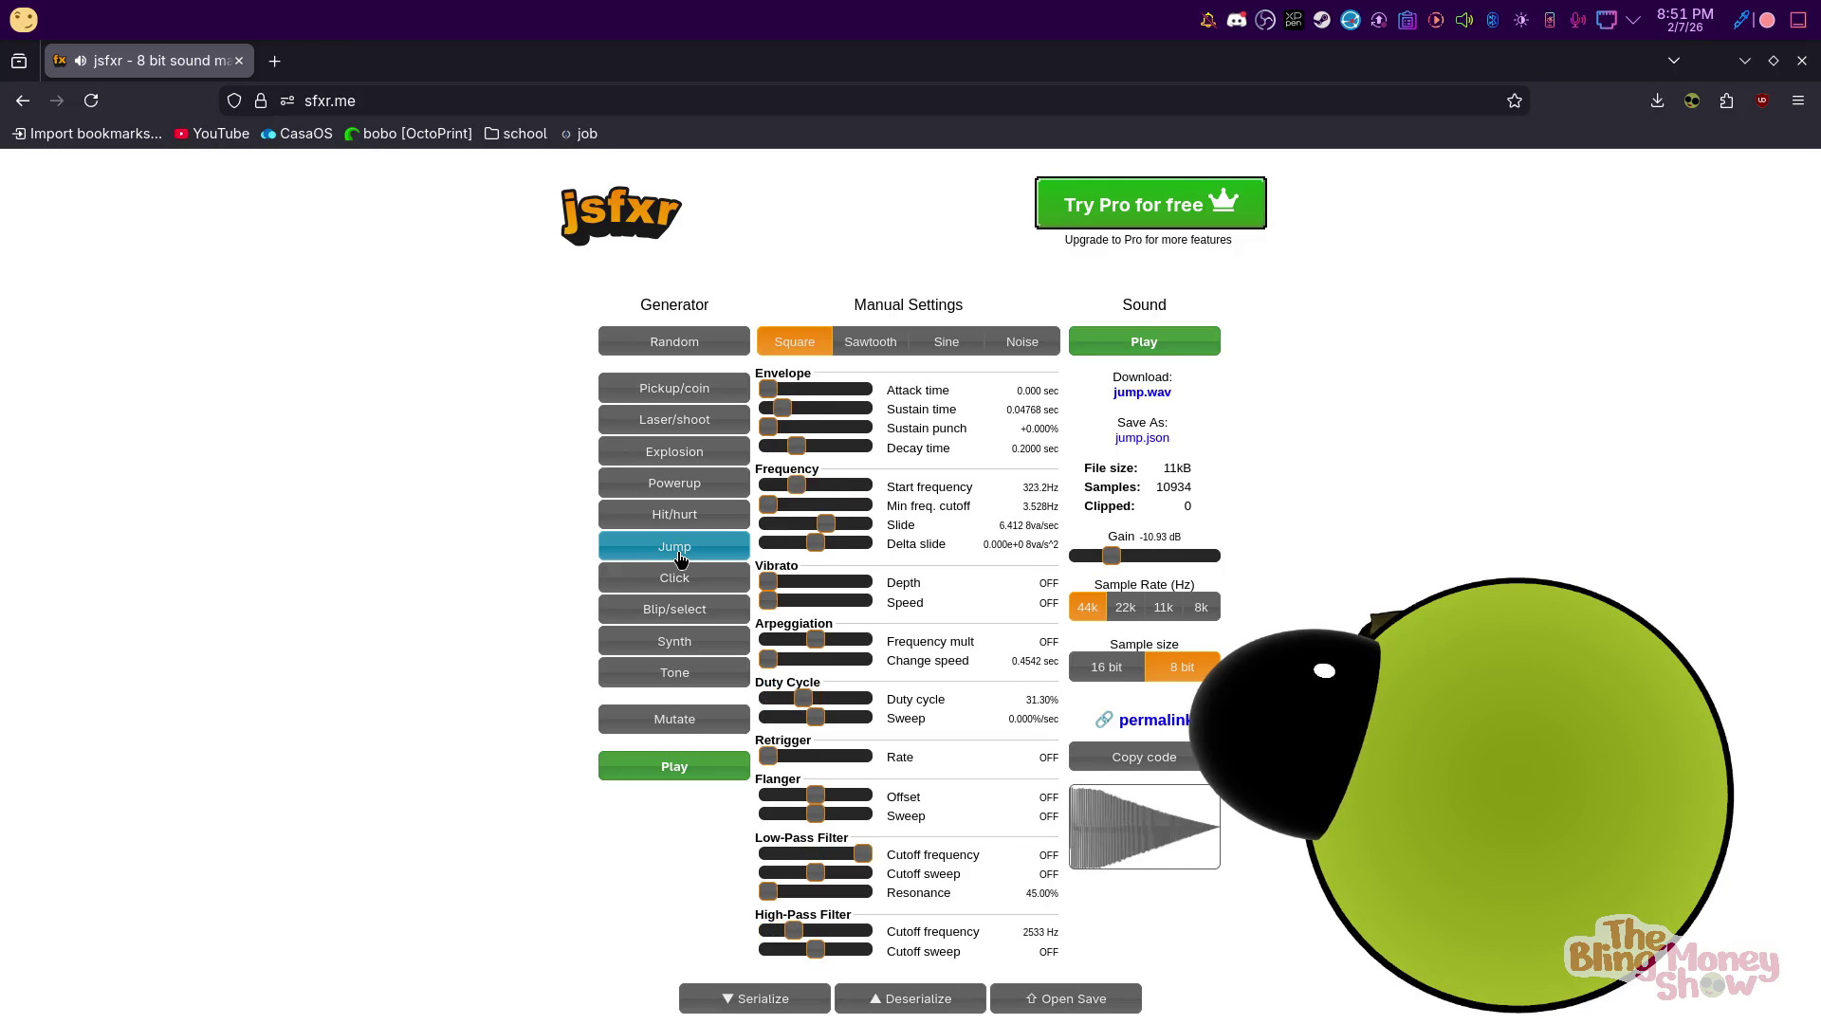
left_click(679, 560)
left_click(680, 560)
left_click(680, 559)
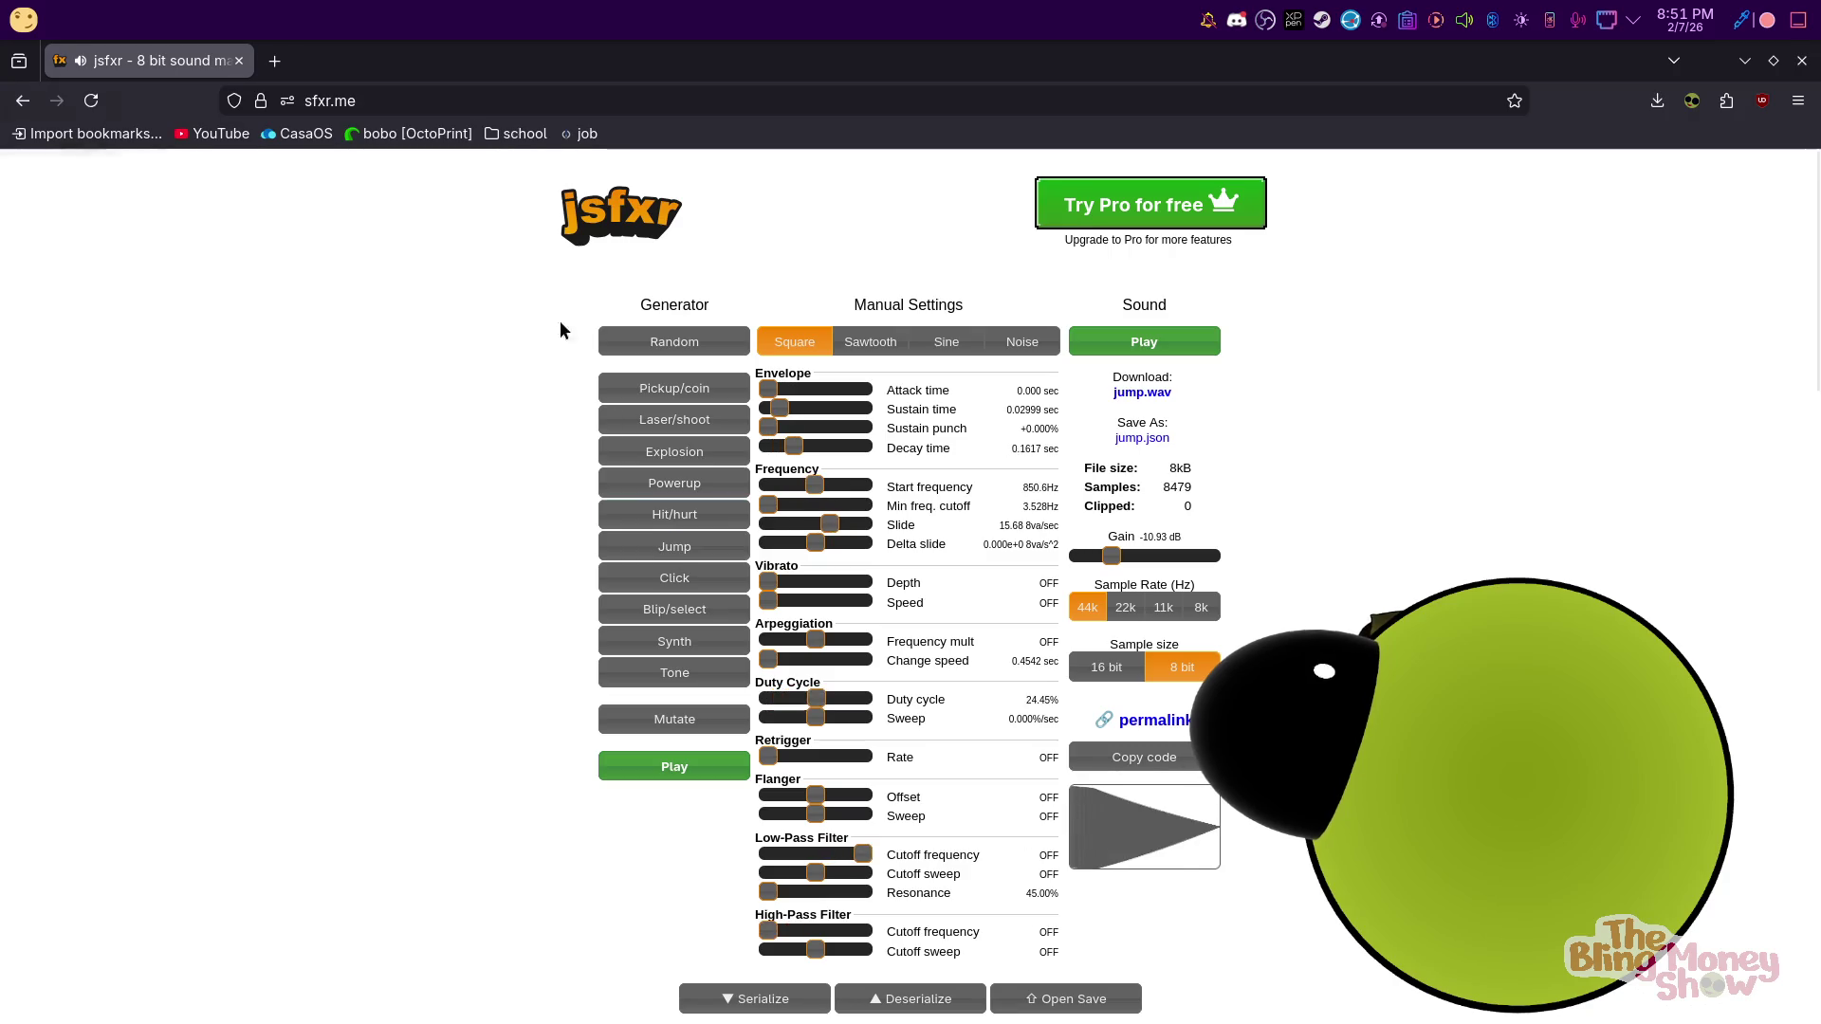
left_click(481, 95)
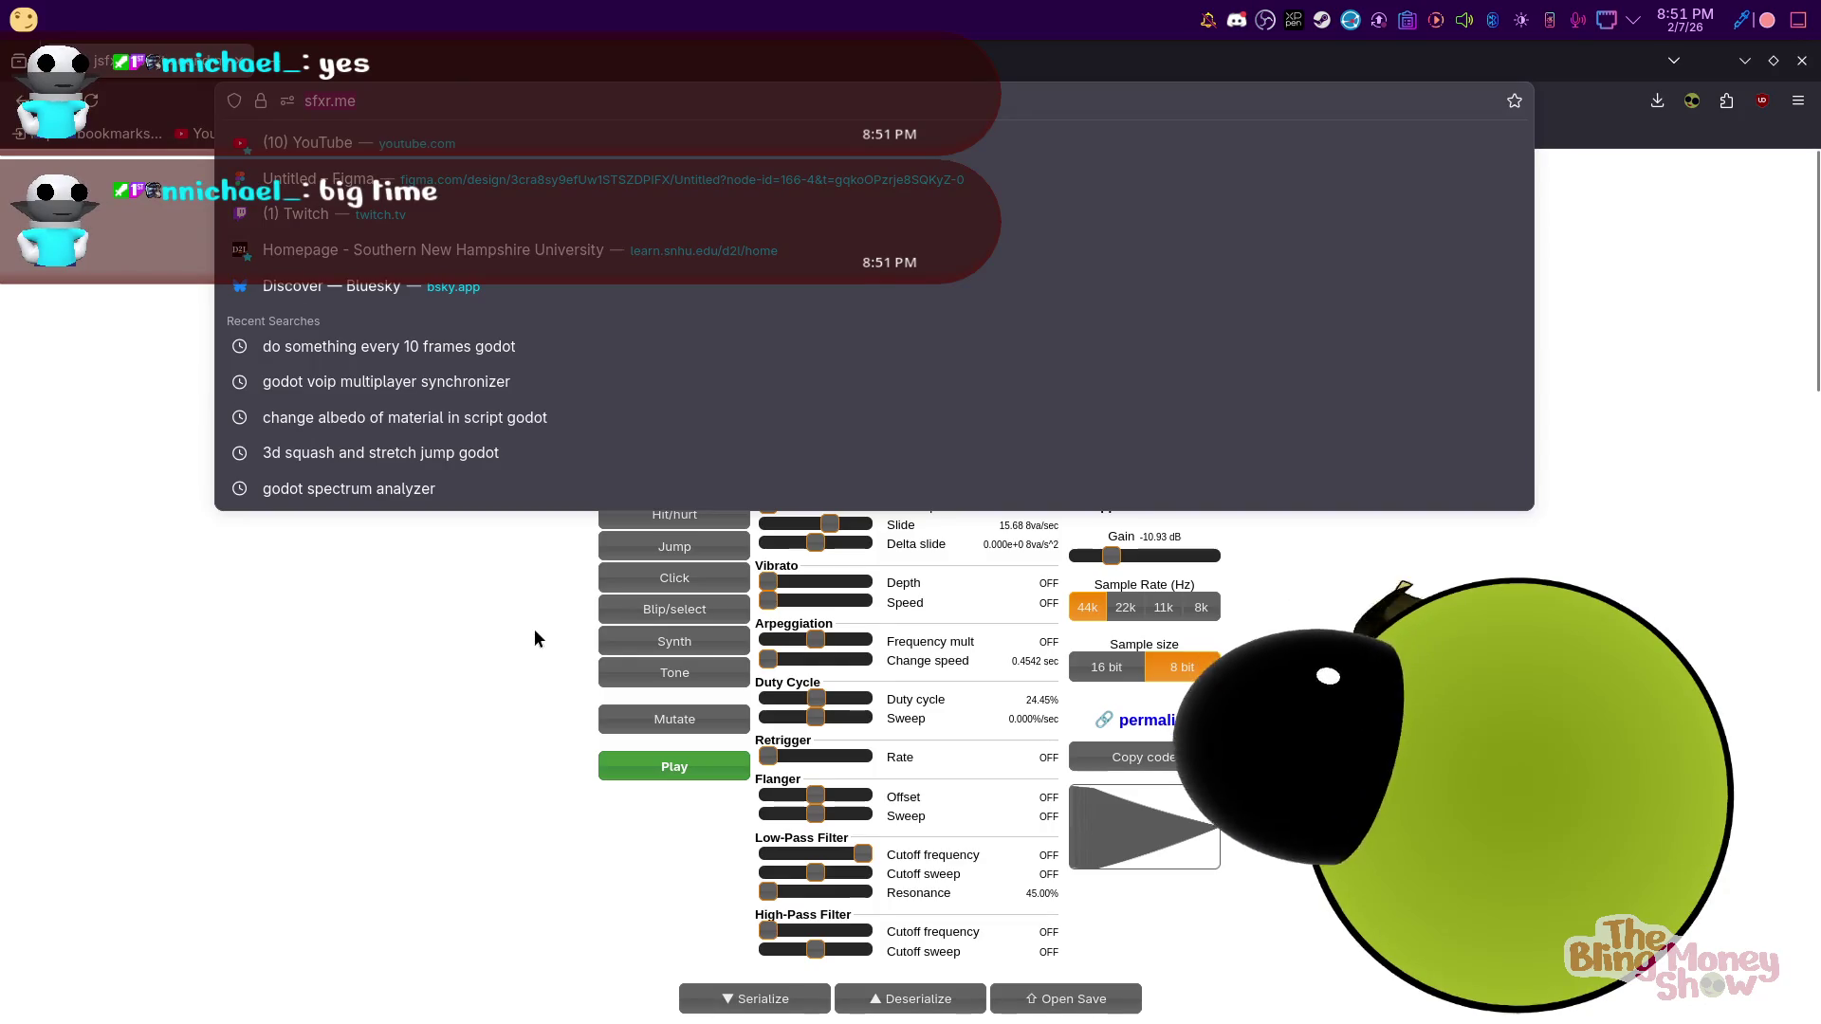
Go to OpenGameArt.org and search its sound effects for 'slime'
type("opengameart.org/")
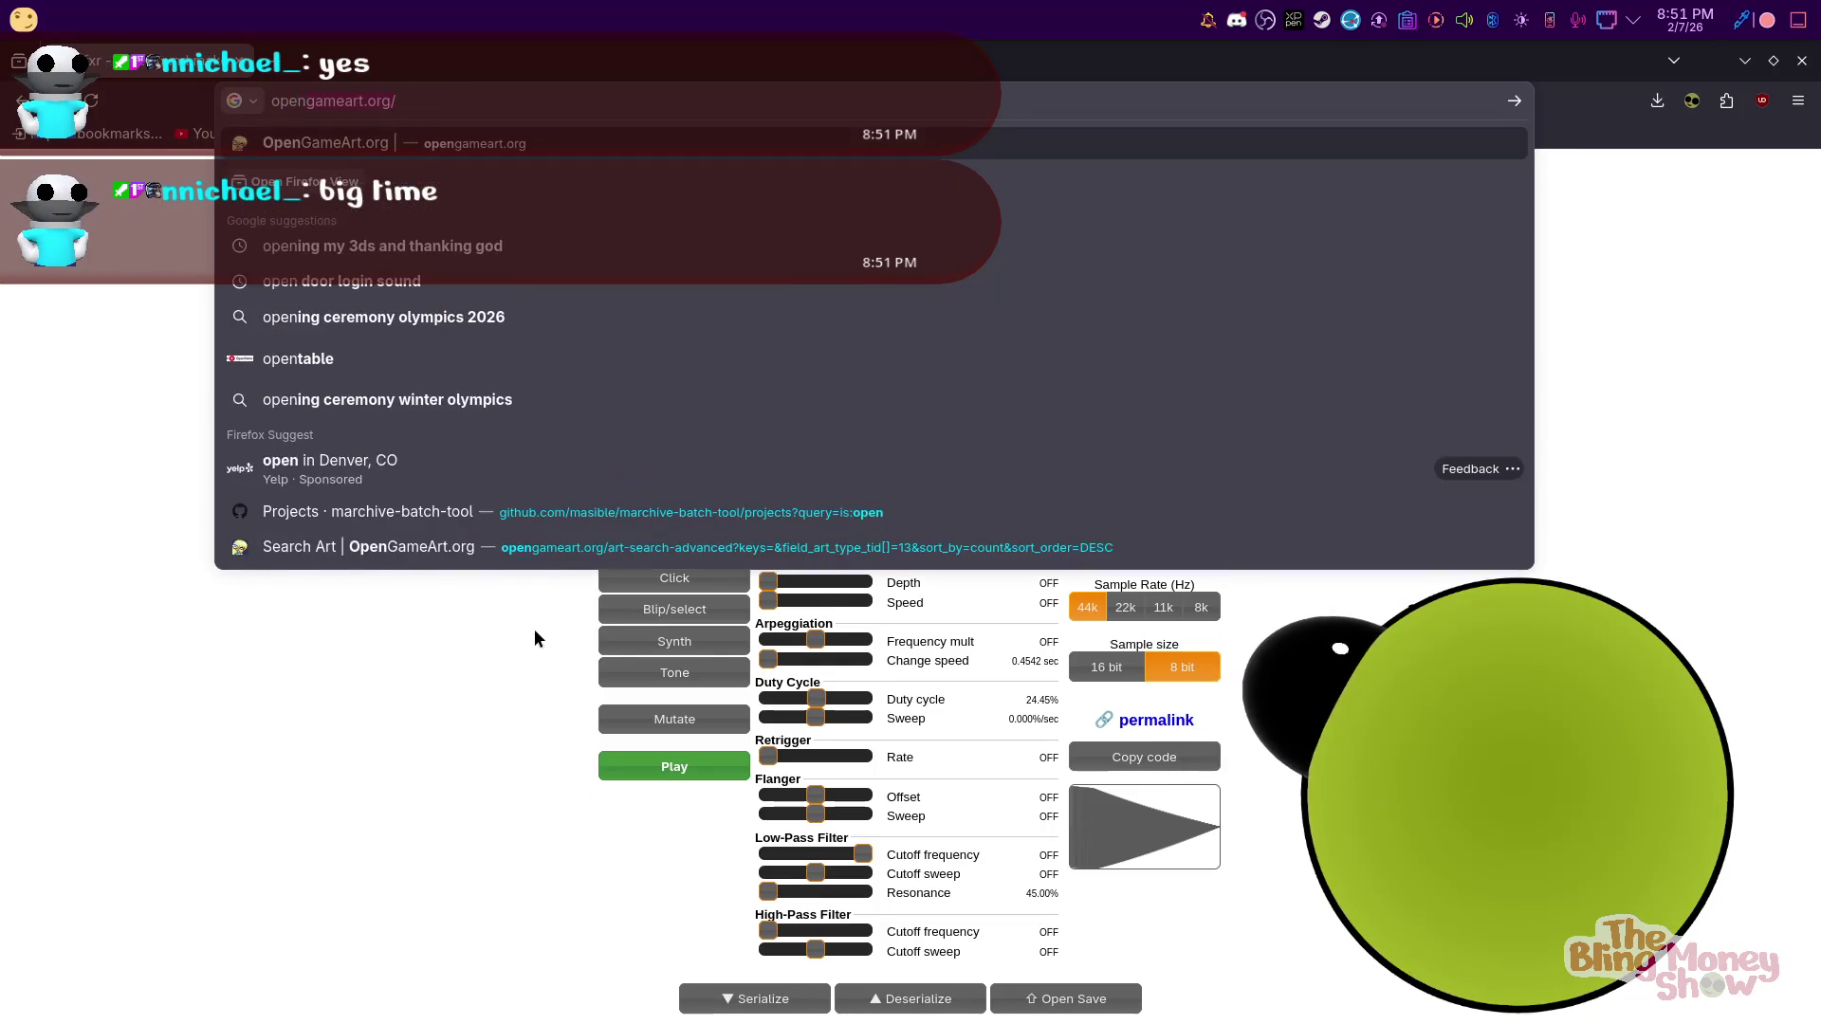
key("Return")
mouse_move(115, 207)
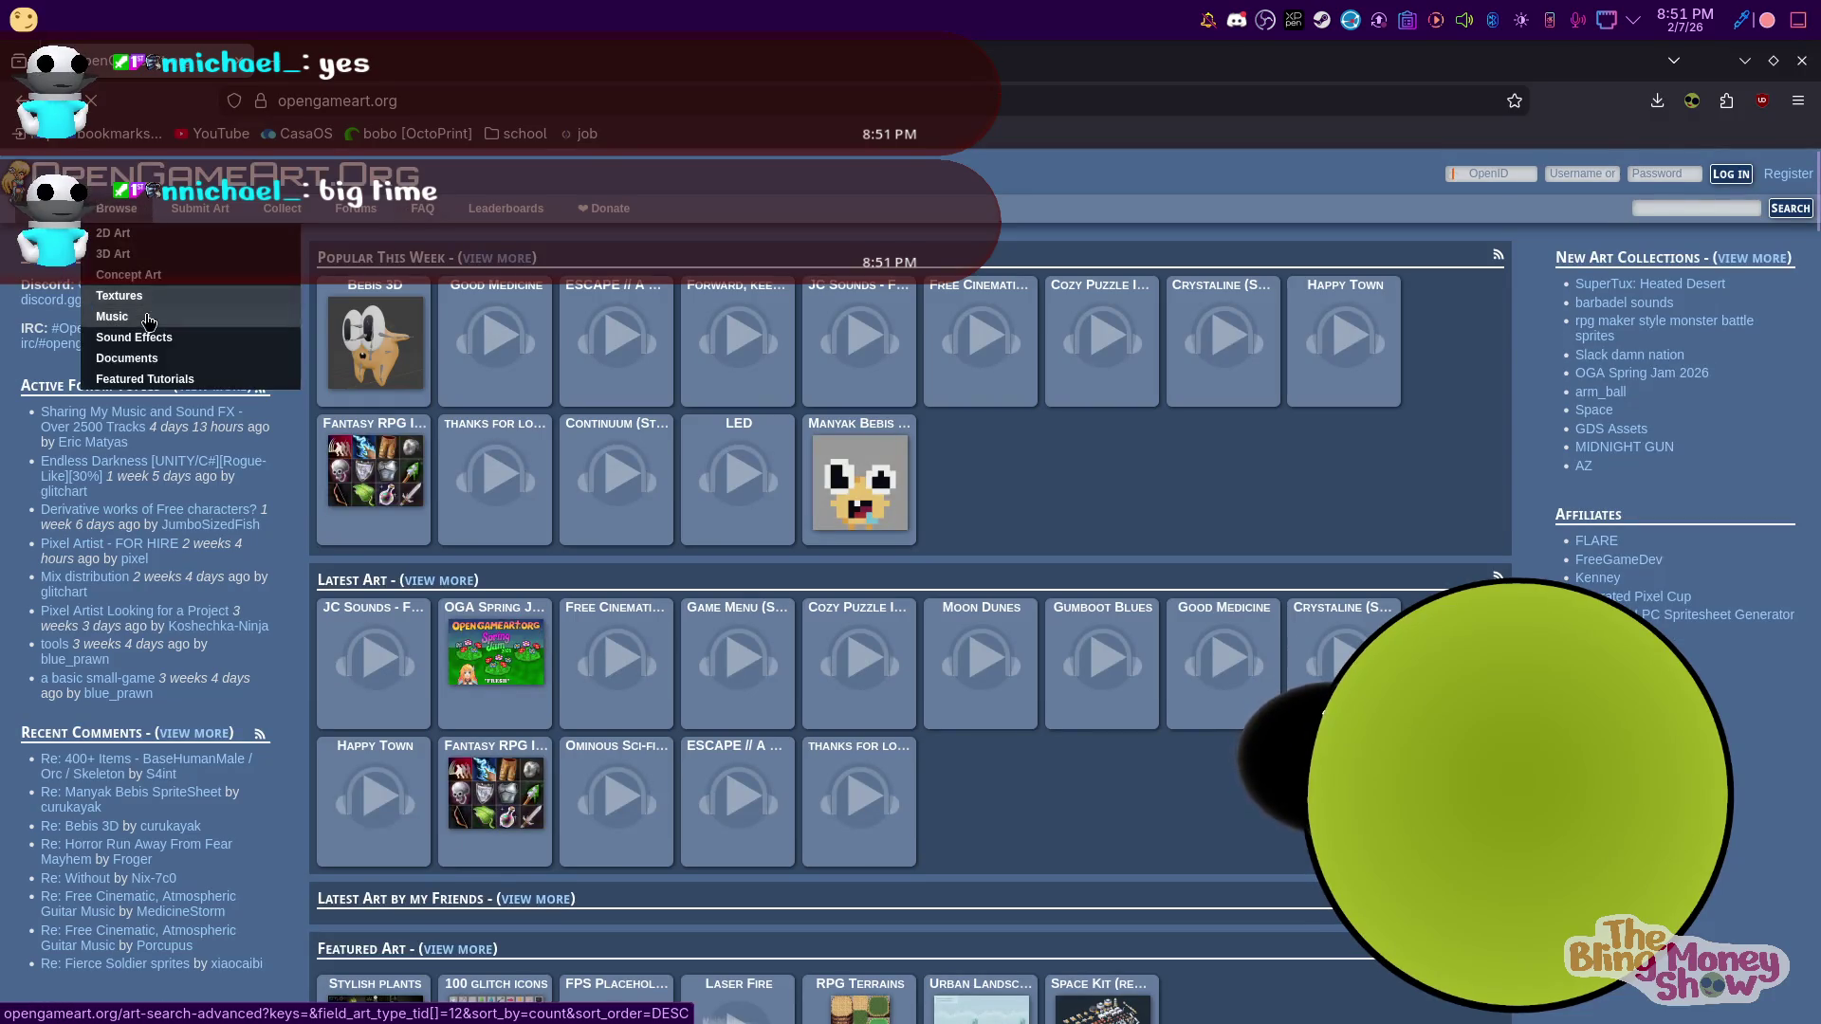
left_click(57, 294)
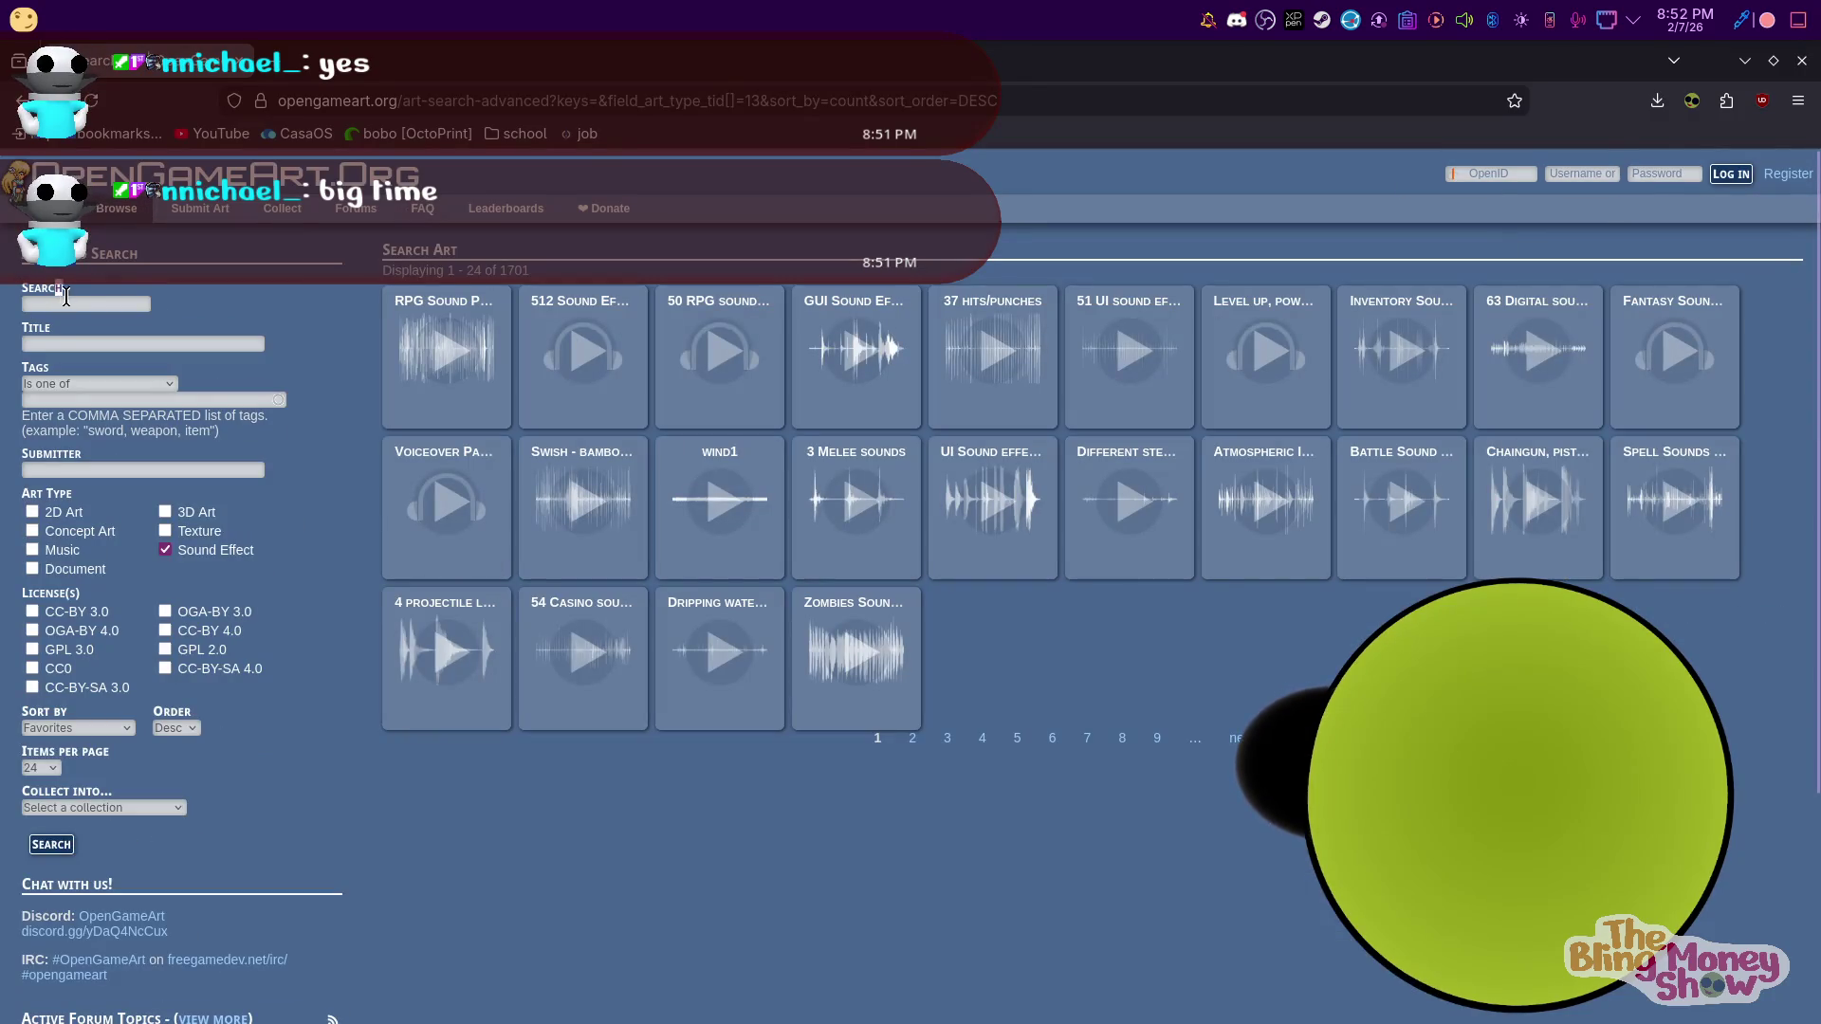
type("slime")
key("Return")
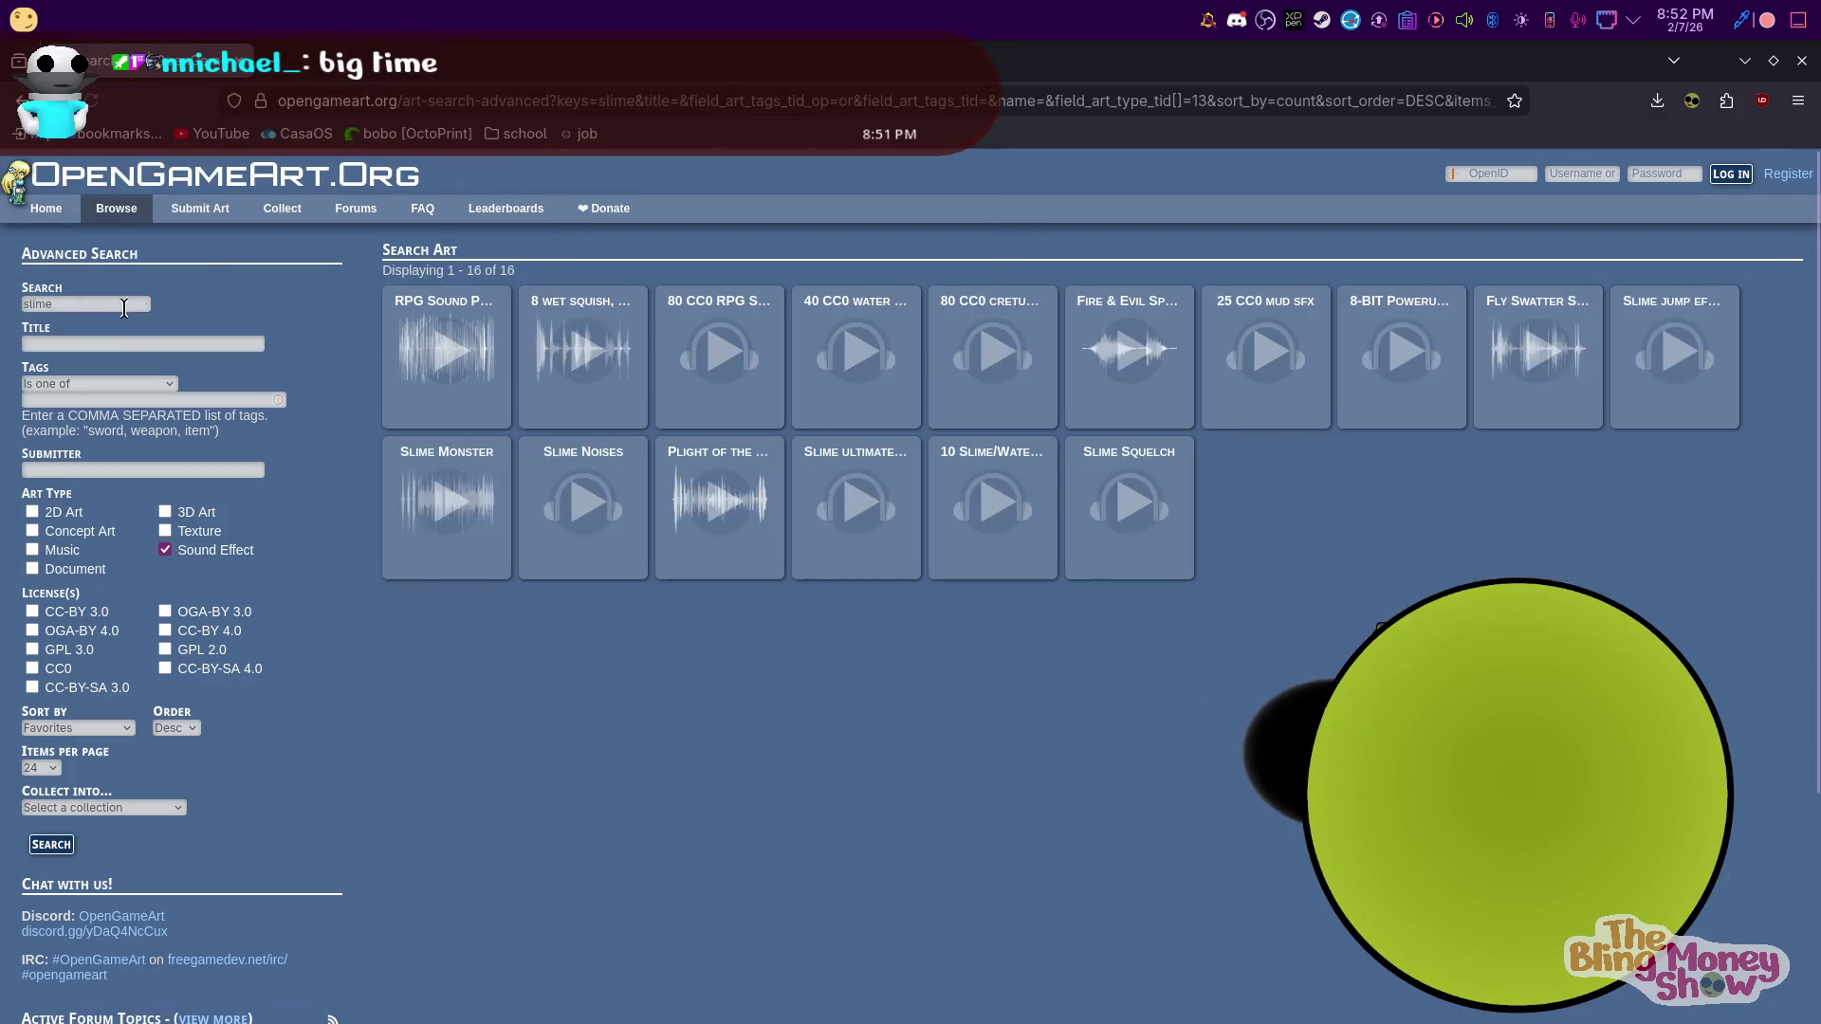
Download the '8 wet squish, slurp impacts' .7z pack and open the archive
left_click(569, 349)
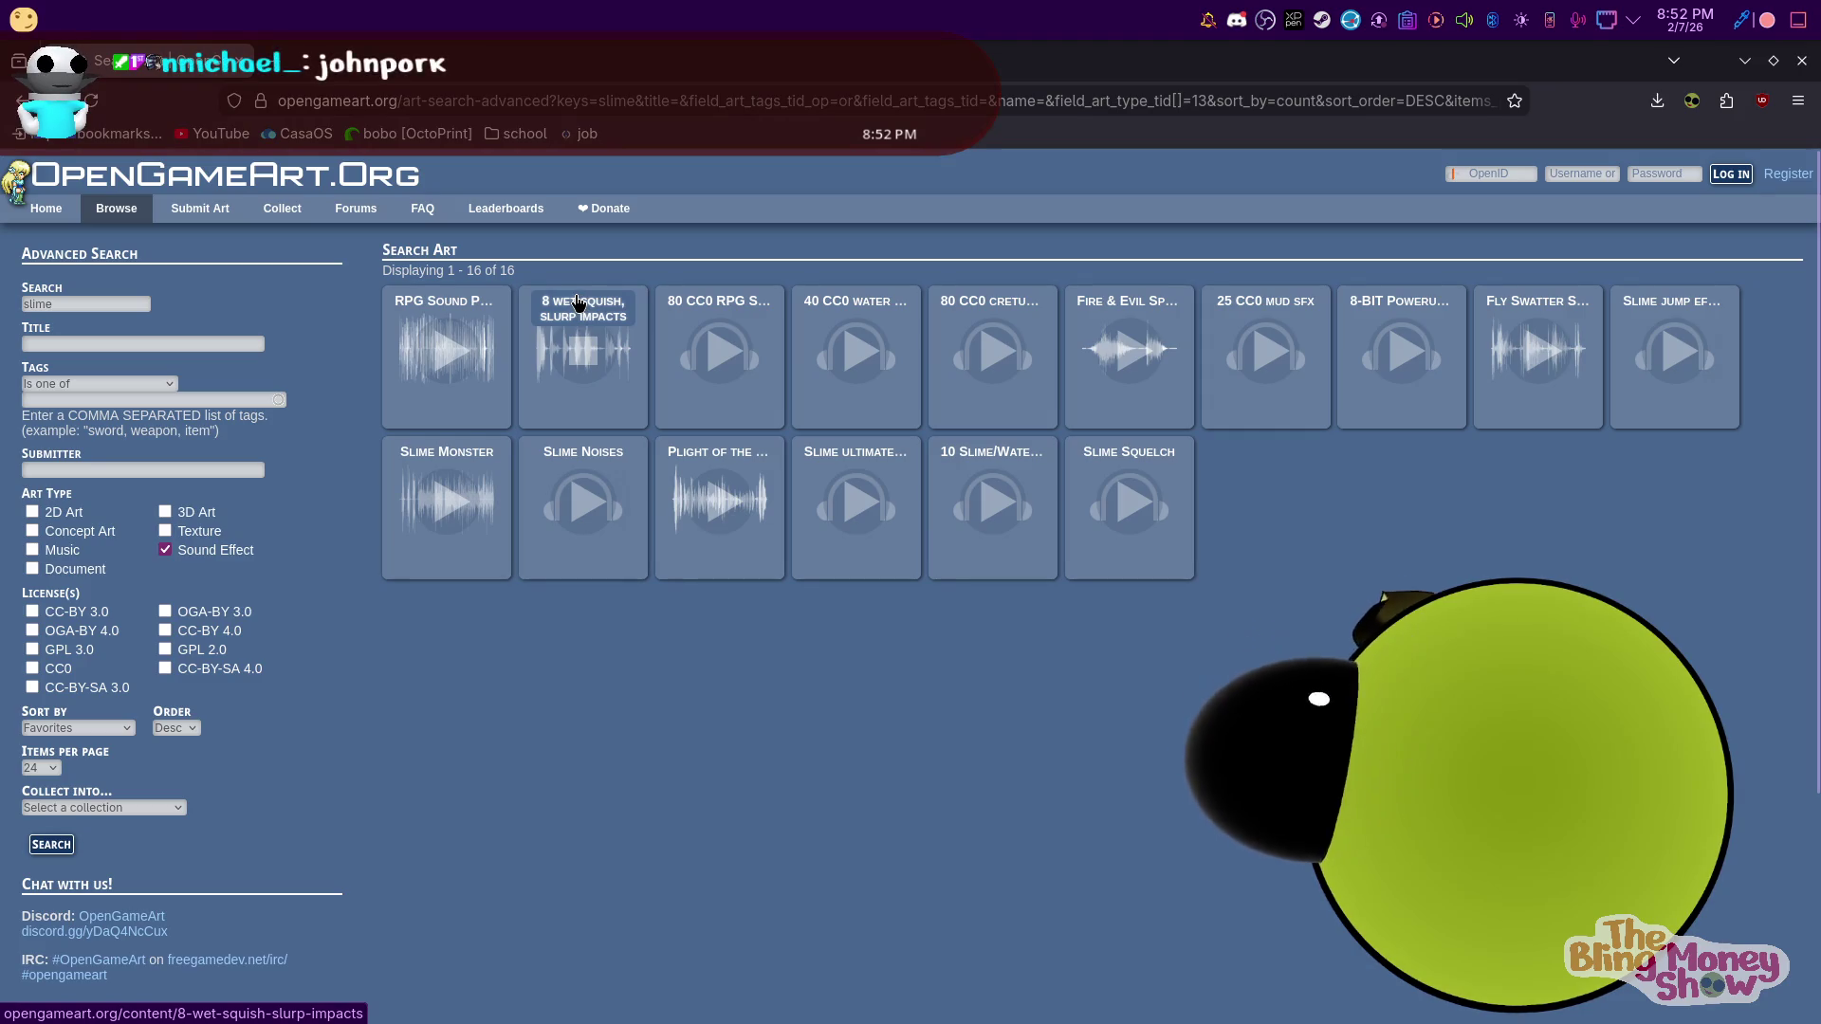
left_click(606, 305)
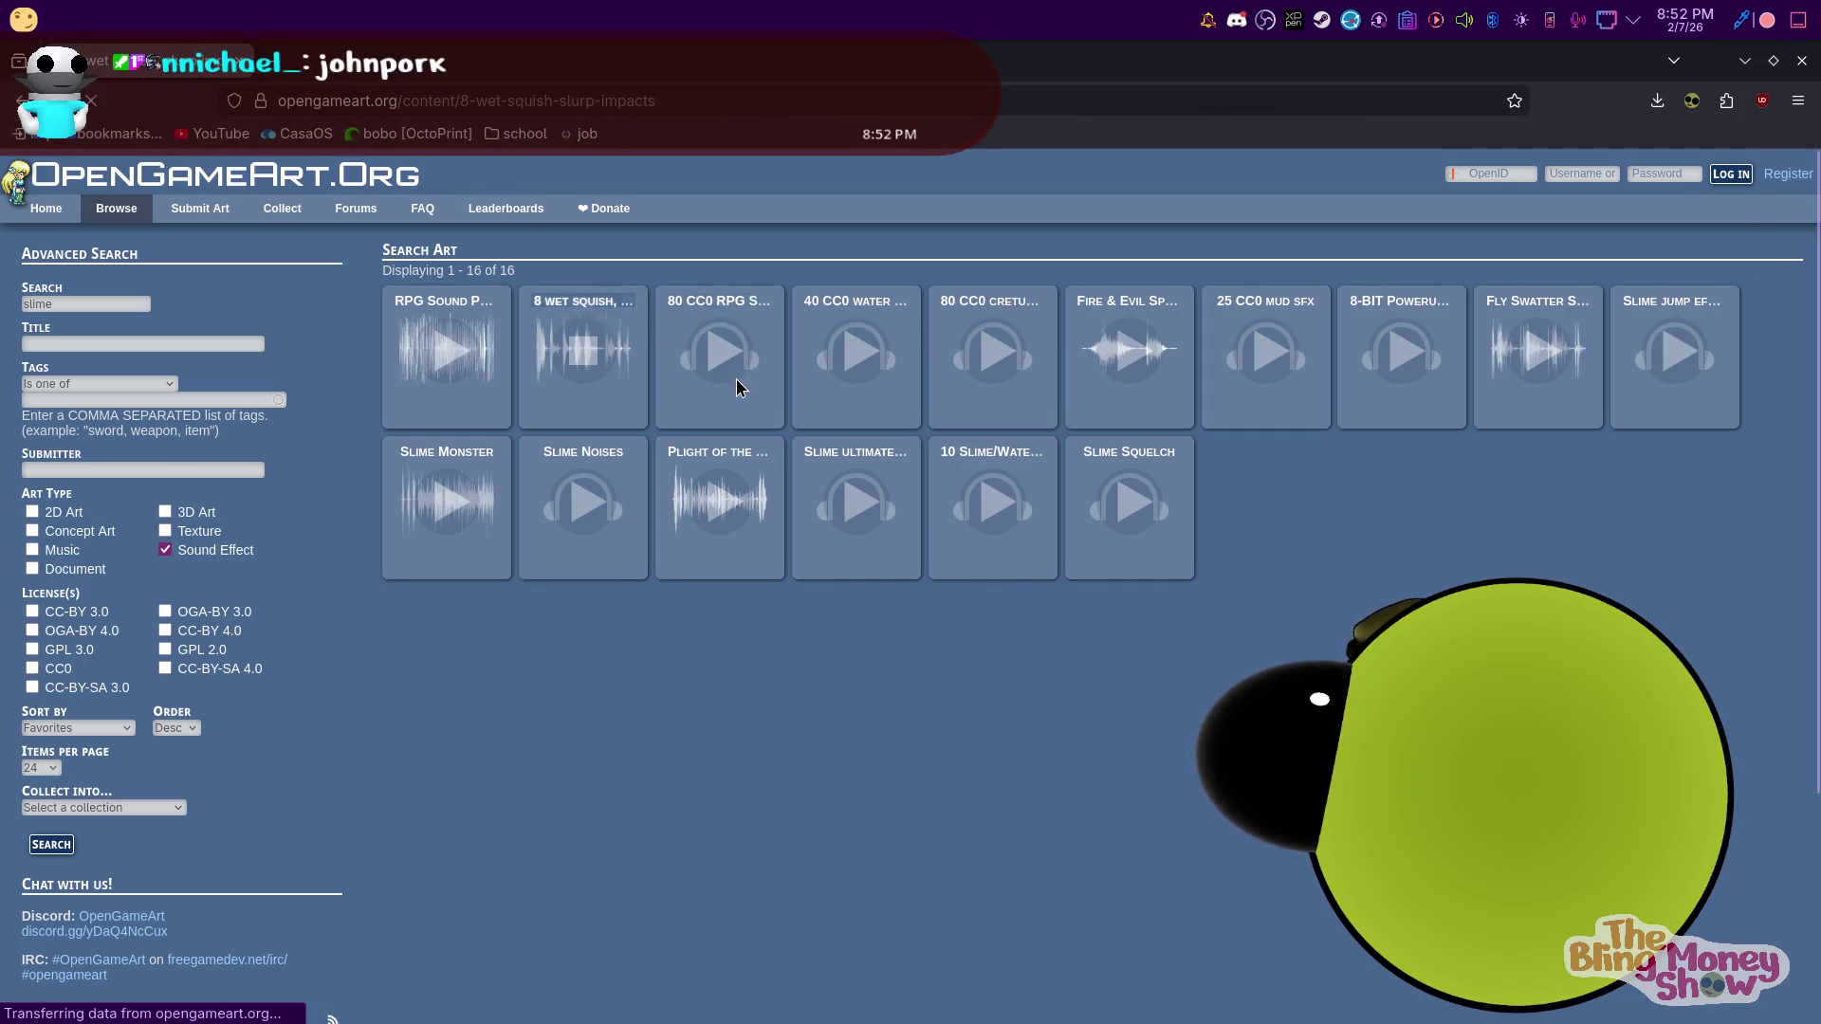
left_click(512, 523)
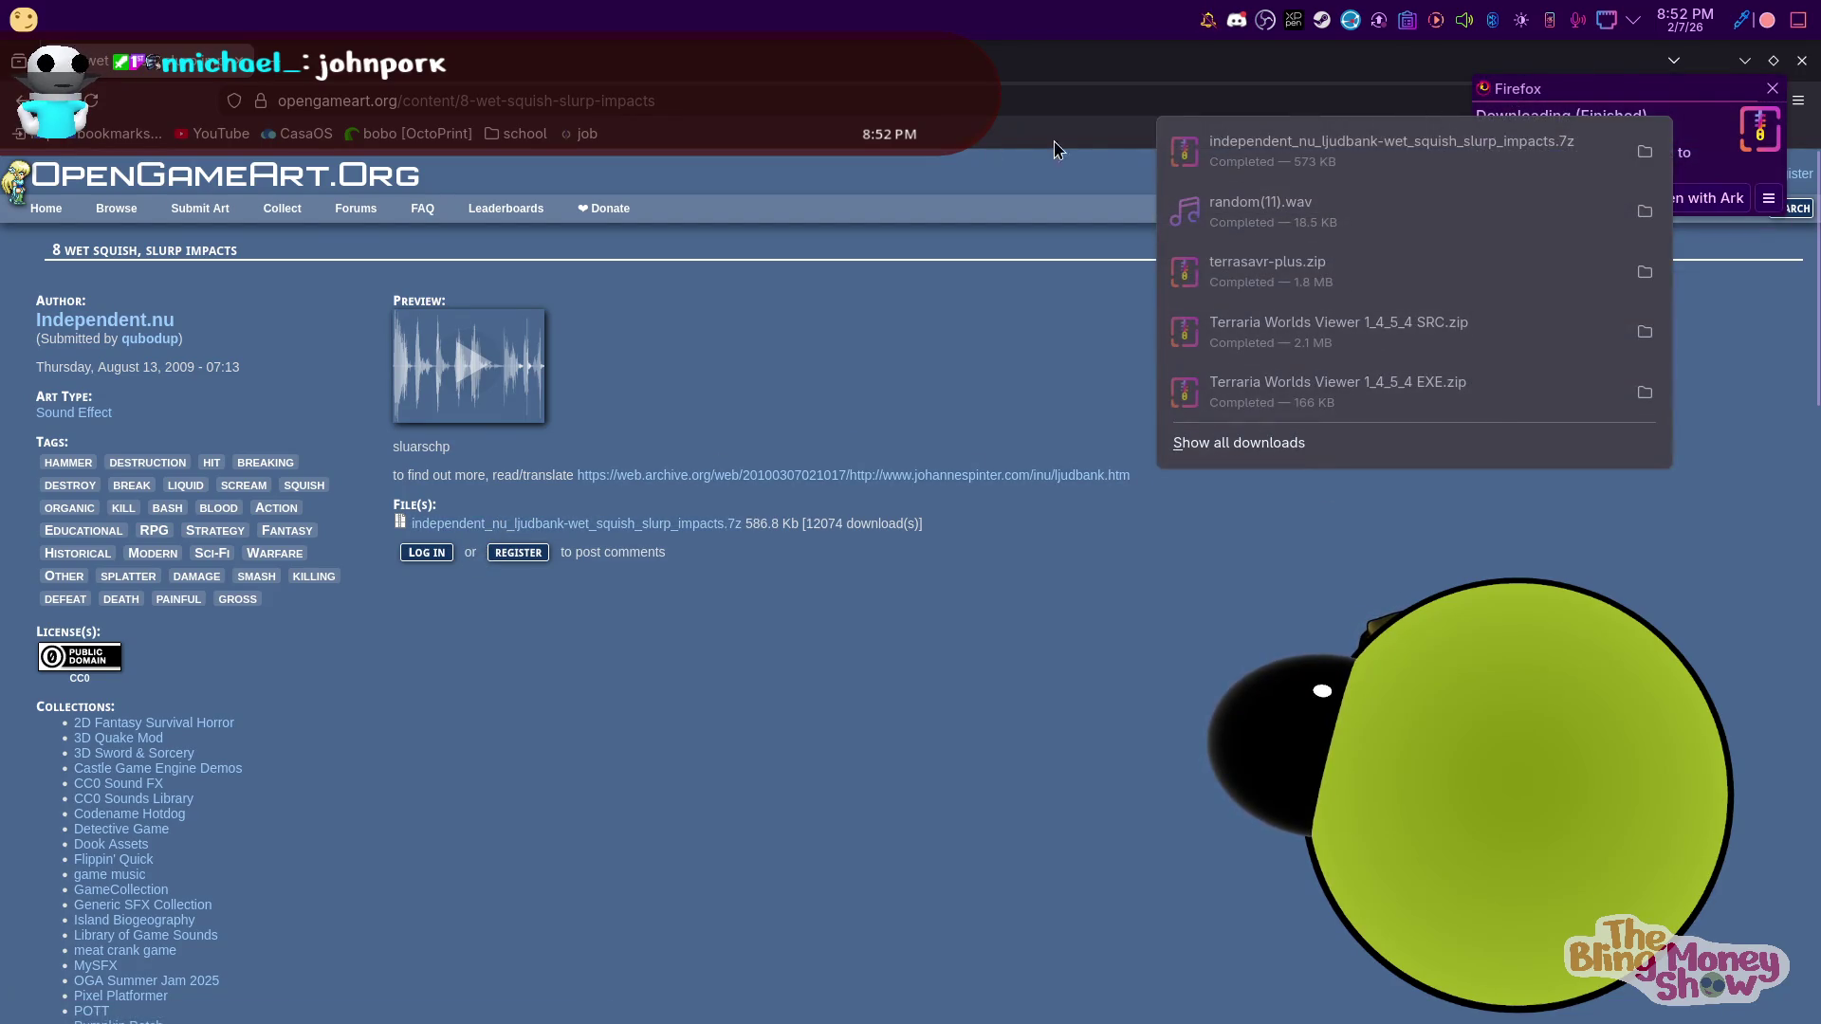
left_click(1391, 150)
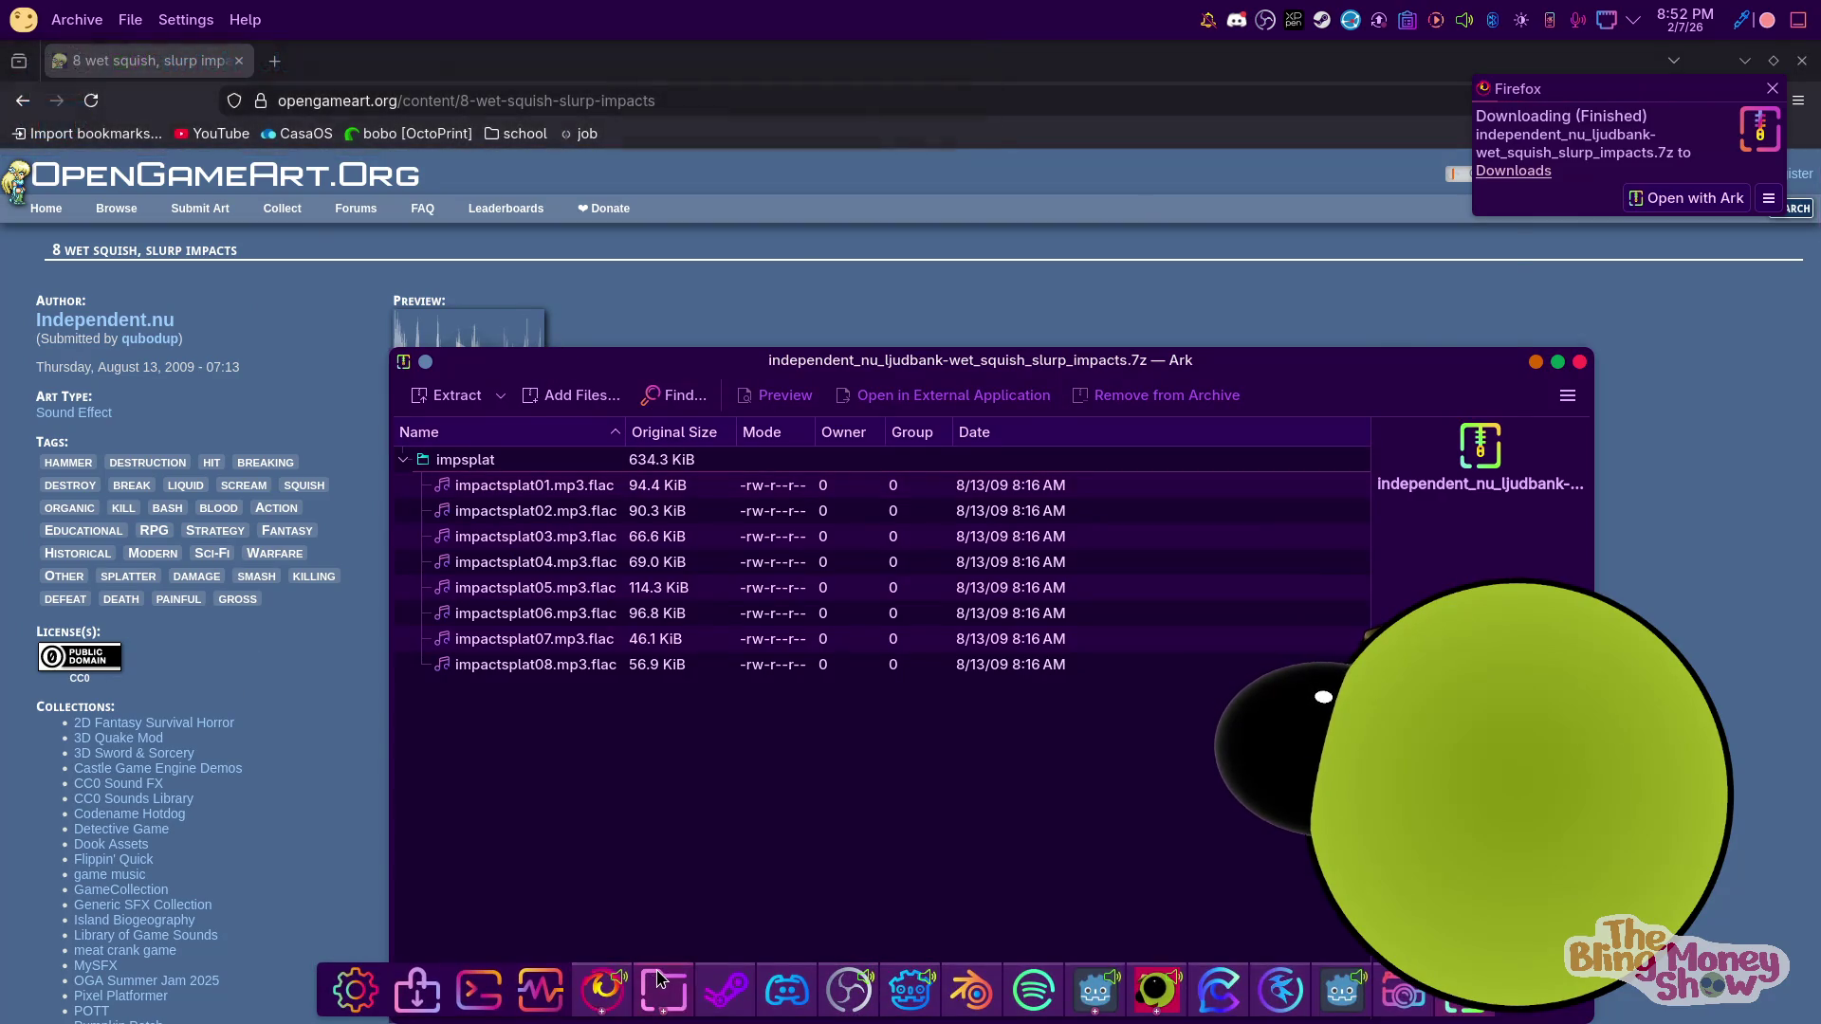
Extract the impsplat folder from the archive into fiendslop/Sounds
left_click(663, 988)
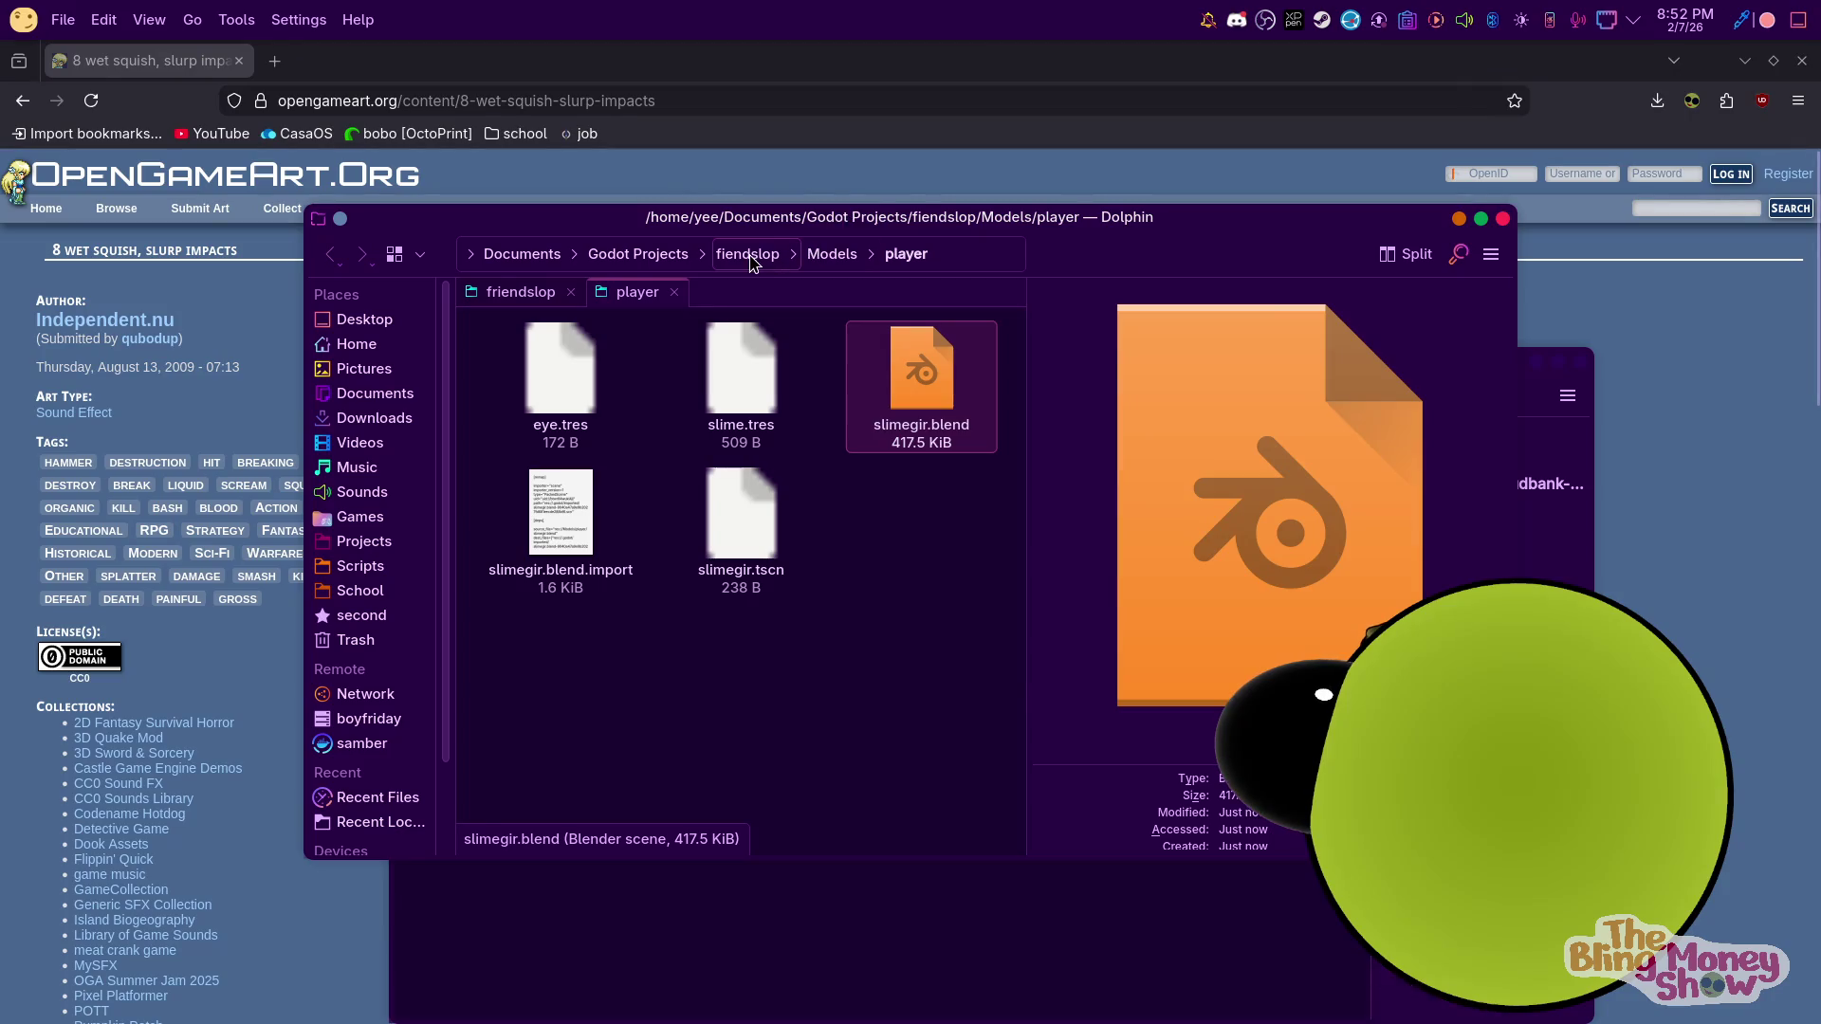
left_click(747, 253)
double_click(709, 533)
left_click(1138, 910)
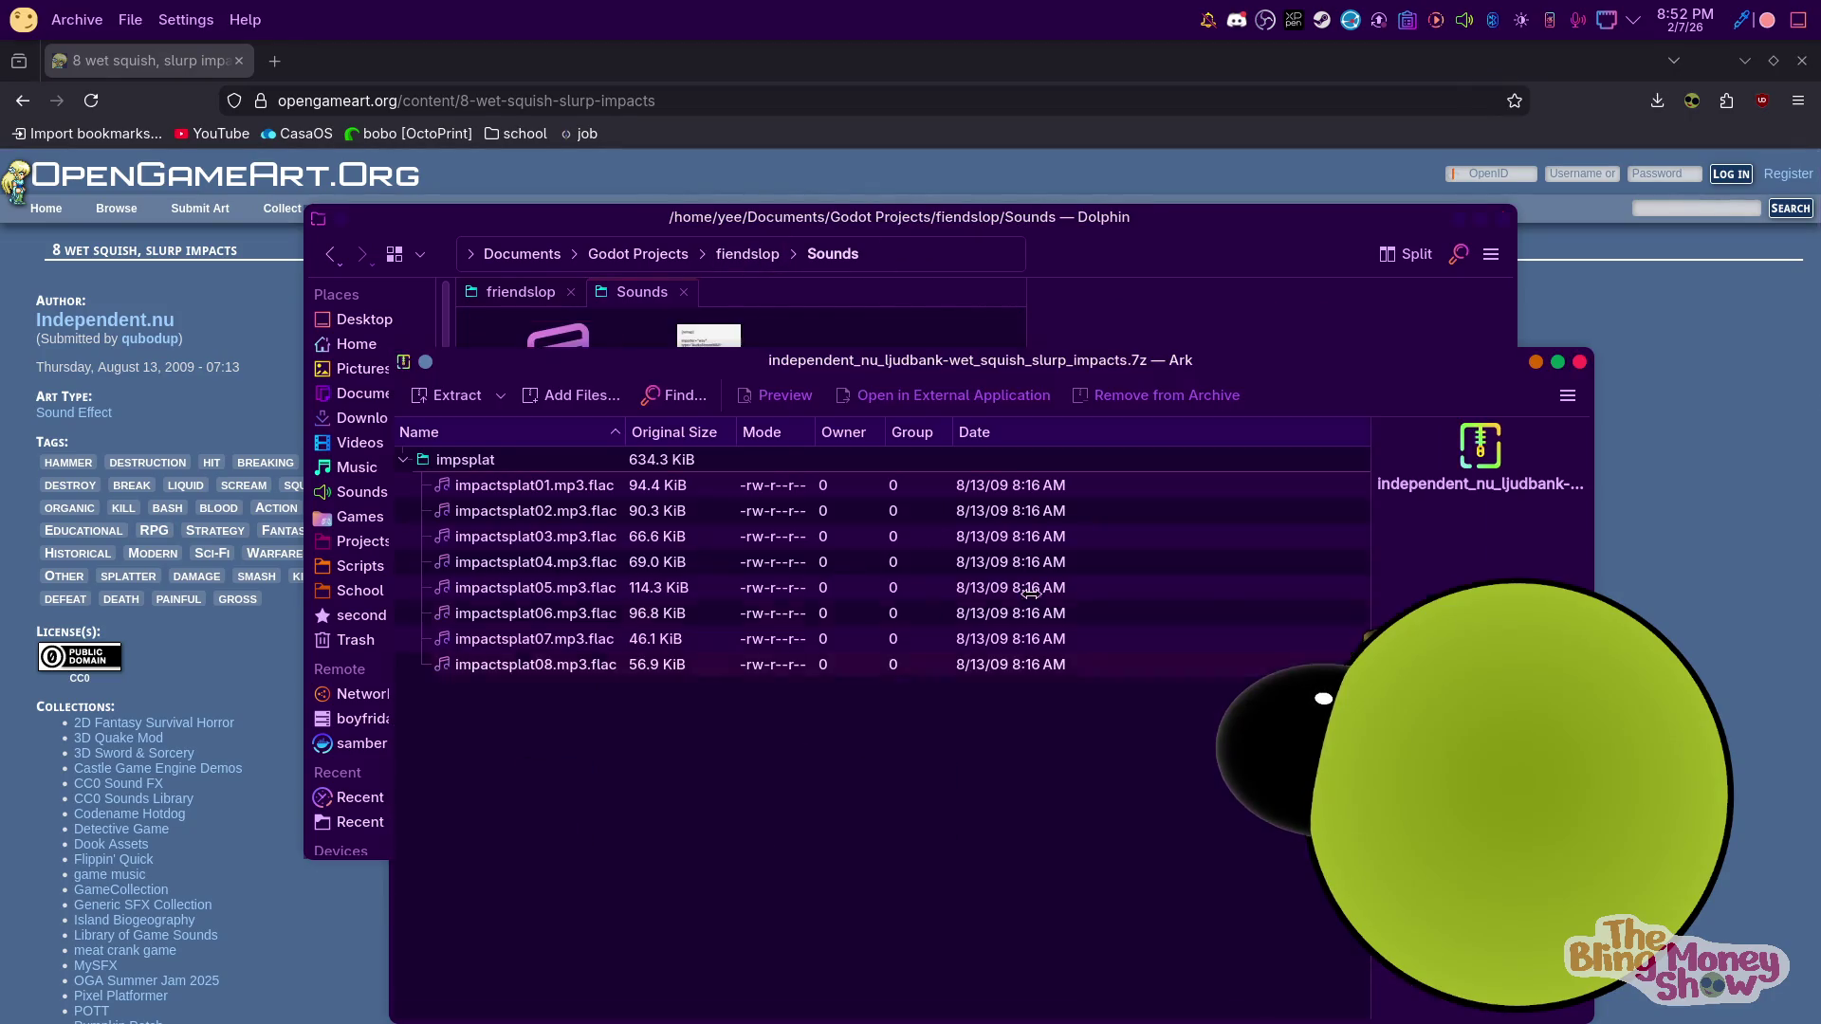
mouse_move(538, 360)
left_mouse_down()
mouse_move(765, 427)
mouse_move(1016, 452)
left_mouse_up()
mouse_move(943, 551)
left_mouse_down()
mouse_move(751, 549)
mouse_move(686, 627)
mouse_move(678, 687)
left_mouse_up()
Rename the folder to splats, open it, and play all eight clips in the media player
right_click(550, 418)
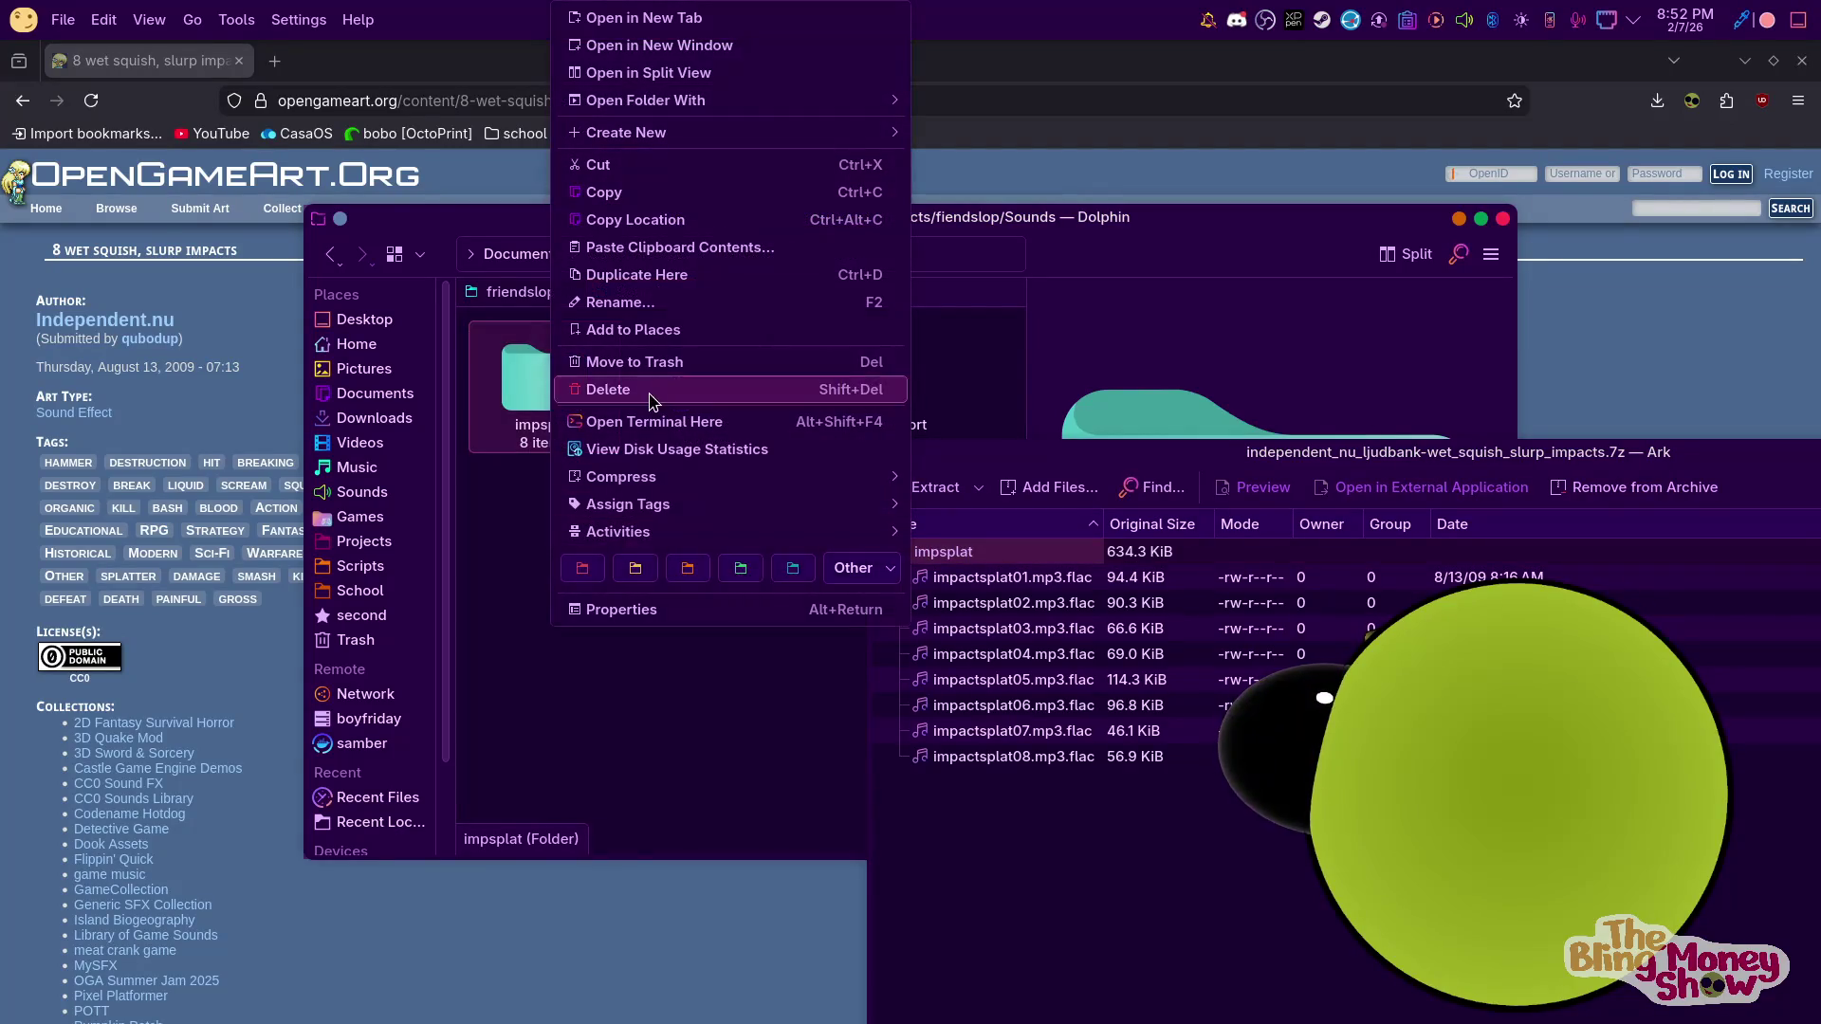
left_click(627, 304)
type("s;")
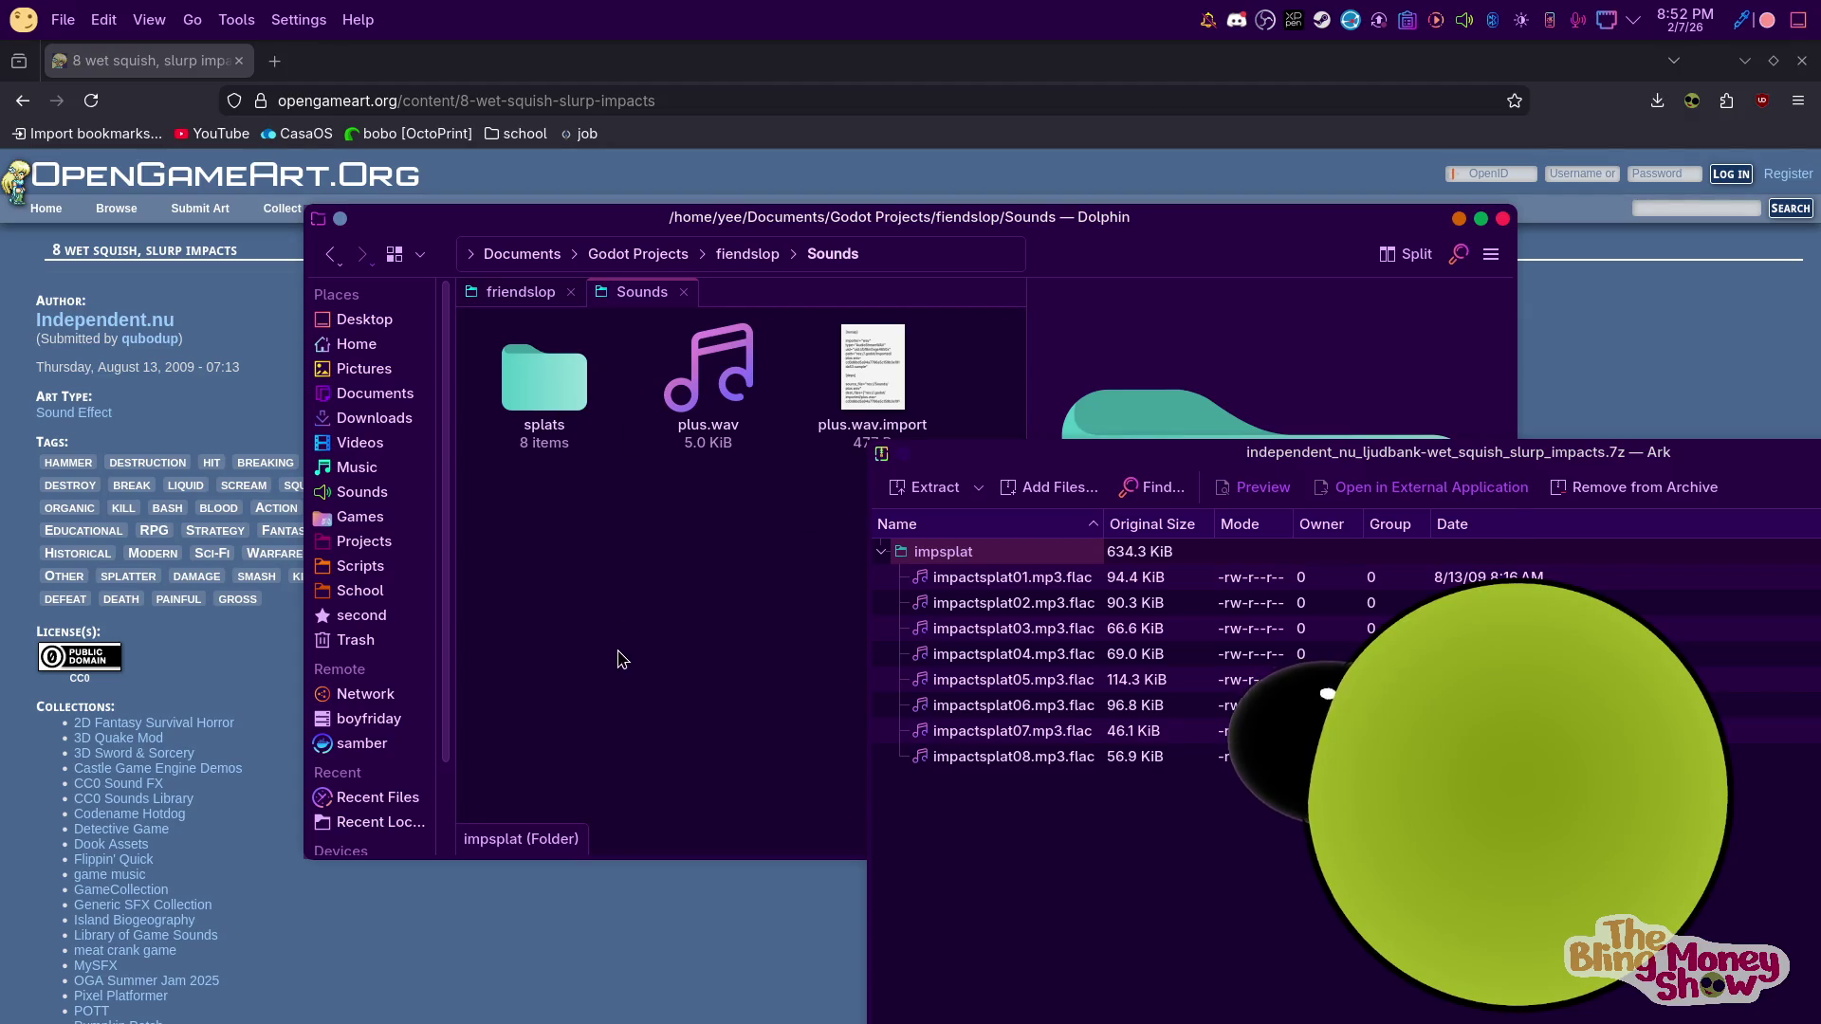
right_click(546, 379)
double_click(527, 370)
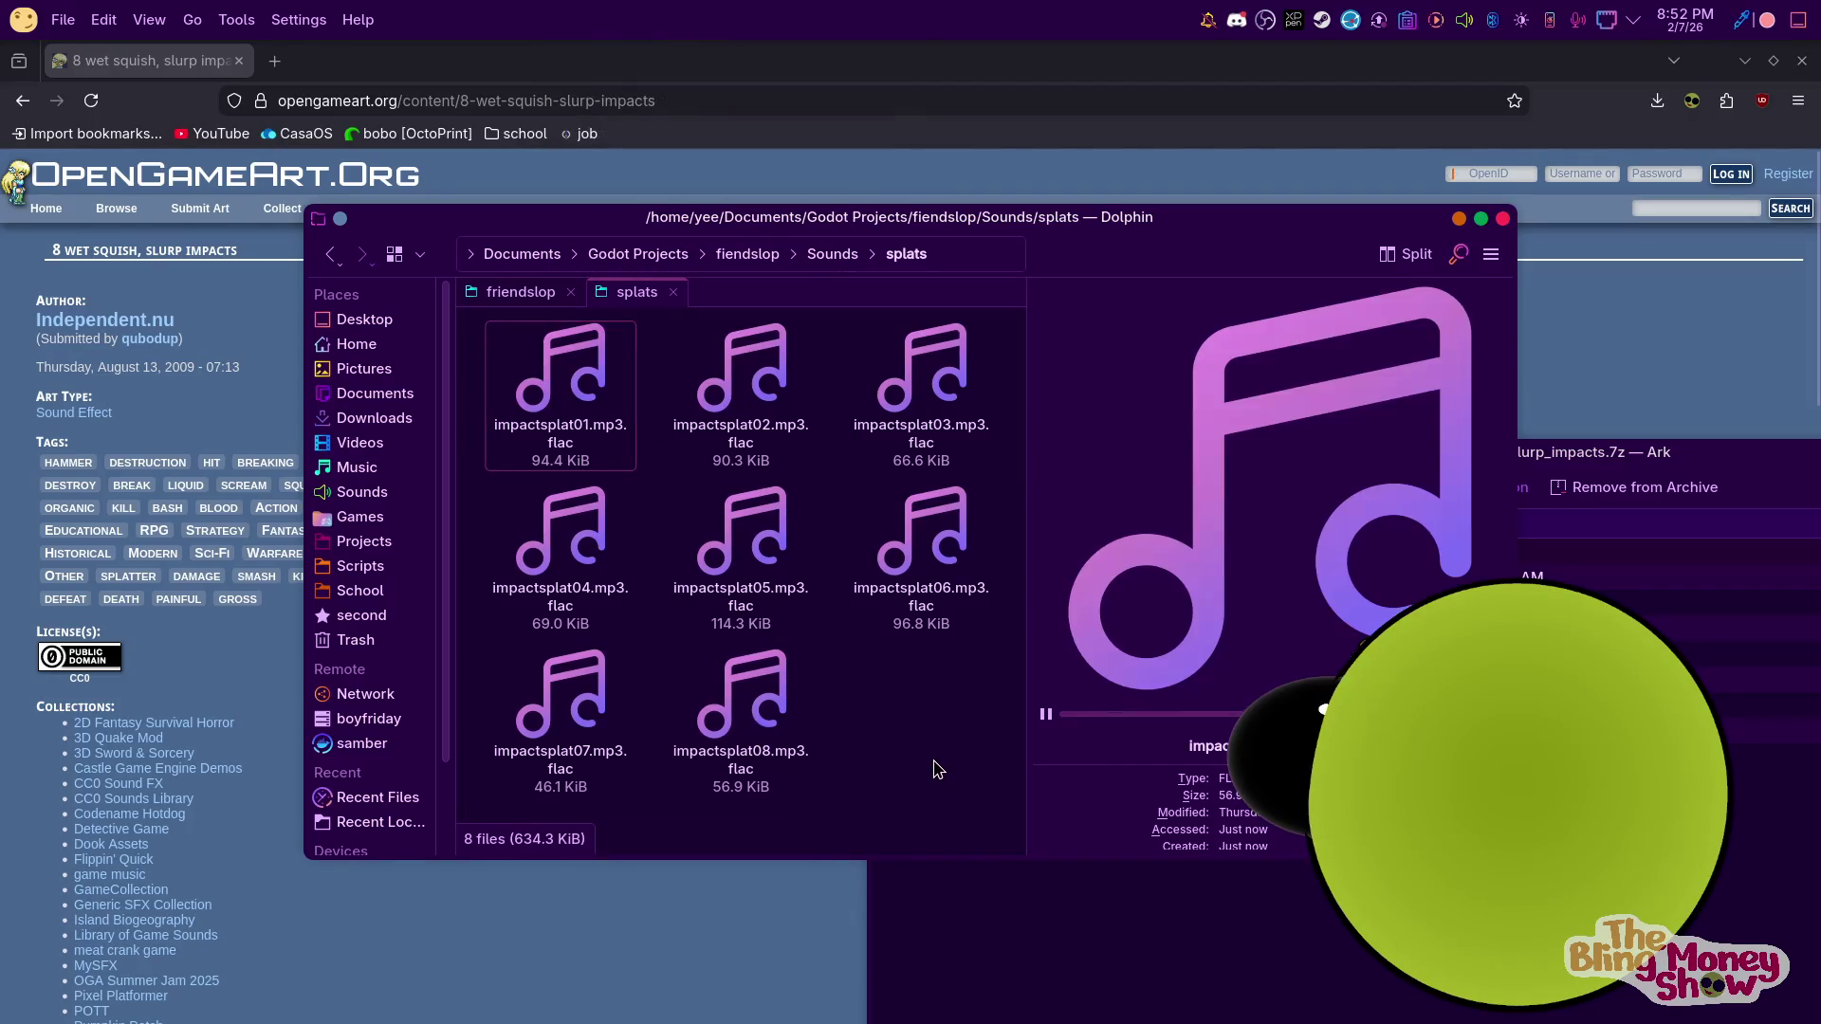
key("ctrl+a")
right_click(522, 334)
left_click(569, 431)
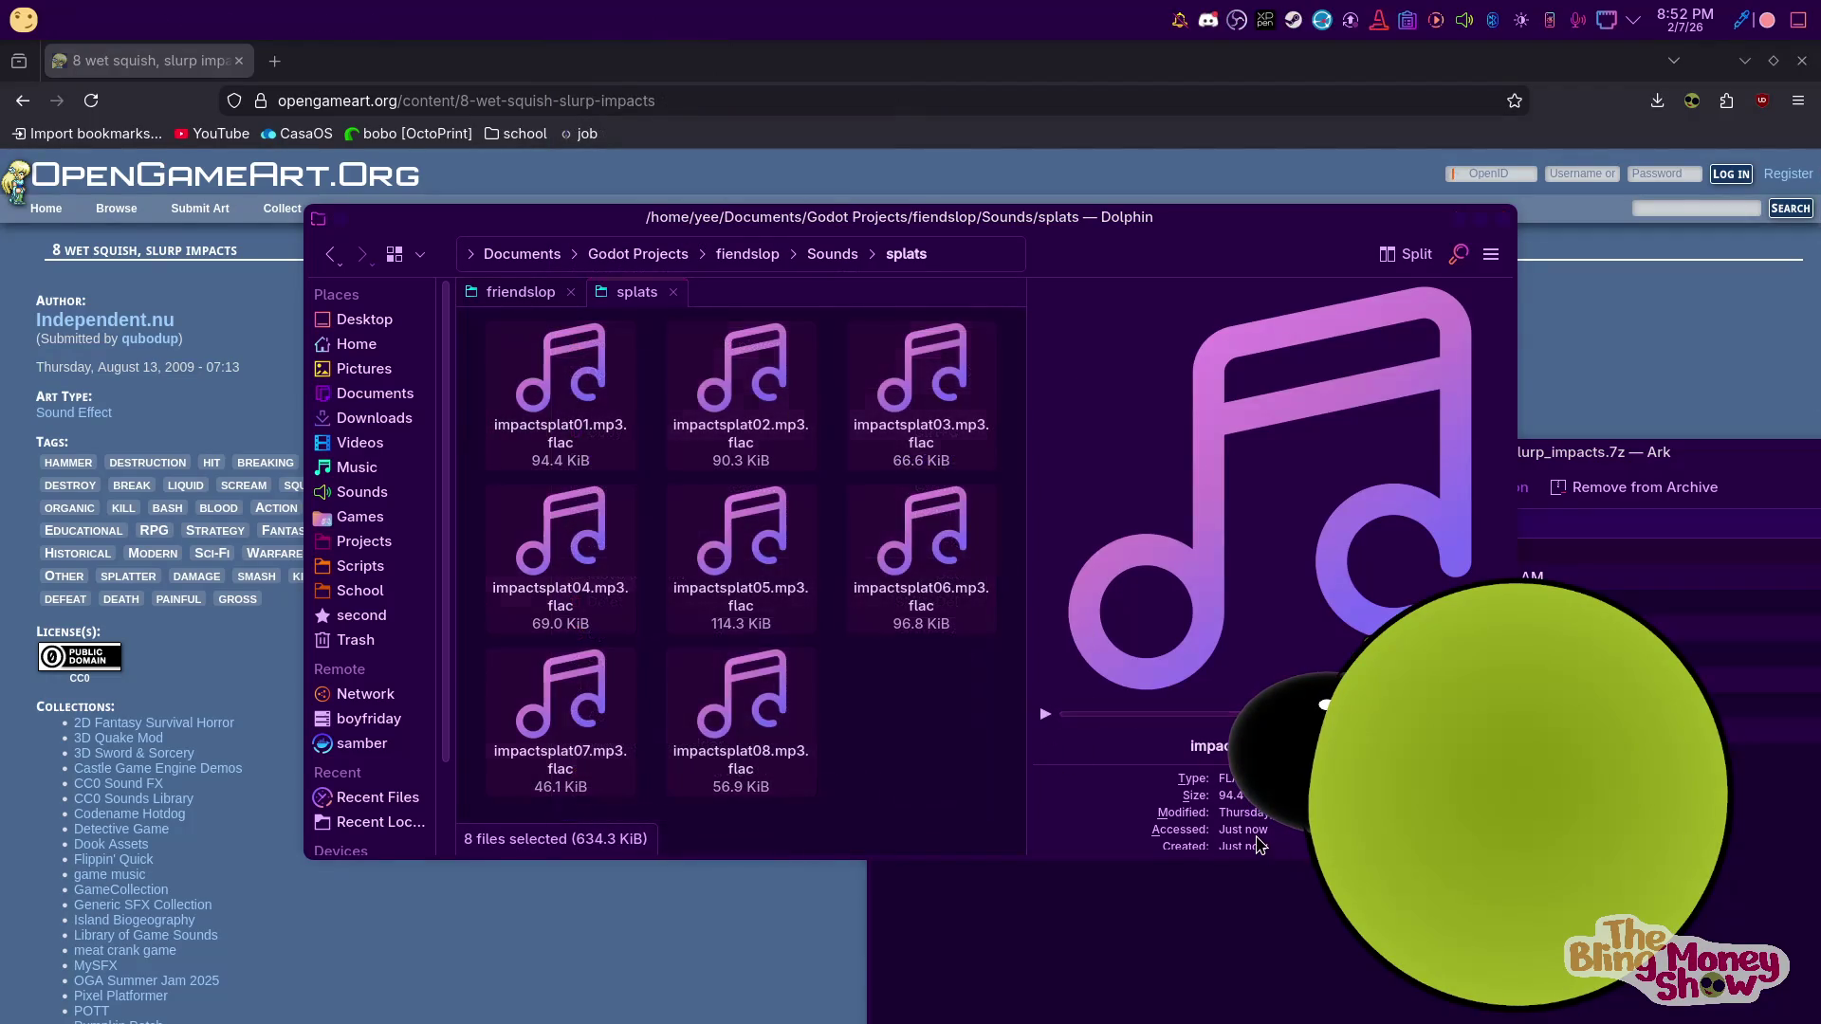
mouse_move(1465, 1015)
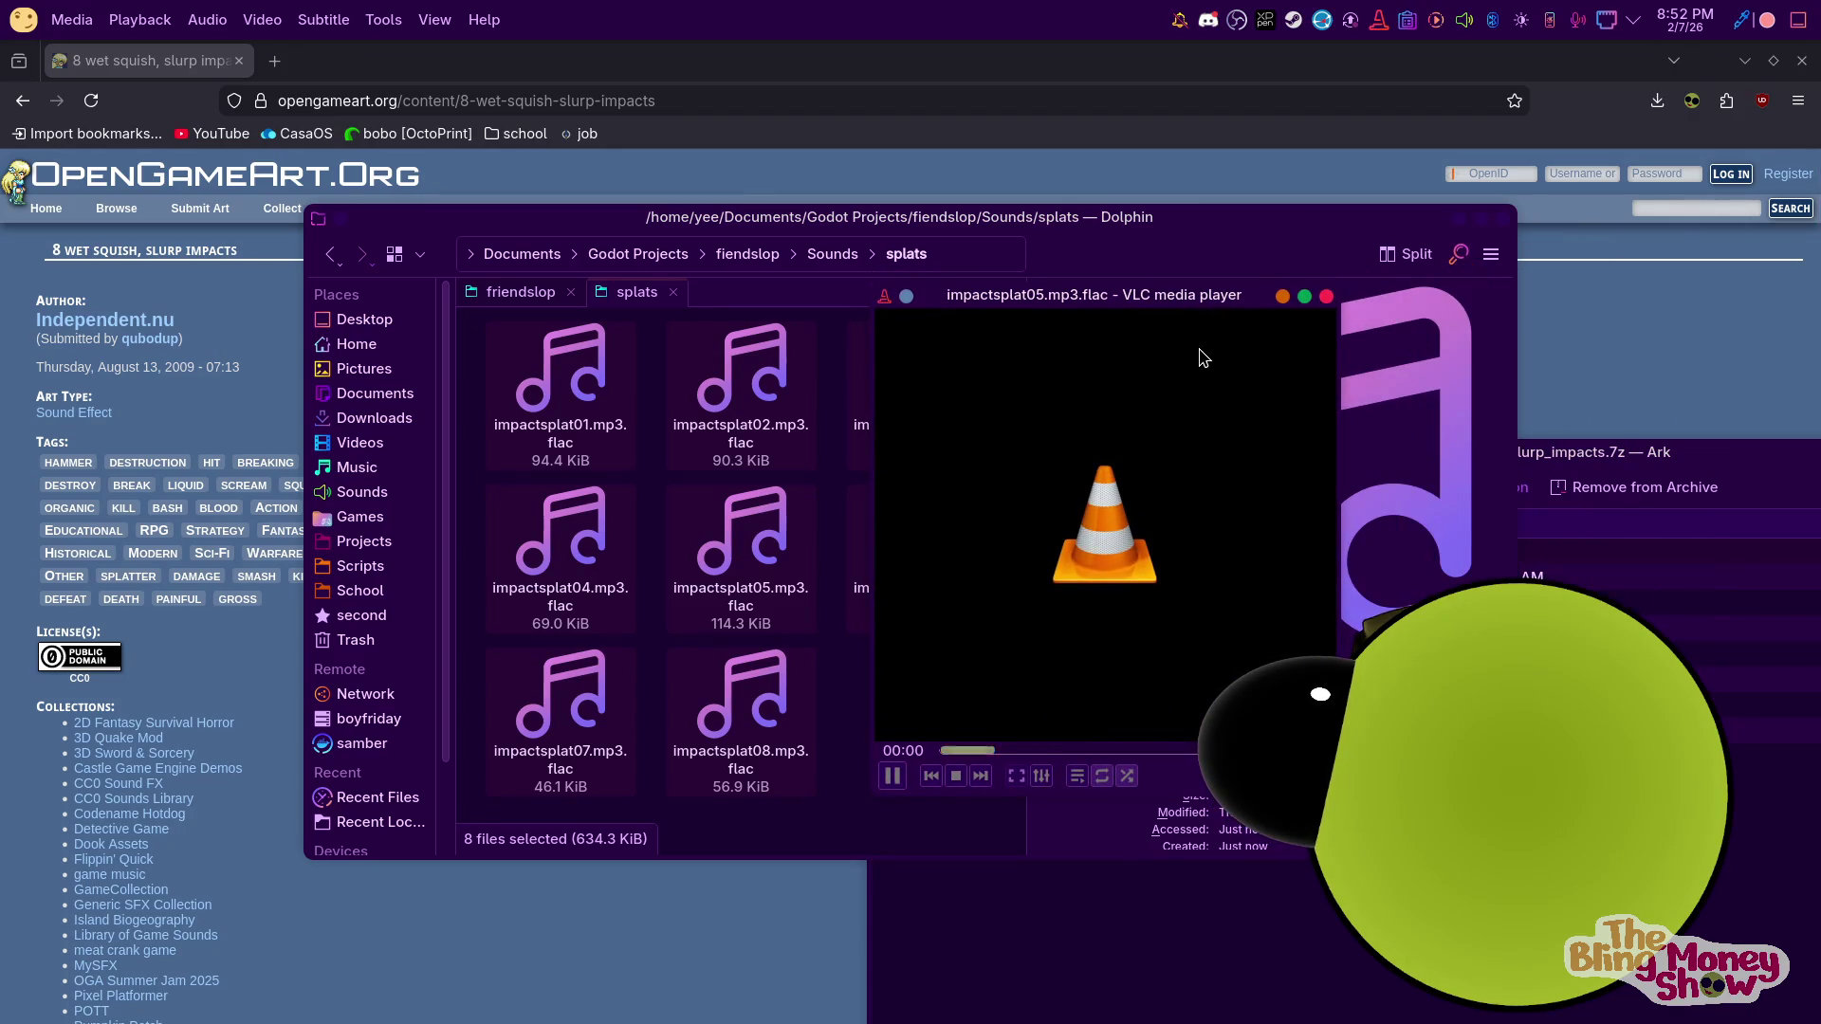
Close VLC and open the Rename Items dialog for all eight selected splat files
left_click(1326, 297)
right_click(585, 516)
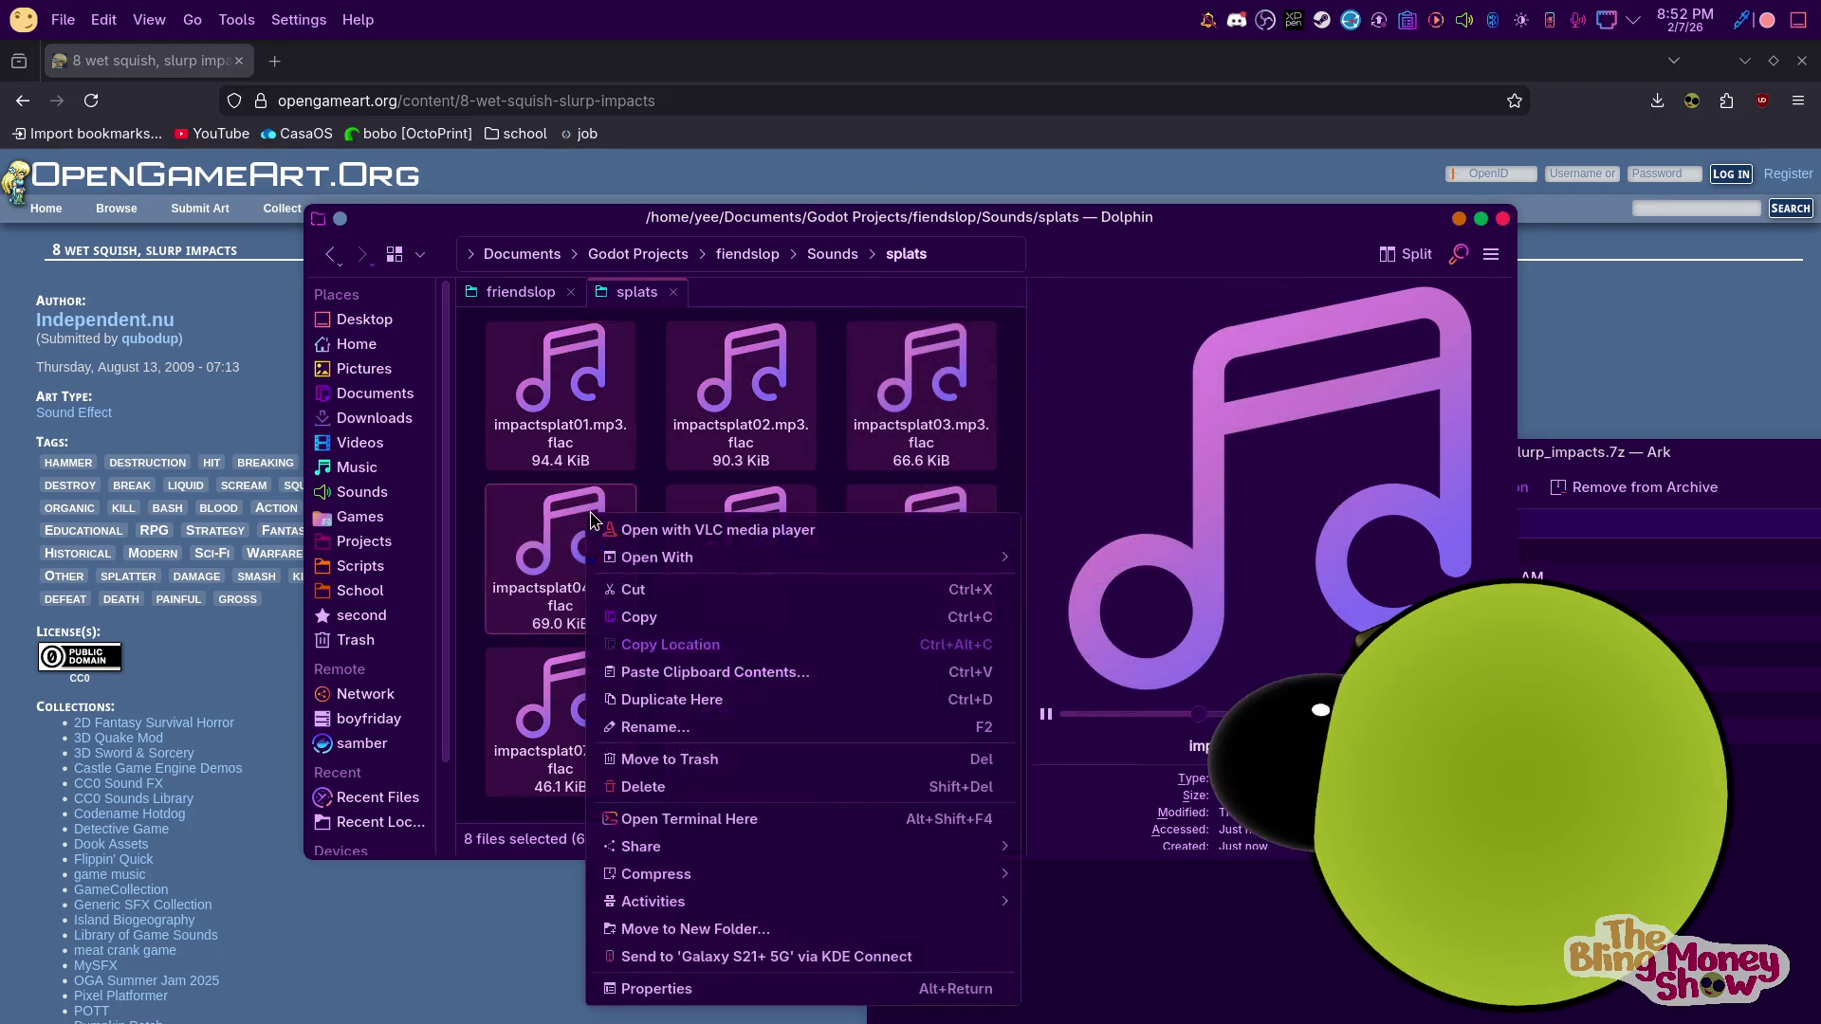
left_click(1118, 379)
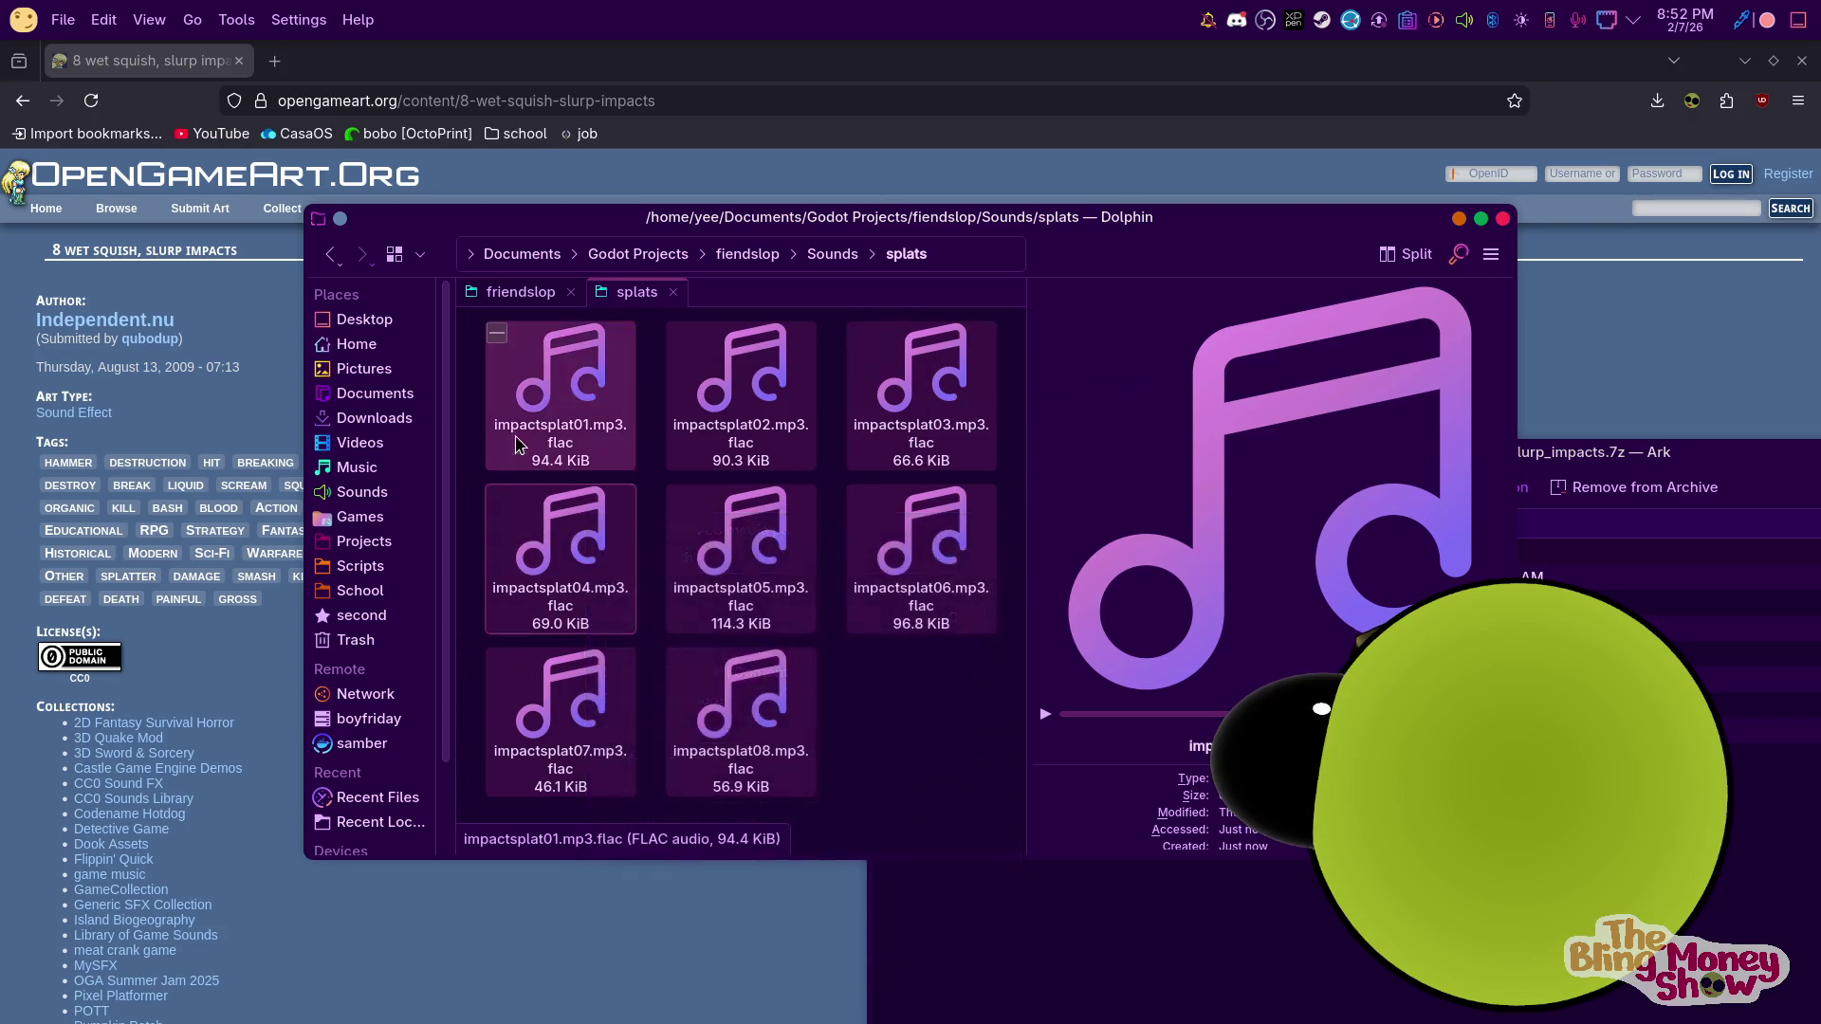
right_click(546, 421)
left_click(644, 632)
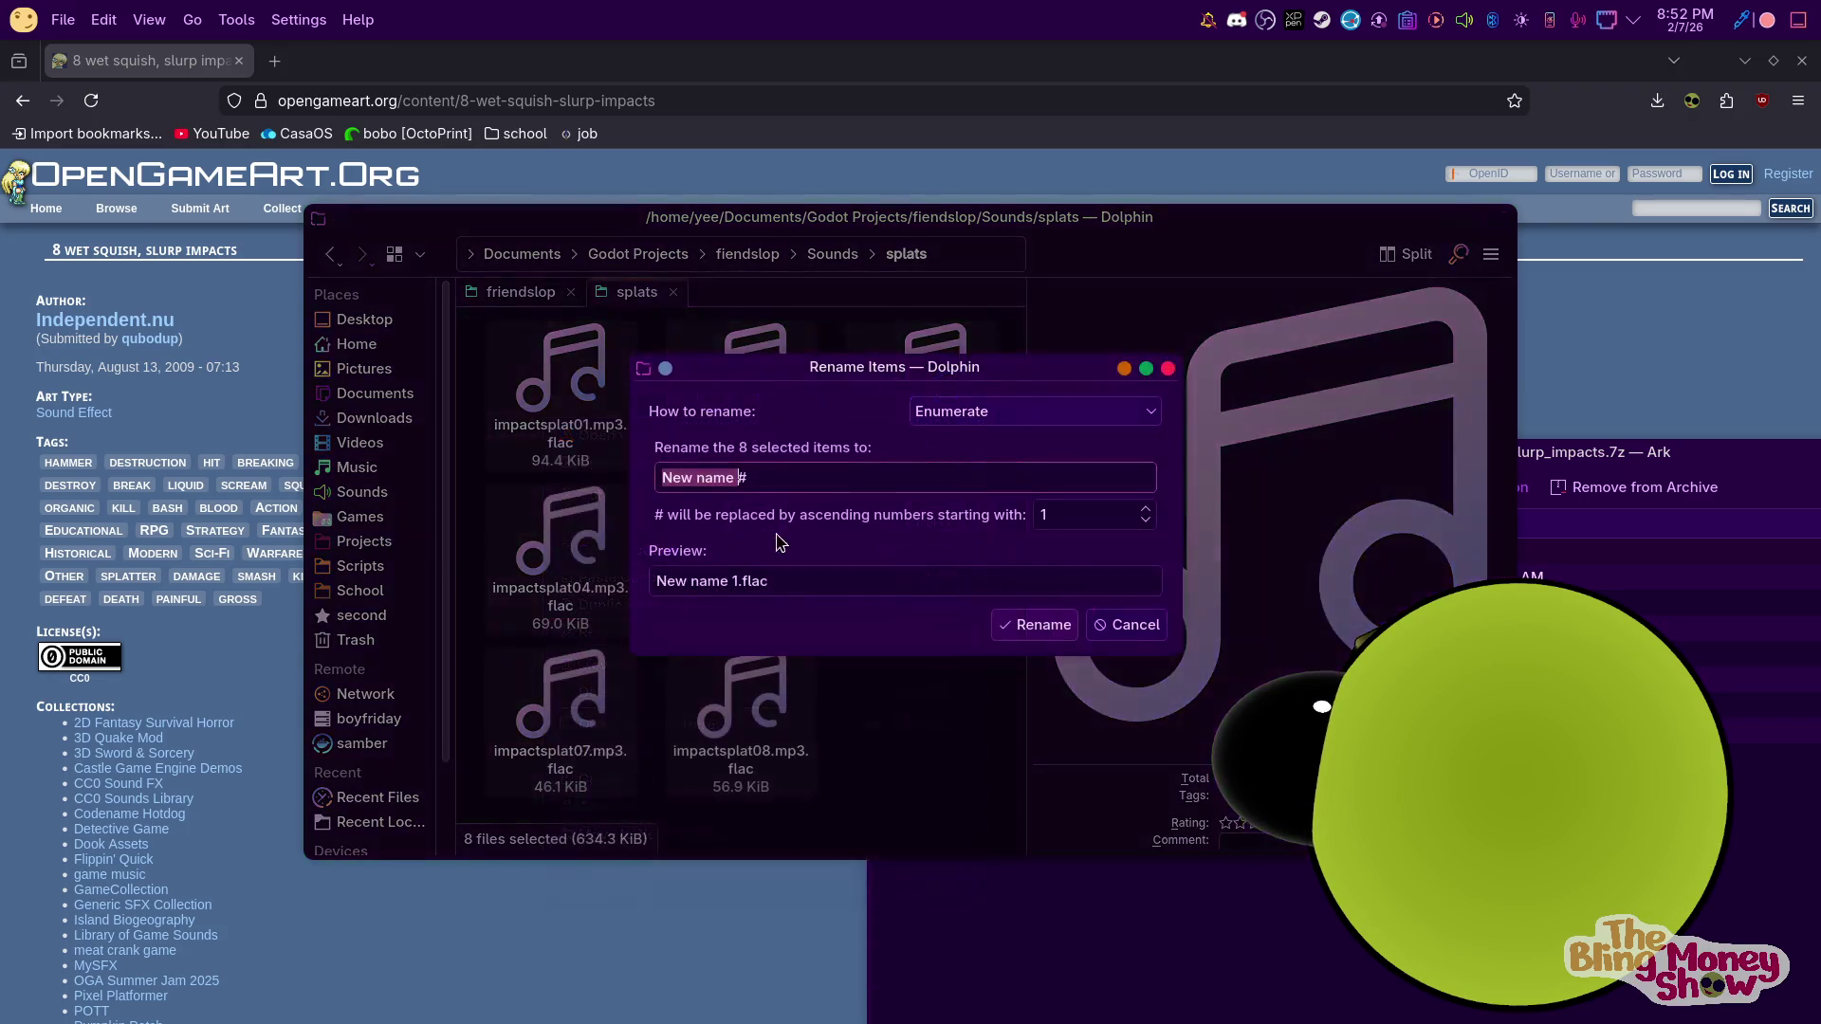
Try a Replacing rename for '.flac', then cancel the Rename Items dialog
left_click(967, 413)
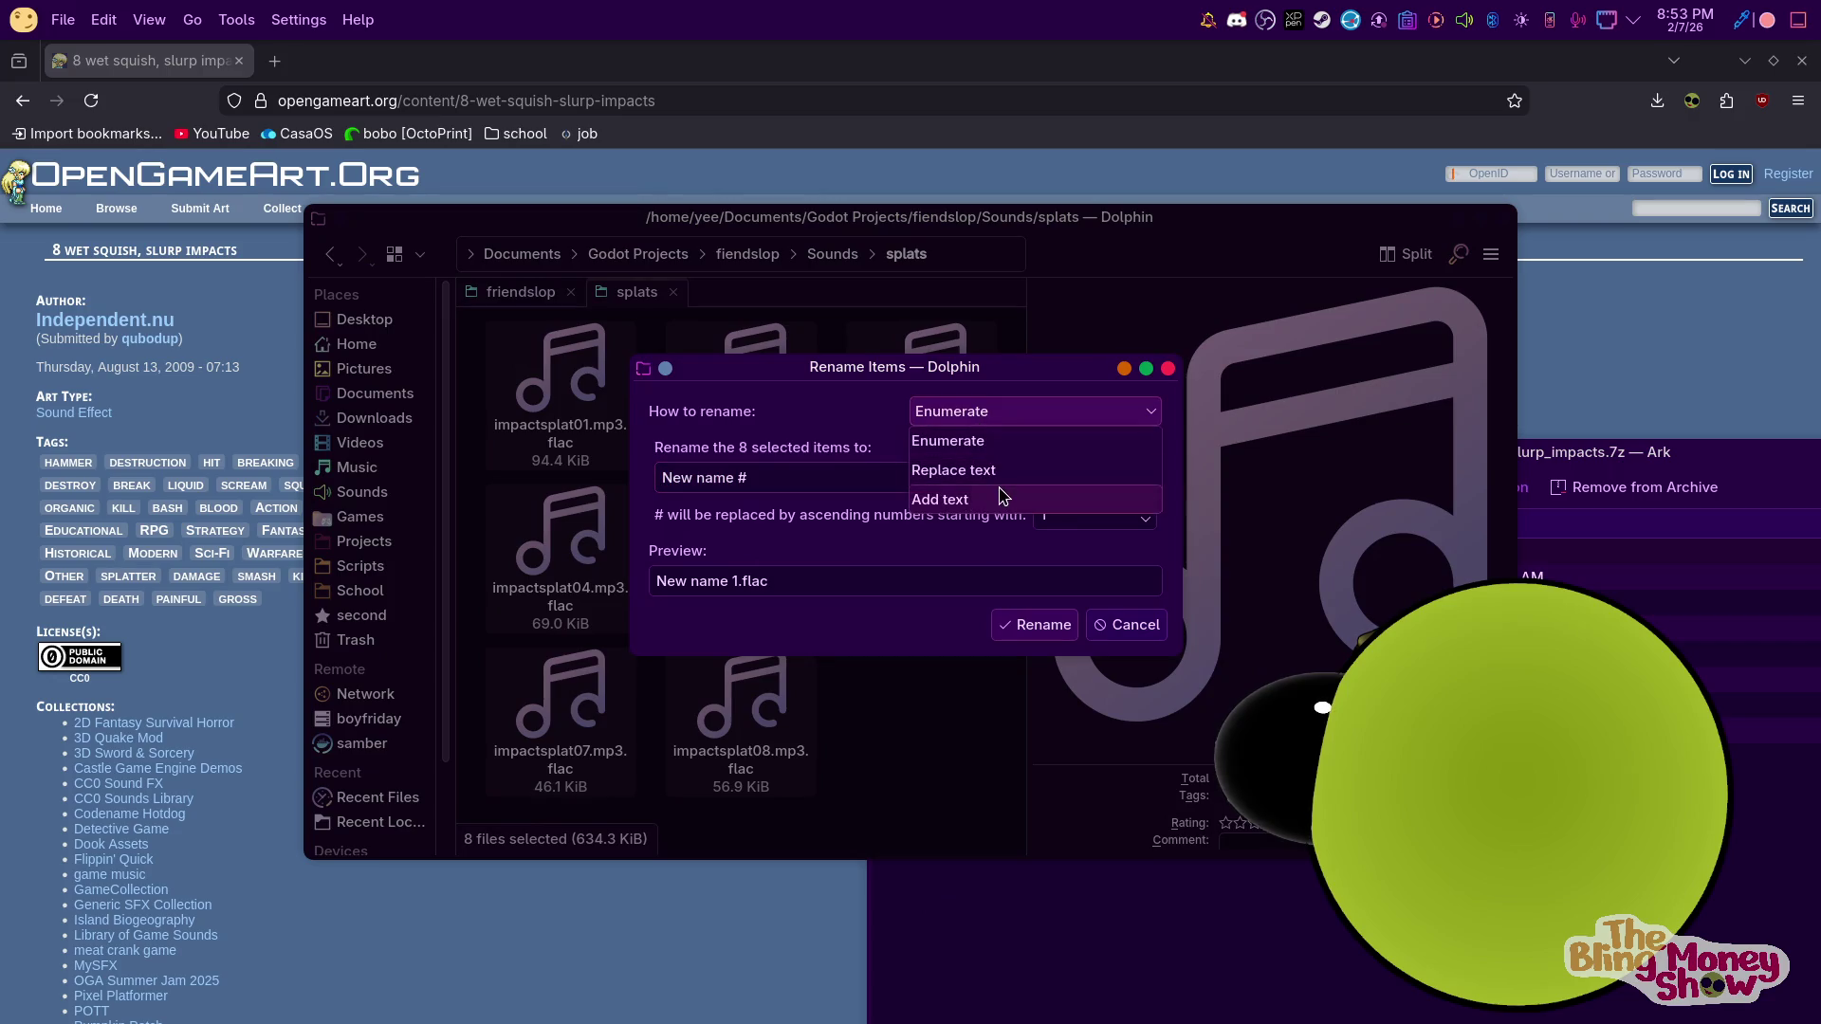
left_click(985, 472)
type(".flac")
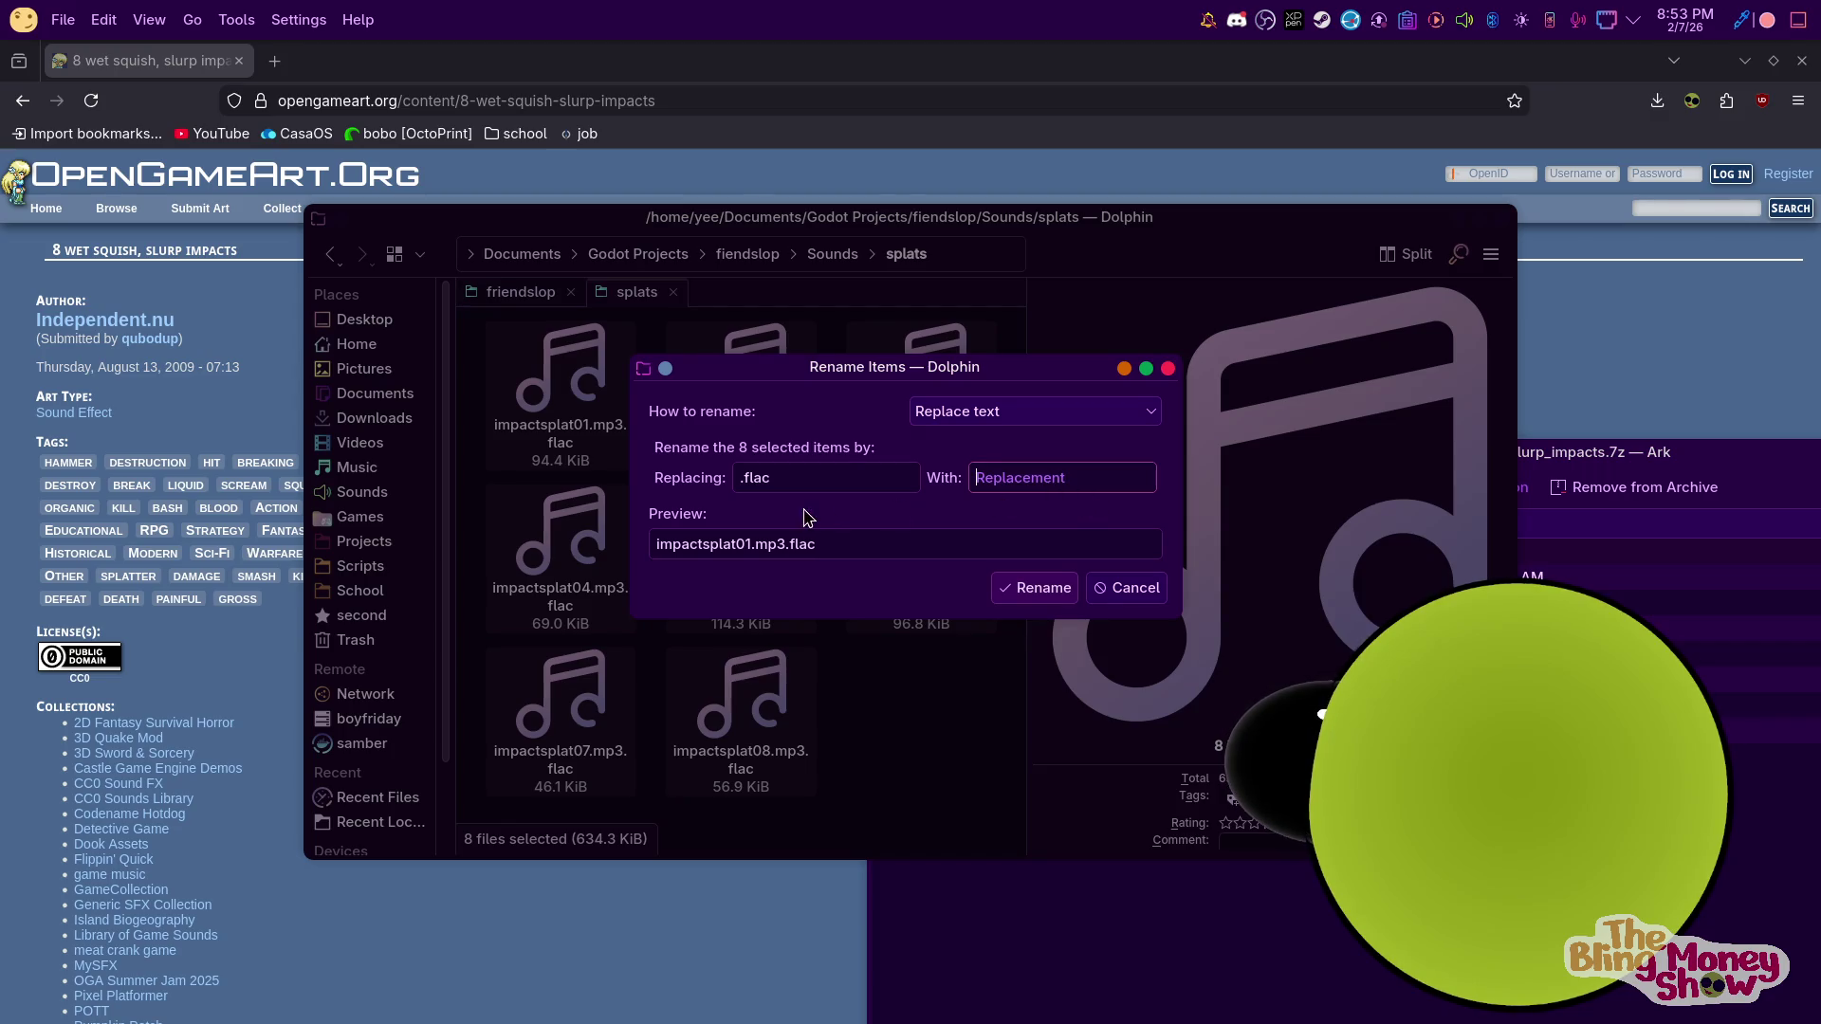
left_click(740, 477)
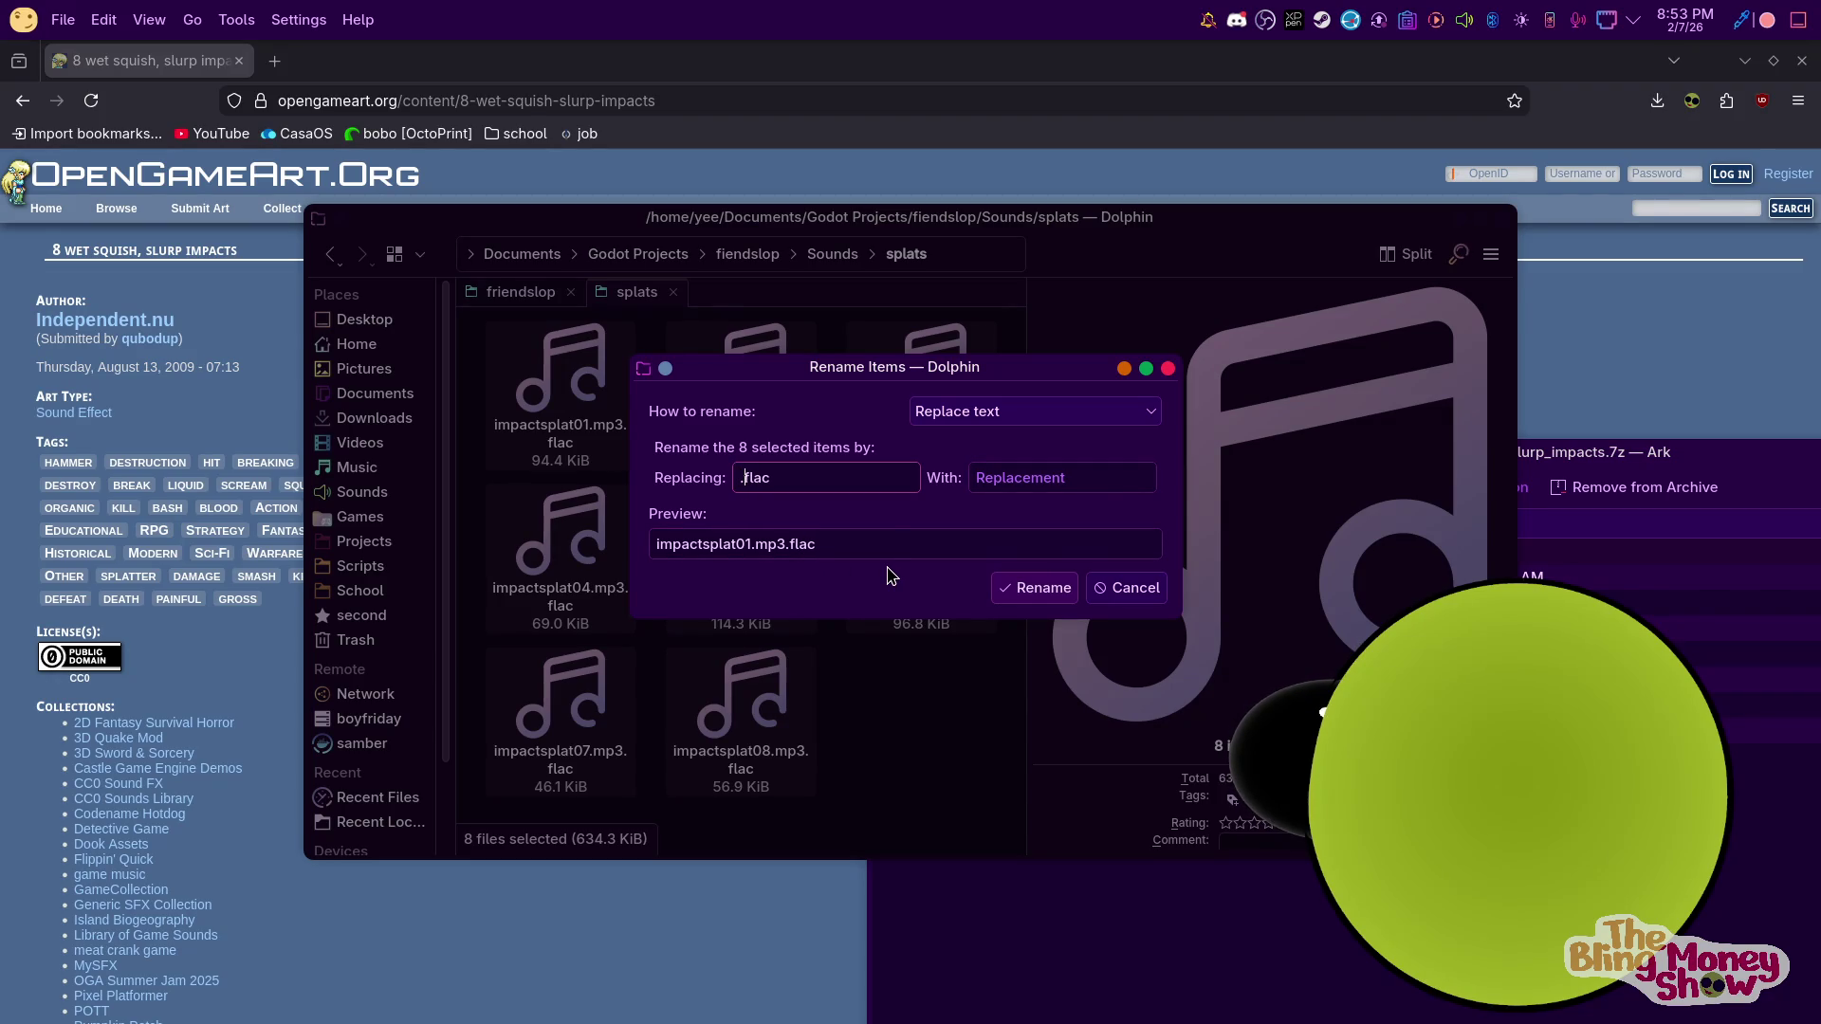
key("BackSpace")
key("BackSpace")
key("BackSpace")
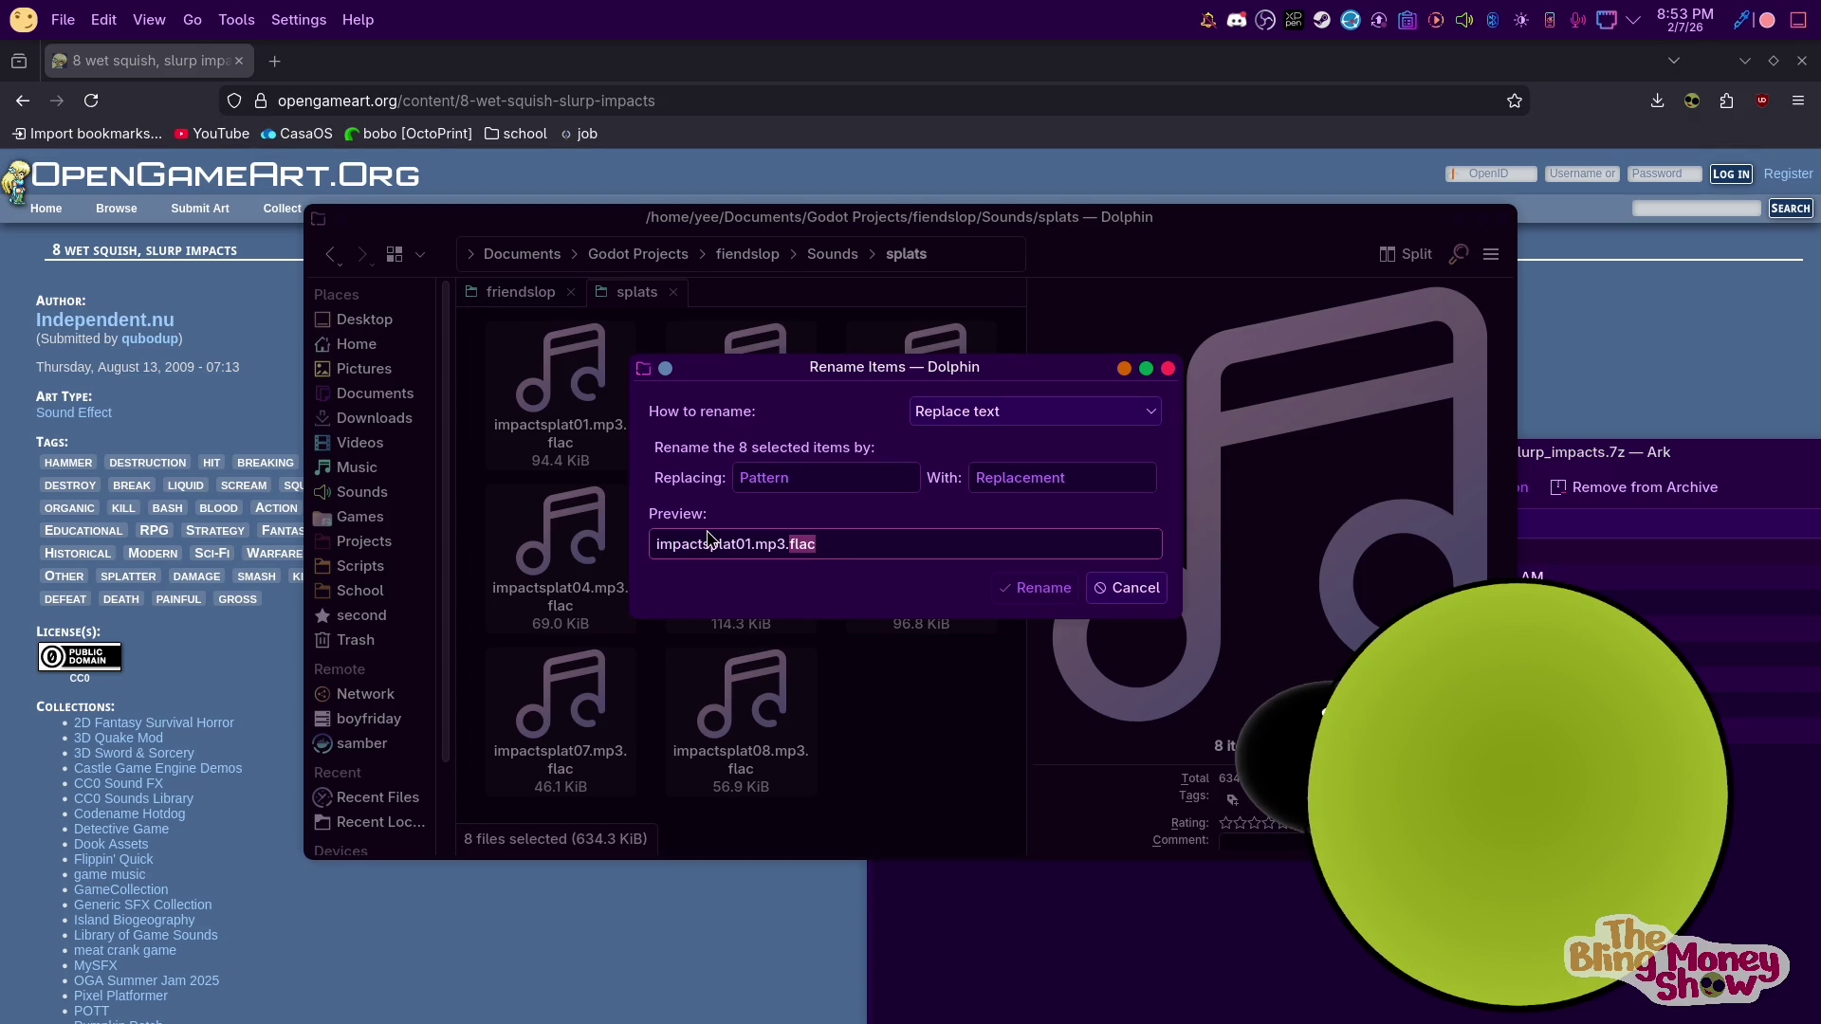
key("Escape")
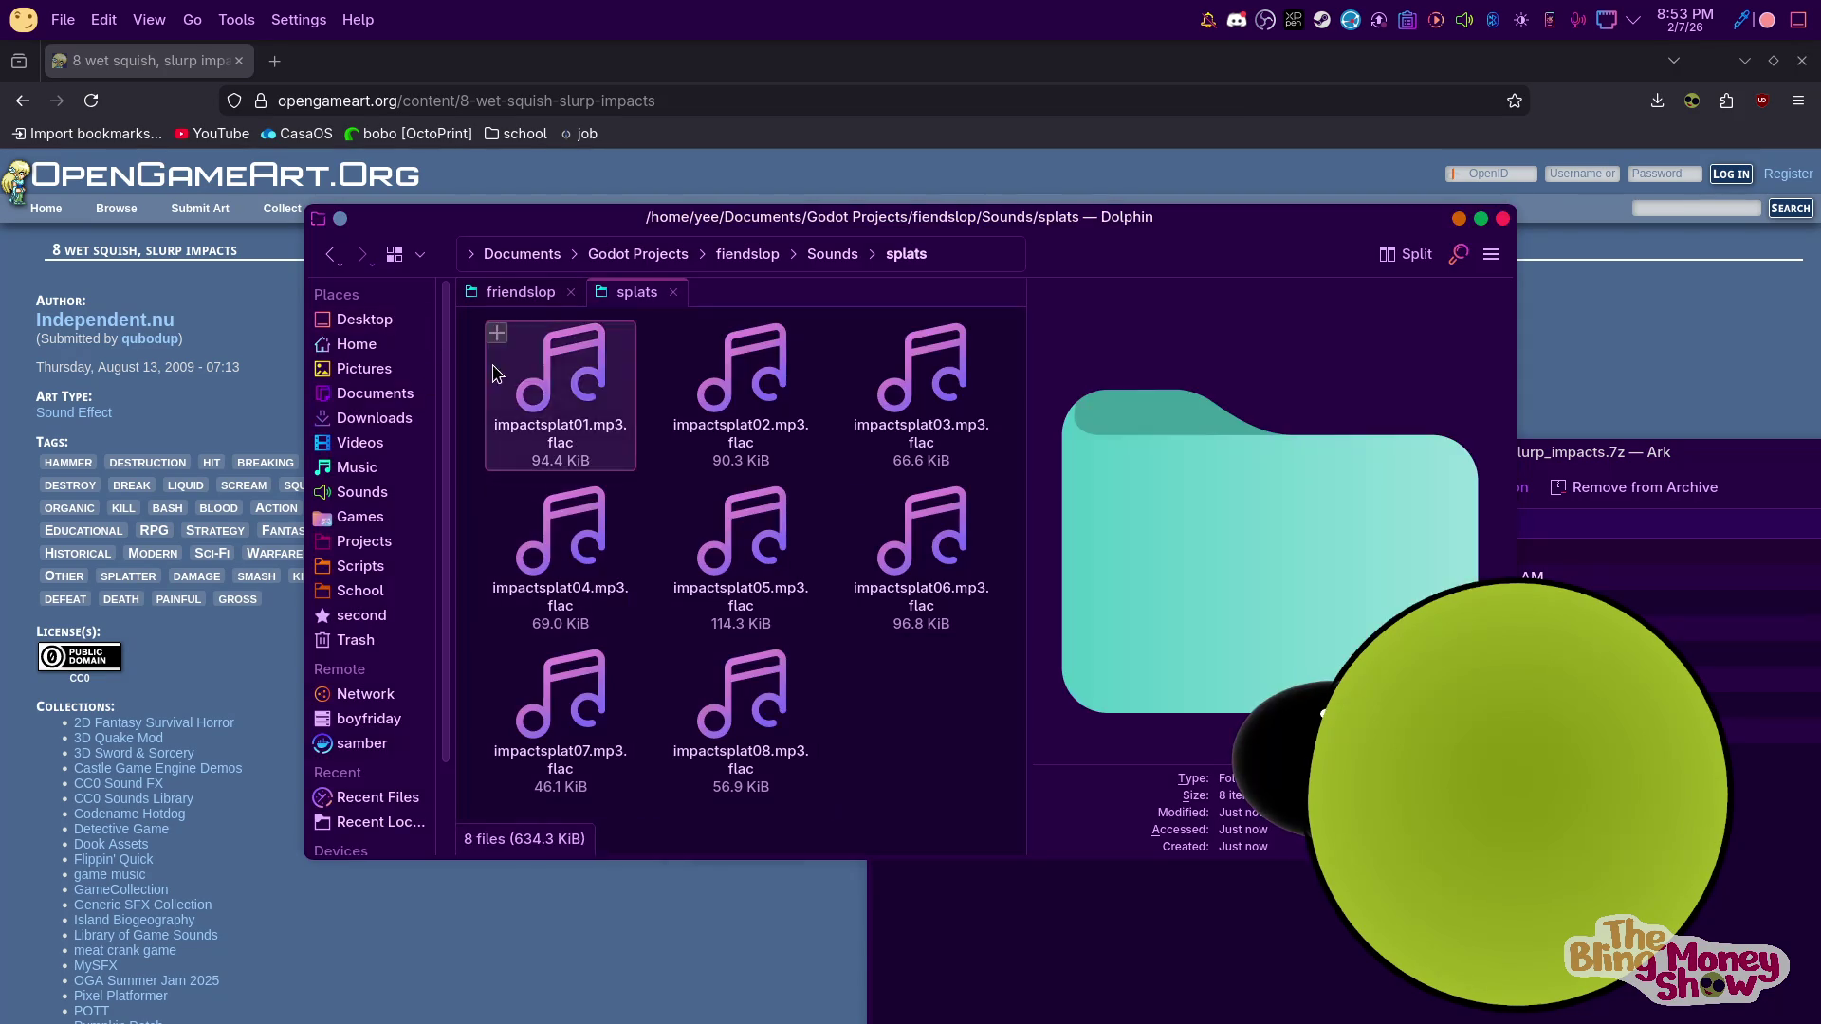
Rename impactsplat01 through impactsplat04 to end in .mp3, dropping the .flac suffix
right_click(509, 368)
left_click(569, 451)
key("End")
key("BackSpace")
key("BackSpace")
key("BackSpace")
key("Return")
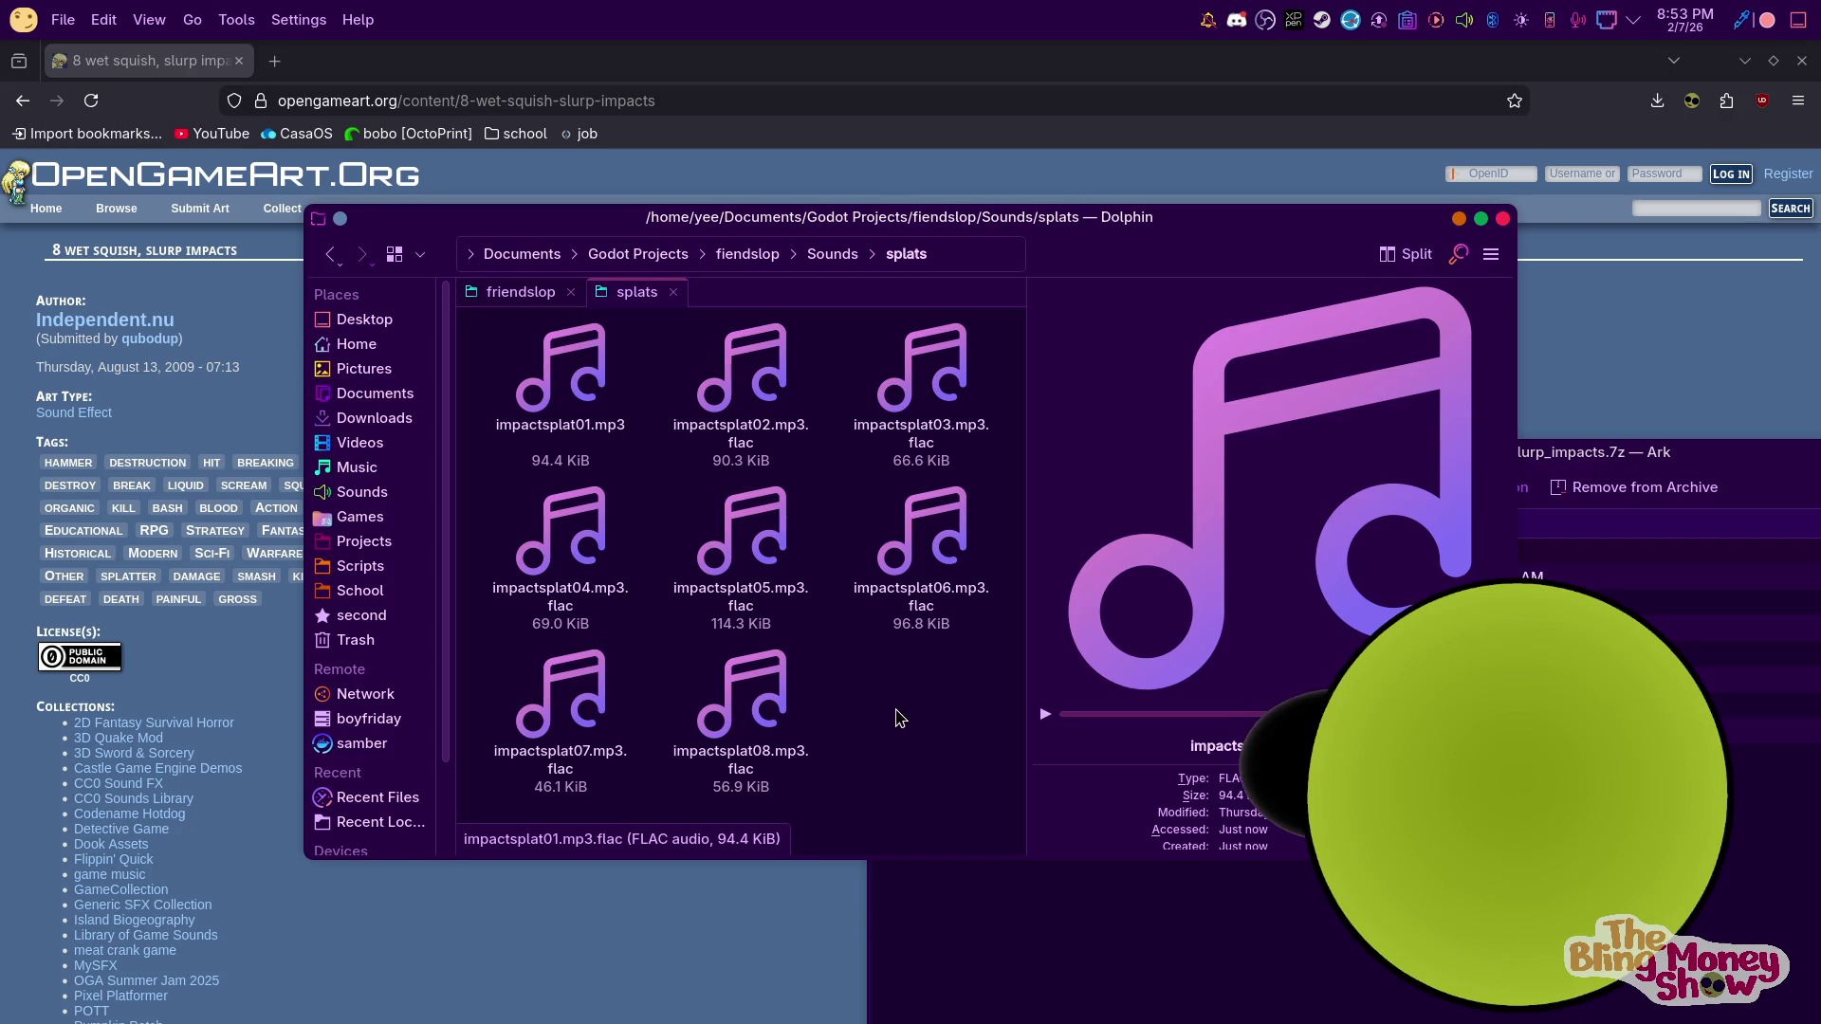
right_click(749, 395)
left_click(815, 578)
key("End")
key("BackSpace")
key("BackSpace")
key("BackSpace")
key("Return")
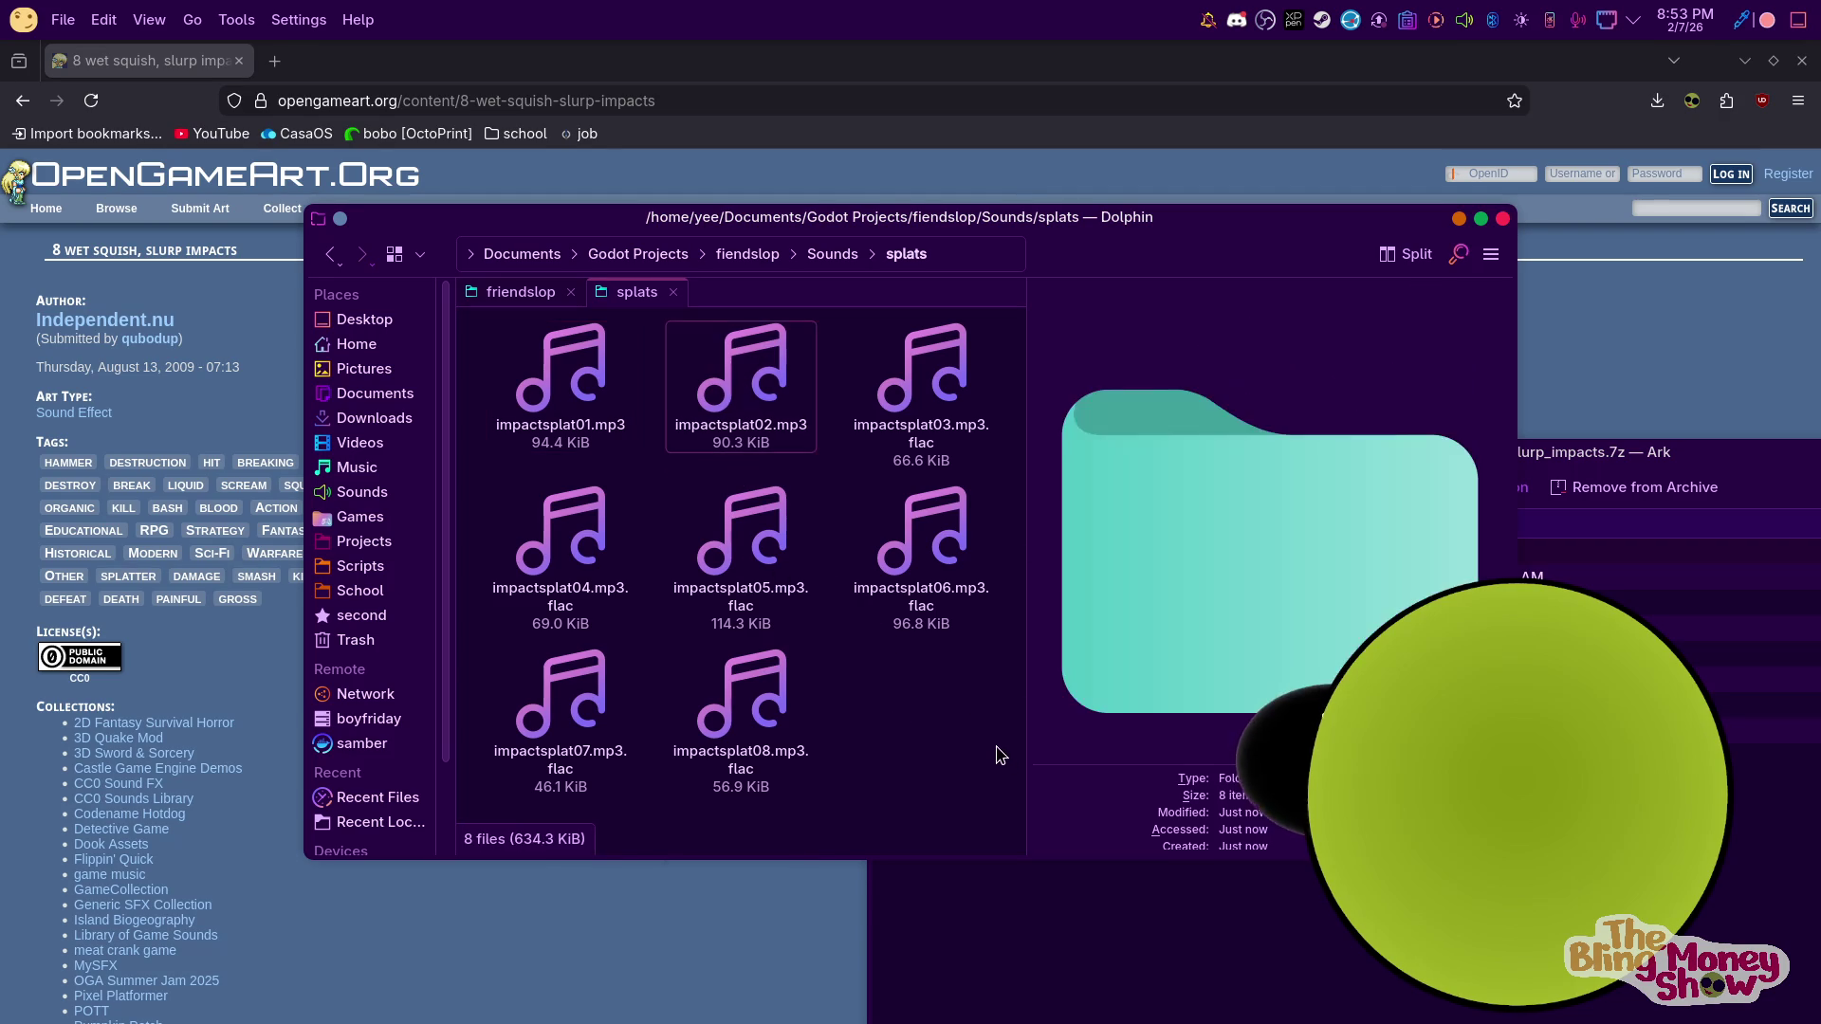
right_click(925, 391)
left_click(1024, 588)
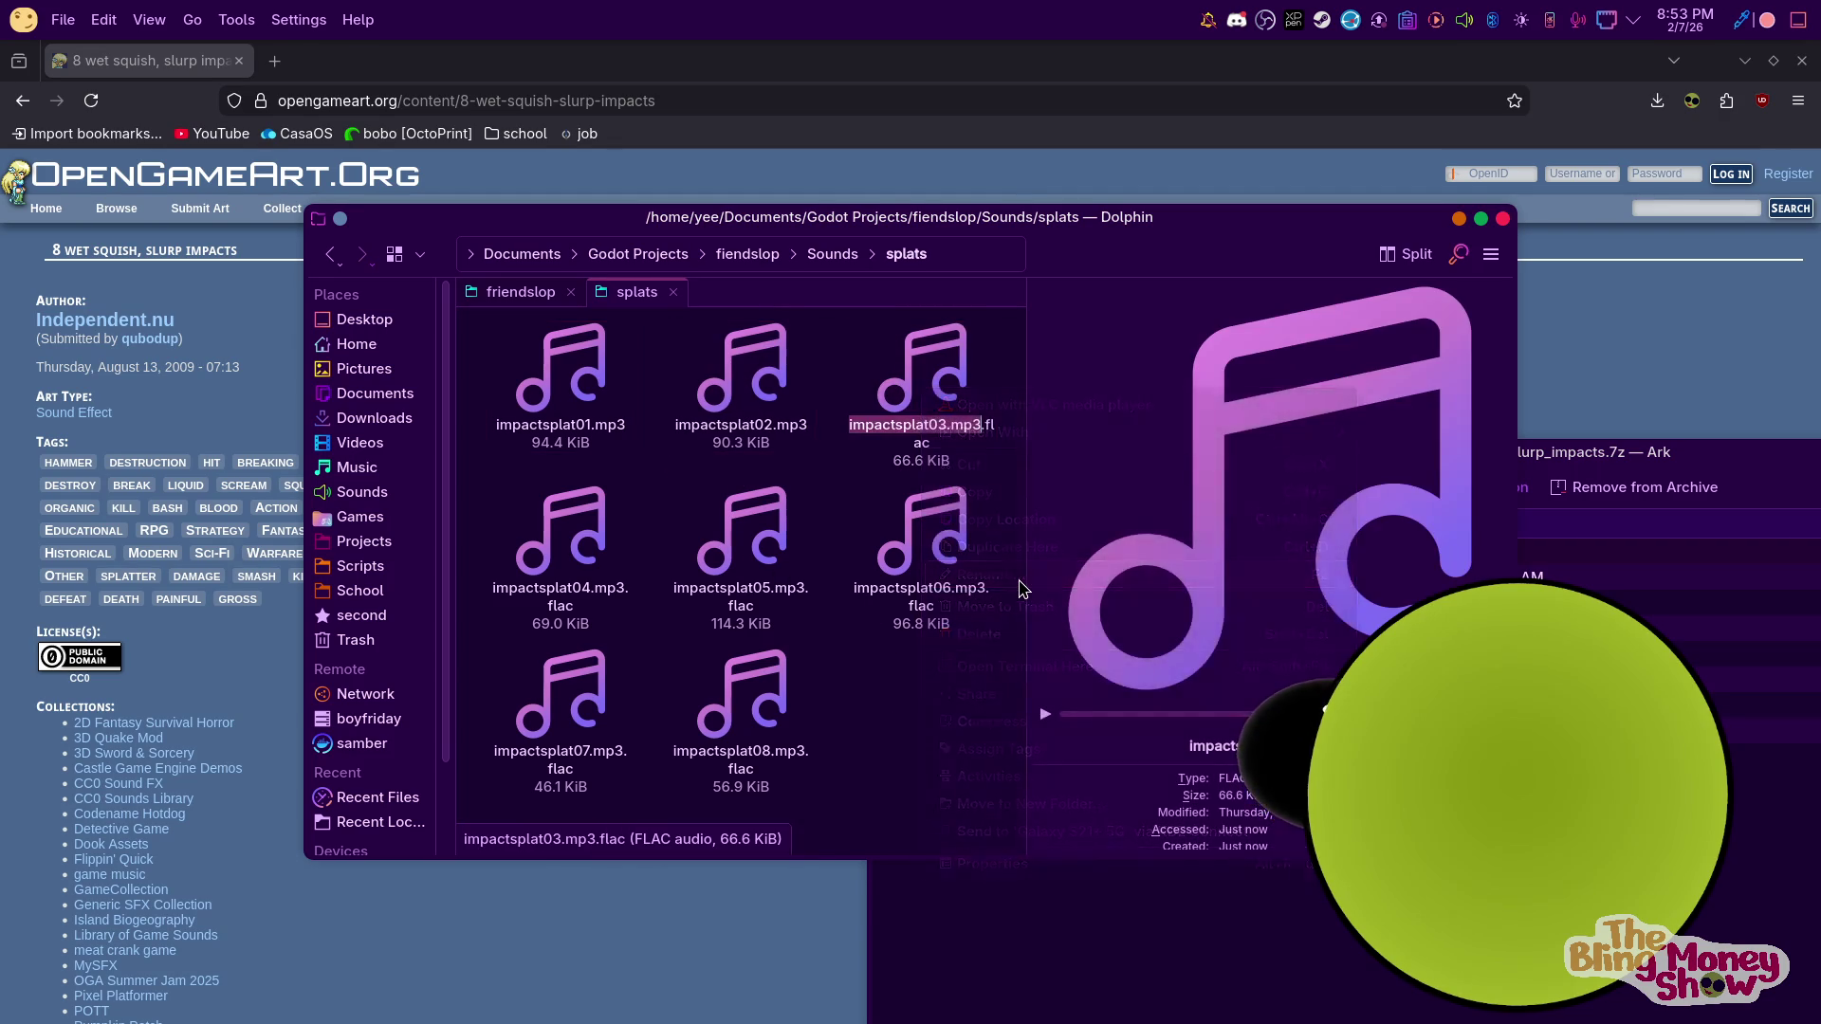
key("Return")
right_click(554, 531)
left_click(663, 251)
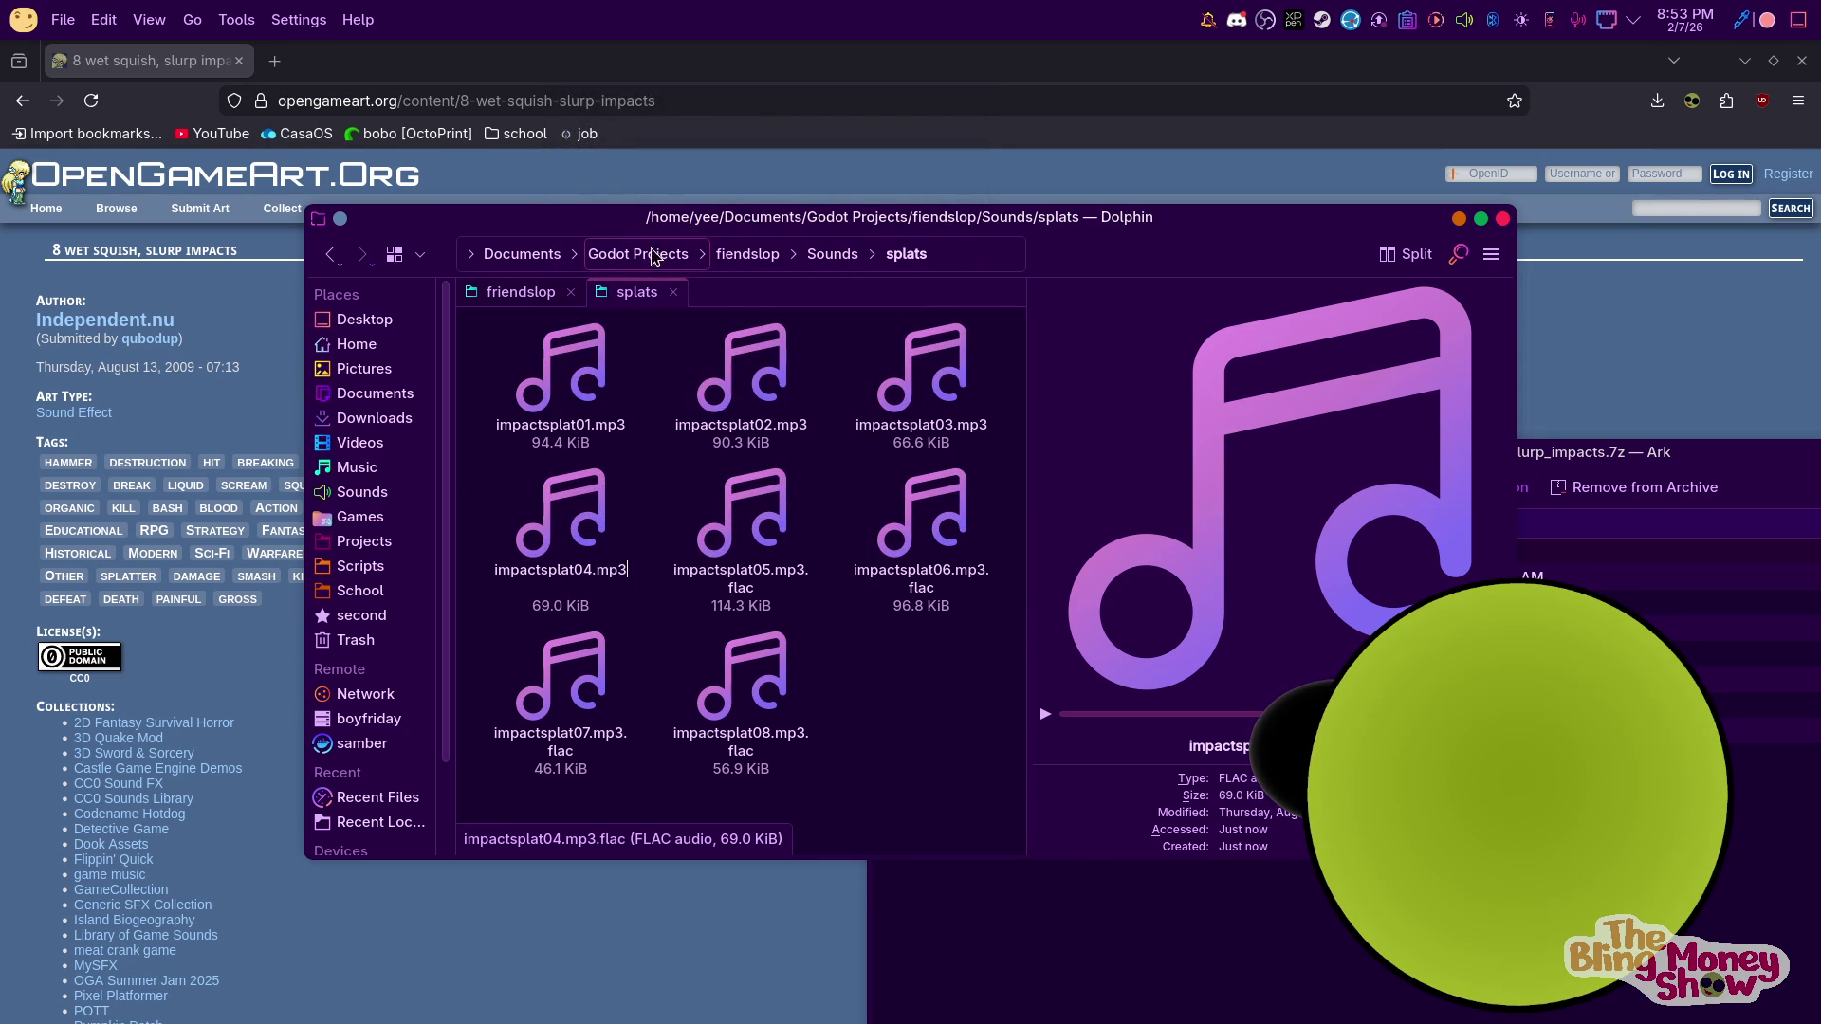
key("Return")
Rename impactsplat05 through impactsplat08 to end in .mp3 the same way
right_click(779, 566)
left_click(879, 729)
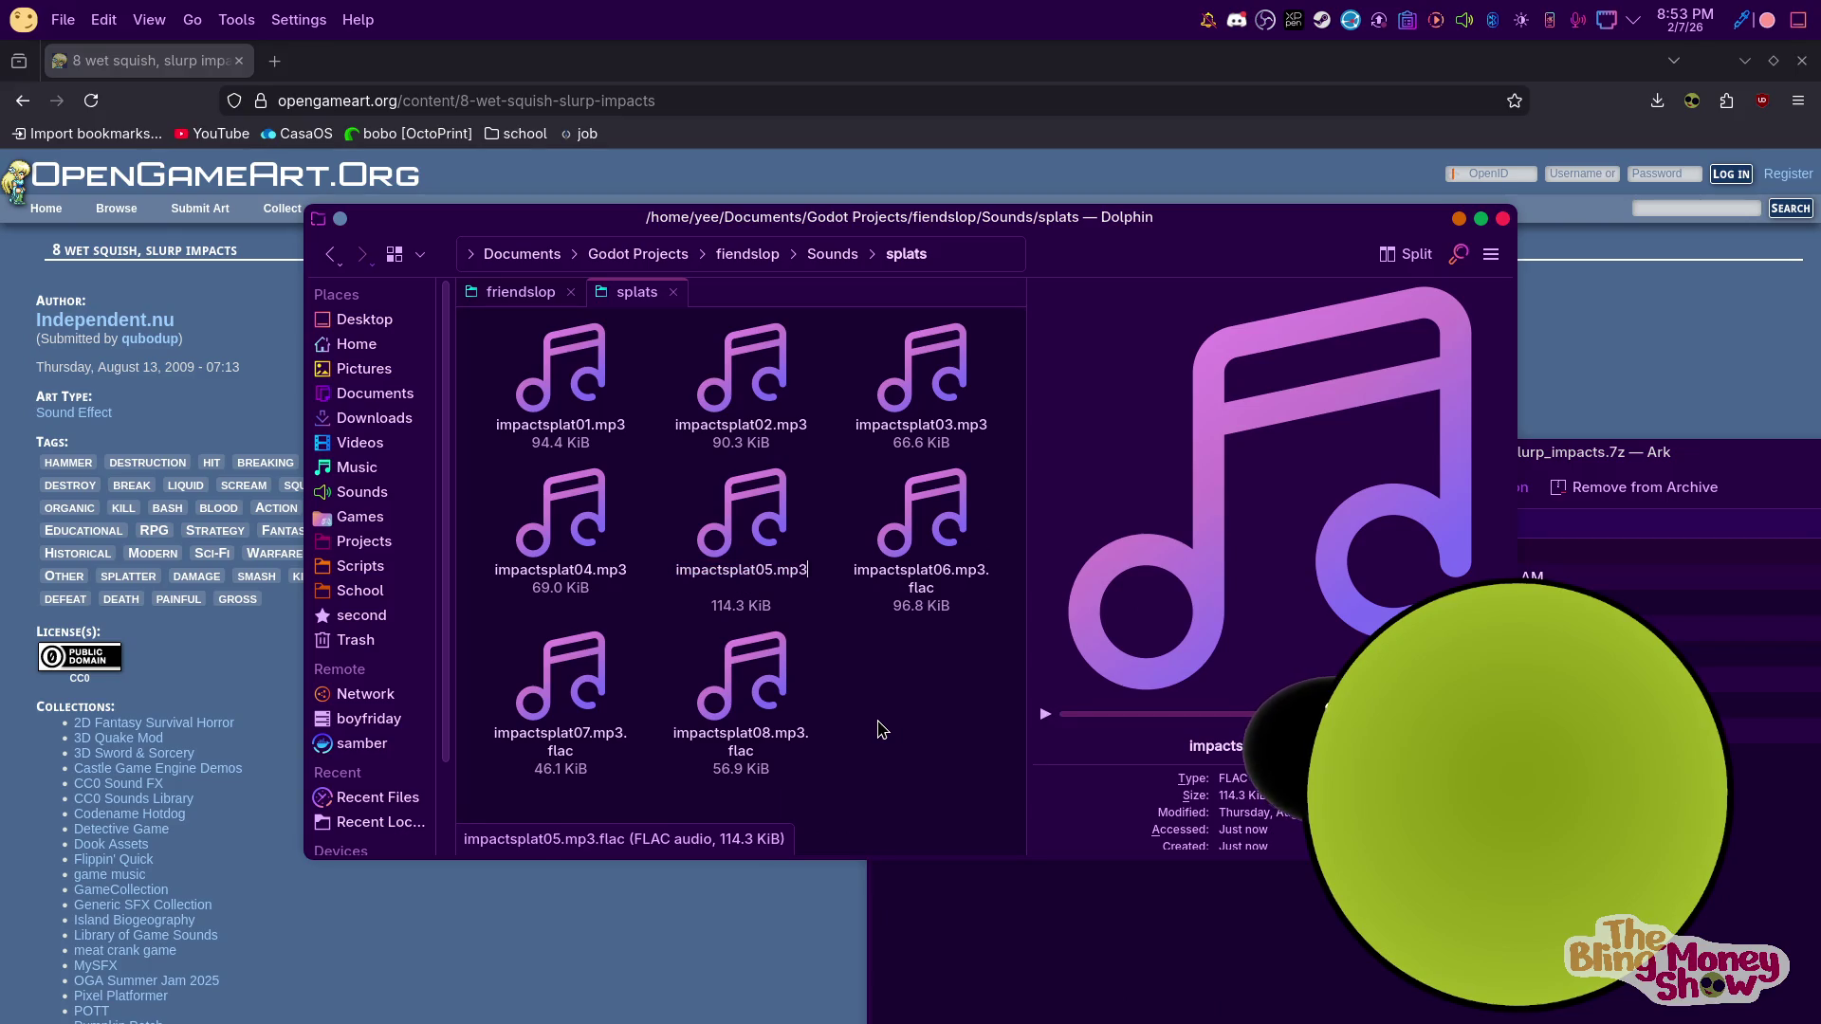
key("Return")
right_click(948, 512)
left_click(1022, 698)
key("Right")
key("Return")
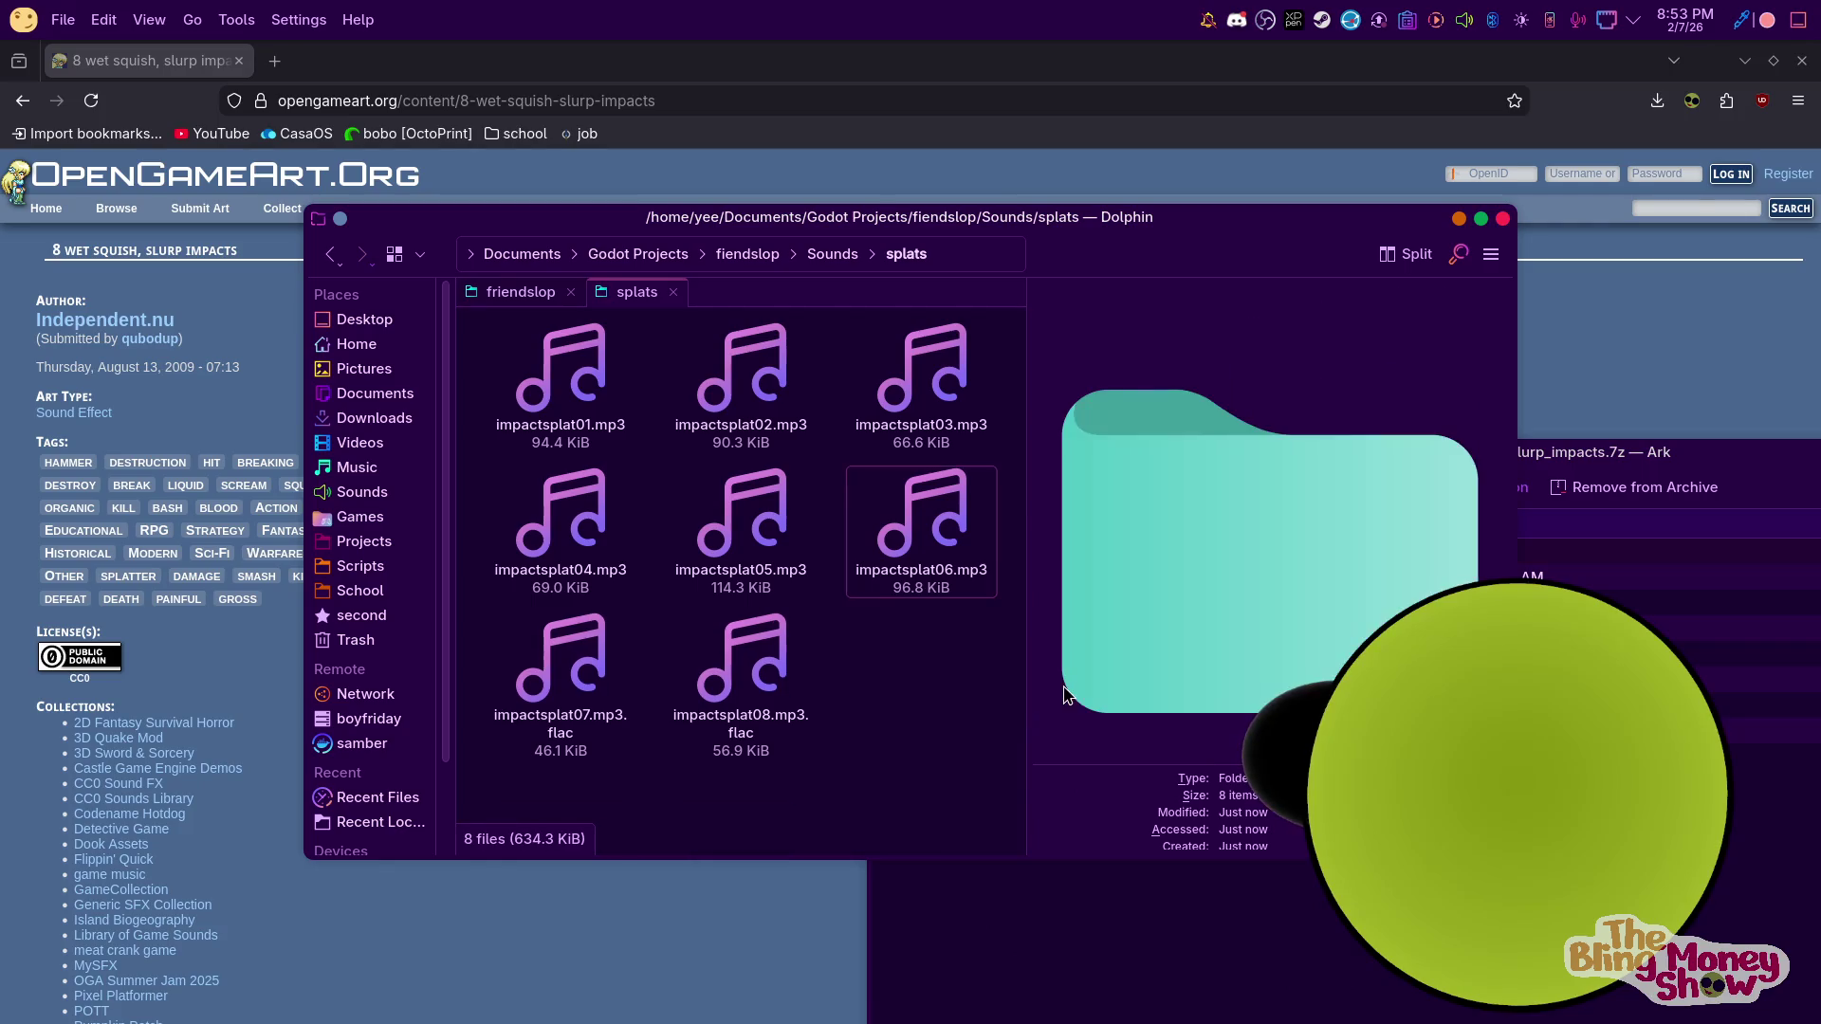
right_click(548, 650)
left_click(613, 351)
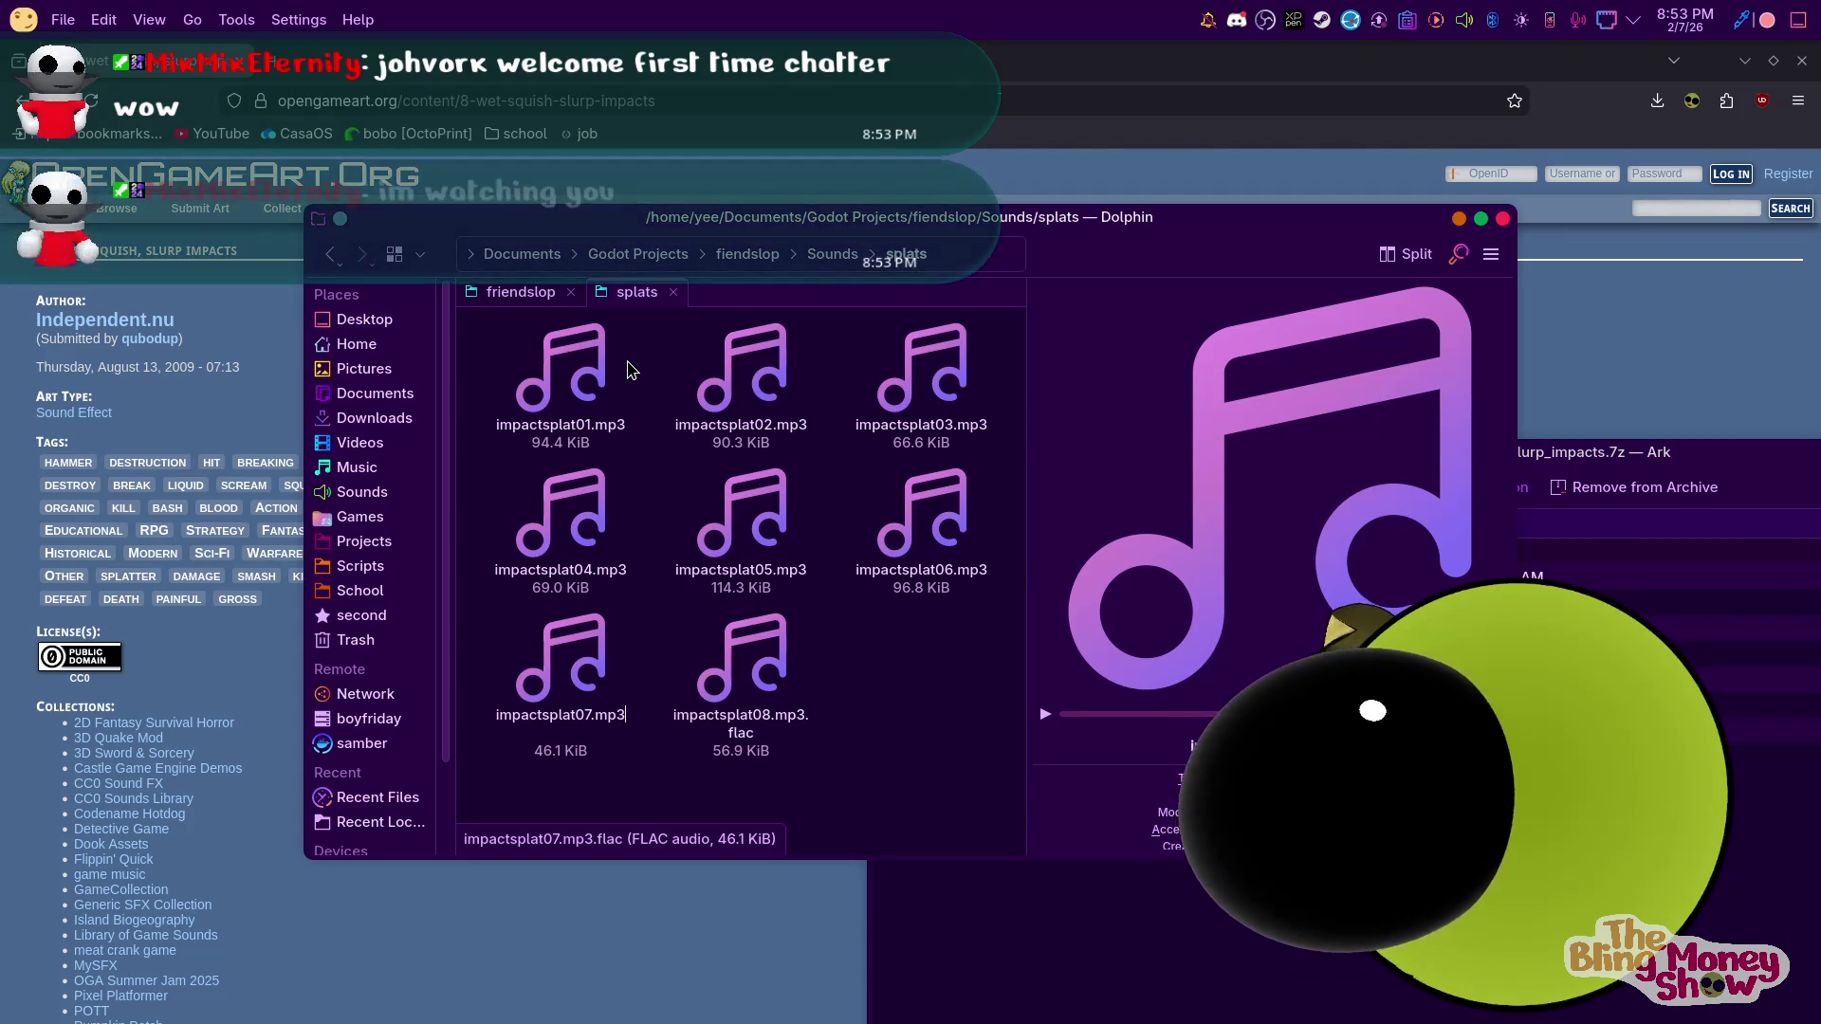
left_click(730, 755)
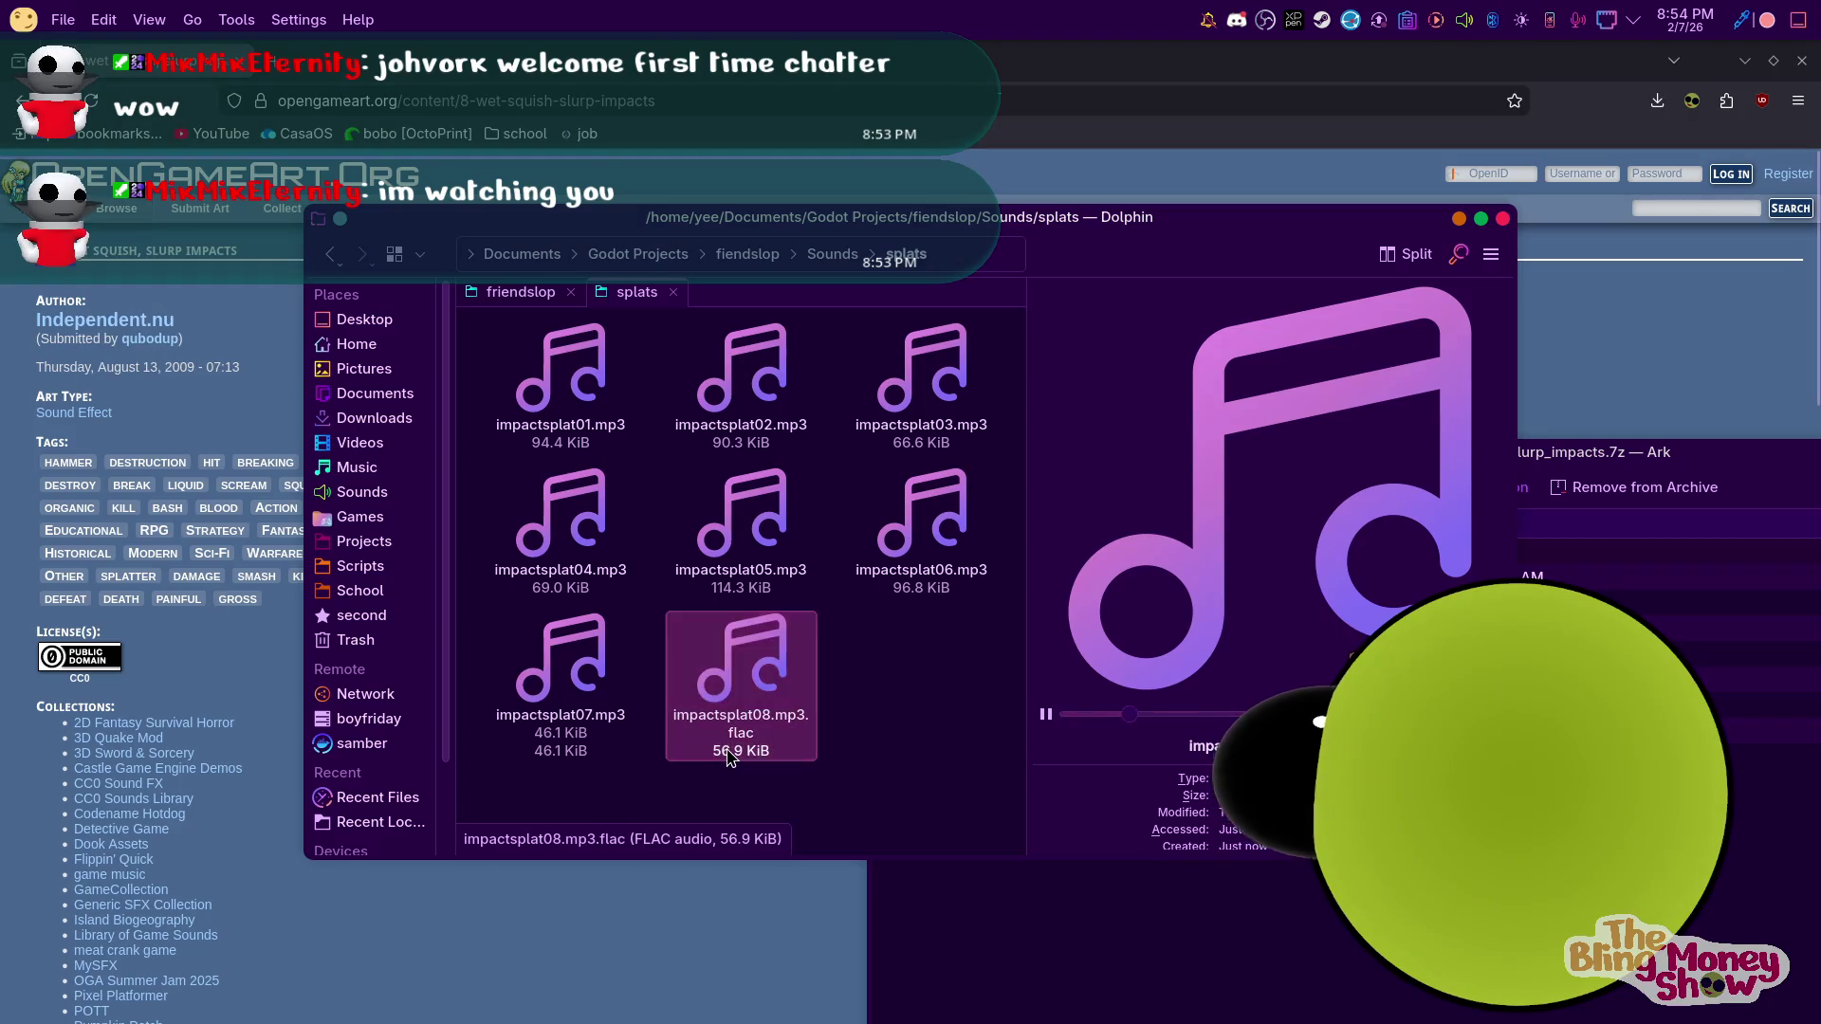
right_click(782, 736)
left_click(868, 425)
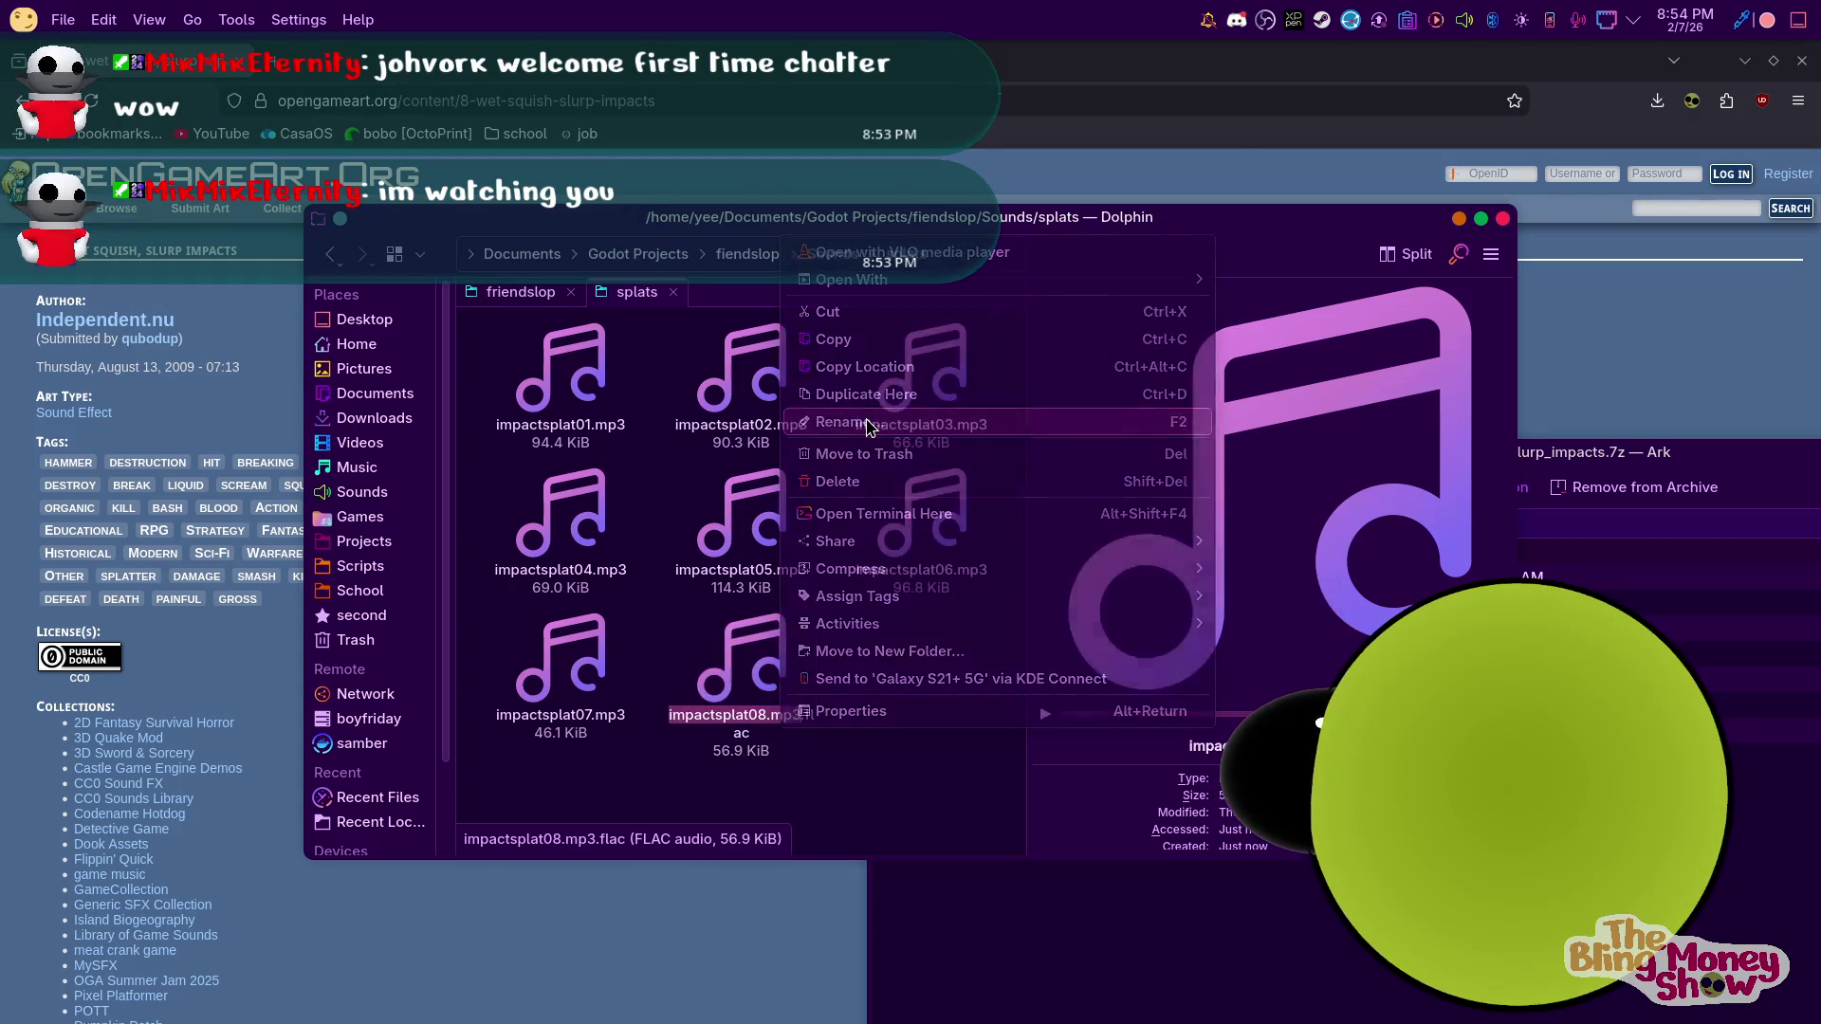
key("Delete")
key("Delete")
key("Delete")
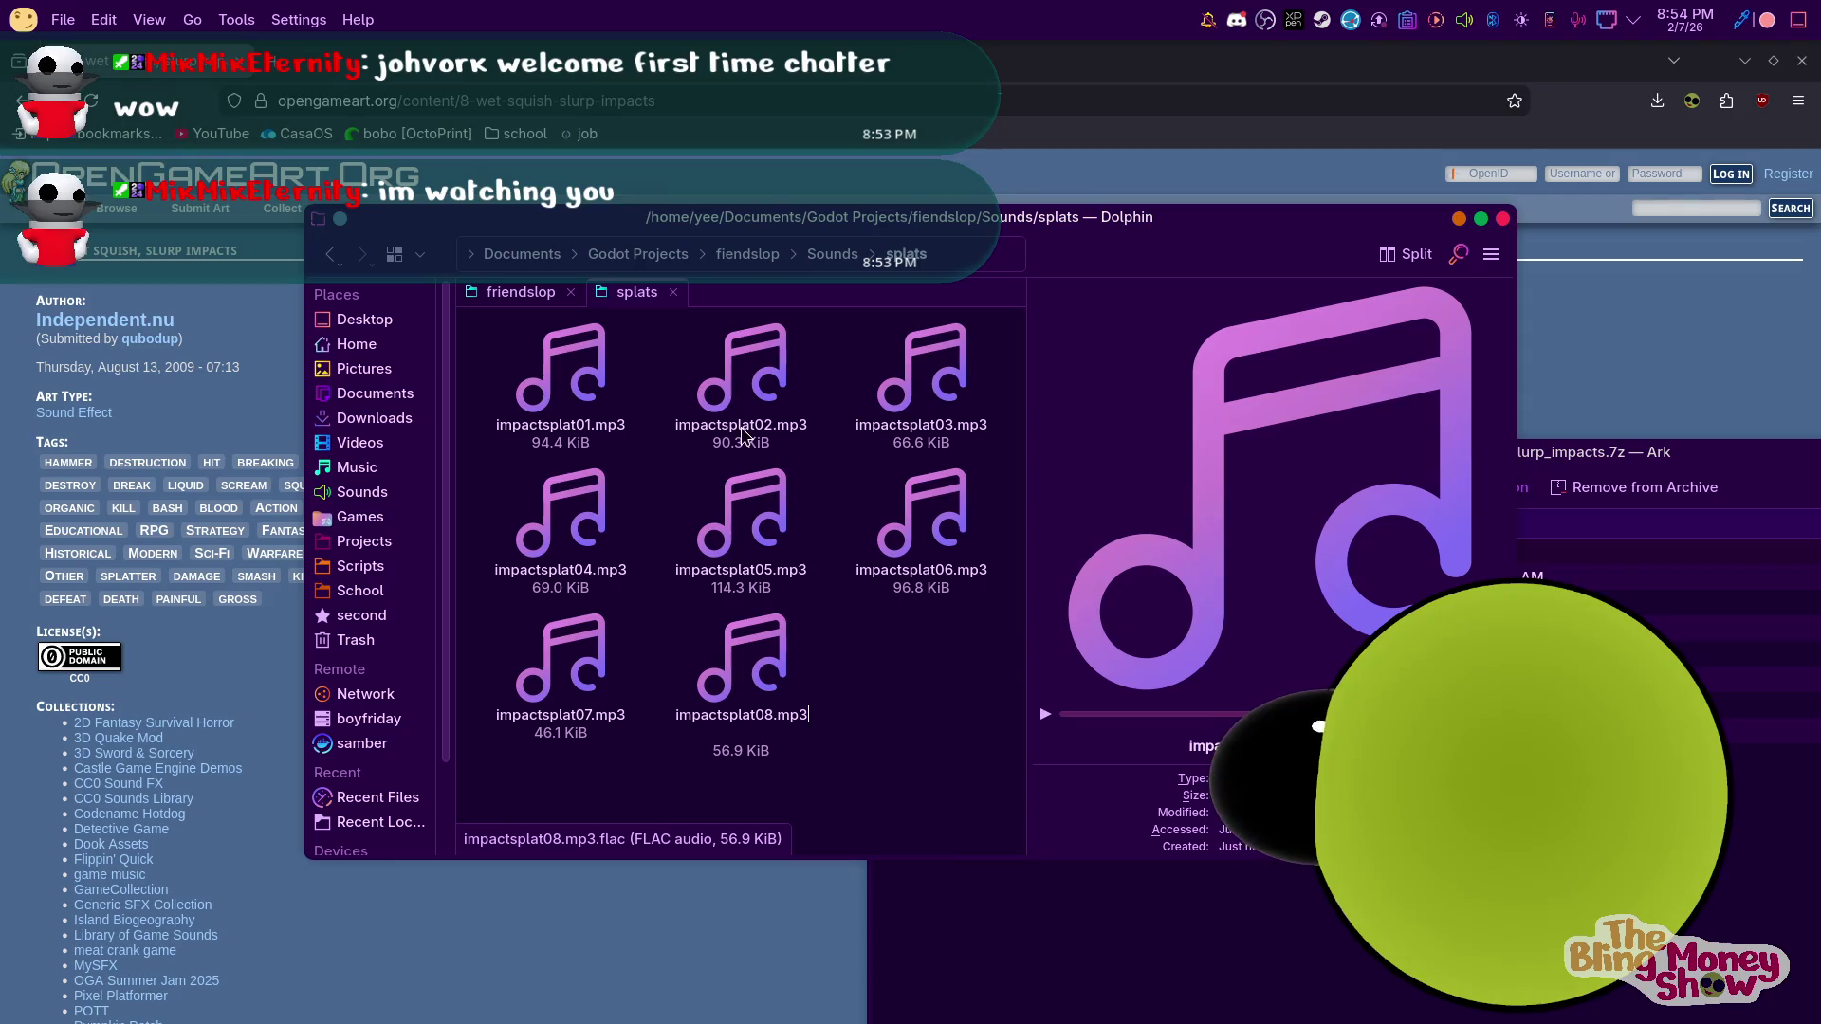
key("Return")
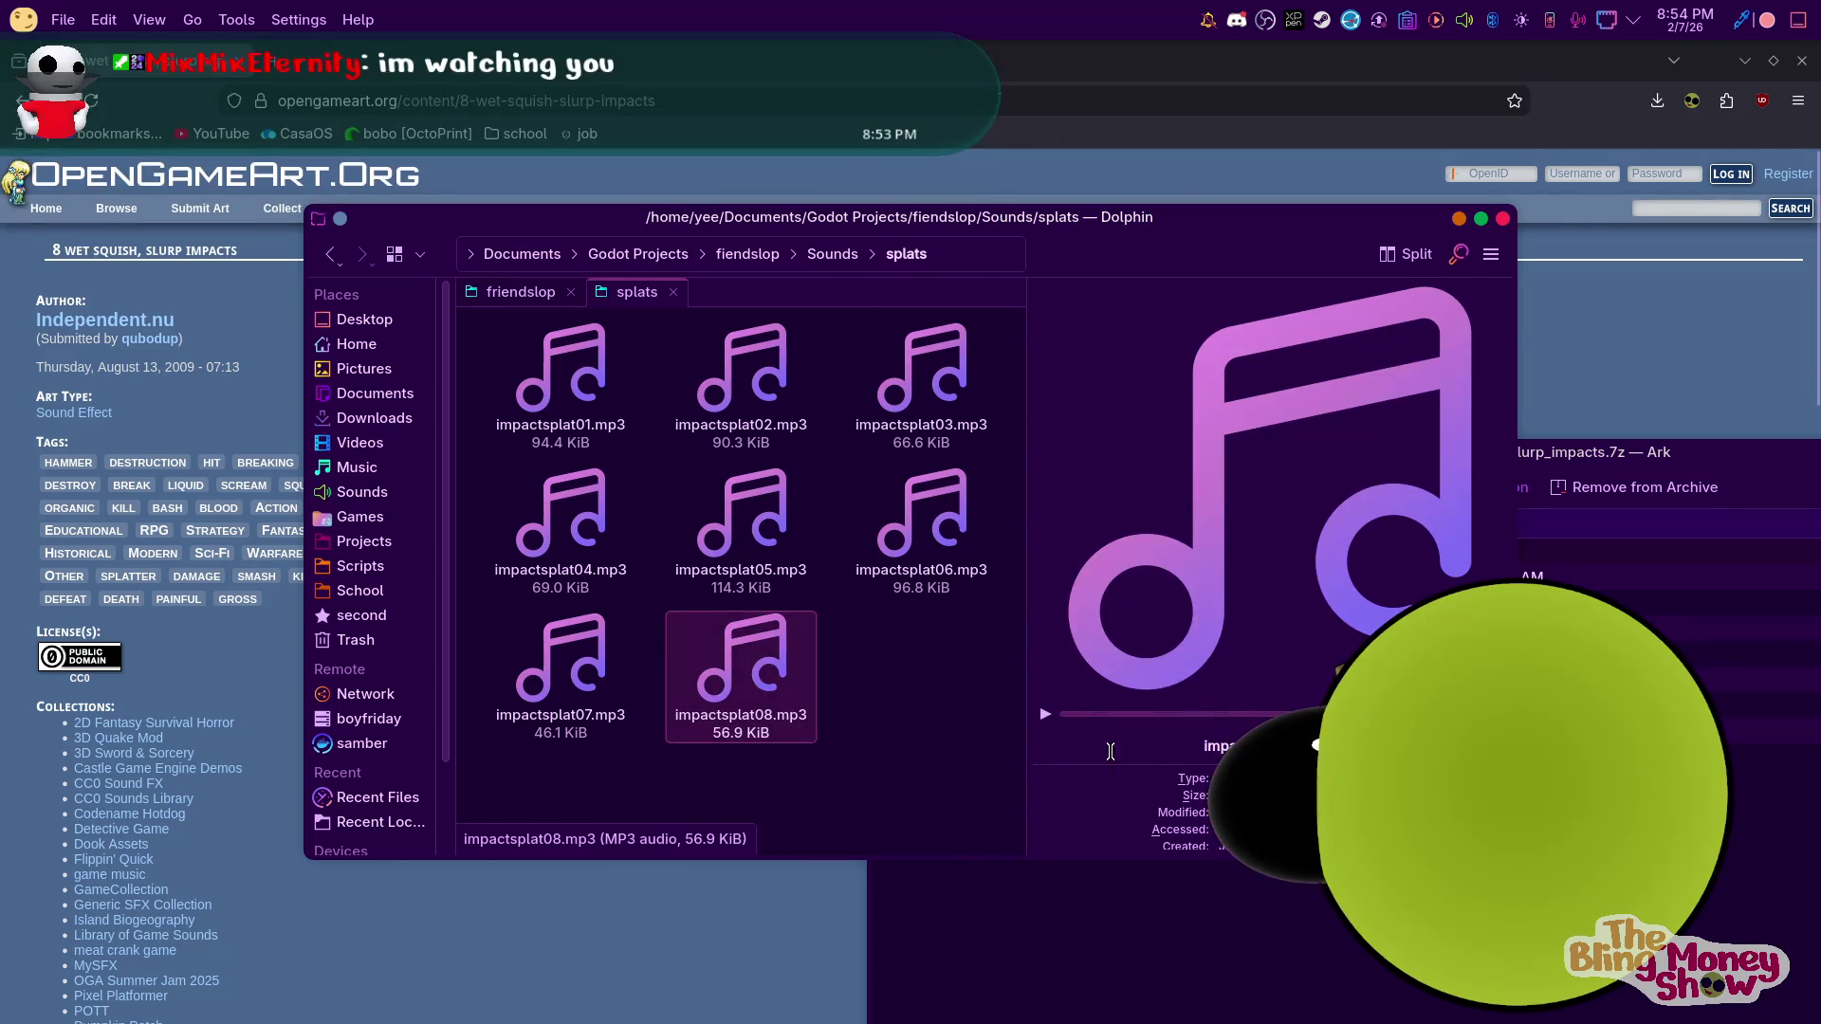
Clear the file selection and bring the Discord chat window into view
left_click(851, 799)
mouse_move(1256, 1014)
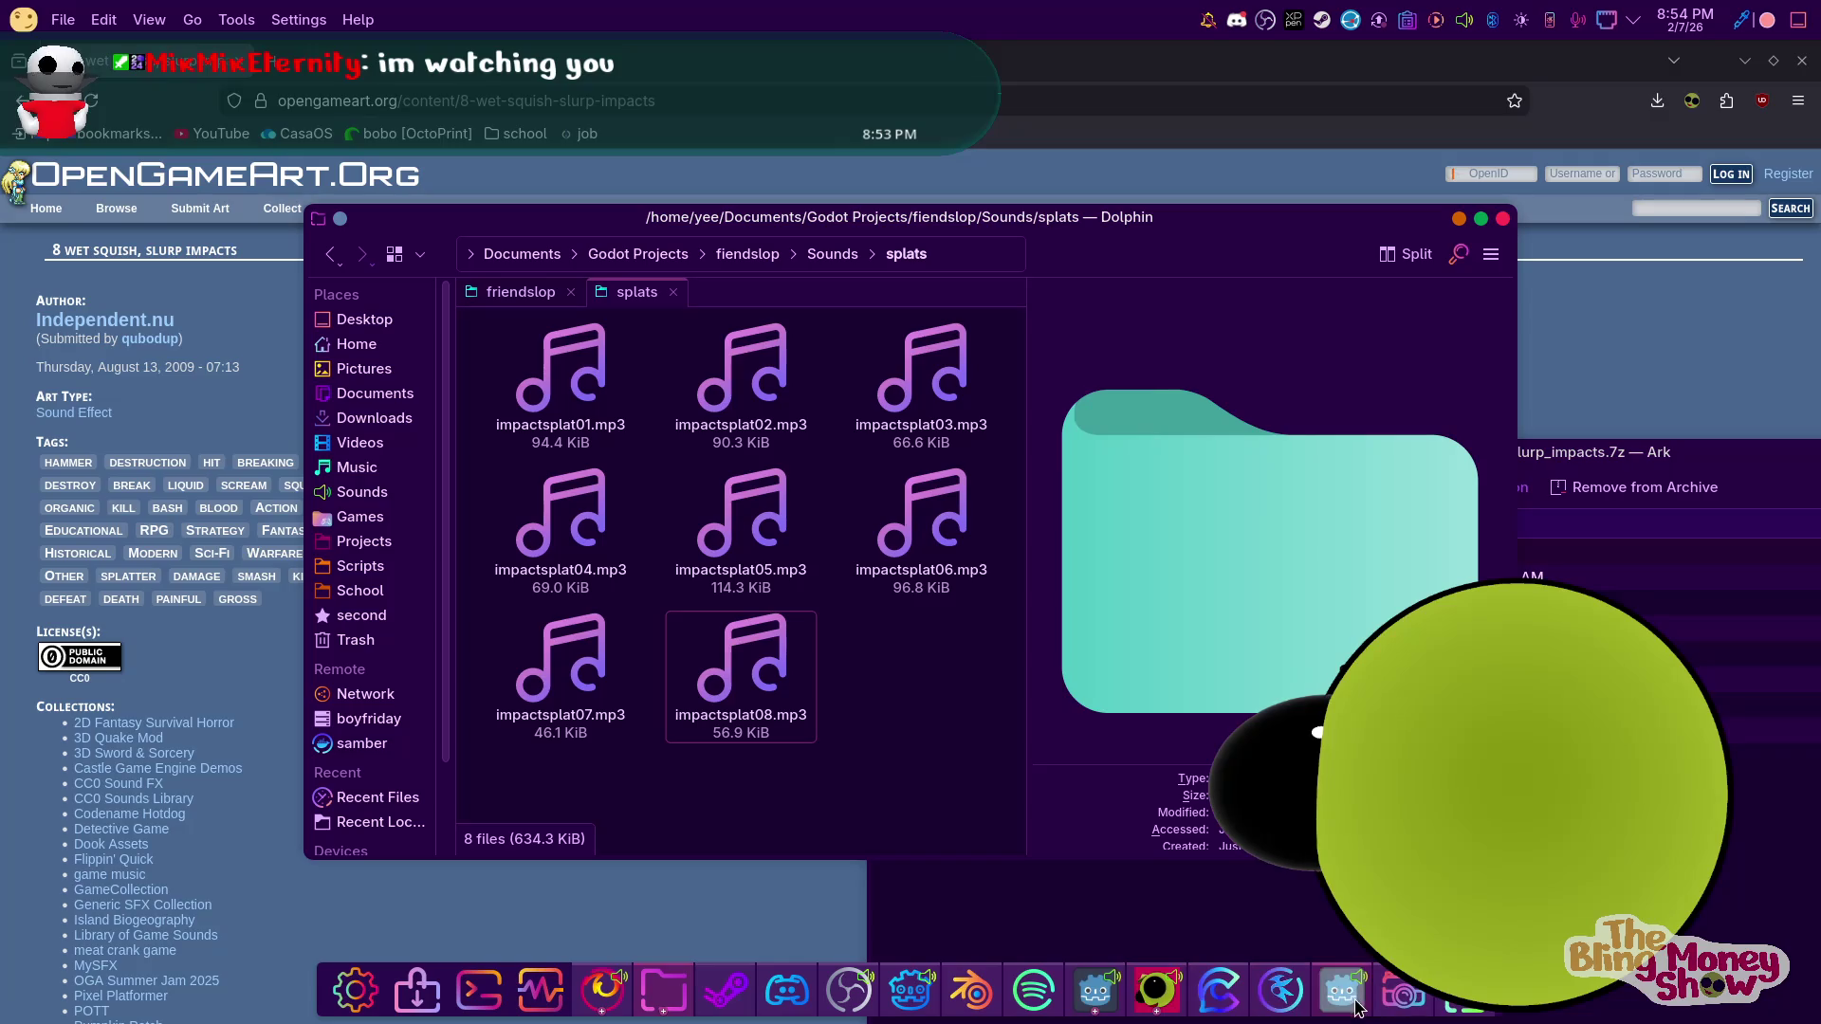
mouse_move(1333, 1004)
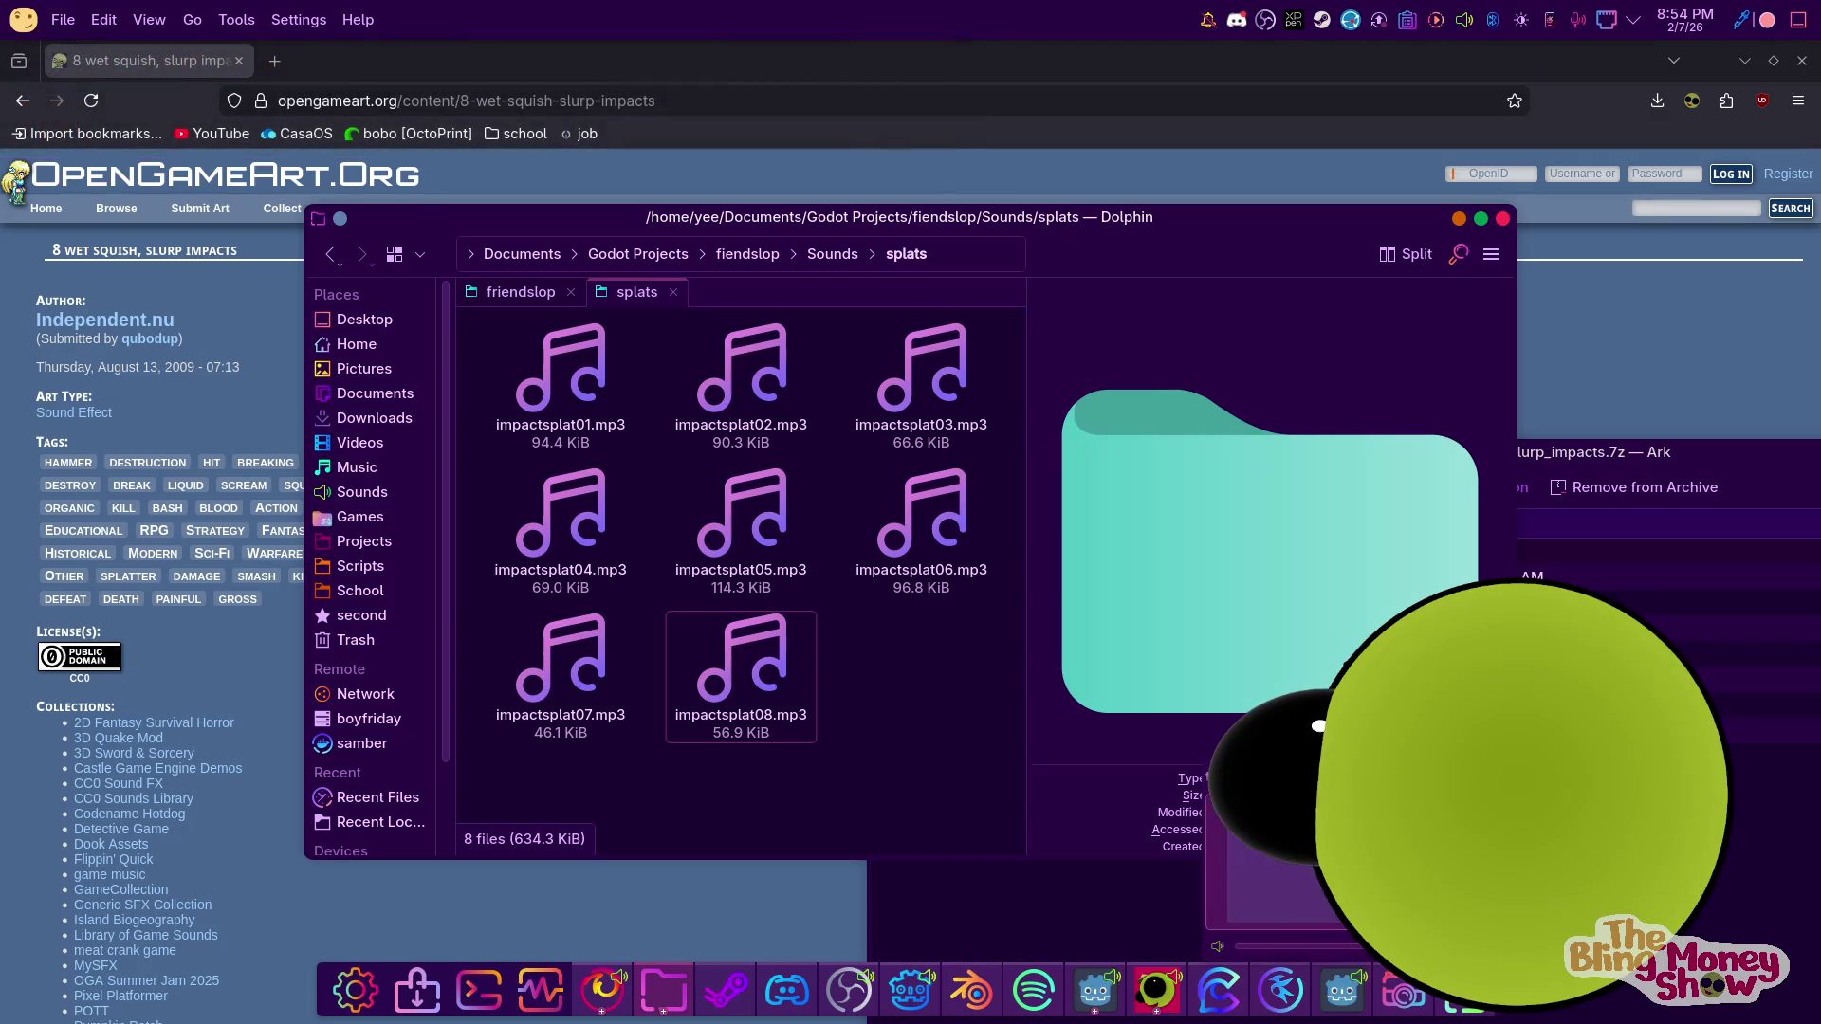
left_click(1231, 1005)
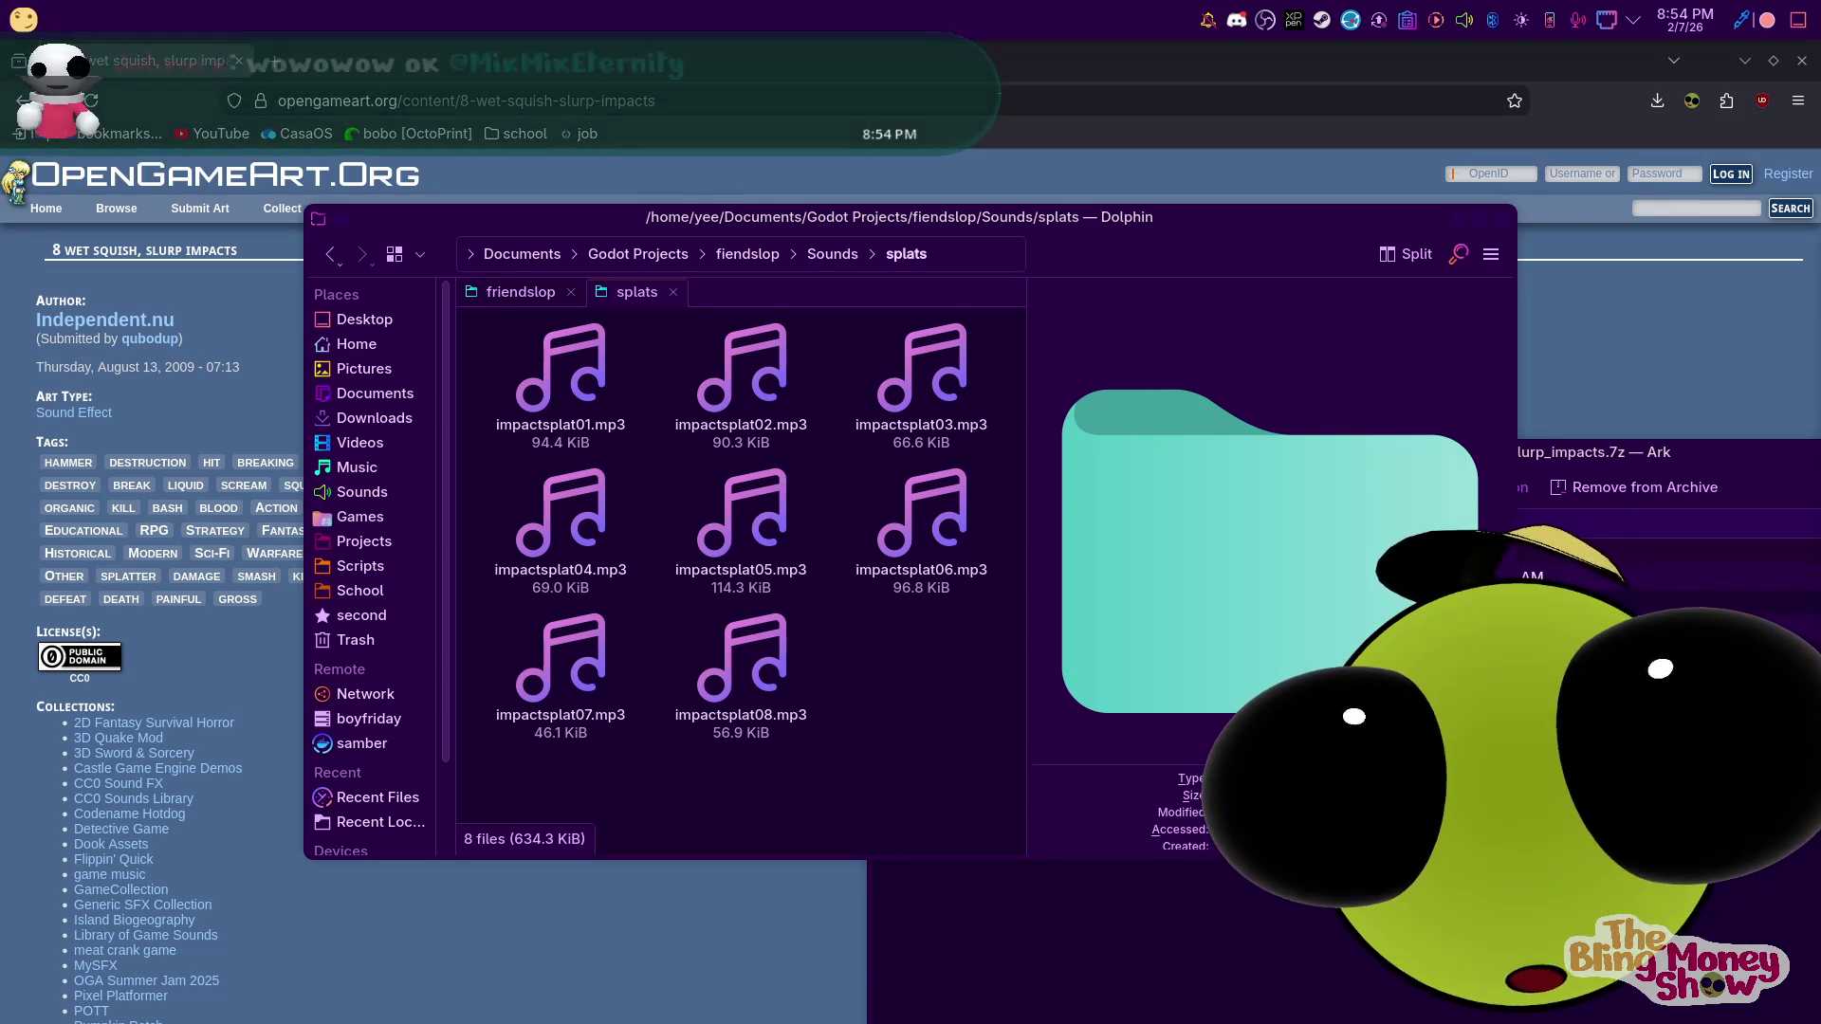
key("alt+Tab")
mouse_move(1813, 152)
left_mouse_down()
mouse_move(1626, 173)
mouse_move(1553, 147)
mouse_move(1596, 144)
left_mouse_up()
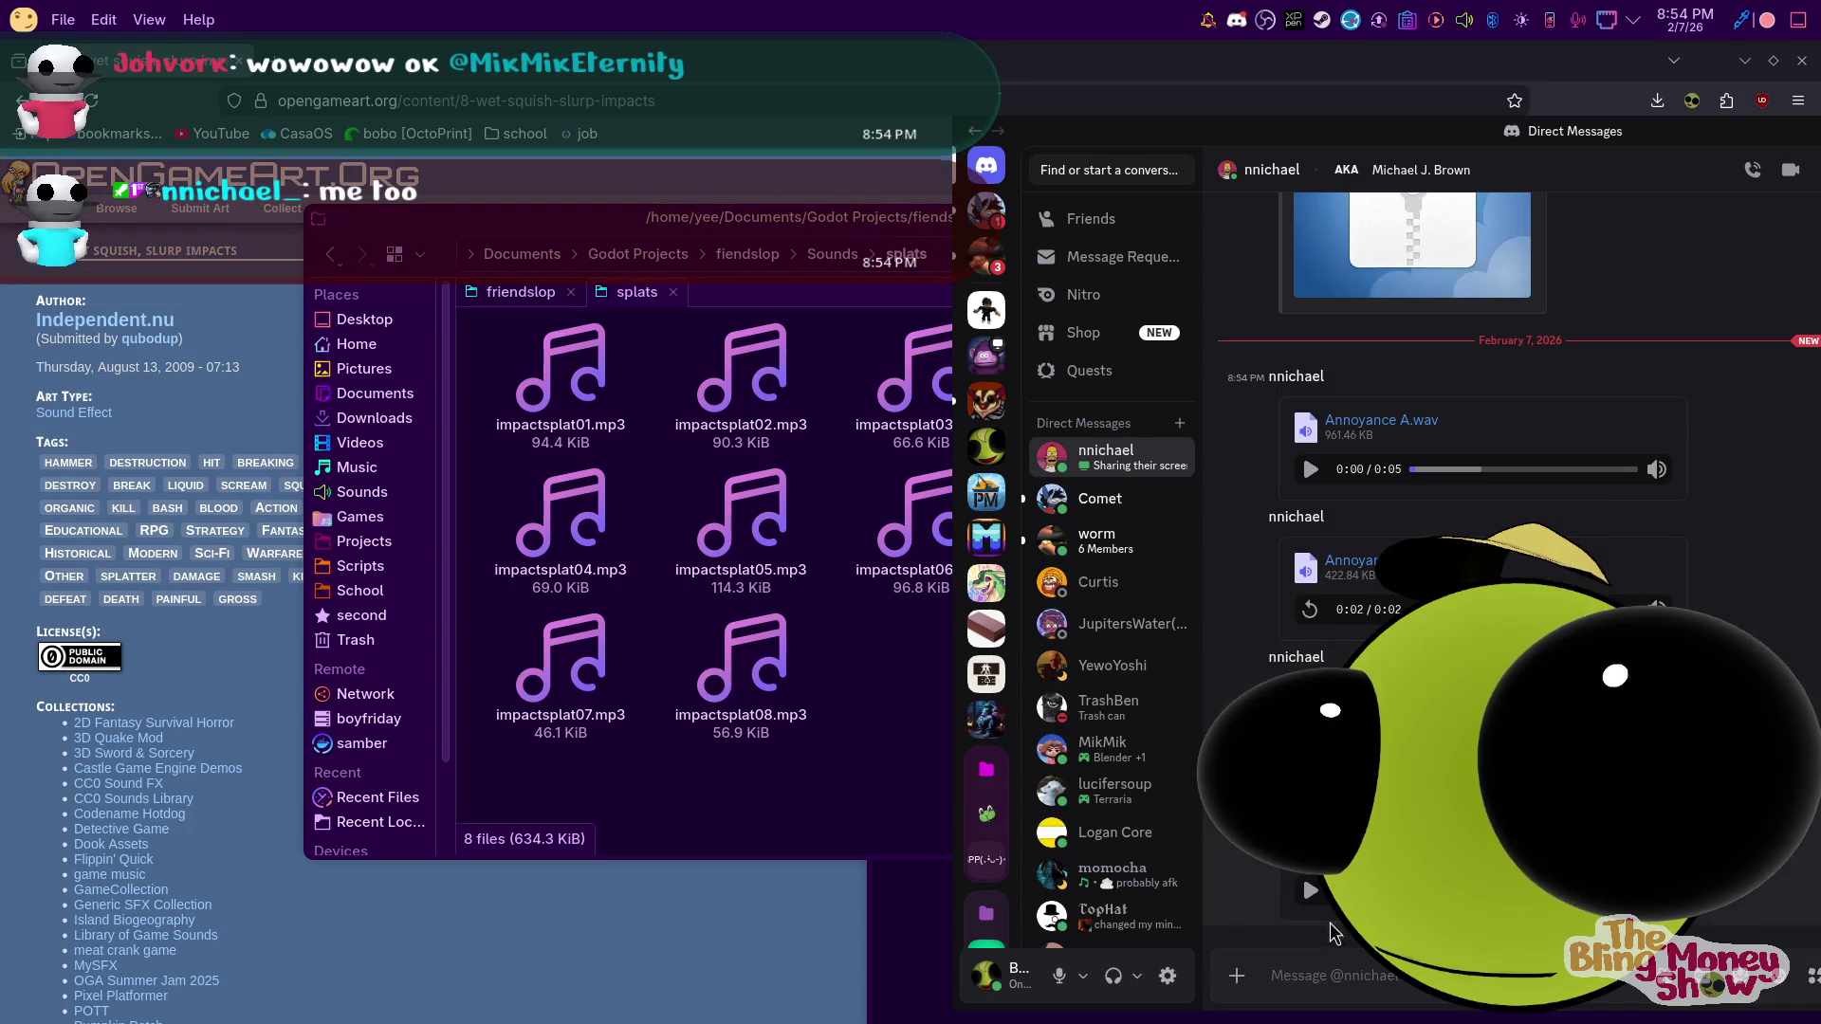
Play the Annoyance A.wav attachment in Discord, hide Discord, and show Dolphin's Sounds folder
left_click(1311, 901)
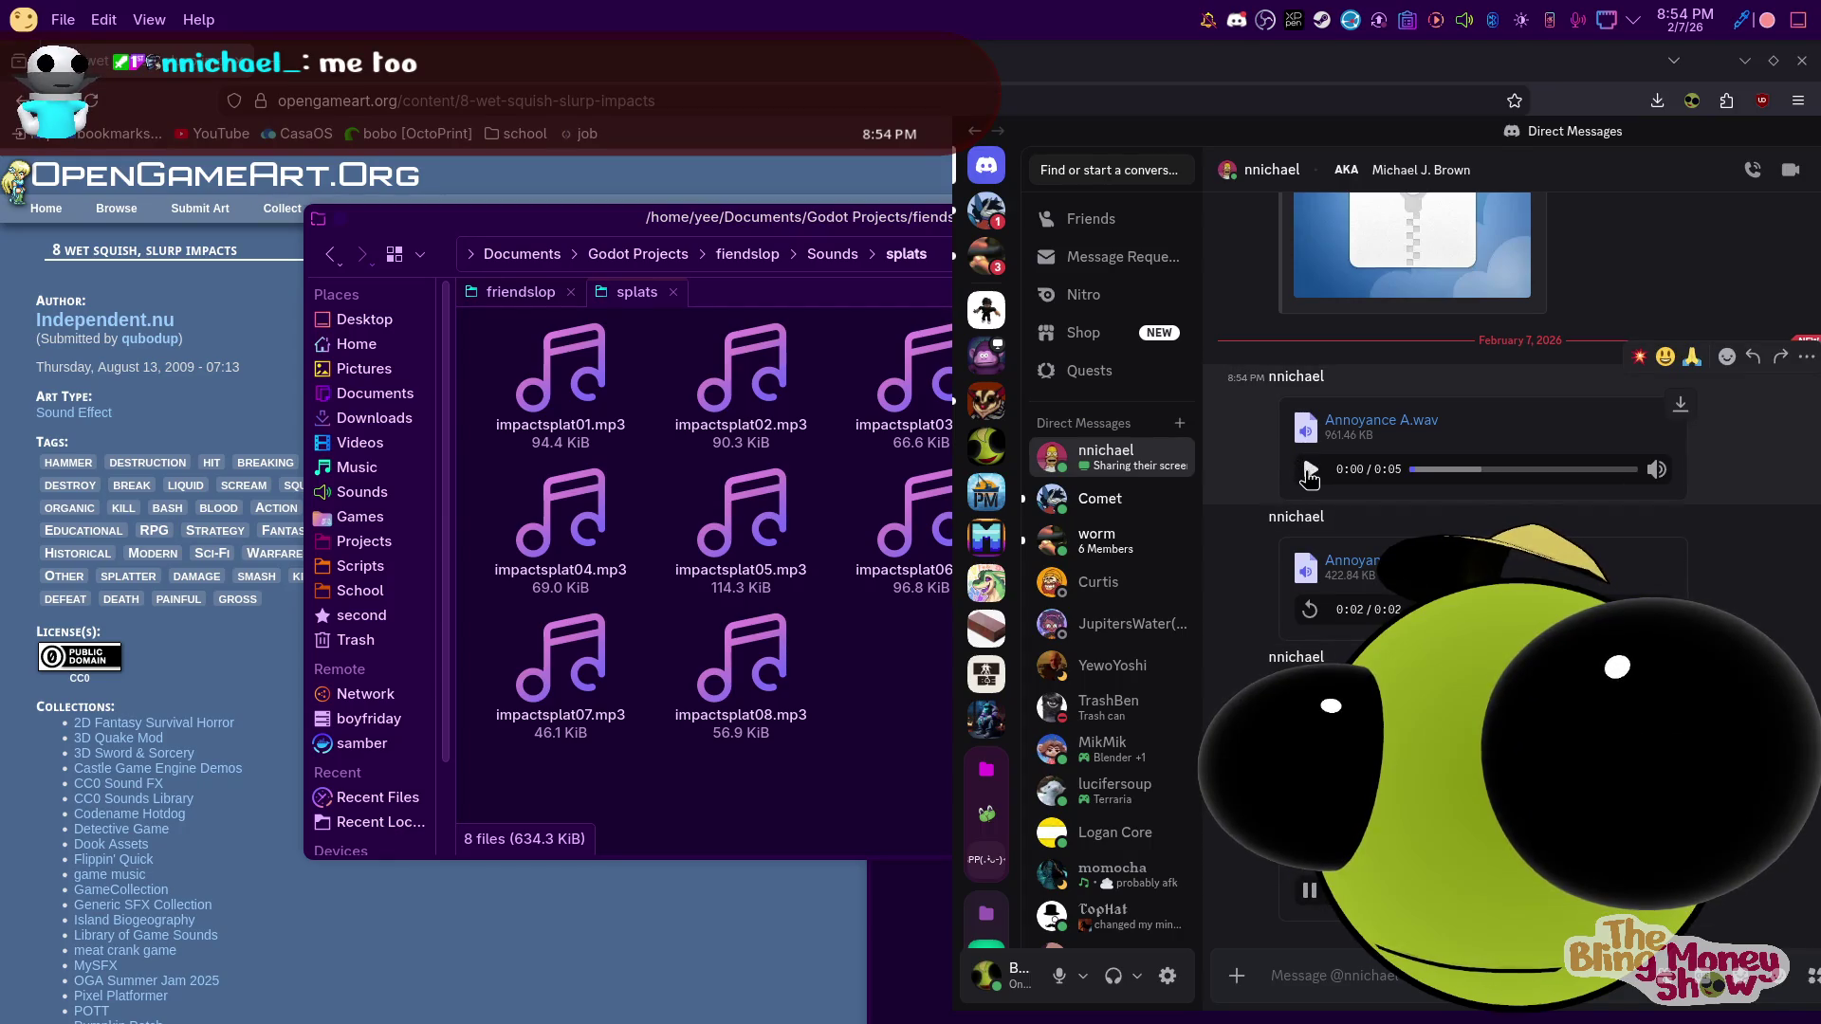
left_click(1310, 471)
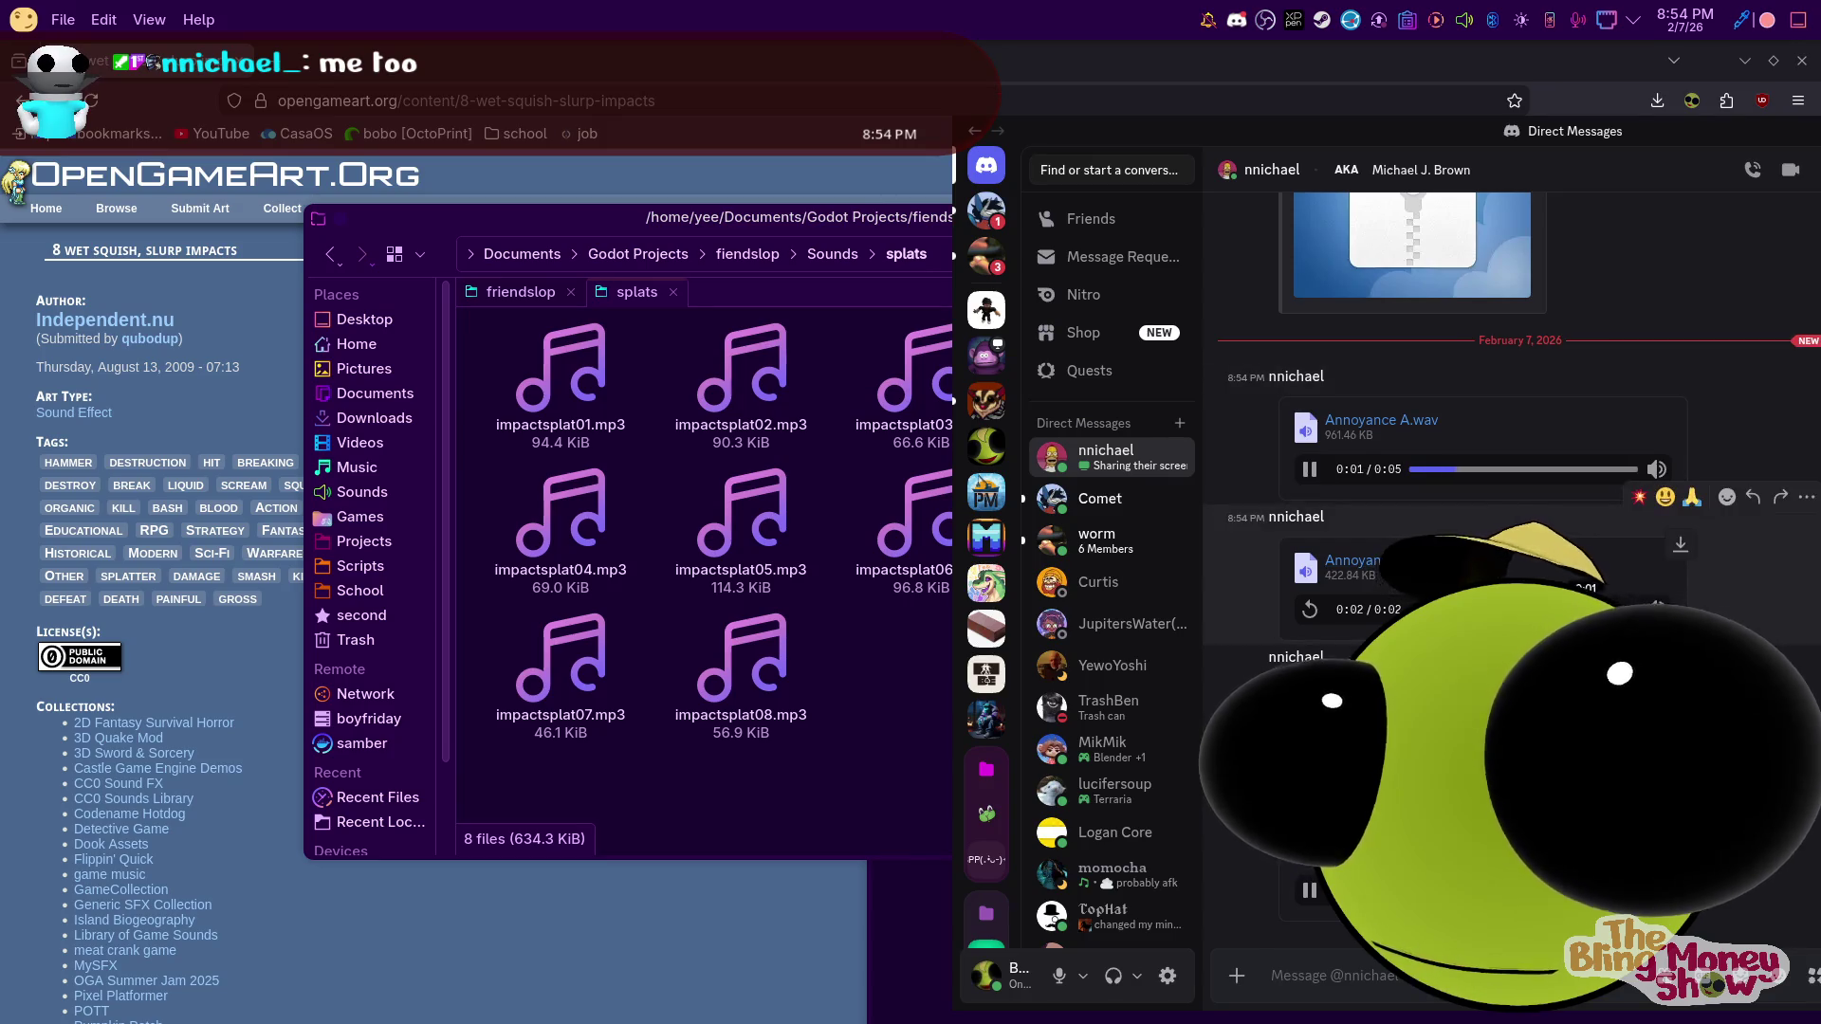
key("ctrl+w")
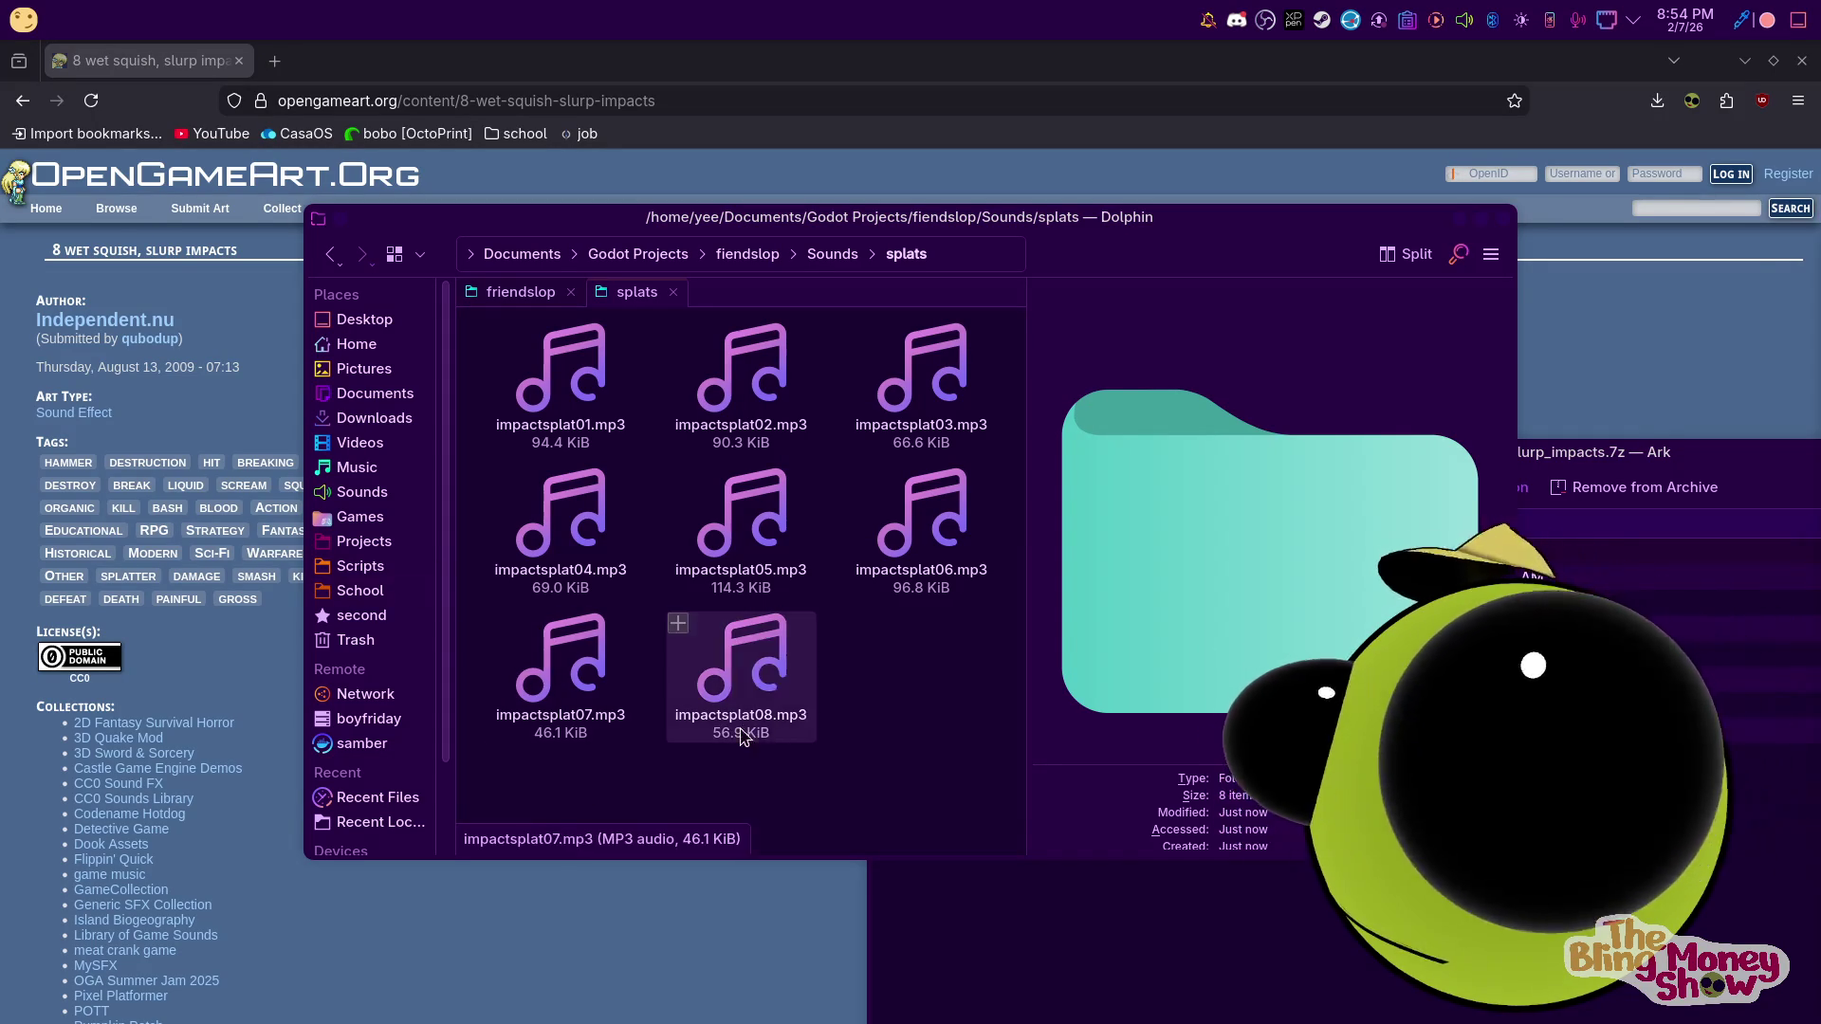
left_click(832, 253)
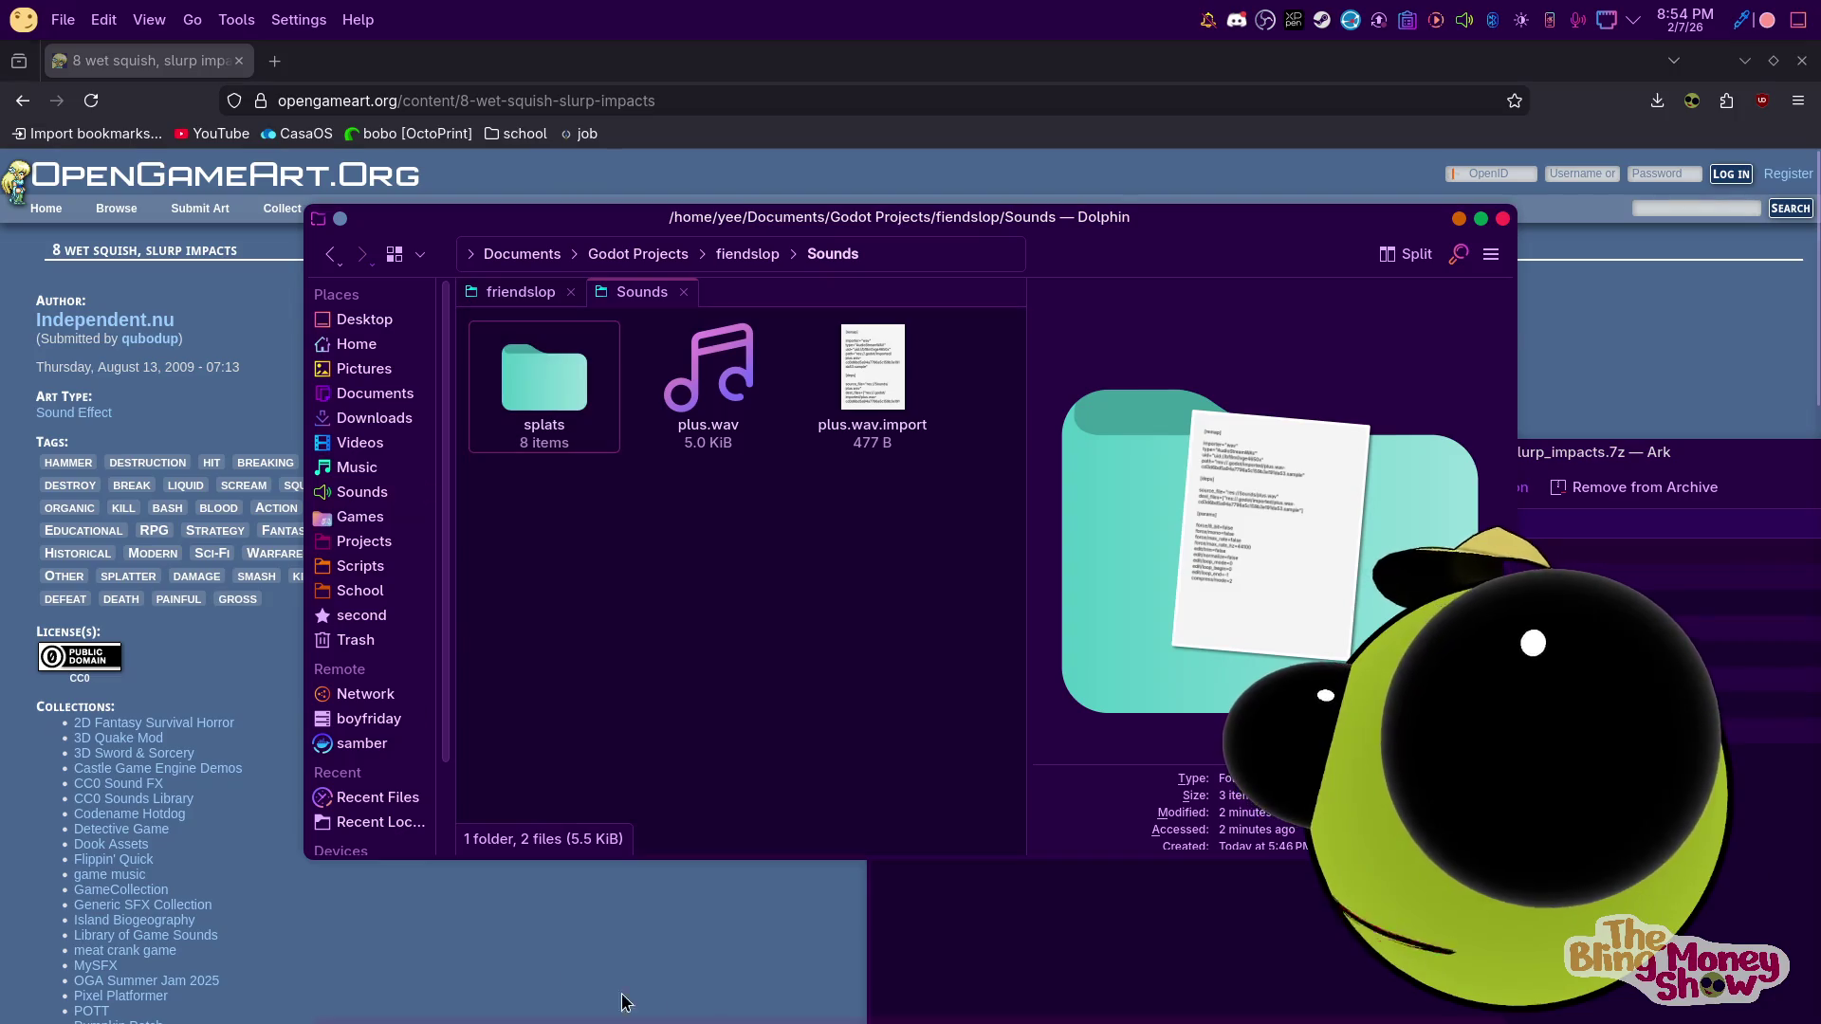
Search OpenGameArt sound effects for 'jump' instead of 'slime' and preview two results
left_click(581, 984)
key("alt+Left")
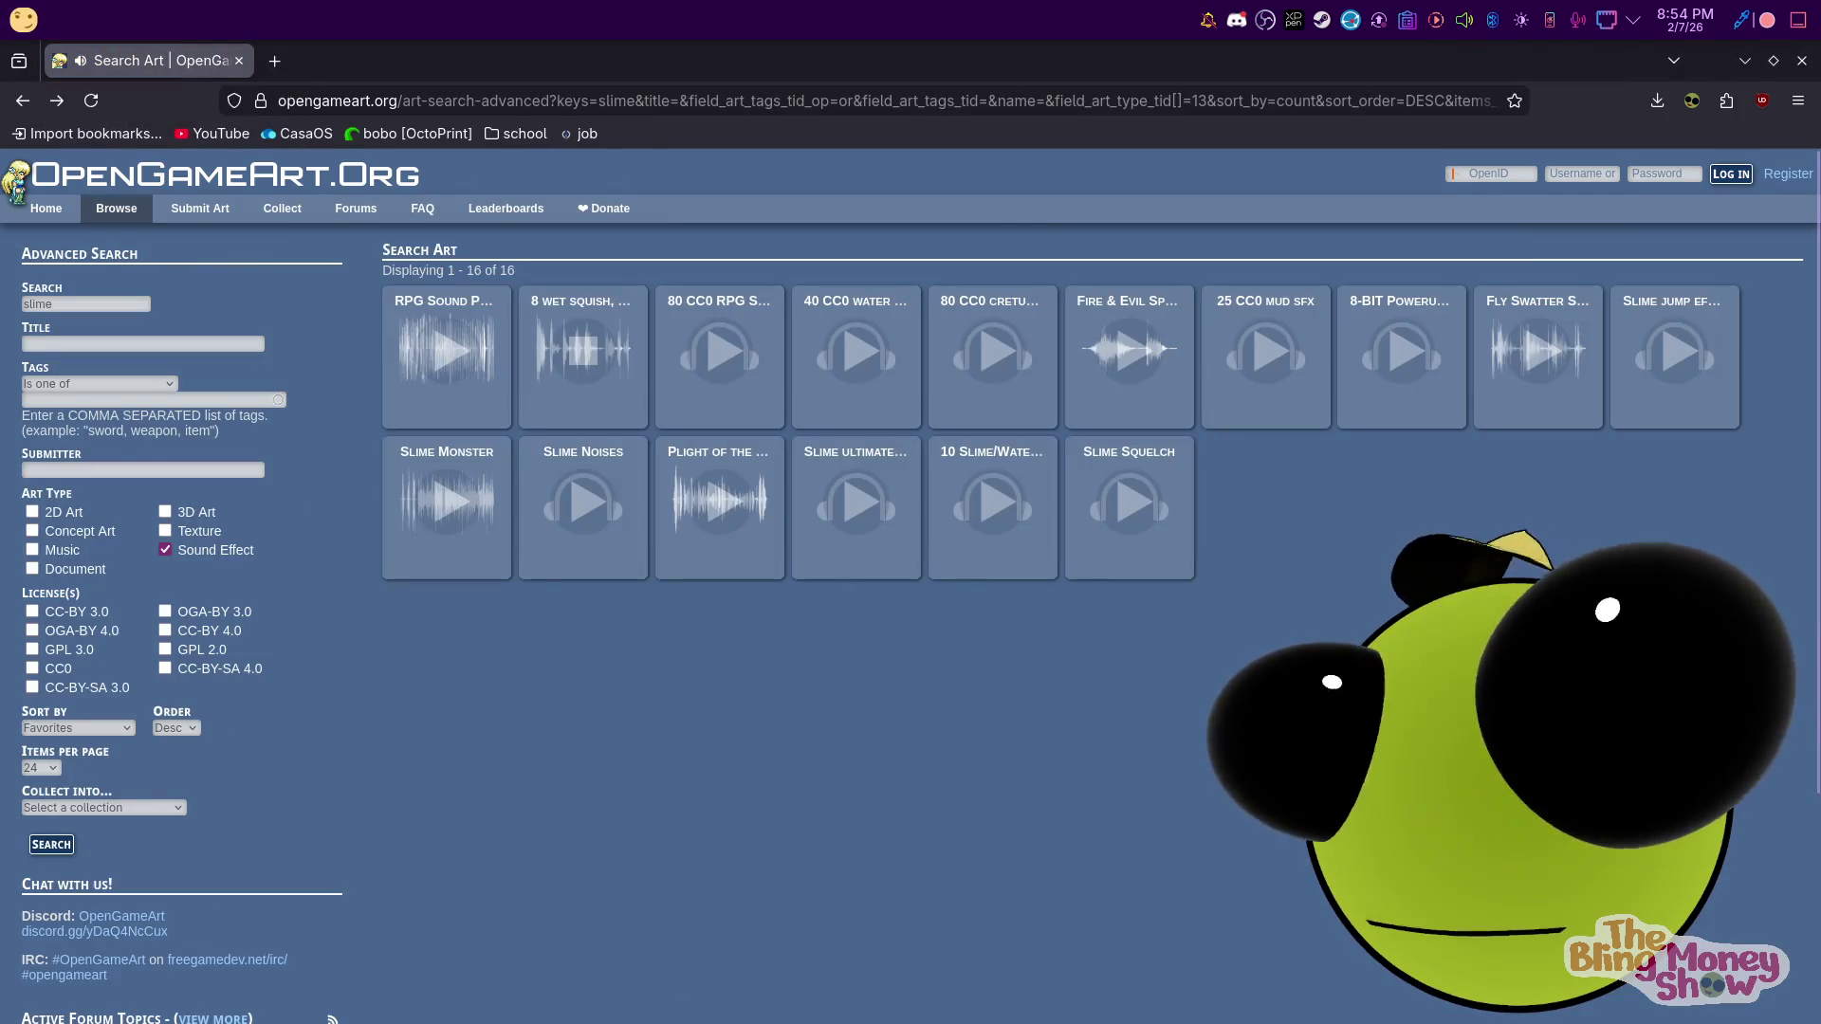
mouse_move(948, 1019)
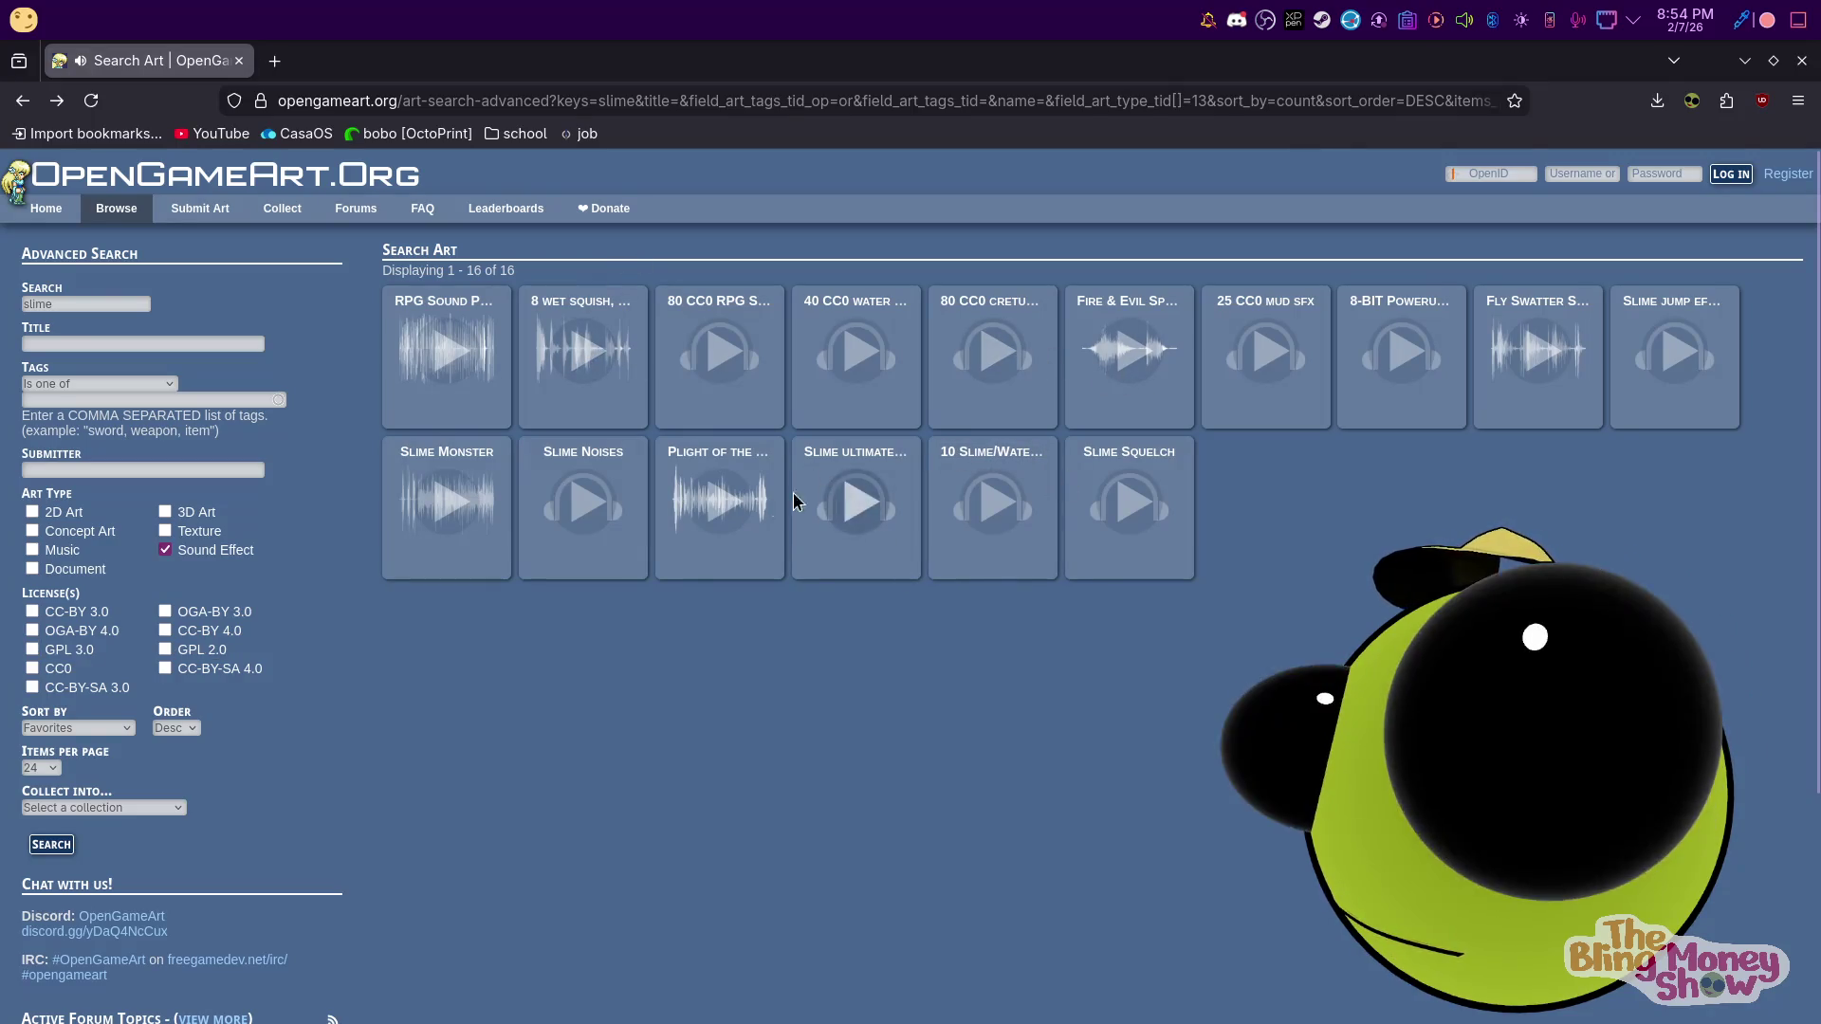
double_click(47, 304)
type("jump")
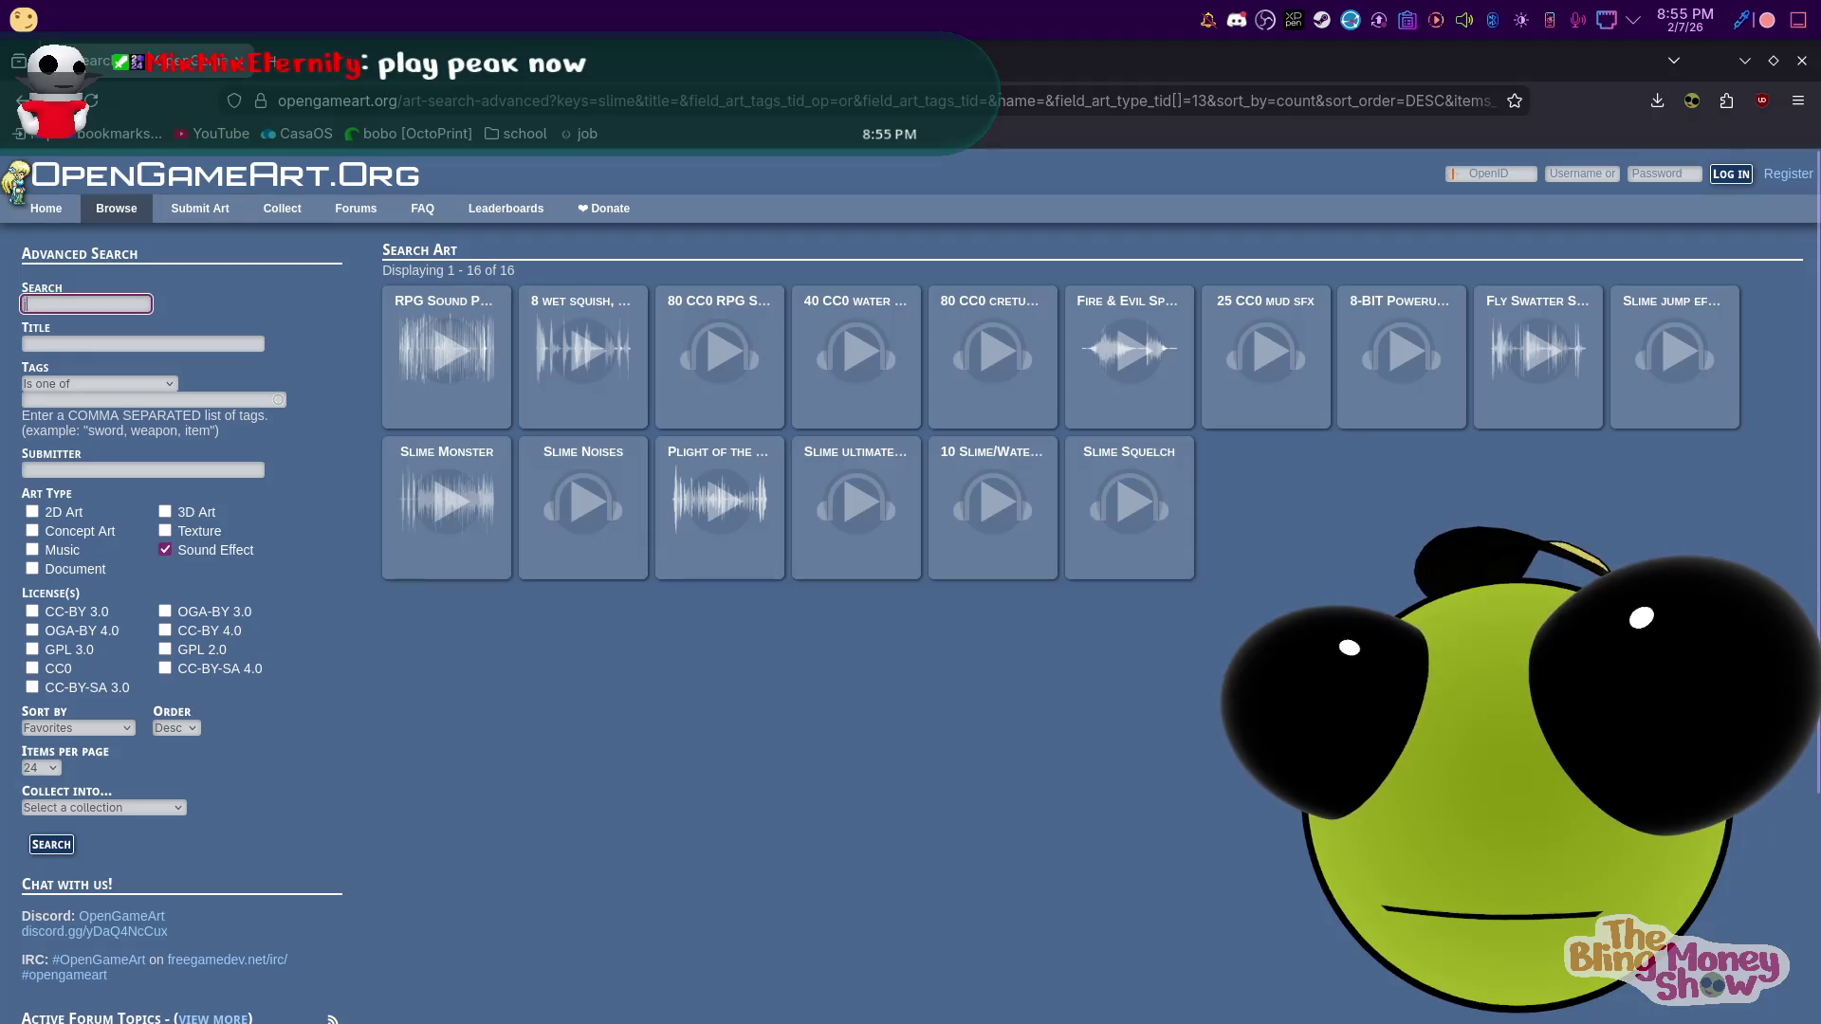
key("Return")
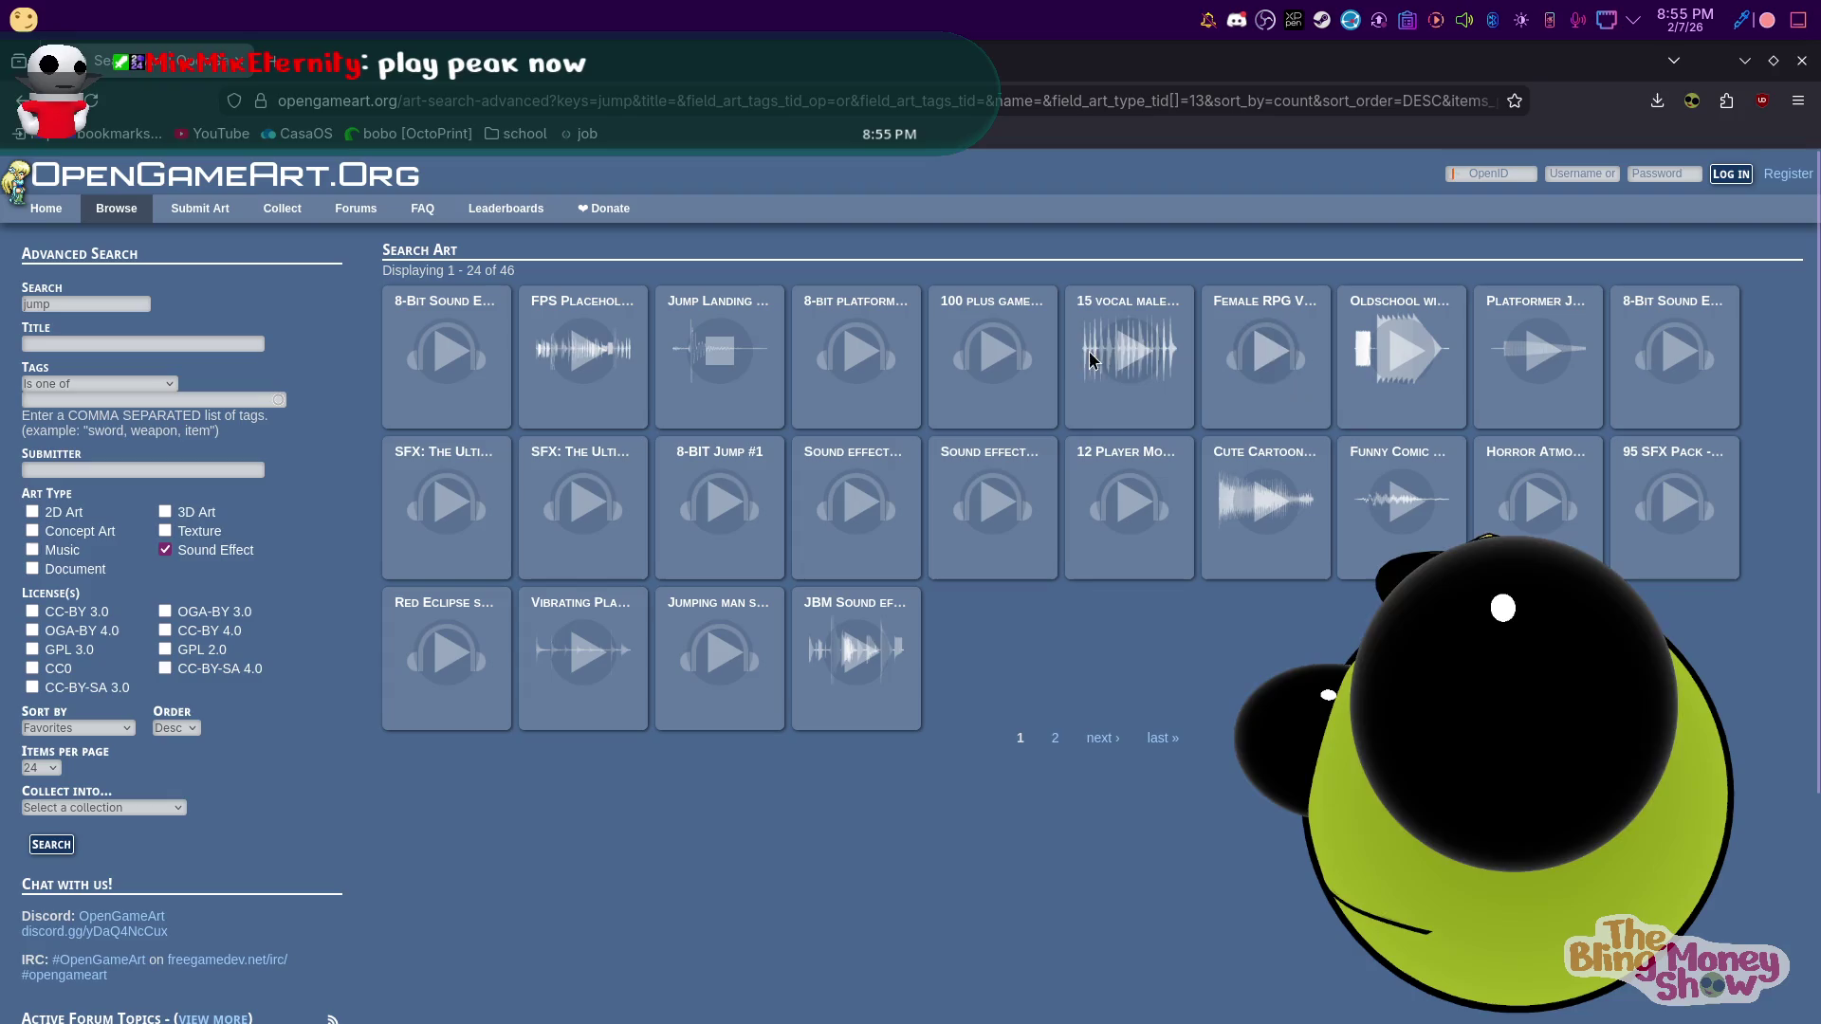
left_click(1106, 482)
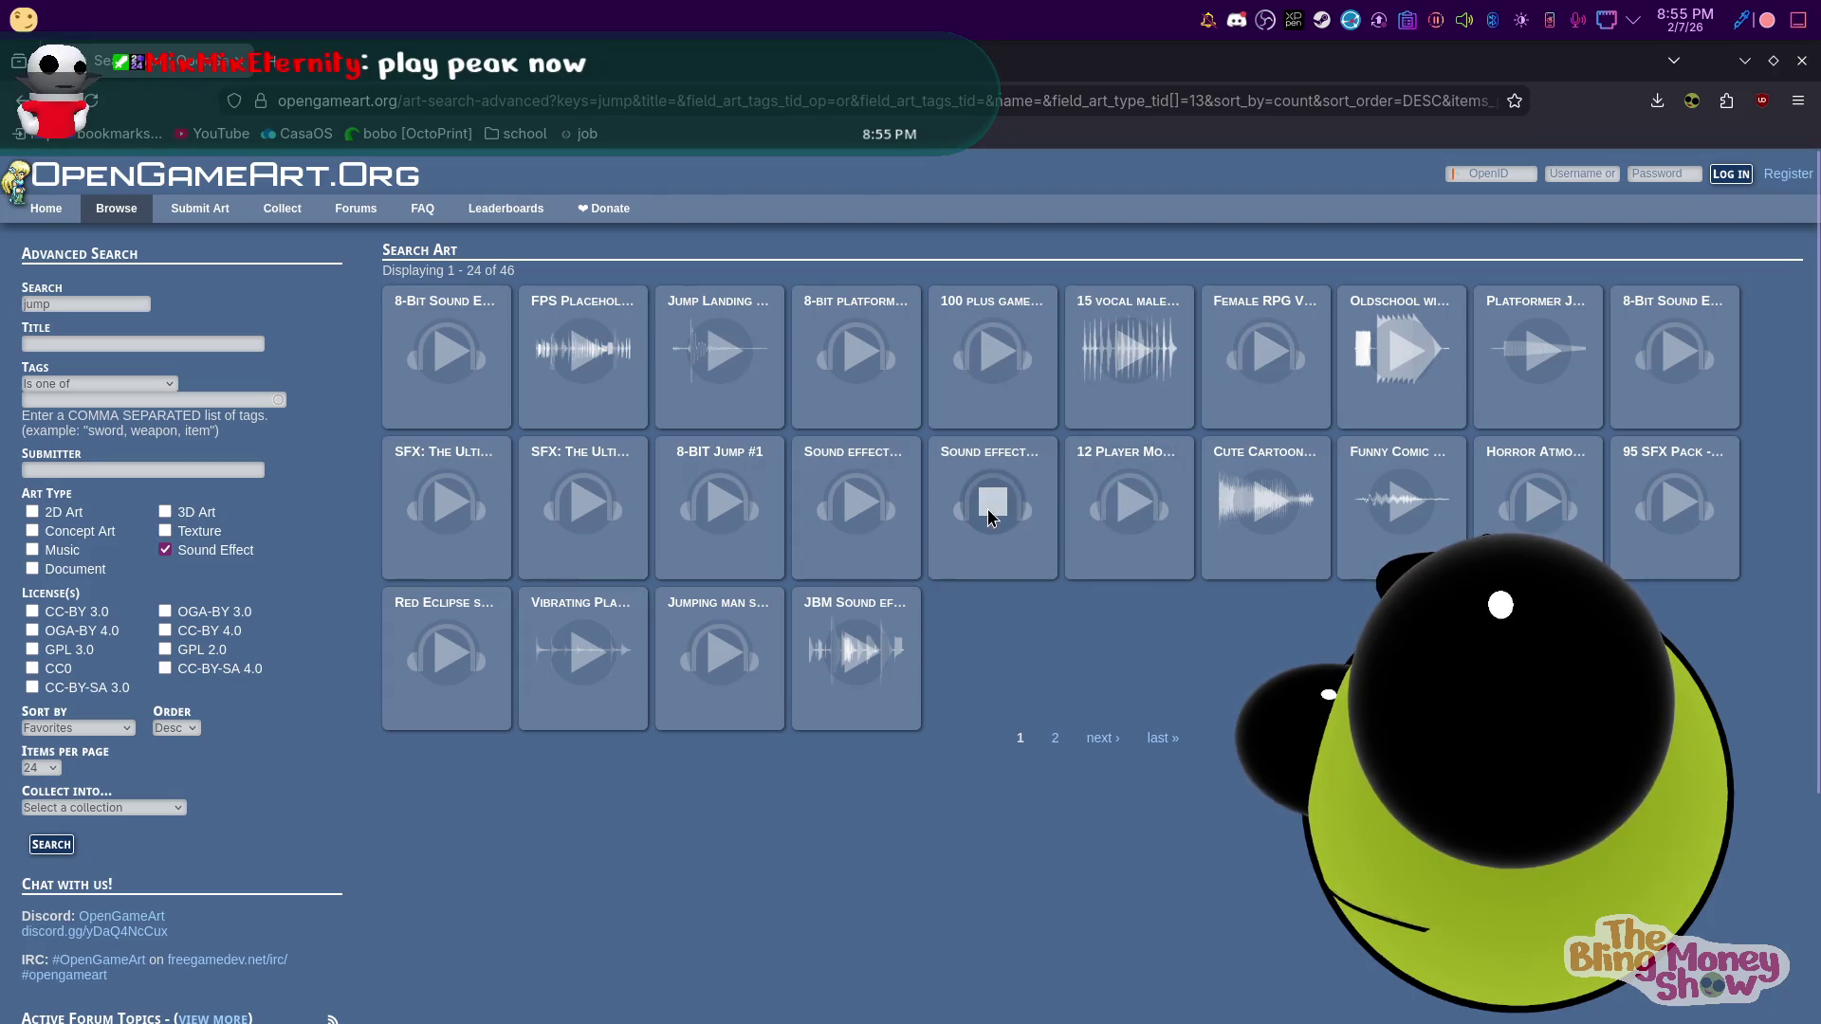
left_click(1126, 512)
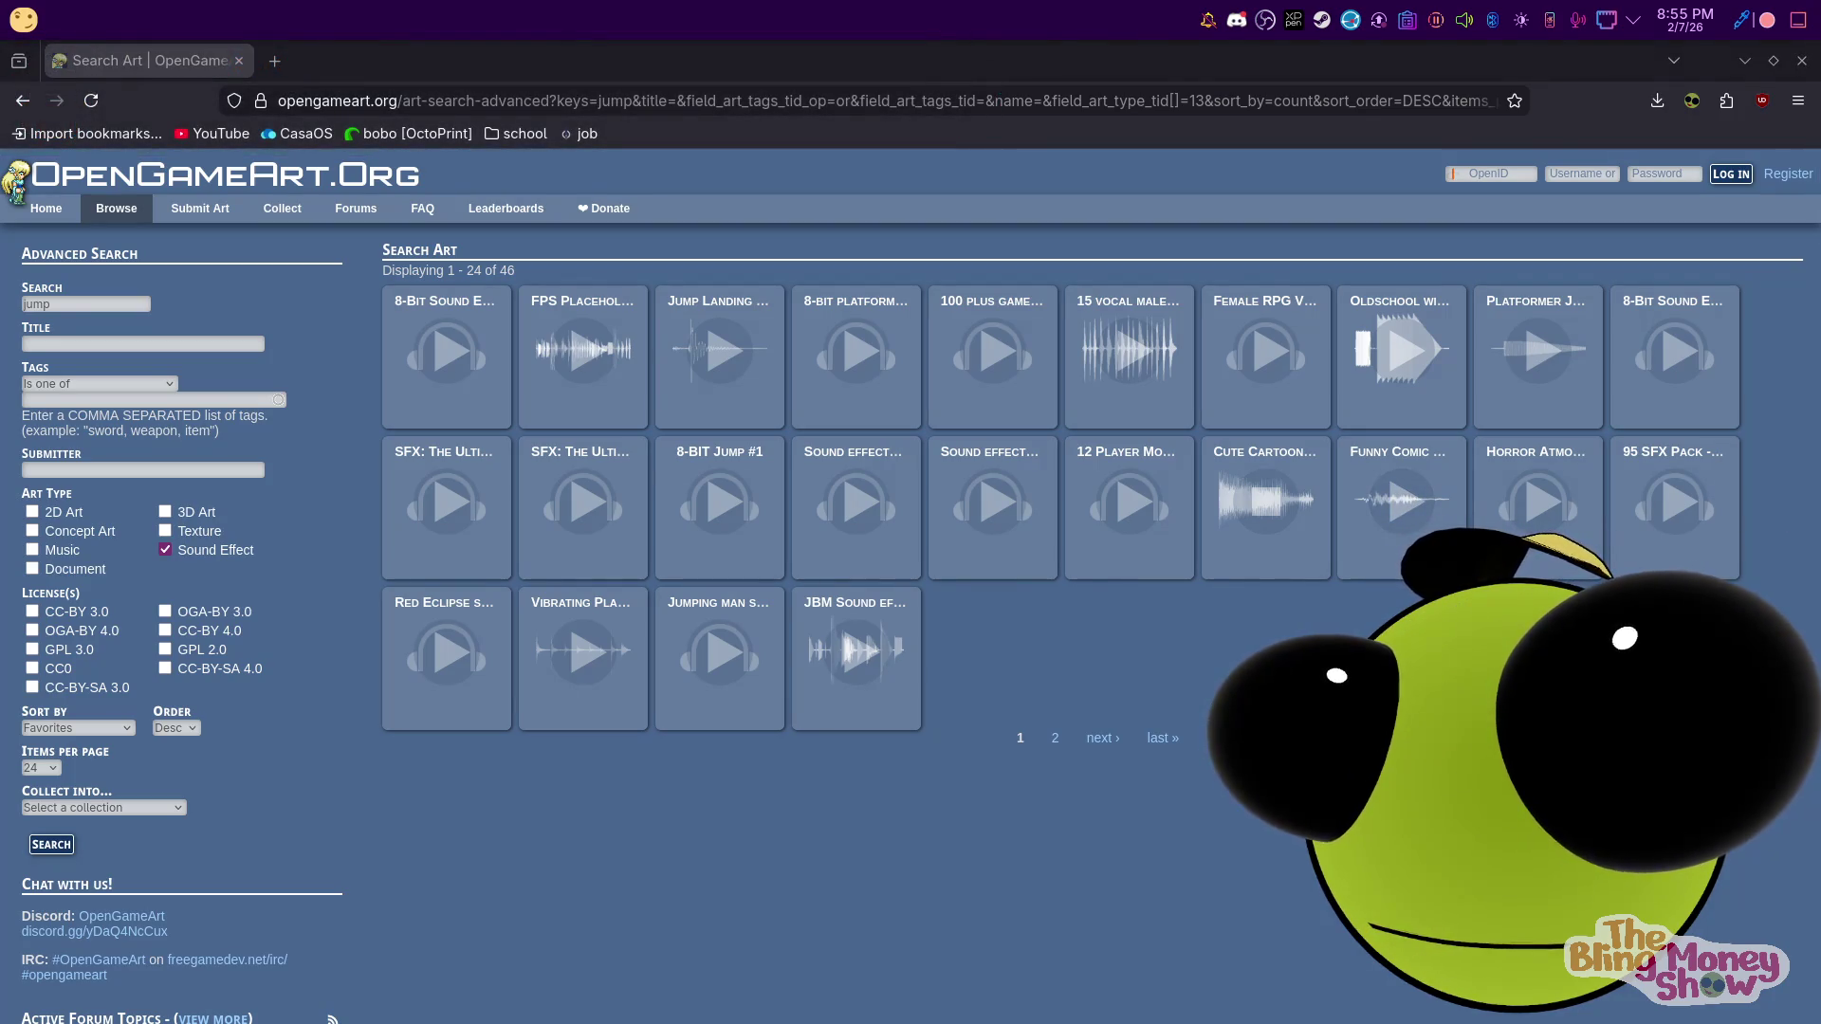
Play the Slide Whistle A, B and C.wav attachments in Discord, then dismiss it
key("alt+Tab")
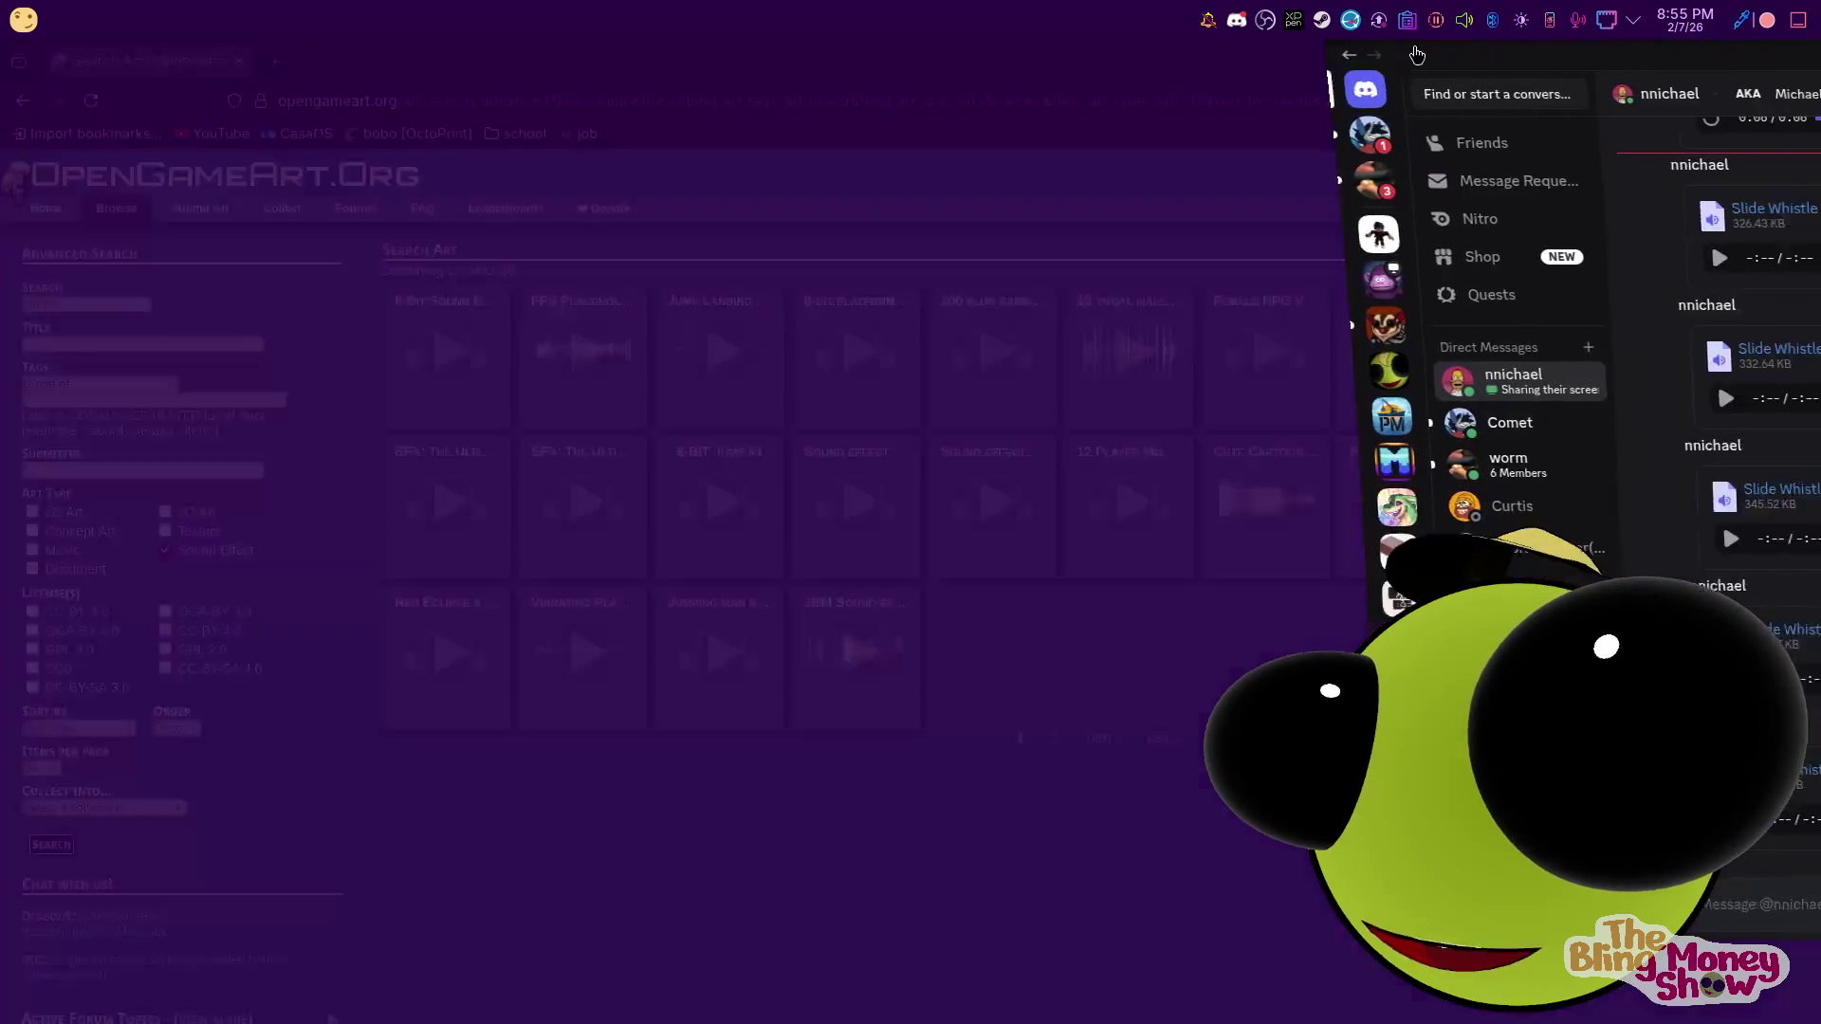
left_click(1372, 280)
left_click(1372, 420)
left_click(1372, 561)
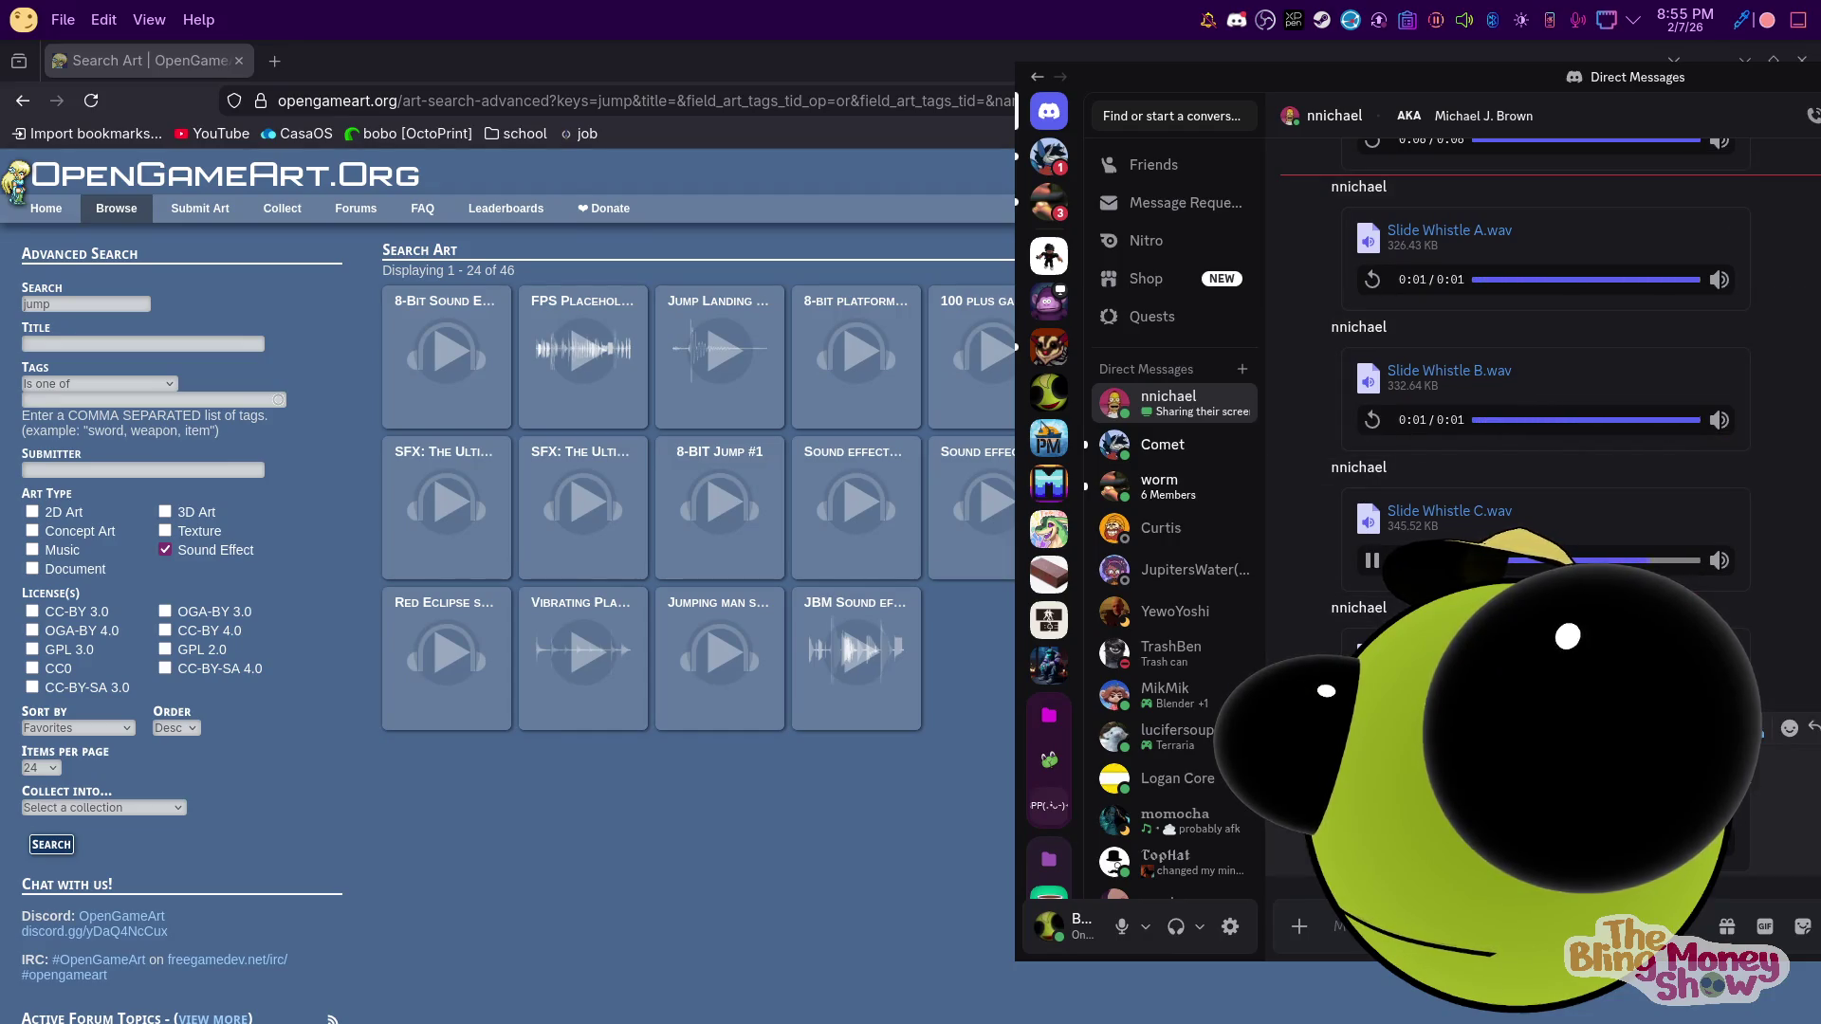
middle_click(1360, 76)
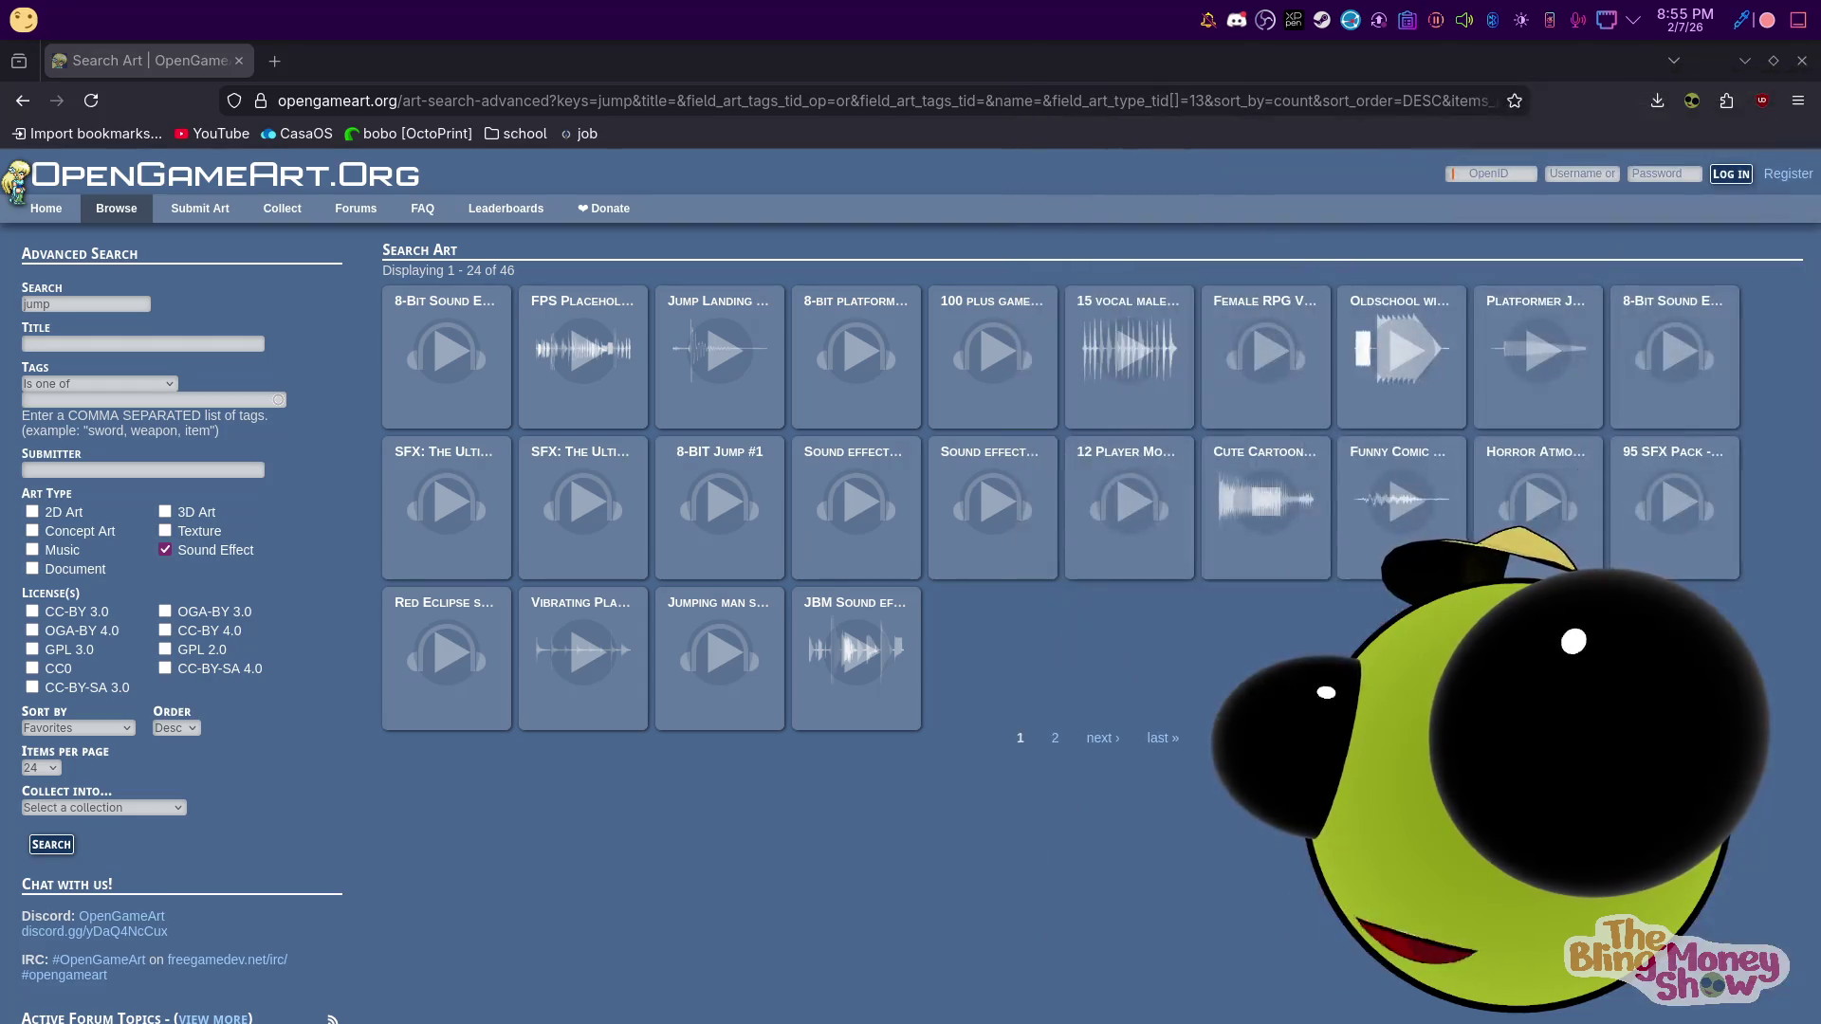
Preview three jump sound effects on the second page of results
left_click(1060, 745)
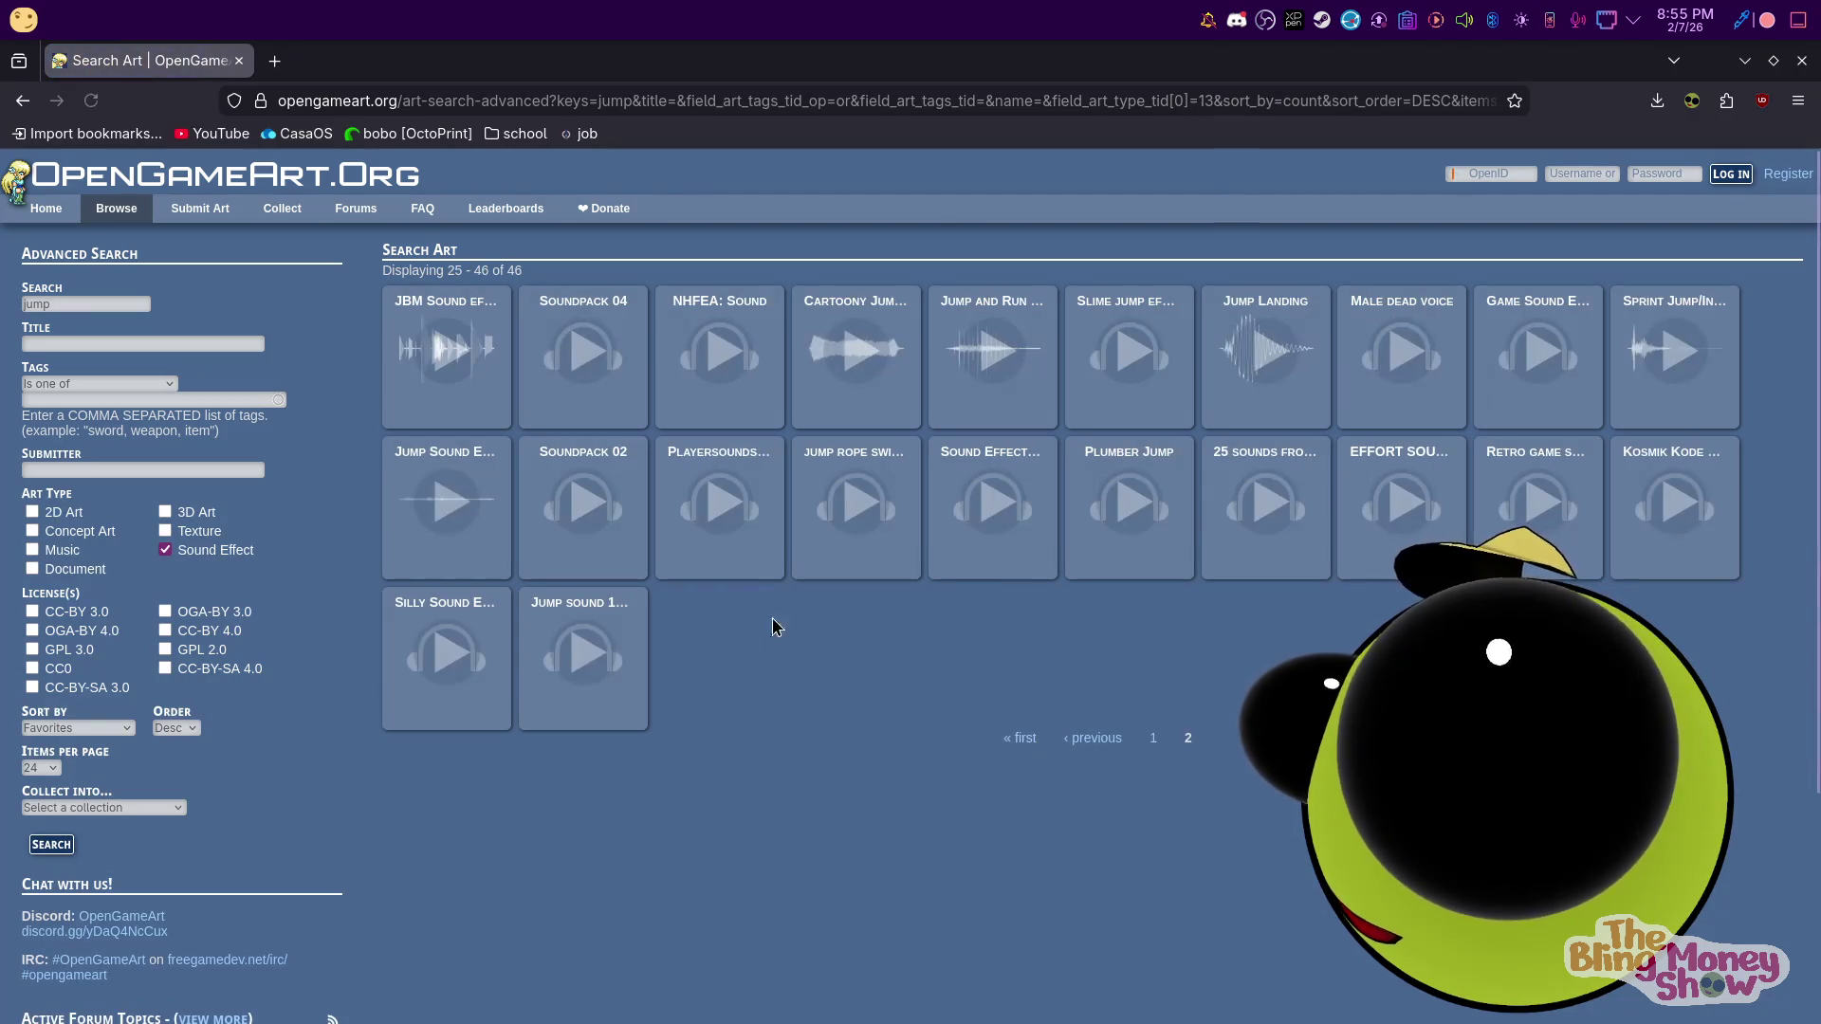
left_click(702, 502)
left_click(588, 633)
left_click(441, 505)
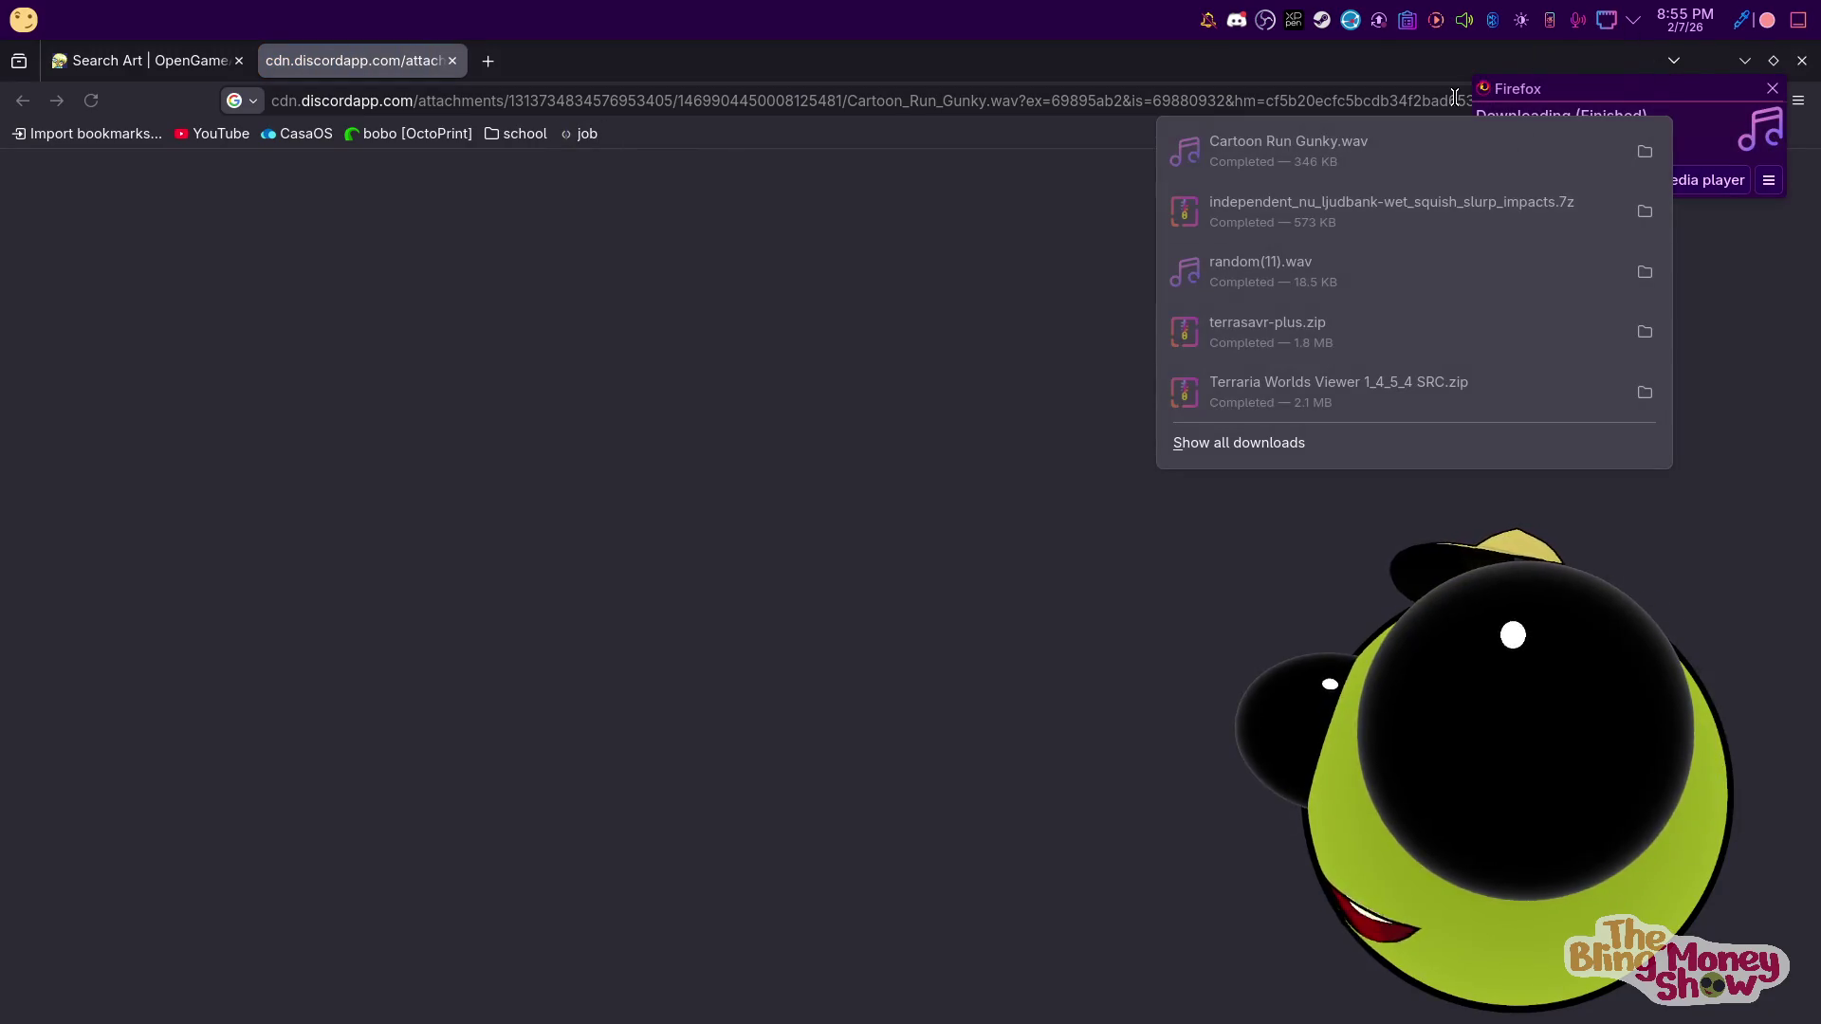
Rename the downloaded Cartoon Run Gunky.wav to glunky.wav in Dolphin
left_click(1647, 147)
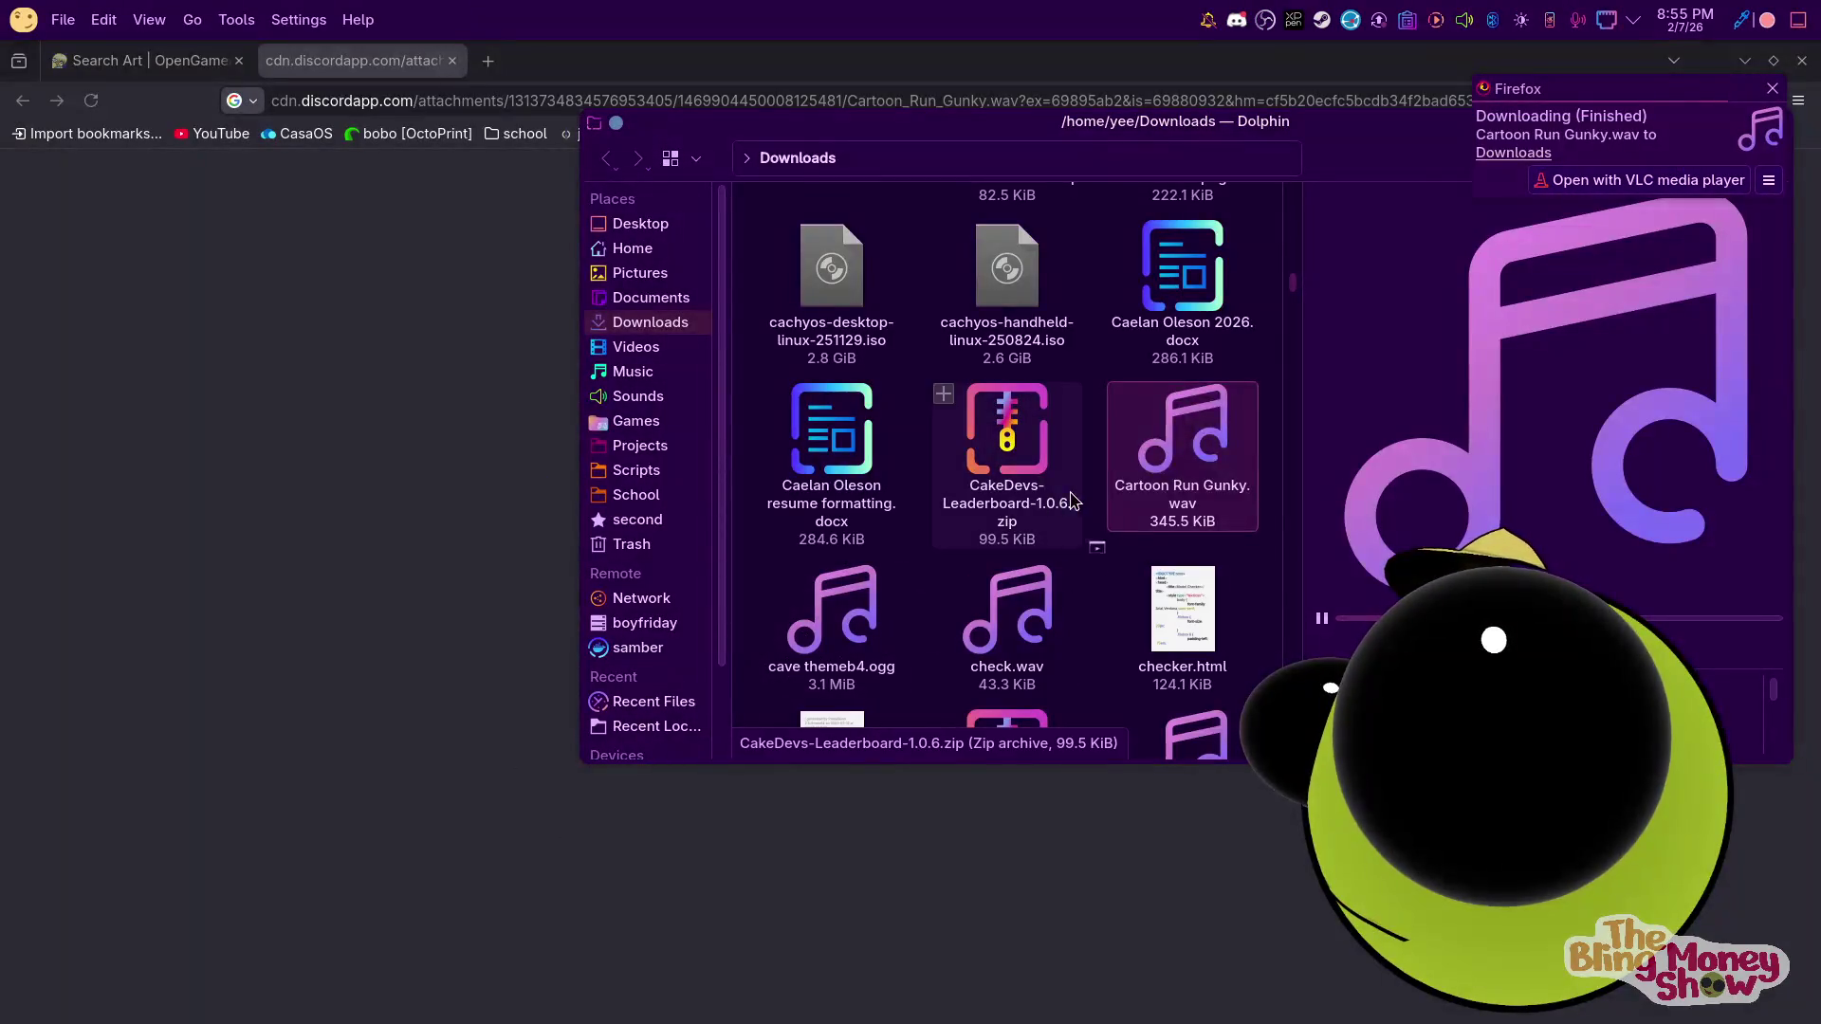
right_click(1176, 461)
left_click(1279, 638)
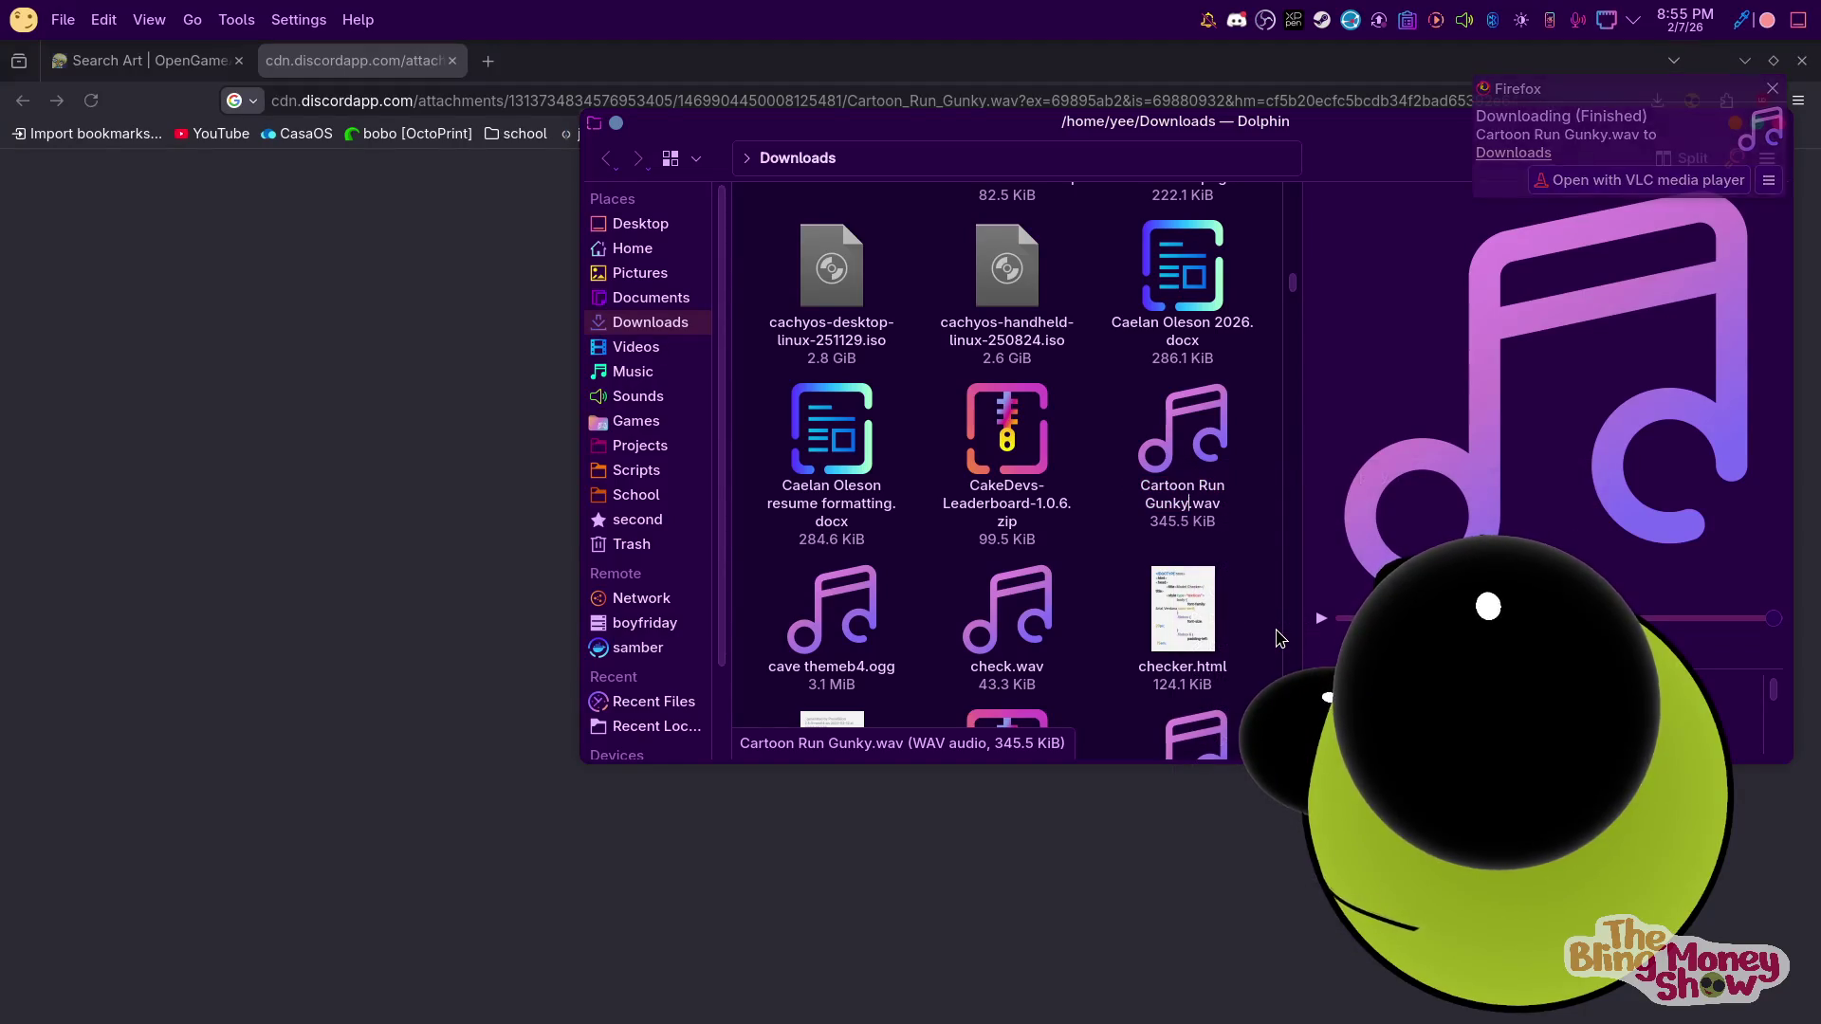
key("F2")
key("BackSpace")
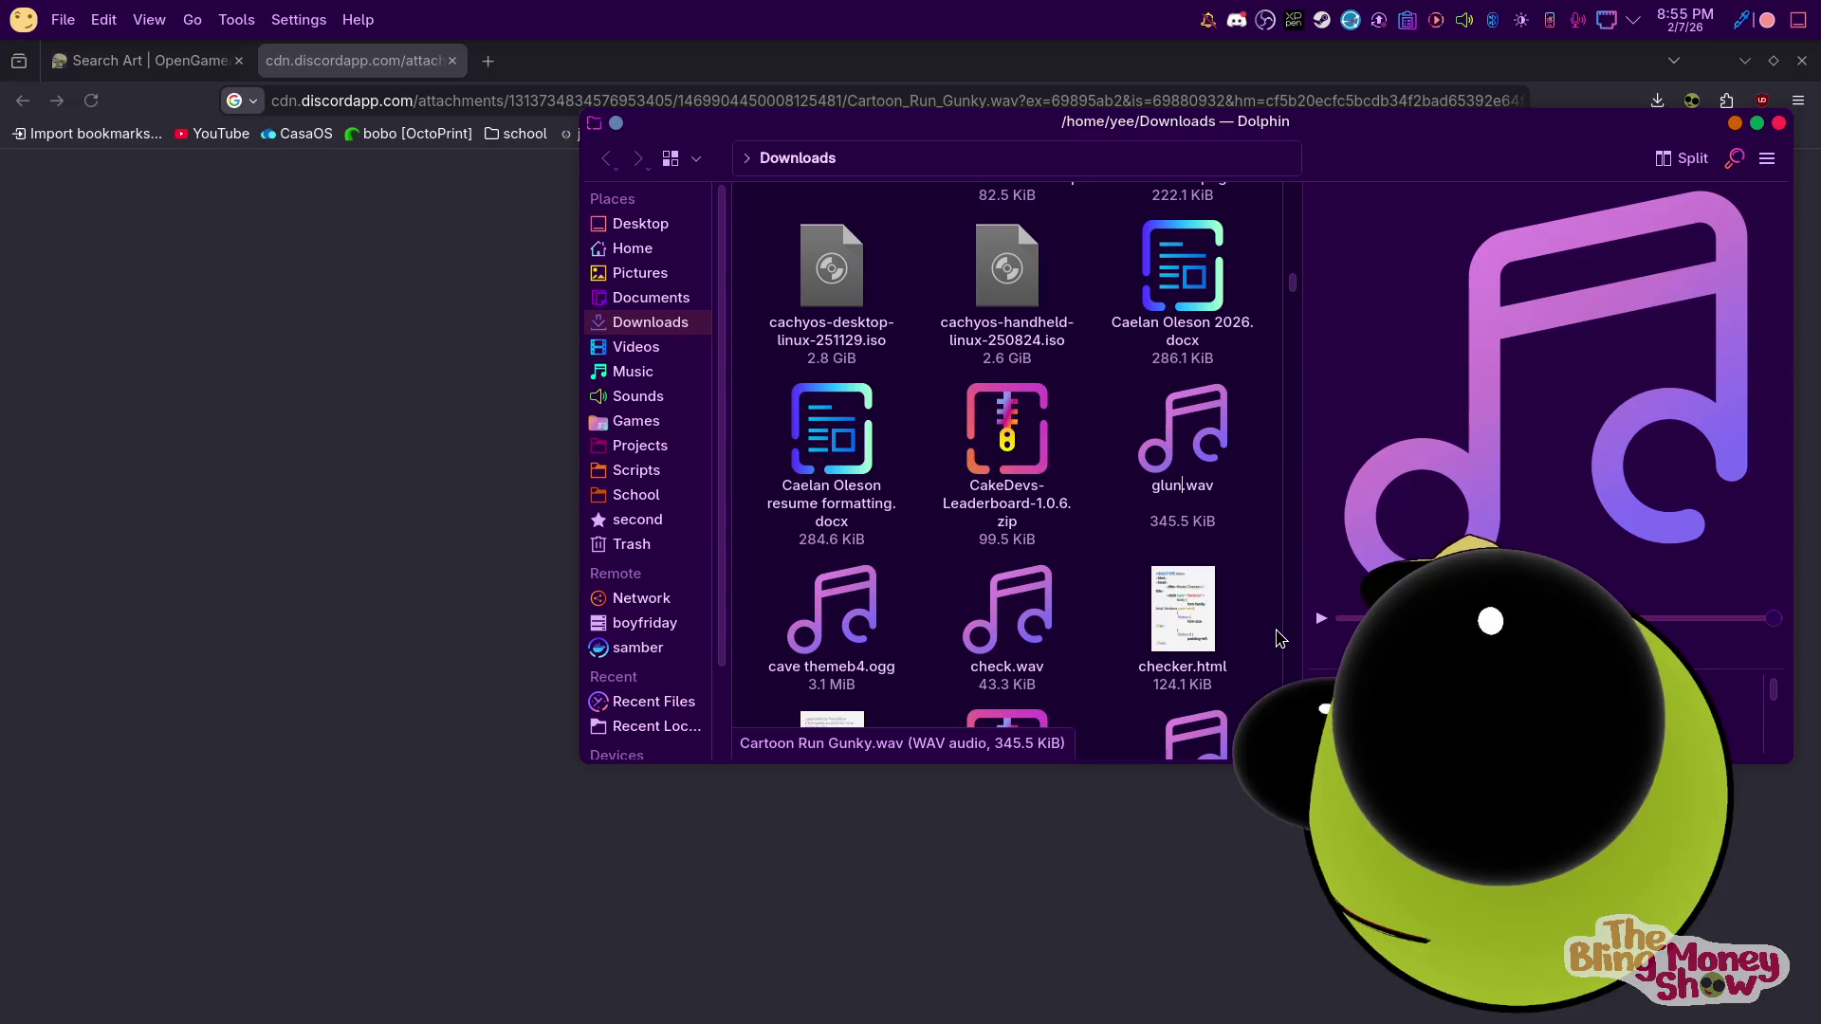
type("ky")
key("Return")
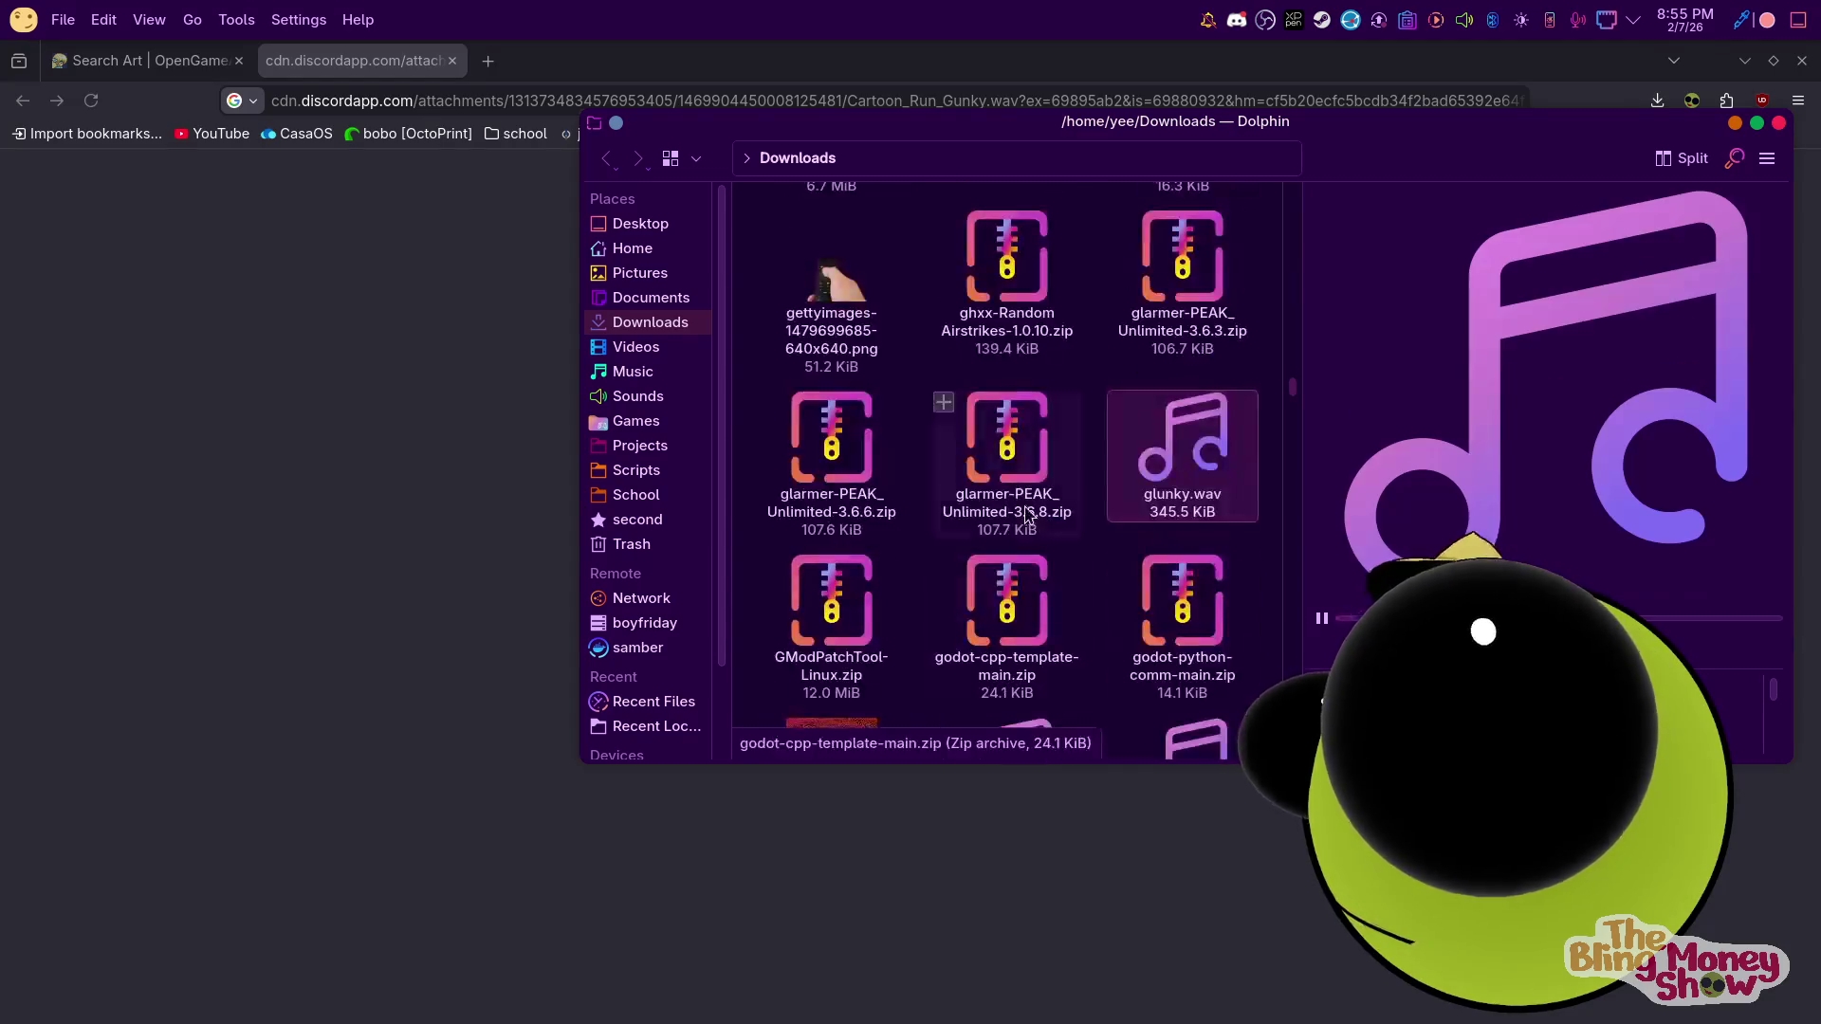
Copy glunky.wav from Downloads into the Godot project's res://Sounds folder
mouse_move(1124, 1015)
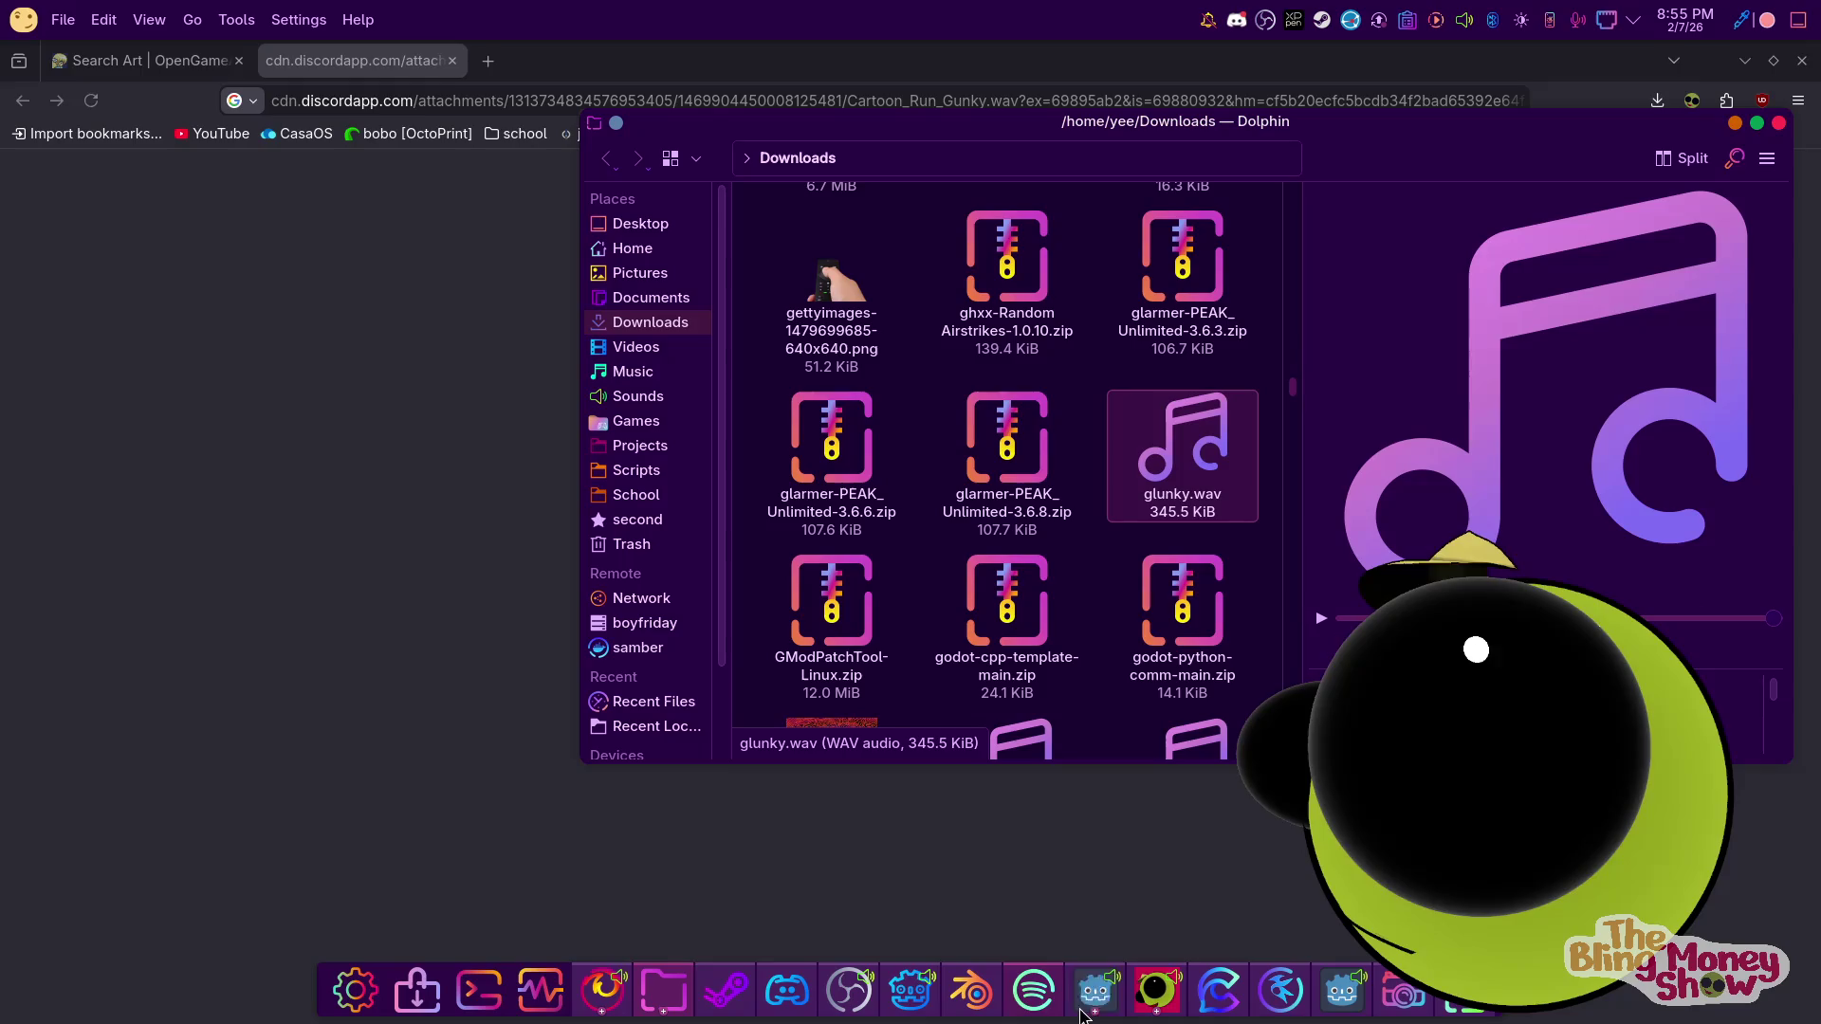
left_click(908, 991)
scroll(128, 814, "up", 5)
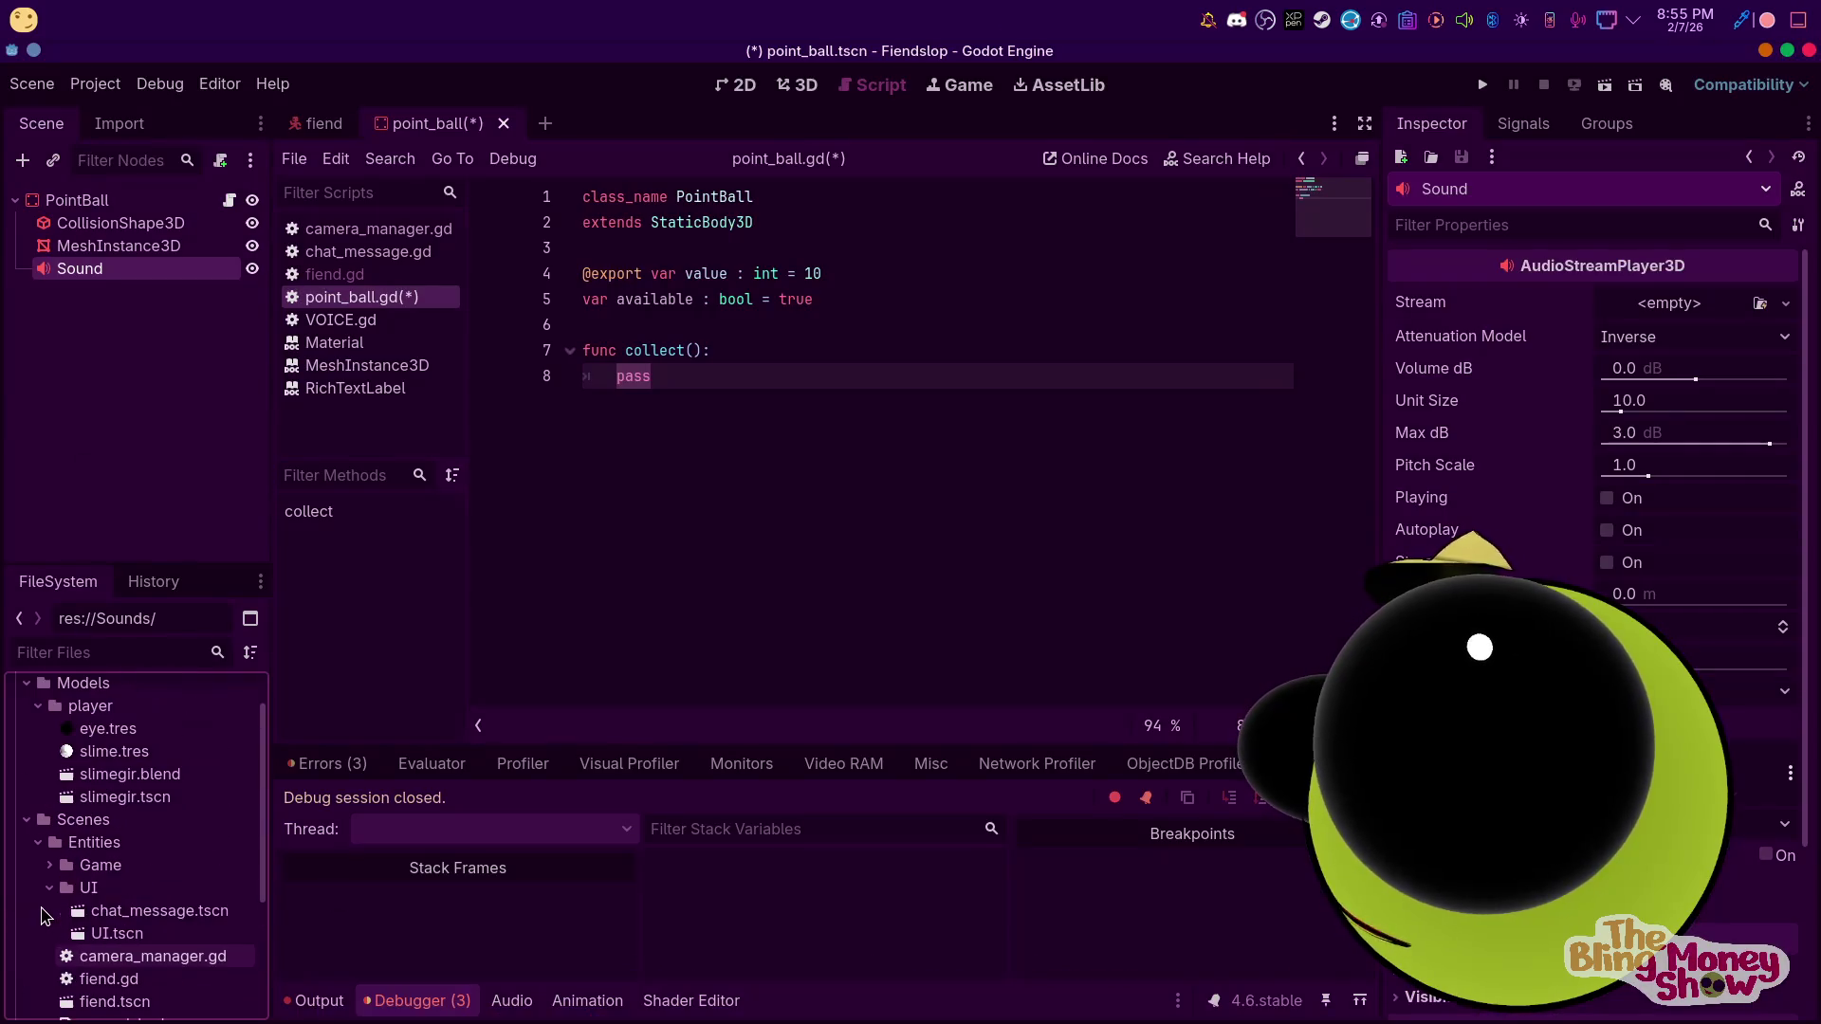
scroll(128, 814, "up", 2)
scroll(128, 813, "down", 5)
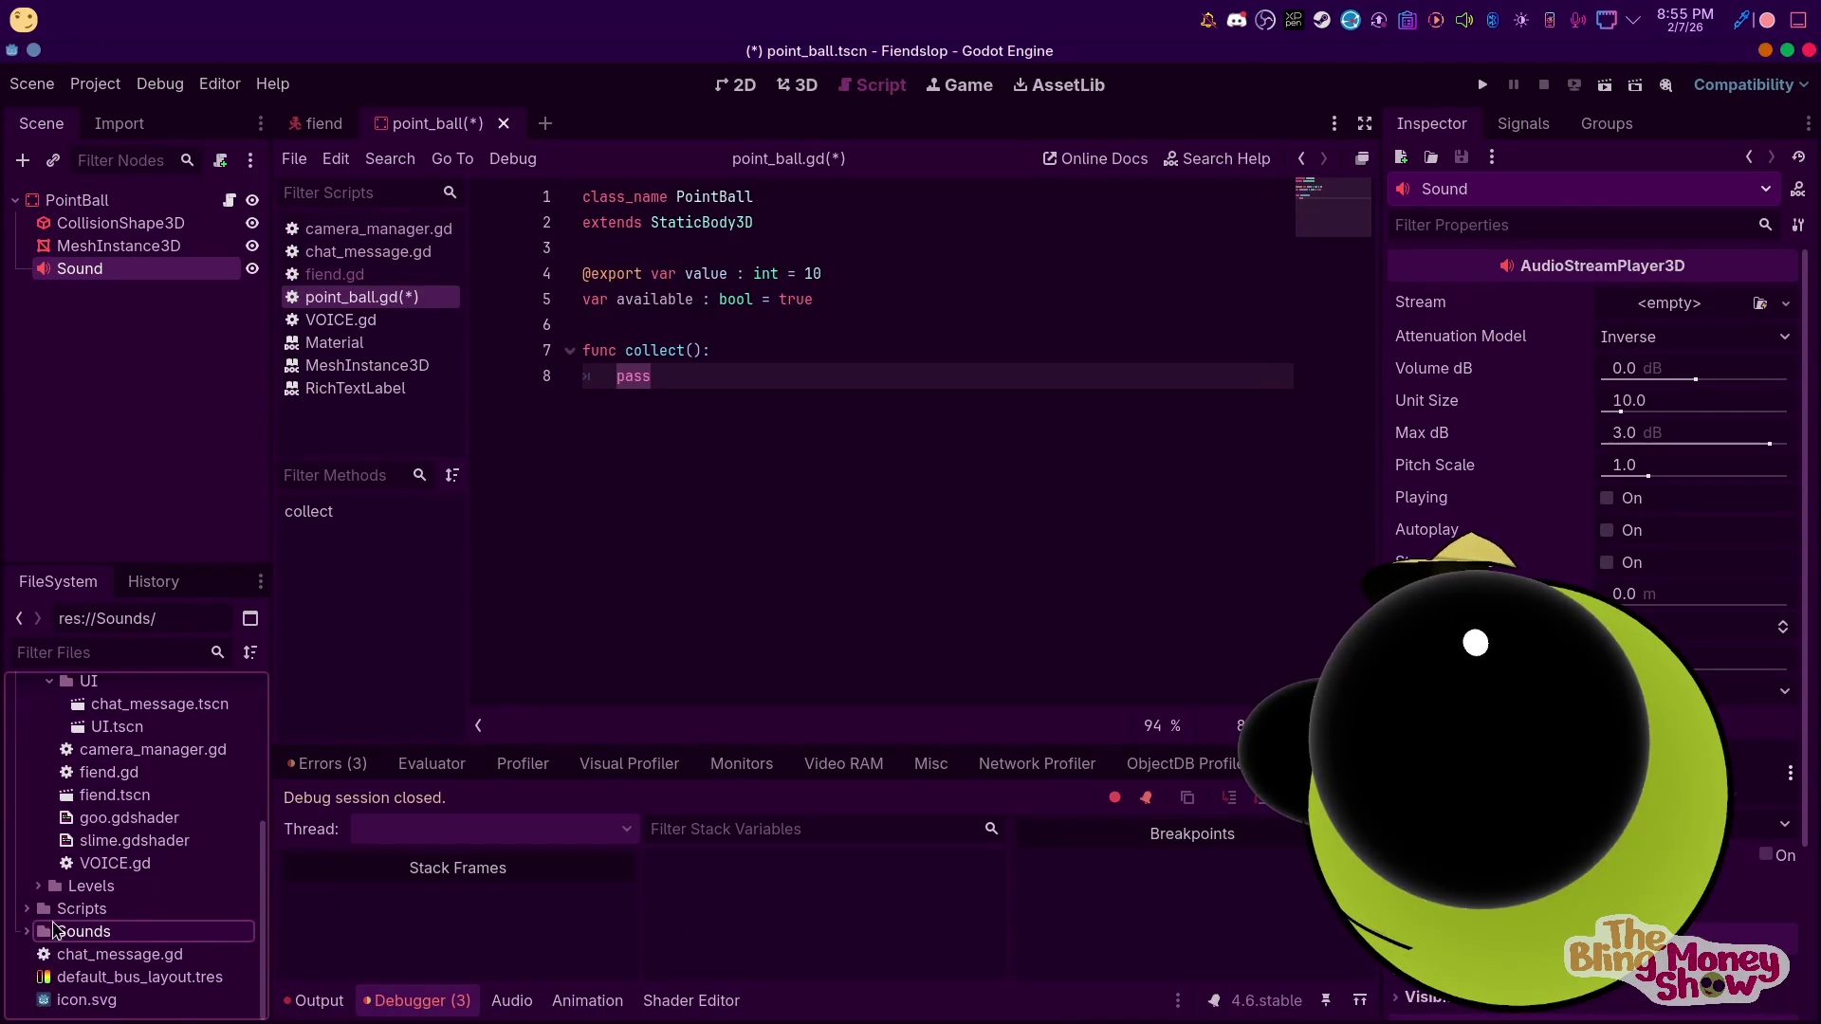
left_click(28, 934)
scroll(66, 934, "down", 1)
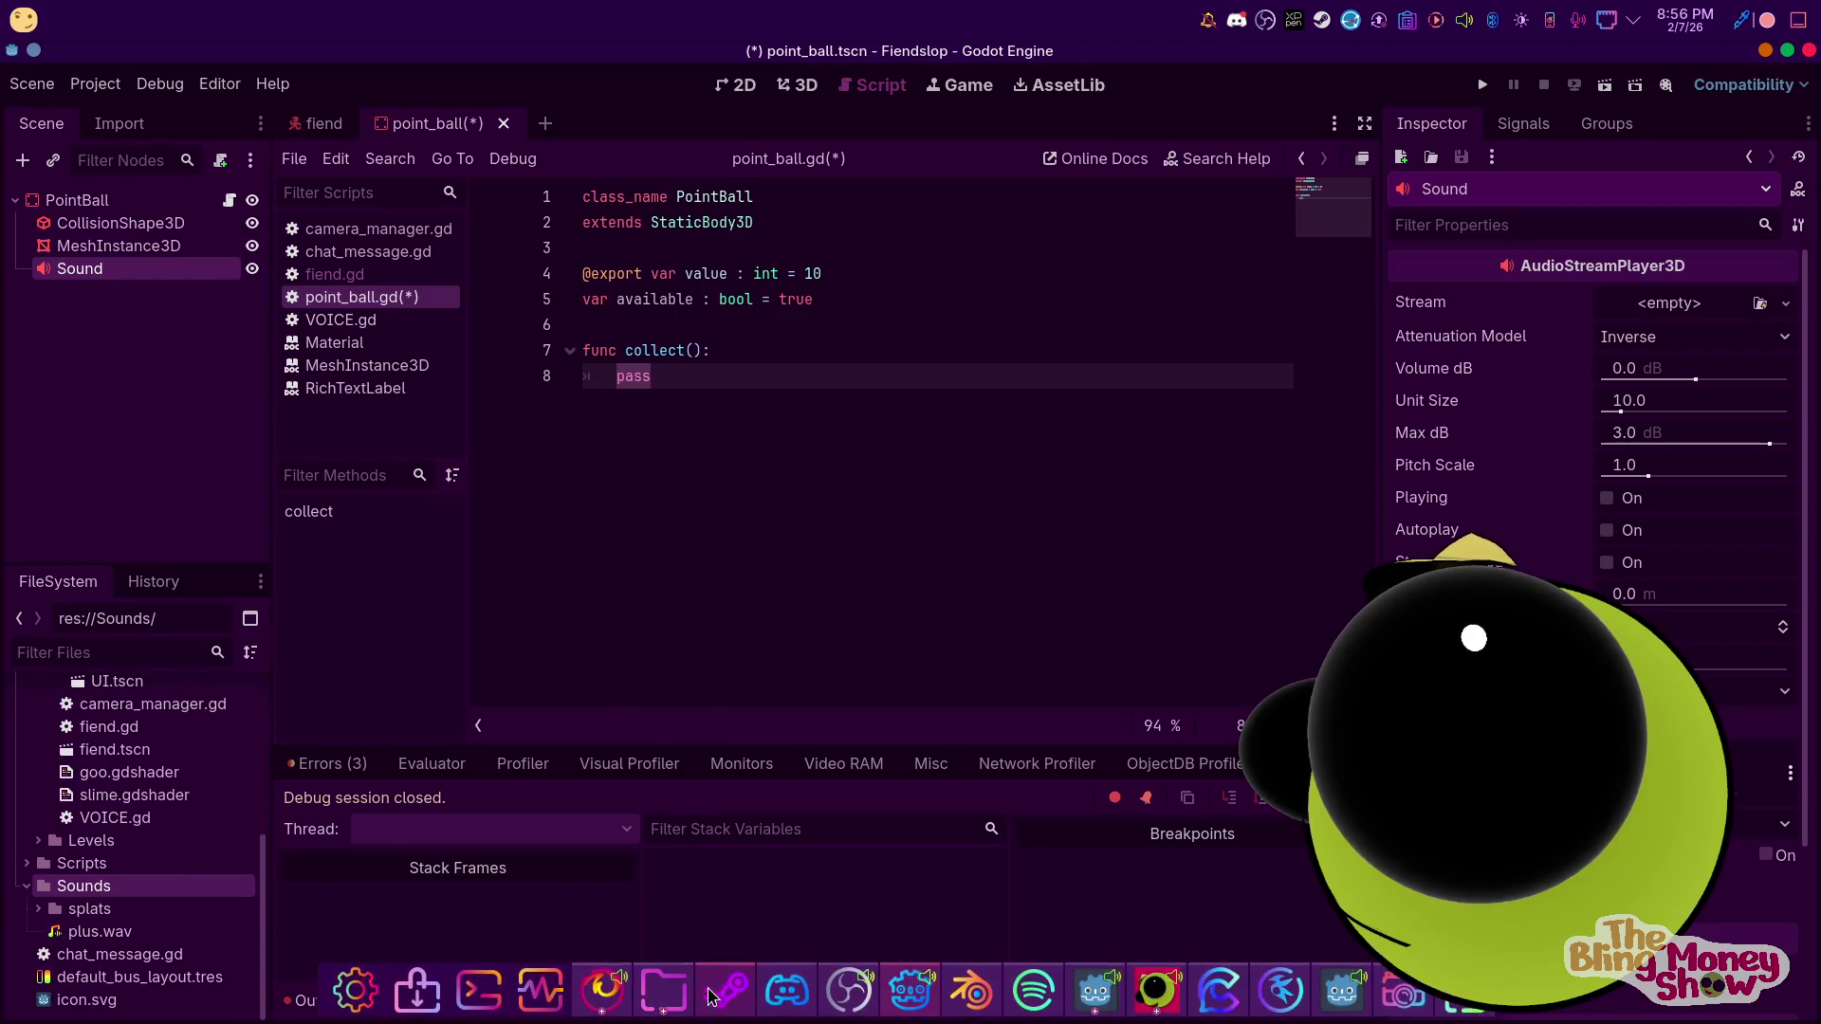
left_click(664, 991)
mouse_move(1158, 435)
left_mouse_down()
mouse_move(91, 922)
mouse_move(85, 944)
mouse_move(54, 939)
left_mouse_up()
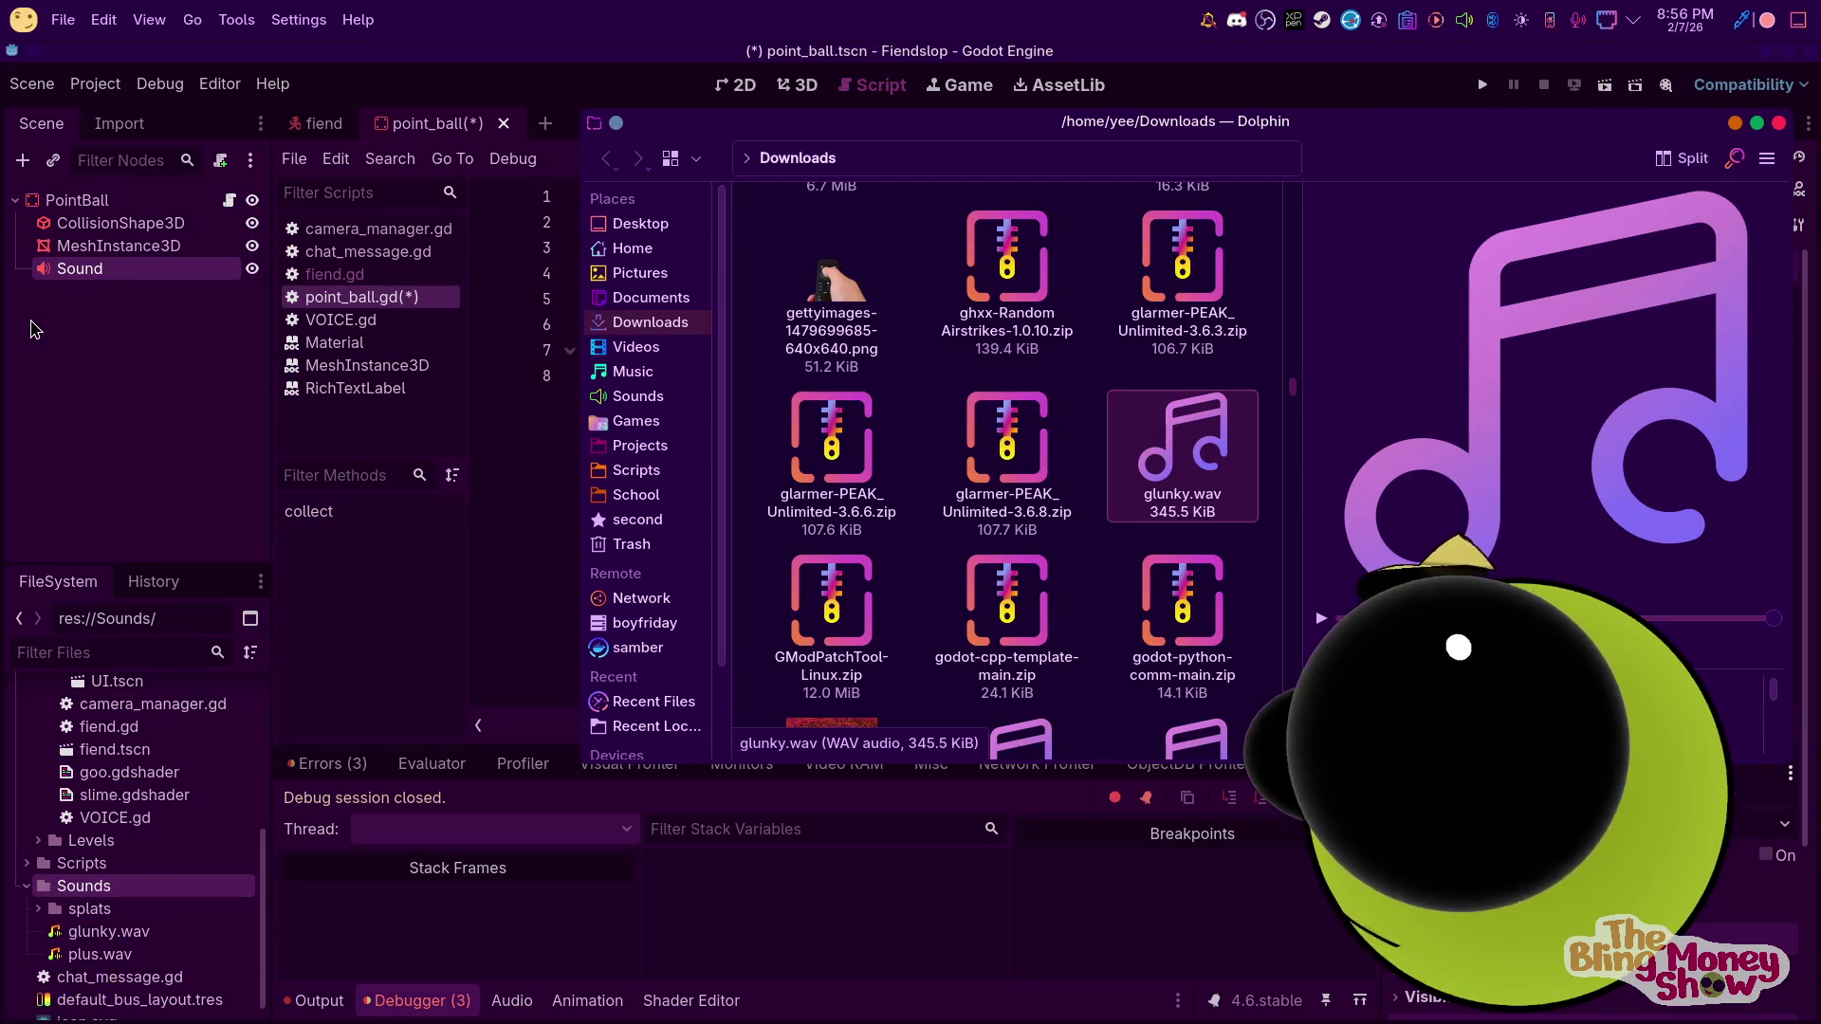
Save the point_ball scene in Godot and return to the 2D view
left_click(36, 327)
key("ctrl+s")
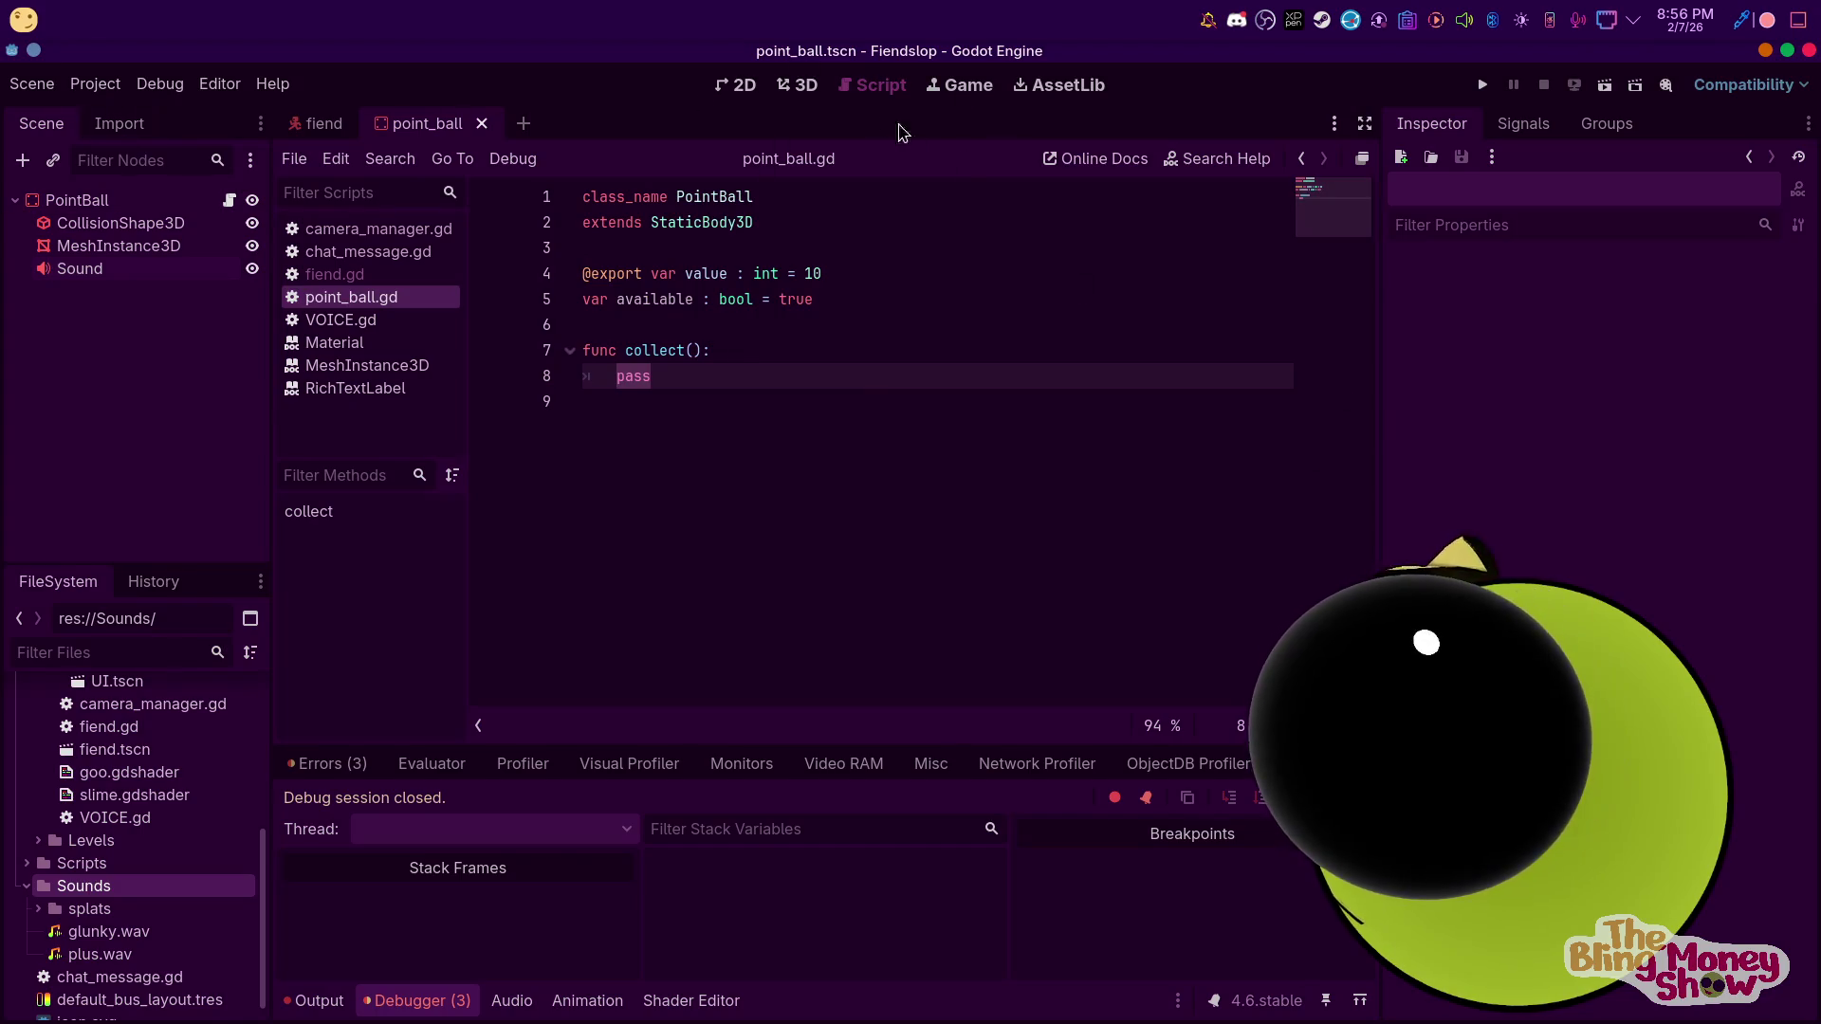
left_click(730, 85)
Create a new scene with a User Interface root node named MainMenu
left_click(521, 129)
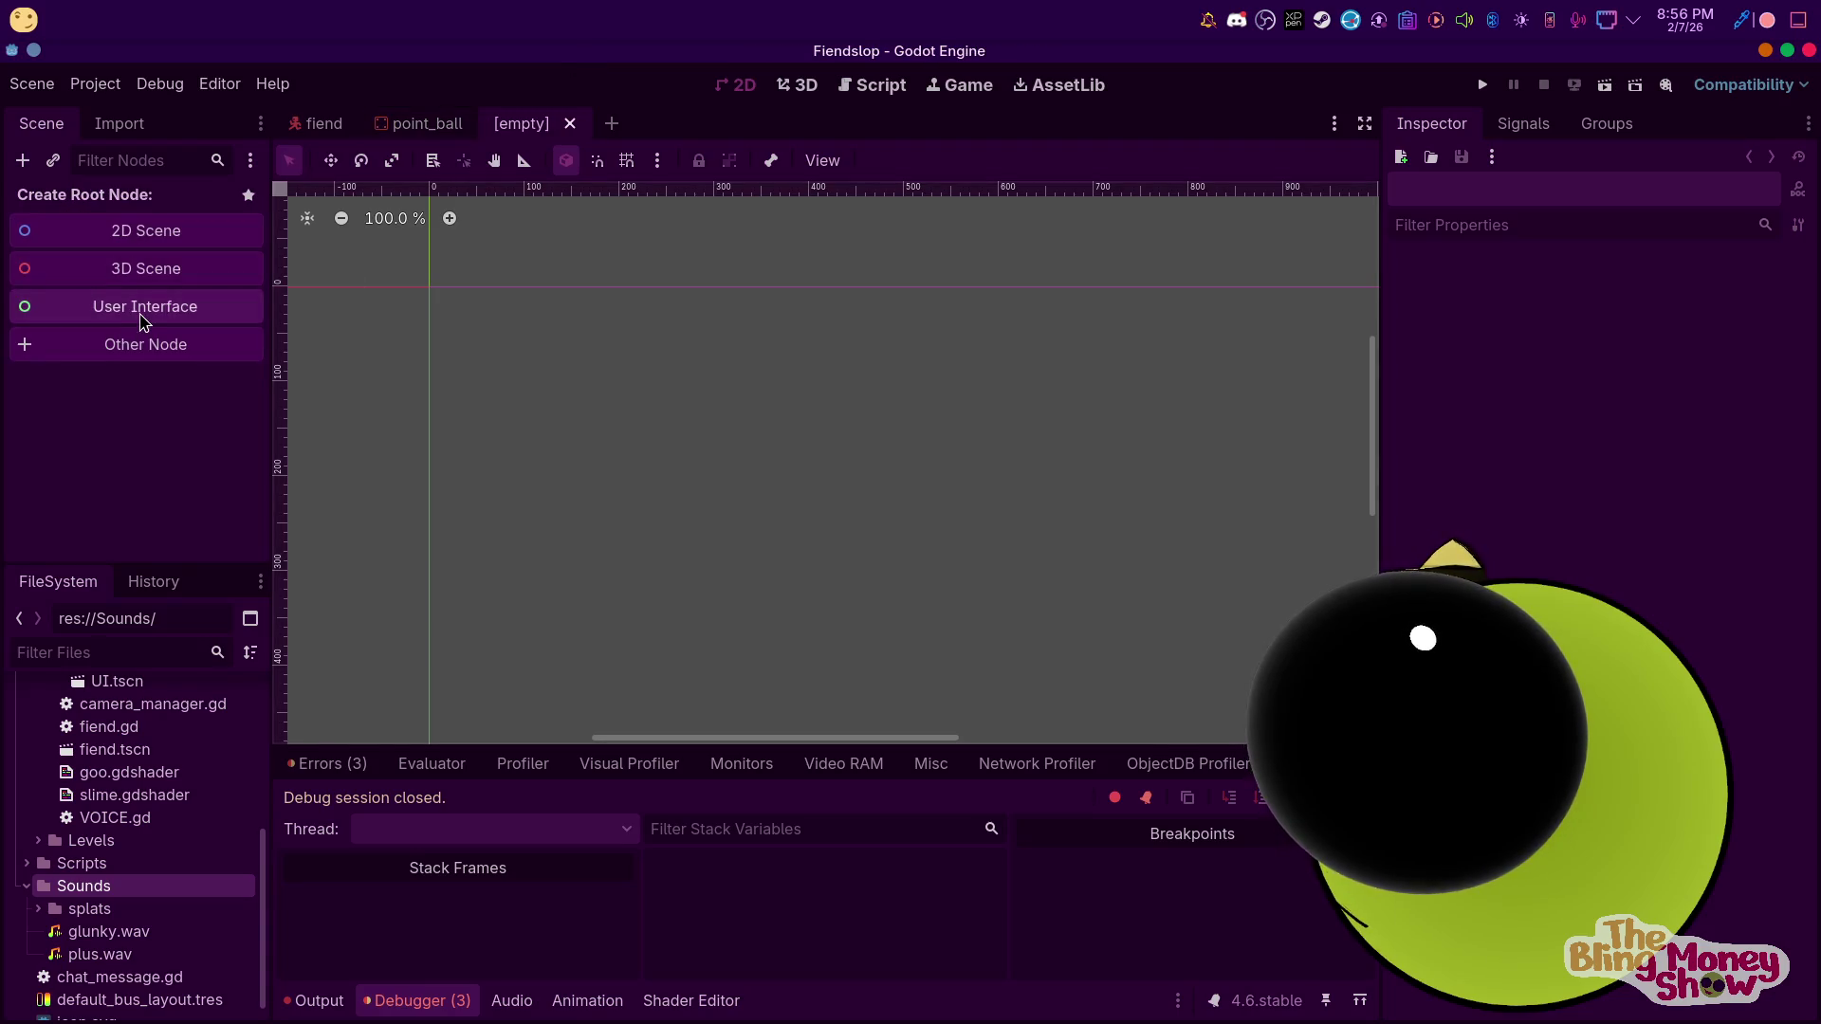
left_click(138, 322)
right_click(90, 202)
left_click(159, 398)
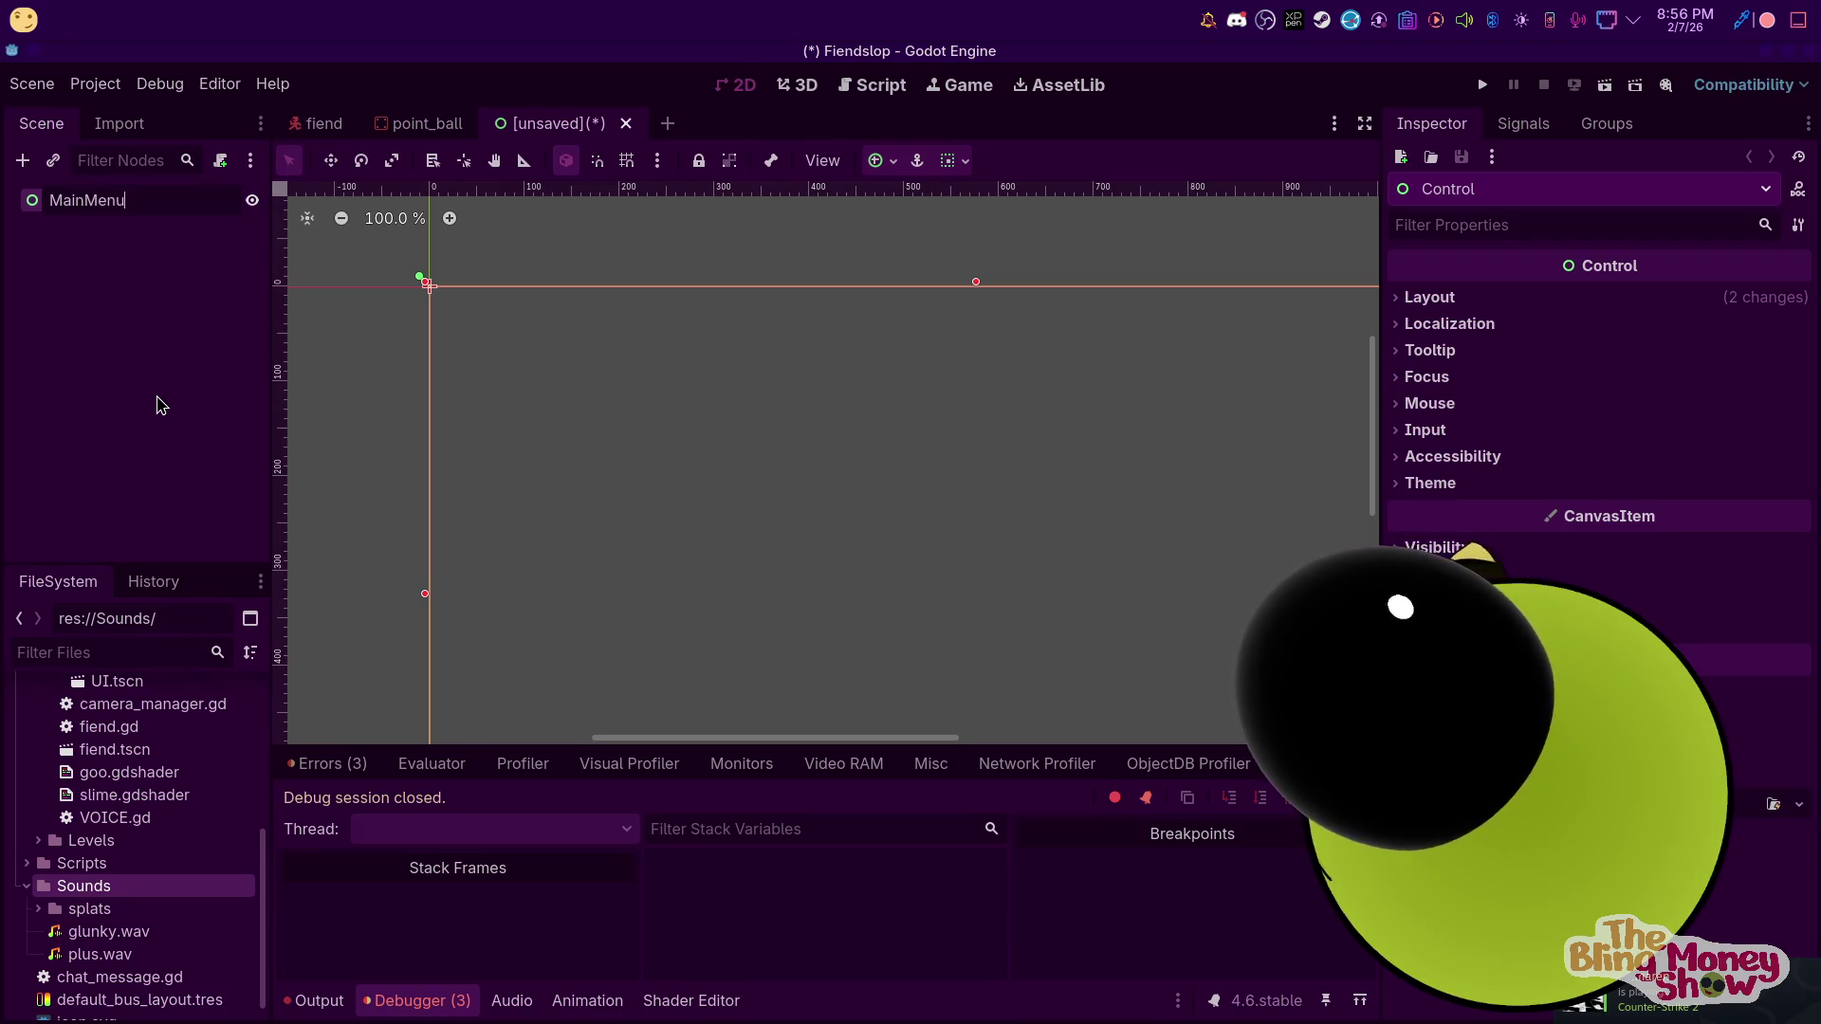
key("Return")
Add a full-screen ColorRect under MainMenu coloured dark green
right_click(199, 210)
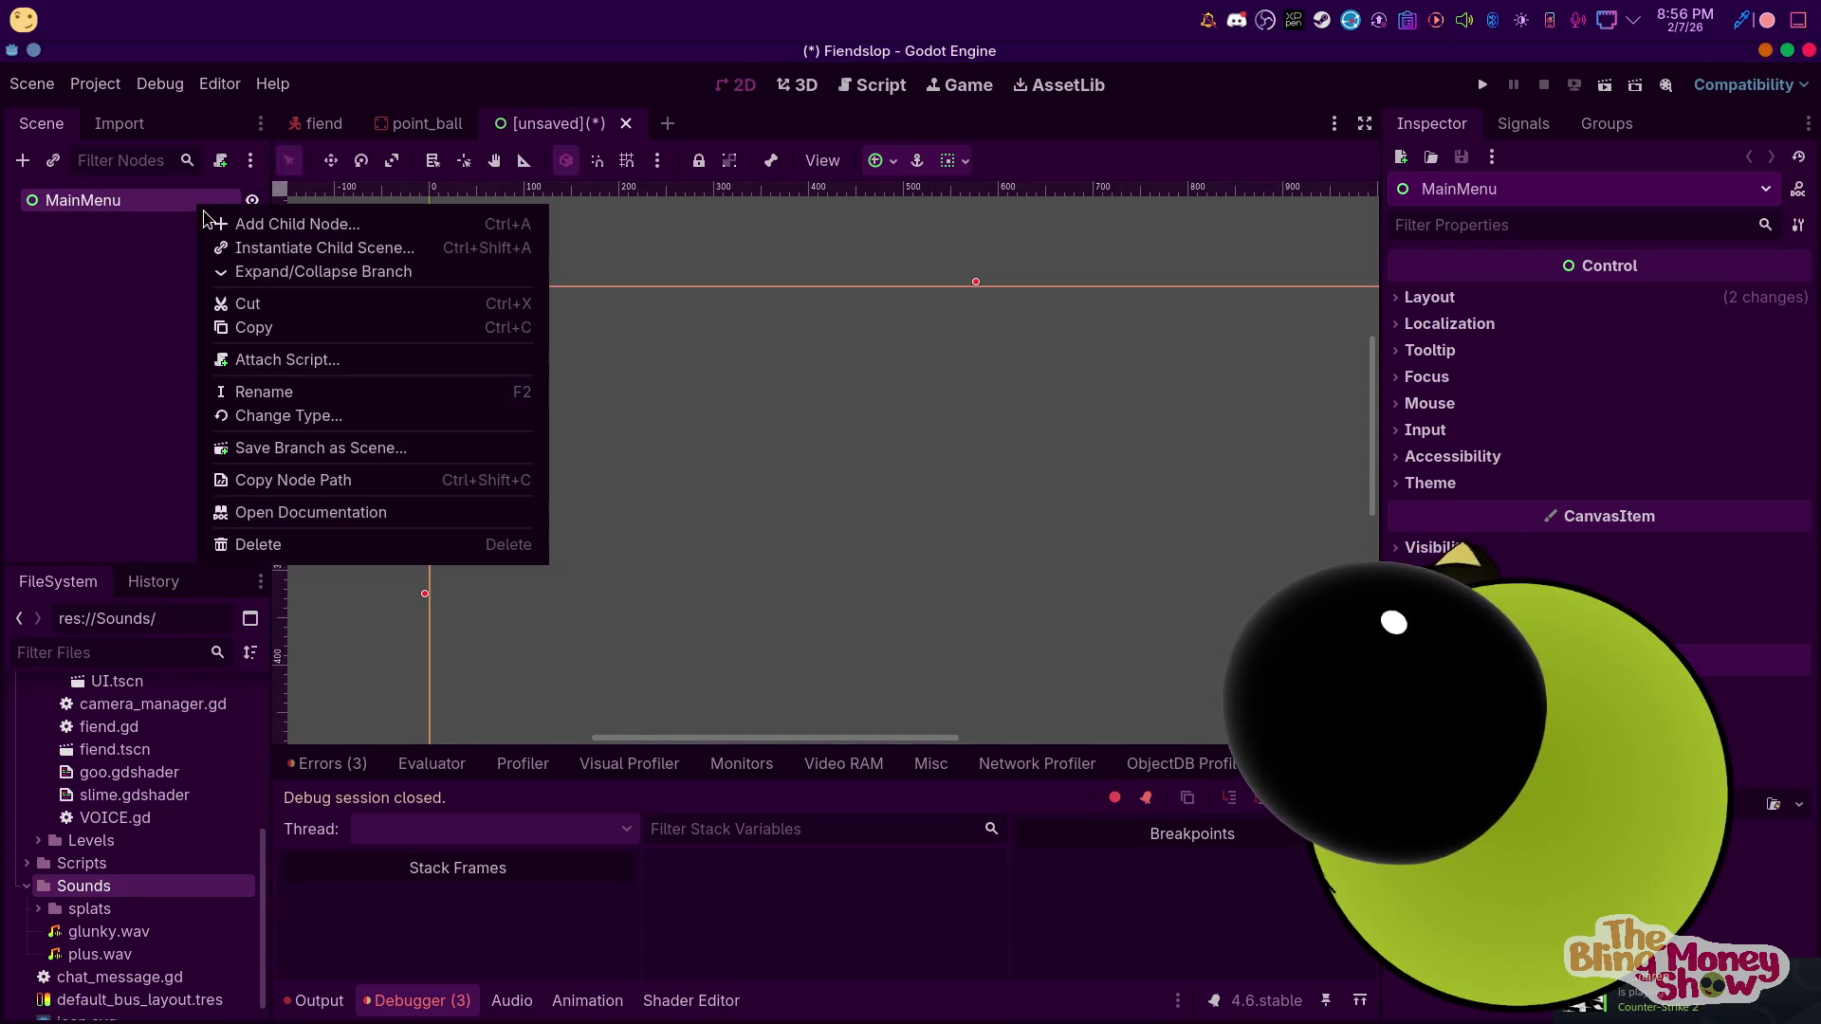
left_click(248, 224)
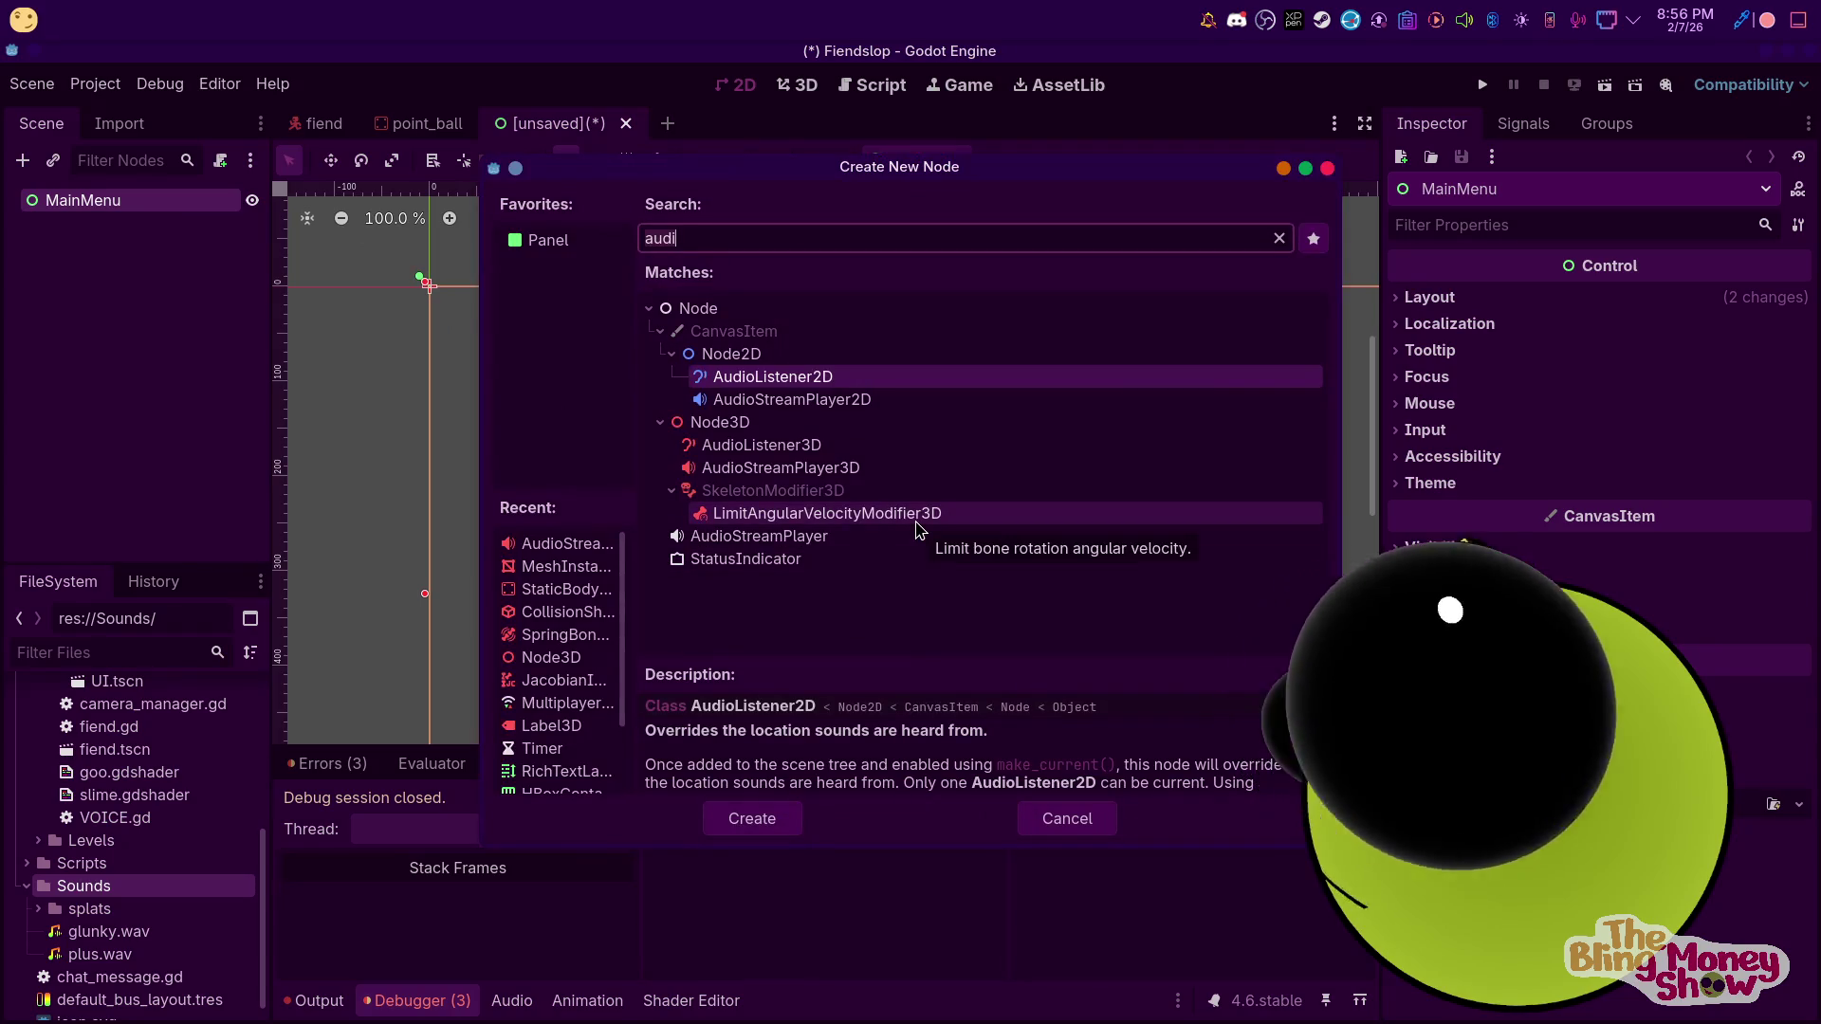
key("ctrl+a")
type("colo")
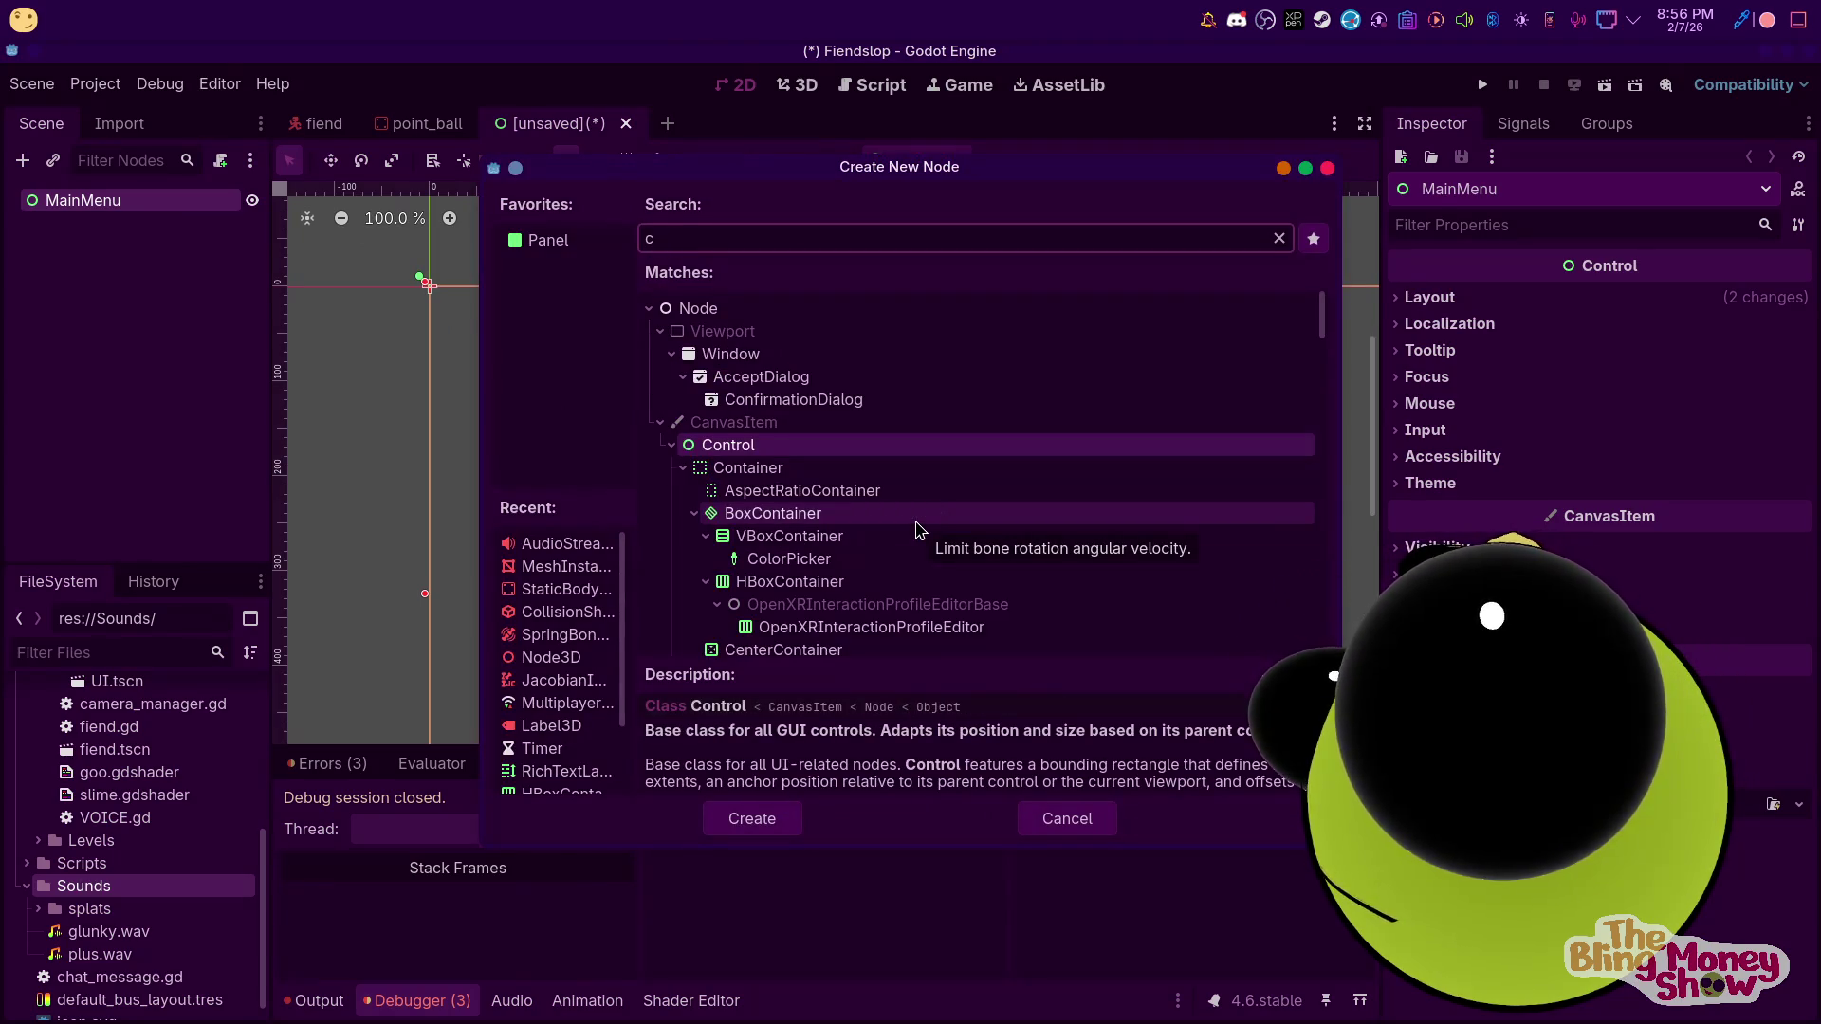
key("Return")
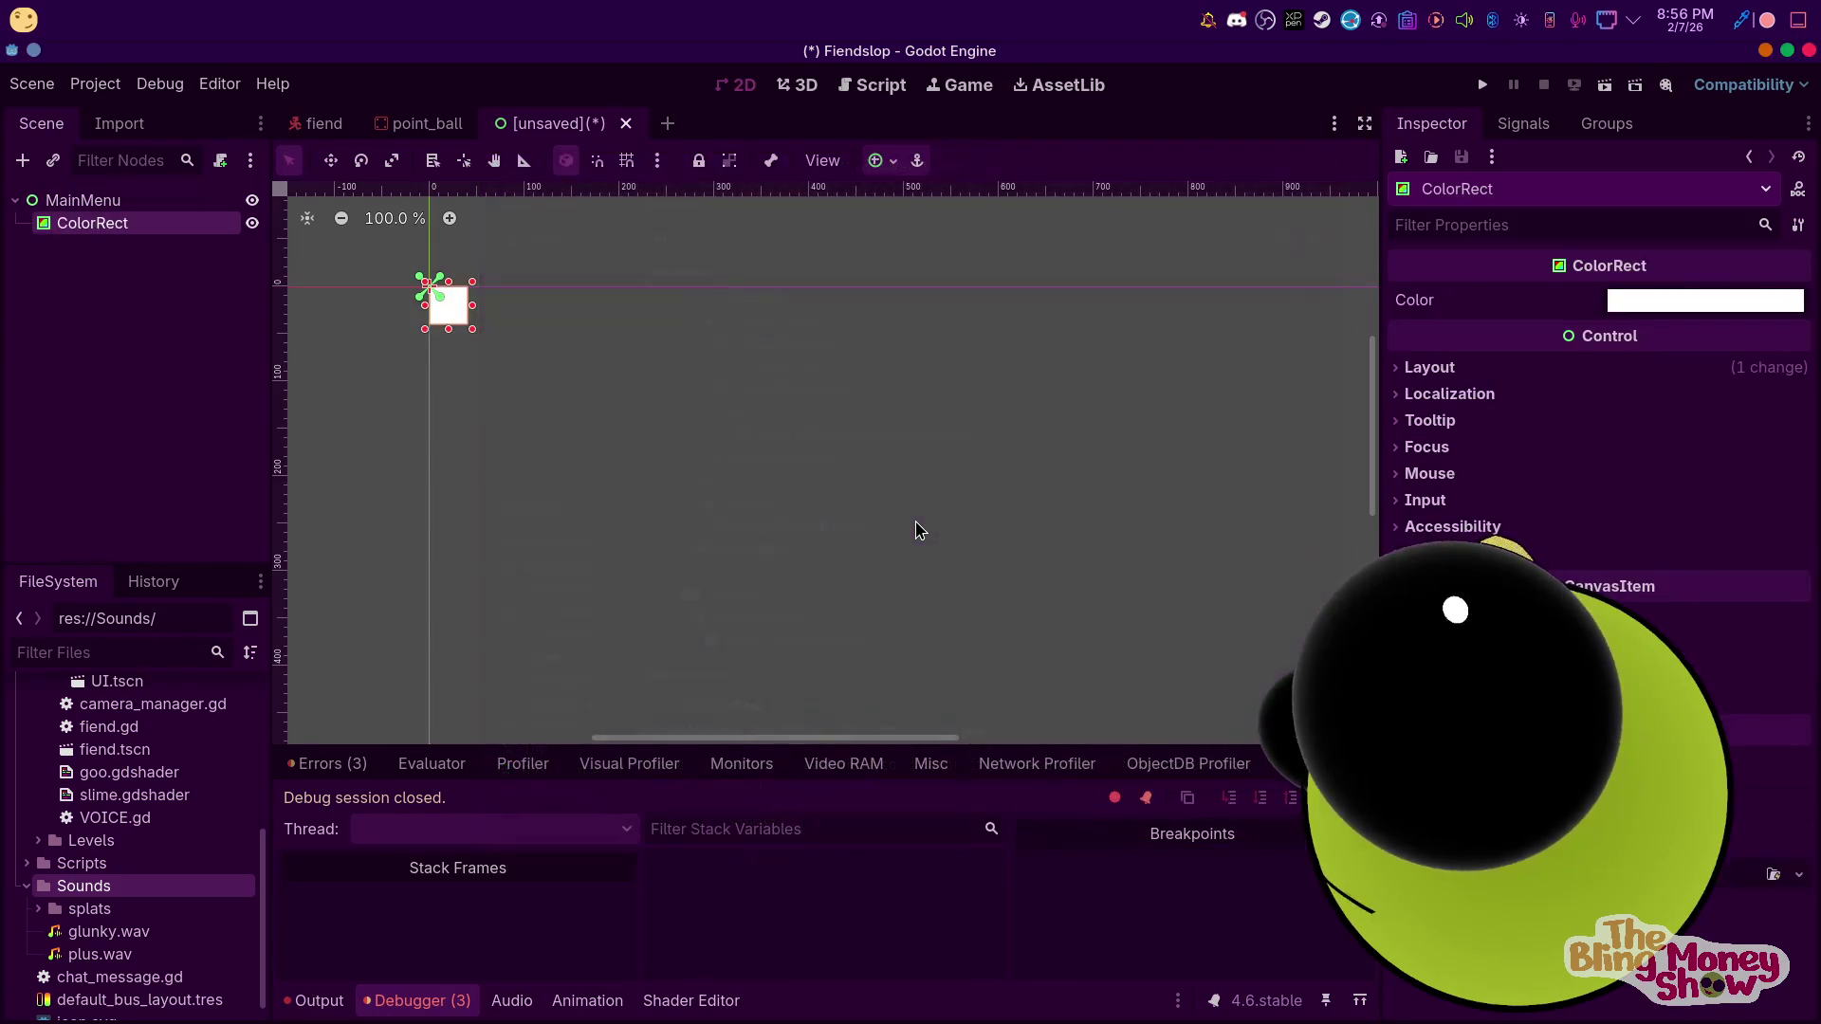
left_click(1645, 301)
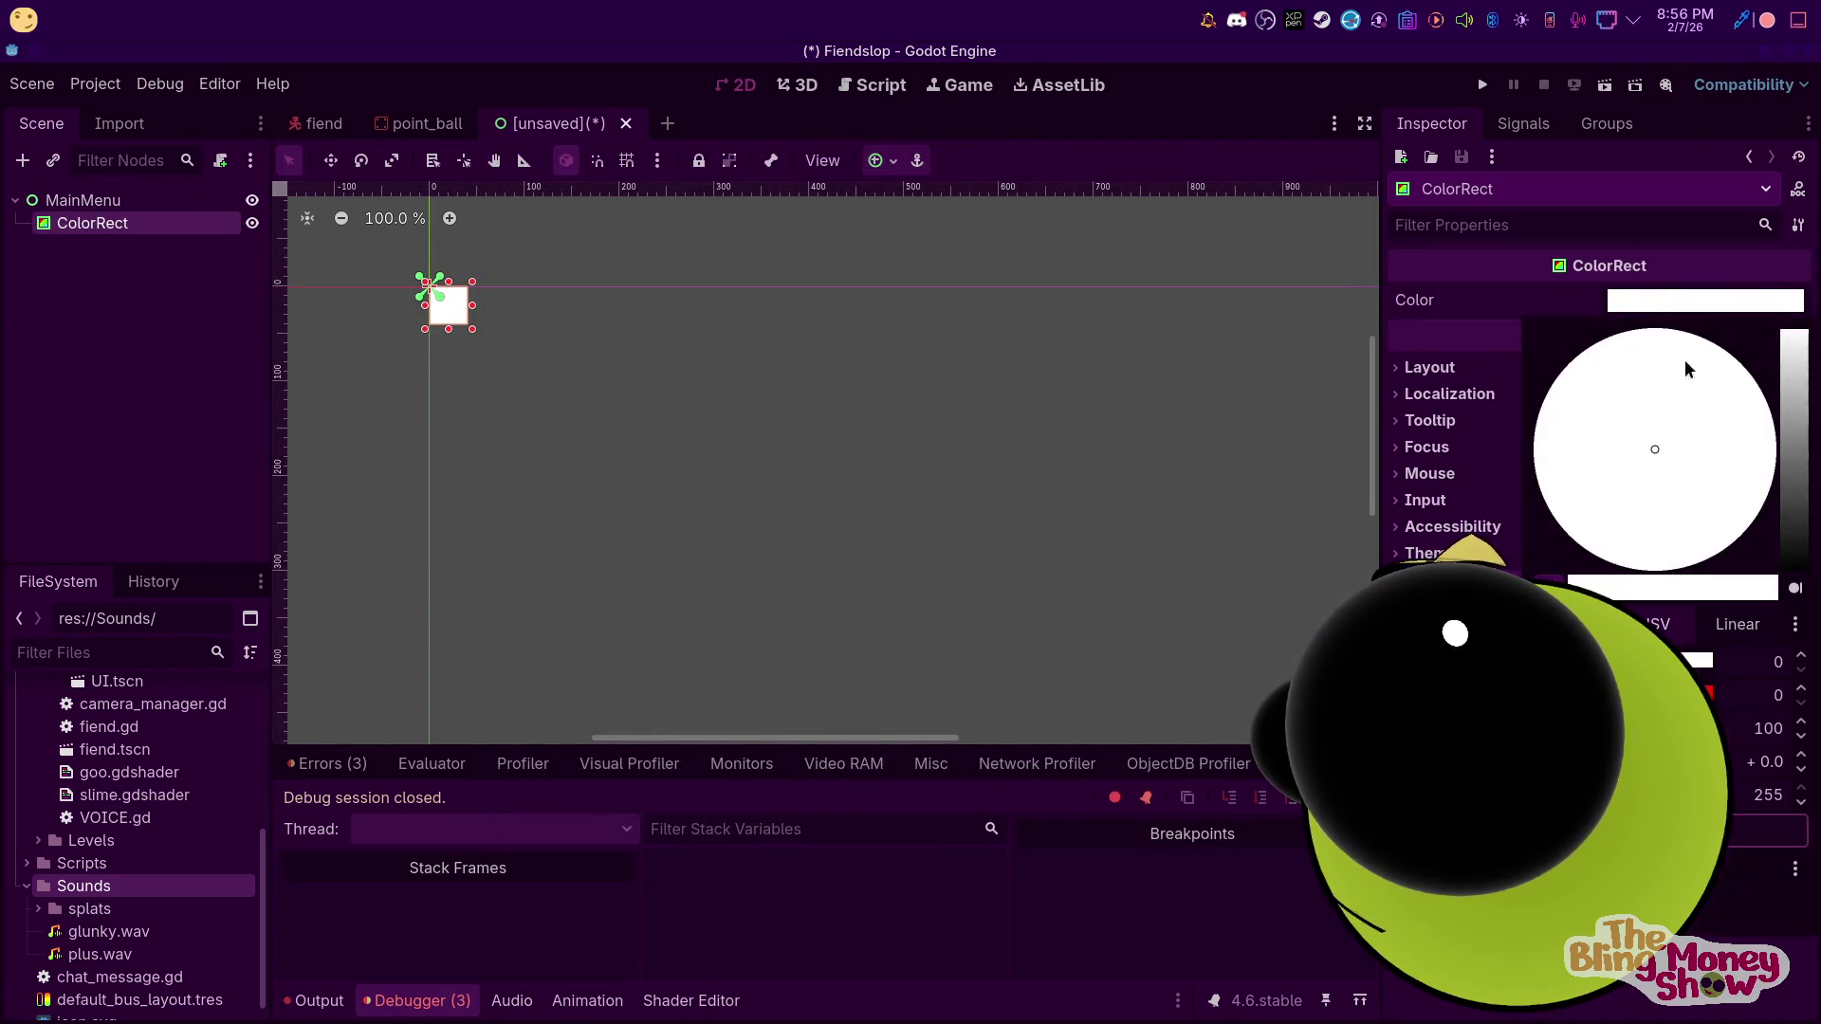
left_click(1780, 491)
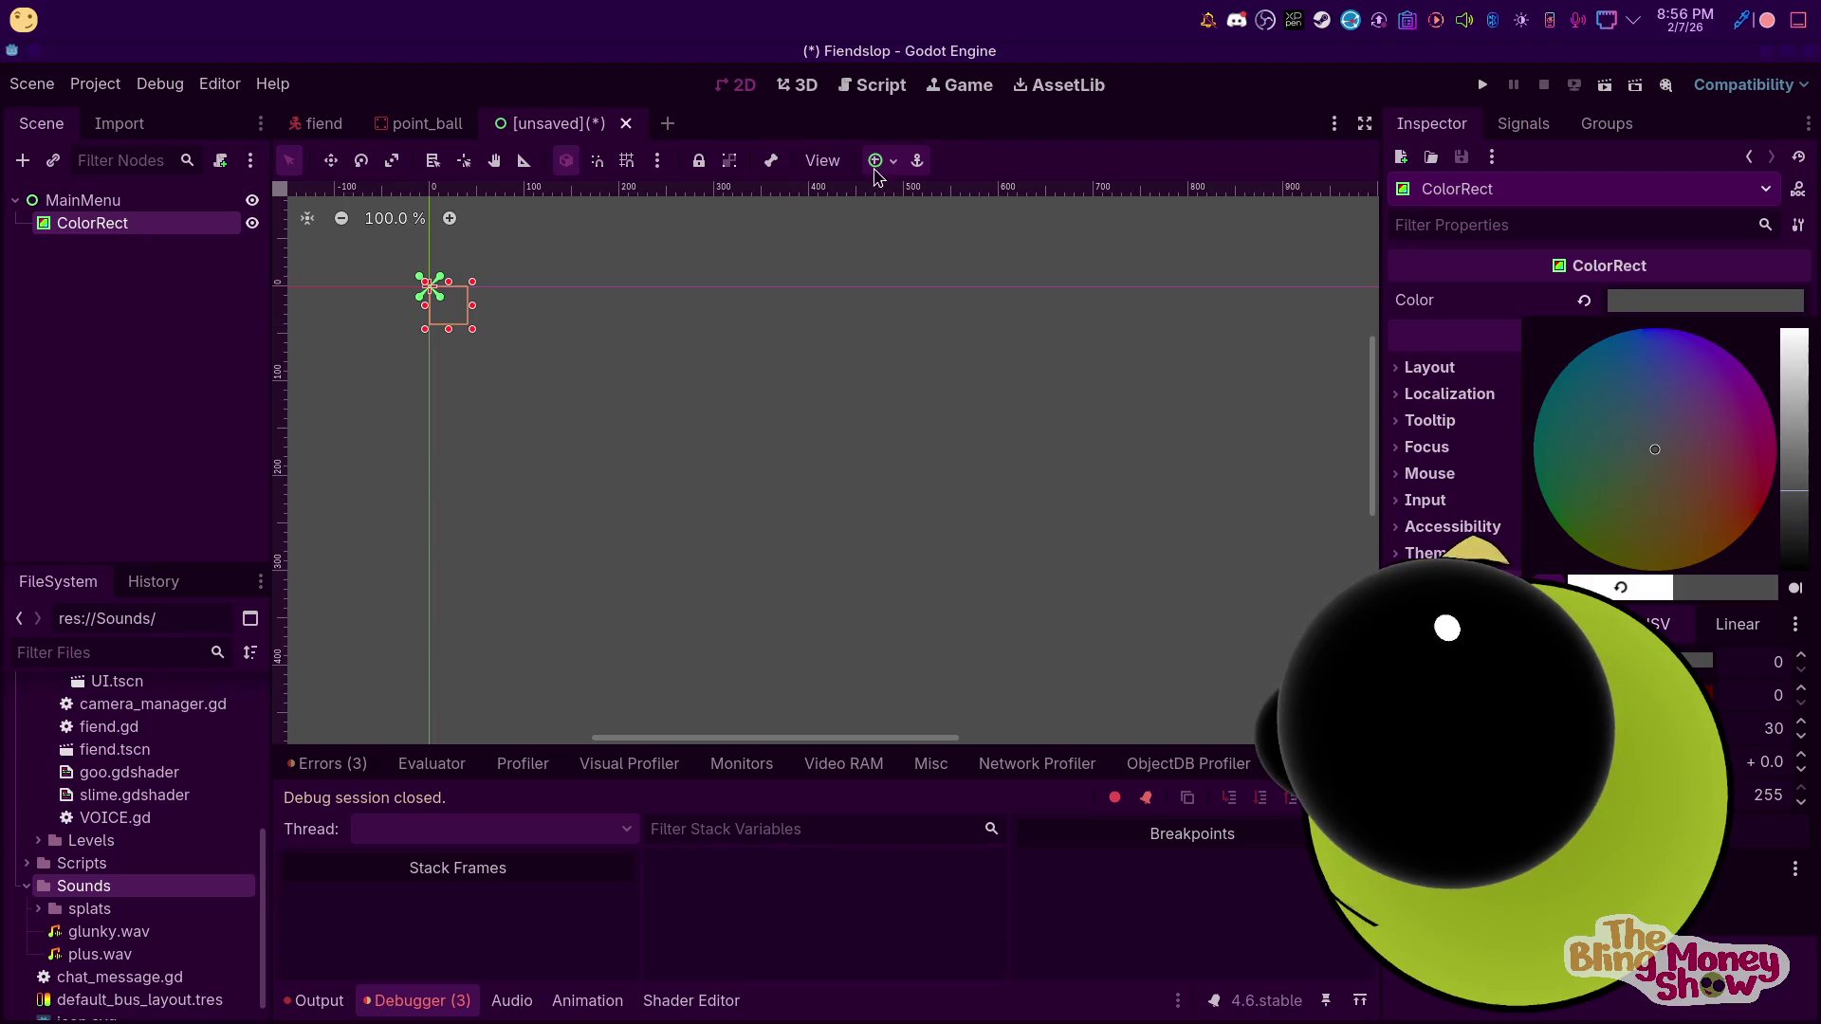
left_click(878, 161)
left_click(999, 339)
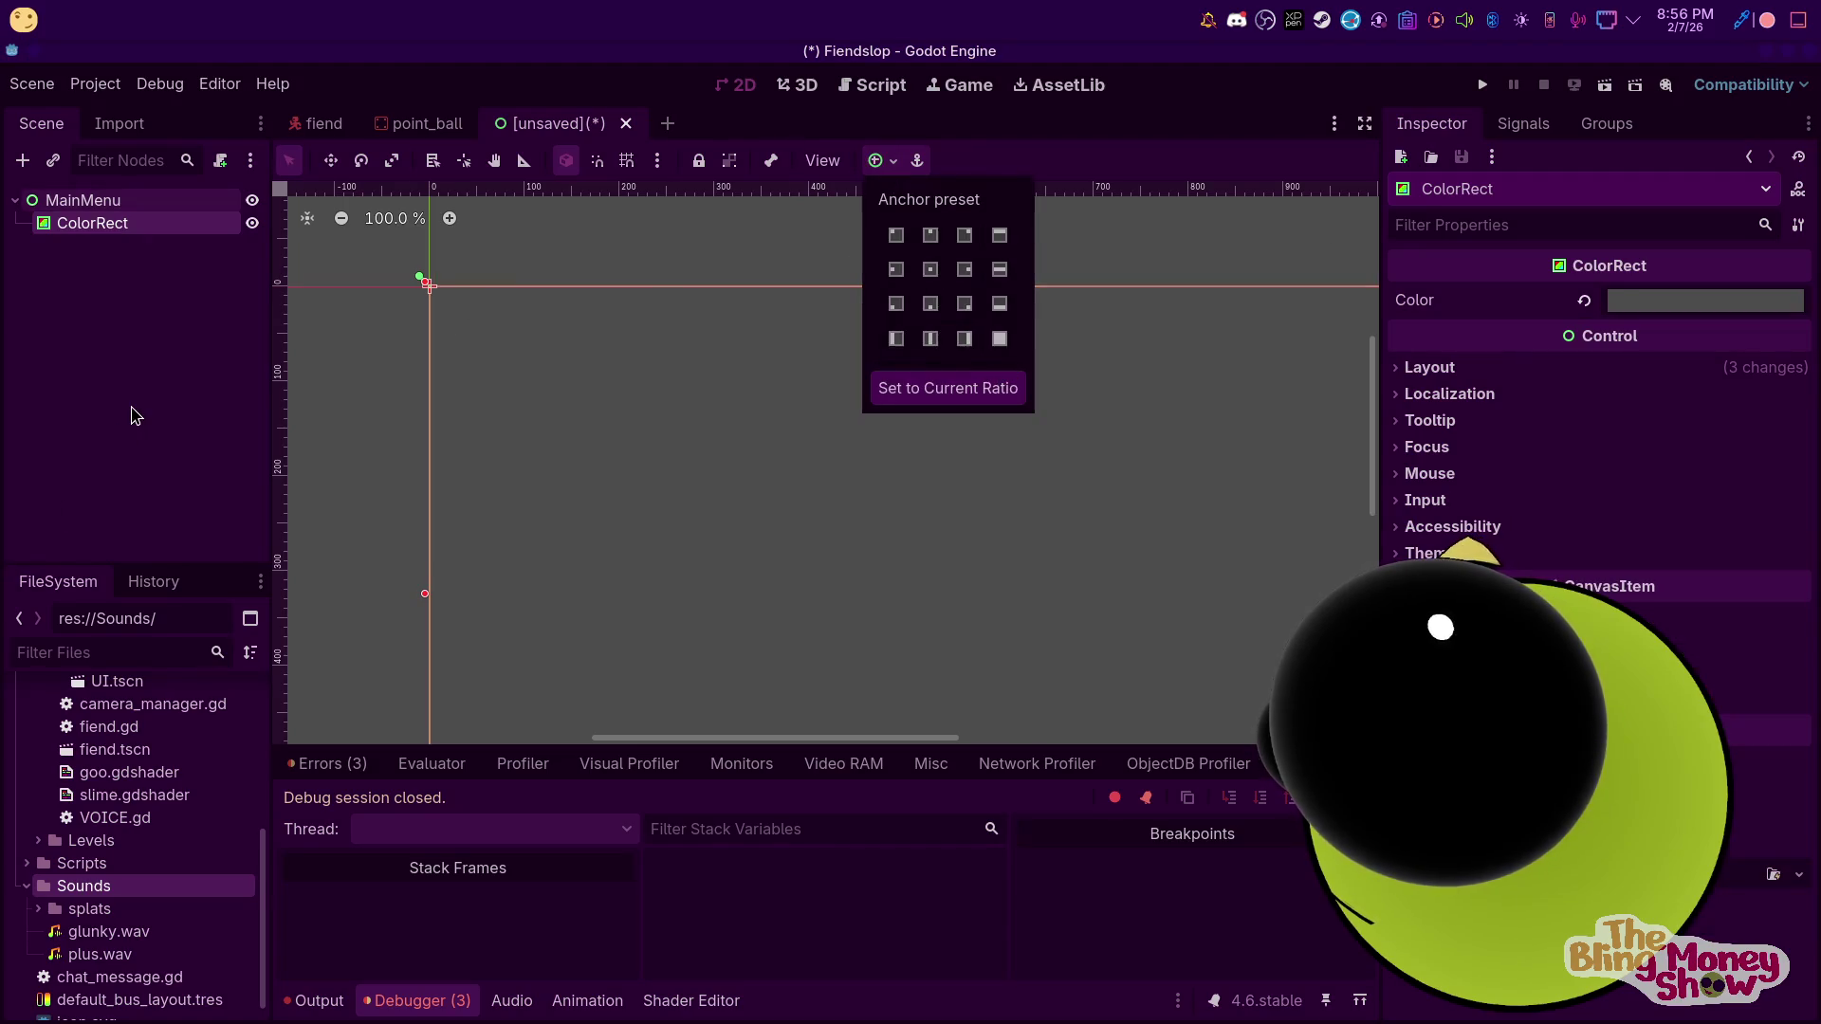
left_click(1659, 302)
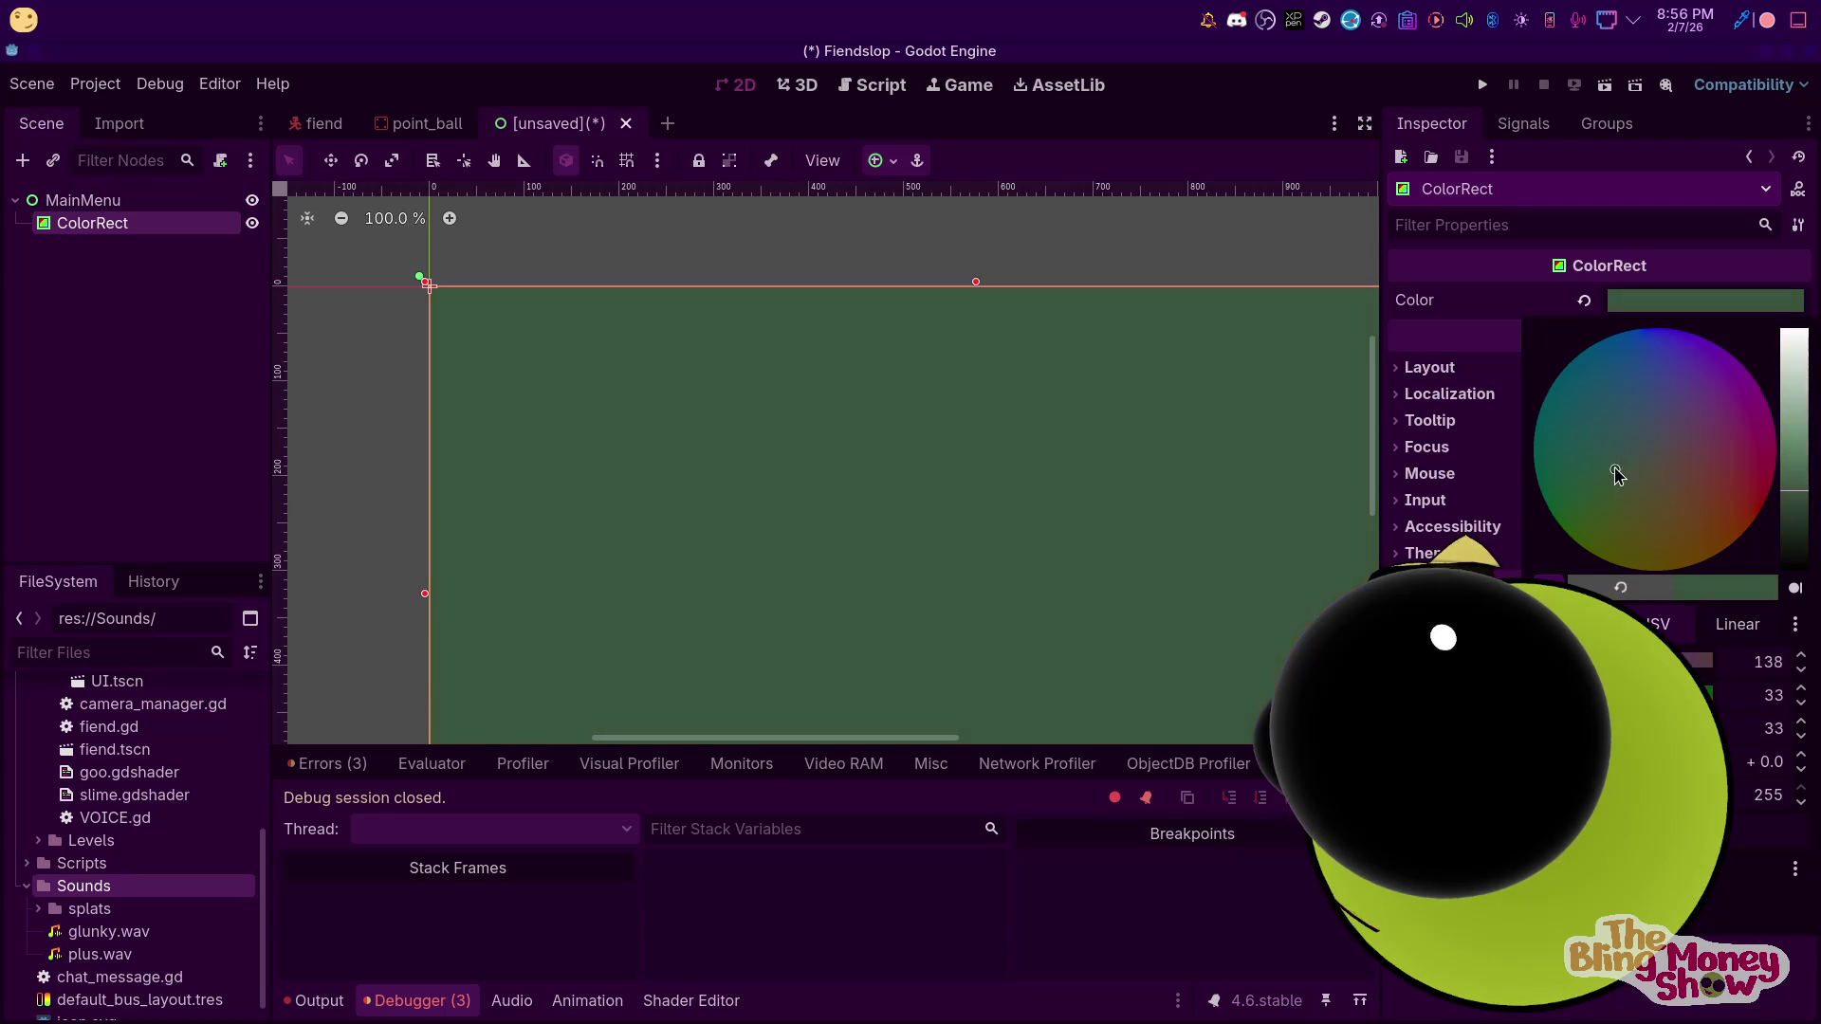
left_click(123, 301)
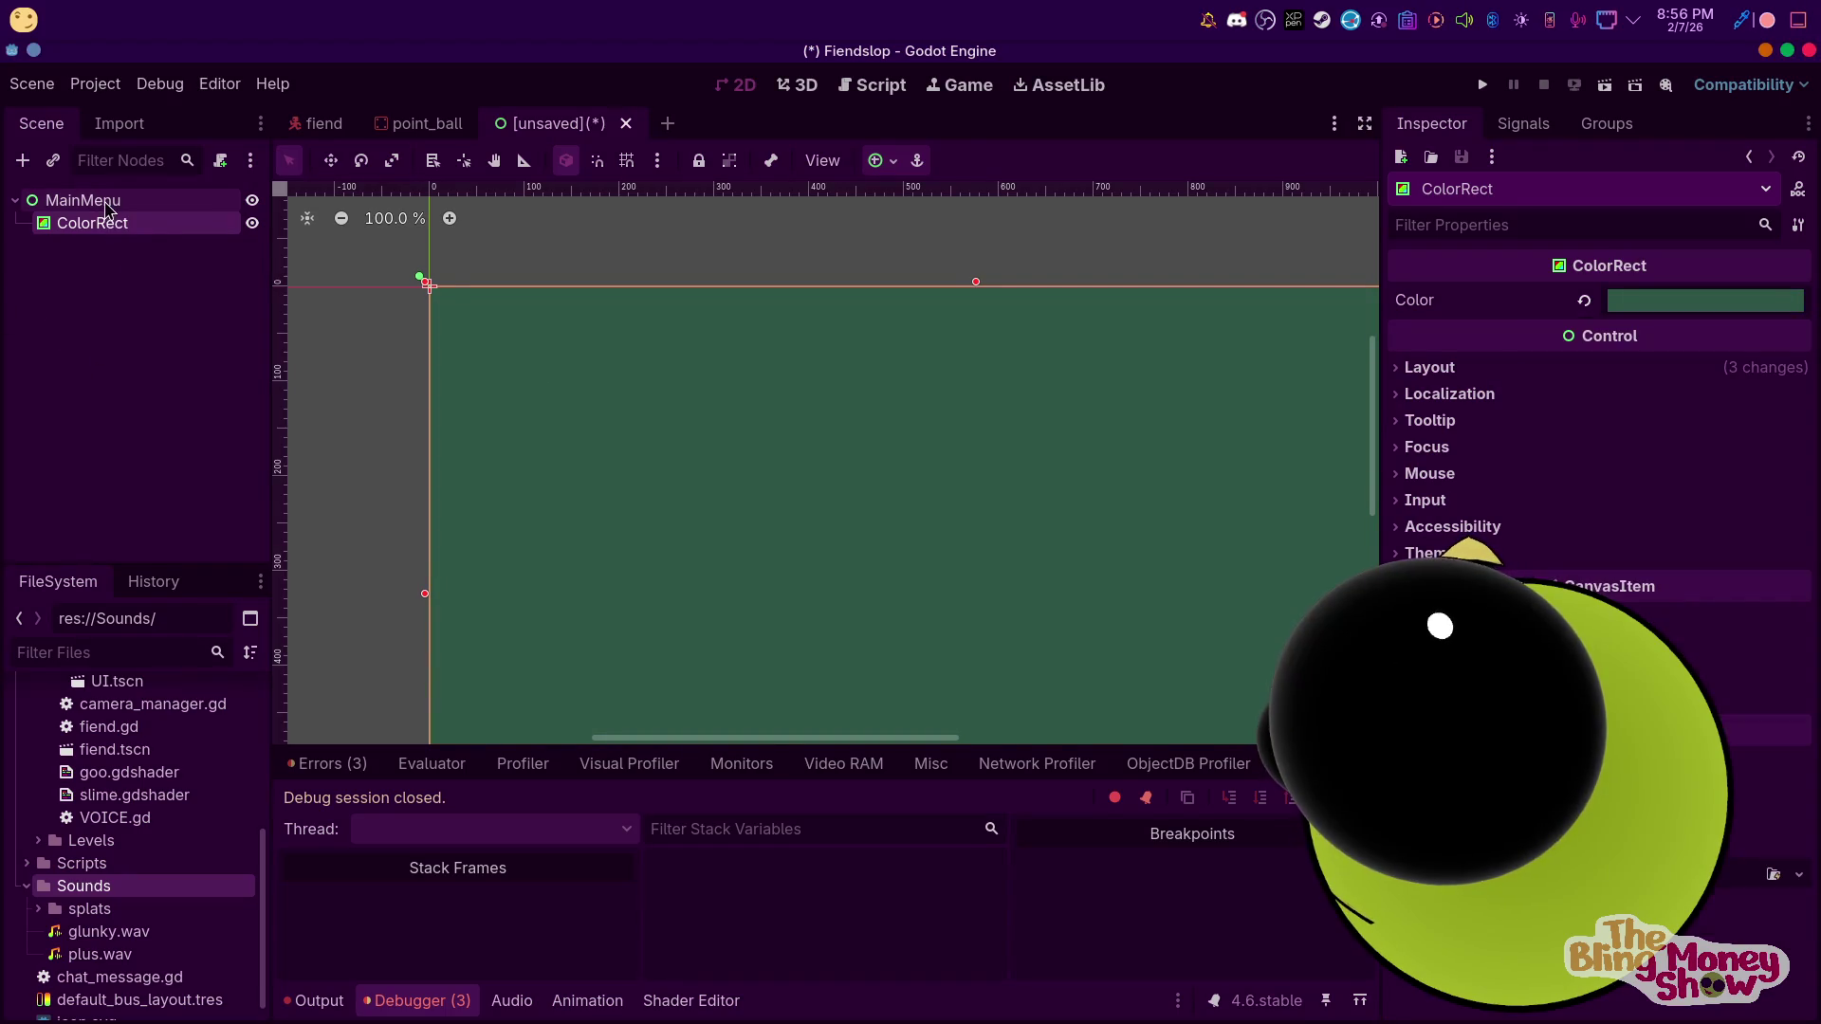
Add a Label under MainMenu and set its text to SLIME
right_click(103, 203)
left_click(263, 242)
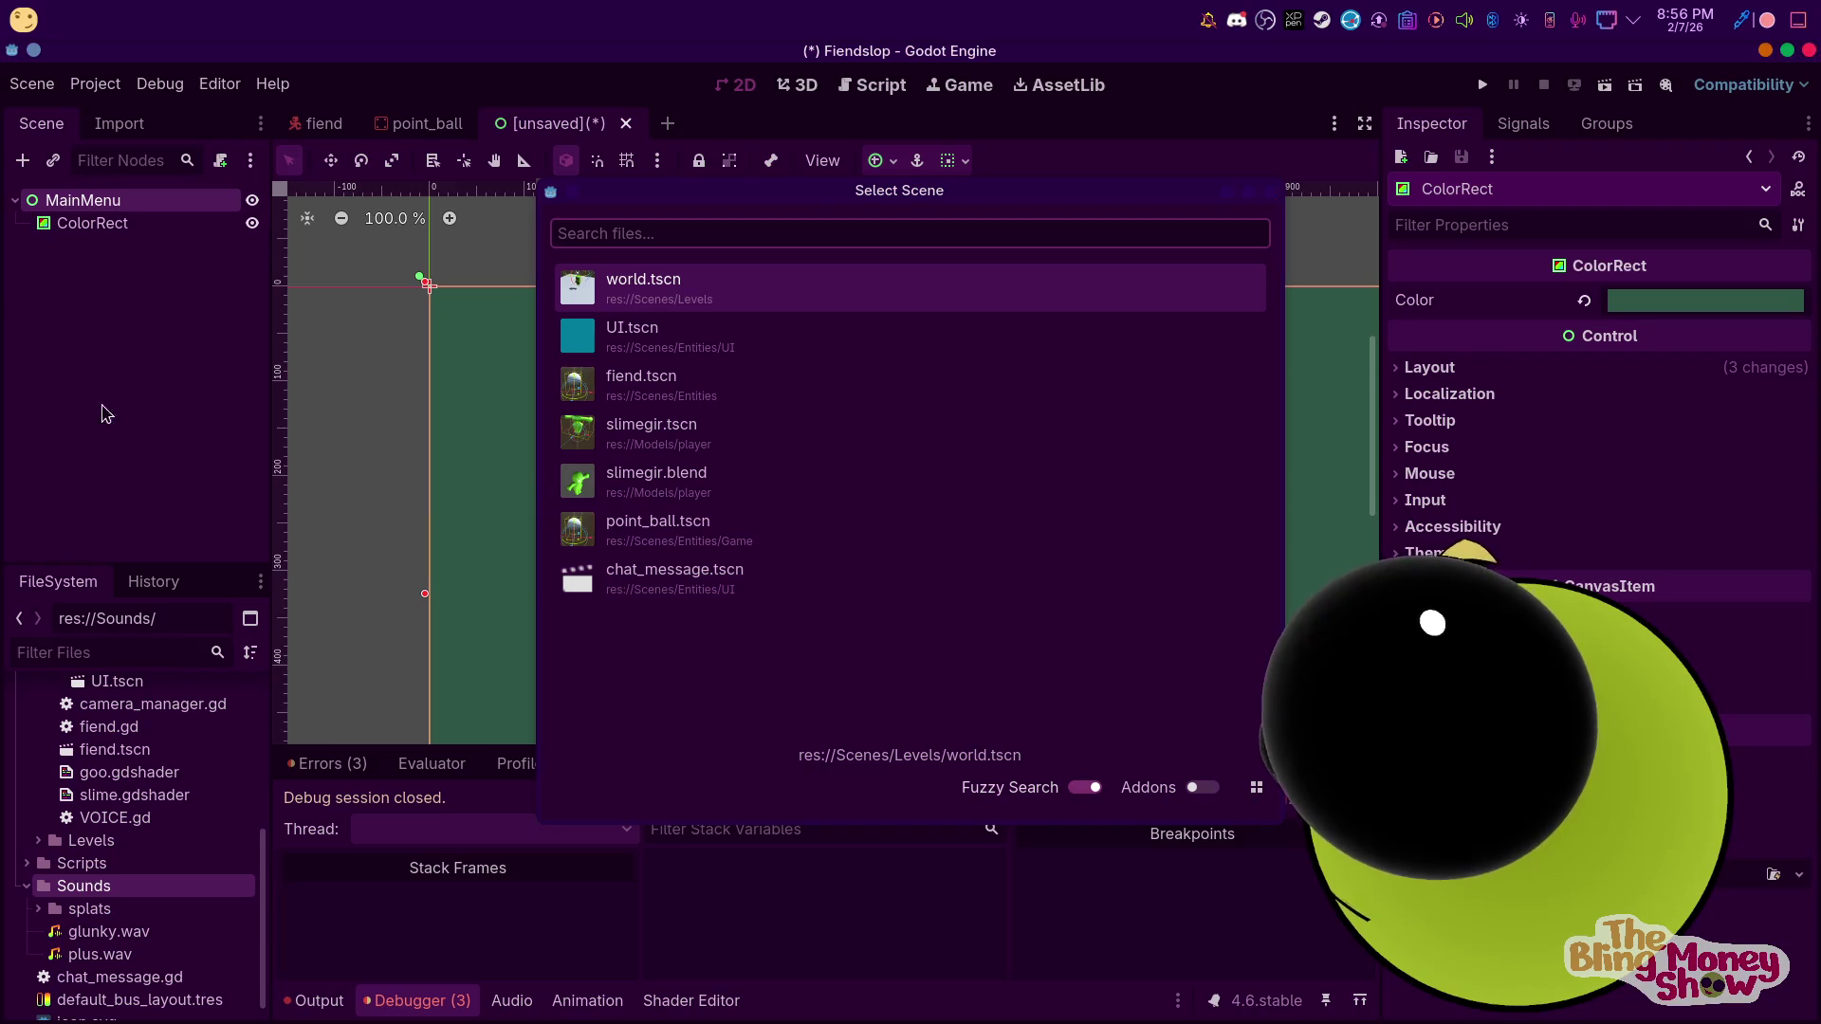
left_click(1271, 192)
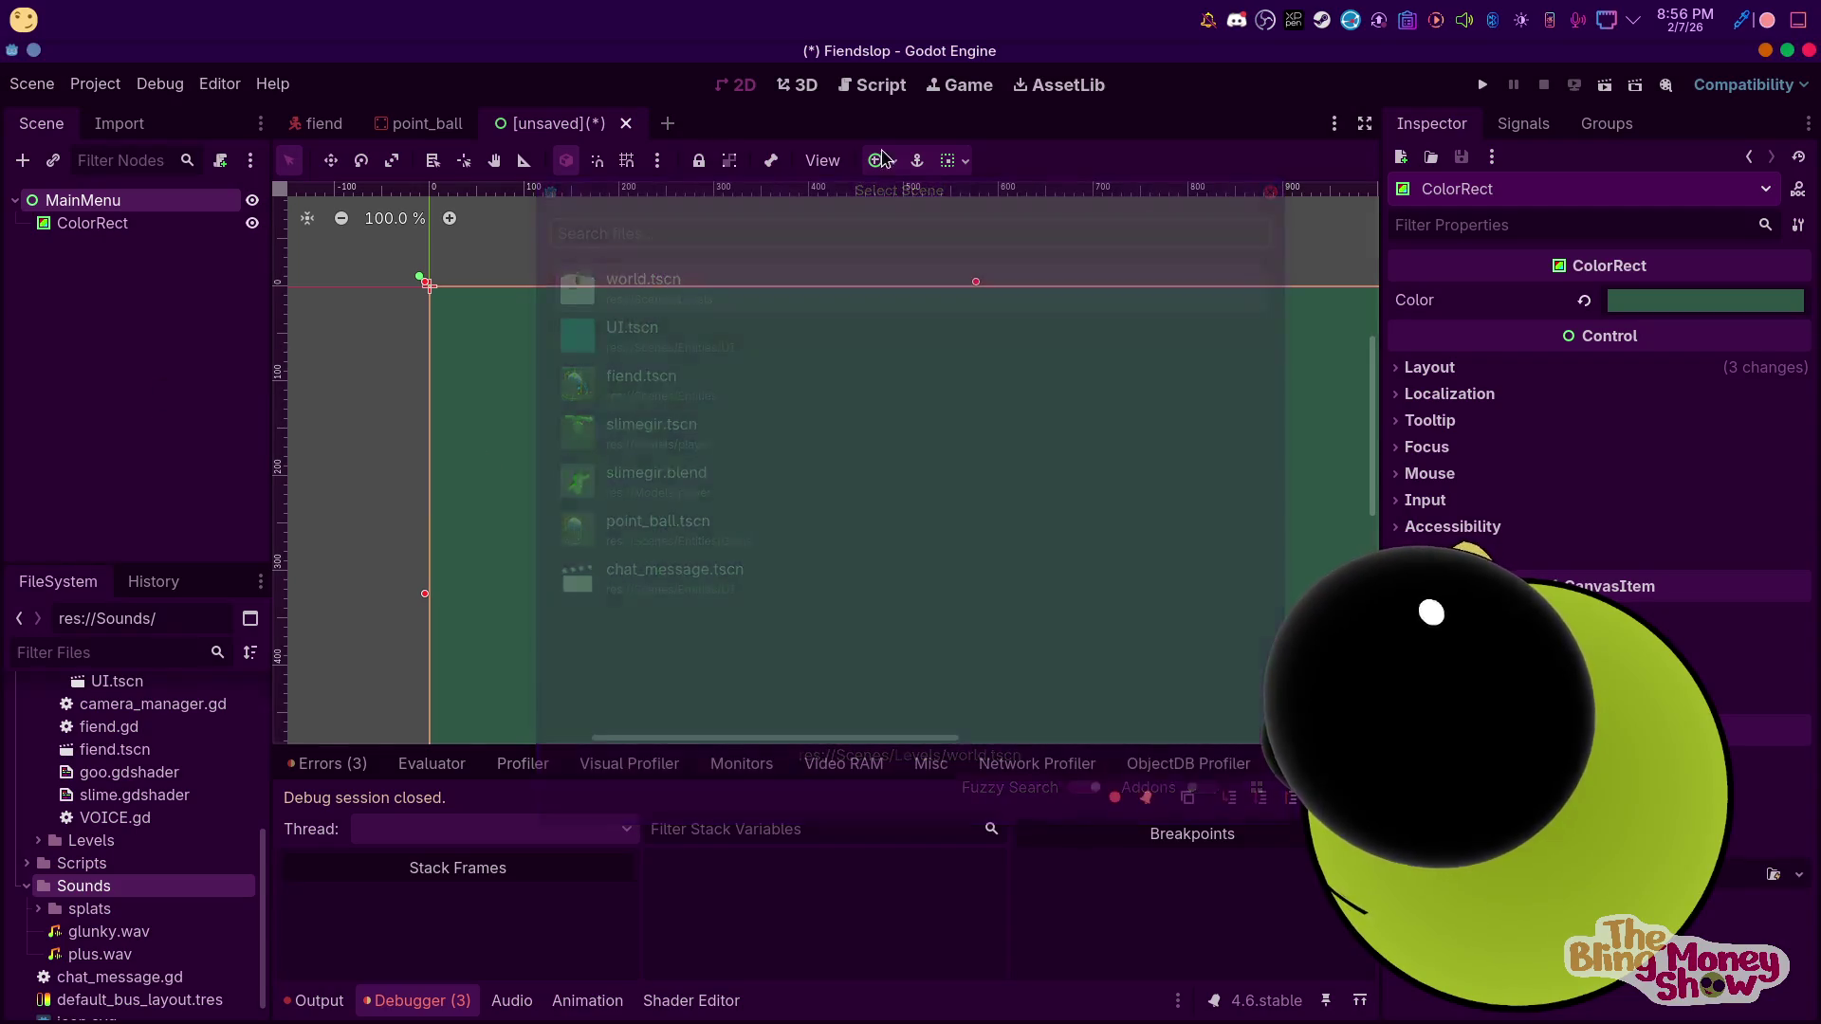
right_click(118, 199)
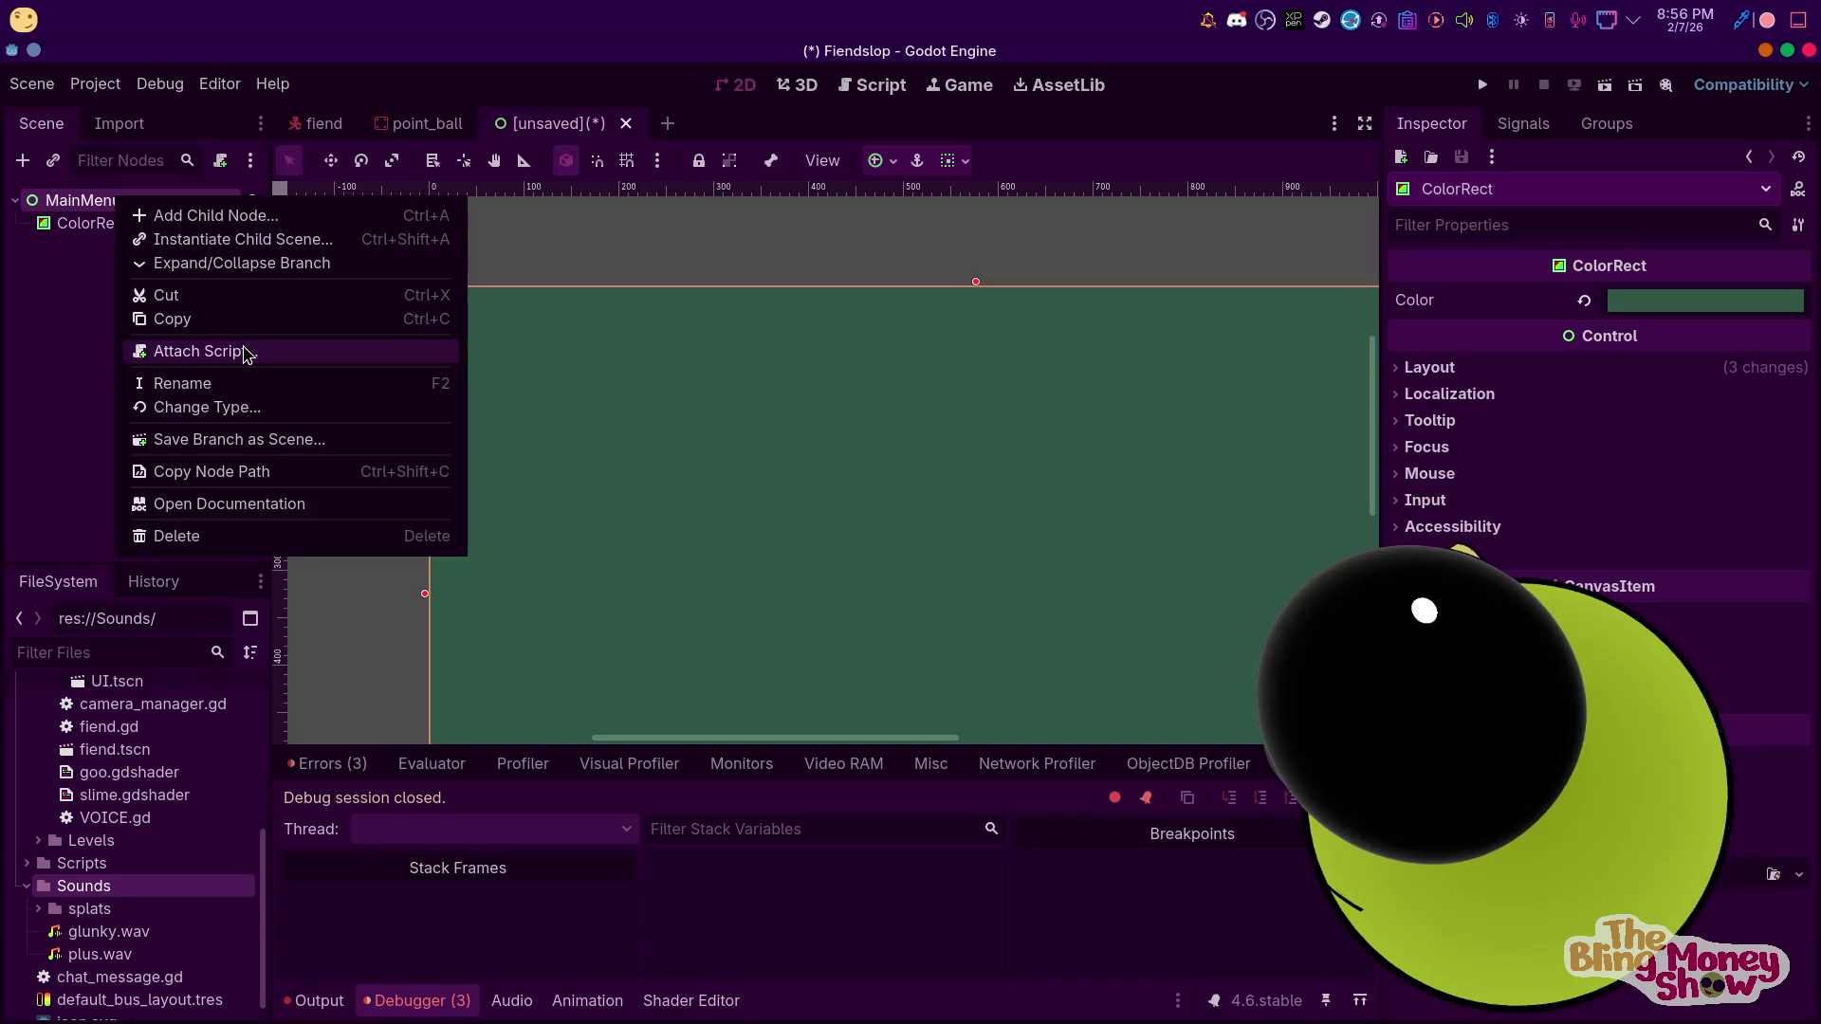
left_click(272, 222)
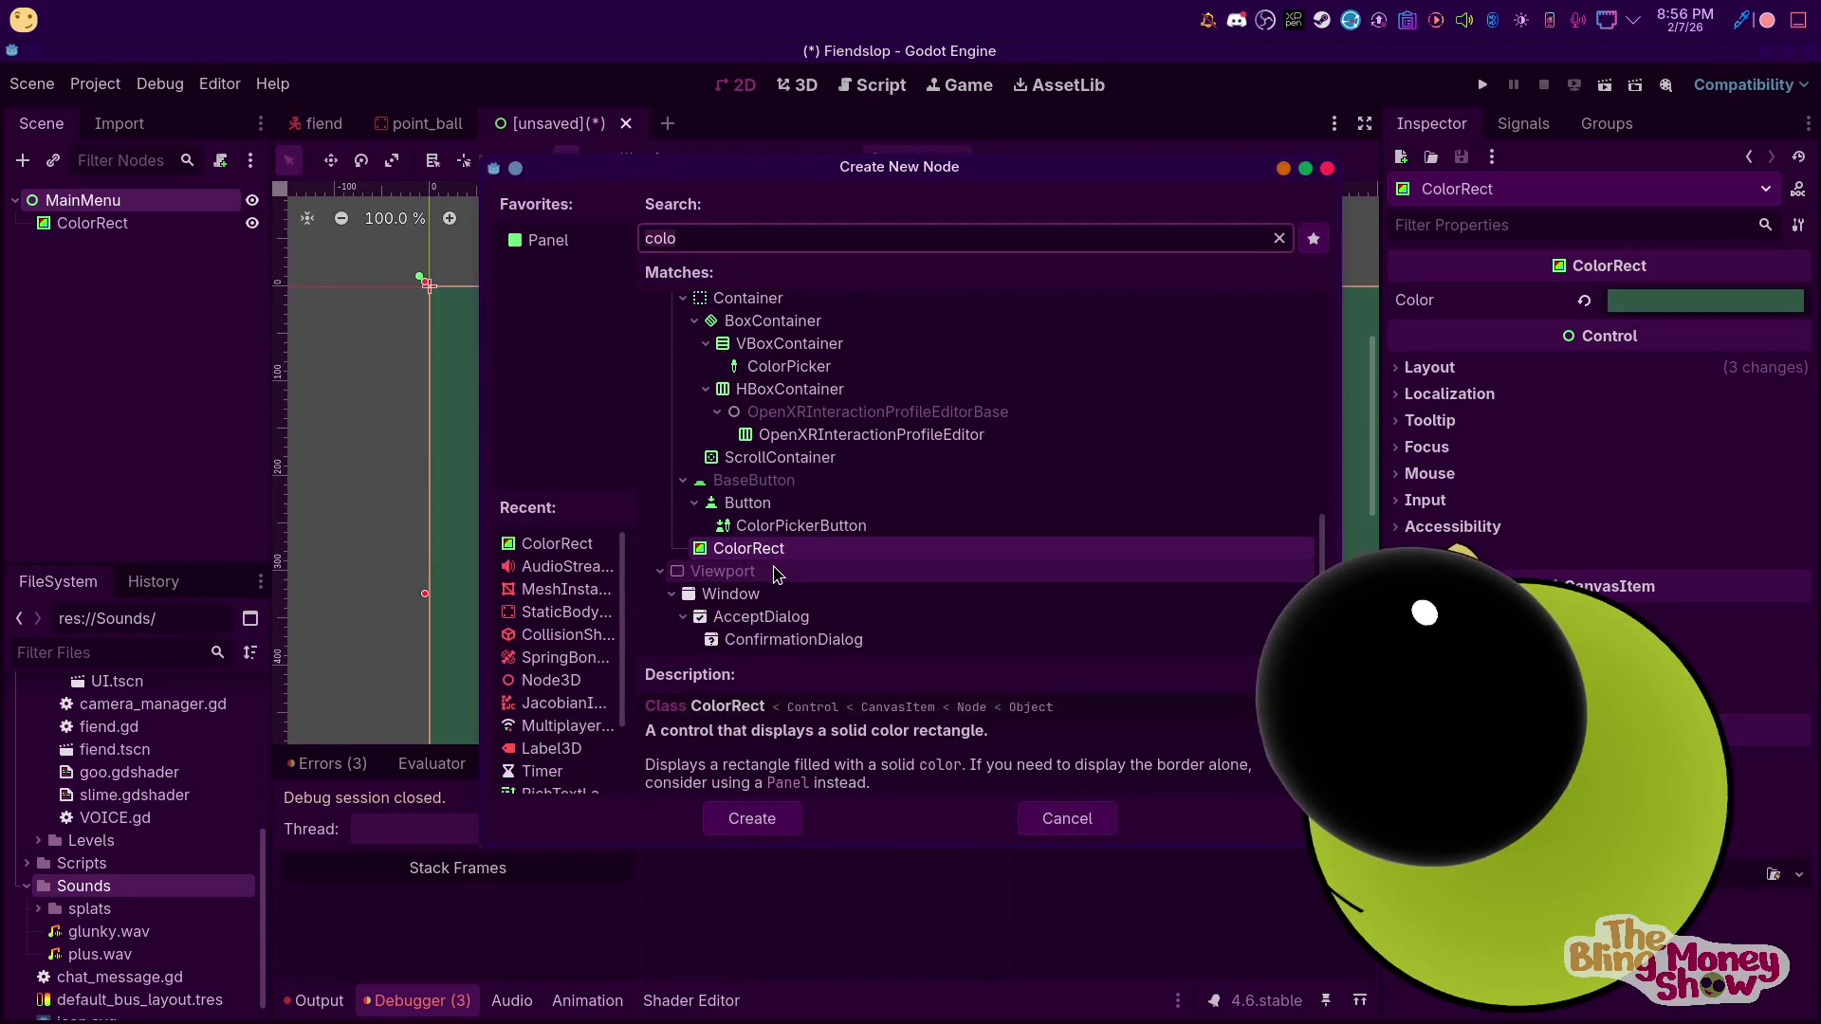
scroll(740, 469, "up", 6)
scroll(740, 468, "up", 3)
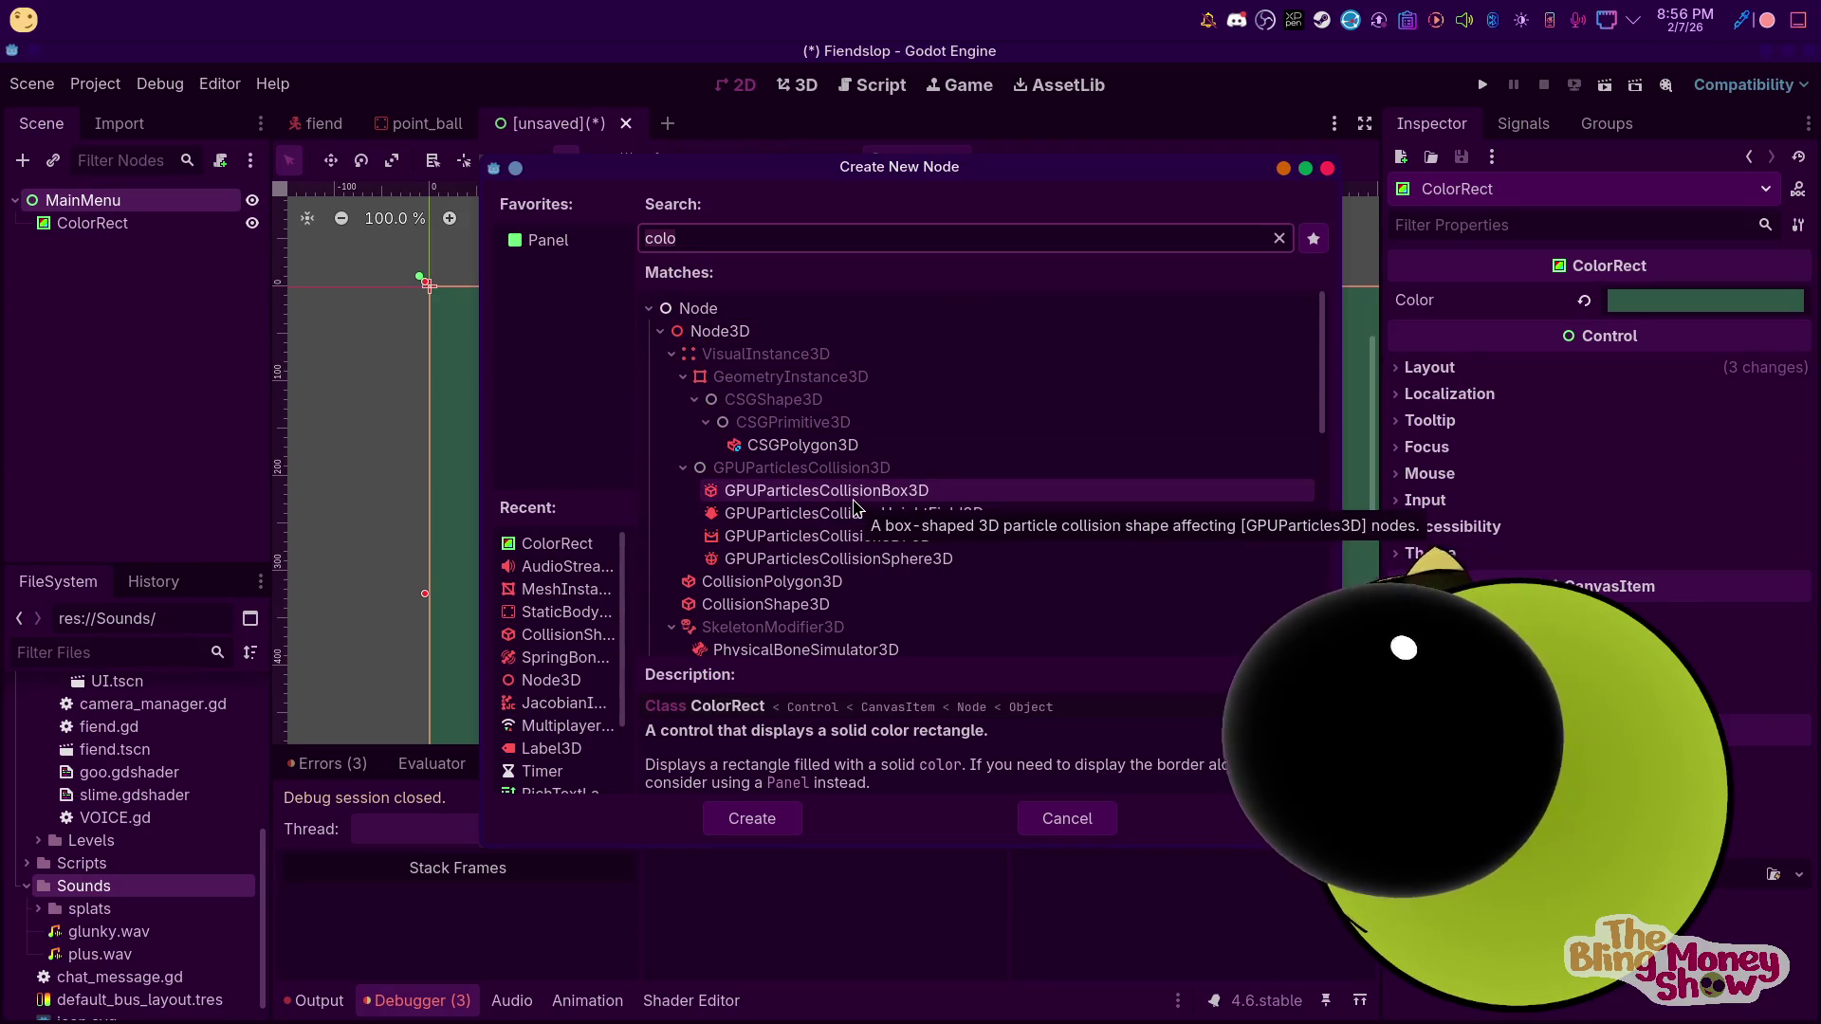
type("la")
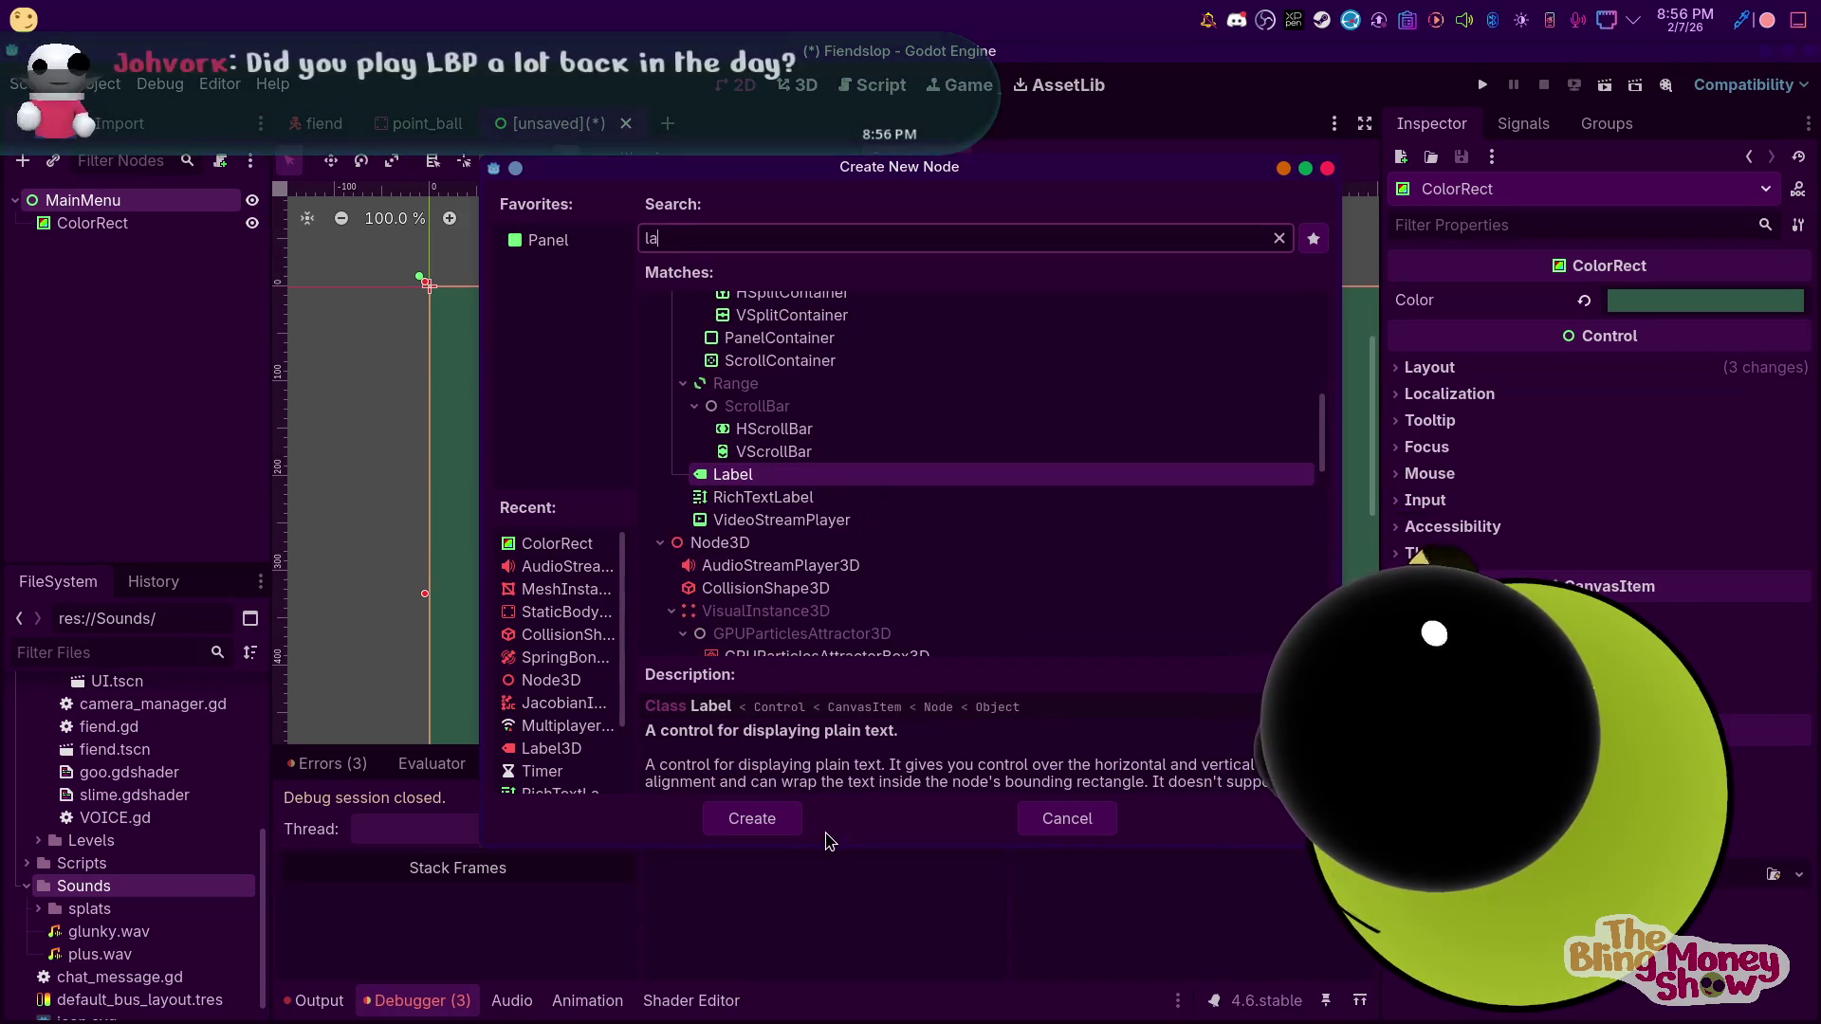
left_click(754, 817)
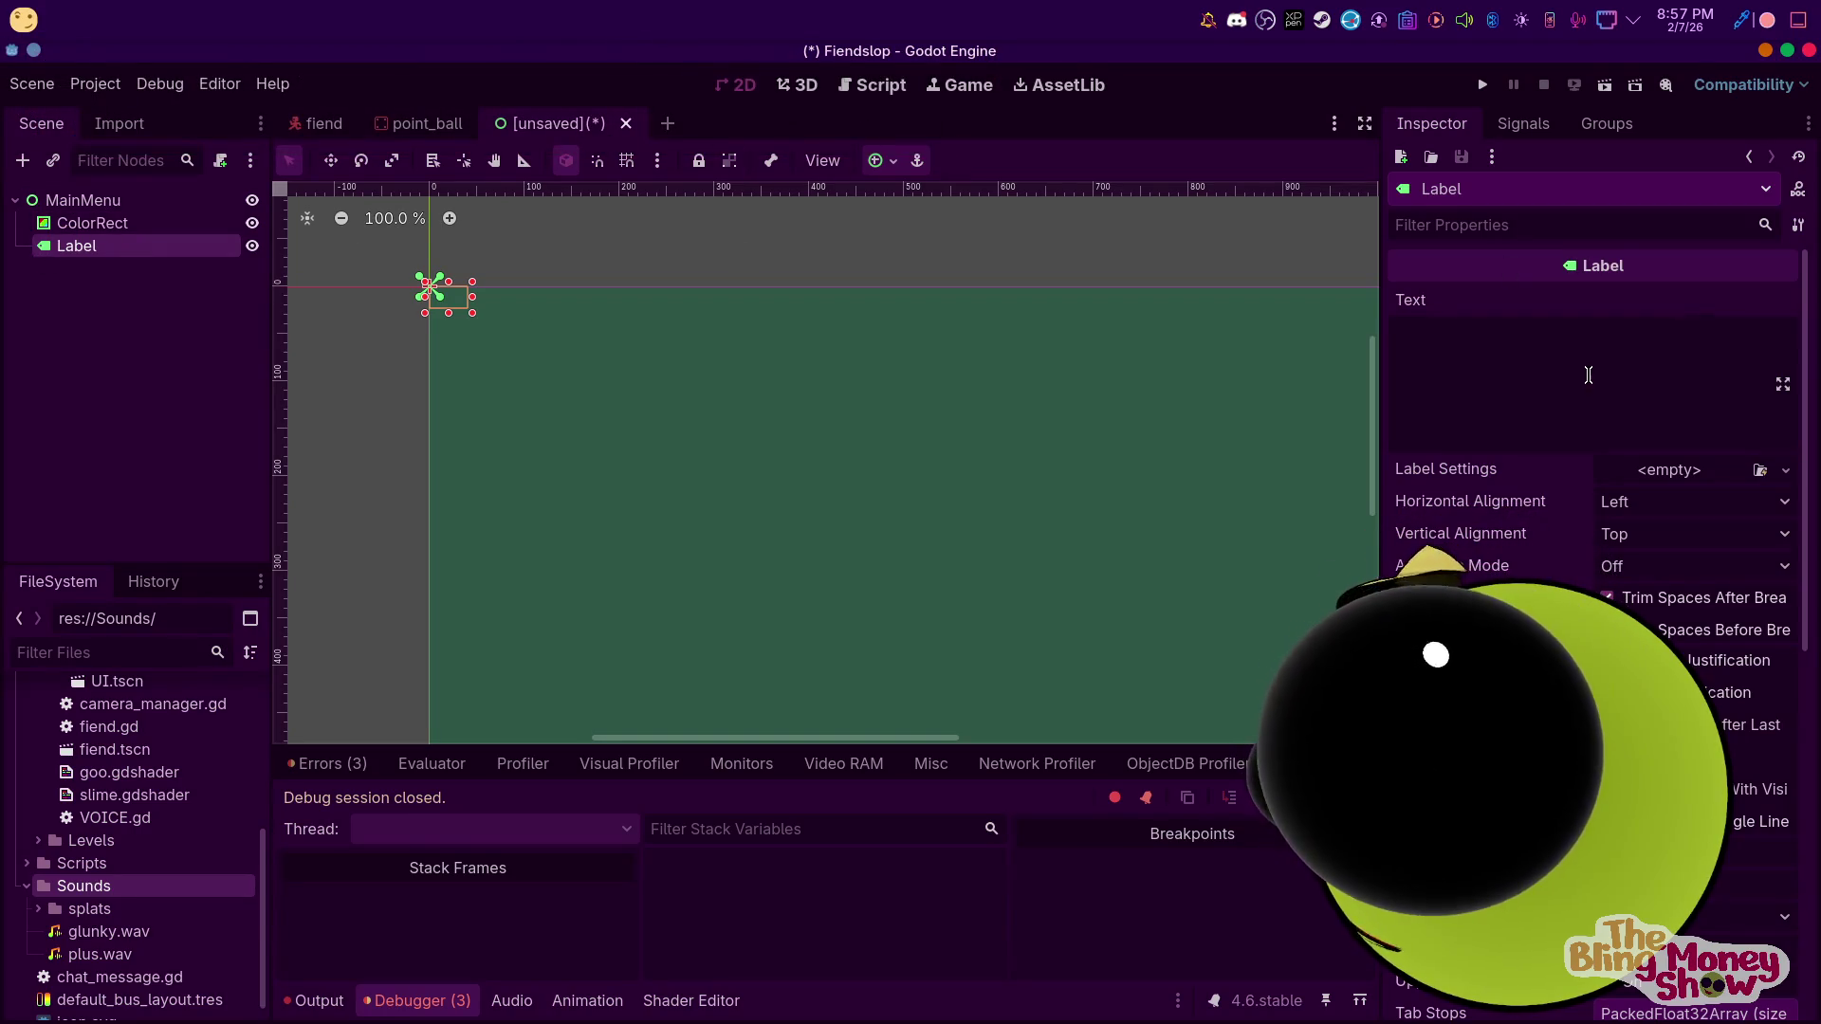
type("SLIME")
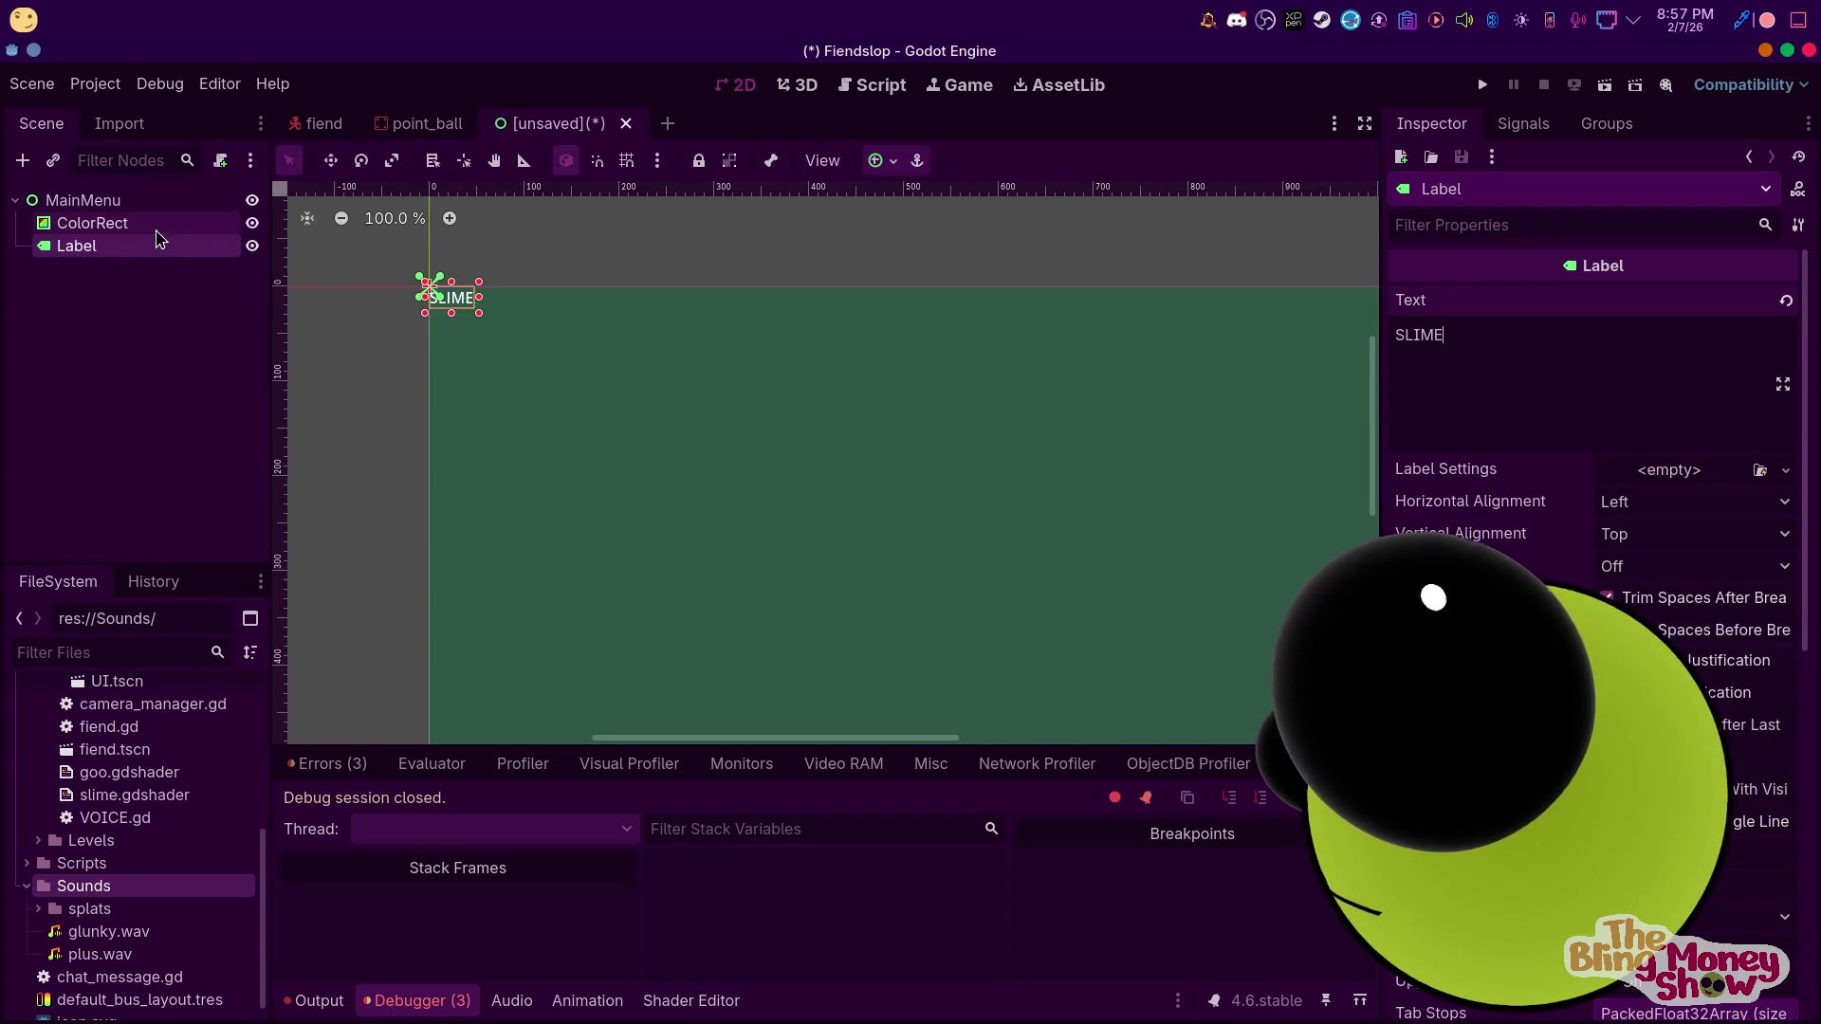
left_click(90, 313)
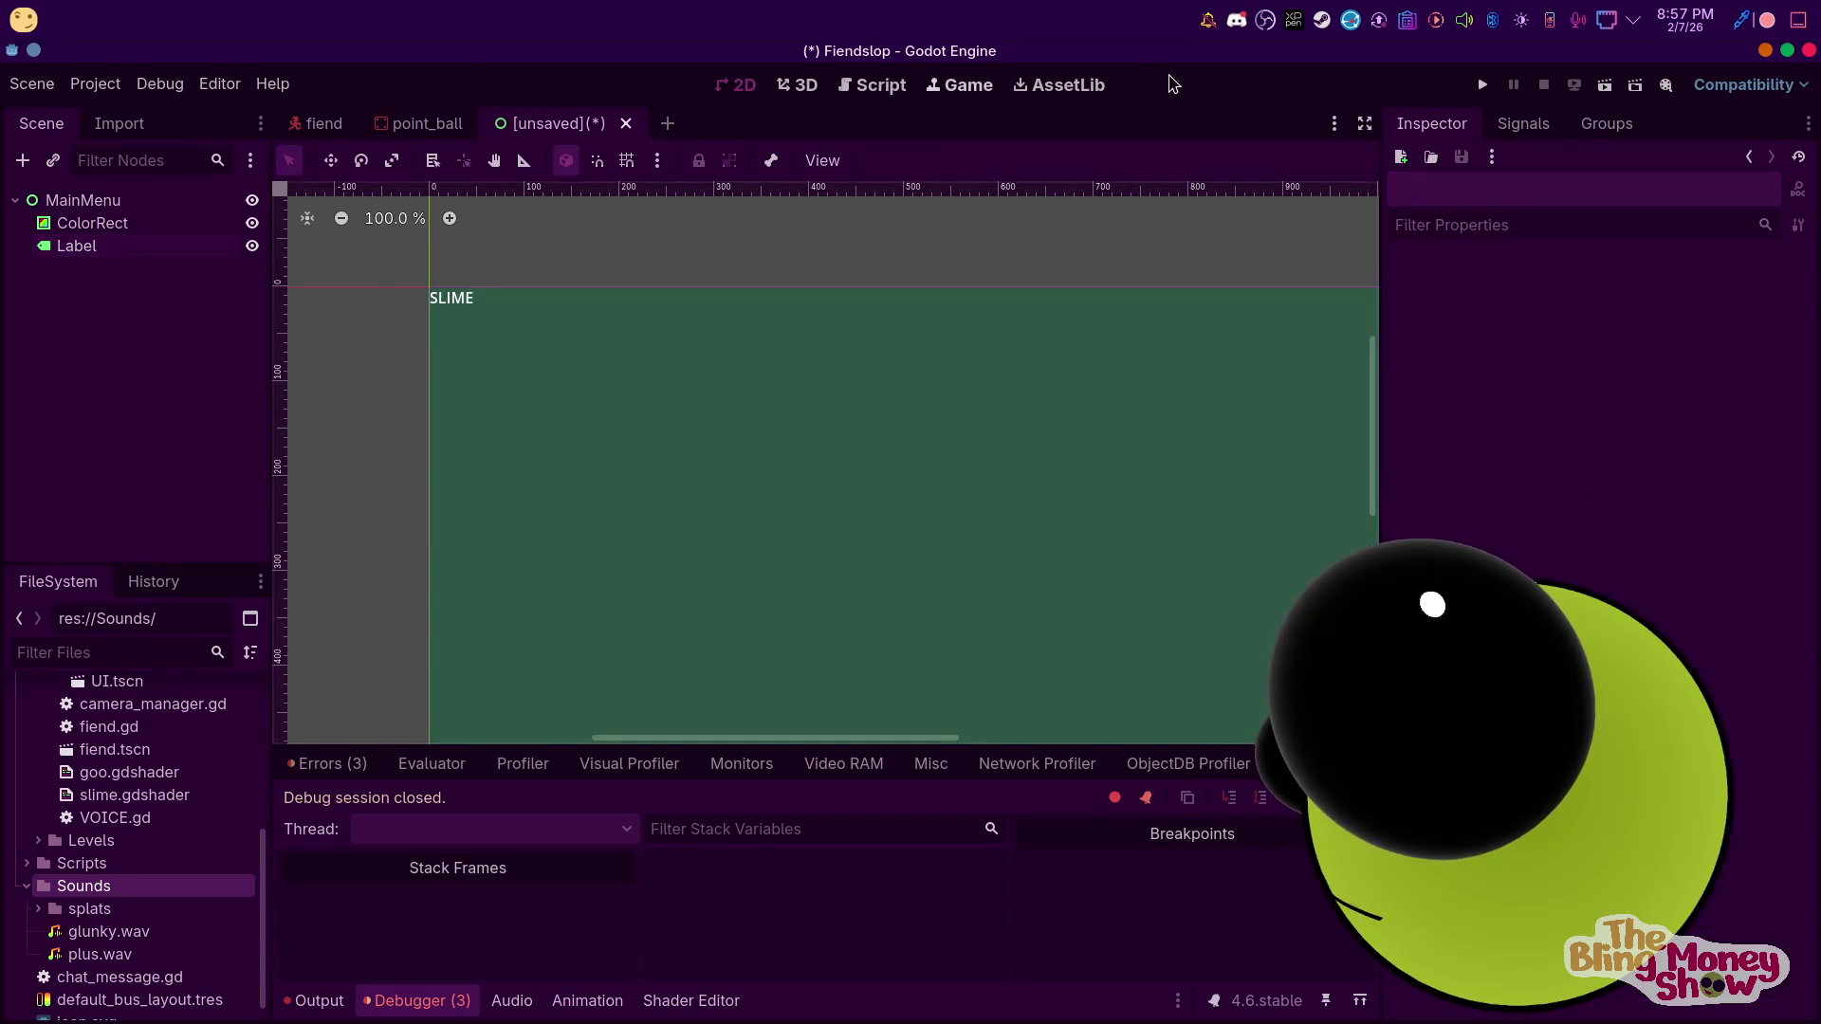
left_click(74, 246)
Add a VBoxContainer under MainMenu using the Full Rect anchor preset
right_click(120, 207)
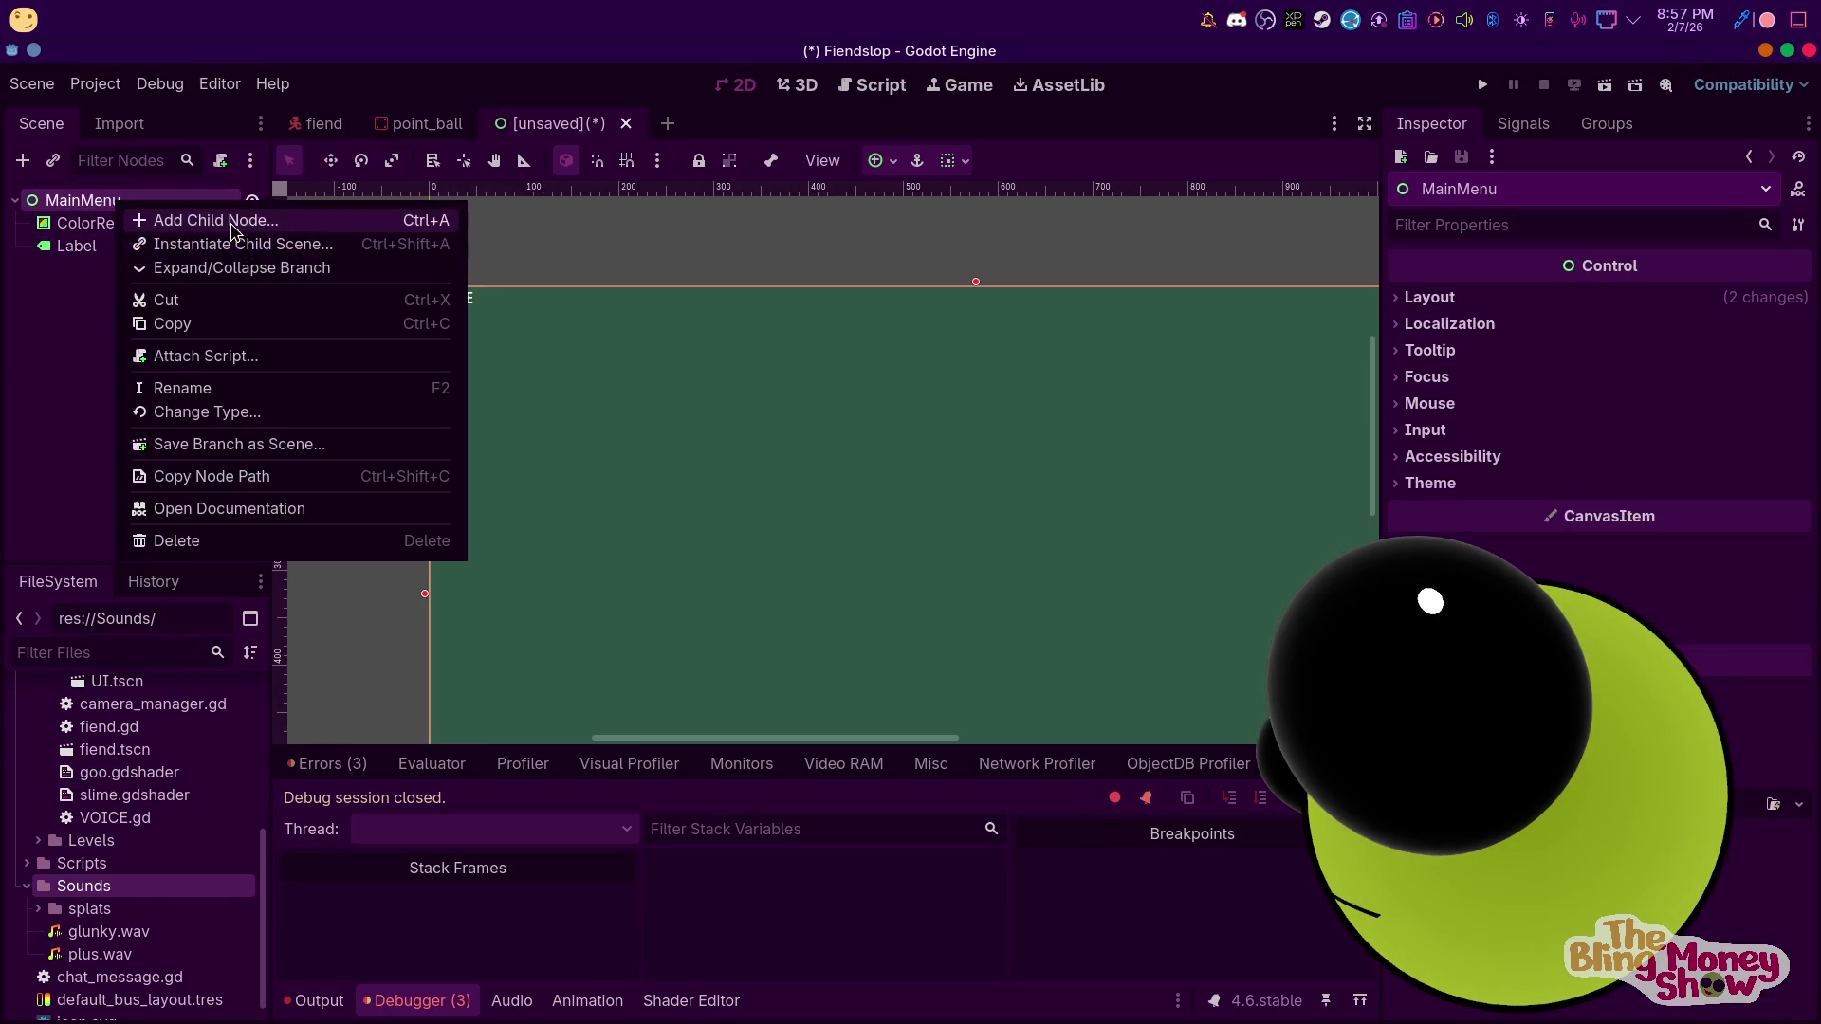
left_click(189, 220)
type("la")
key("BackSpace")
key("BackSpace")
type("v")
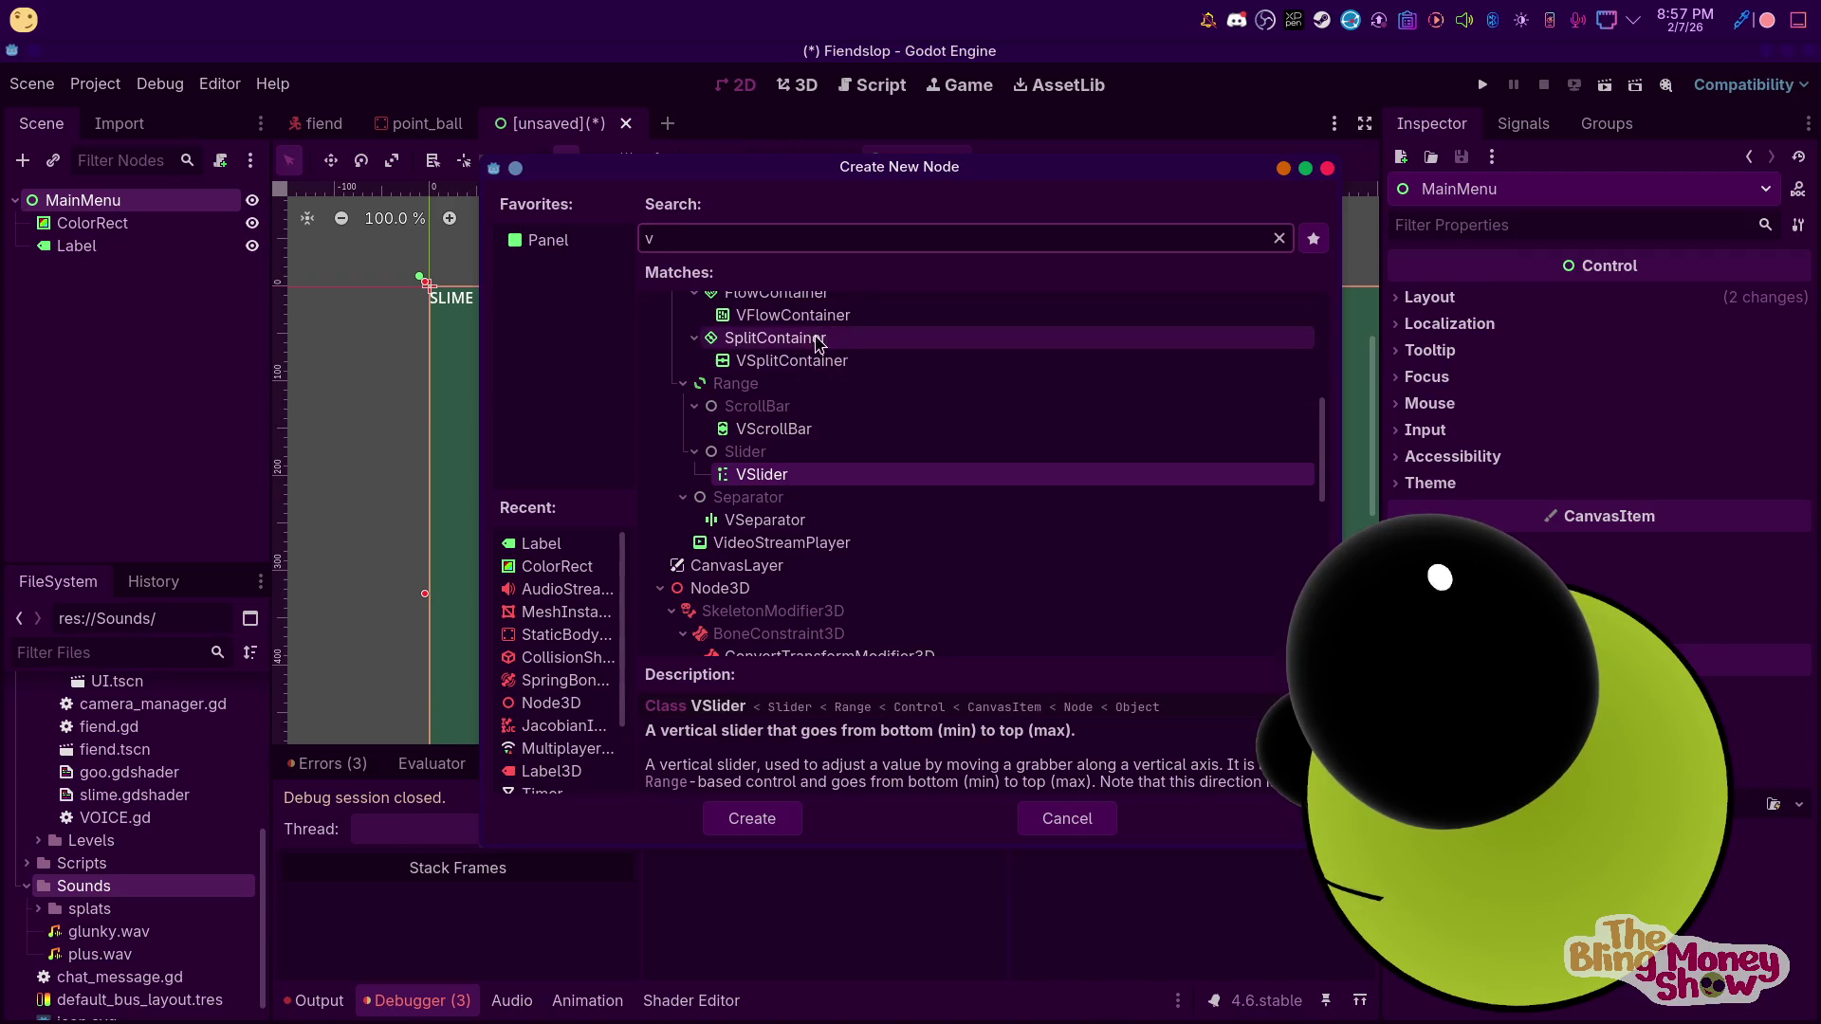
type("b")
double_click(804, 474)
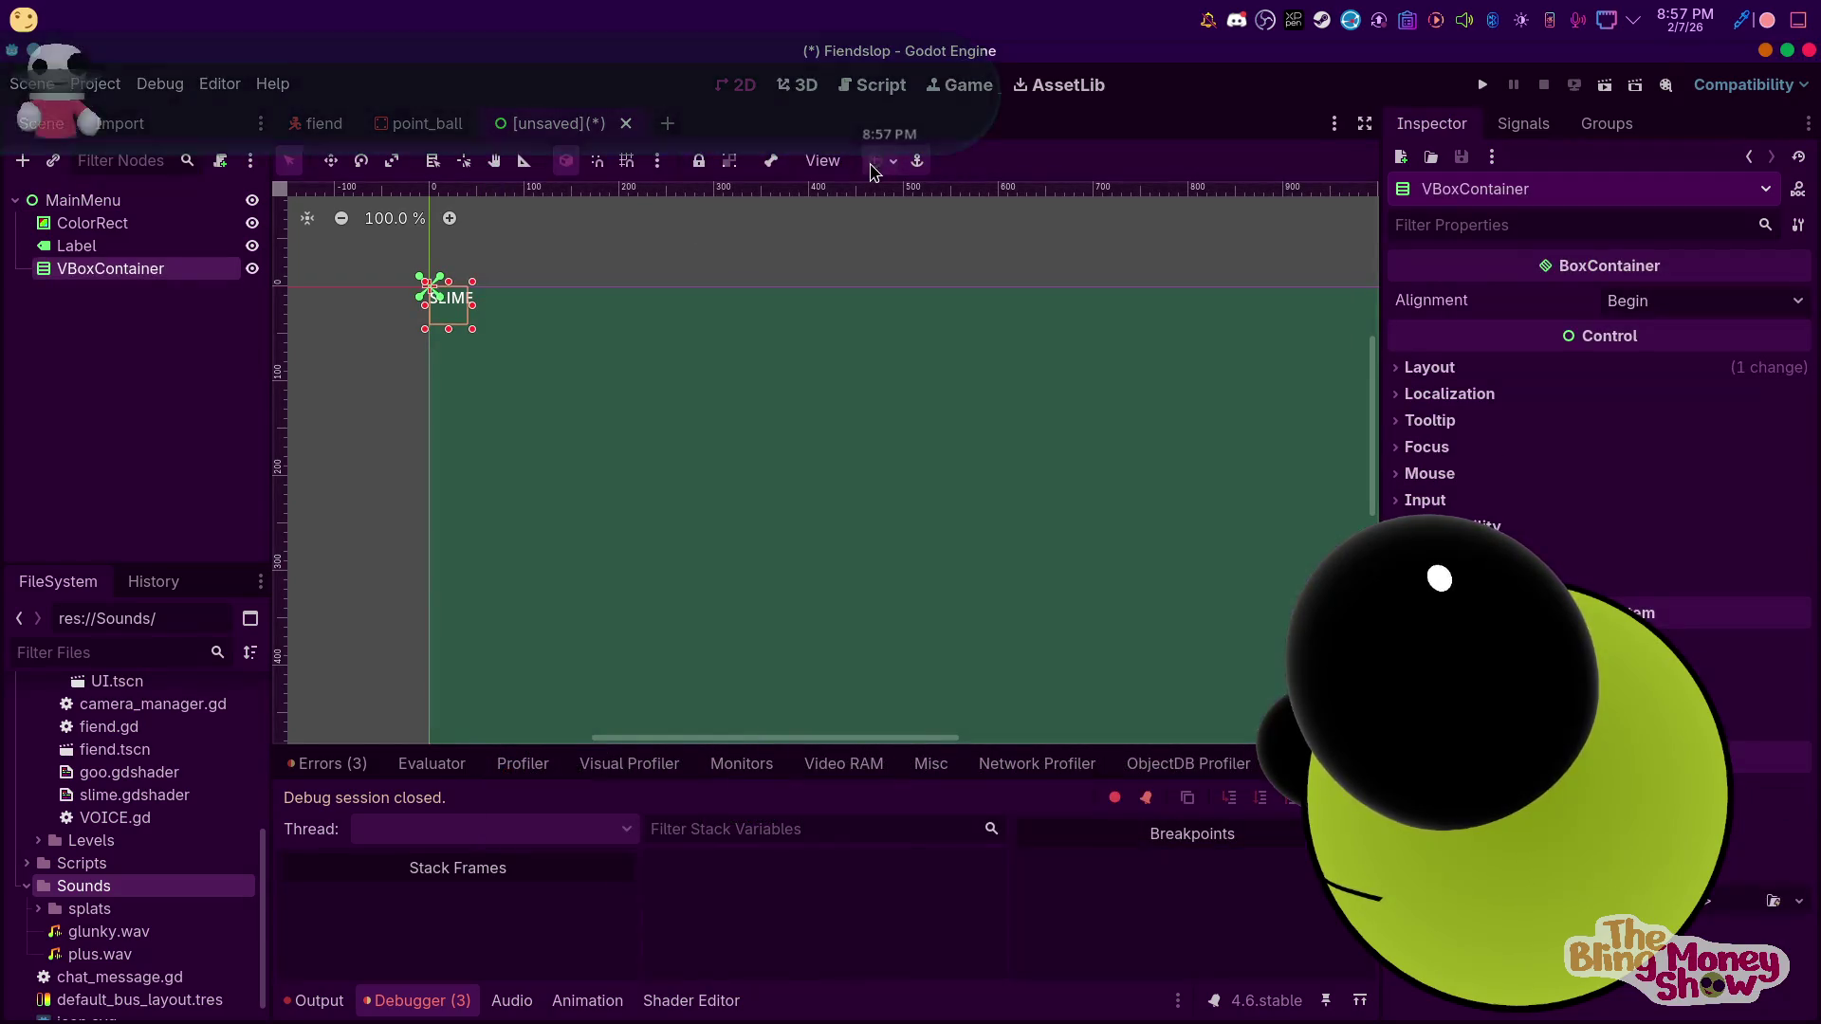
left_click(882, 161)
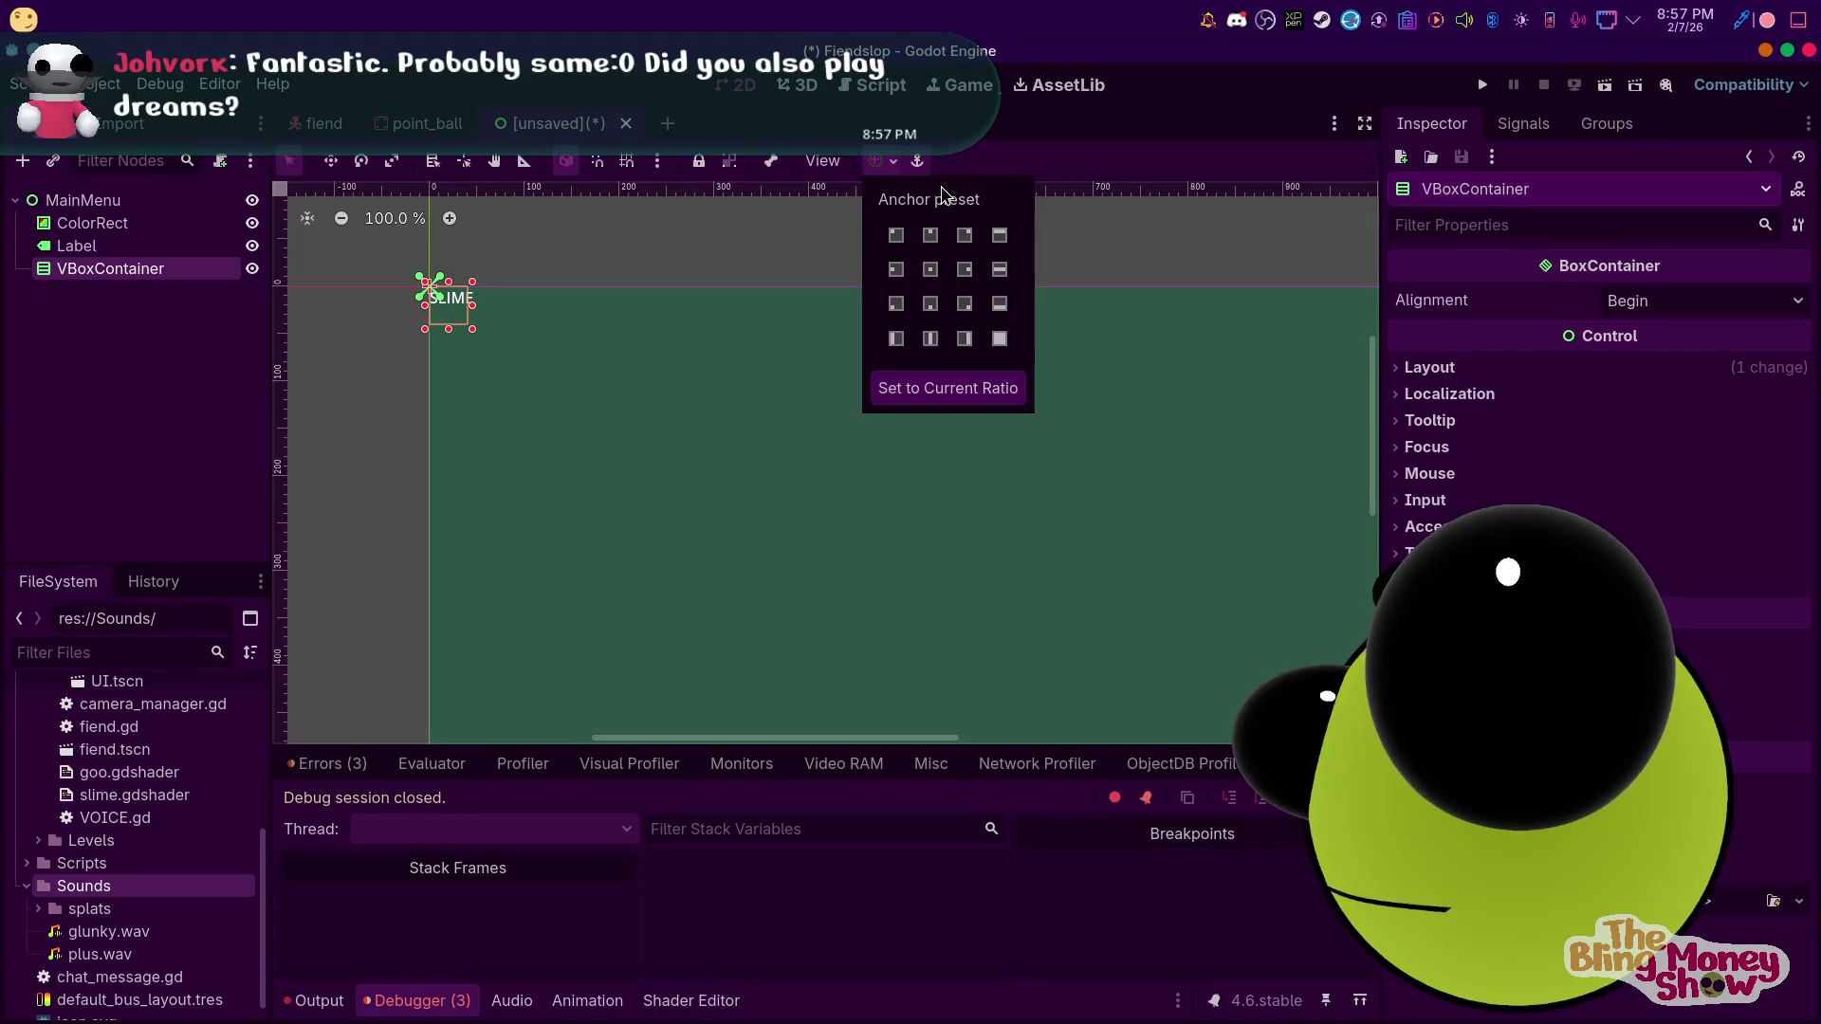
left_click(999, 338)
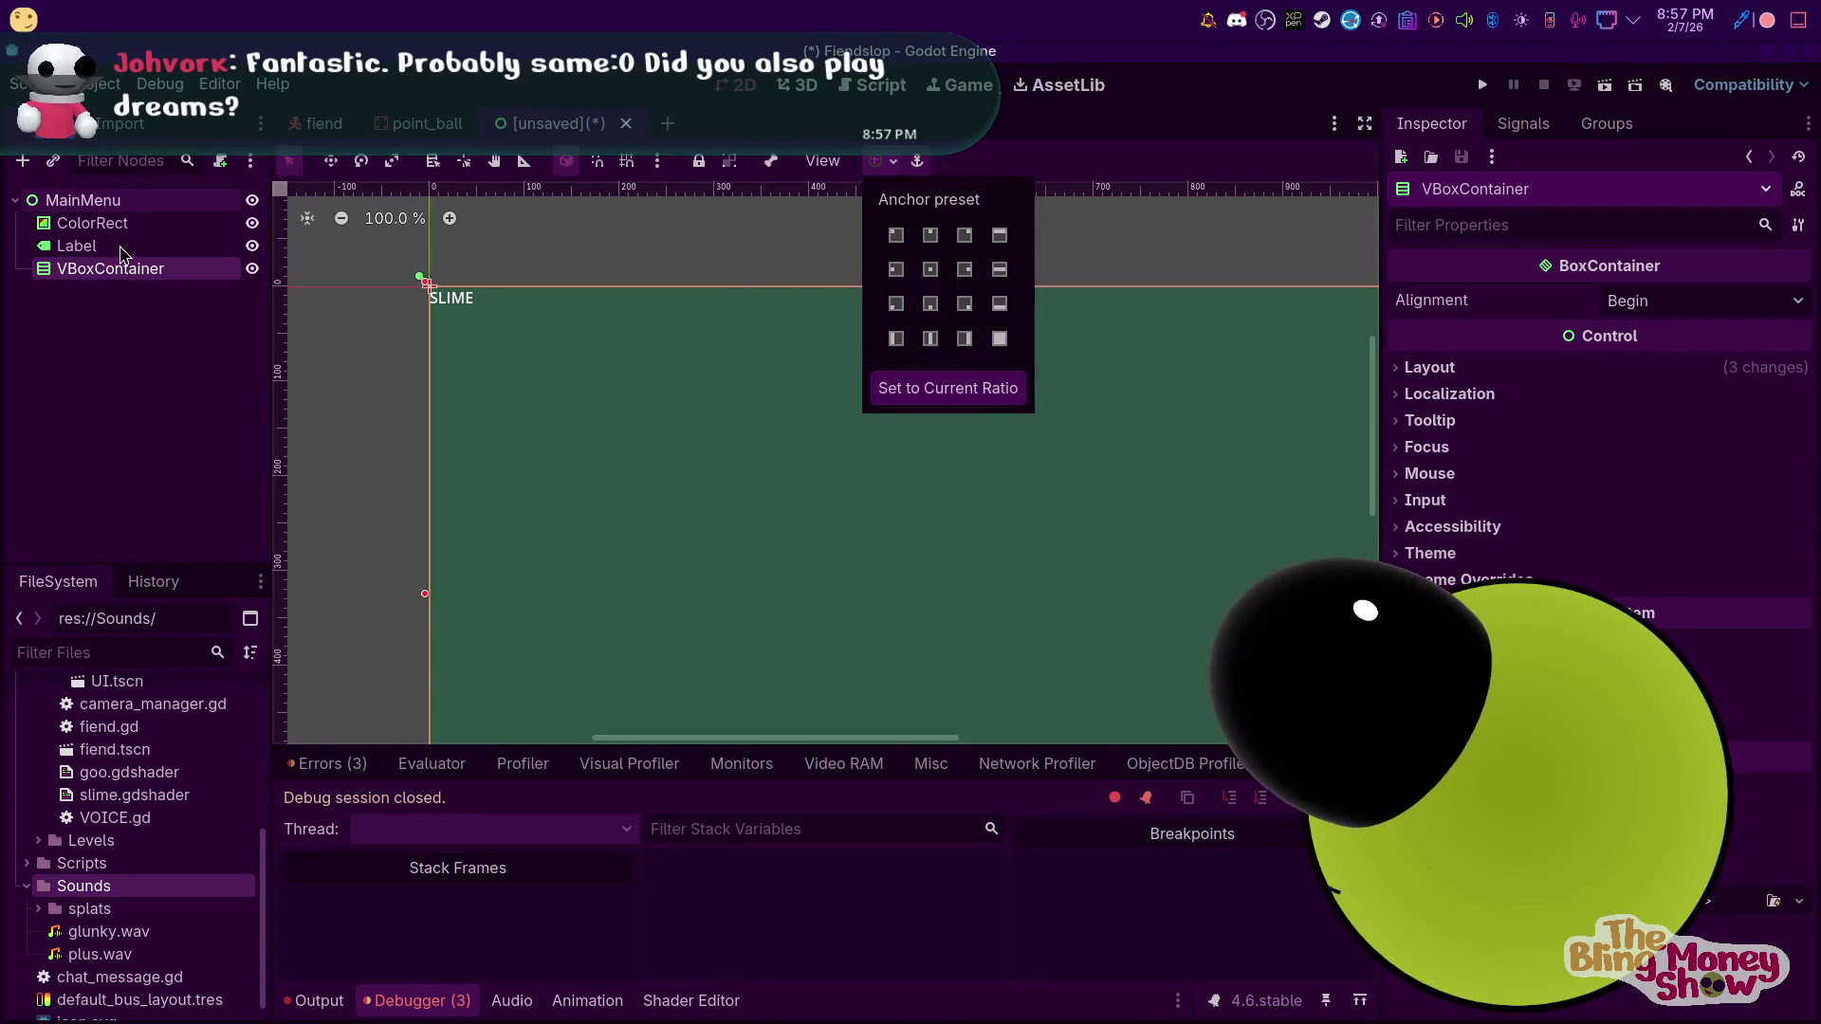
Move the SLIME Label into the VBoxContainer and centre its text horizontally
left_click(102, 243)
left_click_drag(102, 245, 111, 273)
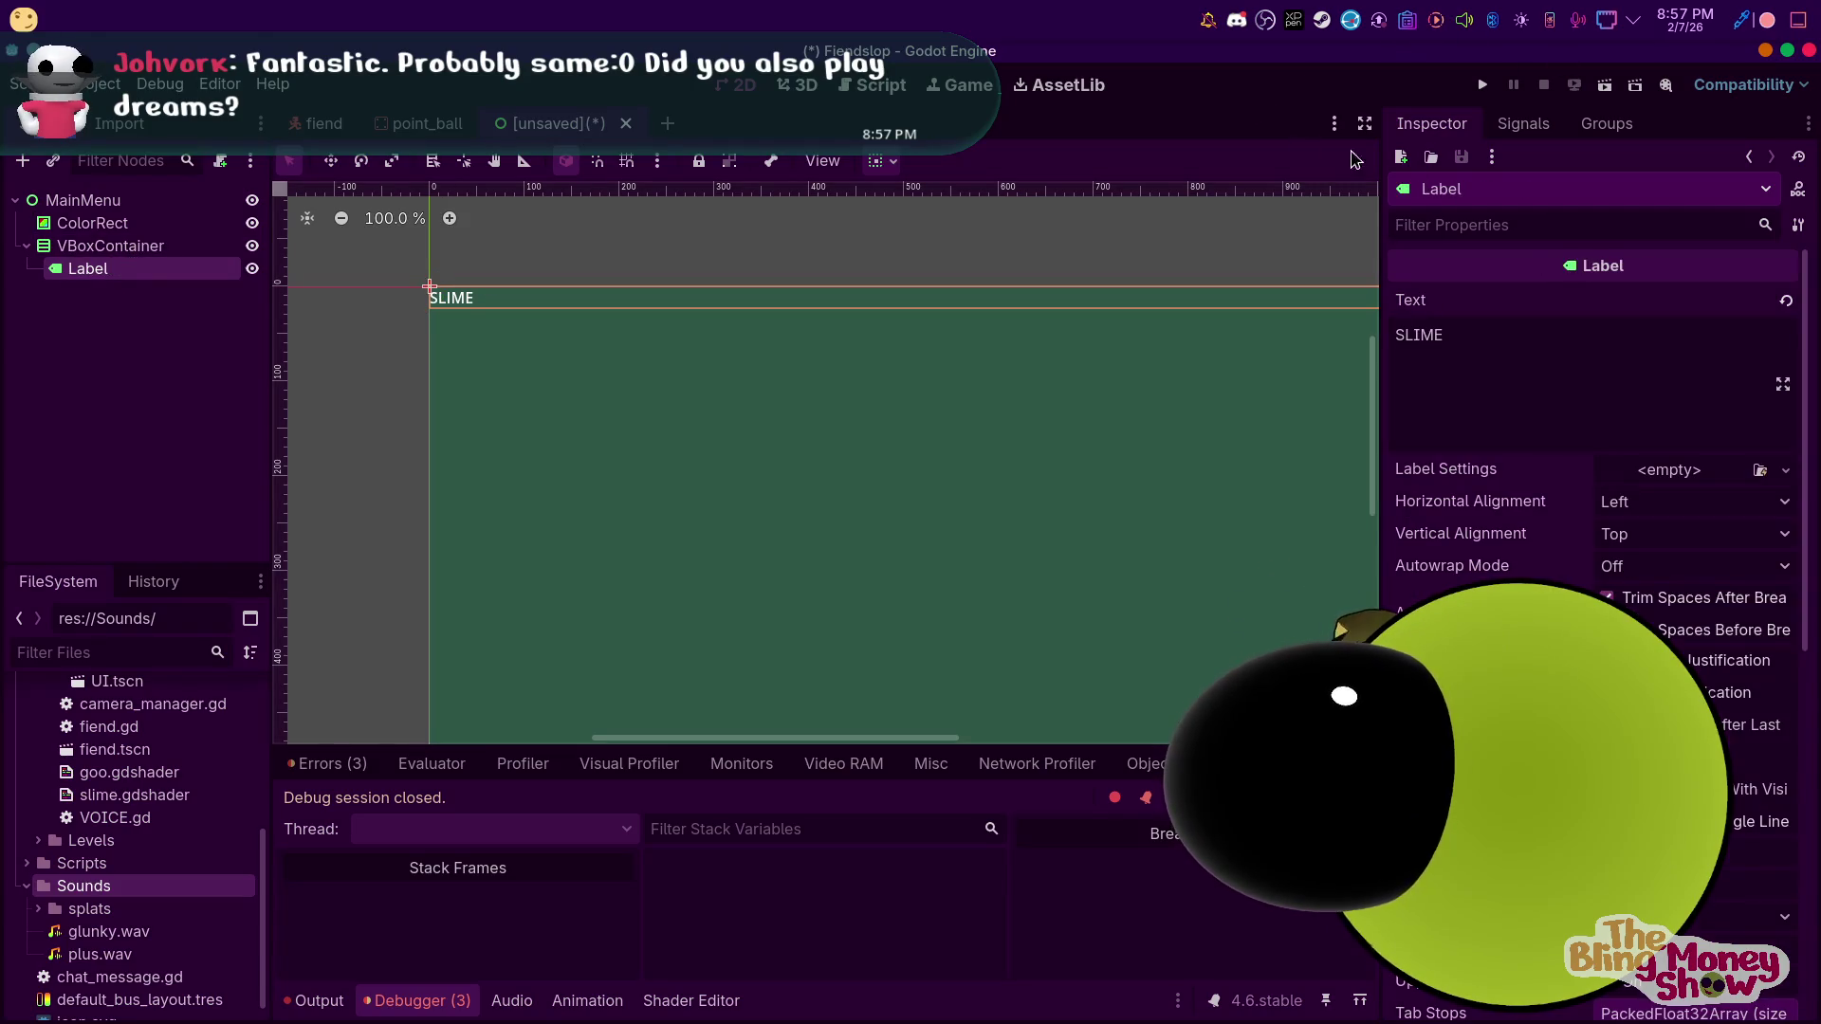
left_click(1660, 503)
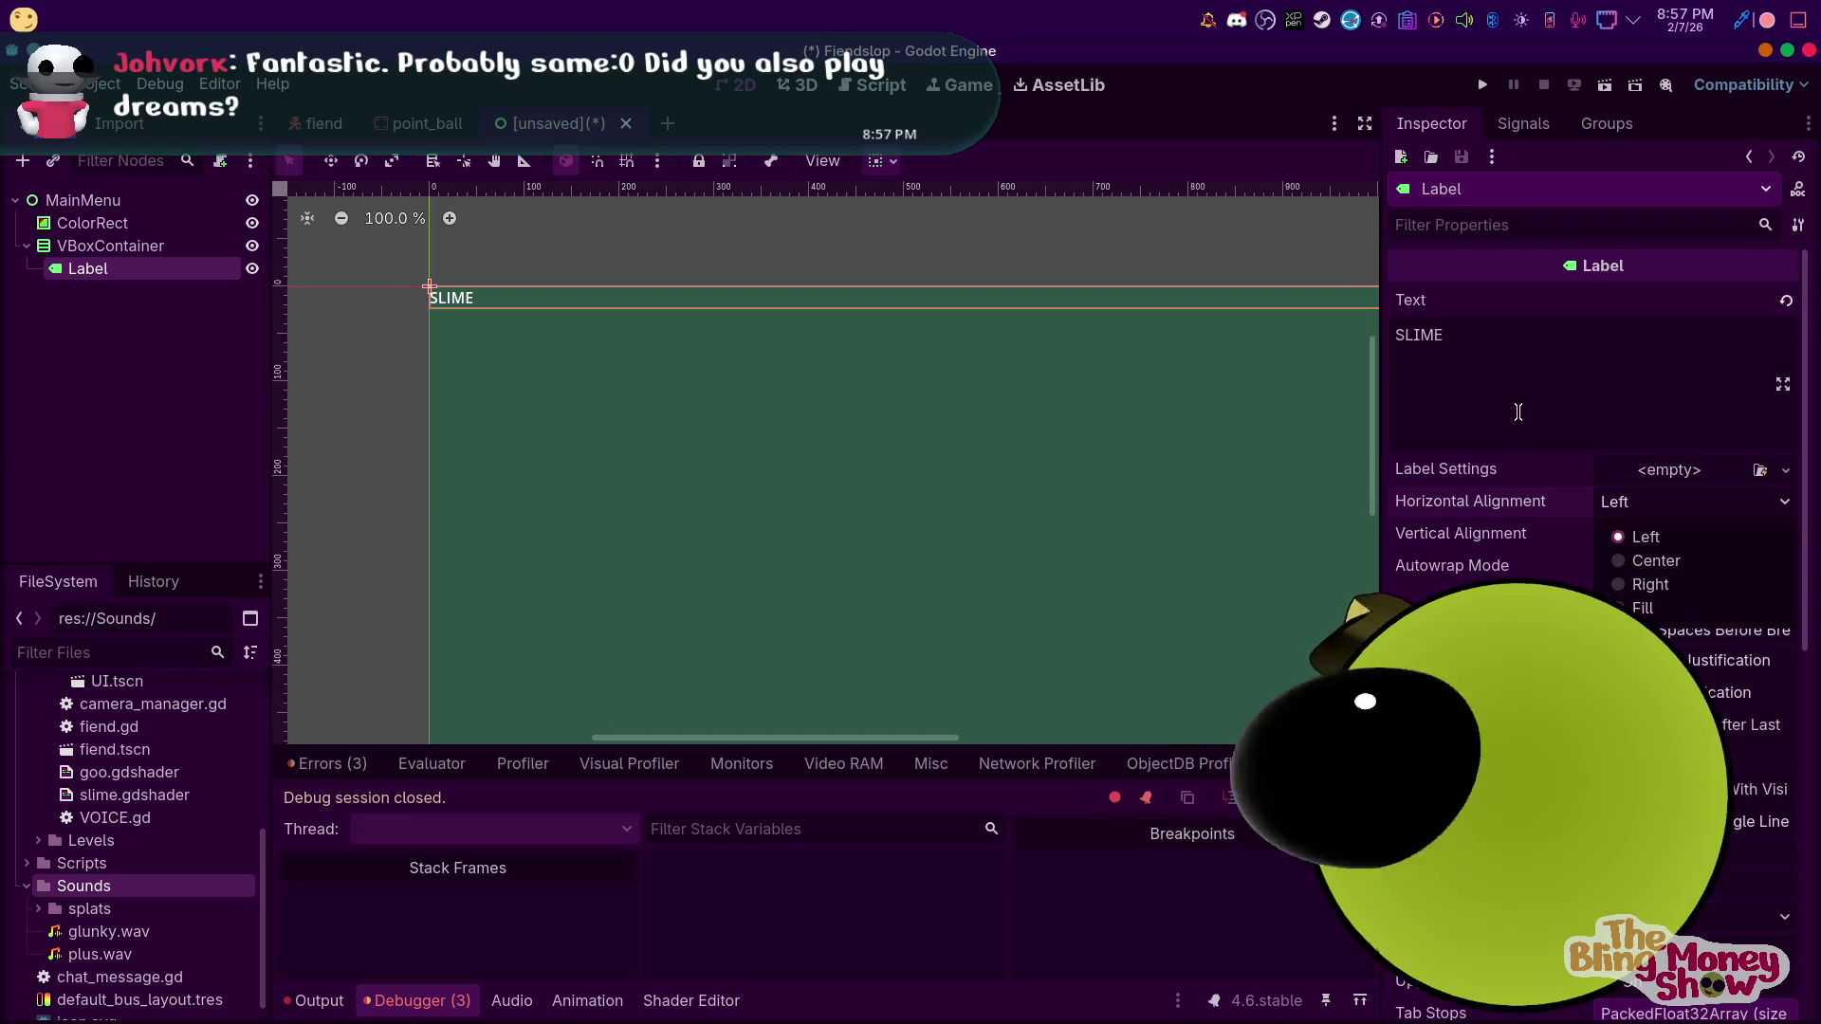
left_click(1618, 503)
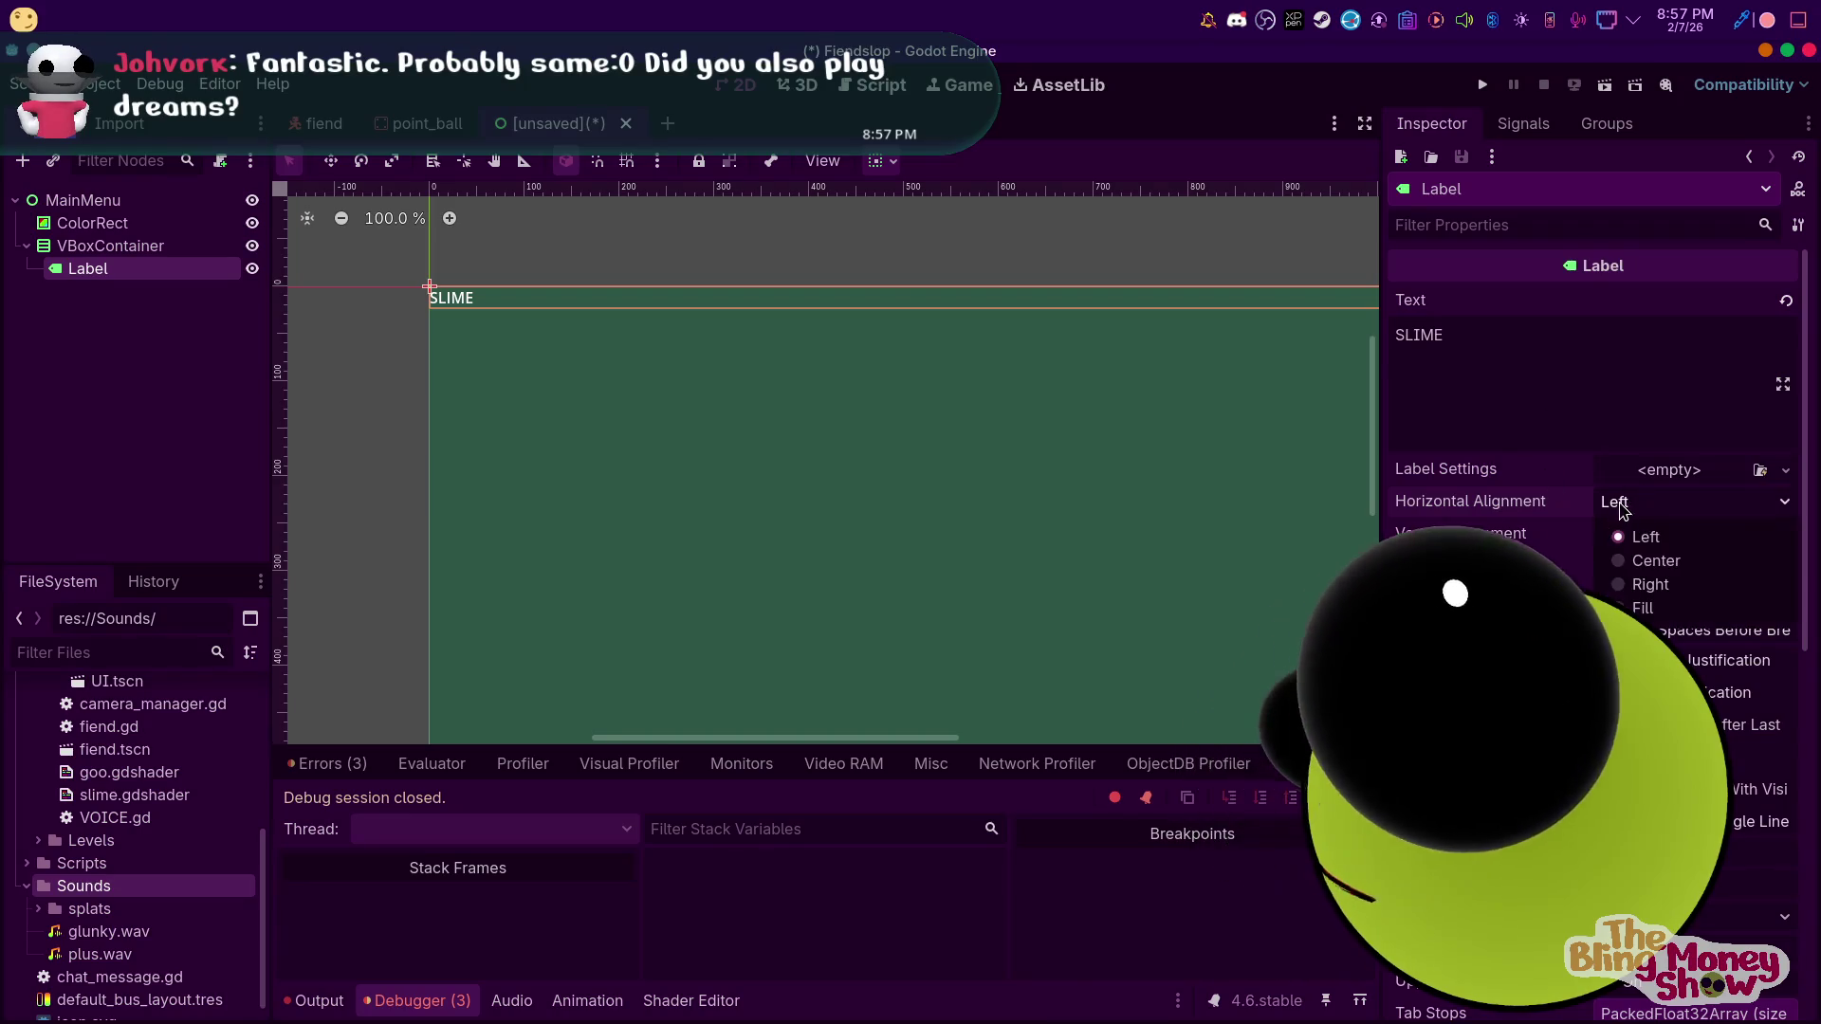
left_click(1612, 555)
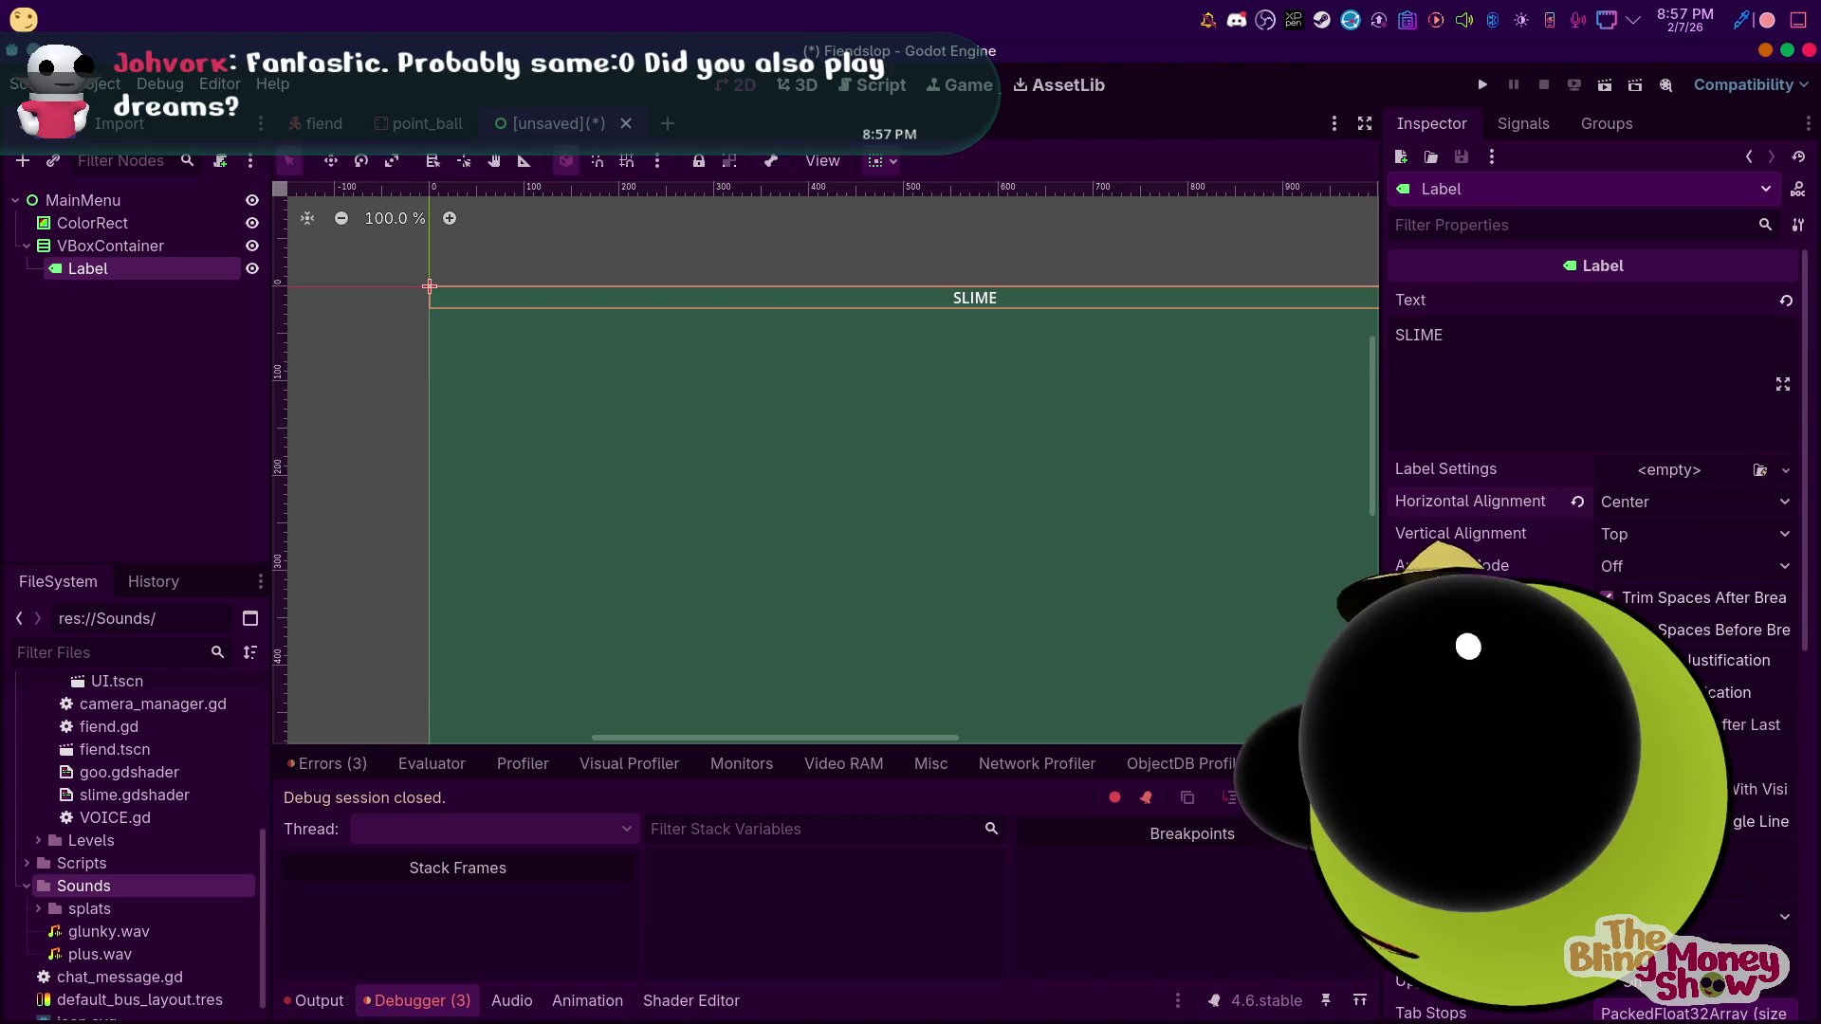
Increase the SLIME Label's font size override
scroll(1600, 524, "down", 5)
left_click(1443, 377)
left_click(1463, 379)
scroll(1593, 474, "down", 3)
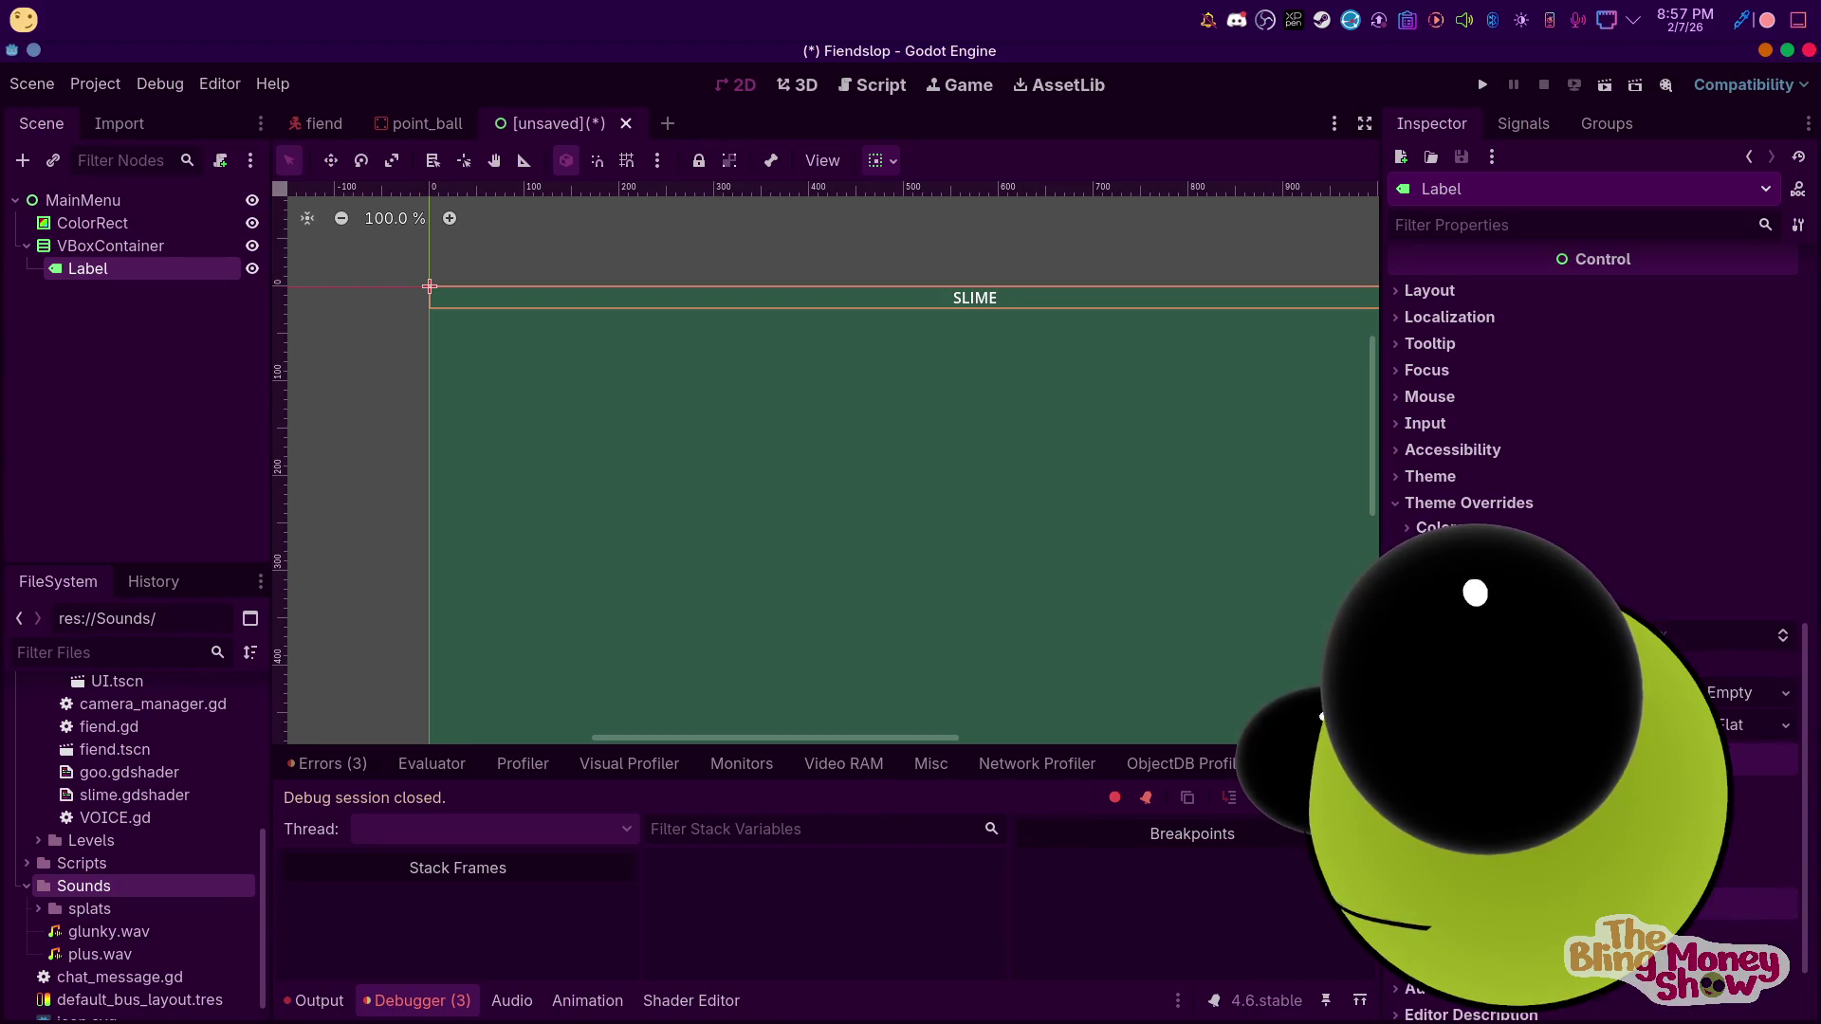
mouse_move(1707, 635)
left_mouse_down()
mouse_move(1764, 635)
mouse_move(1735, 634)
left_mouse_up()
left_click(114, 246)
right_click(123, 249)
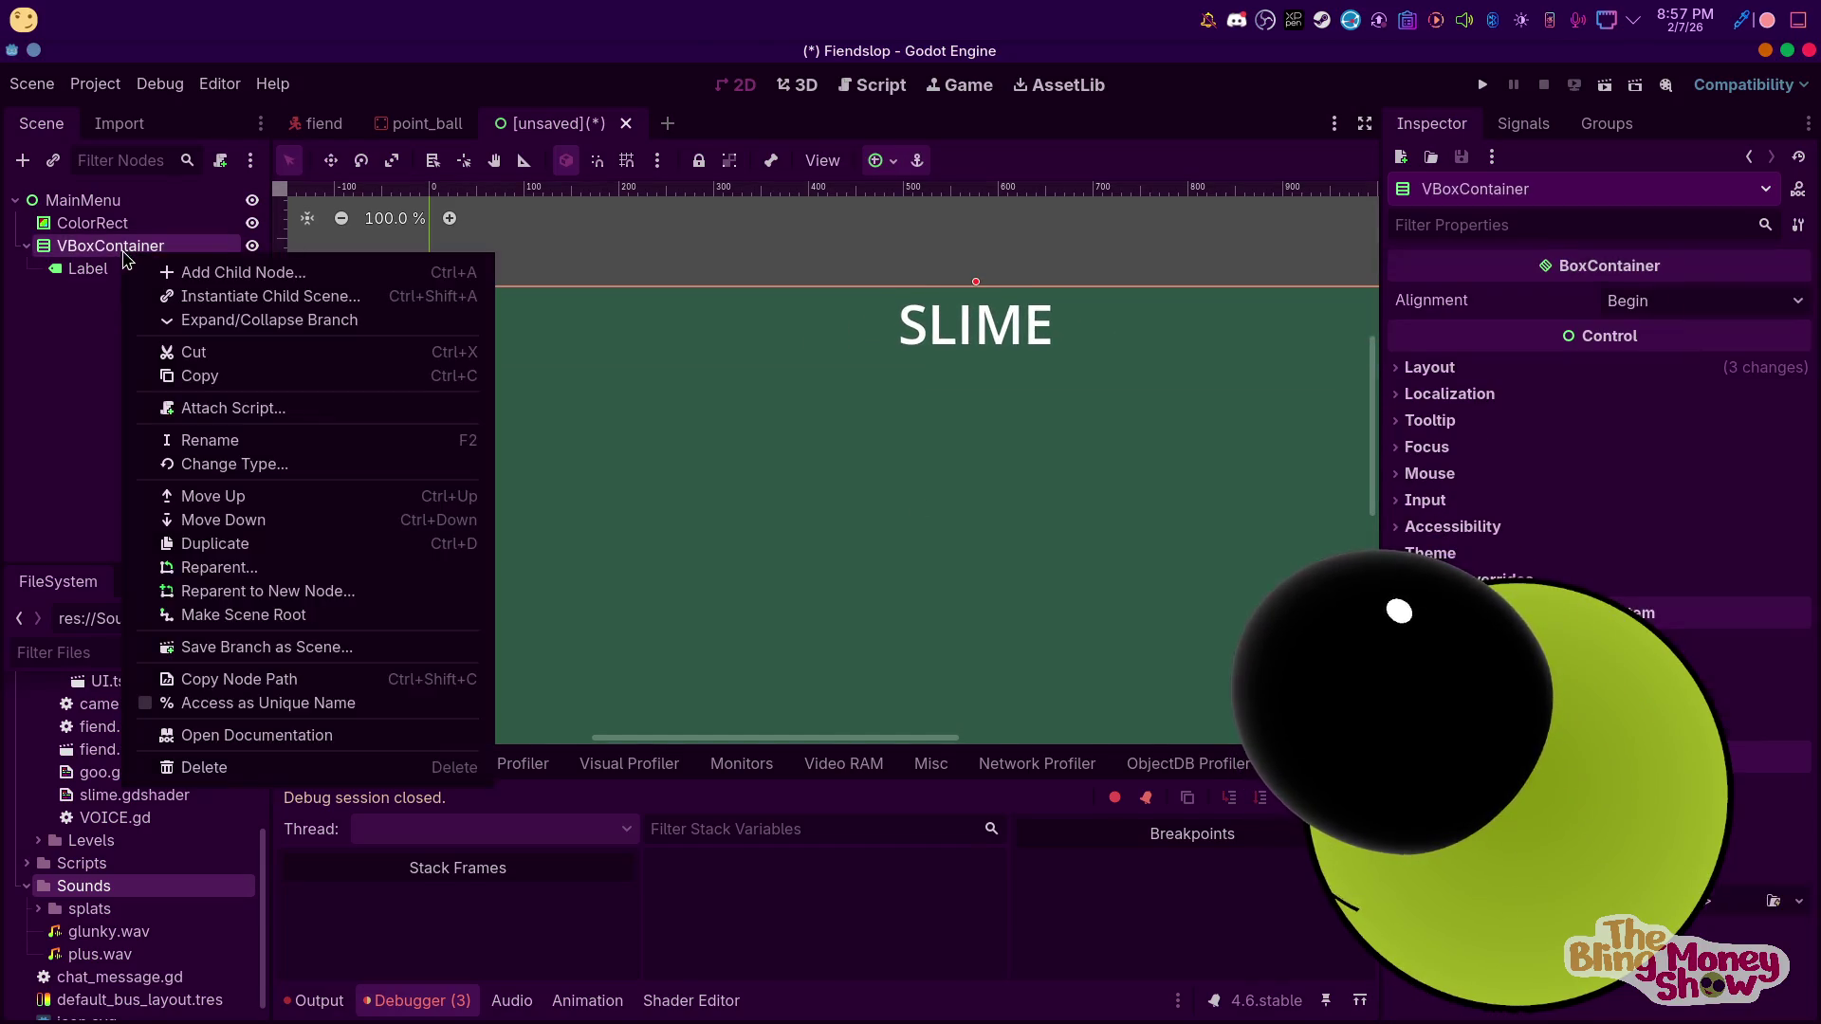
Add an HBoxContainer under VBoxContainer named IPContainer
left_click(226, 273)
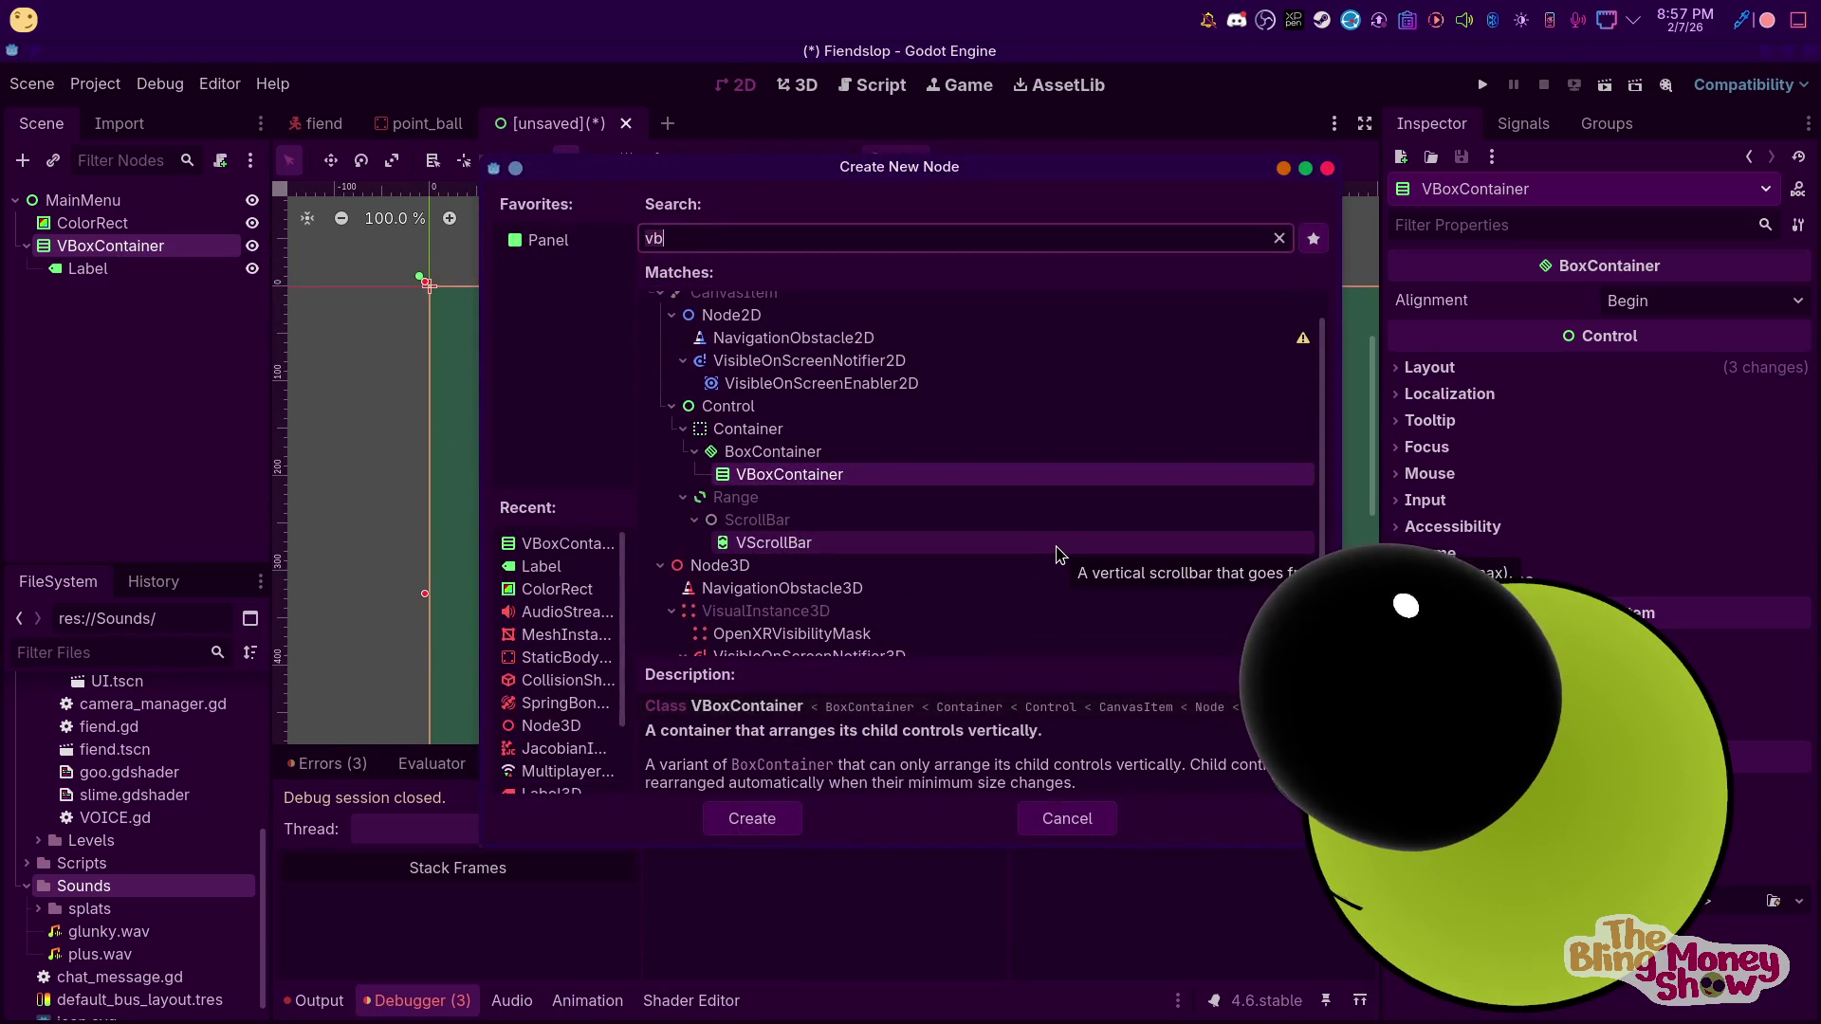
key("BackSpace")
key("BackSpace")
type("Hb")
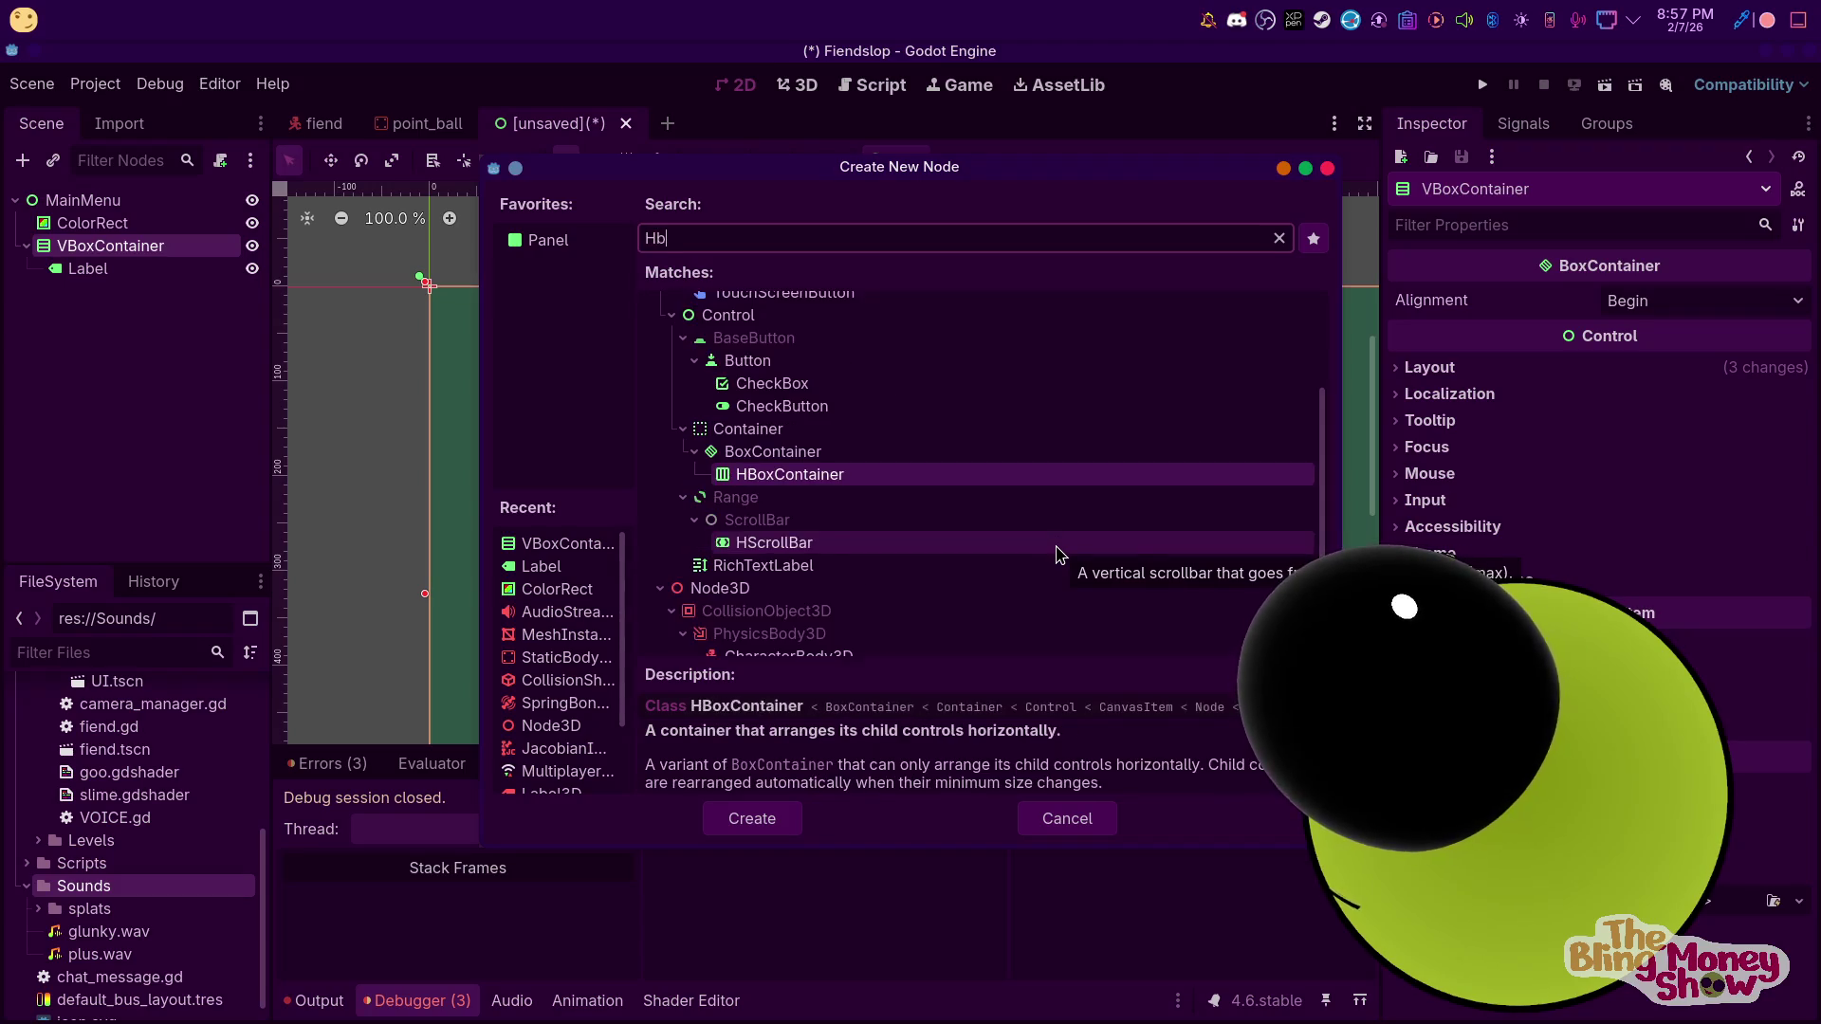
key("Return")
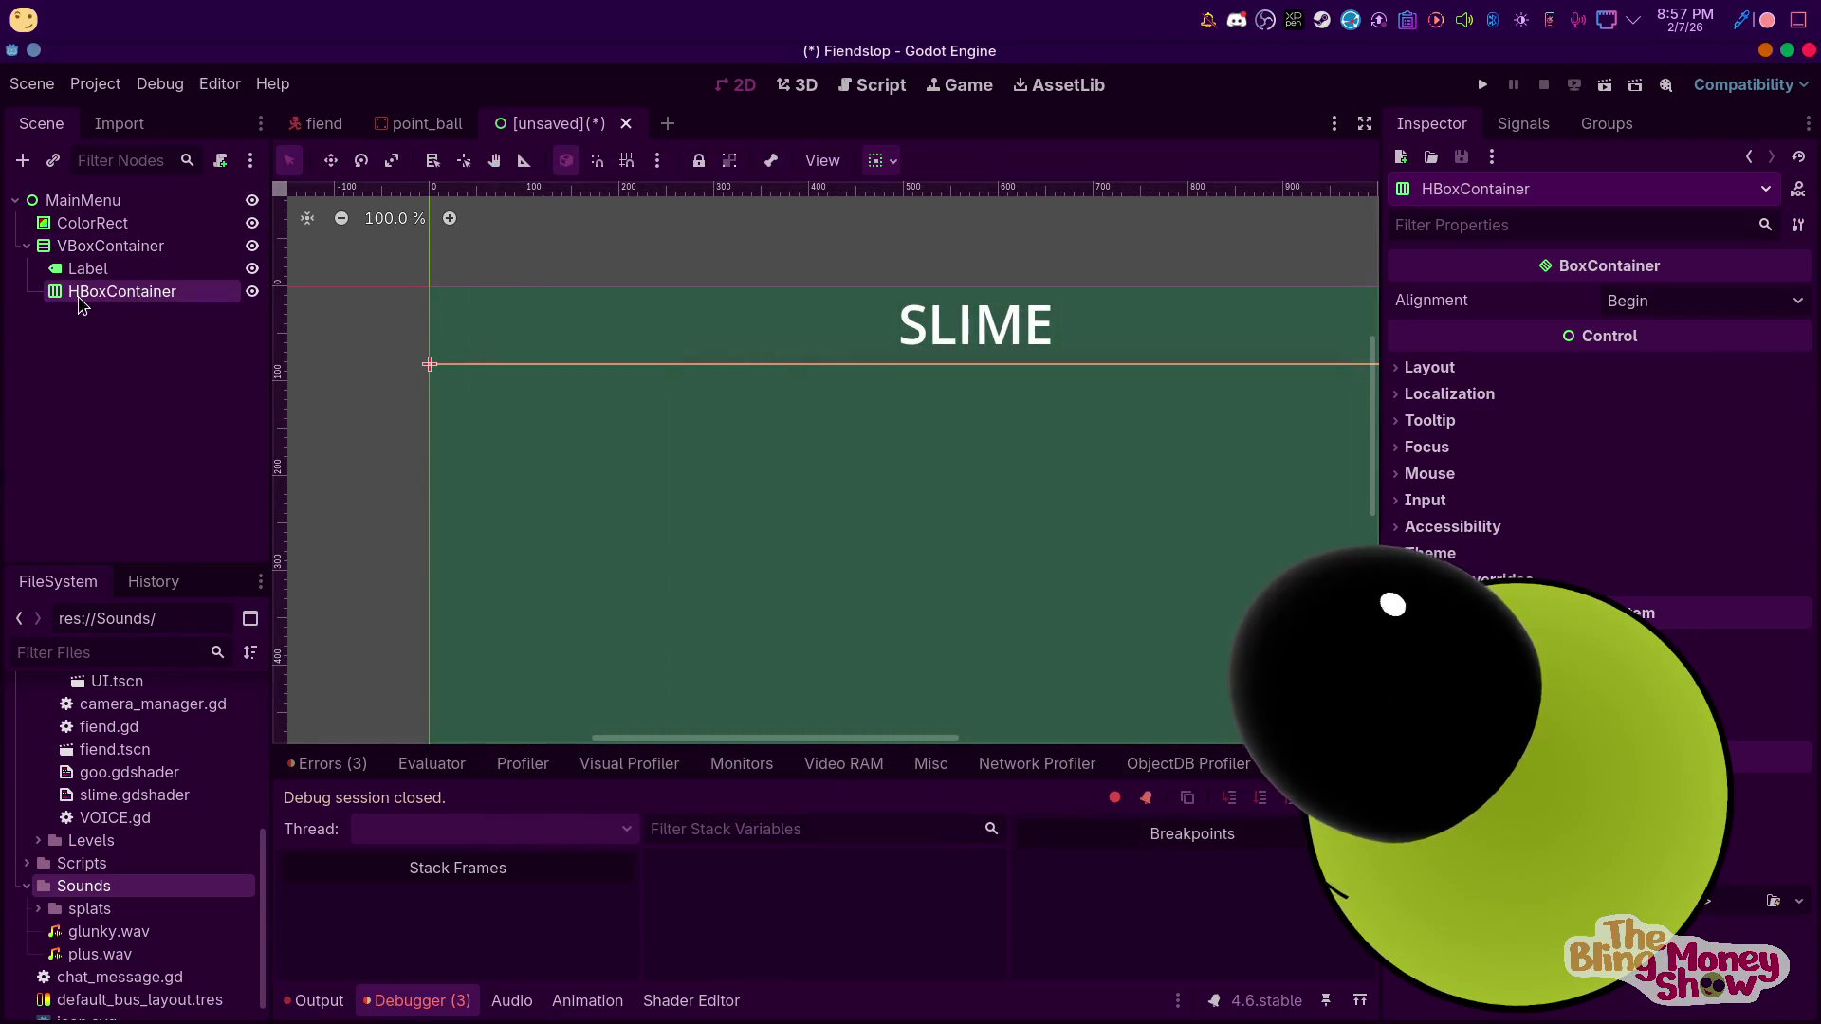
type("IP")
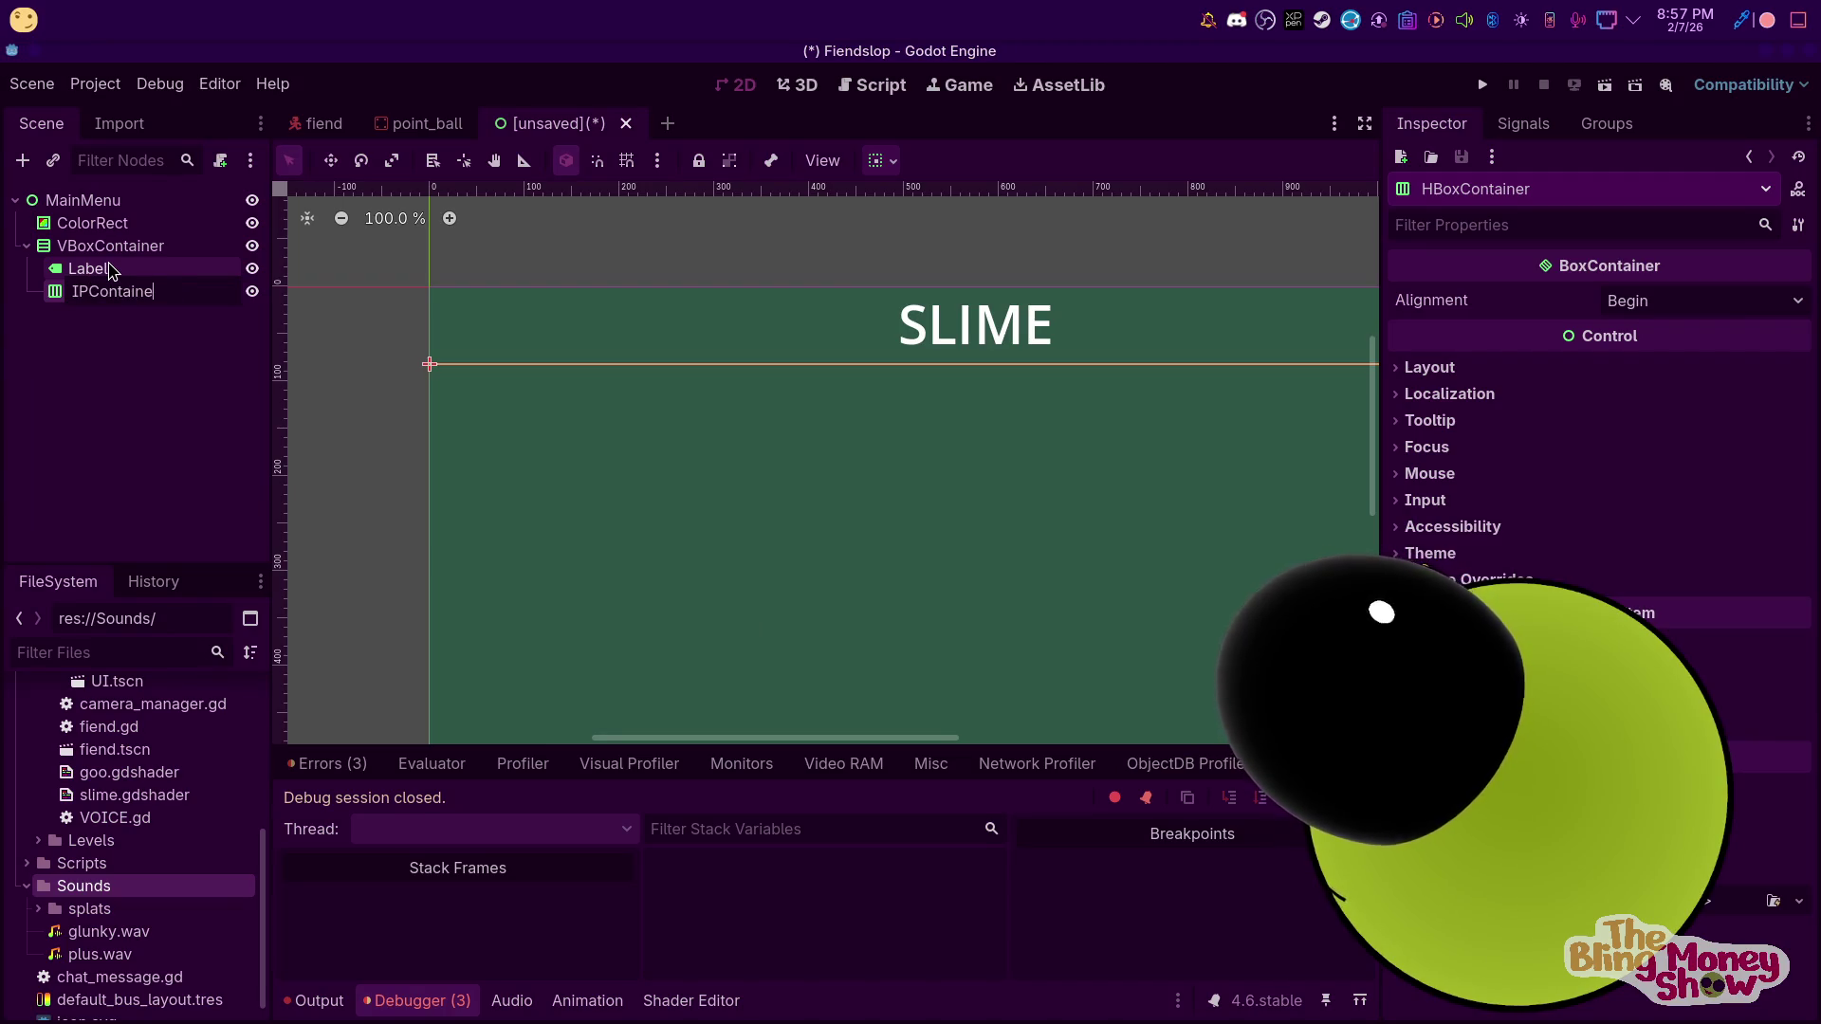
type("r")
key("Return")
Add a Label inside IPContainer for the IP: caption
right_click(126, 292)
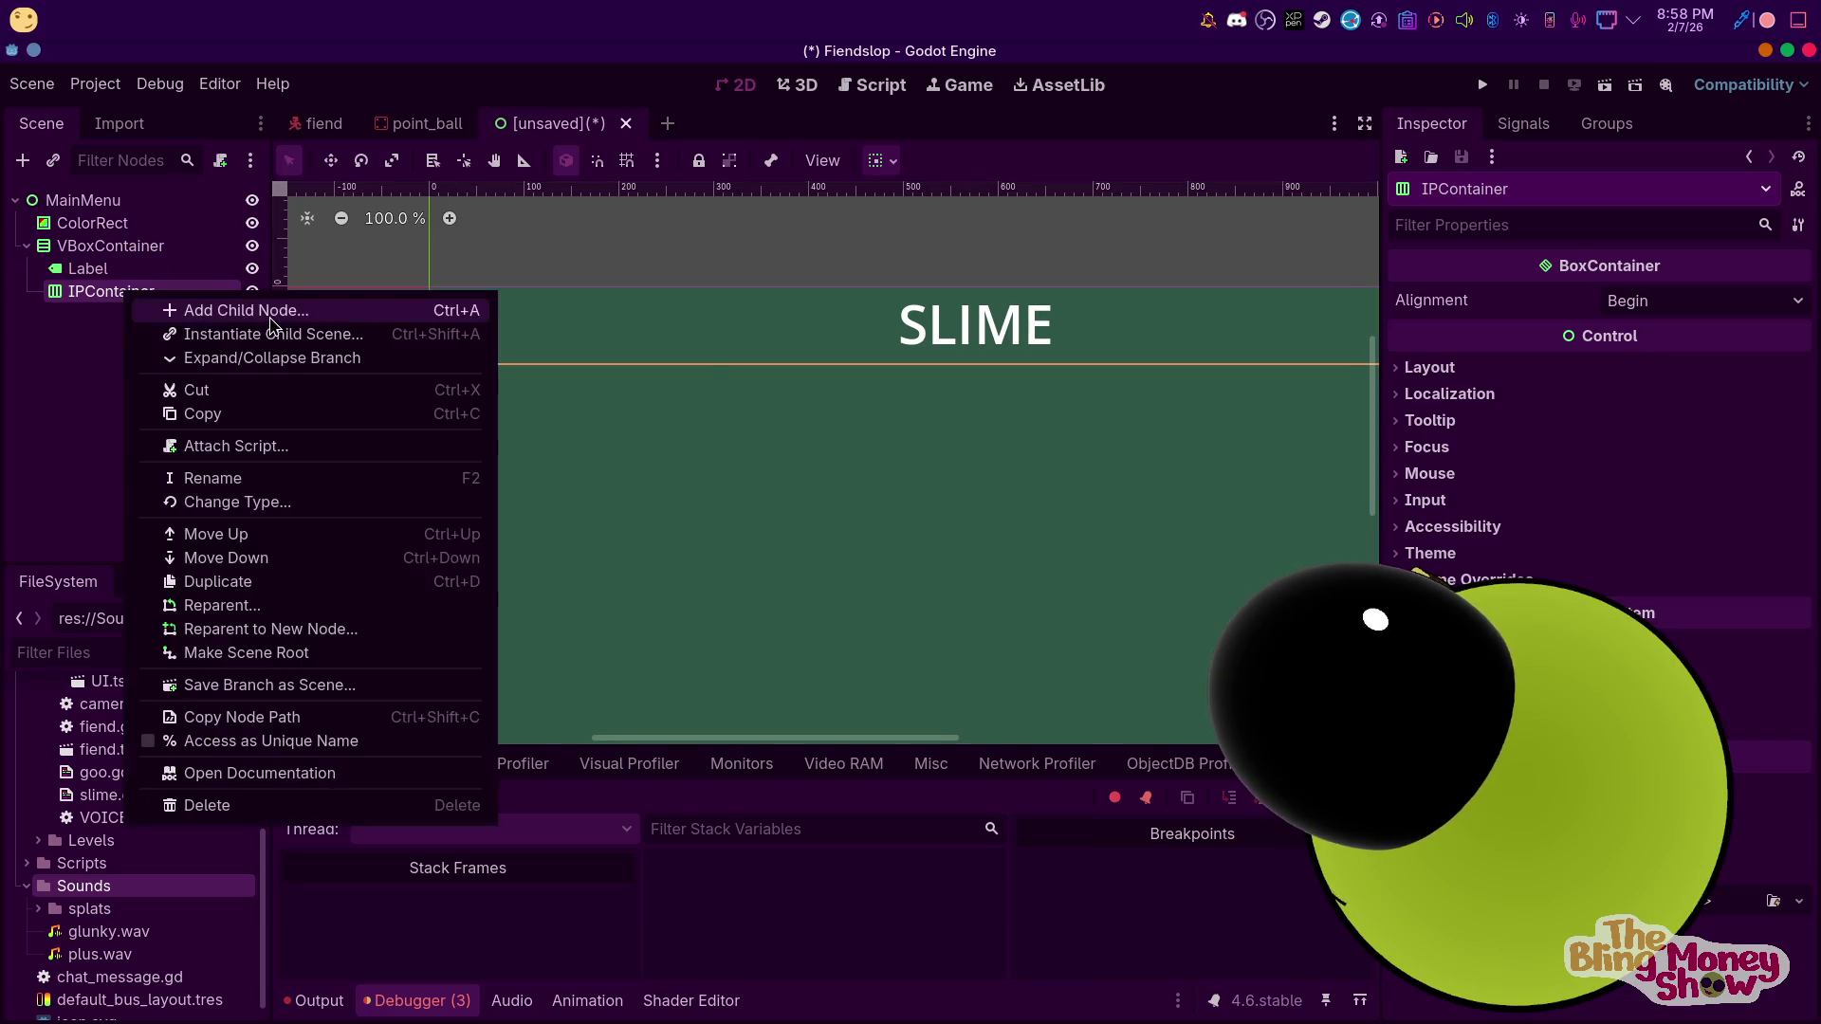
left_click(271, 313)
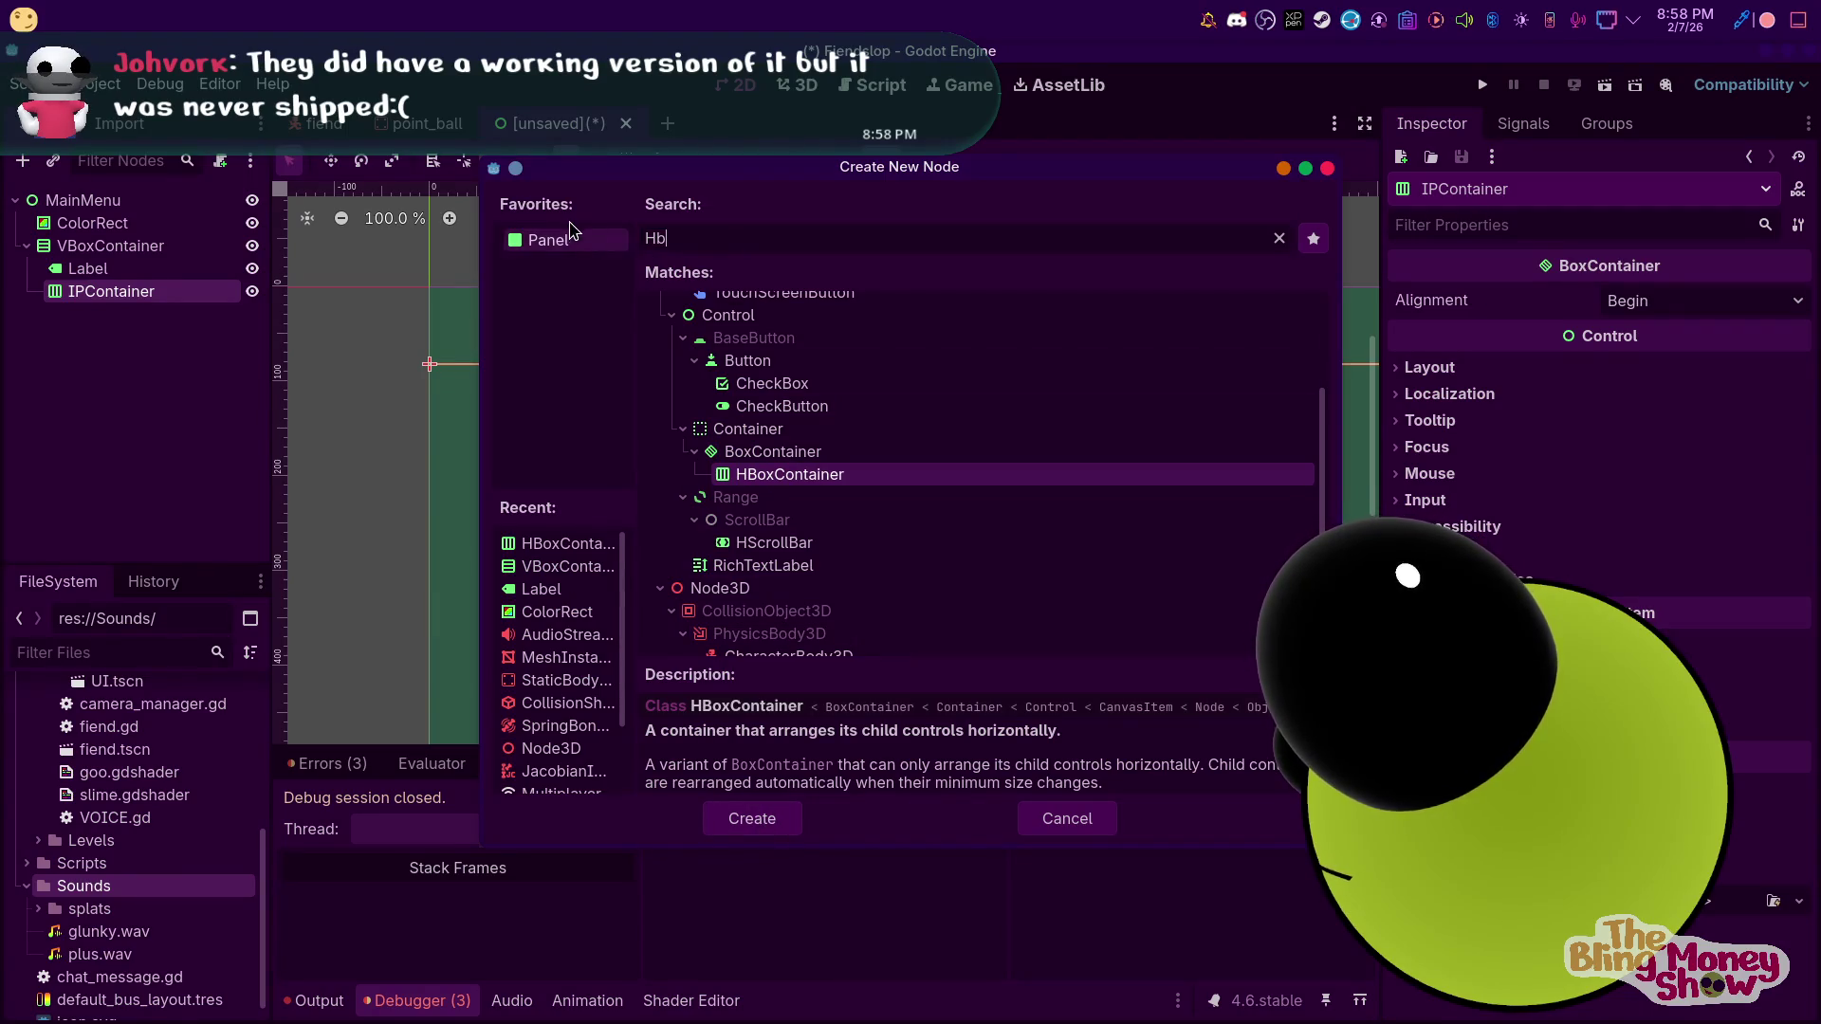
scroll(847, 439, "down", 2)
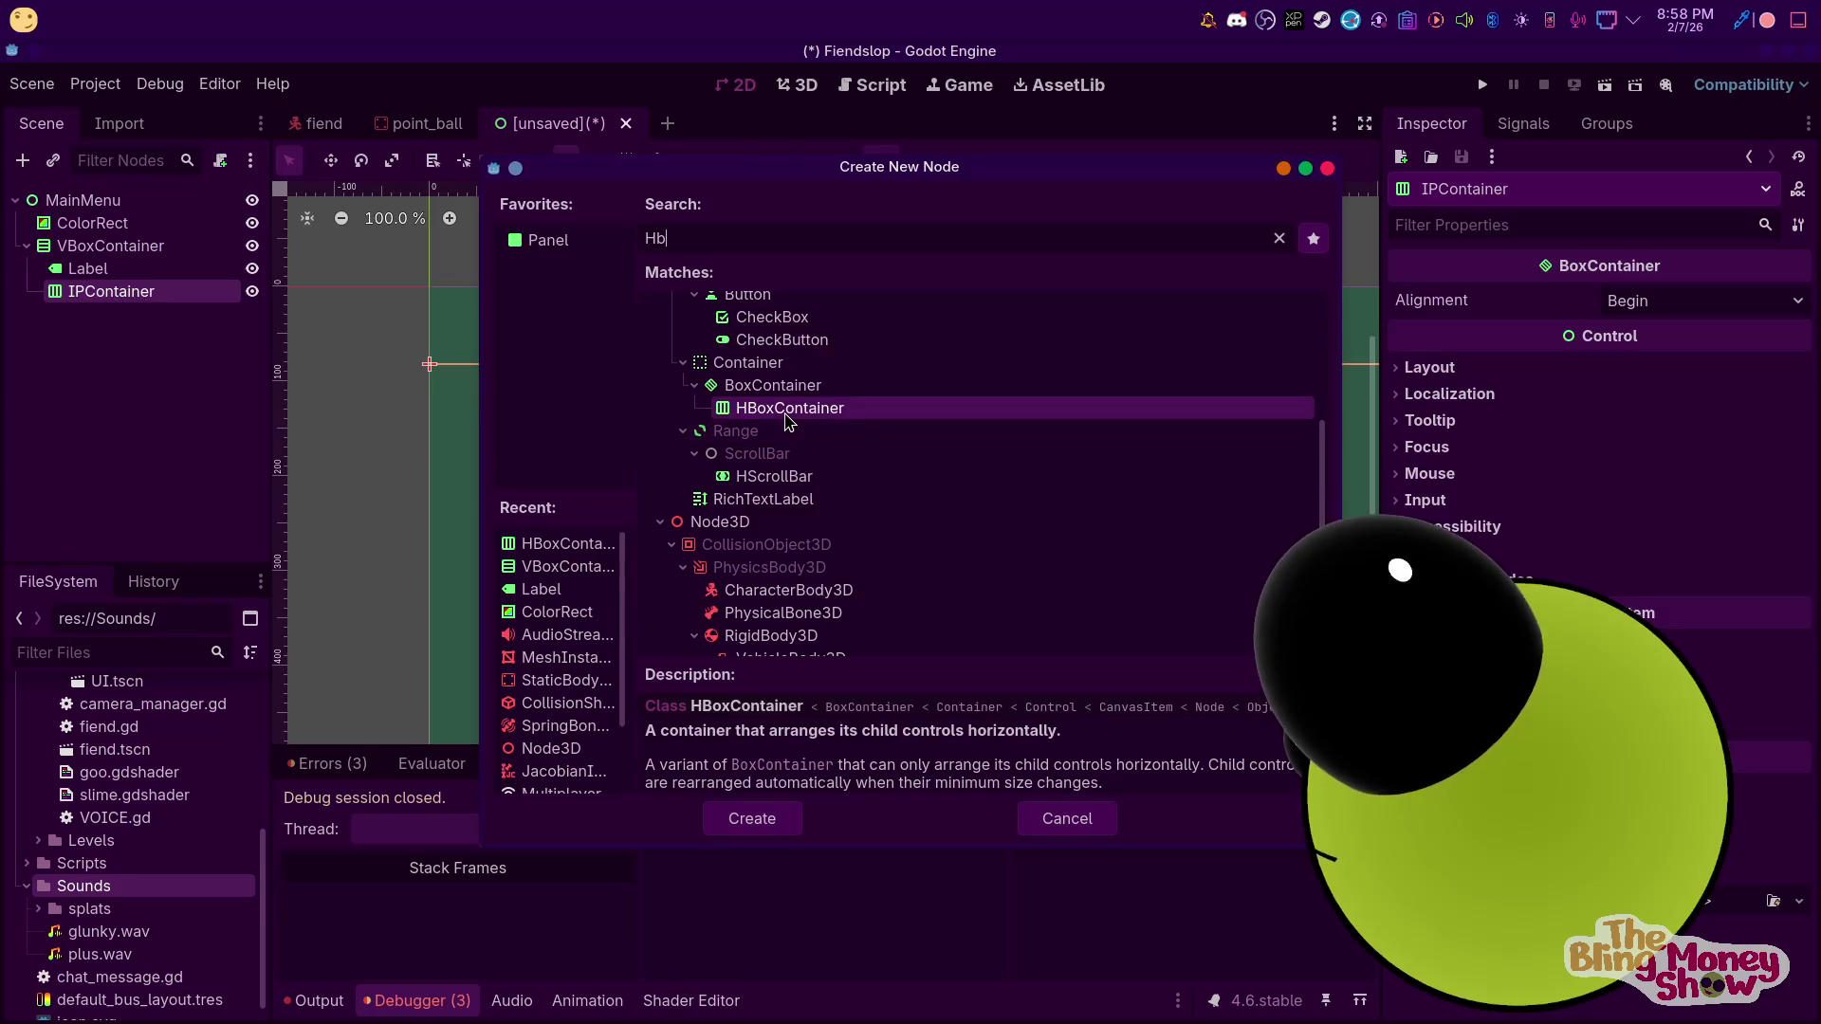
type("l")
key("ctrl+a")
type("lab")
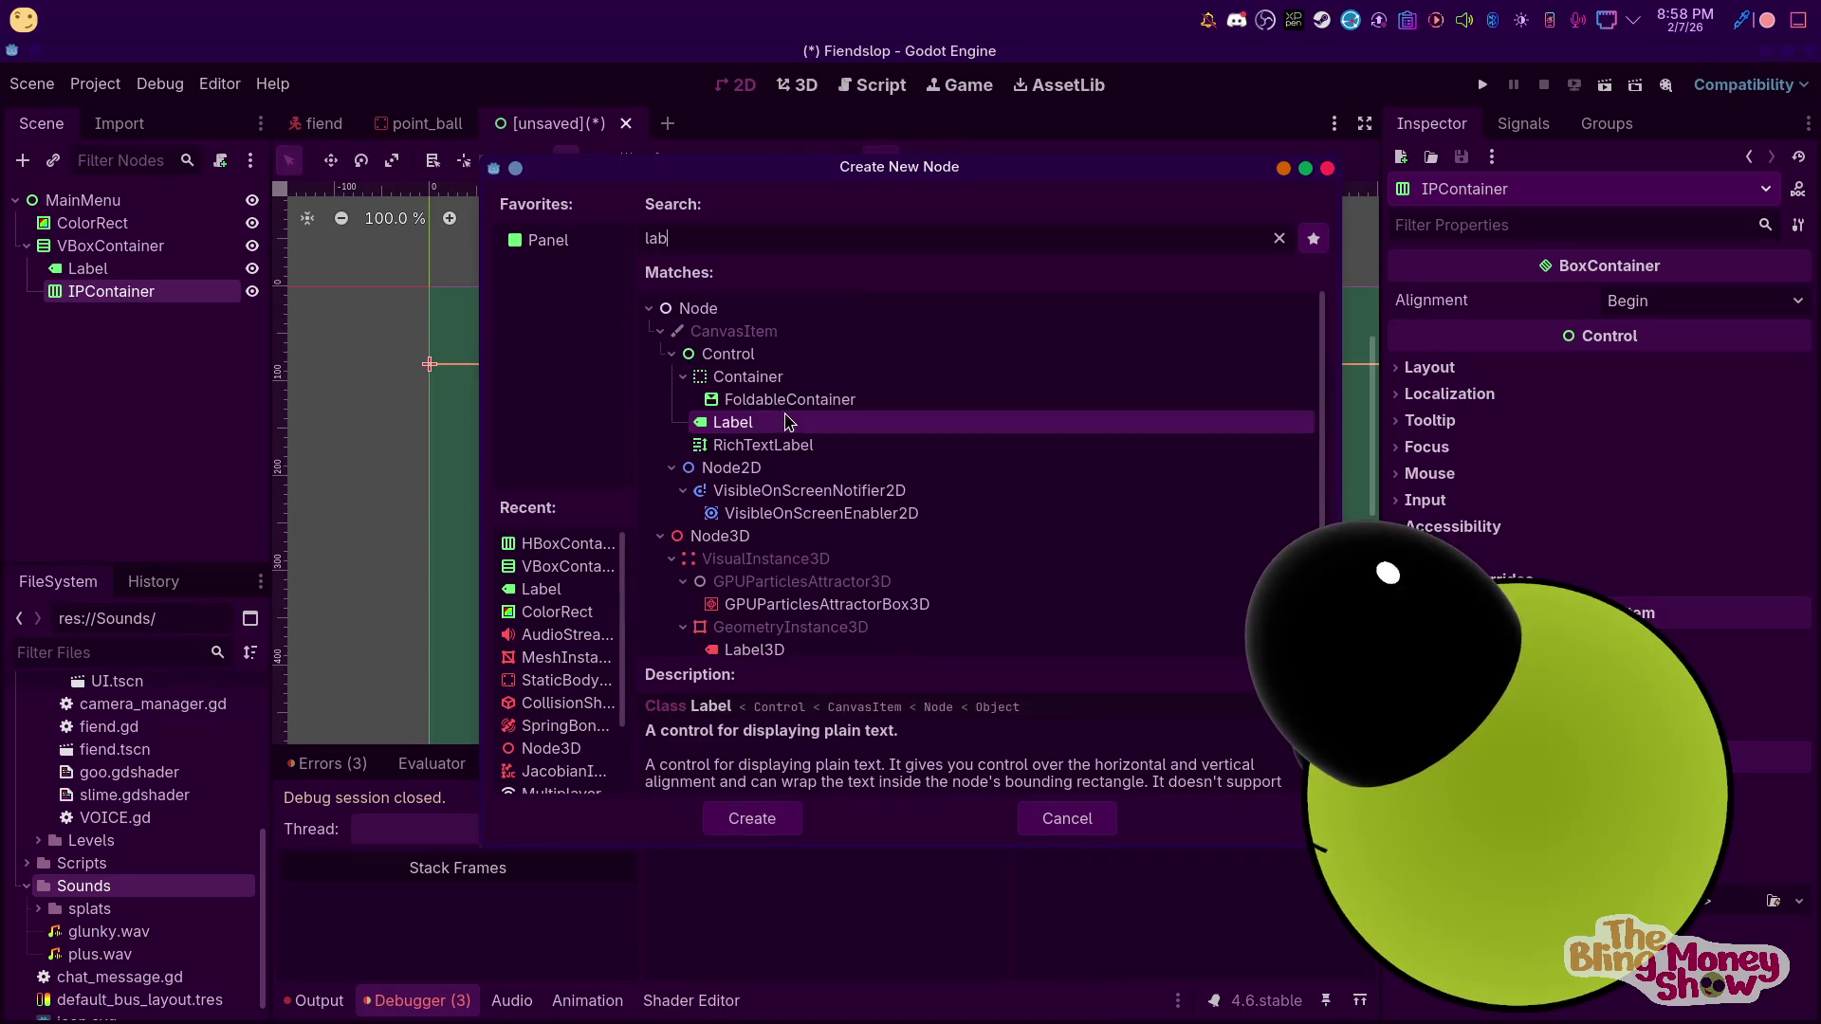
double_click(784, 421)
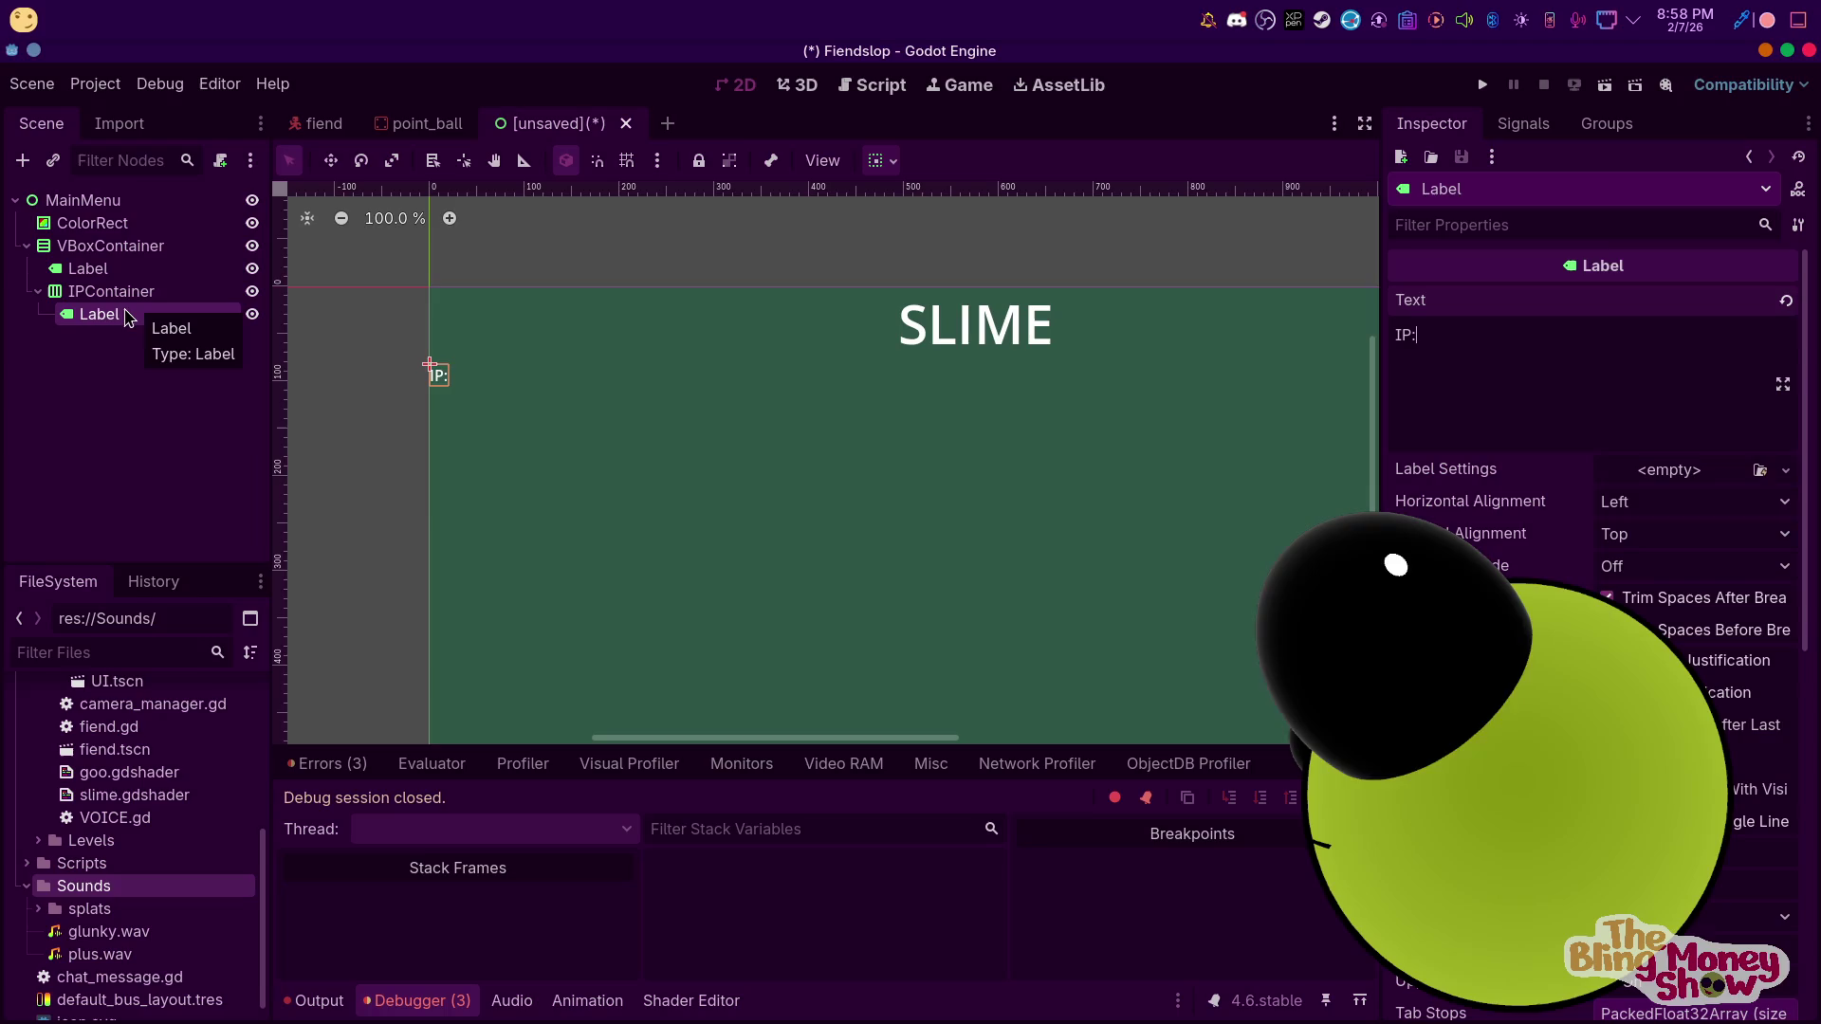
Add a LineEdit inside IPContainer, then duplicate IPContainer as a second row
right_click(128, 296)
left_click(194, 317)
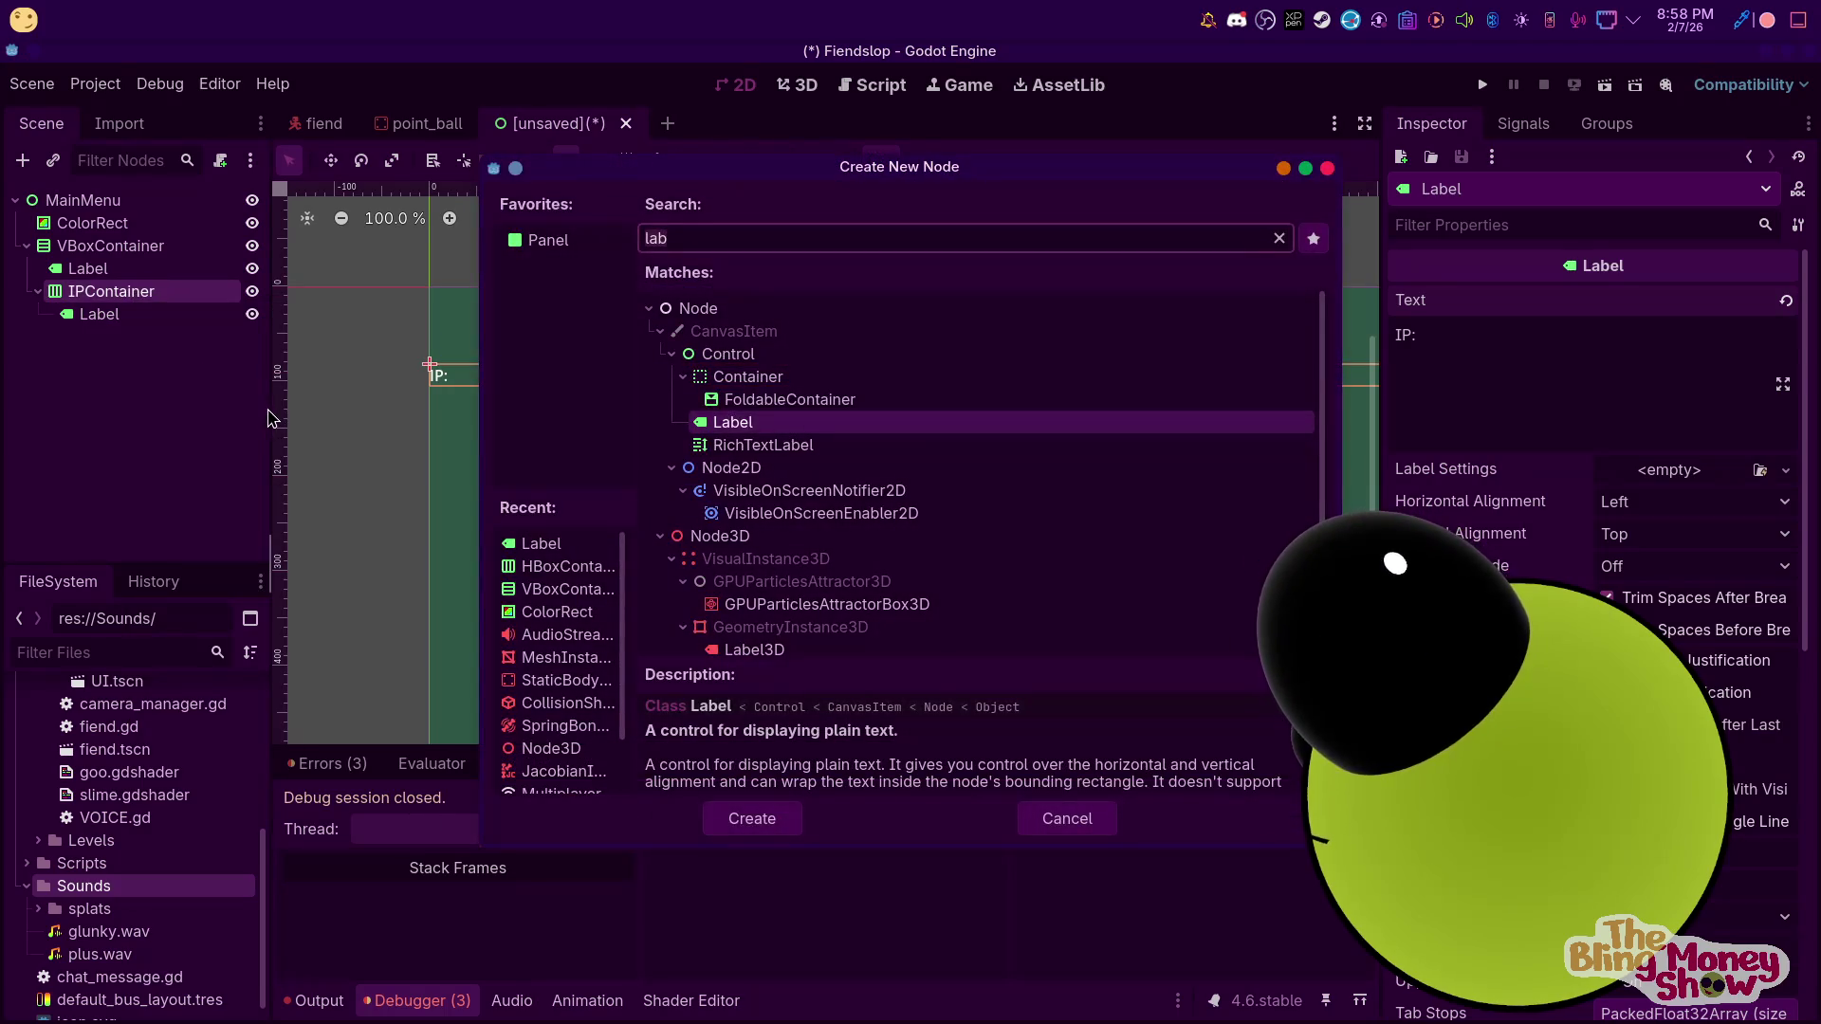
key("BackSpace")
key("BackSpace")
type("ined")
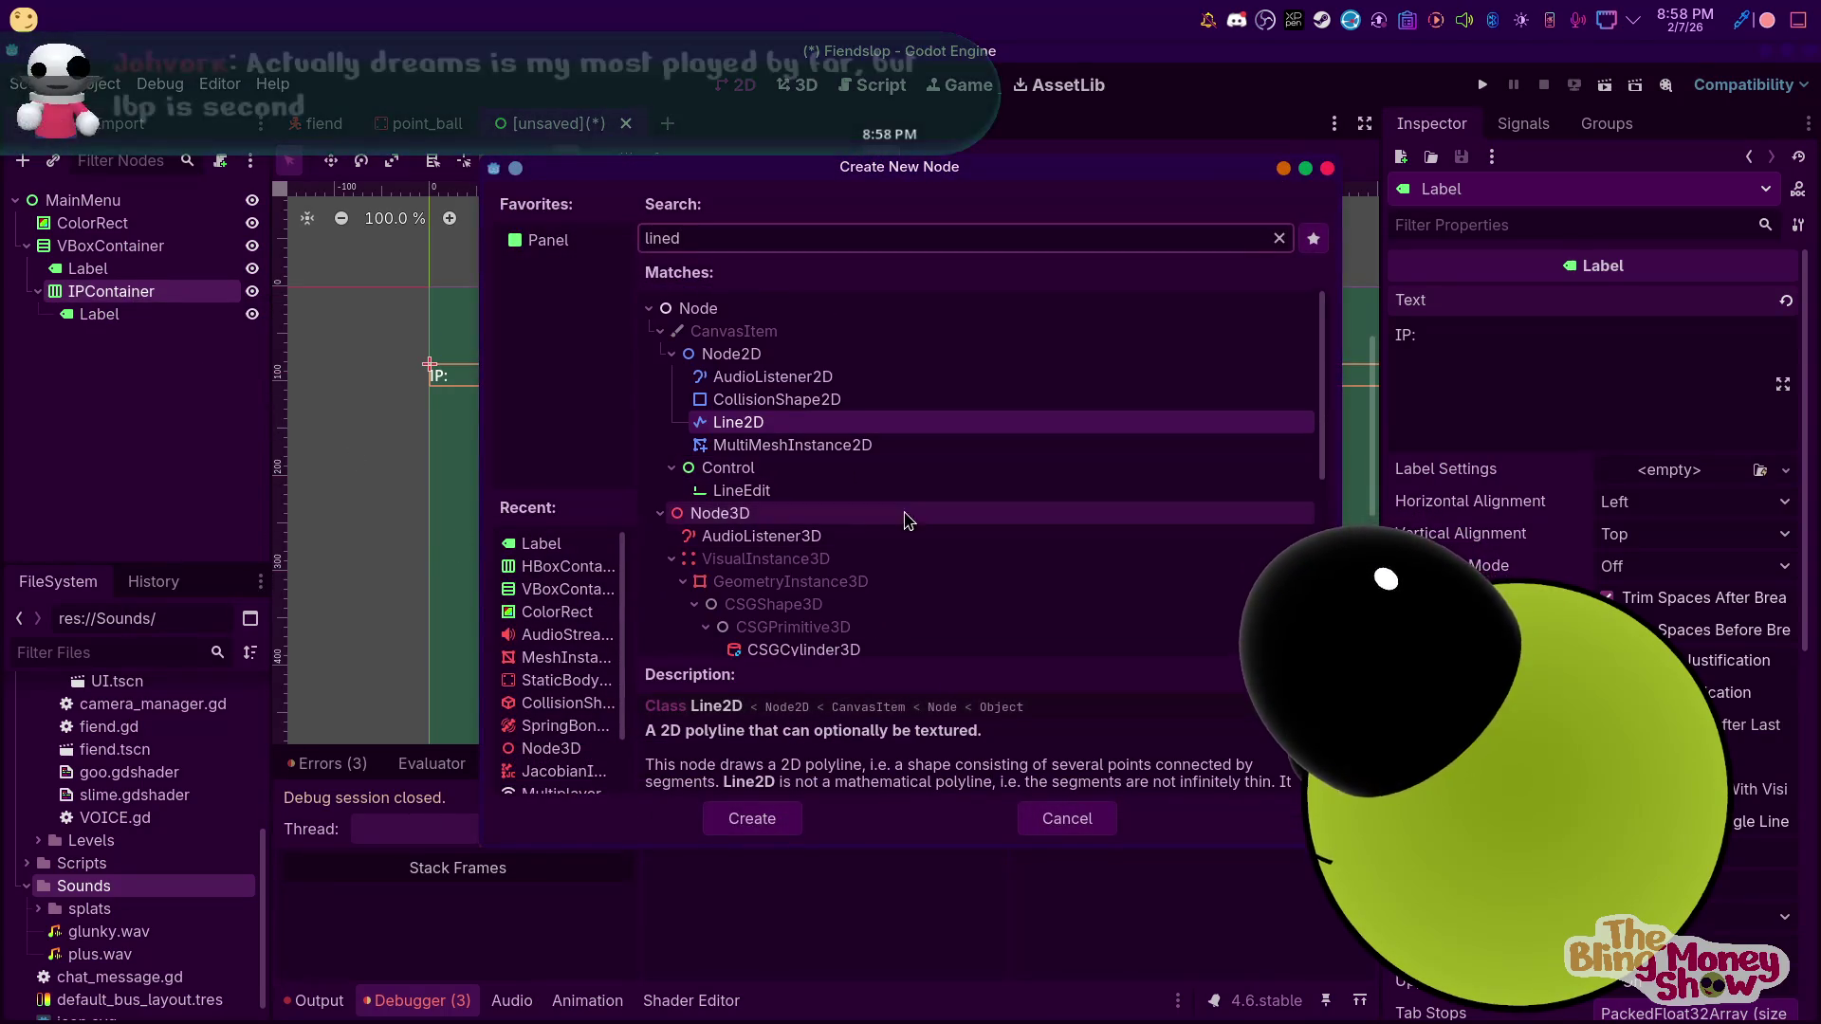
double_click(908, 493)
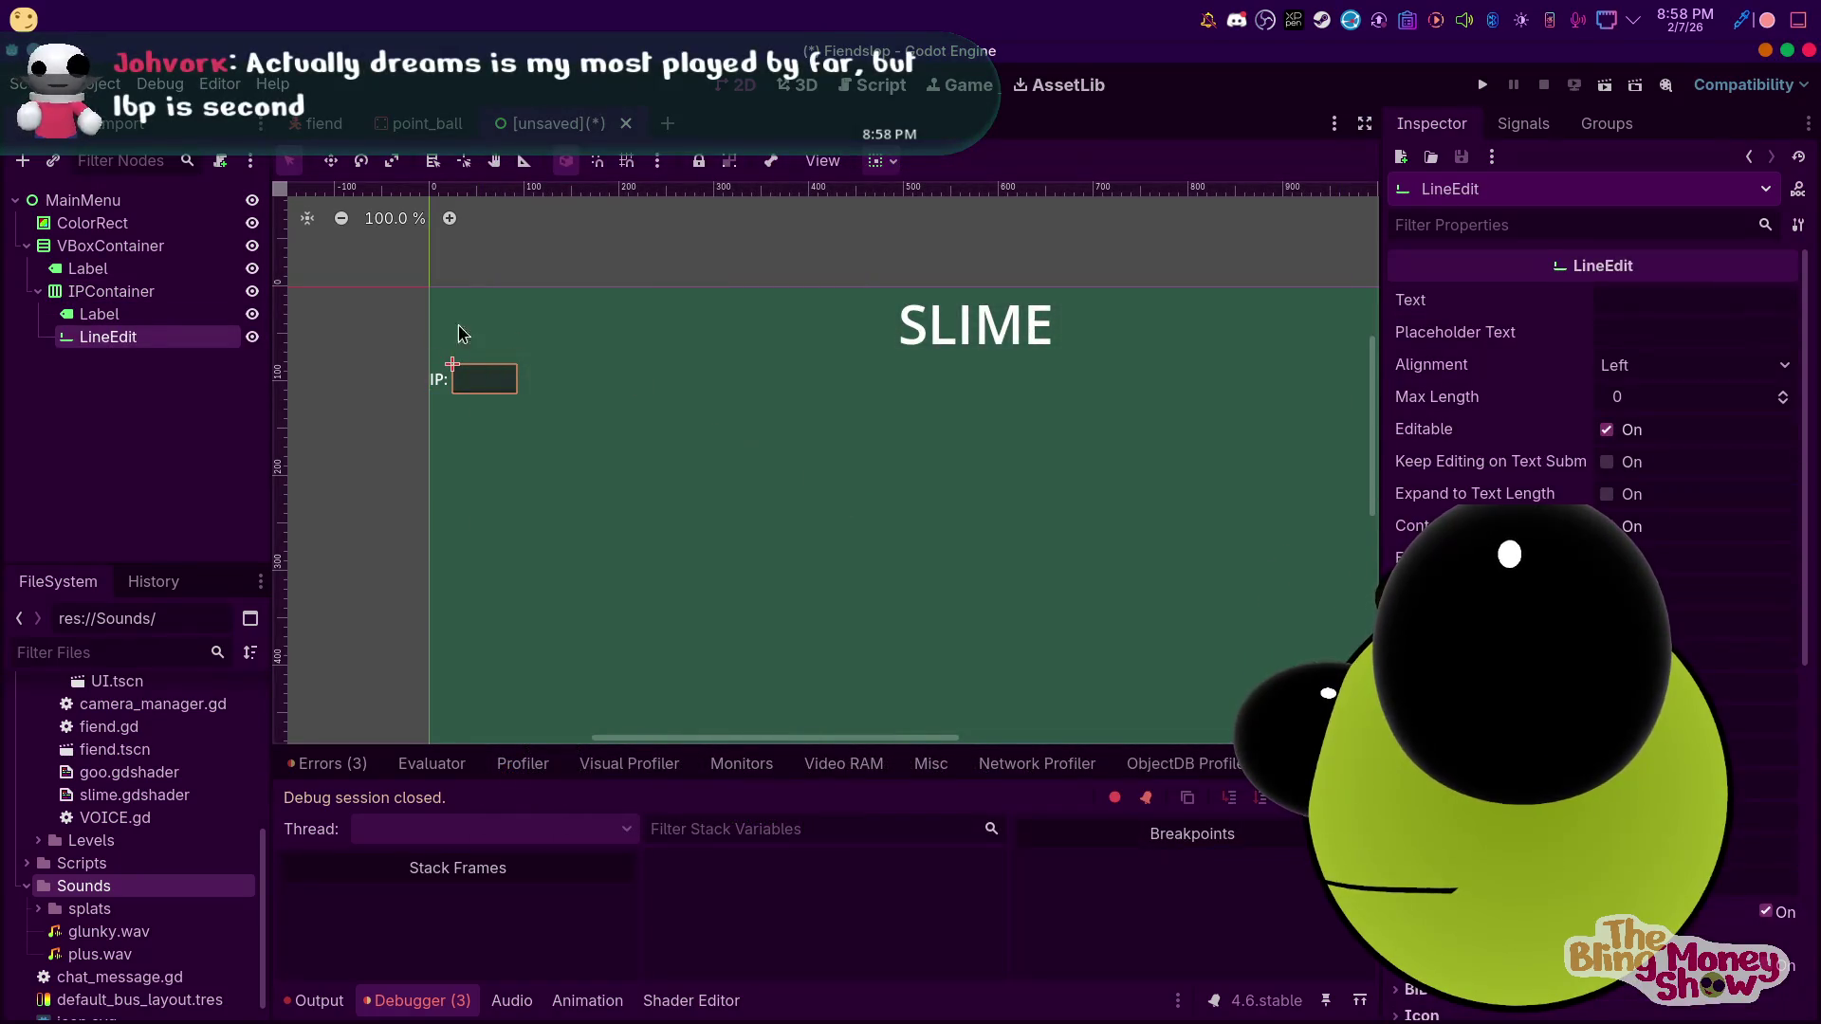
left_click(111, 291)
key("ctrl+d")
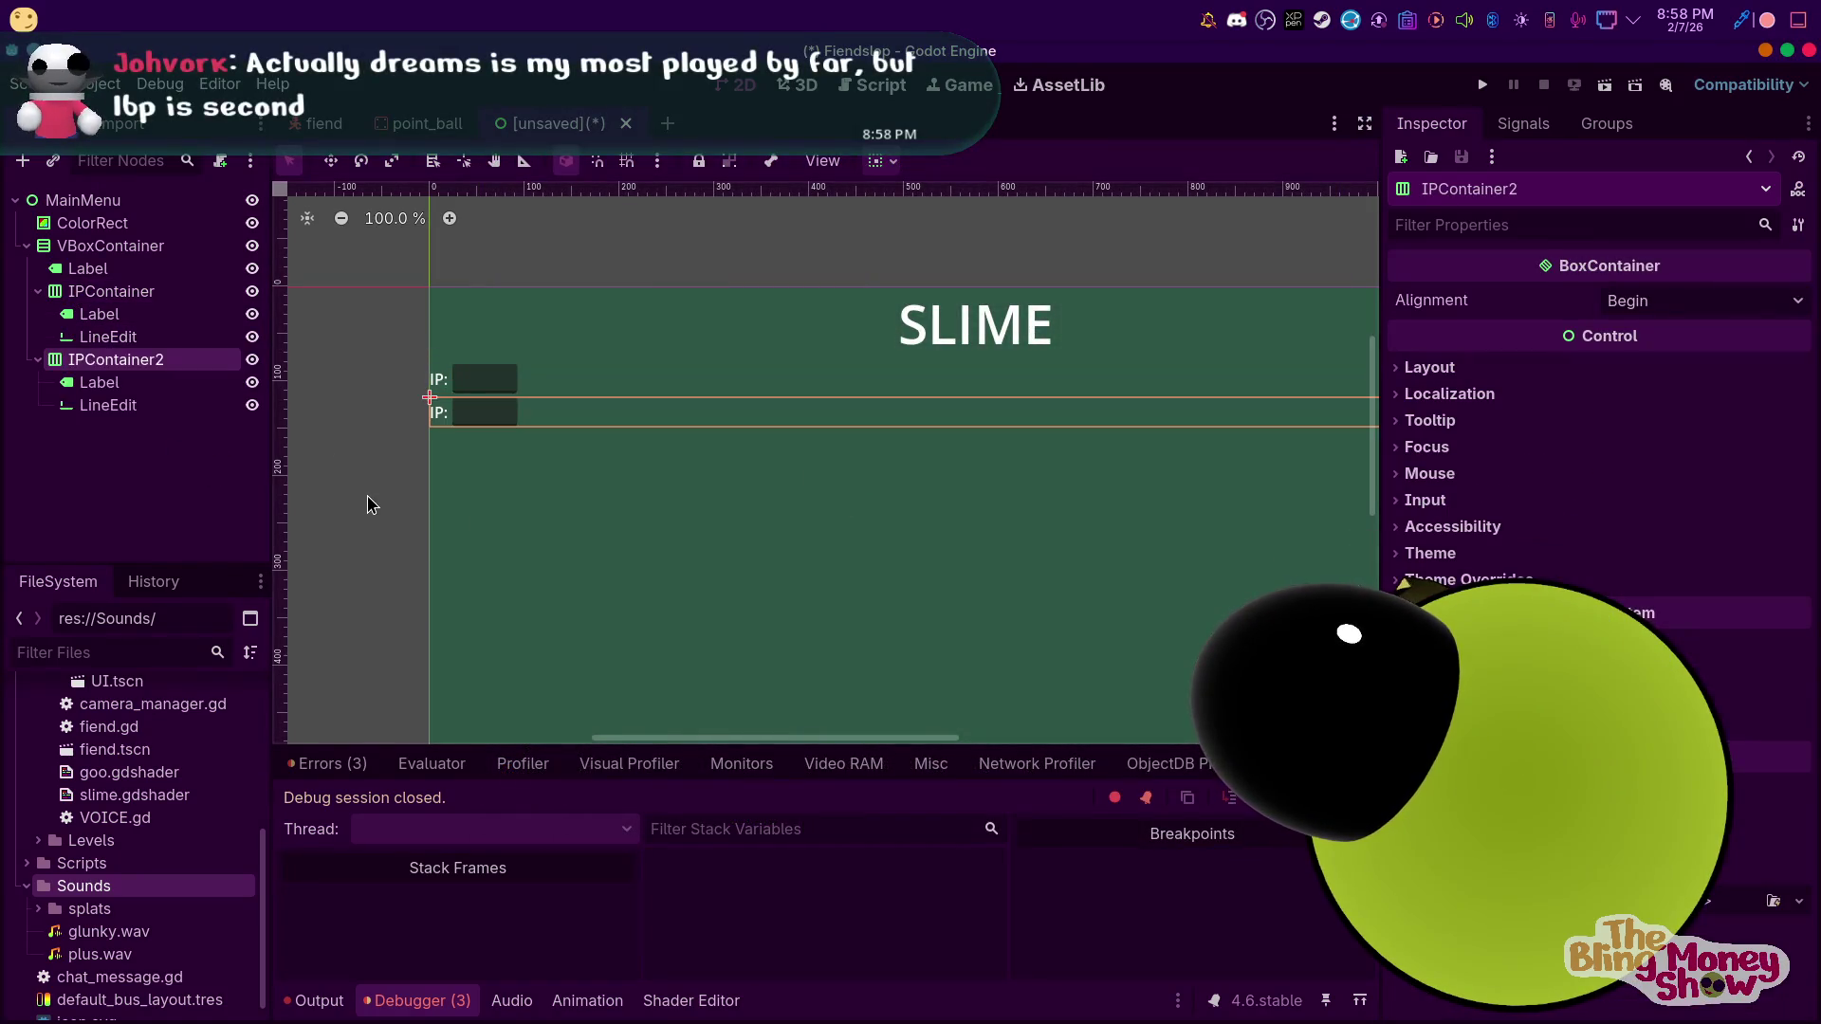
Rename the duplicated row PortContainer and its LineEdit PortEdit
double_click(85, 359)
left_click(85, 359)
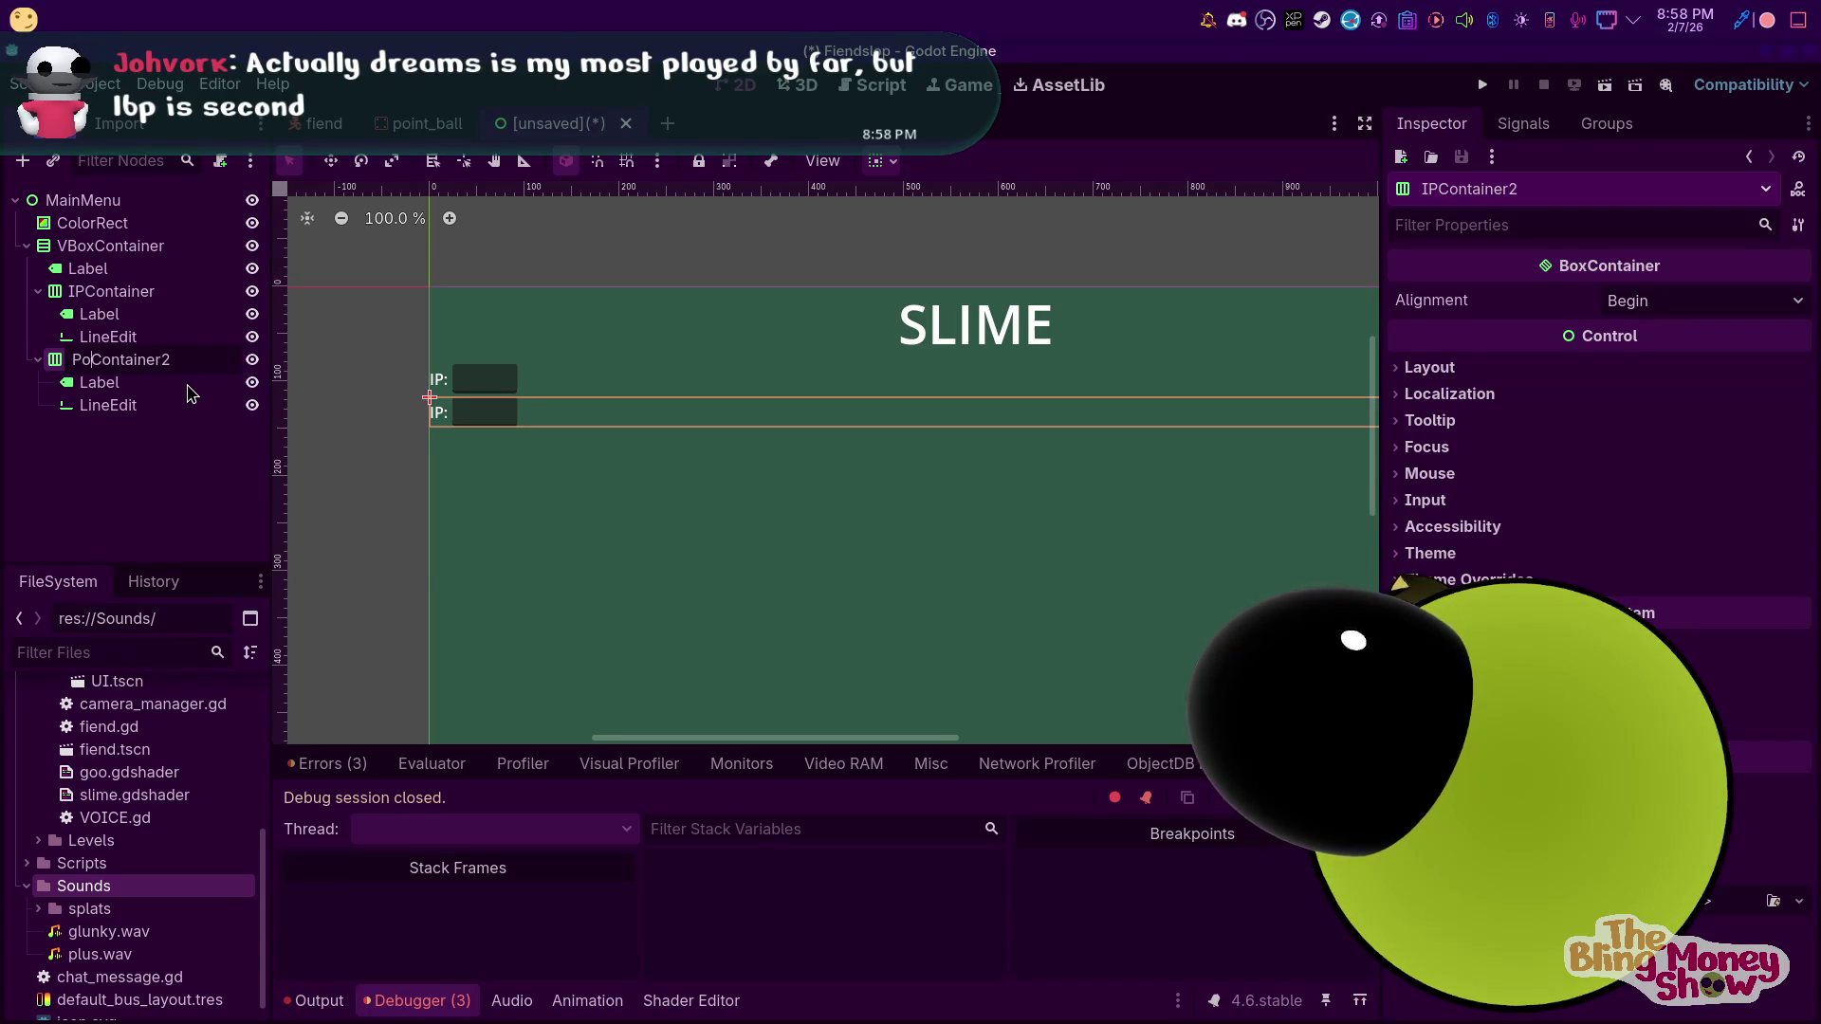
key("BackSpace")
type("rt")
key("Return")
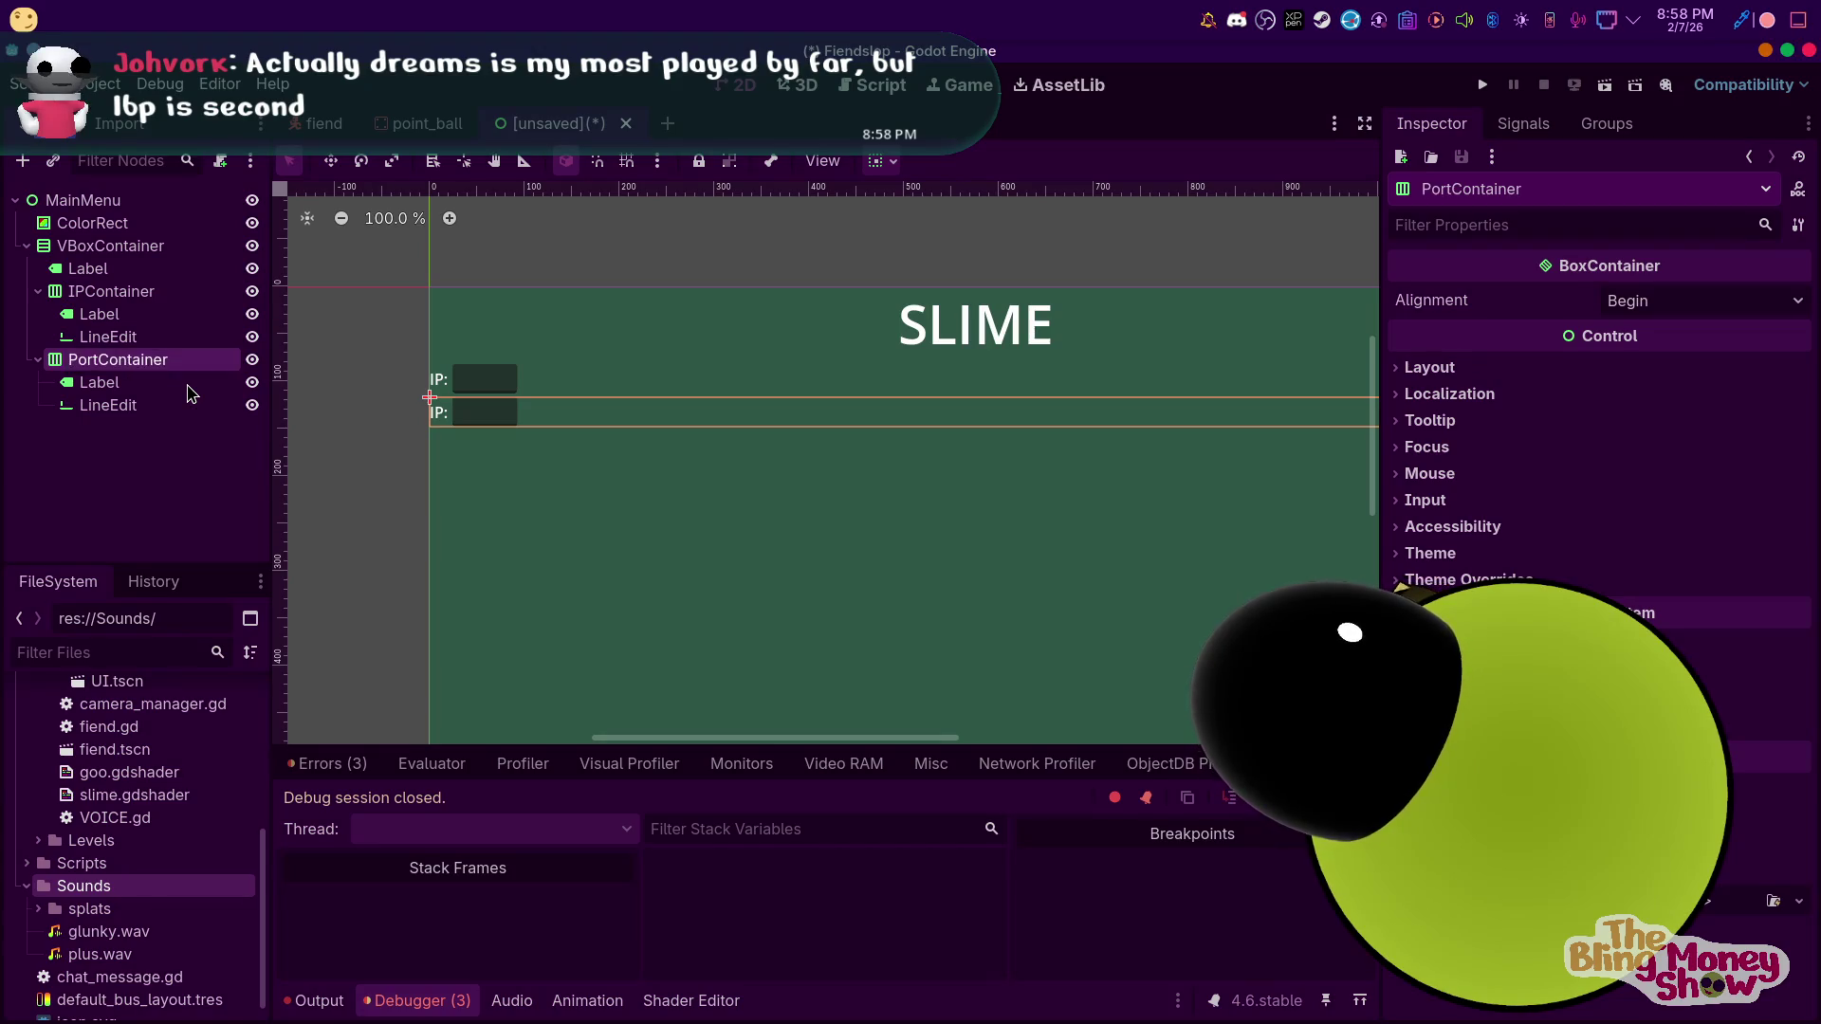
double_click(147, 405)
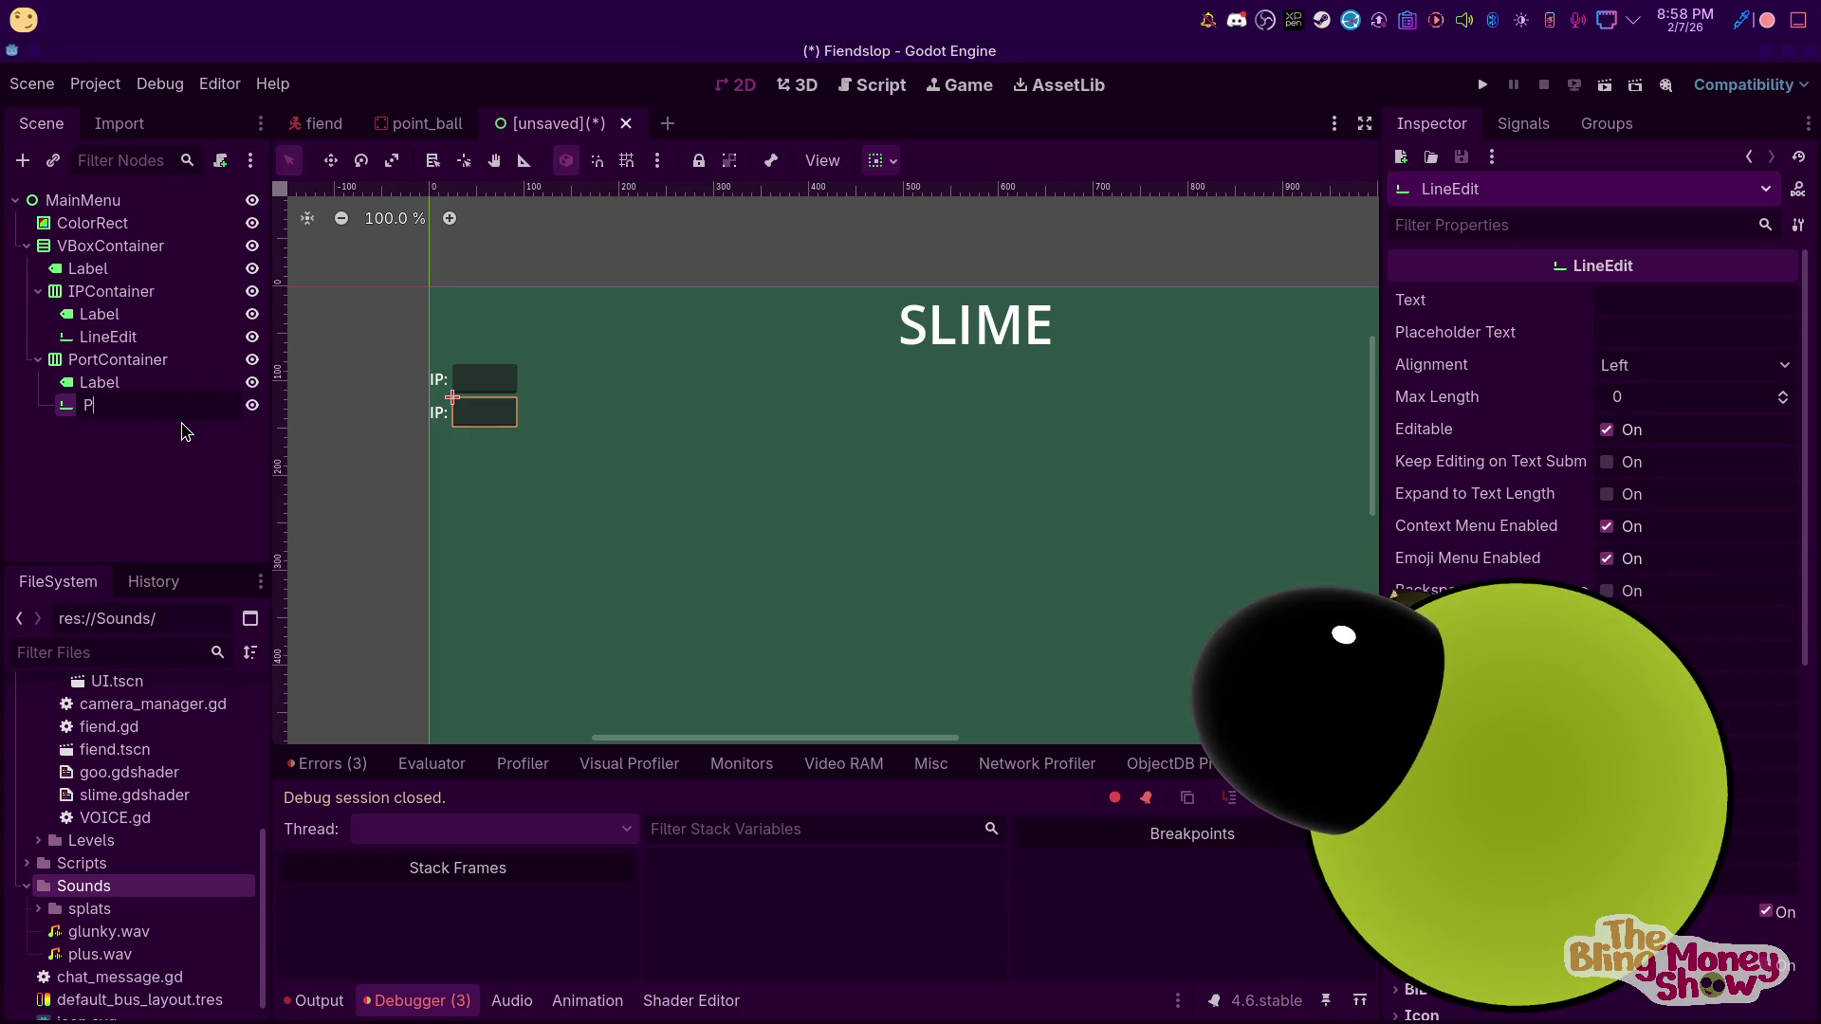
key("Return")
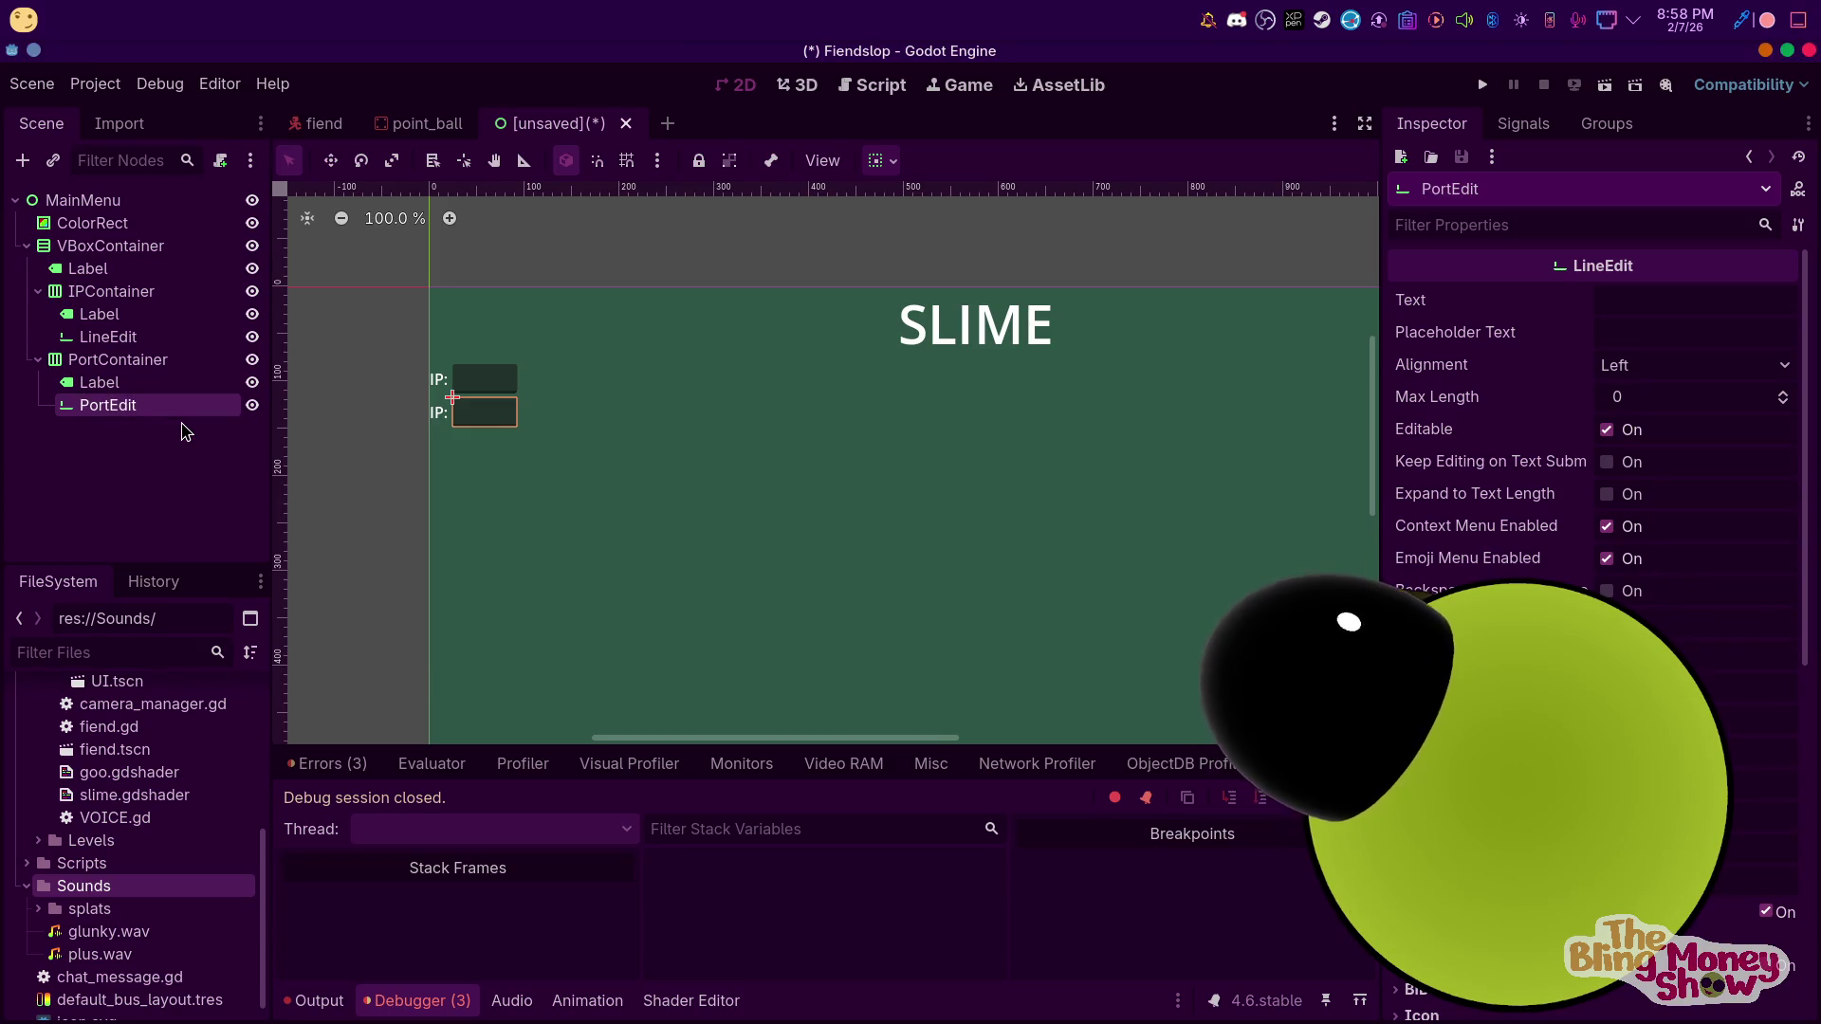
Rename the IP row's LineEdit to IpEdit
key("Up")
key("Up")
key("Up")
key("Down")
key("F2")
type("IpEdit")
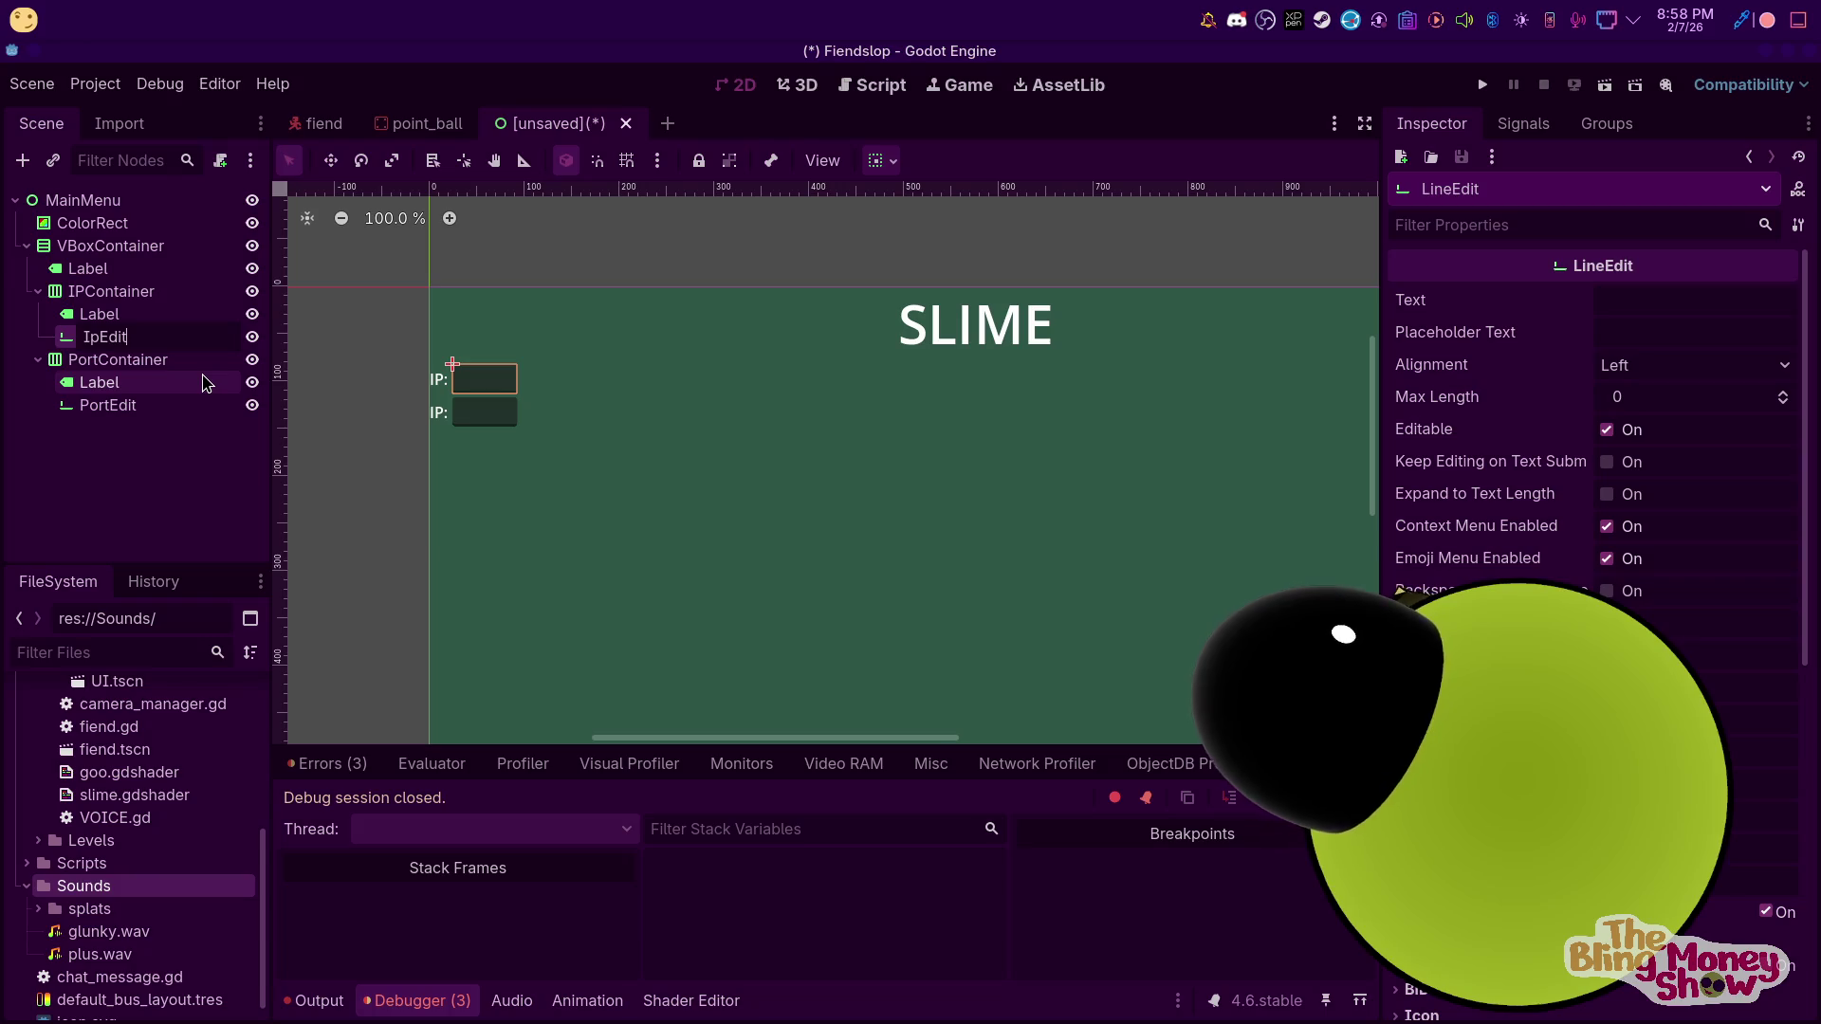
key("Return")
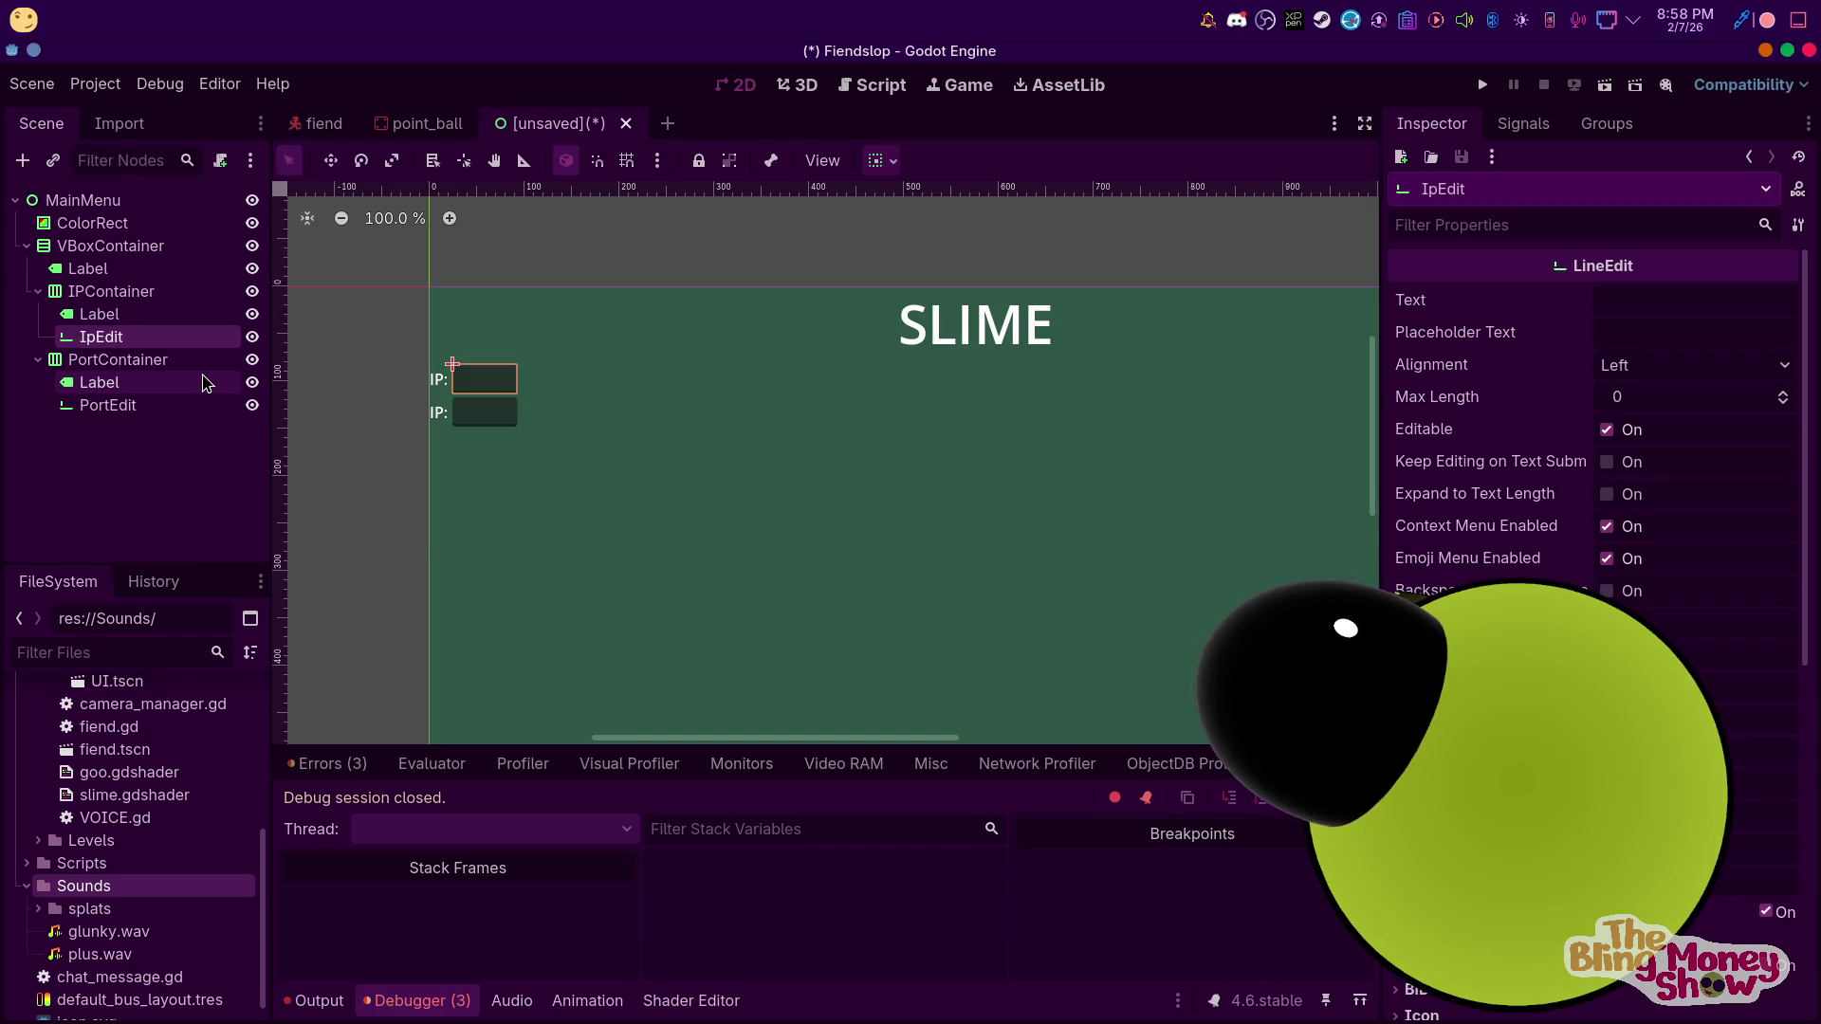
Change the port row's Label text from IP: to PORT:
left_click(111, 380)
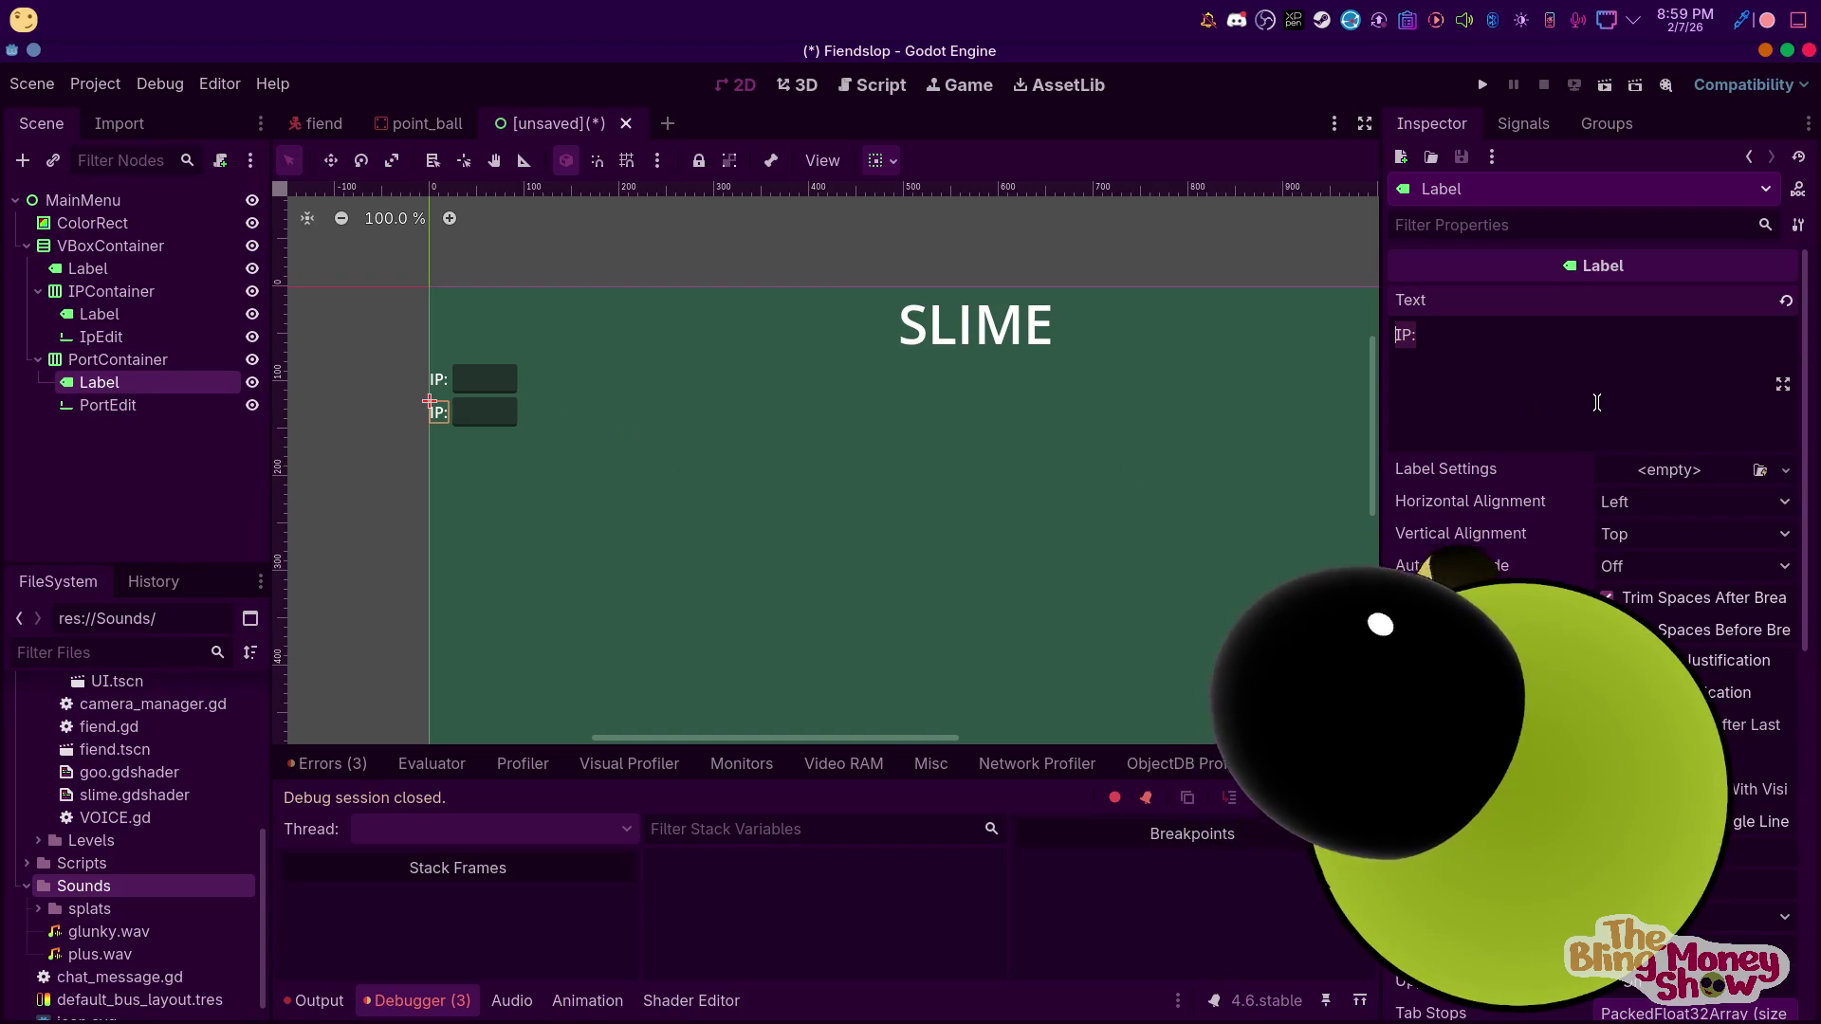
key("BackSpace")
key("BackSpace")
type("ORT")
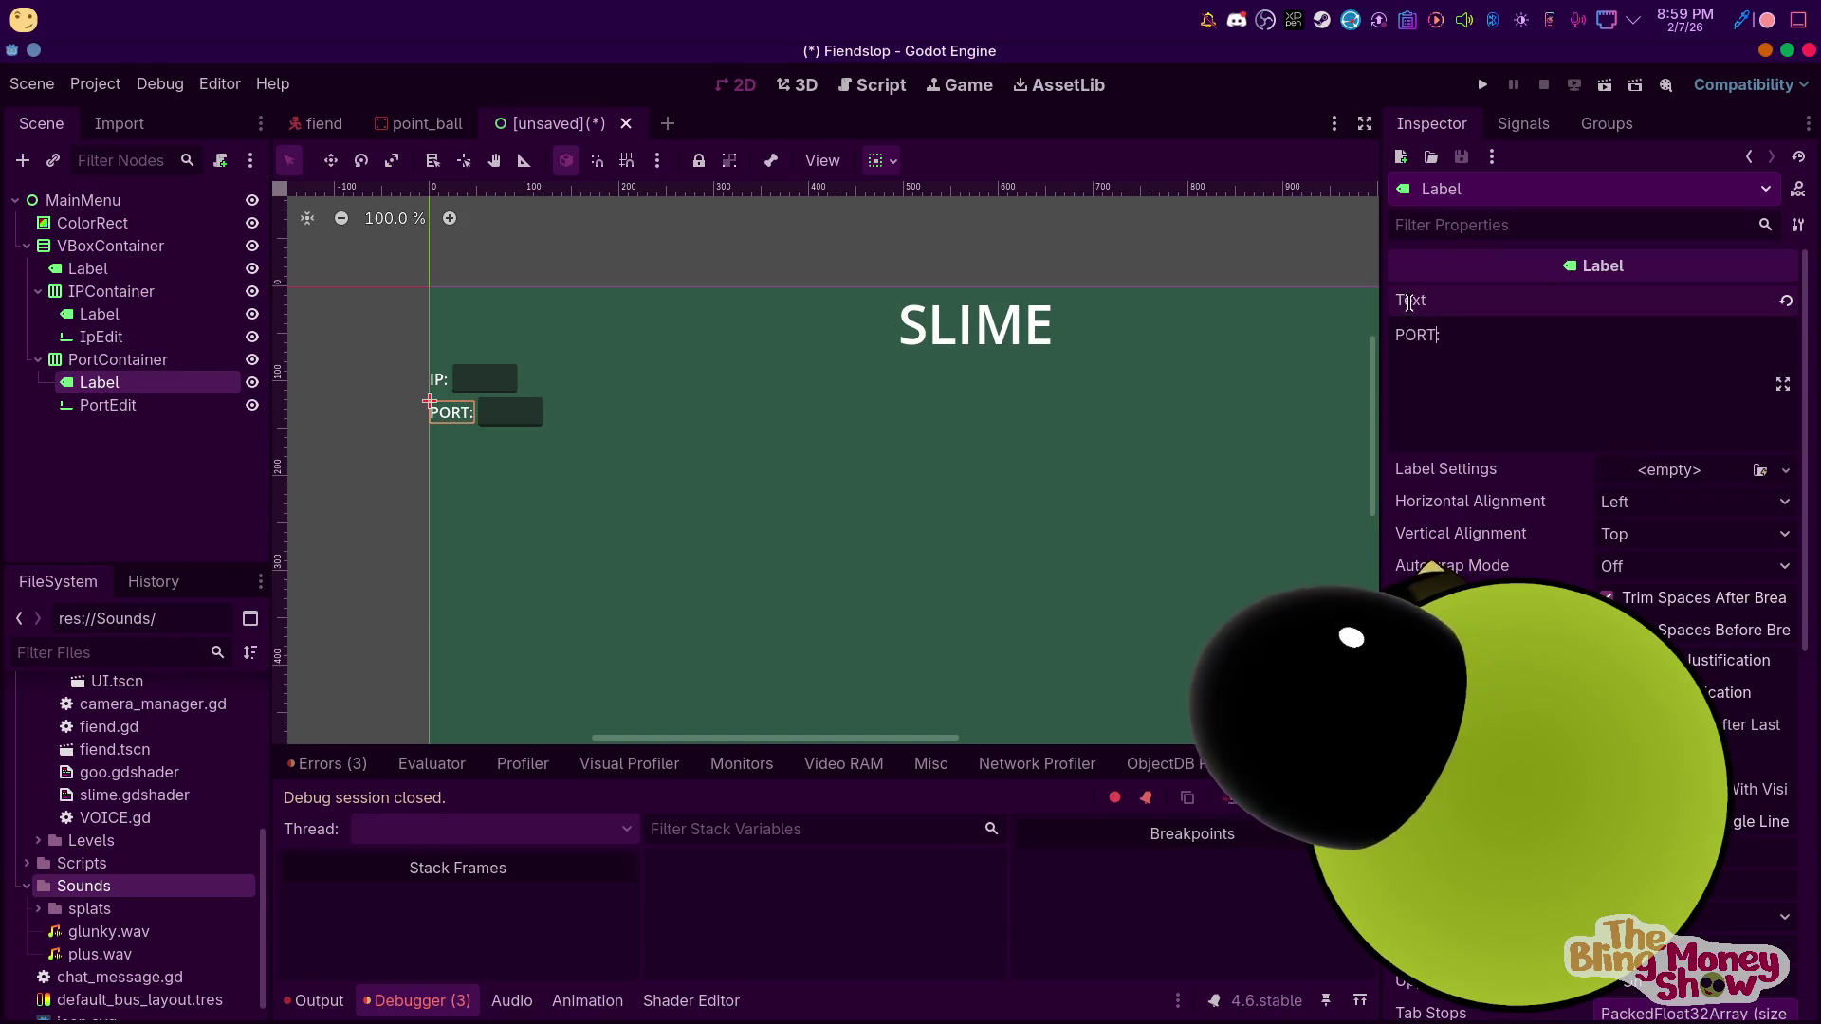
Set BoxContainer Alignment to Center on both IPContainer and PortContainer
left_click(112, 359)
left_click(110, 297, "shift")
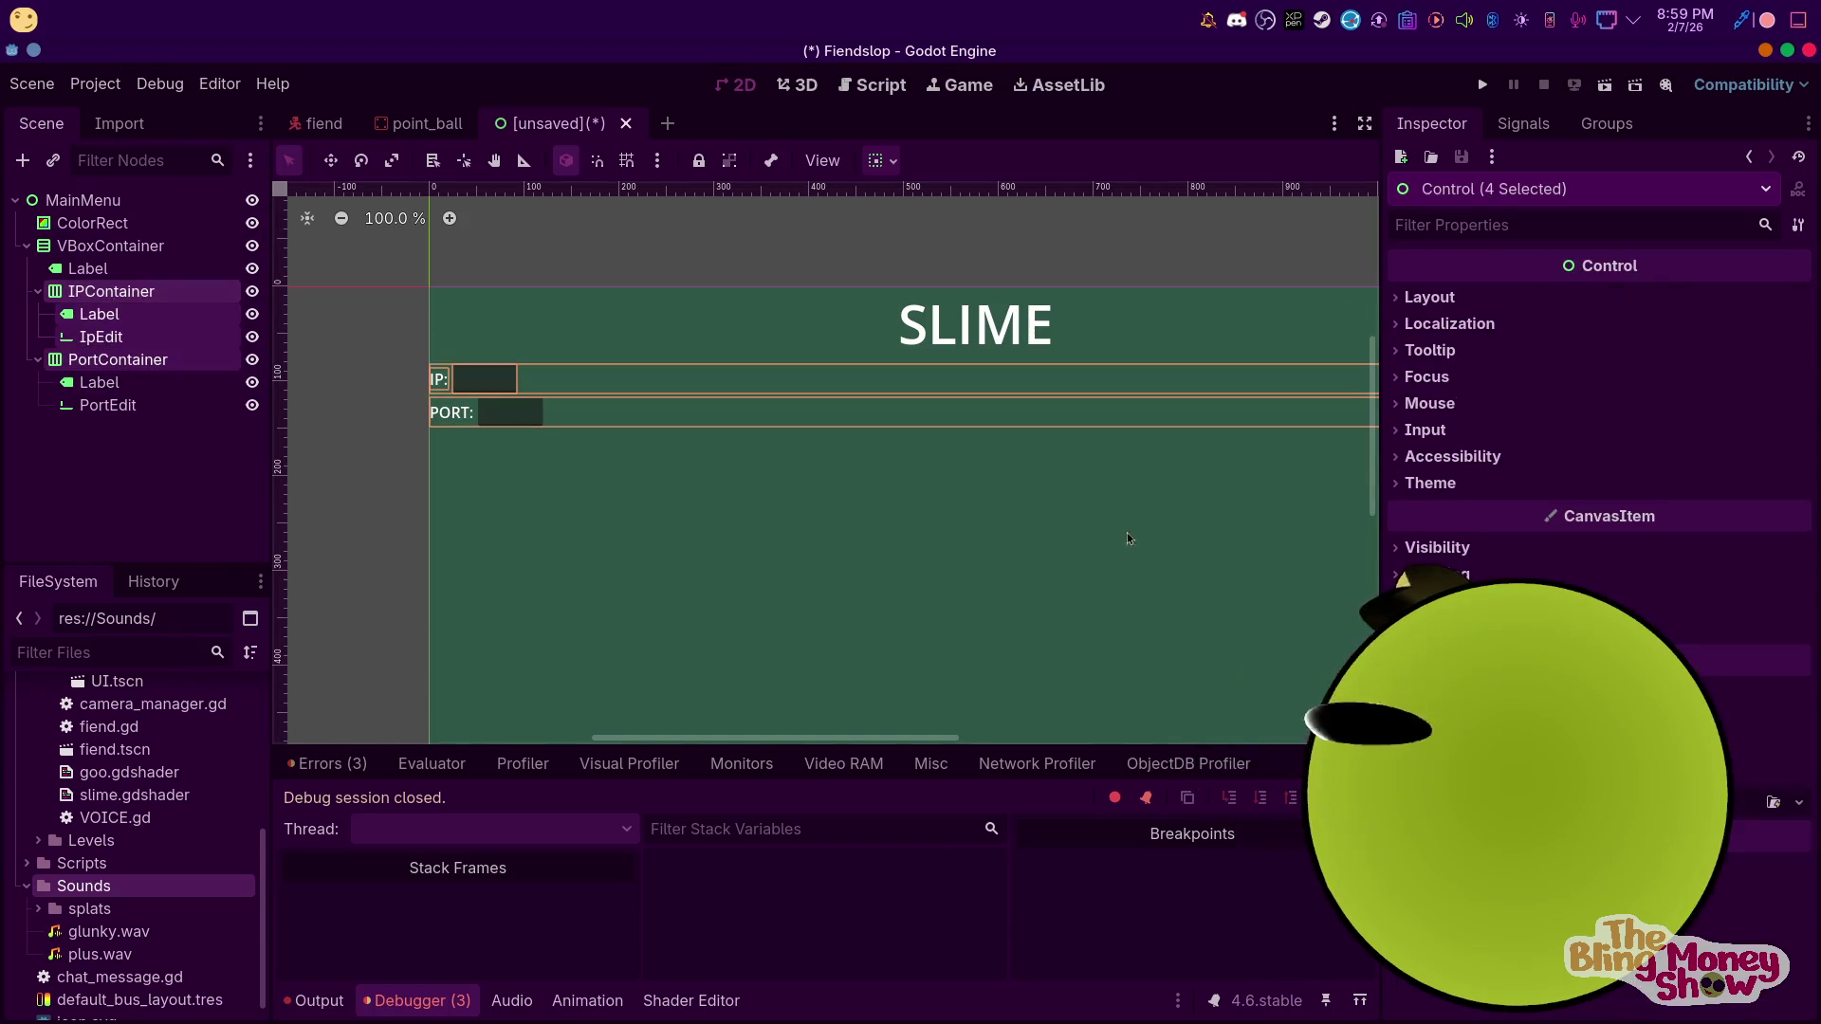
left_click(38, 291)
left_click(38, 314)
left_click(88, 268)
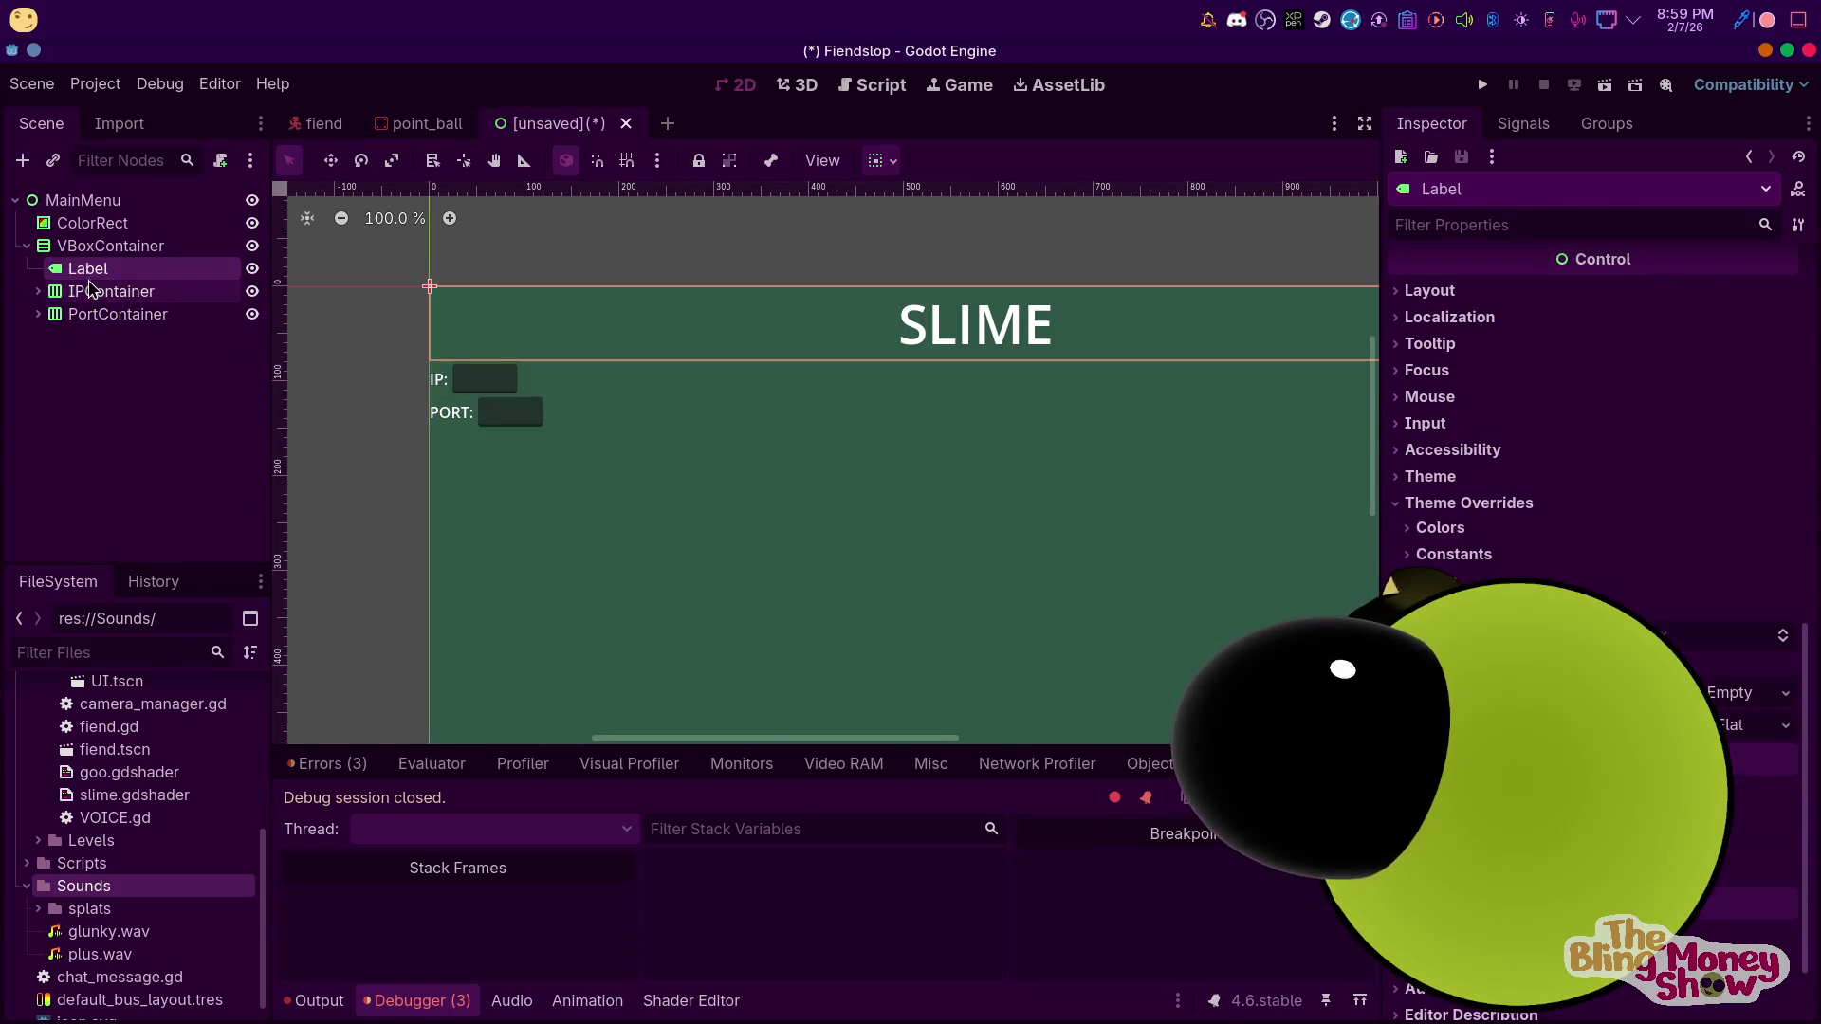
left_click(111, 291)
left_click(118, 314, "shift")
left_click(1661, 304)
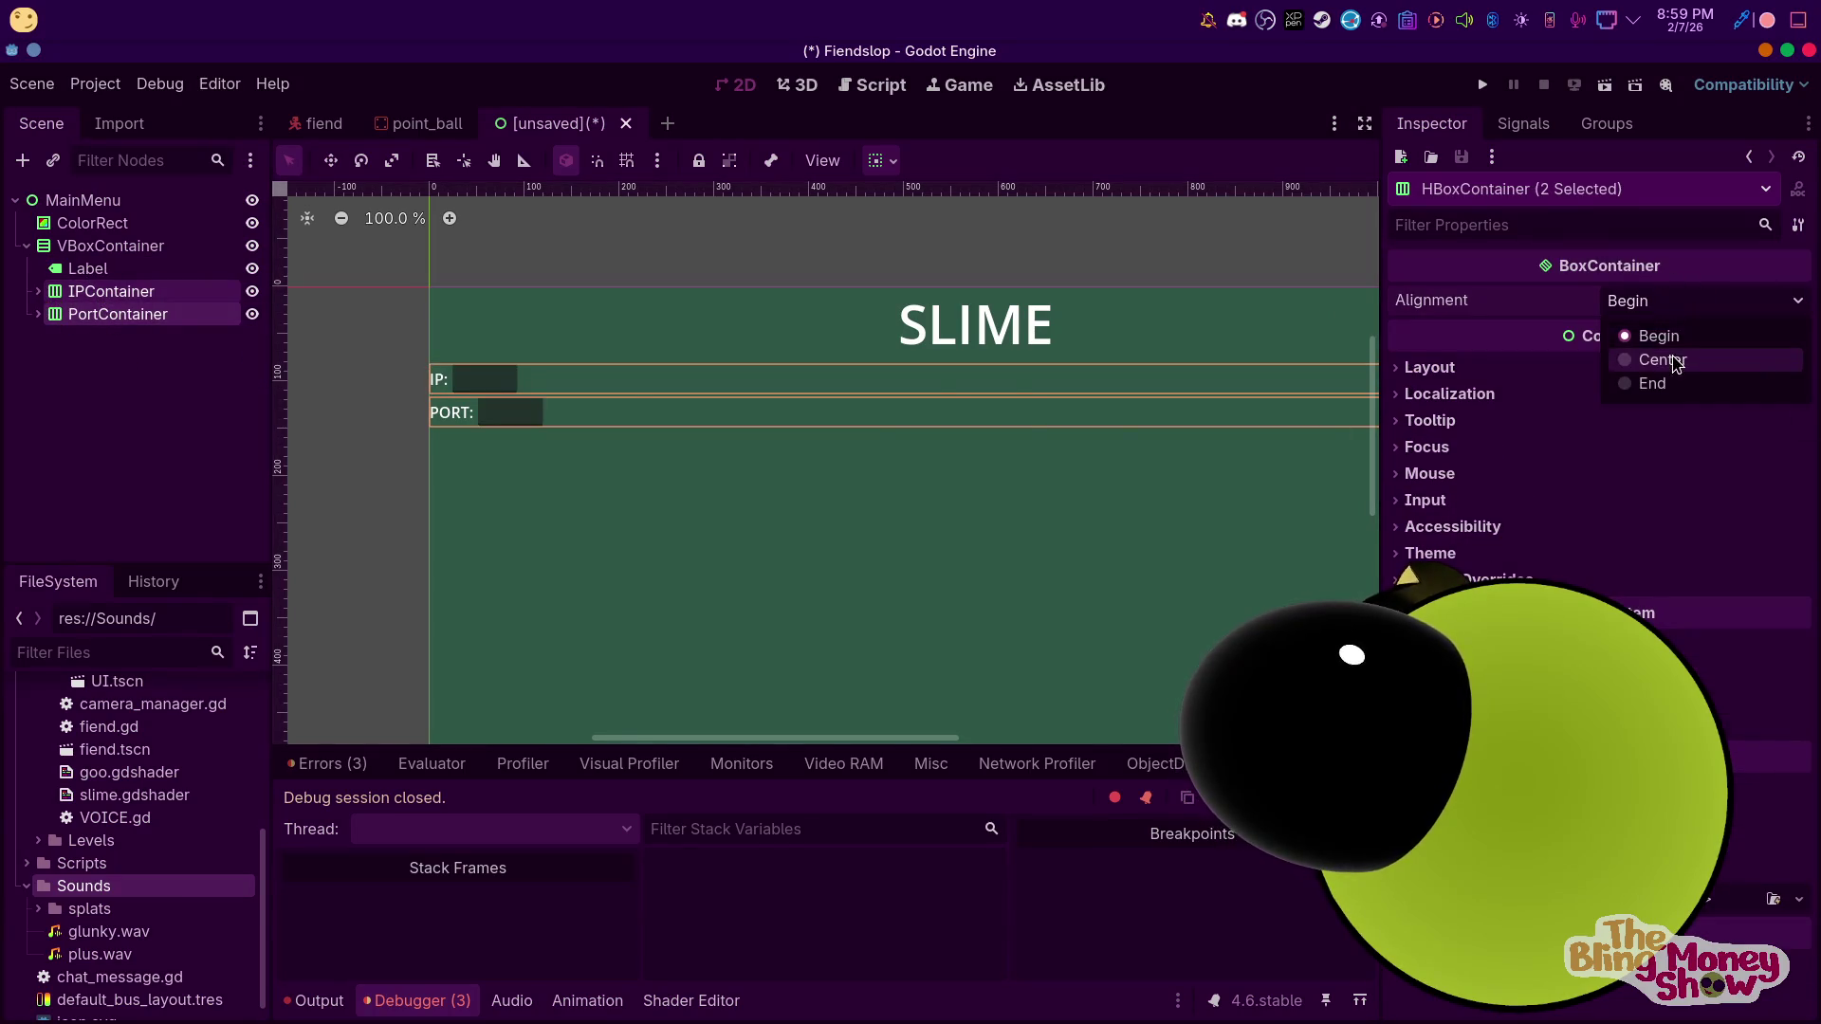
left_click(1655, 359)
Center IPContainer horizontally using the toolbar container sizing options
left_click(332, 399)
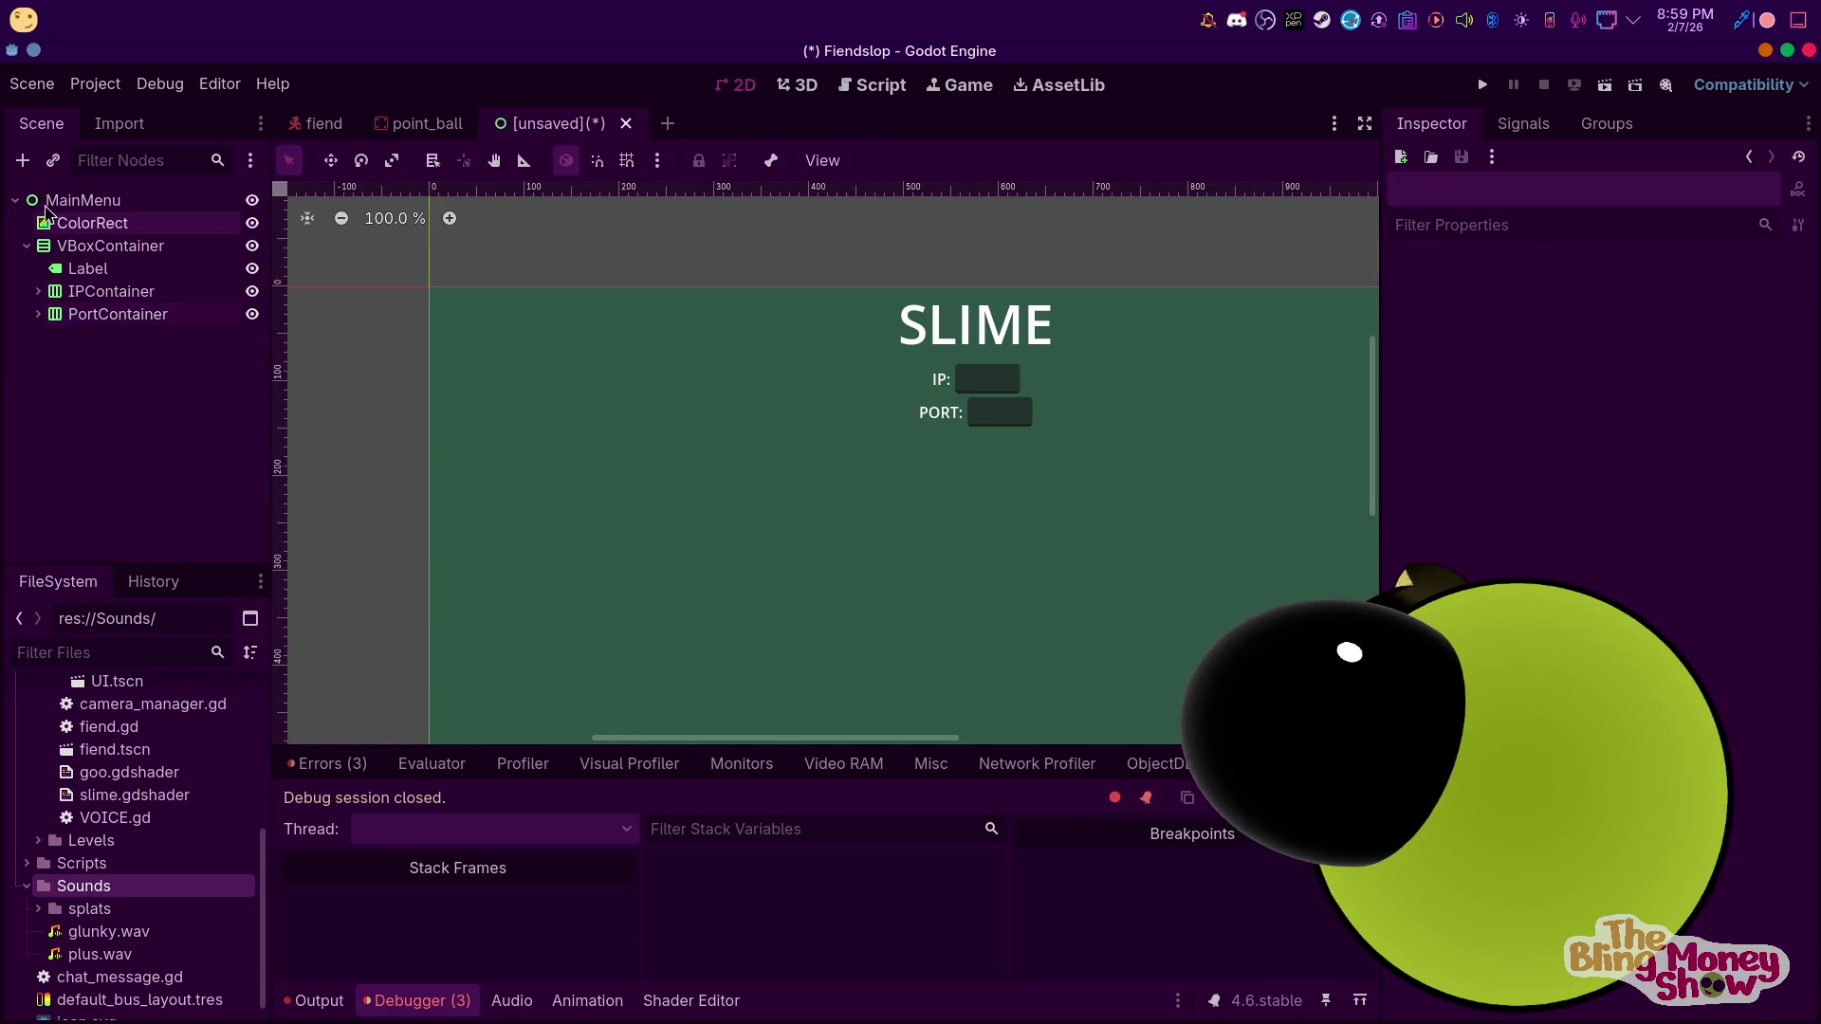
left_click(173, 273)
left_click(111, 291)
left_click(86, 308)
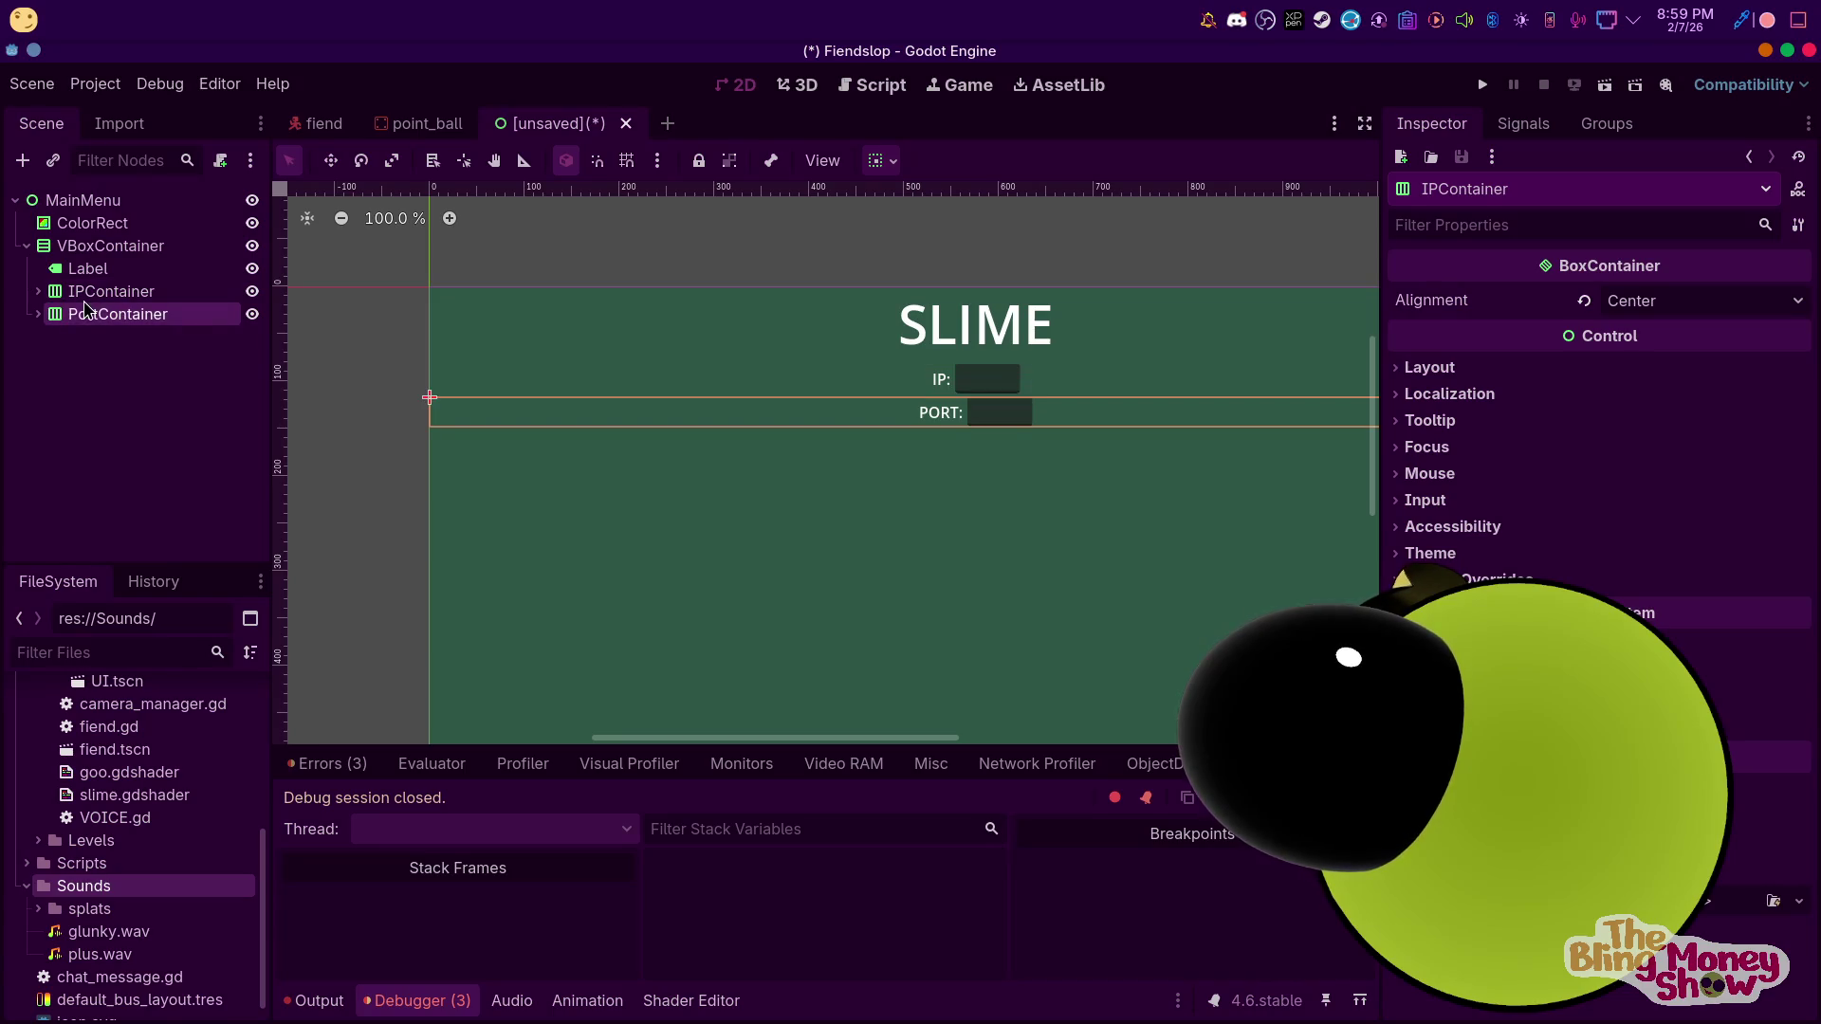
left_click(887, 163)
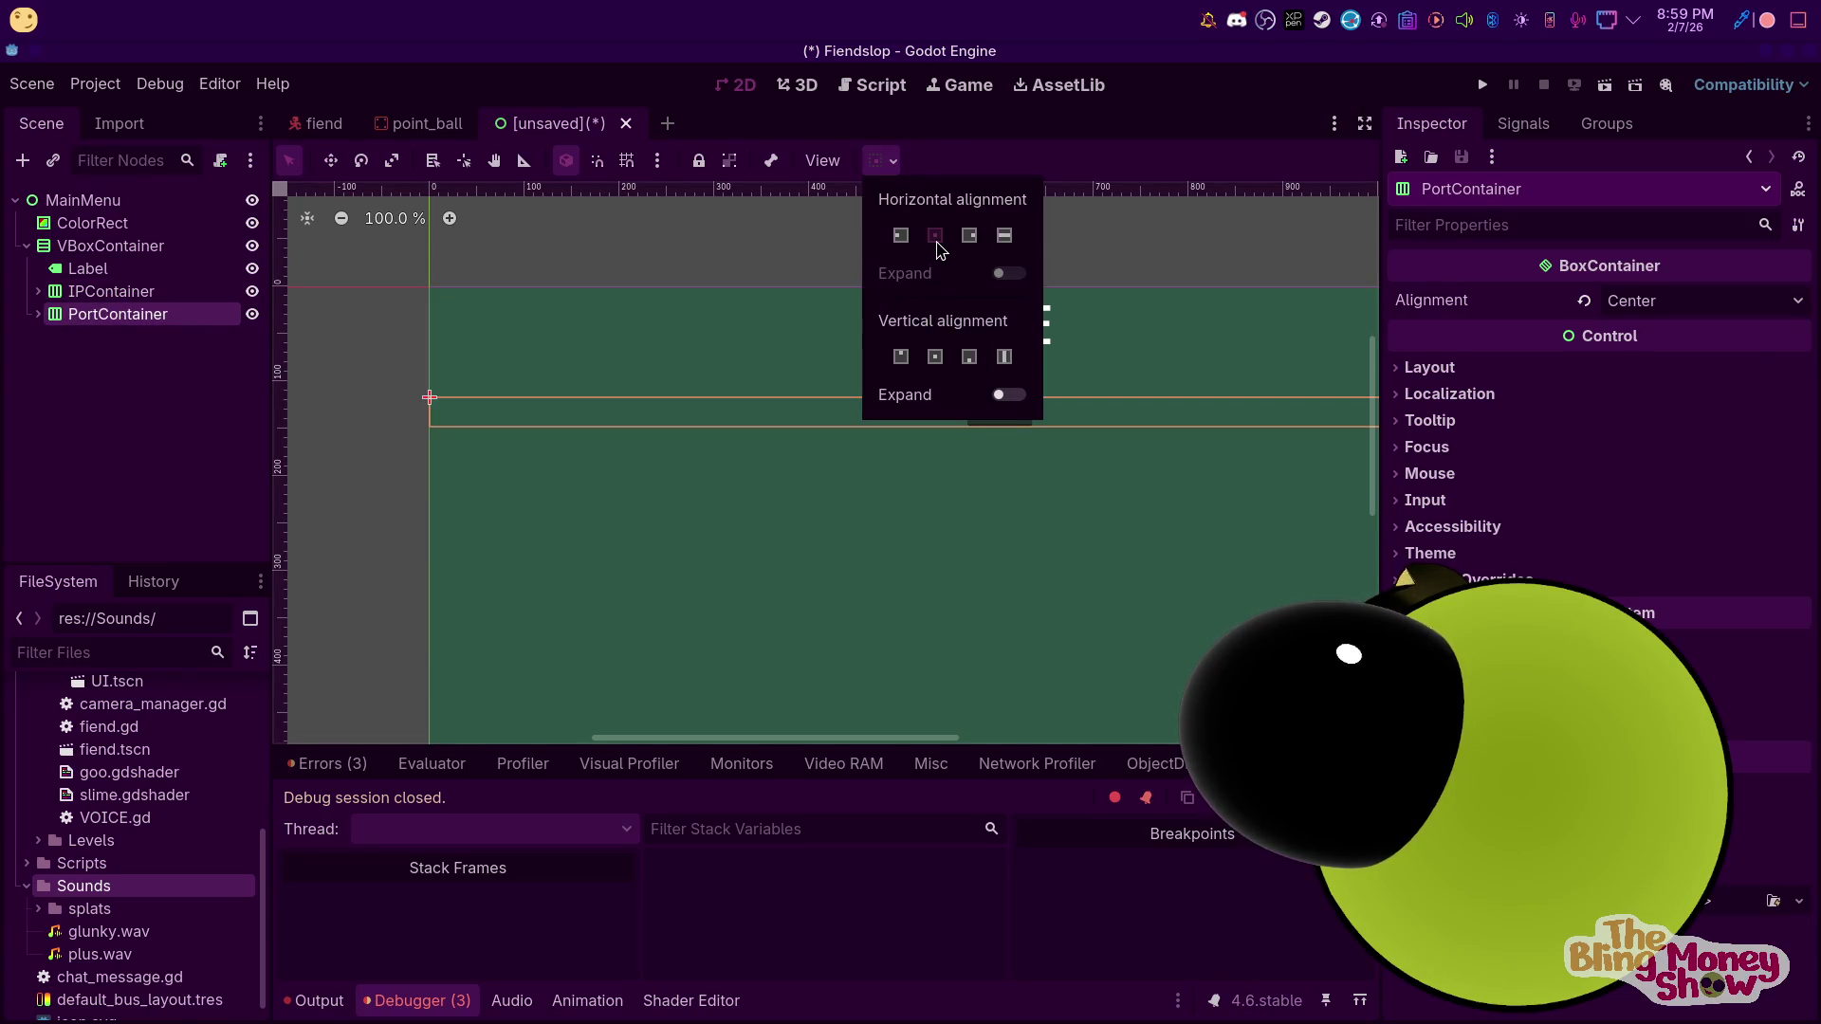
left_click(119, 291)
left_click(119, 291)
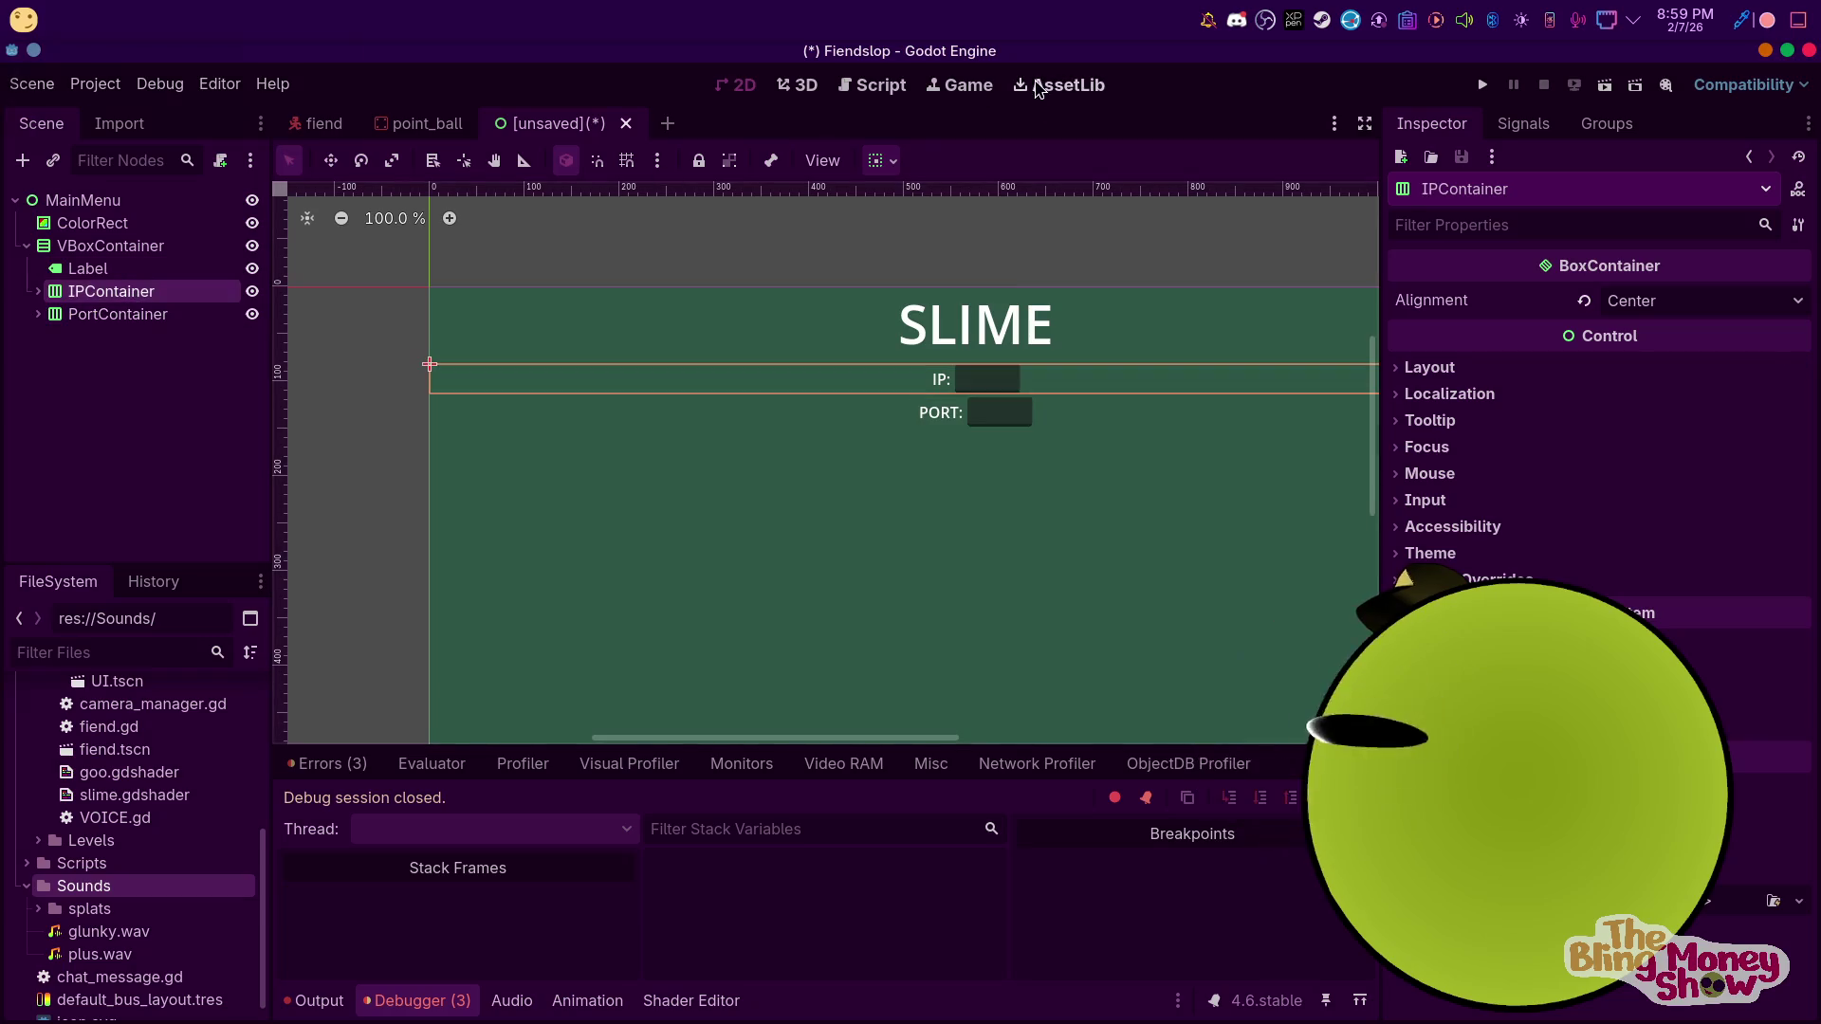
left_click(877, 163)
left_click(933, 237)
left_click(74, 362)
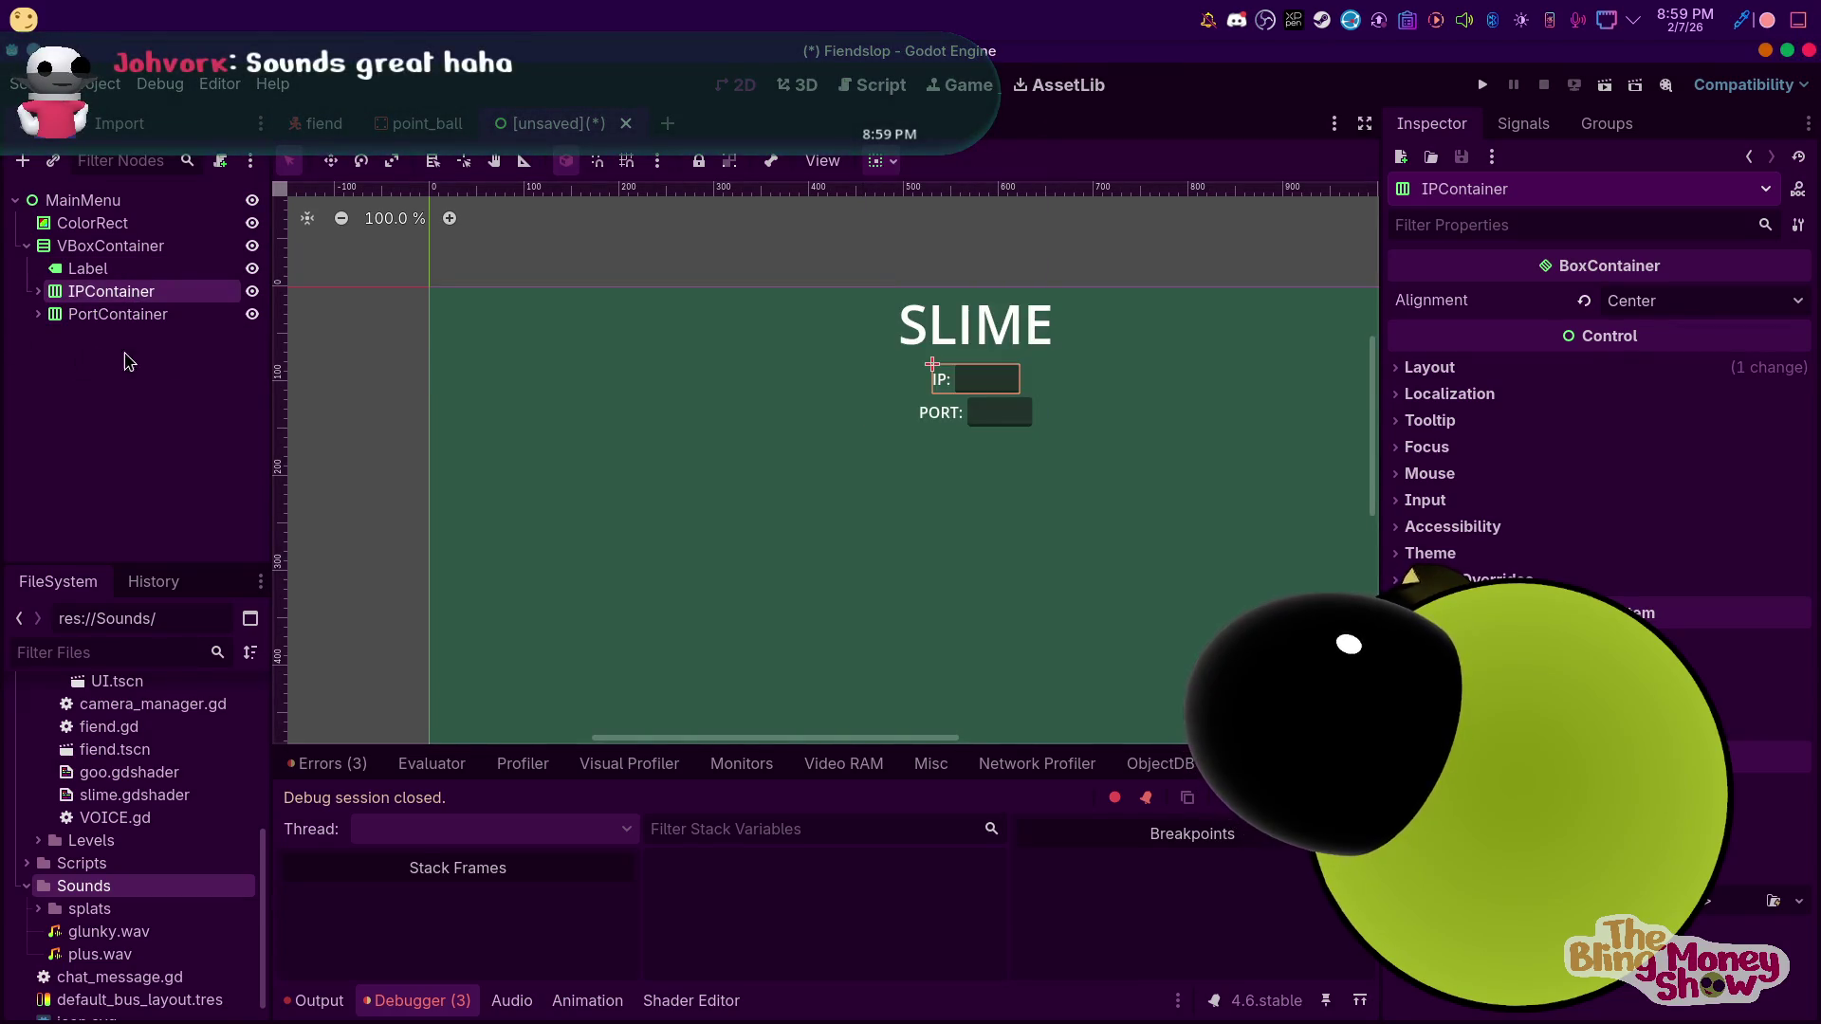
Undo the leading spaces added to the IP: label text
left_click(104, 270)
left_click(104, 314)
left_click(38, 291)
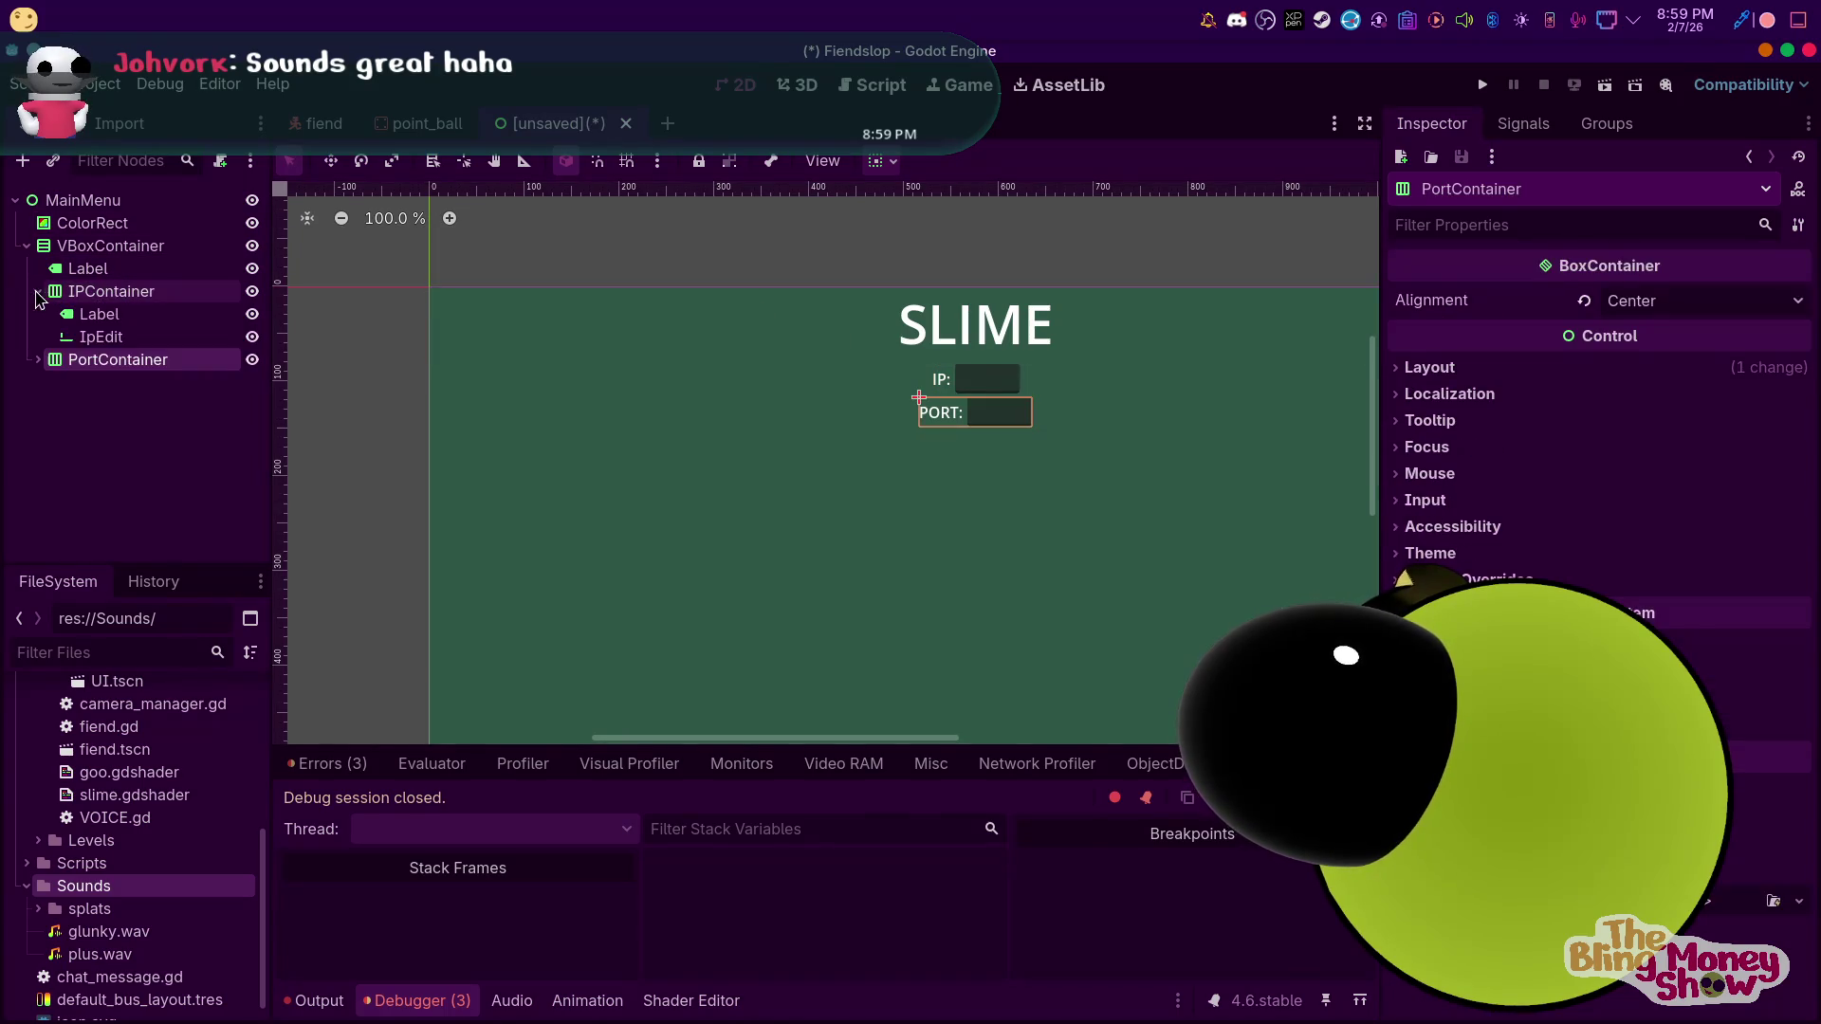
left_click(100, 336)
key("Up")
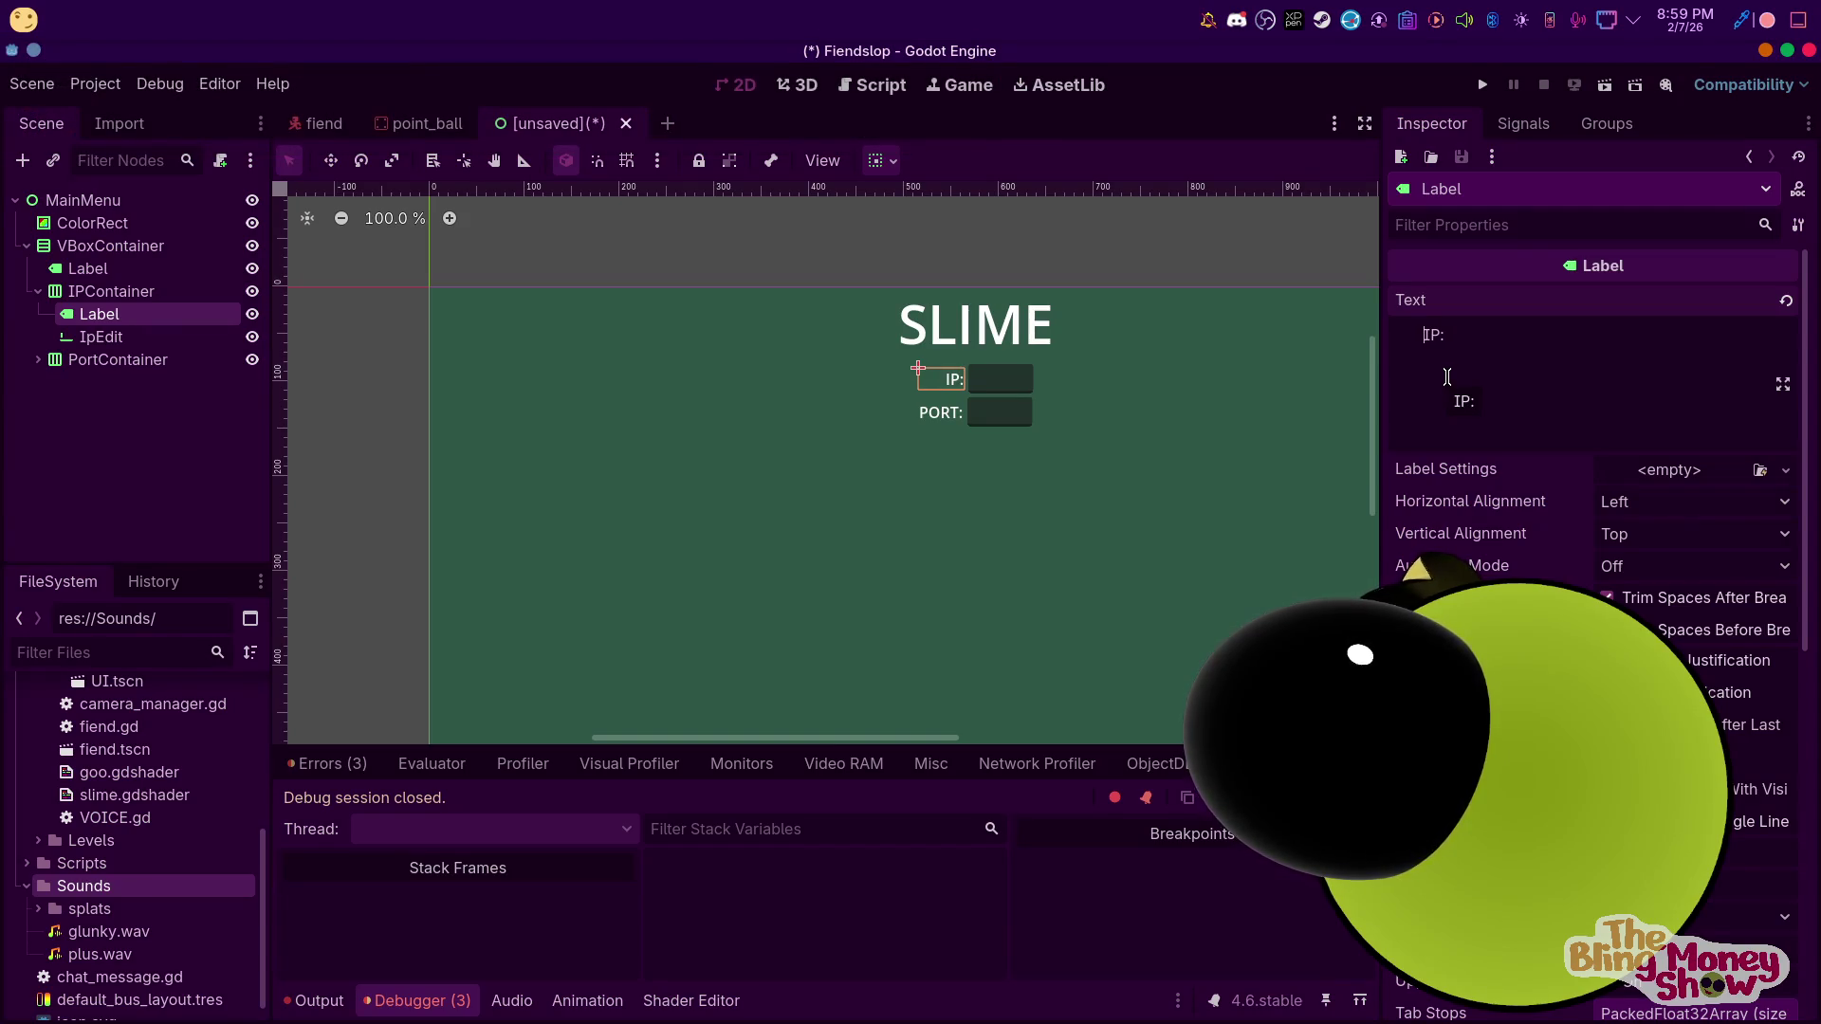
key("ctrl+z")
key("Down")
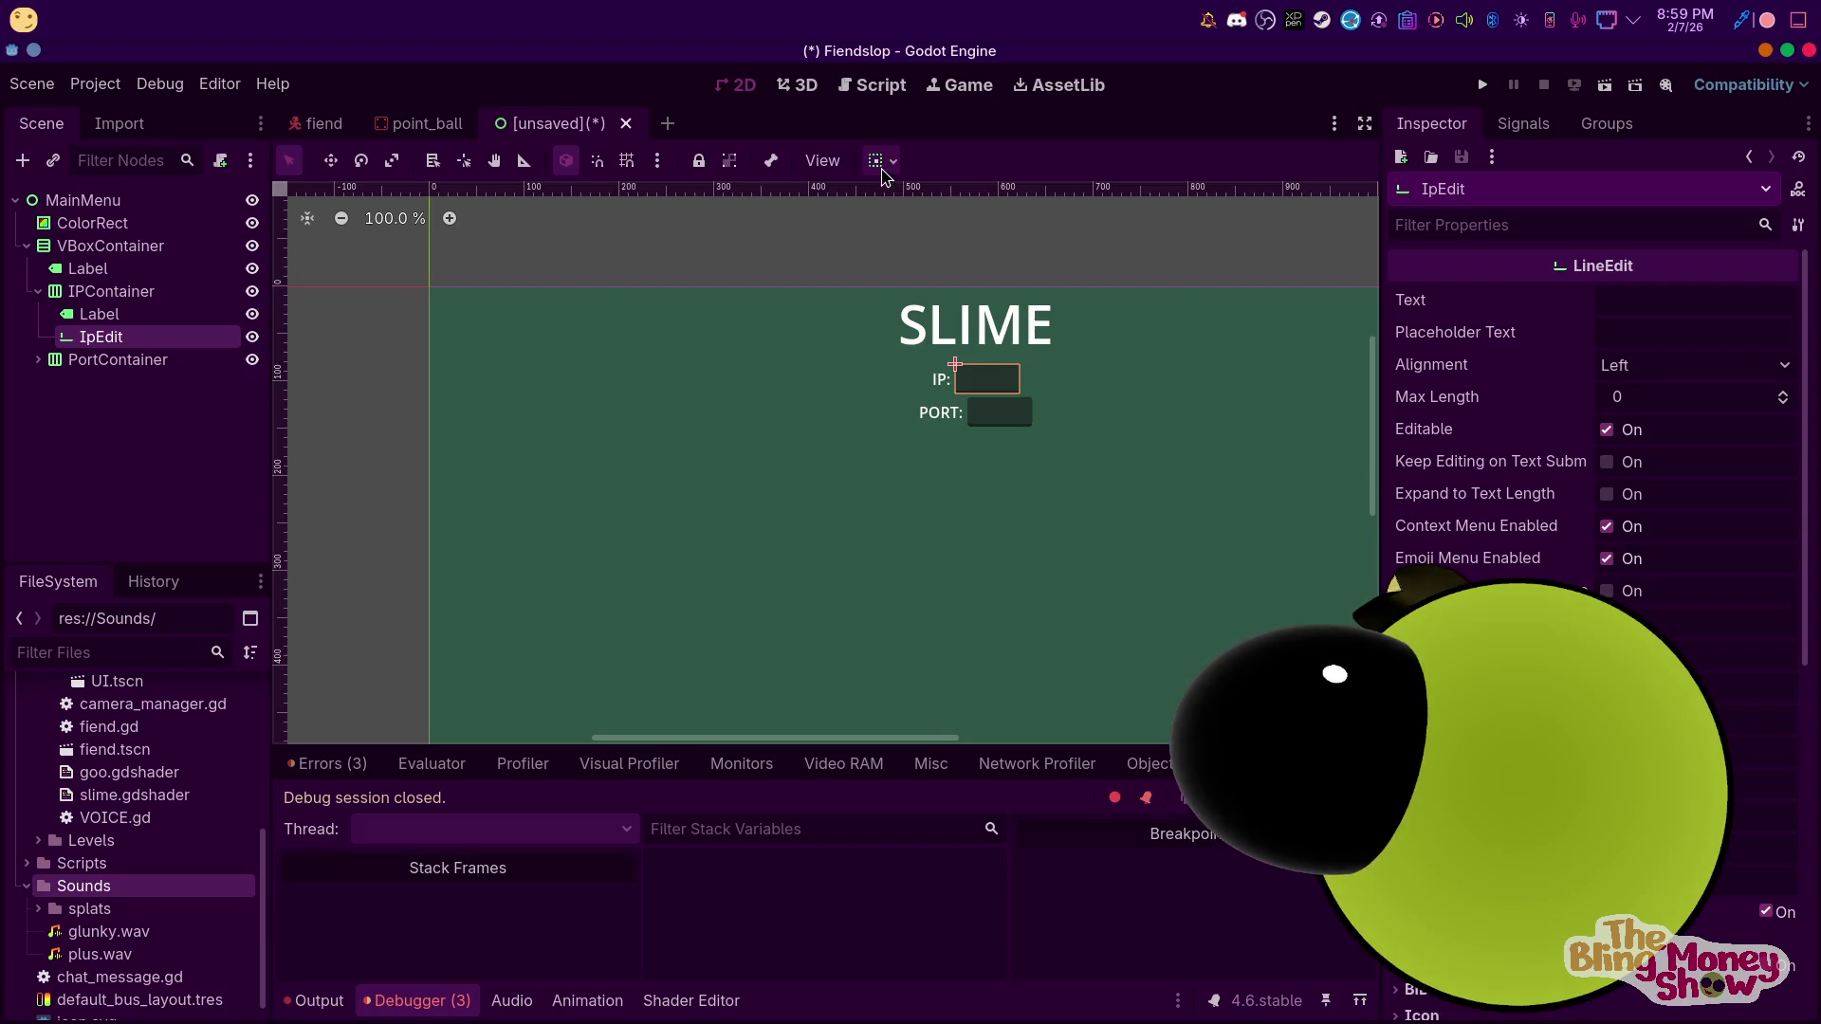
Inspect the horizontal sizing options of the IP field and its IP label
left_click(881, 162)
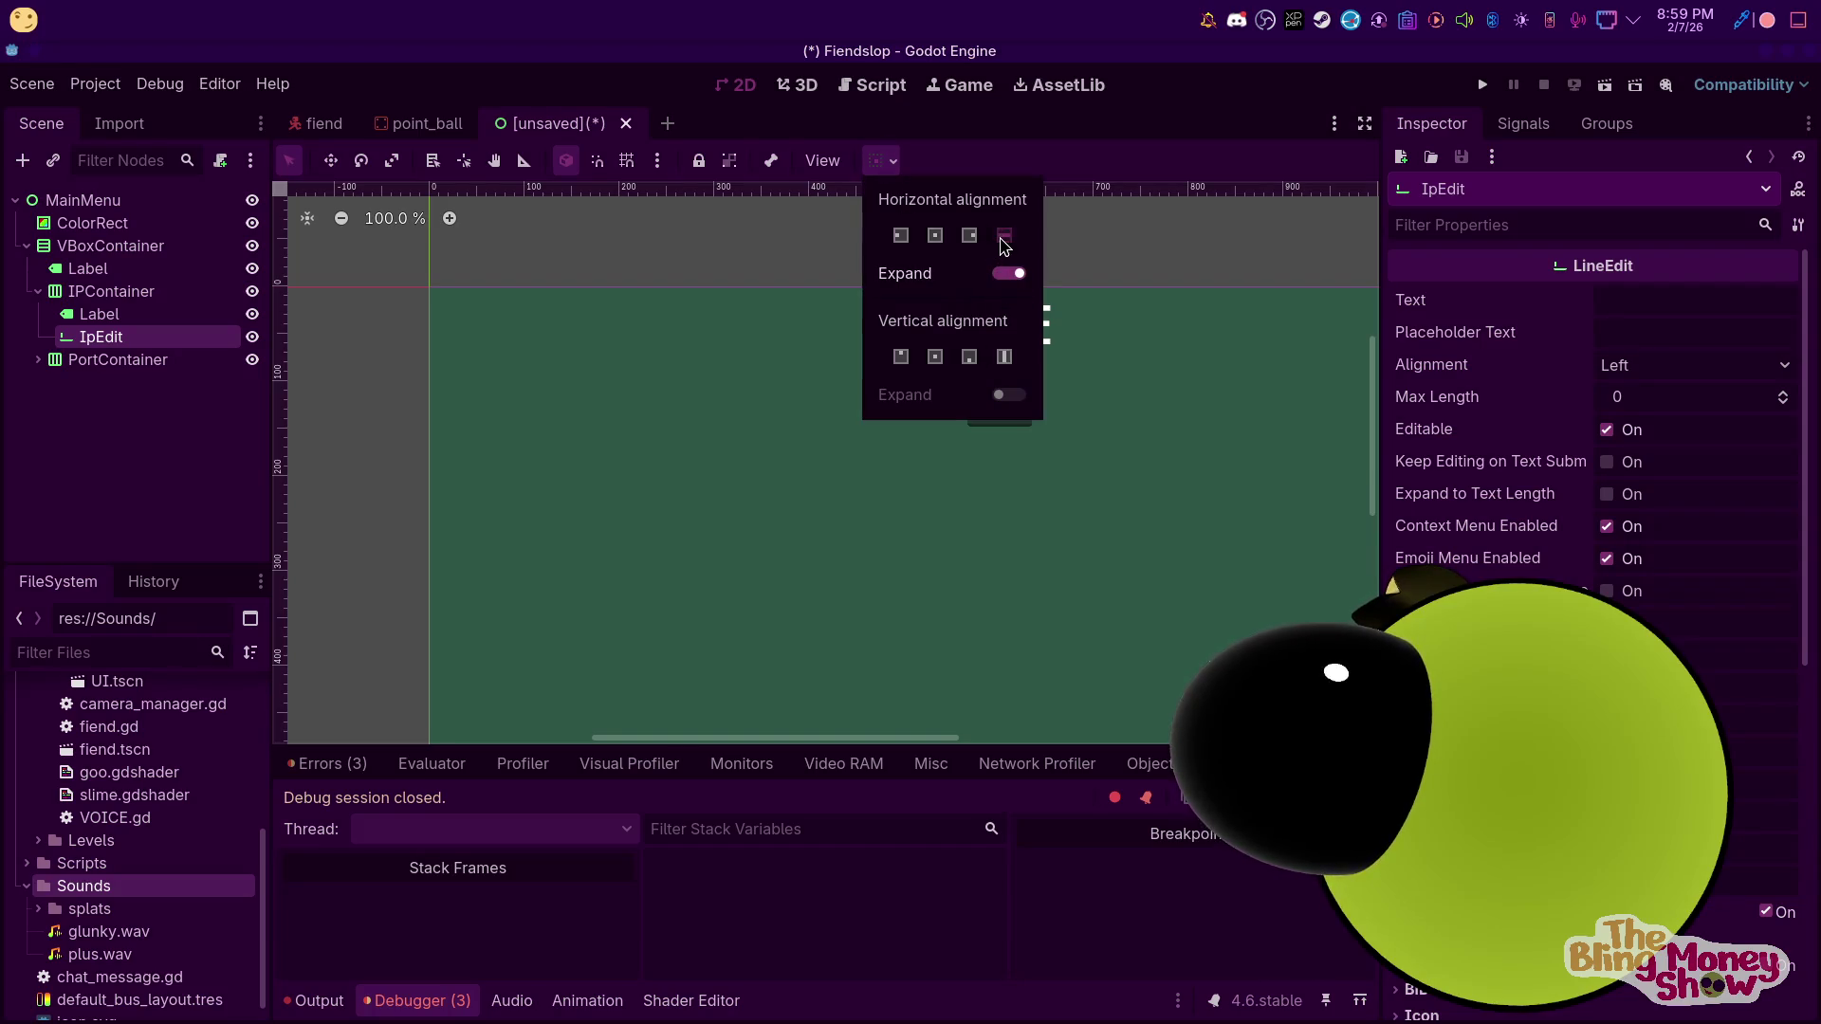
left_click(137, 415)
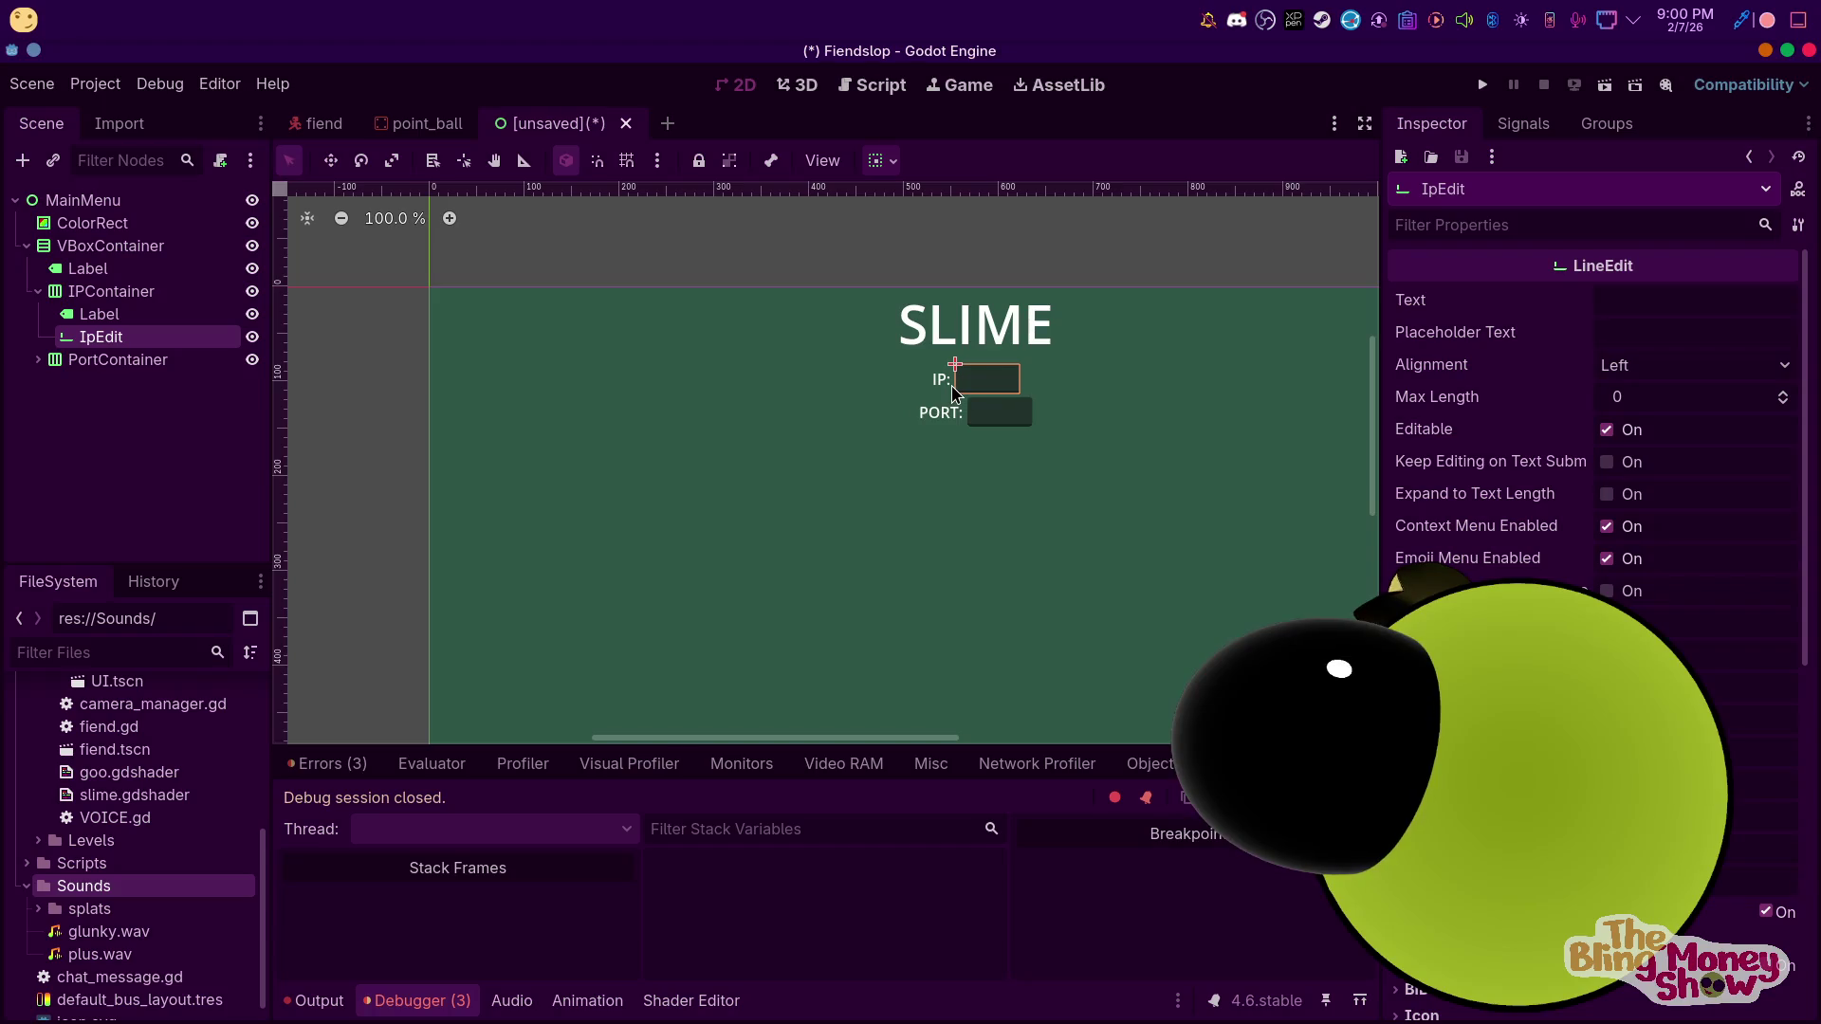
left_click(885, 163)
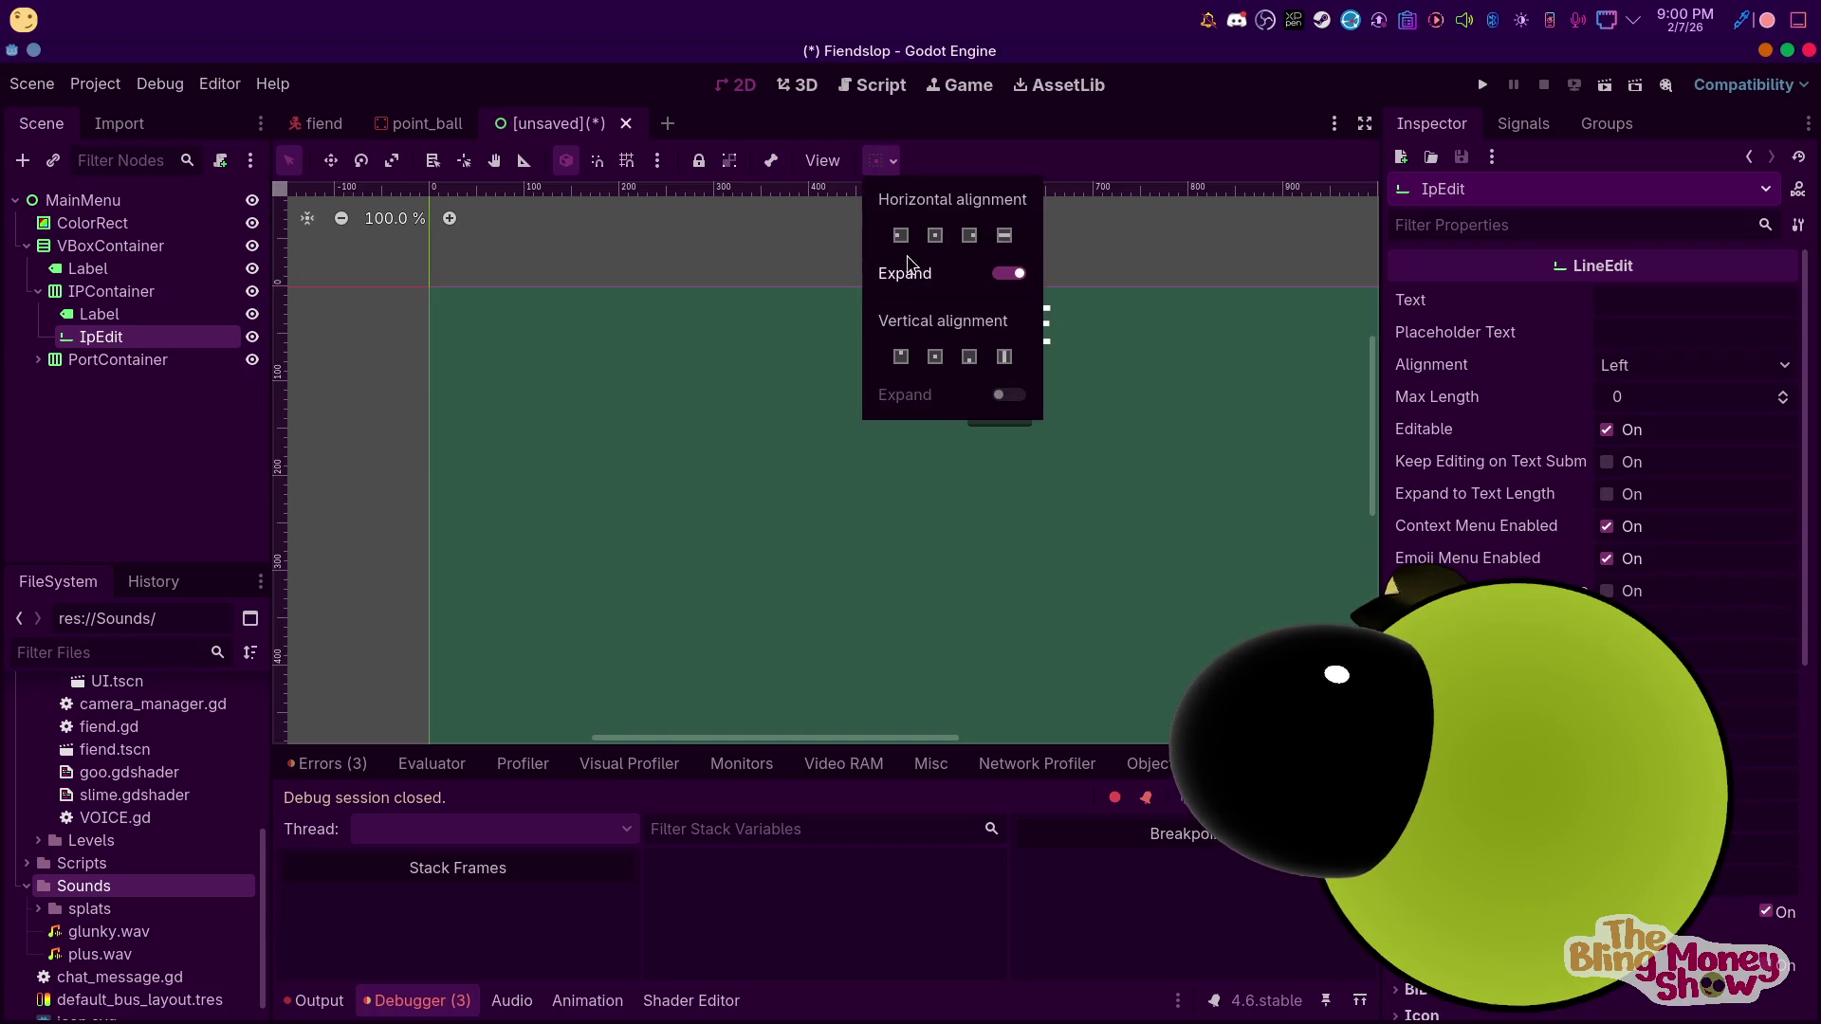
left_click(109, 381)
left_click(124, 315)
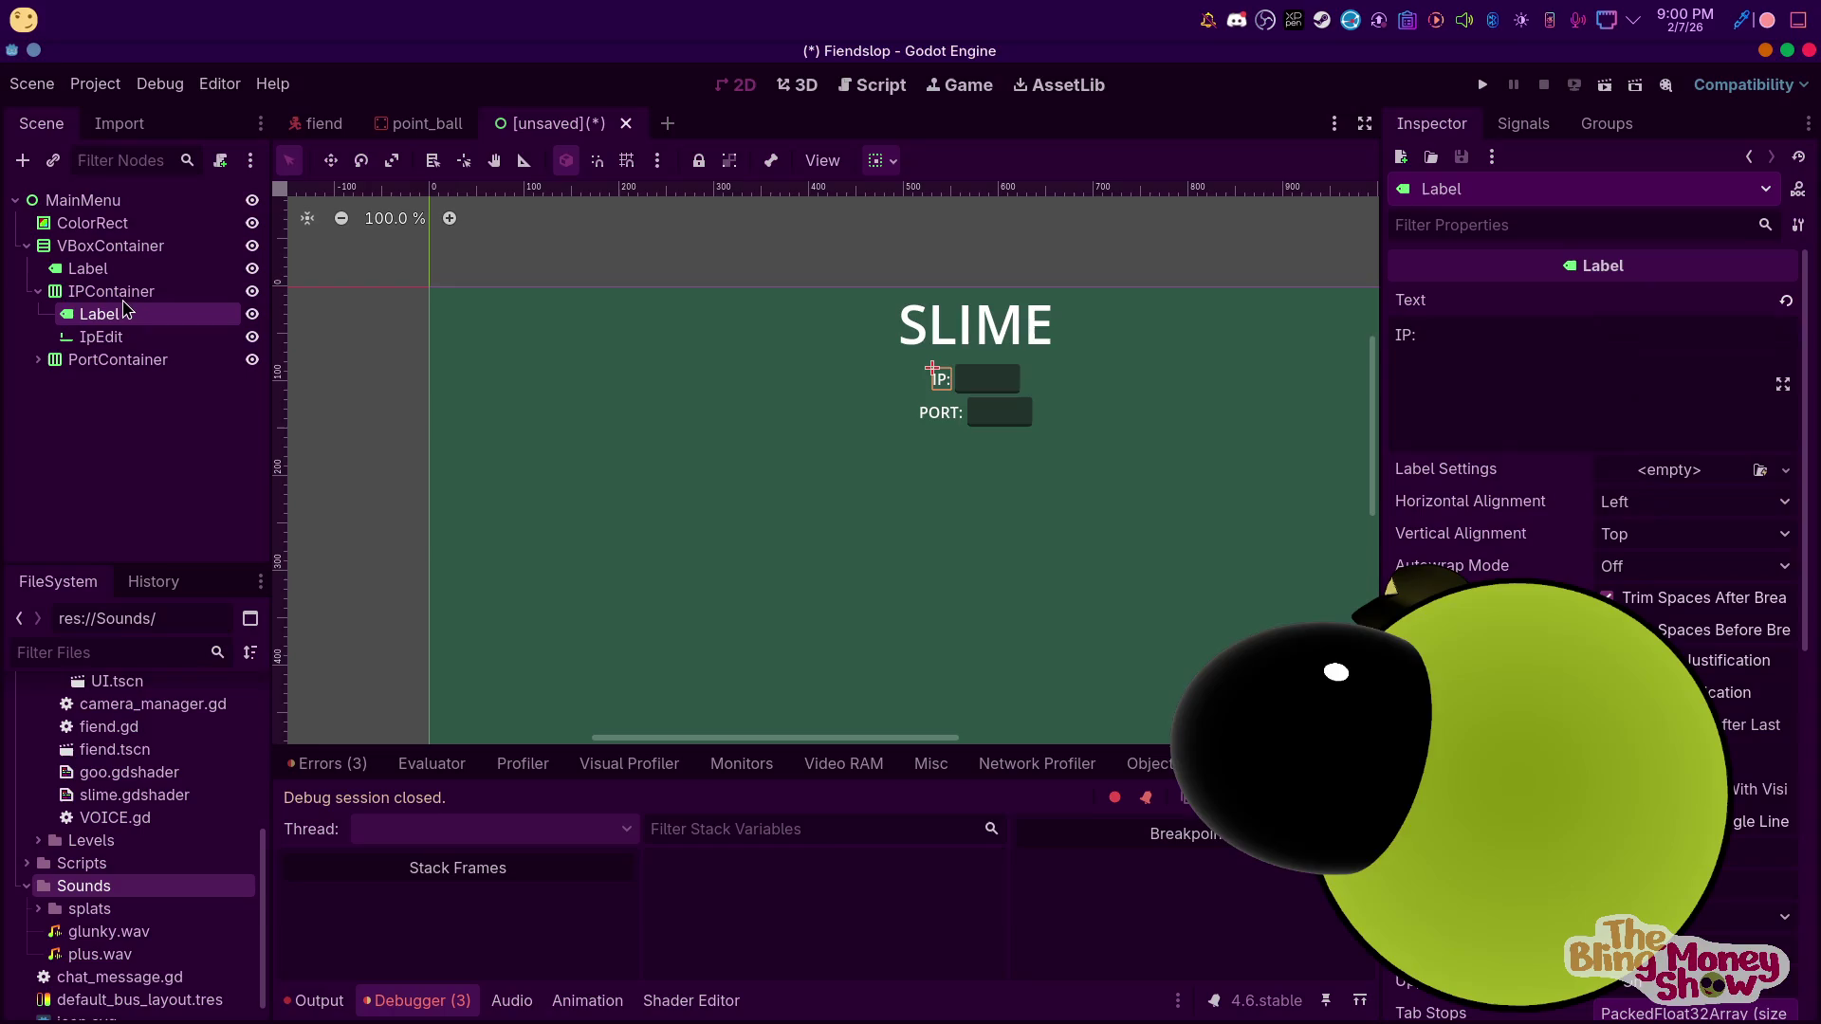
left_click(877, 161)
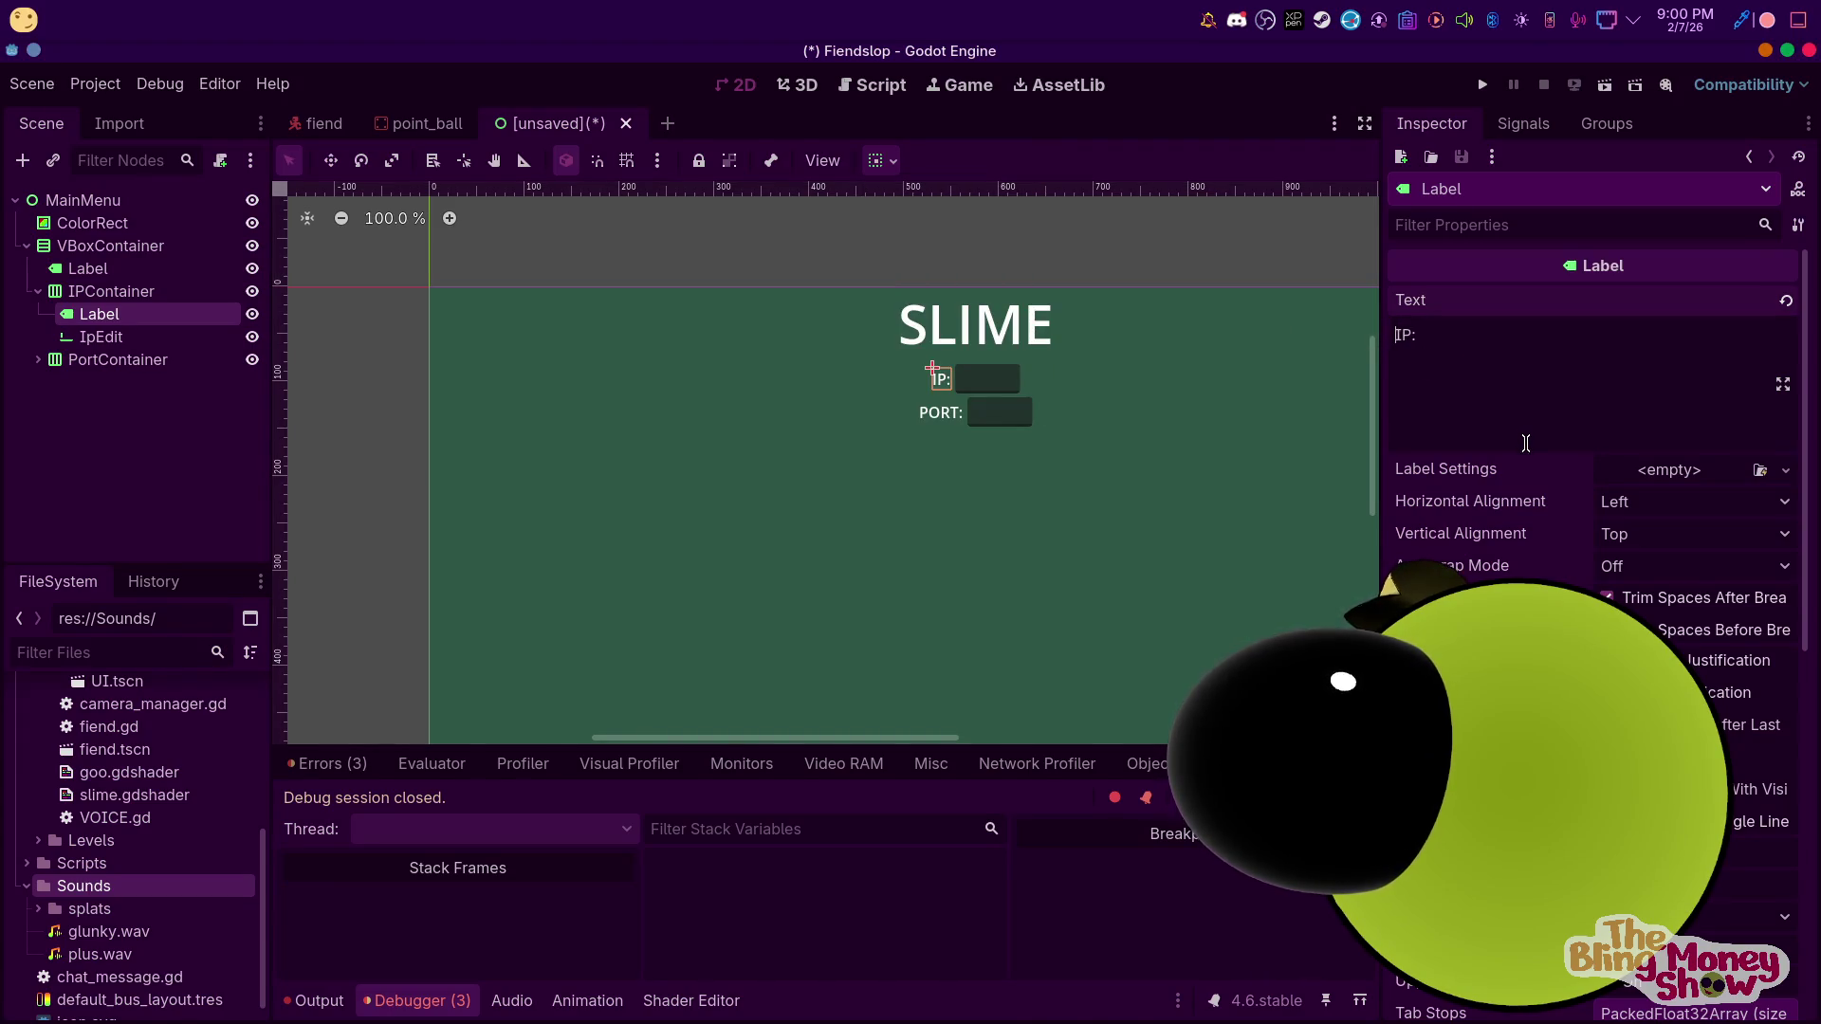
Restore the Join button, try a duplicated Host button above the IP row, then delete it
key("ctrl+z")
key("ctrl+z")
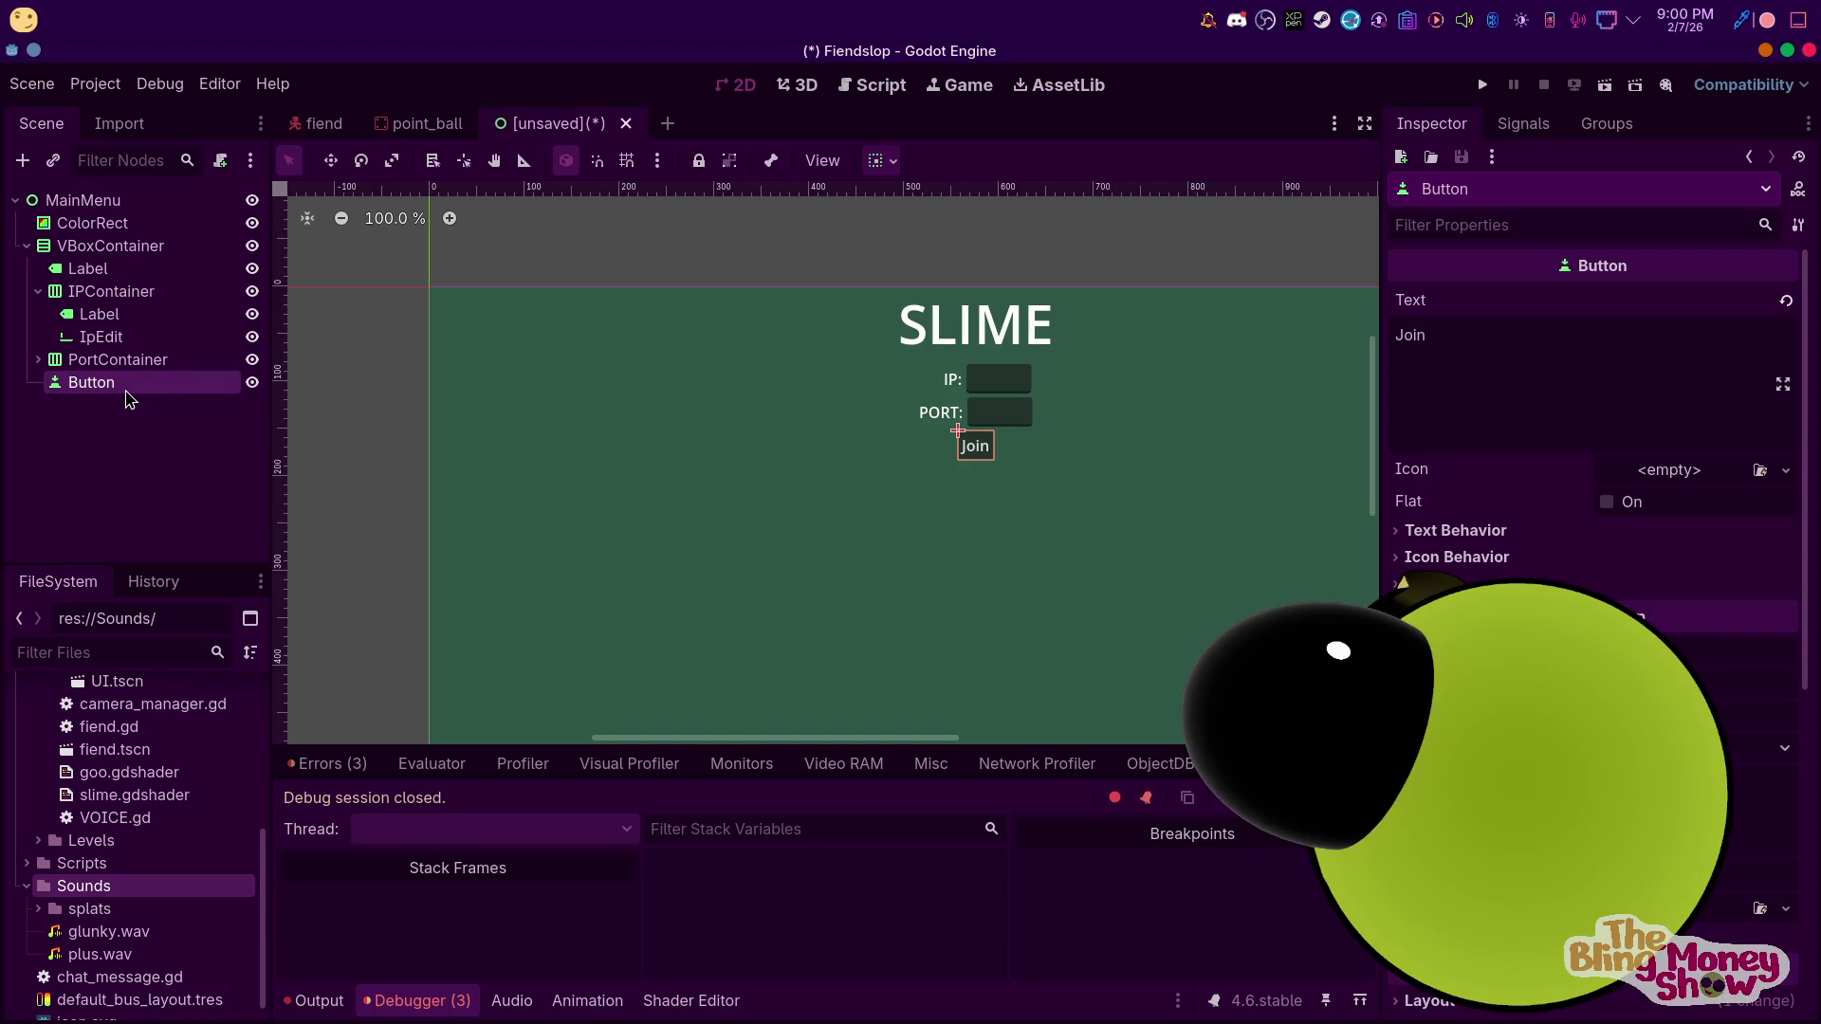
key("ctrl+d")
mouse_move(112, 418)
left_mouse_down()
mouse_move(142, 277)
mouse_move(90, 237)
mouse_move(114, 306)
left_mouse_up()
double_click(1472, 360)
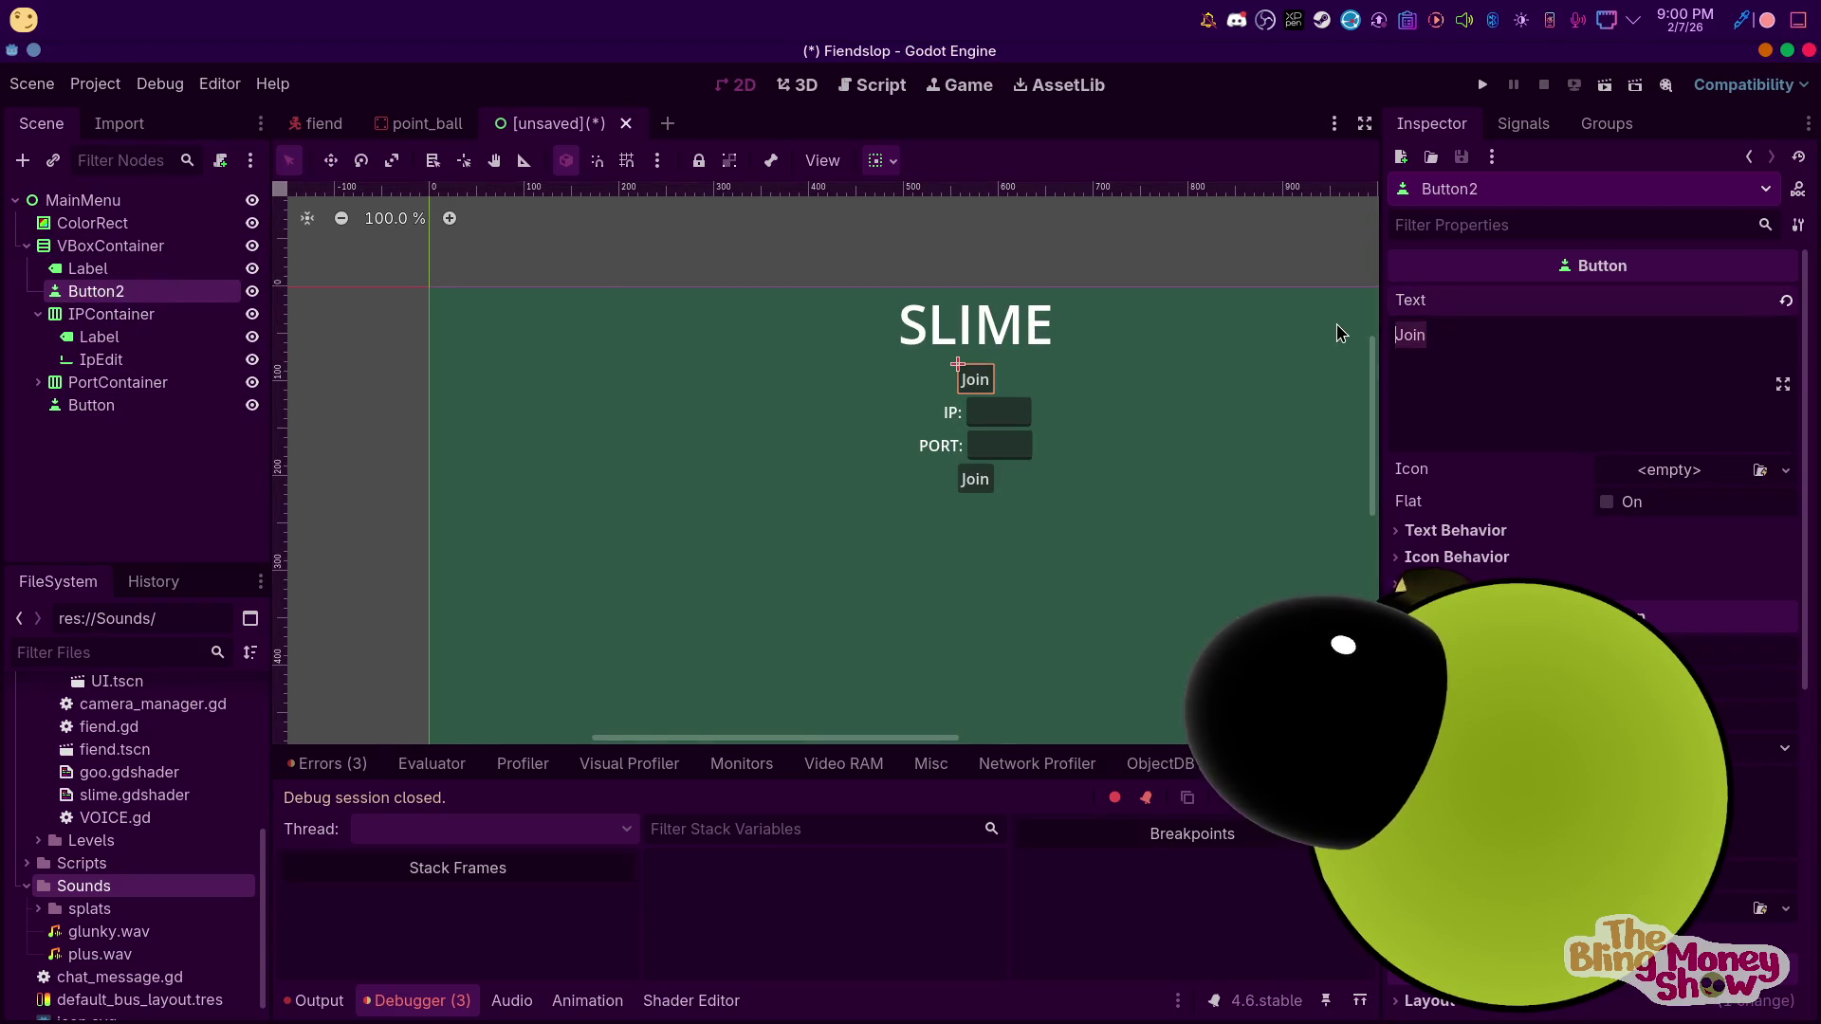
type("Host")
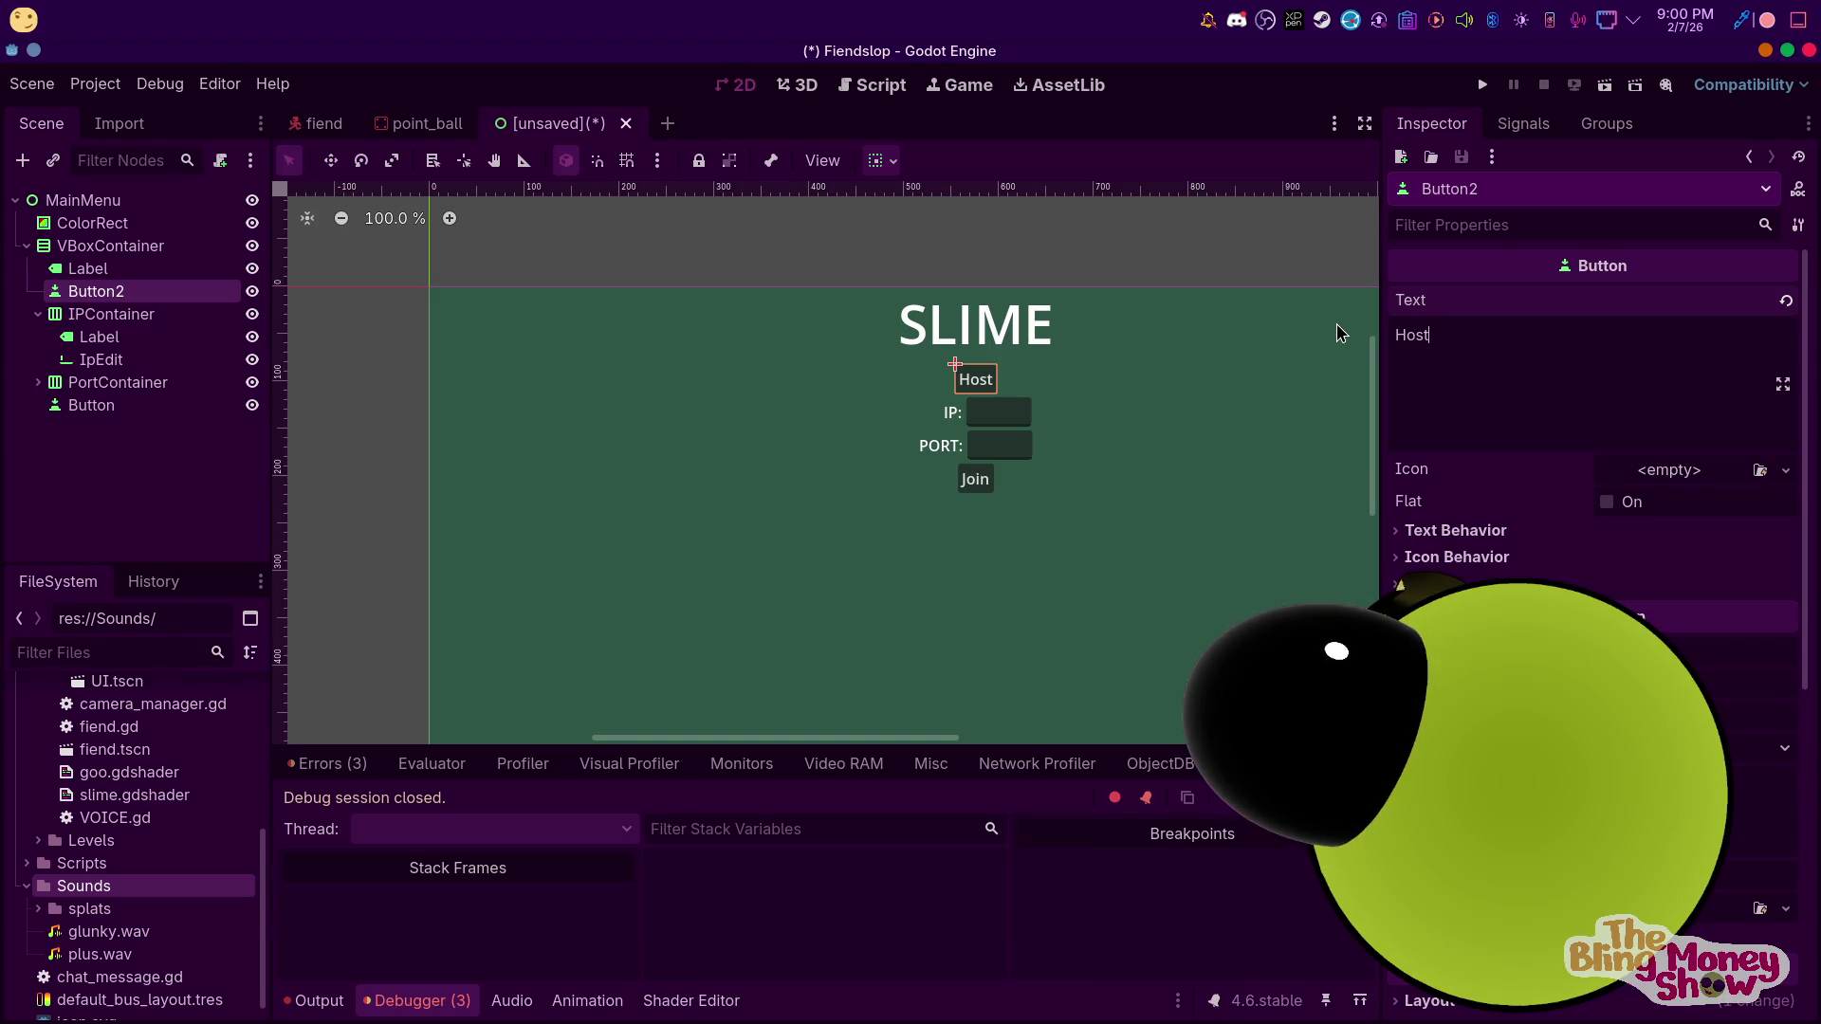
left_click(122, 512)
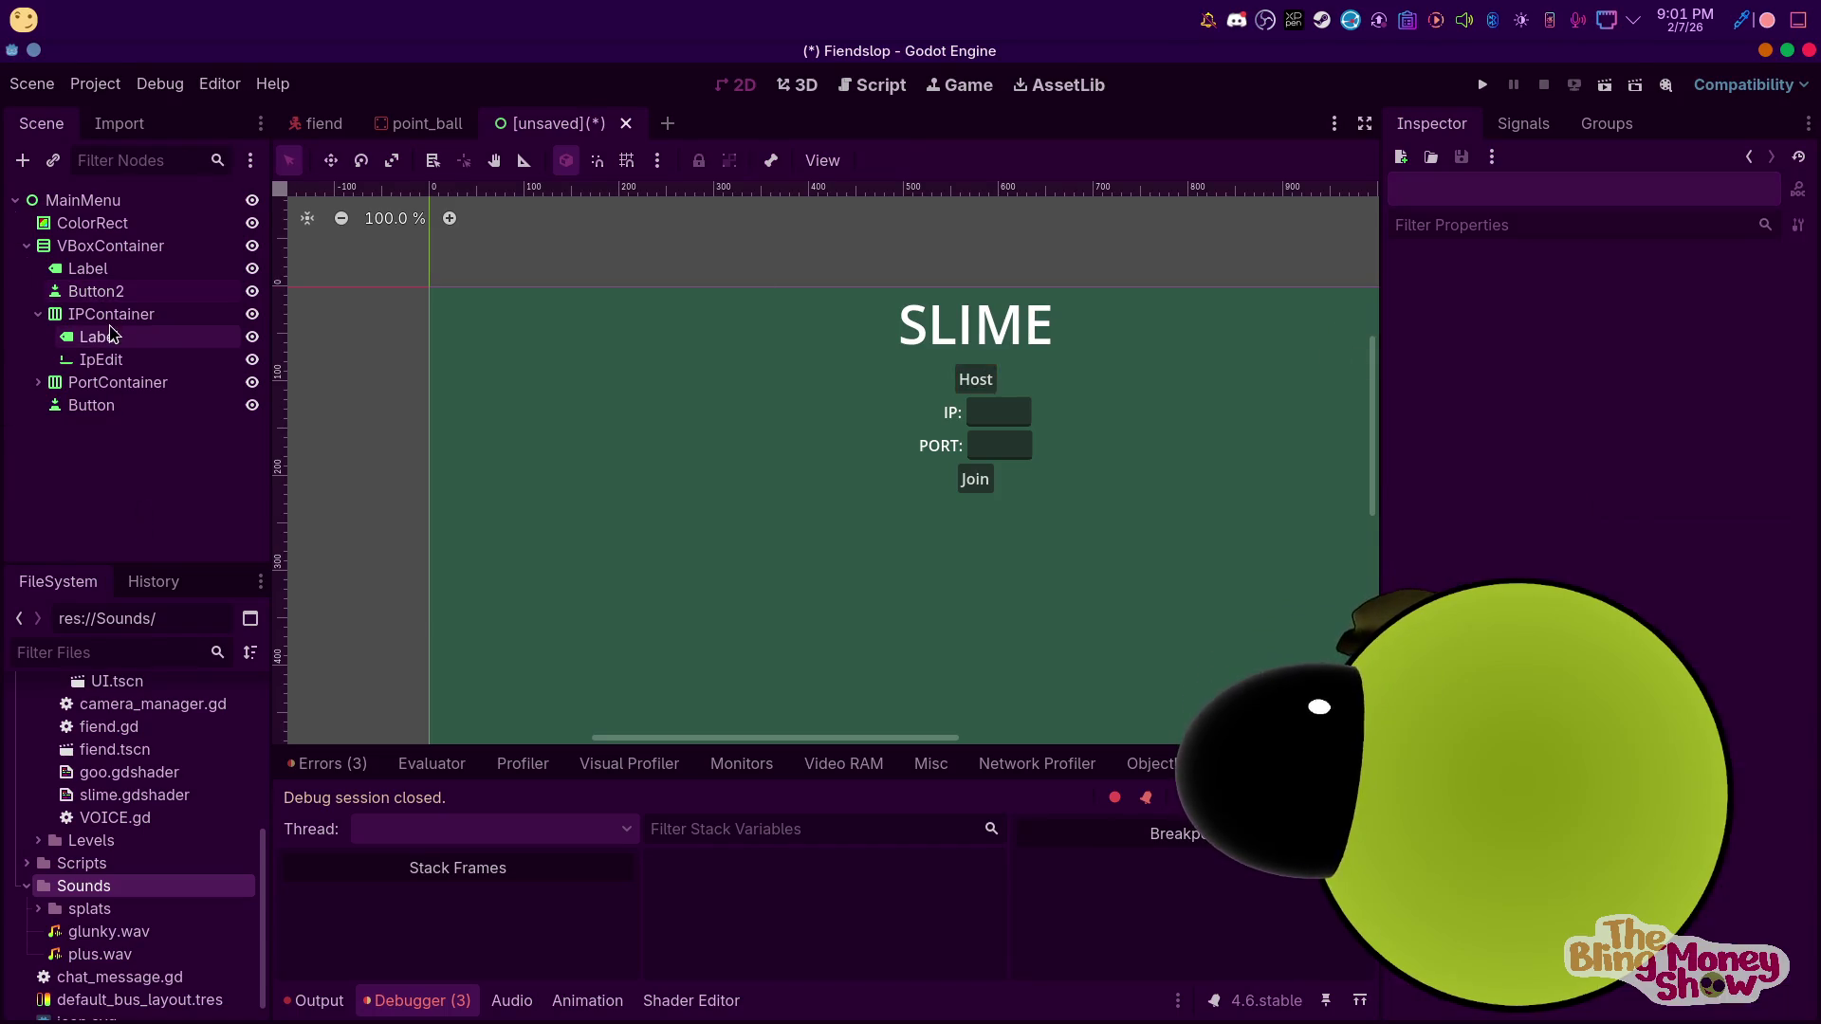
left_click(118, 294)
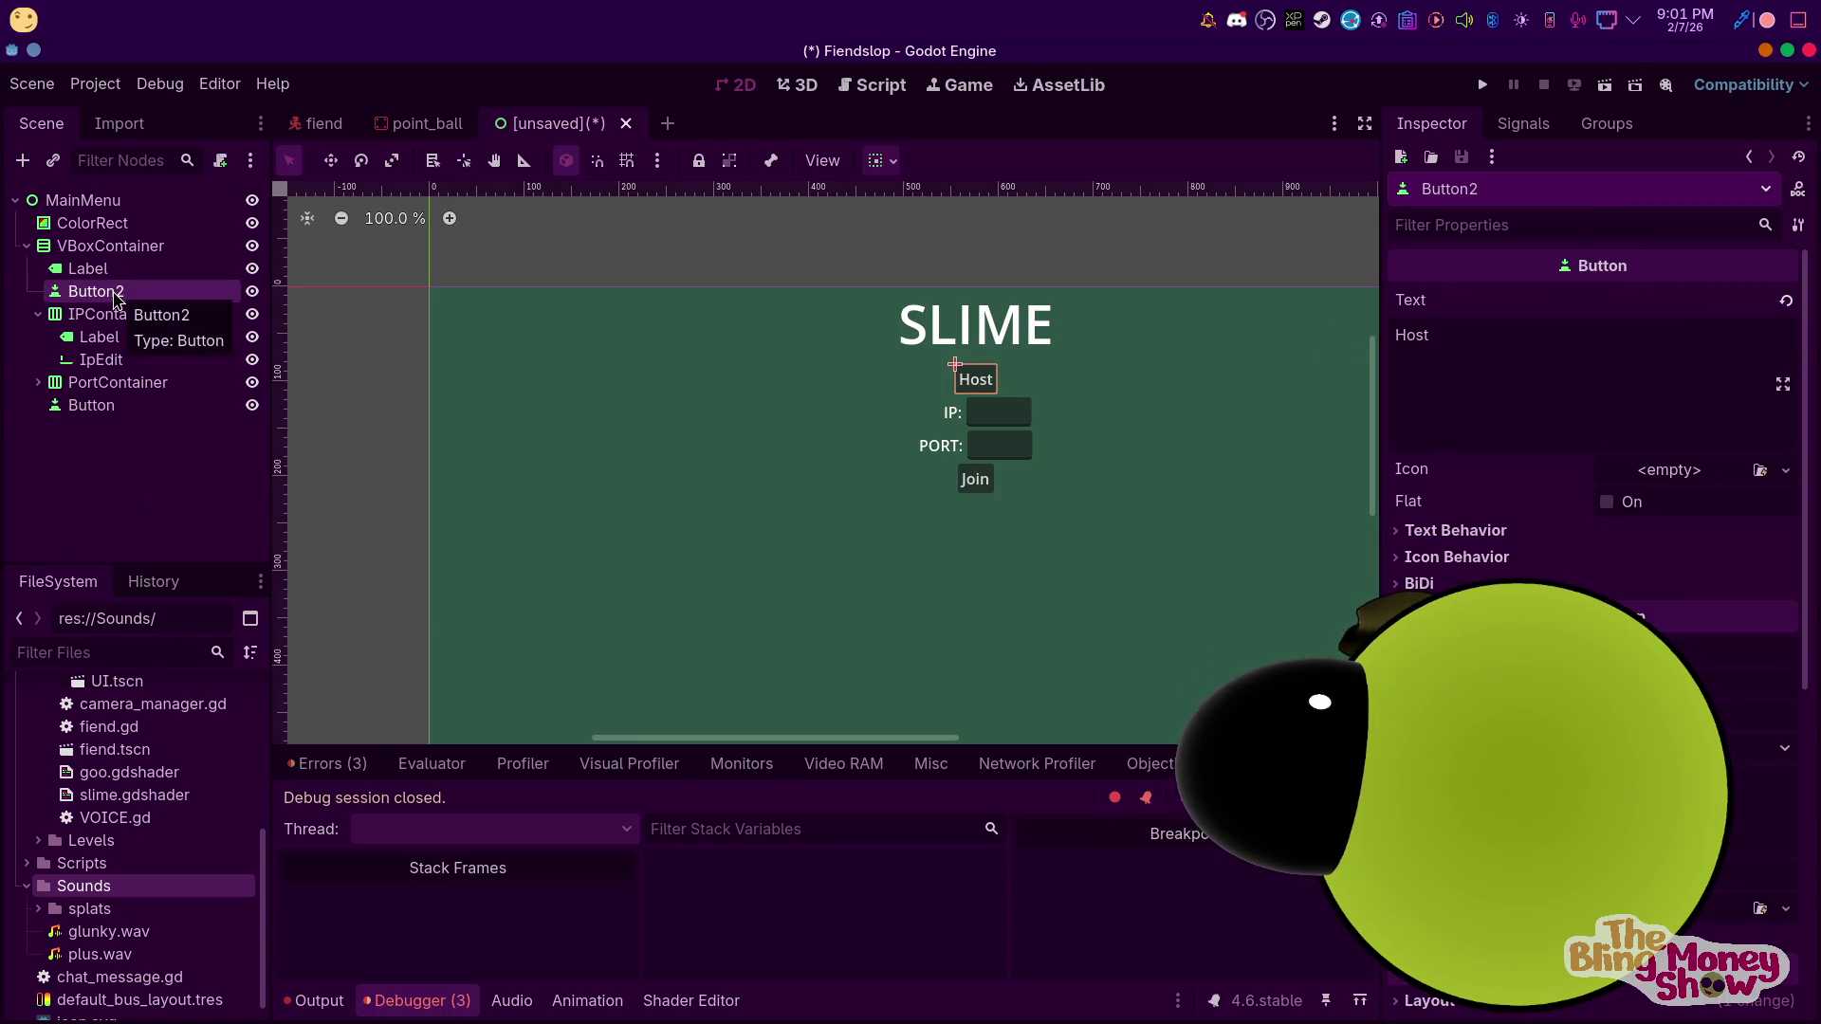
key("Delete")
left_click(856, 531)
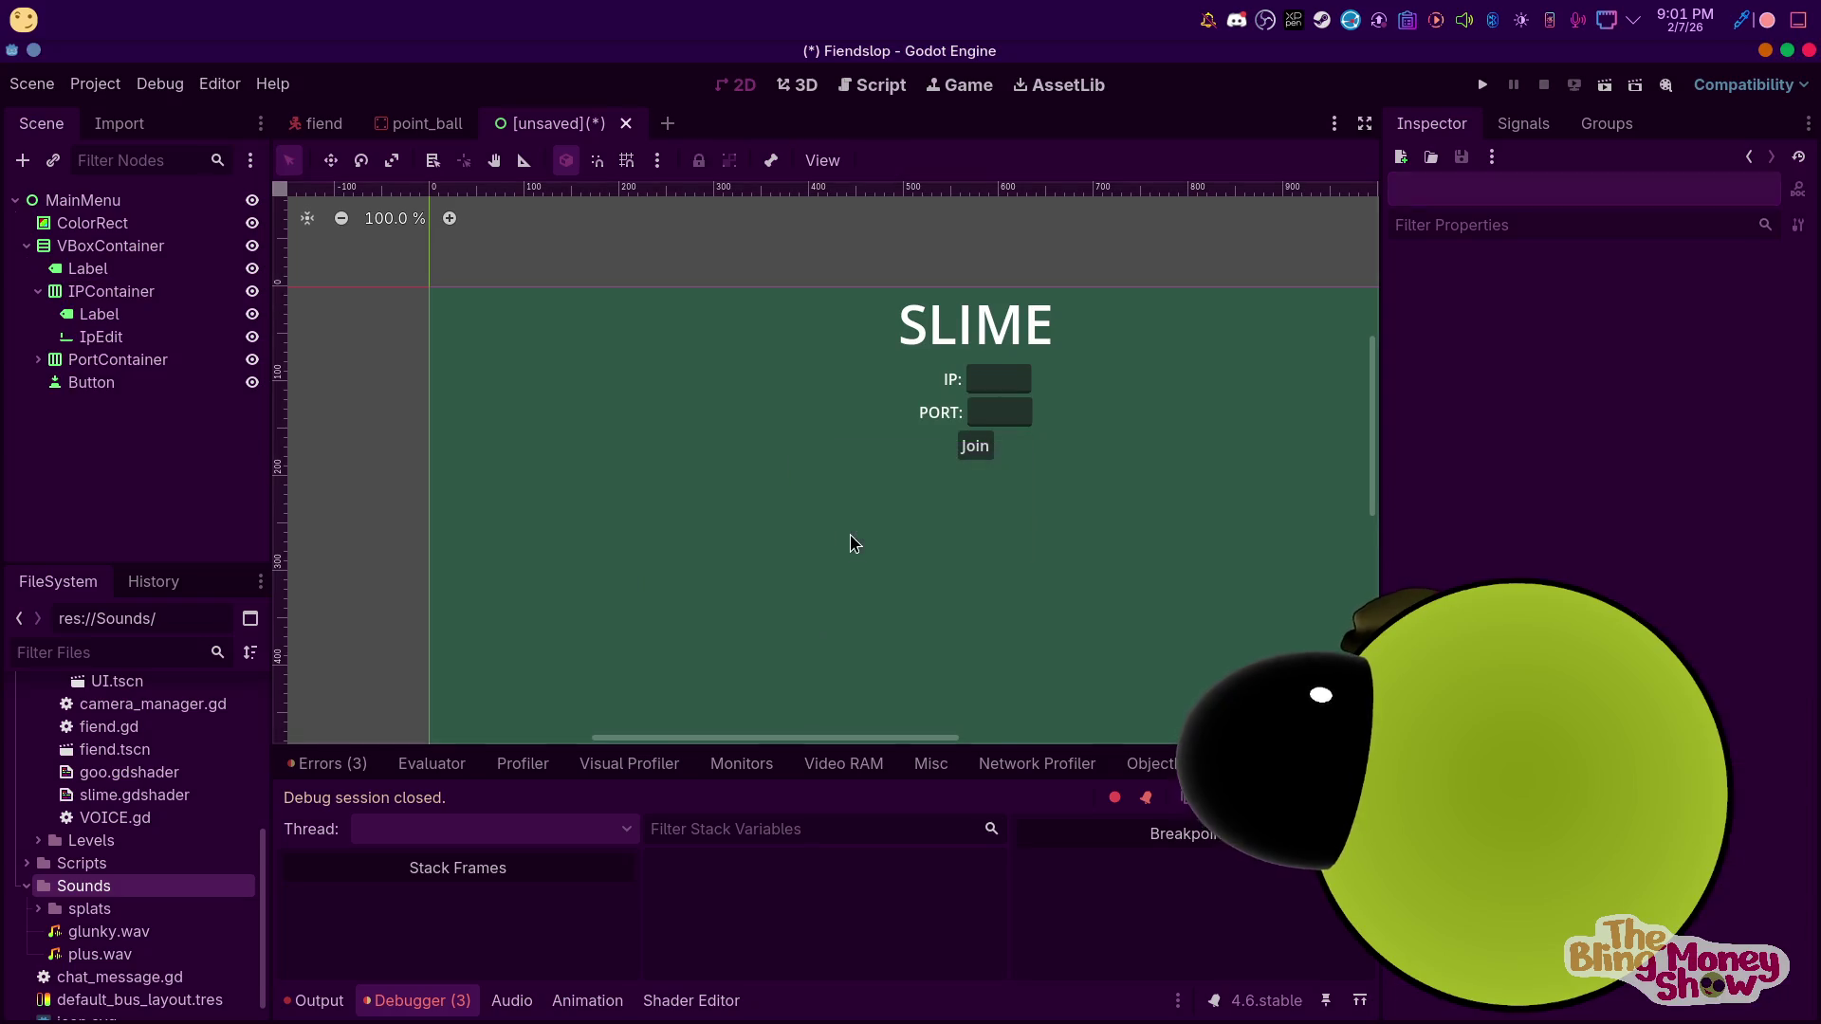
Add a CheckButton to the VBoxContainer with its text set to Host
right_click(104, 250)
left_click(189, 270)
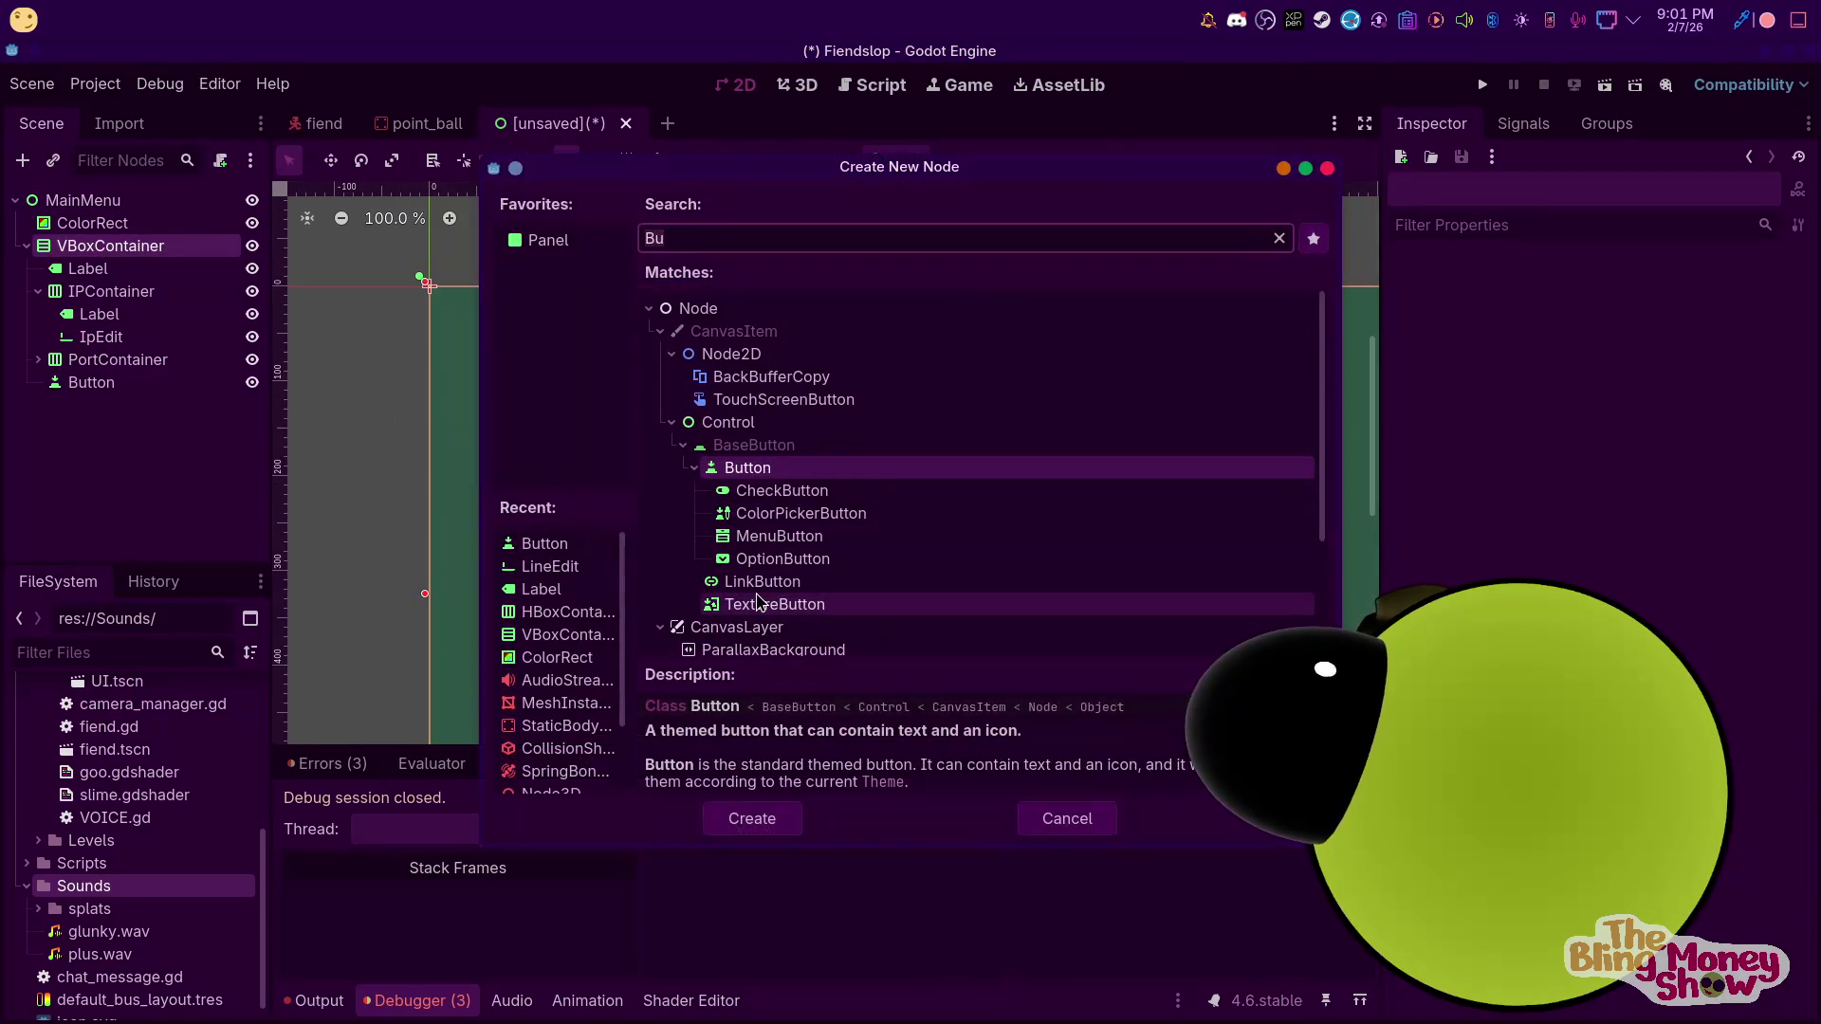
left_click(853, 493)
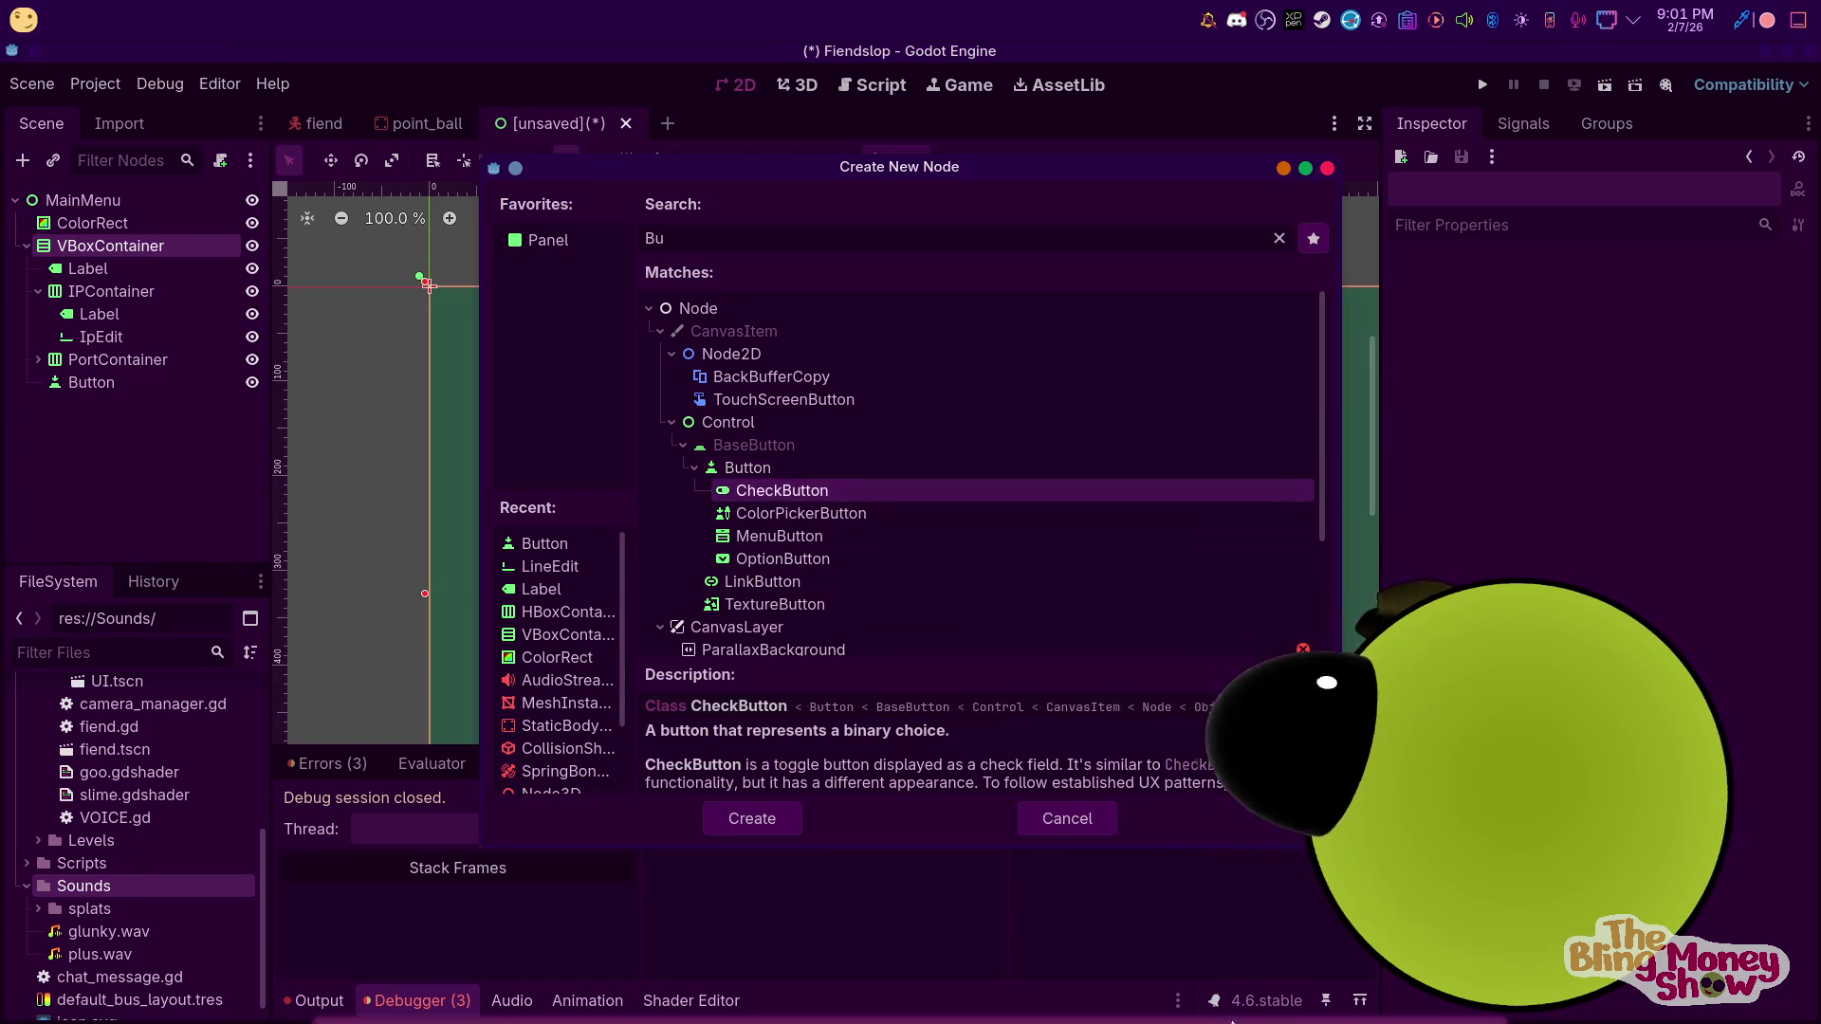
left_click(752, 818)
mouse_move(209, 403)
left_mouse_down()
mouse_move(123, 268)
mouse_move(128, 378)
mouse_move(122, 318)
left_mouse_up()
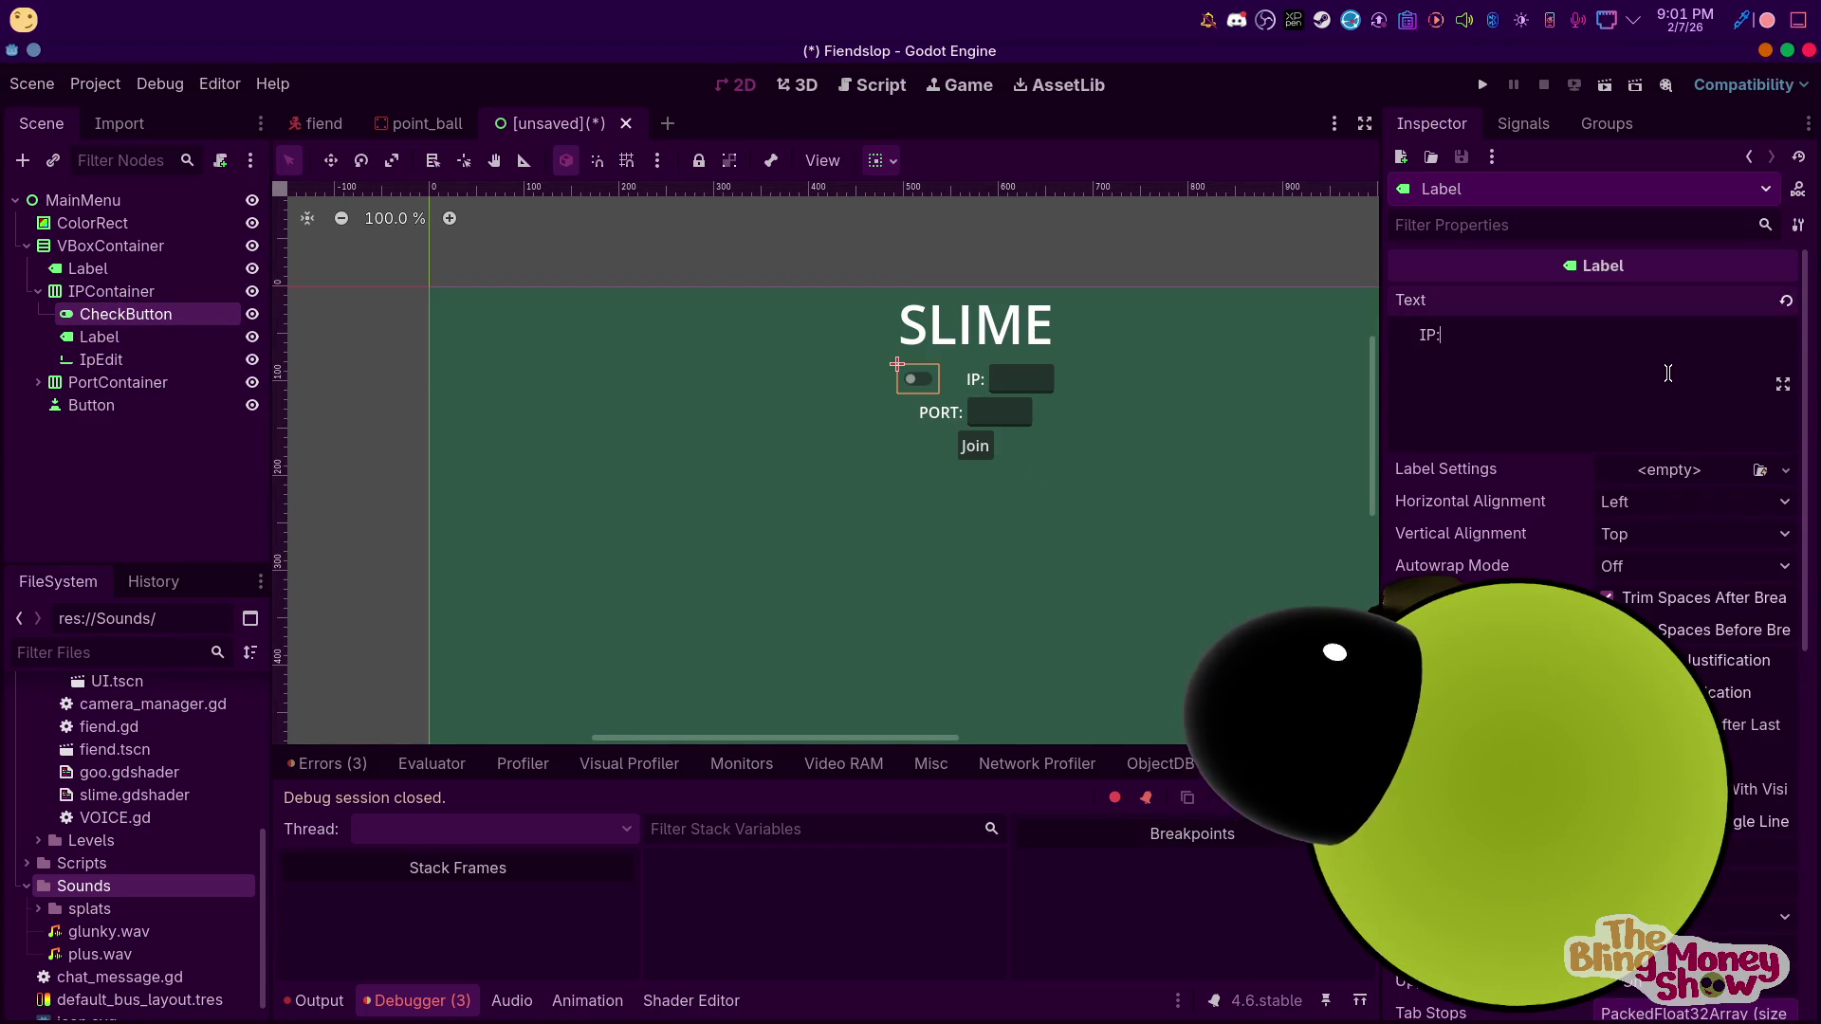
left_click(973, 379)
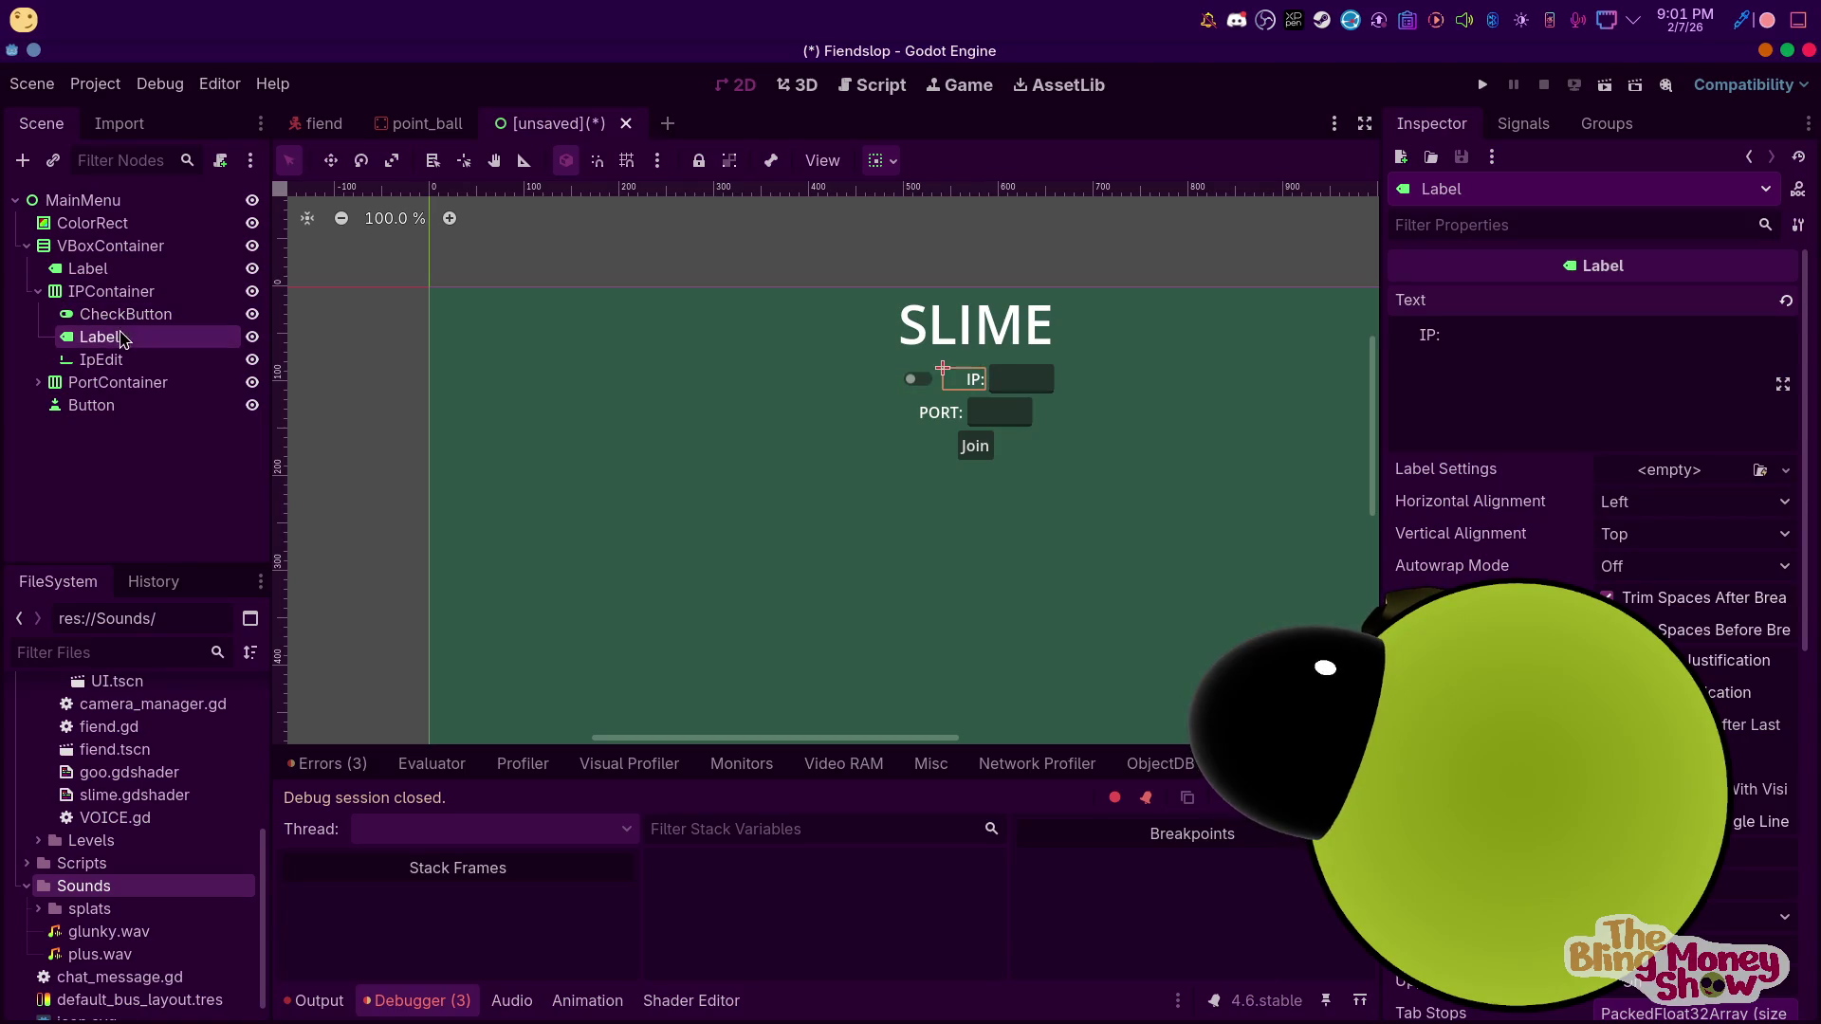
left_click(916, 378)
type("Host")
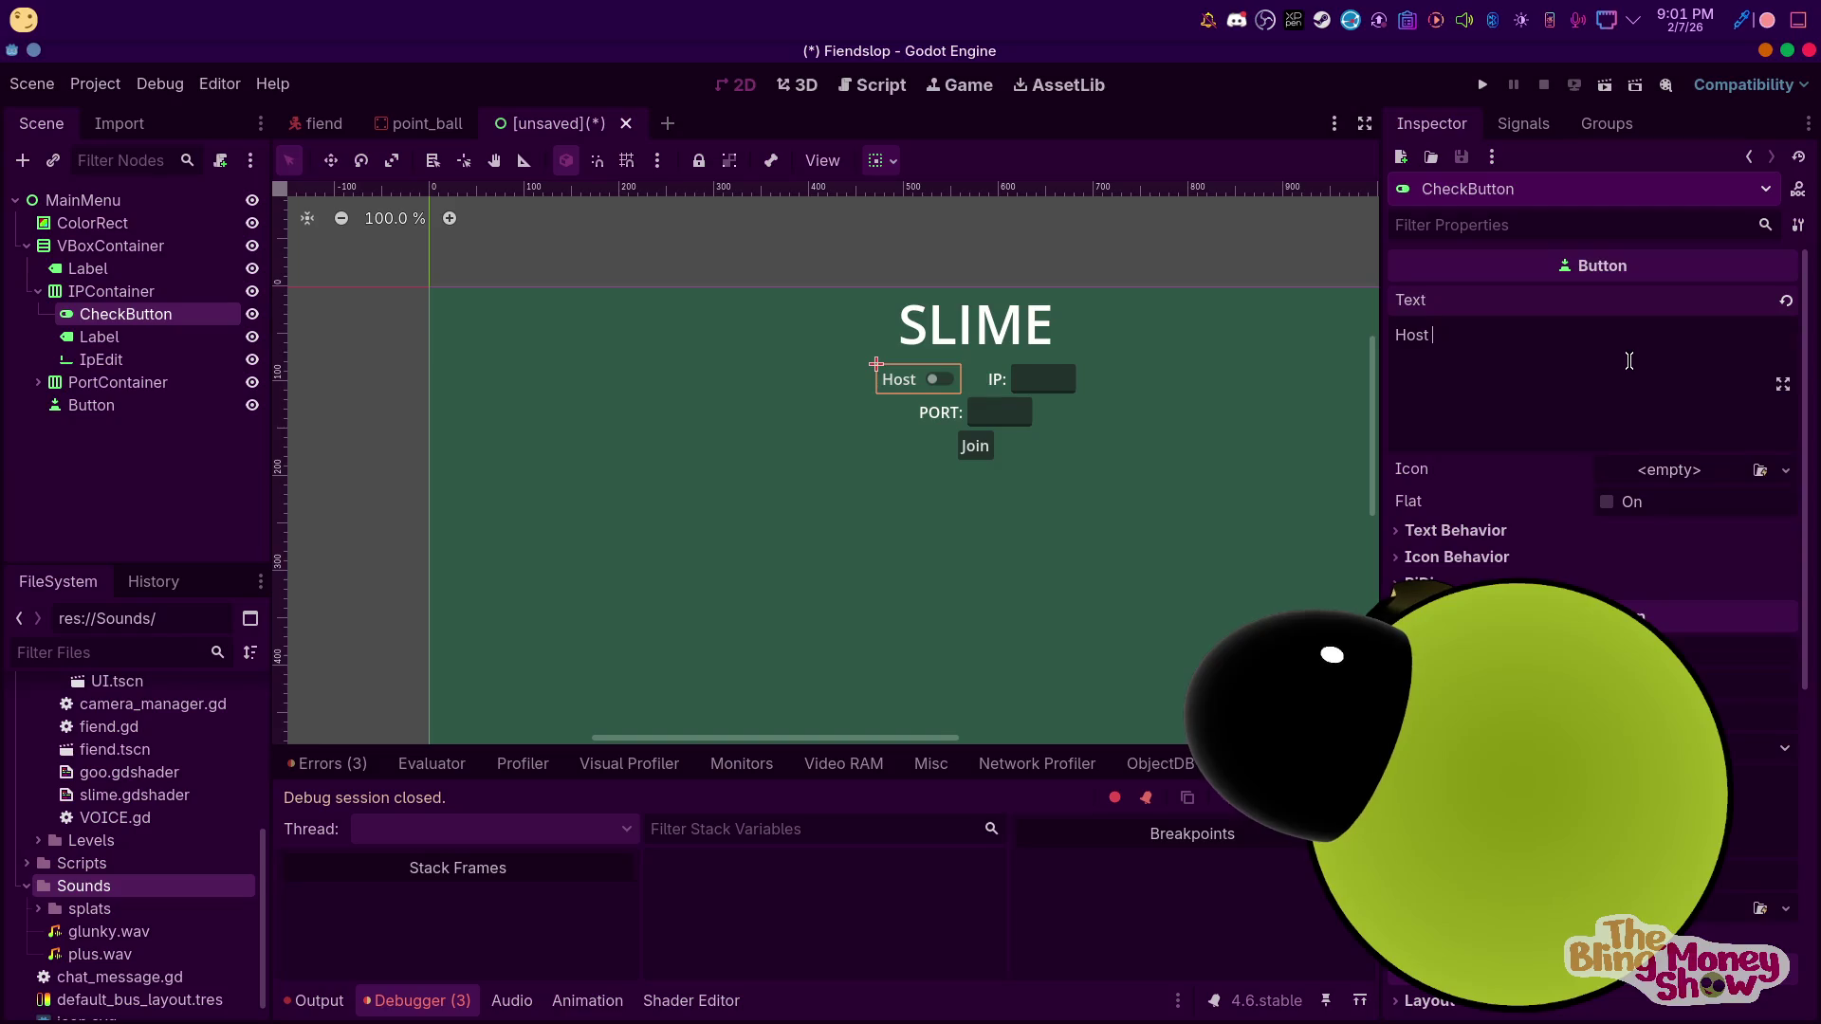
key("BackSpace")
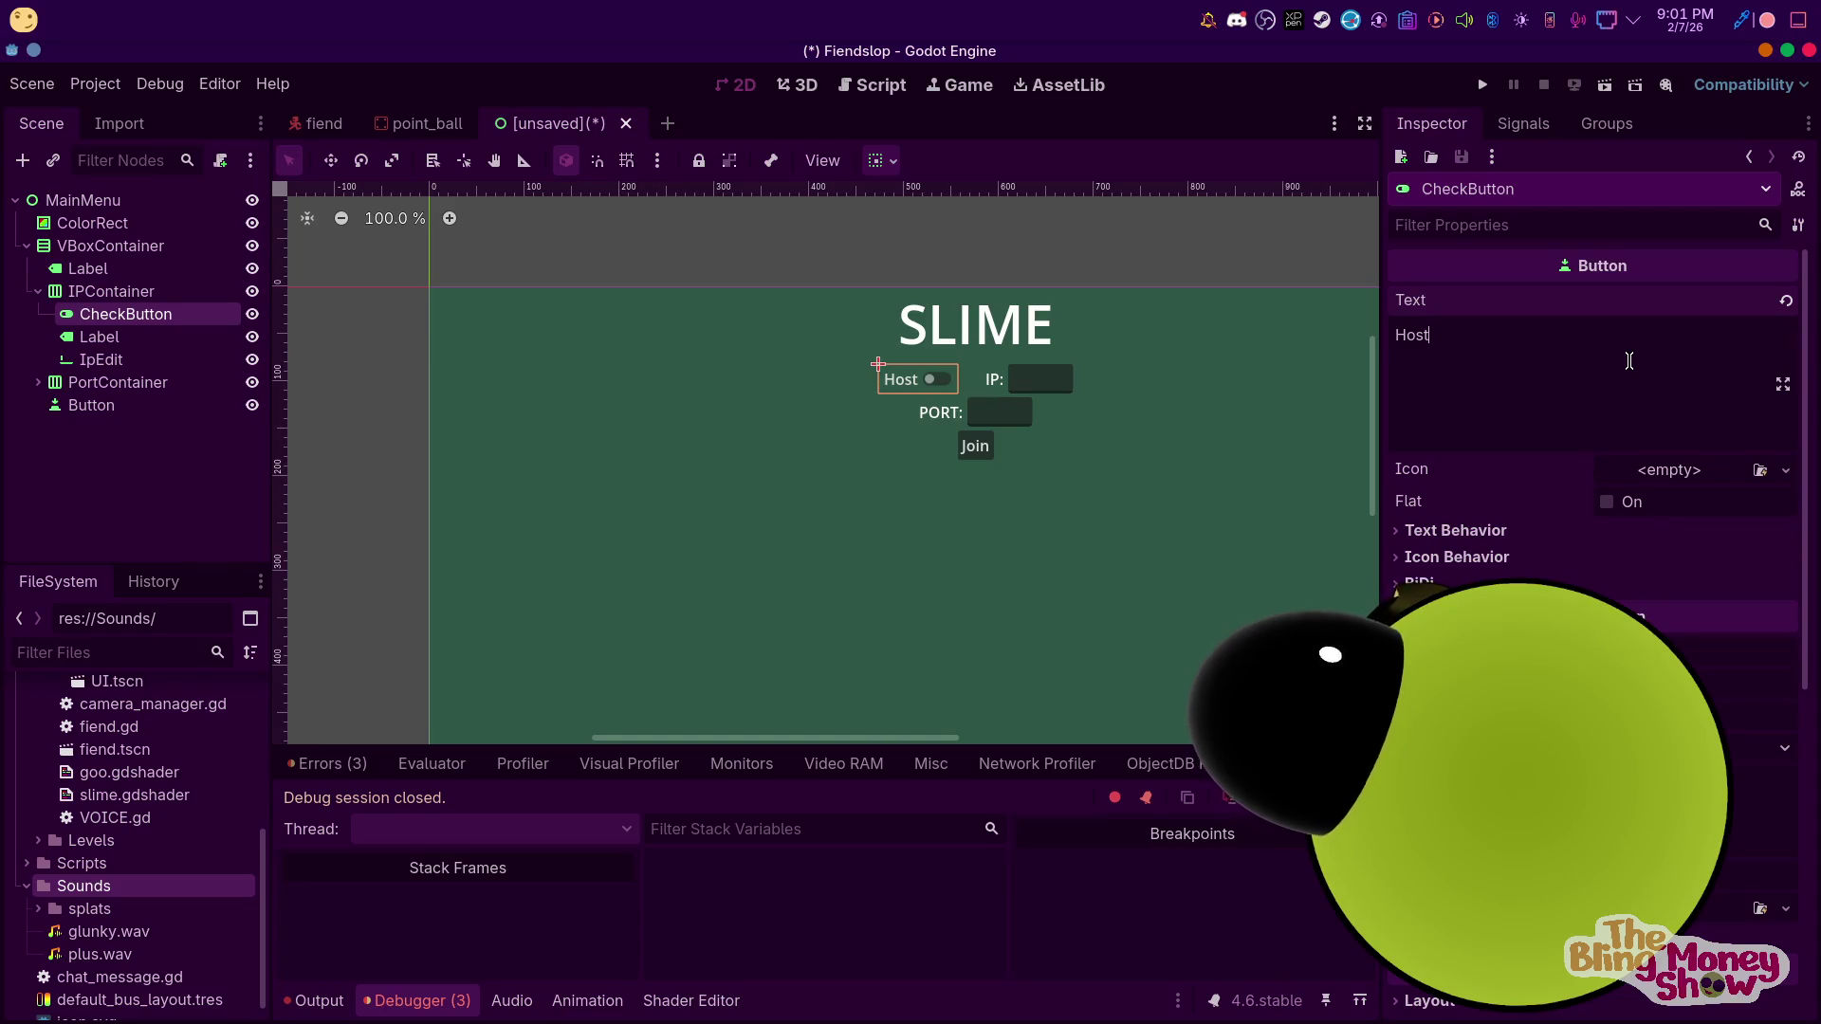
Move the Host toggle out of the IP row and shrink-centre it horizontally
left_click(95, 455)
left_click_drag(106, 317, 135, 370)
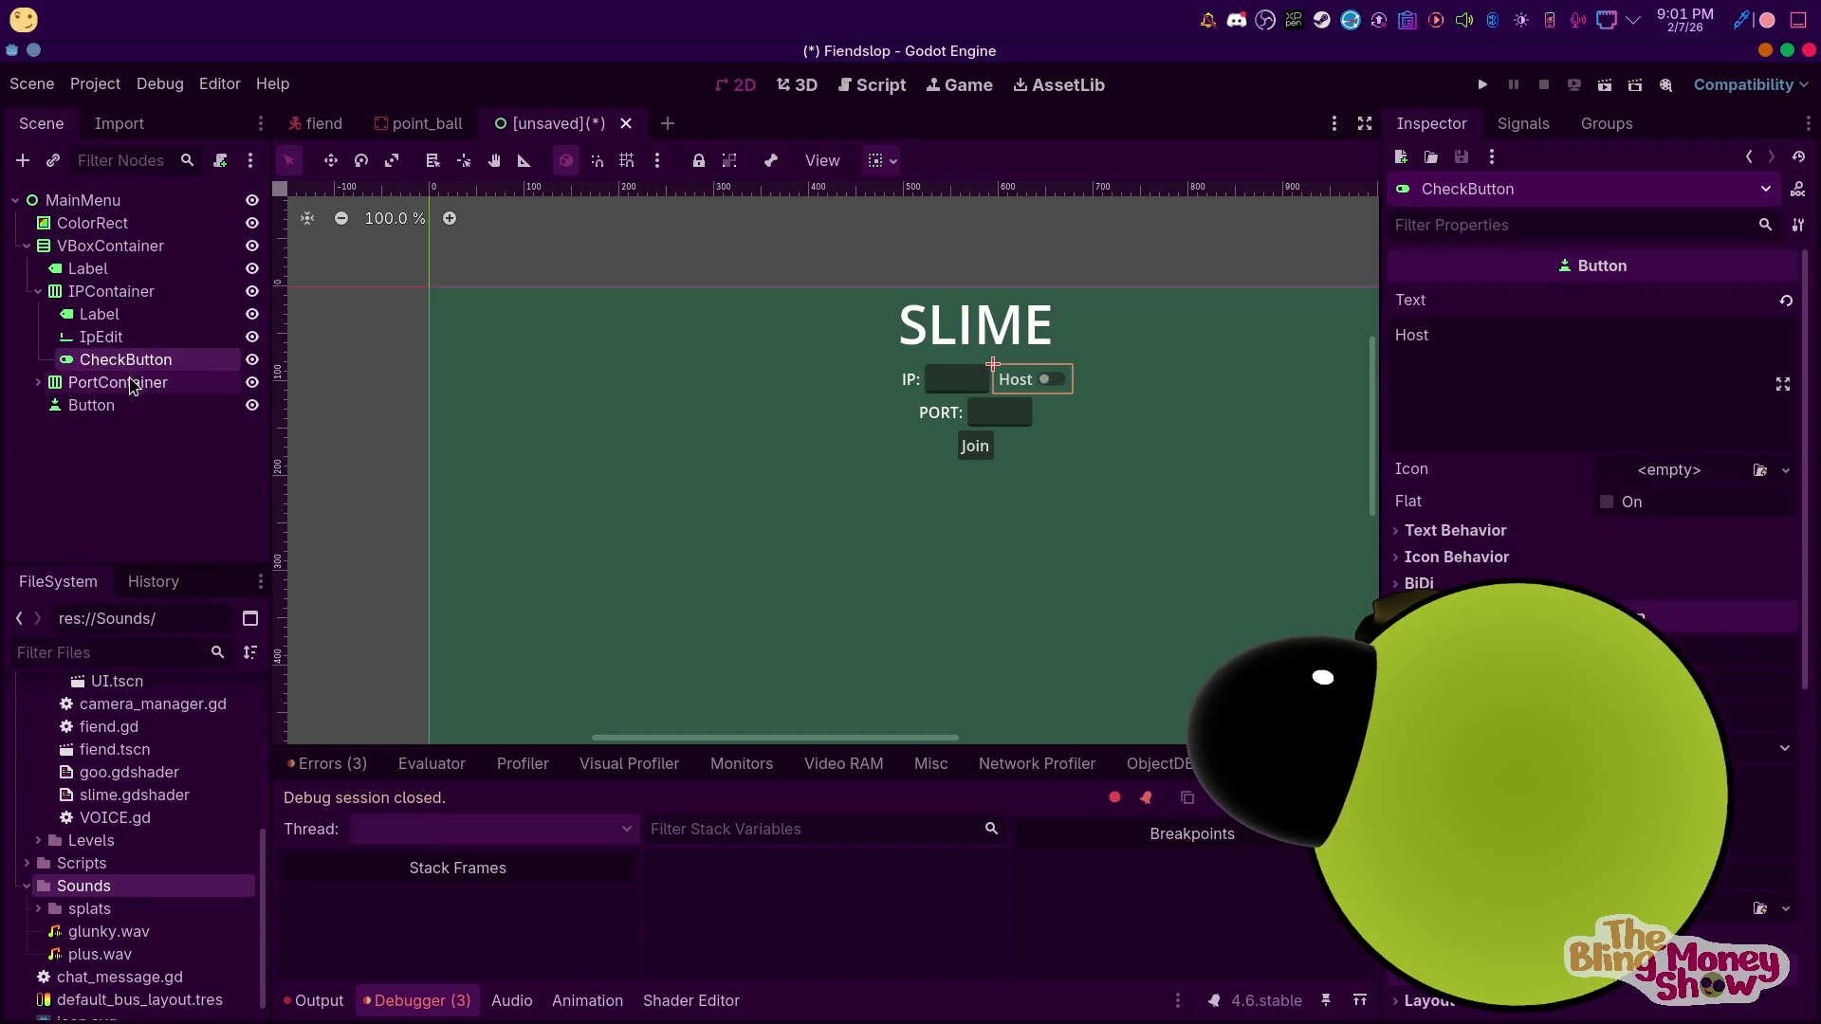
left_click(38, 291)
left_click(38, 291)
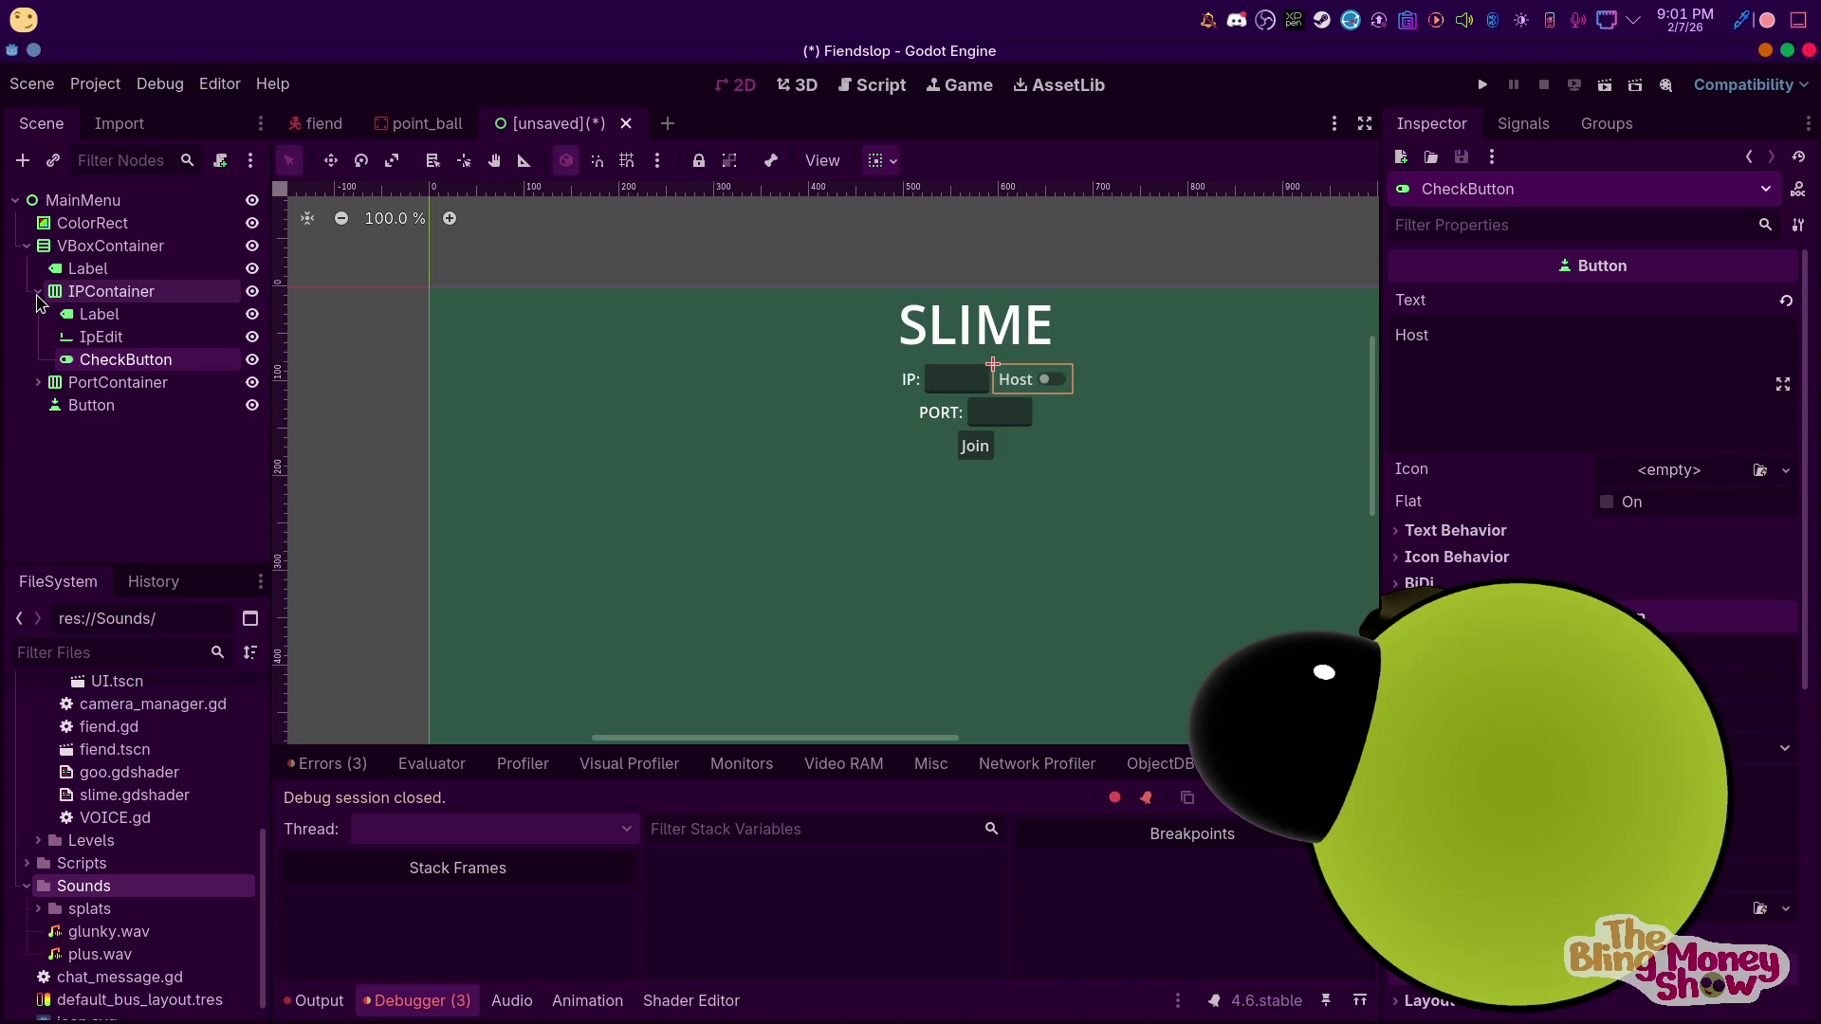
left_click_drag(133, 360, 112, 377)
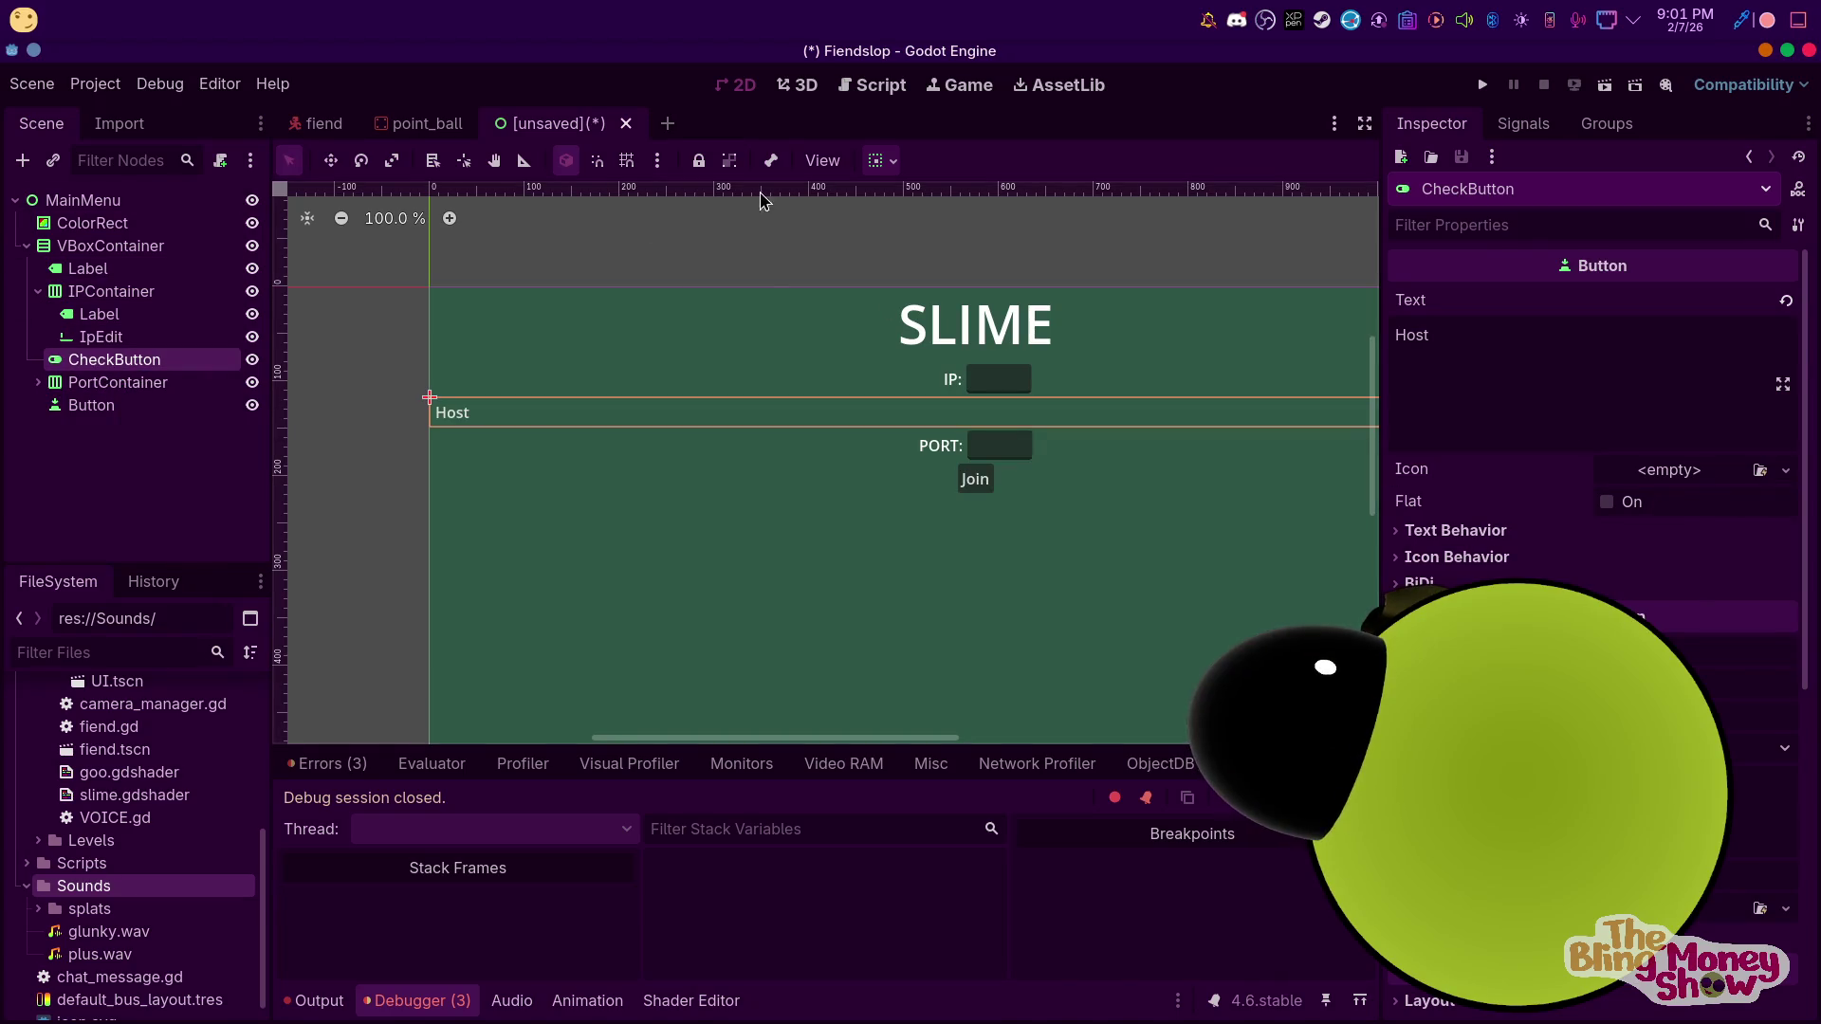
left_click(895, 163)
left_click(940, 235)
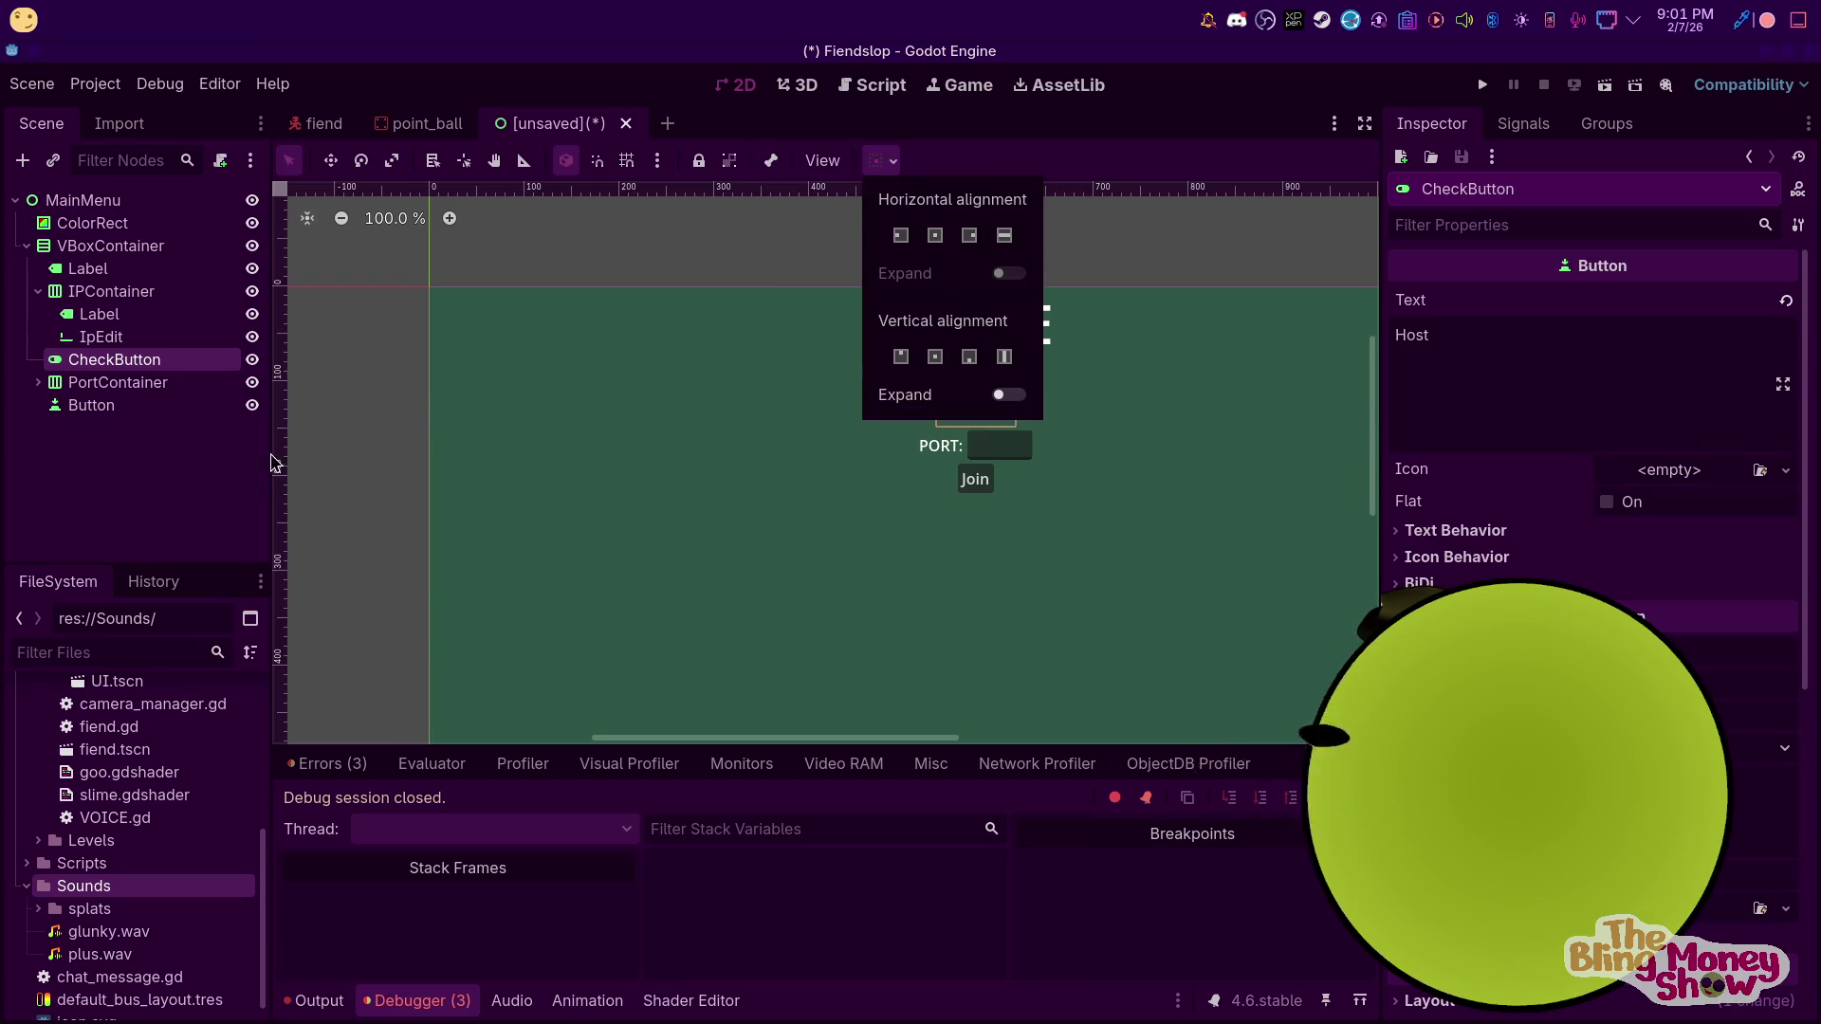
left_click(38, 291)
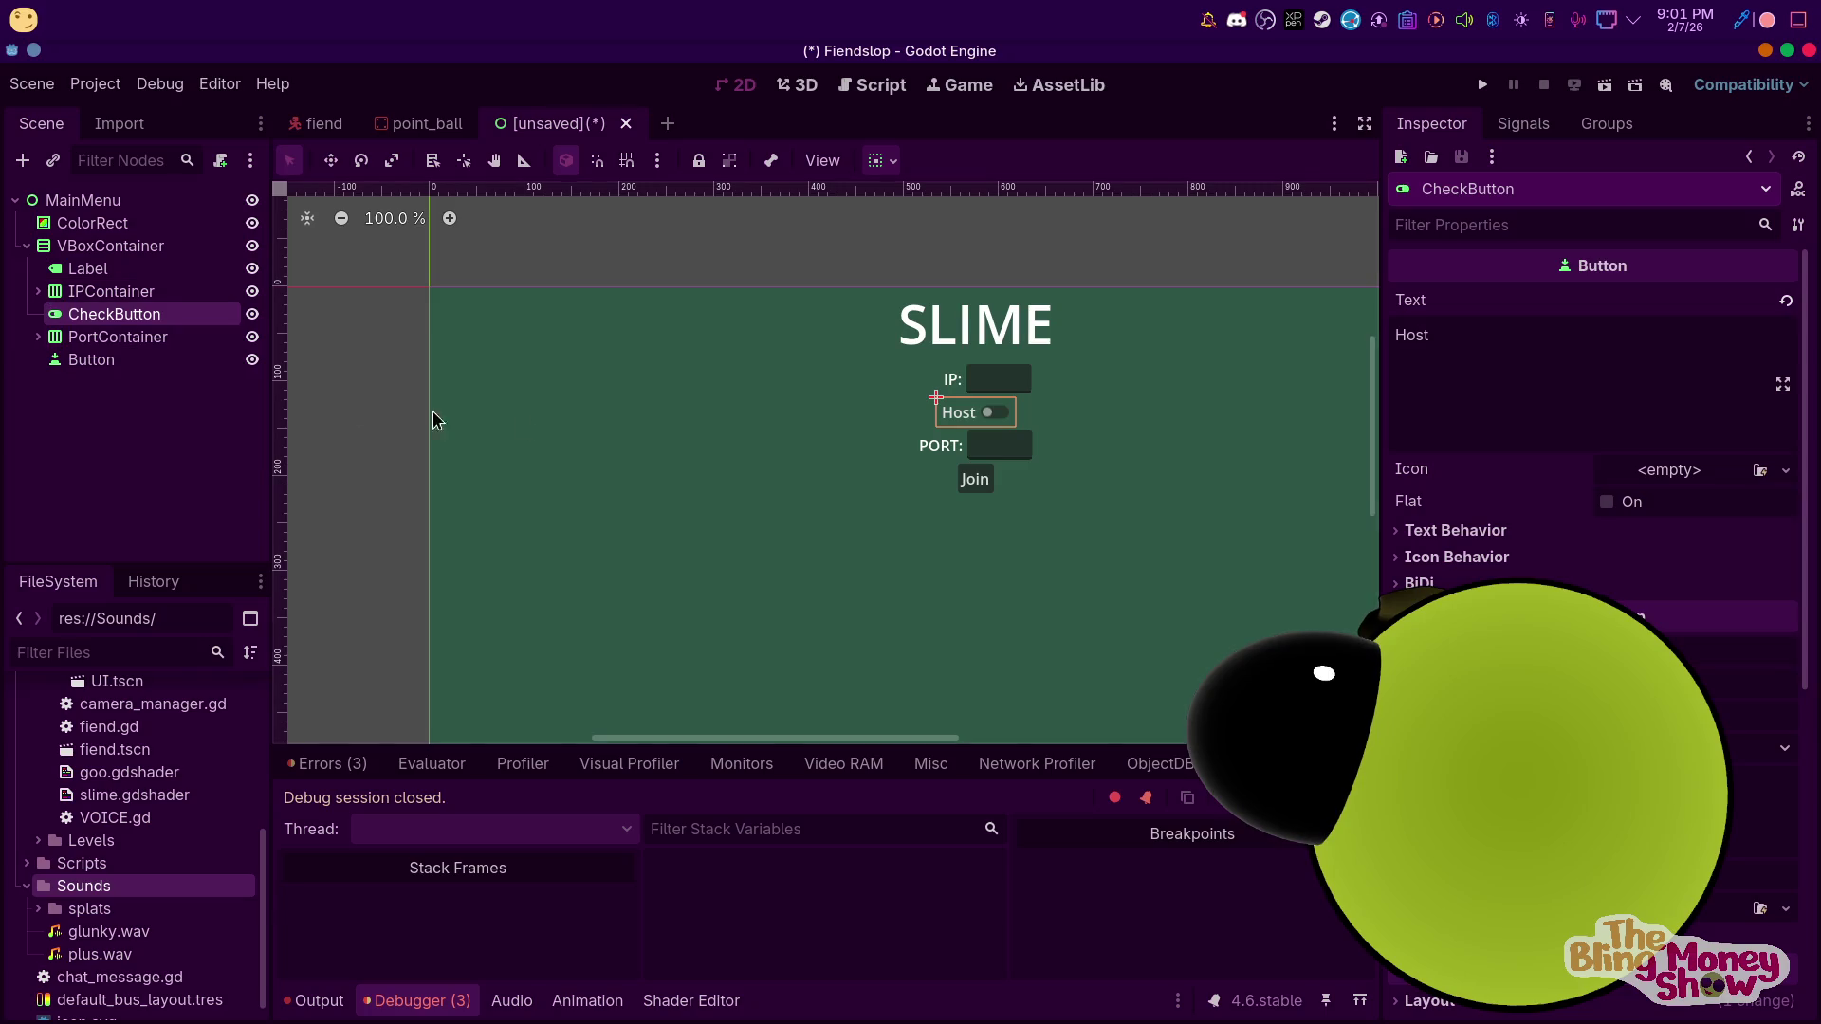
left_click(112, 292)
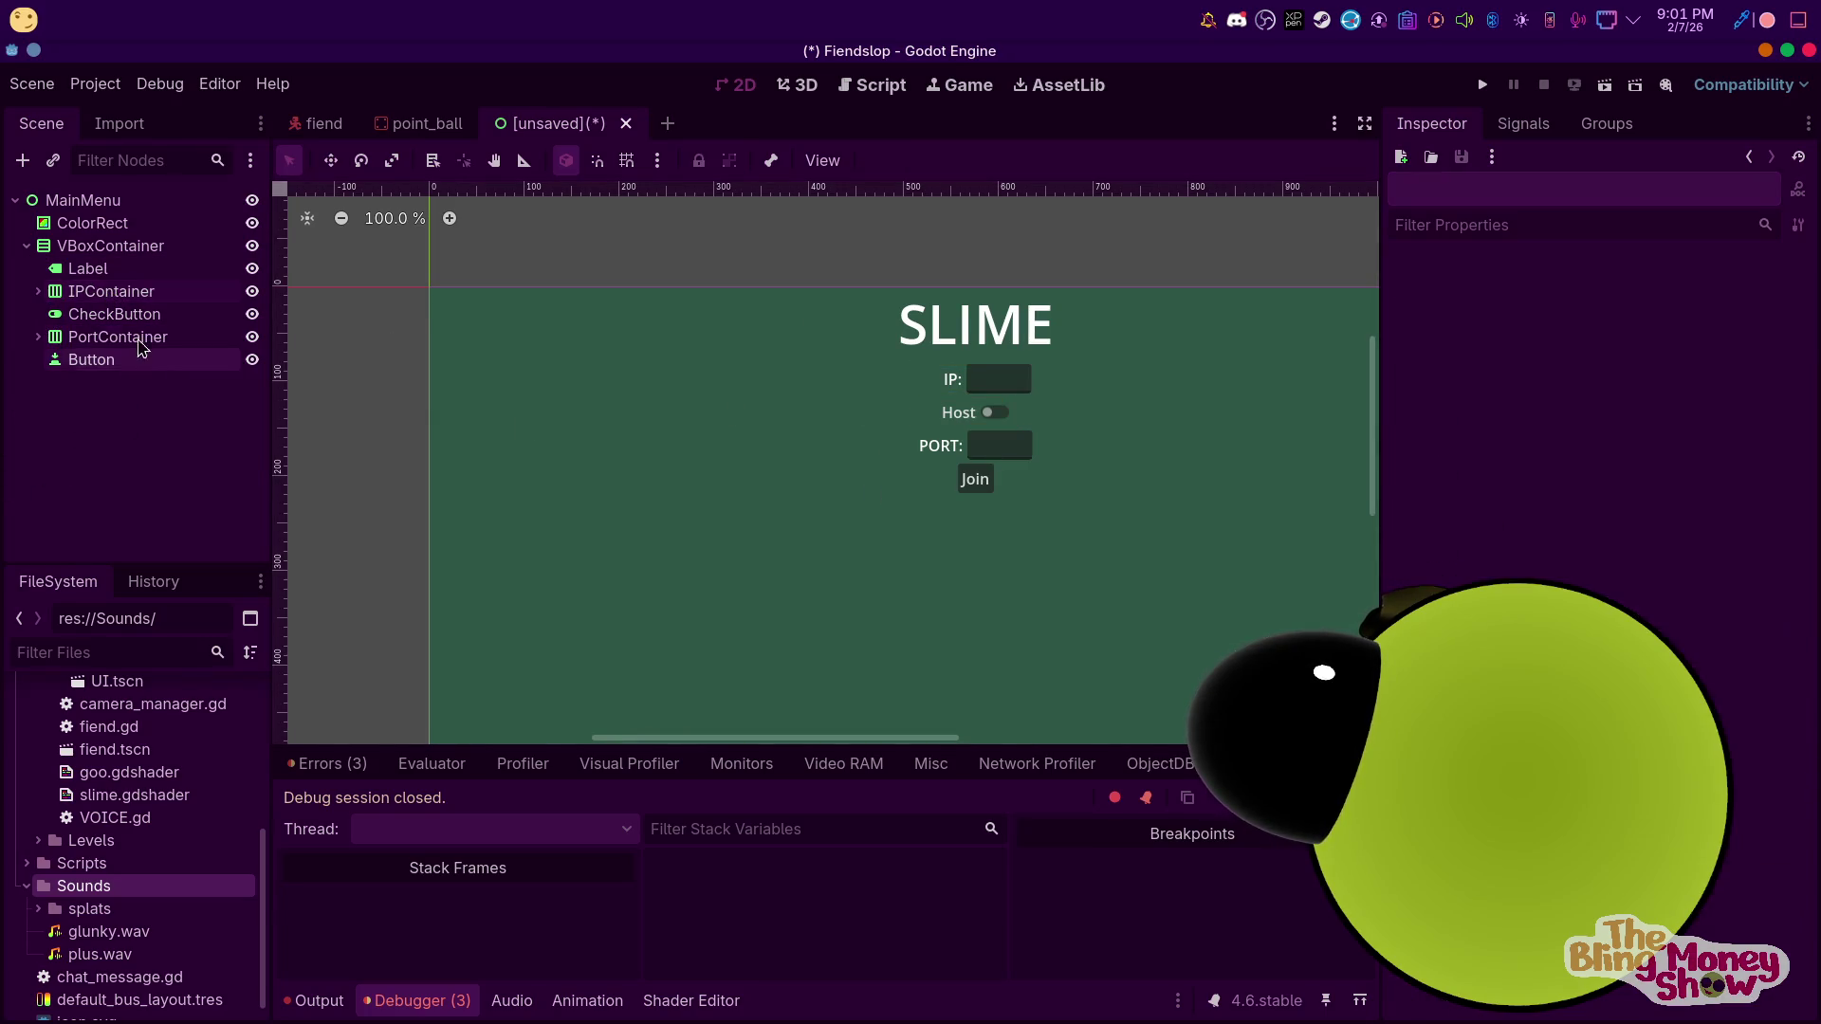
left_click(116, 314)
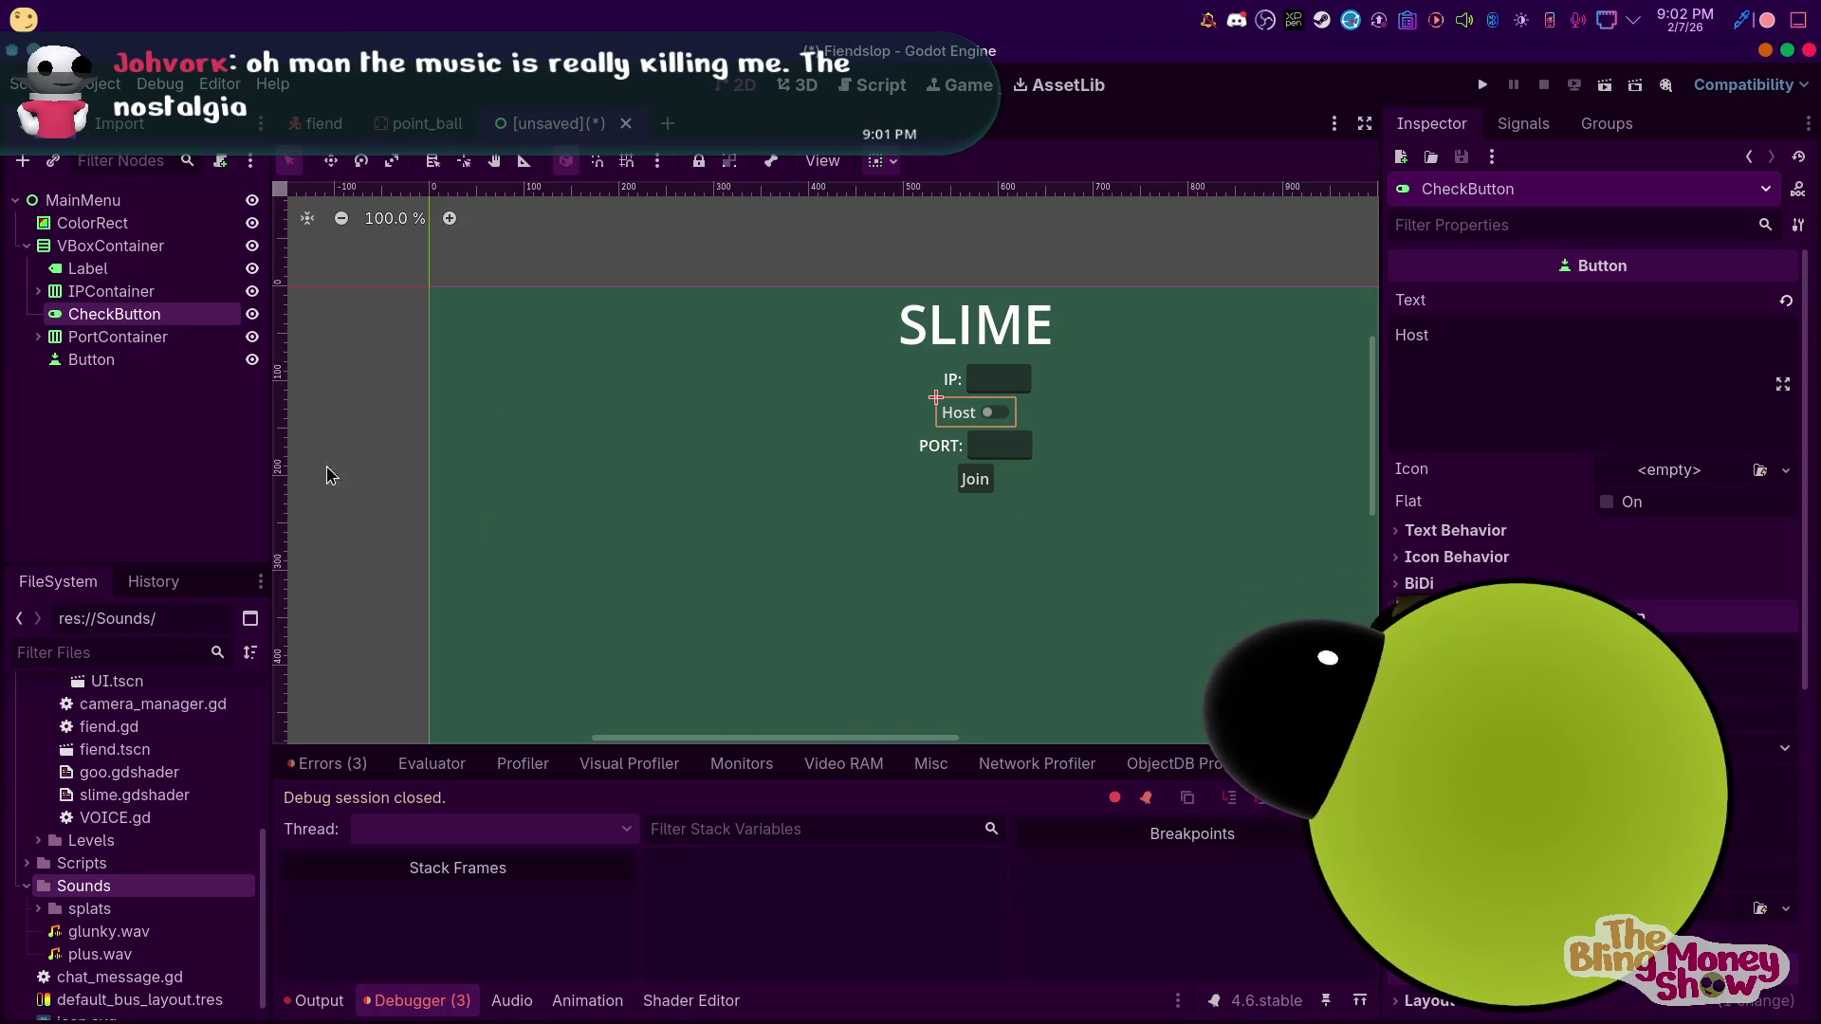
Rename the toggle HostToggle and place it below the Join button
left_click(393, 507)
left_click(108, 313)
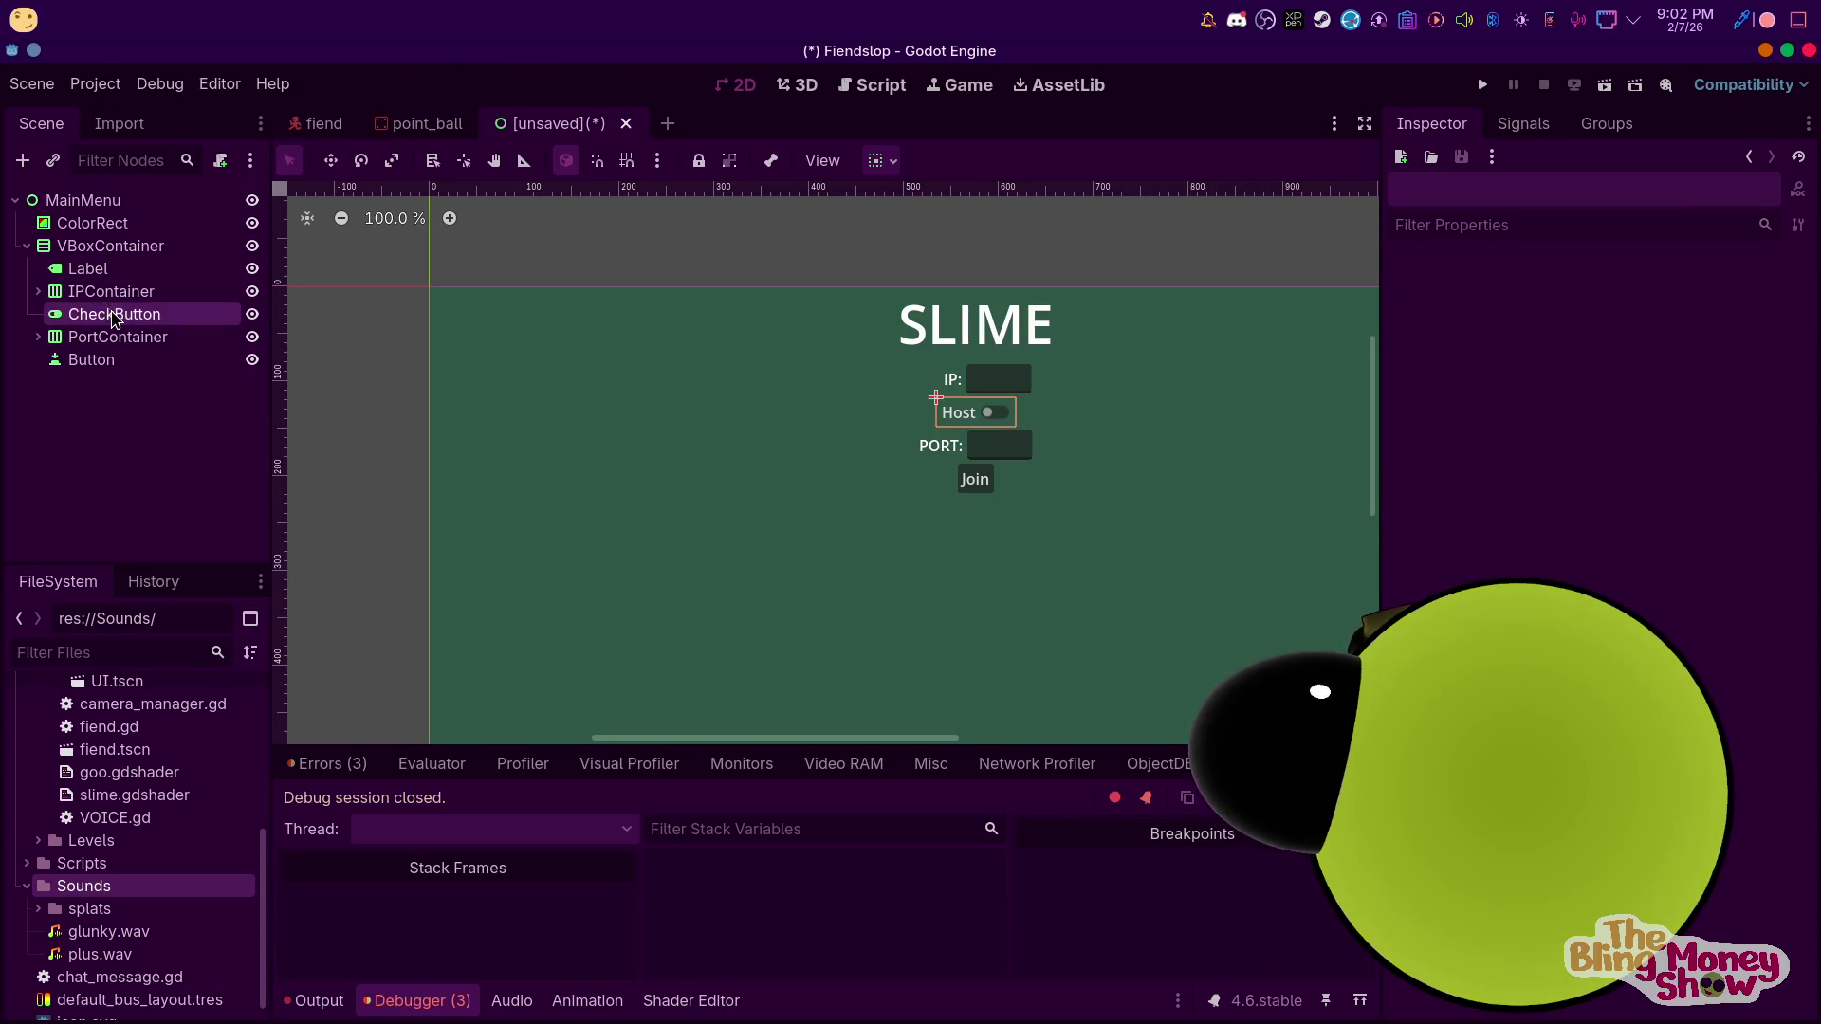
key("F2")
type("HostToggle")
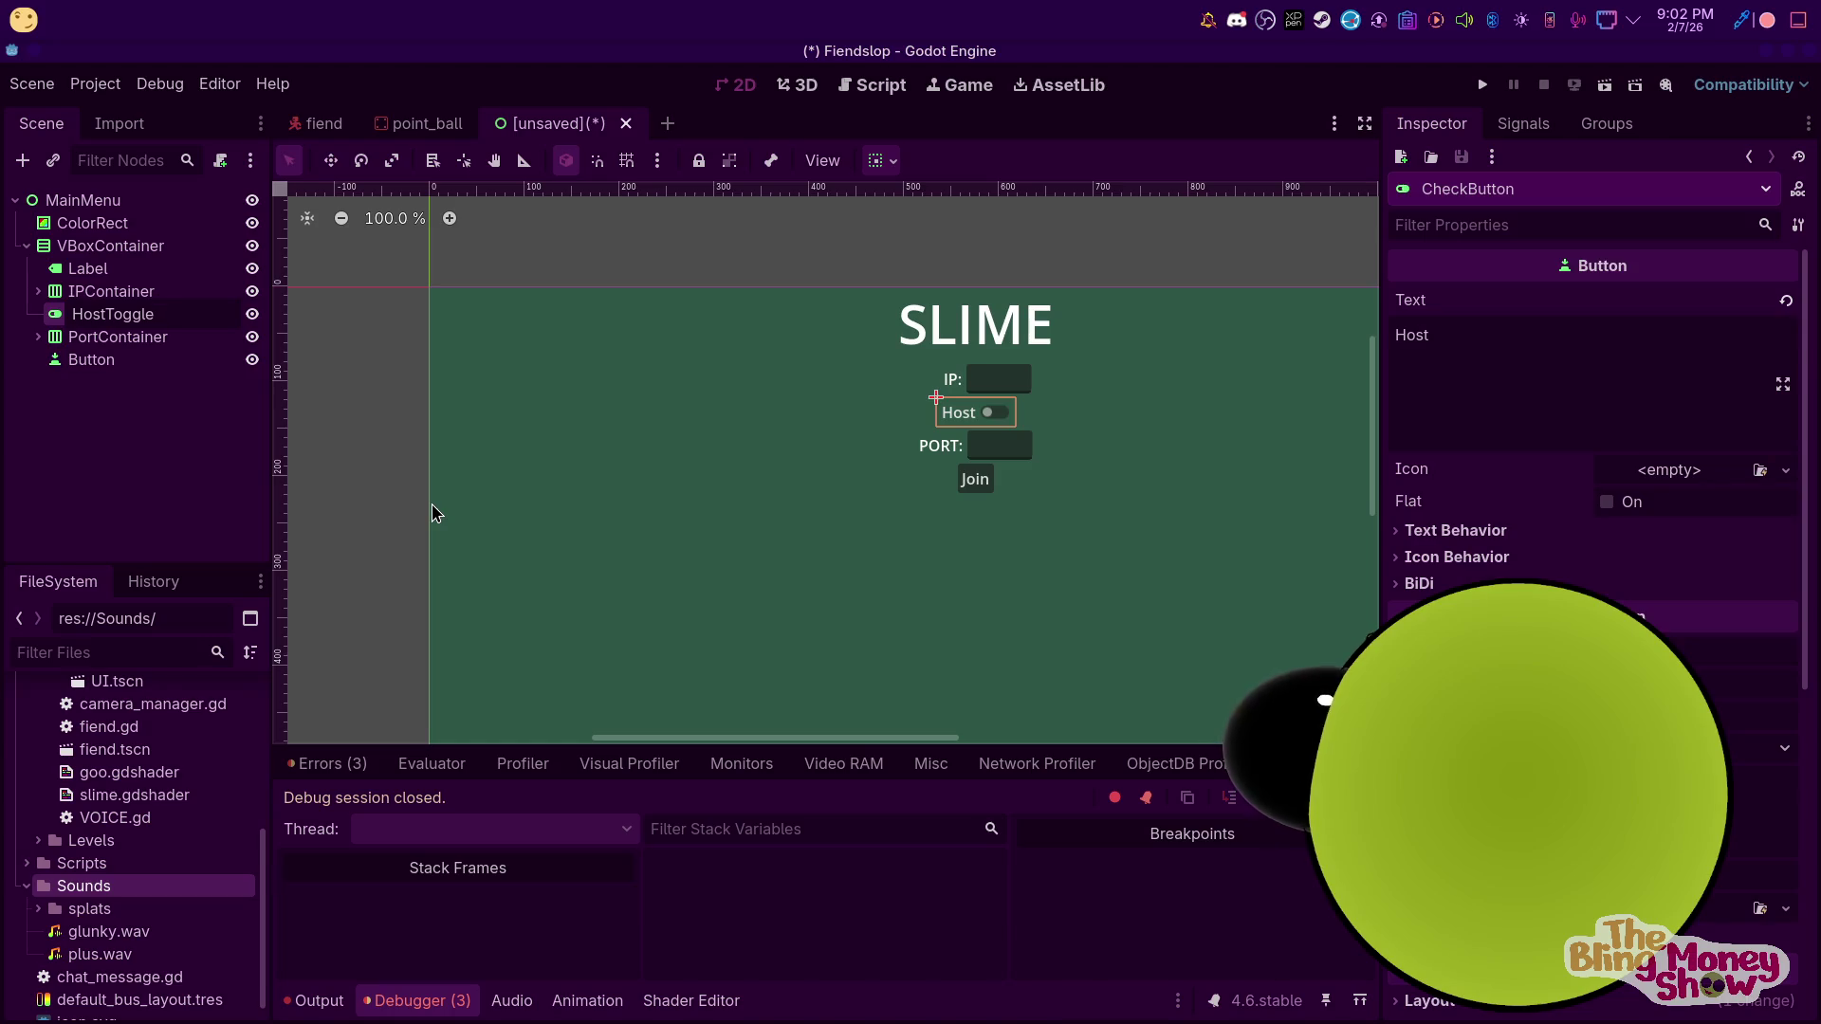
key("Return")
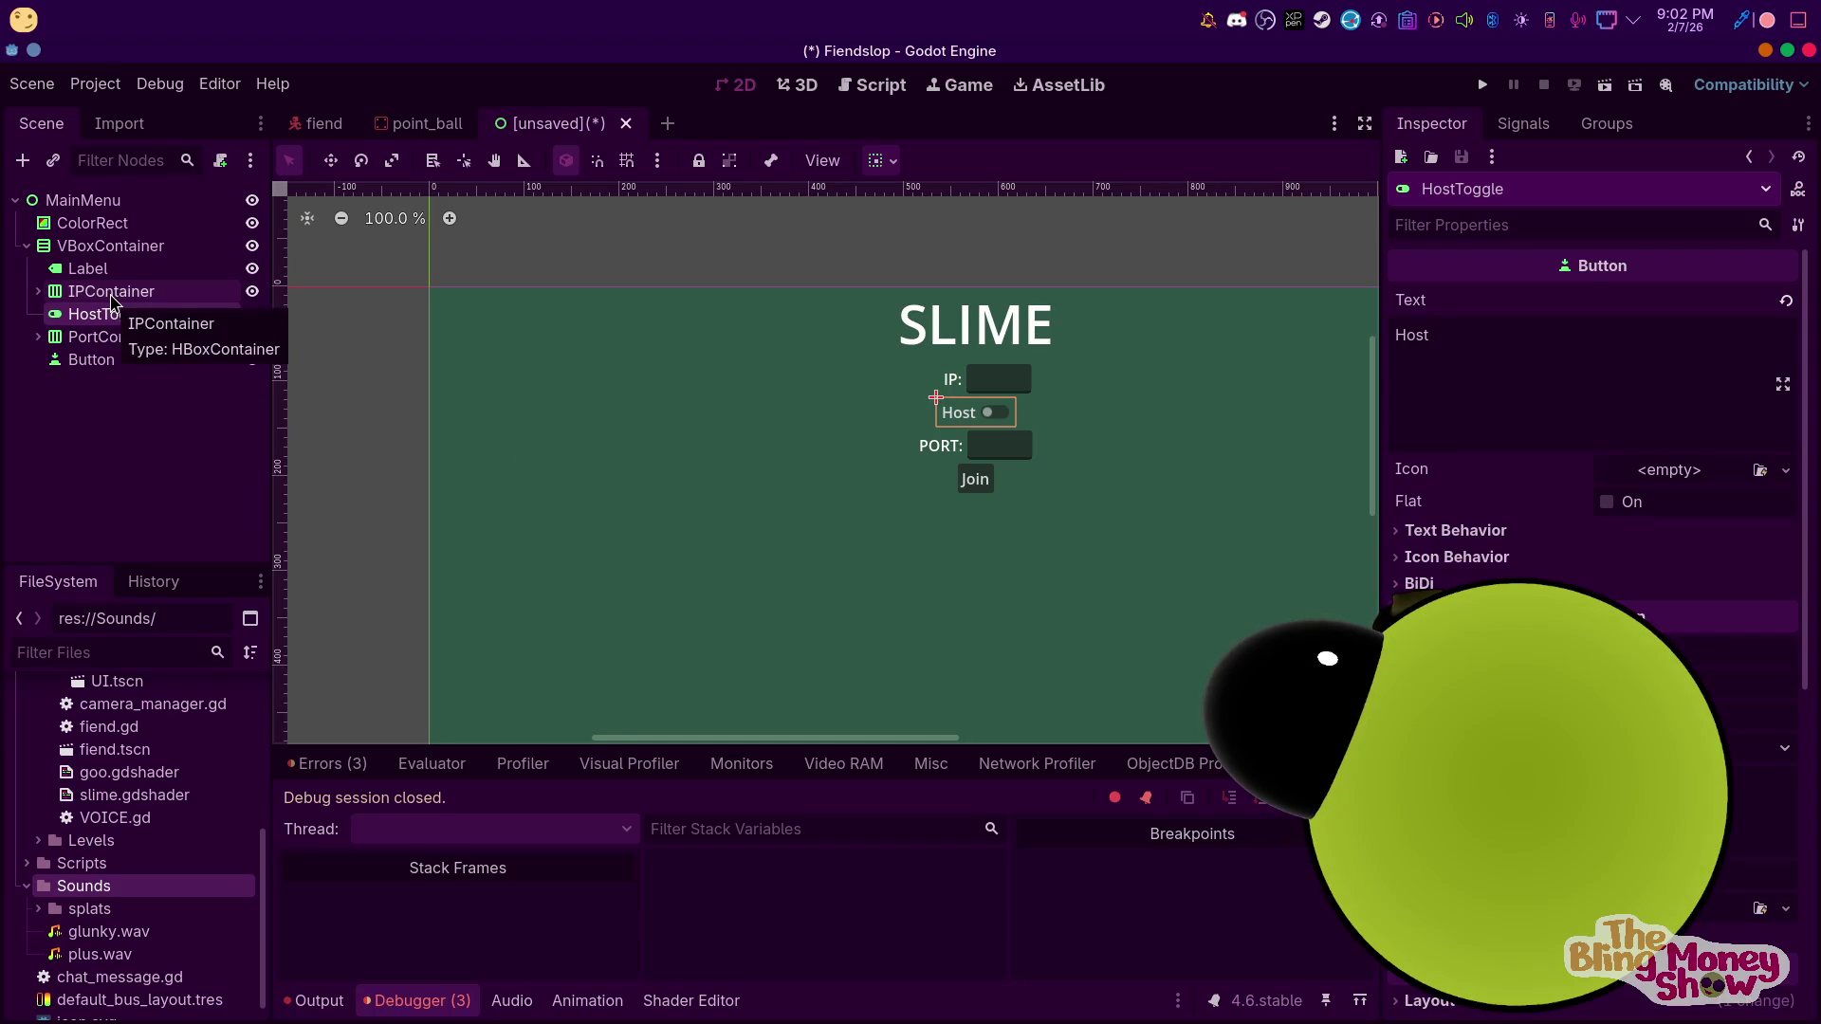
left_click_drag(112, 314, 123, 375)
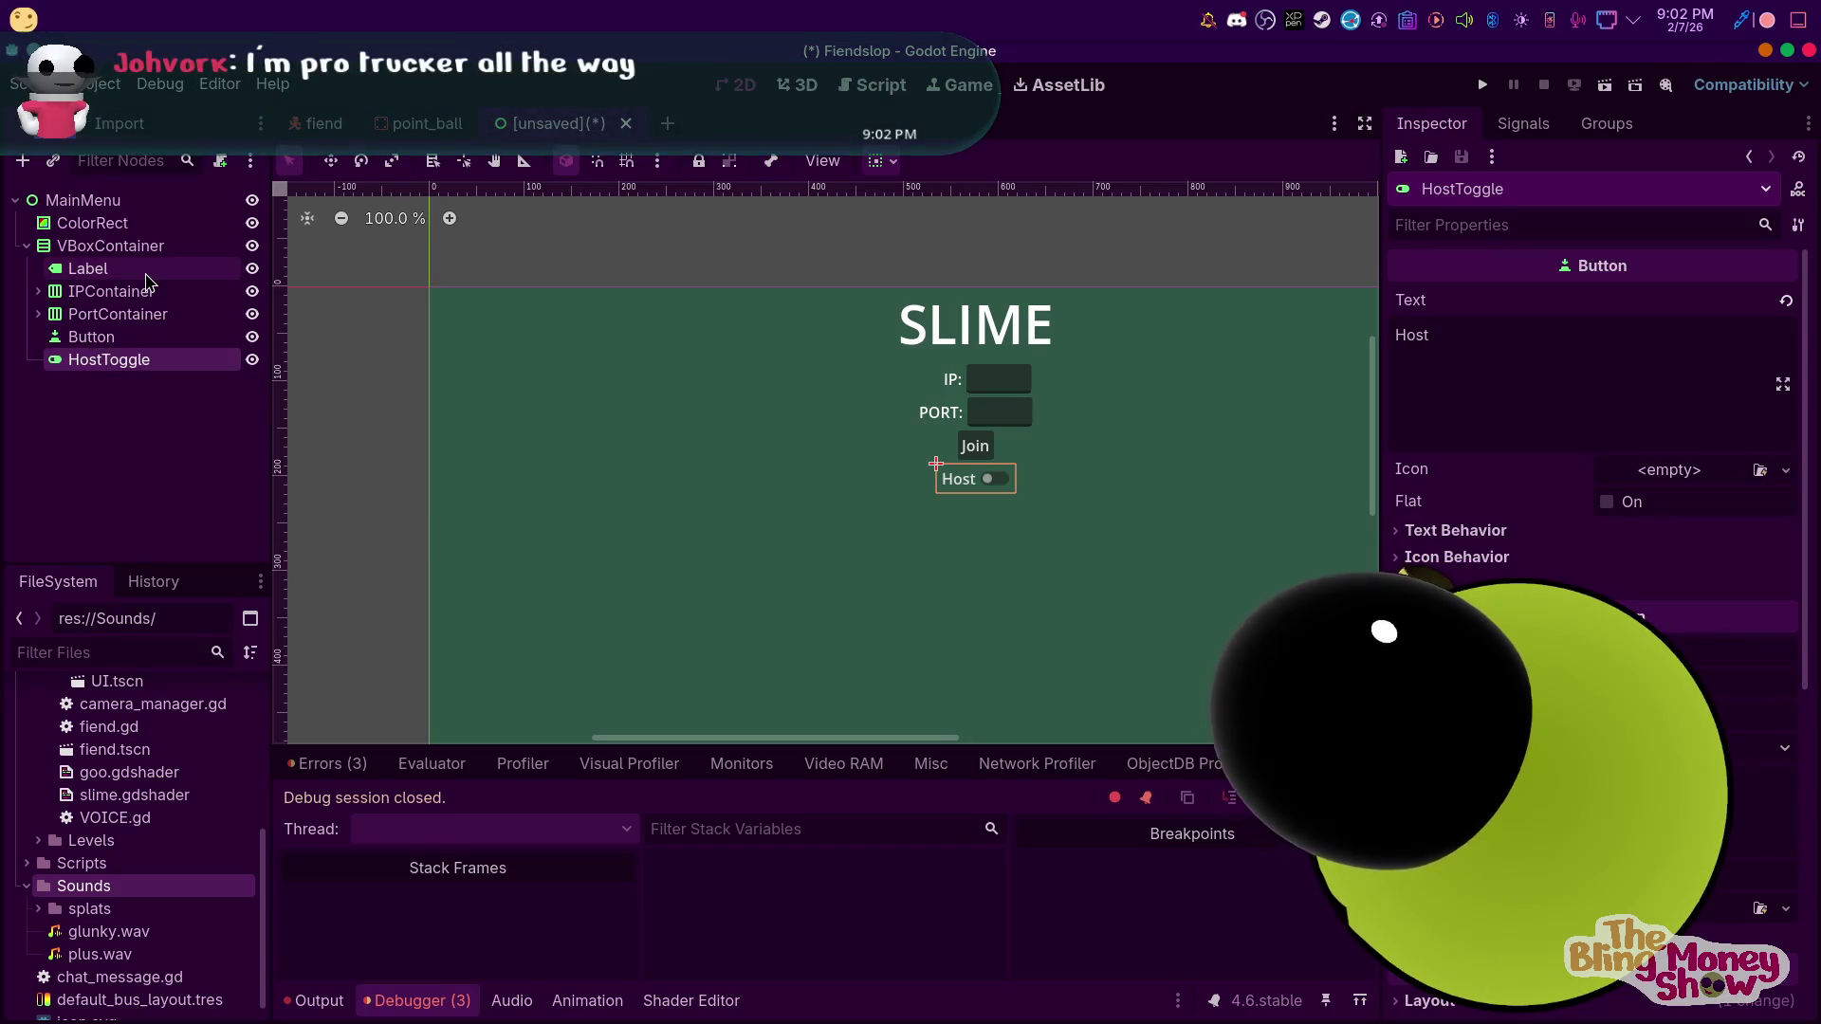
left_click(311, 467)
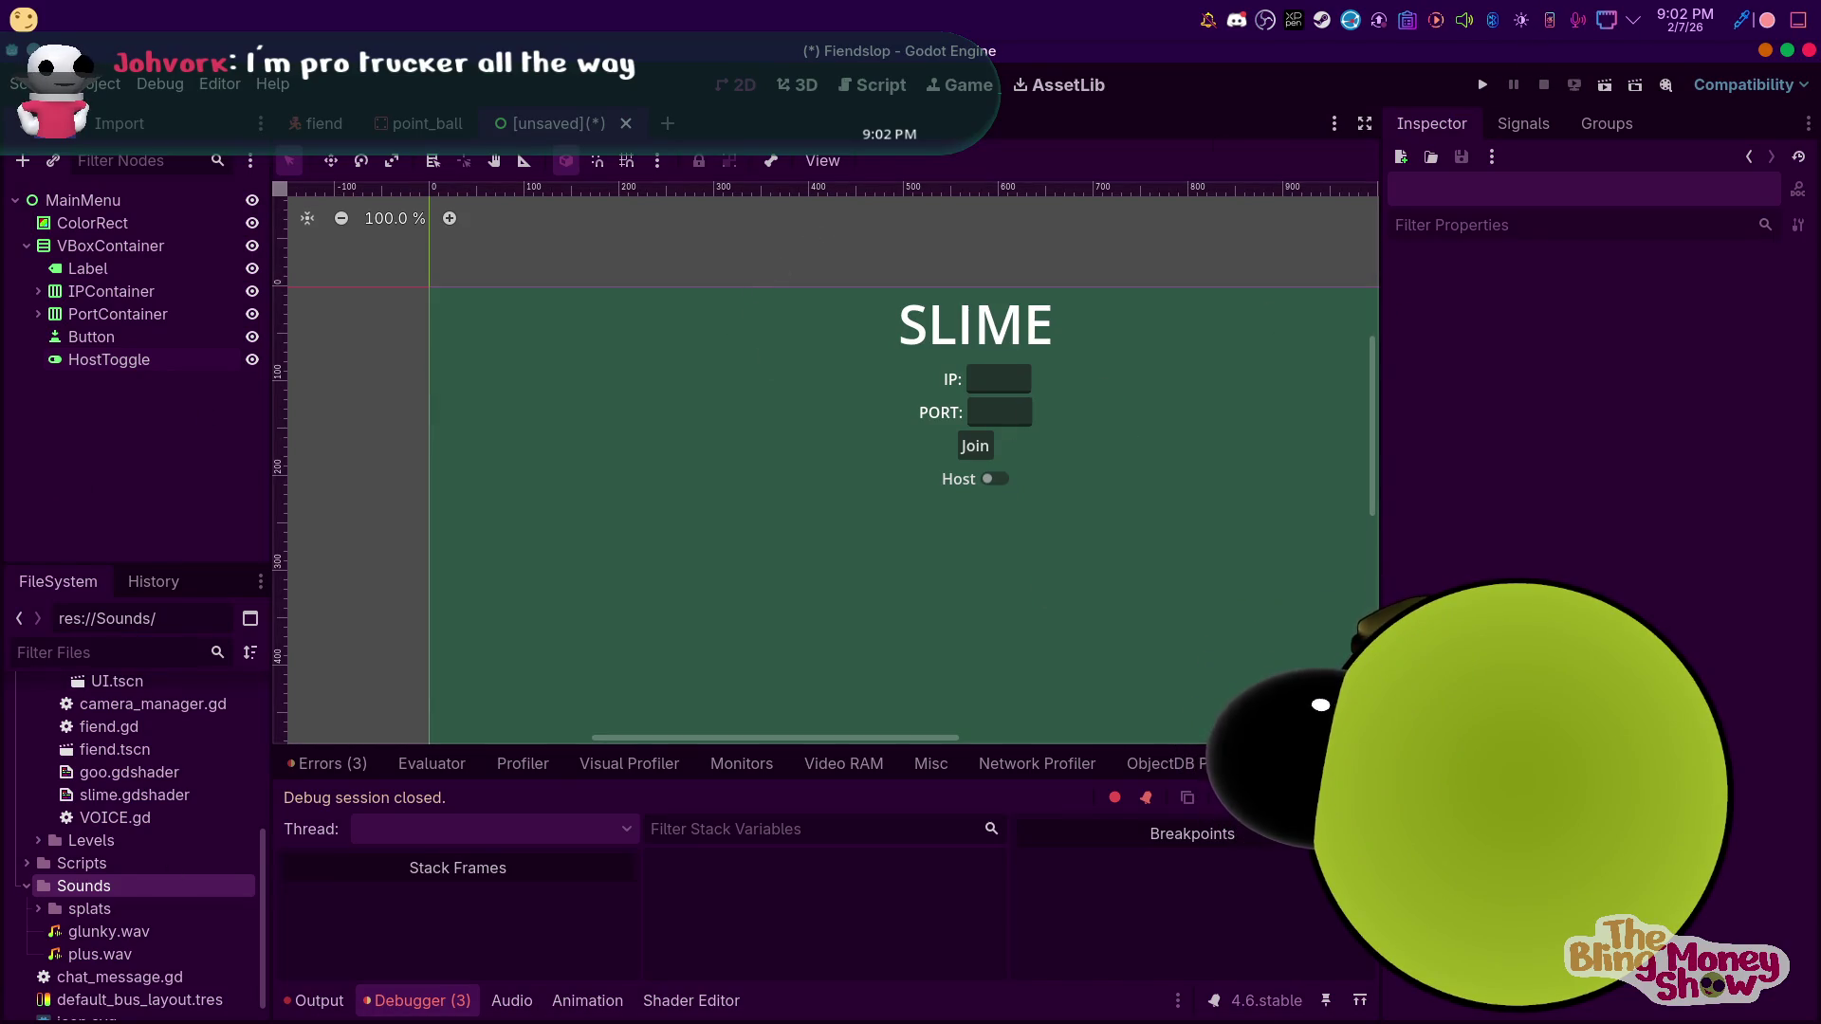
Centre the VBoxContainer's menu contents vertically
mouse_move(1043, 1019)
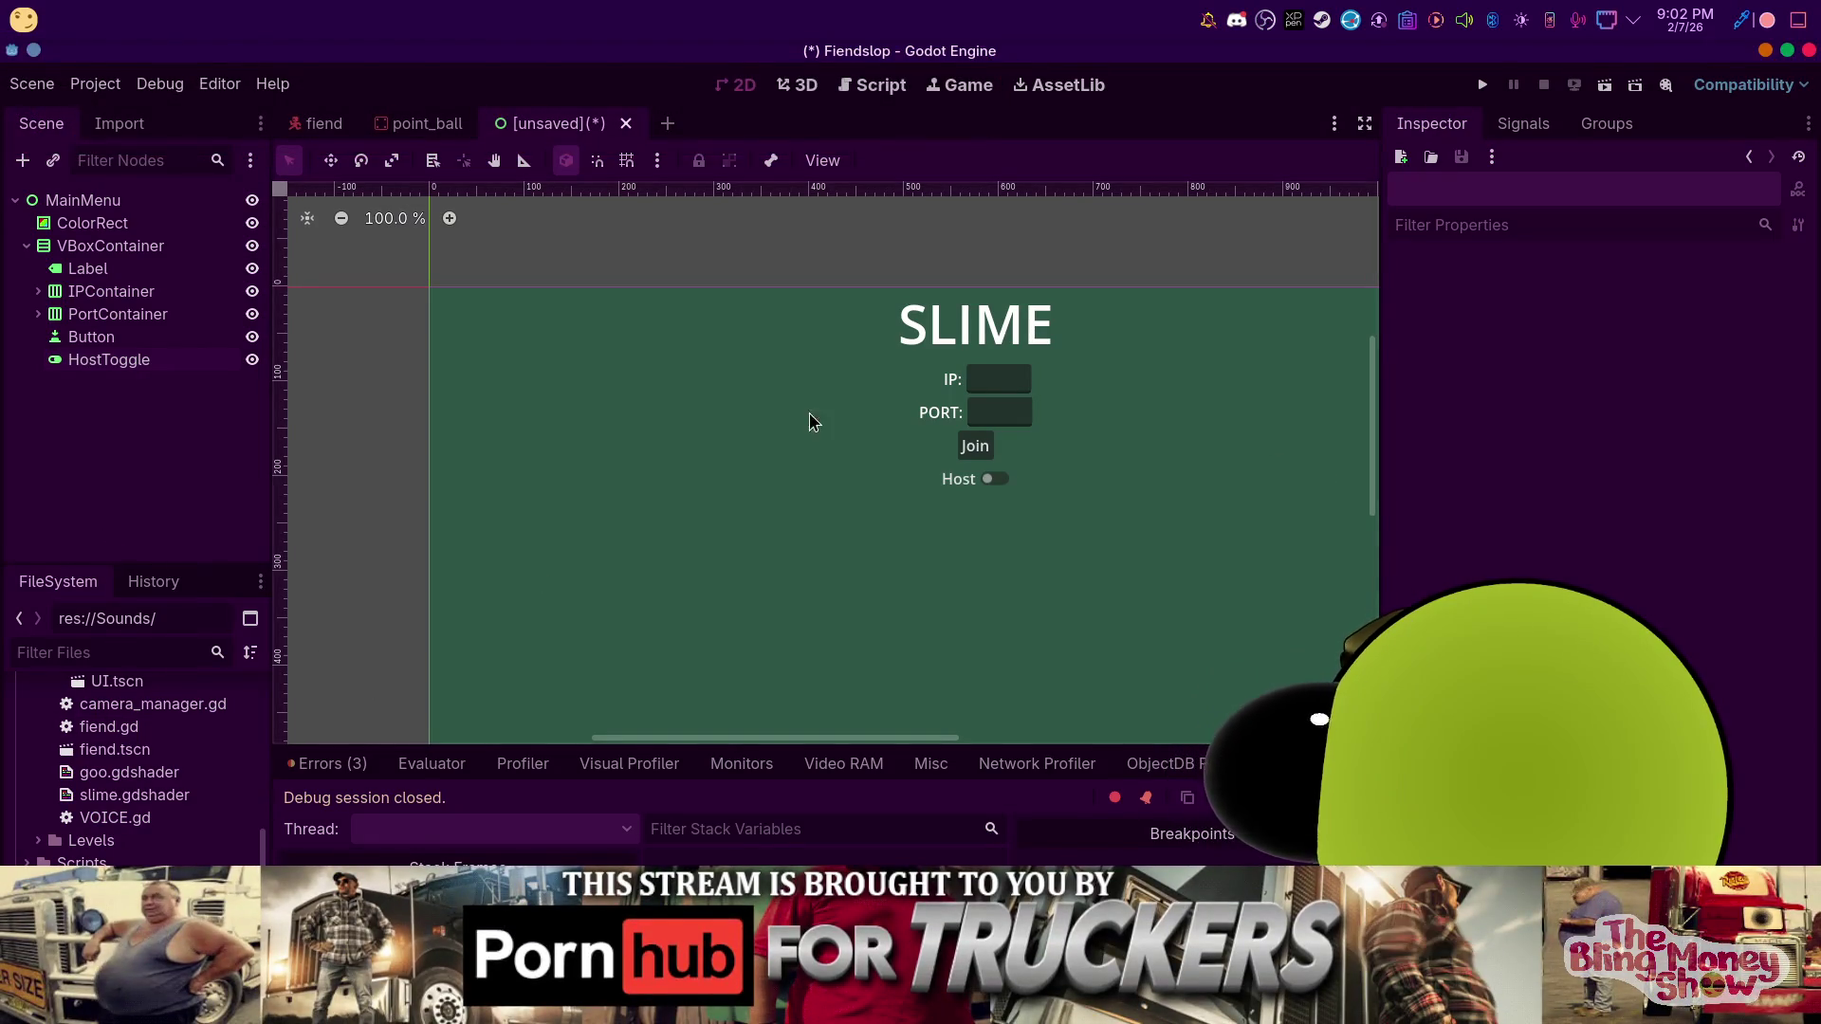
left_click(137, 227)
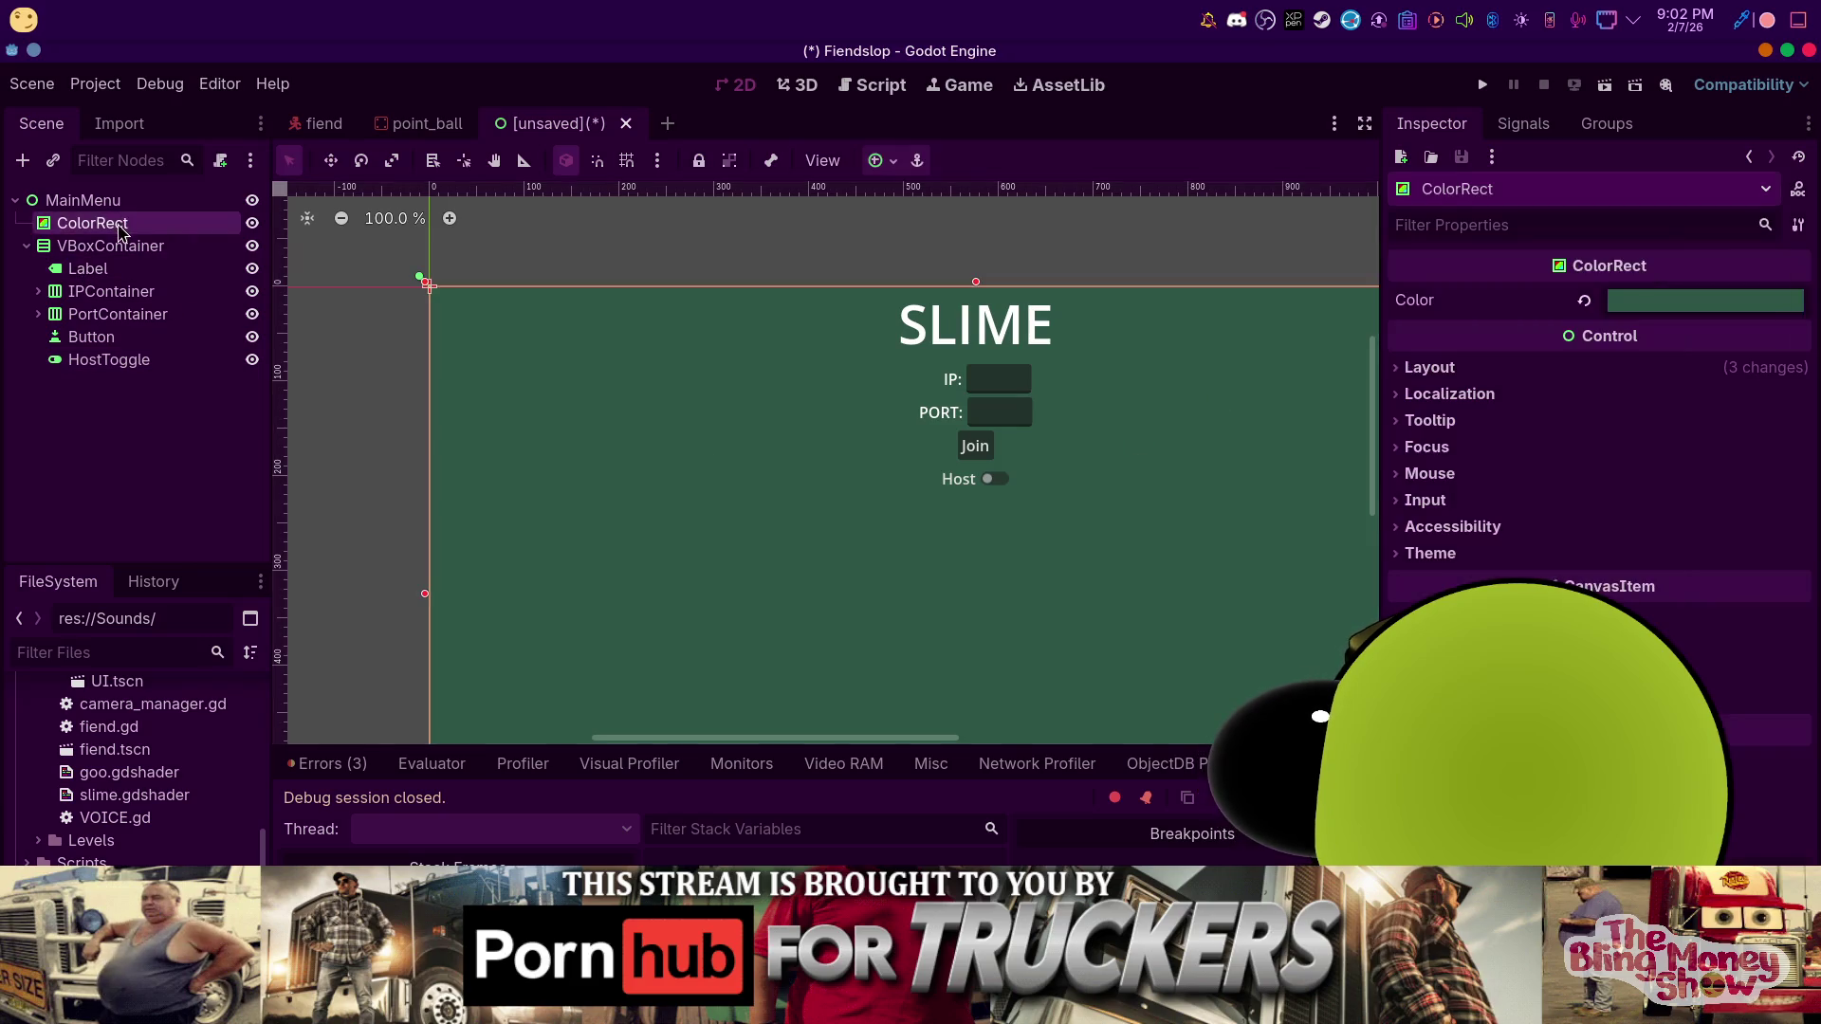
left_click(110, 245)
left_click(1702, 300)
left_click(1678, 371)
scroll(484, 322, "down", 5)
scroll(546, 446, "up", 4)
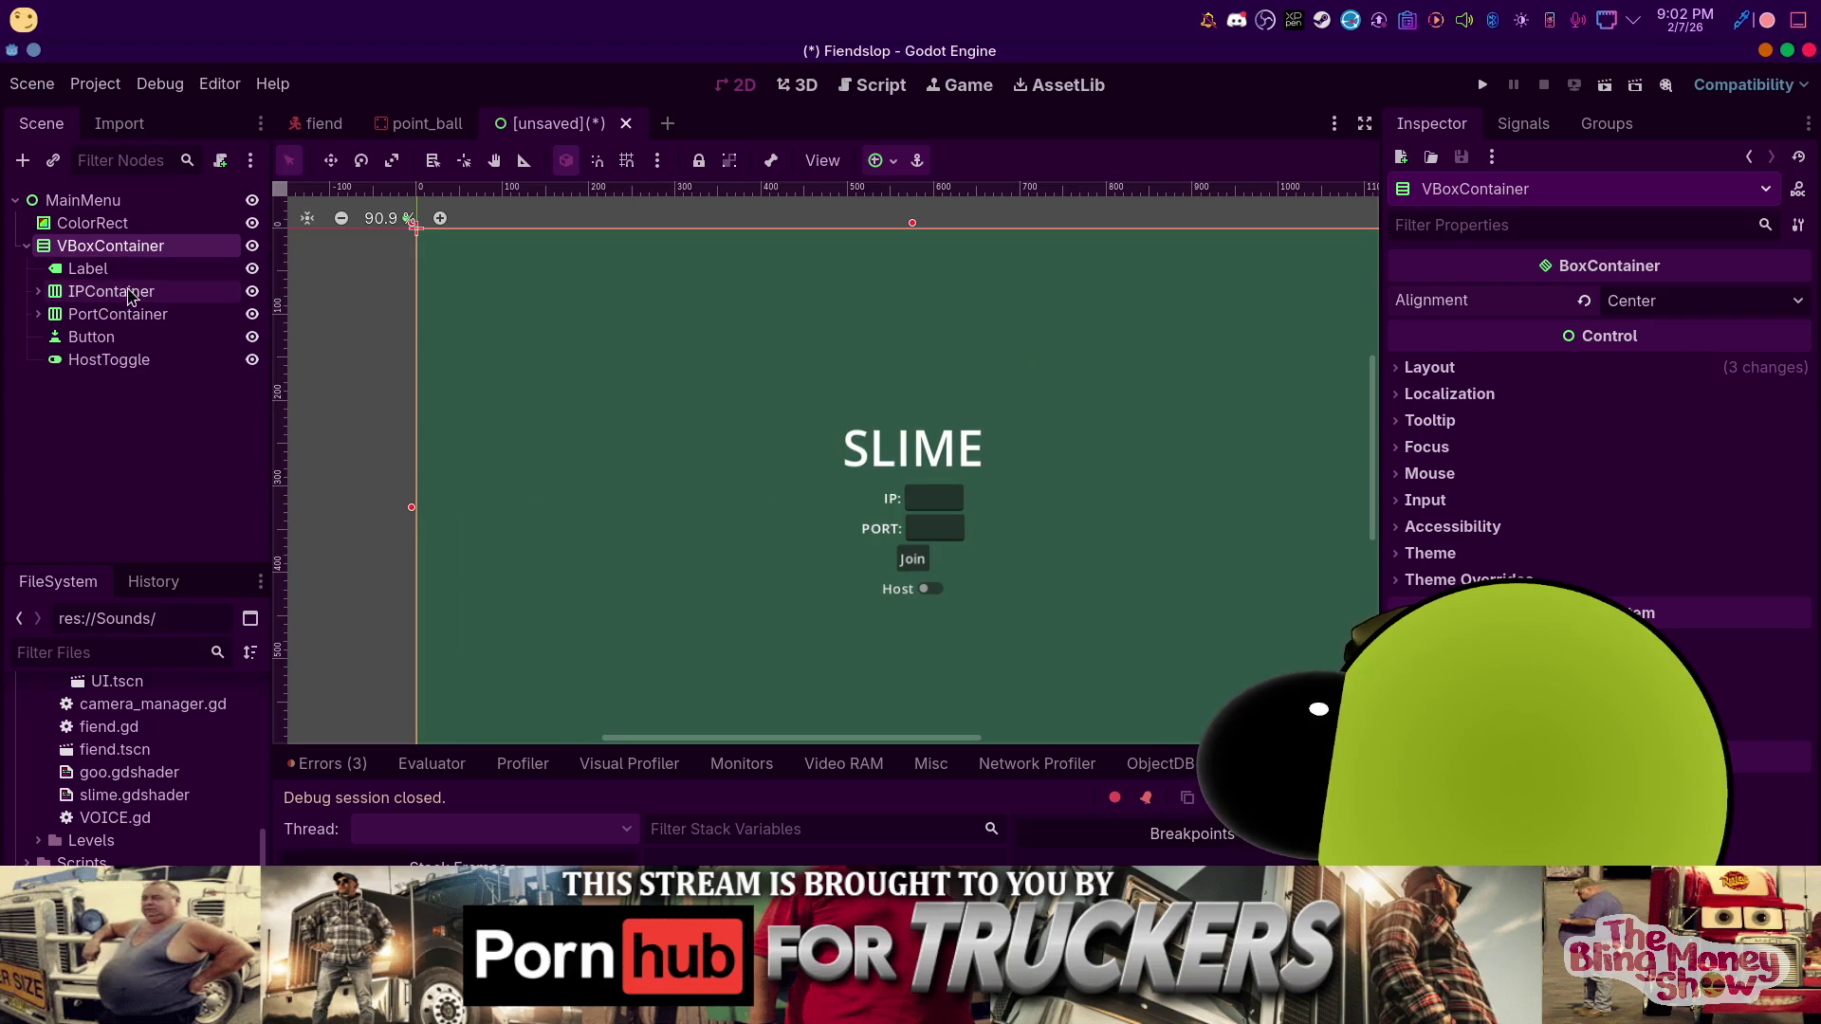
Change the title label text to SLIME TIME
left_click(95, 268)
scroll(1565, 323, "up", 4)
scroll(1565, 318, "up", 5)
left_click(1609, 332)
type("TIME")
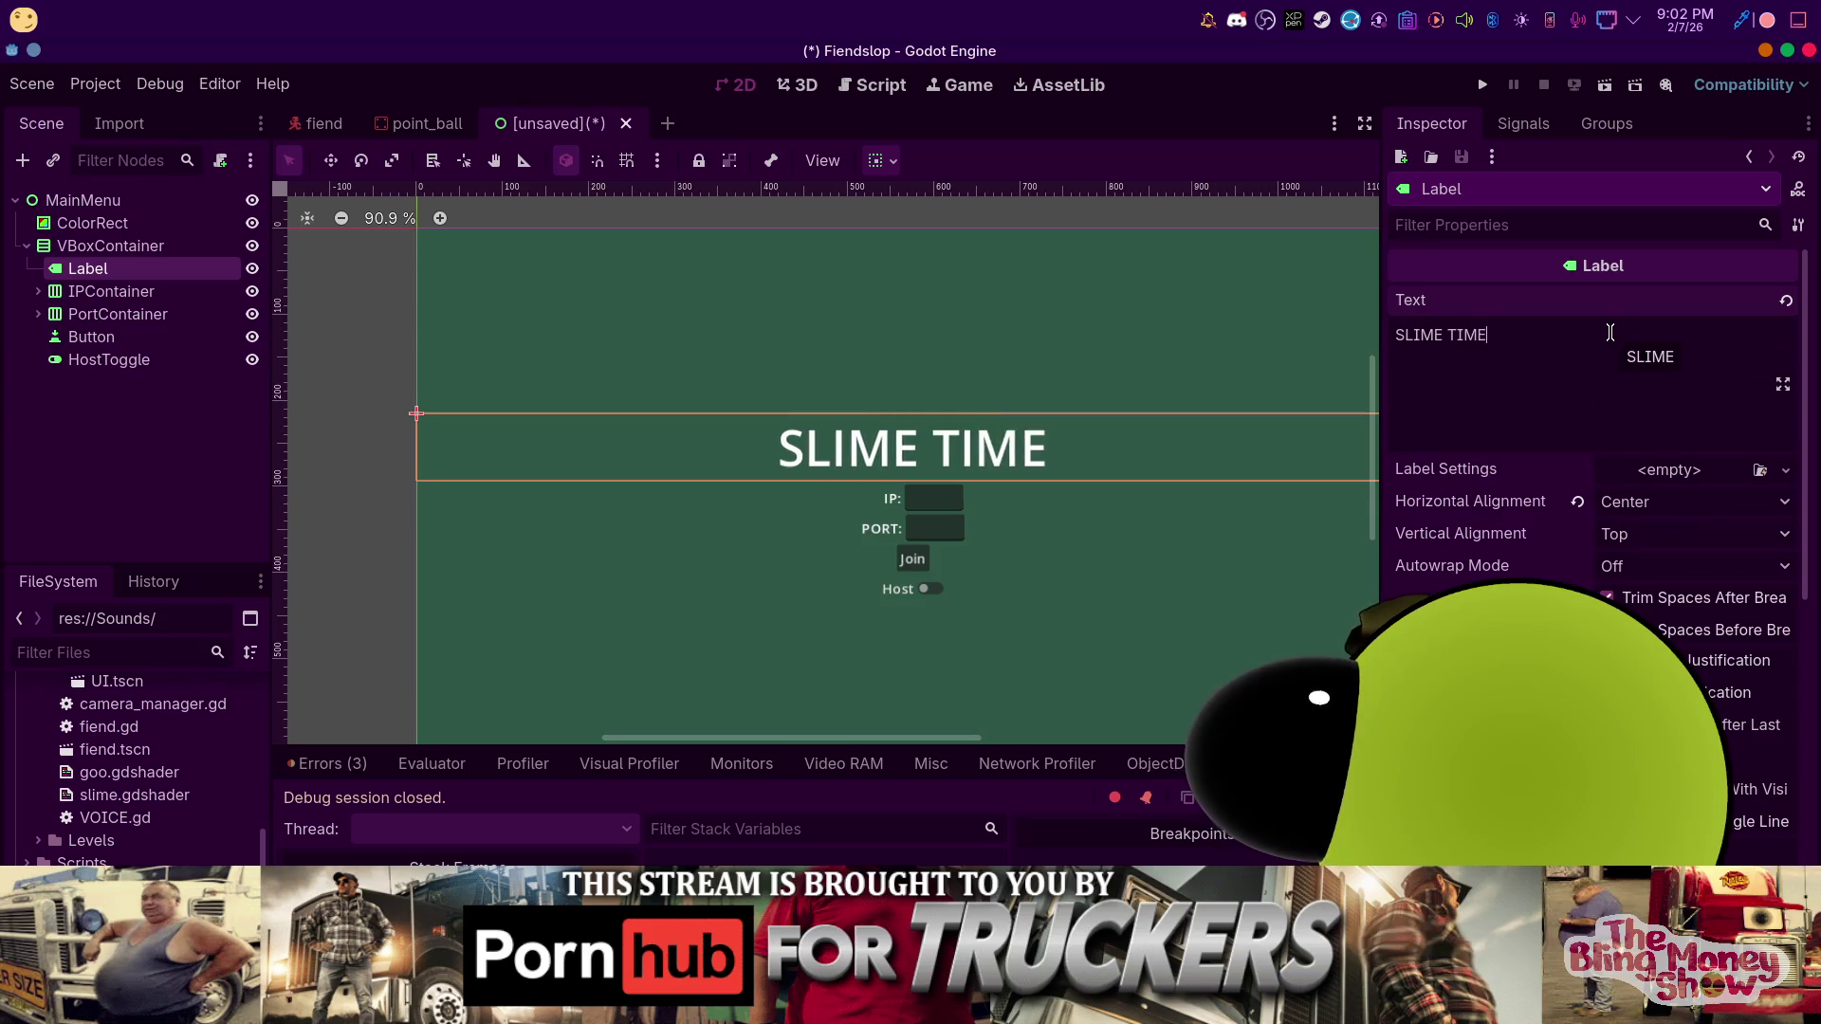
left_click(67, 456)
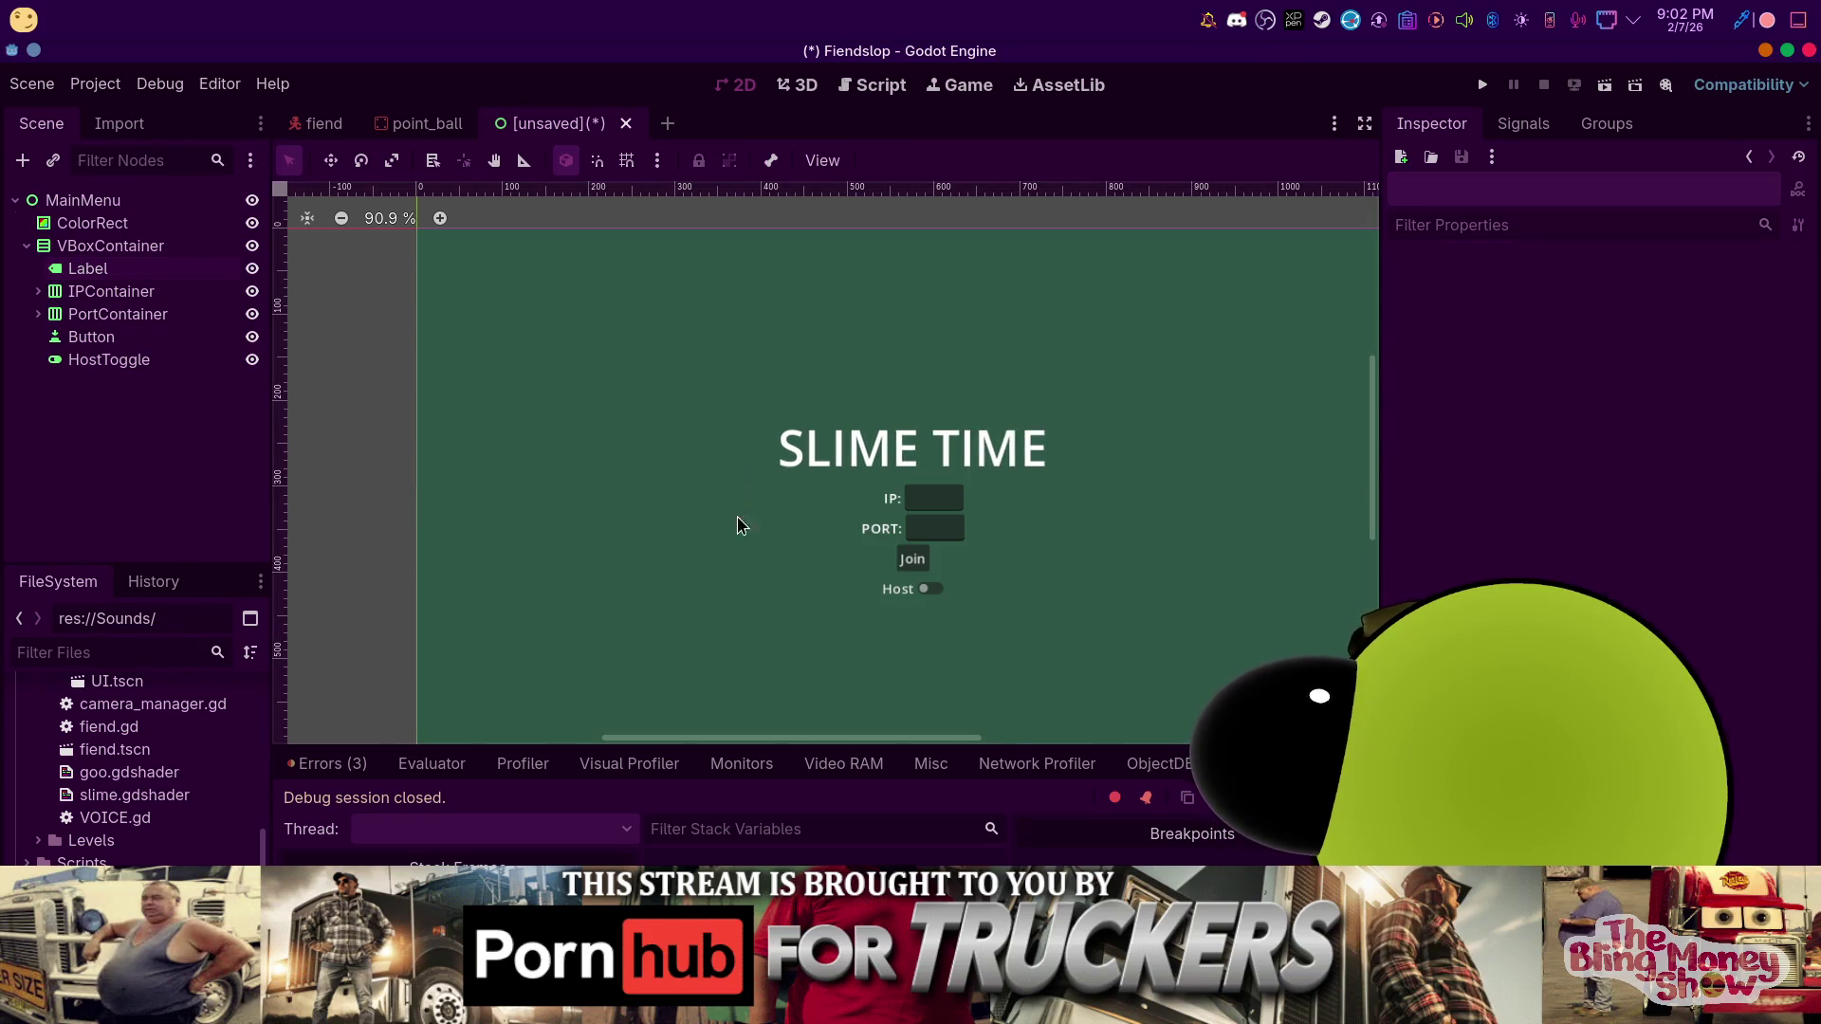
Duplicate the Join button as HostButton and rename the original JoinButton
left_click(94, 336)
key("ctrl+d")
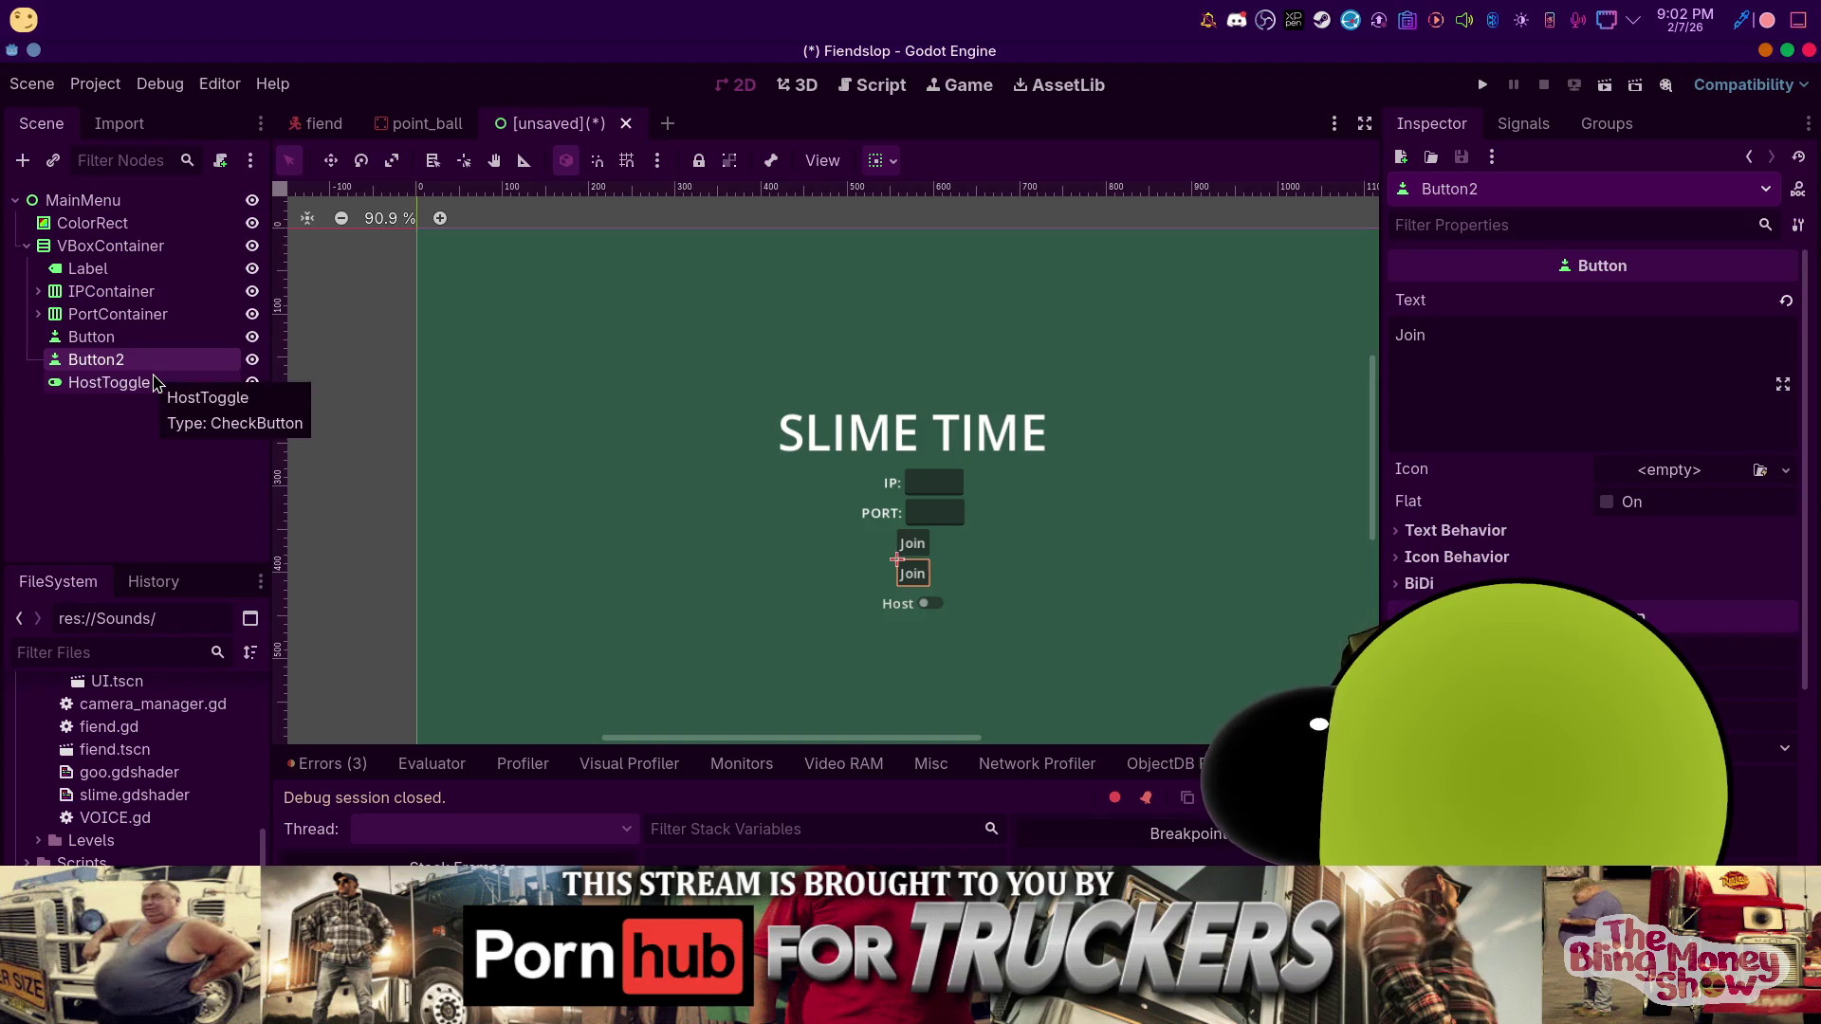
double_click(210, 361)
type("Host")
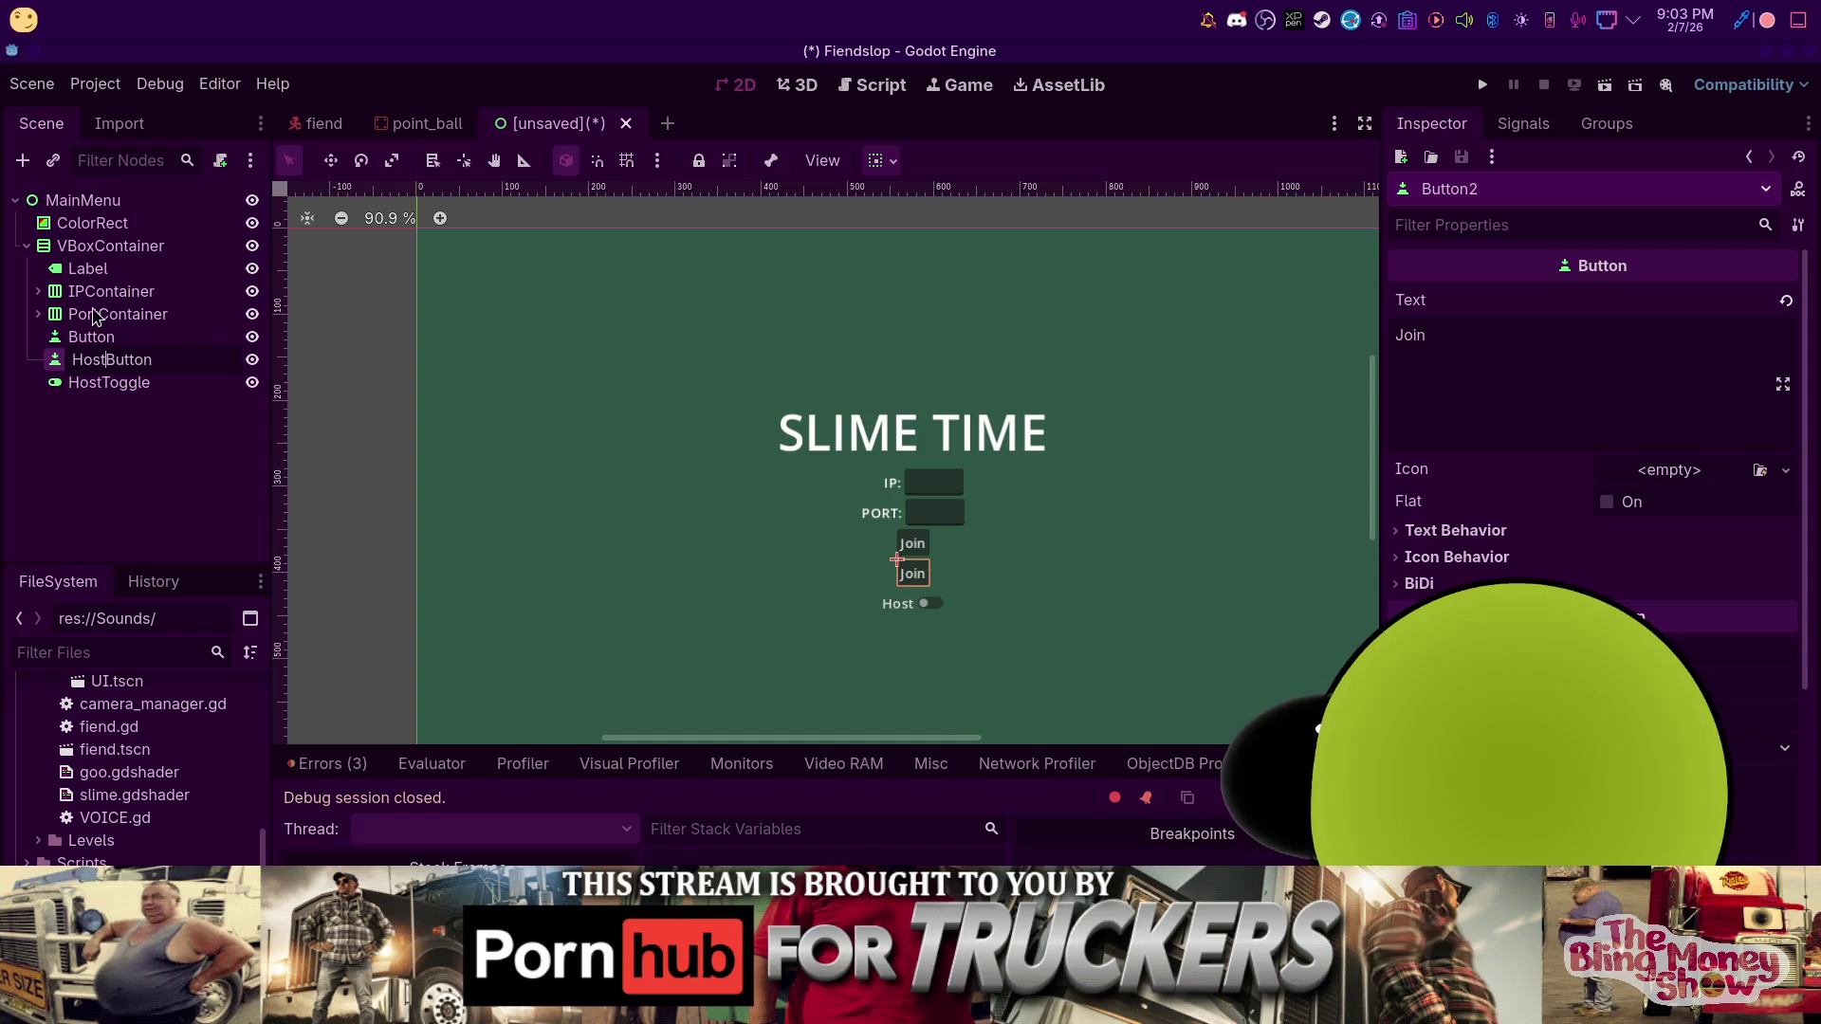
left_click(87, 339)
left_click(79, 337)
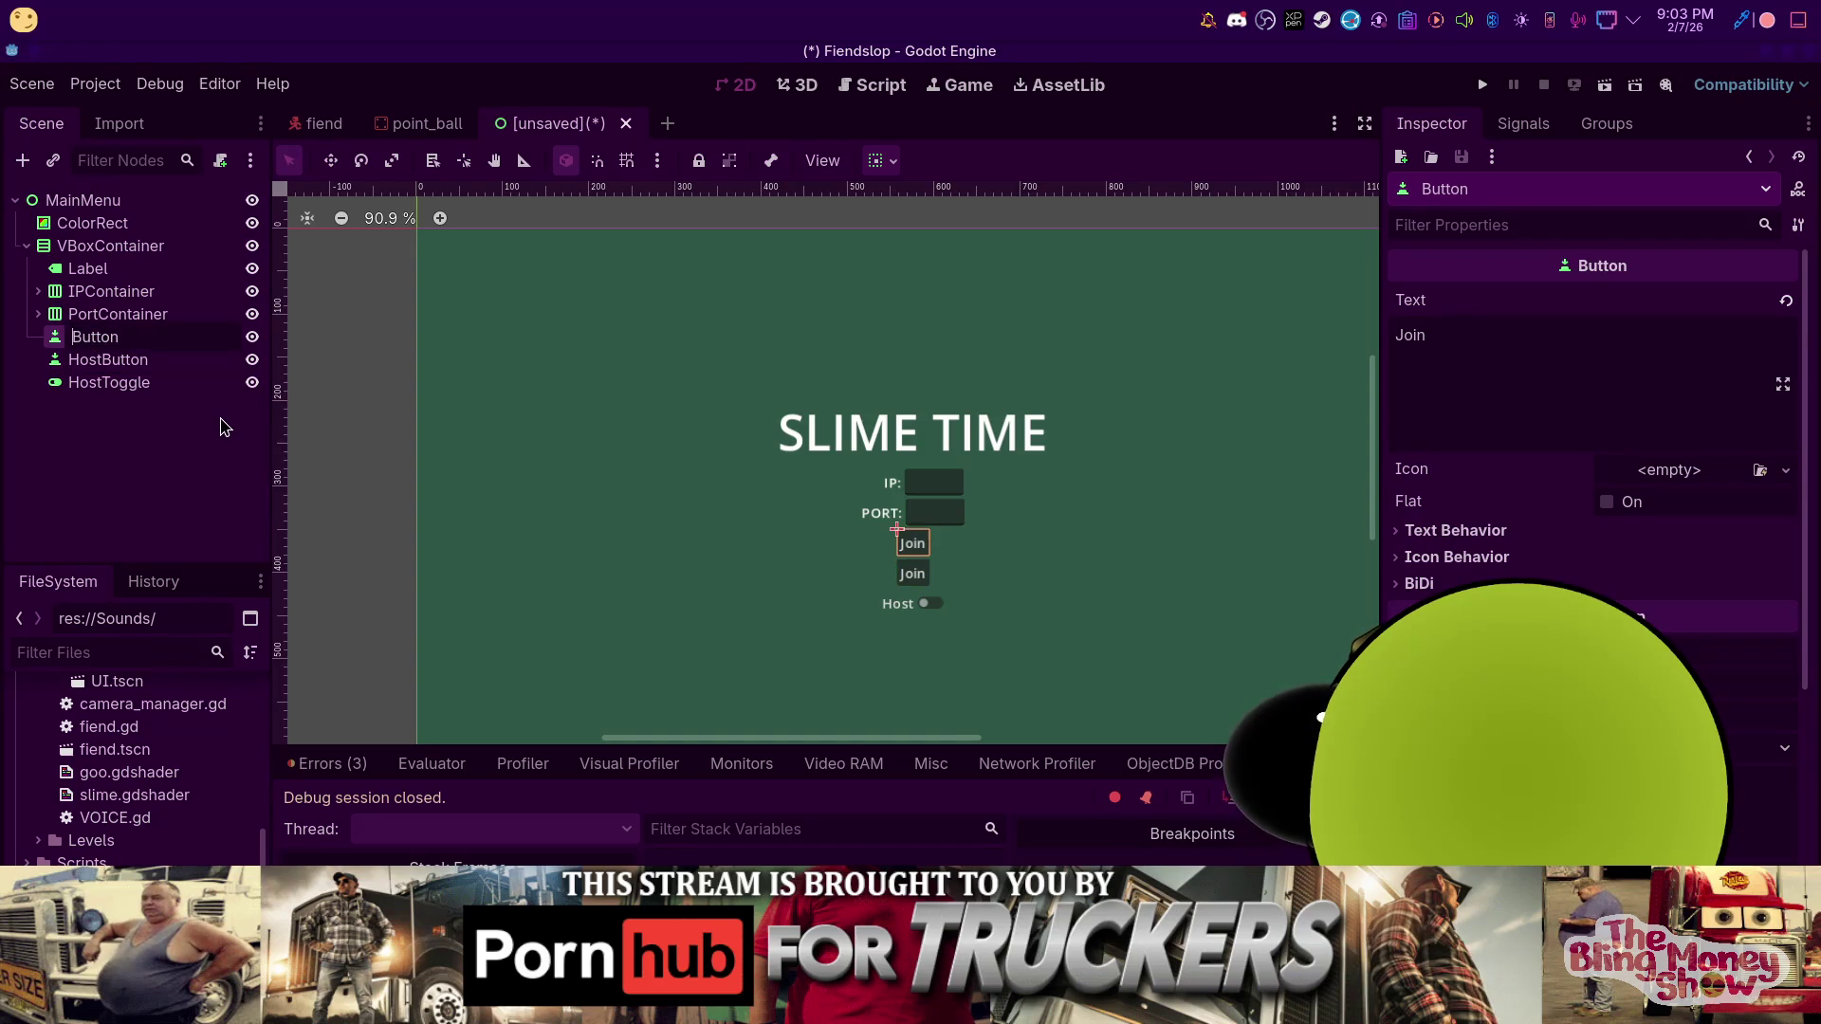
type("Joi")
type("n")
key("Return")
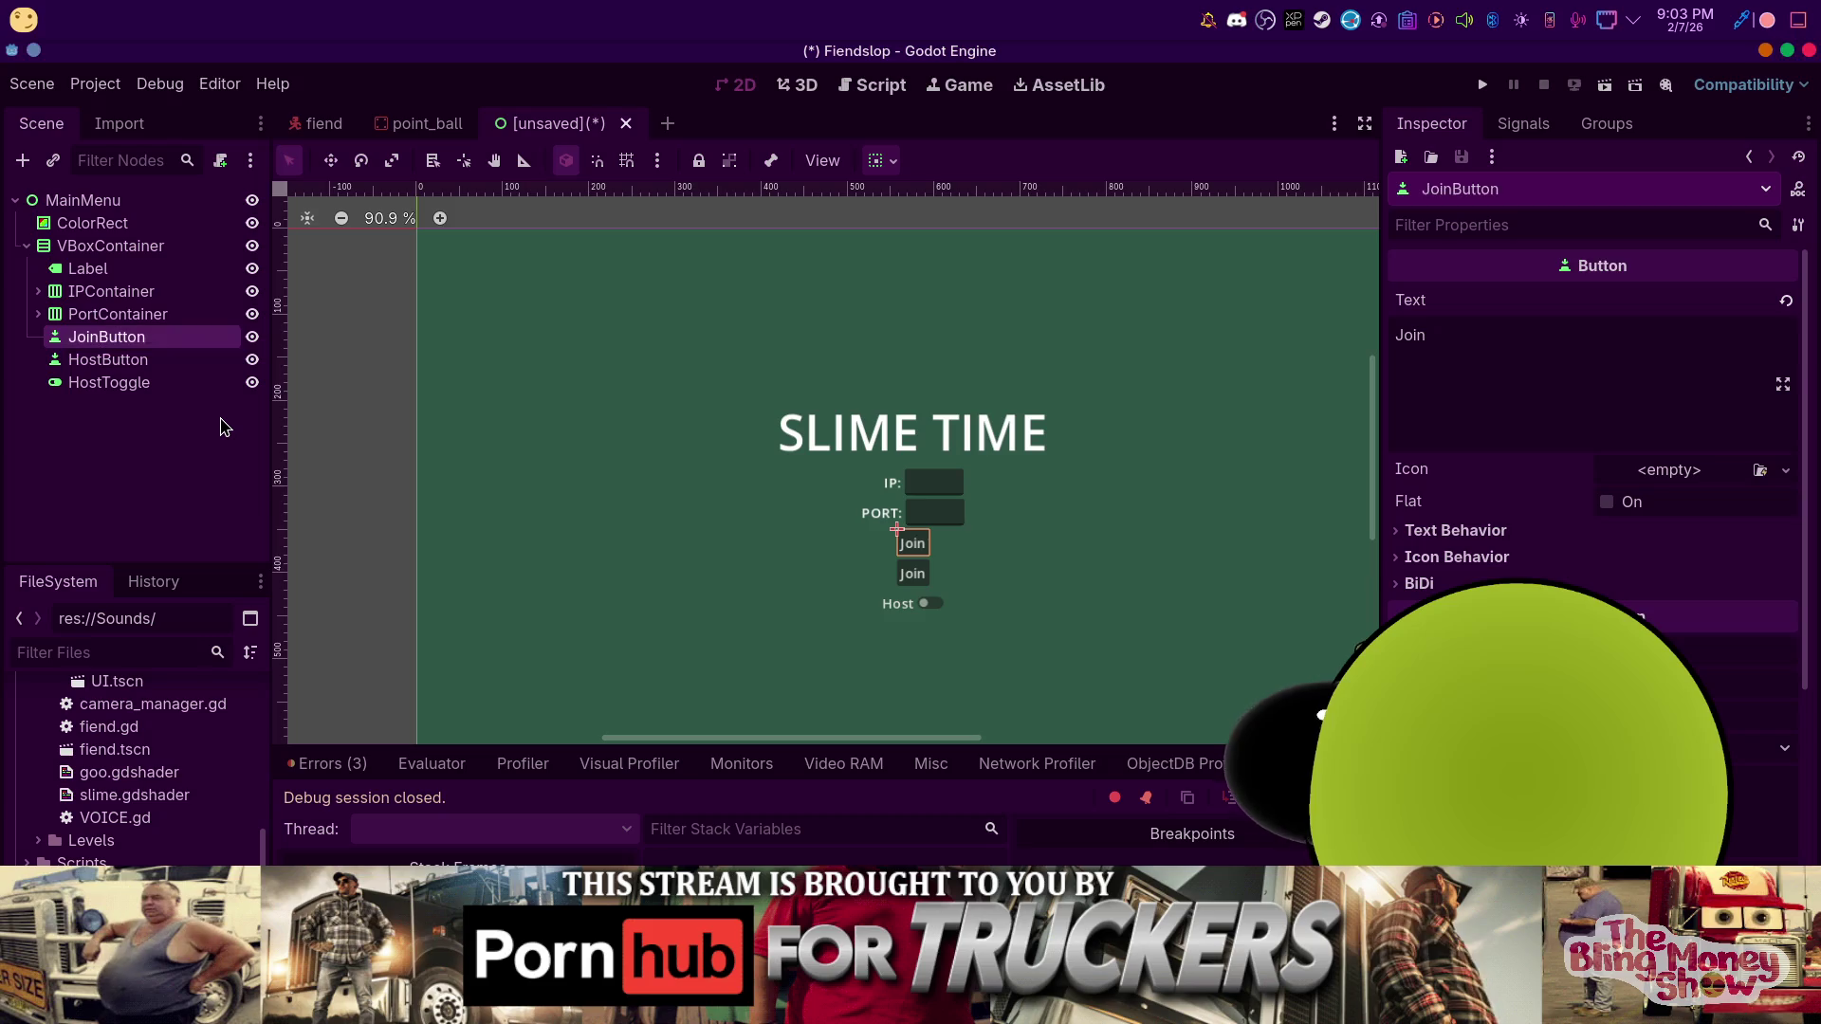
Change HostButton's text from Join to Host
left_click(99, 382)
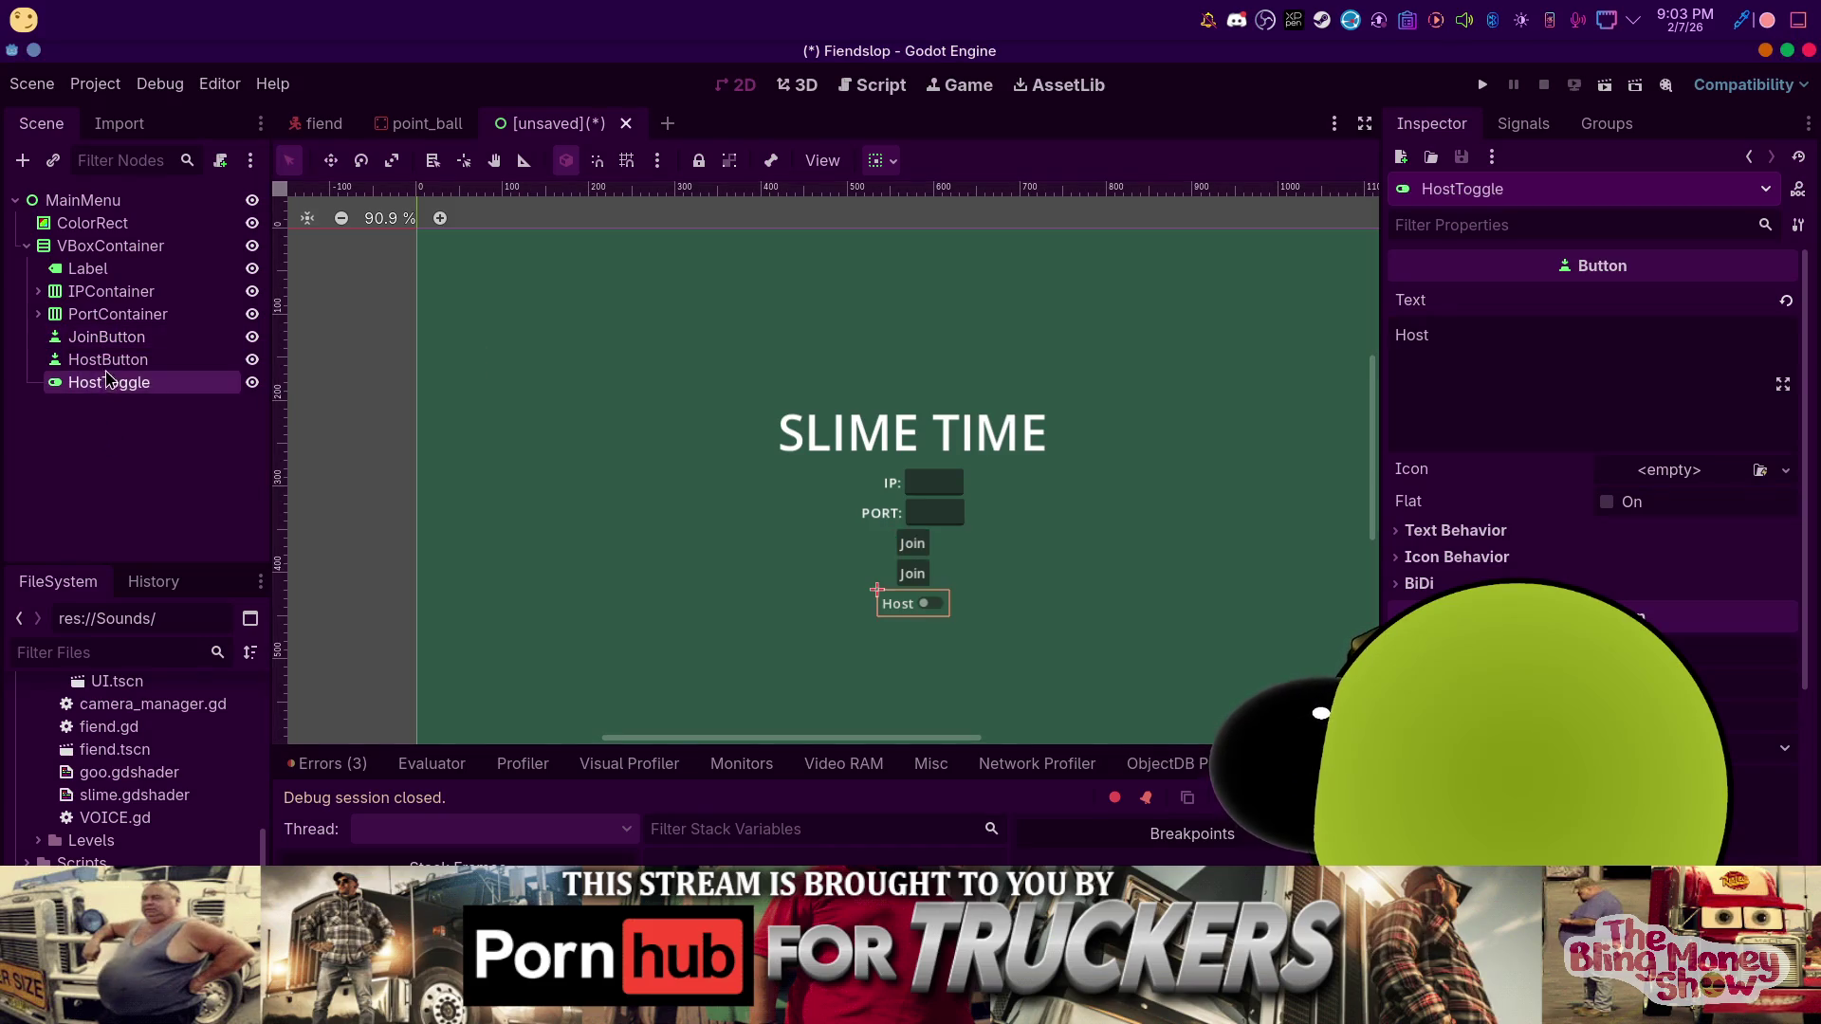
left_click(99, 359)
key("ctrl+a")
type("Ho")
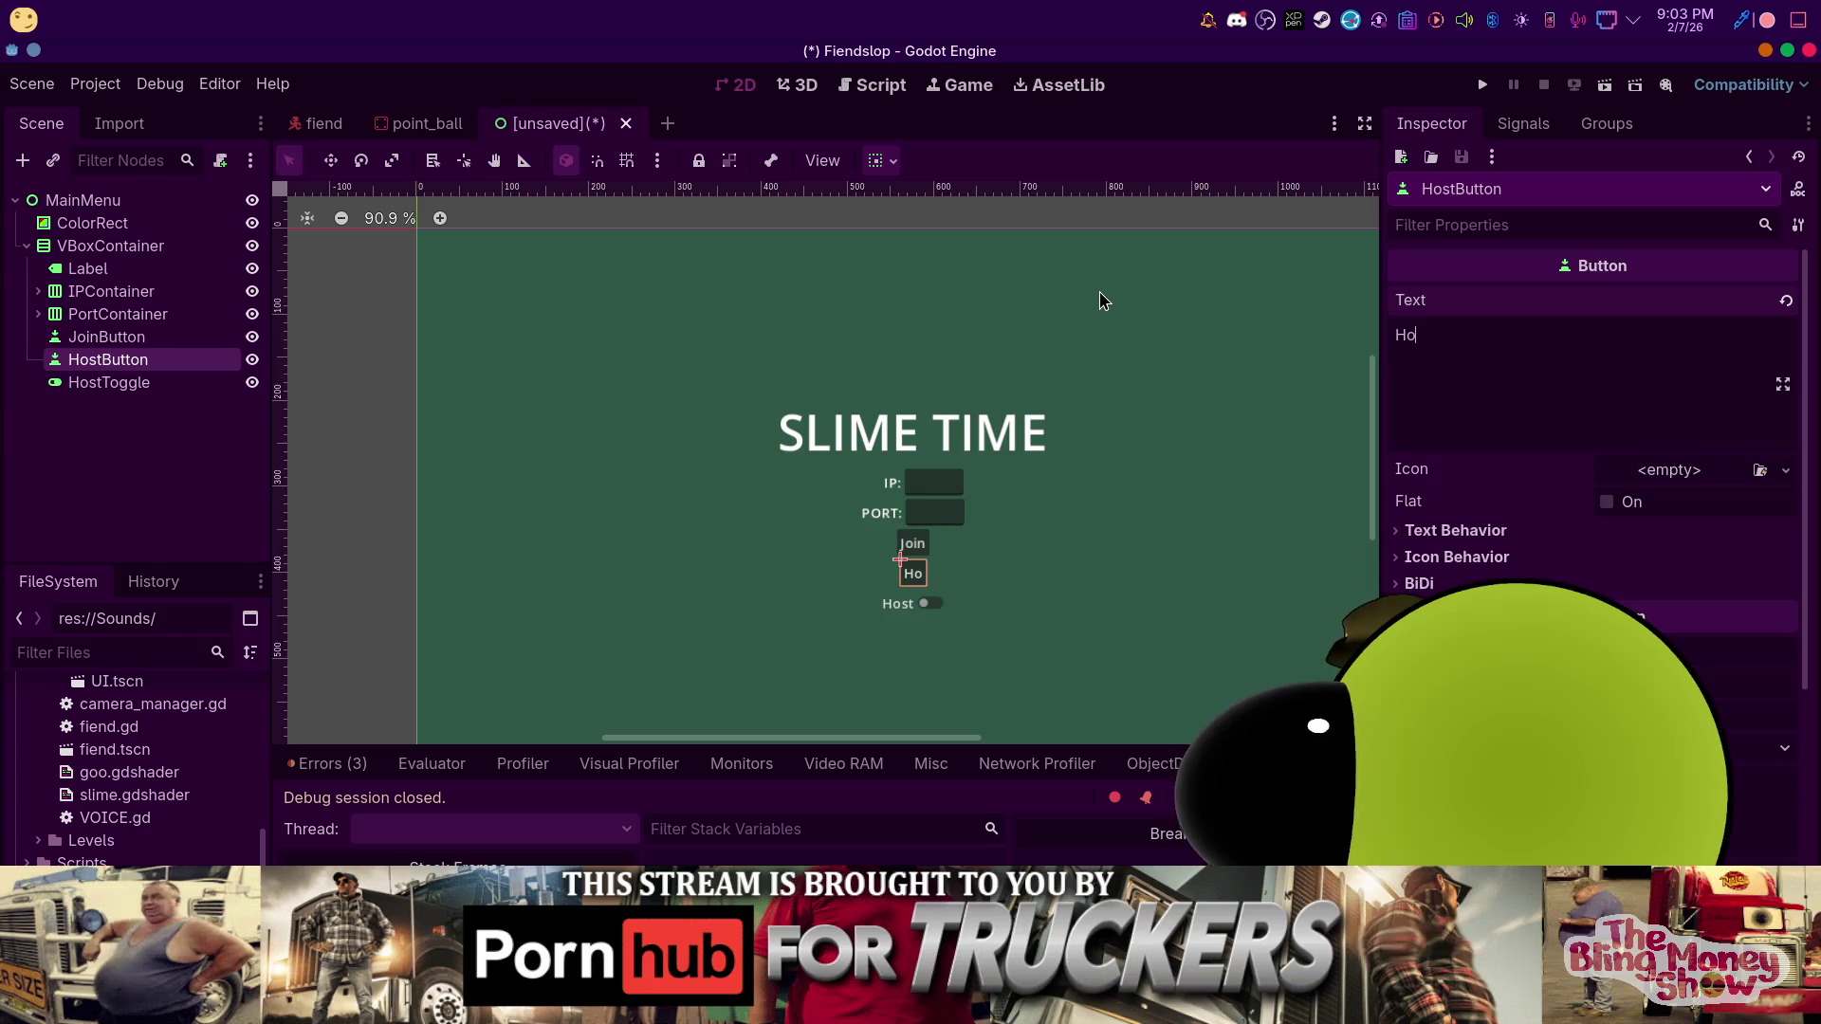
type("st[")
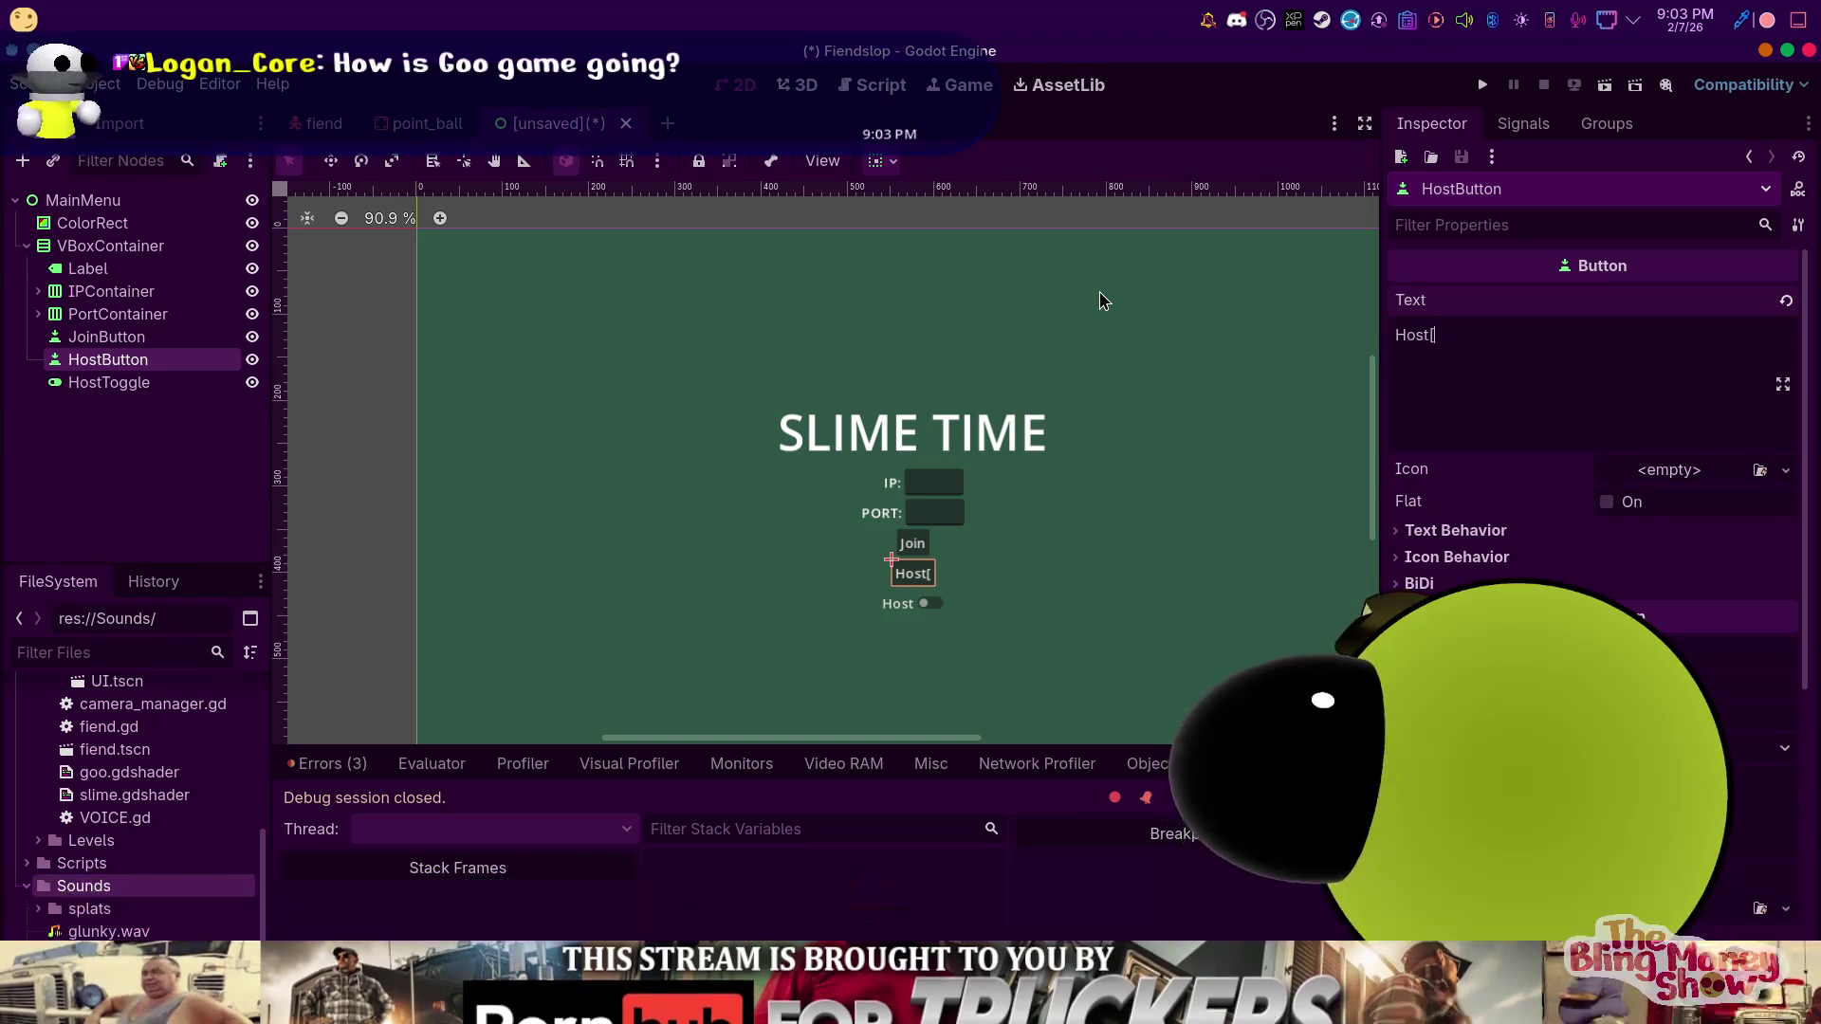
key("BackSpace")
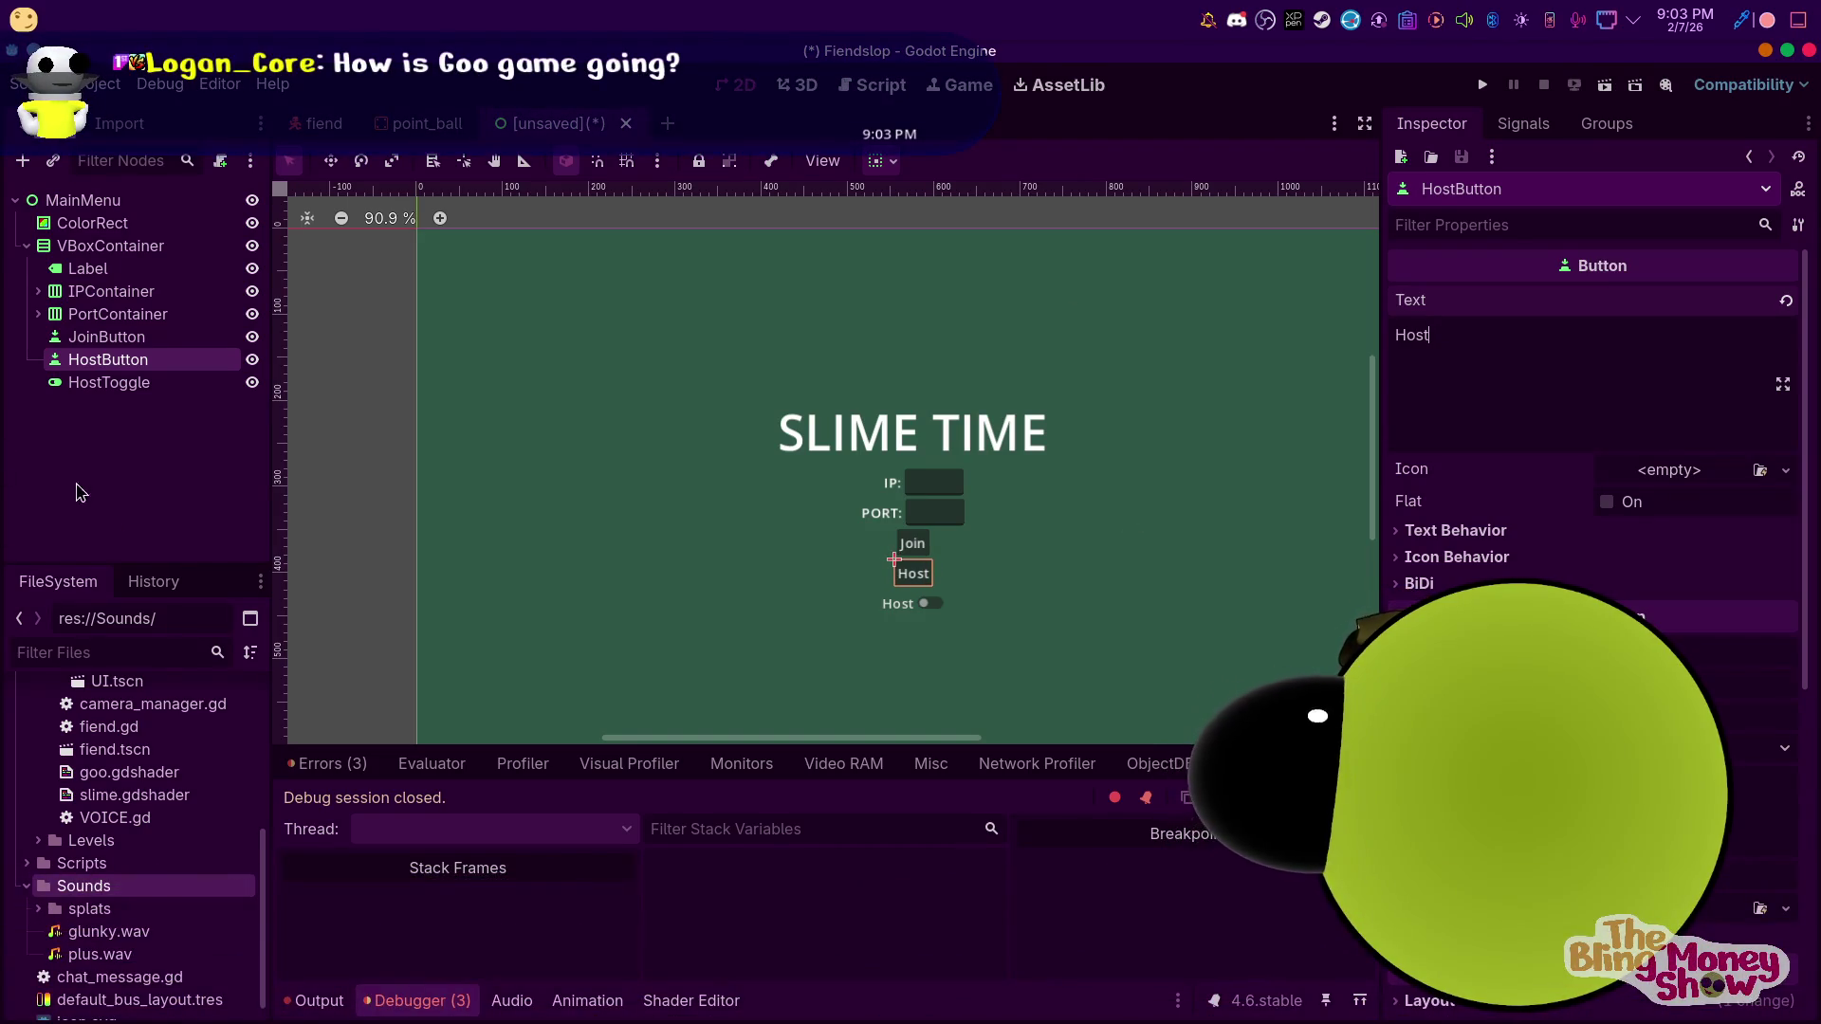
left_click(130, 554)
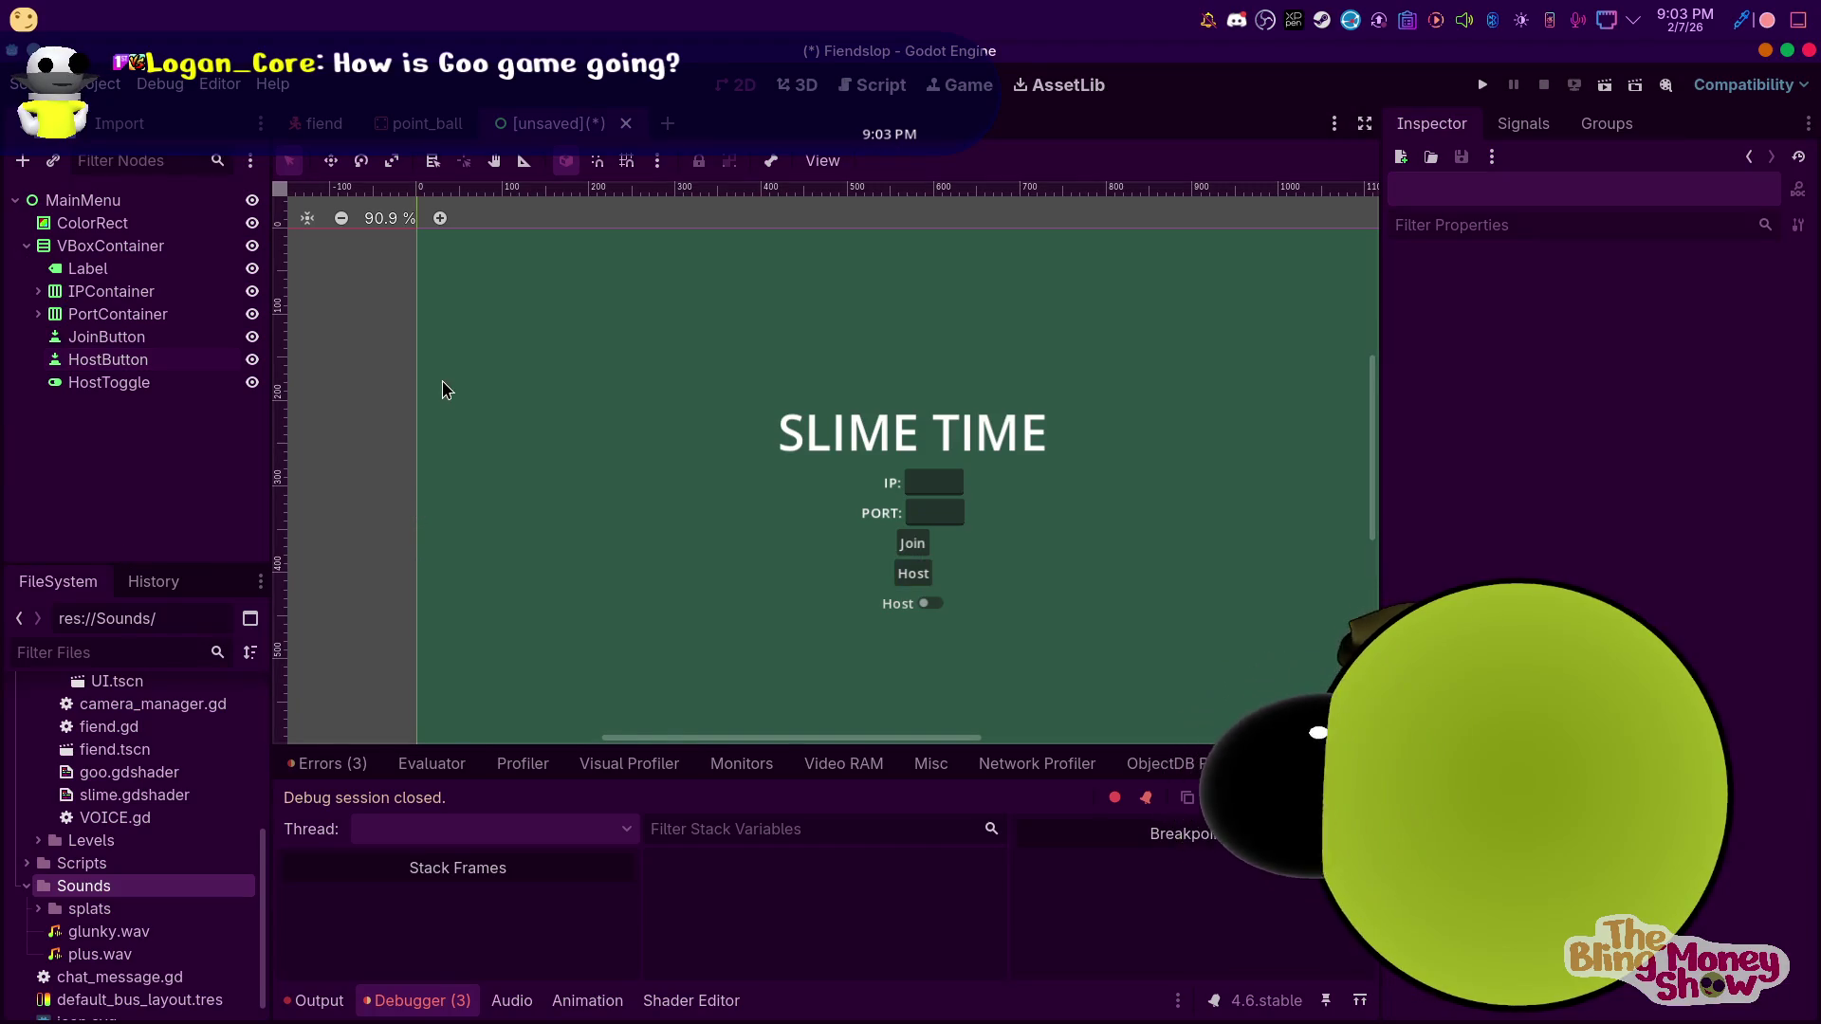
left_click(112, 360)
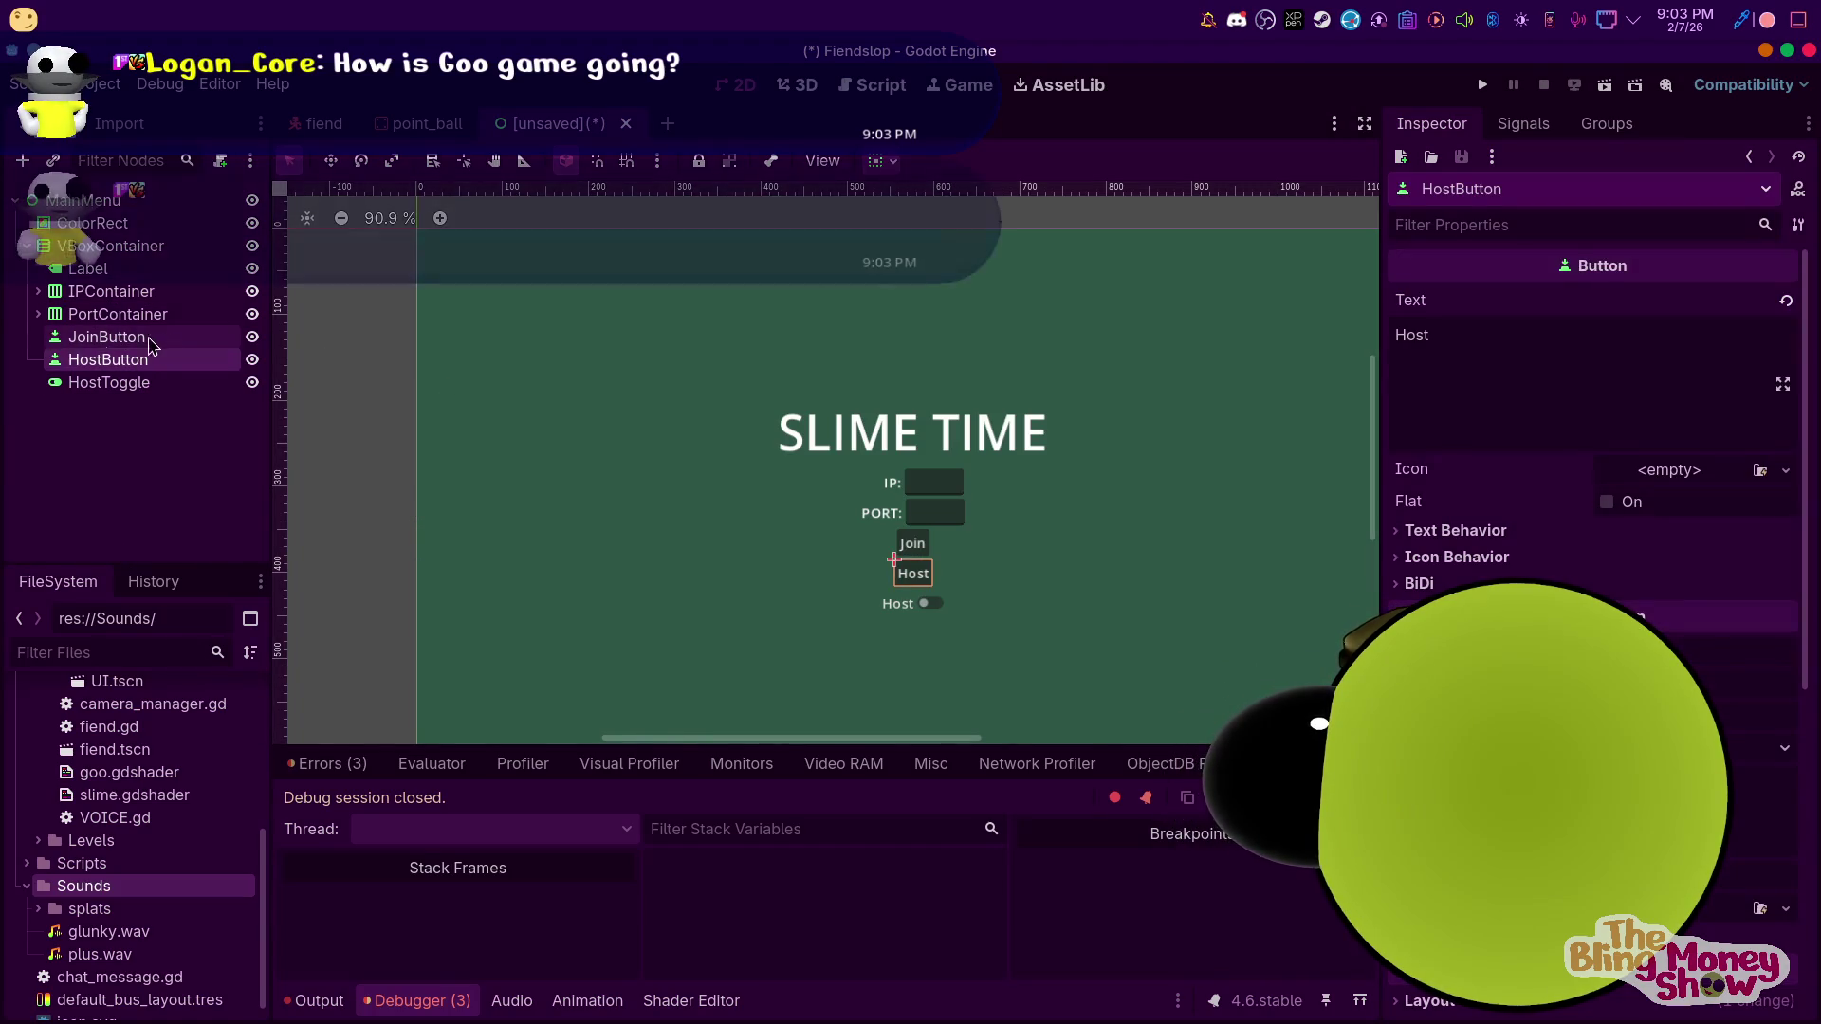
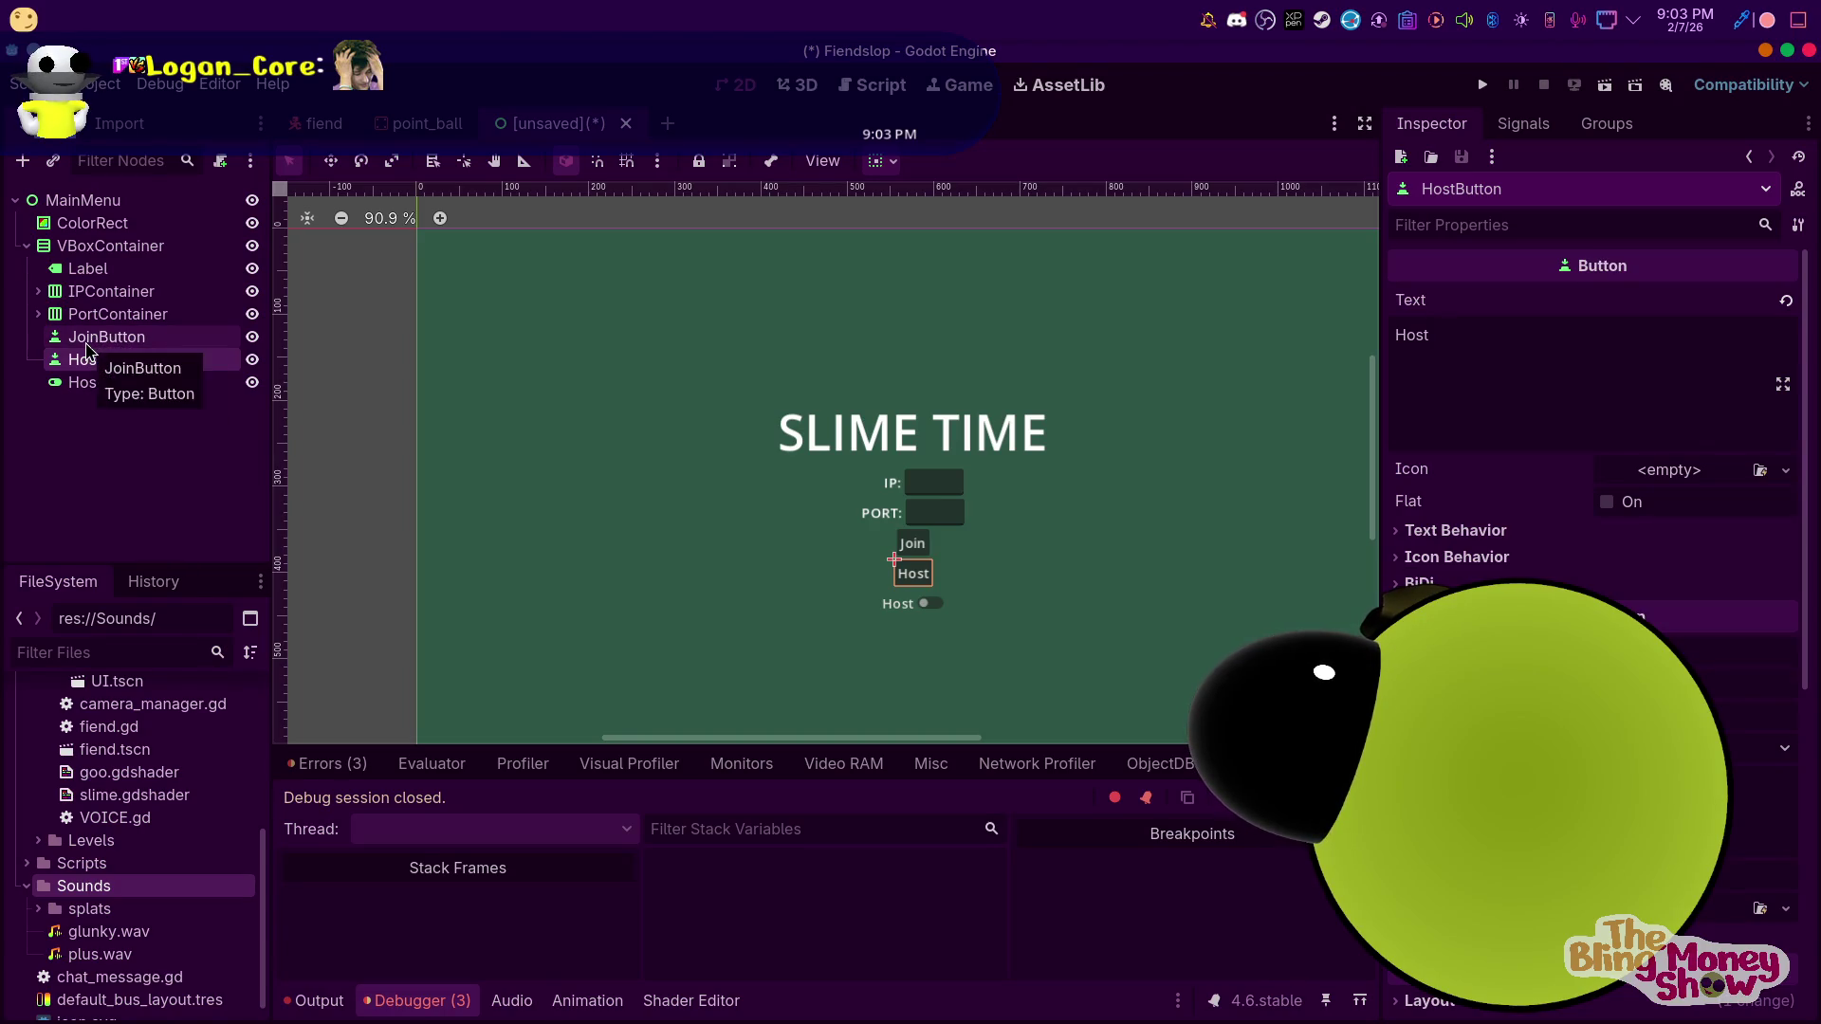
Hide the Host, Join and IP rows to preview the menu layout, then show them again
left_click(252, 360)
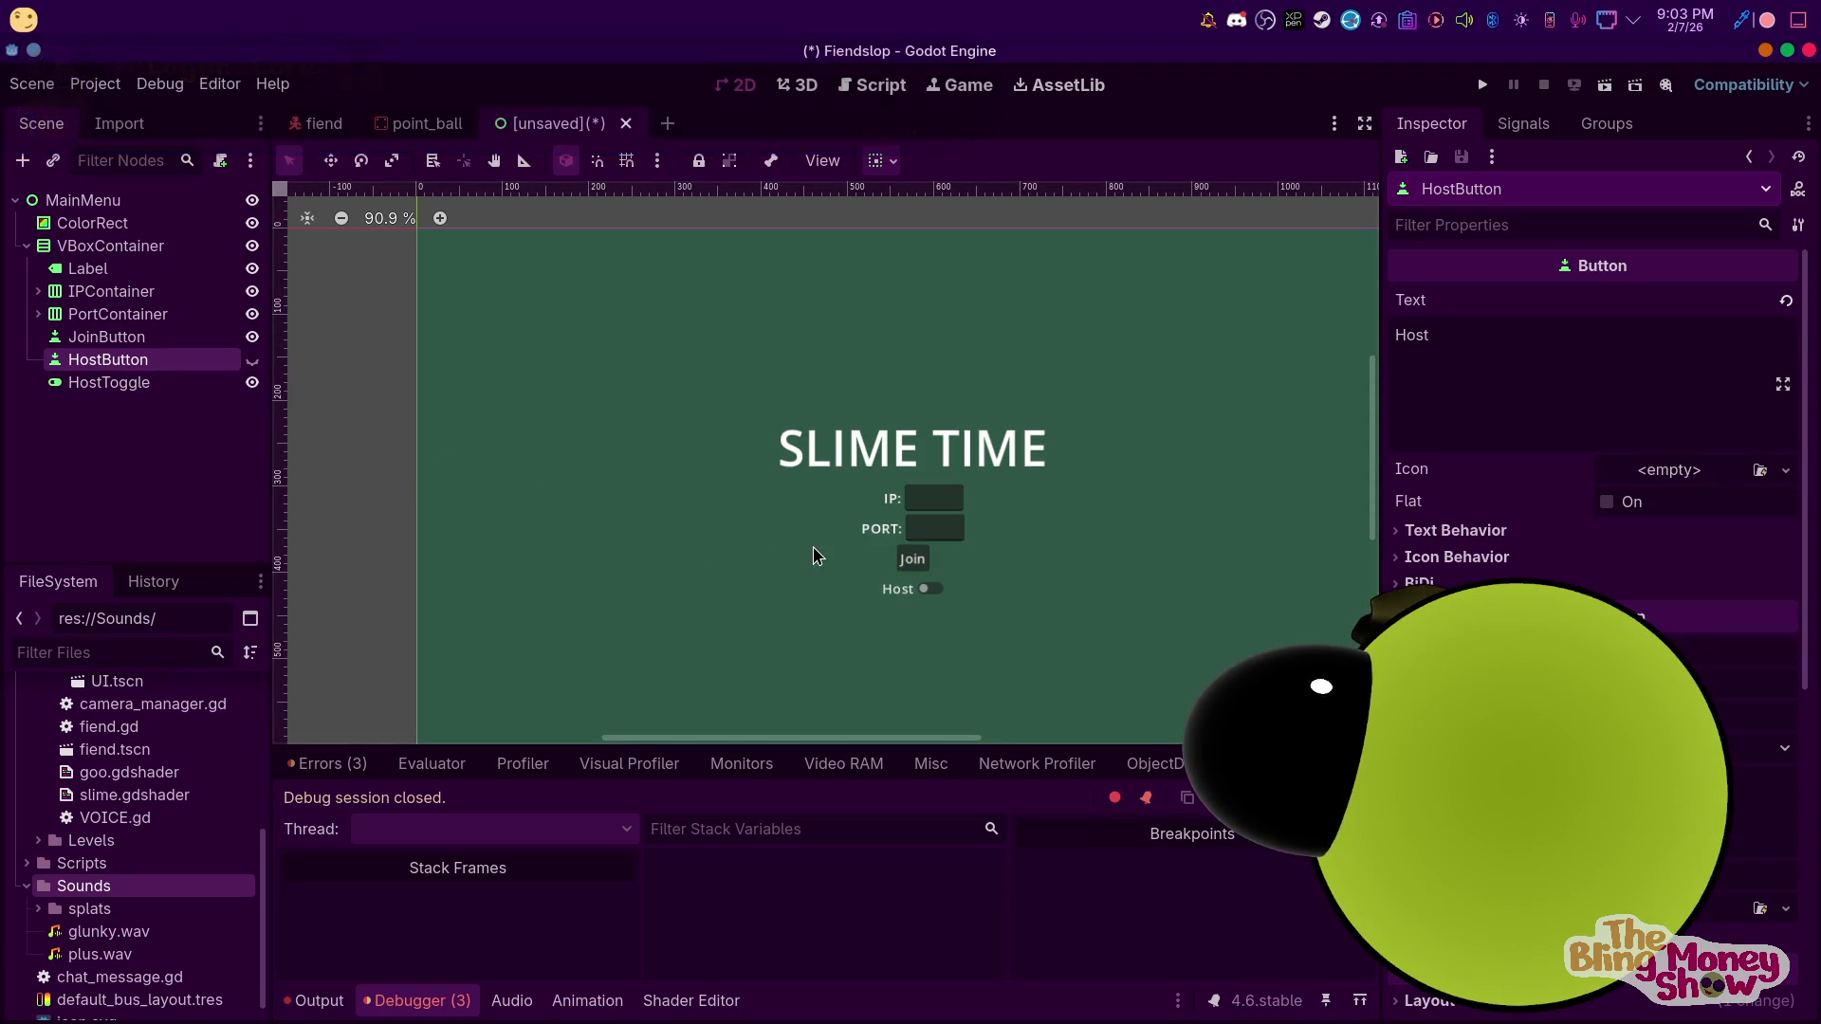
left_click(927, 595)
left_click(253, 380)
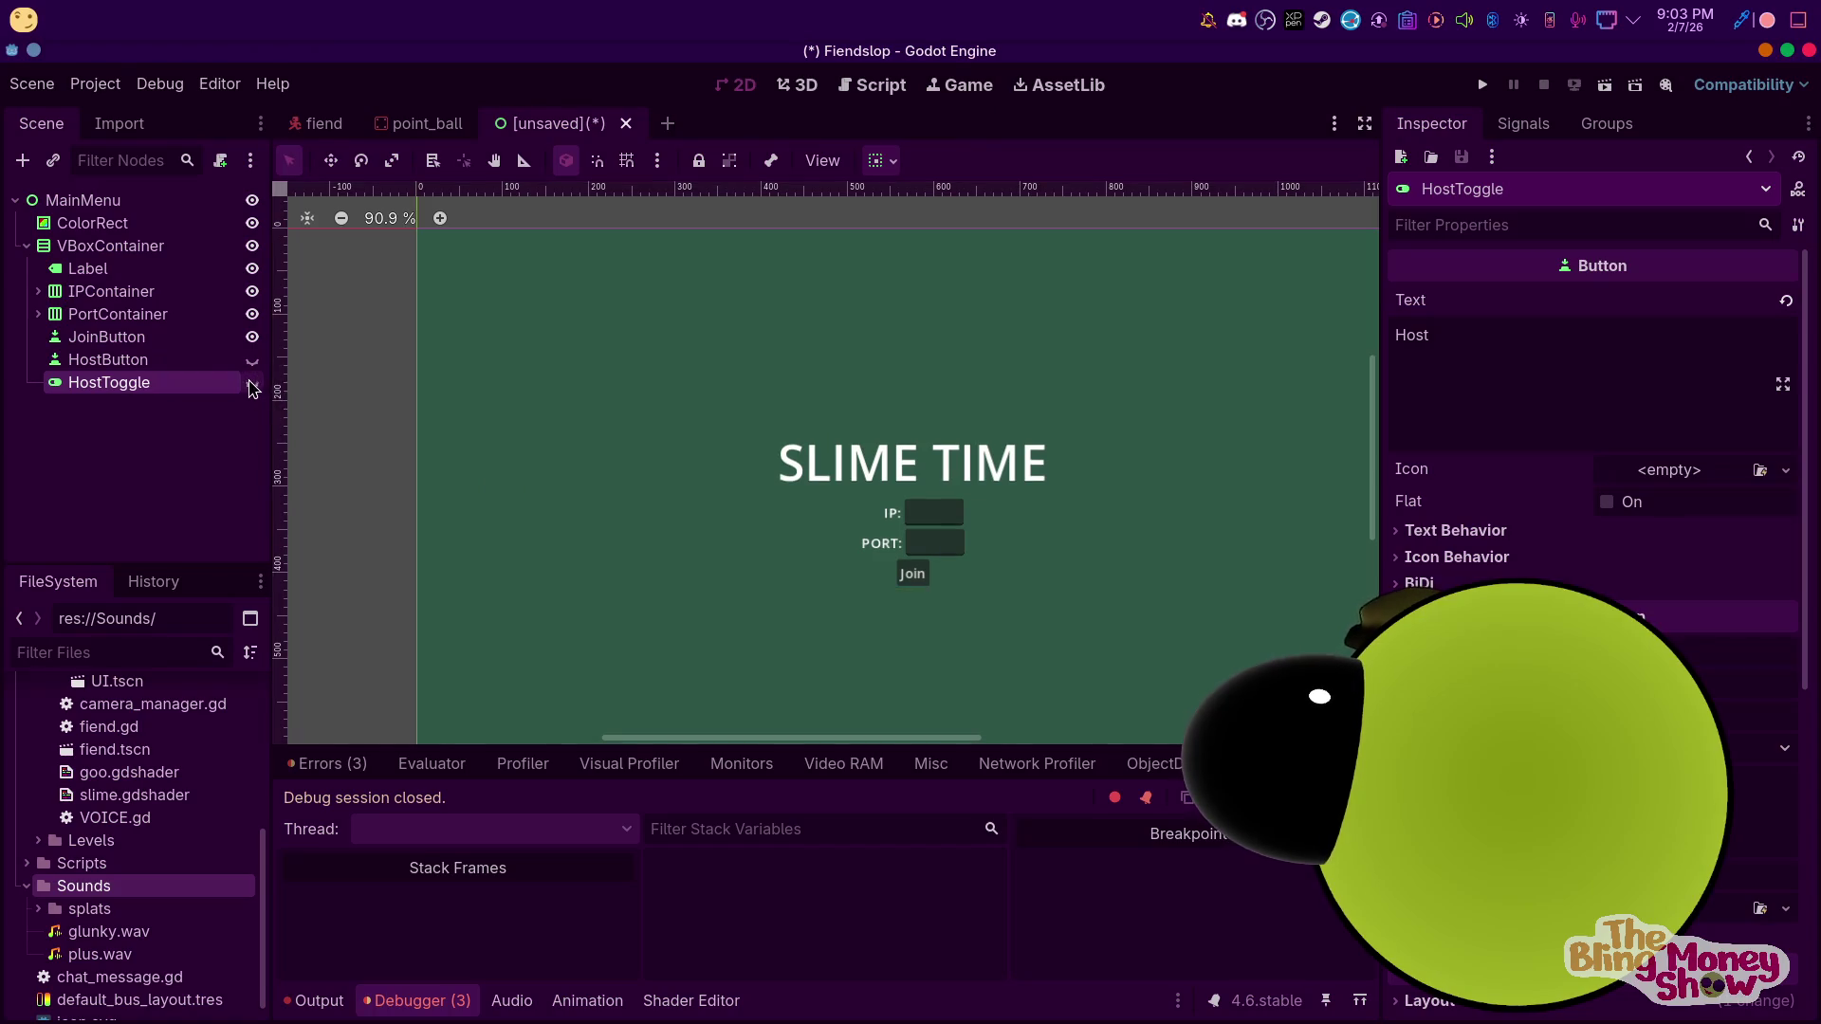
left_click(252, 360)
left_click(253, 338)
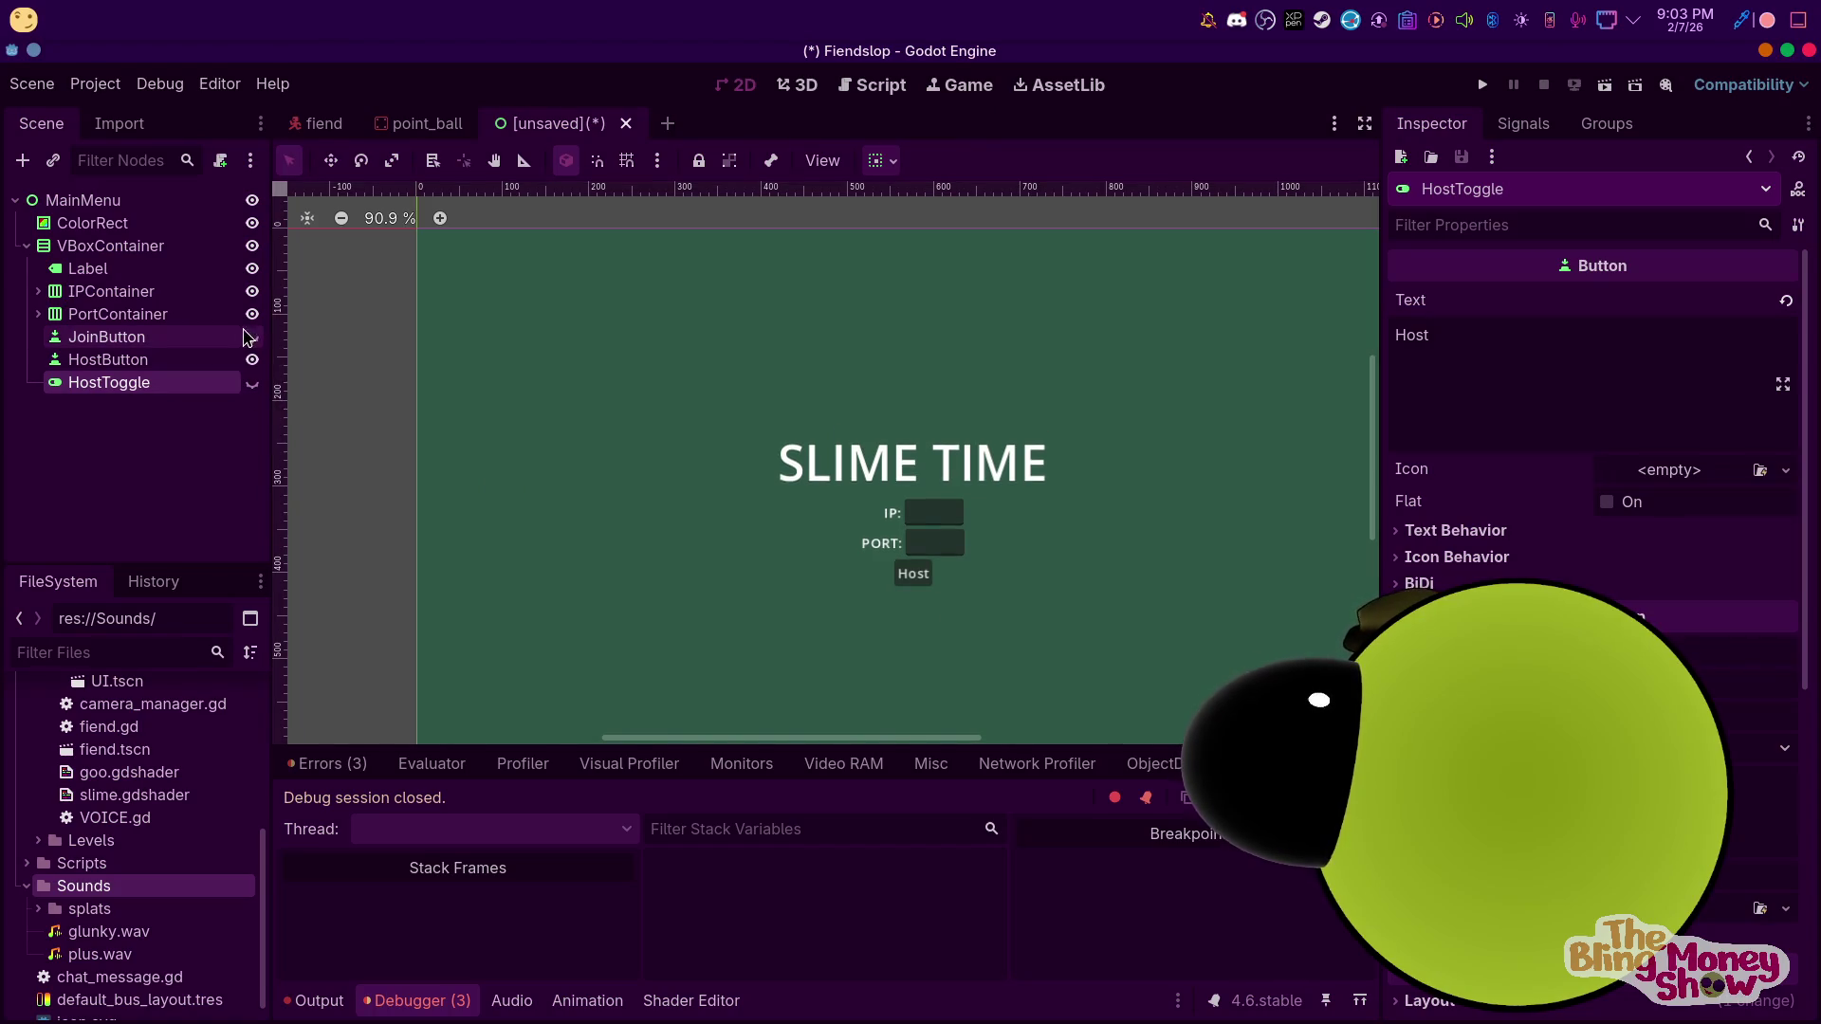
left_click(253, 292)
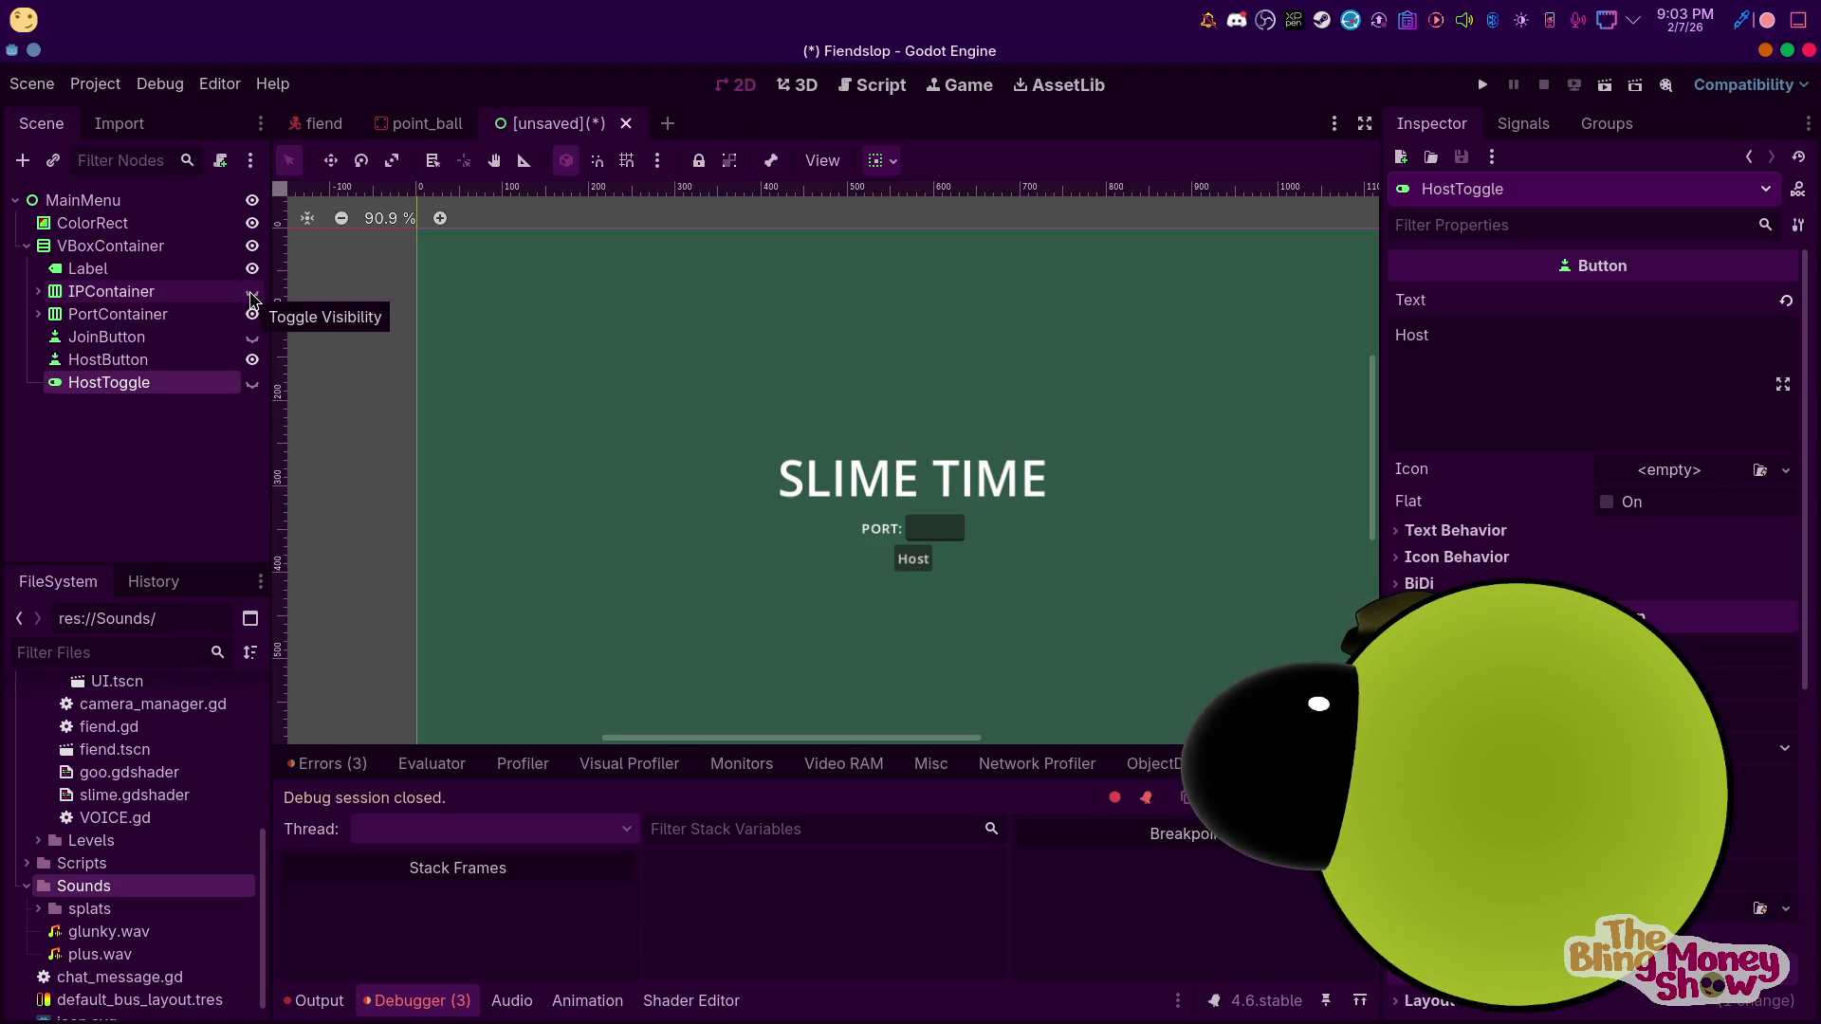
left_click(252, 292)
left_click(252, 338)
left_click(252, 383)
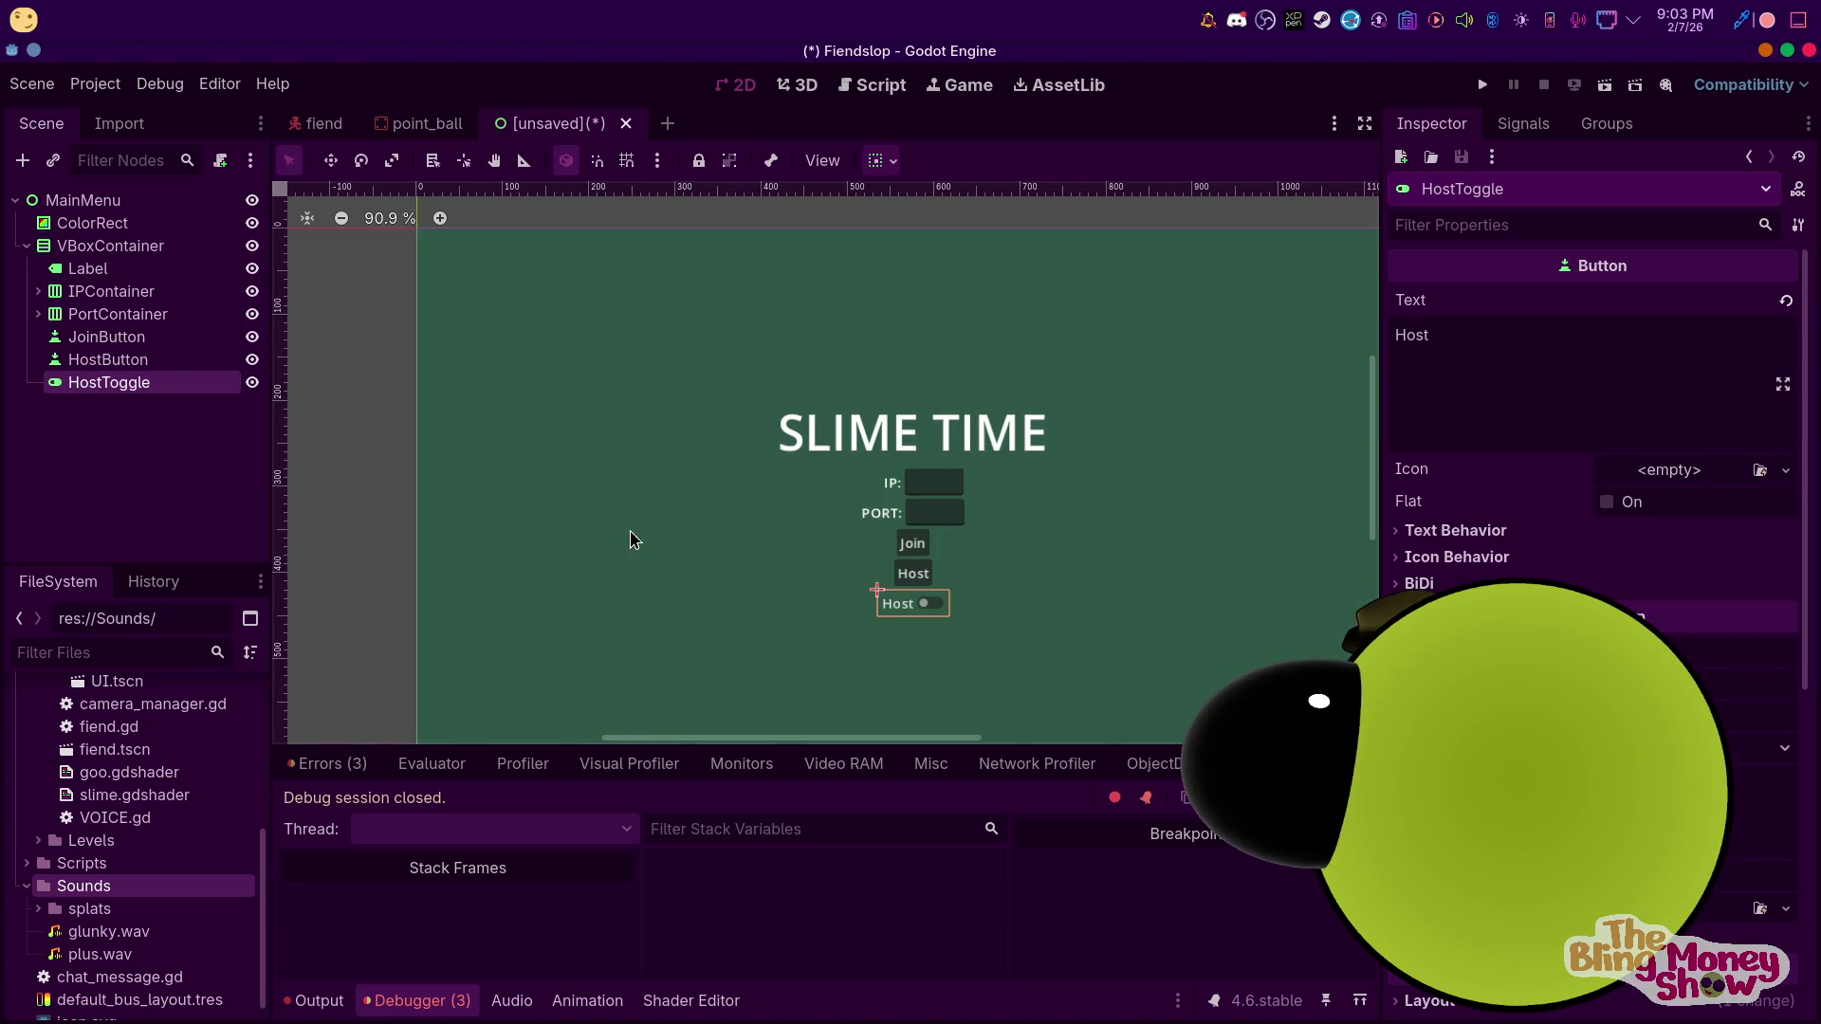
left_click(175, 361)
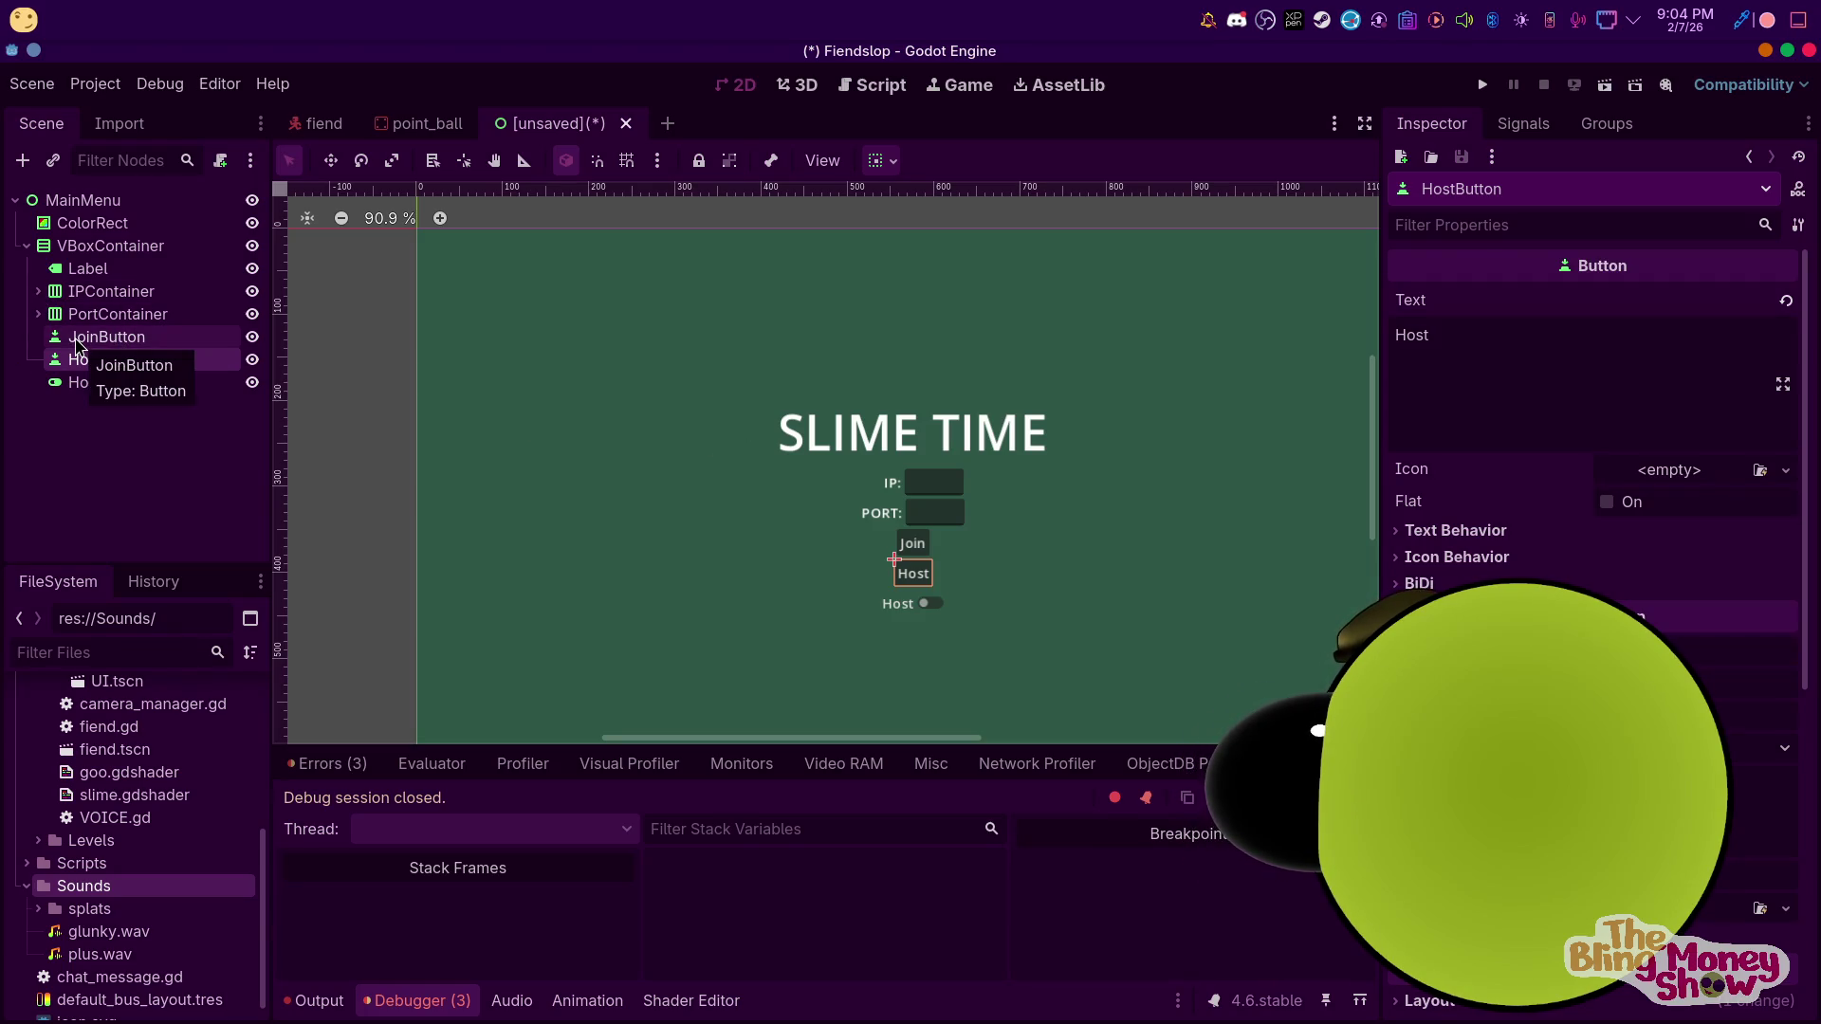
Start adding a child node to the VBoxContainer, searching 'vb', then cancel the dialog
right_click(132, 246)
left_click(171, 269)
type("vb")
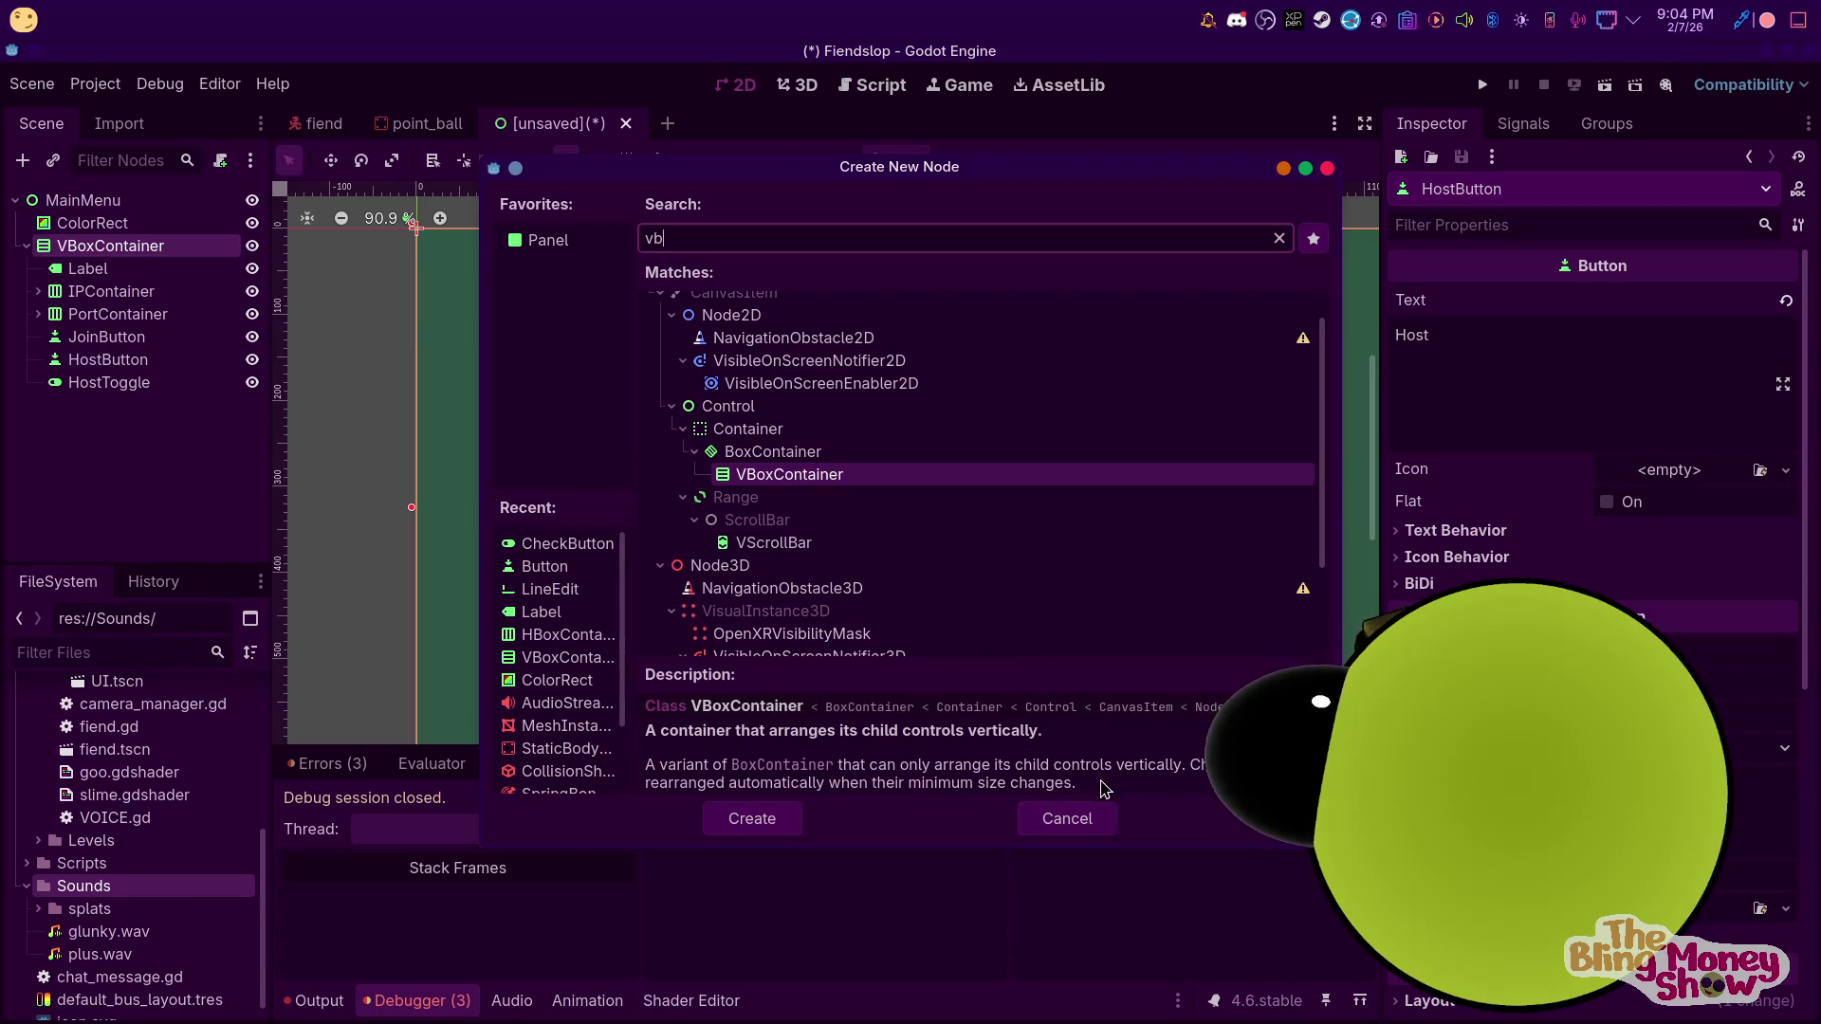
left_click(1067, 819)
Move JoinButton and HostButton above IPContainer and begin renaming the title Label
left_click(85, 339)
left_click(108, 359)
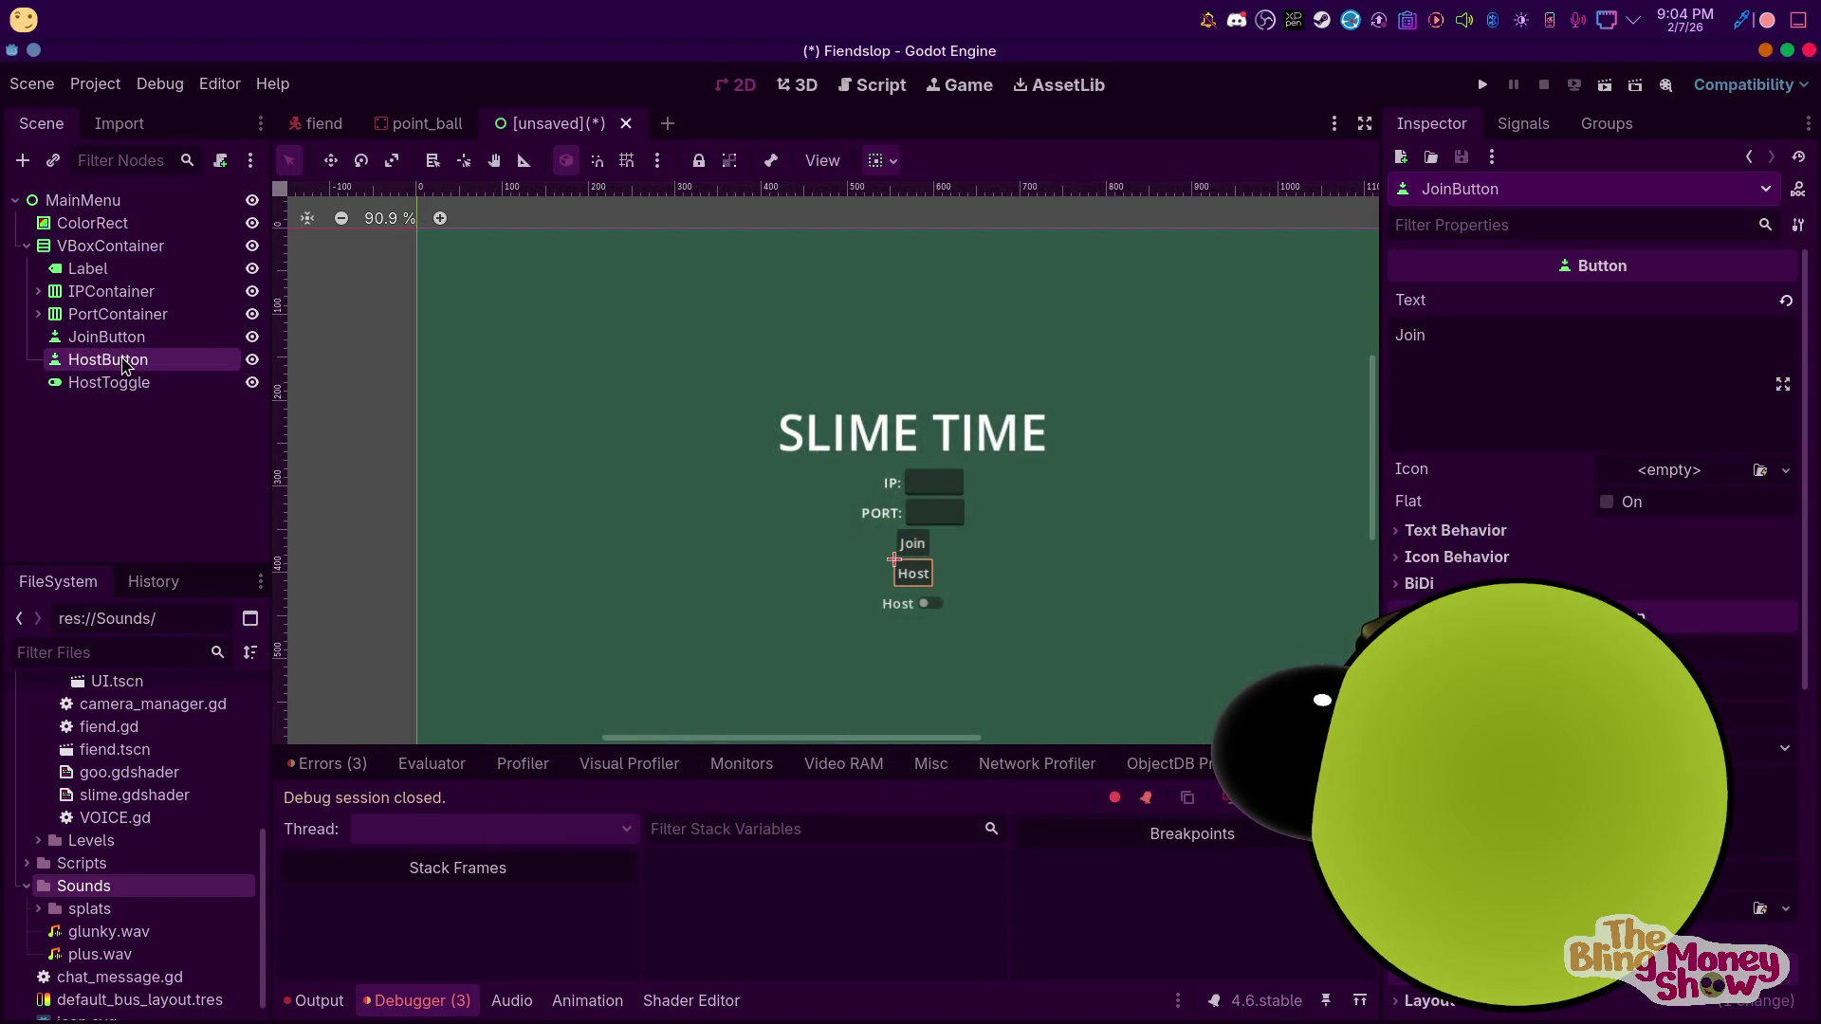
left_click(94, 337, "ctrl")
mouse_move(95, 339)
left_mouse_down()
mouse_move(97, 248)
mouse_move(104, 279)
left_mouse_up()
double_click(95, 270)
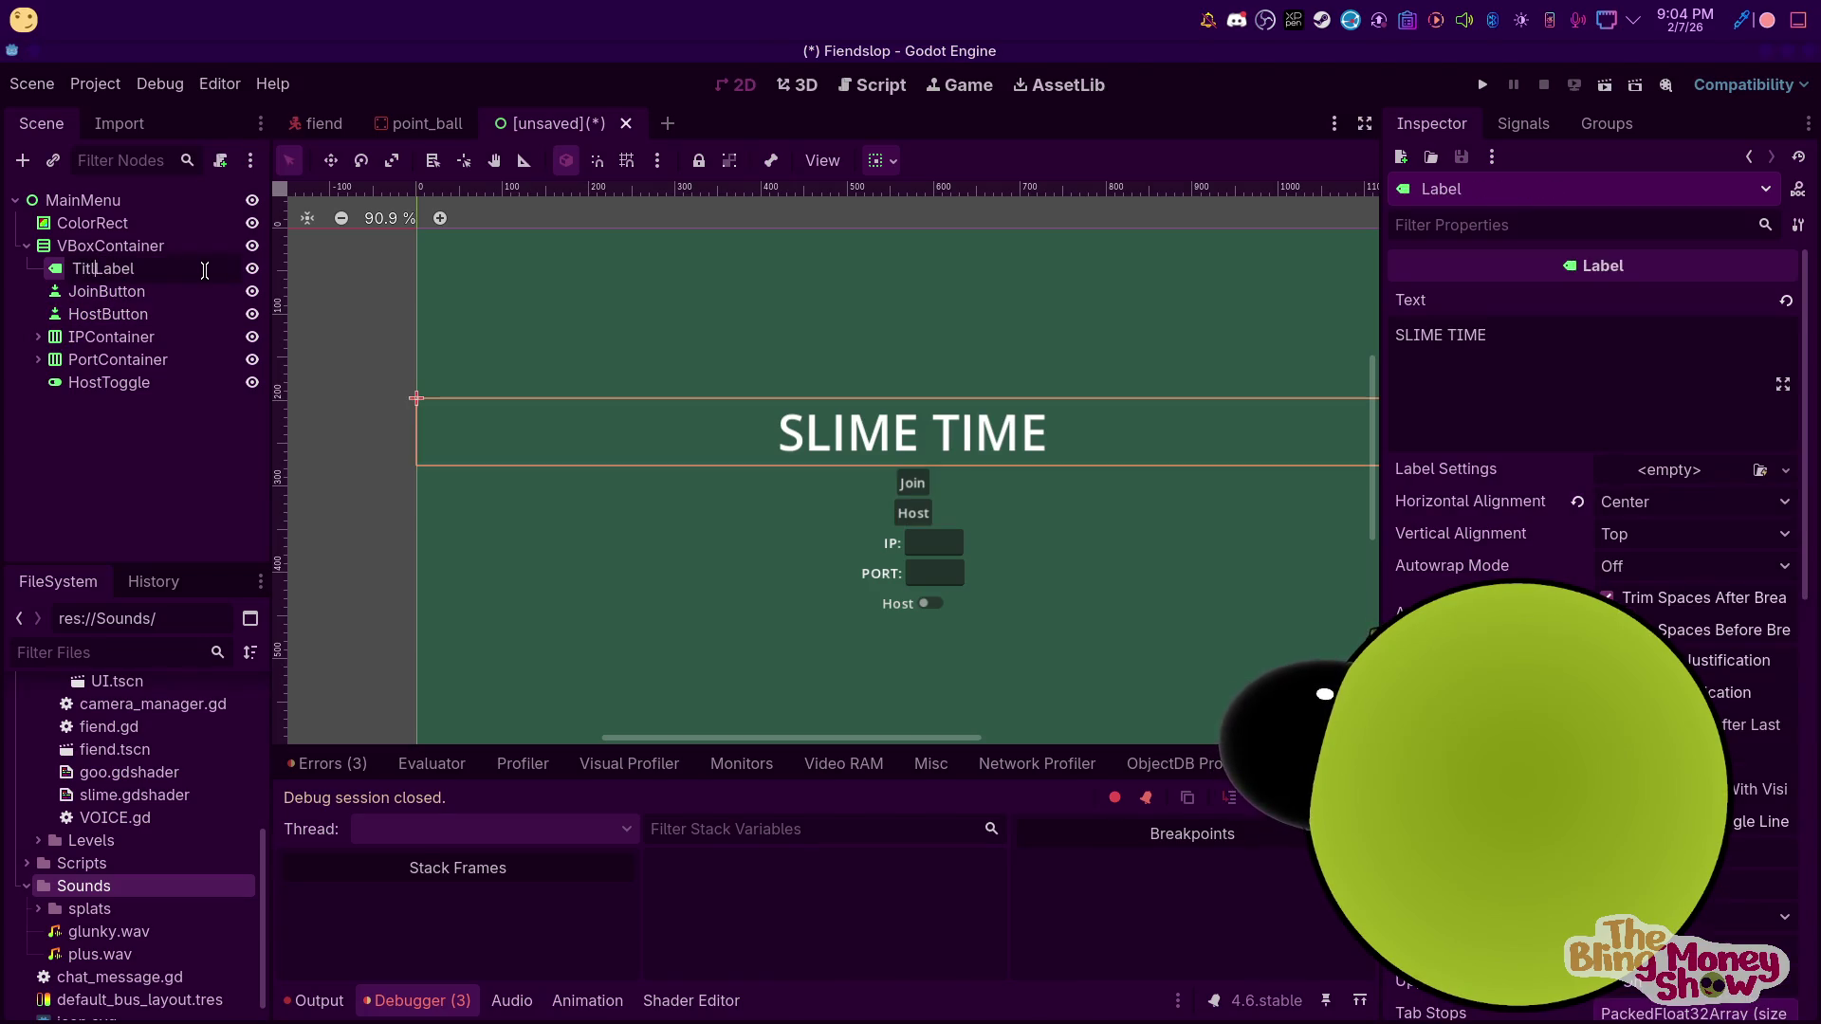
Name the title node TitleLabel, then duplicate JoinButton and rename the copy QuitButton
type("e")
key("Return")
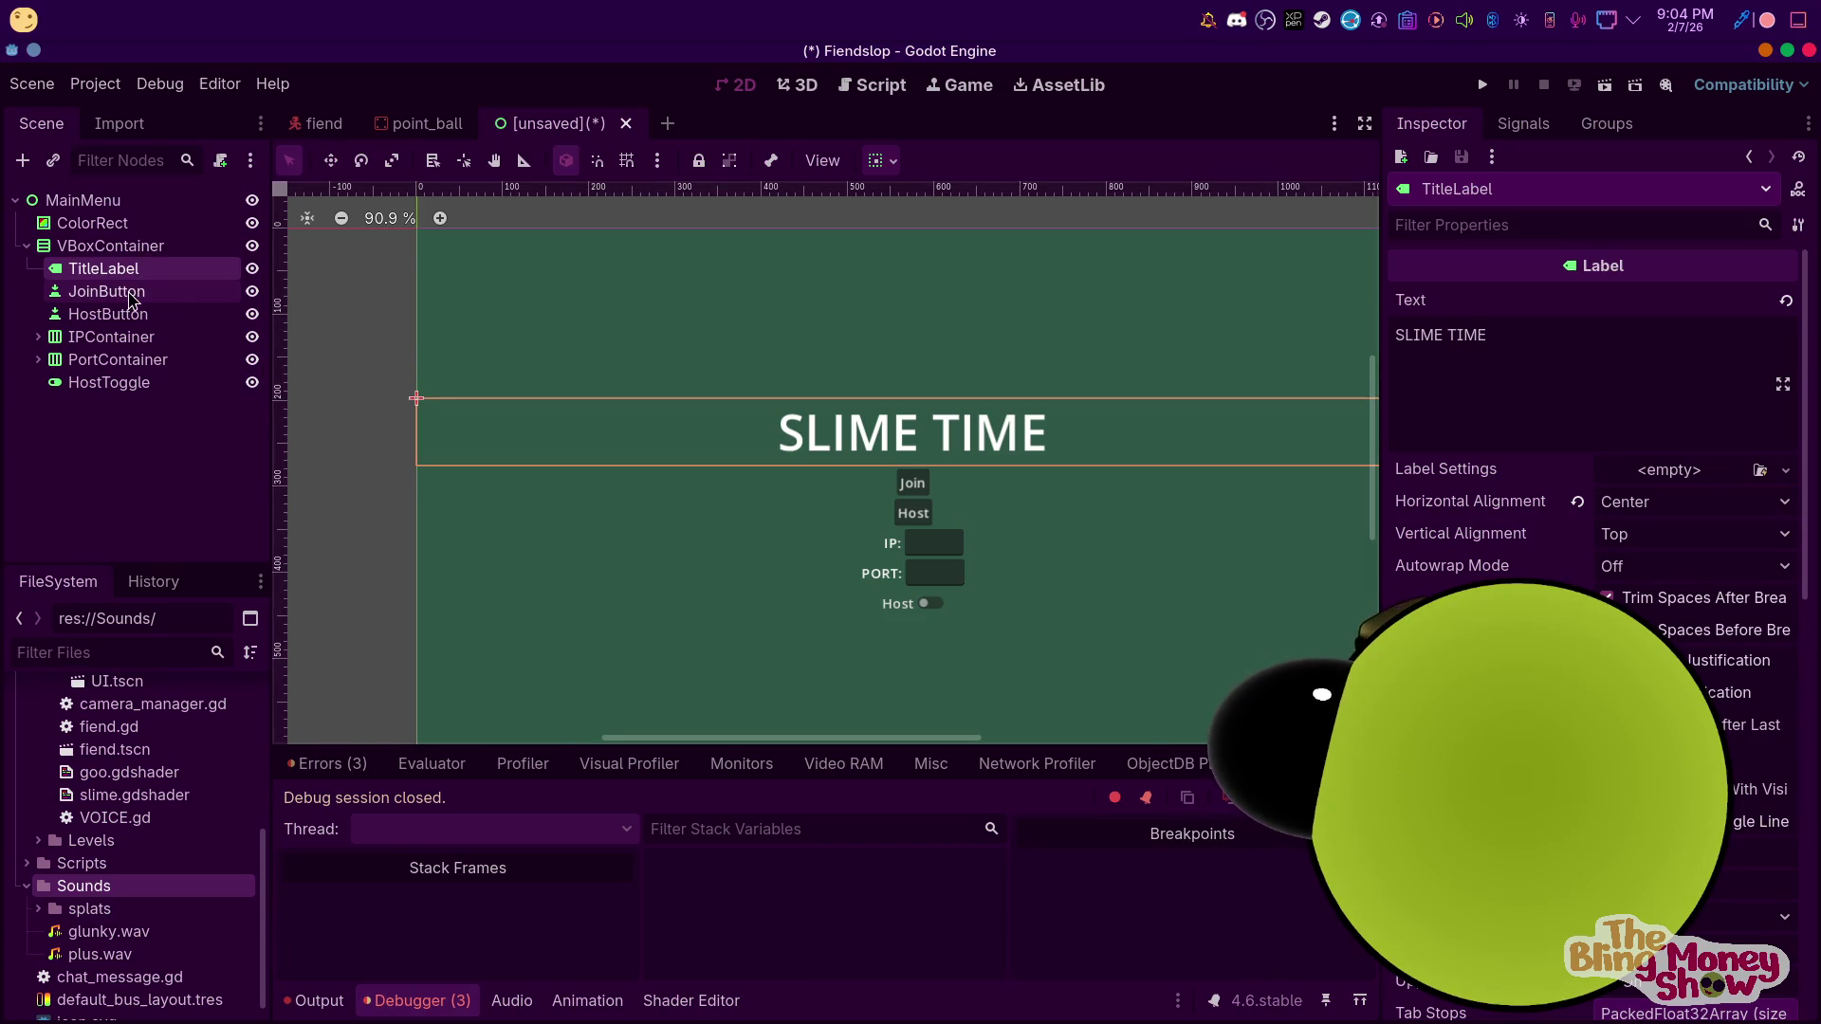
left_click(113, 293)
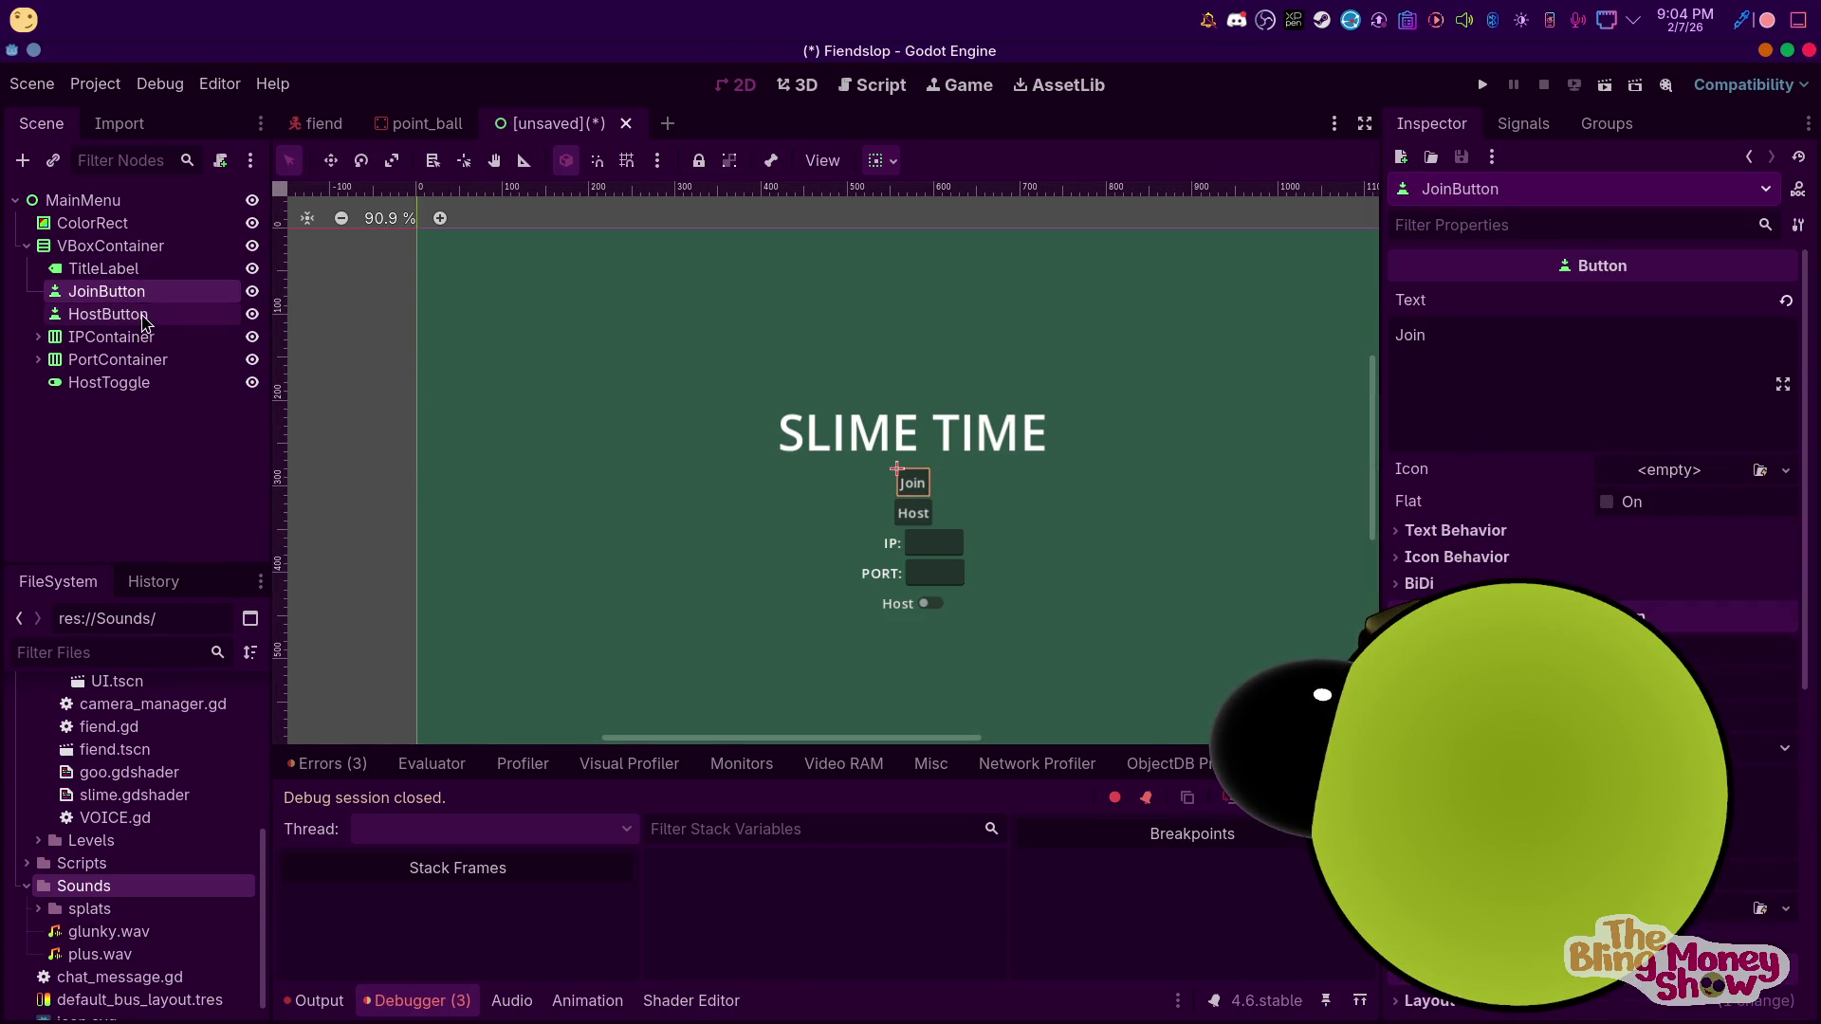
key("ctrl+d")
double_click(198, 312)
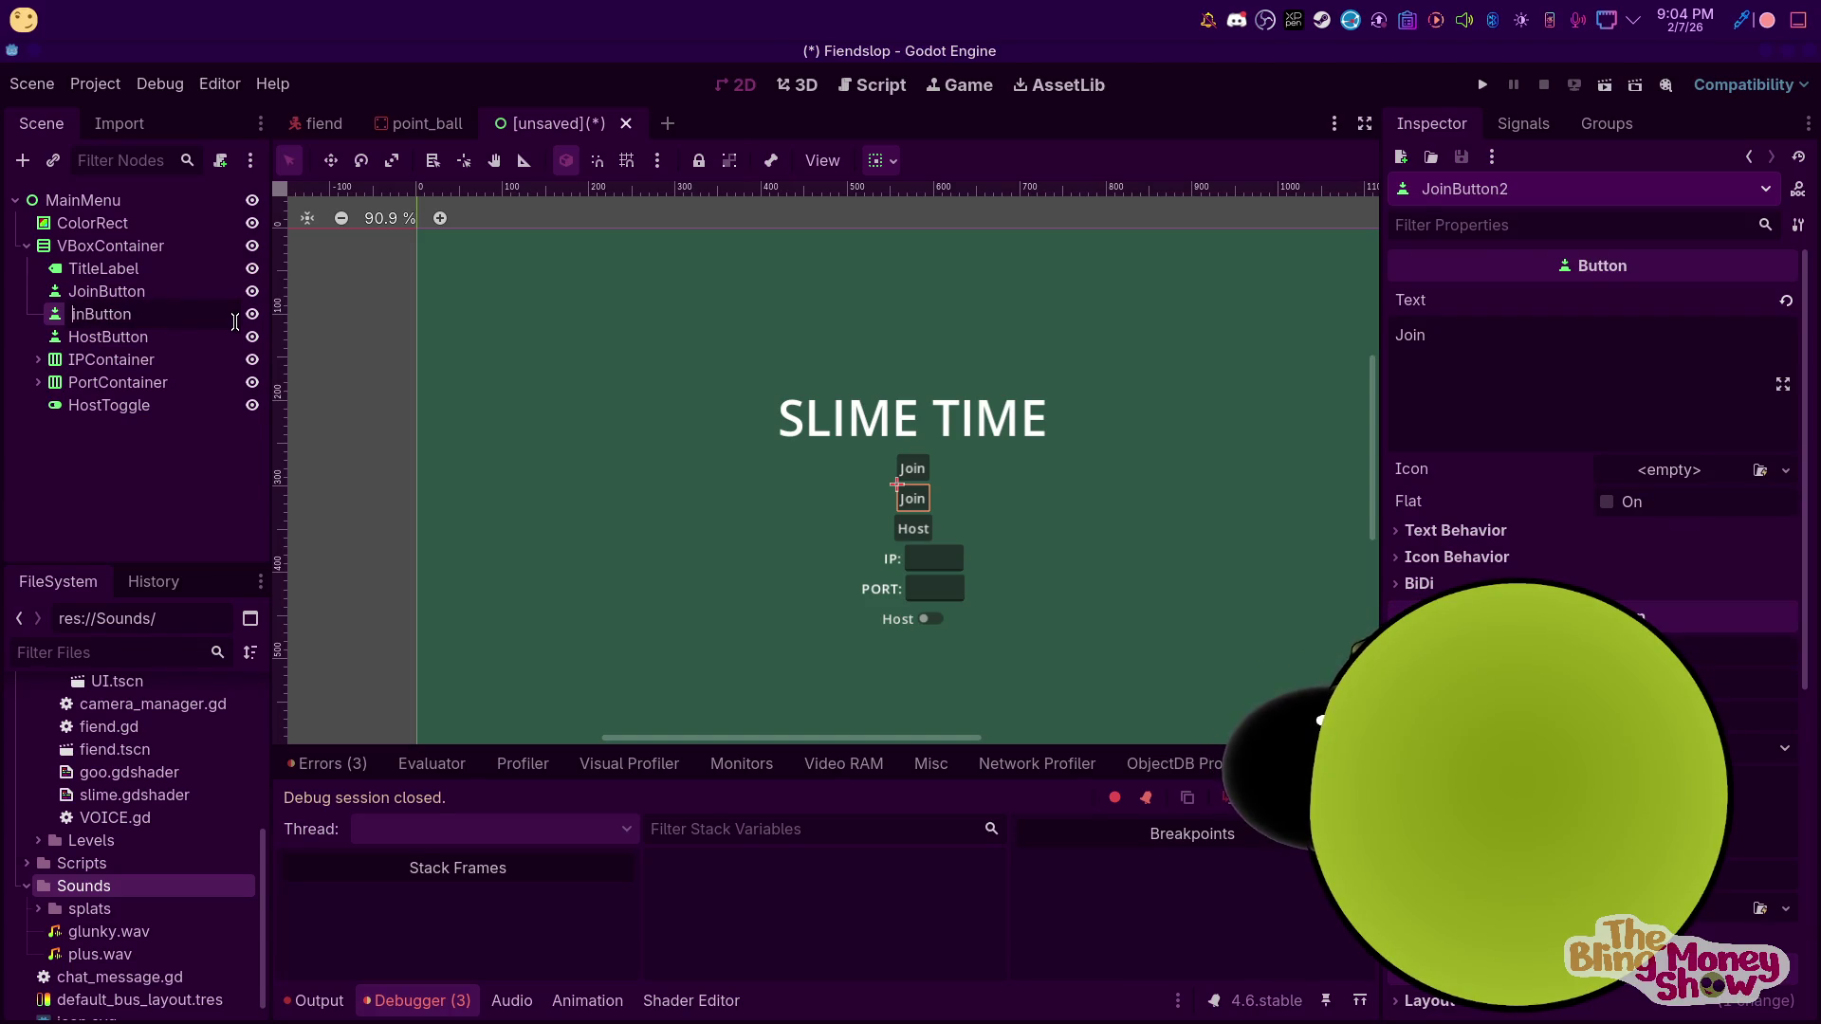
type("Quit")
key("Return")
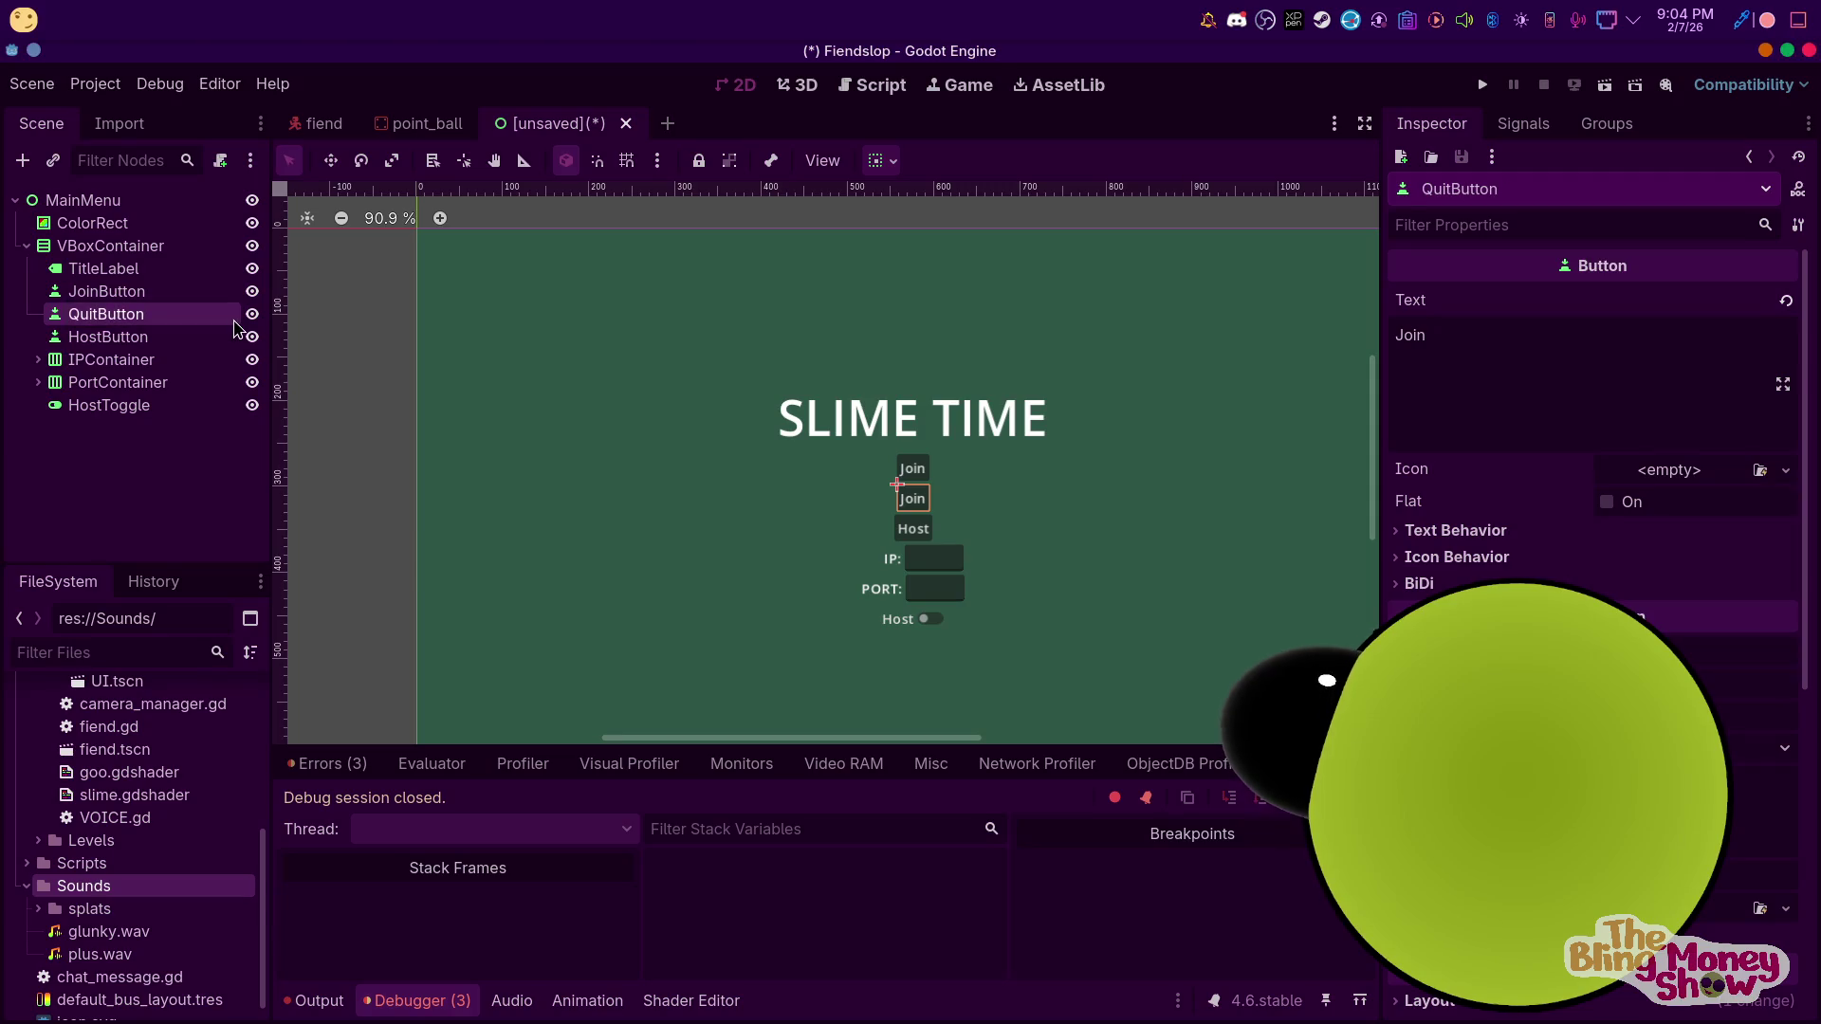
Change the QuitButton's text to Quit and move it below HostButton
left_click_drag(1674, 339, 1277, 295)
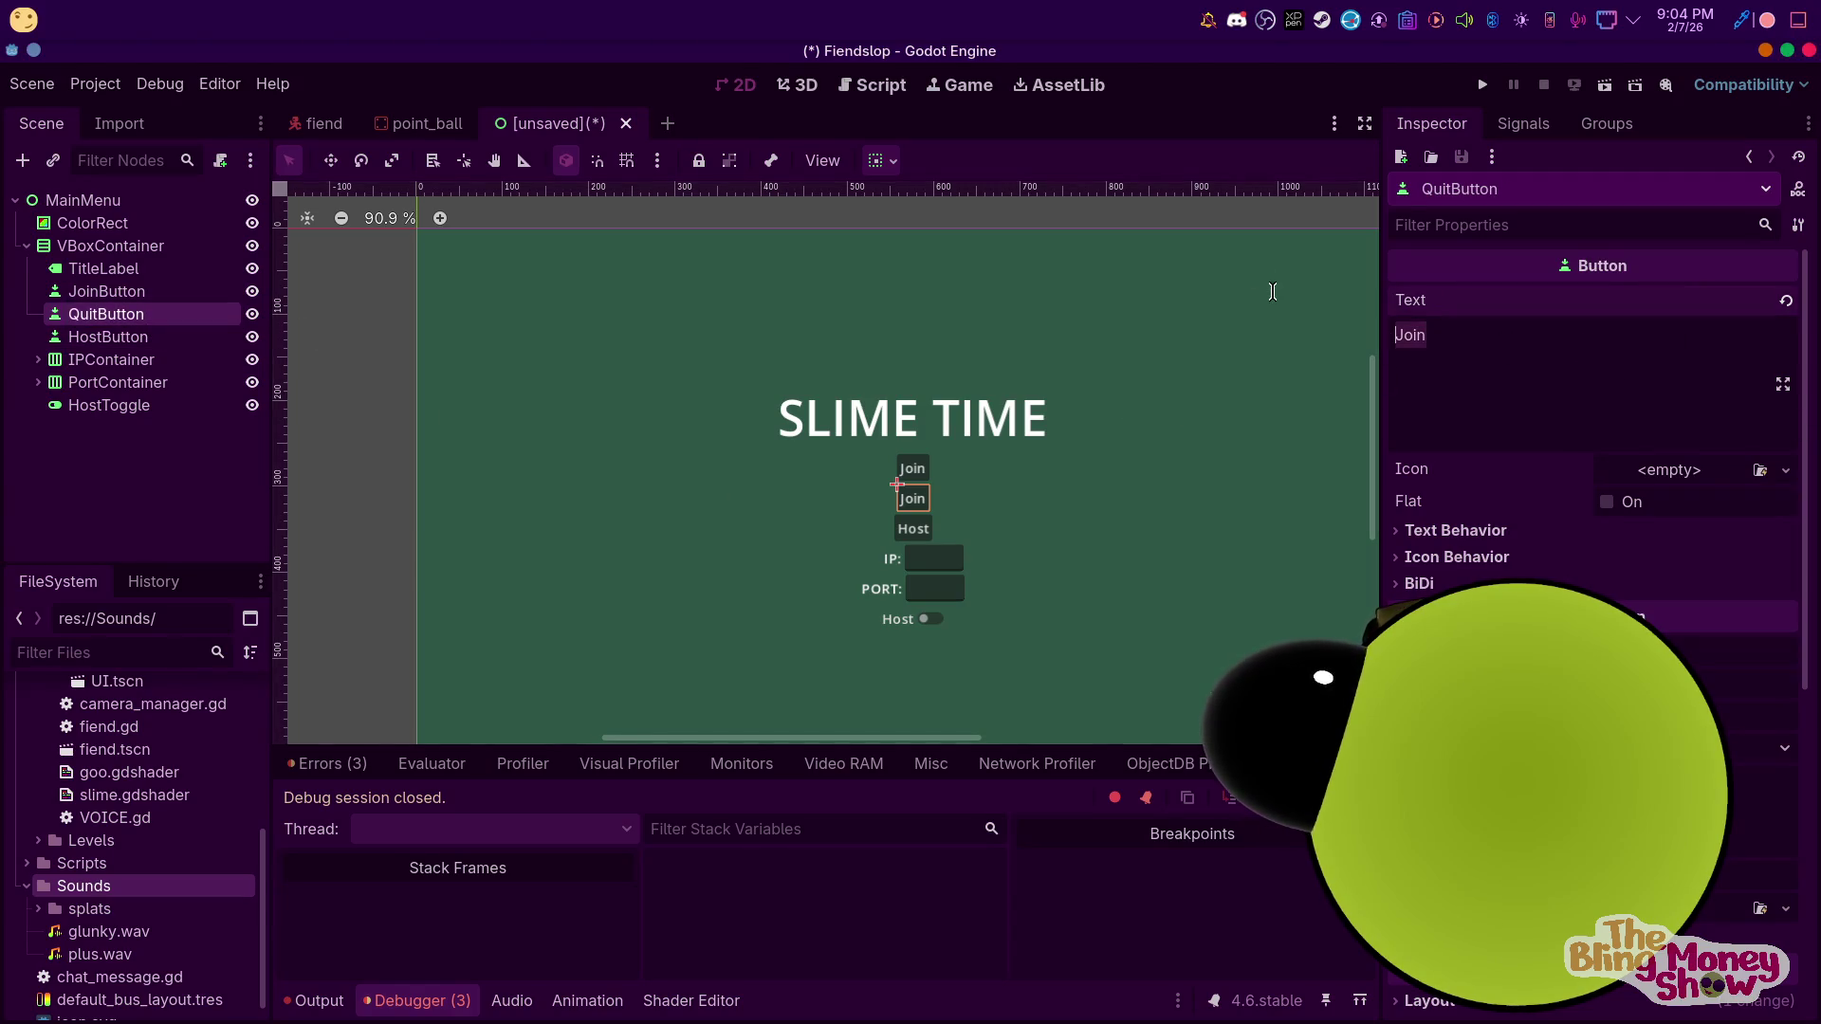
type("Quit")
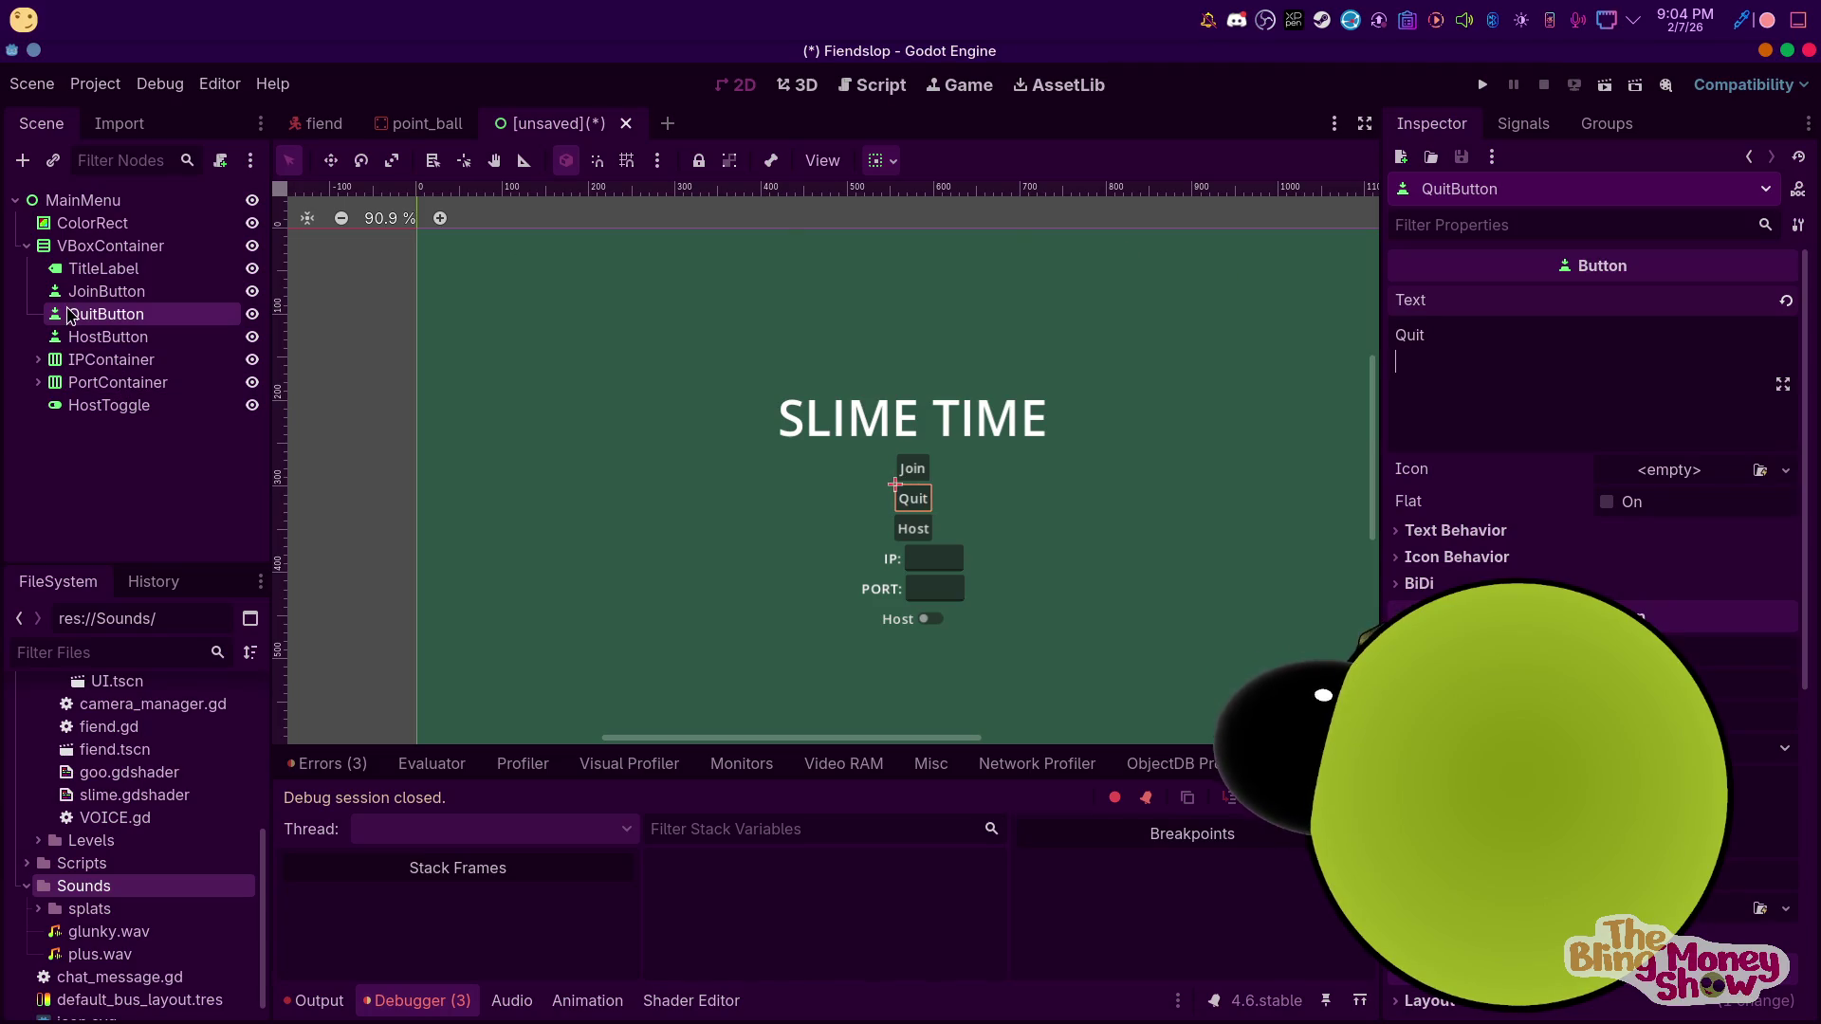
left_click_drag(97, 349, 99, 349)
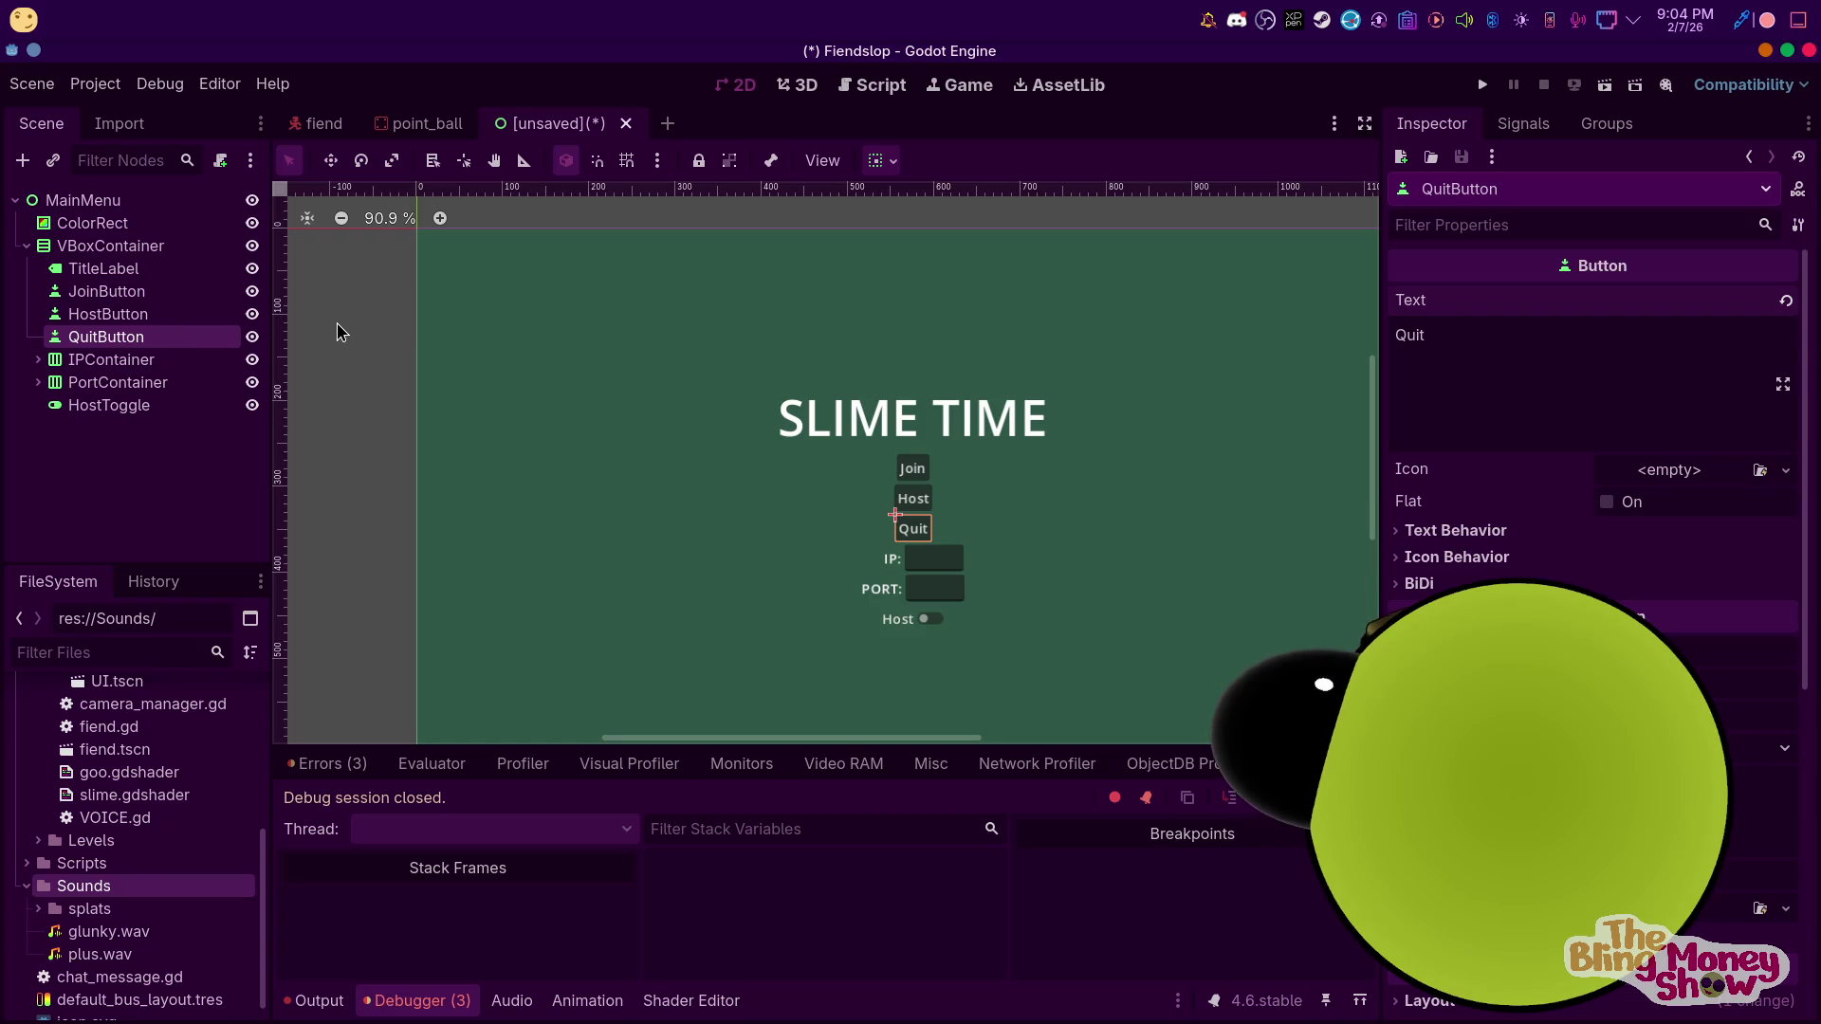
left_click(83, 380)
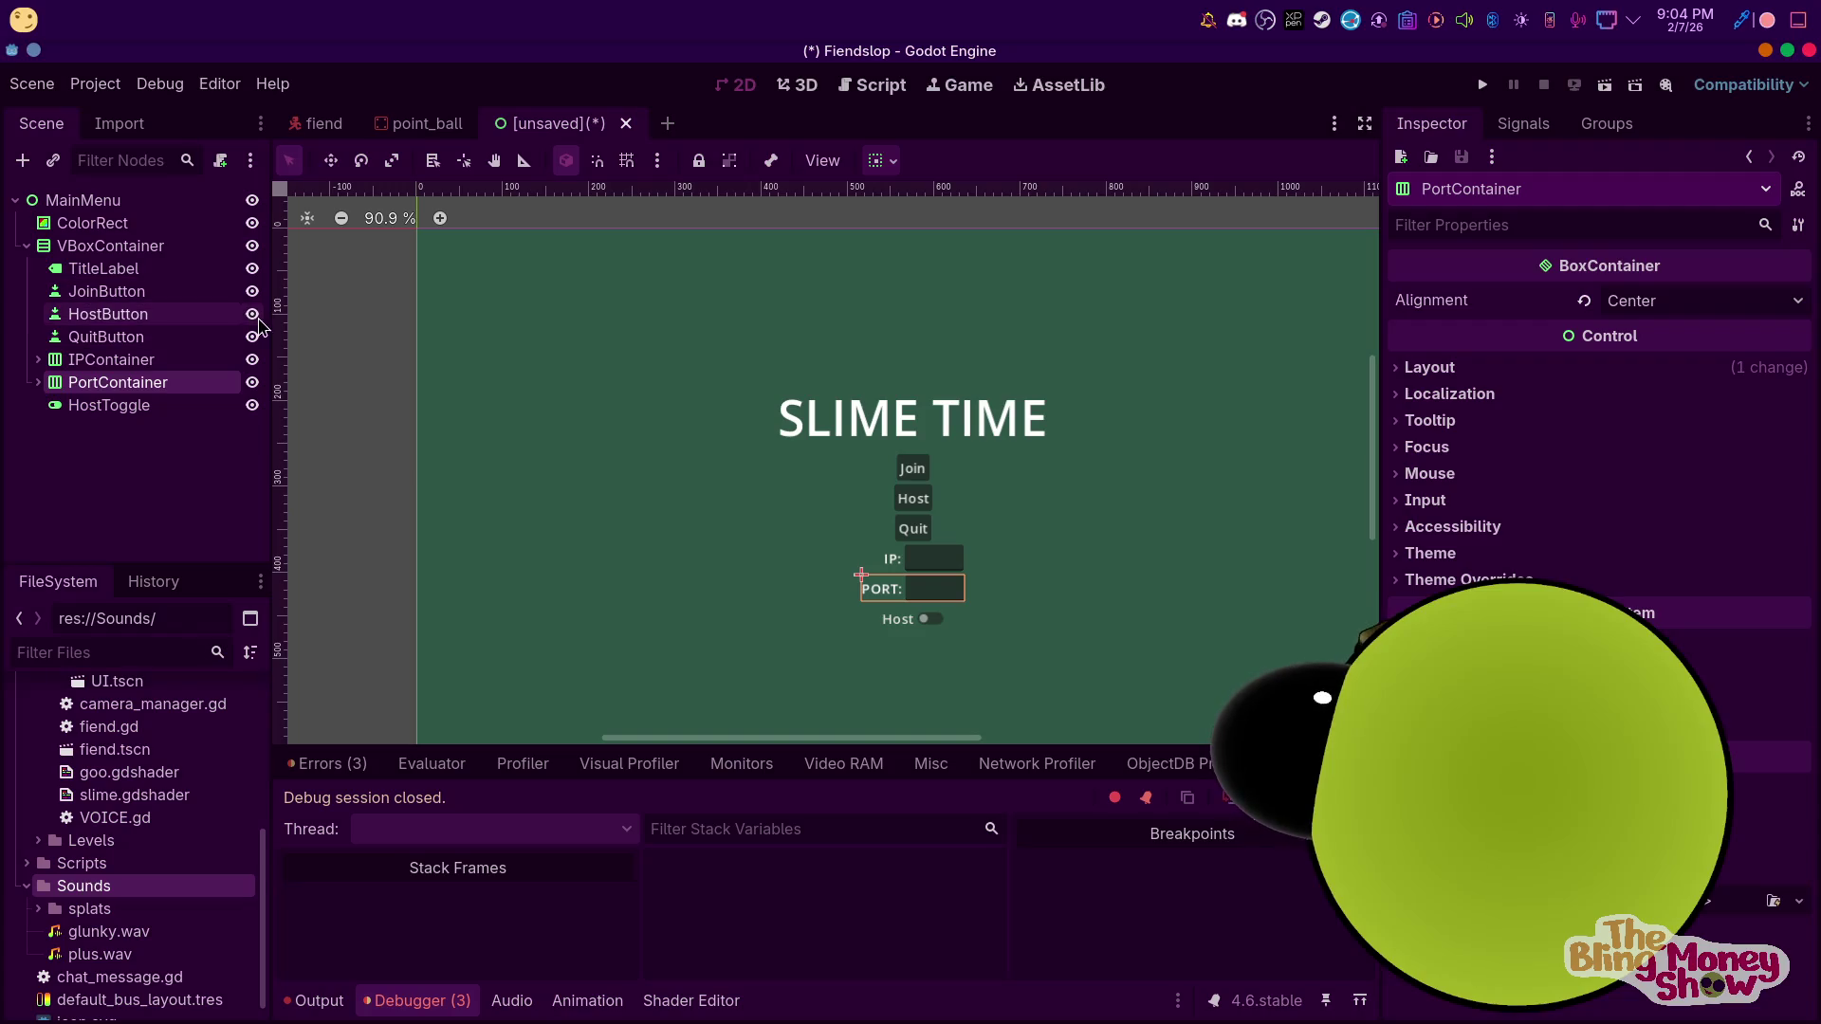
Hide the Quit, Host and Join buttons to preview the layout, then show them again
left_click(251, 337)
left_click(251, 314)
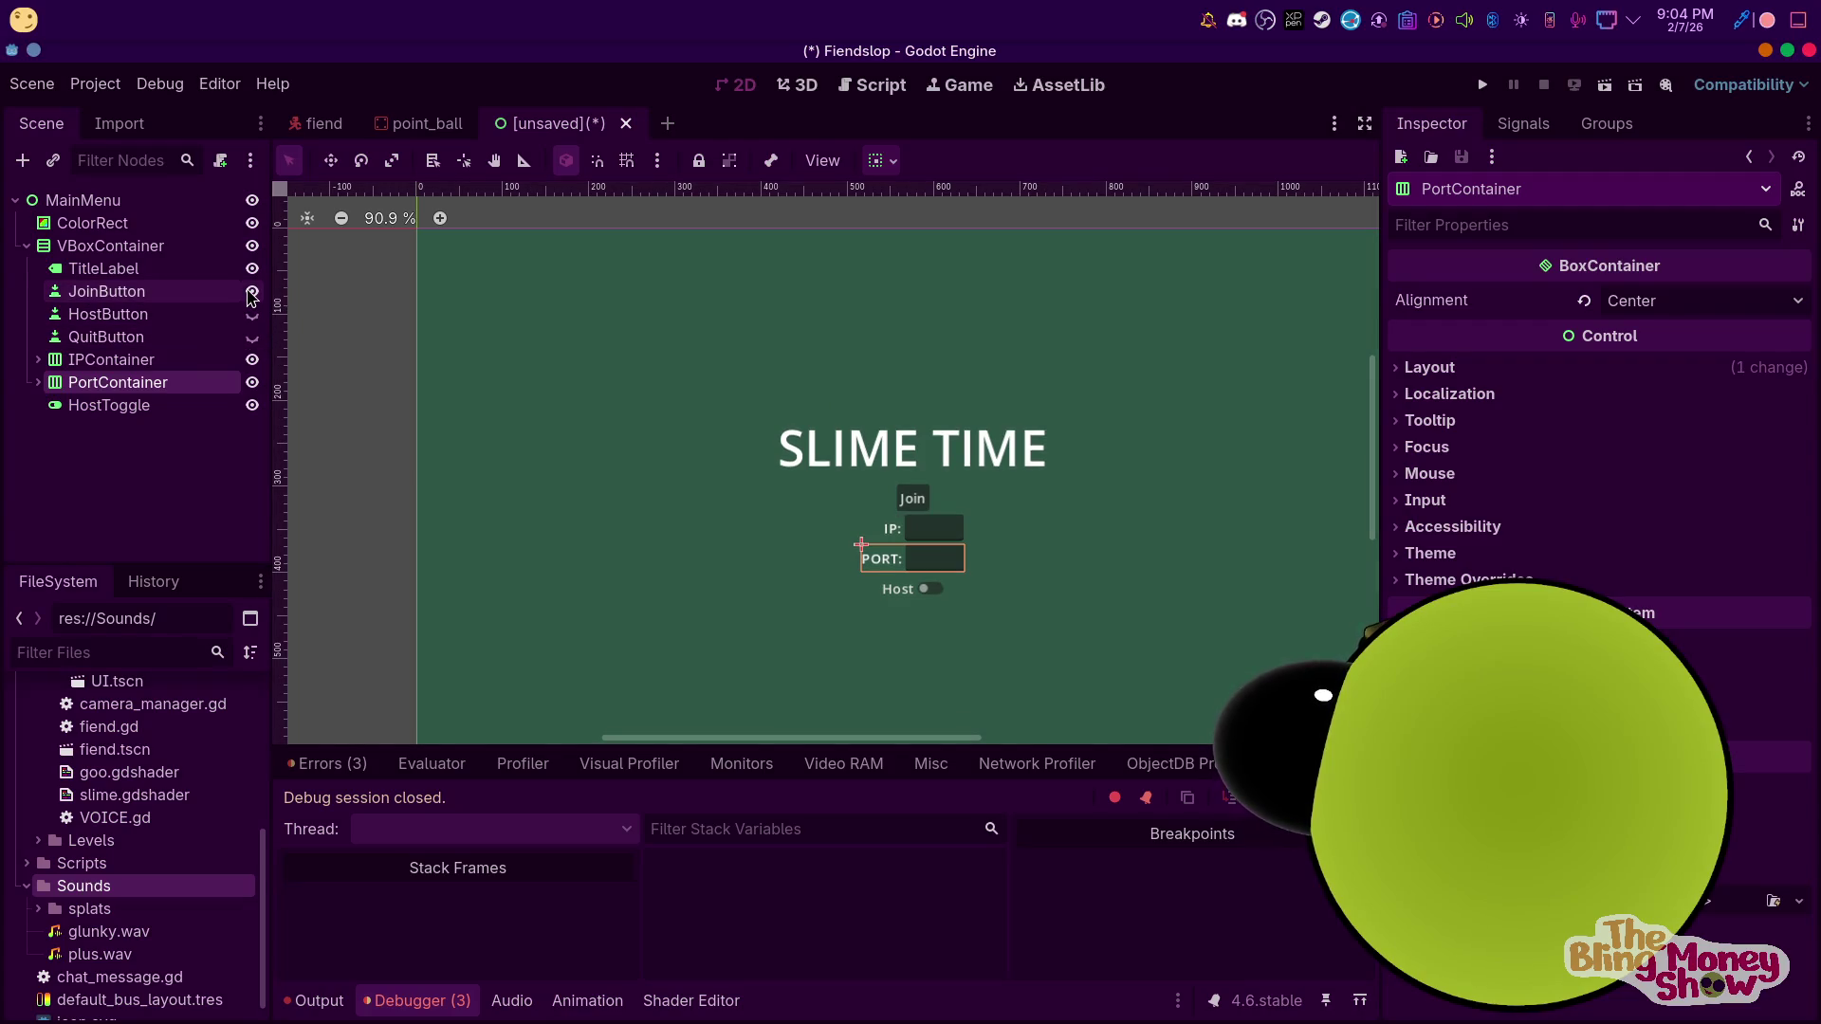
left_click(252, 291)
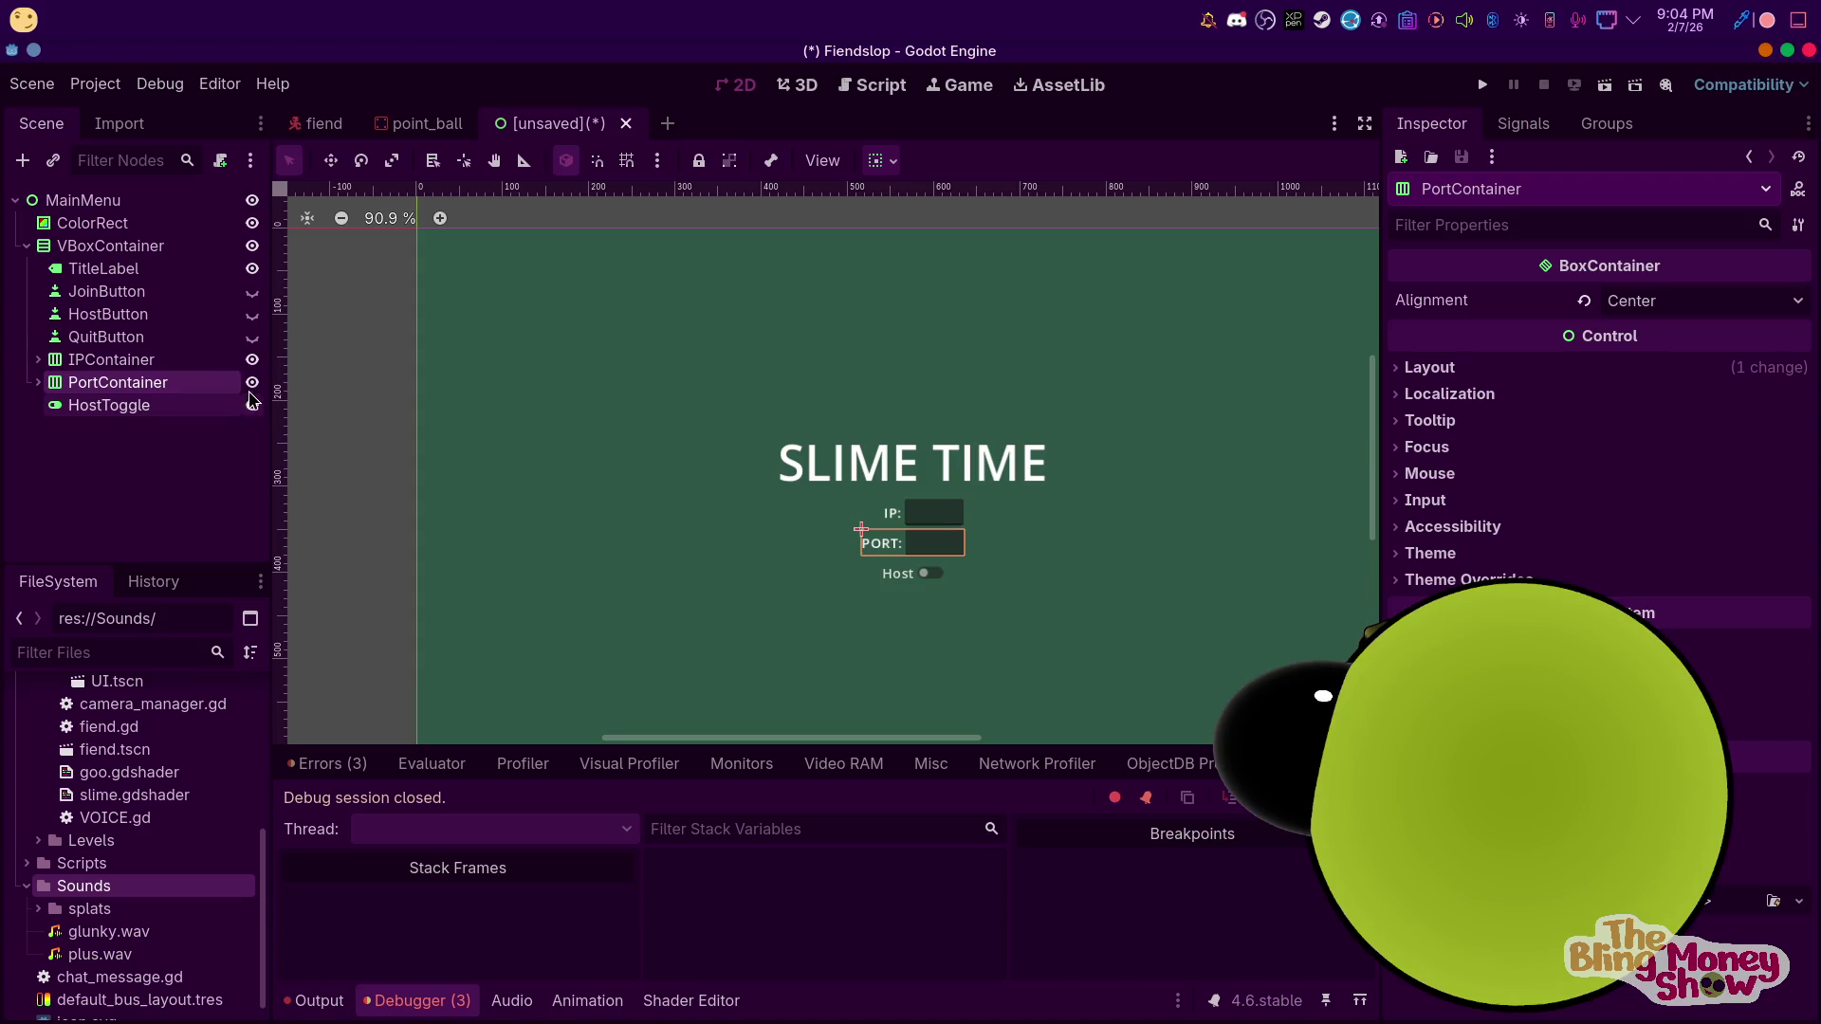
left_click(252, 337)
left_click(252, 313)
left_click(253, 291)
left_click(120, 336)
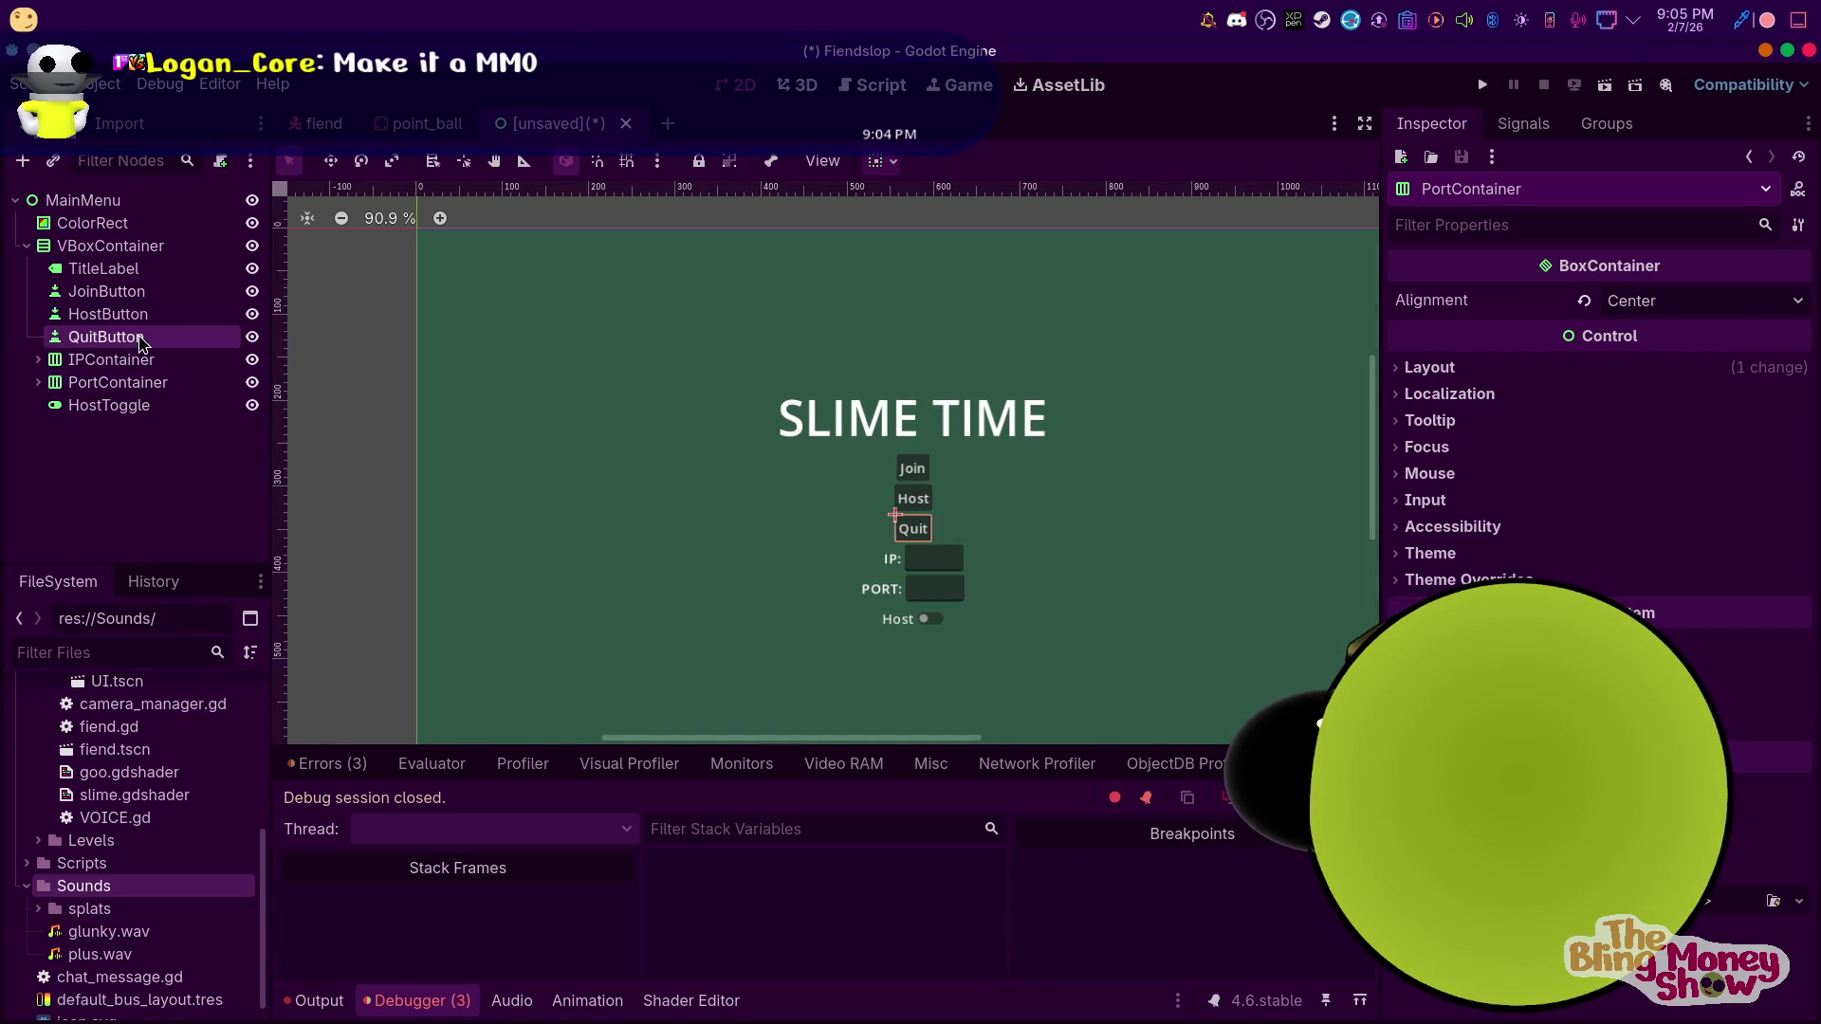
left_click(132, 312)
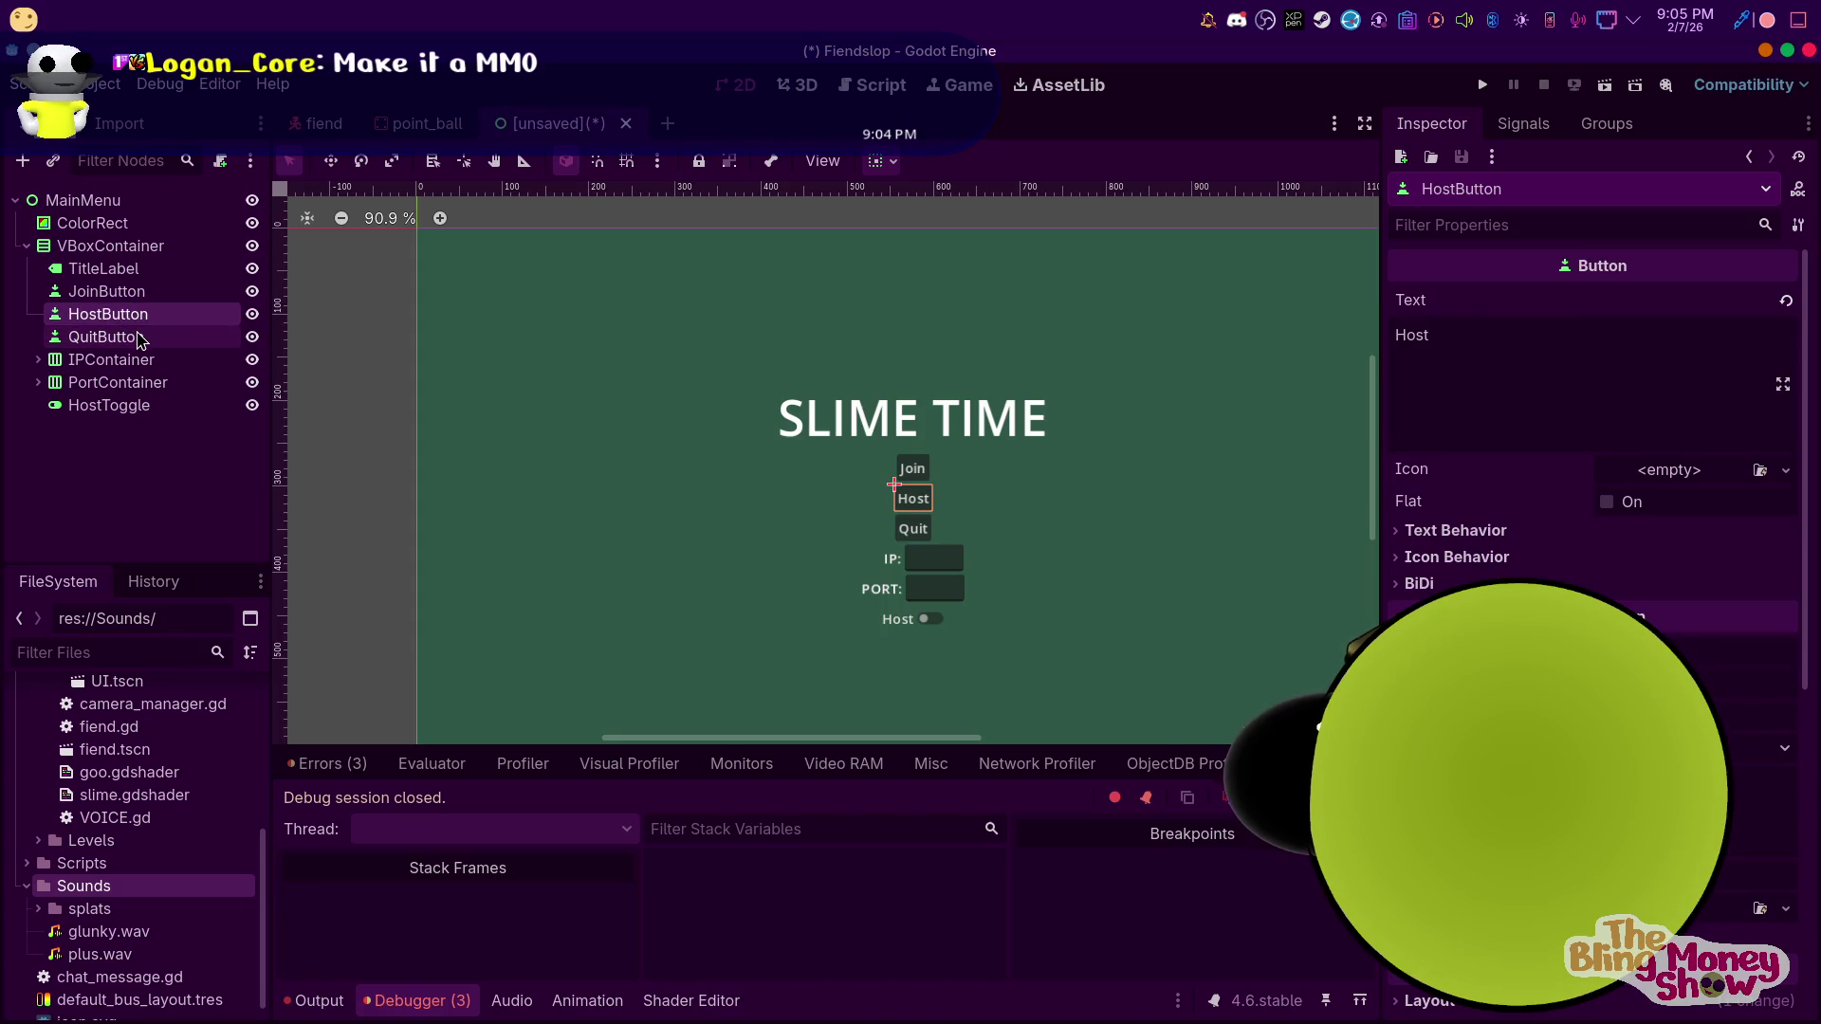
Duplicate HostButton, rename the copy ConfirmButton, and place the GO!!! button below the port row
key("ctrl+d")
mouse_move(139, 340)
left_mouse_down()
mouse_move(139, 410)
mouse_move(146, 390)
left_mouse_up()
double_click(147, 382)
type("Confirm")
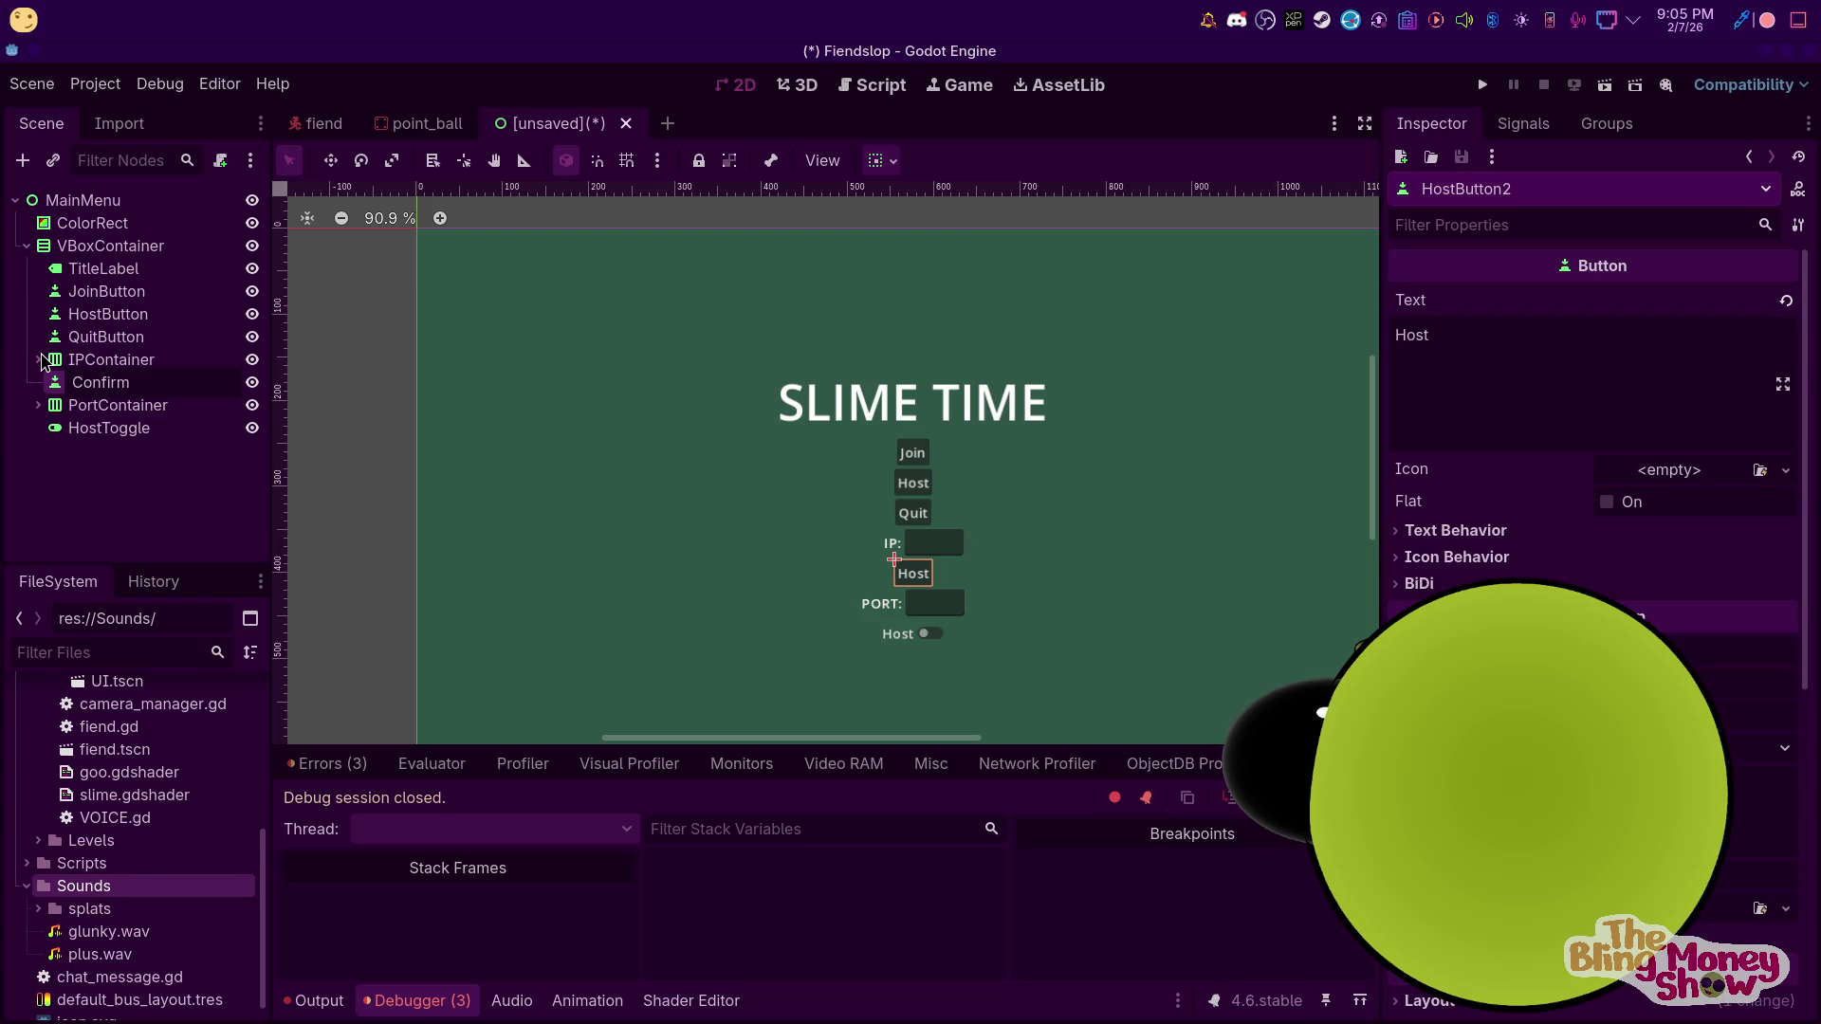
key("Return")
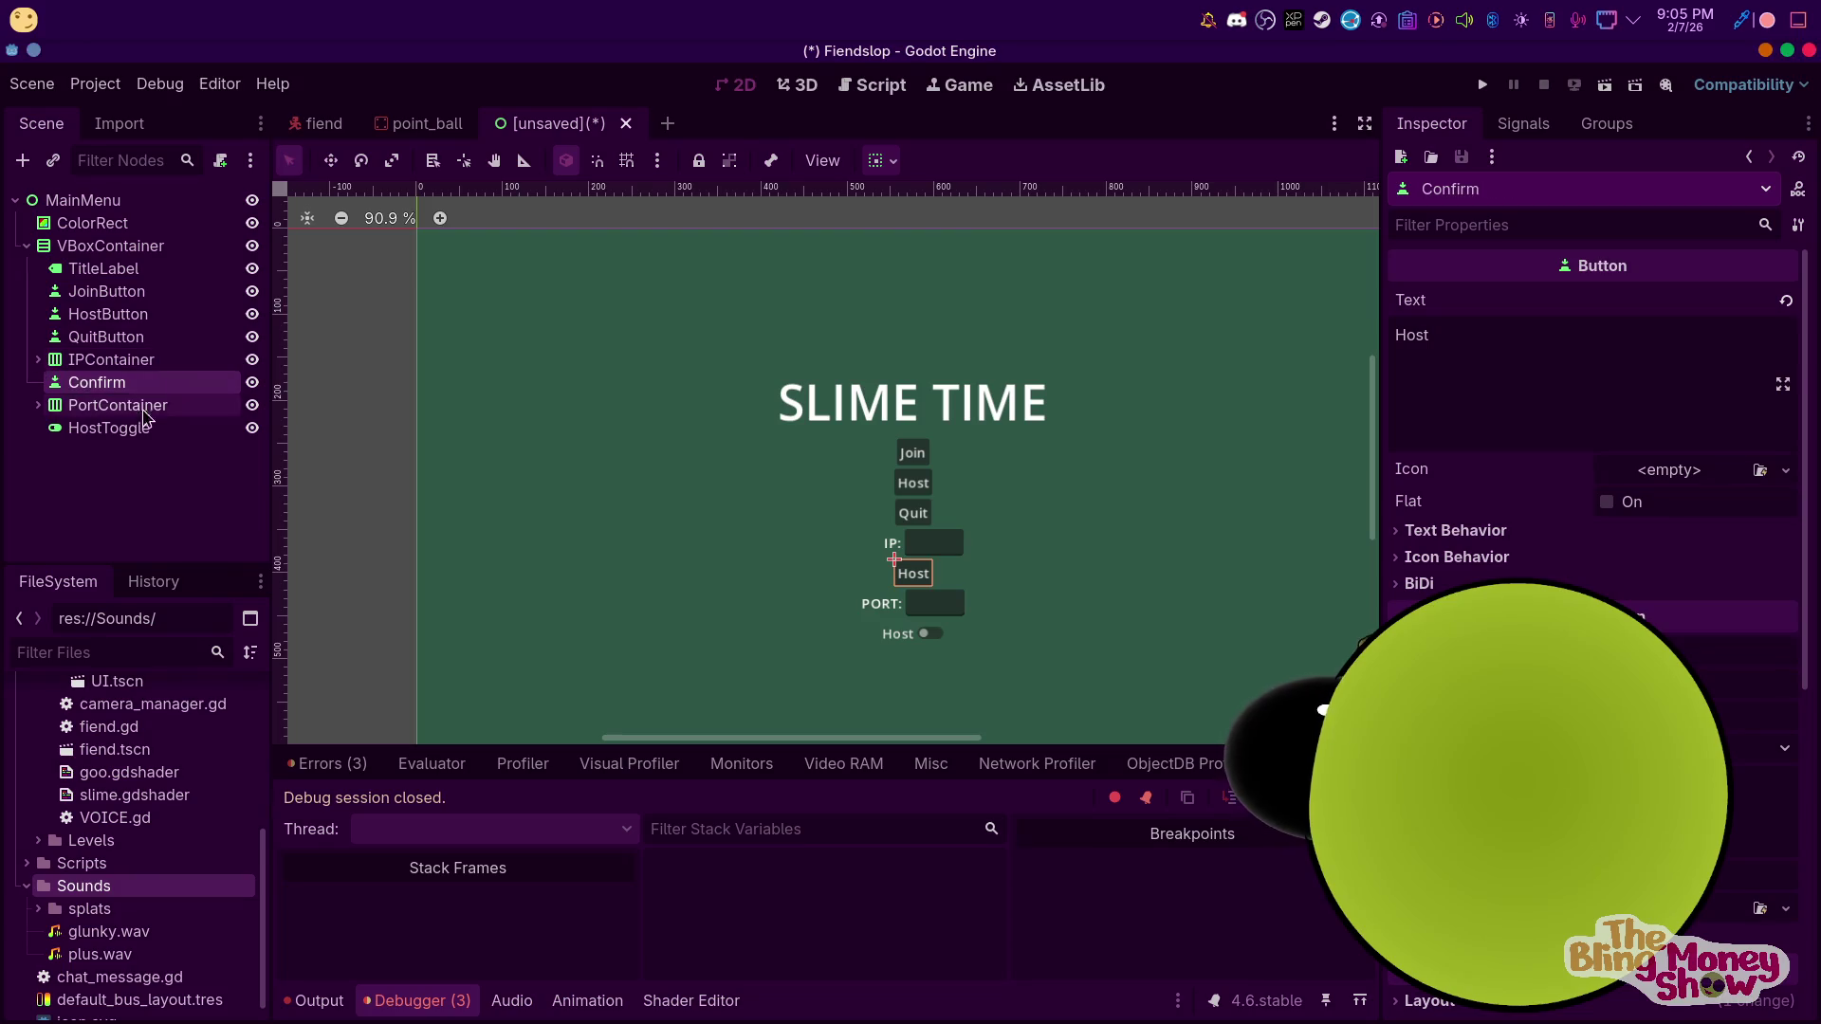
double_click(141, 383)
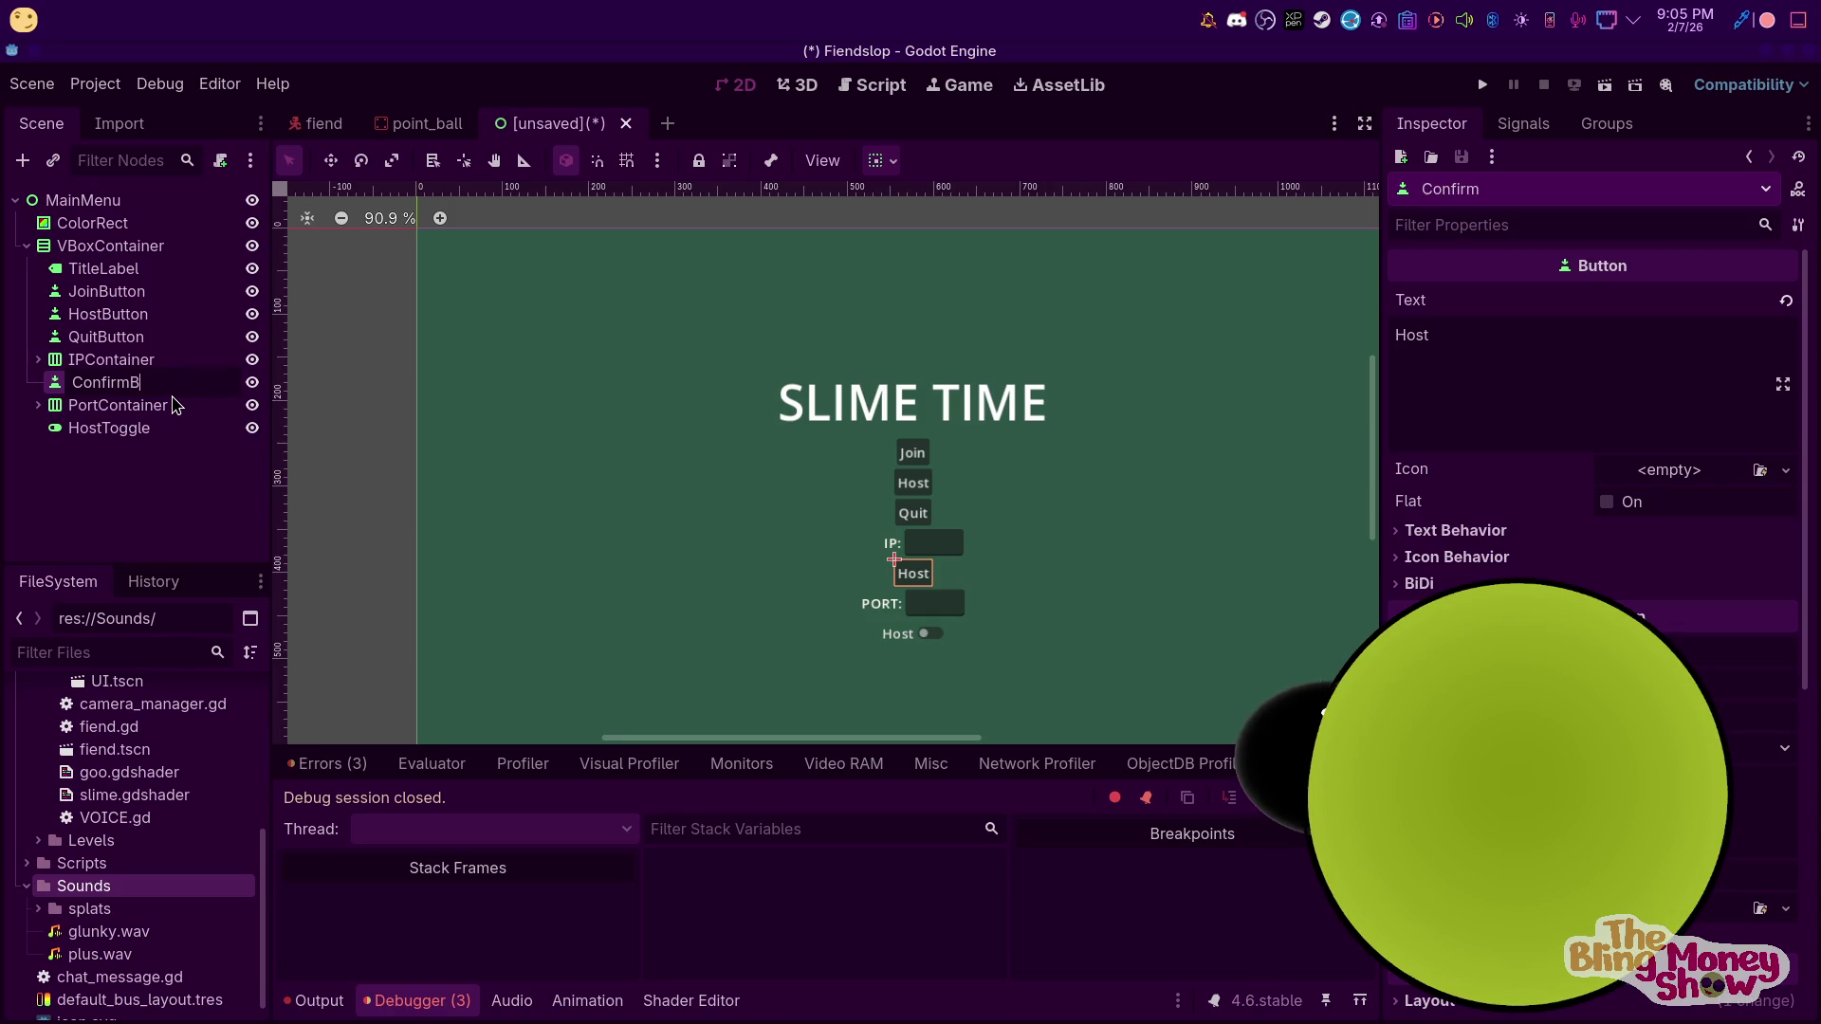
key("Return")
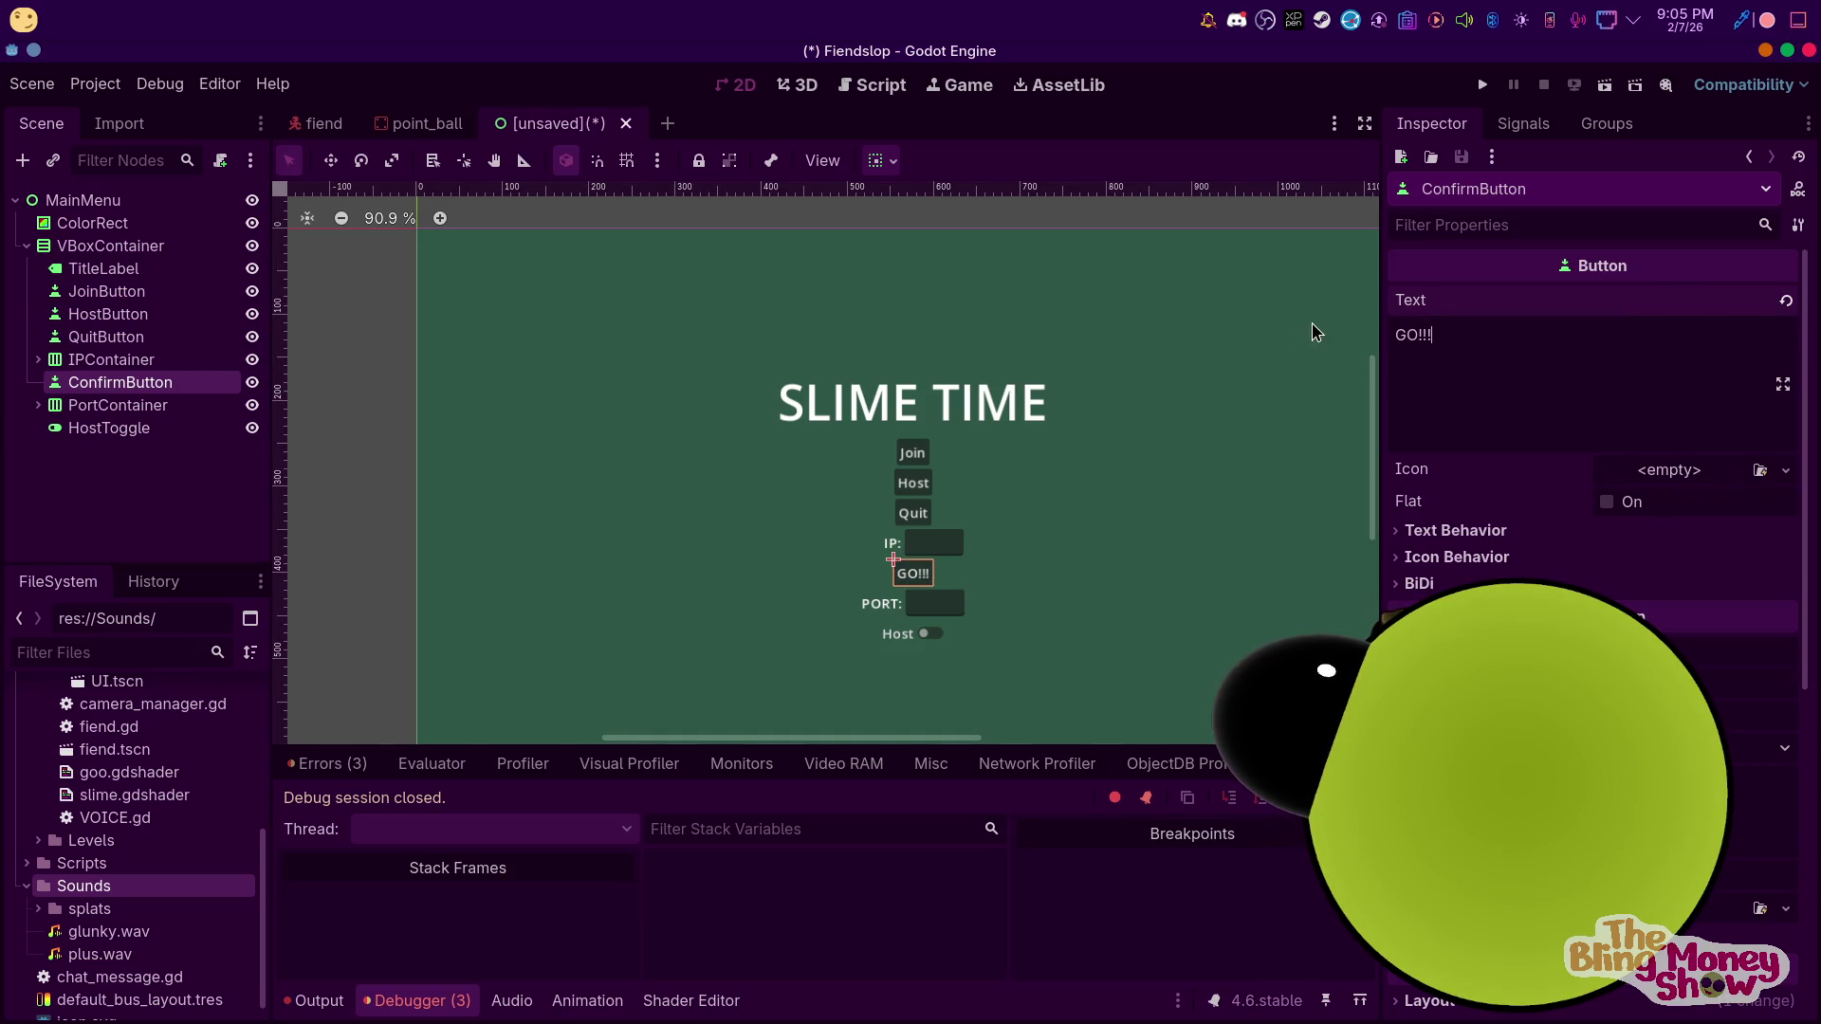
mouse_move(104, 382)
left_mouse_down()
mouse_move(142, 389)
mouse_move(142, 427)
left_mouse_up()
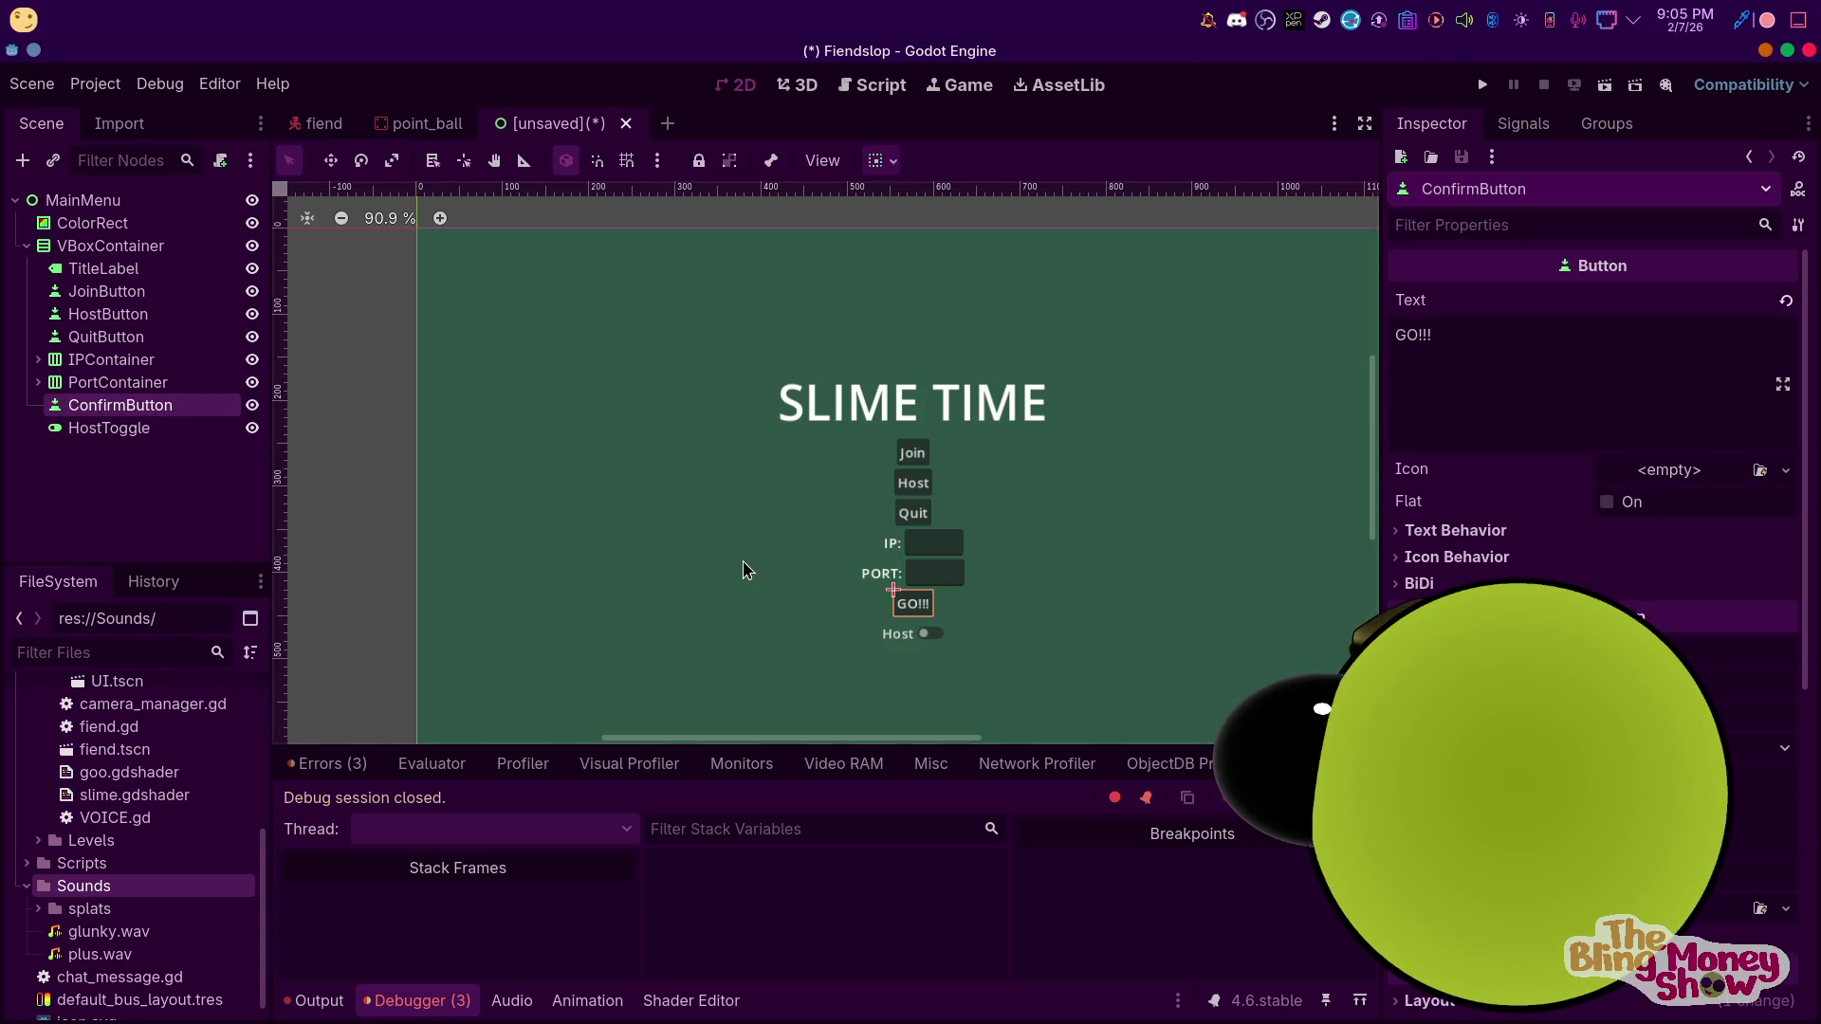
left_click(946, 556)
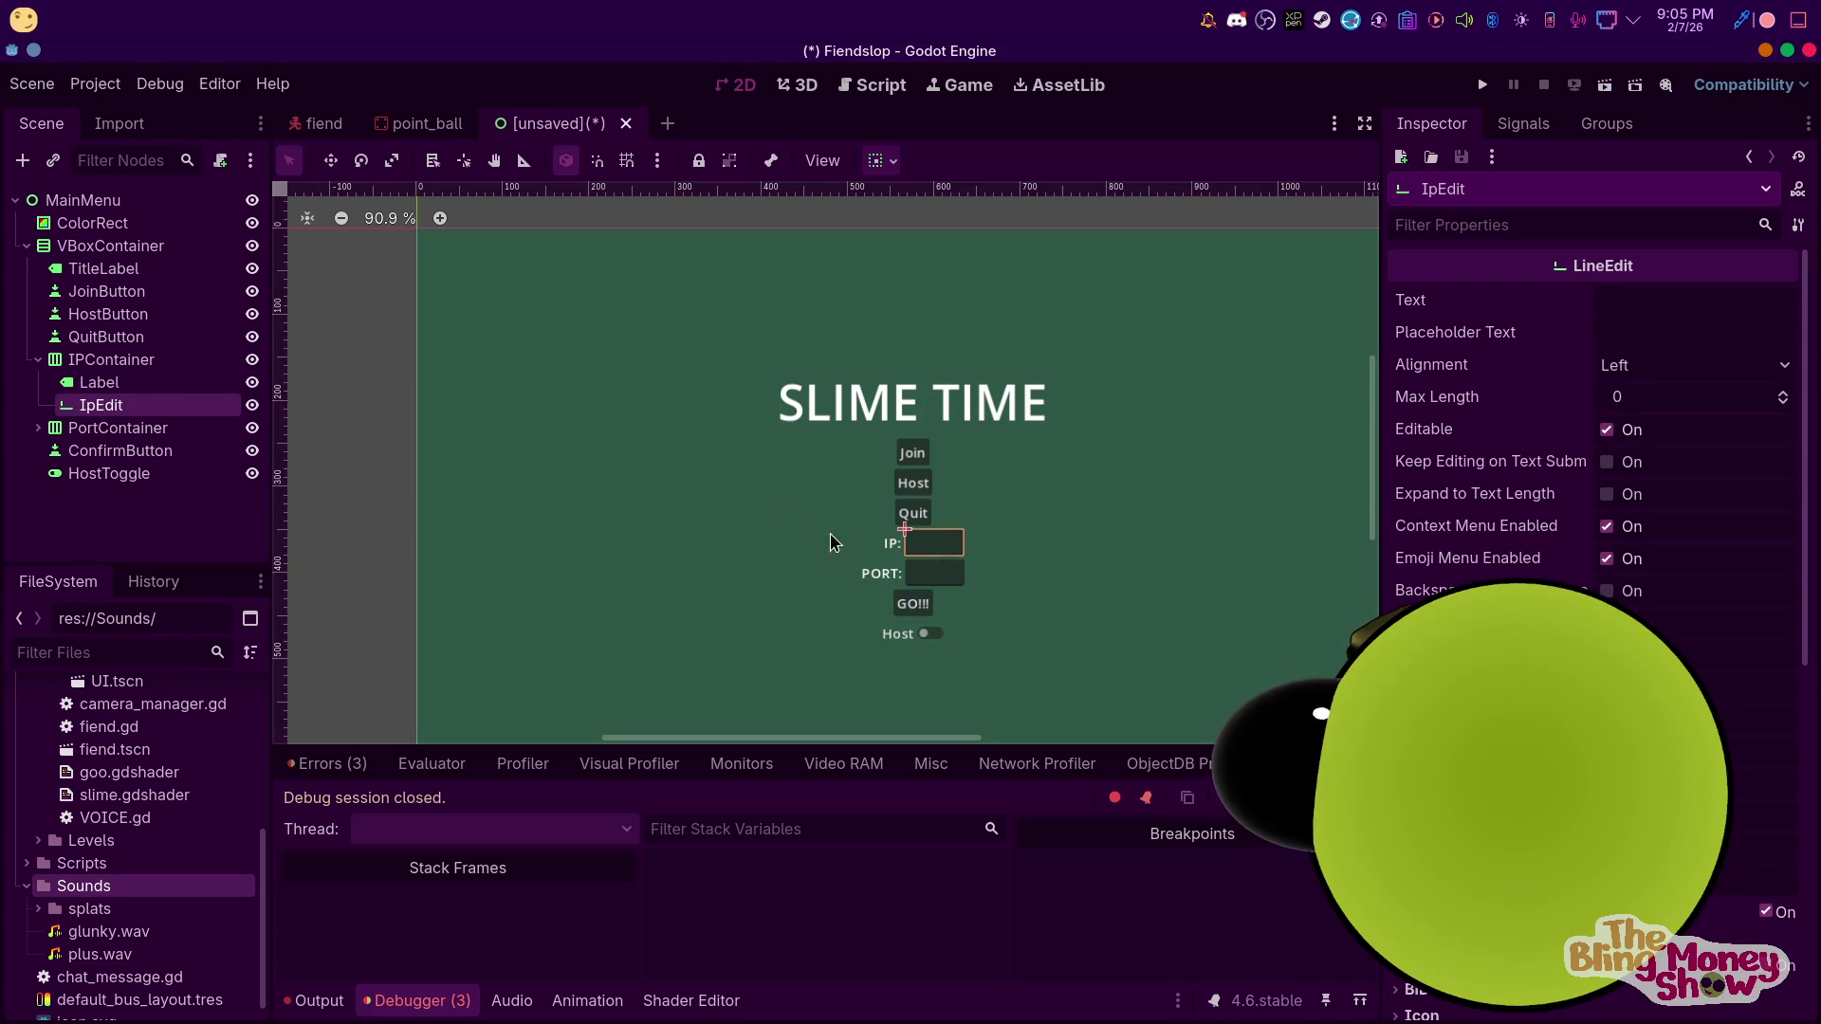
left_click(145, 384)
left_click(38, 359)
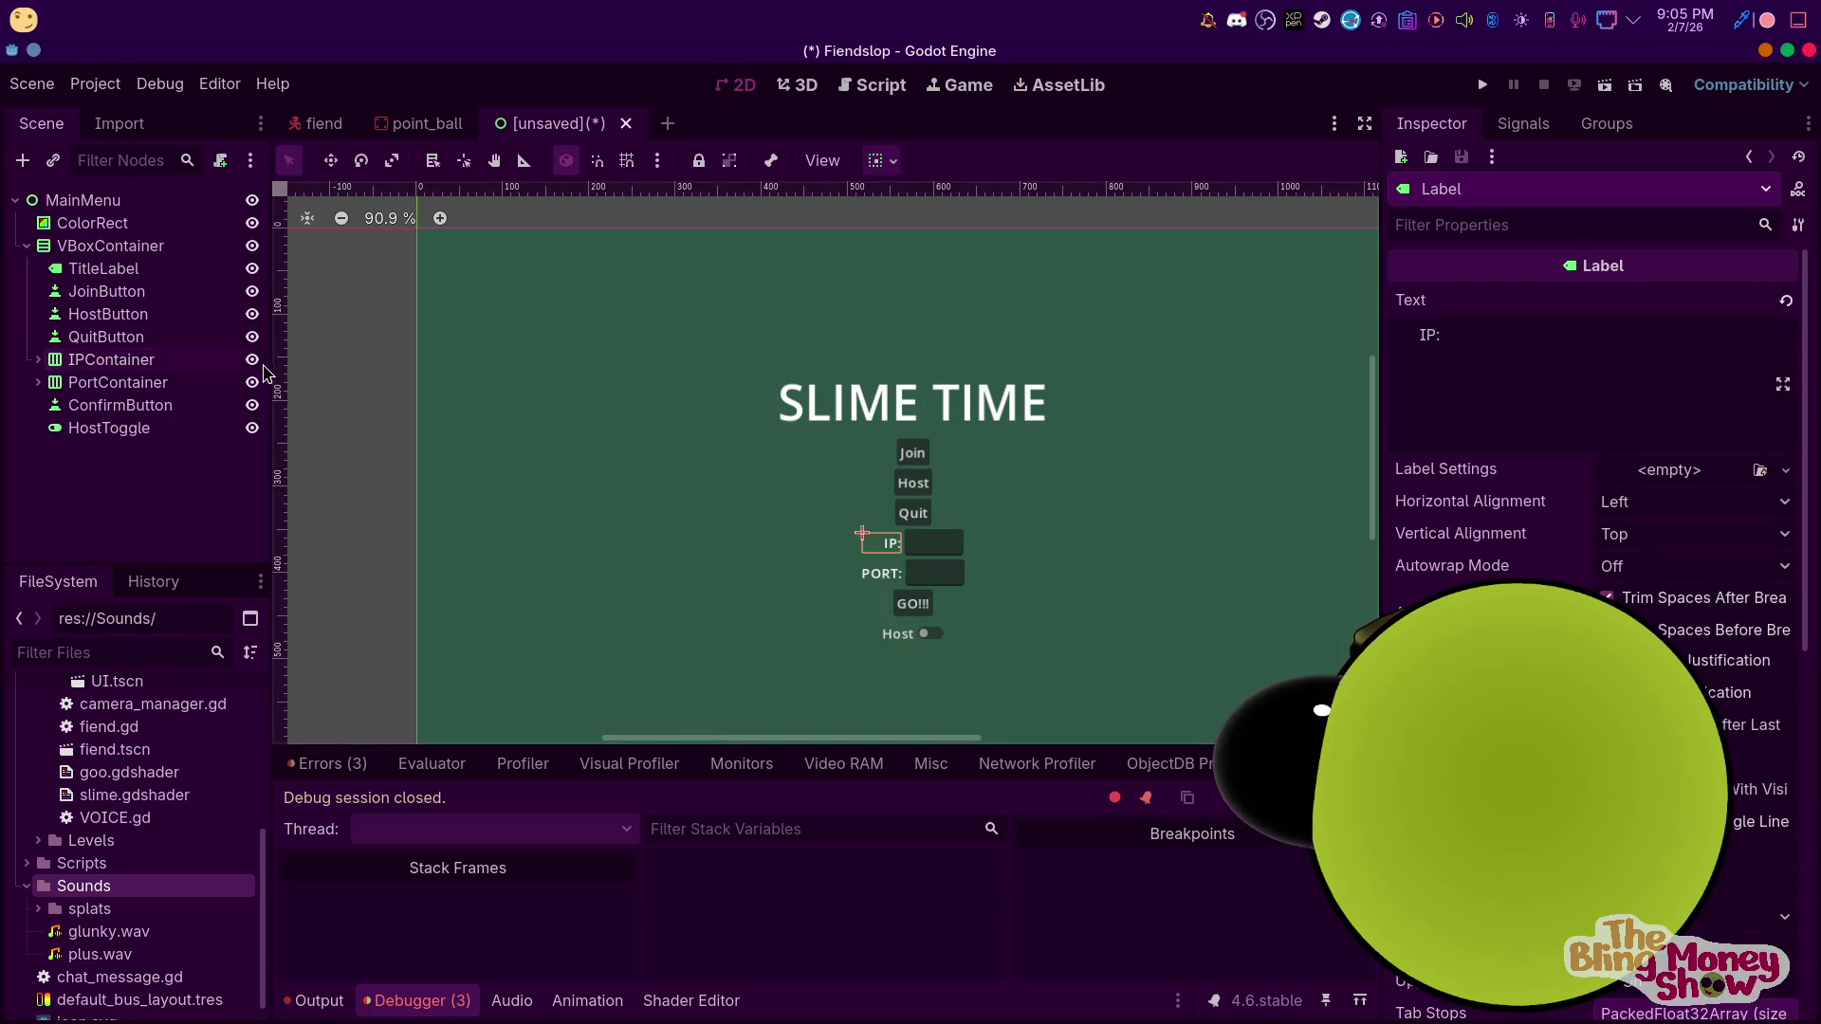
left_click(252, 360)
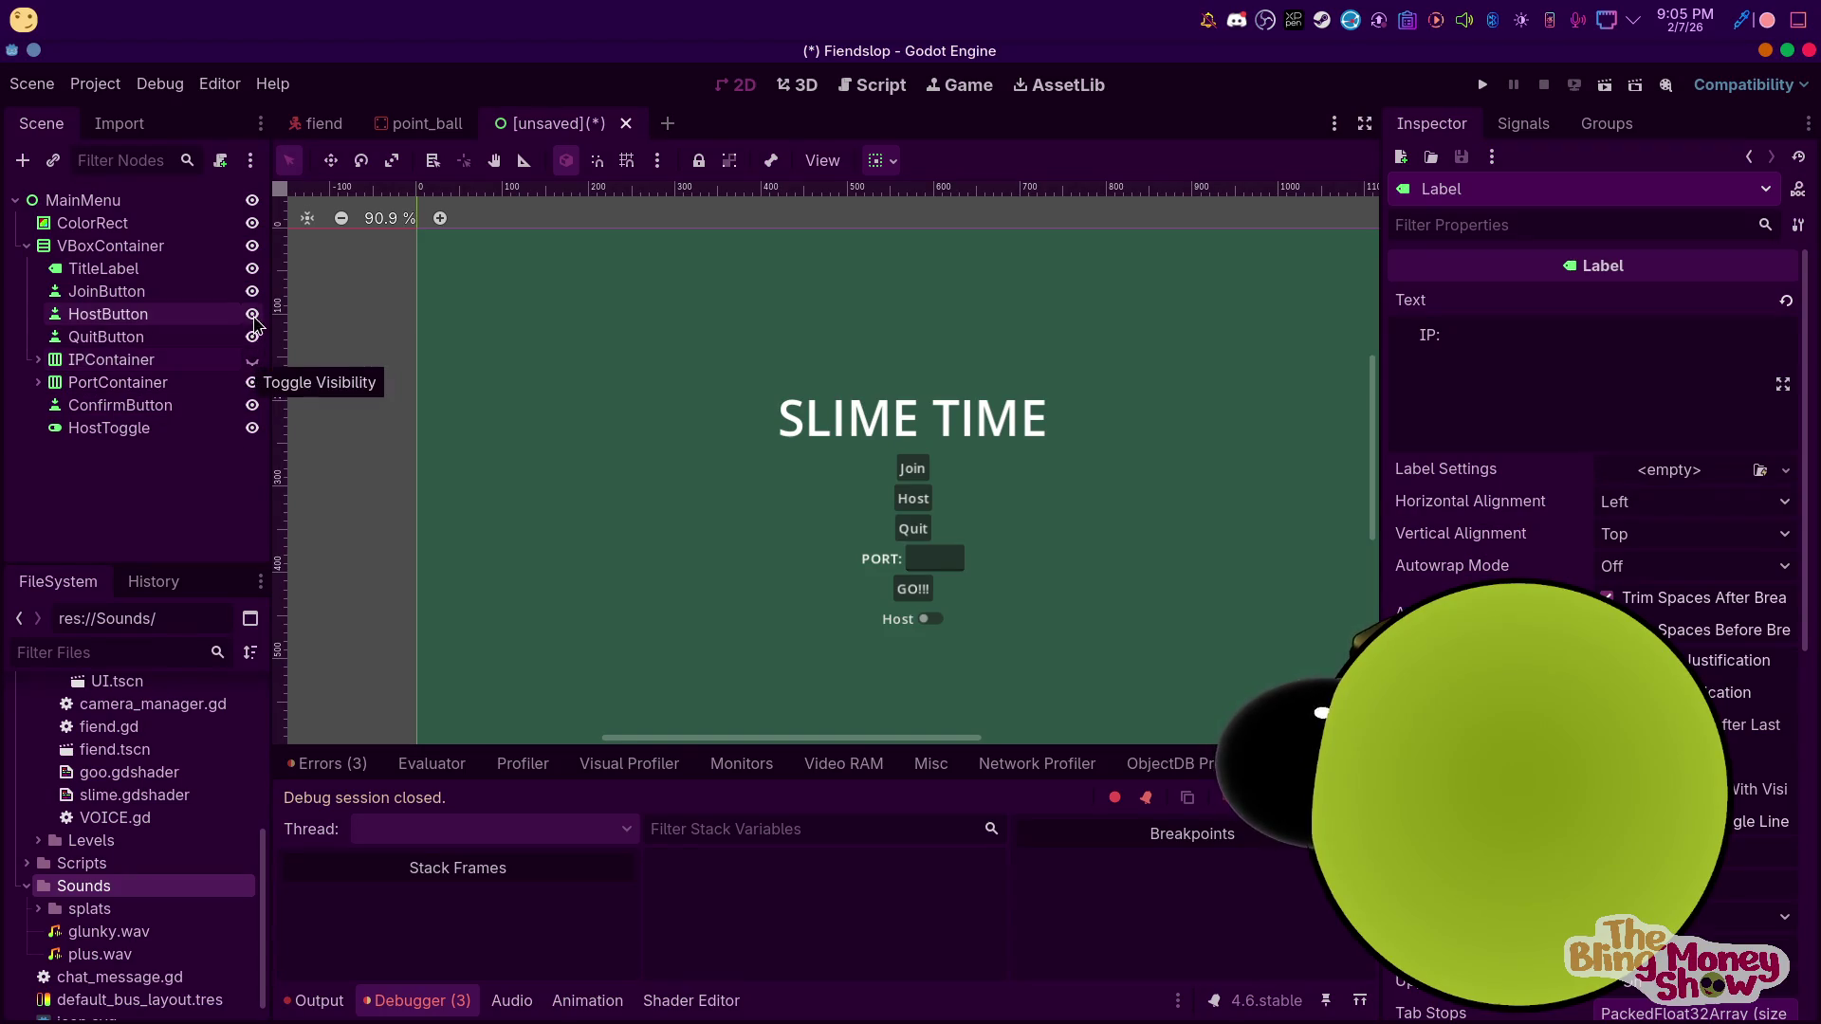
left_click(252, 361)
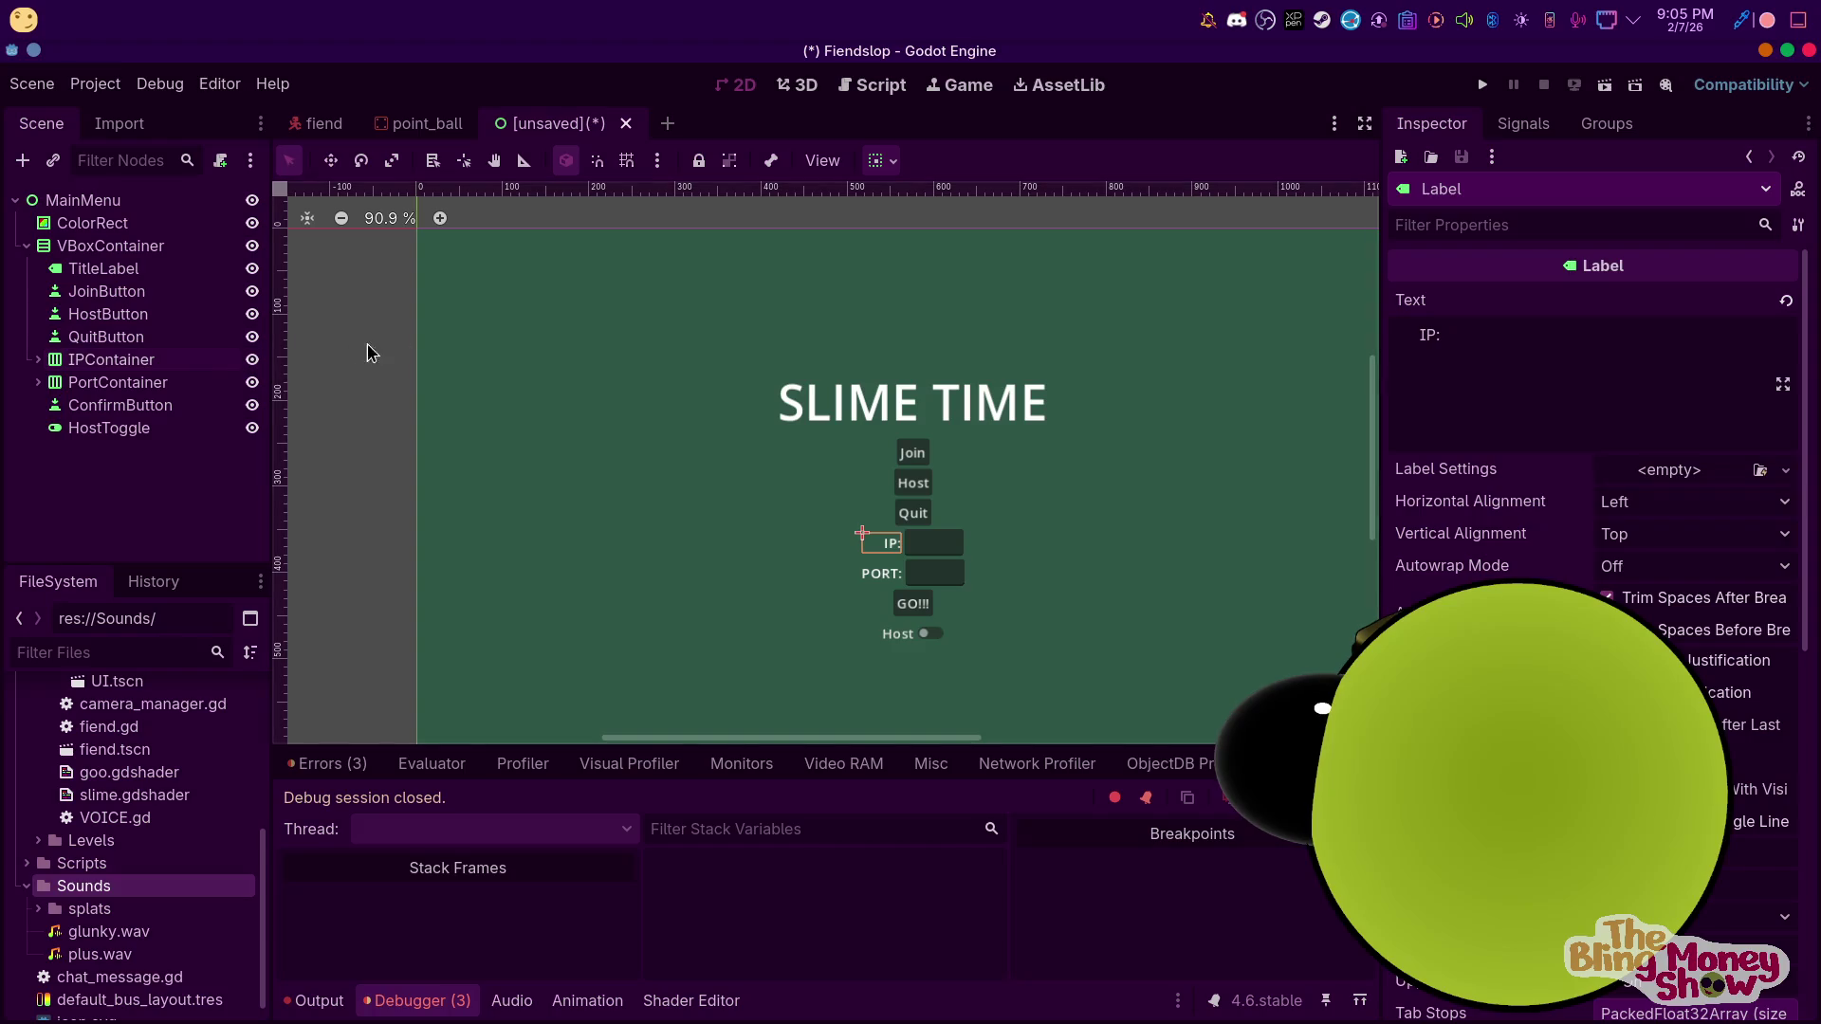
left_click_drag(110, 336, 100, 433)
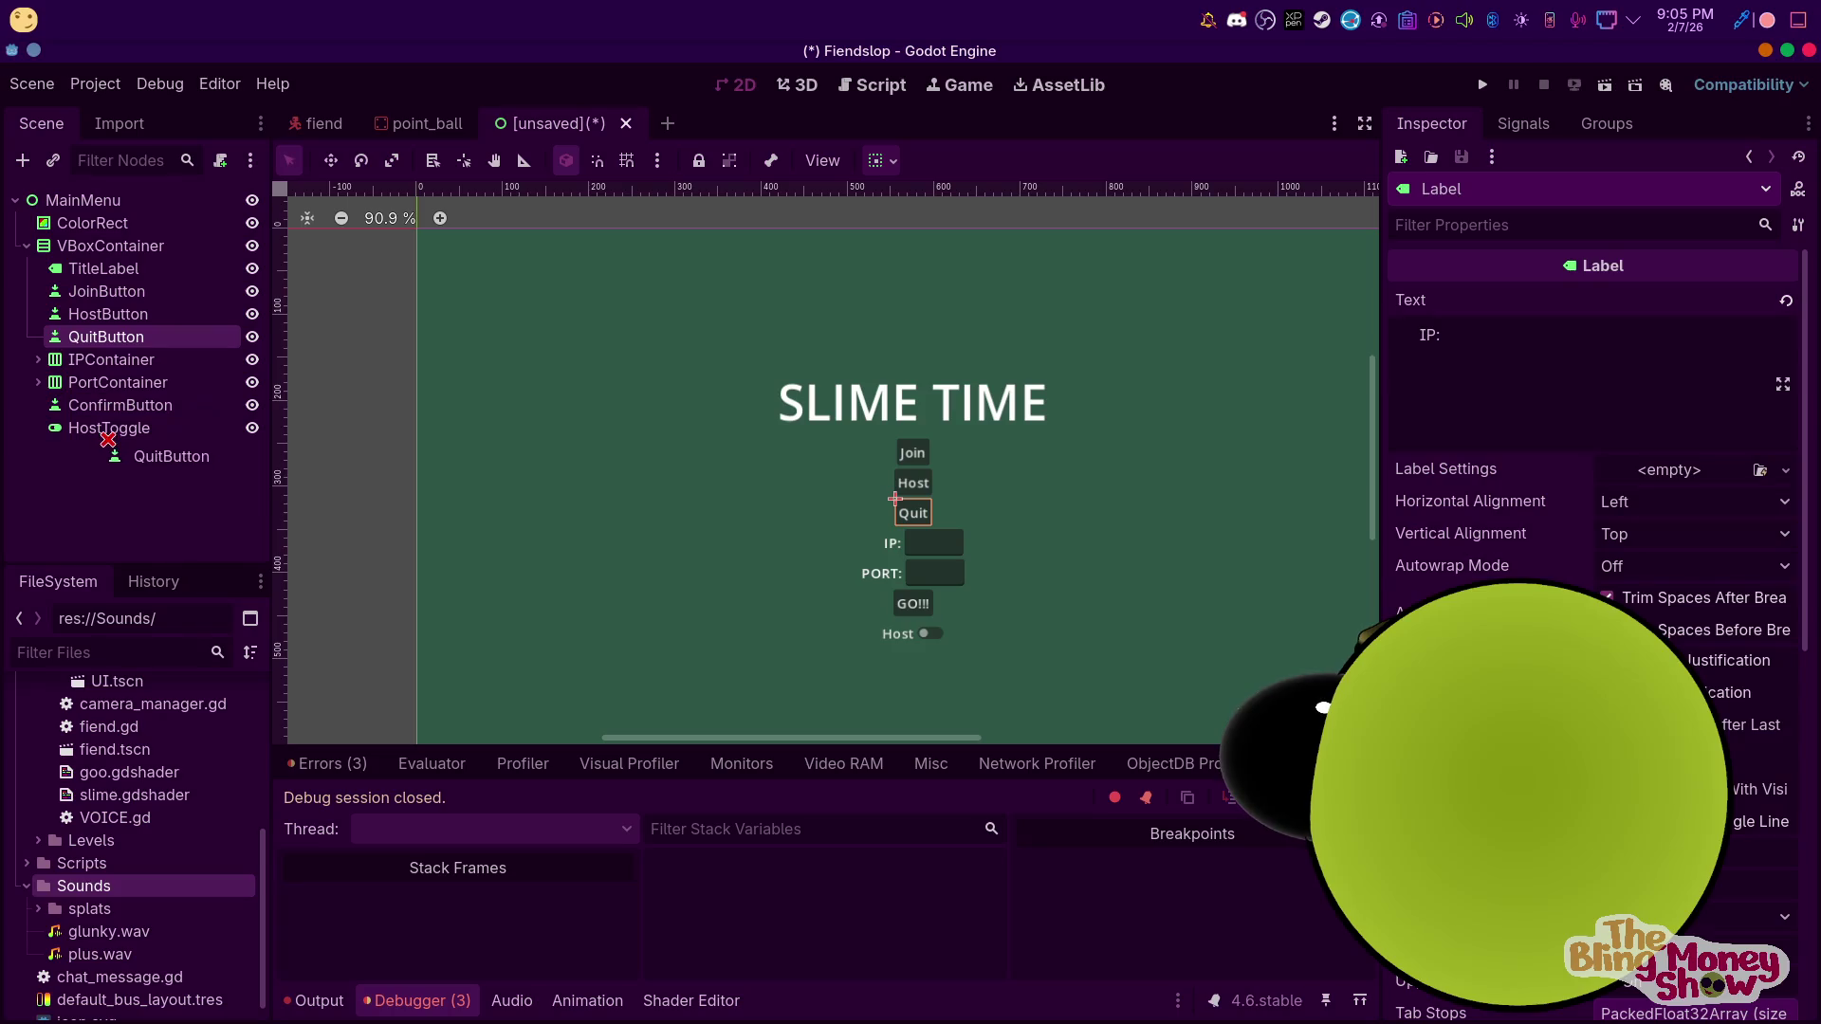
left_click_drag(103, 438, 105, 440)
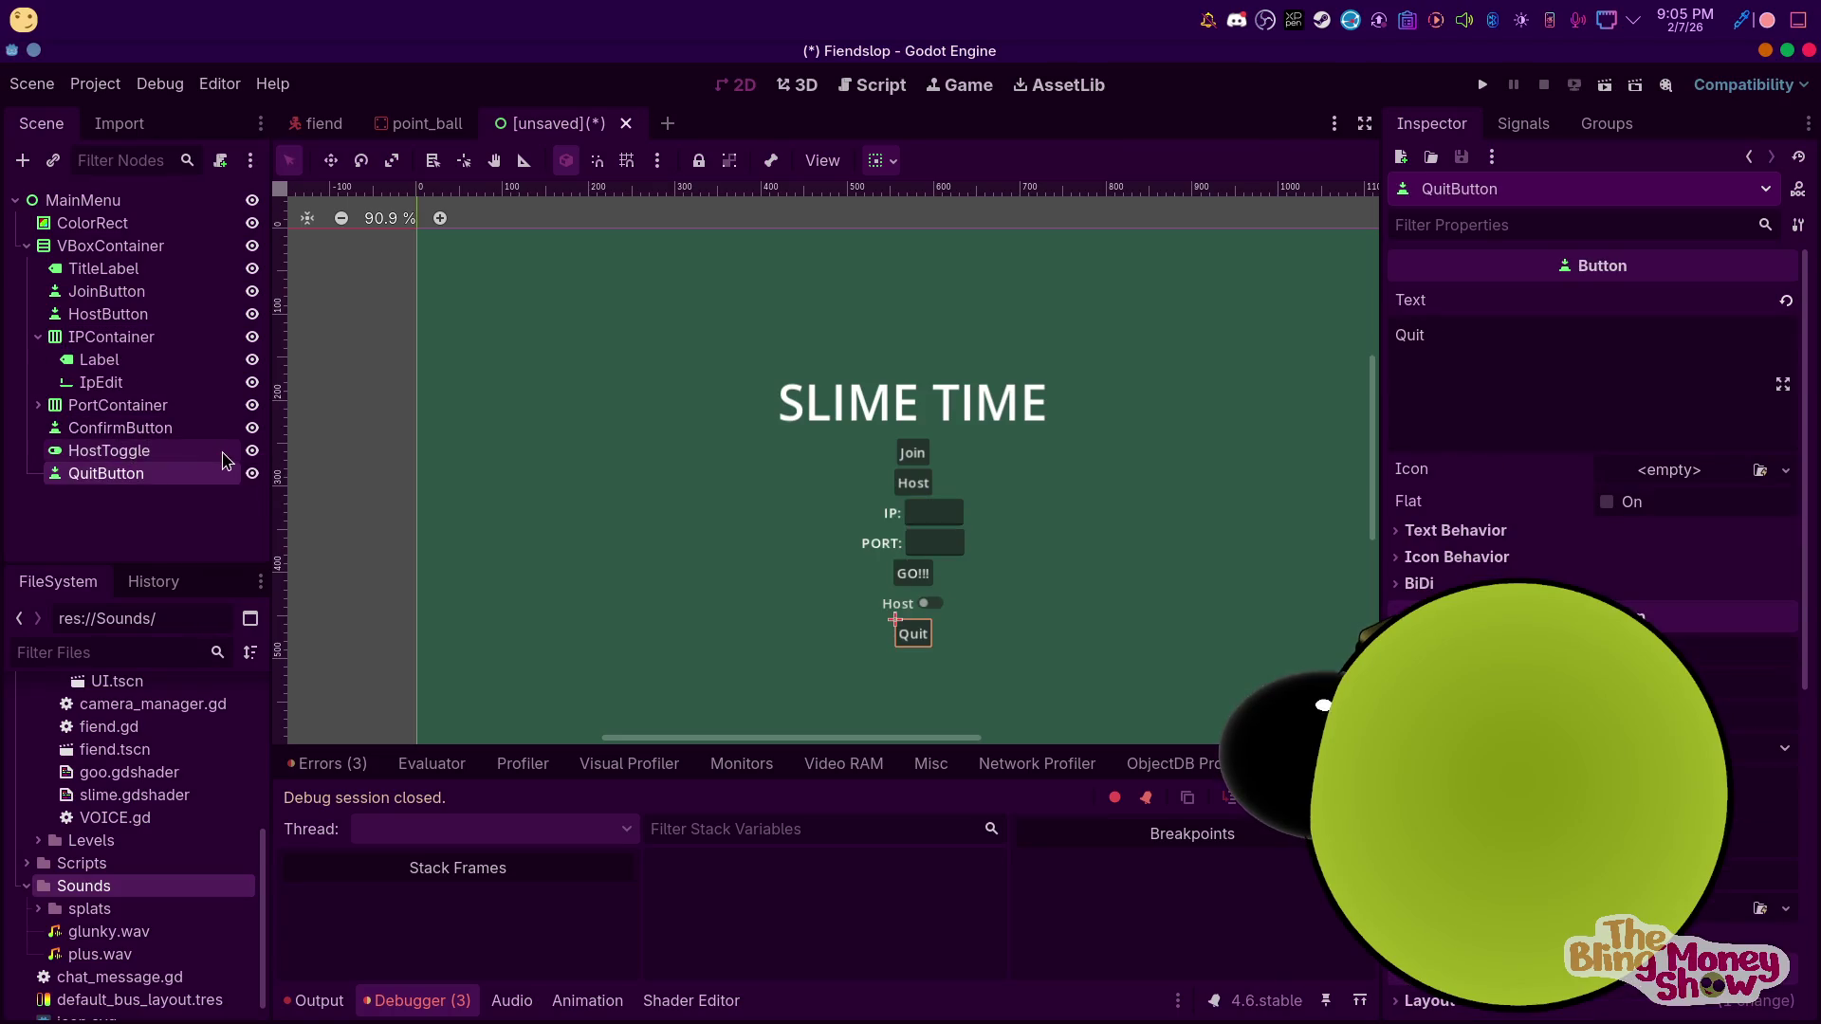
left_click(252, 451)
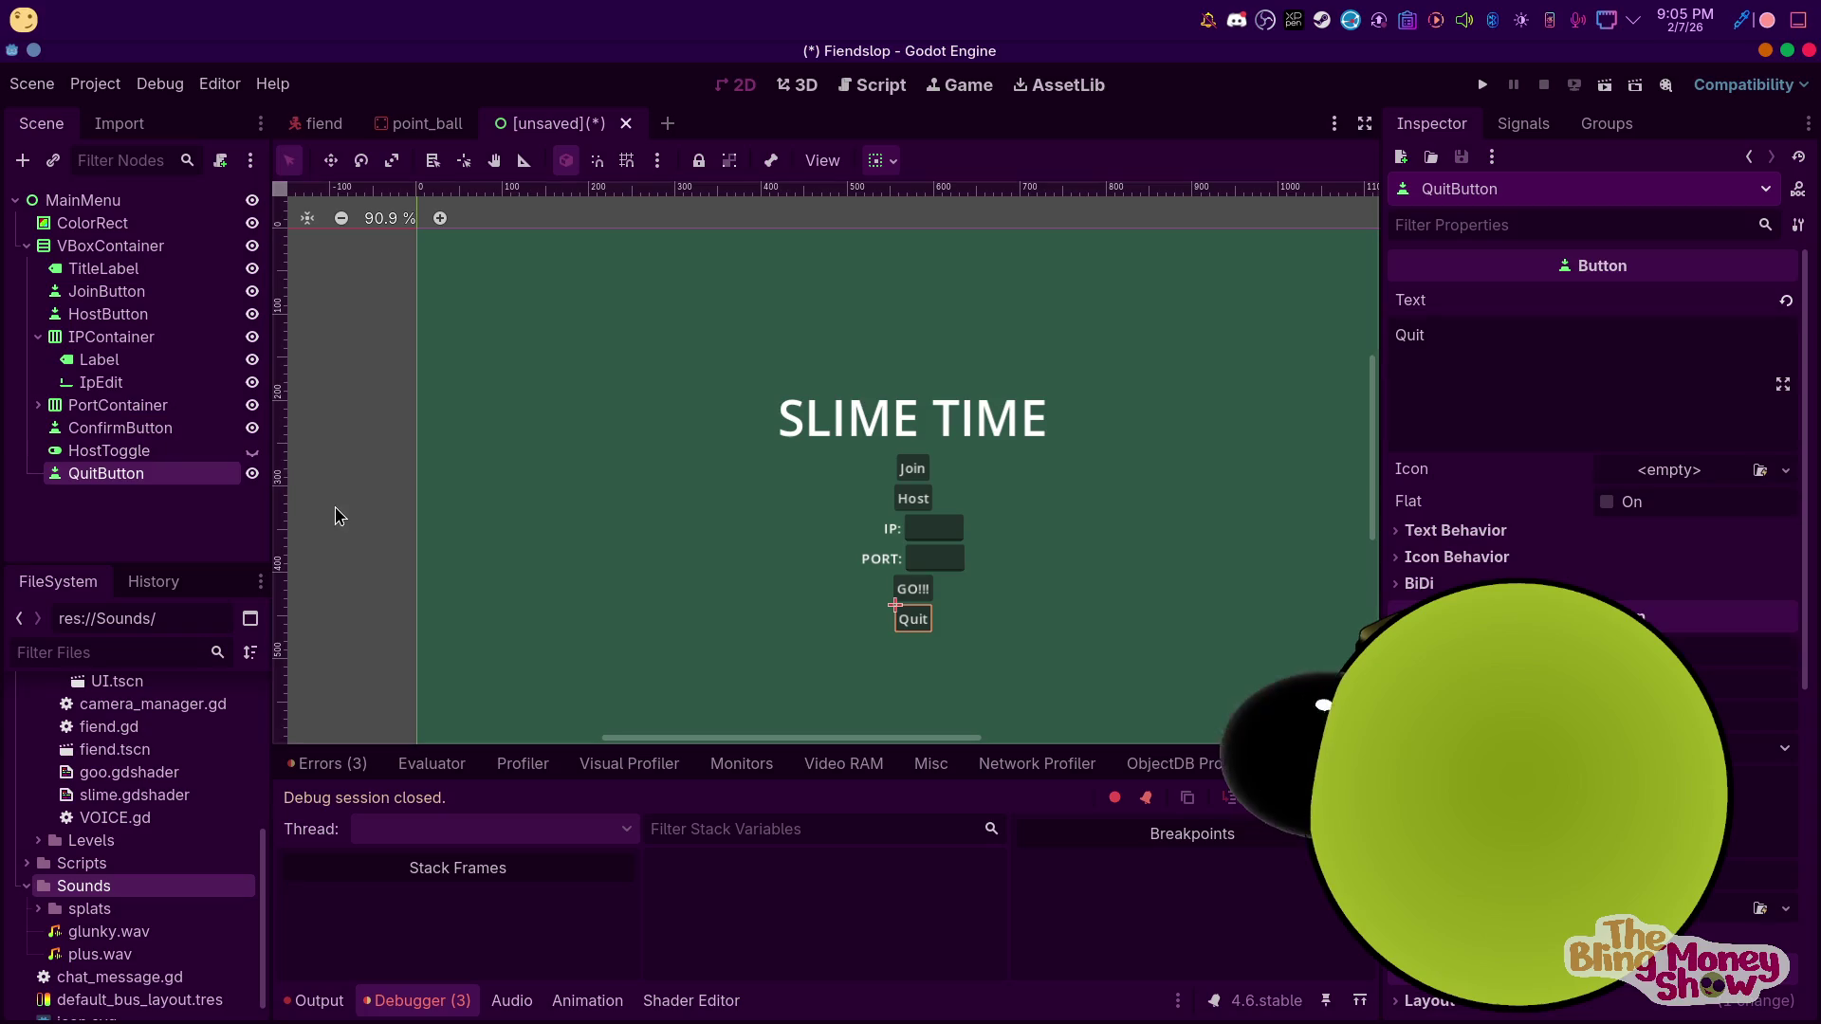
left_click(183, 460)
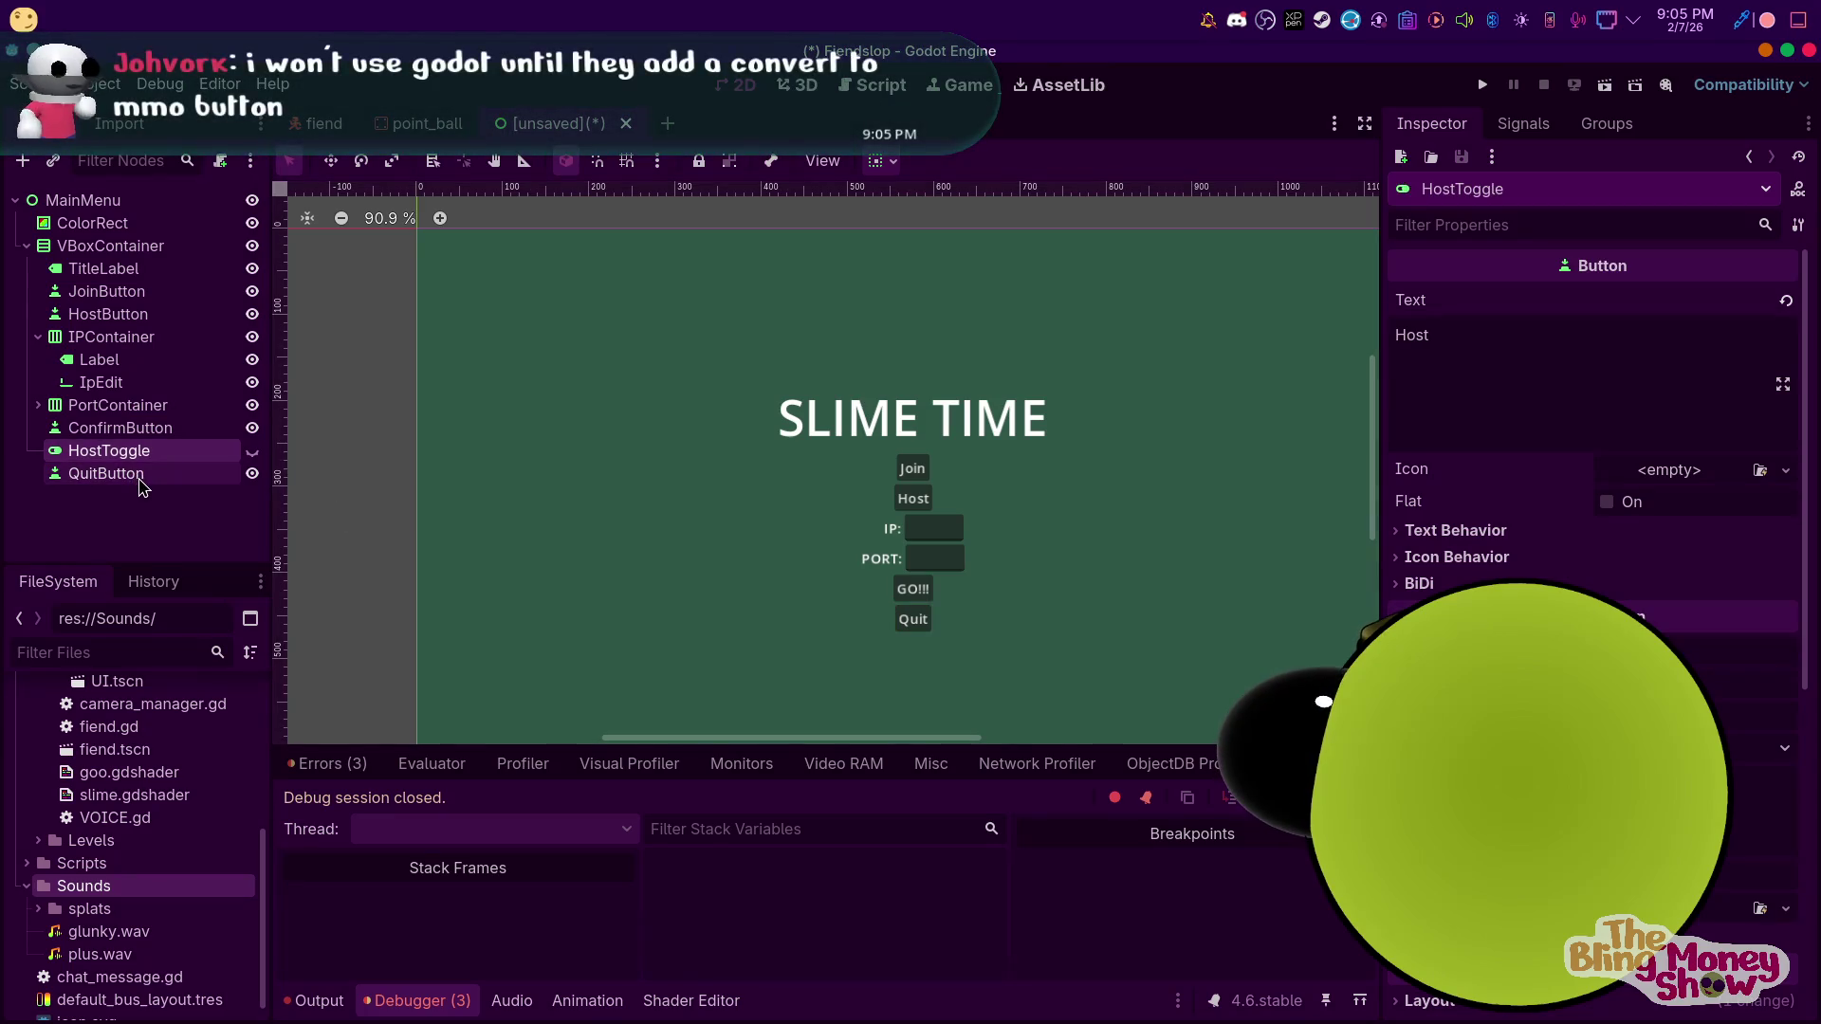
key("ctrl+z")
key("ctrl+z")
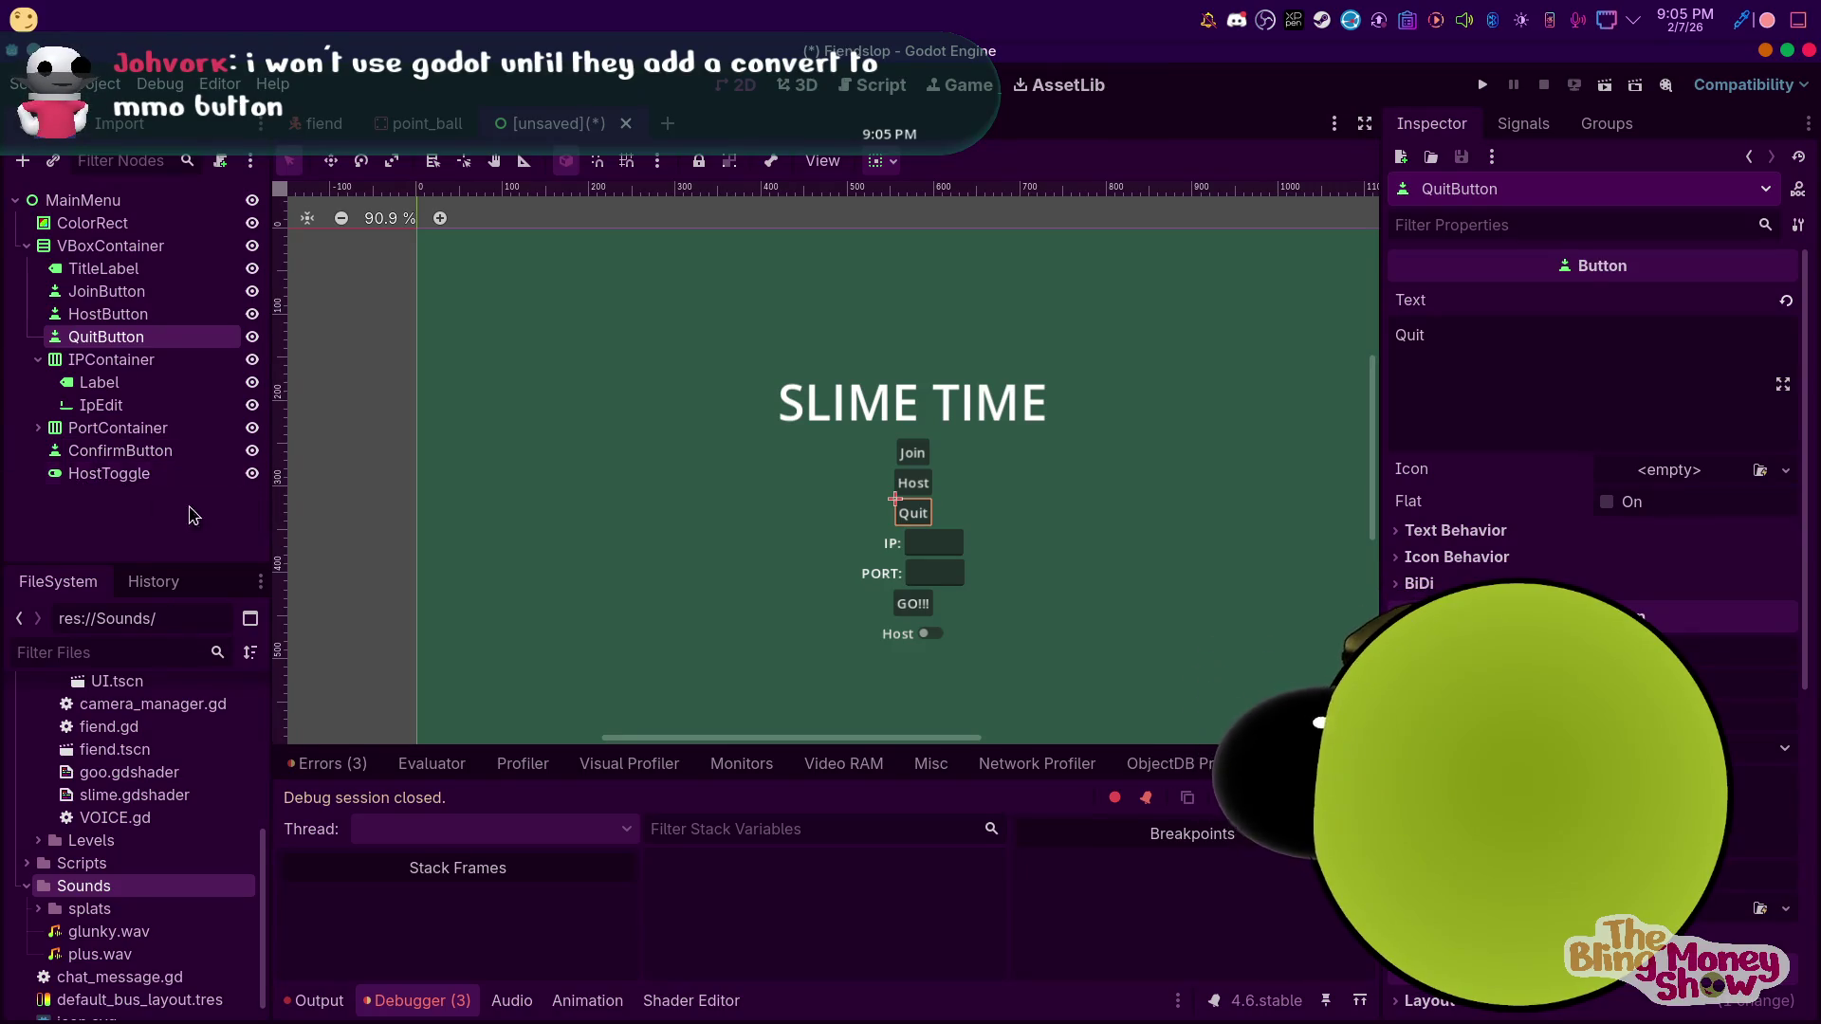
left_click(167, 475)
Delete HostToggle and hide the IPContainer, PortContainer and ConfirmButton rows
key("Delete")
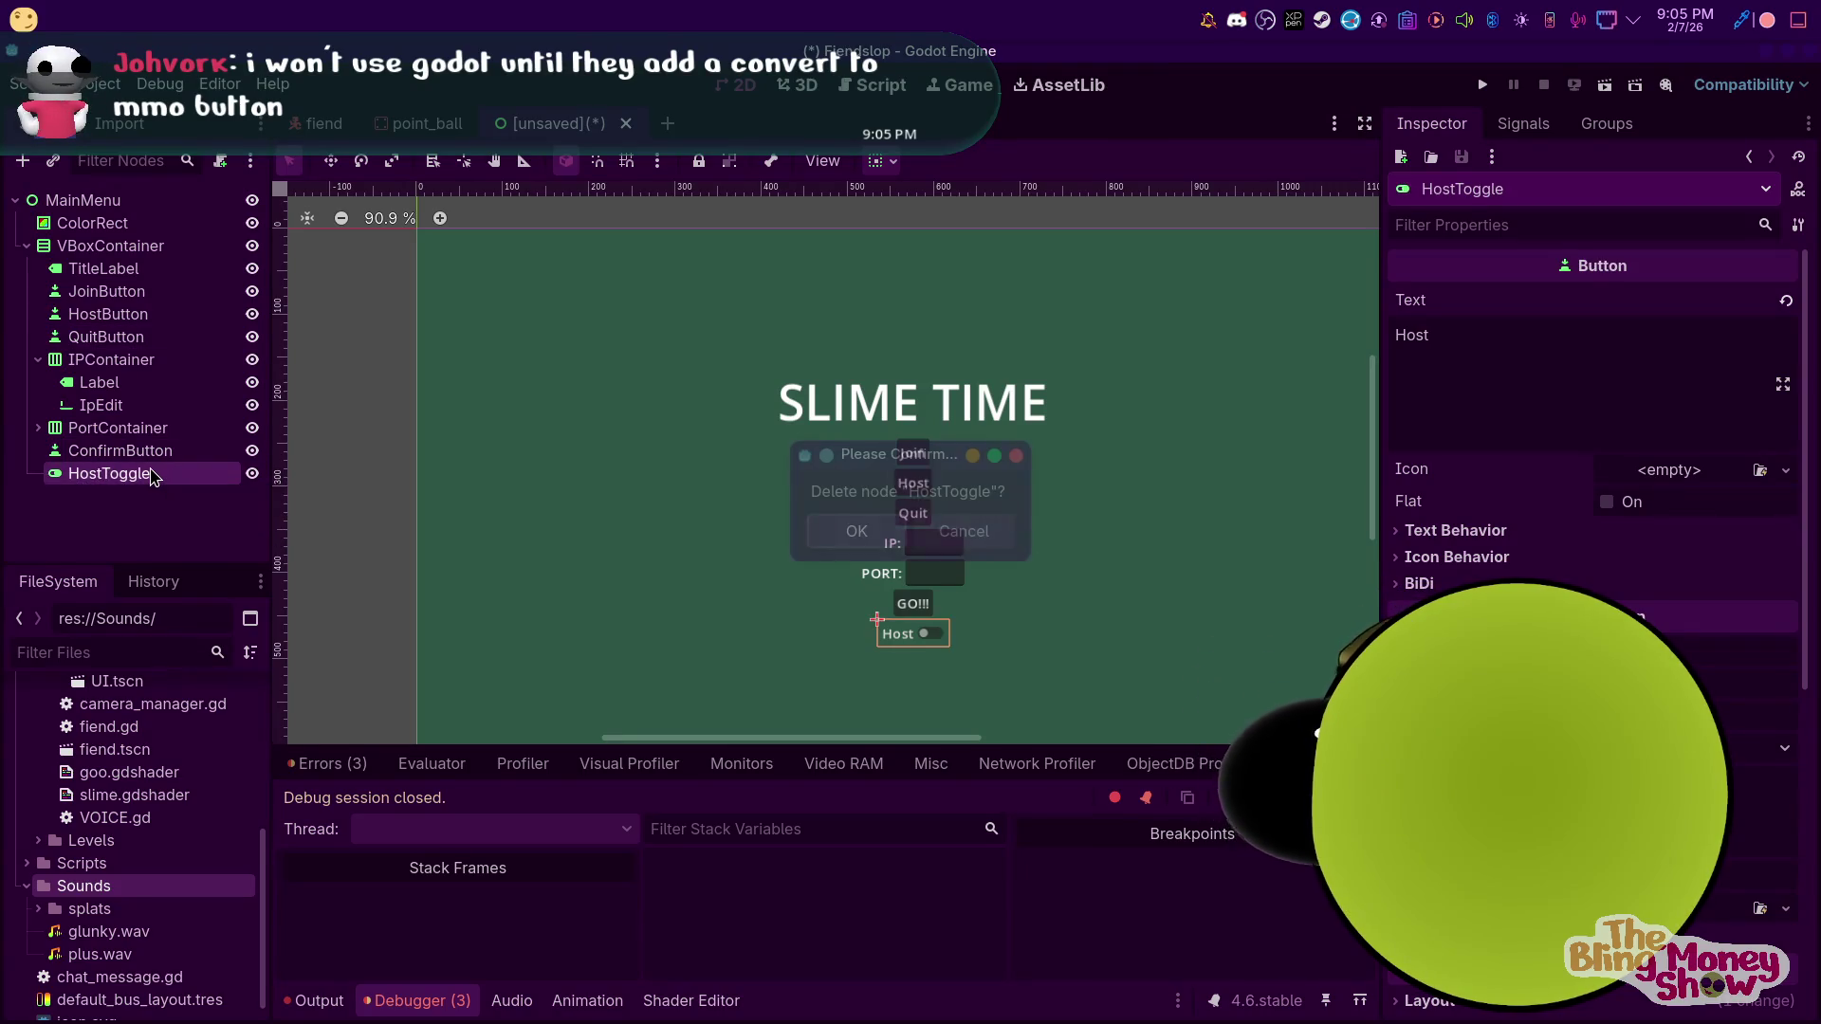
left_click(858, 531)
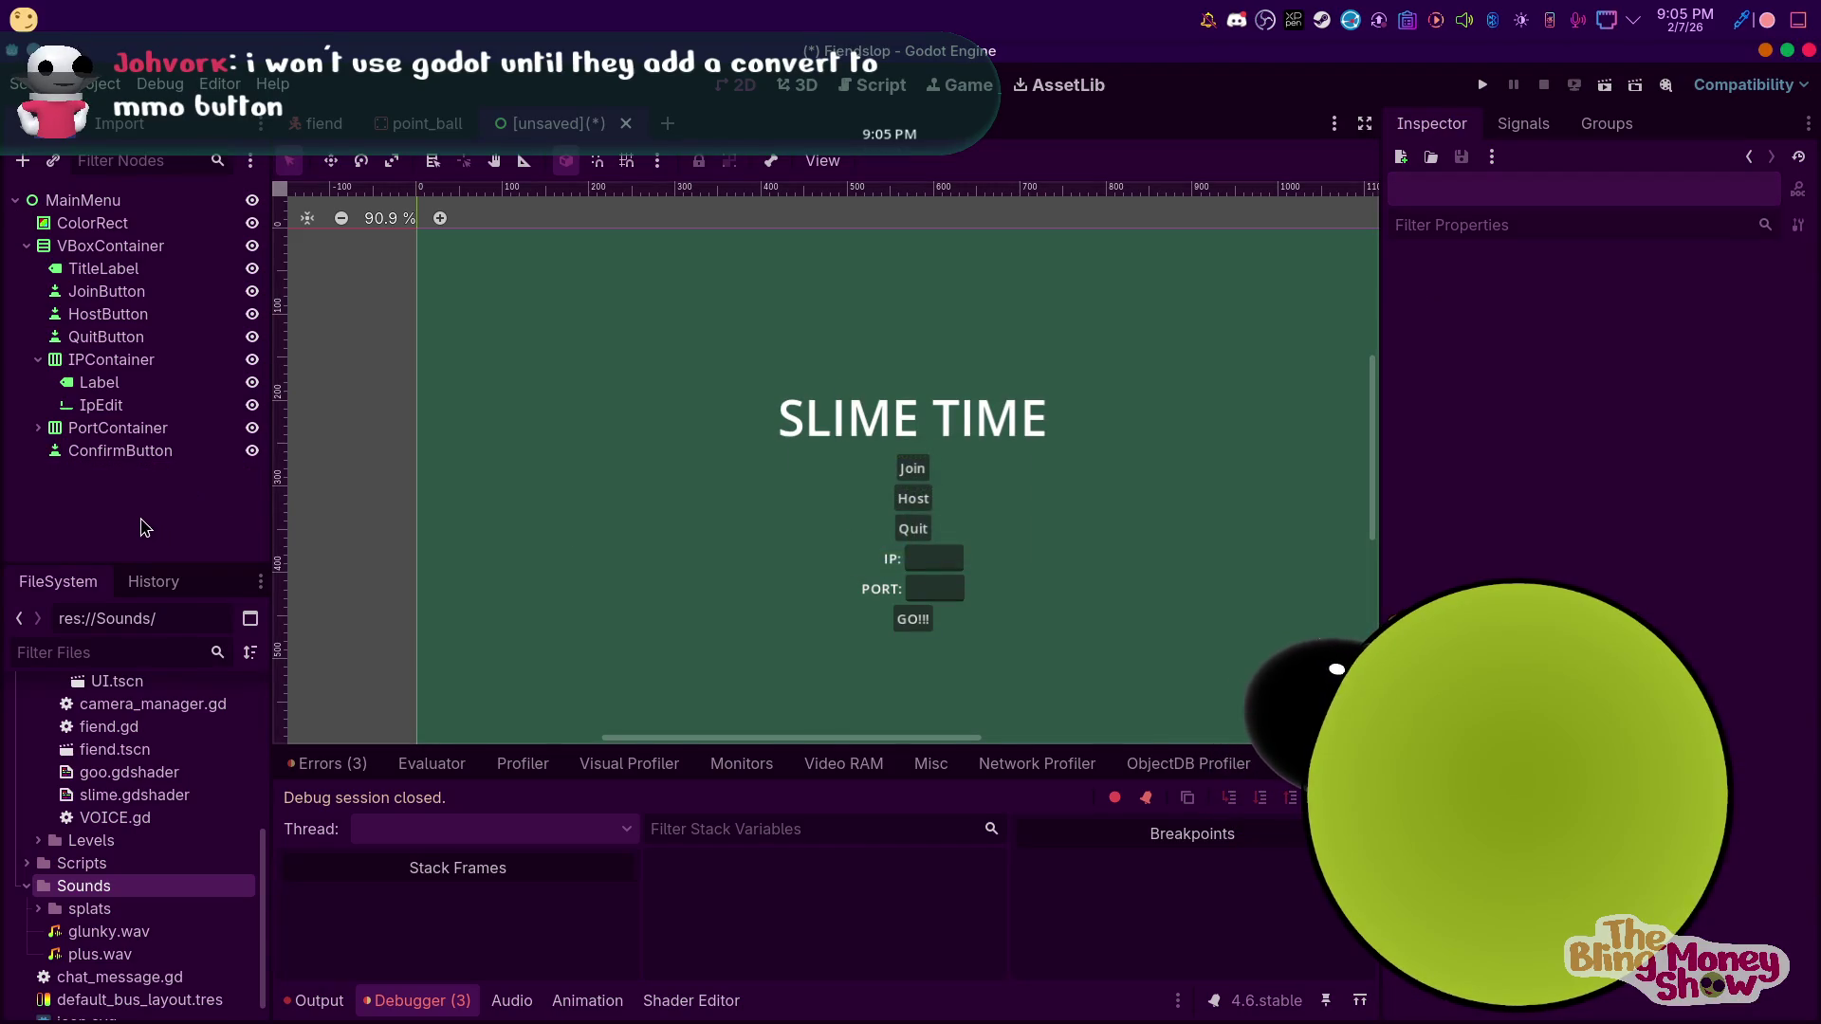
left_click(38, 360)
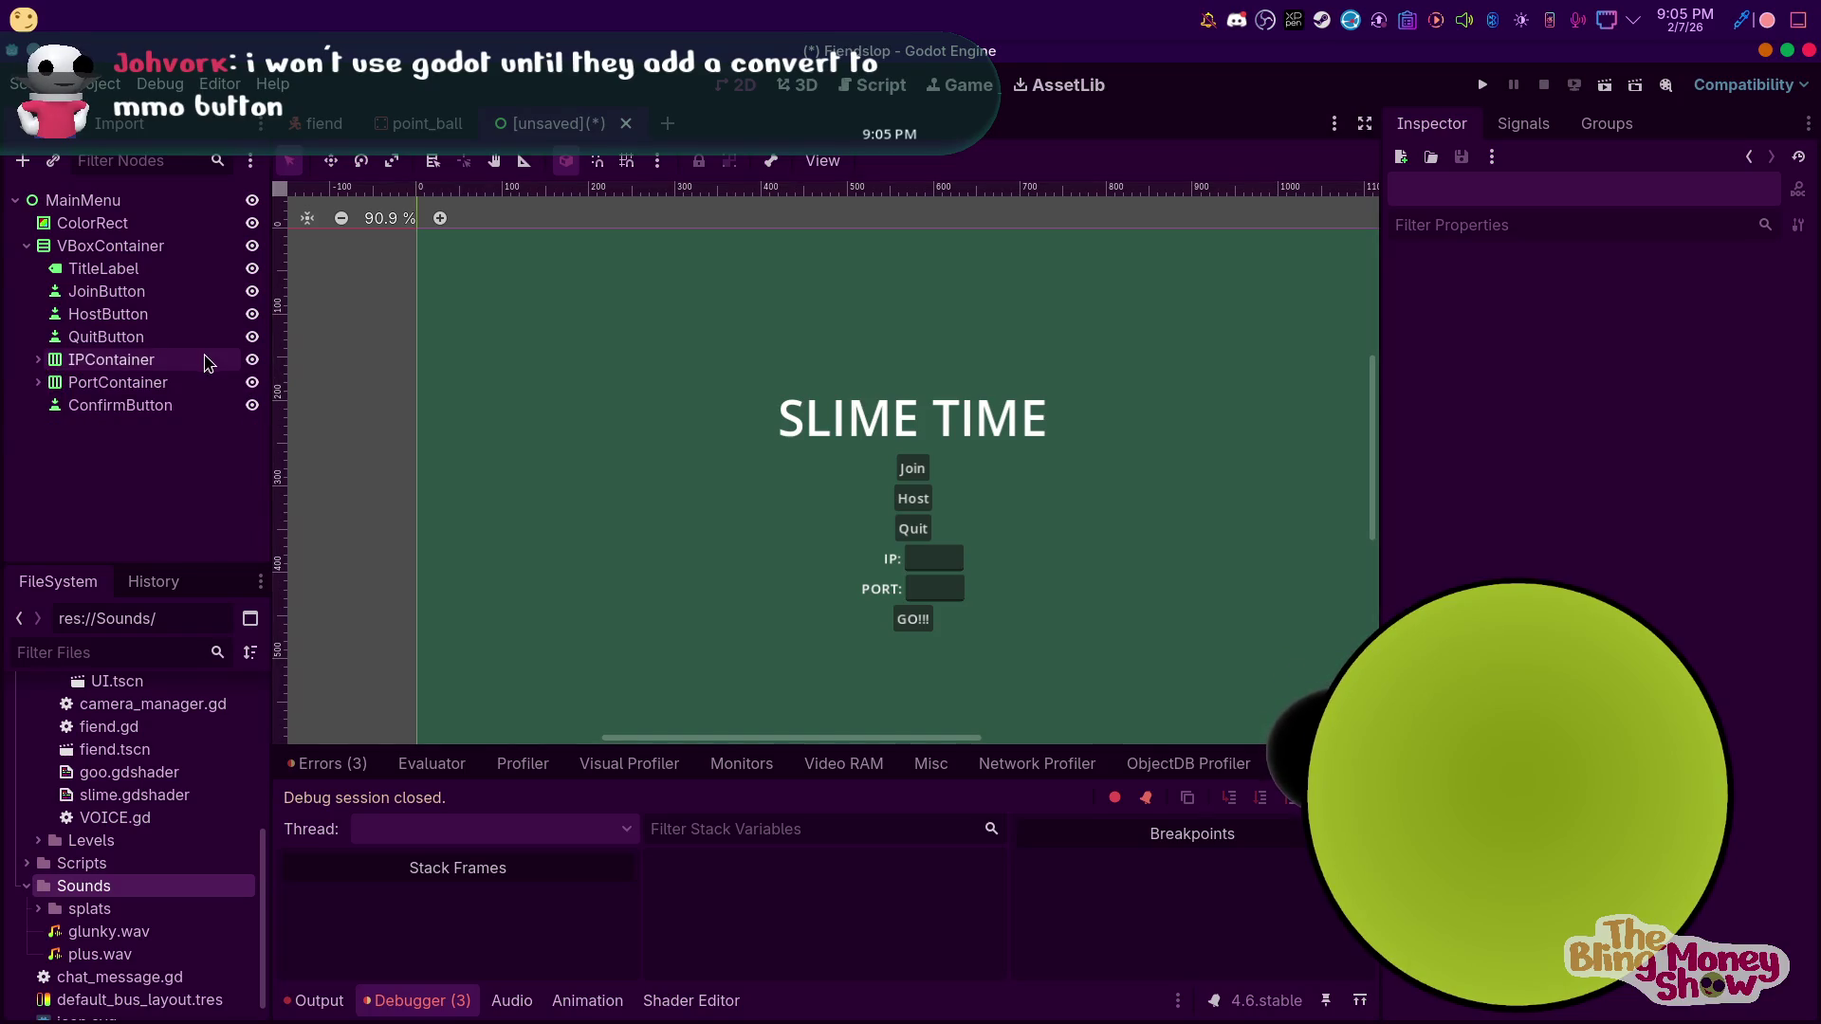
left_click(252, 360)
left_click(251, 382)
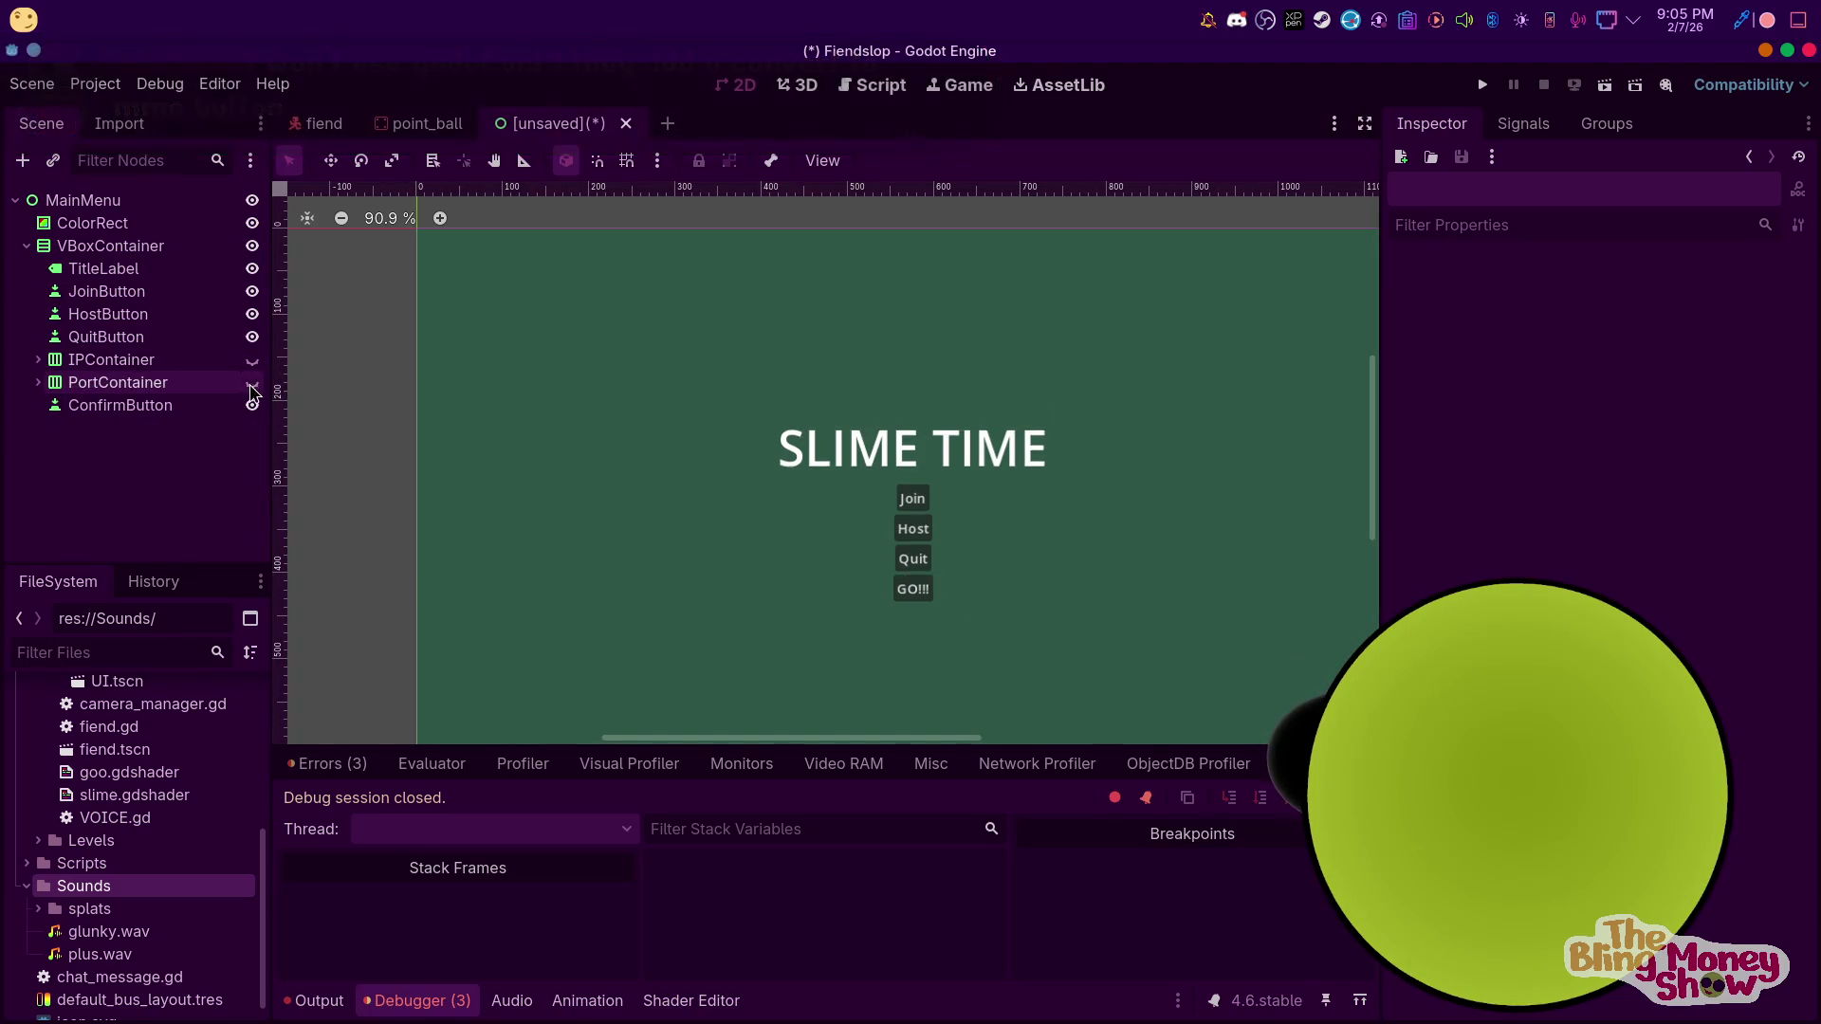
left_click(253, 405)
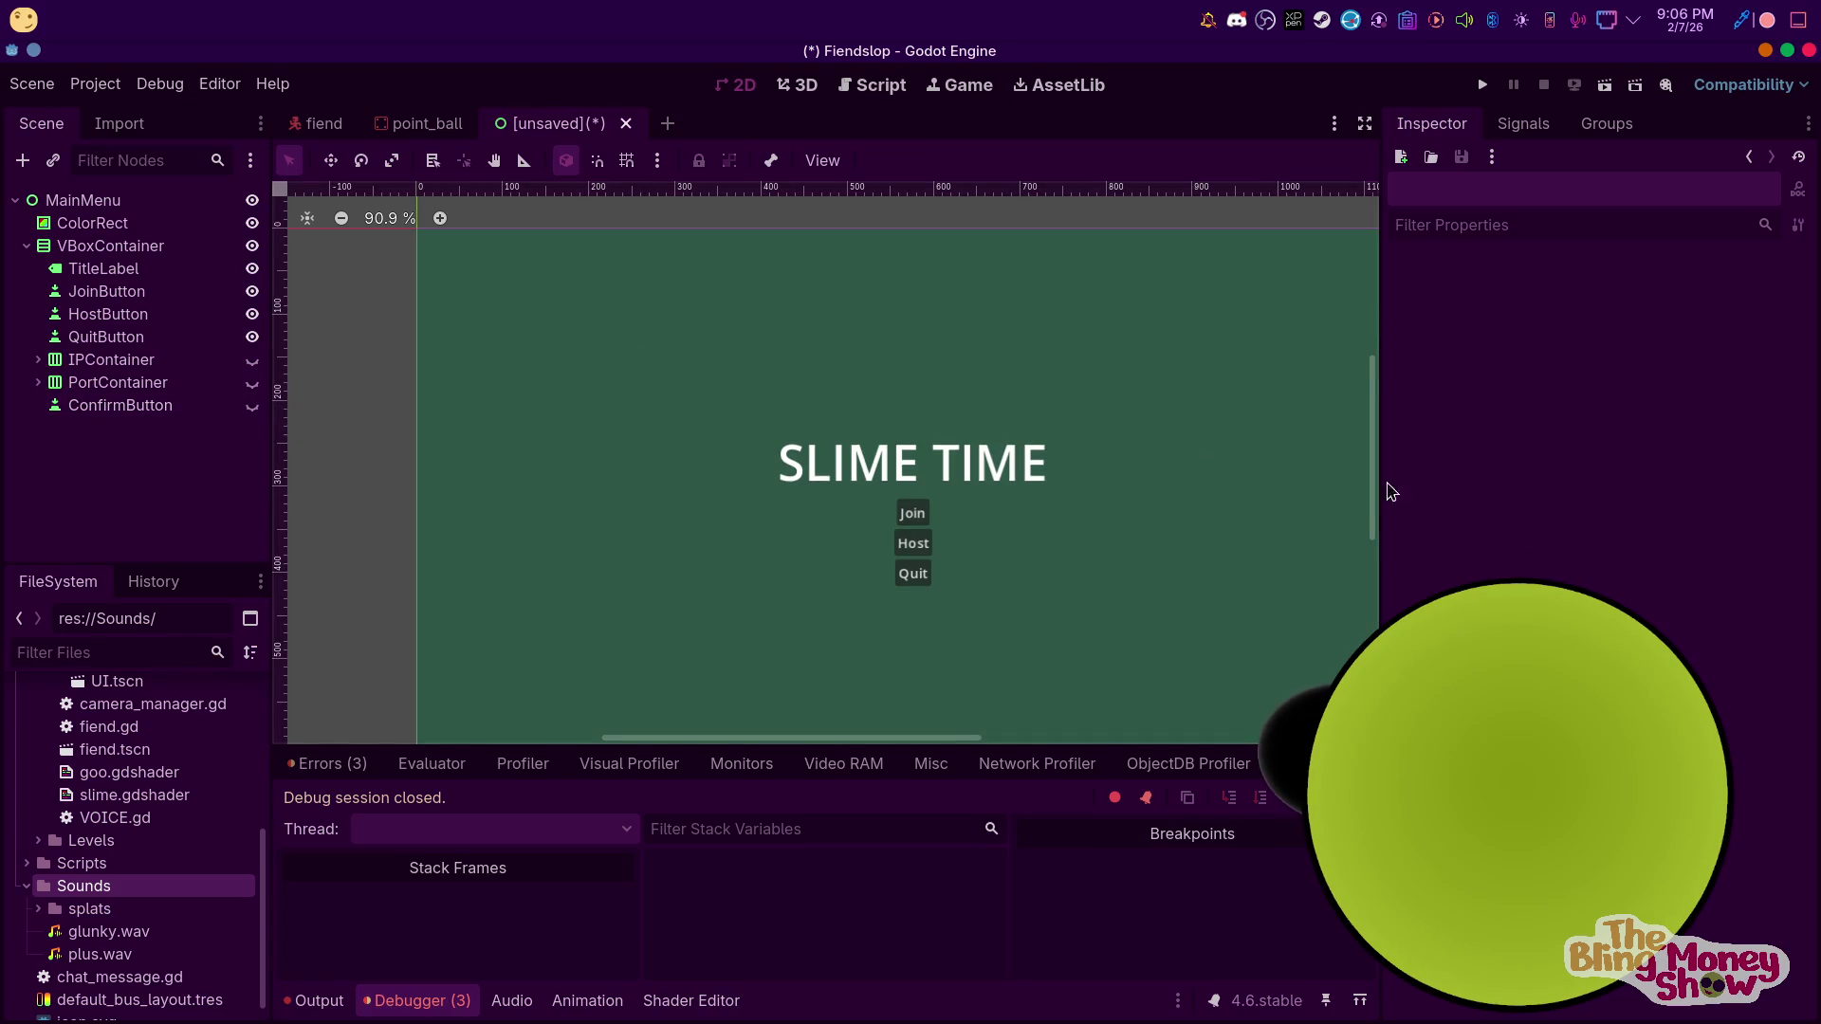
Select the title label, the VBoxContainer, then the MainMenu root and bring up its actions
left_click(835, 487)
left_click(1132, 573)
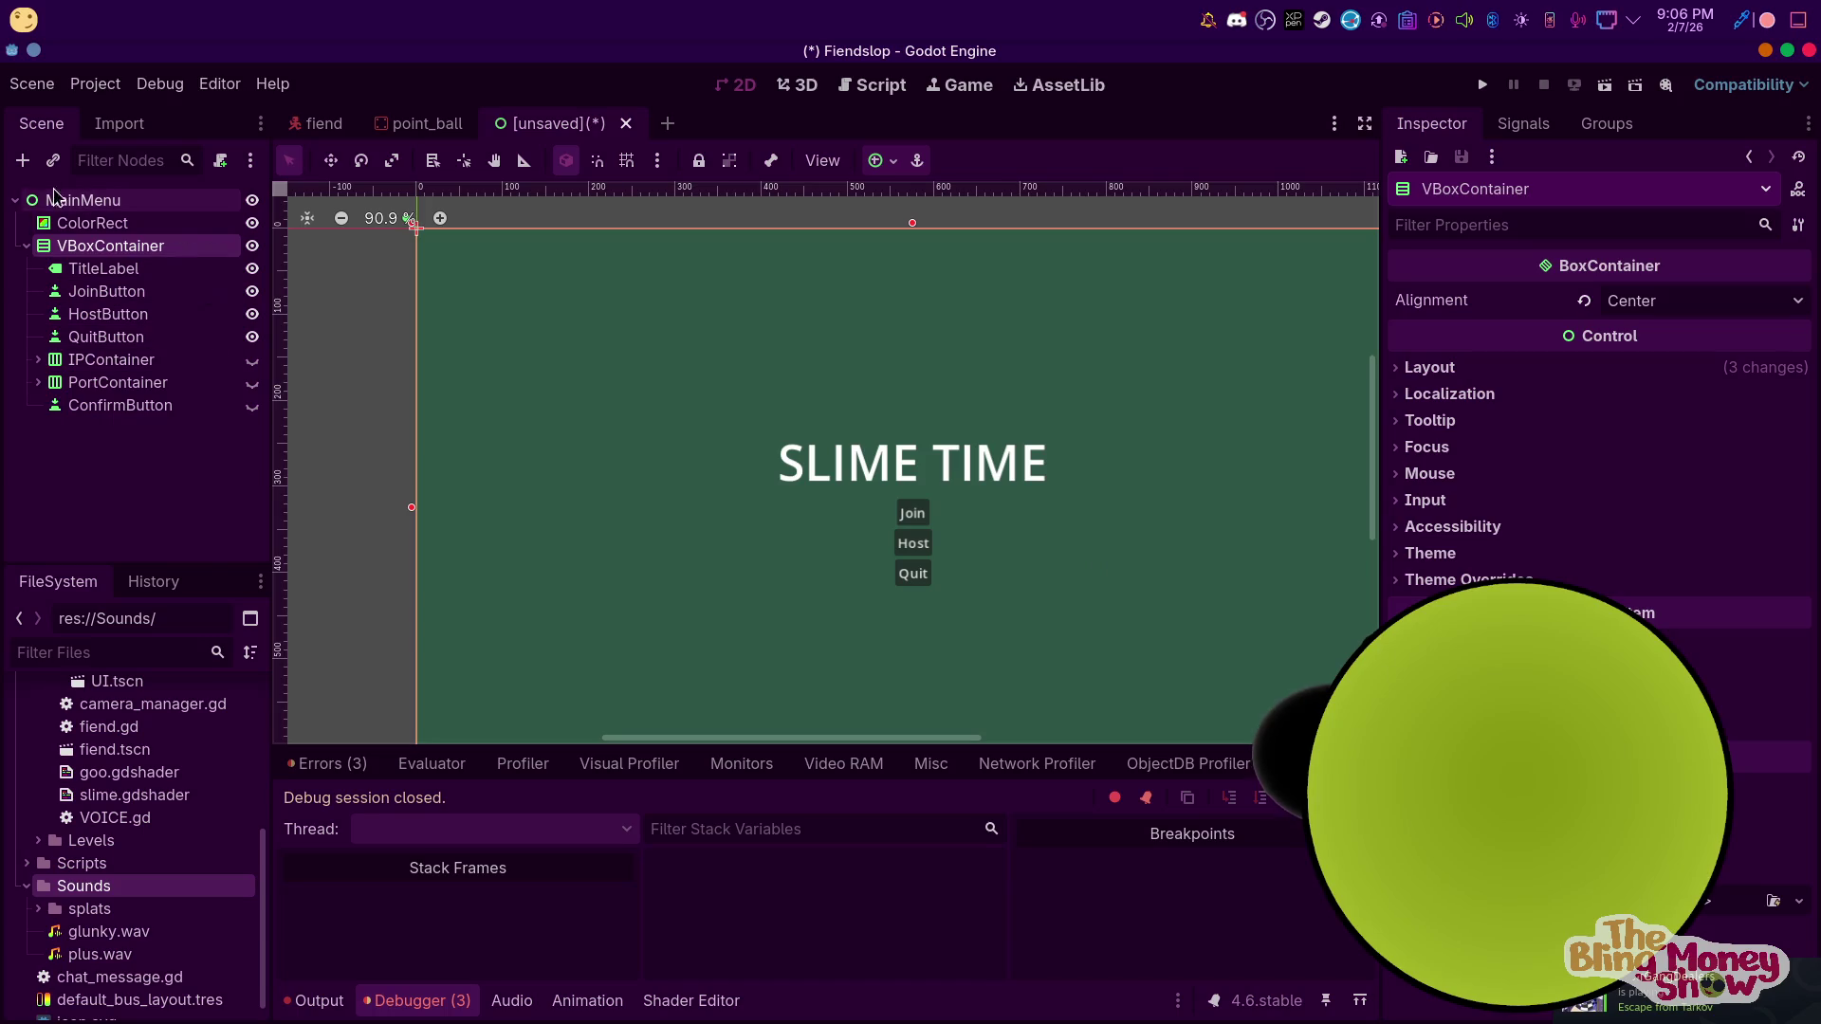
left_click(84, 200)
right_click(91, 194)
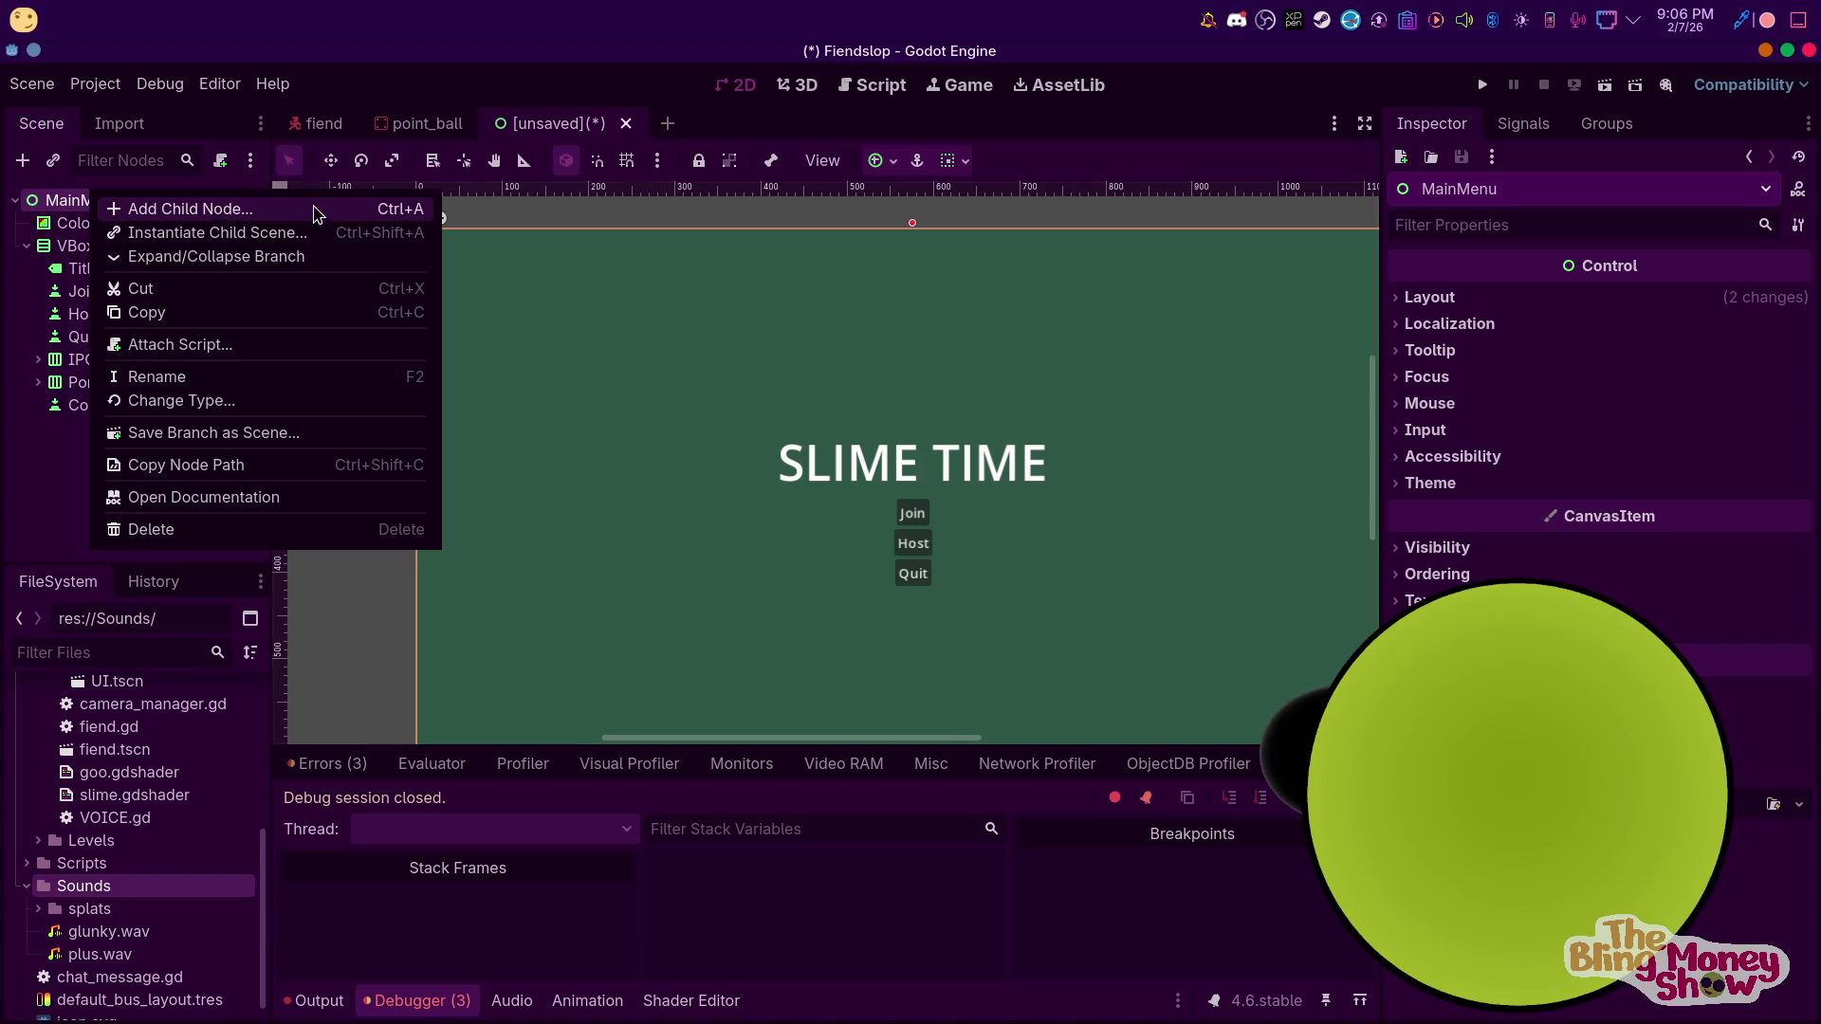
left_click(876, 161)
left_click(876, 160)
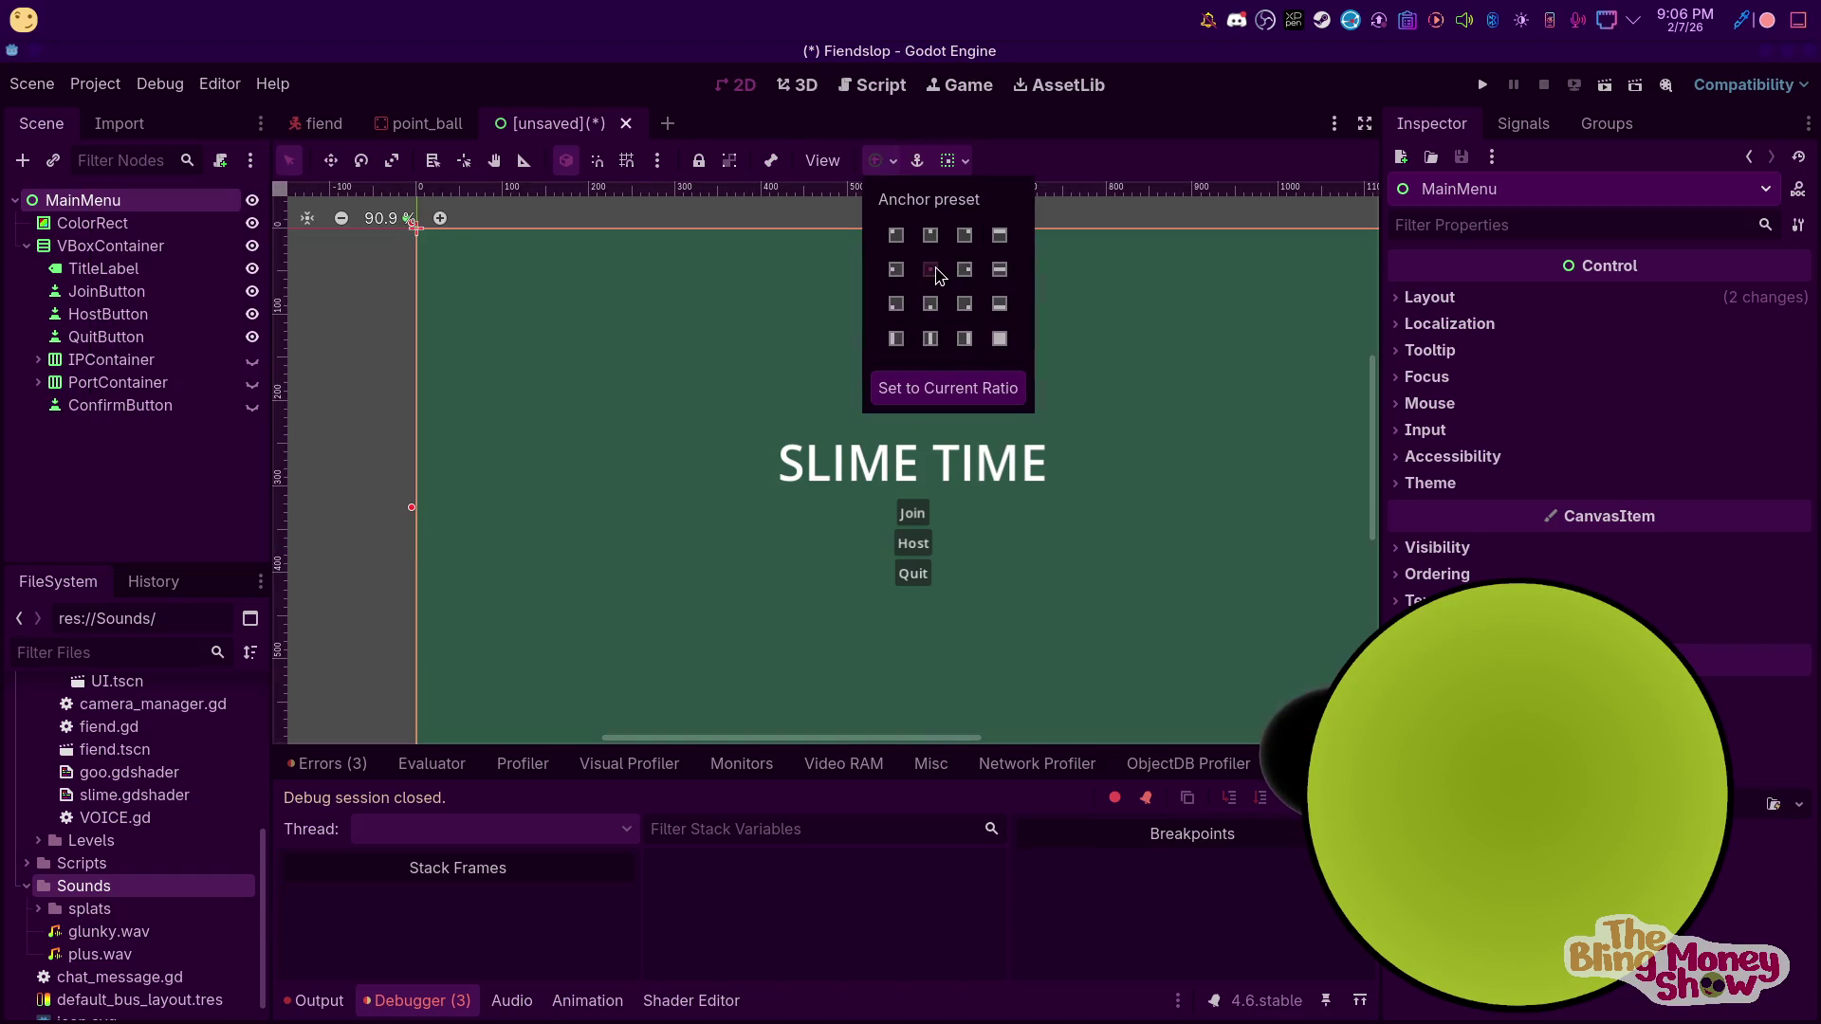
left_click(933, 273)
left_click(74, 408)
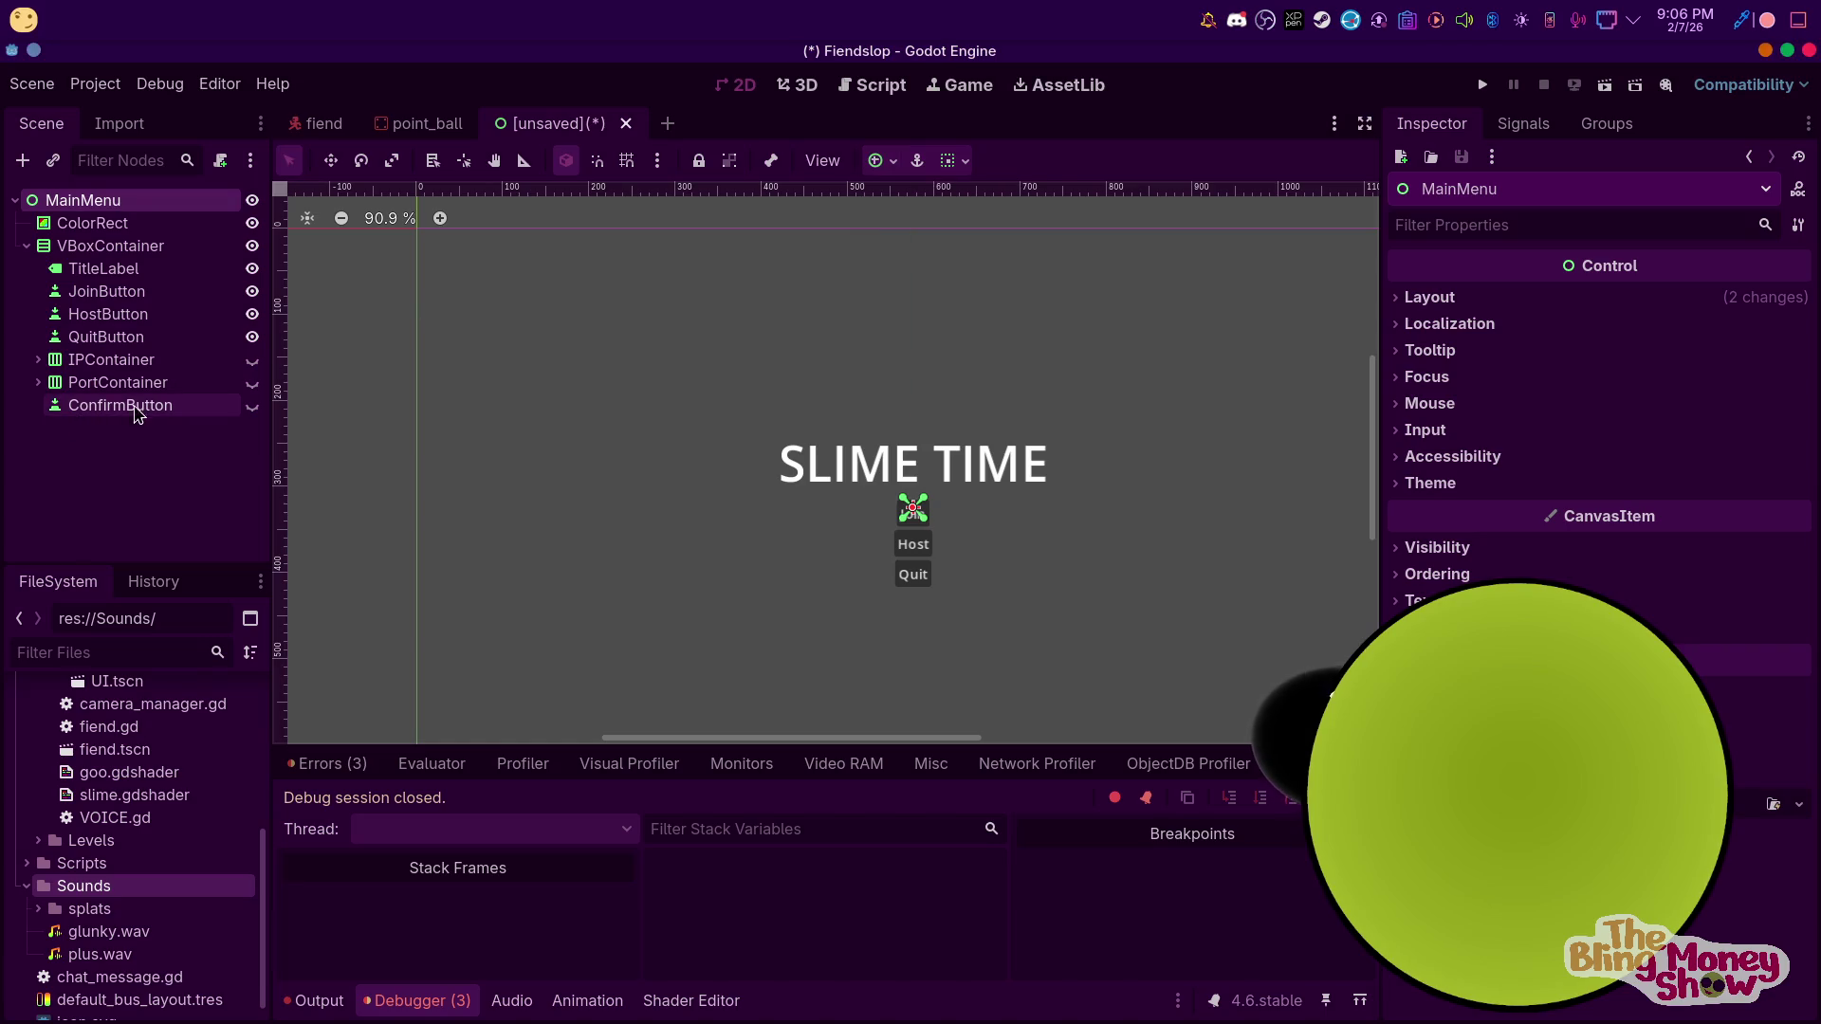
key("ctrl+z")
left_click_drag(113, 225, 120, 249)
left_click(23, 160)
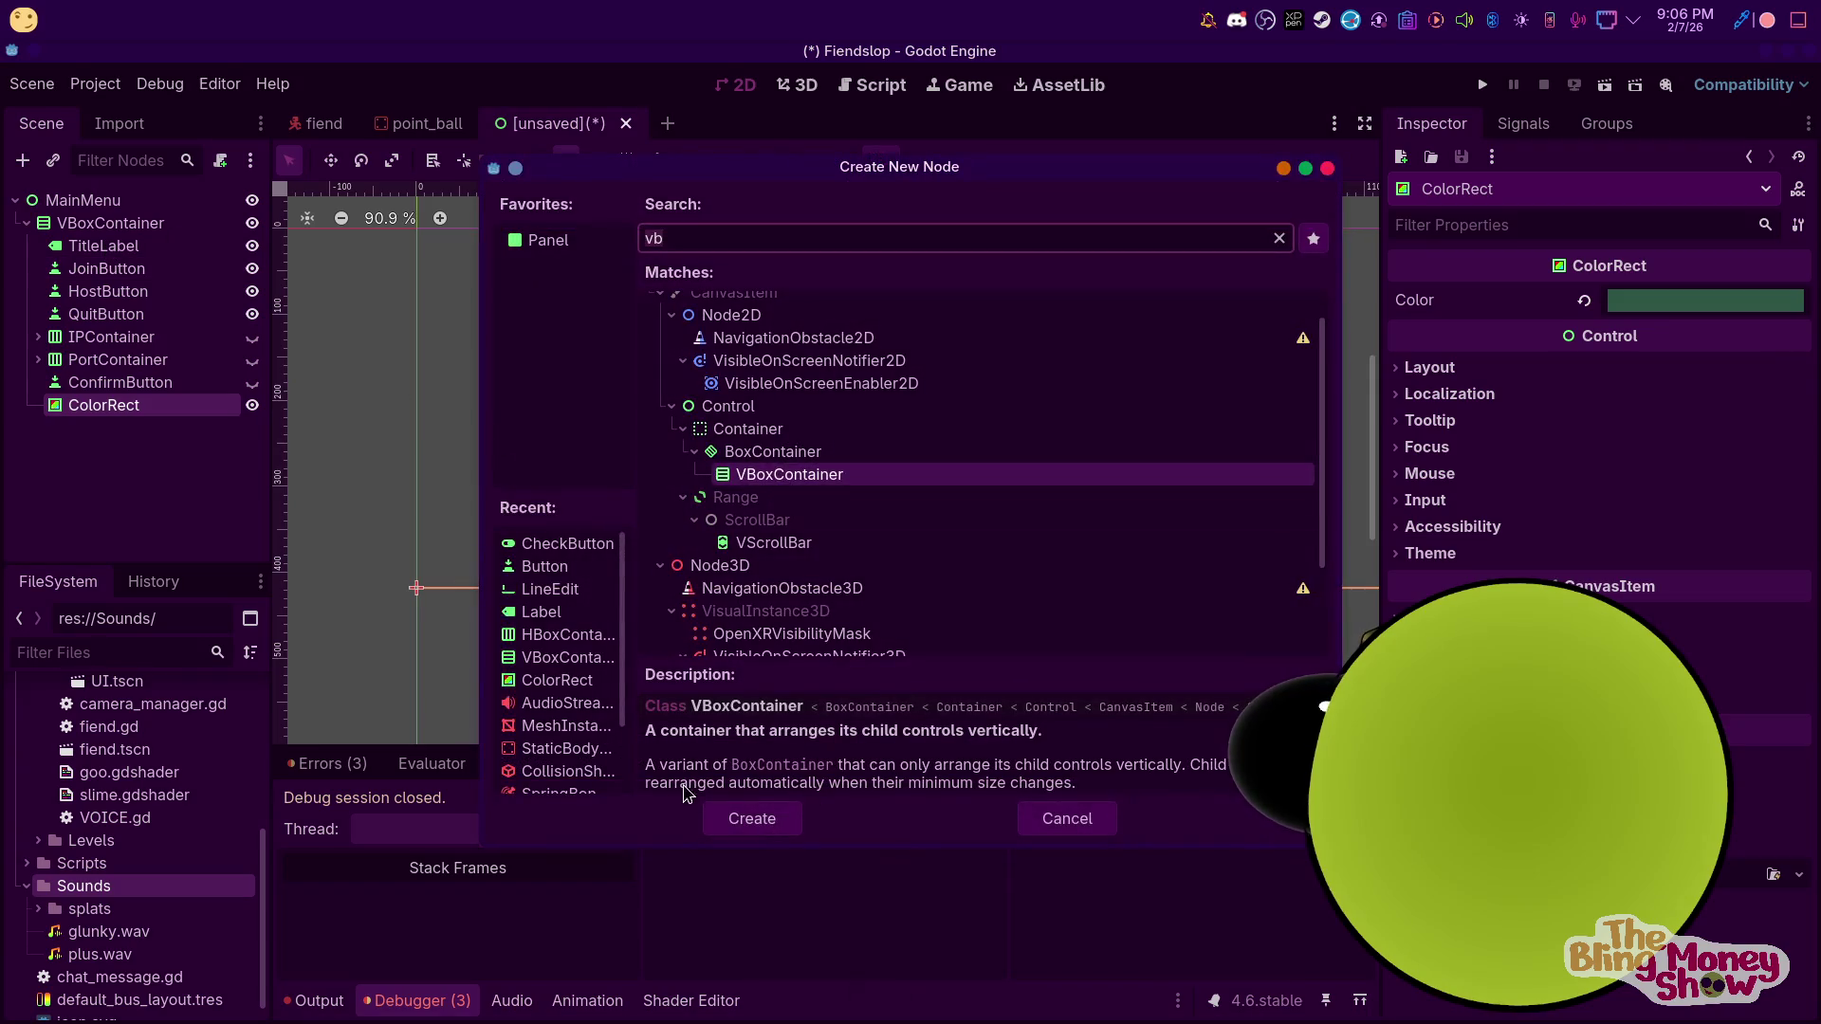
left_click(752, 819)
key("ctrl+z")
key("ctrl+z")
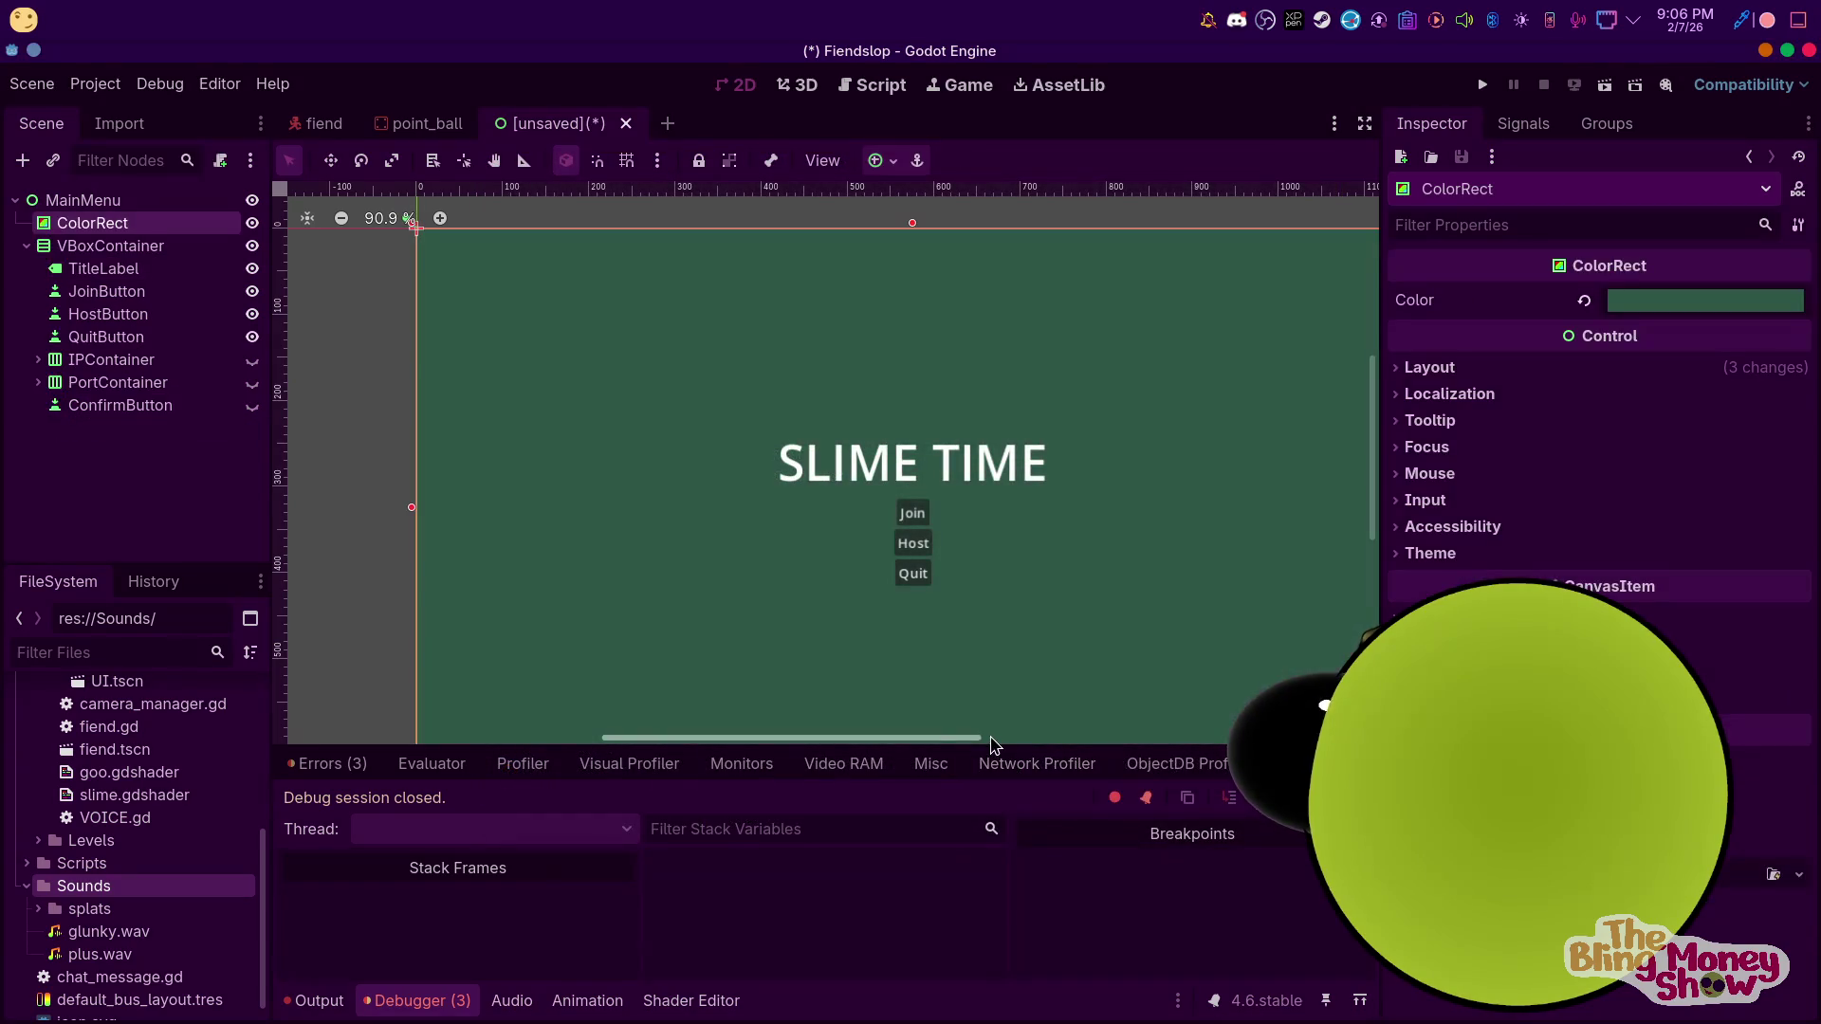
left_click(68, 493)
left_click(531, 294)
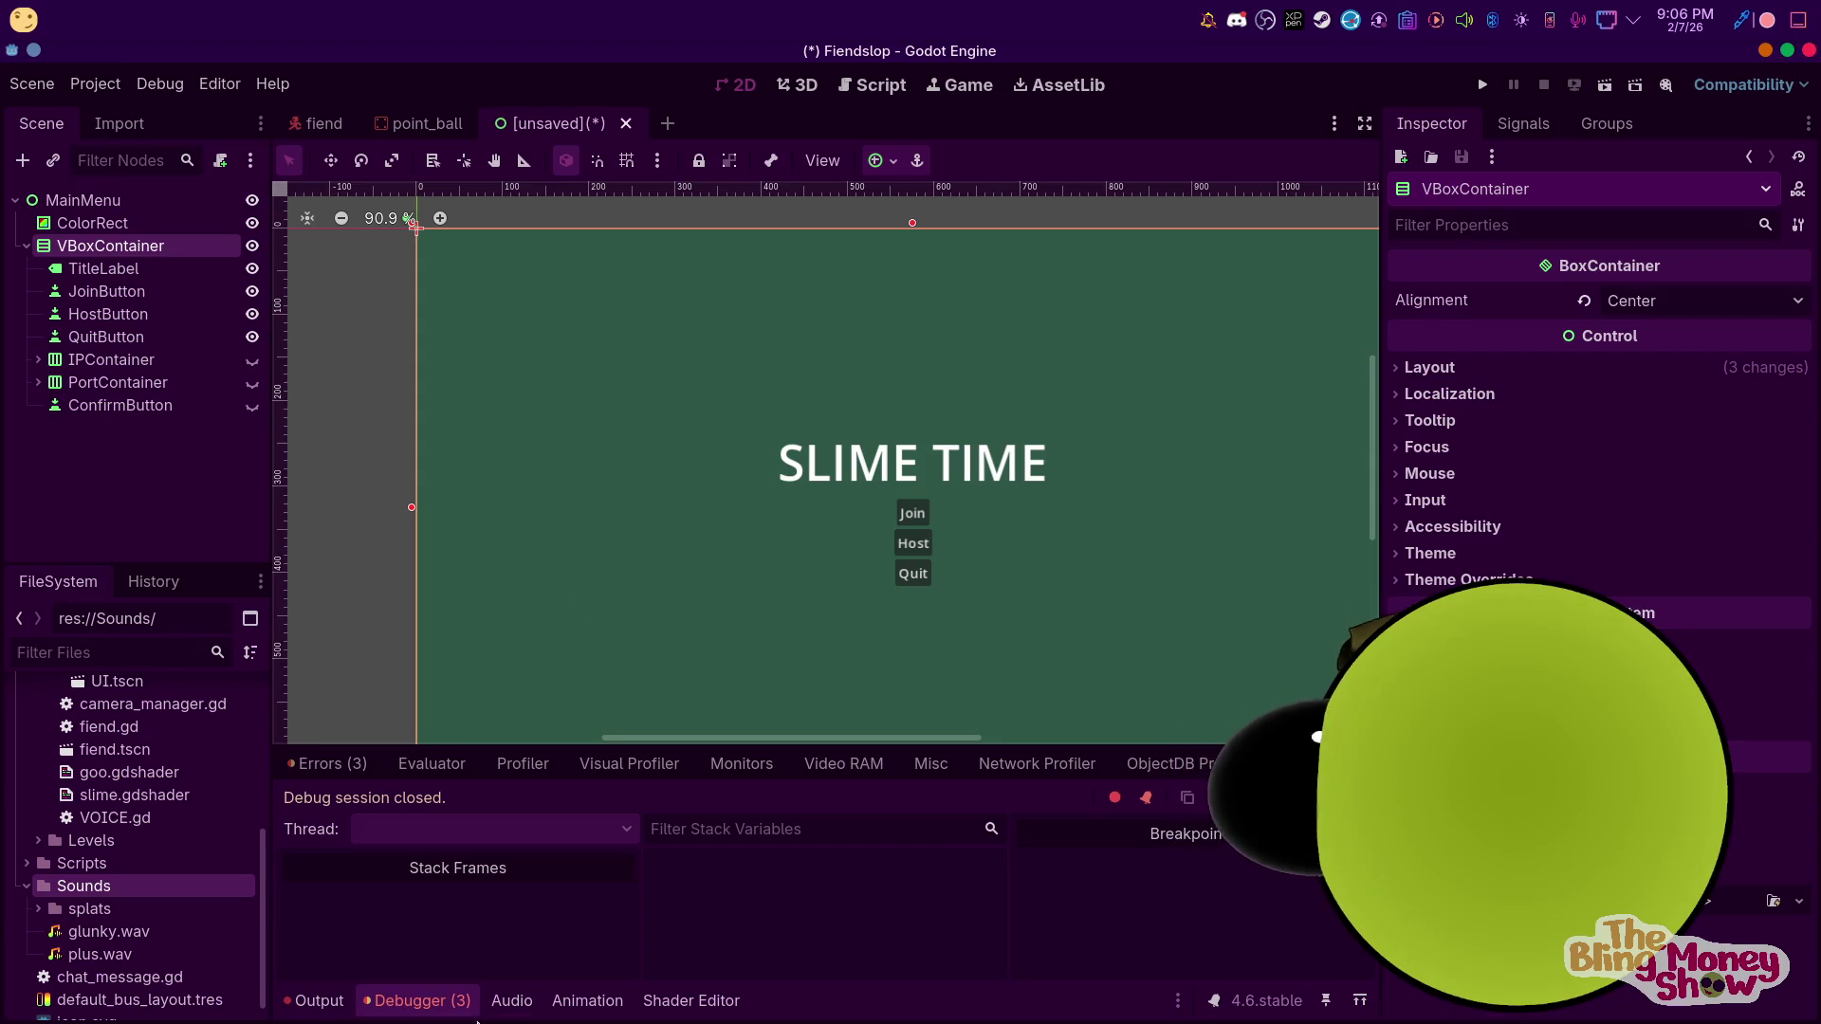
left_click(664, 991)
Open godotshaders.com in the browser and filter the shader library to Canvas item shaders
left_click(604, 993)
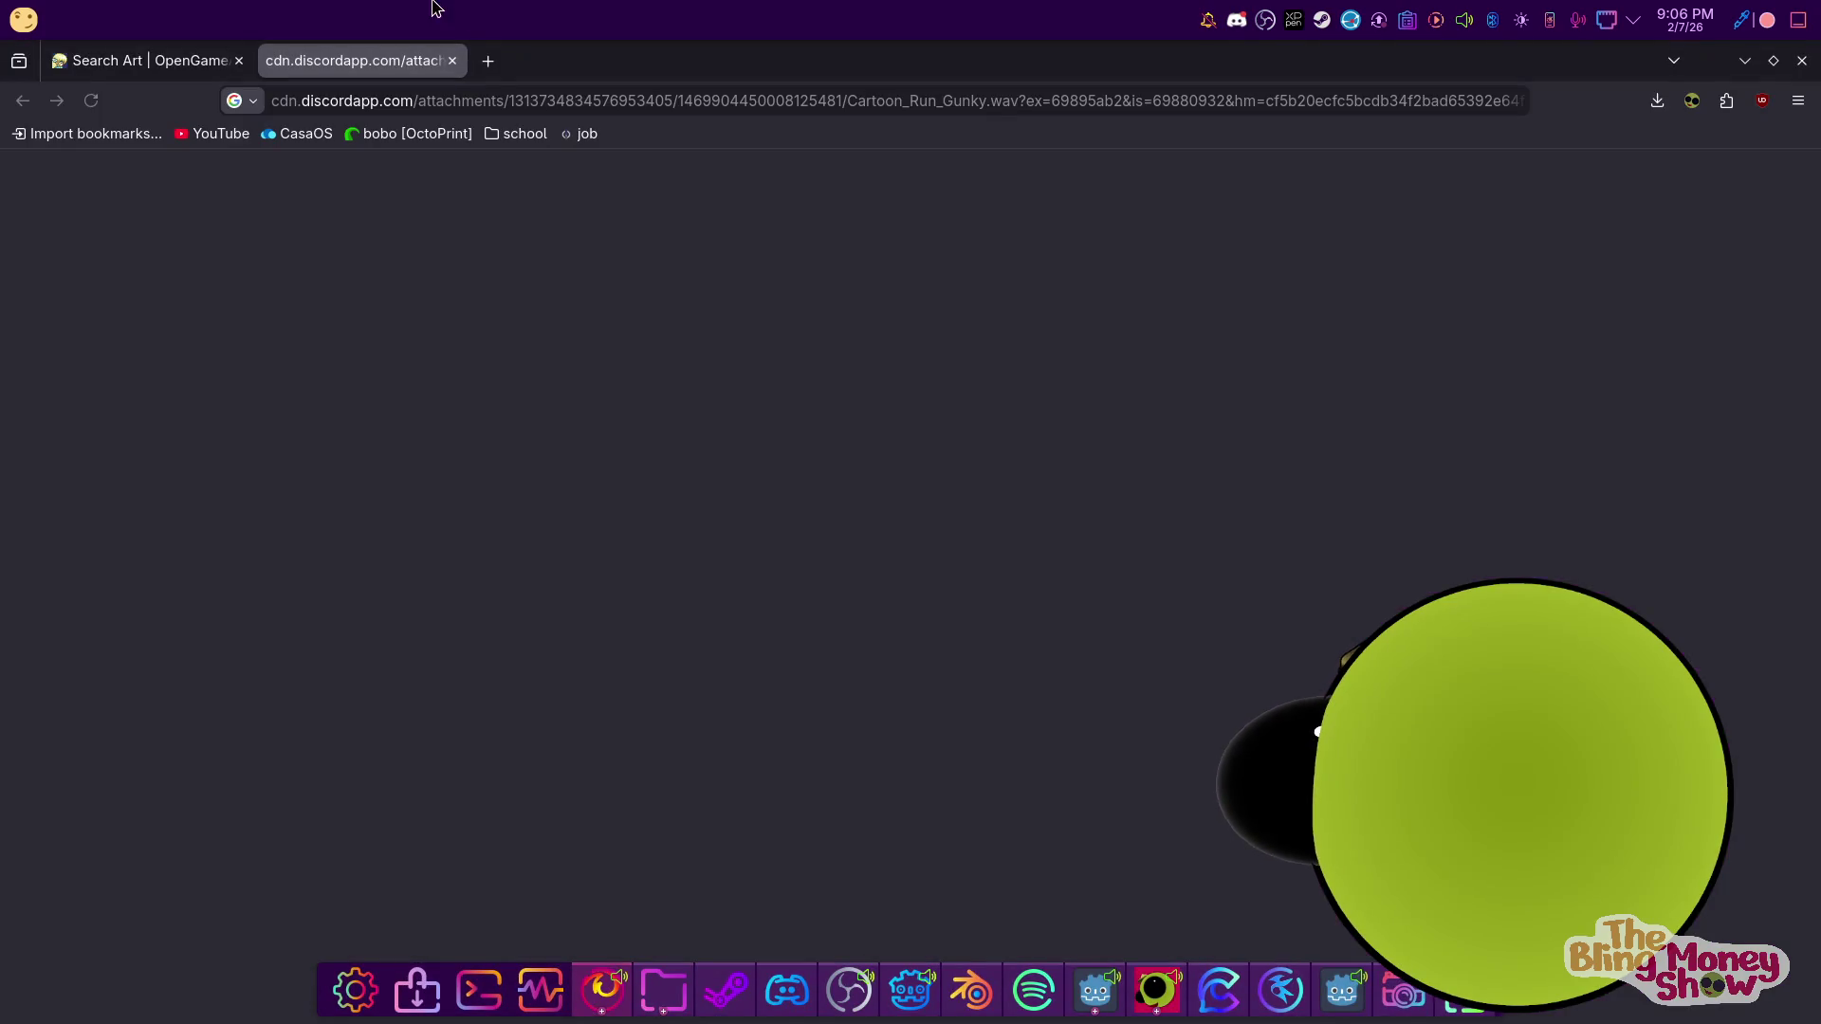
key("ctrl+l")
type("godo")
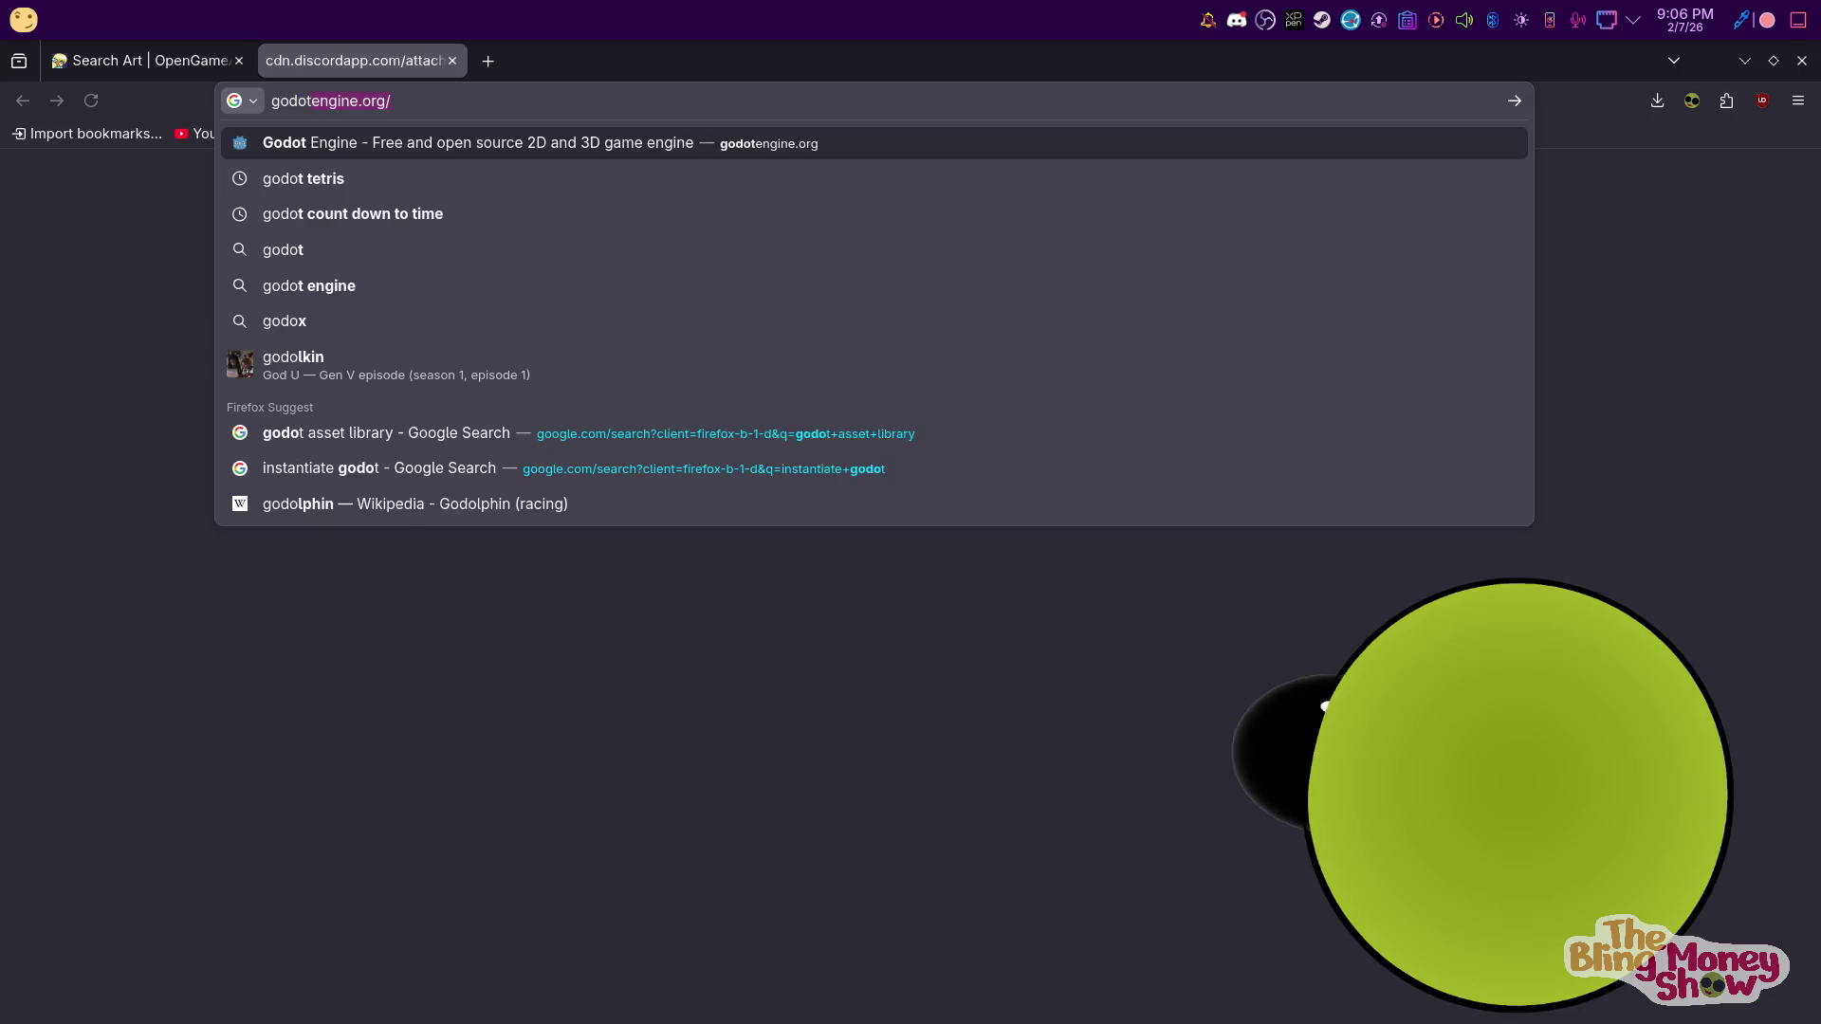
type("tsh")
key("Return")
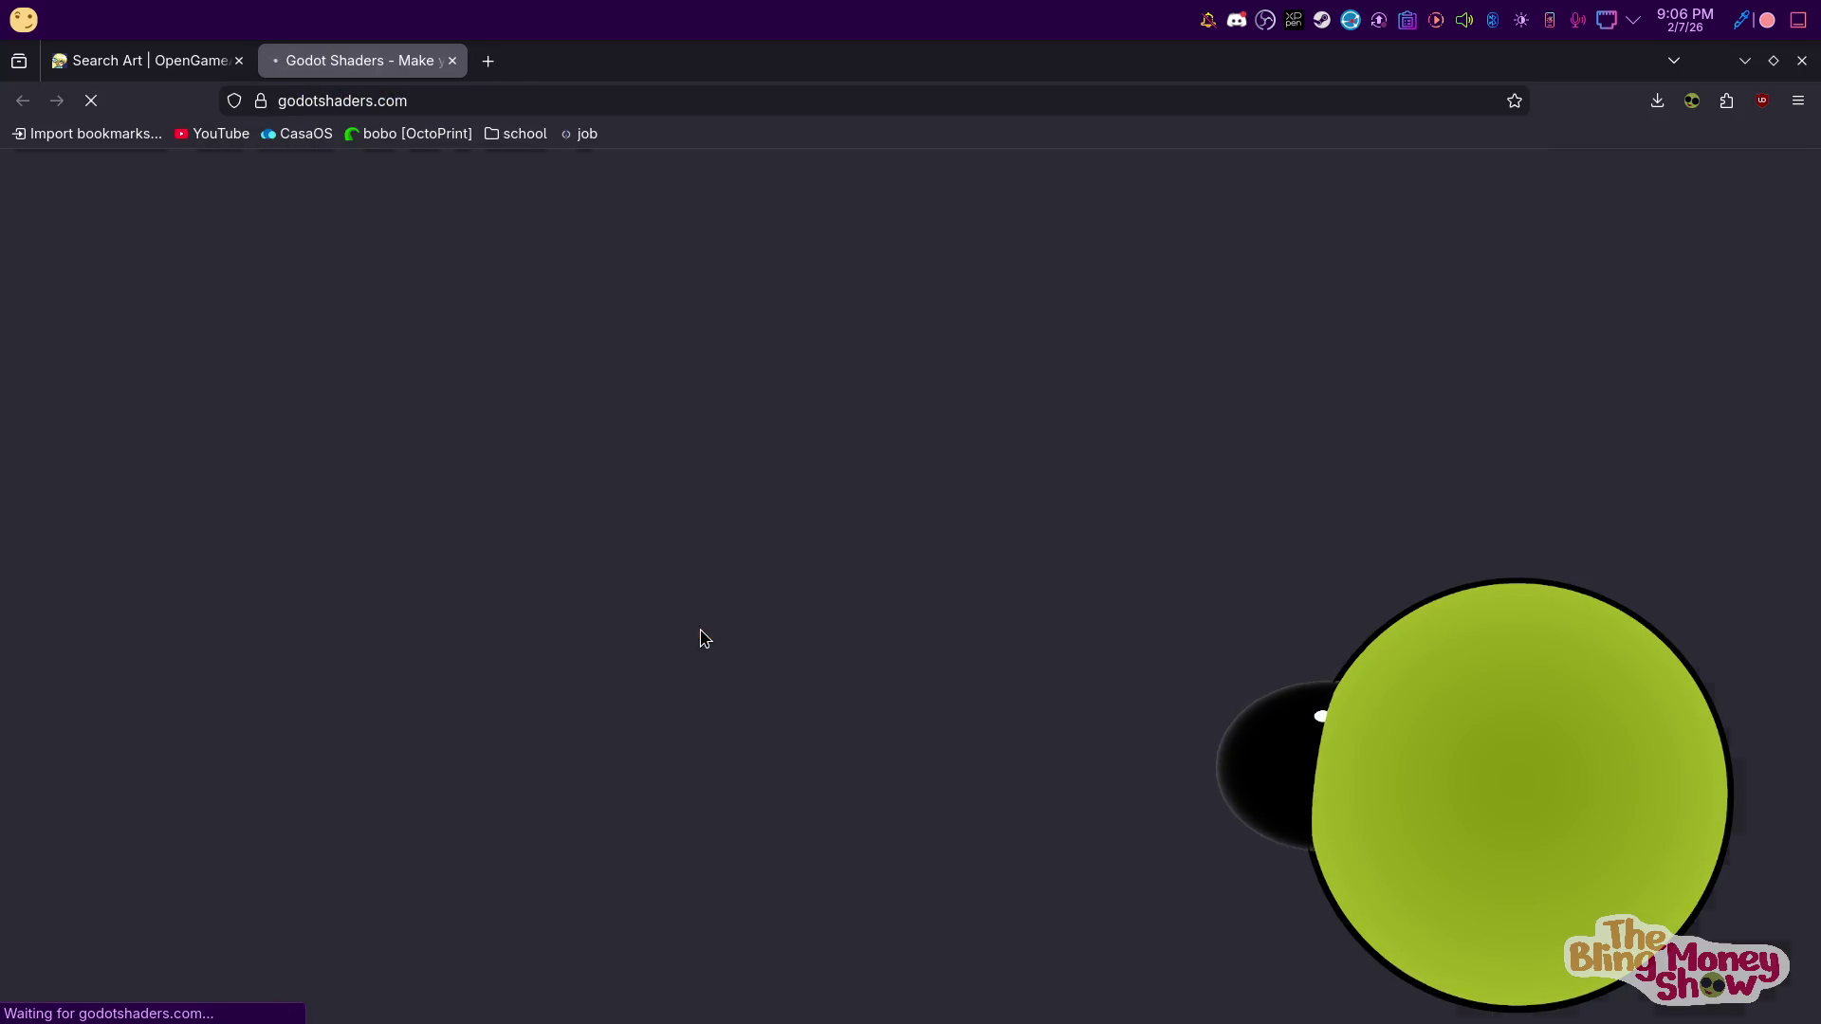
scroll(914, 692, "down", 4)
scroll(1210, 385, "up", 4)
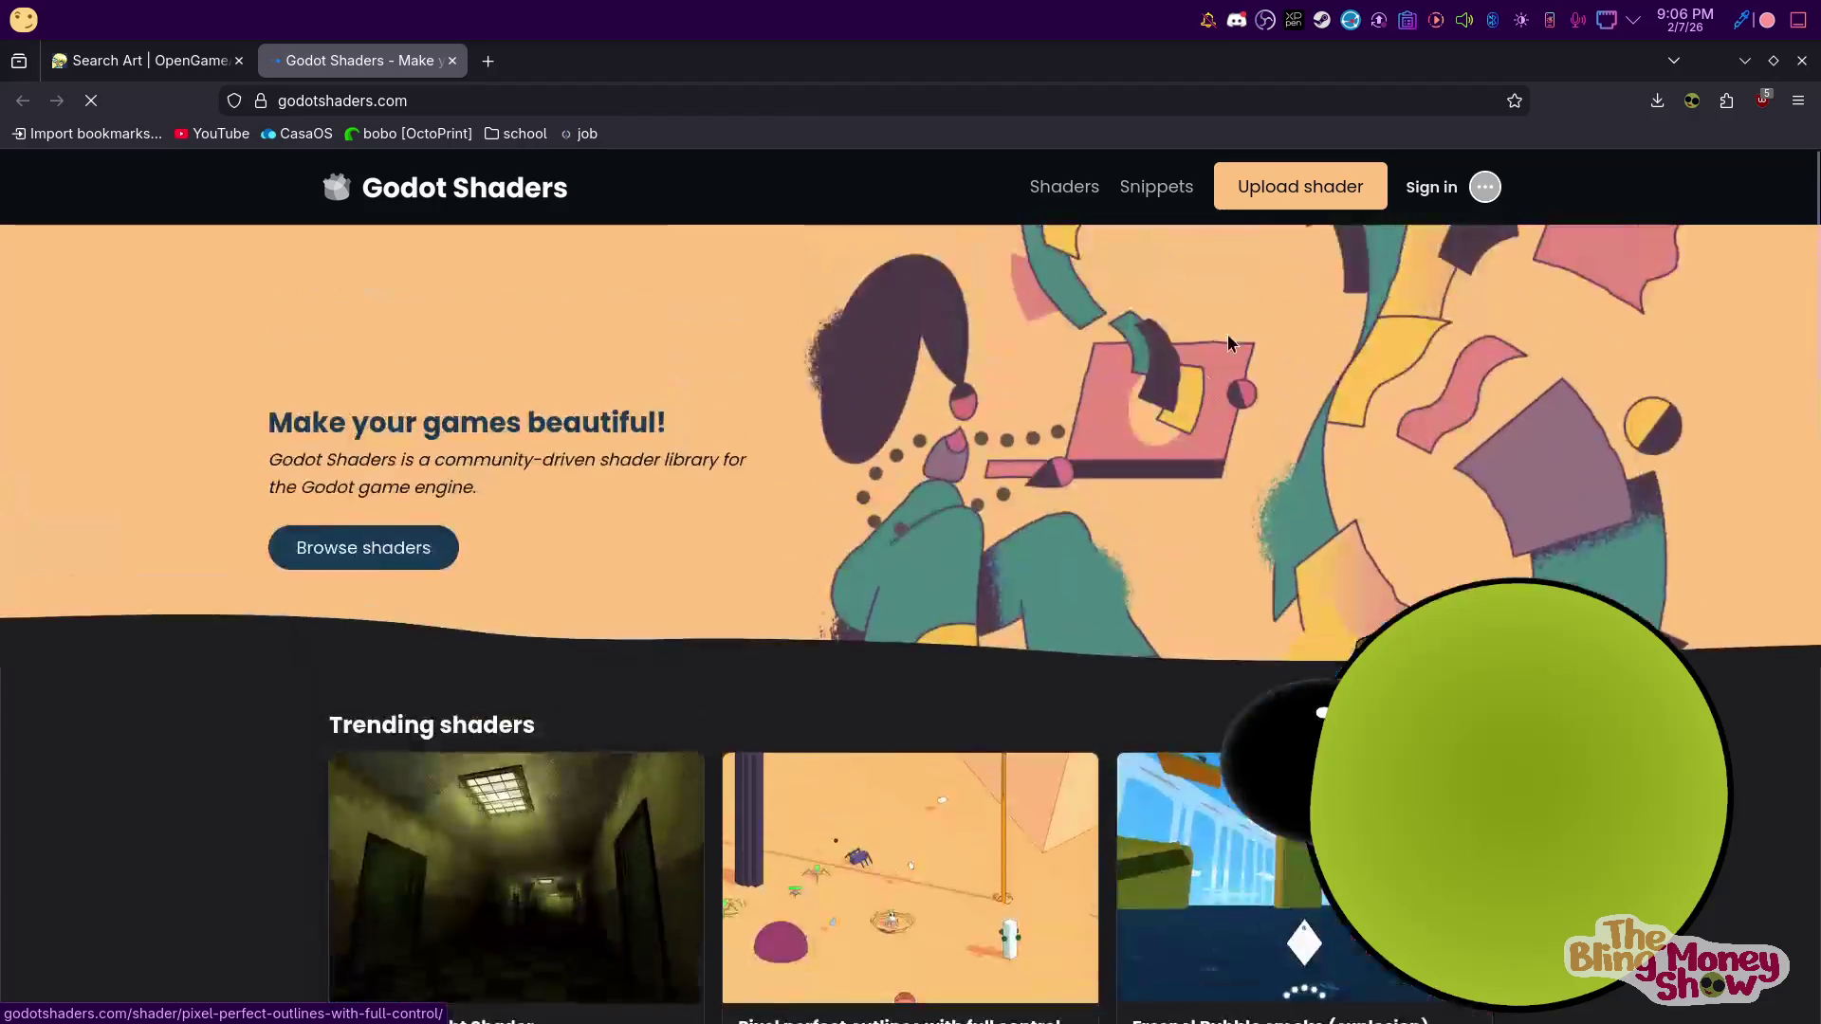
left_click(318, 550)
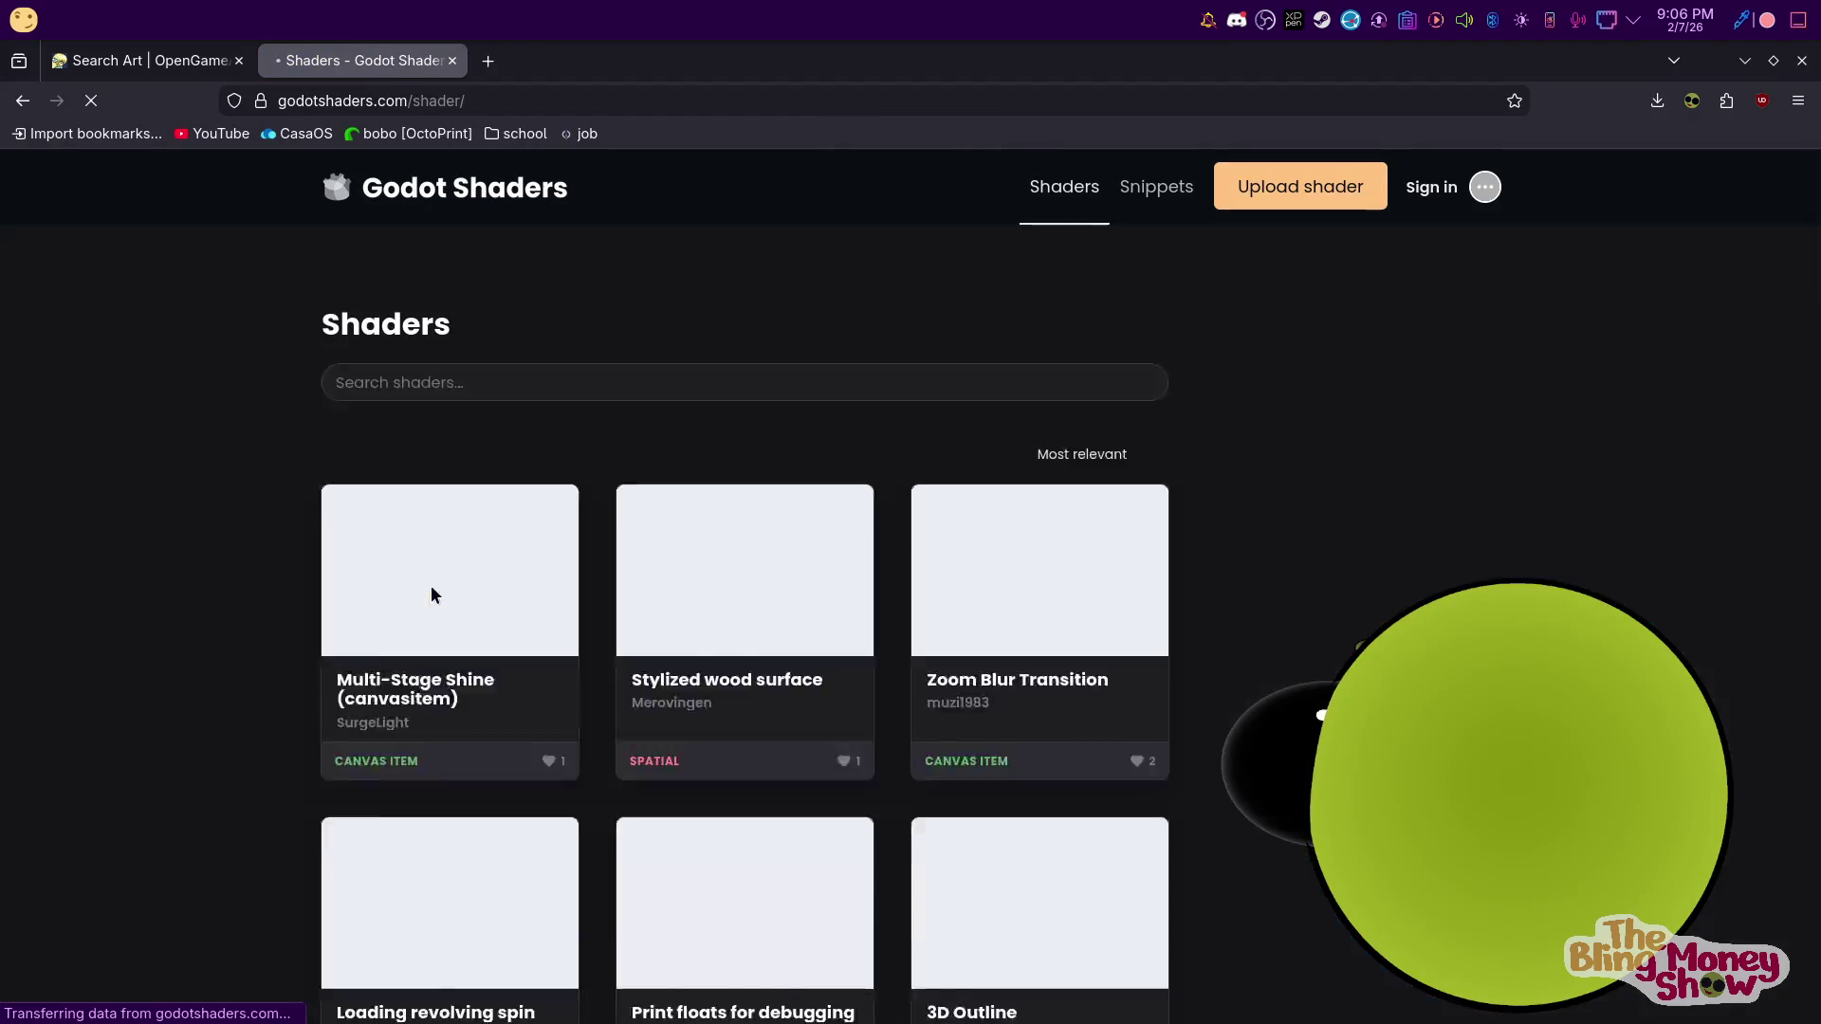
left_click(725, 374)
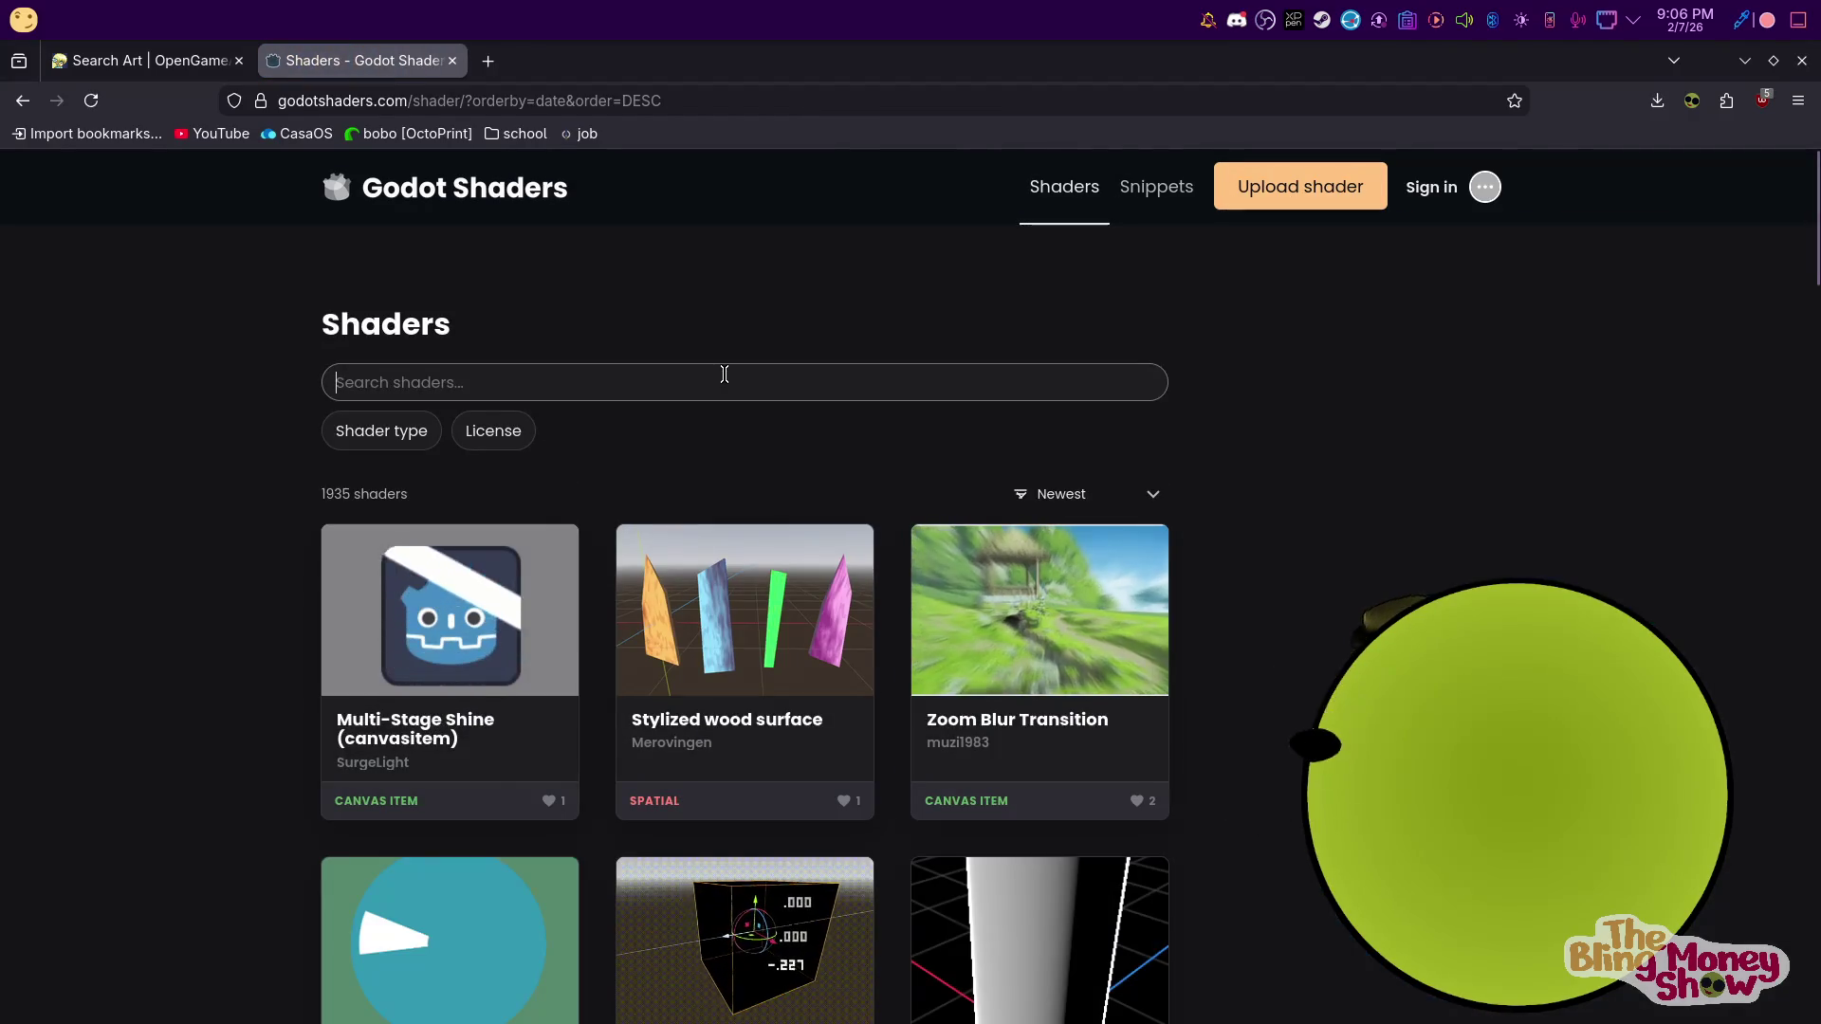
left_click(396, 436)
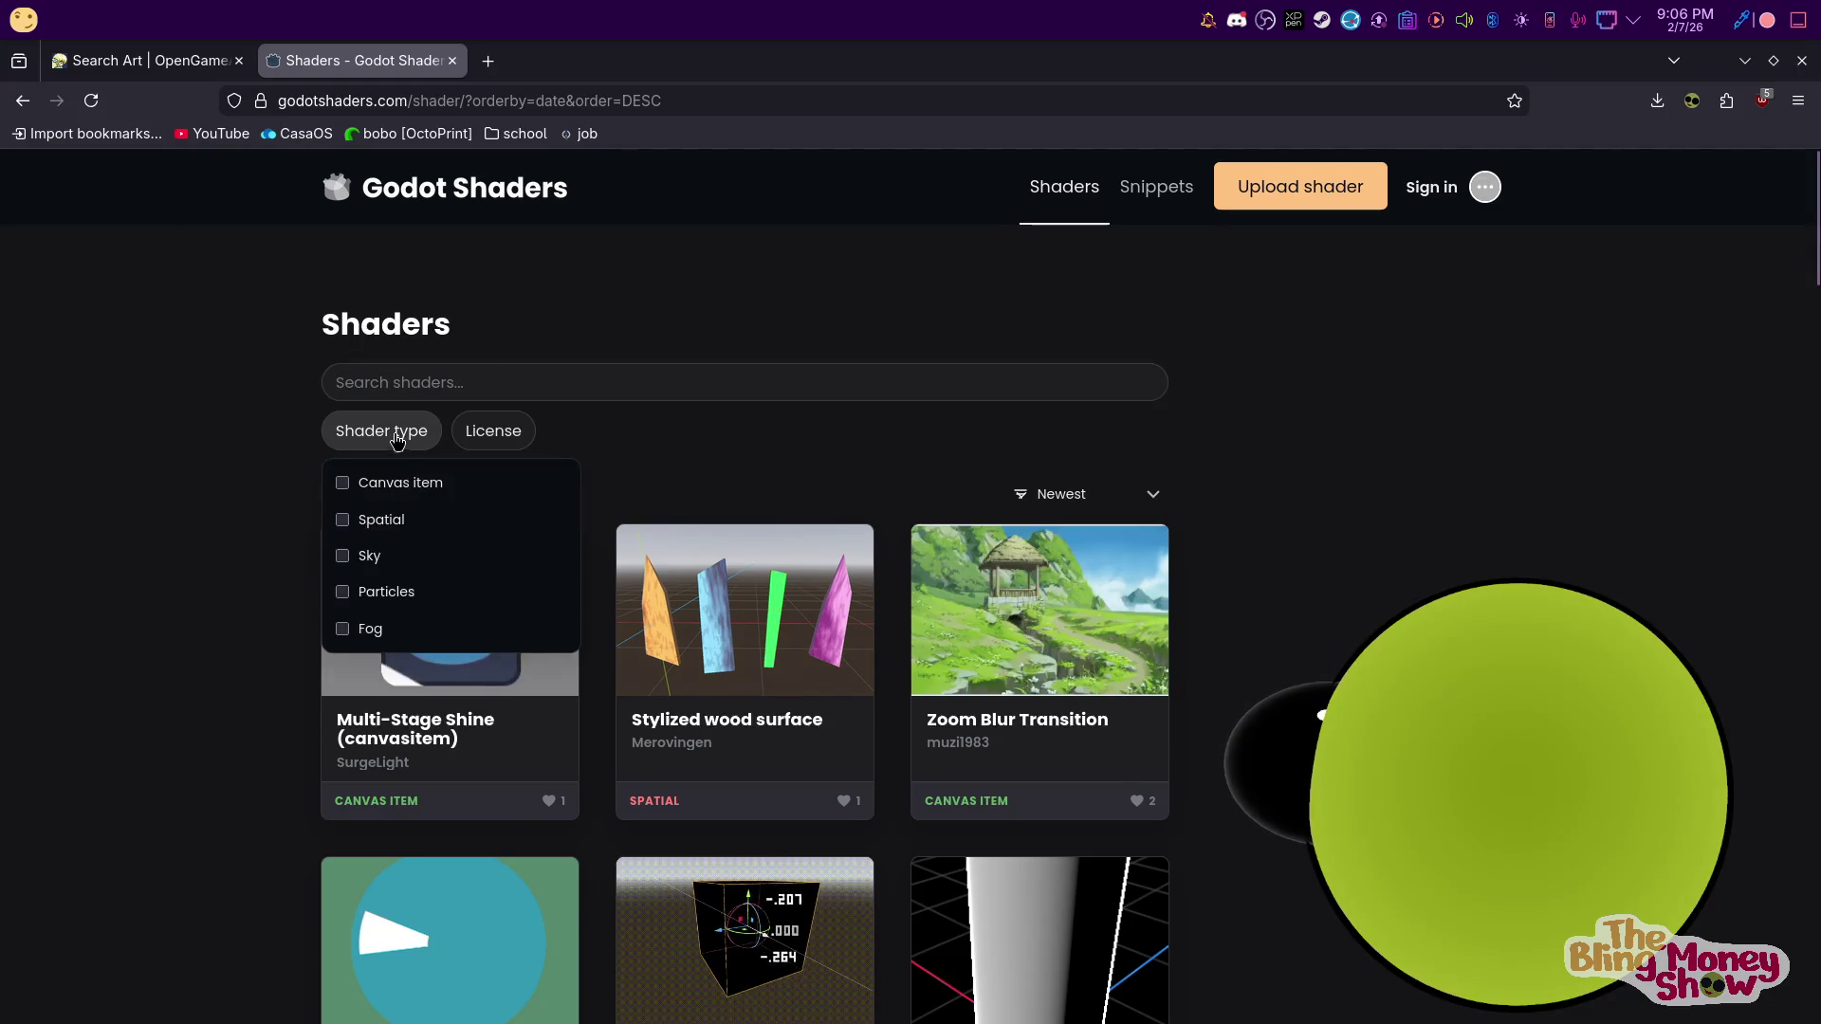
left_click(355, 486)
left_click(770, 497)
On results page 2, open the Planet Coffee shader and copy its shader code
scroll(816, 569, "down", 5)
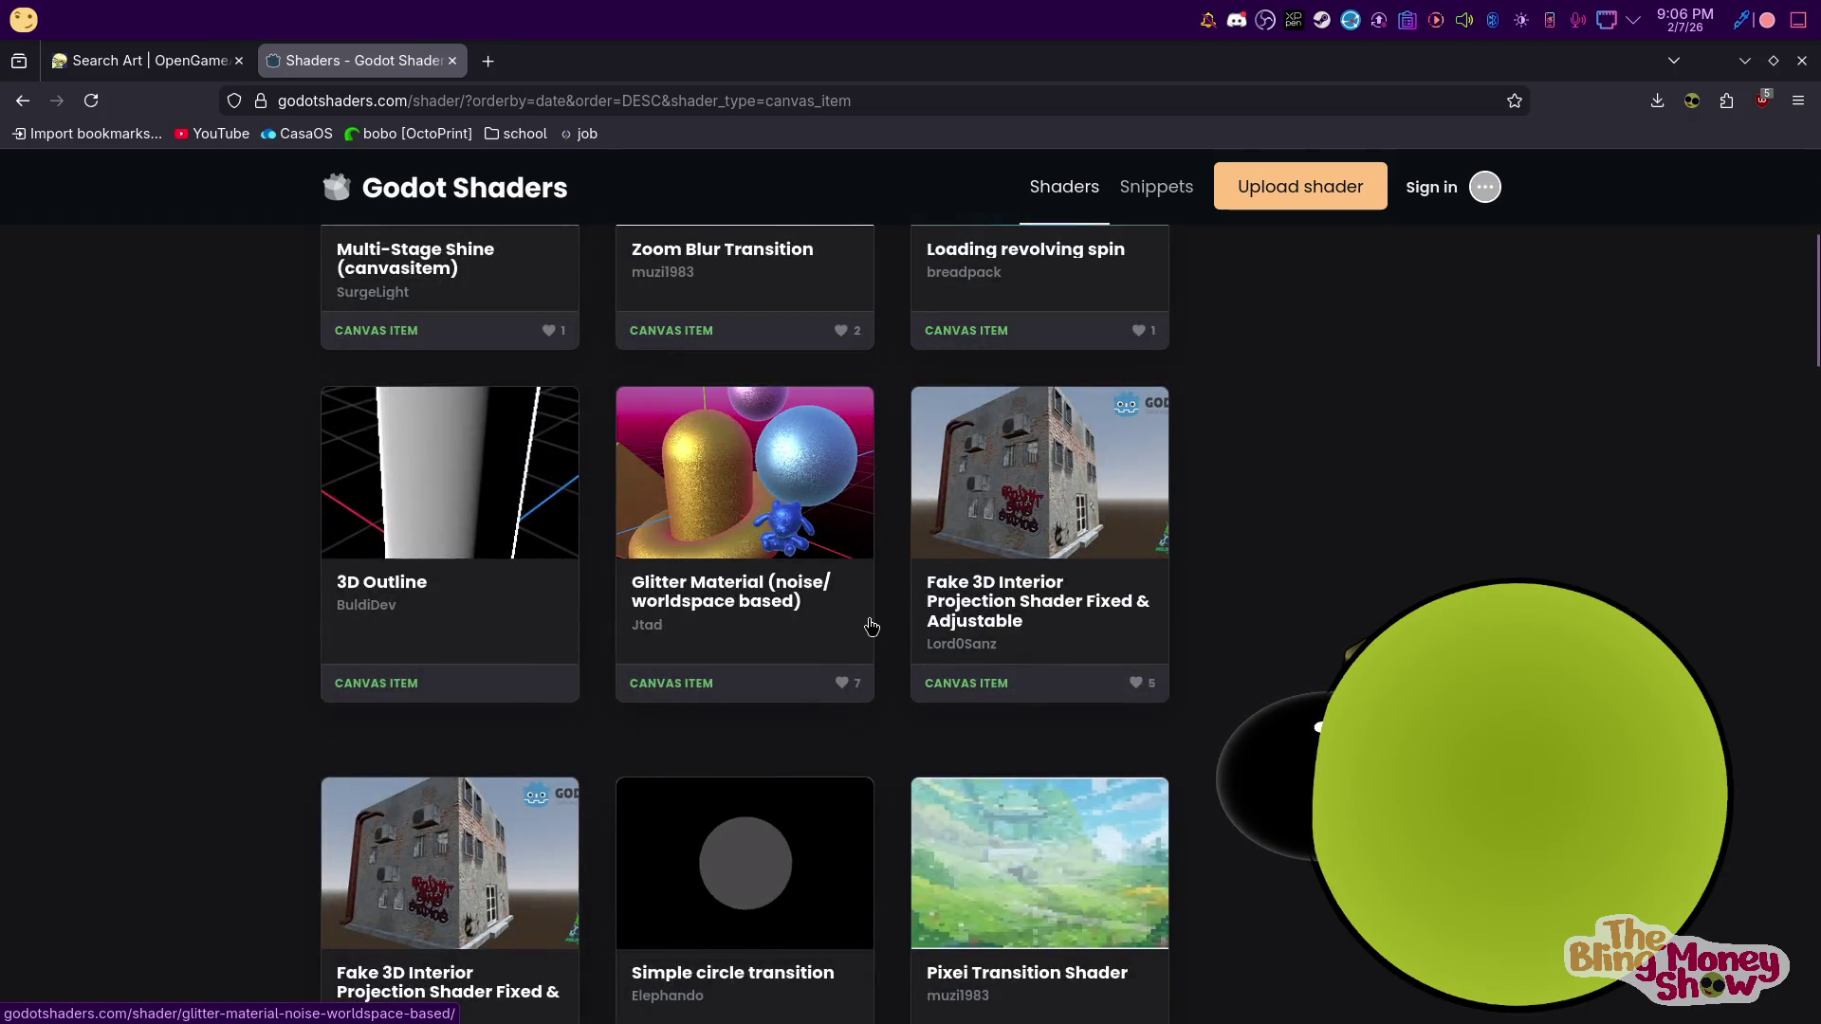
scroll(870, 626, "down", 4)
scroll(864, 626, "down", 5)
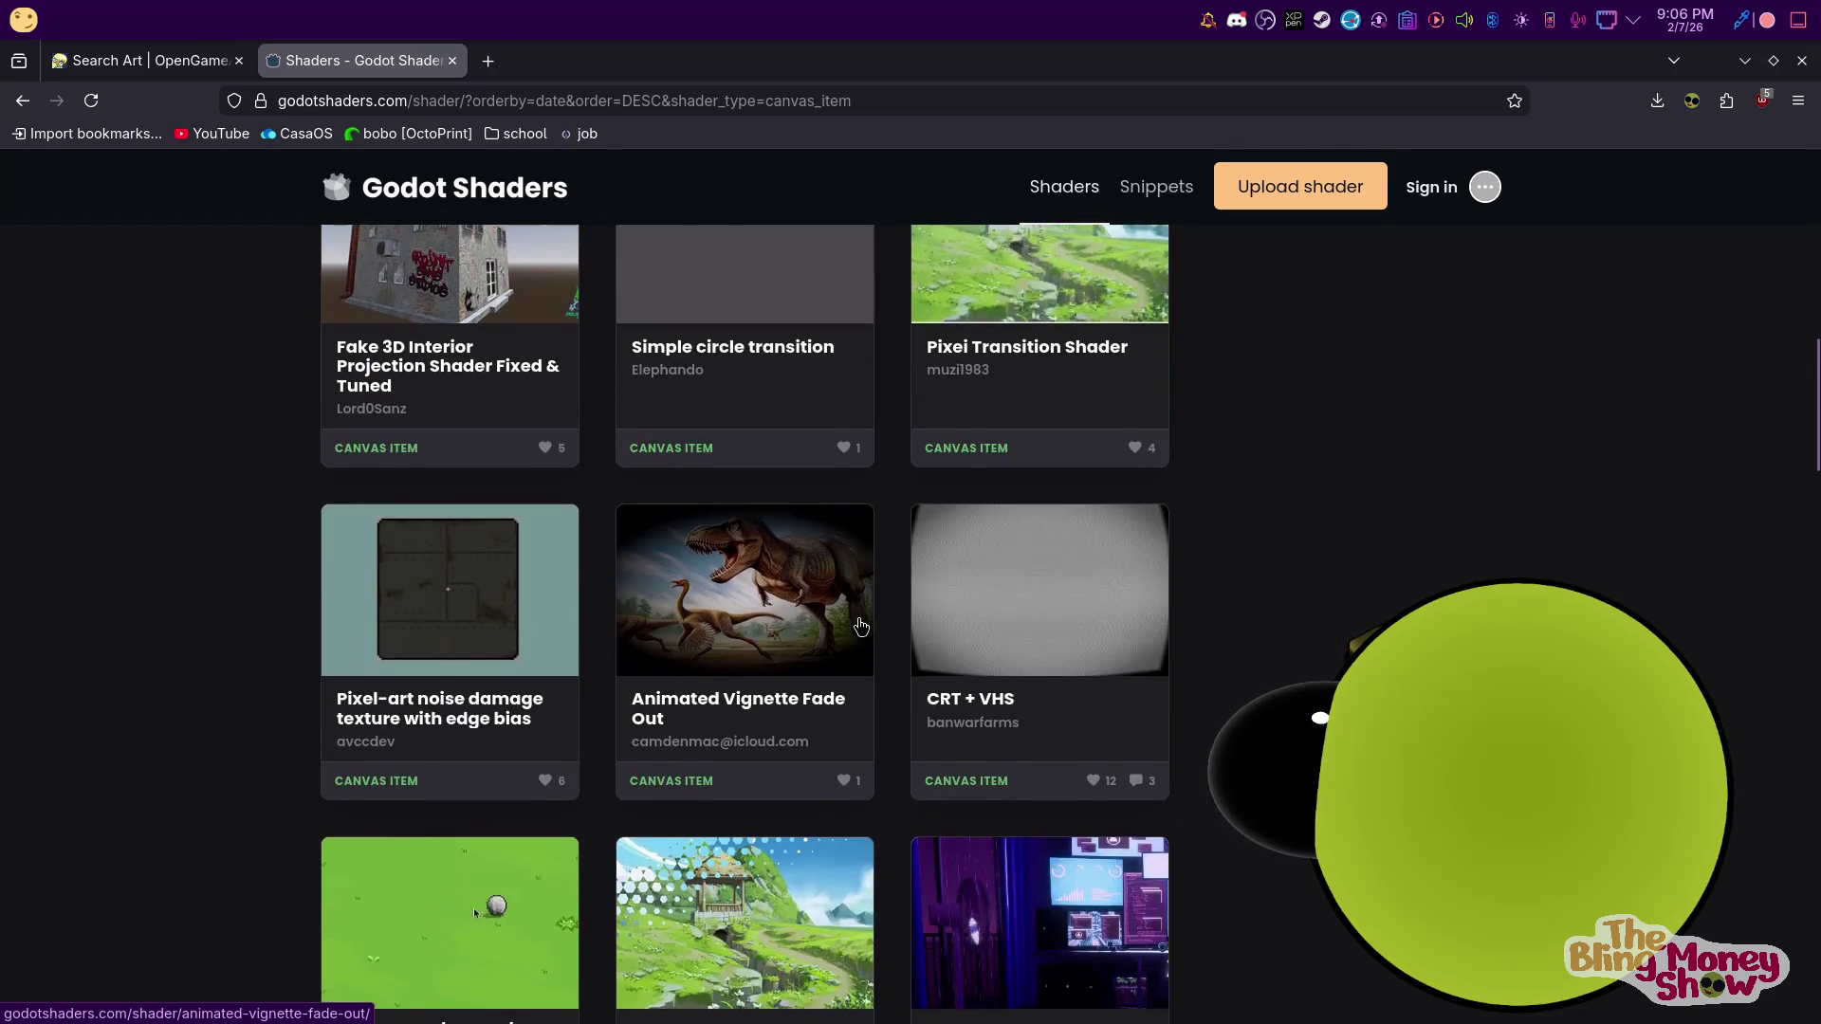
scroll(823, 624, "down", 3)
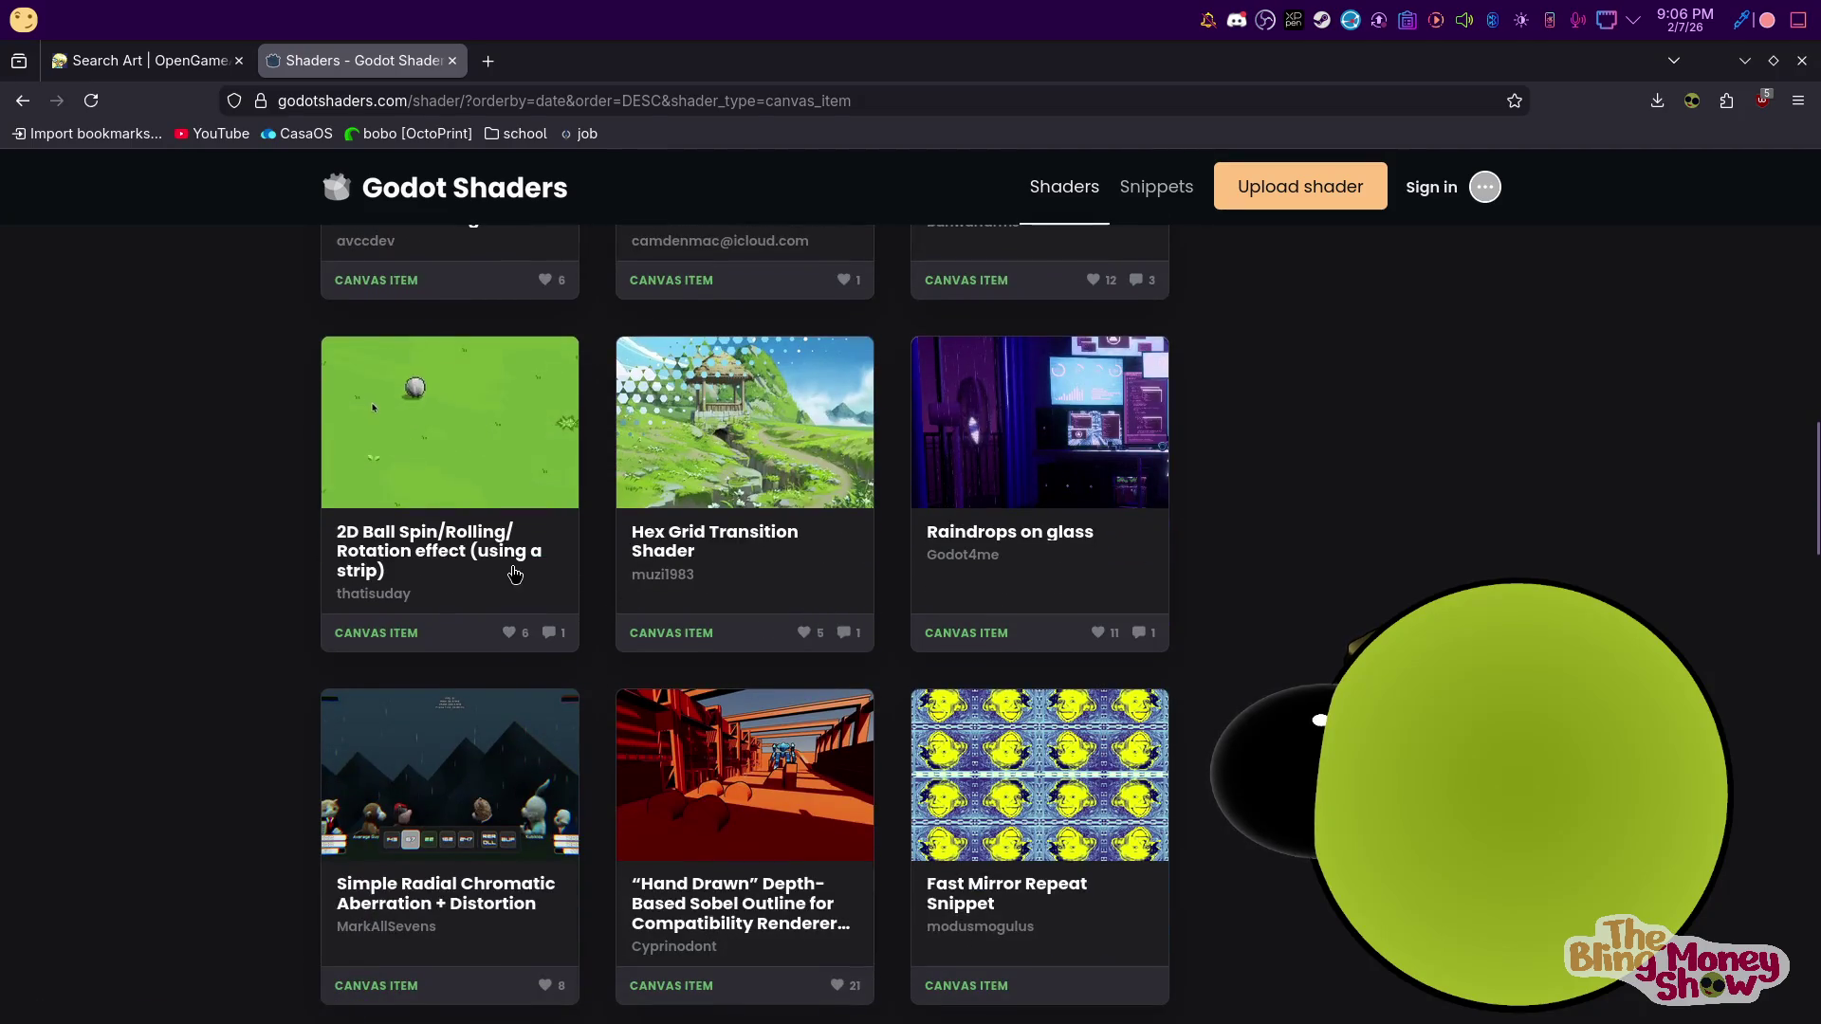
scroll(513, 573, "down", 4)
scroll(516, 572, "down", 6)
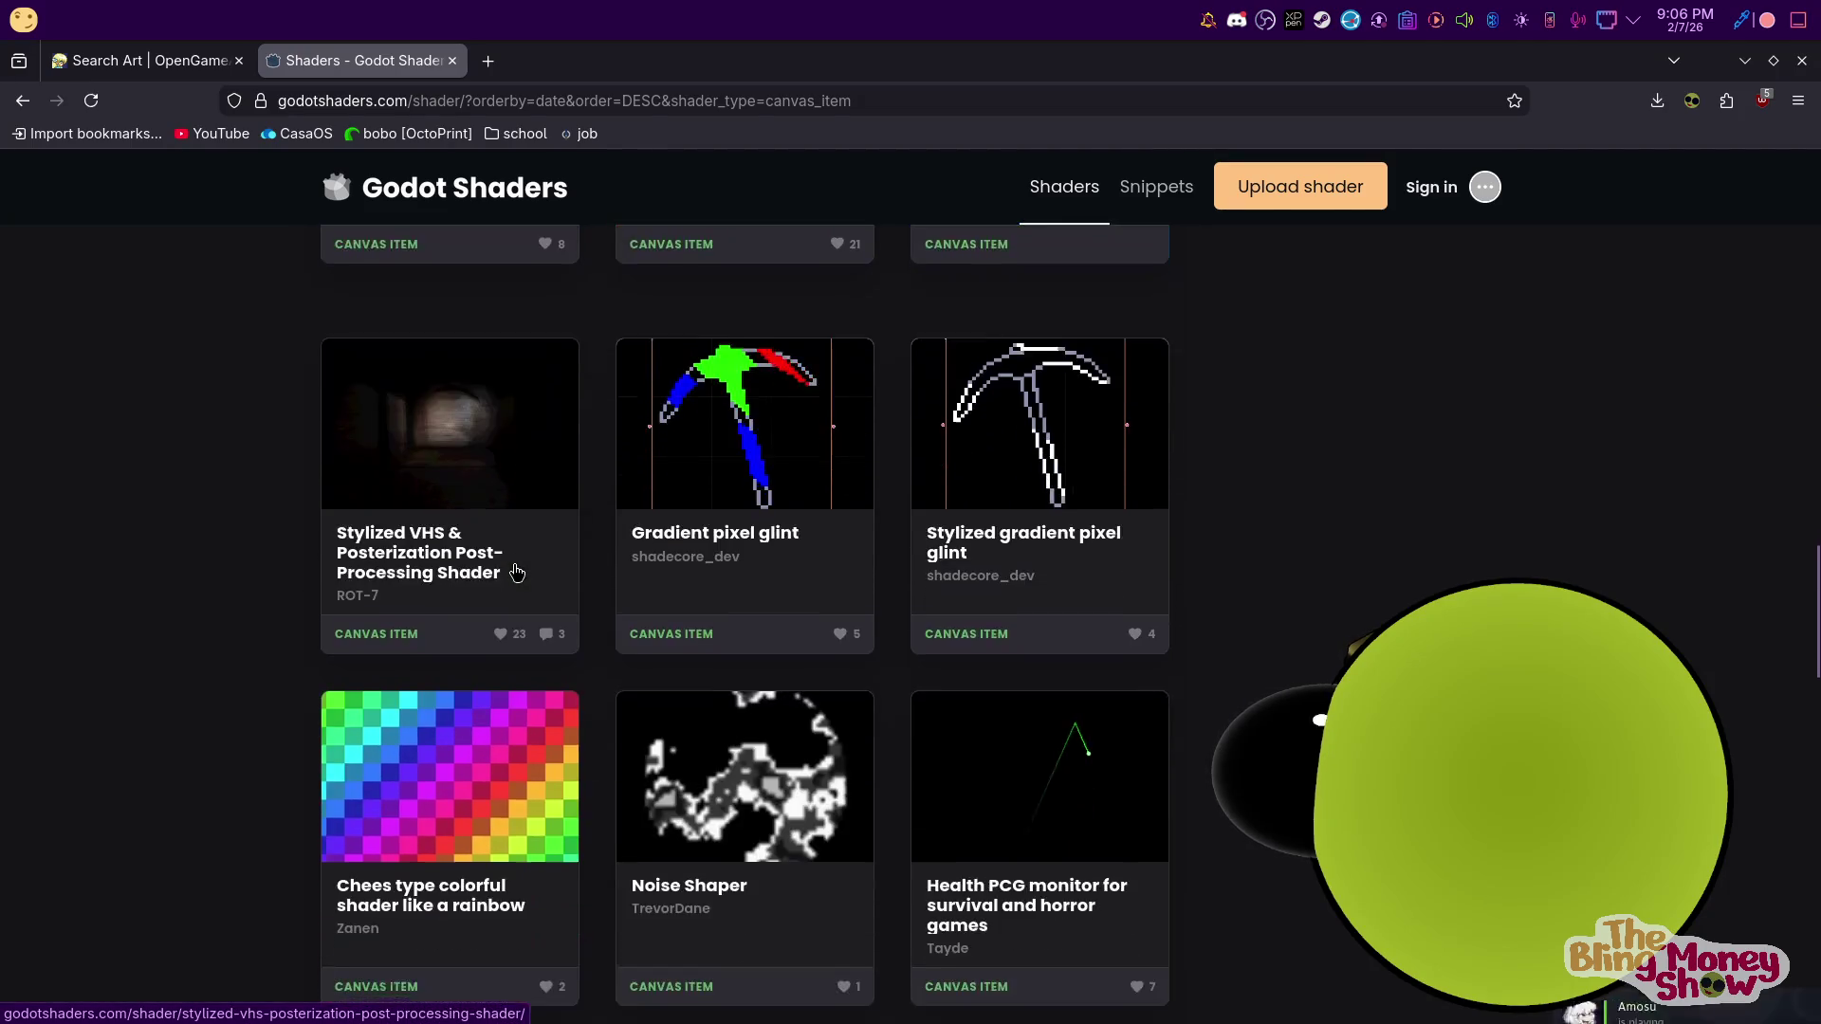
scroll(465, 512, "down", 10)
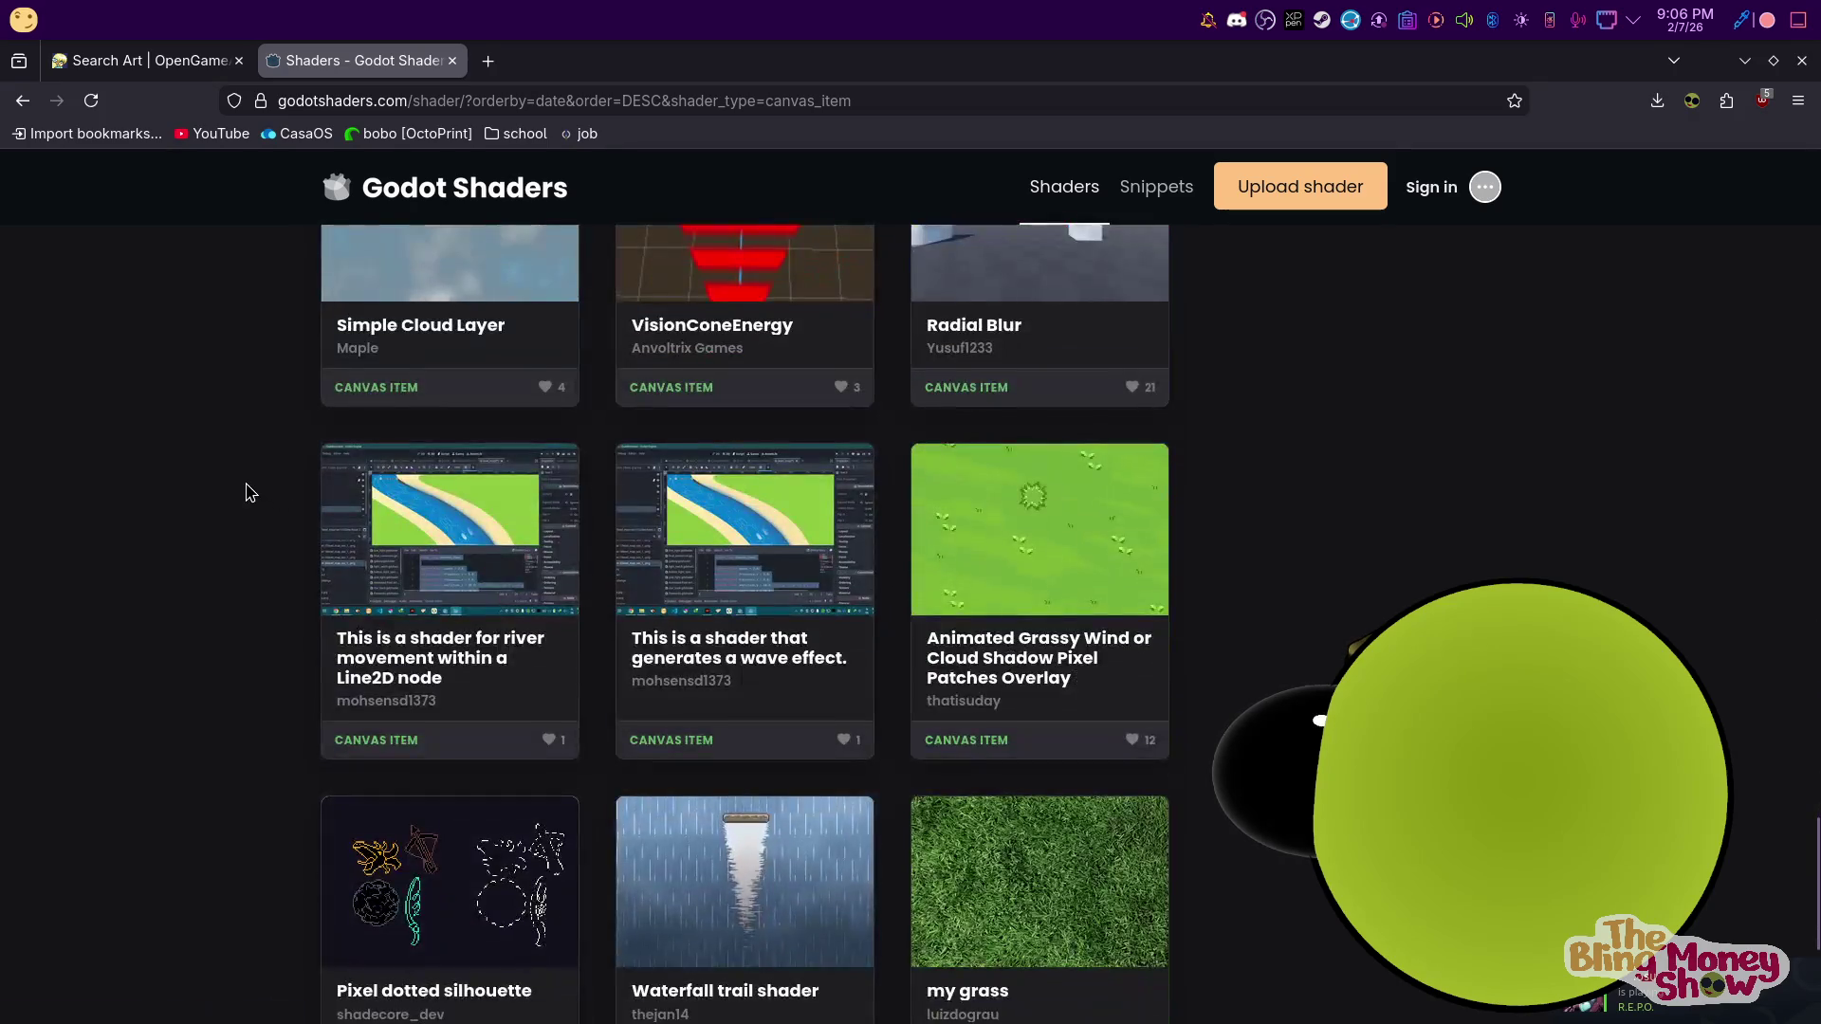
scroll(244, 489, "up", 2)
scroll(237, 499, "down", 5)
left_click(581, 774)
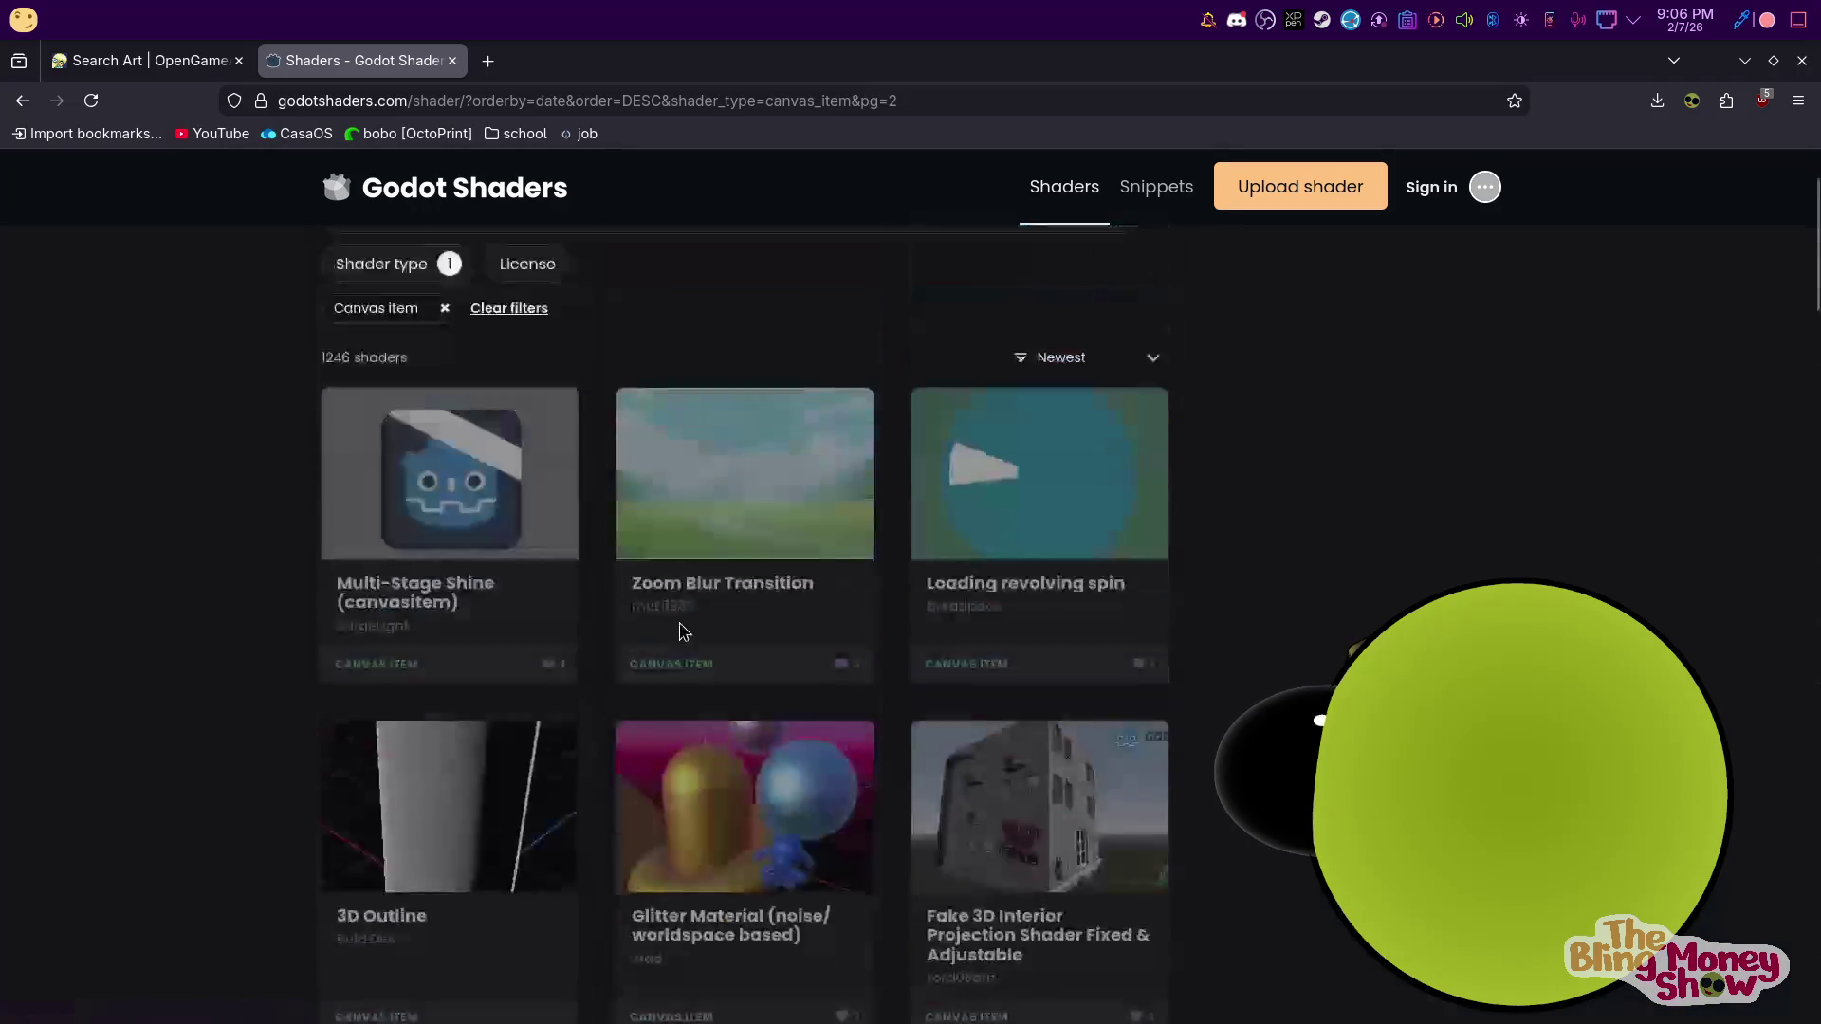
scroll(617, 598, "down", 8)
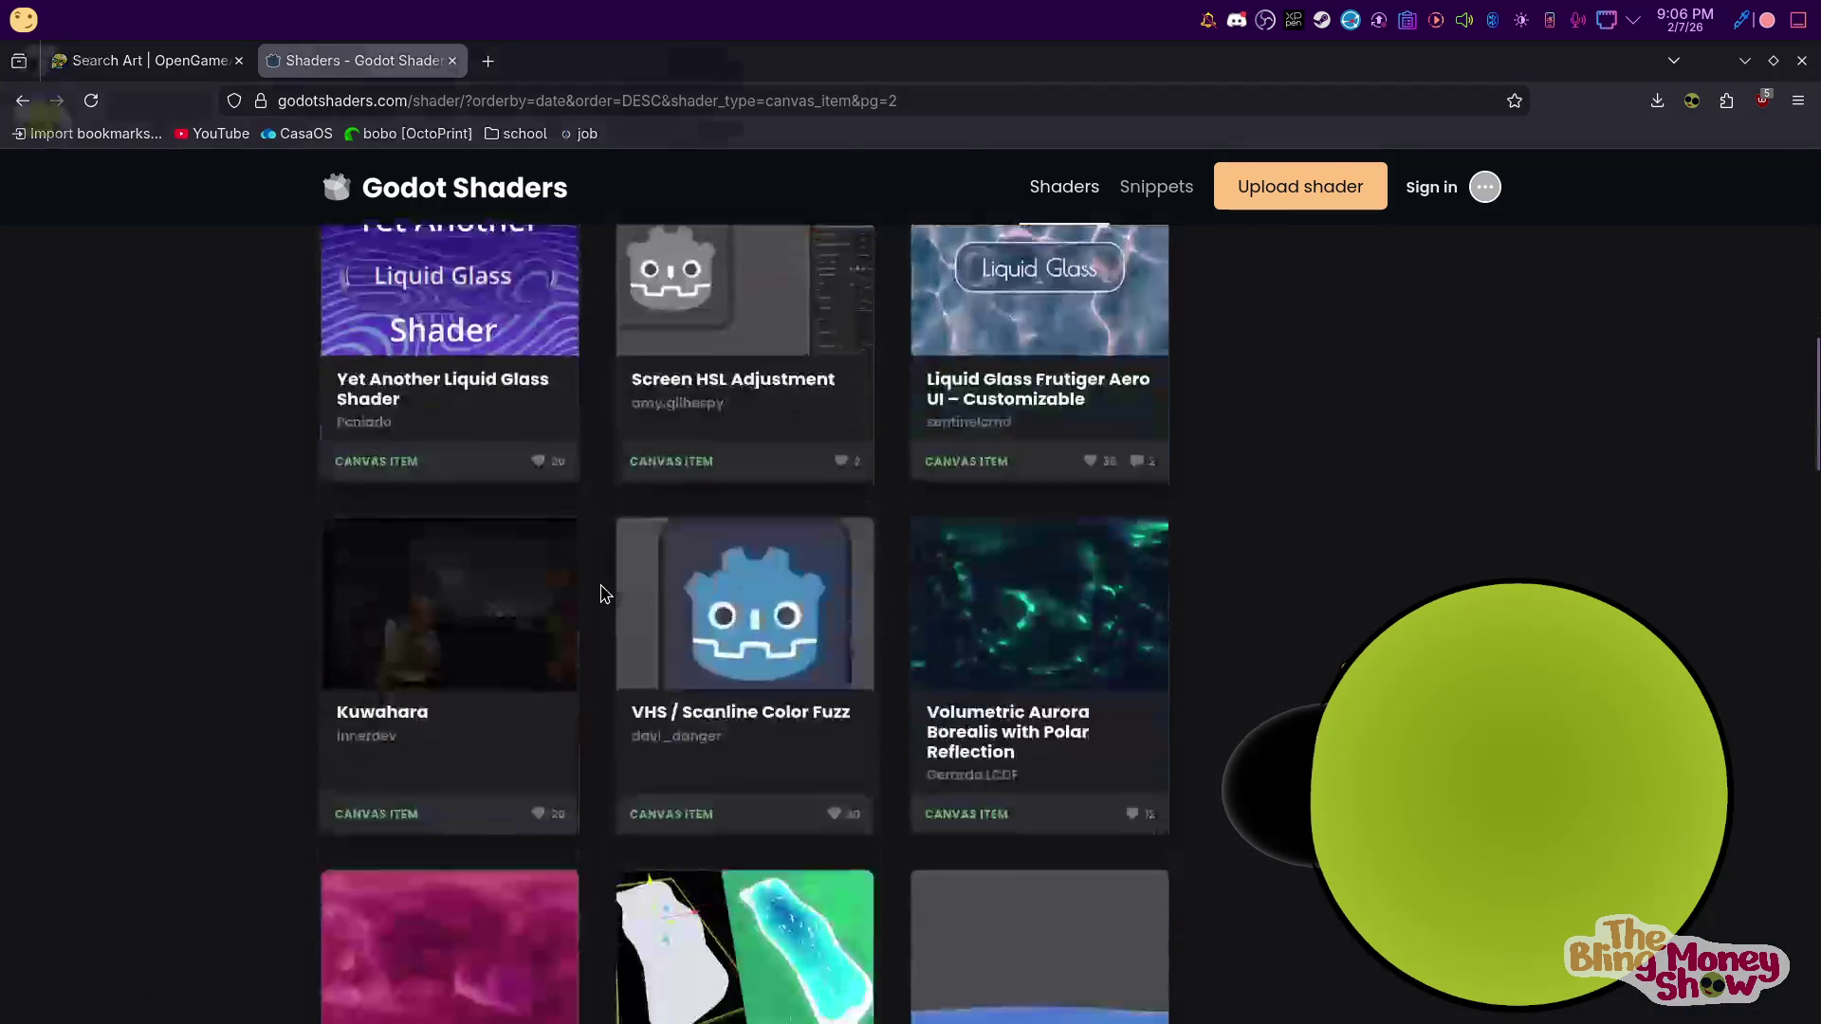
scroll(599, 593, "down", 1)
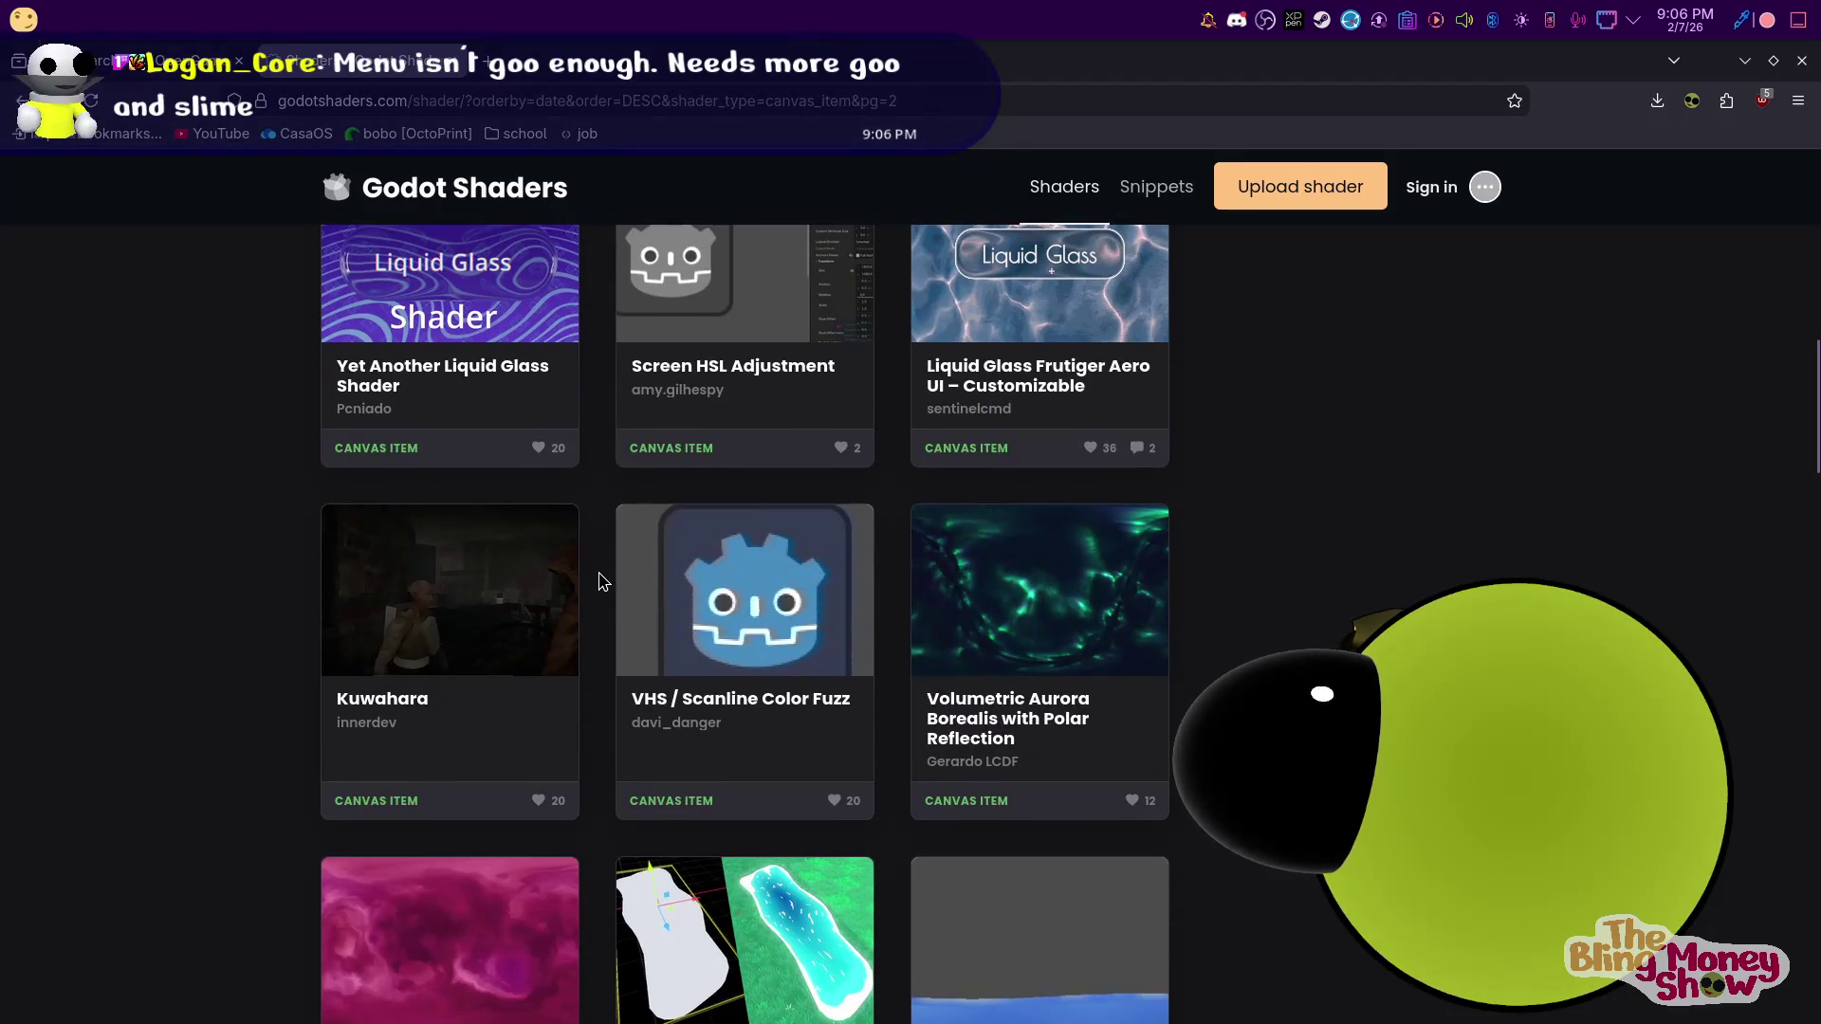
scroll(602, 559, "down", 4)
scroll(657, 552, "up", 1)
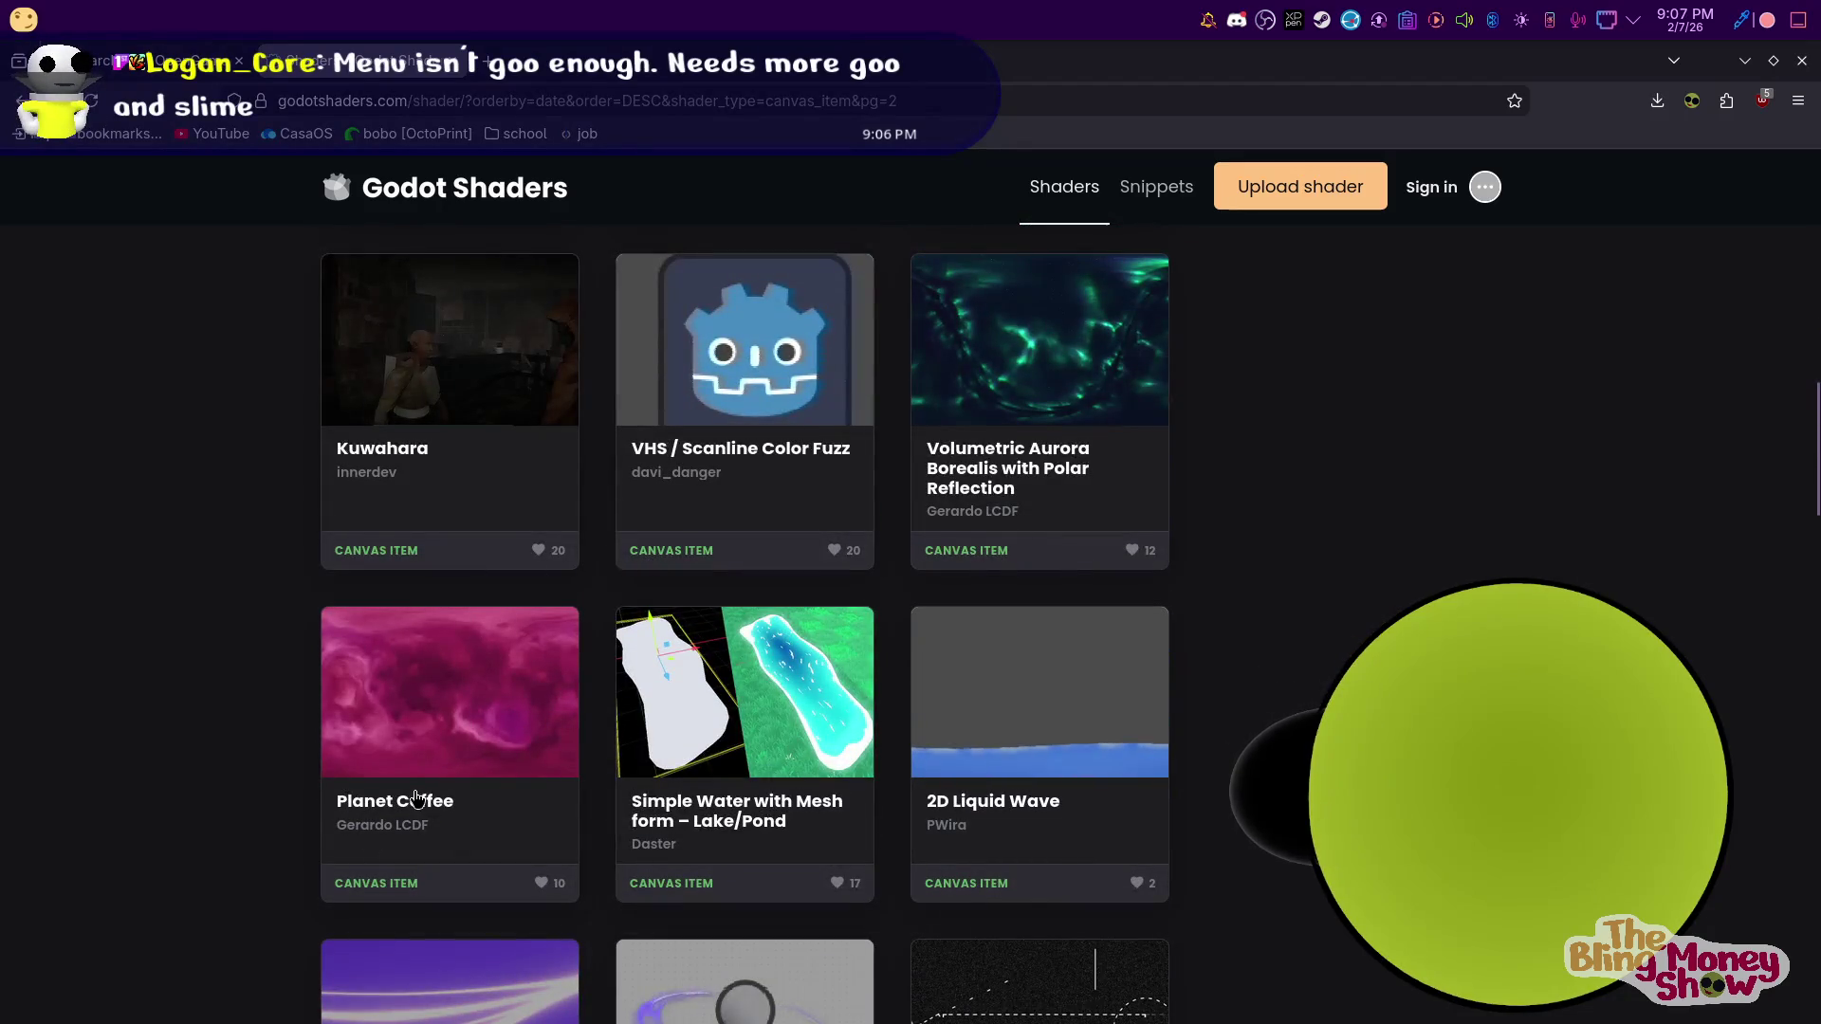
left_click(480, 801)
scroll(891, 635, "down", 10)
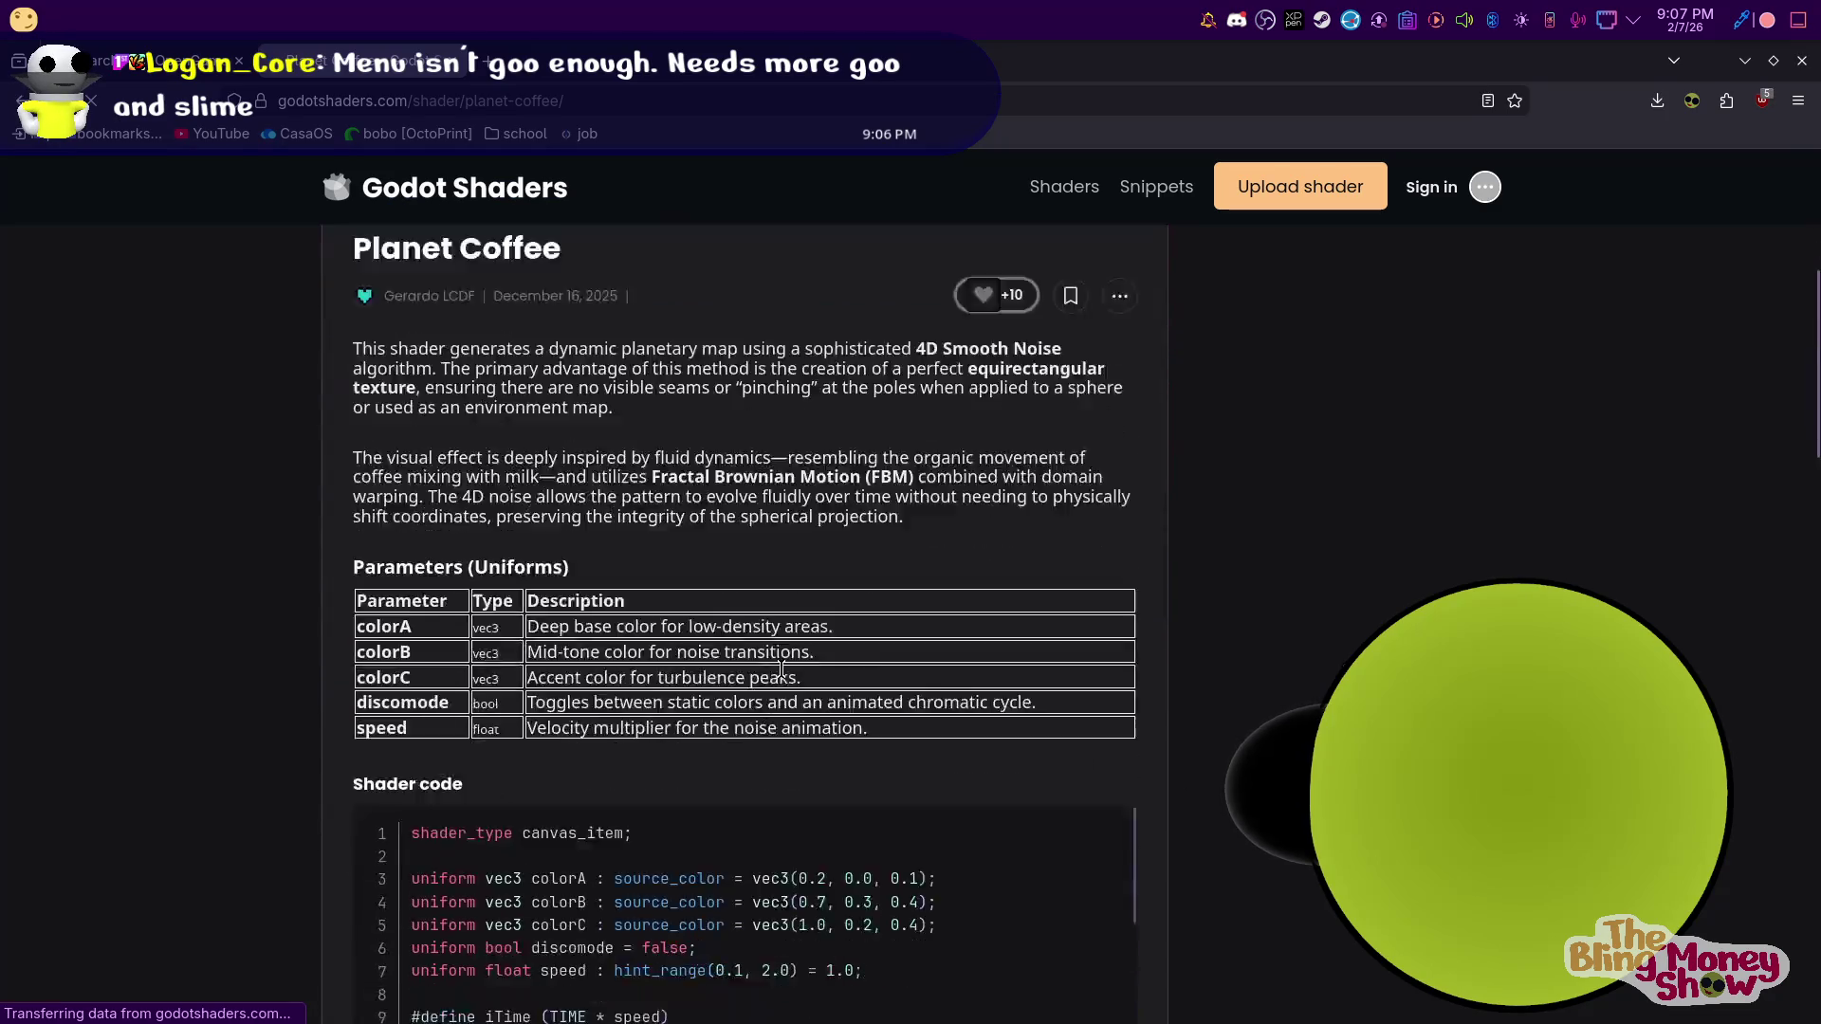
left_click(1078, 478)
Return to the Godot editor and bring up the ColorRect node's actions
mouse_move(1328, 1010)
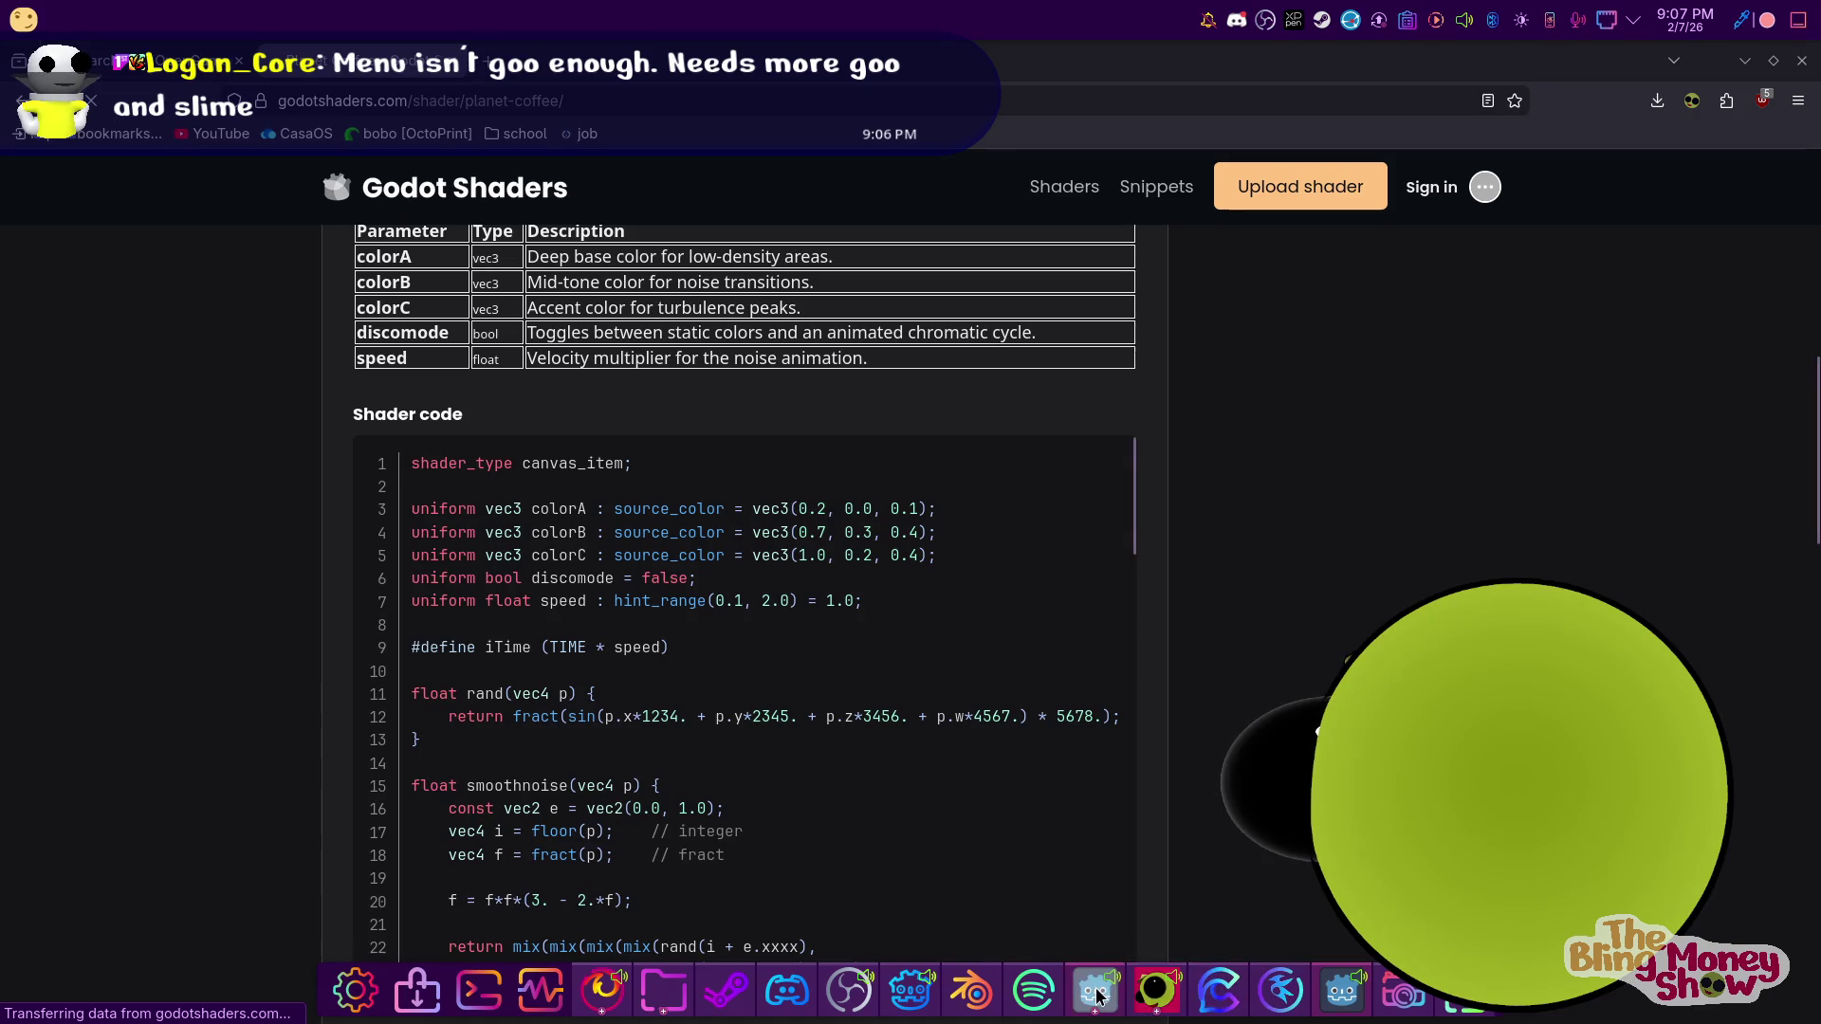
left_click(907, 1000)
right_click(80, 228)
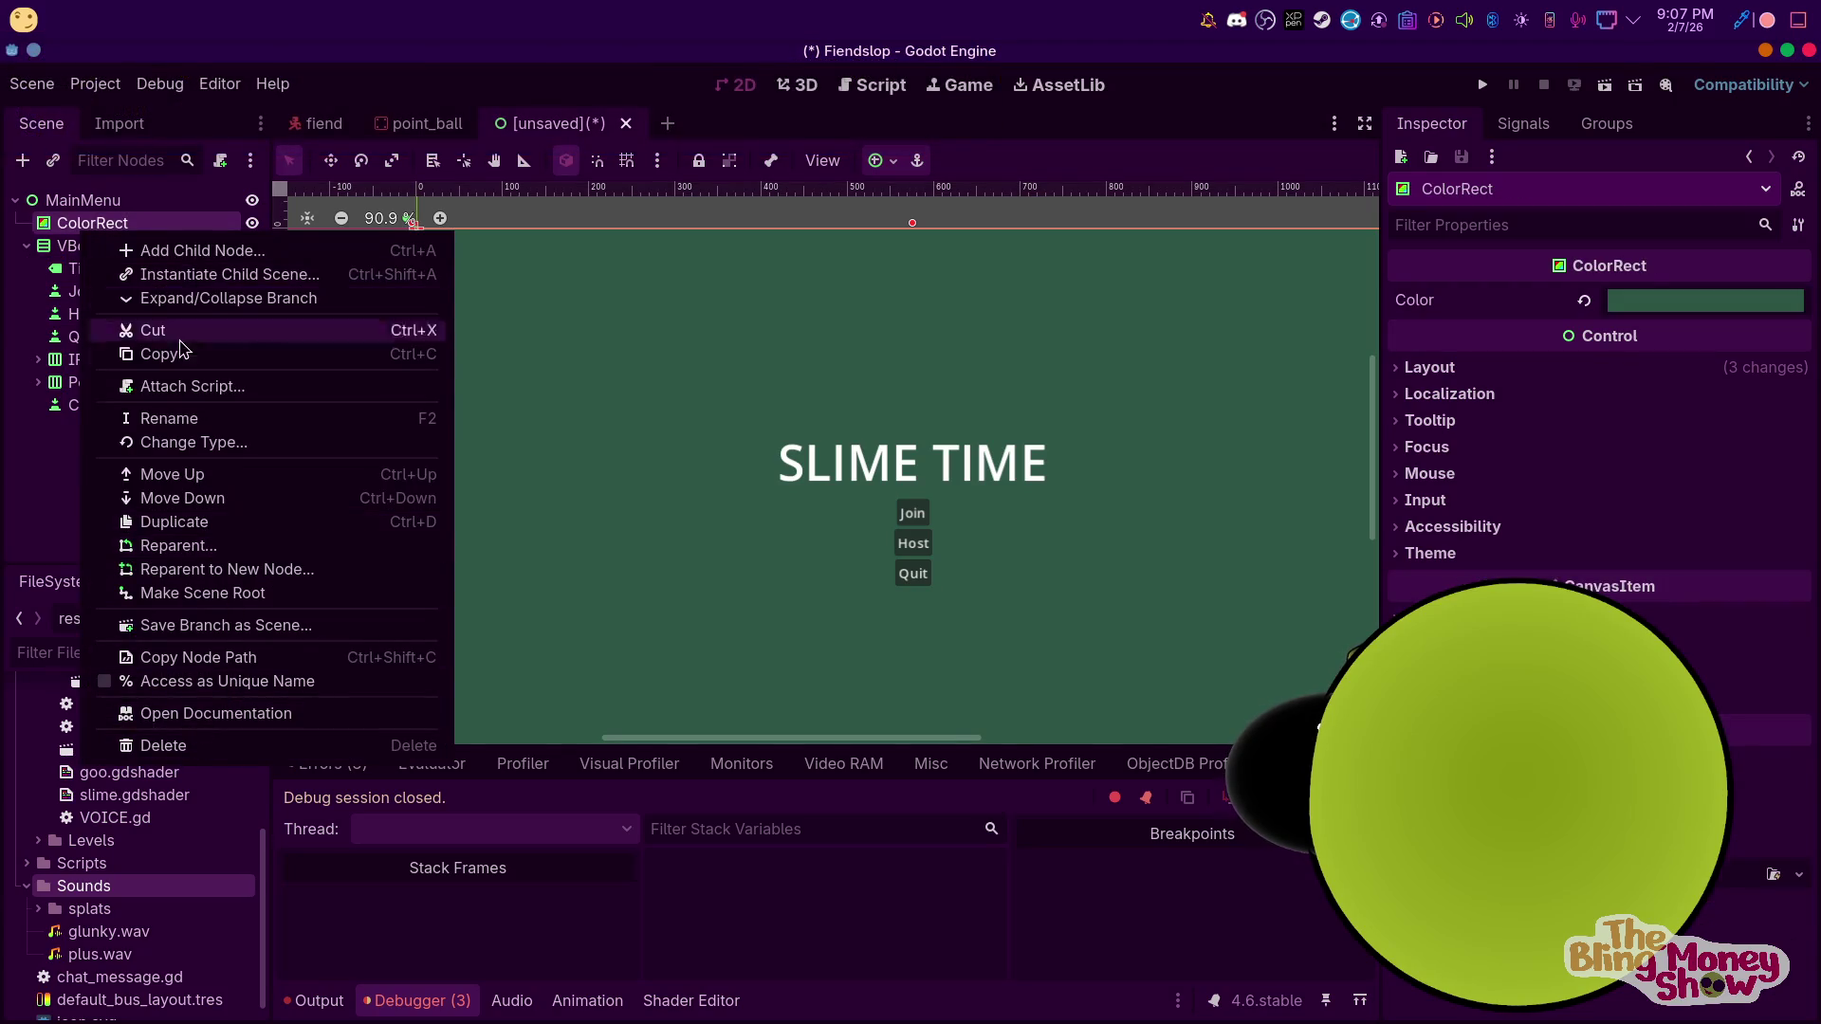
Dismiss the Change Type dialog and revert the ColorRect colour to default white
left_click(223, 442)
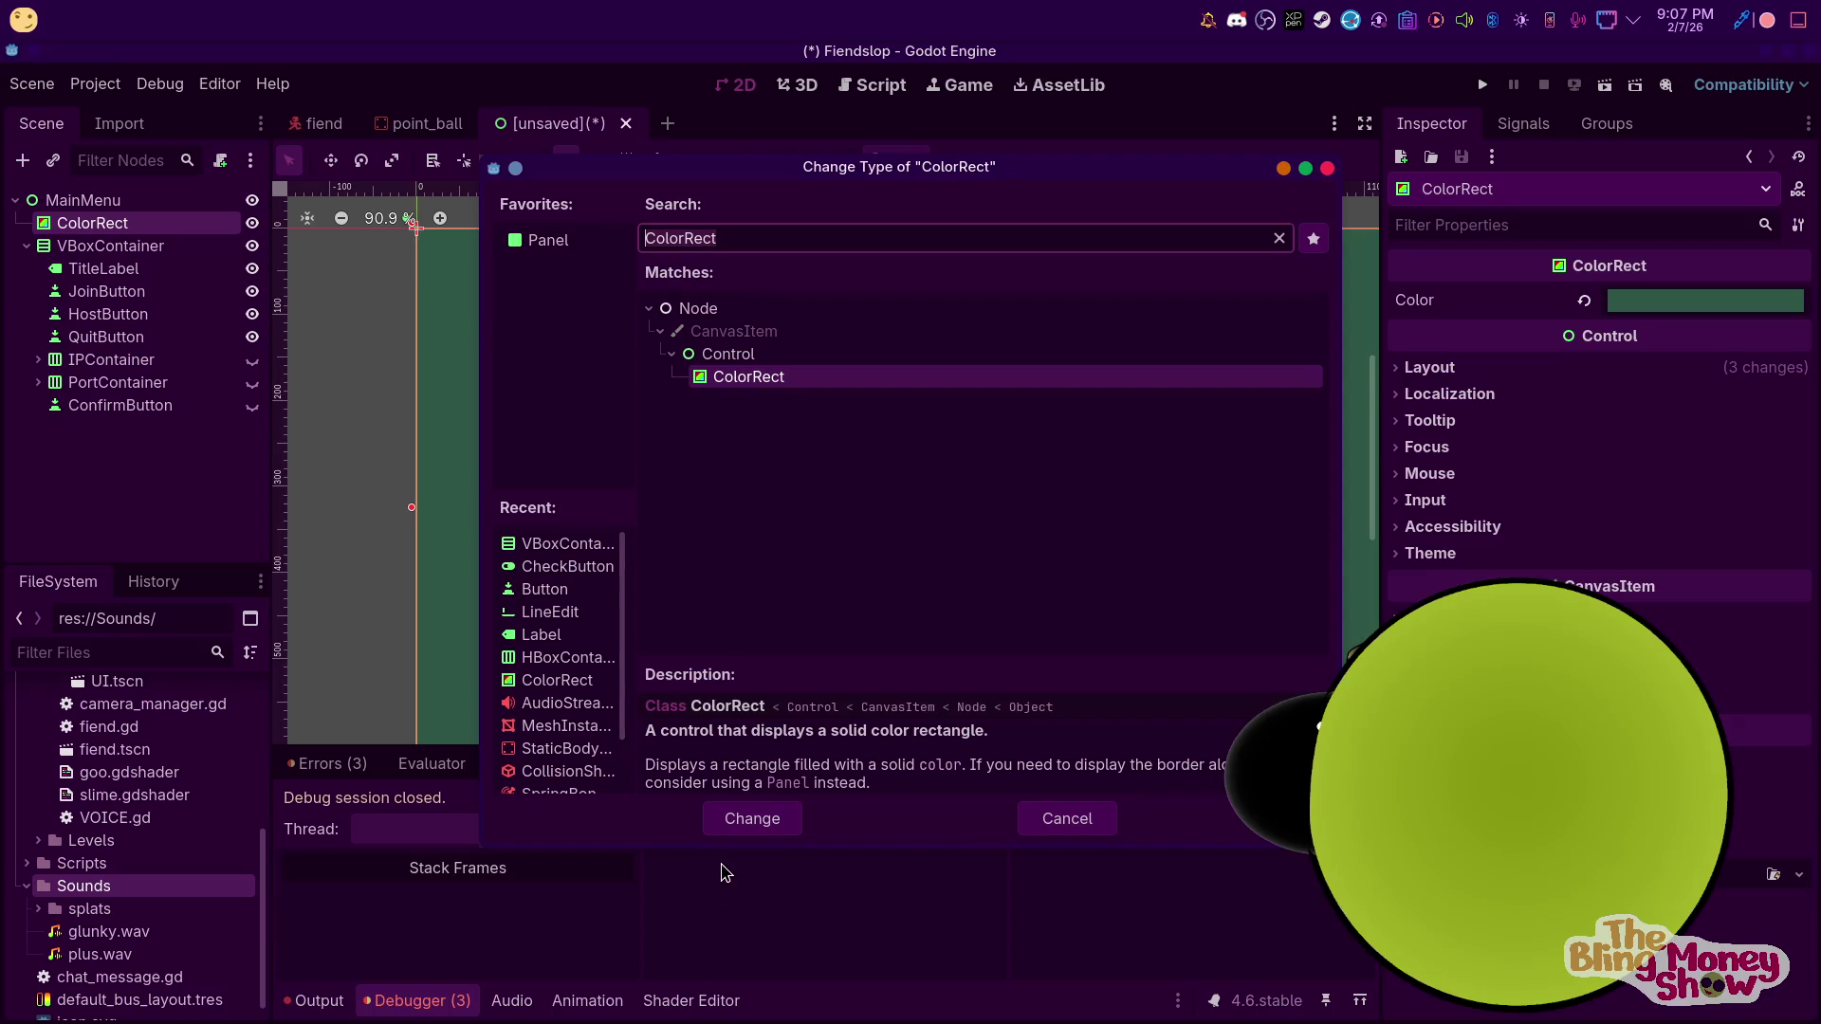
left_click(1049, 822)
left_click(1582, 301)
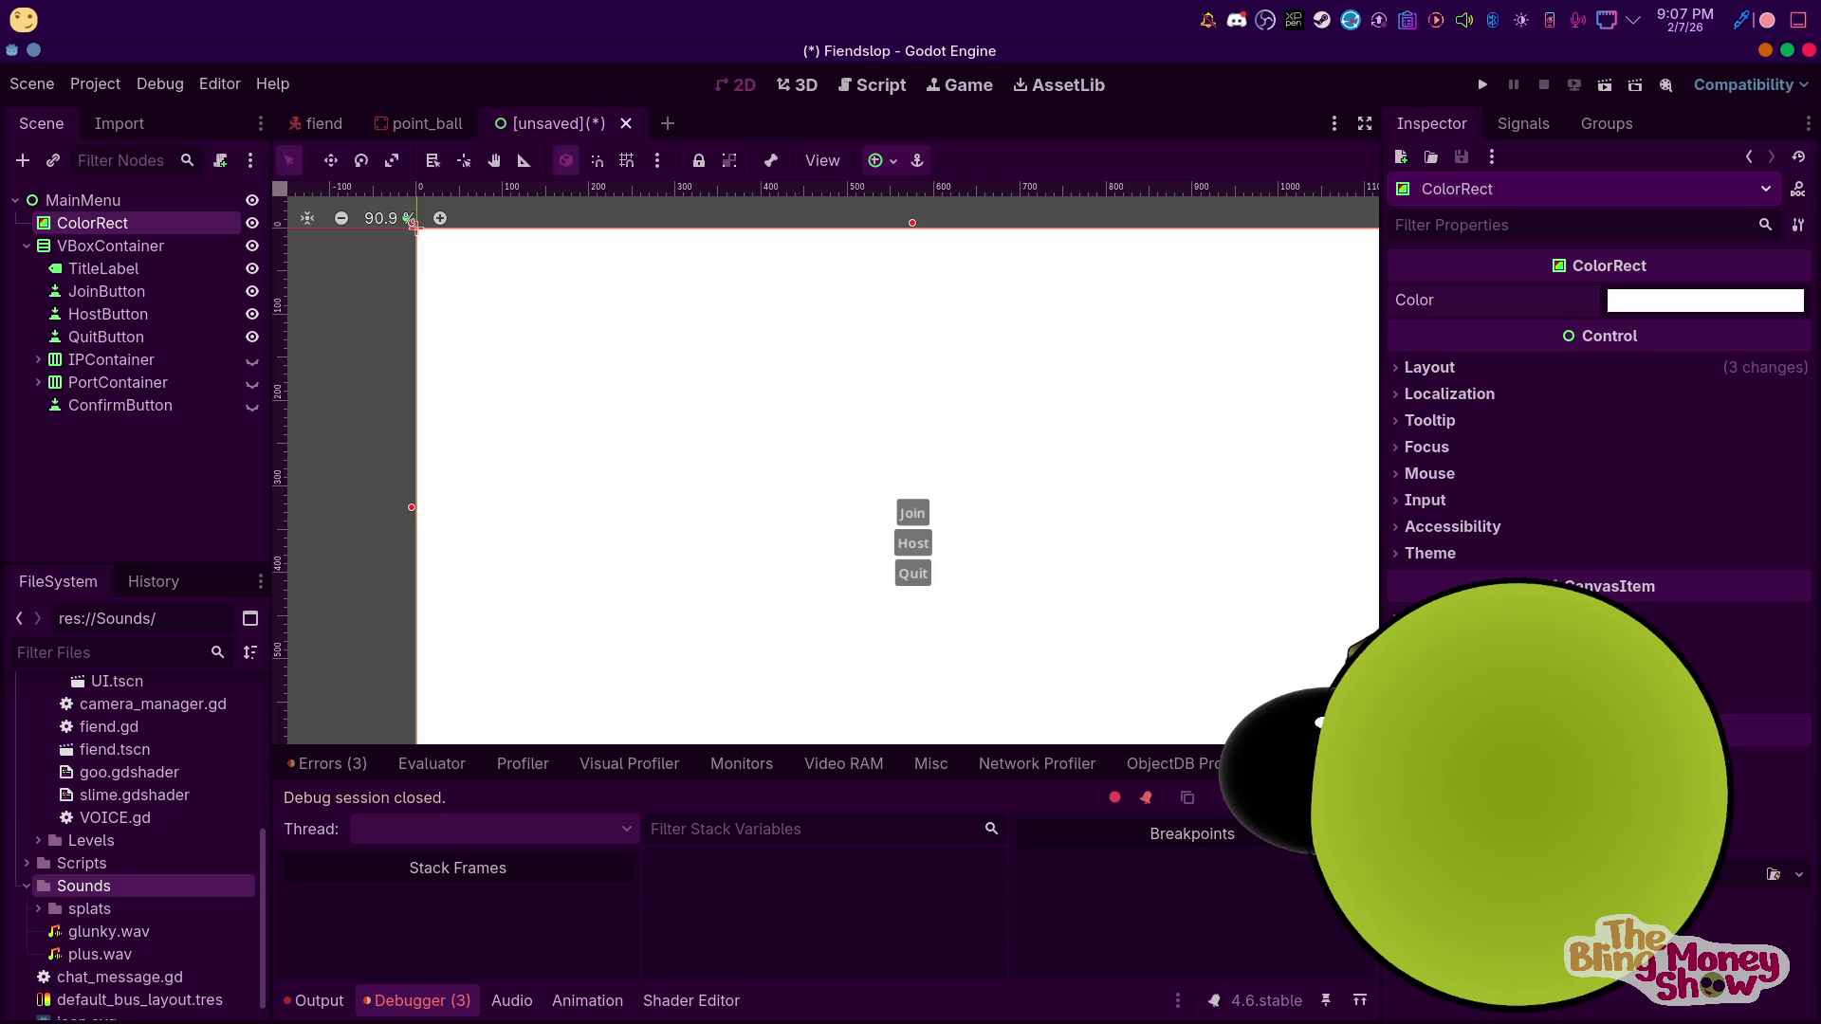
Give ColorRect a new ShaderMaterial with shader meu_shader.gdshader, replacing its template with the copied code
left_click(1799, 726)
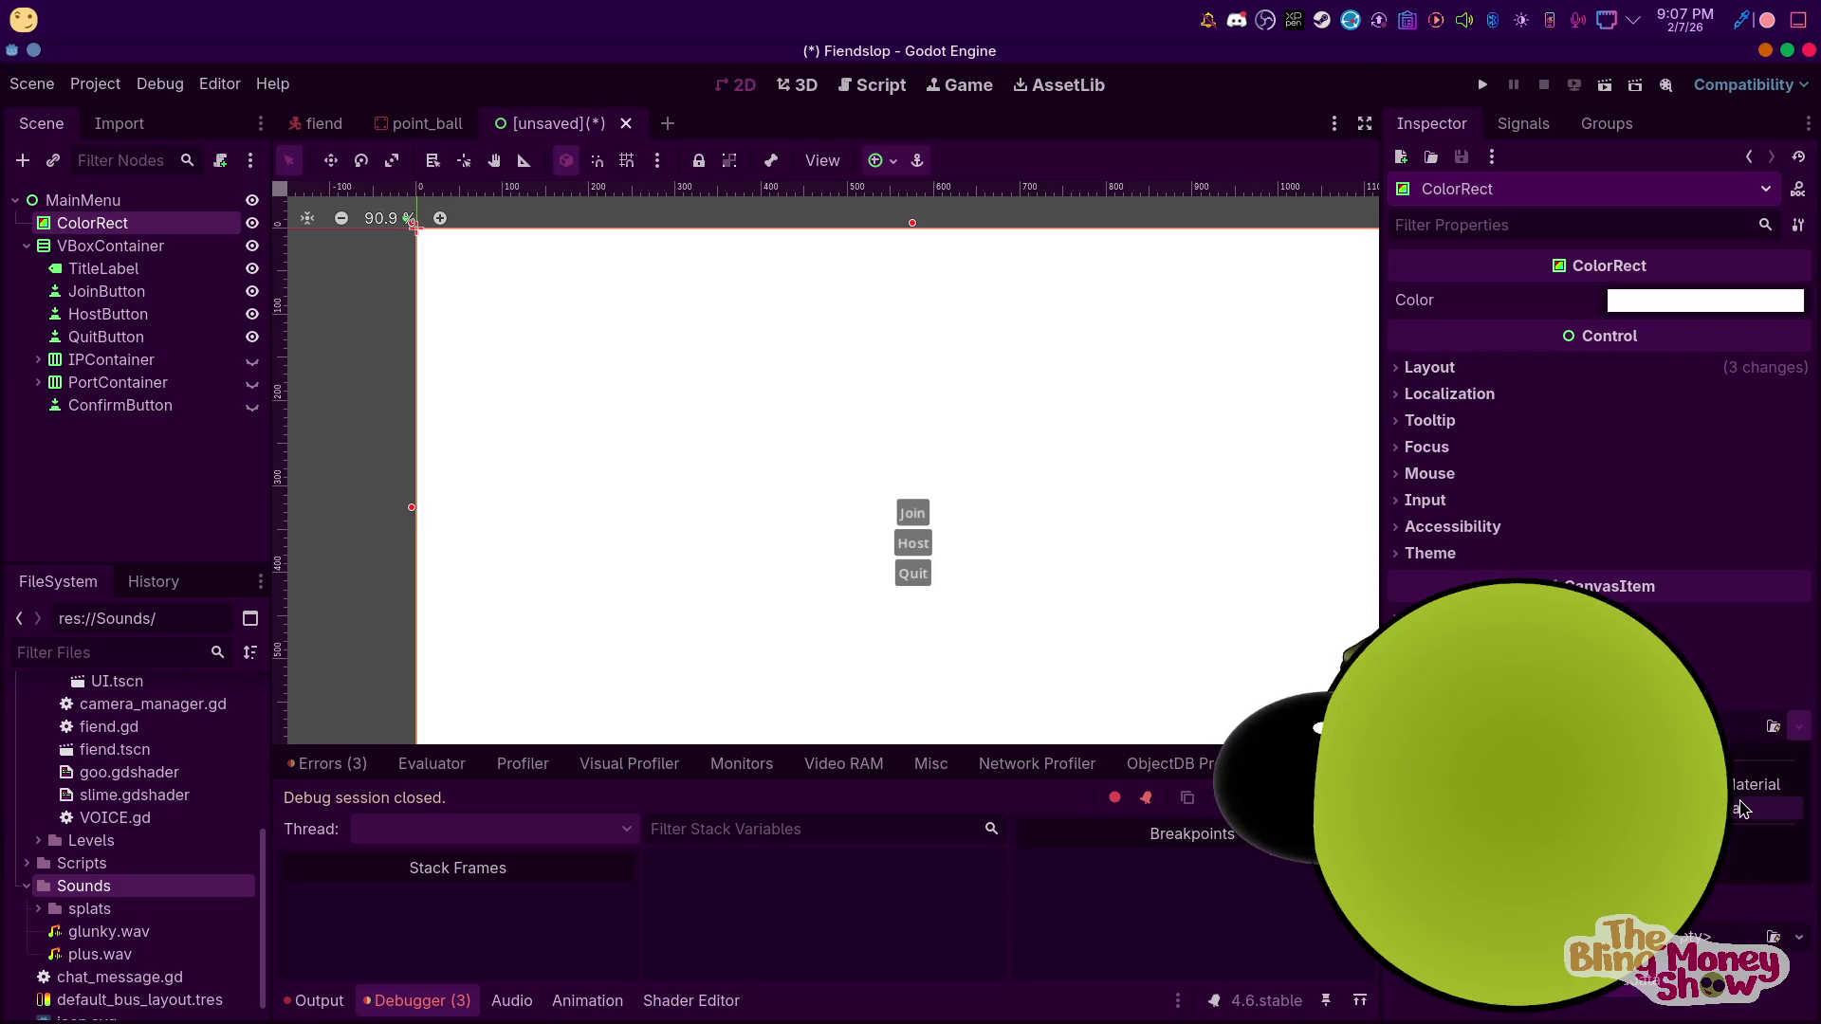
left_click(1739, 806)
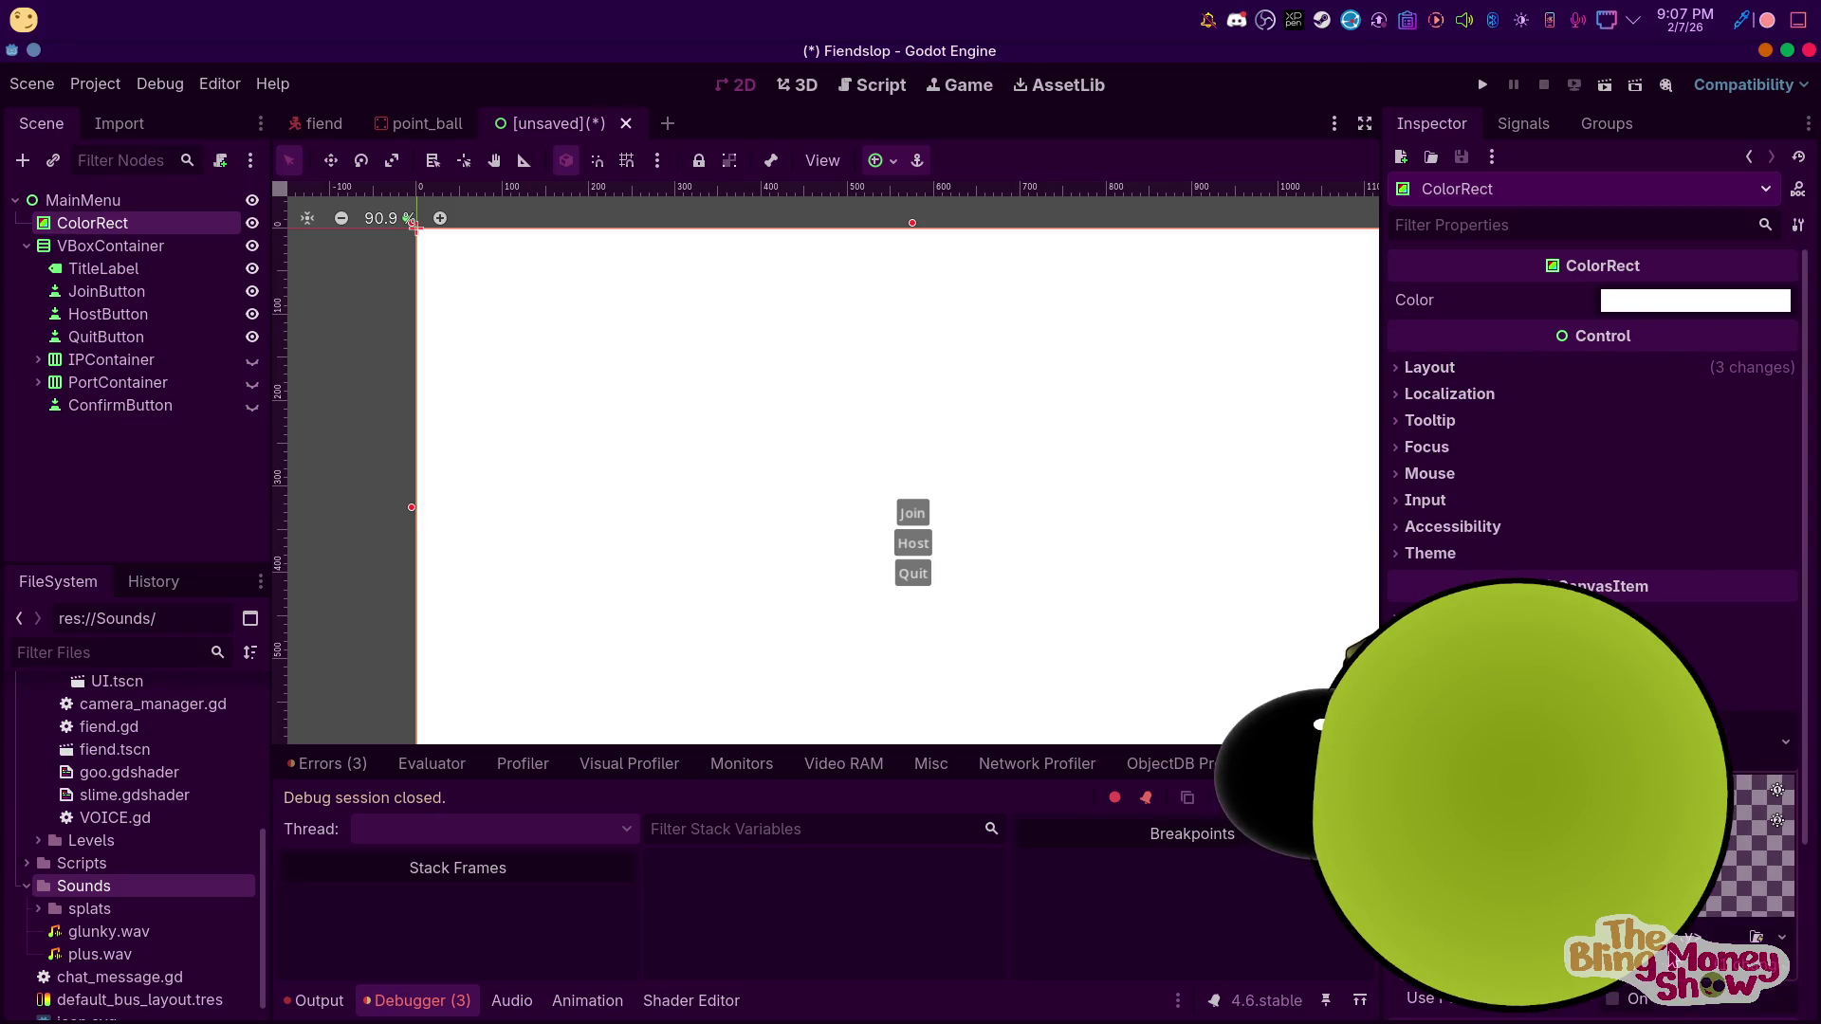
left_click(1697, 946)
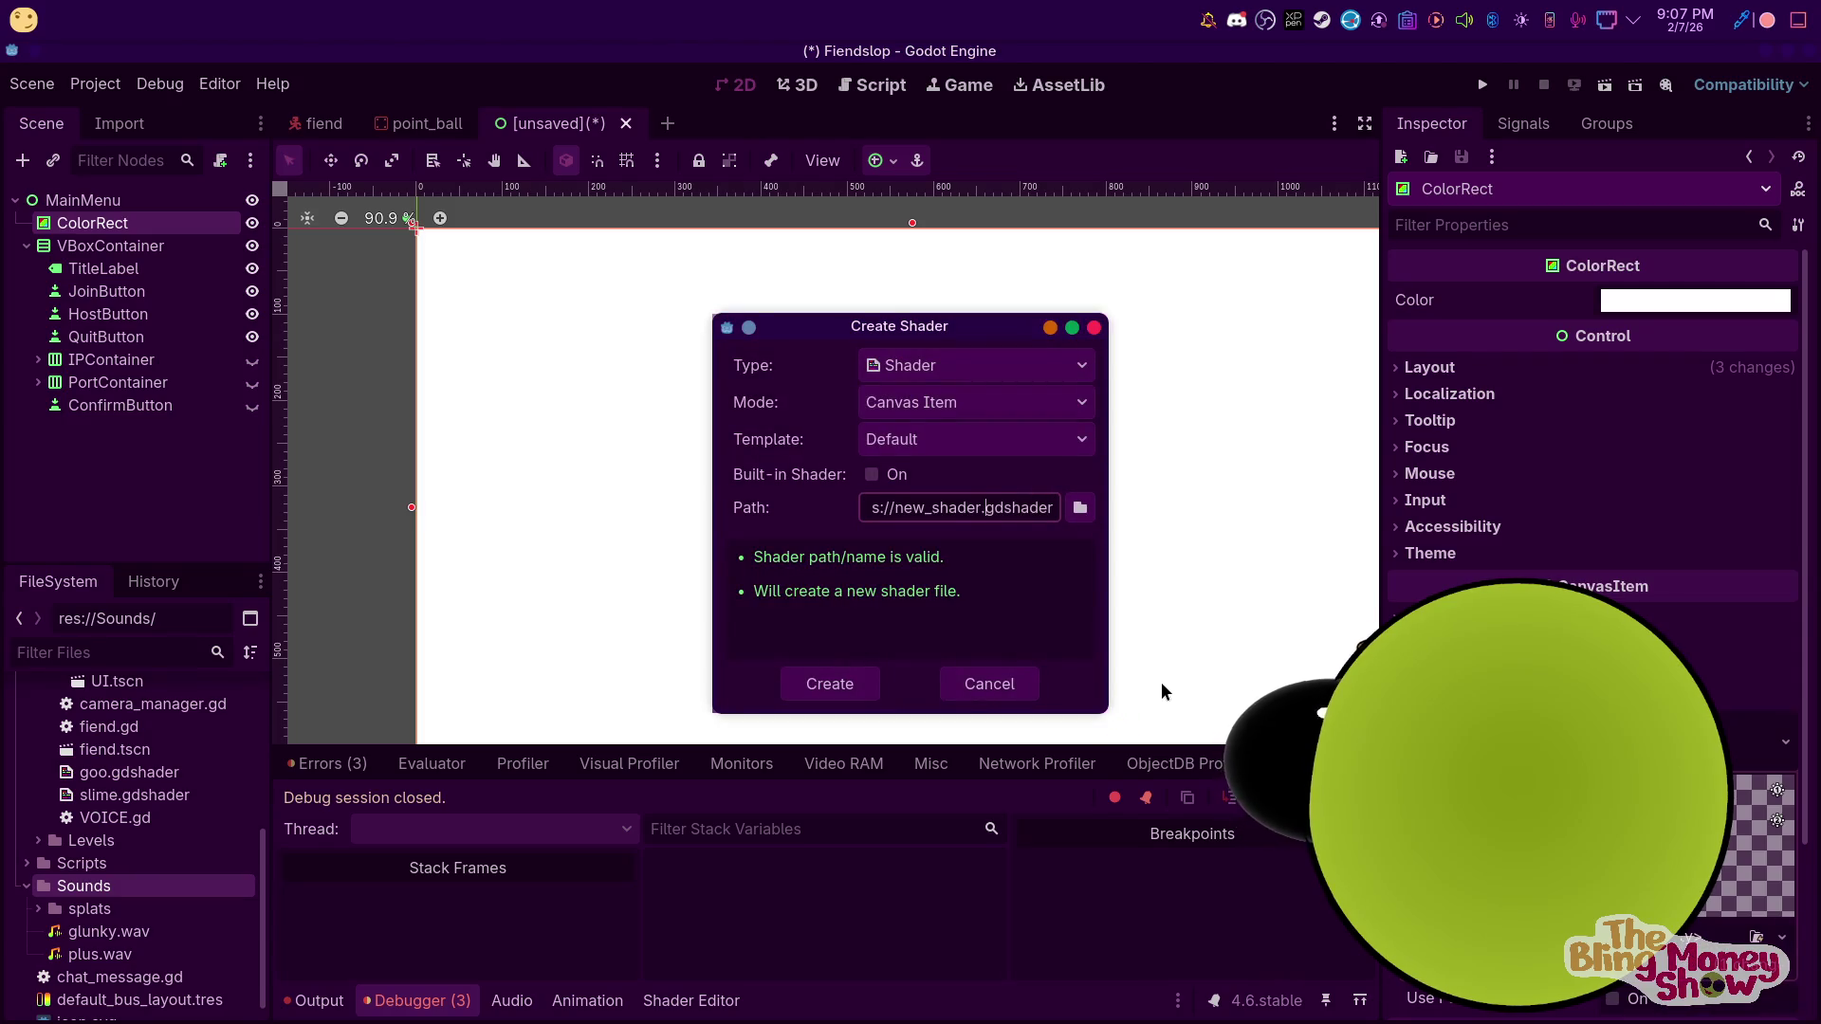
key("Delete")
key("Delete")
key("Delete")
type("meu")
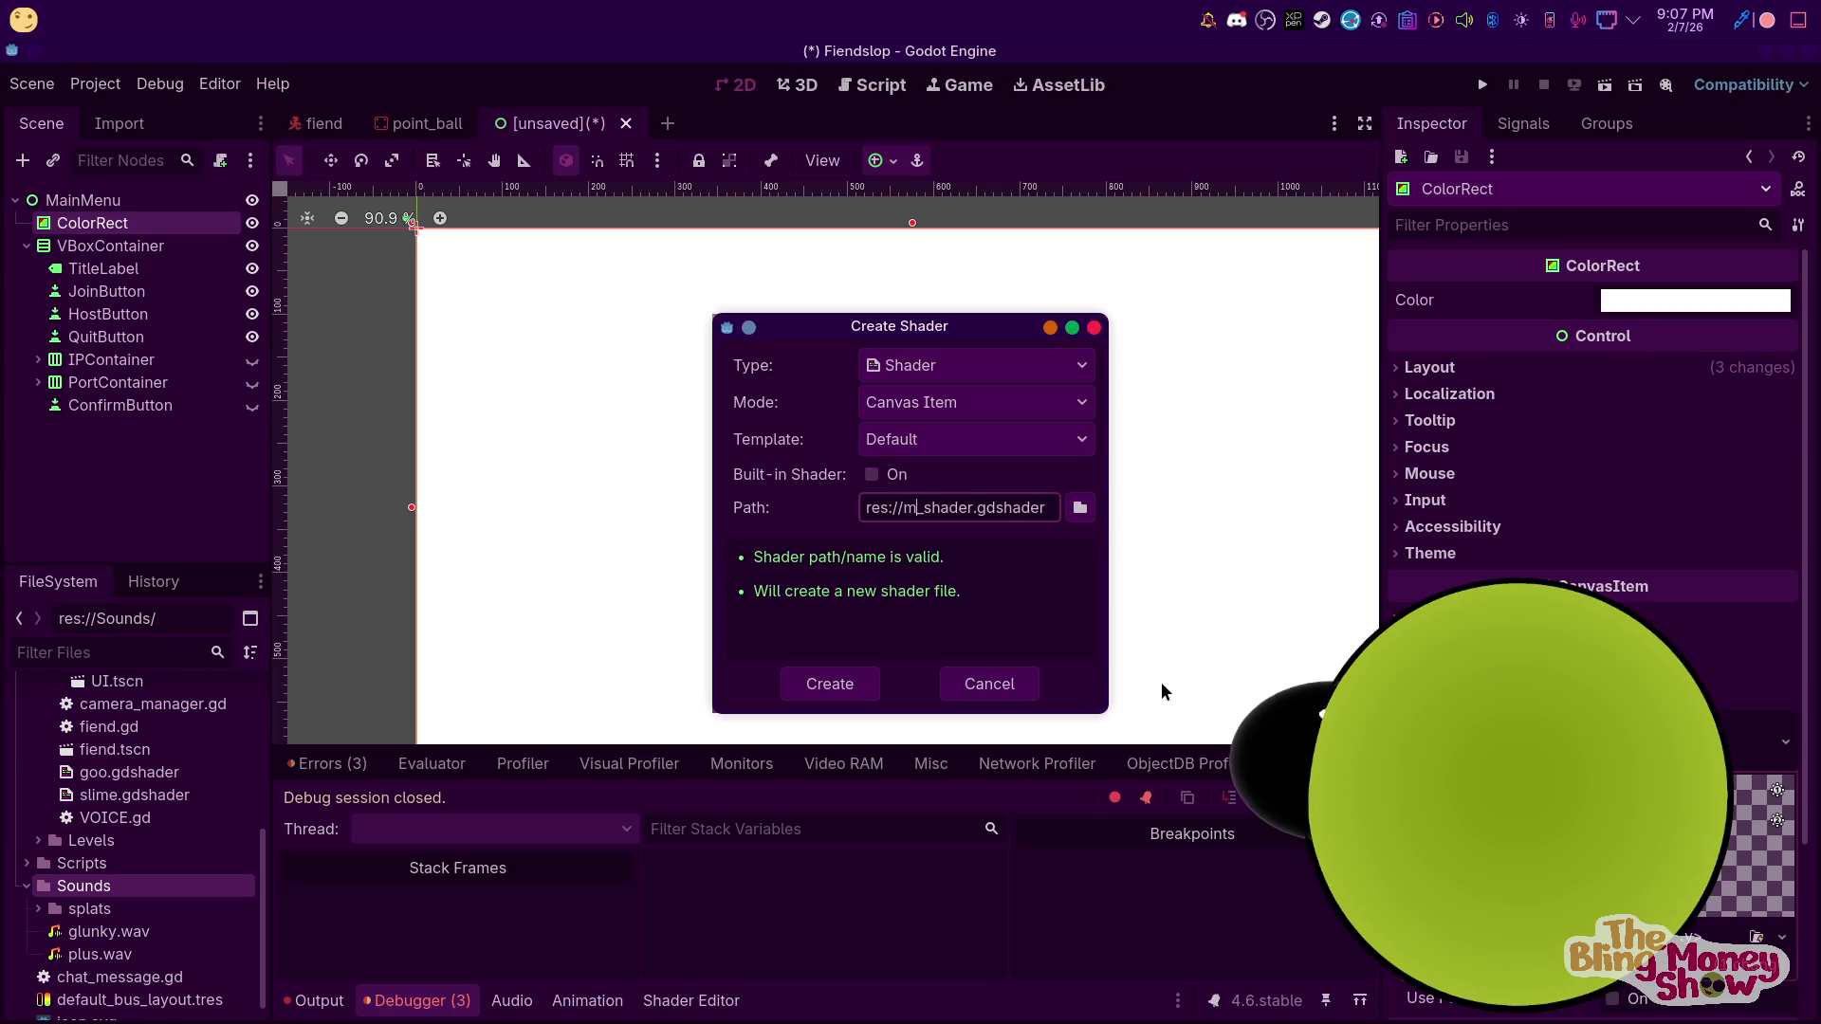
left_click(858, 683)
left_click(998, 842)
key("ctrl+a")
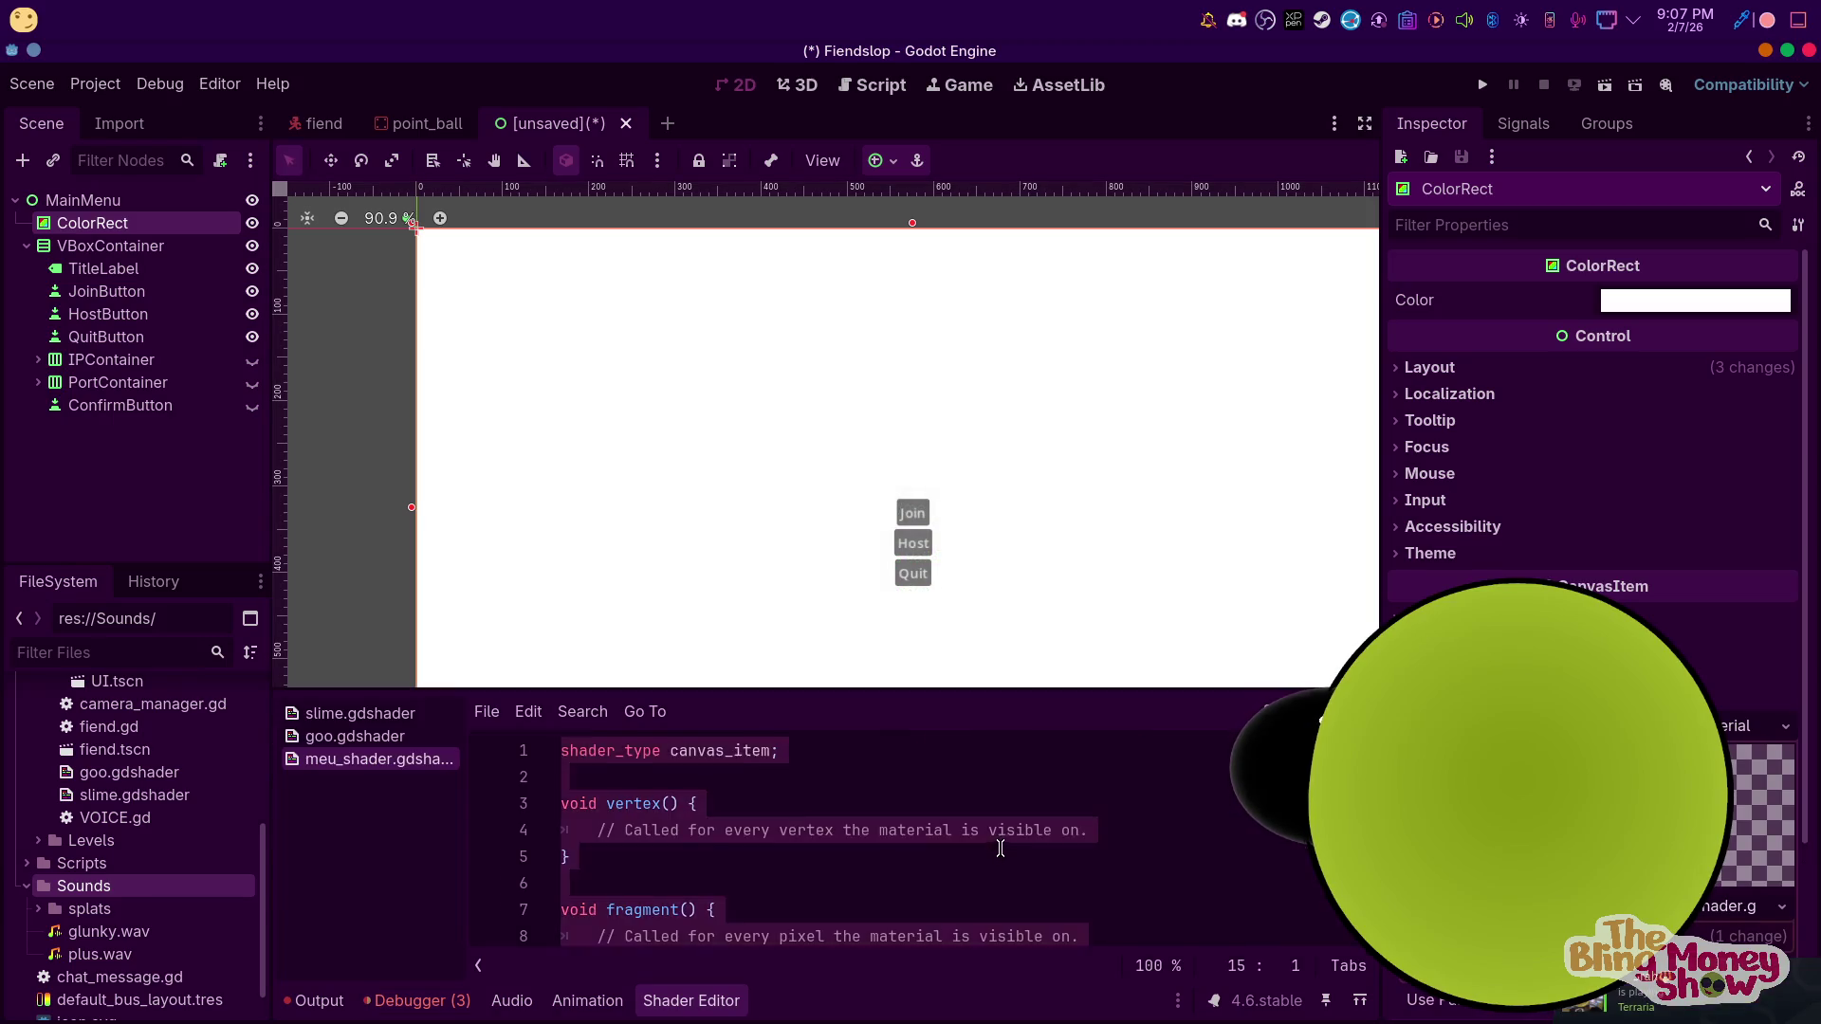
key("ctrl+v")
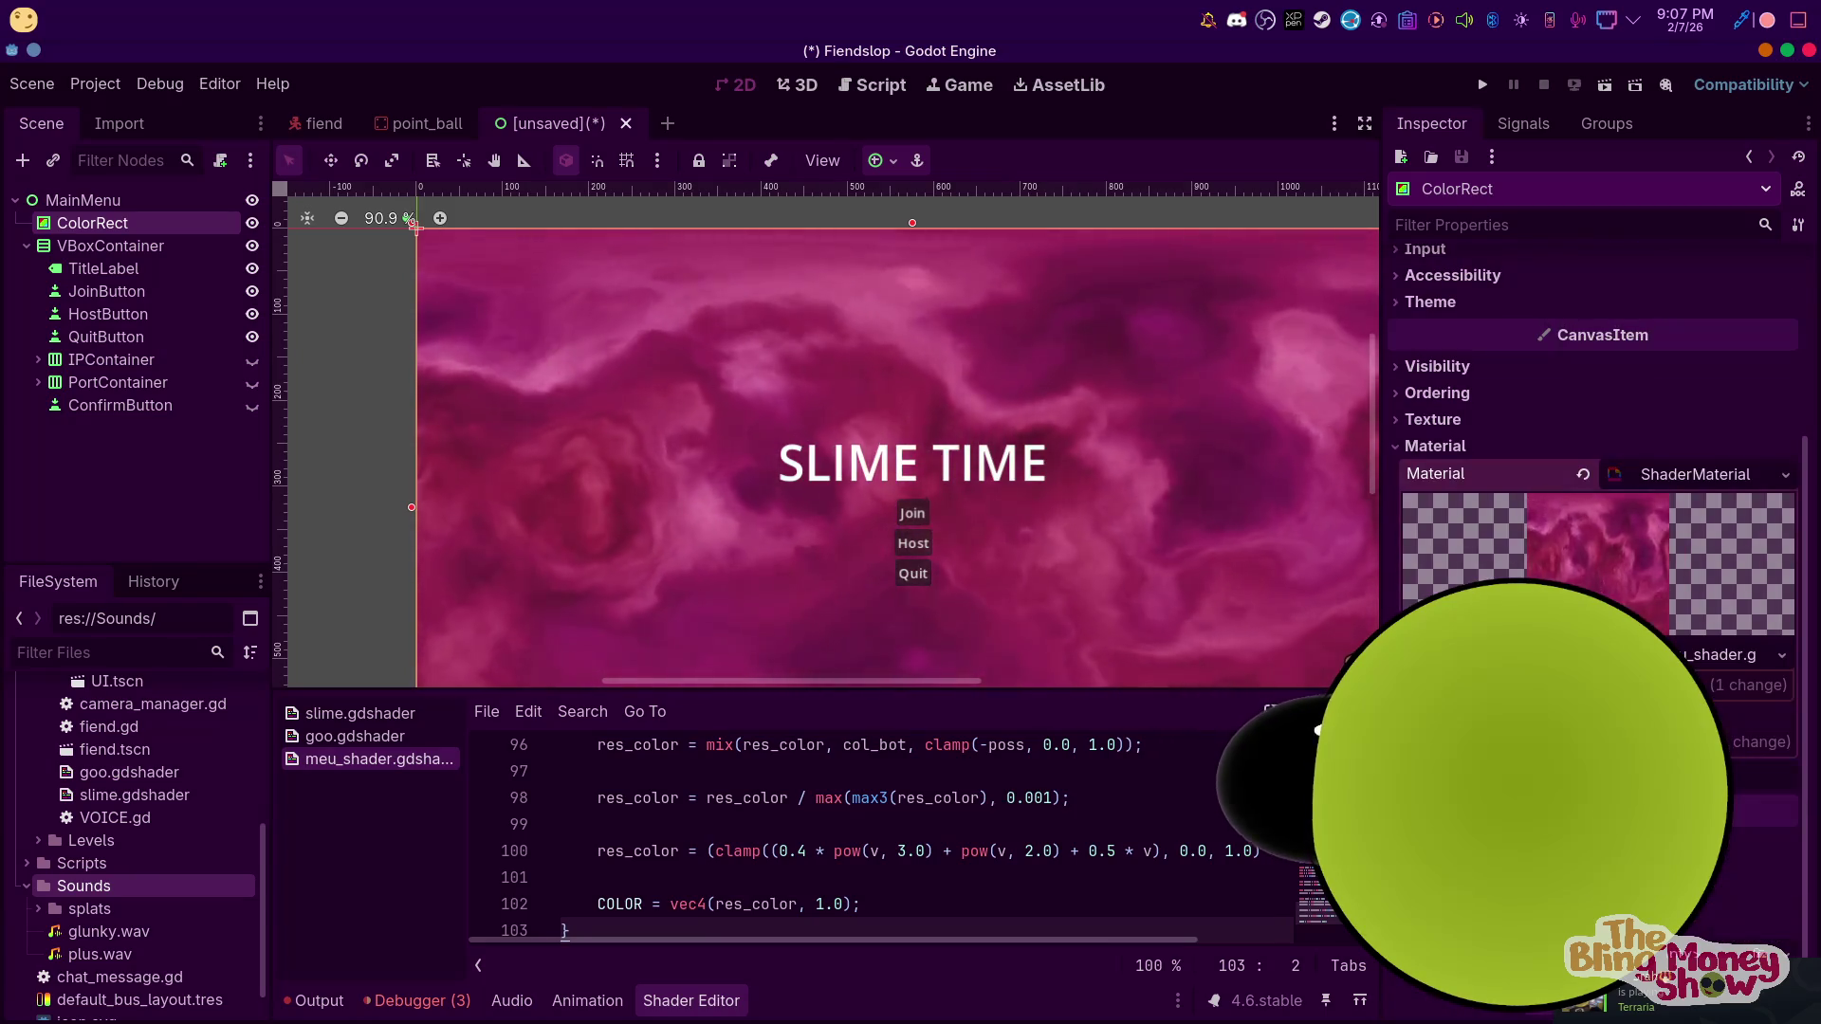
Set the colorB shader parameter to olive yellow-green and turn the pink colorC into bright green
left_click(1759, 743)
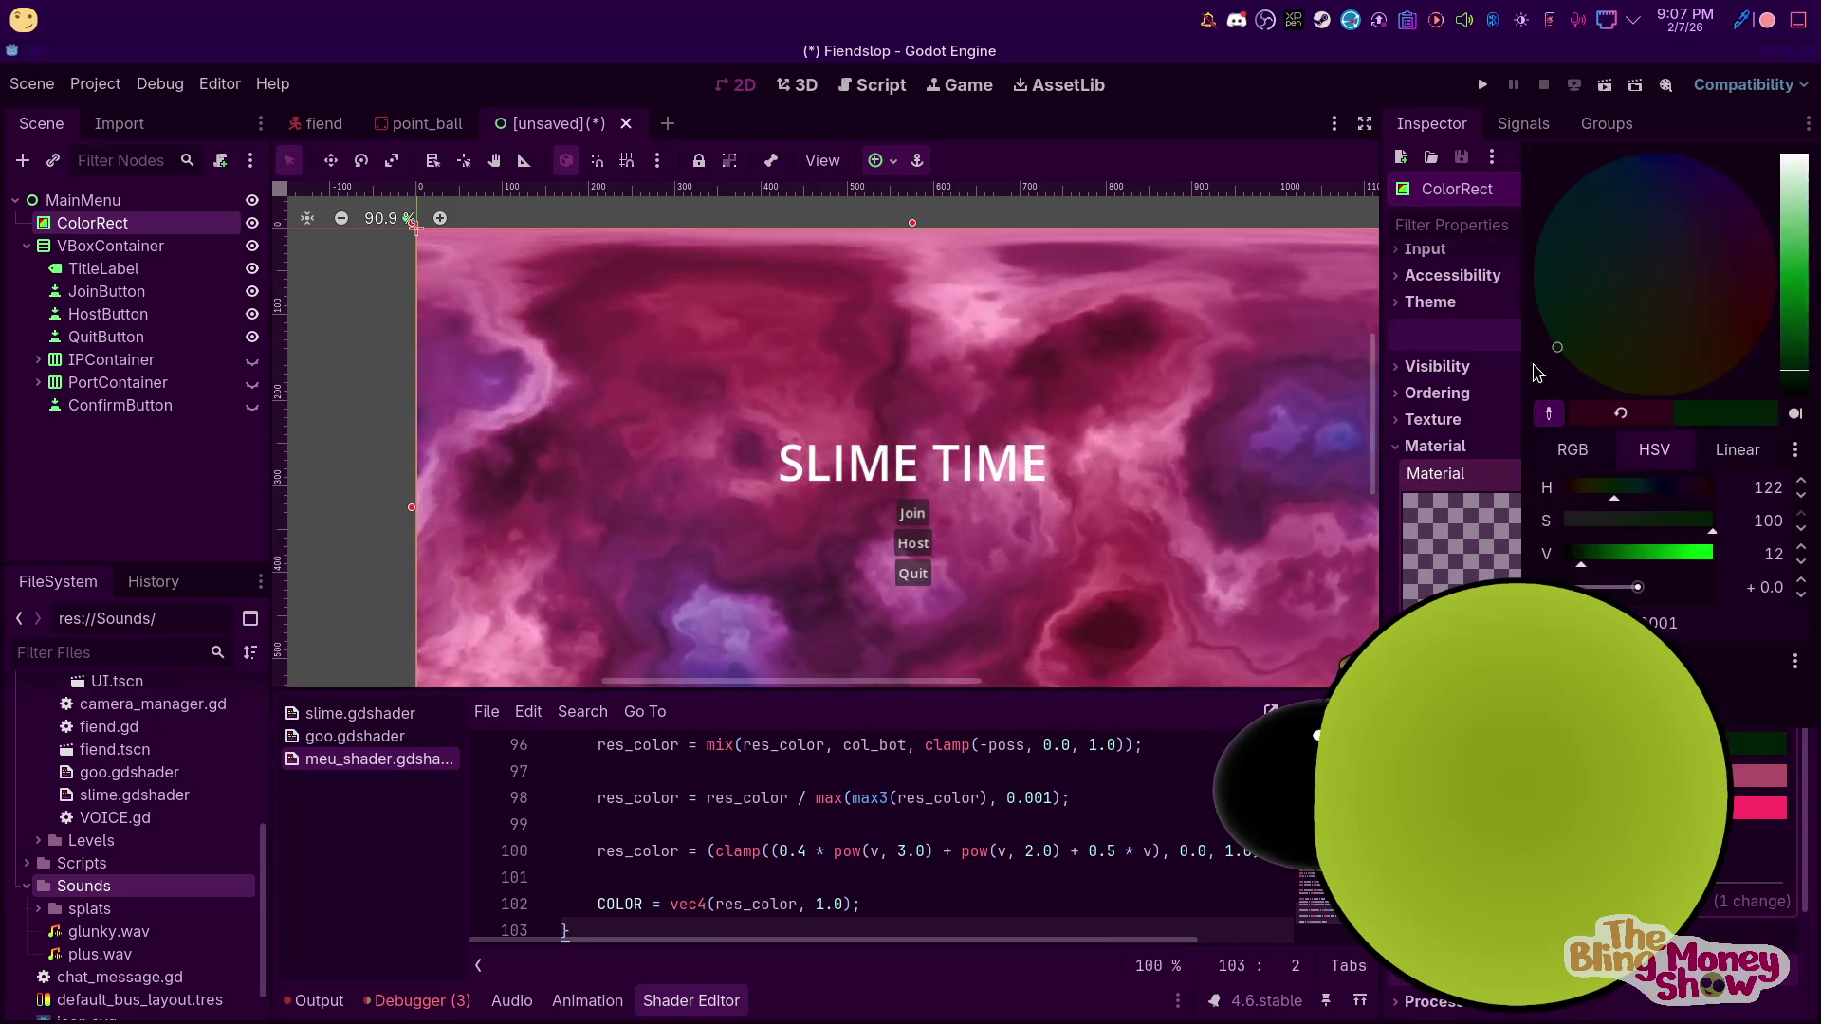
left_click(1759, 776)
left_click(1759, 776)
left_click(1610, 420)
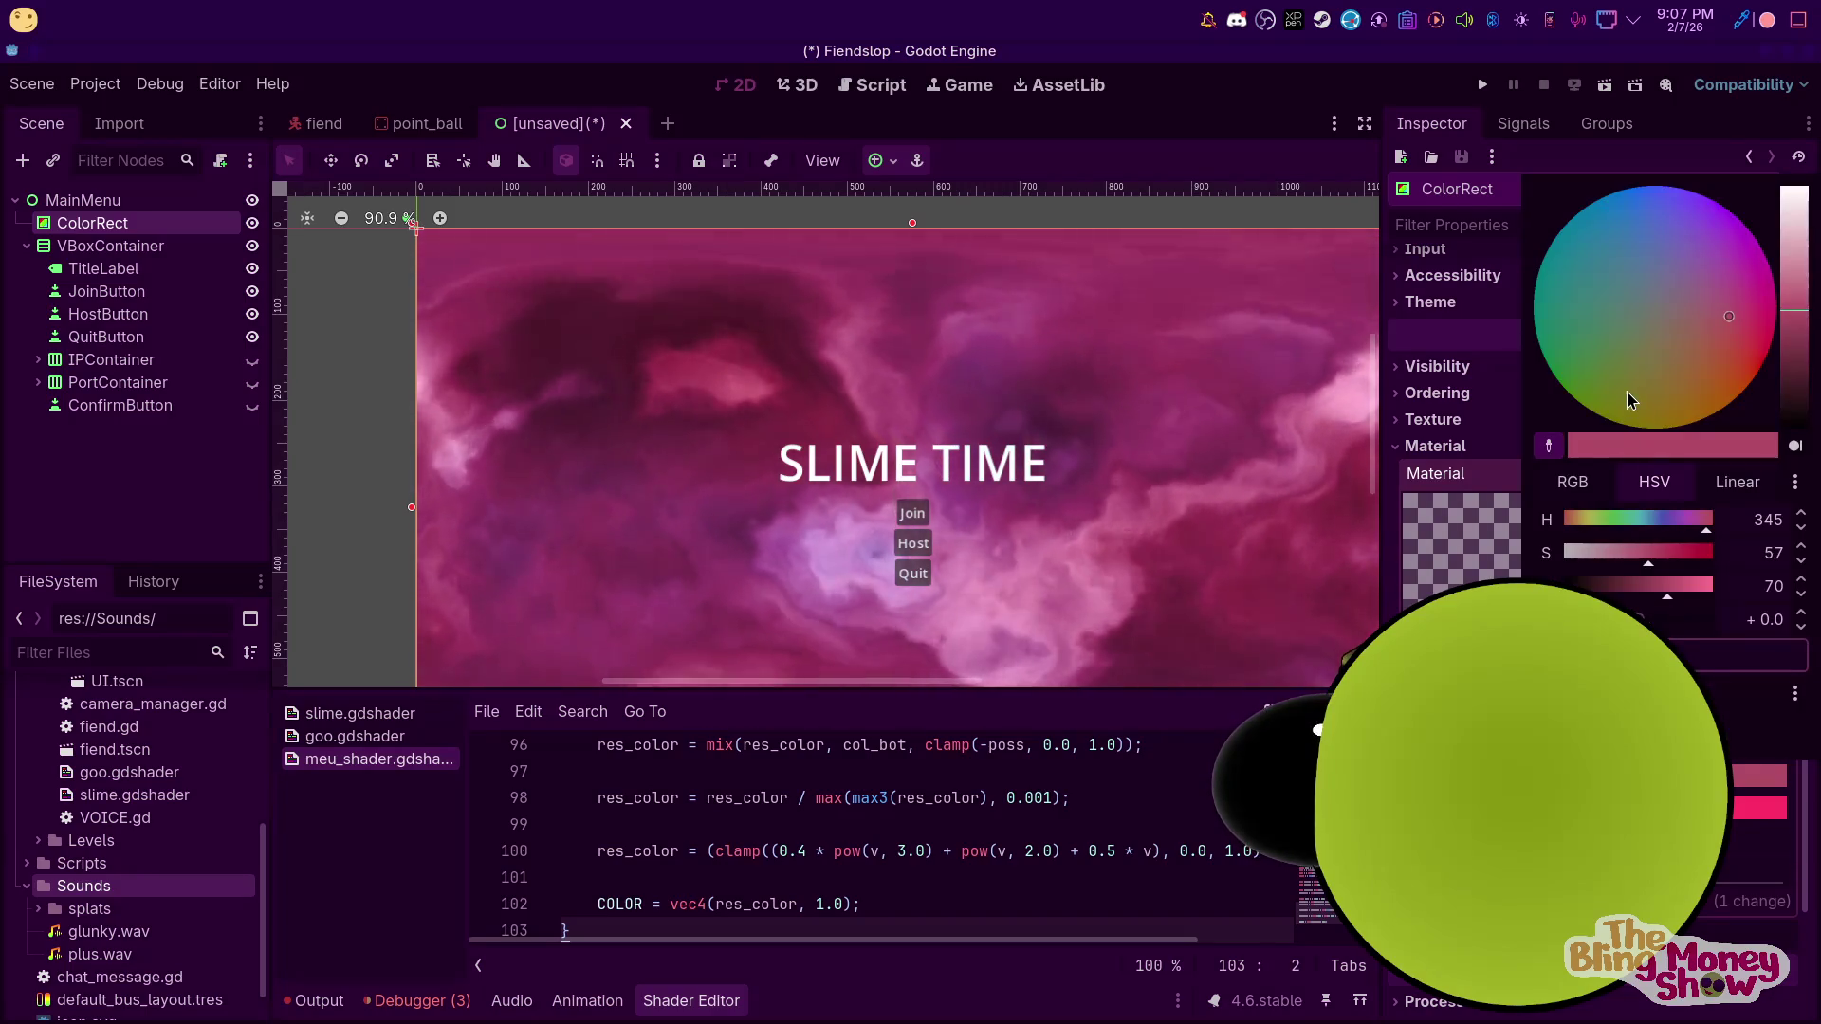
left_click(1759, 806)
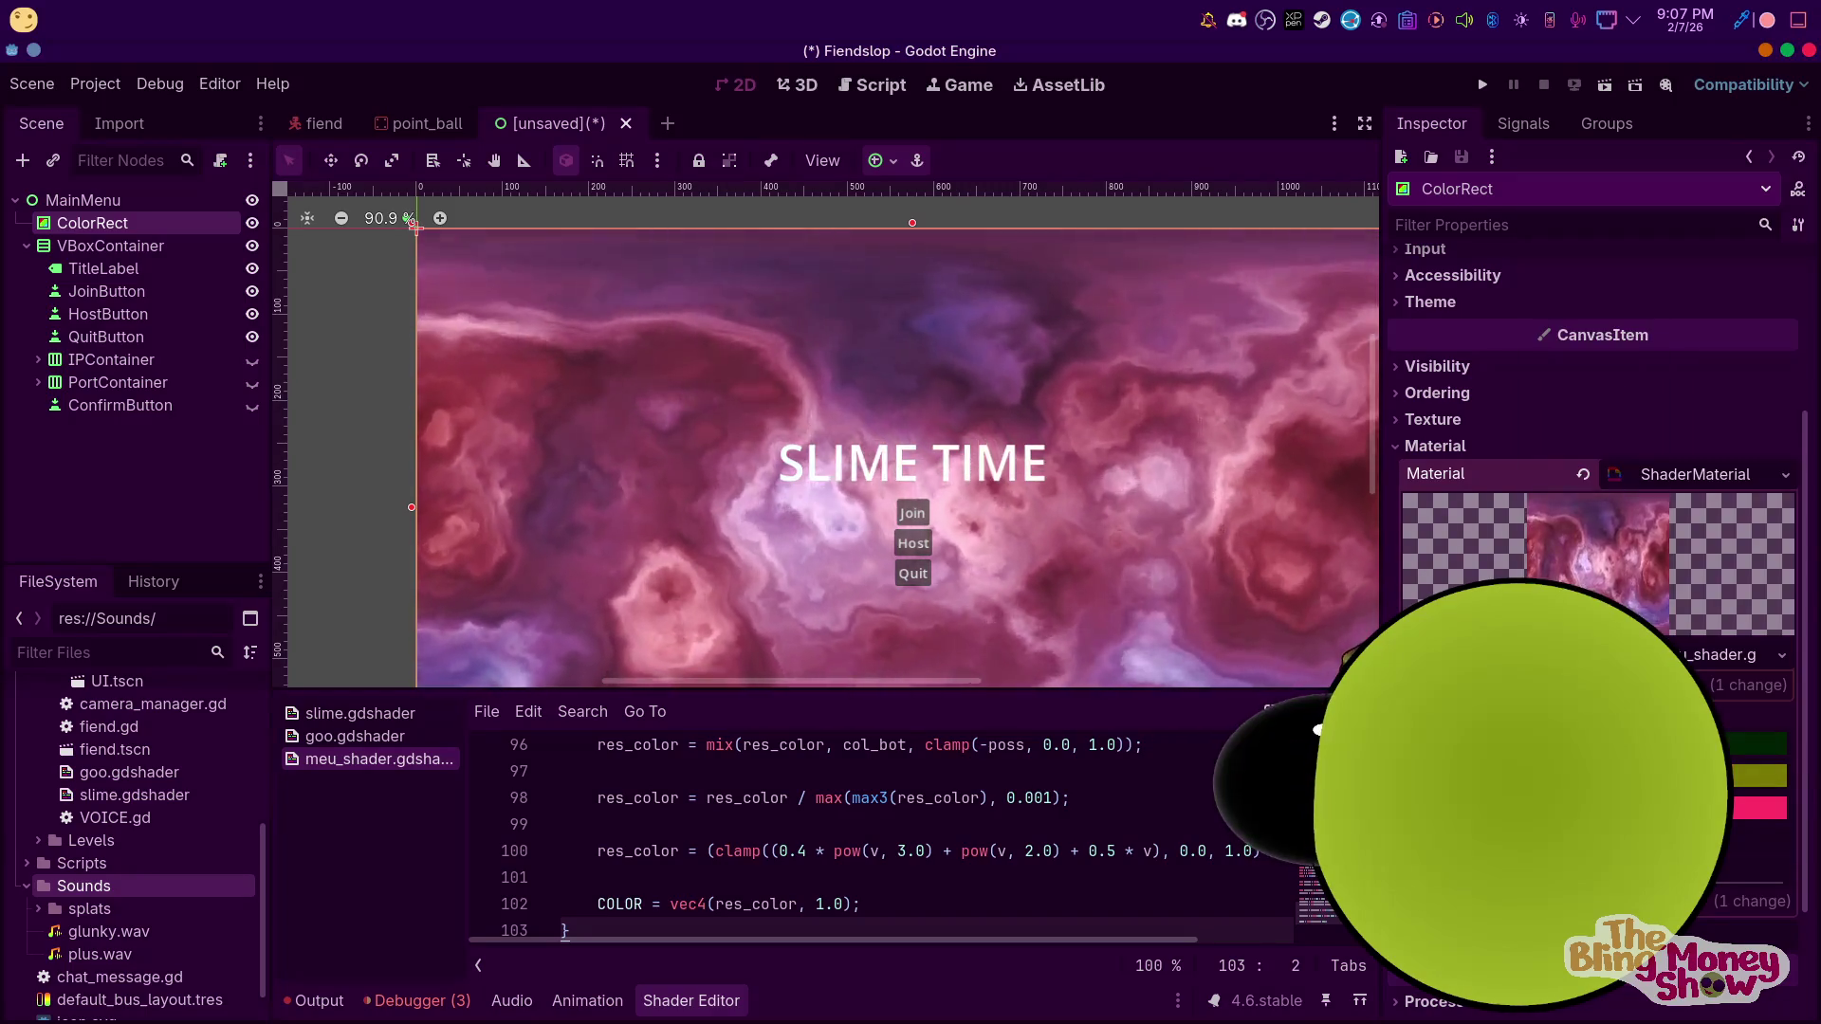
left_click(1759, 806)
left_click(1625, 334)
mouse_move(1625, 333)
left_mouse_down()
mouse_move(1619, 393)
mouse_move(1653, 362)
mouse_move(1693, 383)
mouse_move(1635, 403)
mouse_move(1574, 343)
left_mouse_up()
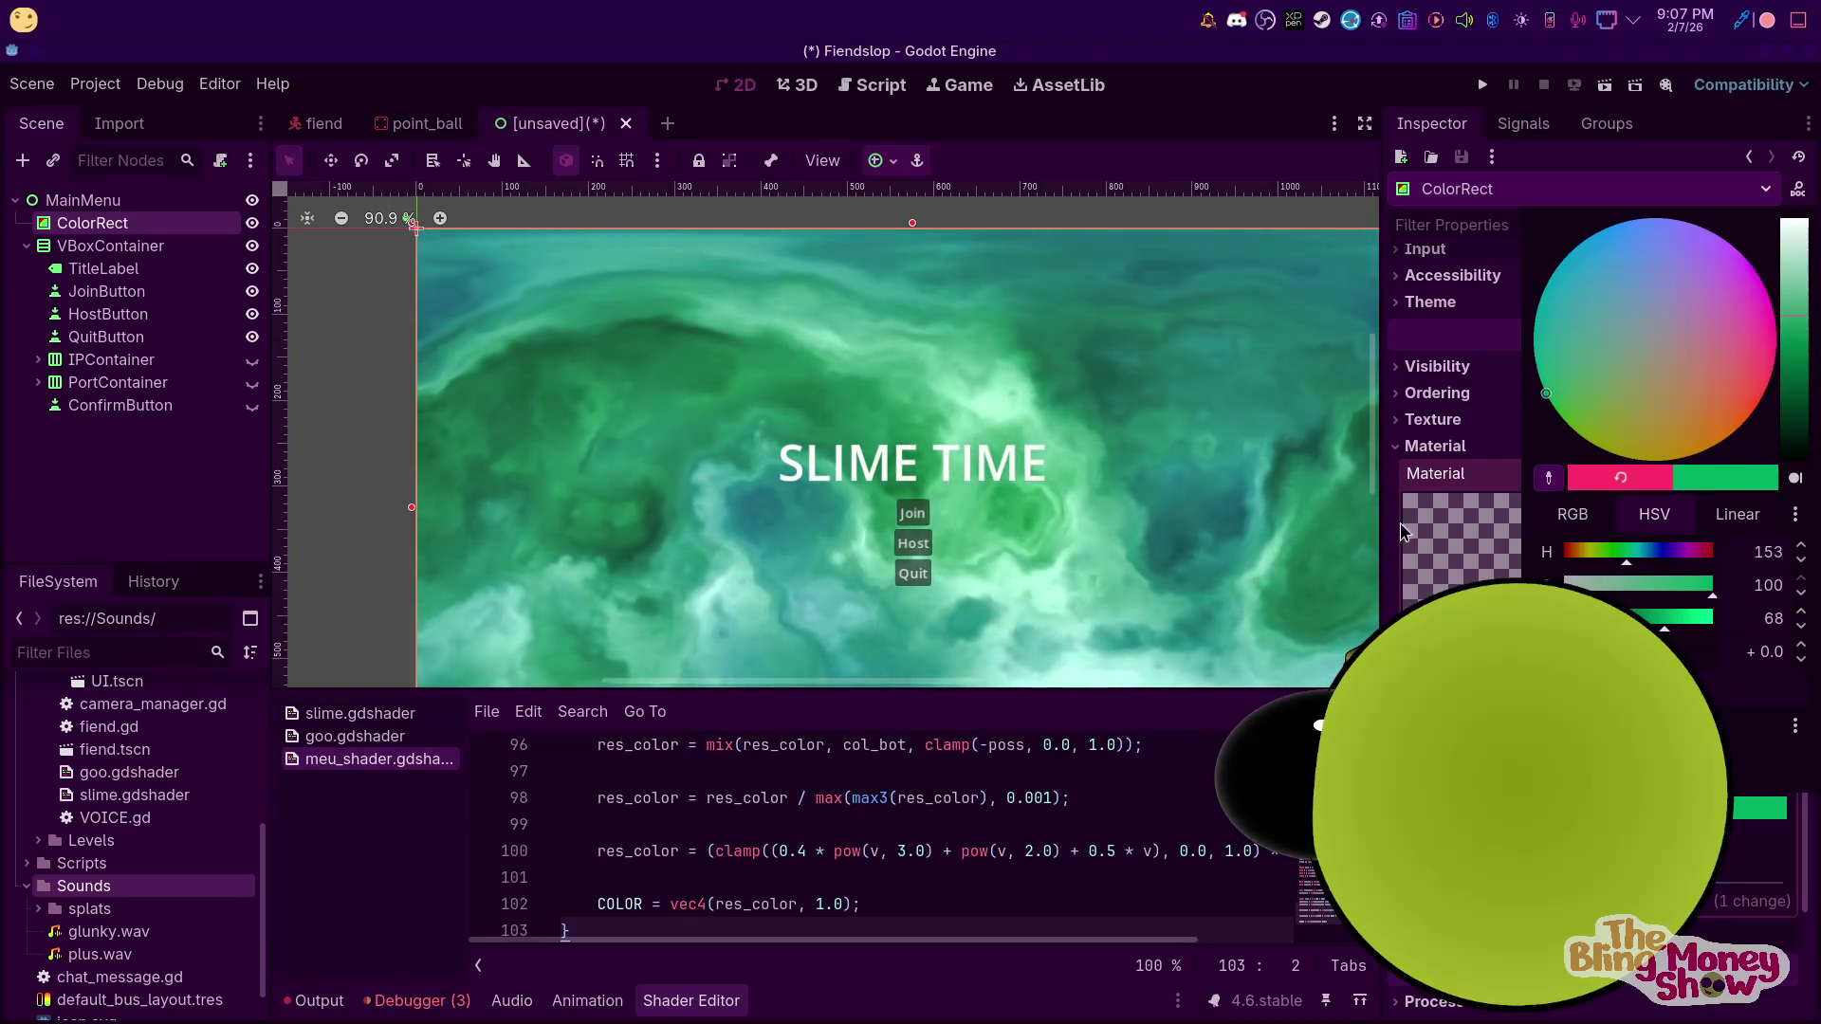
left_click(1425, 495)
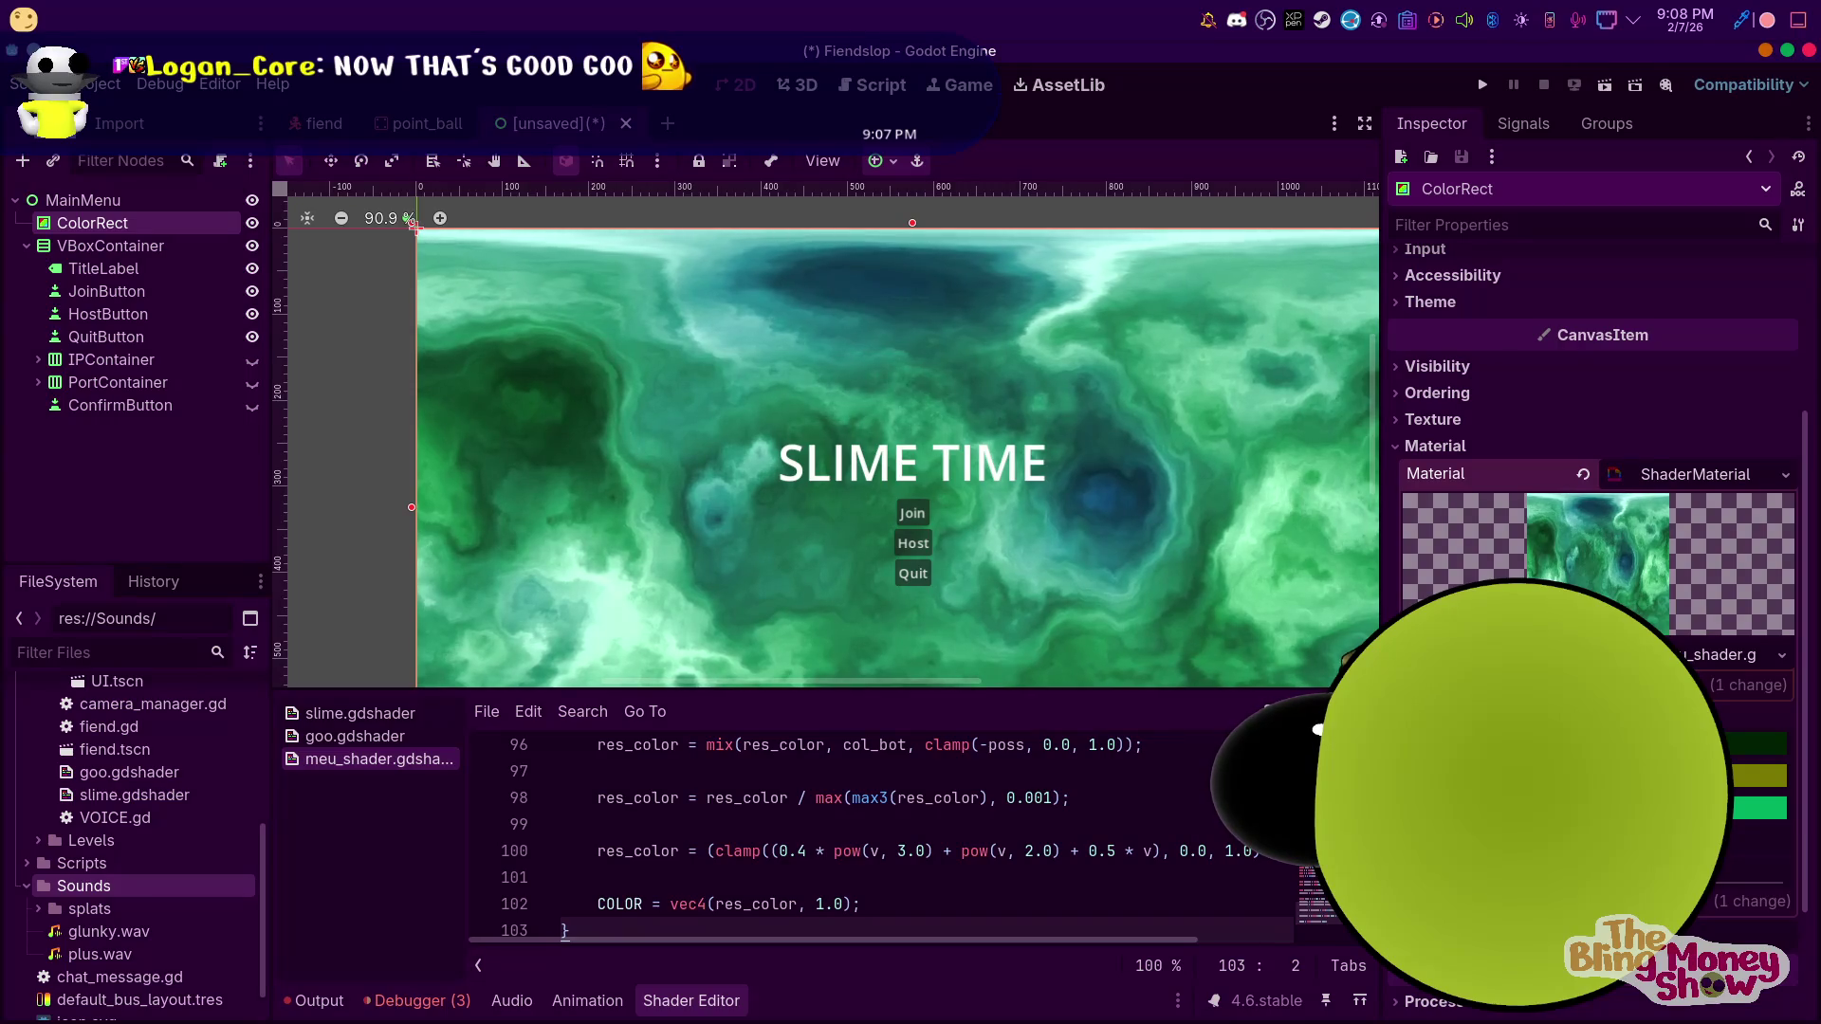
scroll(1593, 474, "down", 2)
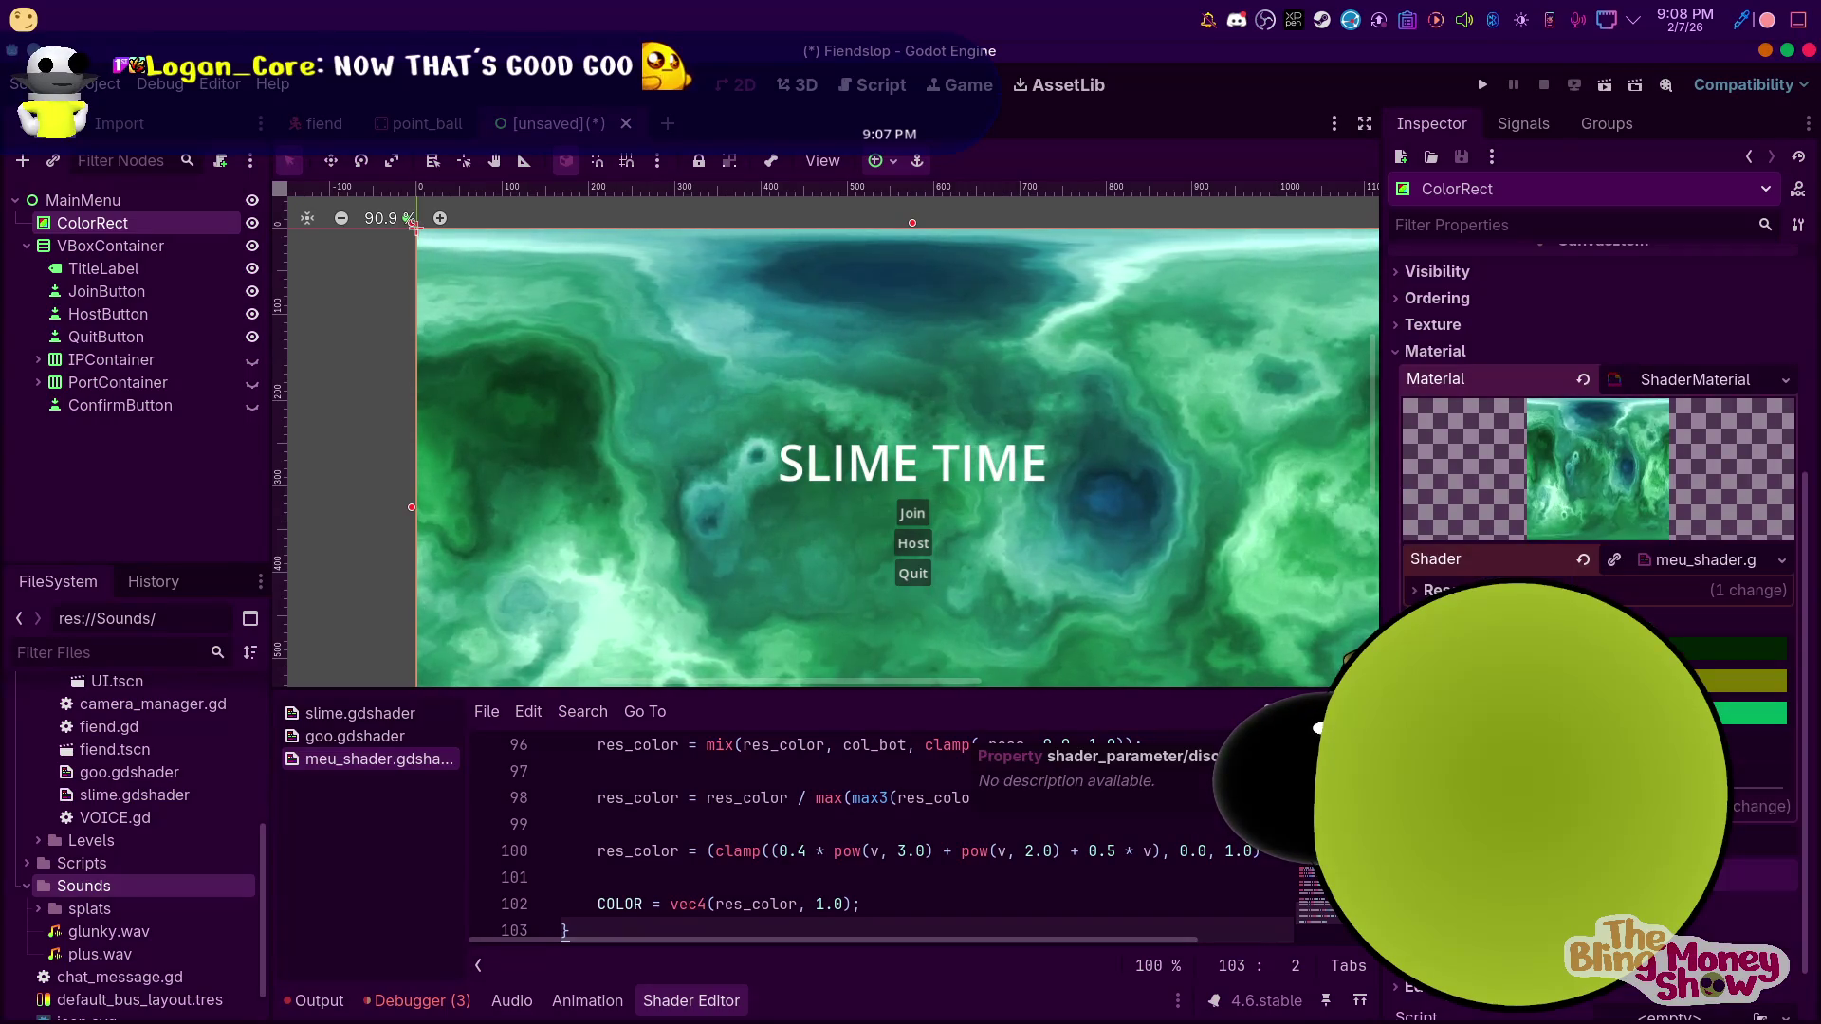
scroll(731, 468, "down", 2)
scroll(842, 434, "up", 4)
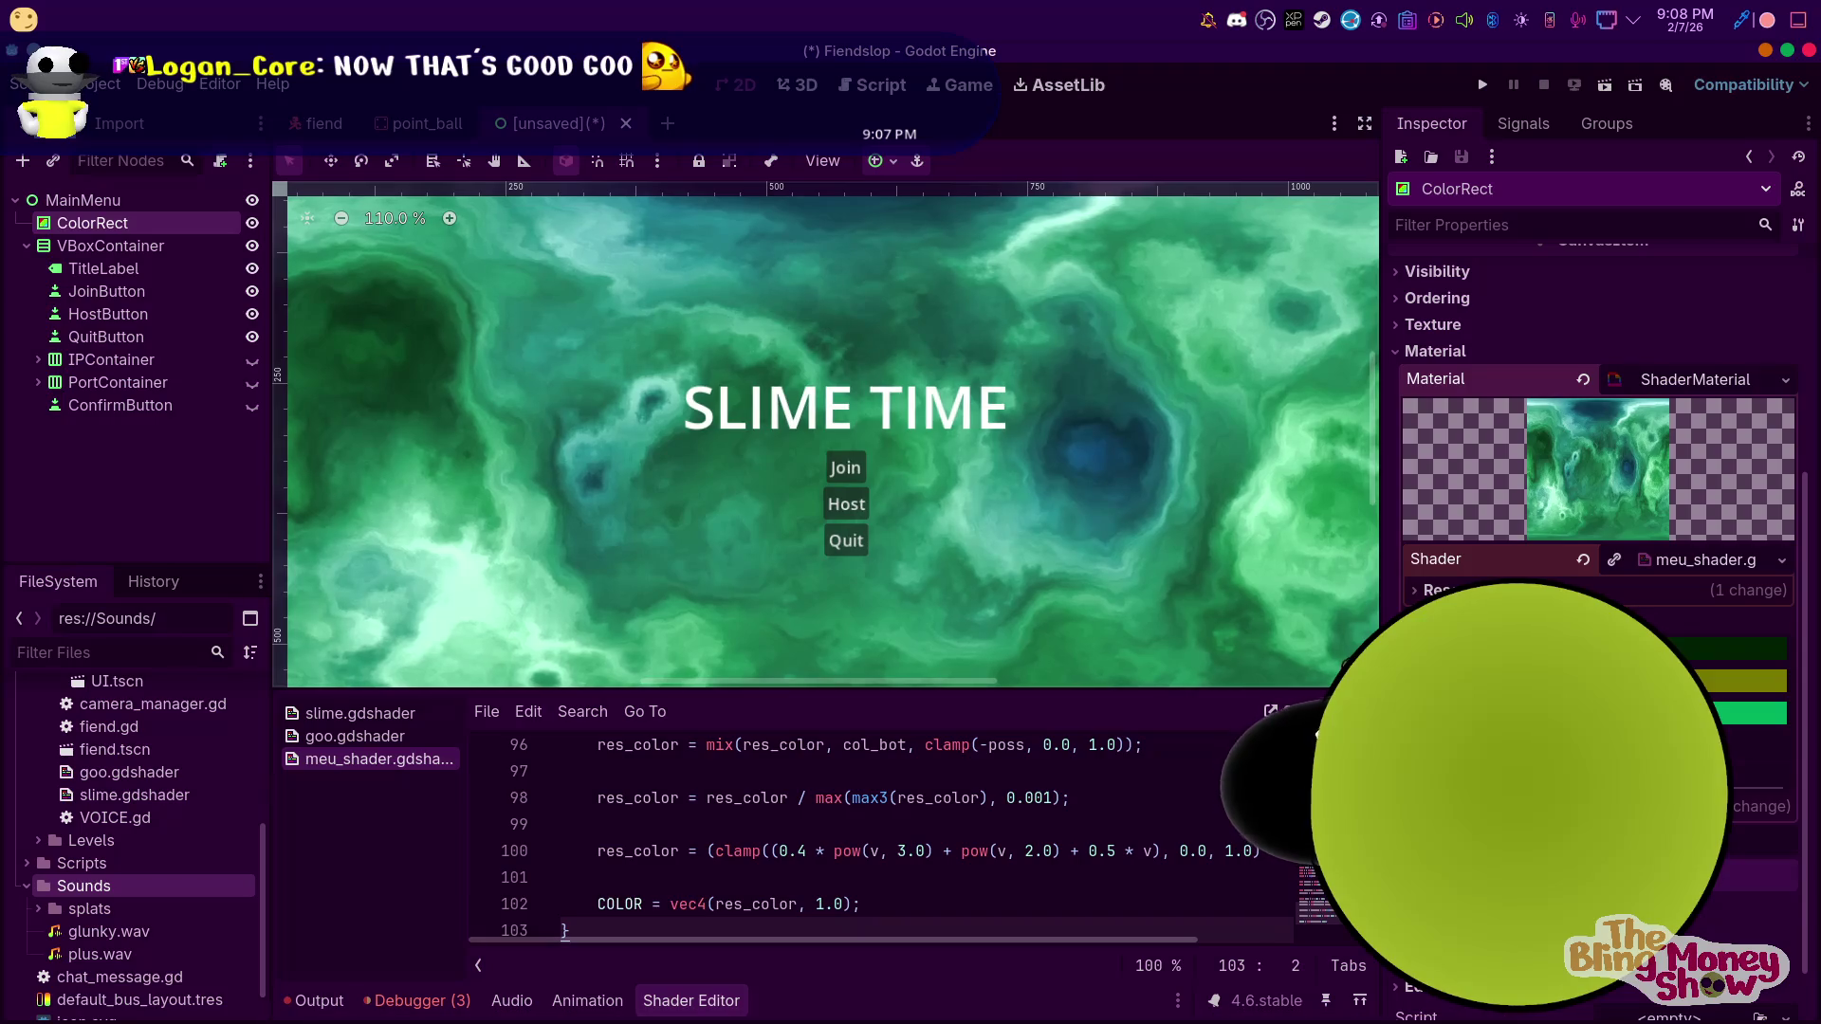
mouse_move(611, 1021)
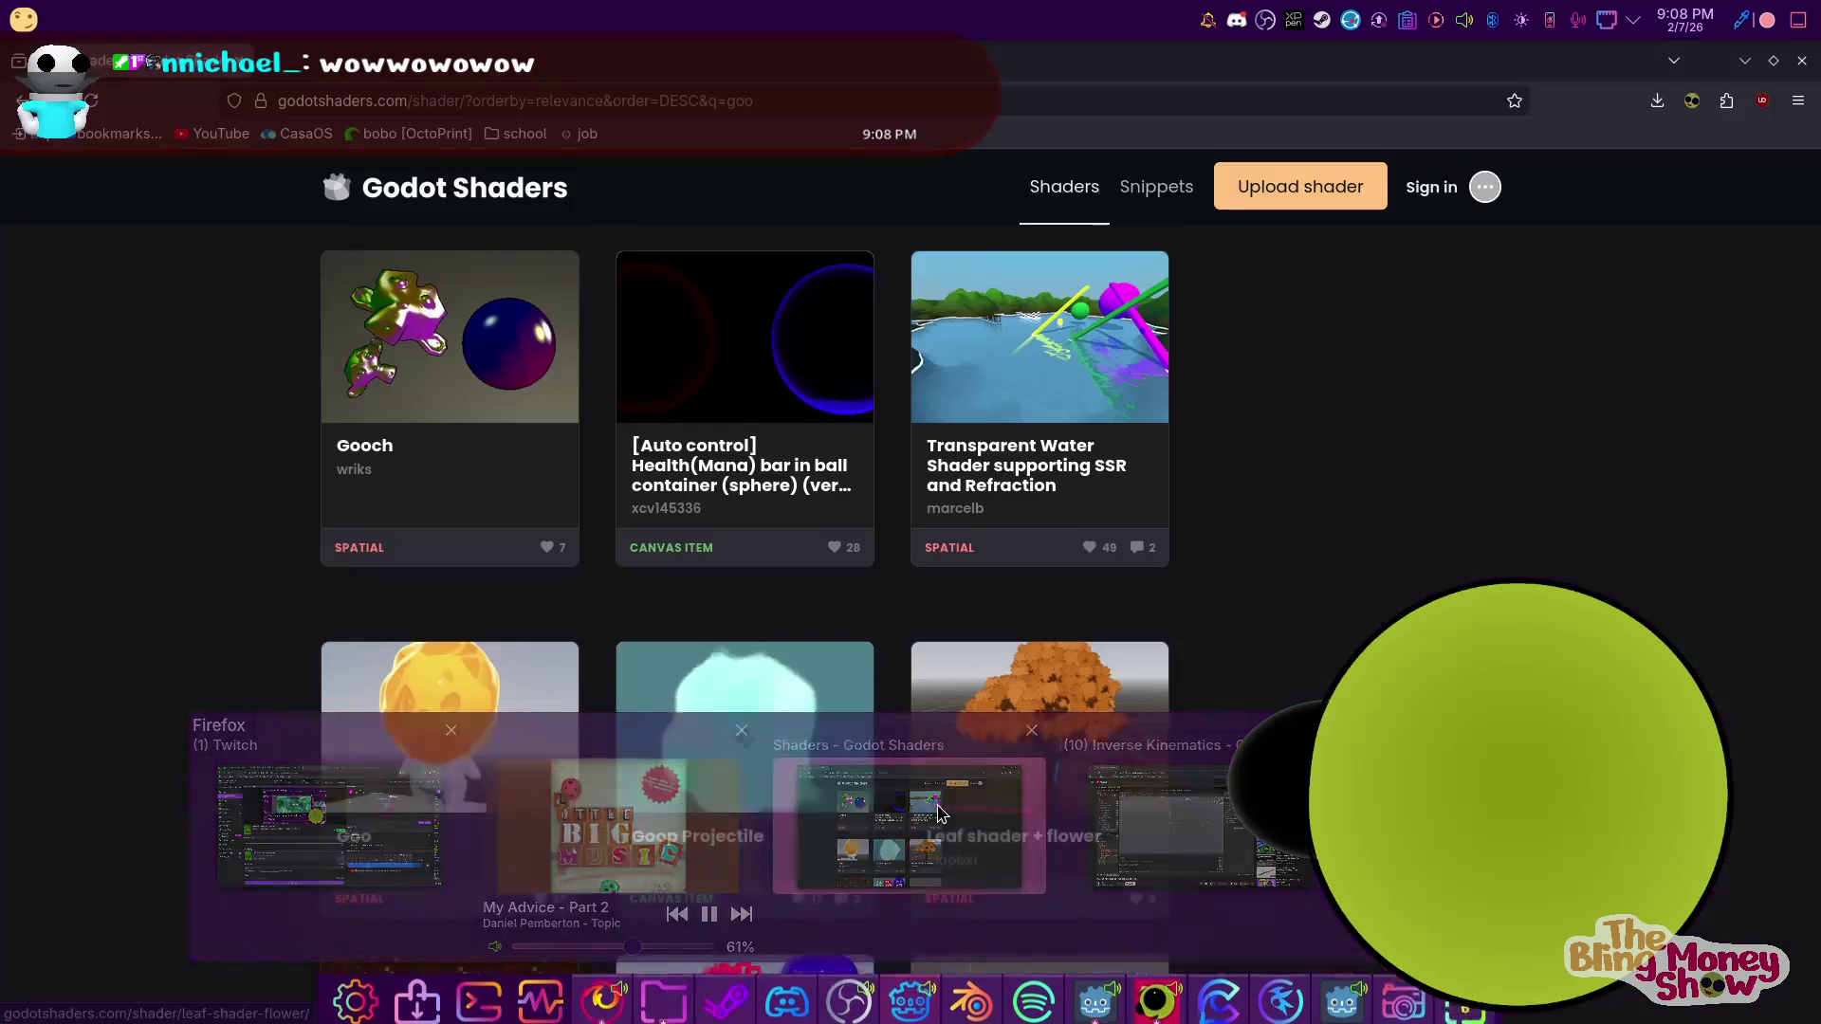
Search 'slimy sloppy fonts .com' in Firefox and browse 1001 Fonts' 13 Free Slimy Fonts list
left_click(939, 813)
key("ctrl+l")
type("slimy sloppy font")
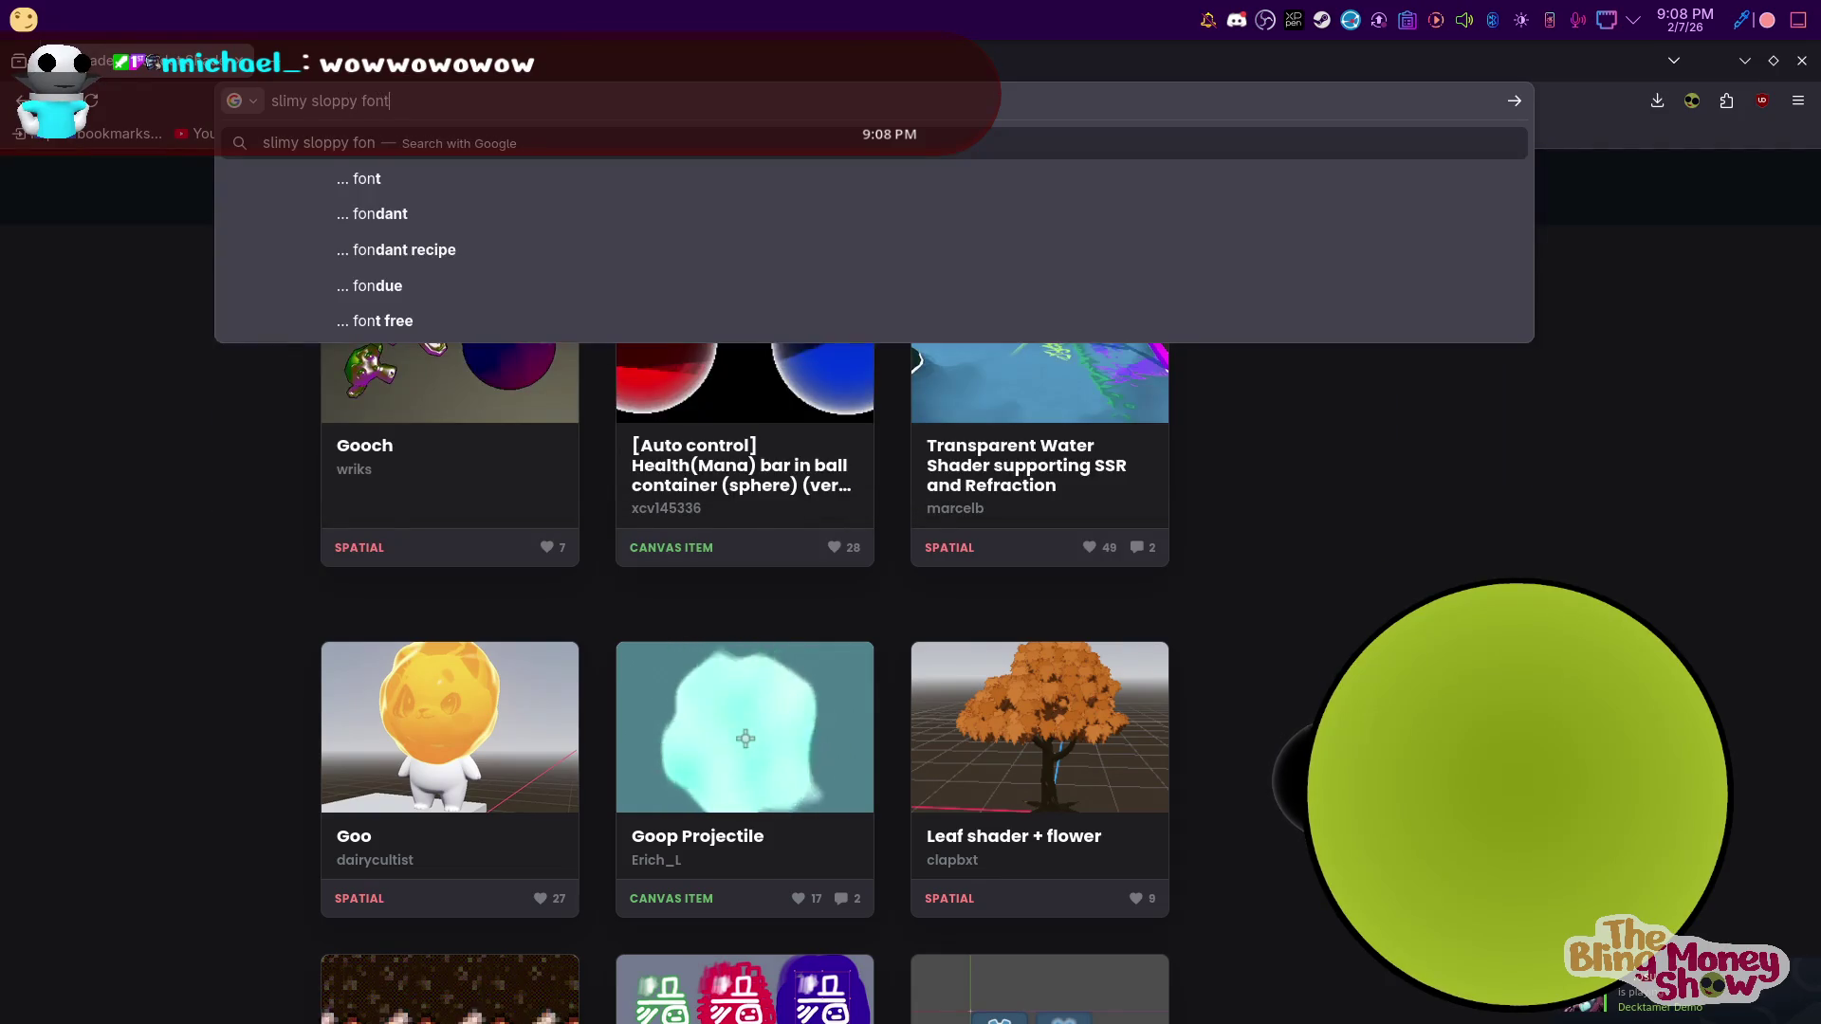
type("s .com")
key("Return")
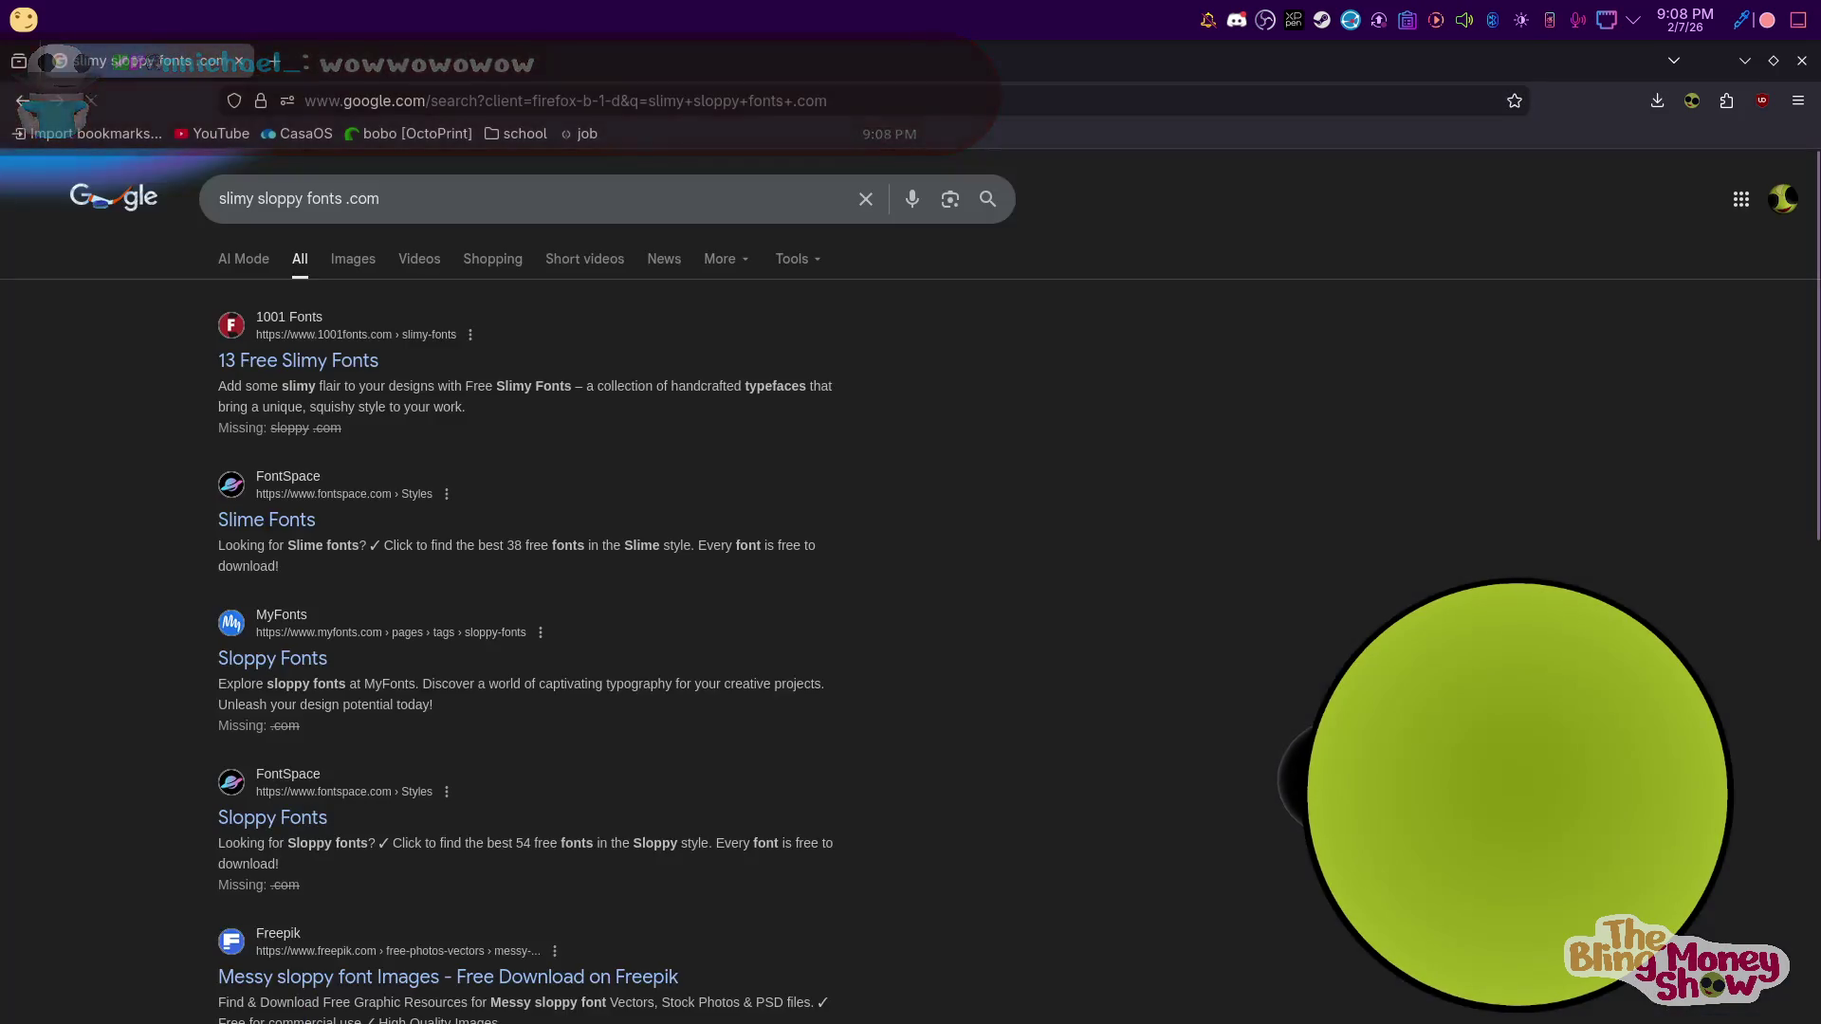
left_click_drag(294, 339, 322, 352)
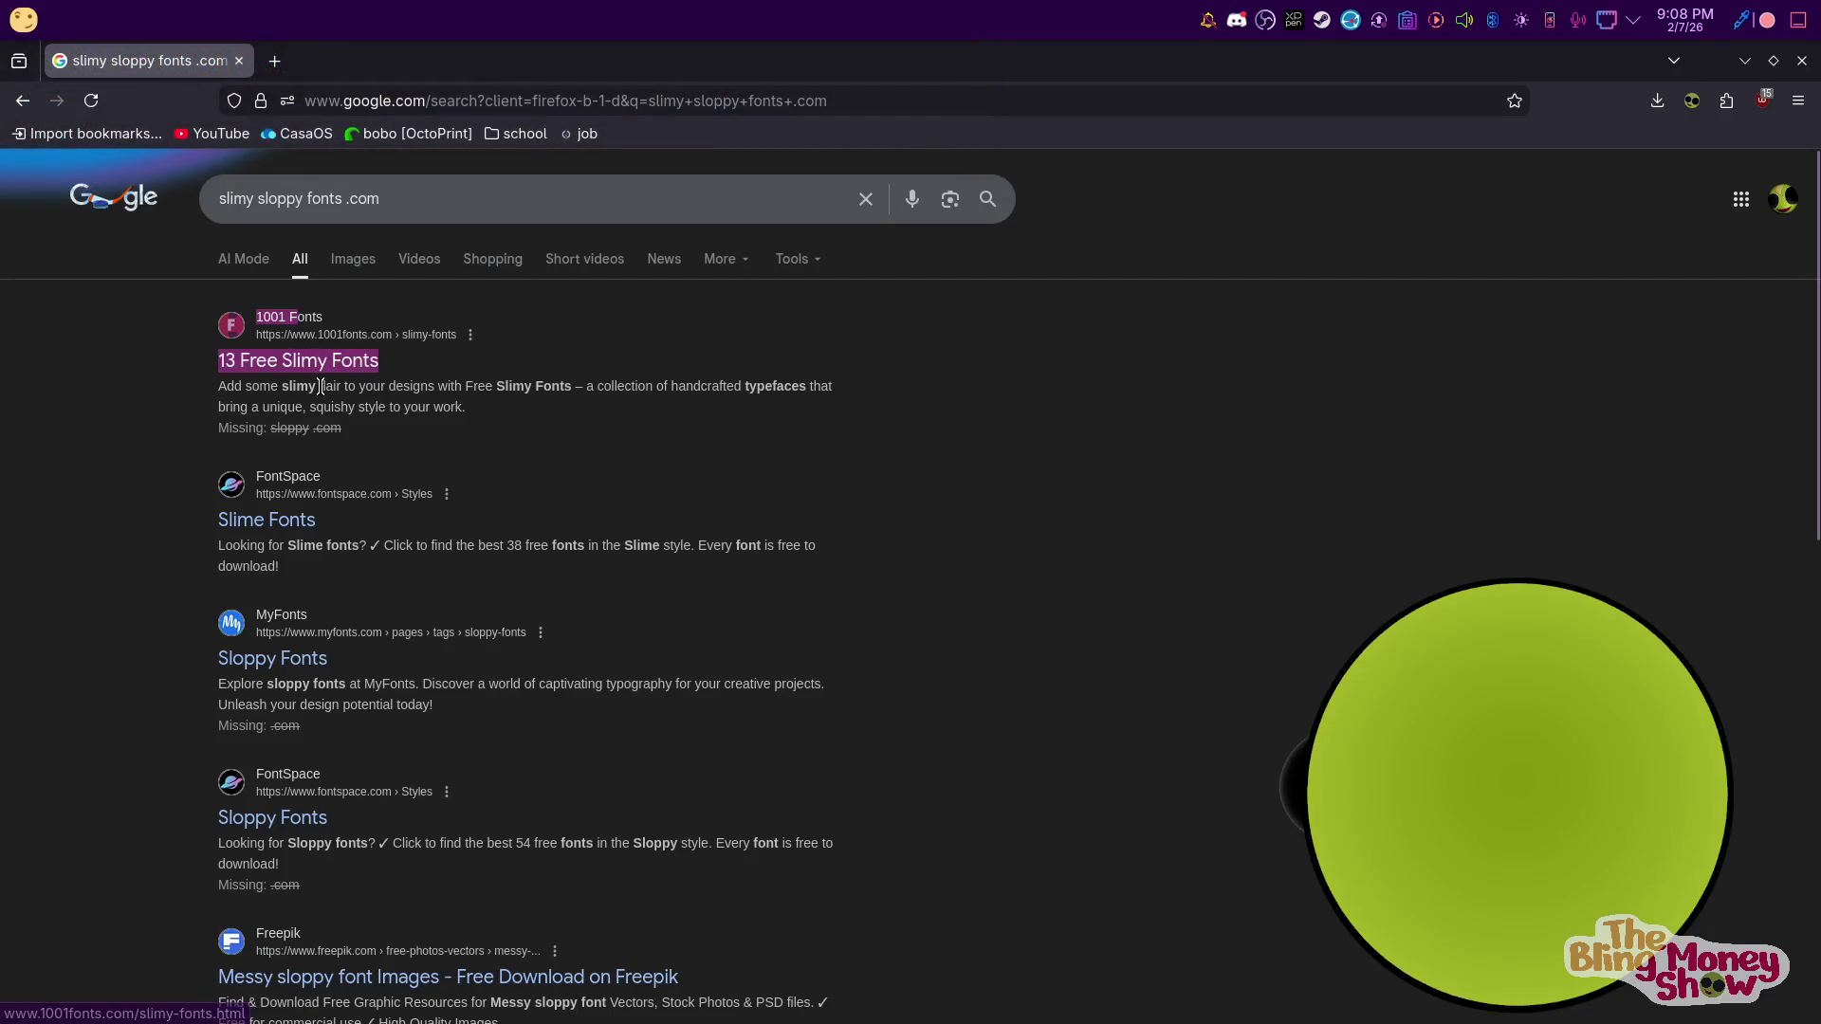
left_click(321, 386)
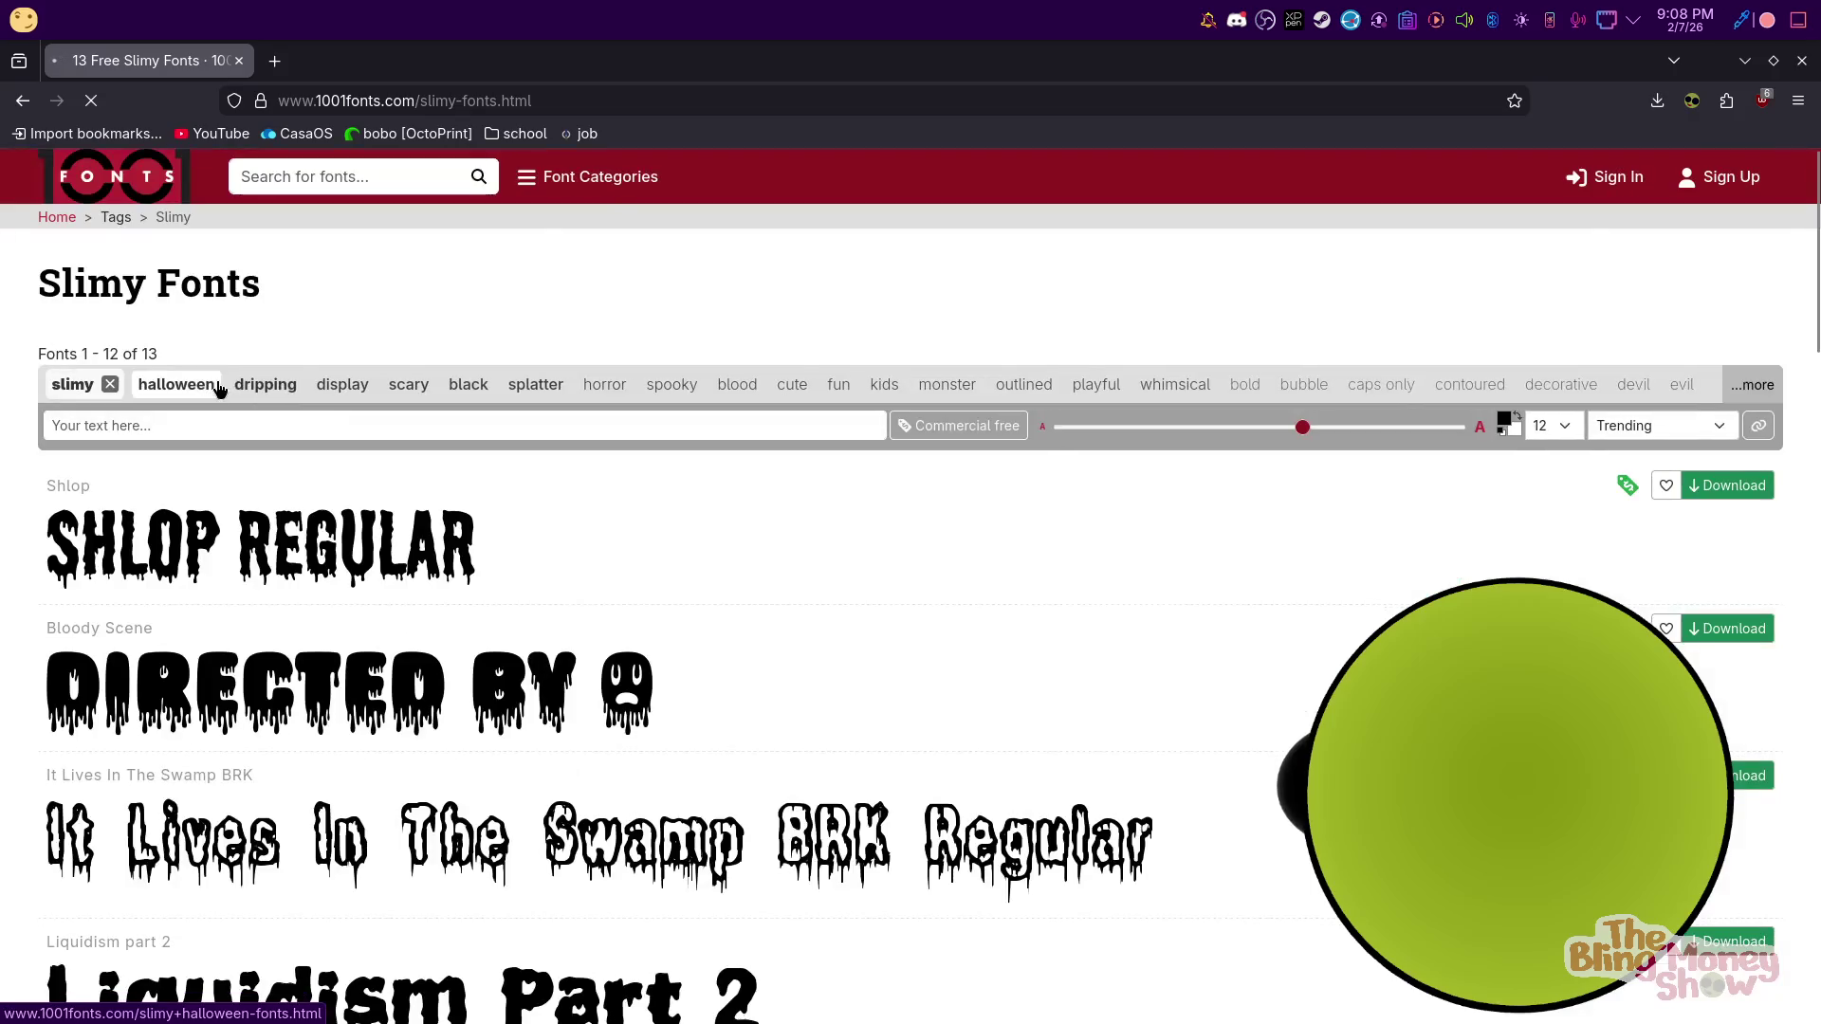
scroll(297, 528, "down", 10)
scroll(297, 528, "down", 5)
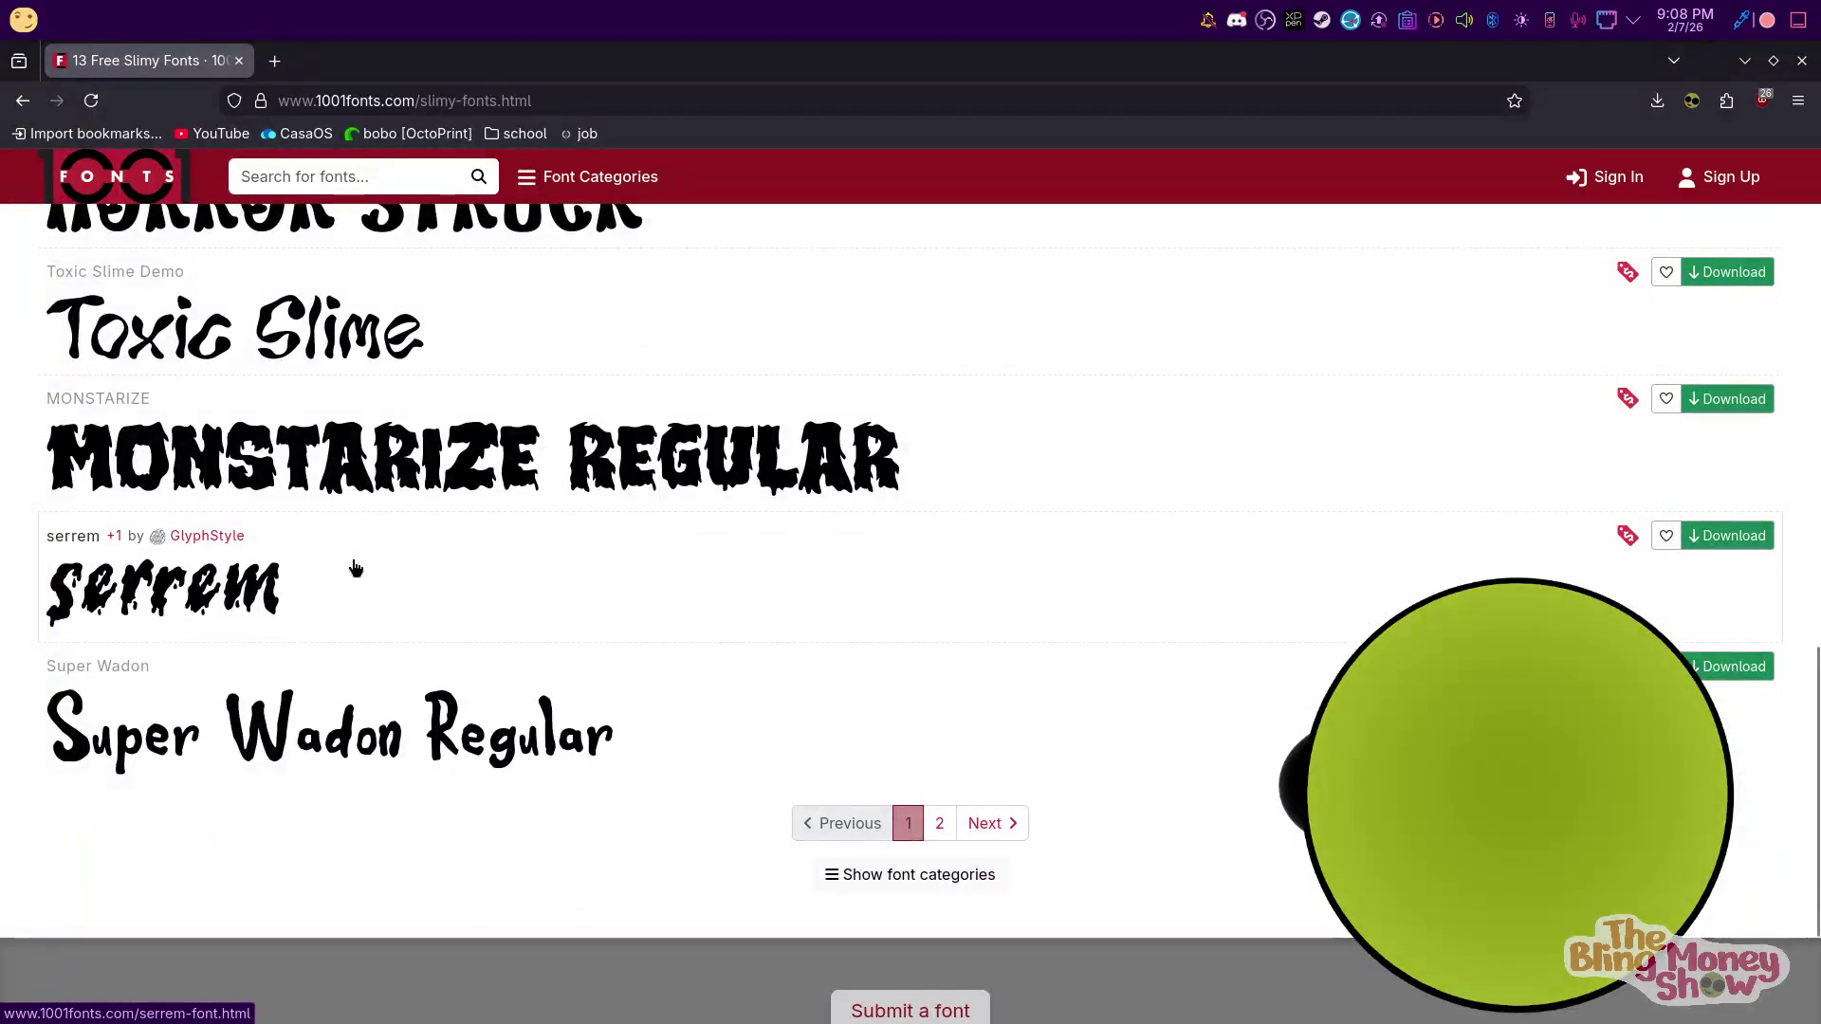
scroll(322, 549, "up", 9)
scroll(306, 500, "up", 1)
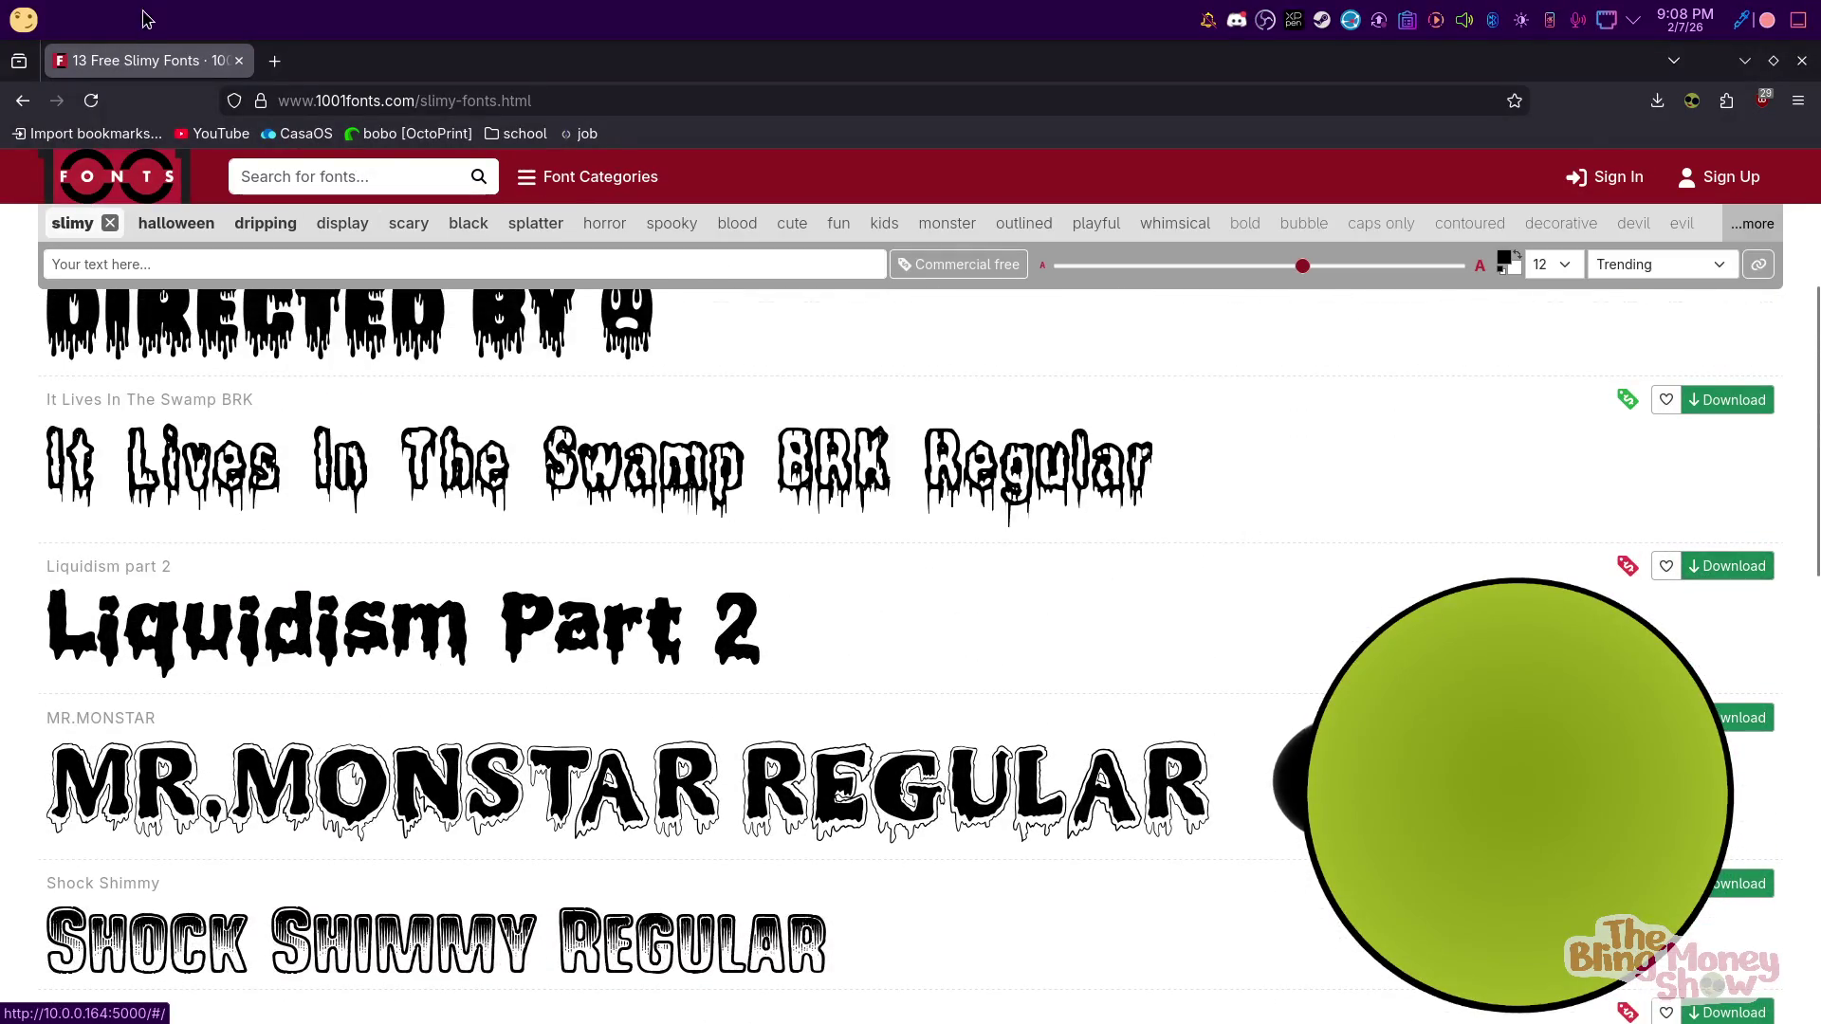
left_click(22, 100)
Search for dafont, open the DaFont website and dismiss its cookie notice
type("dafo")
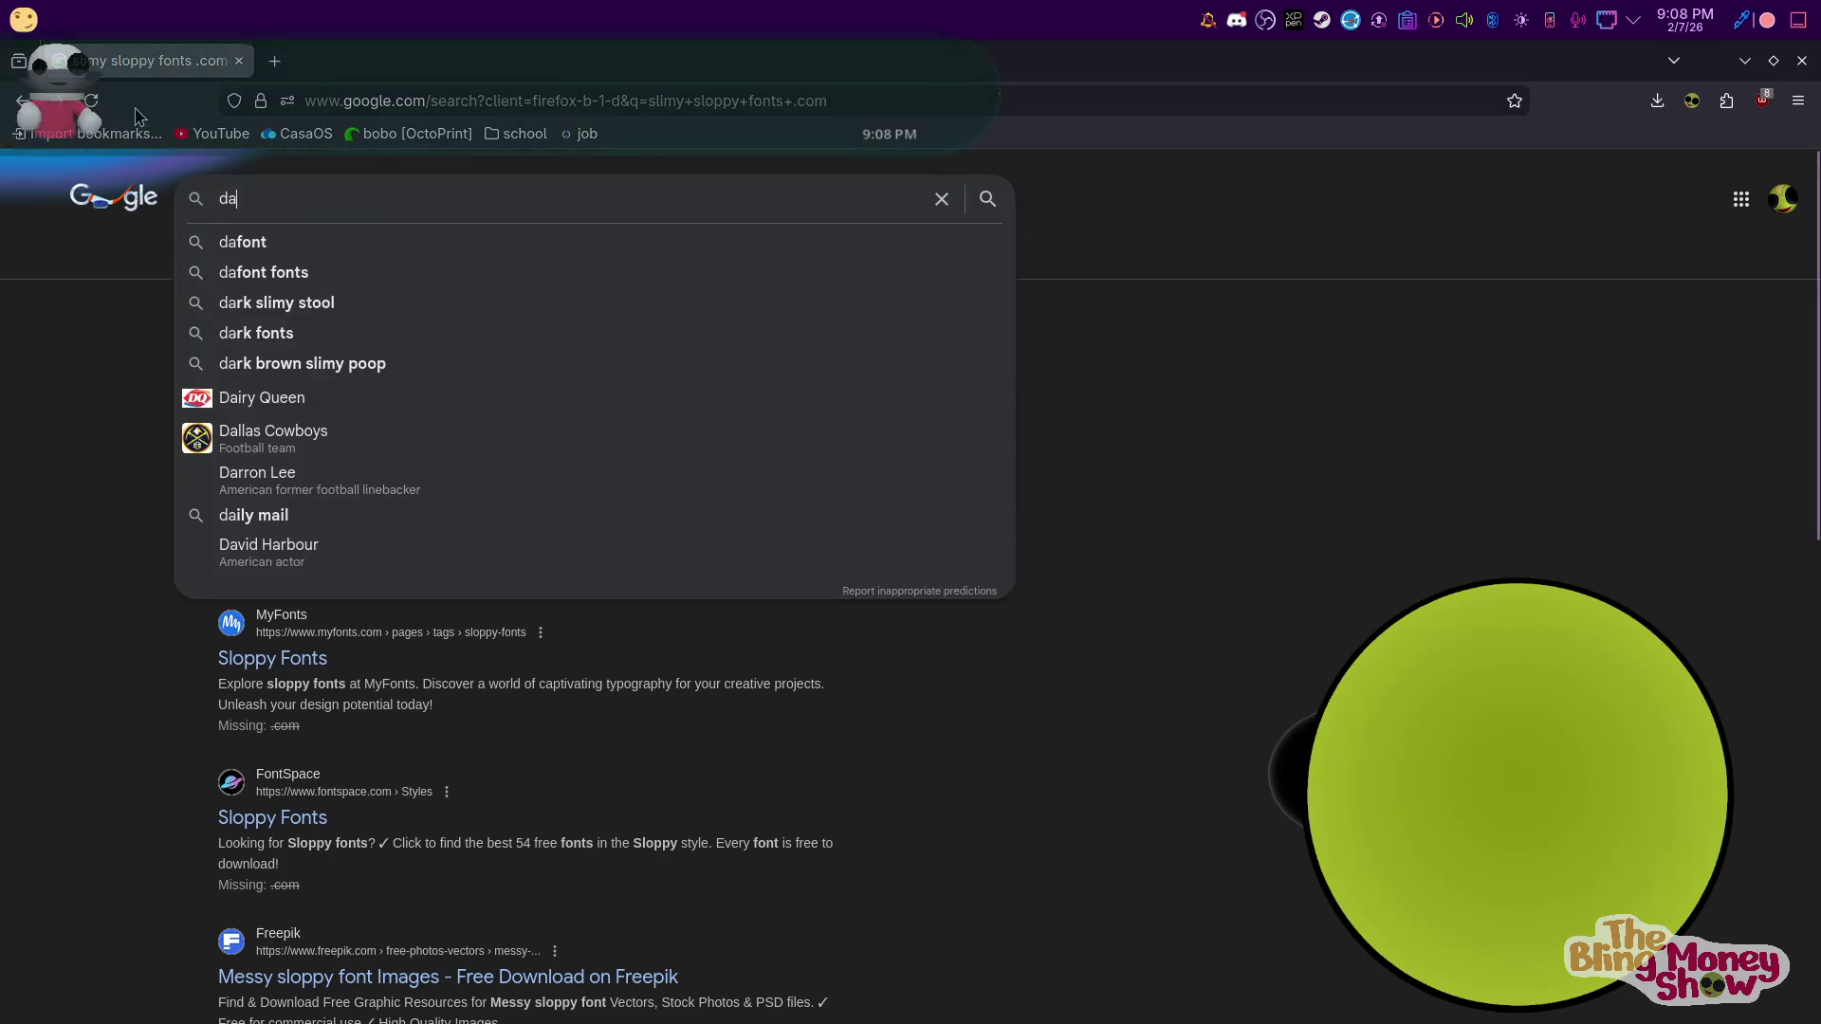
key("Down")
key("Down")
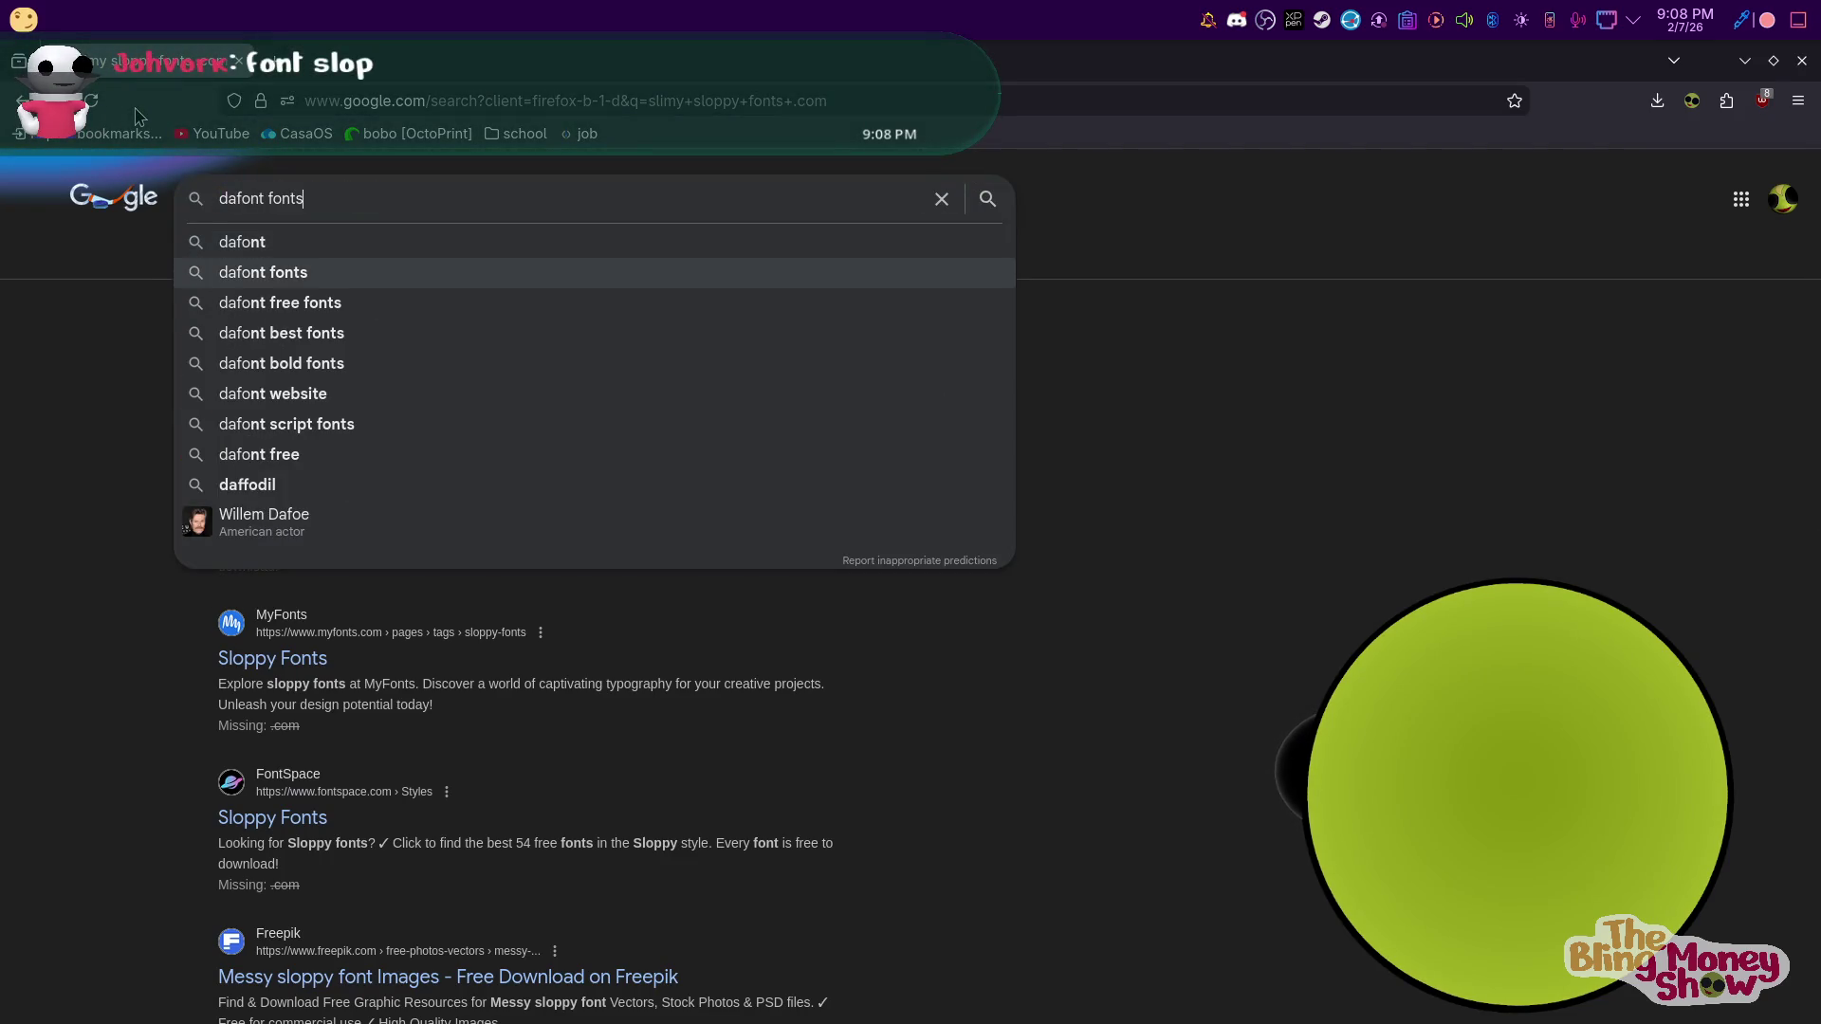
key("Up")
key("Return")
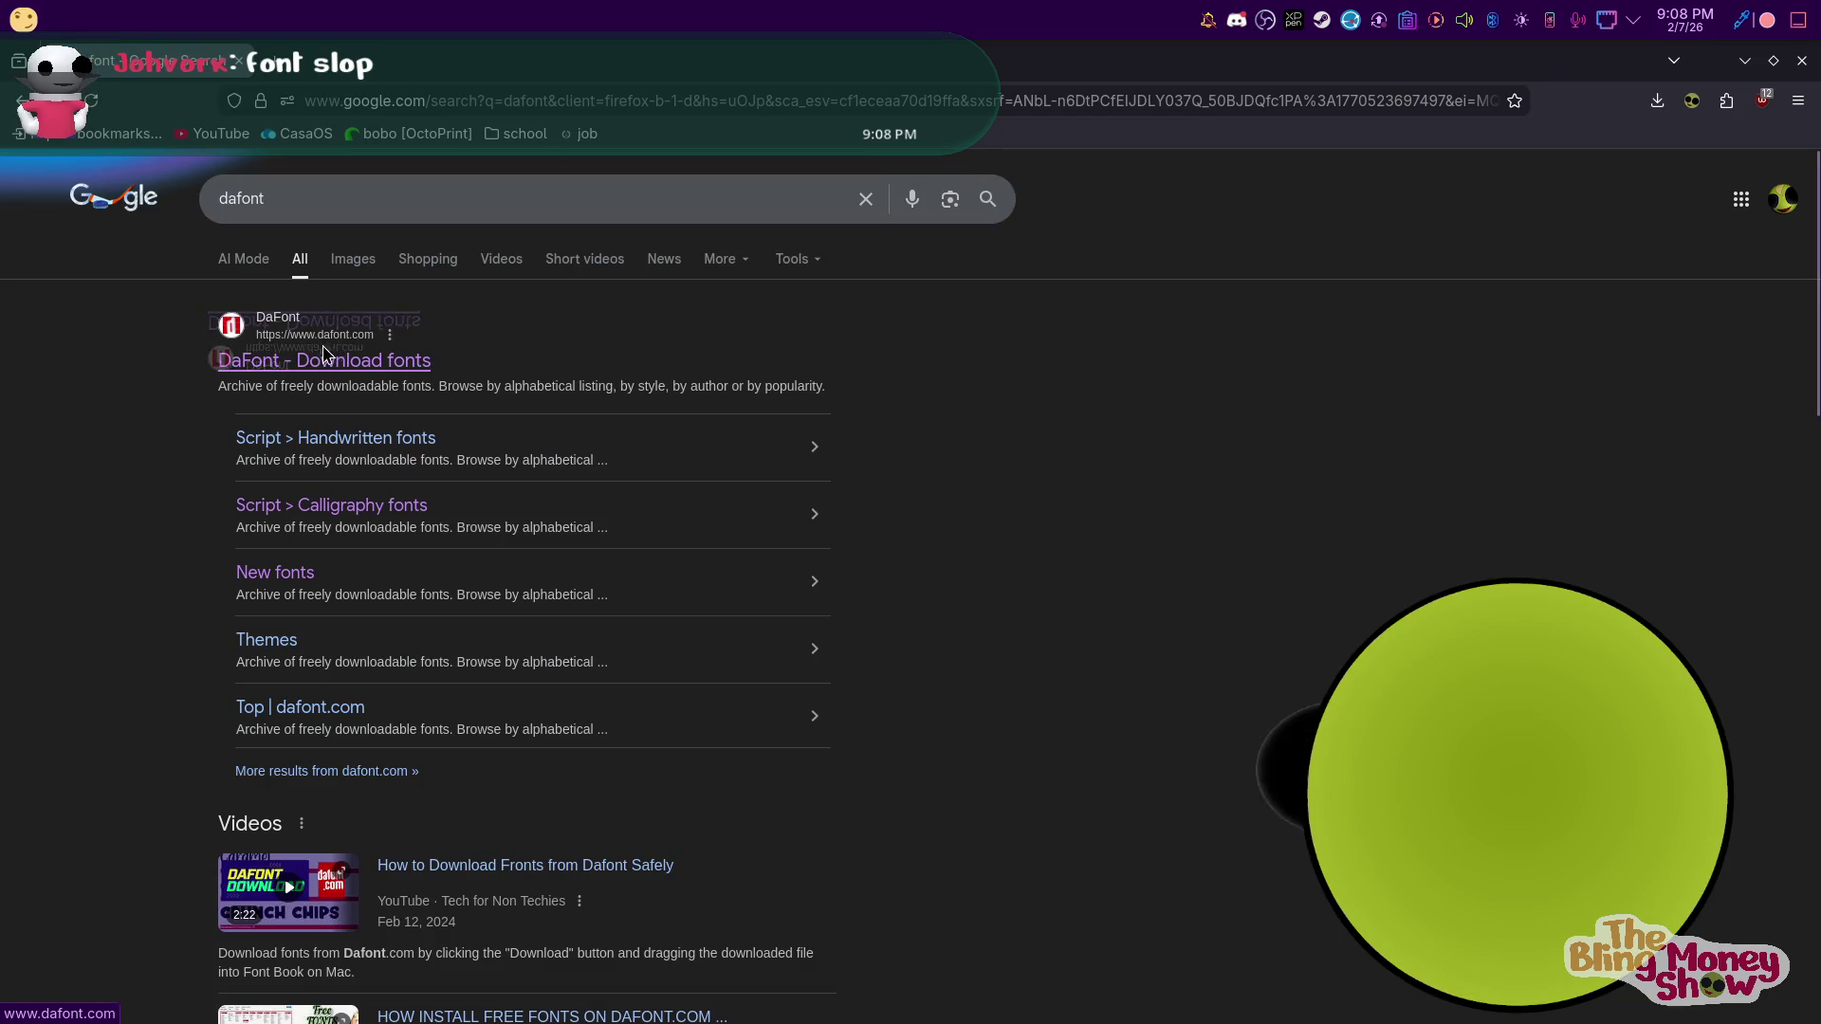
left_click(327, 363)
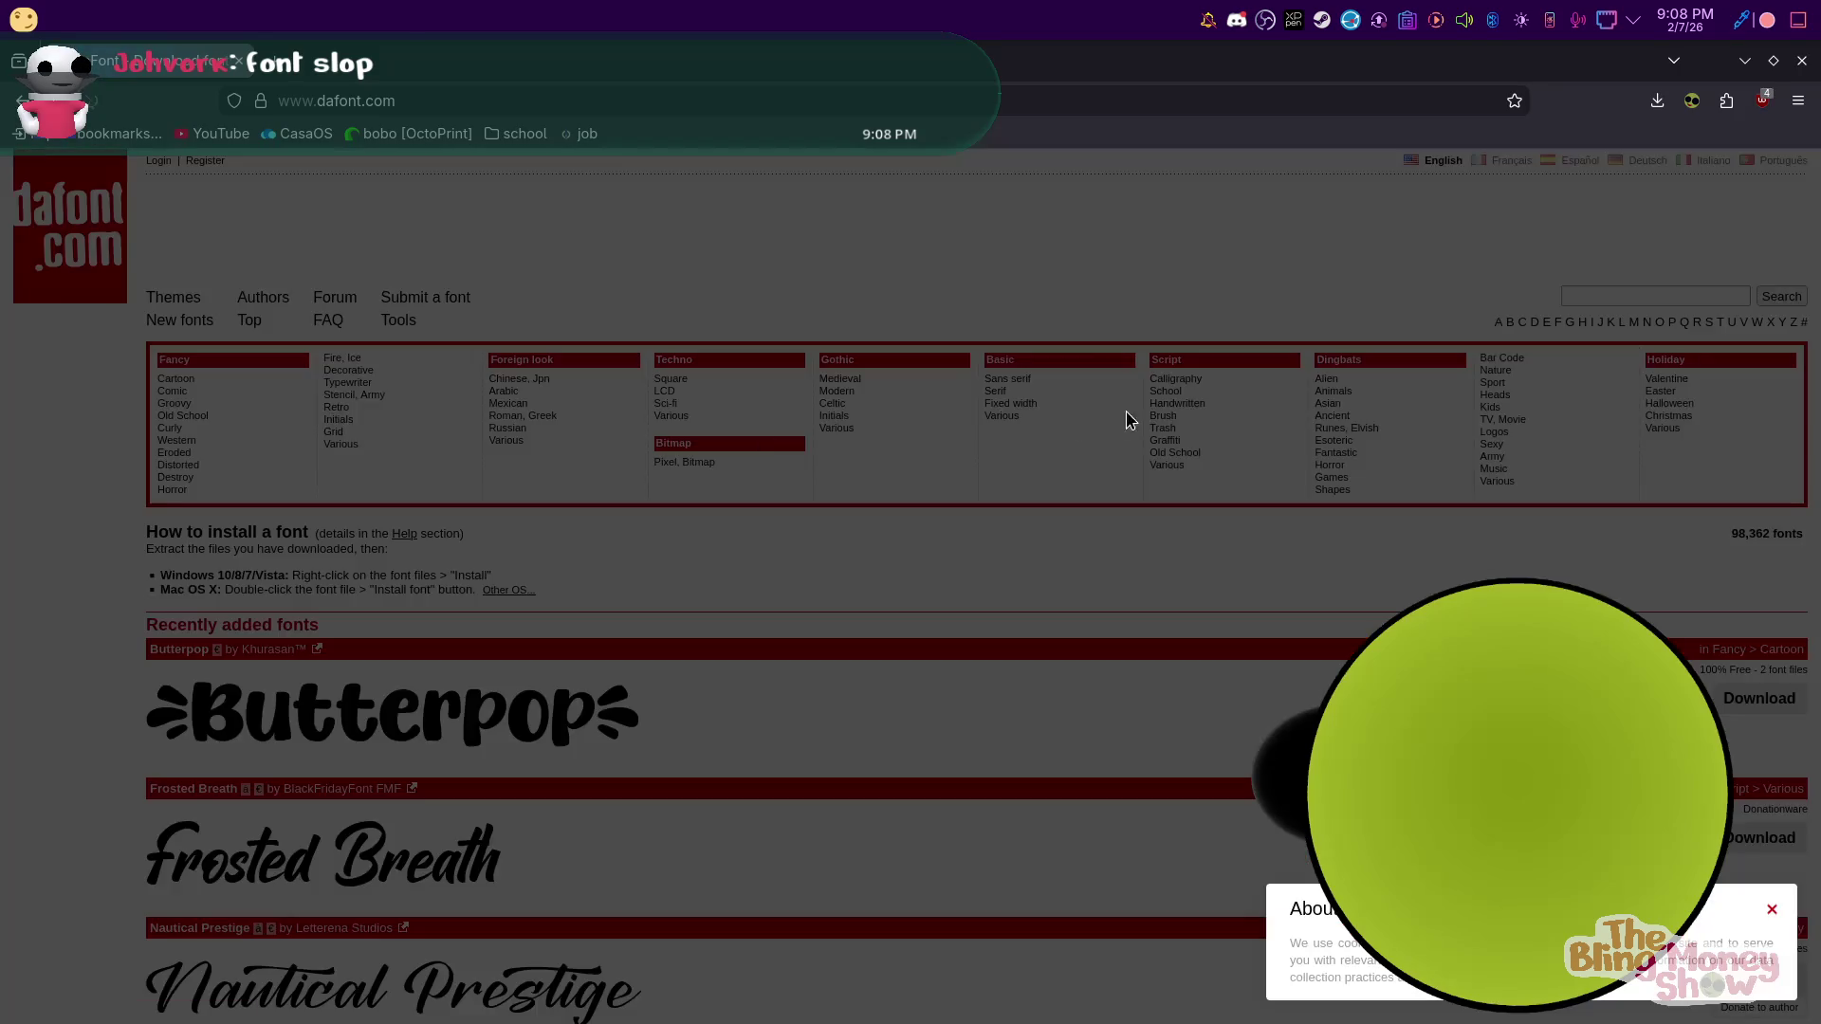
left_click(1771, 909)
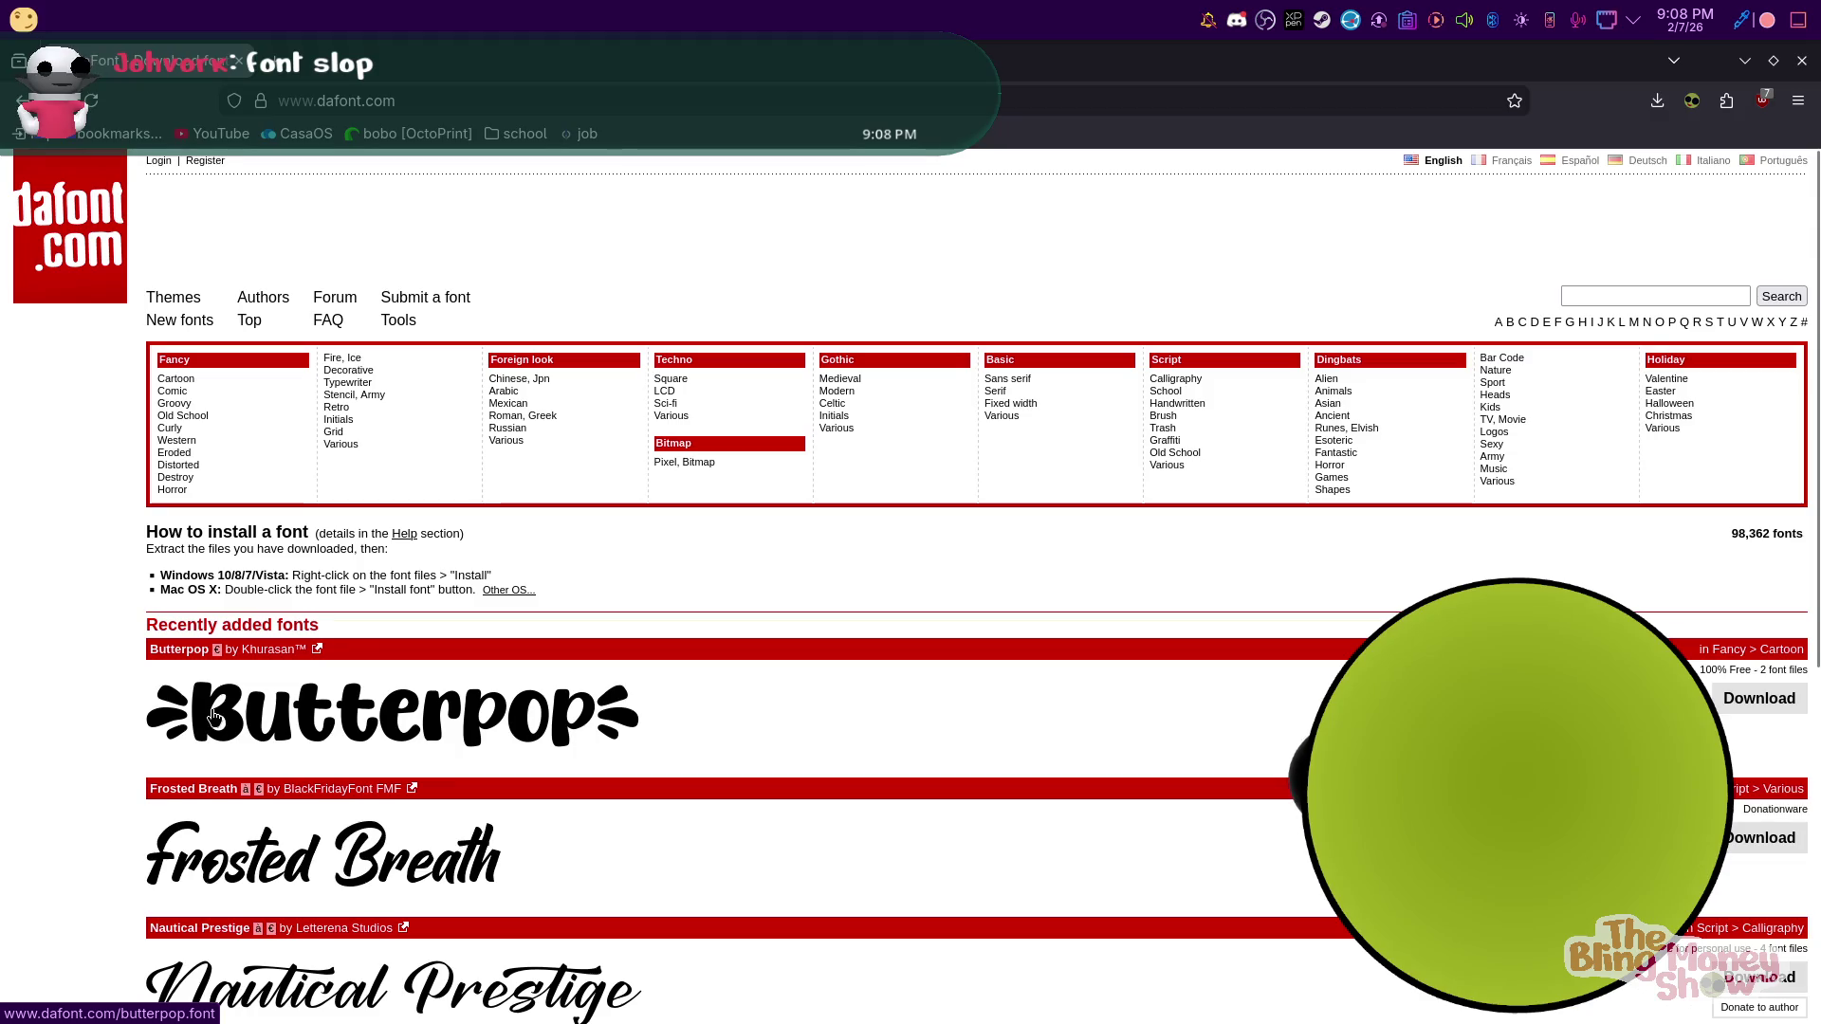
Download the Butterpop font and open the butterpop.zip archive
scroll(212, 714, "down", 4)
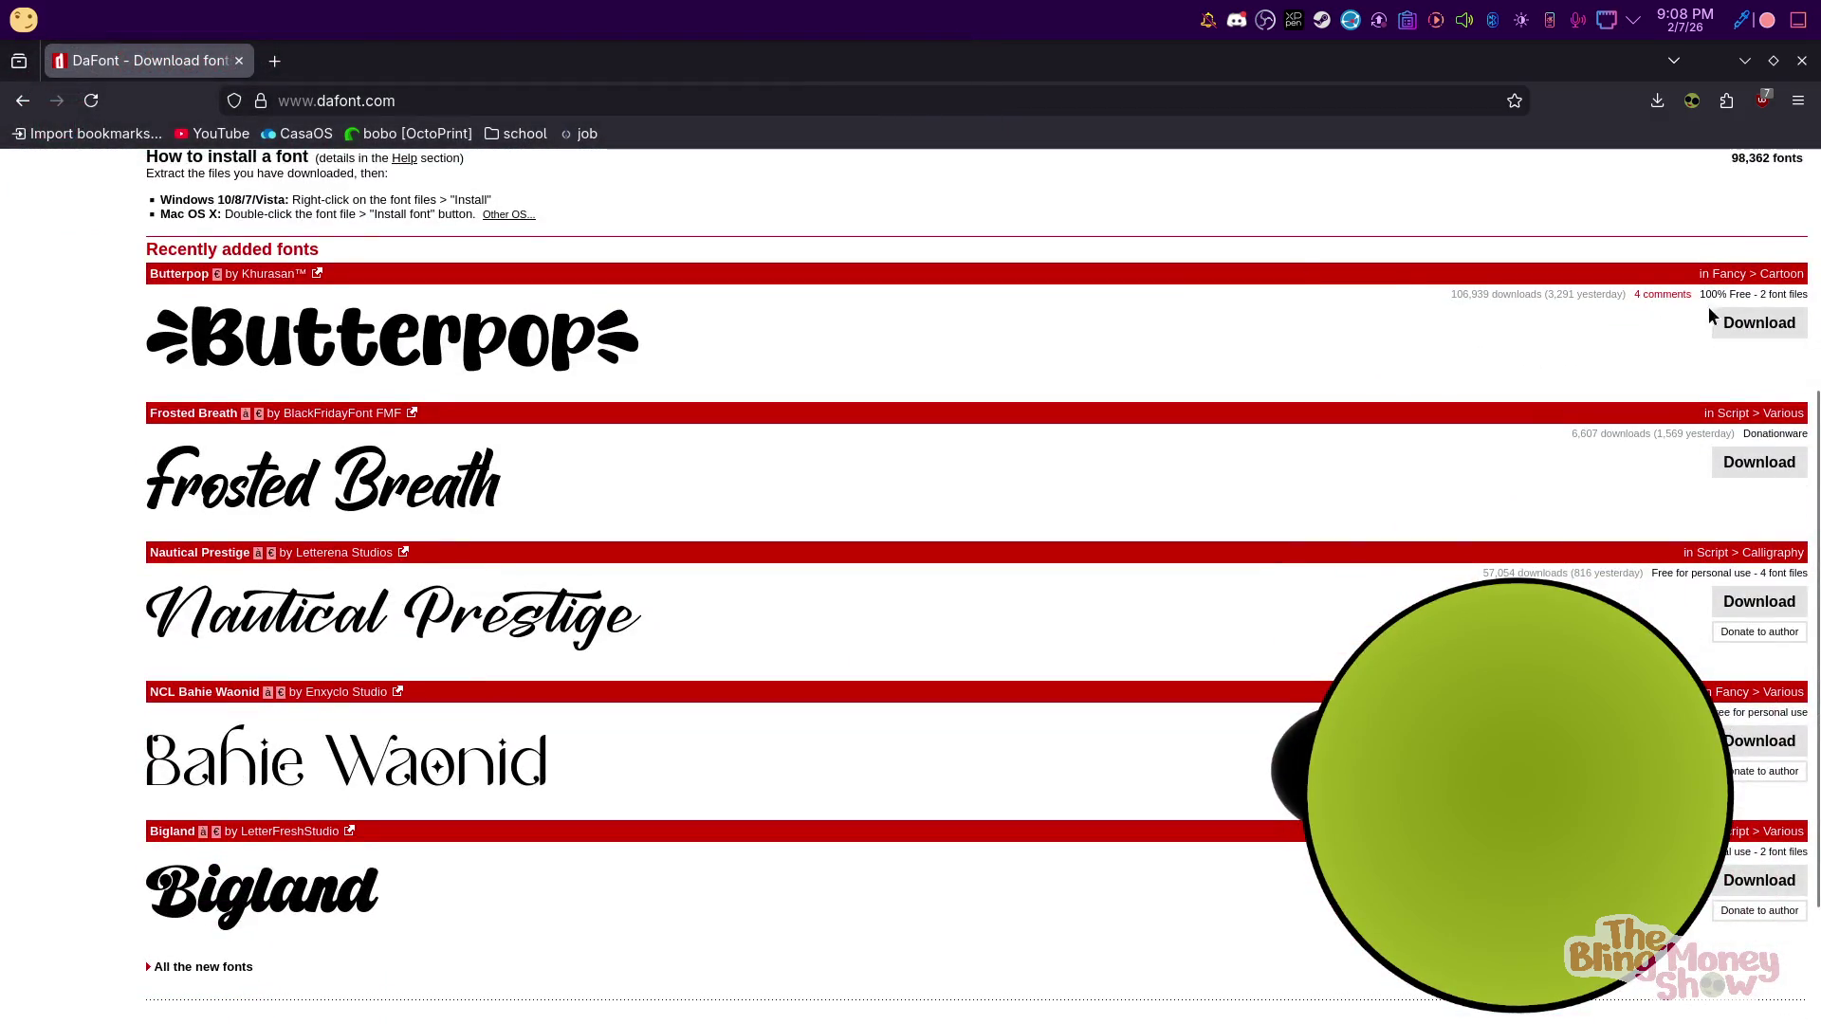
left_click(1757, 326)
left_click(1483, 170)
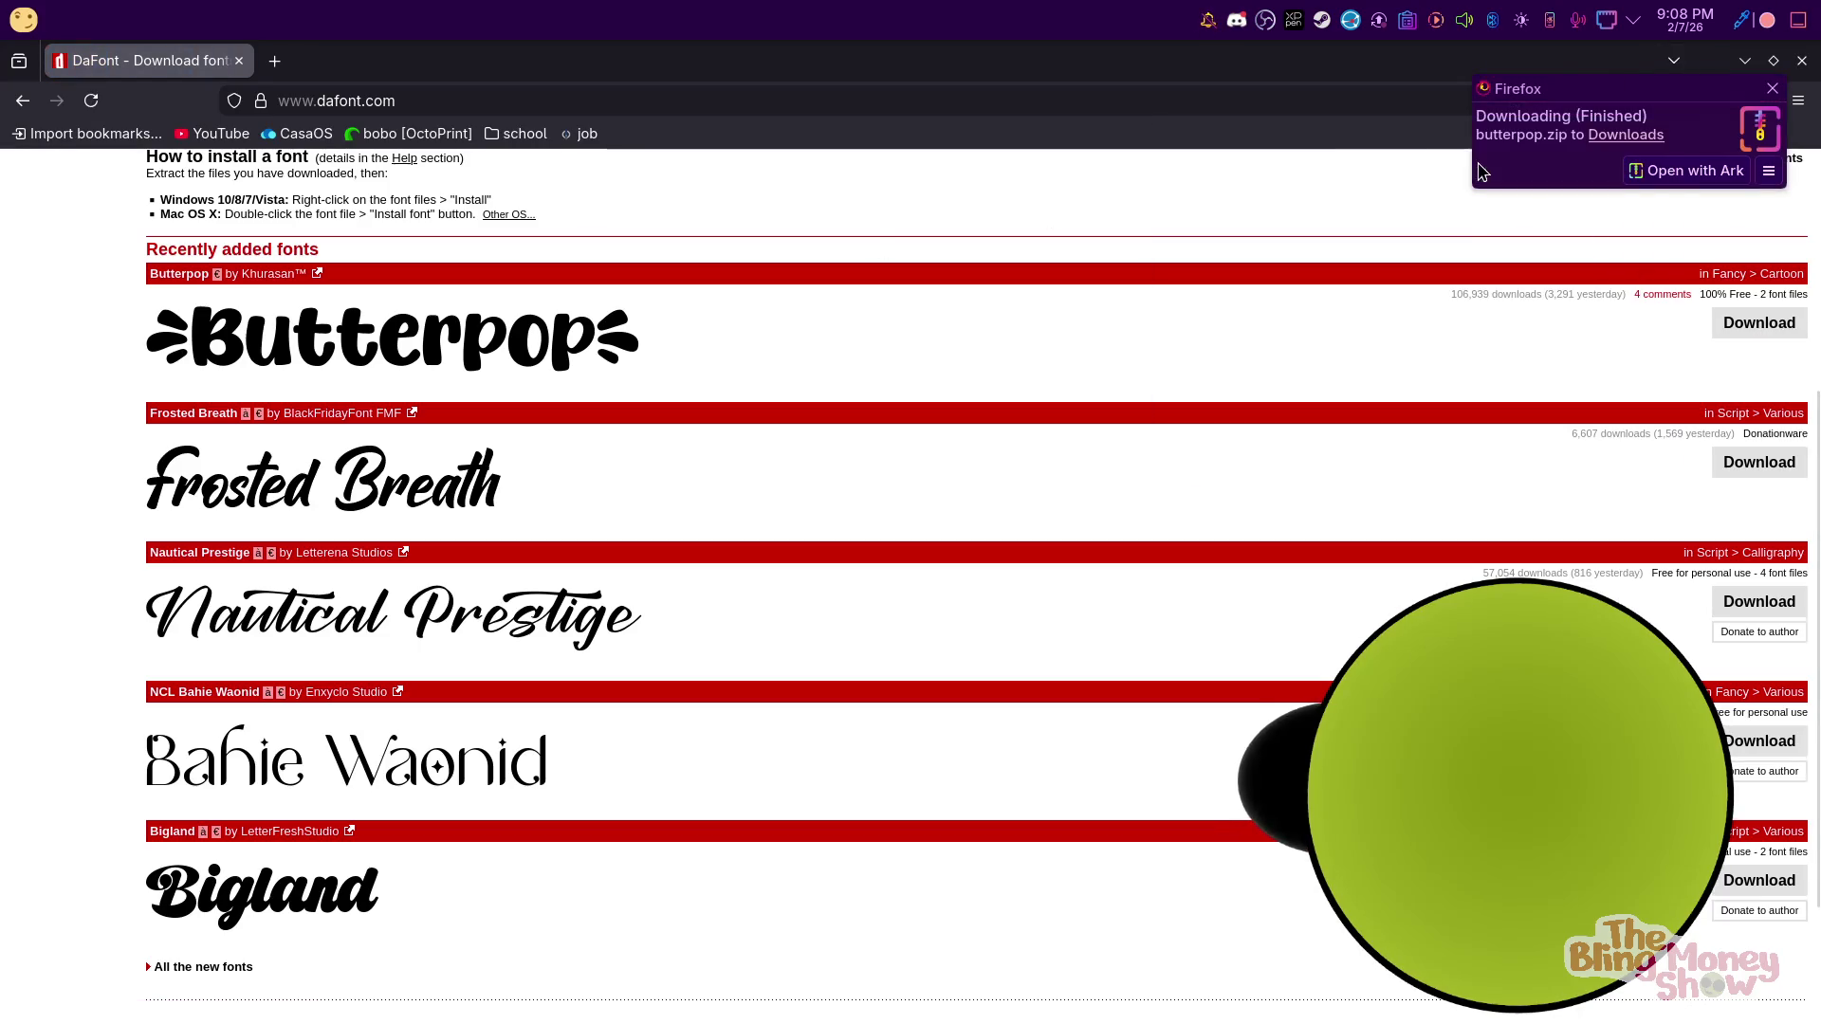
In Dolphin, create a new Font folder inside Godot Projects/fiendslop
mouse_move(815, 1003)
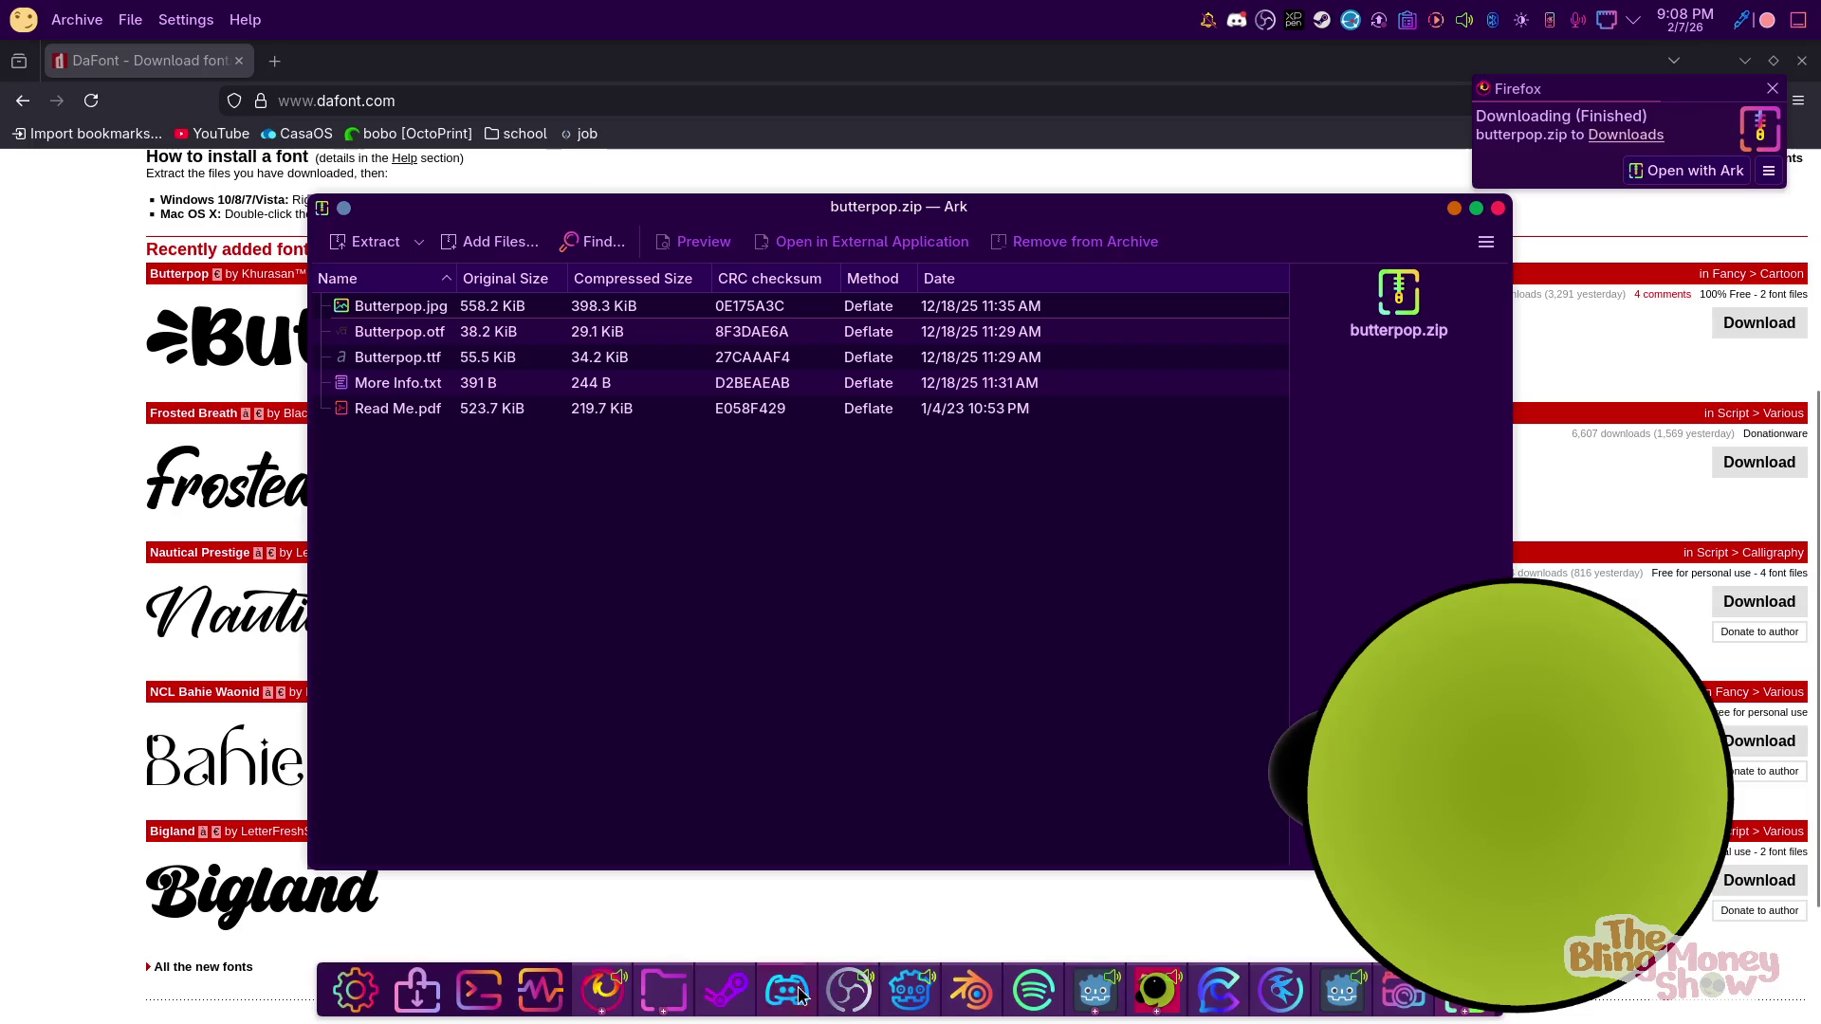
left_click(654, 986)
left_click(654, 987)
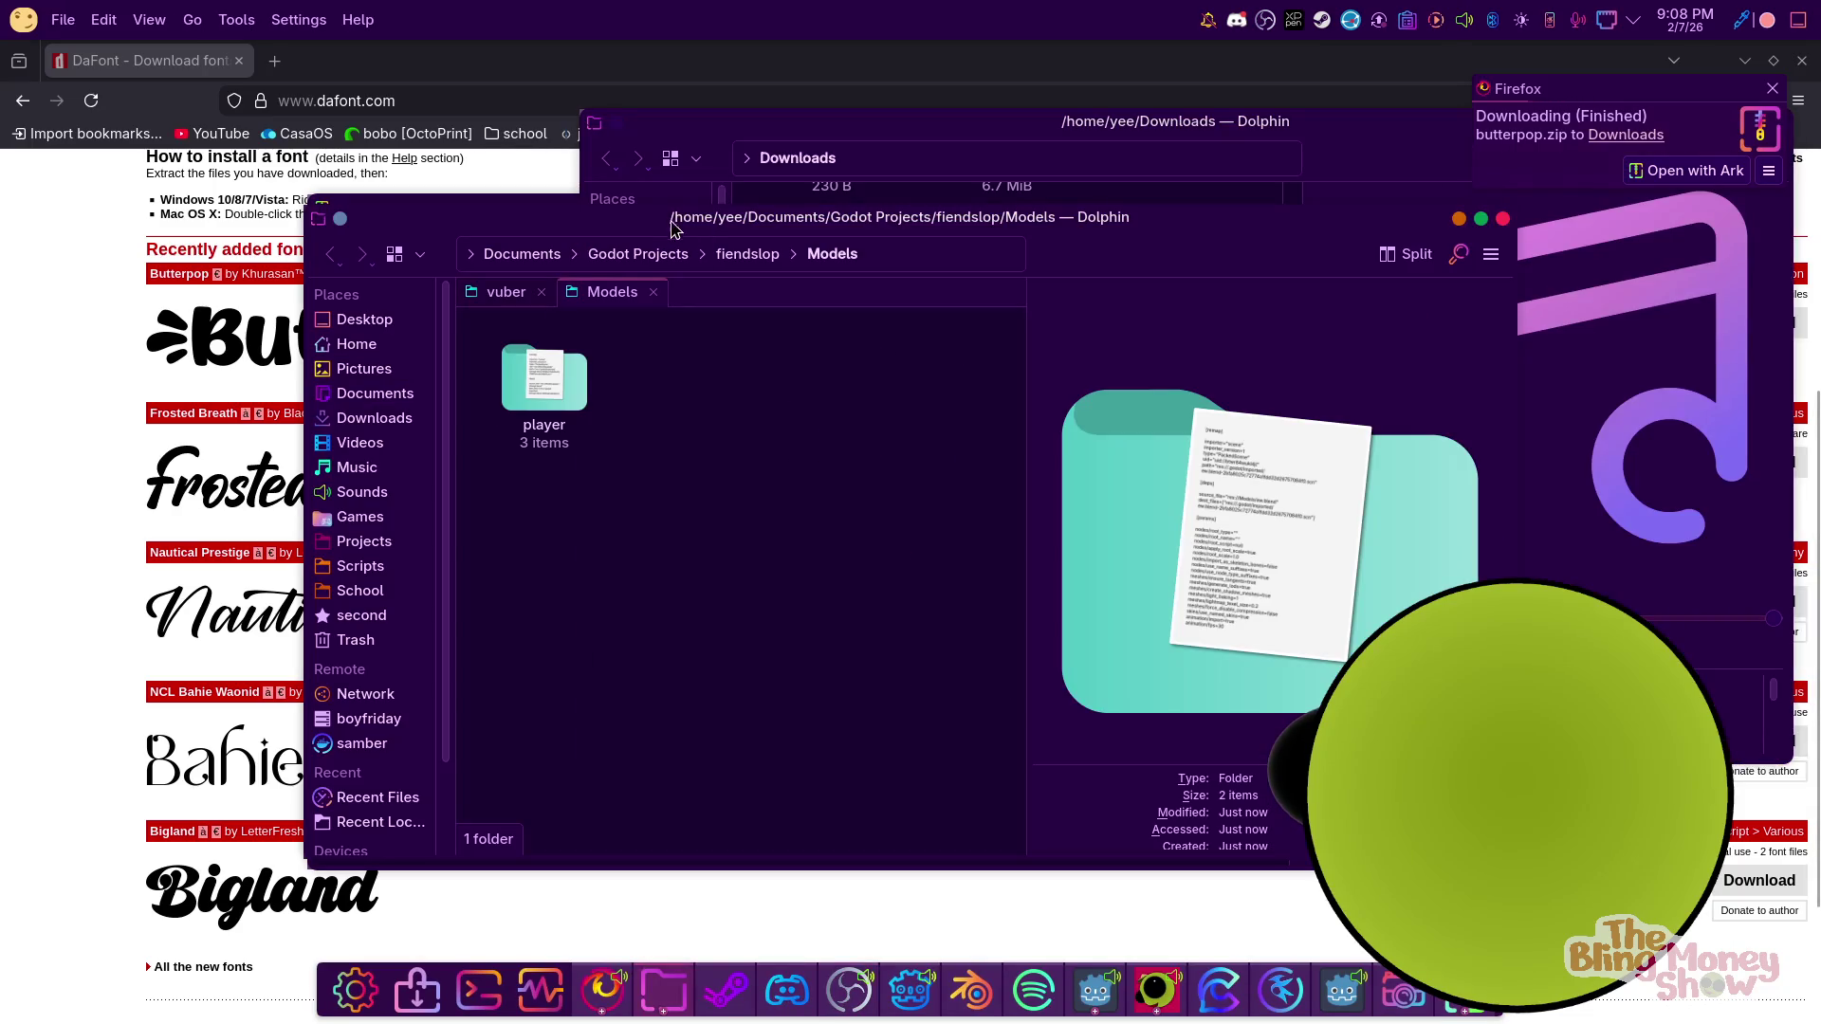
left_click(697, 253)
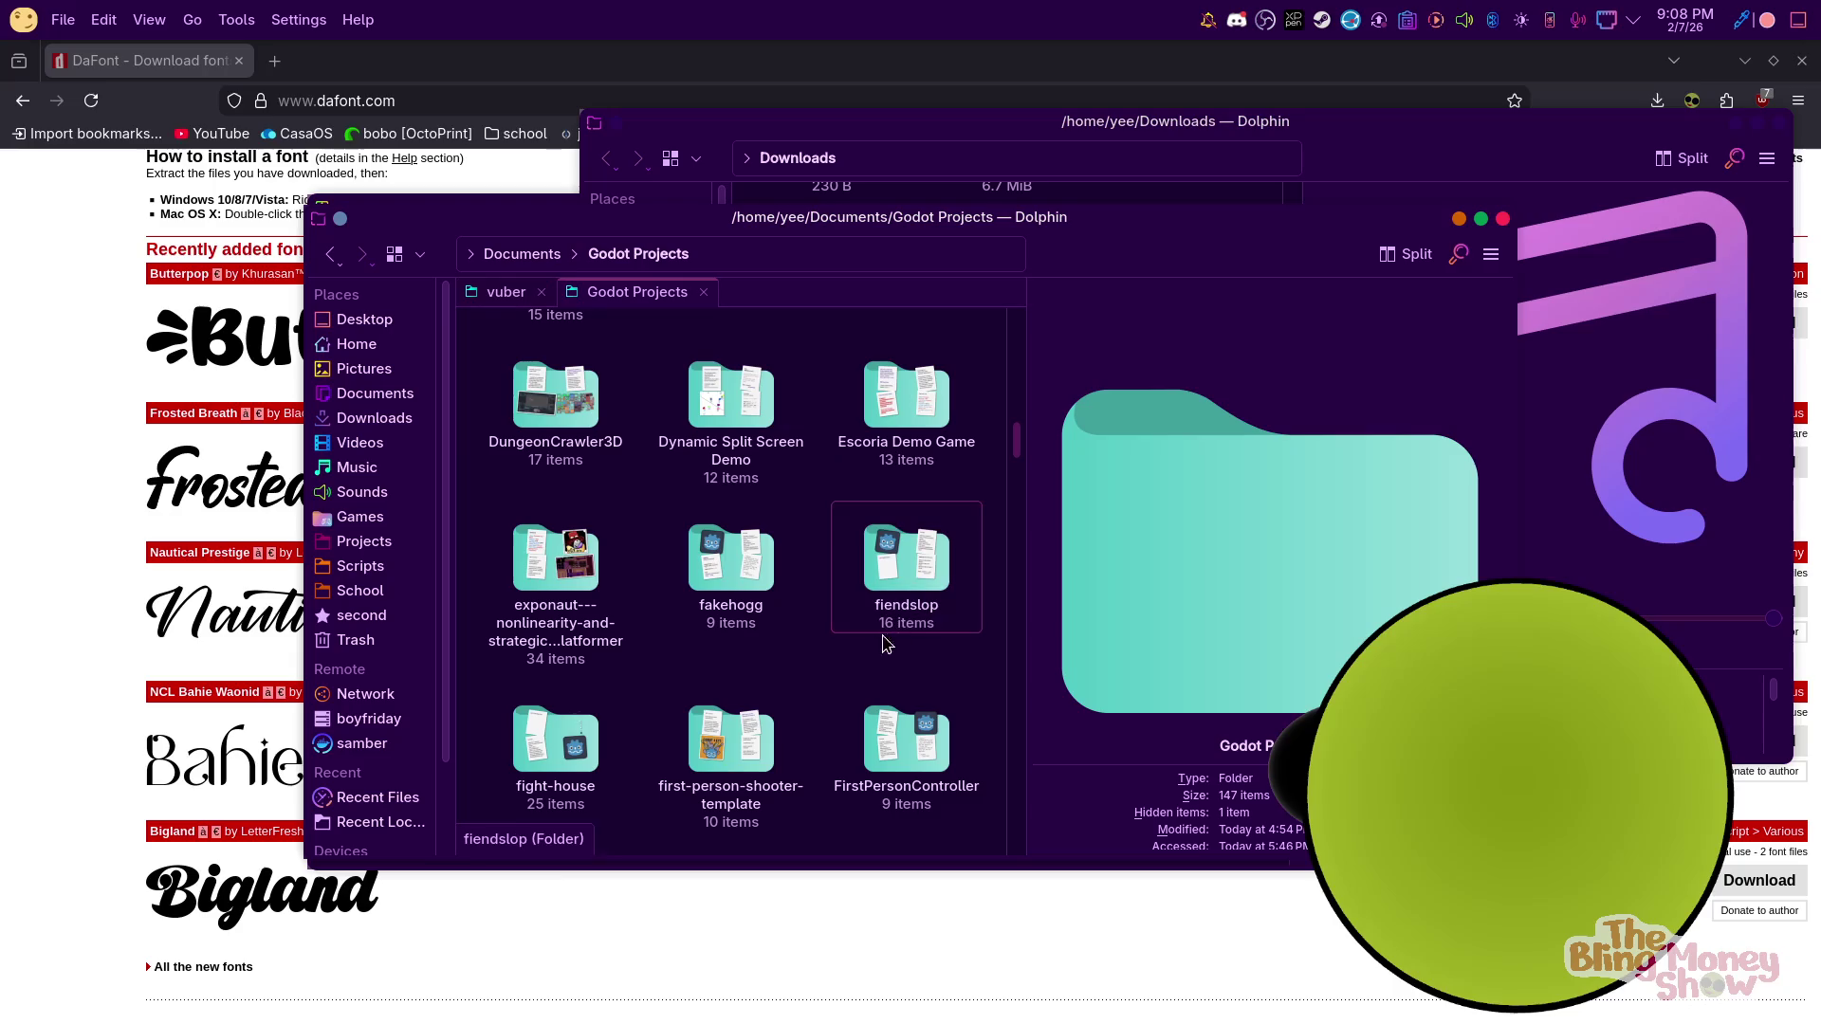
double_click(891, 596)
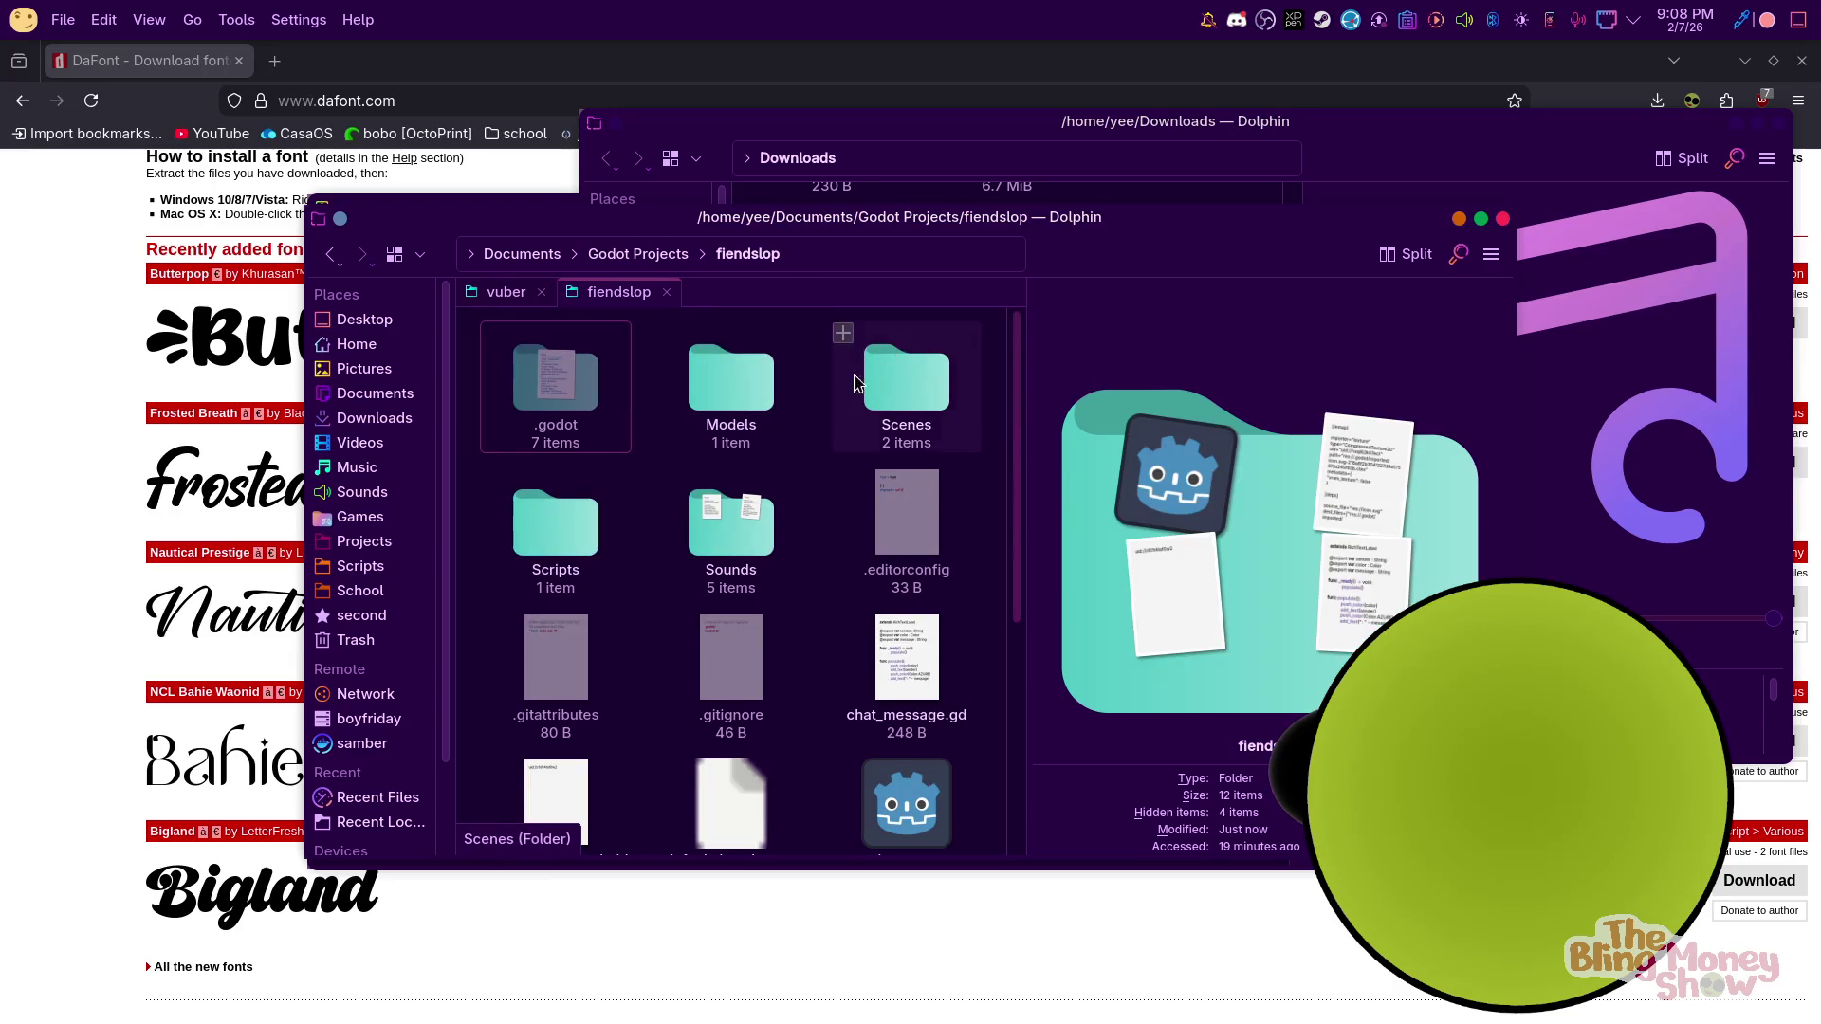
right_click(823, 447)
mouse_move(849, 461)
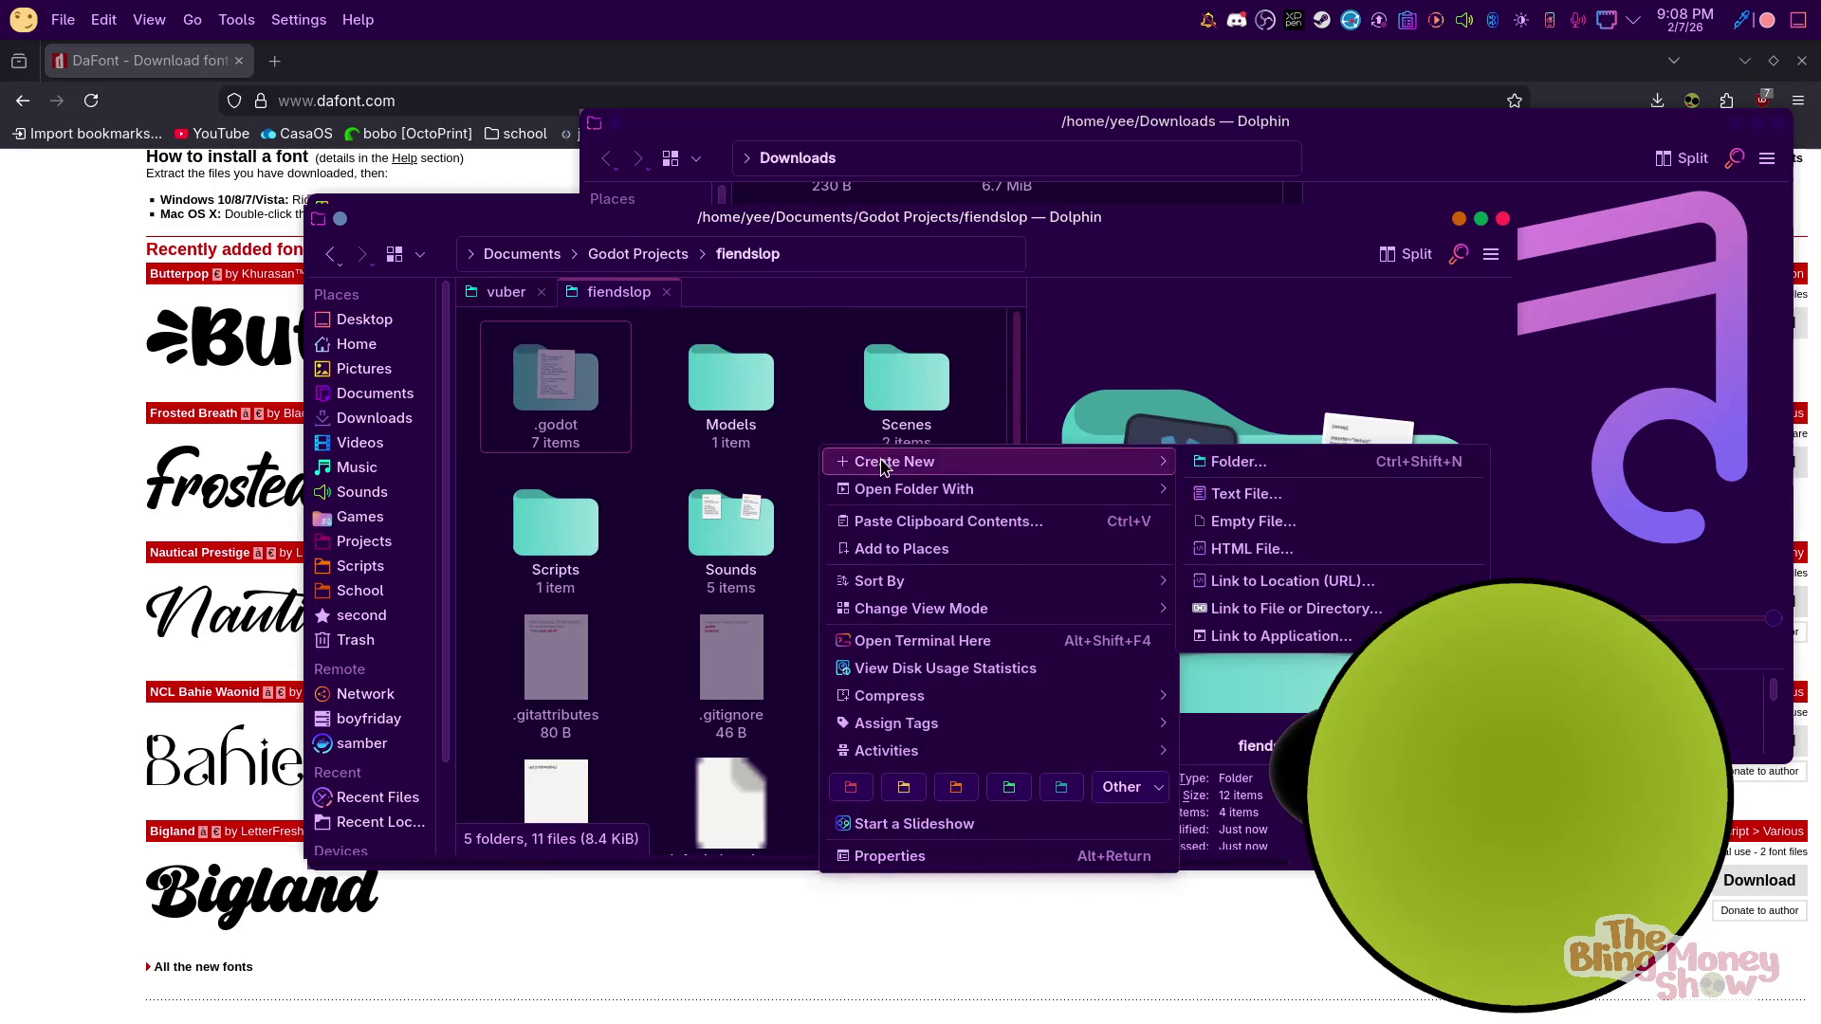
left_click(1210, 465)
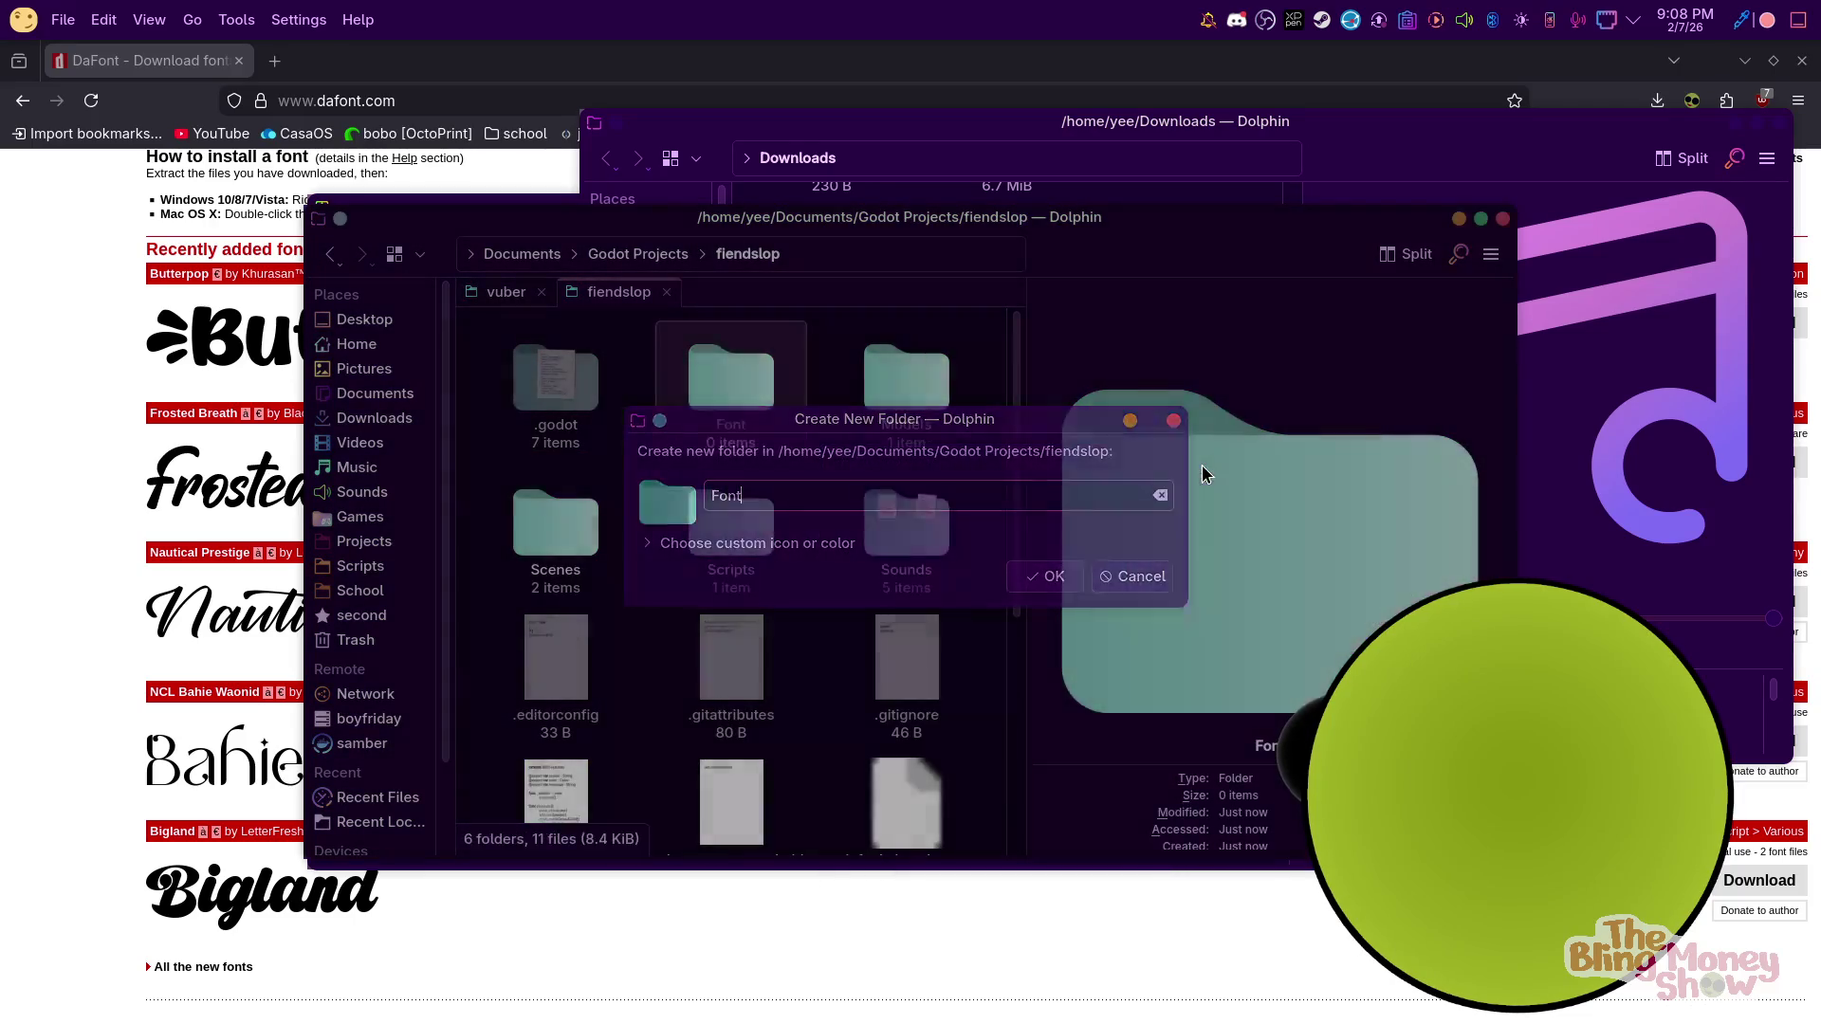
key("Return")
Copy Butterpop.otf from the Ark archive into the Font folder and return to Godot
double_click(731, 379)
left_click(642, 155)
left_click_drag(900, 217, 1287, 290)
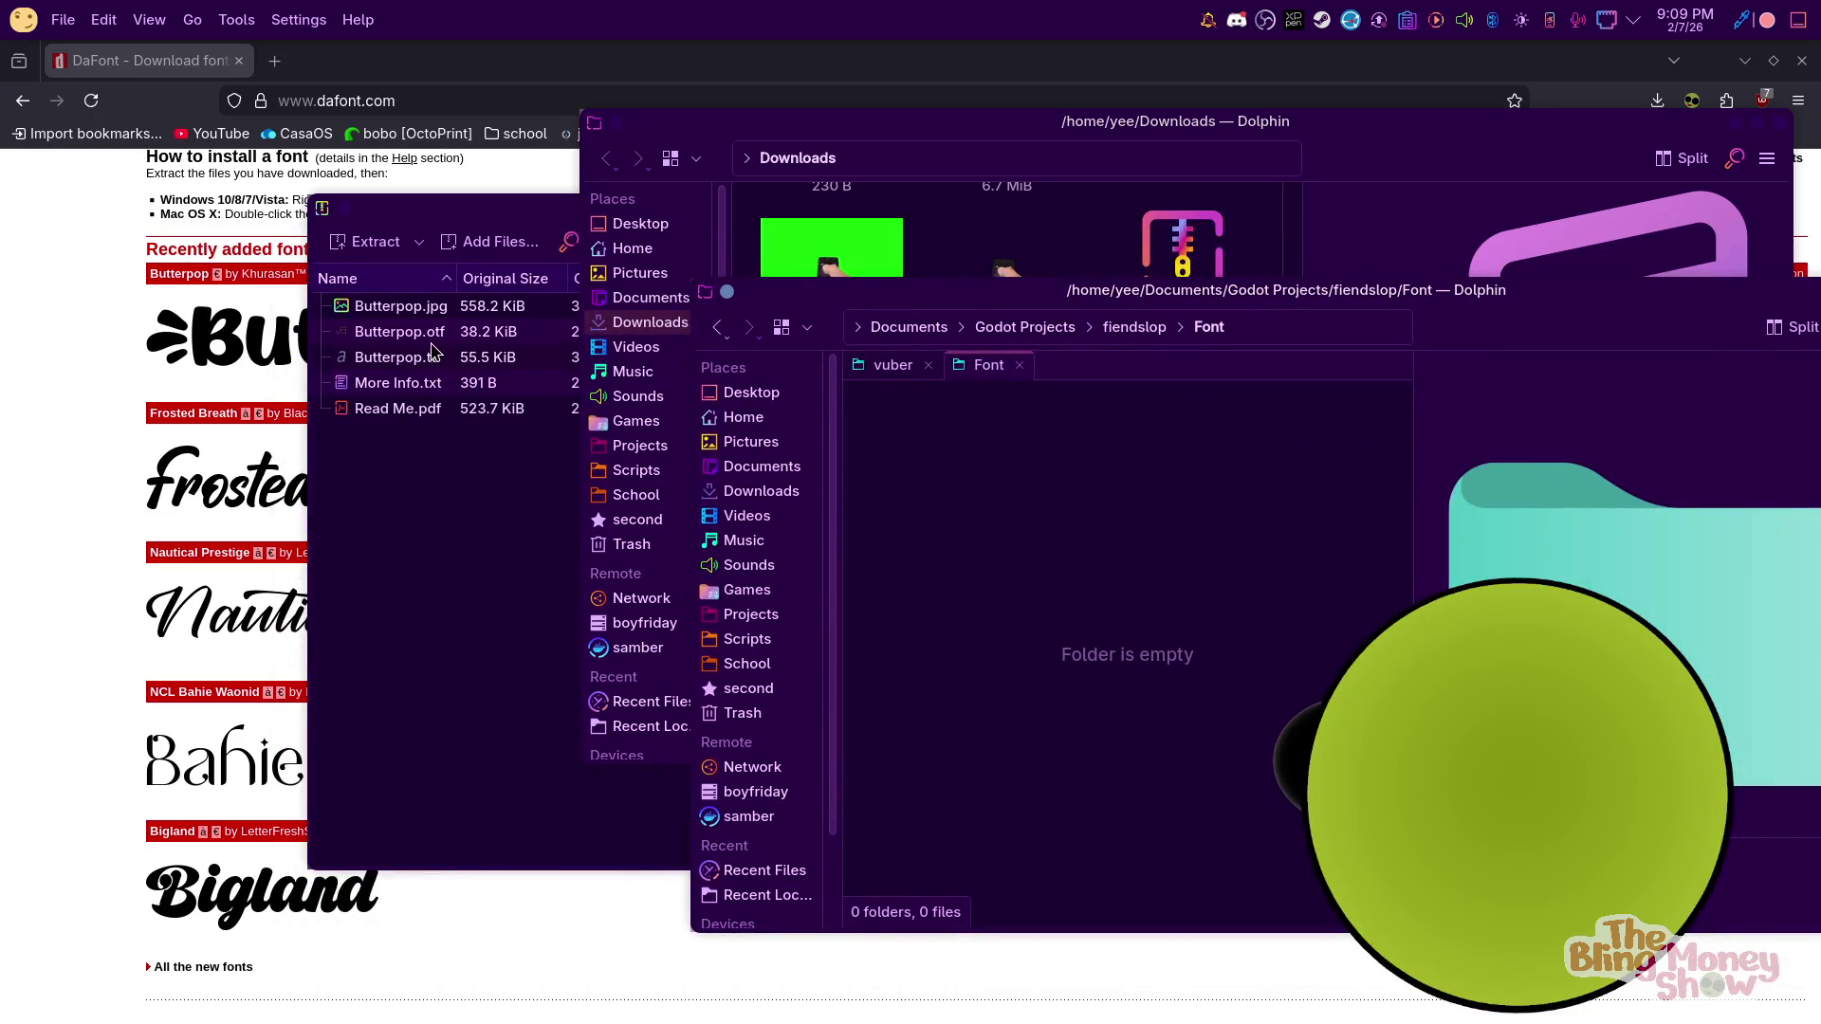
mouse_move(418, 339)
left_mouse_down()
mouse_move(1242, 735)
mouse_move(1103, 922)
left_mouse_up()
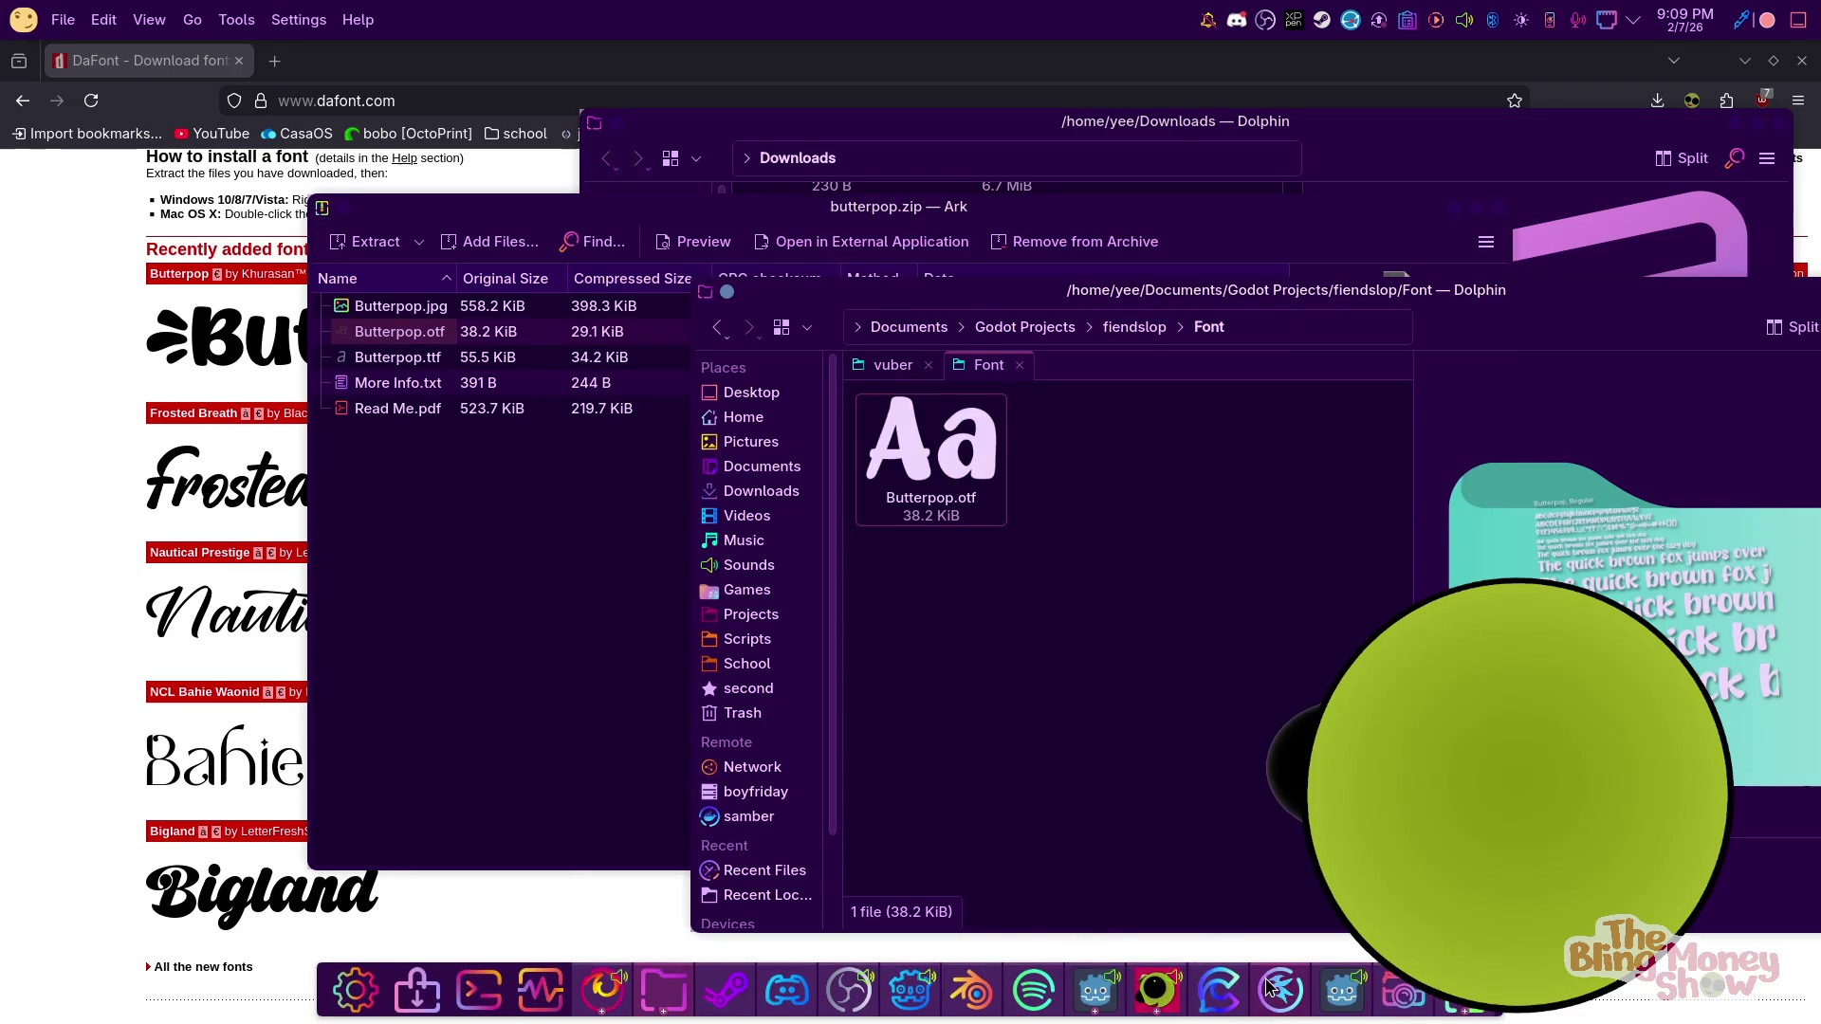
left_click(910, 991)
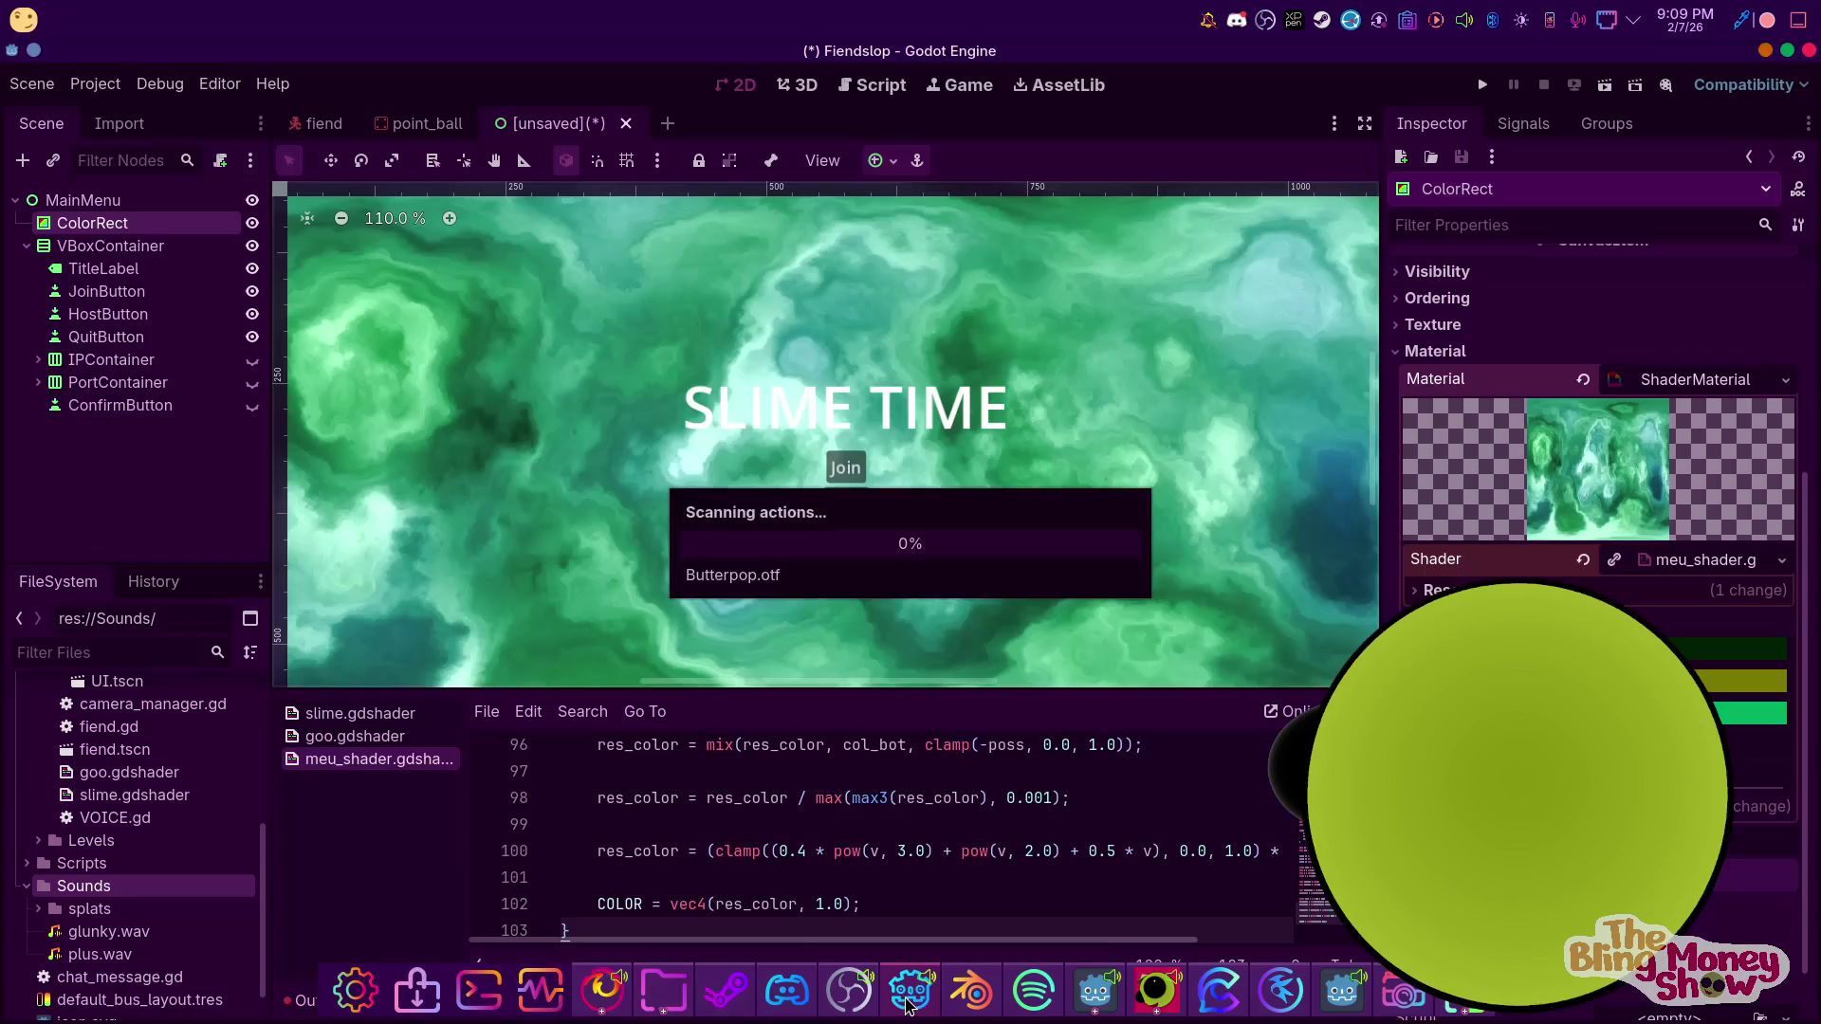
Set TitleLabel's Font theme override to Butterpop.otf
scroll(35, 894, "up", 5)
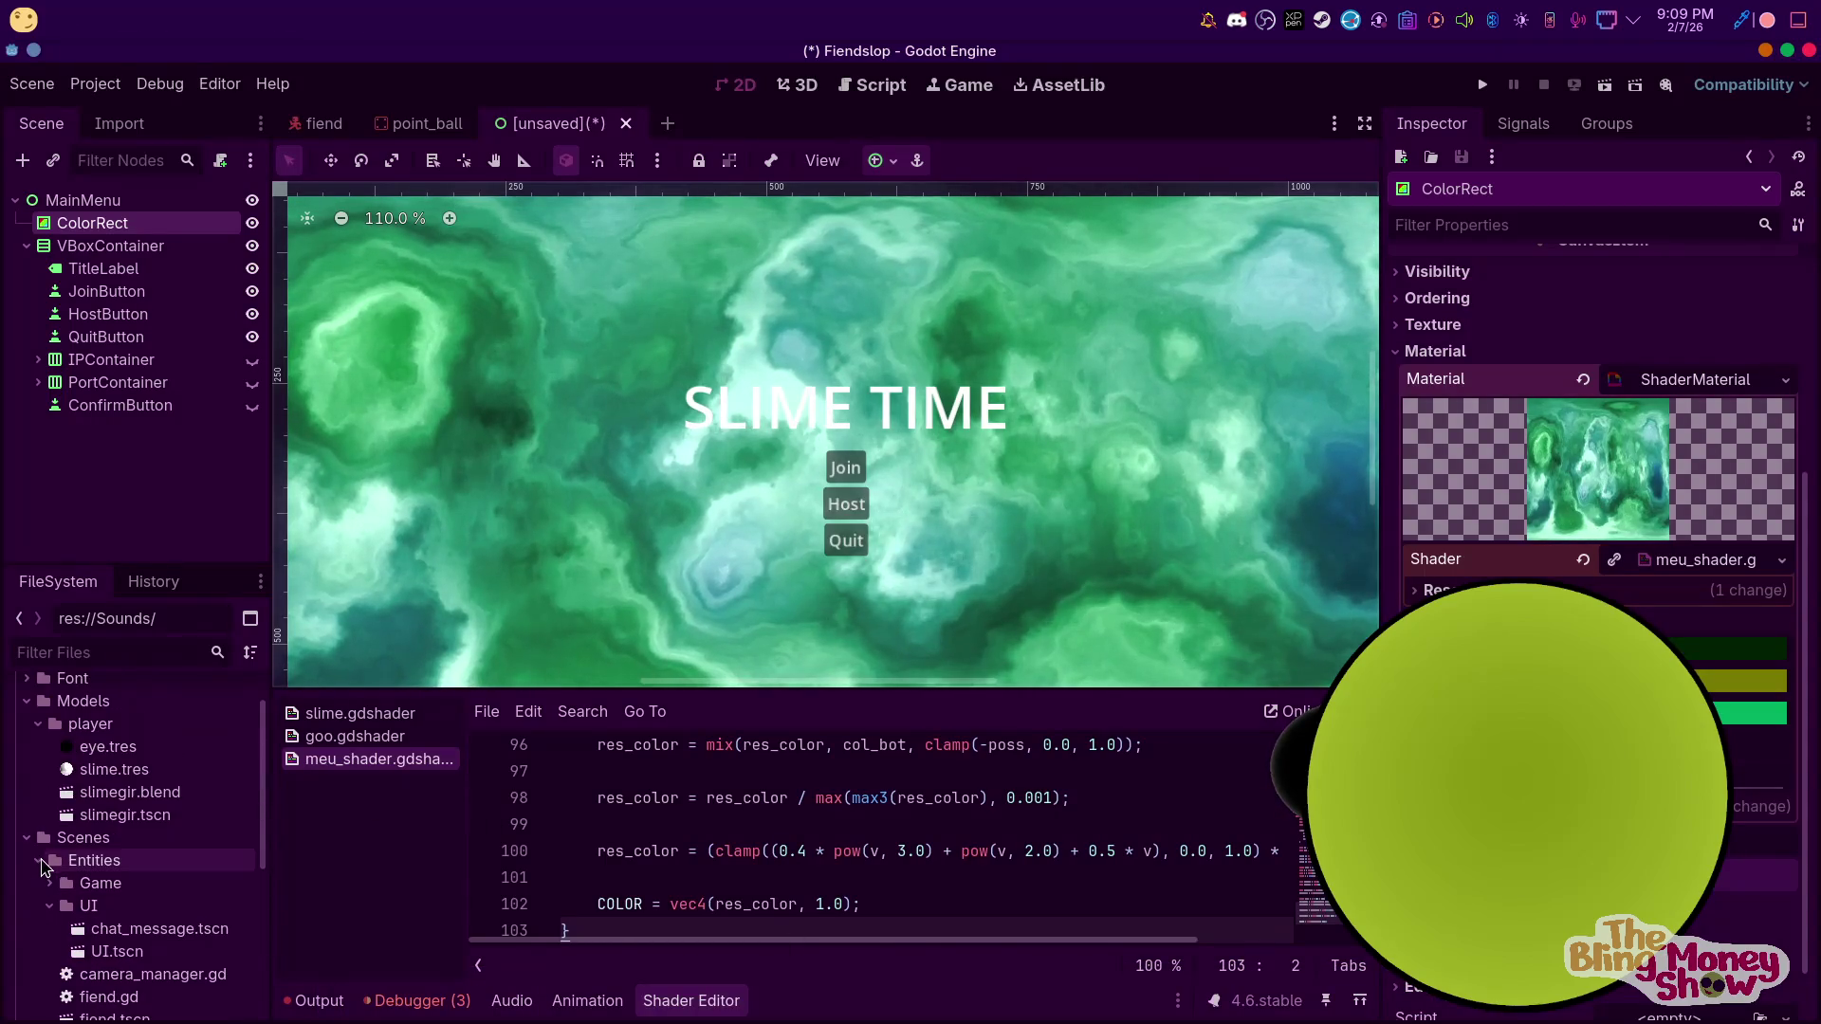
left_click(31, 703)
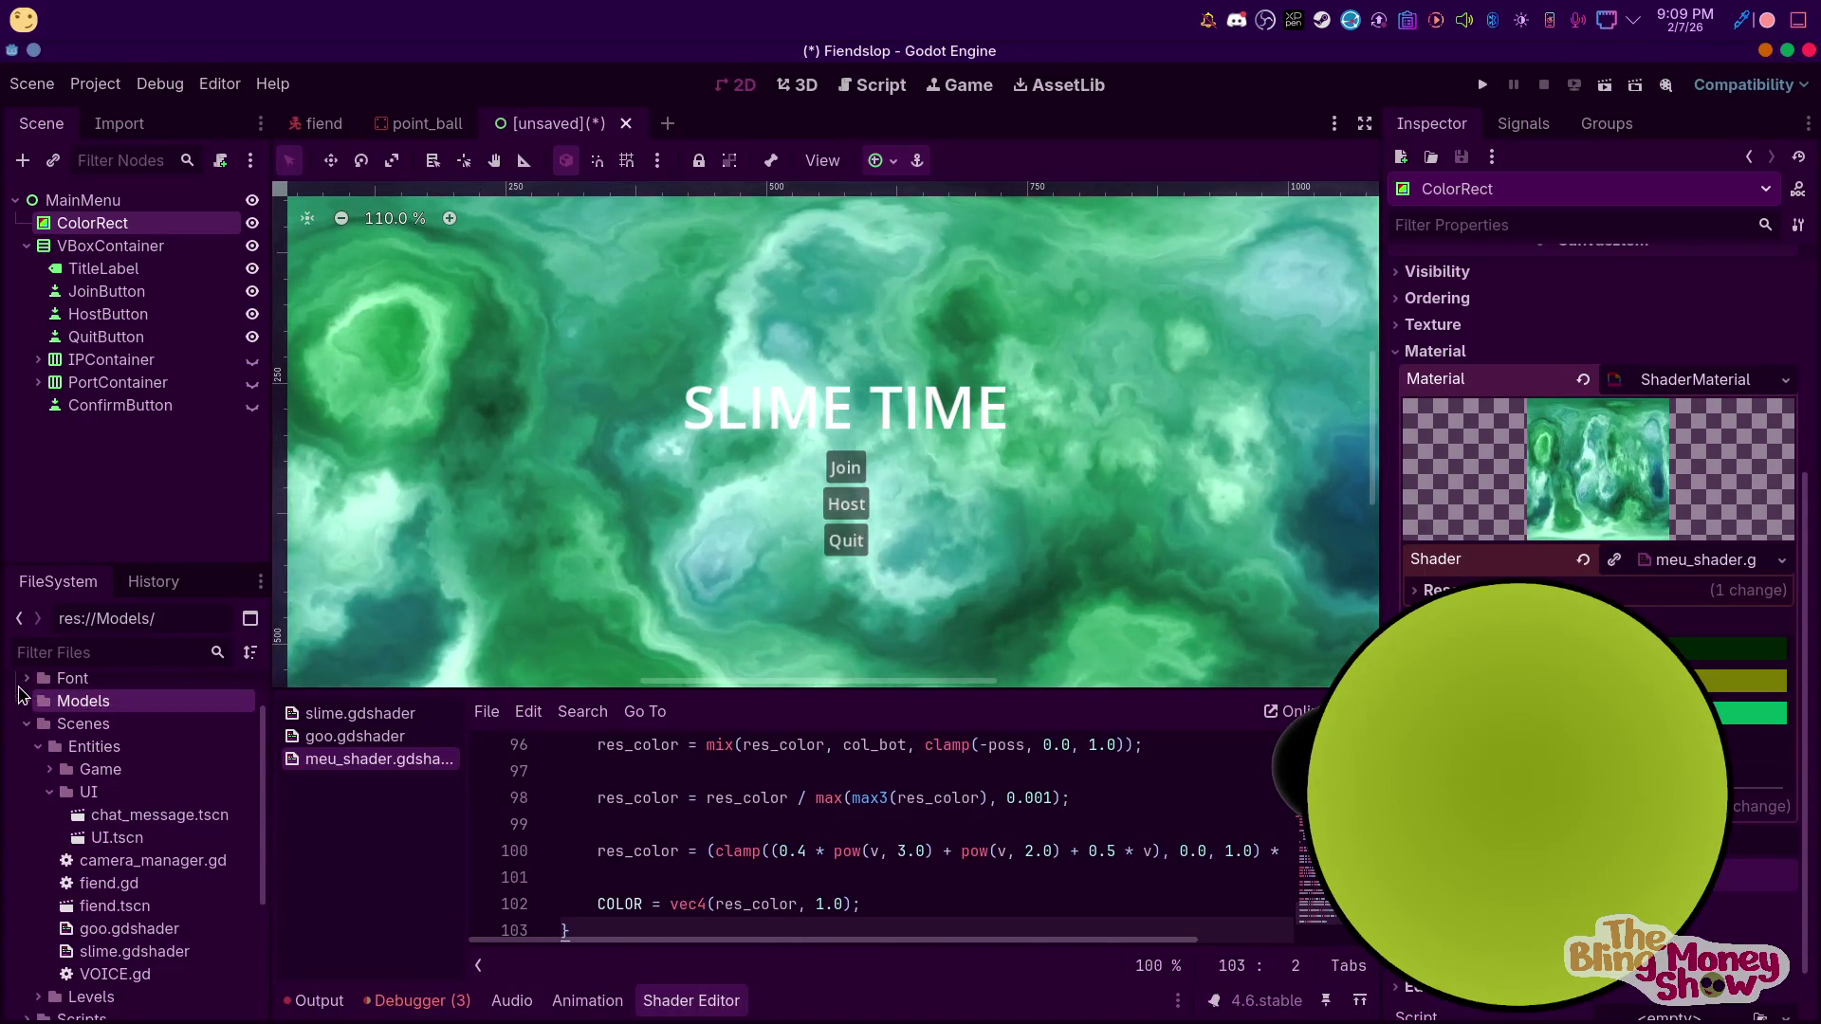
left_click(29, 703)
left_click(26, 678)
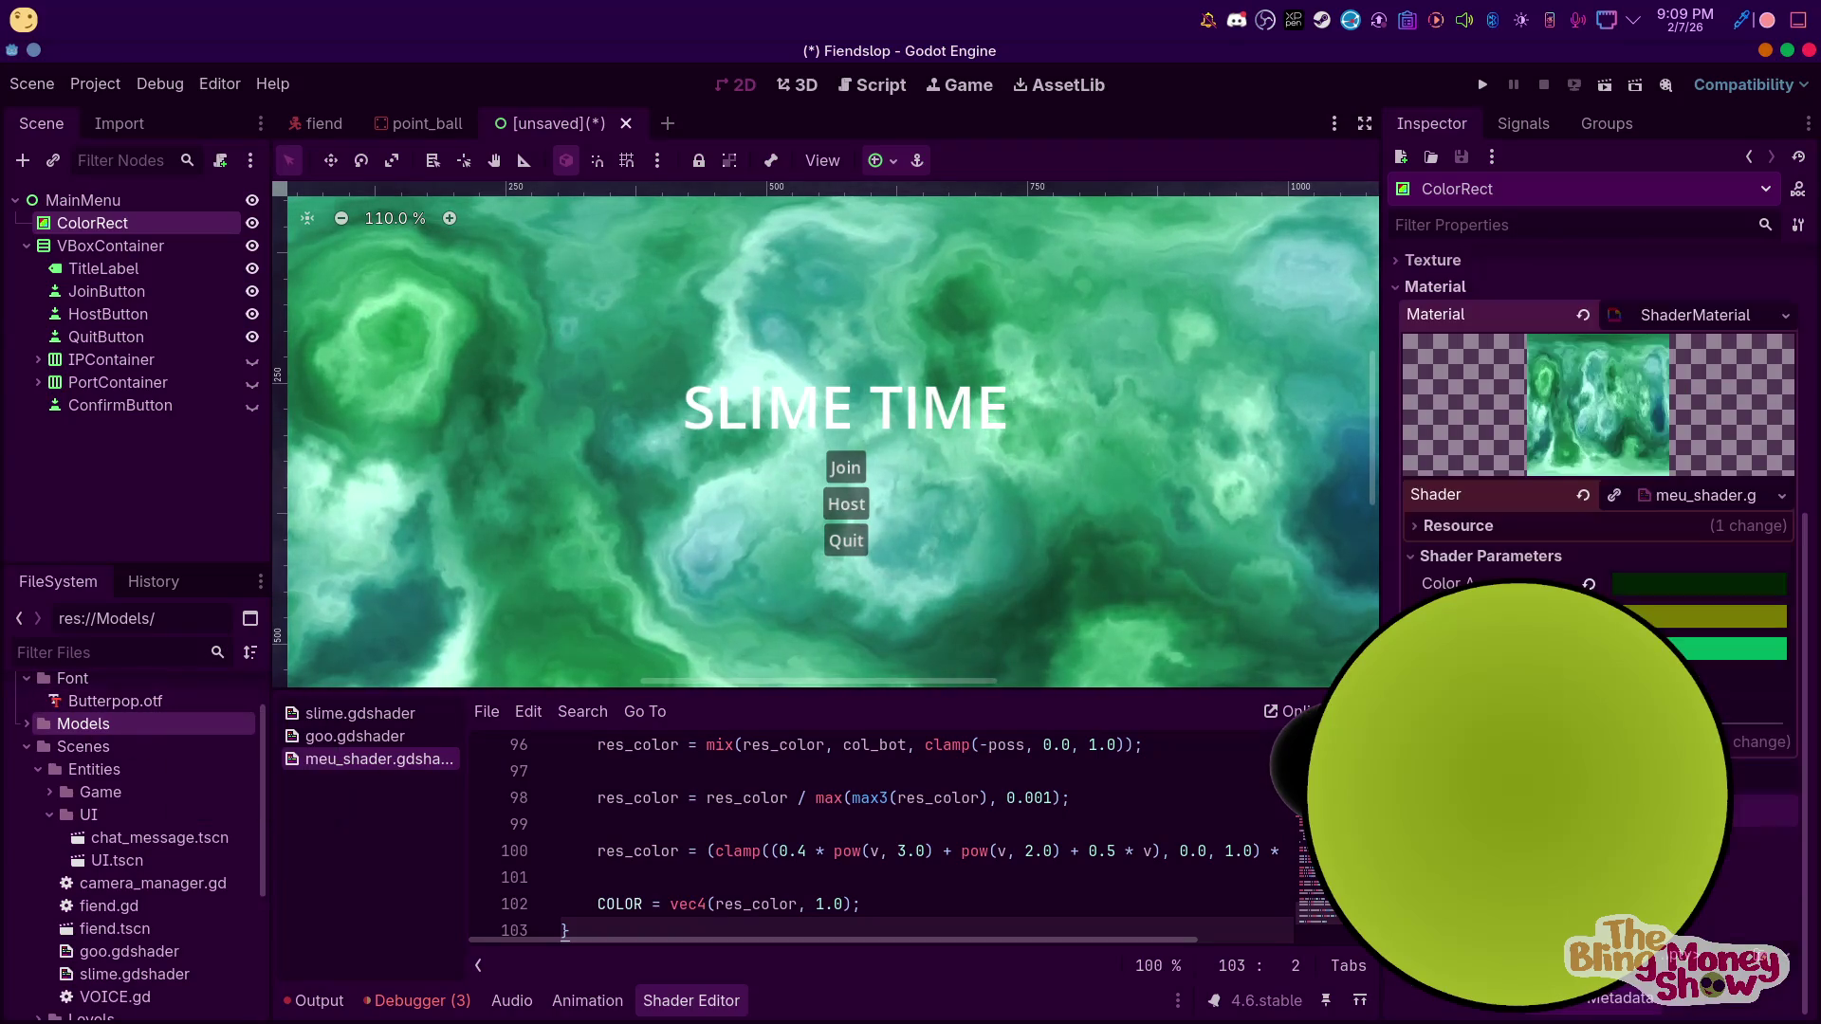
scroll(1514, 542, "up", 5)
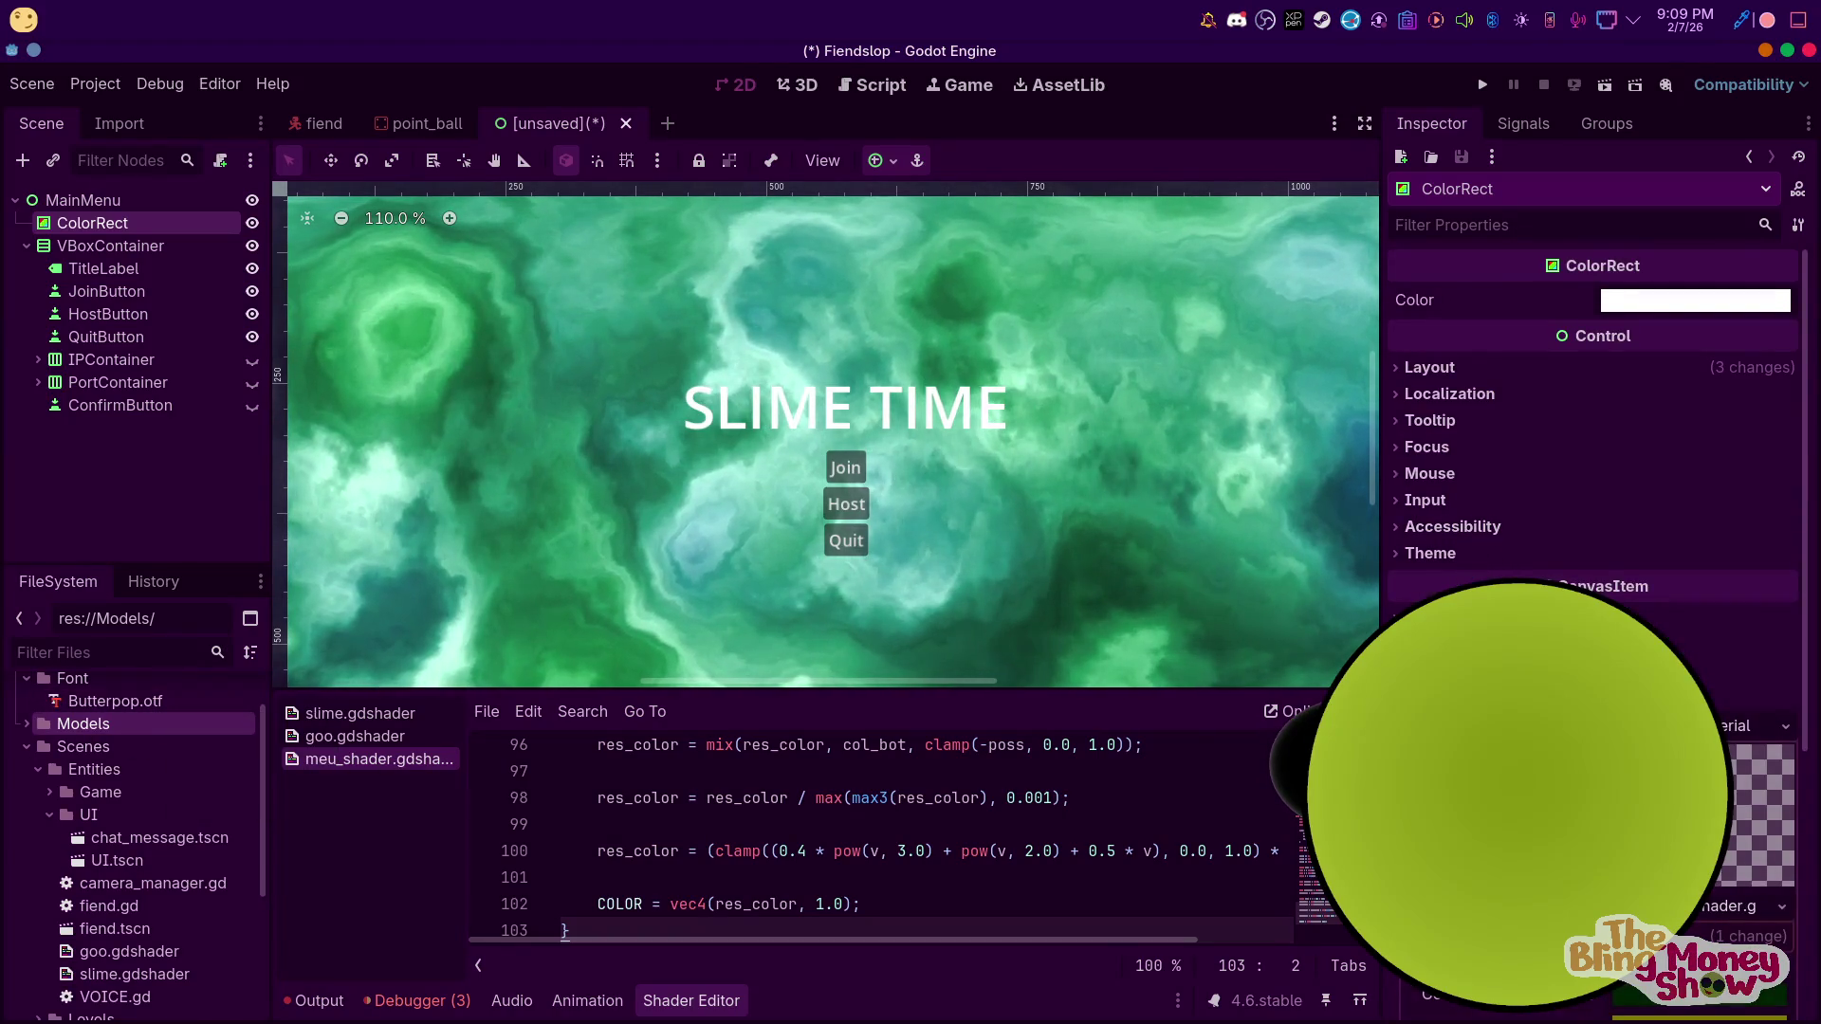
left_click(847, 395)
scroll(1593, 426, "down", 6)
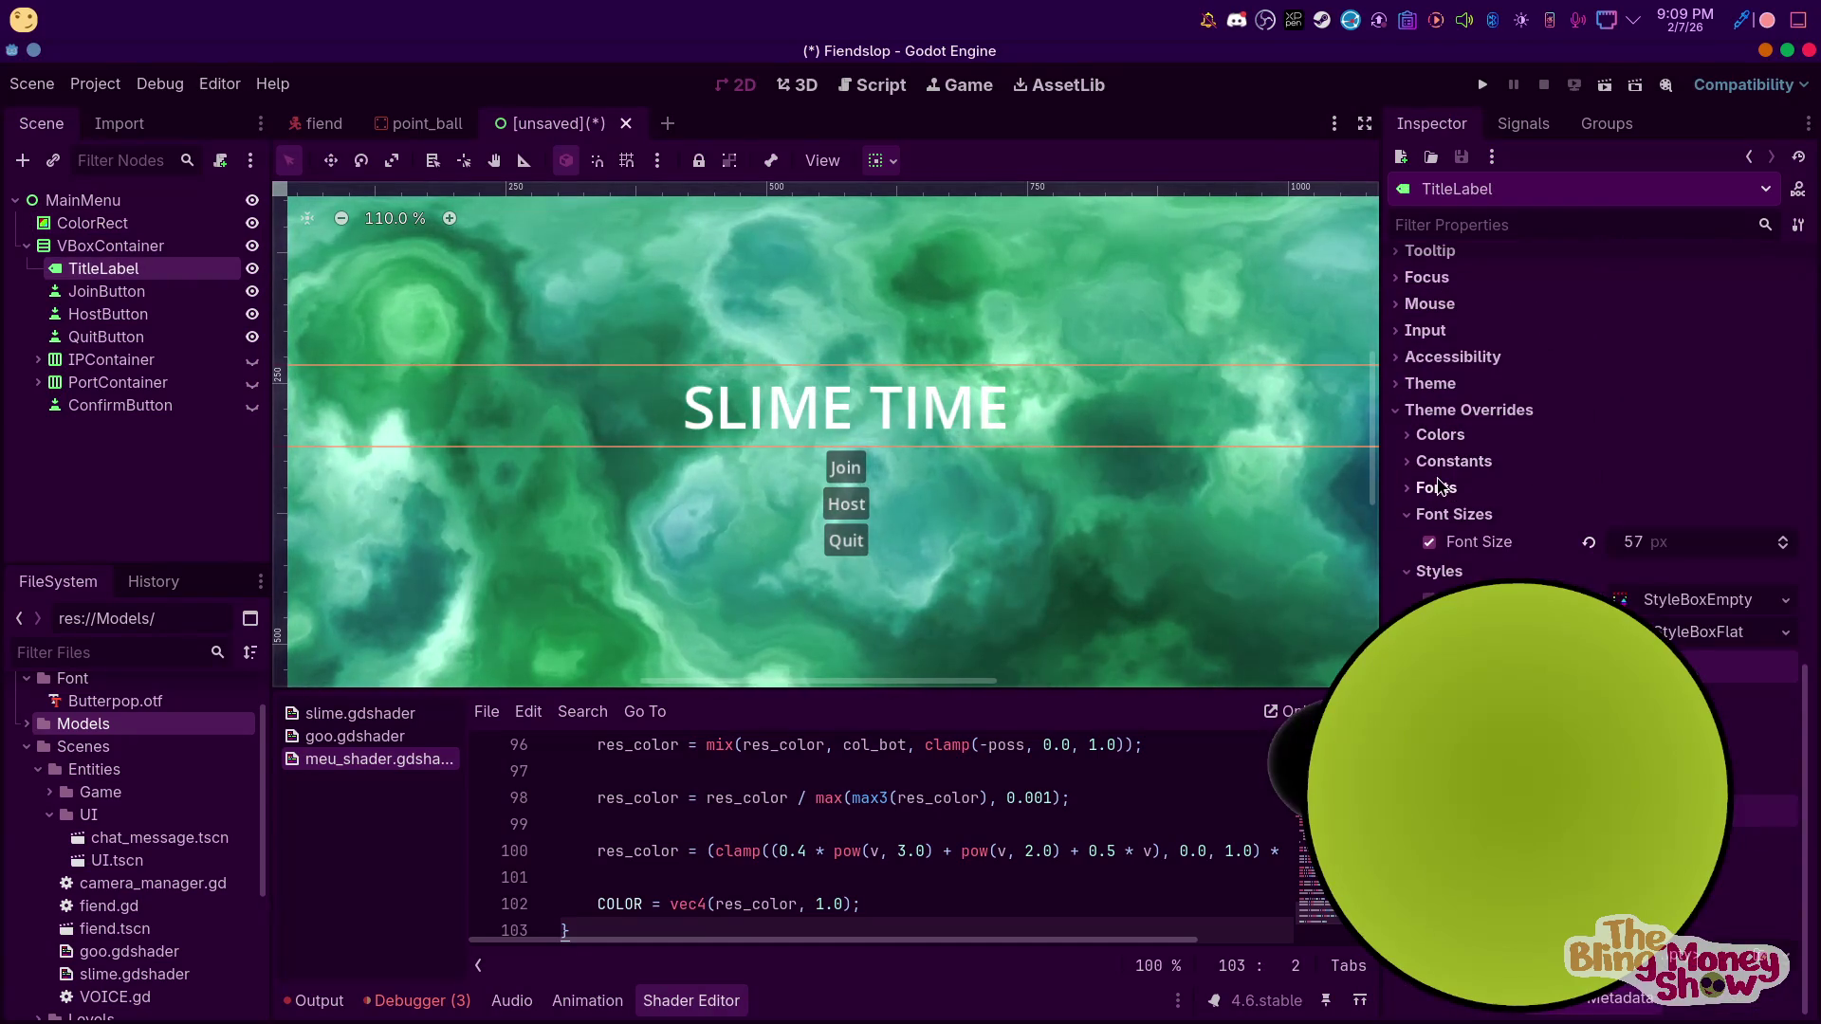
left_click(1446, 488)
mouse_move(114, 700)
left_mouse_down()
mouse_move(1776, 537)
mouse_move(1690, 518)
left_mouse_up()
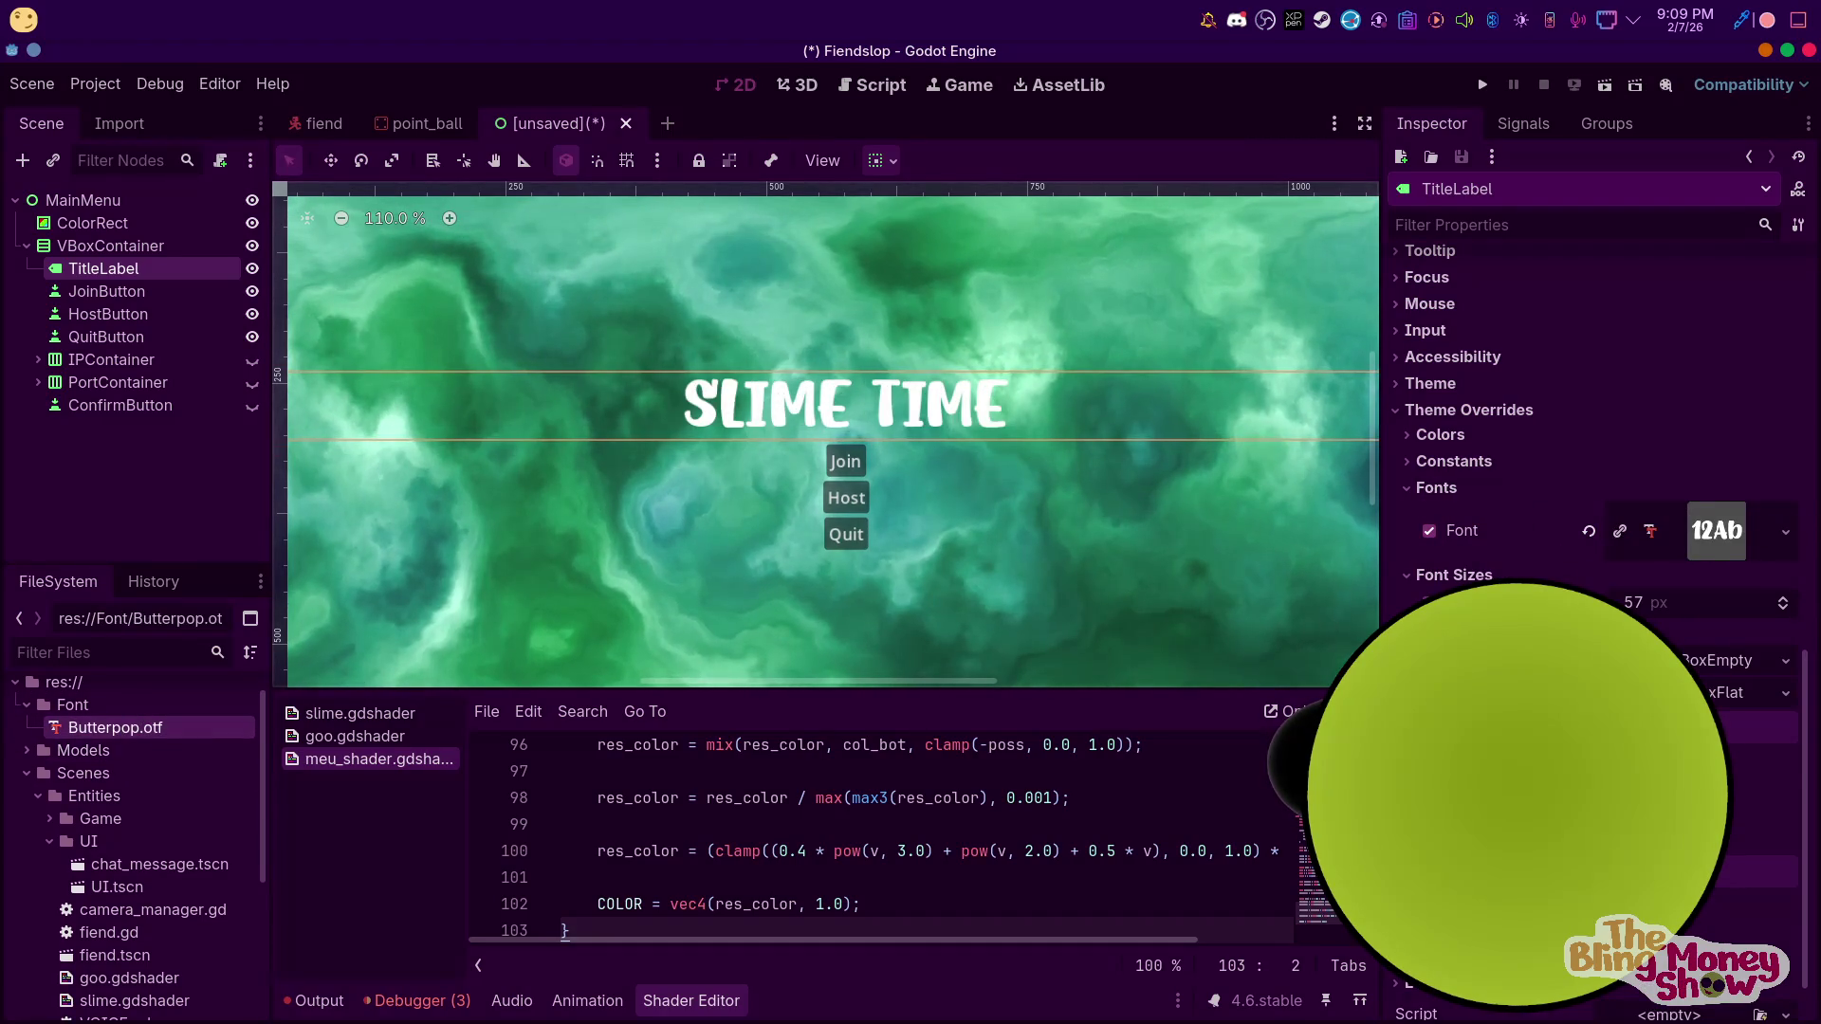
Raise the title's font size to about 70 px and add a thick black outline
mouse_move(1669, 602)
left_mouse_down()
mouse_move(1730, 603)
mouse_move(1660, 618)
mouse_move(1650, 602)
left_mouse_up()
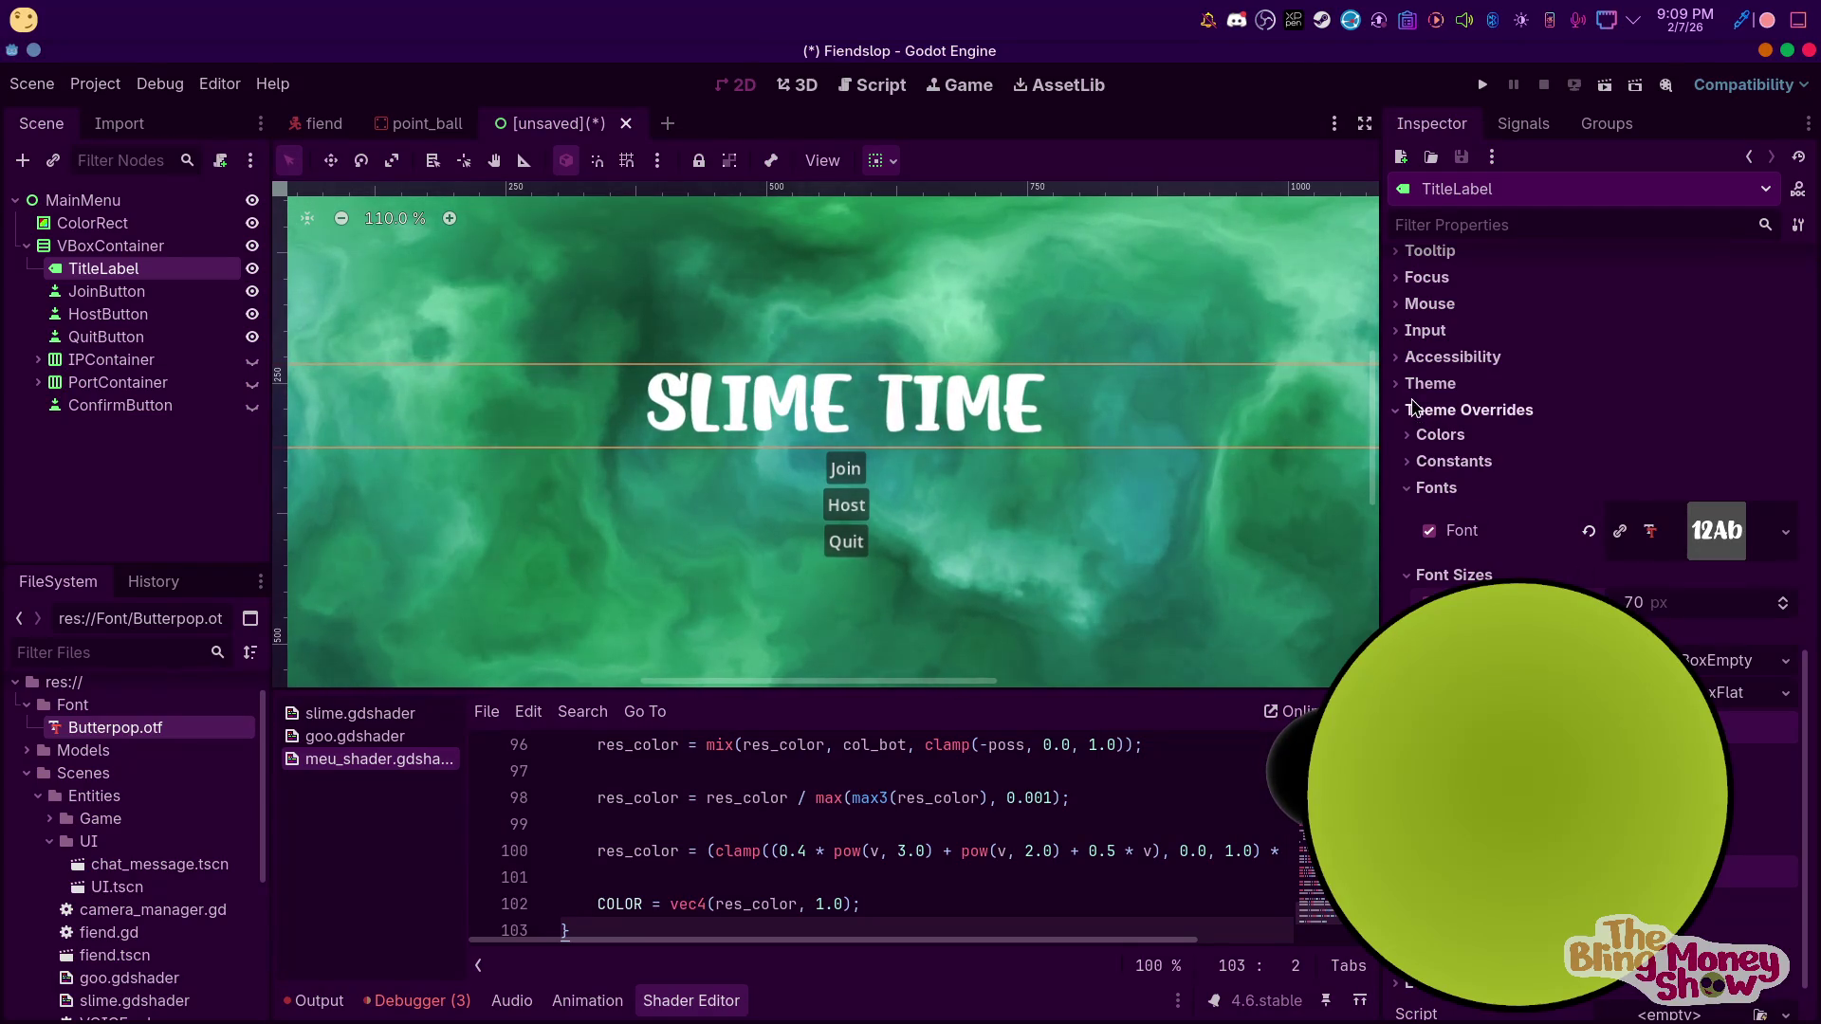
scroll(1432, 418, "up", 3)
left_click(1408, 557)
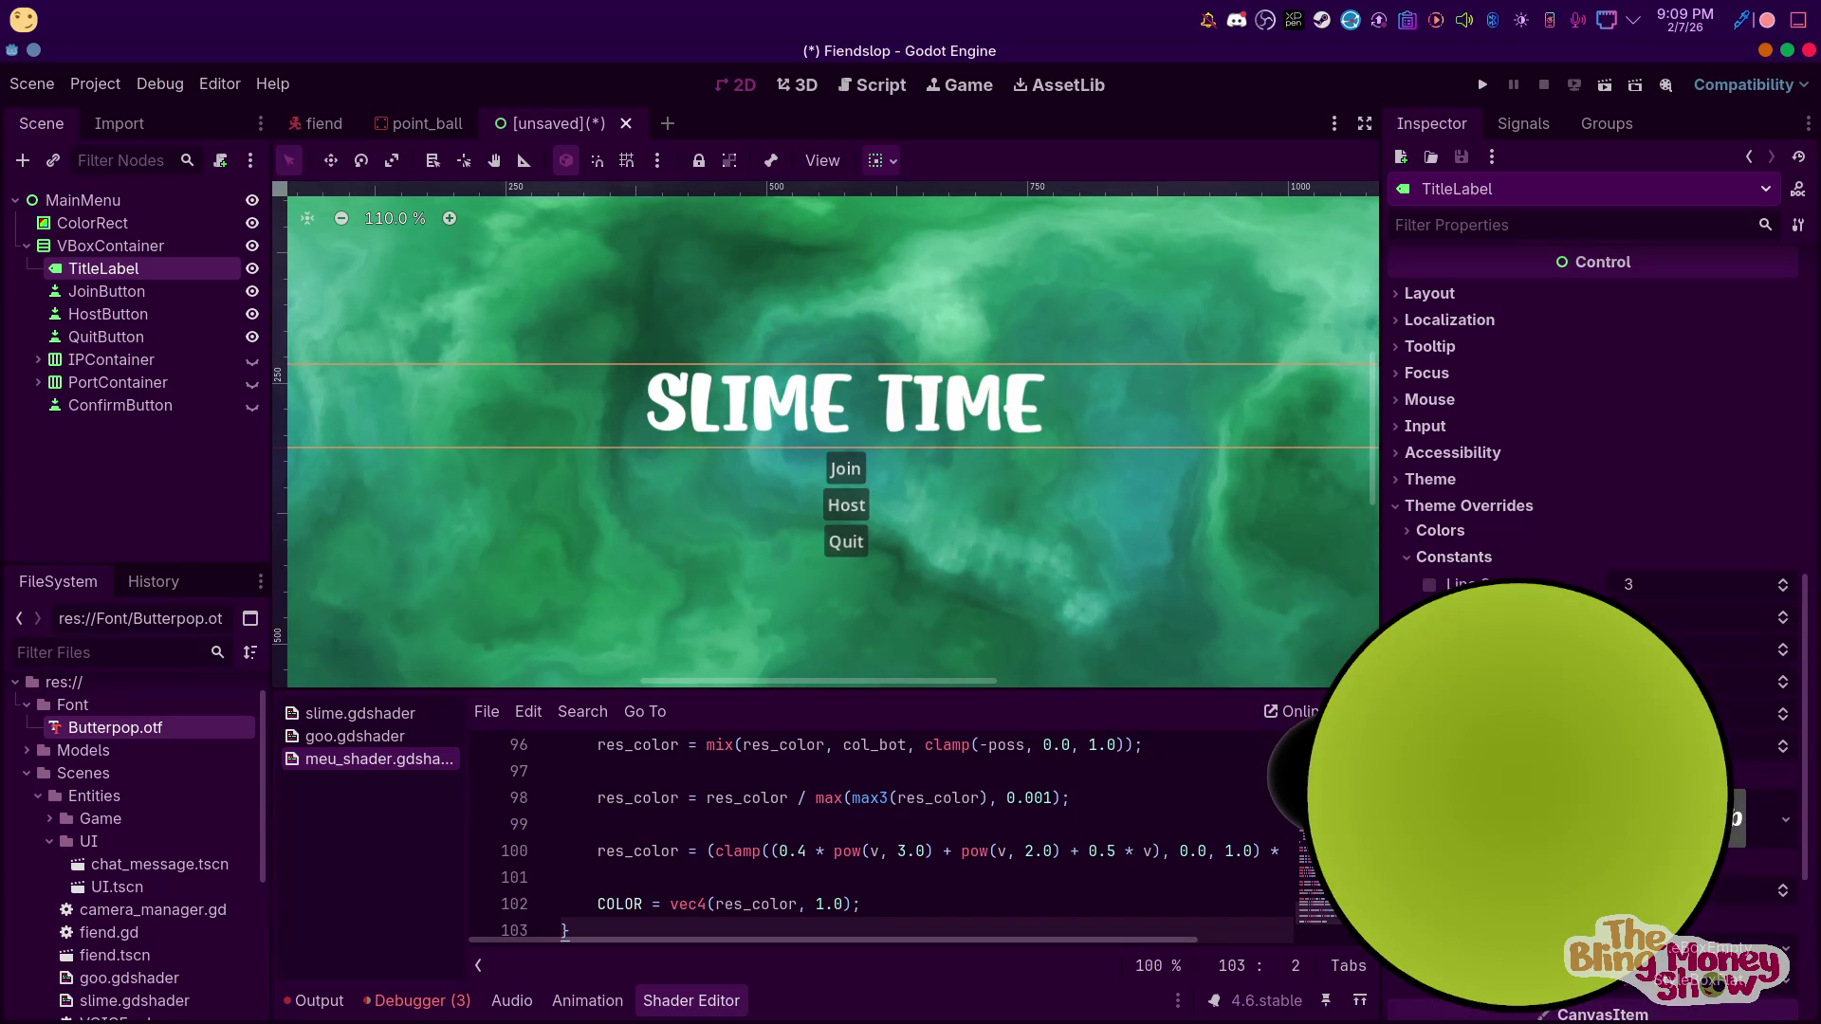
mouse_move(1649, 616)
left_mouse_down()
mouse_move(1688, 617)
mouse_move(1655, 616)
left_mouse_up()
scroll(1011, 448, "right", 1)
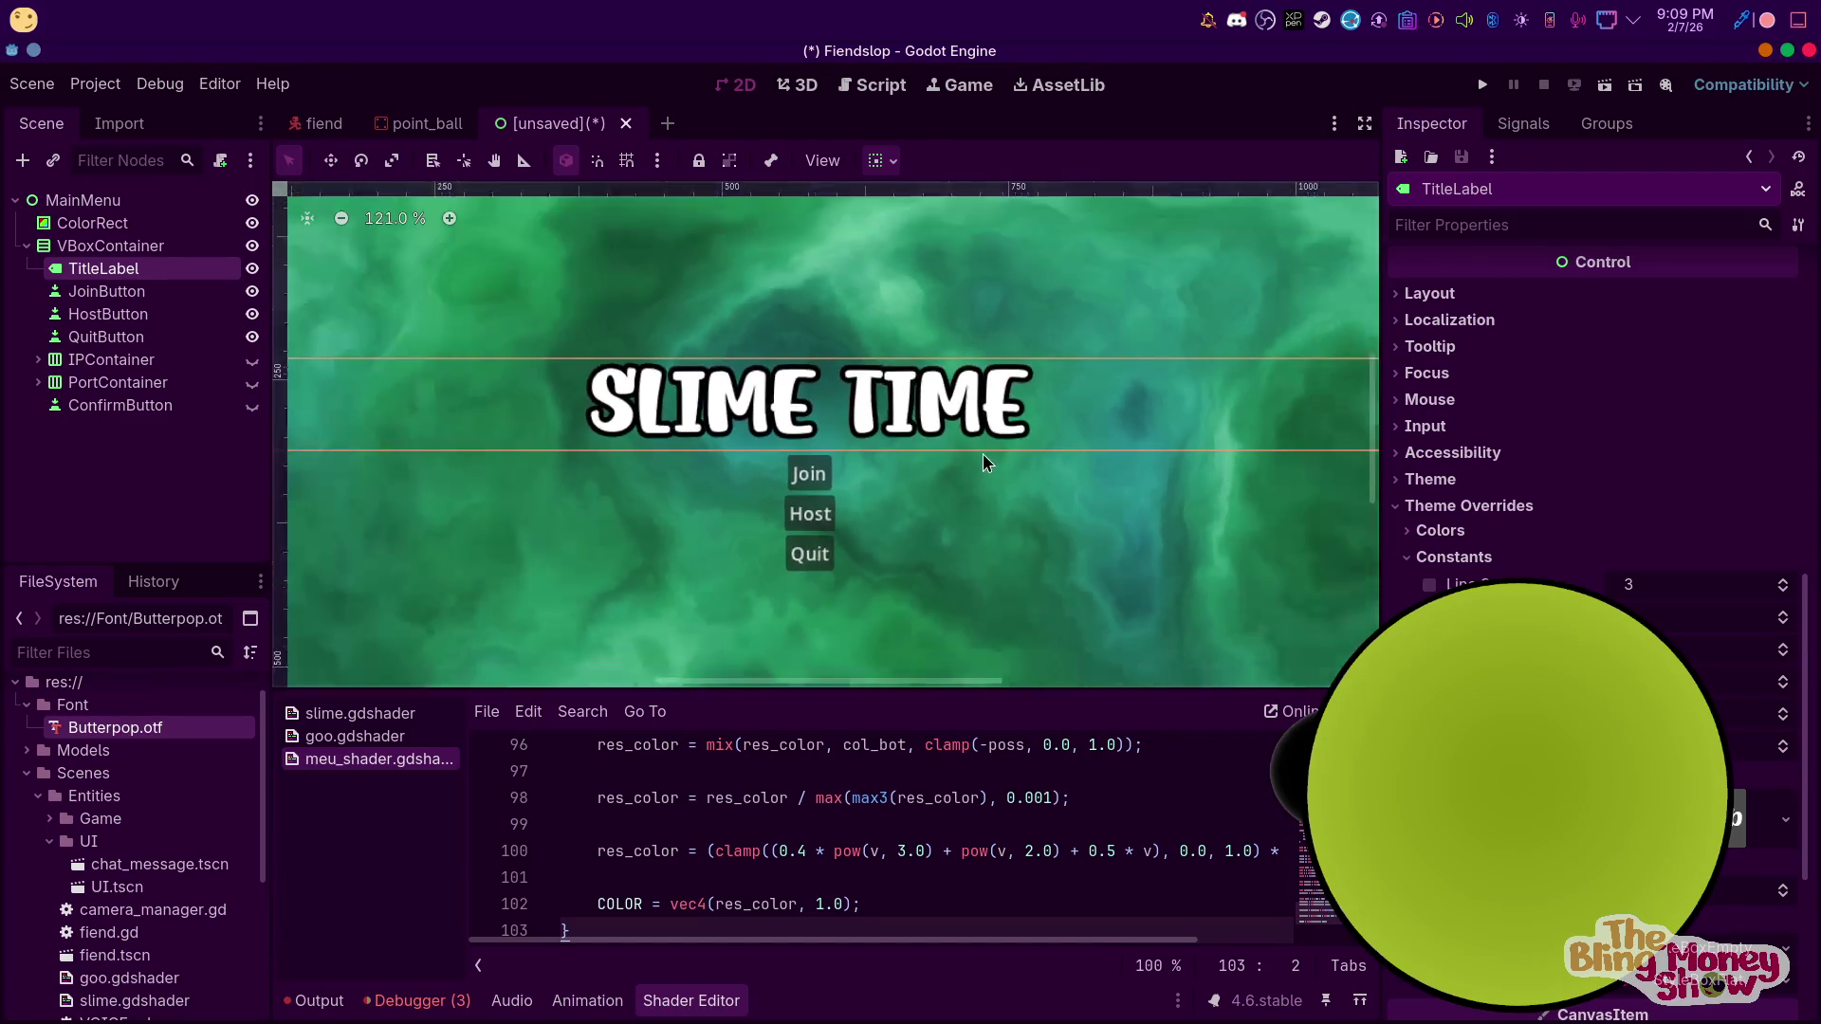
left_click(119, 247)
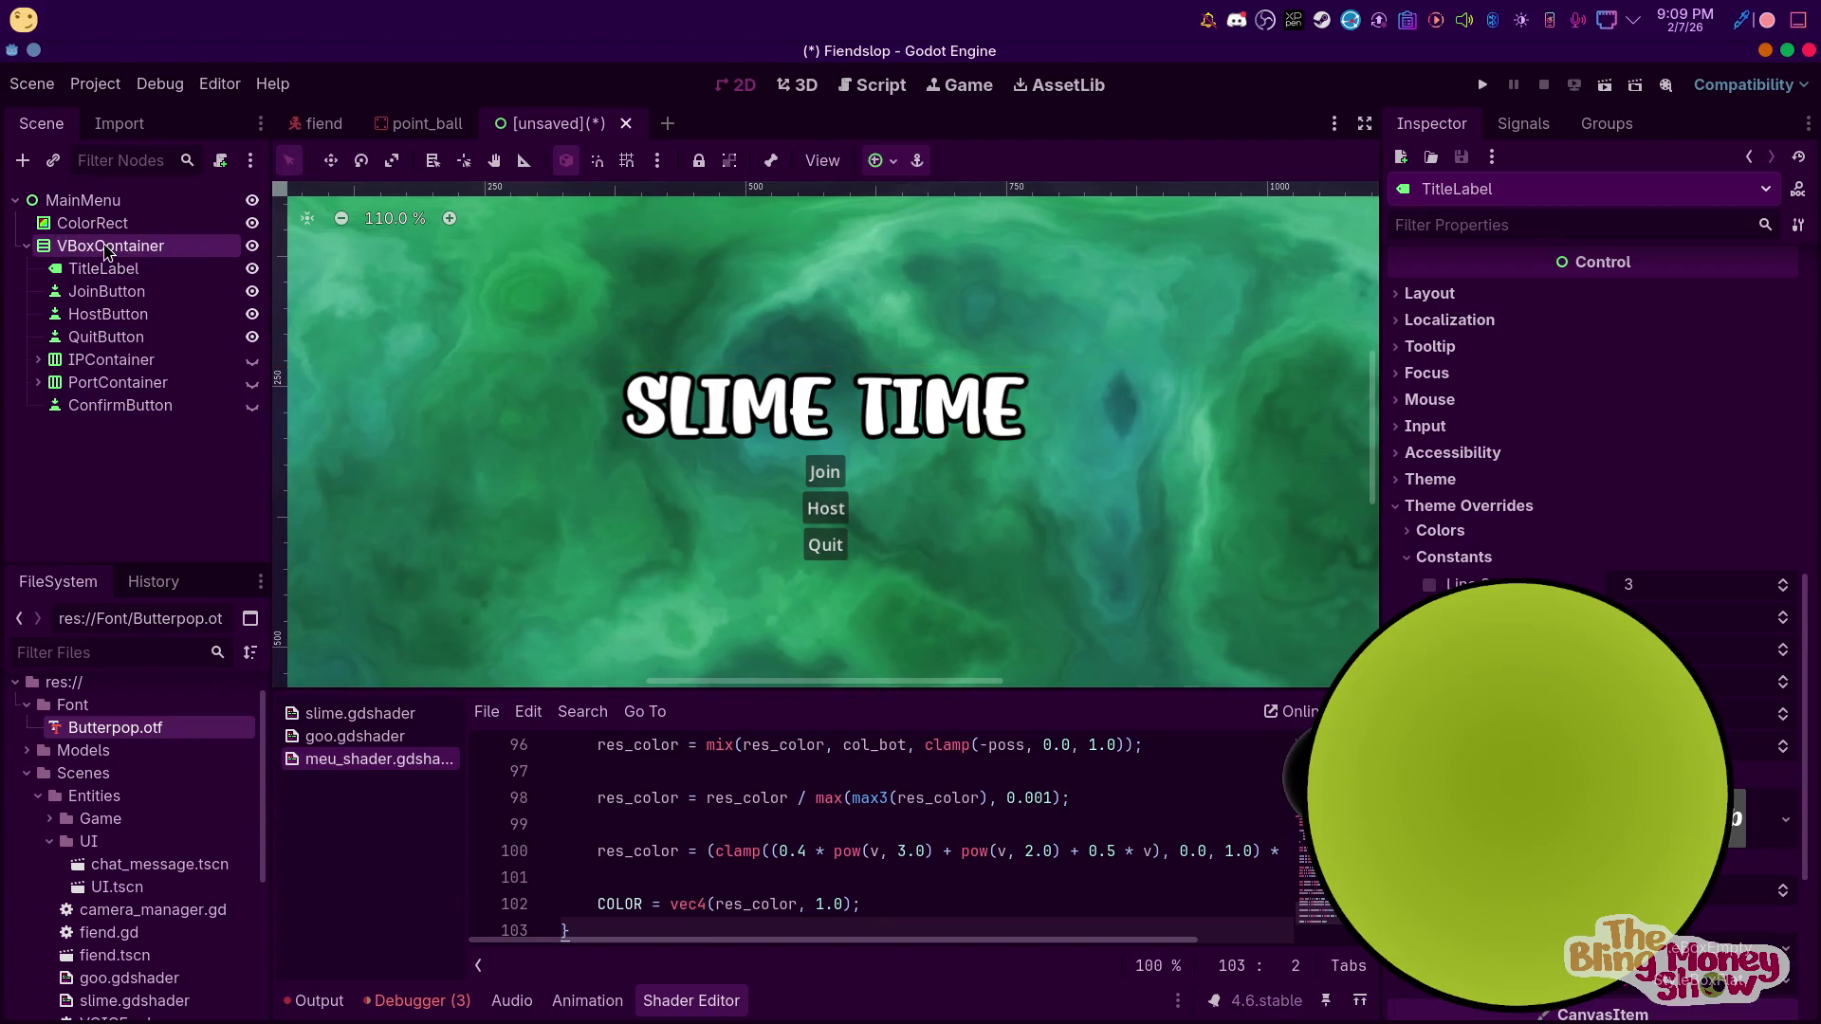
Duplicate TitleLabel into a new SubTitleLabel below it
left_click(119, 269)
key("ctrl+d")
left_click_drag(124, 292, 124, 291)
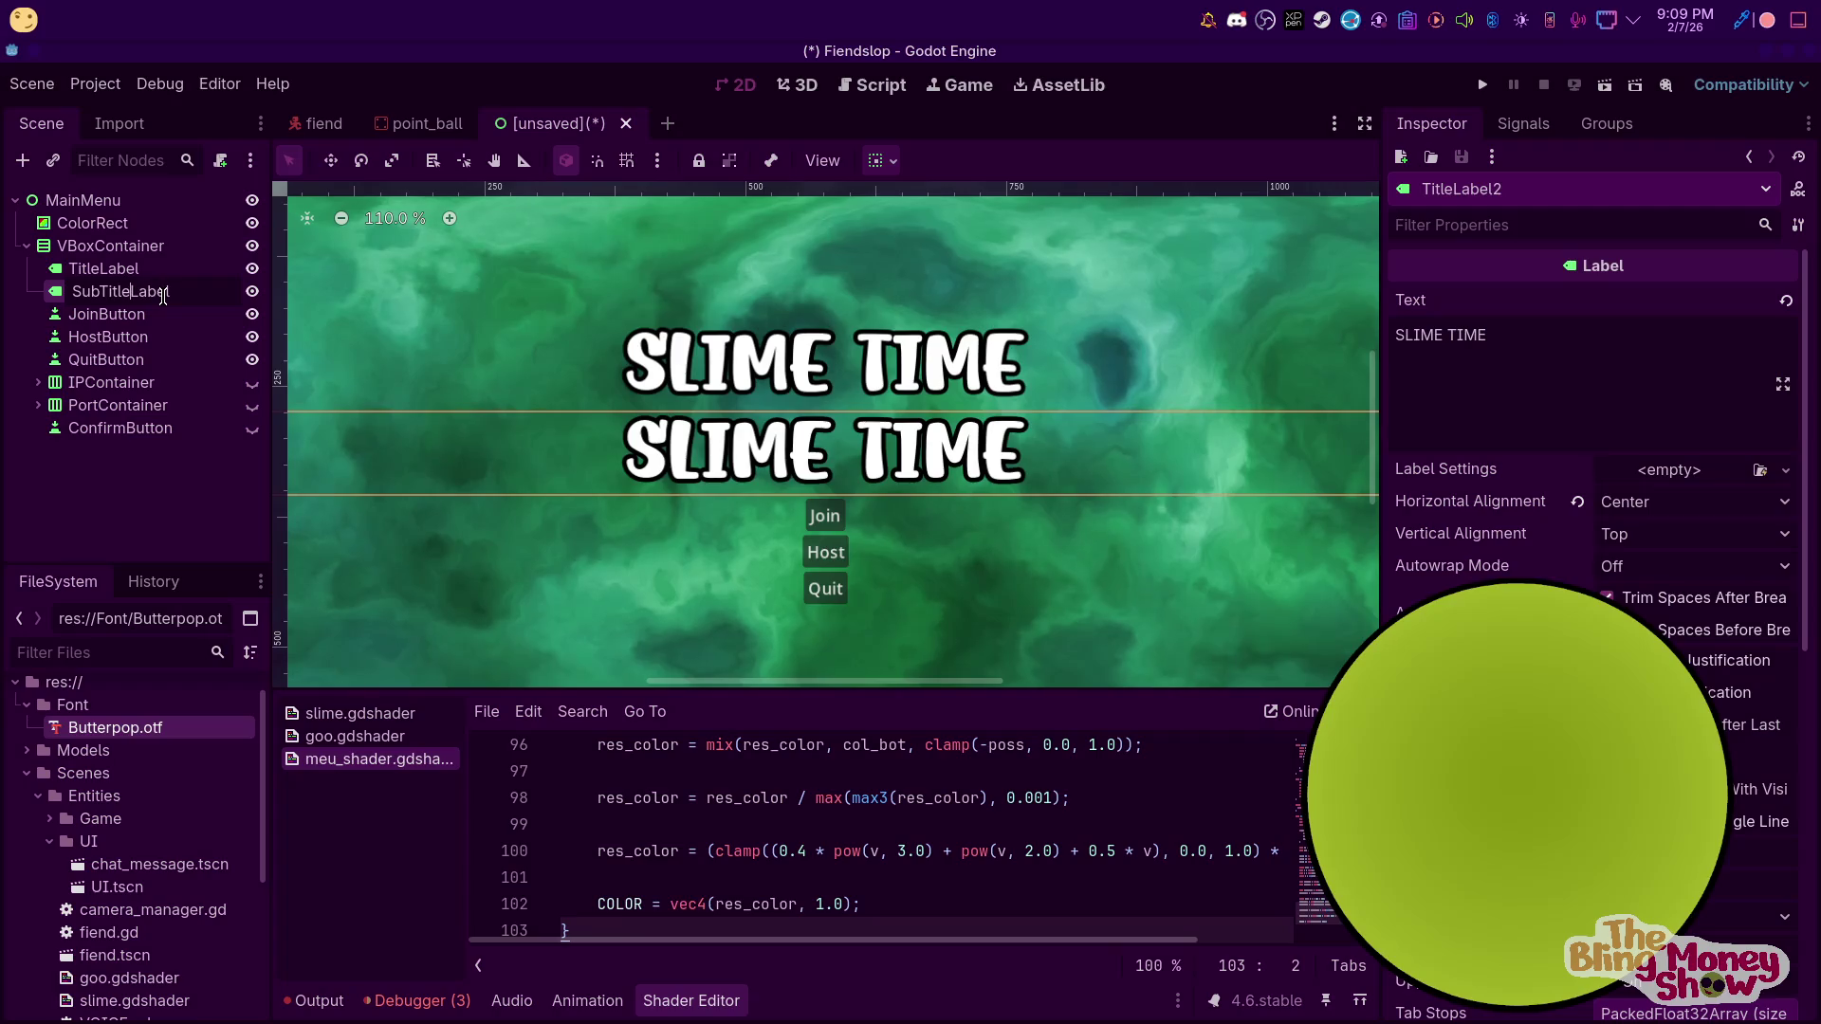
key("Return")
Shrink the subtitle's font size and make its outline much thinner
scroll(1593, 427, "down", 6)
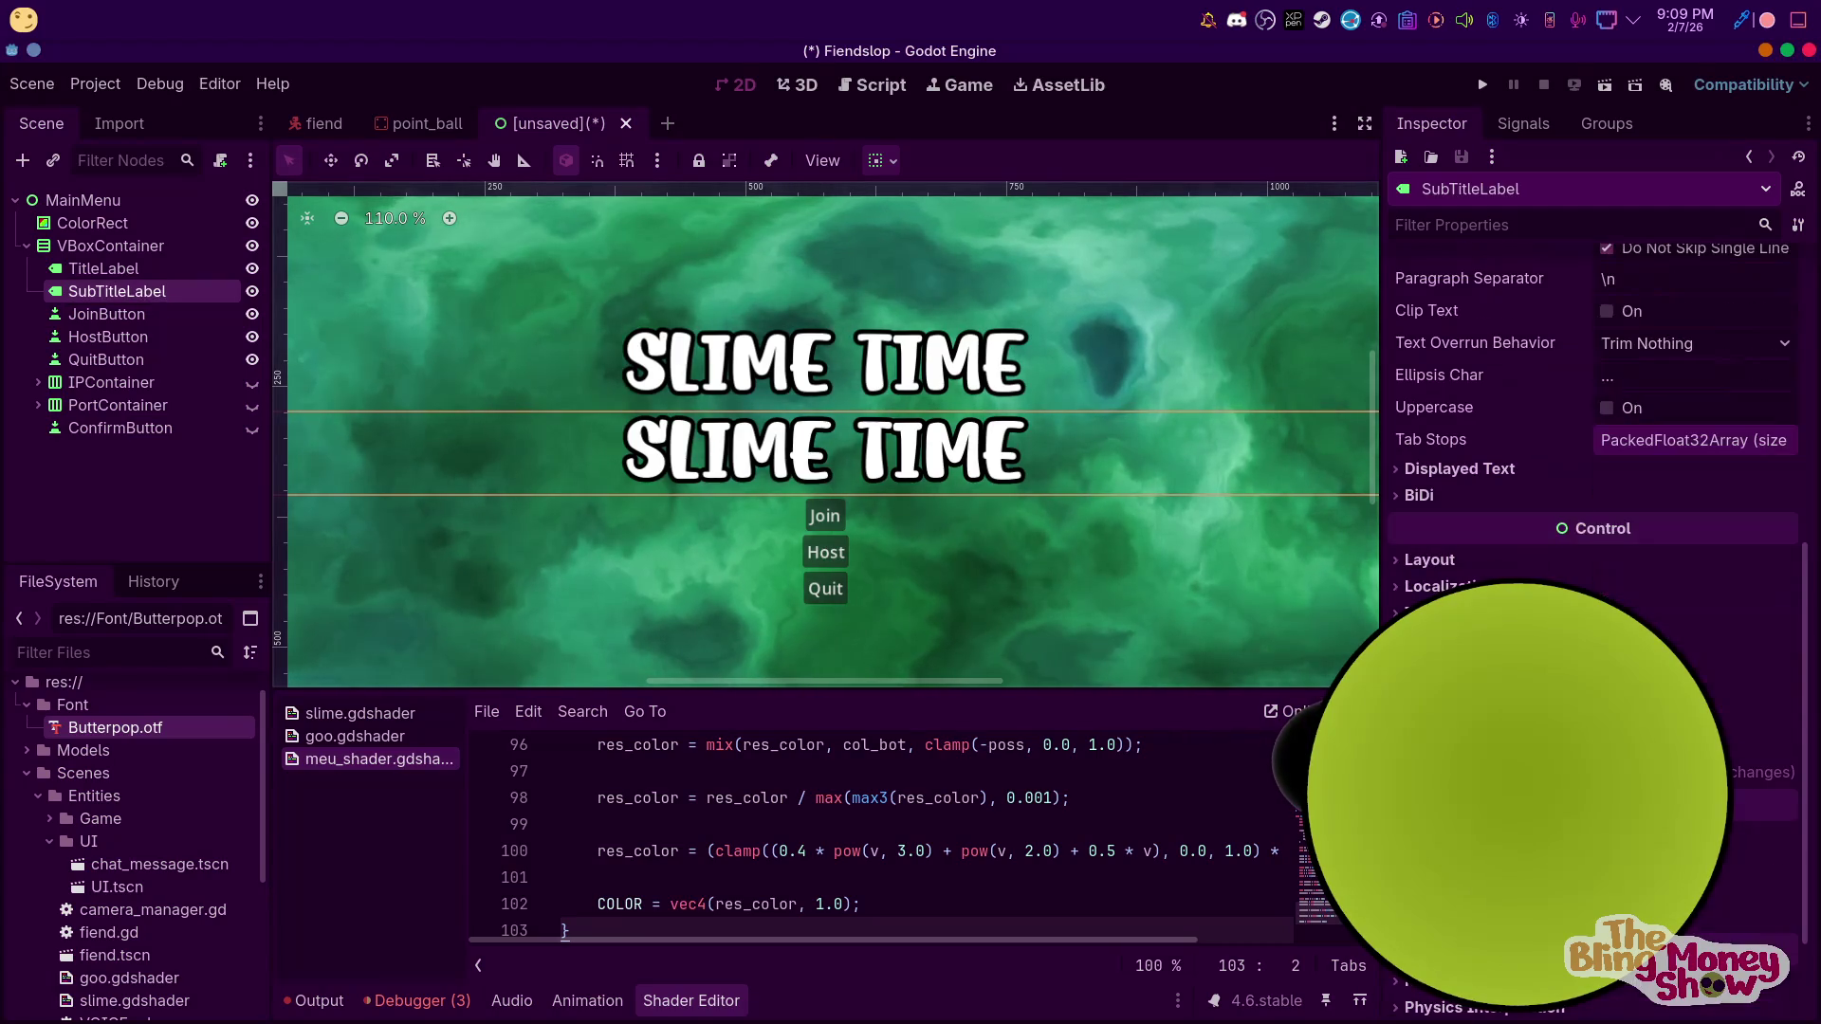
scroll(1593, 426, "down", 1)
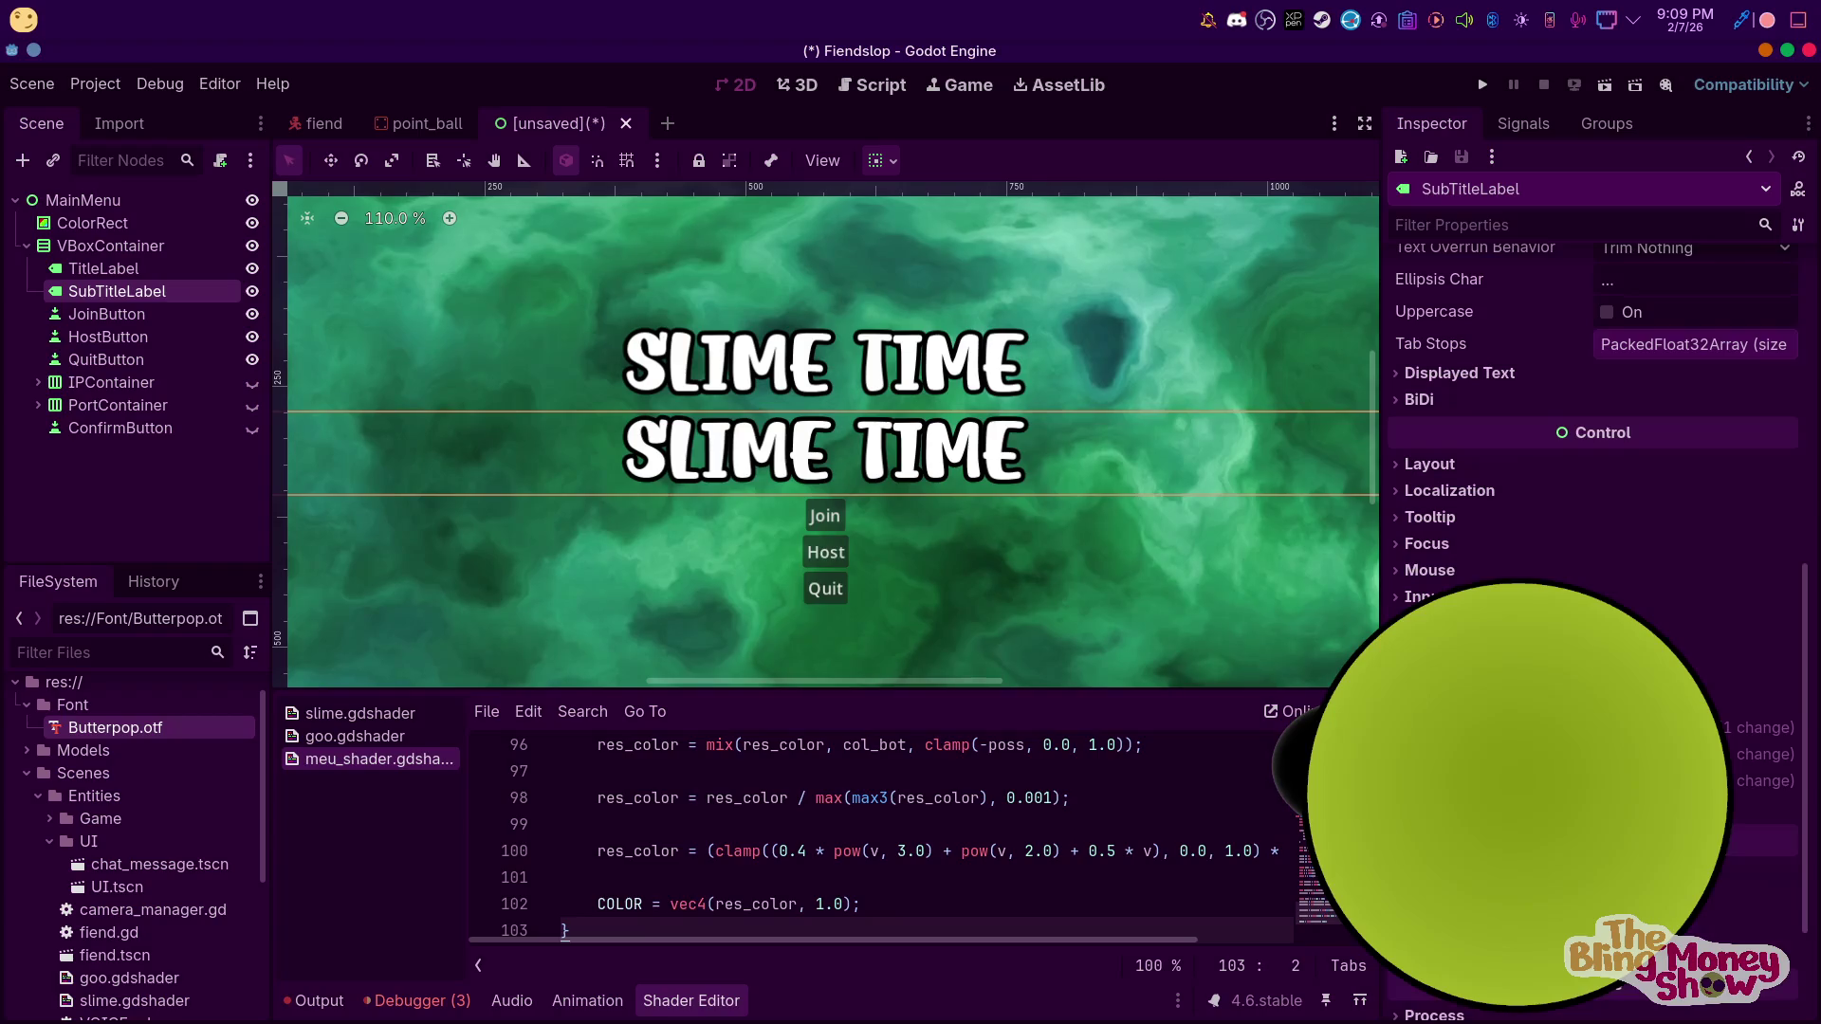
left_click_drag(1697, 809, 1640, 809)
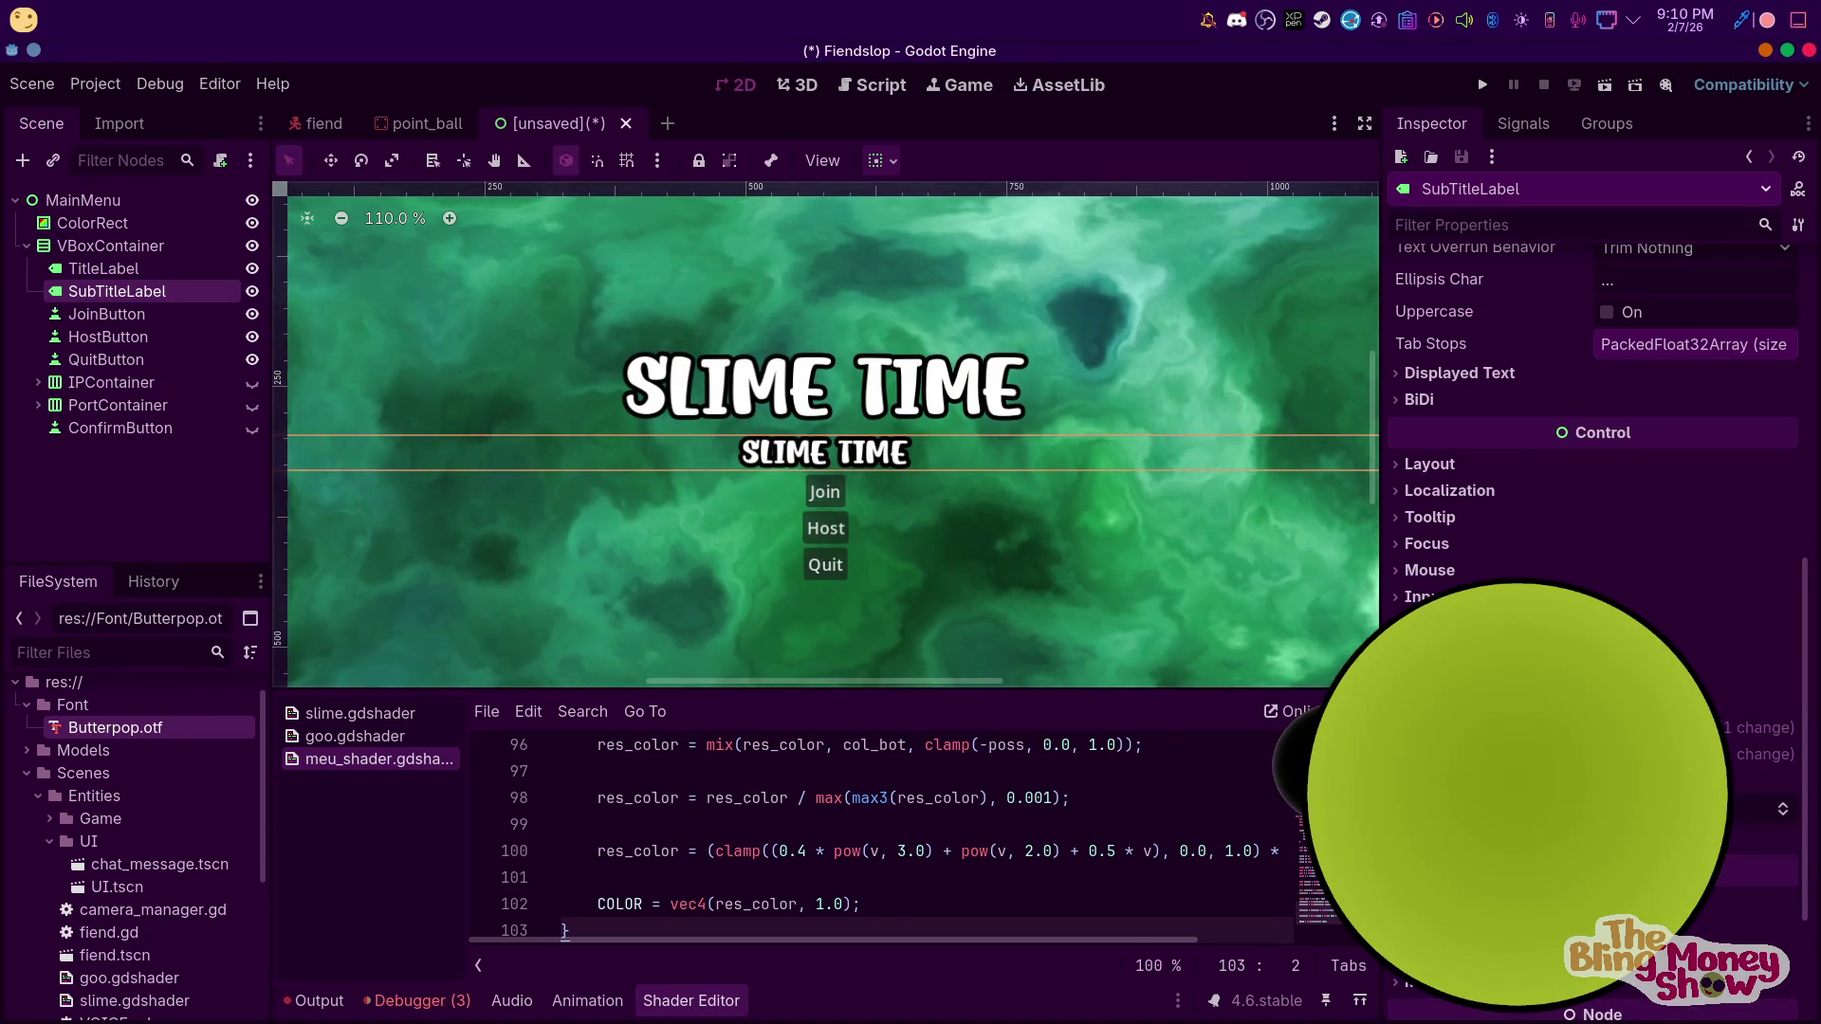
left_click(1517, 727)
left_click_drag(1697, 788, 1678, 788)
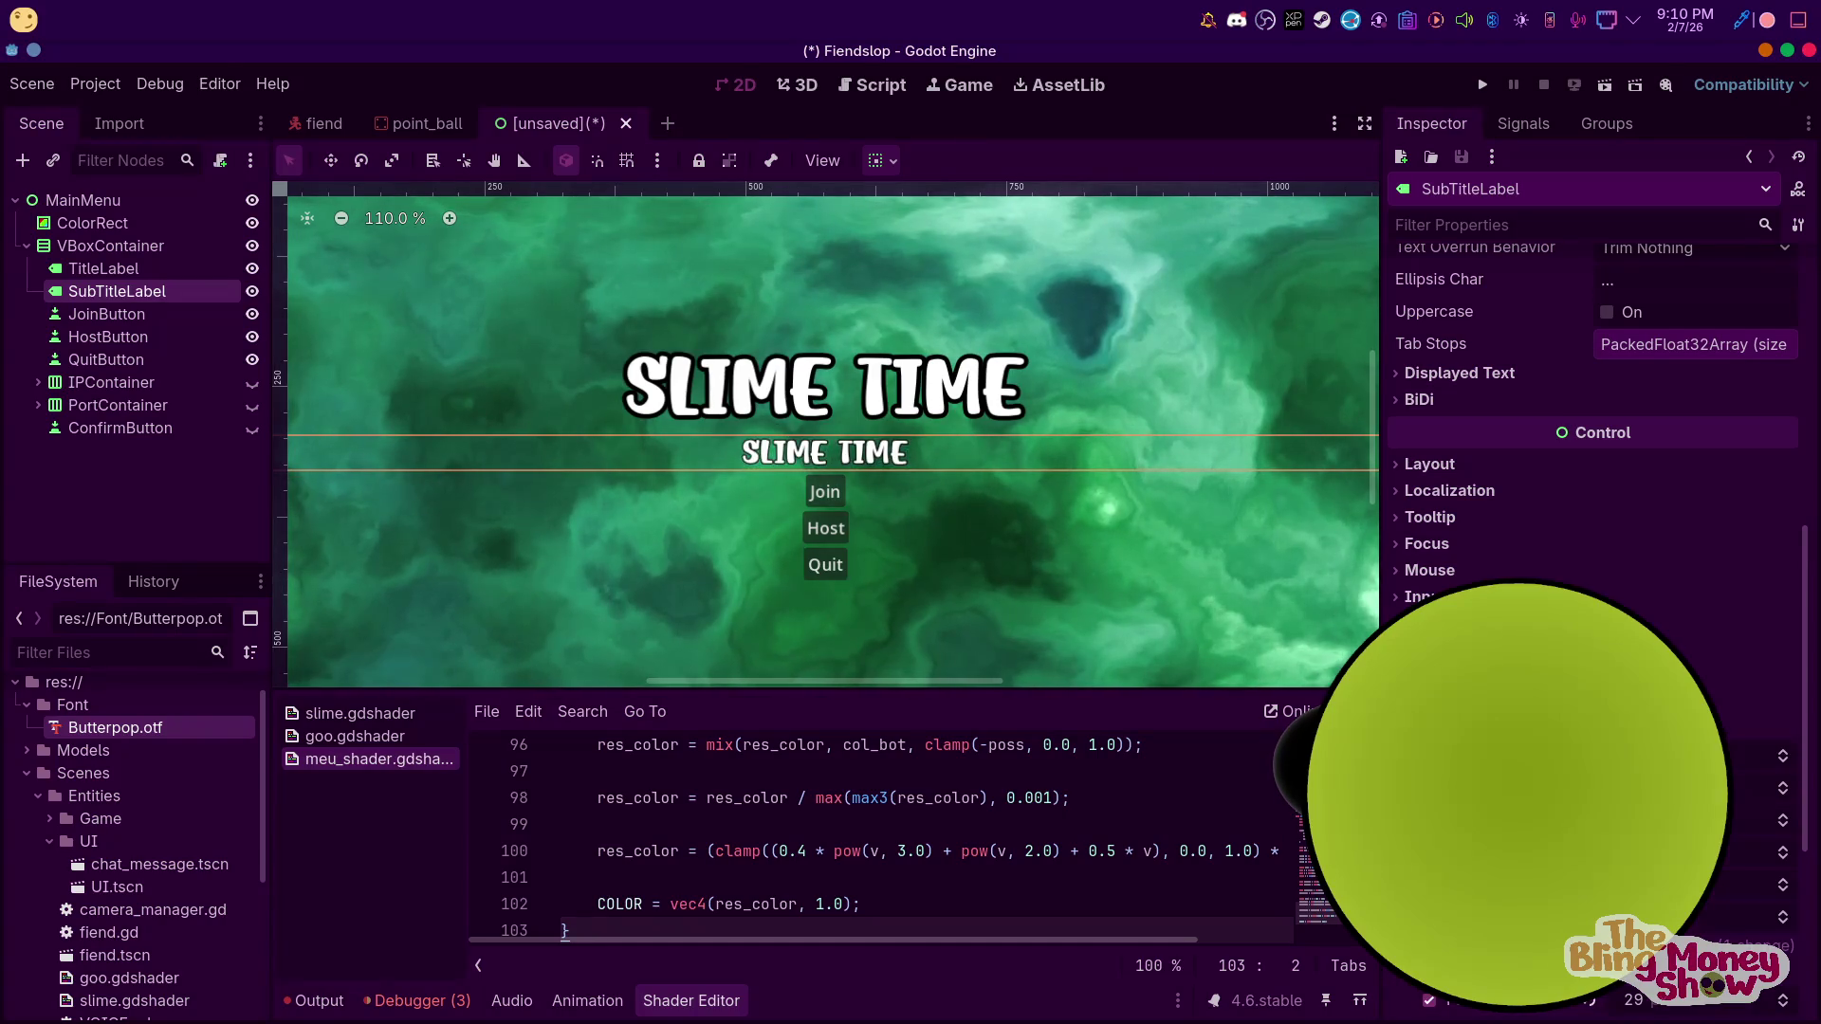
Change the subtitle's text to 'it's time to slime'
scroll(1638, 564, "up", 5)
triple_click(1542, 360)
type("o")
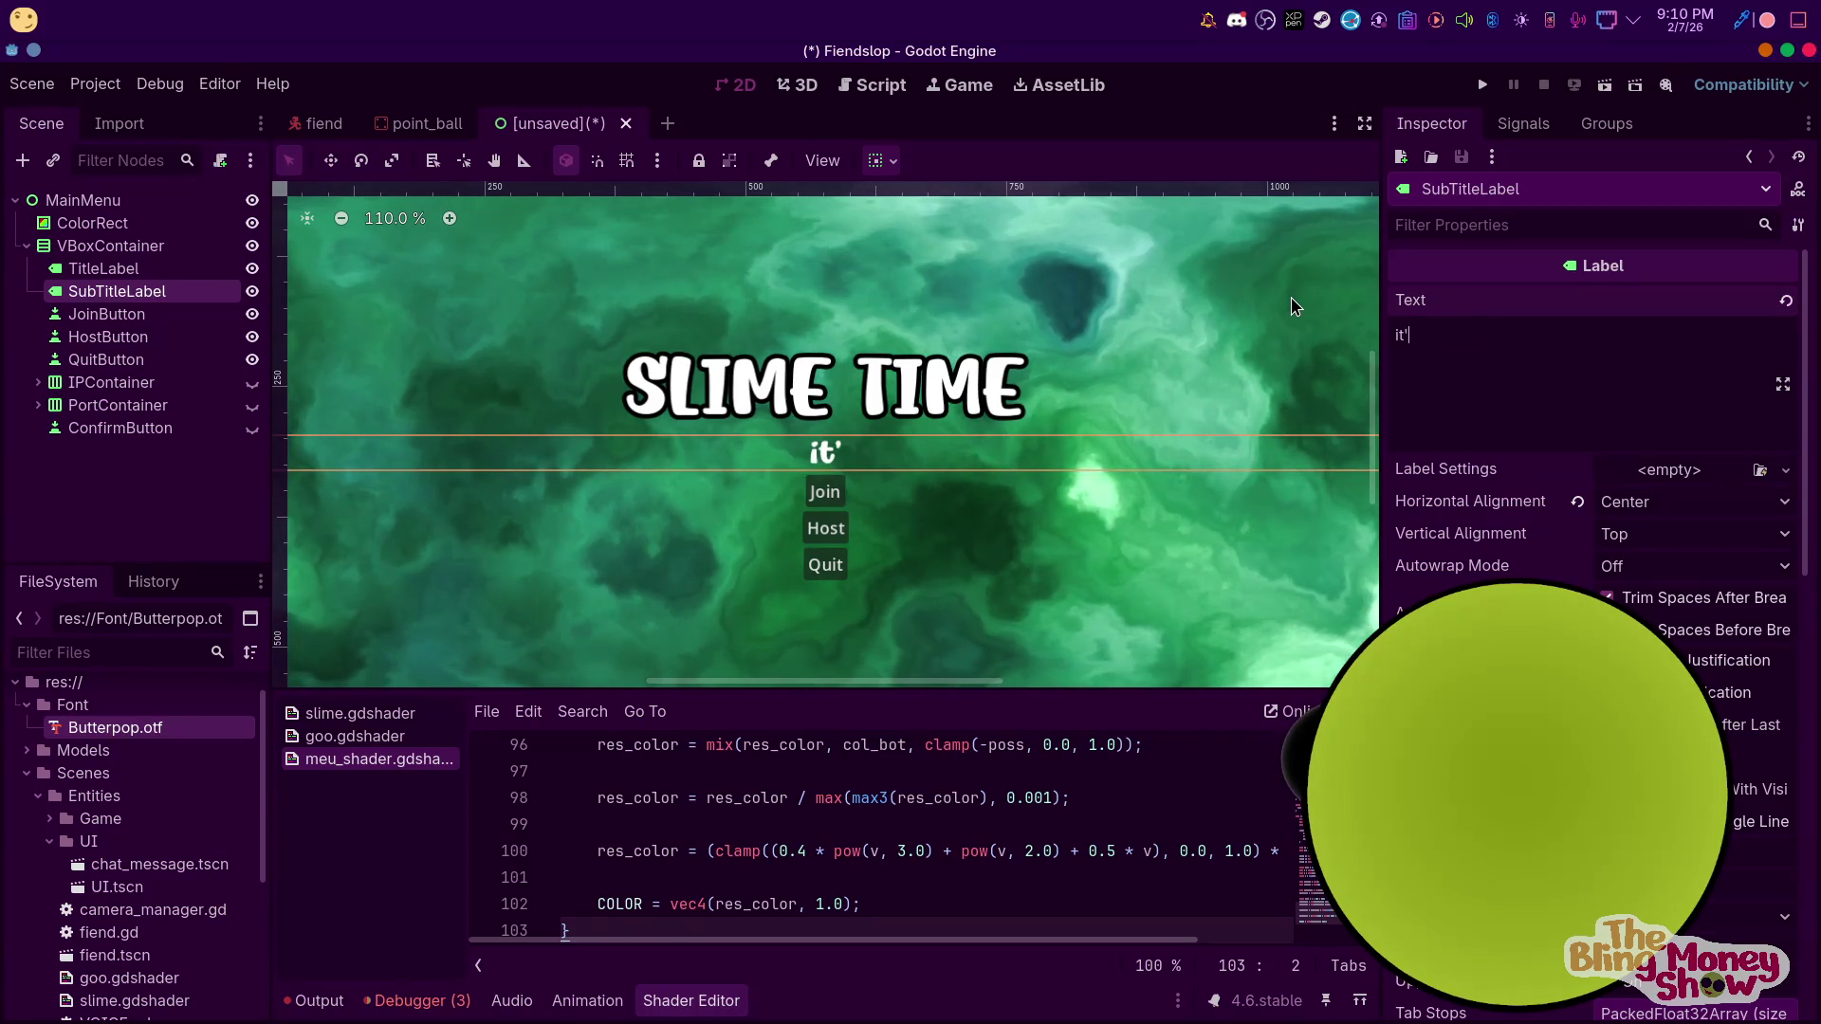
type("to slime")
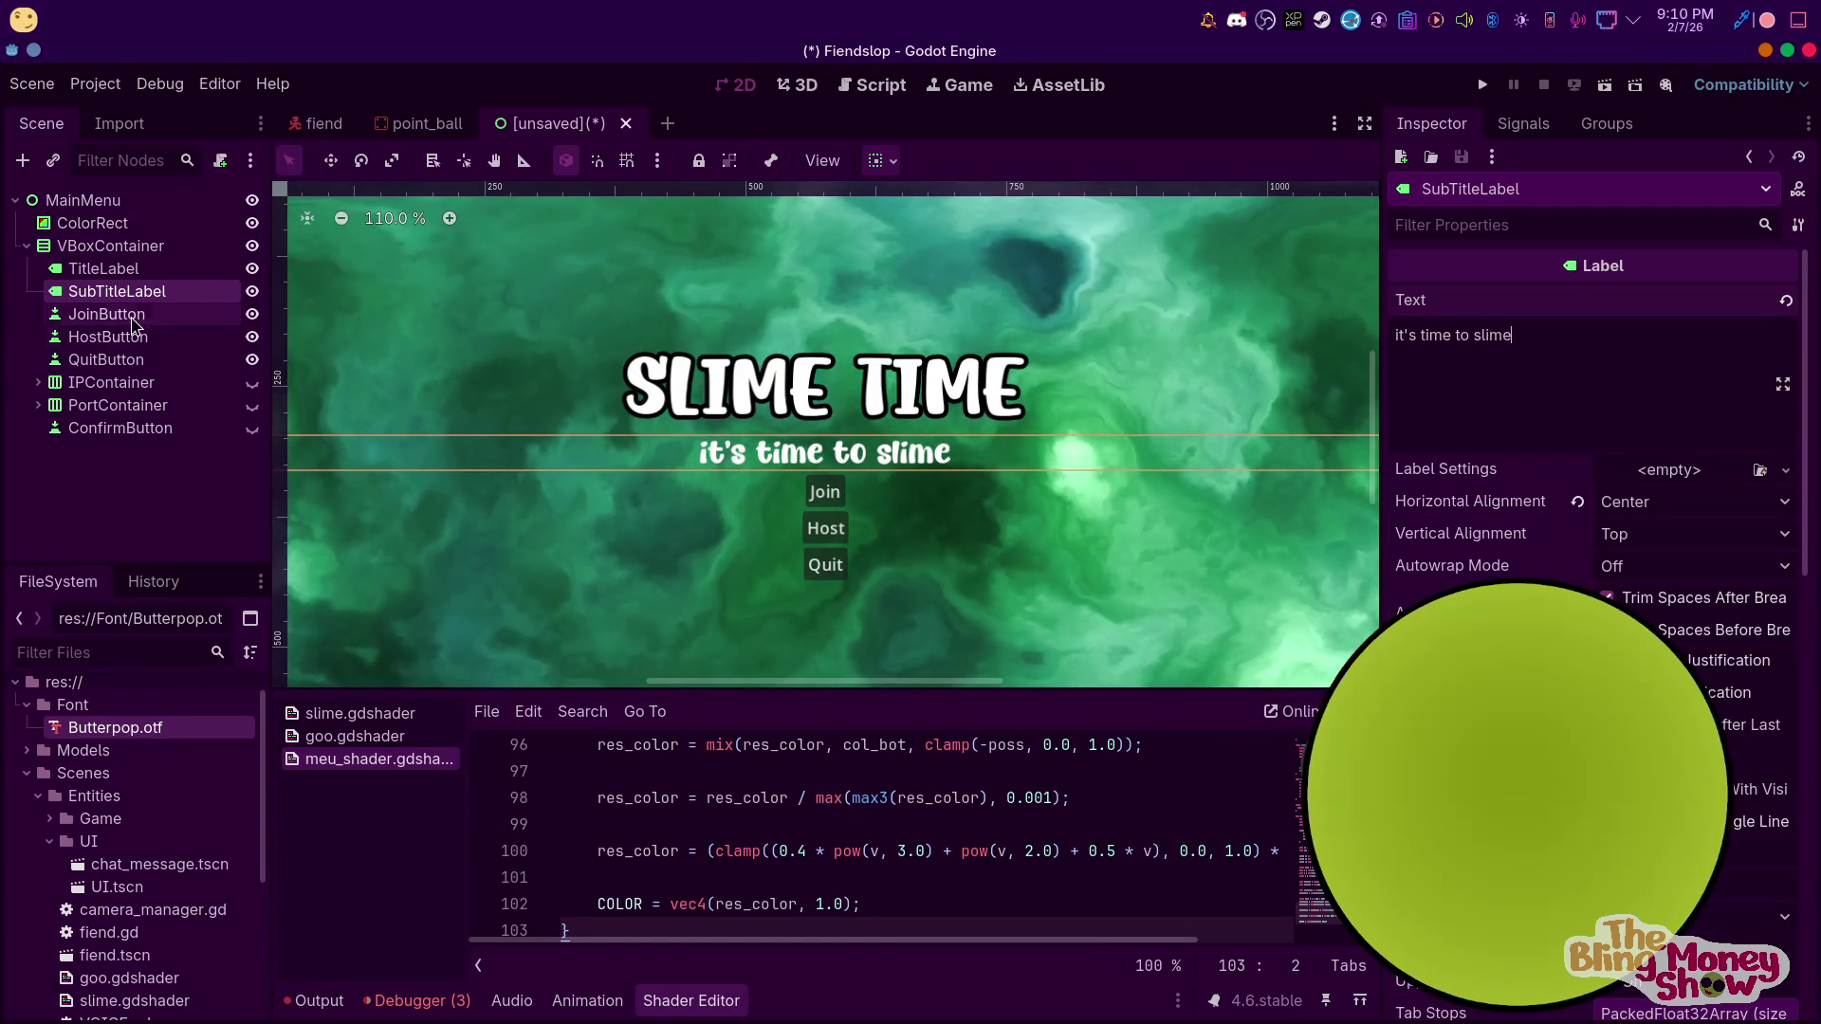
left_click(171, 314)
left_click(135, 271)
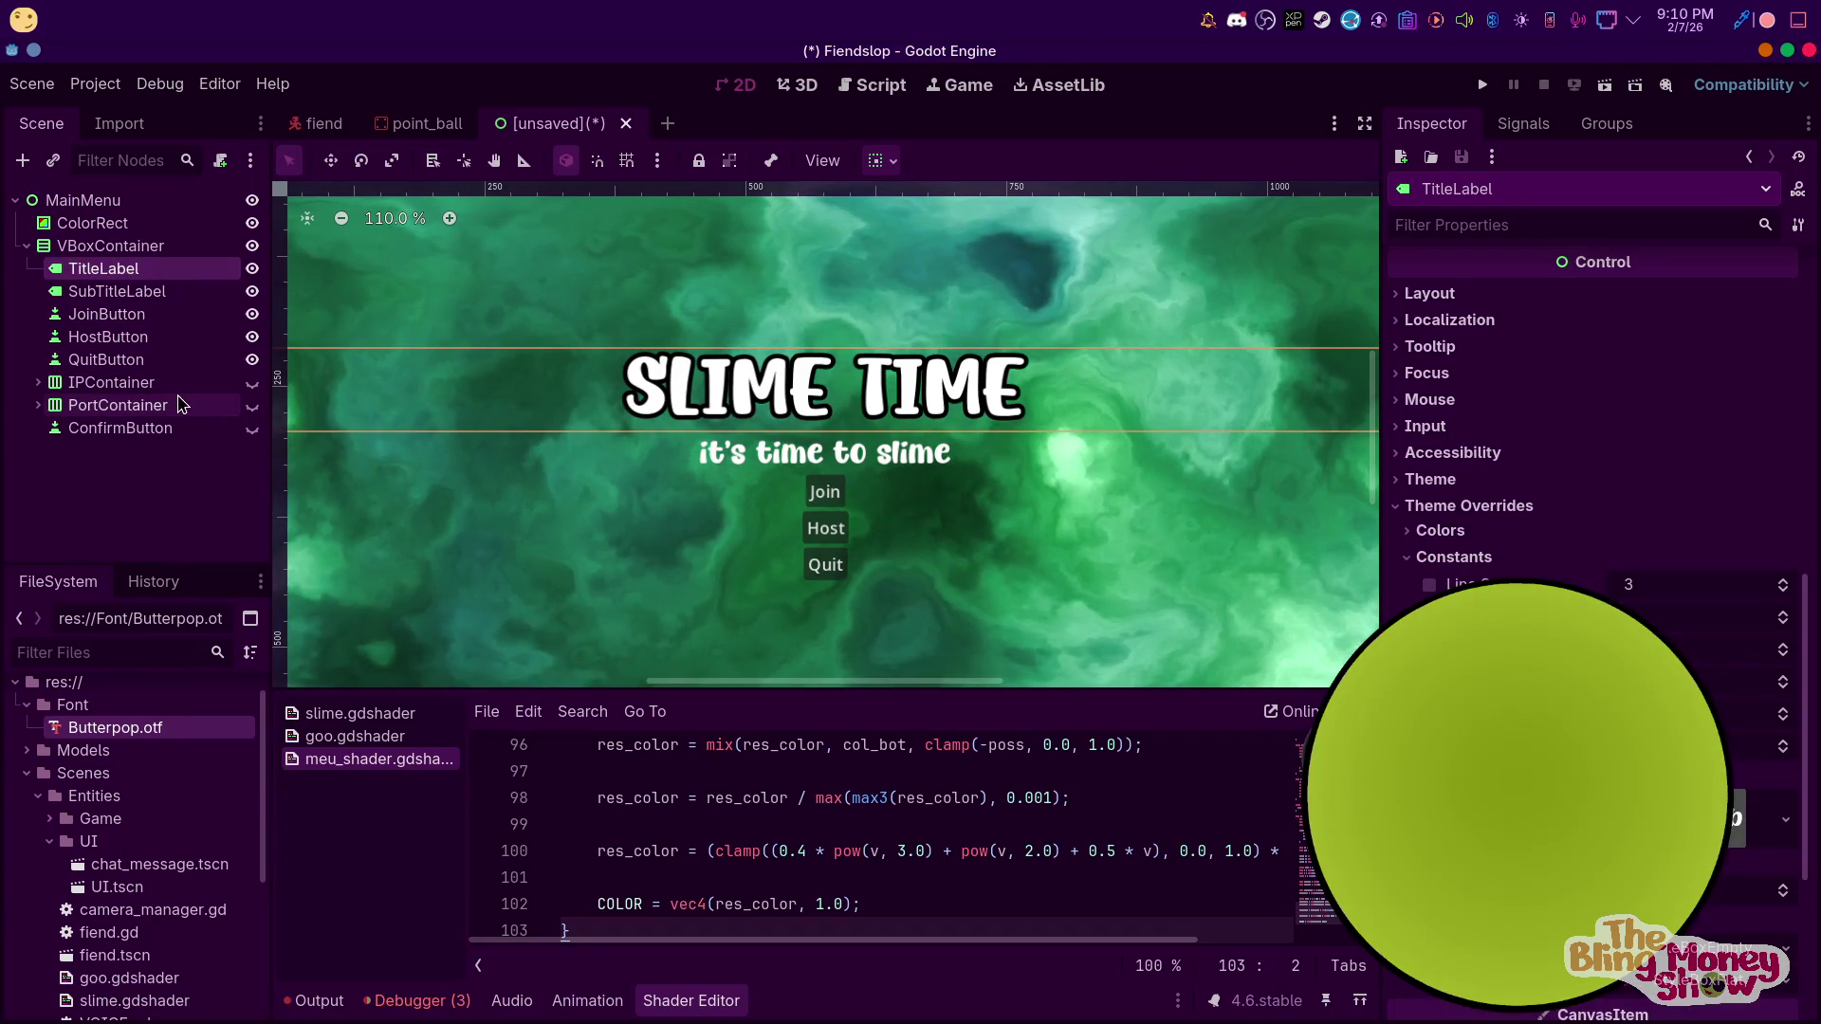
left_click(111, 342)
Give the Join, Host, Quit and Confirm buttons a 27 px Font Size override
left_click(123, 383)
left_click(123, 359)
left_click(142, 318, "shift")
scroll(1593, 427, "down", 5)
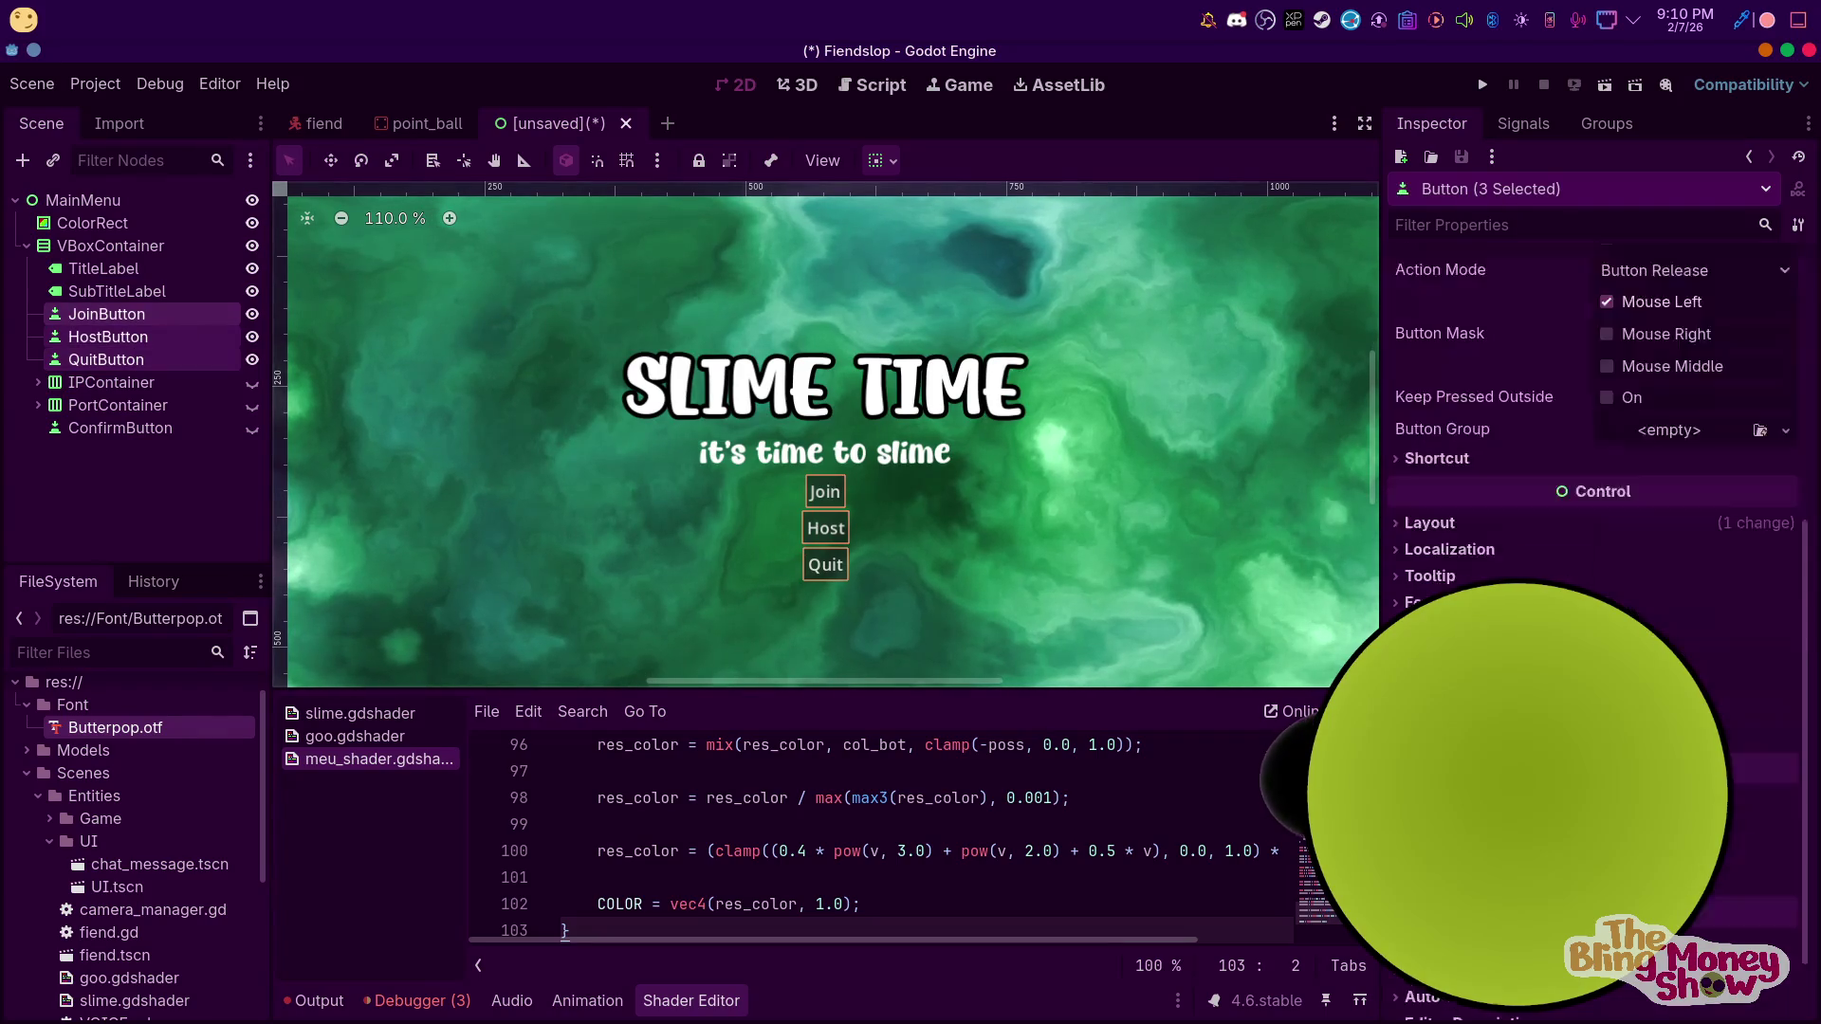
left_click(1432, 618)
left_click_drag(1669, 778, 1707, 777)
key("ctrl+z")
key("ctrl+z")
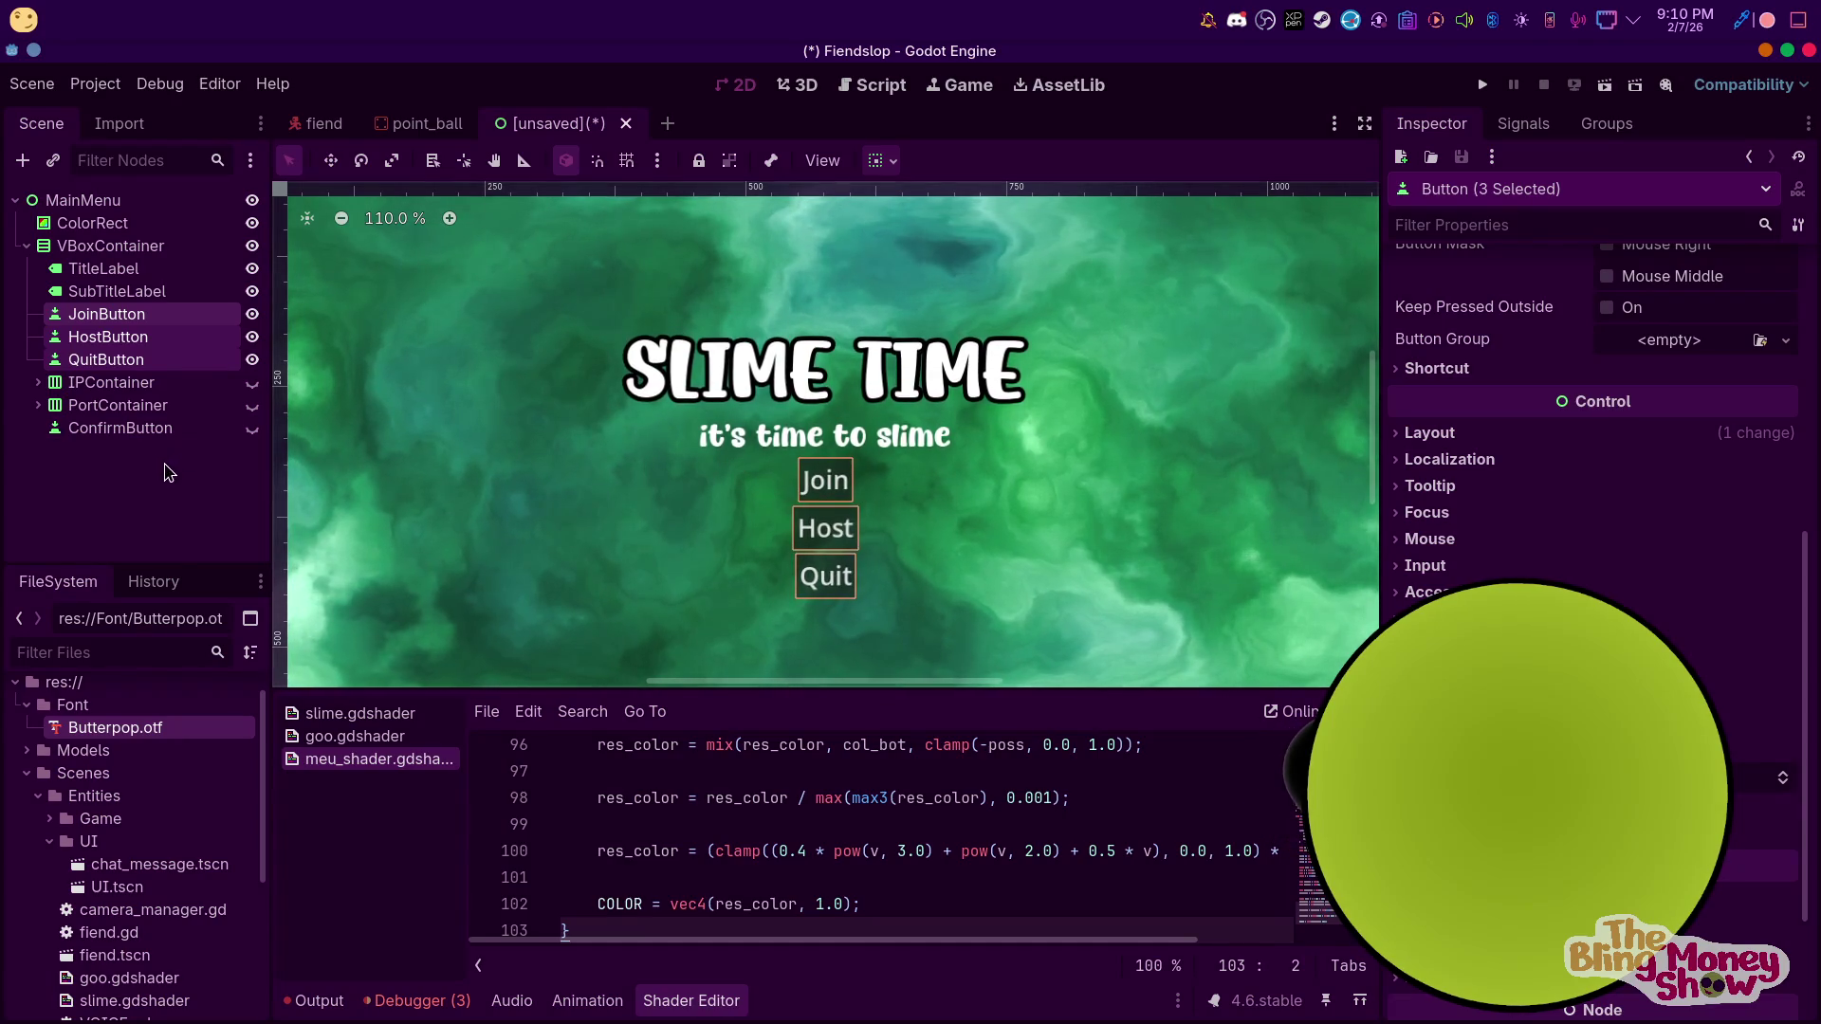
left_click(142, 428, "ctrl")
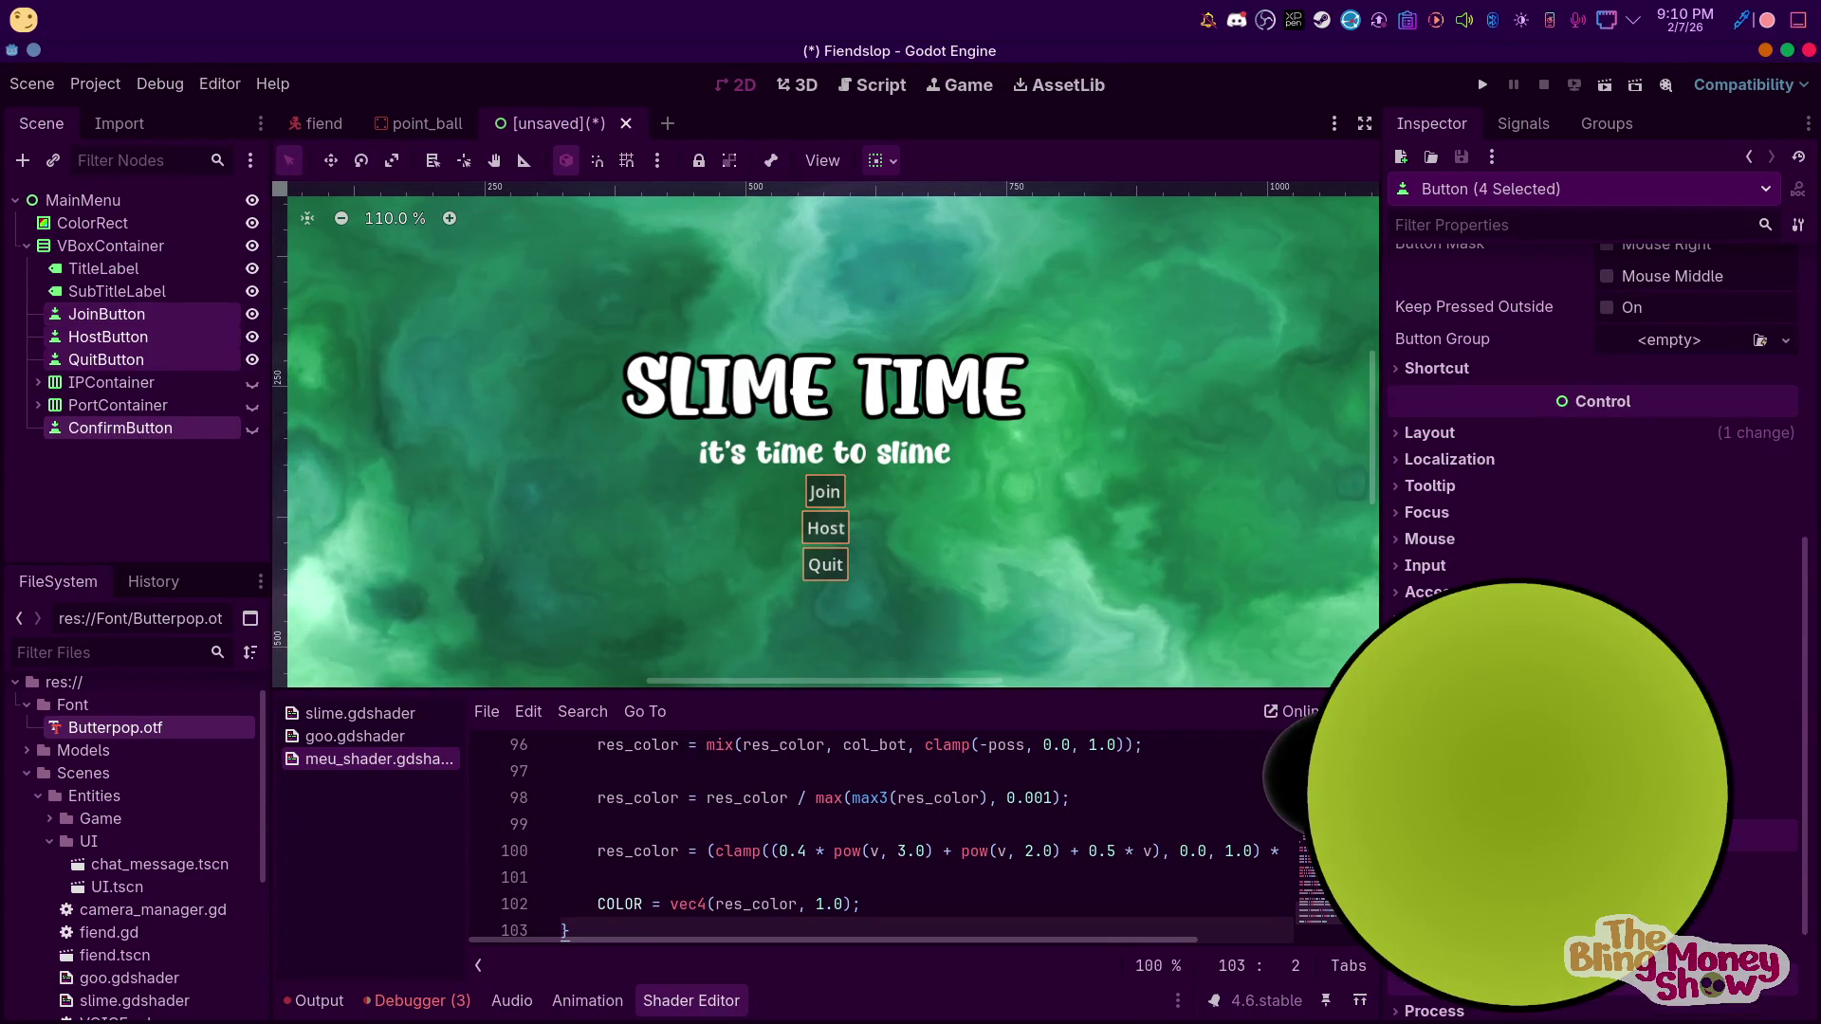
mouse_move(1754, 777)
left_mouse_down()
mouse_move(1801, 778)
mouse_move(1783, 778)
left_mouse_up()
Assign a new StyleBoxFlat to the buttons' Normal style
scroll(1593, 427, "down", 5)
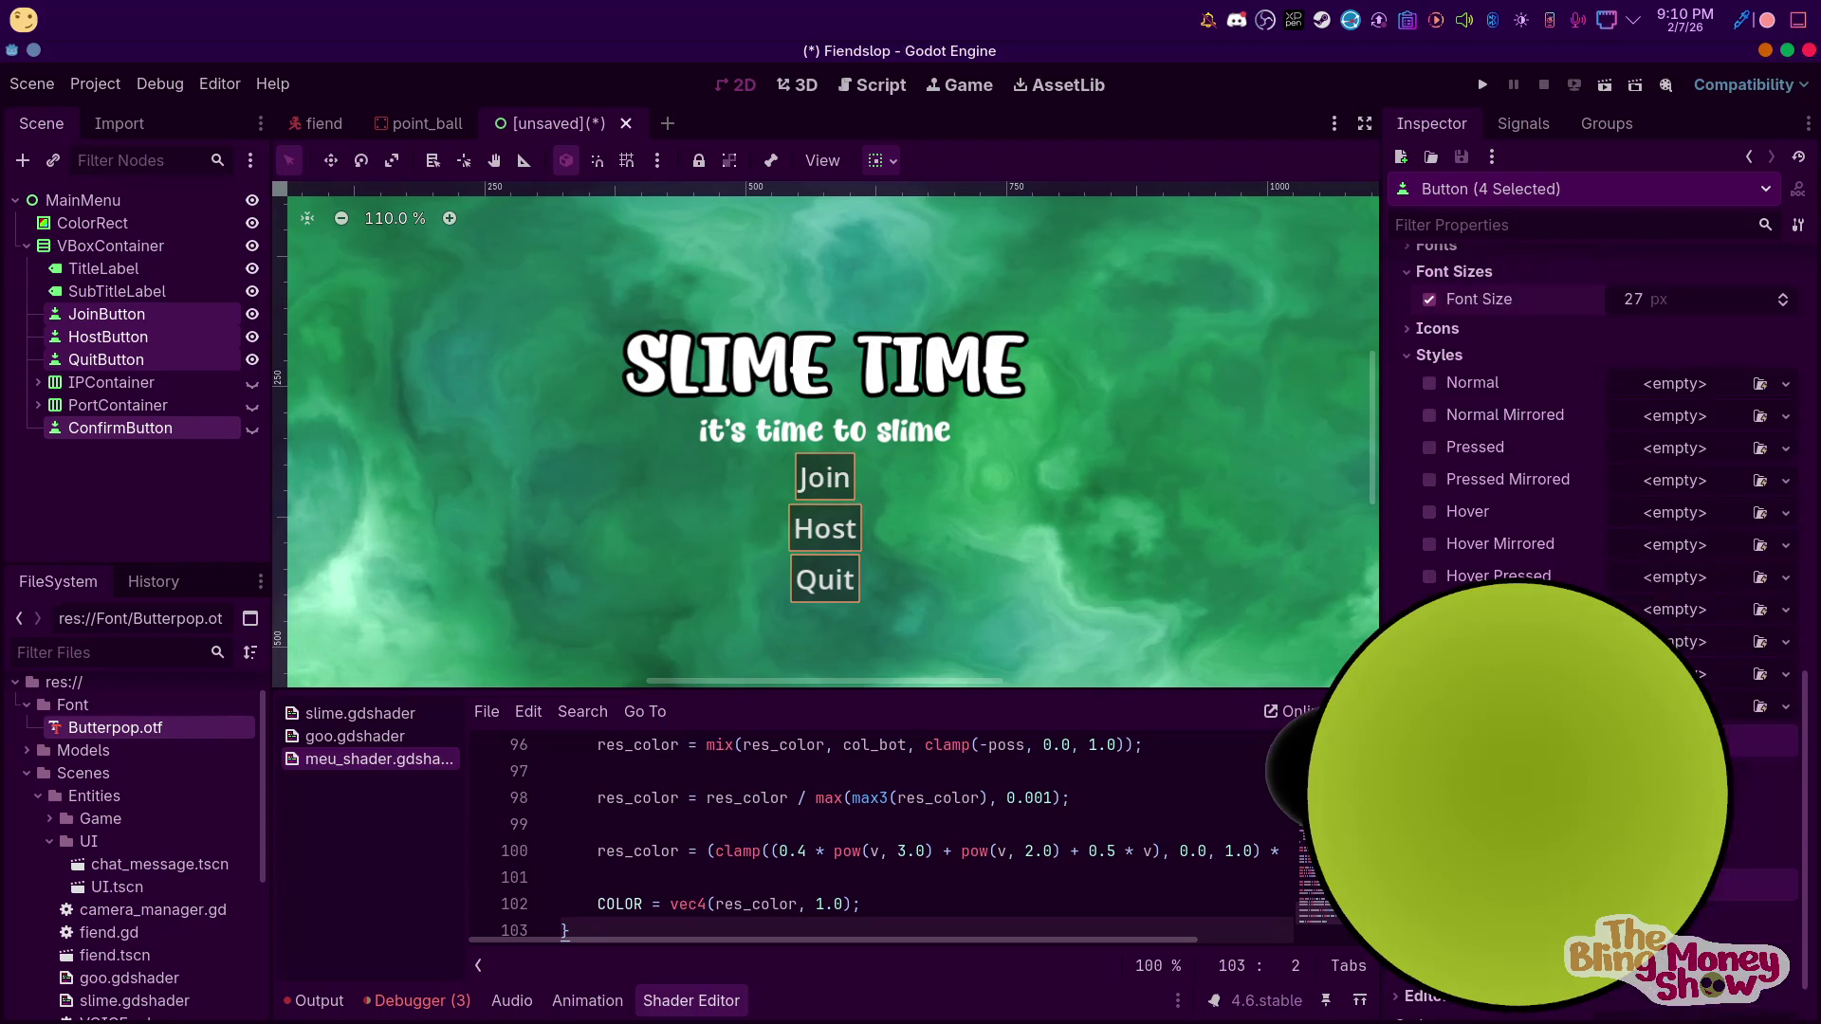
scroll(1593, 427, "up", 4)
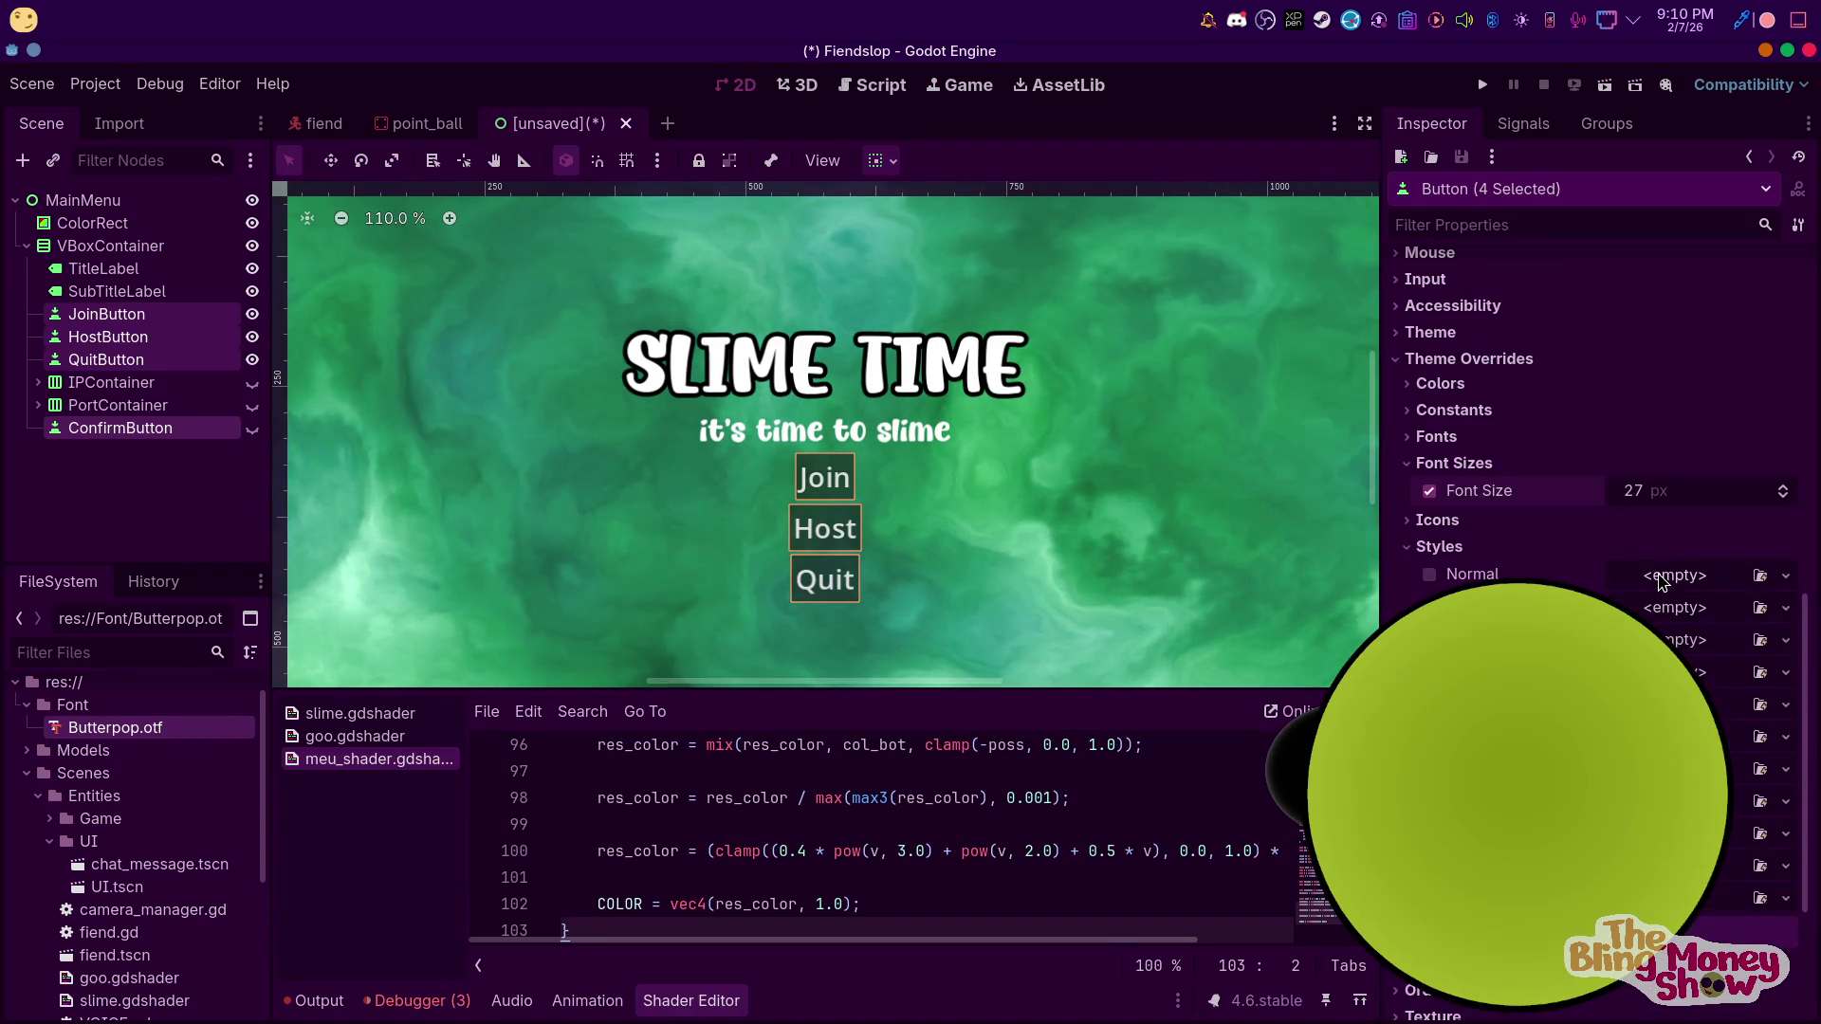
left_click(1661, 575)
left_click(1749, 685)
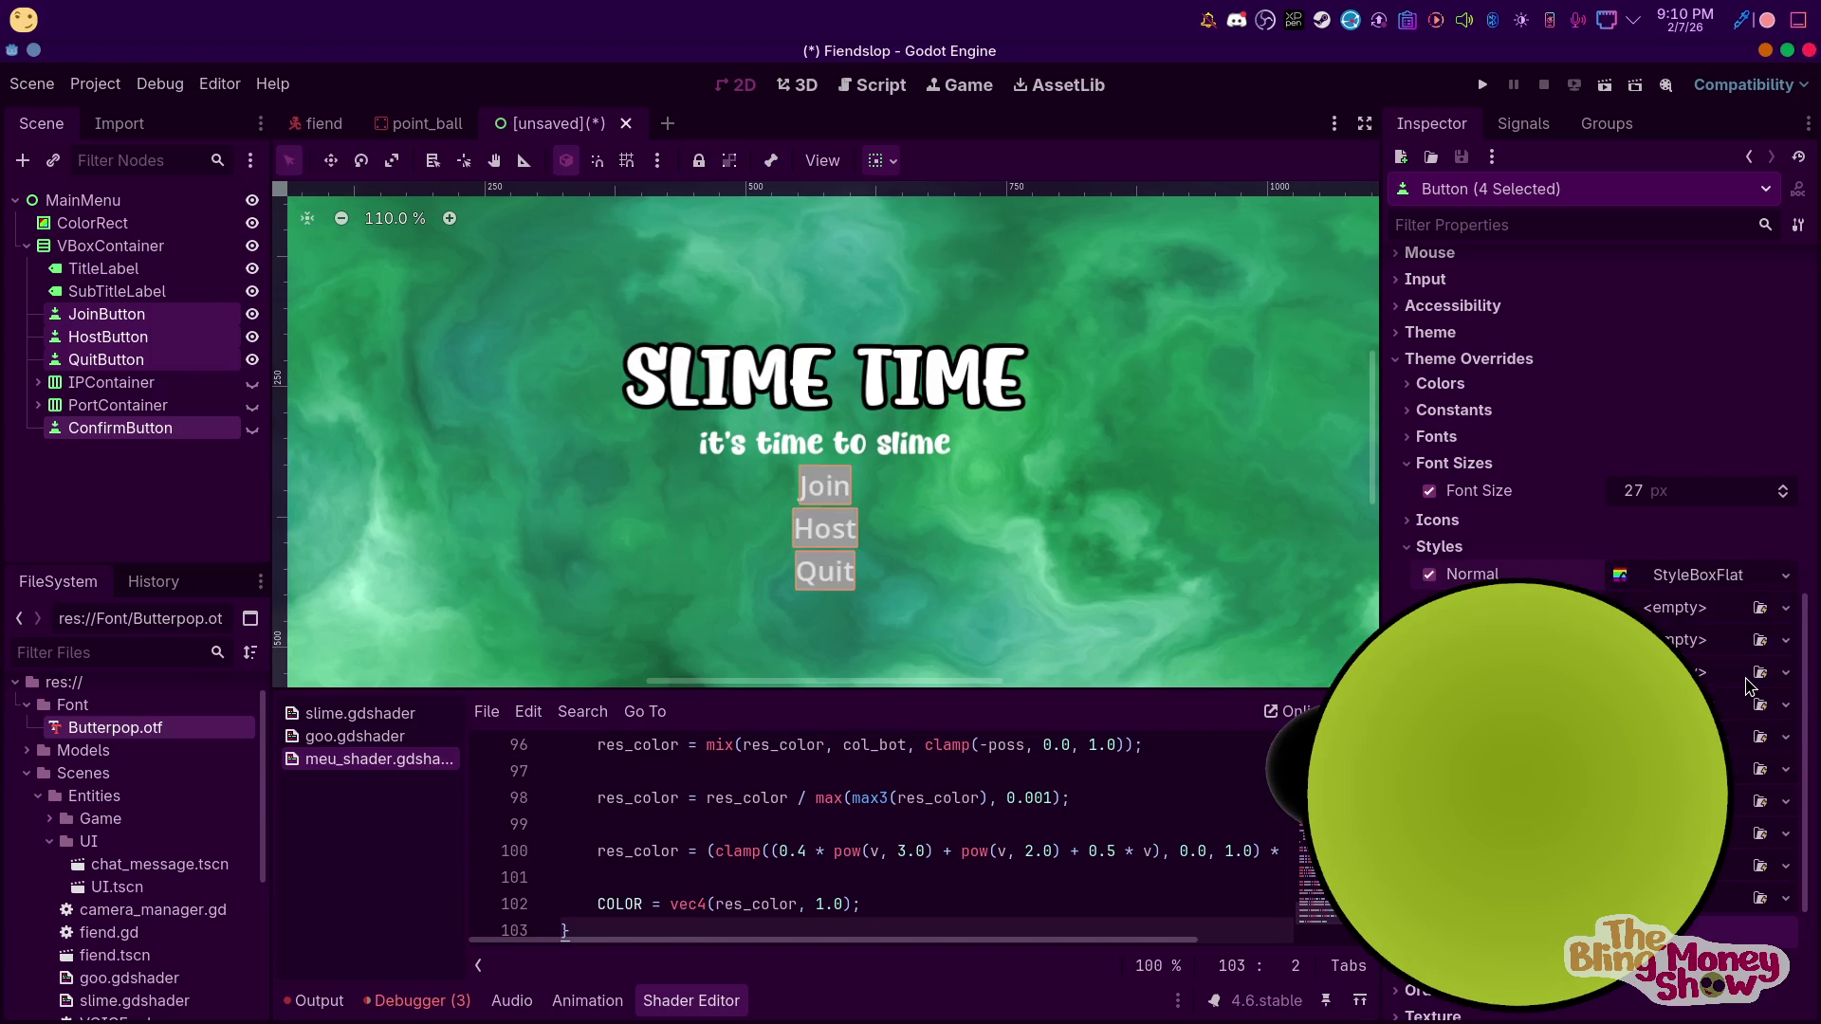
left_click(1670, 586)
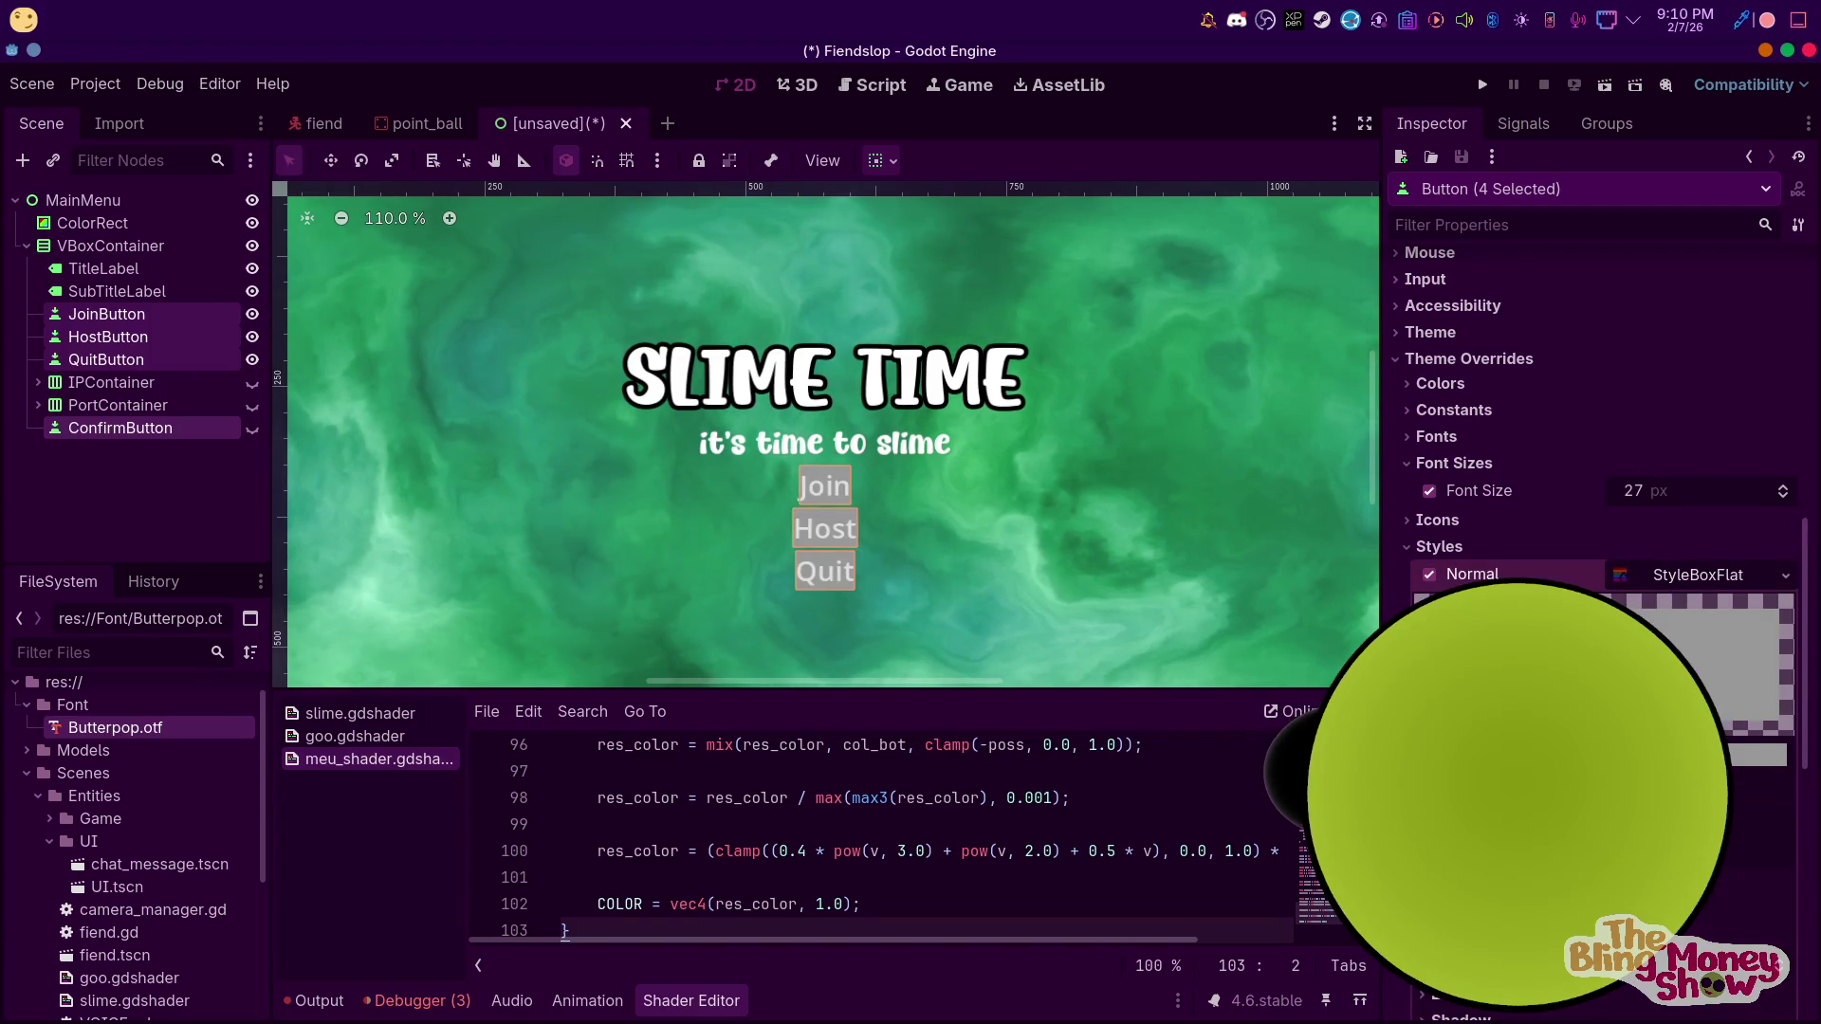
scroll(1602, 427, "down", 5)
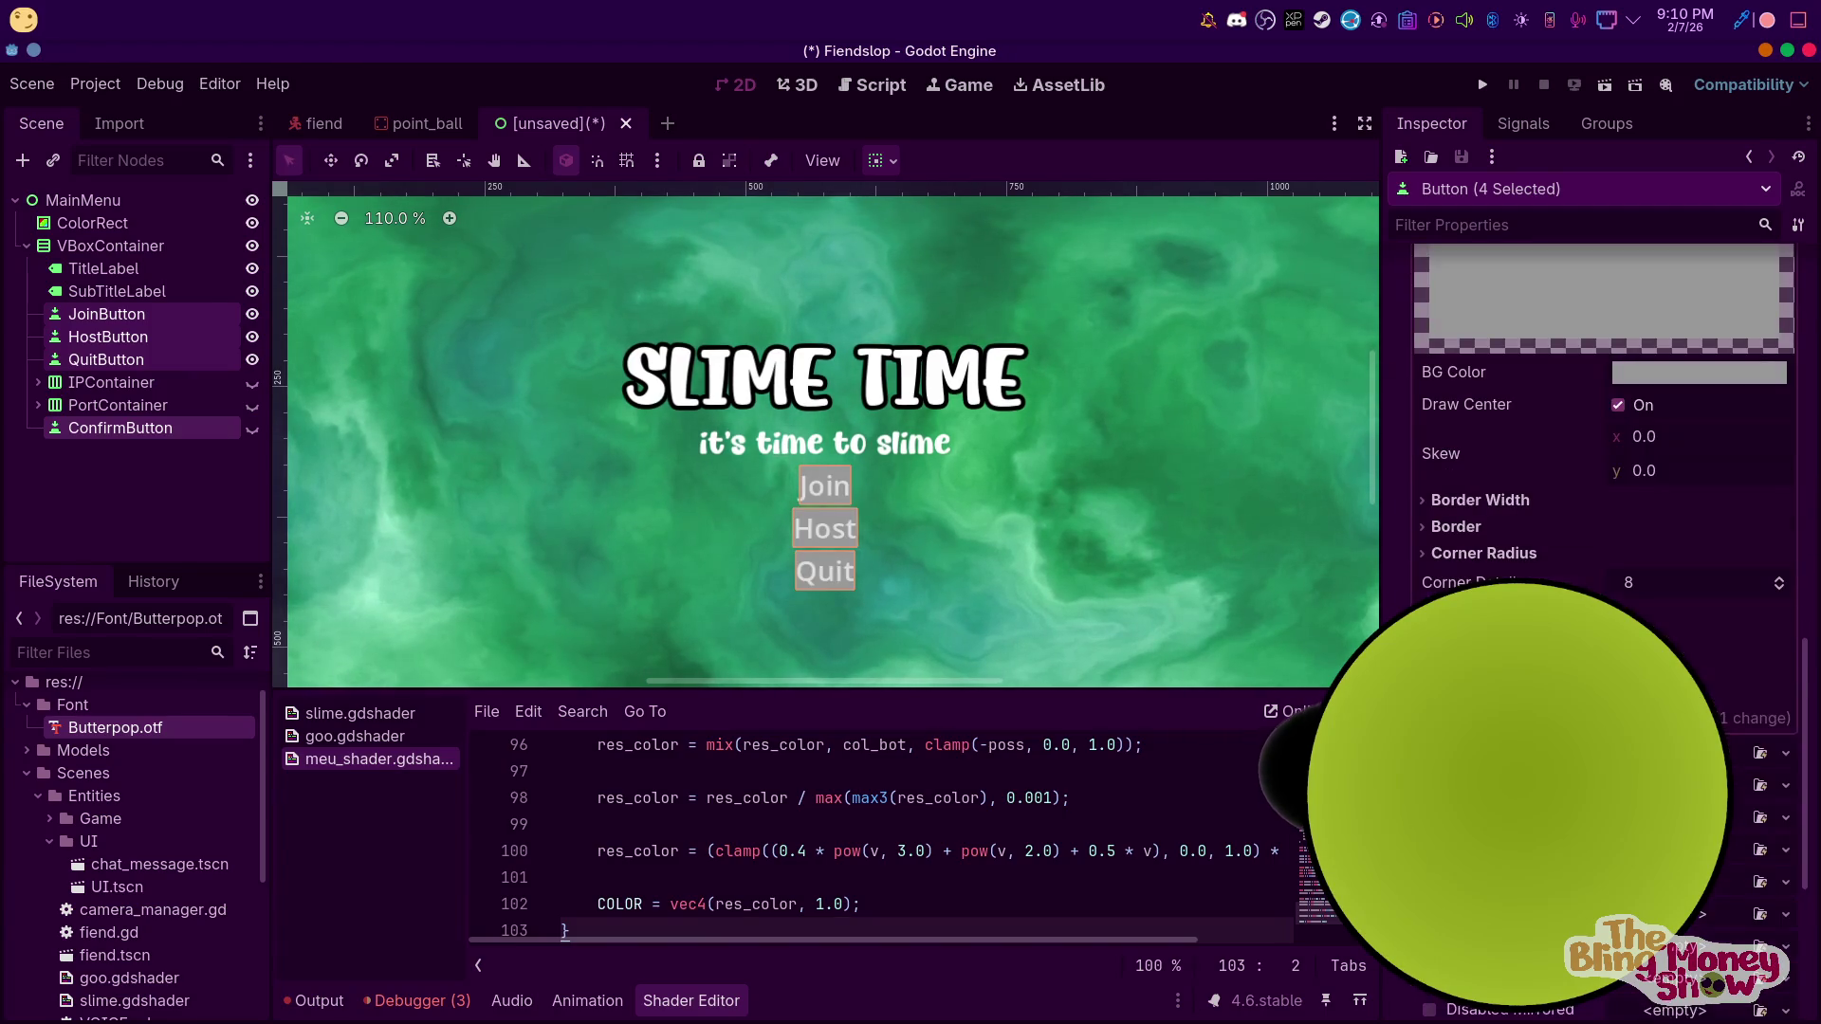
left_click(1482, 553)
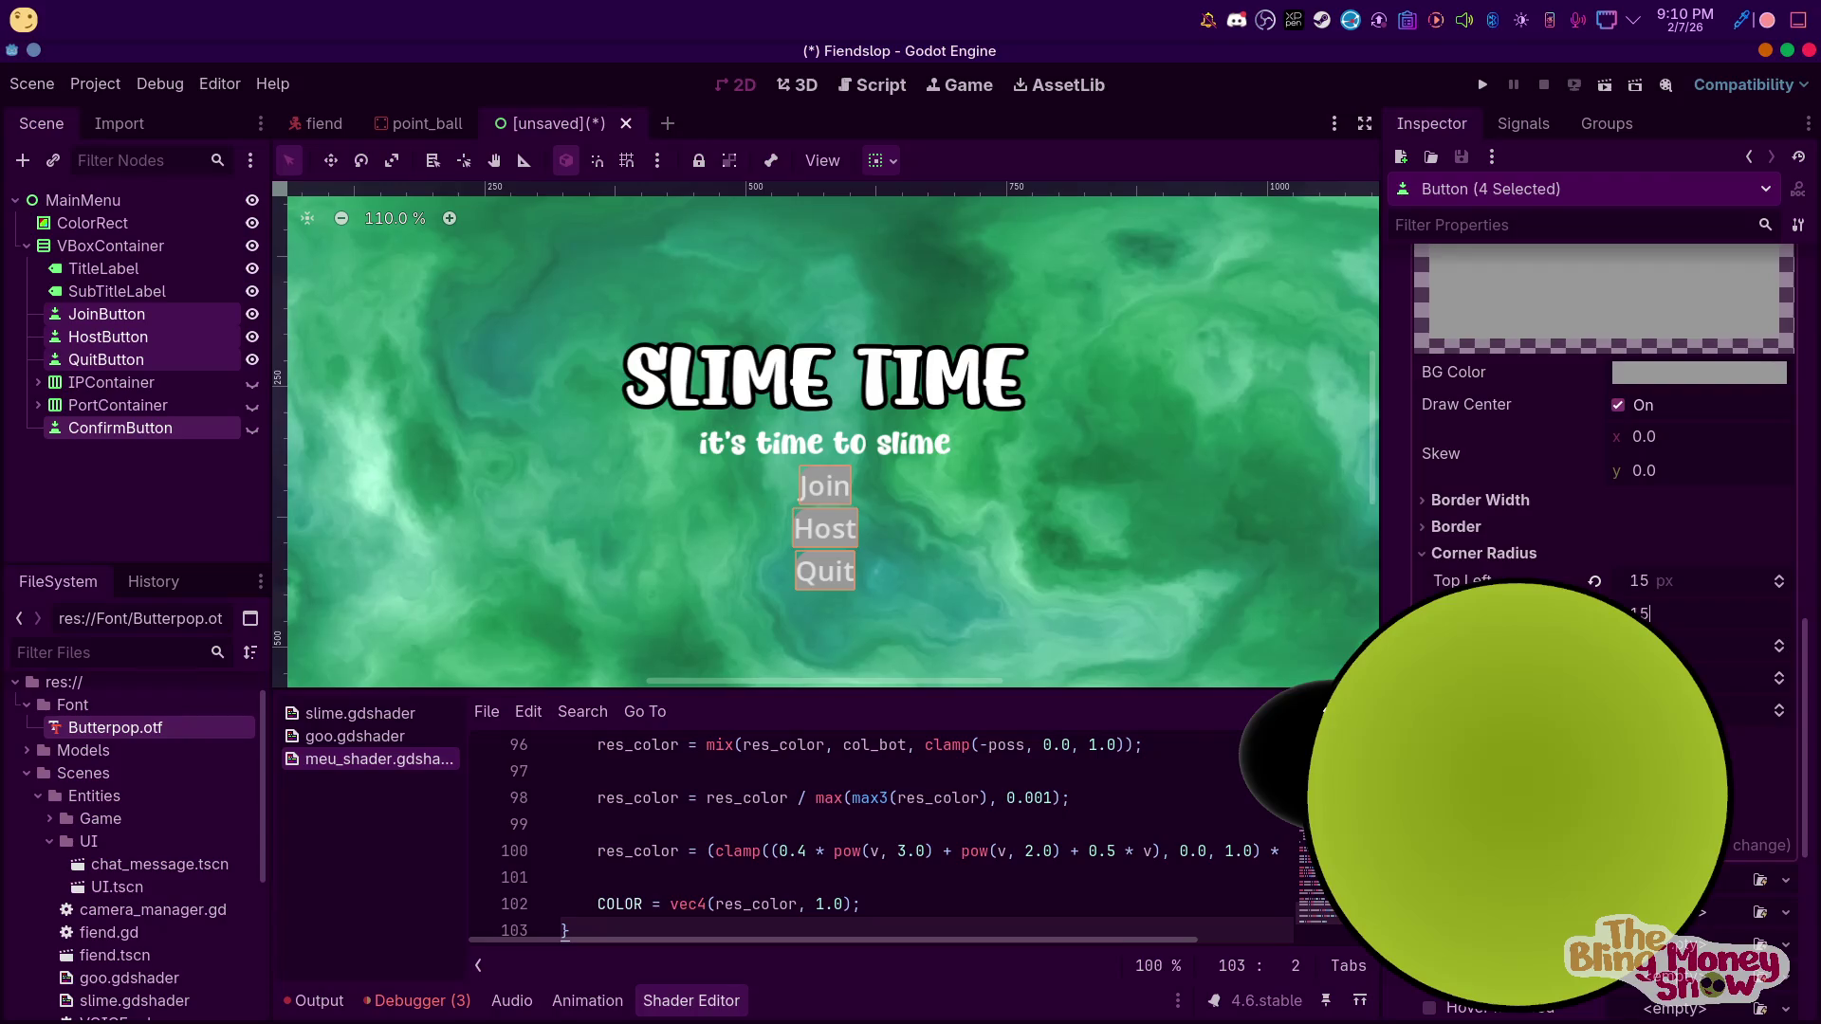
Set the Normal style's border colour to brown (9a5441)
left_click(1508, 529)
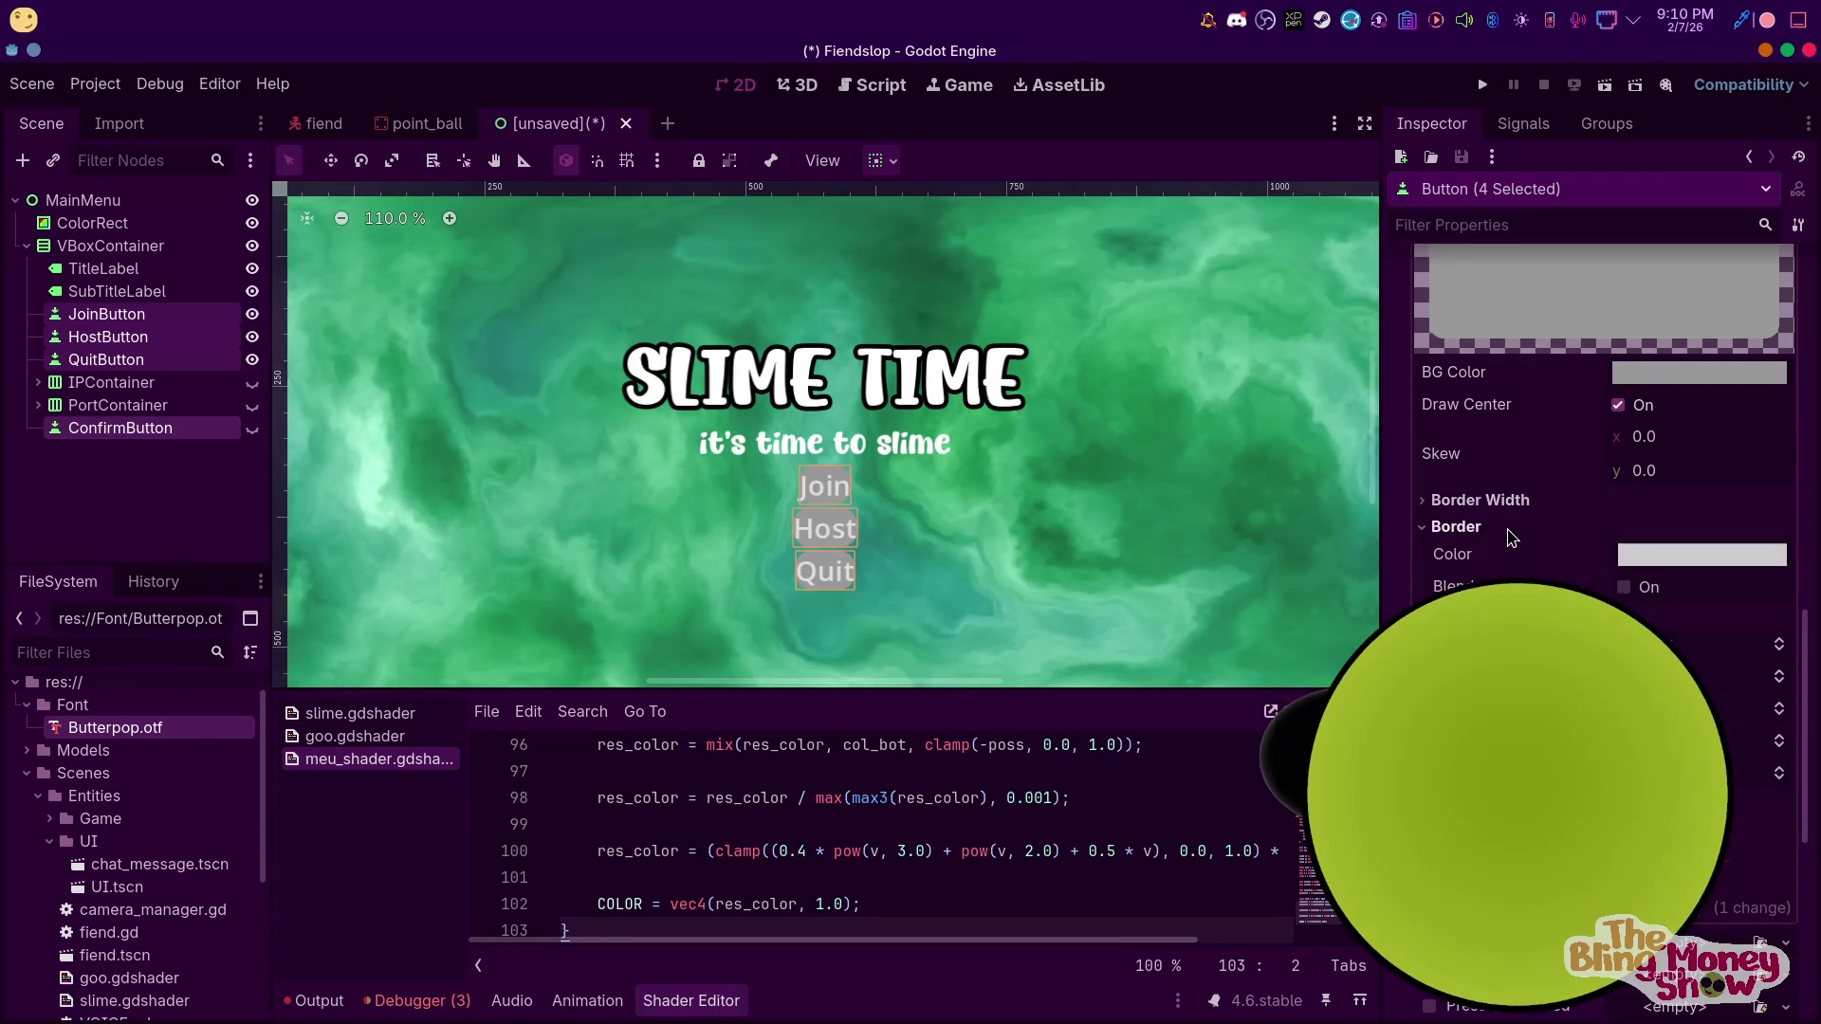
left_click(1653, 554)
mouse_move(1698, 204)
left_mouse_down()
mouse_move(1558, 236)
mouse_move(1618, 191)
mouse_move(1692, 202)
left_mouse_up()
left_click(1790, 186)
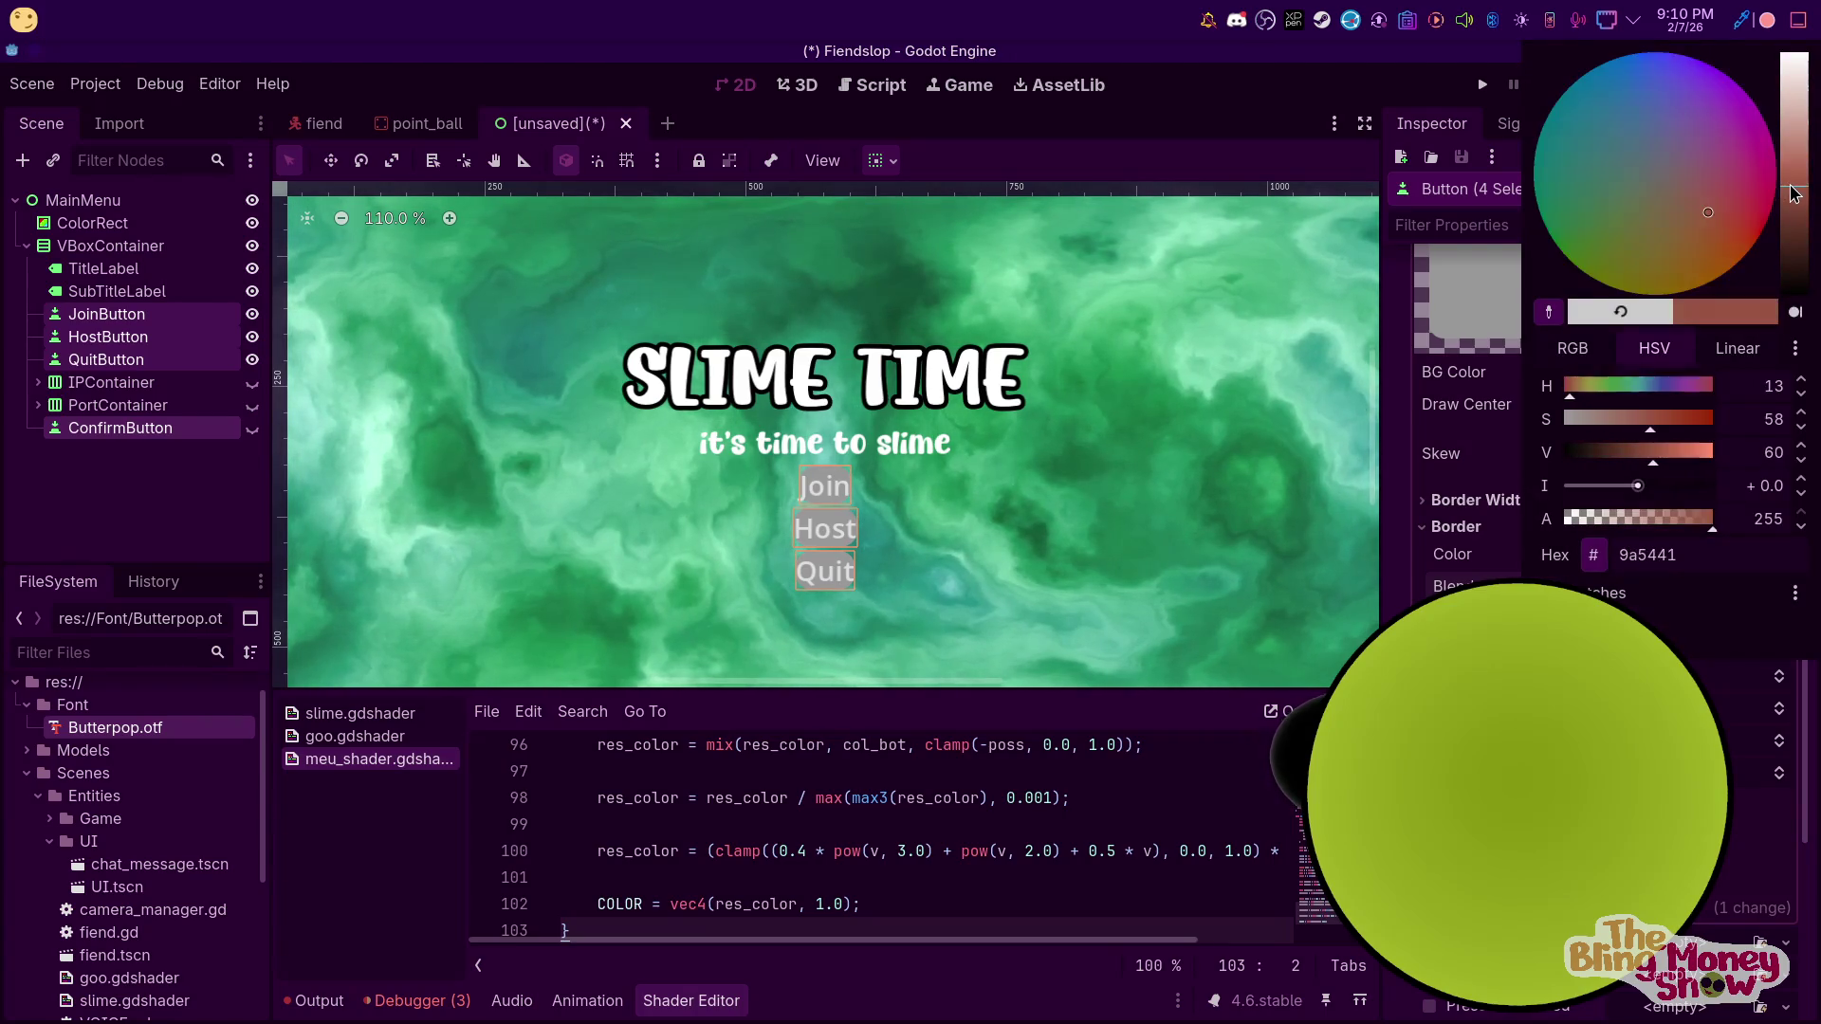
key("Escape")
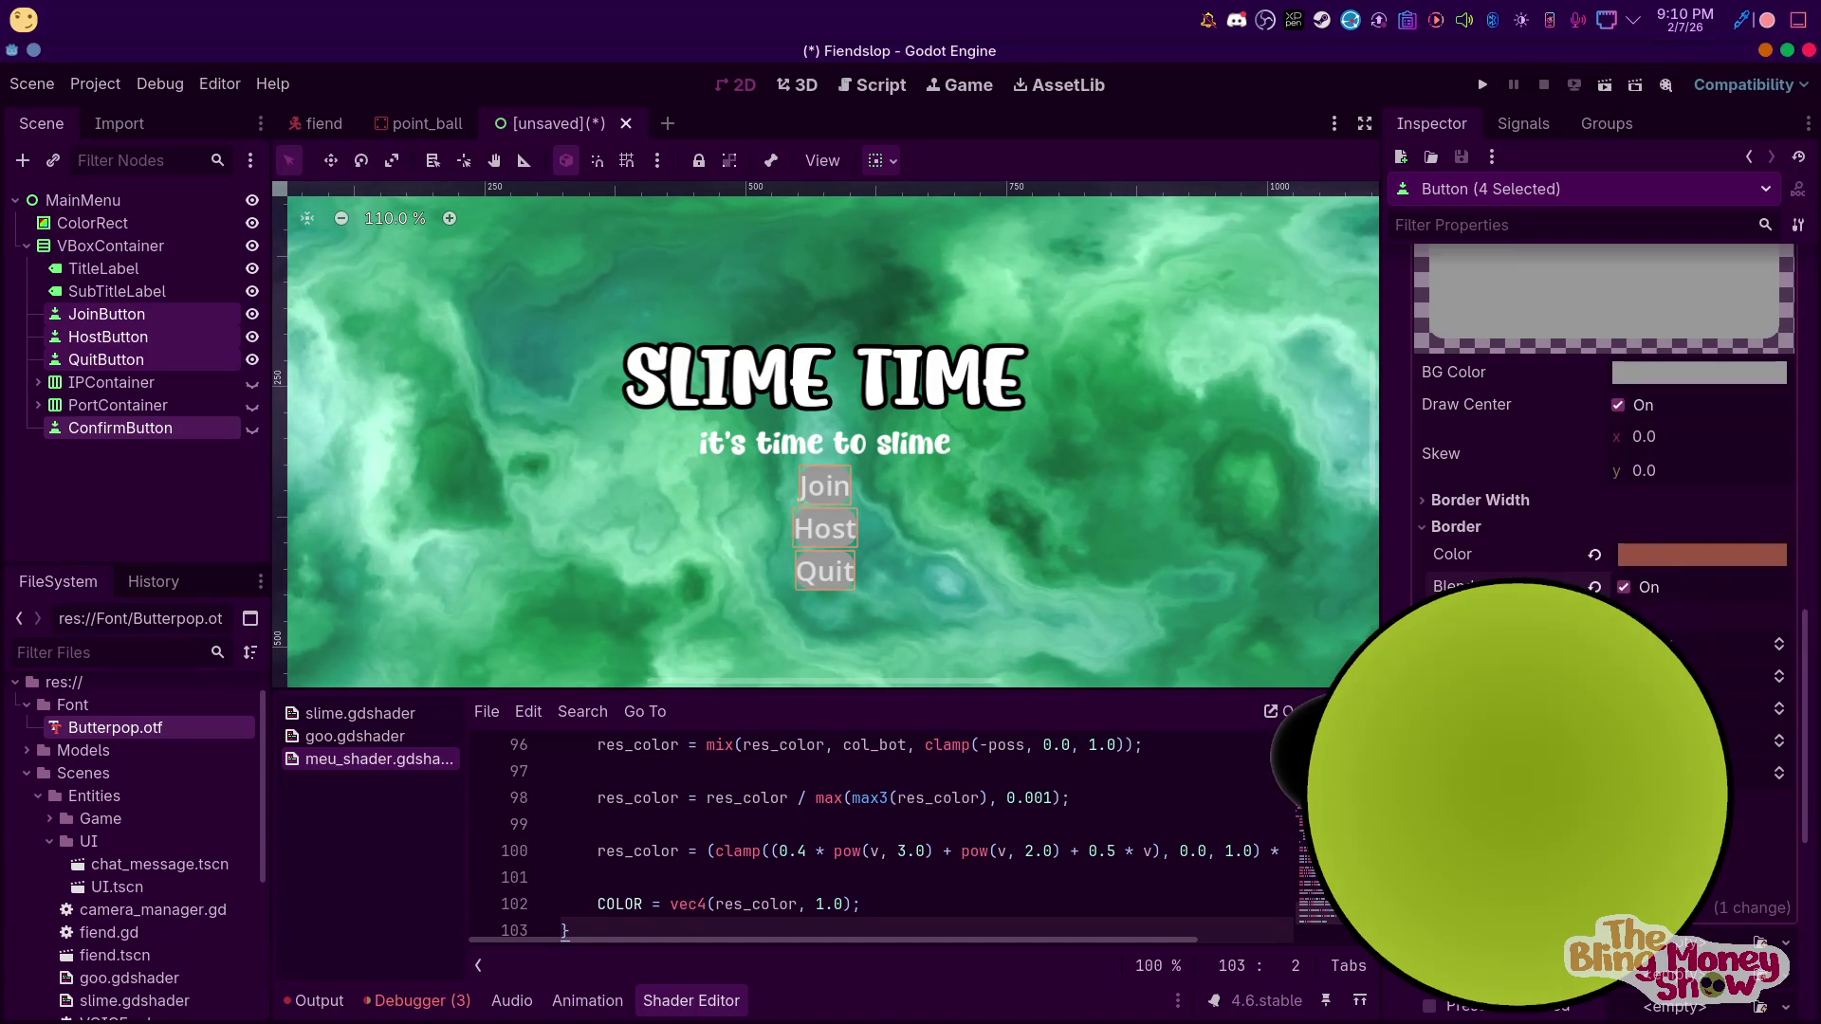
Set the left and bottom border widths to 5 px
left_click(1479, 499)
left_click(1654, 528)
type("5")
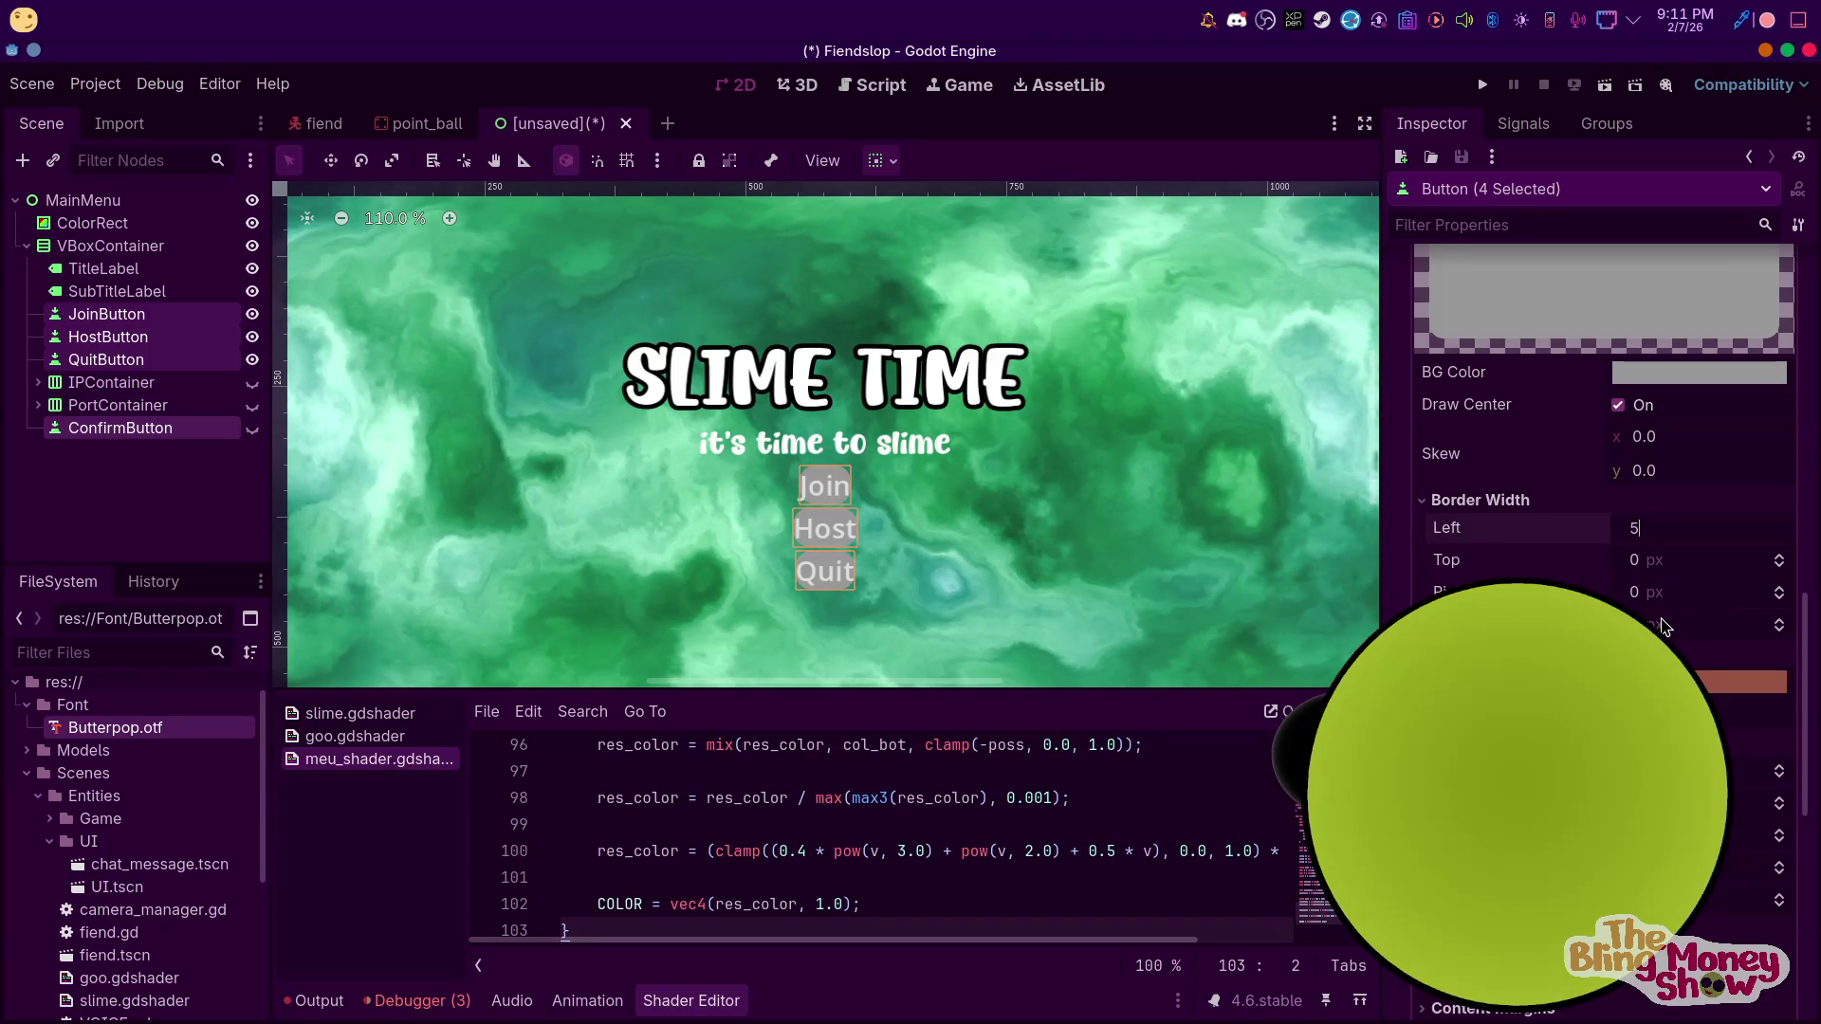
key("Return")
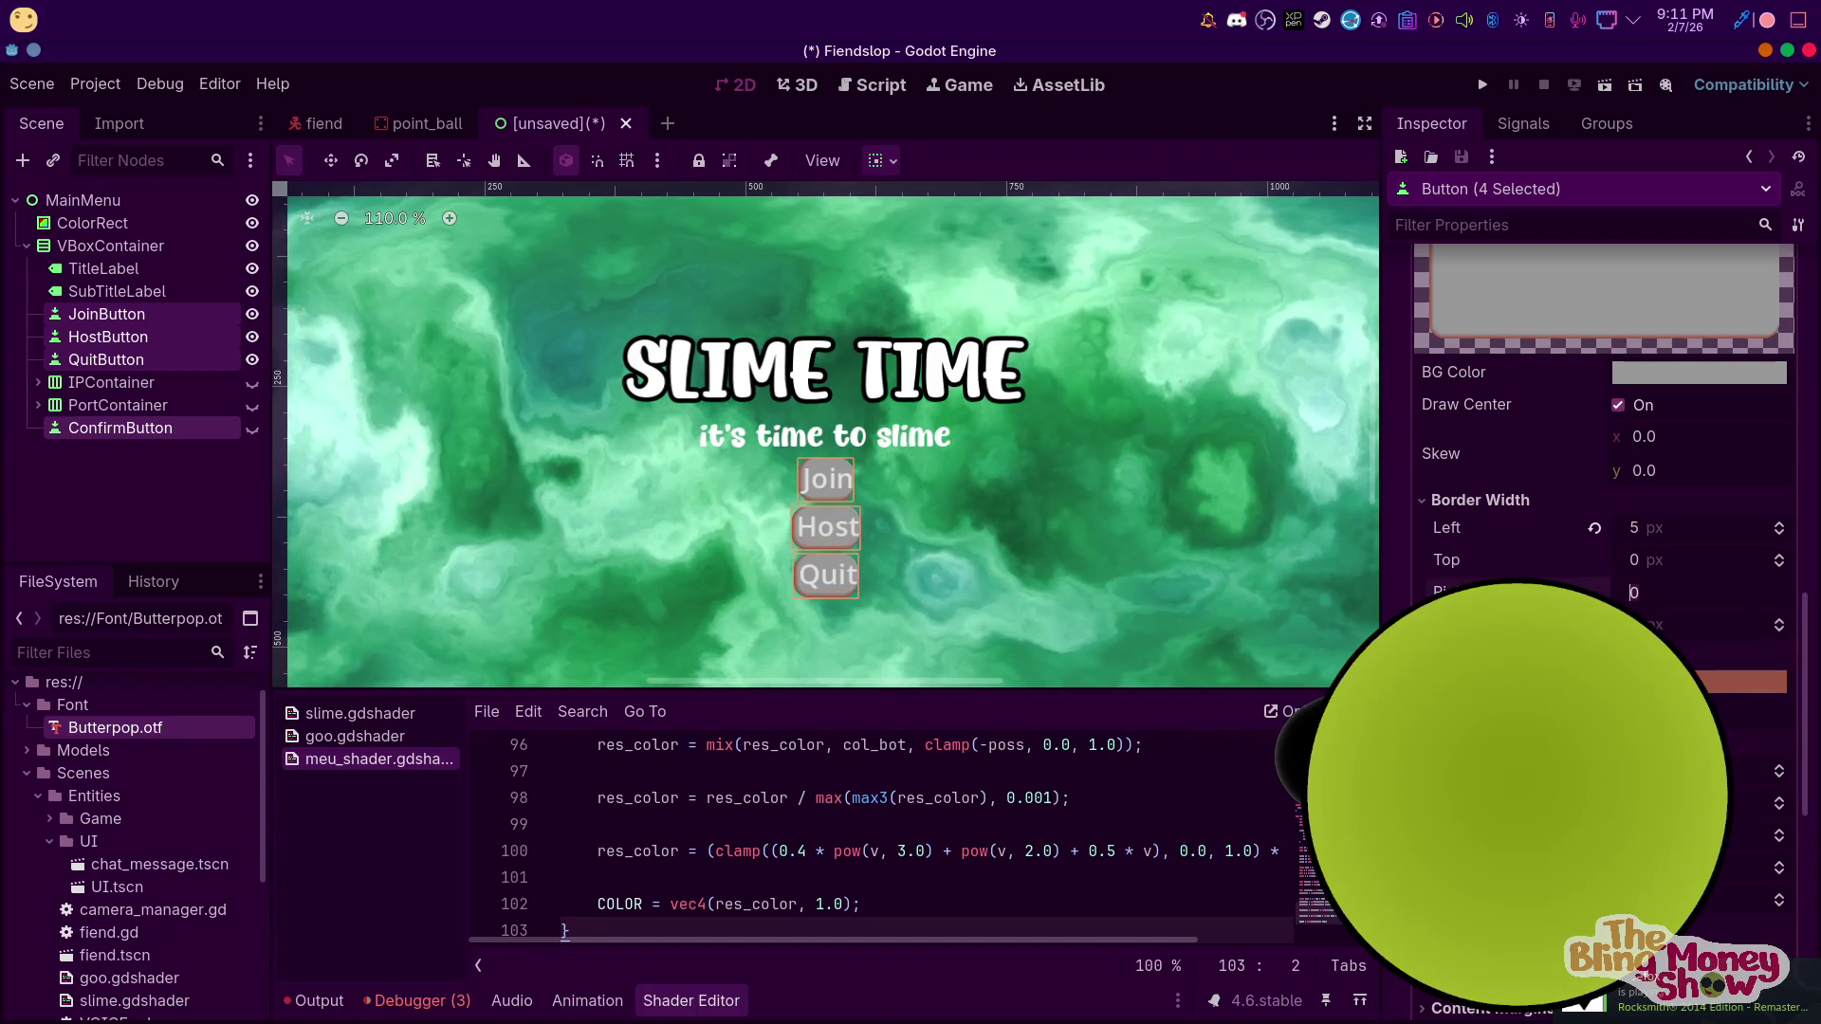
scroll(913, 533, "up", 5)
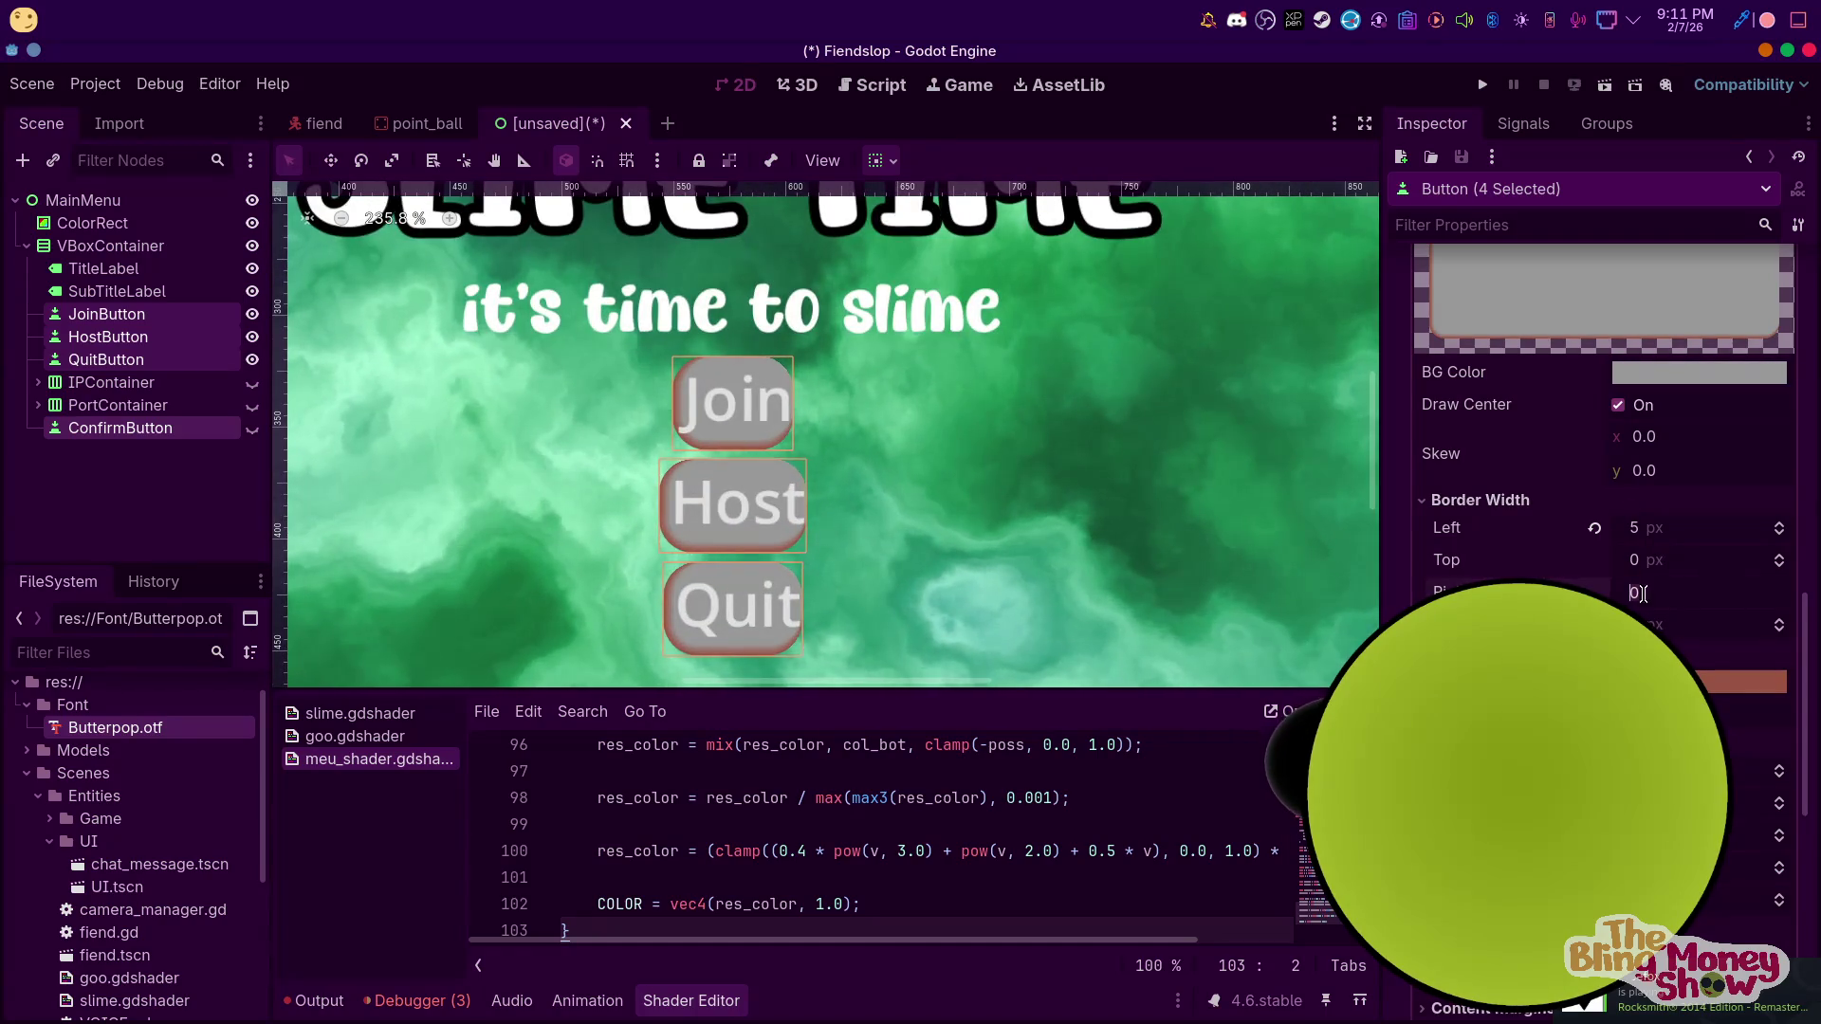
scroll(1640, 543, "down", 3)
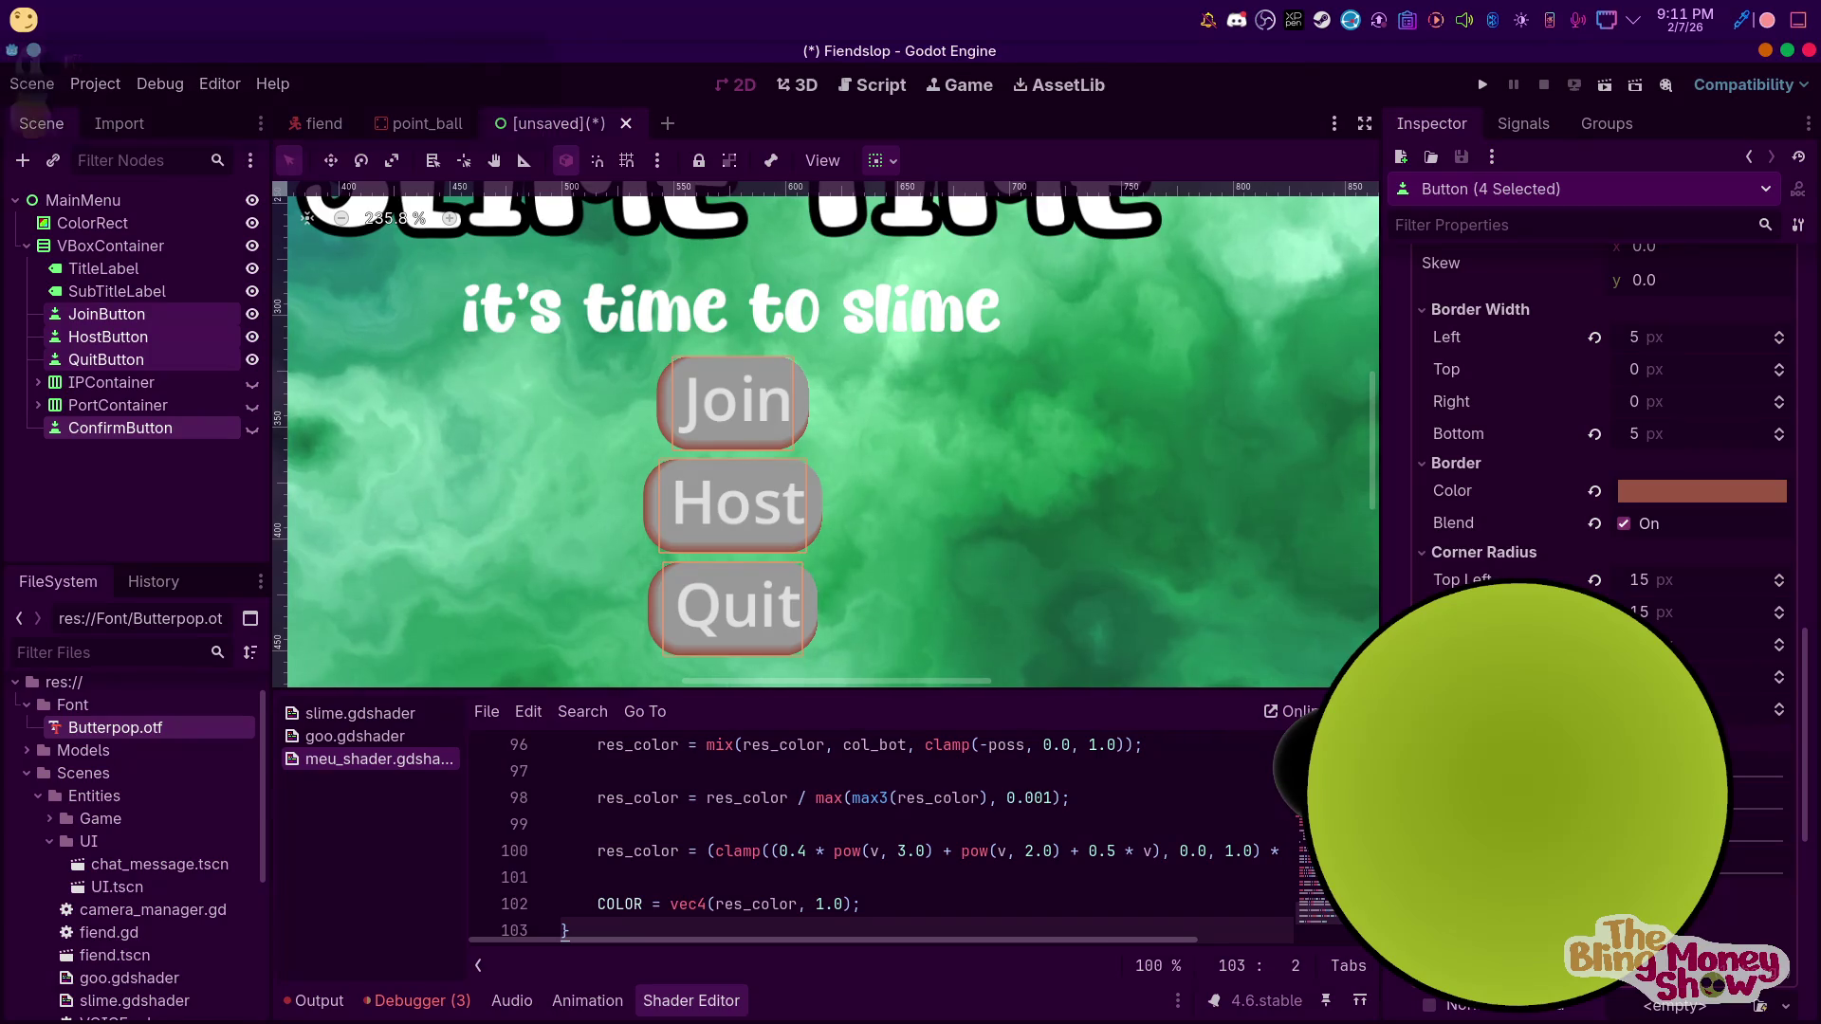
scroll(1593, 426, "down", 3)
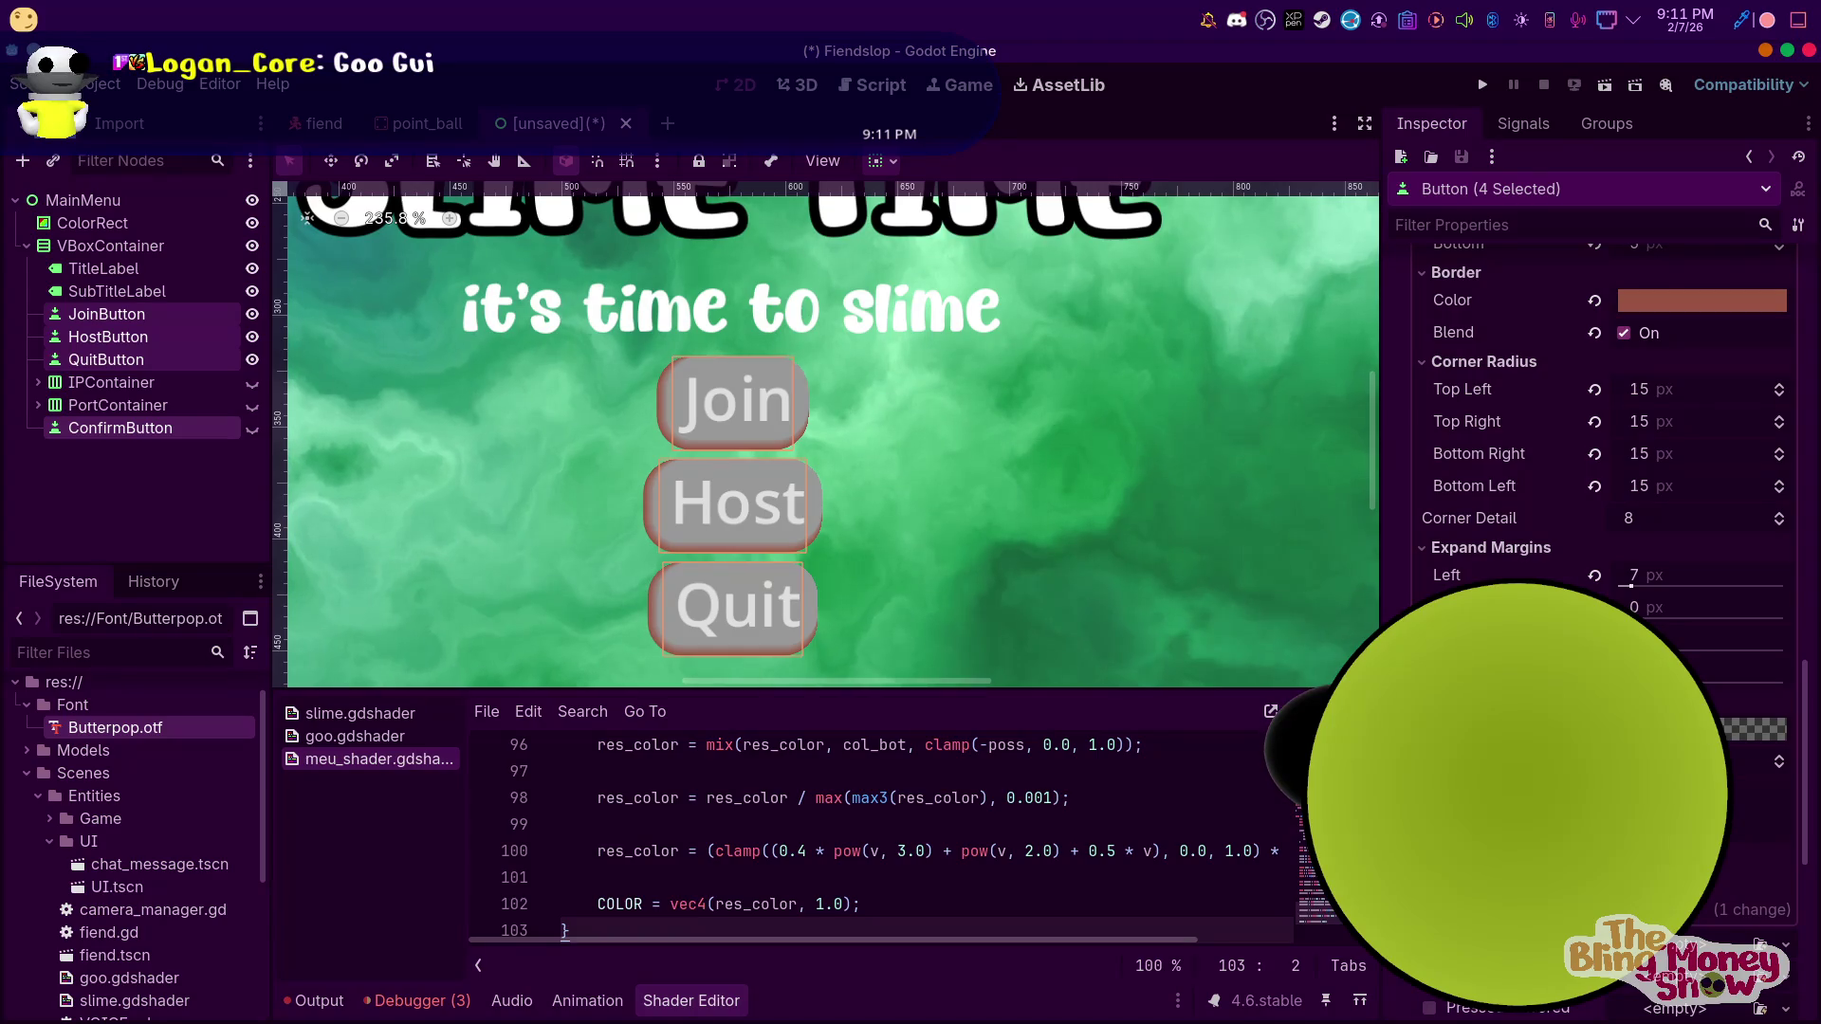
scroll(1670, 471, "up", 5)
left_click(1661, 476)
Make the Normal style's background colour orange
left_click_drag(1730, 603, 1748, 630)
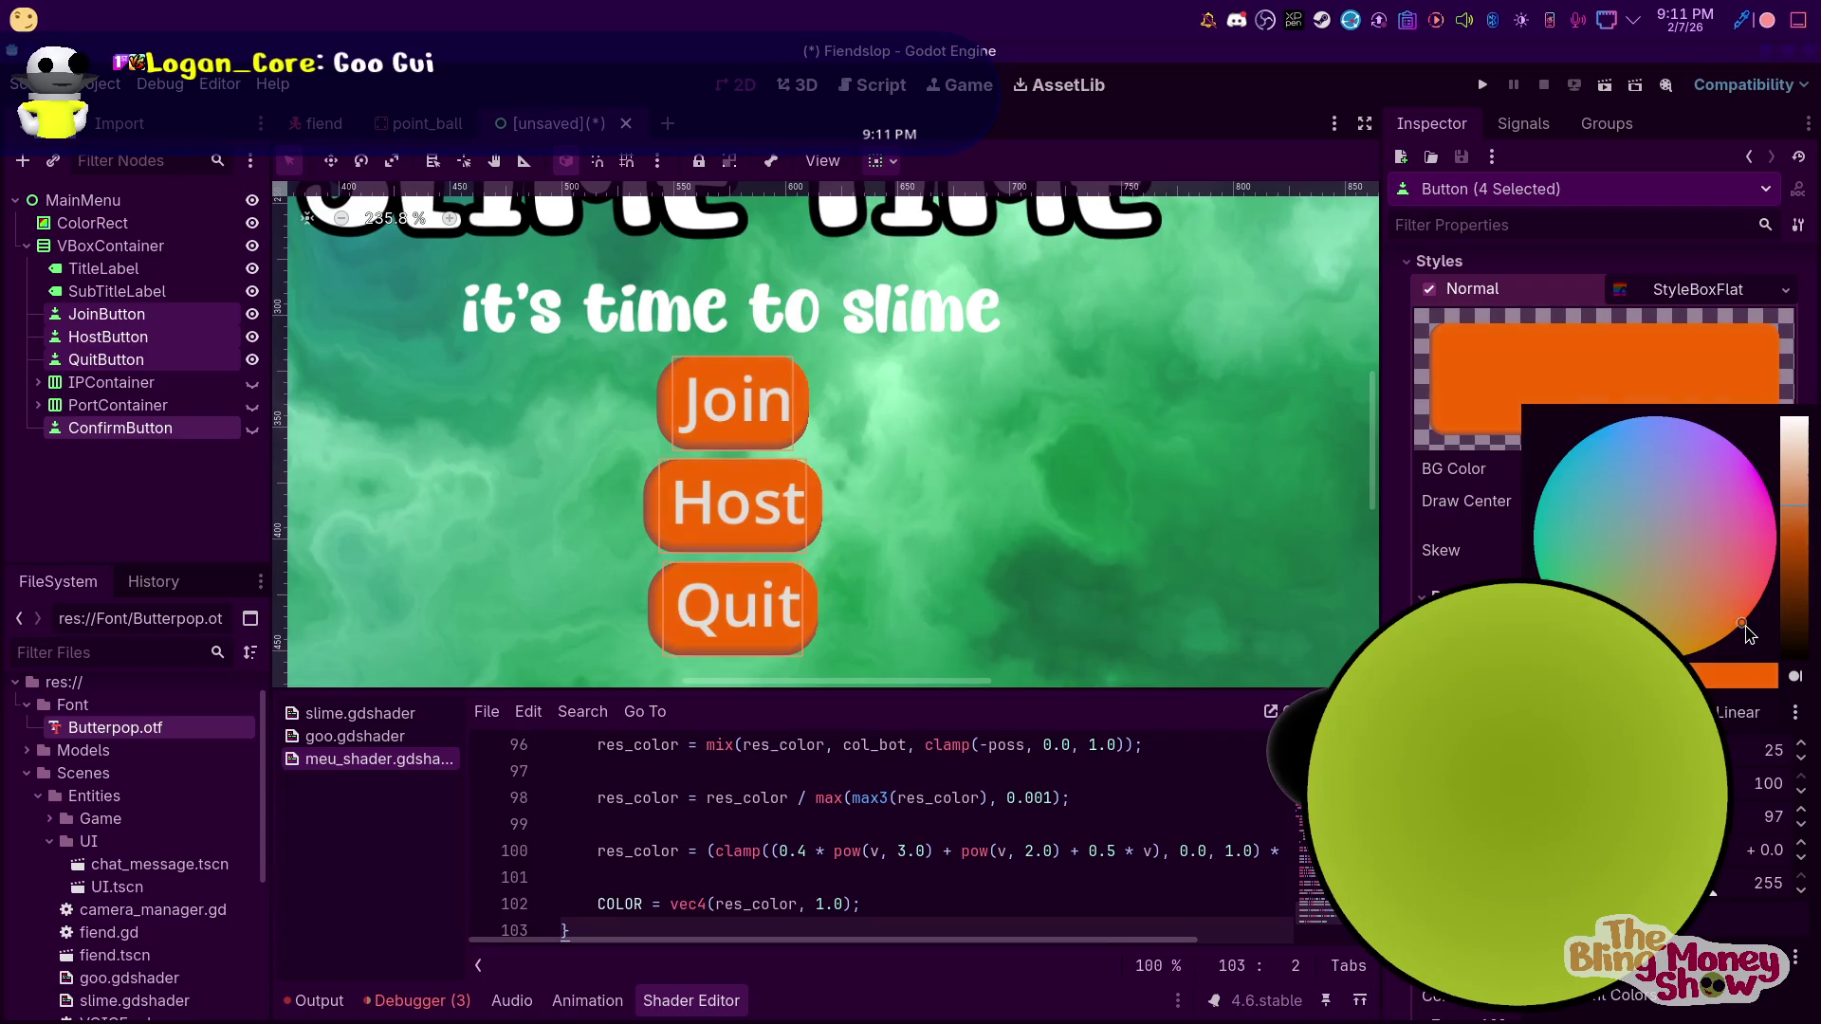
left_click(256, 472)
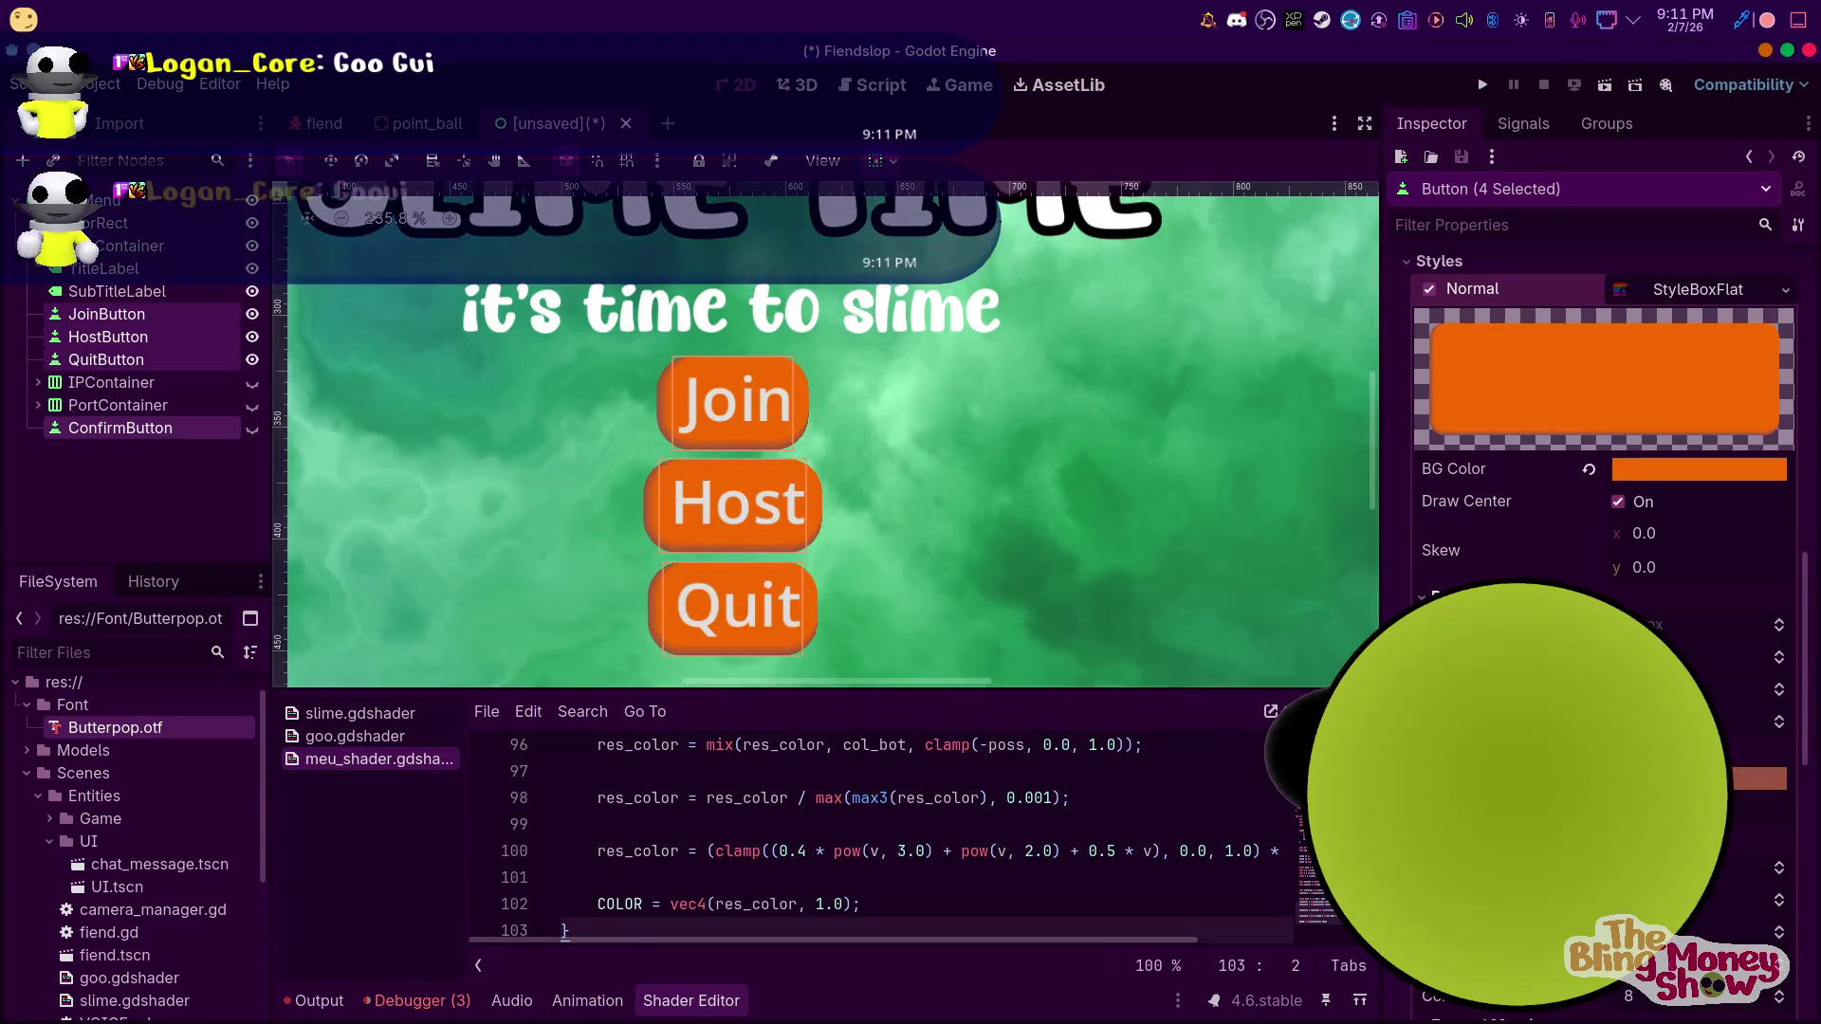
scroll(1603, 427, "down", 2)
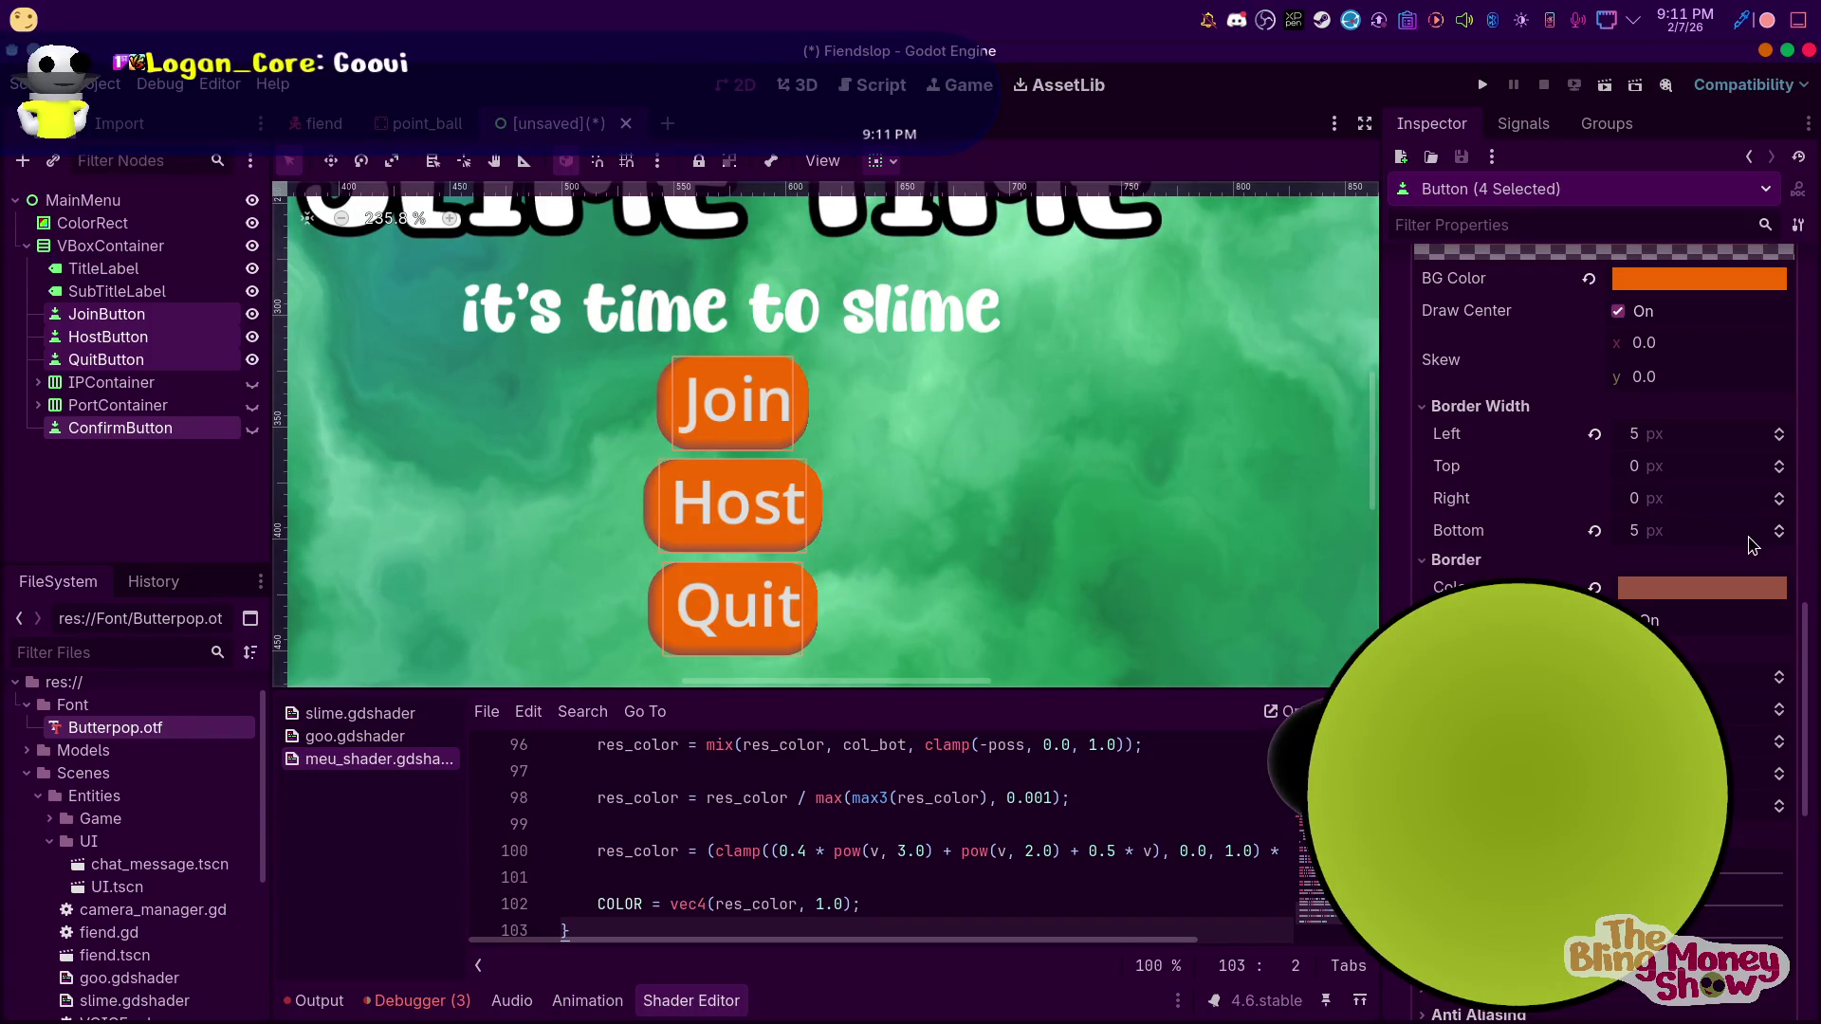
scroll(1753, 545, "up", 2)
scroll(1602, 427, "down", 4)
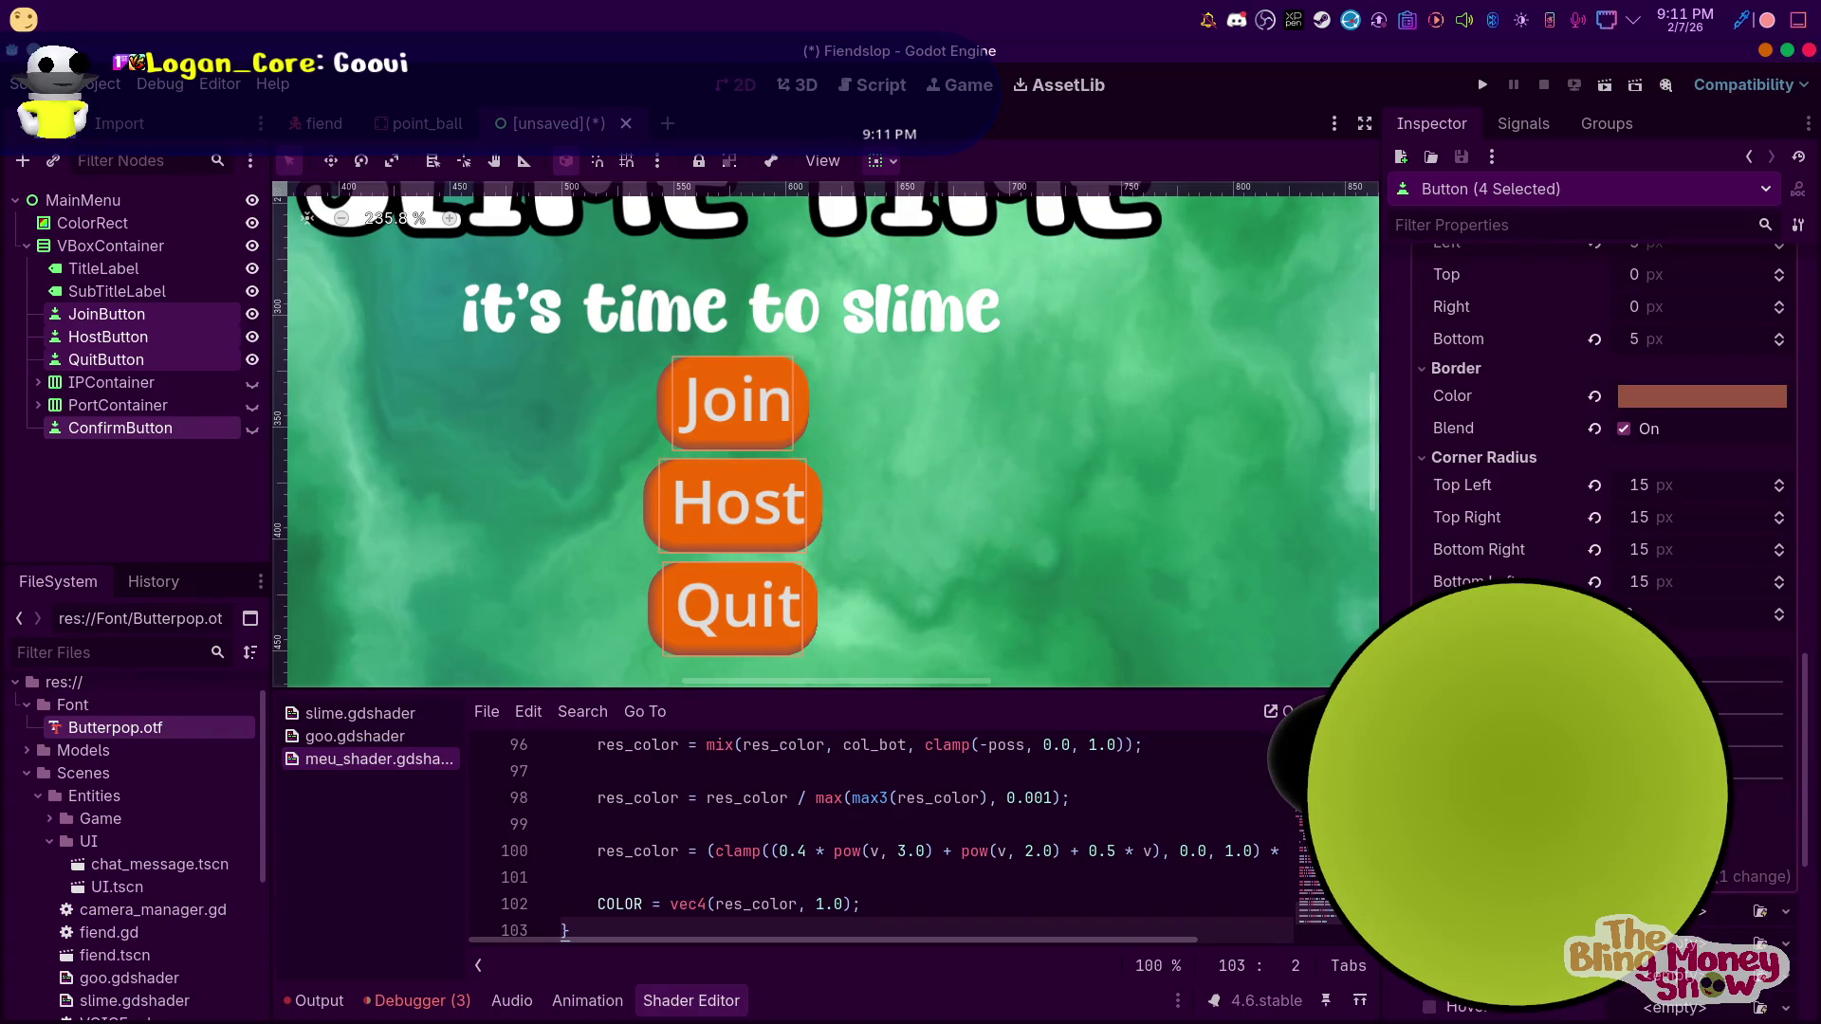
Set the top-left, top-right and bottom-right corner radii to 30
left_click(1669, 485)
type("3")
left_click(1673, 518)
type("3")
left_click(1673, 549)
type("3")
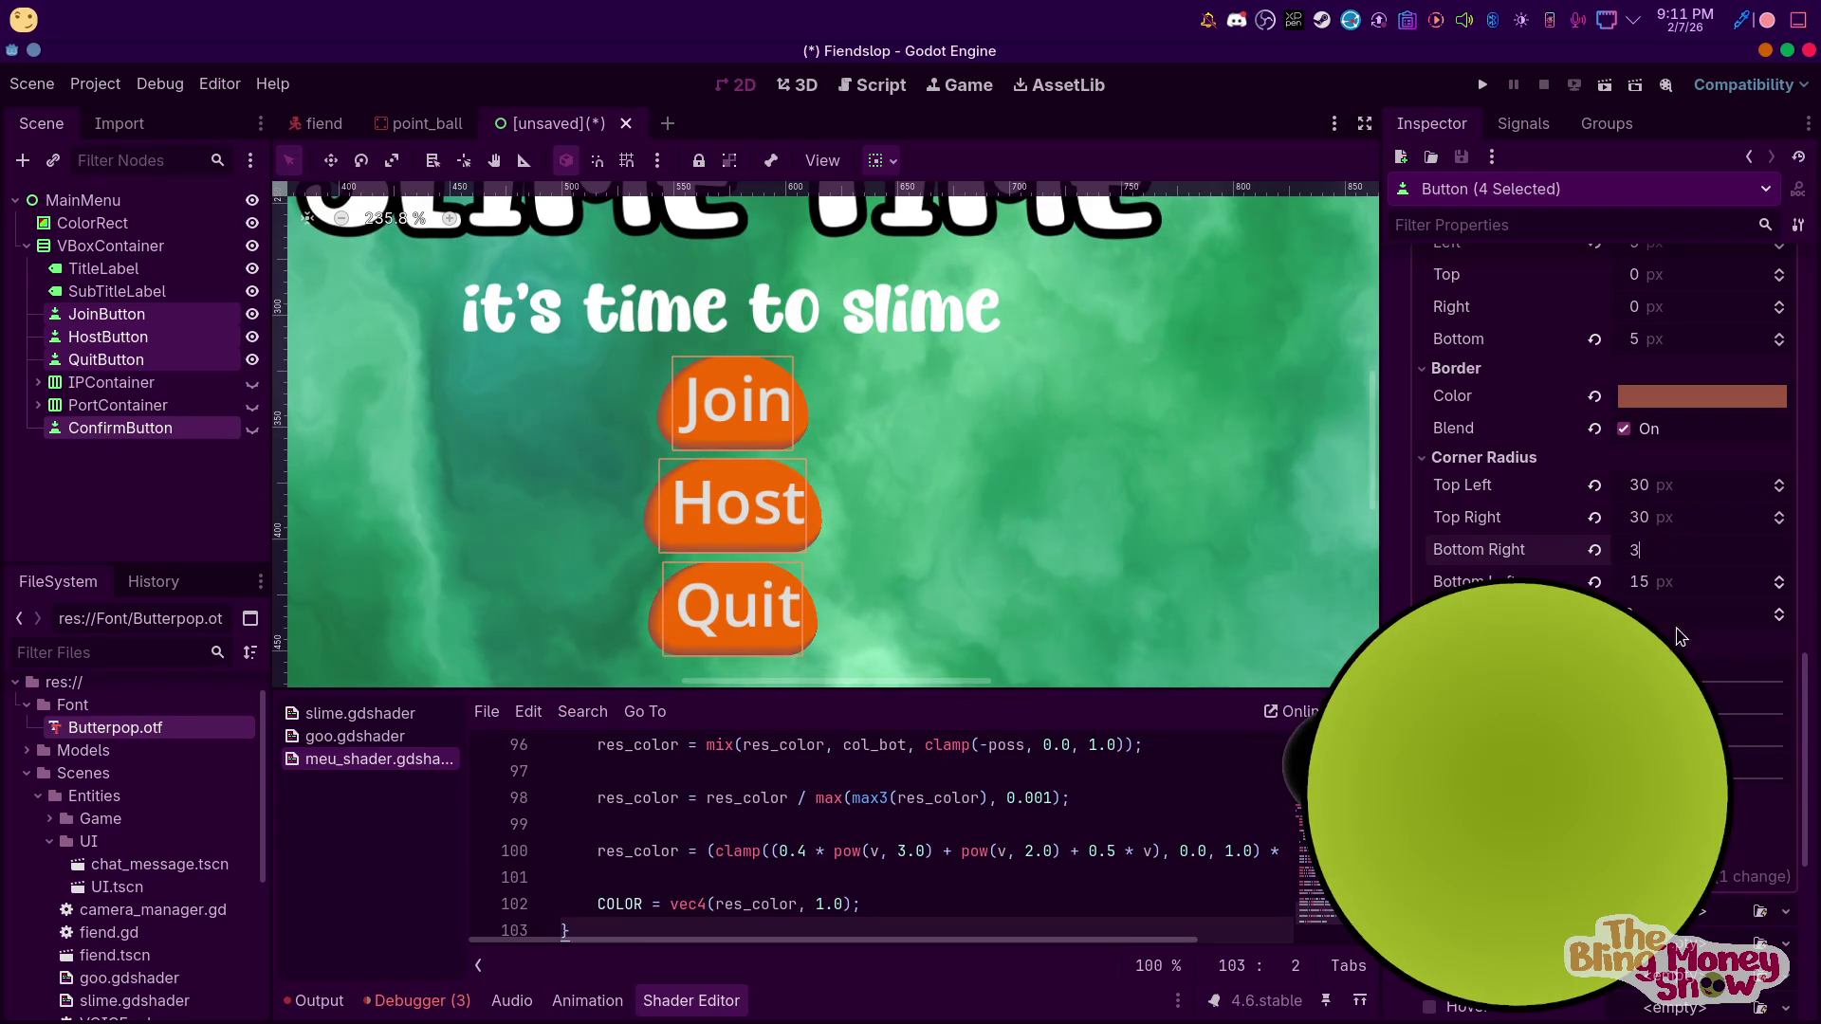
Reselect Join, Host, Quit and Confirm and confirm the Normal style's corner radius
left_click(1039, 571)
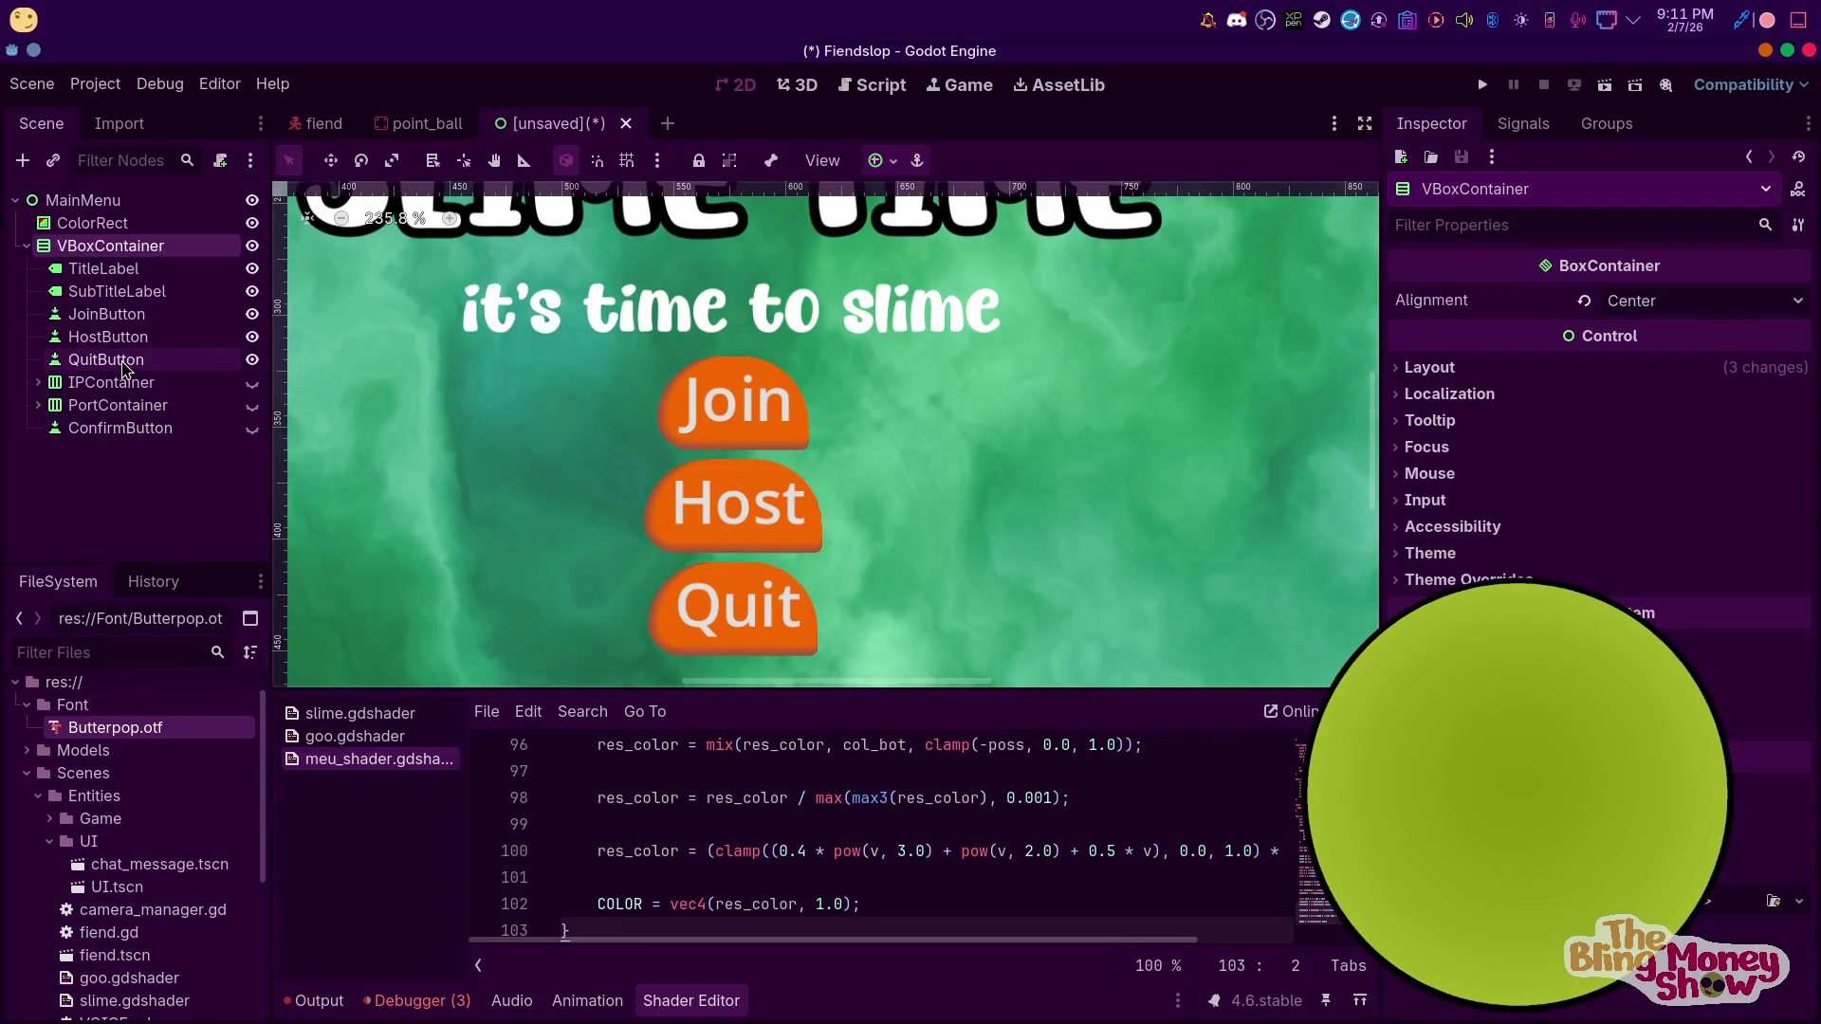
left_click(104, 314)
left_click(106, 368, "shift")
left_click(121, 428, "ctrl")
scroll(1422, 616, "down", 5)
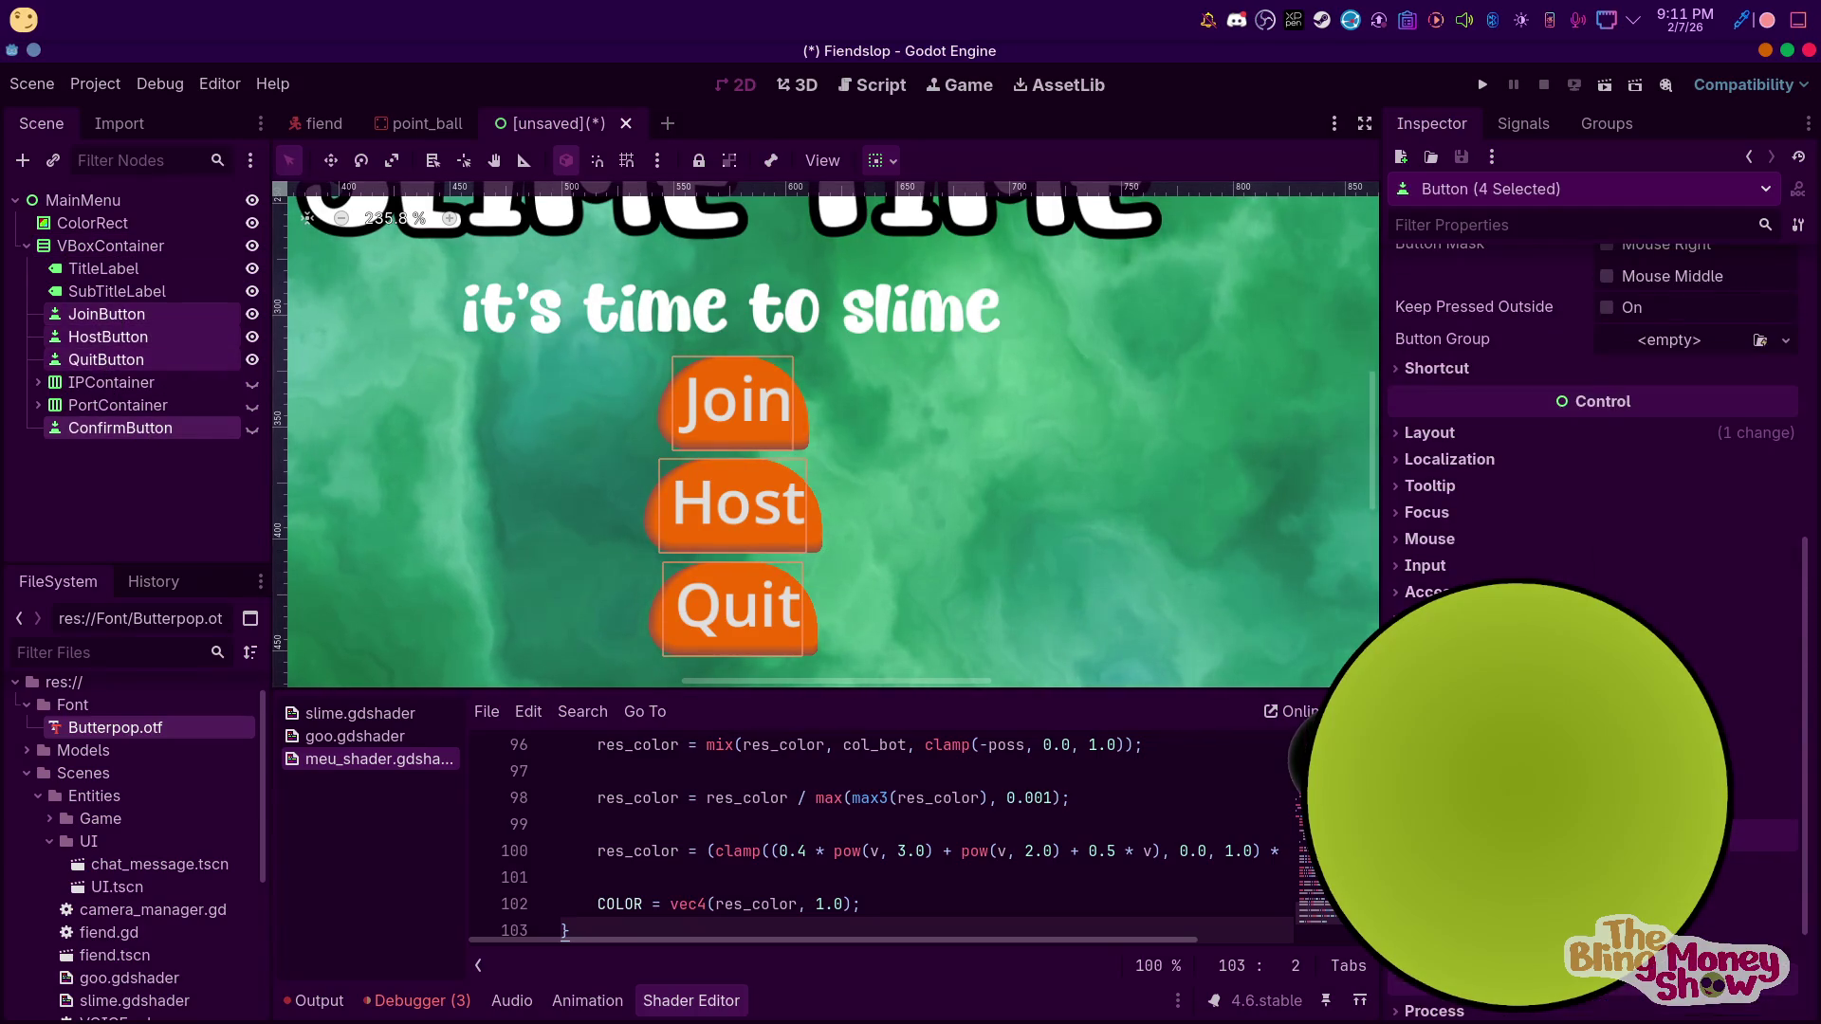
scroll(1697, 426, "down", 10)
left_click(1698, 354)
scroll(1704, 661, "down", 5)
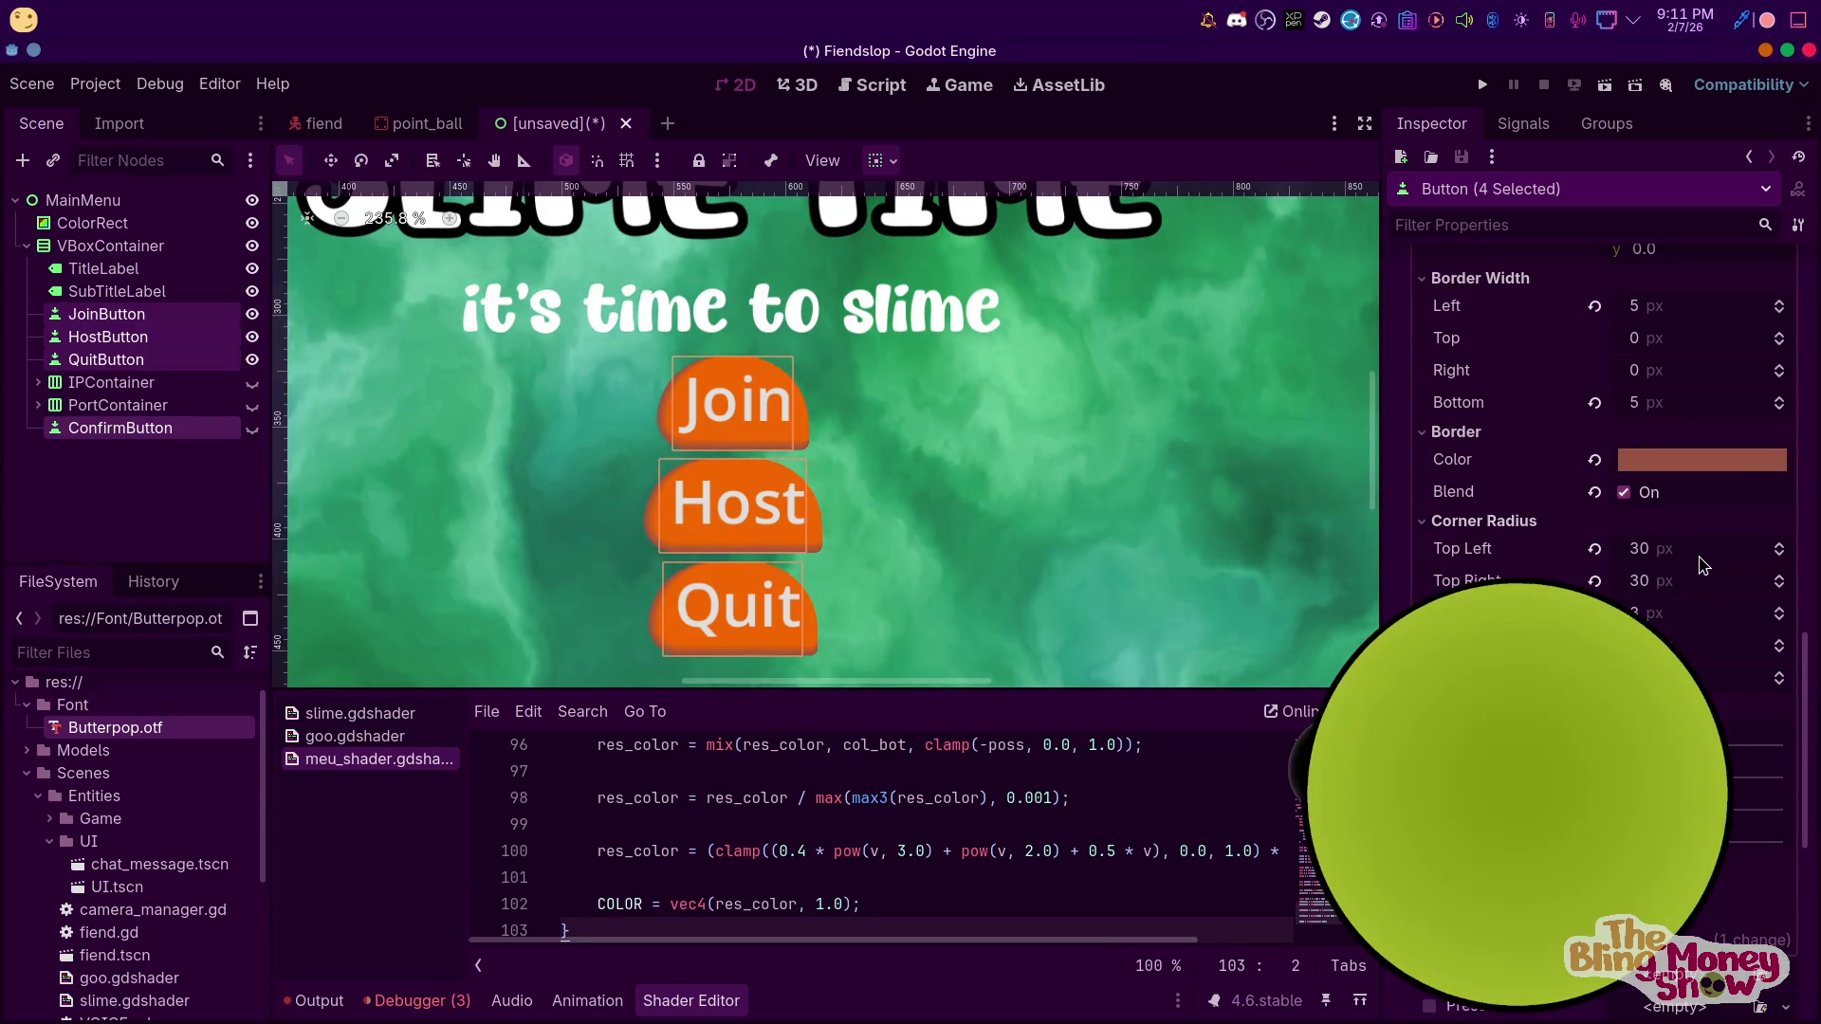
key("Return")
Reselect all four buttons and scroll to their shared Theme Overrides > Styles
left_click(1055, 541)
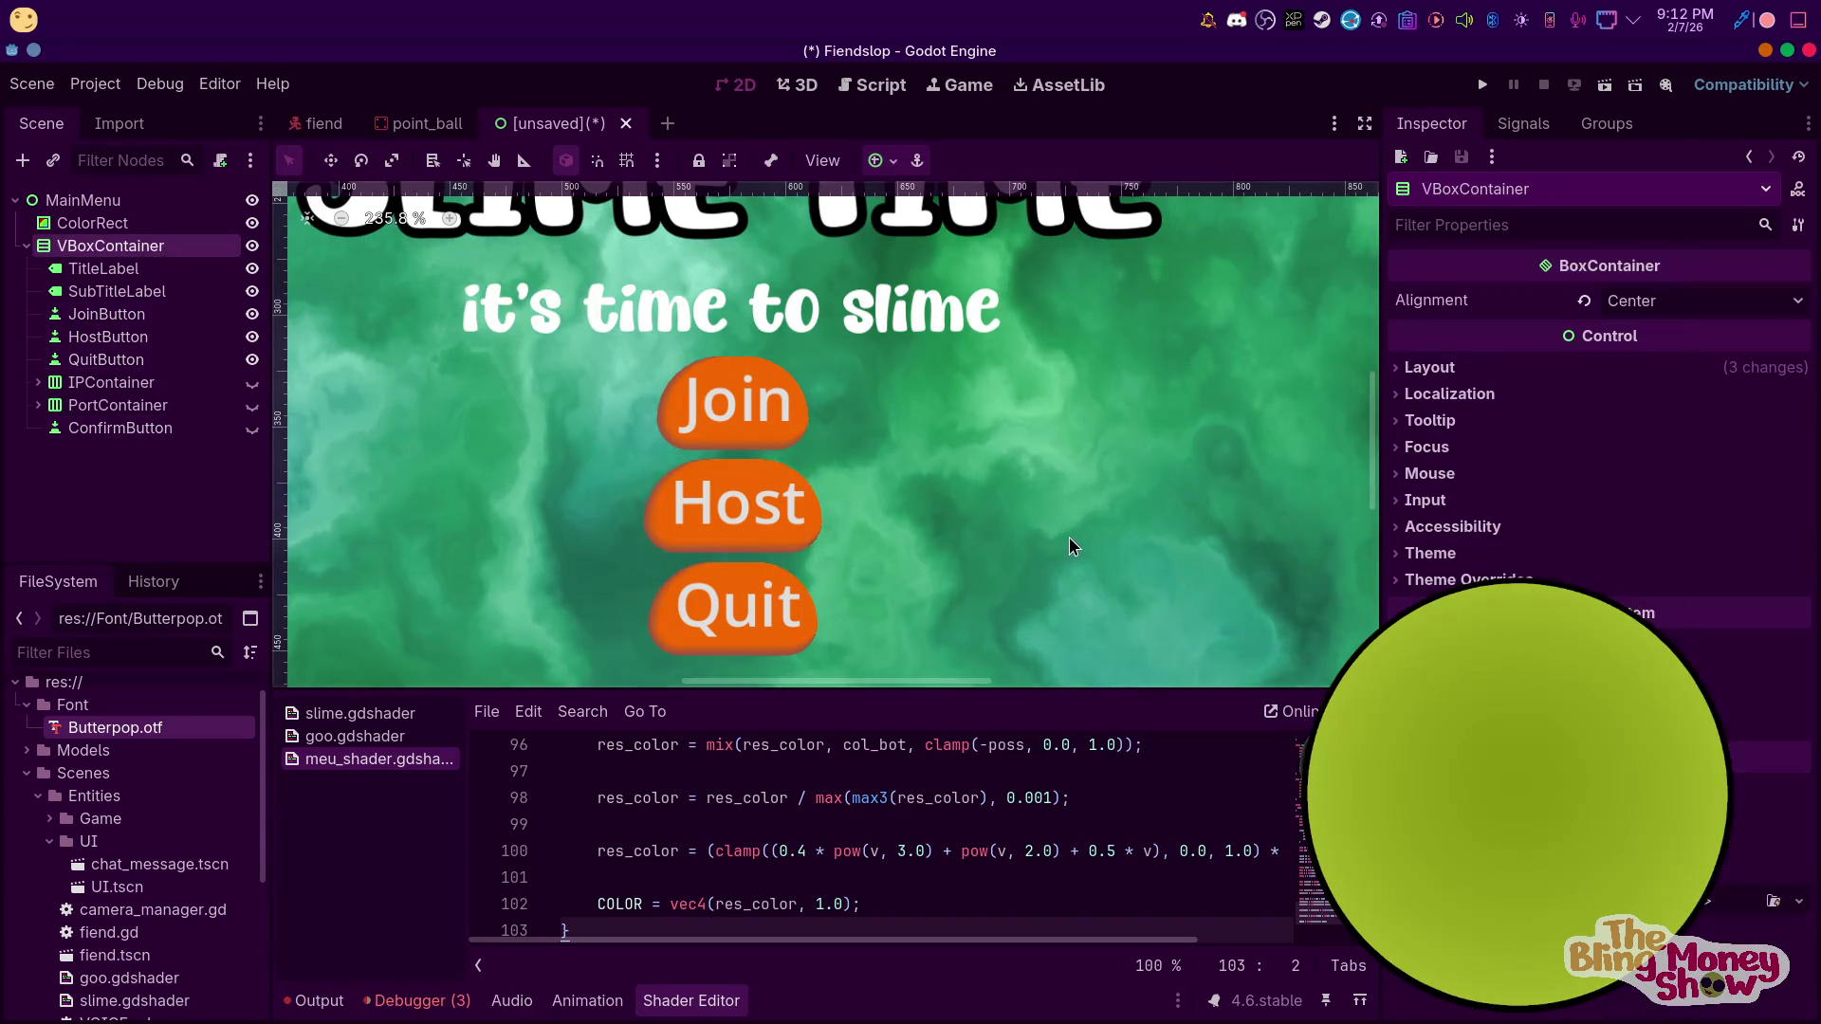
left_click(692, 474)
left_click(104, 291)
left_click(106, 314)
left_click(109, 359, "shift")
left_click(120, 428, "ctrl")
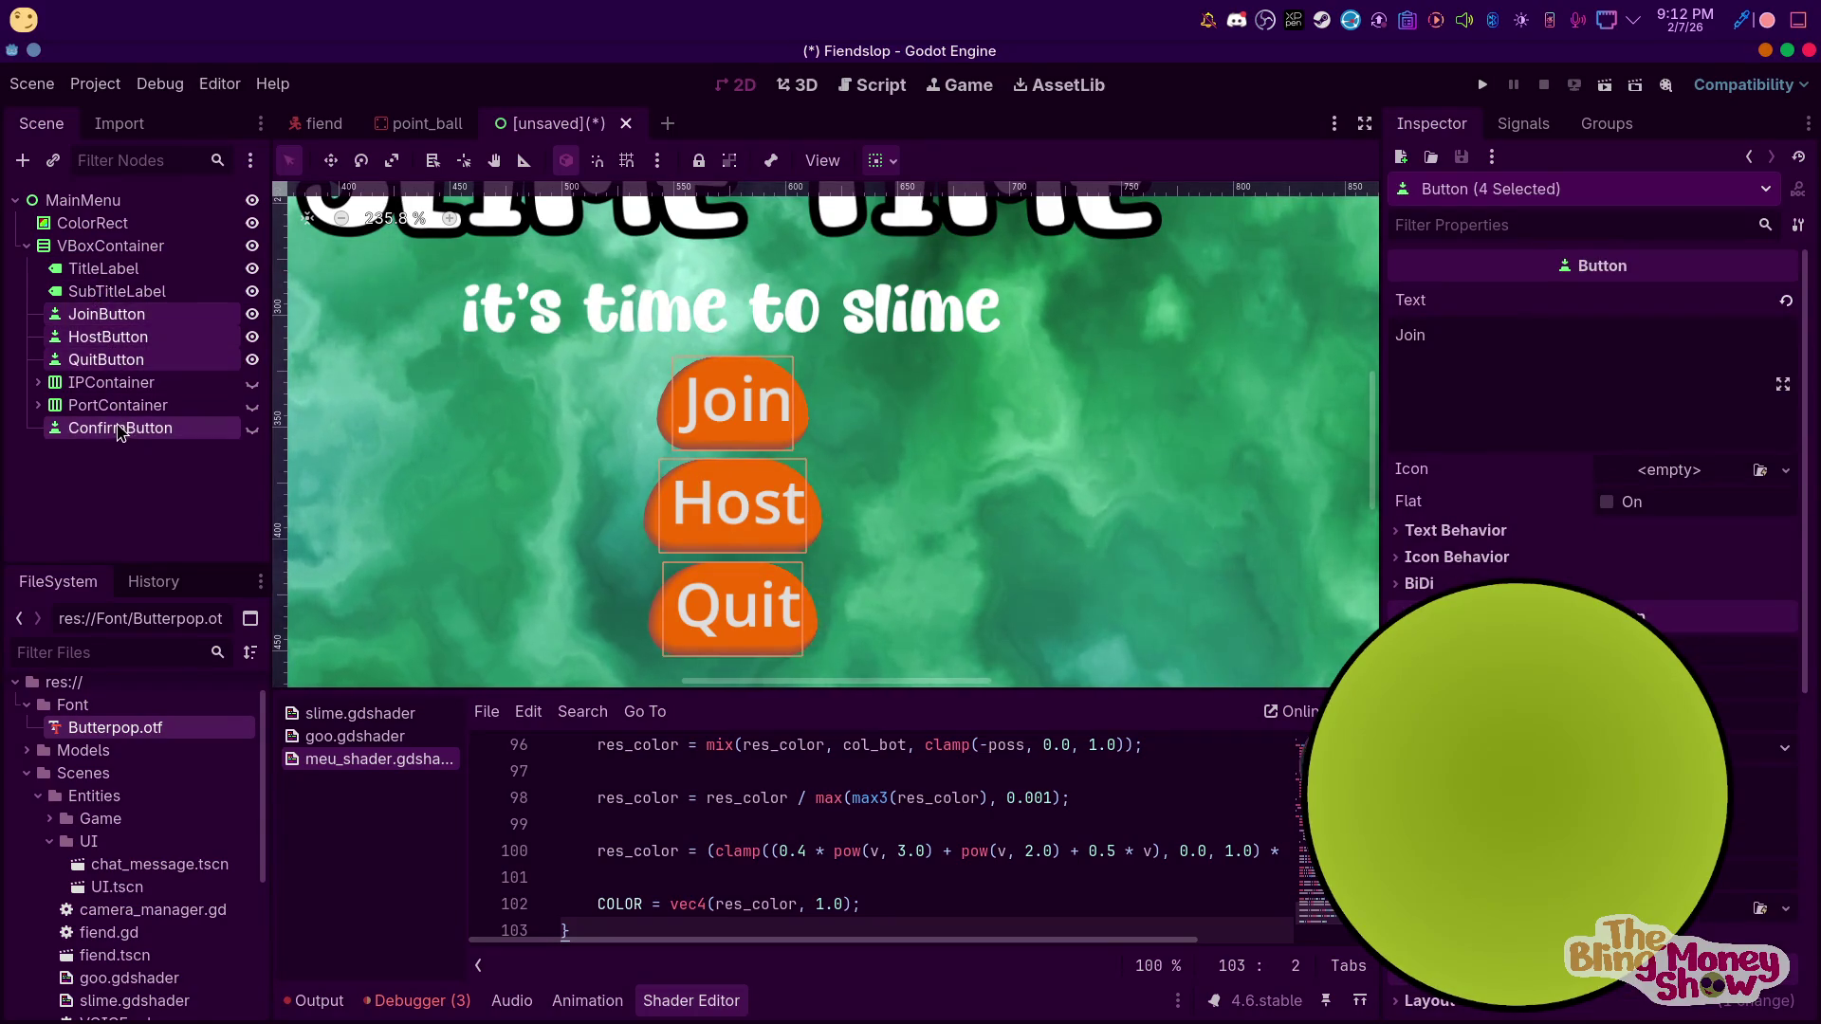
scroll(1593, 427, "down", 2)
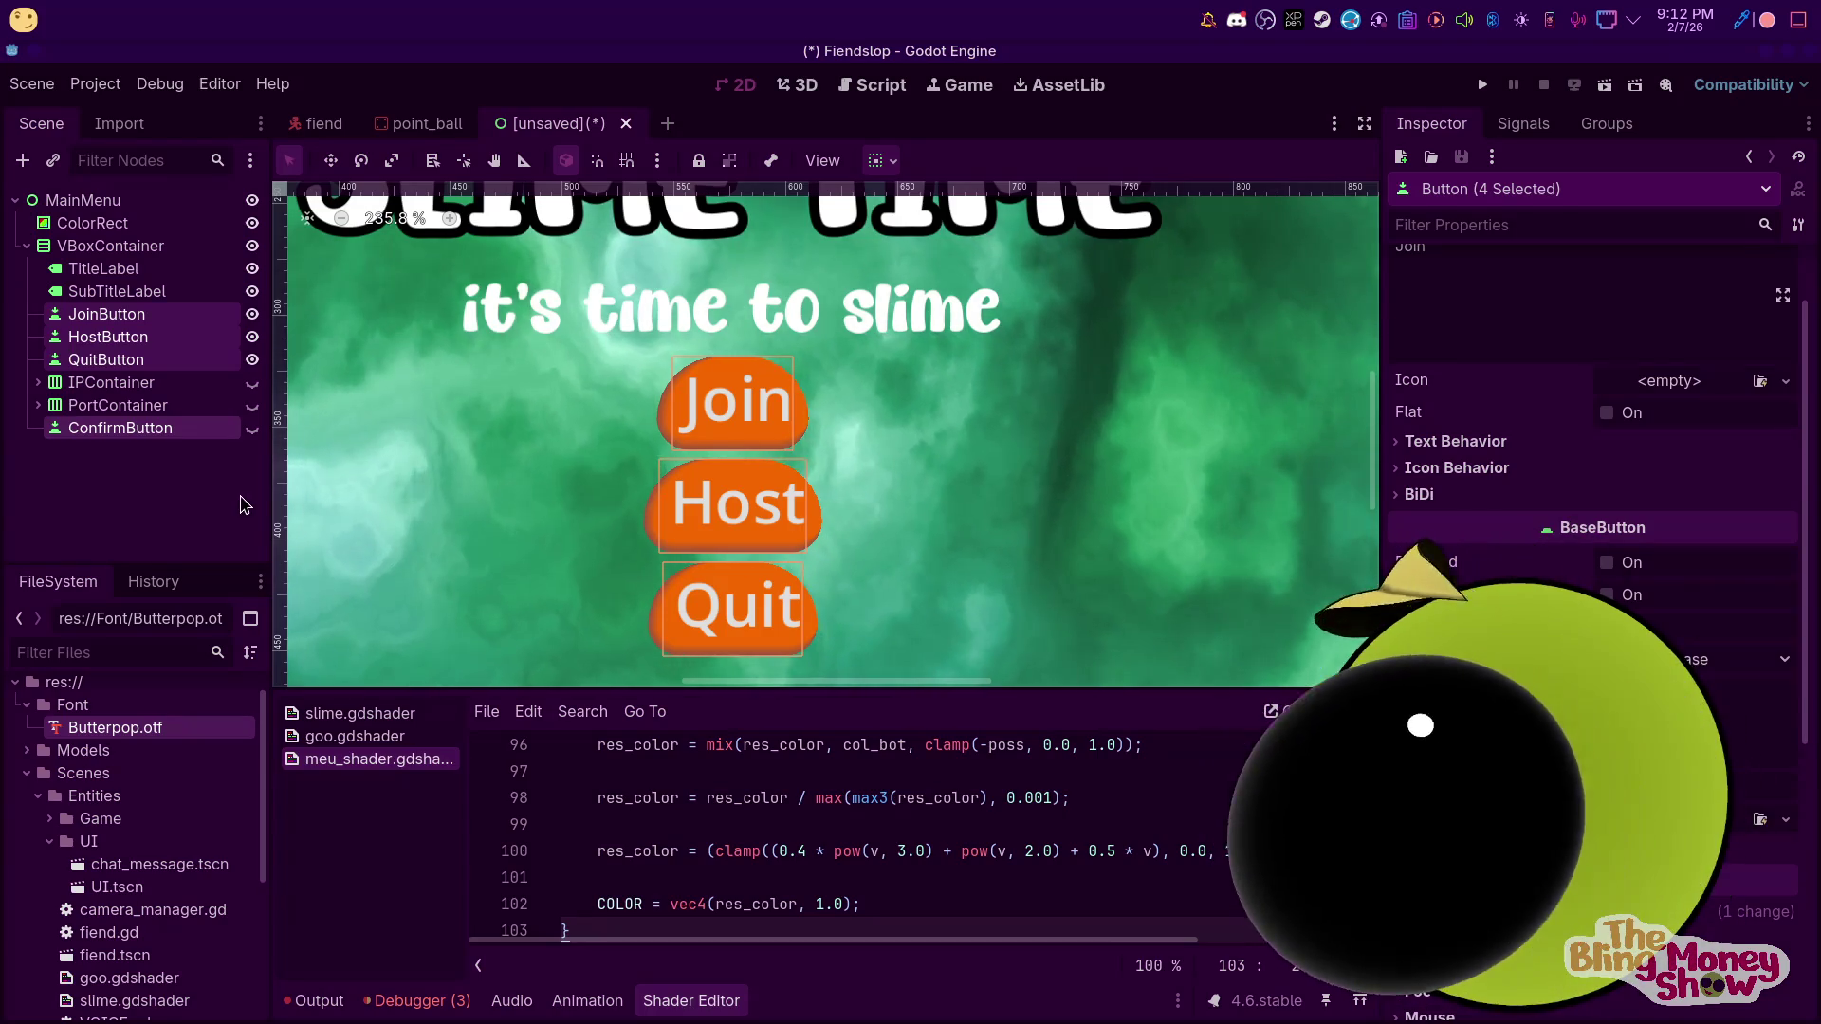
scroll(1593, 664, "down", 5)
scroll(1593, 664, "up", 1)
scroll(1593, 664, "down", 1)
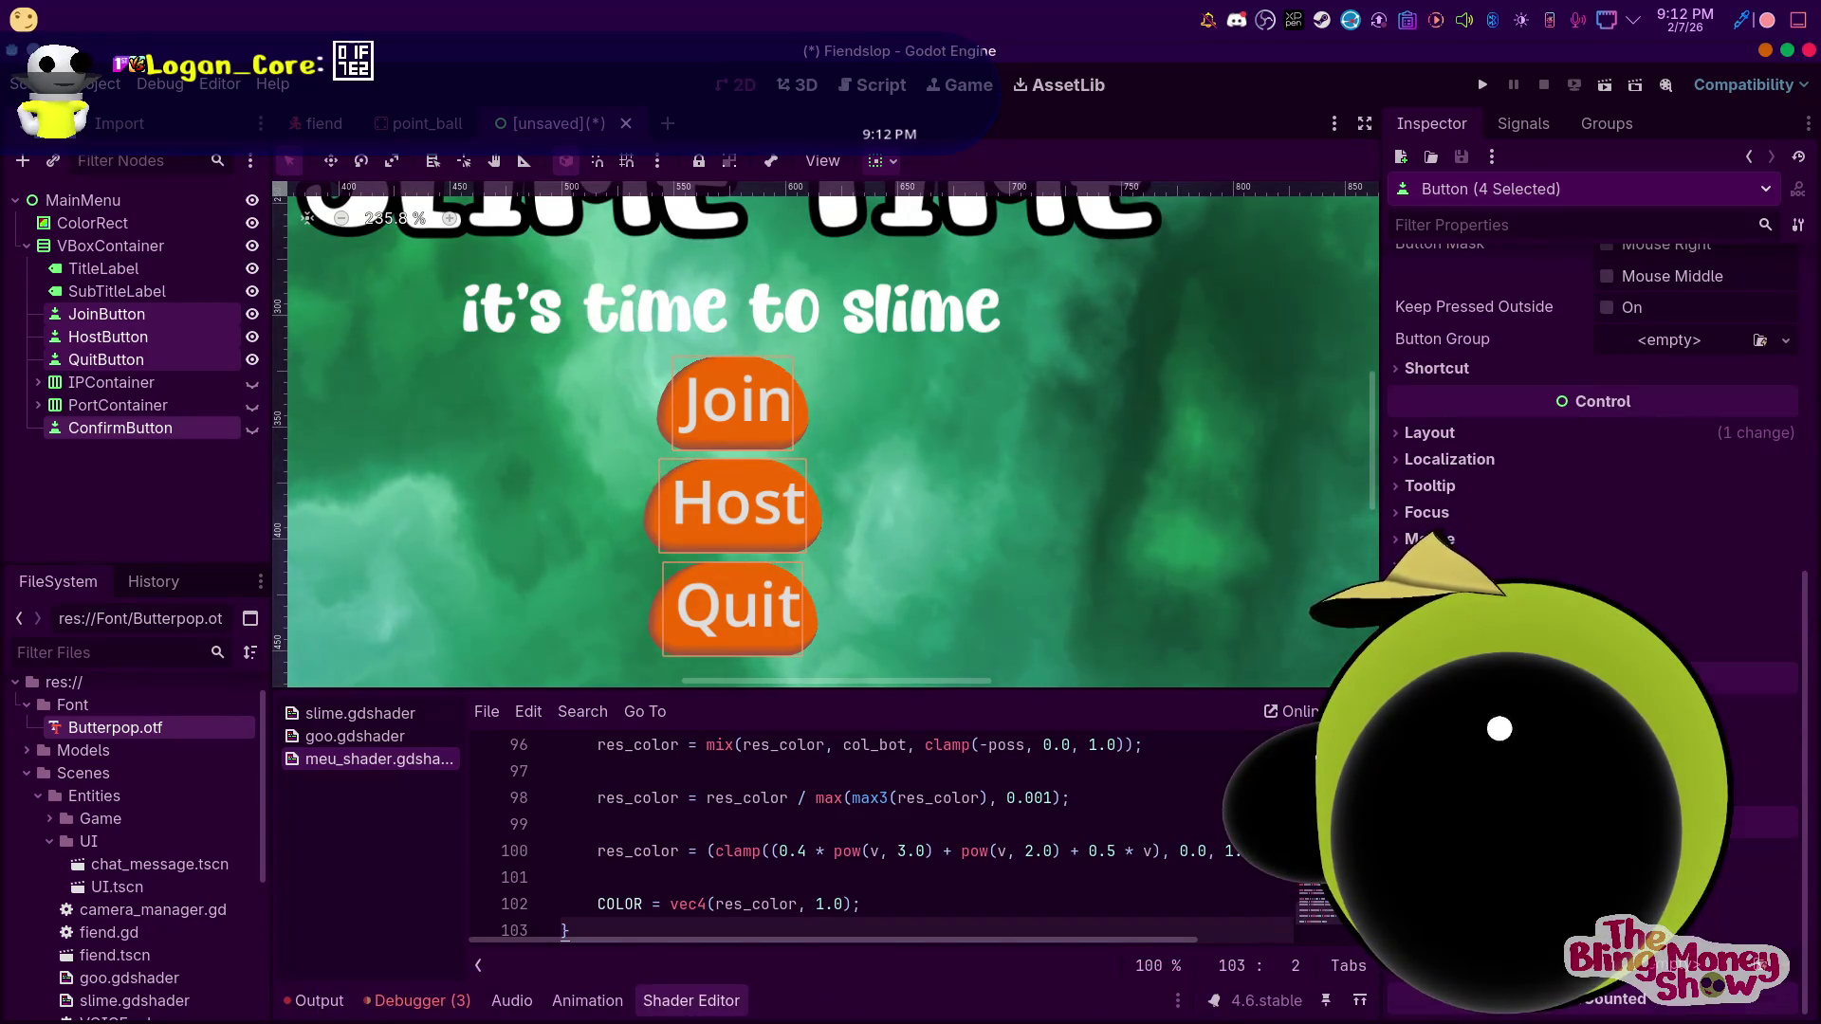
scroll(1659, 634, "down", 3)
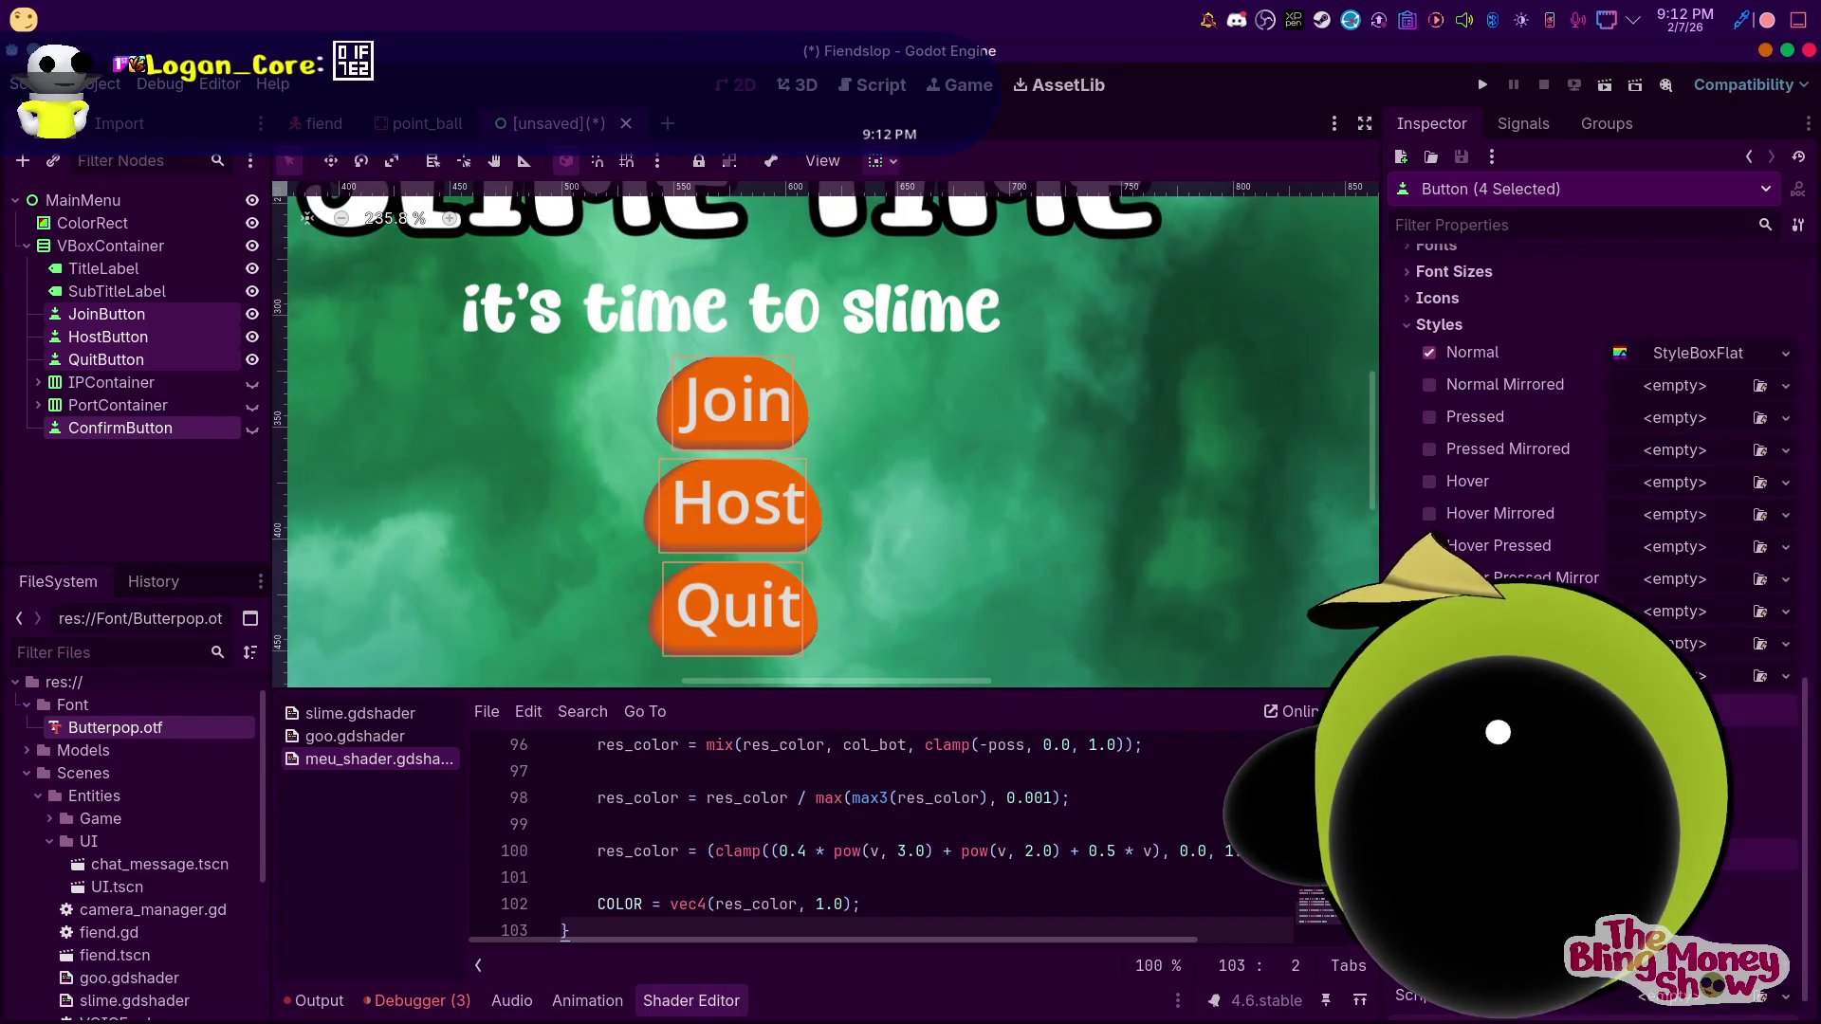
Paste a unique copy of the Normal StyleBoxFlat into Pressed, then switch to Firefox
right_click(1654, 547)
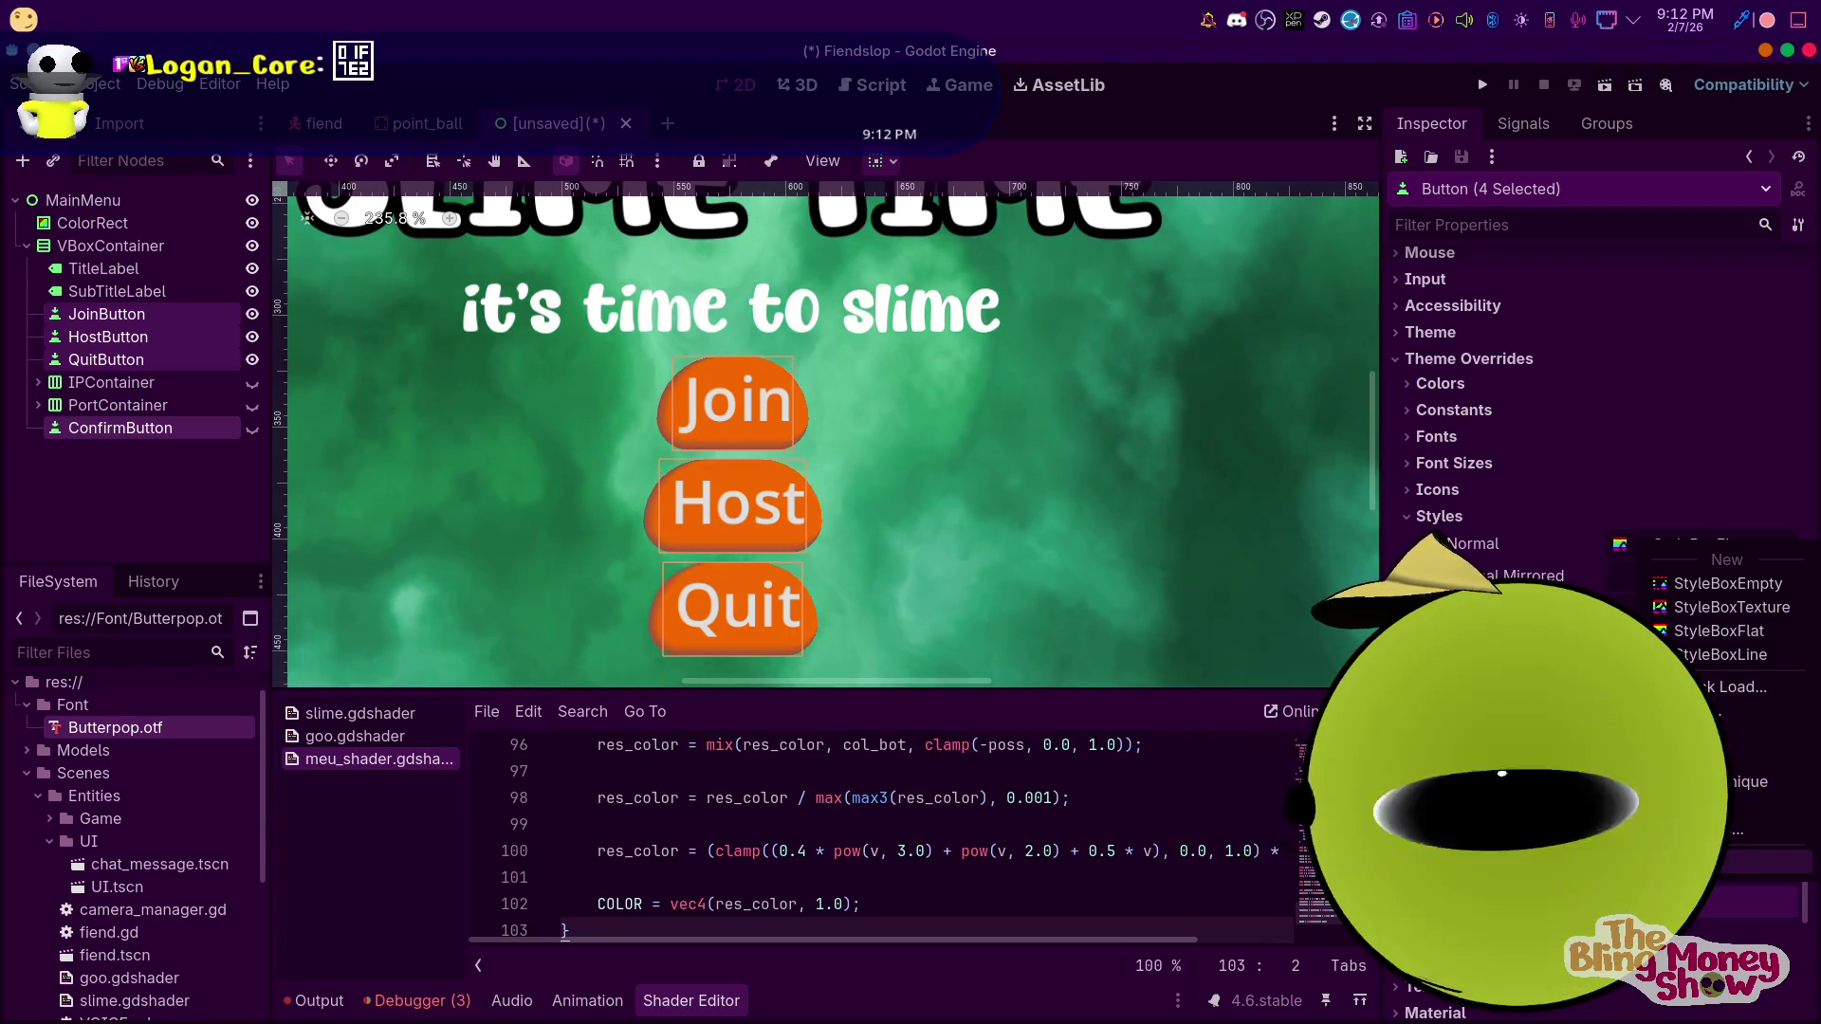
left_click(1735, 861)
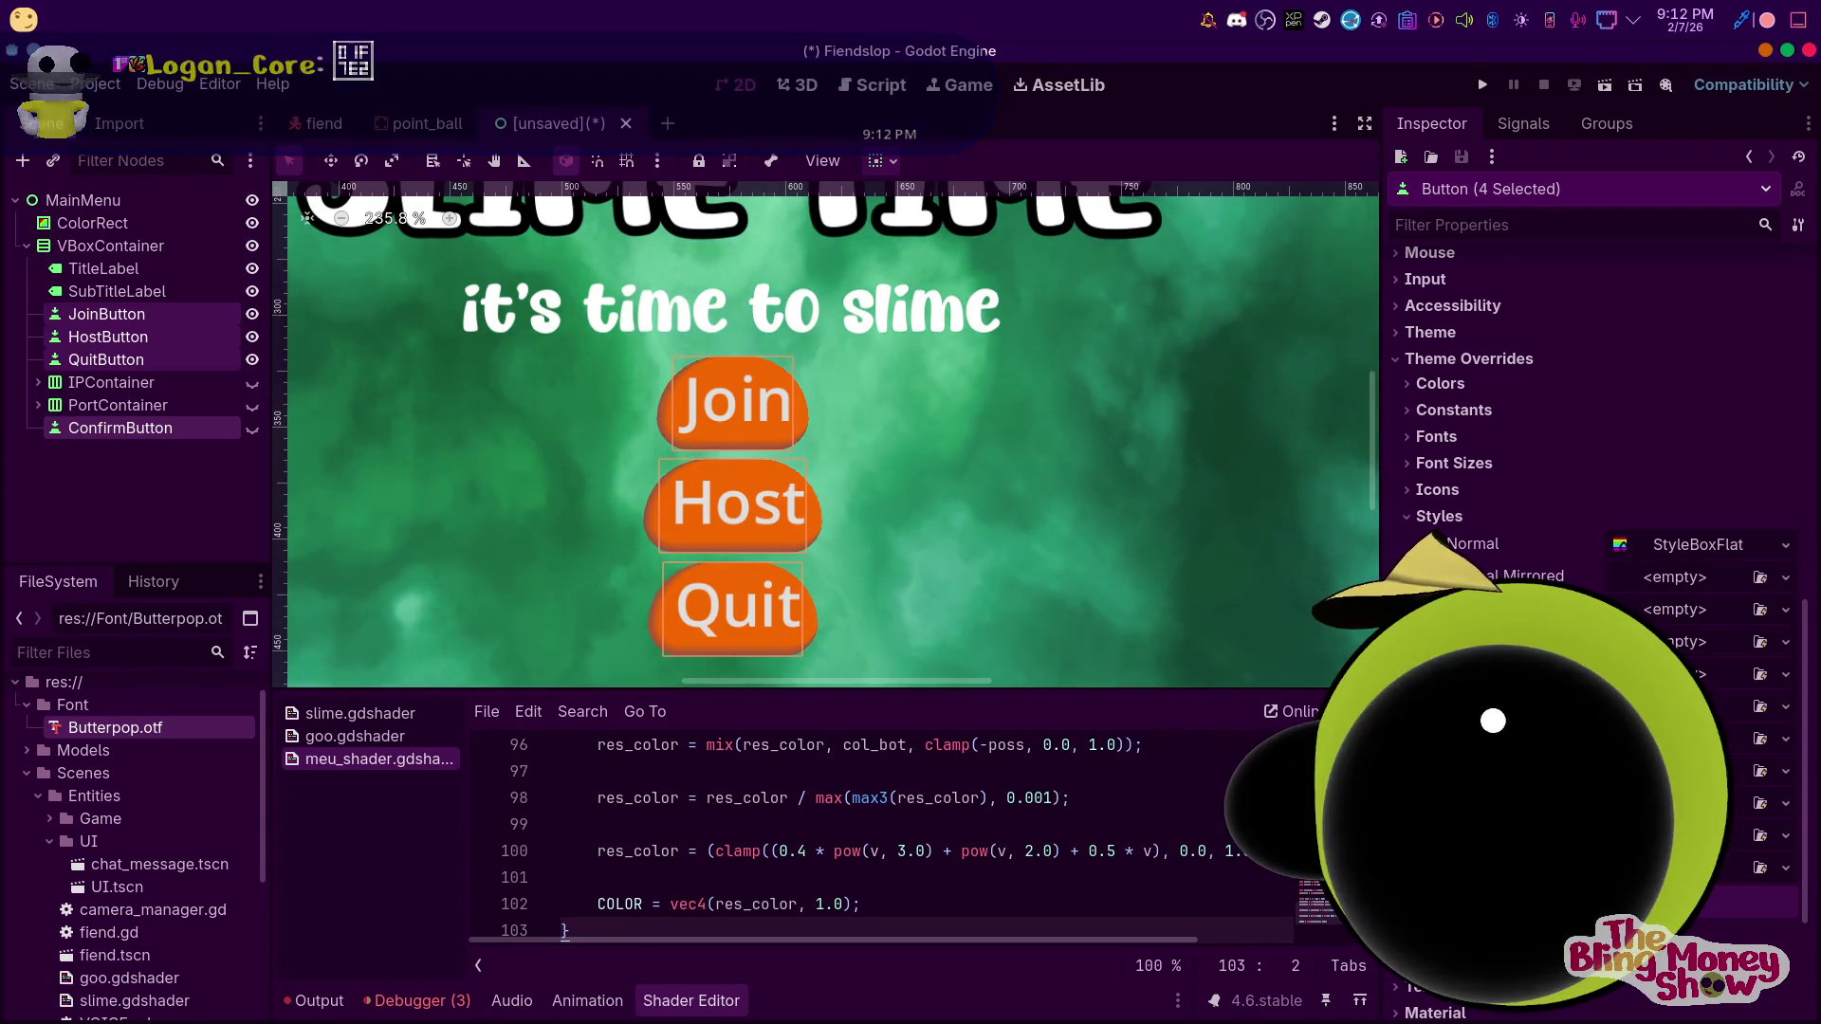
left_click(1676, 611)
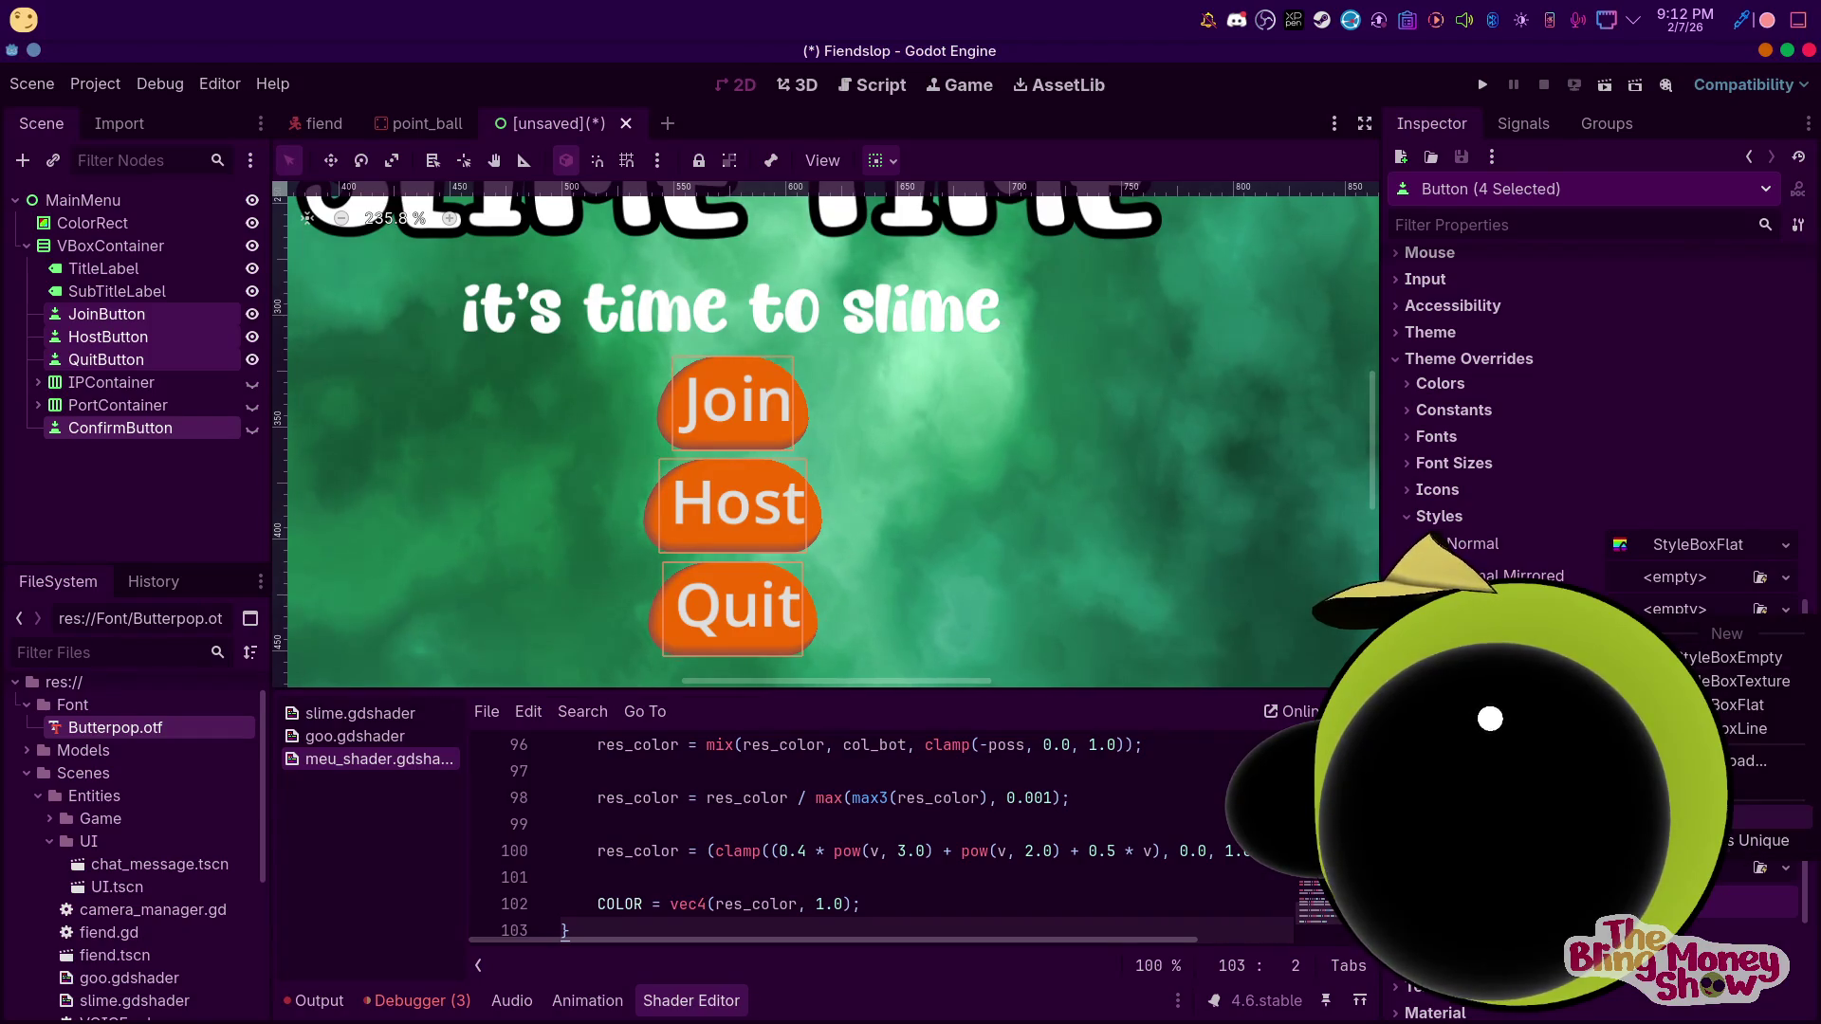
left_click(1749, 841)
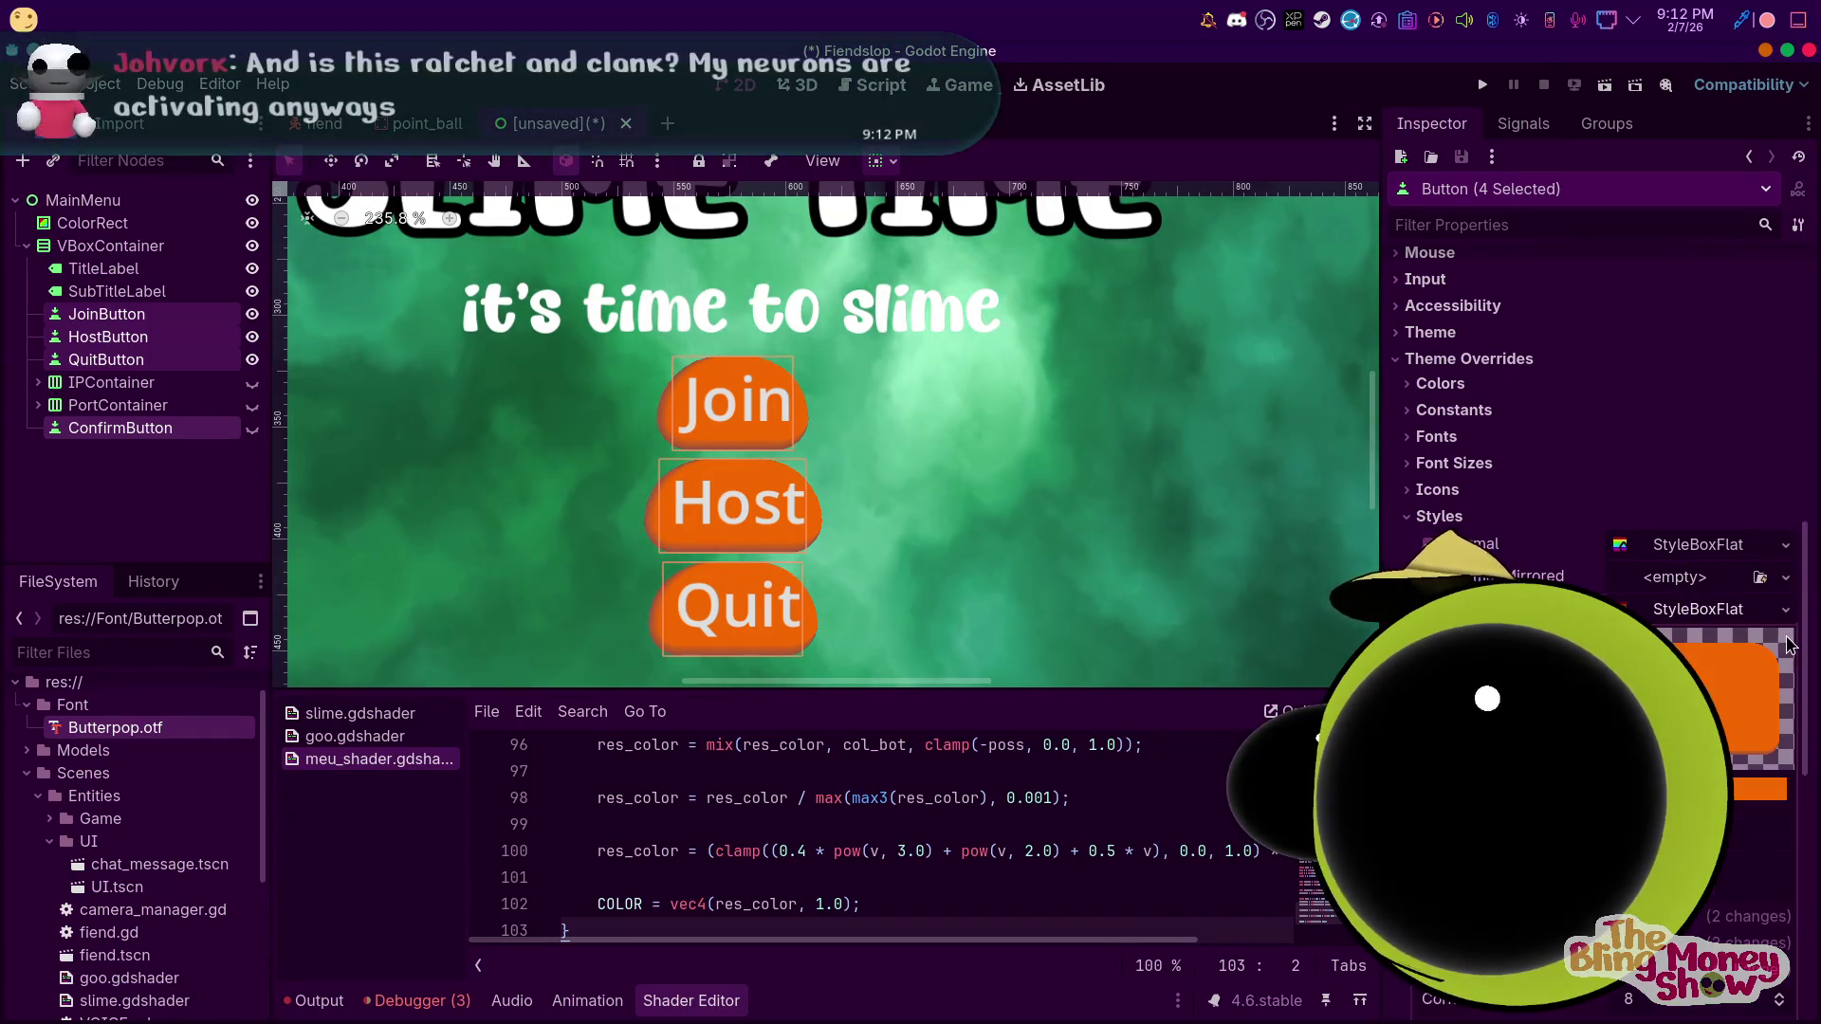
left_click(1686, 607)
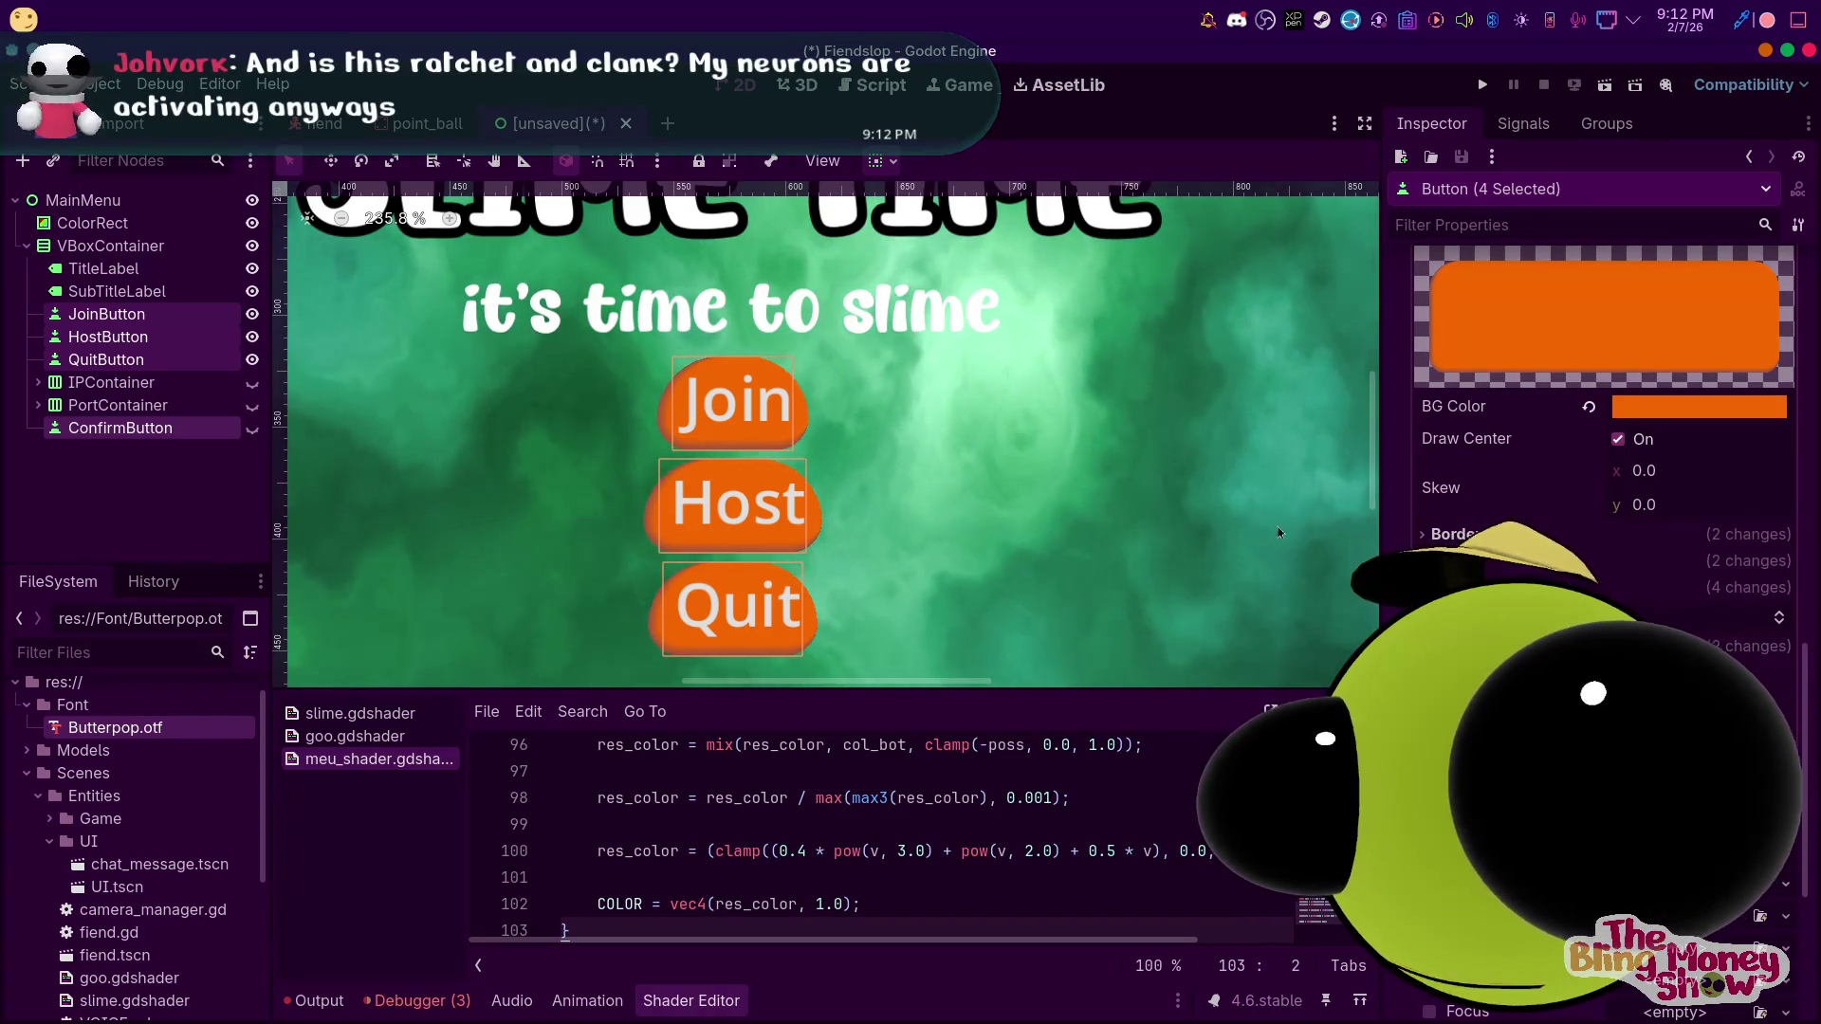
key("alt+Tab")
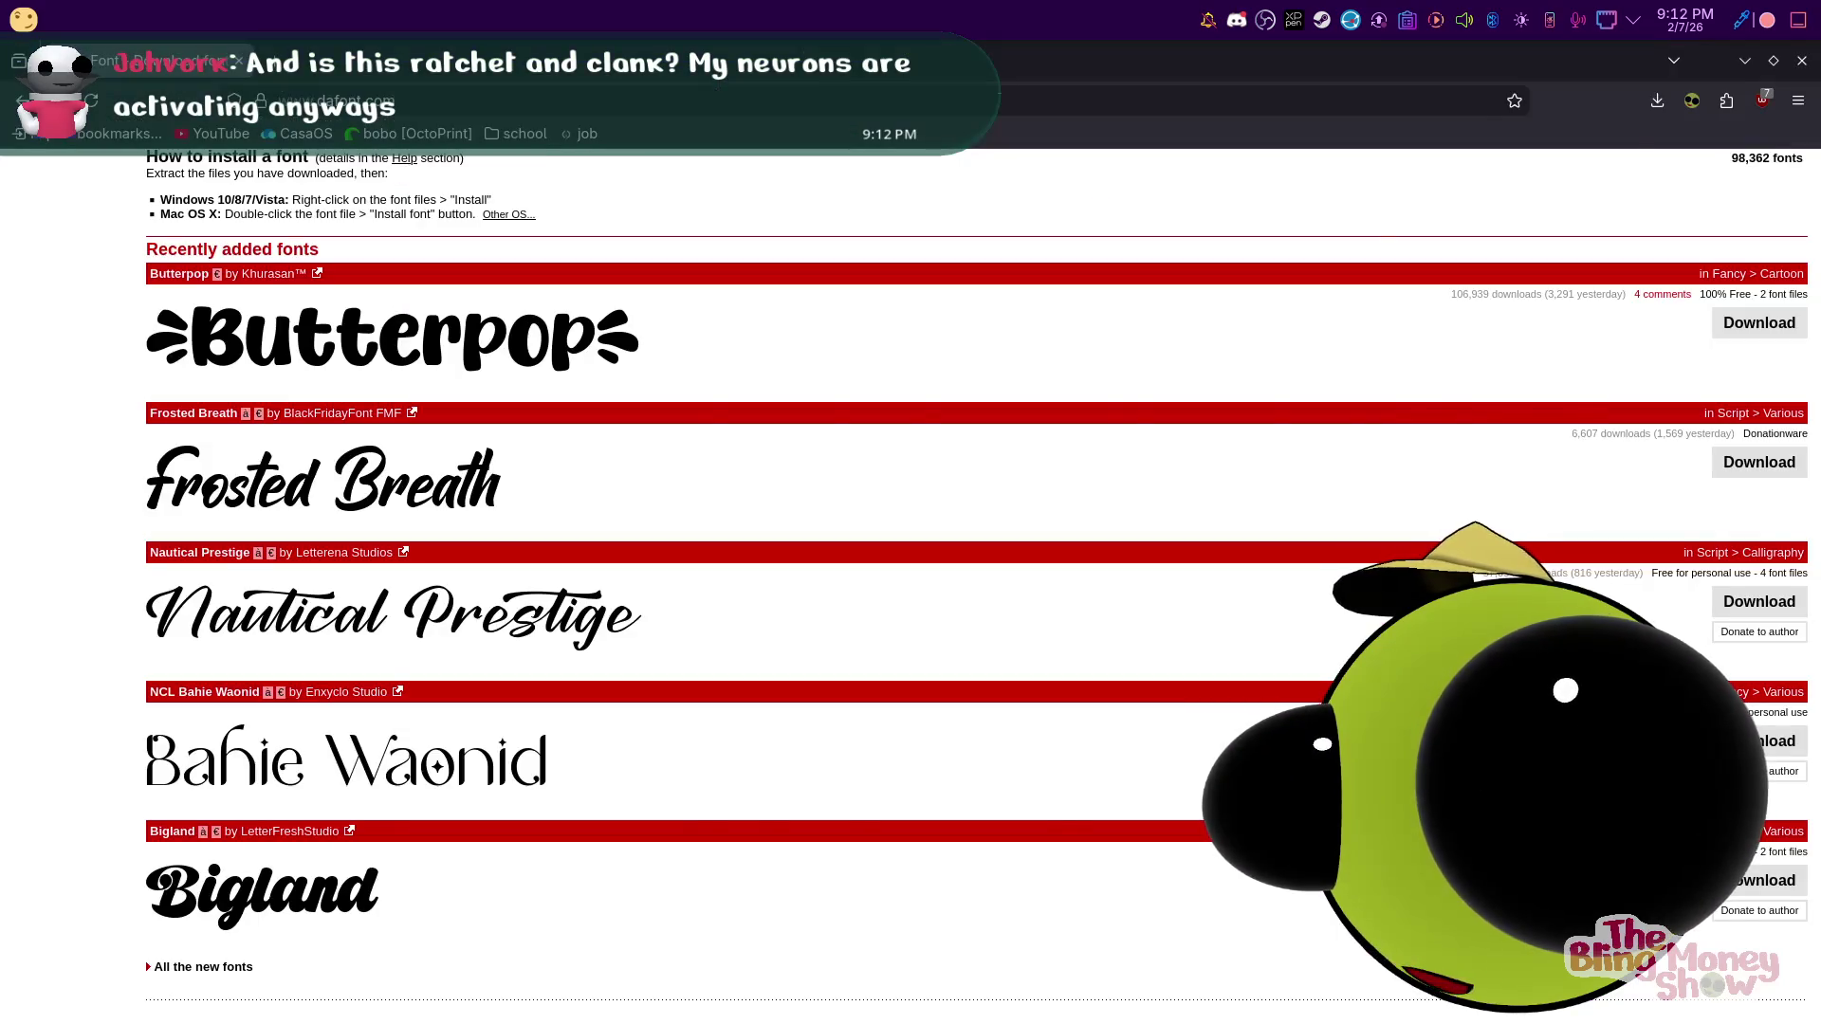
Review the planet-coffee shader page on Godot Shaders, then return to the Godot editor
key("alt+Tab")
key("alt+Tab")
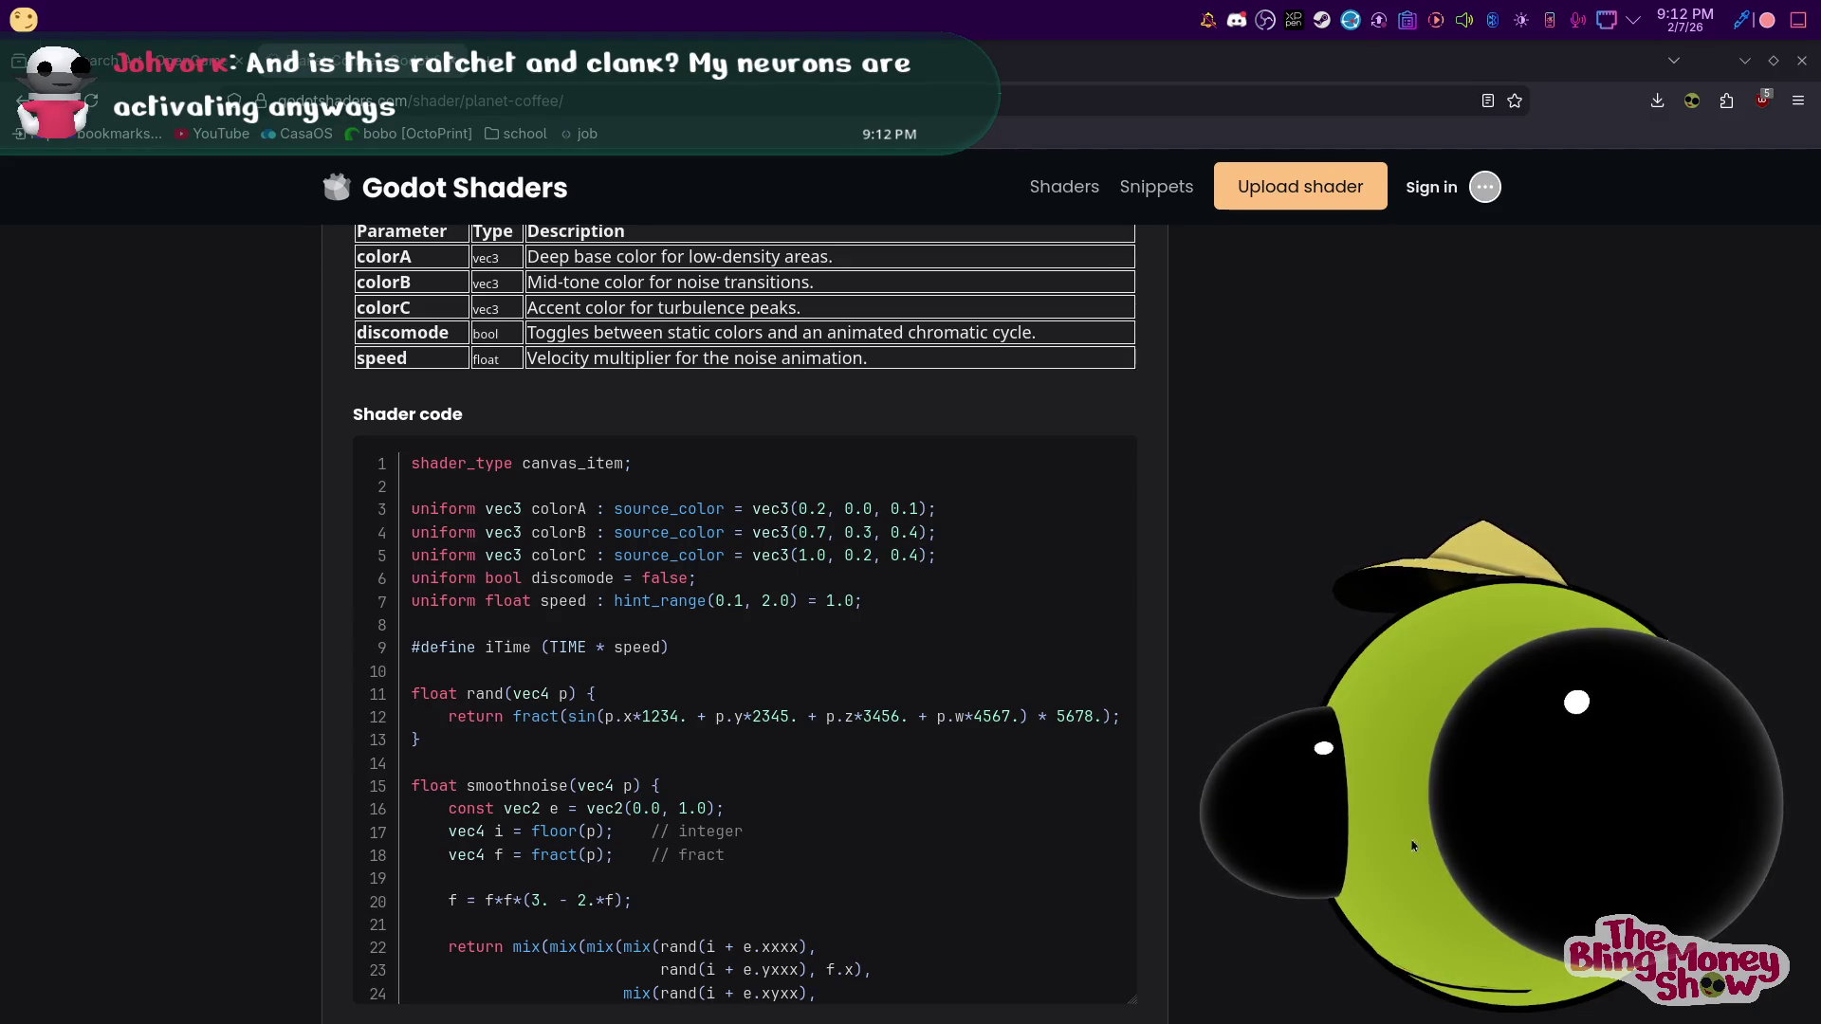
mouse_move(1213, 1015)
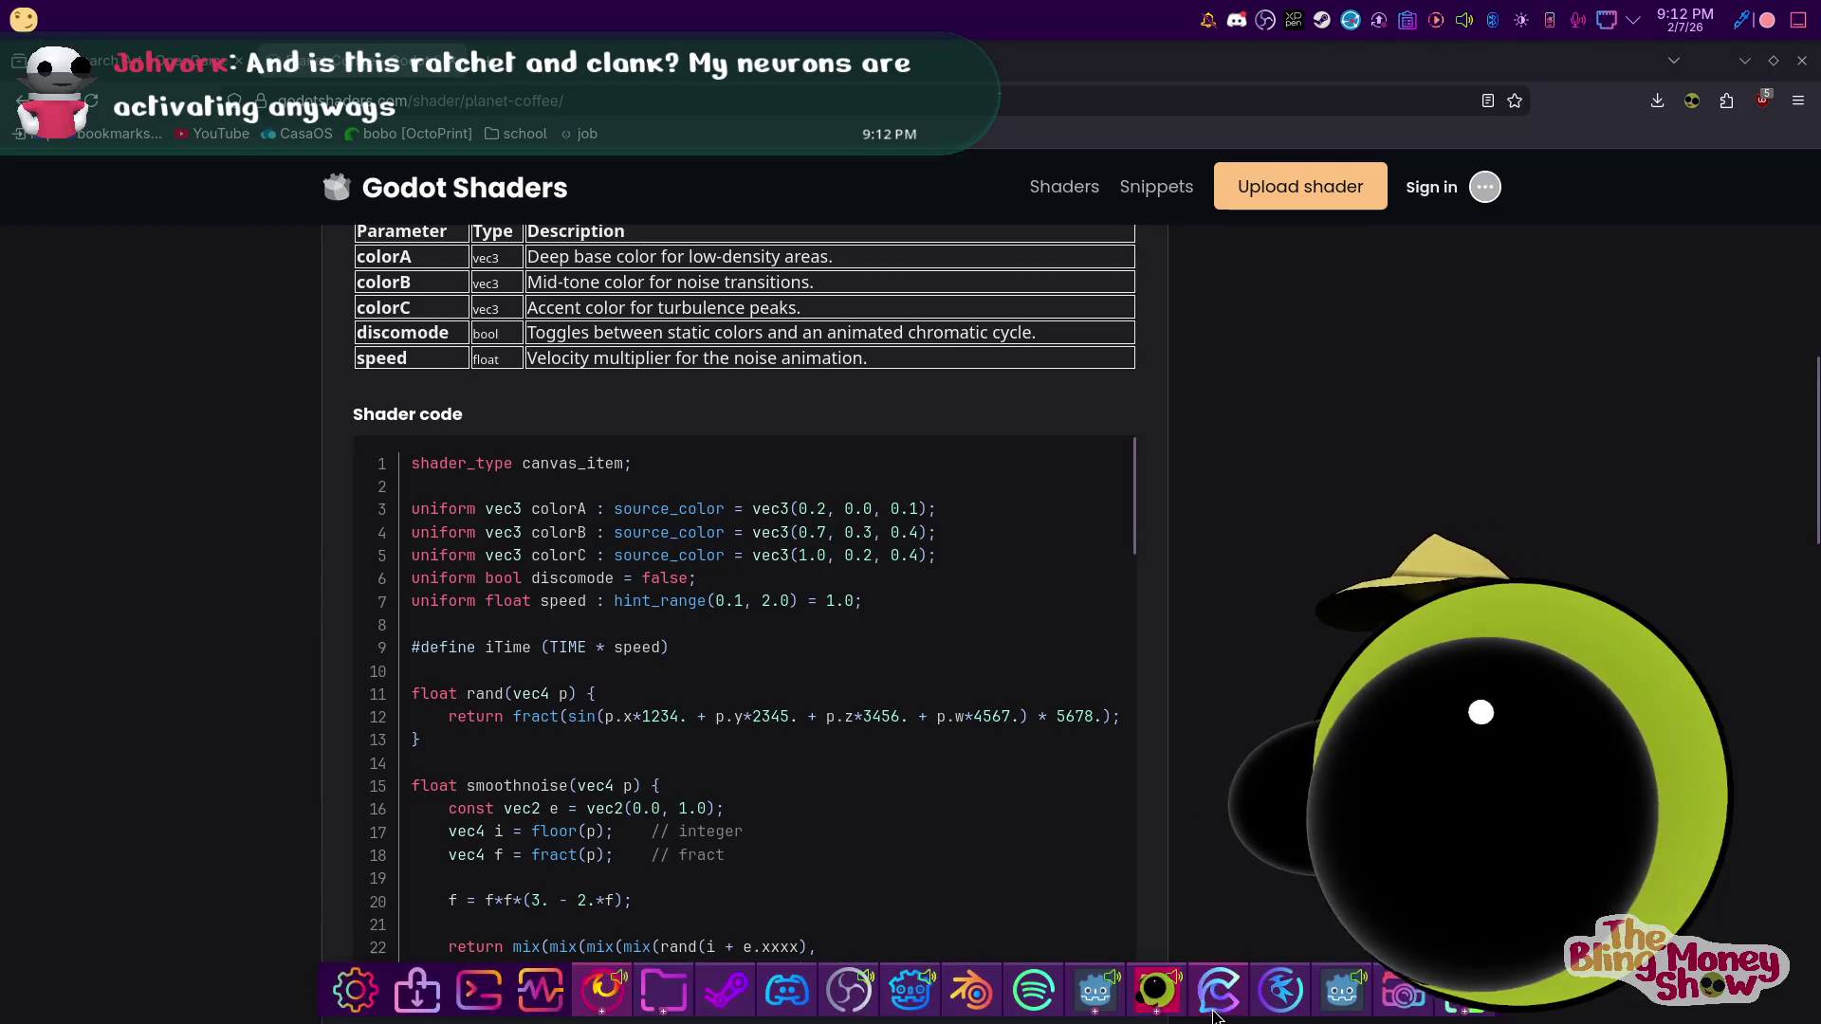
left_click(906, 992)
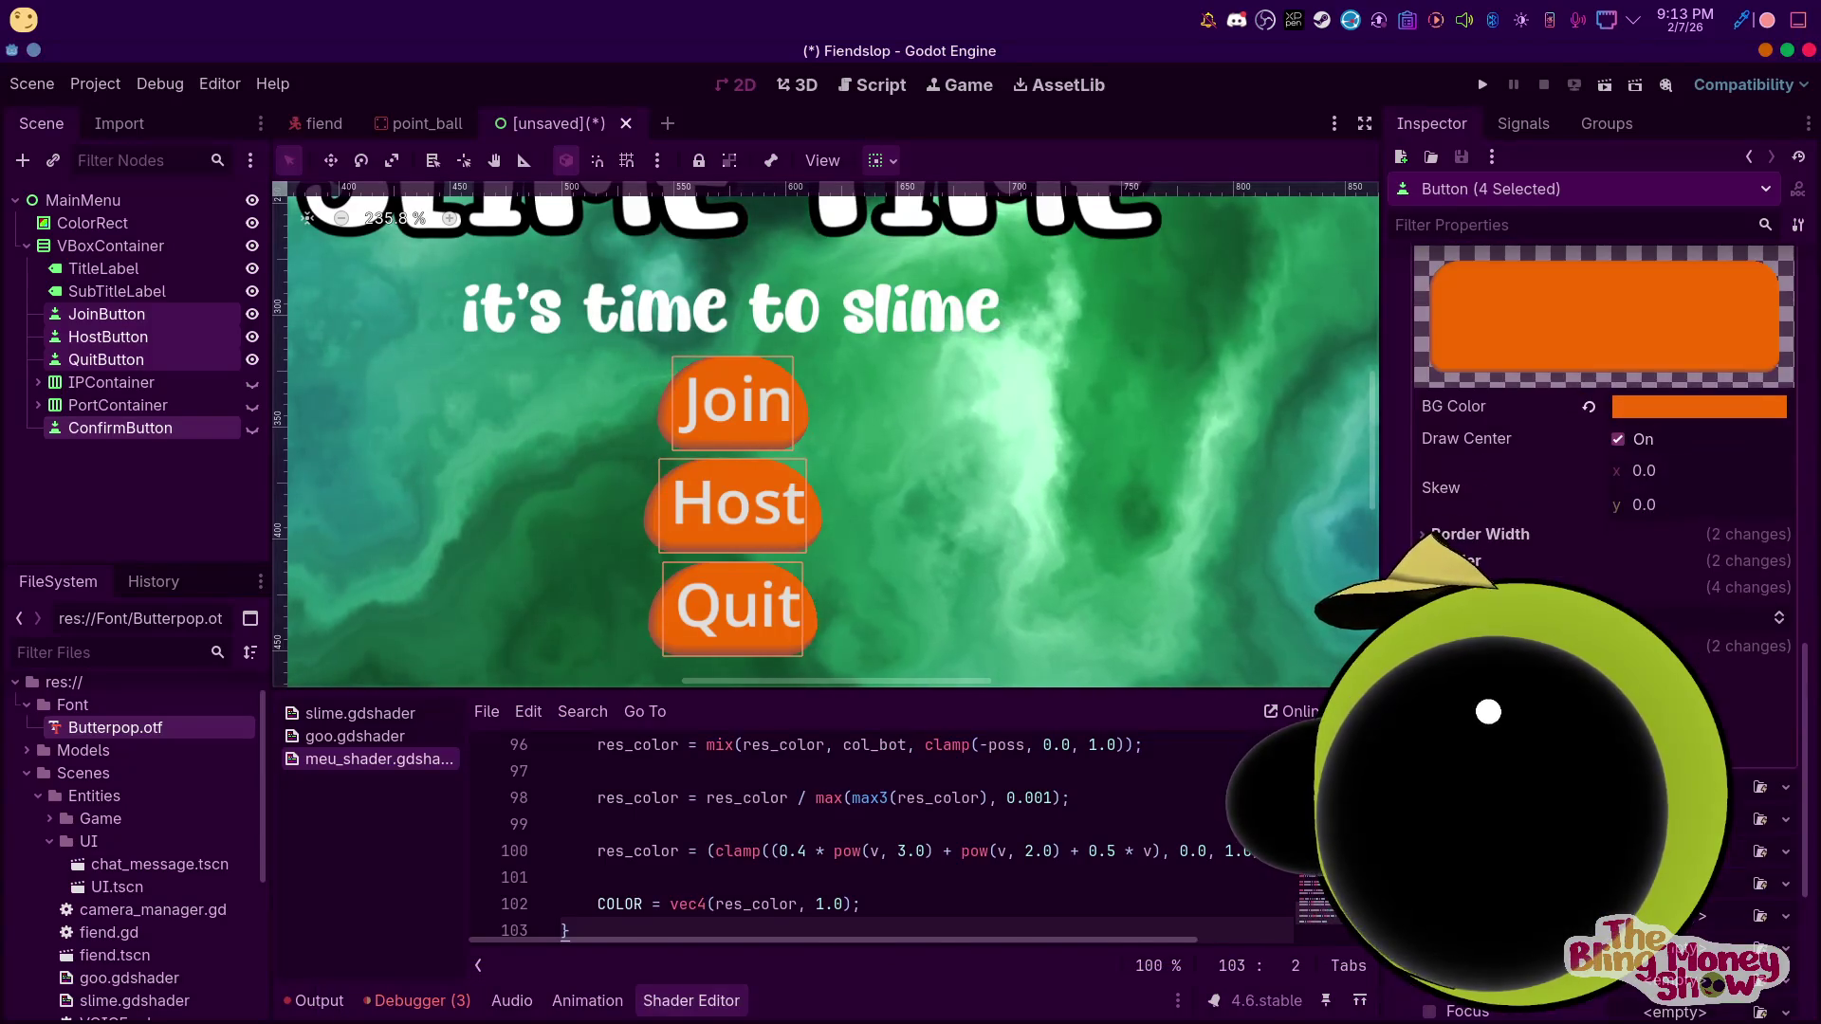
Set the Pressed style's corner radii to 20 px
left_click(1469, 564)
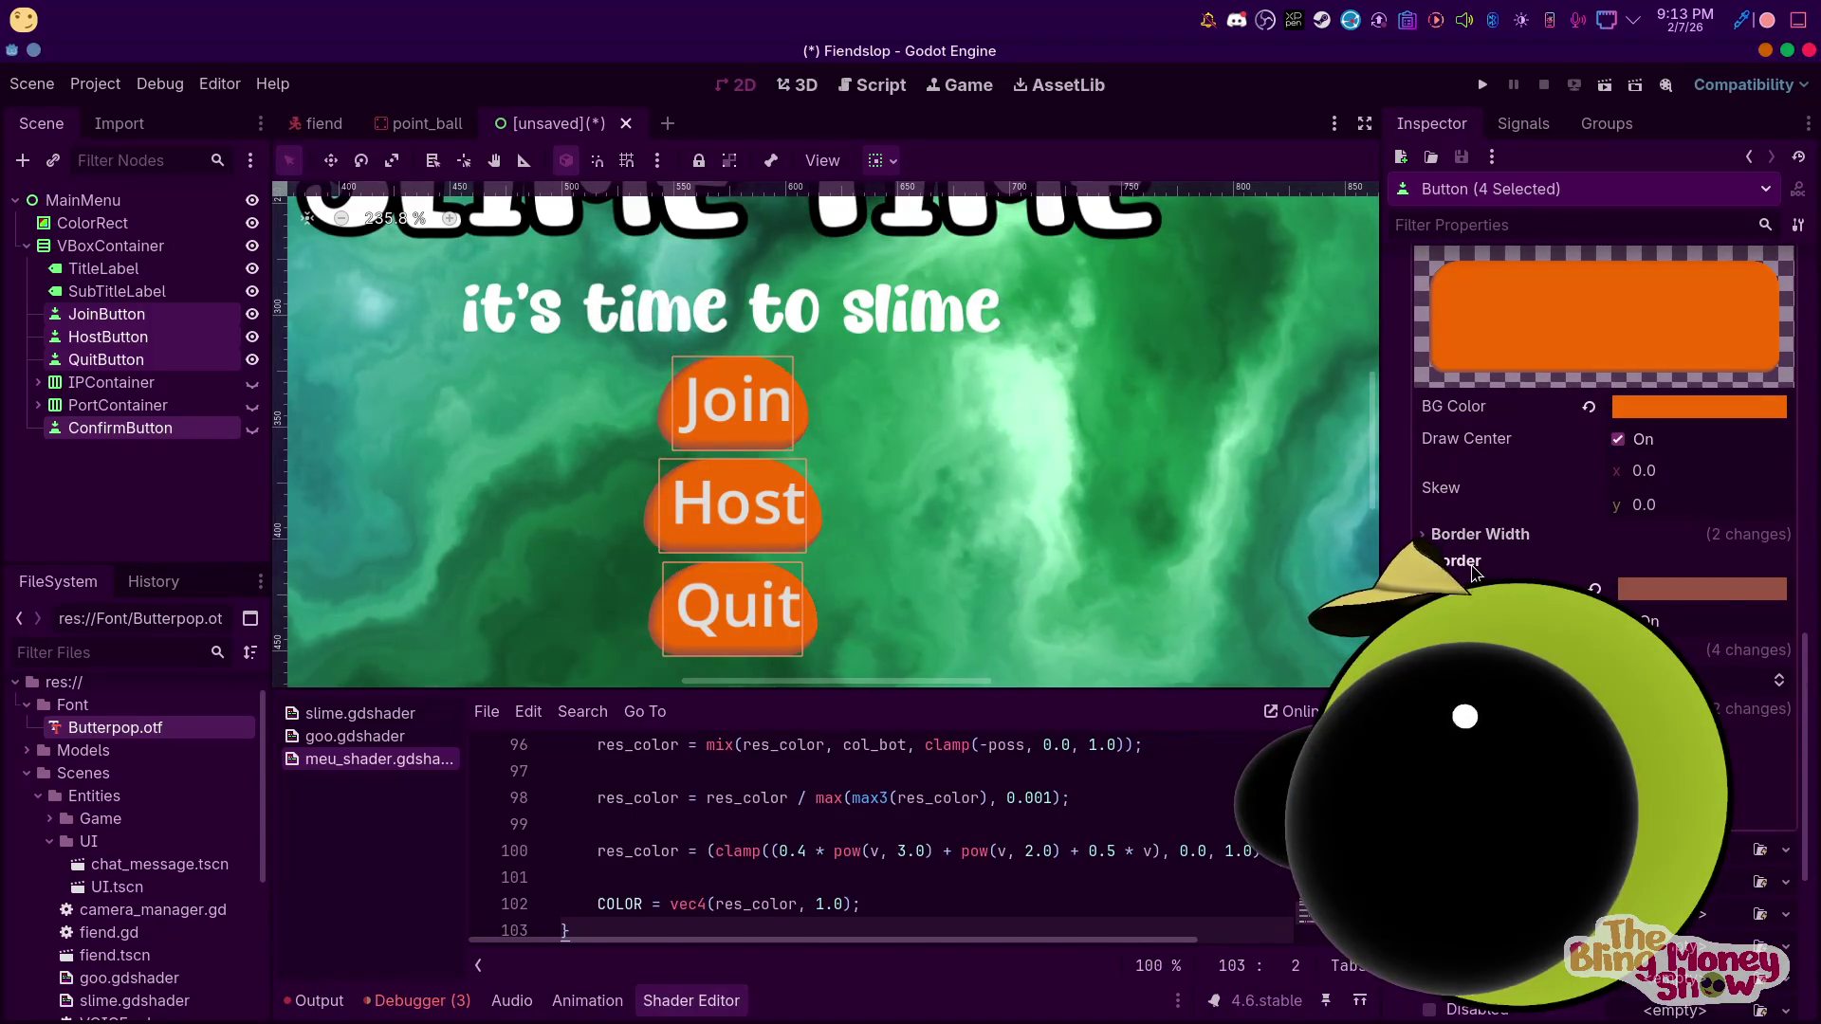
left_click(1471, 565)
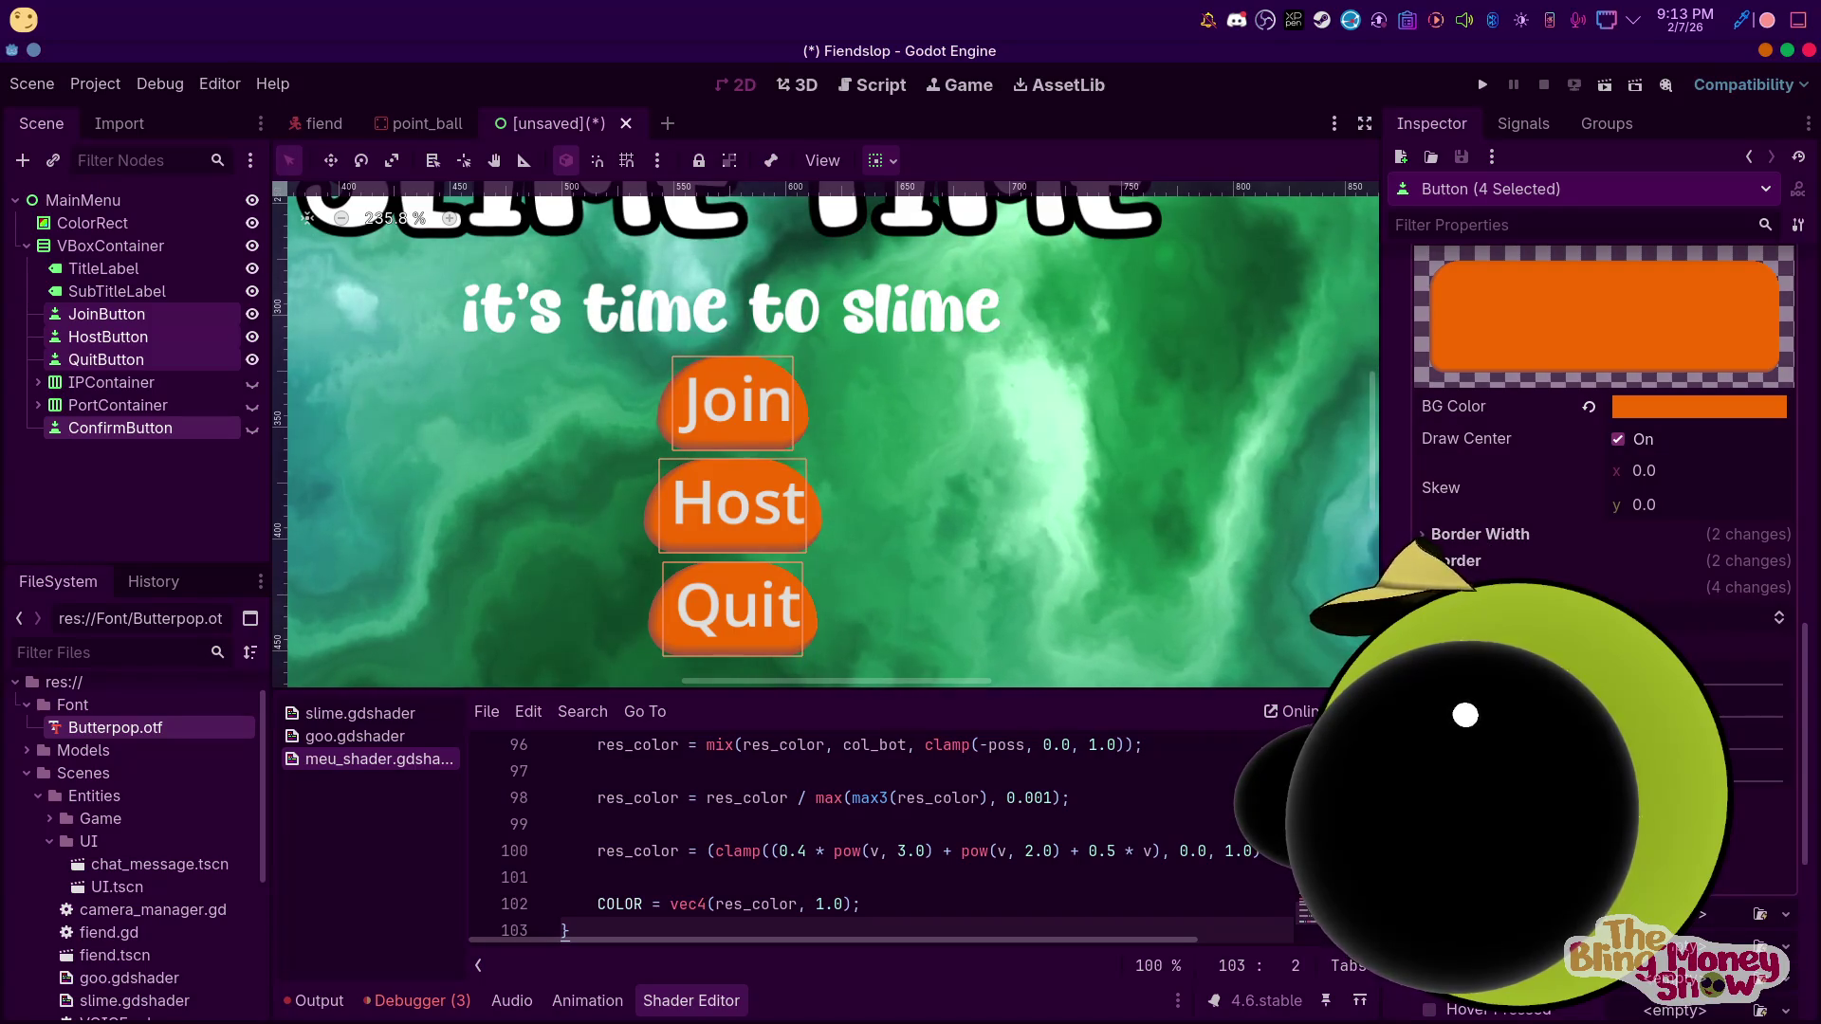
scroll(1602, 853, "up", 1)
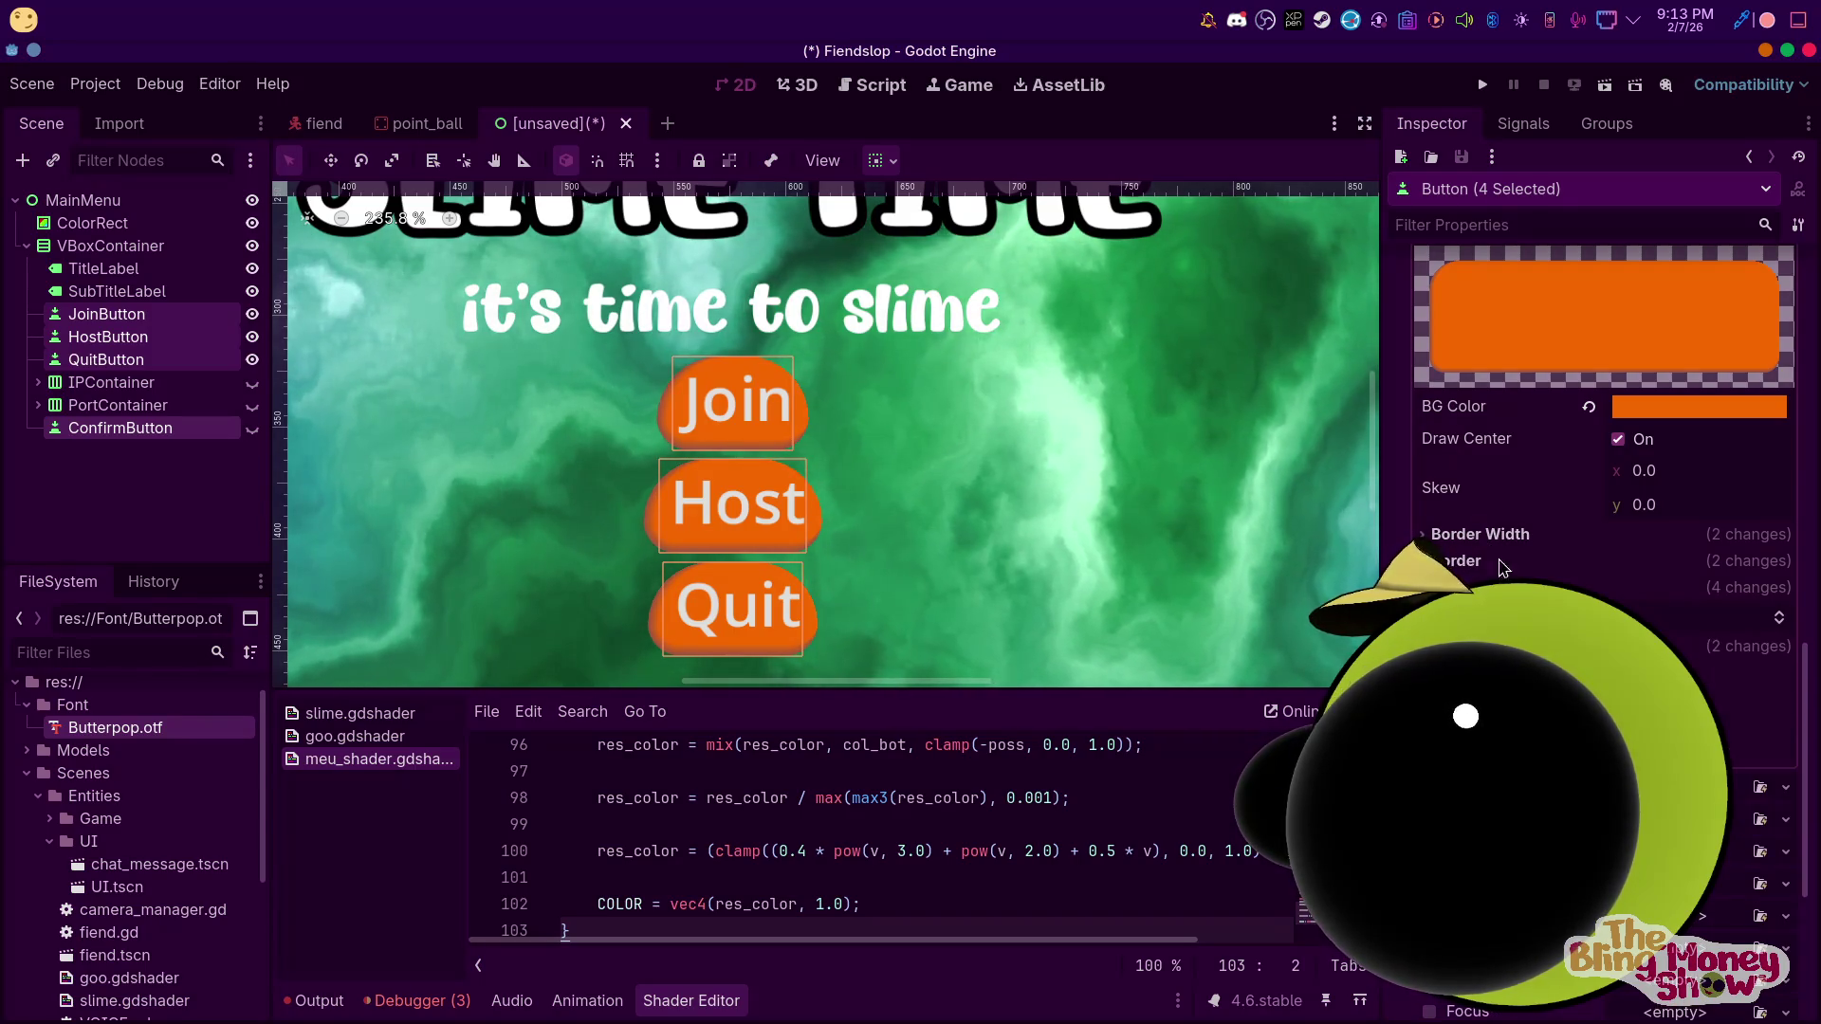
left_click(1555, 587)
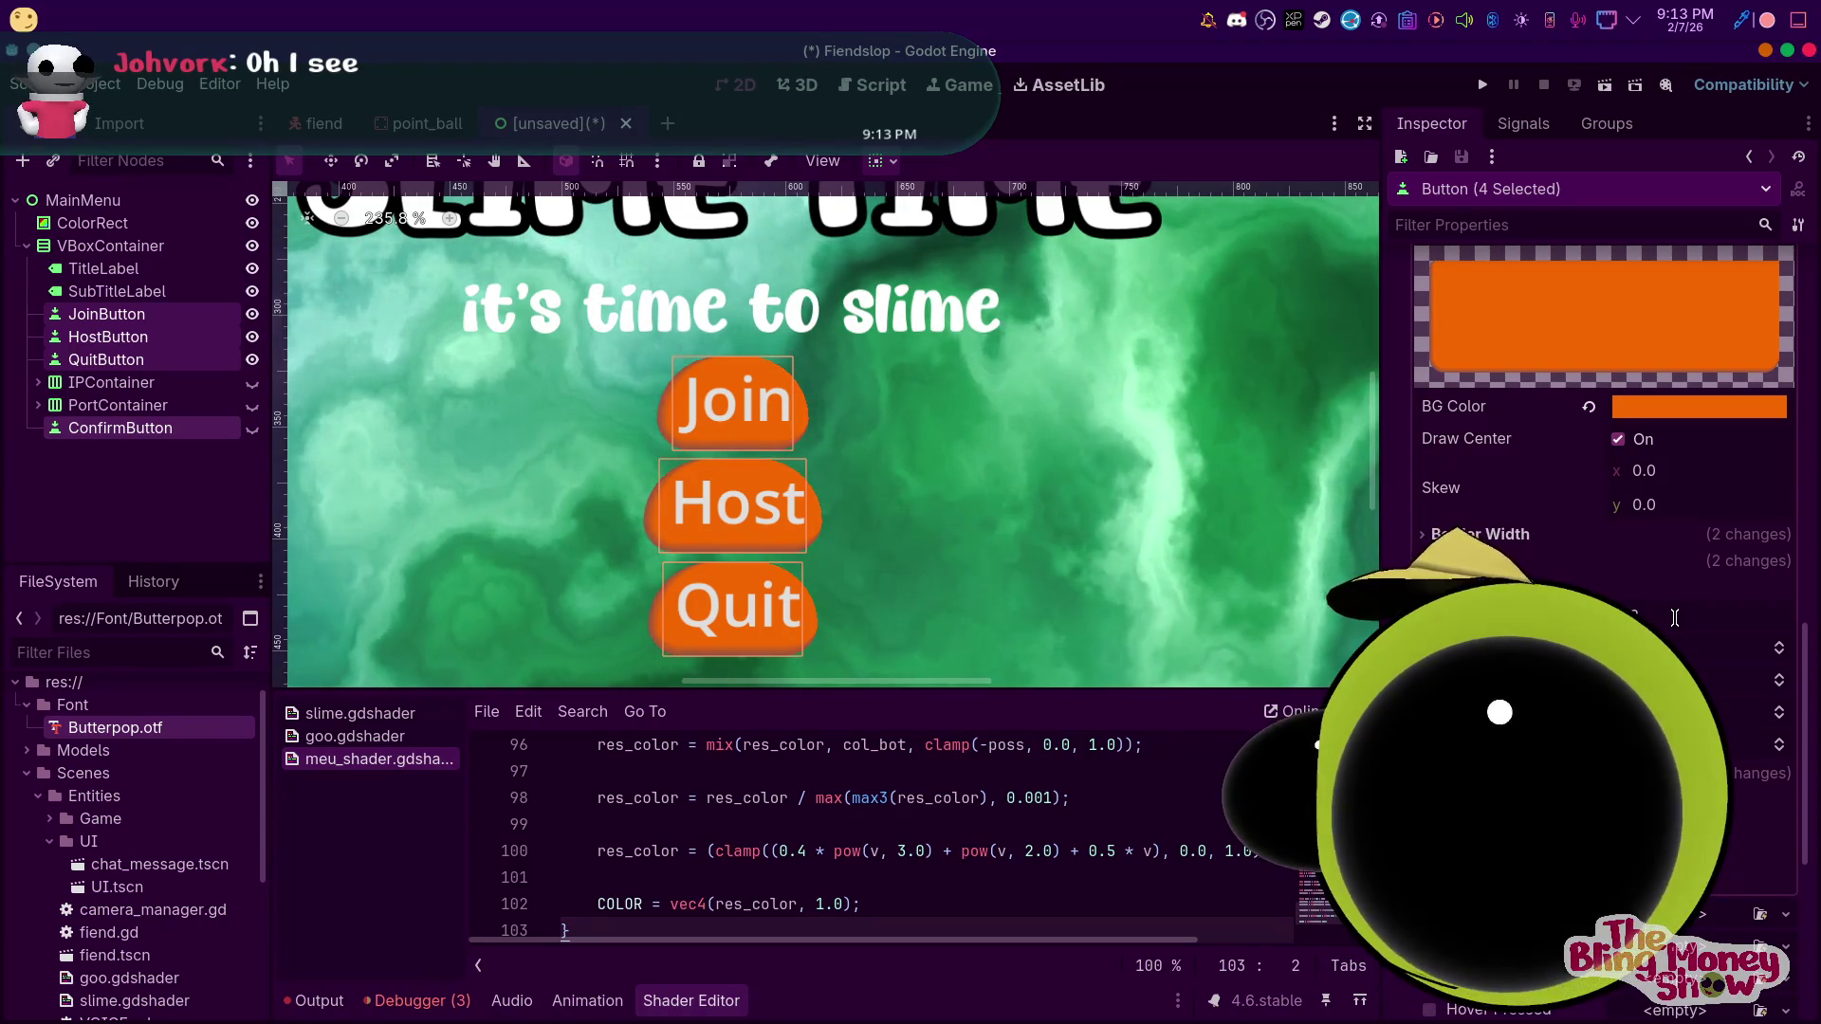
left_click(1669, 640)
left_click(1669, 712)
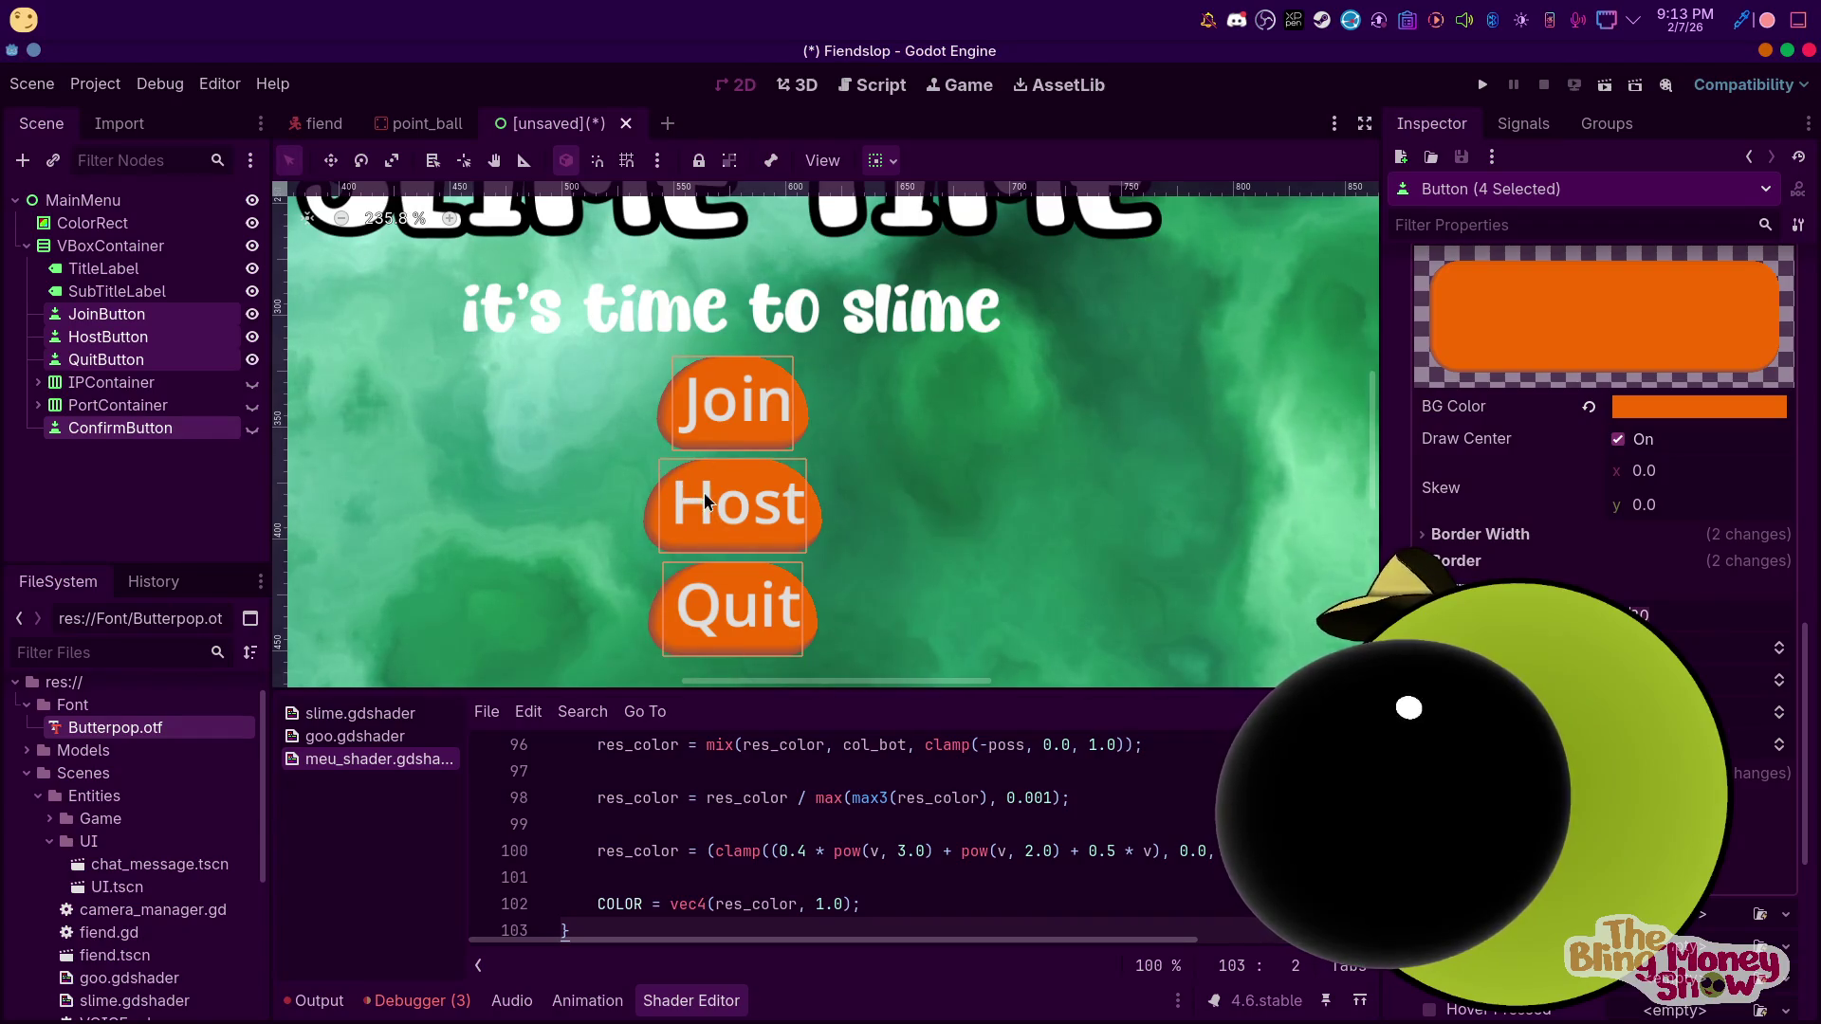
Save the scene as main_menu.tscn in res://Scenes, test-run it, then close the game
left_click(1606, 93)
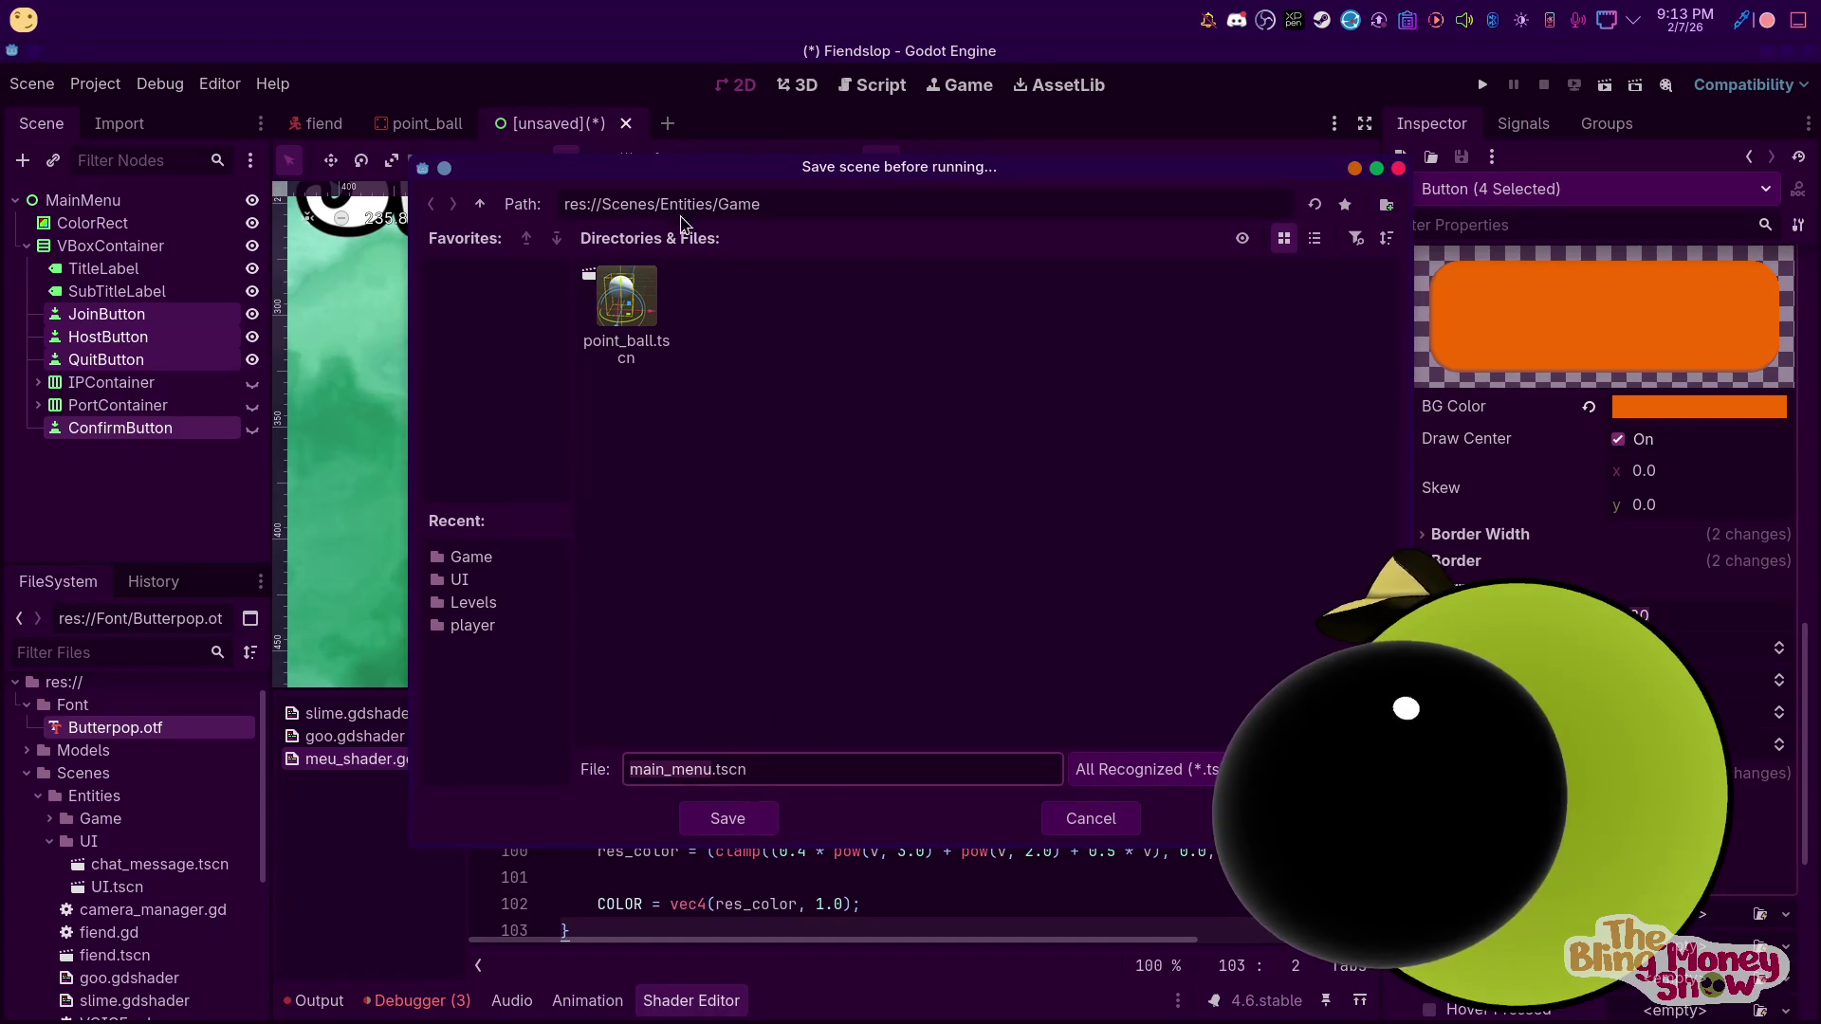
left_click(482, 204)
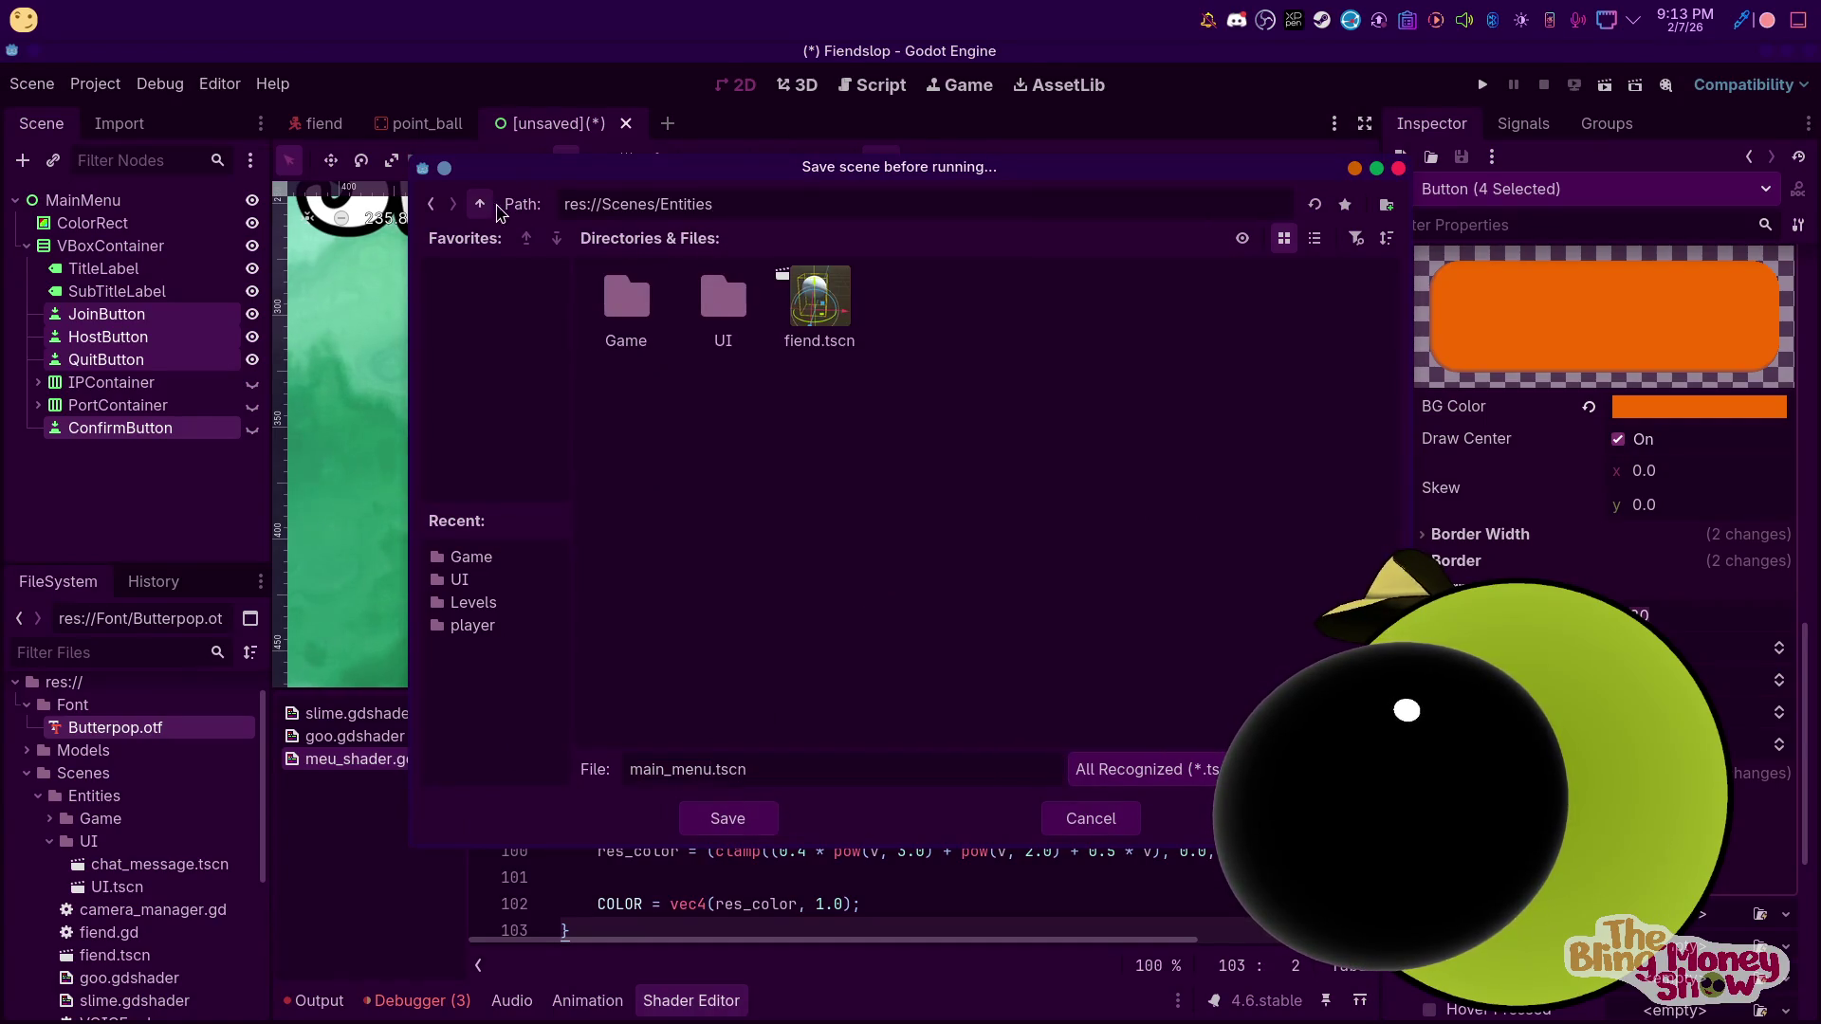
double_click(723, 302)
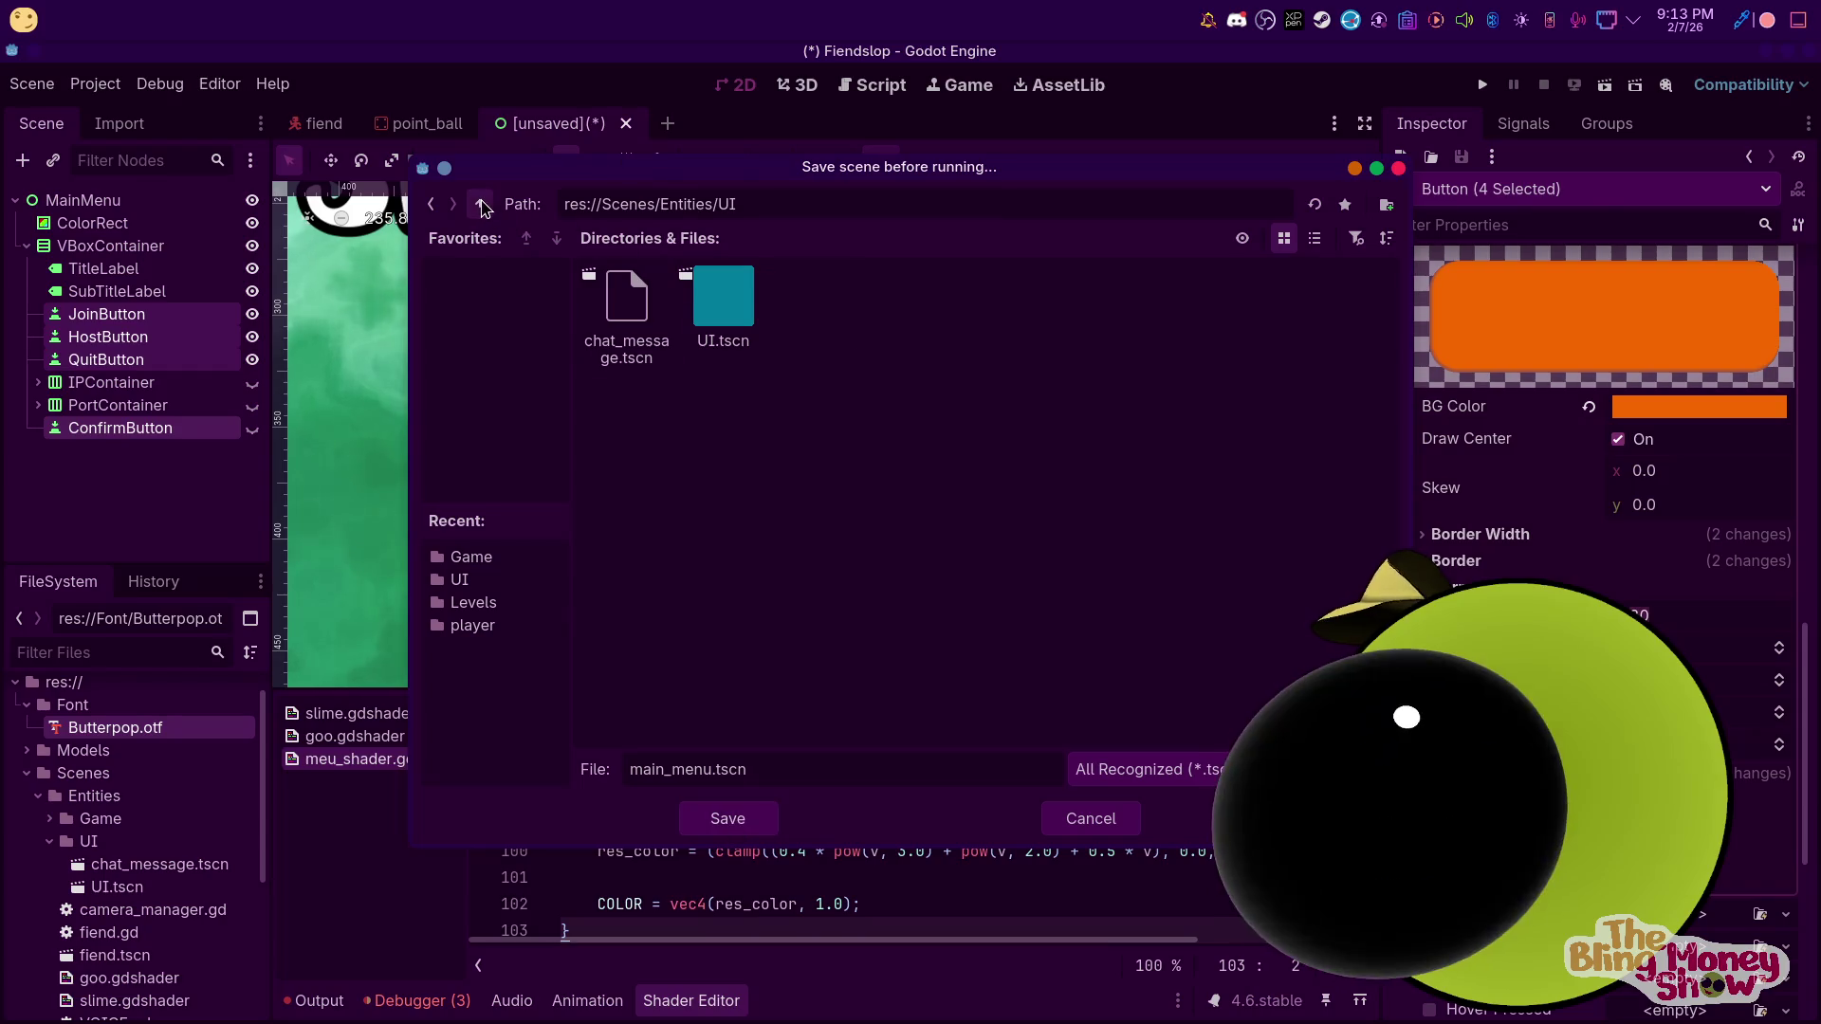
left_click(482, 204)
left_click(482, 204)
left_click(481, 204)
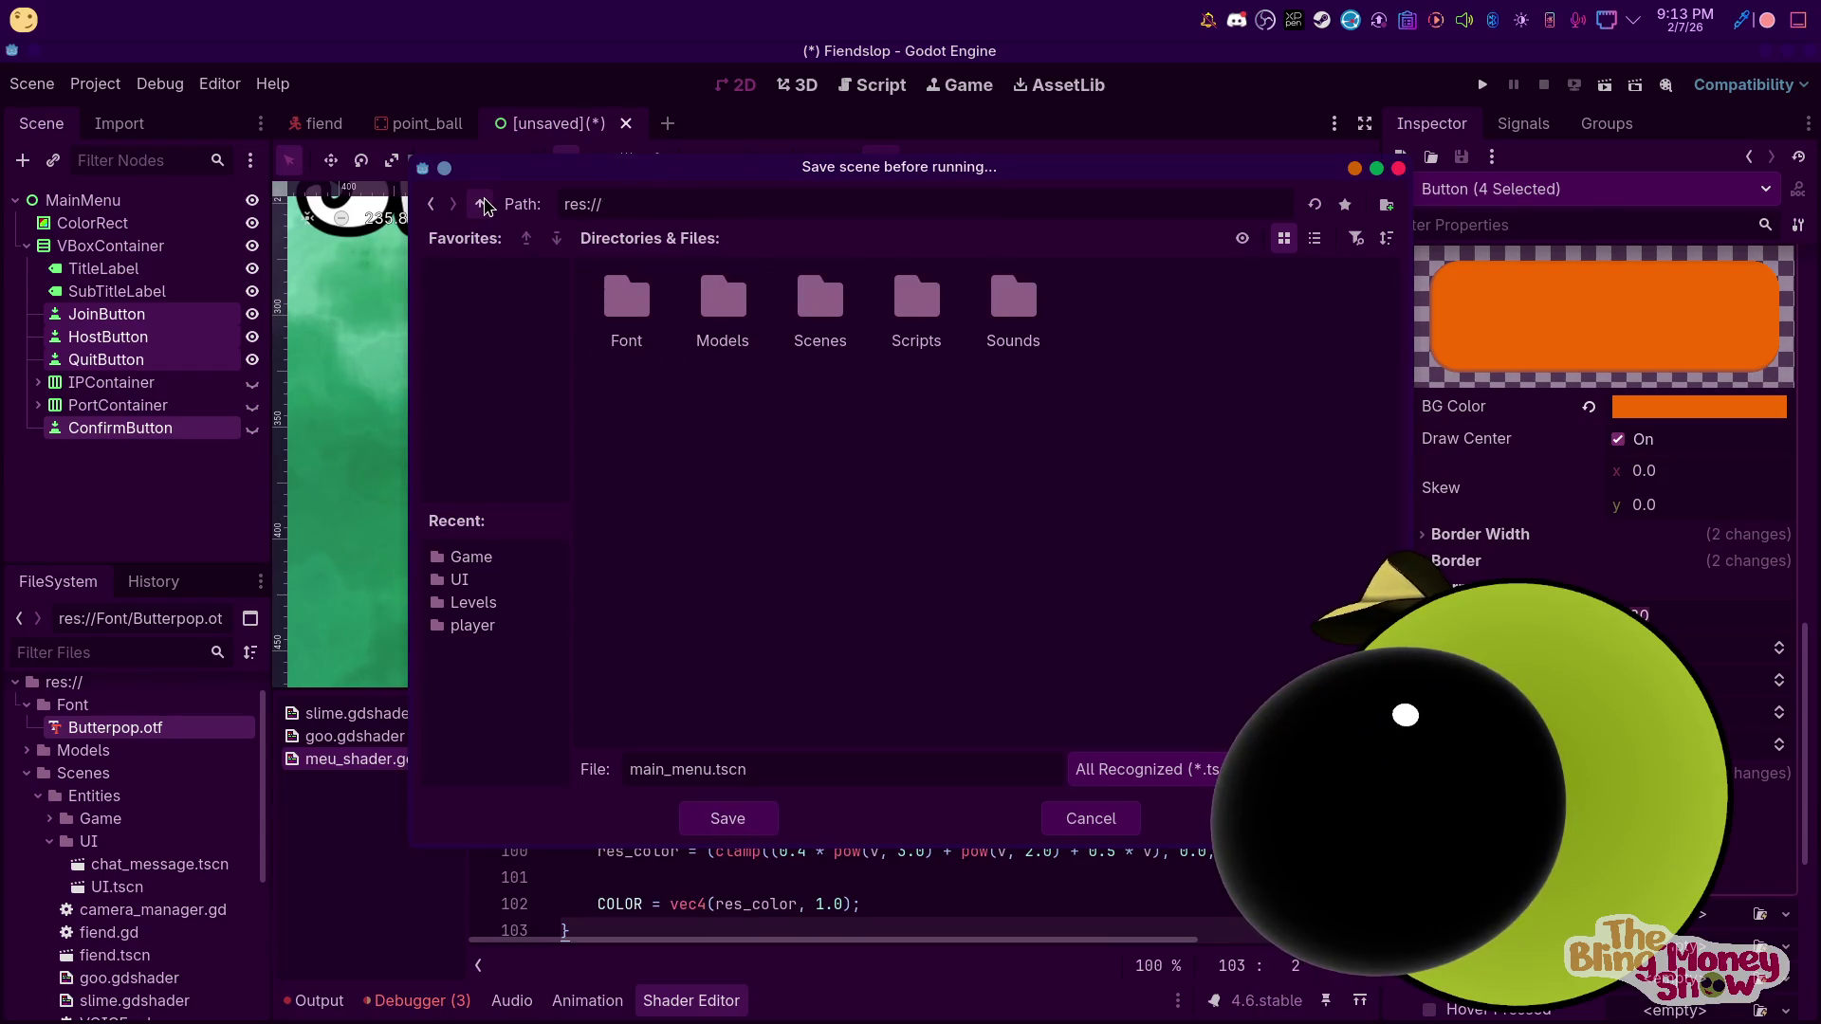
double_click(819, 304)
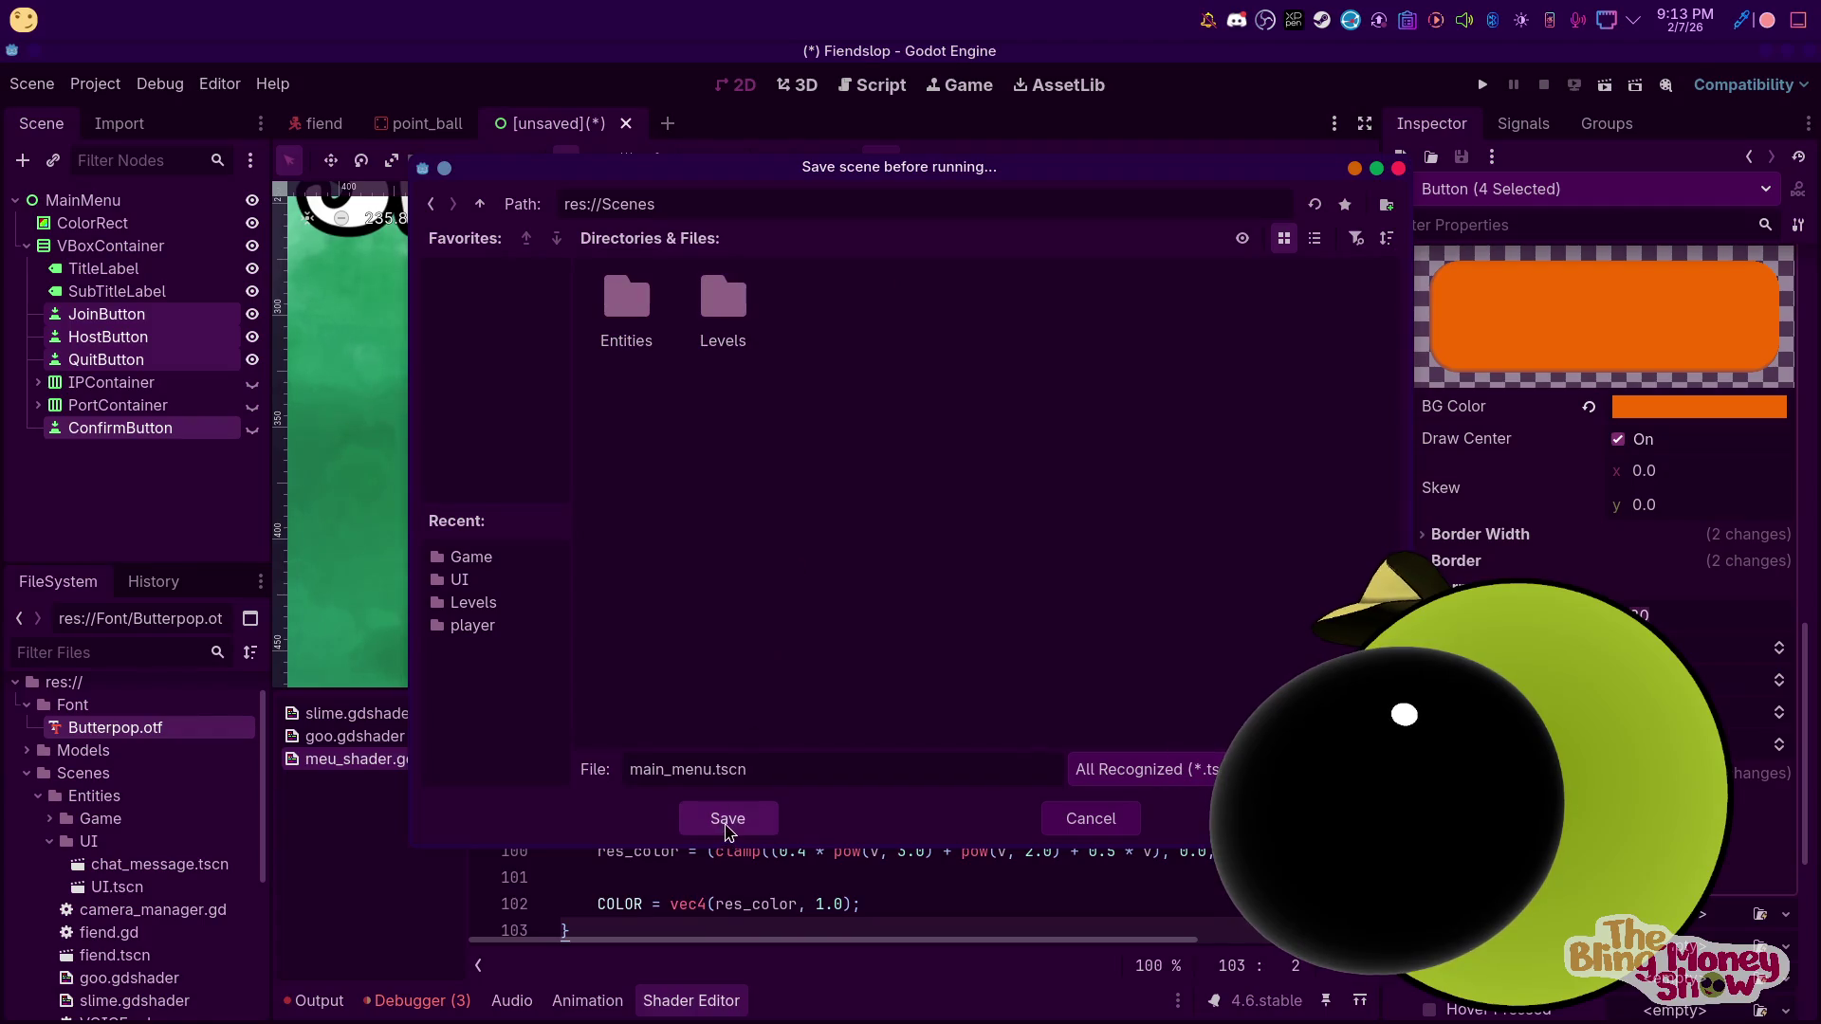
left_click(727, 821)
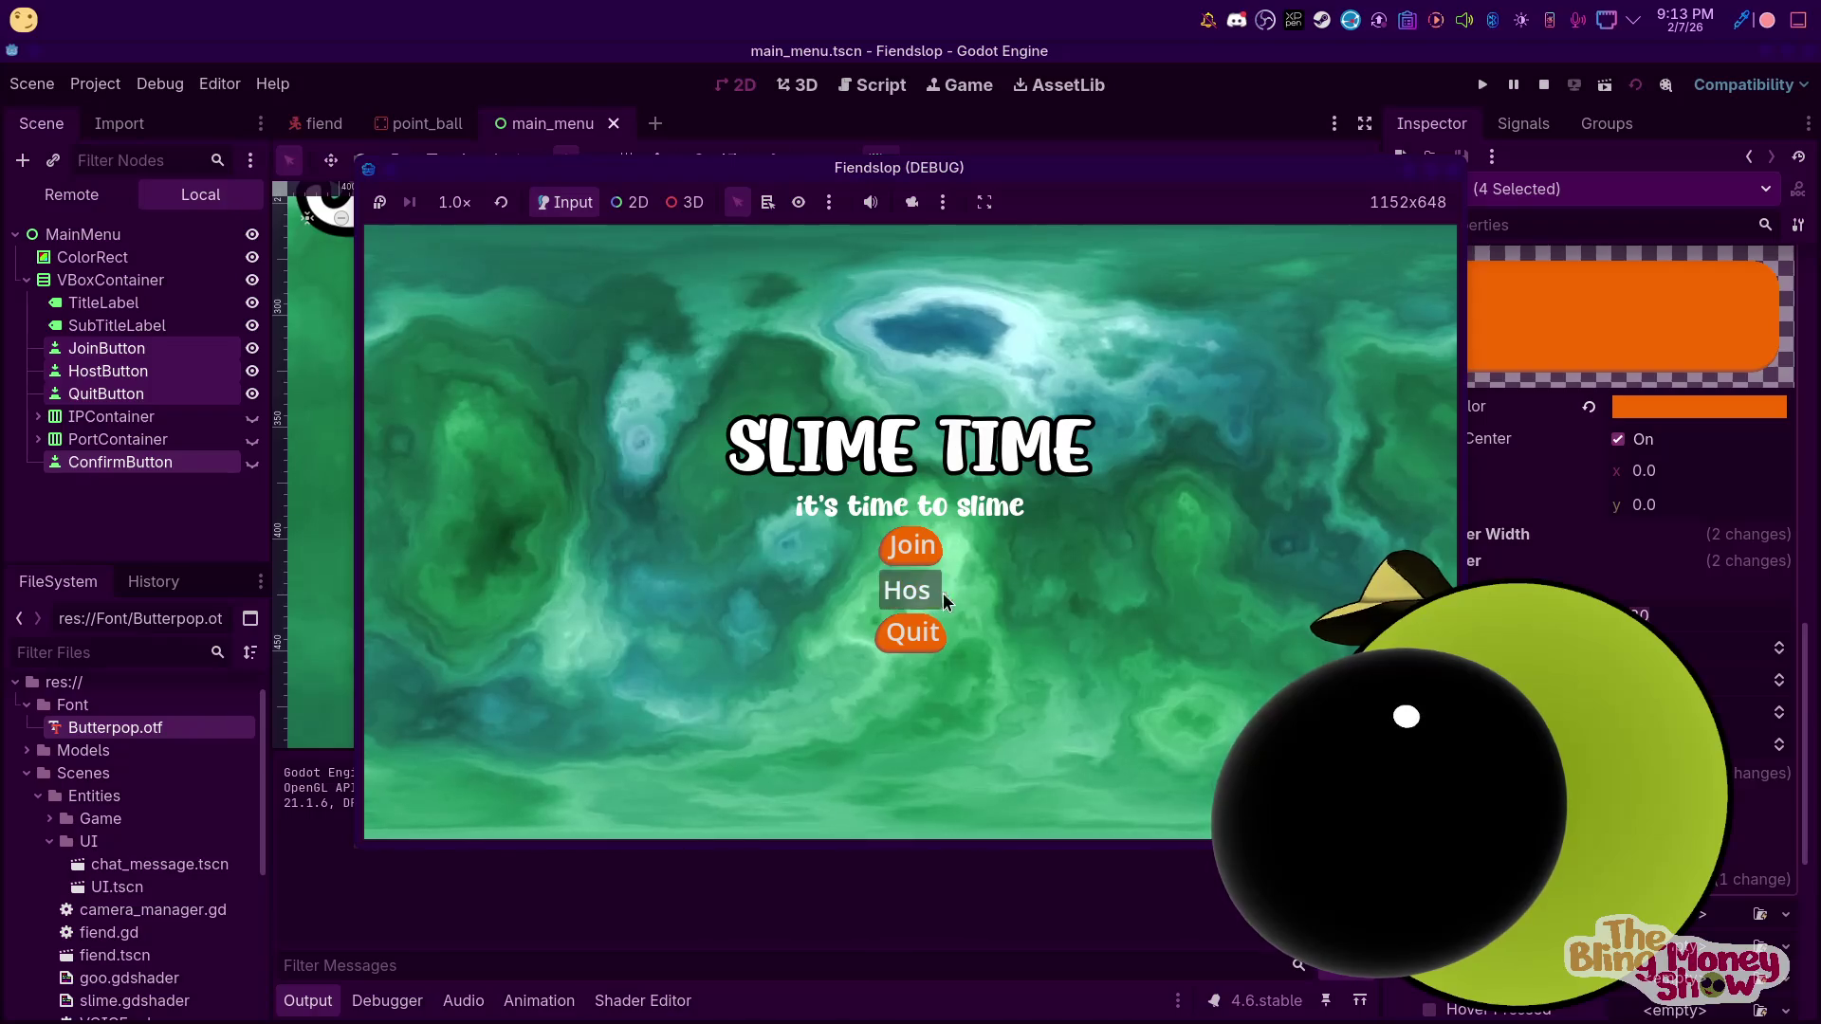
left_click(1543, 85)
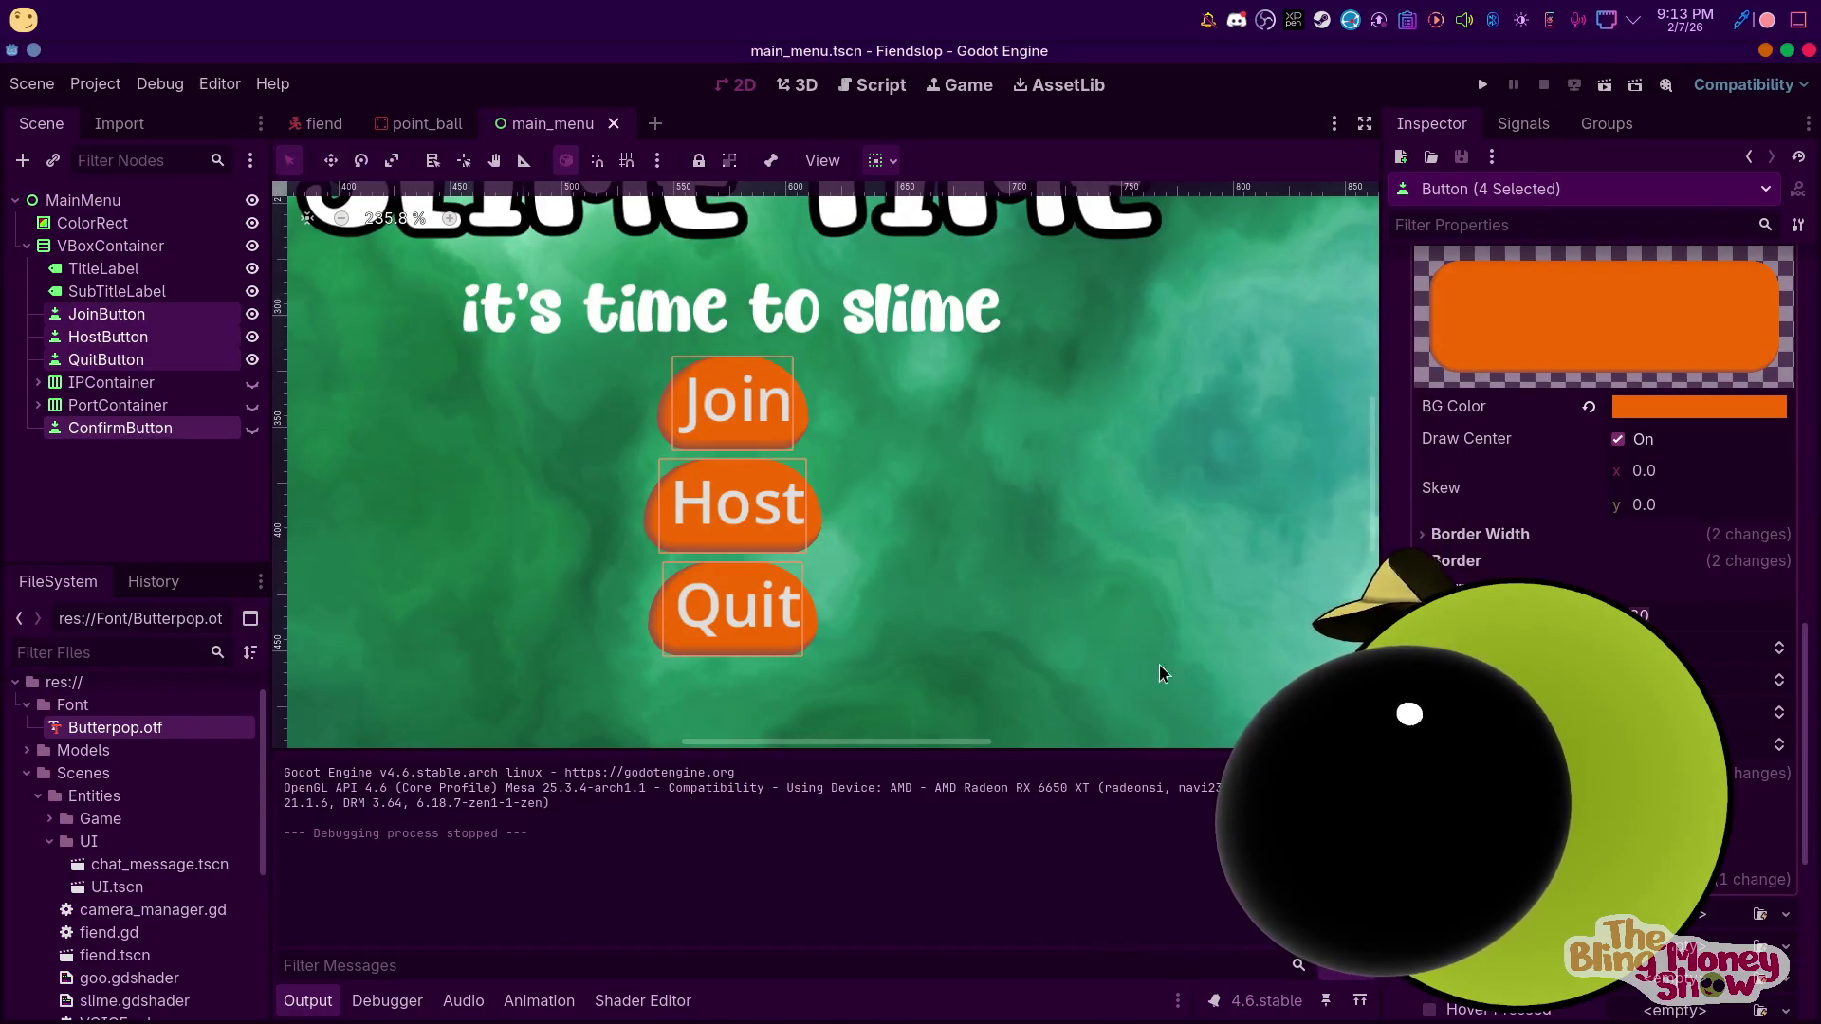
Collapse the Input property group and the Pressed and Normal style editors in the Inspector
scroll(1602, 426, "down", 5)
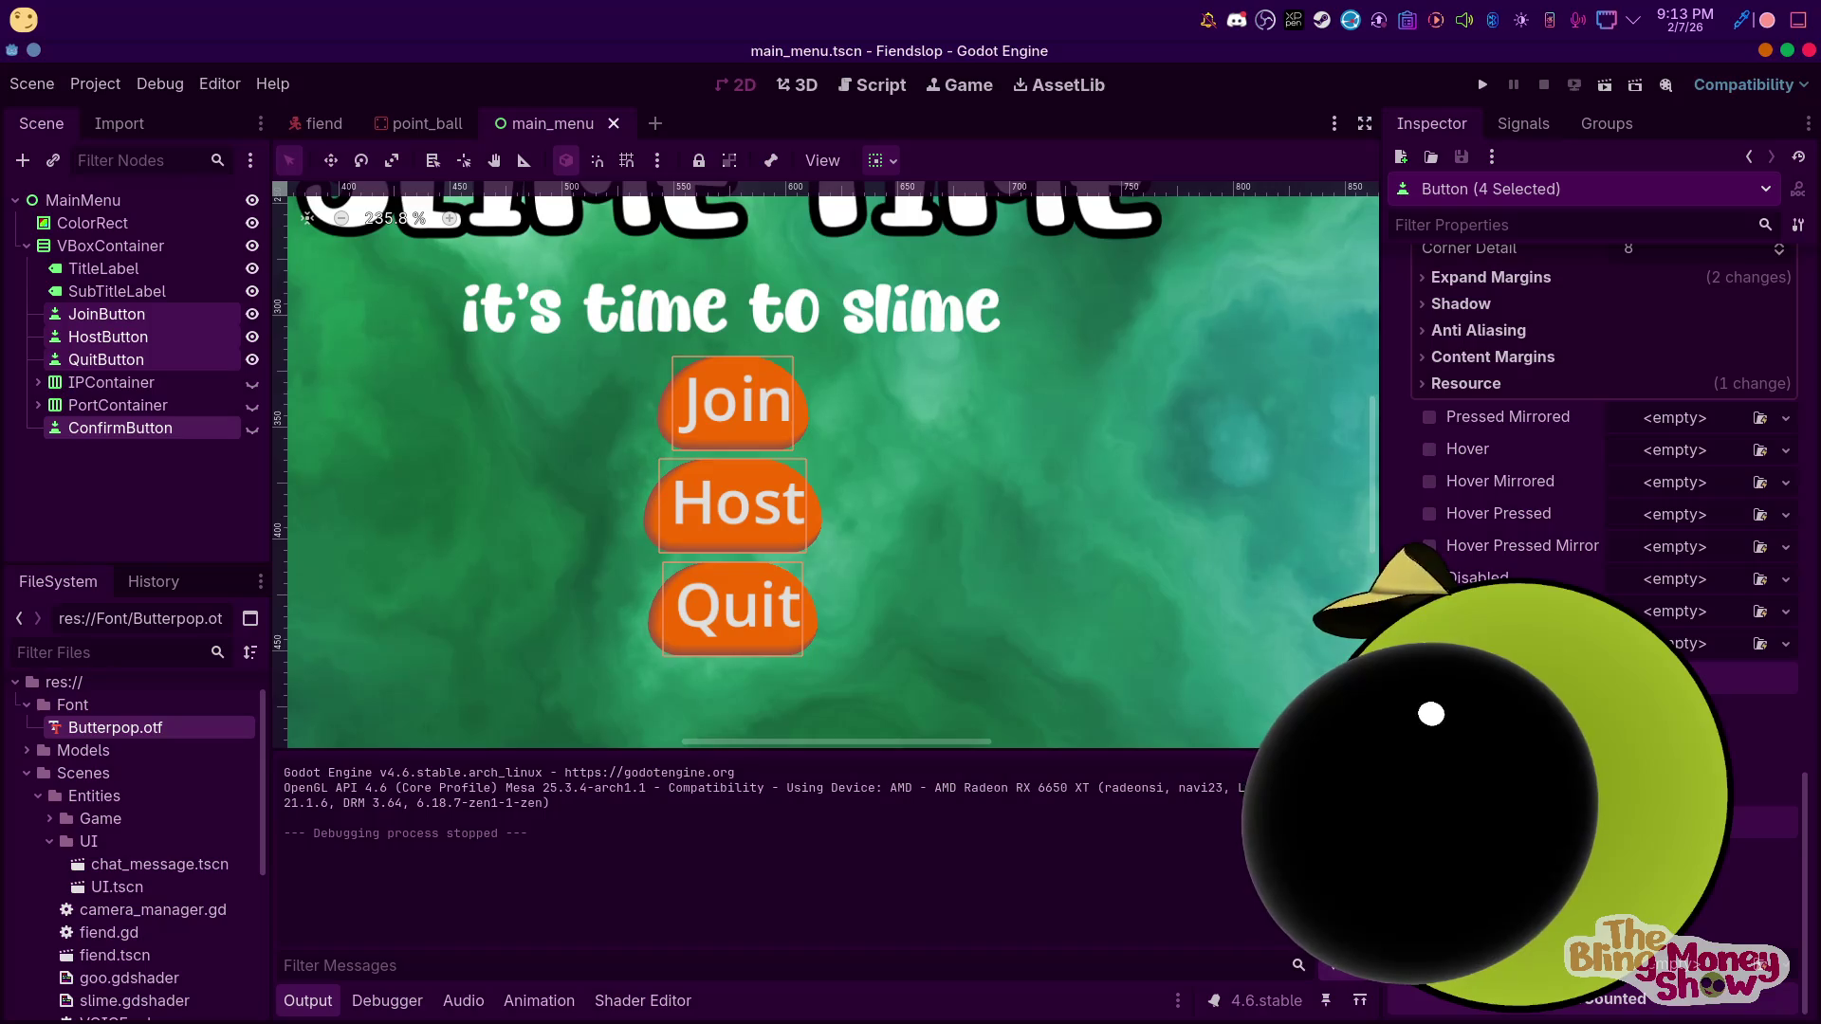
scroll(1602, 474, "up", 5)
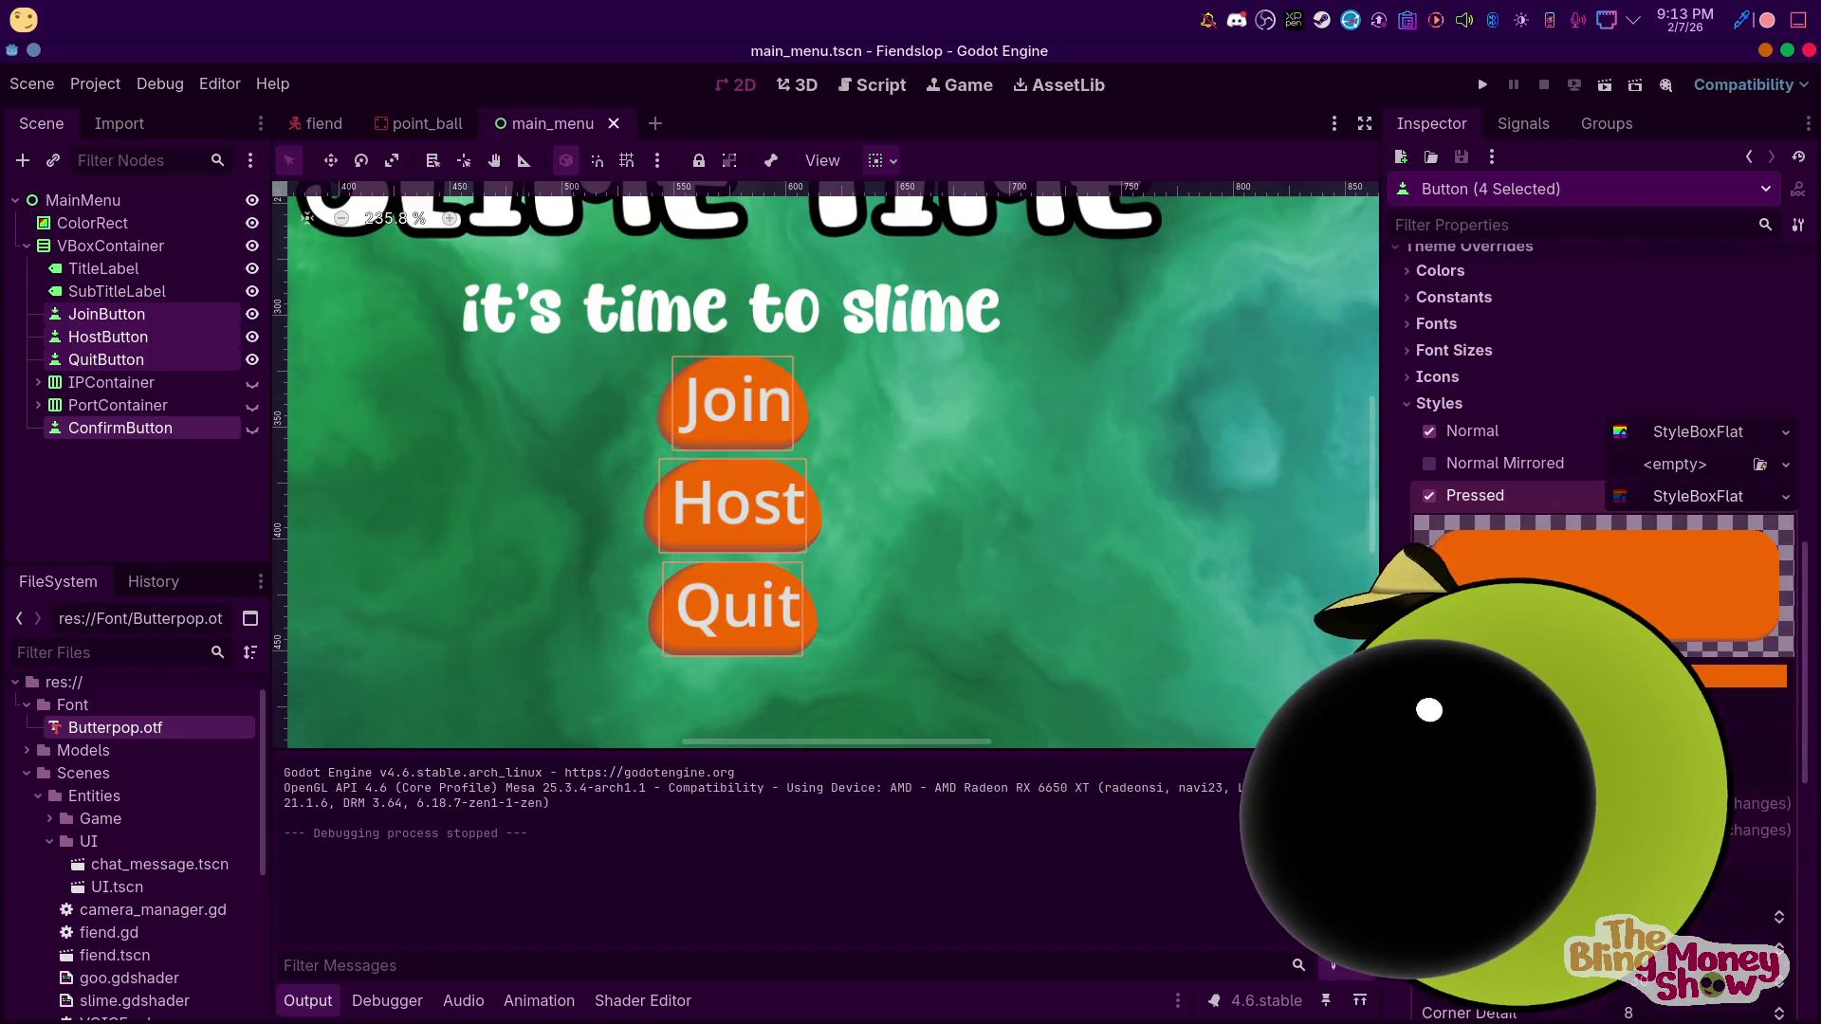
scroll(1410, 408, "up", 3)
left_click(1413, 410)
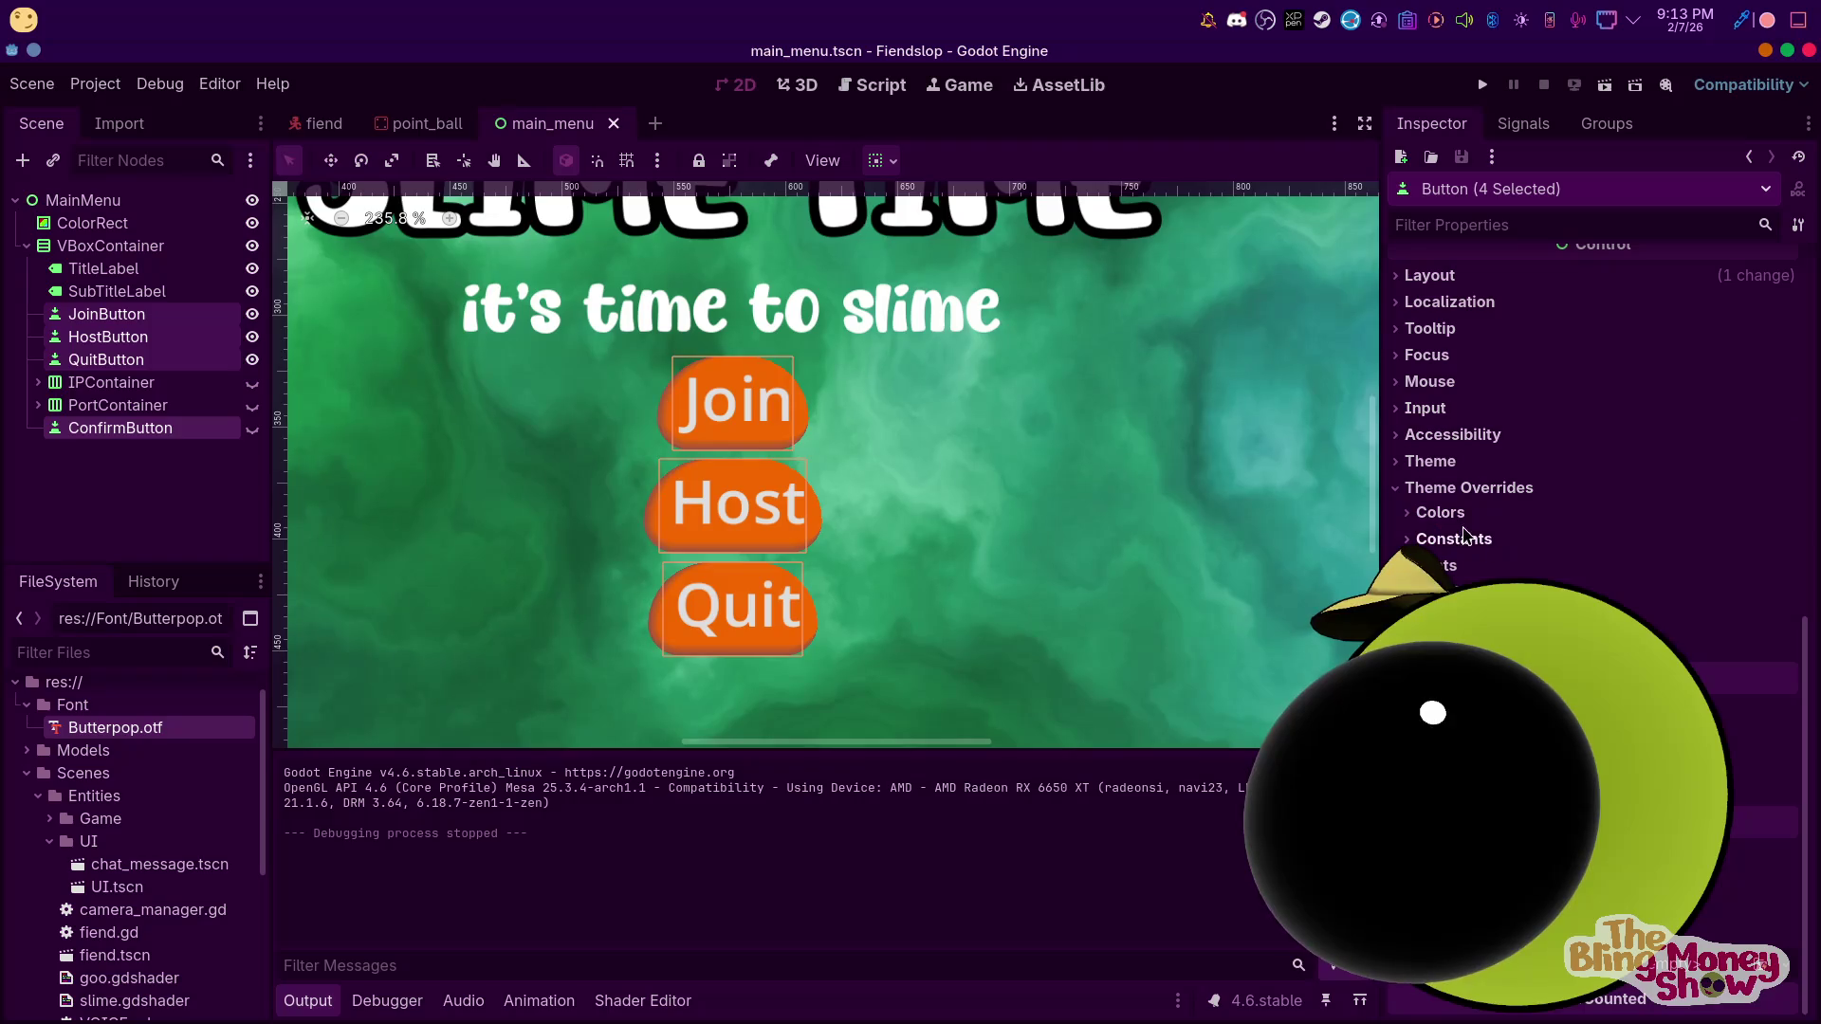
scroll(1596, 476, "down", 3)
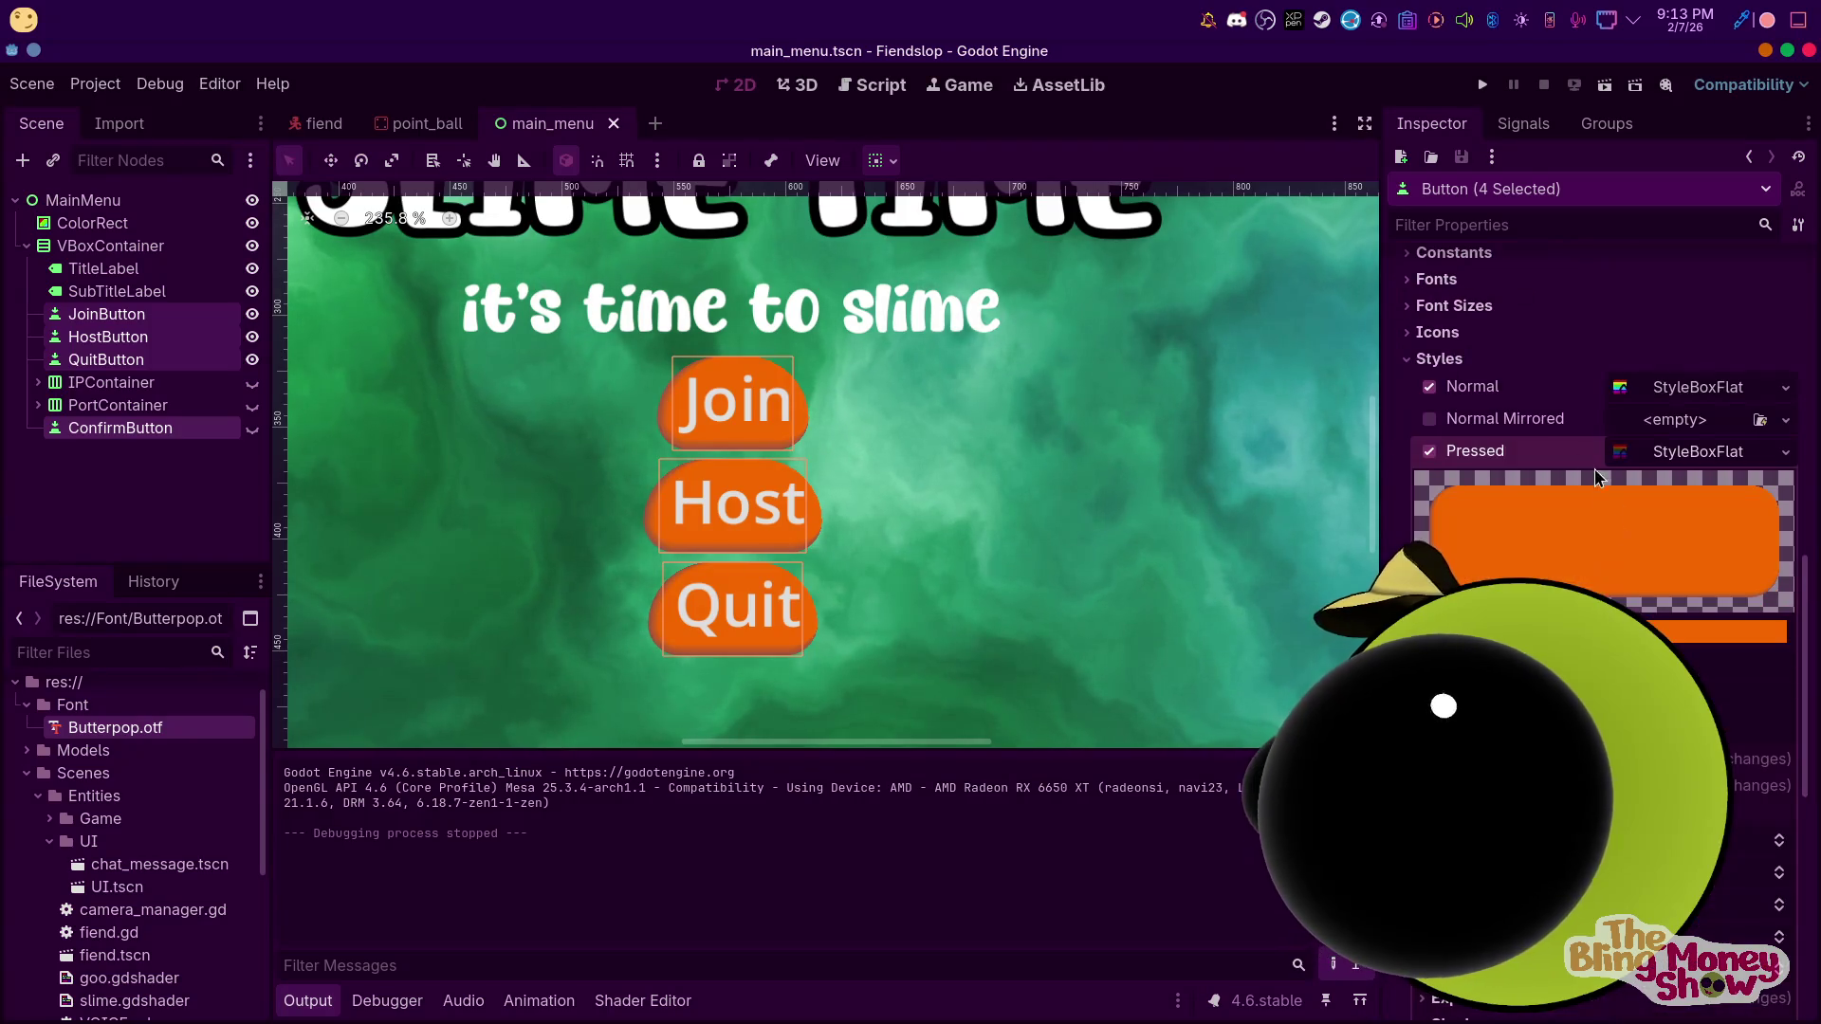
left_click(1704, 453)
right_click(1704, 453)
left_click(1697, 383)
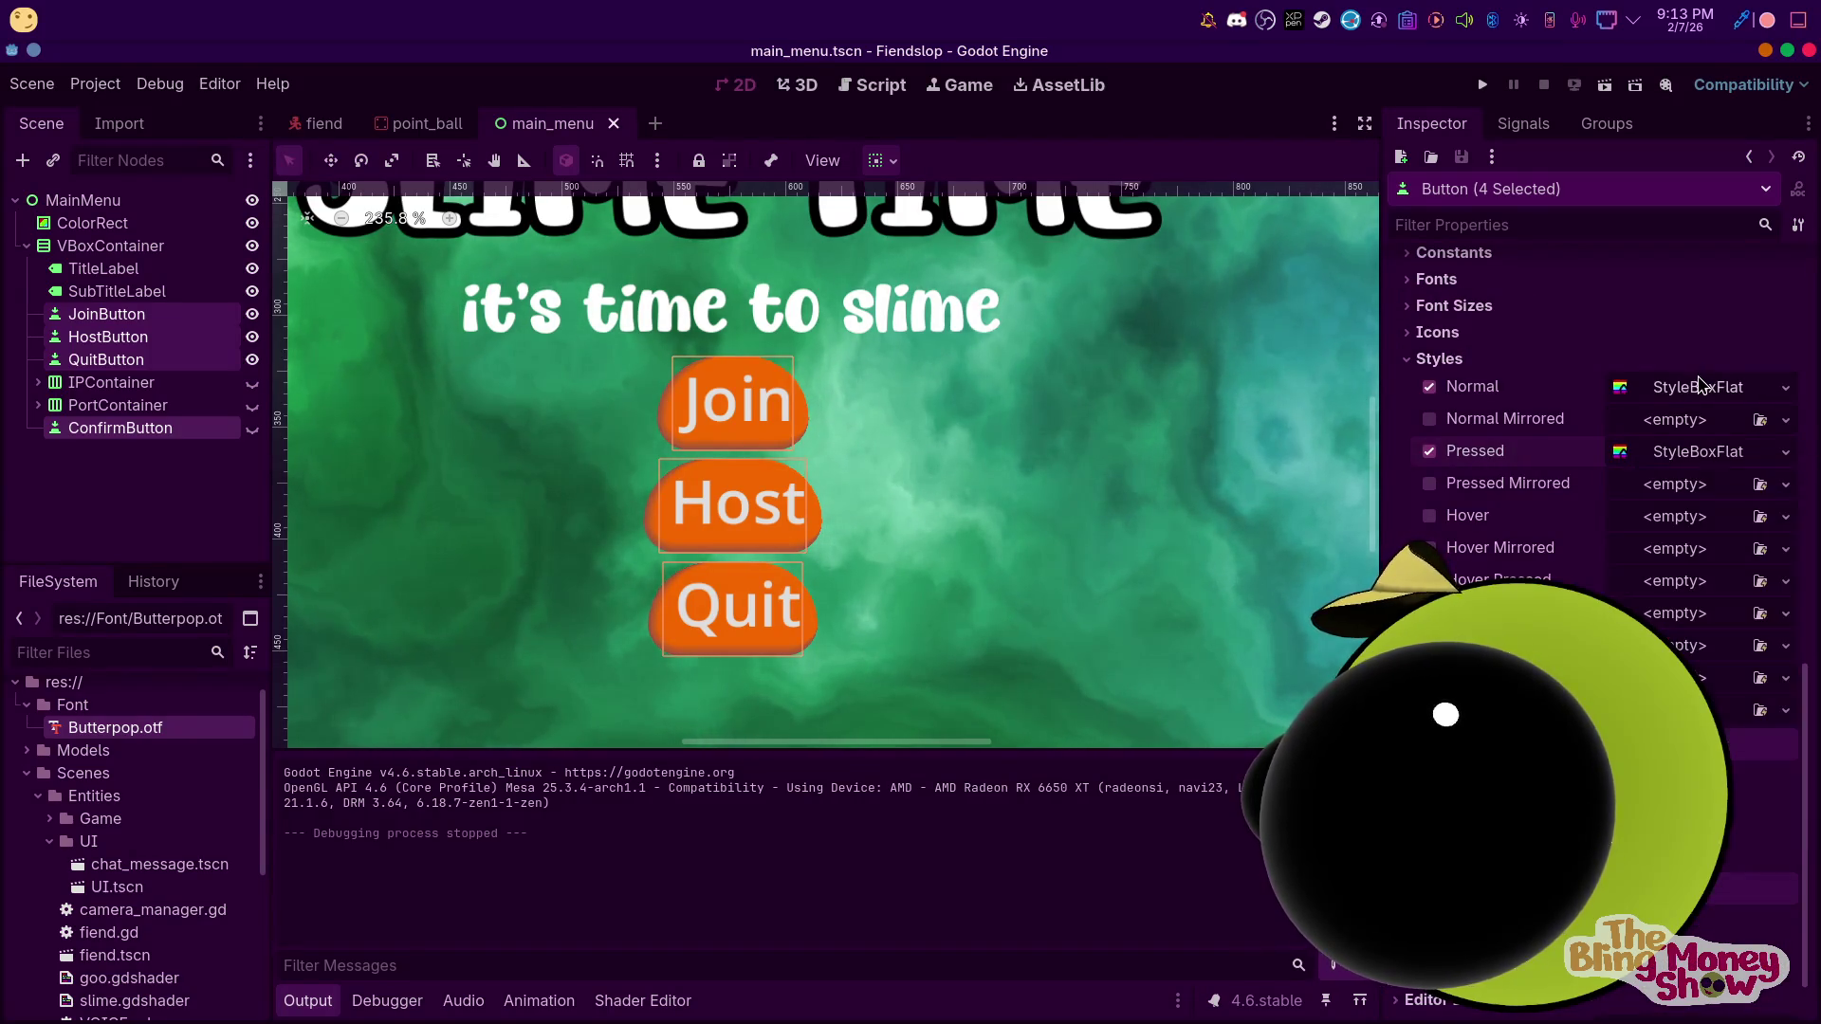
left_click(1697, 383)
left_click(1698, 383)
right_click(1697, 385)
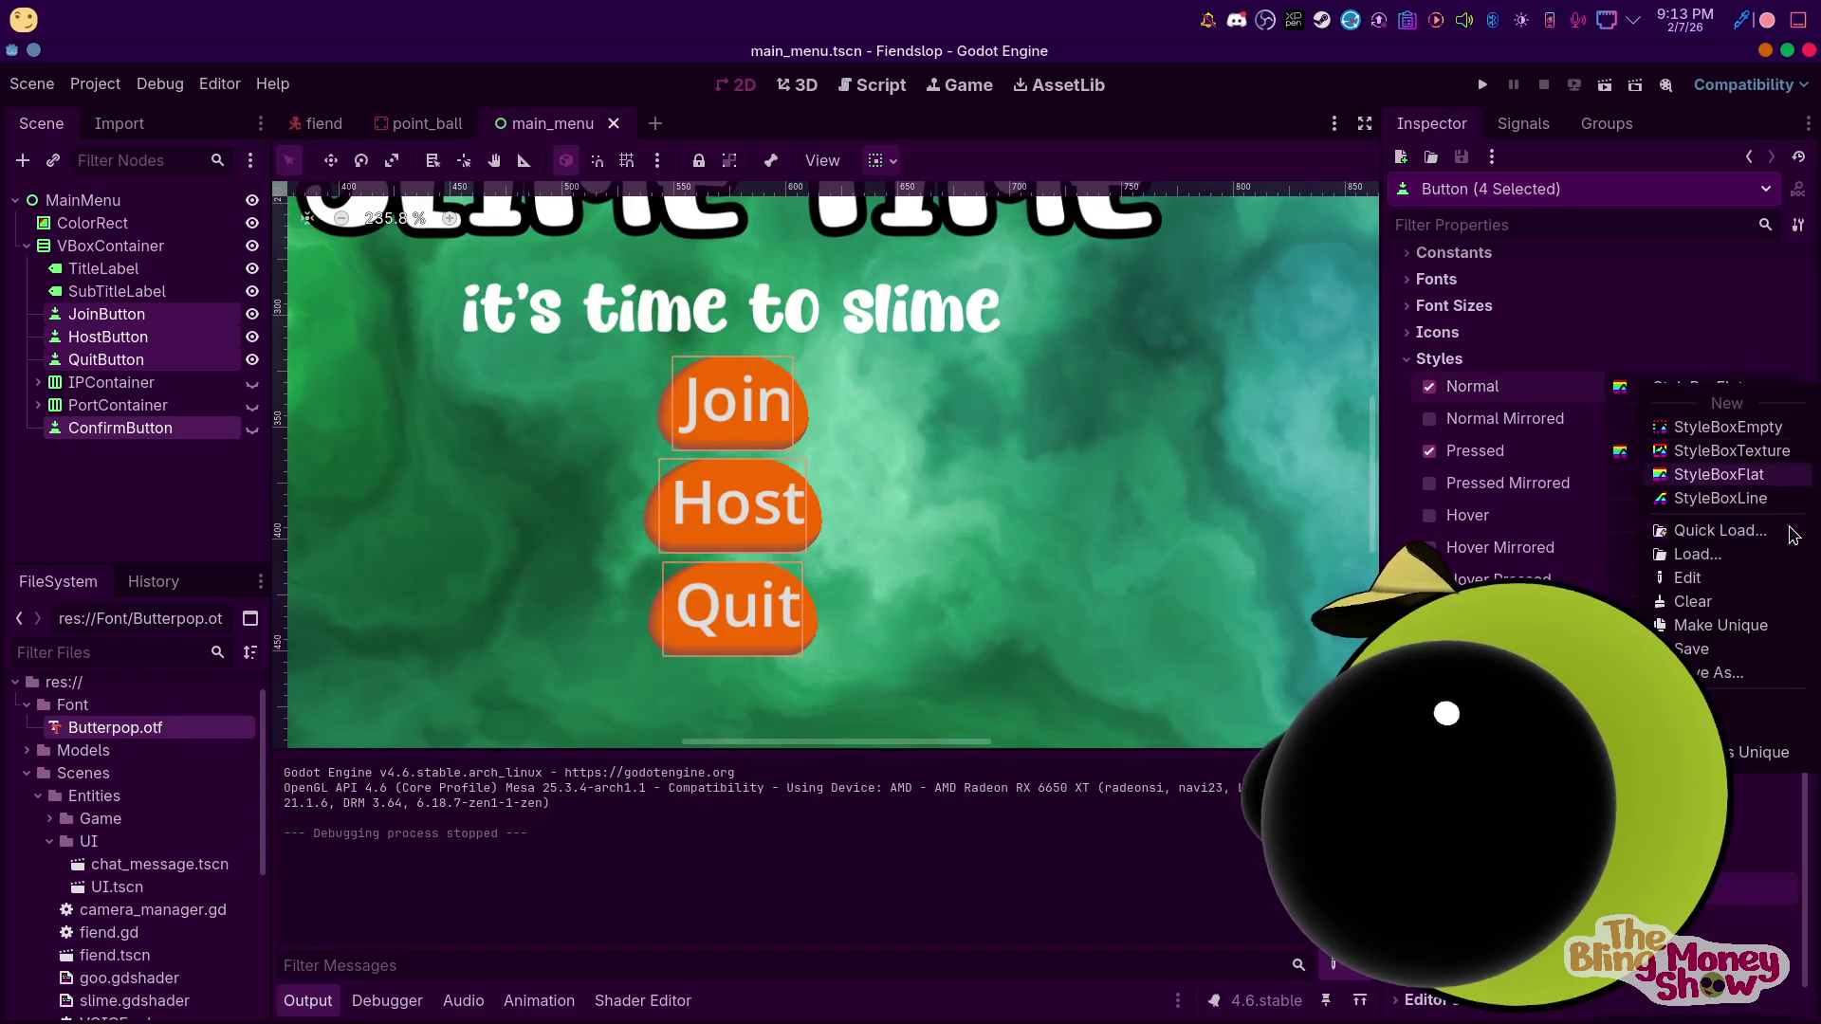
left_click(1651, 497)
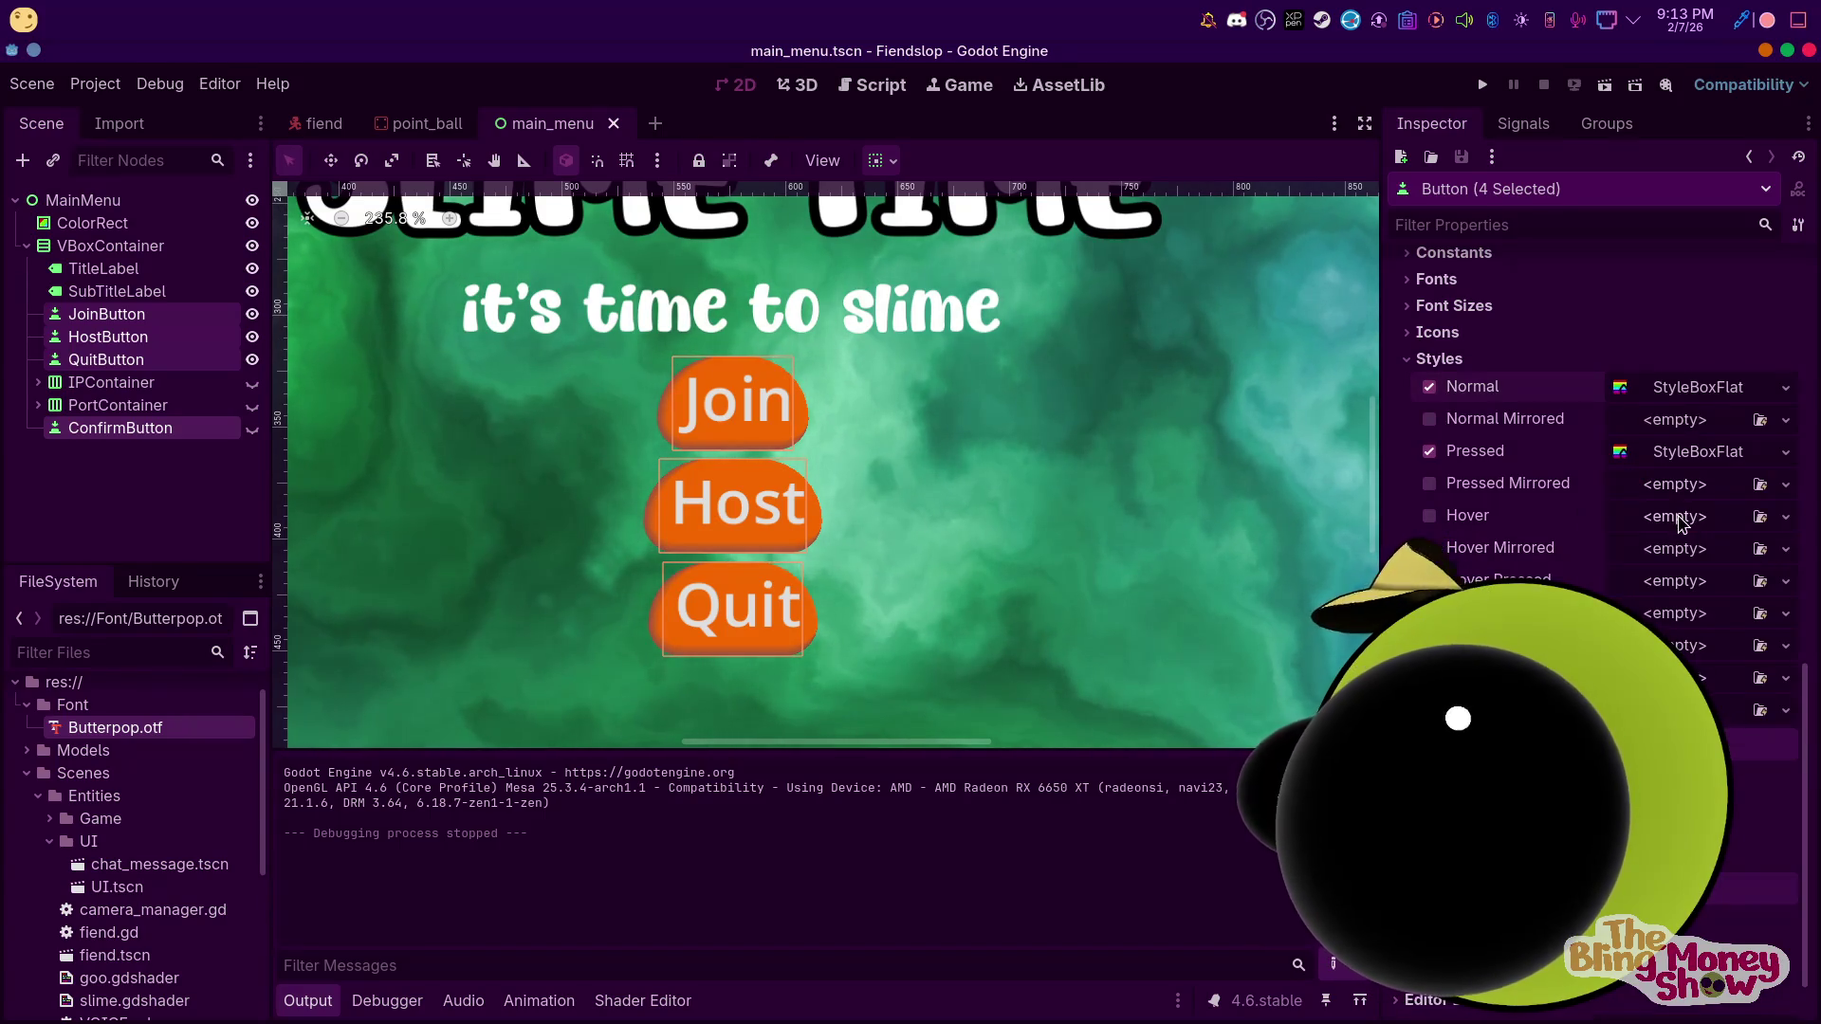
Assign a new StyleBoxFlat to the Hover style with a darker amber (d08800) background
right_click(1679, 519)
left_click(1742, 741)
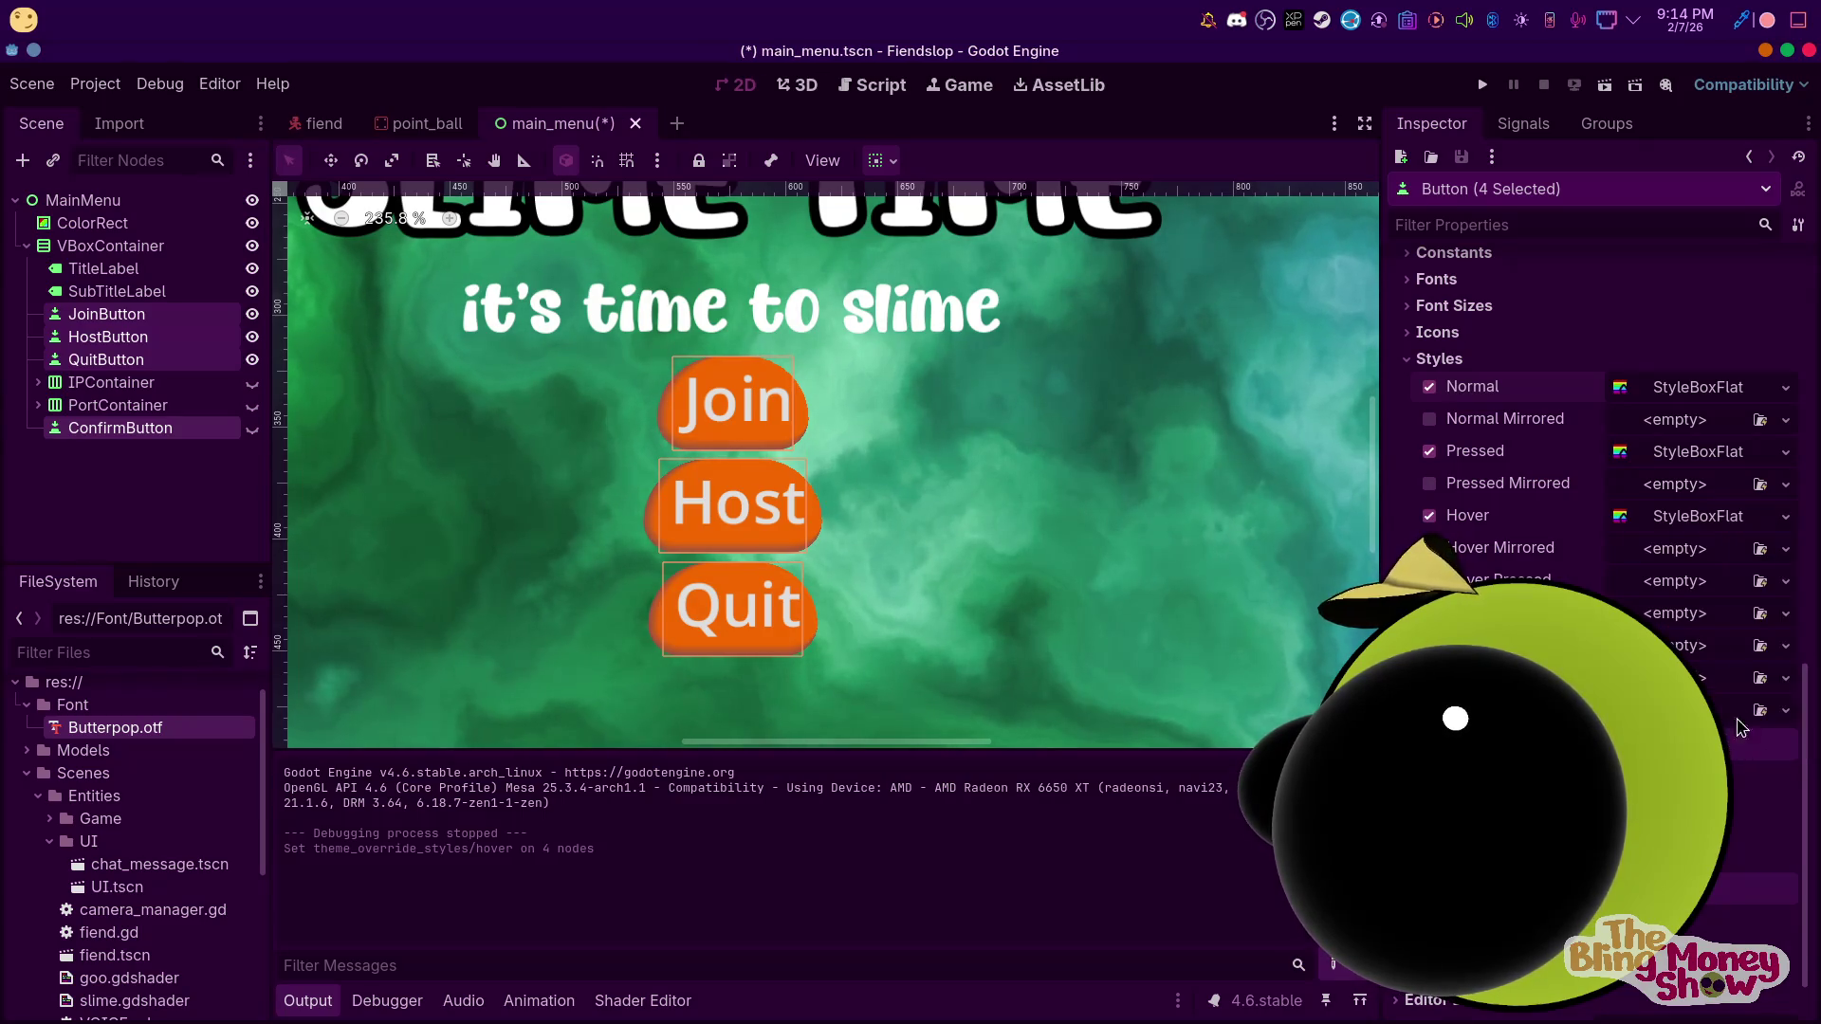
left_click(1697, 517)
left_click(1737, 697)
mouse_move(1646, 287)
left_mouse_down()
mouse_move(1669, 286)
mouse_move(1707, 337)
left_mouse_up()
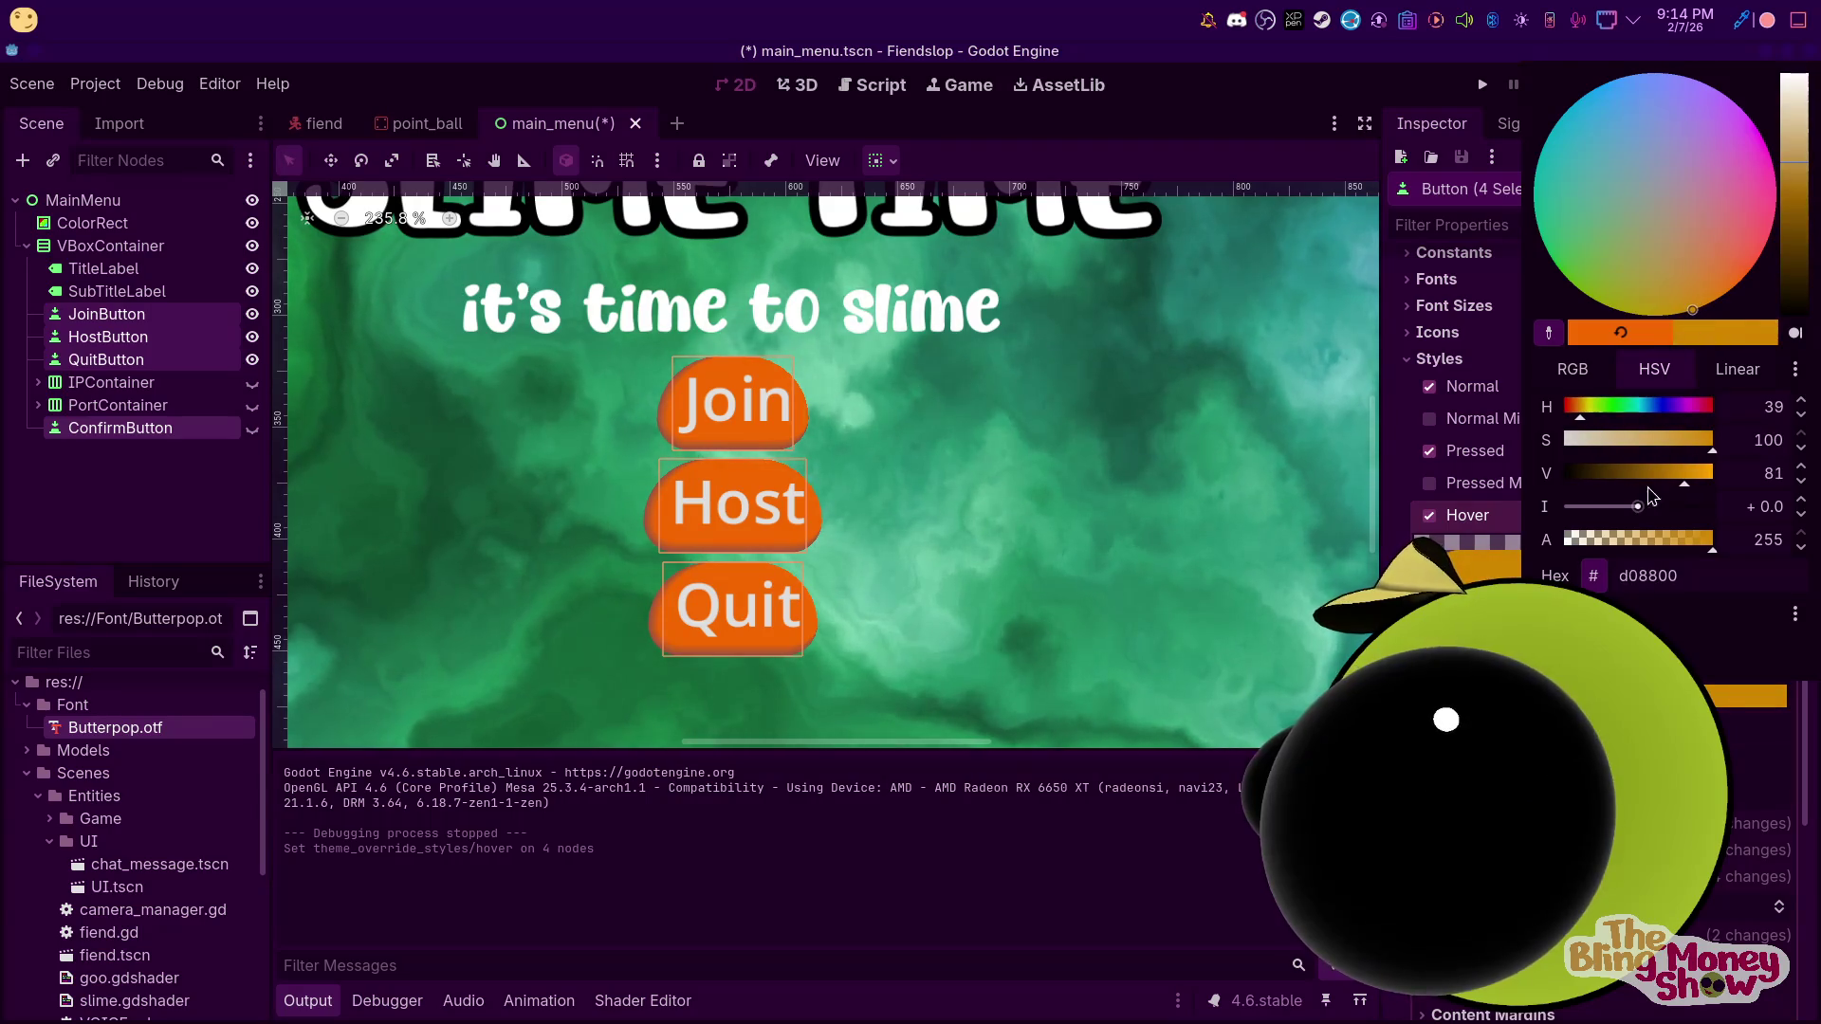
key("Escape")
Set the hover style's border colour to a dark gold
scroll(1605, 561, "down", 5)
scroll(1541, 574, "up", 5)
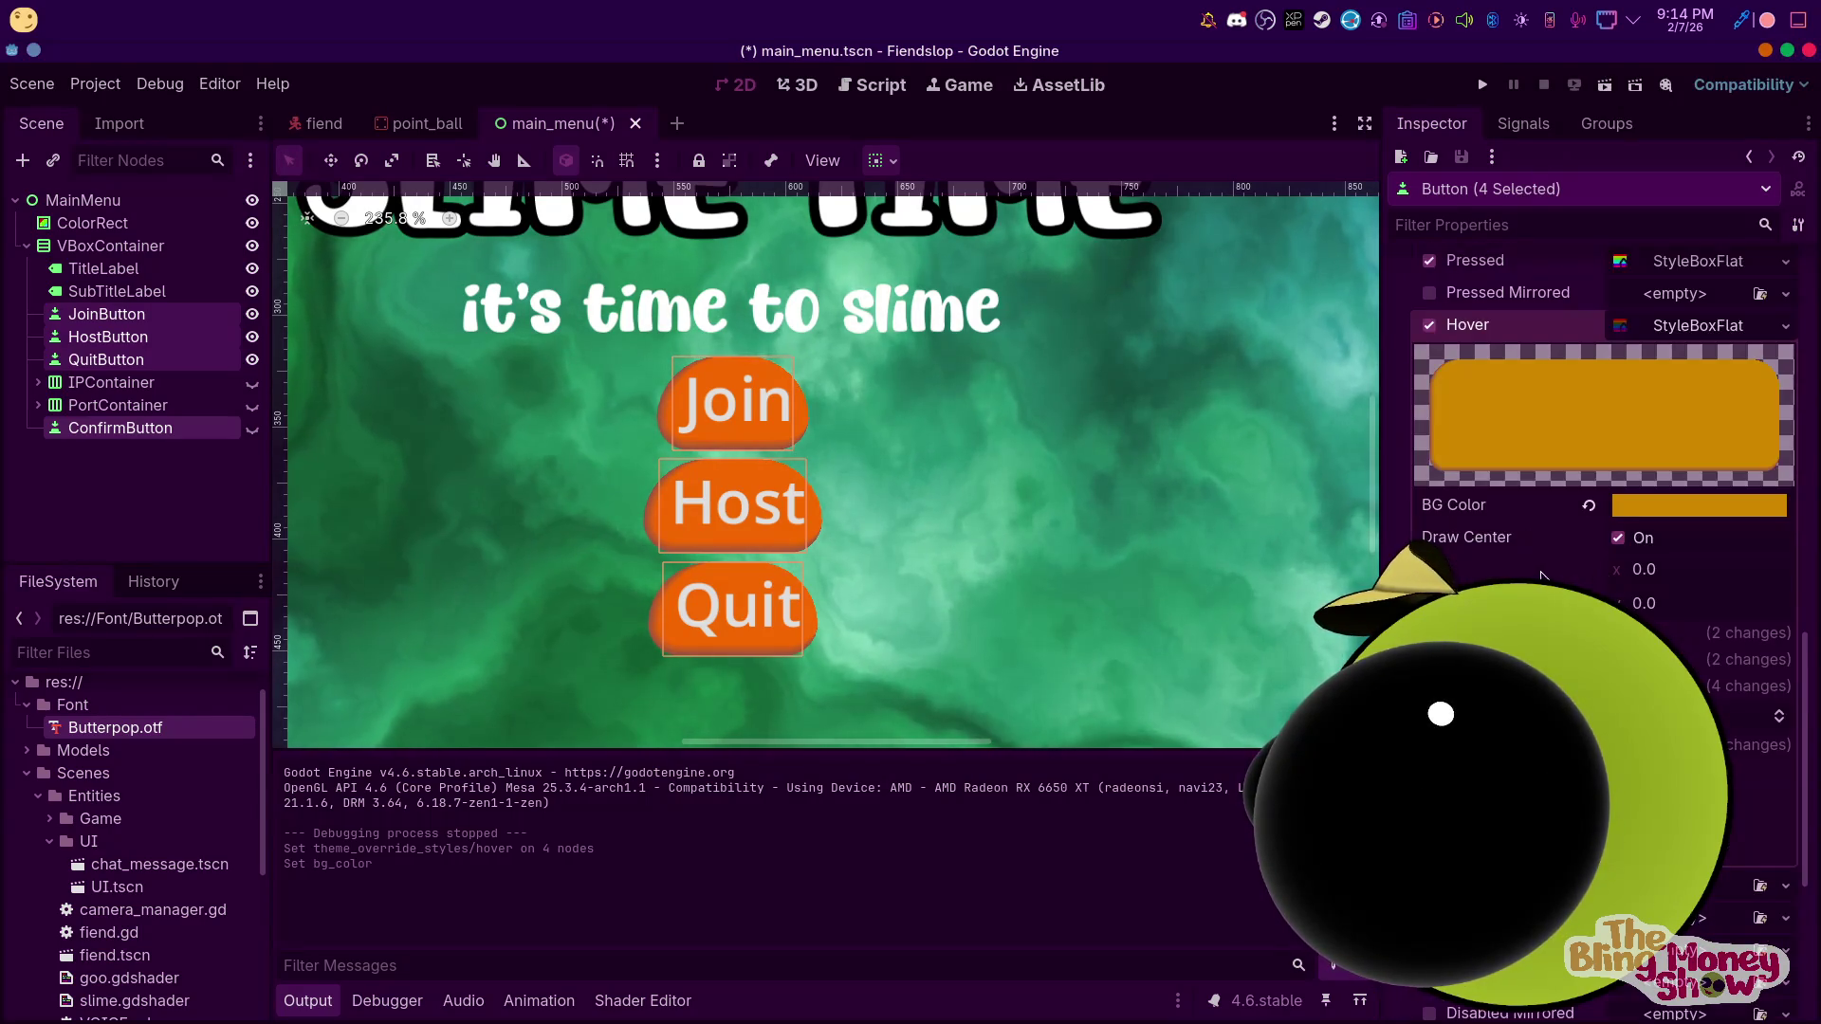
left_click(1517, 659)
left_click(1745, 686)
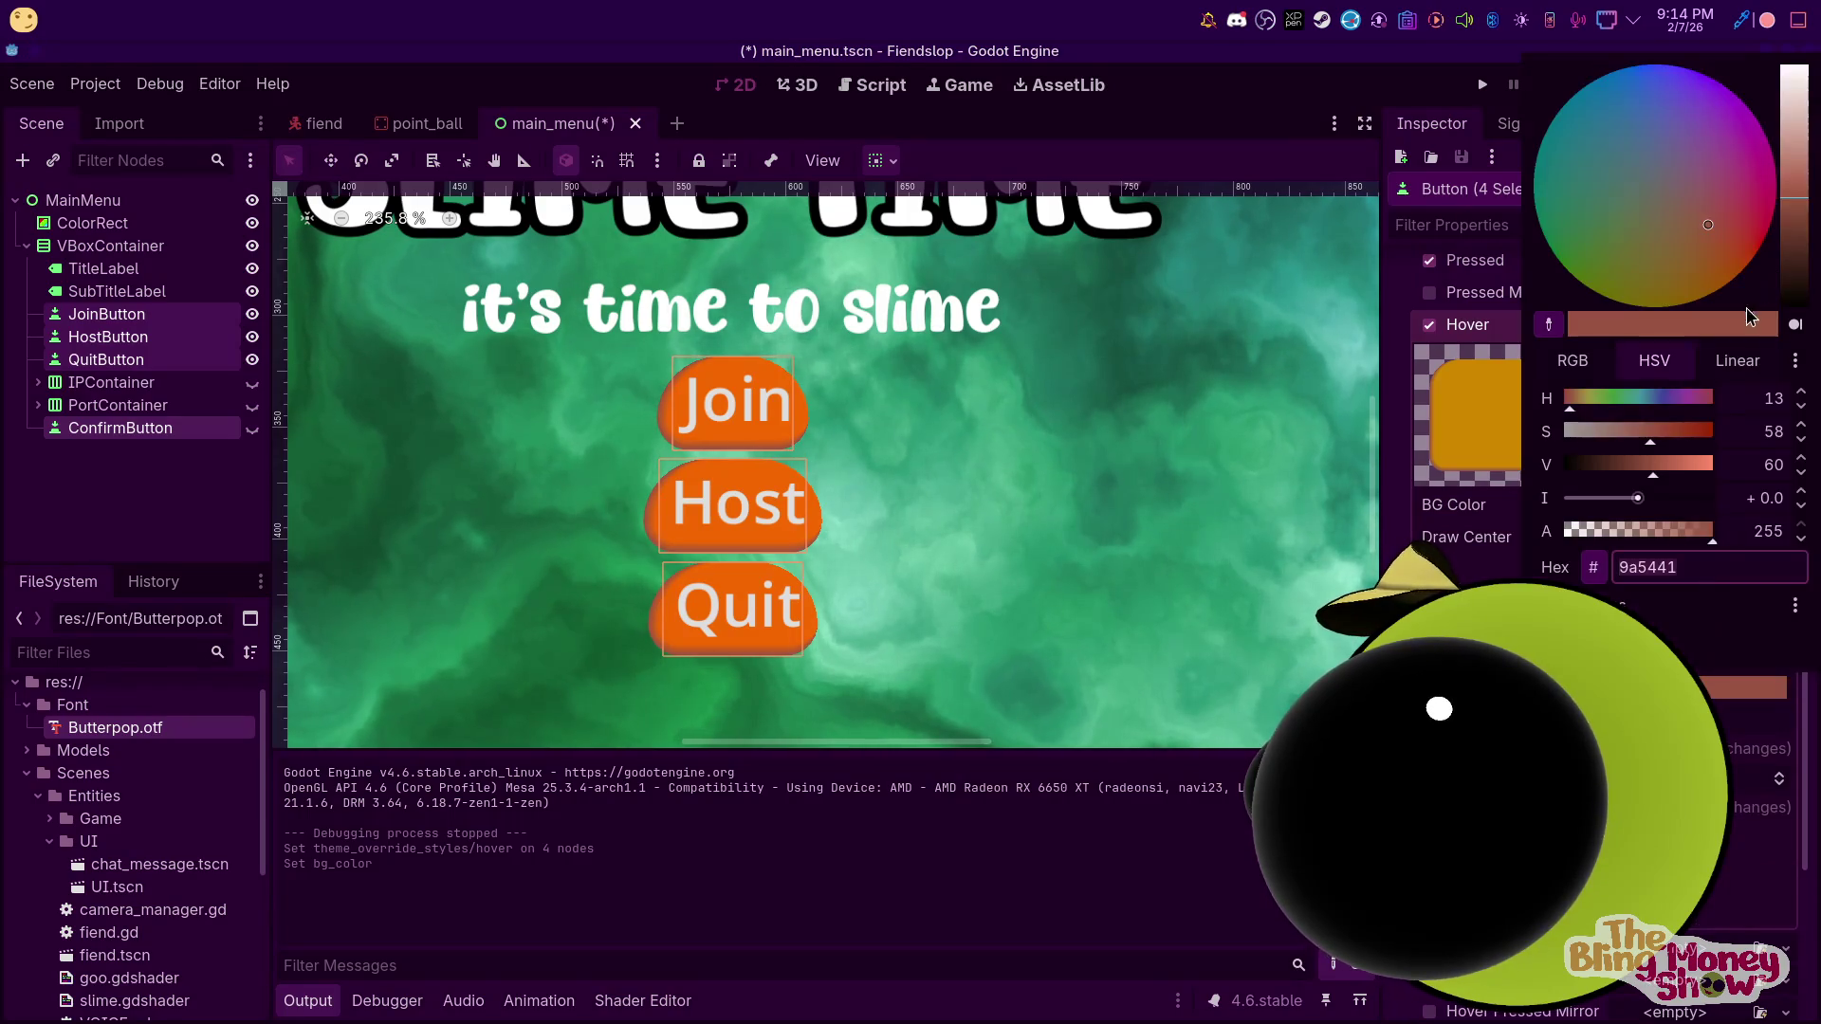
key("Escape")
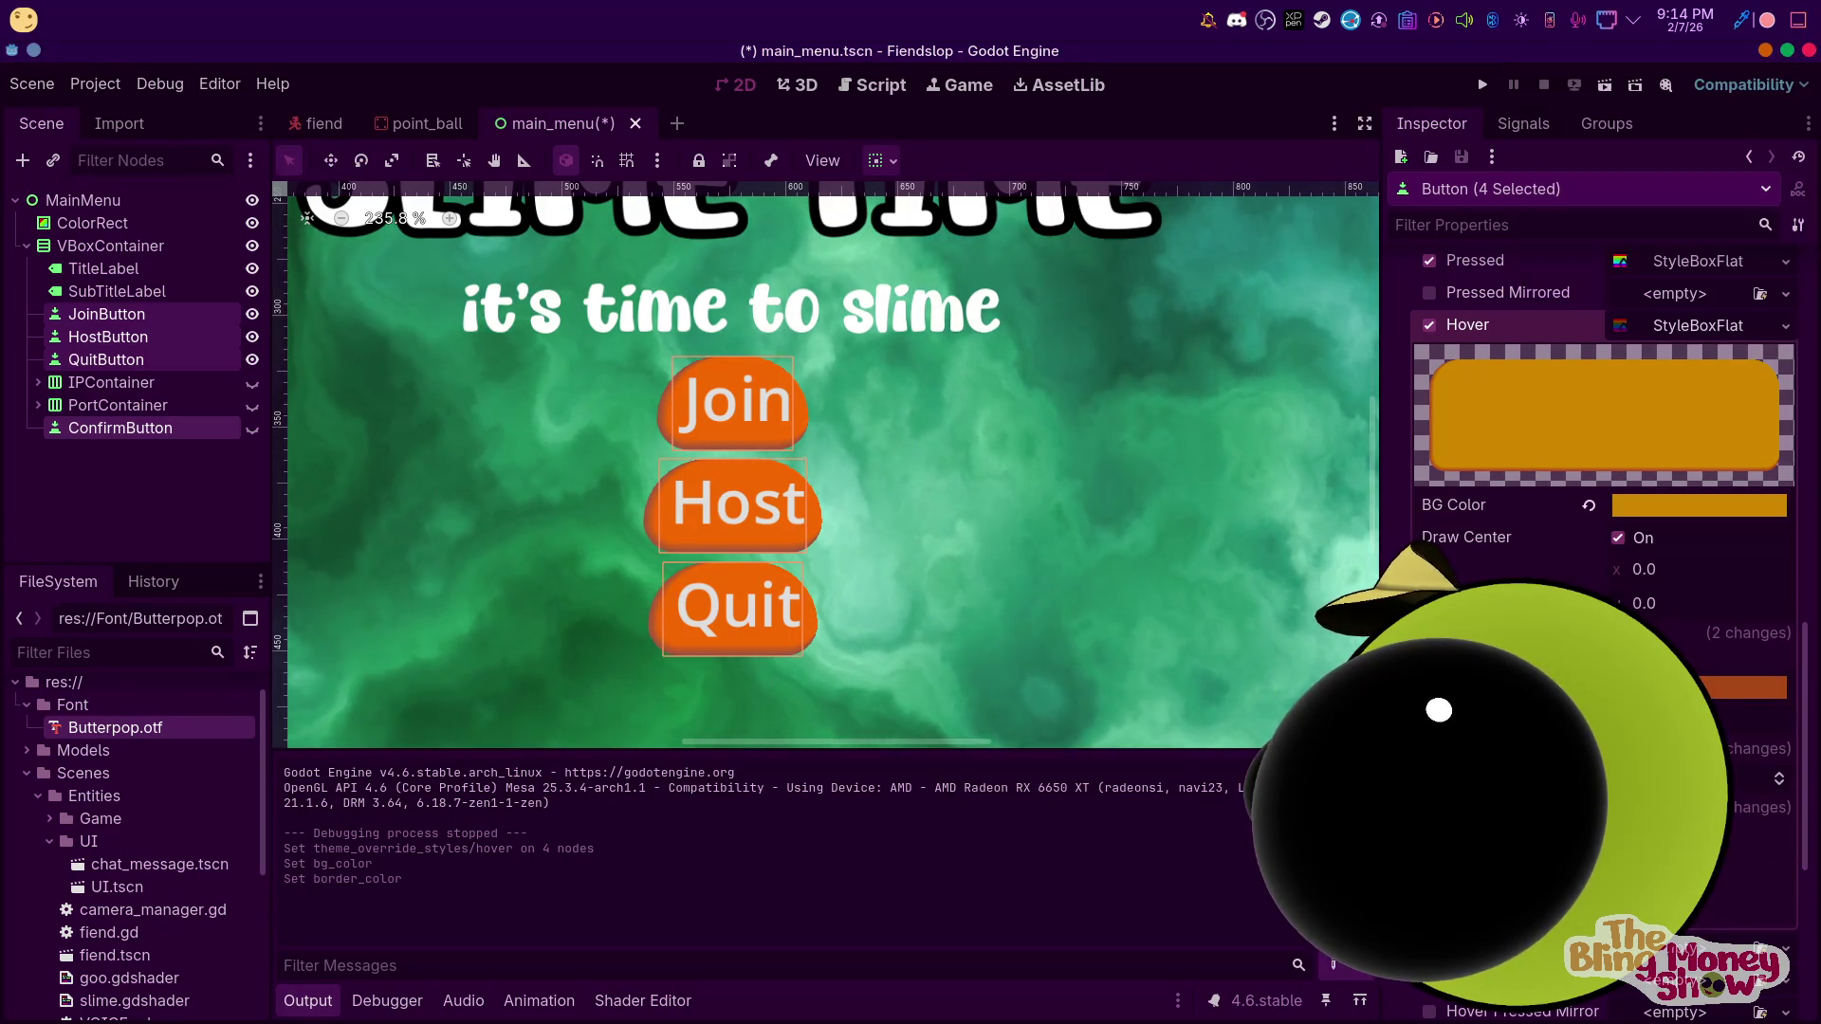
left_click(1745, 686)
left_click_drag(1679, 256, 1631, 355)
key("Escape")
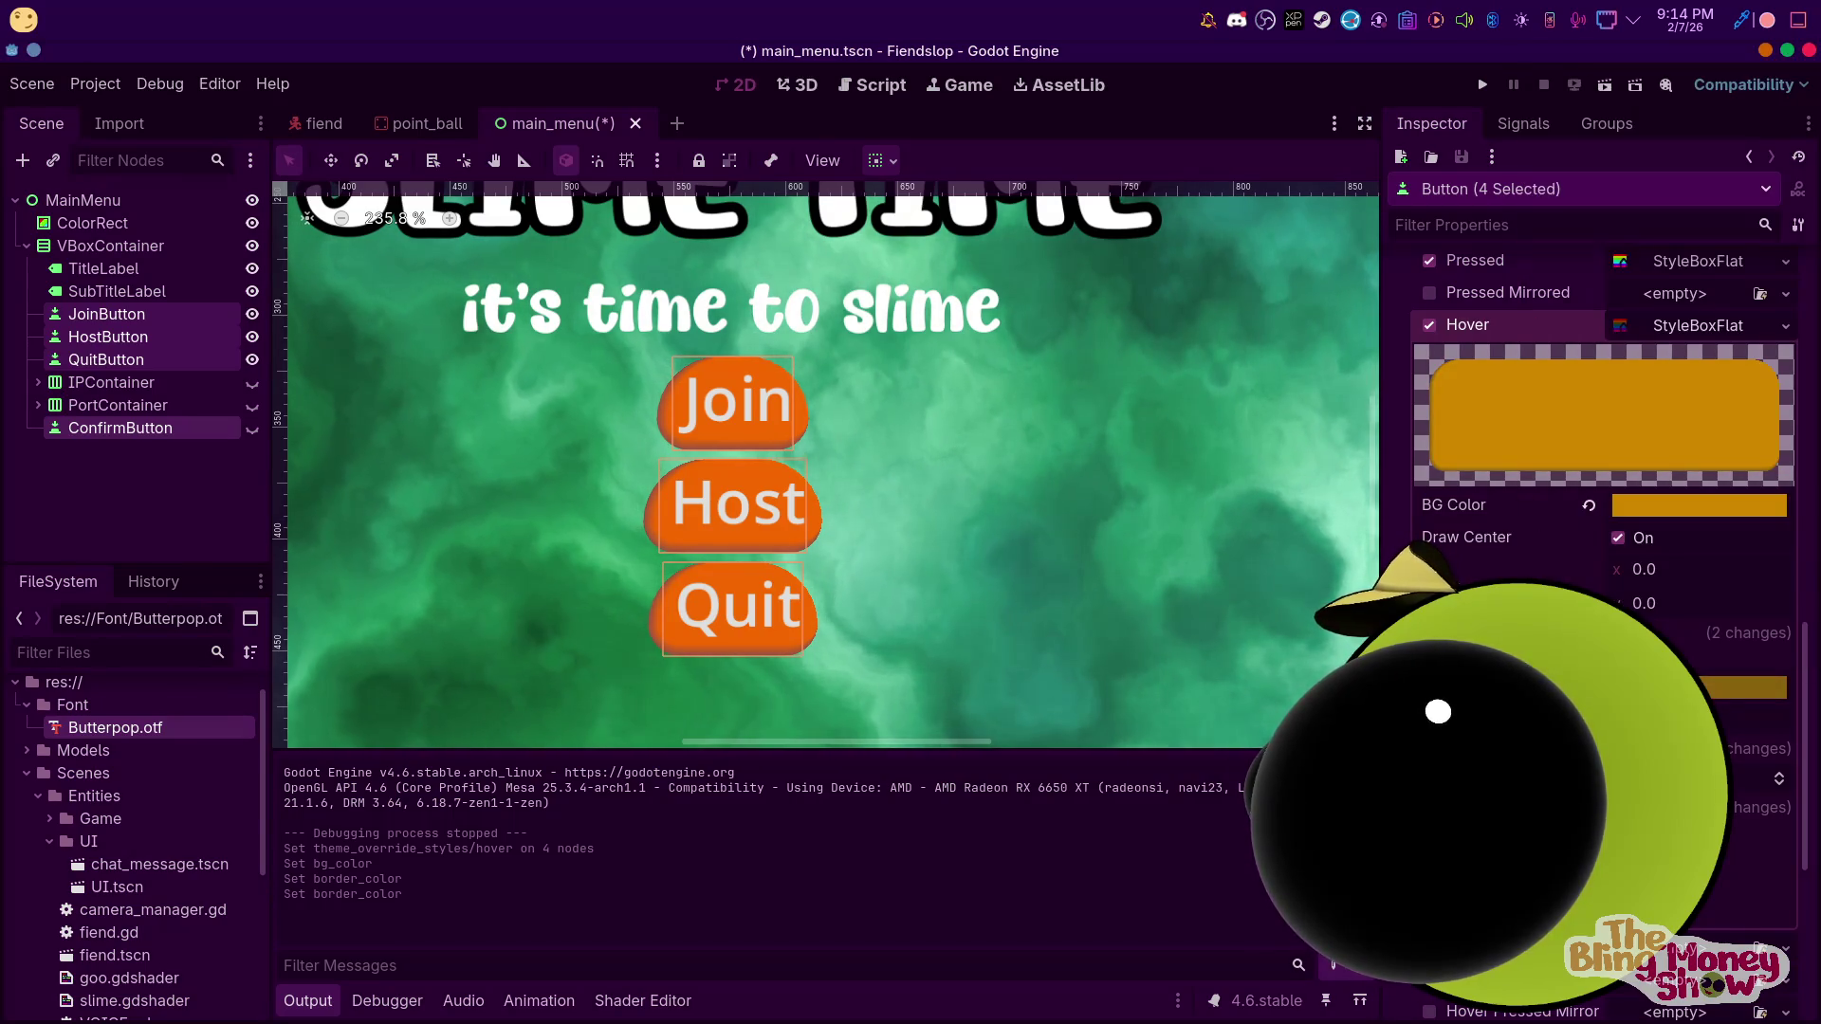
Run the main menu scene to test the new hover style
scroll(1602, 398, "down", 5)
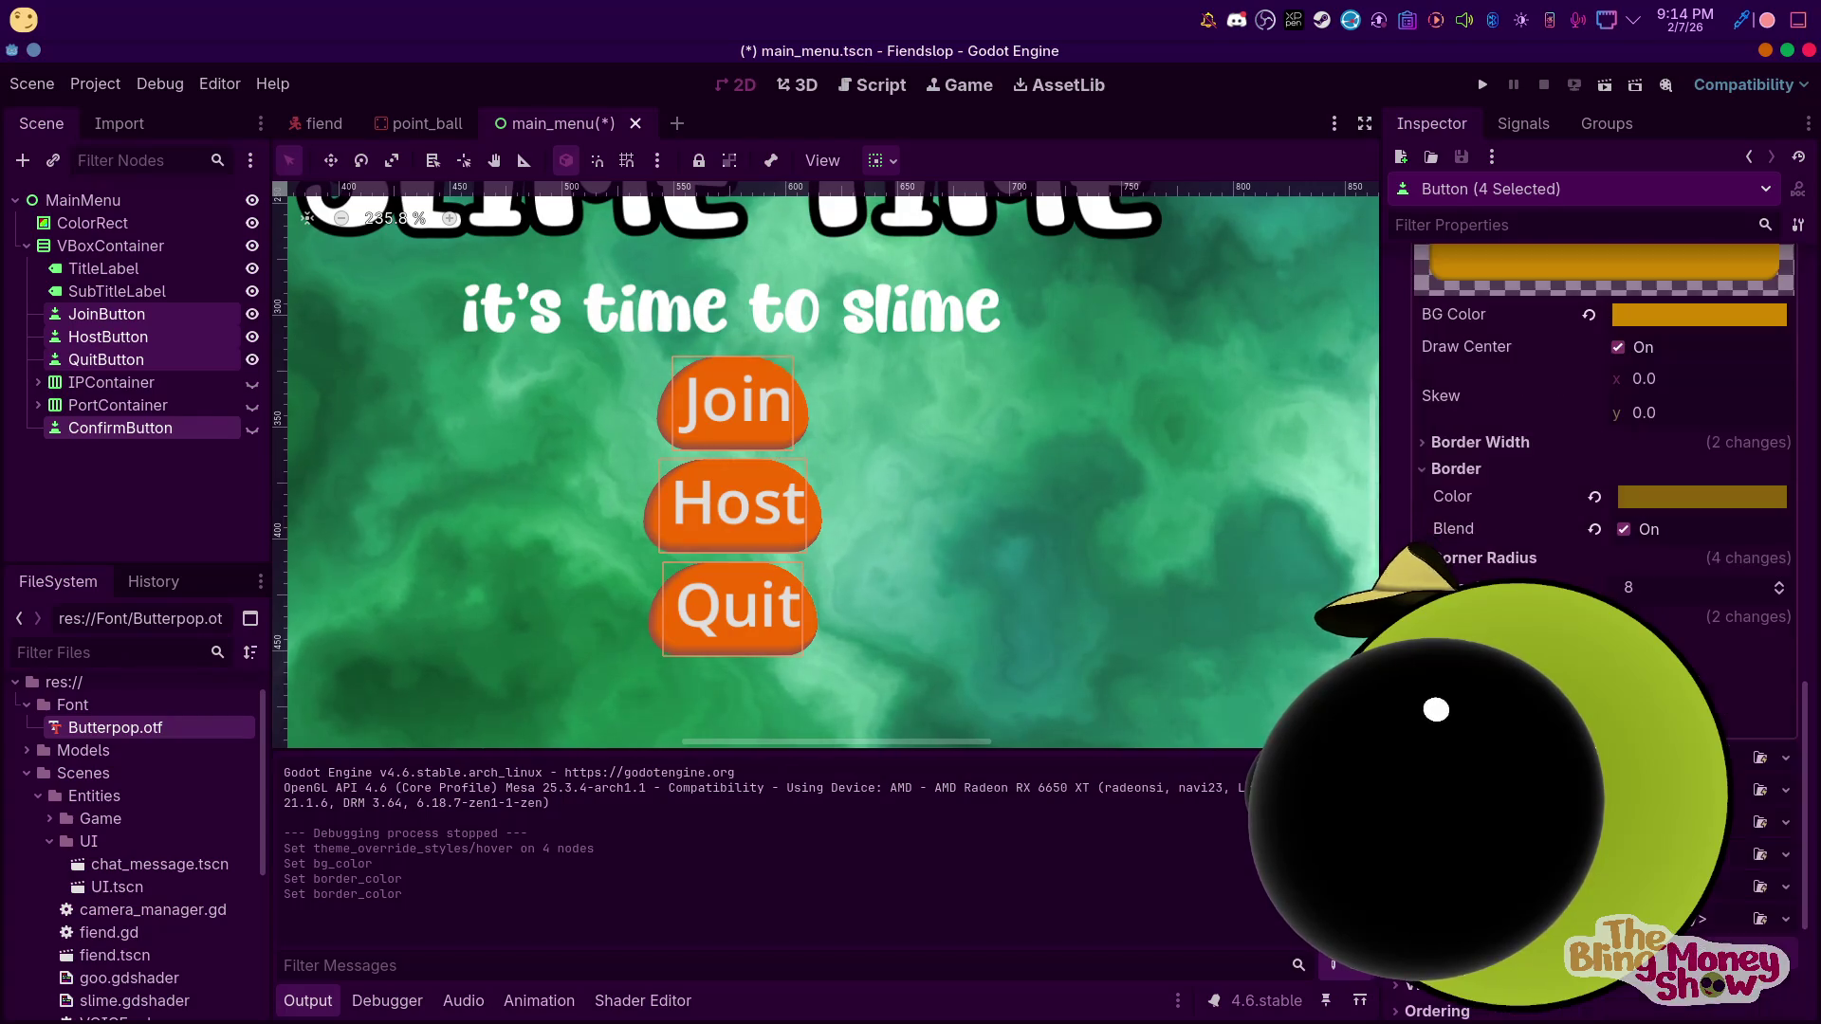
scroll(1536, 303, "up", 6)
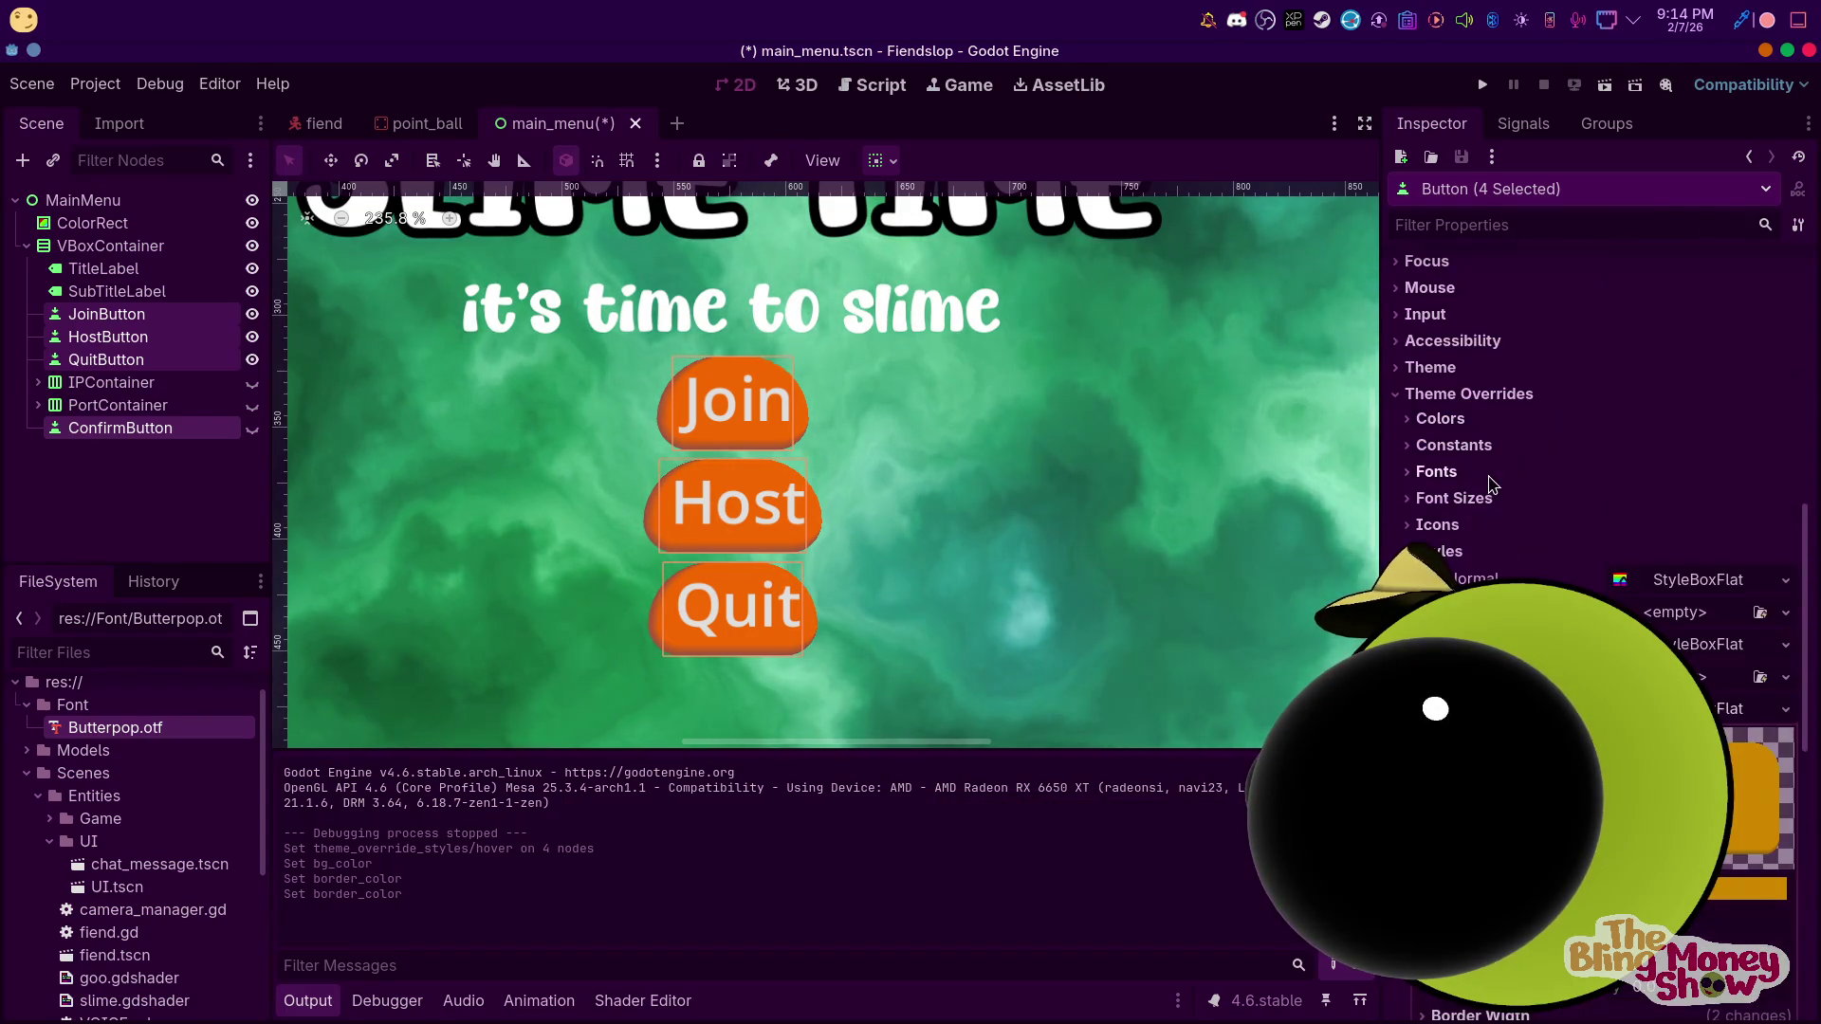
left_click(1604, 85)
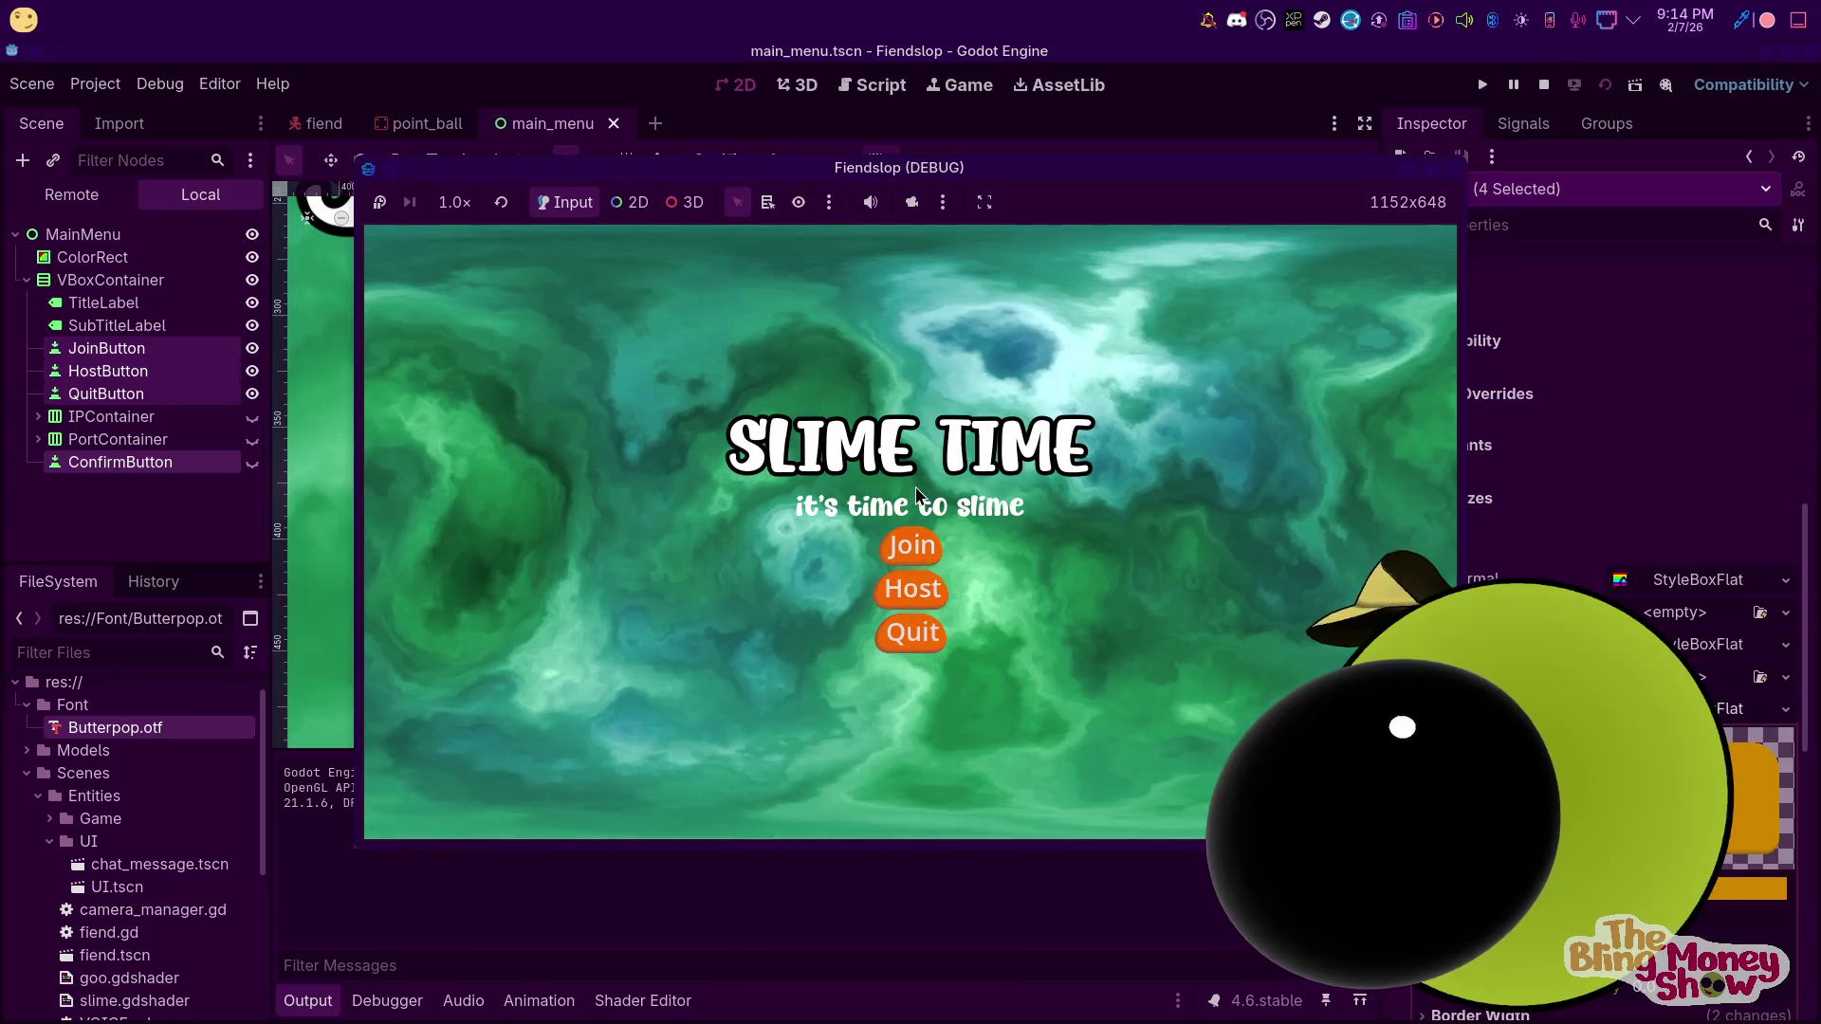
Maximize the game window, try Stretch to Fit embed sizing, then return to Fixed Size
left_click(1443, 178)
left_click(628, 85)
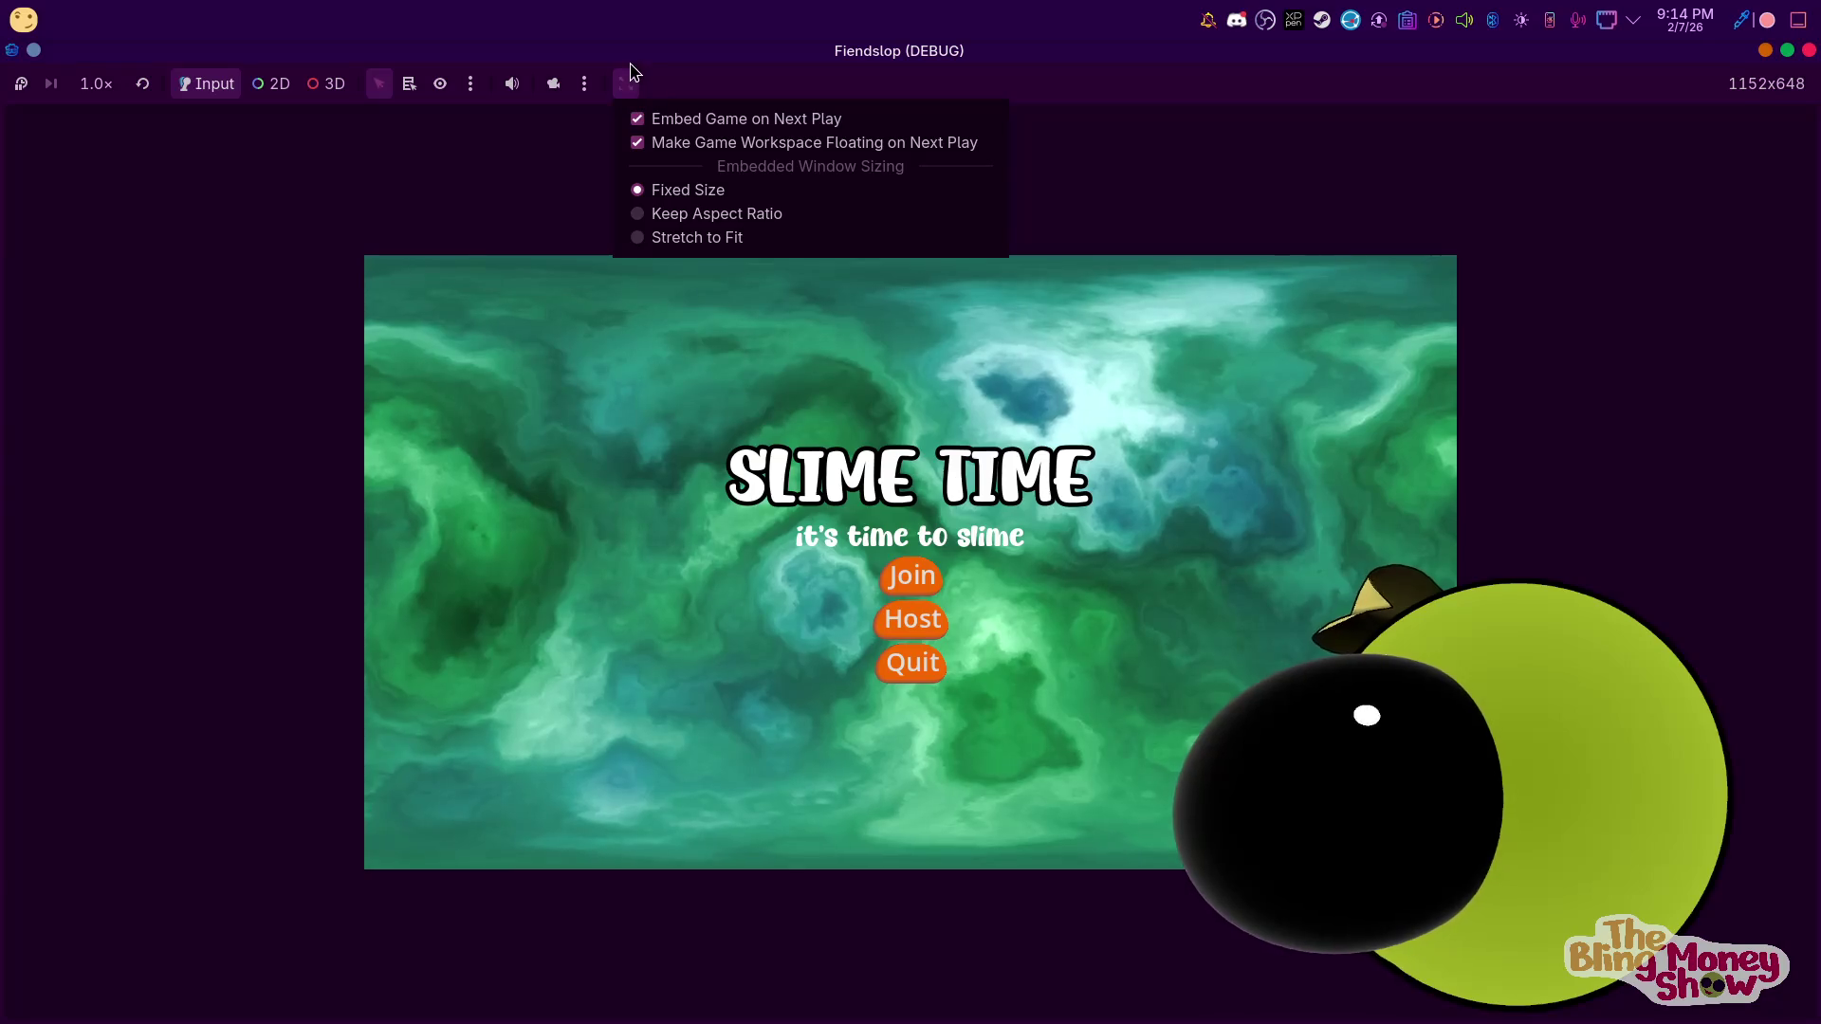
left_click(738, 238)
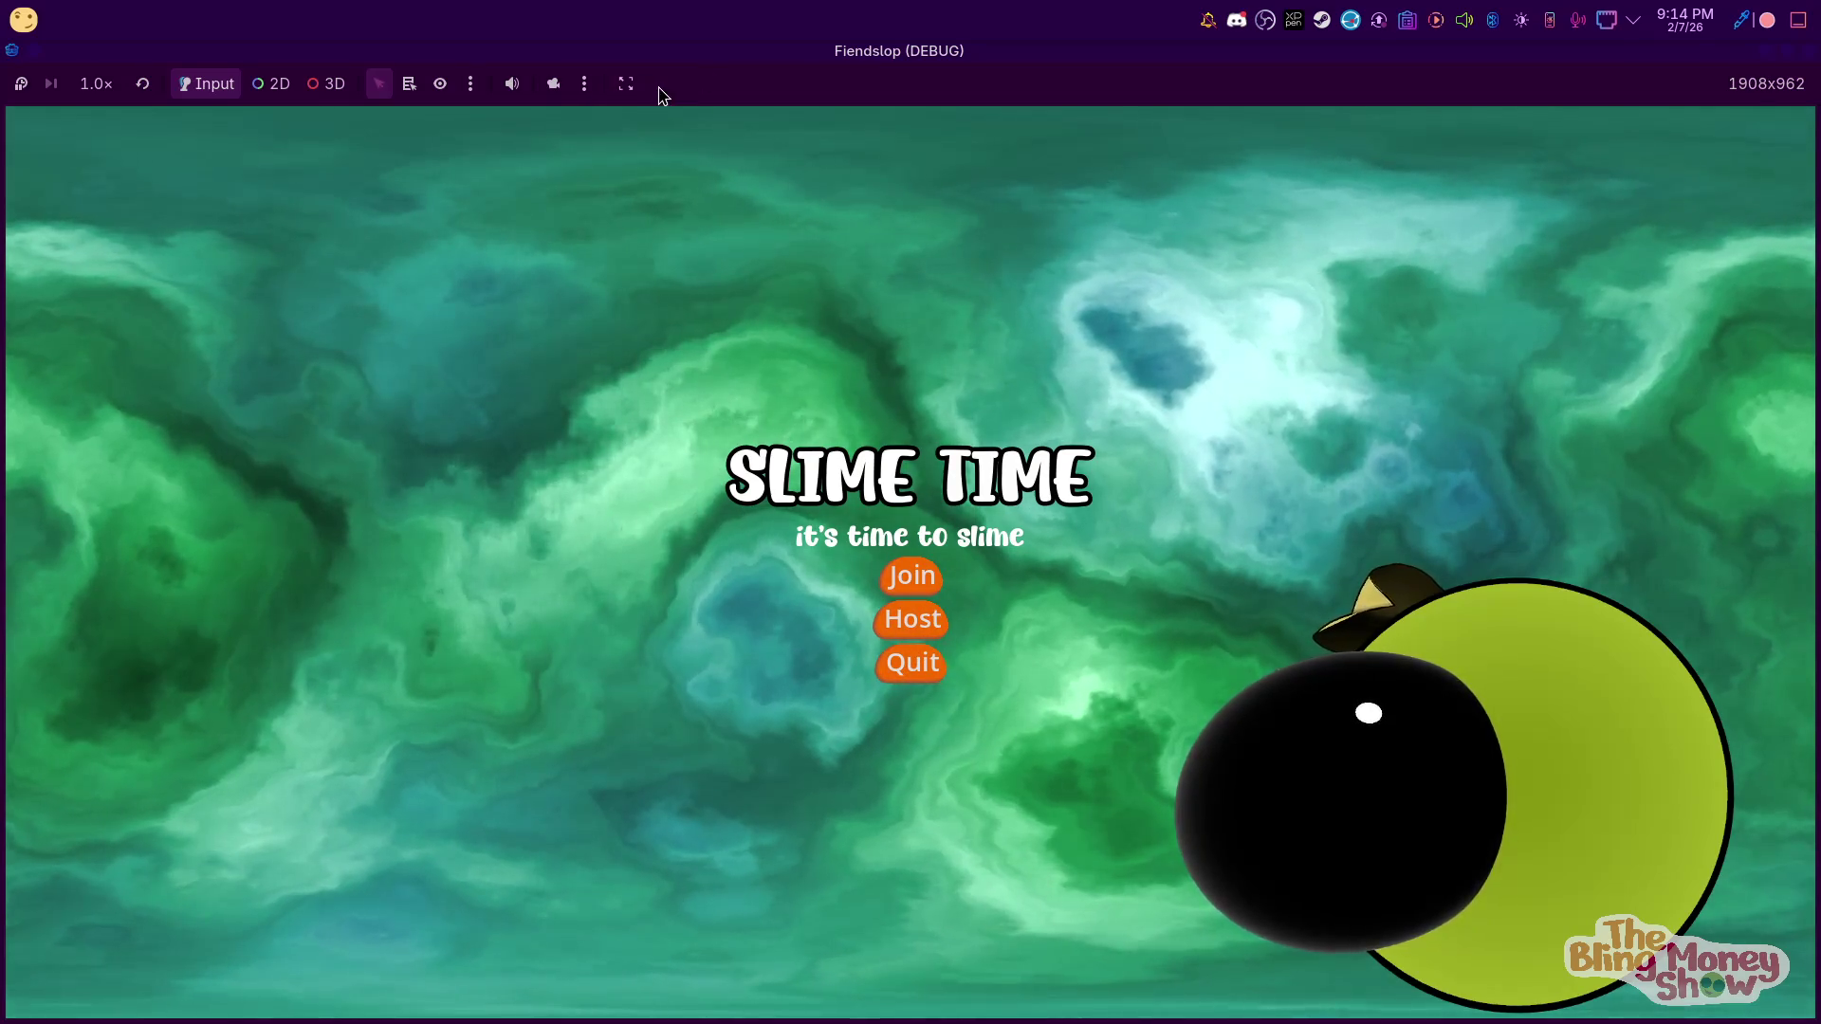
left_click(626, 84)
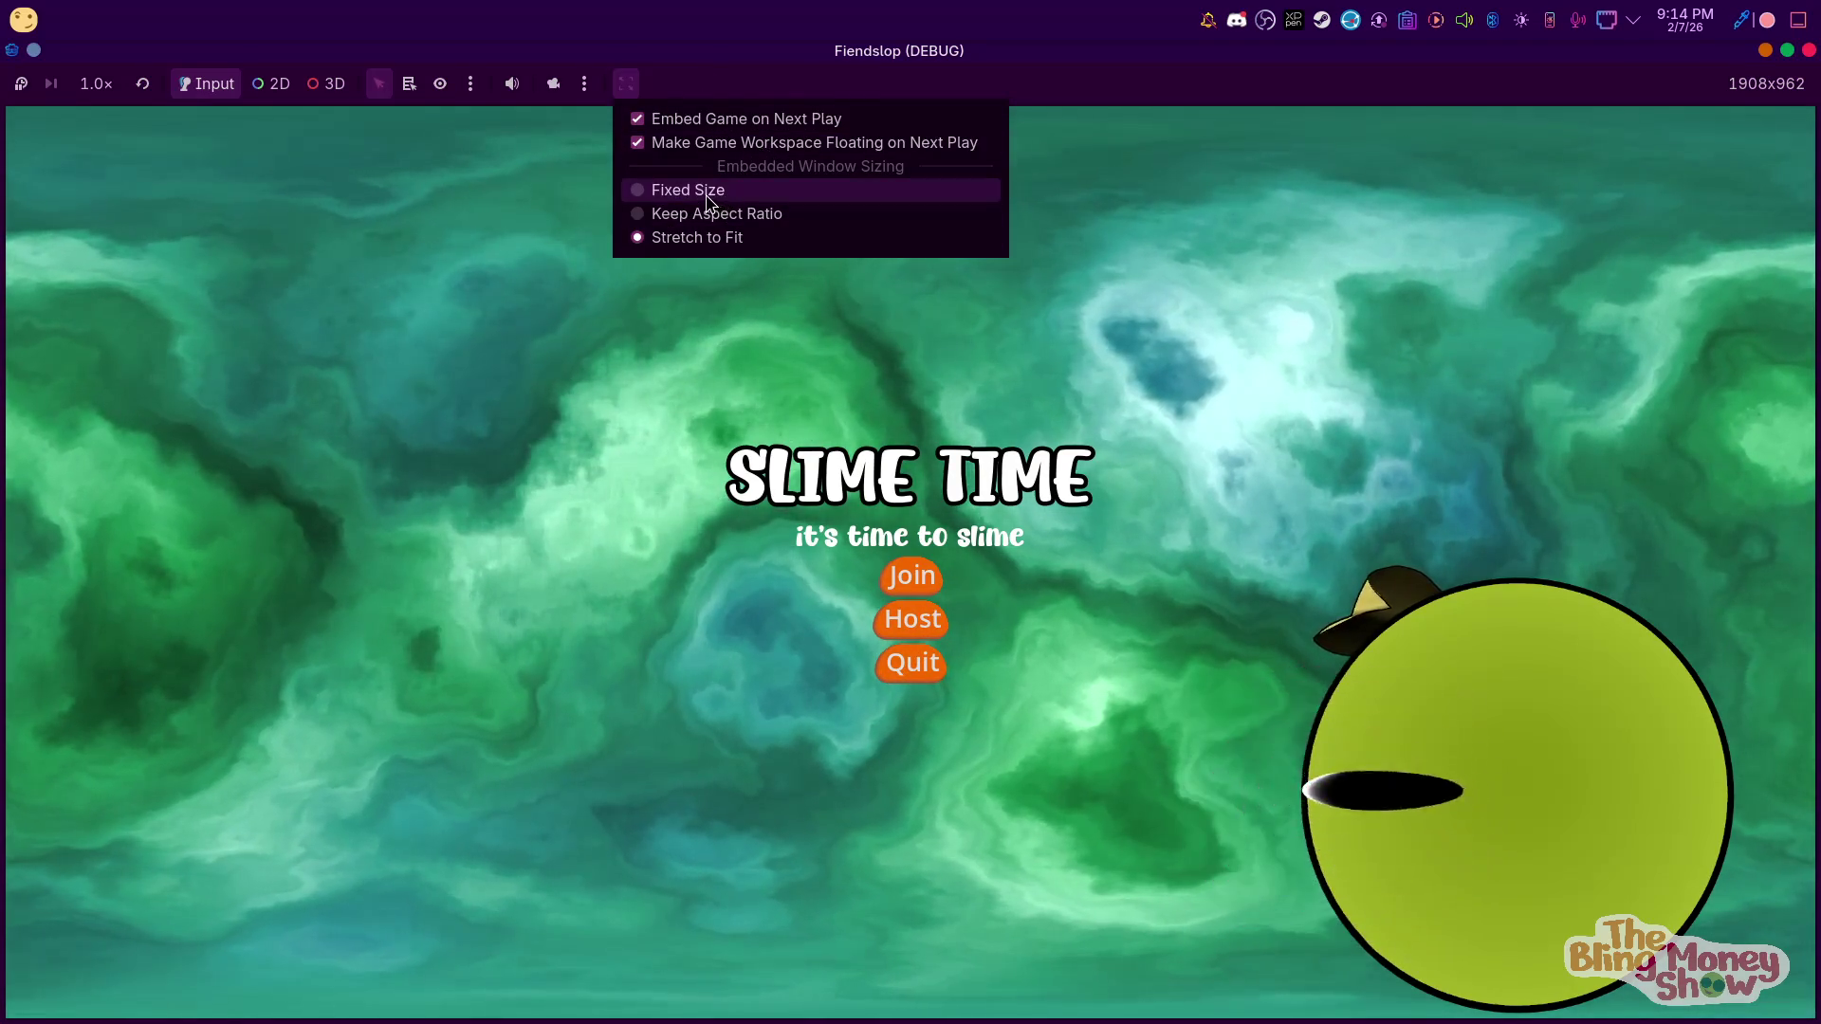
key("Escape")
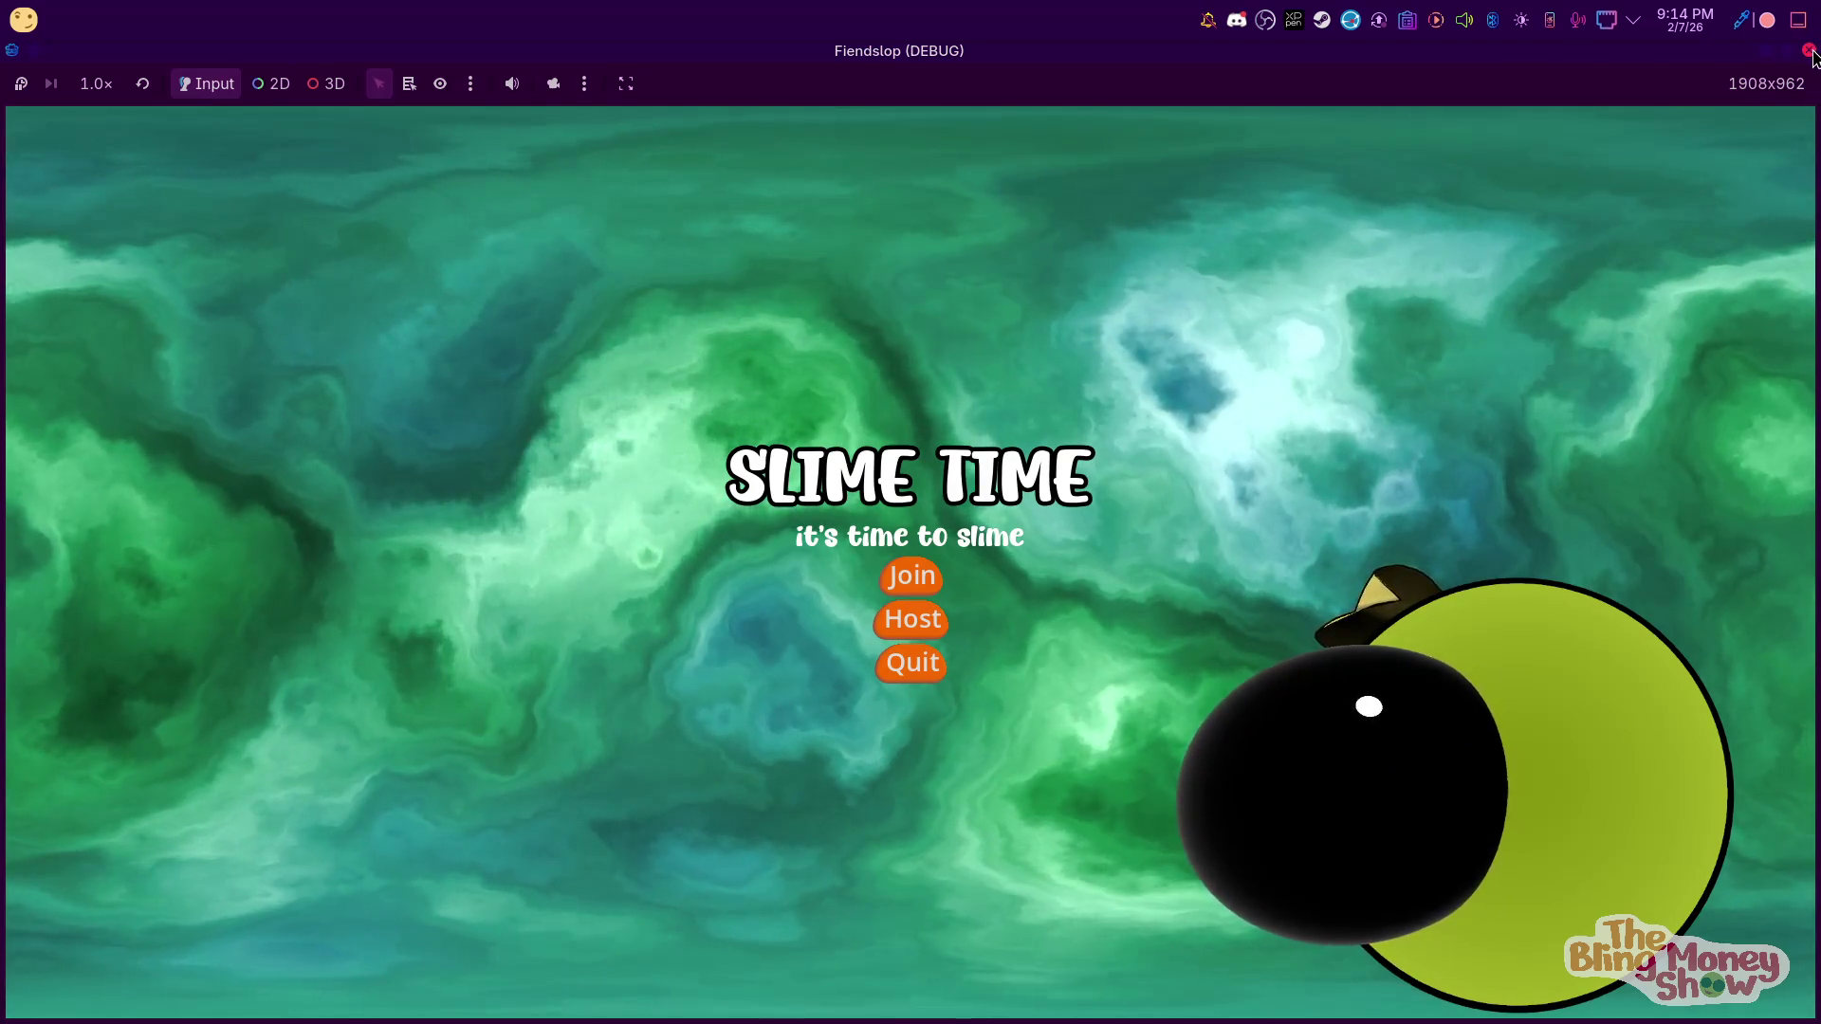
left_click(626, 83)
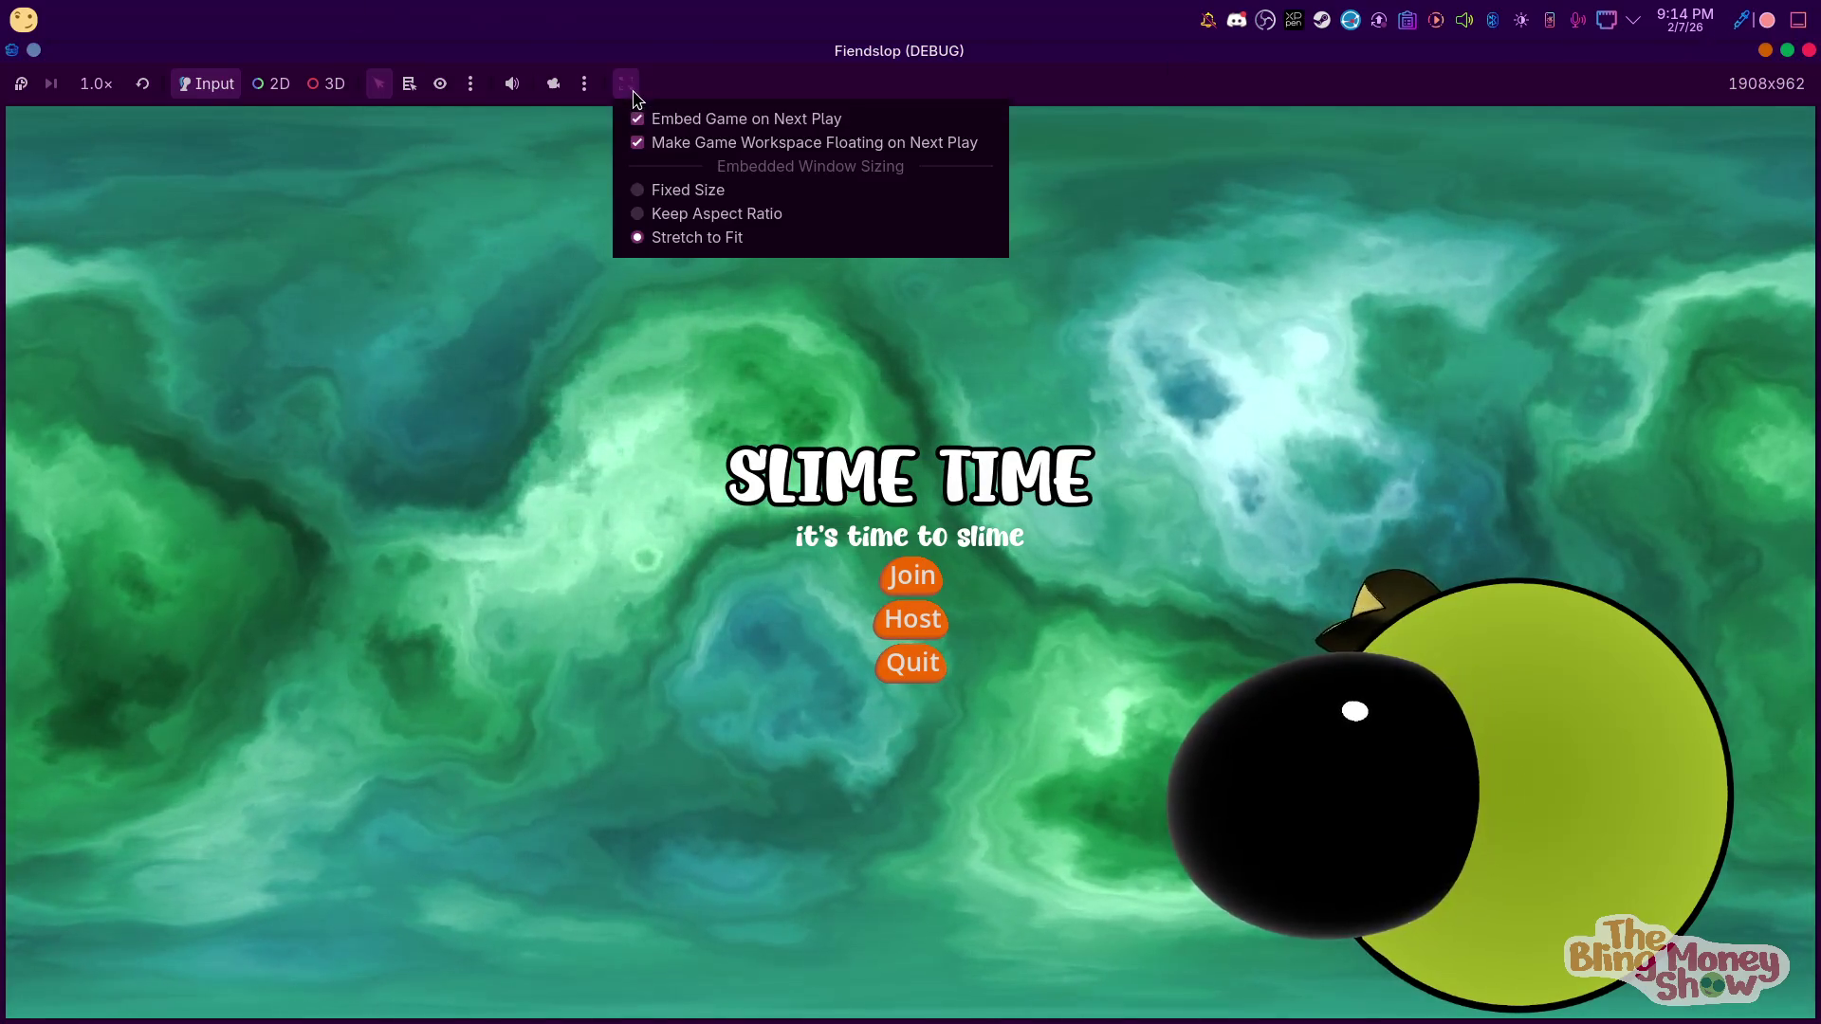
left_click(721, 195)
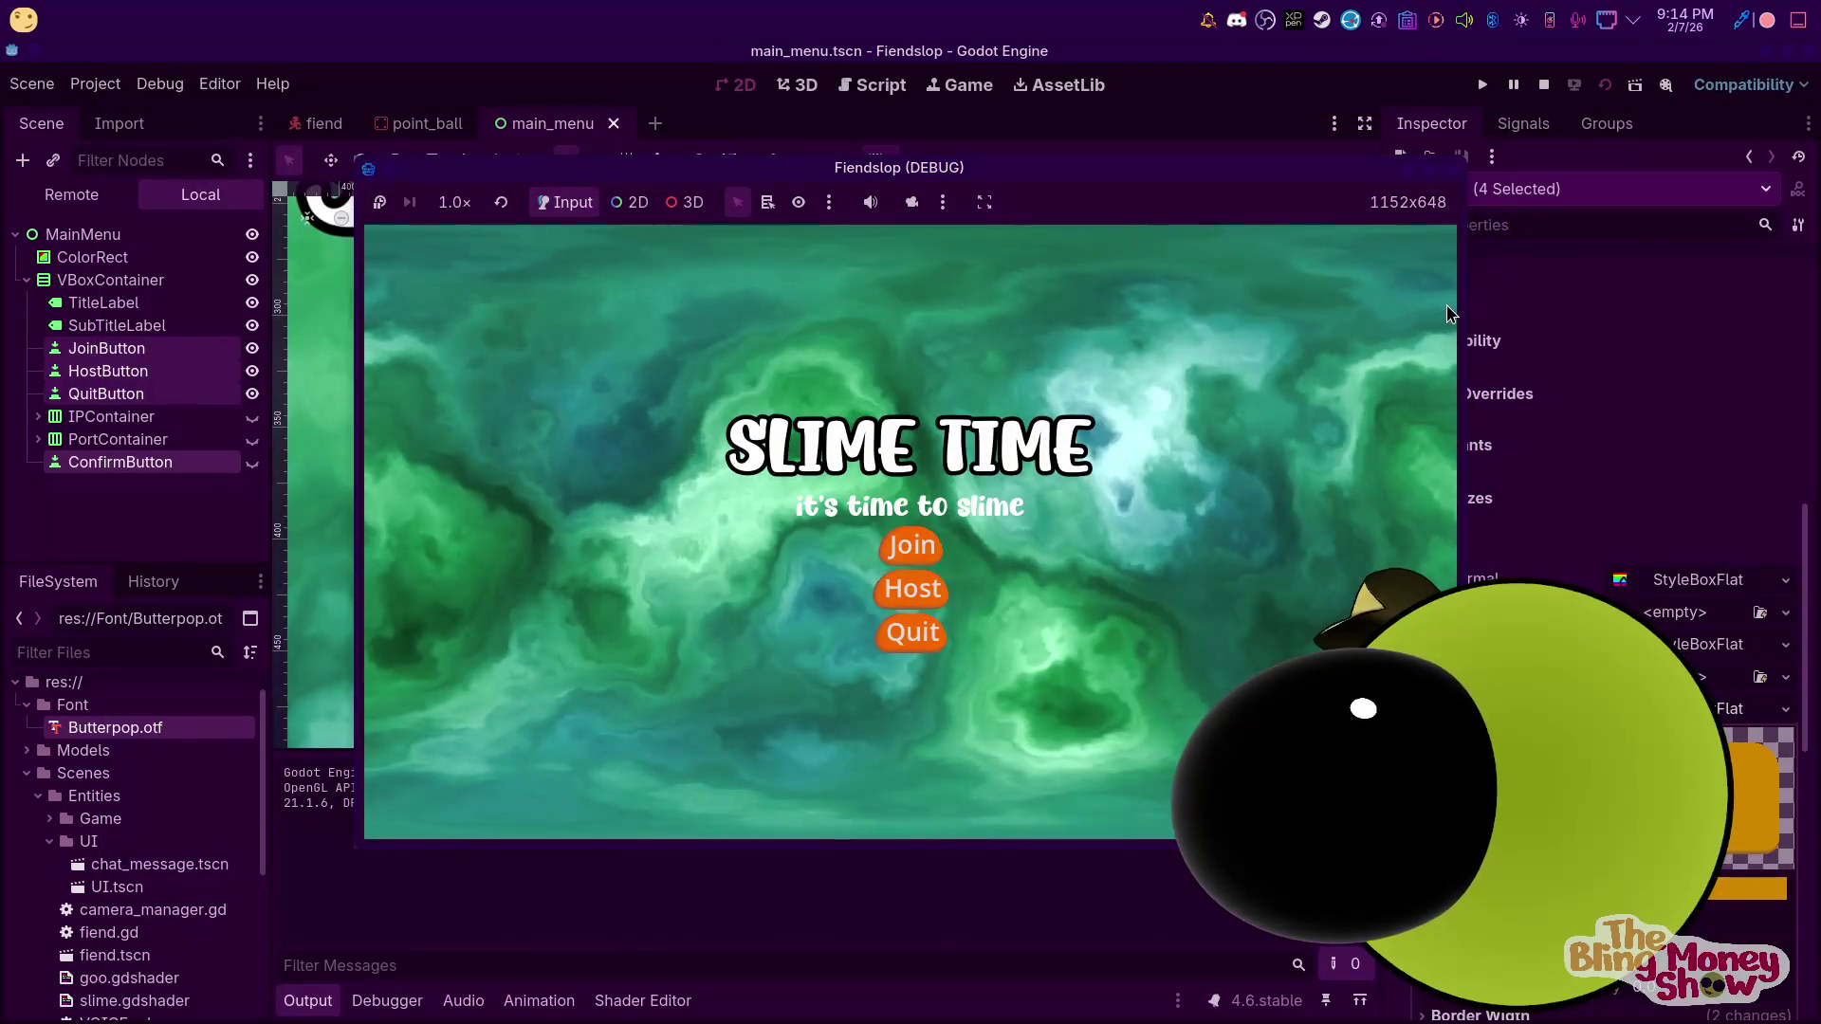
Resize the game window narrower and slightly taller, then close it to stop the run
left_click_drag(1411, 308, 1188, 355)
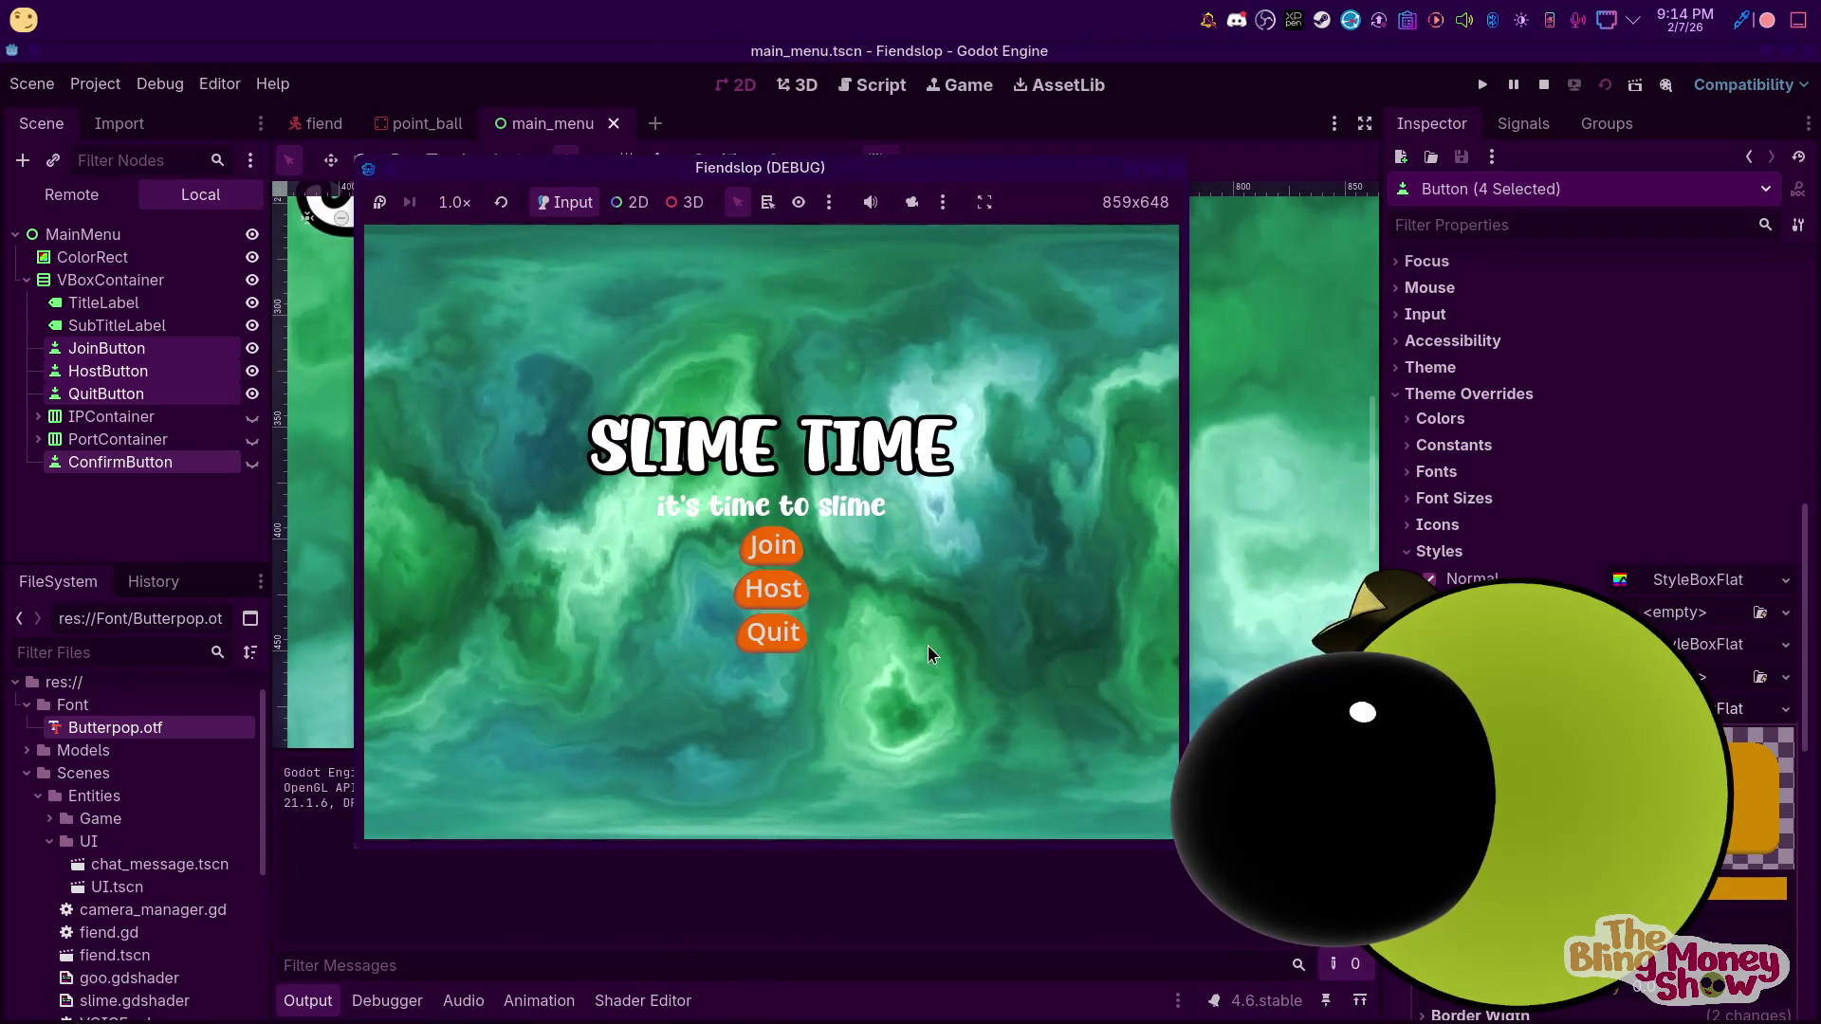
mouse_move(813, 846)
left_mouse_down()
mouse_move(811, 768)
mouse_move(822, 880)
left_mouse_up()
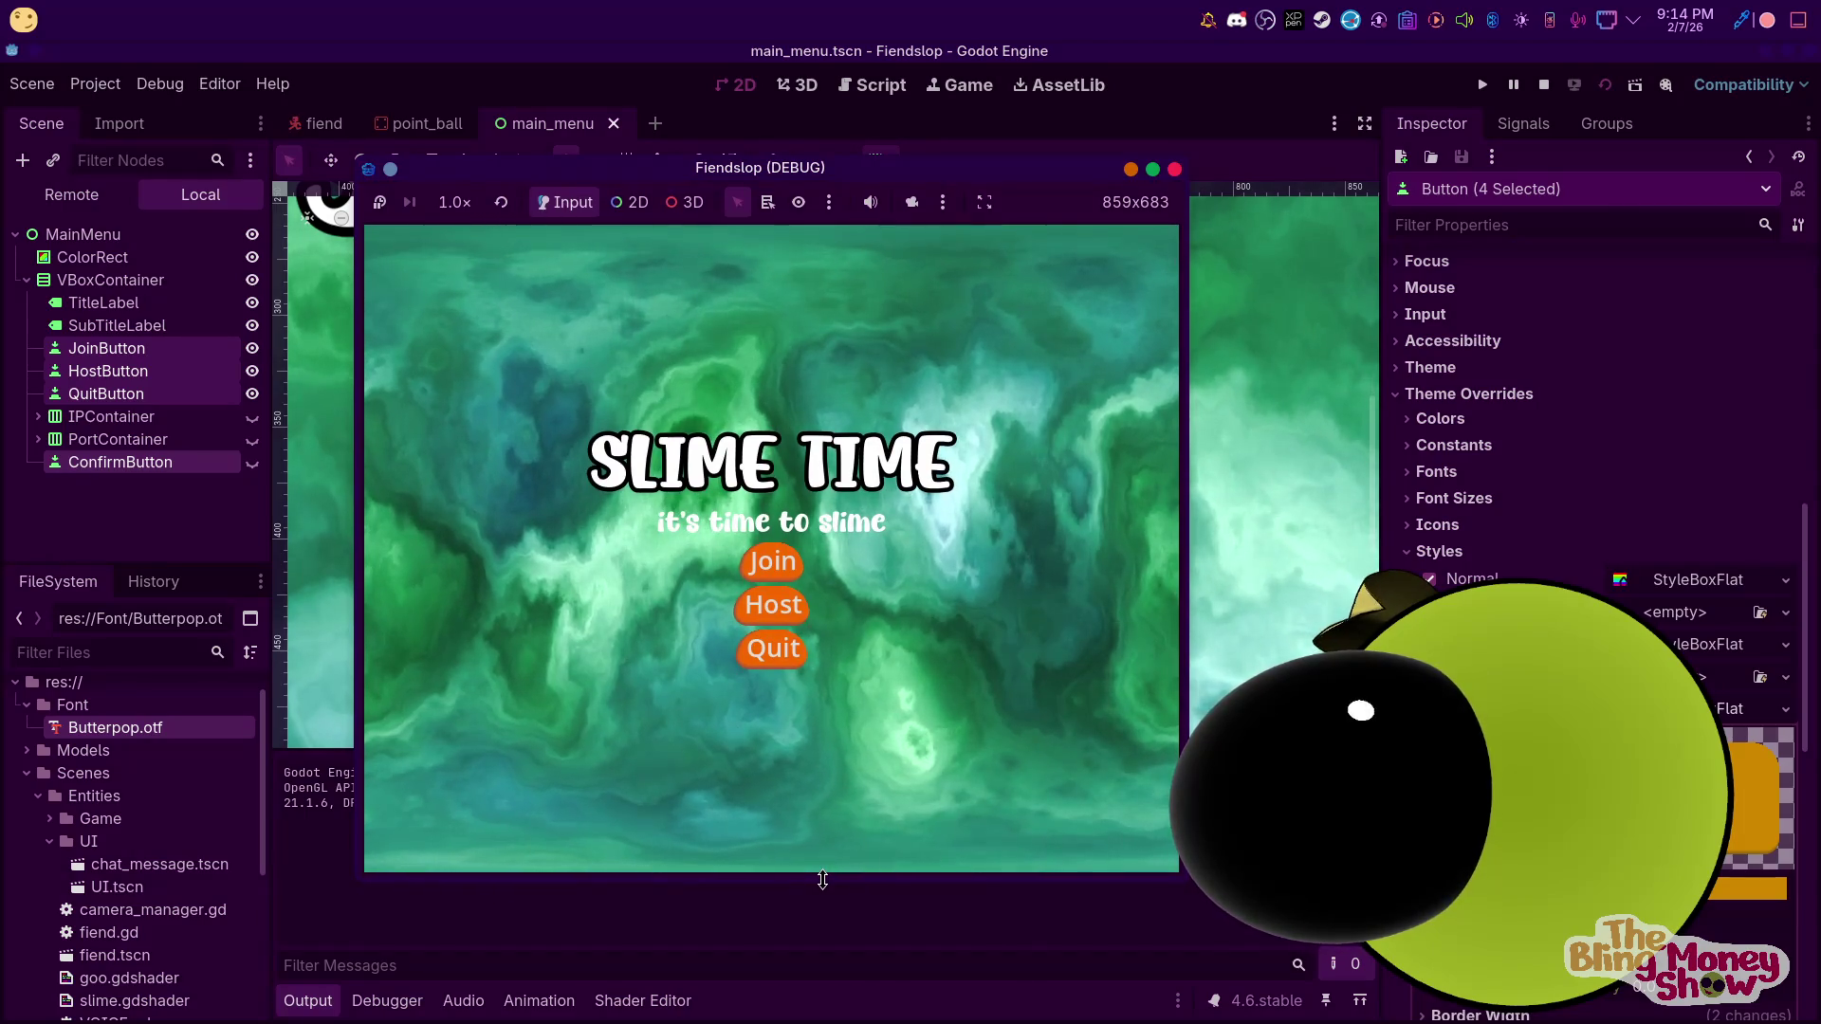
left_click(1174, 170)
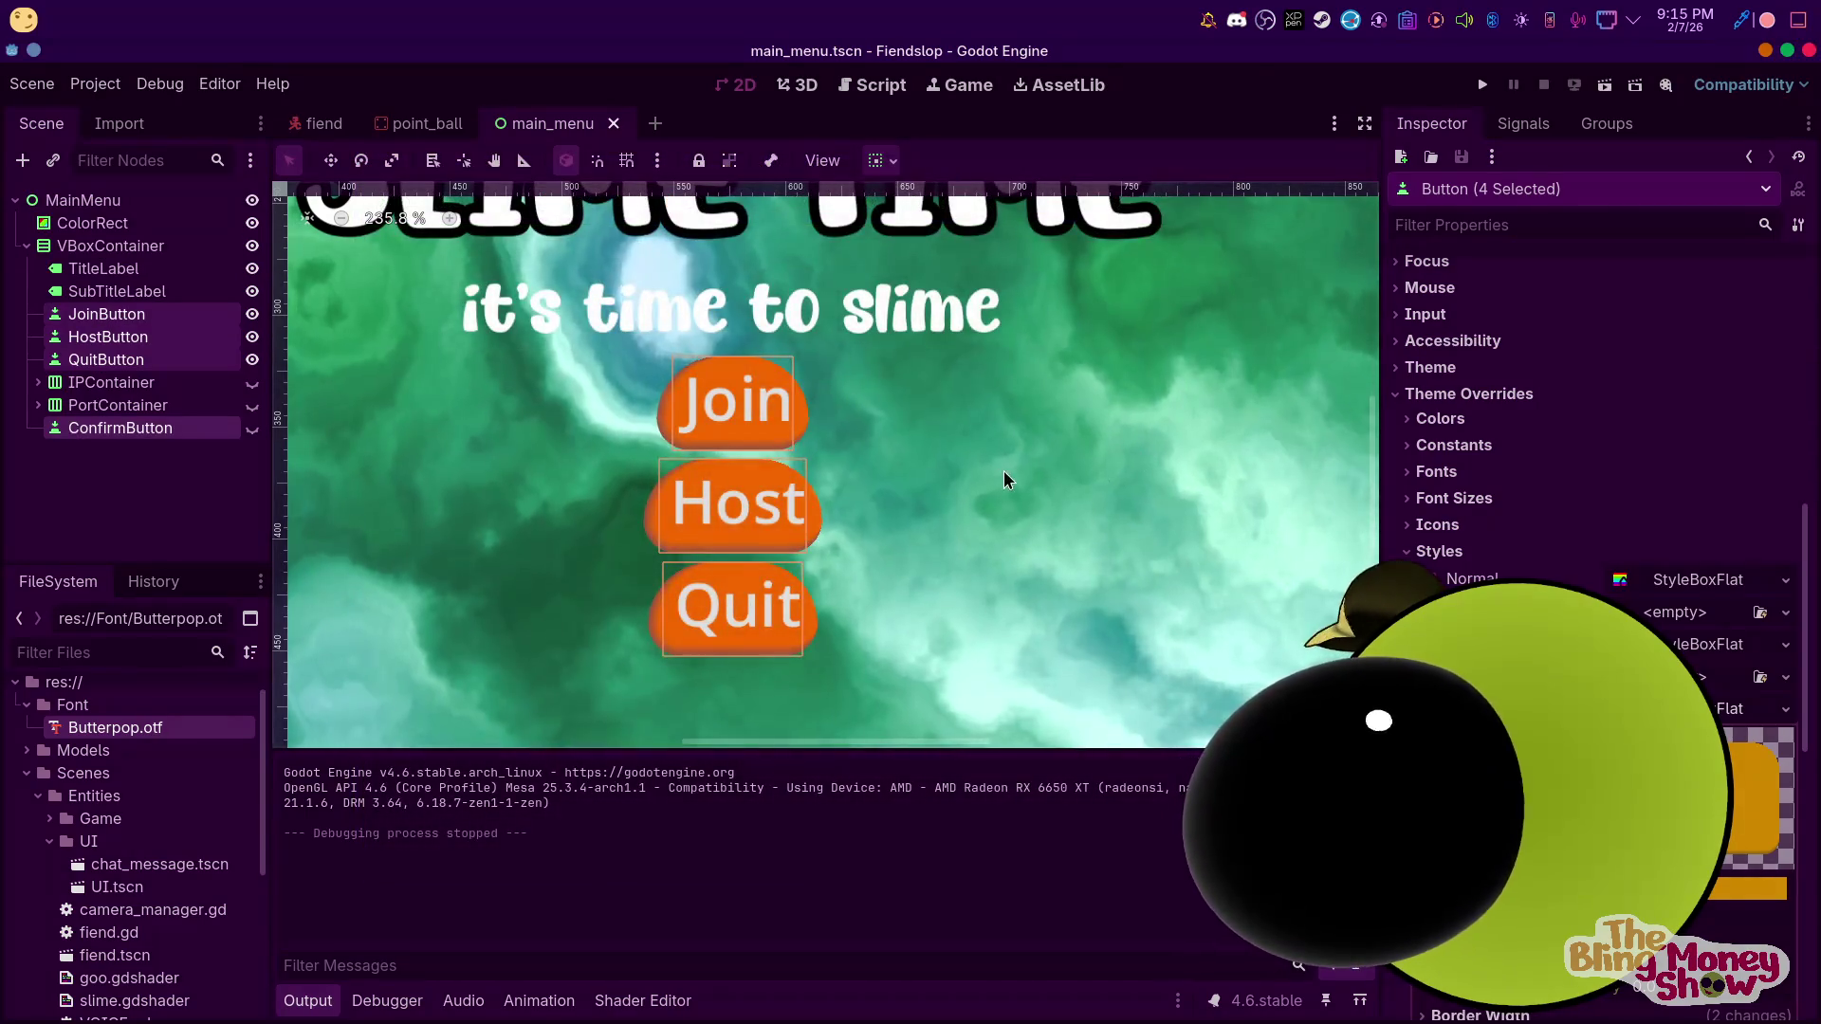
Assign a new StyleBoxFlat to the Disabled style slot
scroll(1593, 474, "down", 5)
scroll(1593, 474, "up", 4)
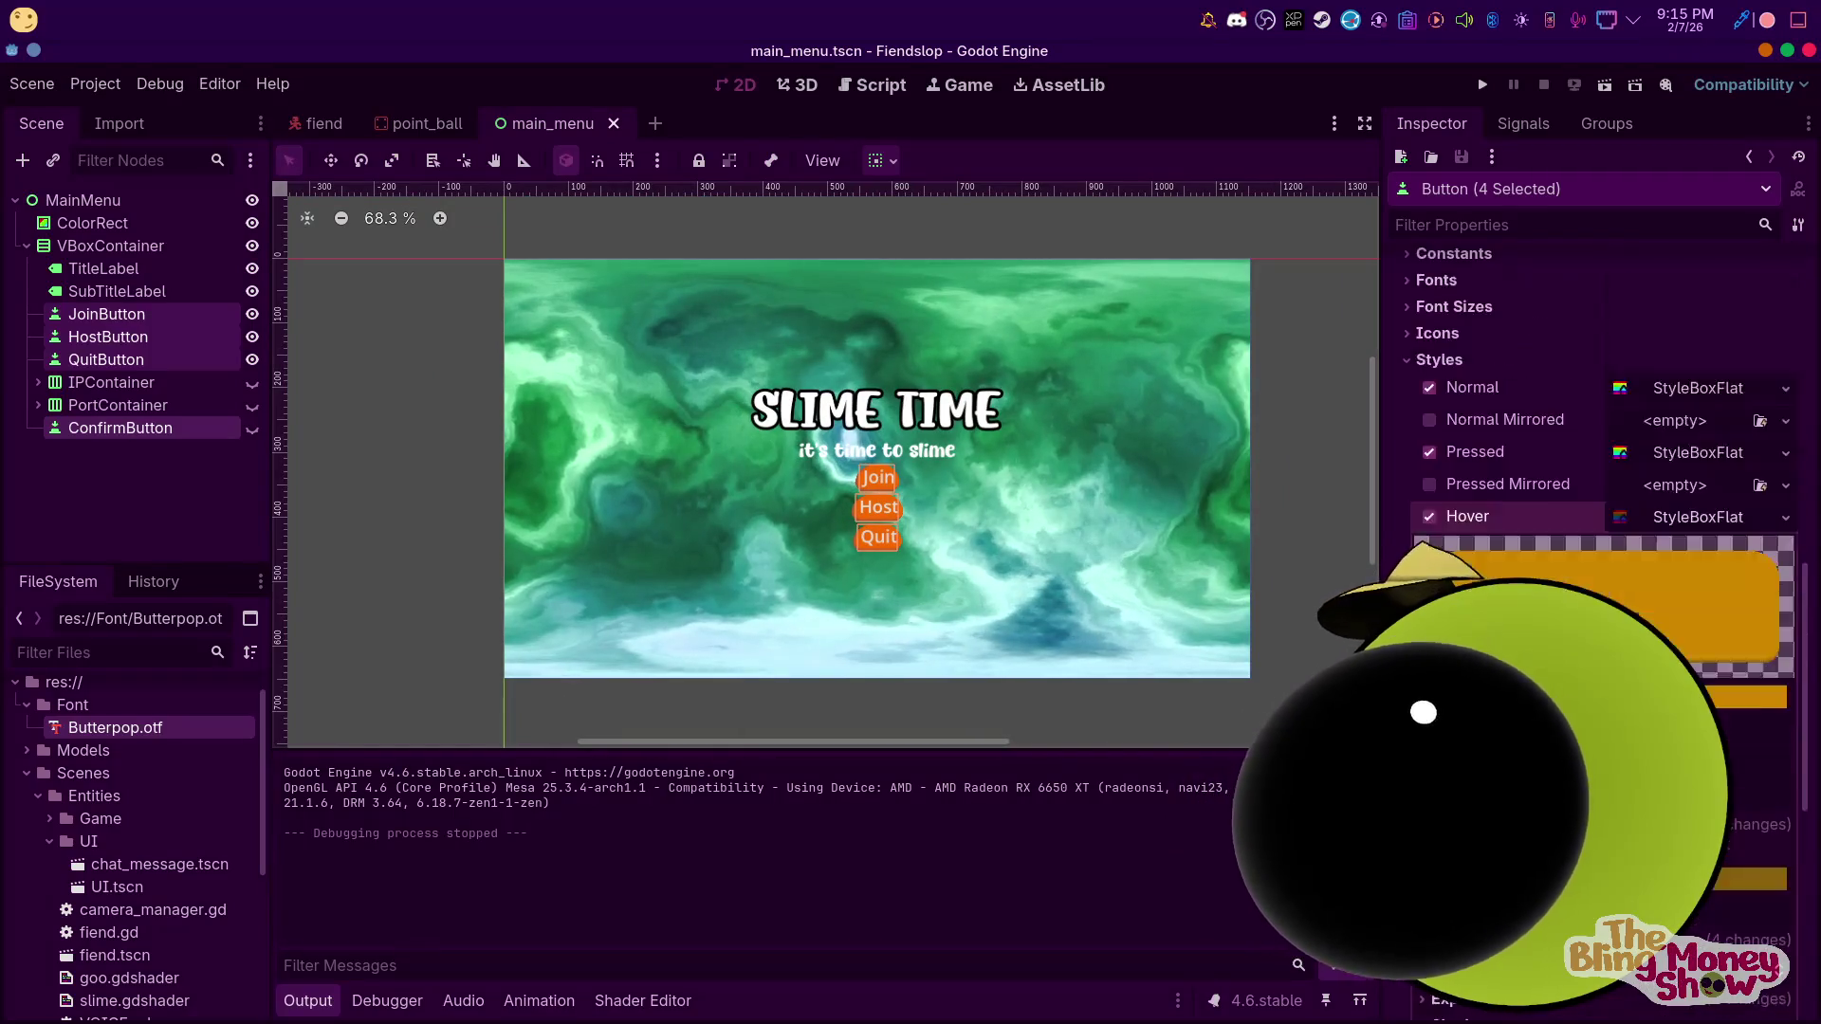
scroll(1411, 441, "up", 3)
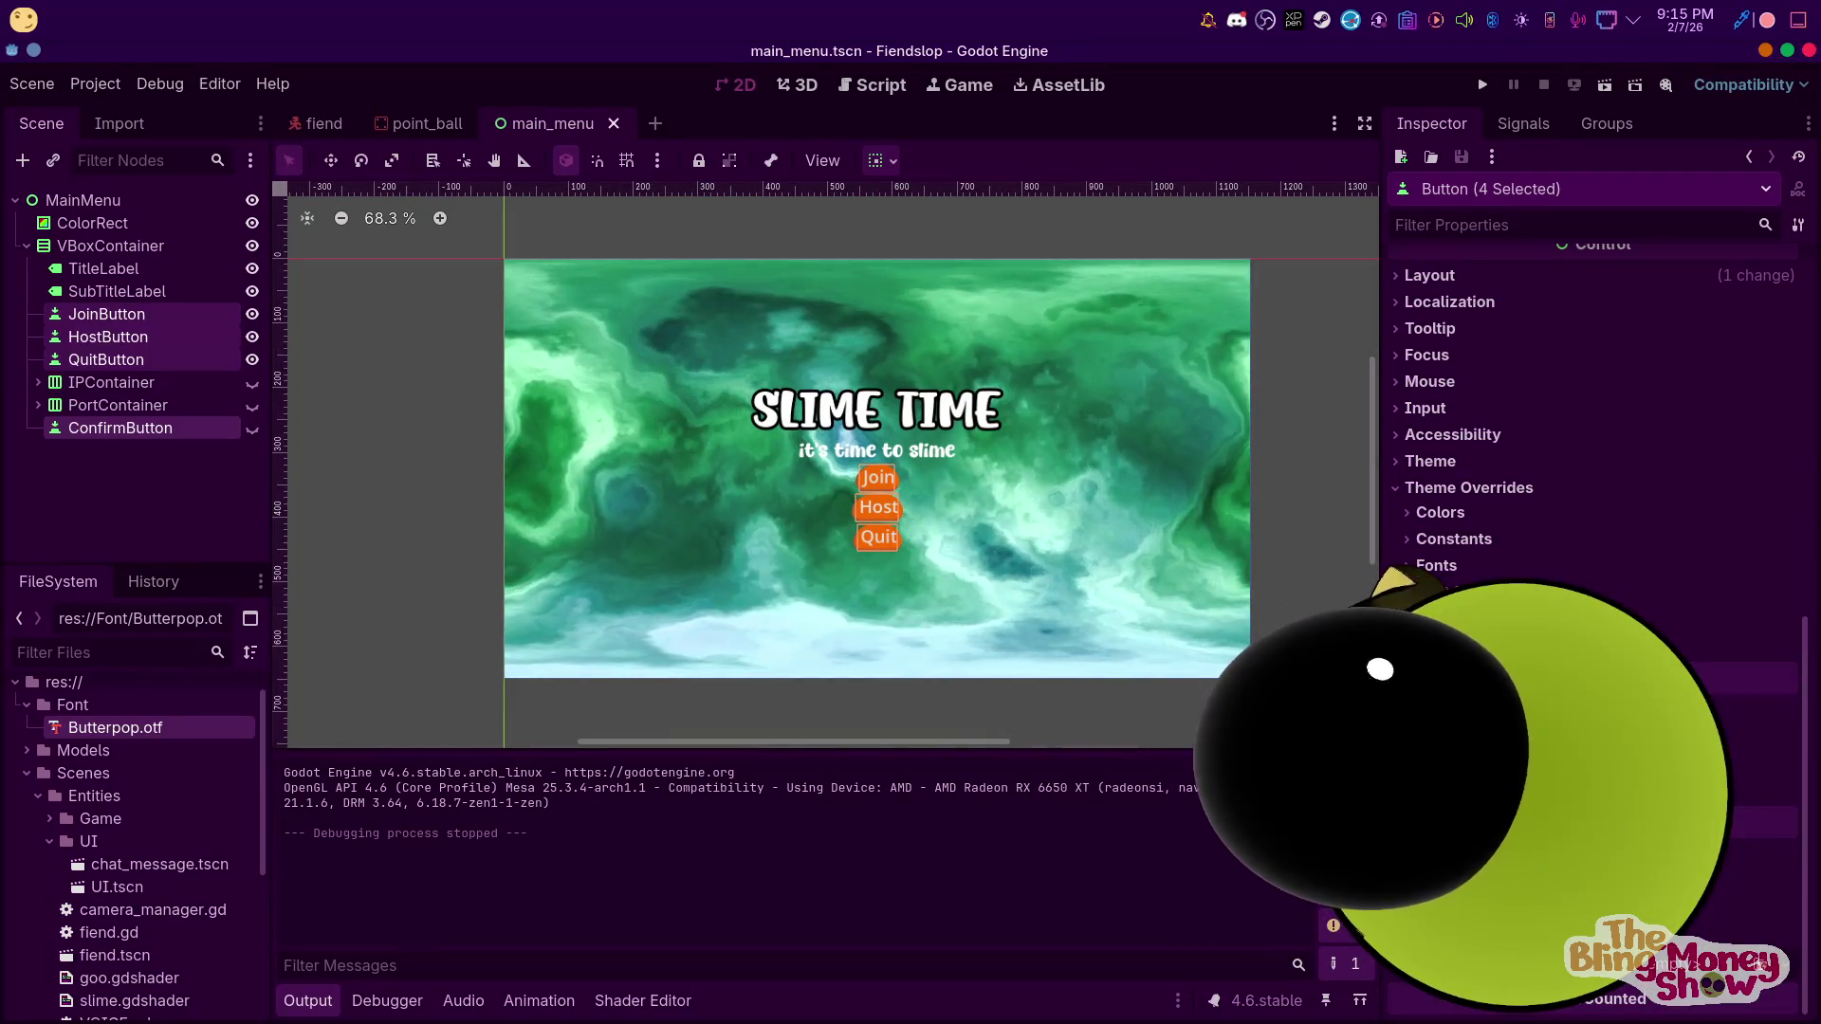
scroll(1707, 667, "down", 4)
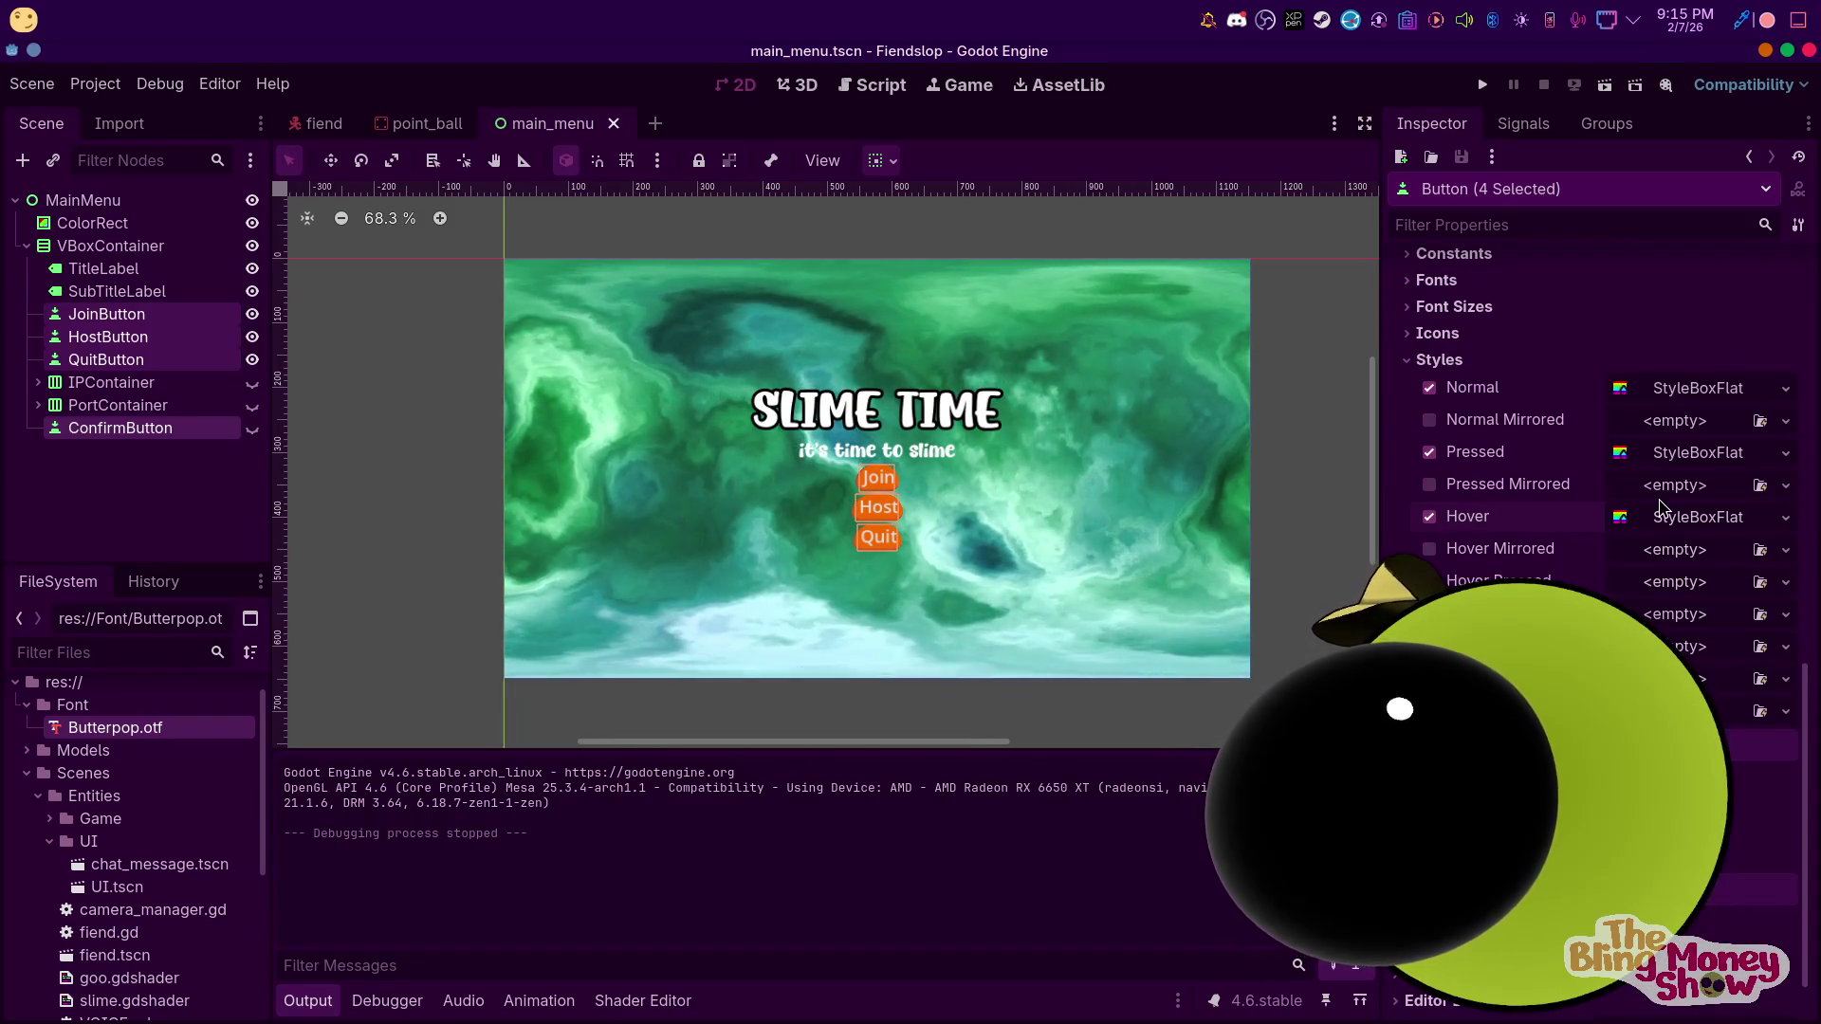
left_click(1674, 524)
key("Escape")
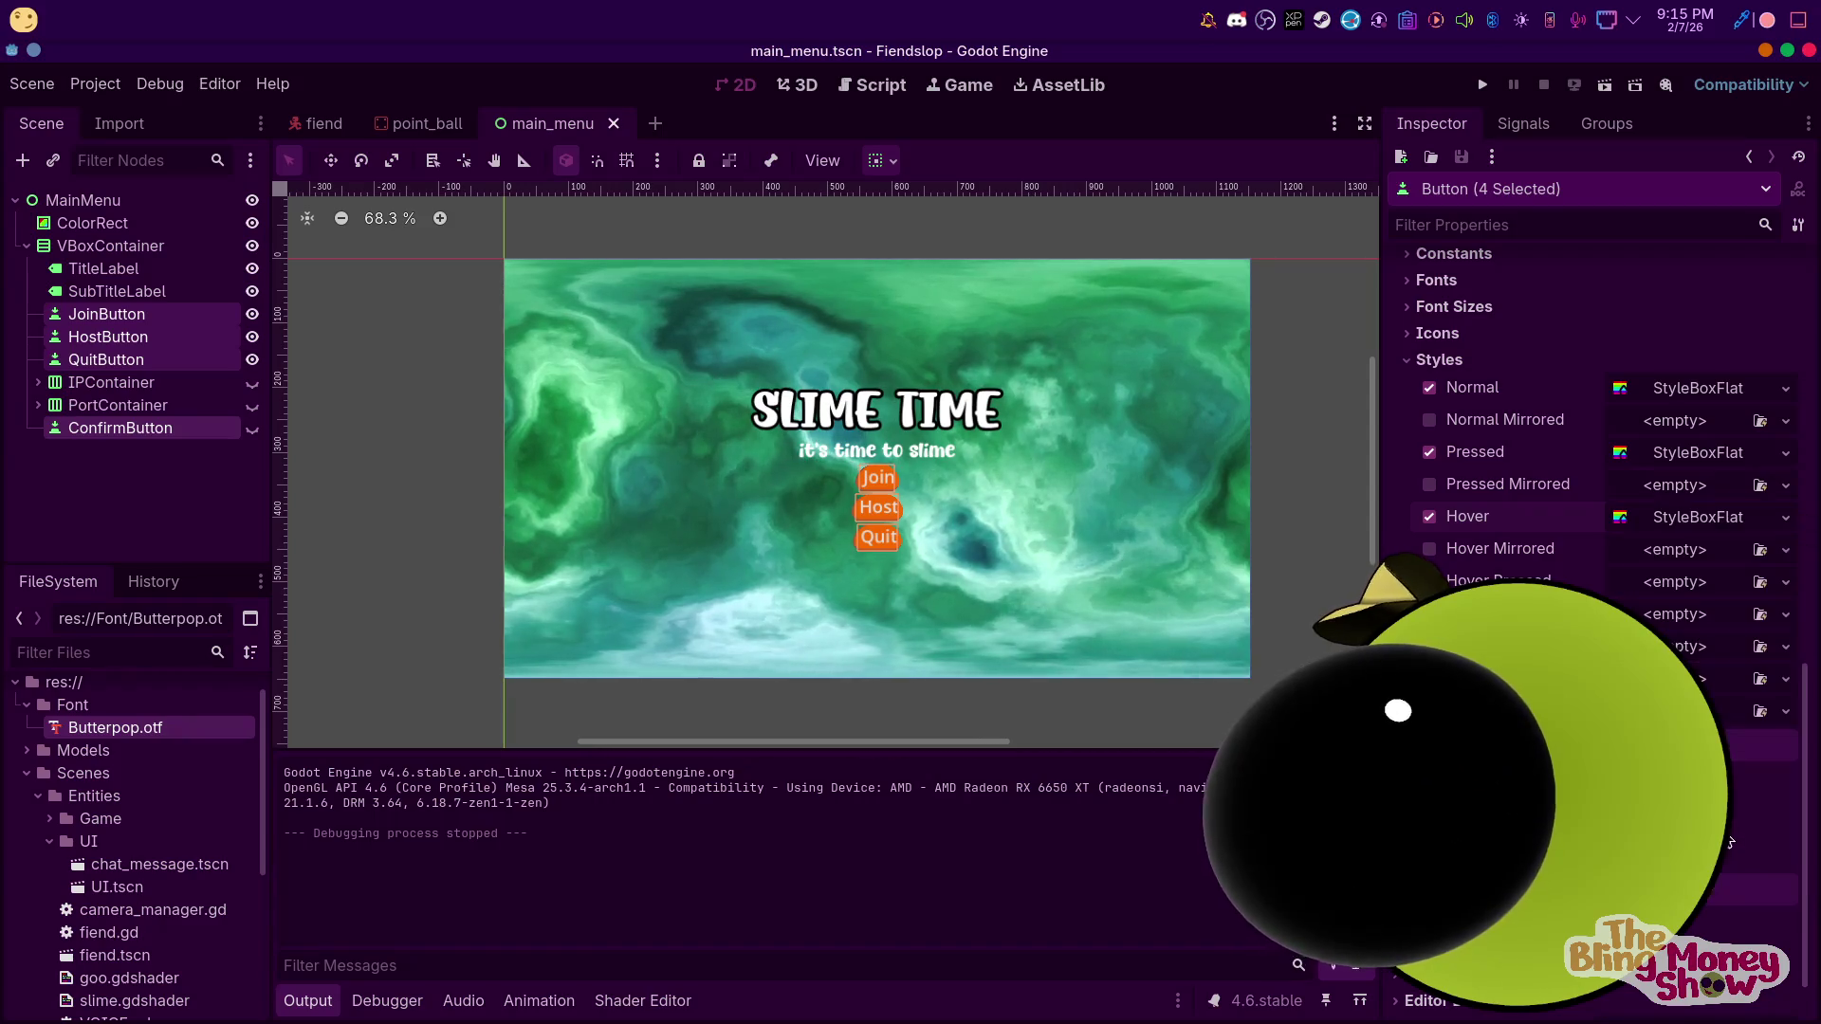
left_click(1785, 646)
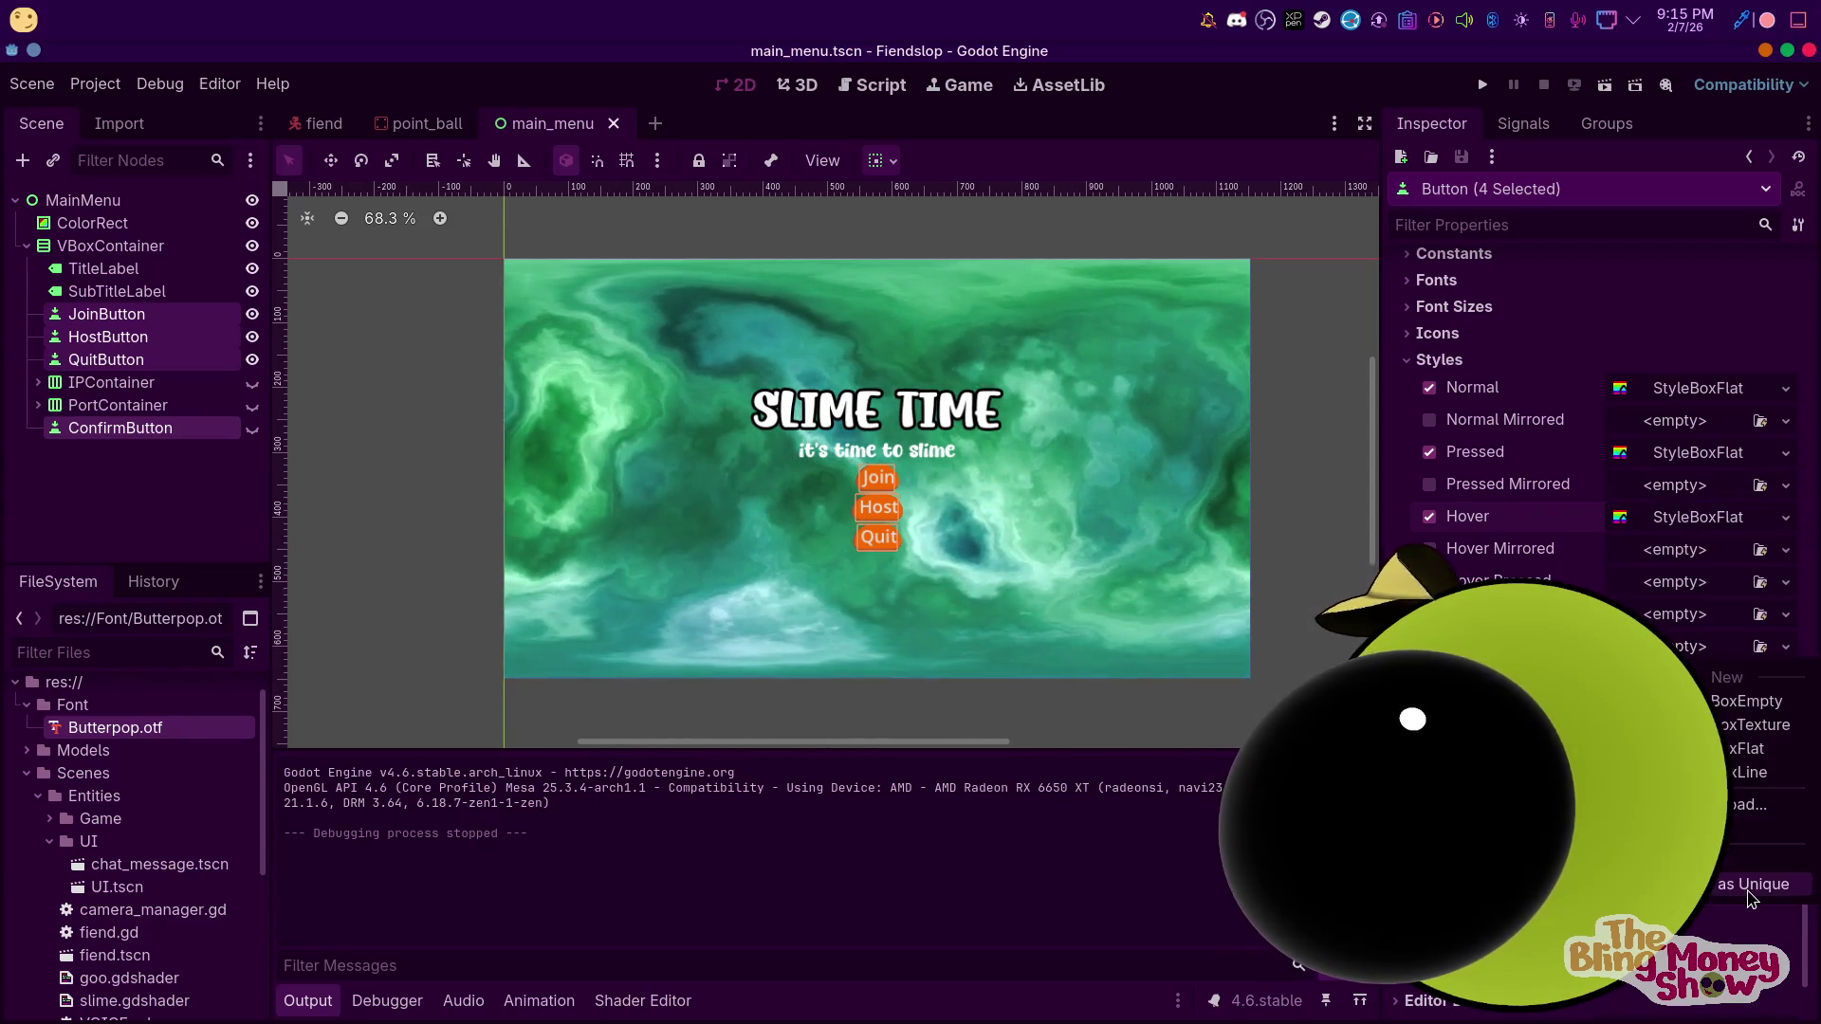
left_click(1741, 815)
Give the disabled style a dark olive-green background colour
left_click(1697, 654)
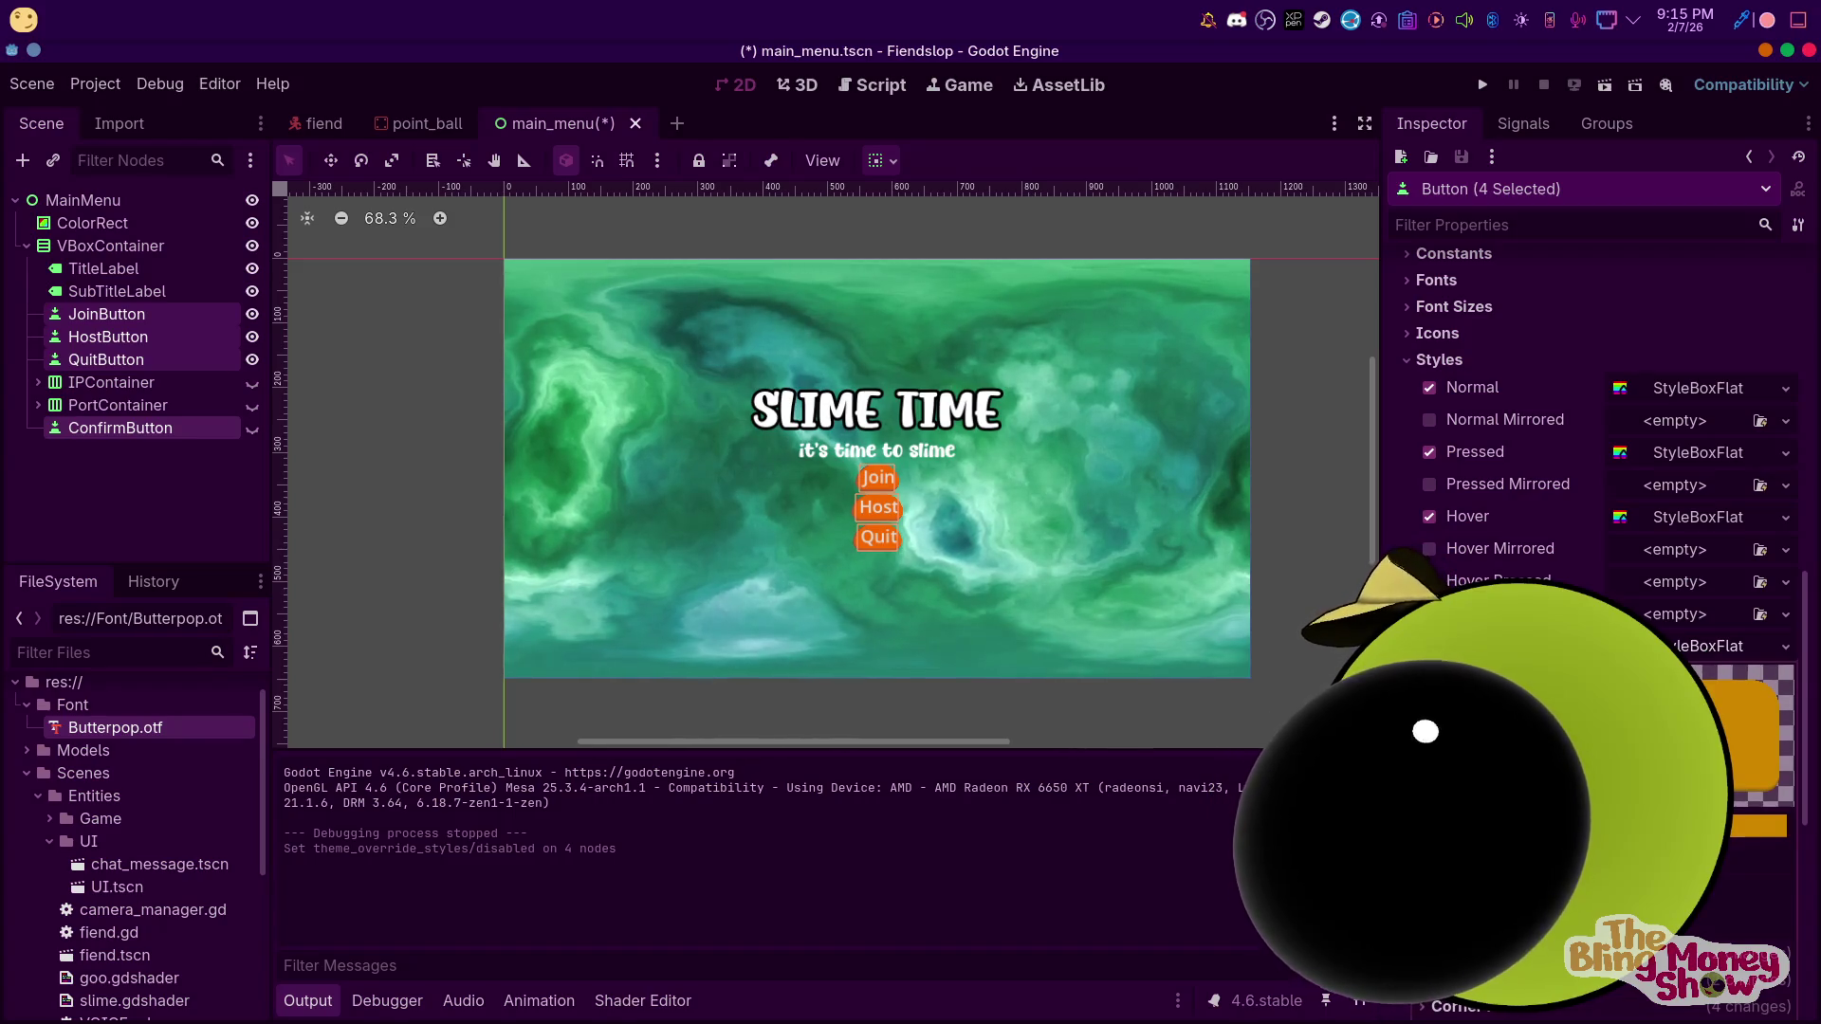
left_click(1759, 827)
mouse_move(1615, 430)
left_mouse_down()
mouse_move(1650, 407)
mouse_move(1600, 420)
left_mouse_up()
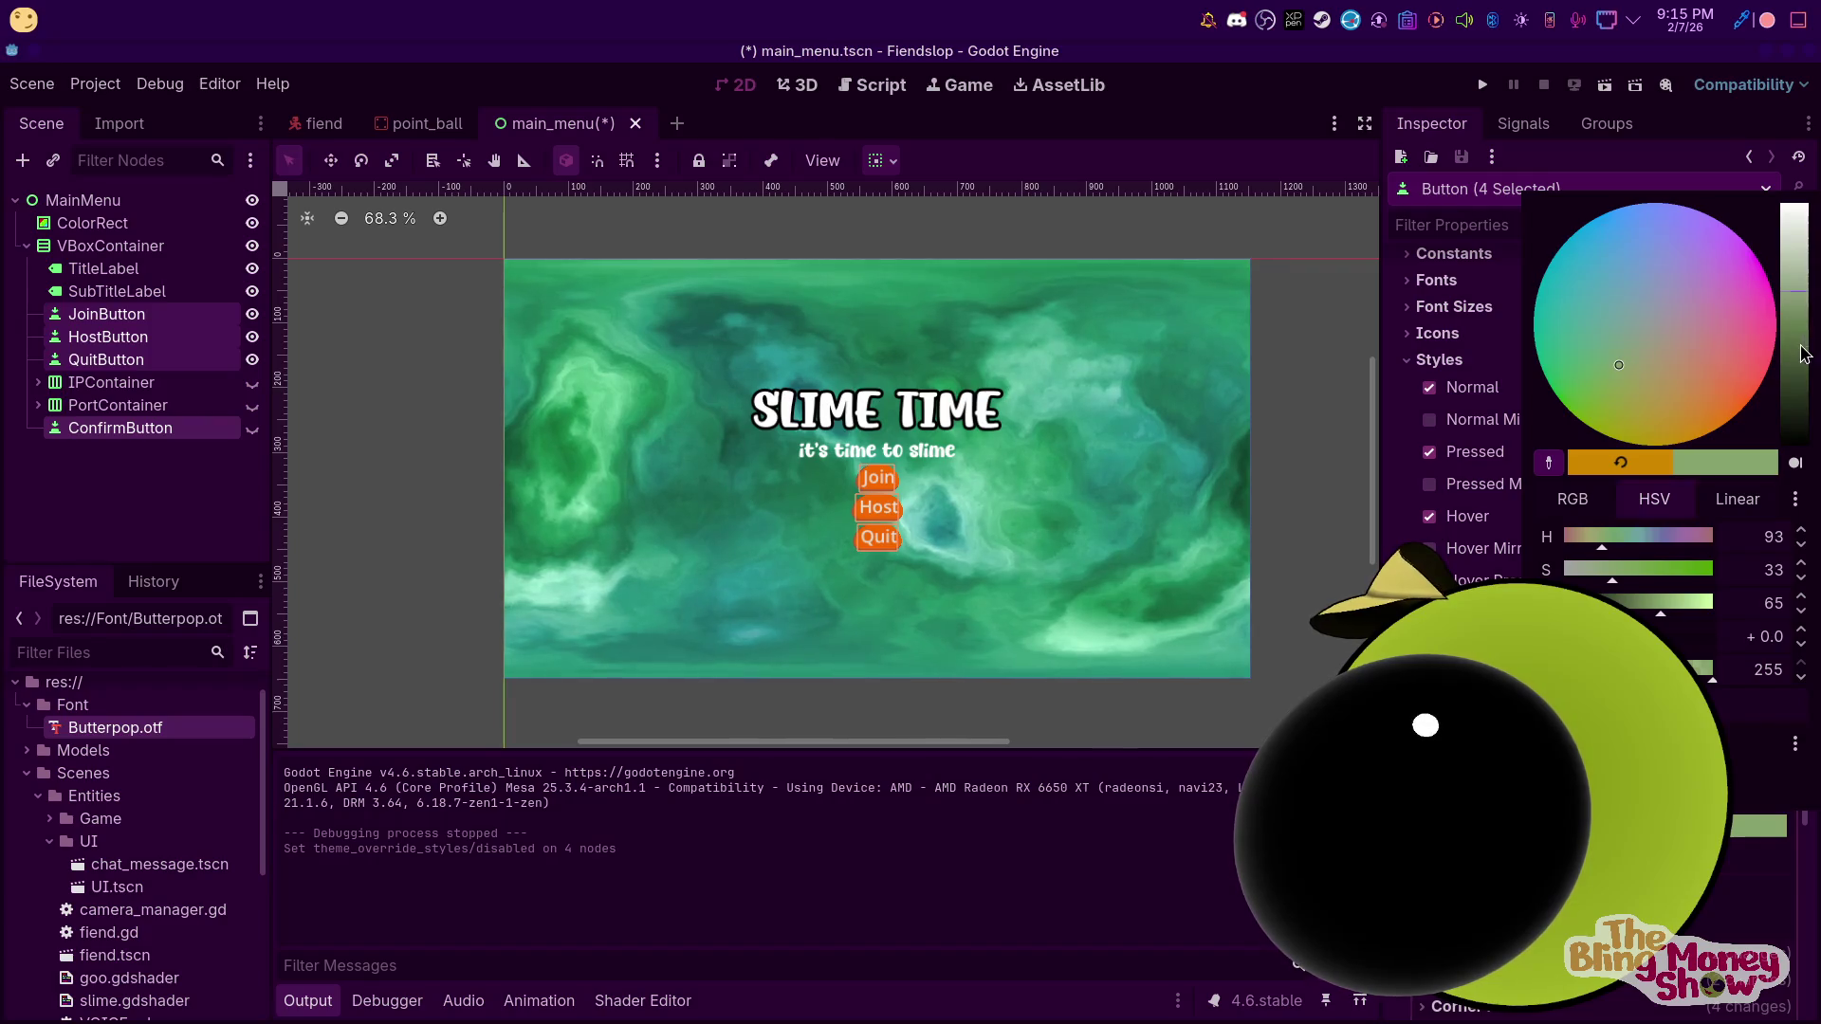
left_click(1801, 353)
key("Escape")
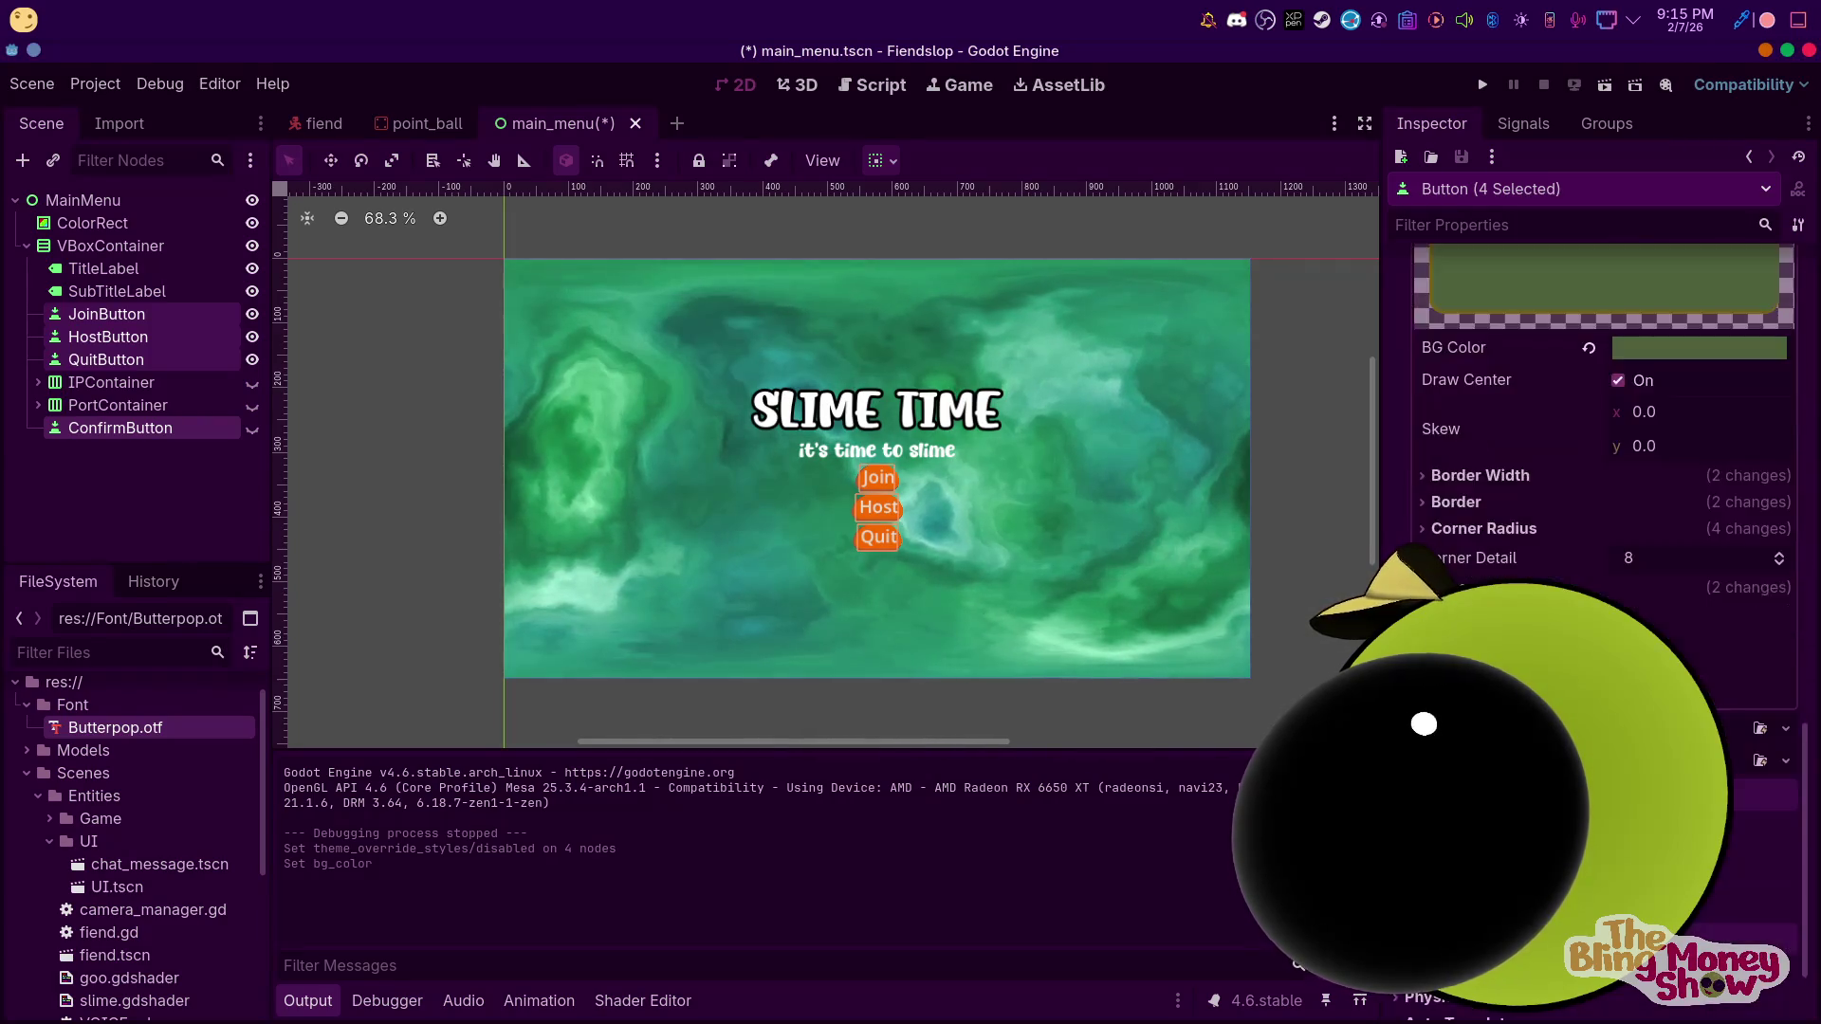